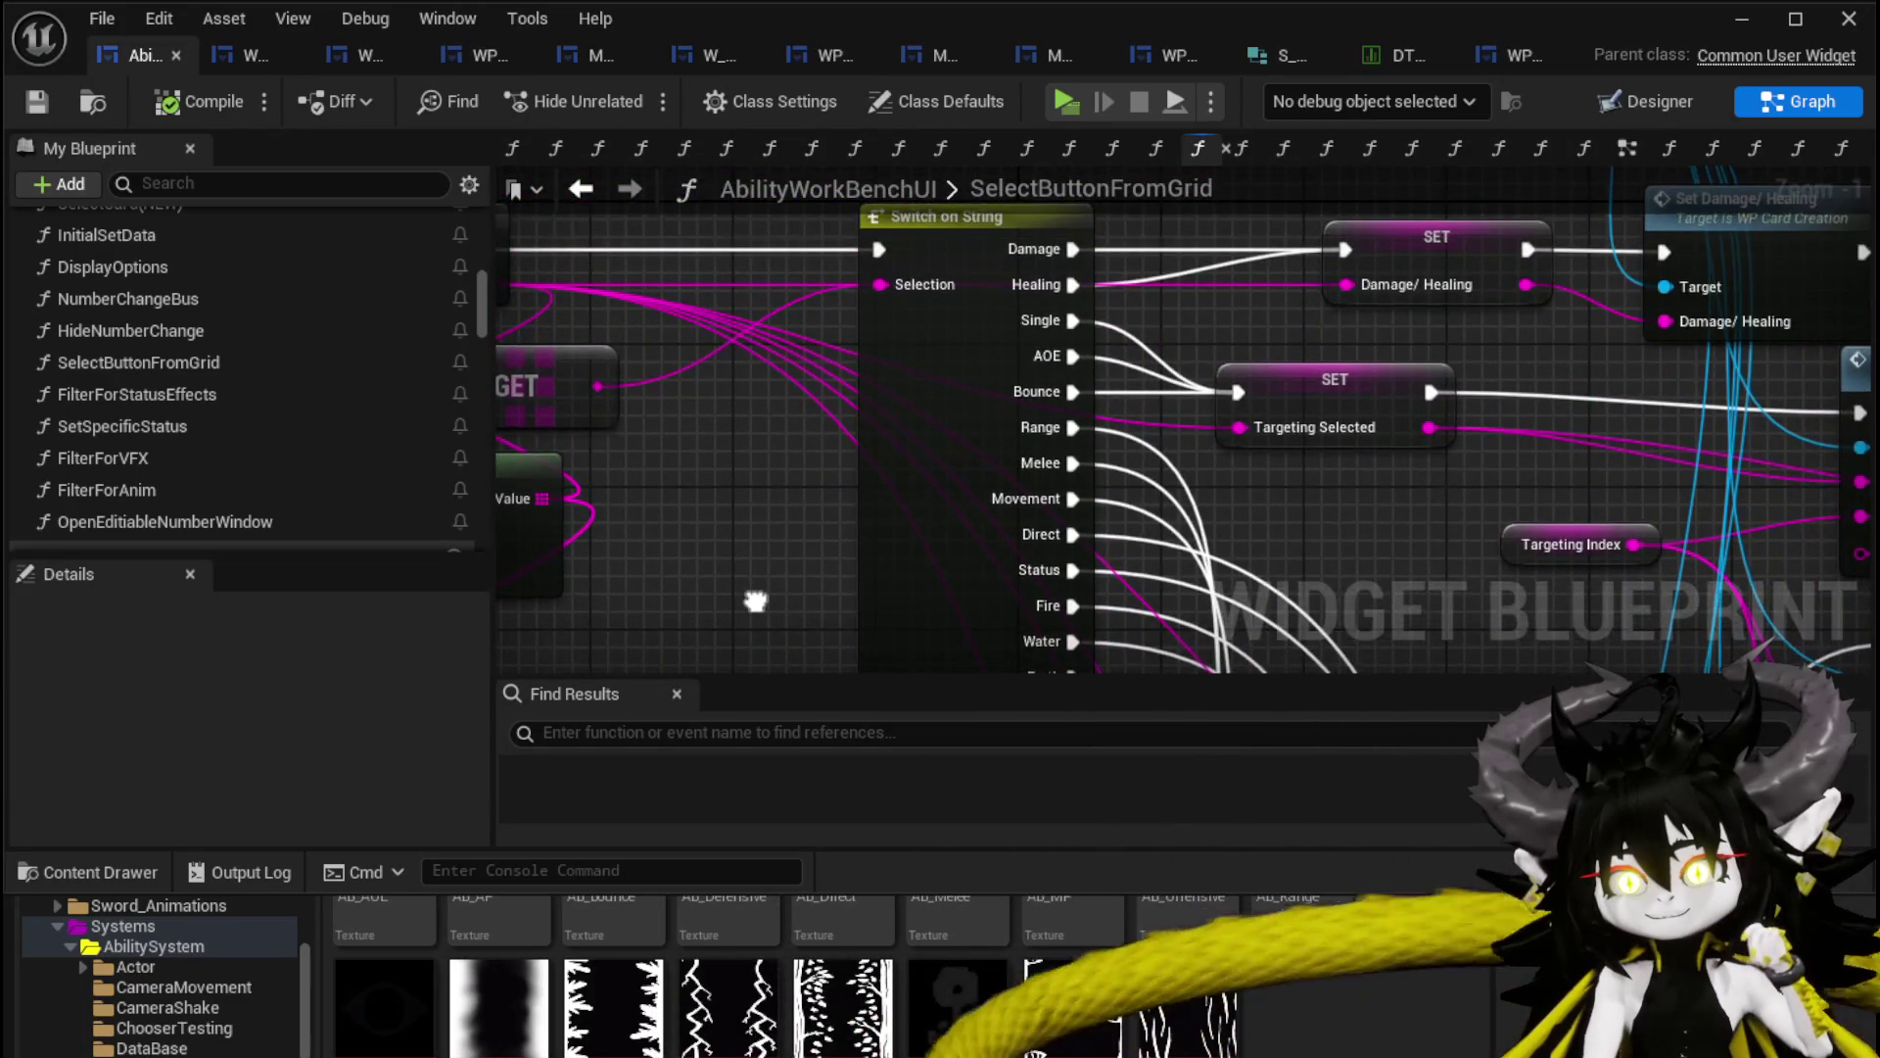
Add a Summon output case at index 18 to the Switch on String node and compile.
left_click(950, 504)
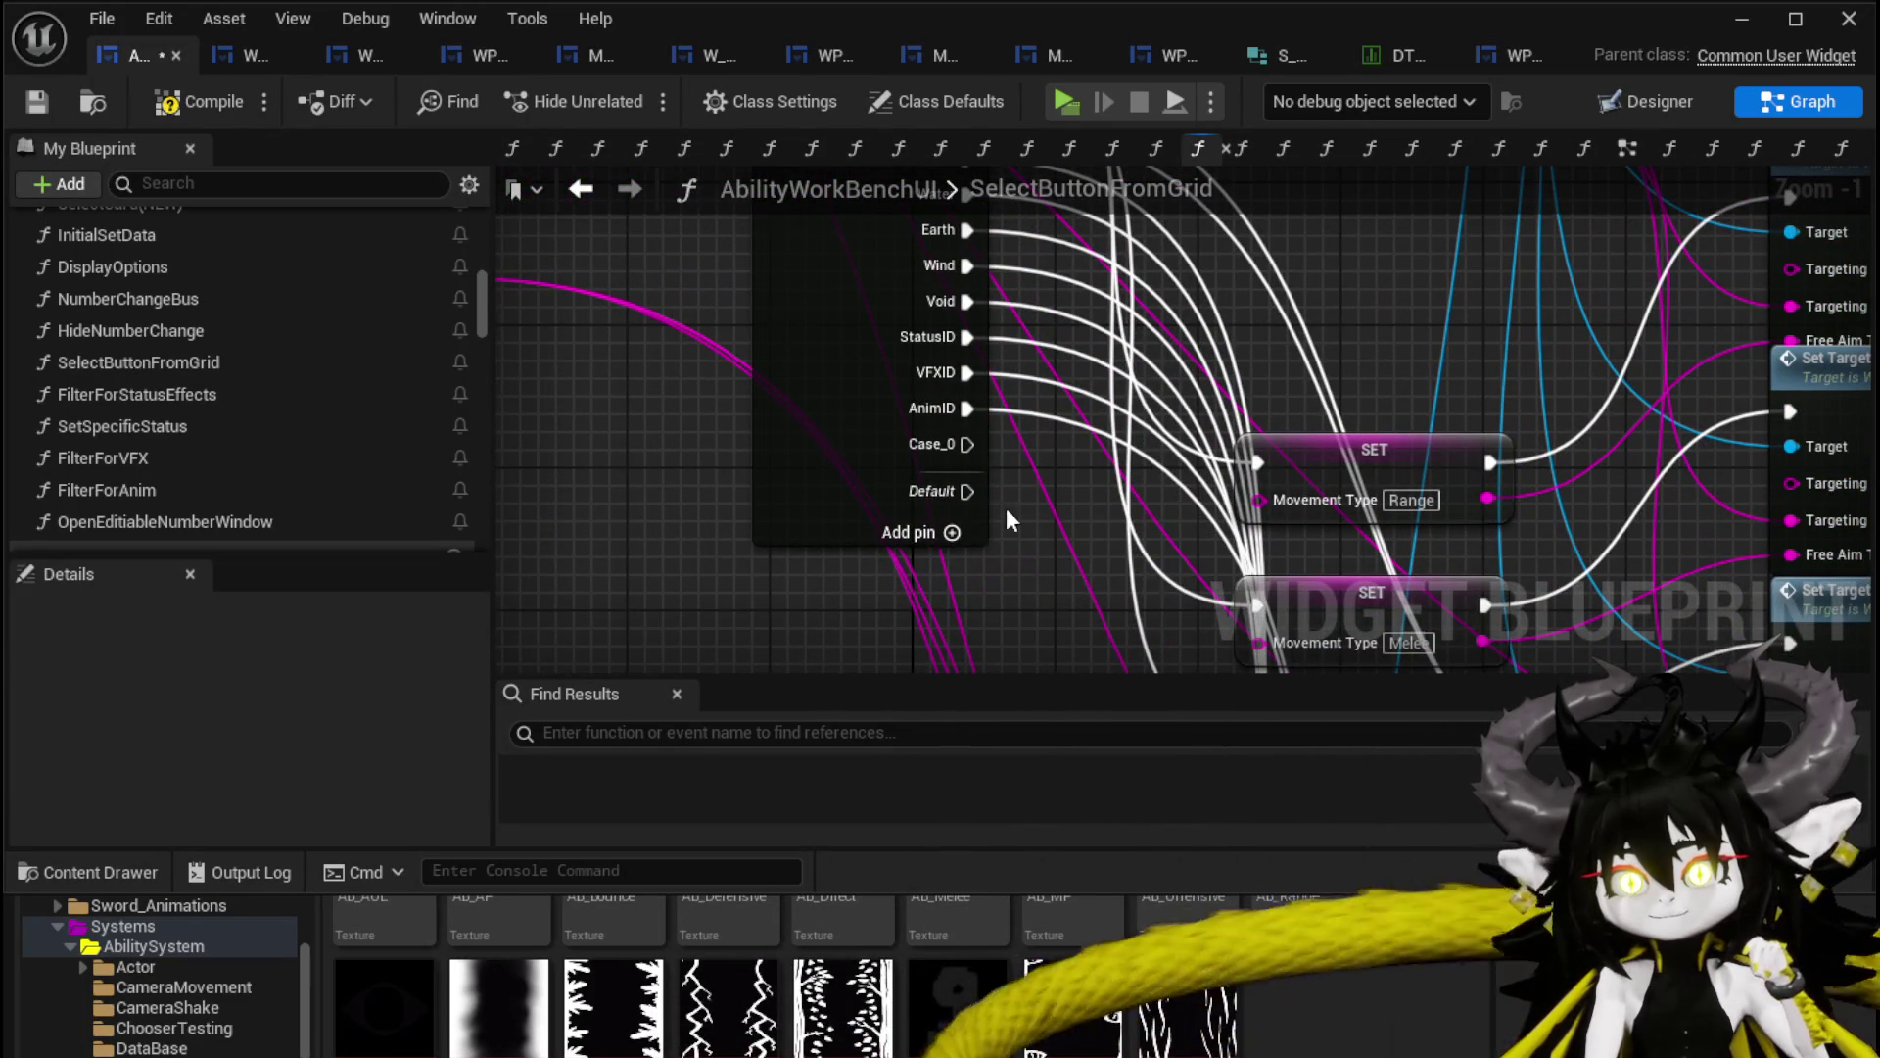
left_click(839, 428)
scroll(289, 759, "down", 10)
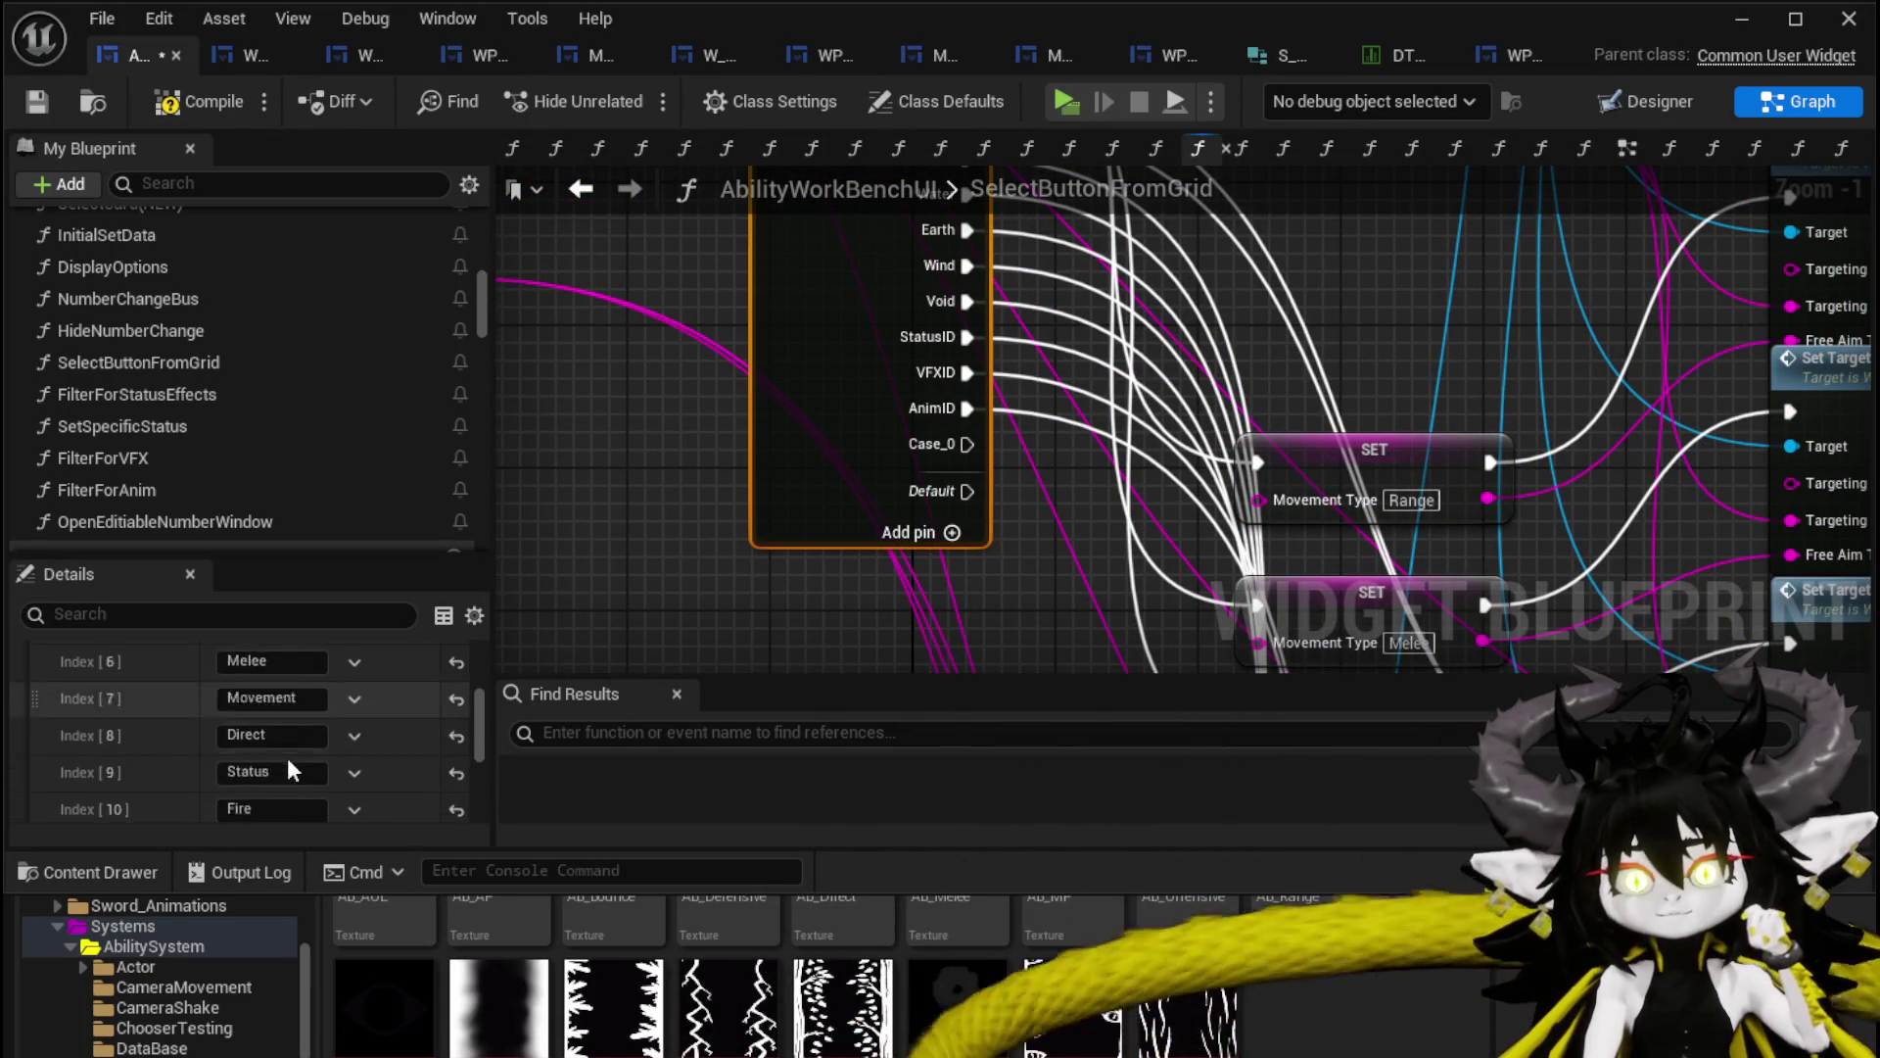
left_click(295, 781)
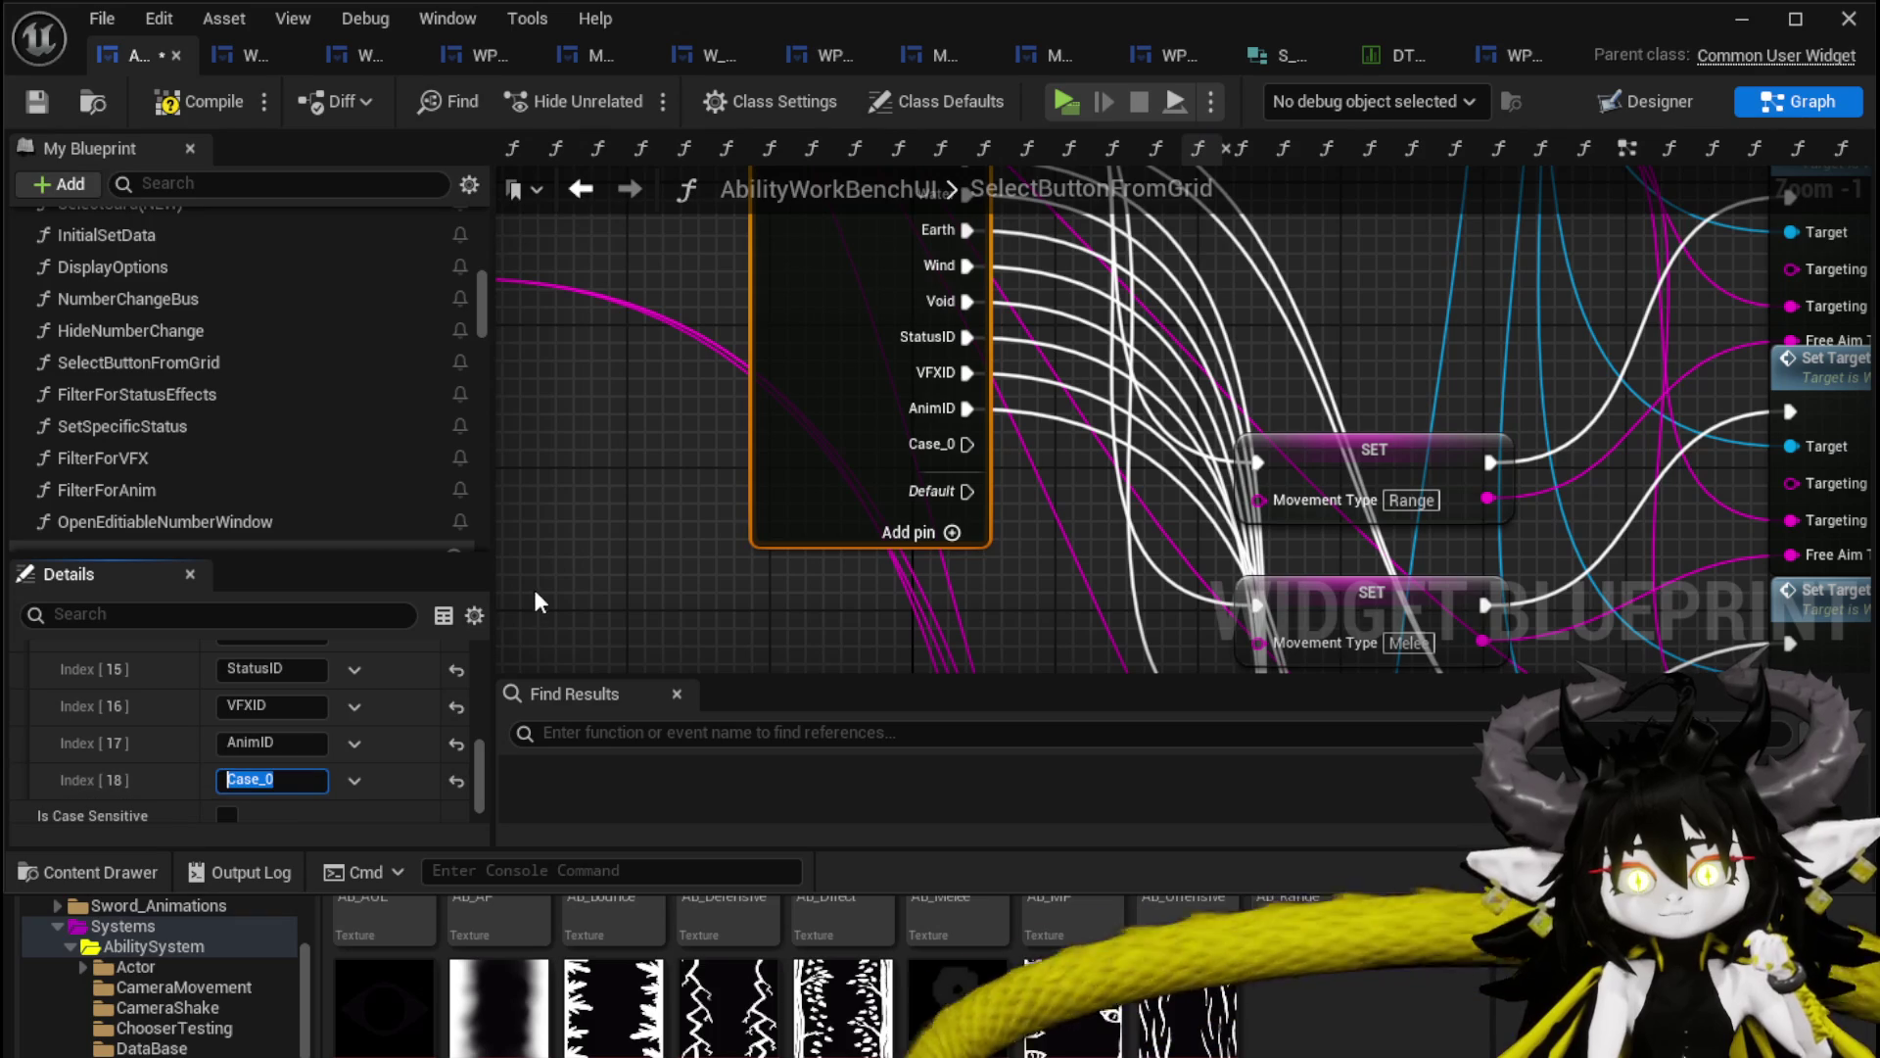
type("Summon")
key("Return")
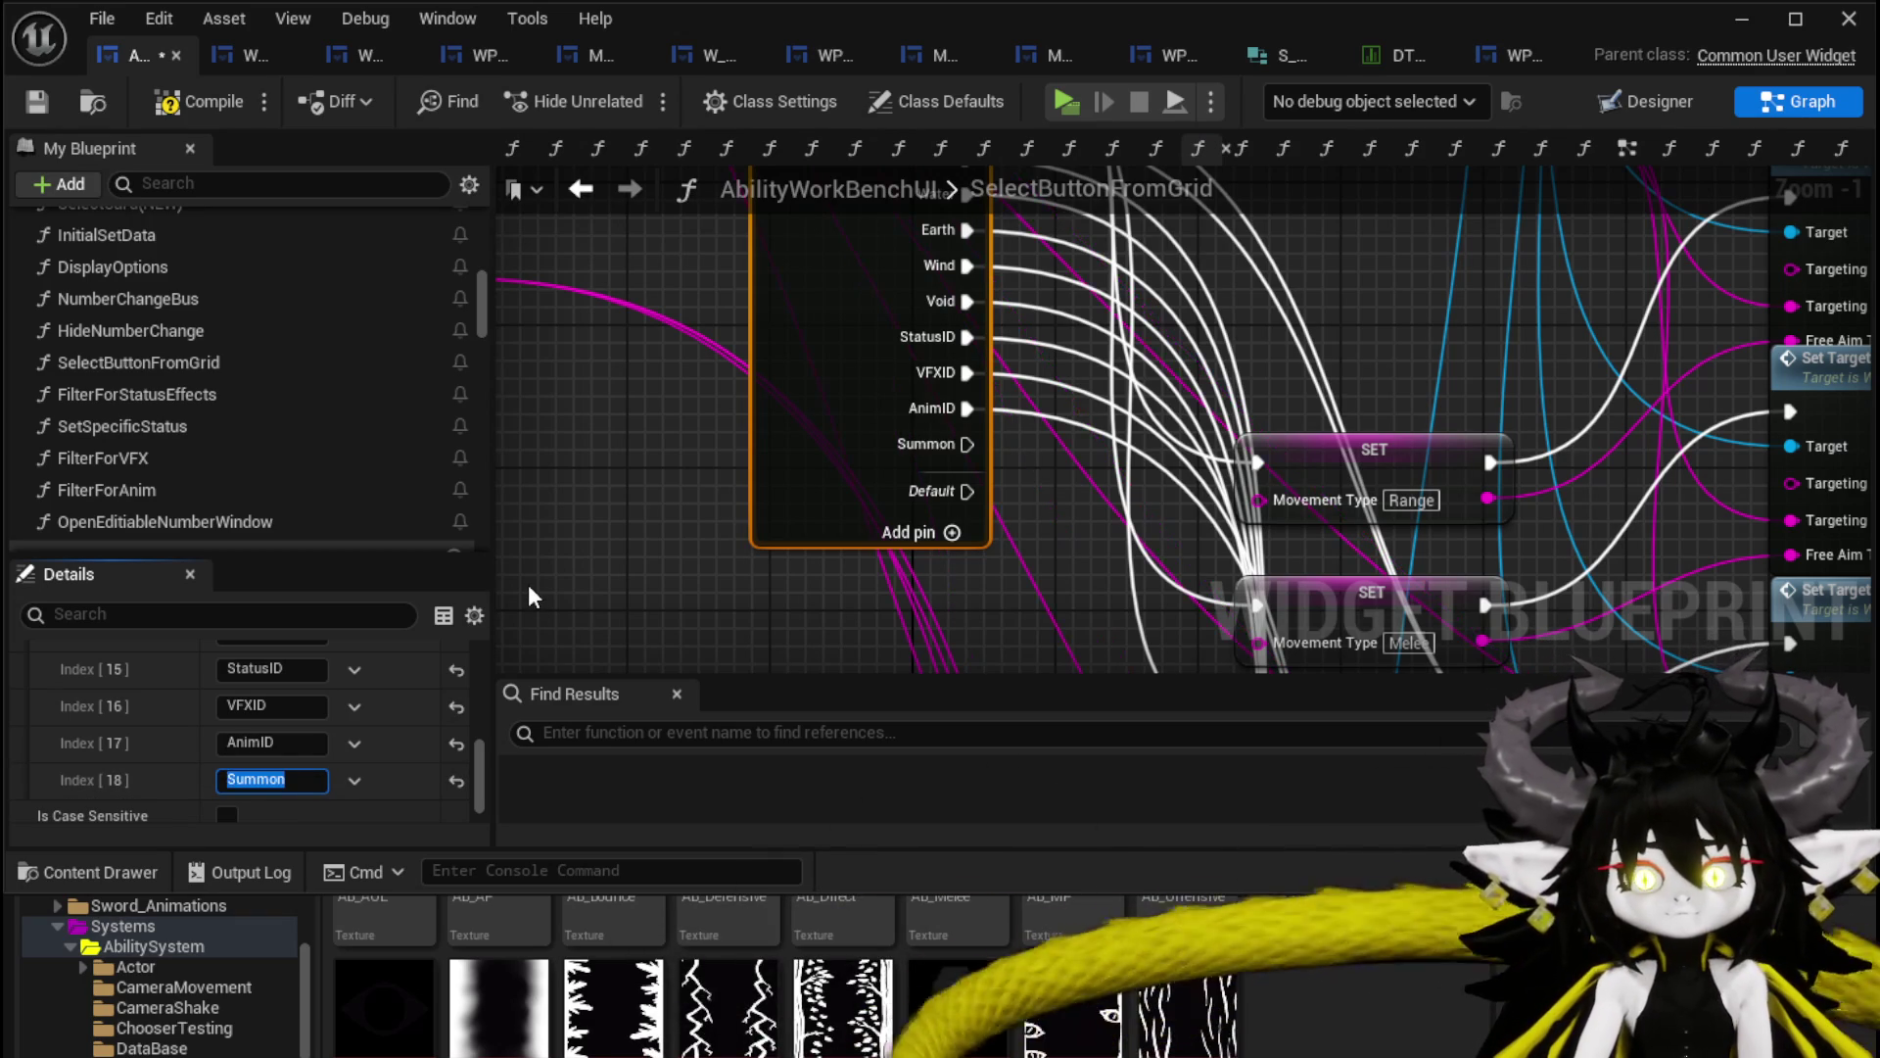
left_click(213, 103)
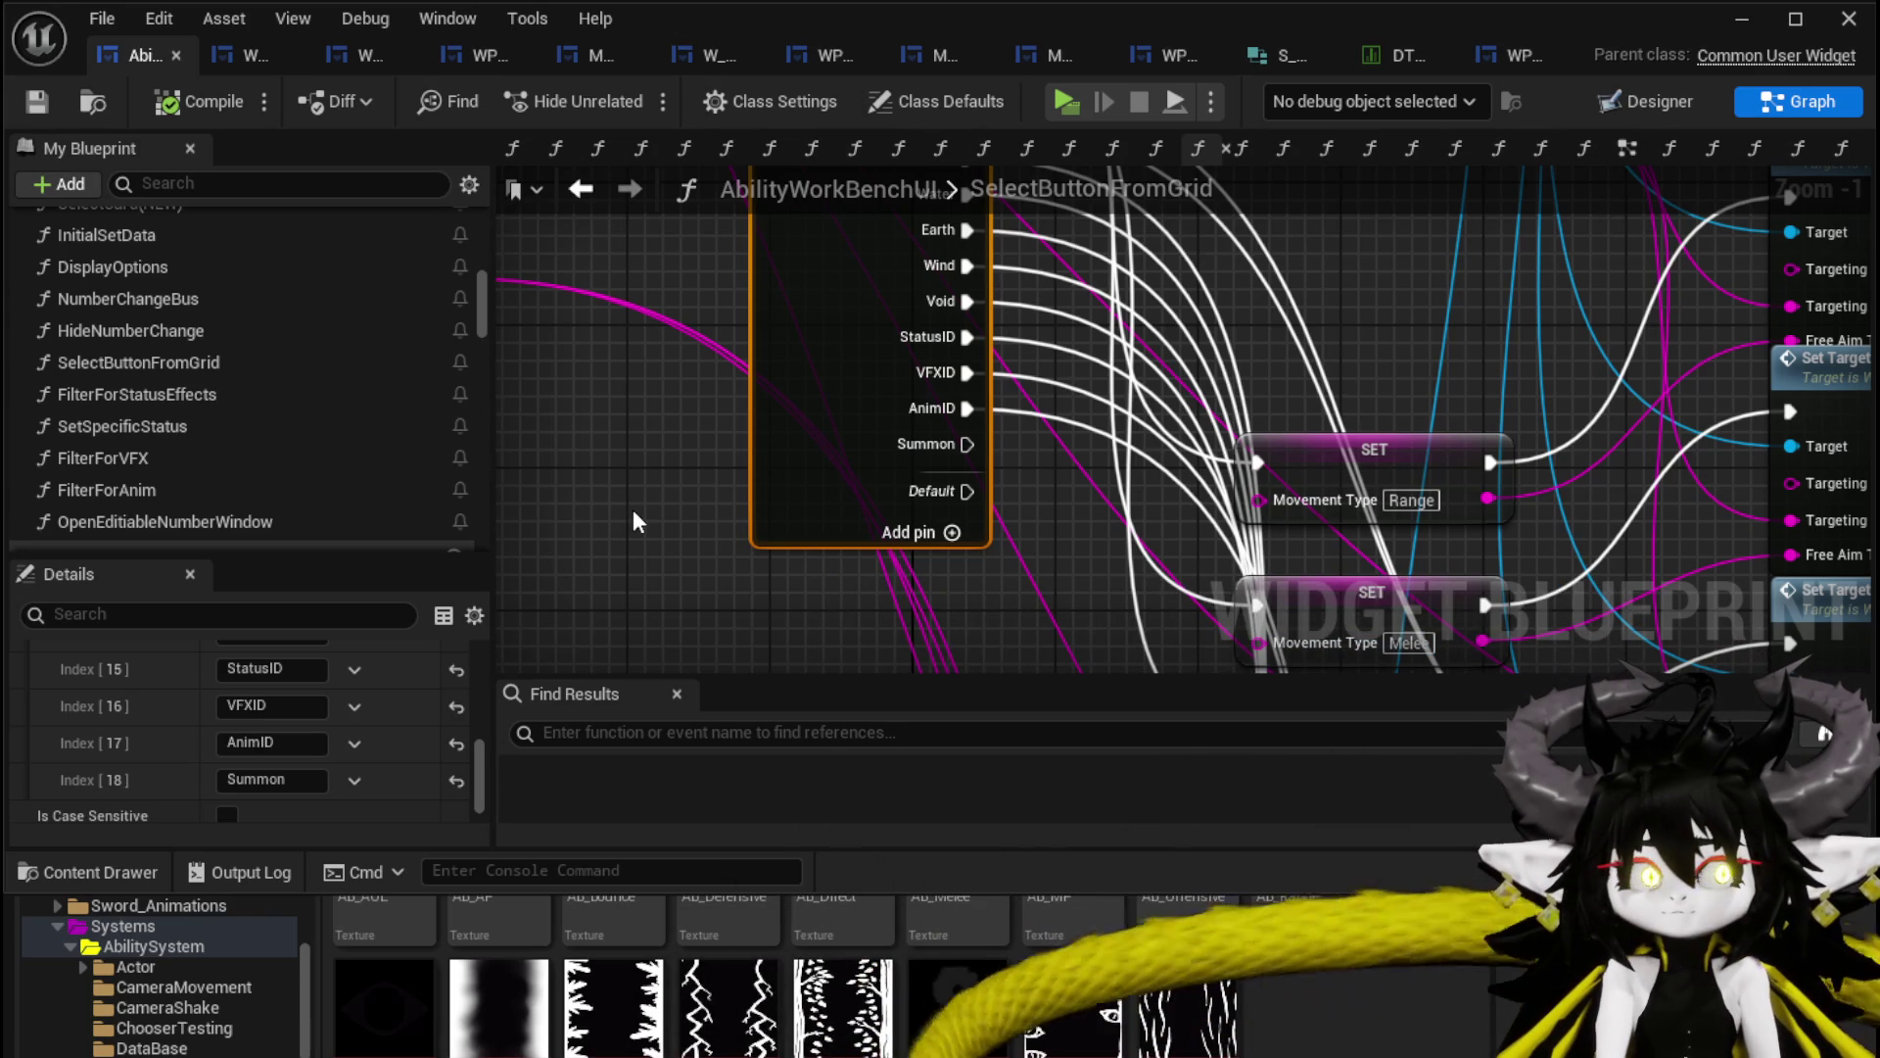
scroll(634, 520, "down", 3)
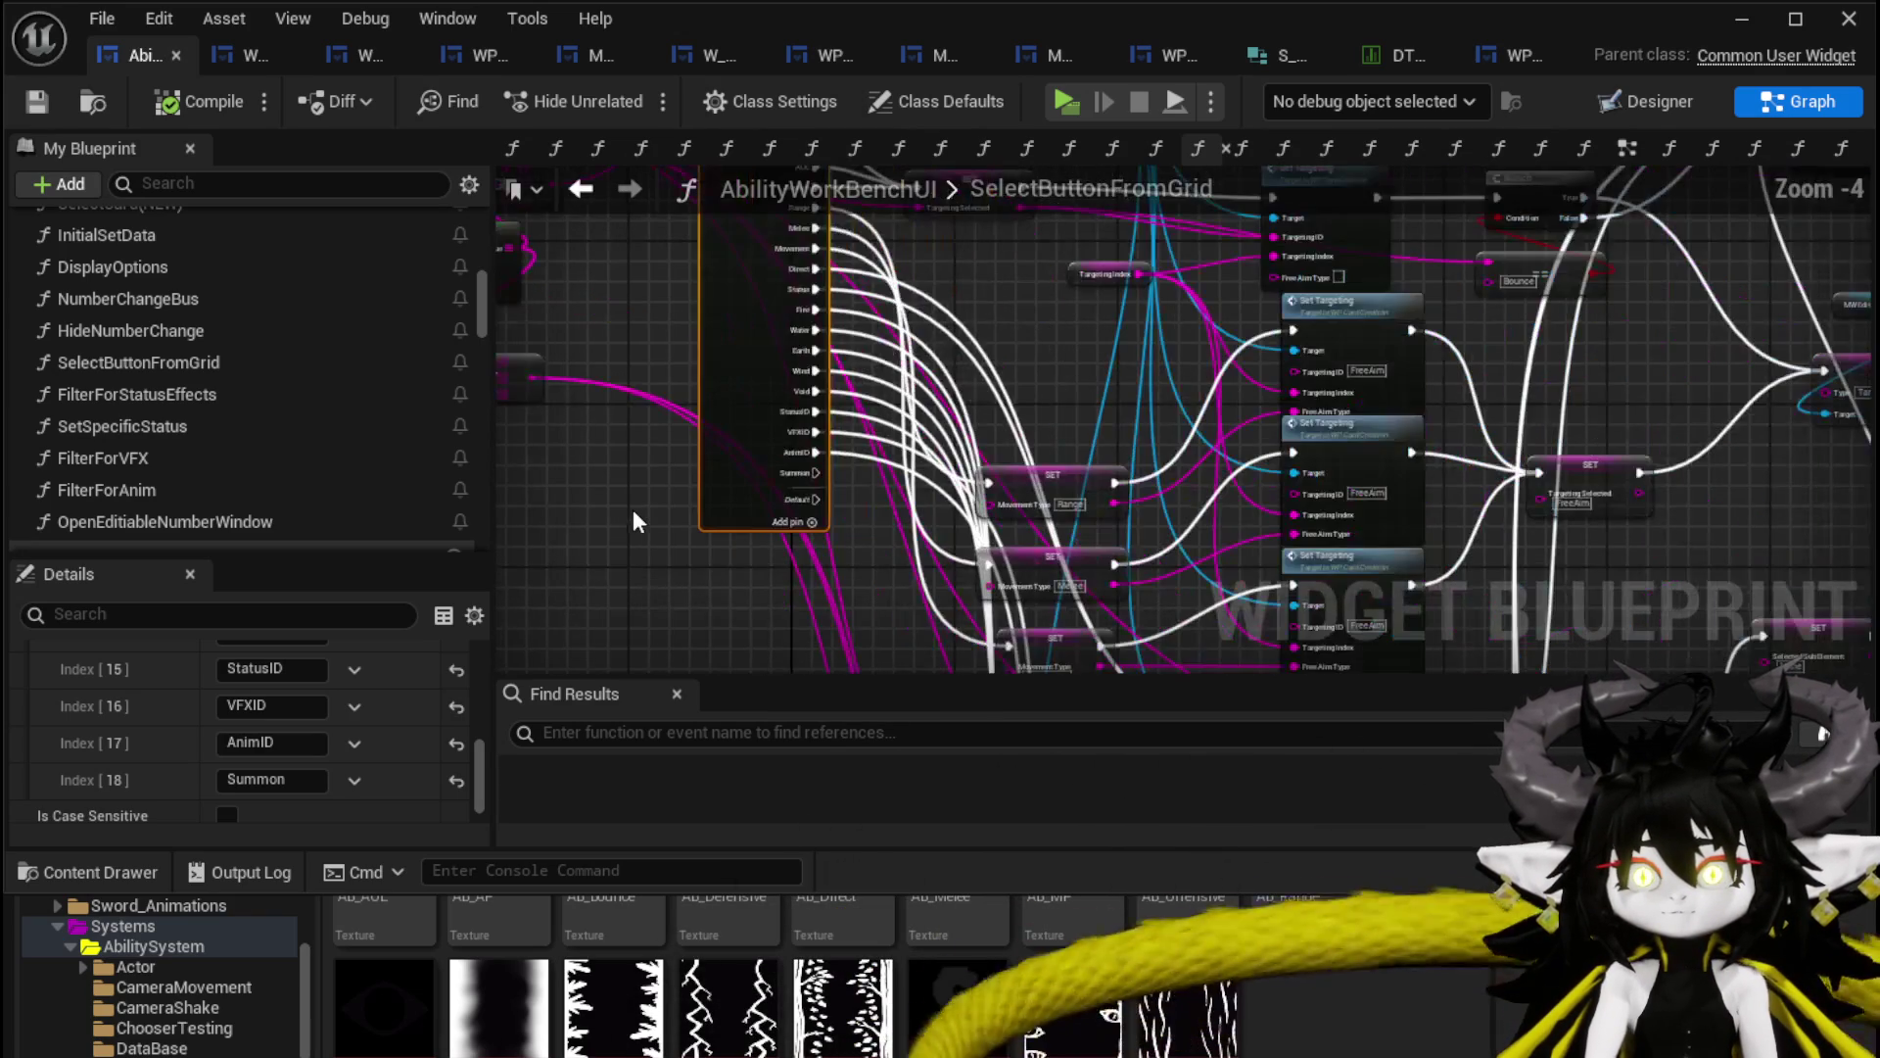
left_click_drag(634, 520, 576, 456)
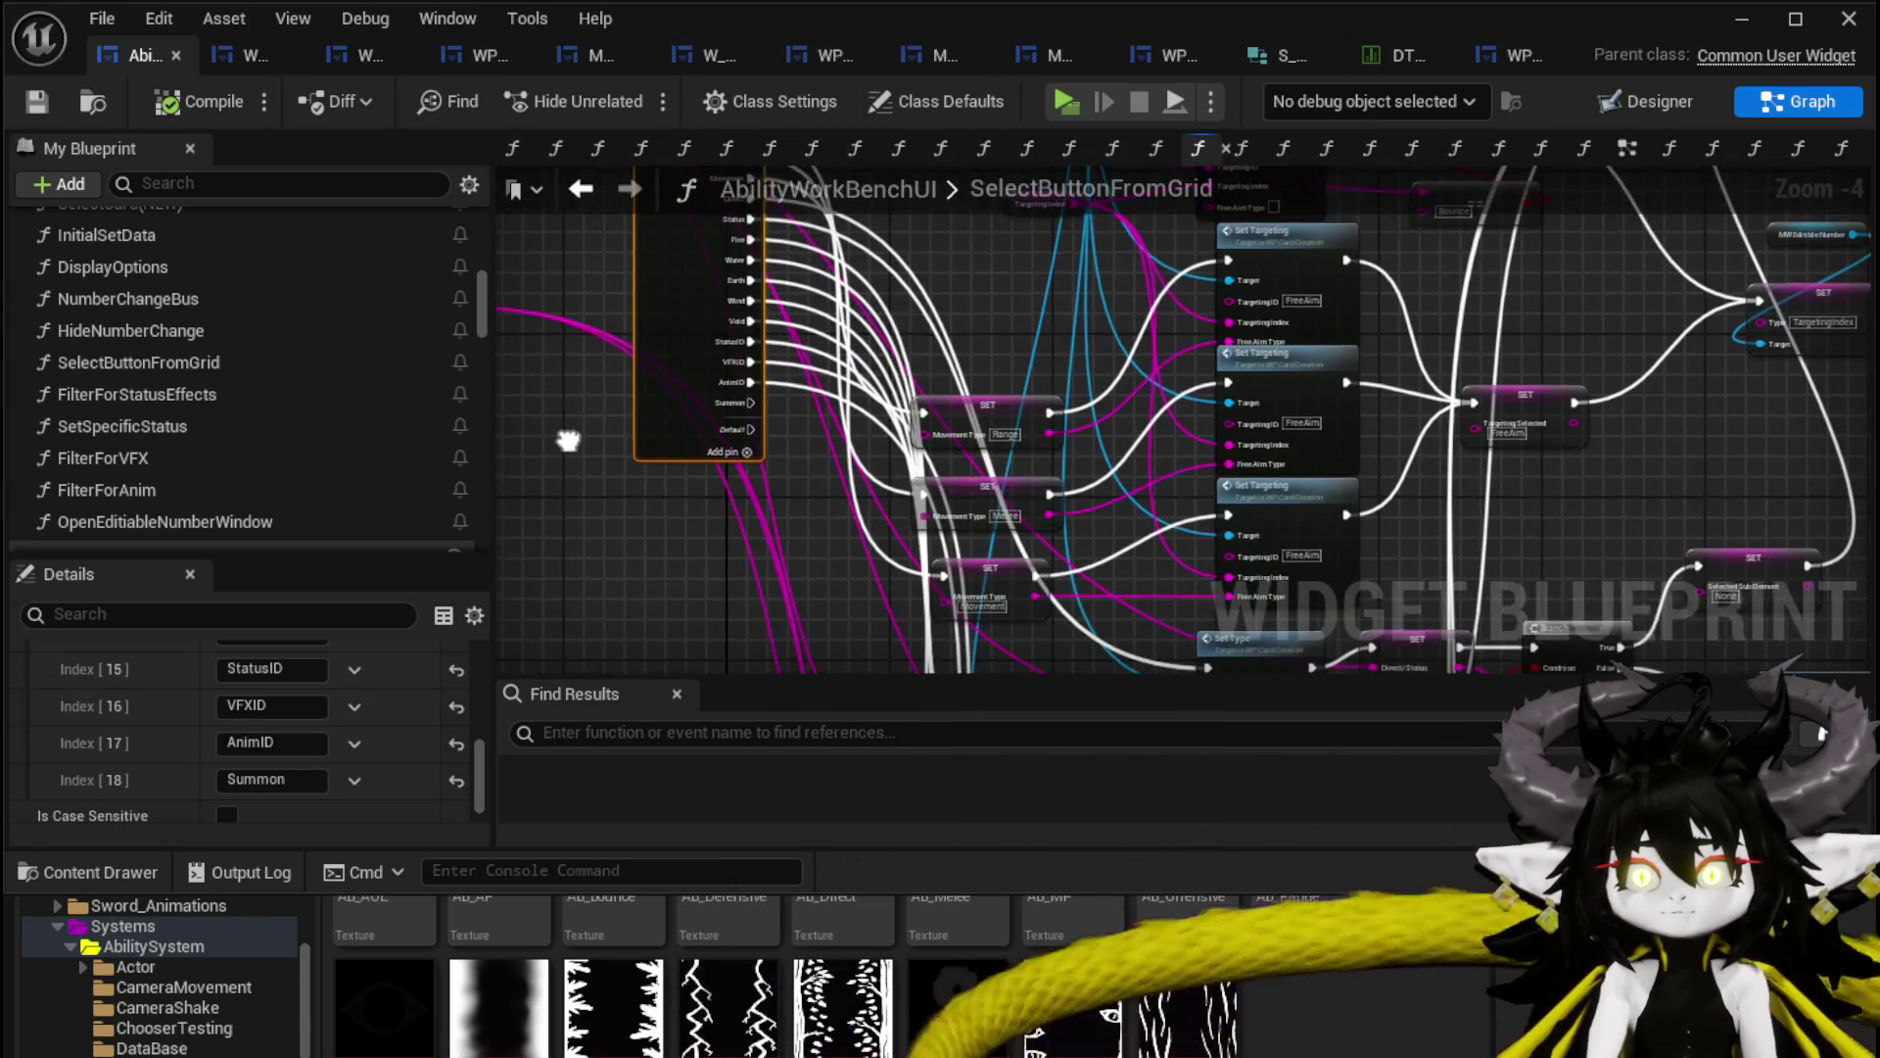
scroll(588, 459, "up", 2)
scroll(397, 436, "up", 15)
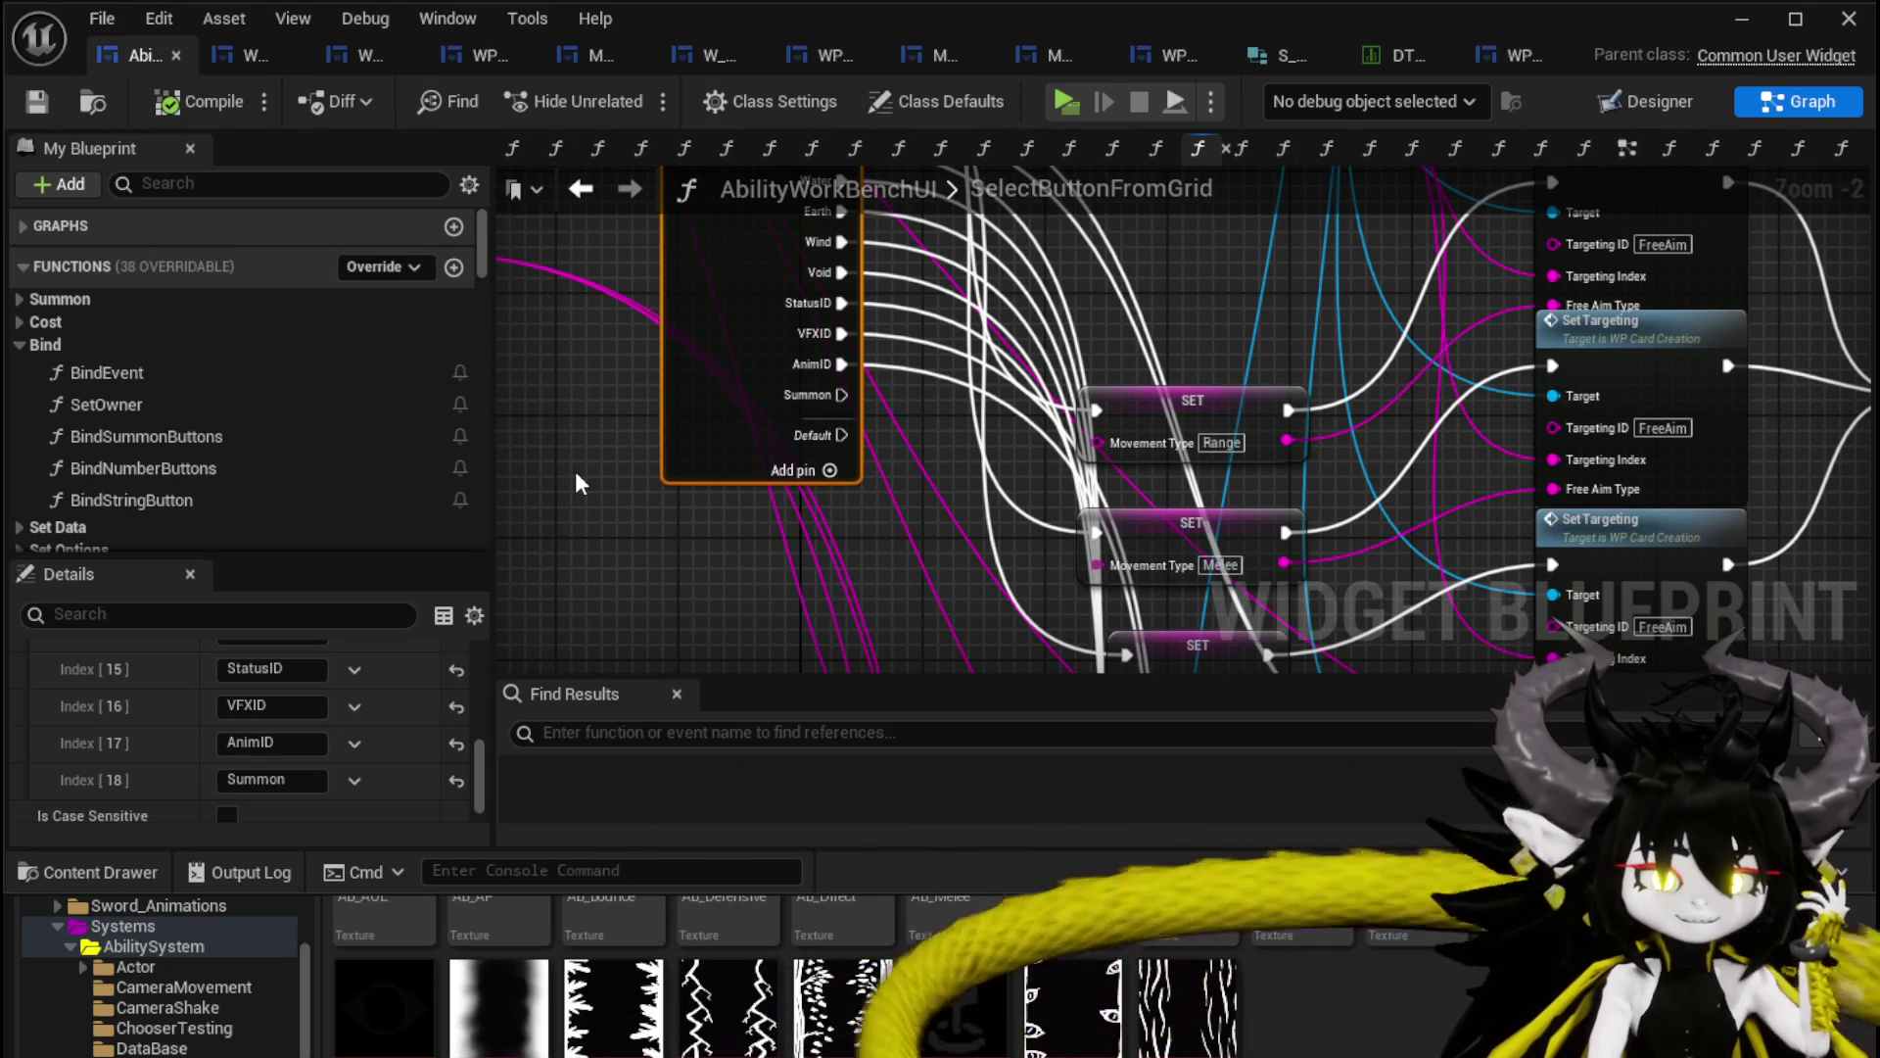
scroll(581, 482, "down", 2)
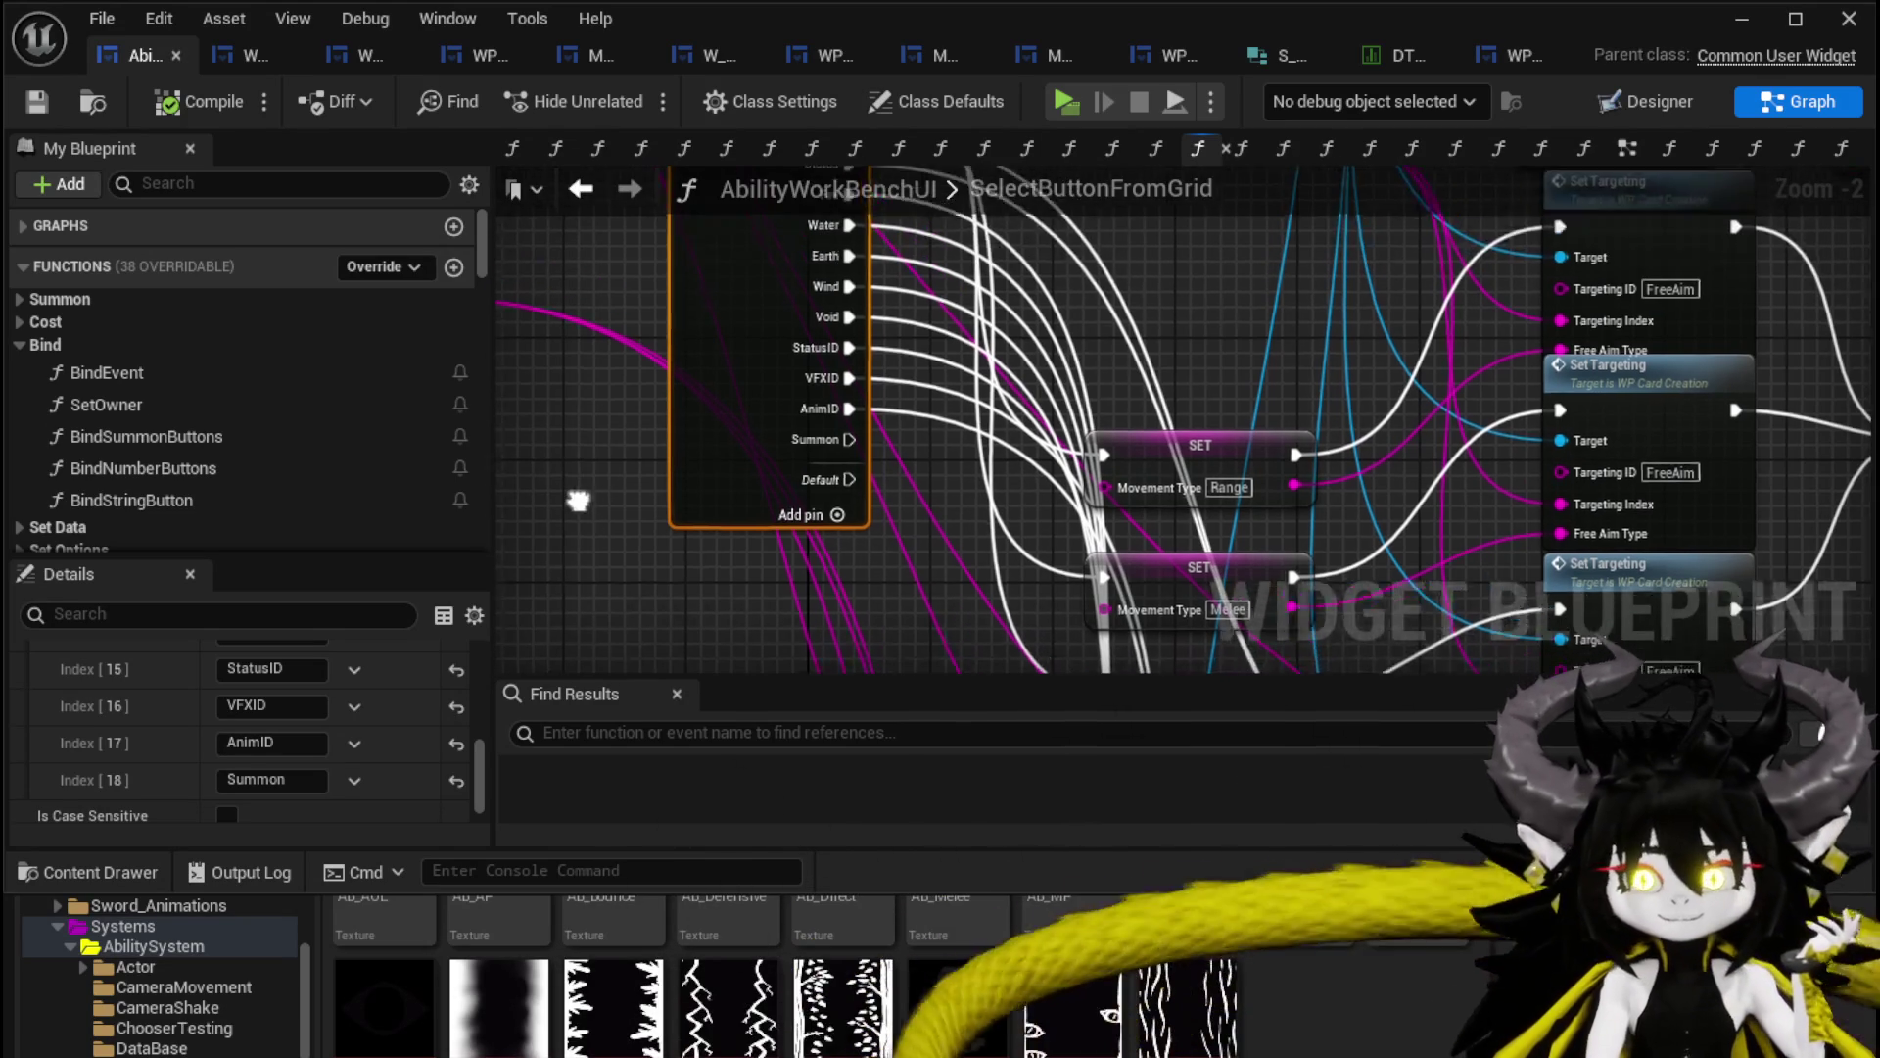
scroll(635, 431, "down", 1)
mouse_move(635, 430)
left_mouse_down()
mouse_move(817, 585)
mouse_move(1038, 367)
mouse_move(1259, 231)
mouse_move(1175, 220)
mouse_move(1074, 517)
mouse_move(1137, 464)
left_mouse_up()
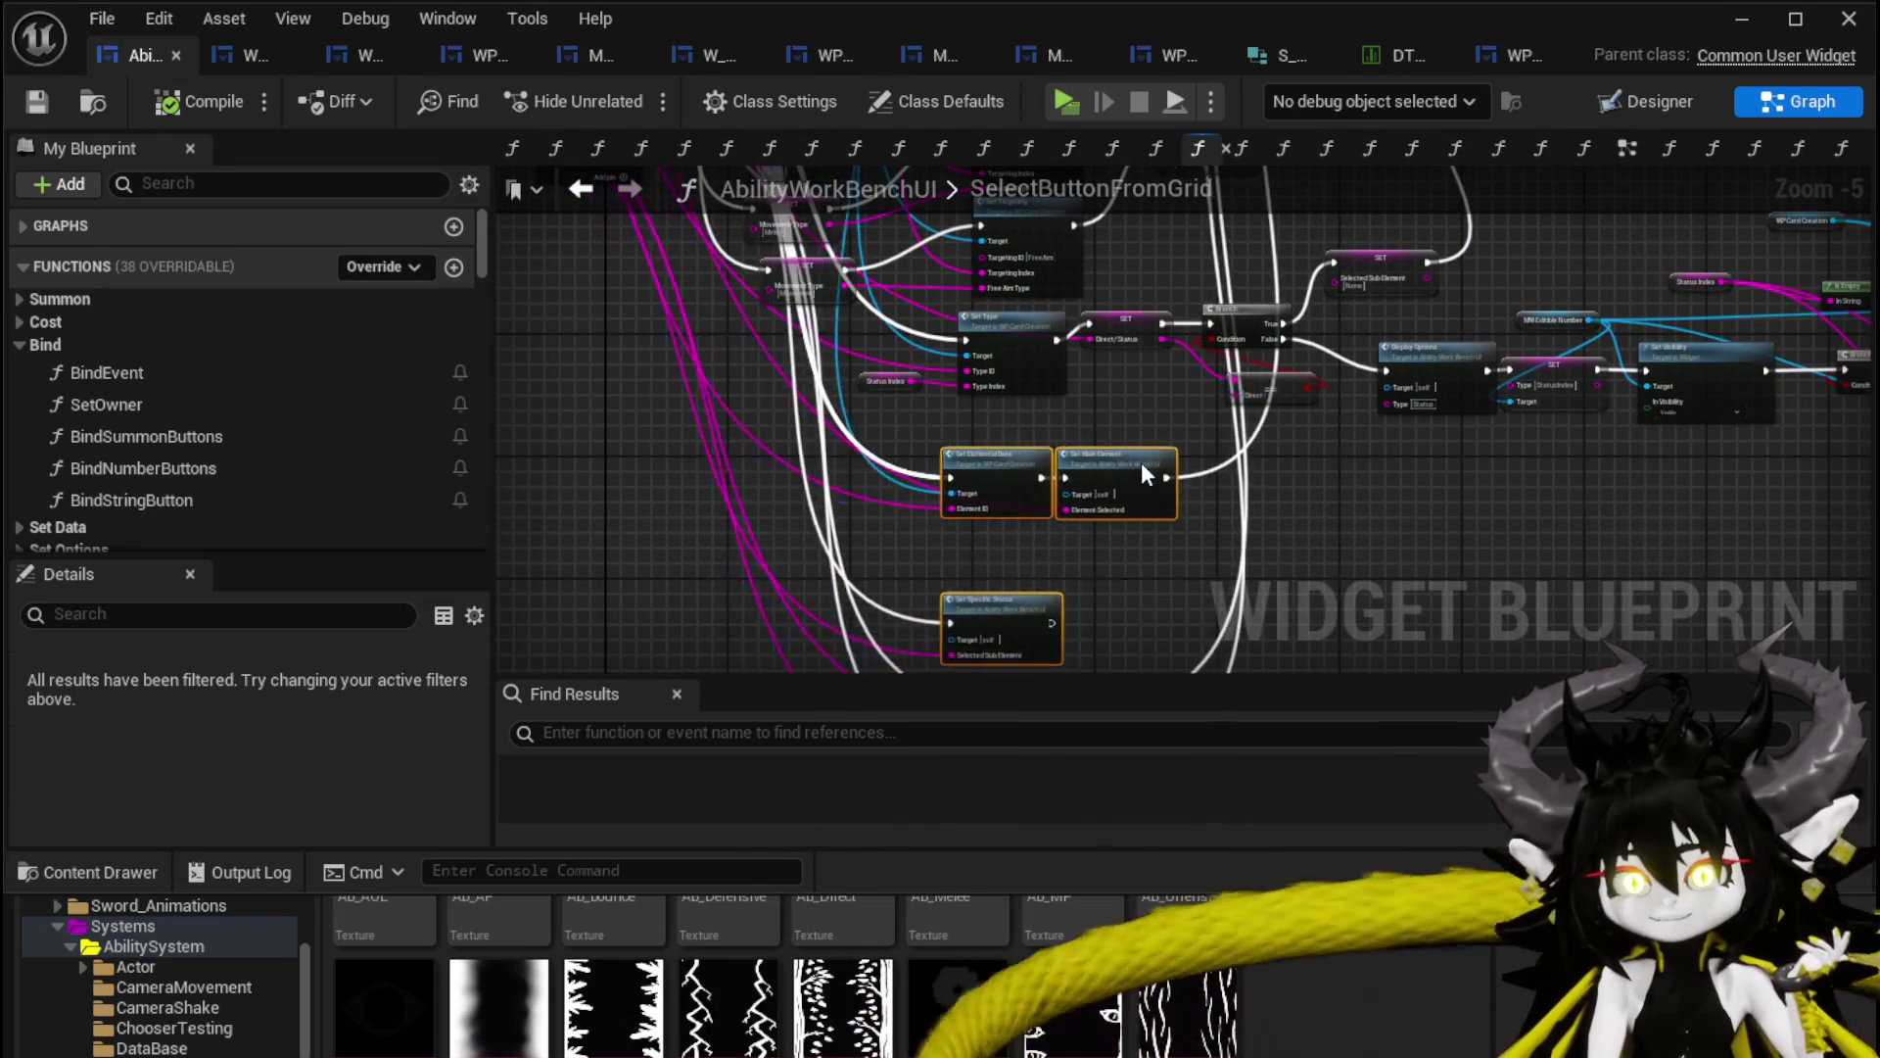
Move the Set Specific Status and SET nodes up and shift the AnimationSelected and VFXSelected nodes left.
mouse_move(793, 644)
left_mouse_down()
mouse_move(1036, 442)
mouse_move(972, 403)
left_mouse_up()
left_click(958, 566)
mouse_move(956, 557)
left_mouse_down()
mouse_move(1015, 484)
mouse_move(986, 473)
left_mouse_up()
left_click(1091, 407)
mouse_move(1091, 408)
left_mouse_down()
mouse_move(1172, 450)
mouse_move(1153, 473)
left_mouse_up()
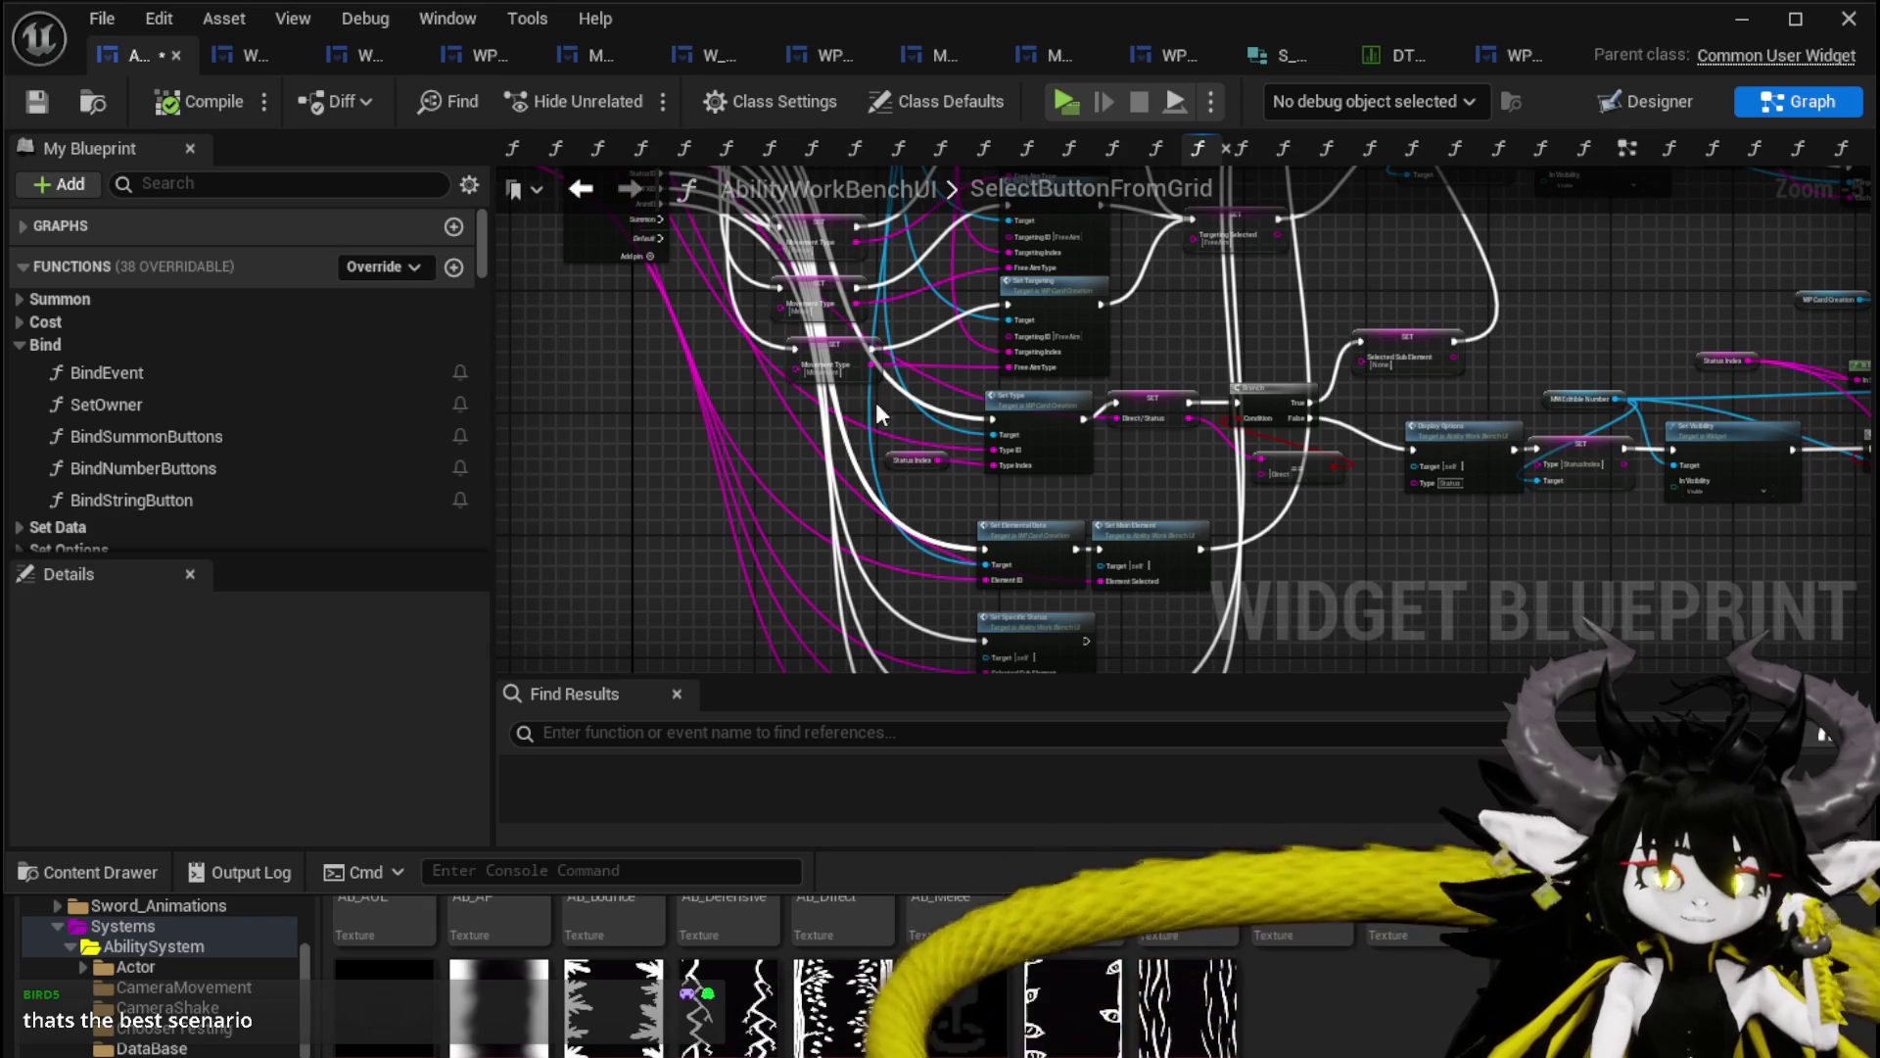
Move the Switch on String node left and raise the three SET Movement Type nodes.
scroll(950, 425, "down", 2)
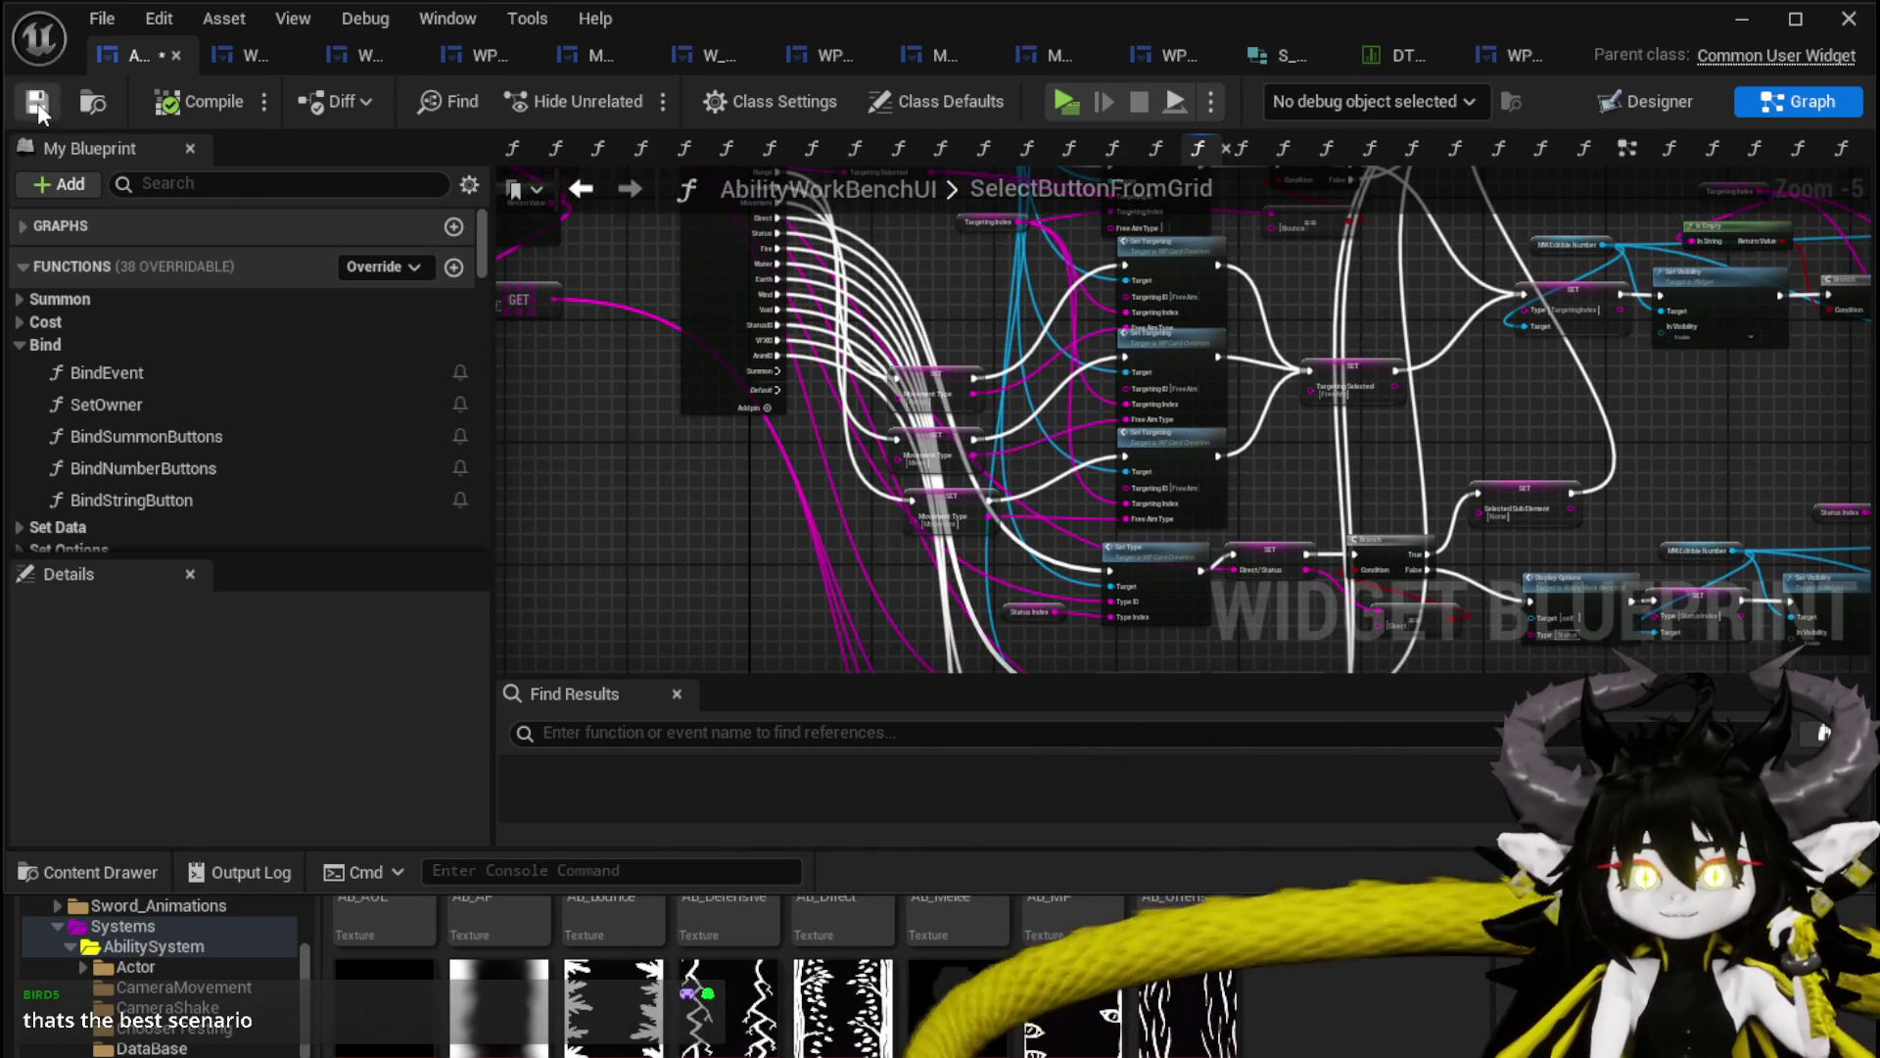
left_click_drag(681, 437, 793, 544)
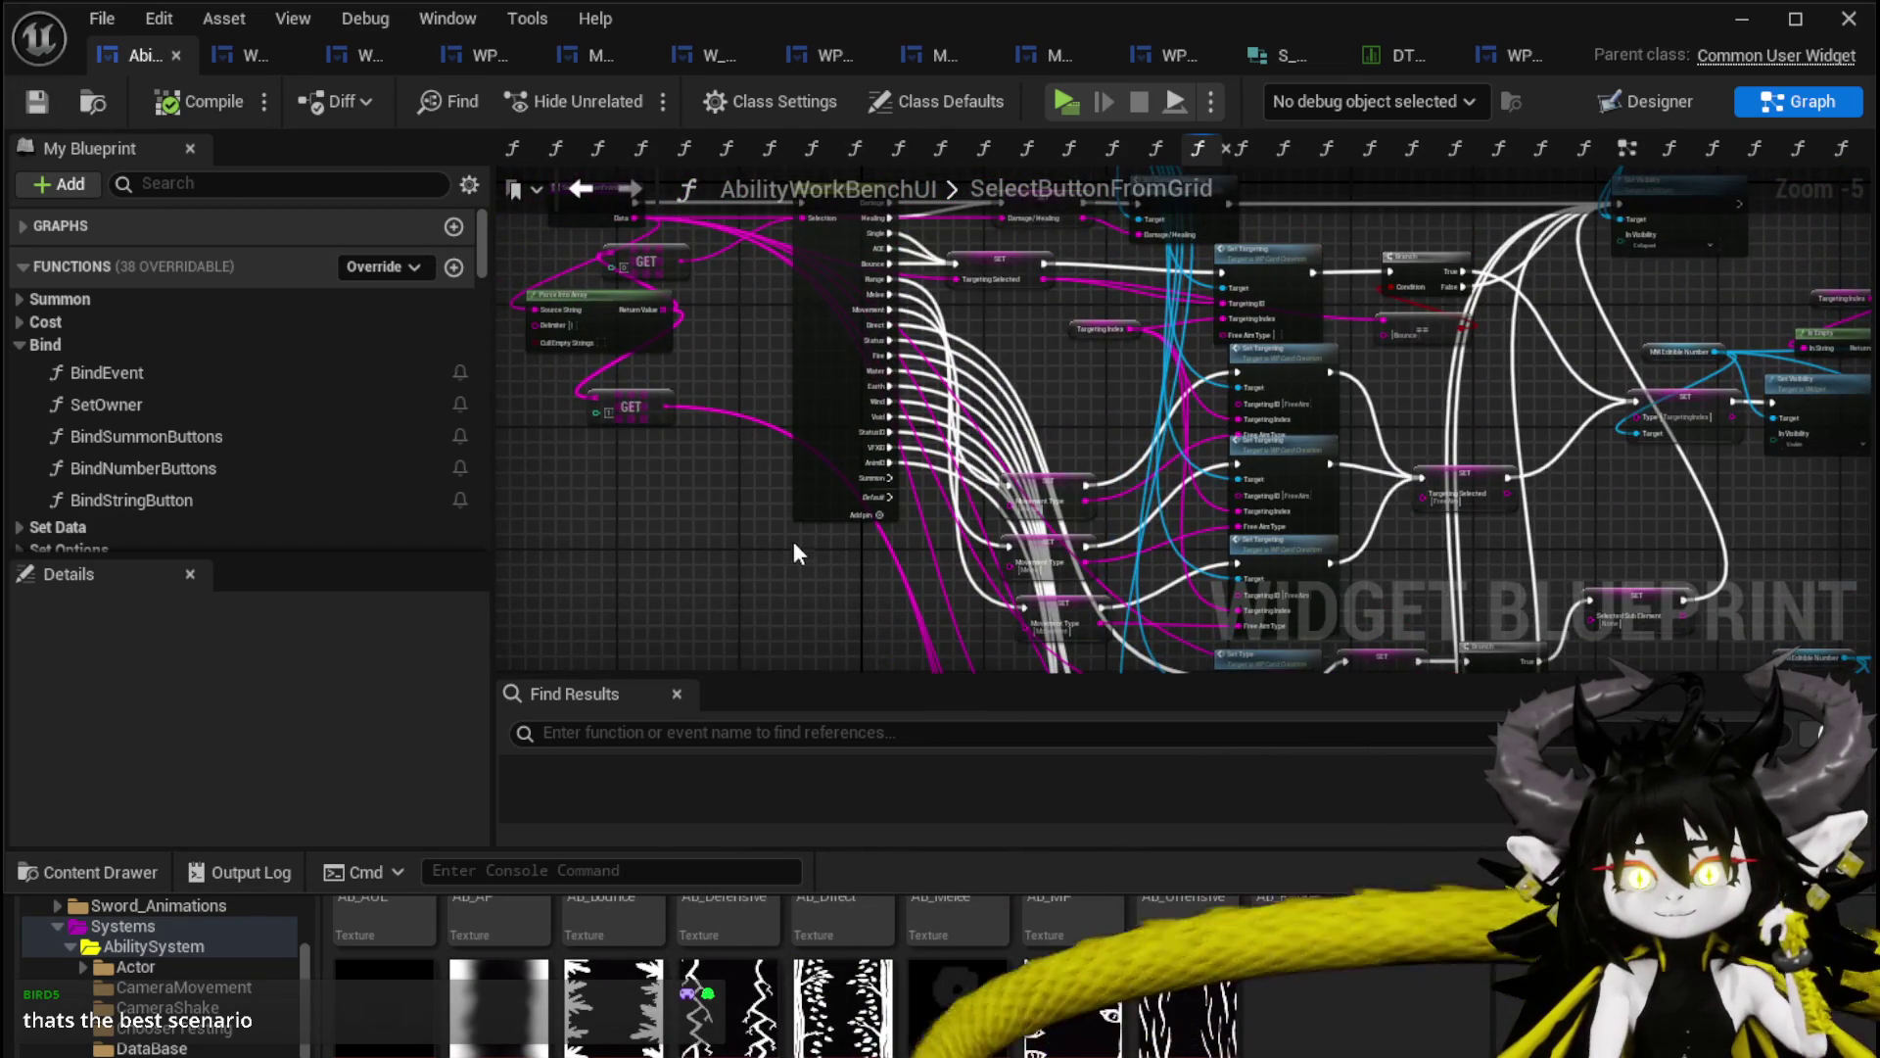
left_click_drag(744, 397, 806, 472)
left_click_drag(880, 385, 827, 384)
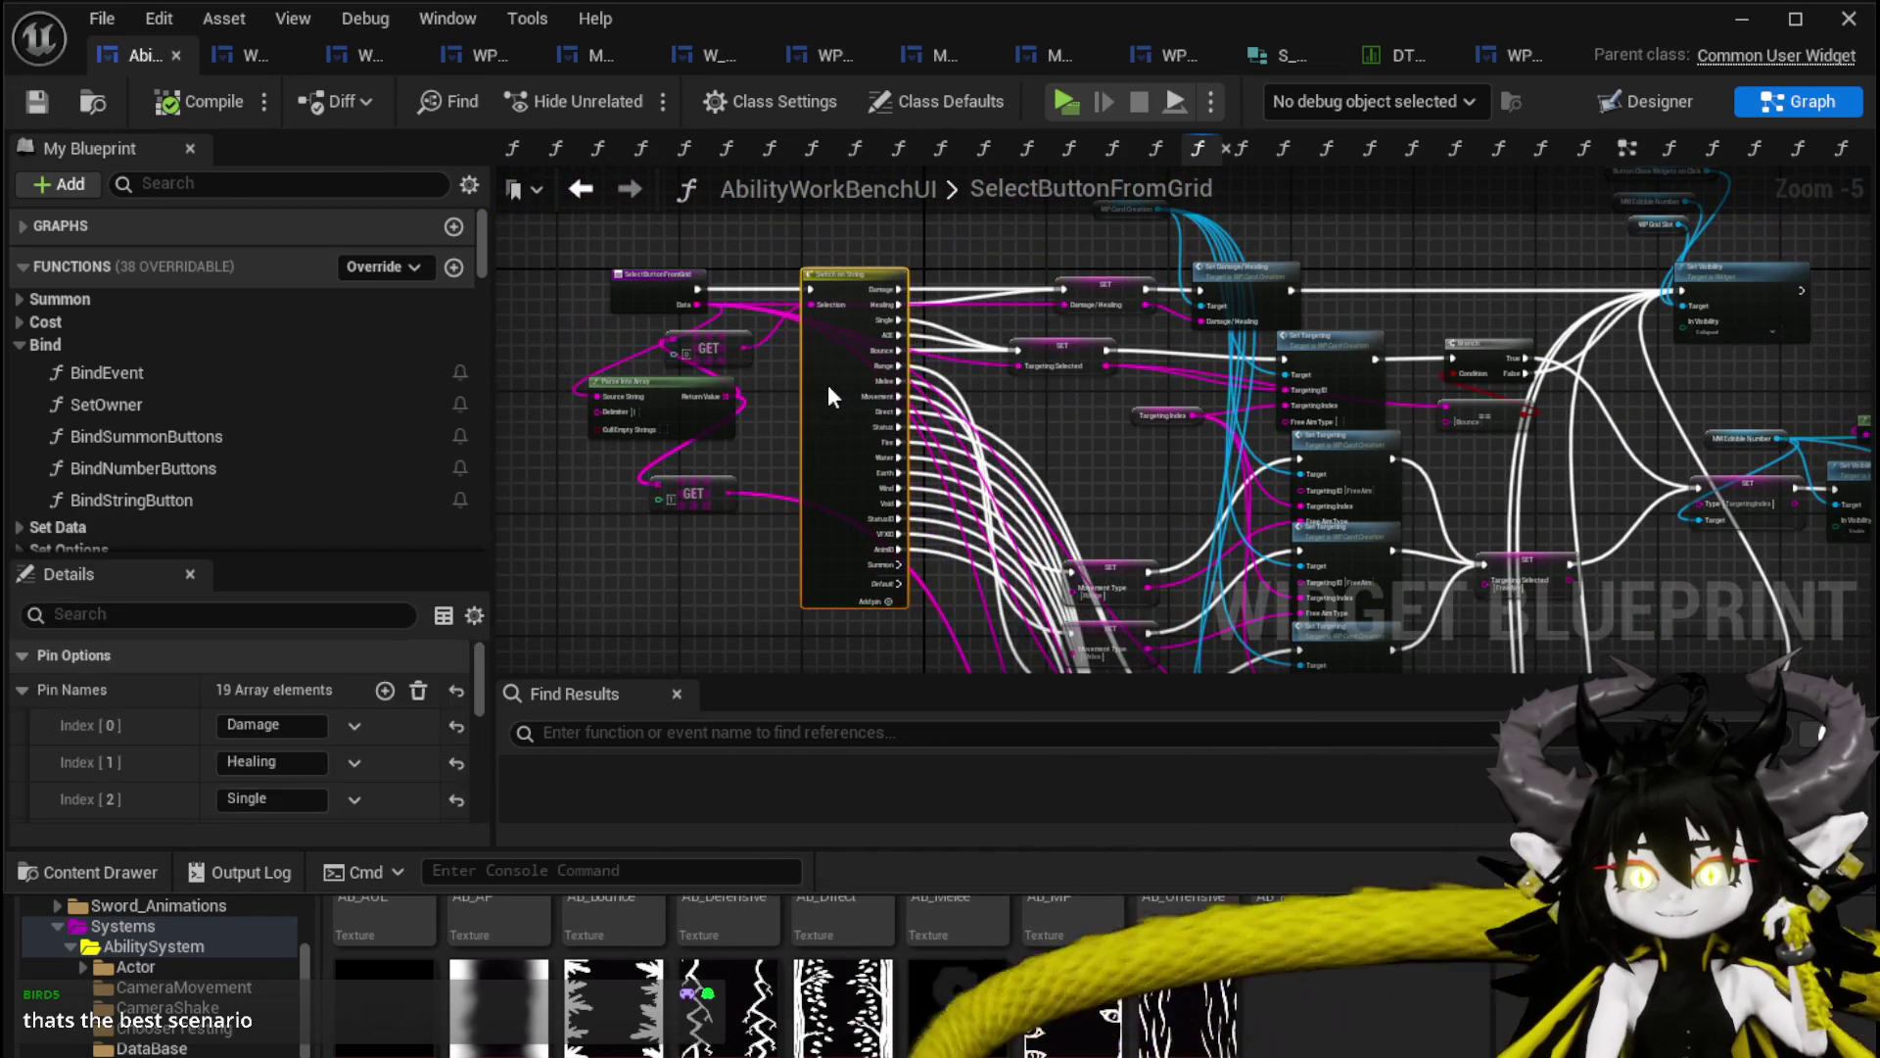
mouse_move(1052, 401)
left_mouse_down()
mouse_move(946, 372)
mouse_move(876, 264)
mouse_move(956, 574)
left_mouse_up()
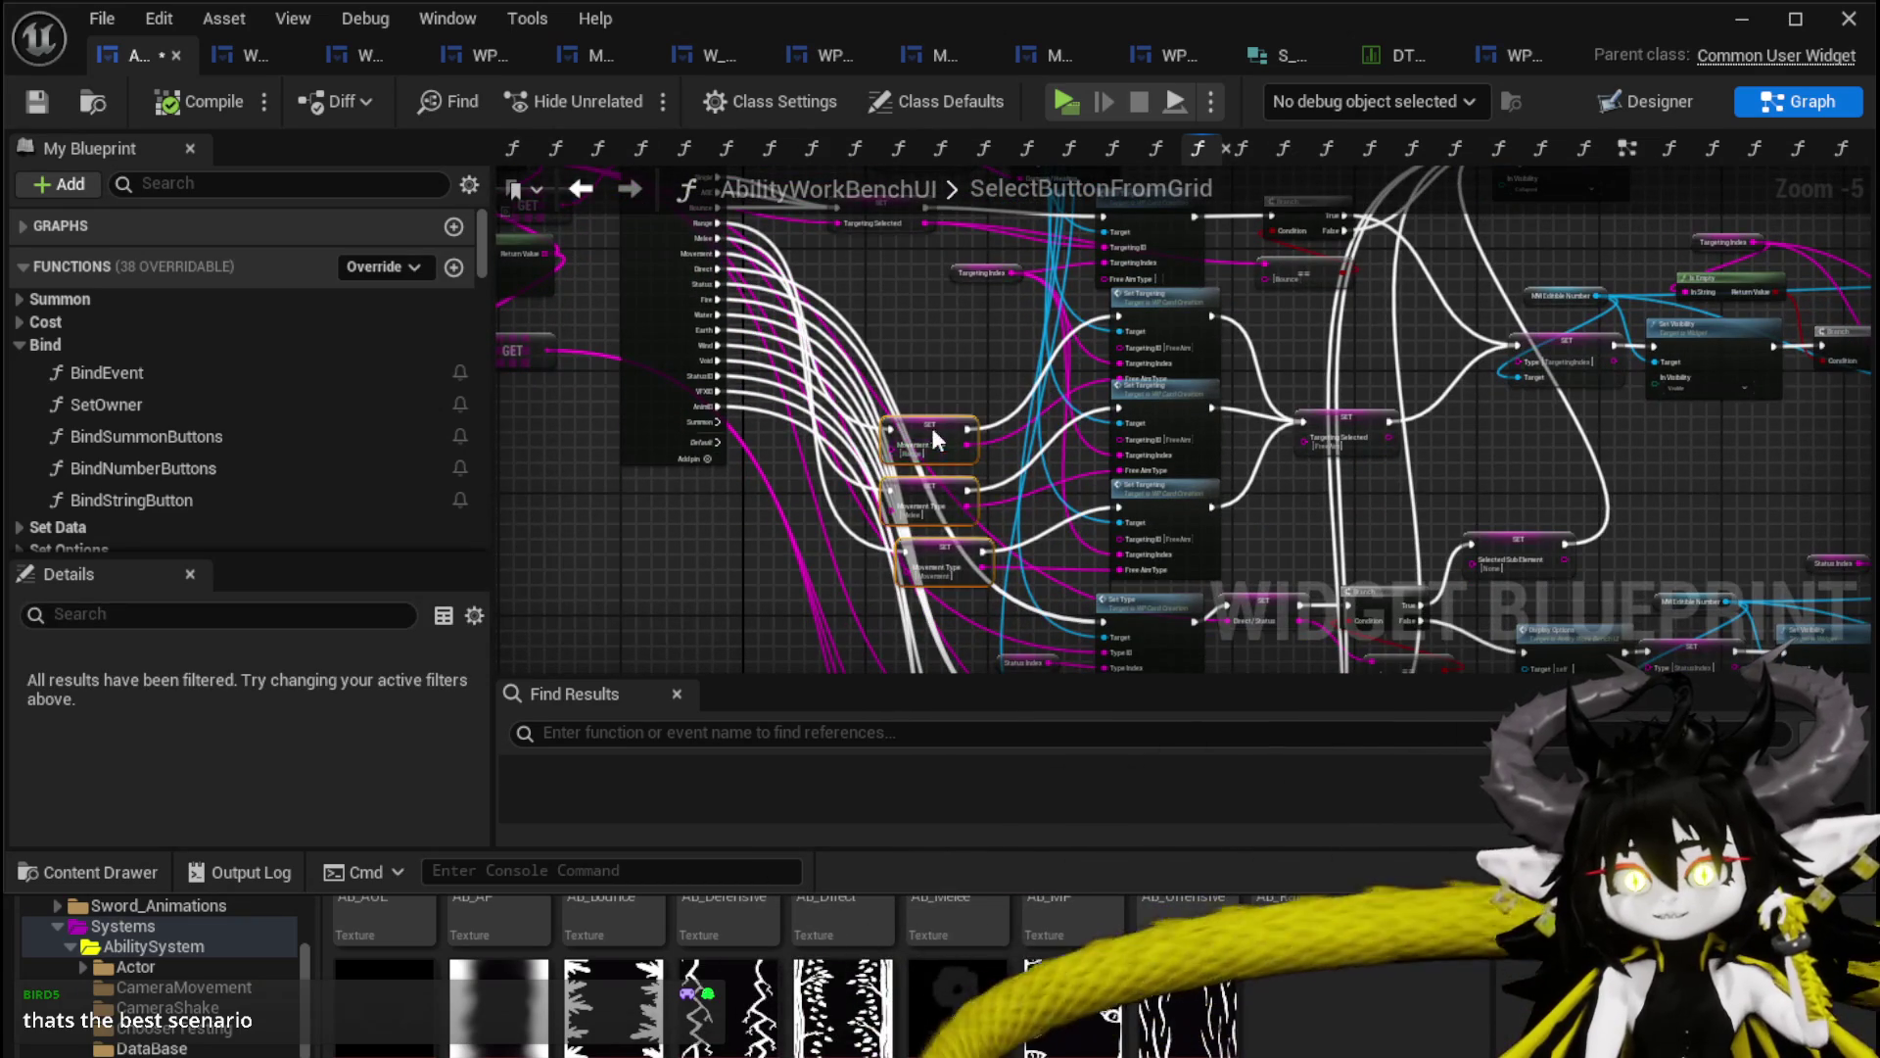
left_click_drag(931, 437, 931, 325)
left_click_drag(944, 253, 895, 429)
left_click(895, 428)
Nudge SET Targeting Selected right and place Targeting Index beside Set Targeting.
scroll(895, 428, "up", 2)
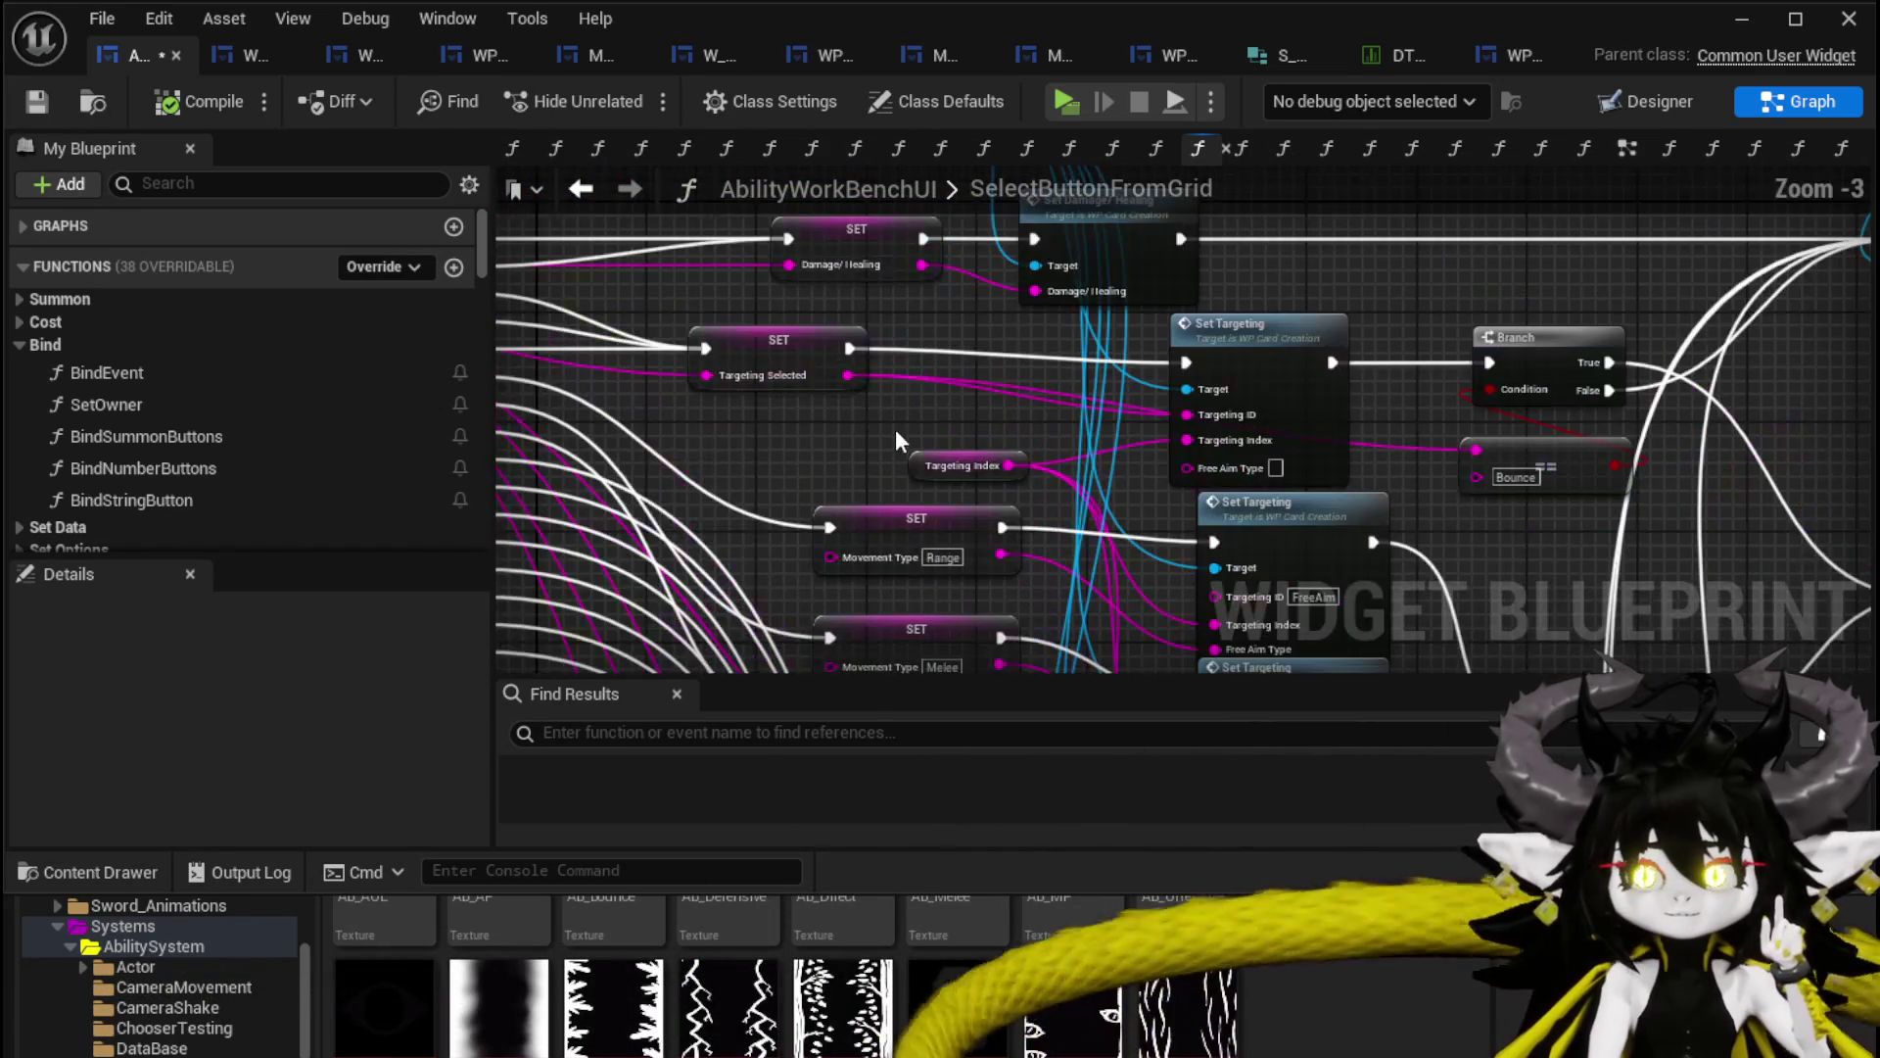
left_click(849, 362)
left_click_drag(848, 363, 1006, 397)
left_click(916, 404)
Stack the Range, Melee and Movement SET Movement Type nodes neatly under one another.
left_click_drag(863, 423, 795, 340)
mouse_move(832, 526)
left_mouse_down()
mouse_move(838, 462)
mouse_move(802, 428)
left_mouse_up()
left_click_drag(822, 358, 861, 351)
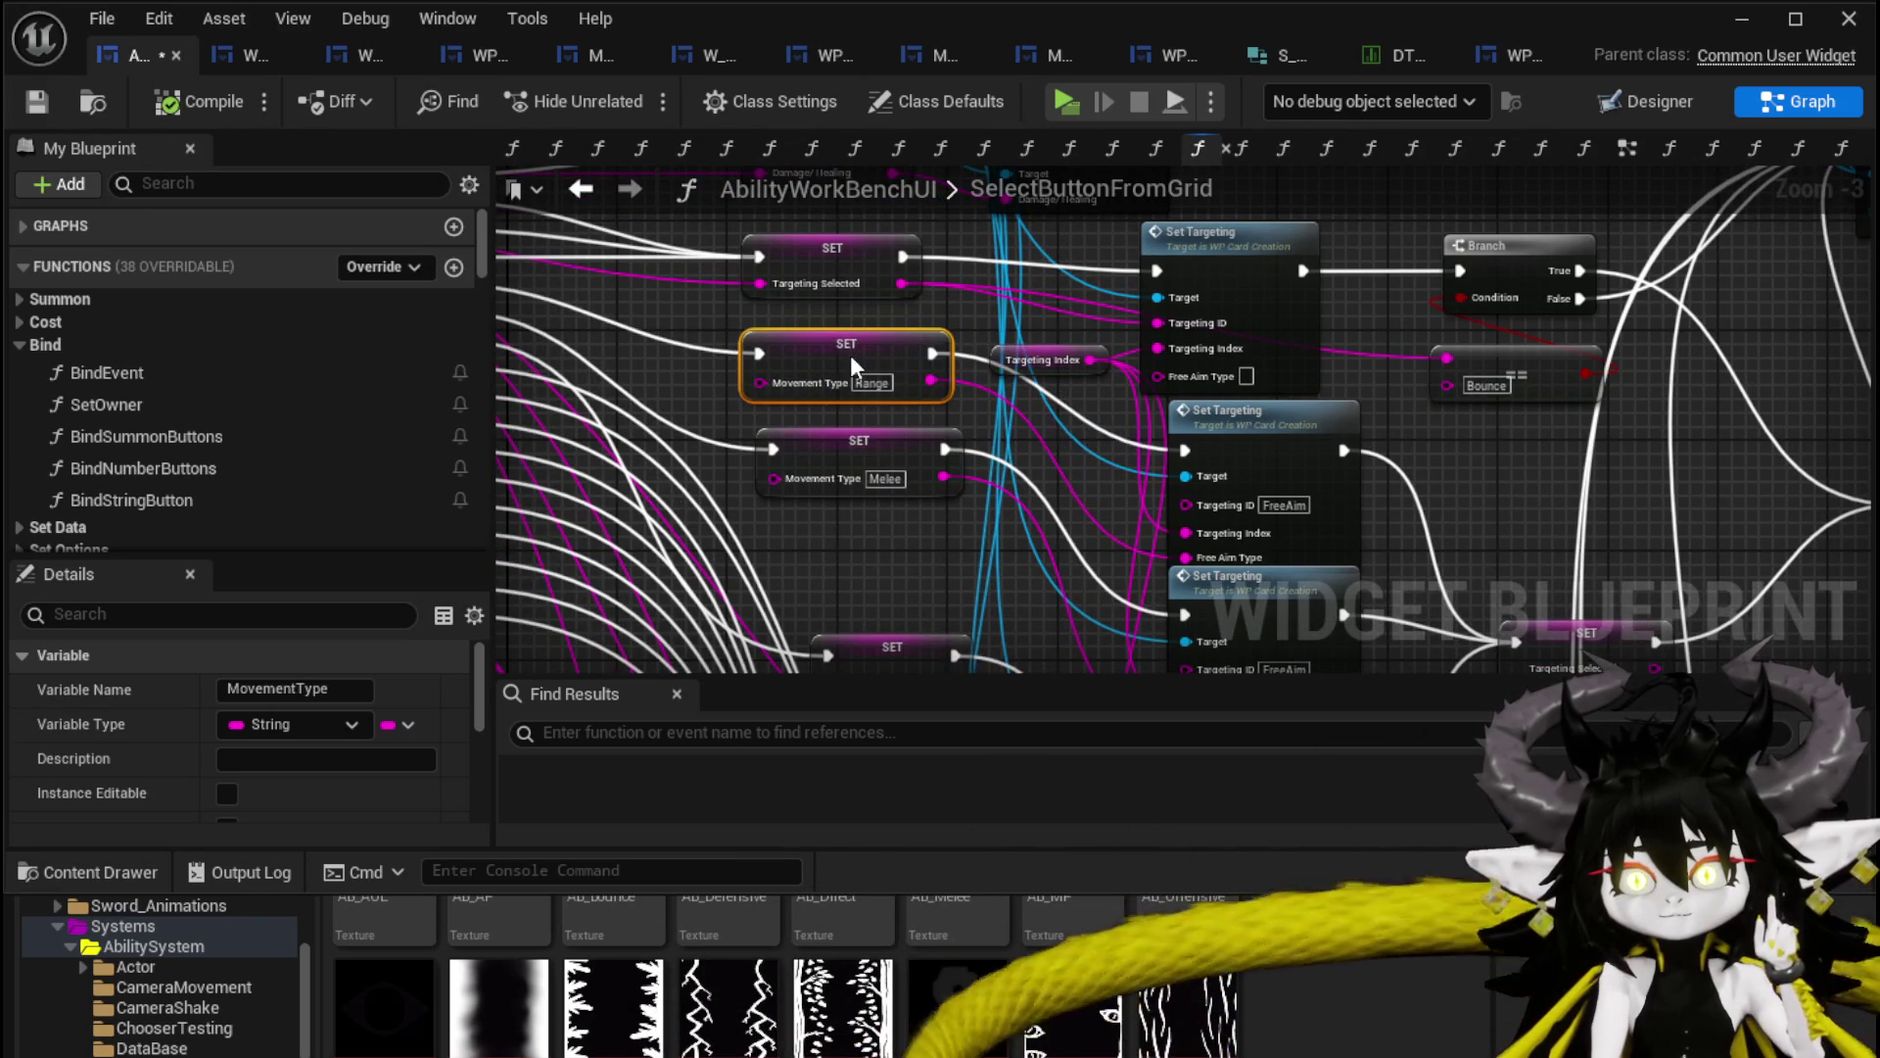
left_click_drag(852, 436, 837, 421)
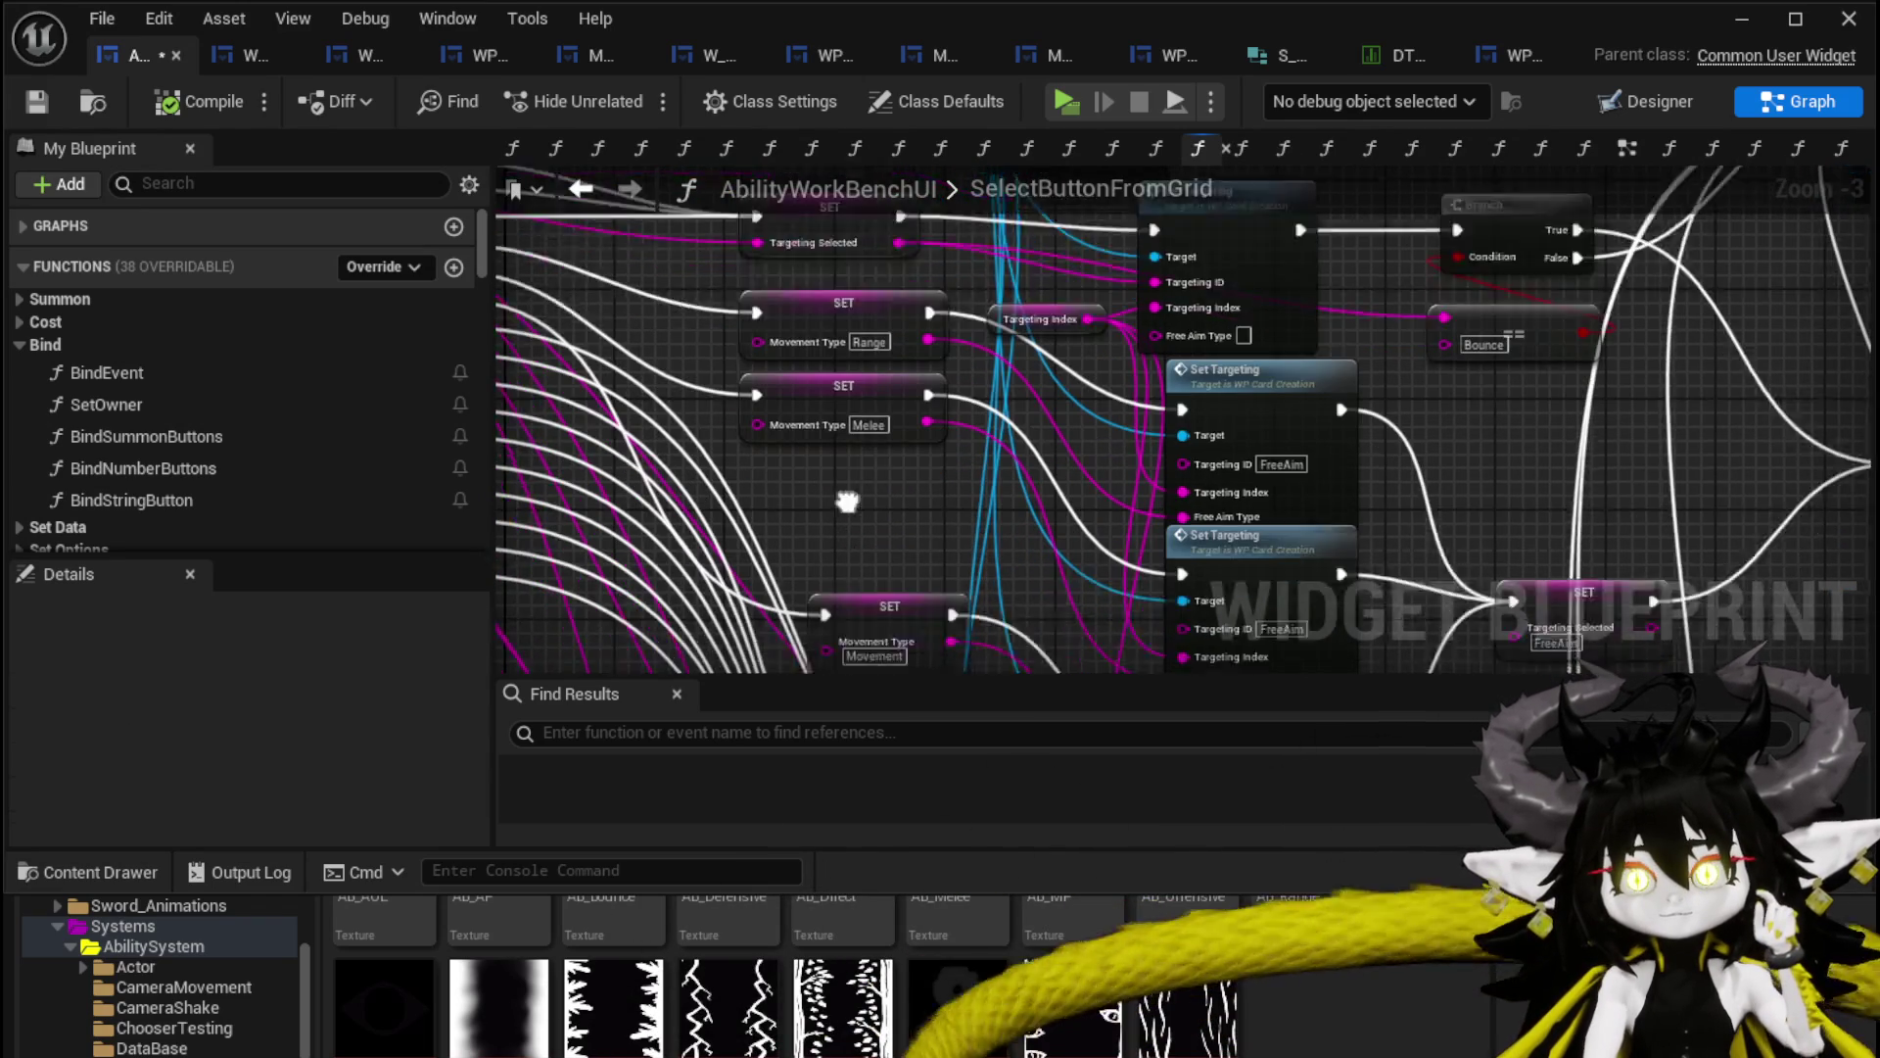
left_click_drag(838, 537, 799, 400)
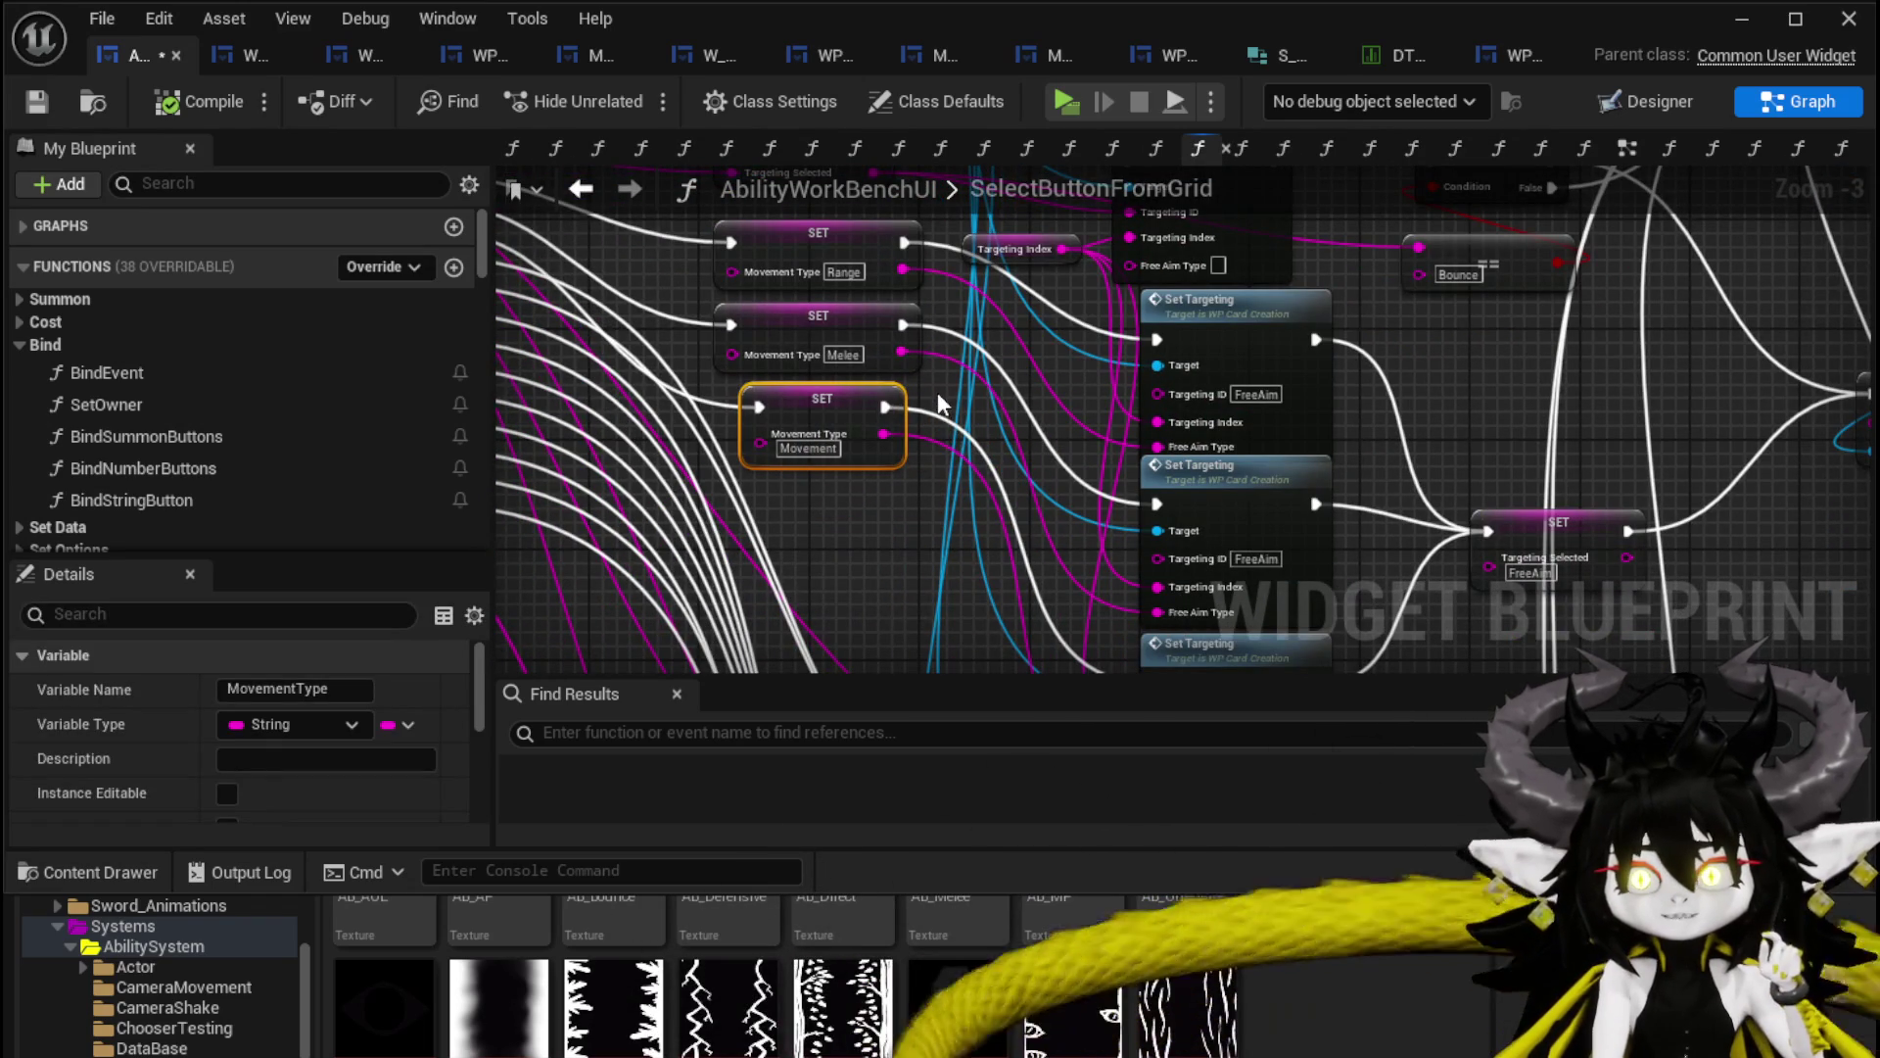
left_click(938, 403)
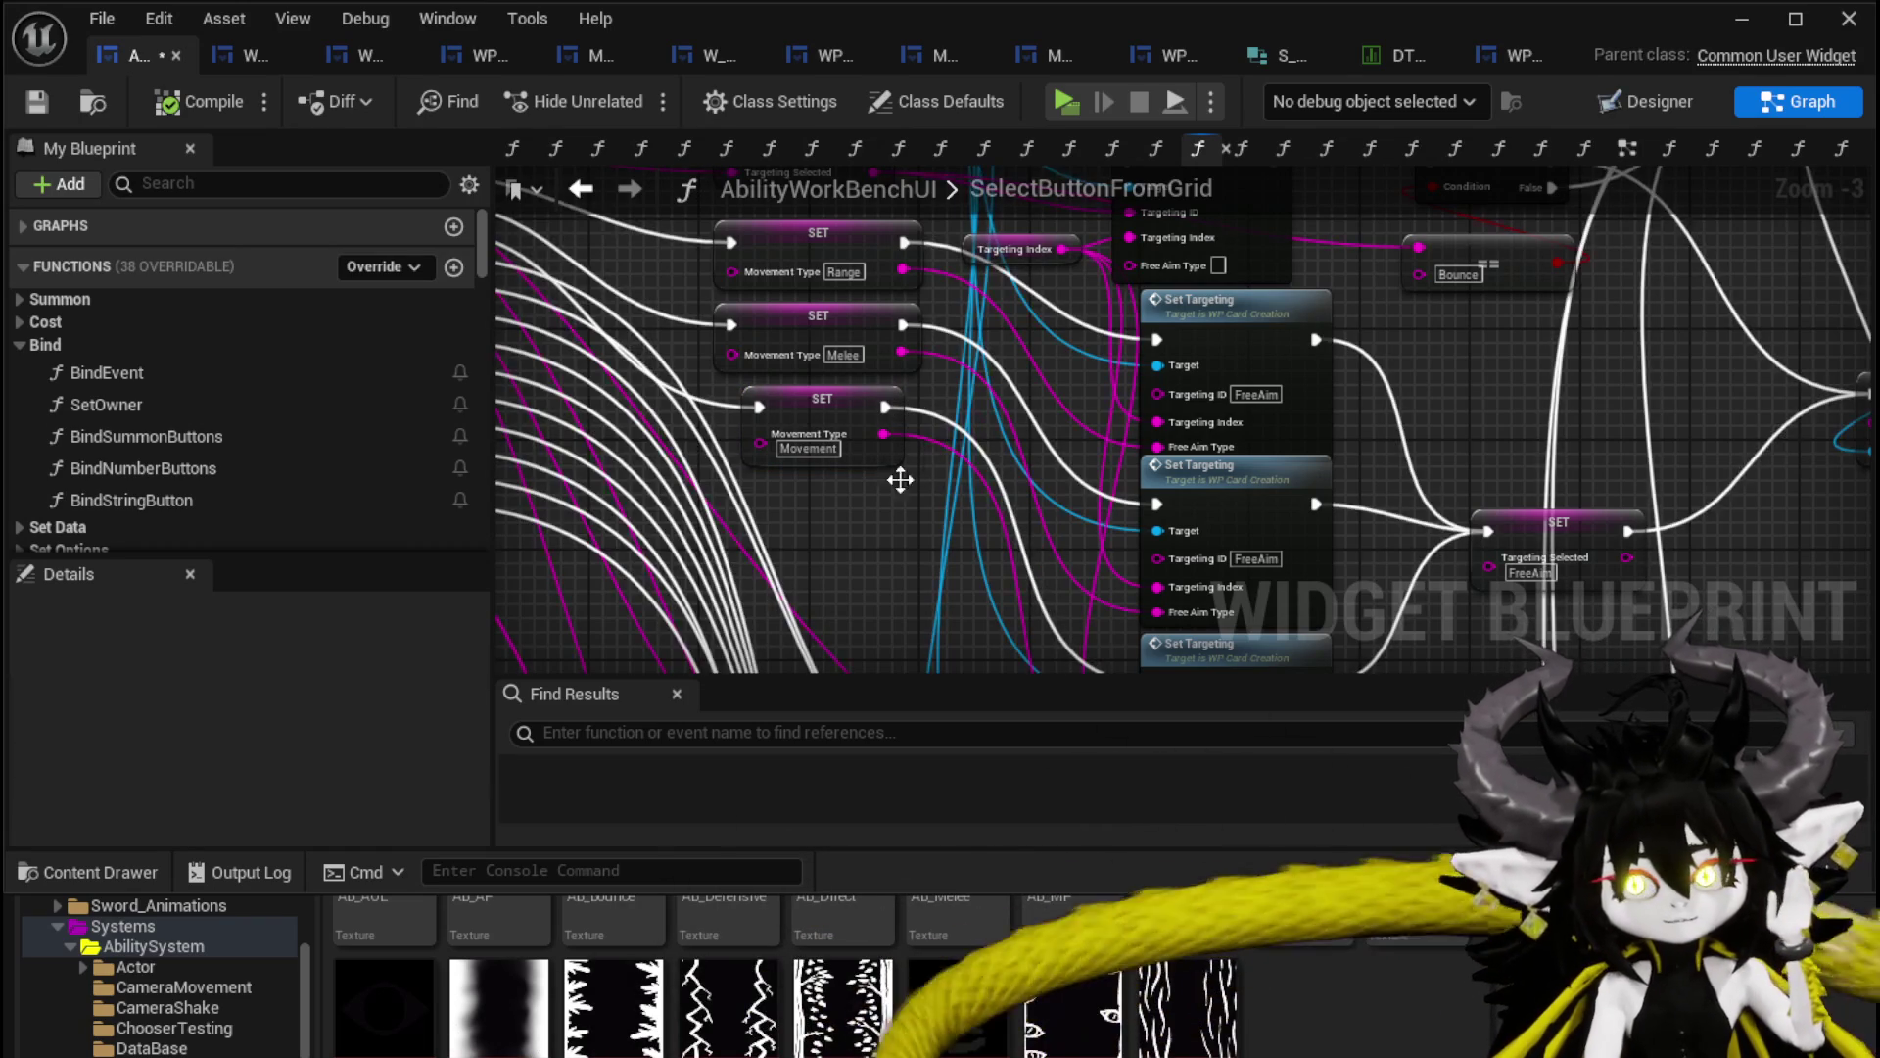
left_click_drag(903, 443, 923, 402)
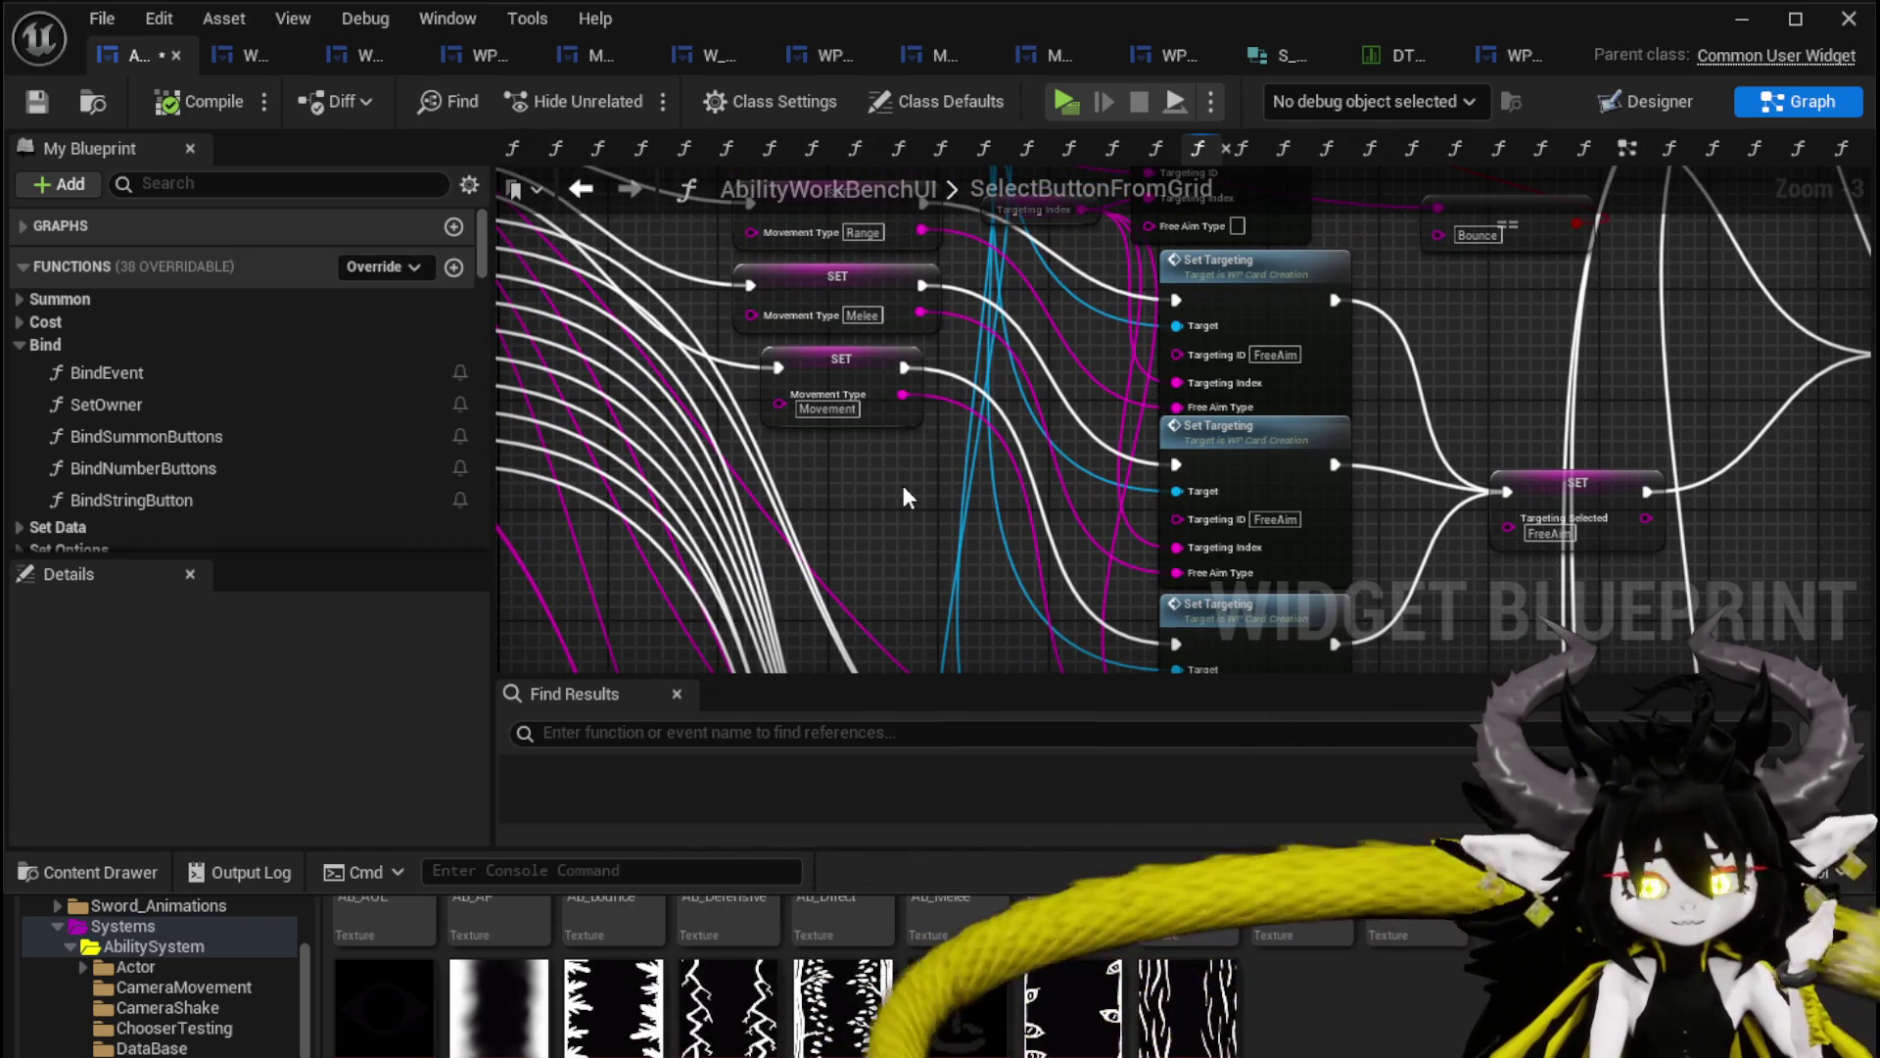
Save the blueprint with Ctrl+S and bring the switch node's pins into view.
key("ctrl+s")
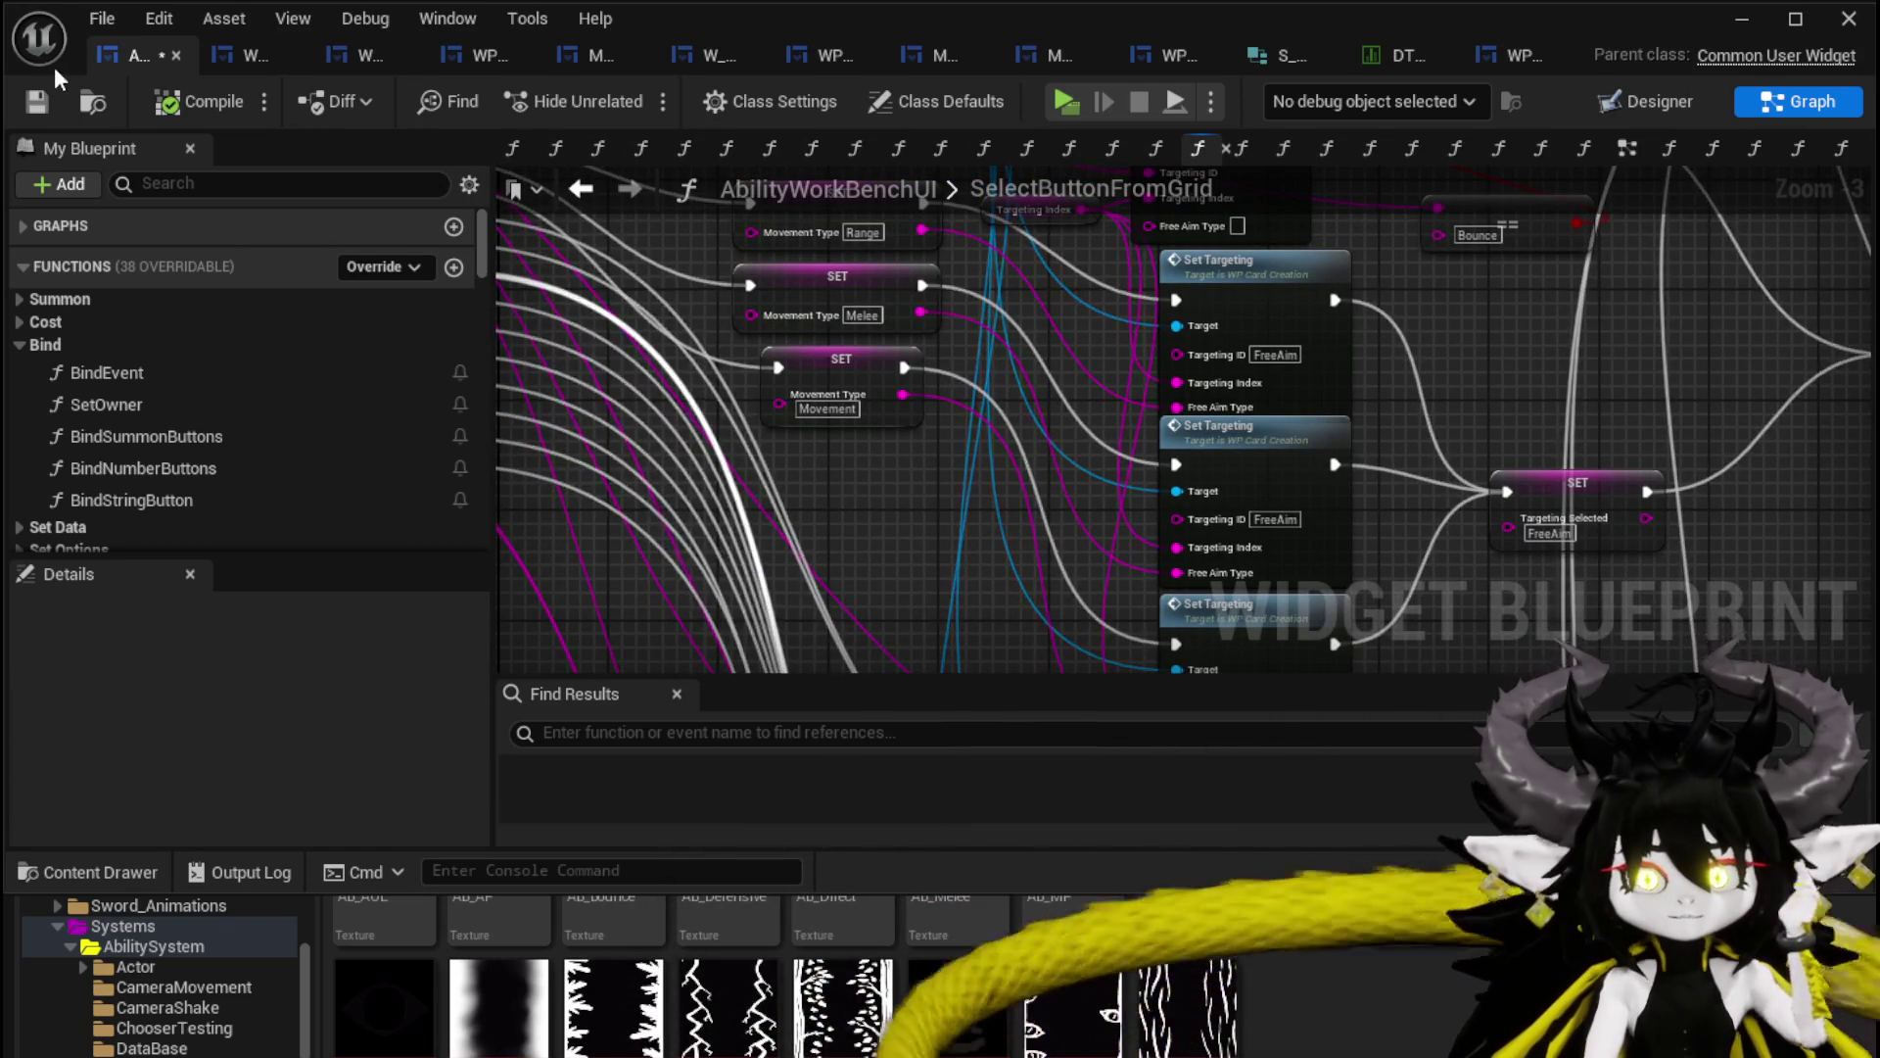
mouse_move(916, 450)
left_mouse_down()
mouse_move(903, 412)
mouse_move(919, 397)
left_mouse_up()
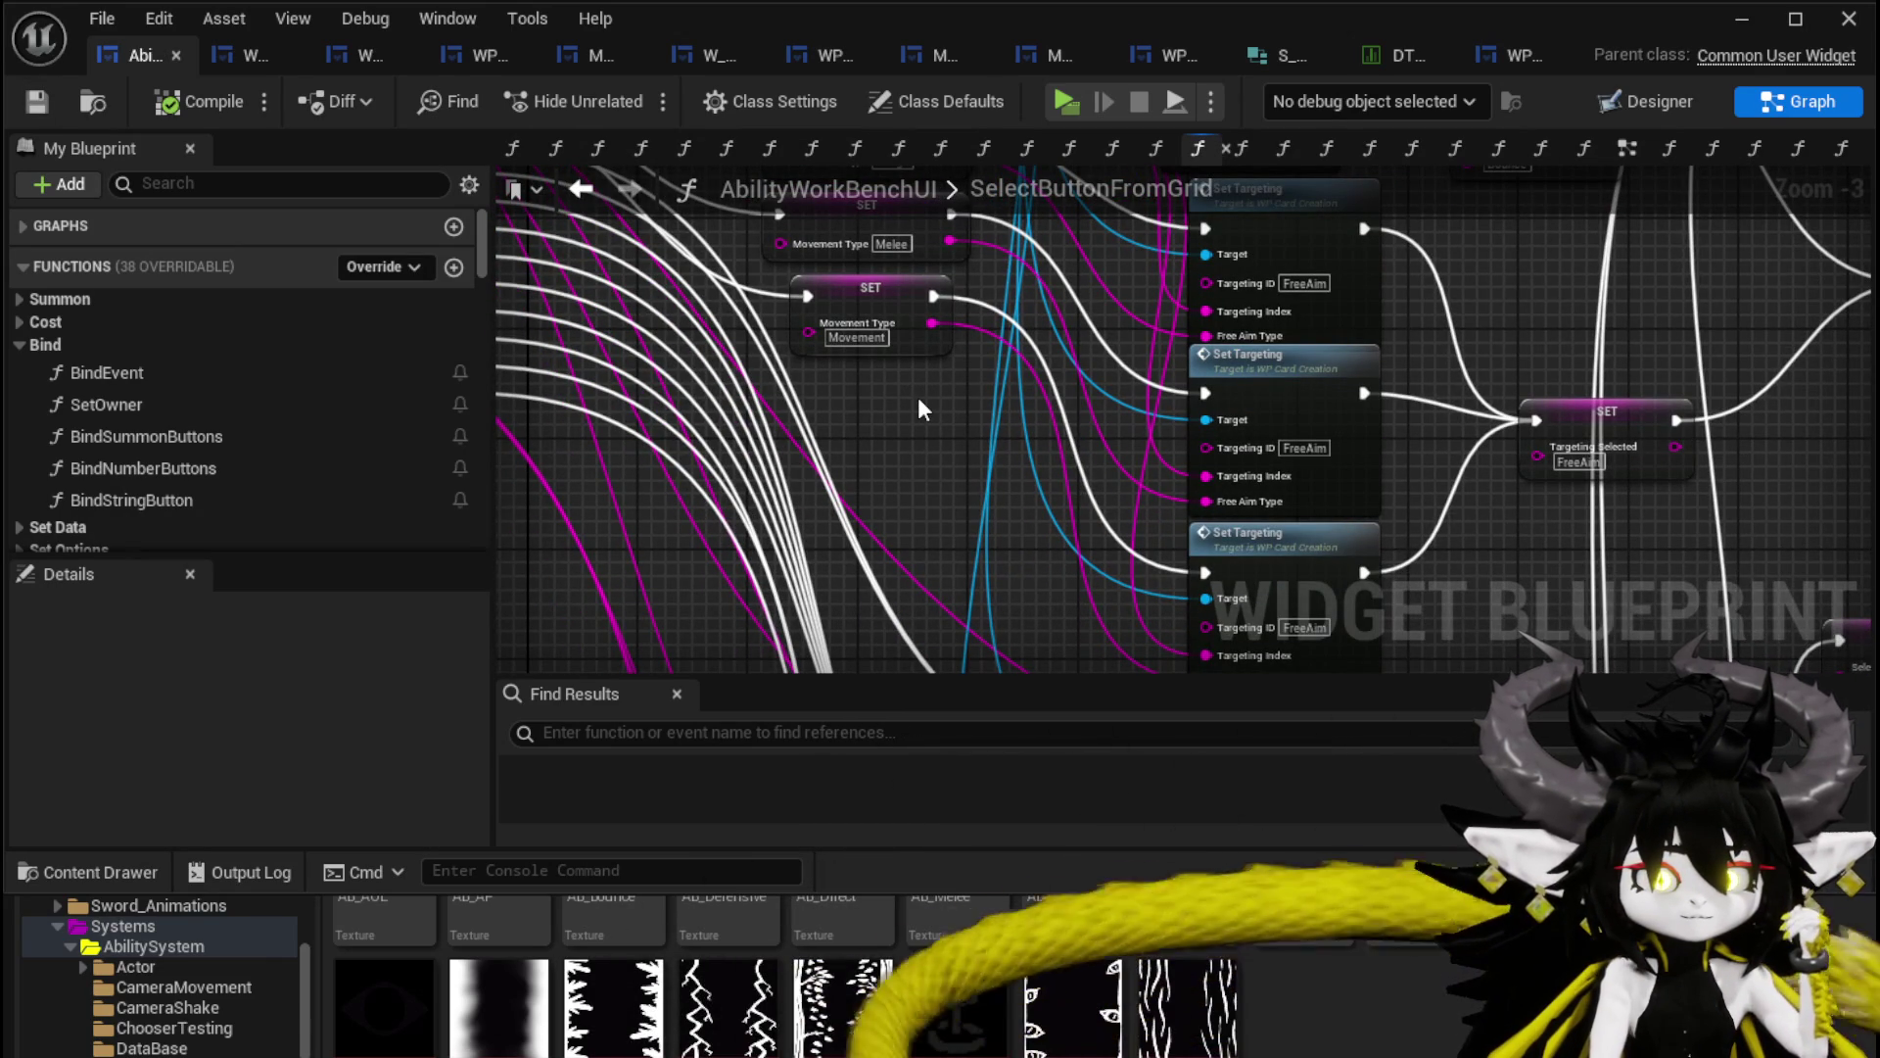
left_click_drag(919, 396, 1142, 523)
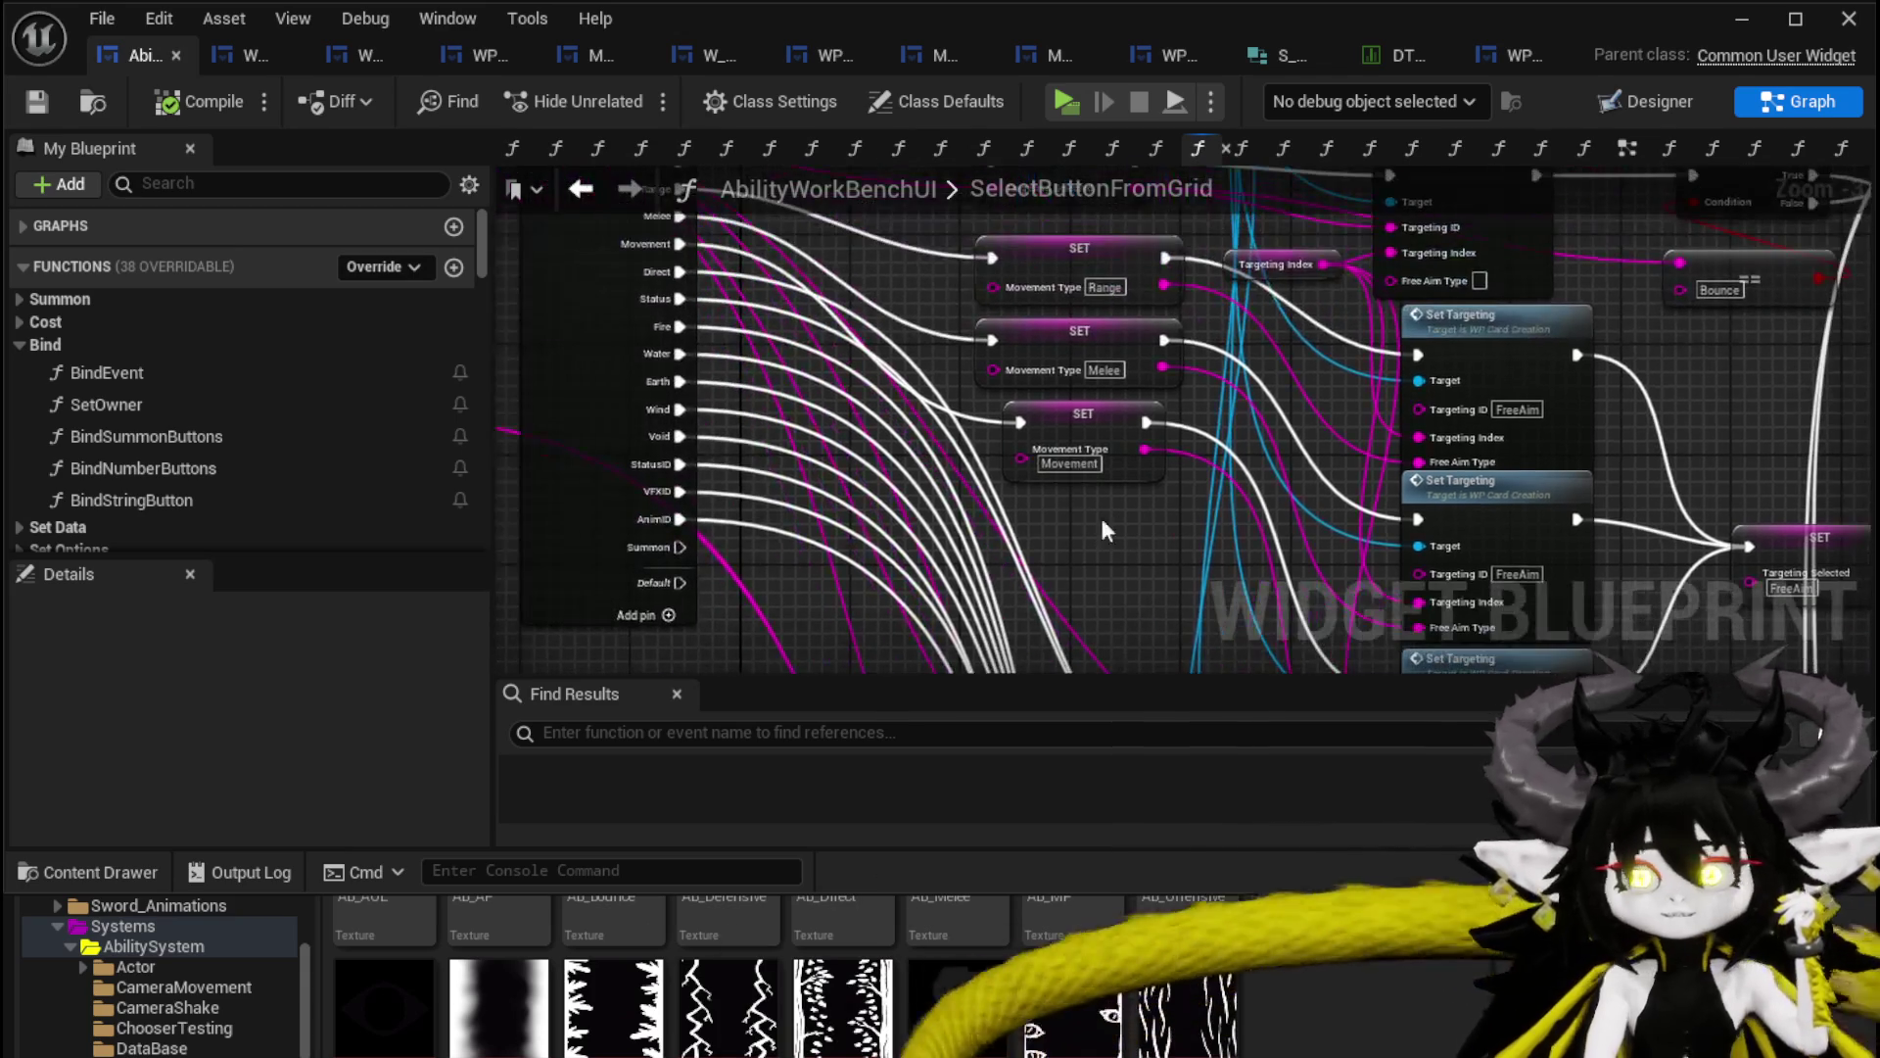
mouse_move(760, 599)
left_mouse_down()
mouse_move(950, 529)
mouse_move(977, 448)
left_mouse_up()
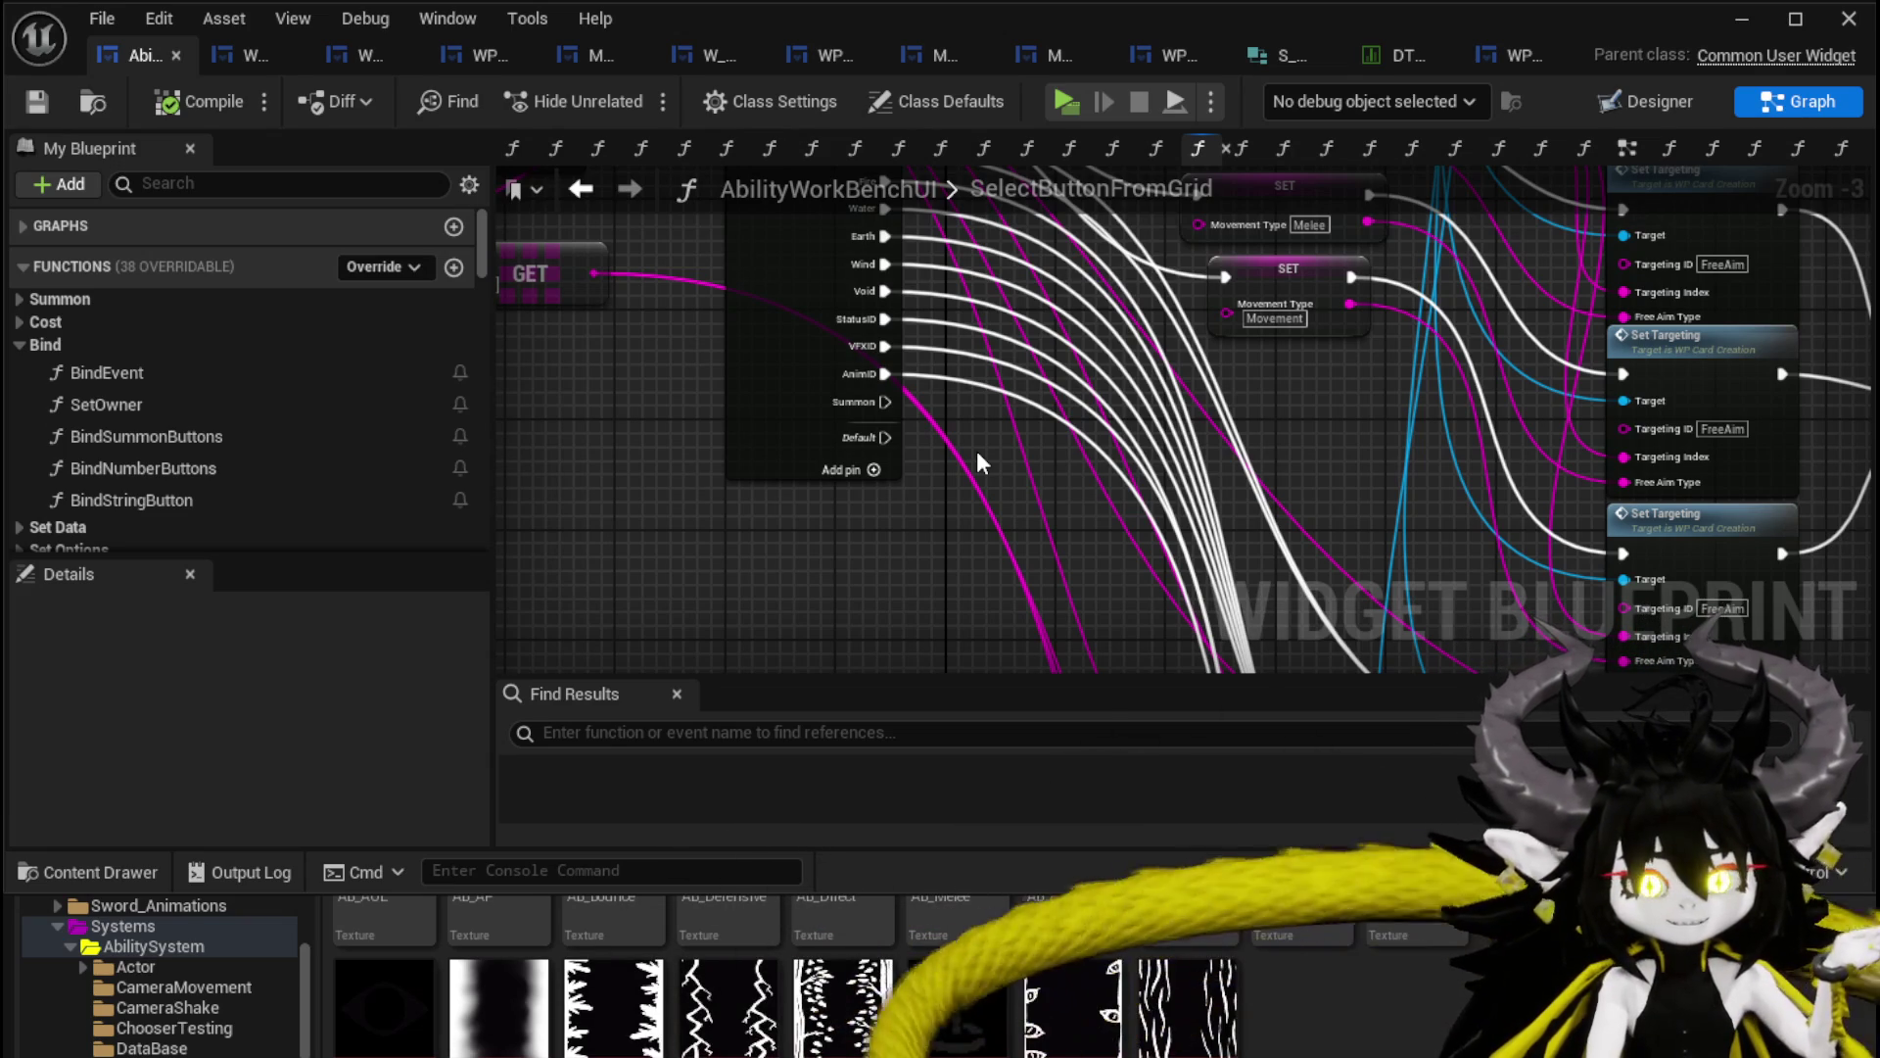
mouse_move(719, 510)
left_mouse_down()
mouse_move(769, 507)
mouse_move(850, 585)
left_mouse_up()
Pull the SelectButtonFromGrid entry, Parse Into Array and both GET nodes in close beside Switch on String.
mouse_move(812, 524)
left_mouse_down()
mouse_move(764, 472)
mouse_move(784, 482)
left_mouse_up()
mouse_move(595, 245)
left_mouse_down()
mouse_move(627, 413)
mouse_move(695, 402)
mouse_move(903, 427)
left_mouse_up()
left_click_drag(1000, 345, 778, 349)
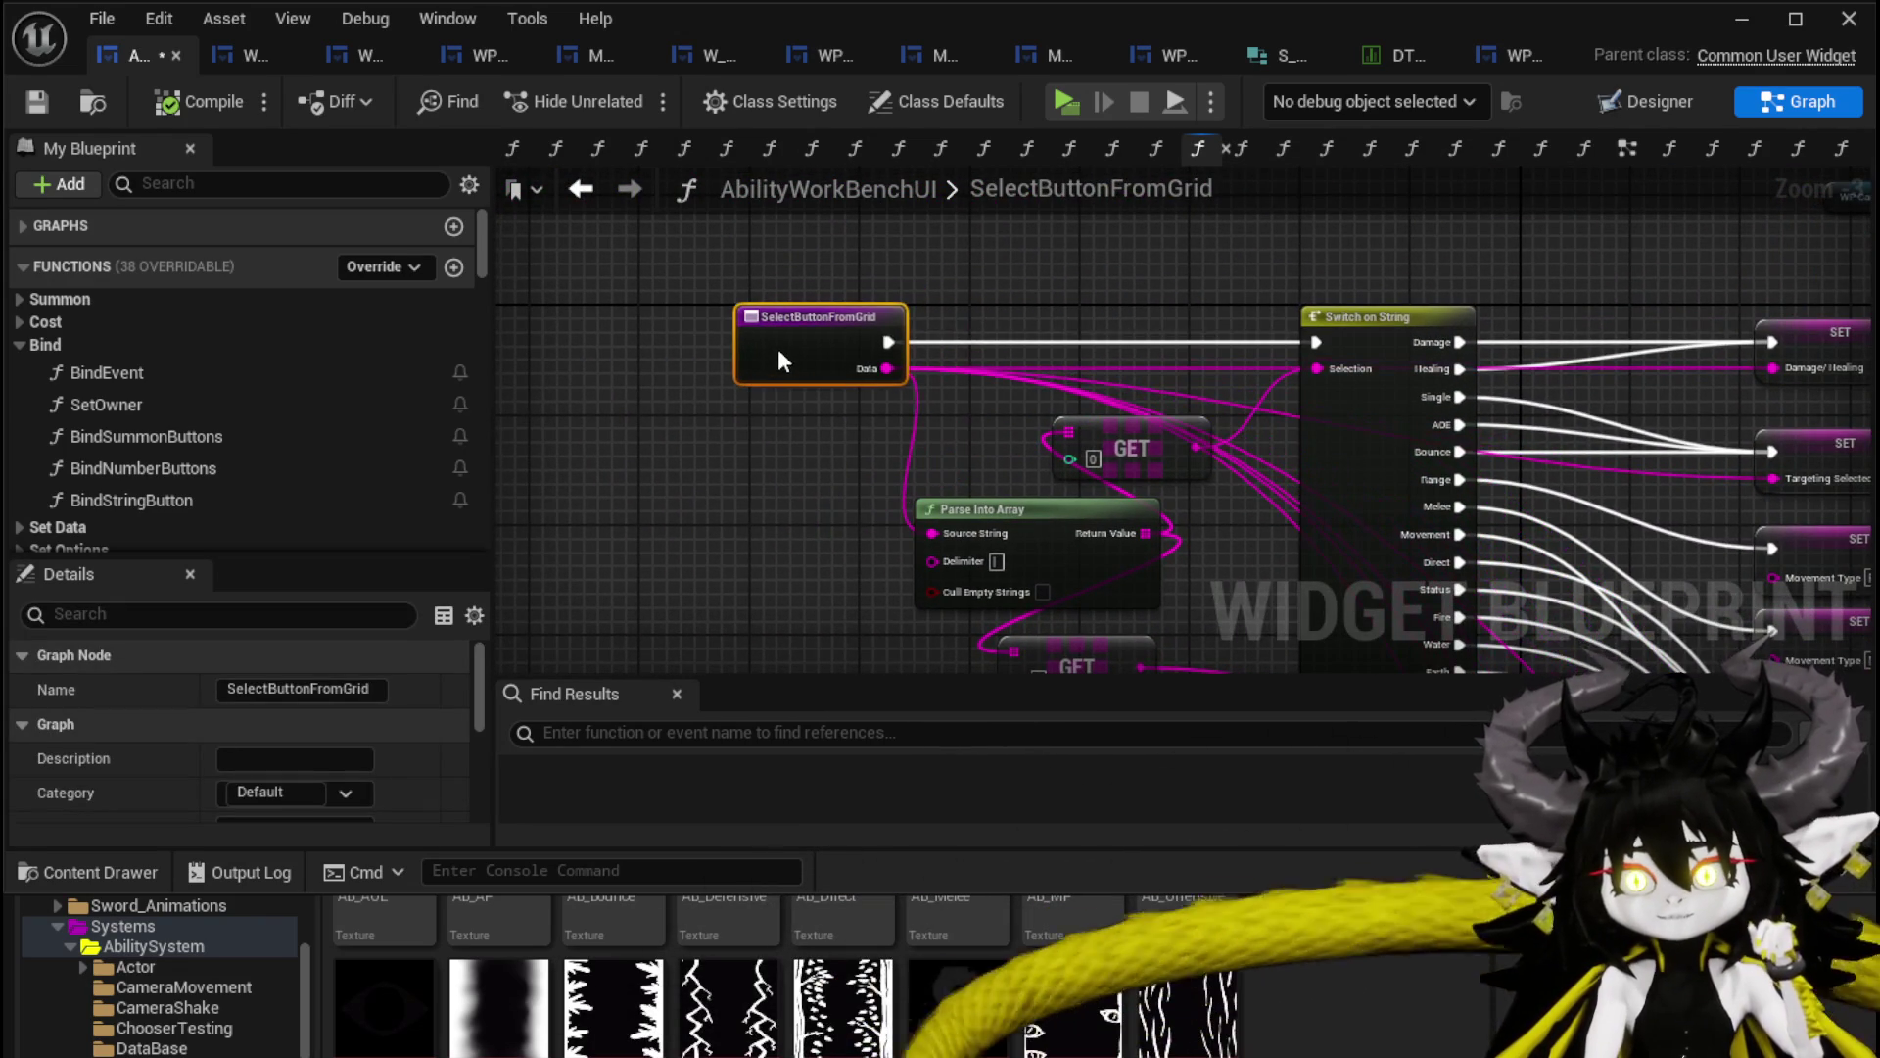
mouse_move(916, 336)
left_mouse_down()
mouse_move(825, 295)
mouse_move(828, 275)
mouse_move(923, 292)
left_mouse_up()
mouse_move(862, 443)
left_mouse_down()
mouse_move(647, 375)
mouse_move(655, 348)
left_mouse_up()
mouse_move(879, 565)
left_mouse_down()
mouse_move(643, 480)
mouse_move(694, 466)
left_mouse_up()
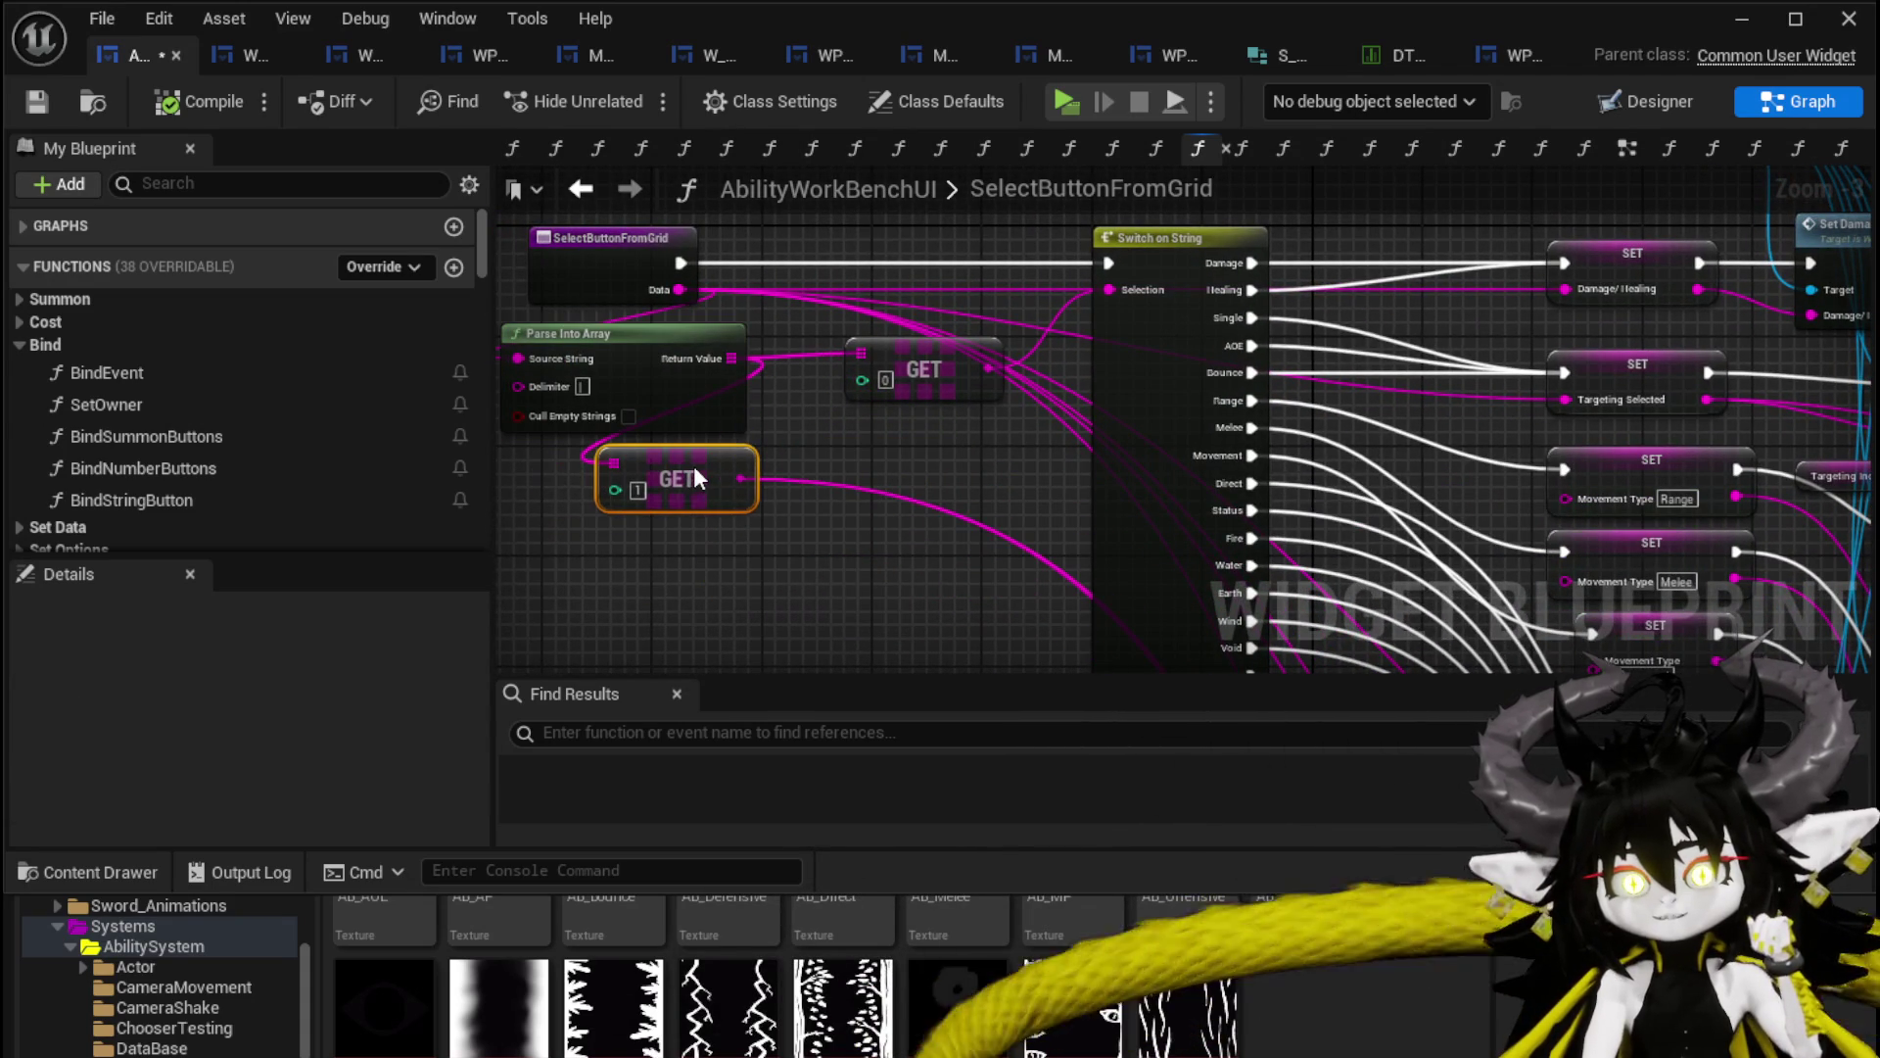
left_click(955, 466)
mouse_move(960, 476)
left_mouse_down()
mouse_move(901, 378)
mouse_move(755, 419)
mouse_move(719, 409)
left_mouse_up()
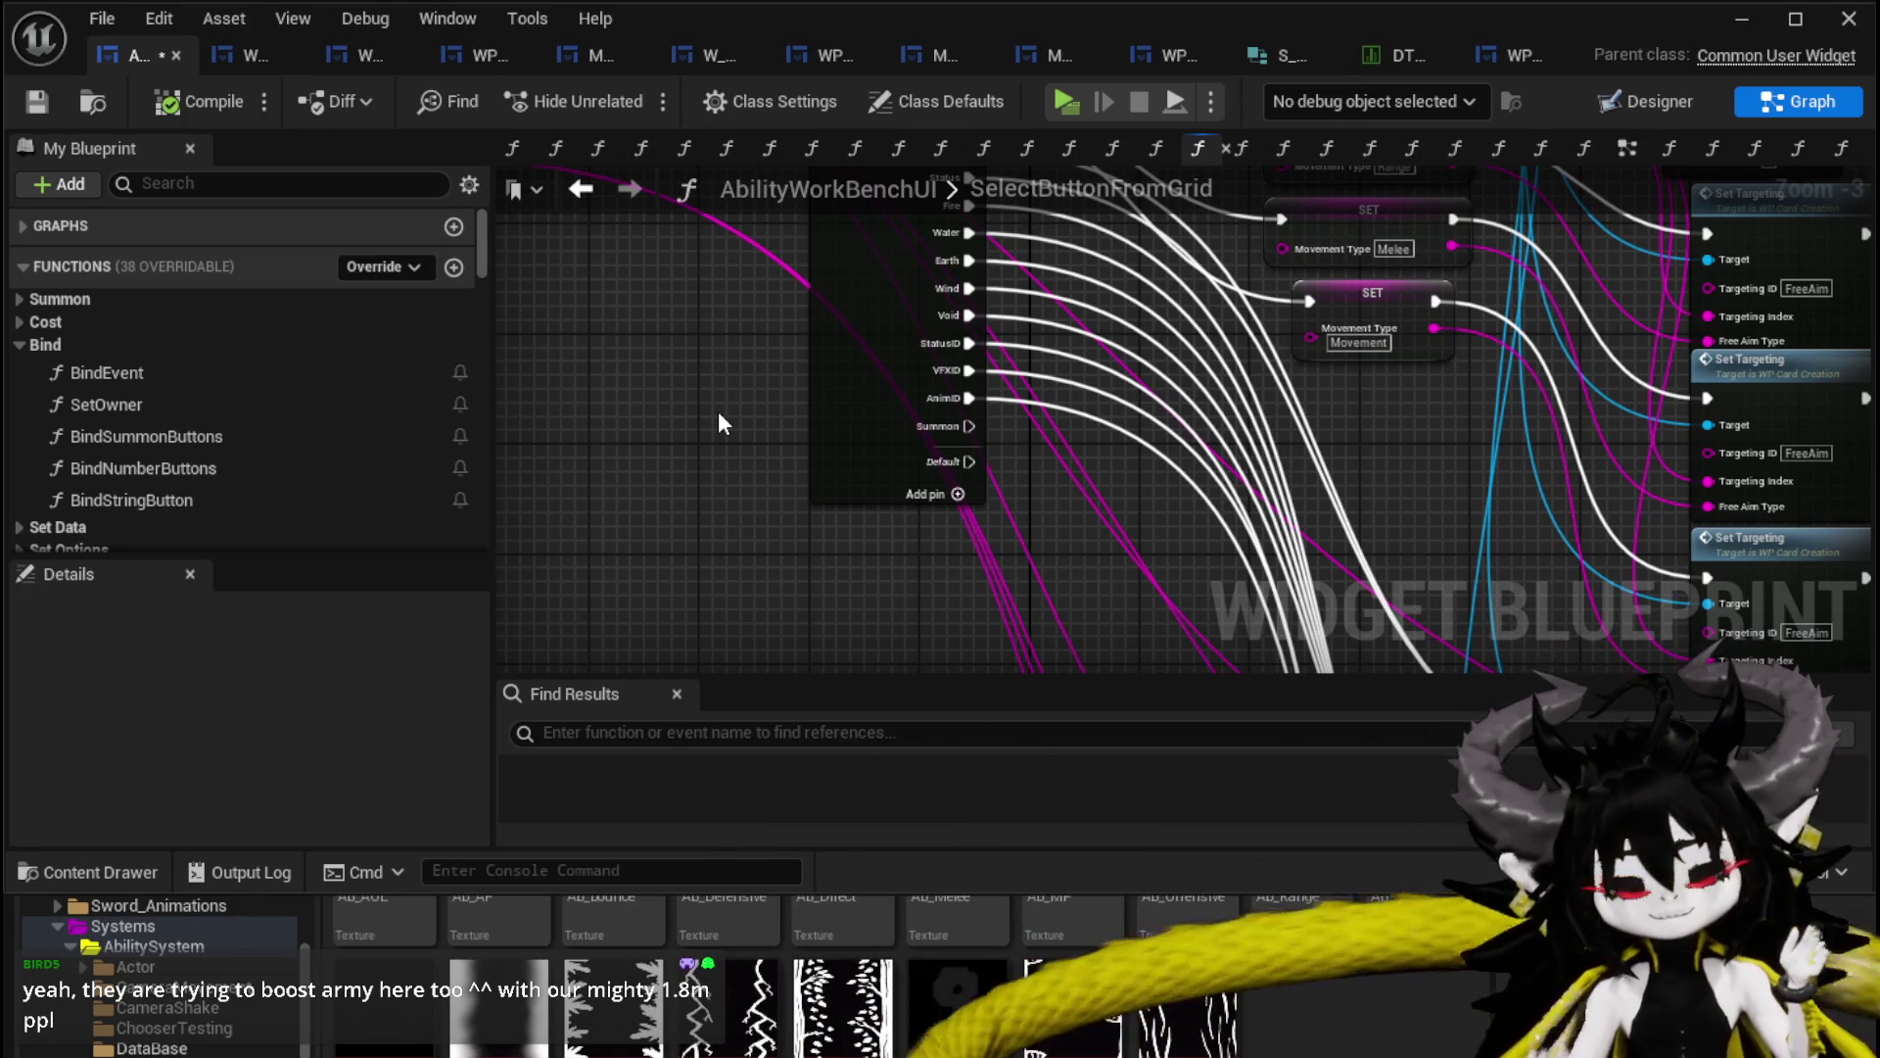
left_click(59, 88)
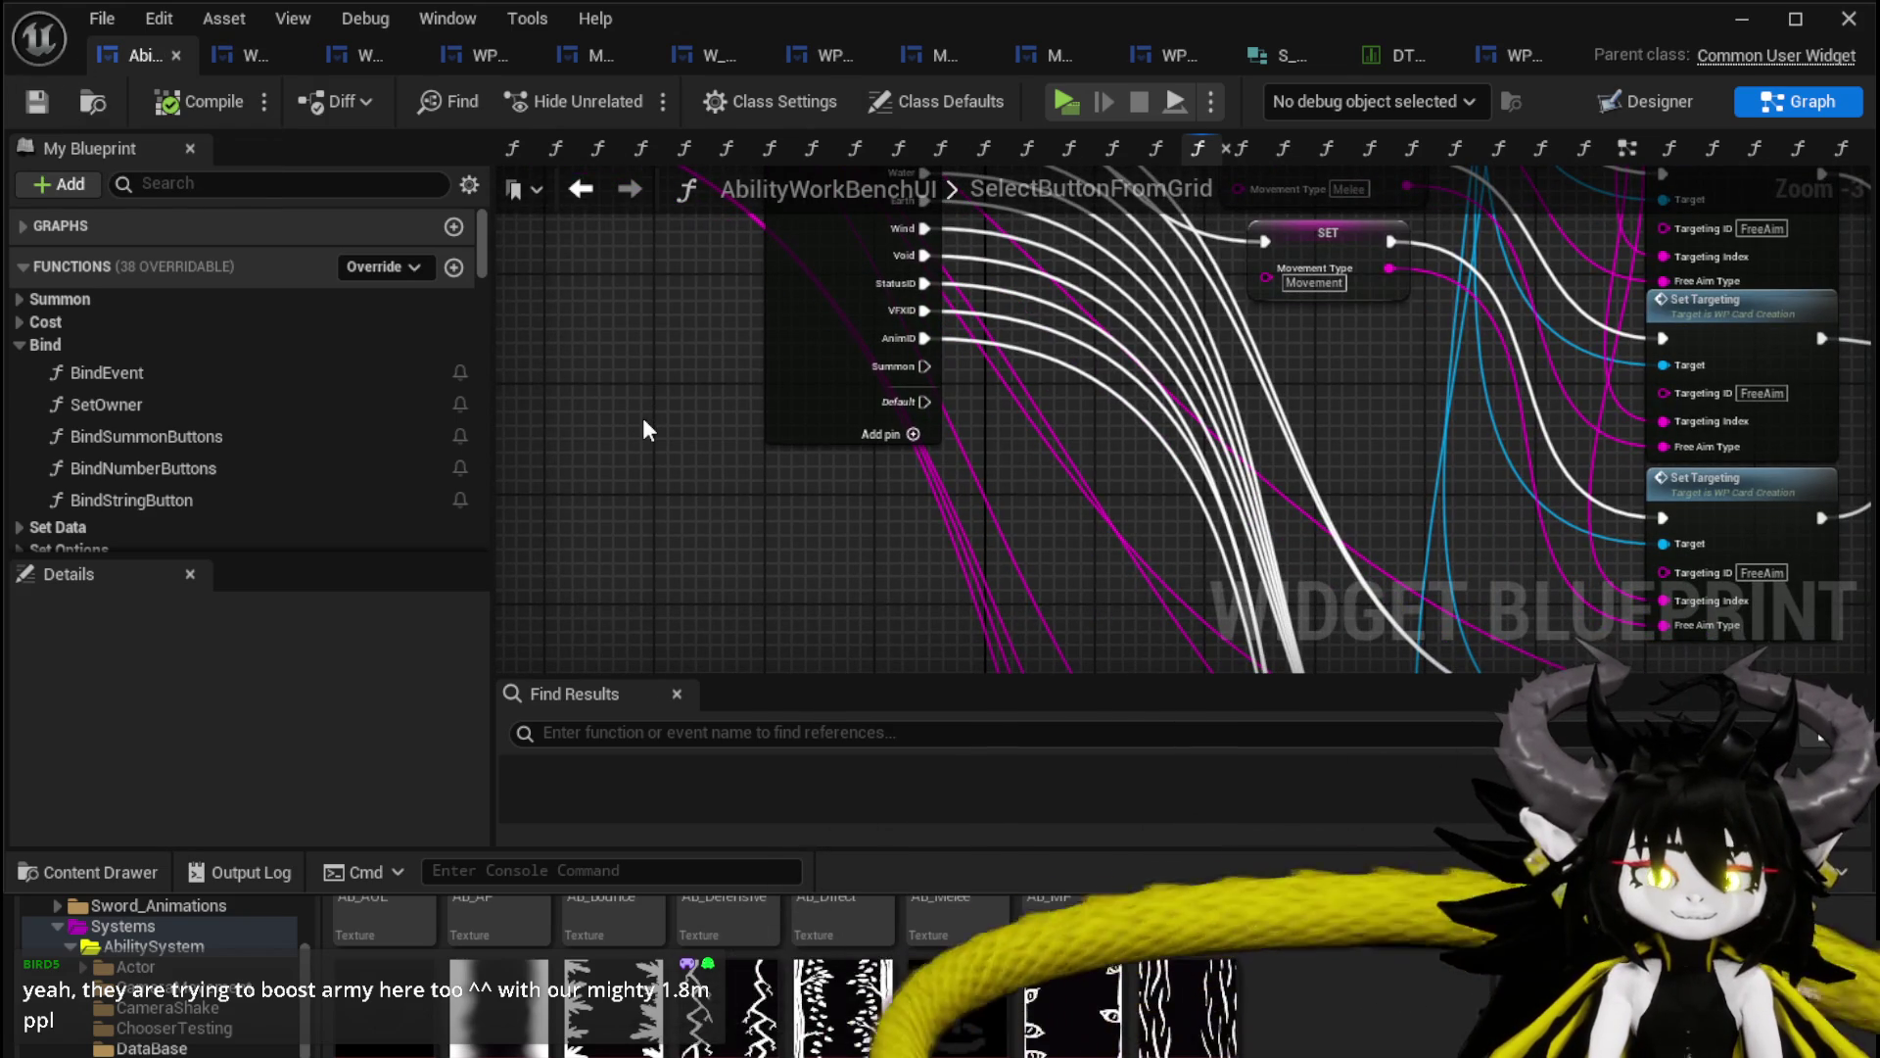
left_click_drag(643, 429, 626, 352)
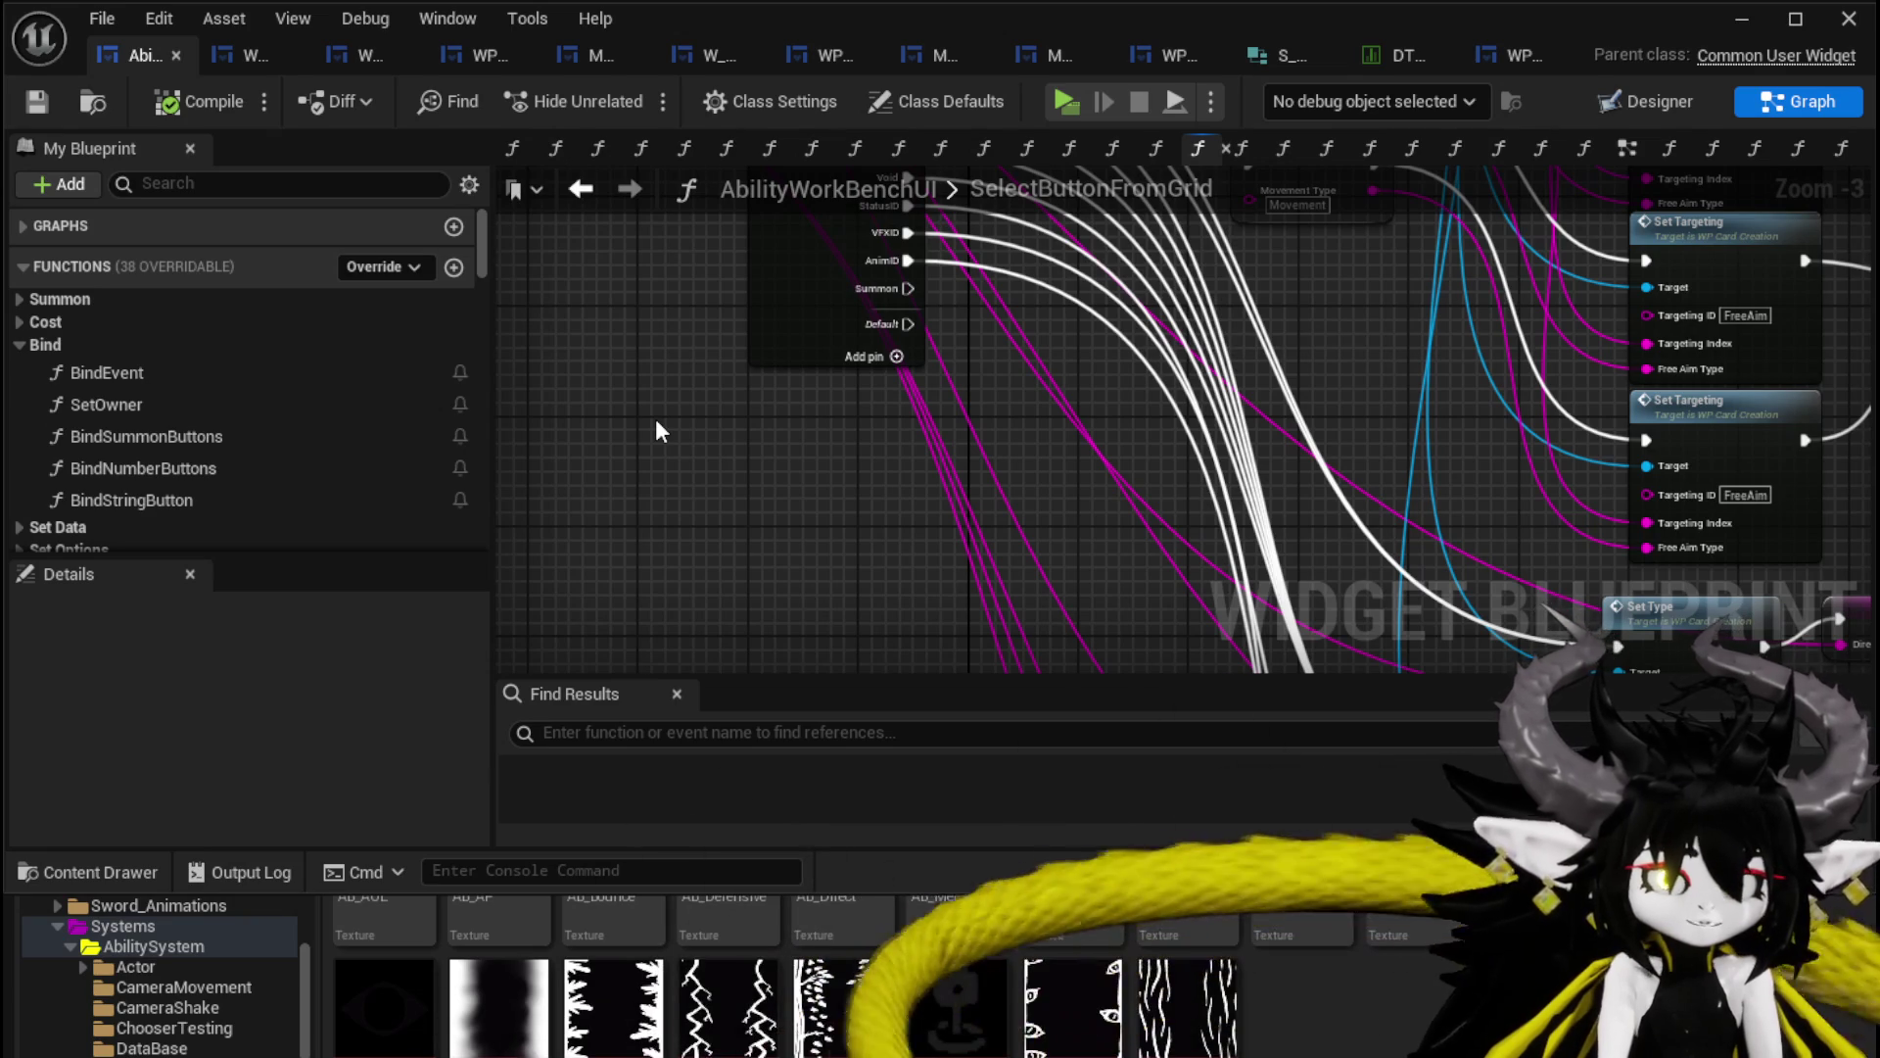
left_click_drag(657, 431, 608, 389)
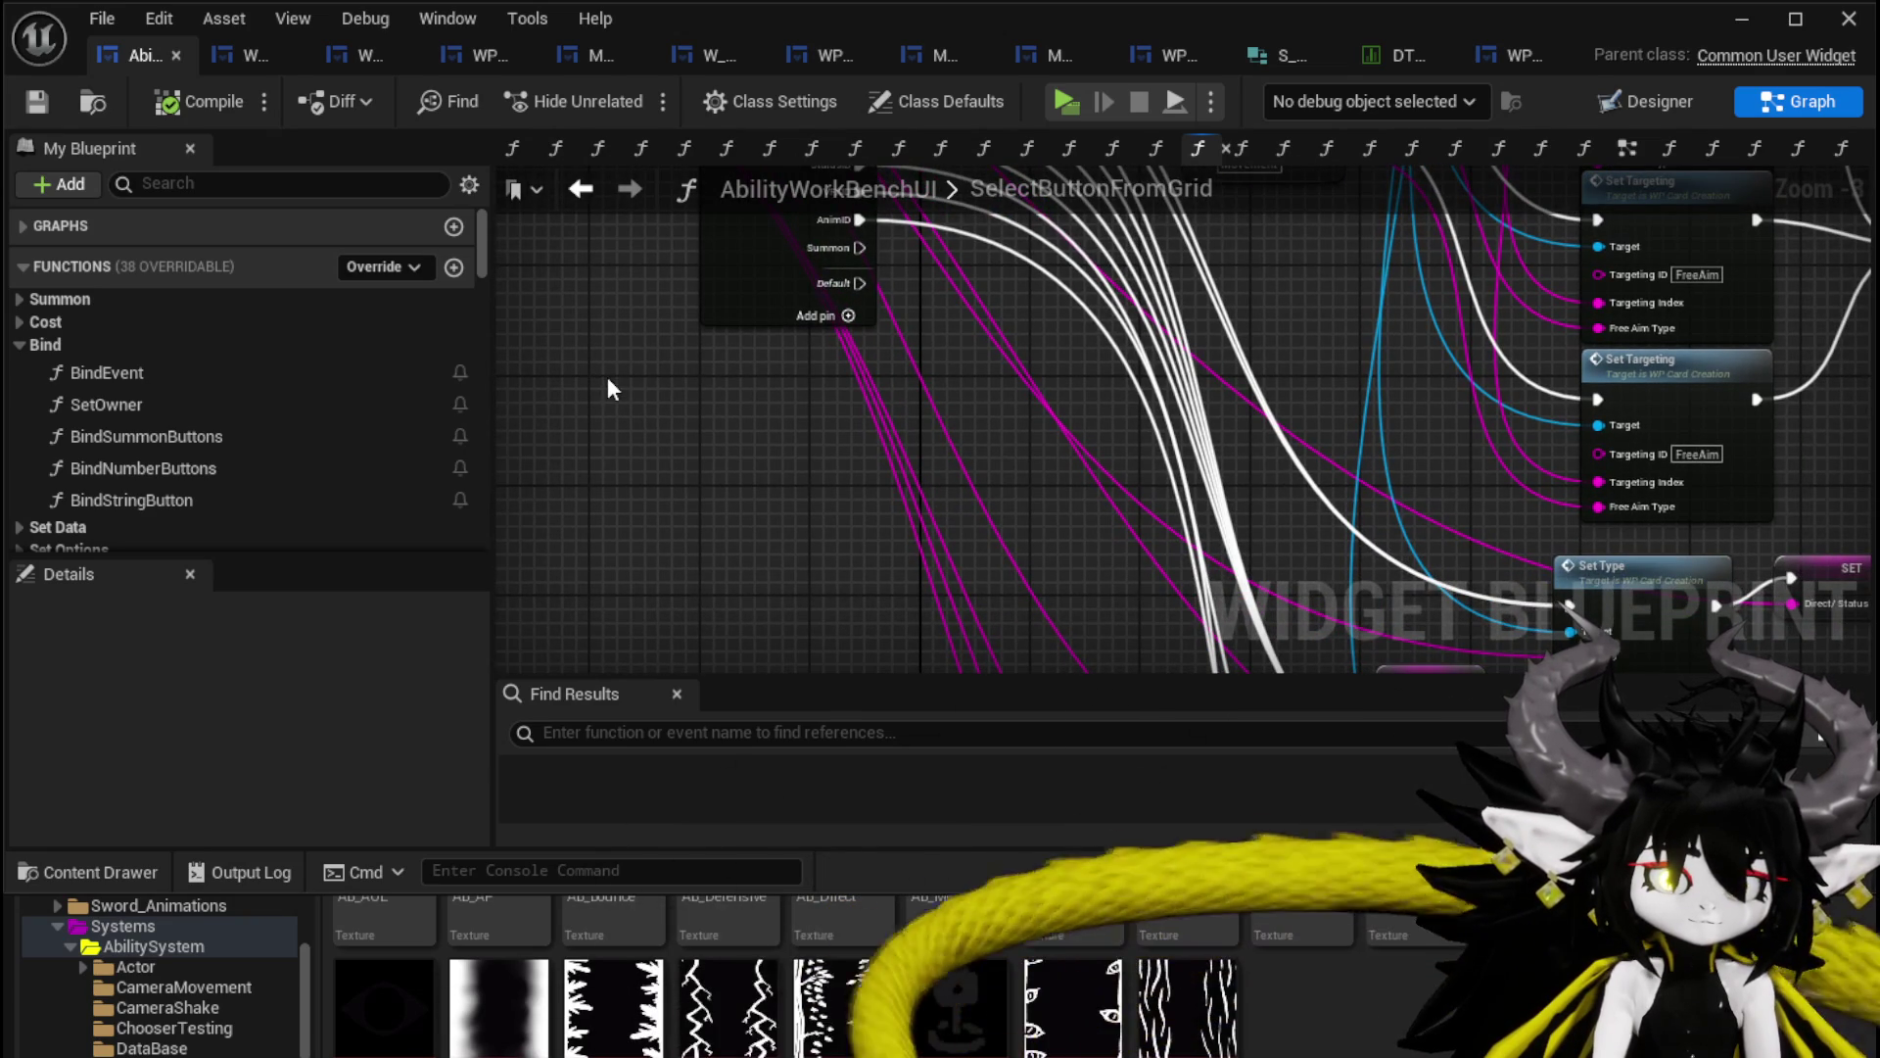
mouse_move(607, 389)
left_mouse_down()
mouse_move(571, 373)
mouse_move(605, 421)
mouse_move(650, 429)
mouse_move(878, 408)
mouse_move(895, 470)
mouse_move(803, 600)
mouse_move(1013, 620)
mouse_move(744, 549)
mouse_move(1085, 345)
mouse_move(699, 431)
mouse_move(991, 332)
mouse_move(882, 548)
mouse_move(894, 602)
mouse_move(548, 548)
mouse_move(781, 627)
left_mouse_up()
scroll(1122, 521, "down", 2)
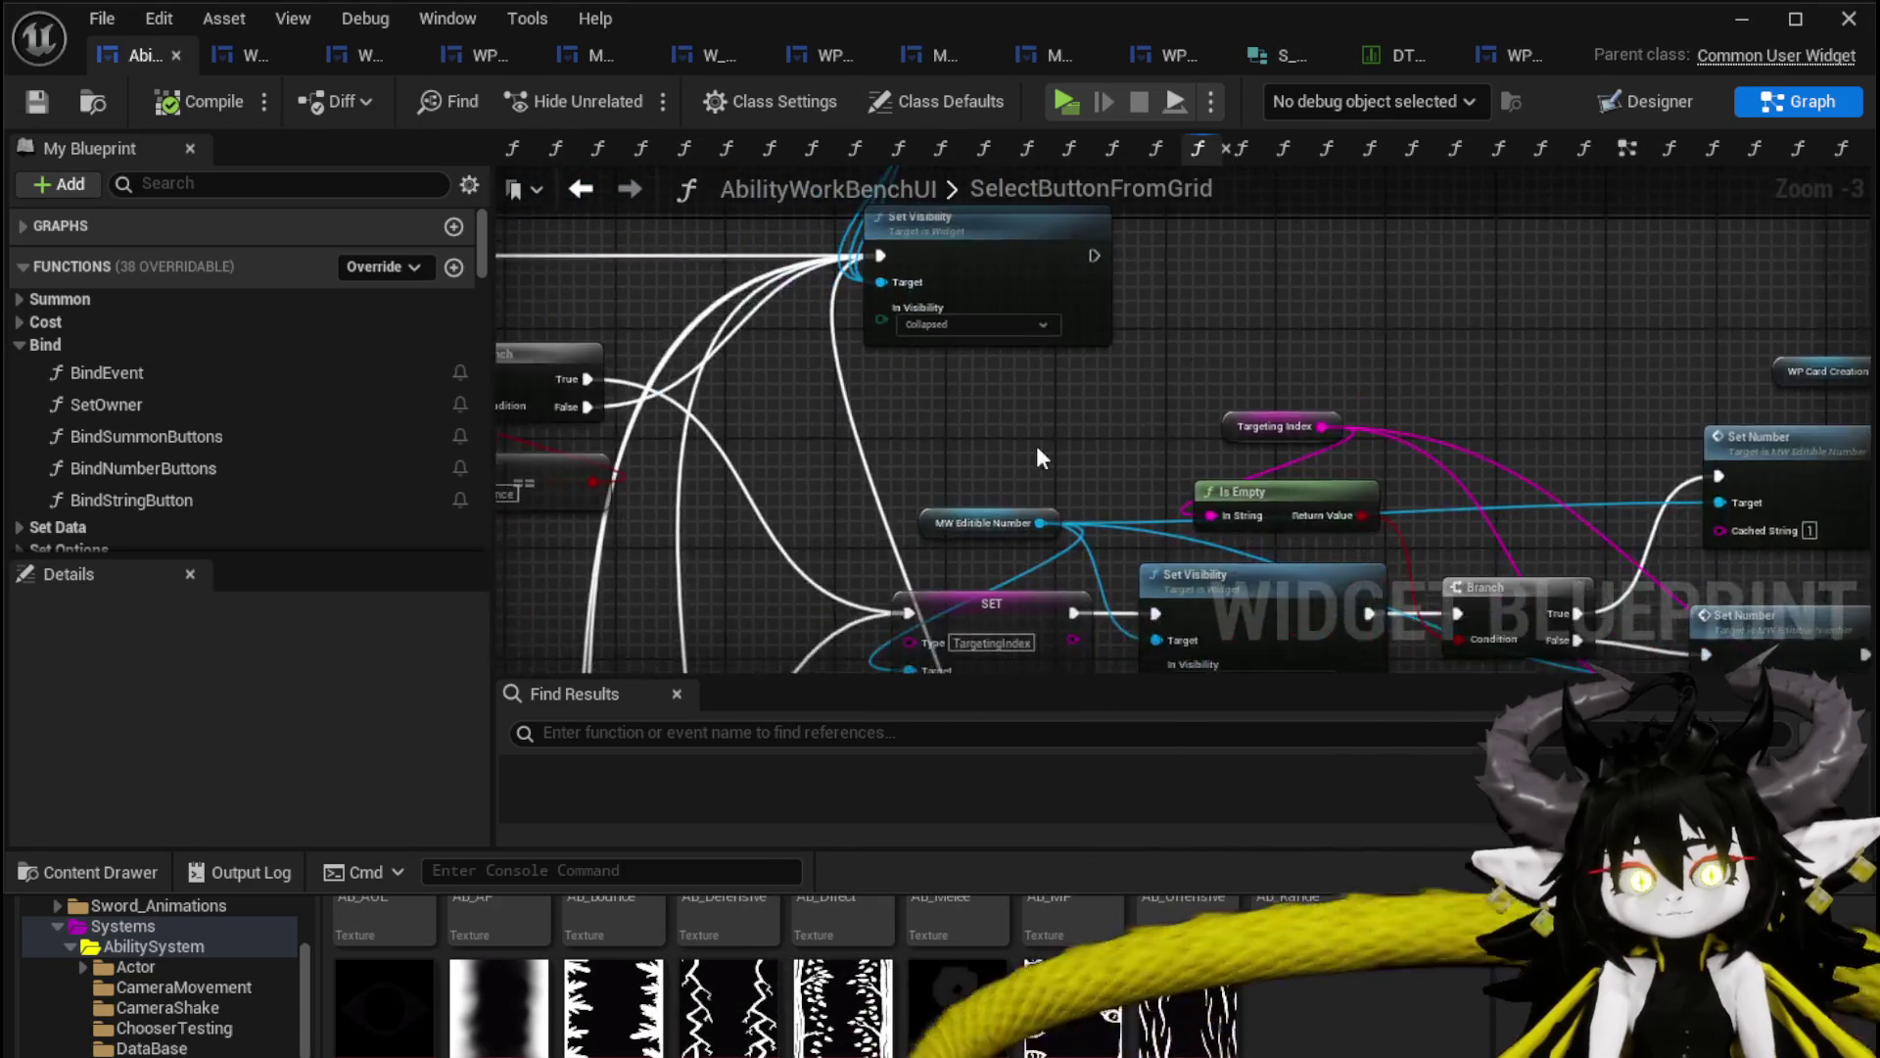
Add a new function, NewFunction, from the FUNCTIONS list in My Blueprint.
left_click_drag(803, 460, 858, 458)
scroll(858, 457, "up", 2)
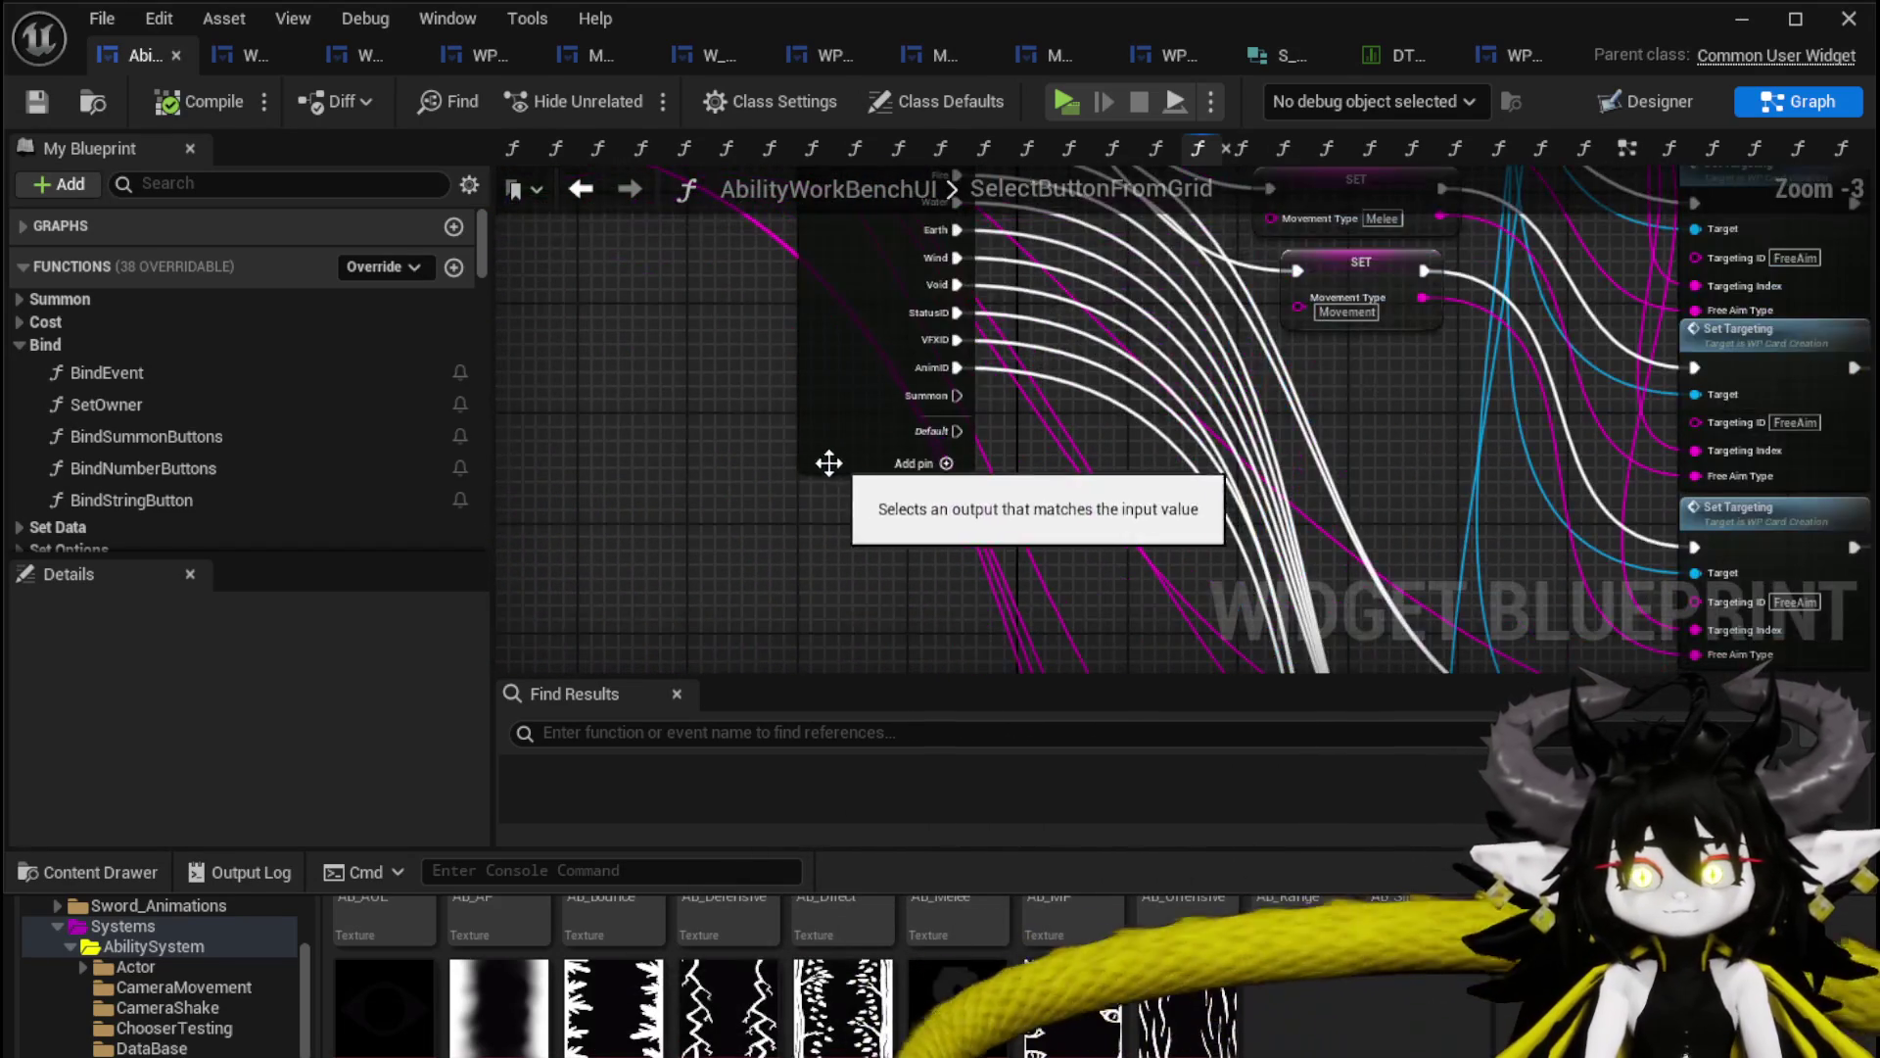
scroll(250, 367, "down", 15)
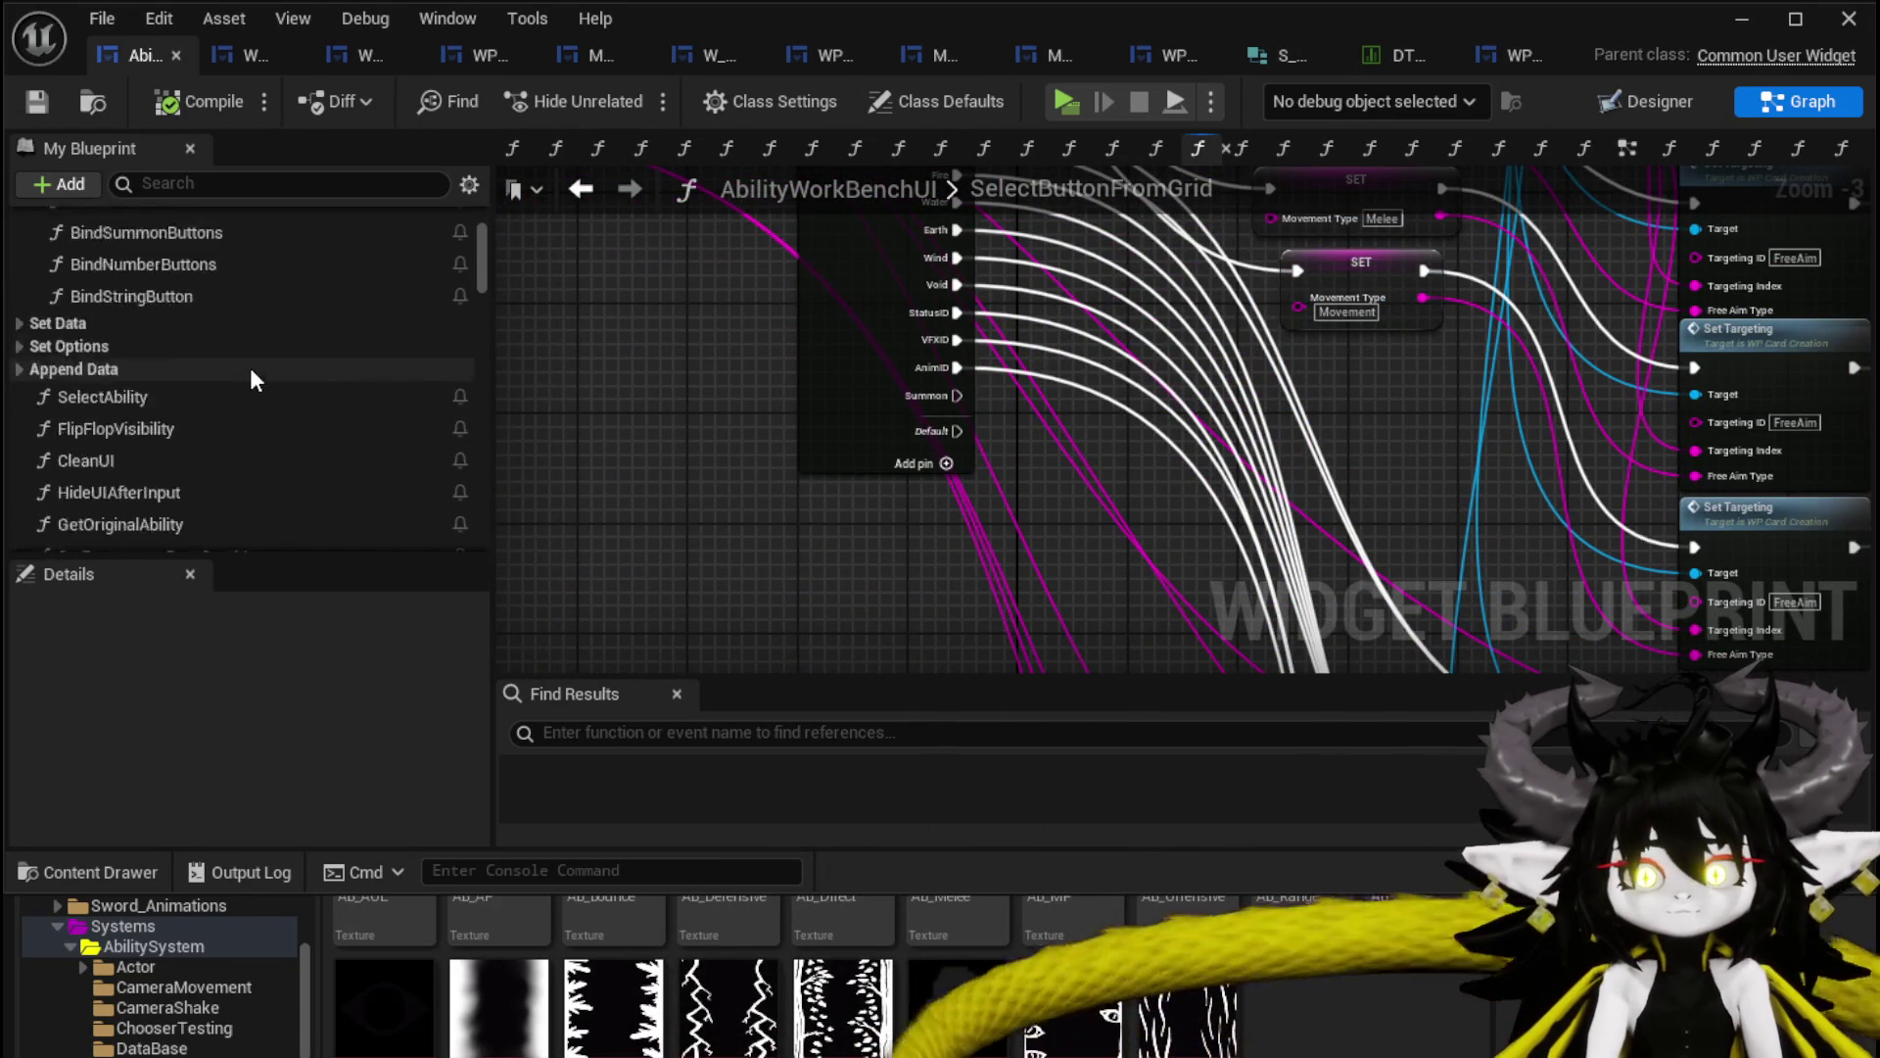
scroll(259, 369, "up", 10)
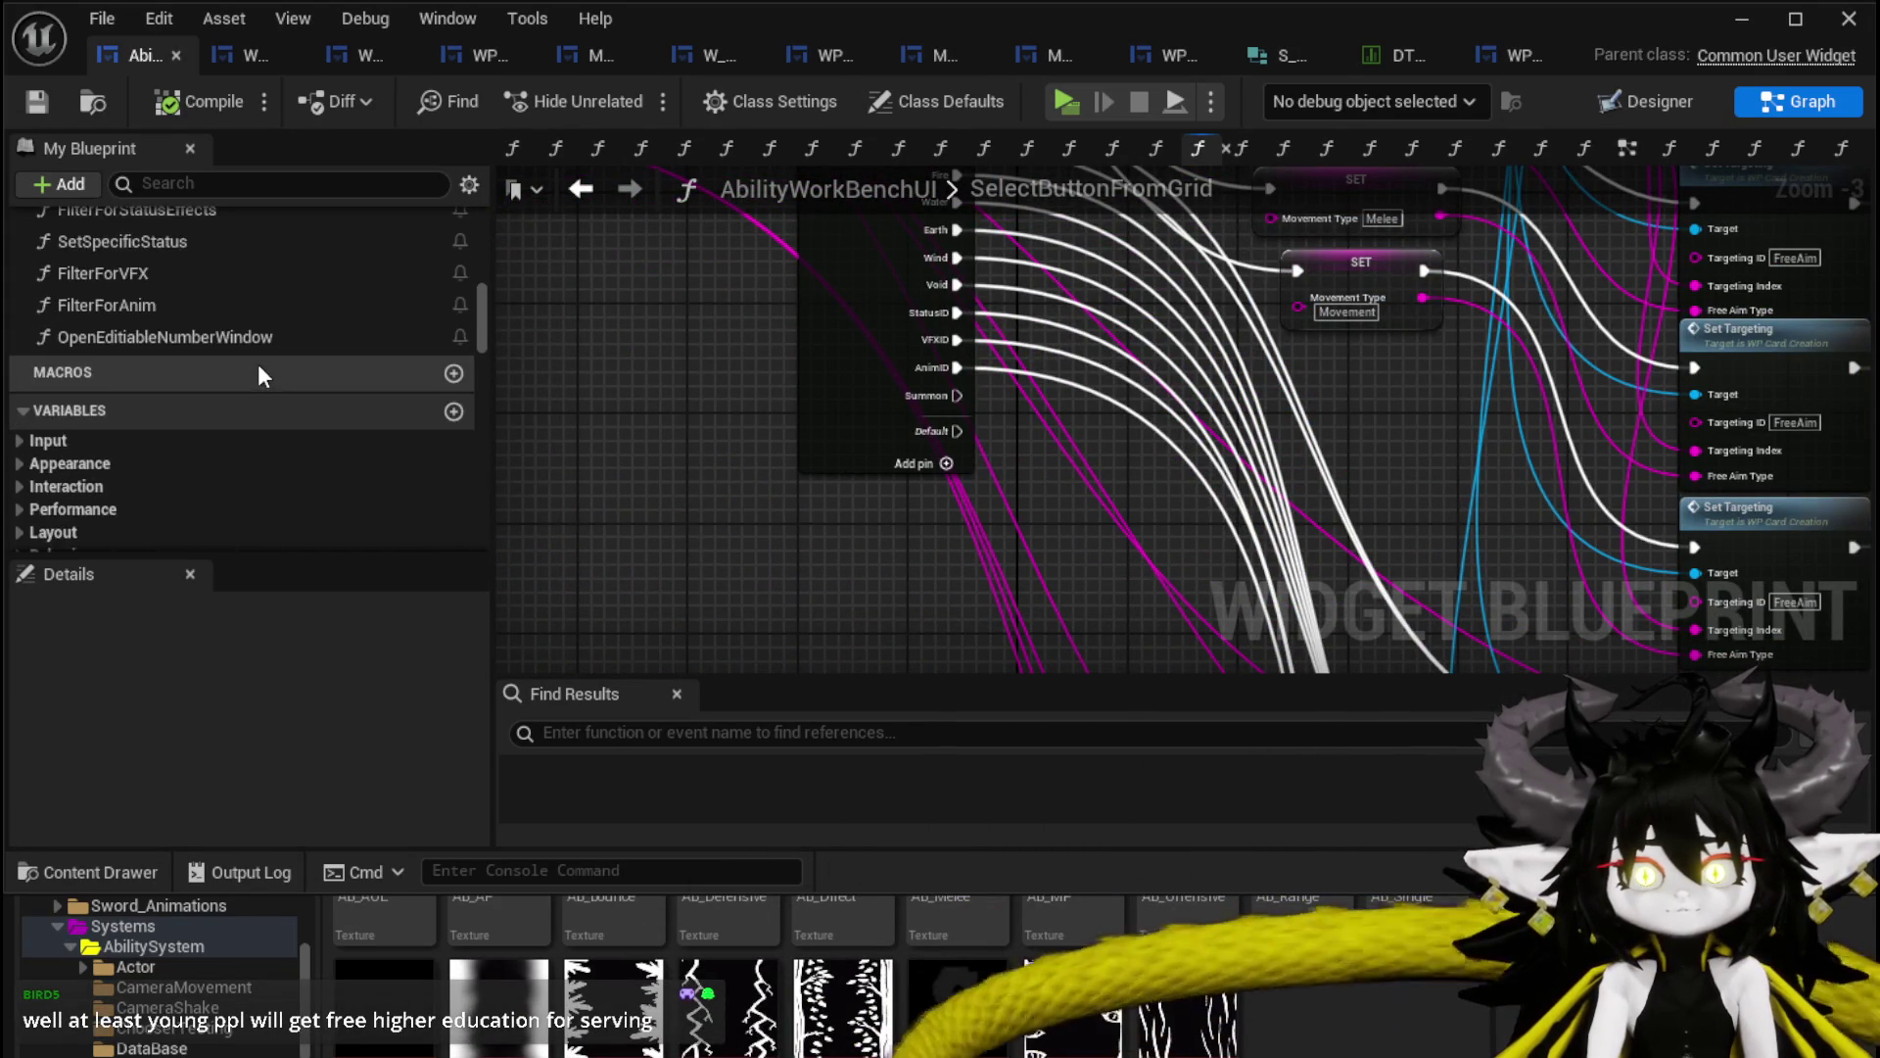
scroll(223, 333, "up", 10)
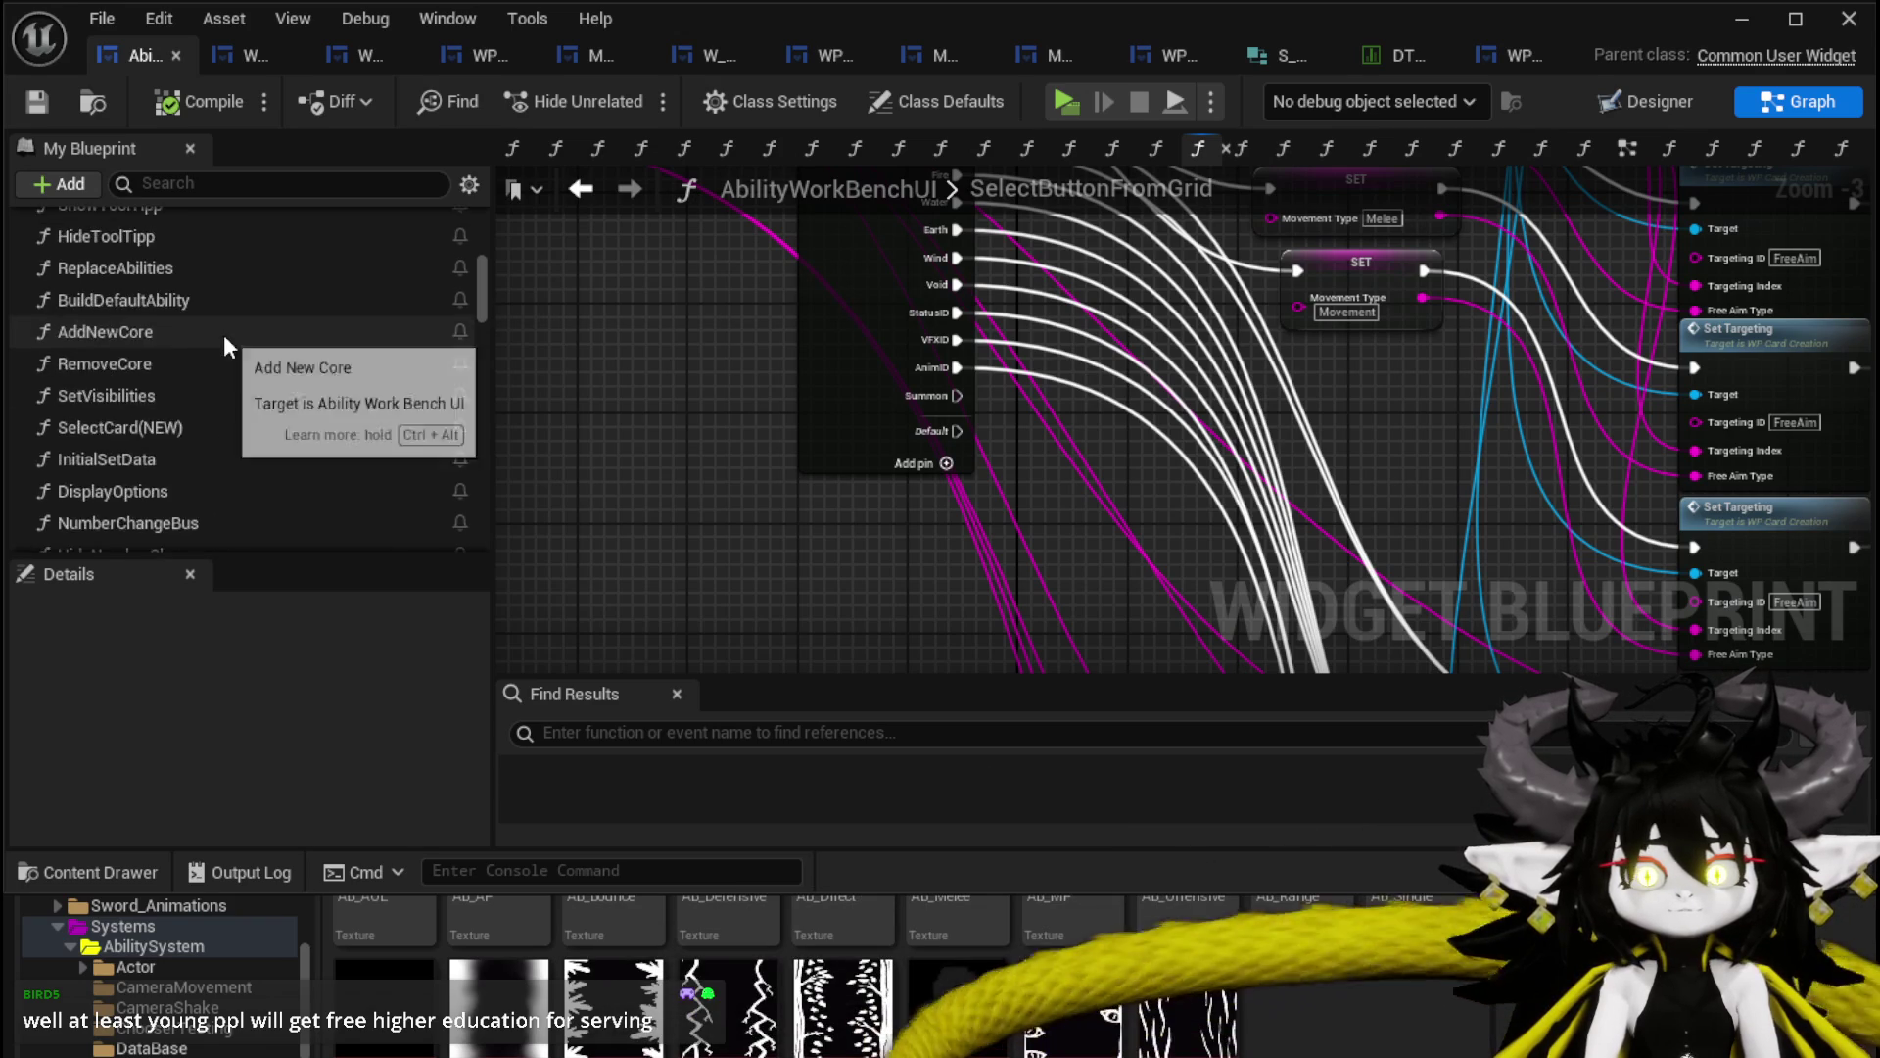
scroll(449, 314, "up", 2)
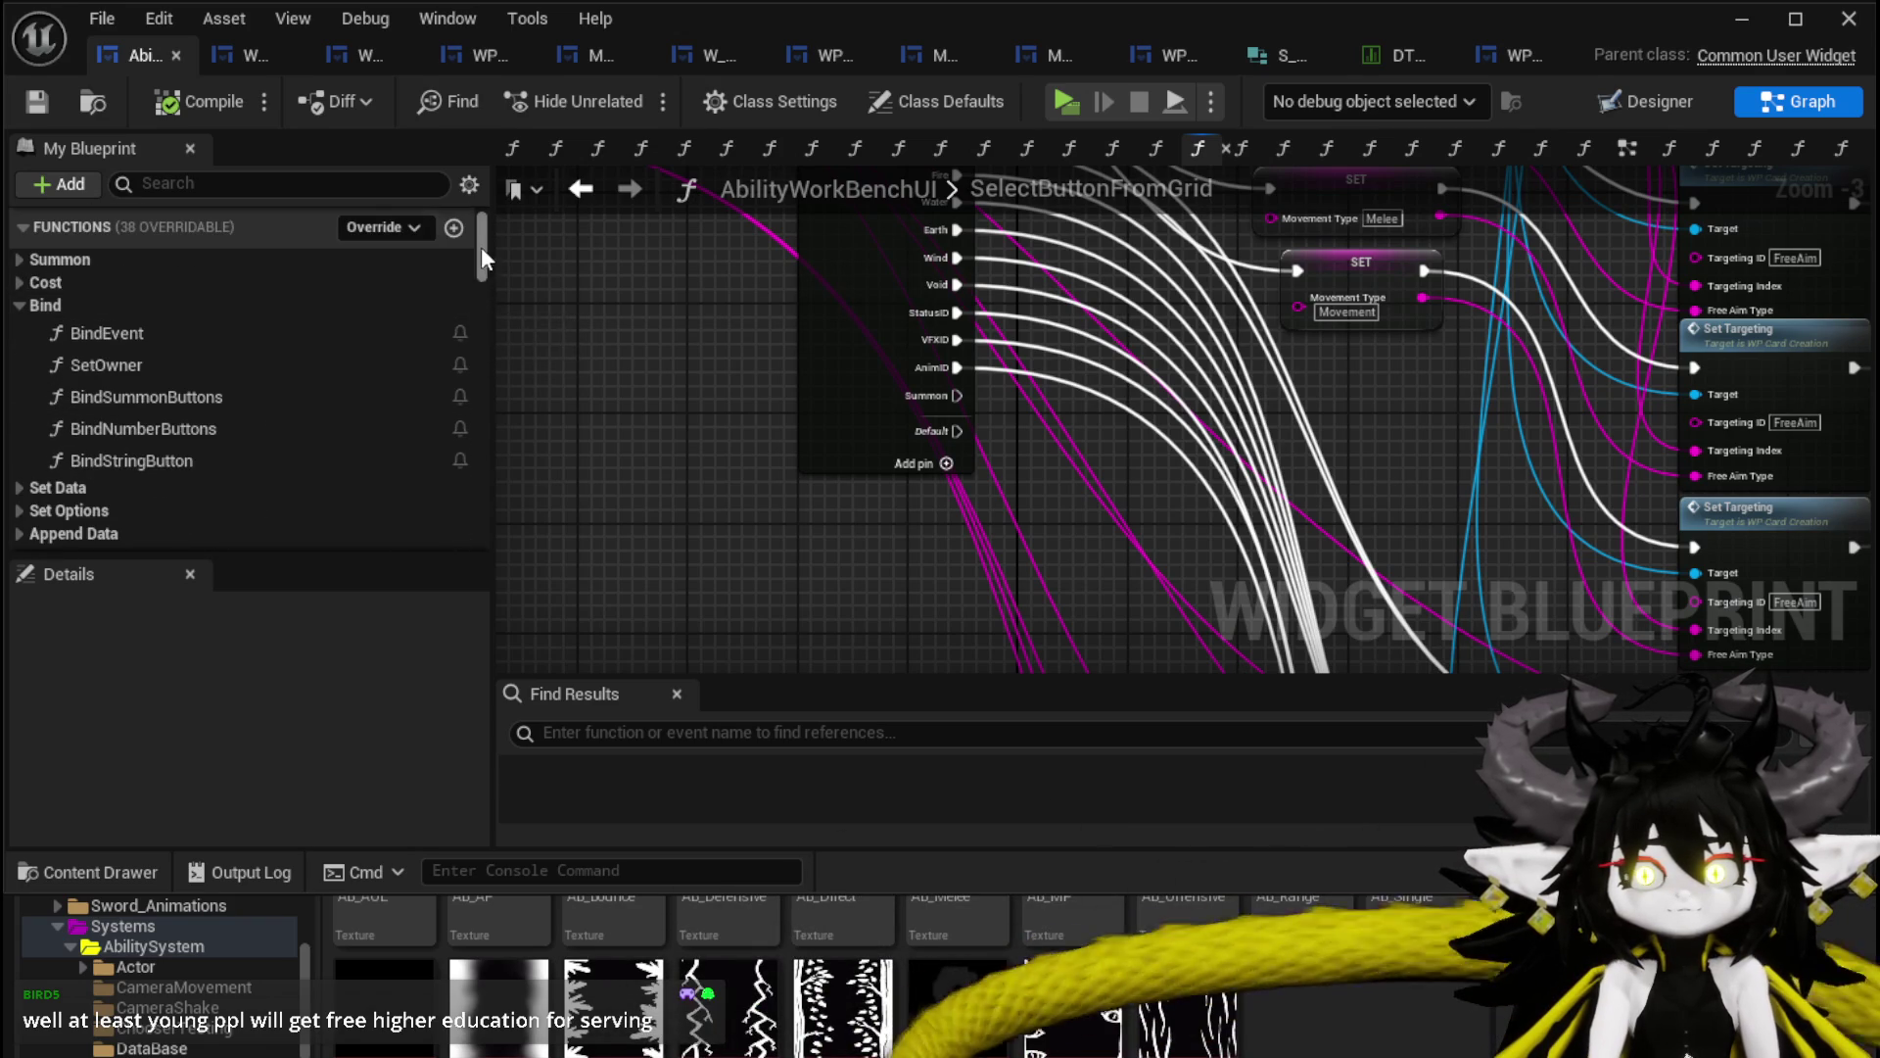
left_click(453, 232)
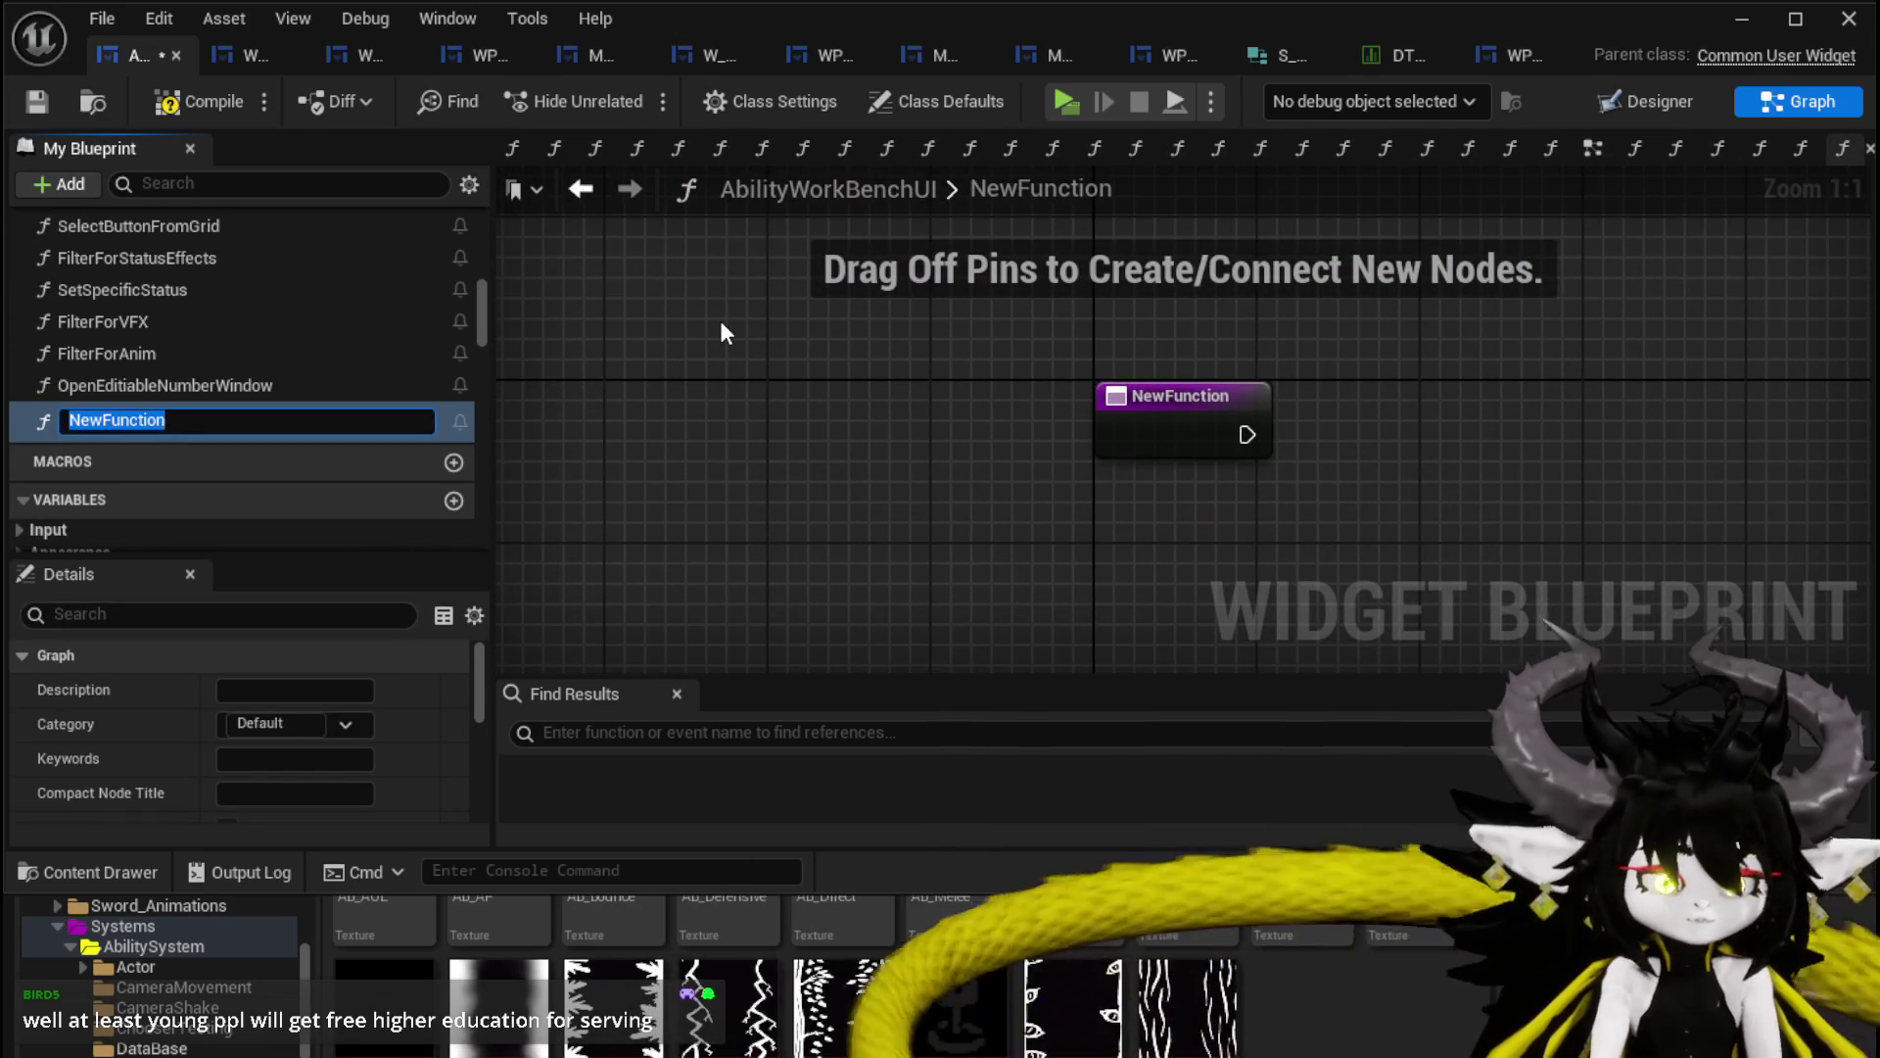
Name the new function SetUpSummonUI and compile the AbilityWorkBenchUI blueprint.
type("SetUpSummonU")
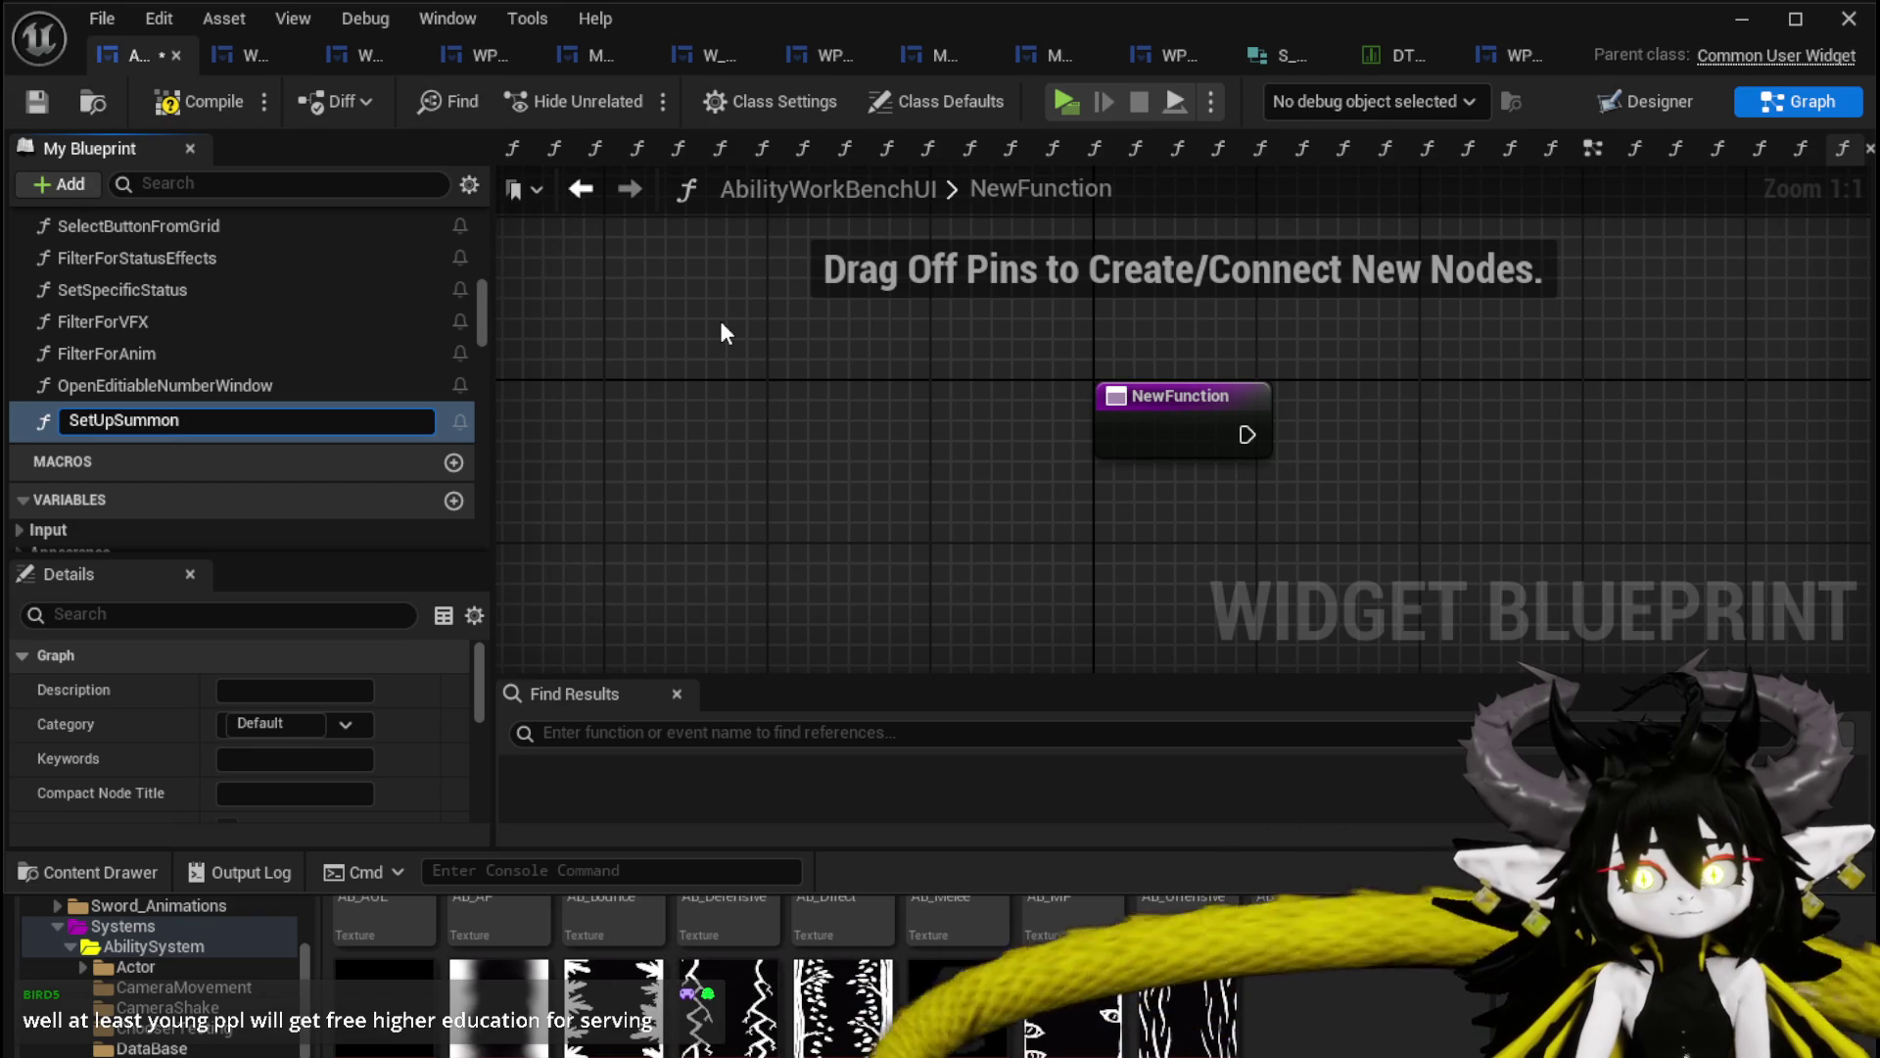
type("I")
key("Return")
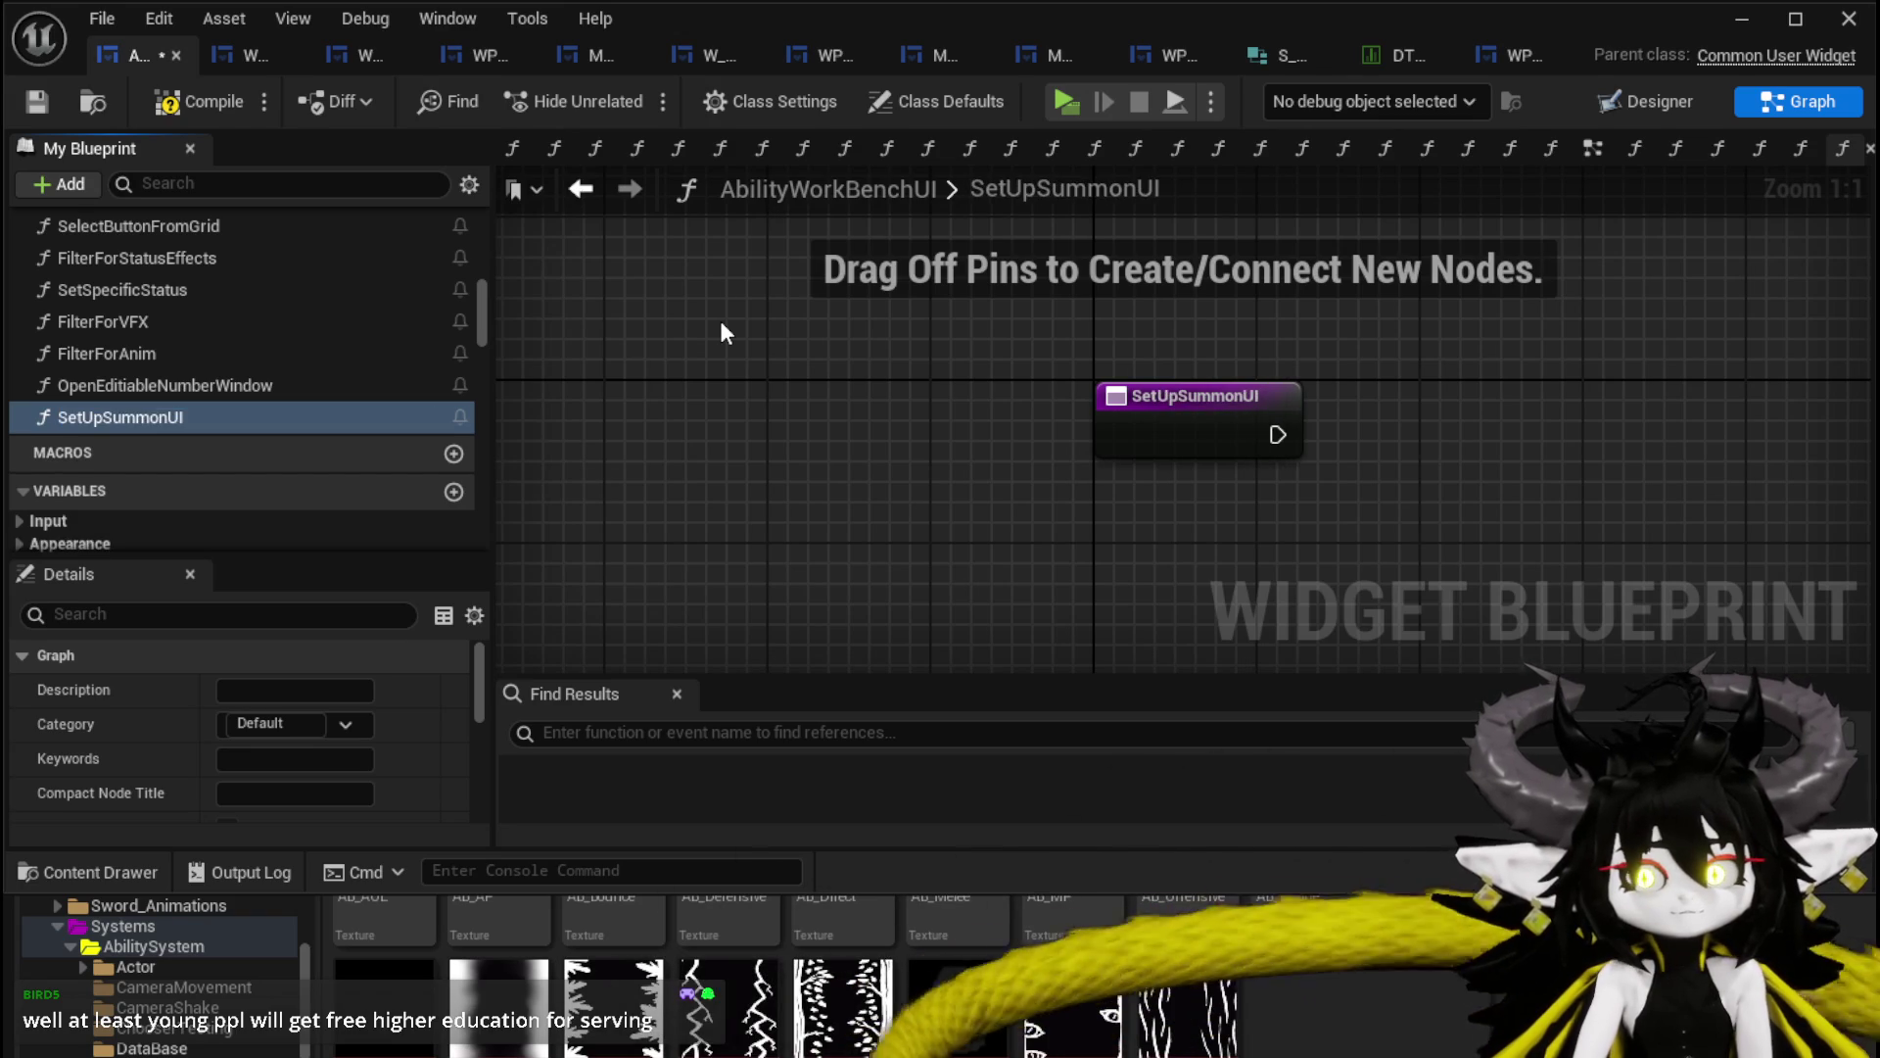
key("F7")
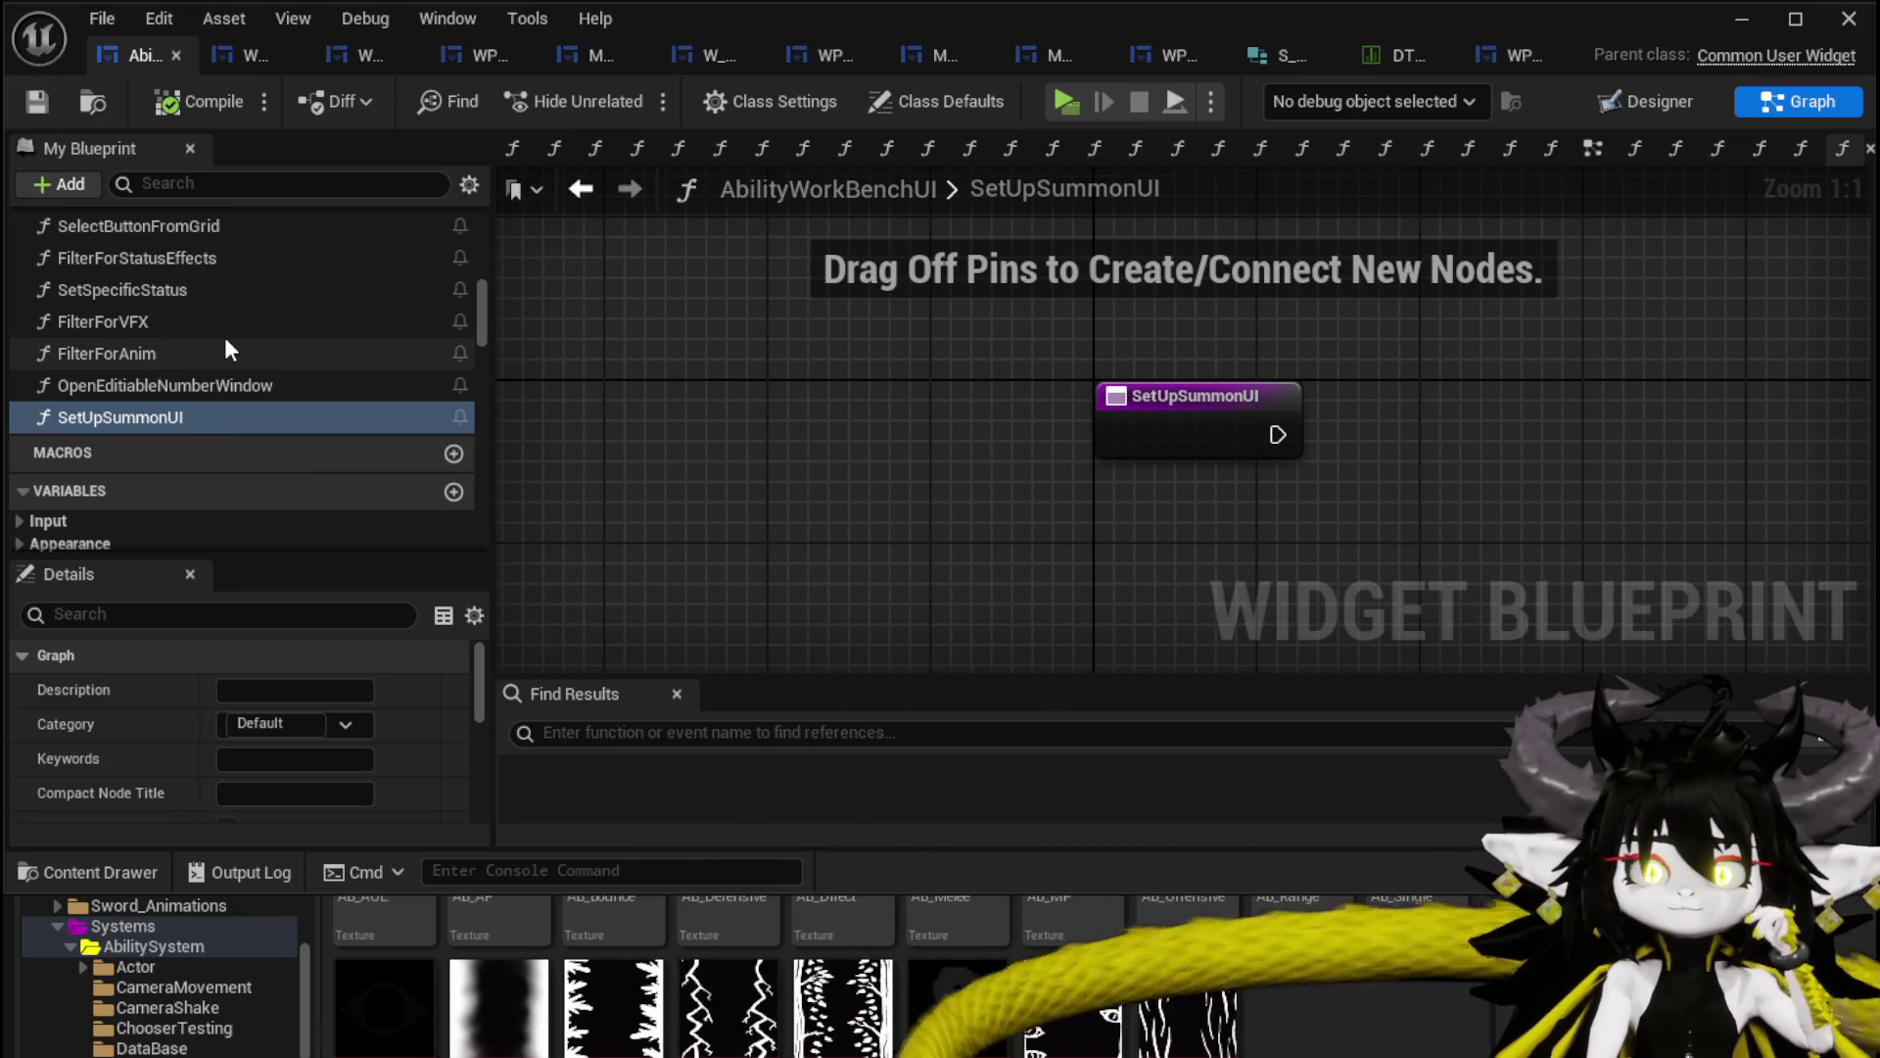
scroll(226, 339, "up", 1)
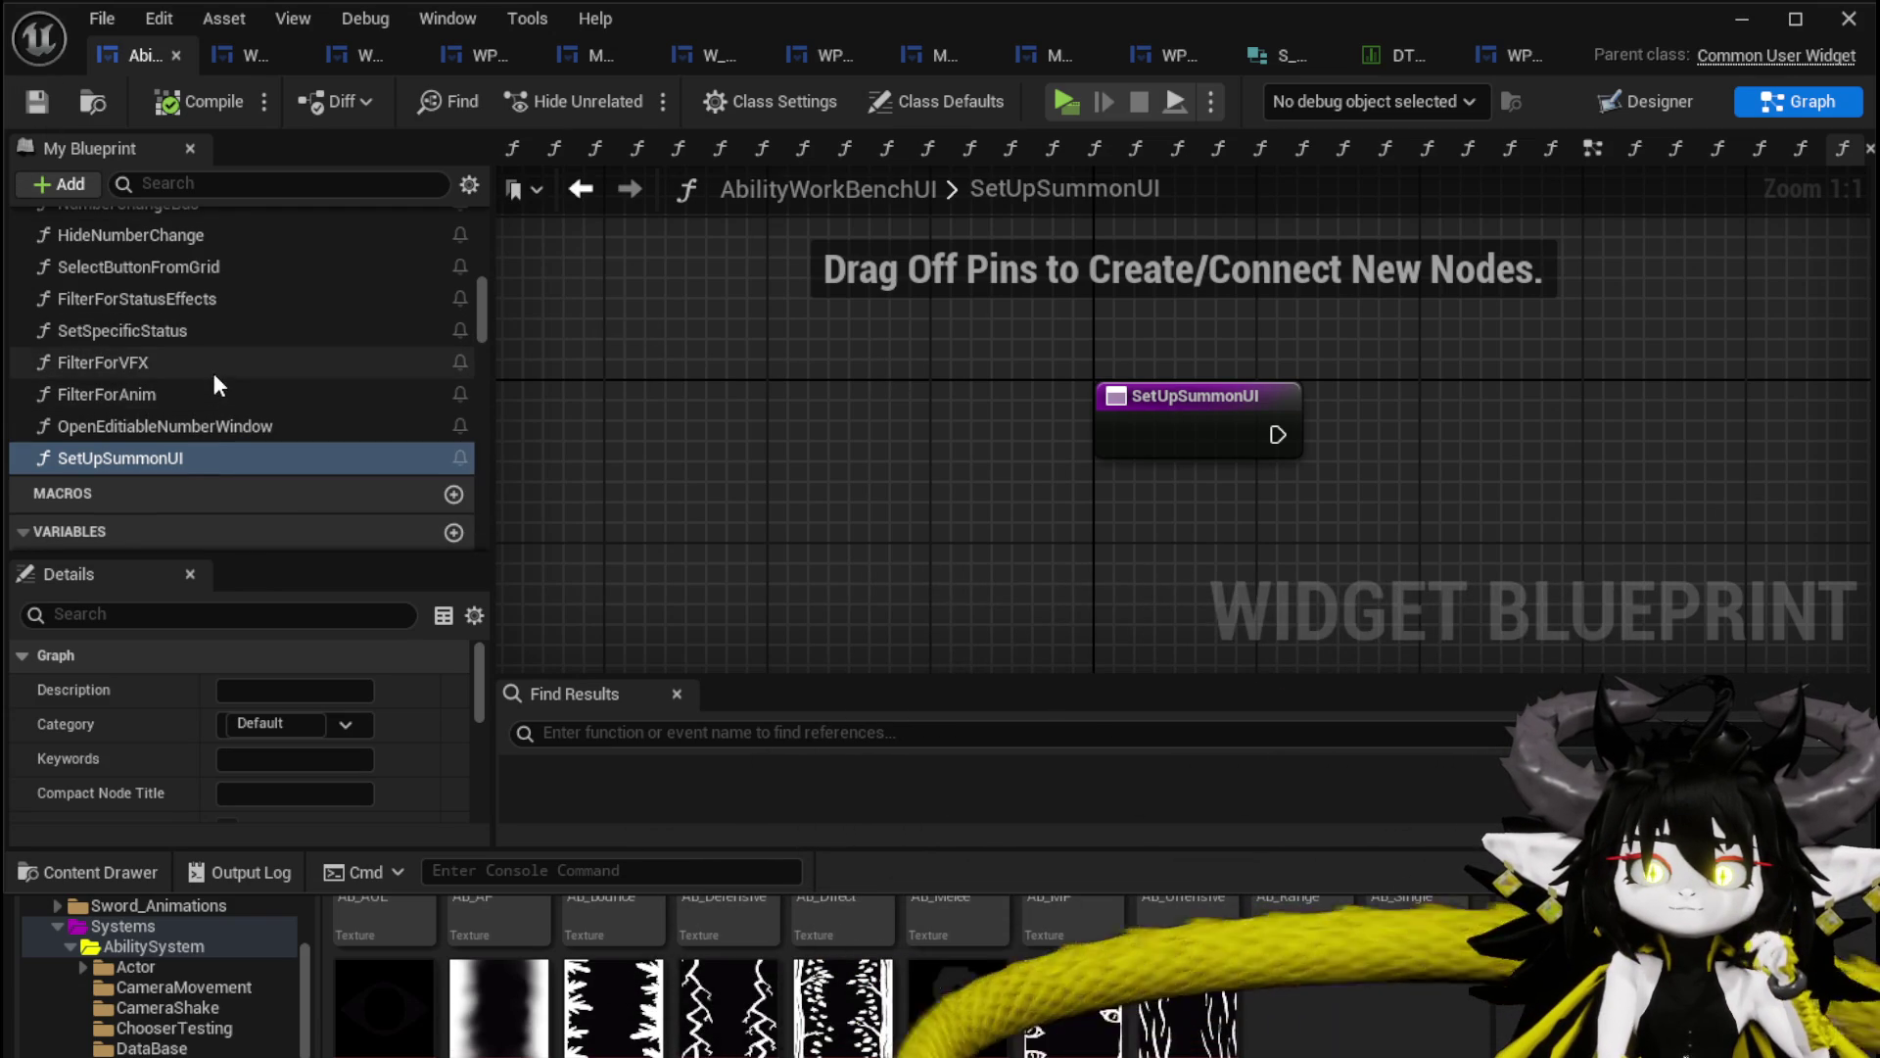
scroll(194, 319, "up", 1)
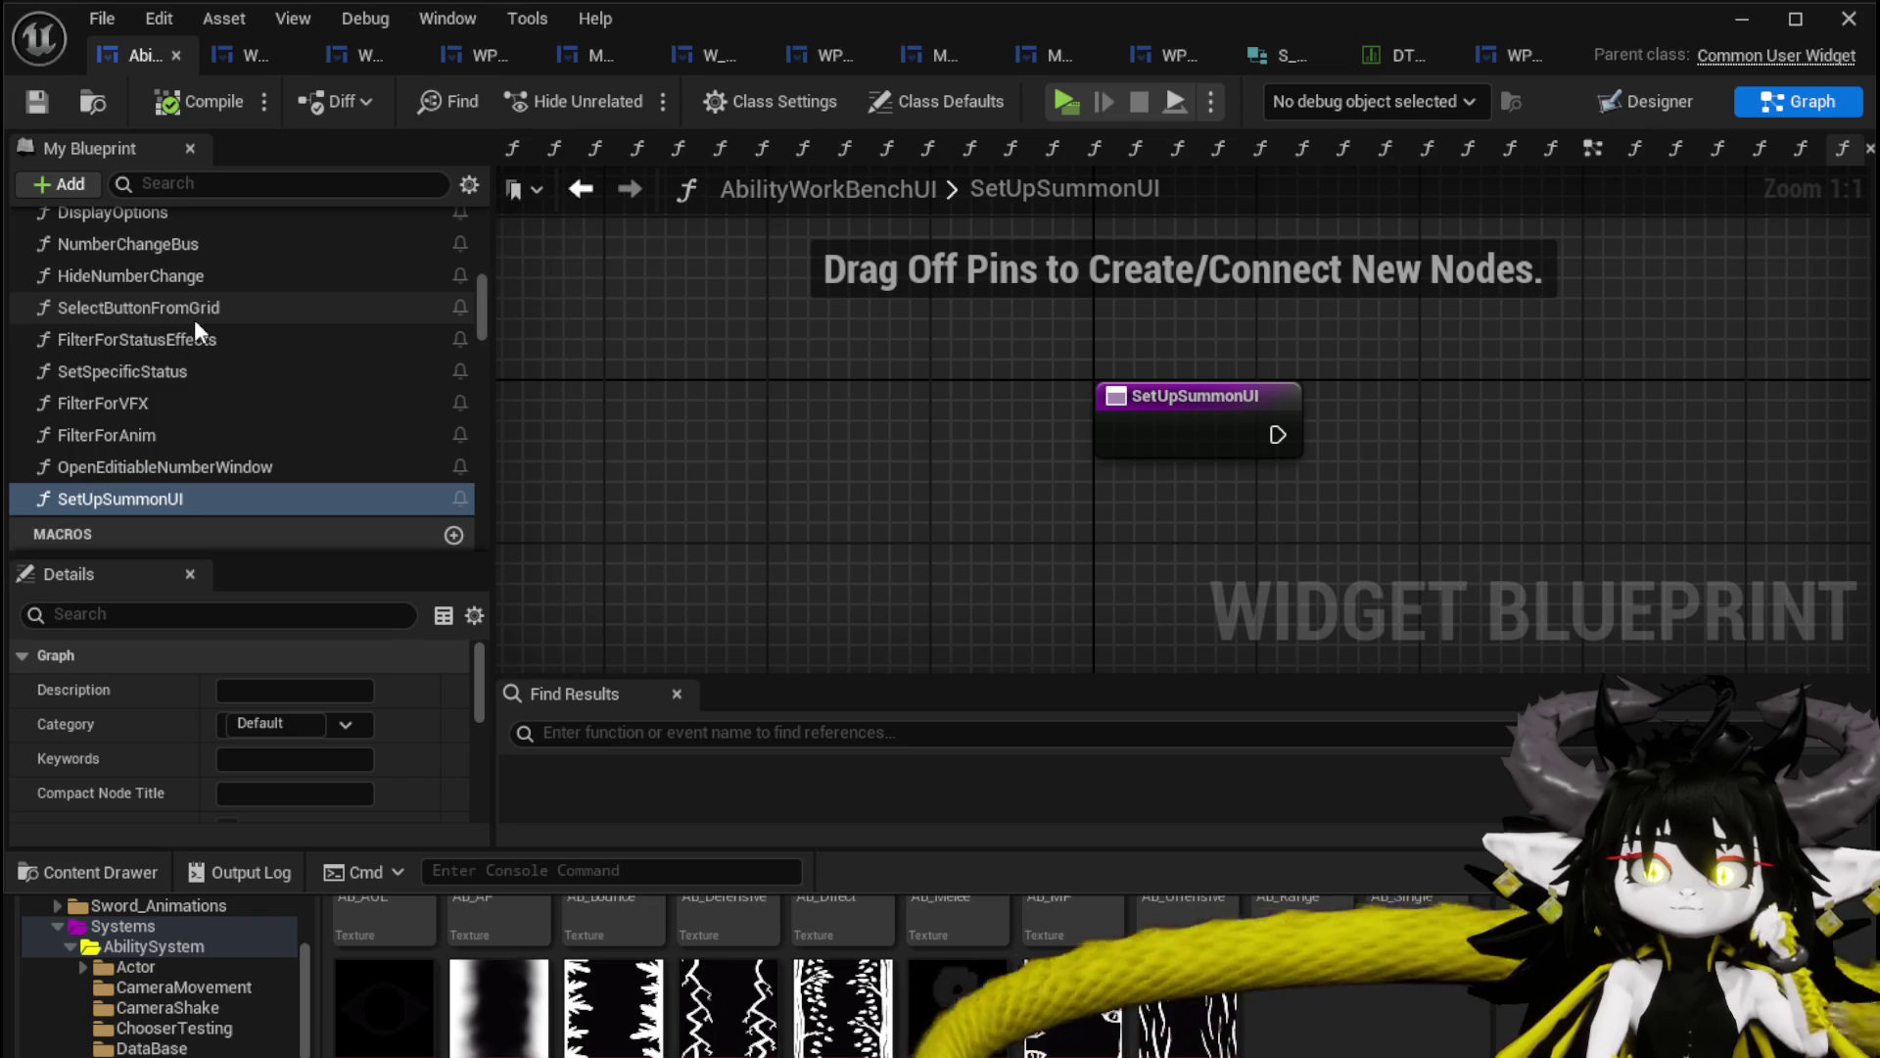
scroll(195, 323, "up", 1)
scroll(184, 325, "up", 1)
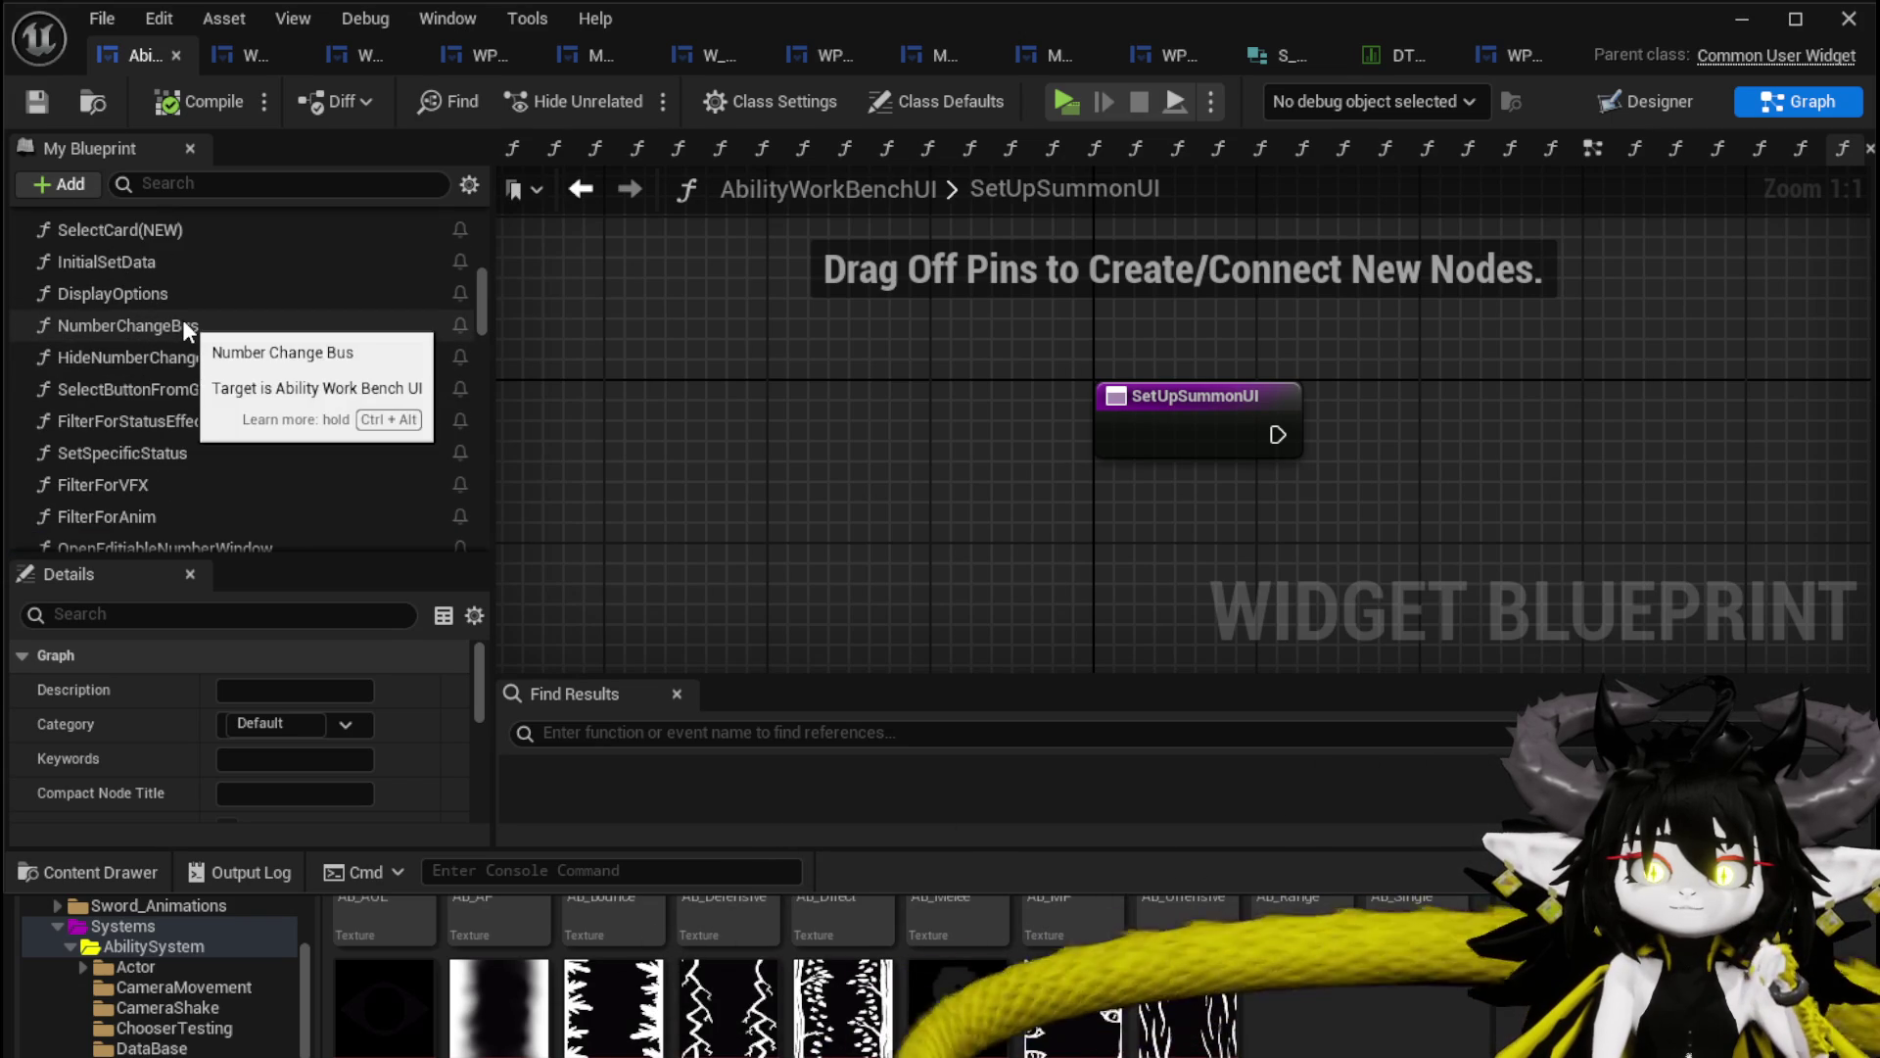
scroll(182, 319, "up", 1)
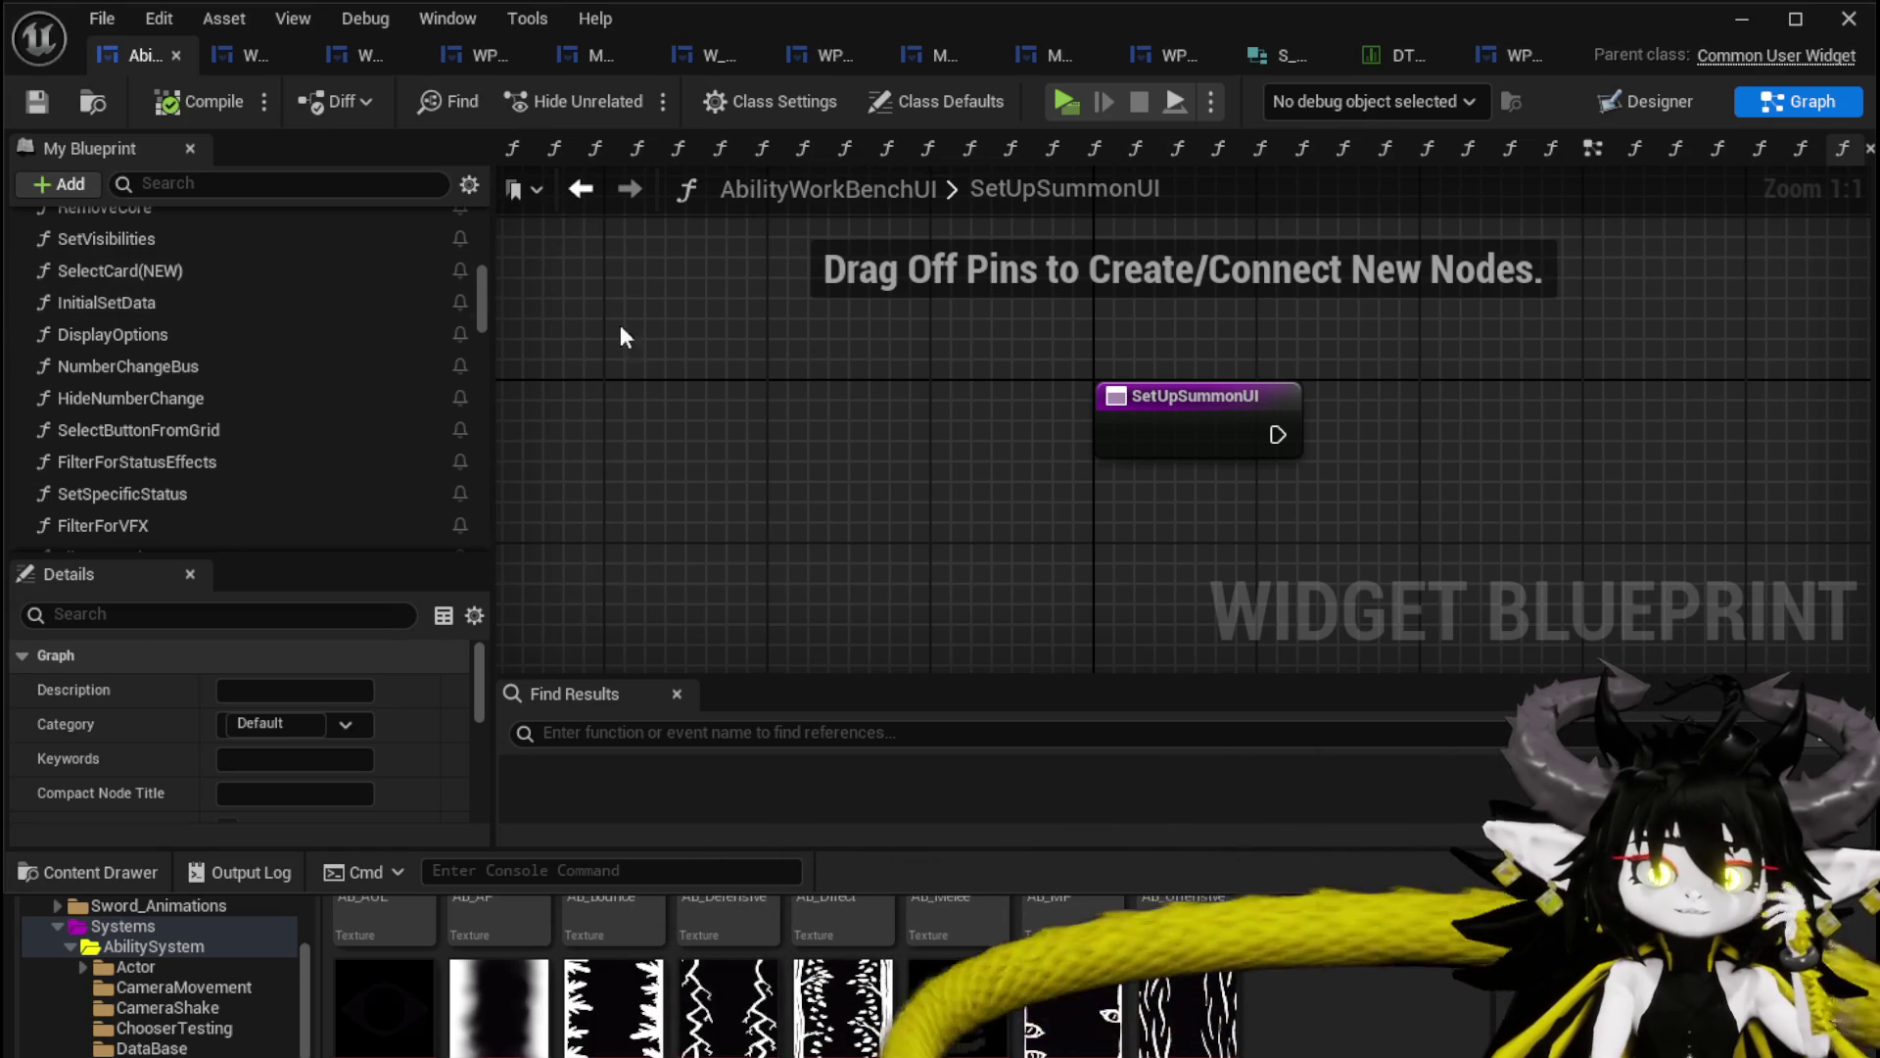
Inspect the InitialSetData and DisplayOptions function graphs, then save AbilityWorkBenchUI.
double_click(181, 295)
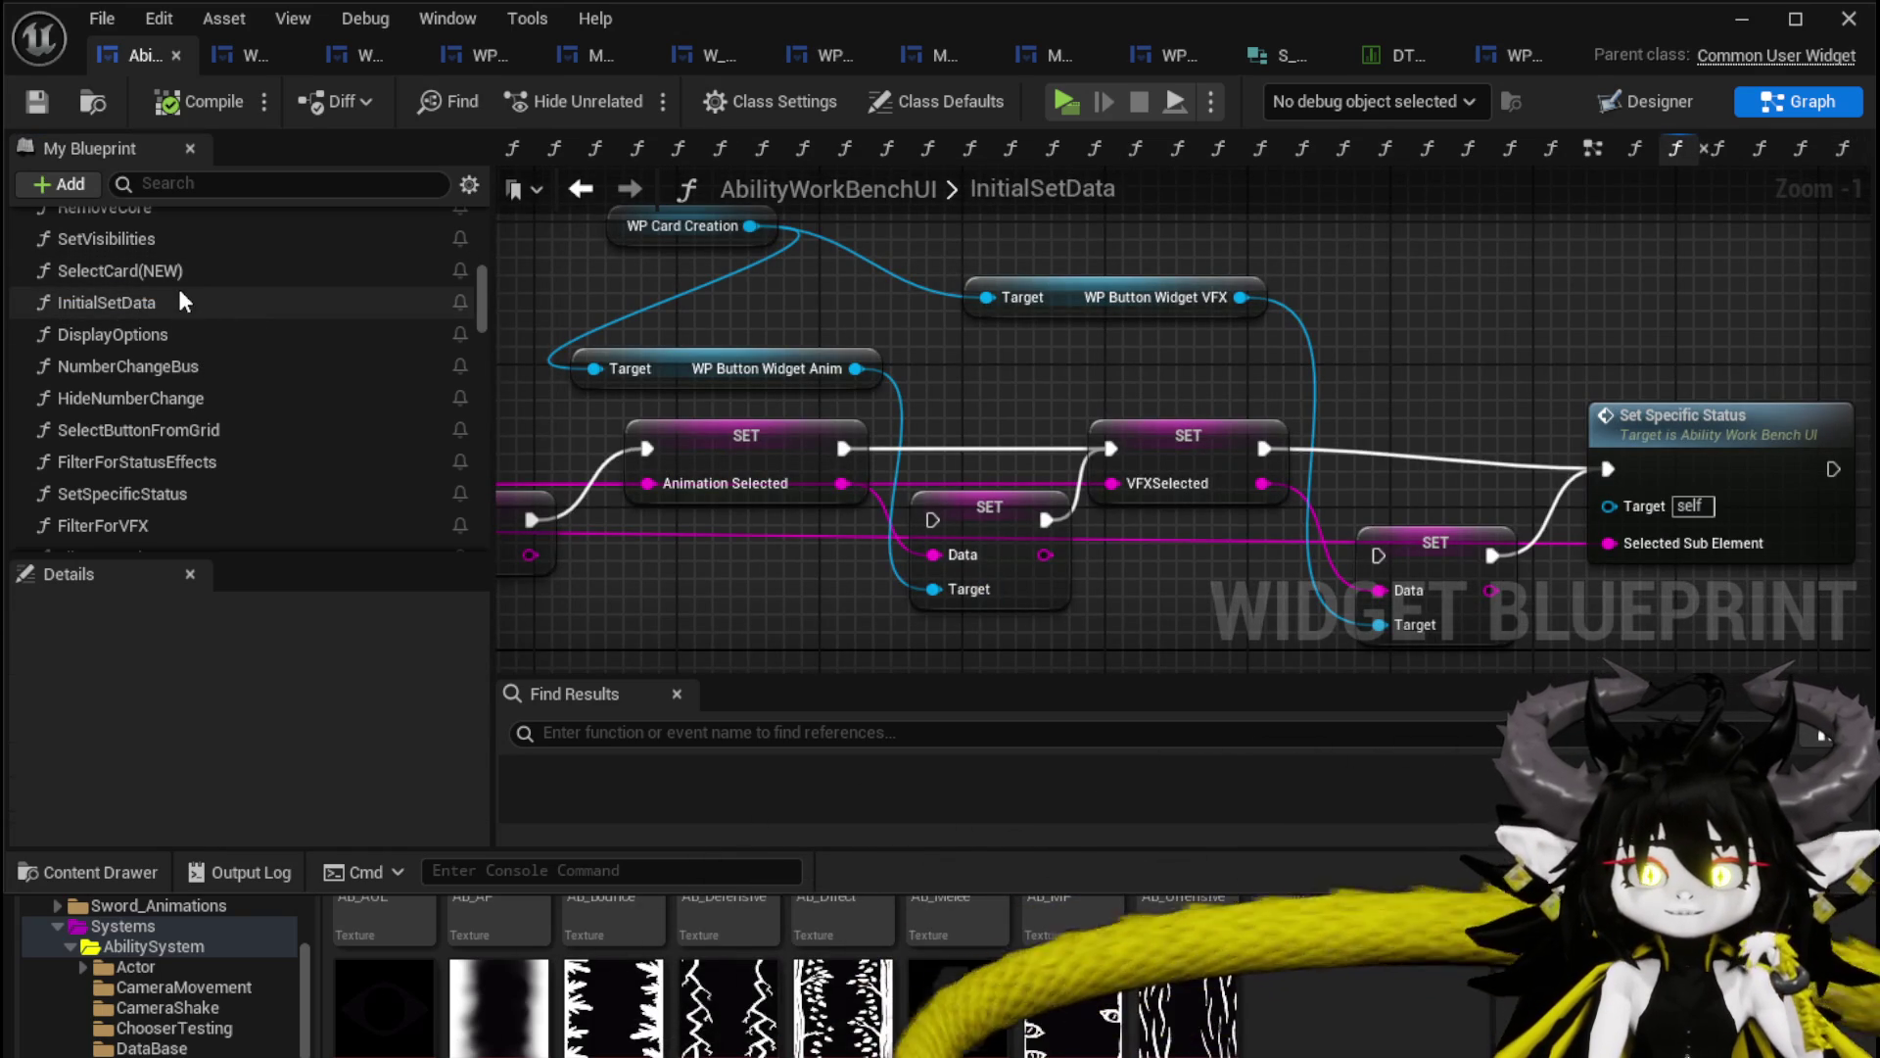
double_click(175, 338)
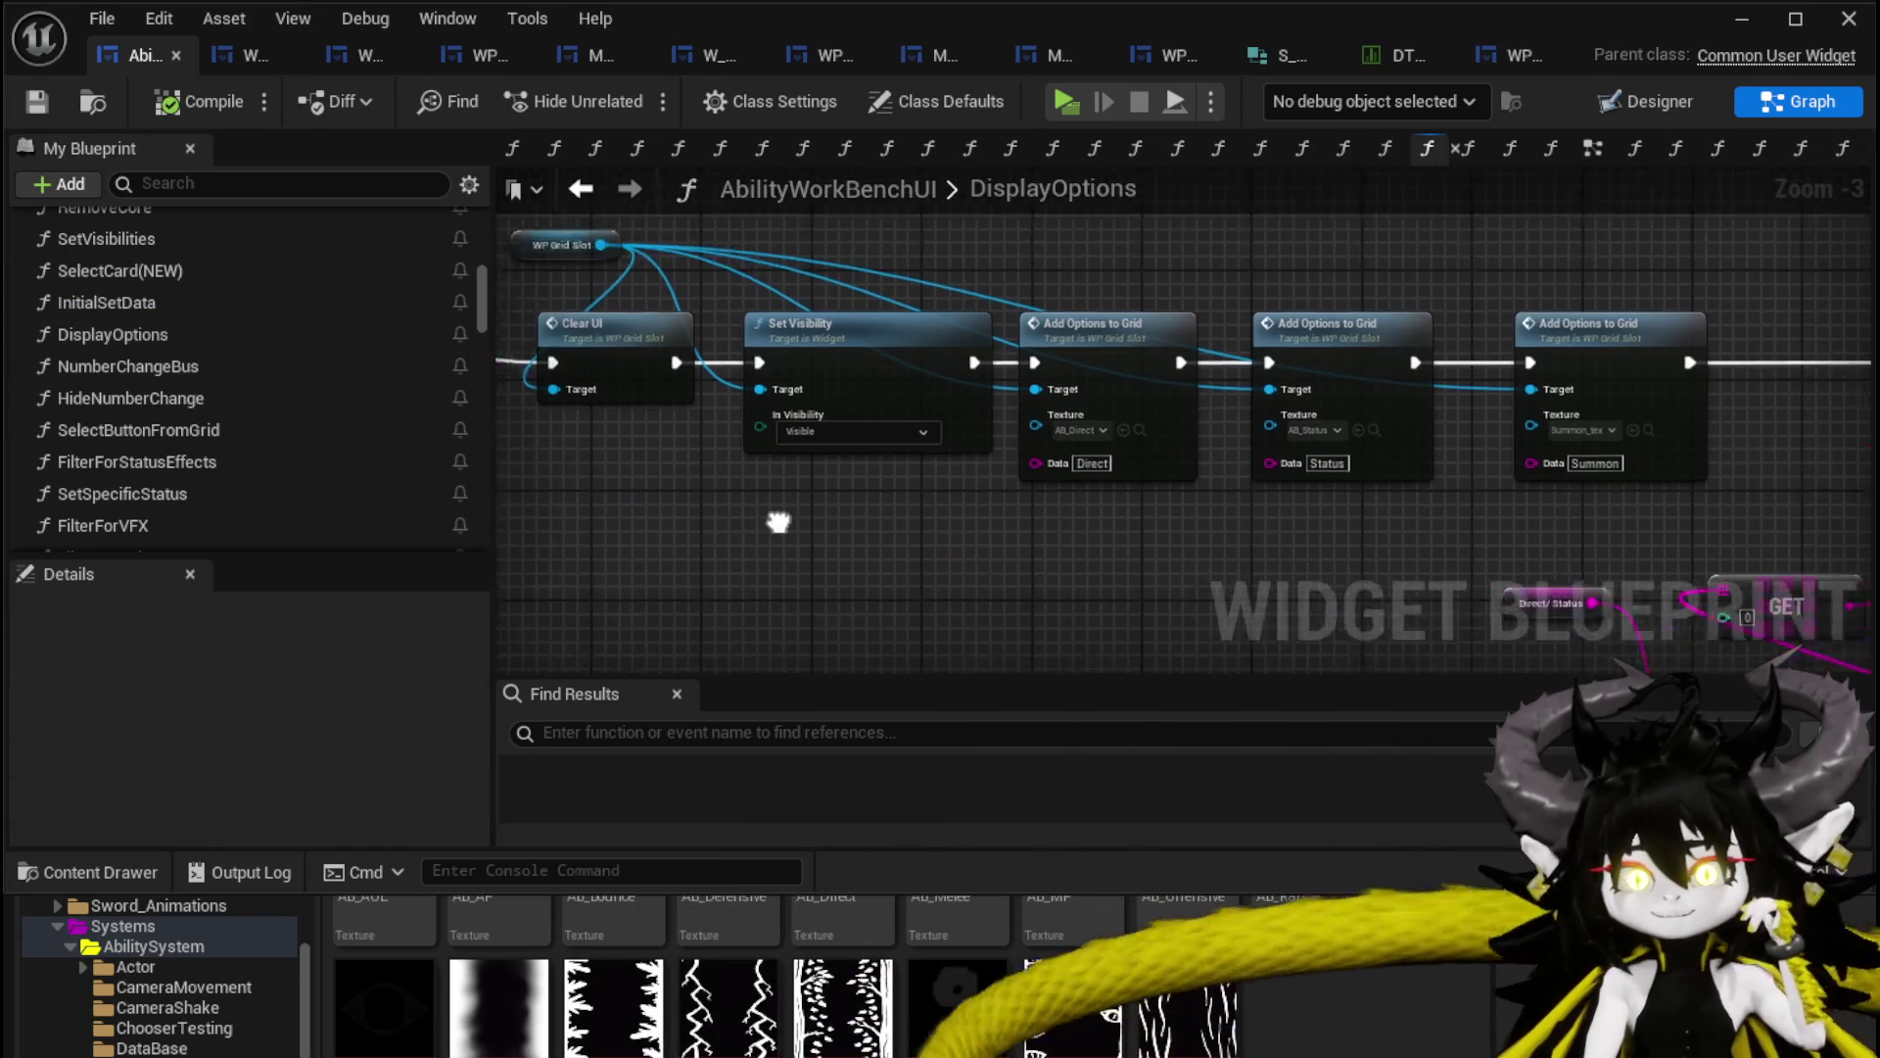
scroll(676, 470, "down", 5)
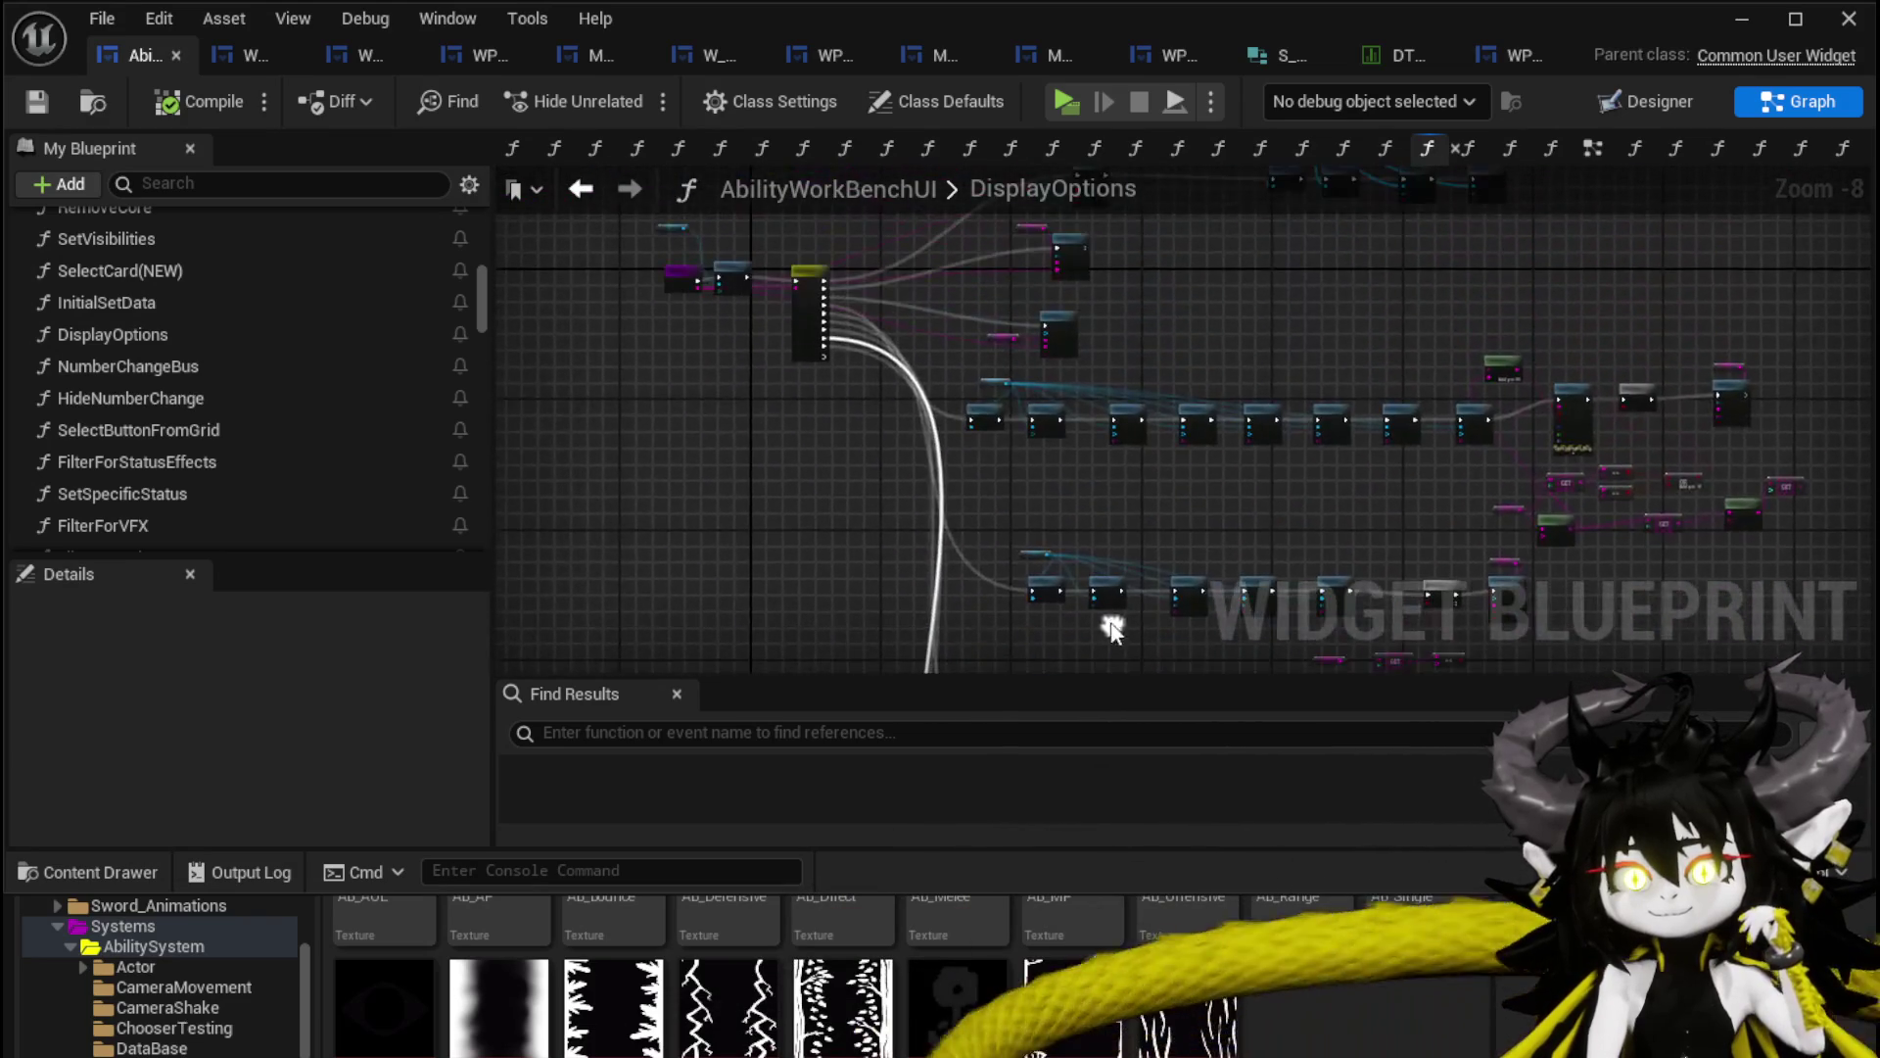
scroll(764, 425, "up", 4)
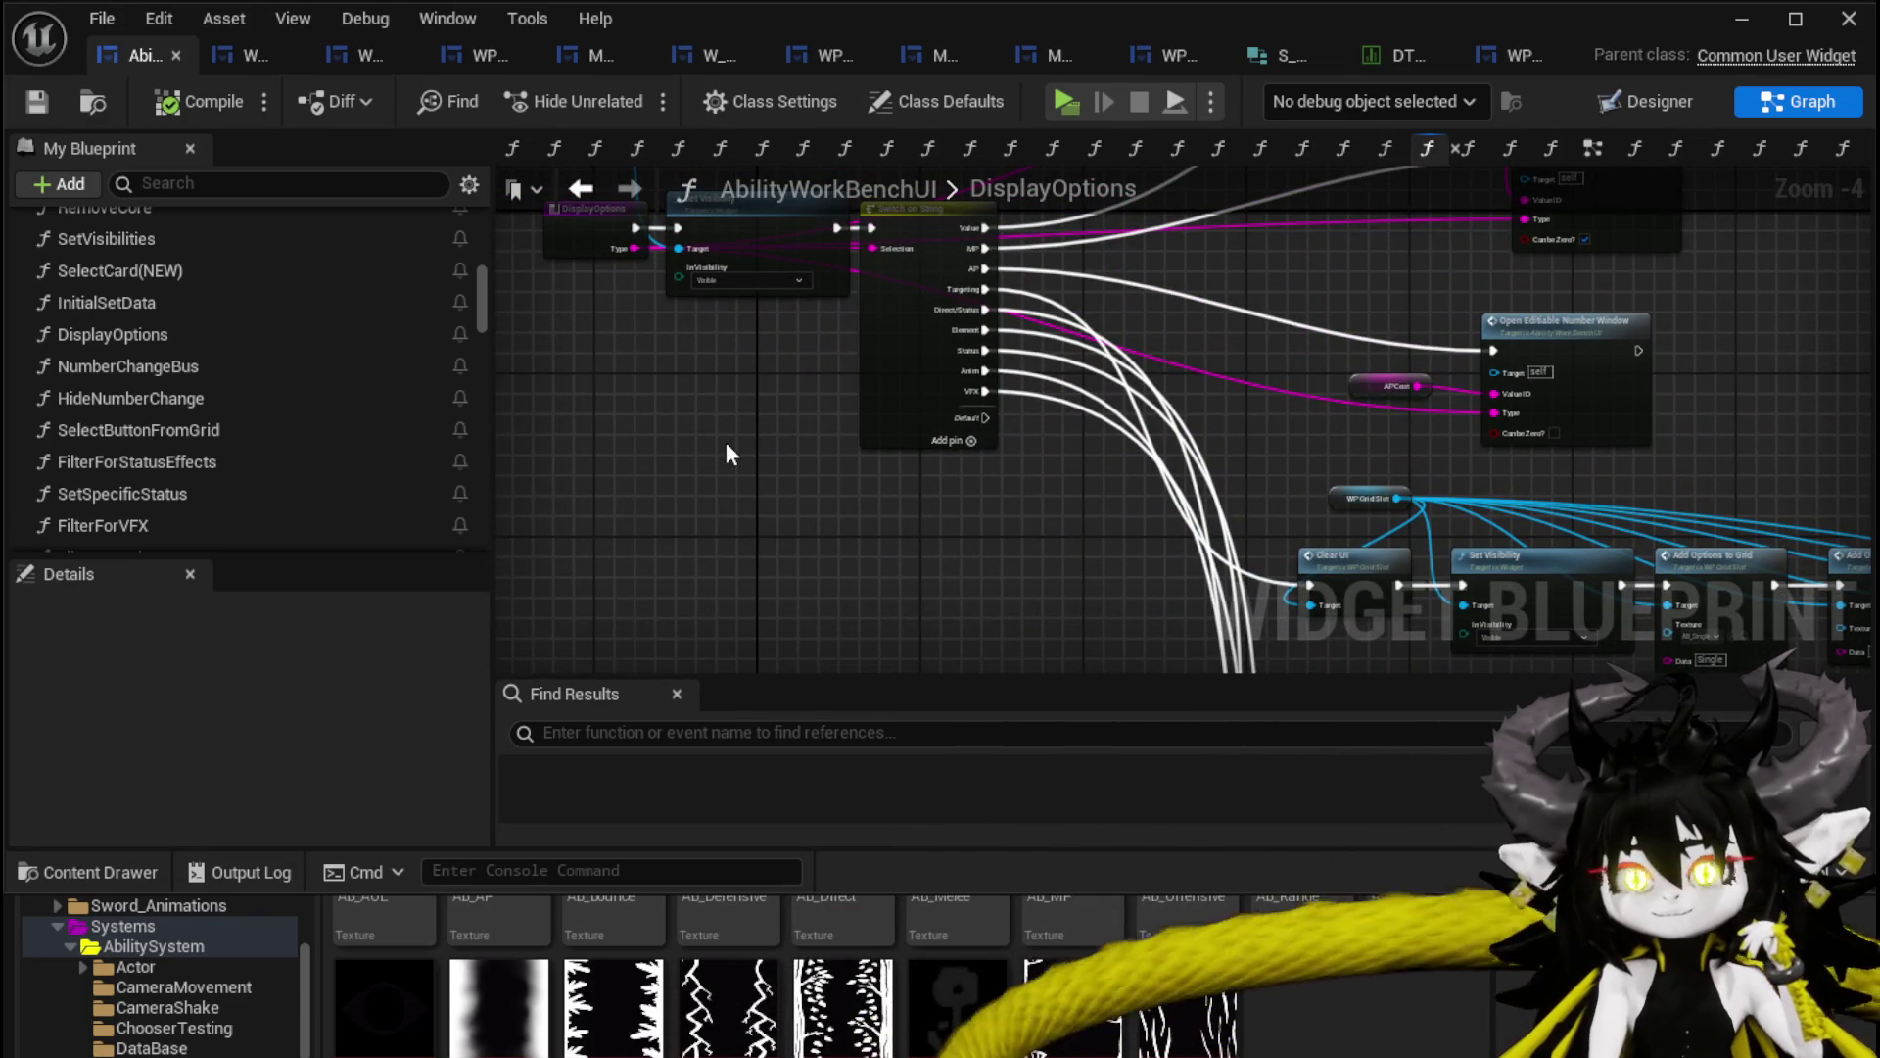
left_click_drag(646, 449, 1048, 202)
left_click(979, 302)
left_click_drag(762, 369, 764, 364)
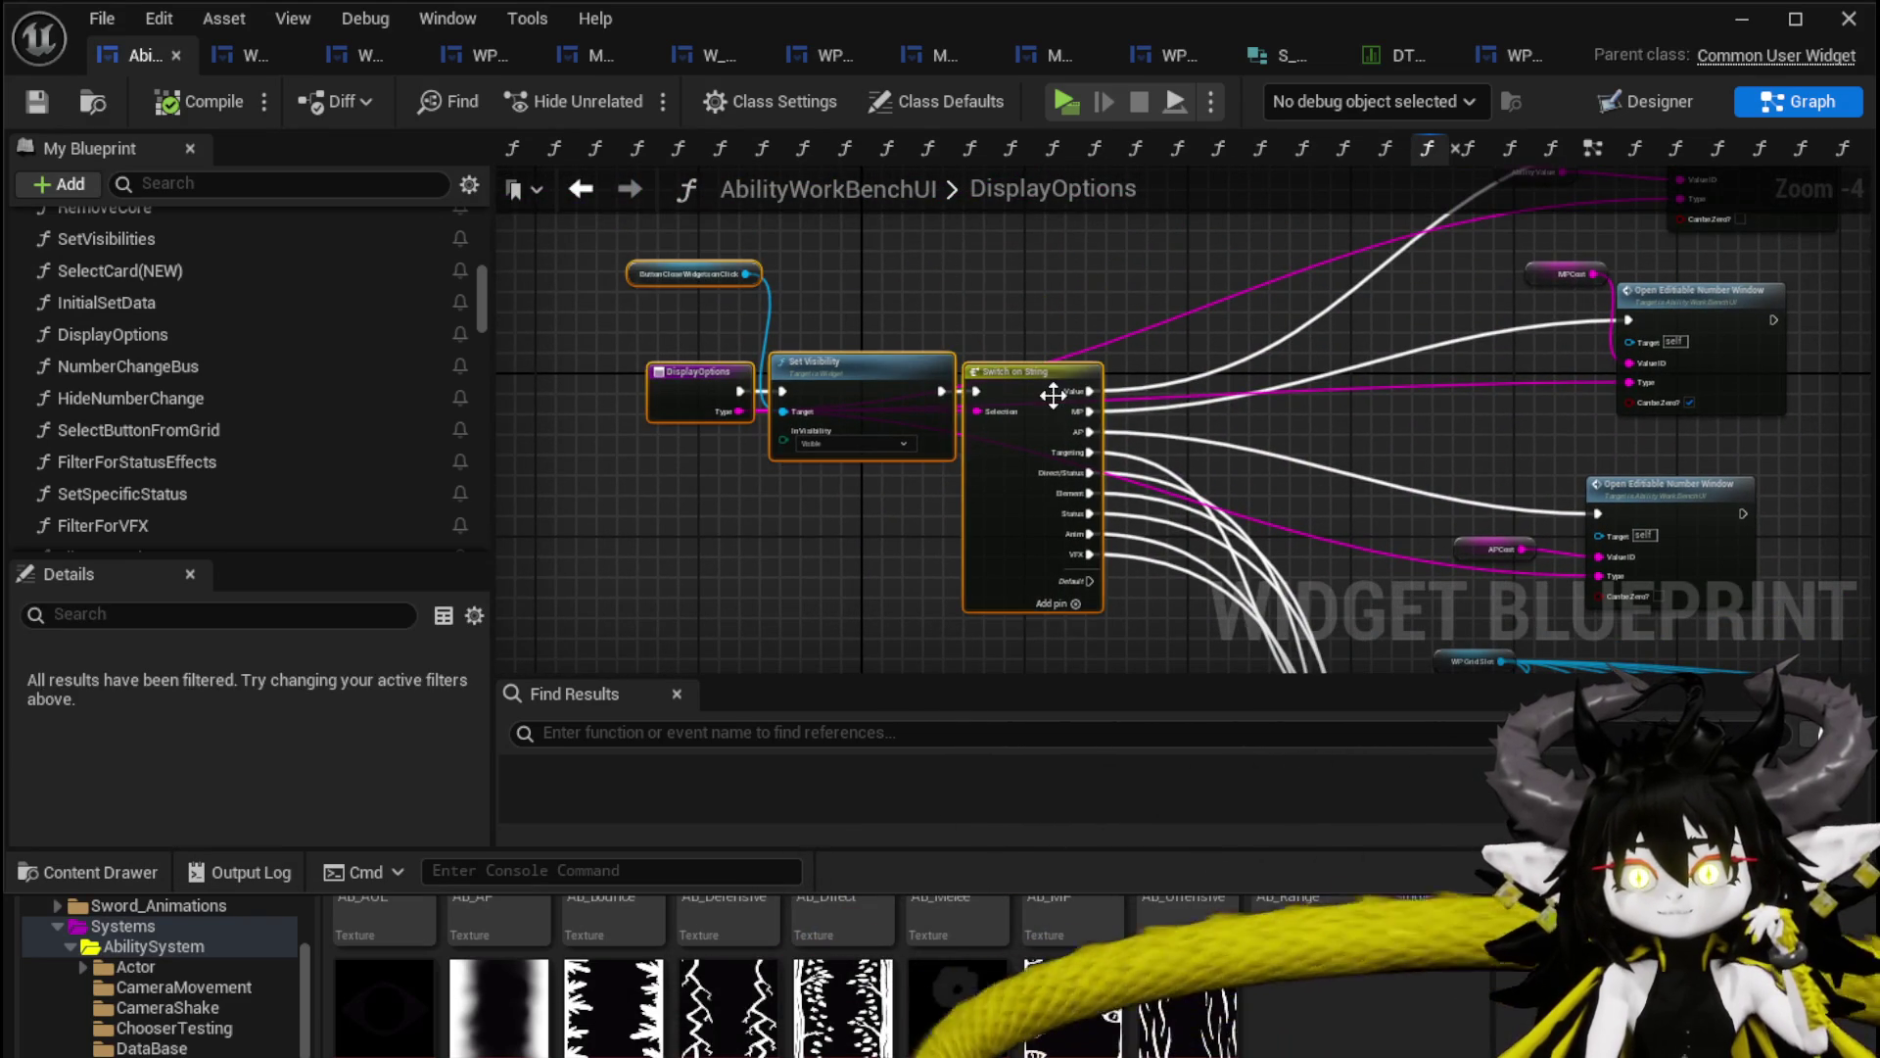
left_click(986, 308)
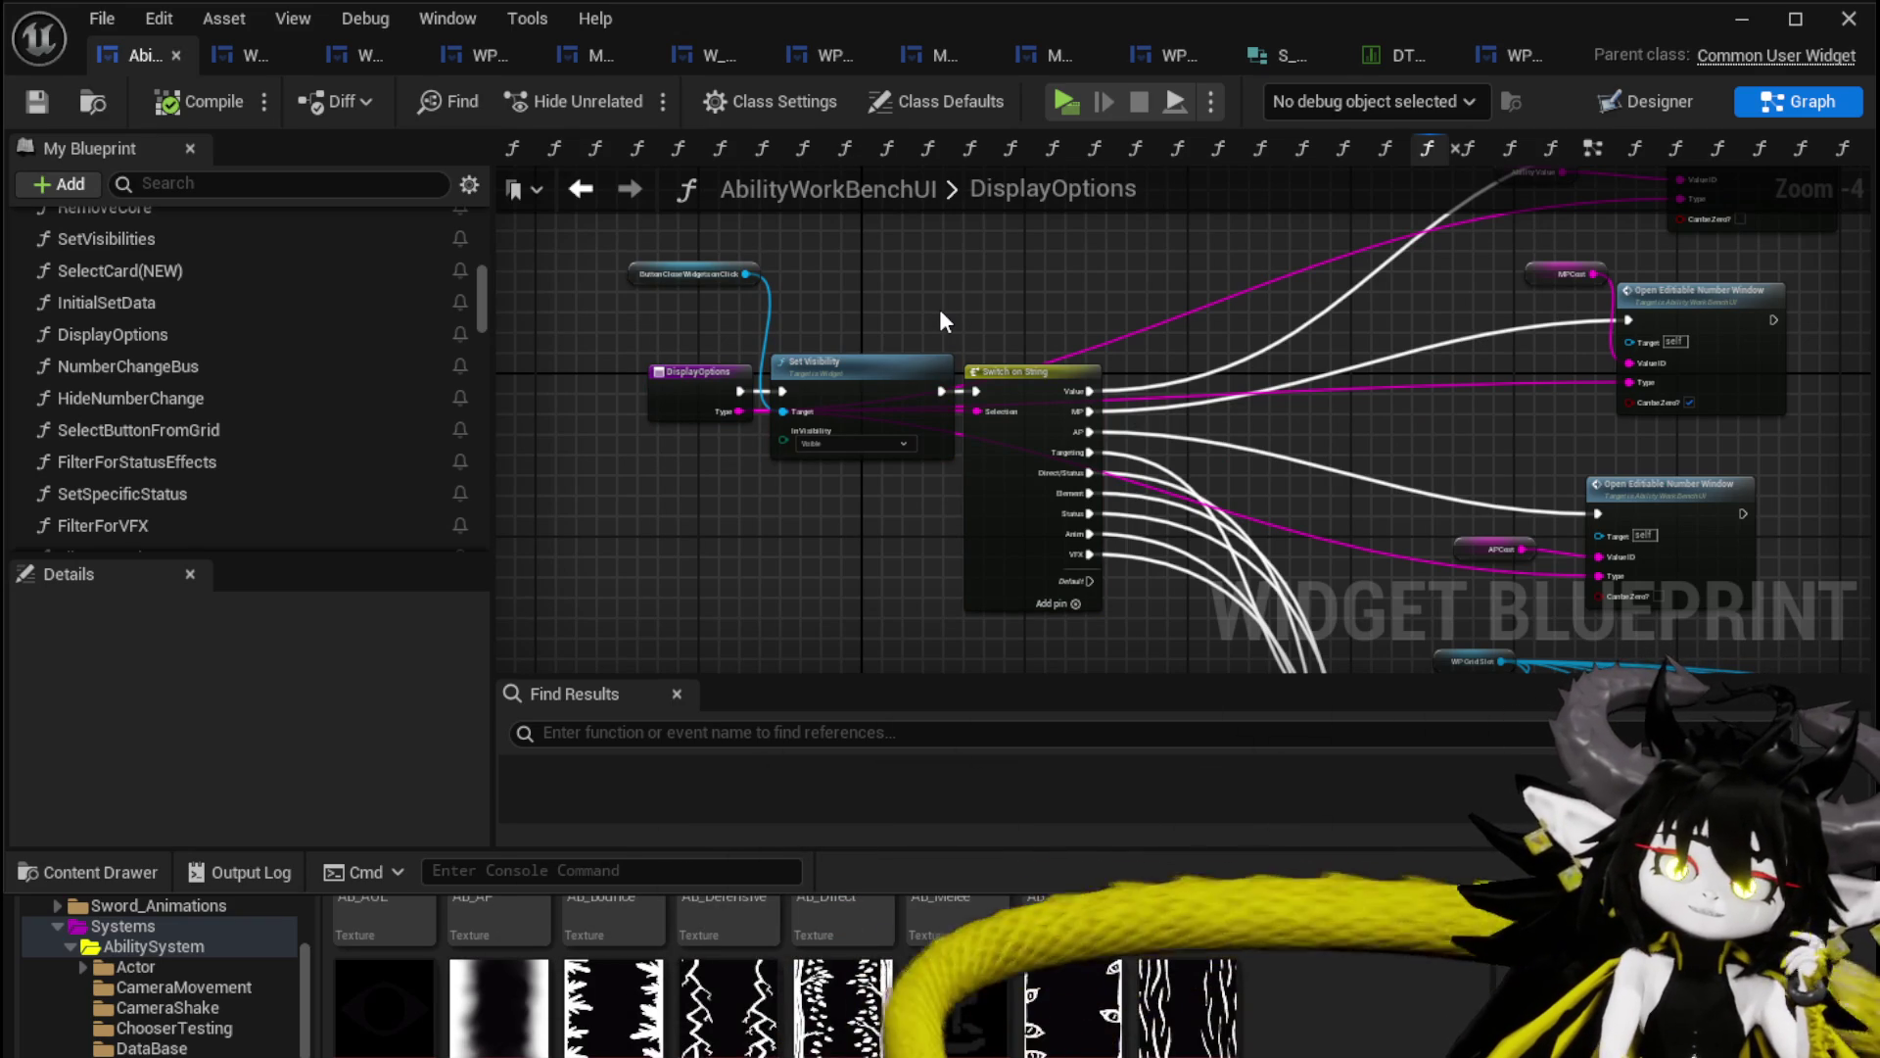
left_click(20, 102)
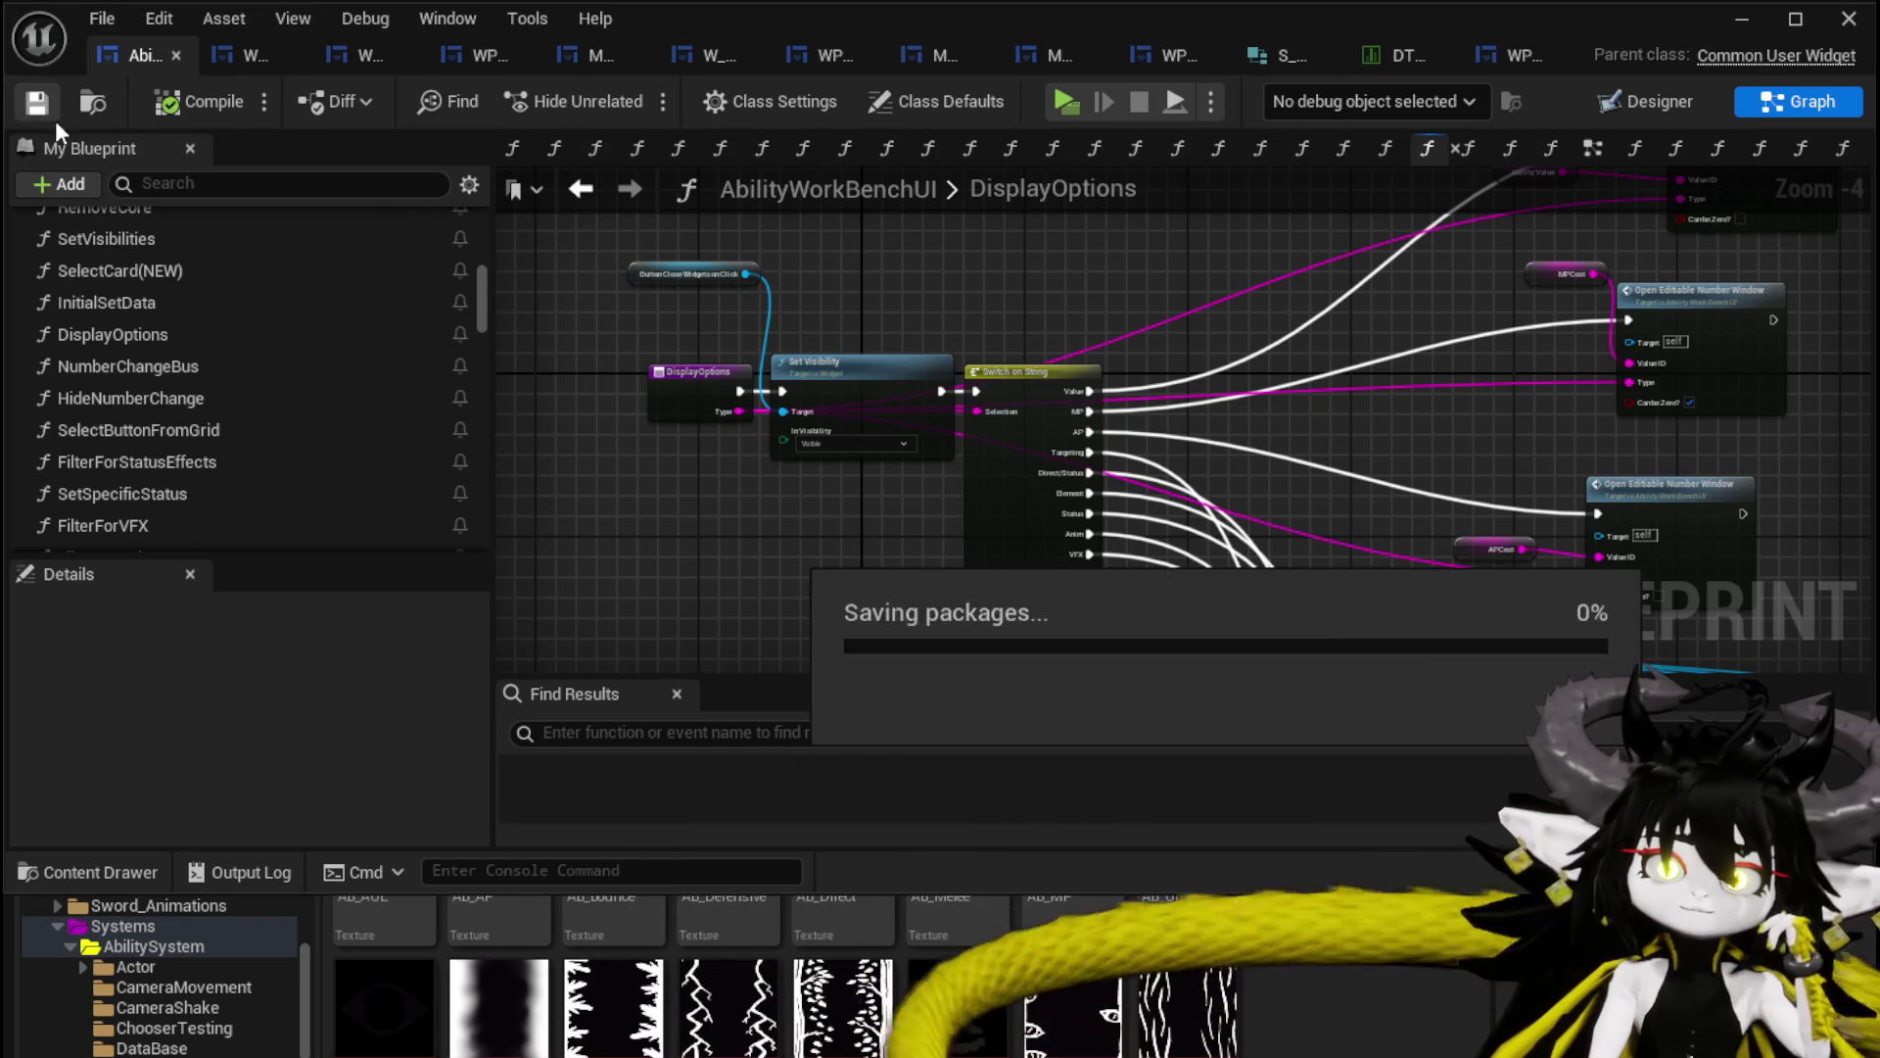
scroll(220, 401, "down", 3)
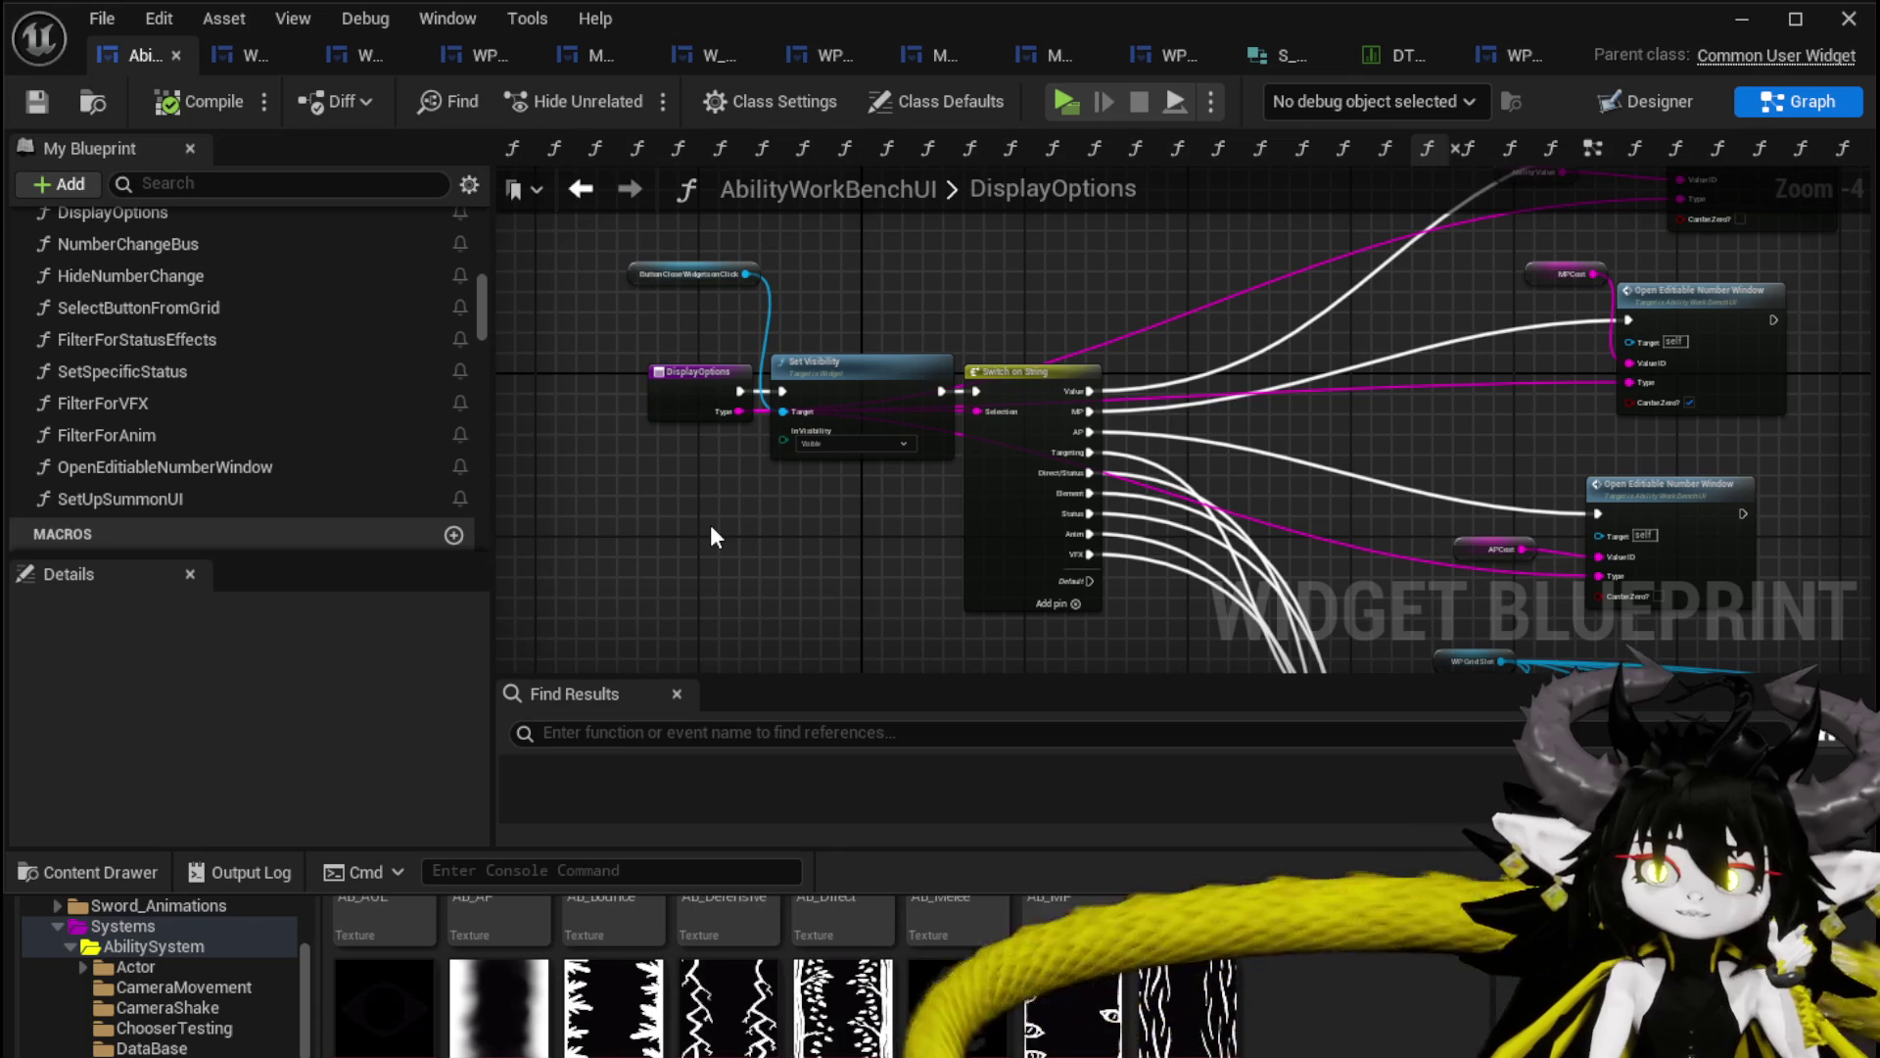
double_click(232, 488)
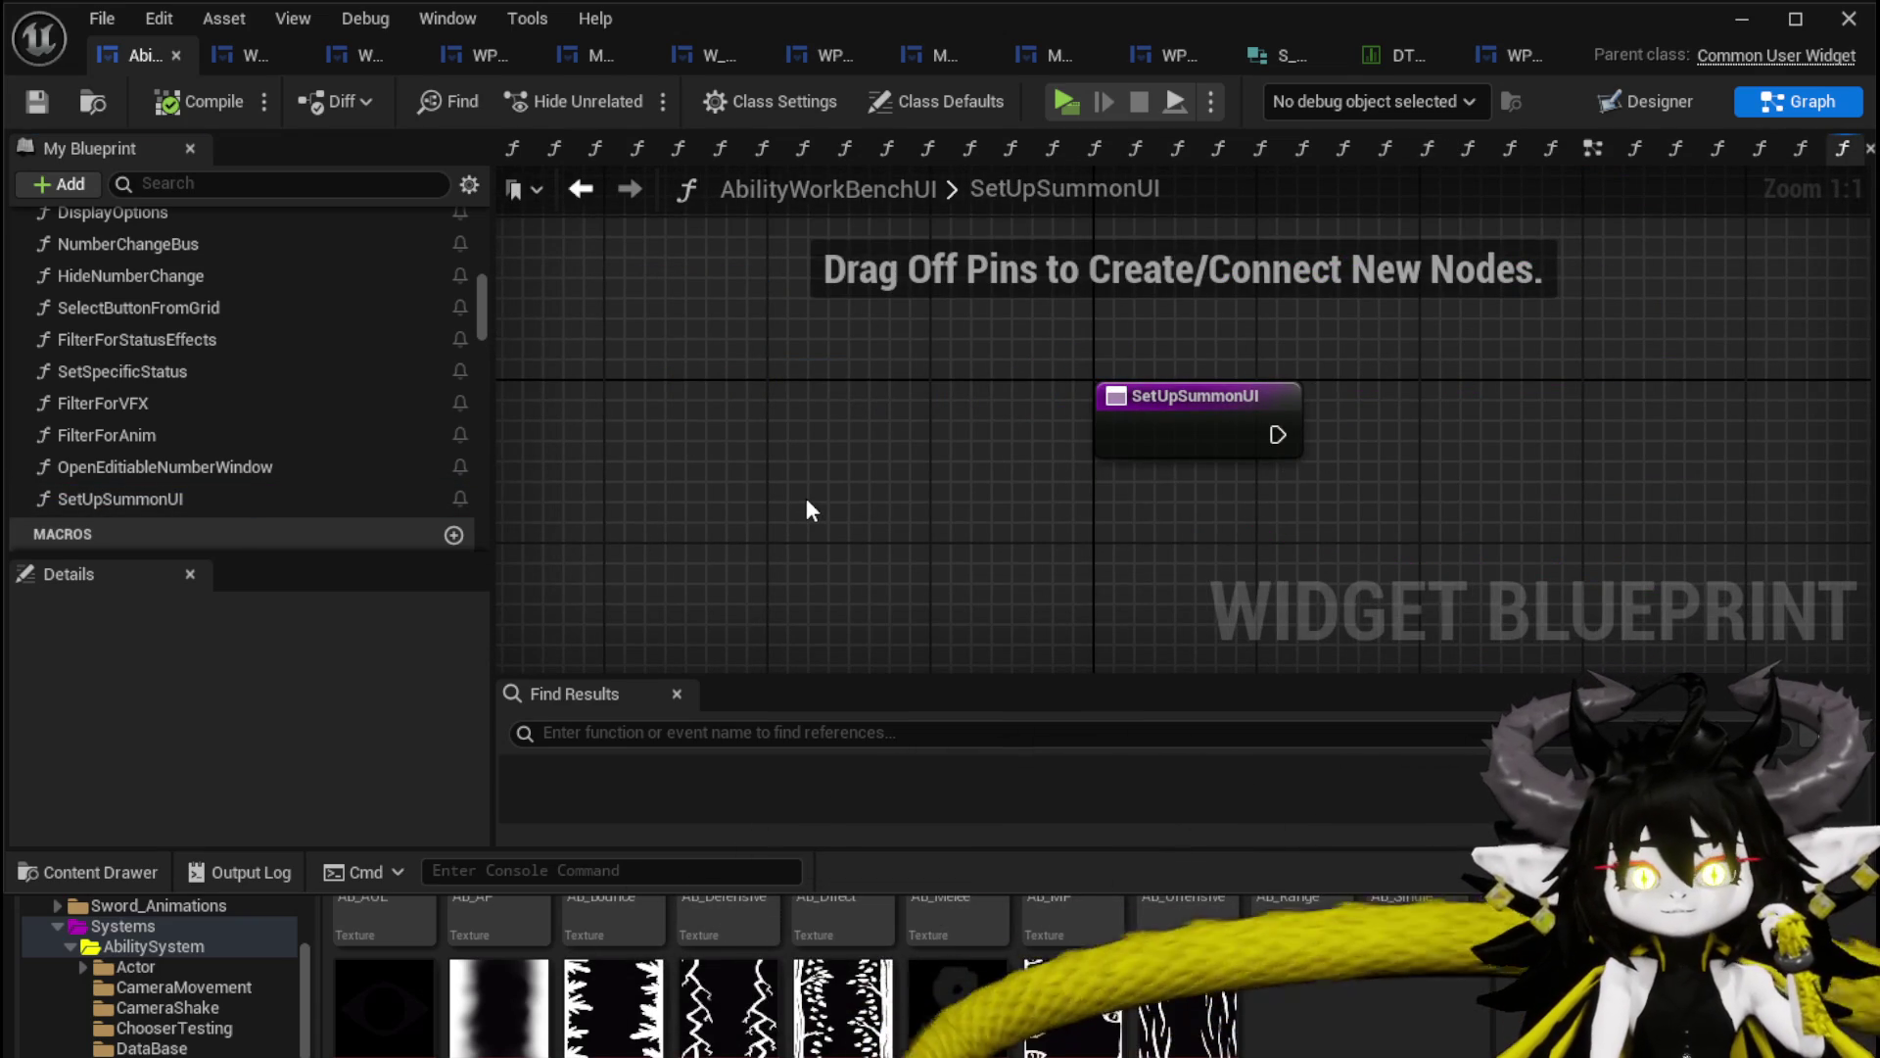
Pan around the empty SetUpSummonUI graph and save AbilityWorkBenchUI.
left_click_drag(807, 499, 597, 495)
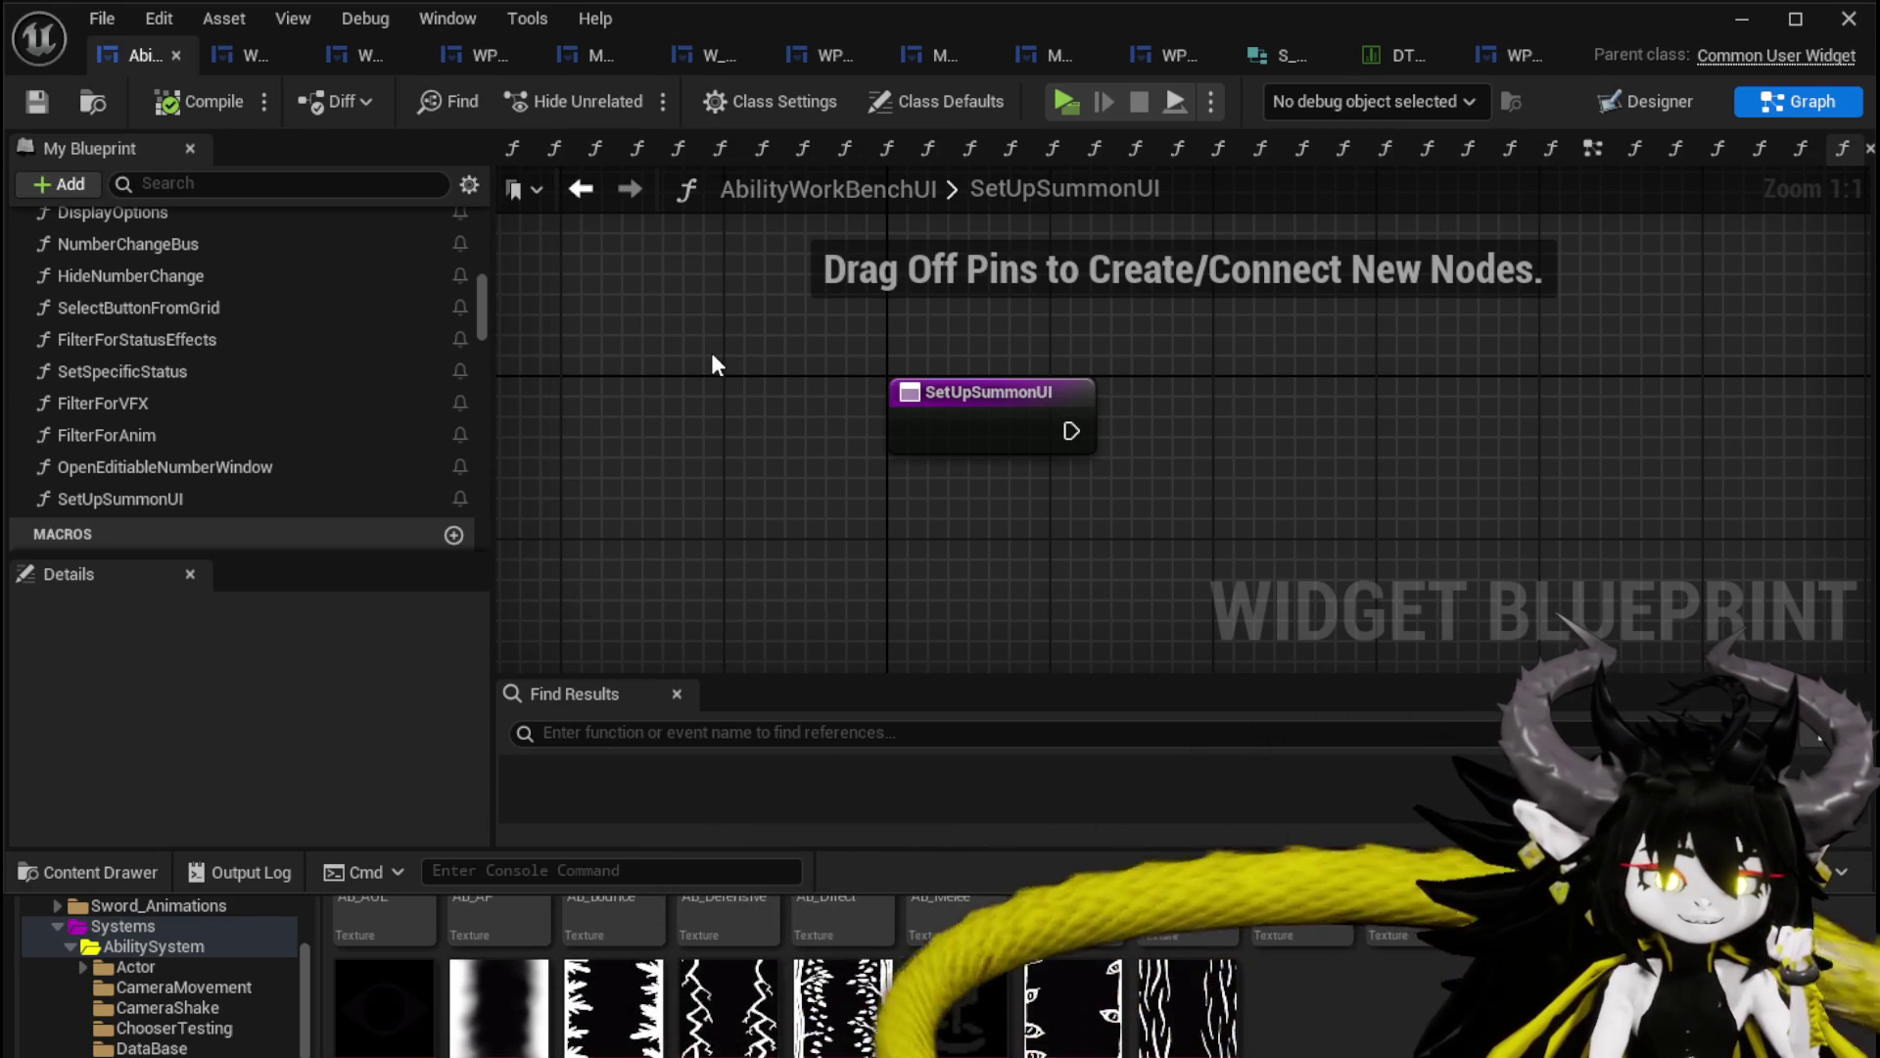
left_click_drag(712, 356, 664, 331)
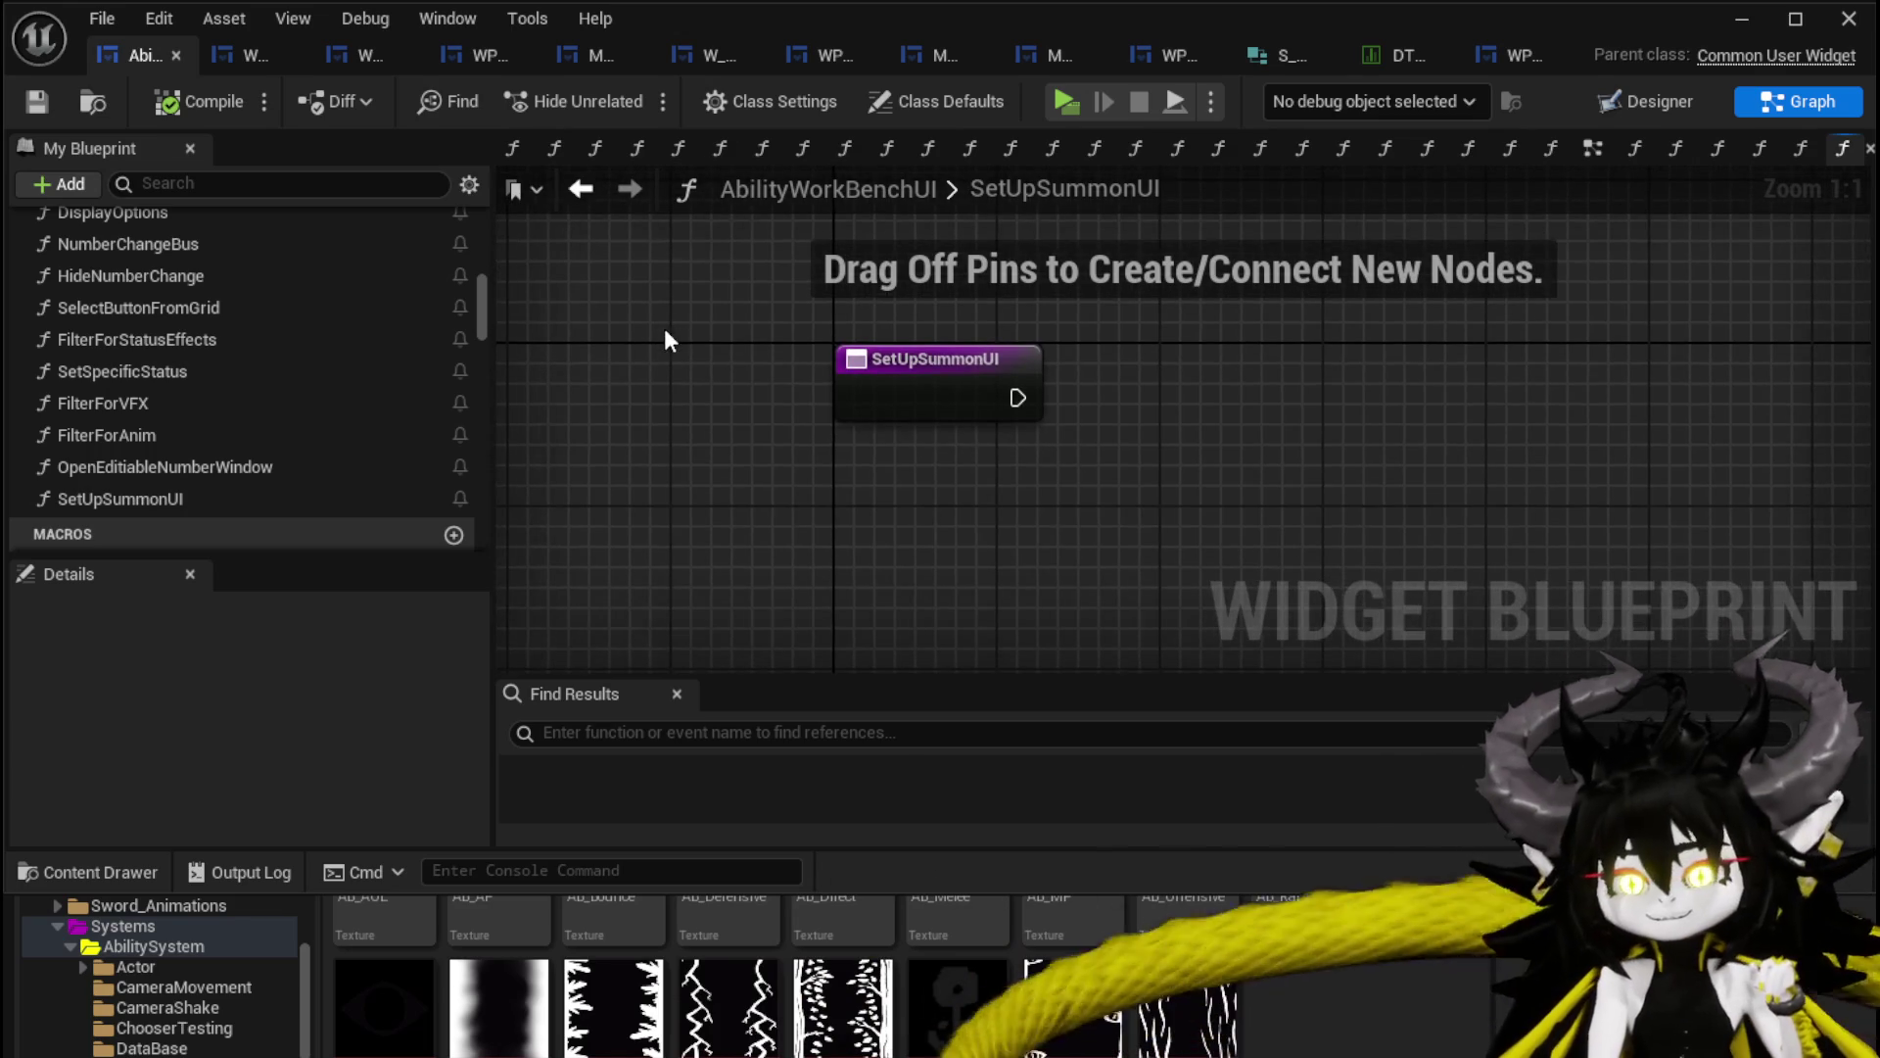
left_click(39, 101)
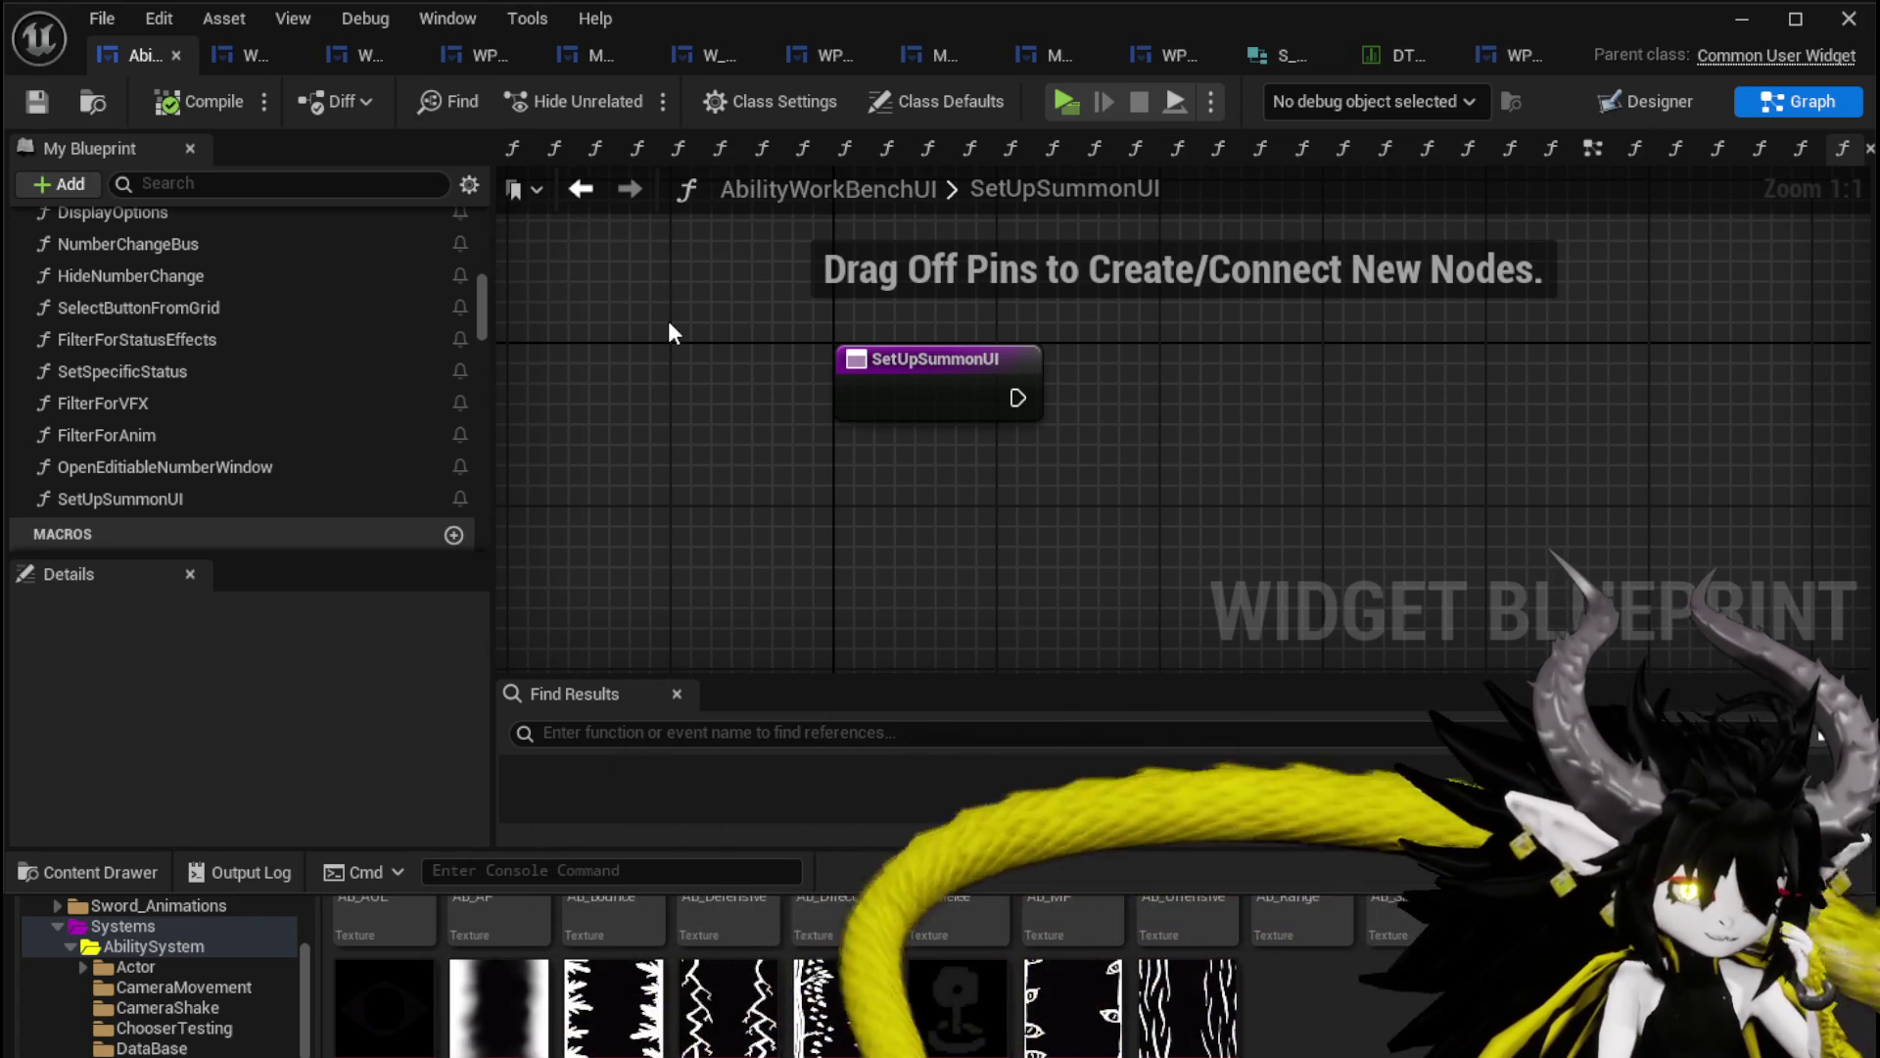
left_click_drag(782, 366, 727, 346)
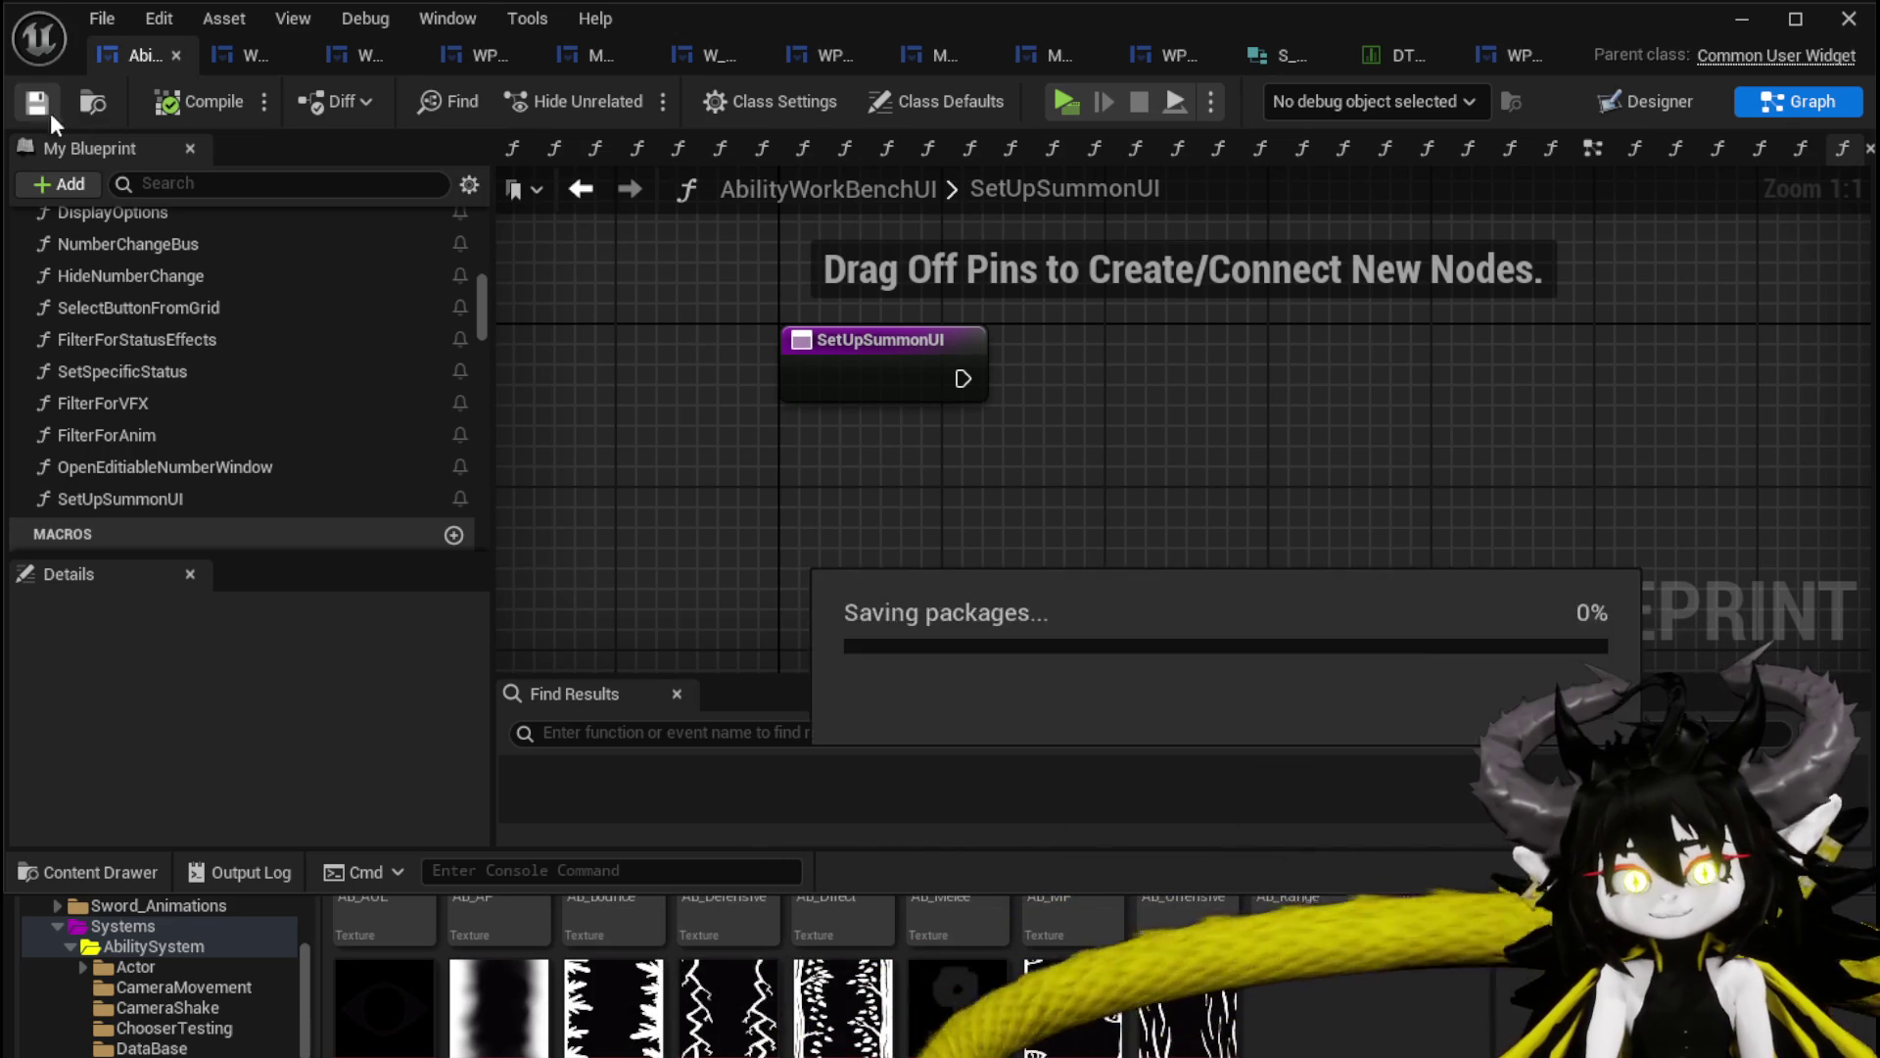
mouse_move(638, 356)
left_mouse_down()
mouse_move(730, 356)
mouse_move(1160, 487)
left_mouse_up()
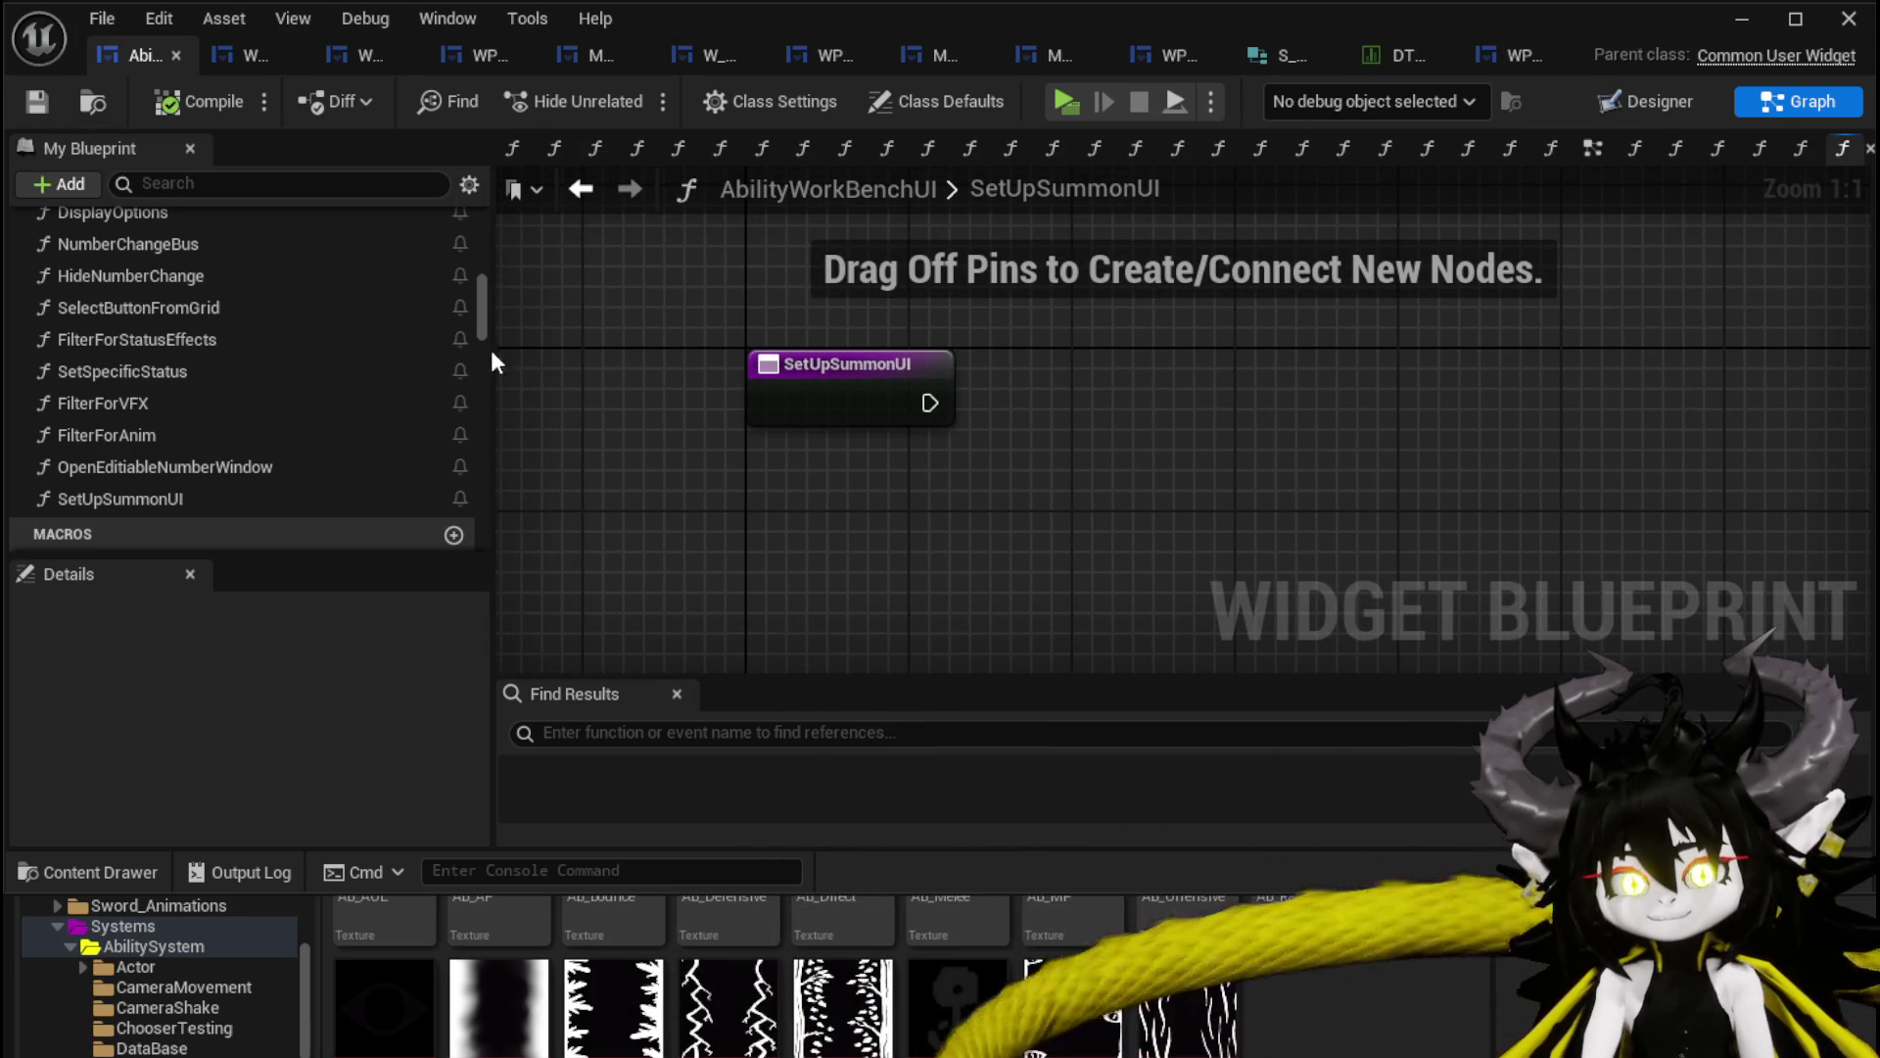
mouse_move(651, 347)
left_mouse_down()
mouse_move(621, 369)
mouse_move(727, 380)
left_mouse_up()
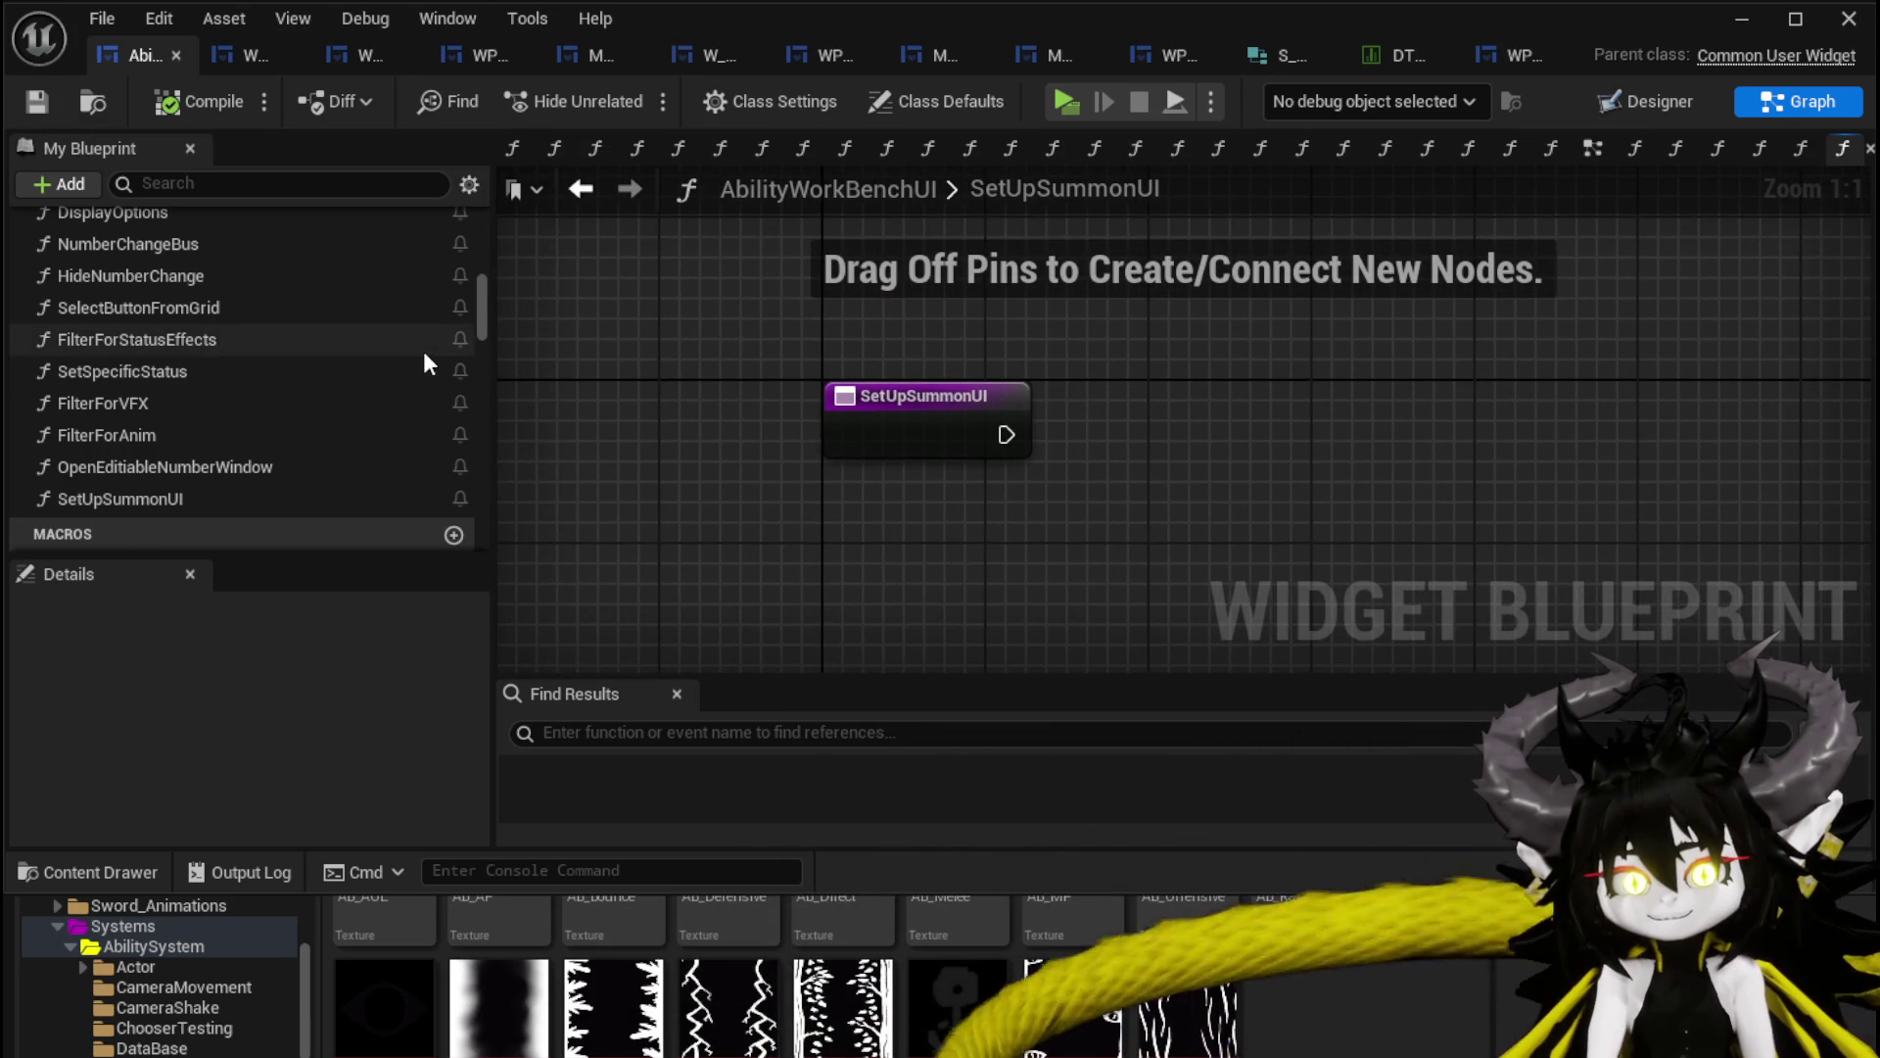
scroll(423, 364, "up", 2)
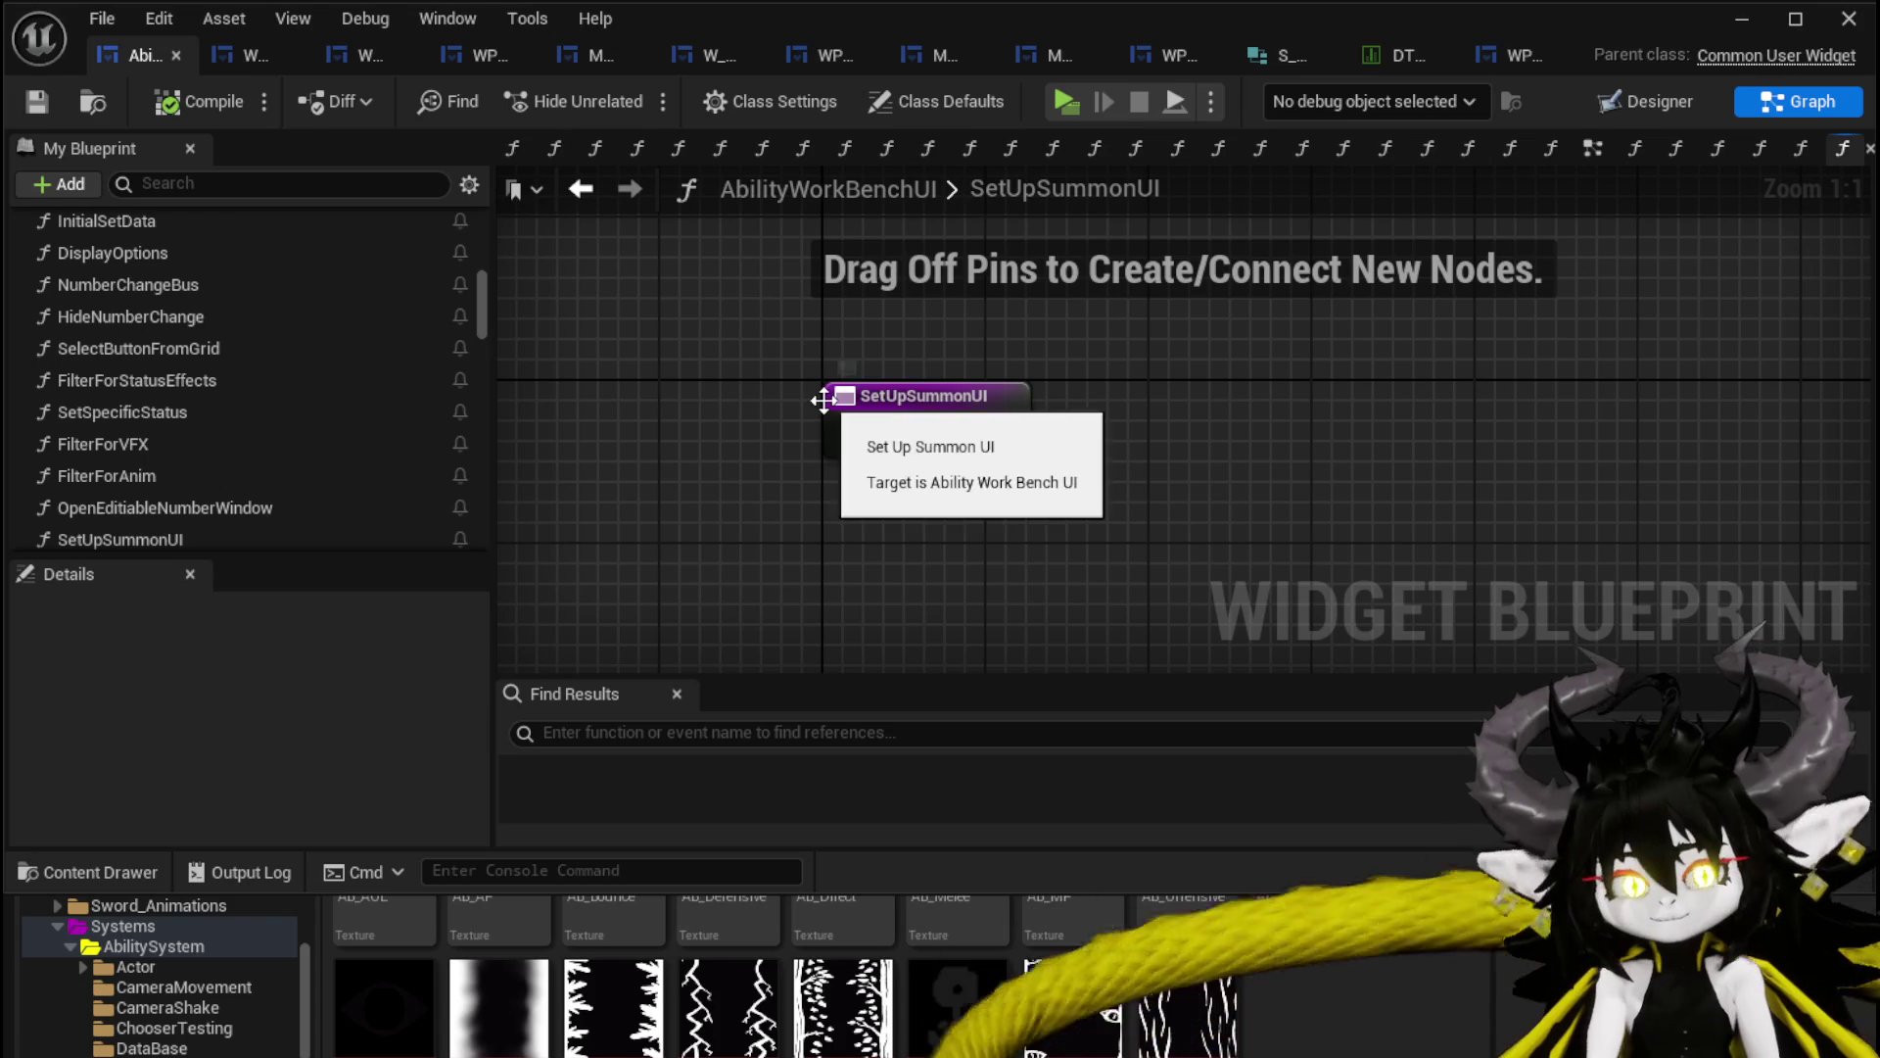
scroll(370, 389, "up", 1)
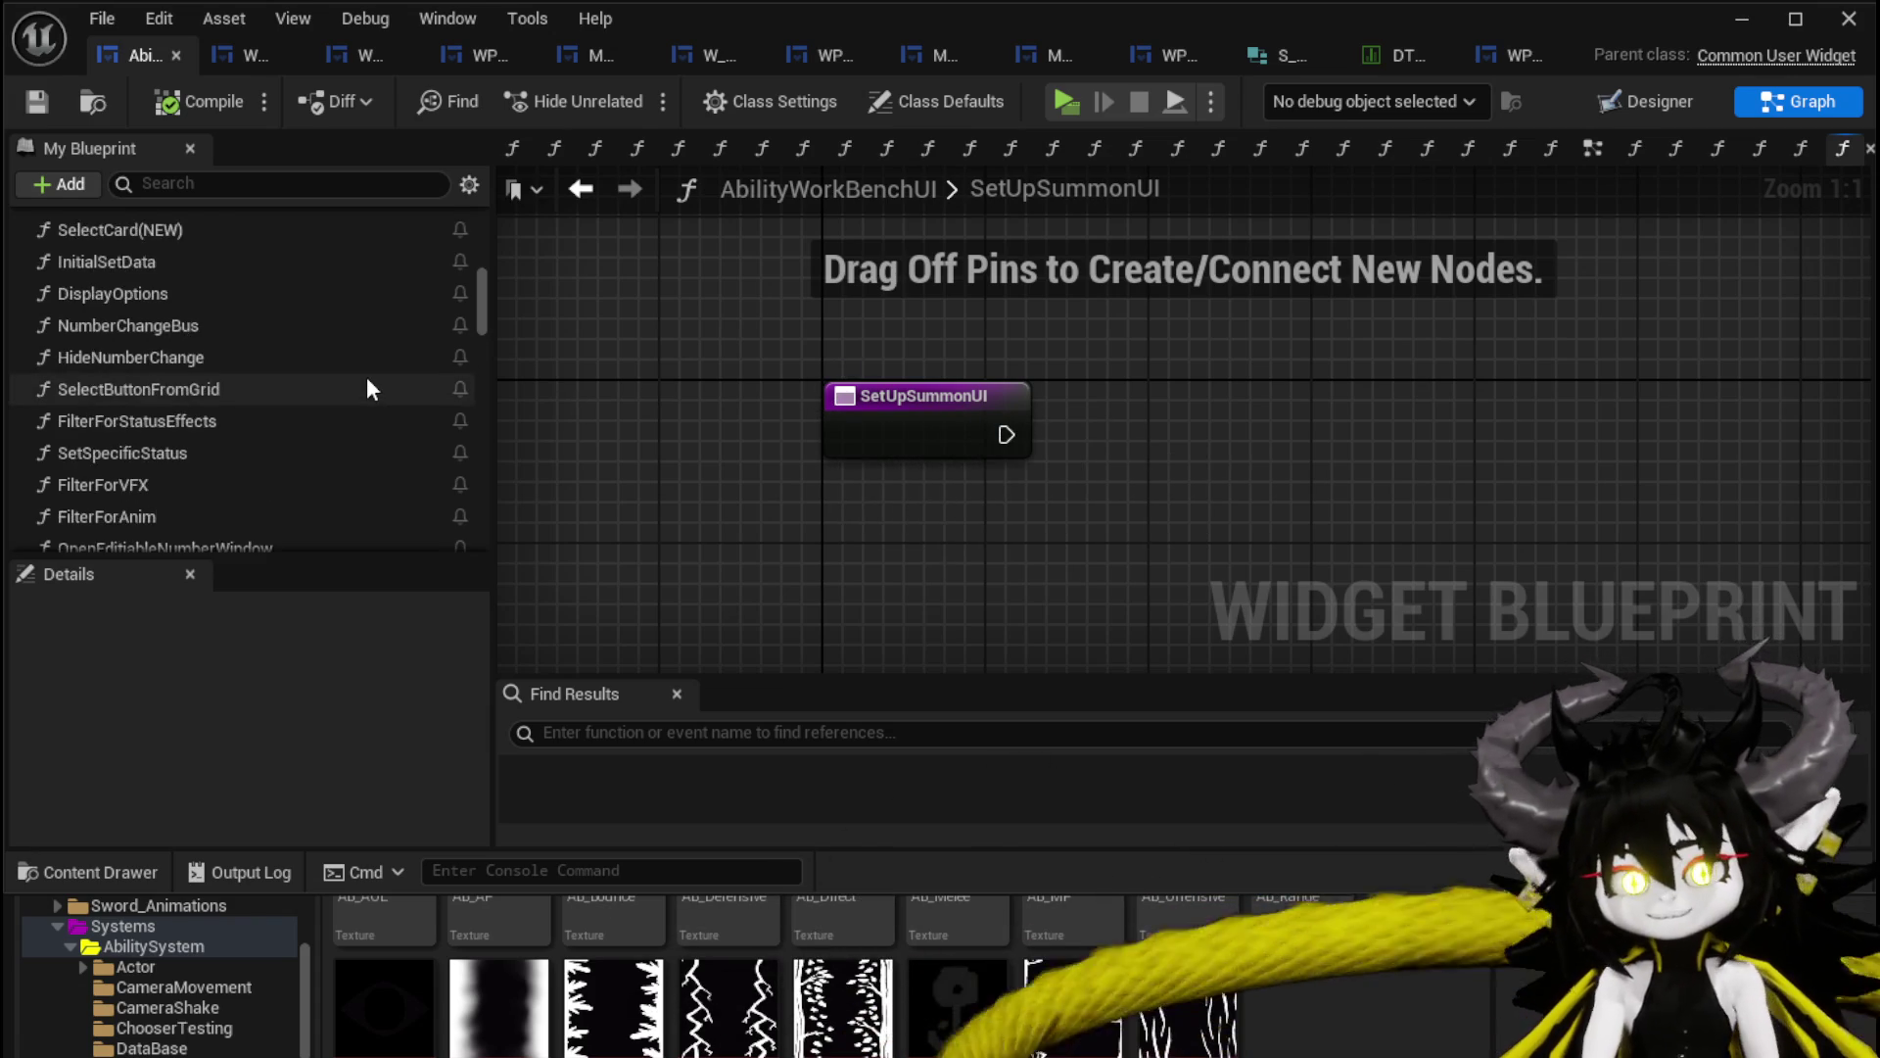
scroll(368, 389, "up", 1)
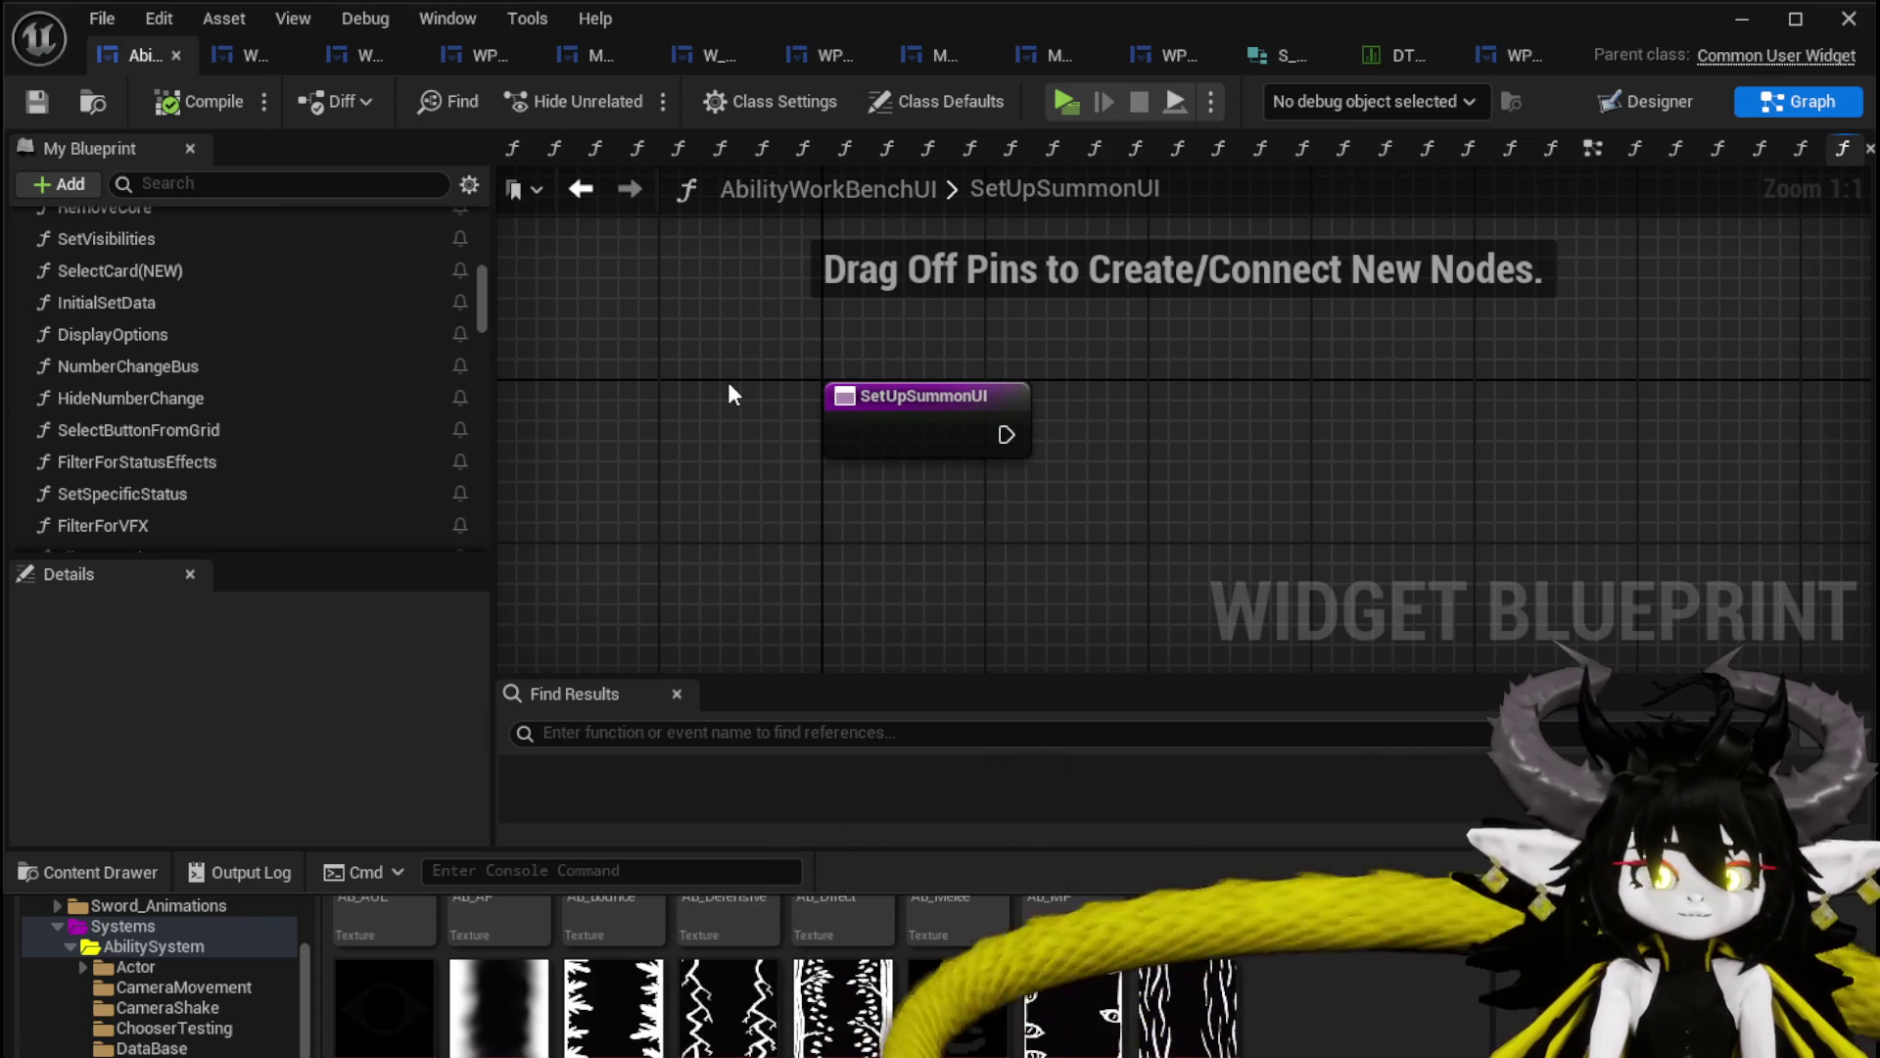
scroll(303, 443, "down", 5)
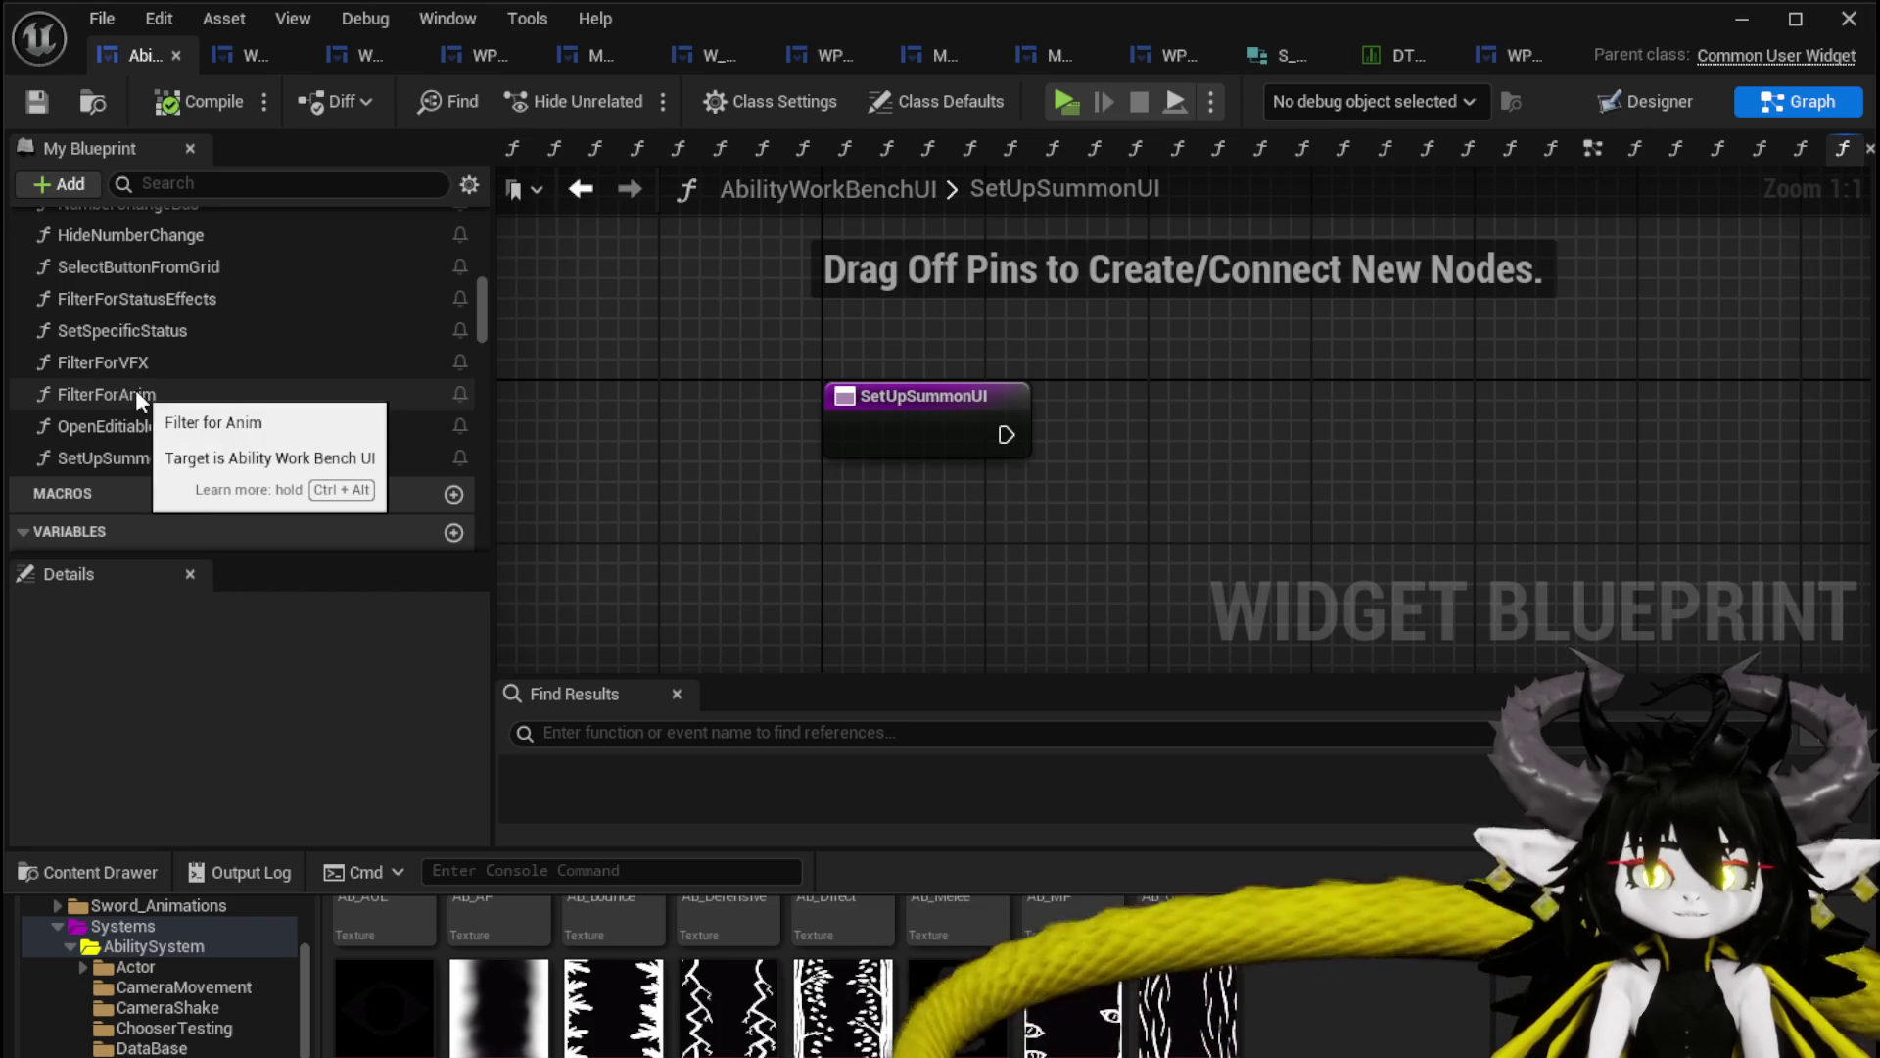
scroll(333, 351, "up", 15)
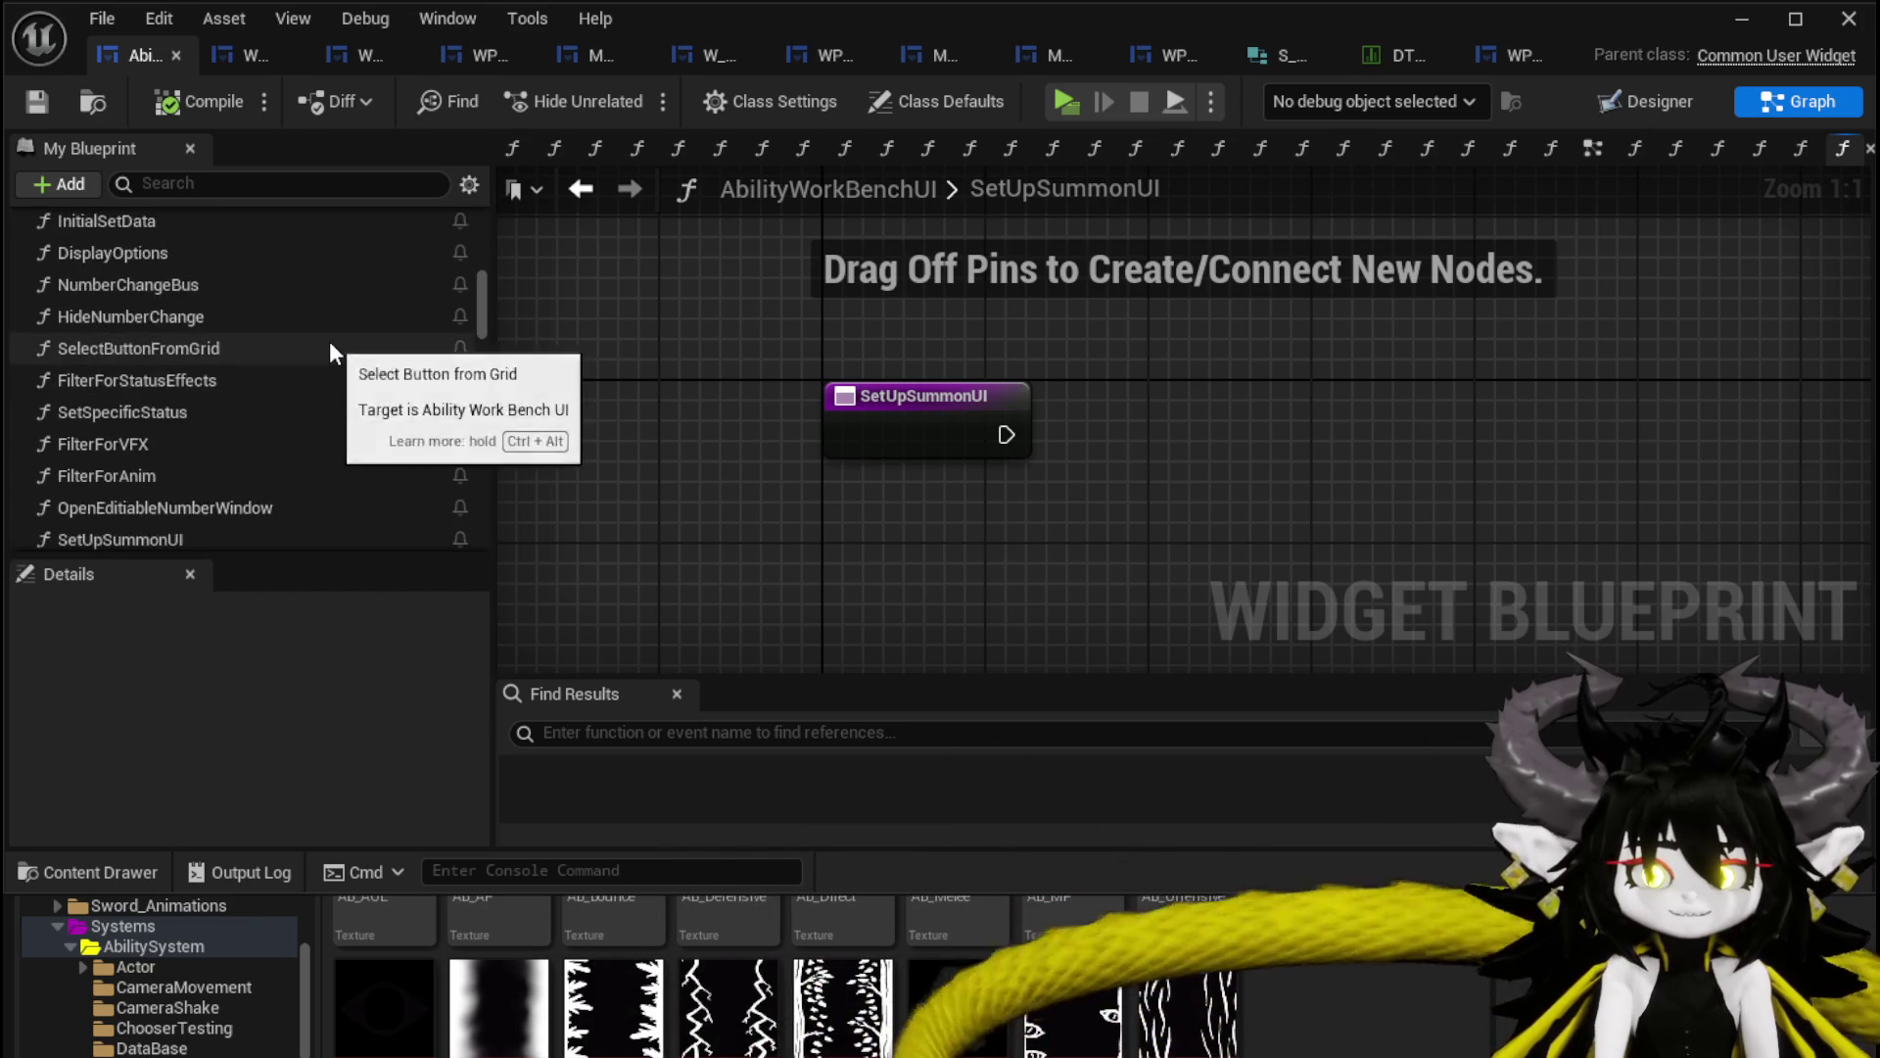
scroll(333, 351, "up", 10)
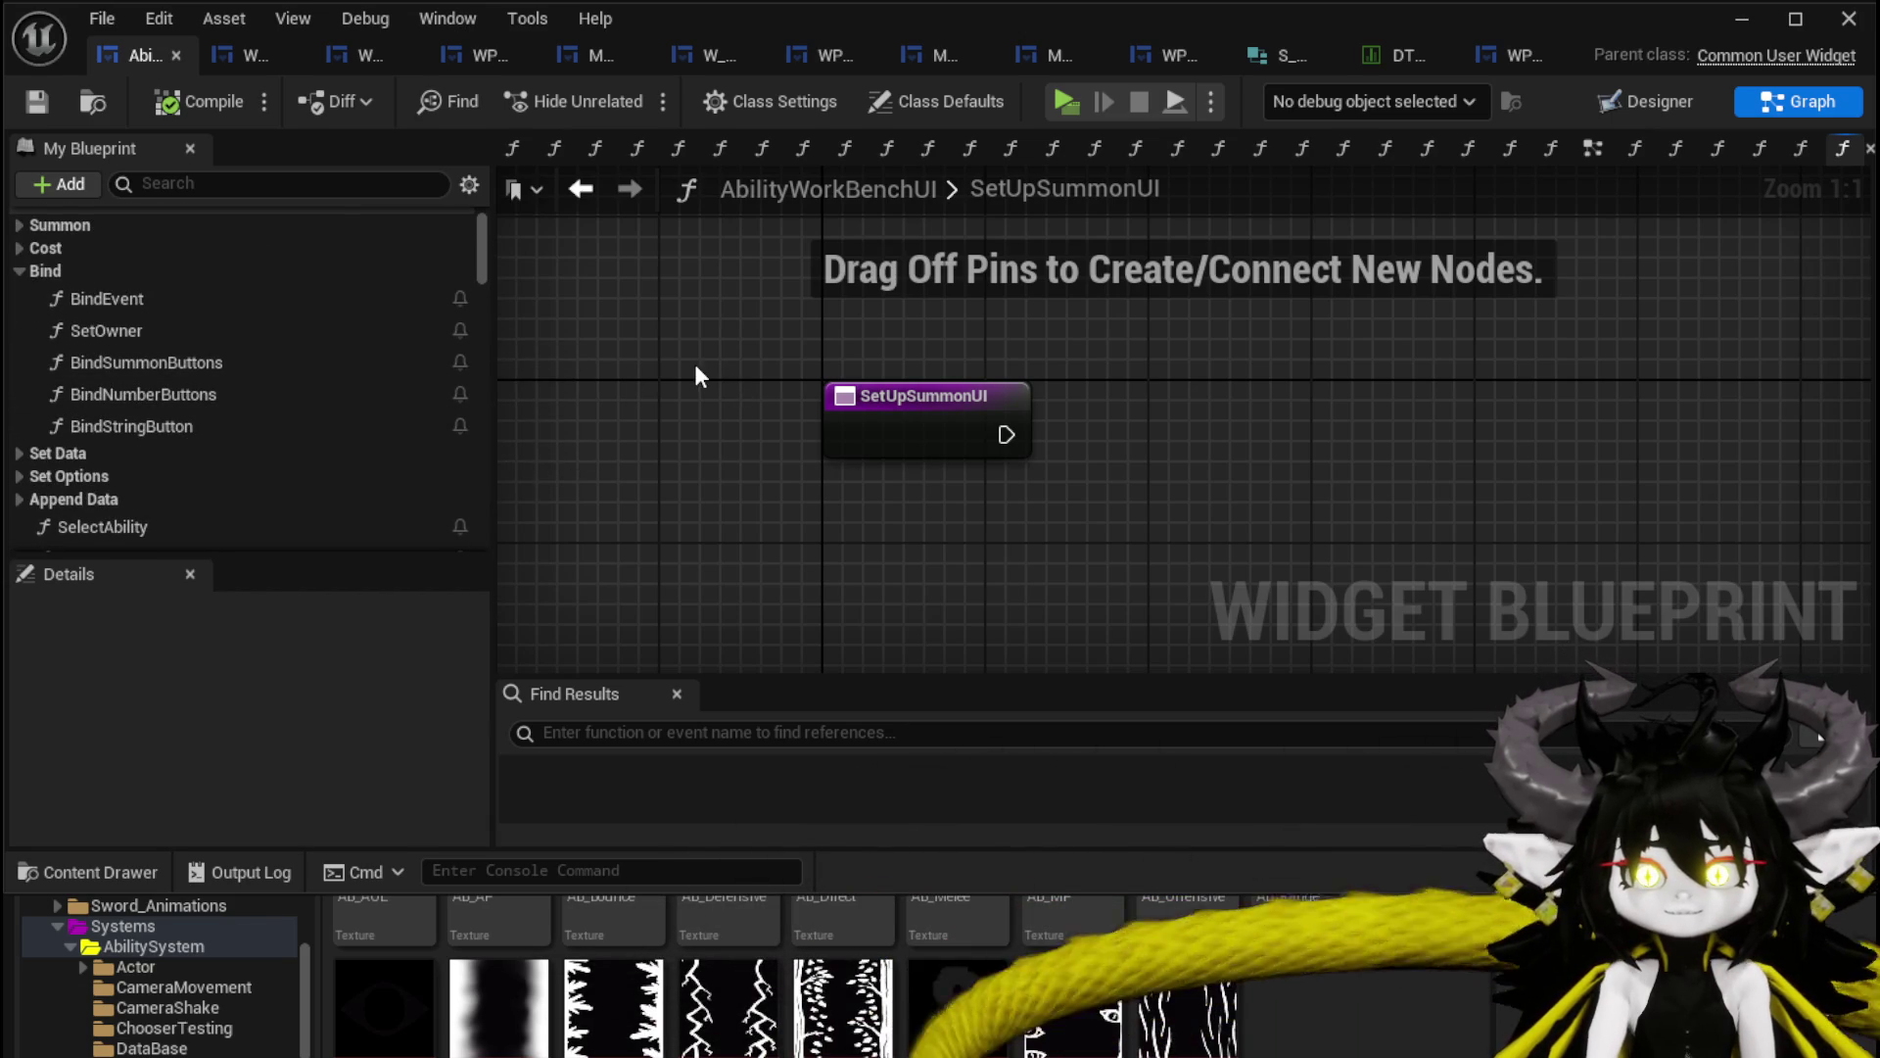
scroll(279, 369, "down", 5)
scroll(278, 368, "down", 6)
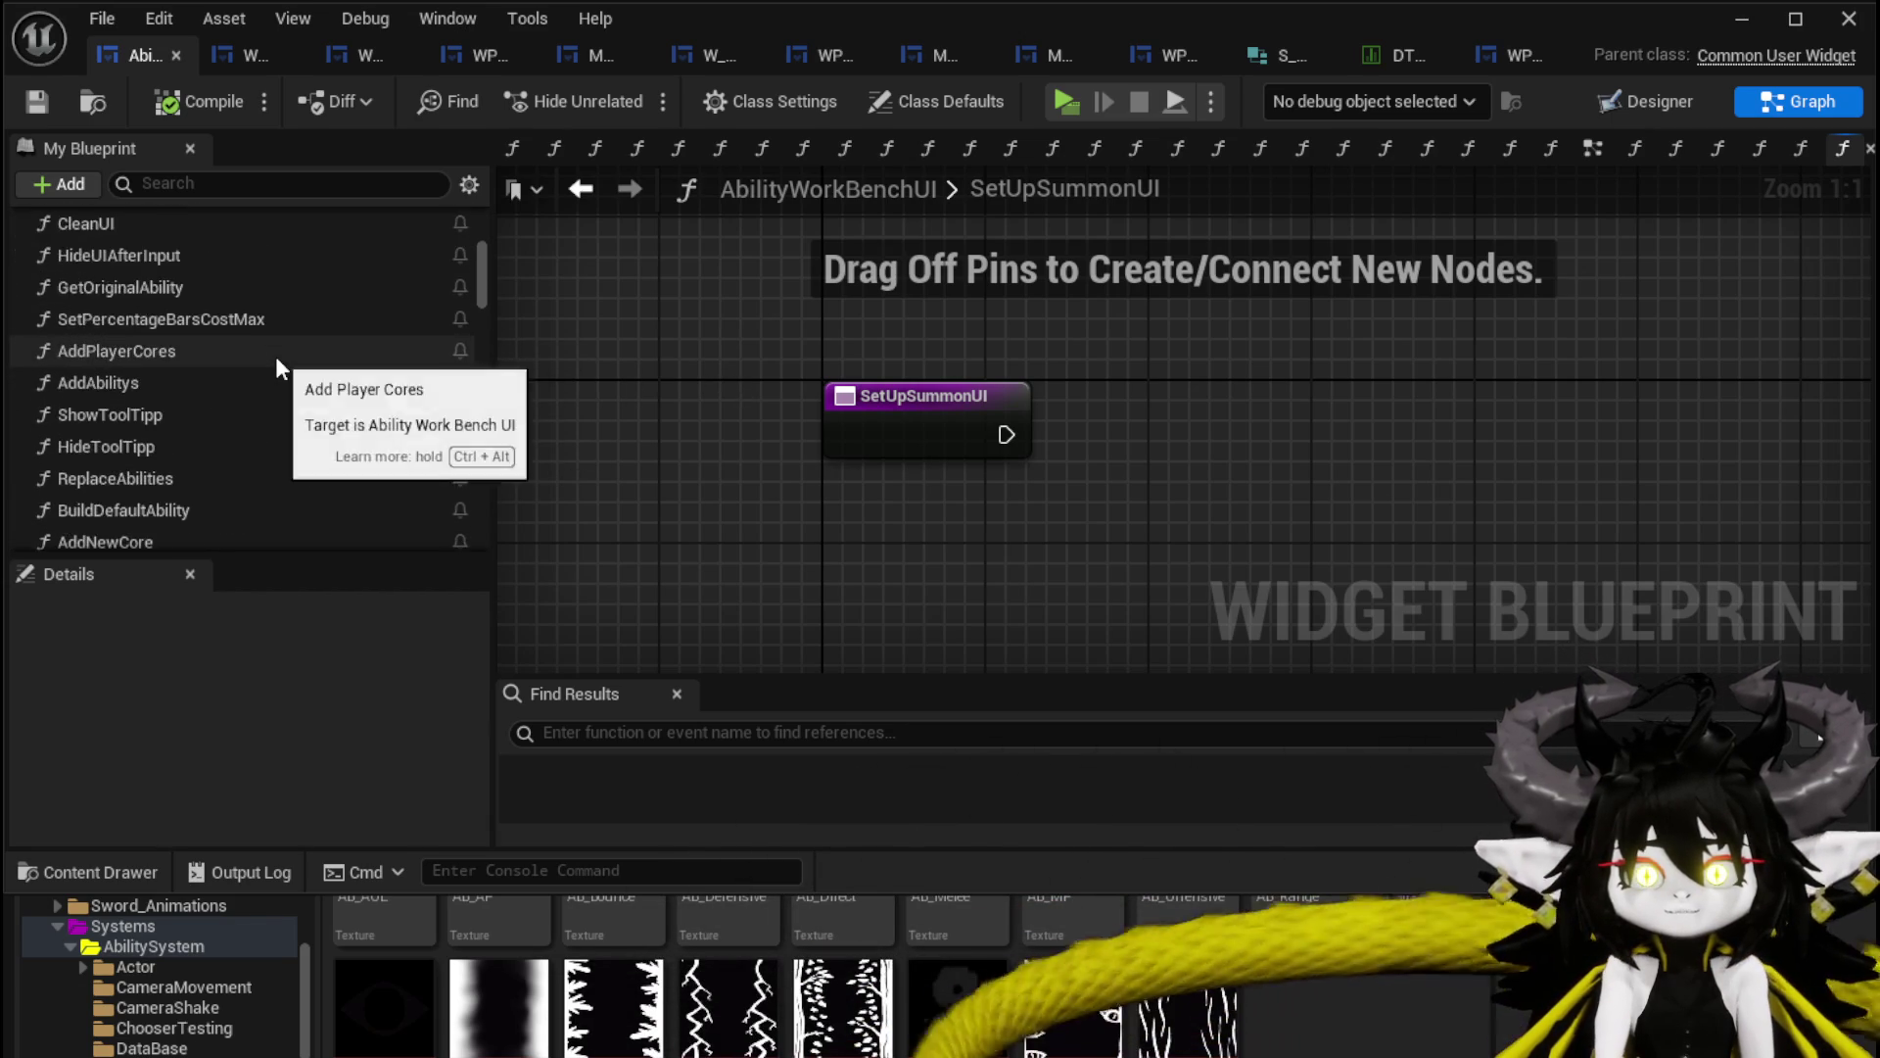
scroll(278, 362, "down", 3)
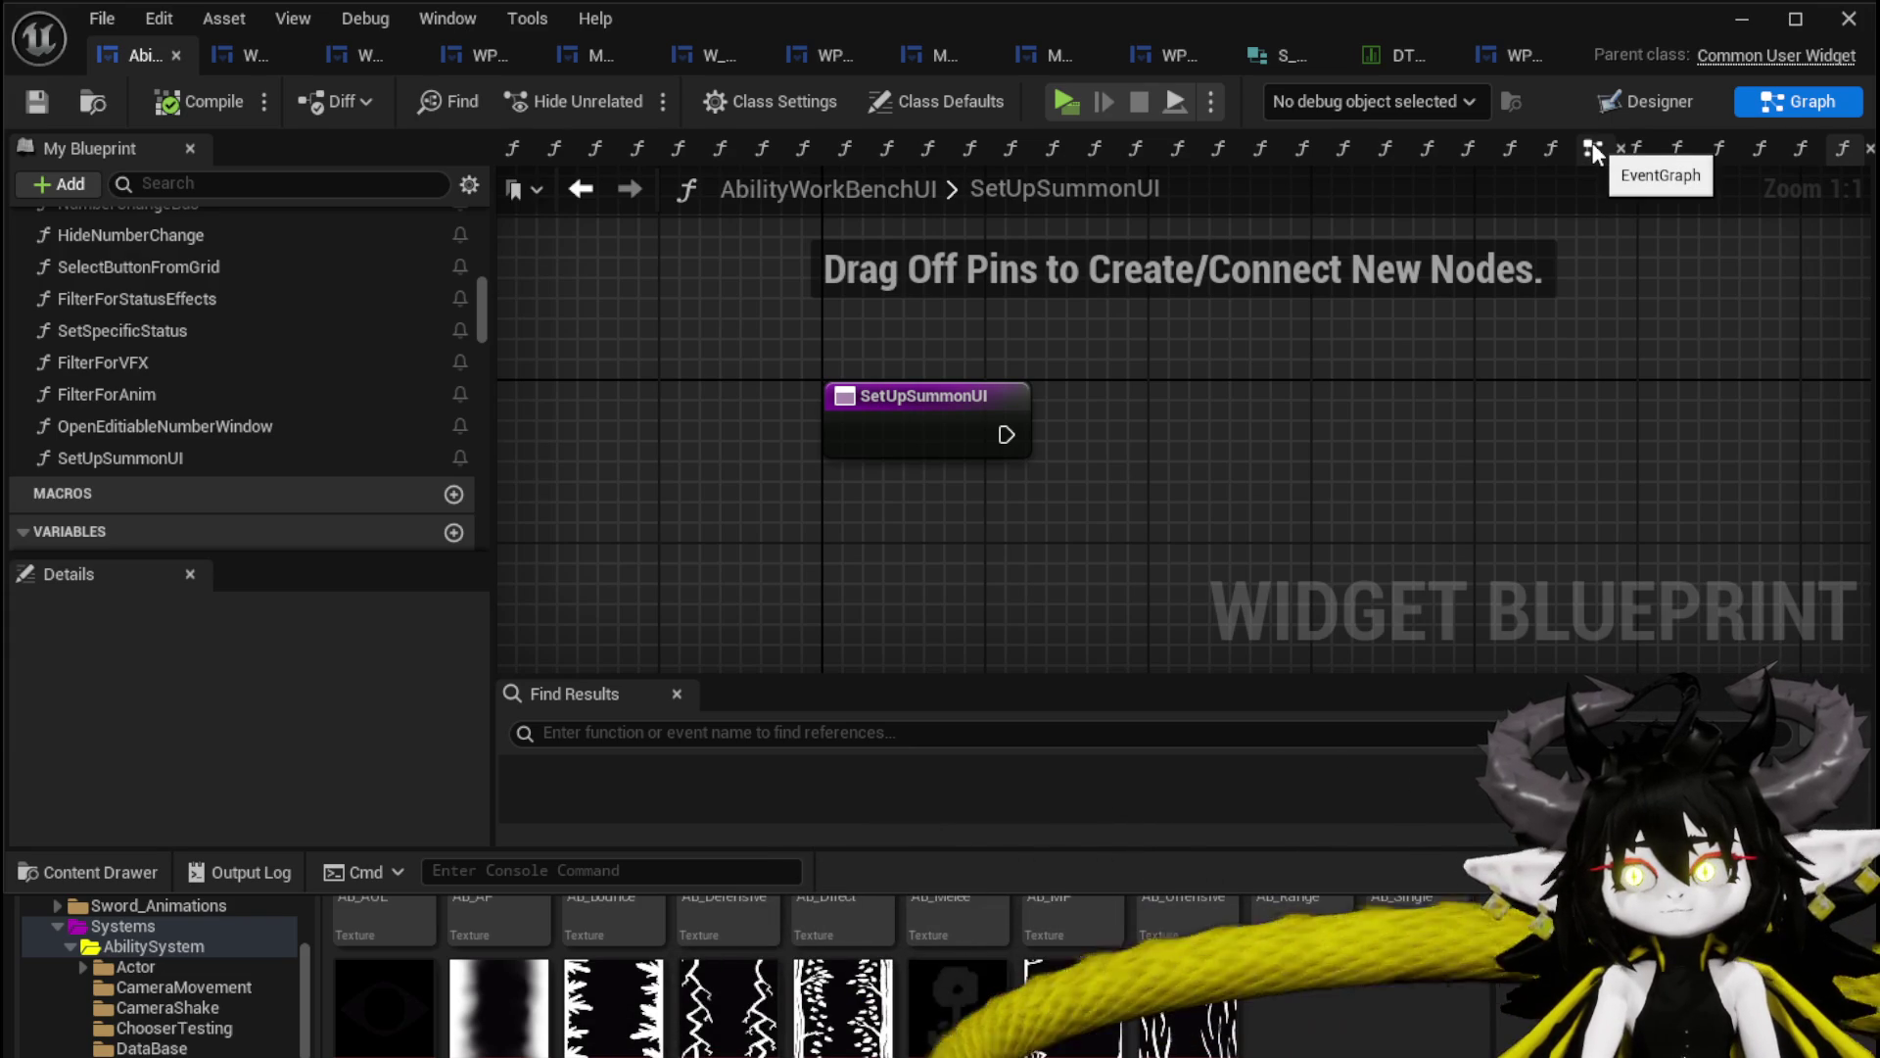
left_click(1661, 103)
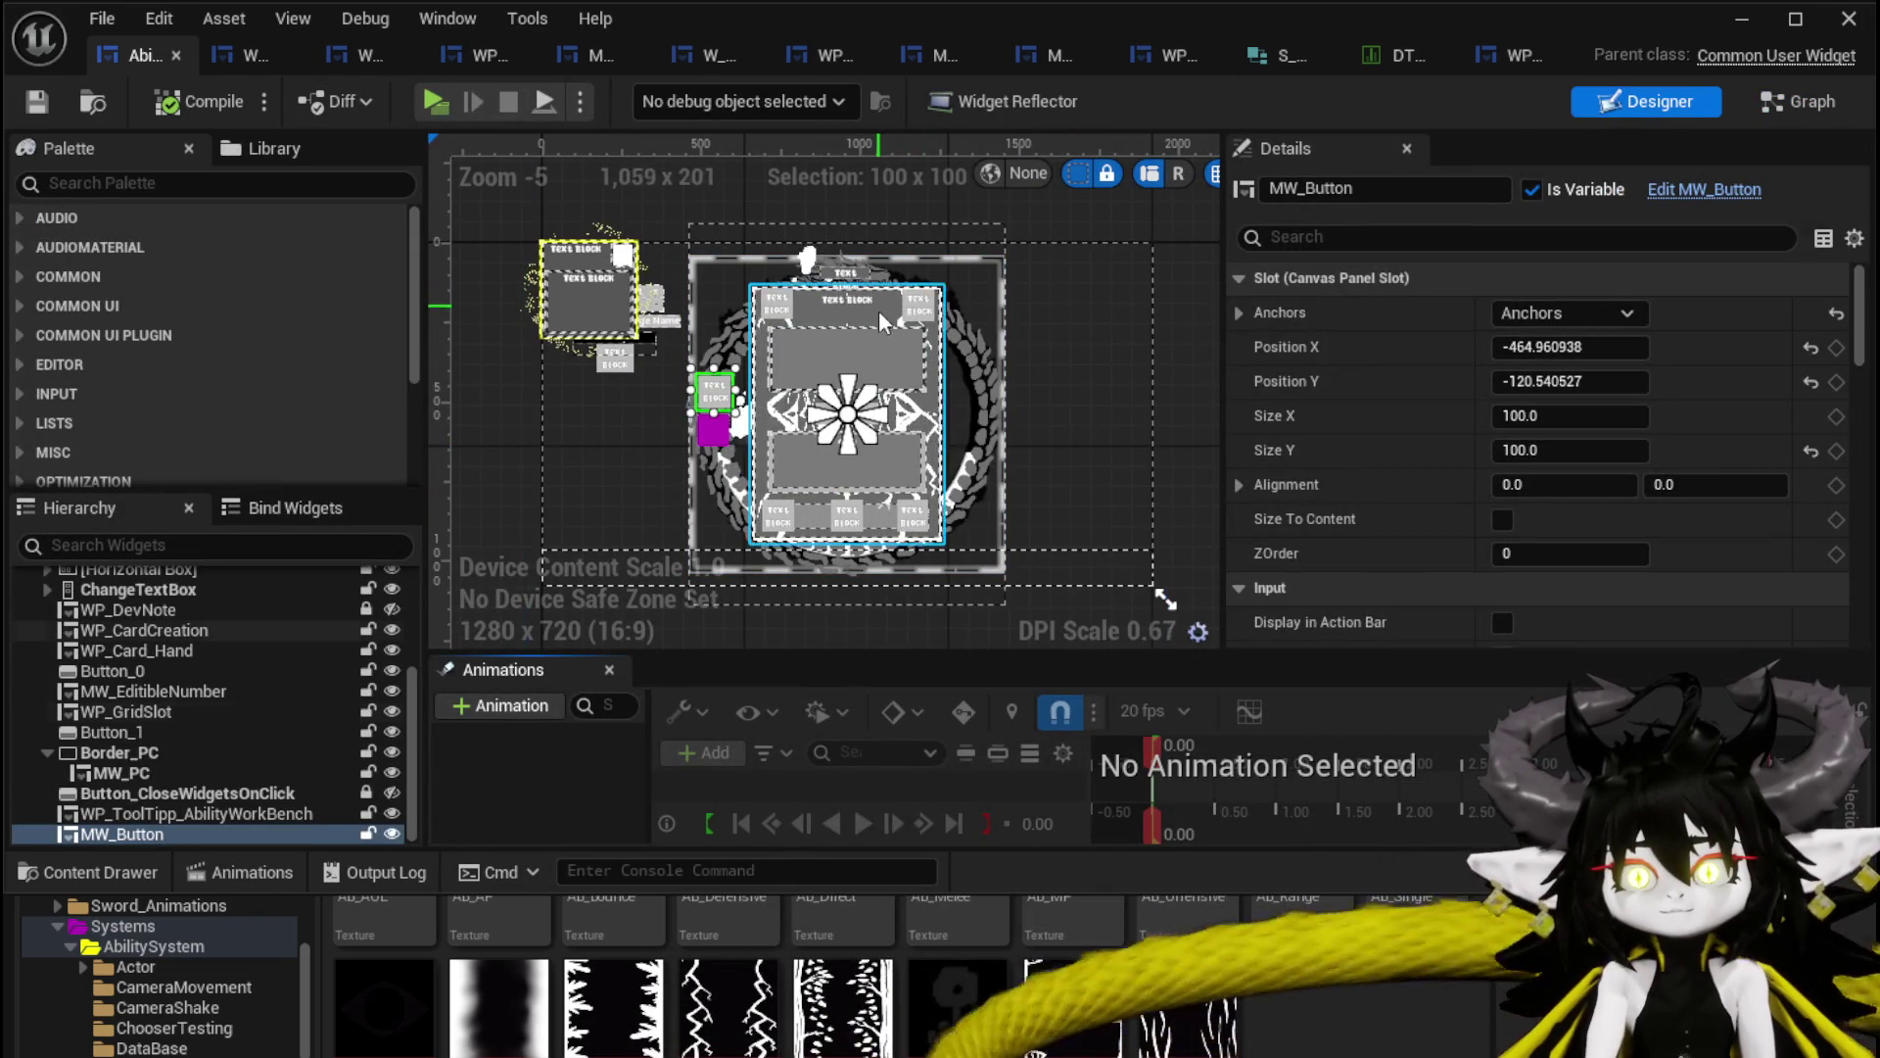
Select the WP_AbilitySlotVisual_Rarity widget on the Designer canvas, then deselect it.
left_click(770, 276)
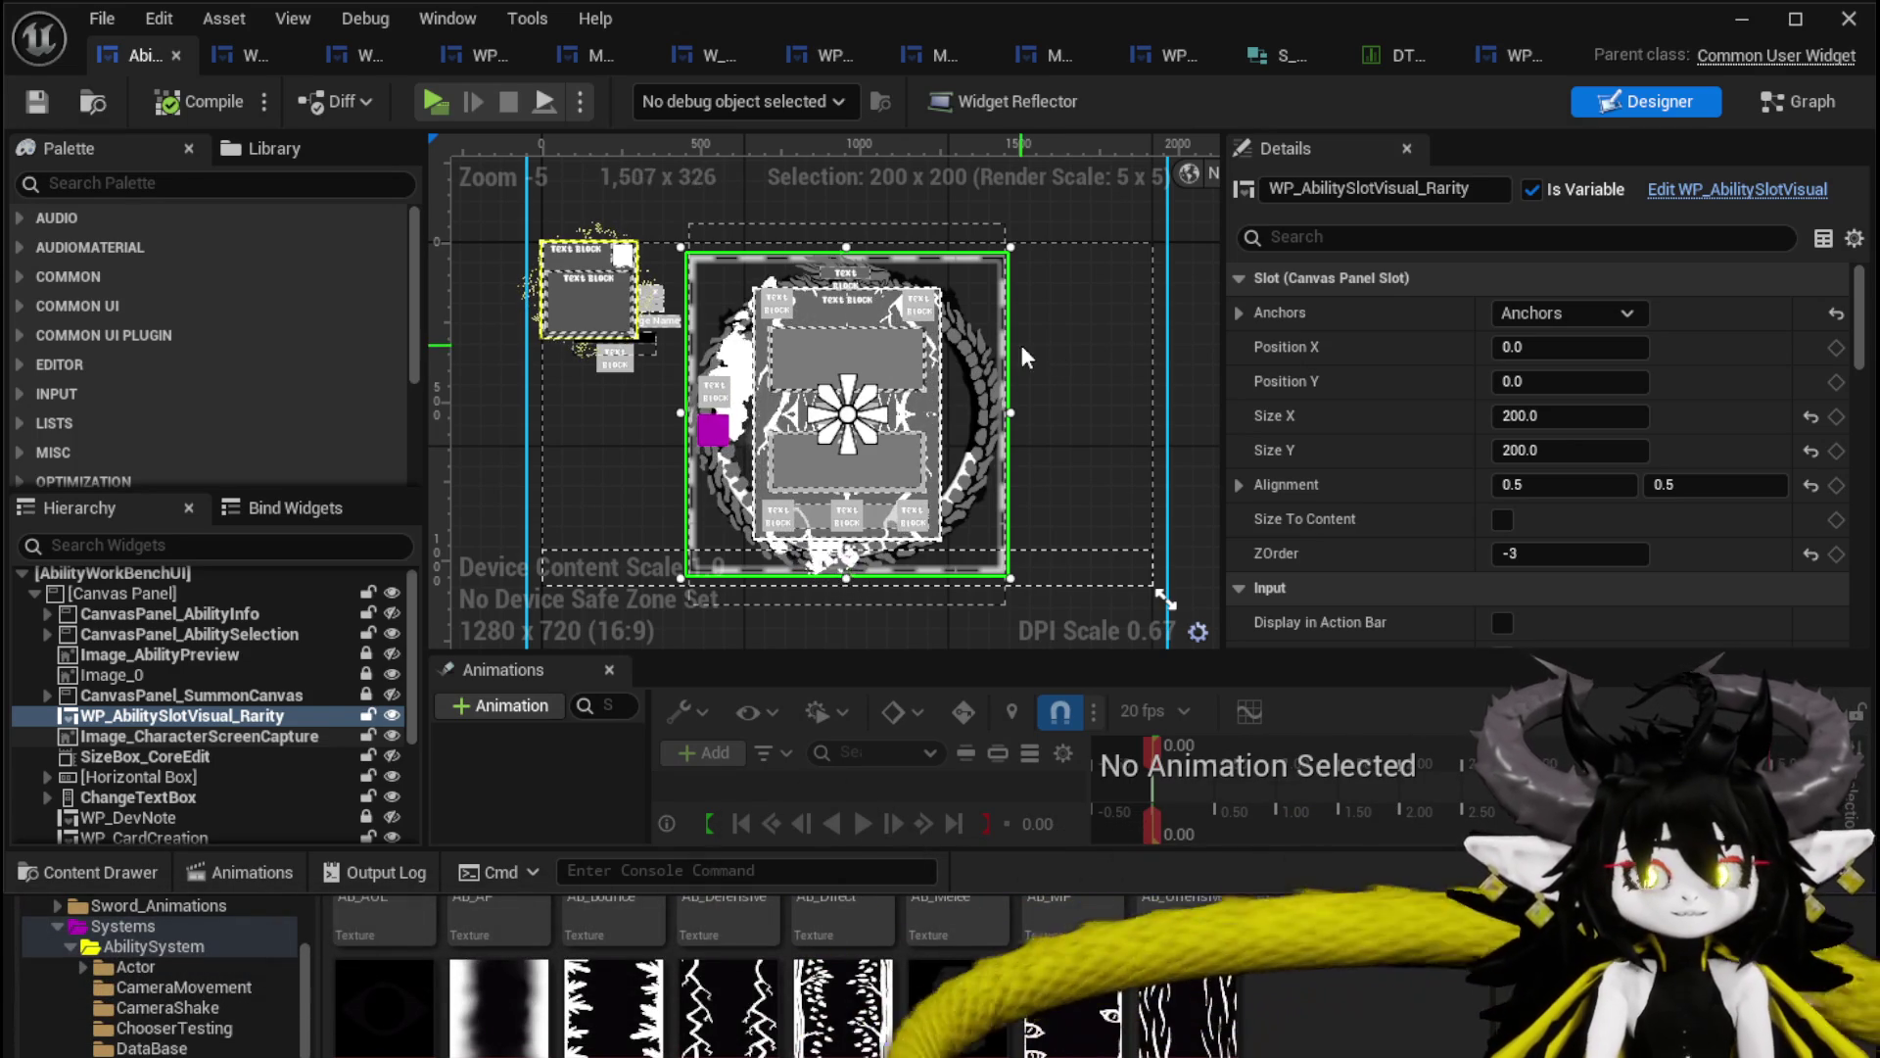
left_click(480, 195)
Compile and save AbilityWorkBenchUI, then open the WP_ToolTipp_AbilityWorkBench widget.
left_click(36, 100)
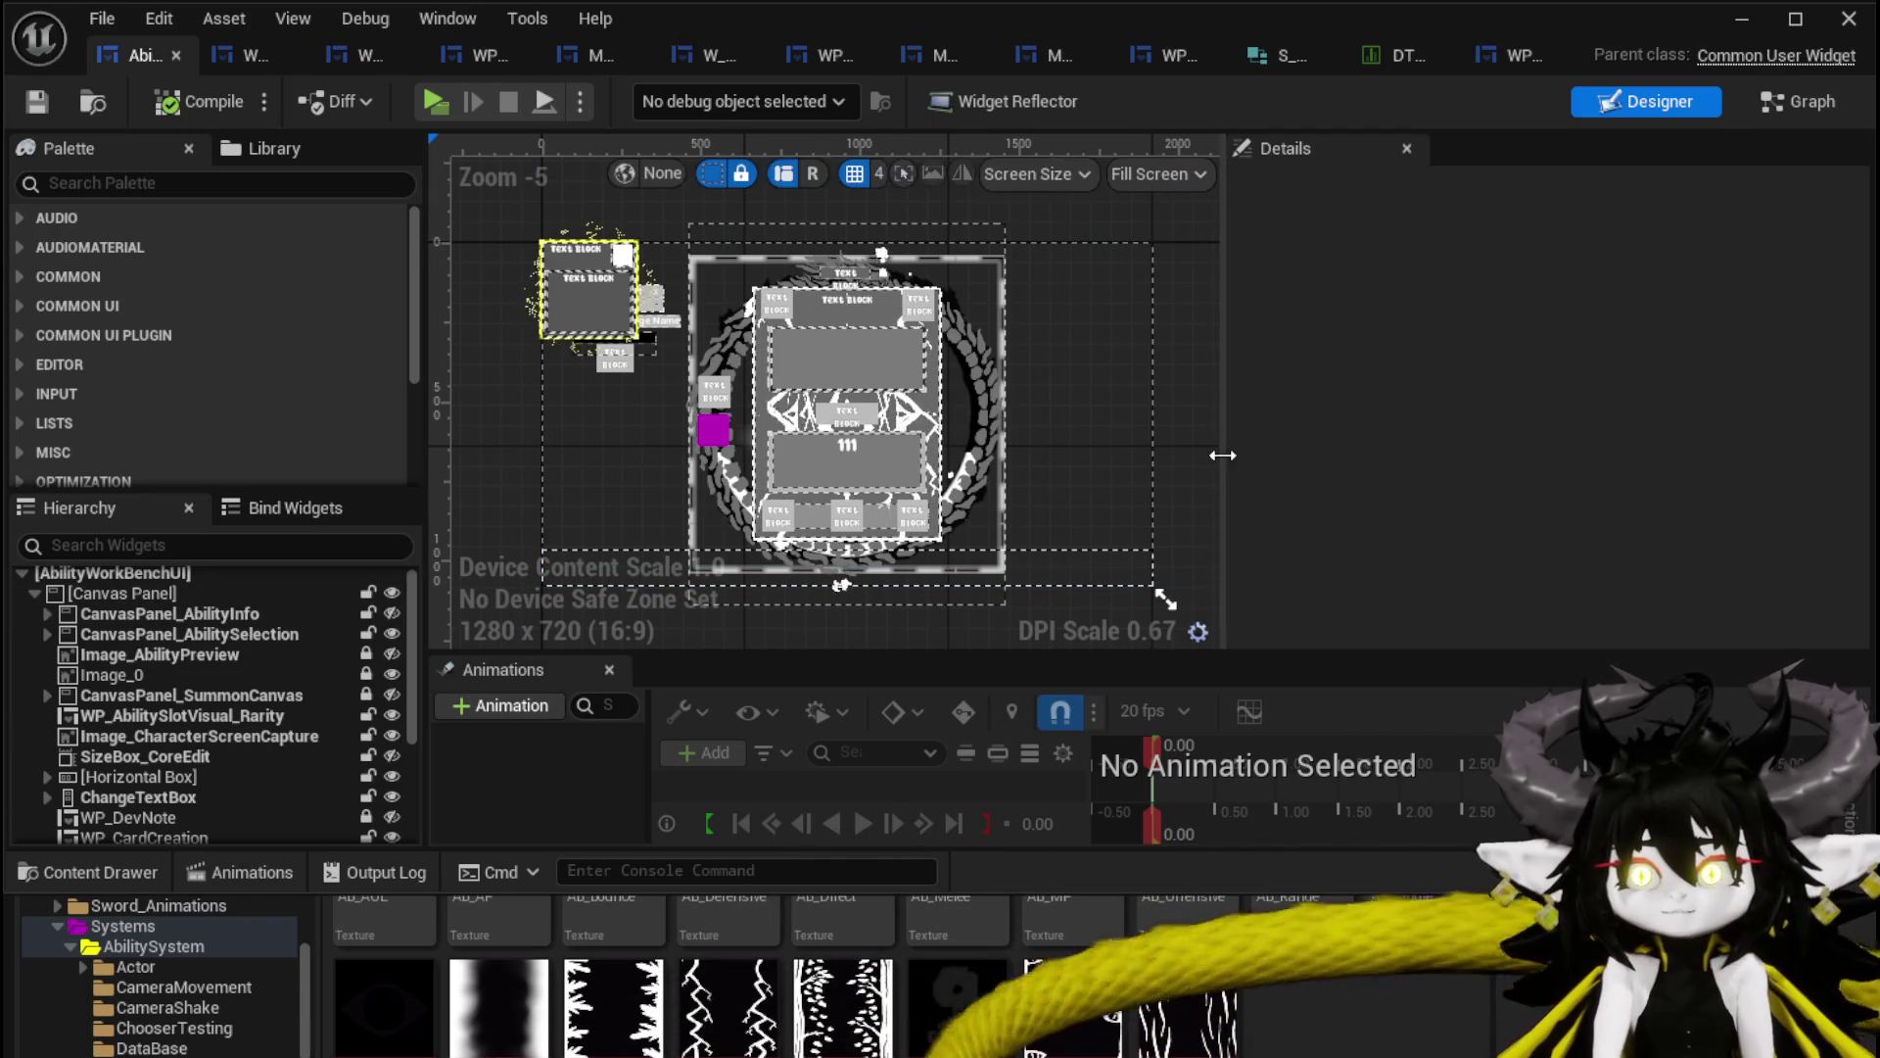
scroll(265, 615, "down", 5)
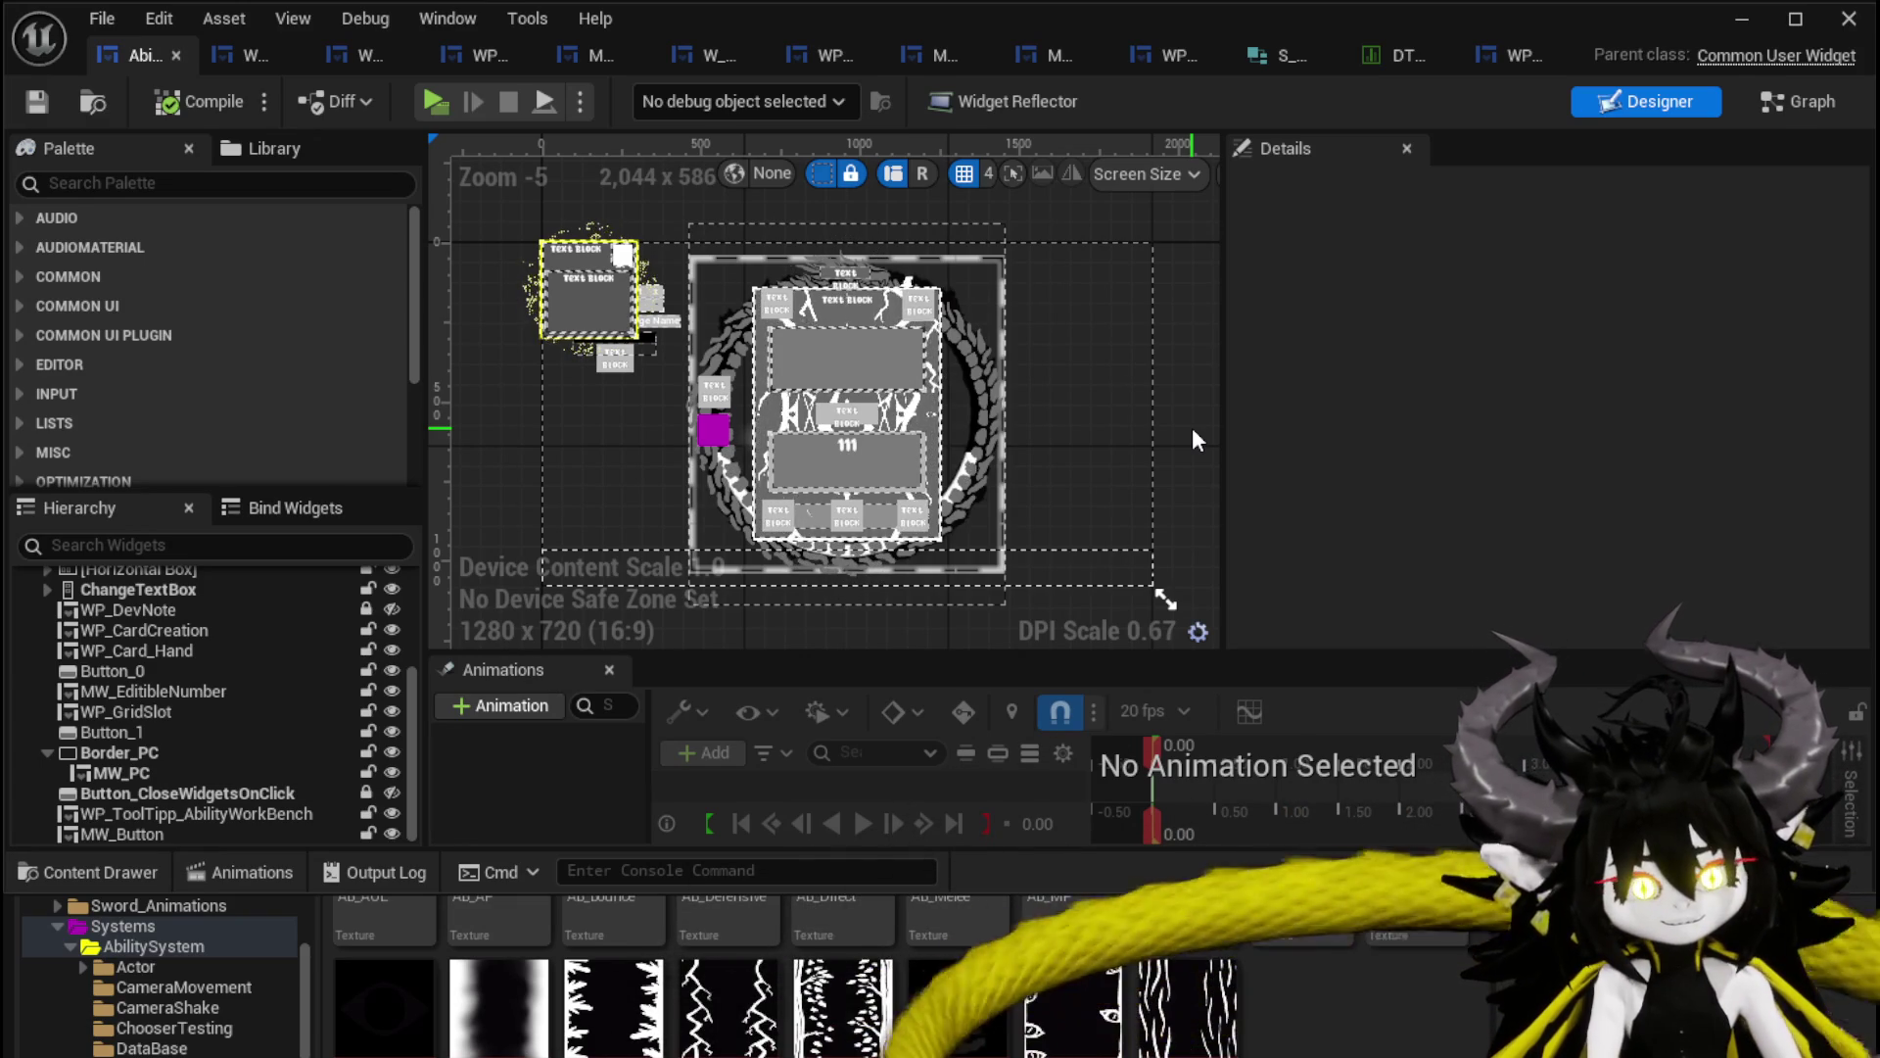
mouse_move(1224, 431)
left_mouse_down()
mouse_move(1092, 424)
mouse_move(1224, 424)
left_mouse_up()
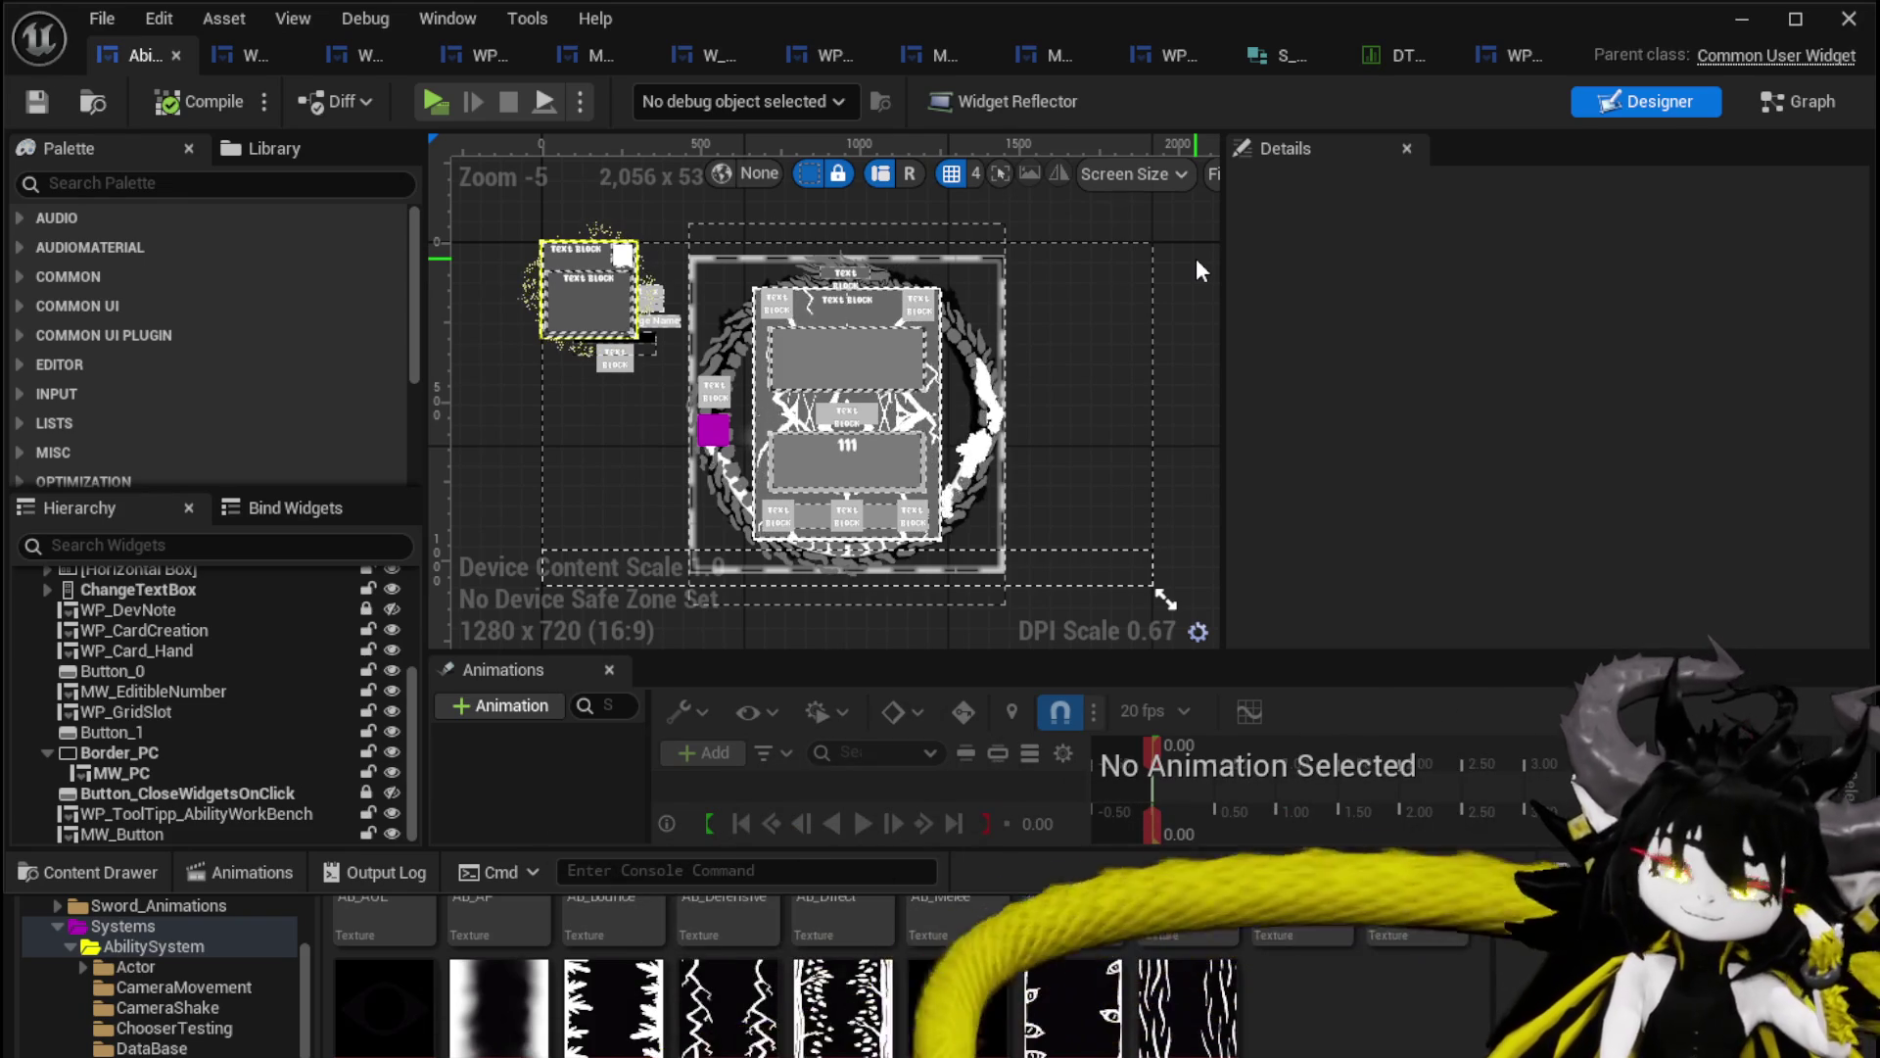
key("ctrl+s")
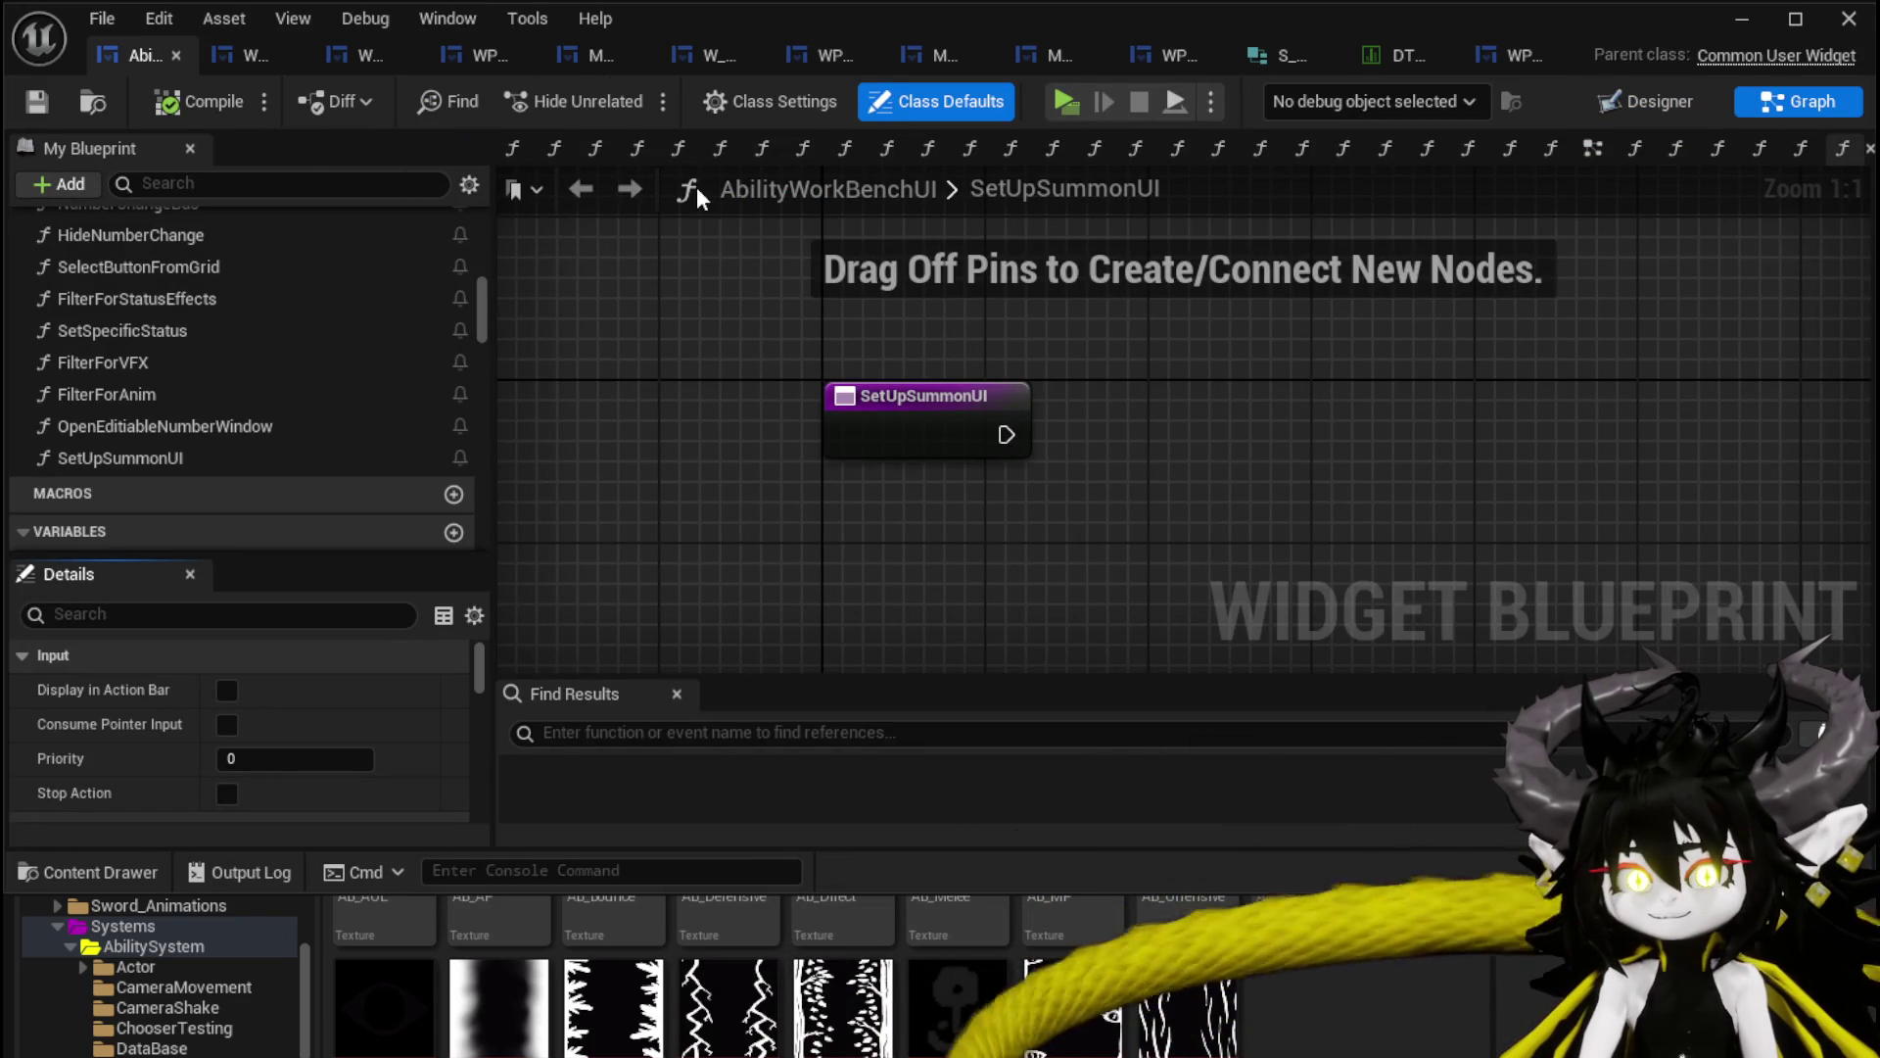
left_click(260, 55)
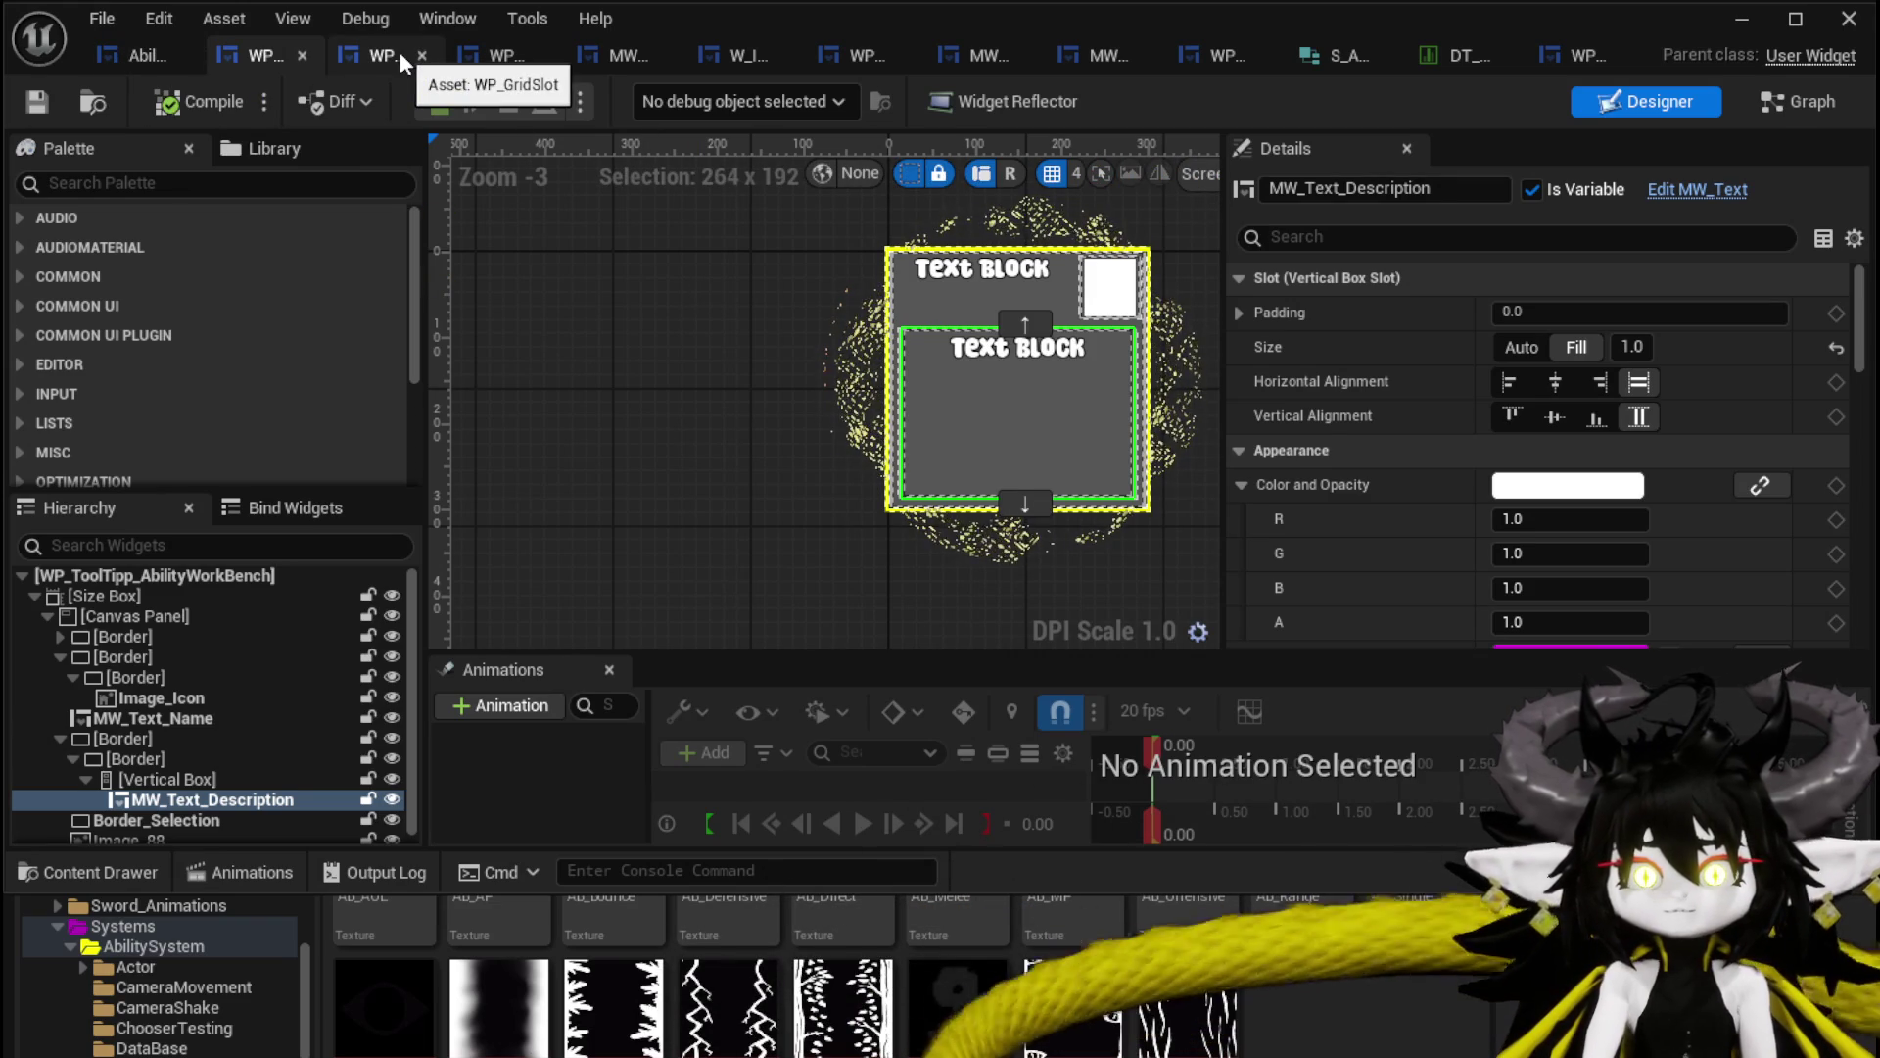
Check the WP_ToolTipp_AbilityWorkBench tab, then show AbilityWorkBenchUI's full layout in the Designer.
left_click(106, 57)
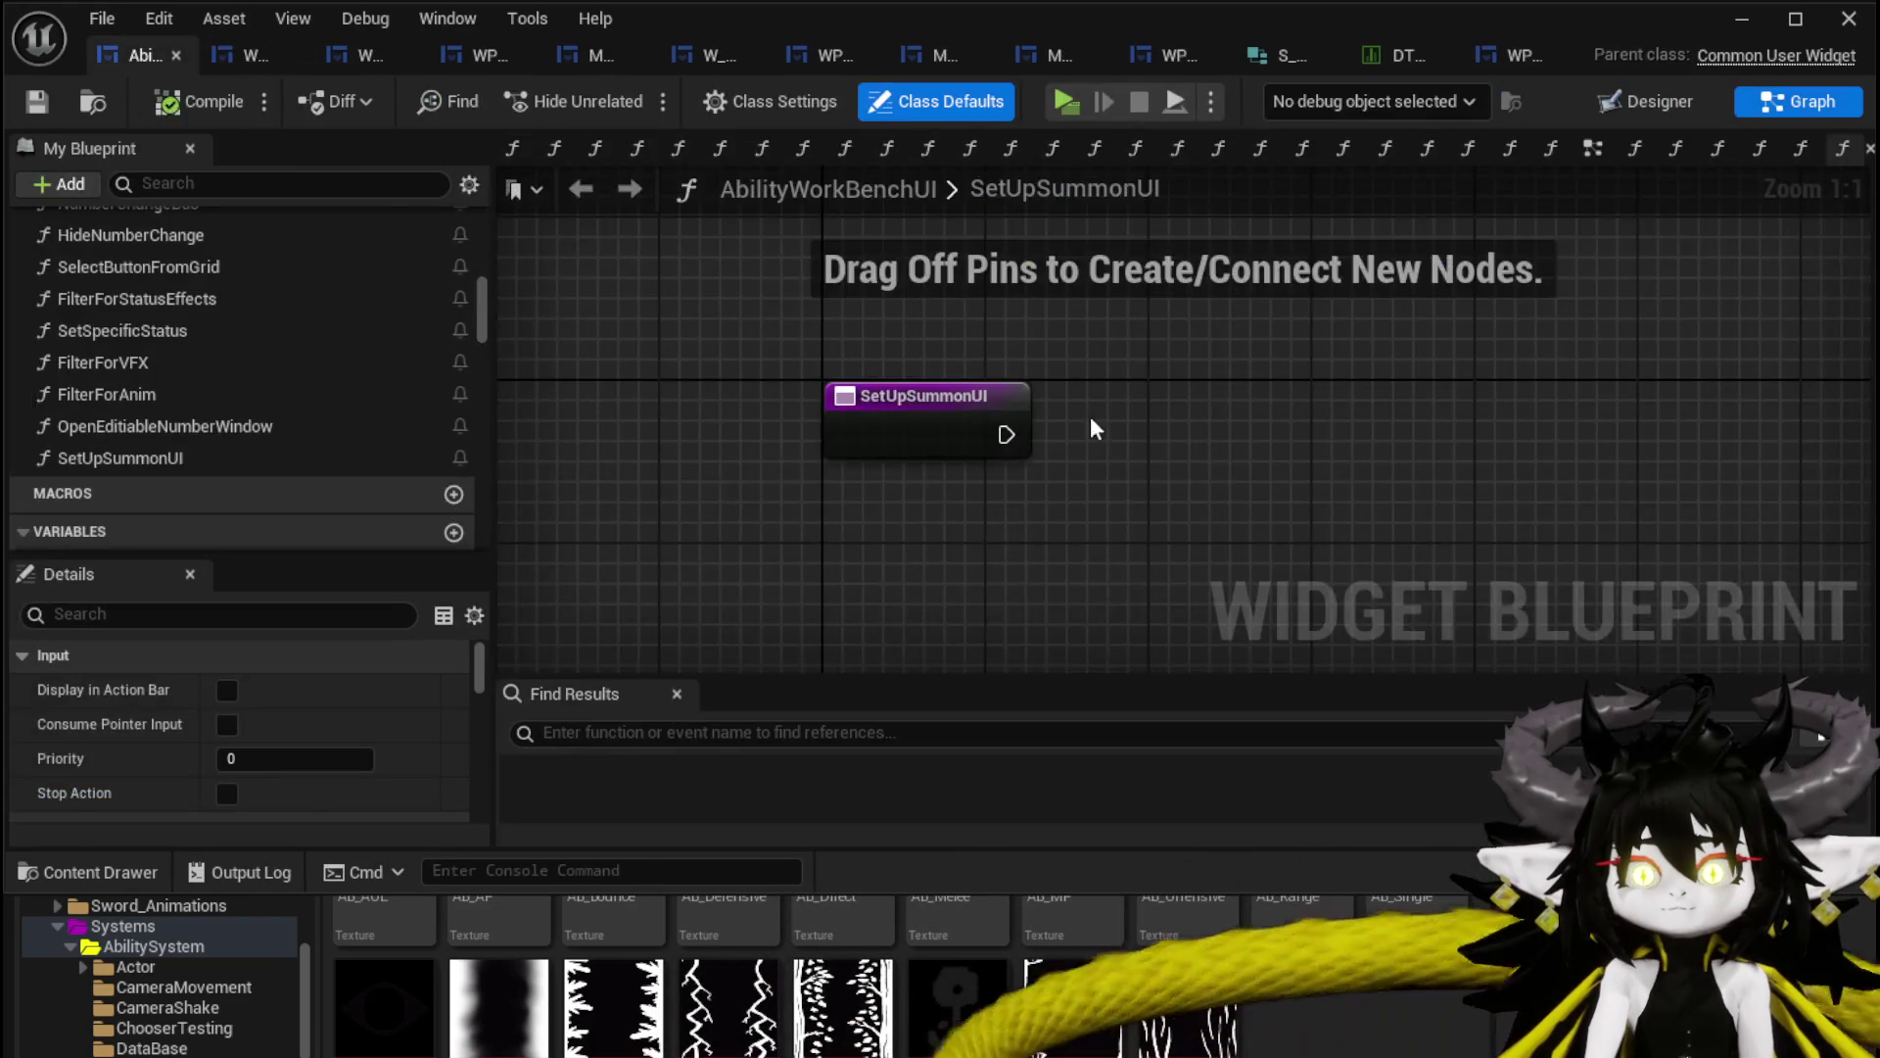
left_click(253, 55)
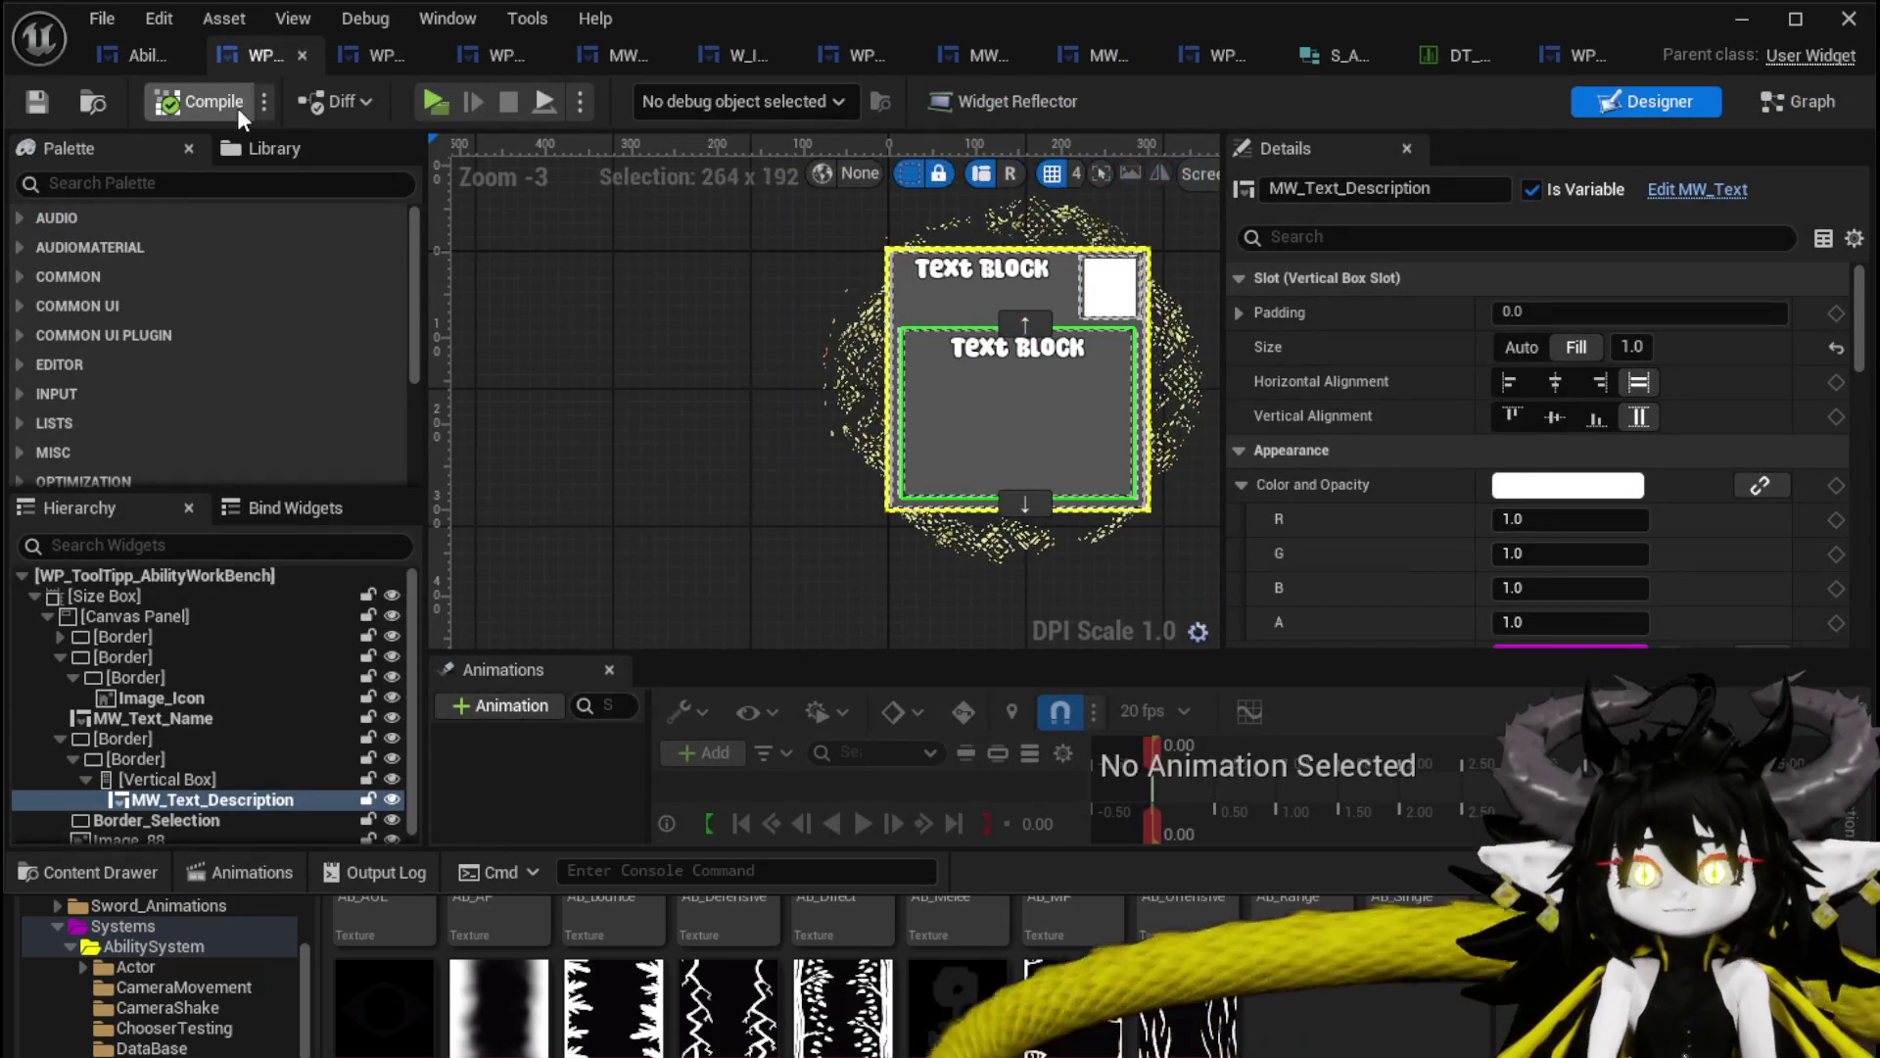
left_click(139, 58)
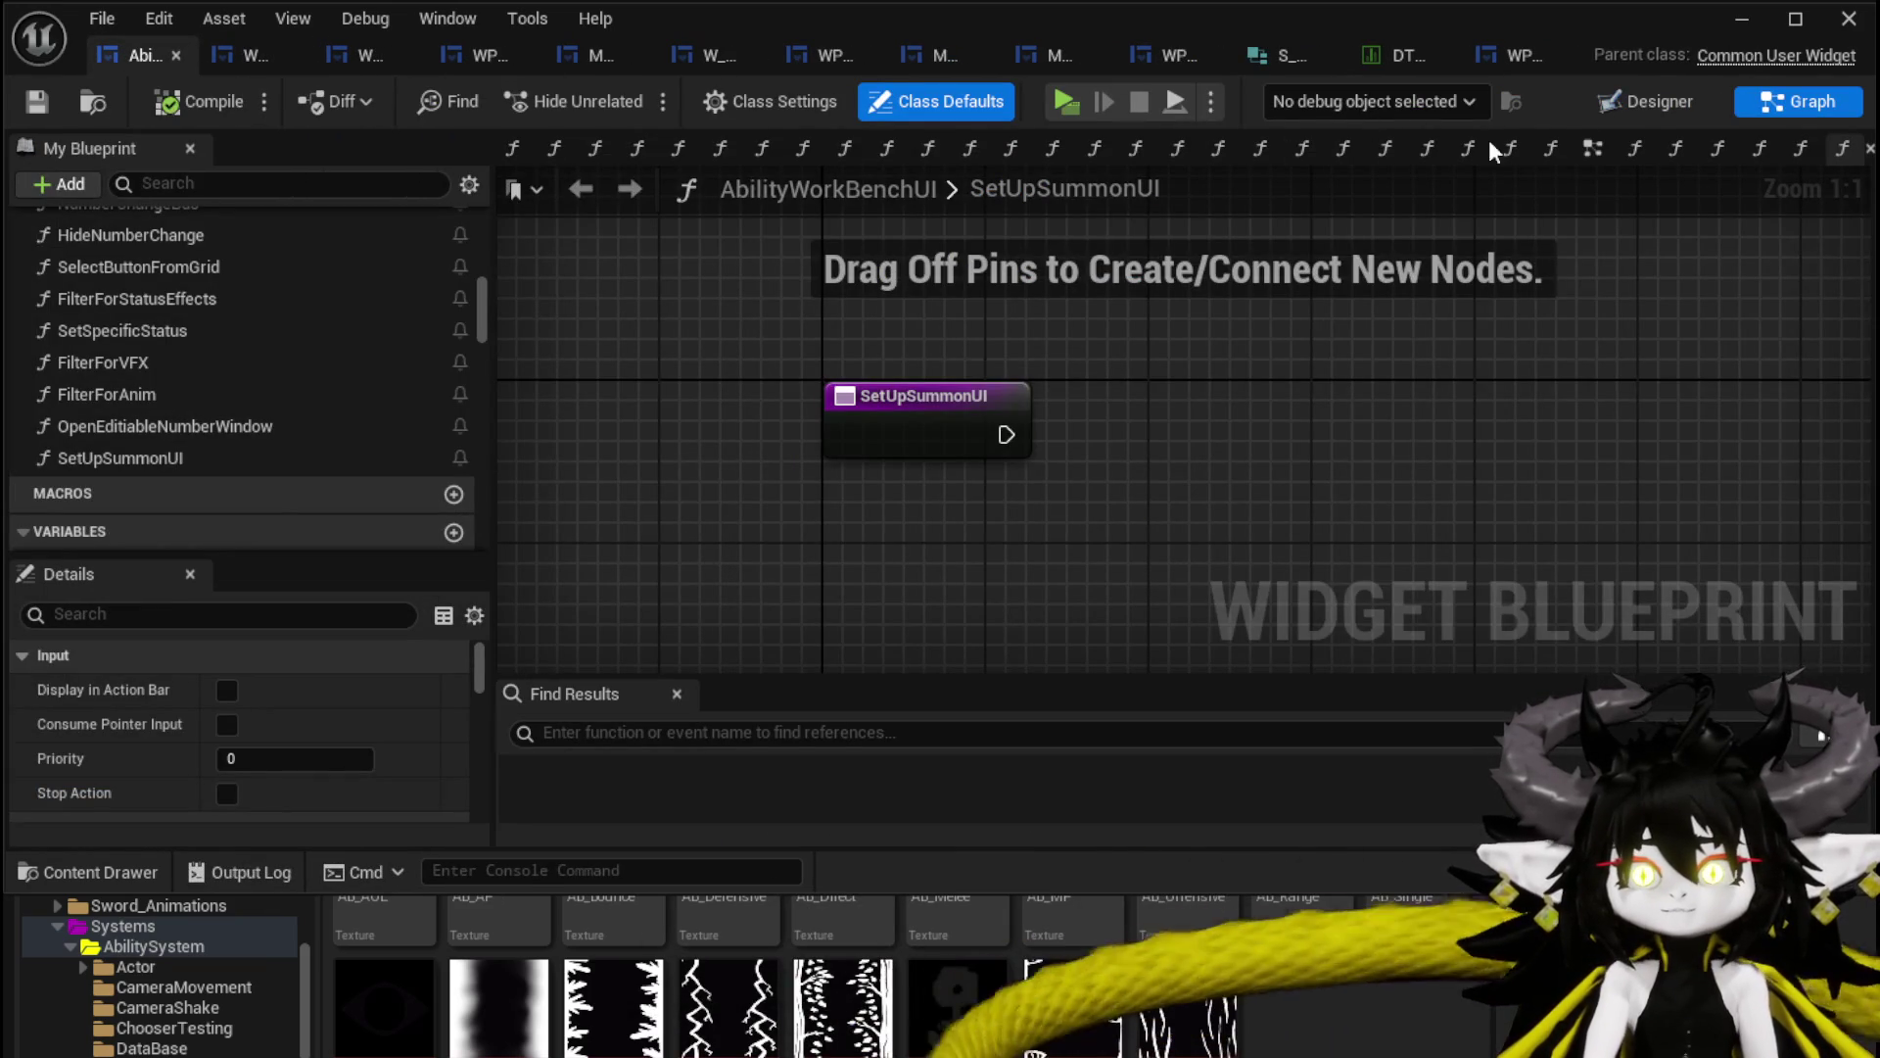
left_click(1645, 108)
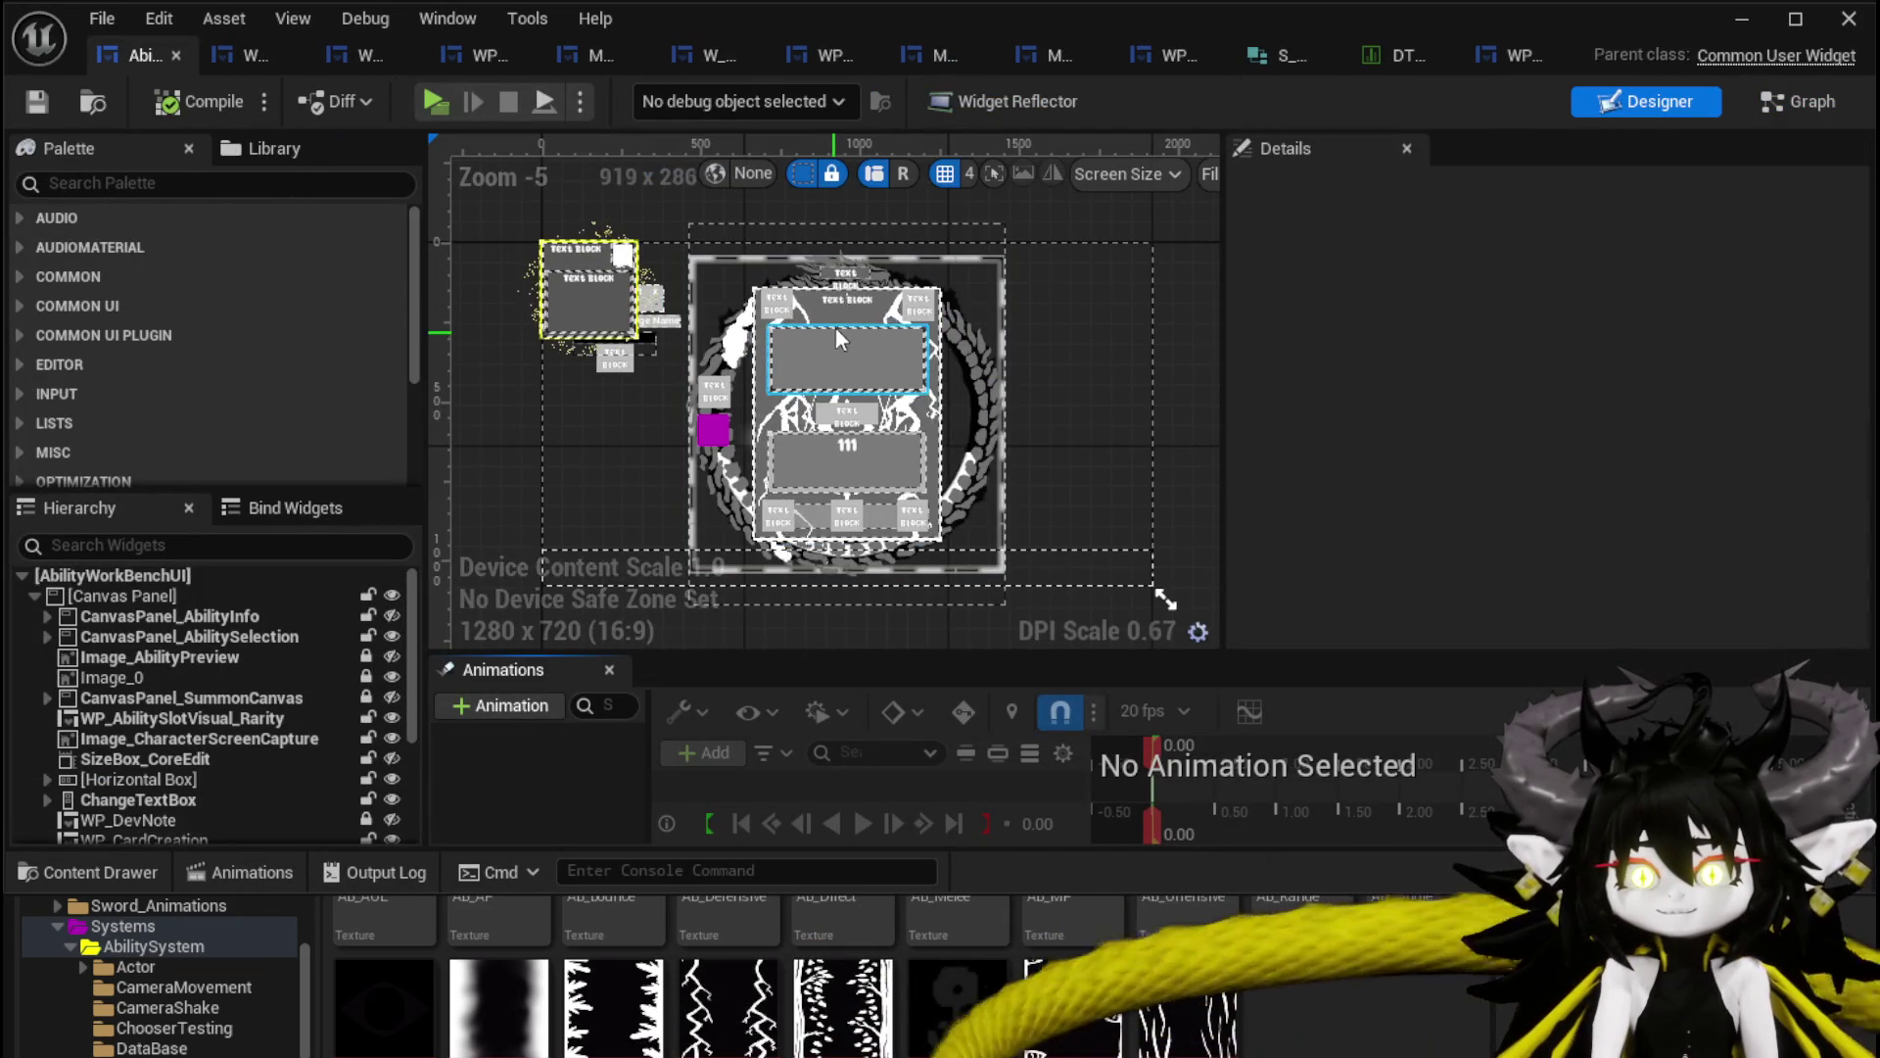
Add a Border widget from the Palette and rename it Border_Summon.
left_click(130, 182)
type("Border")
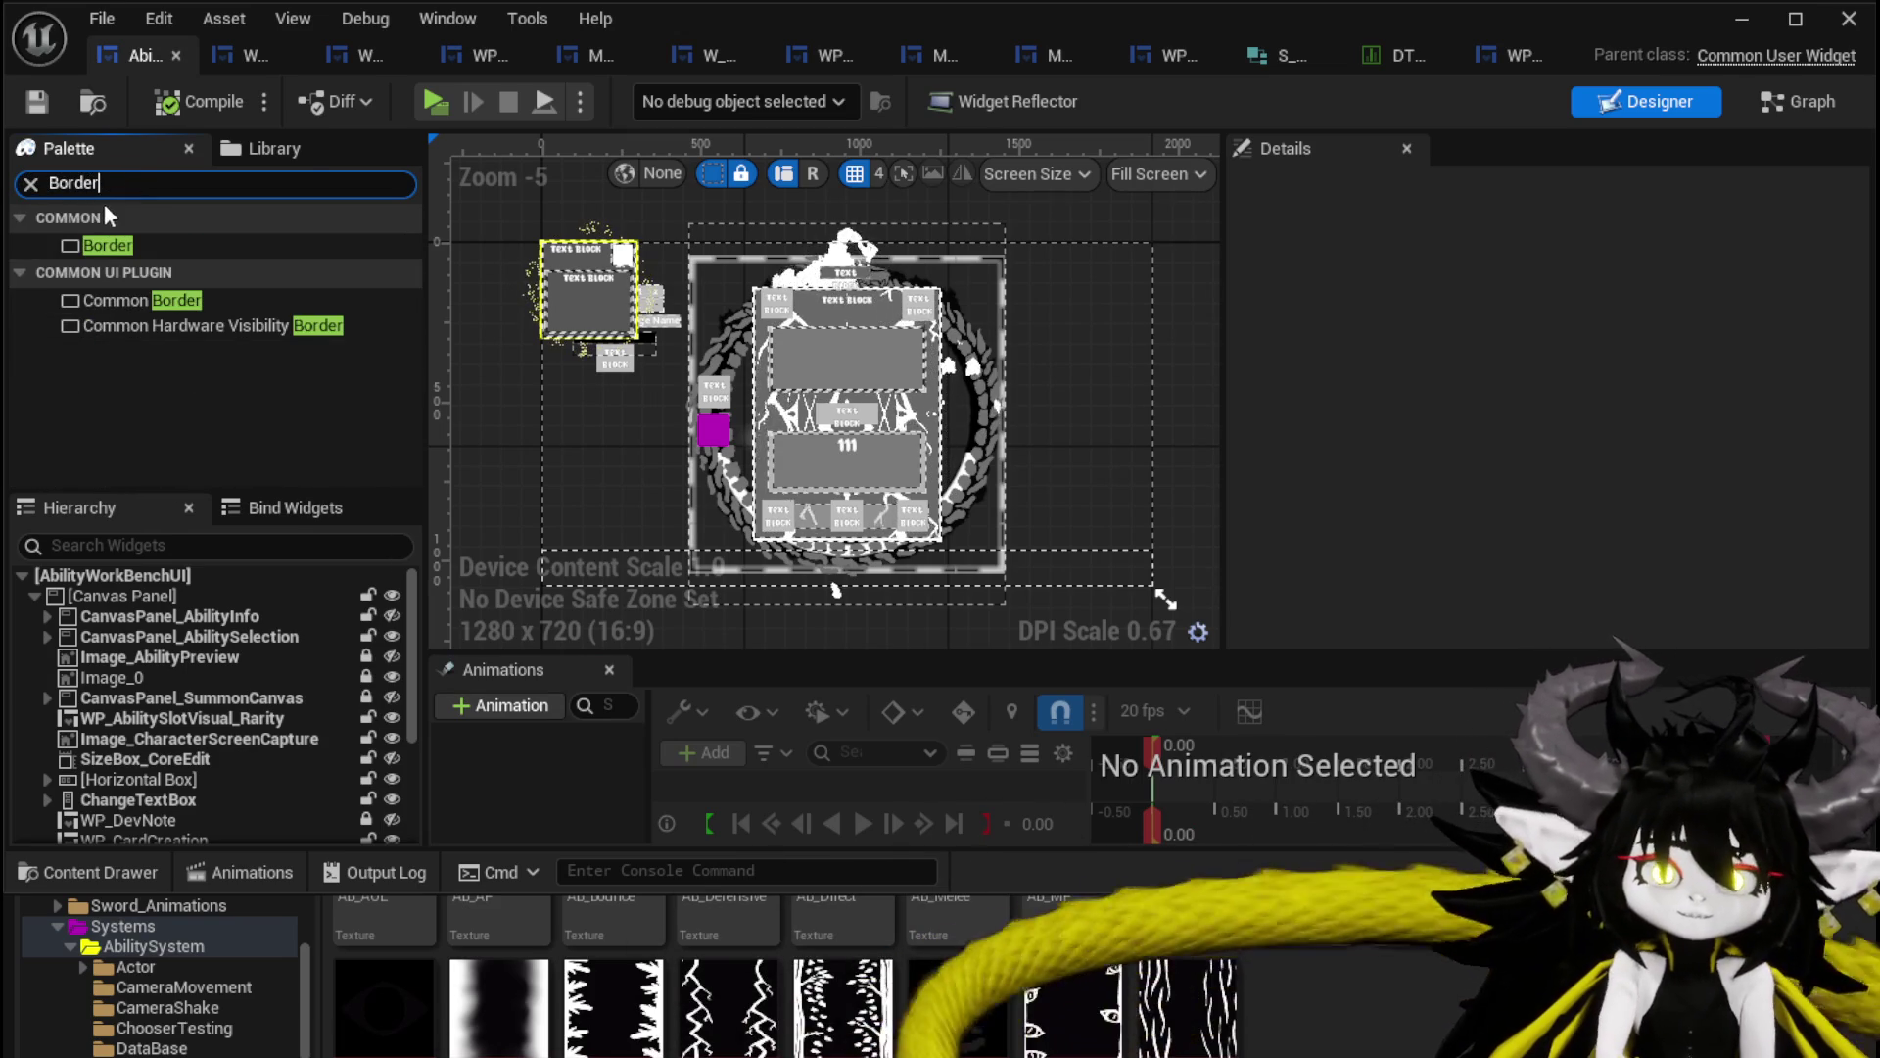
mouse_move(106, 244)
left_mouse_down()
mouse_move(98, 627)
mouse_move(245, 607)
mouse_move(460, 489)
mouse_move(545, 493)
left_mouse_up()
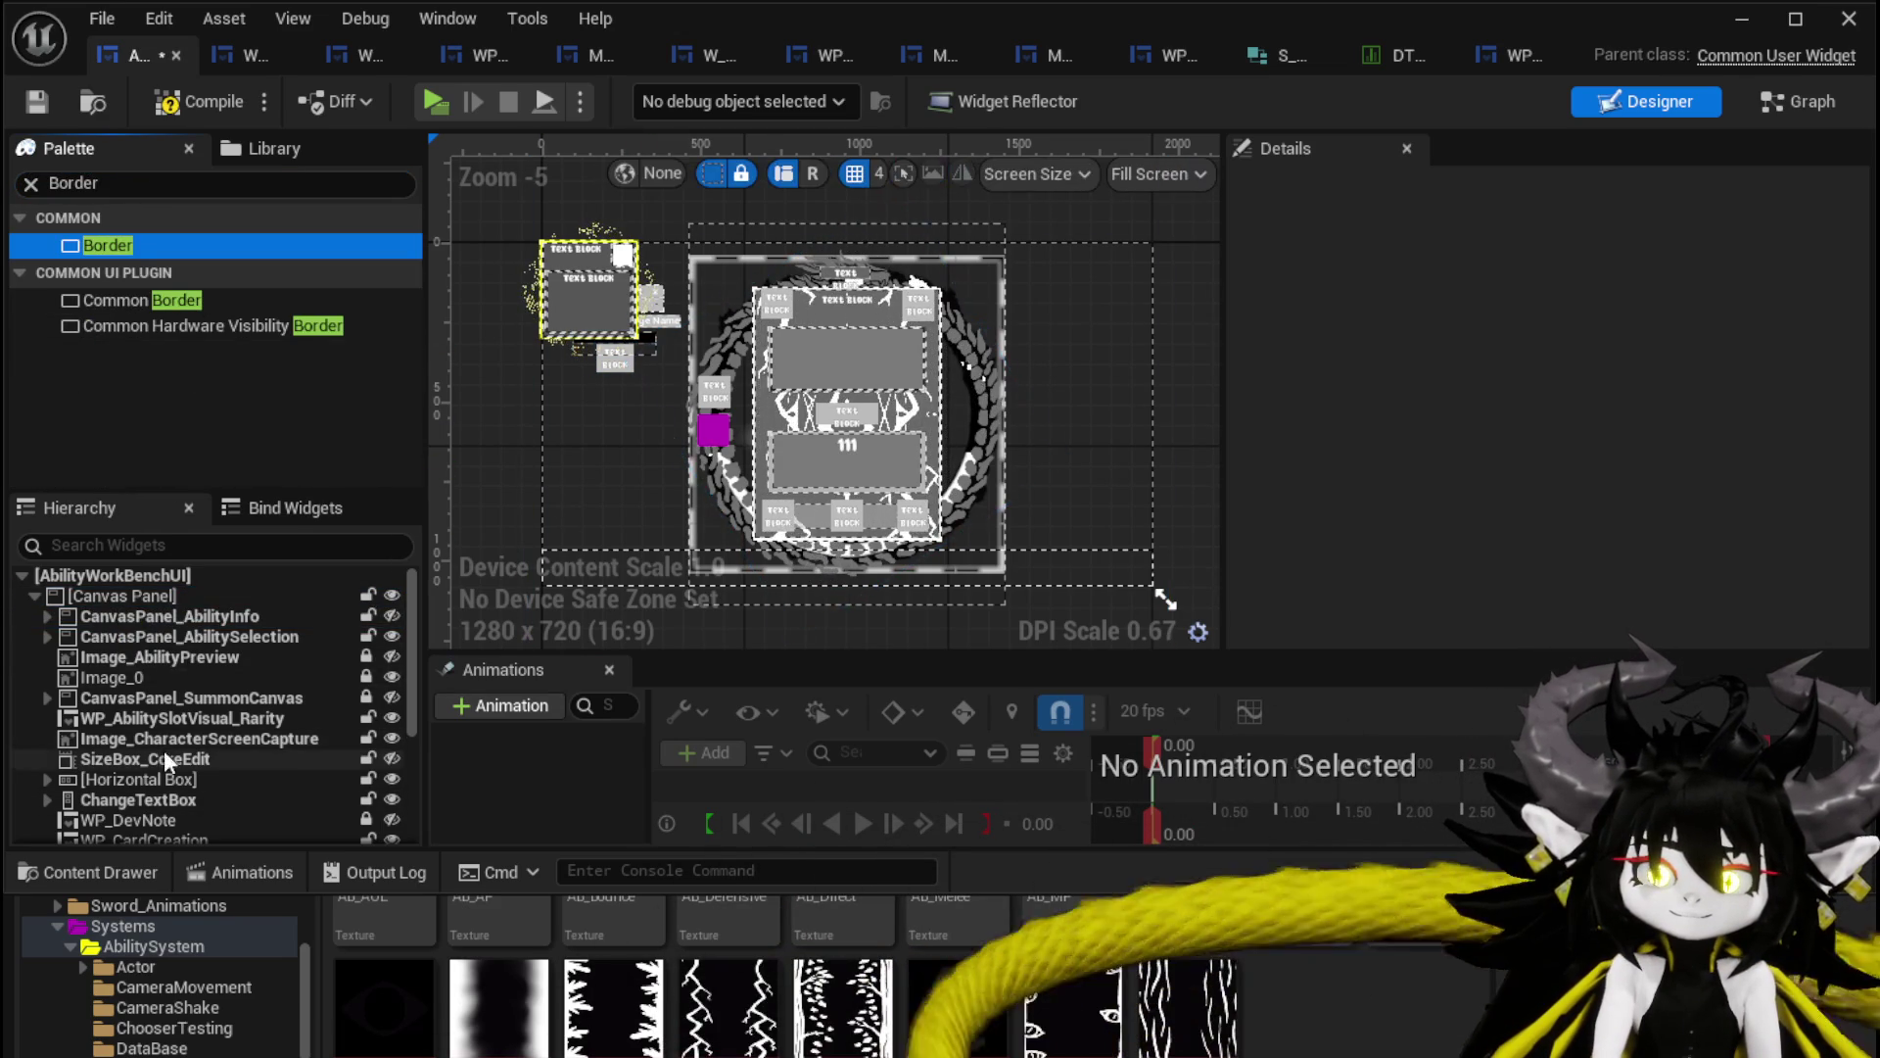
scroll(392, 793, "down", 5)
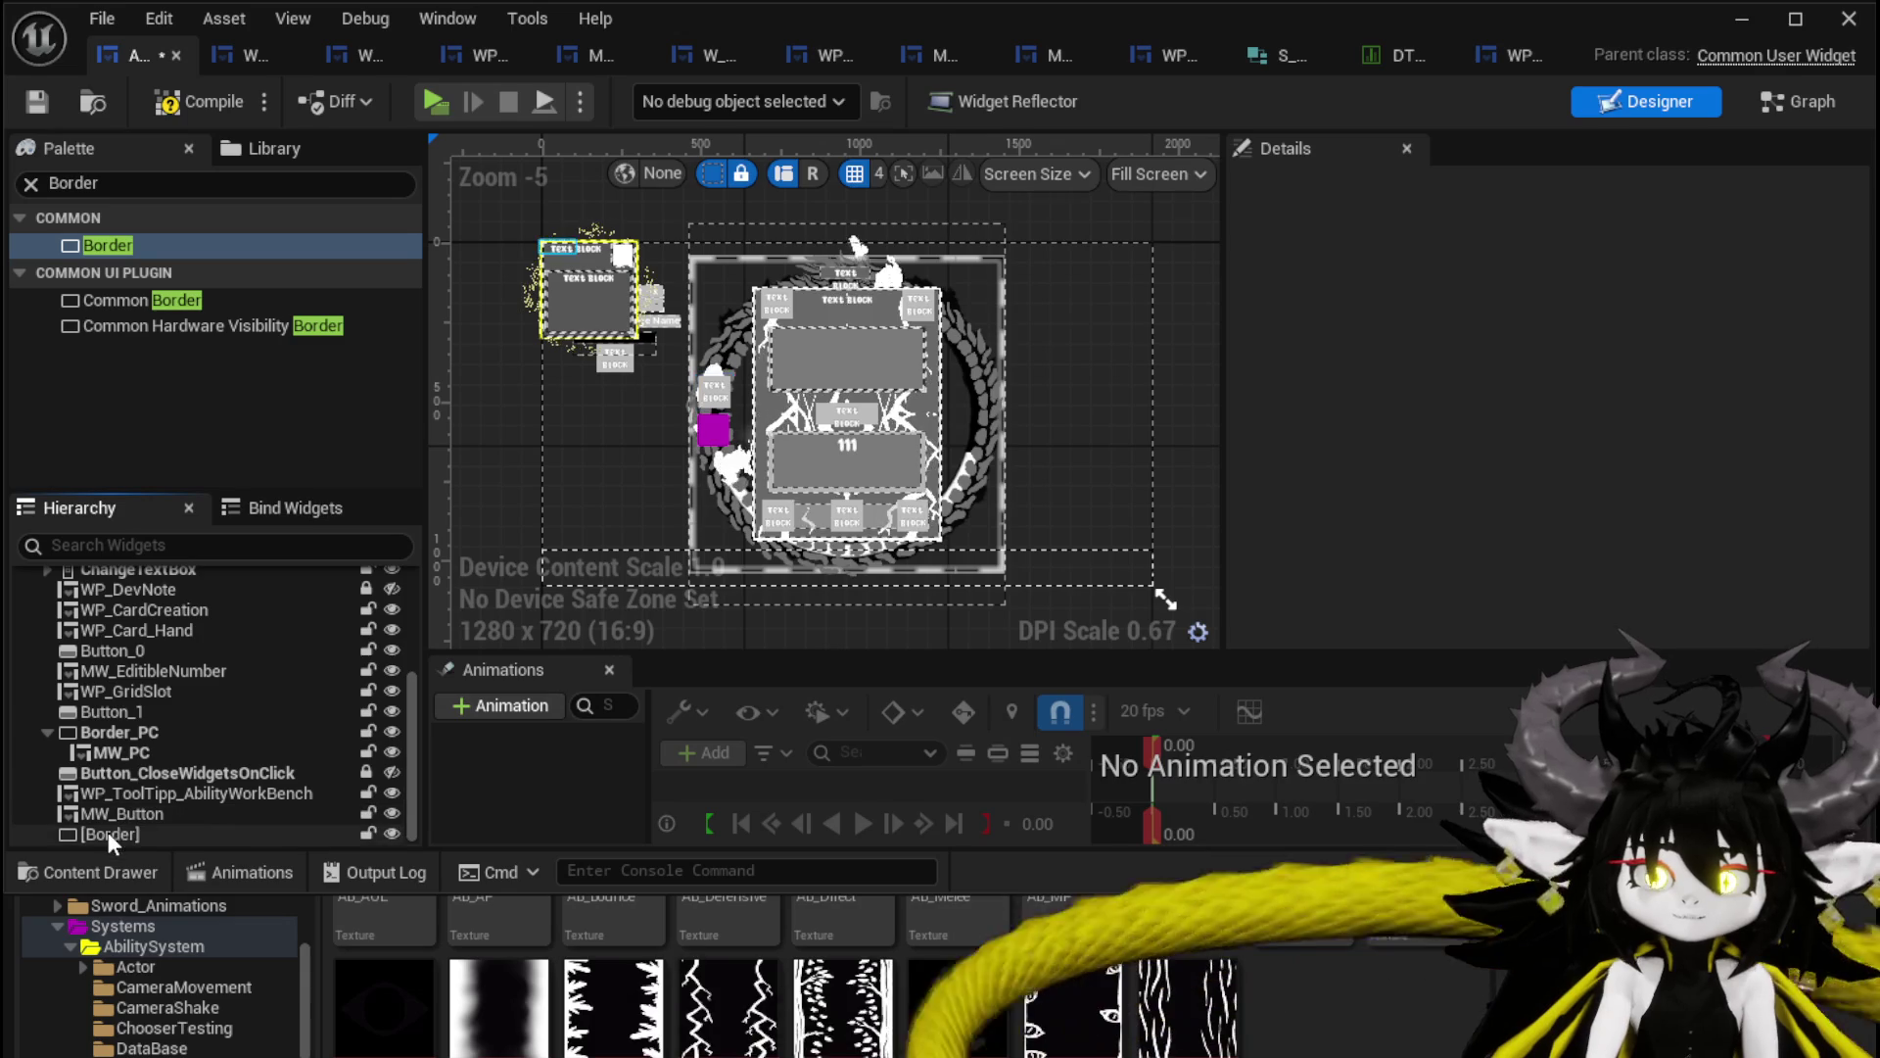
left_click(108, 833)
left_click(1368, 193)
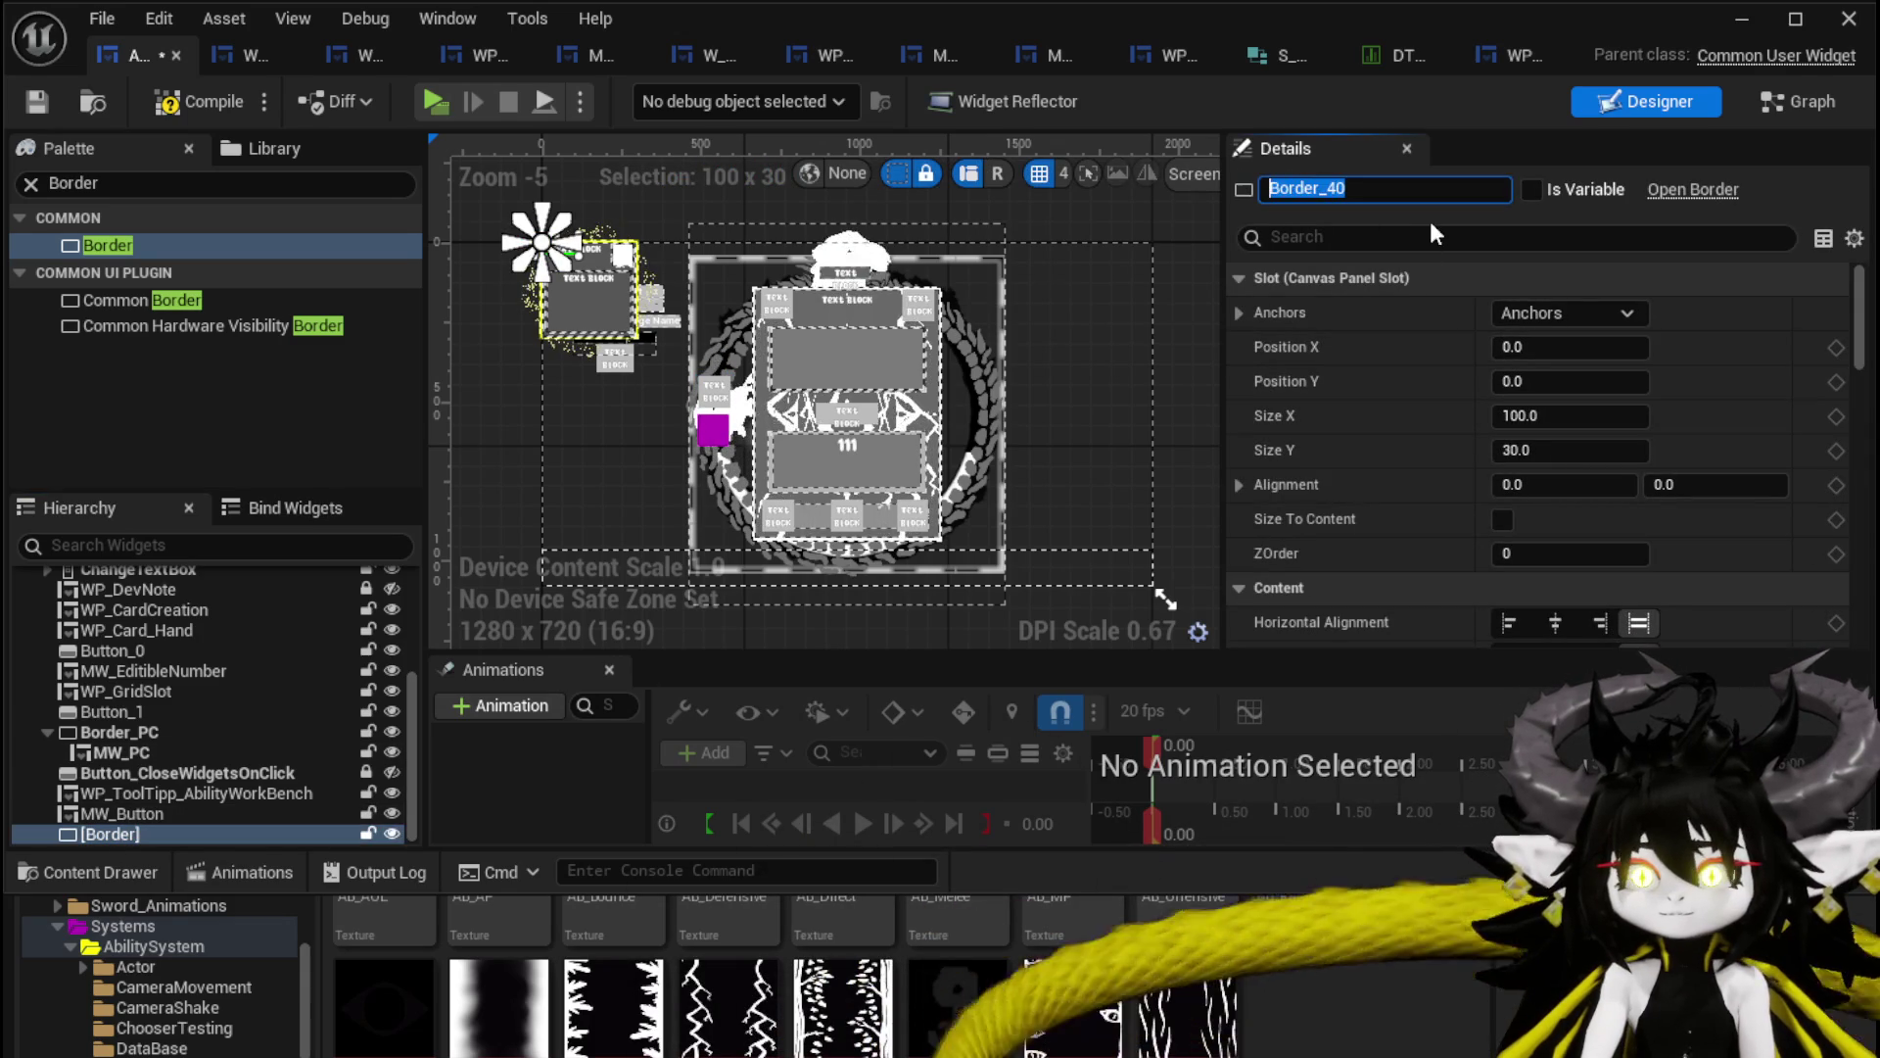
key("shift+Left")
key("shift+Left")
type("Summon")
key("Return")
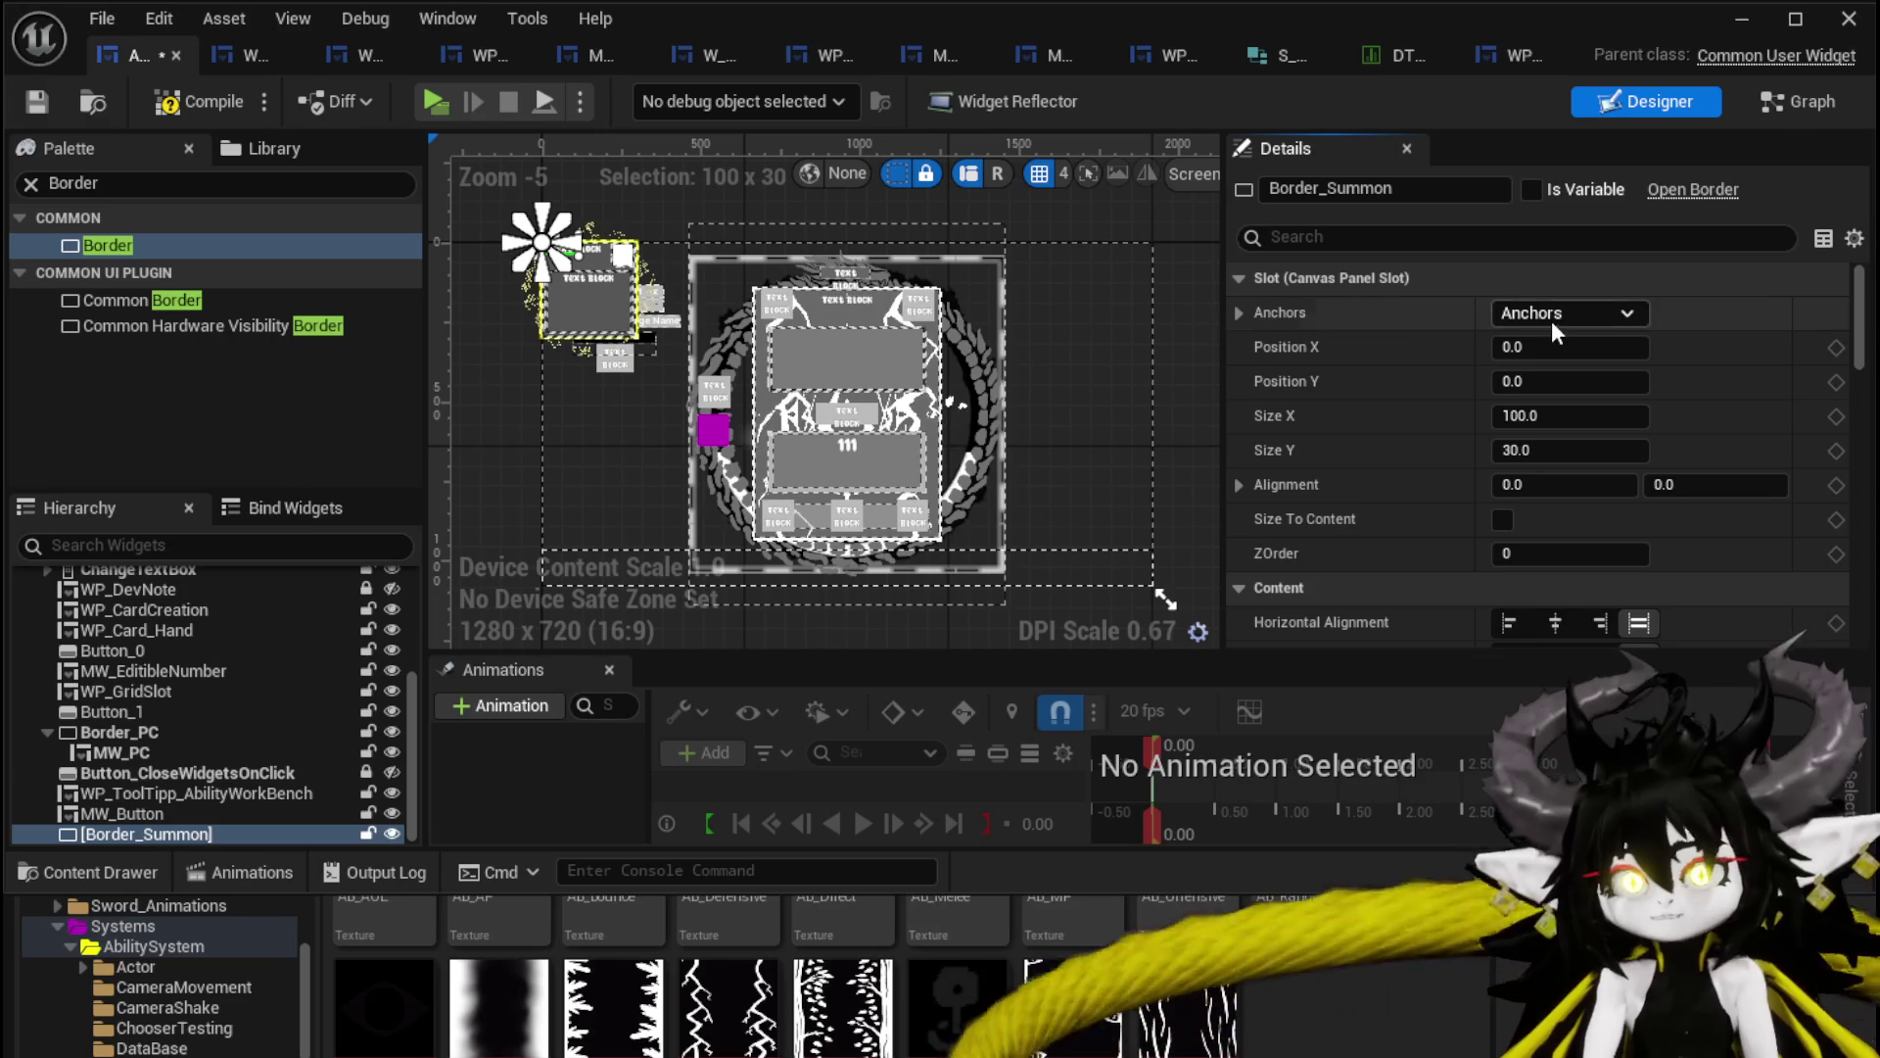
Anchor Border_Summon to the screen centre and try widths of 800, 400 and 70.
left_click(1553, 345)
type("800")
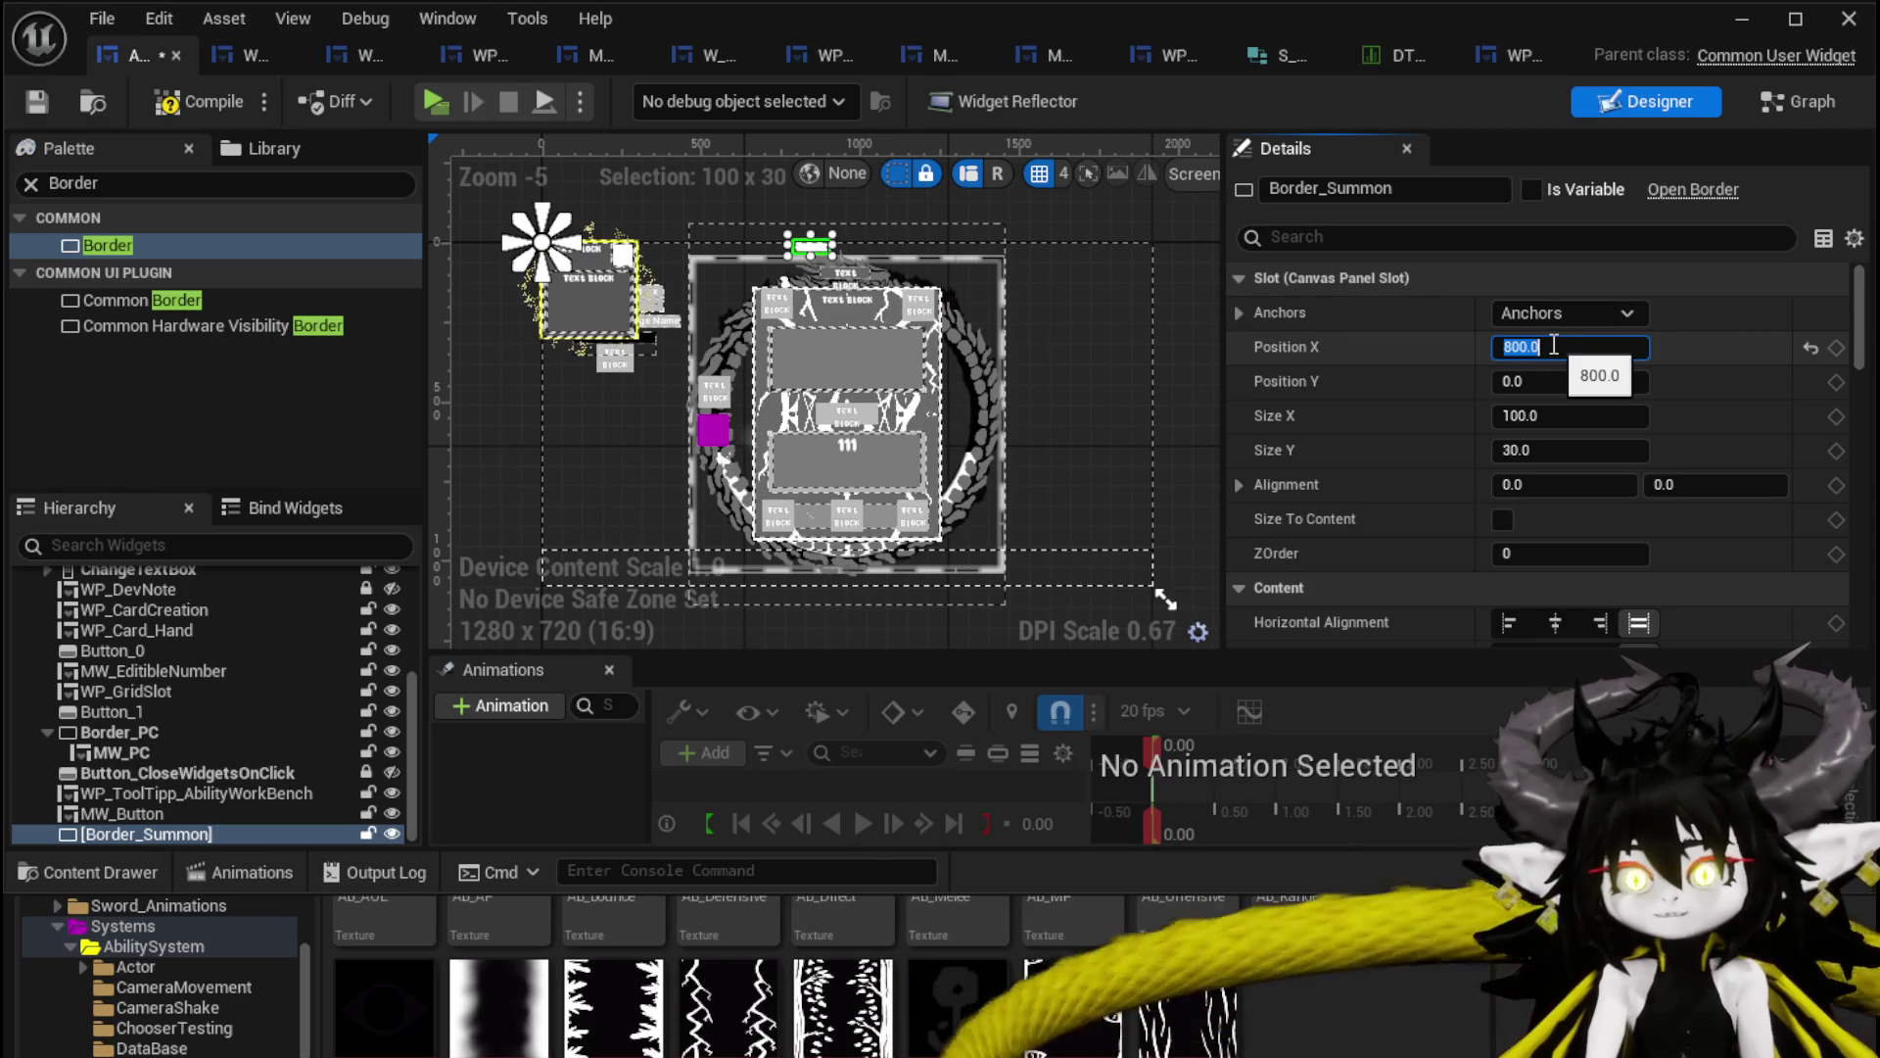
left_click(1569, 313)
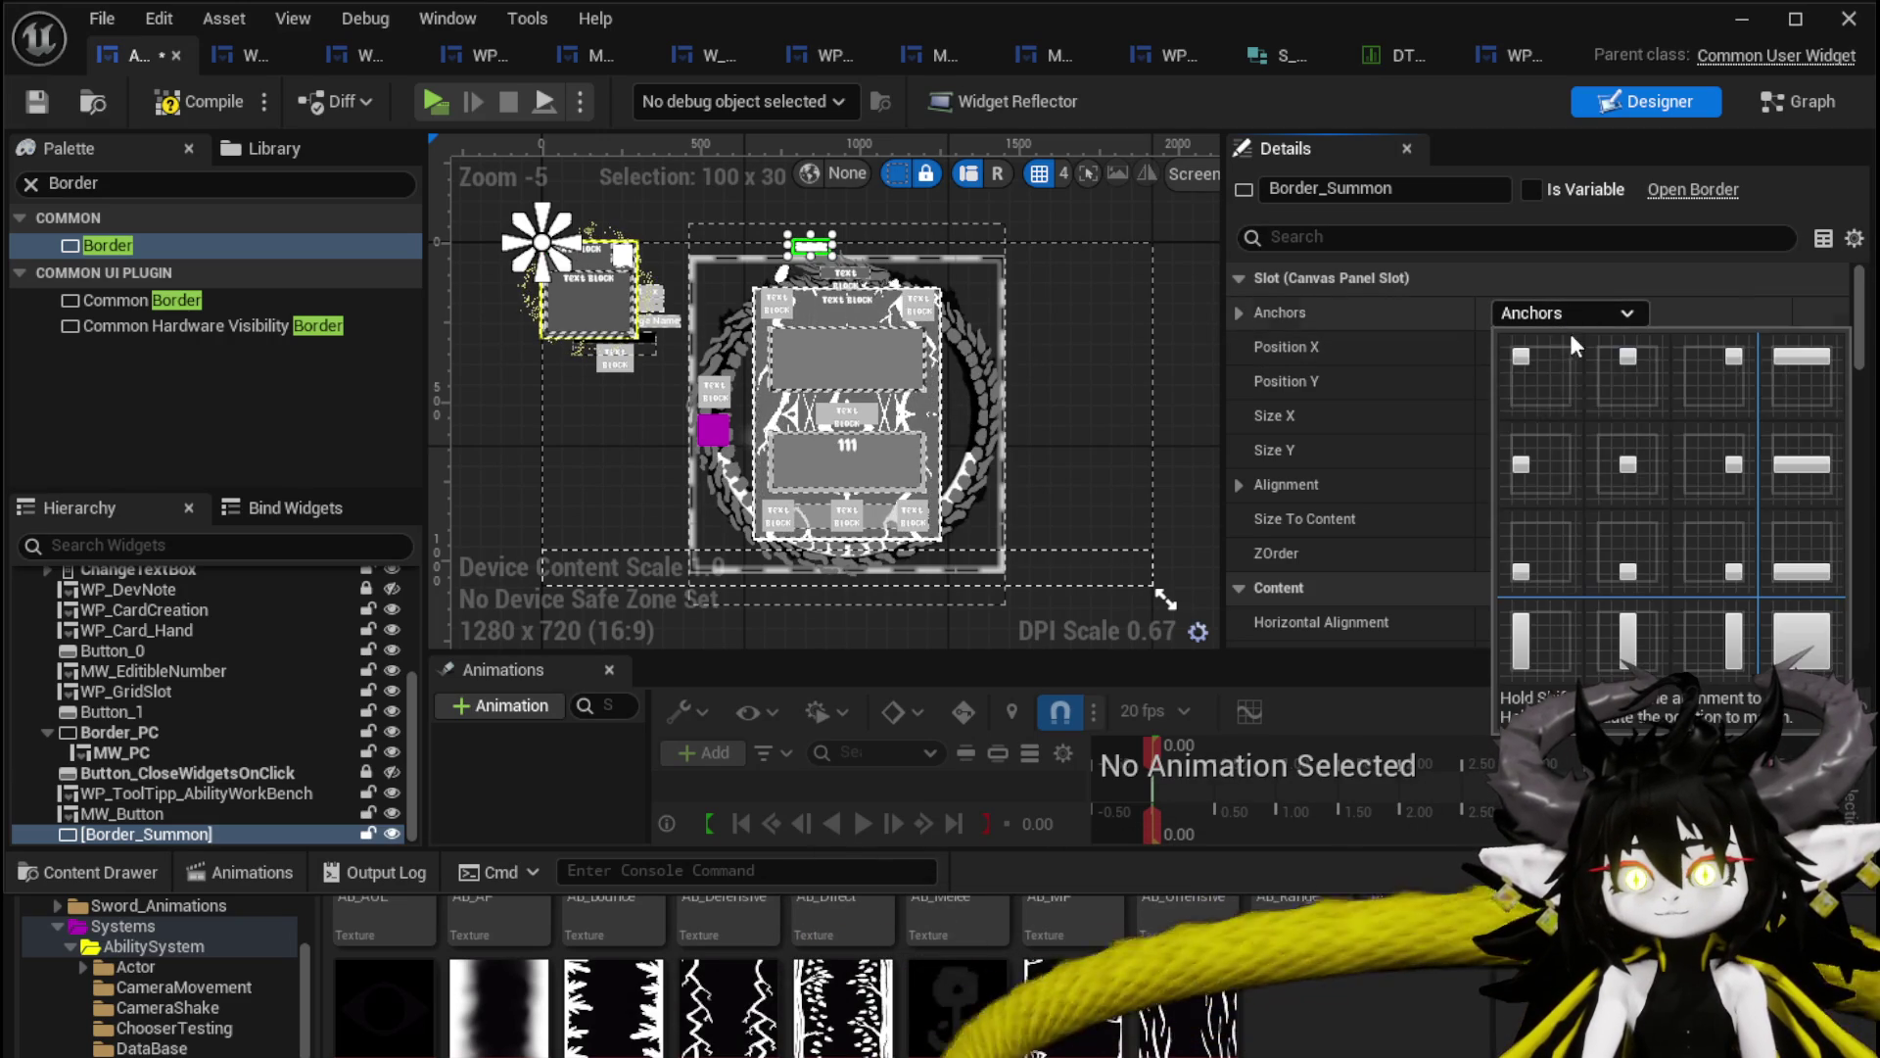
left_click(1632, 460)
left_click(1557, 415)
type("800")
key("Return")
type("400")
key("Return")
type("70")
key("Return")
Set Border_Summon's width to 500 and move it right and down on the layout.
type("700")
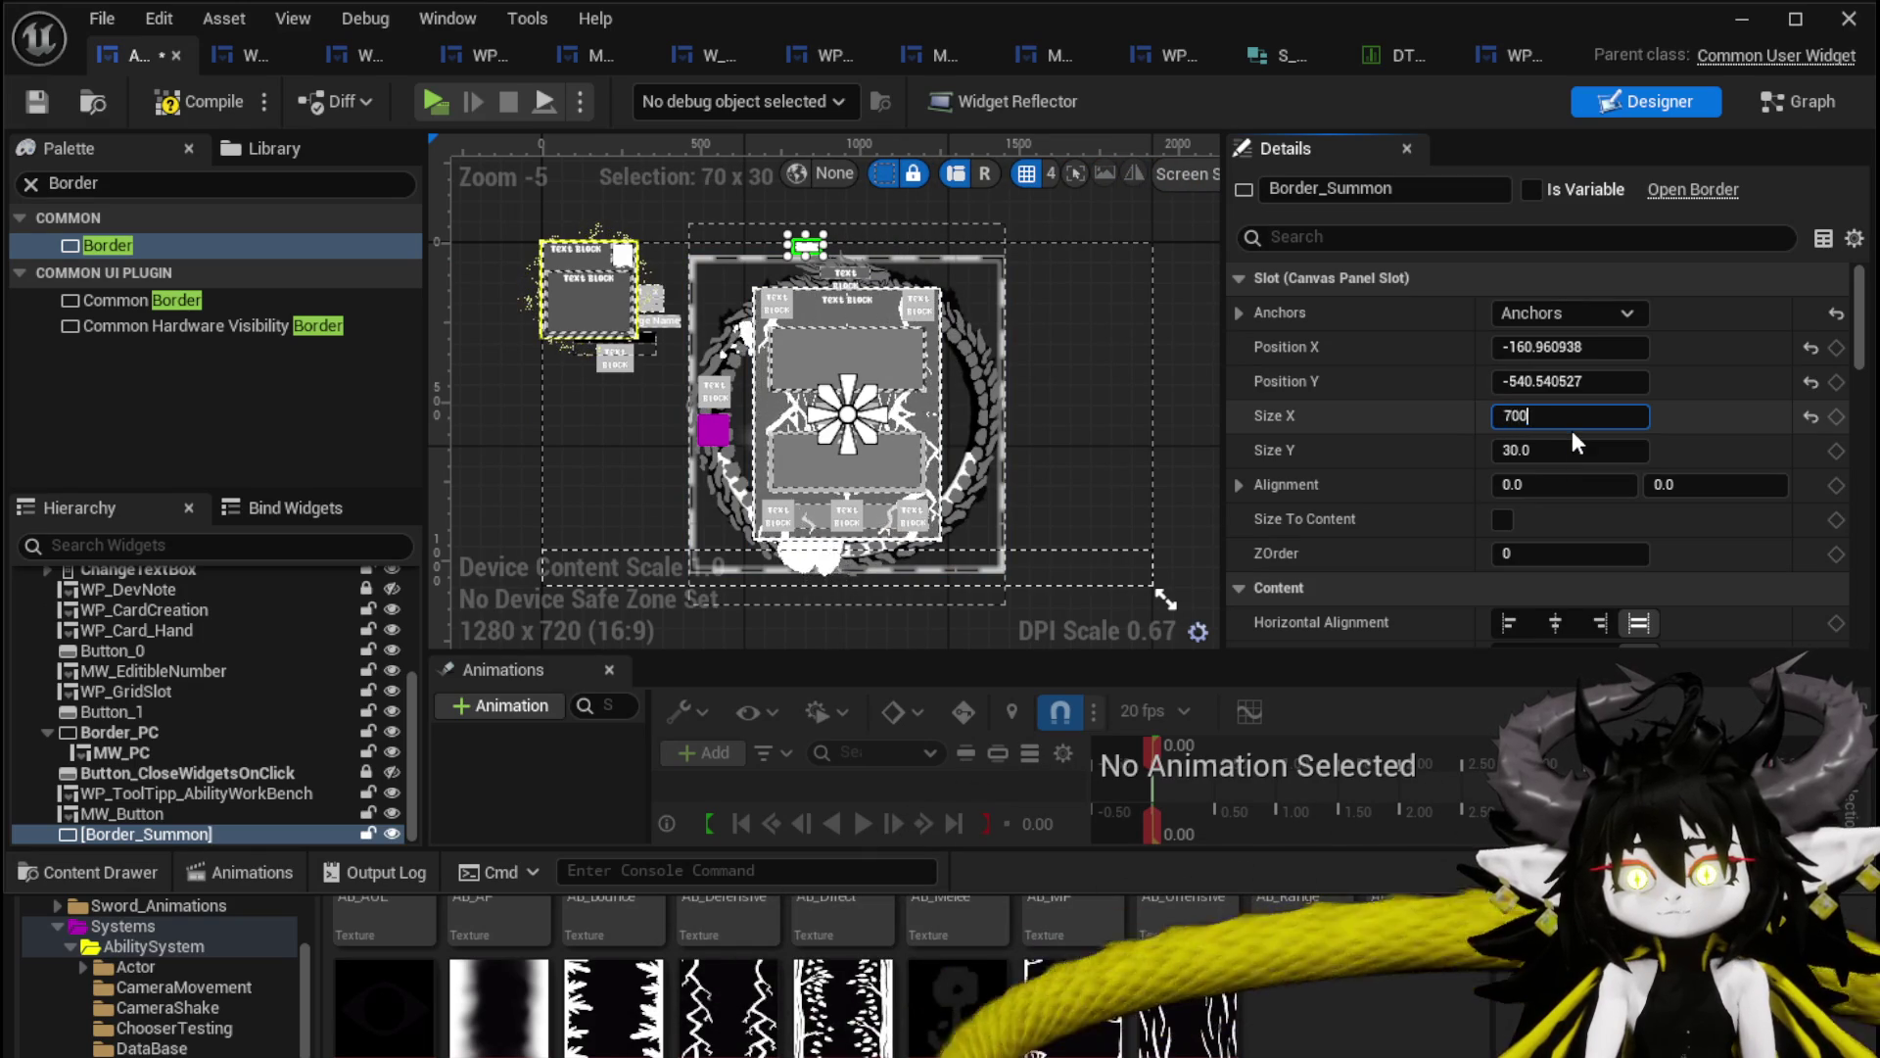
left_click(1567, 450)
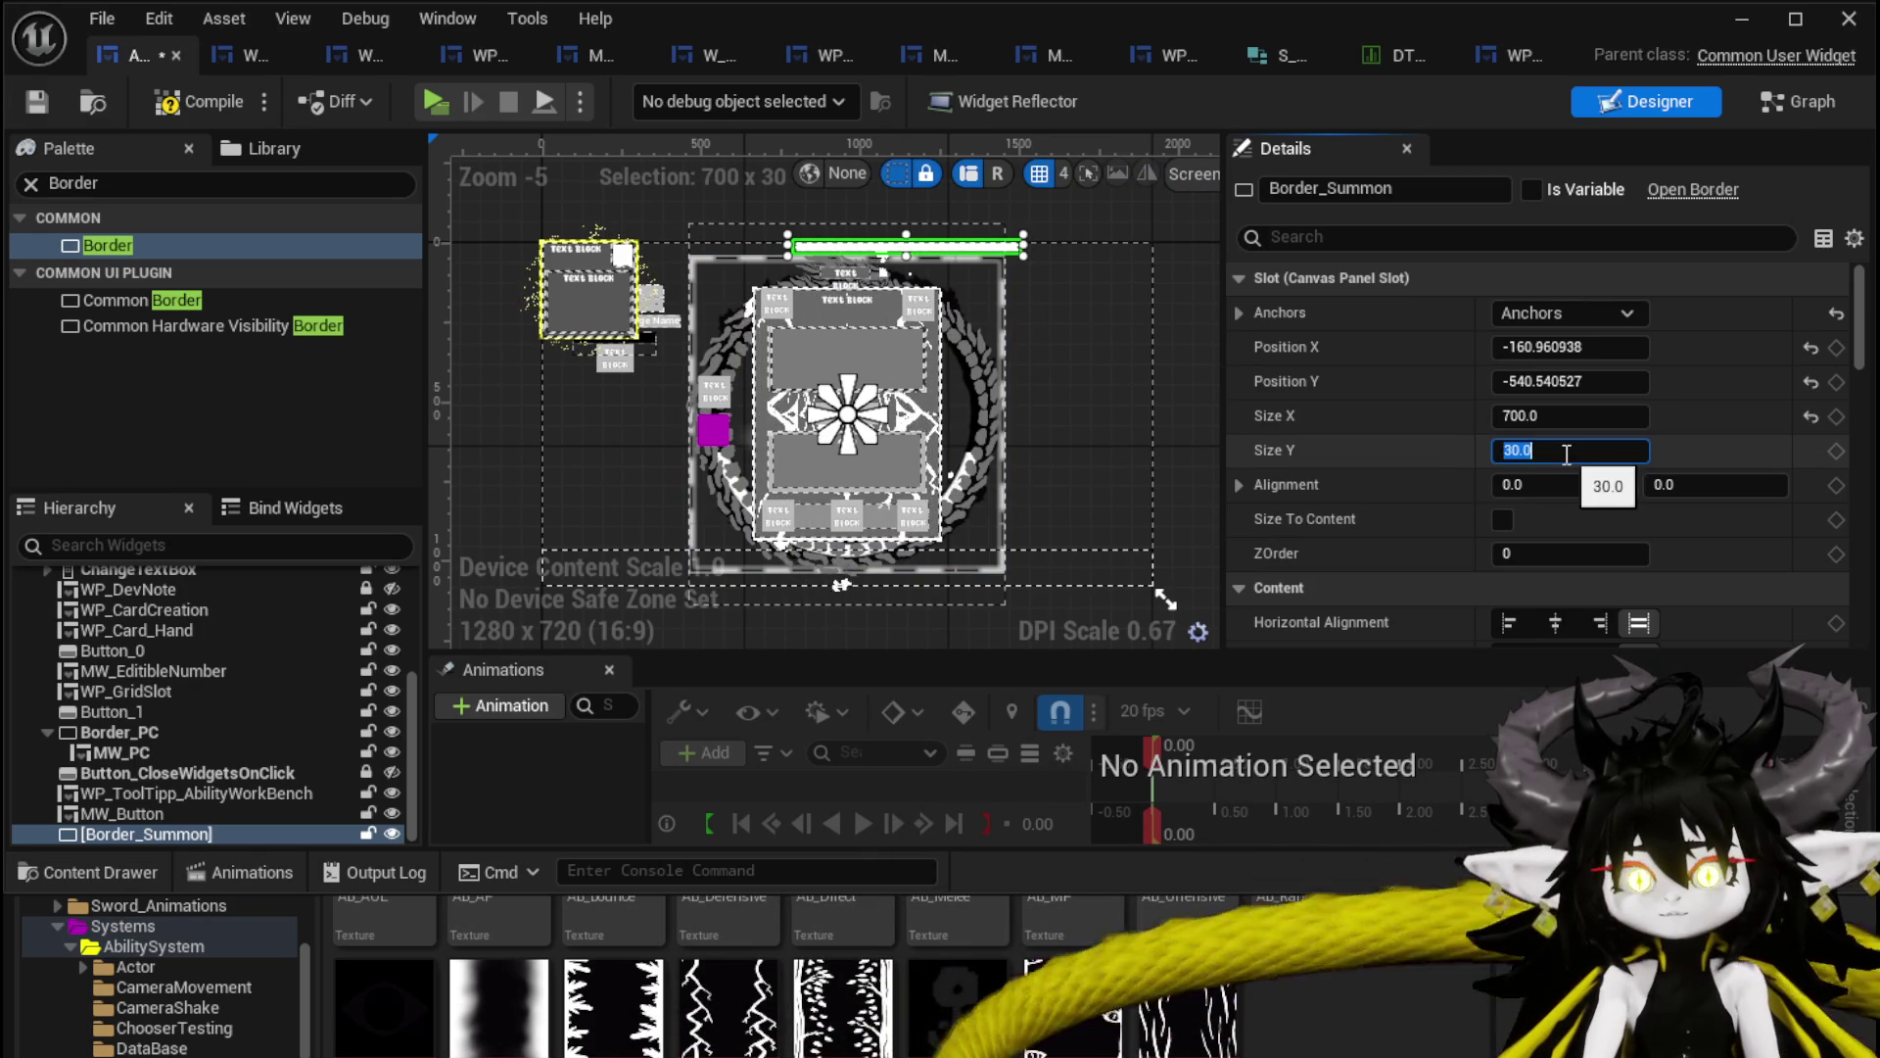
type("500")
key("Return")
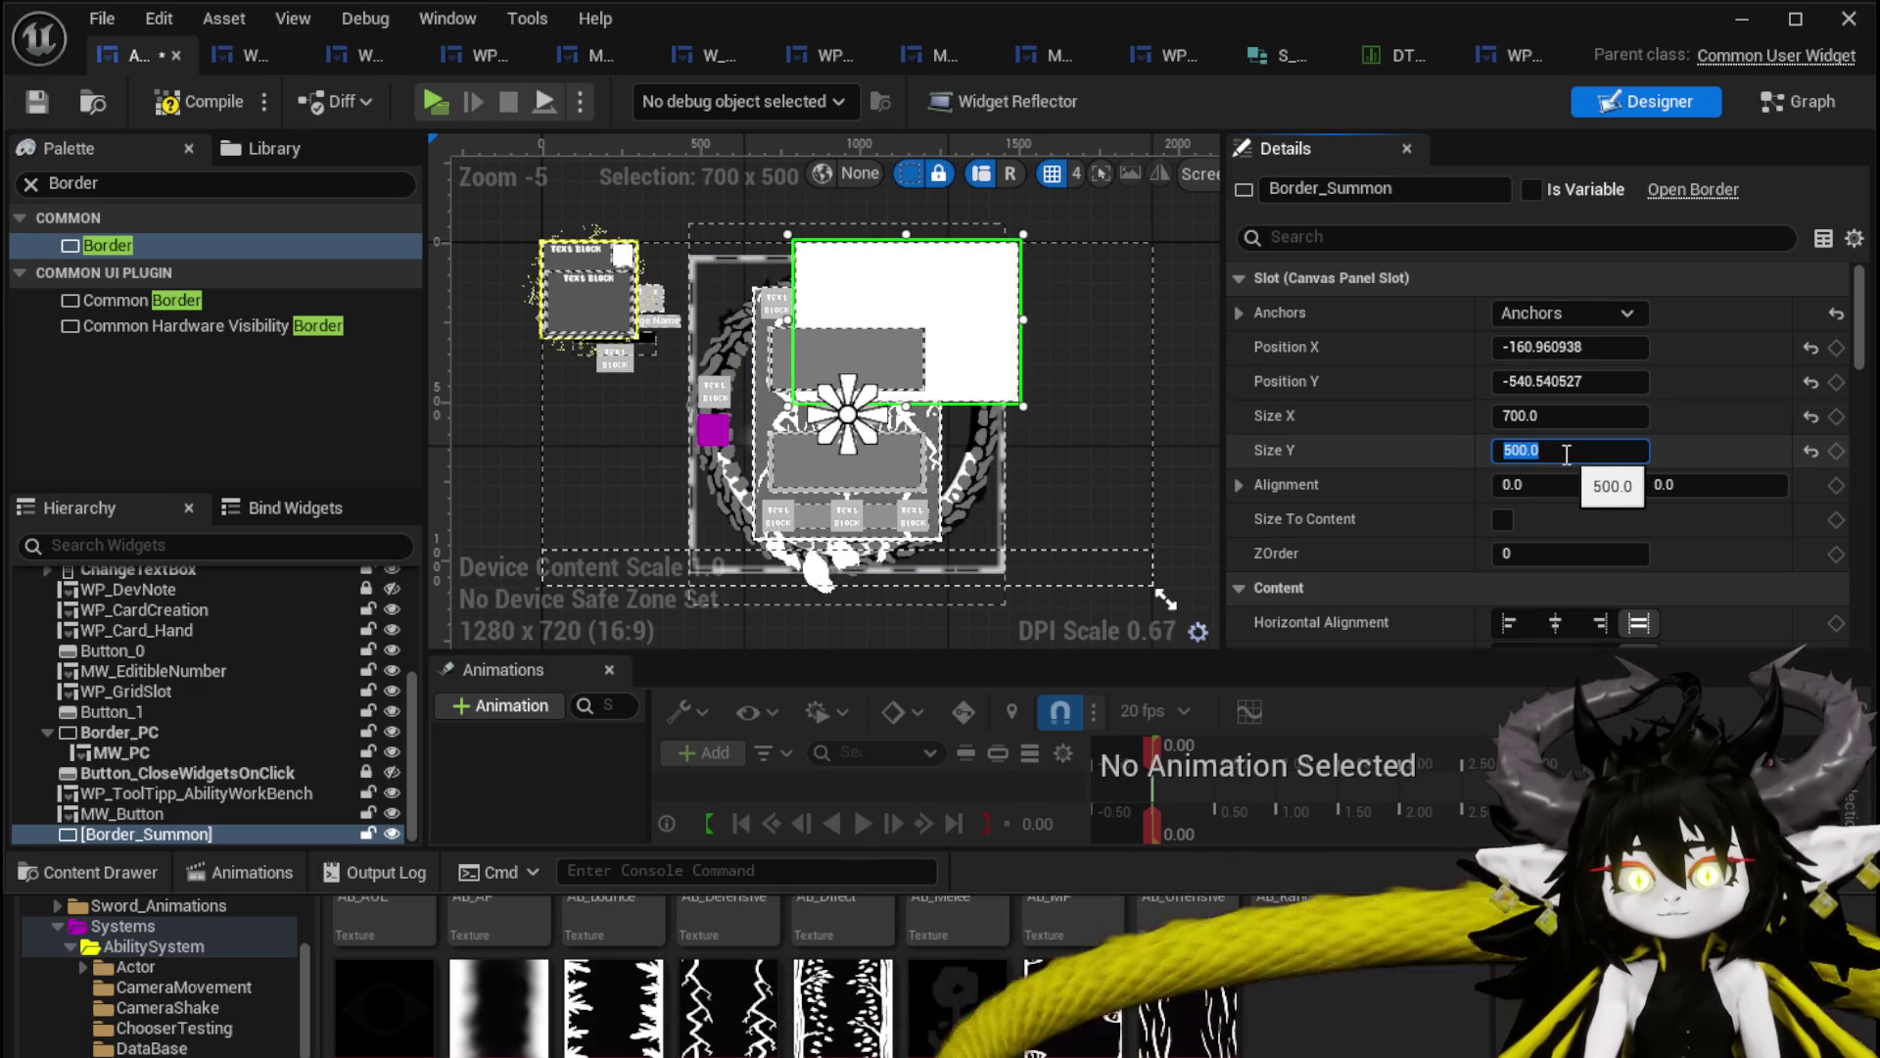
type("0")
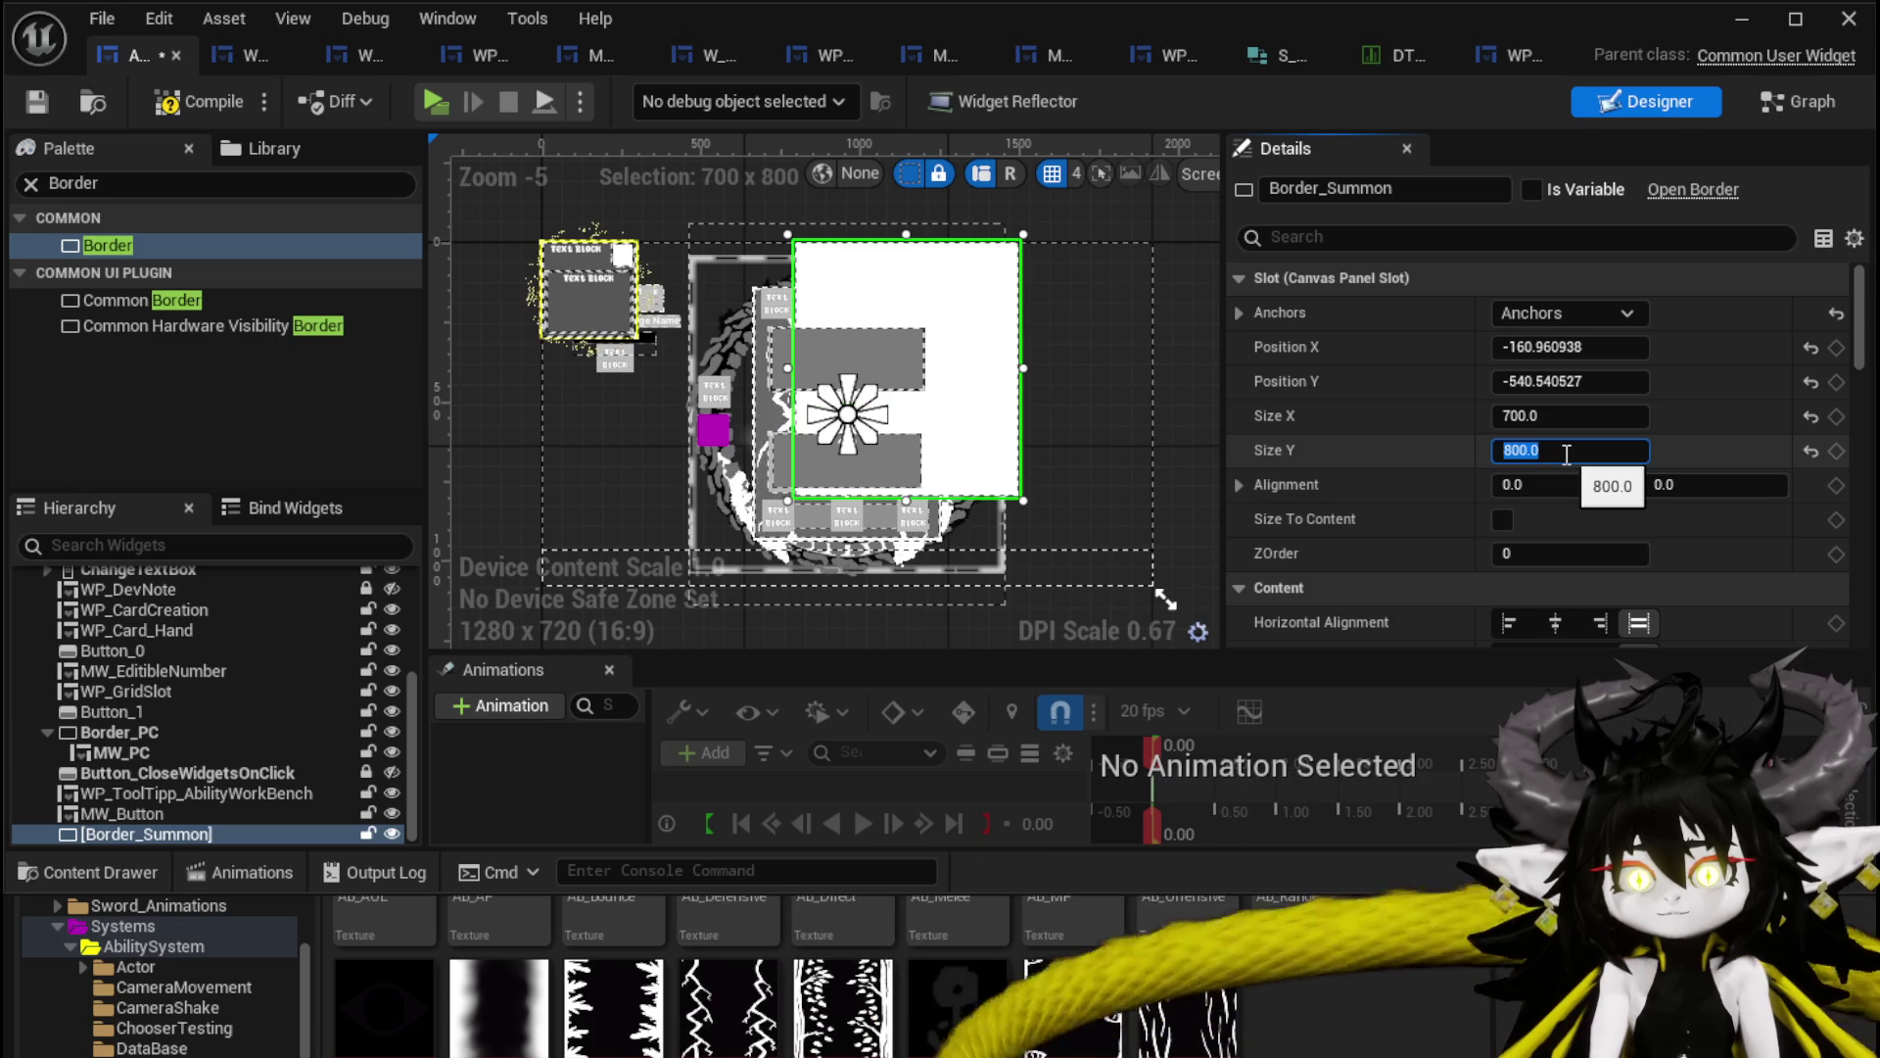
key("Return")
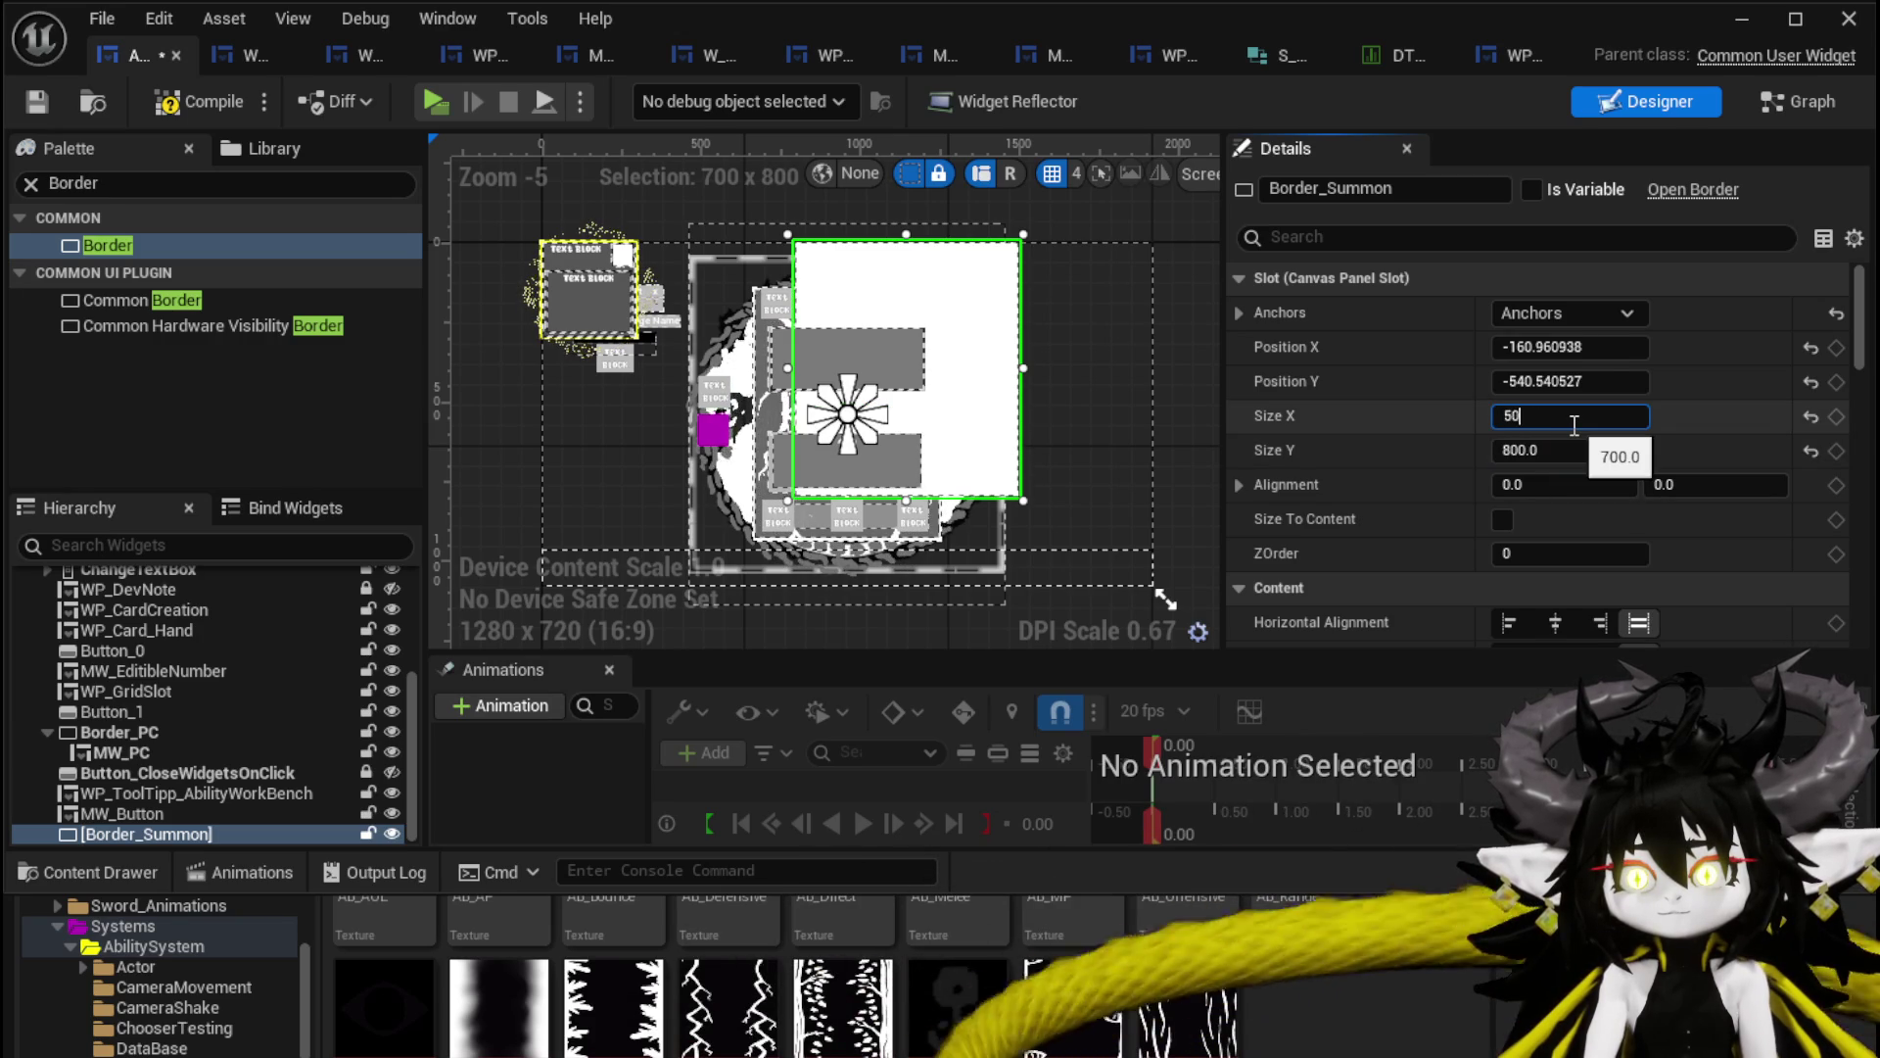
type("0")
key("Return")
mouse_move(877, 301)
left_mouse_down()
mouse_move(995, 372)
mouse_move(985, 341)
mouse_move(1015, 390)
mouse_move(985, 362)
mouse_move(949, 366)
mouse_move(954, 381)
left_mouse_up()
Adjust Border_Summon's height from 700 to 650, place it beside the card, and compile.
left_click(1558, 450)
type("700")
key("Return")
scroll(1118, 397, "up", 3)
scroll(991, 386, "down", 2)
scroll(983, 320, "up", 1)
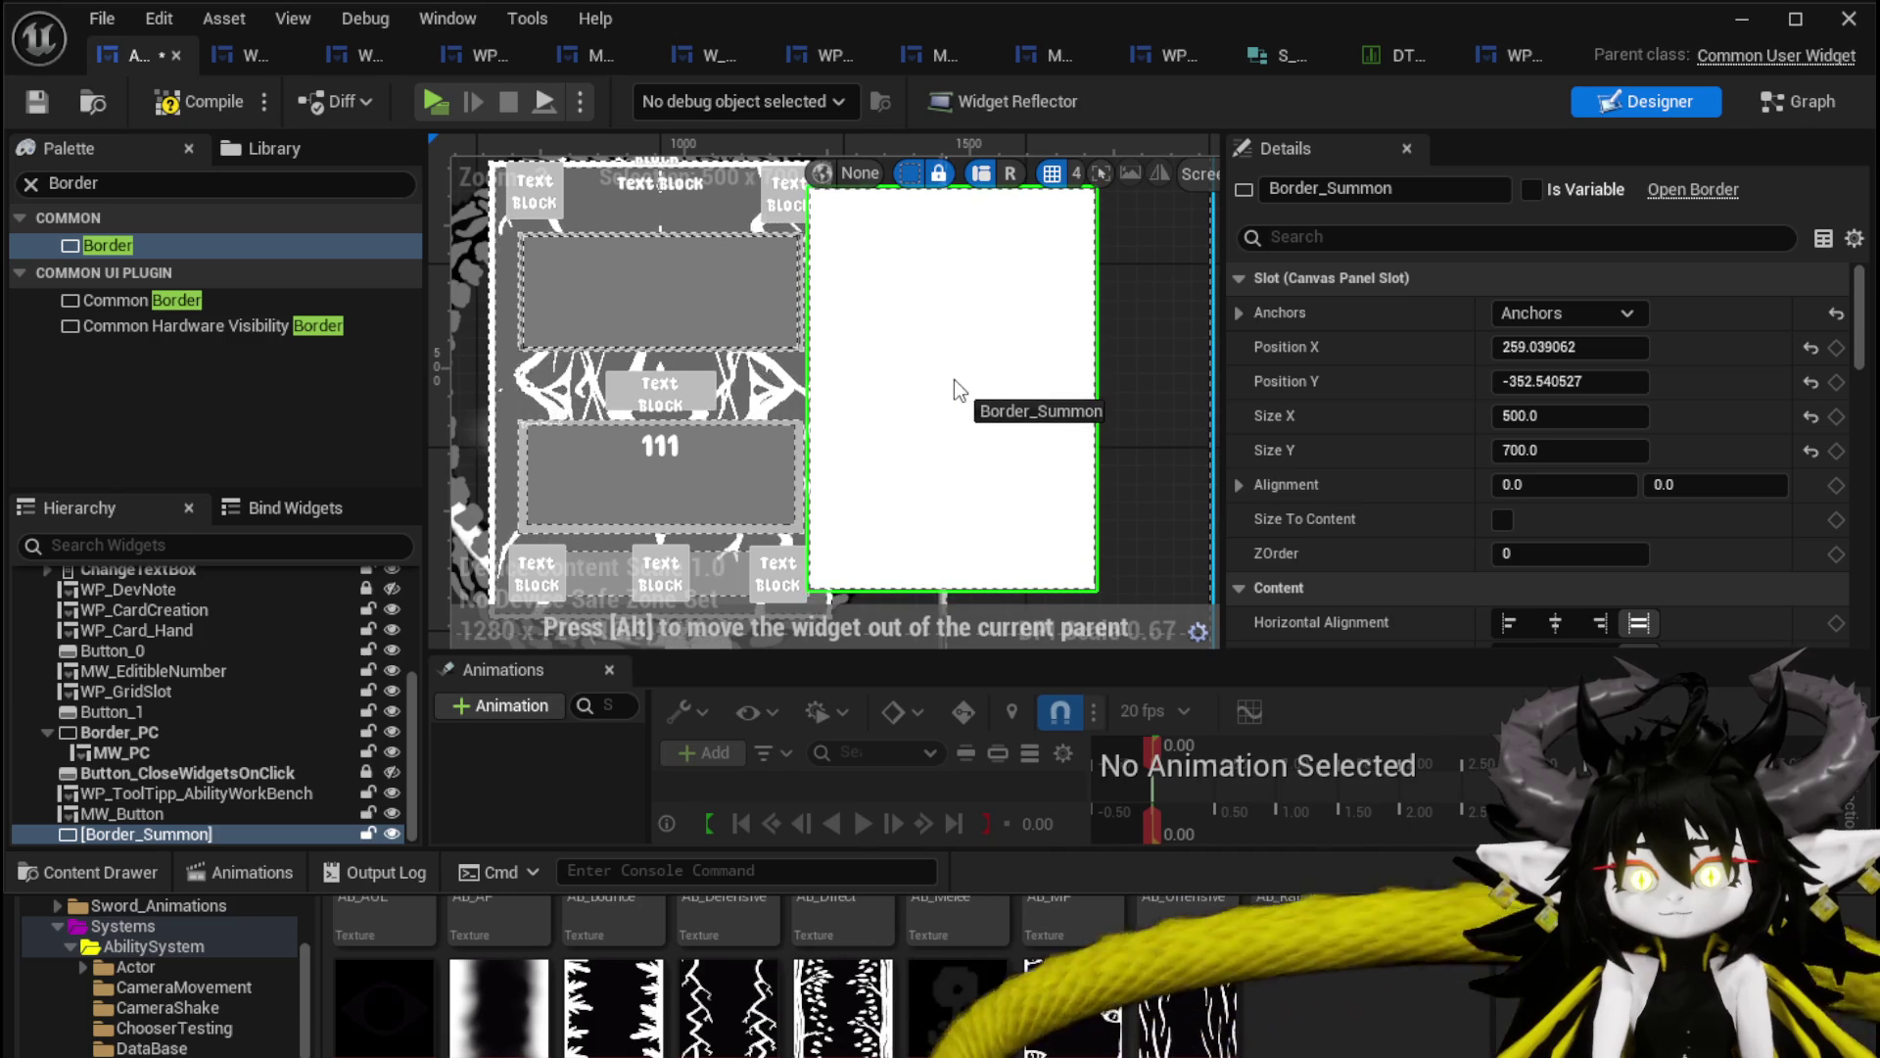
left_click(1577, 449)
type("6")
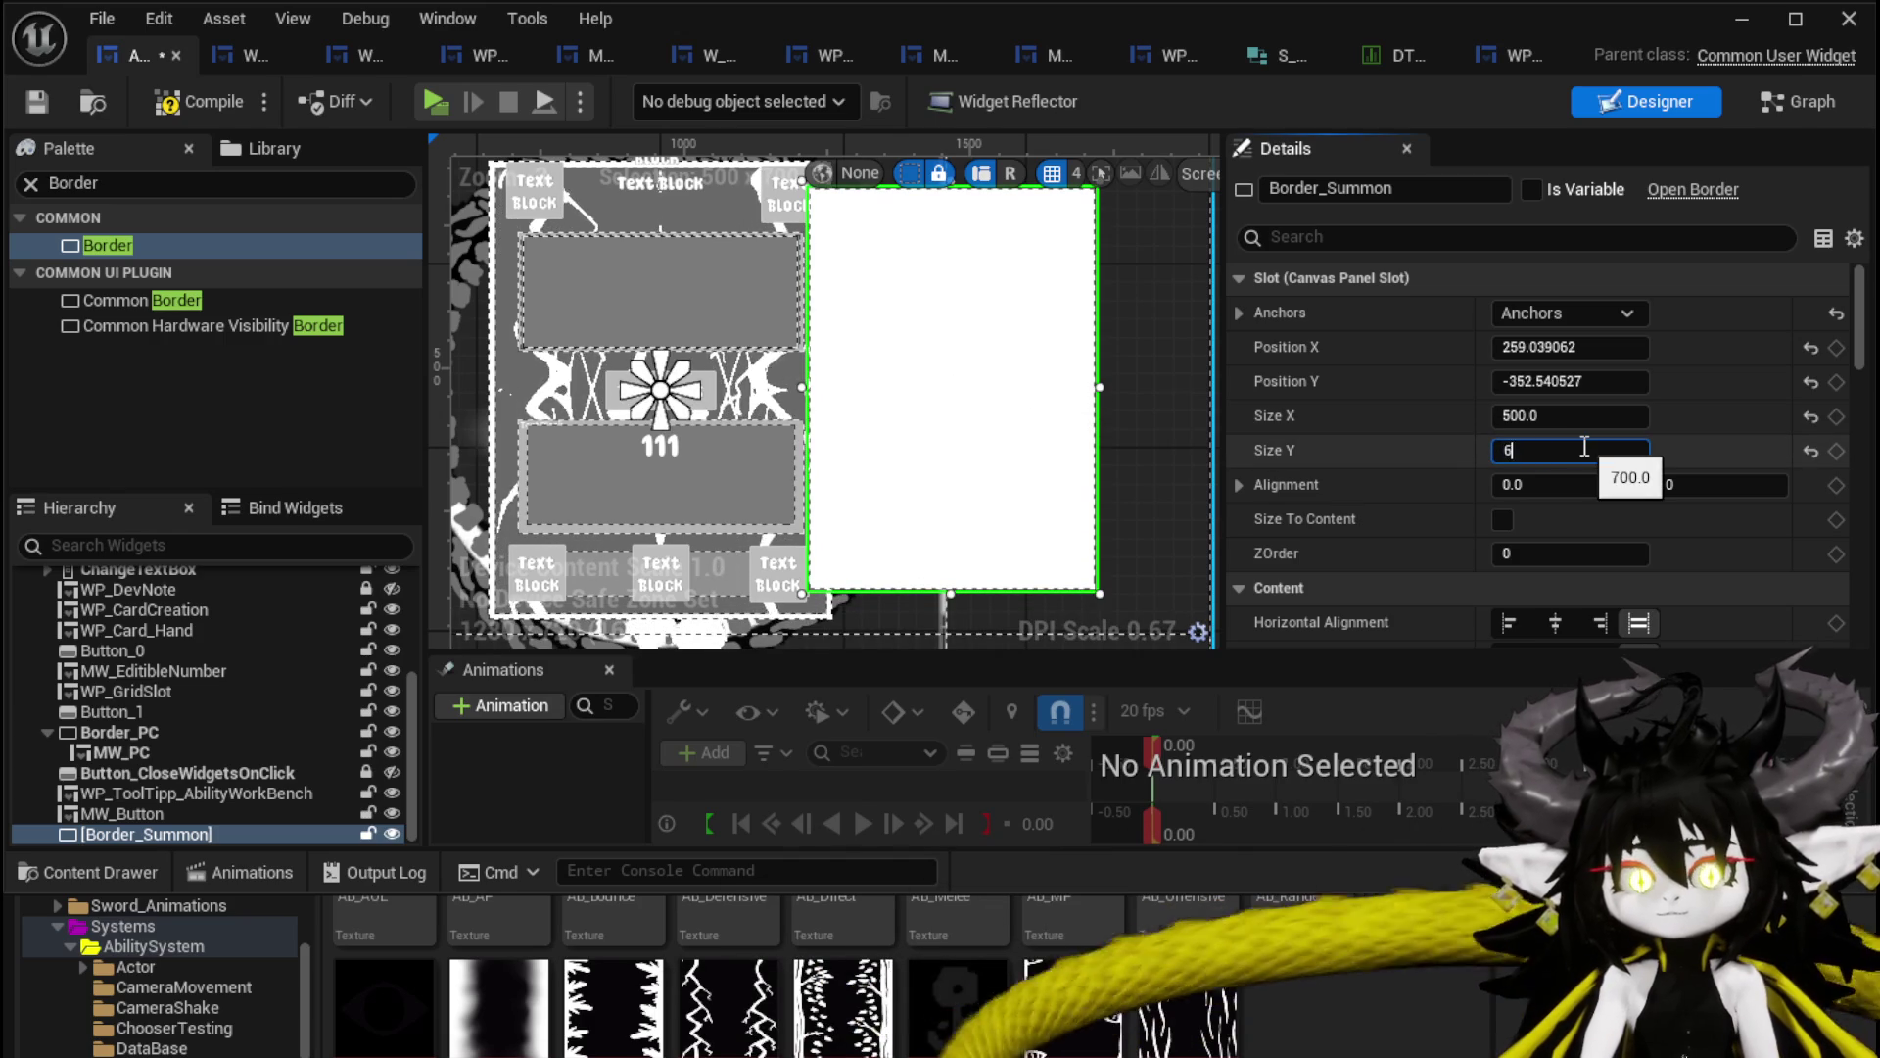
type("50")
key("Return")
mouse_move(961, 392)
left_mouse_down()
mouse_move(973, 423)
mouse_move(960, 399)
left_mouse_up()
scroll(885, 335, "down", 2)
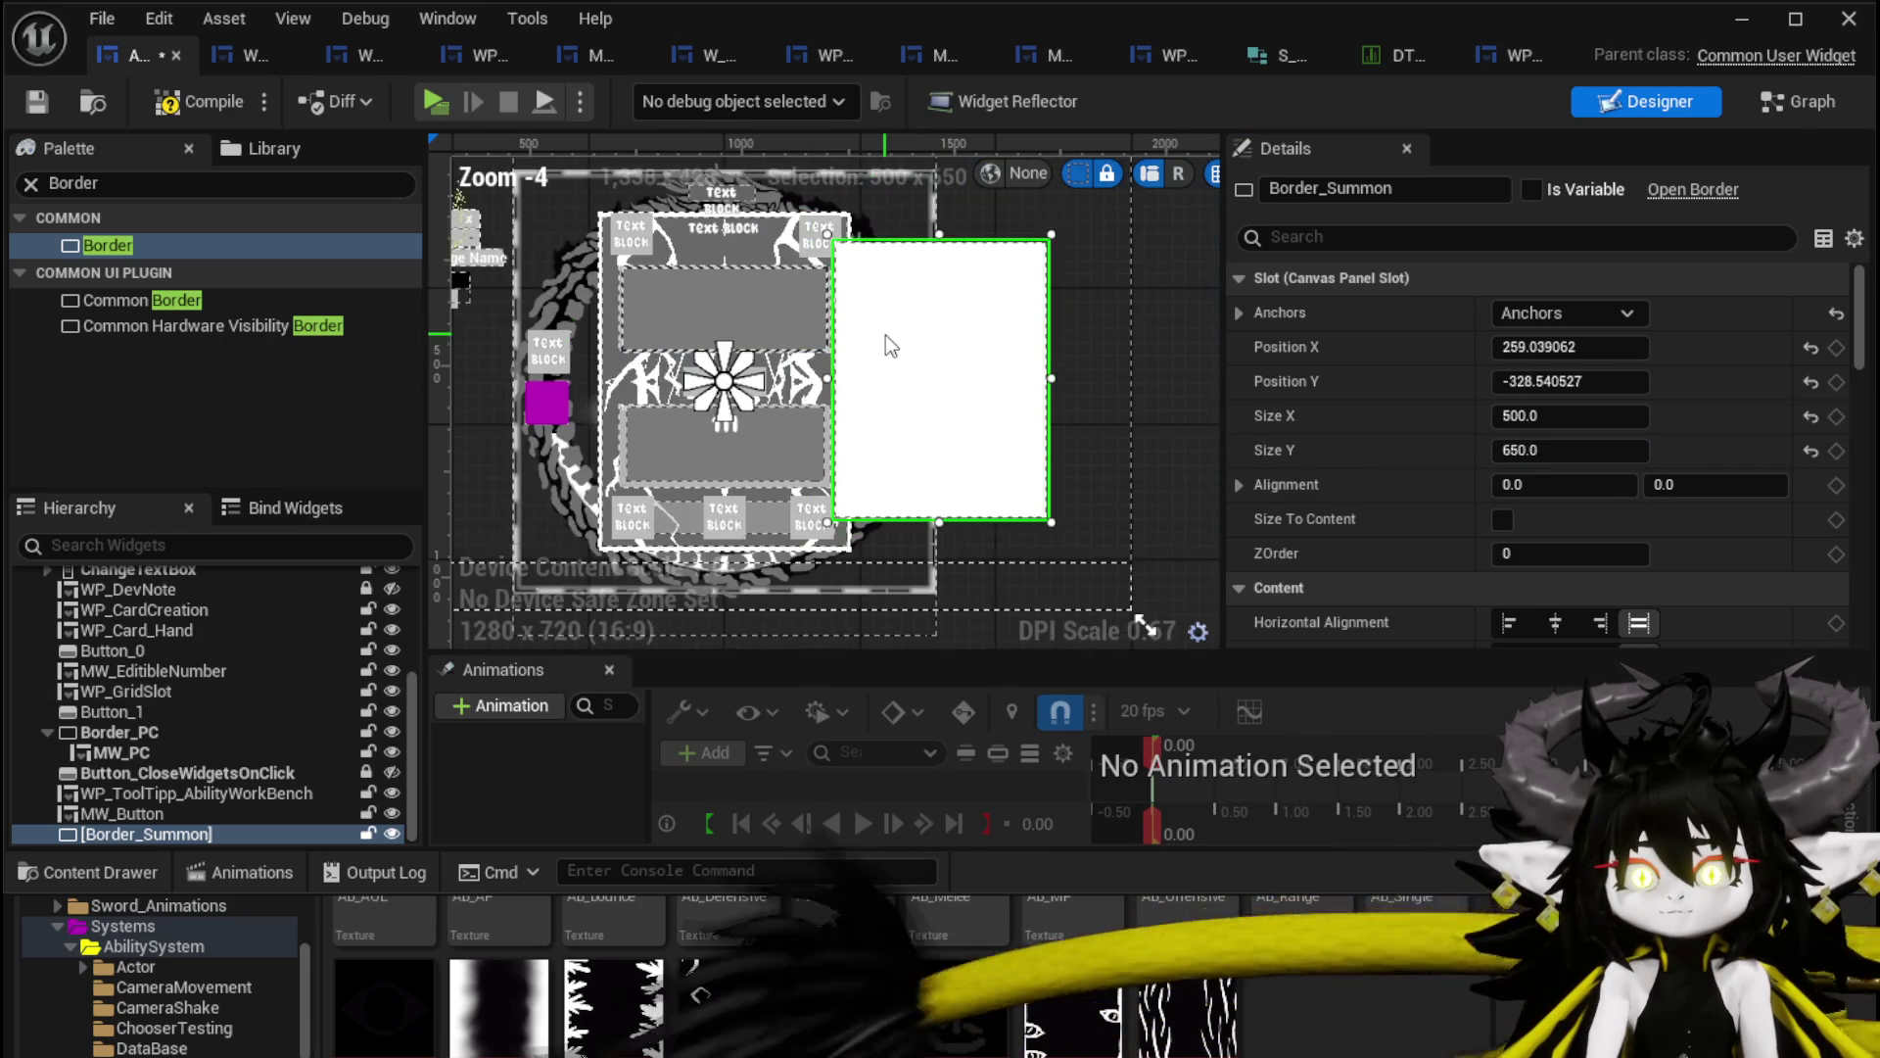
left_click(28, 104)
Give Border_Summon a pale yellow brush colour, then compile and save the widget.
scroll(1417, 435, "down", 3)
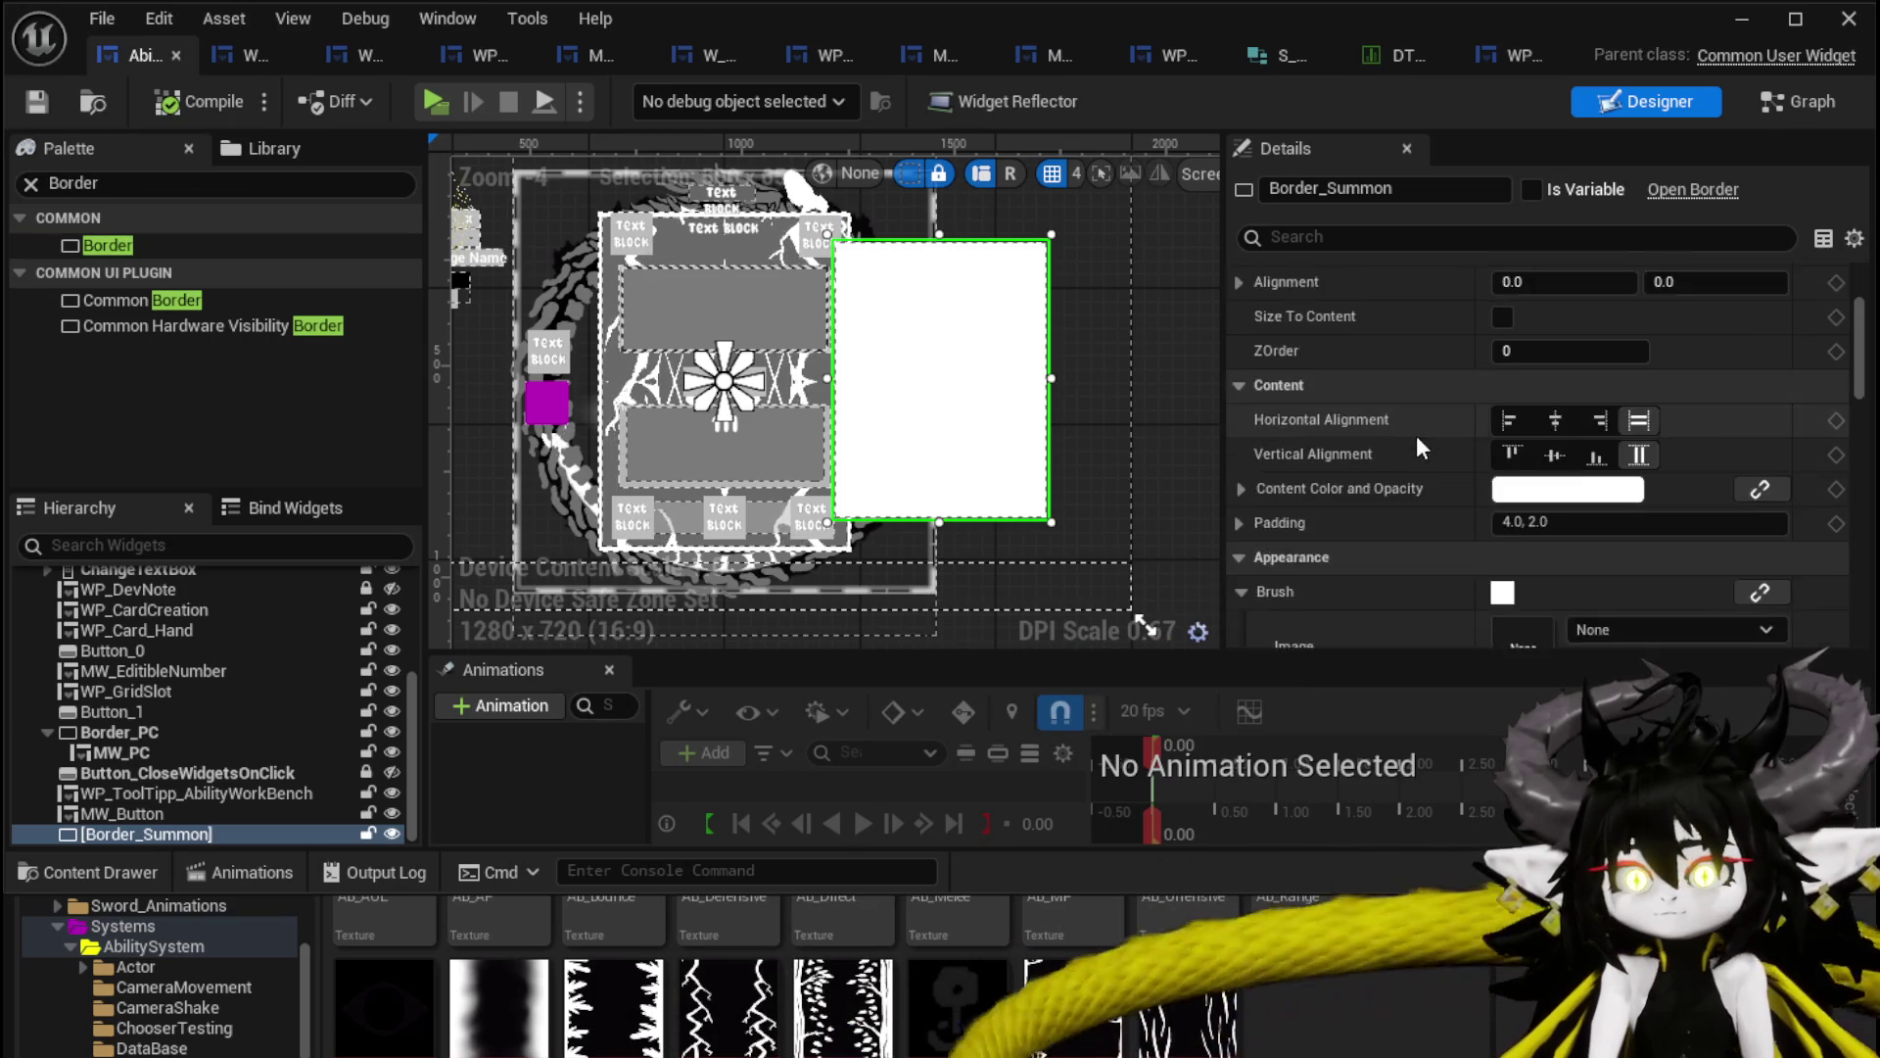
scroll(1410, 435, "down", 3)
scroll(1408, 435, "down", 1)
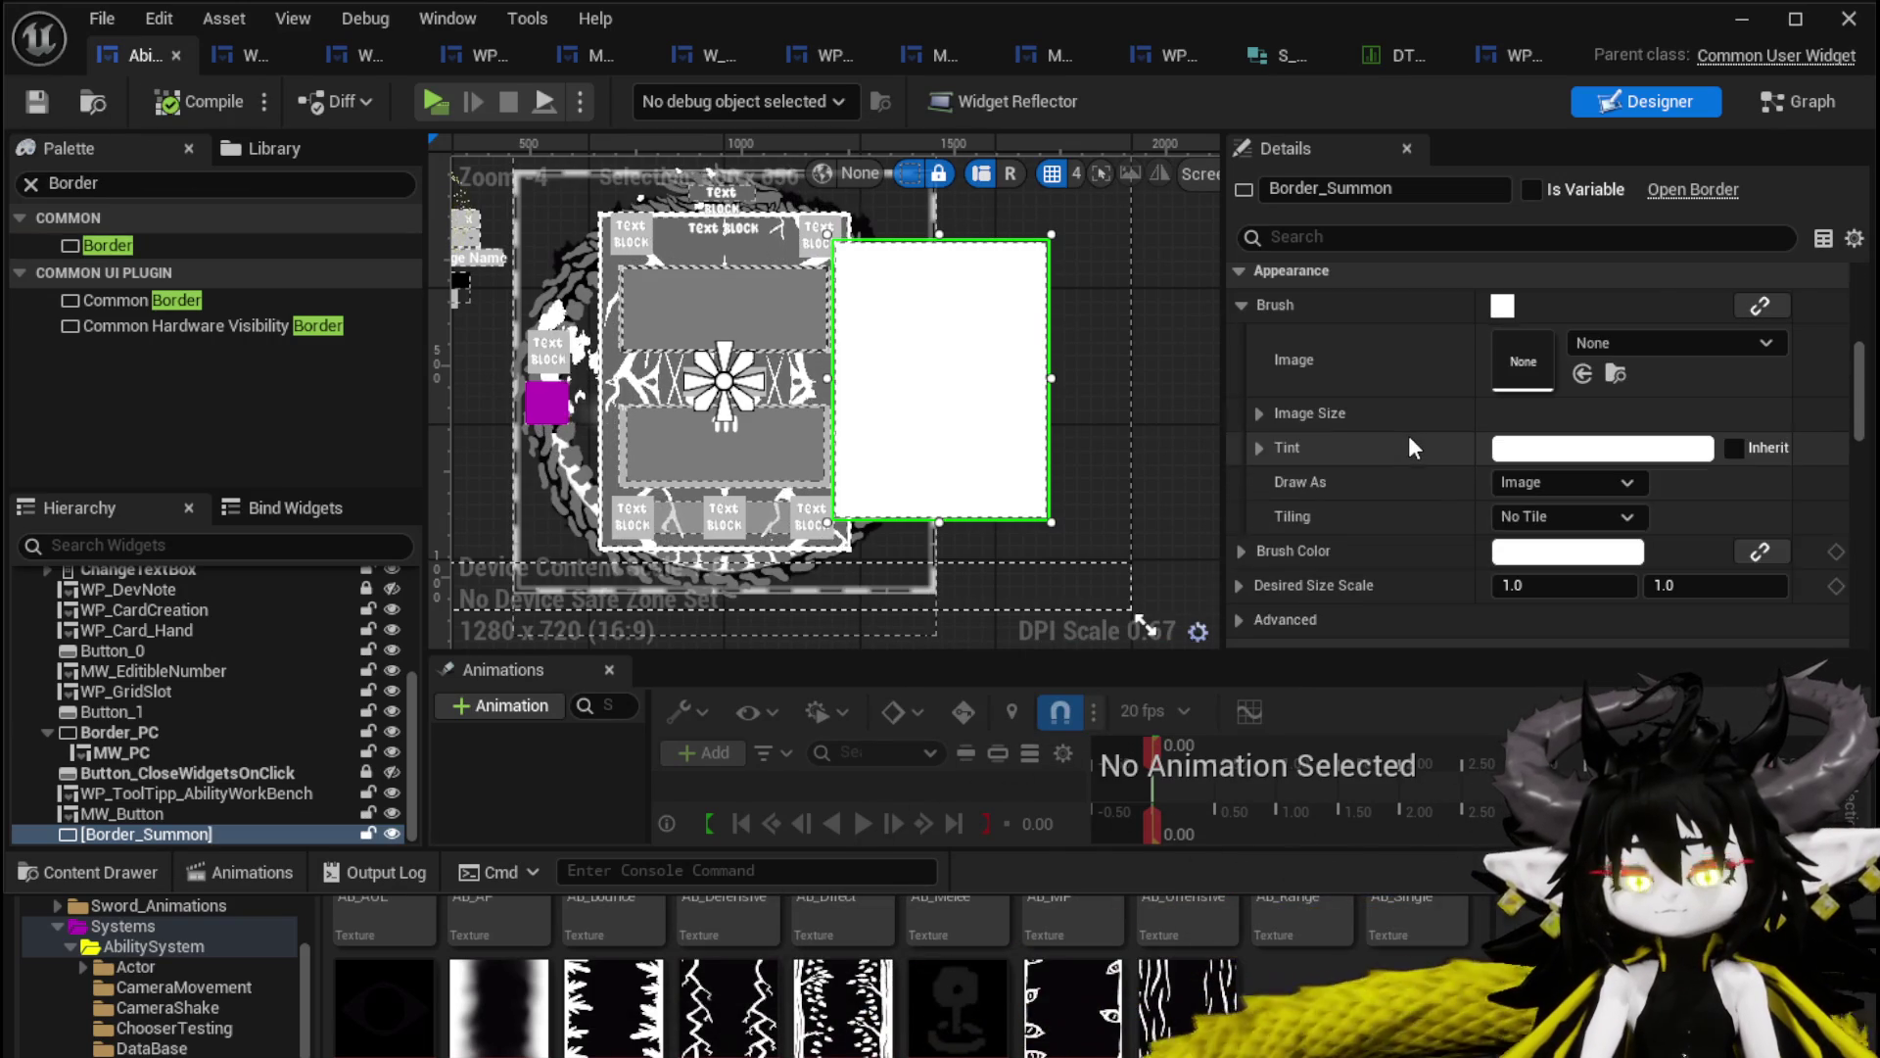
left_click(1545, 550)
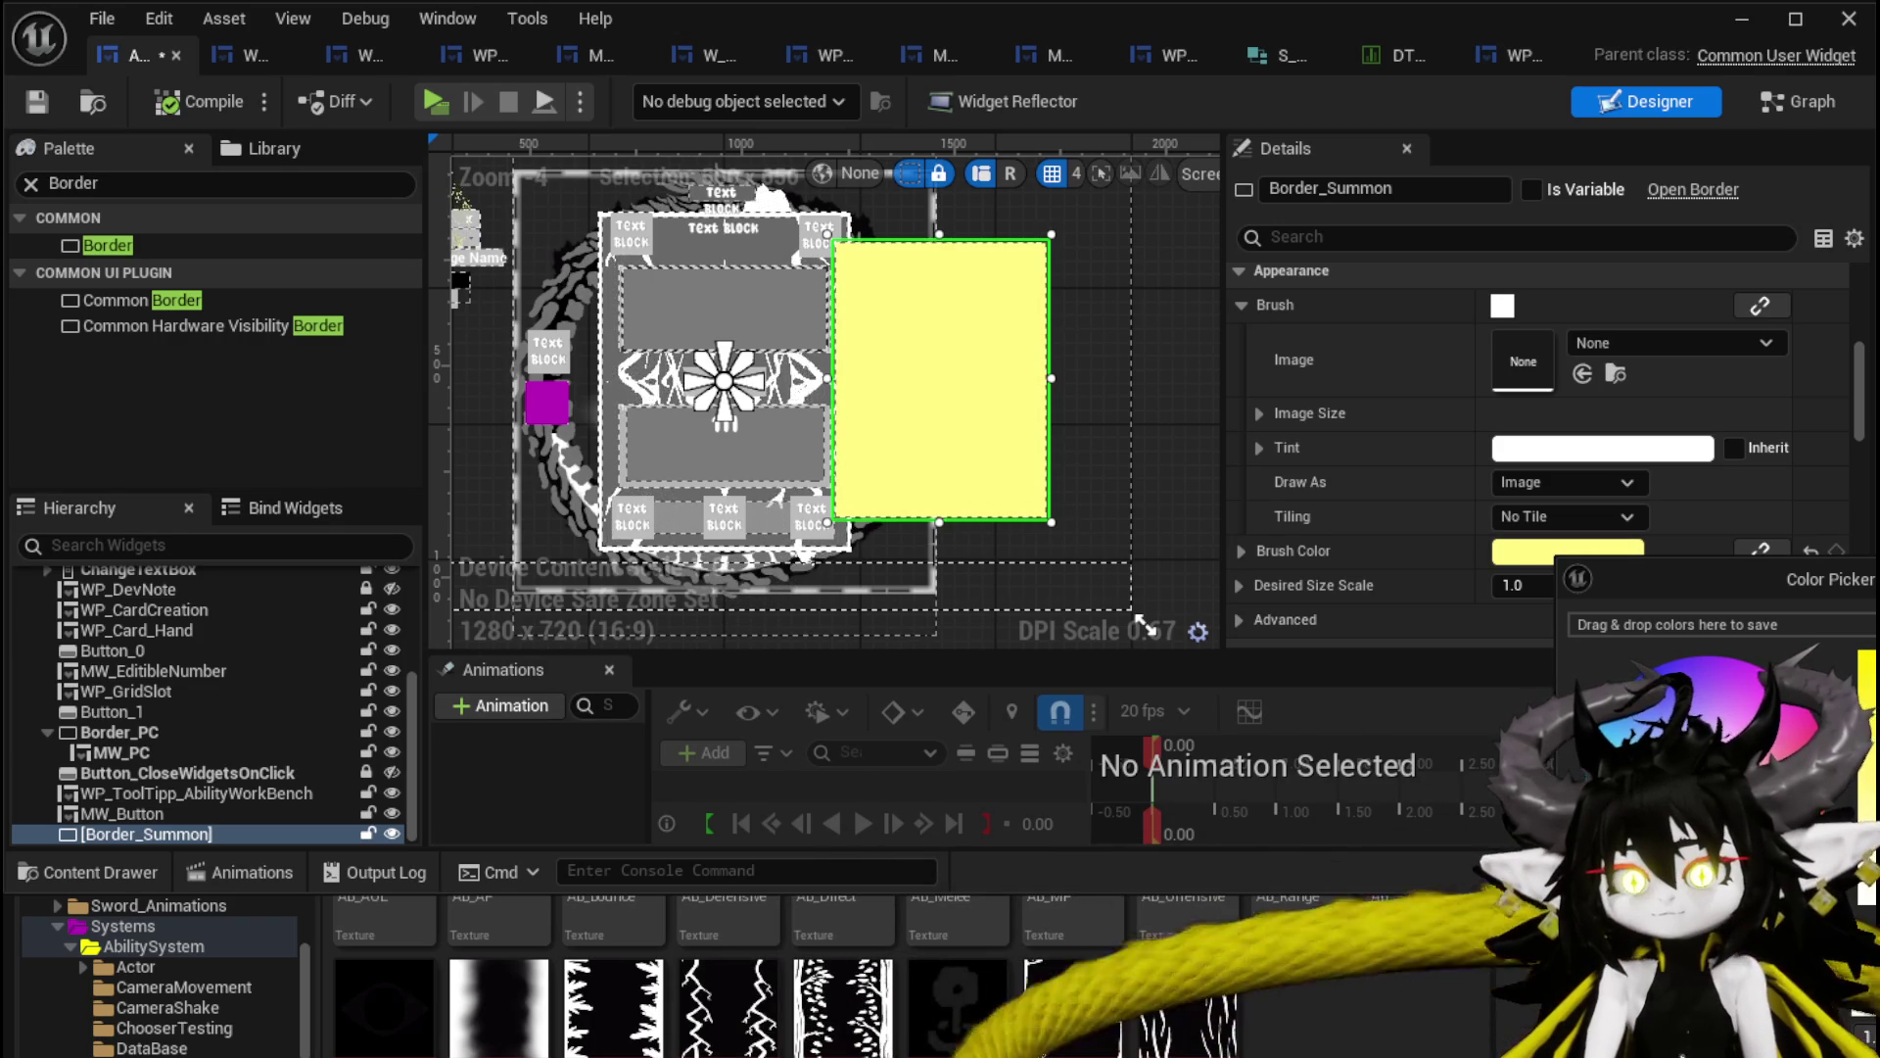
left_click(177, 74)
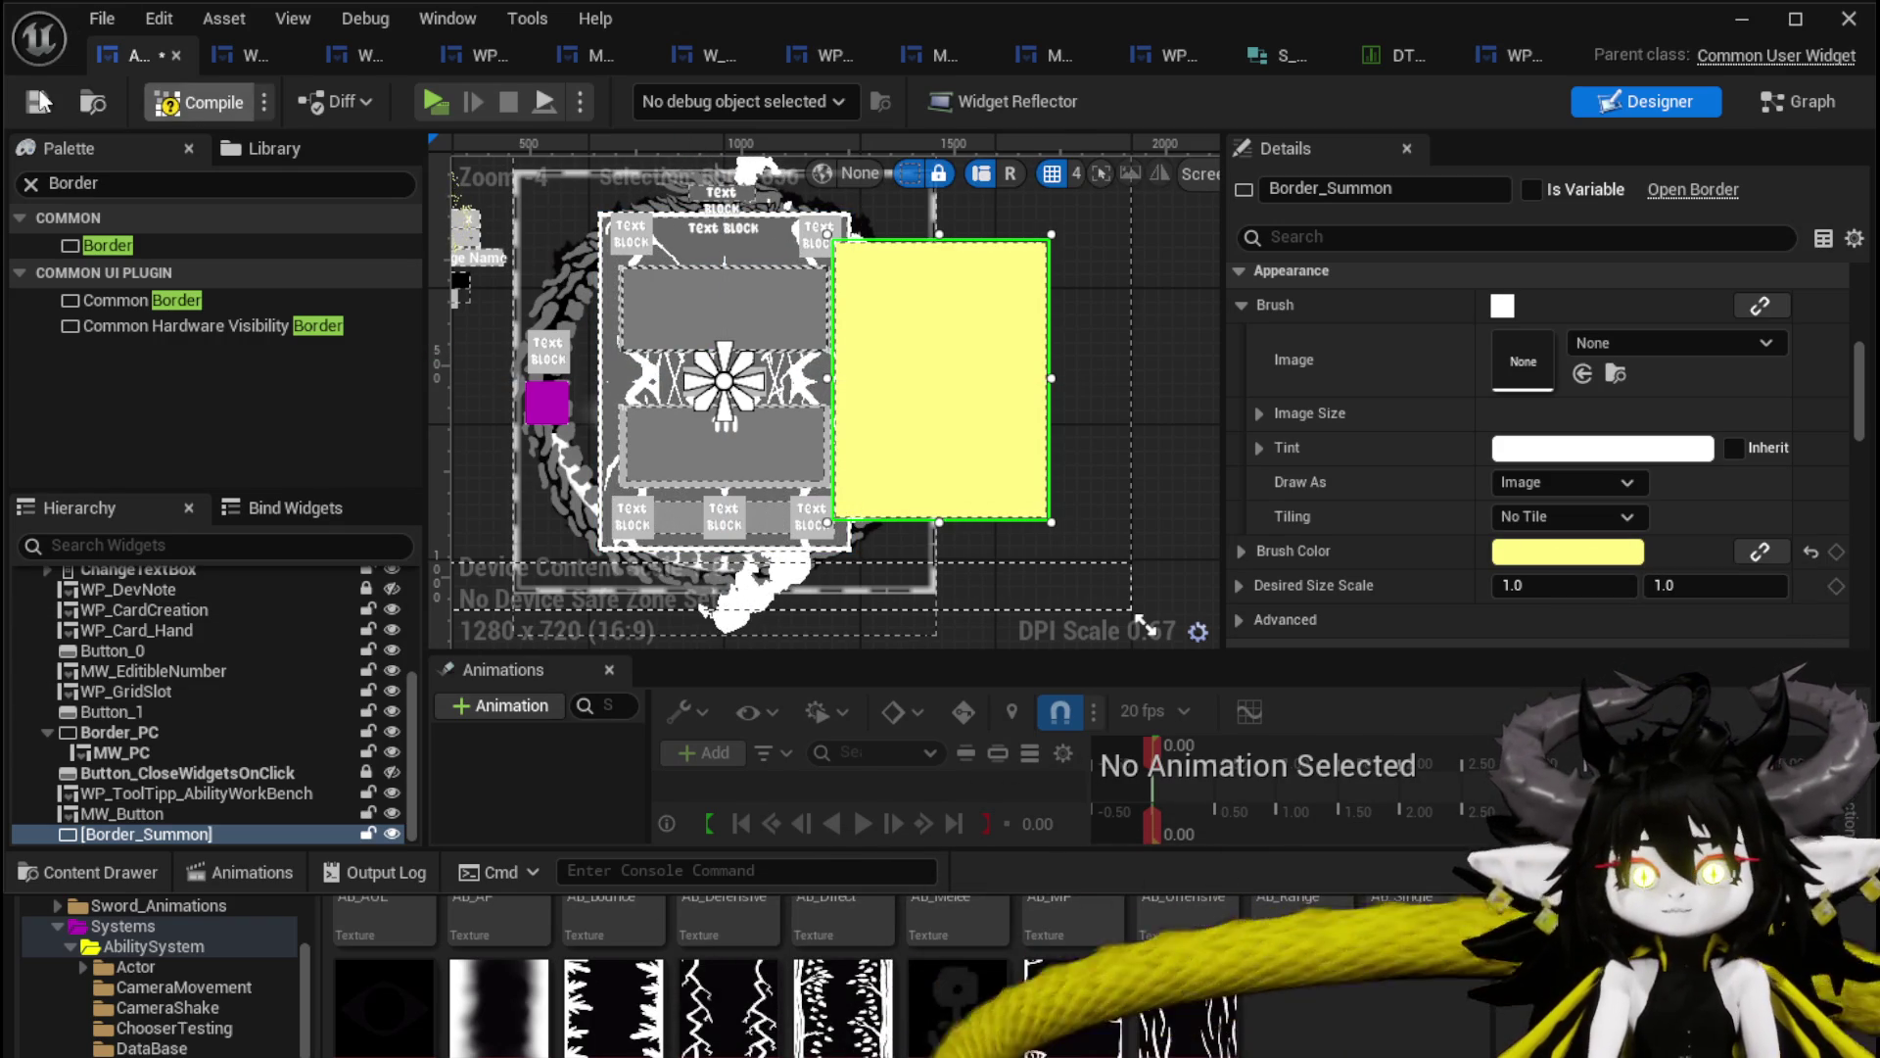
left_click(201, 102)
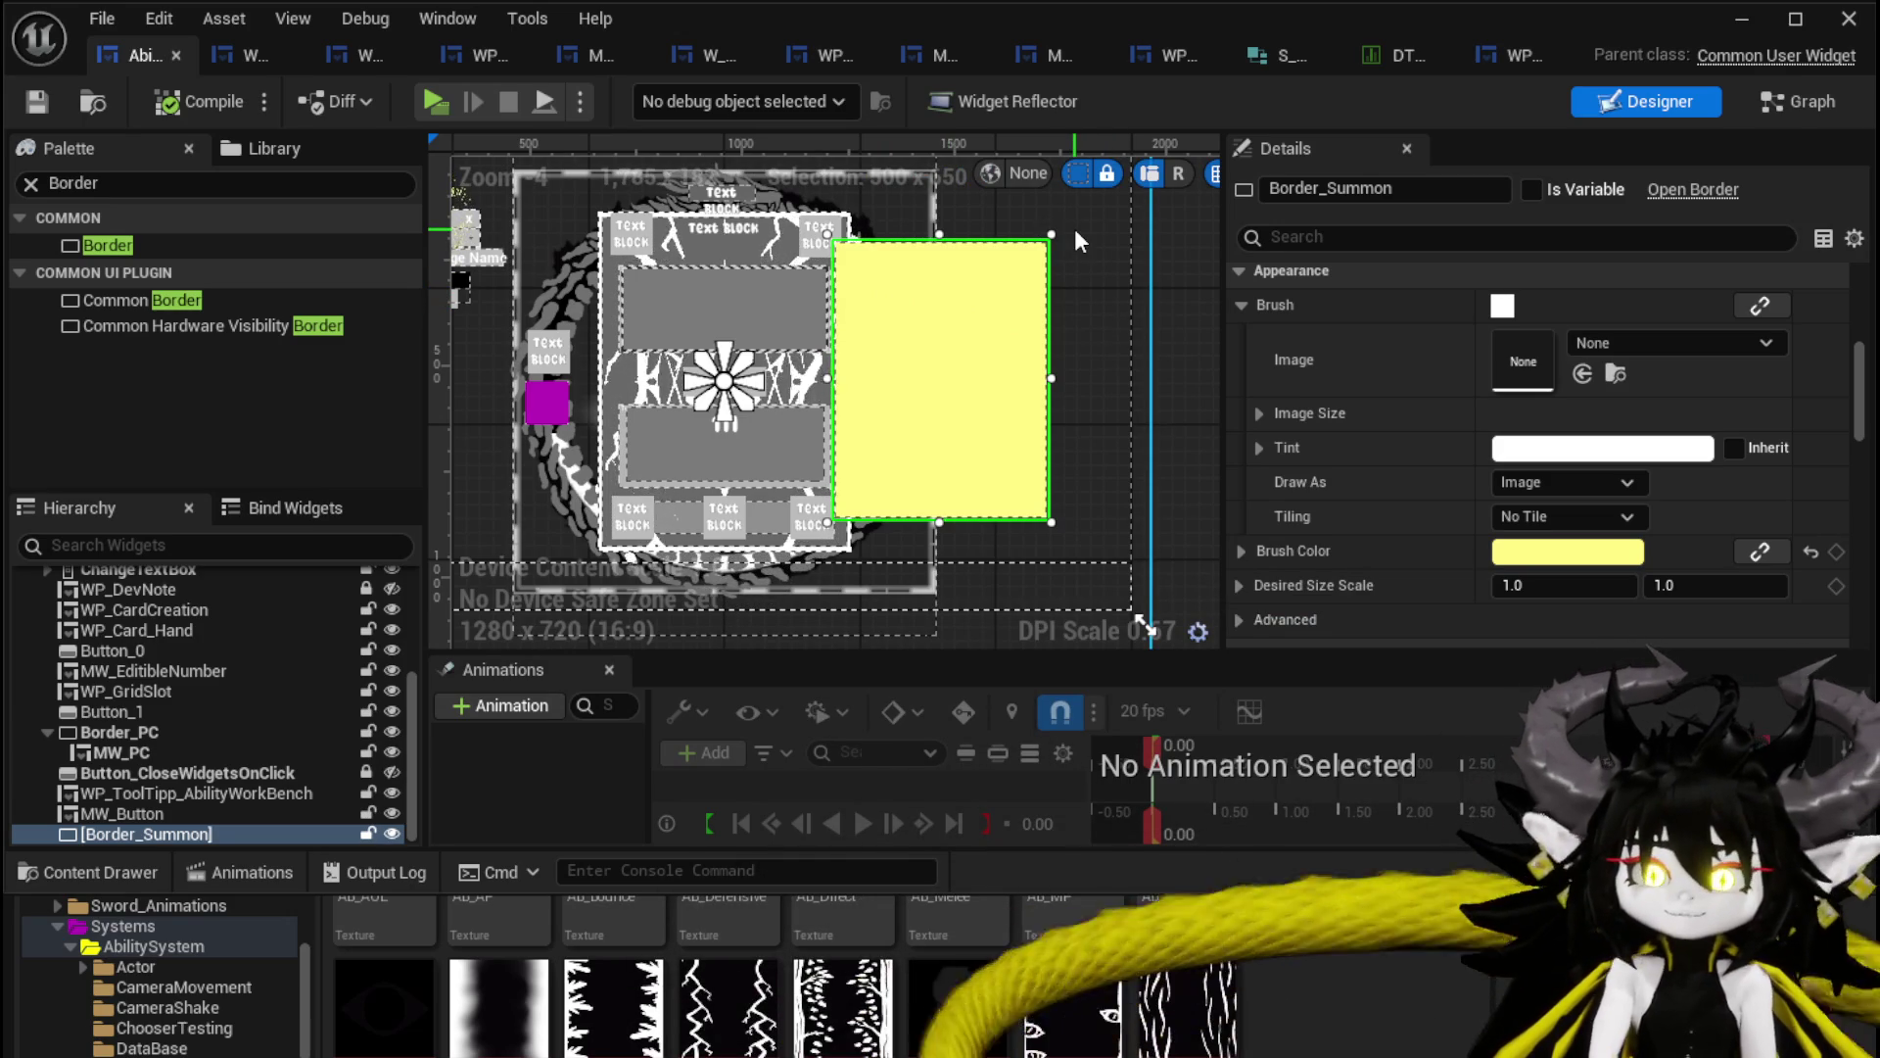
Drag a new Border from the Palette into Border_Summon.
scroll(1074, 227, "up", 1)
mouse_move(970, 325)
left_mouse_down()
mouse_move(1047, 321)
mouse_move(987, 286)
left_mouse_up()
scroll(987, 297, "up", 1)
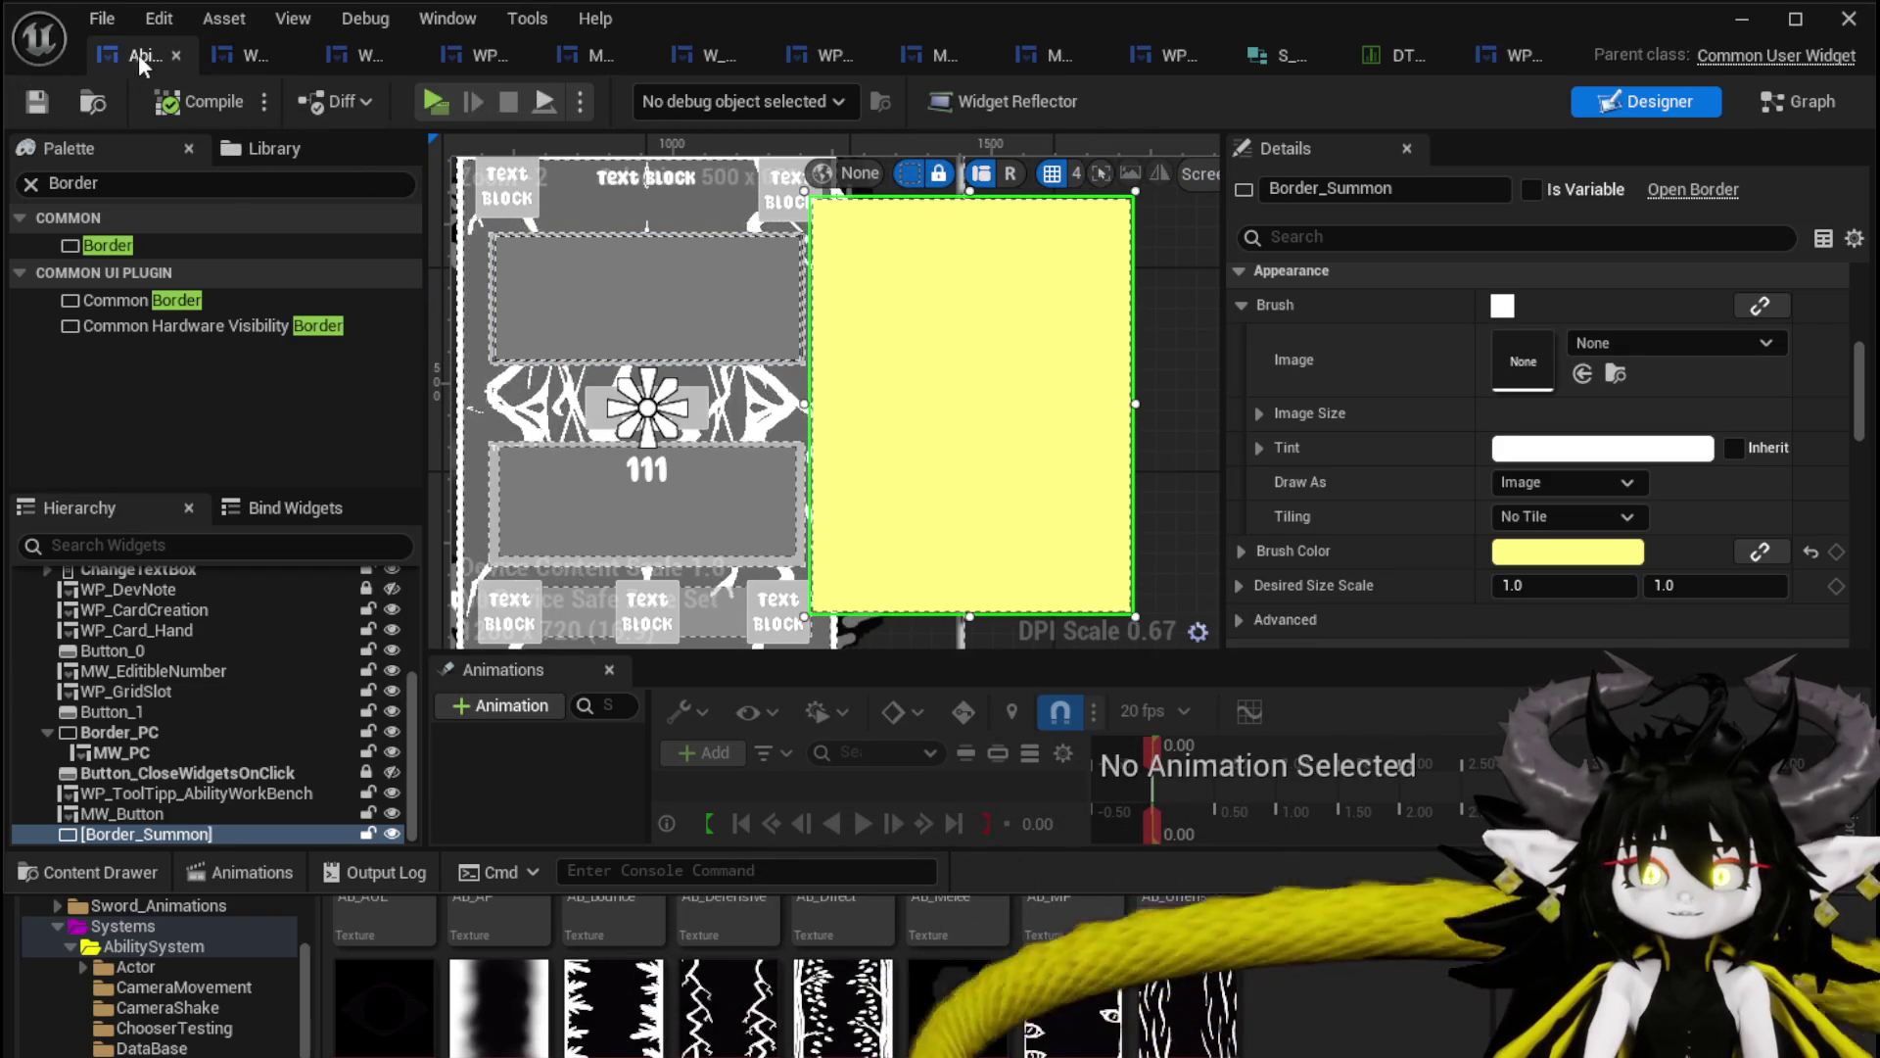
scroll(755, 245, "down", 1)
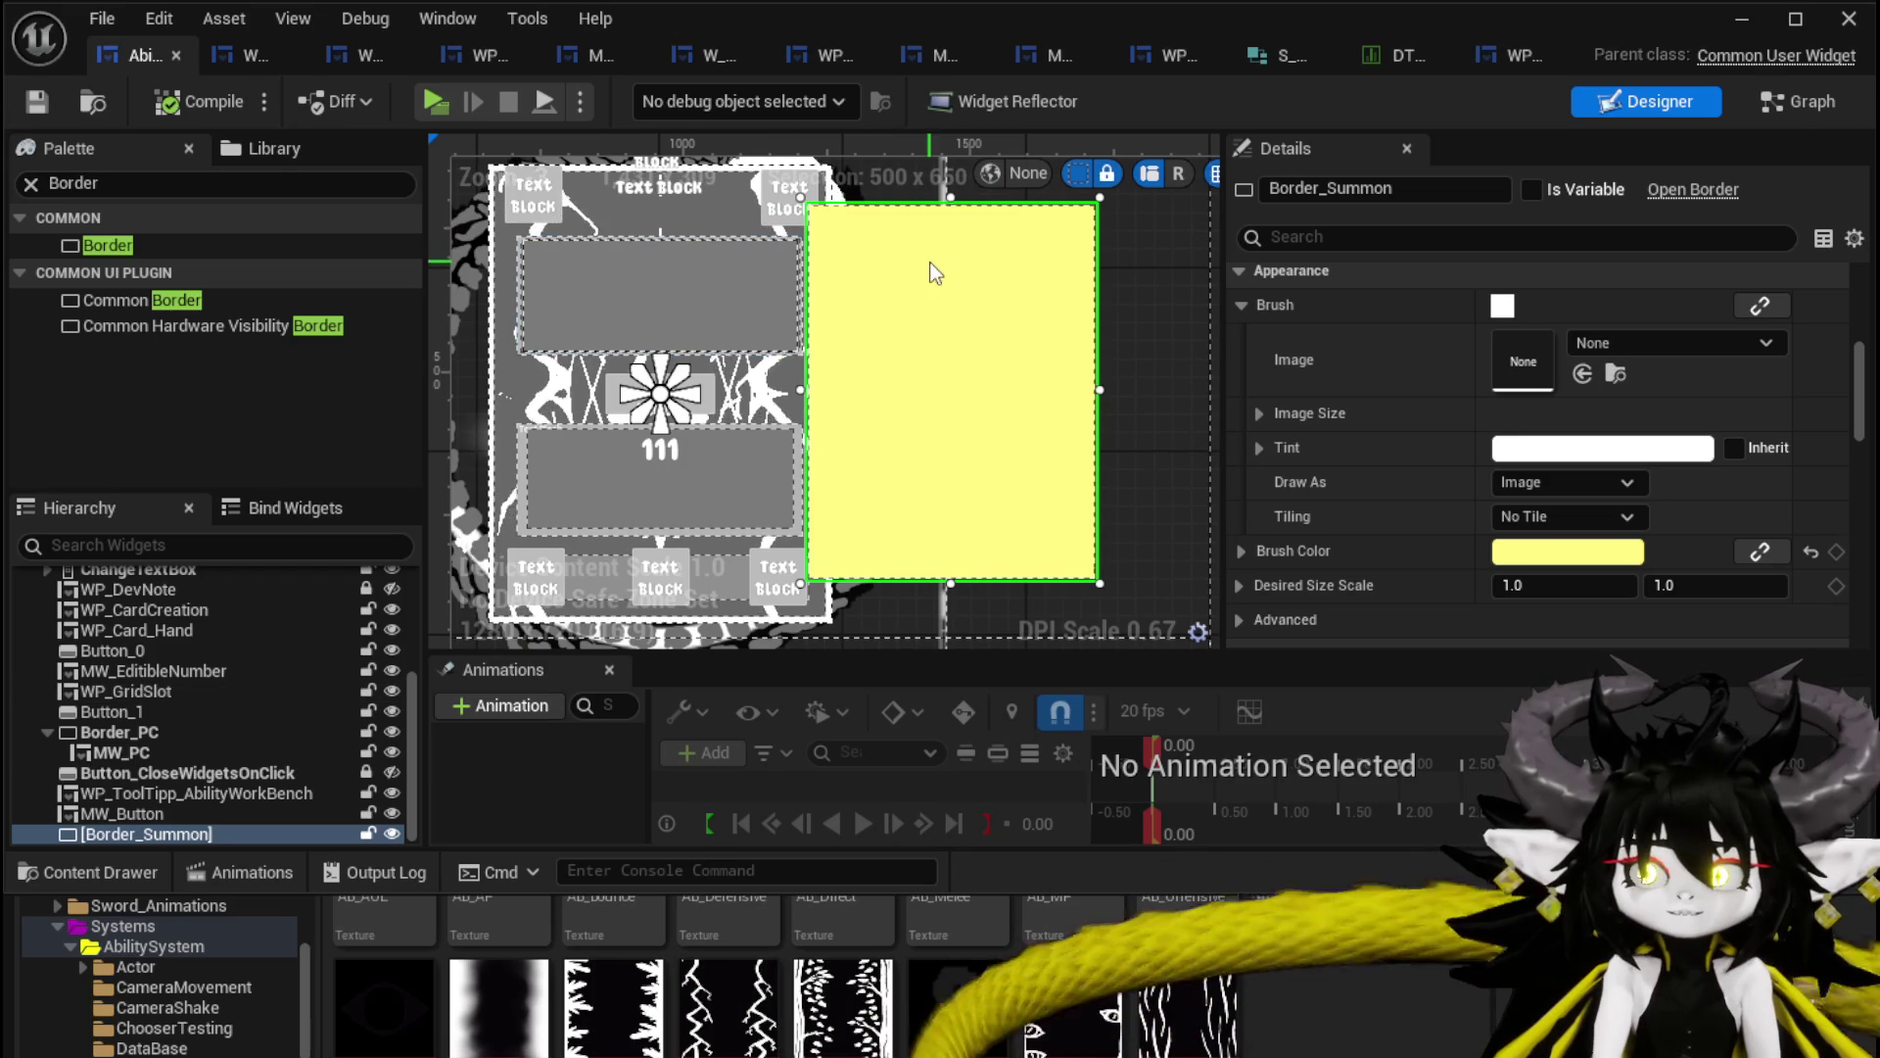
scroll(1506, 364, "up", 5)
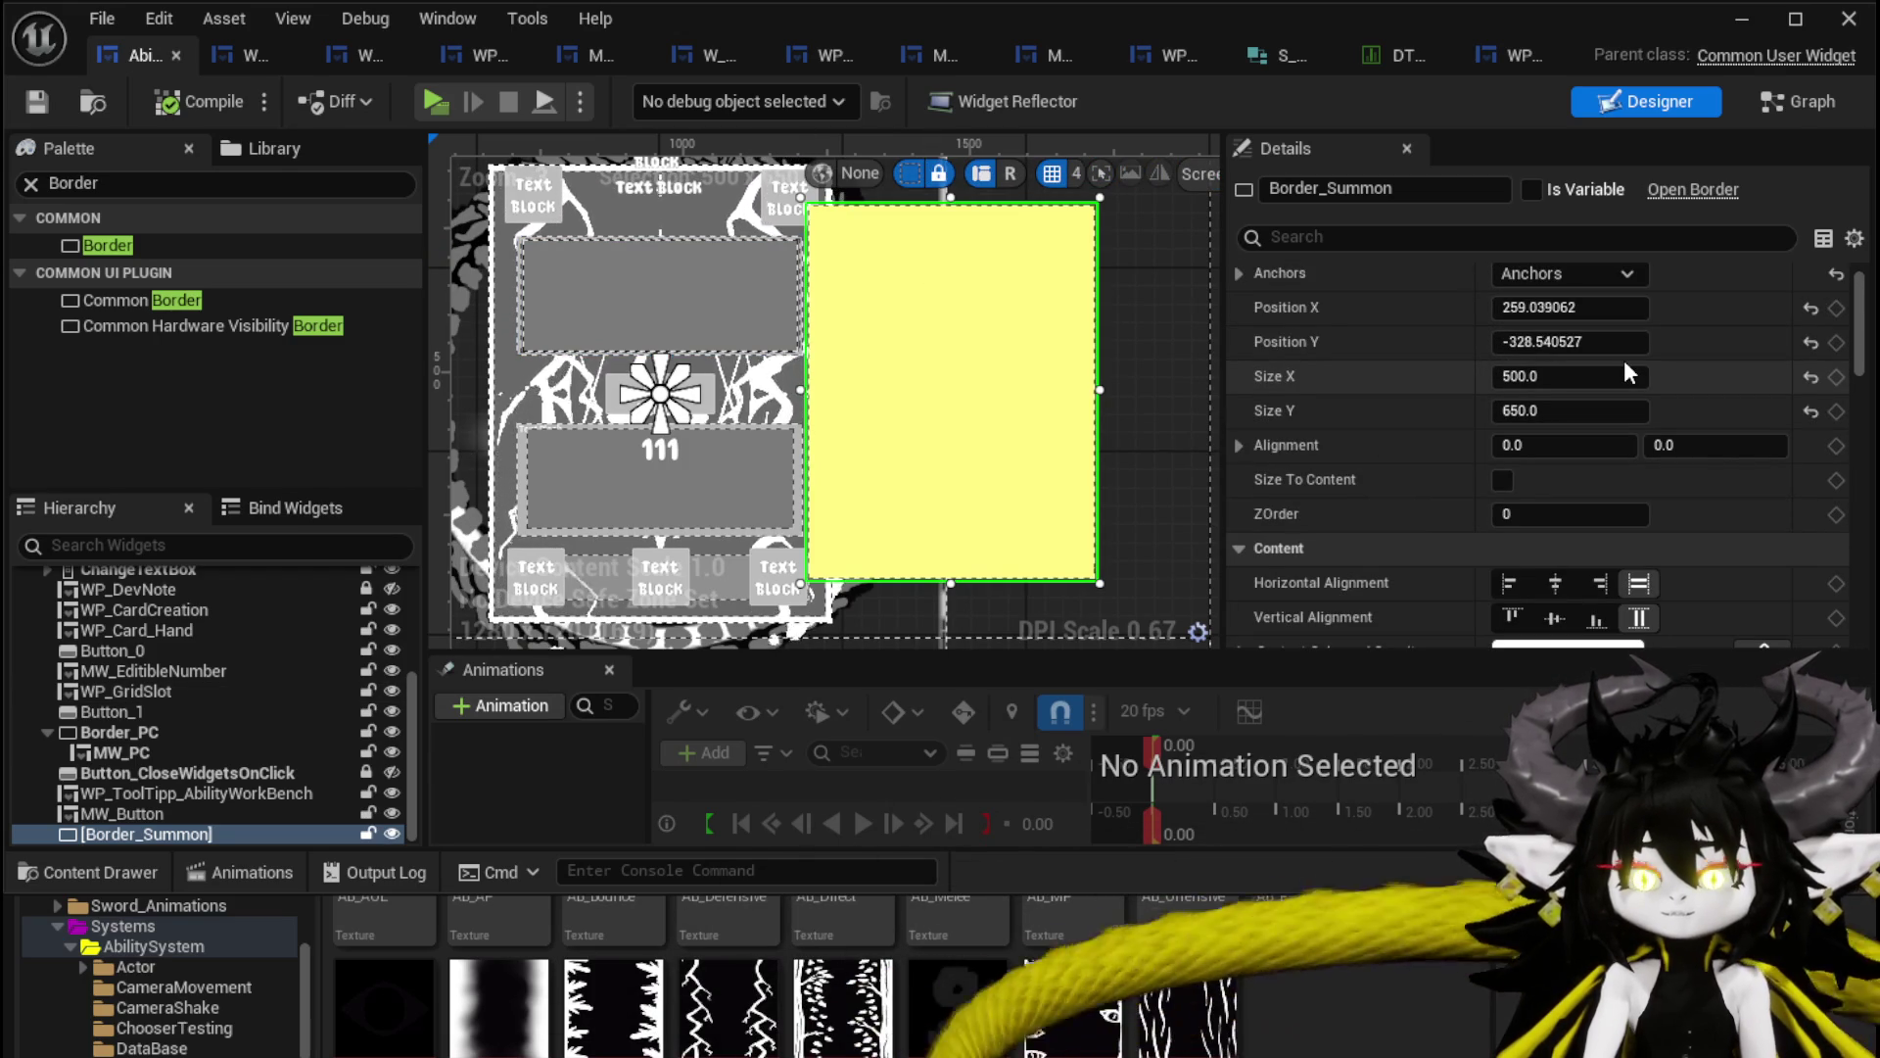
scroll(1049, 402, "down", 1)
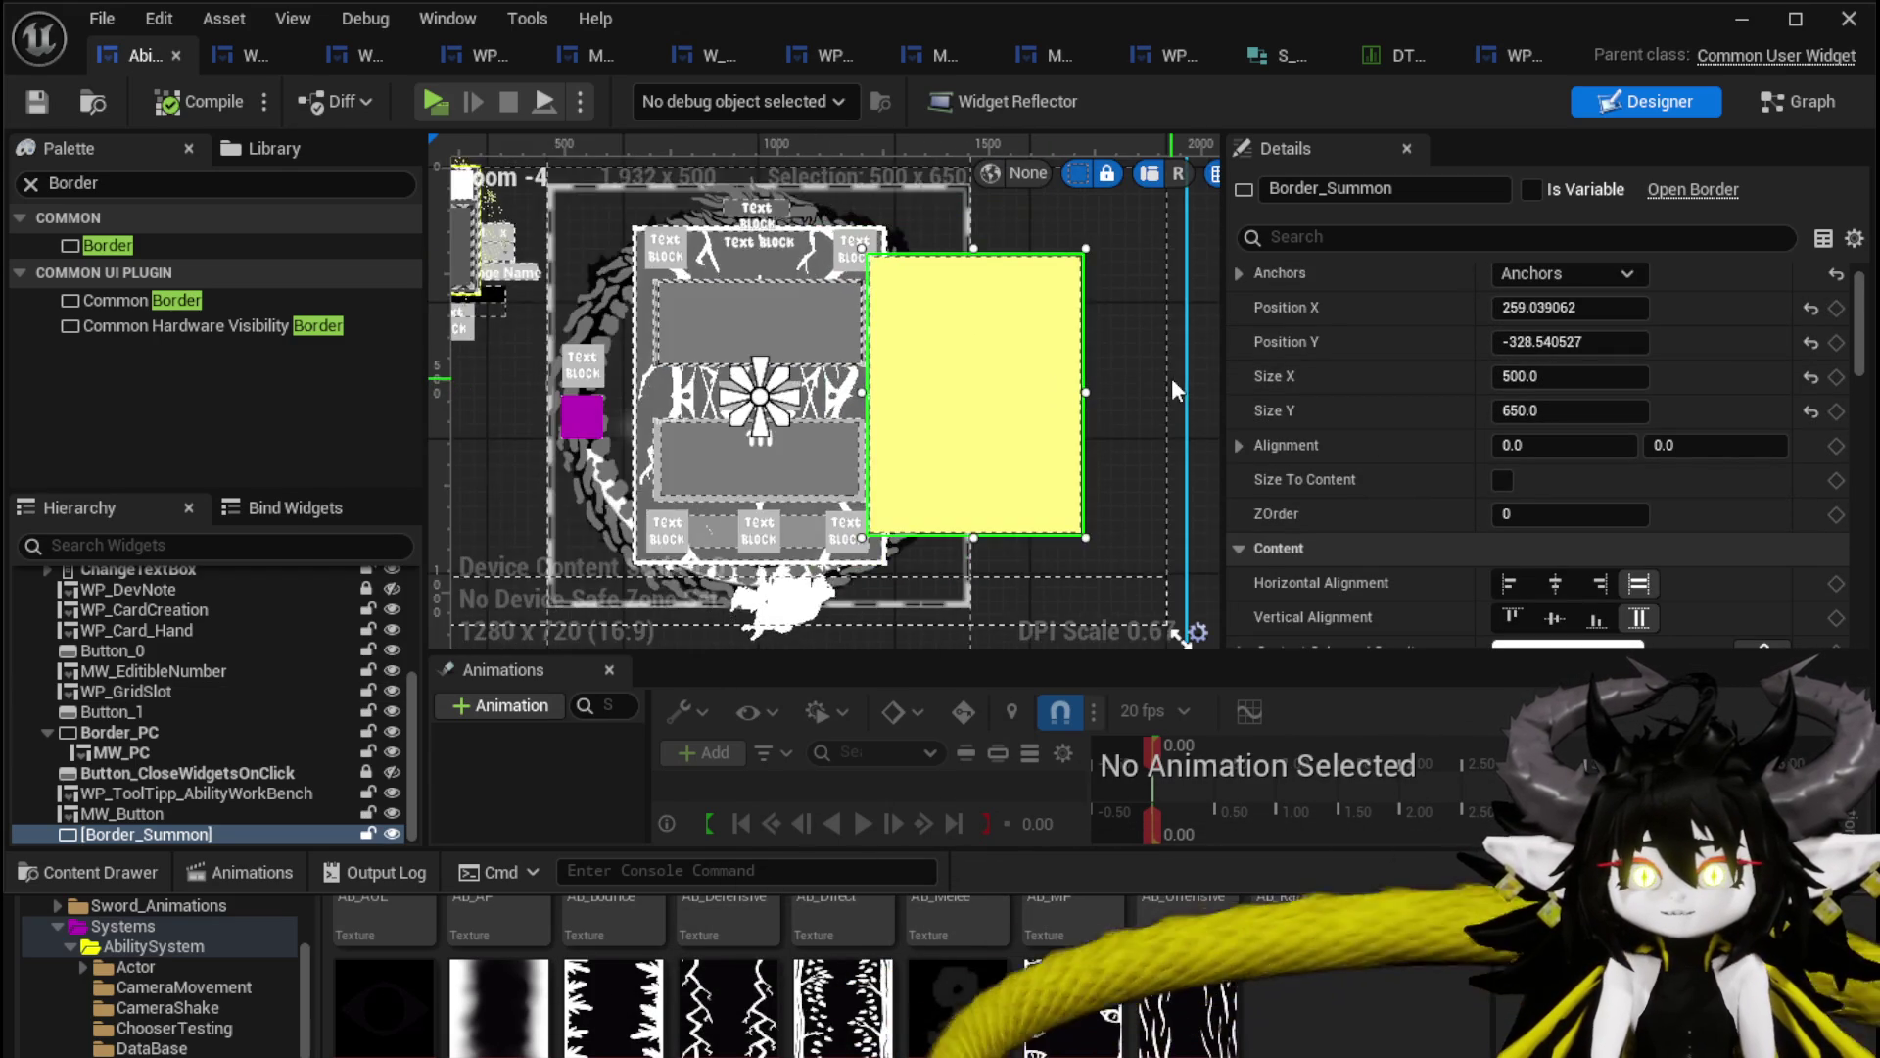
scroll(1172, 378, "up", 2)
mouse_move(90, 253)
left_mouse_down()
mouse_move(116, 790)
mouse_move(137, 837)
left_mouse_up()
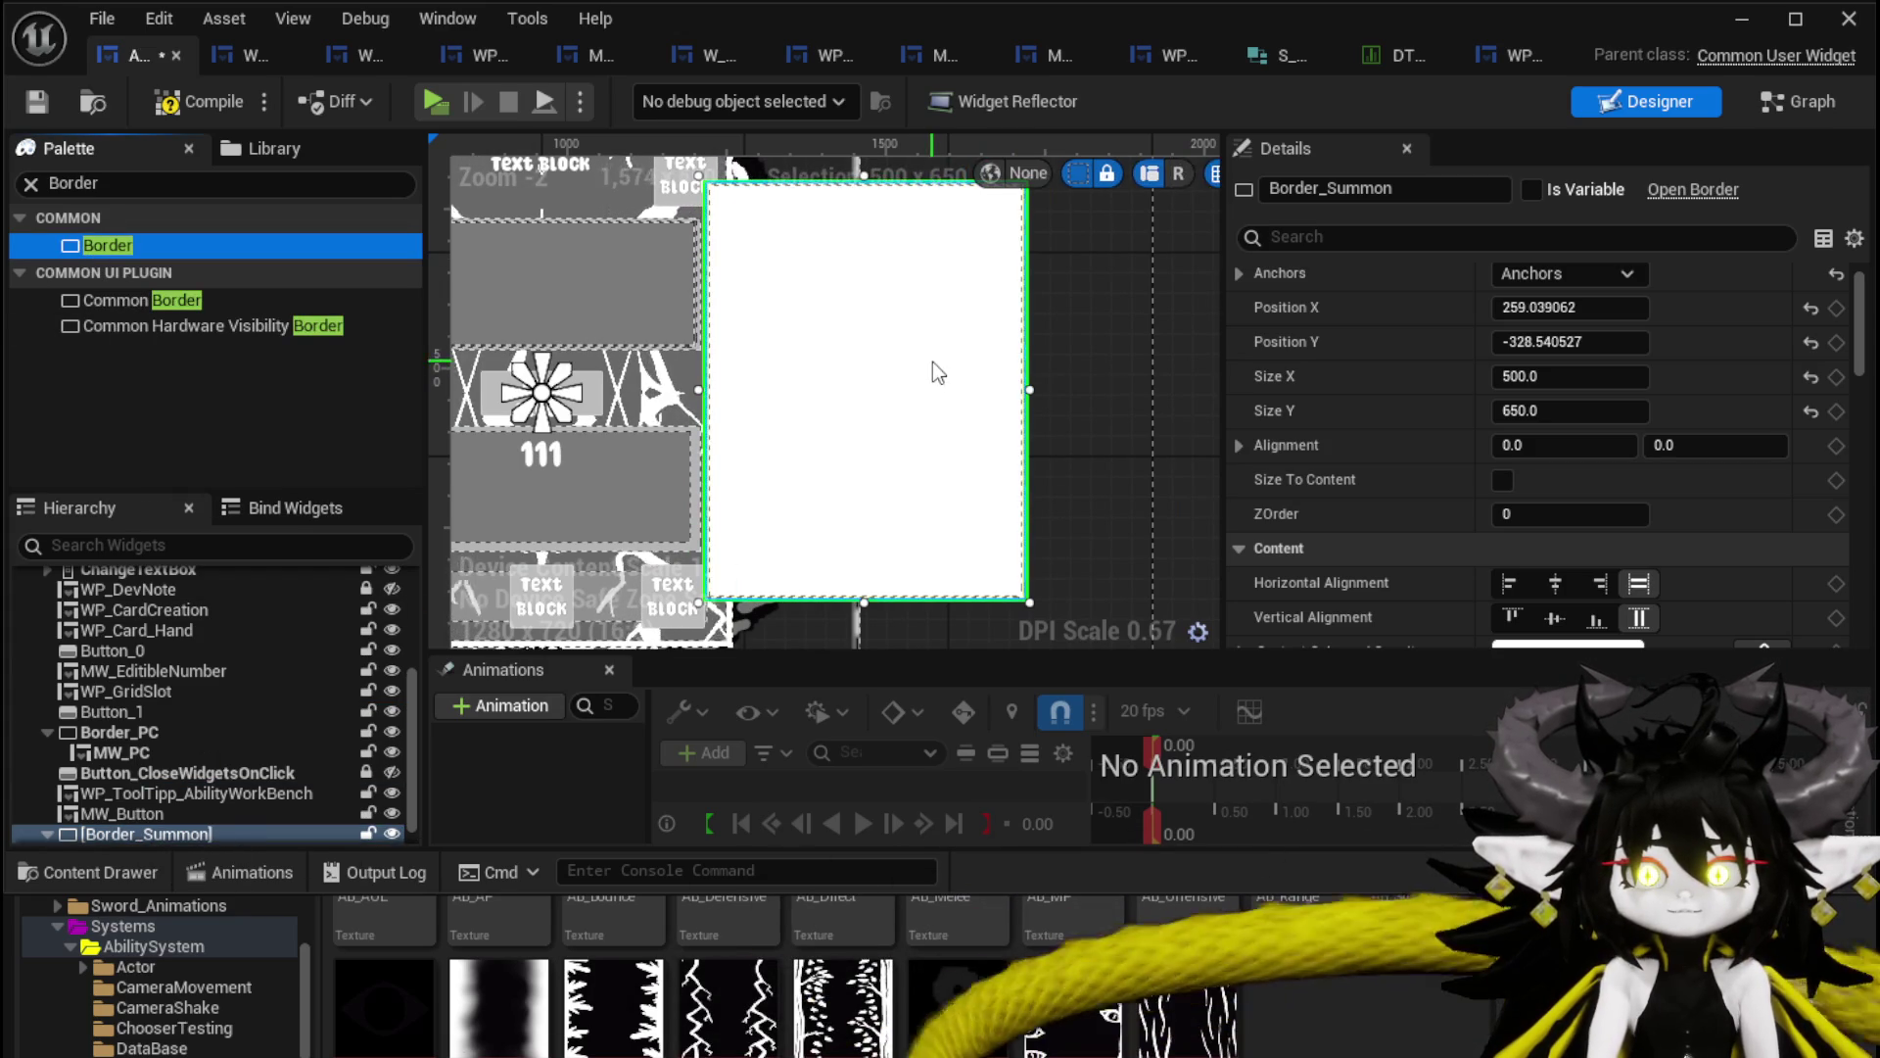
Set the inner Border's brush colour to grey.
scroll(142, 793, "down", 1)
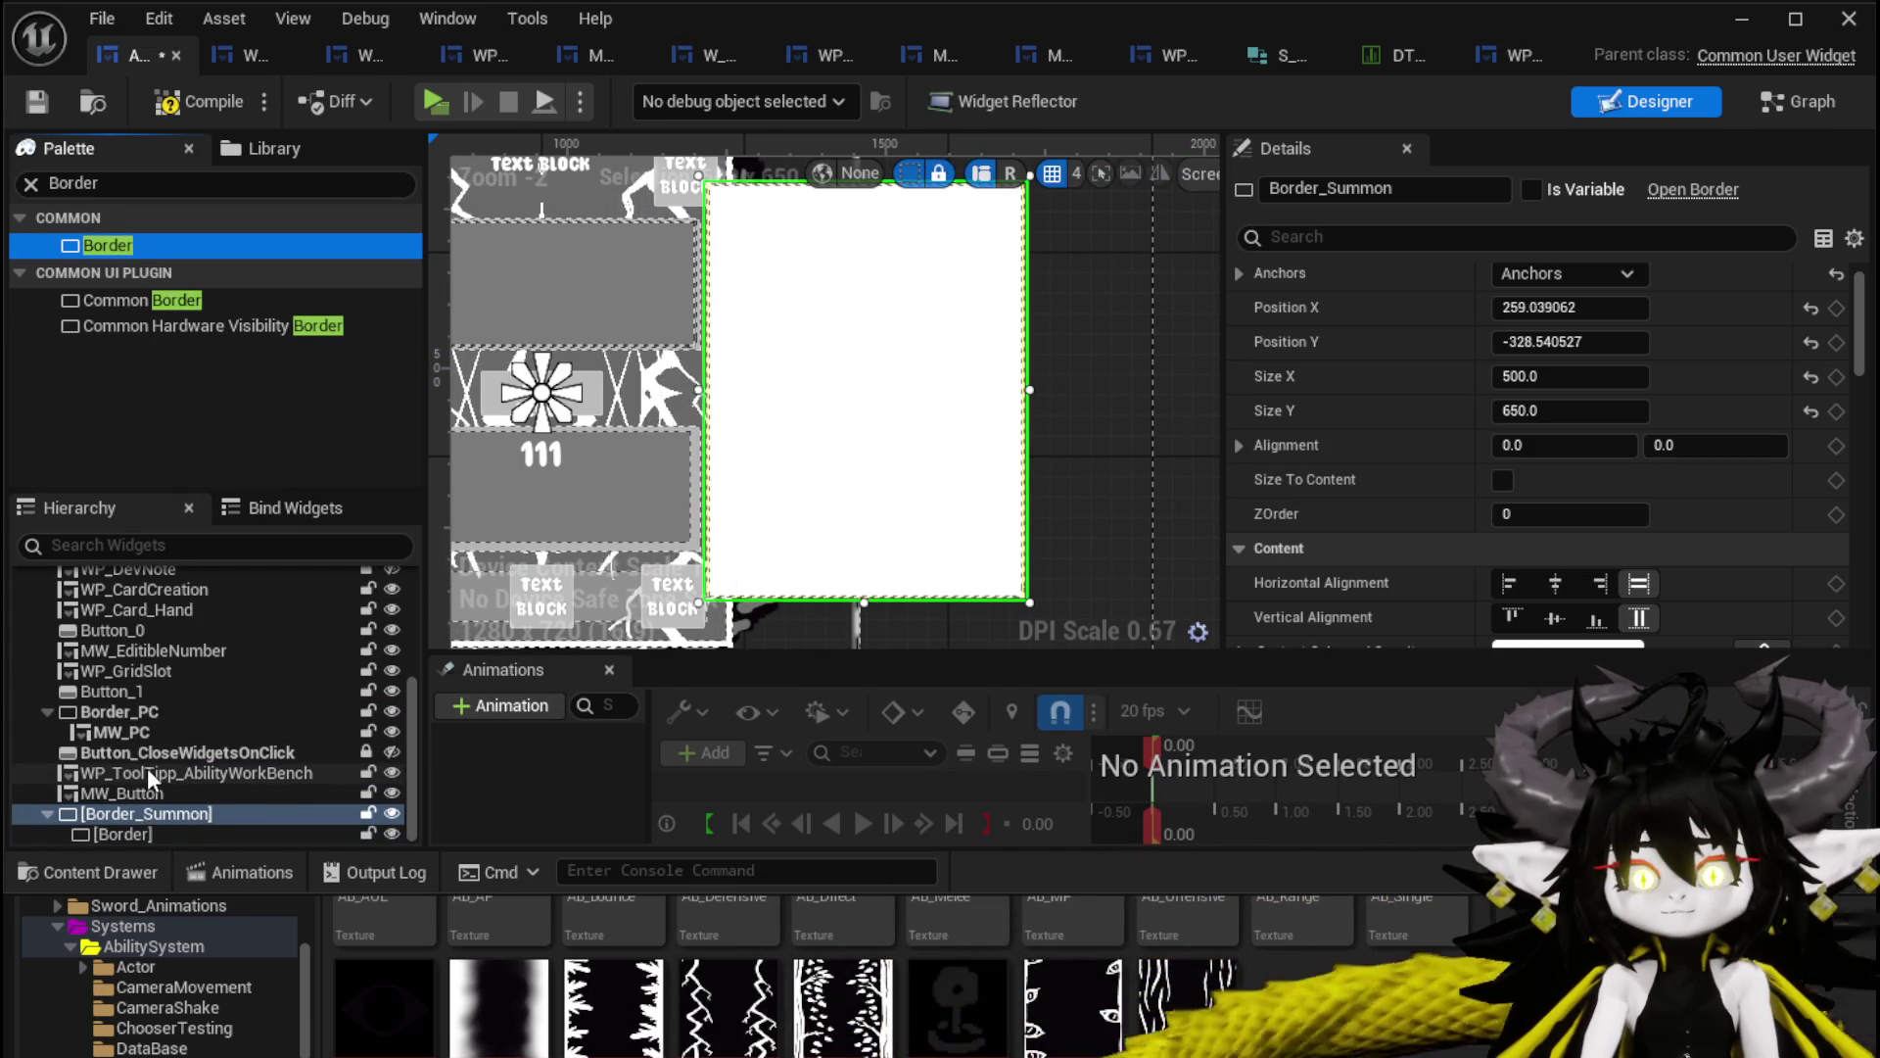
left_click(138, 833)
scroll(1573, 390, "down", 3)
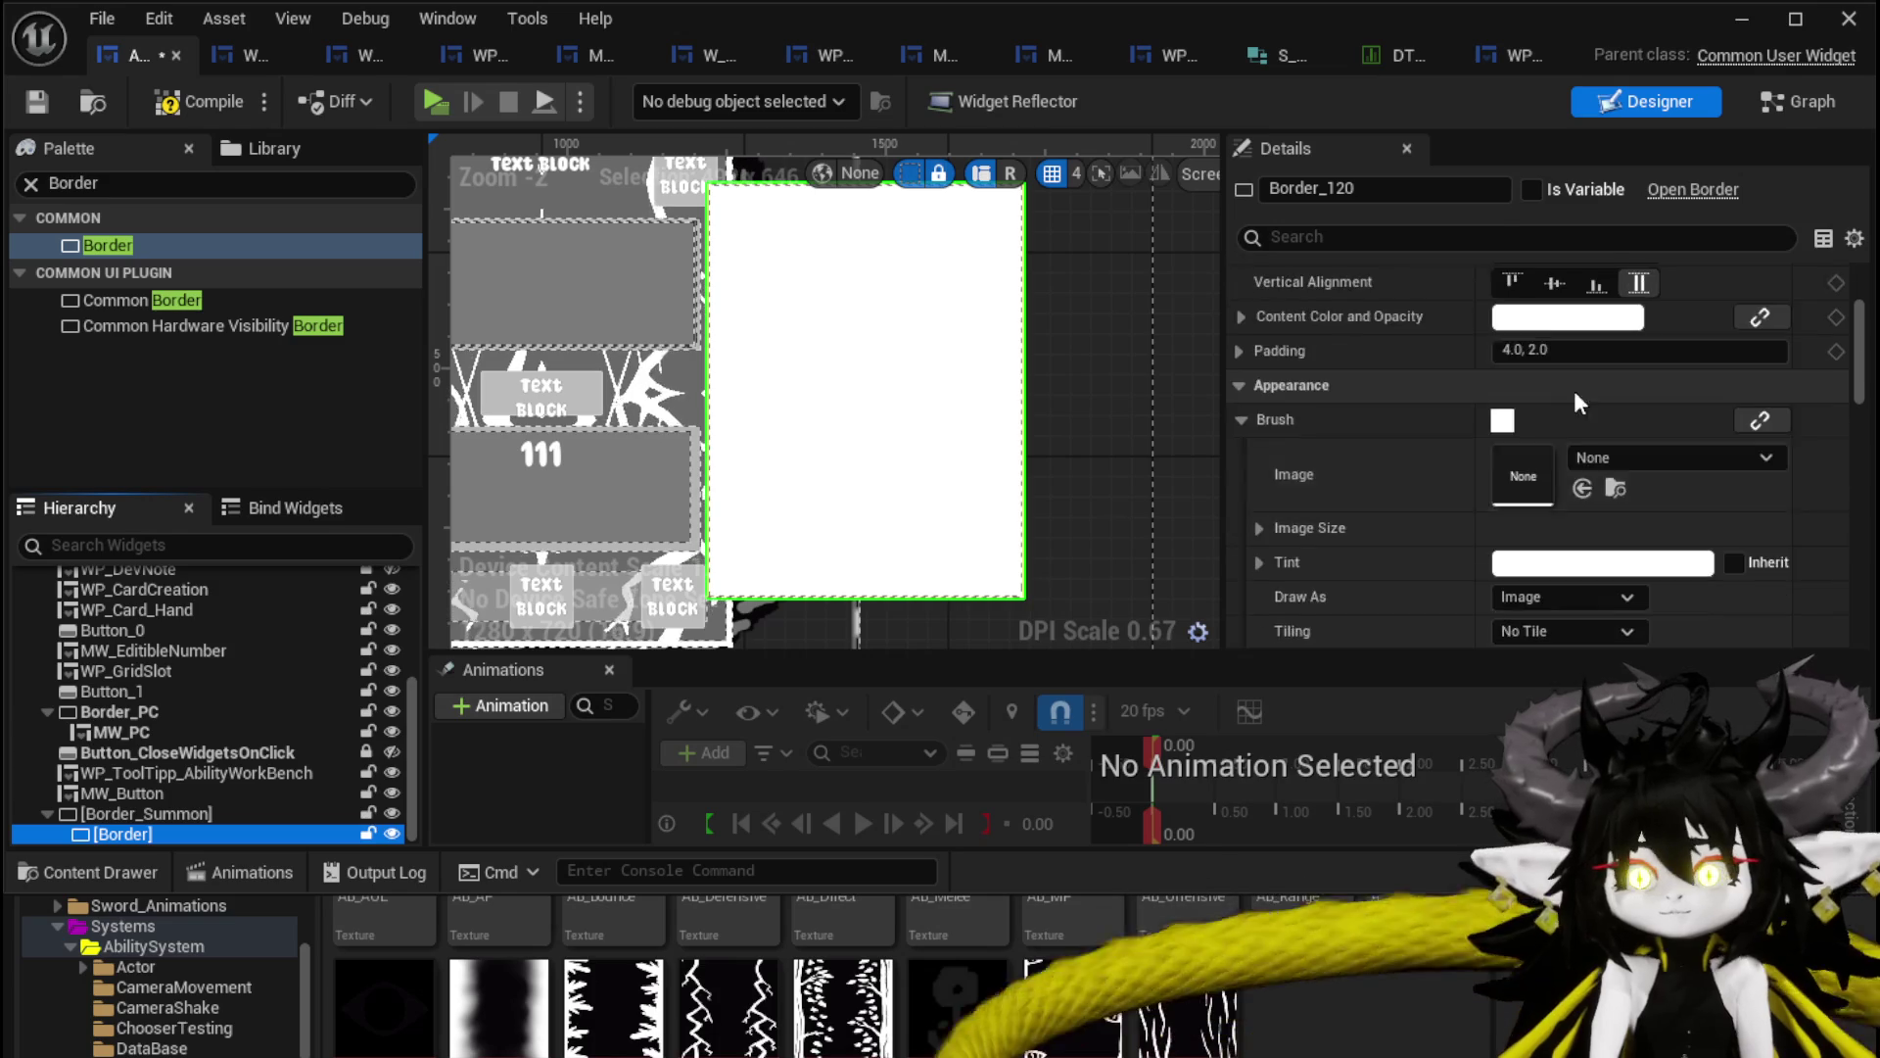
scroll(1573, 421, "down", 1)
scroll(1543, 554, "down", 2)
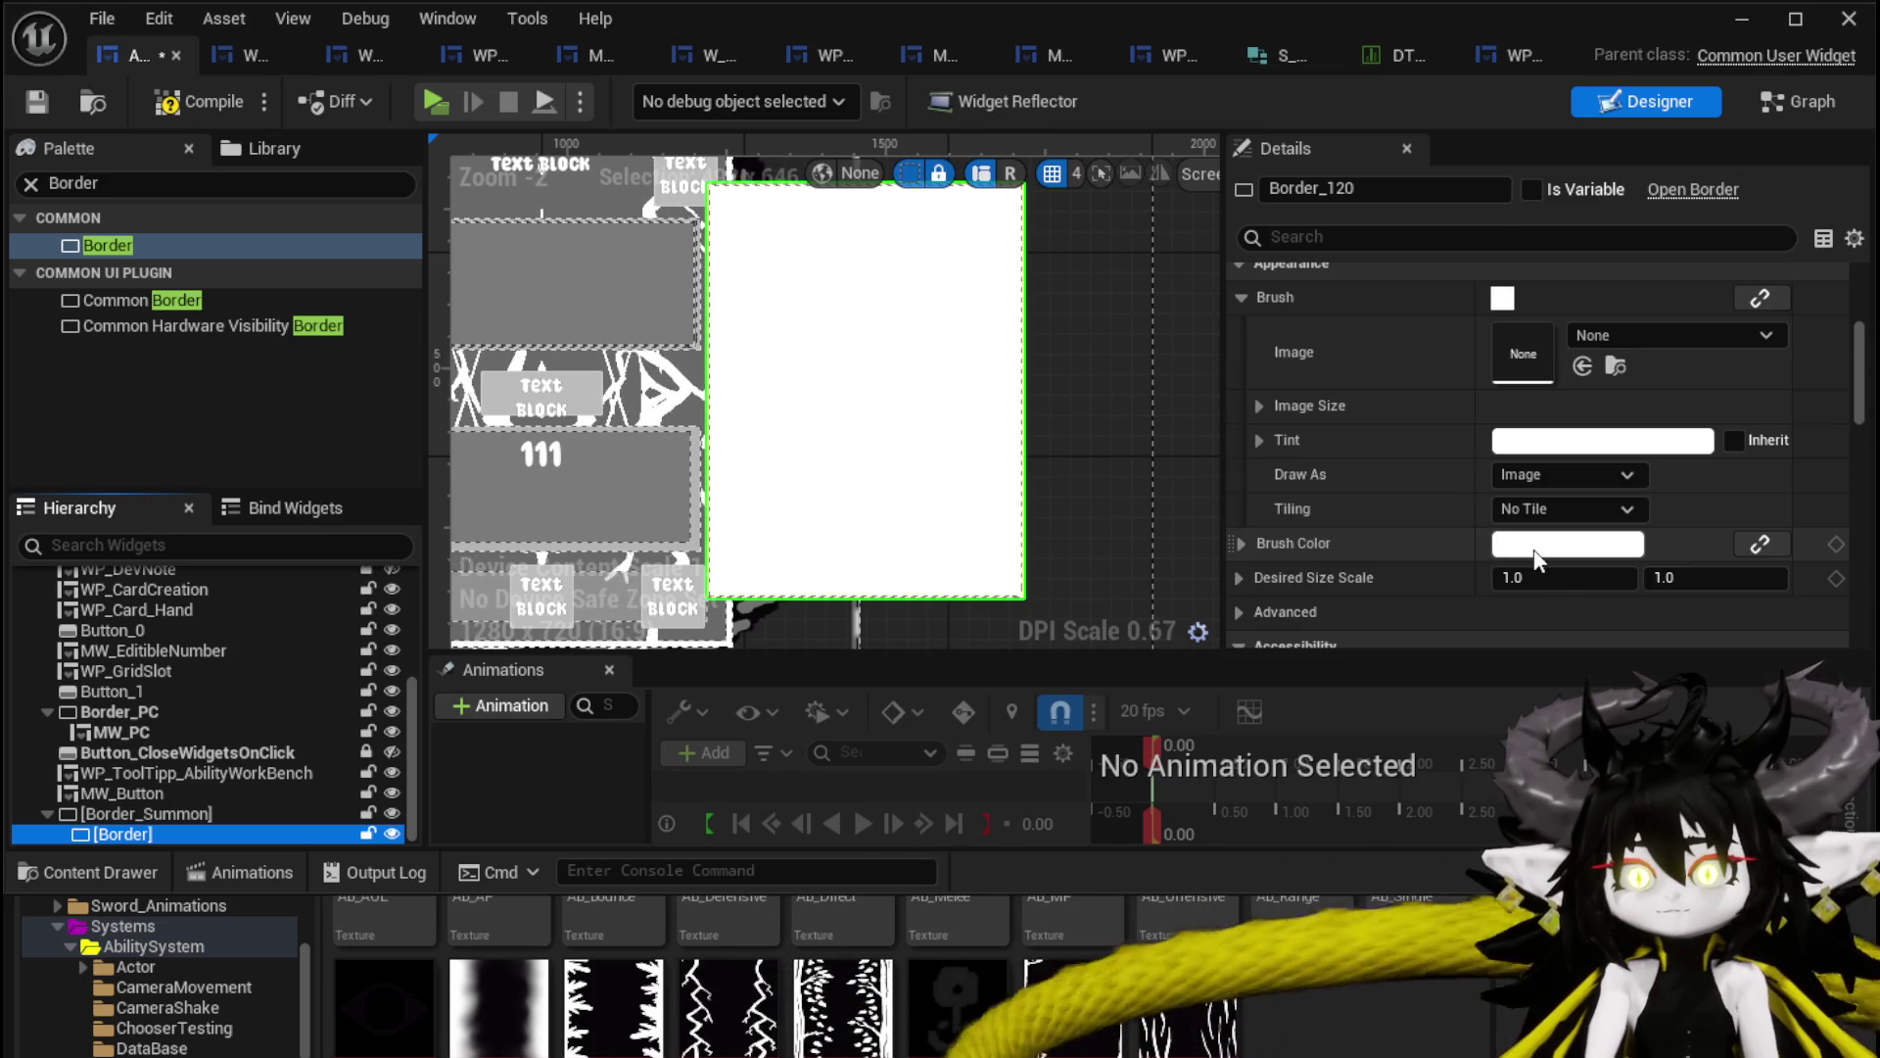
left_click(1536, 547)
mouse_move(1856, 705)
left_mouse_down()
mouse_move(1856, 685)
mouse_move(1856, 744)
mouse_move(1856, 705)
left_mouse_up()
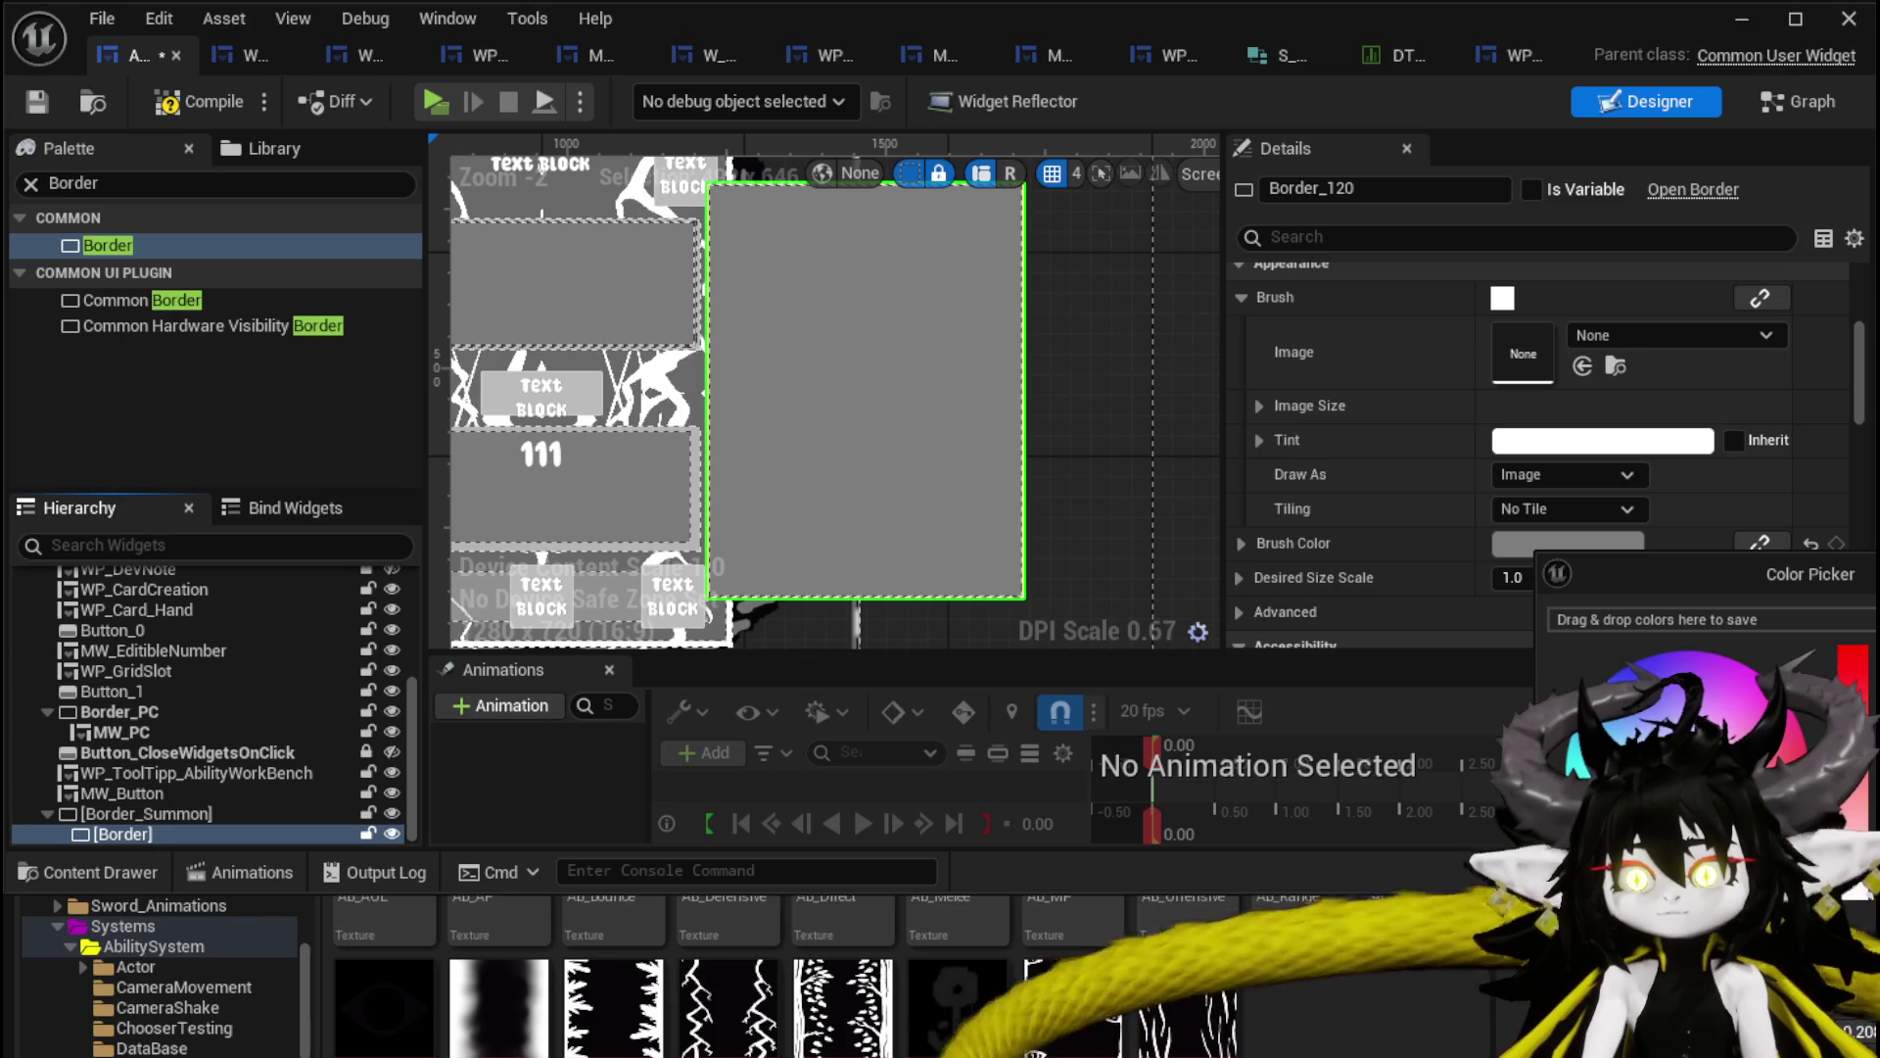
left_click(1528, 578)
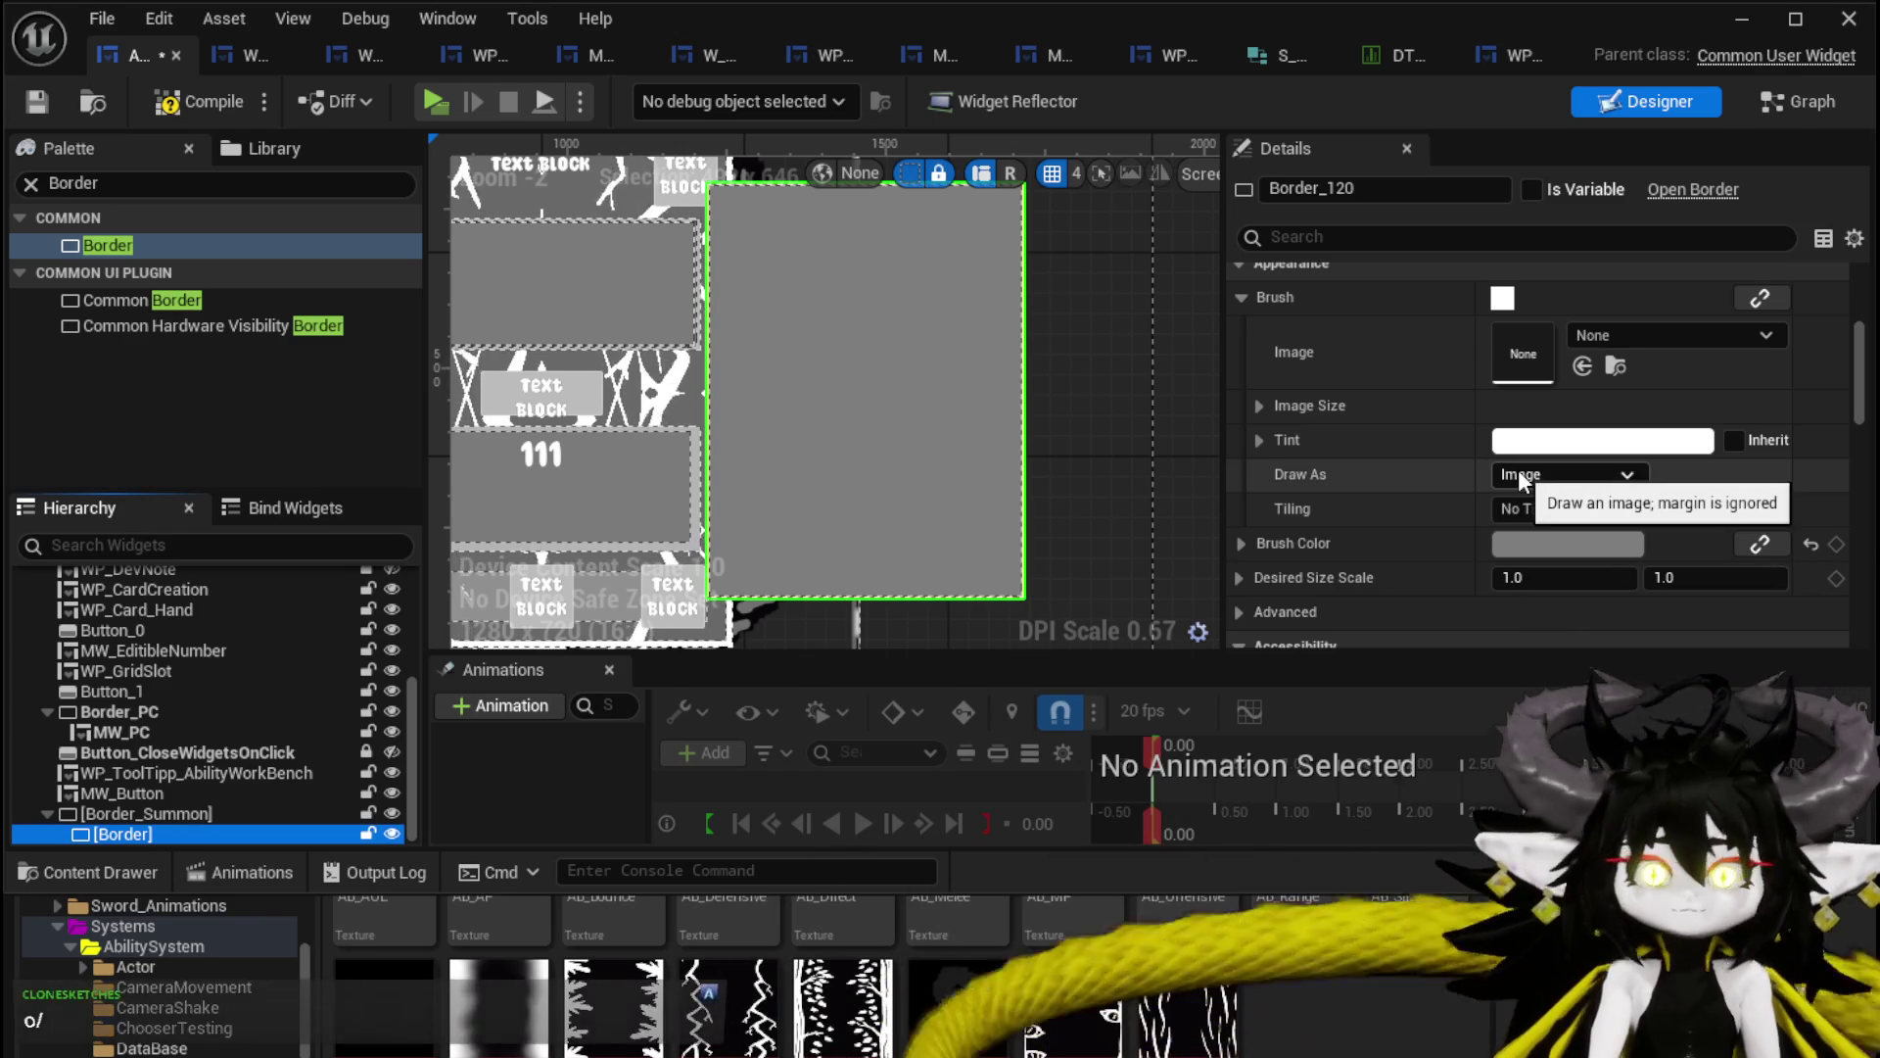
Give the inner Border slot padding 30, compile and save, and reselect Border_Summon.
scroll(1518, 468, "up", 5)
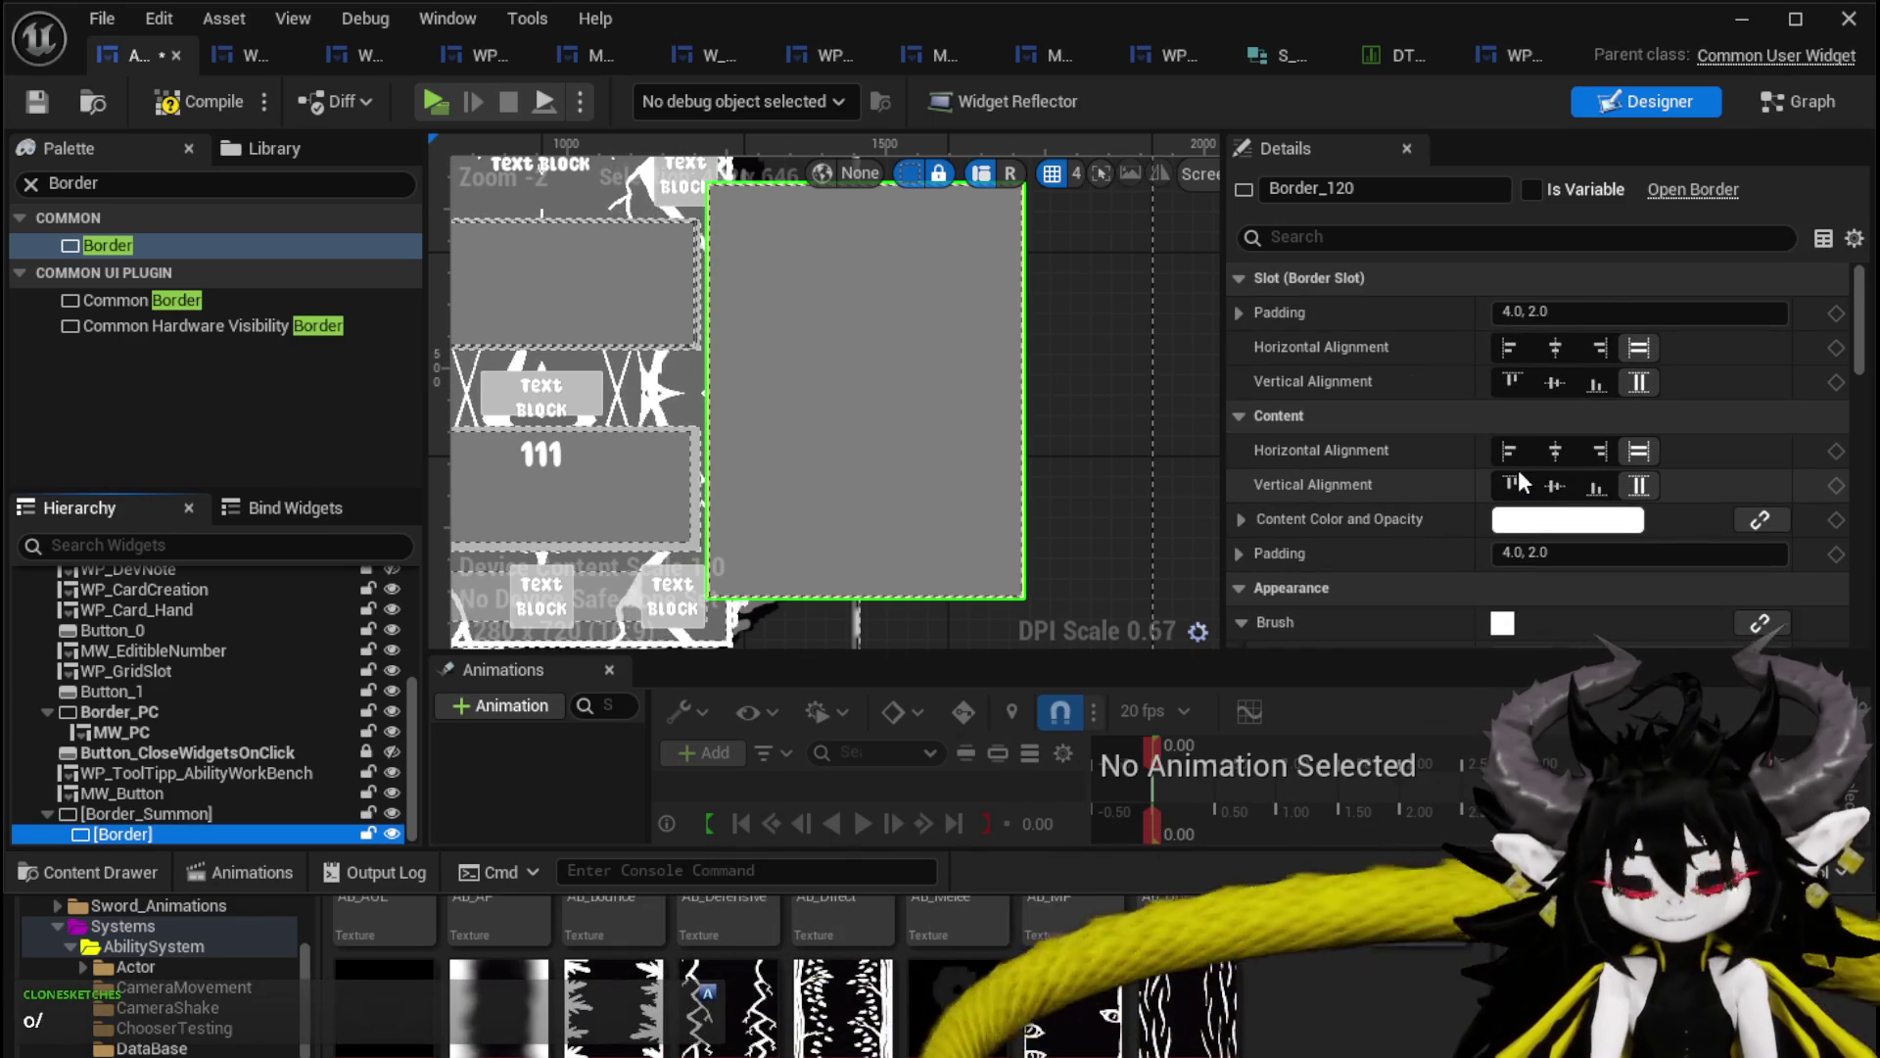
left_click(1574, 306)
type("50")
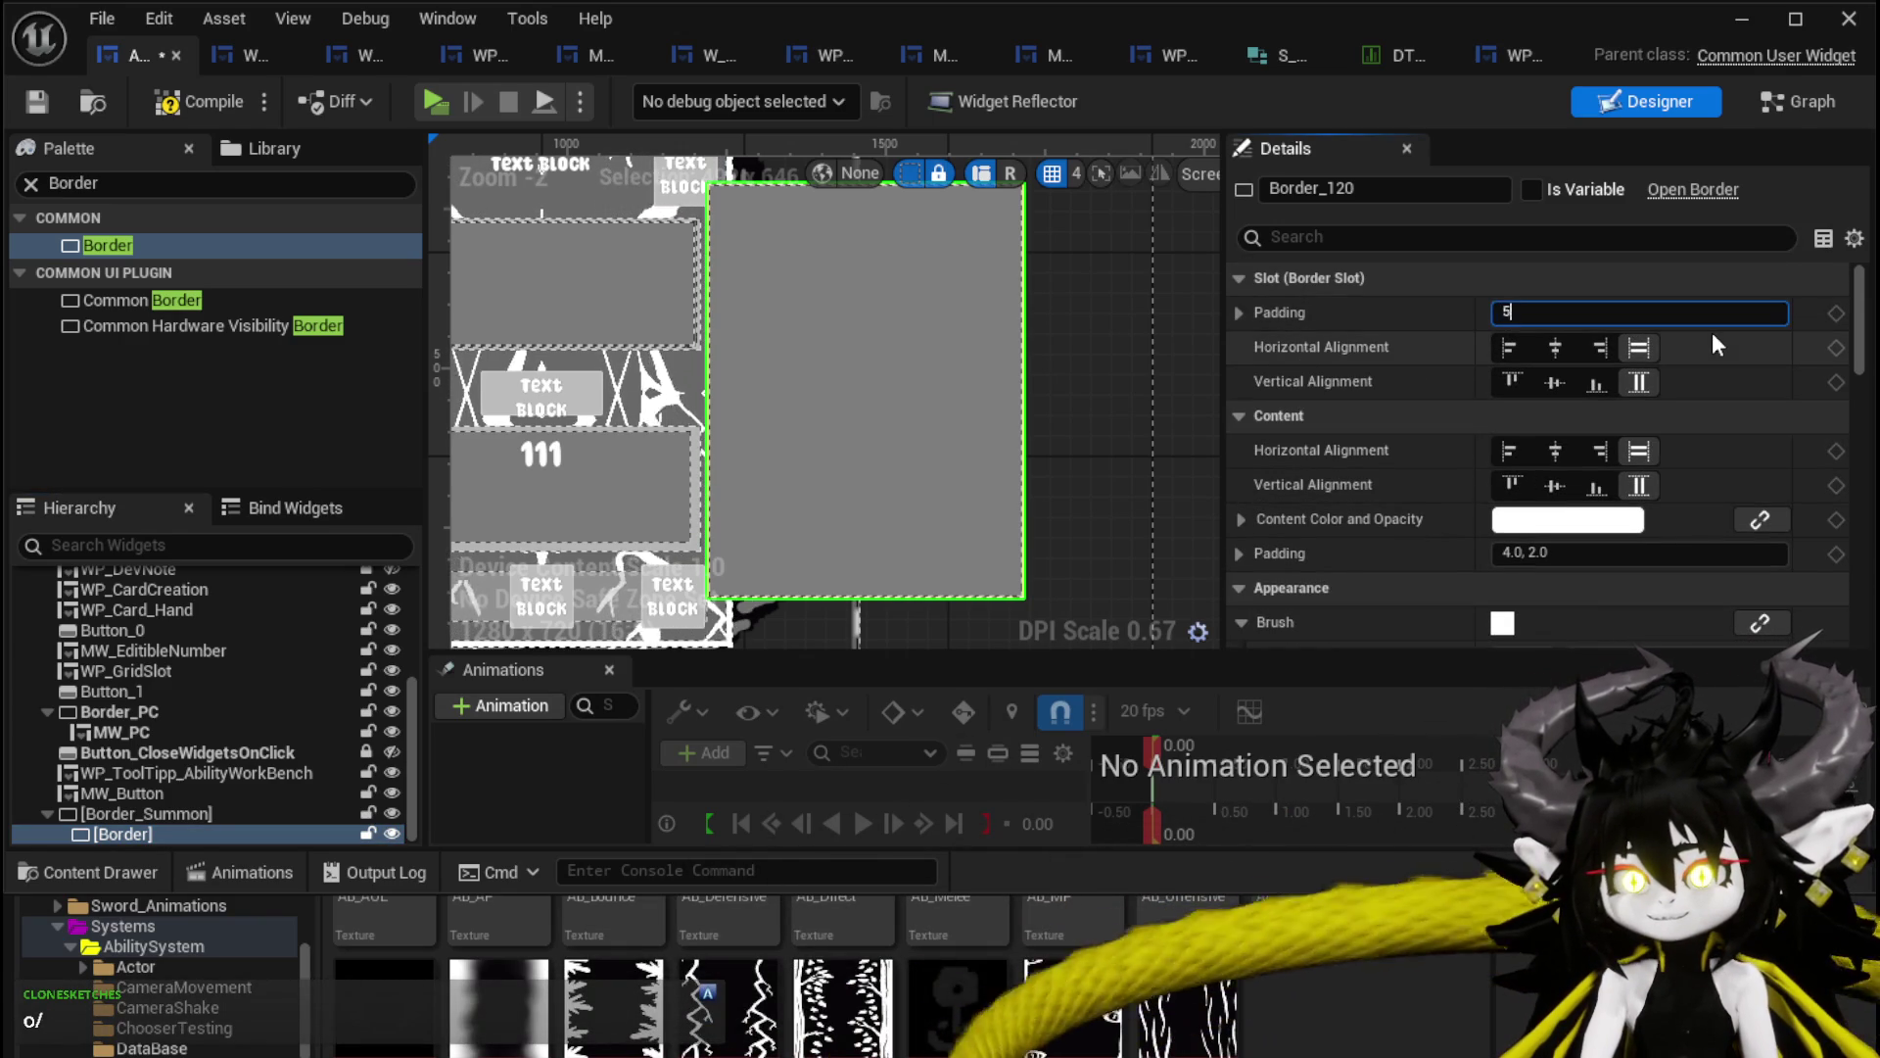
key("Return")
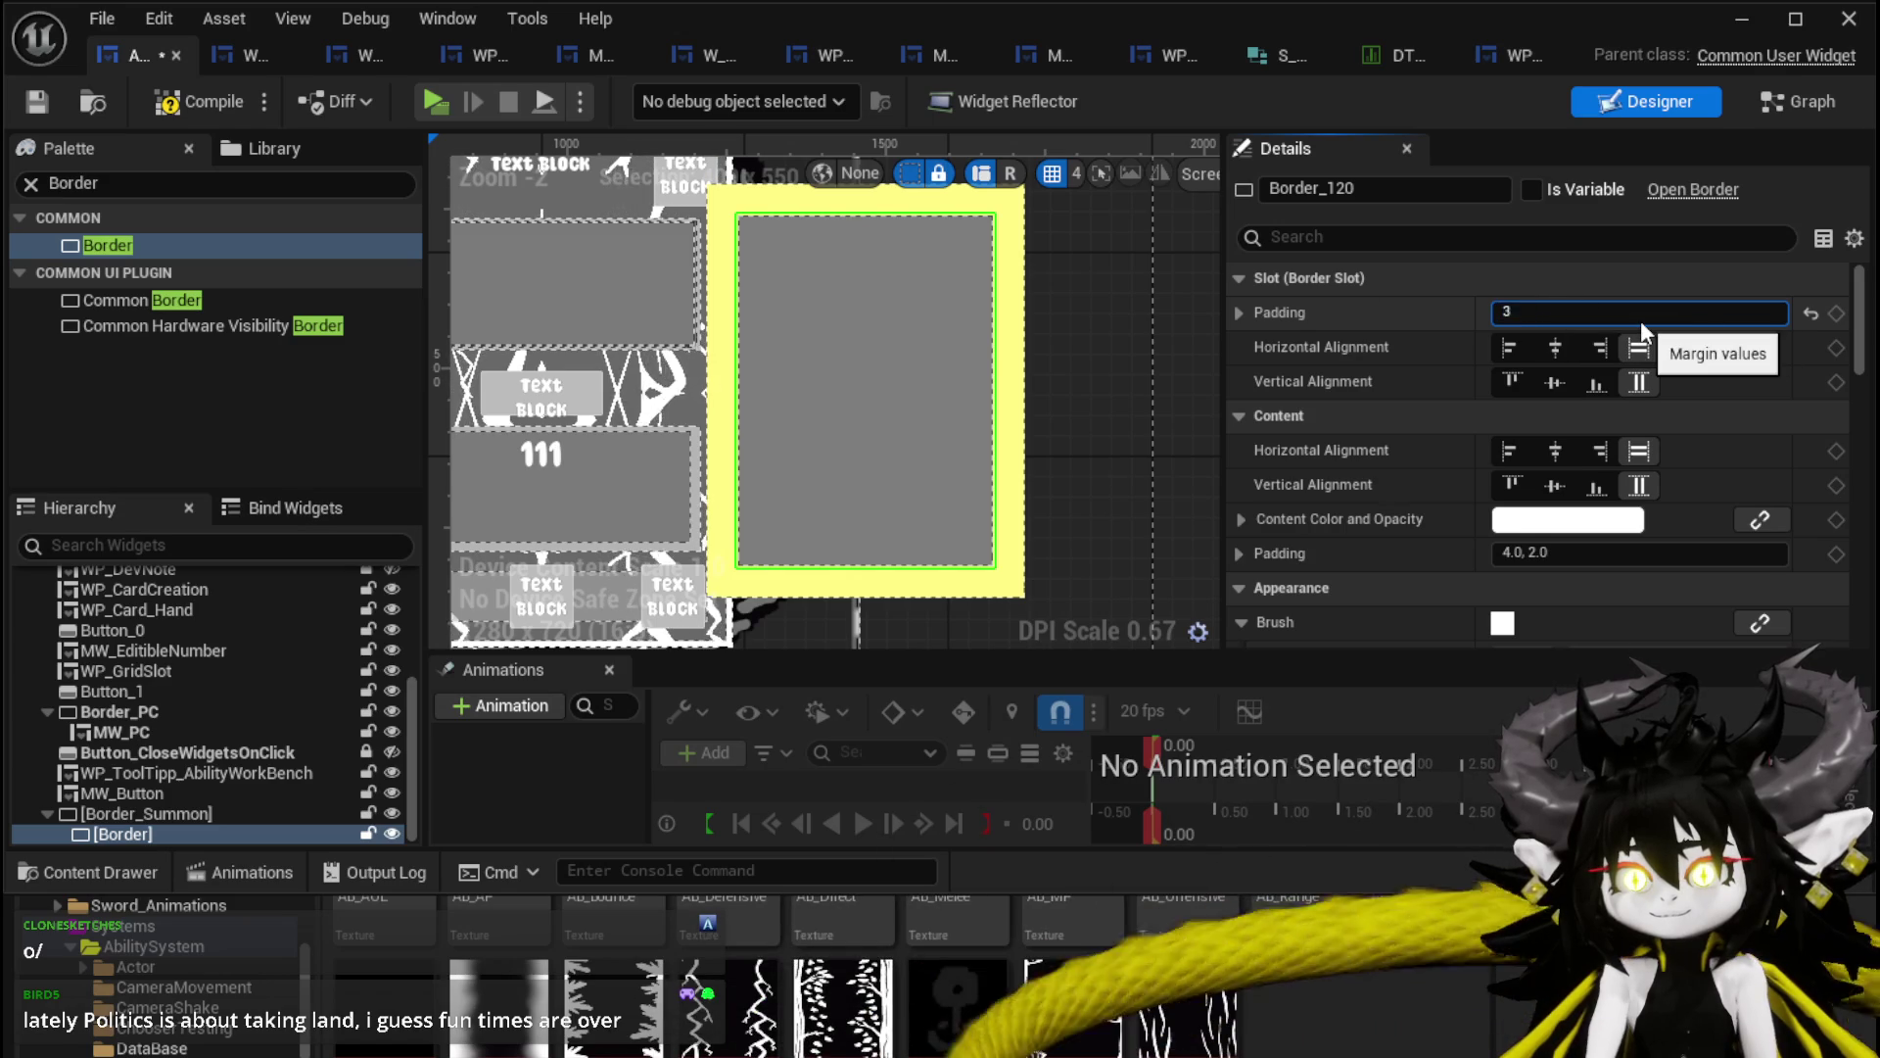
type("30")
key("Return")
left_click(186, 102)
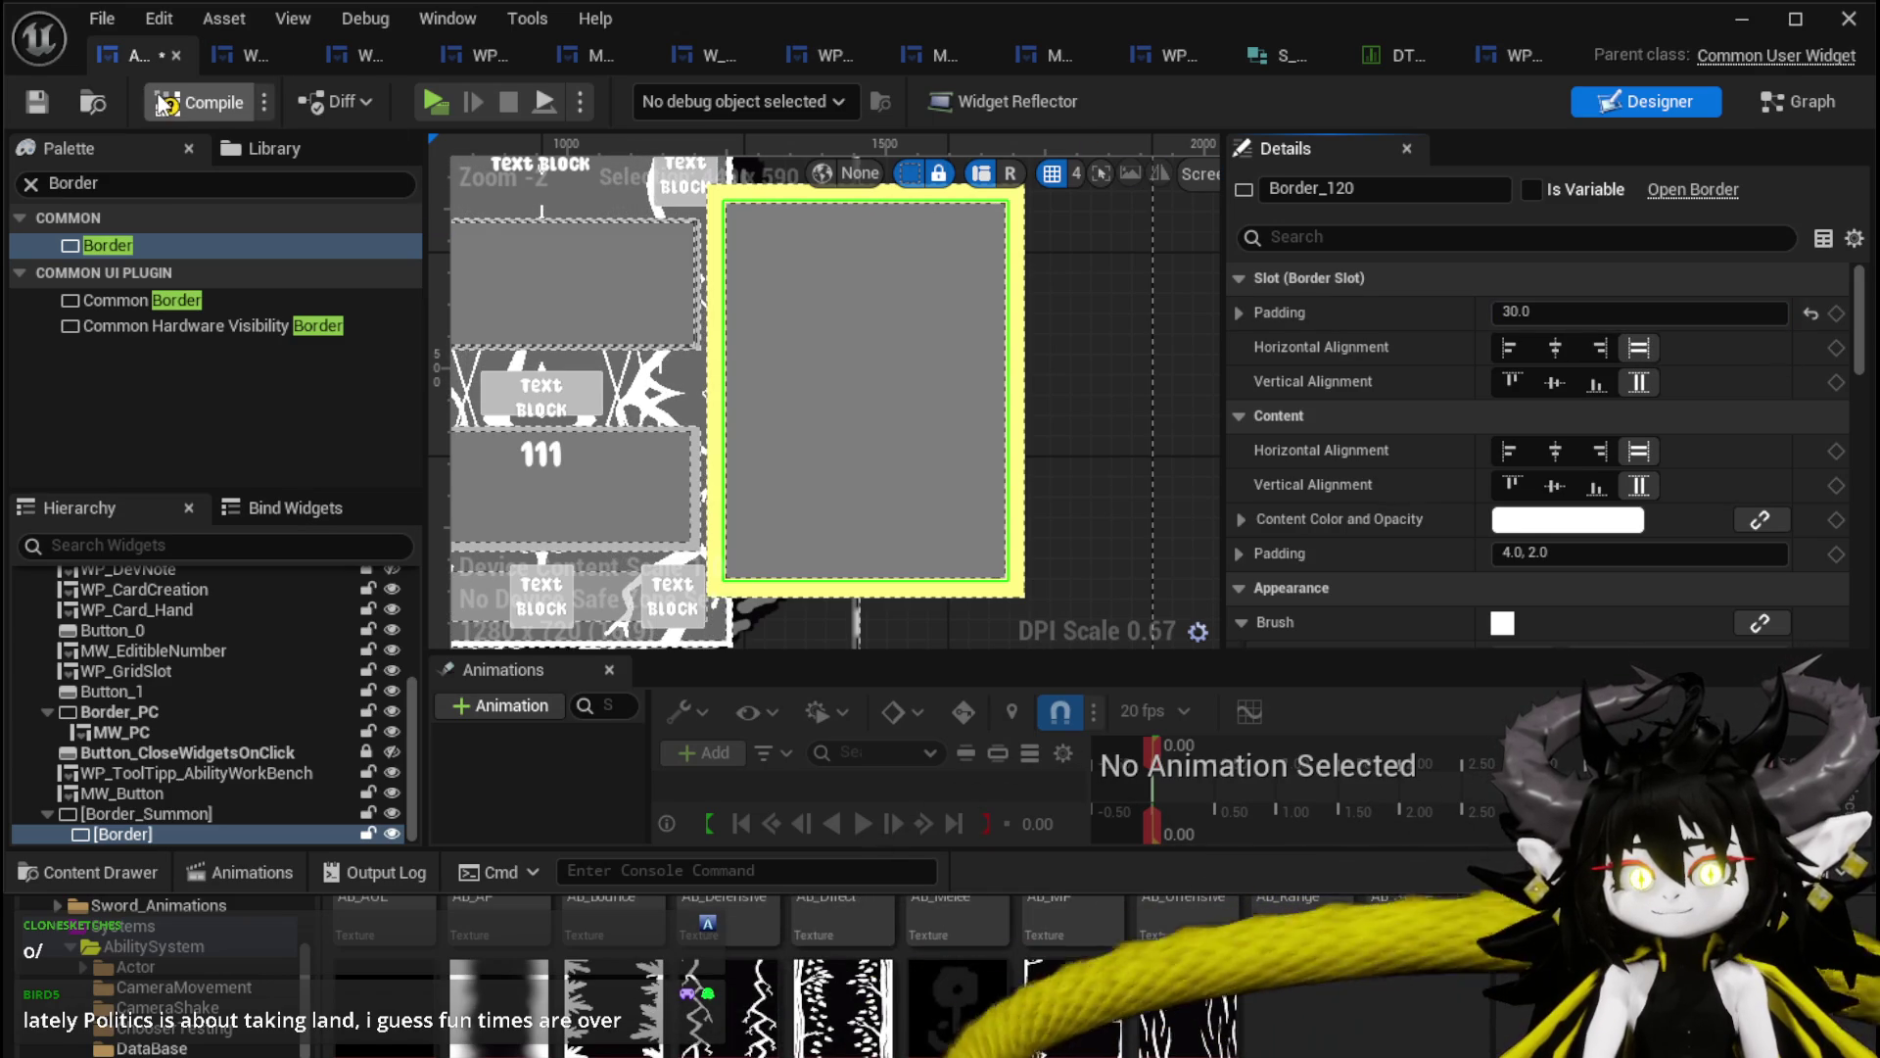
left_click(37, 101)
scroll(827, 343, "down", 3)
left_click(989, 302)
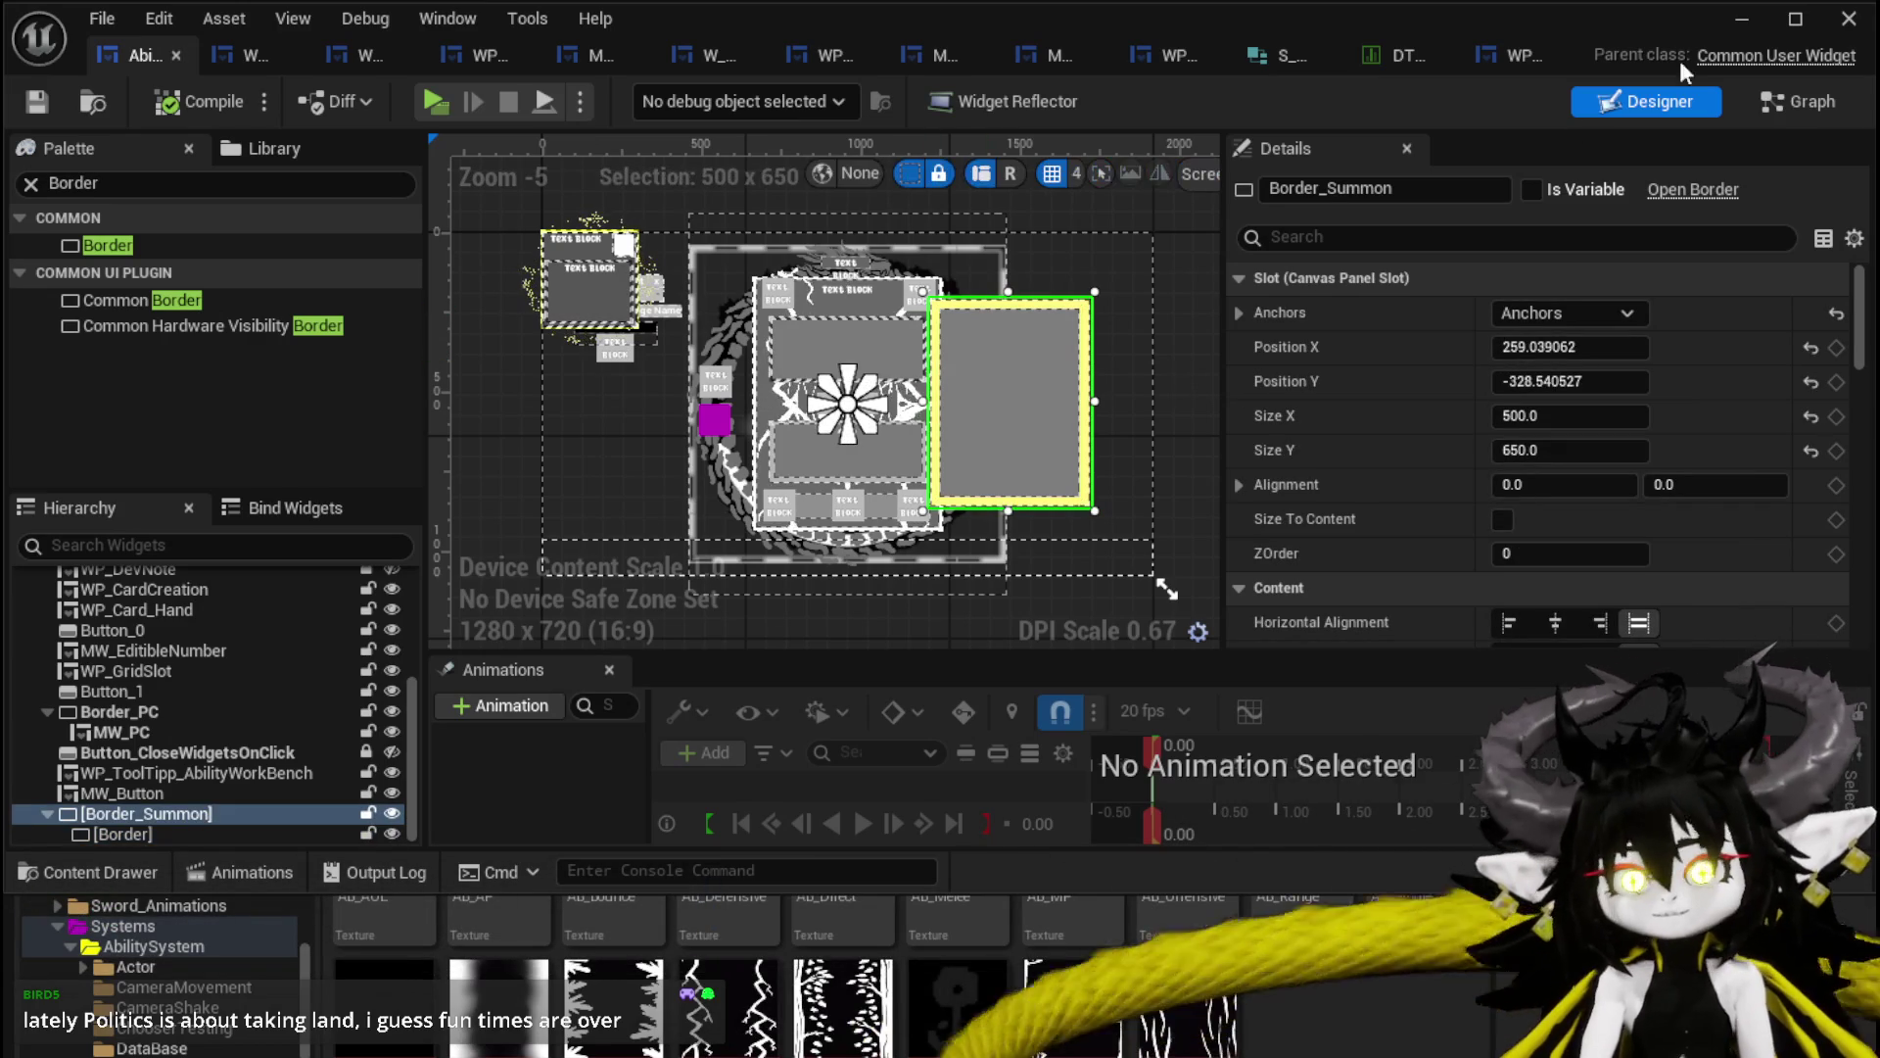
Close the widget editor and create a CommonUserWidget-based Widget Blueprint in the AbilitySystem UI folder.
left_click(1742, 19)
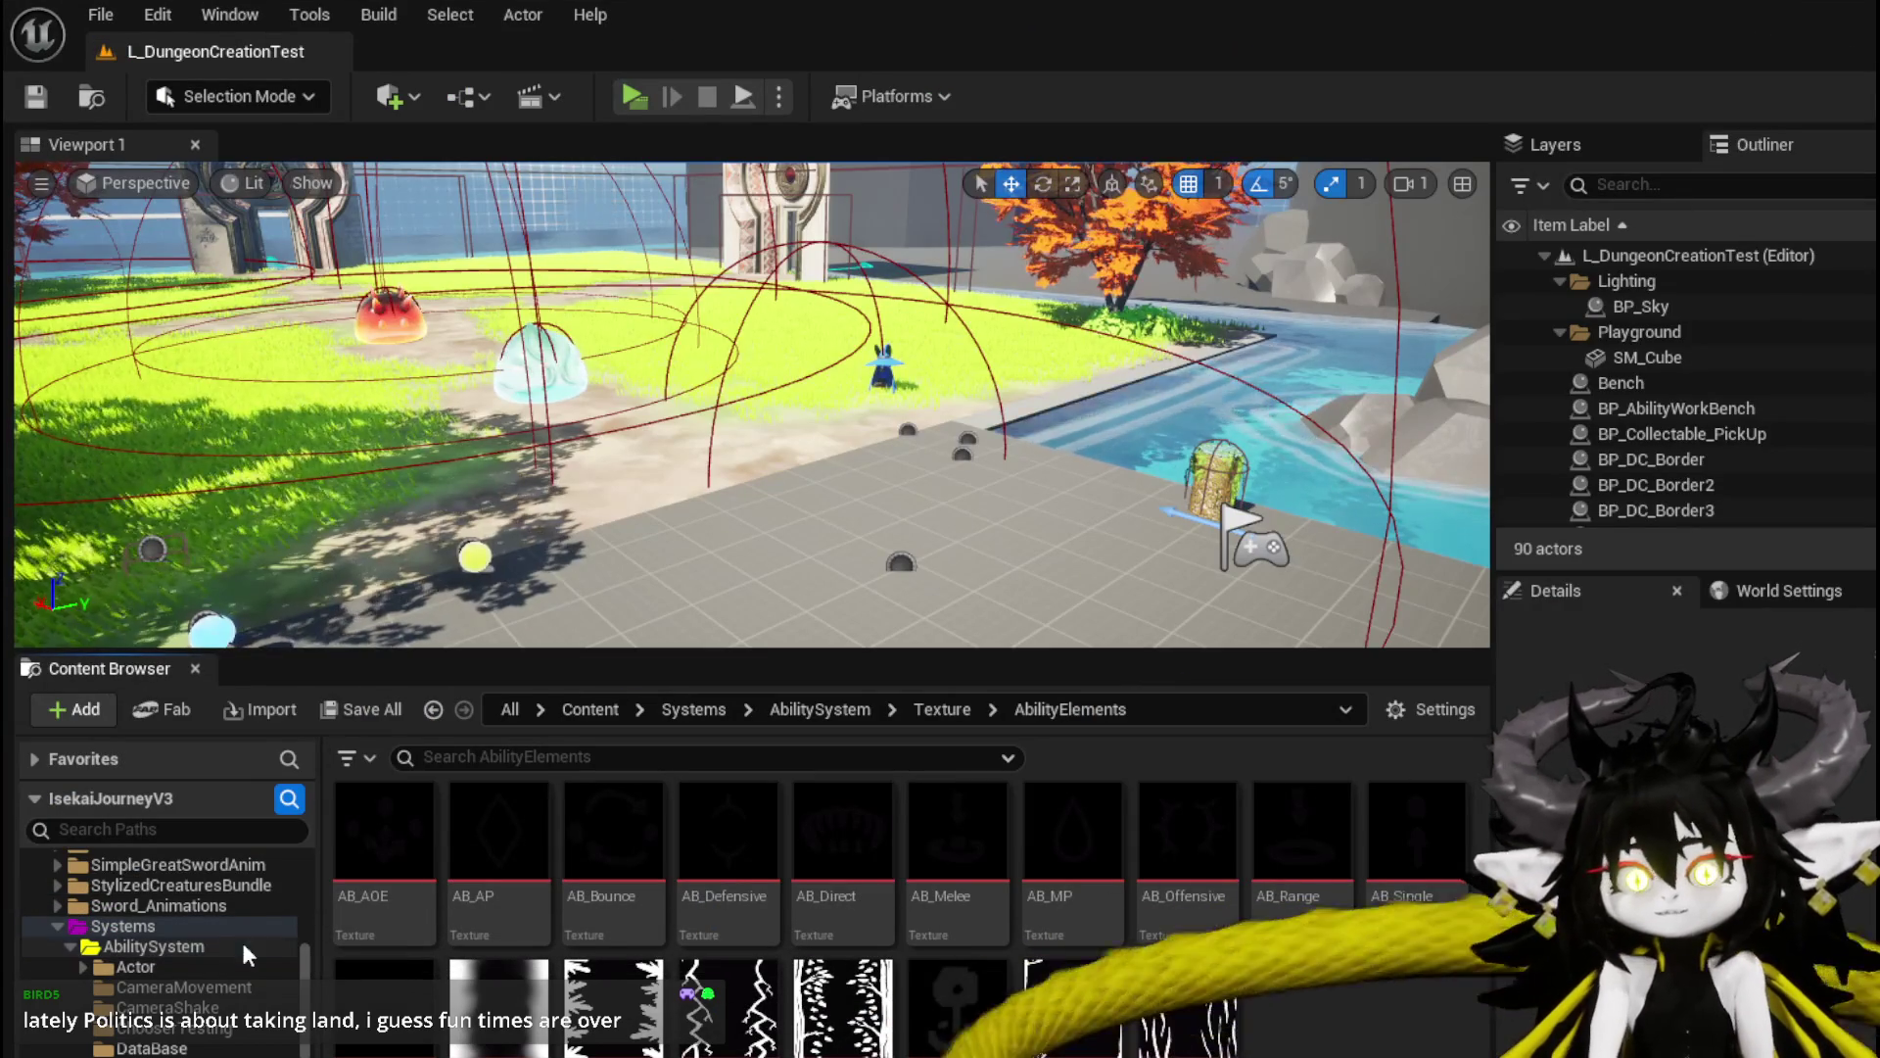
key("alt+Left")
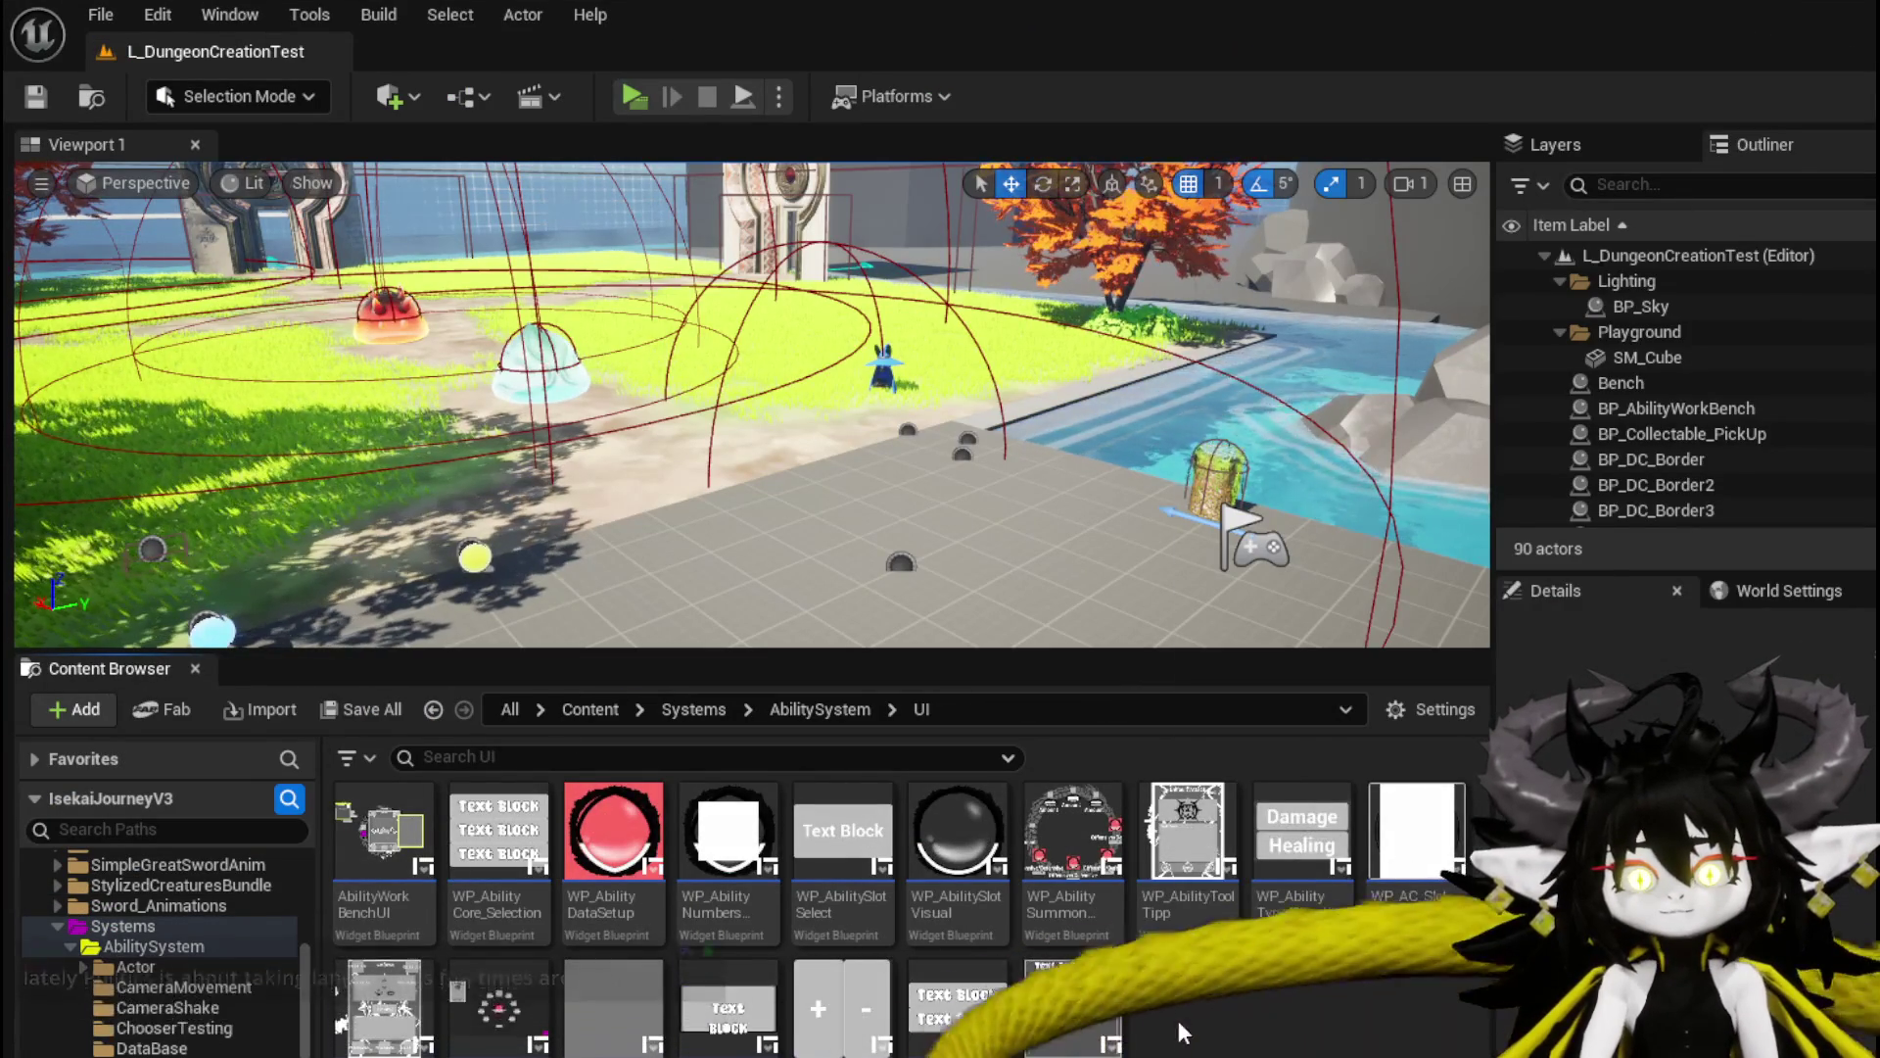
right_click(1180, 999)
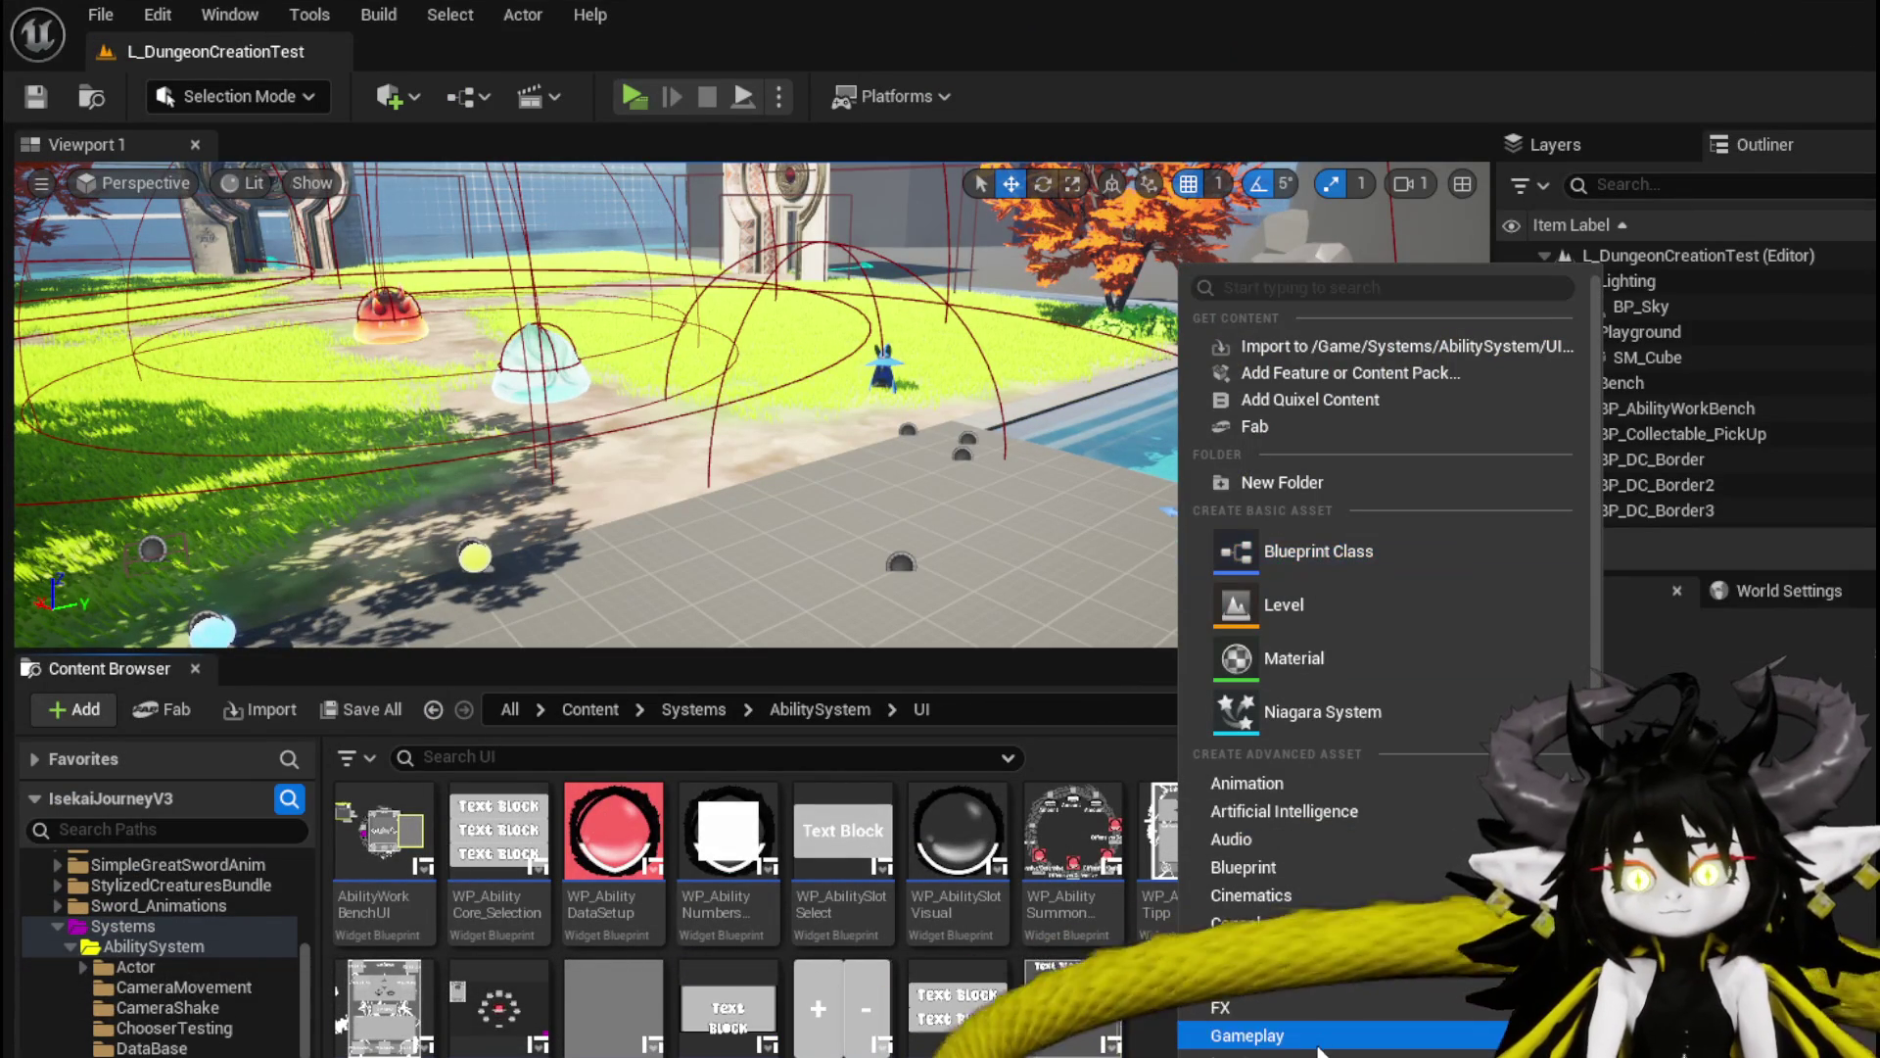
scroll(1335, 820, "down", 2)
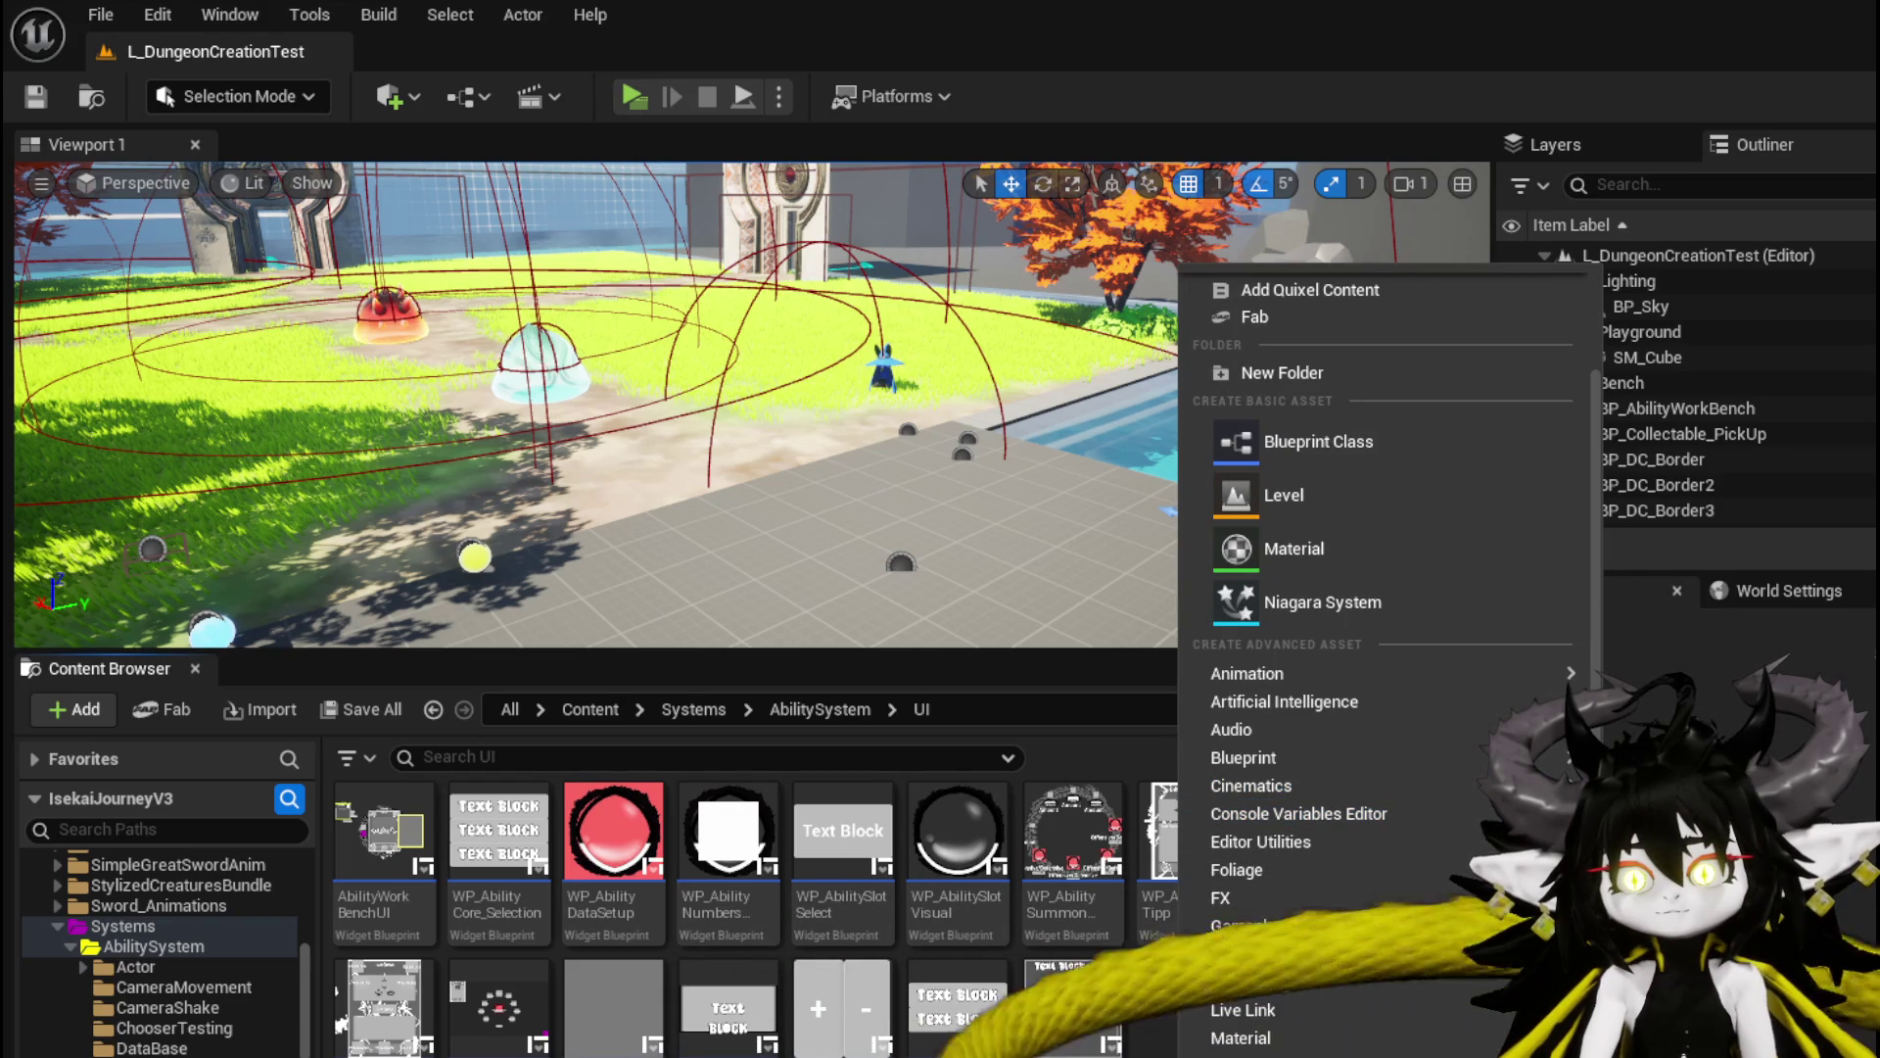
left_click(1273, 1018)
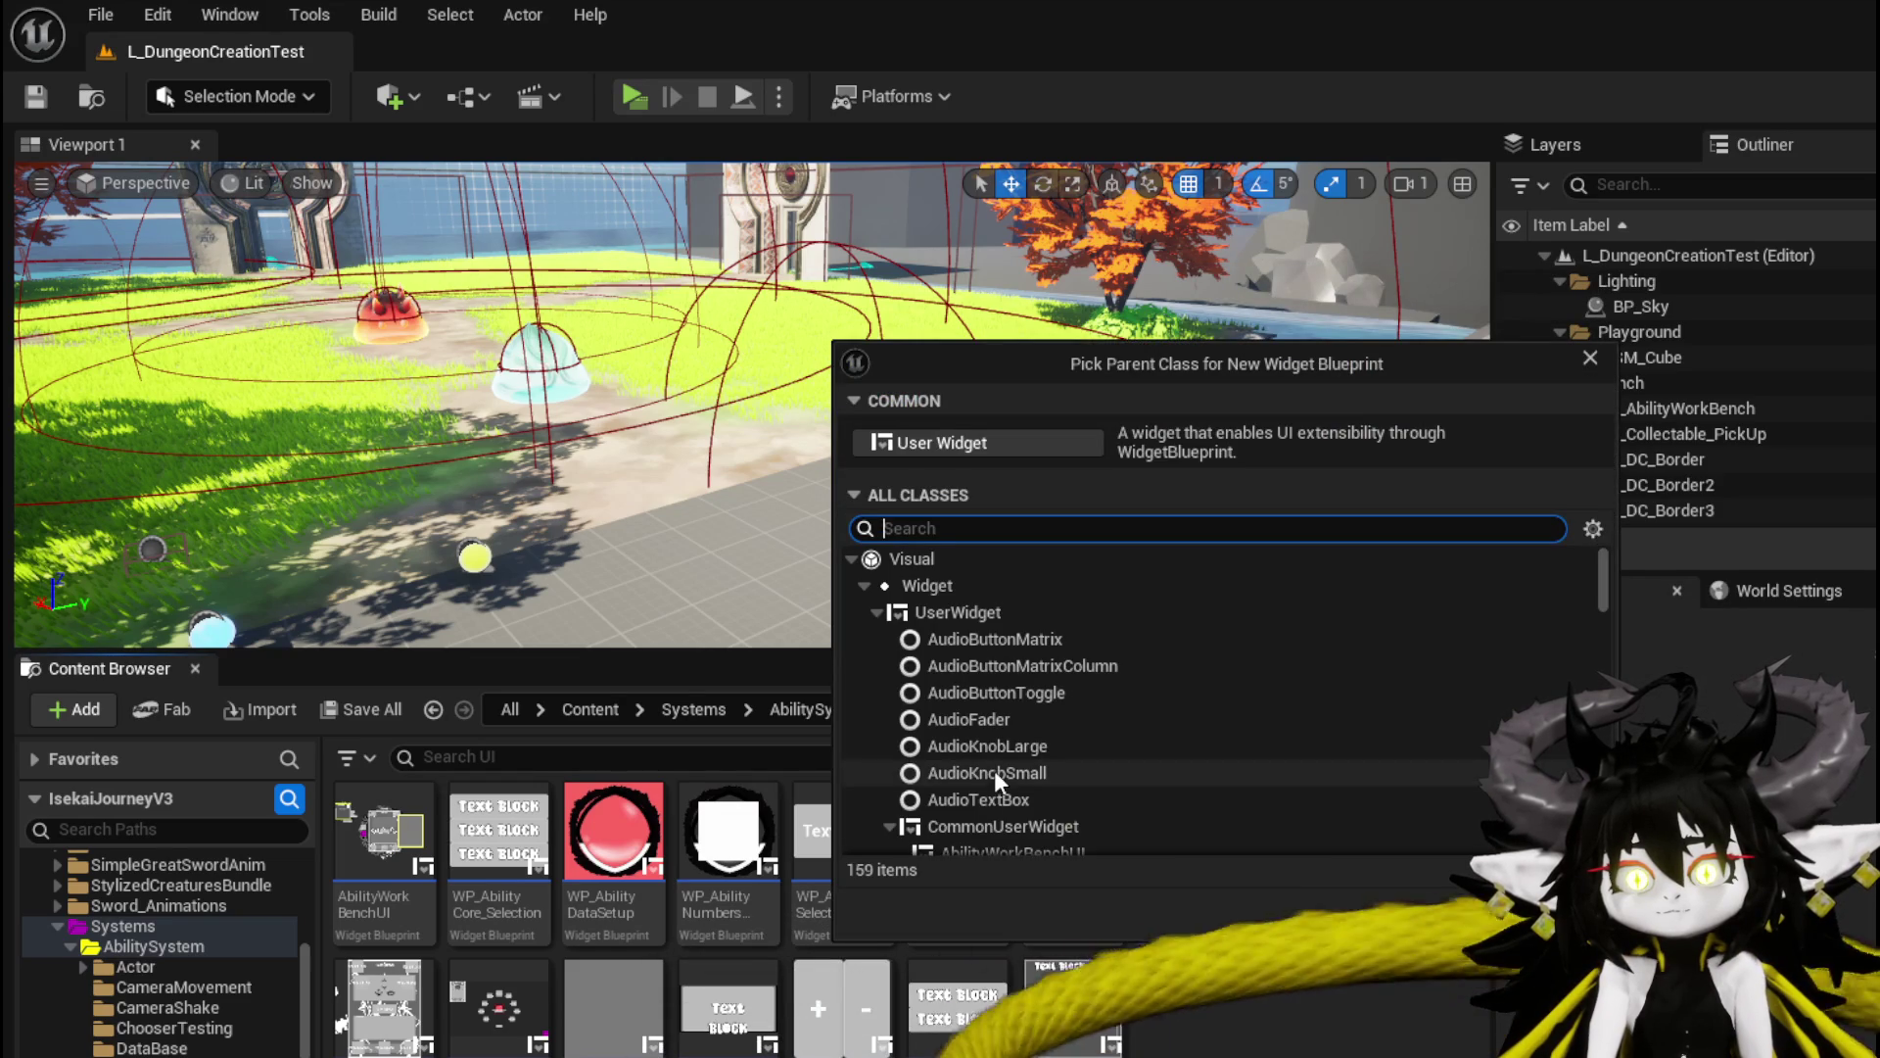
left_click(996, 826)
left_click(1454, 908)
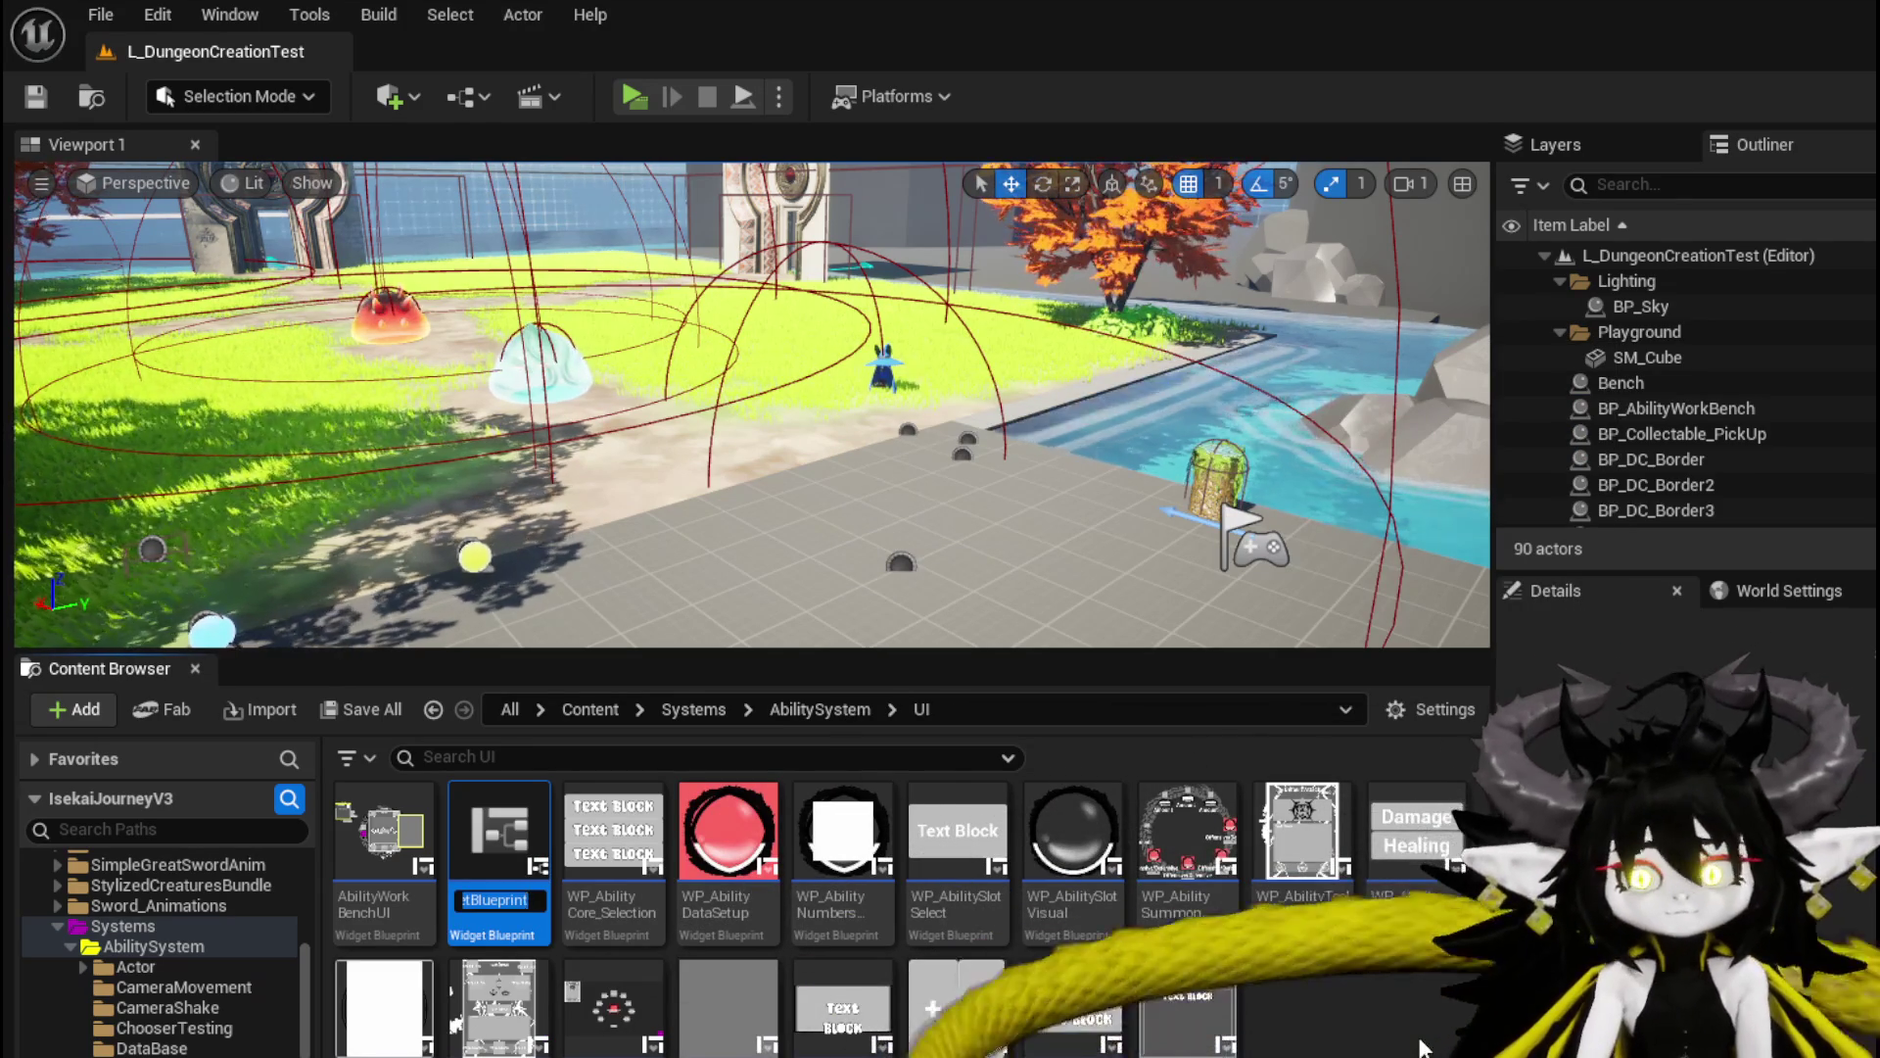
Begin the new widget's name as WP_, replacing the mistyped colon with an underscore.
type("WP")
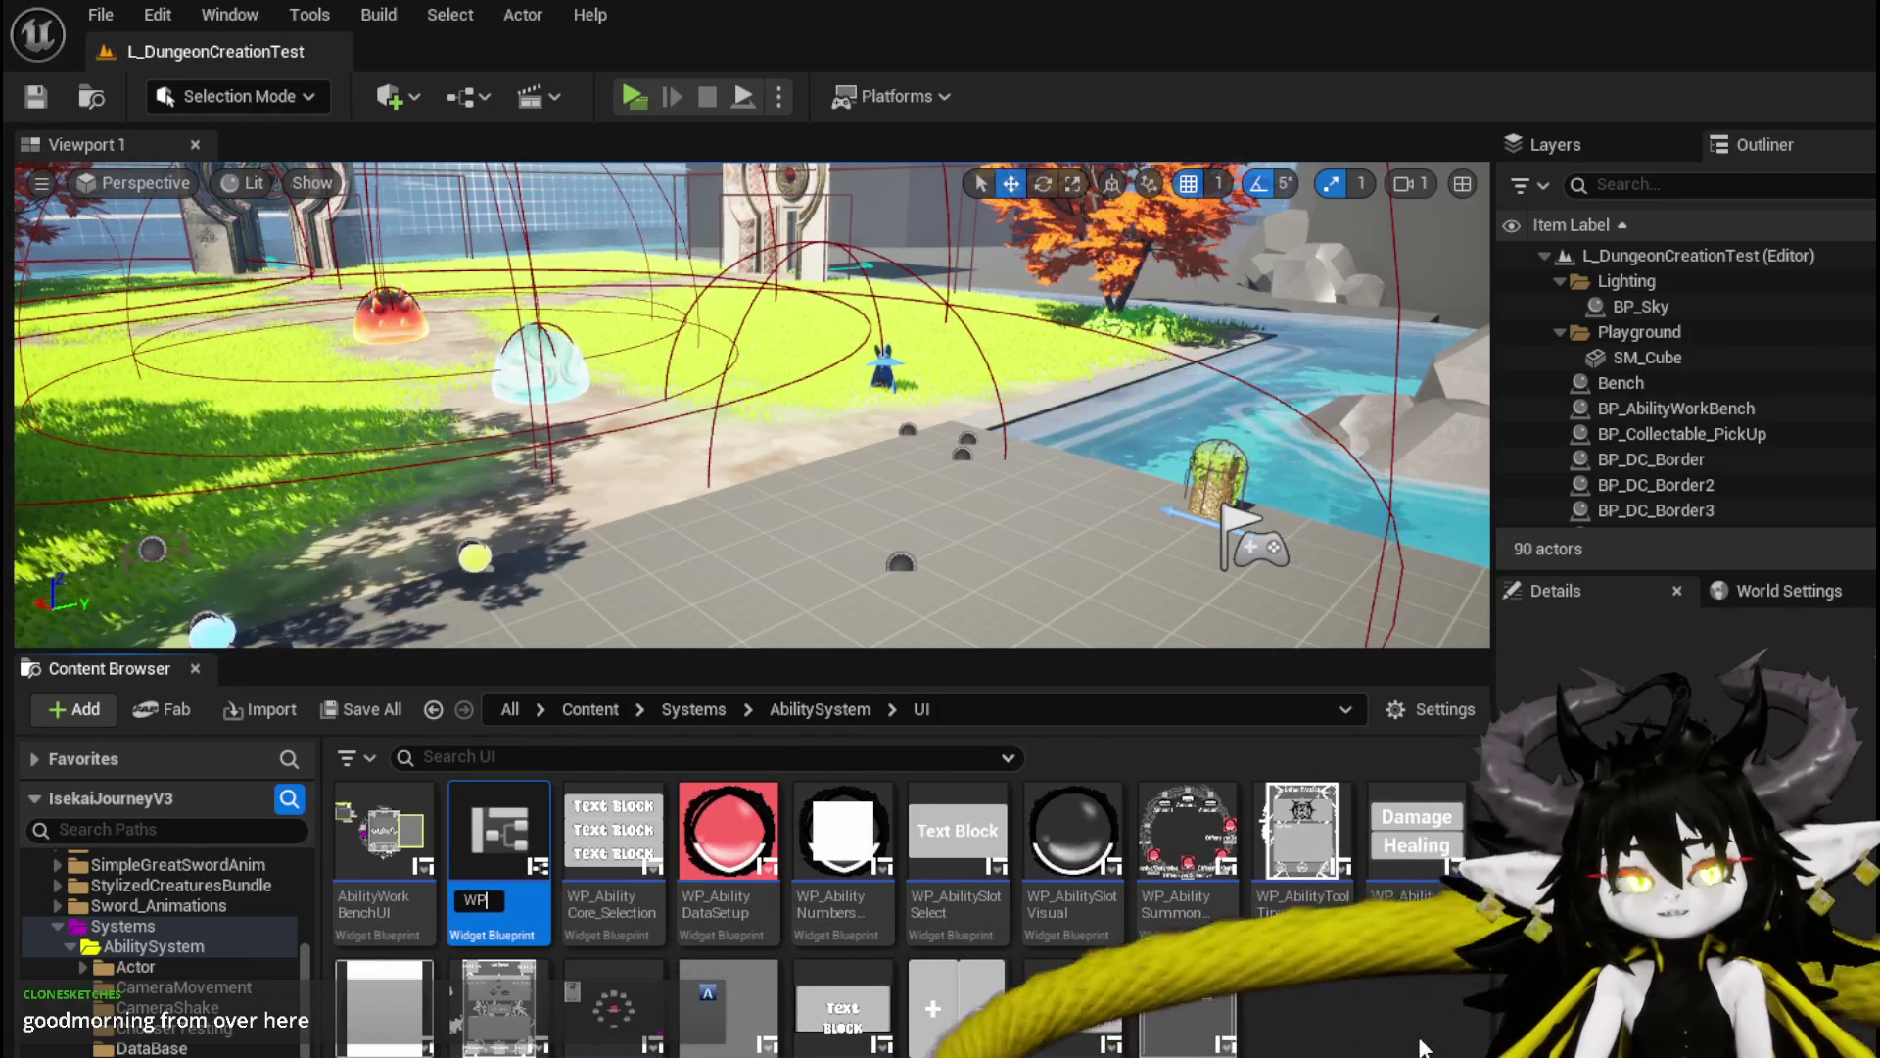
type(":")
key("BackSpace")
type("_")
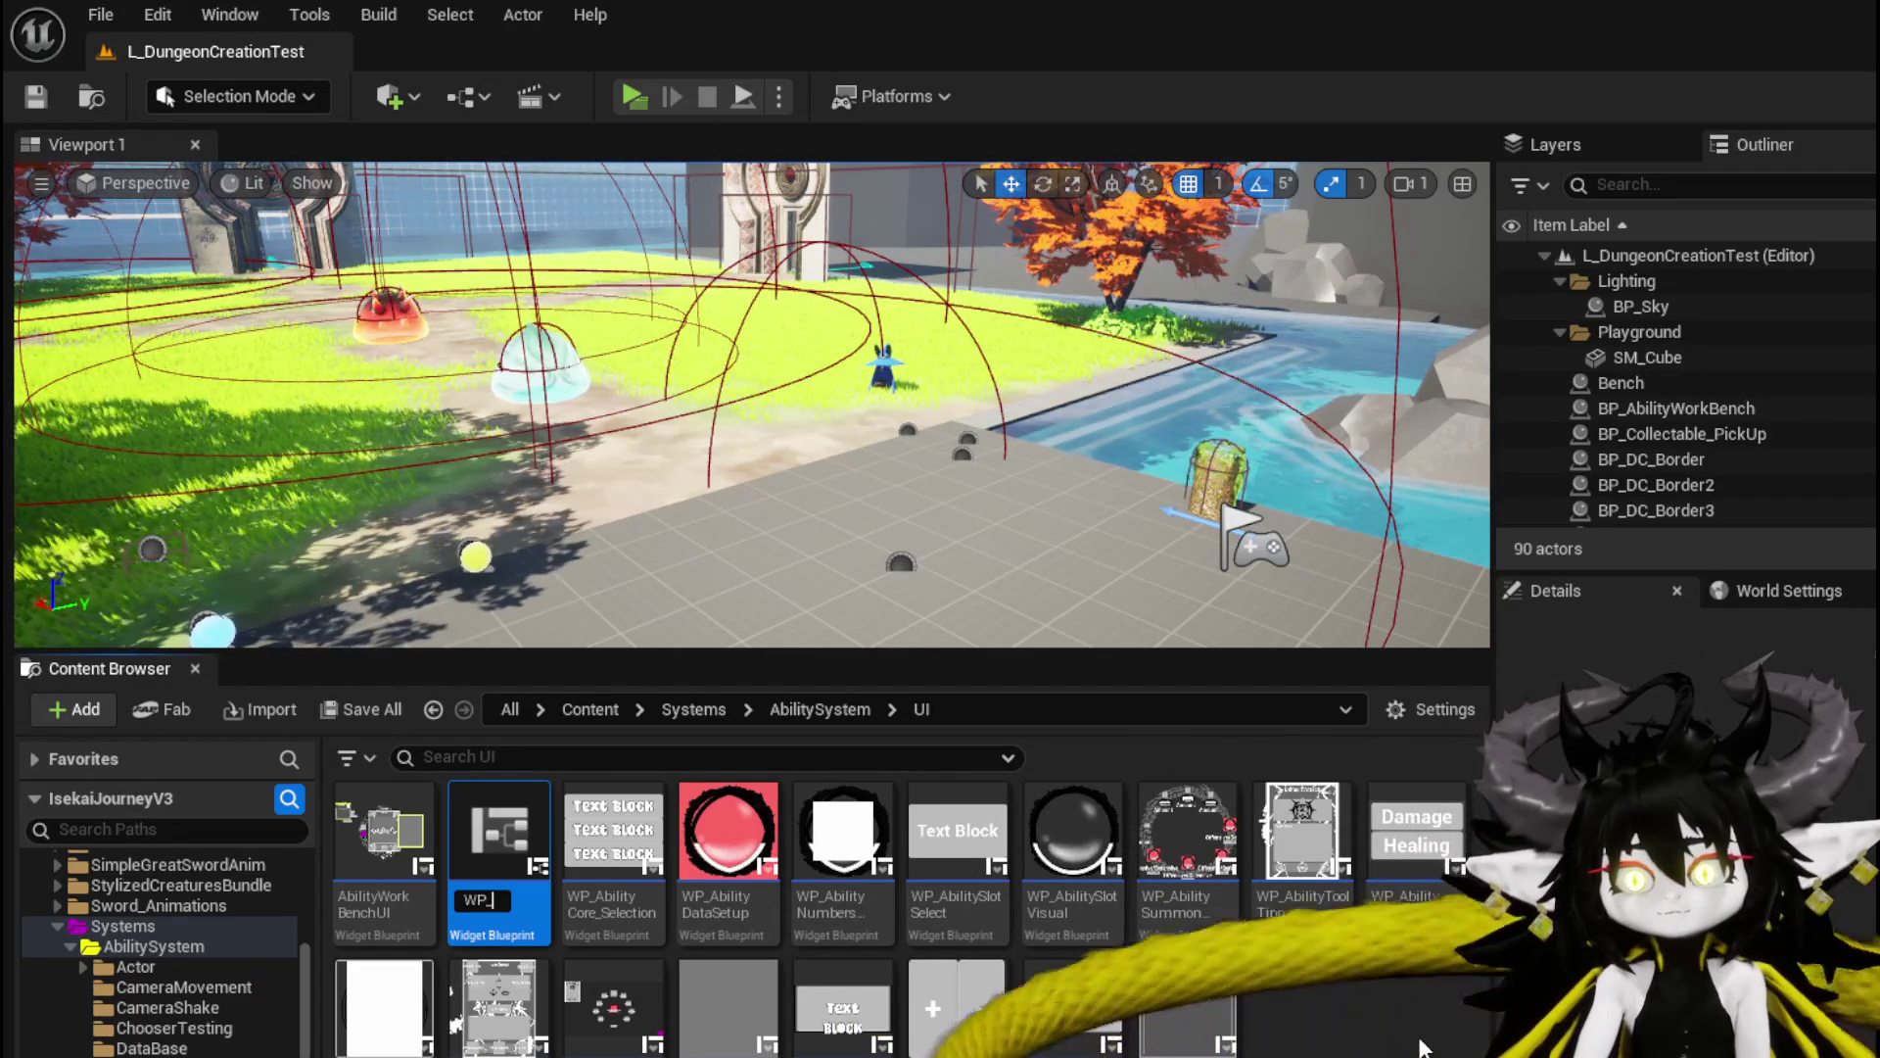
Name the widget WP_AbilityWorkBench and save it along with the L_DungeonCreationTest map.
type("ummon")
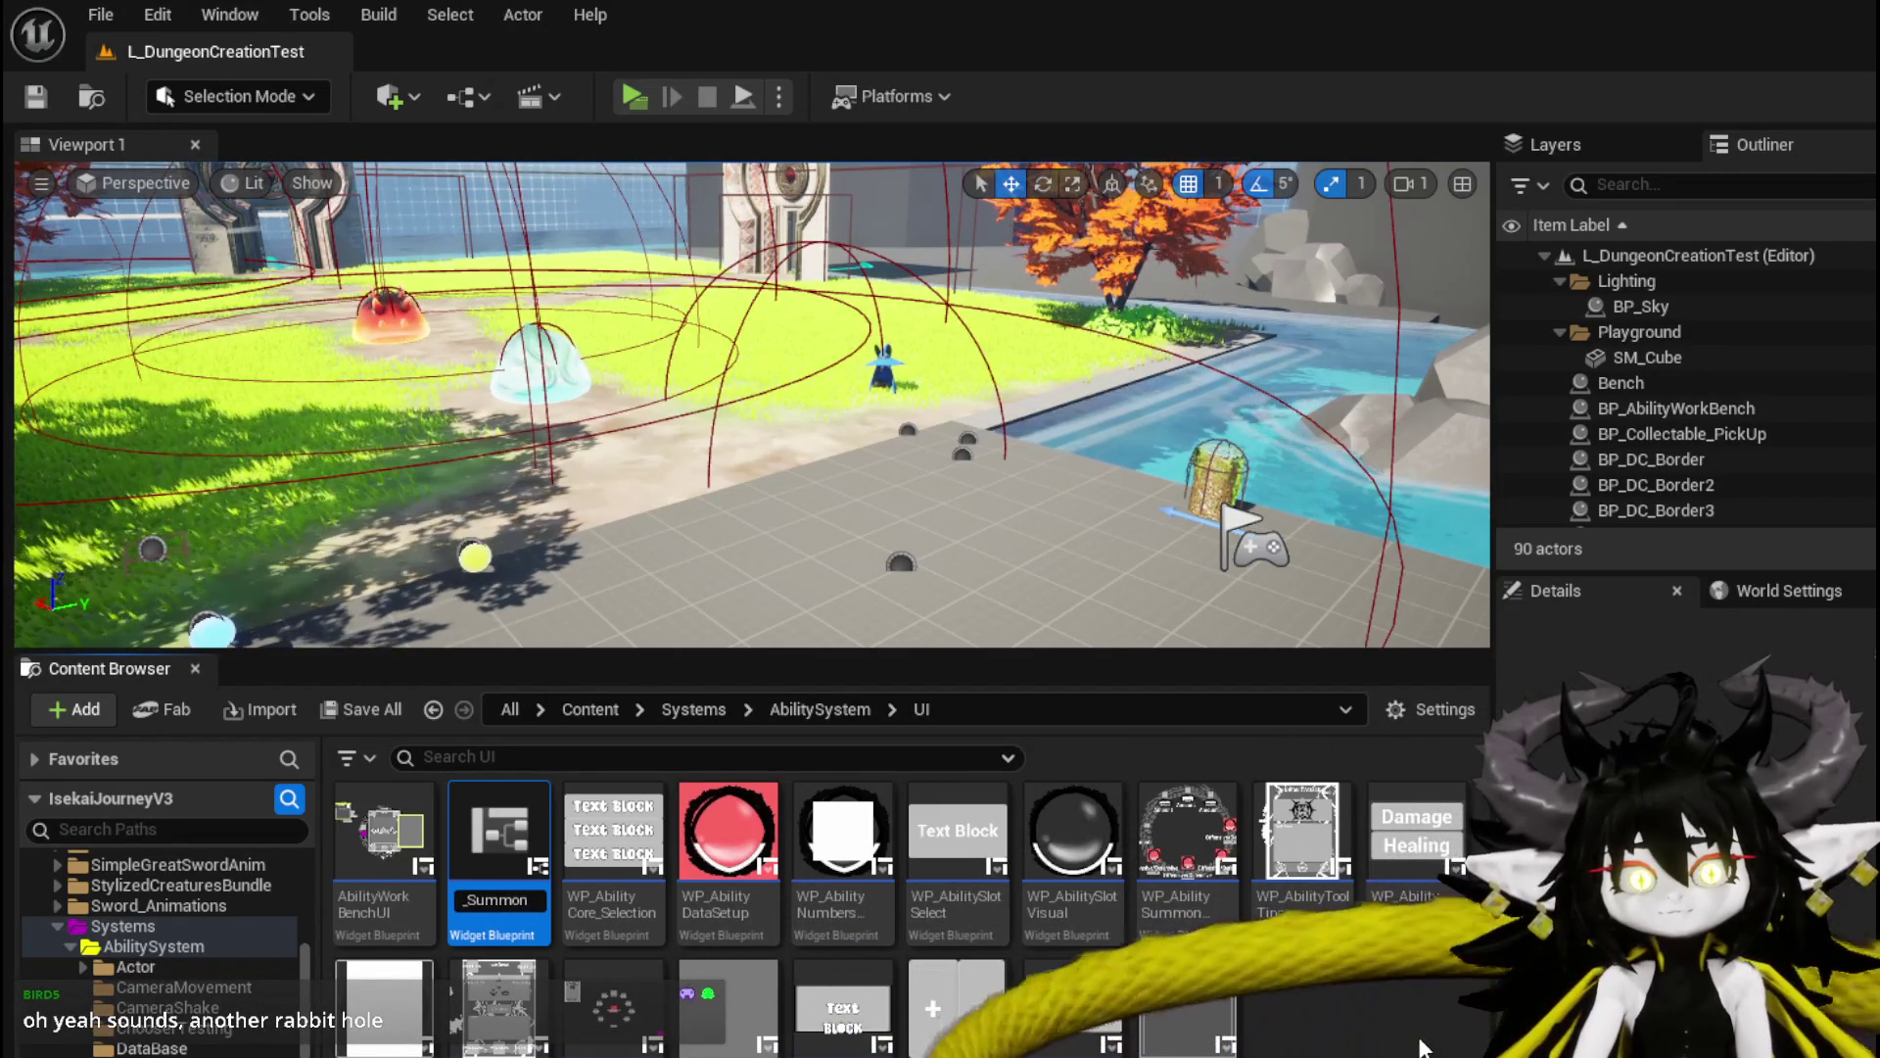
type("_AWorkench")
key("Return")
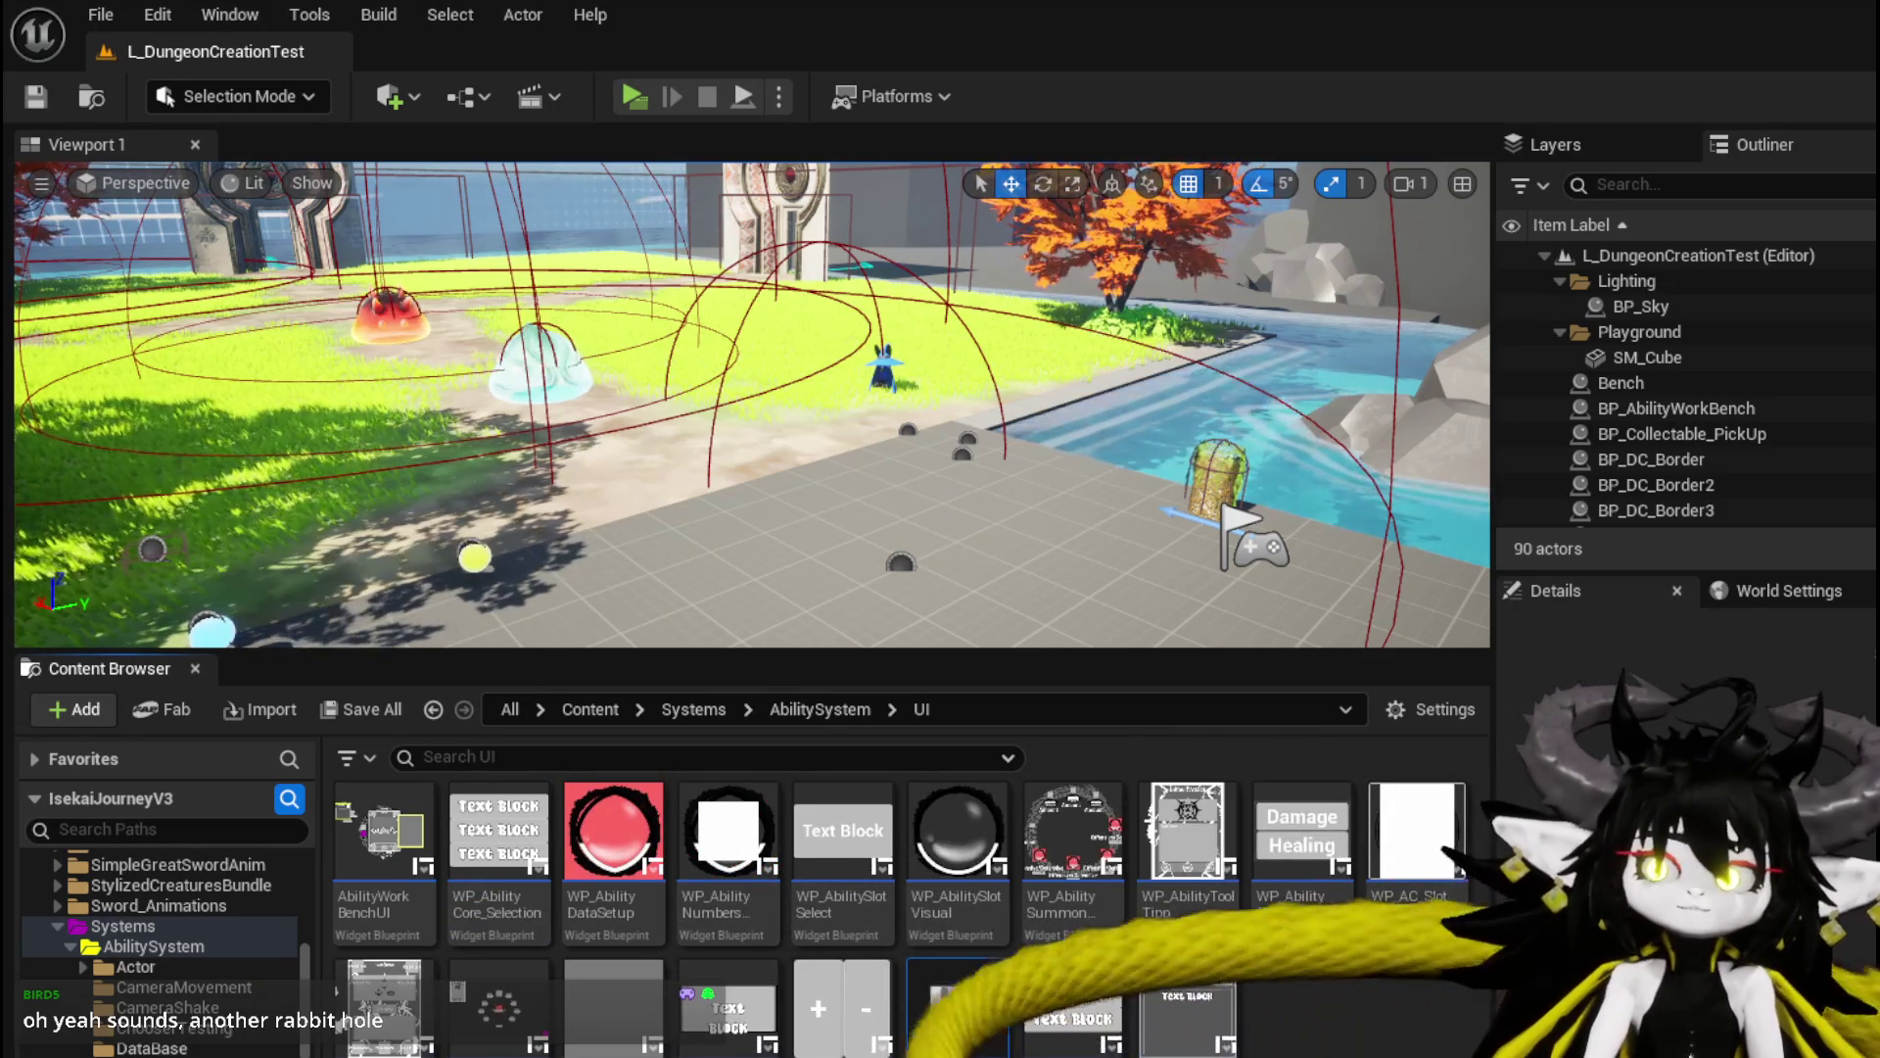
key("ctrl+shift+s")
left_click(1427, 957)
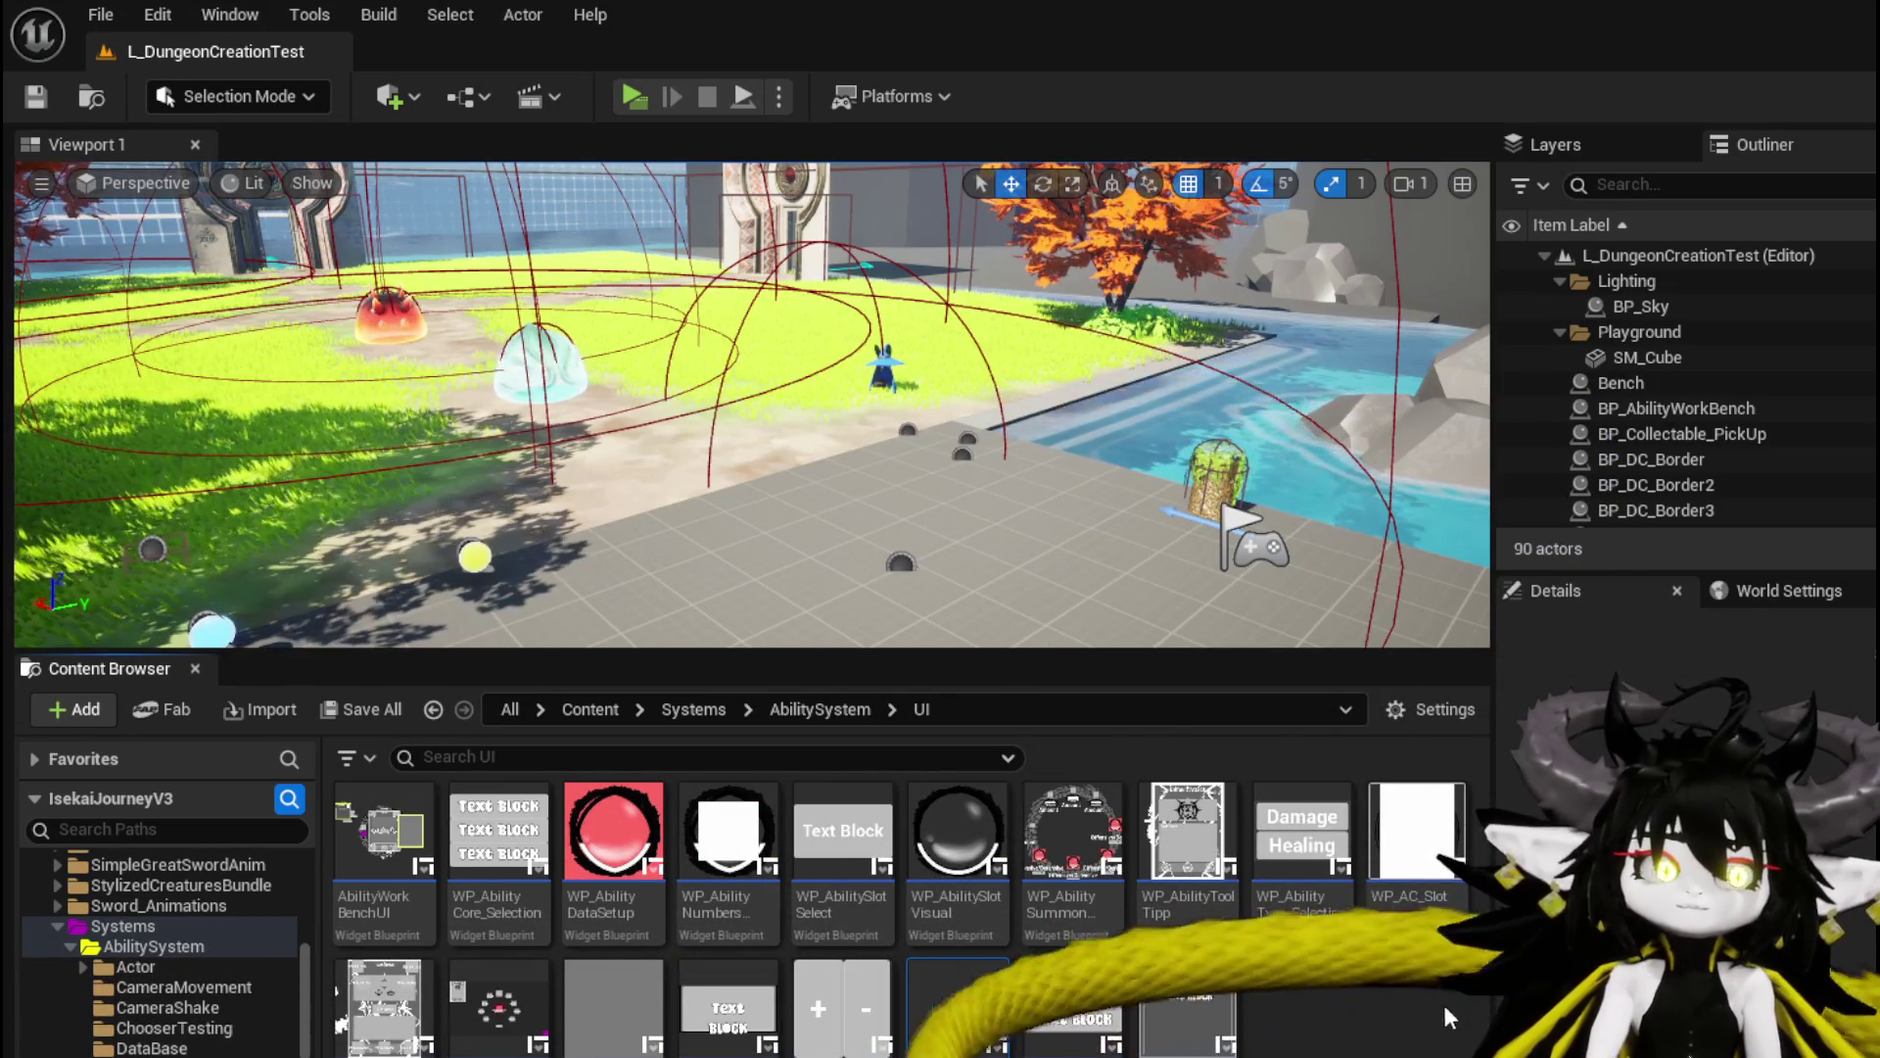
key("ctrl+s")
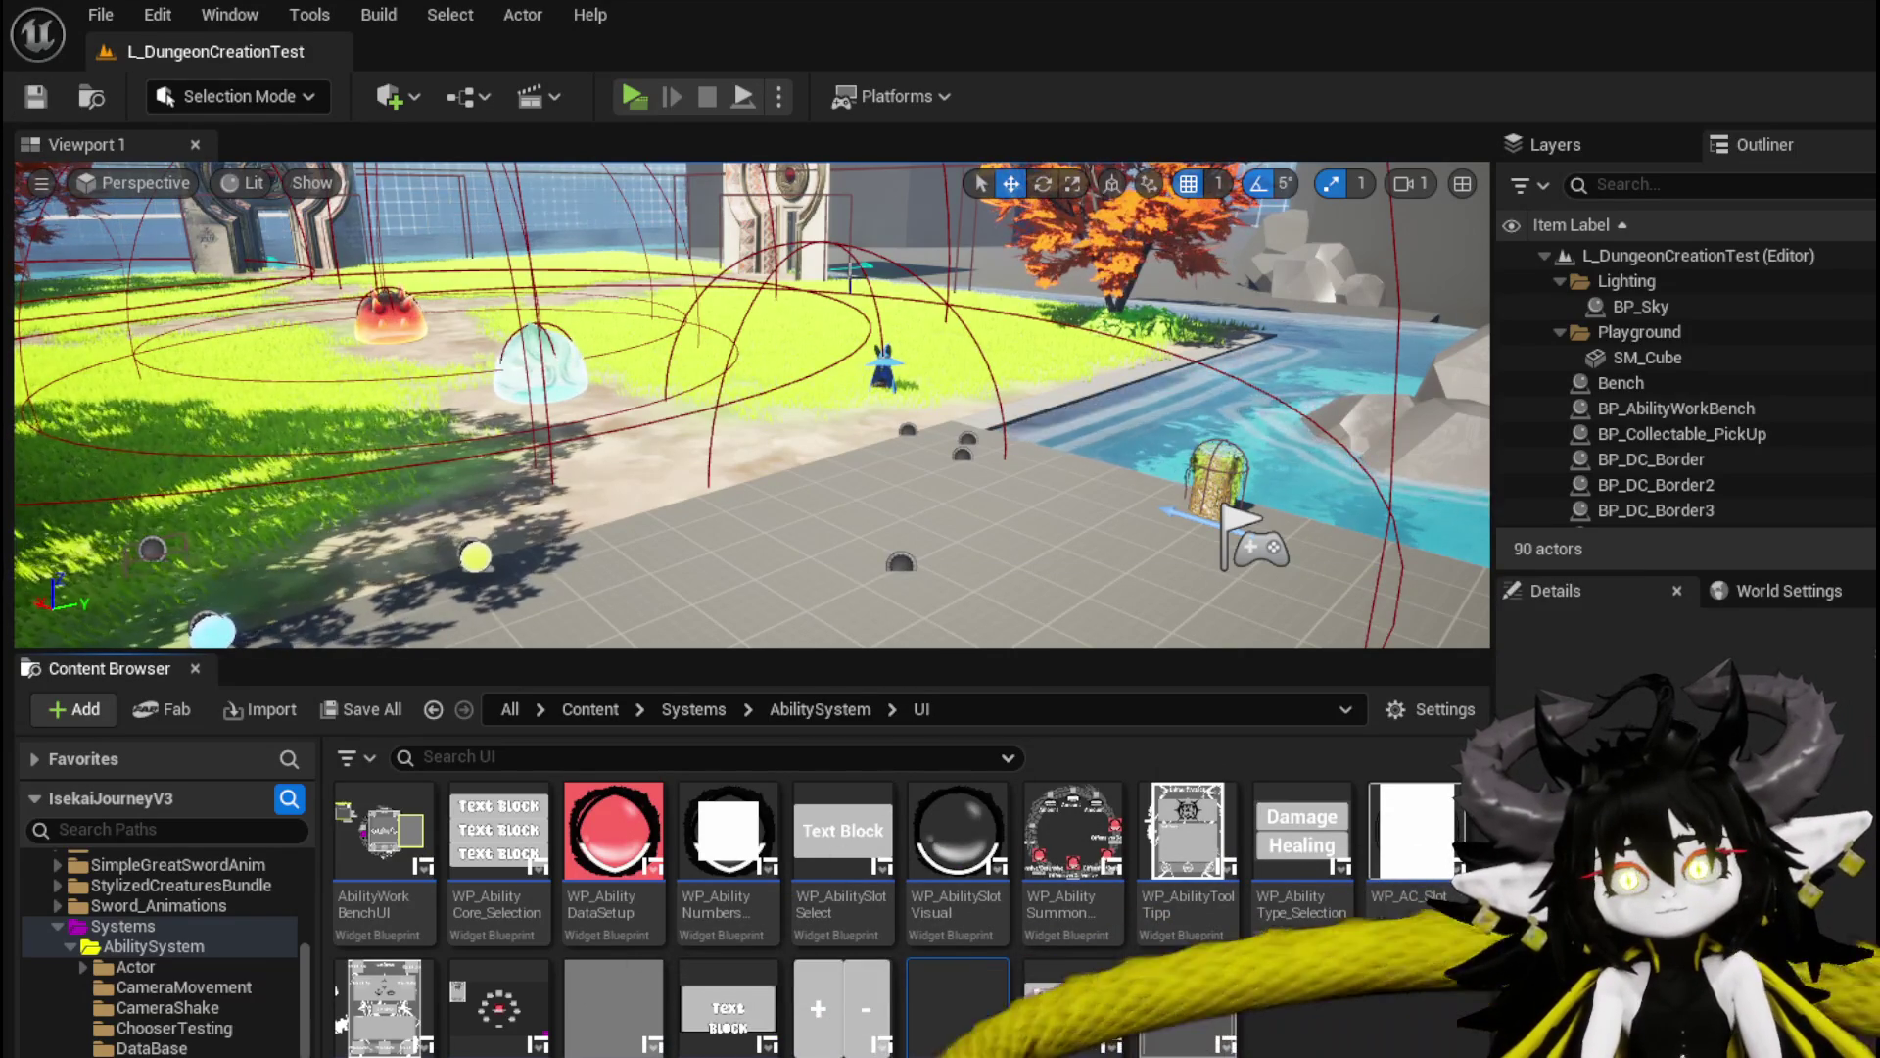
left_click_drag(860, 387, 842, 294)
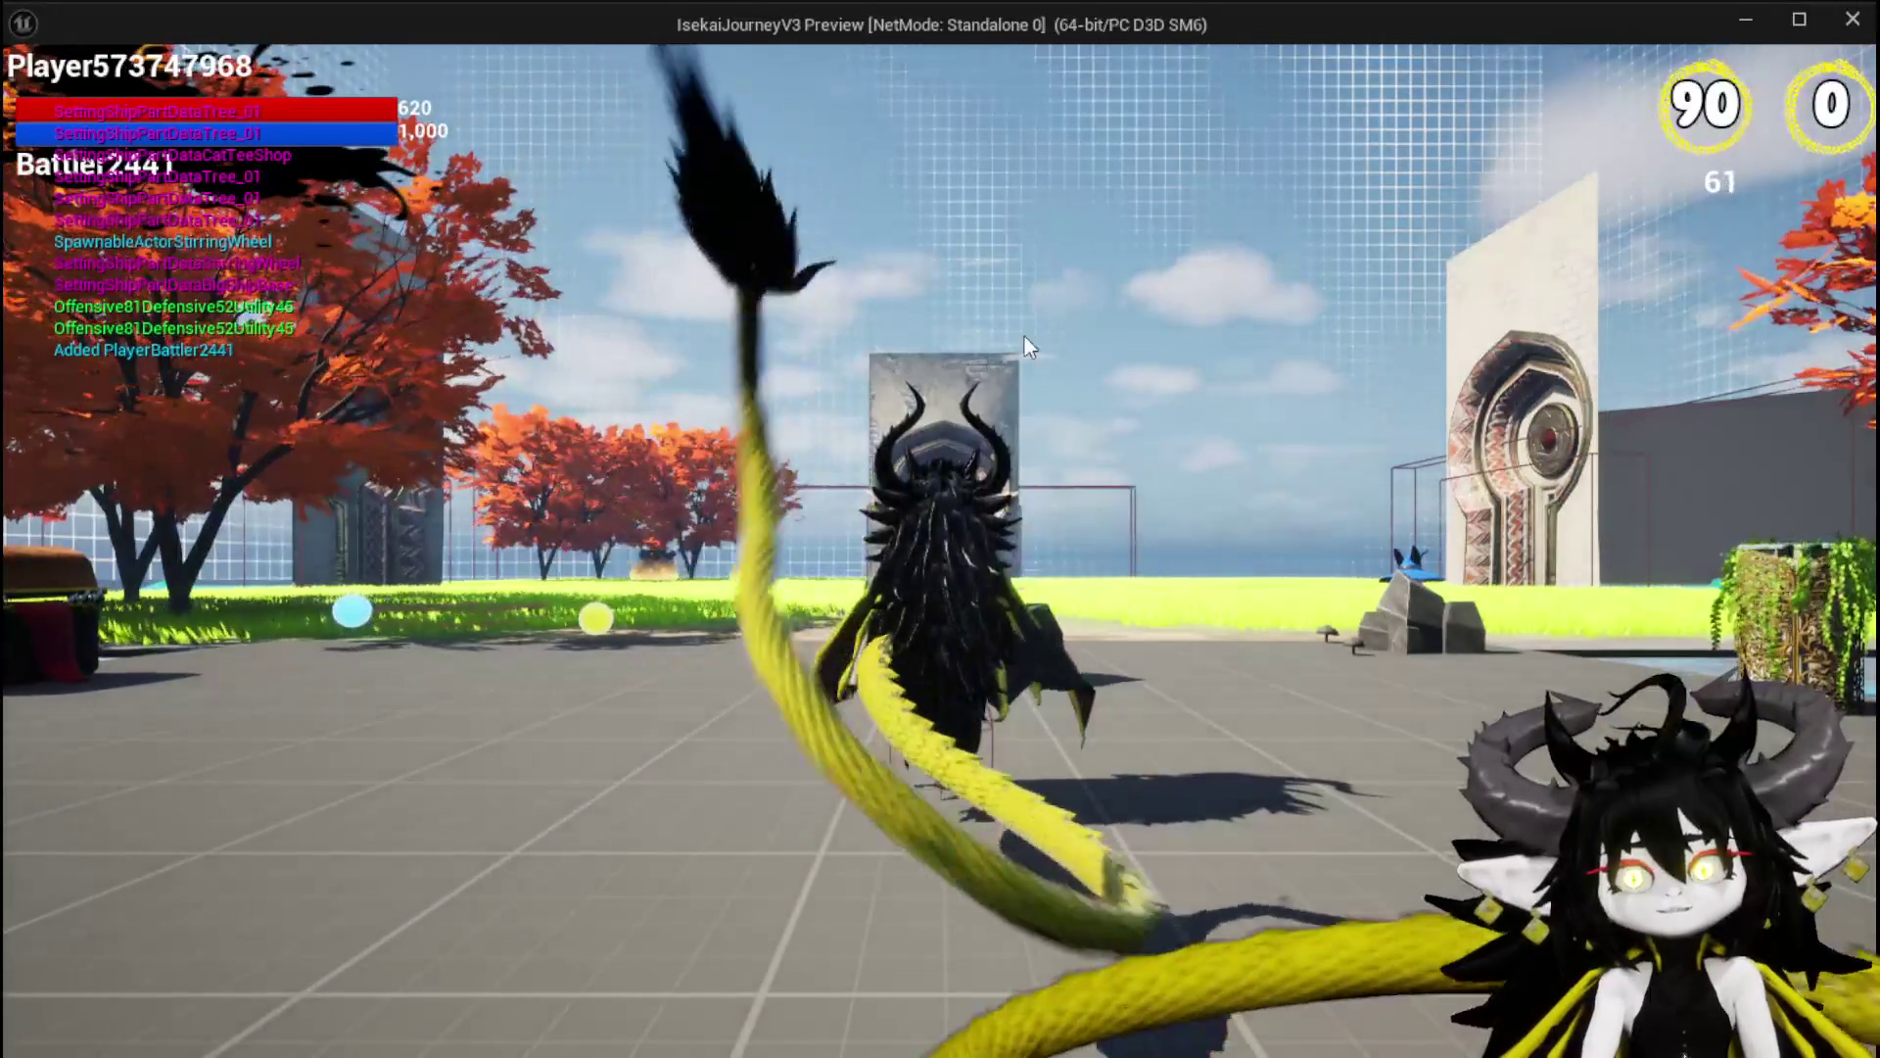
In the standalone preview, run and jump the character across the grass into the portal gate.
key("space")
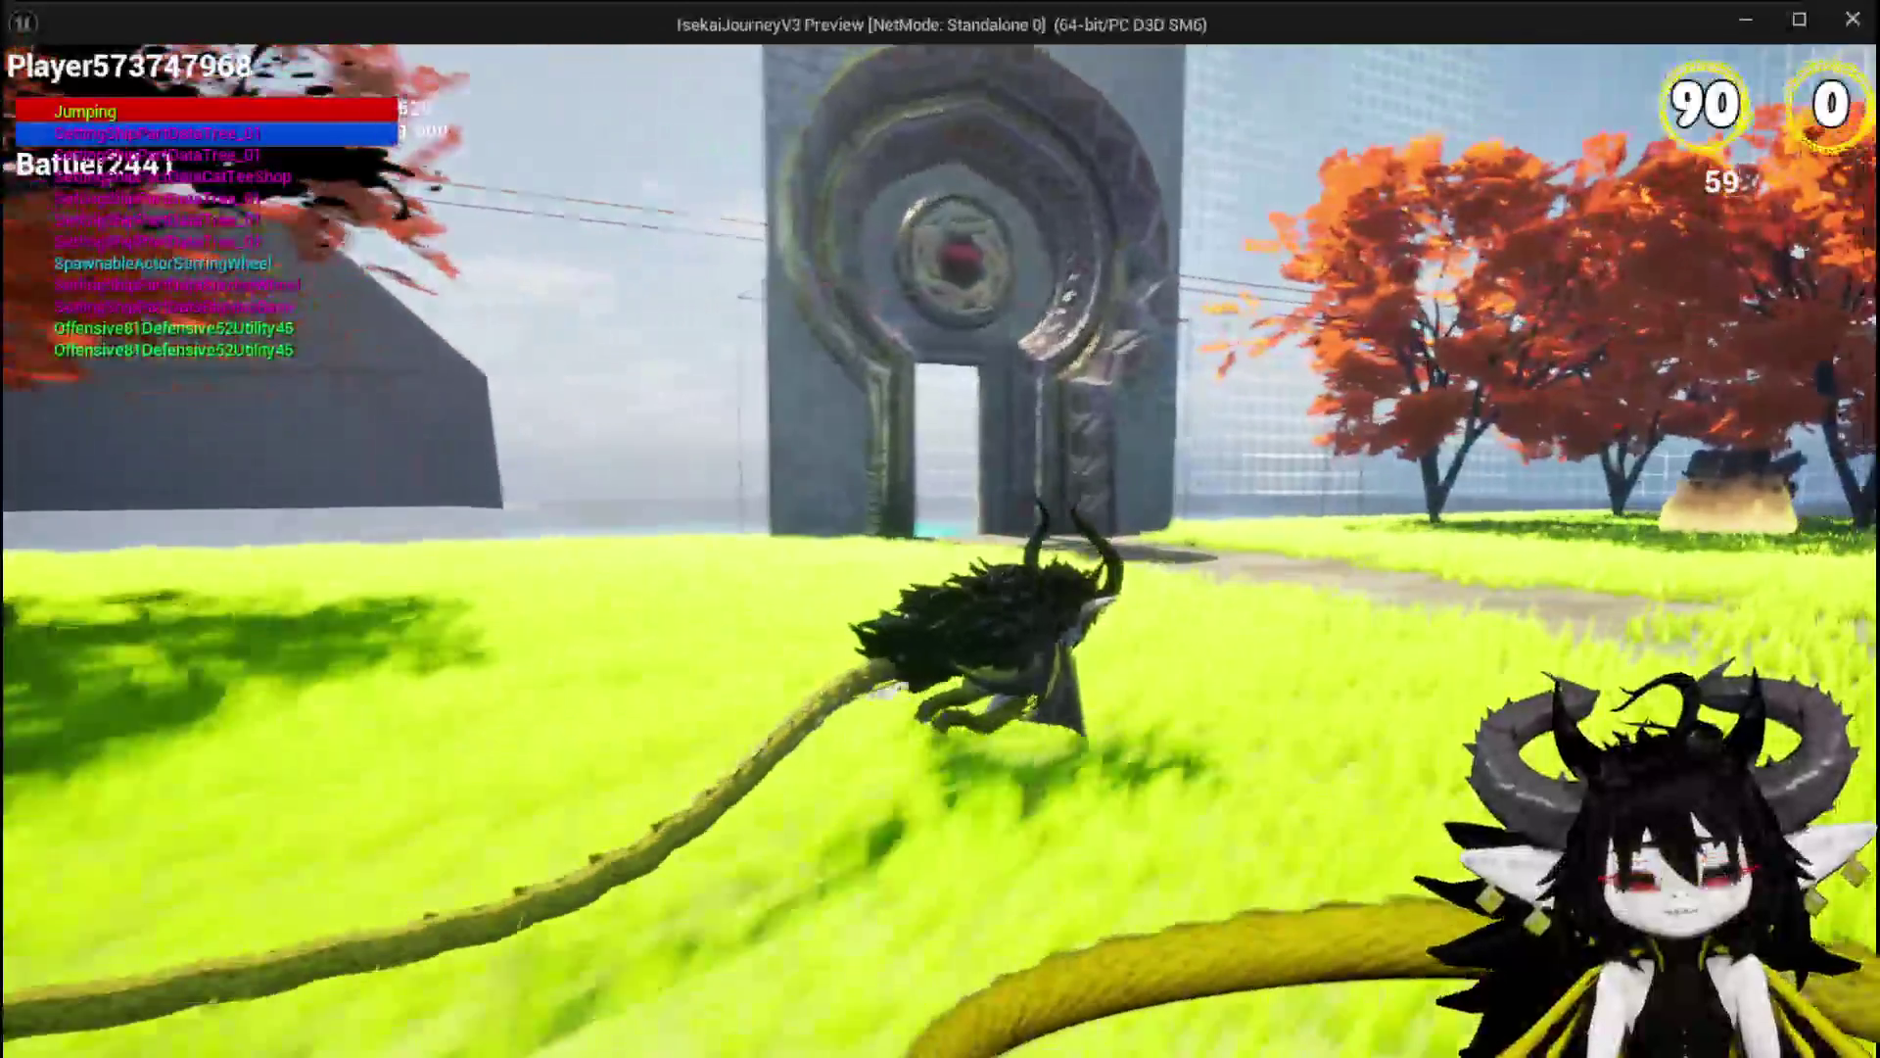
key("space")
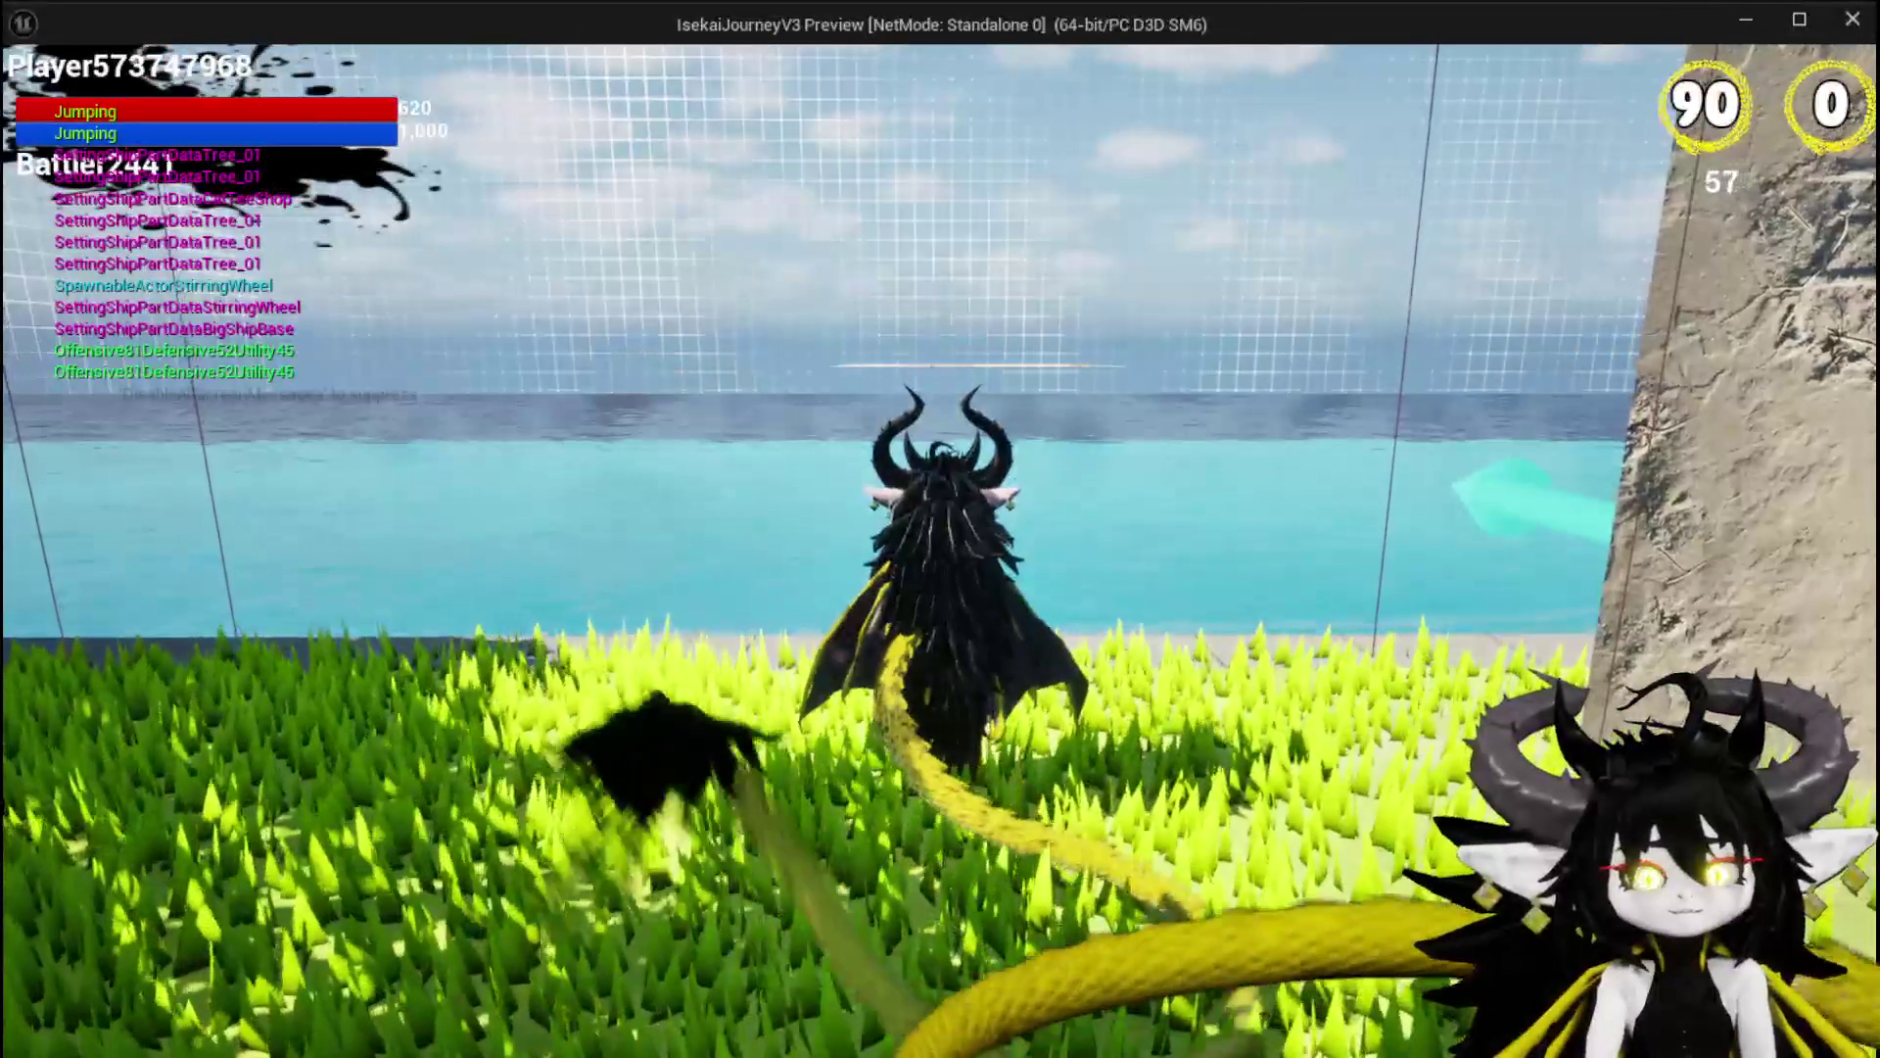
key("space")
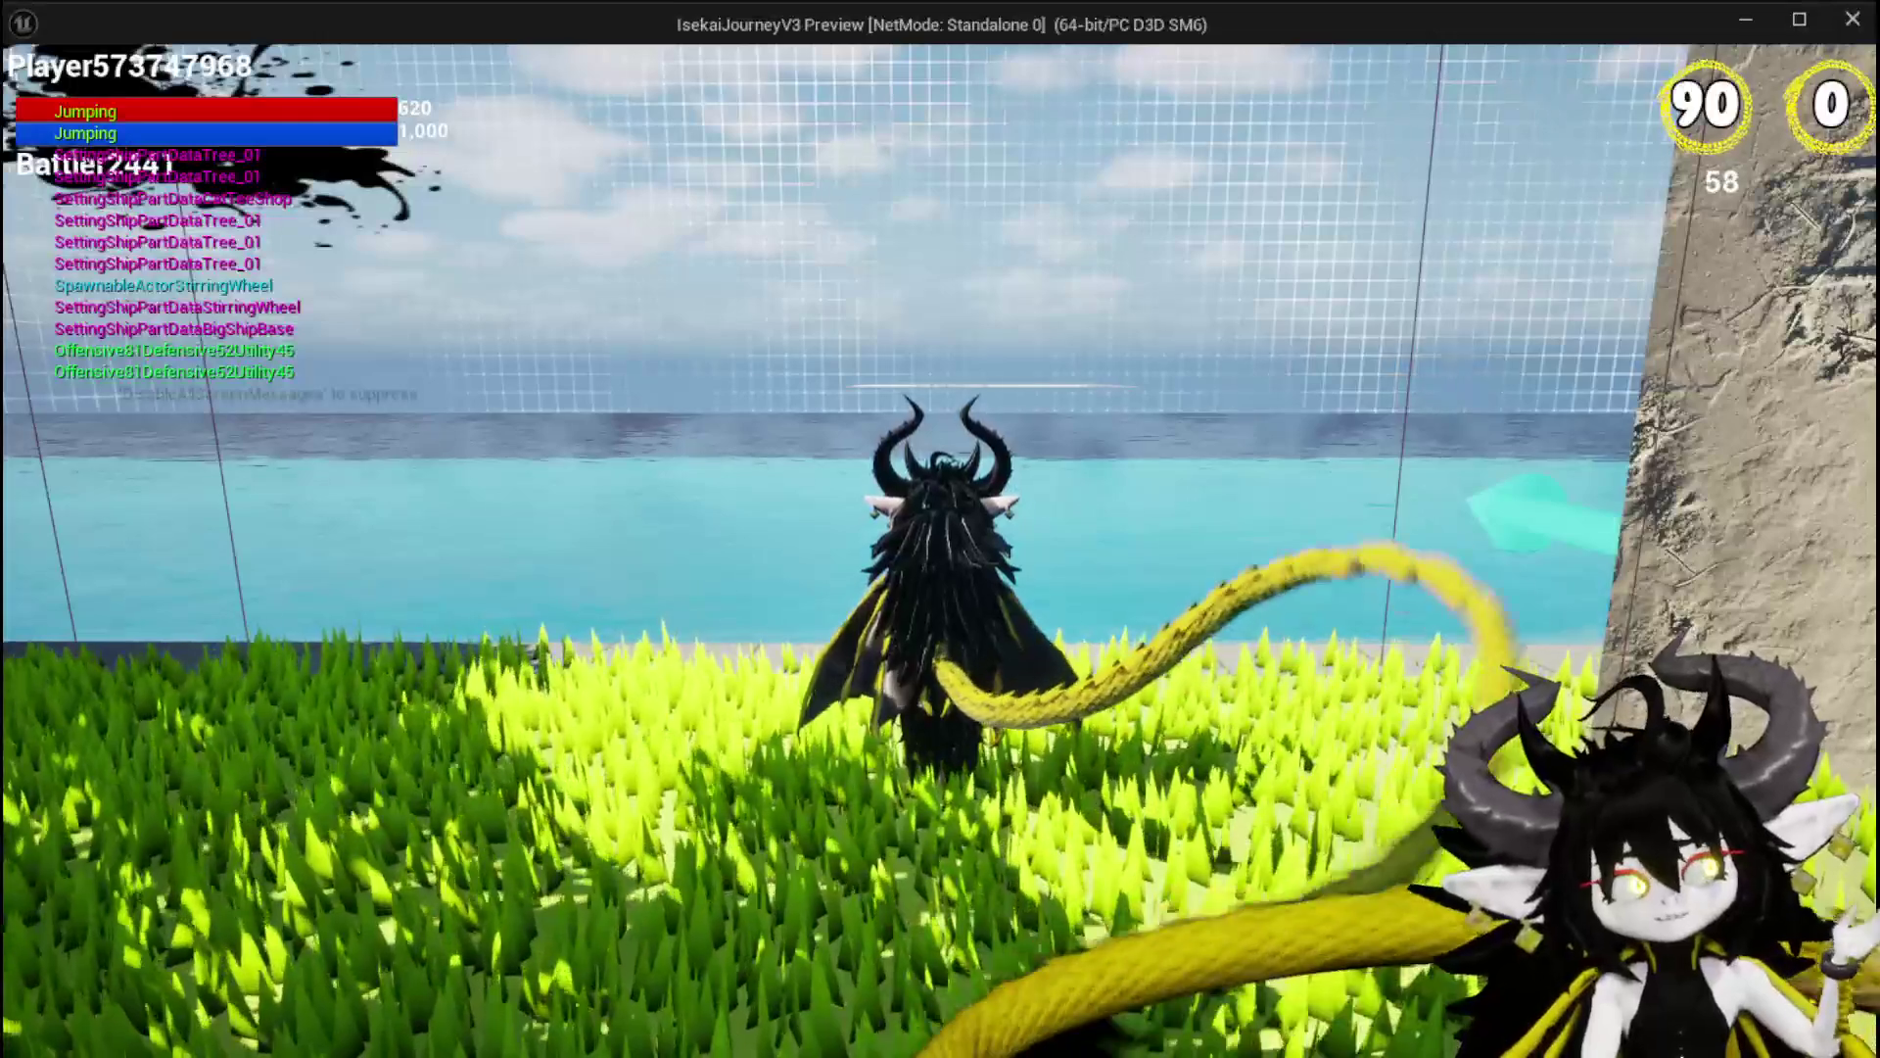
key("w")
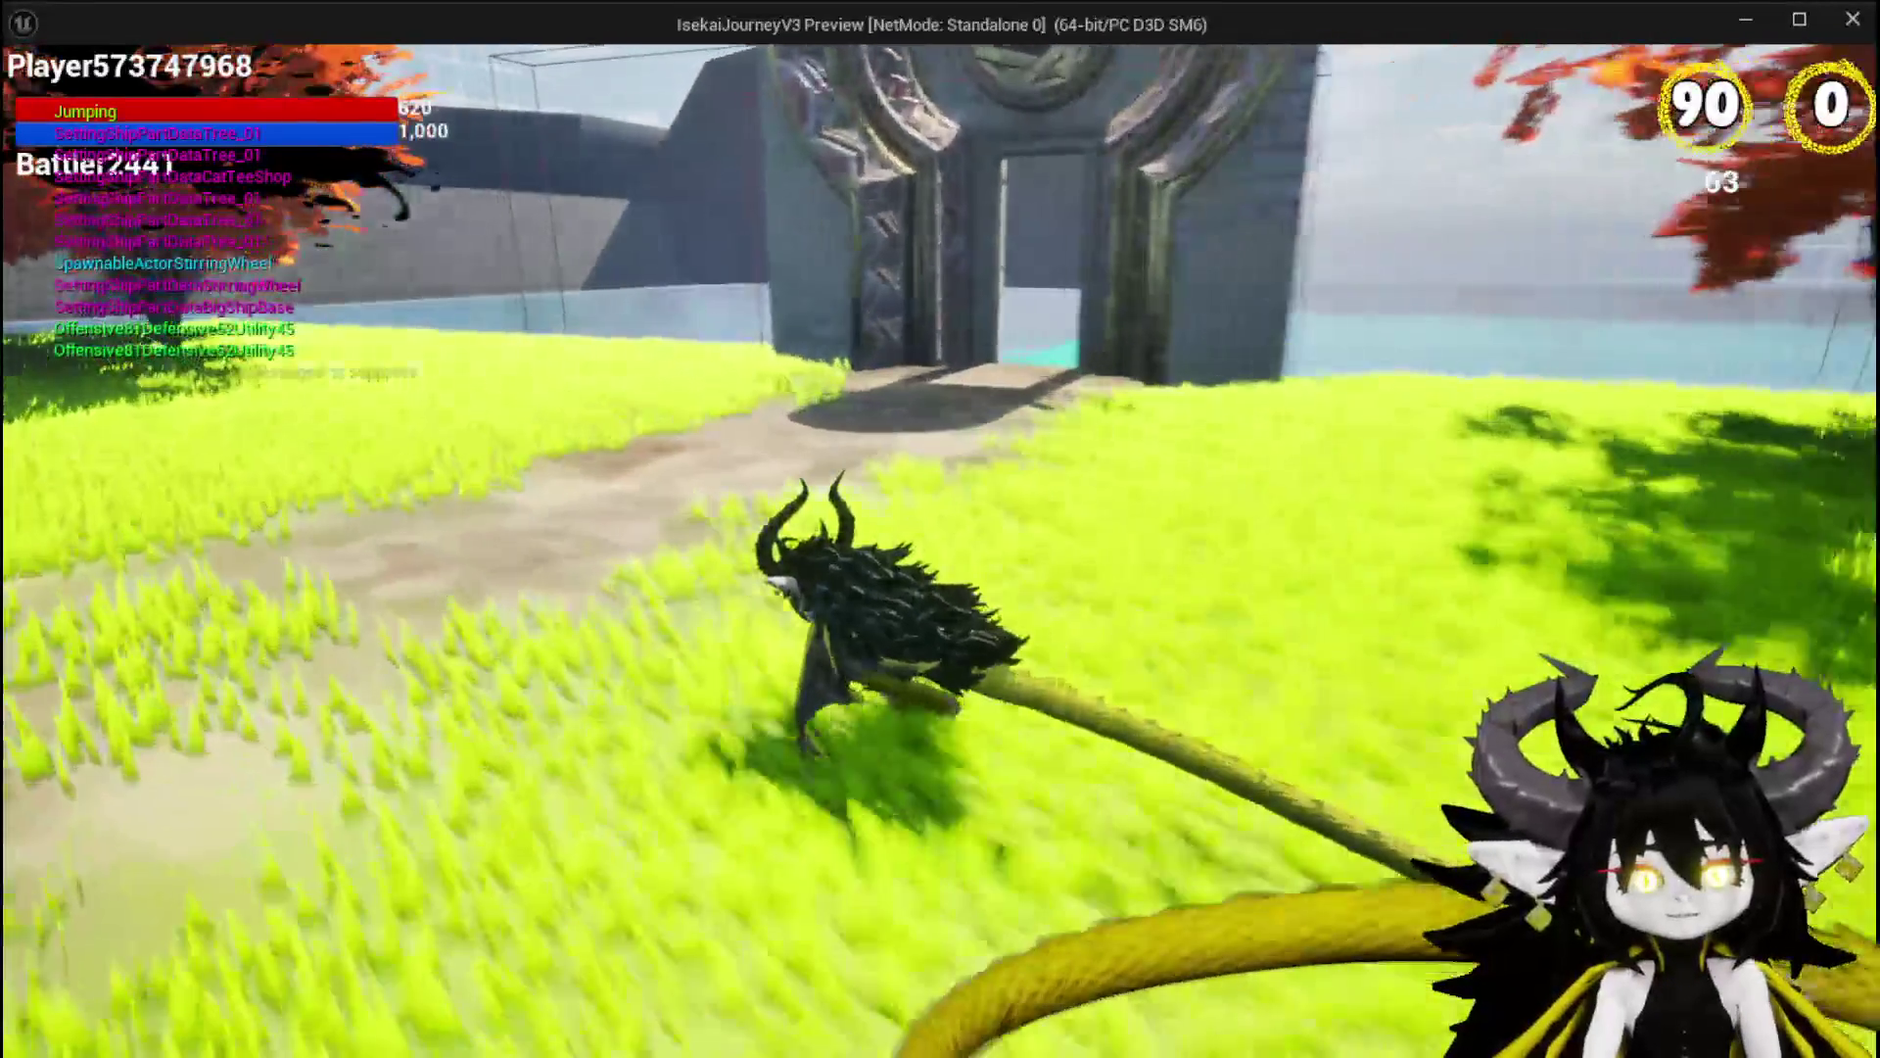
key("w")
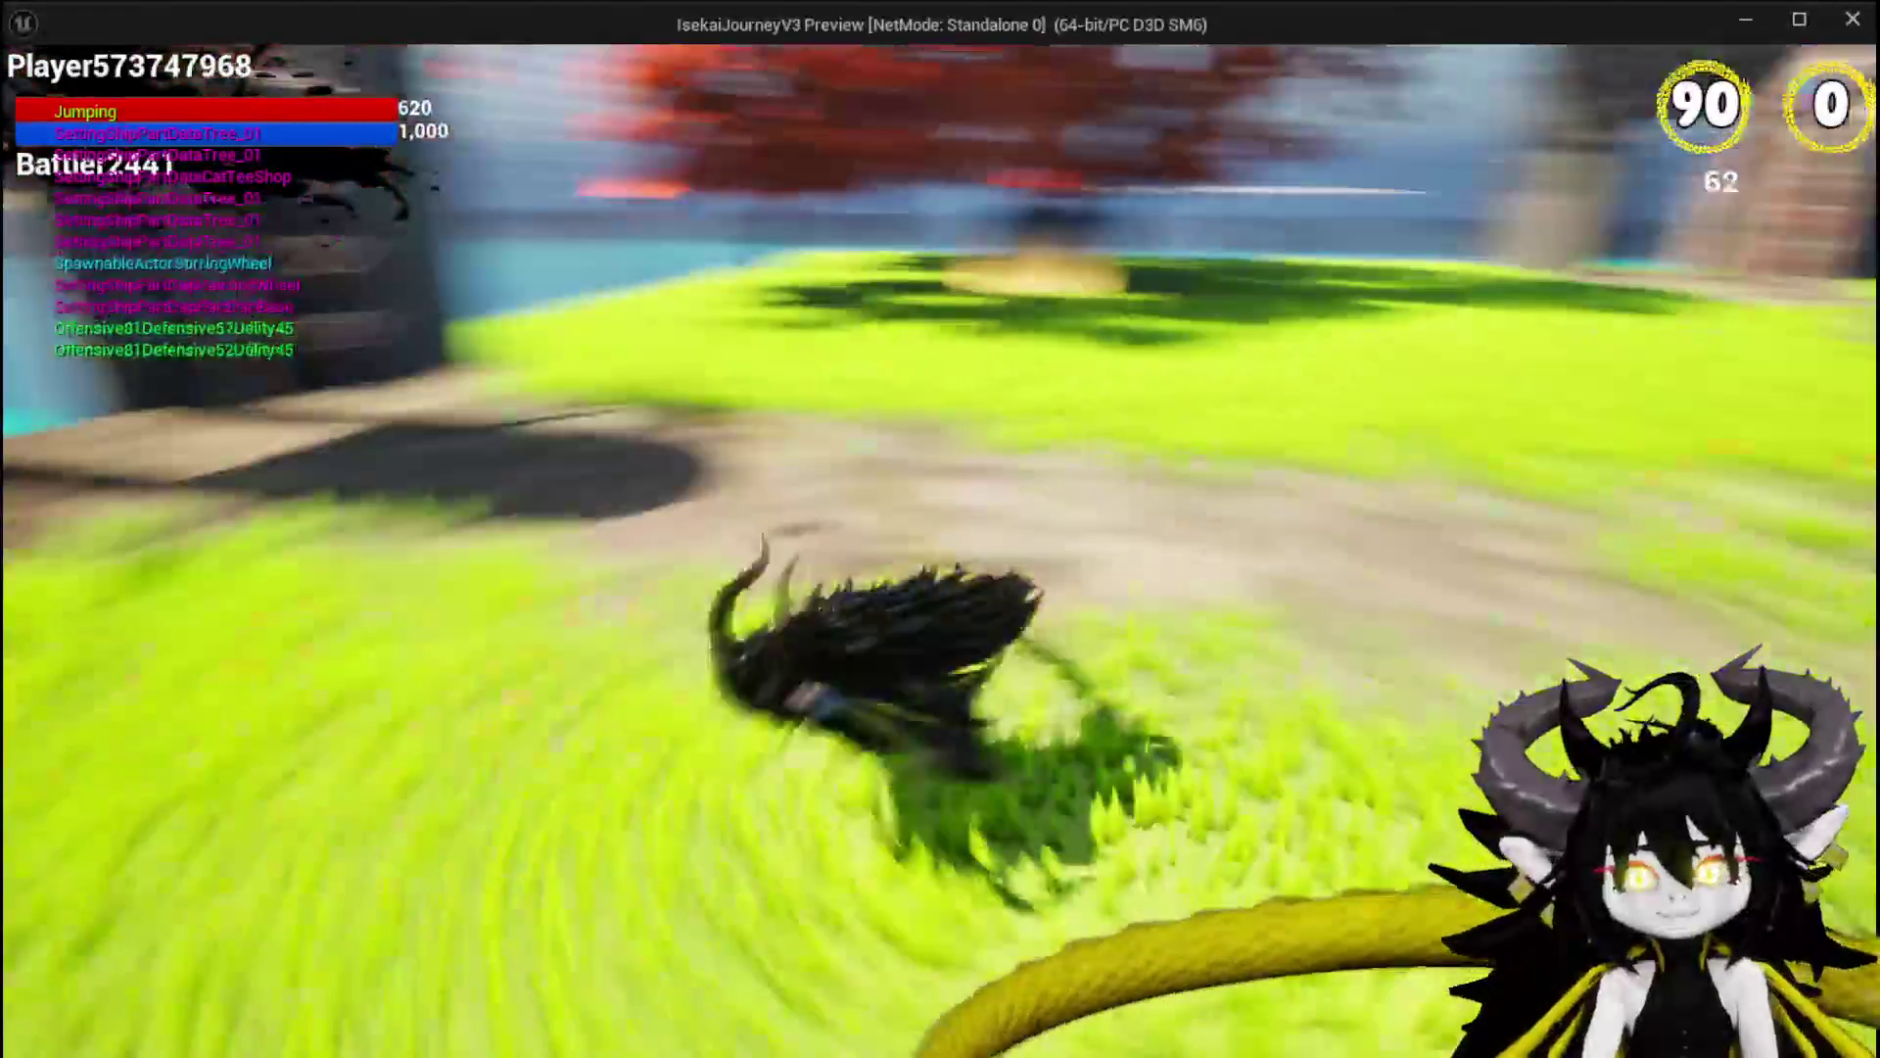
key("w")
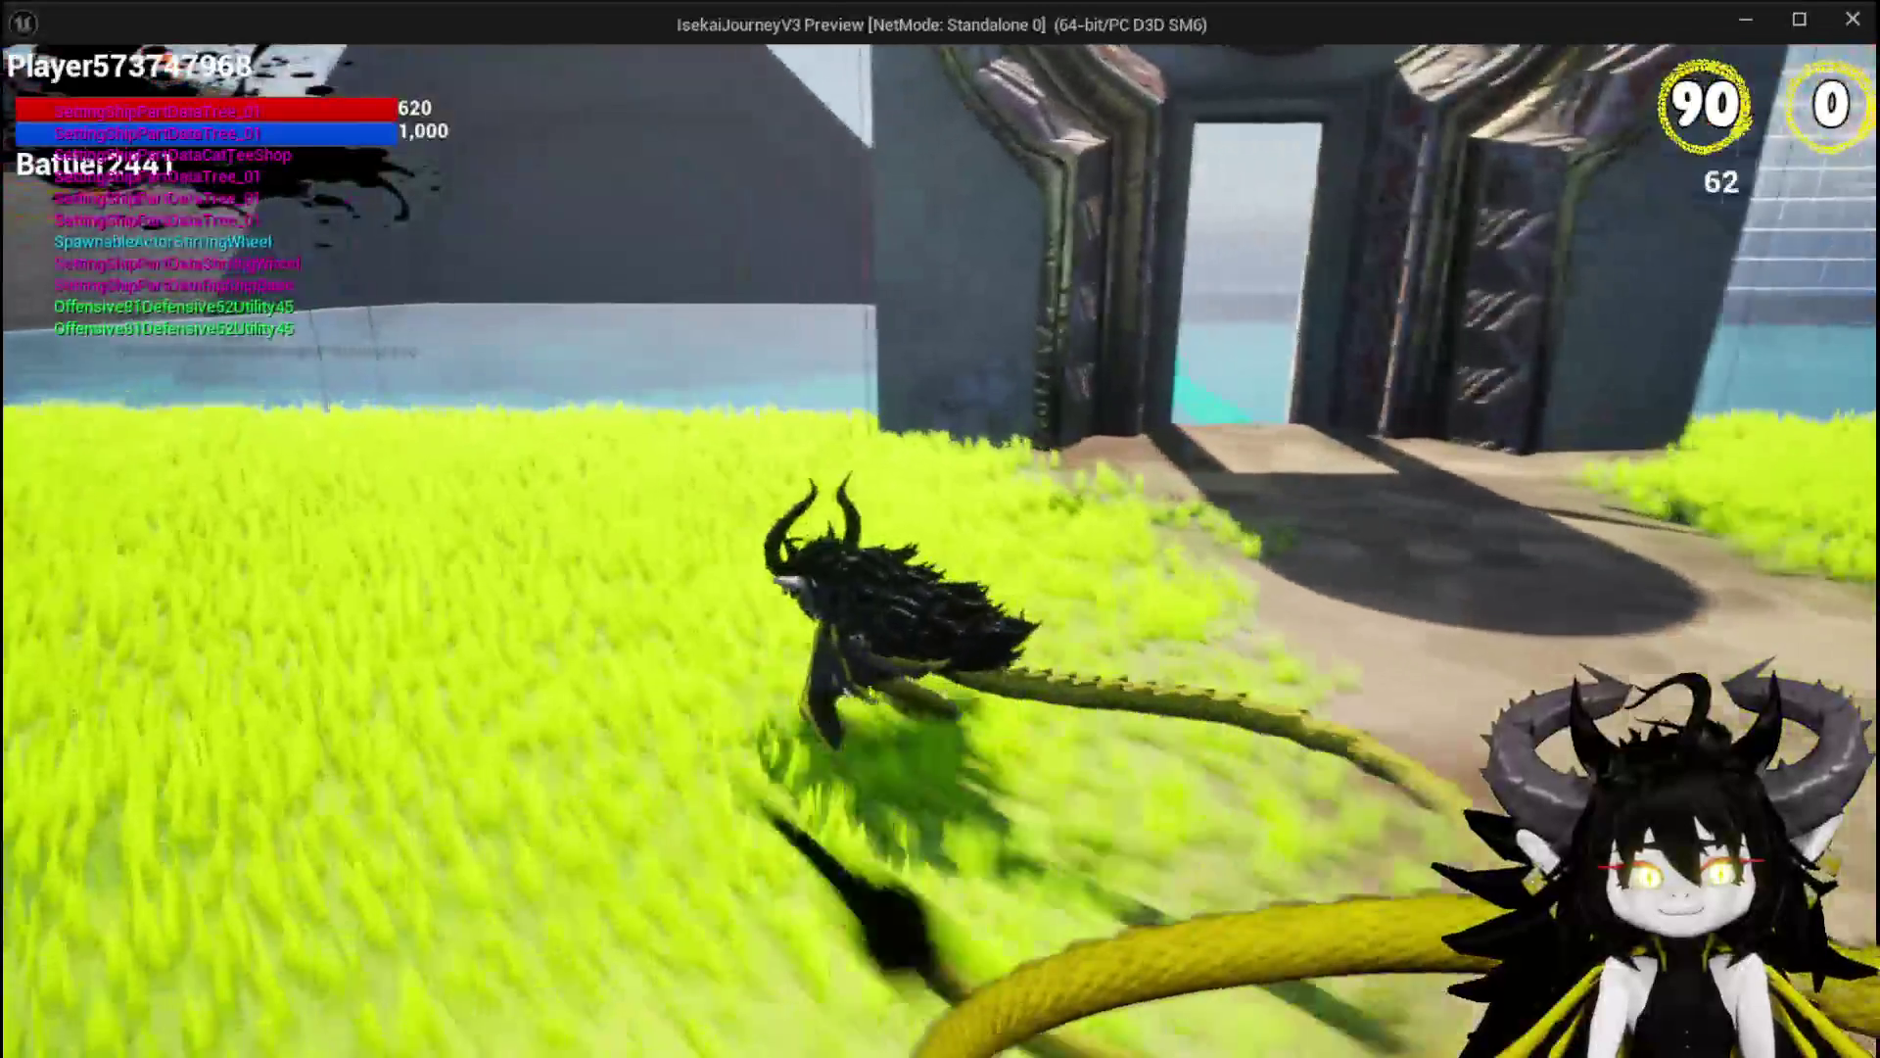
key("w")
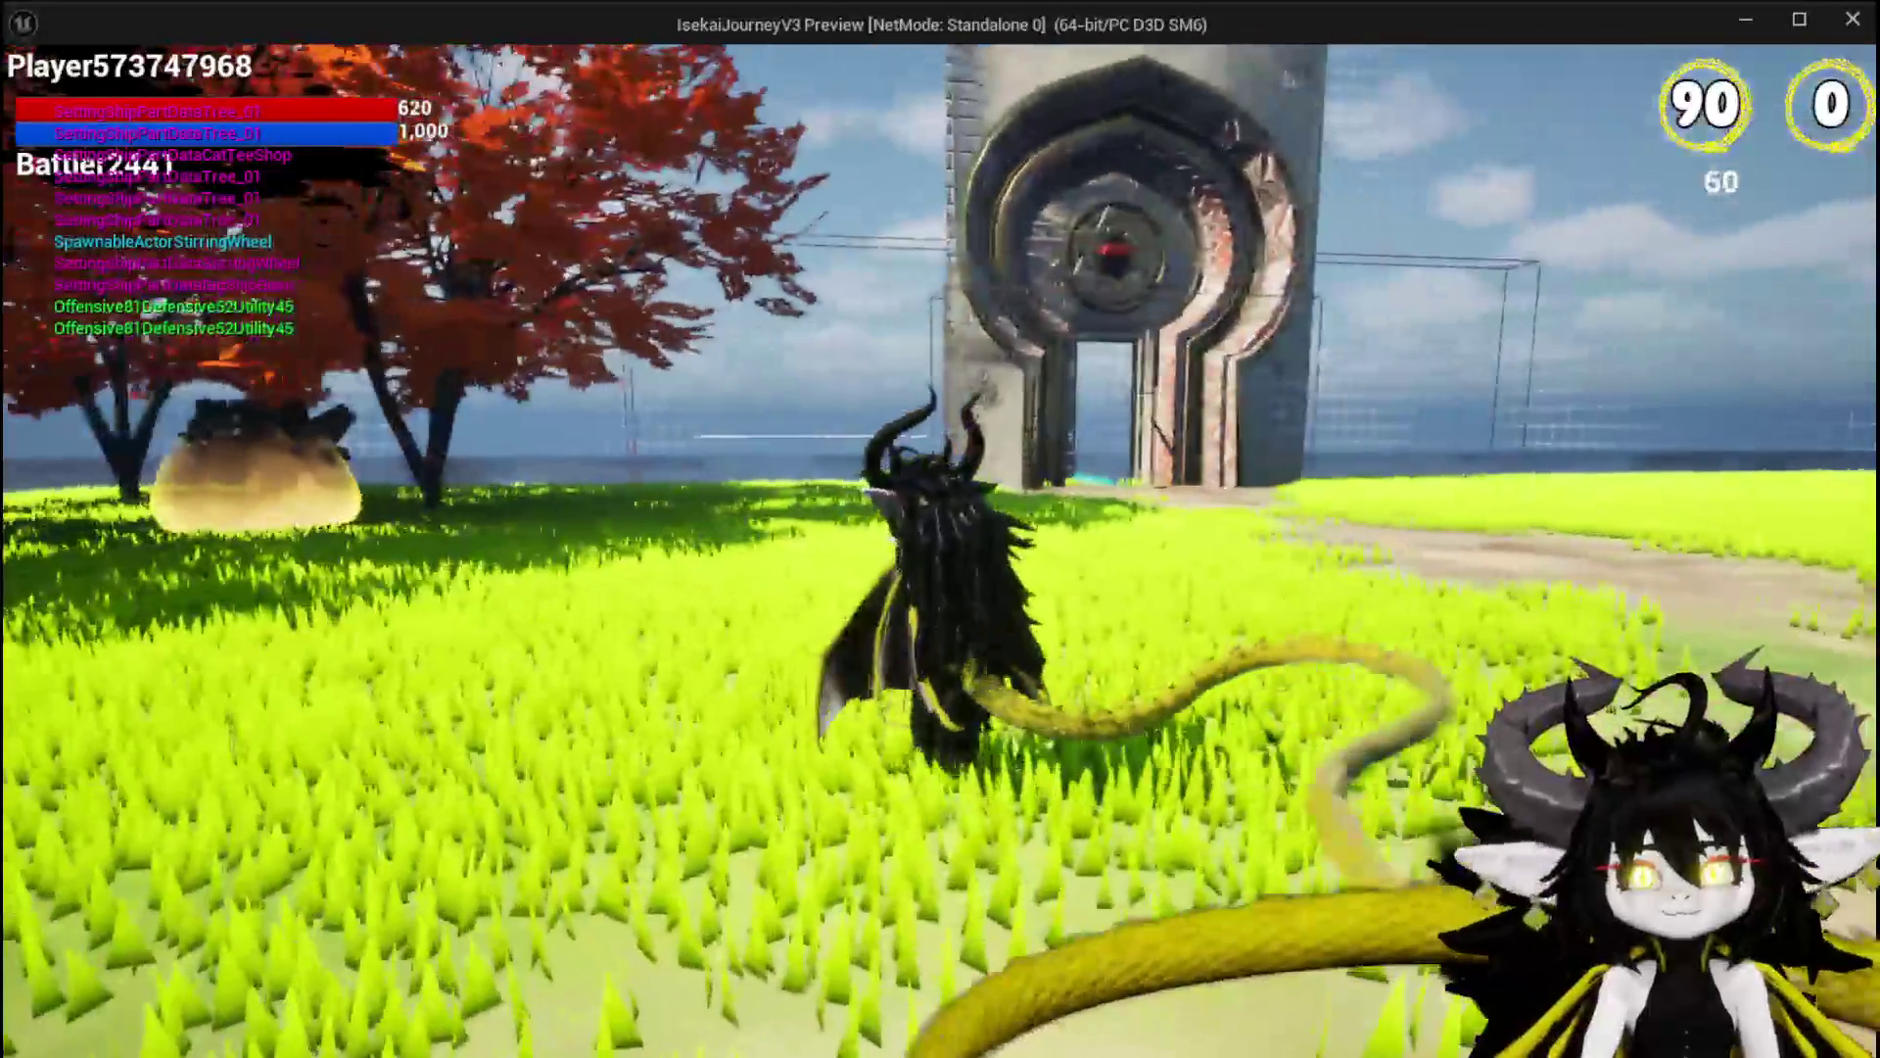
key("w")
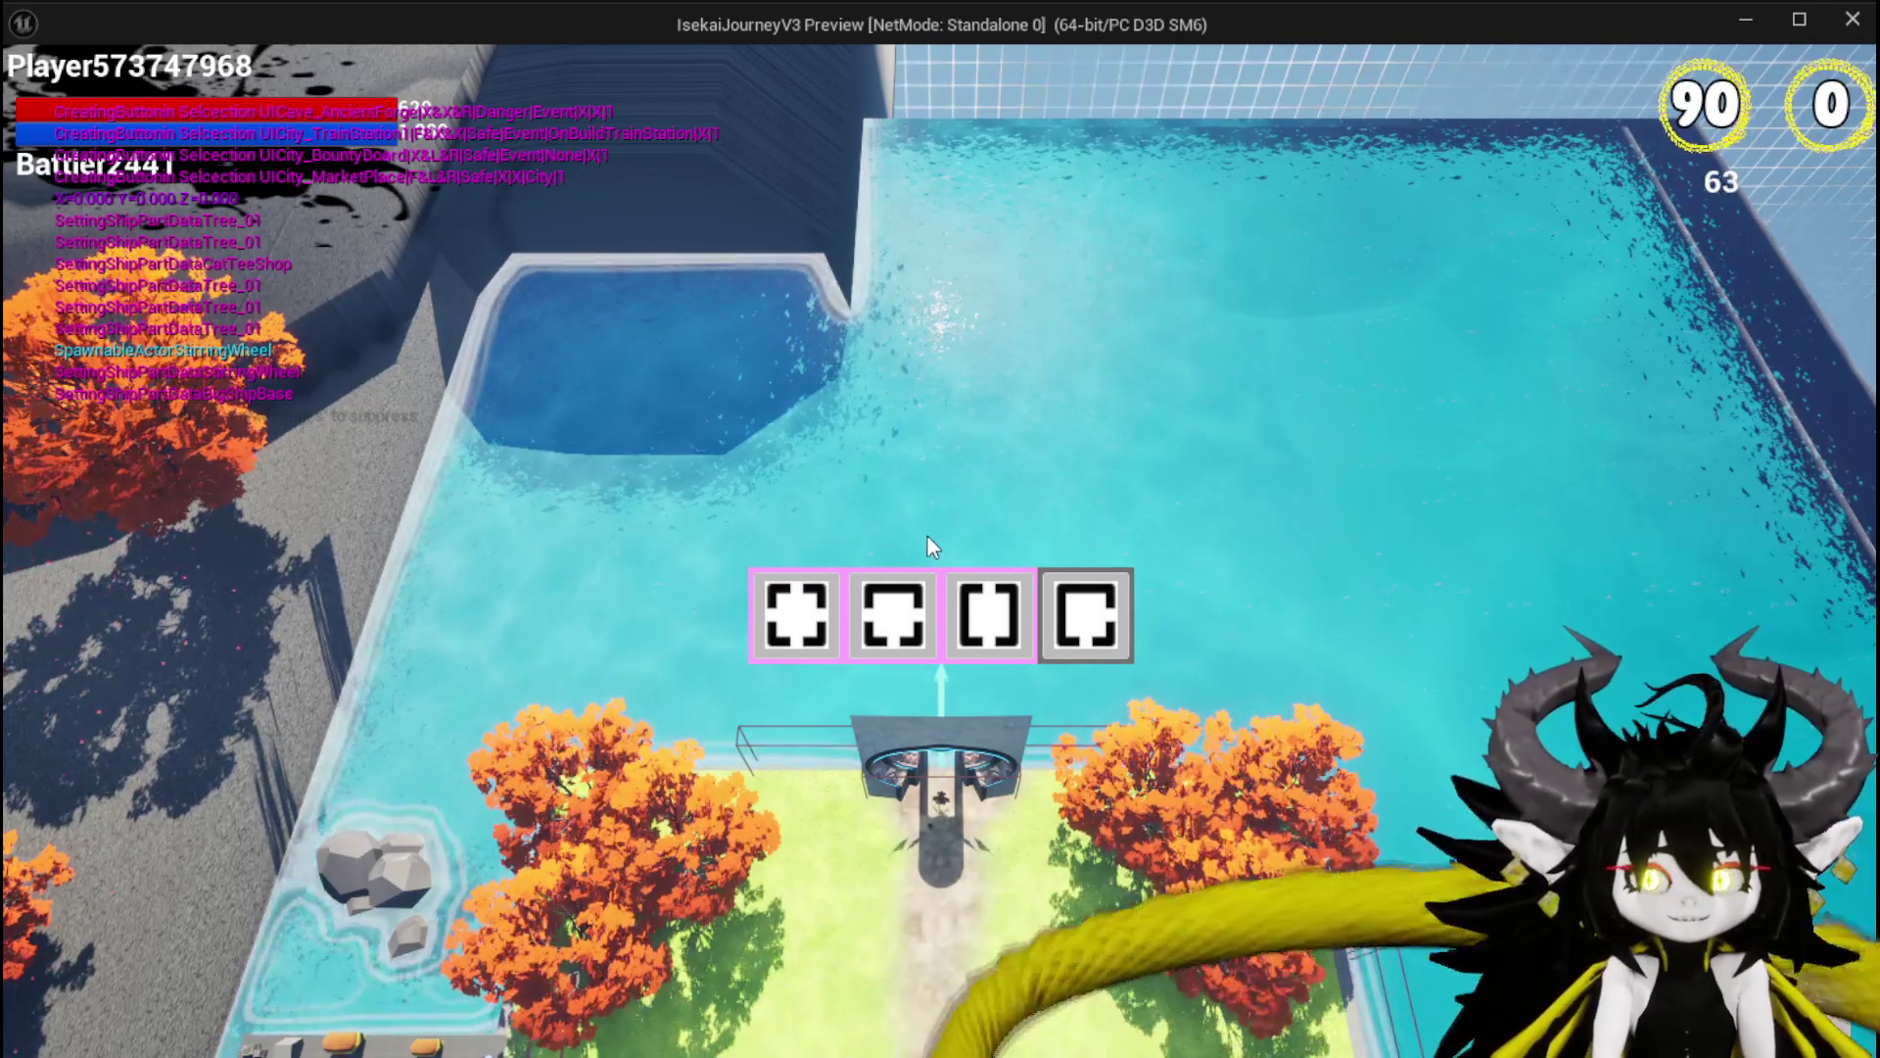
Choose the BountyBoard room and travel down its corridor to the ornate gate.
left_click(921, 615)
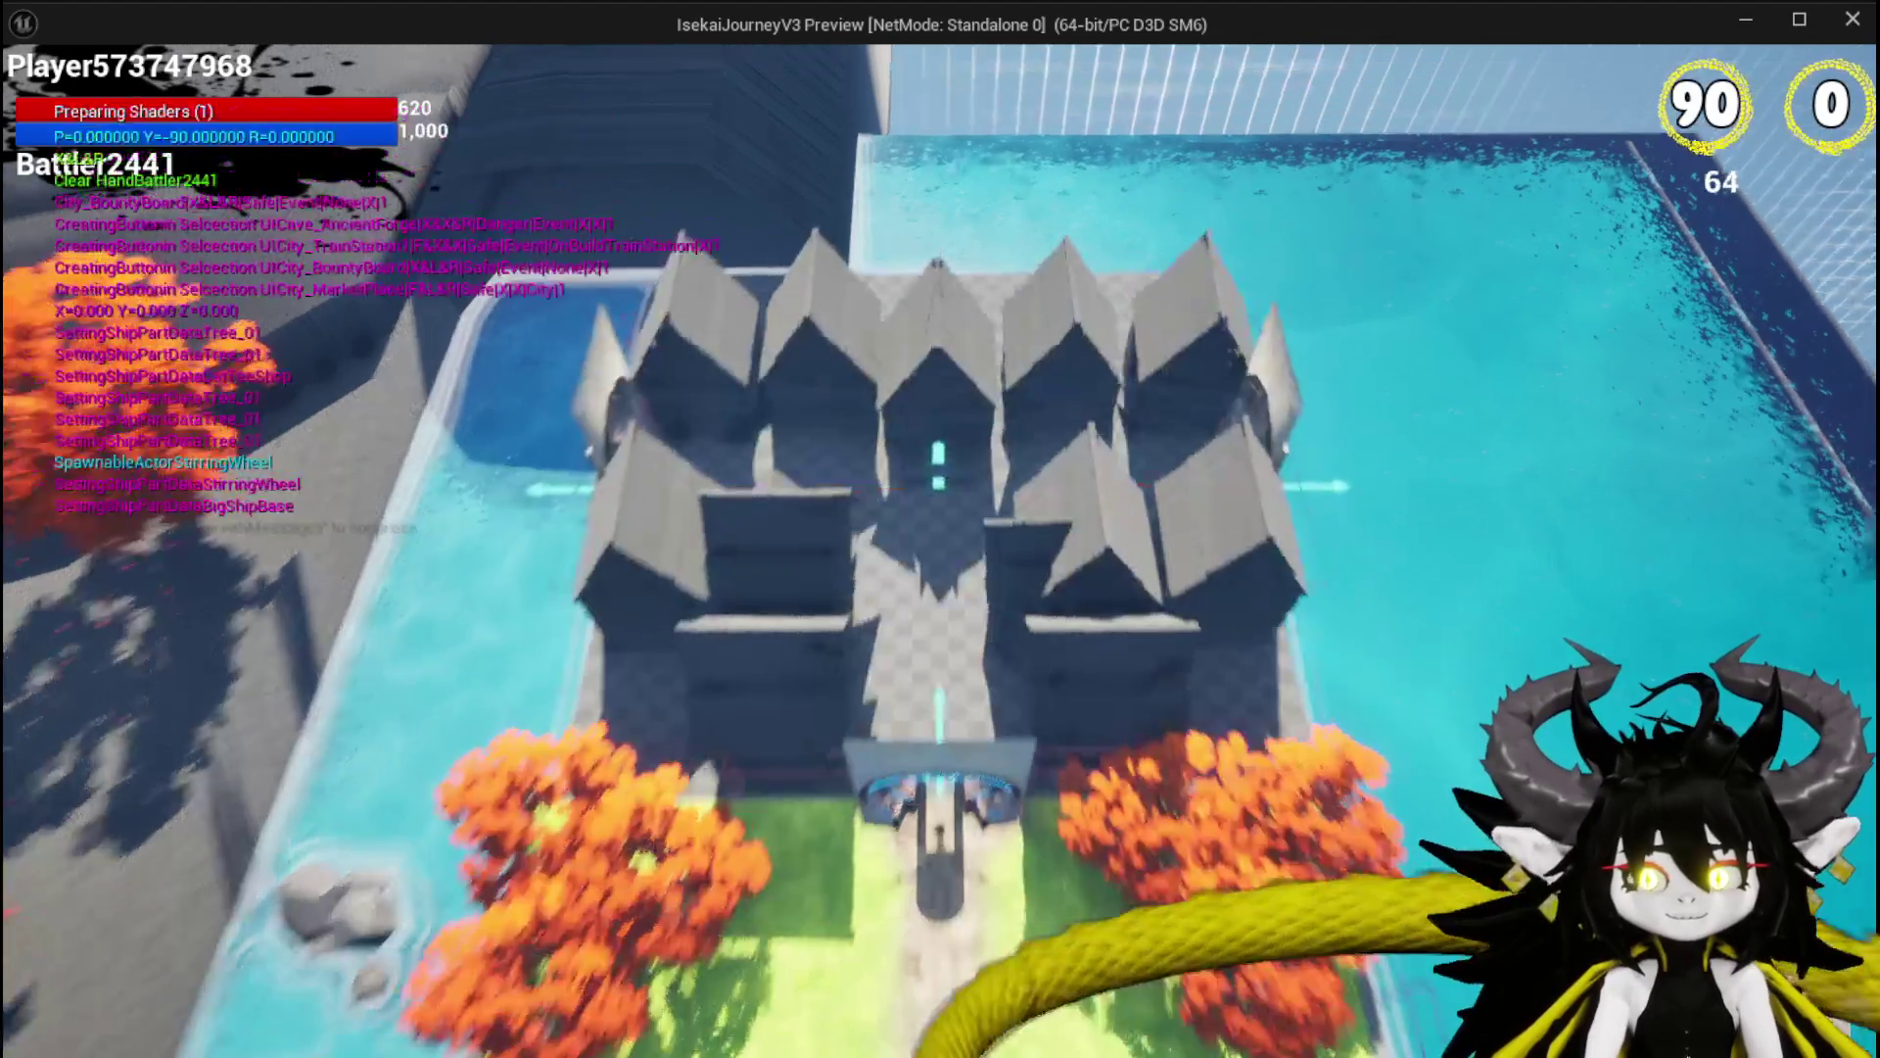
key("space")
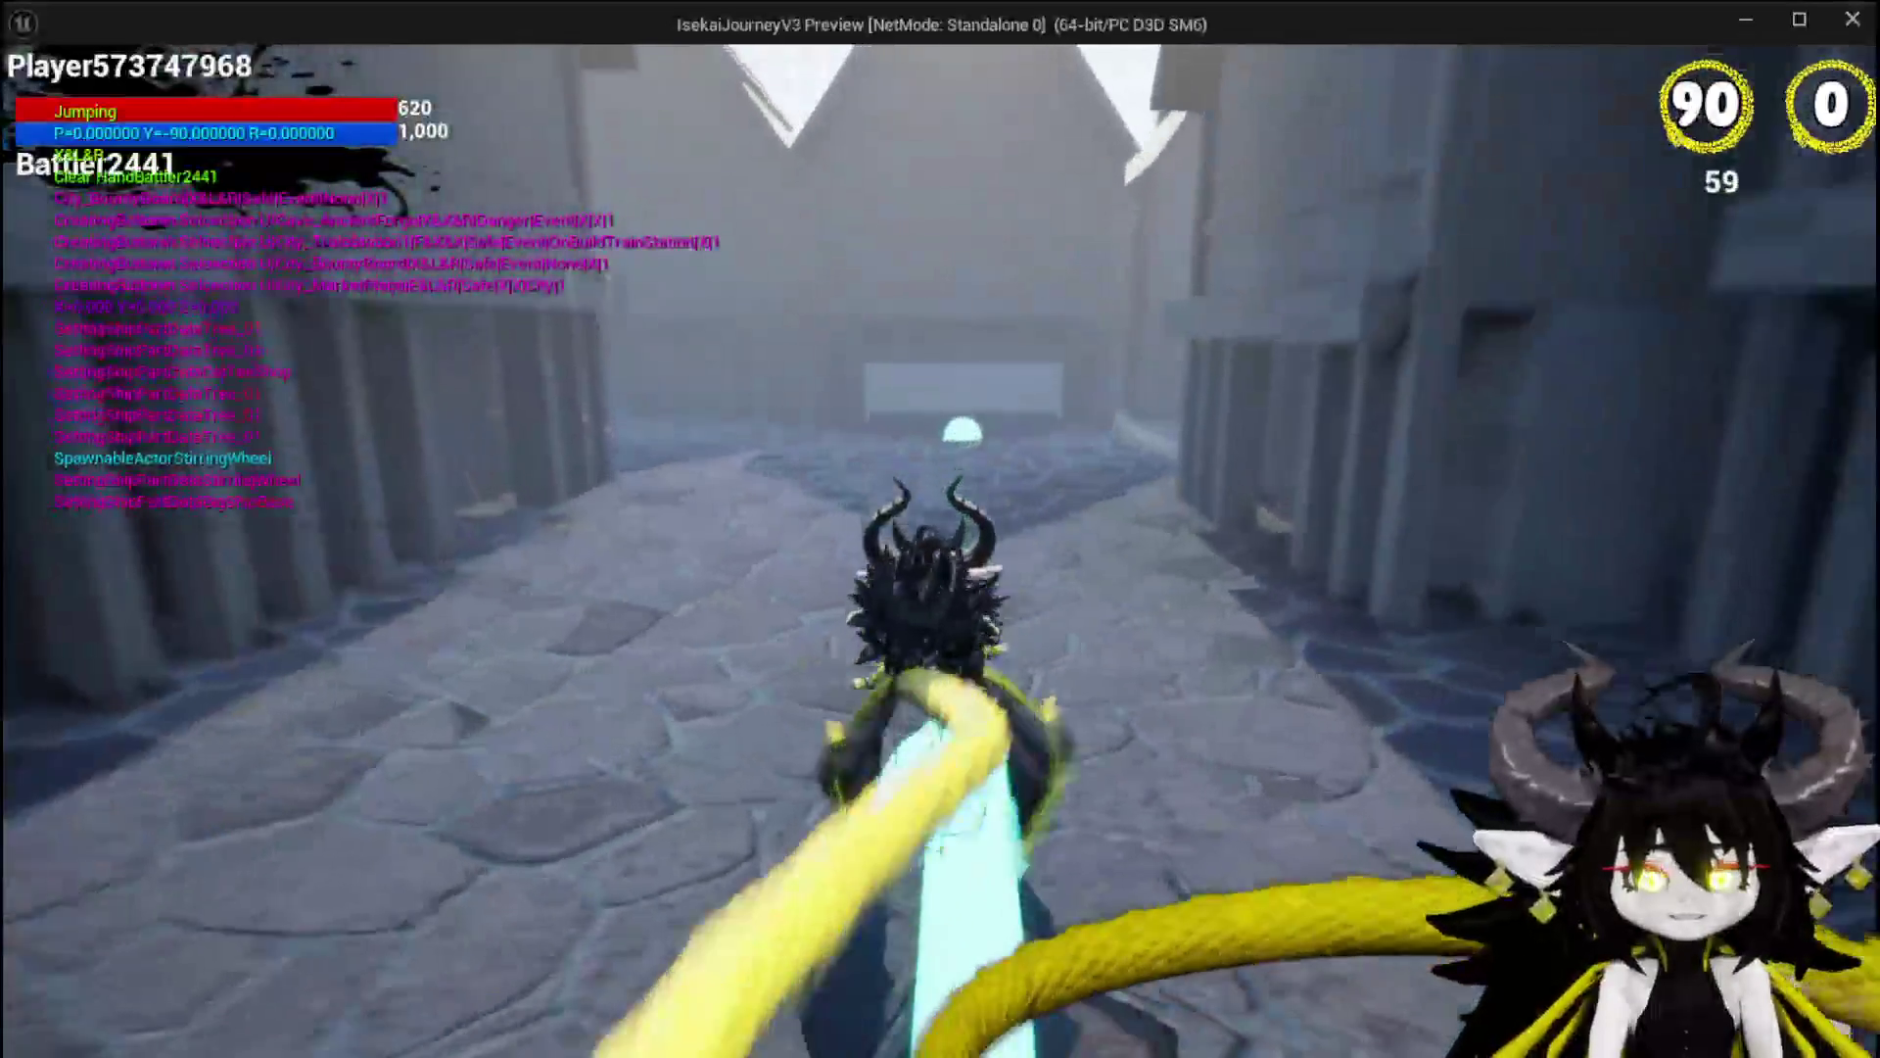
key("w")
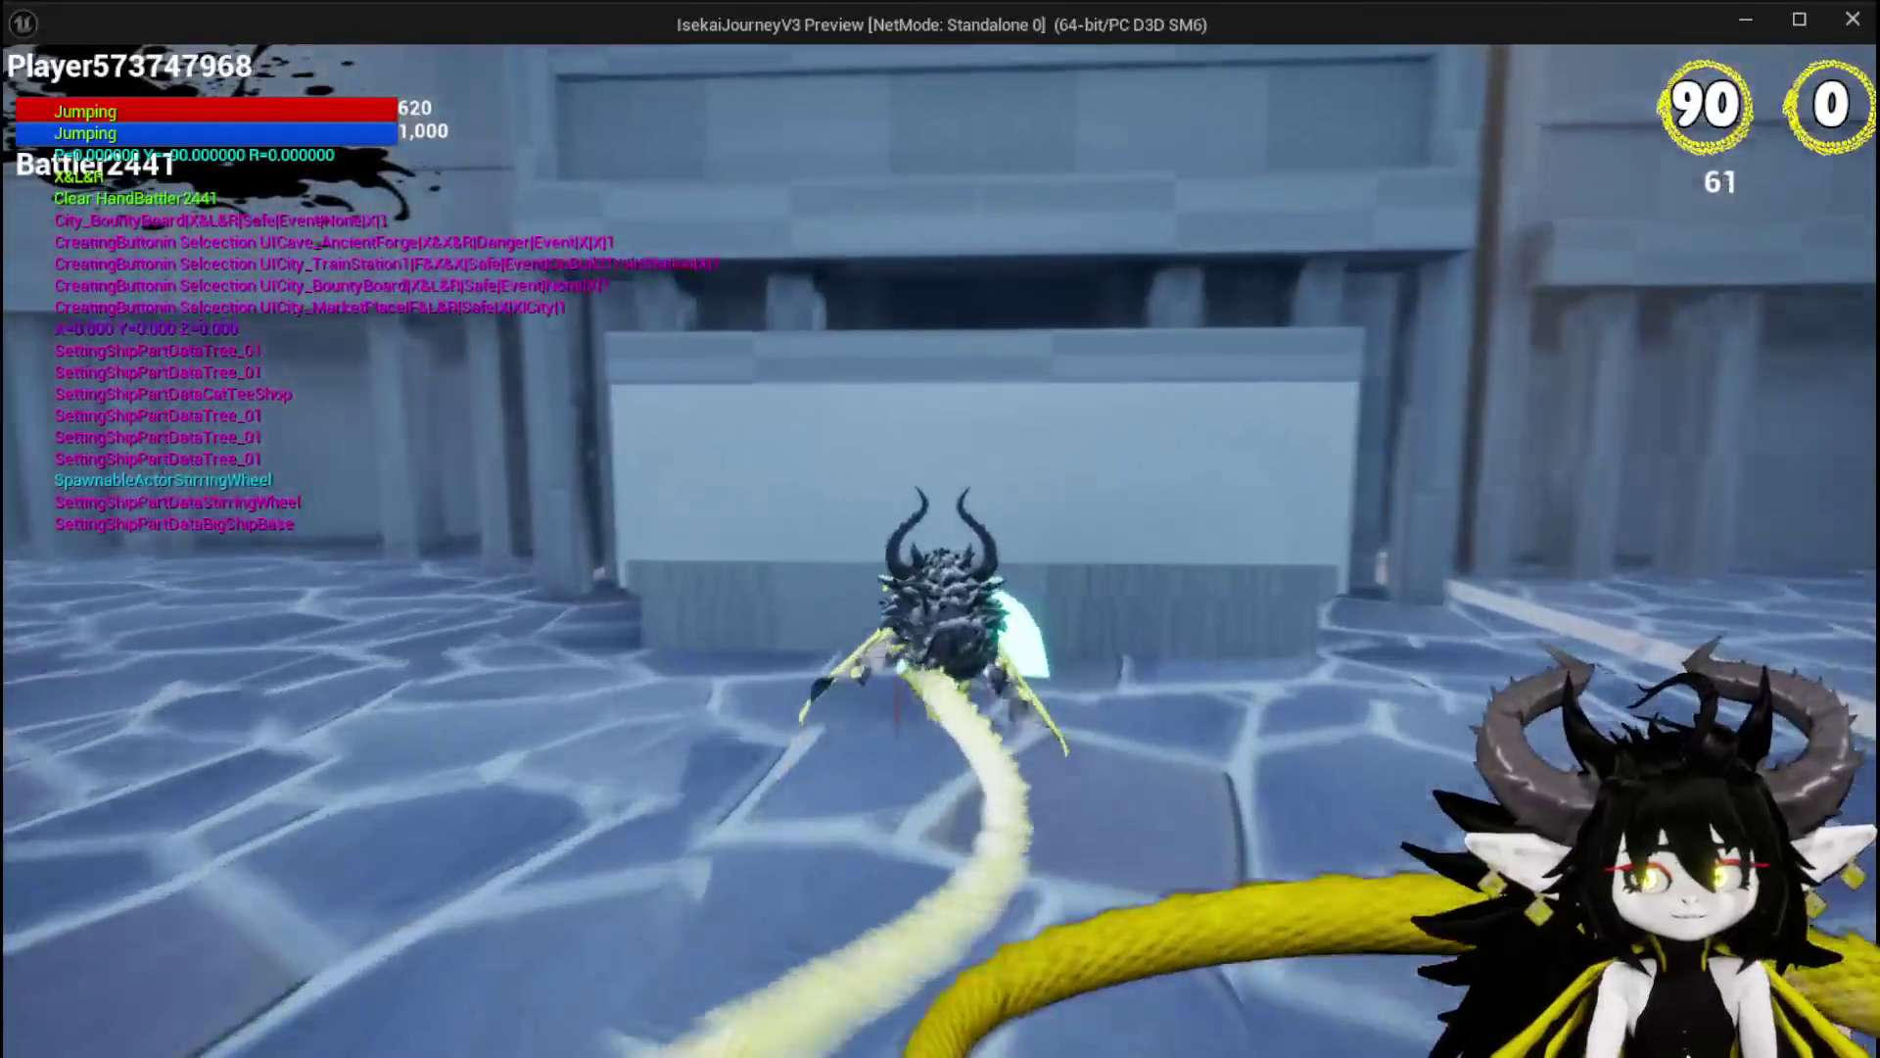
key("w")
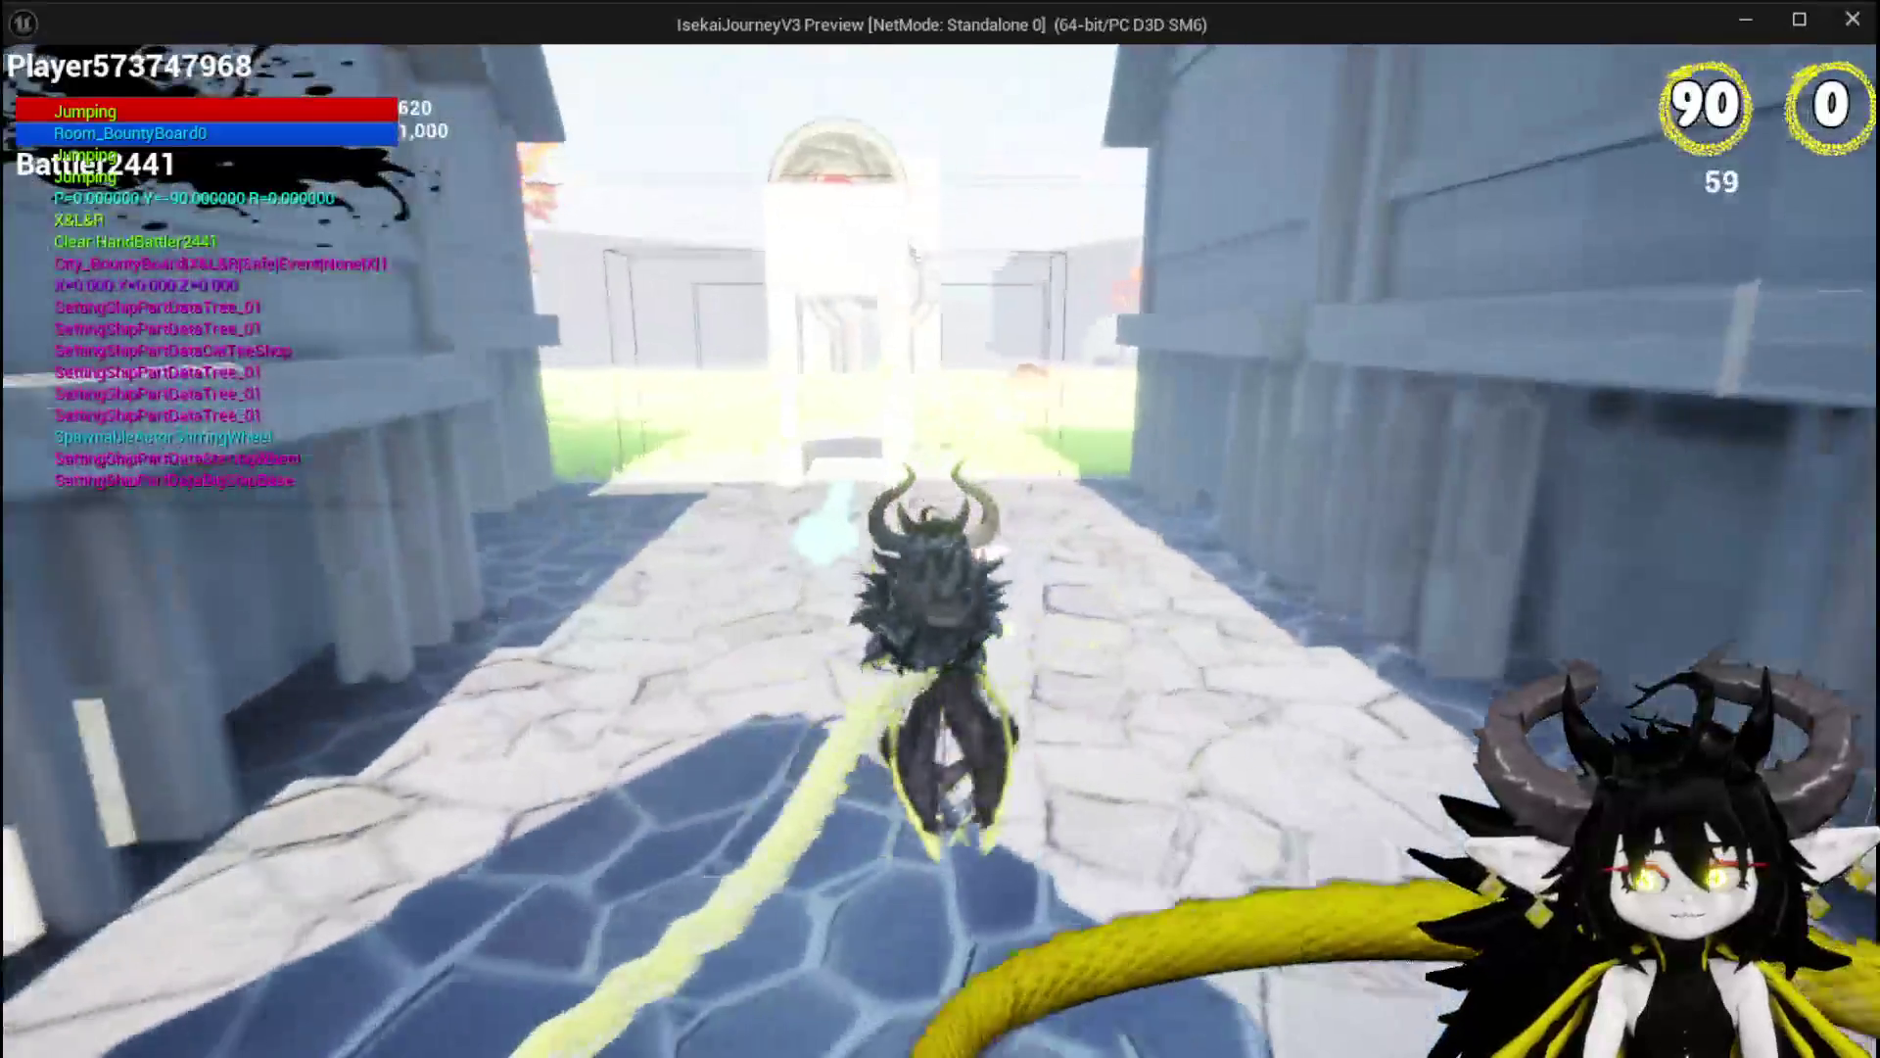
key("space")
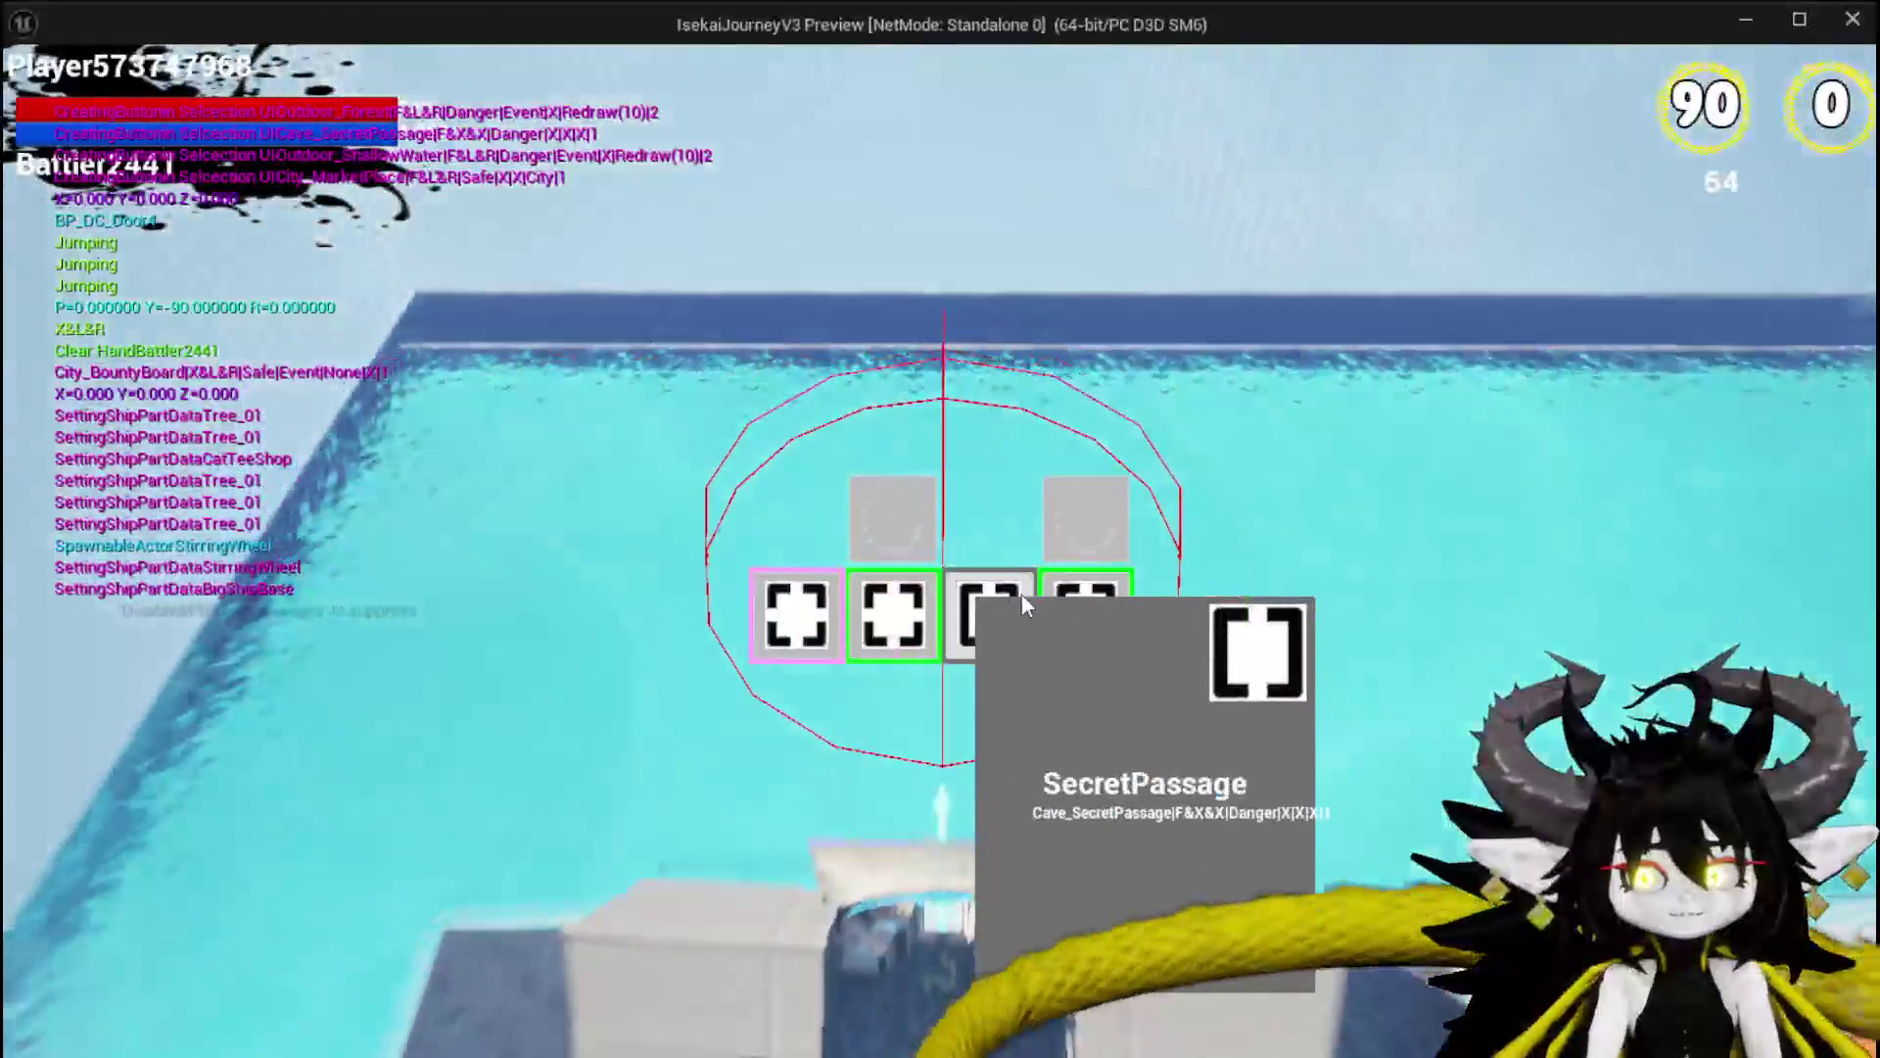
Choose the SecretPassage and Dummy rooms, running through each to the next doorway.
left_click(1001, 594)
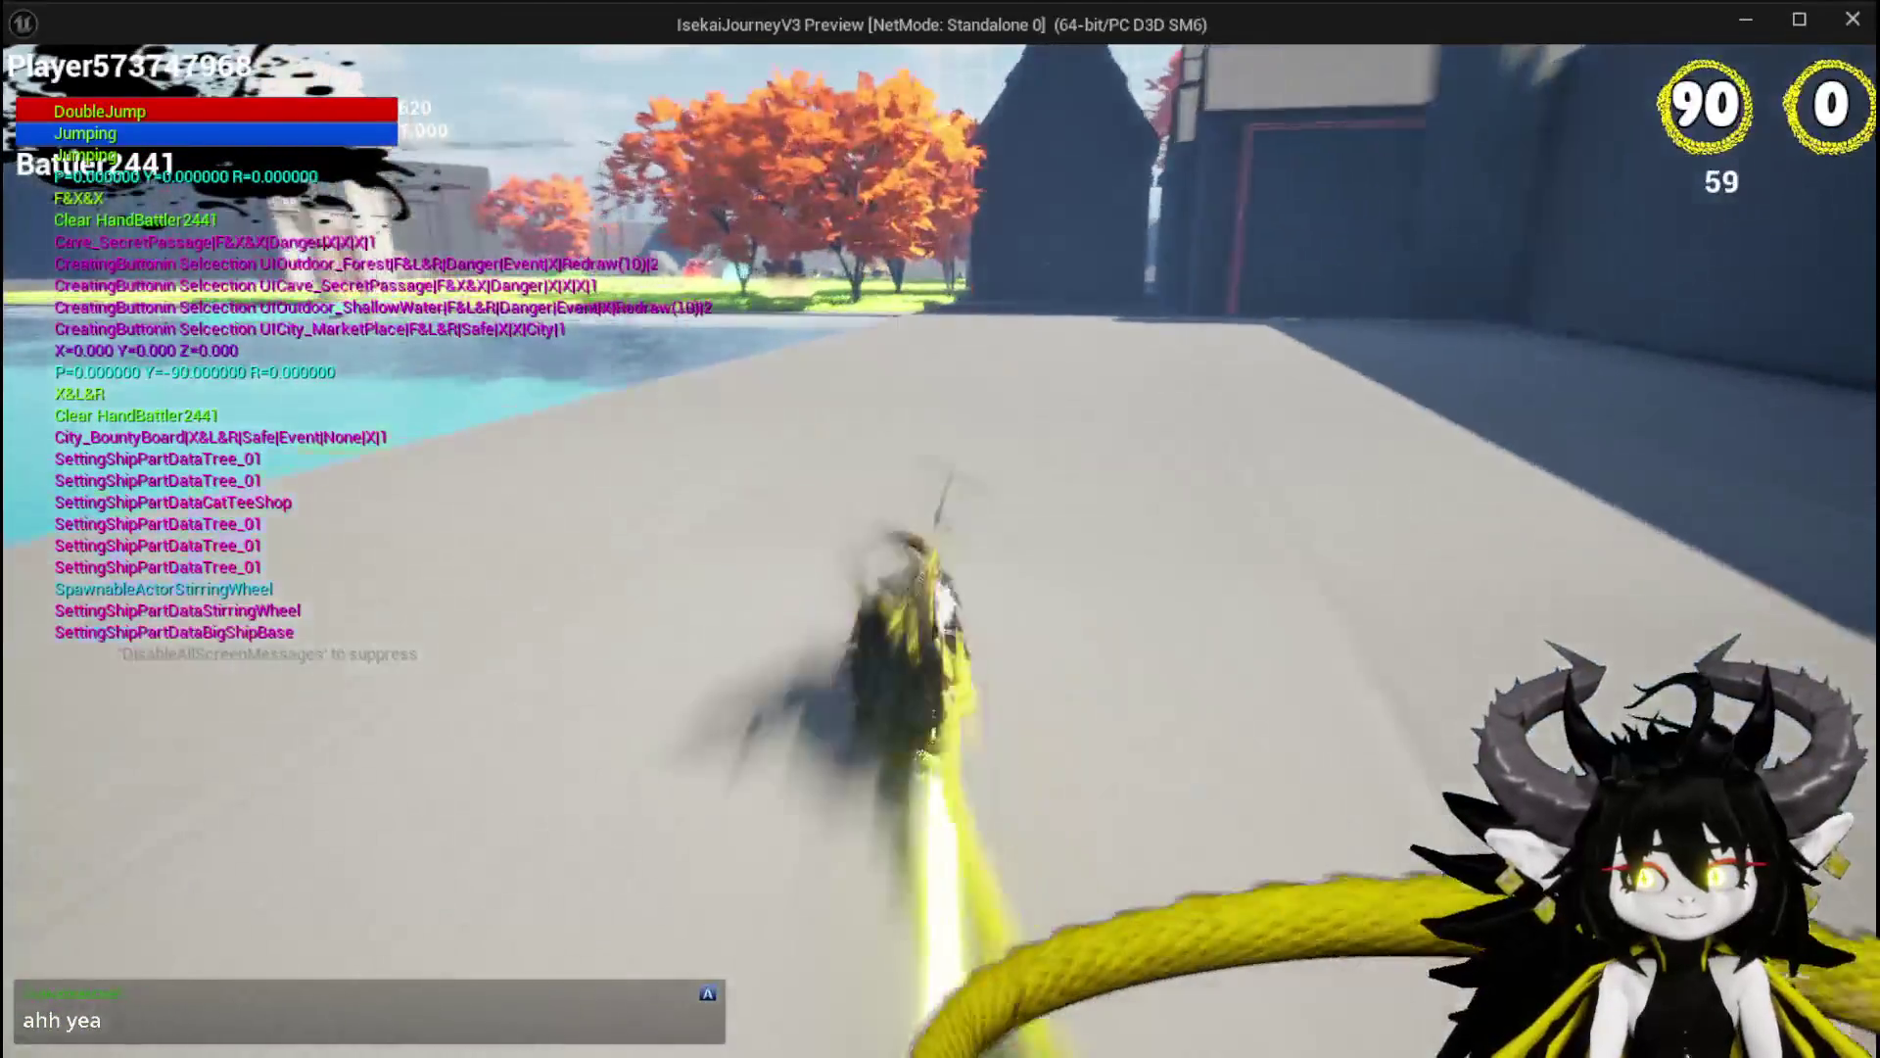
key("space")
key("space")
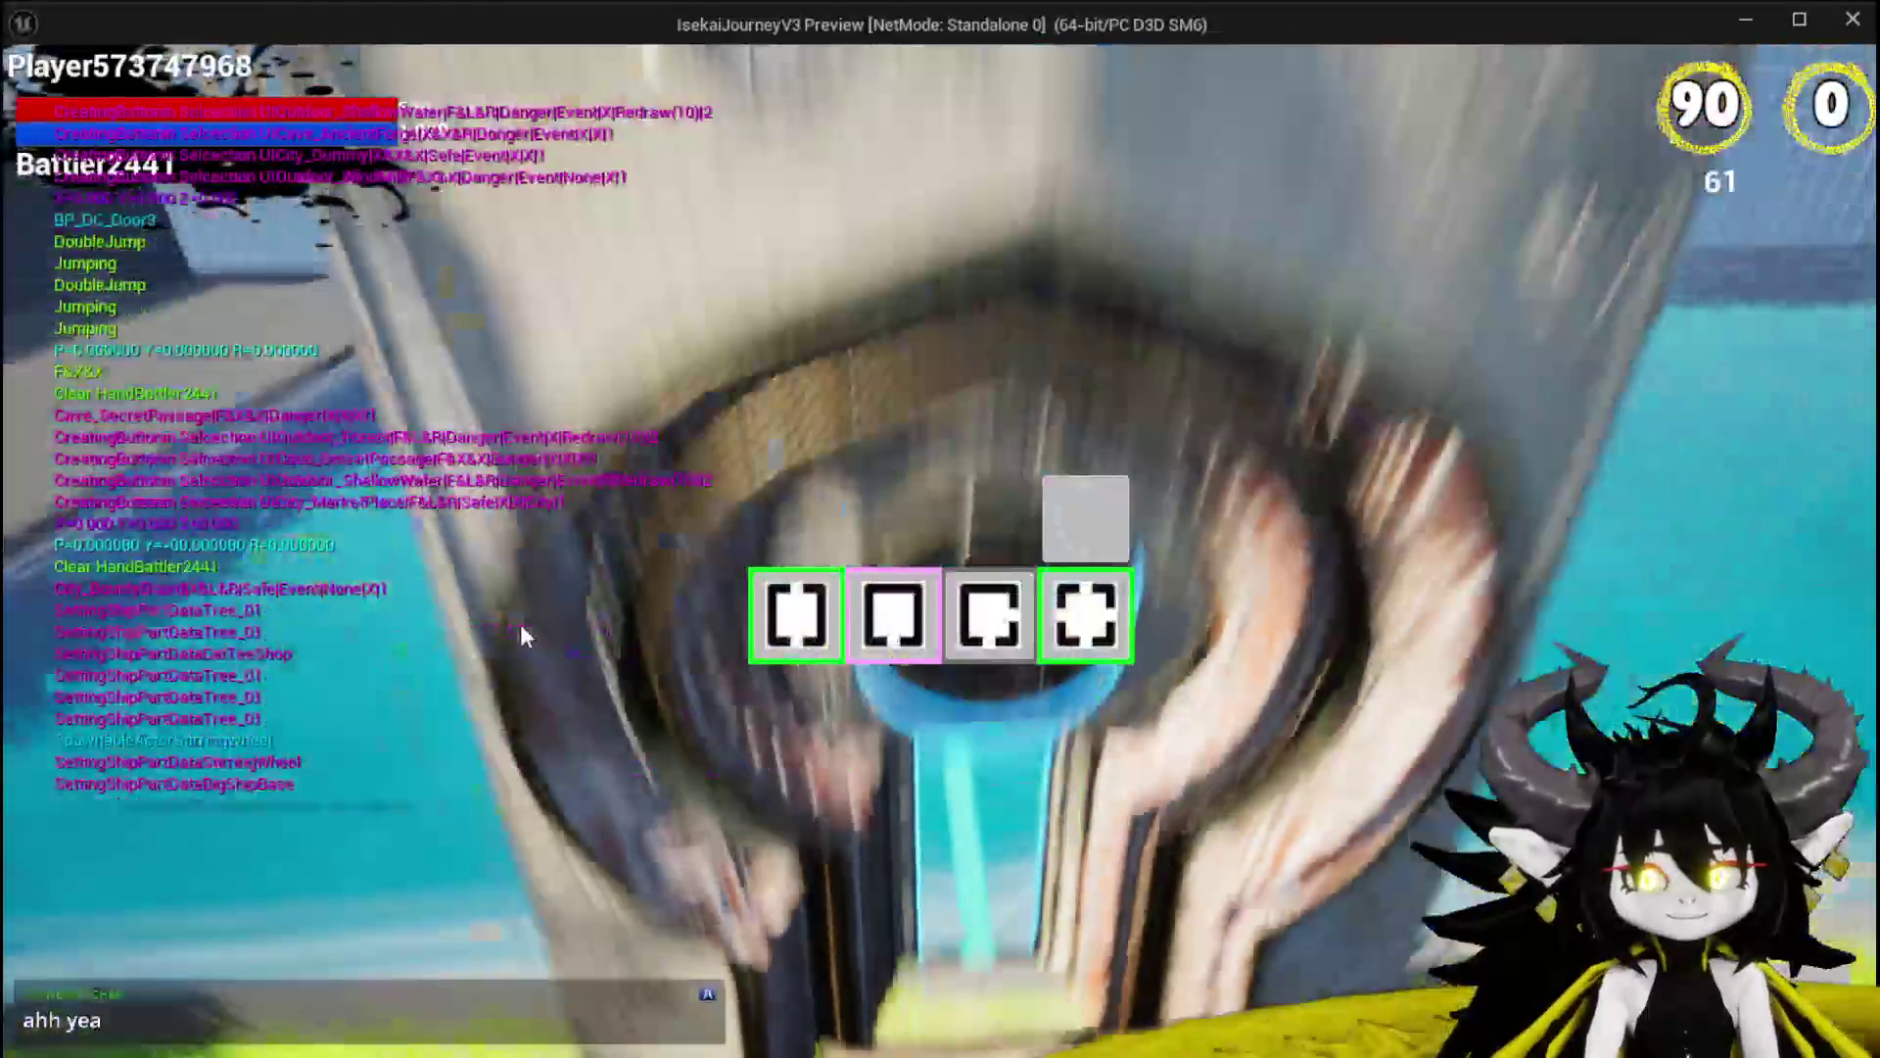
mouse_move(852, 611)
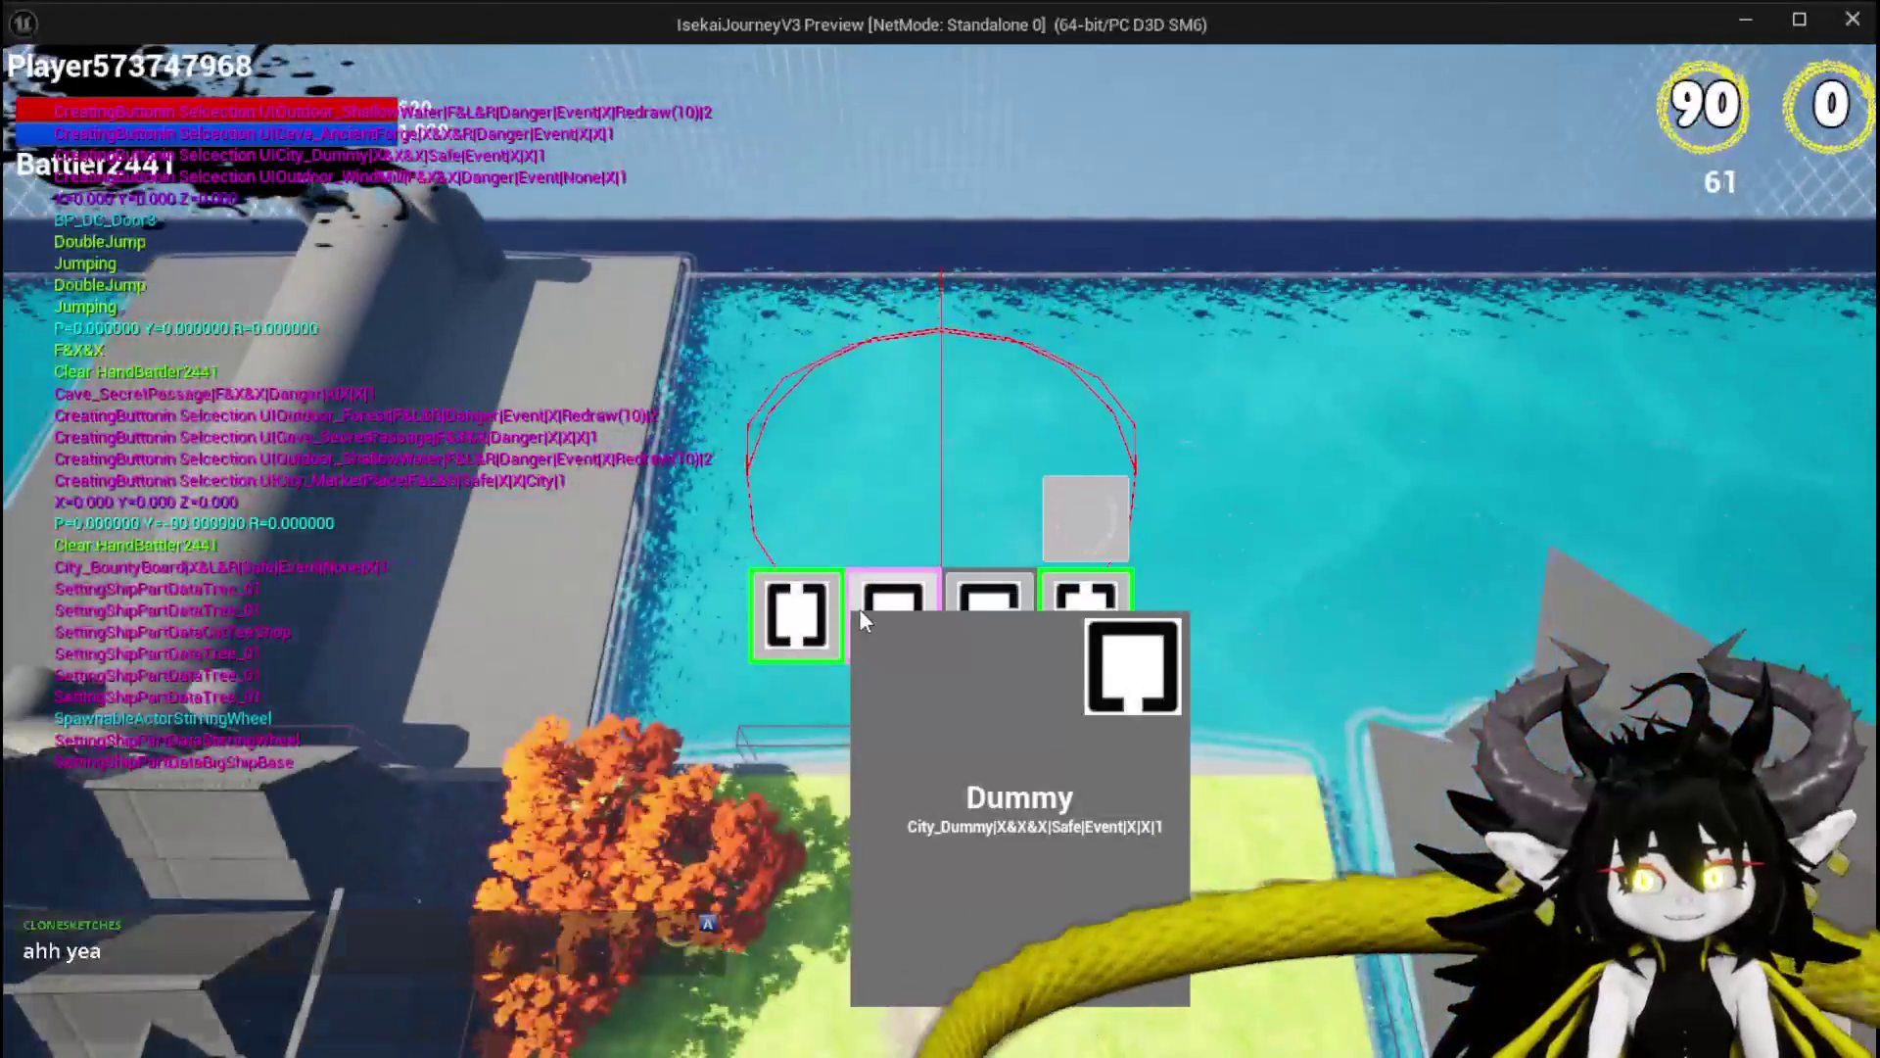
left_click(887, 608)
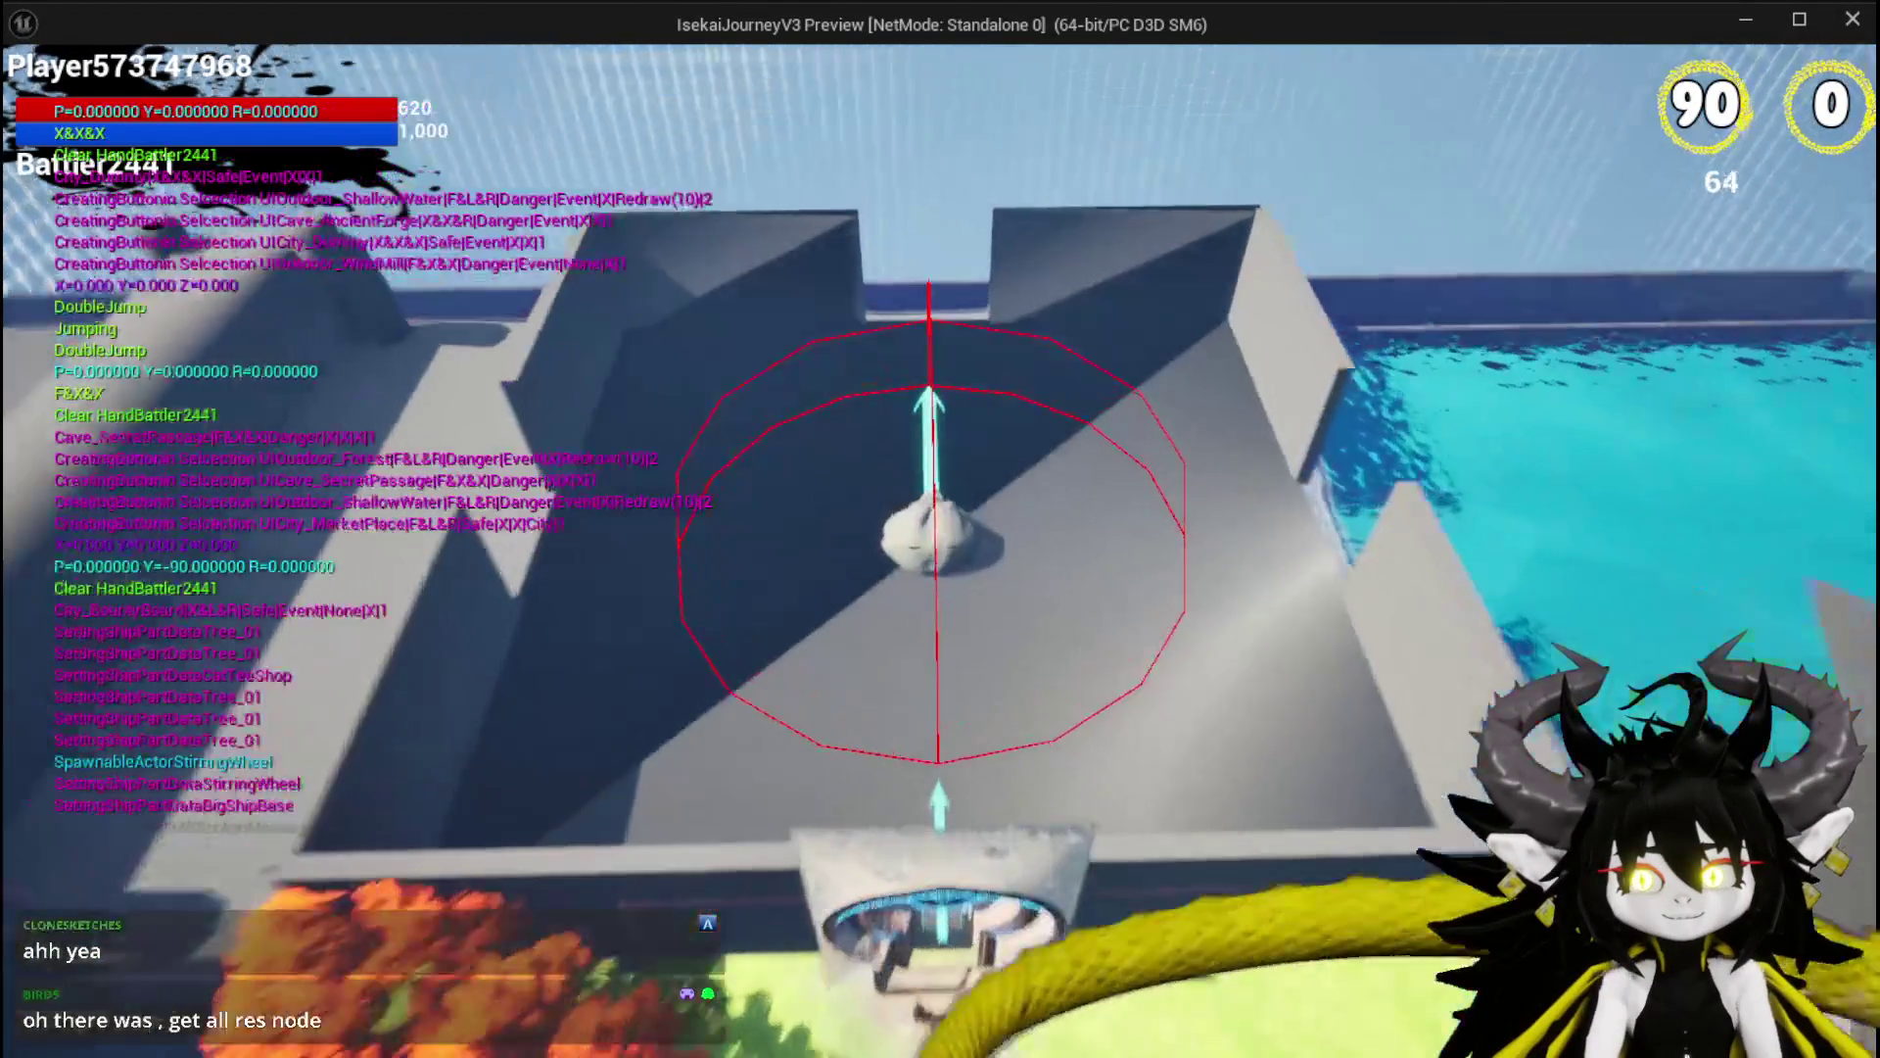
key("space")
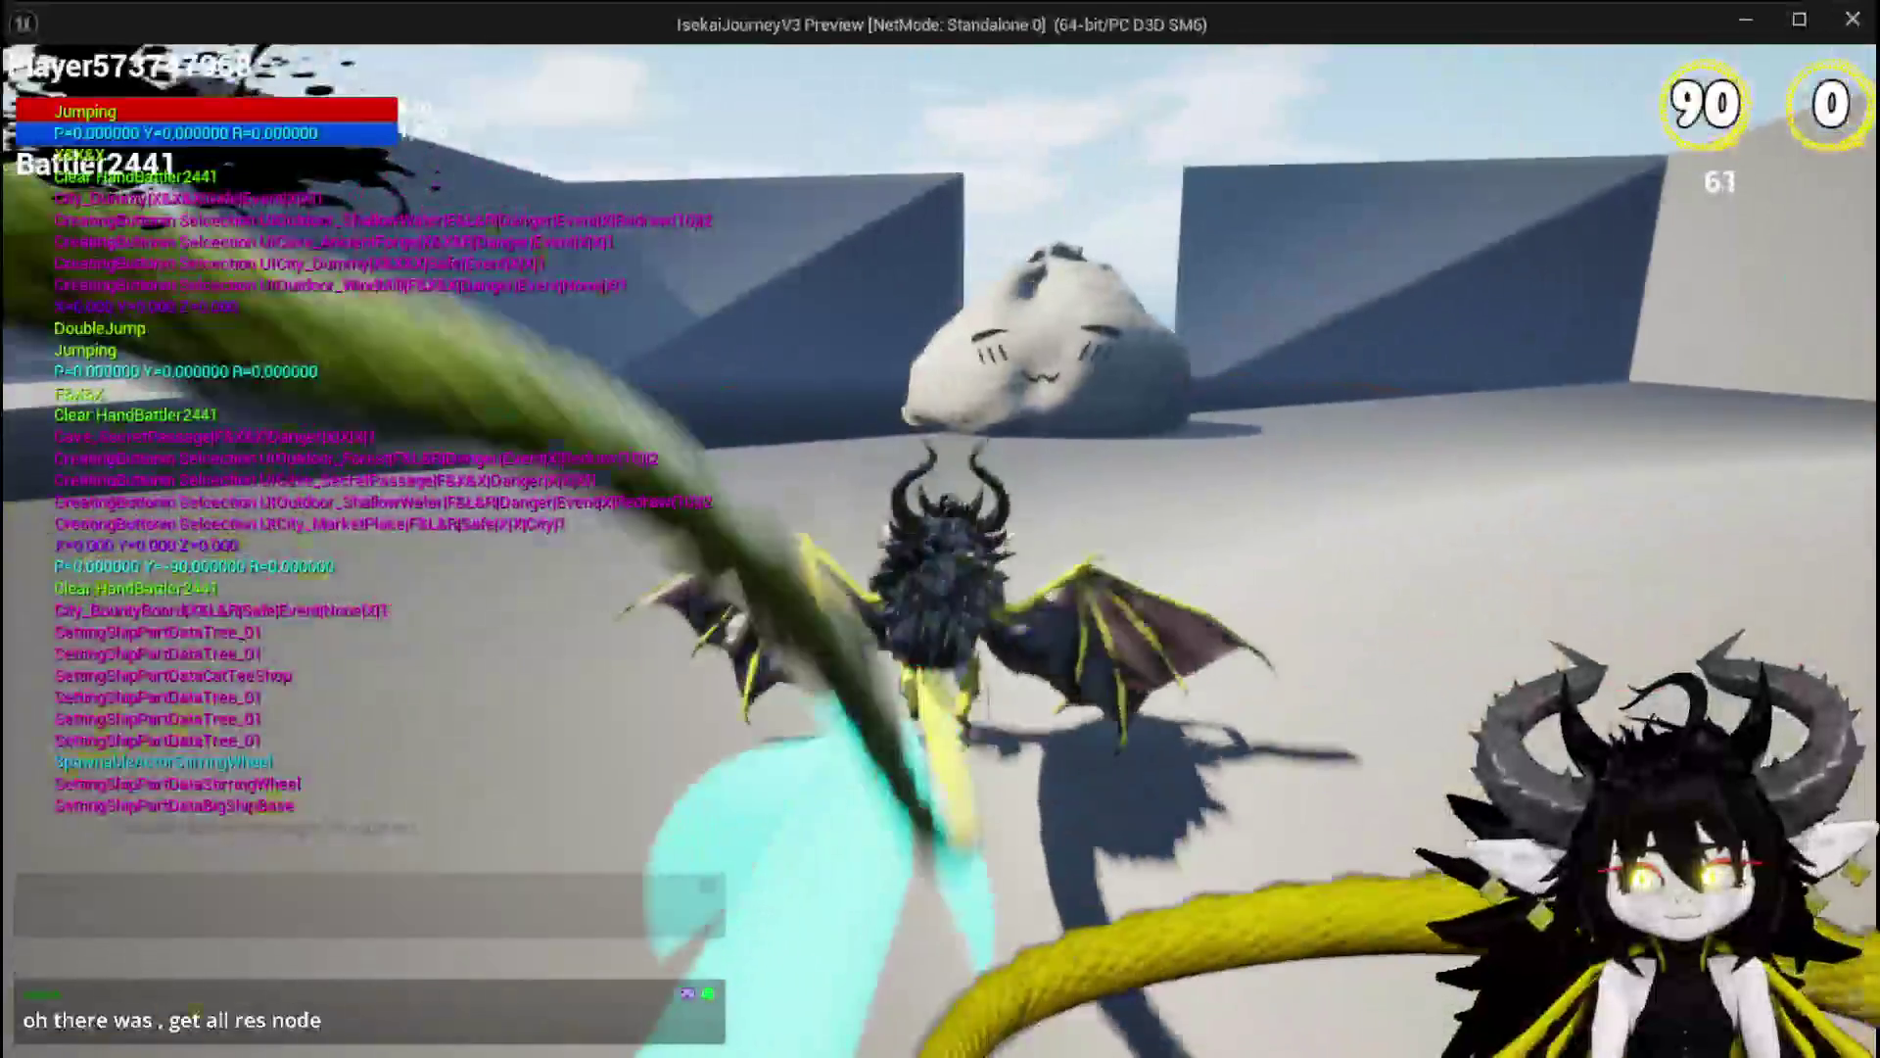
key("w")
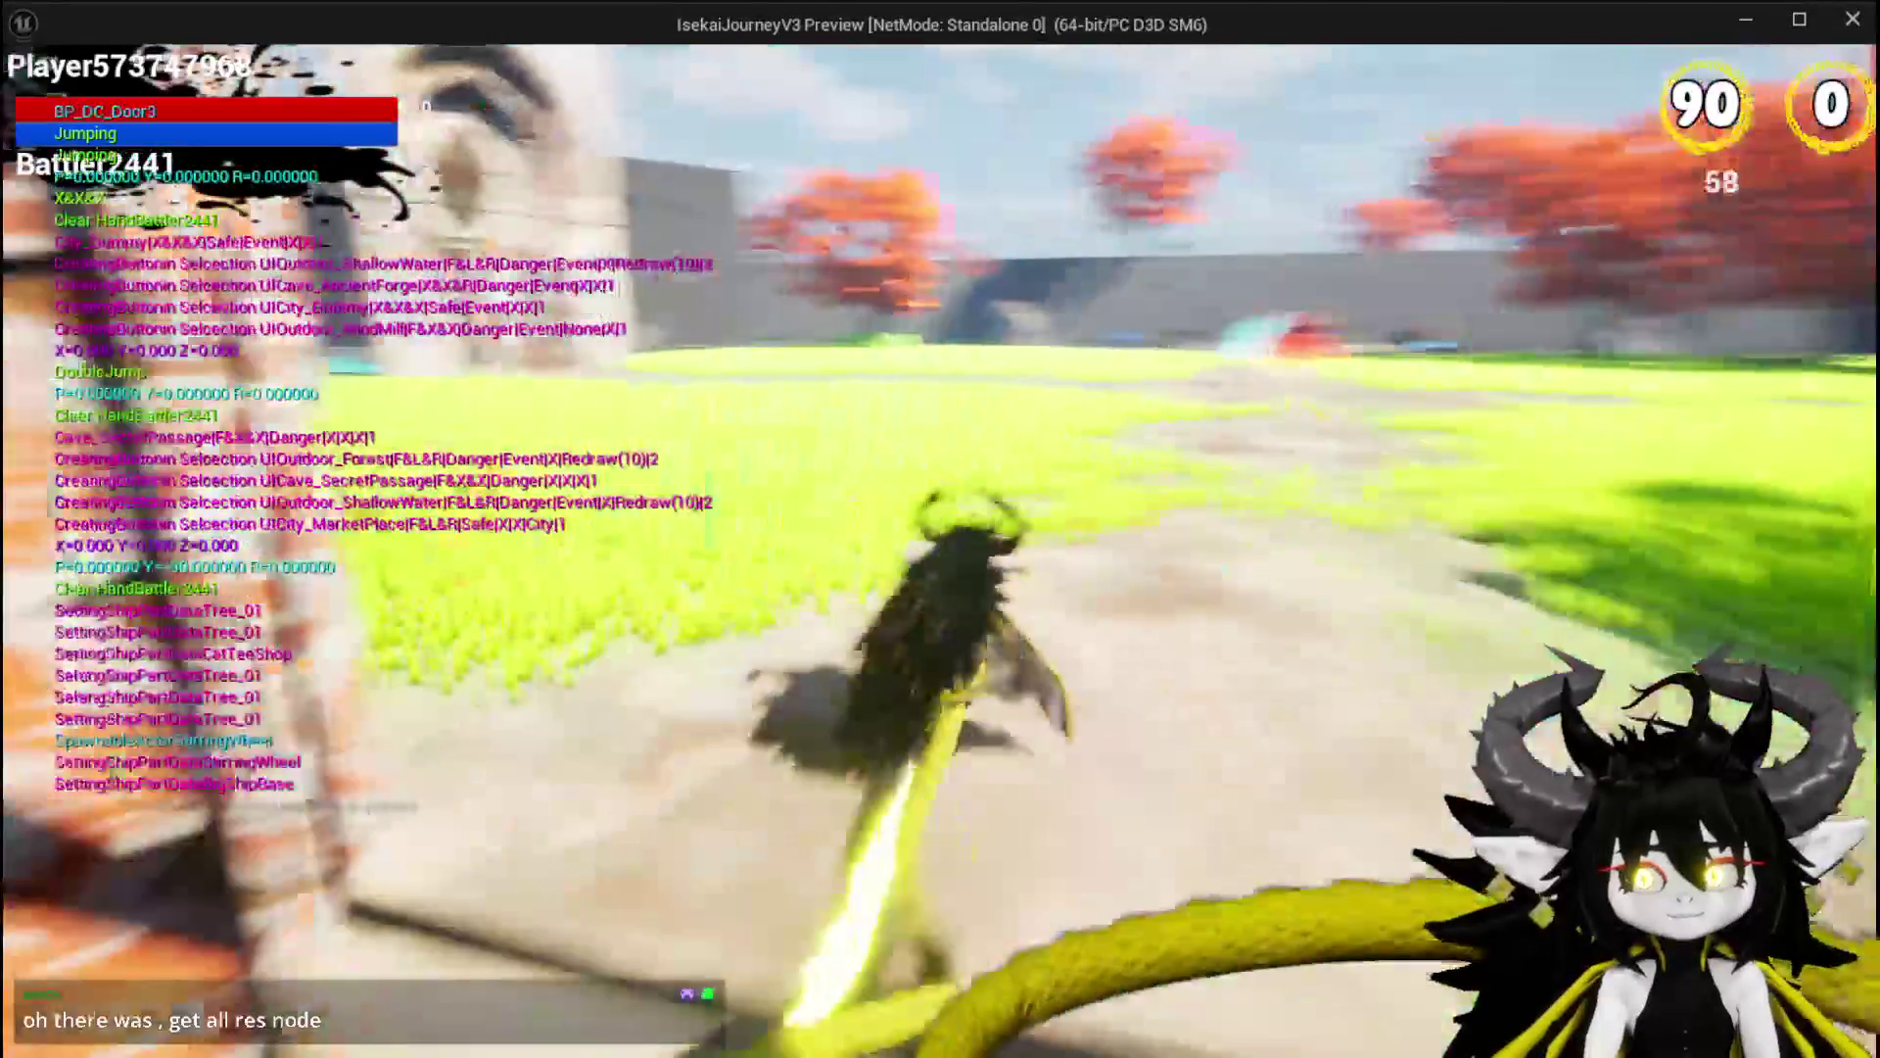
key("w")
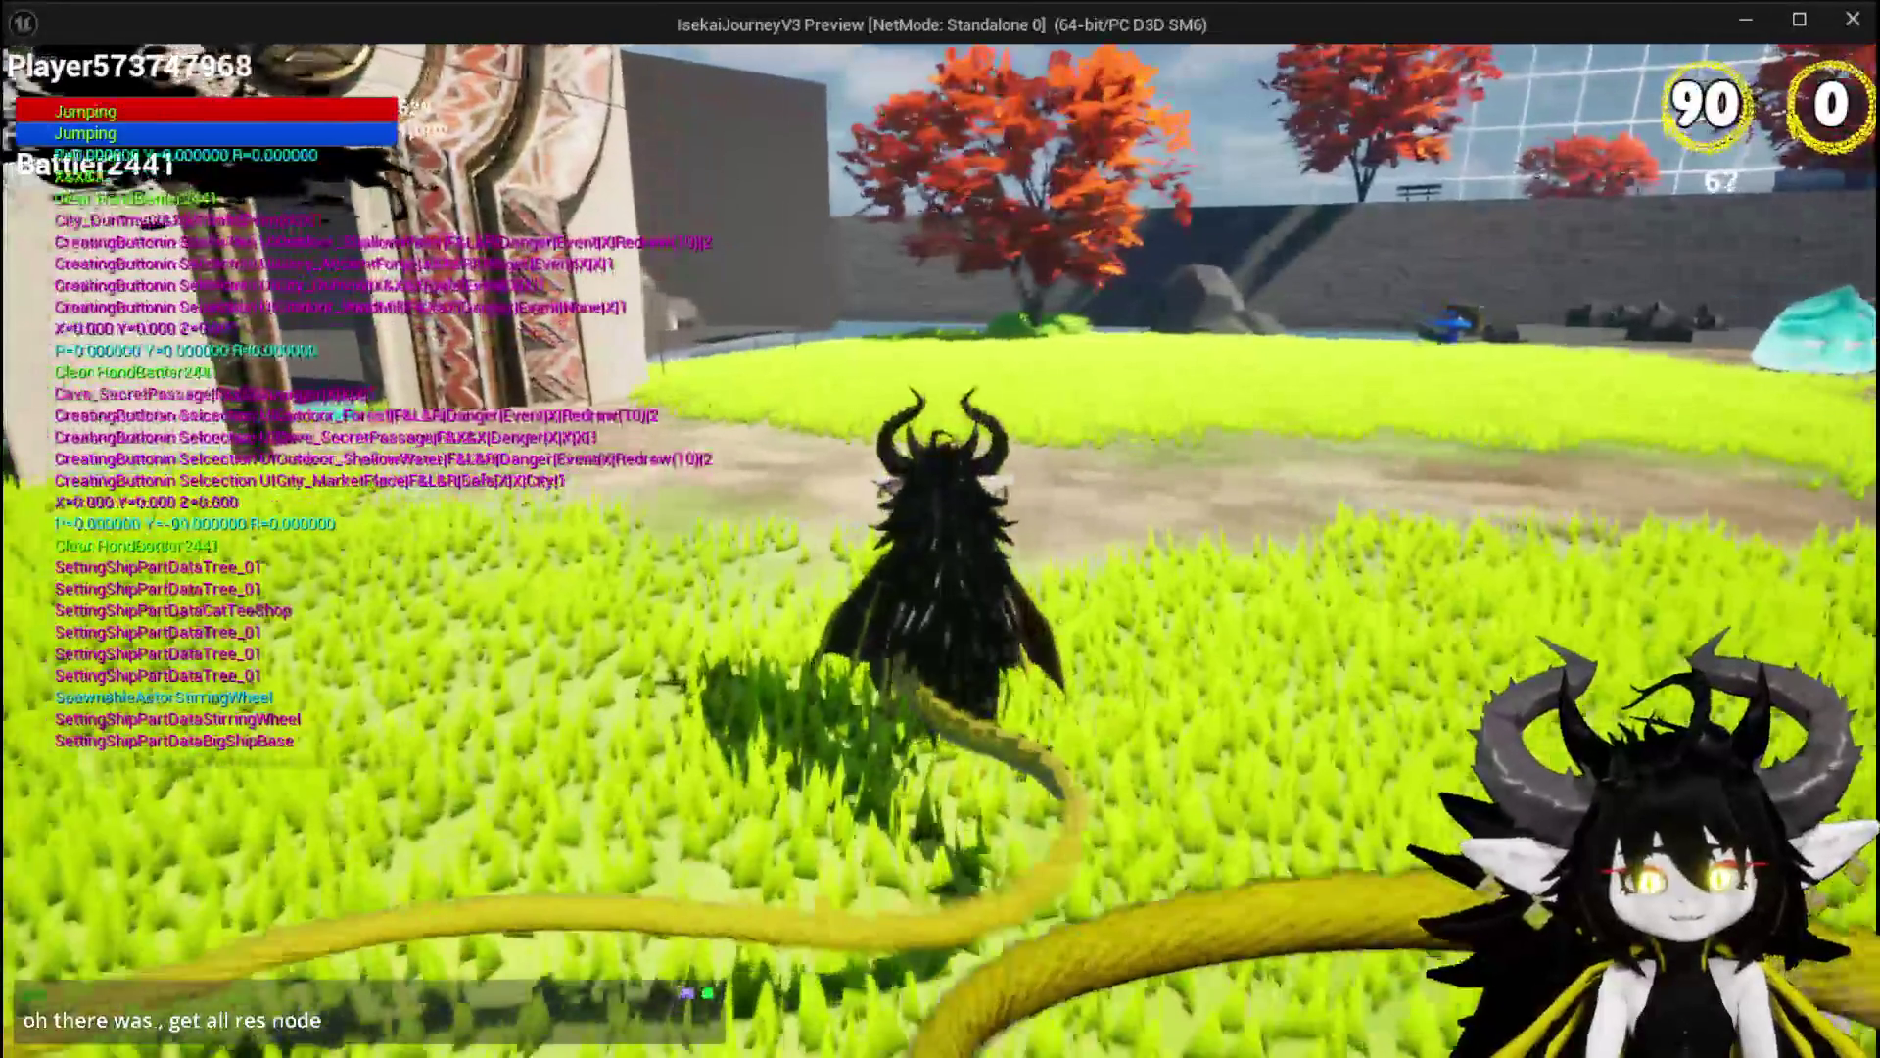
key("w")
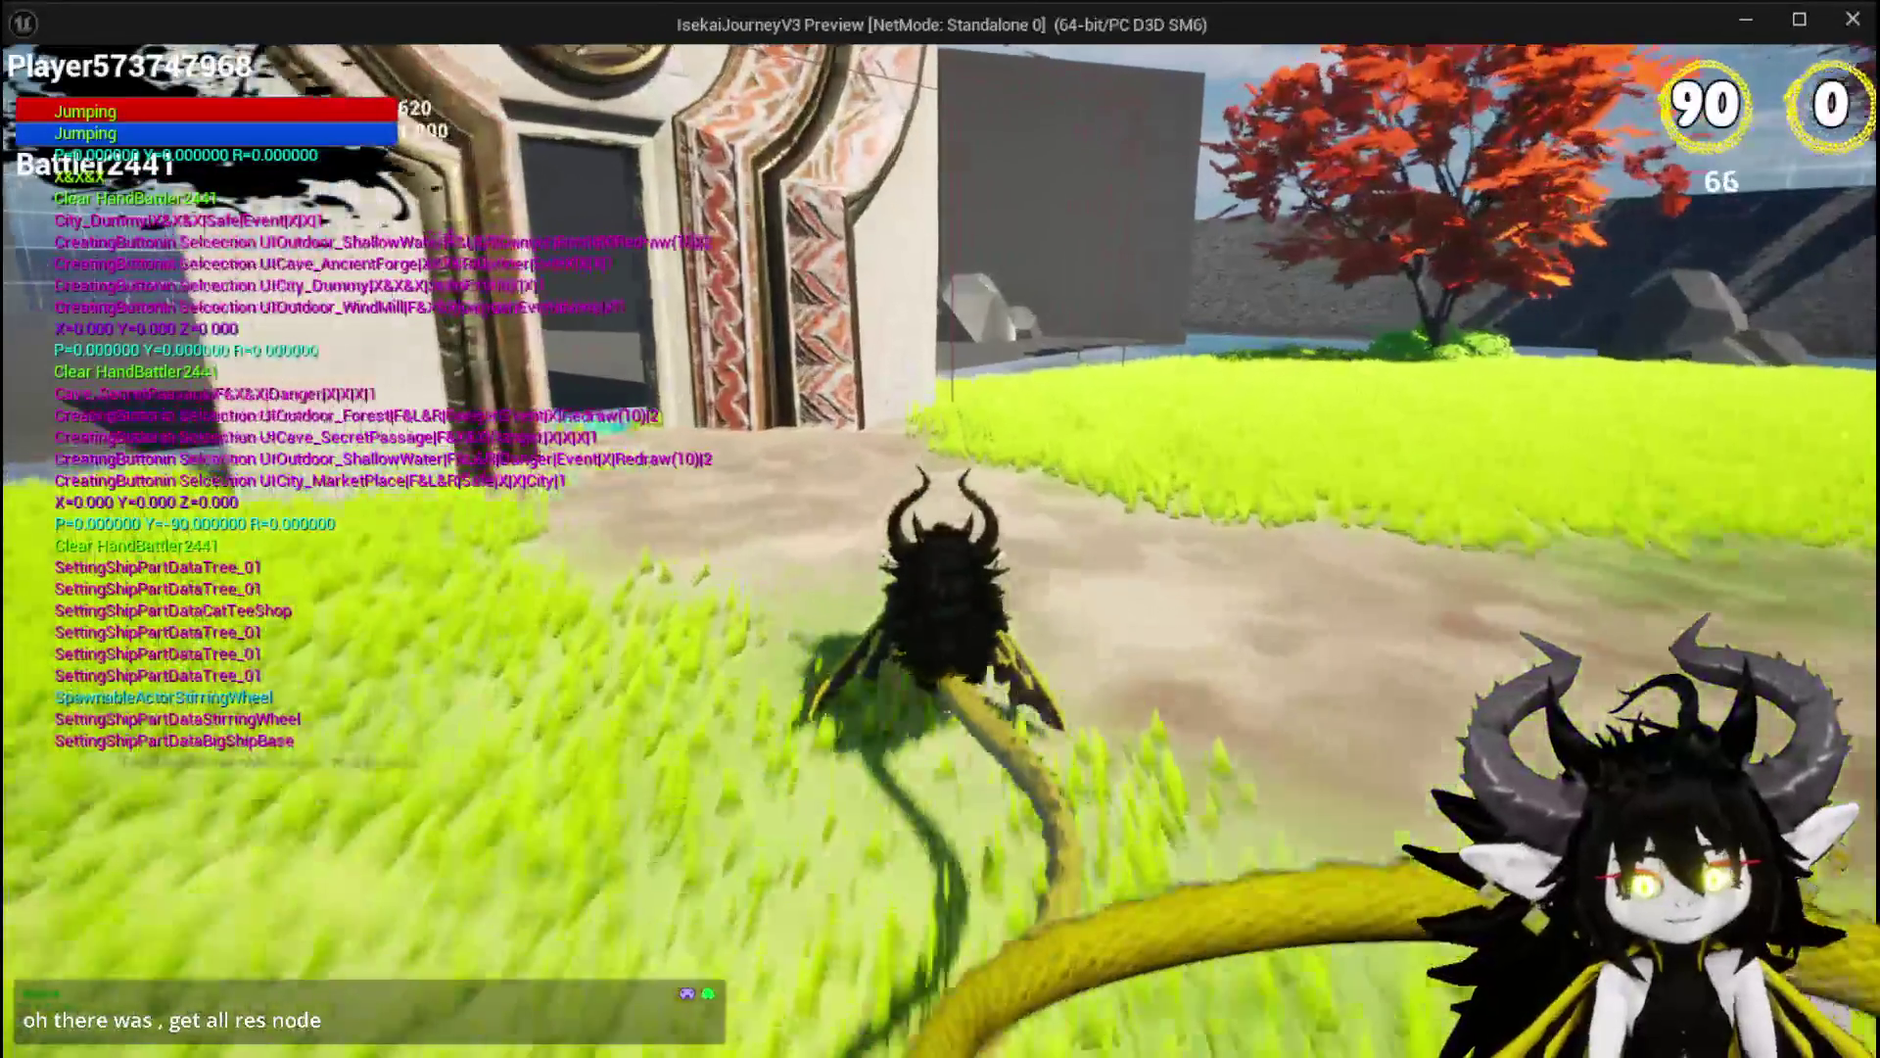
key("b")
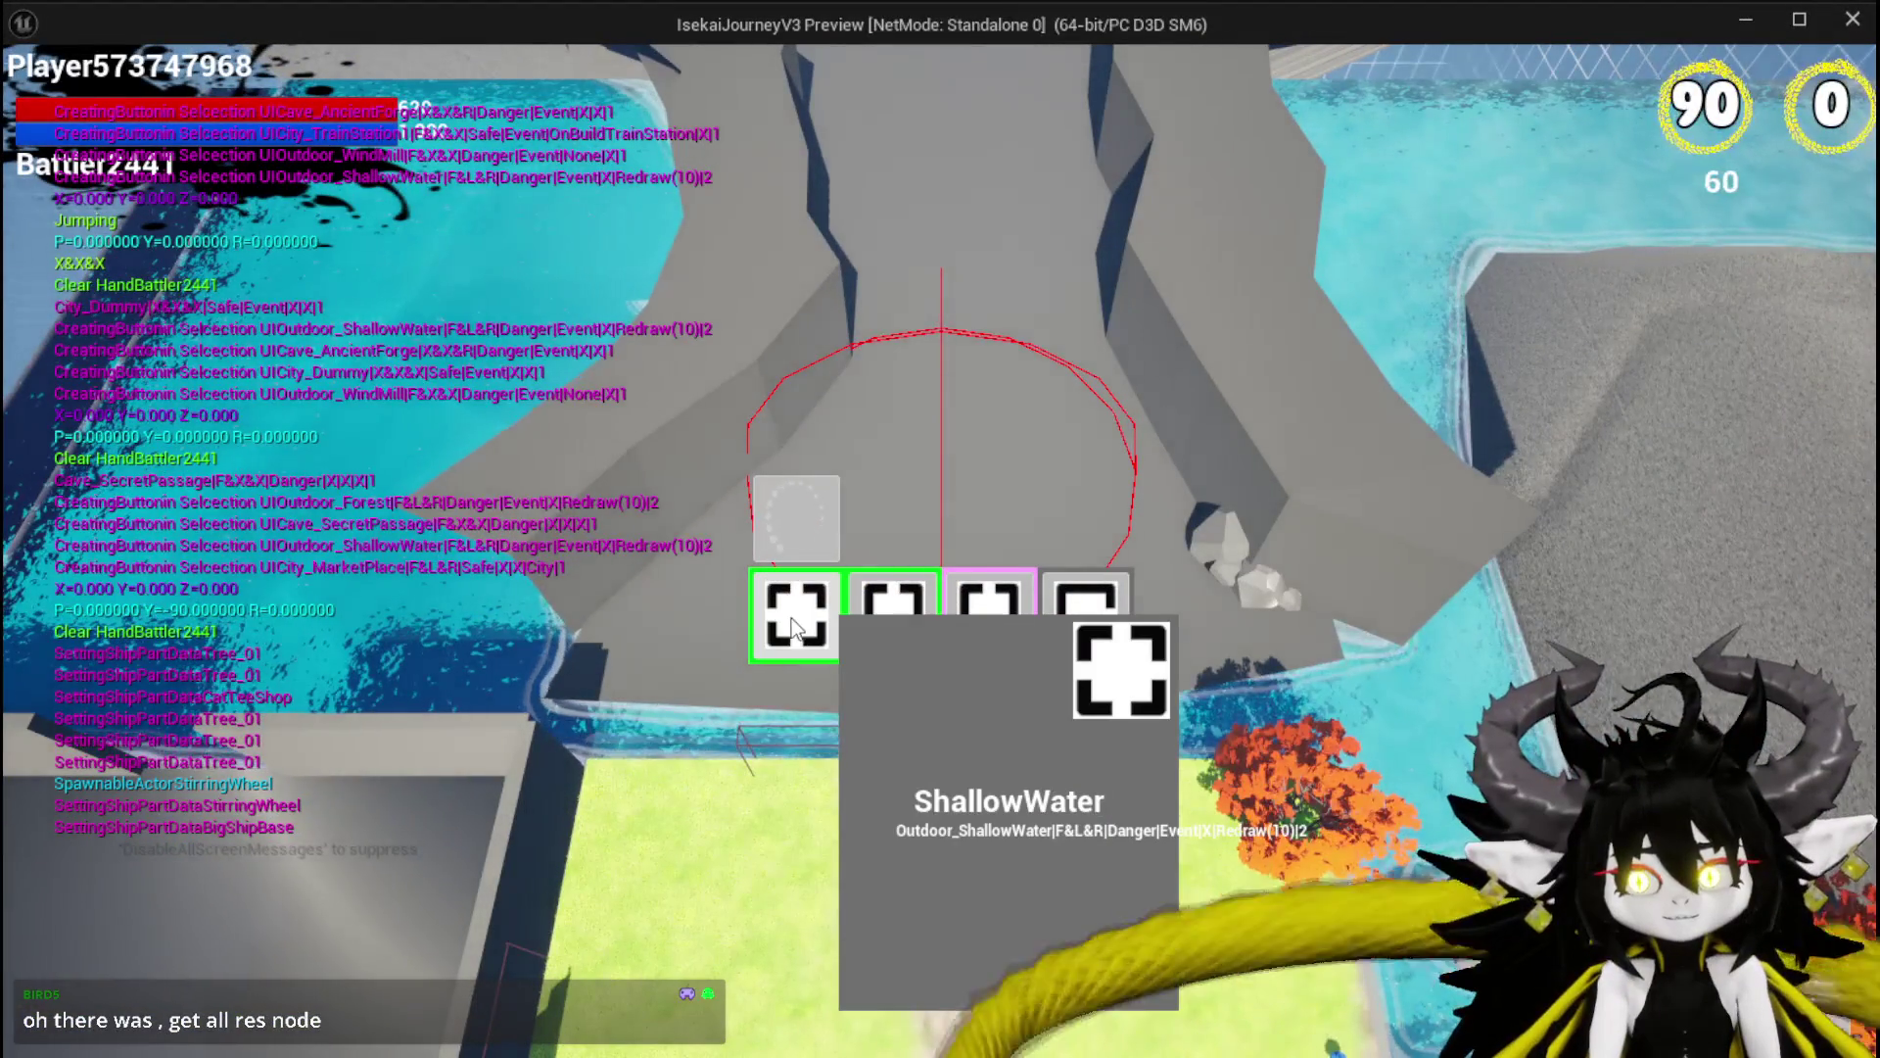
Choose the ShallowWater room, cross it, then pick Forest as the next room.
left_click(791, 619)
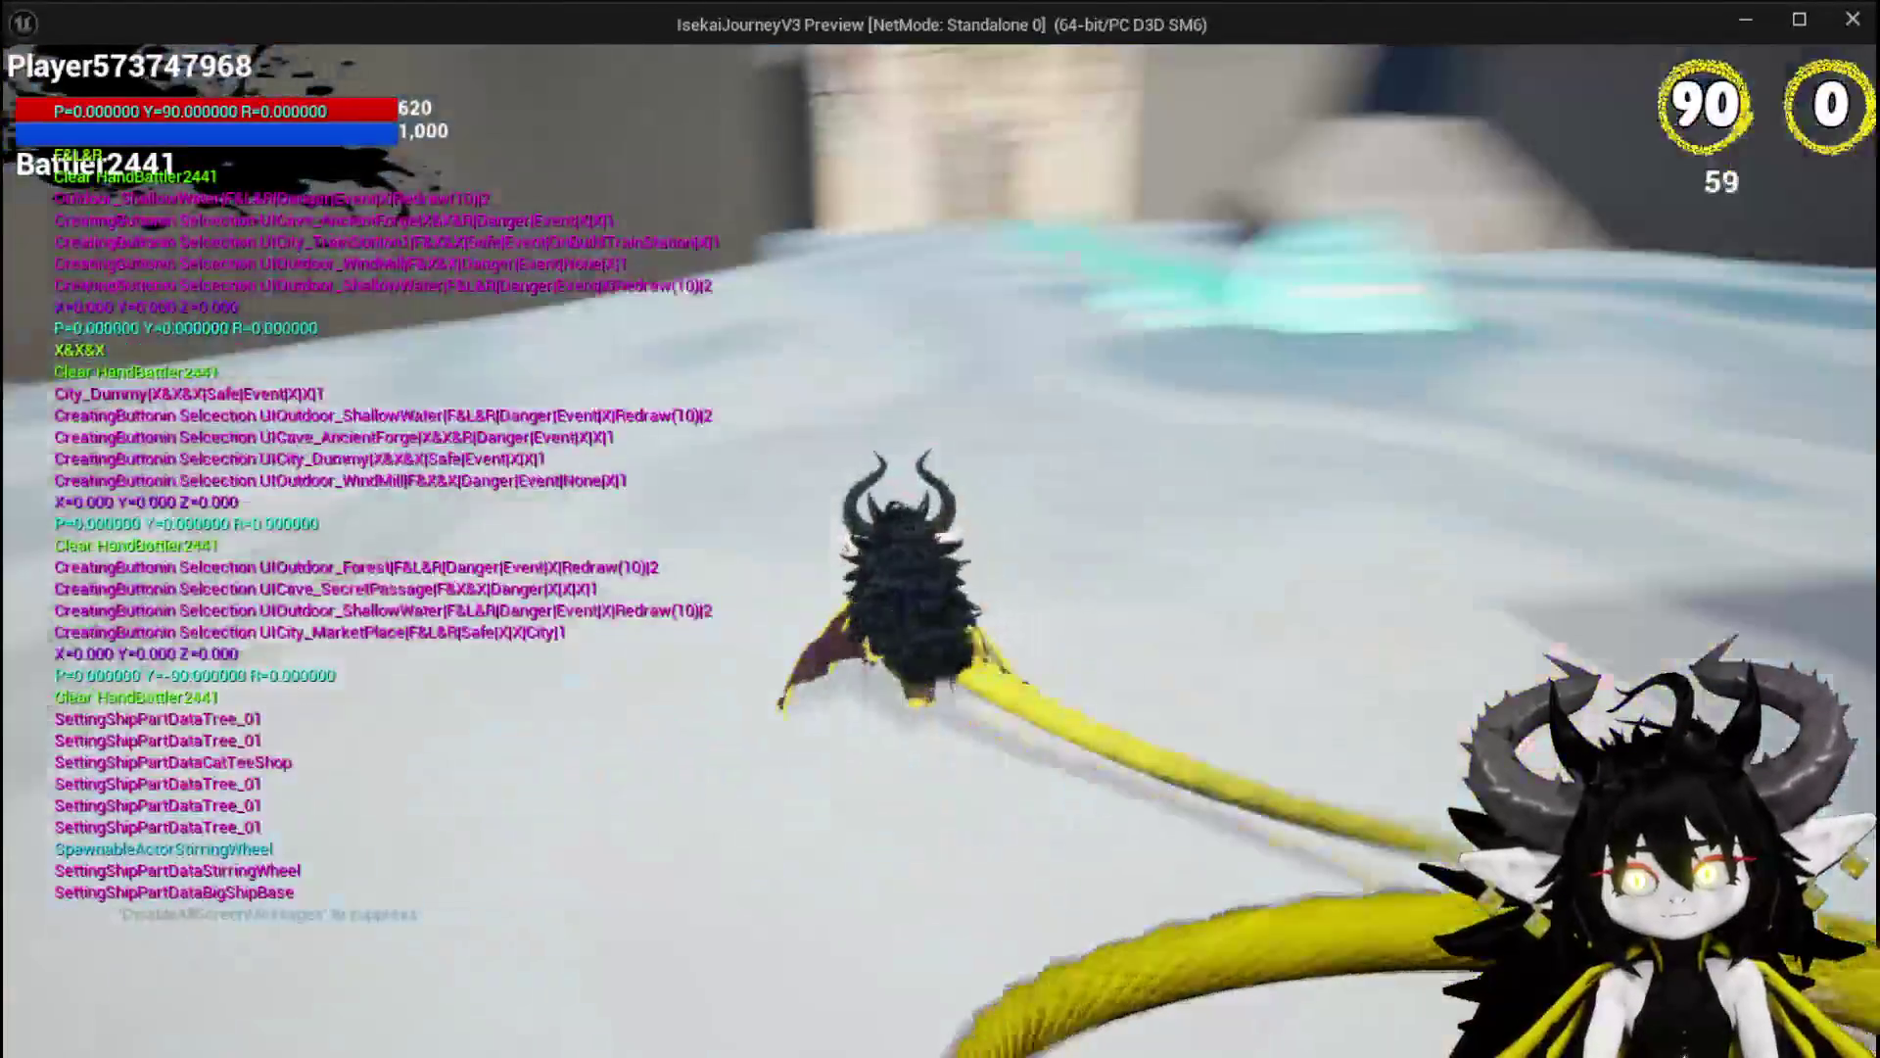
key("space")
key("space")
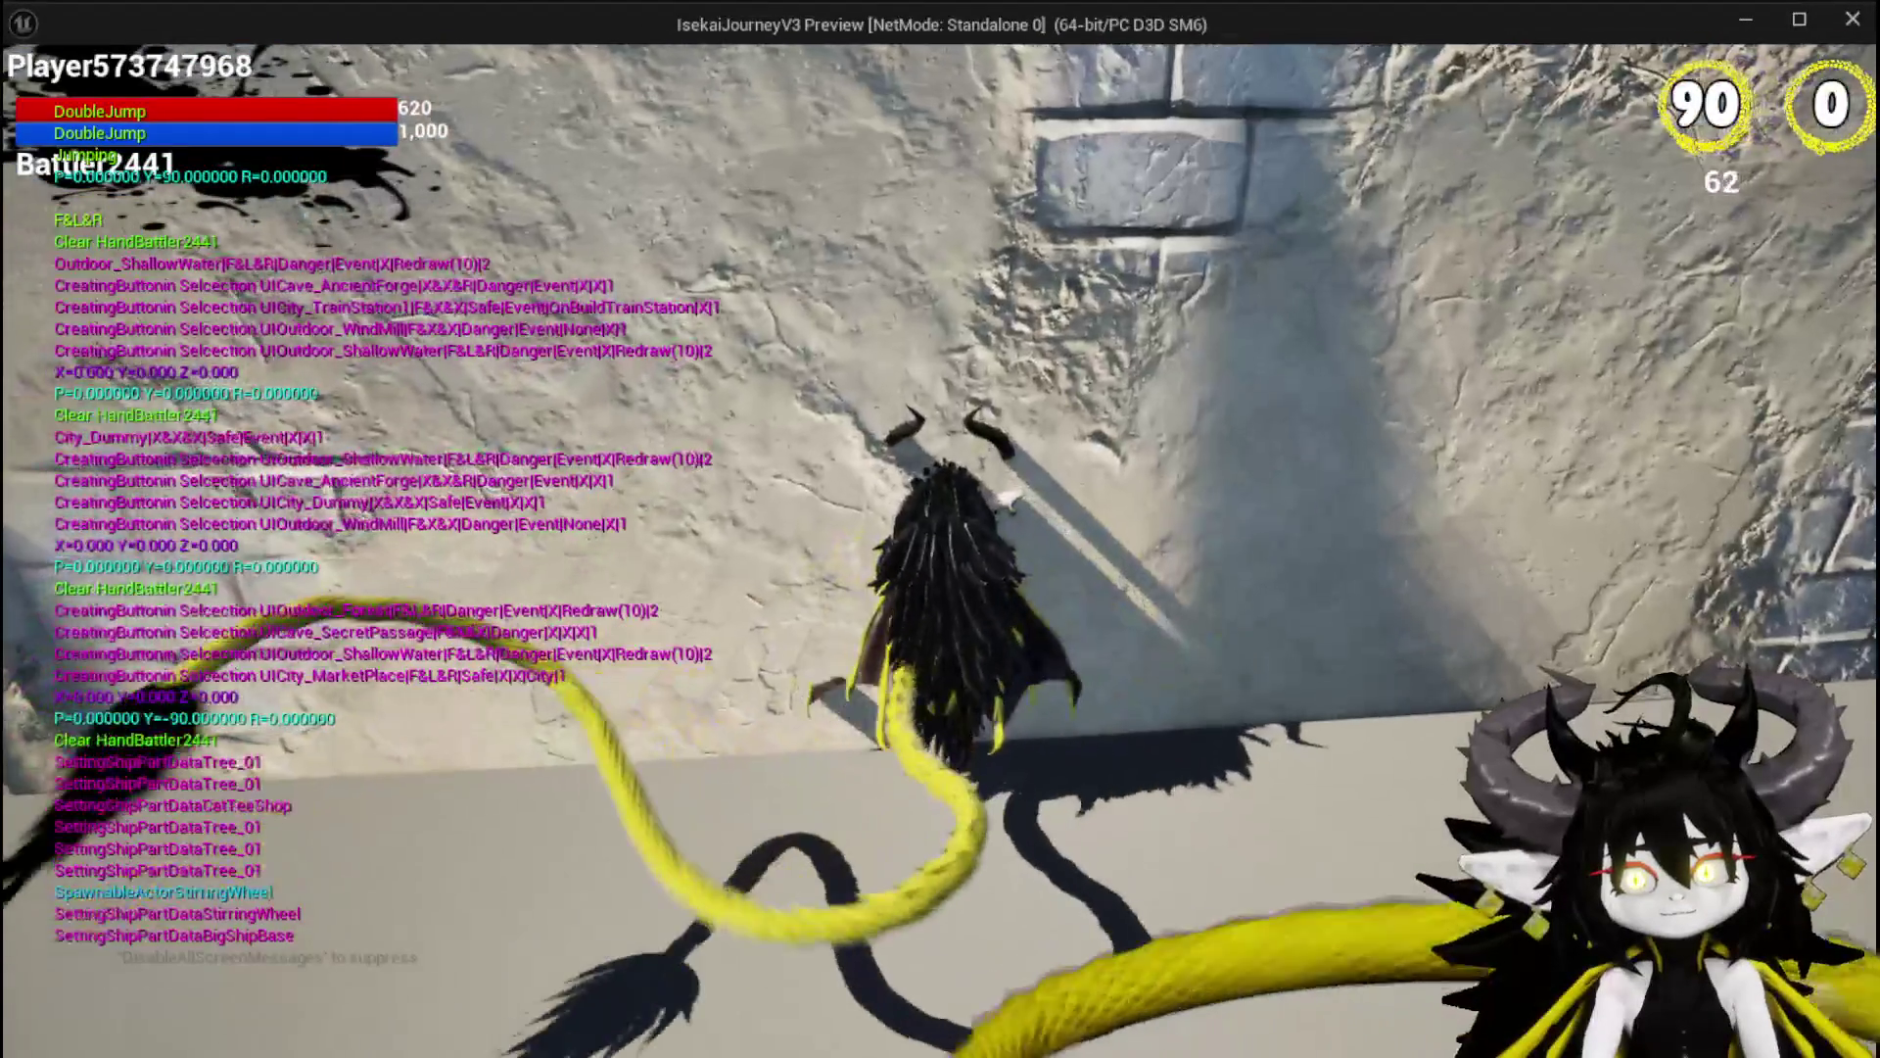
key("space")
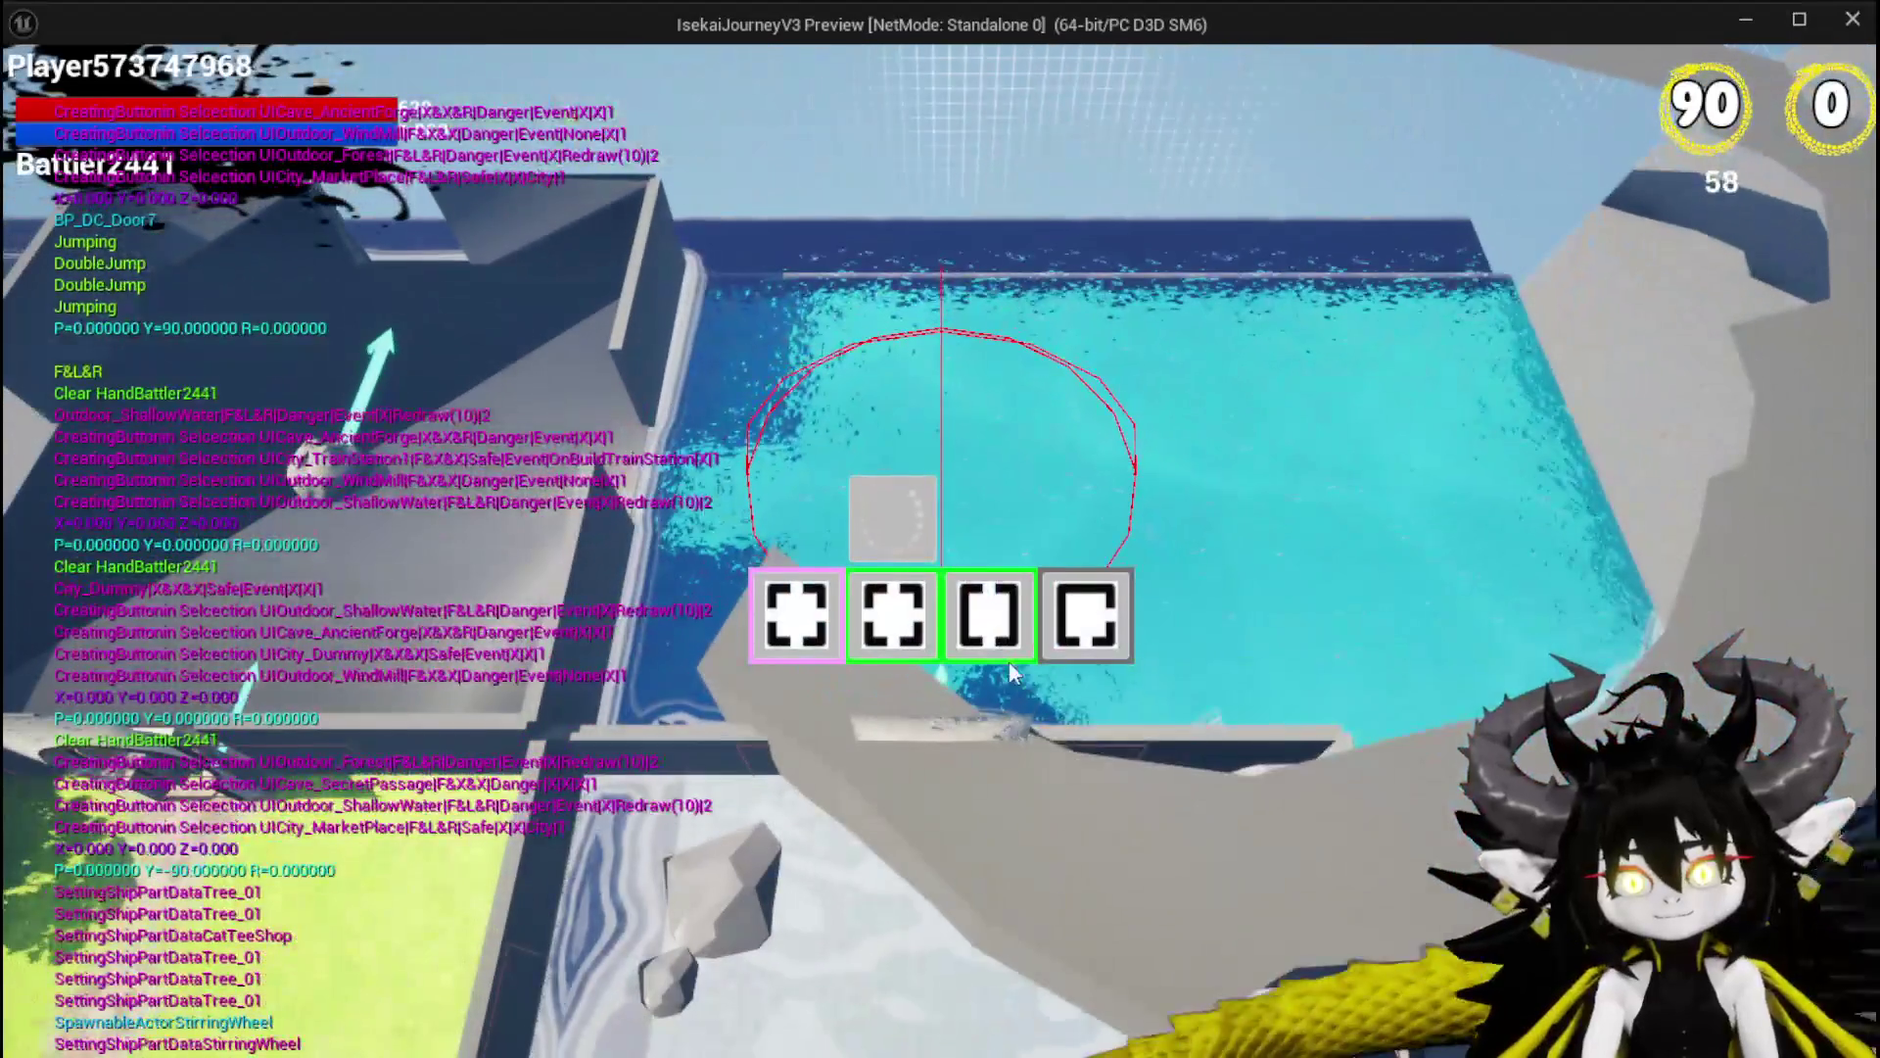
mouse_move(1009, 652)
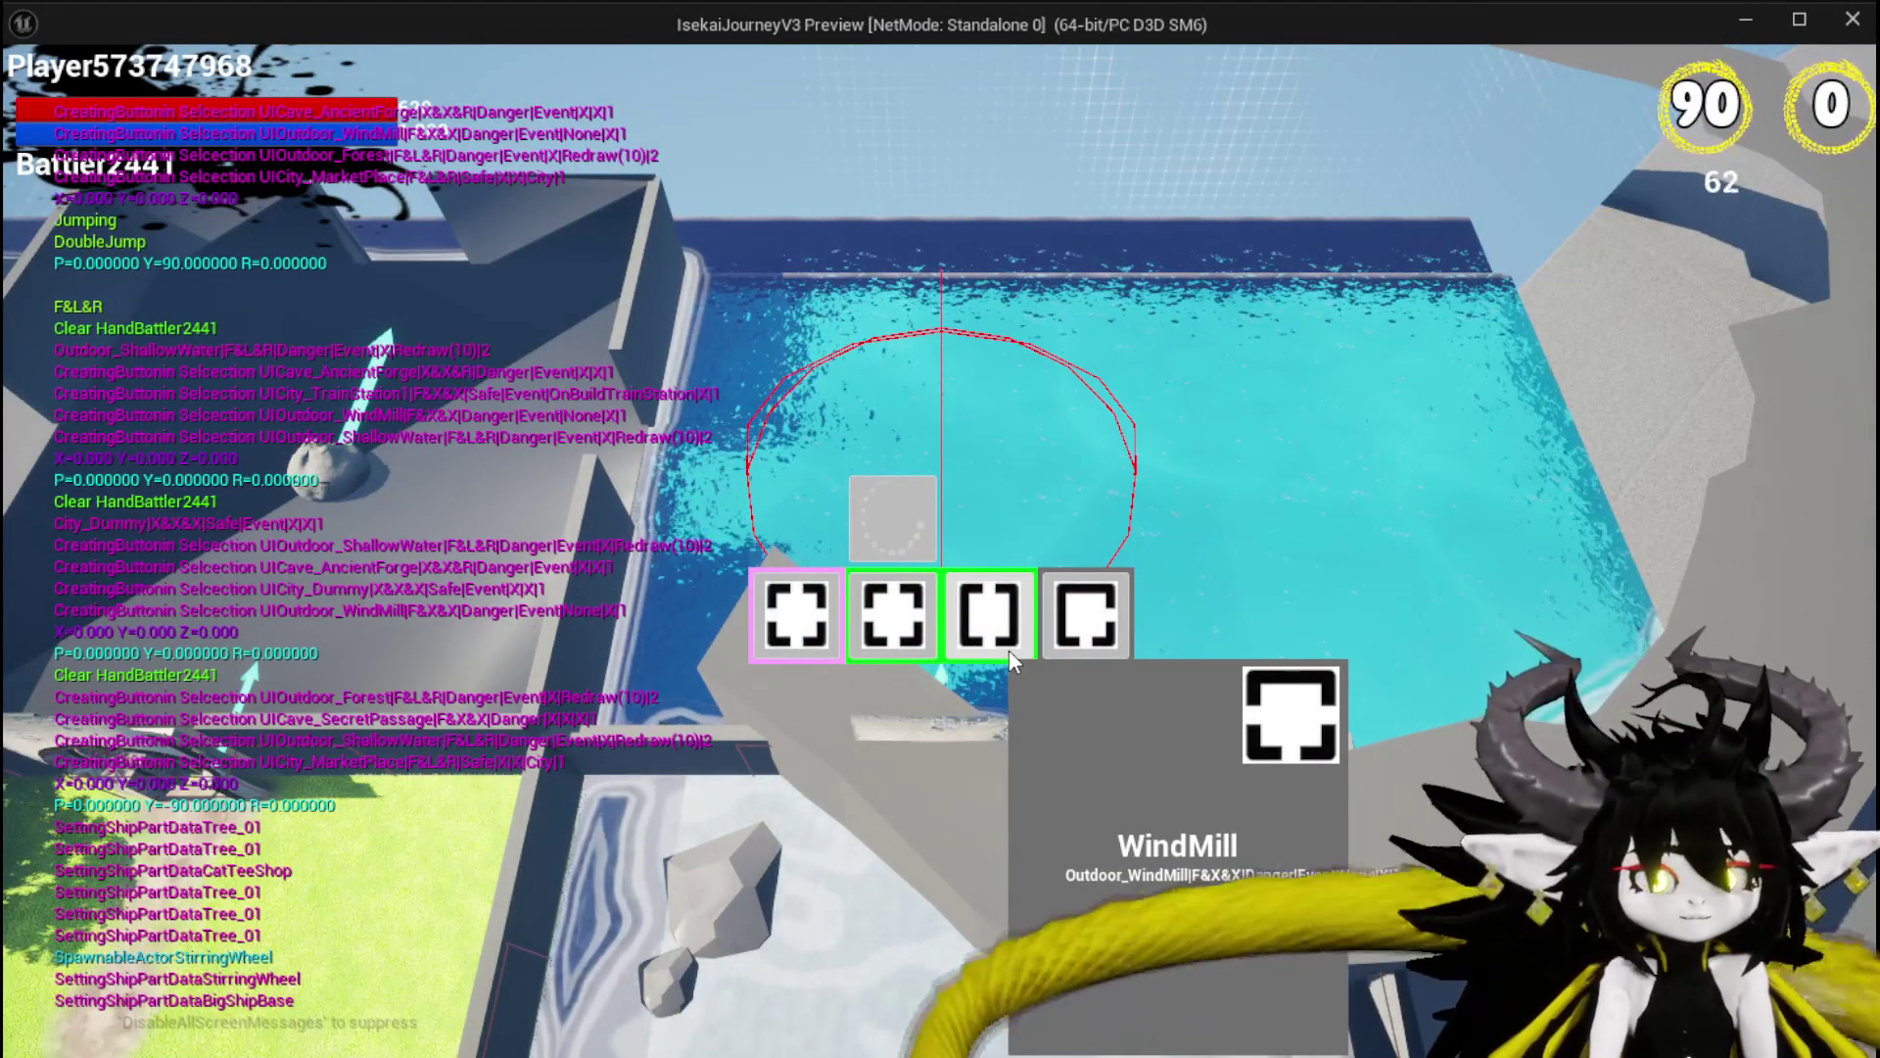
mouse_move(880, 638)
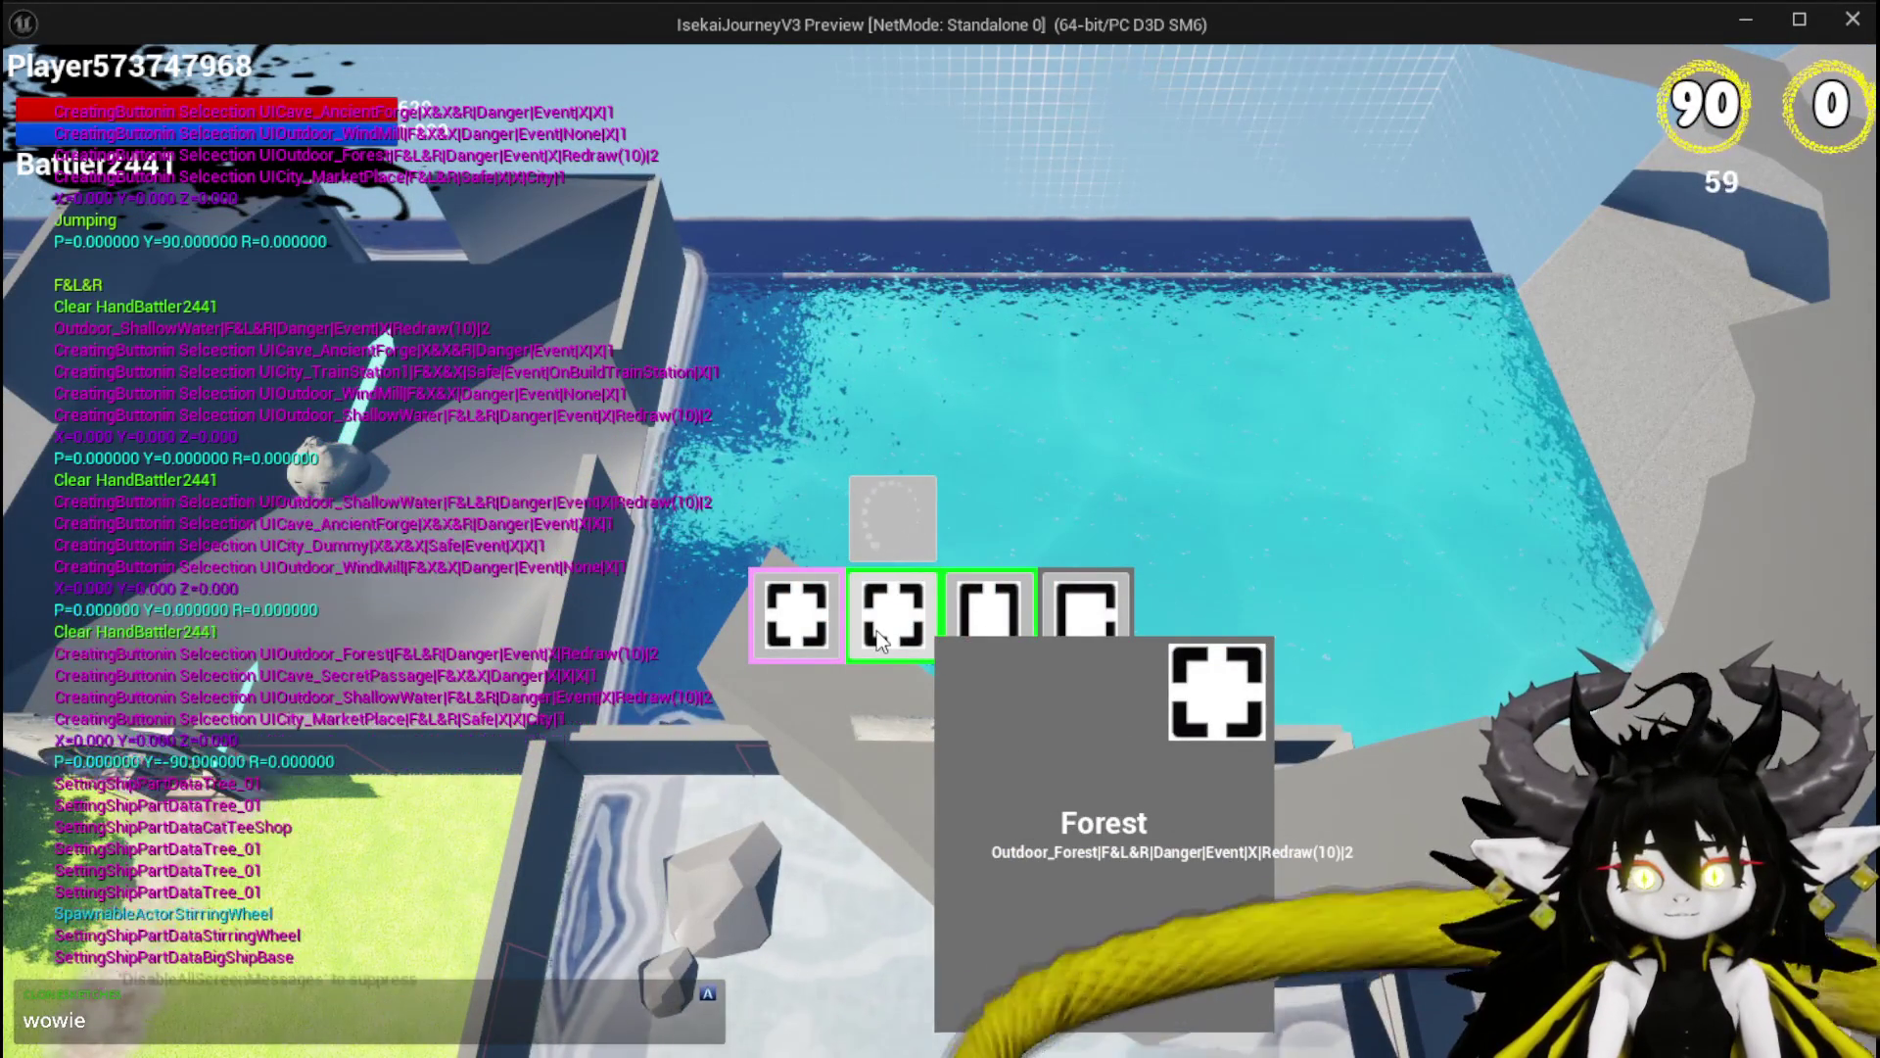
left_click(880, 639)
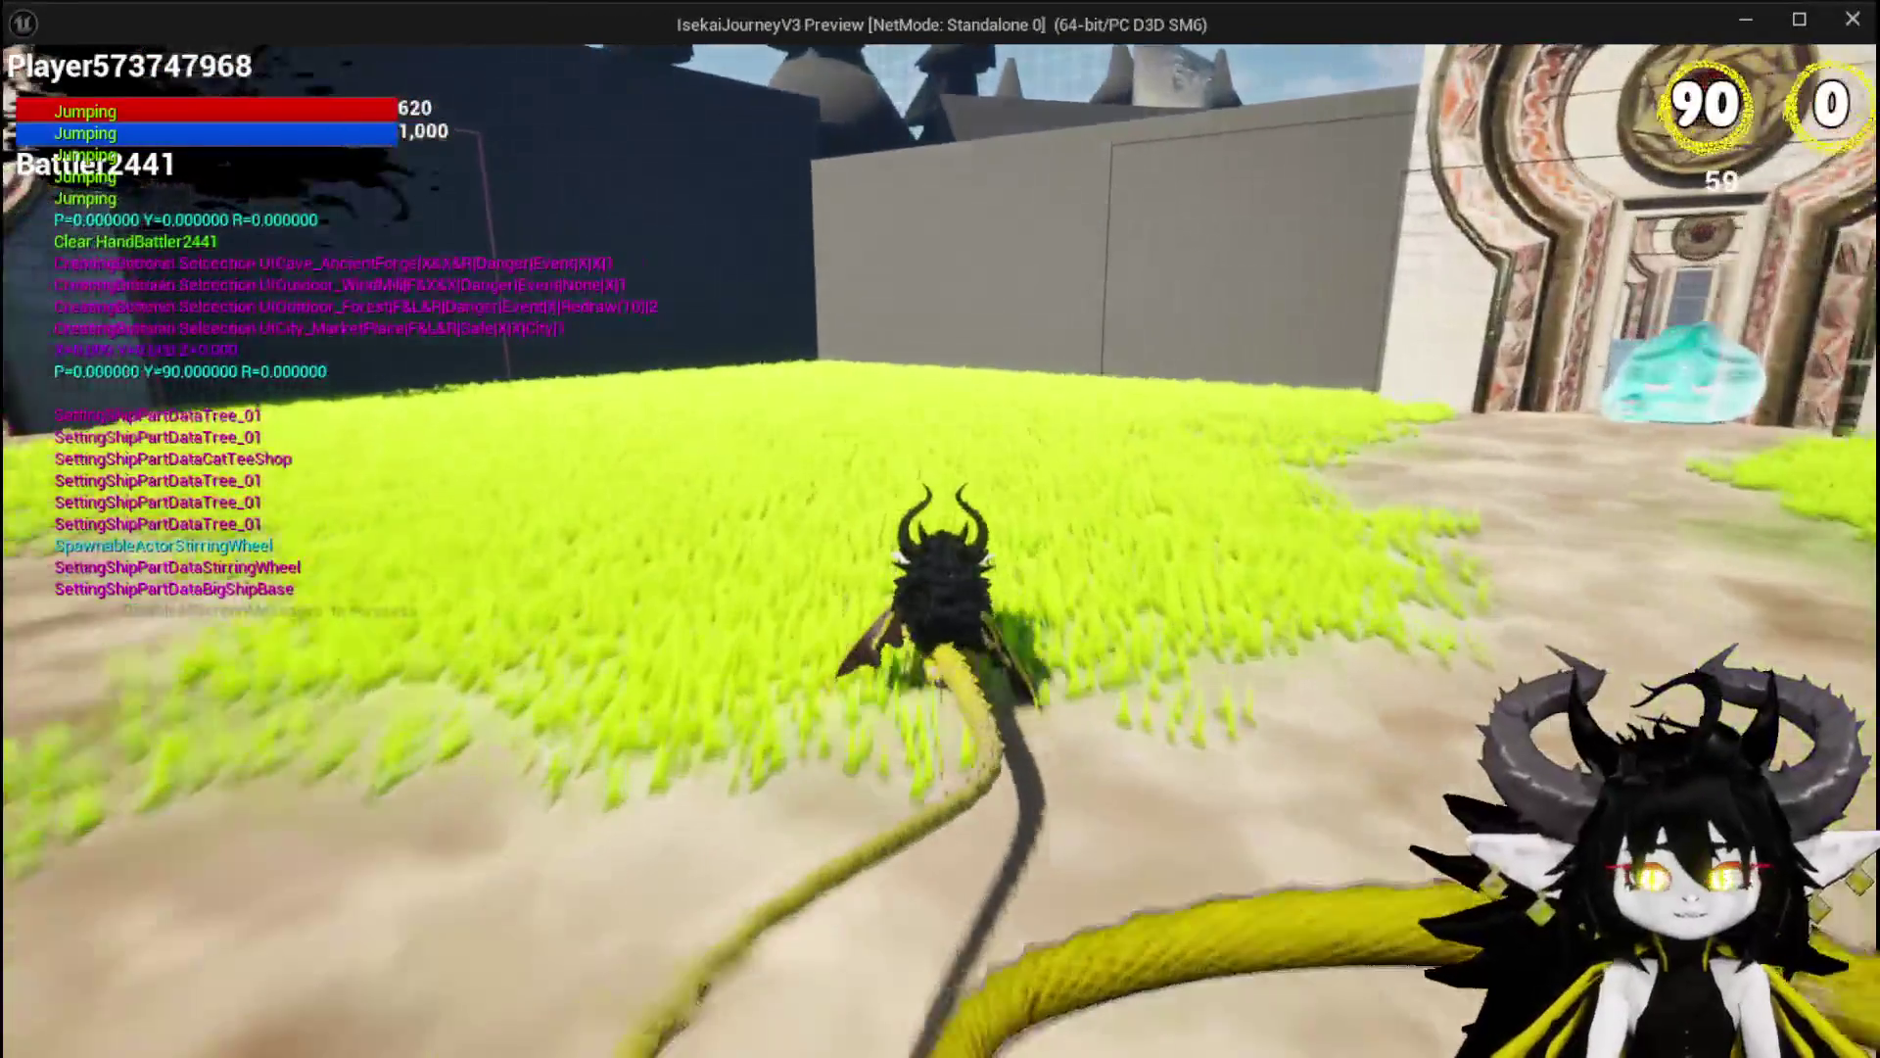
Double-jump across the arena to the pool benches and interact with the ability workbench using E.
key("space")
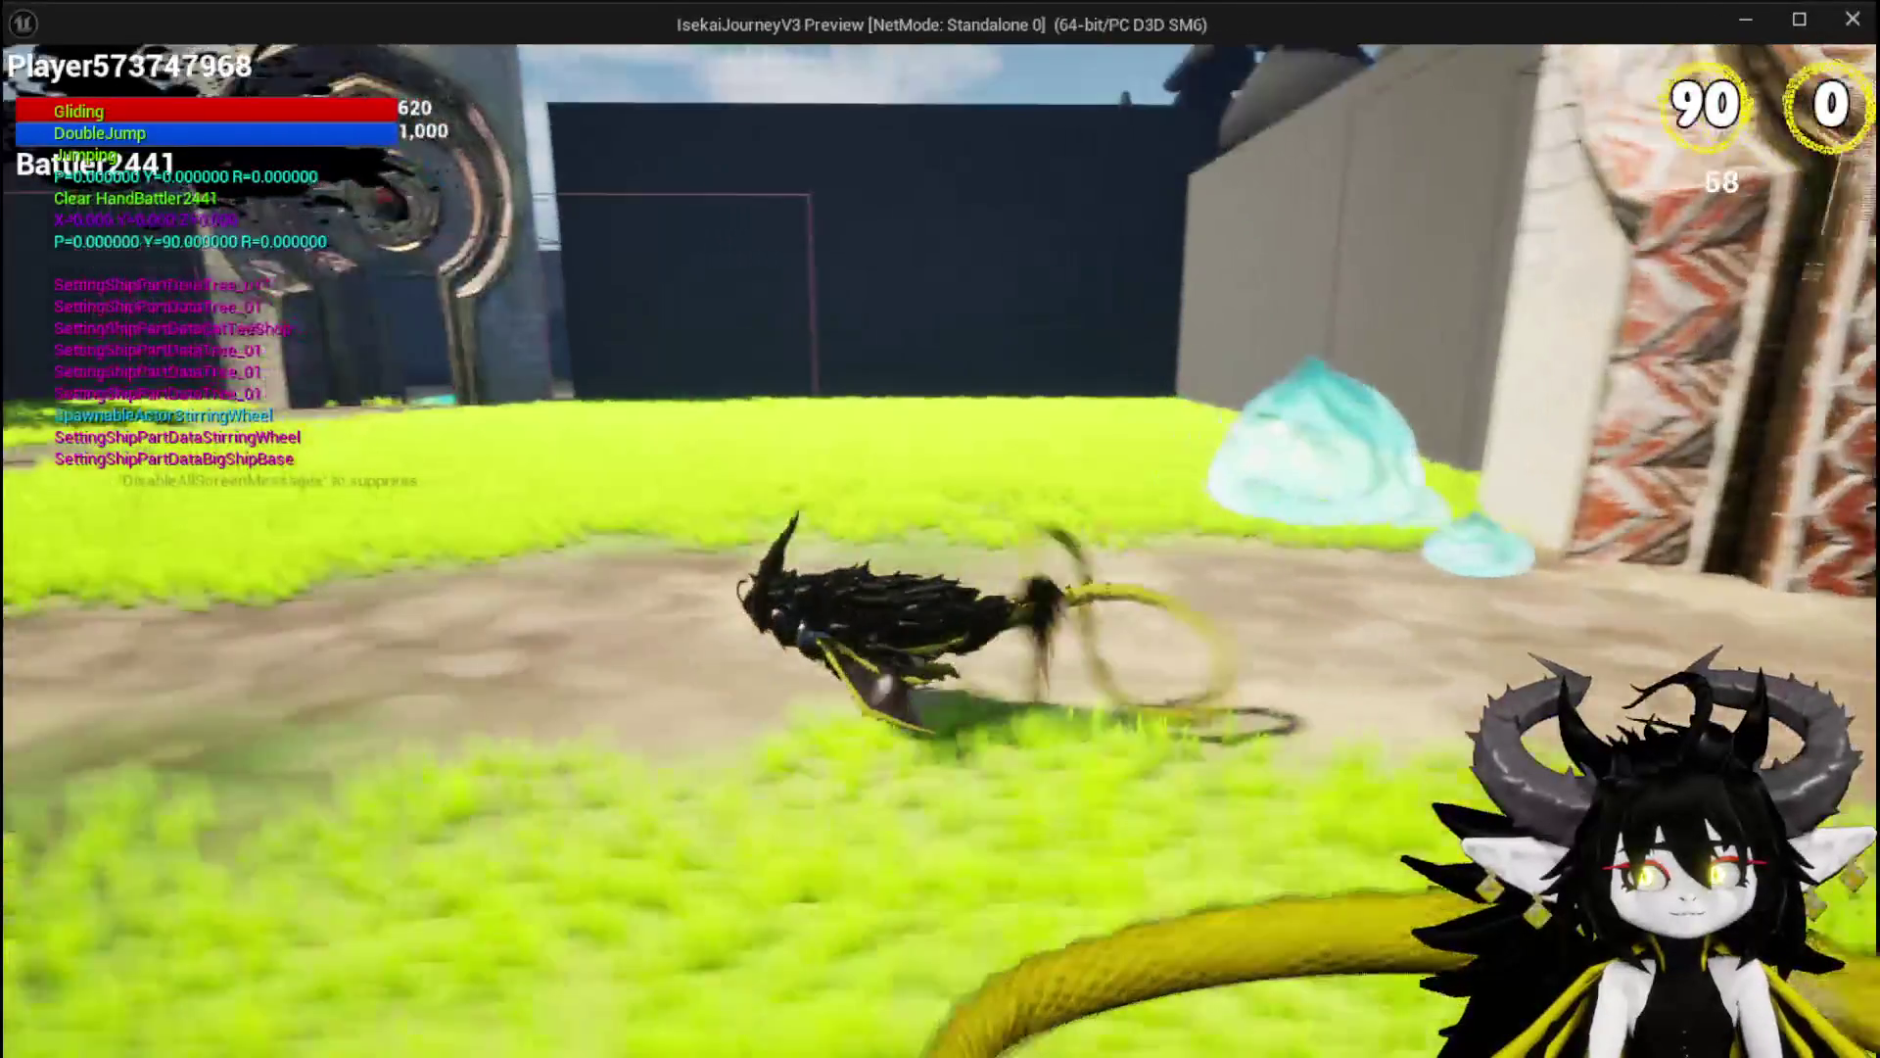
key("space")
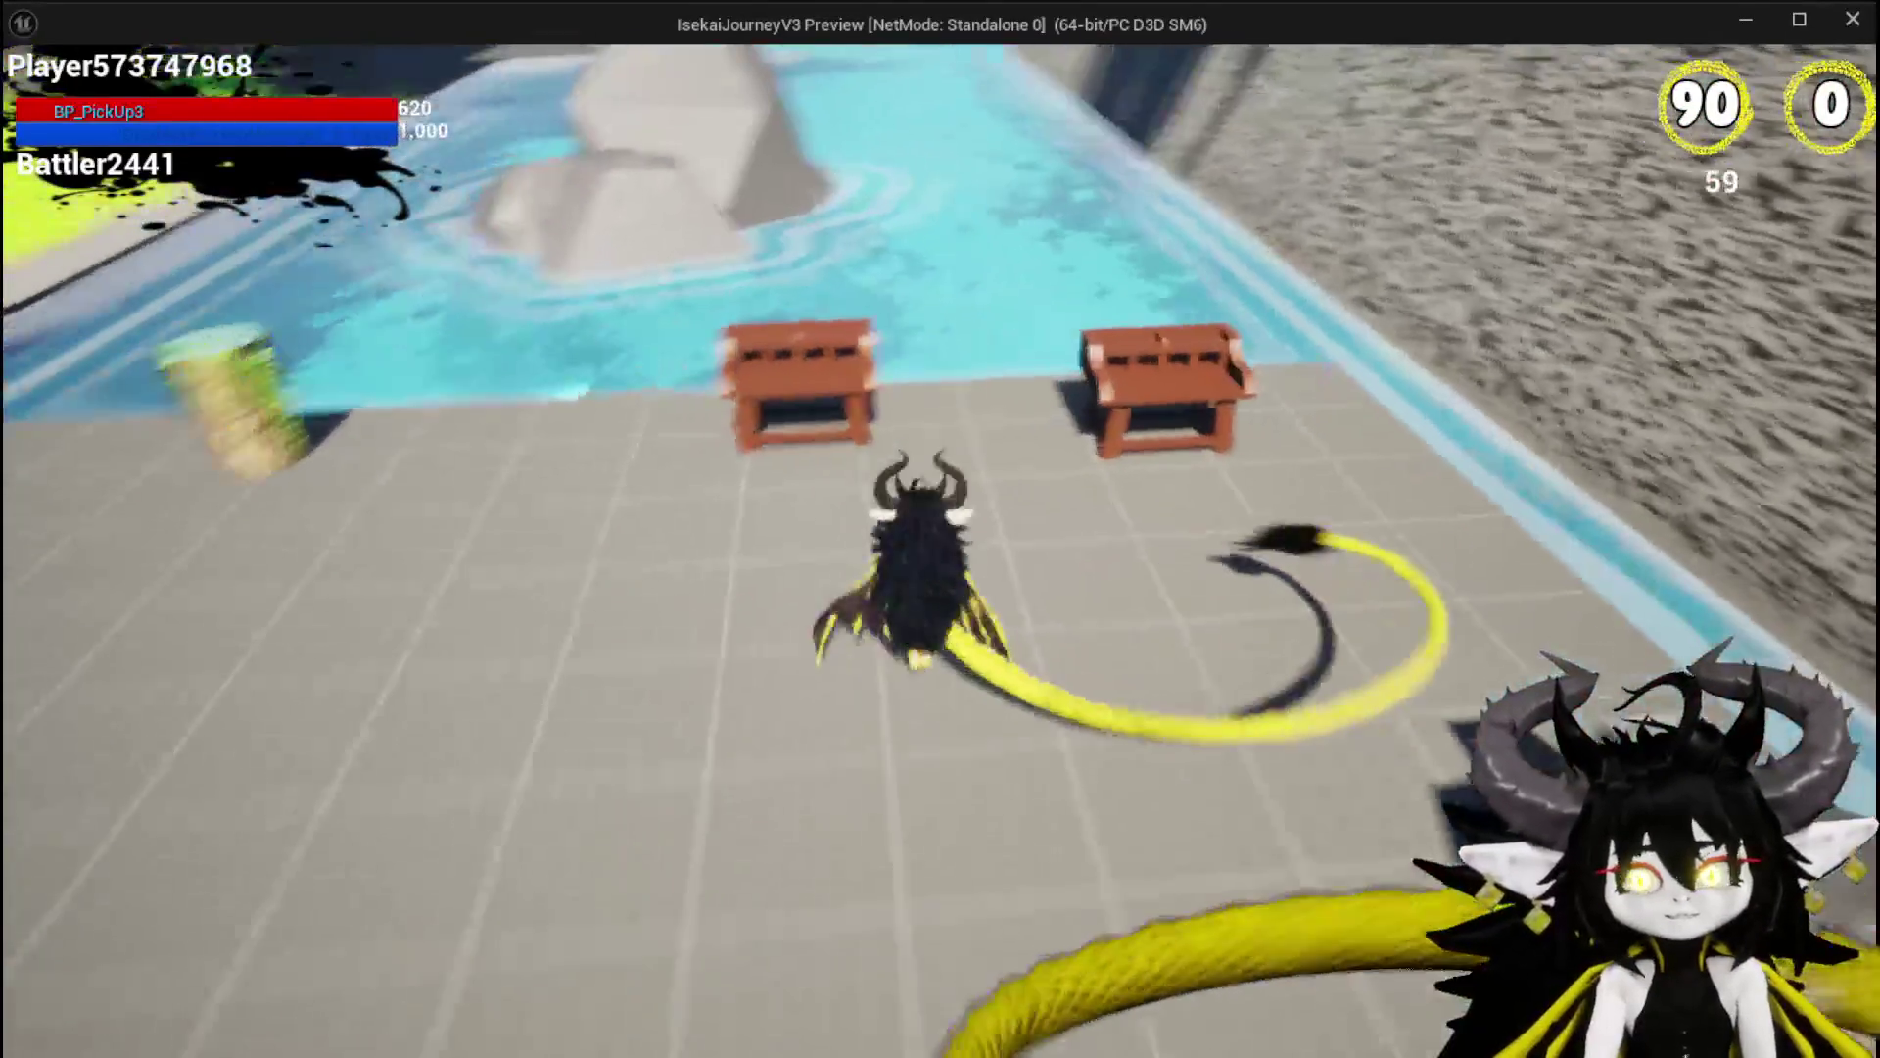
key("e")
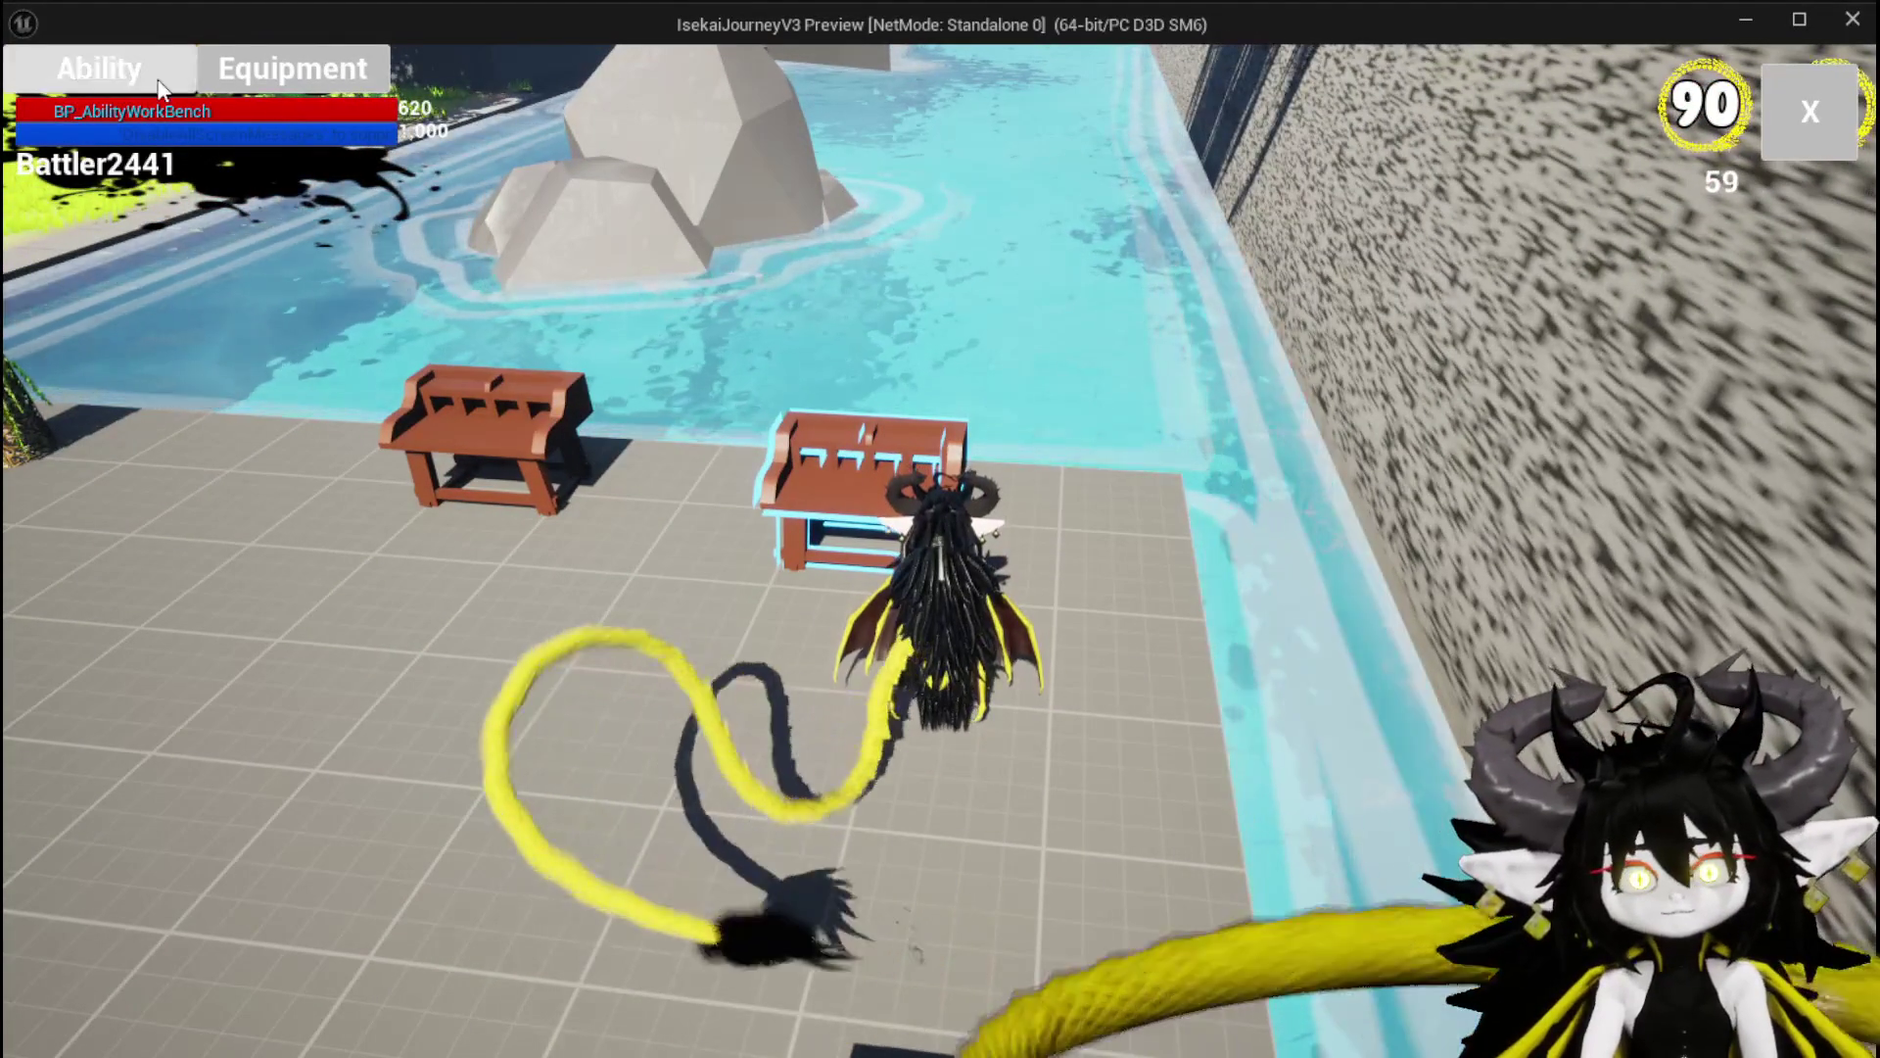
left_click(159, 88)
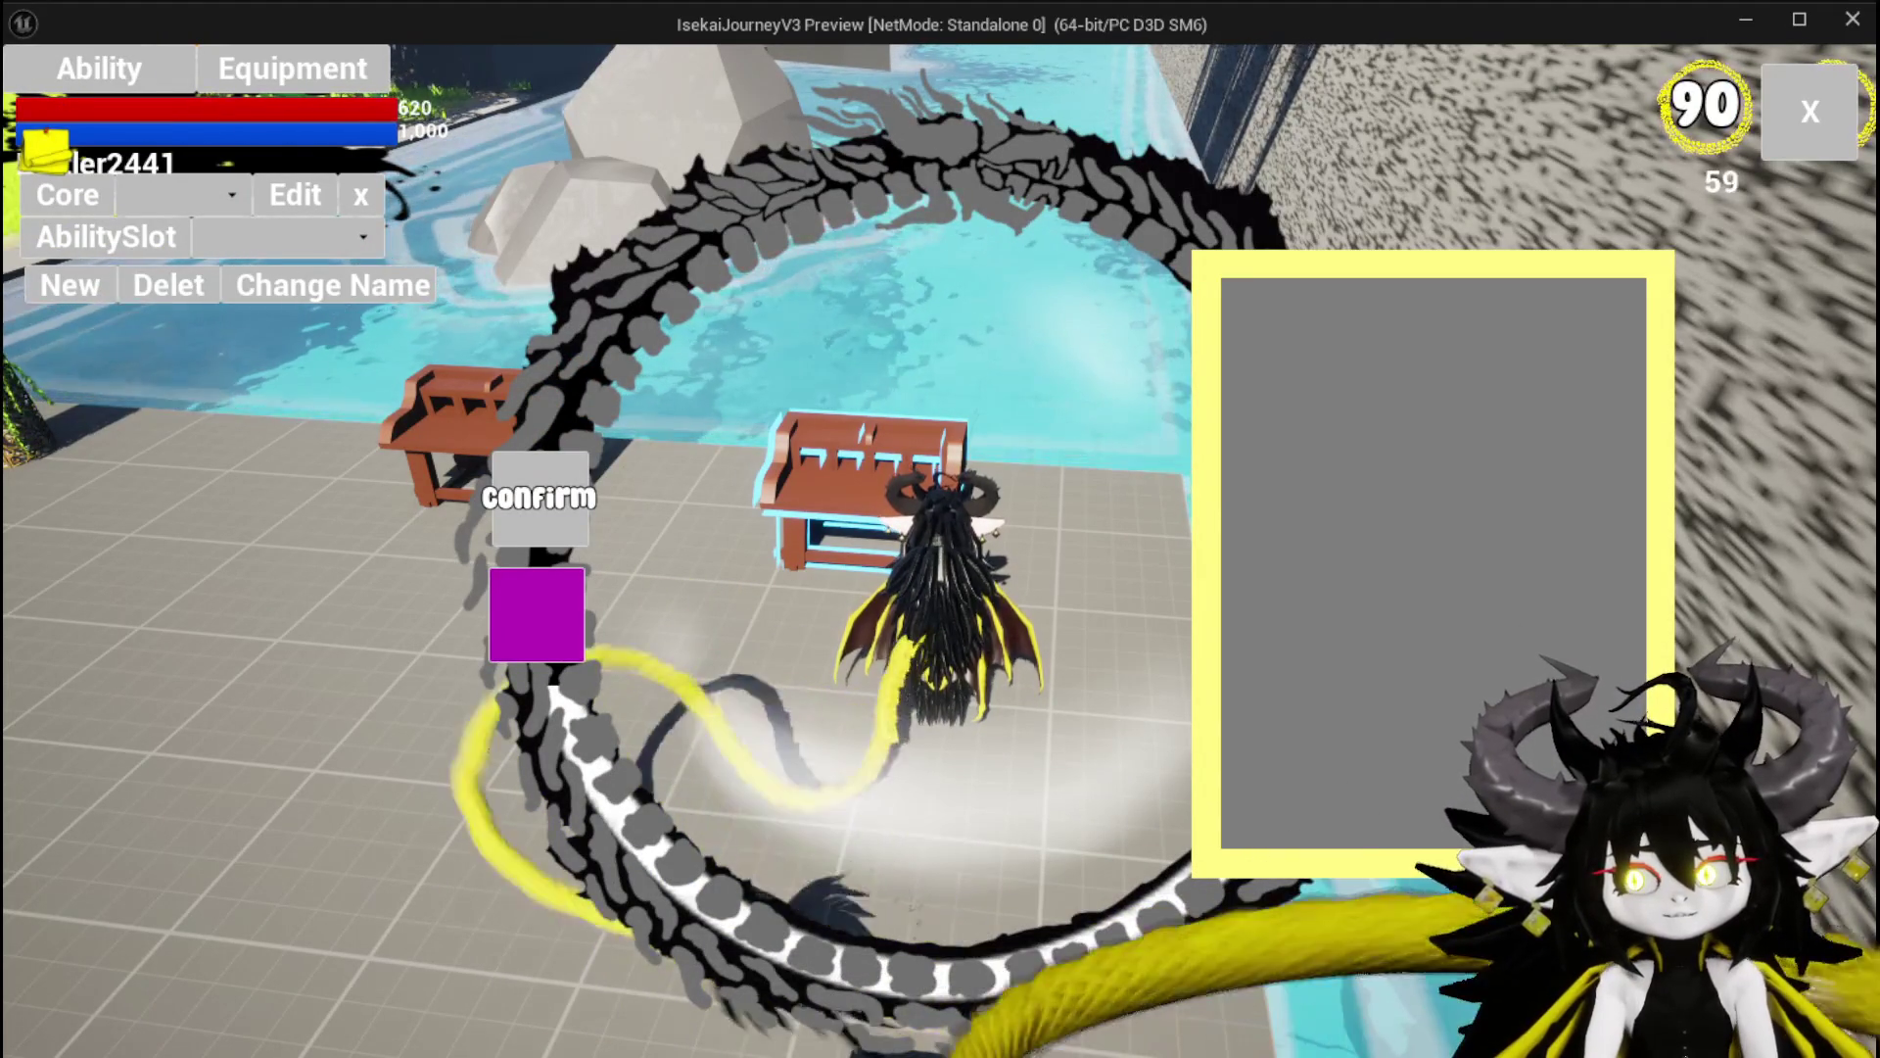
left_click(1809, 111)
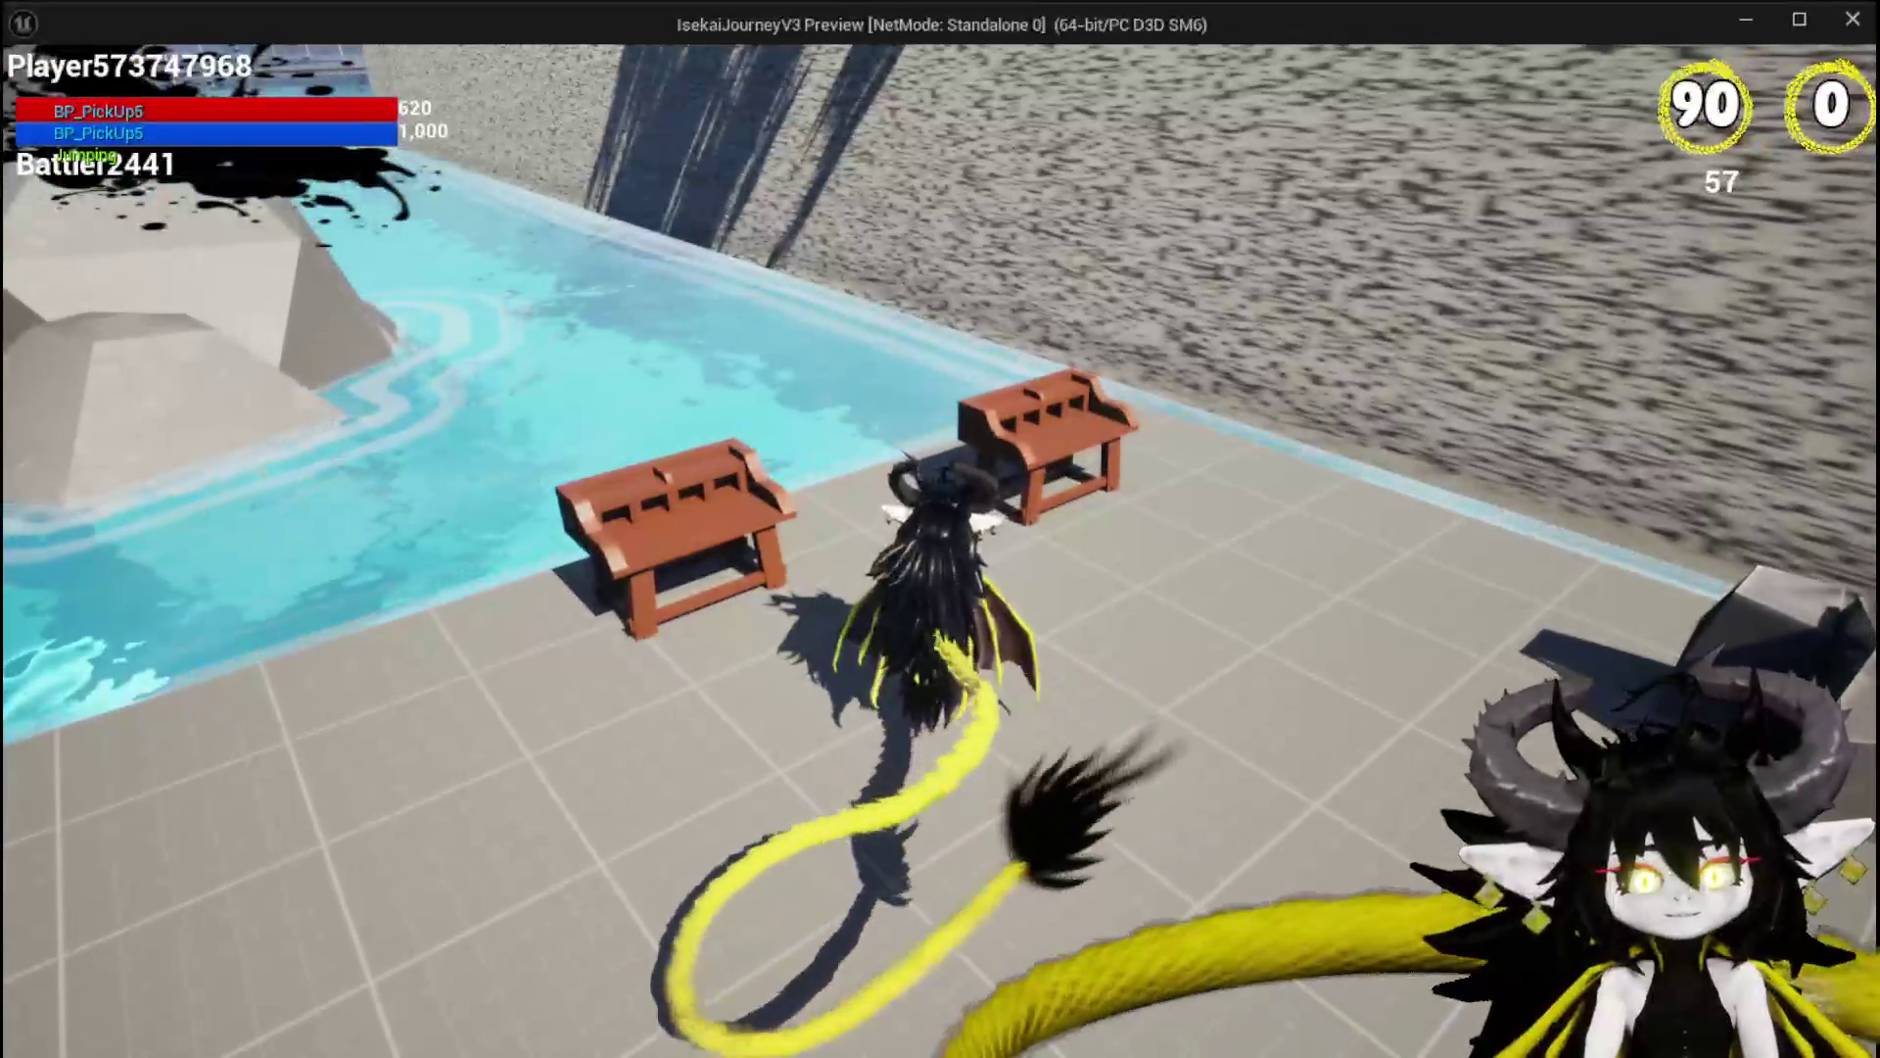
Jump and glide across the grassy arena and pond, then run into the blue slime to start combat.
key("space")
key("w")
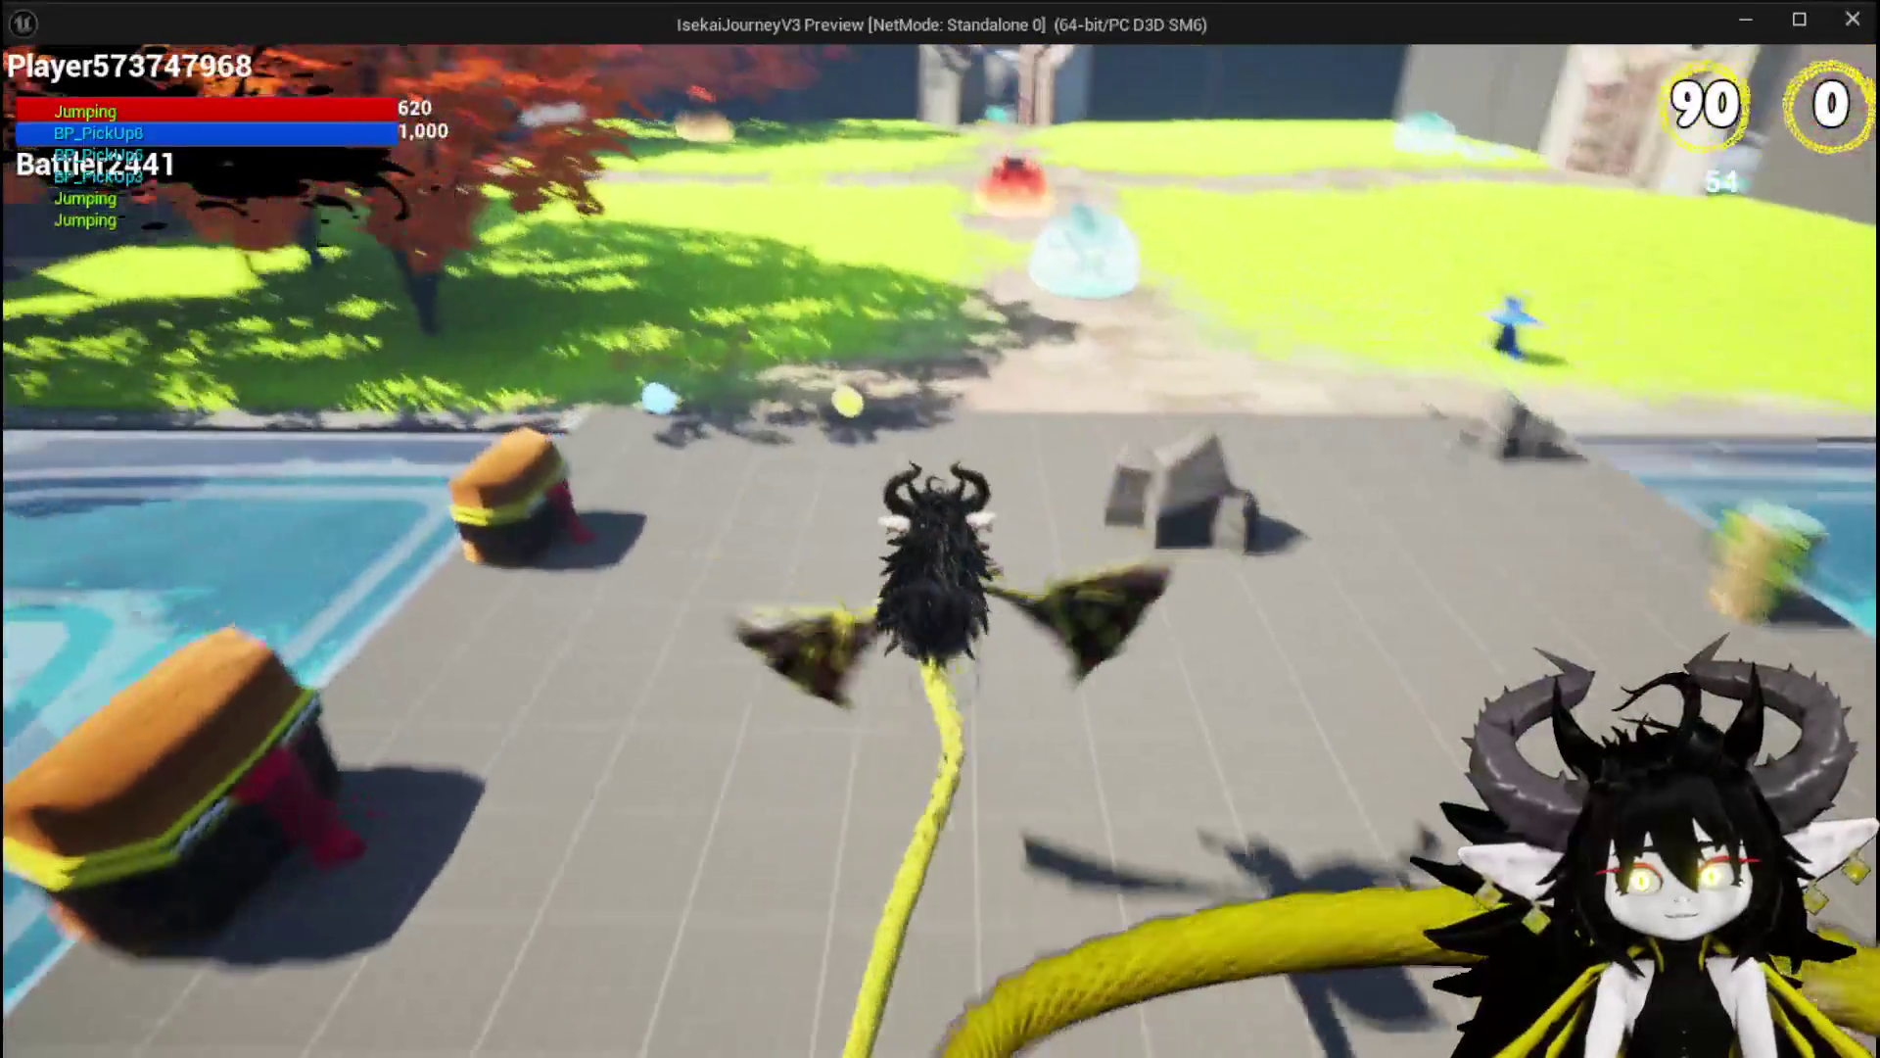
key("w")
key("w")
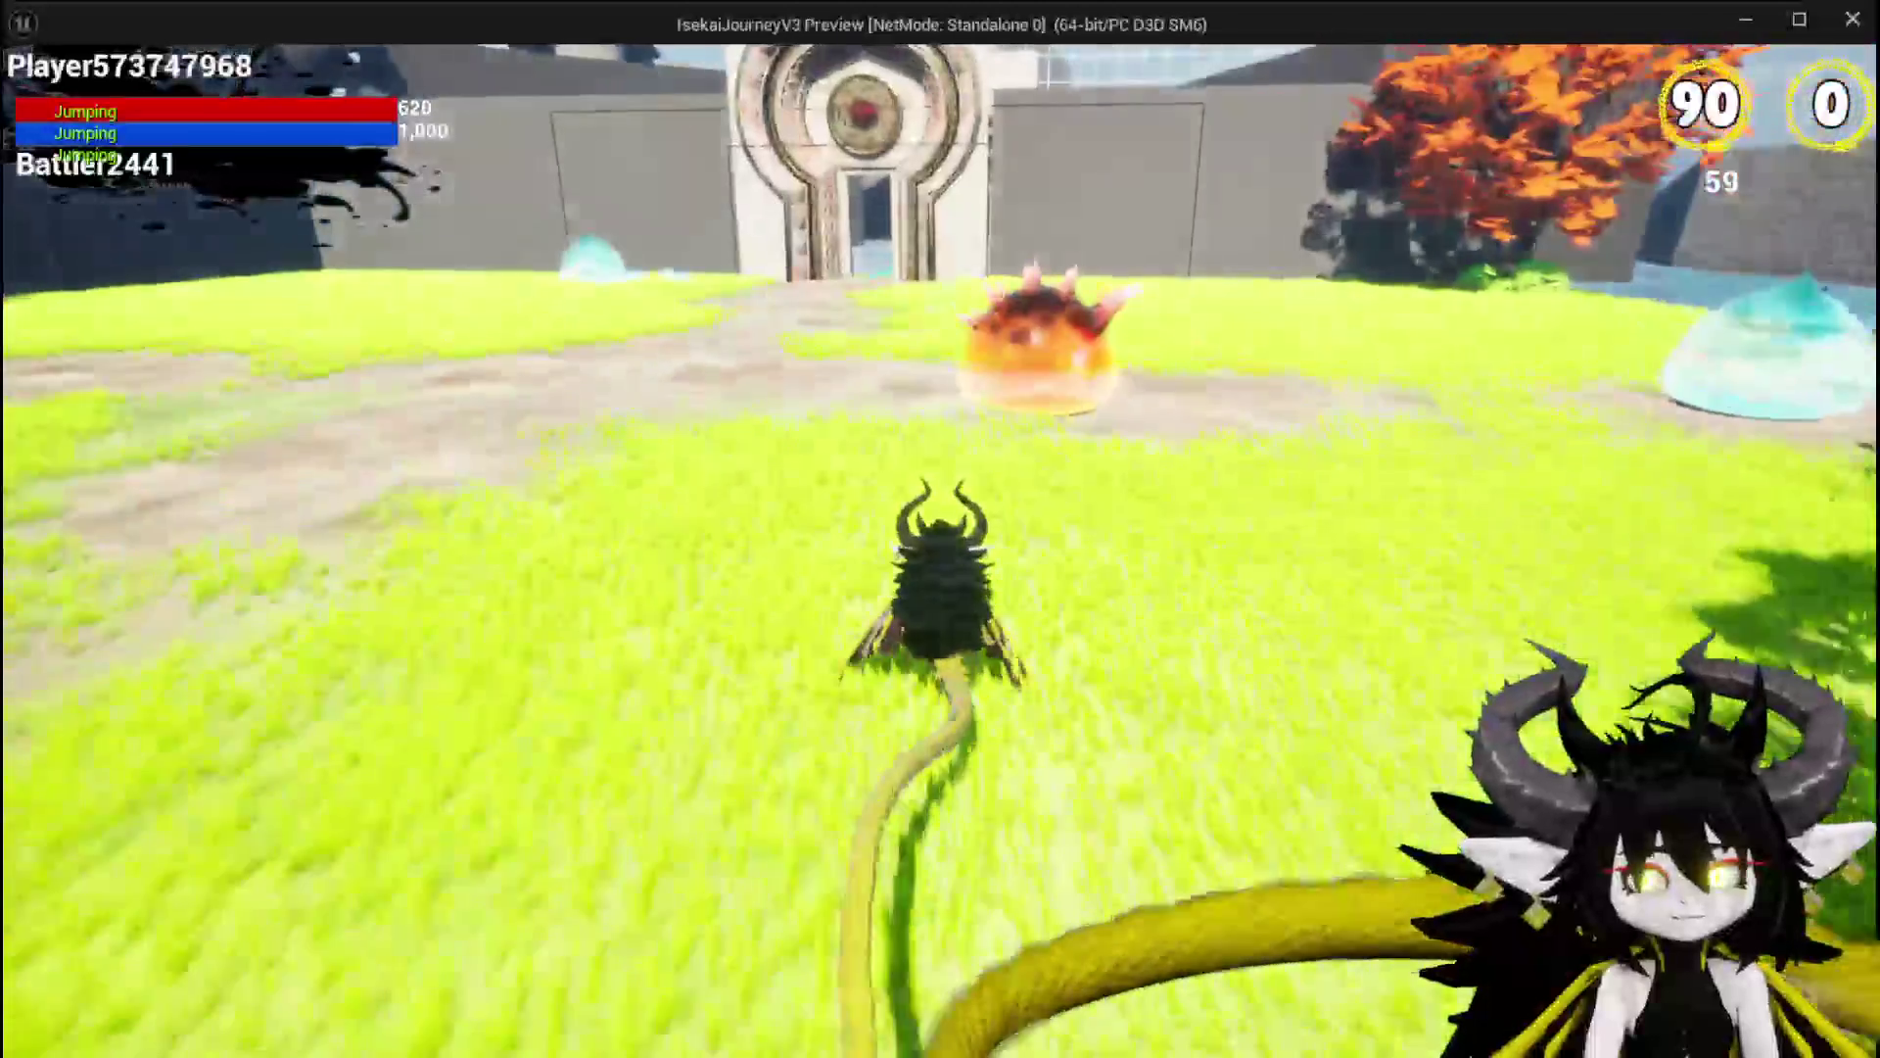
key("space")
key("w")
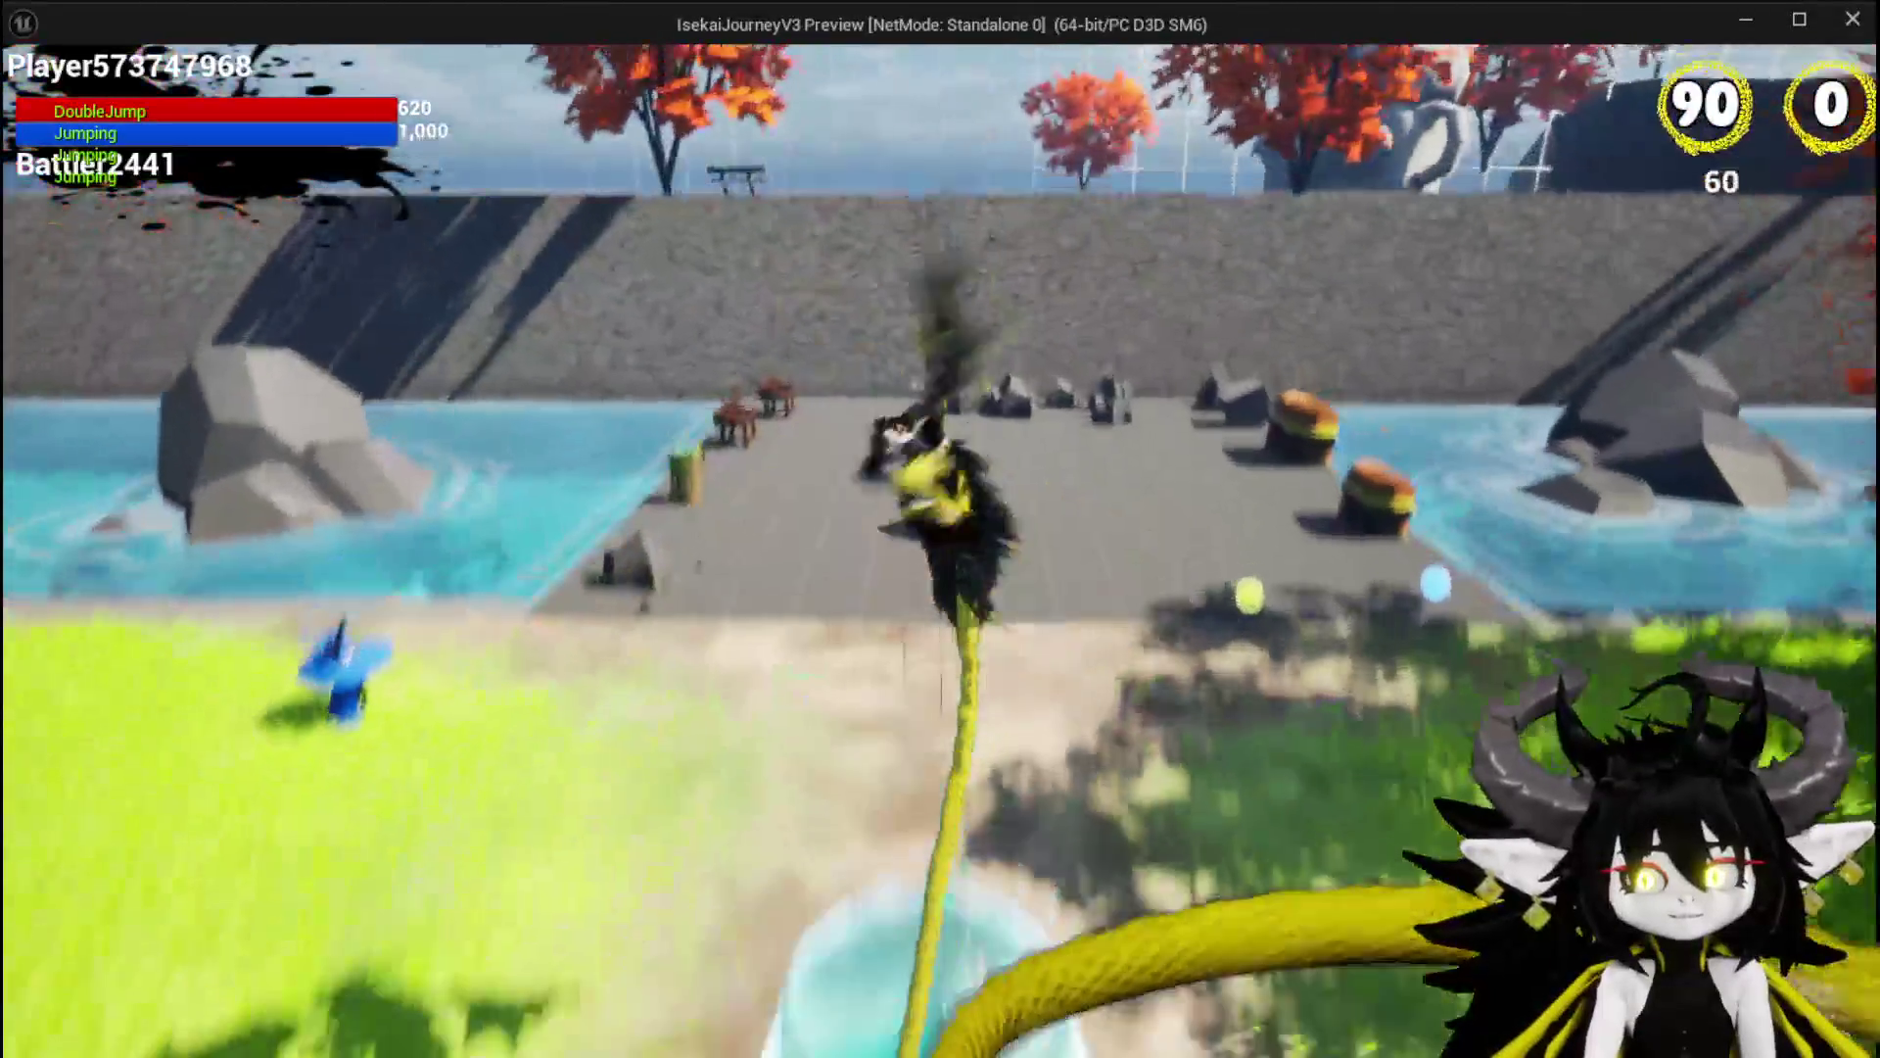
key("w")
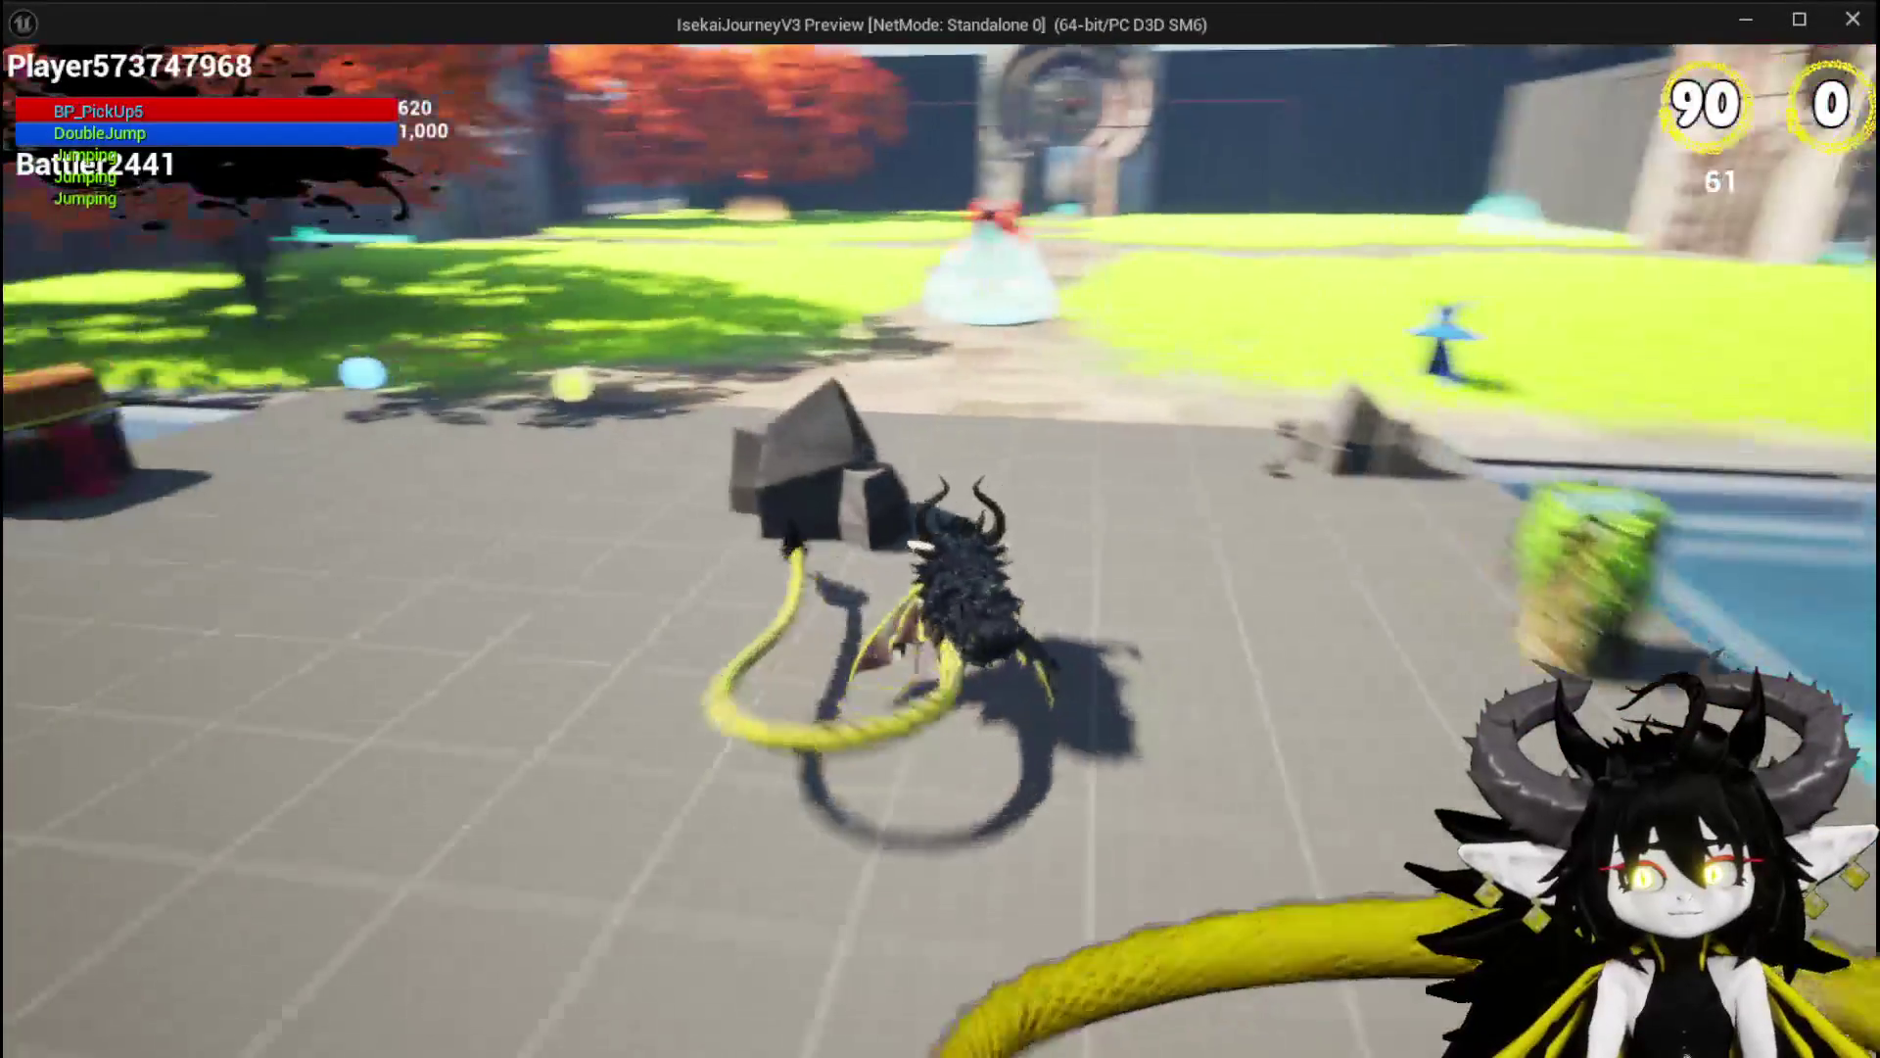
key("w")
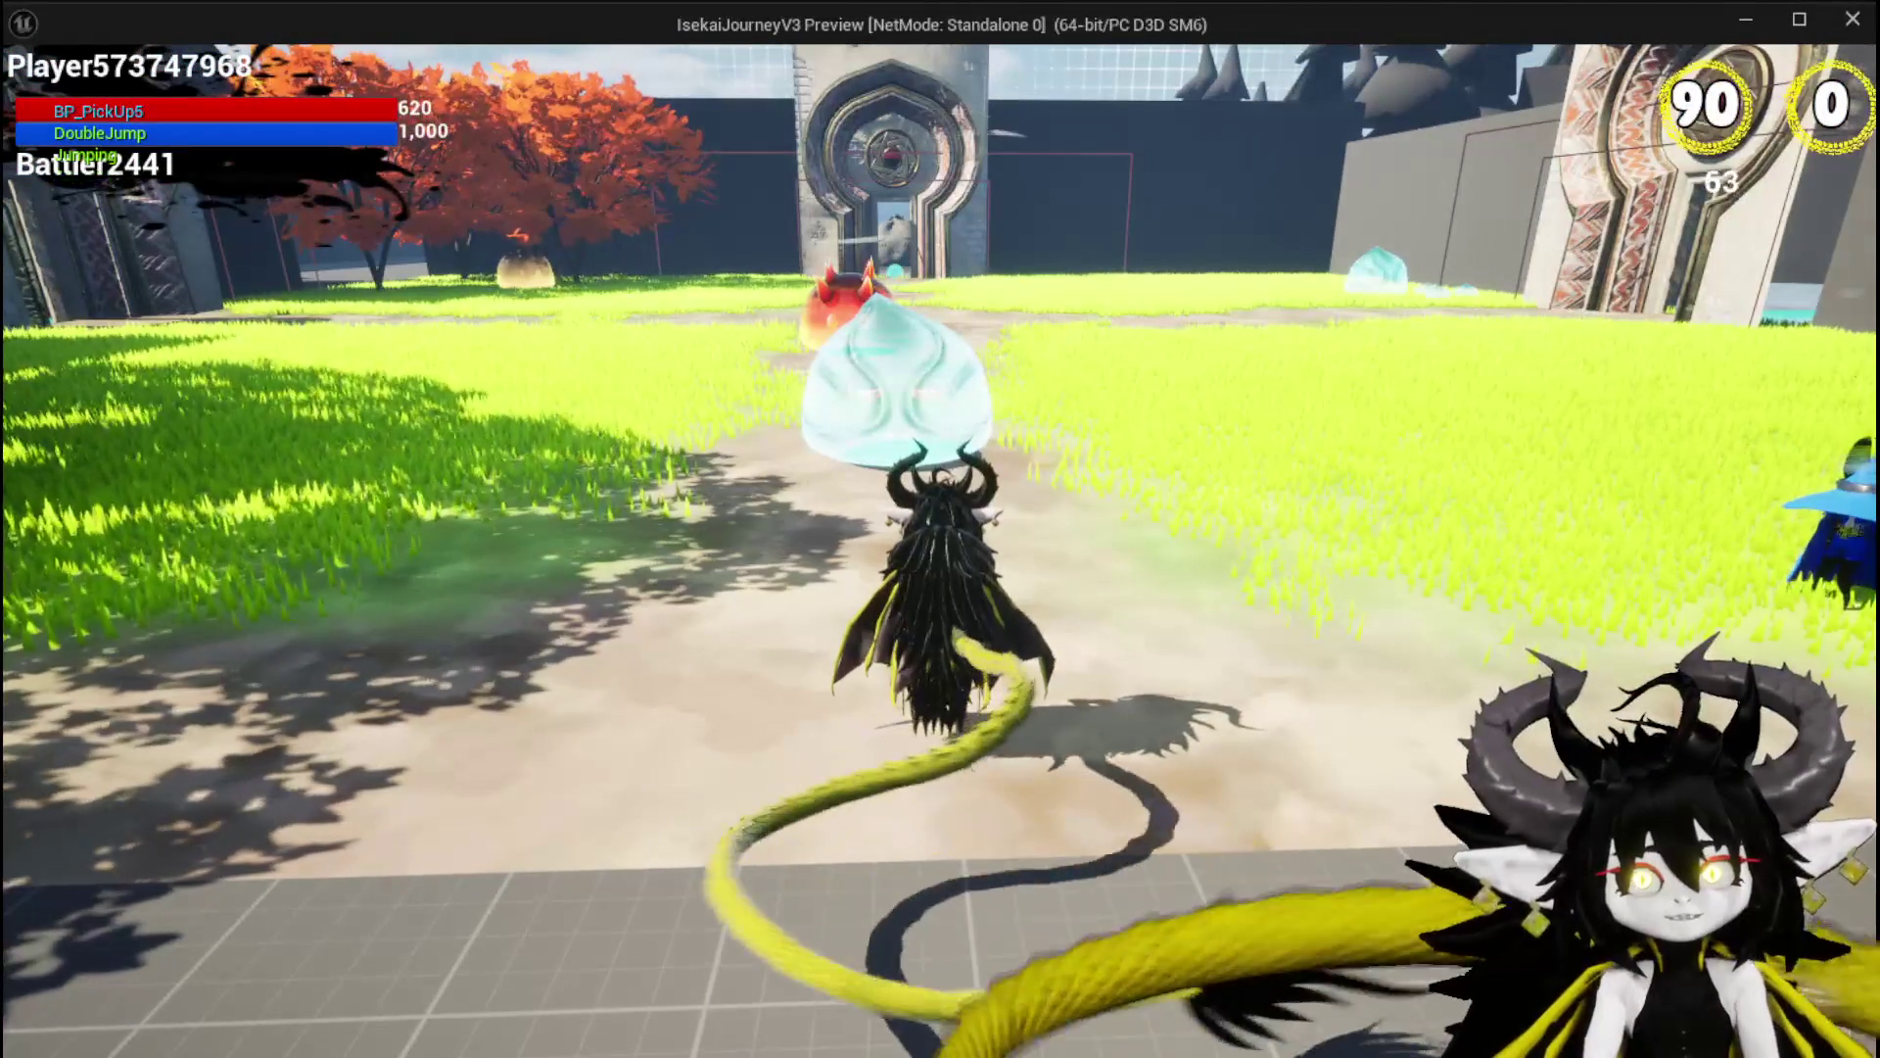
key("w")
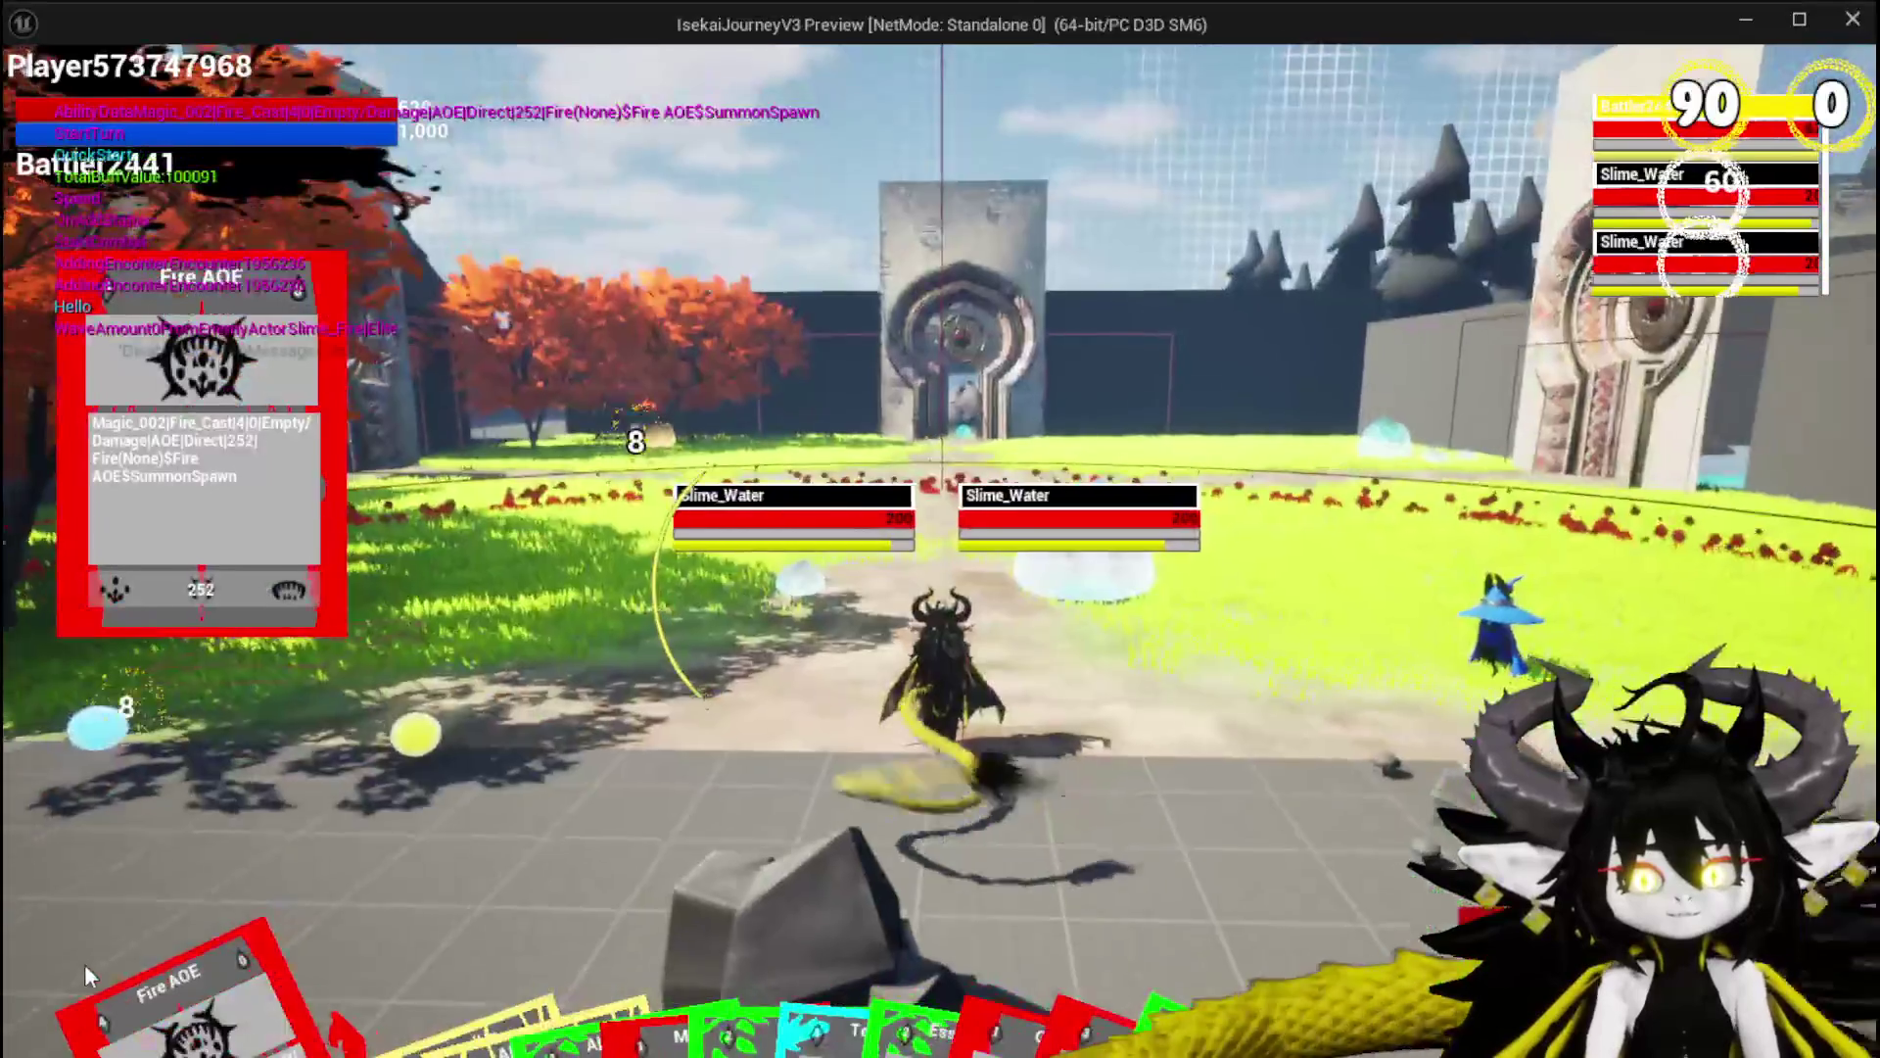
Cast the Fire AOE card on the two Slime_Water enemies and keep running toward them.
left_click(84, 973)
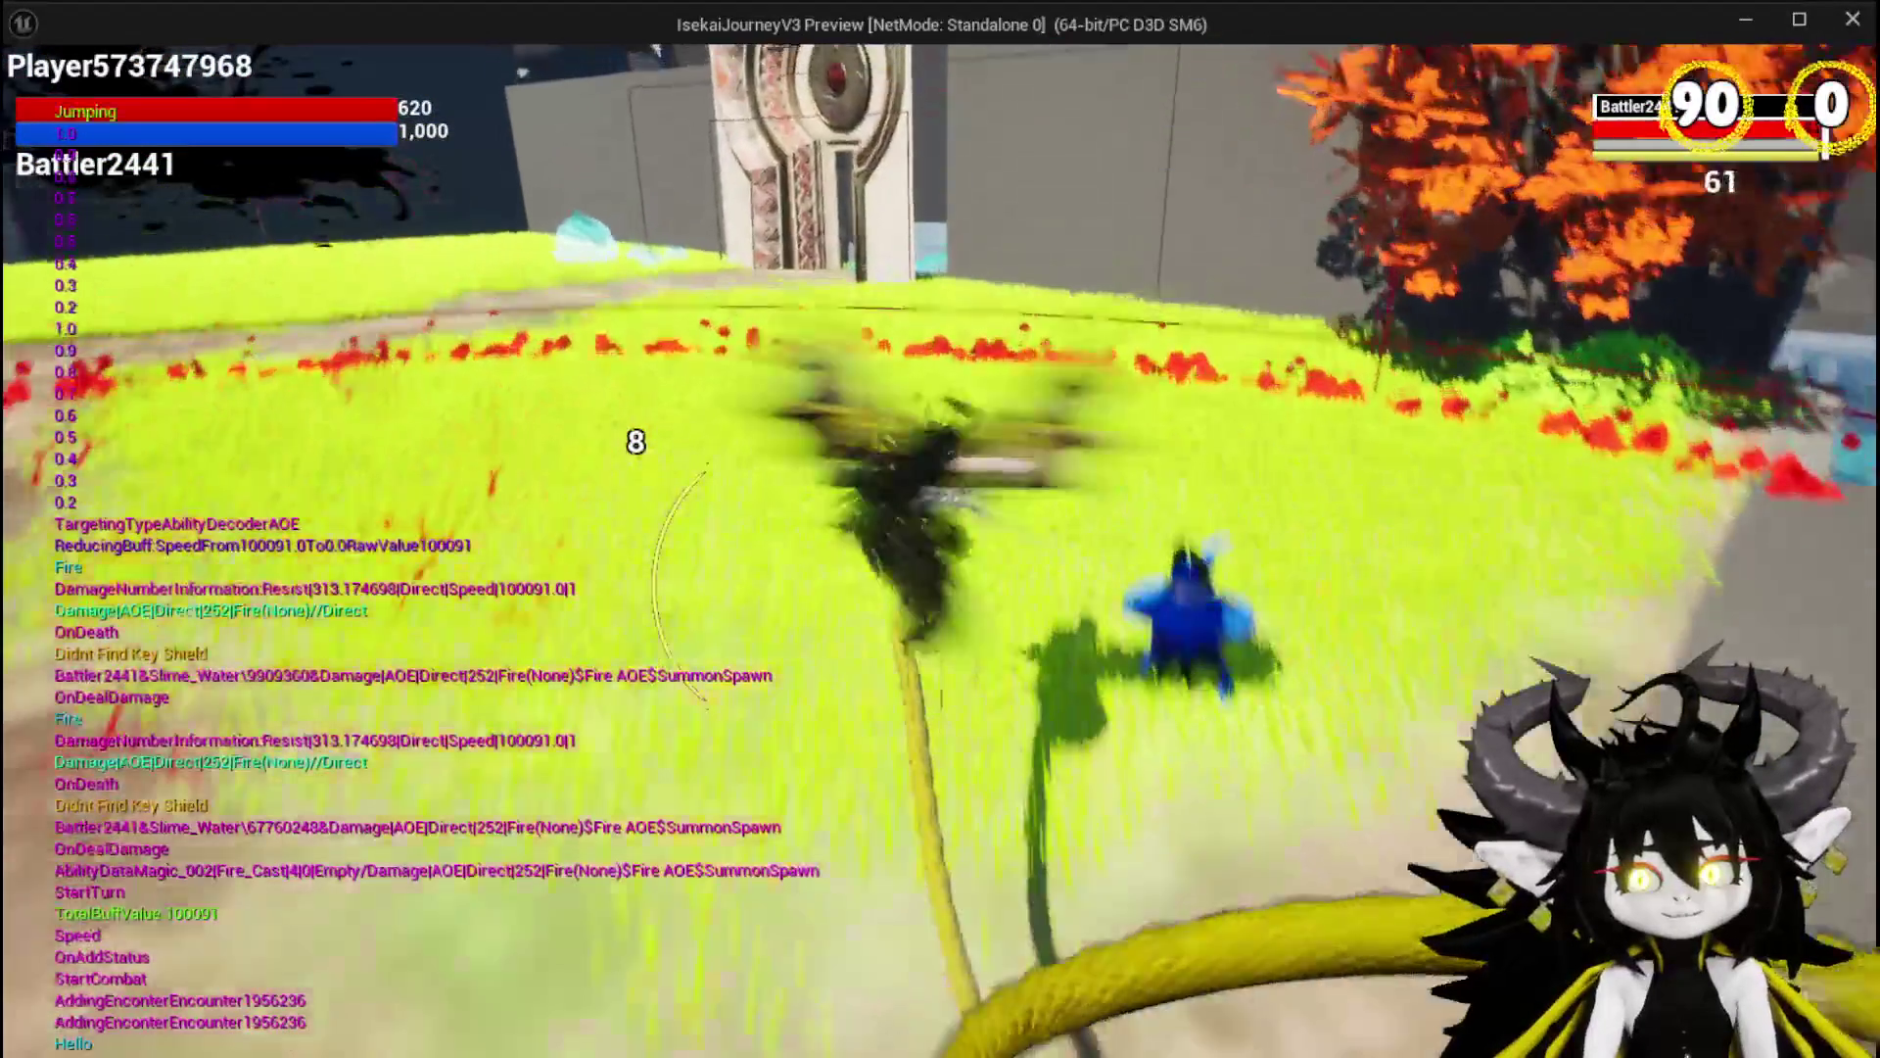
key("space")
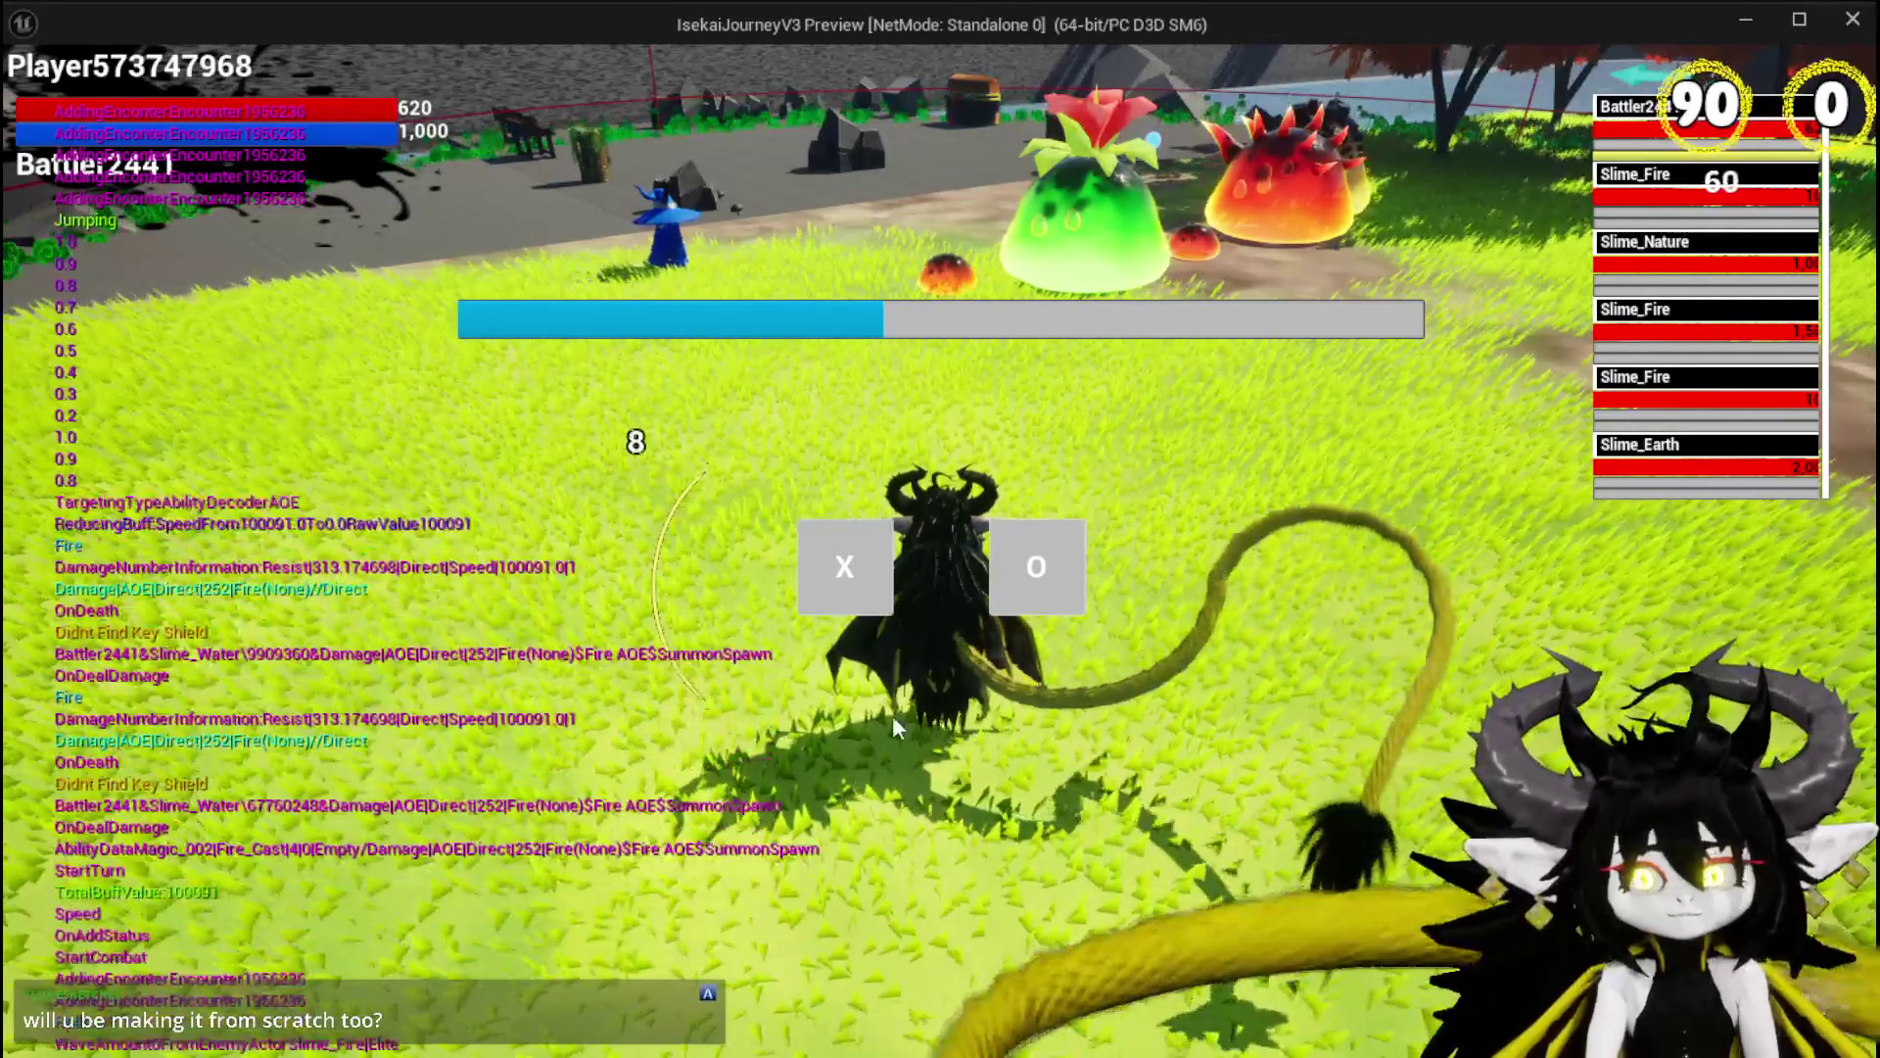
key("w")
key("w")
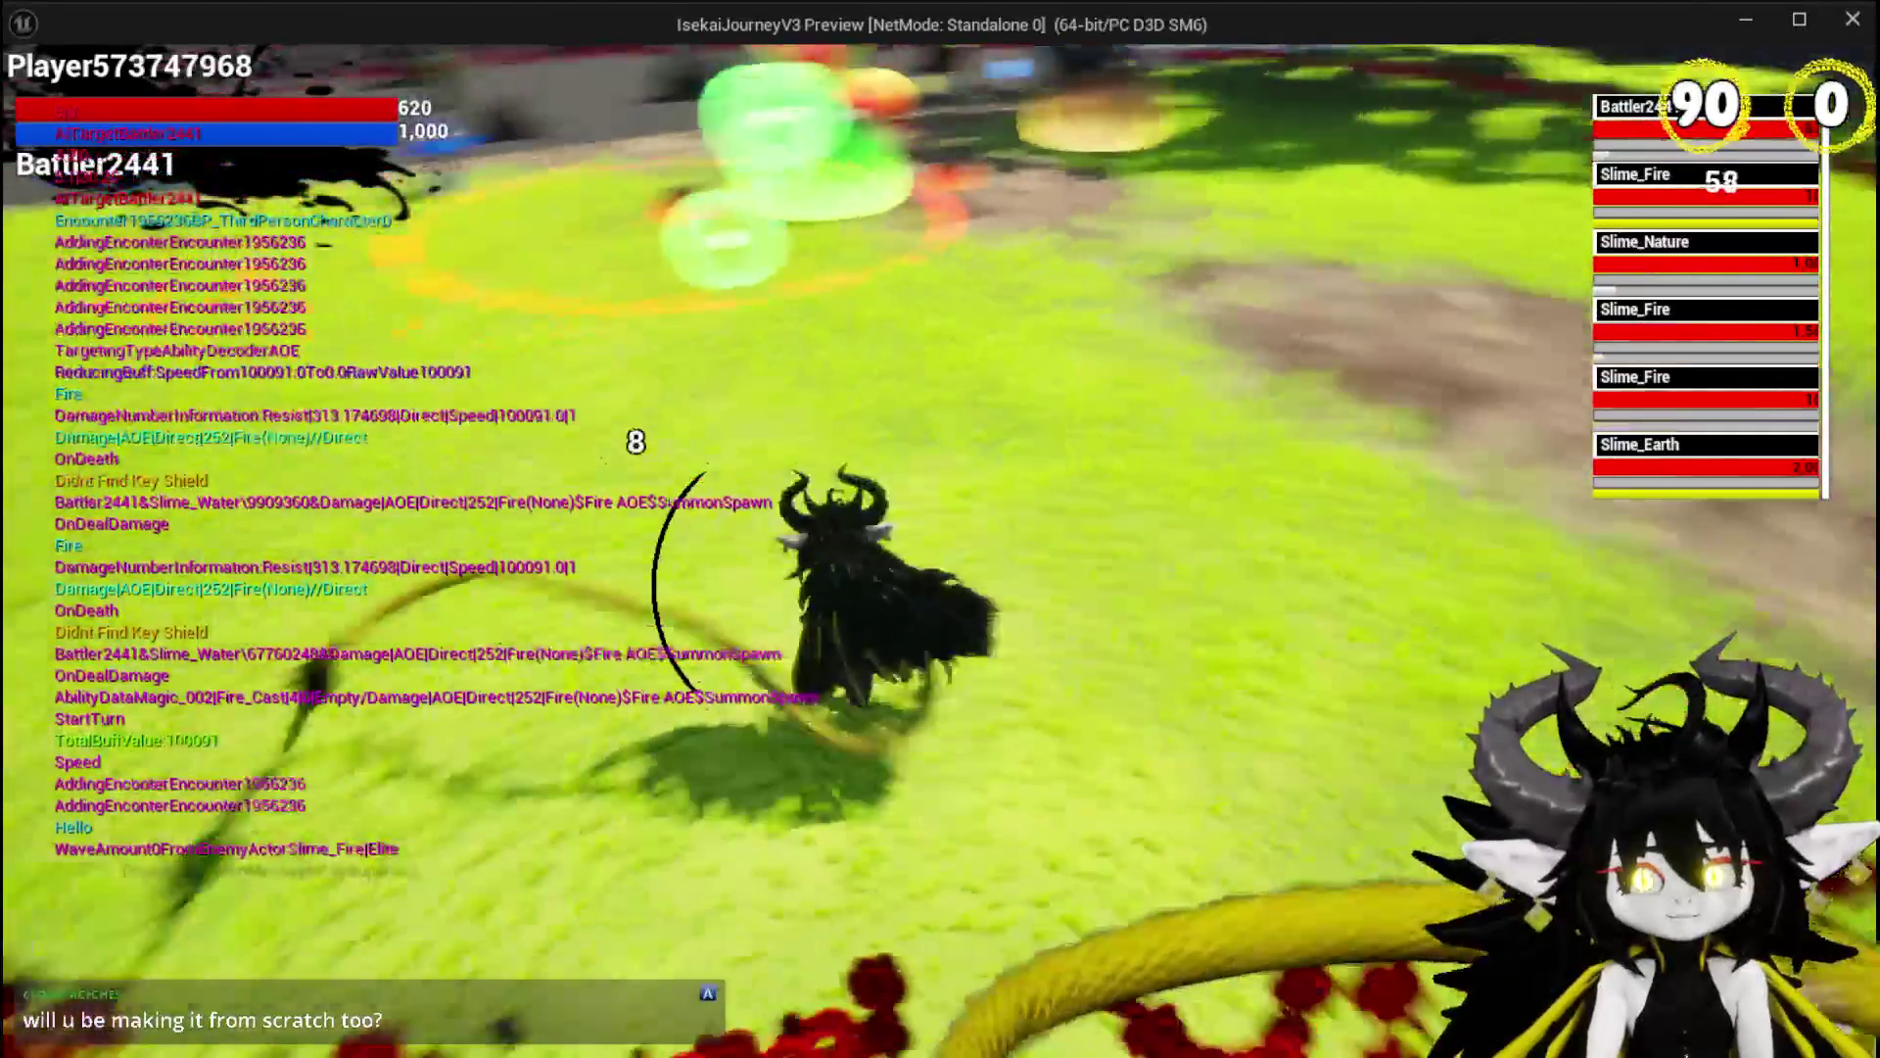
key("w")
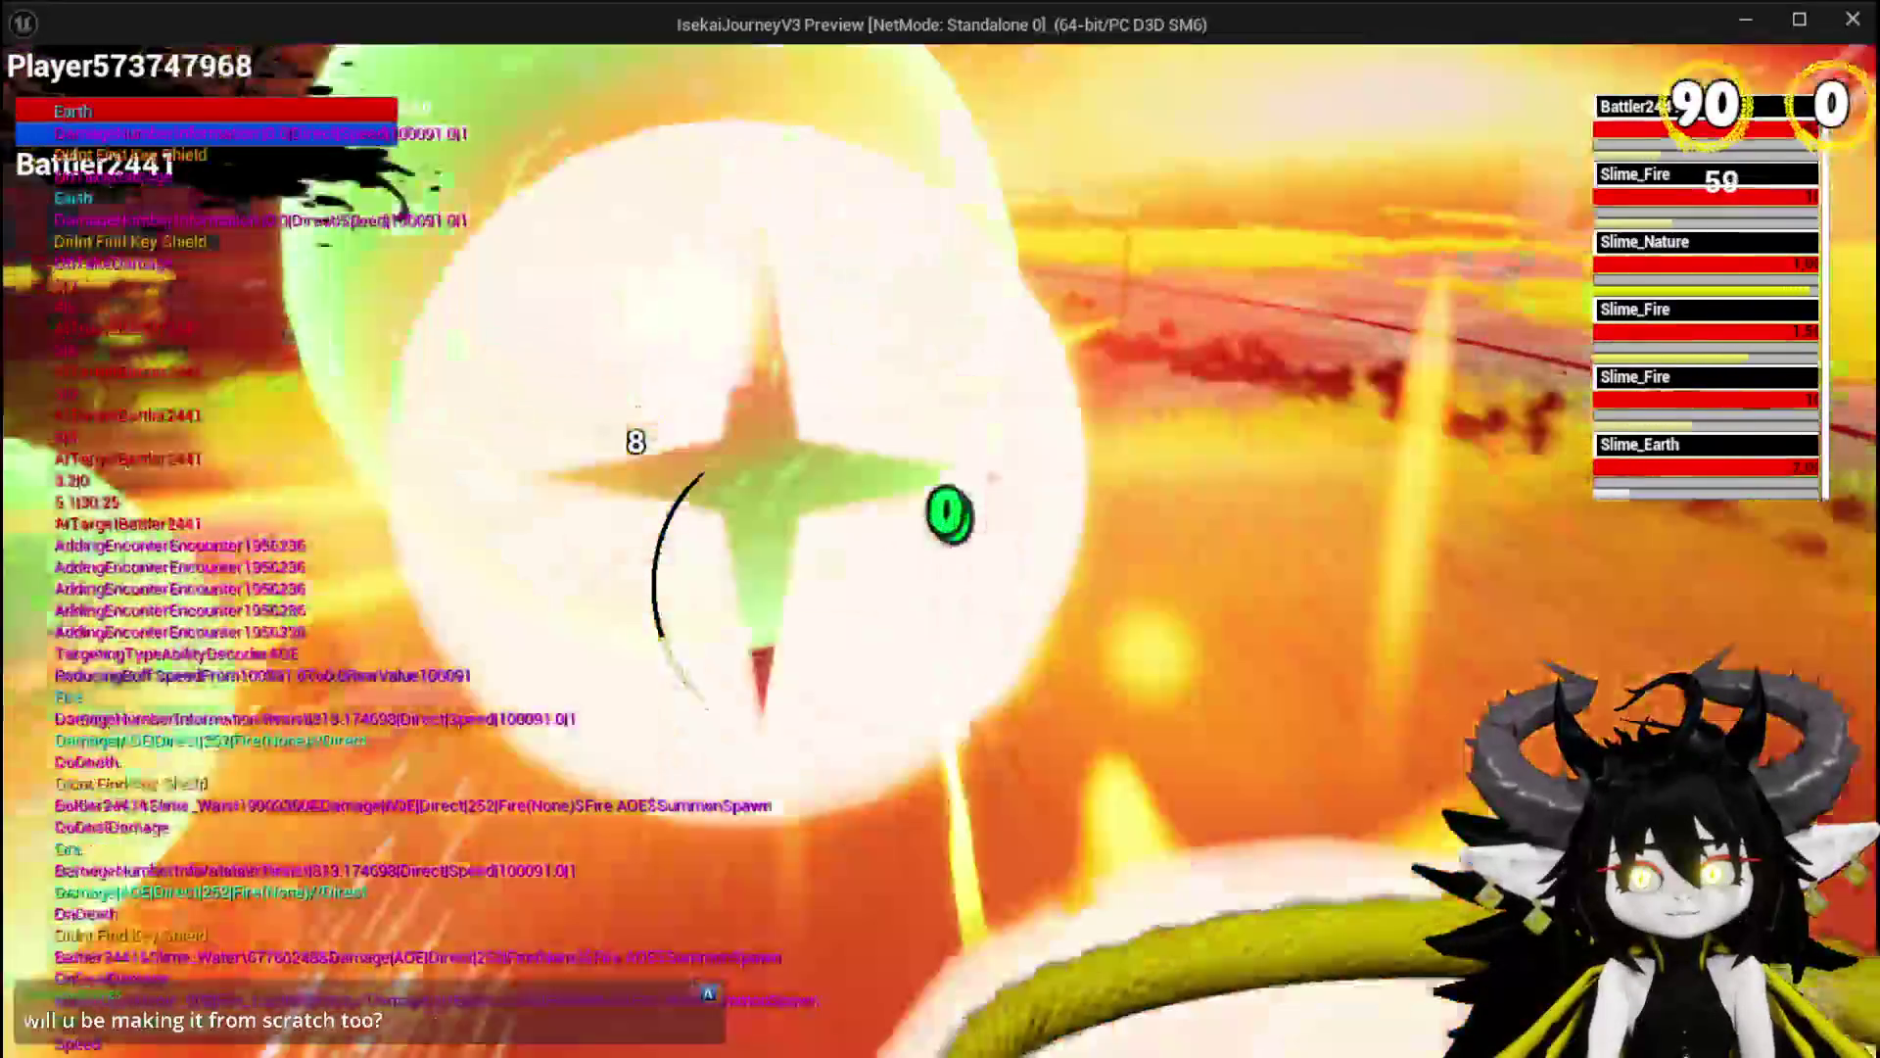
Stop the play session and relaunch a fresh Play preview with focus in the game.
key("alt+Tab")
key("Escape")
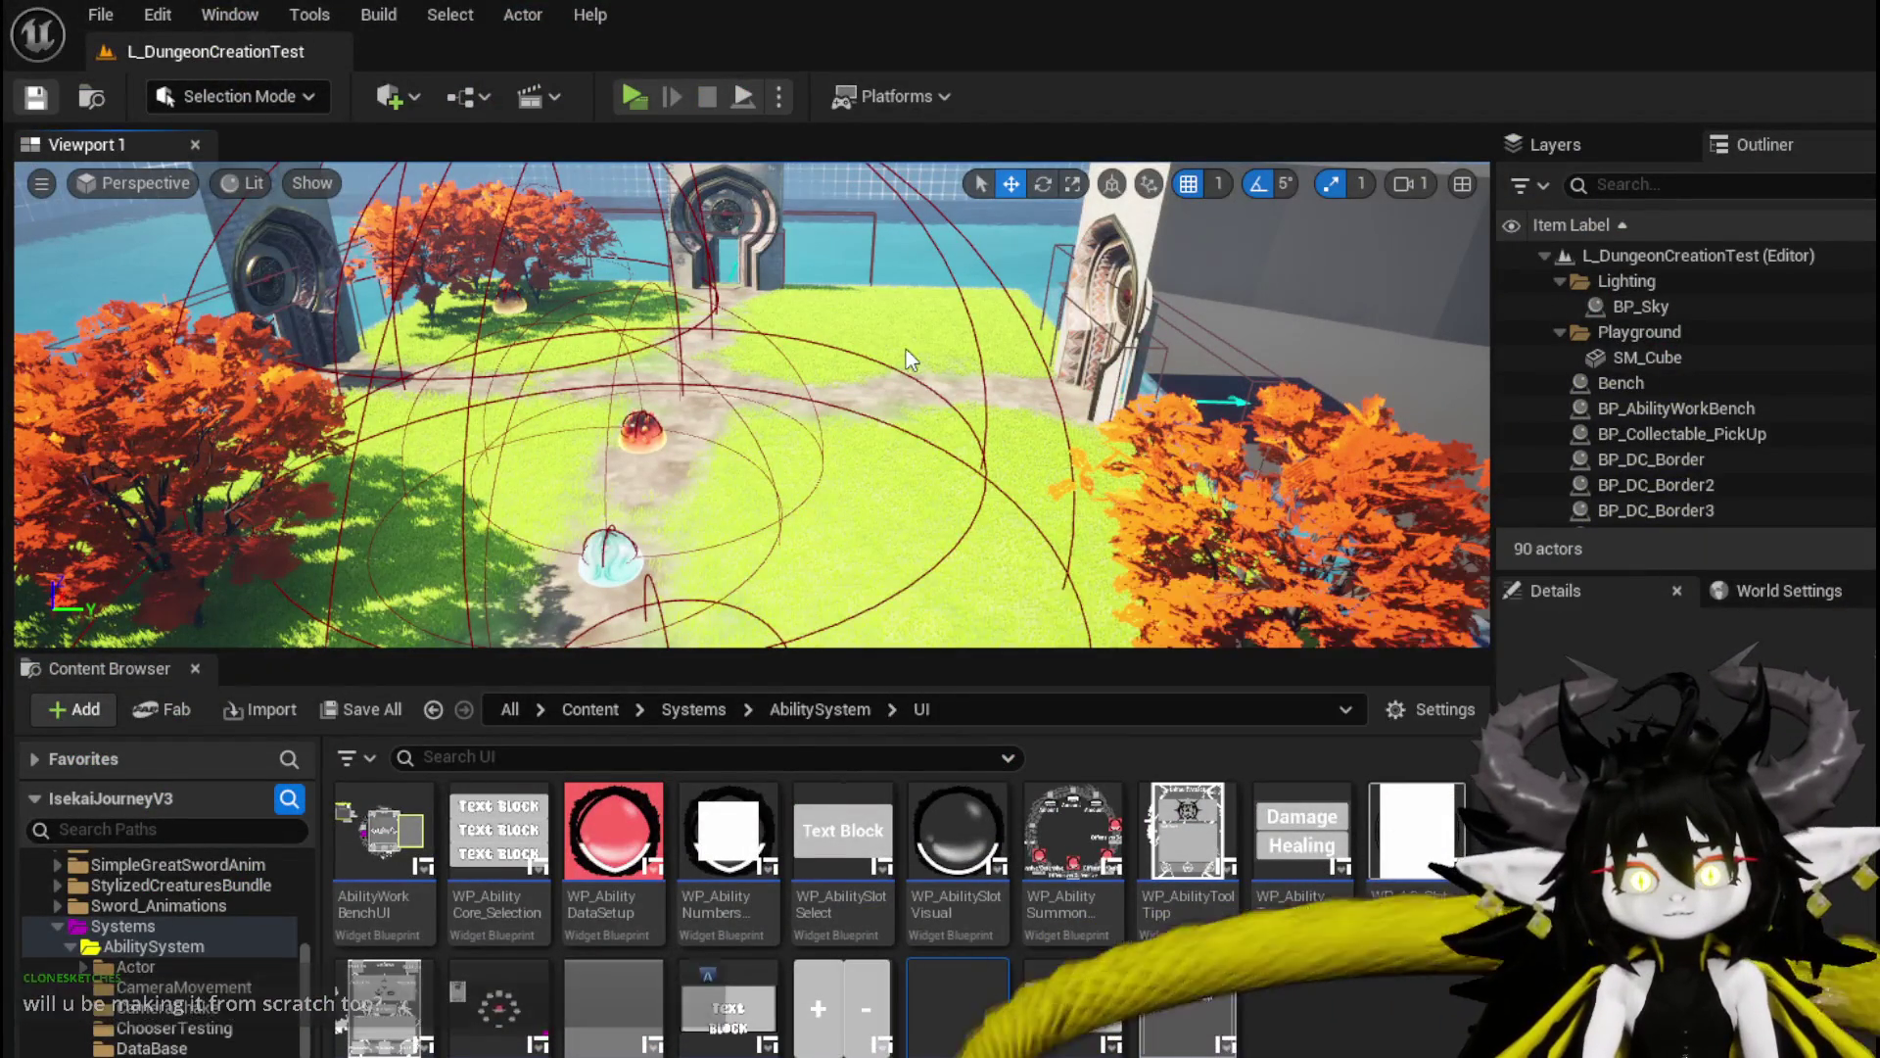
left_click(643, 92)
left_click(826, 255)
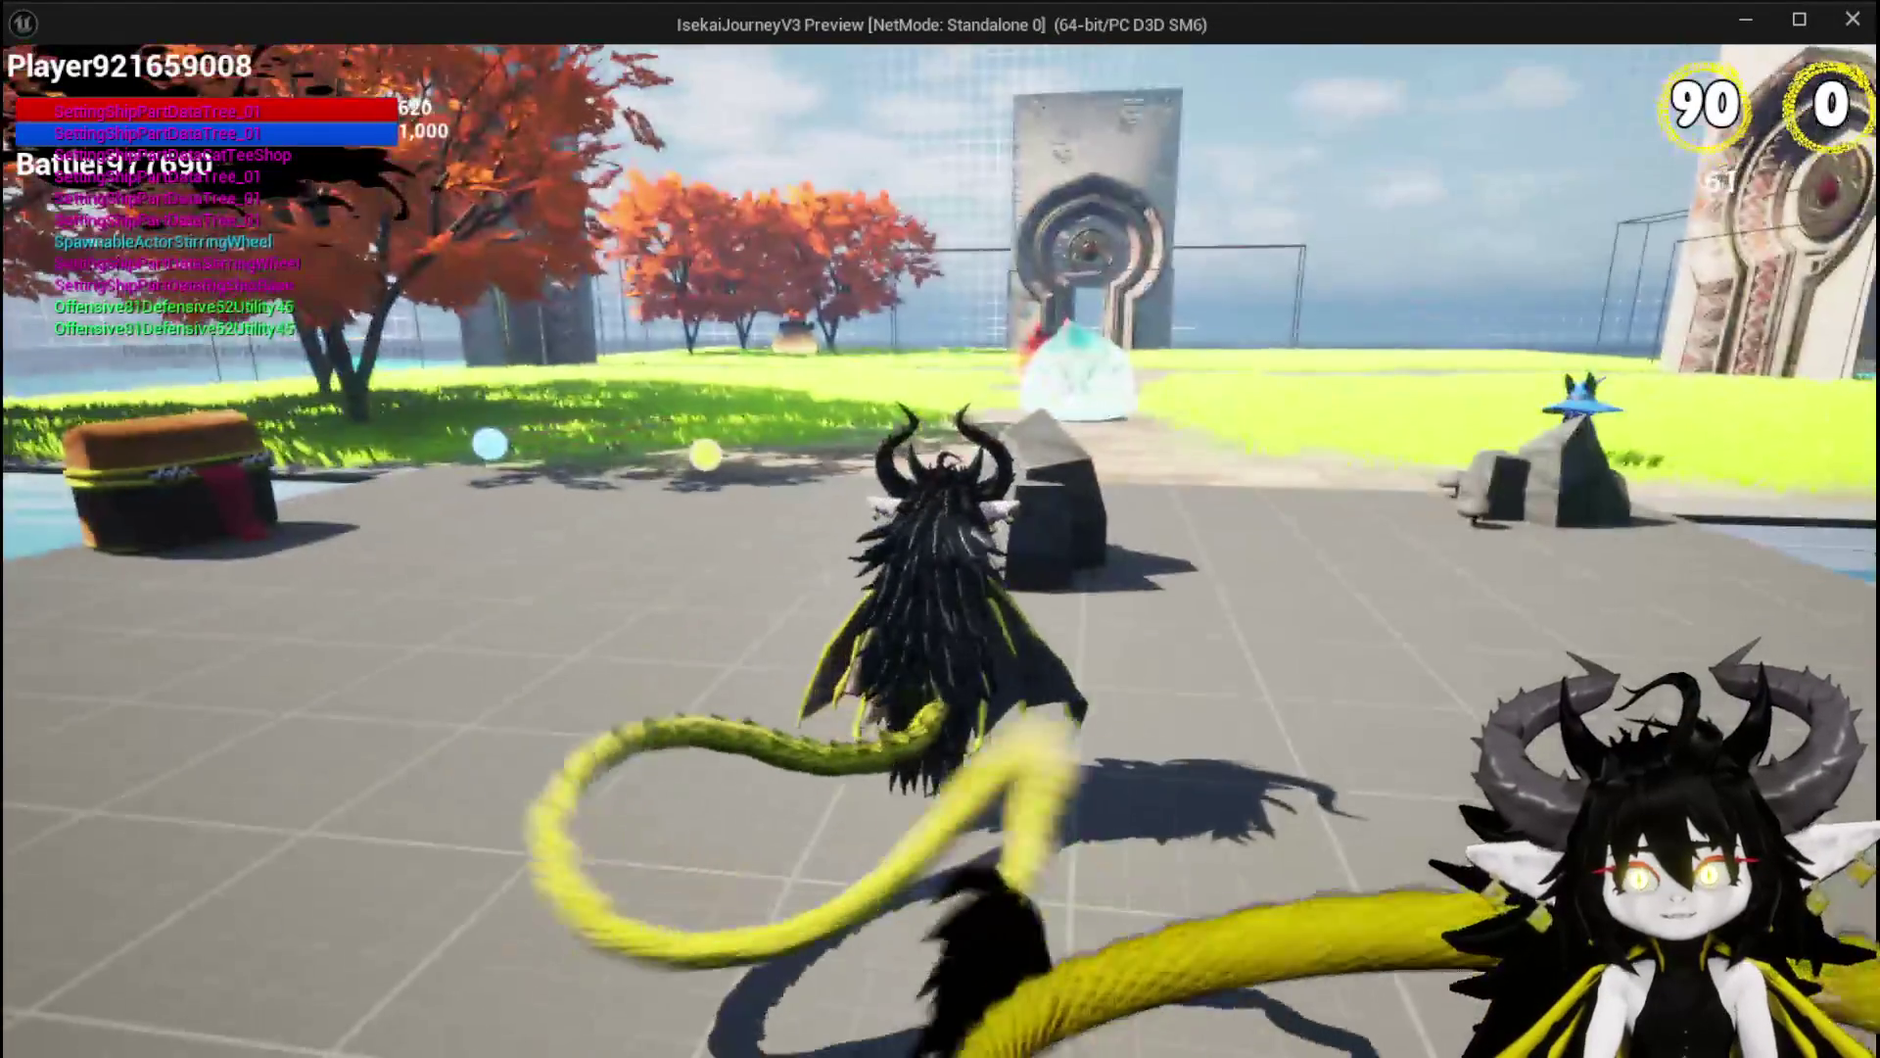
Run, jump and glide past the arena gates, trees and pool, then exit the preview with Esc.
key("space")
key("w")
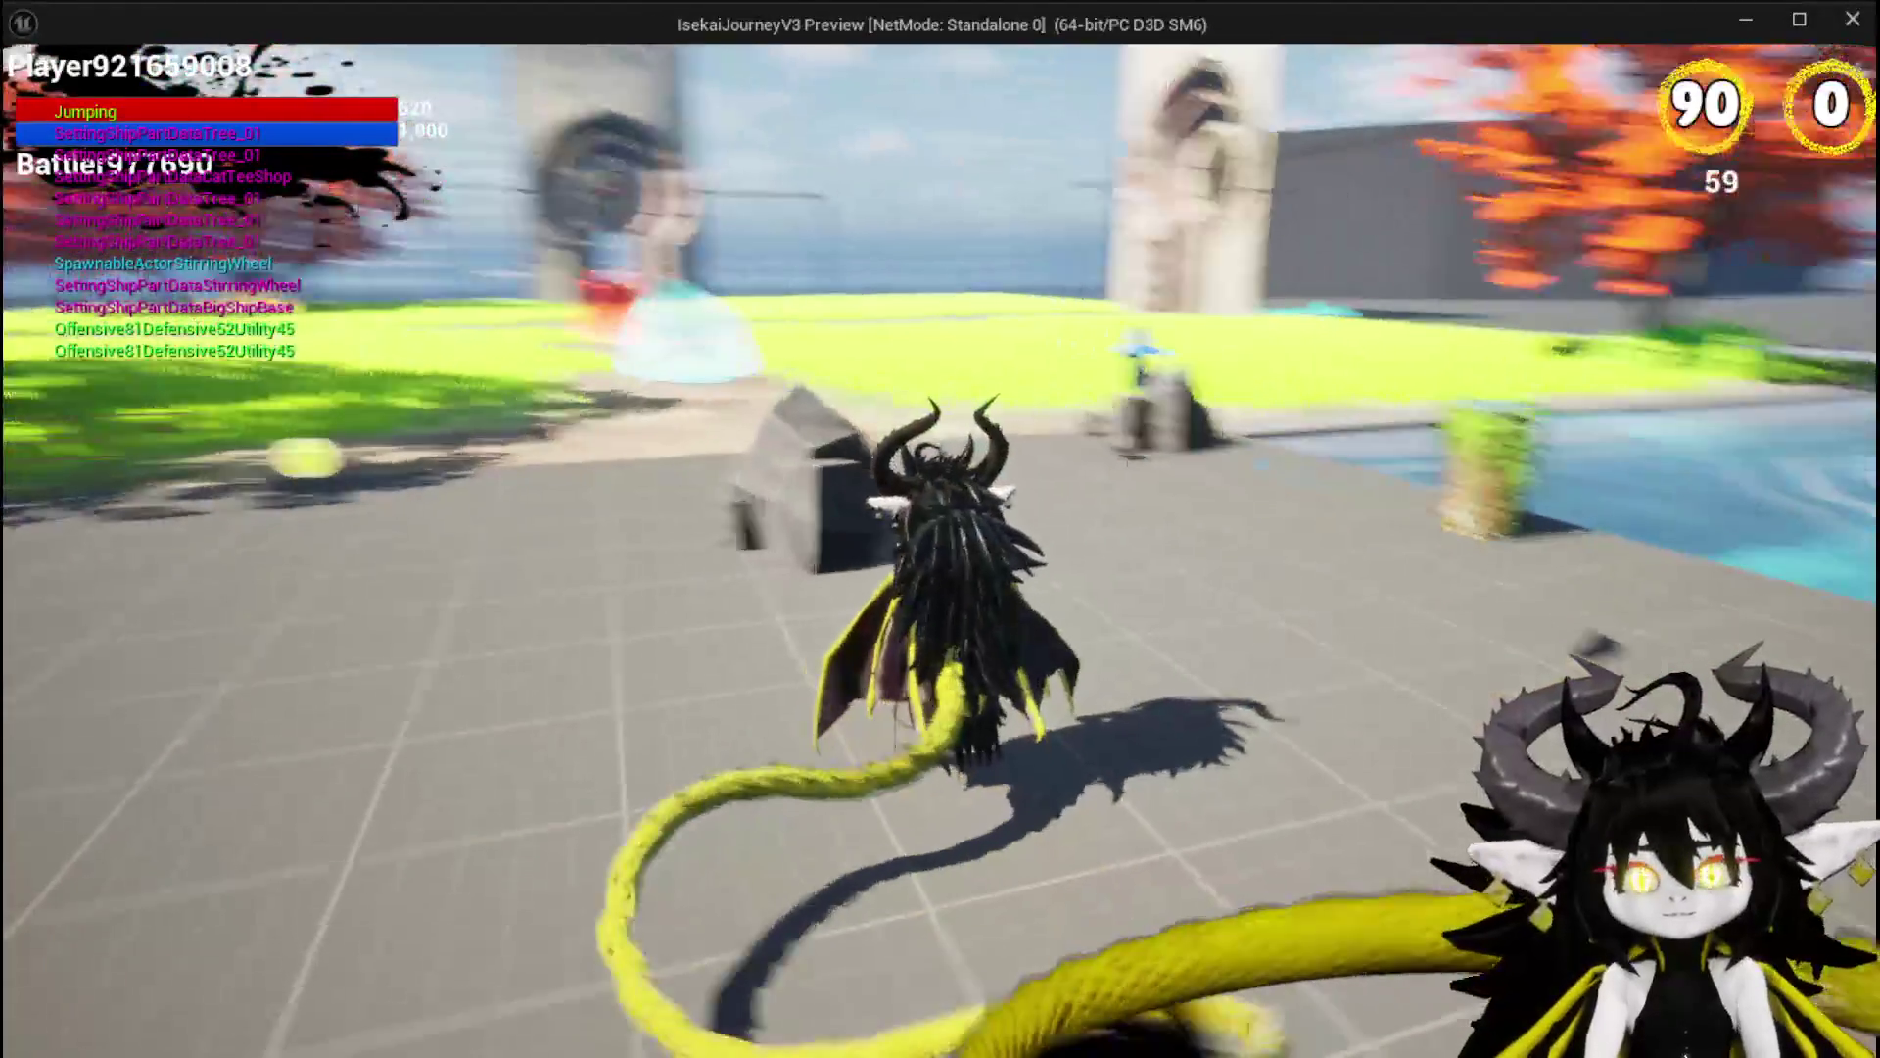
key("w")
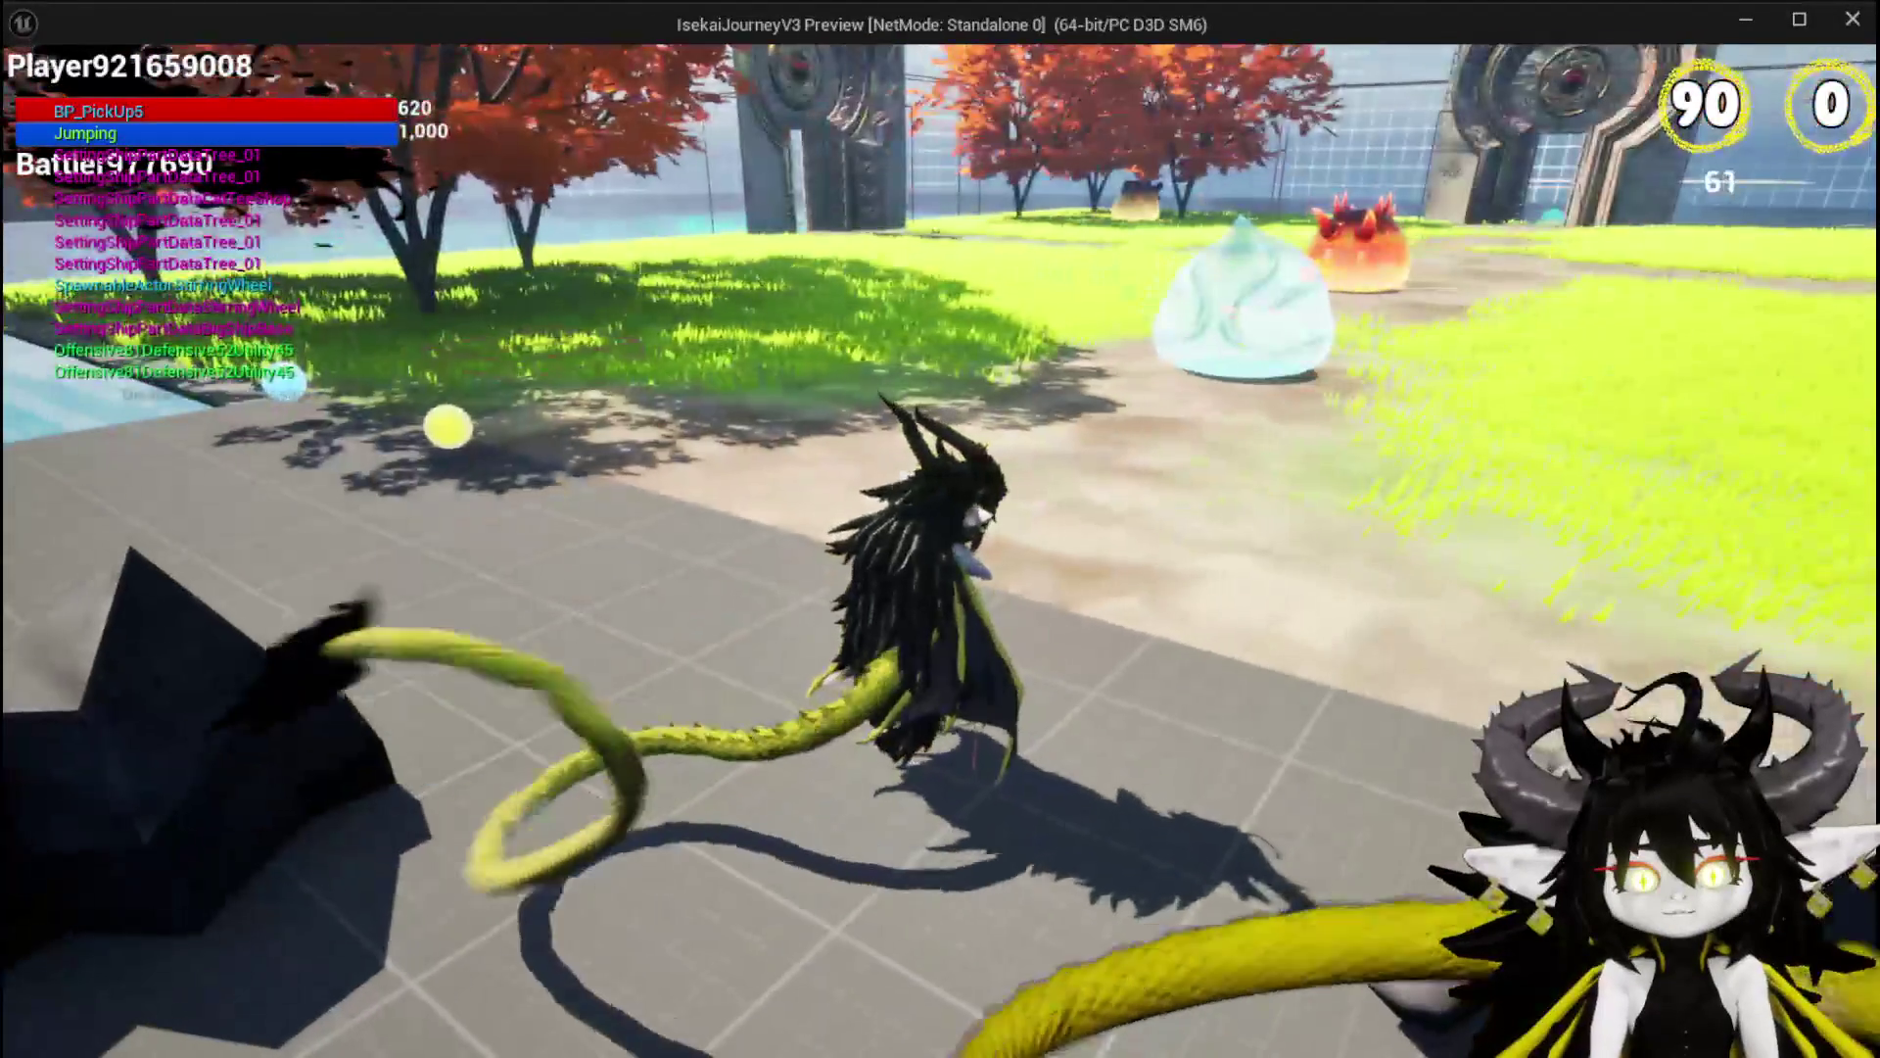
key("w")
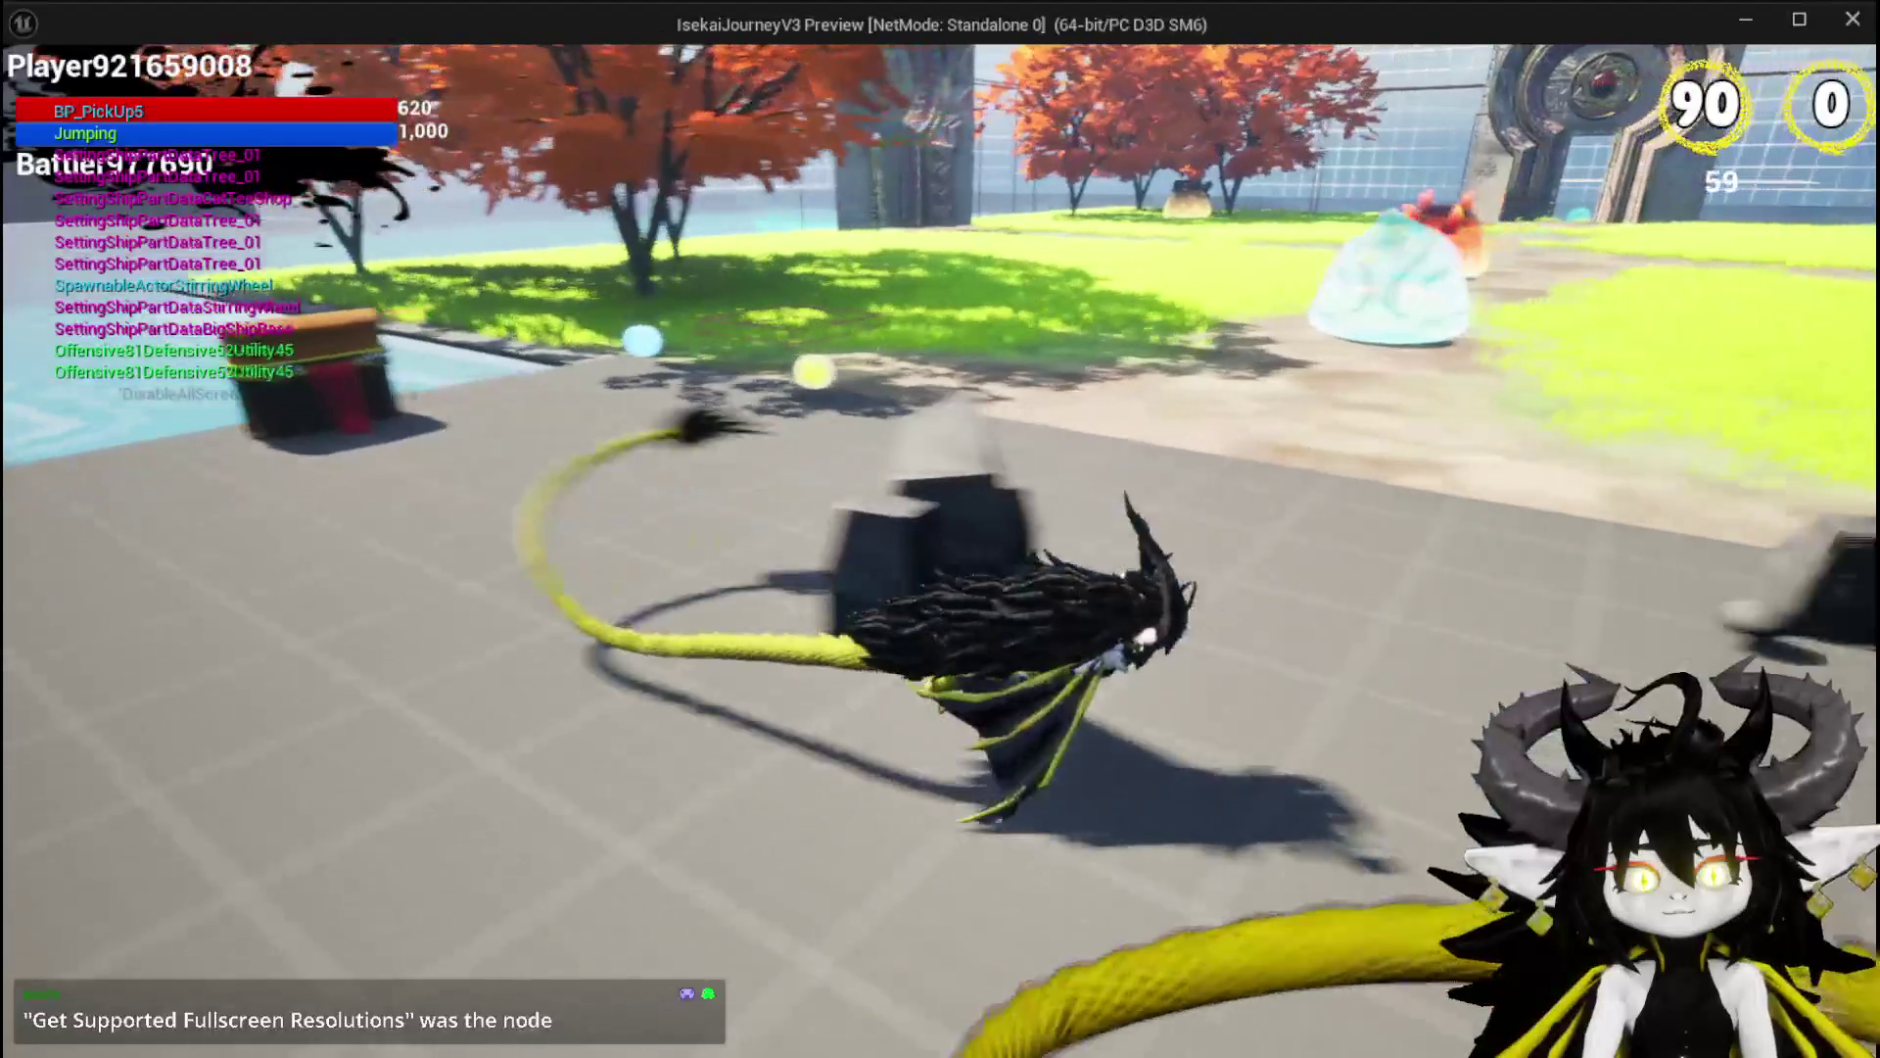
key("w")
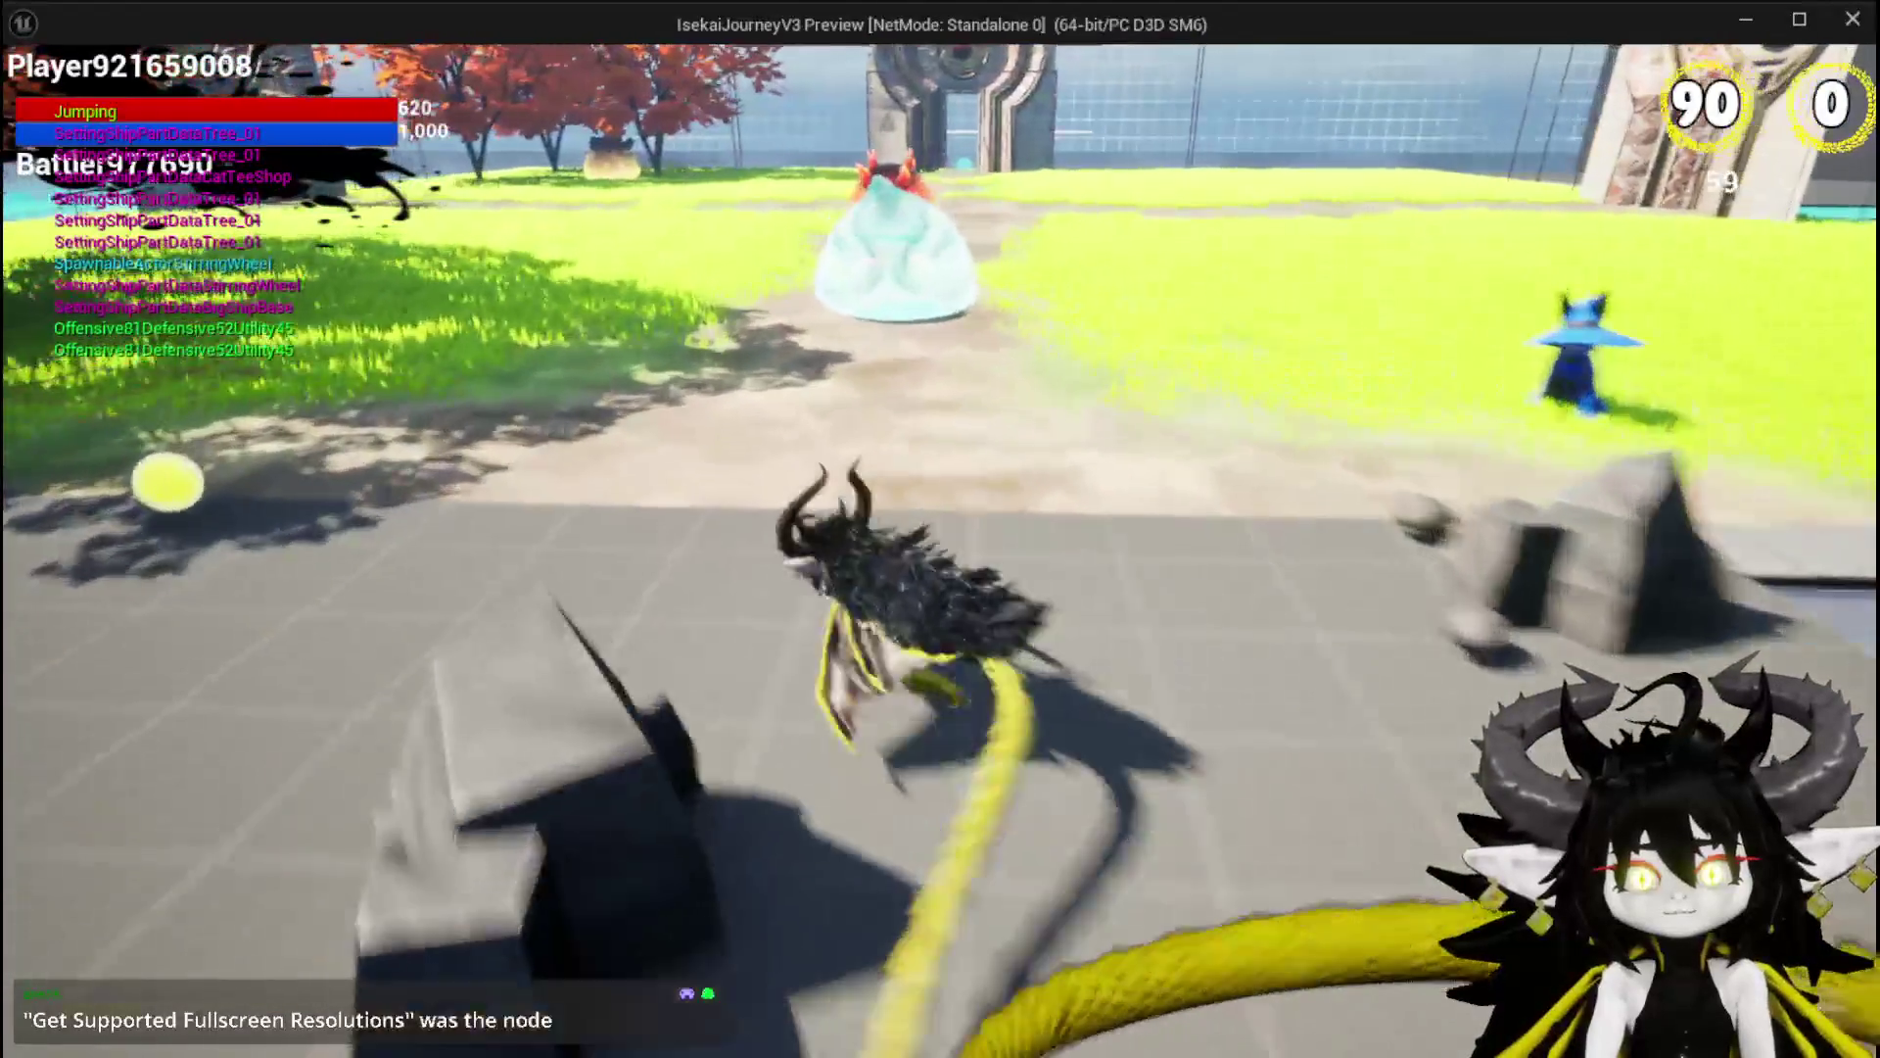
key("w")
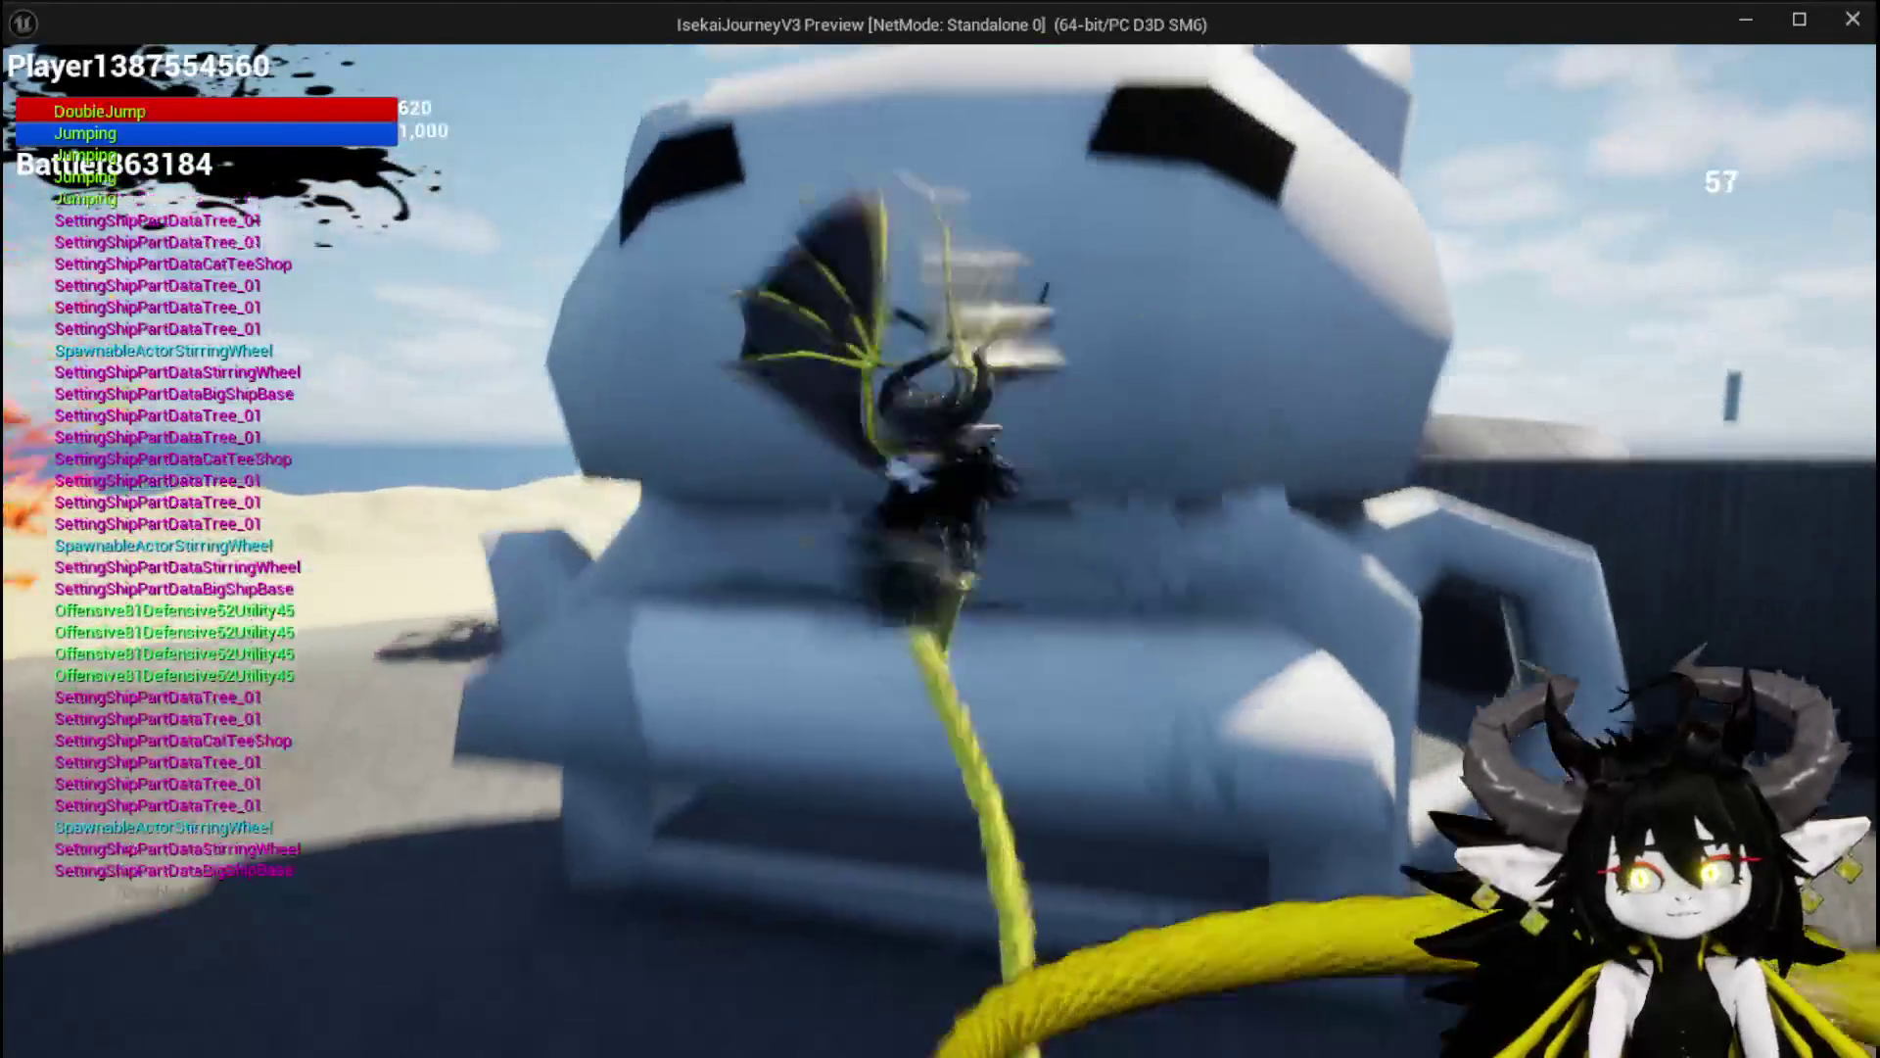
key("space")
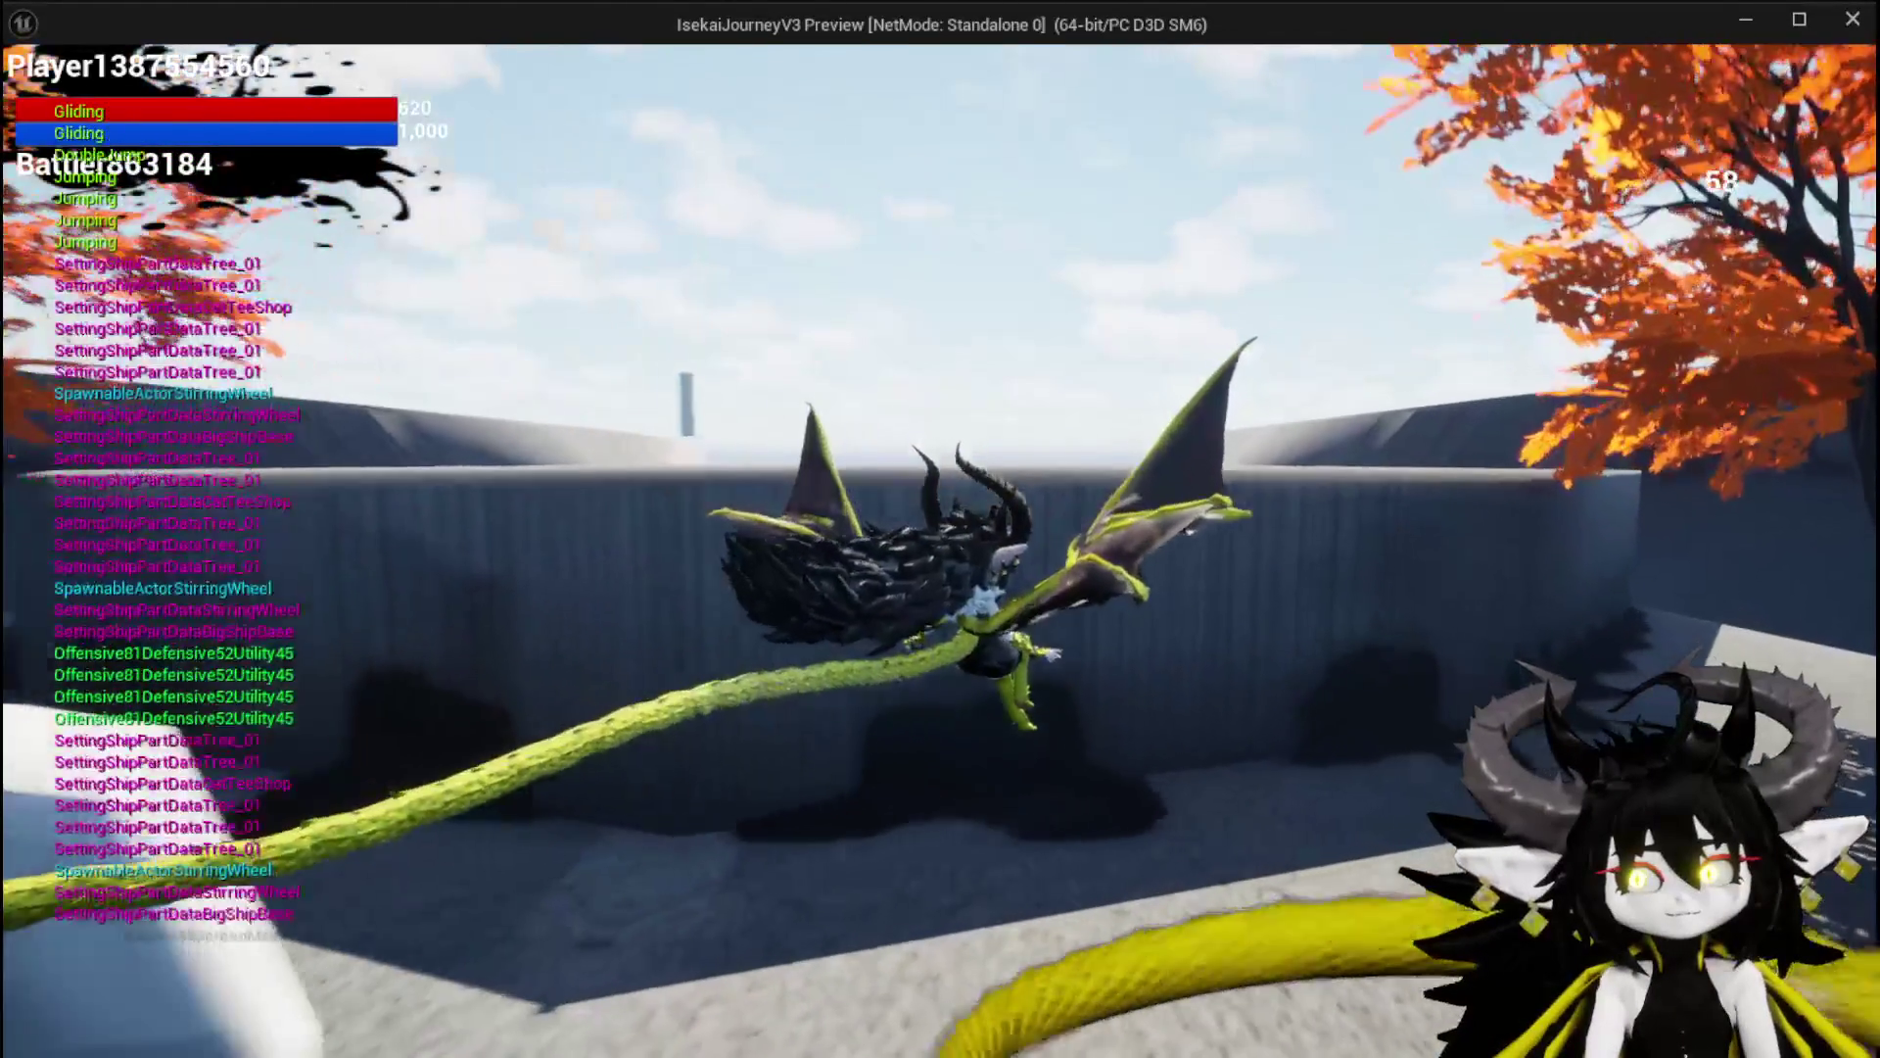
key("space")
key("space")
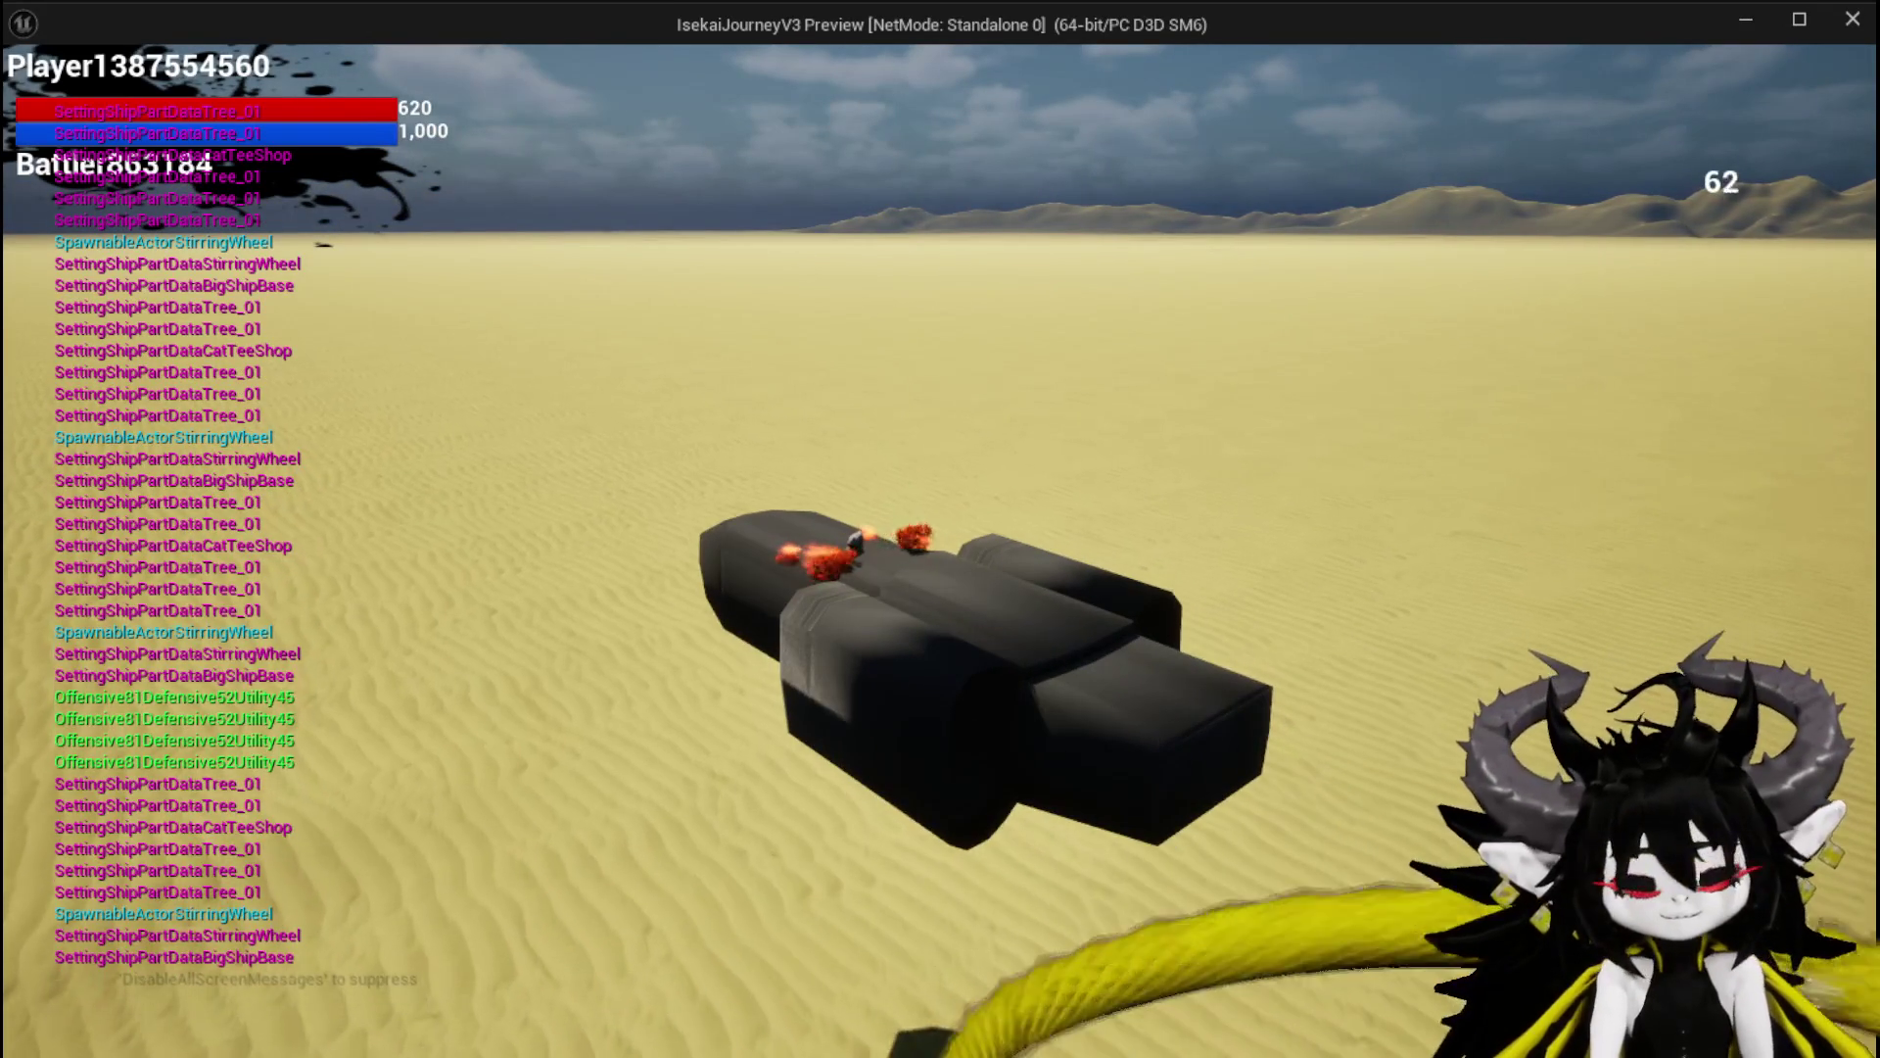
key("Escape")
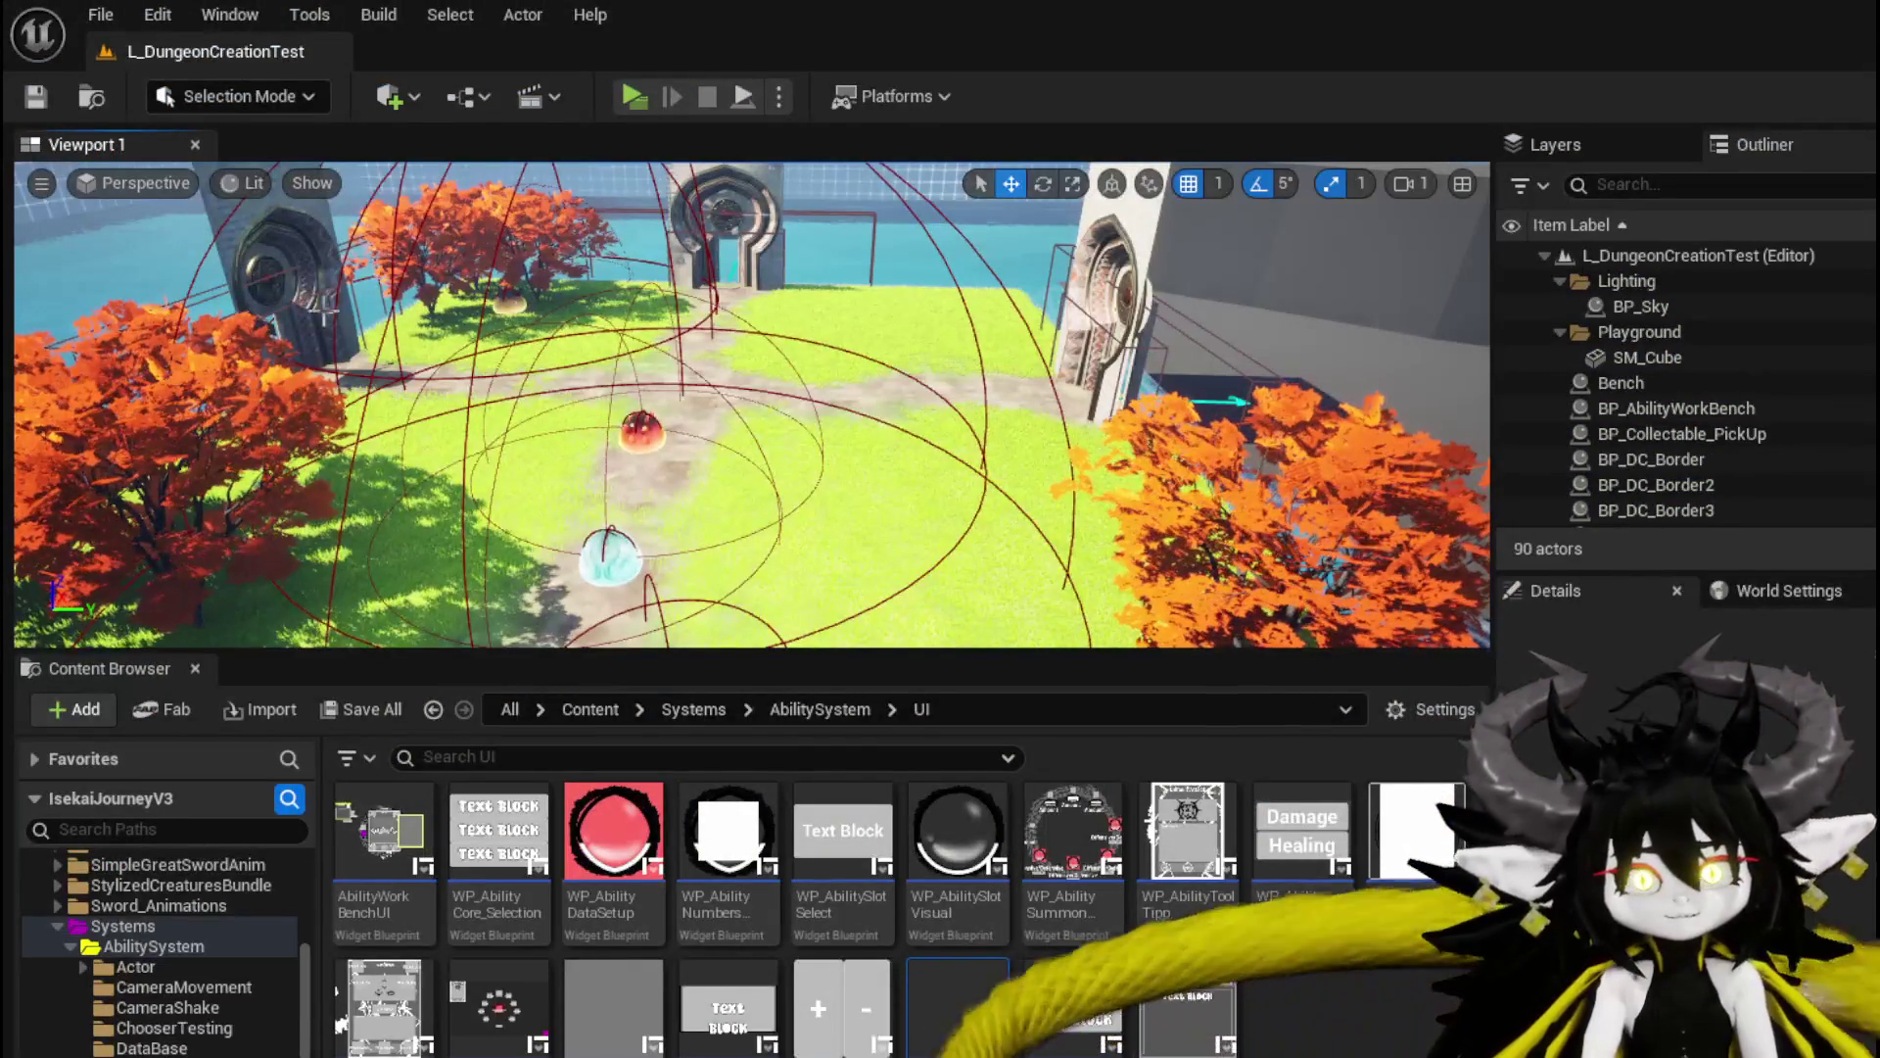
Save all modified packages, orbit the level view toward the left gate, and launch Play.
left_click(35, 96)
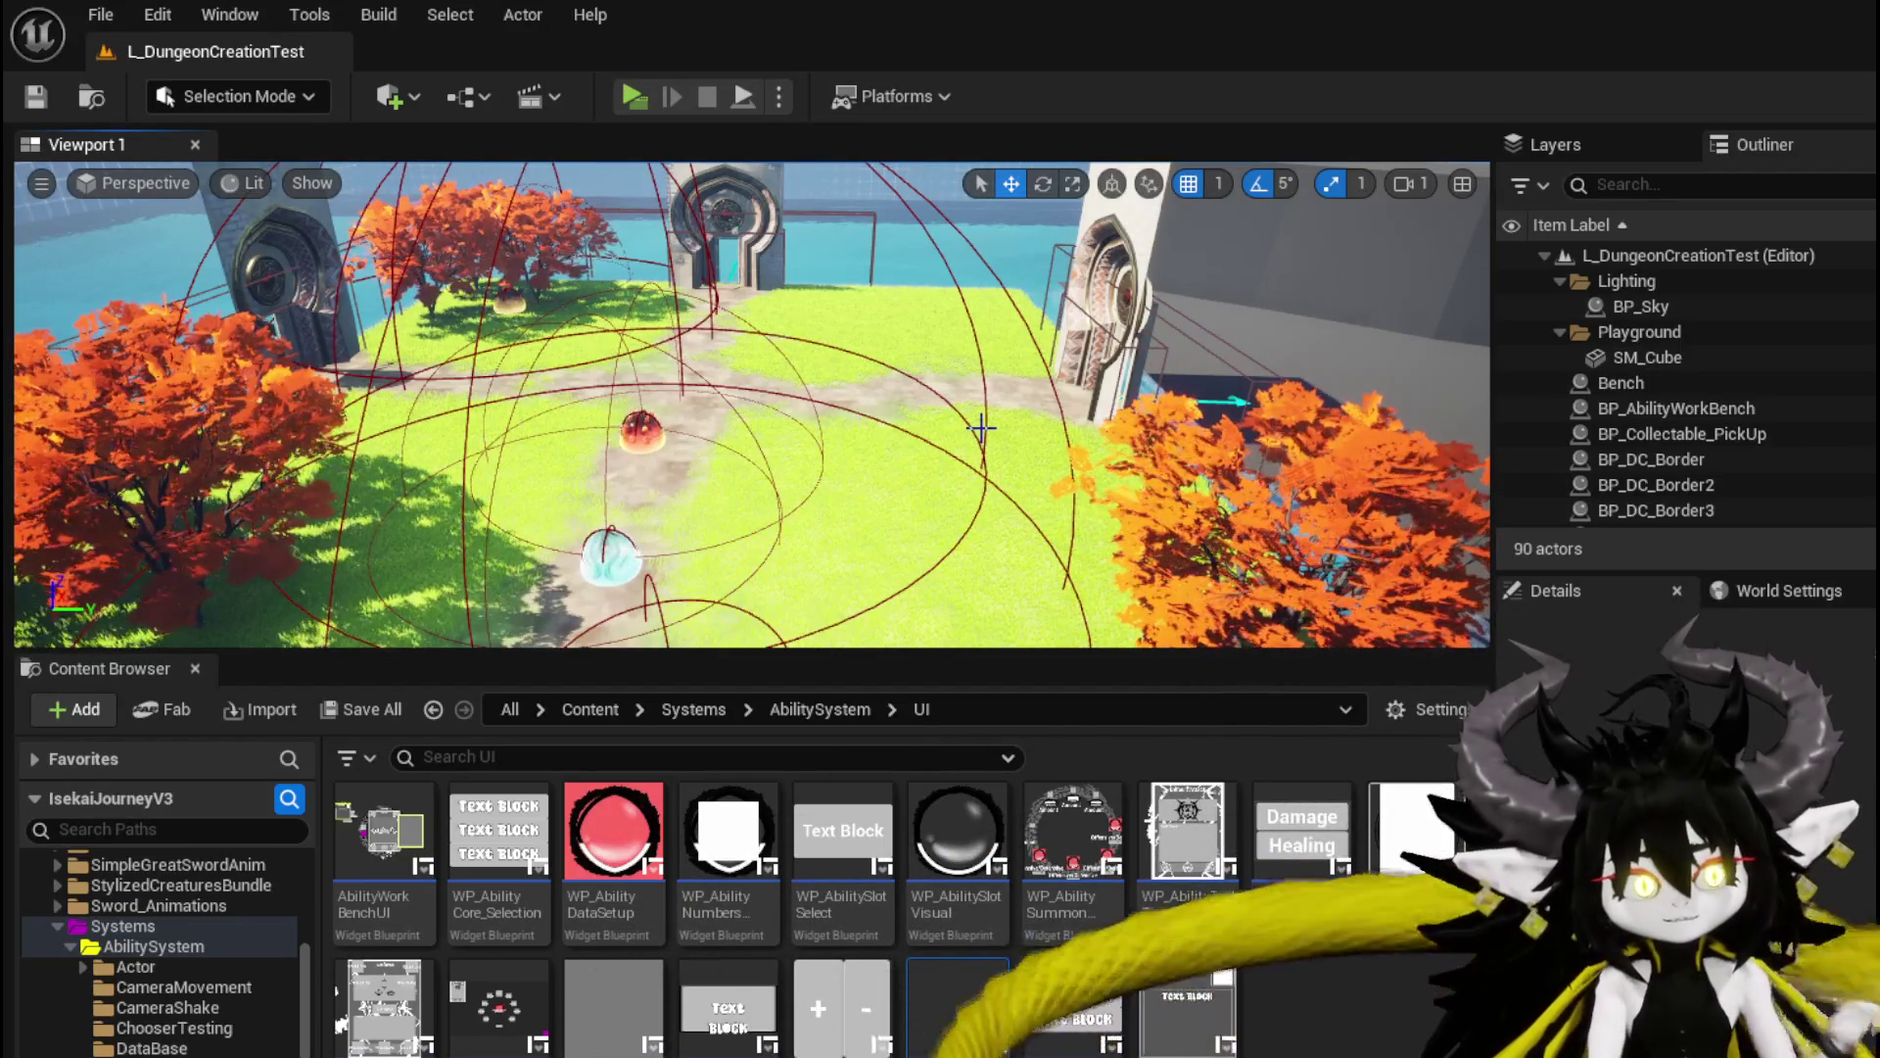
mouse_move(885, 399)
left_mouse_down()
mouse_move(940, 391)
mouse_move(822, 399)
mouse_move(994, 409)
left_mouse_up()
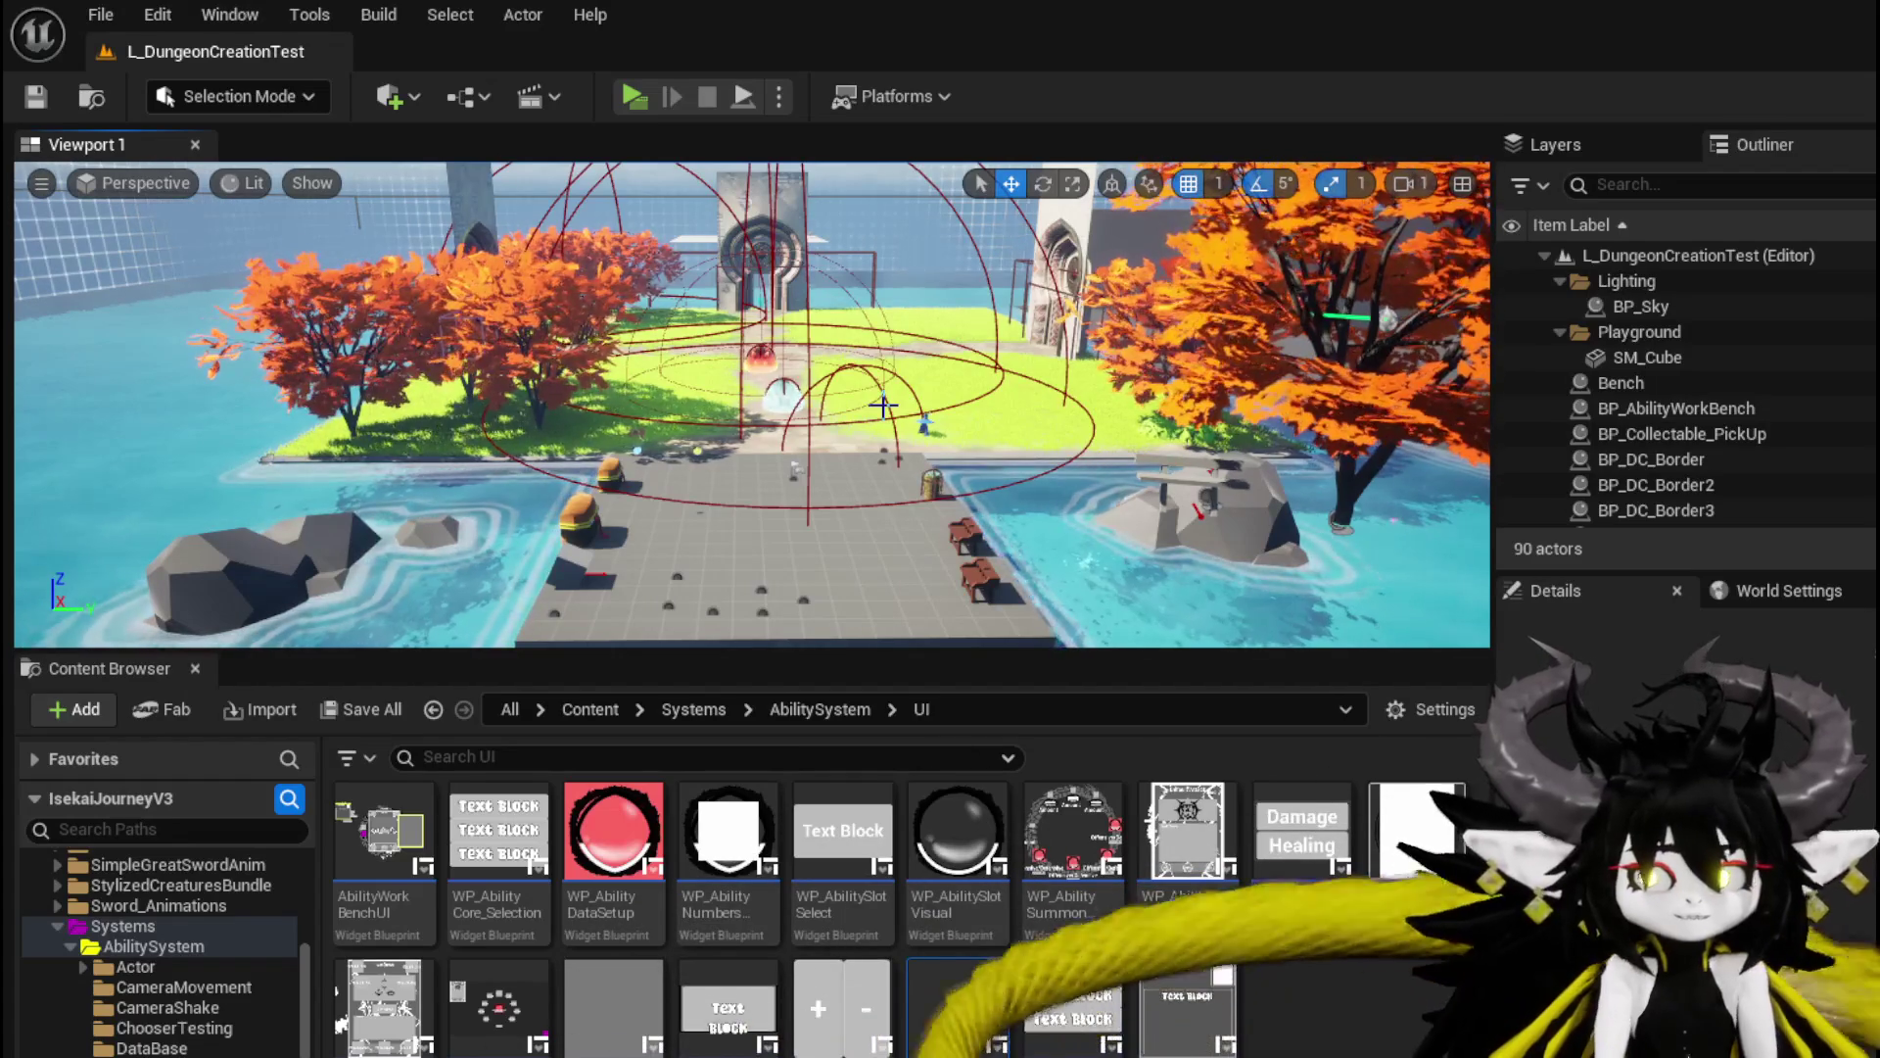
scroll(883, 404, "down", 5)
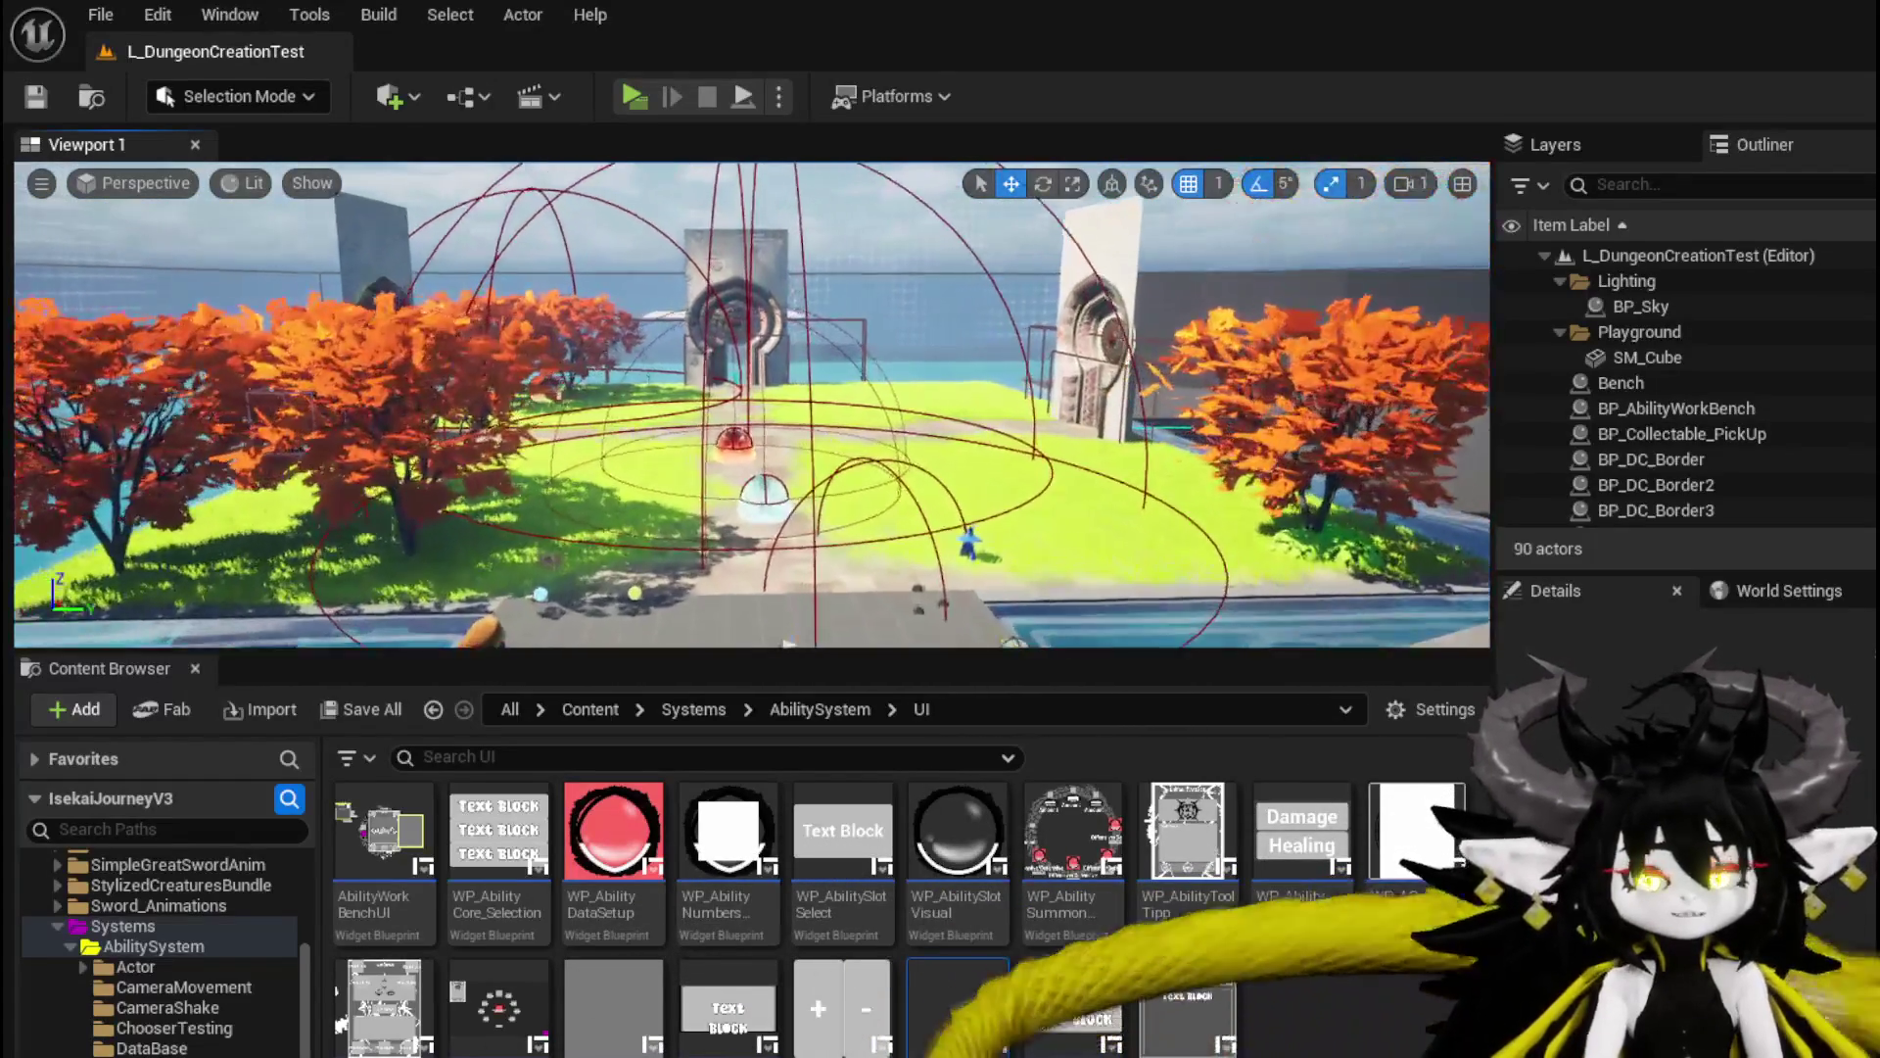
scroll(883, 404, "down", 3)
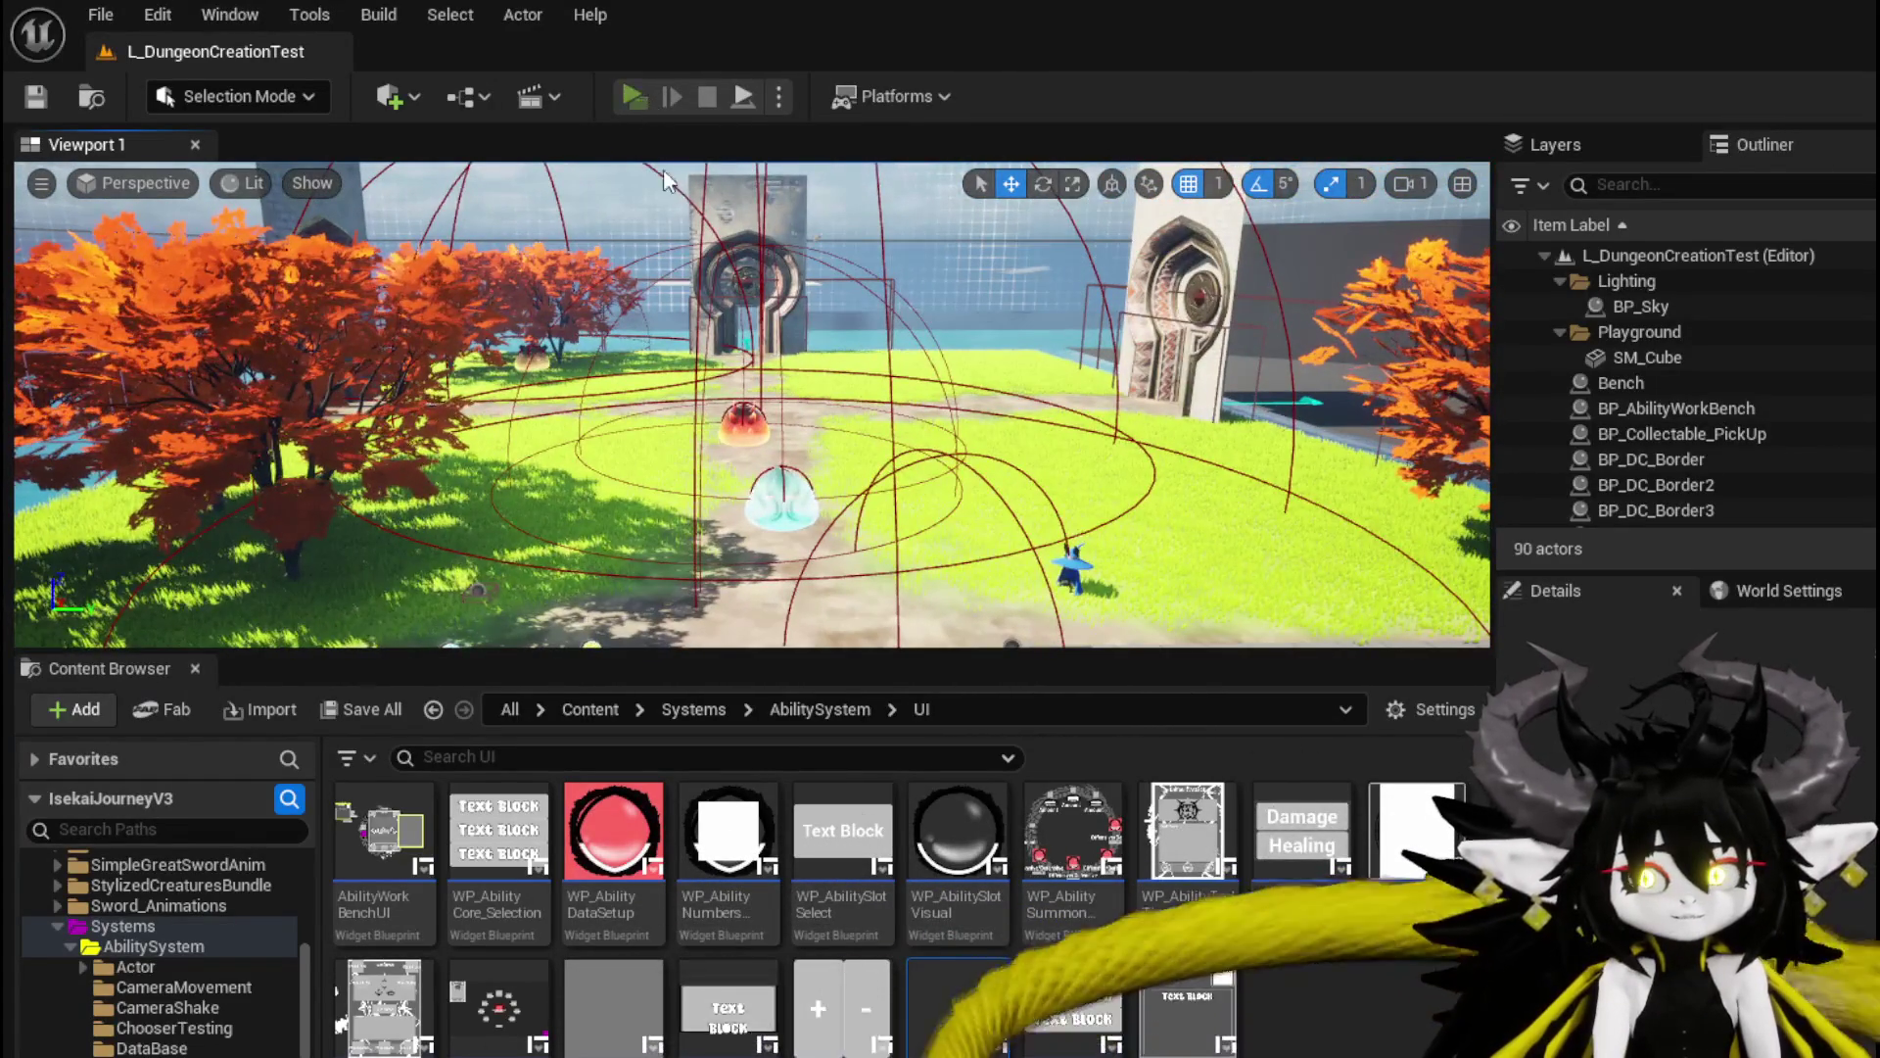
left_click(634, 96)
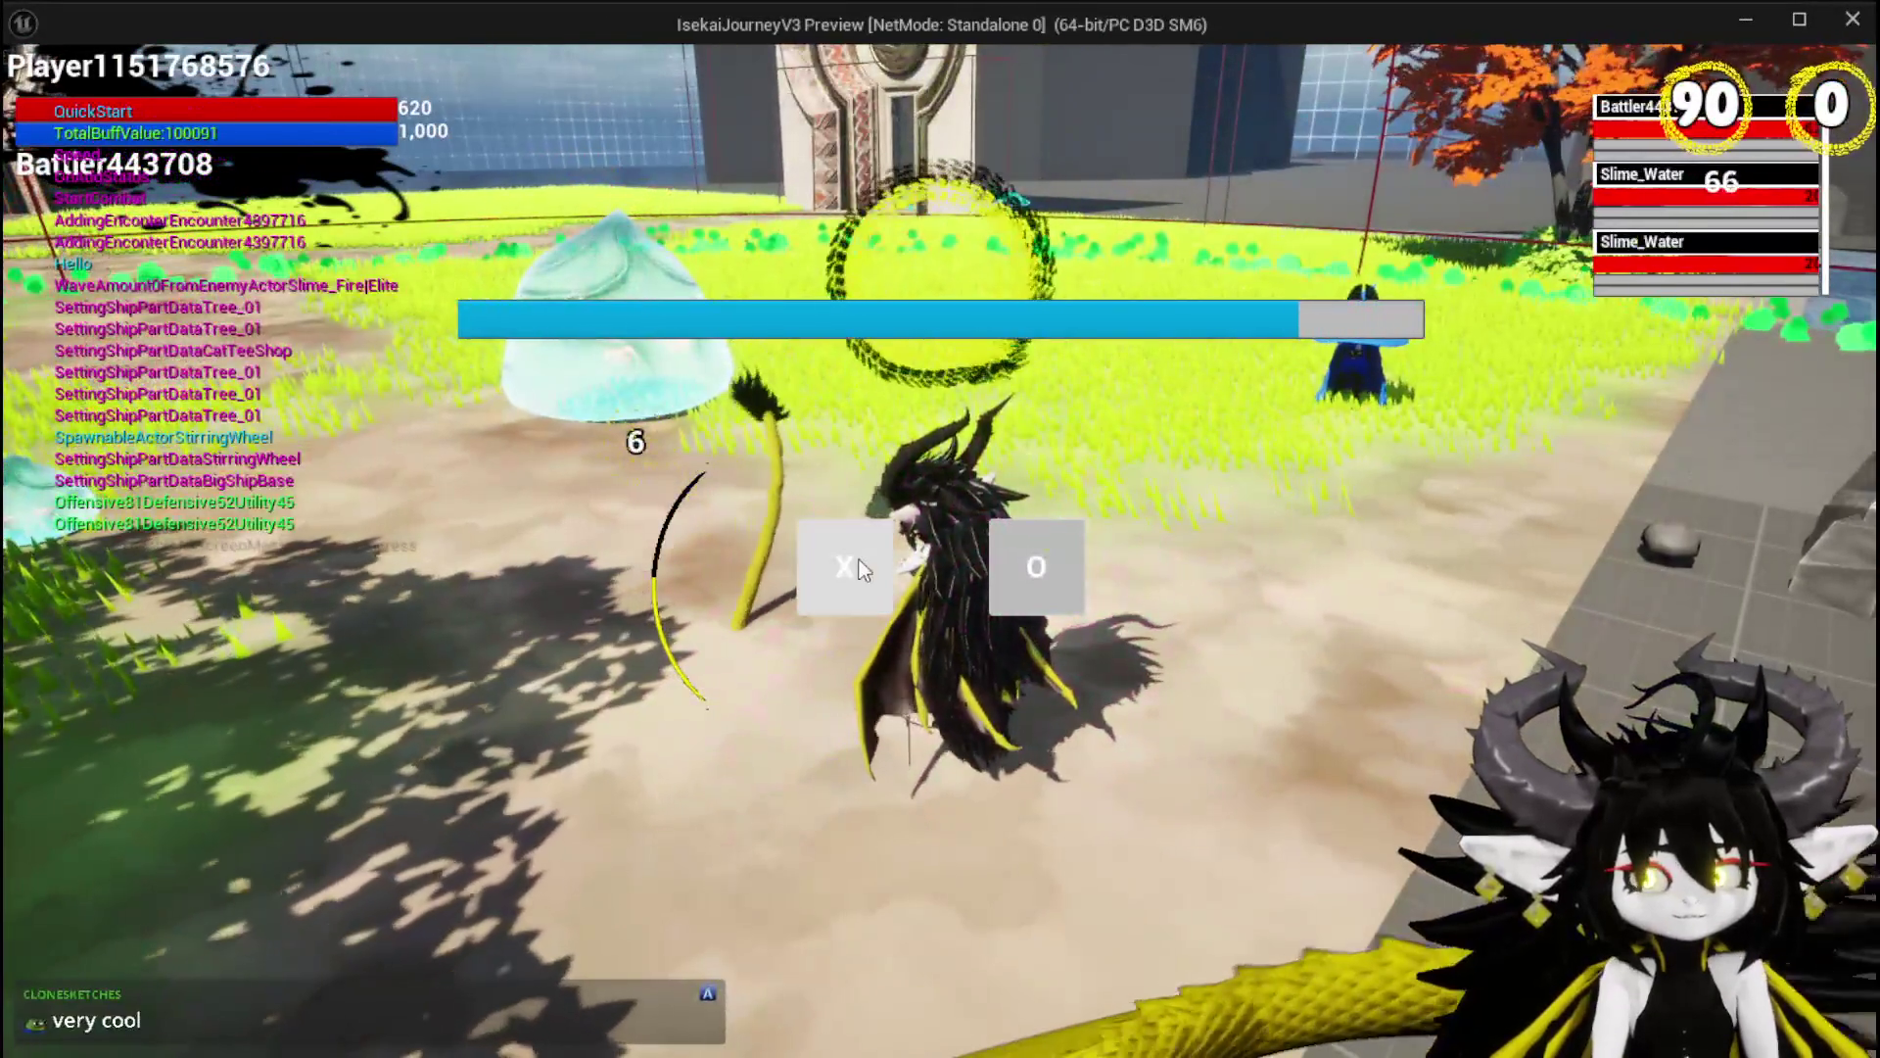
Accept the encounter, play the Fire AOE card on the slimes, and dismiss the battle prompt.
left_click(859, 570)
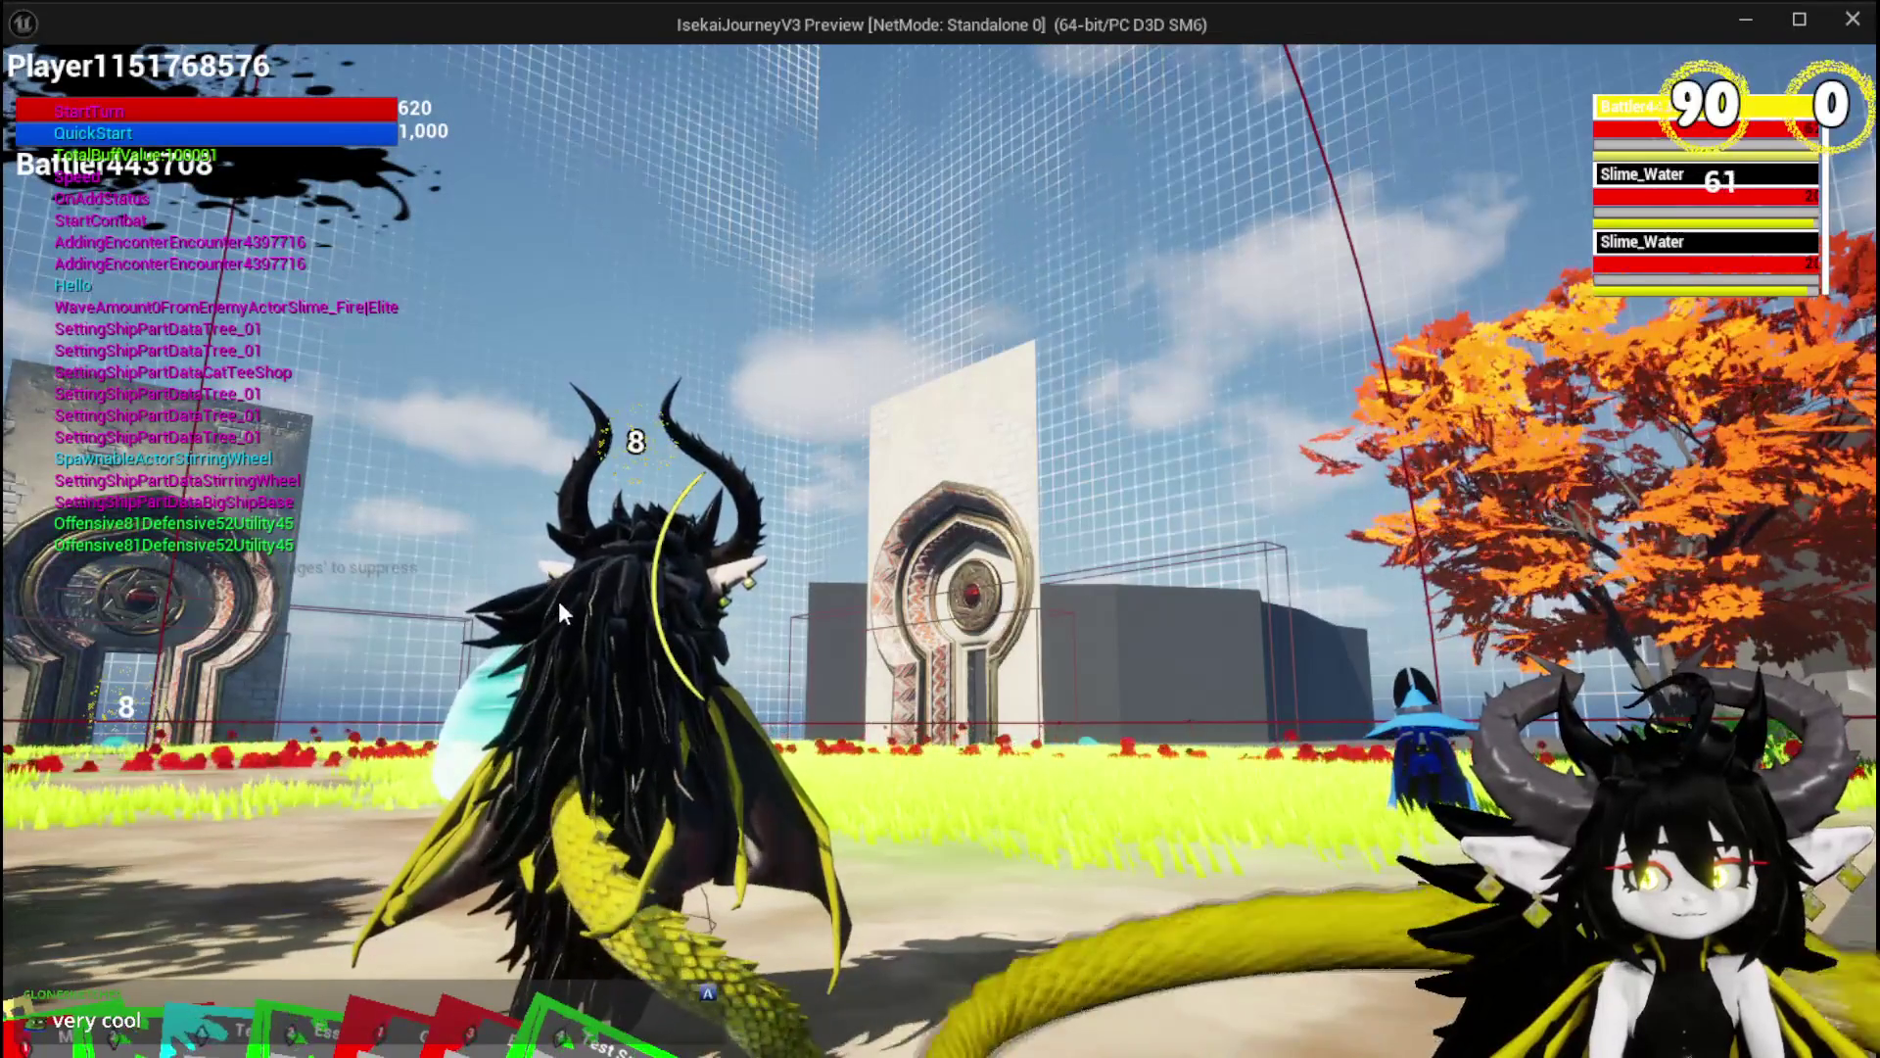
mouse_move(196, 931)
left_click(133, 909)
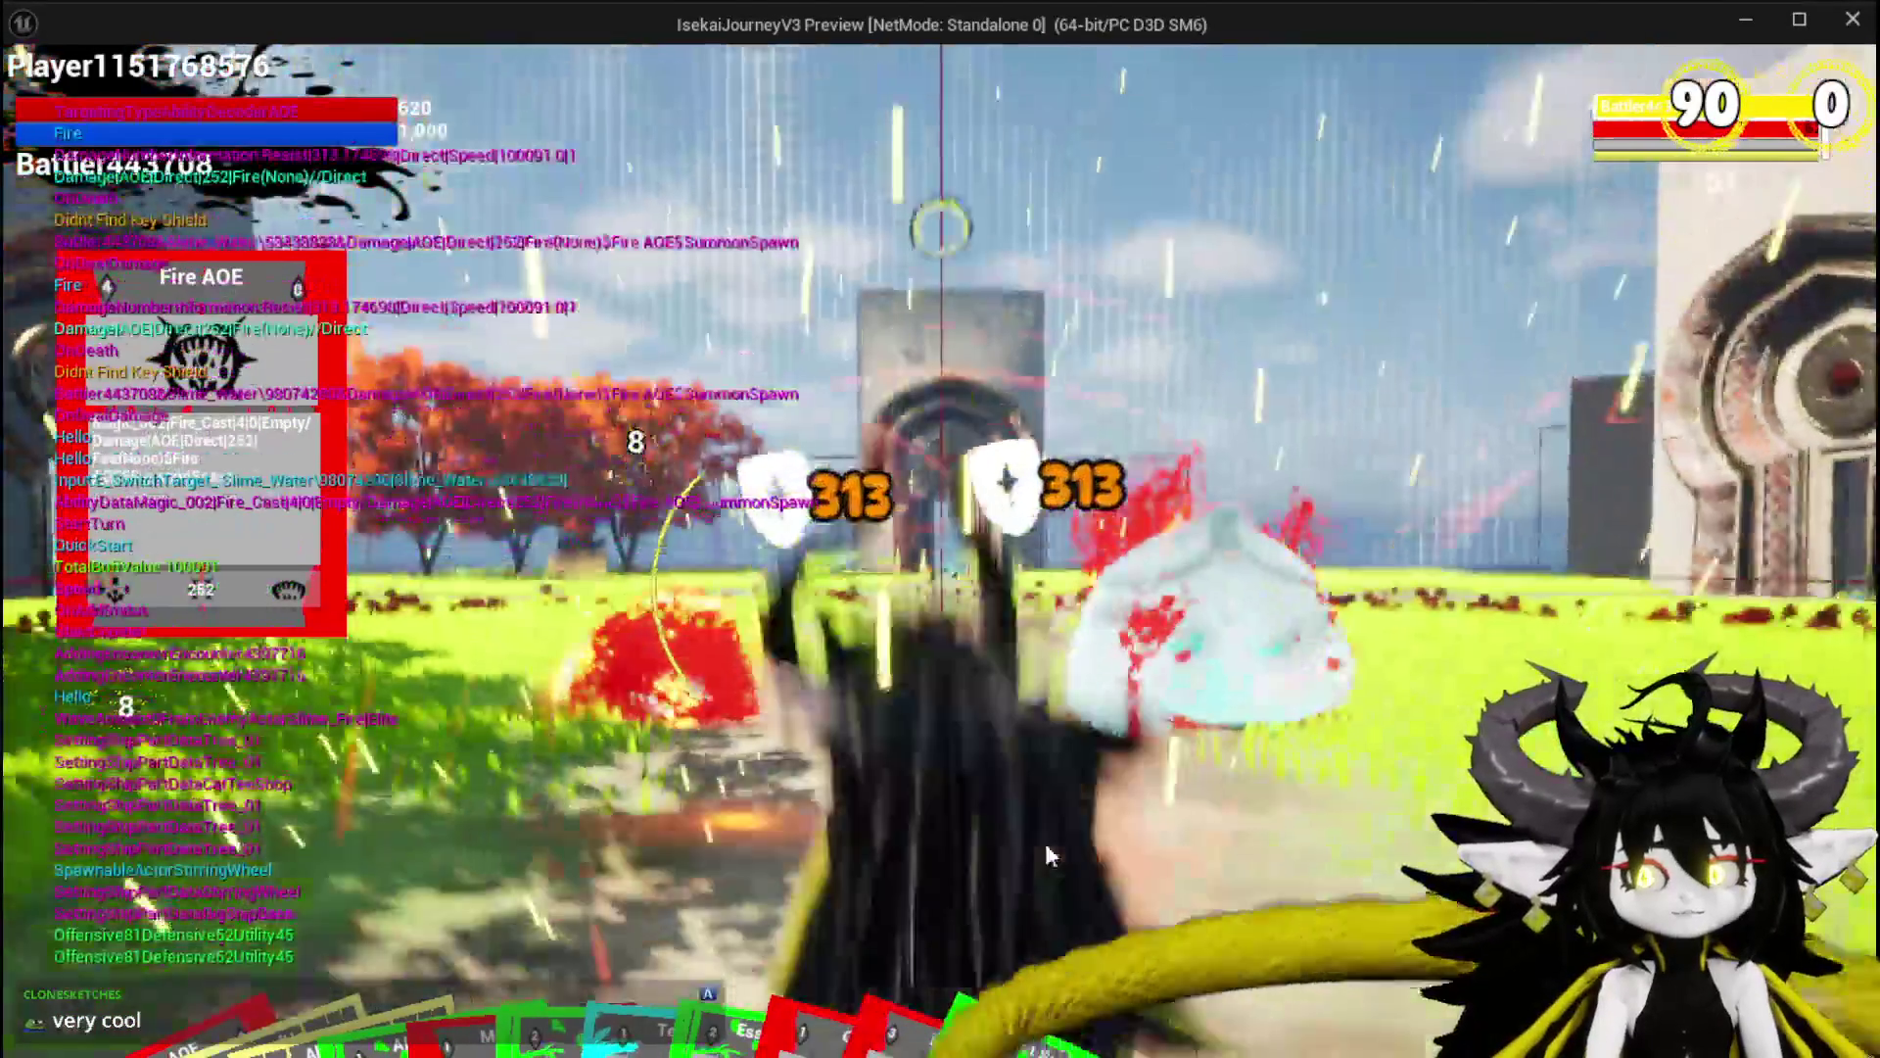
key("w")
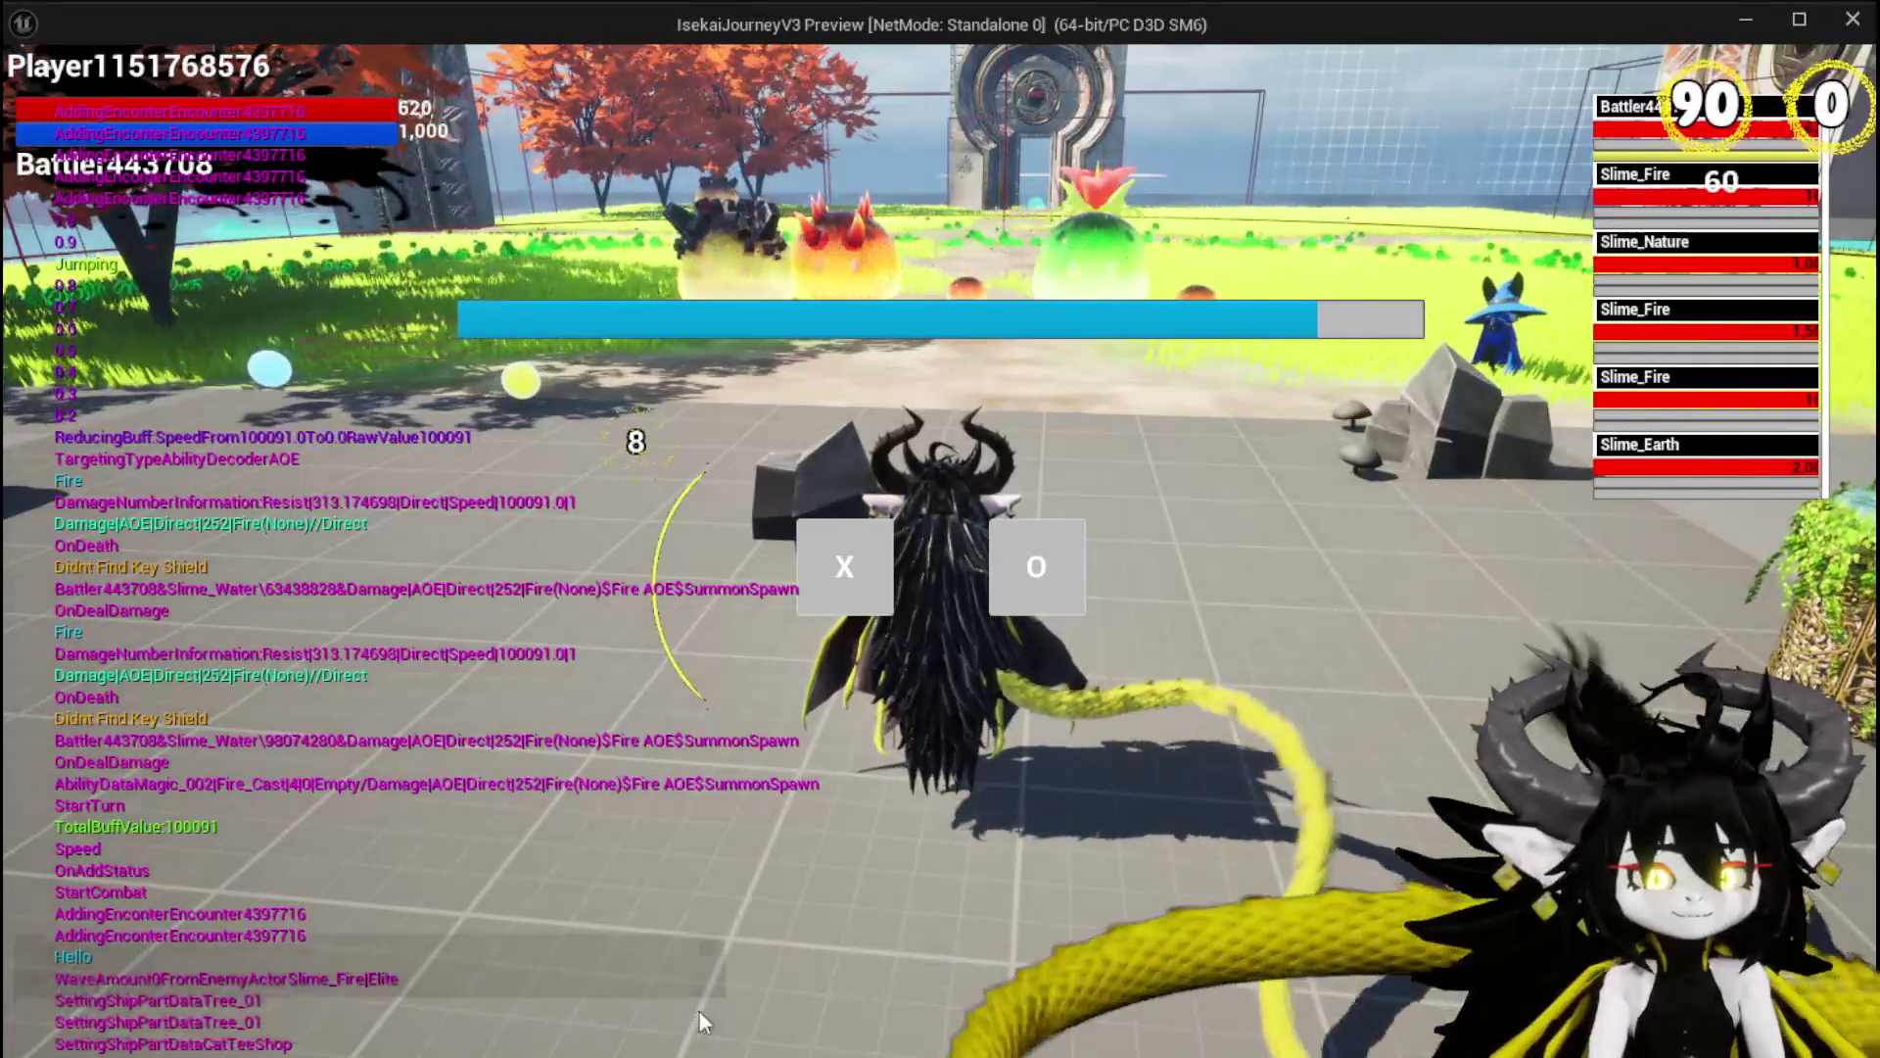
left_click(799, 572)
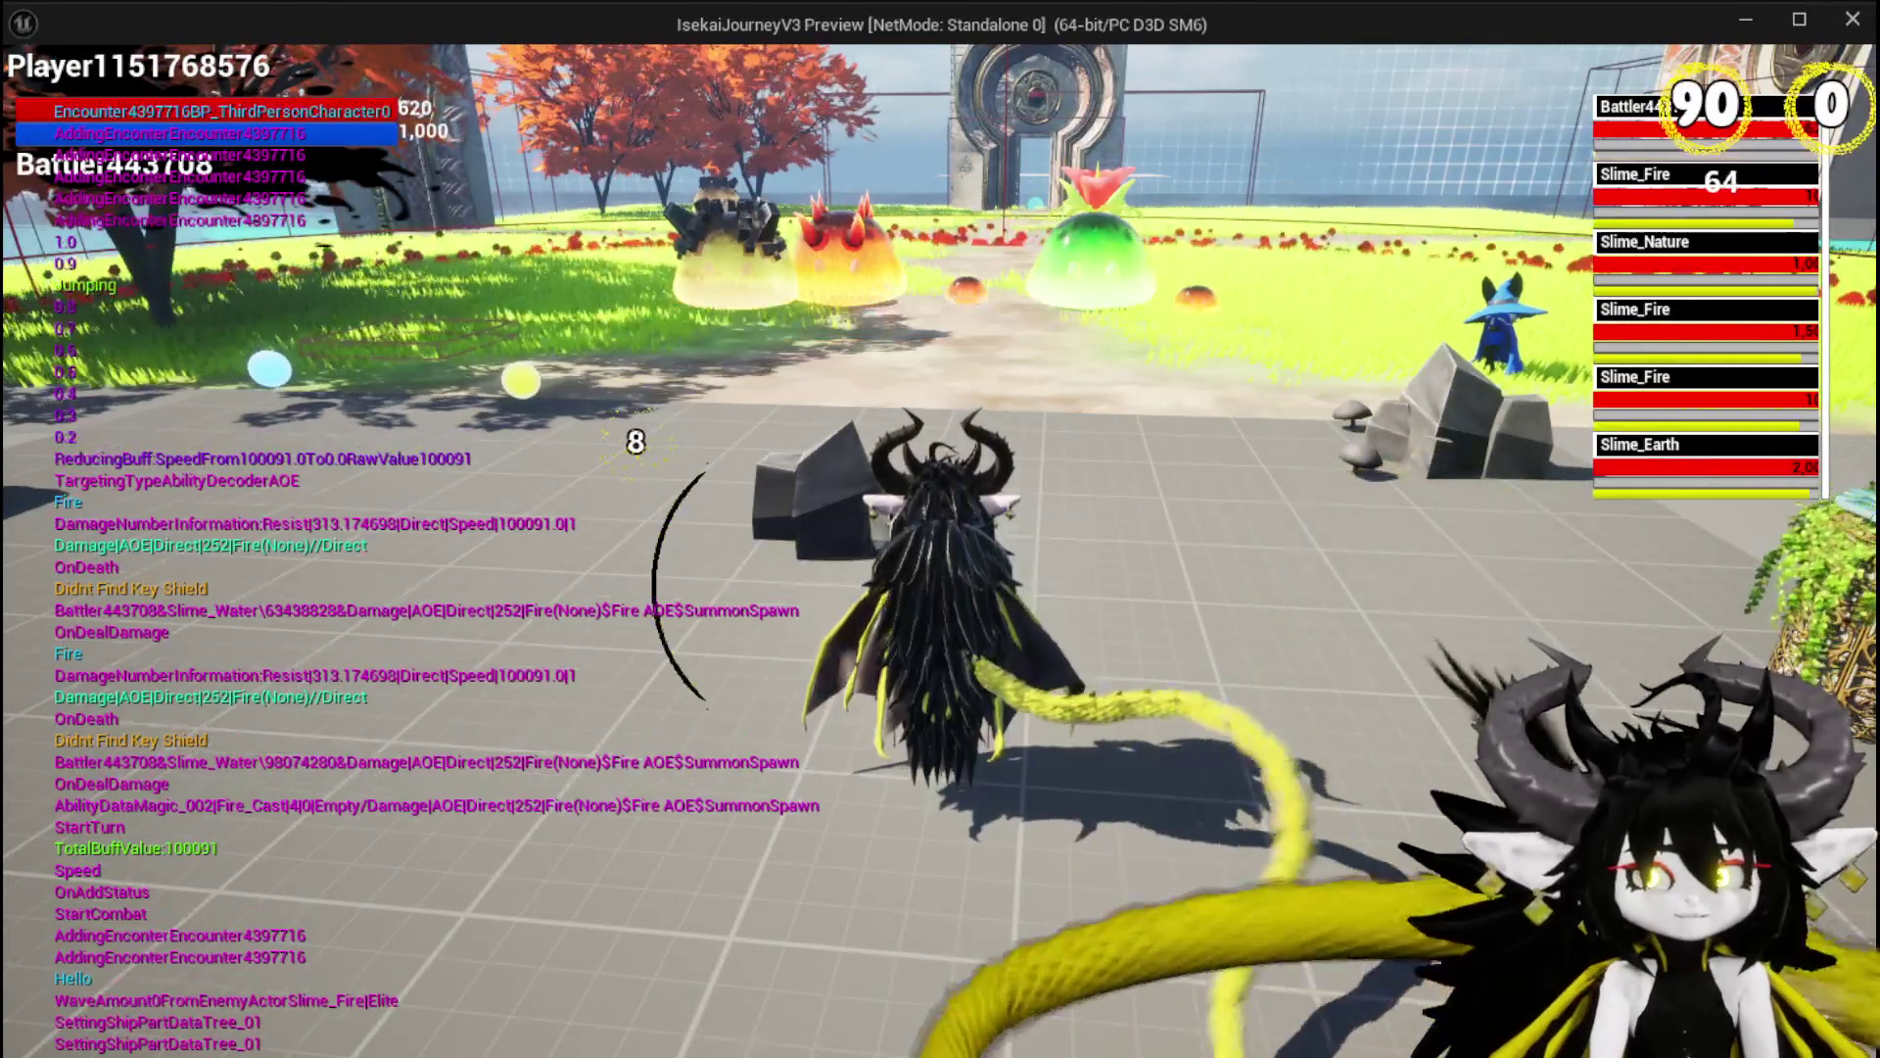
Run and double jump across the grass and red ground through the fire spheres until the next hand appears.
key("w")
key("a")
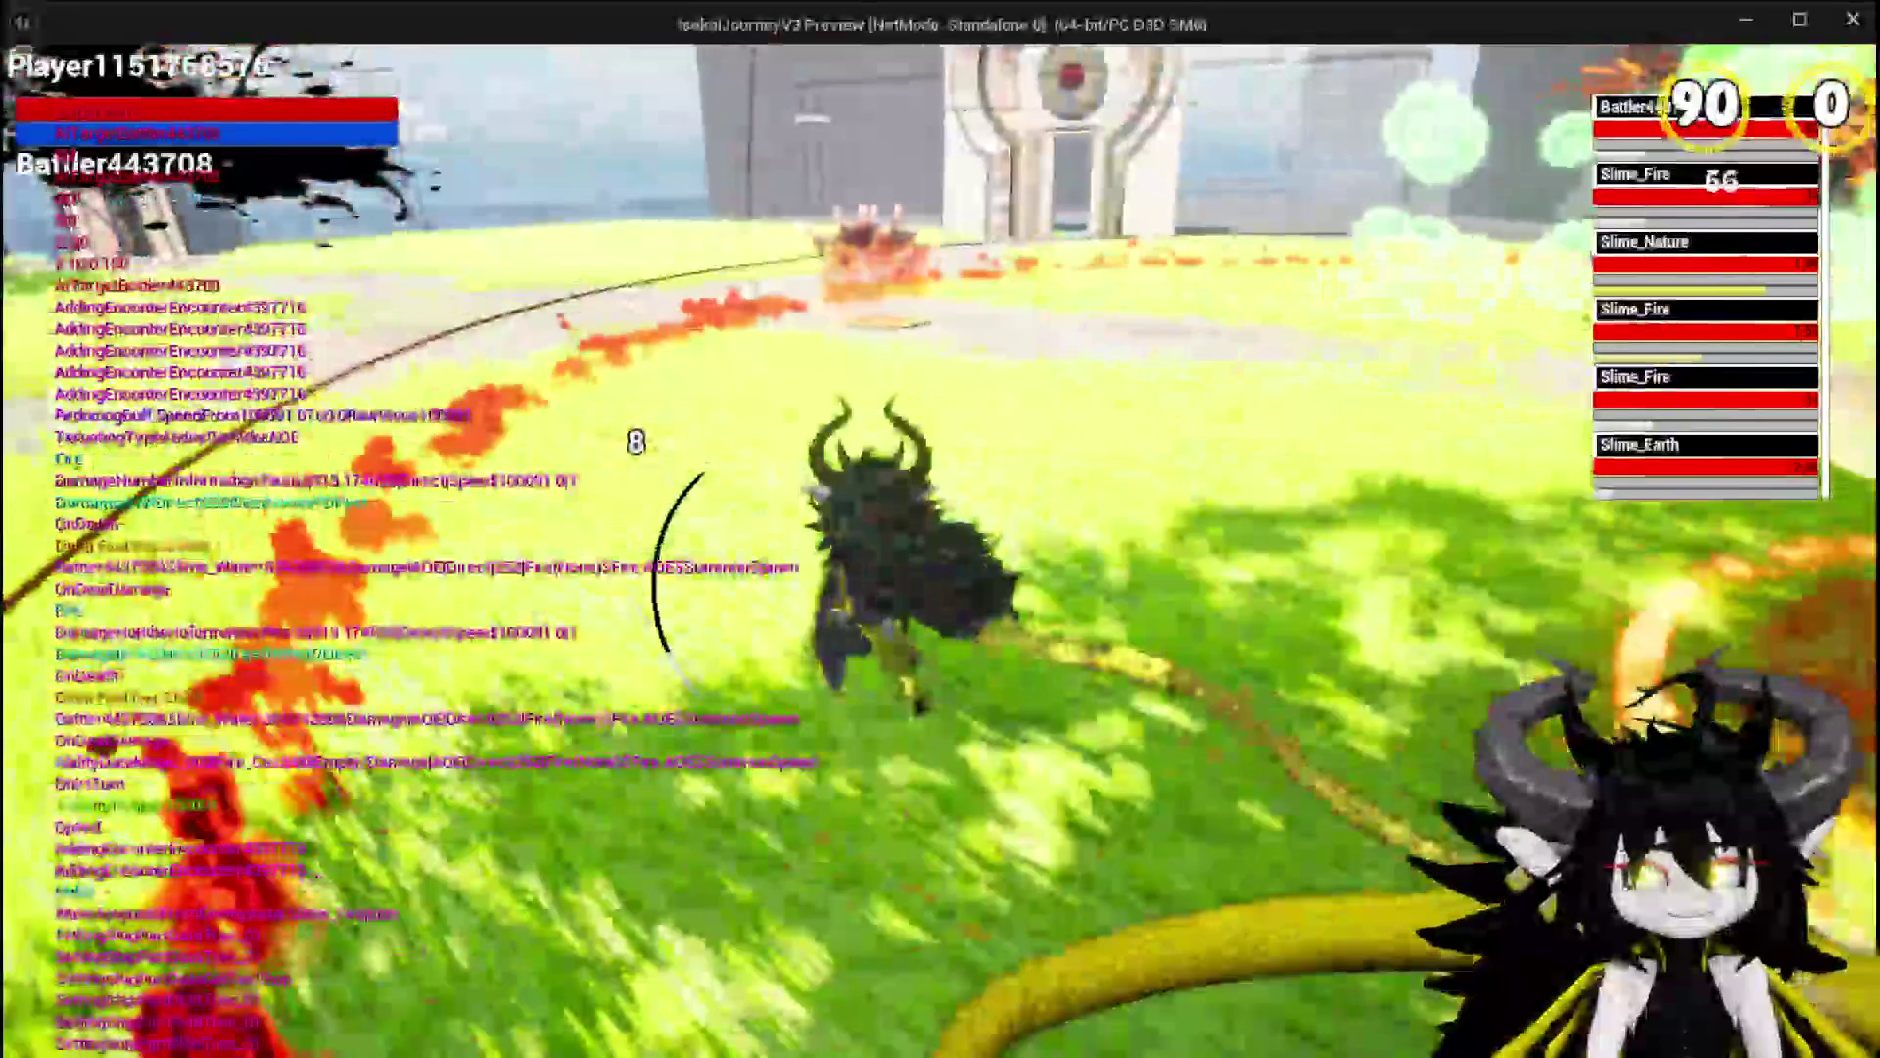
key("space")
key("space")
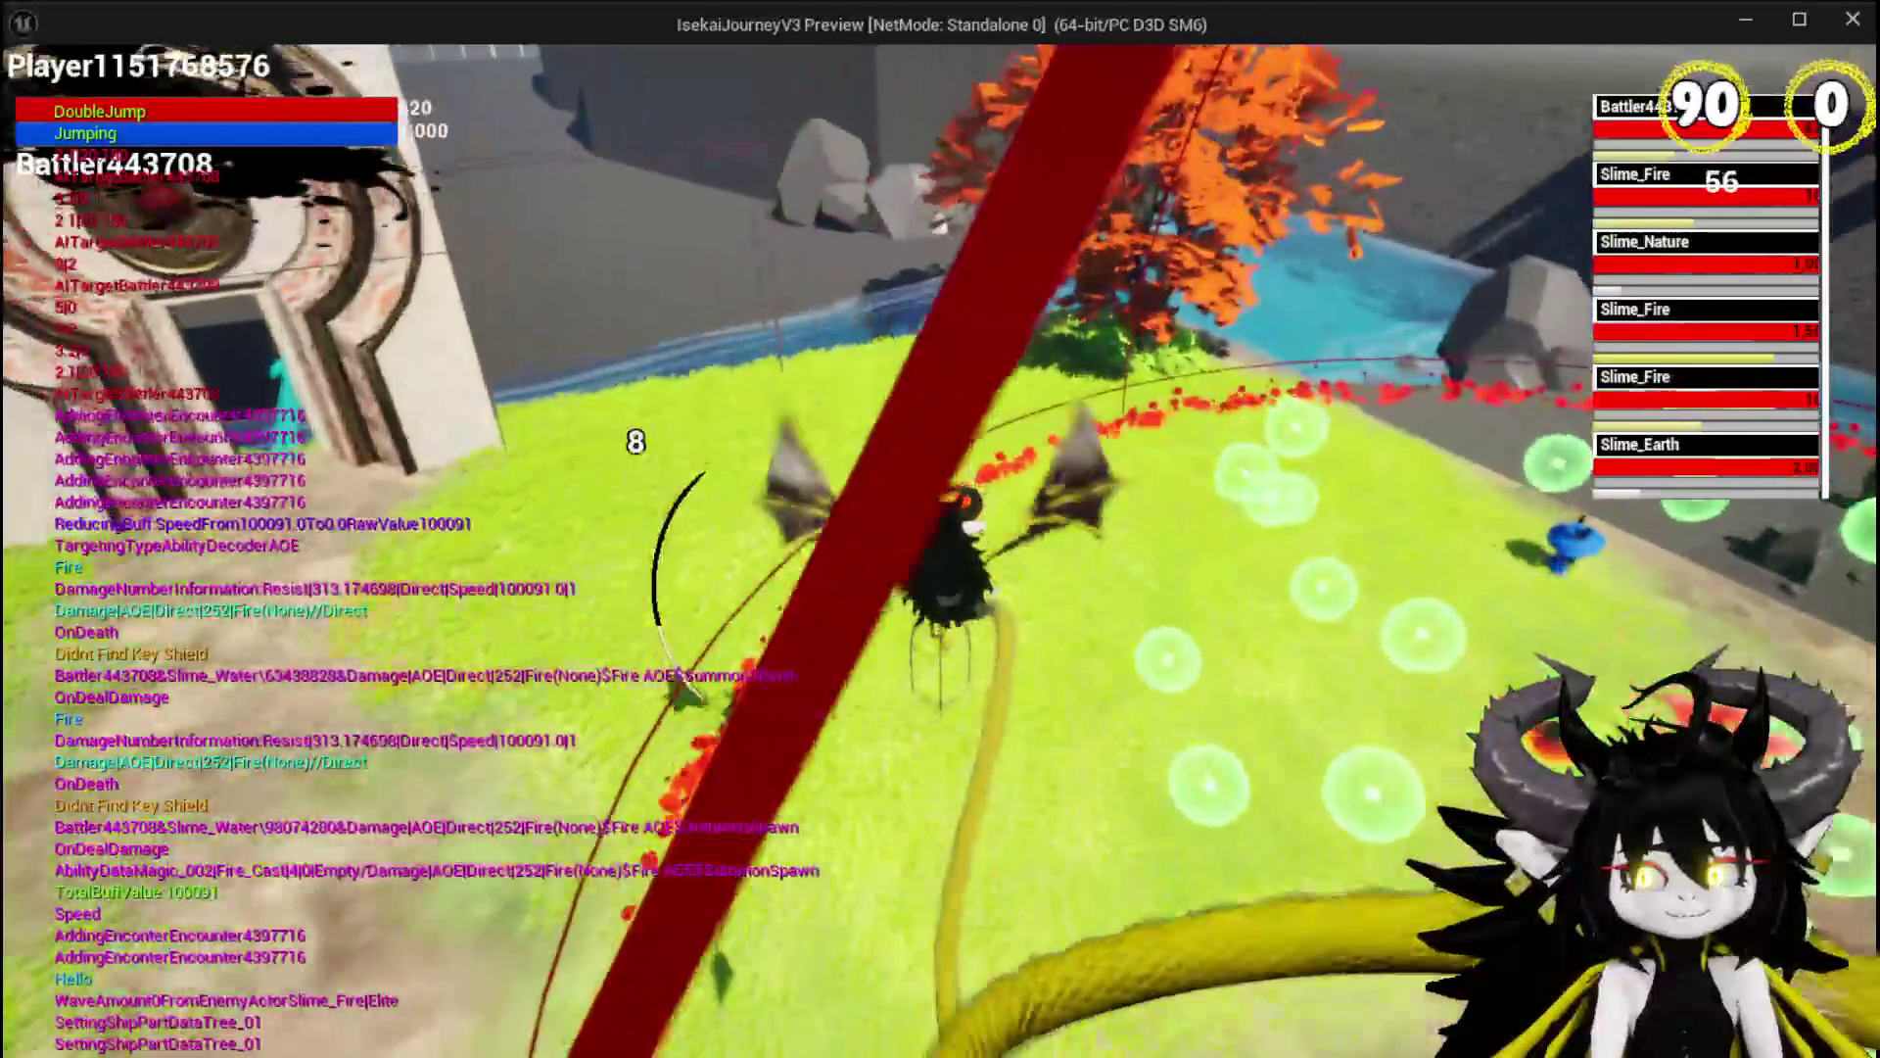
key("a")
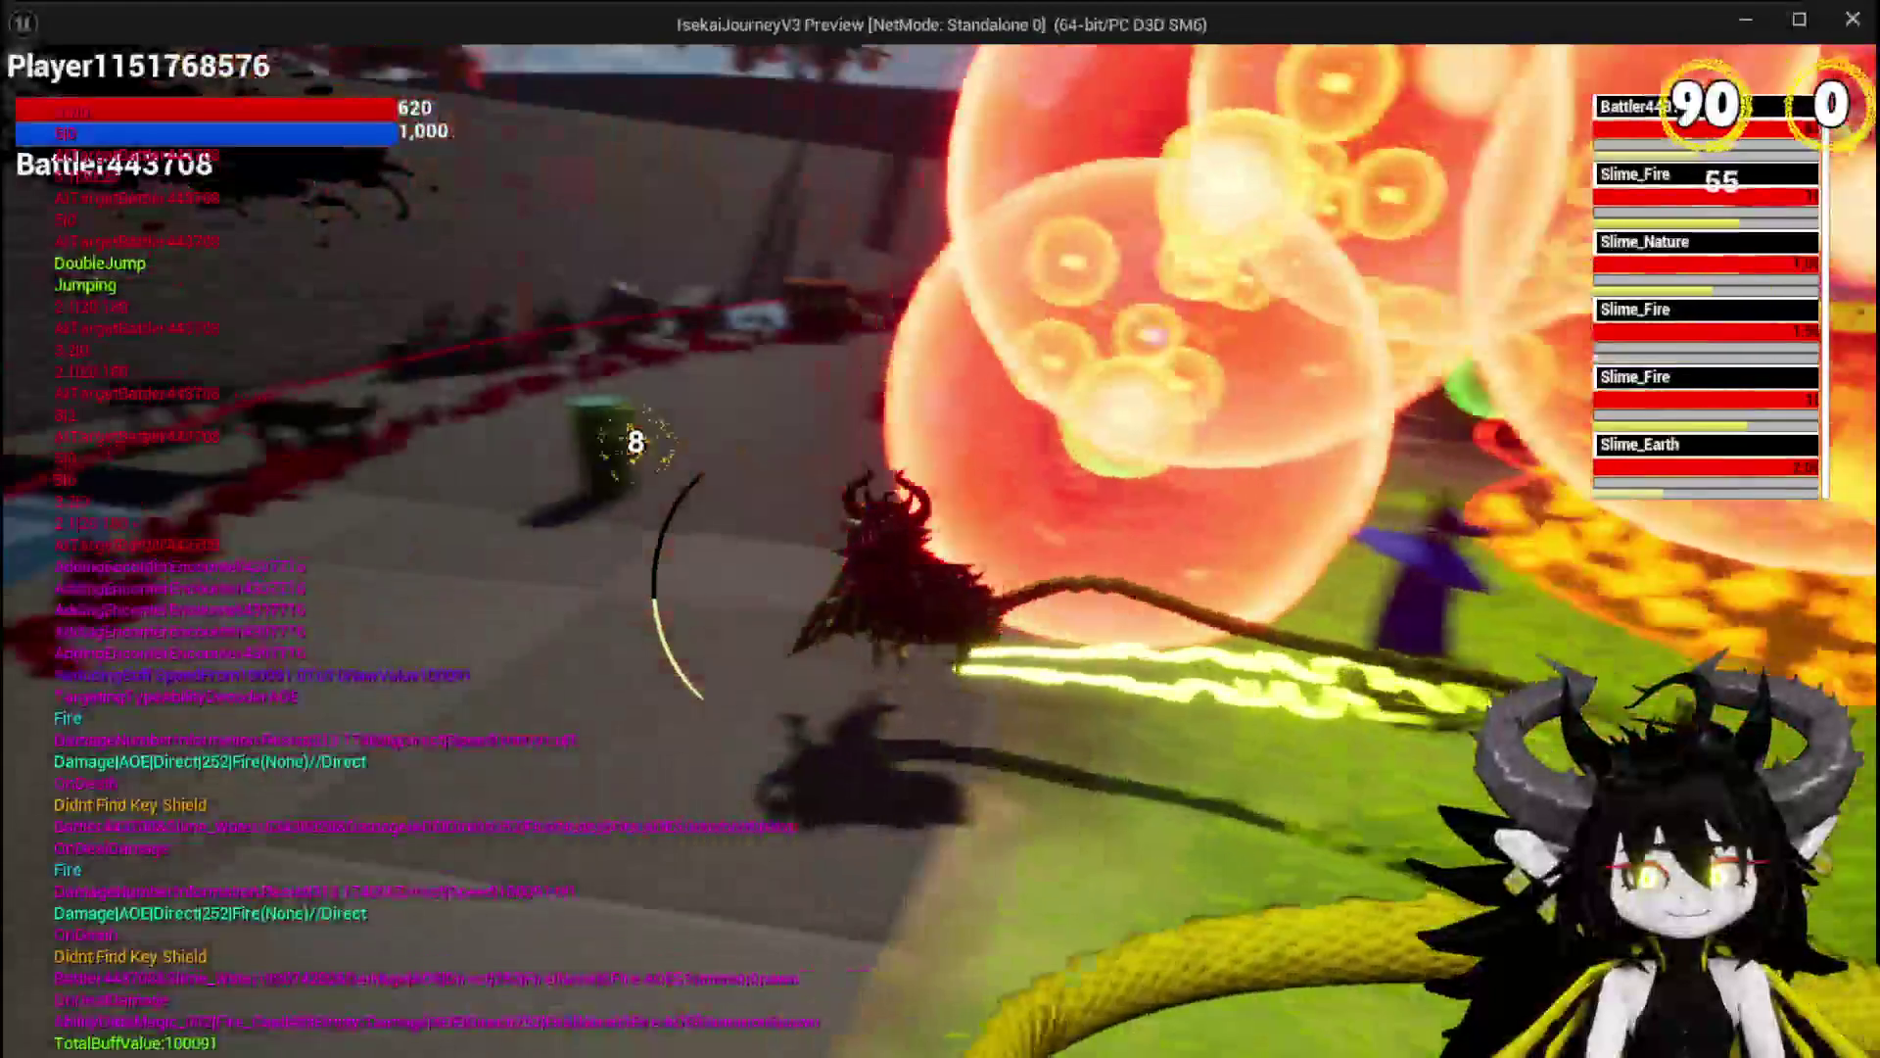
key("w")
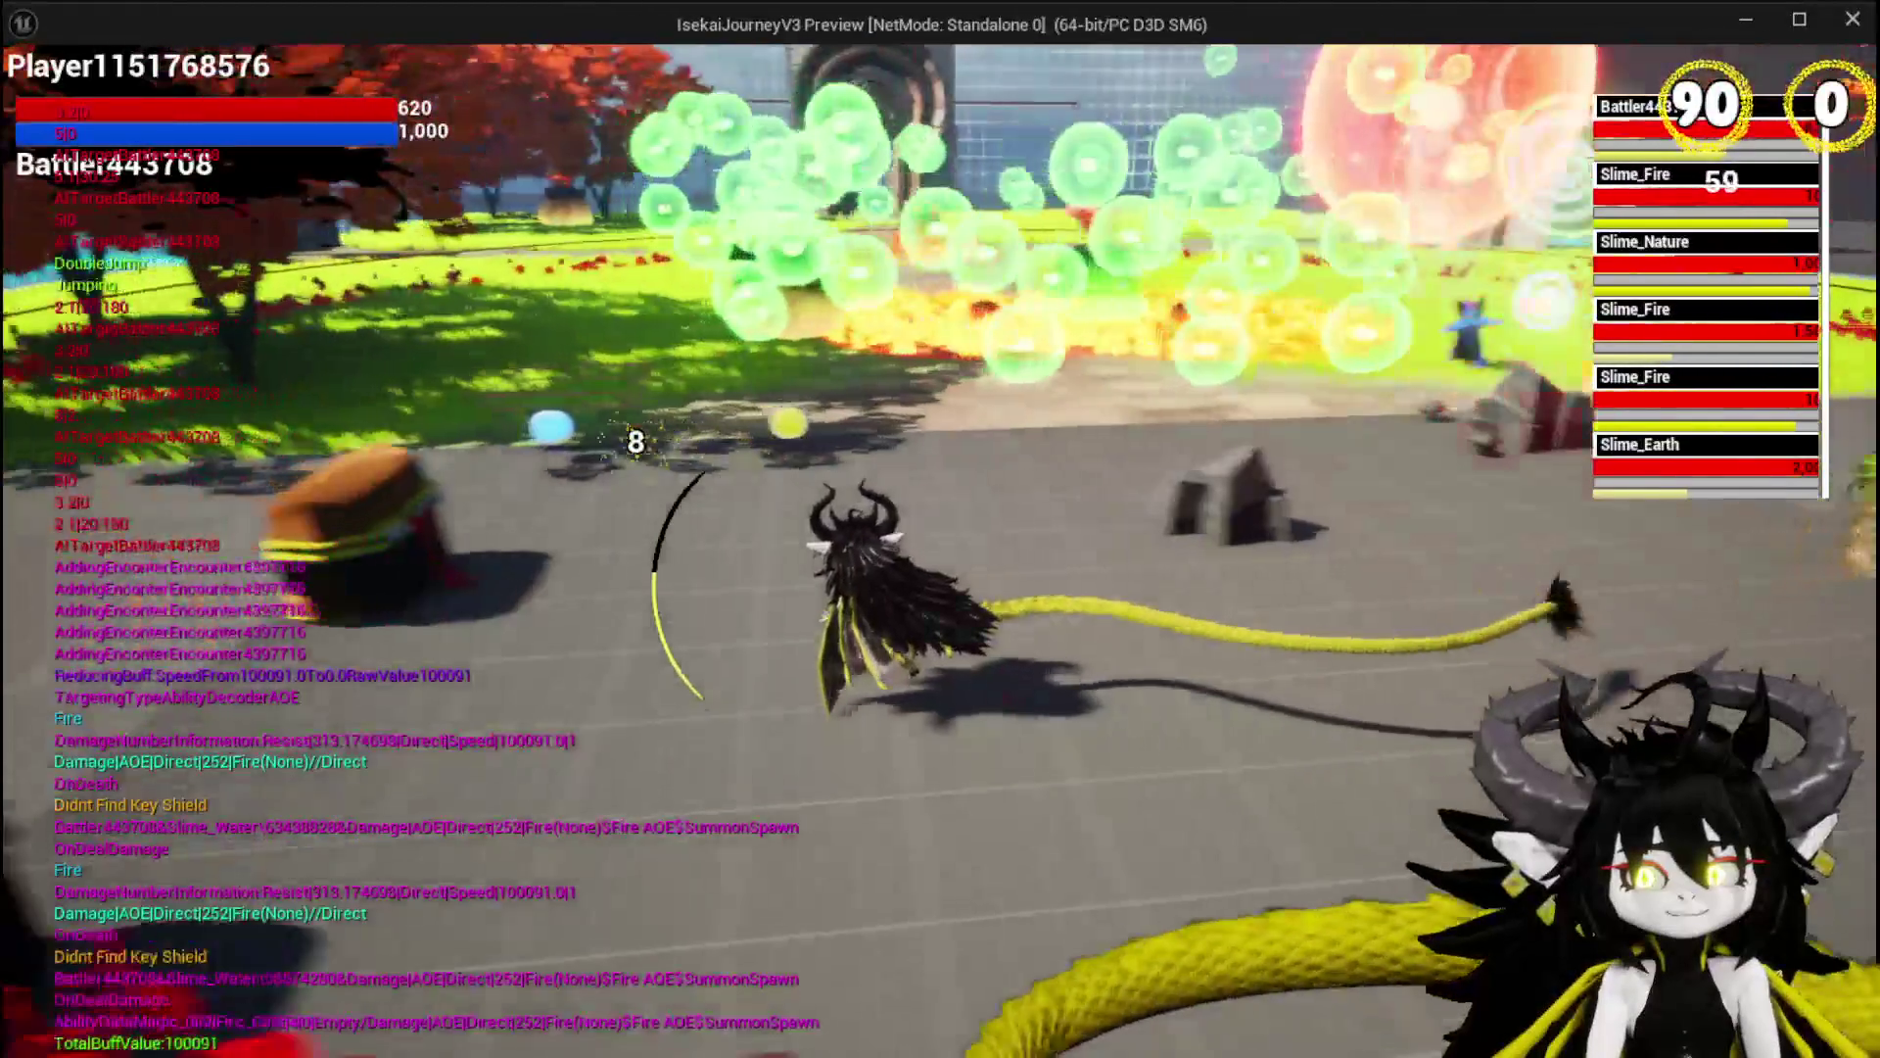
key("w")
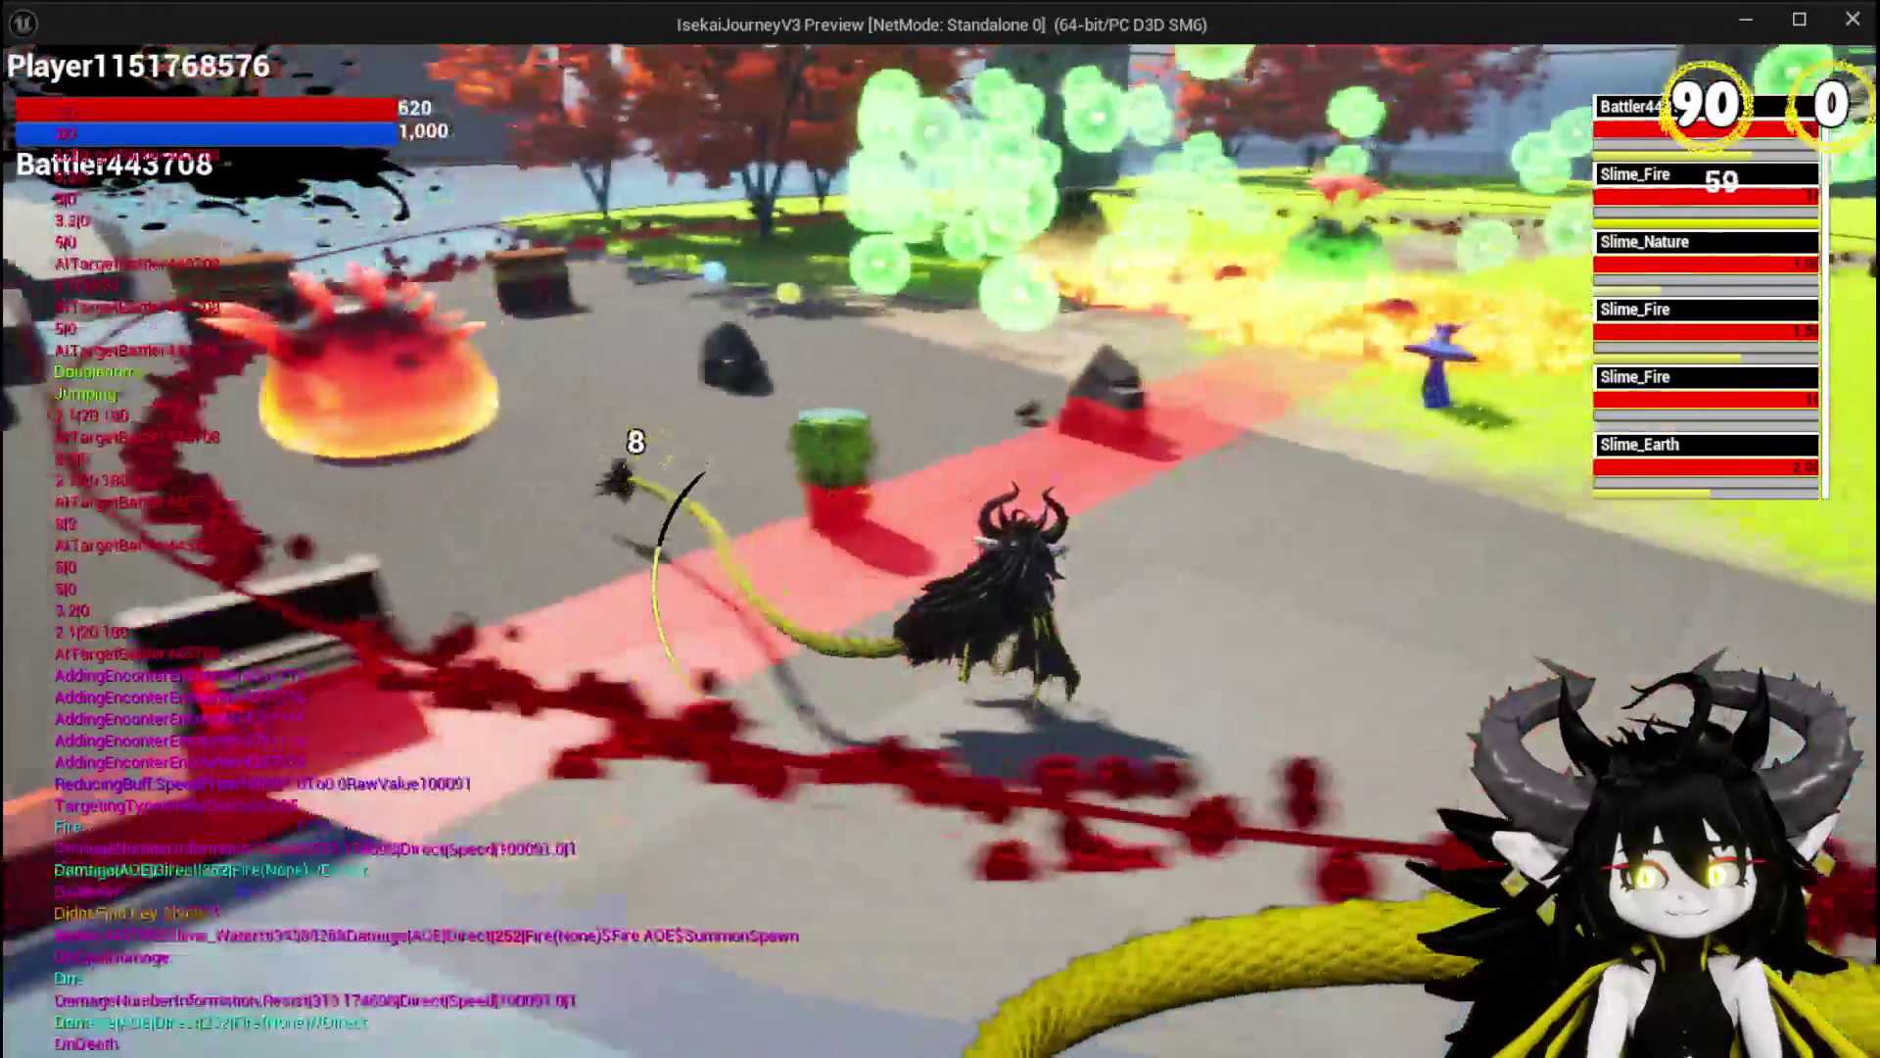
key("w")
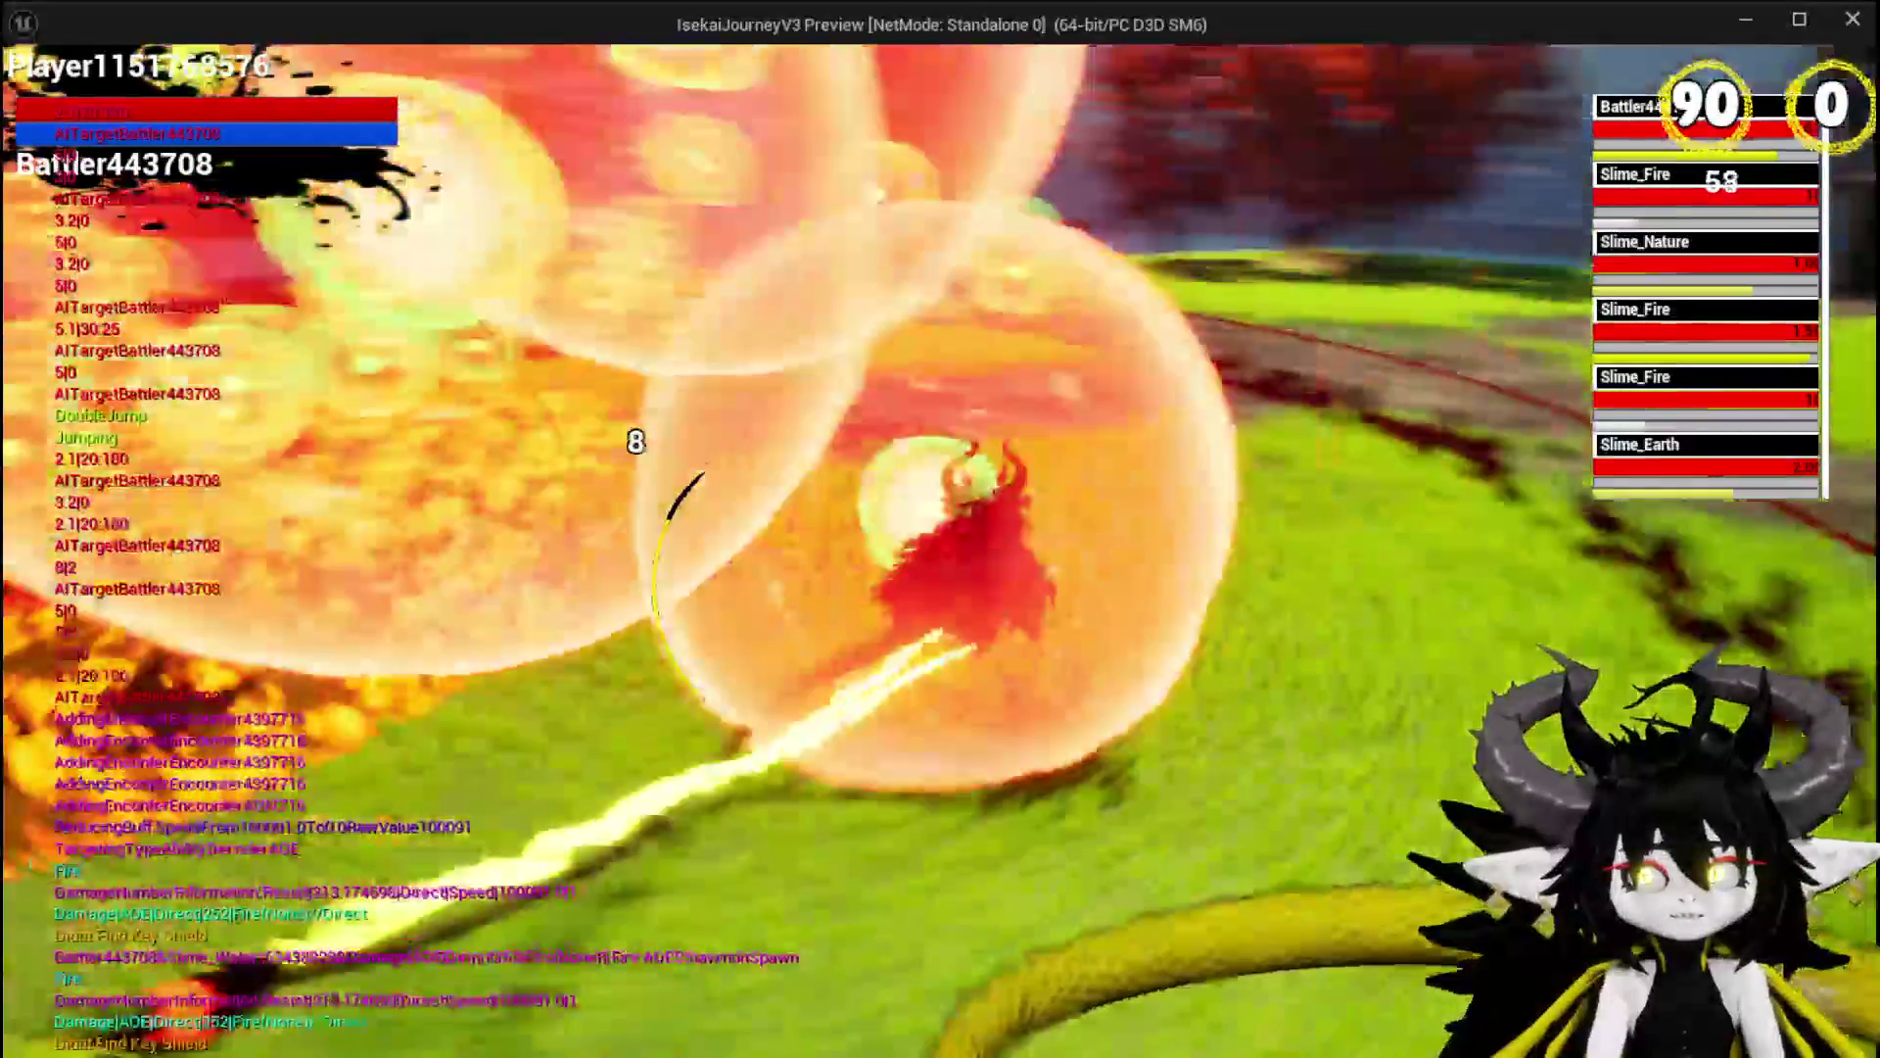
key("w")
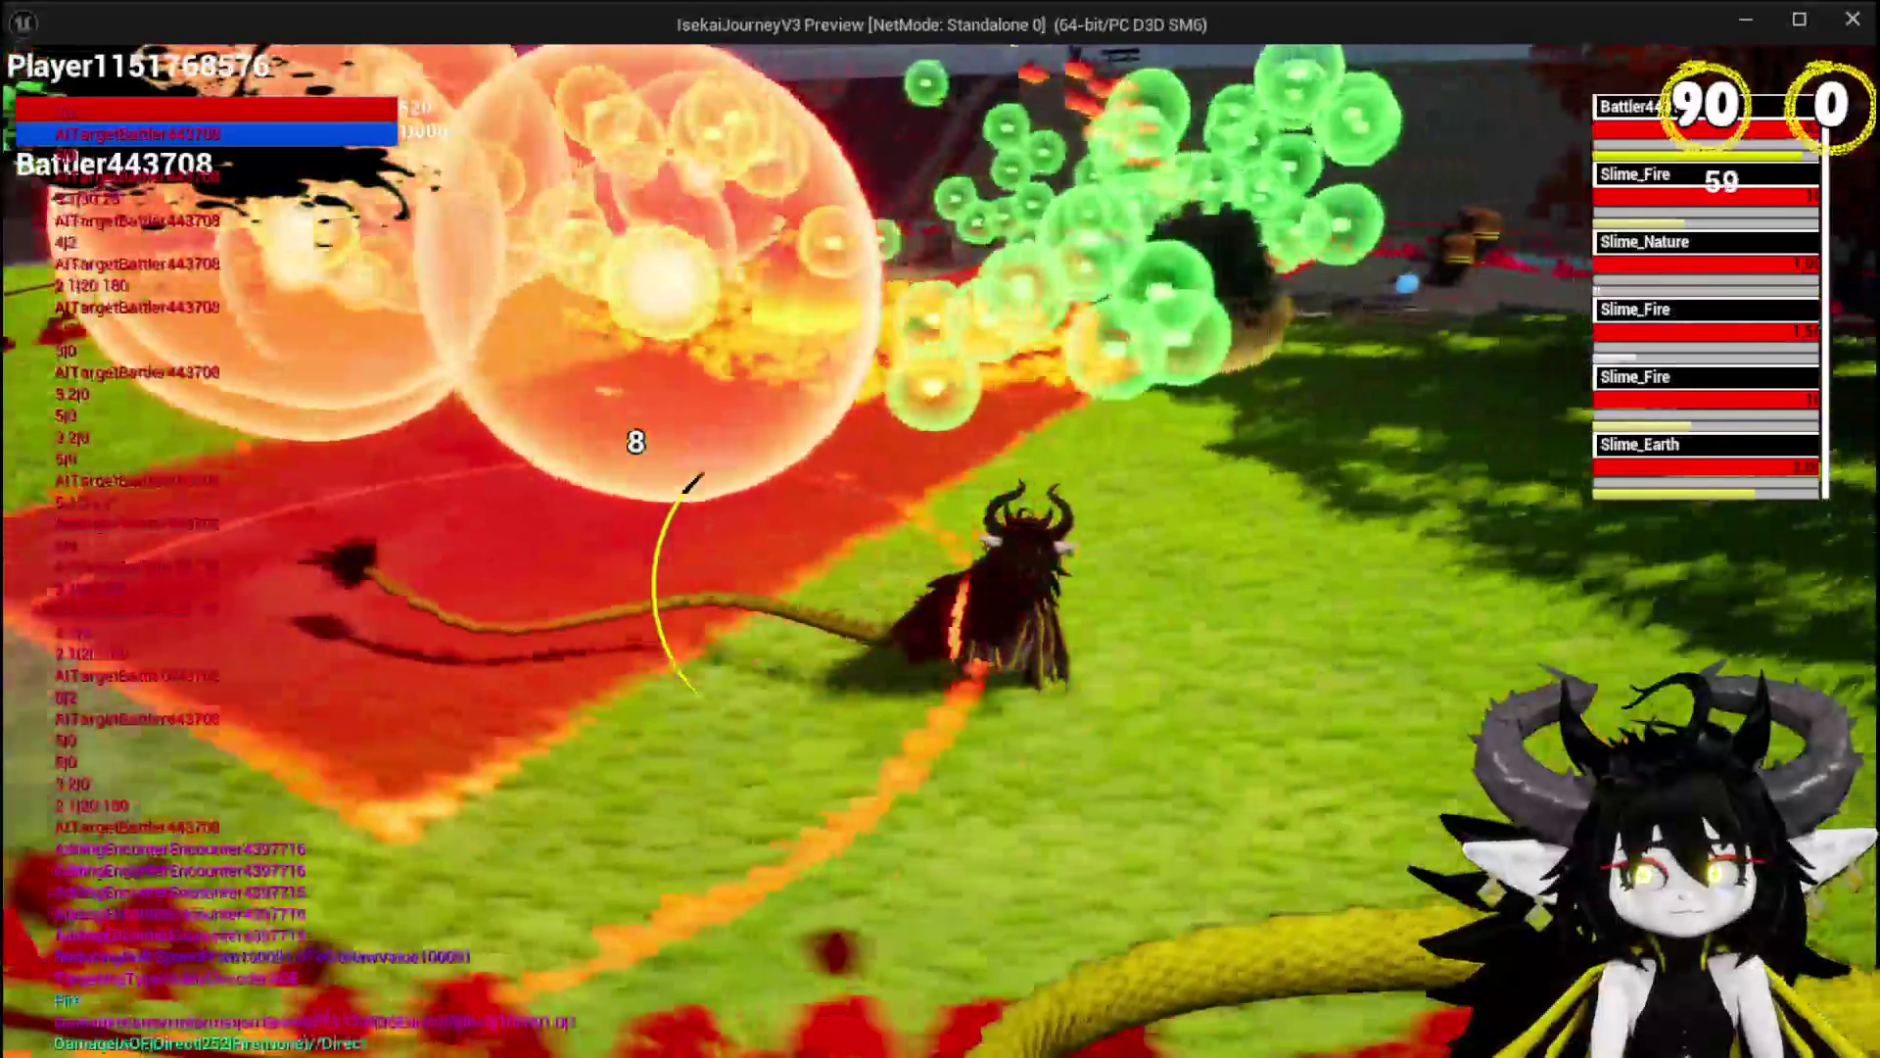
key("w")
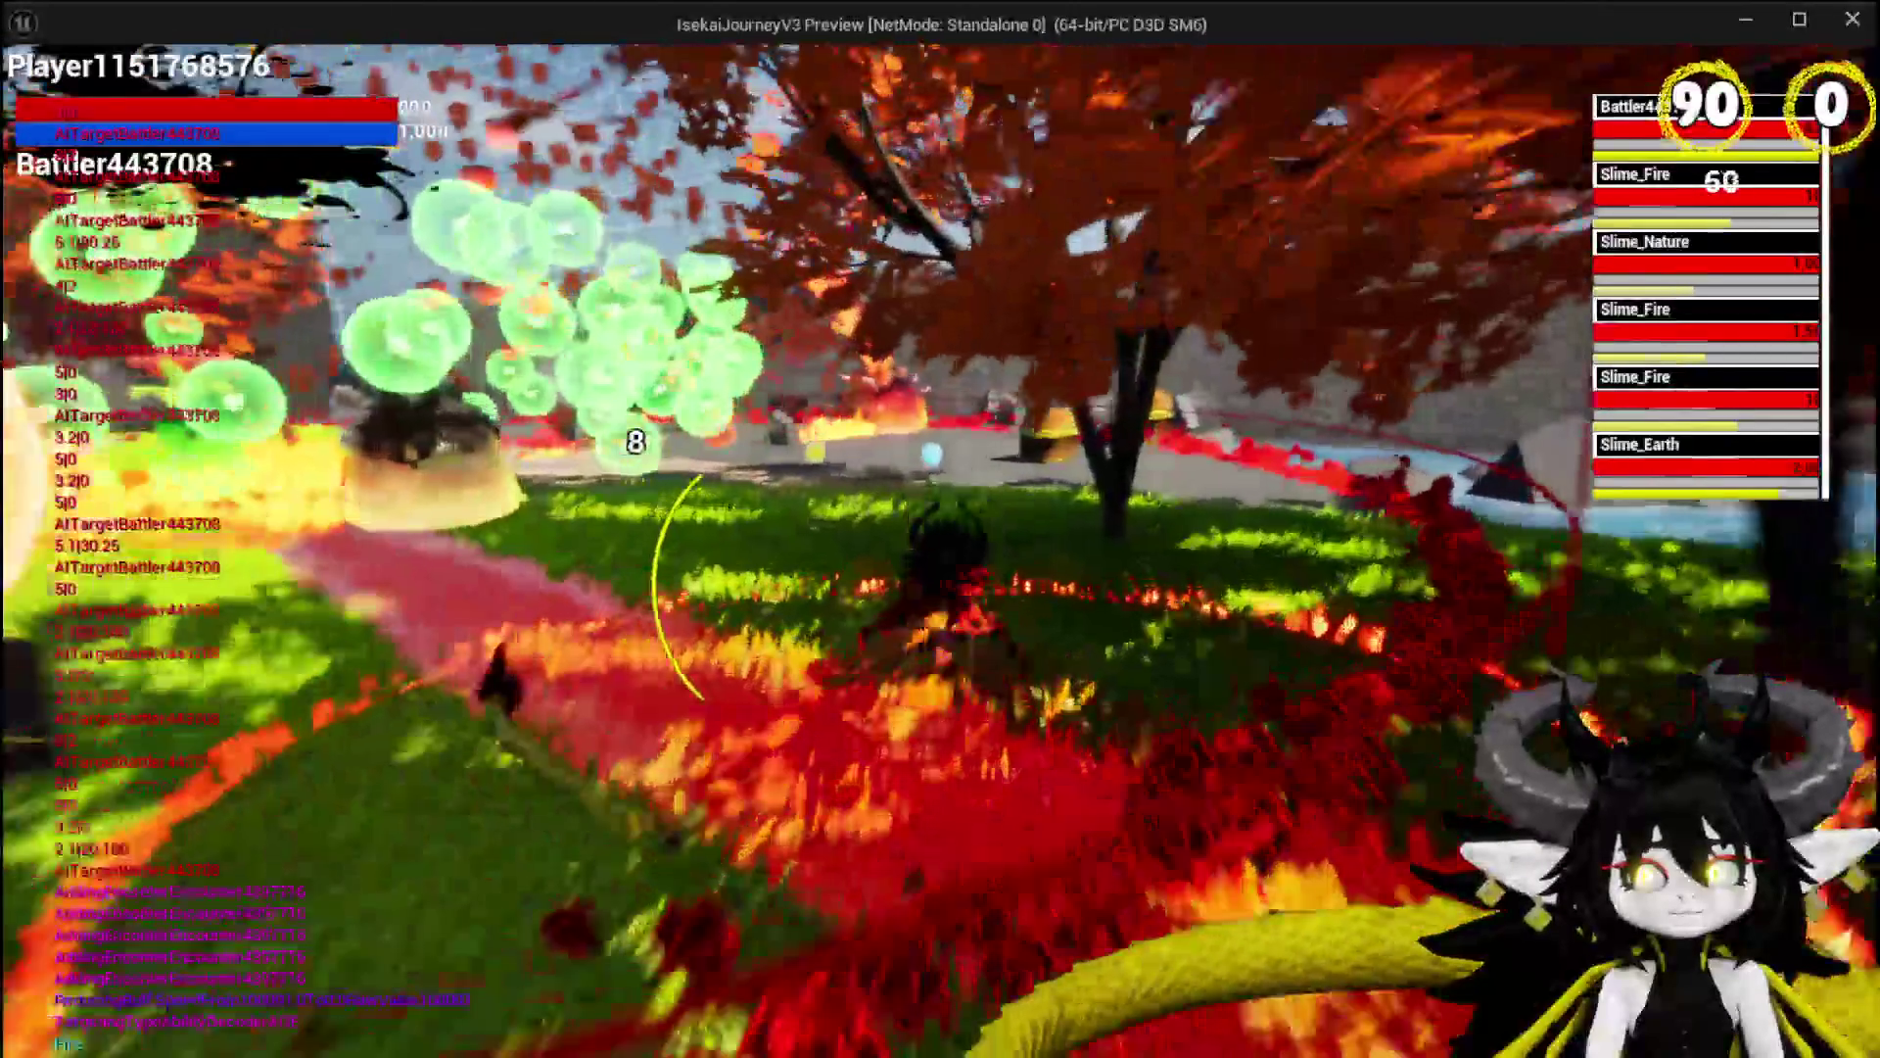
key("w")
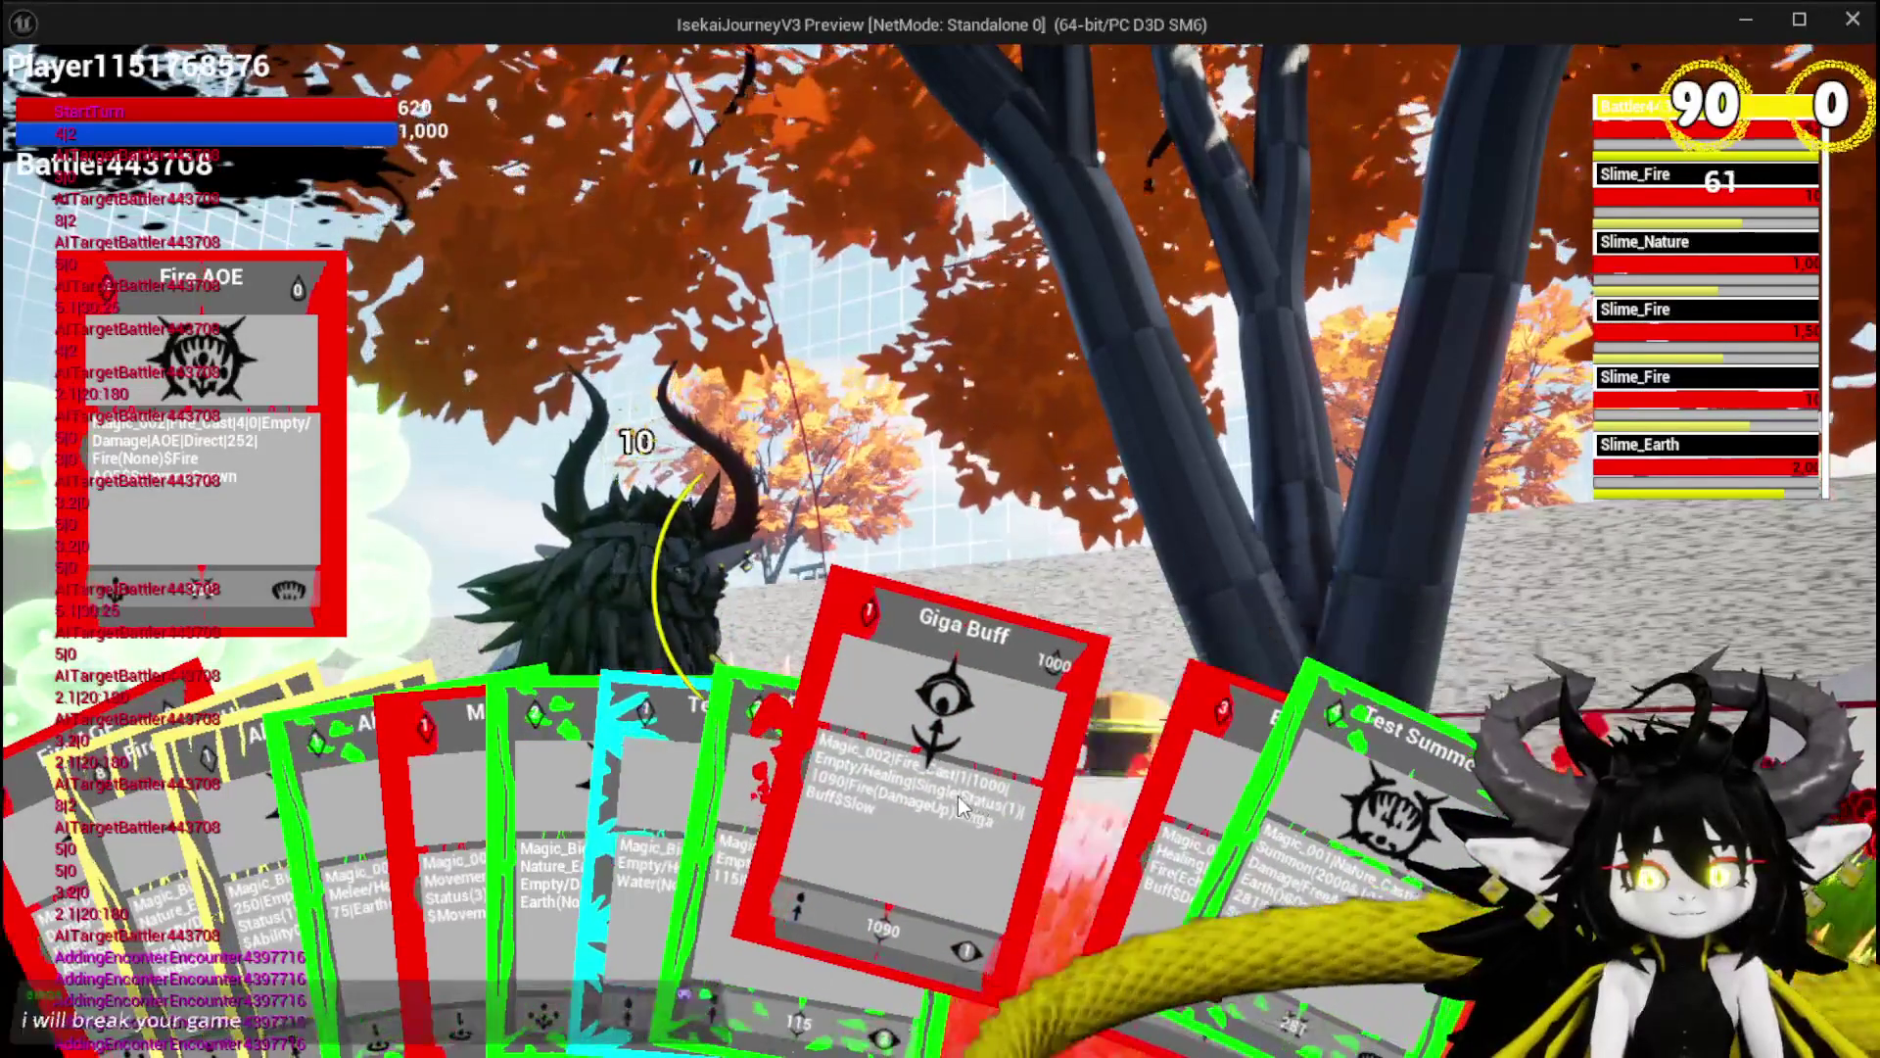
Play the Giga Buff, Fire AOE, and Fire SpeedUp cards, the last on Slime_Nature.
left_click(957, 796)
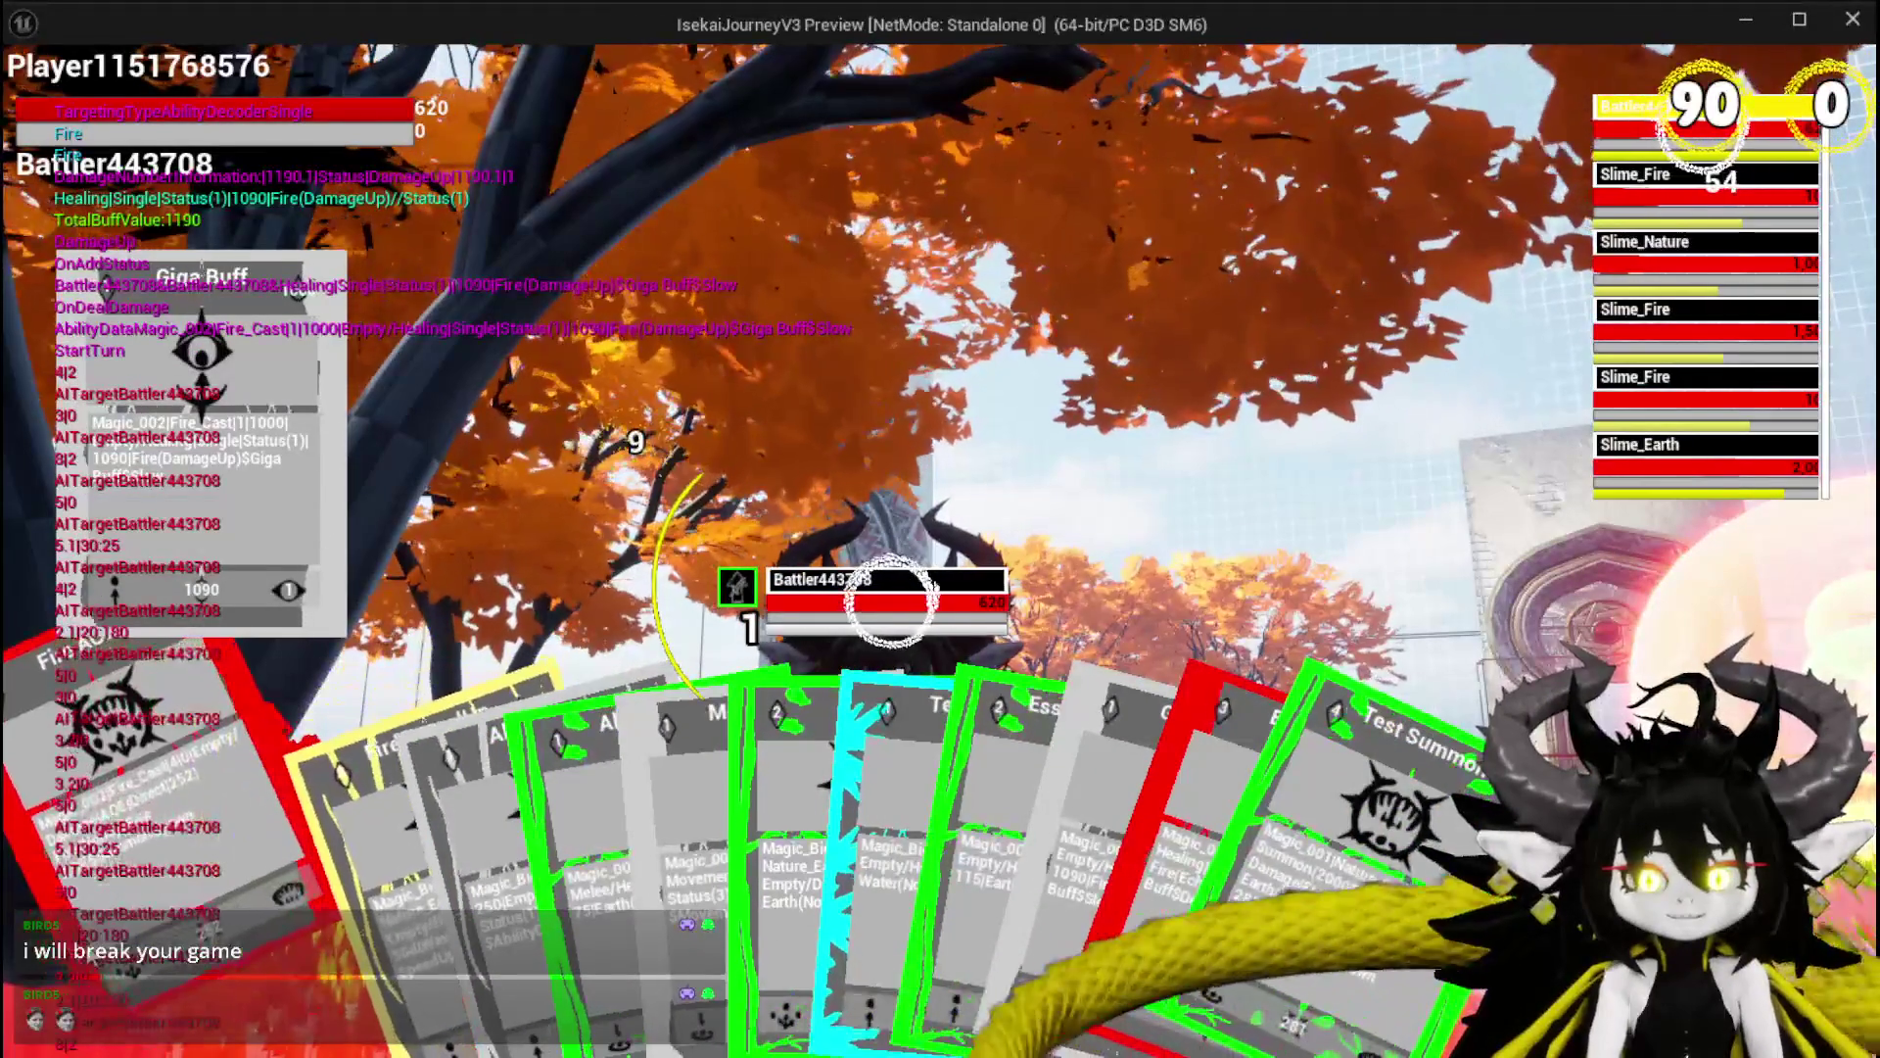
left_click(131, 919)
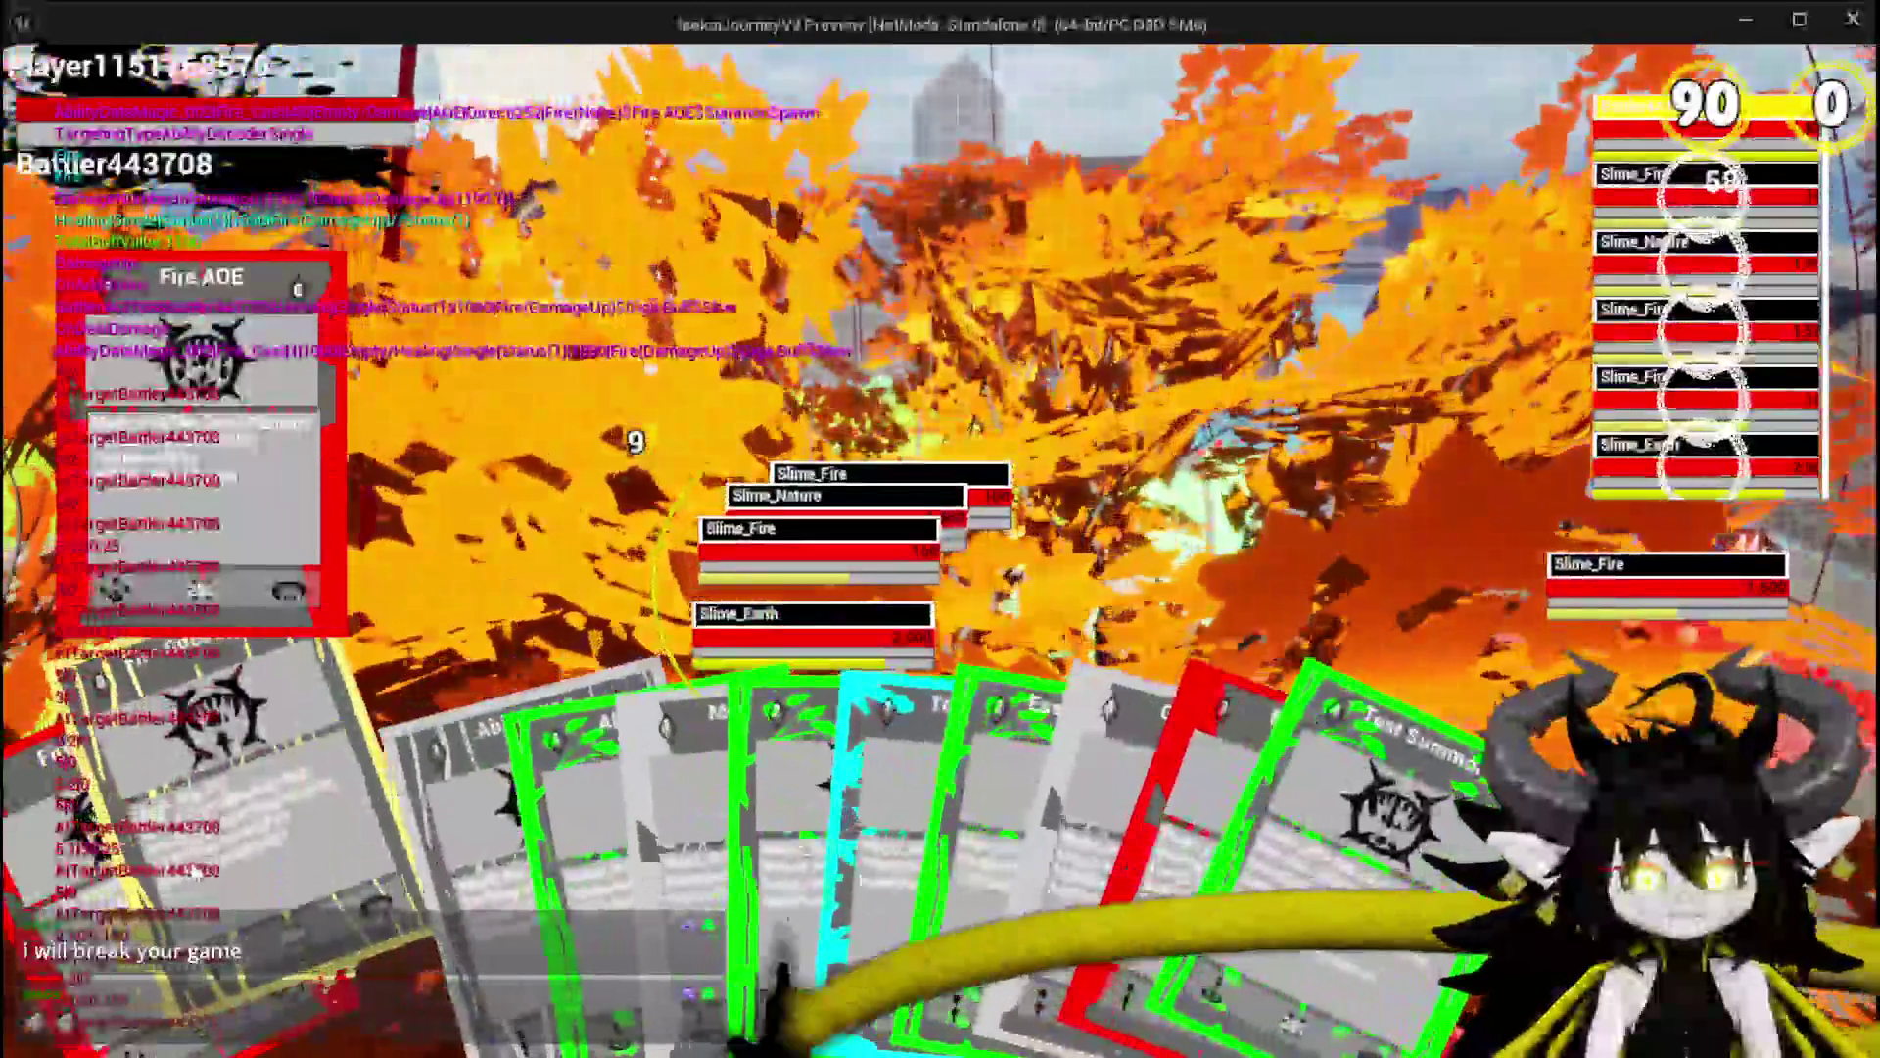
left_click(989, 780)
Cycle the target with E to Slime_Nature and play Fire AOE again.
key("e")
key("e")
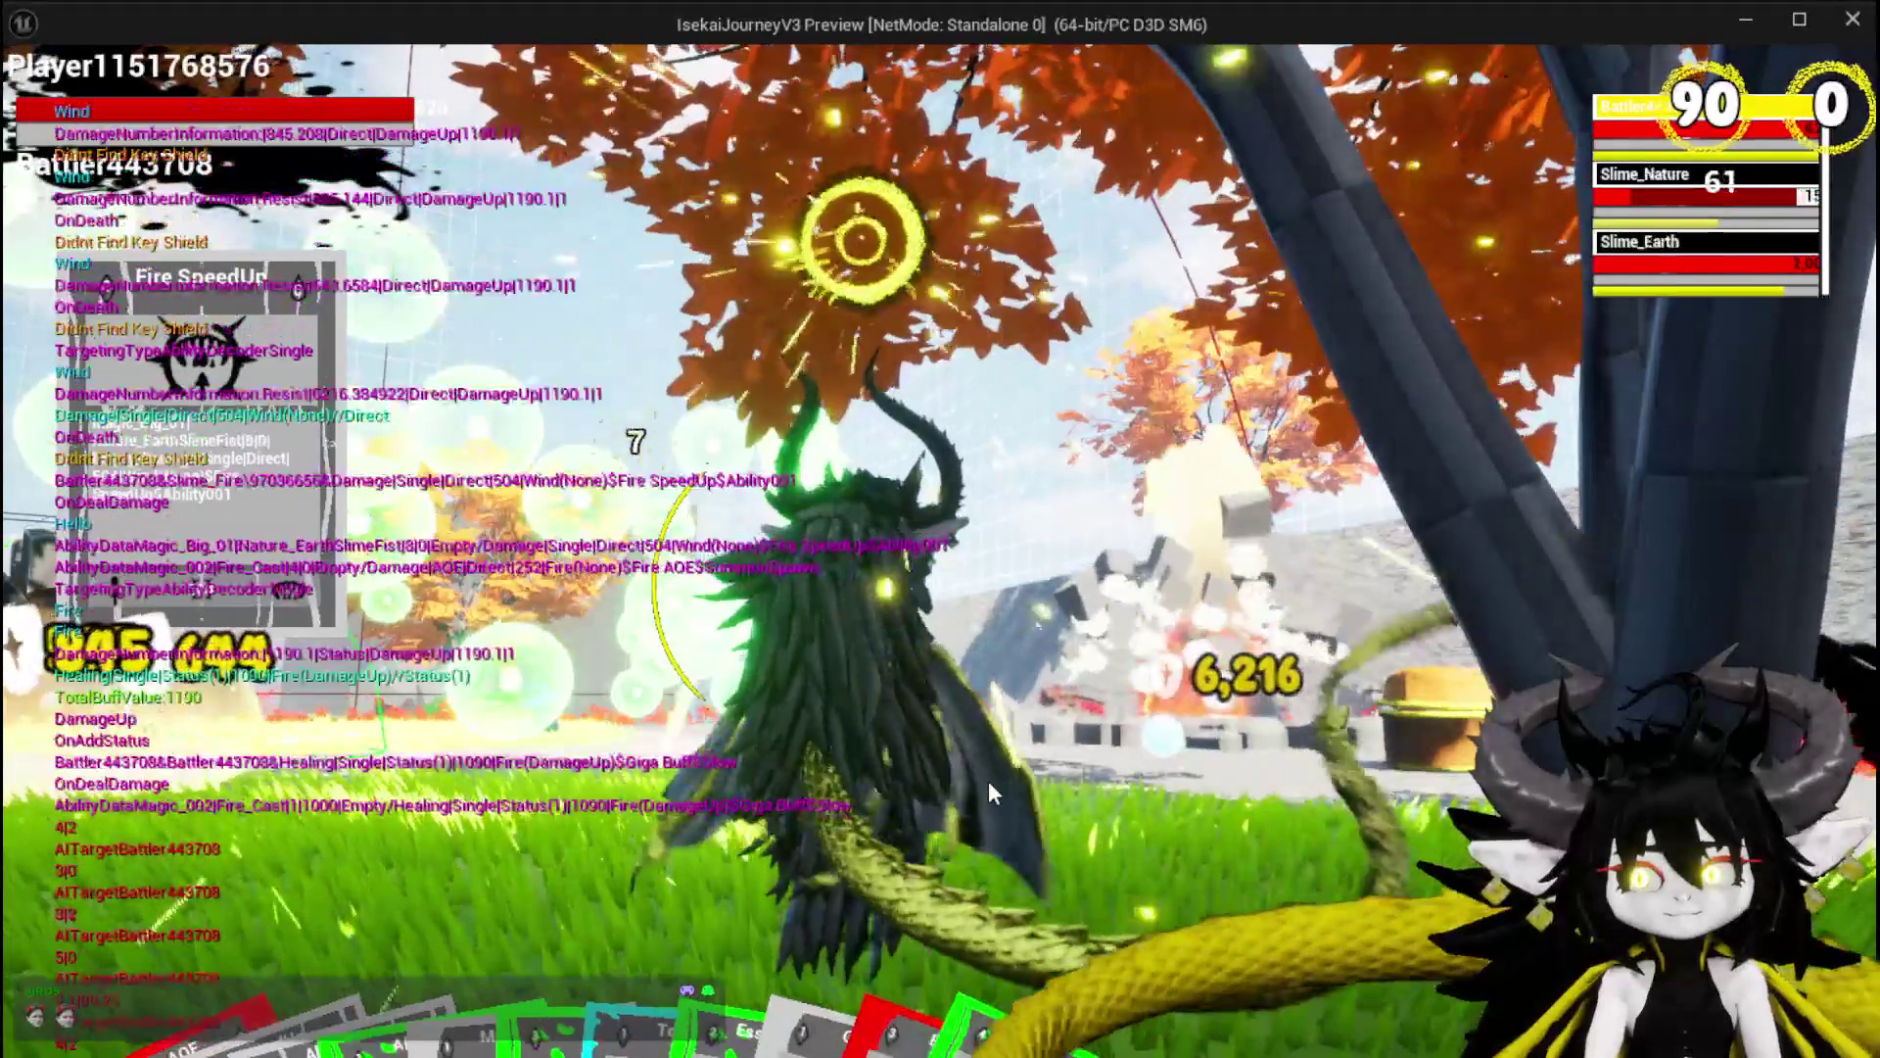
key("e")
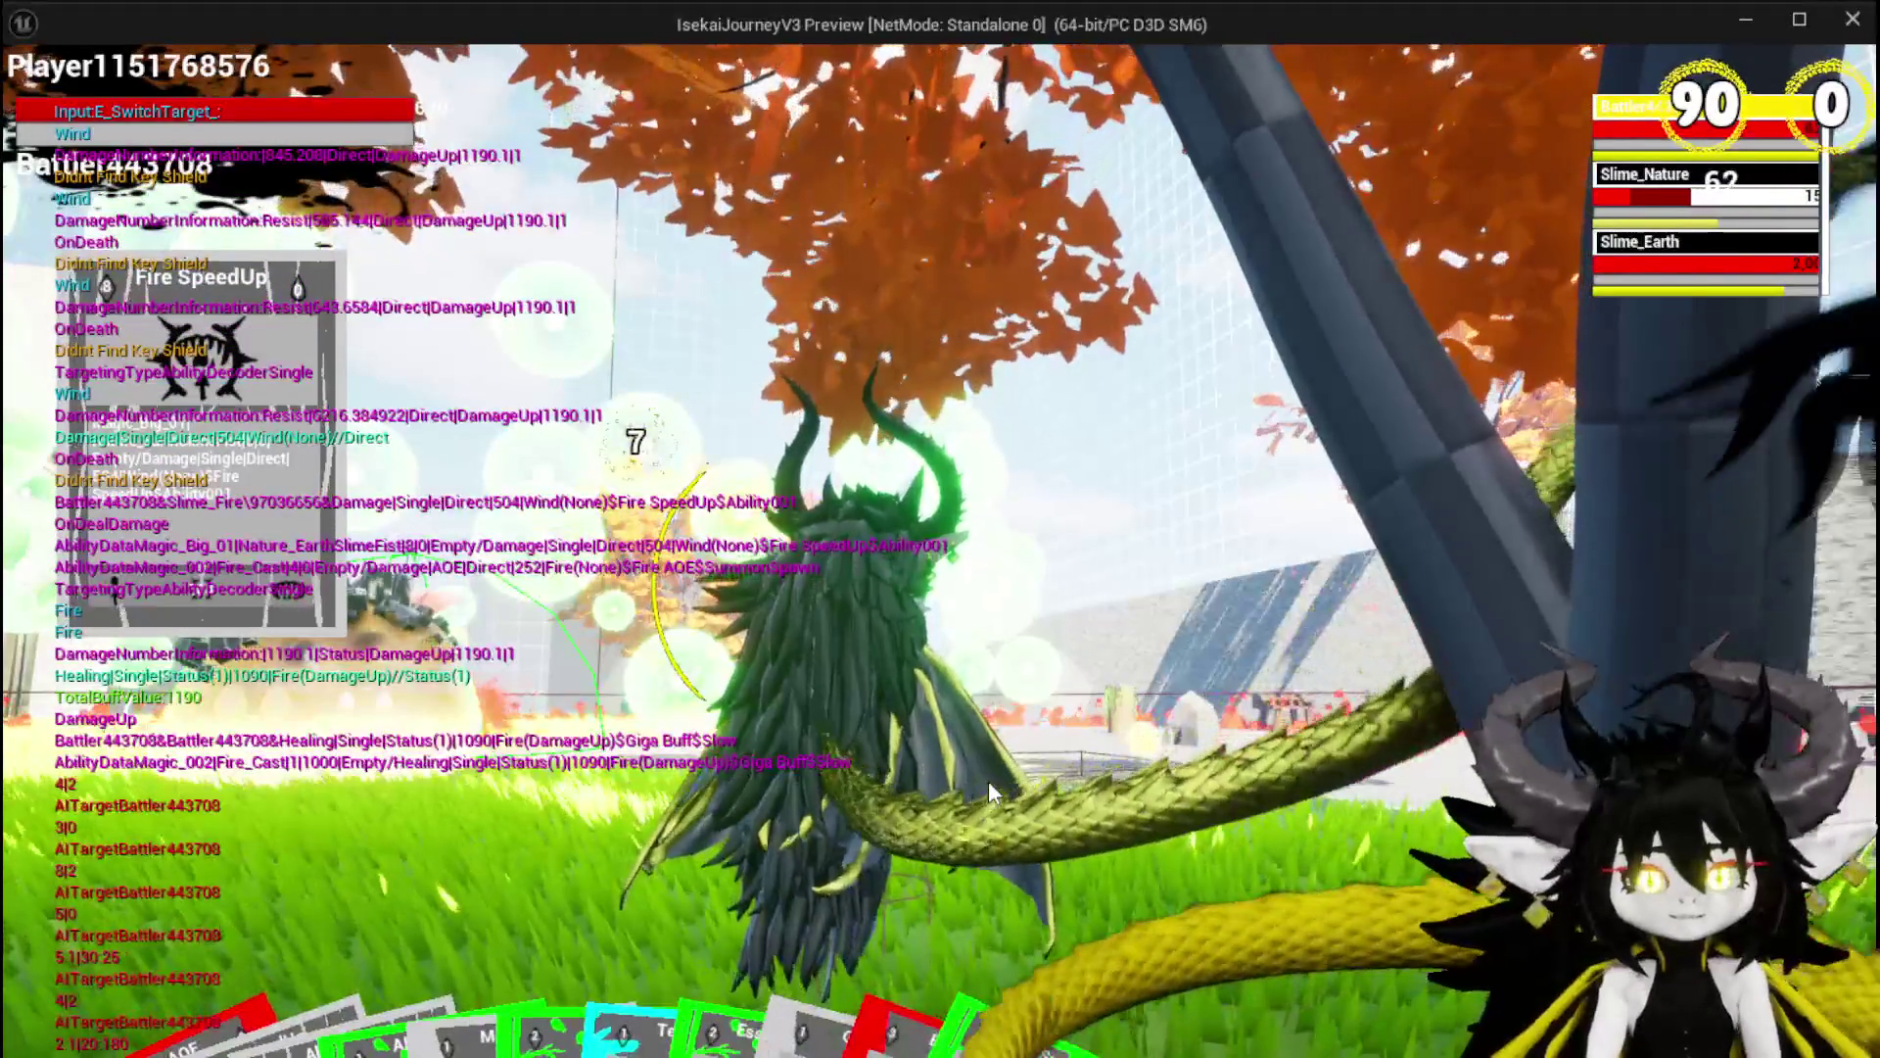
key("e")
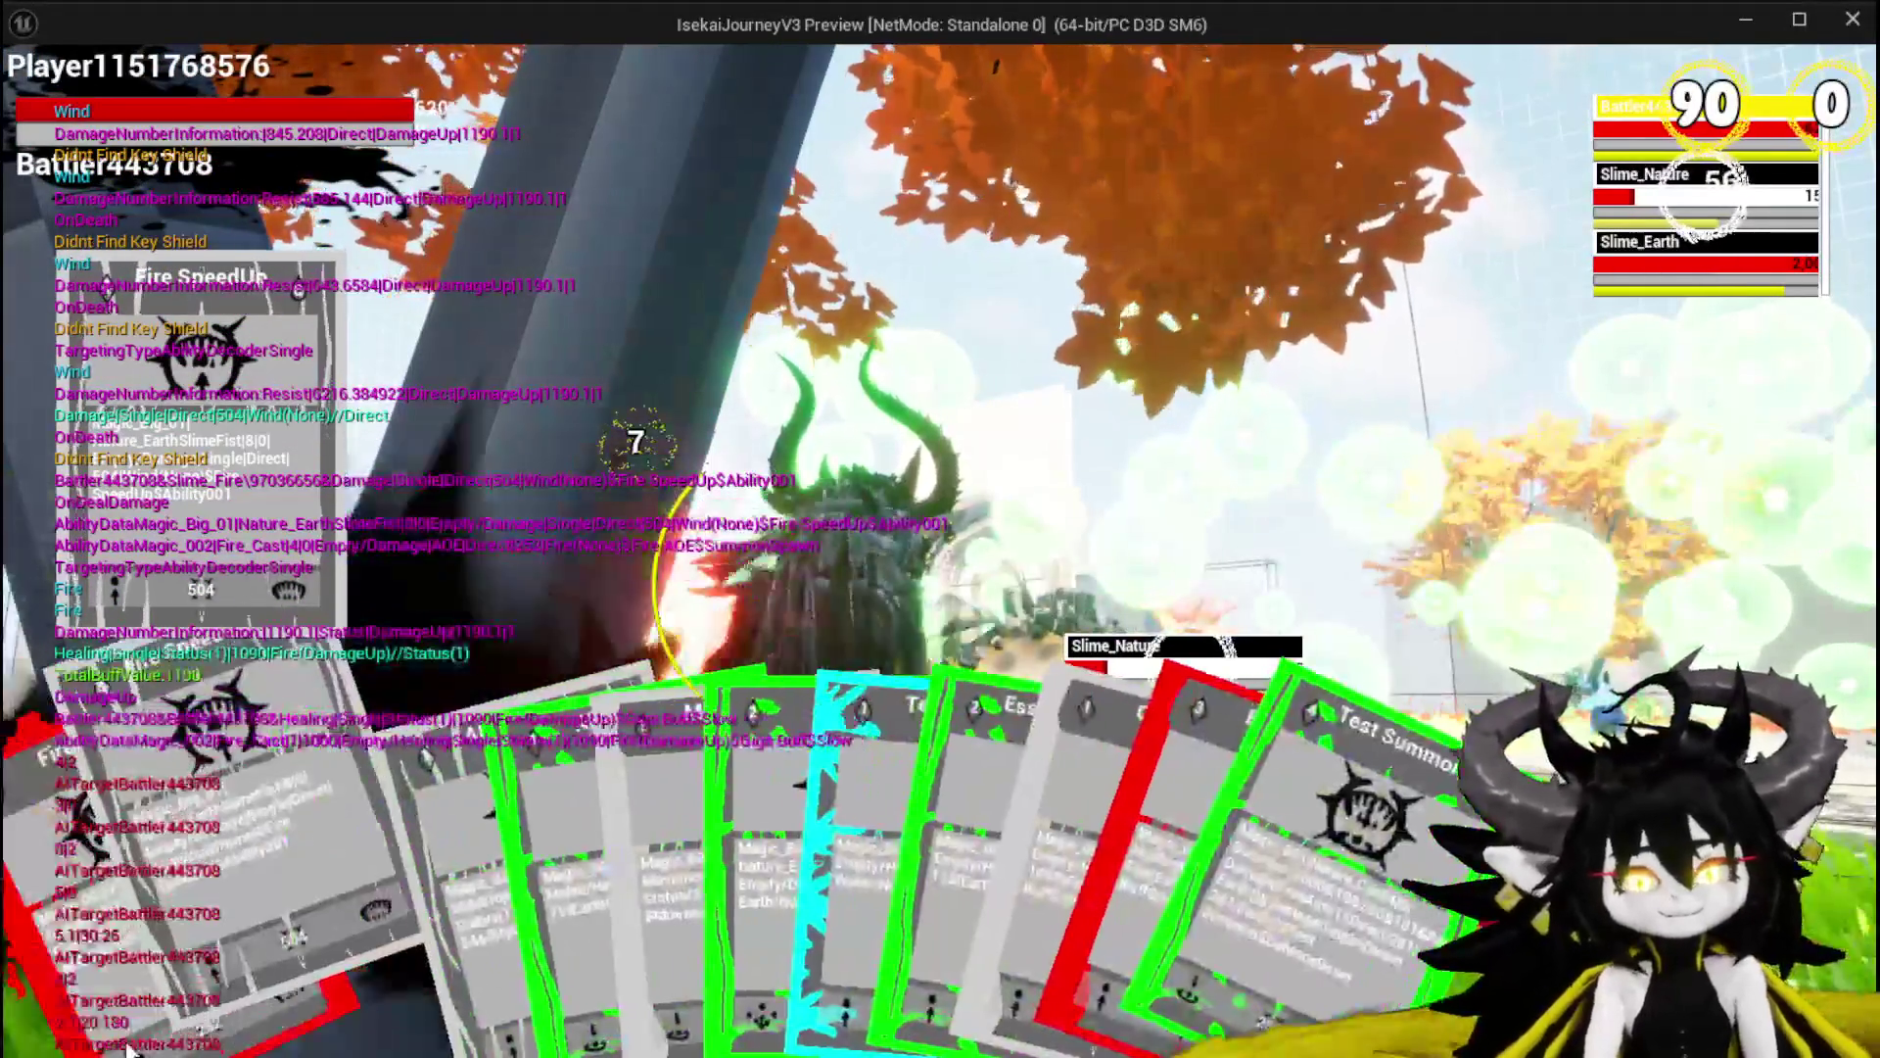
left_click(109, 966)
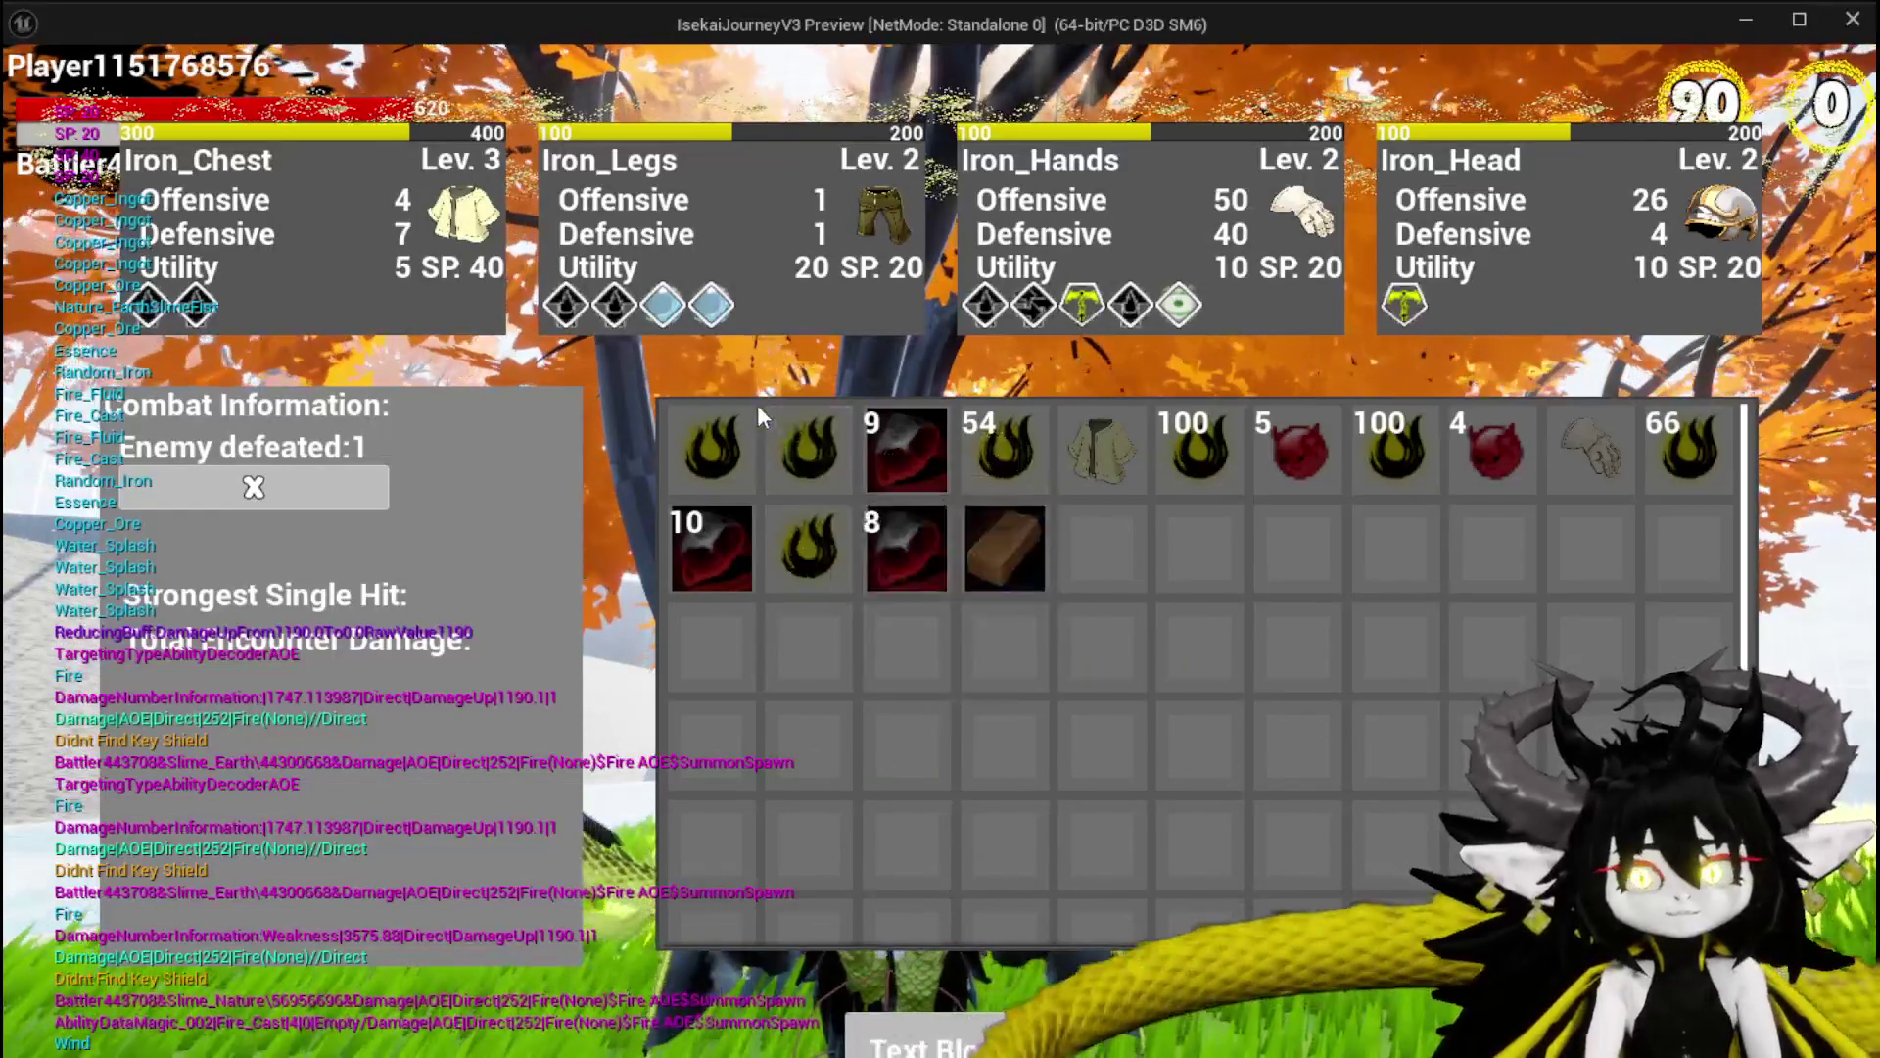
Remove every item from the inventory, then close it with I.
left_click(731, 423)
left_click(728, 424)
left_click(739, 460)
left_click(743, 457)
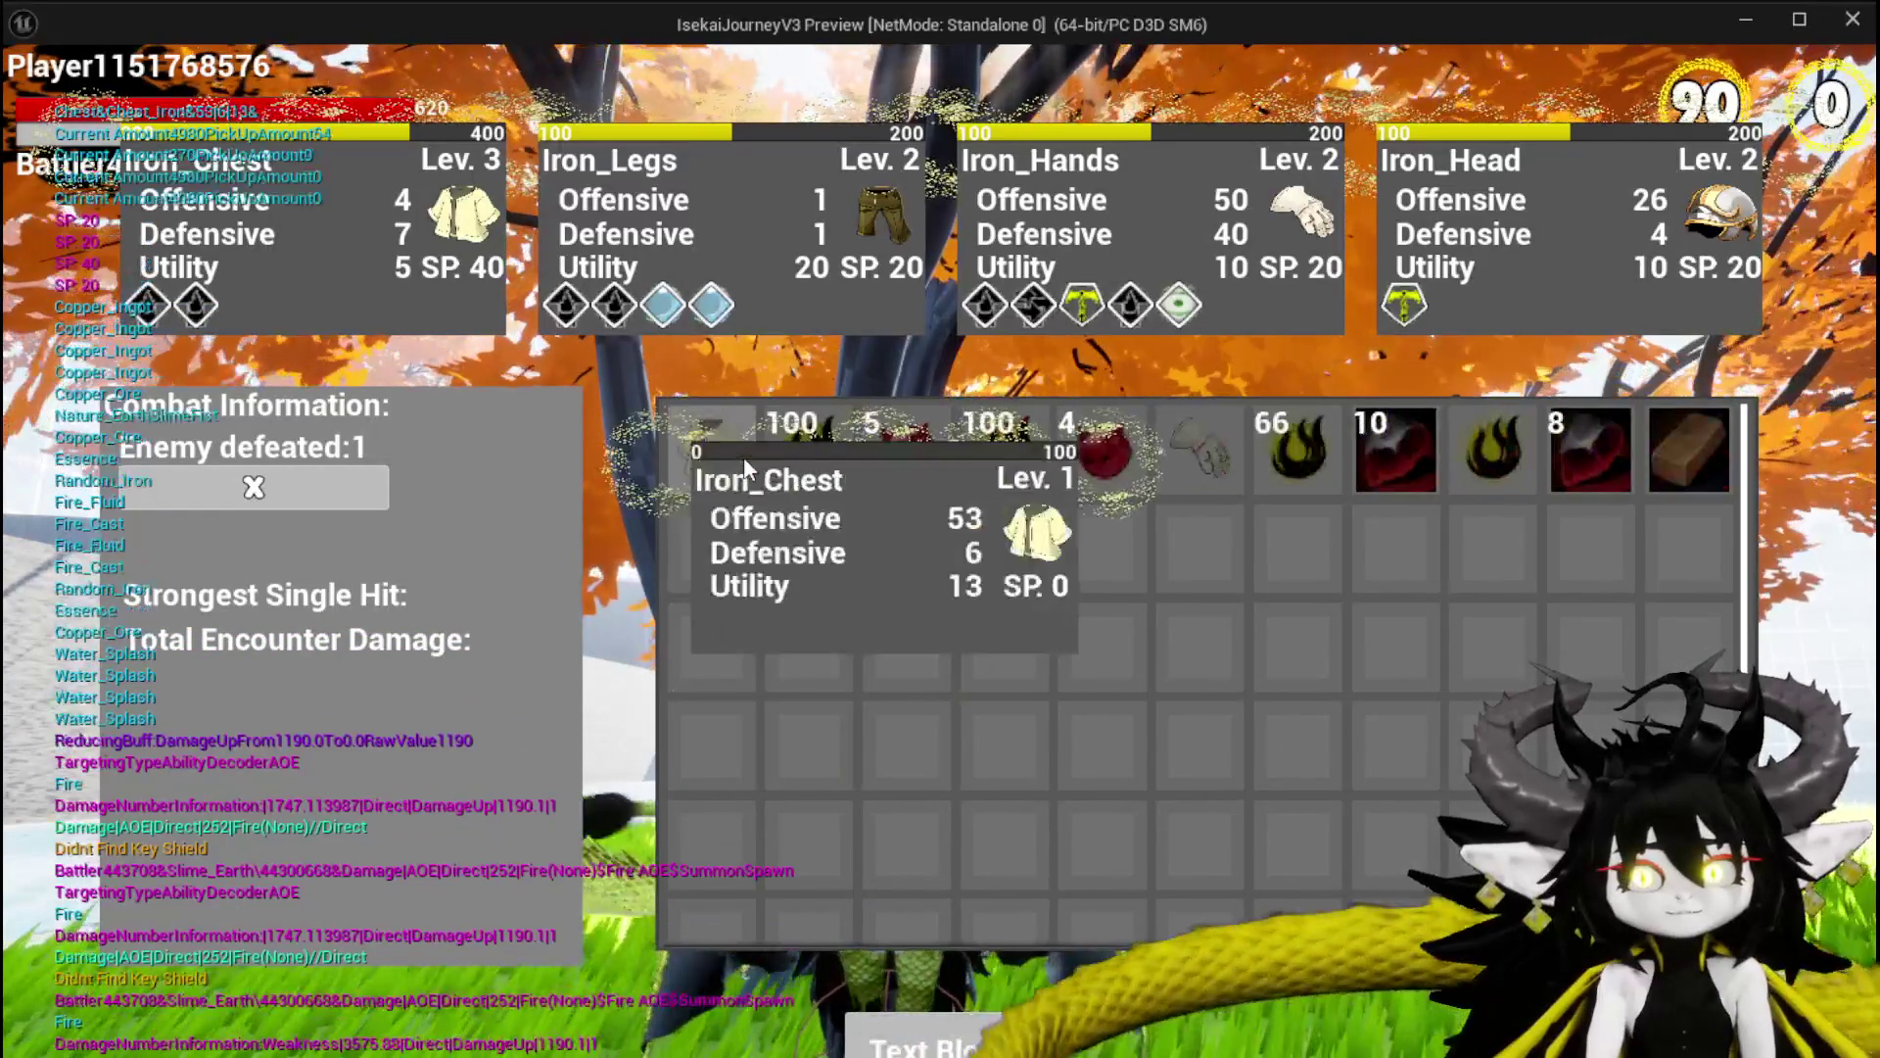
left_click(743, 457)
left_click(743, 456)
left_click(746, 455)
left_click(747, 461)
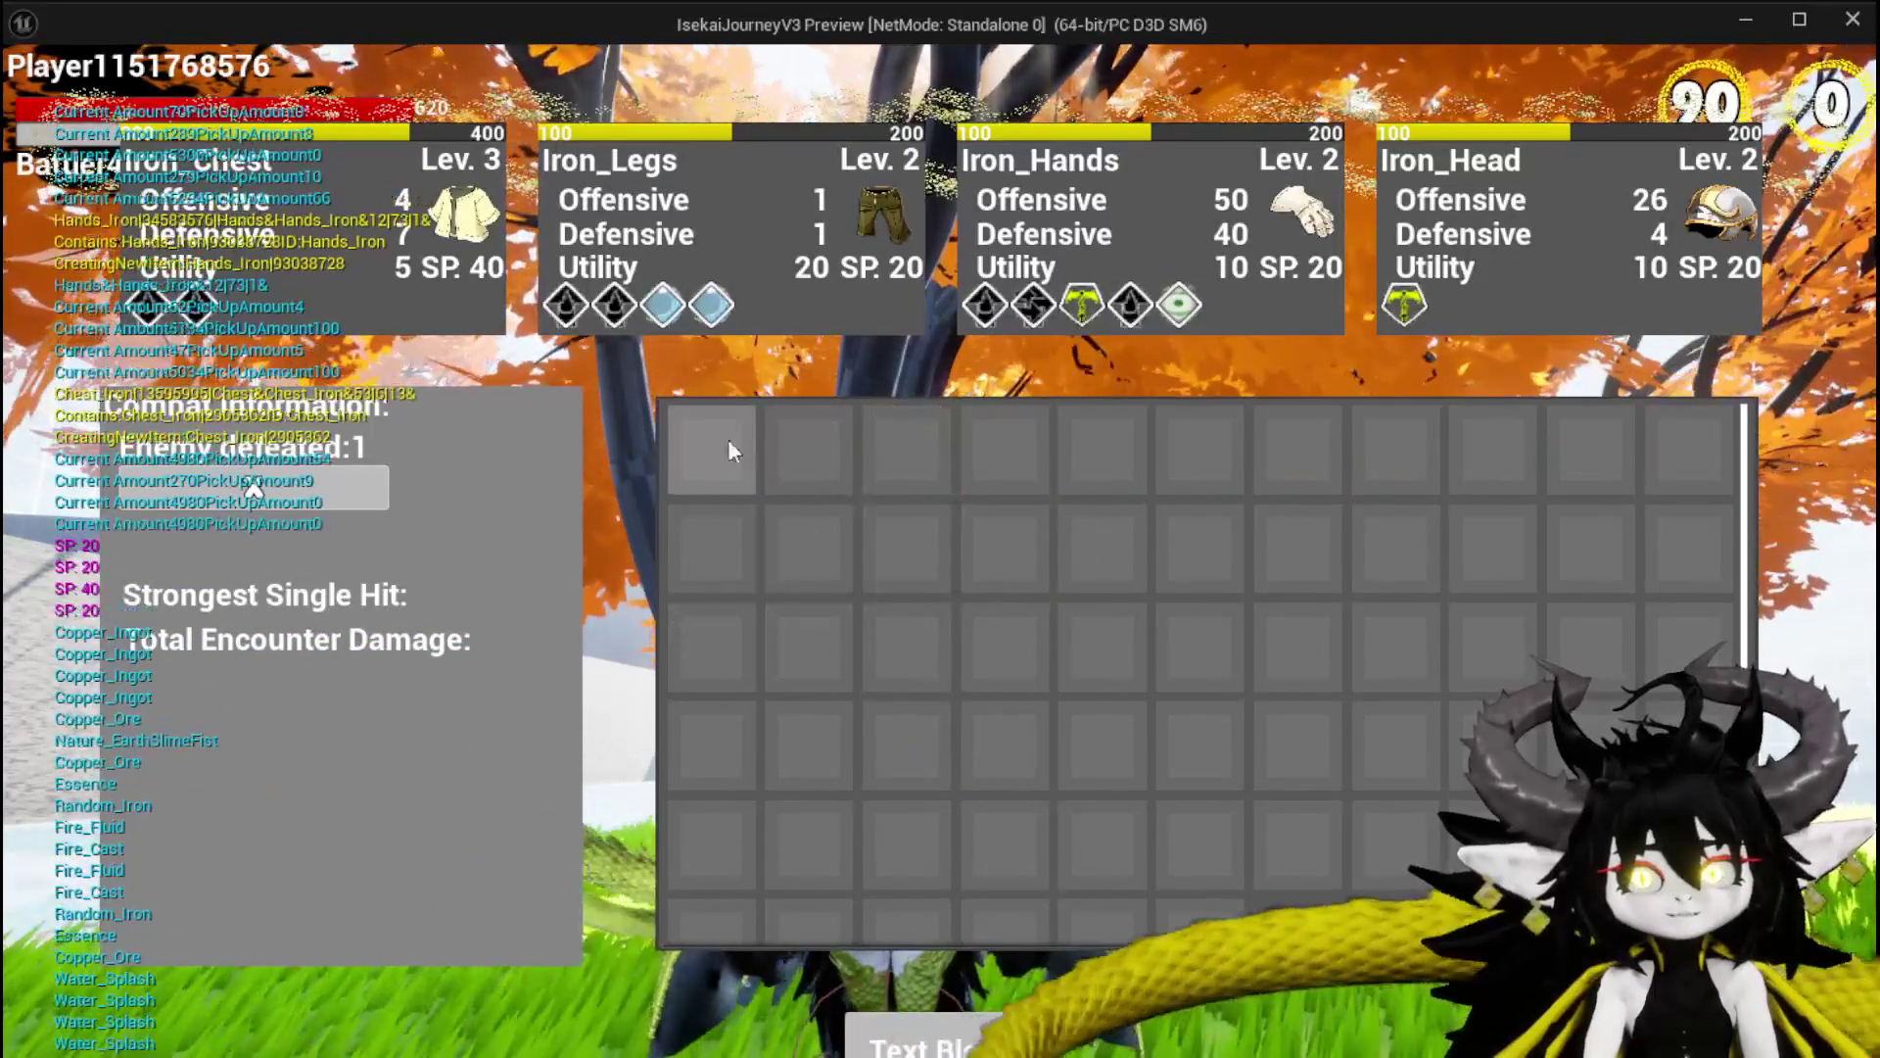
key("i")
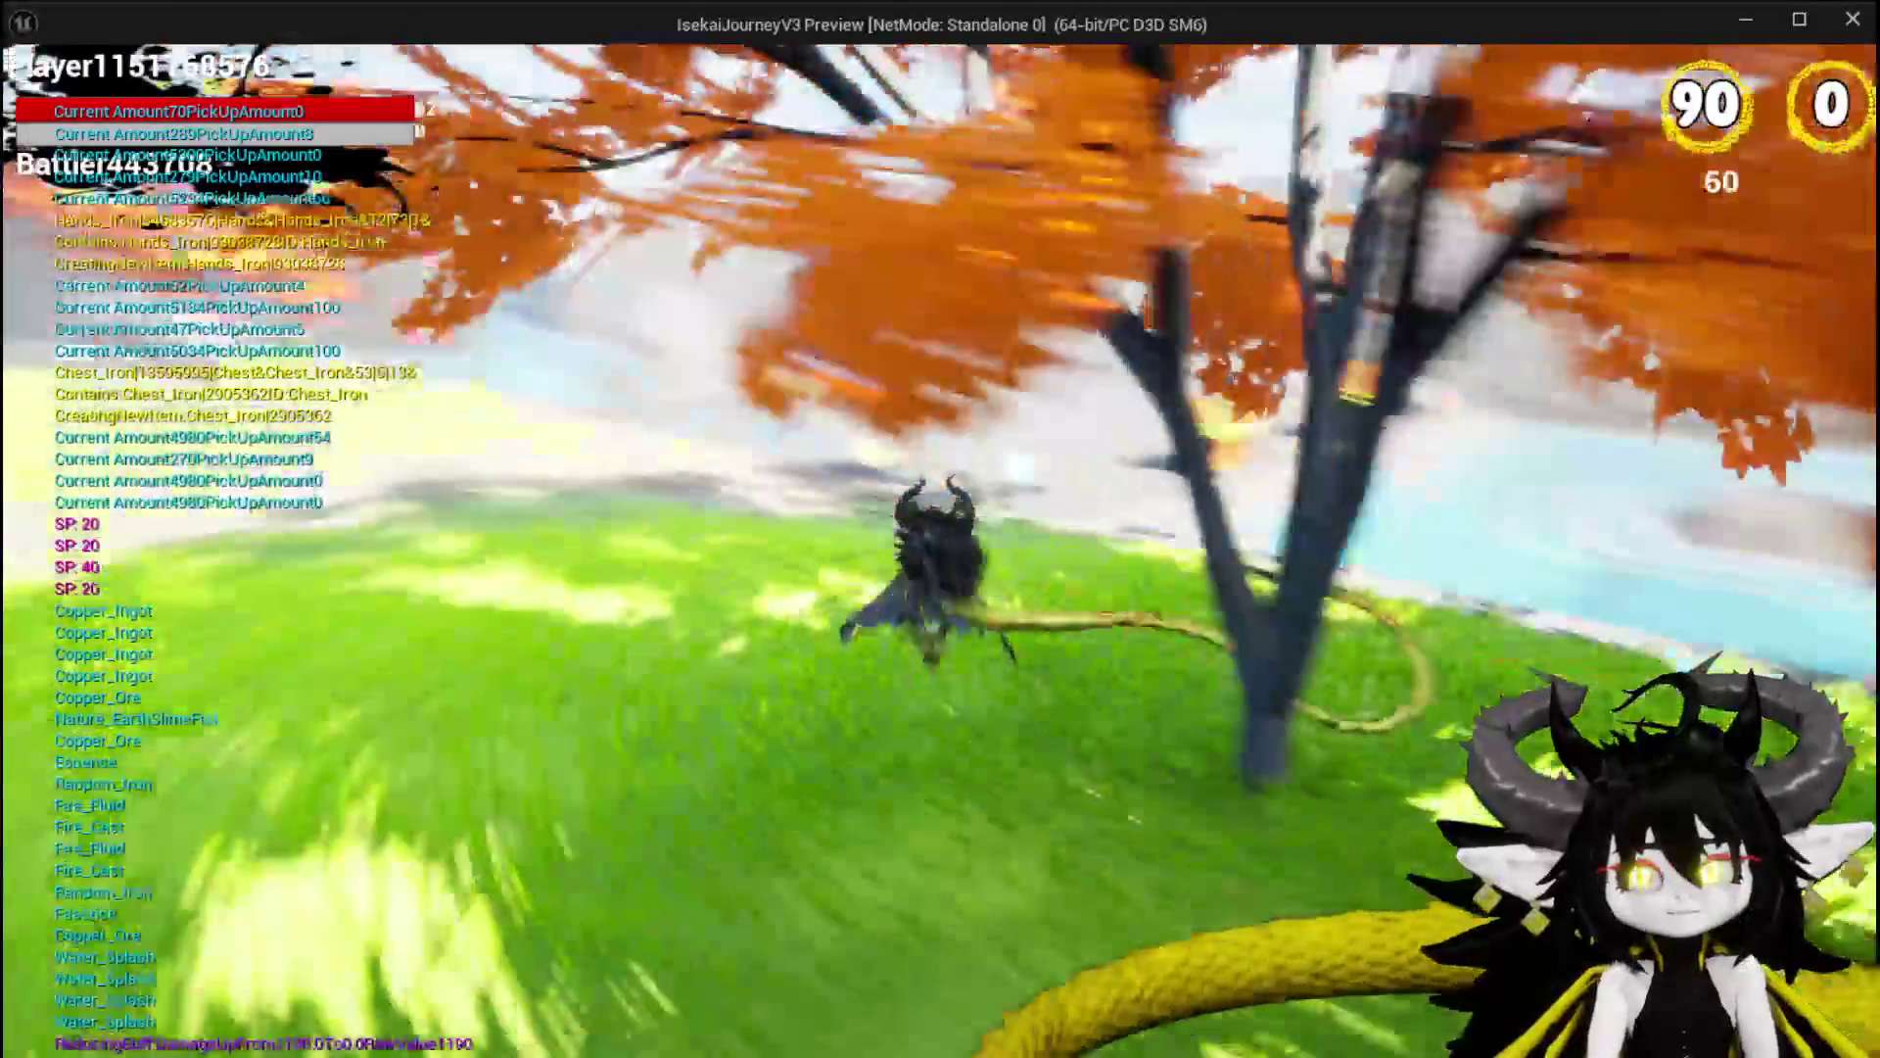
Glide to the workbench and choose Iron_Hands from the equipment upgrade list.
key("w")
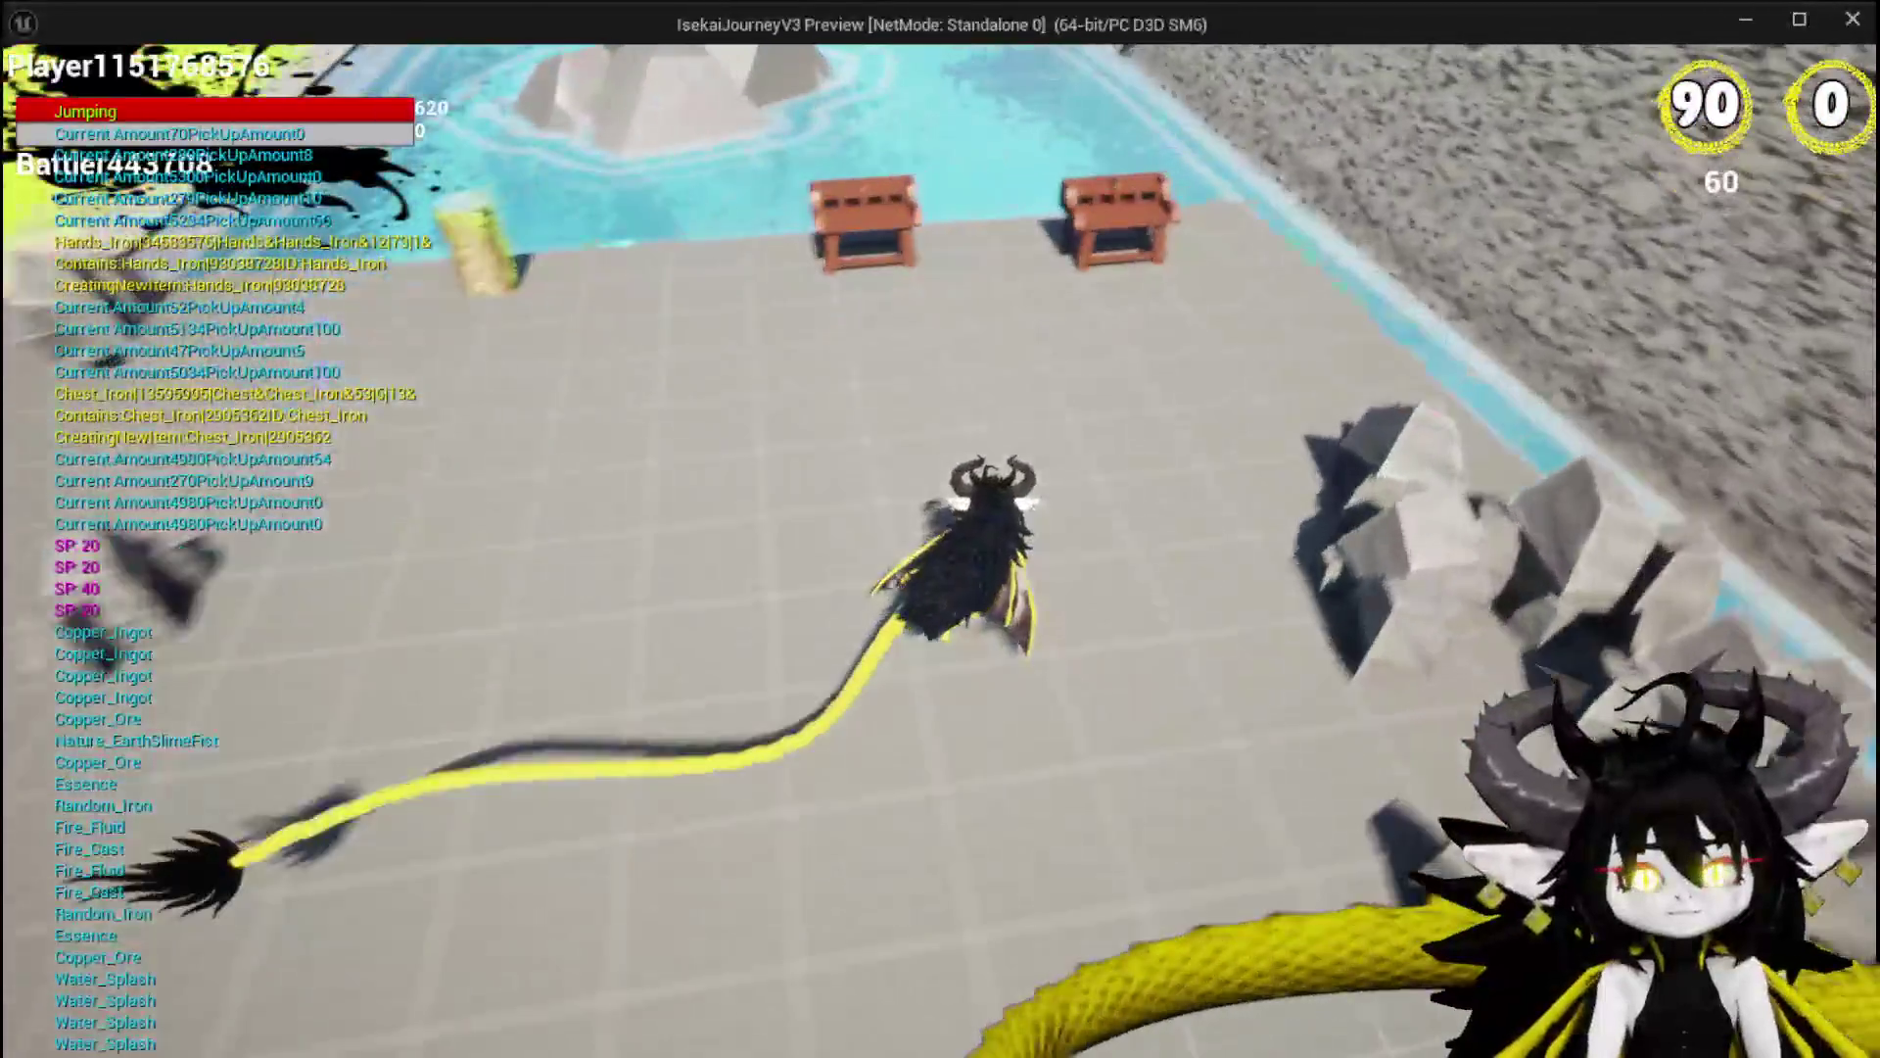
key("e")
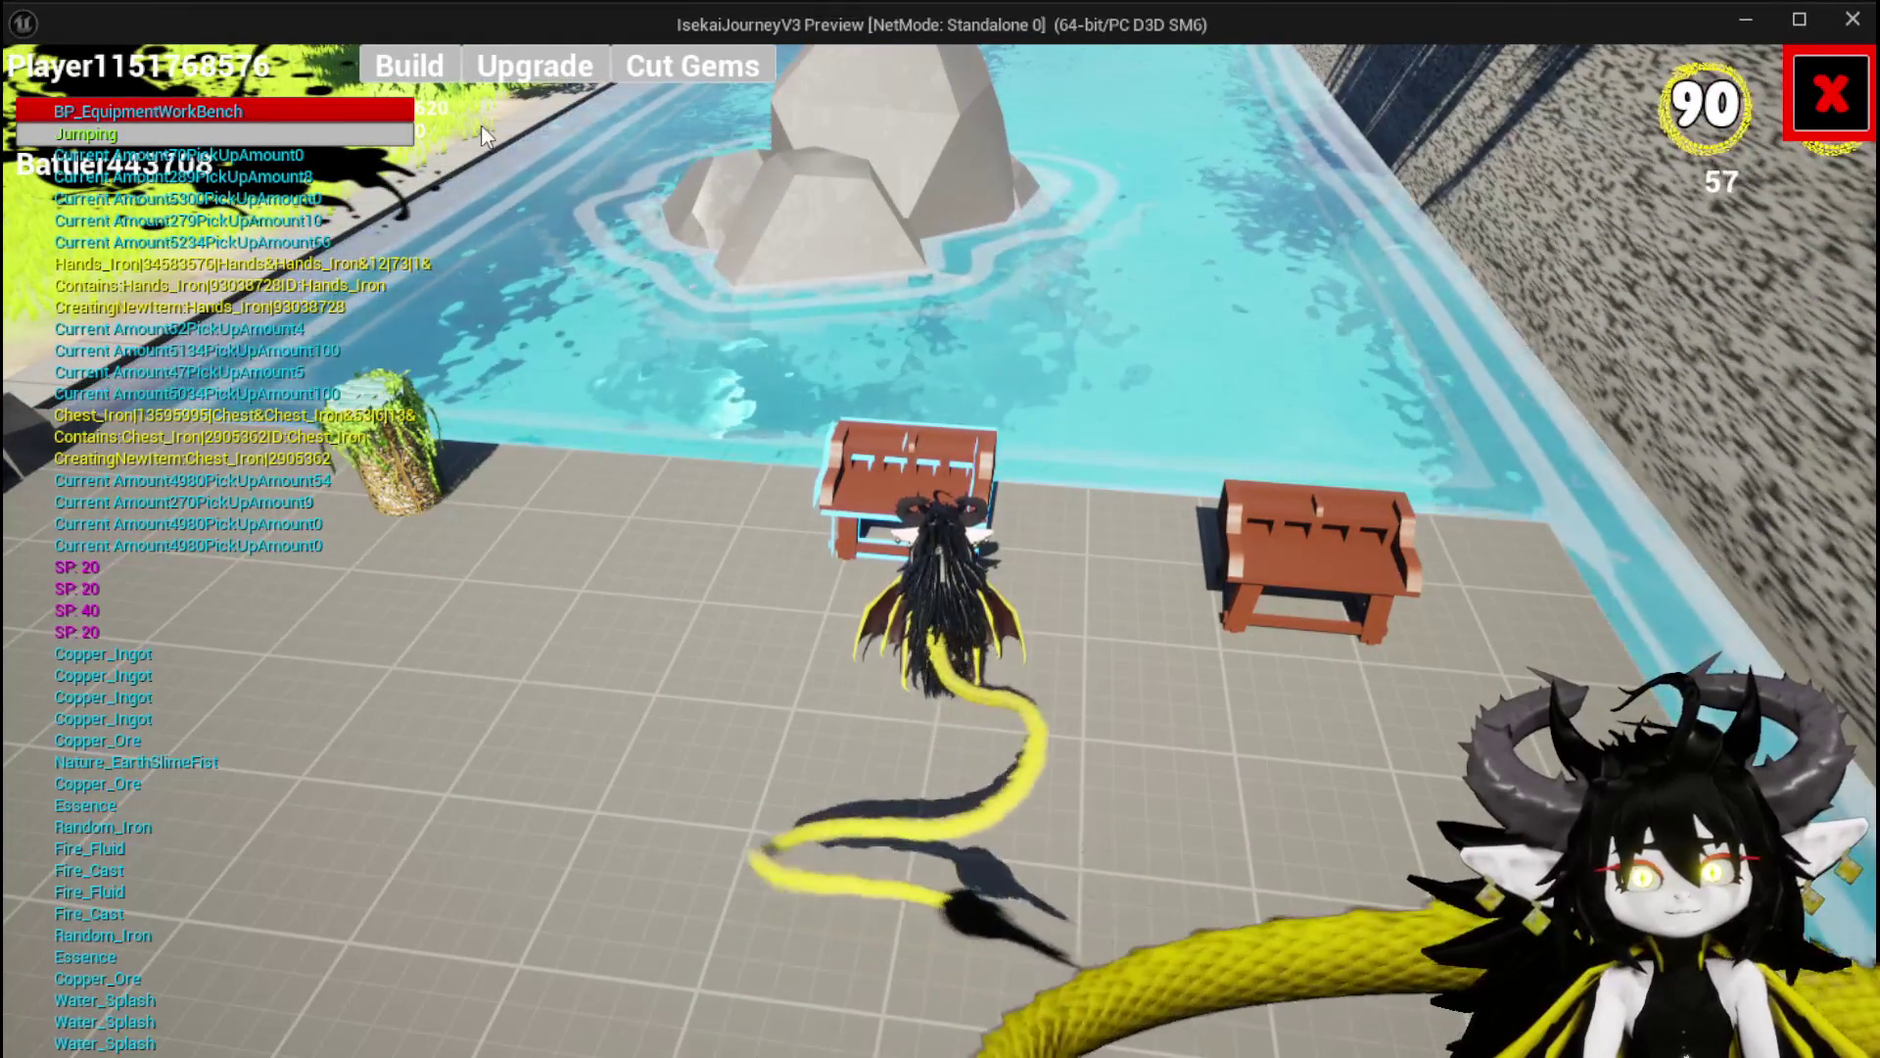
left_click(535, 65)
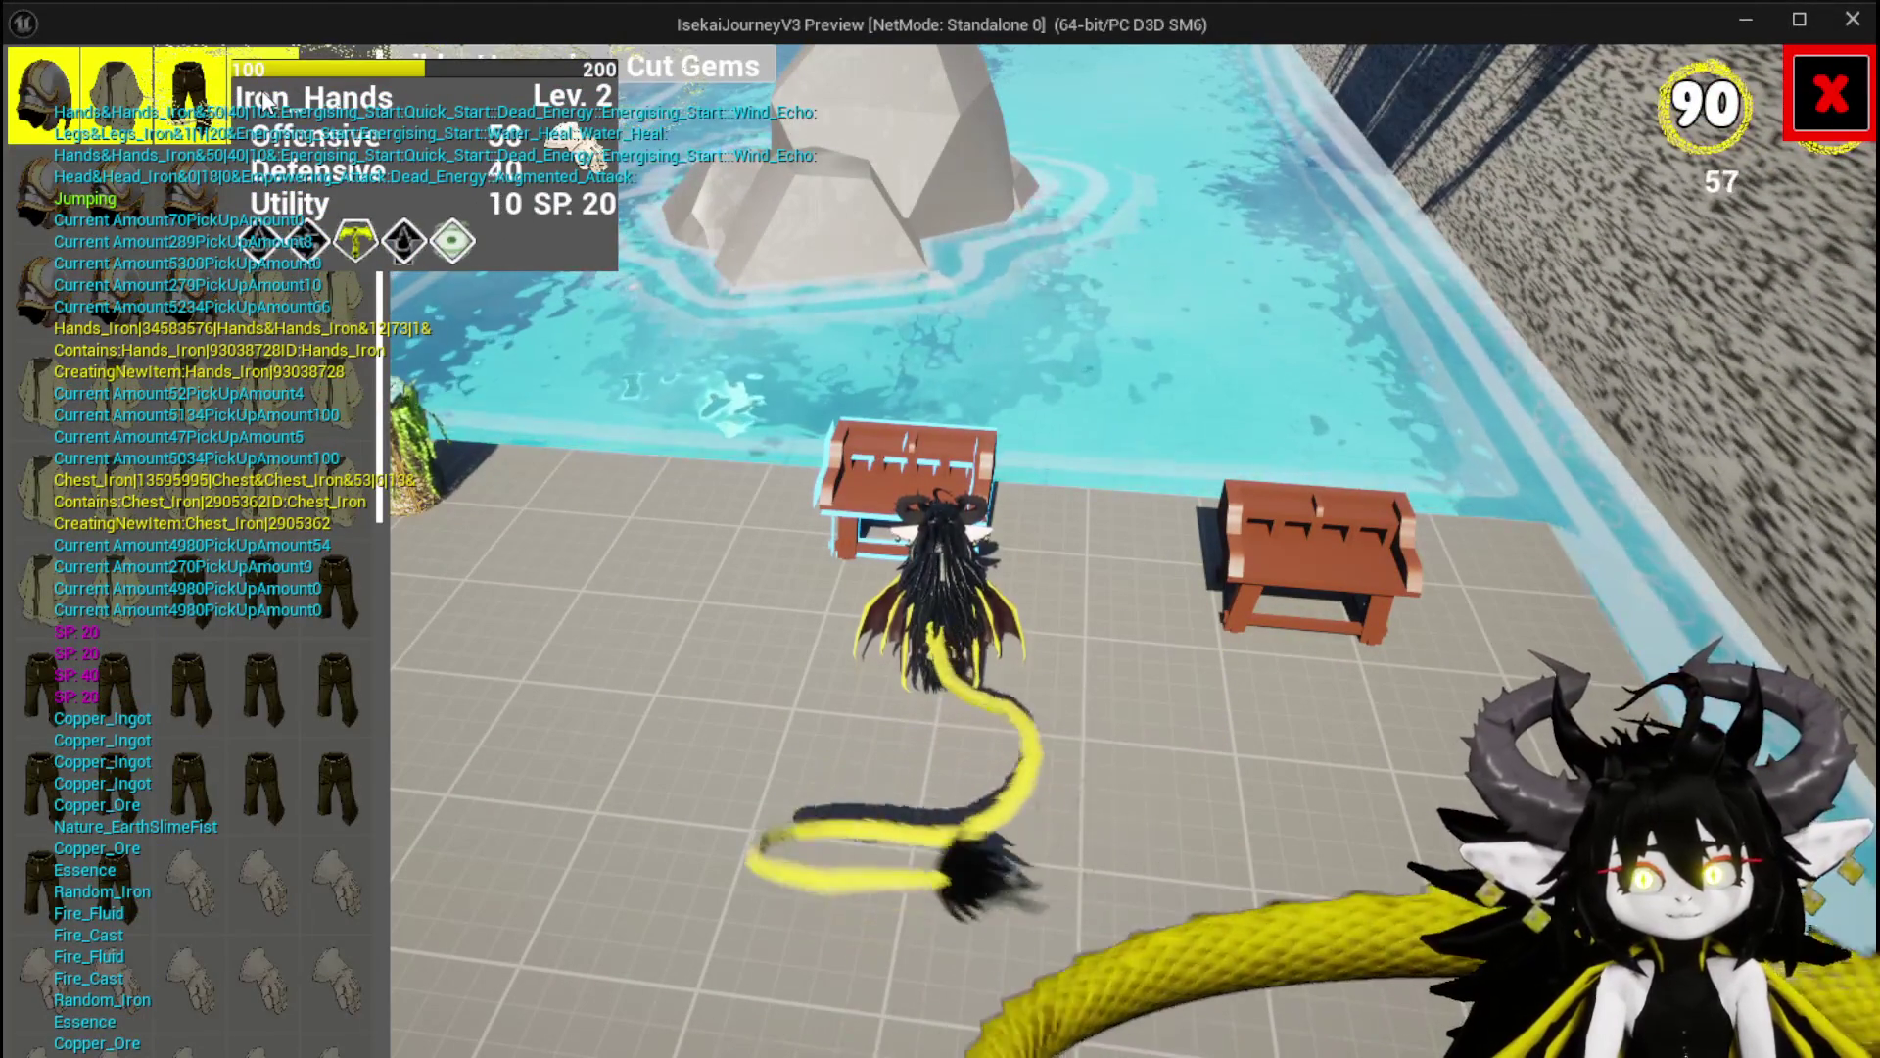
left_click(263, 101)
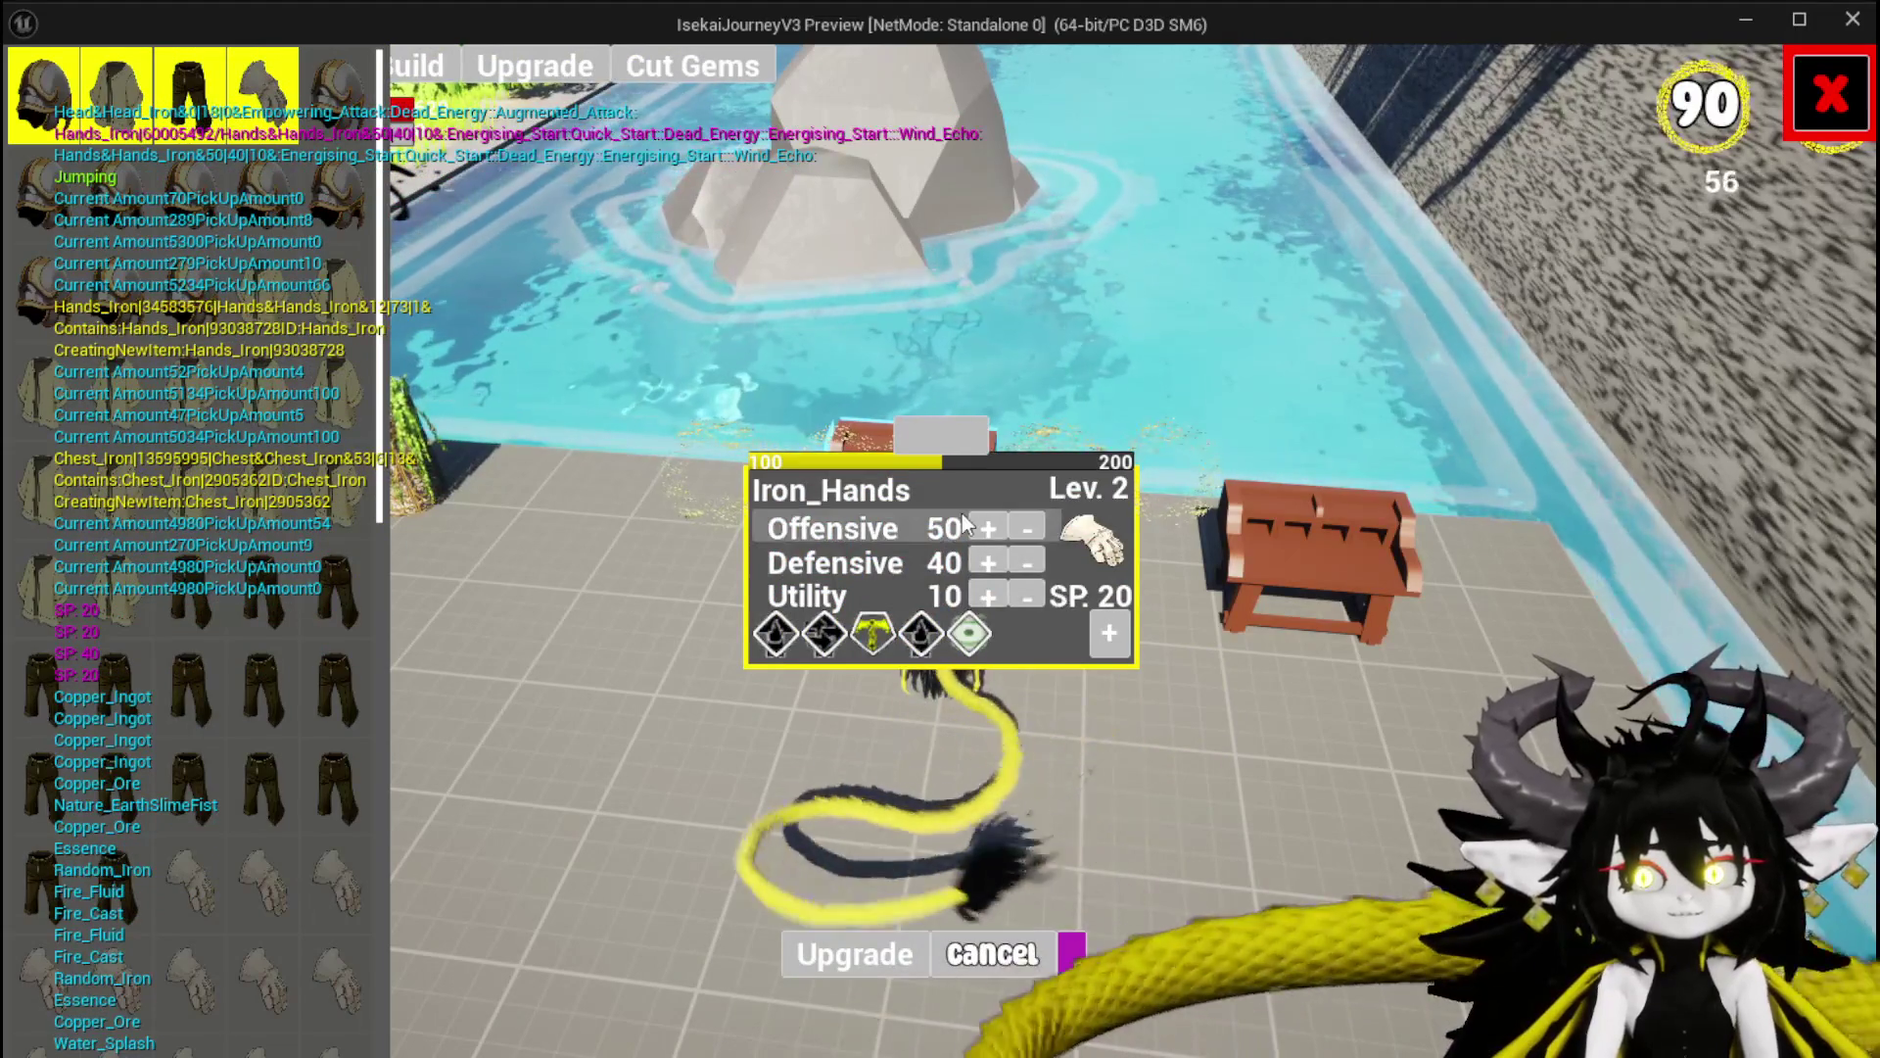
Test raising and lowering Offensive, returning it to 50, then reveal Iron_Hands' gem slots.
left_click(972, 523)
double_click(972, 522)
double_click(974, 520)
double_click(973, 520)
double_click(974, 520)
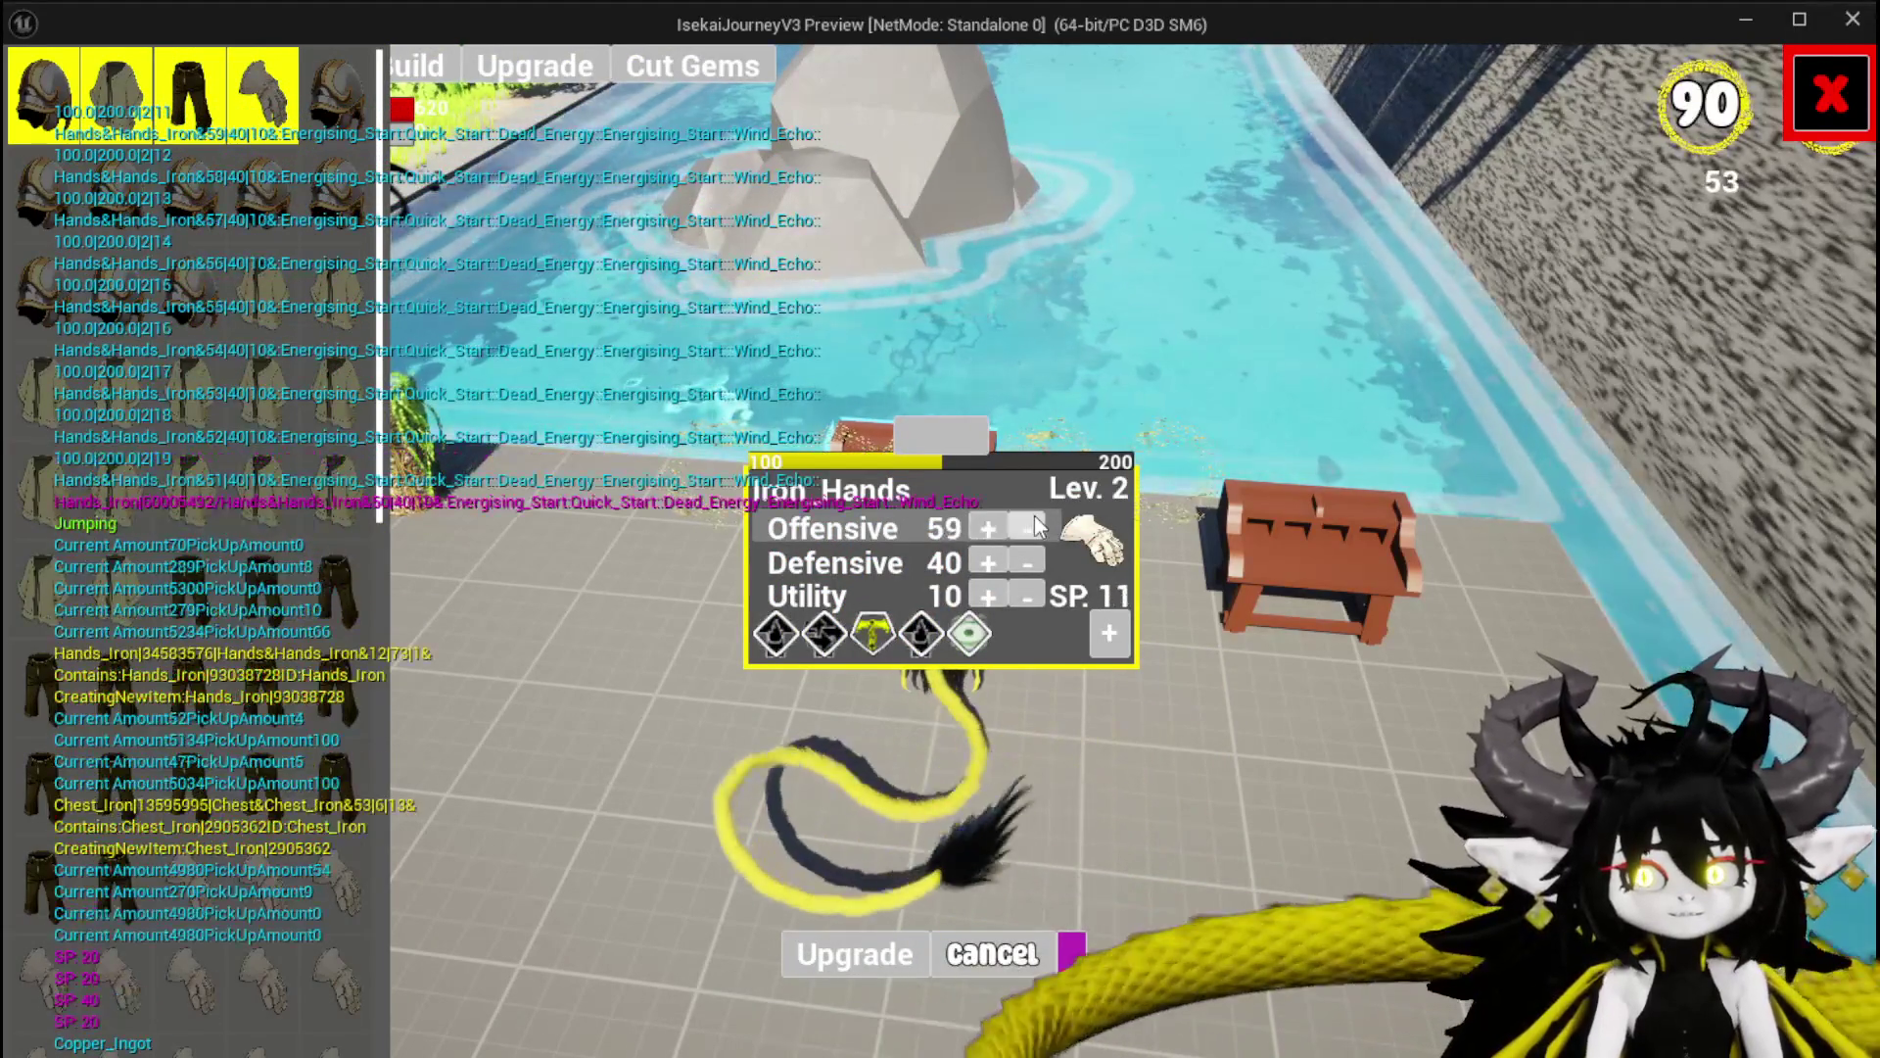
double_click(1032, 521)
triple_click(1033, 521)
triple_click(1032, 521)
left_click(1032, 521)
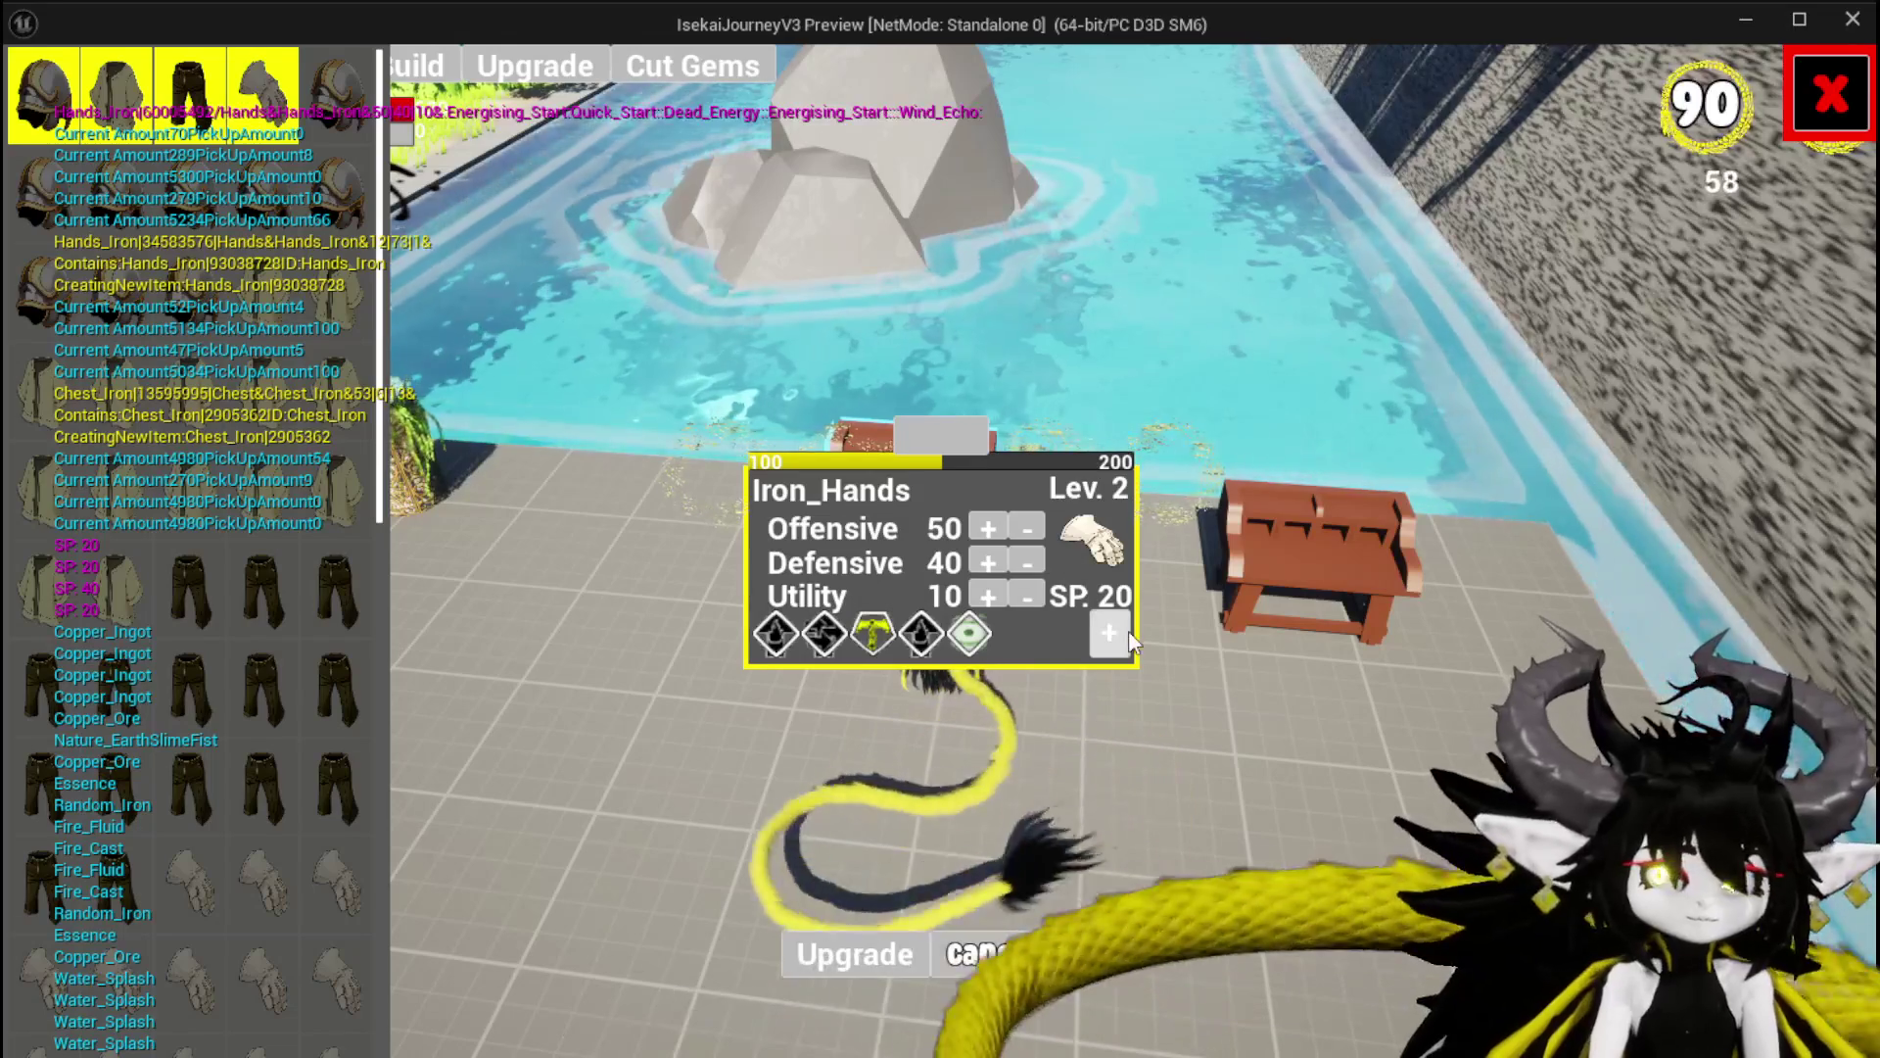
left_click(1109, 632)
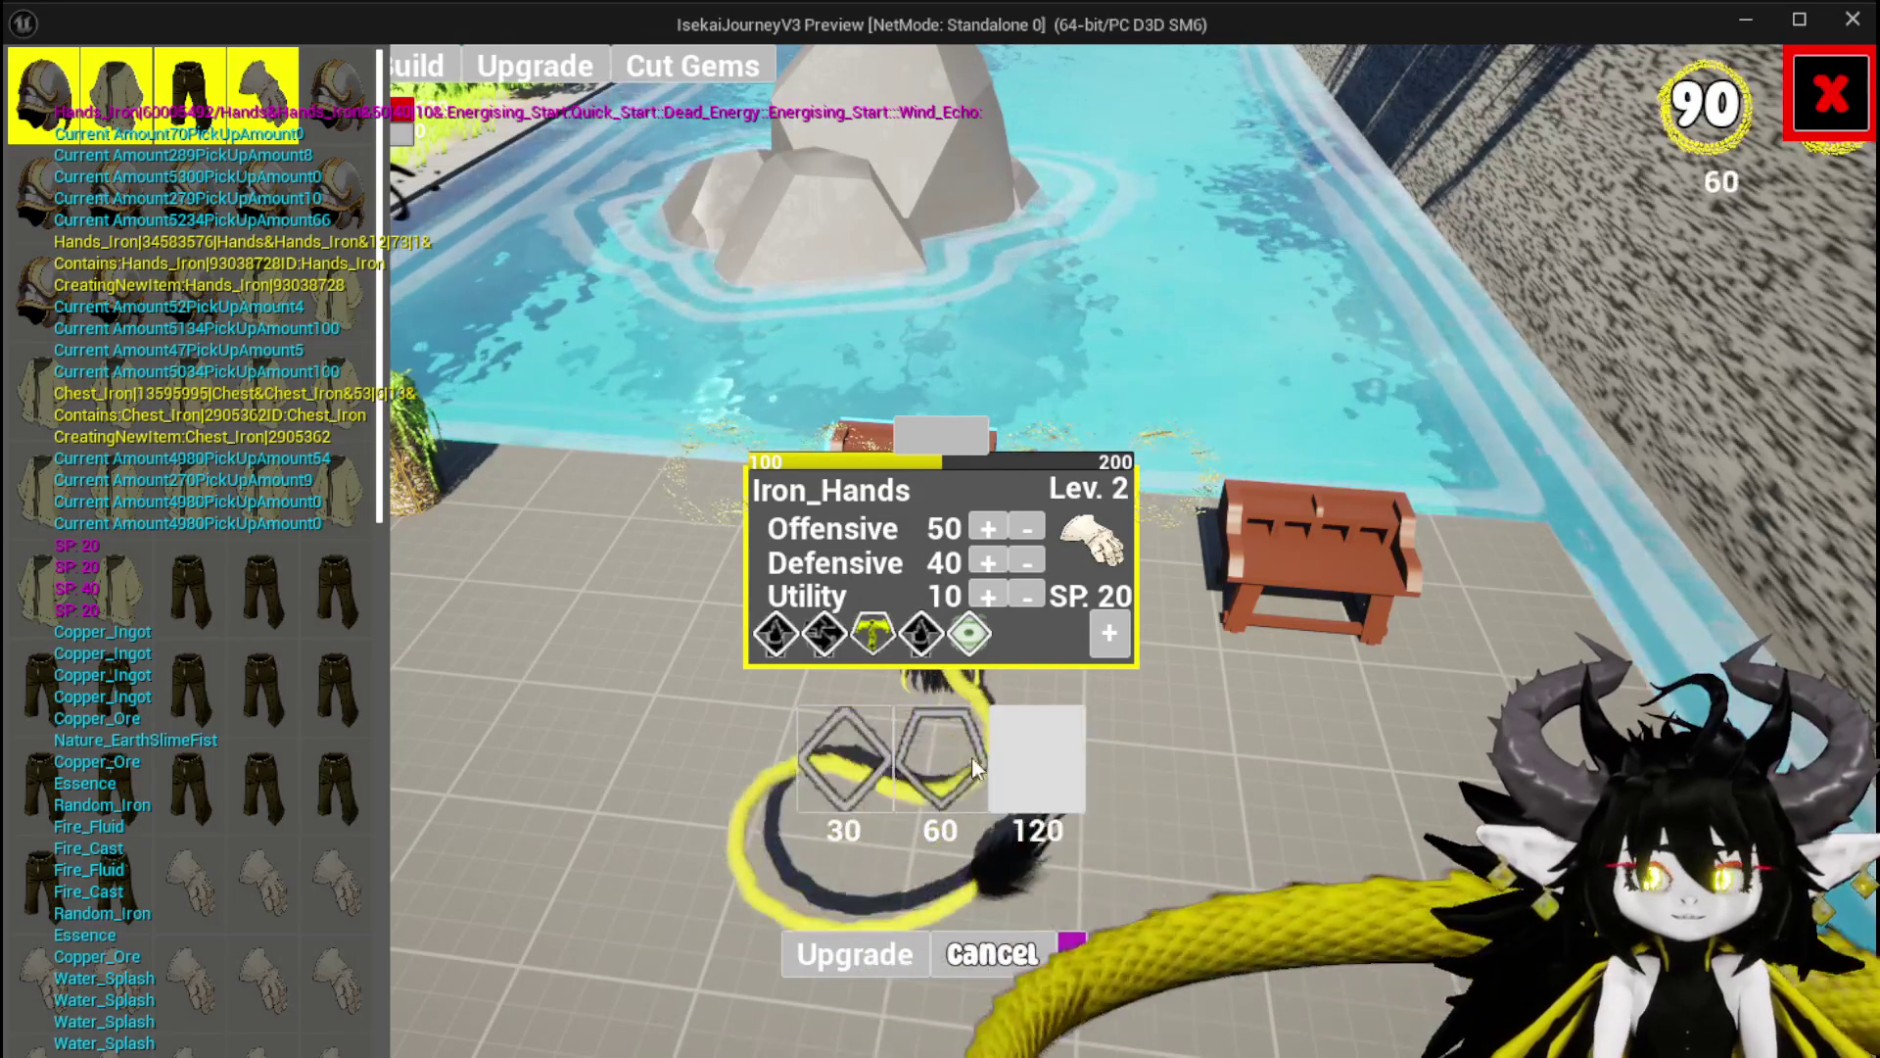
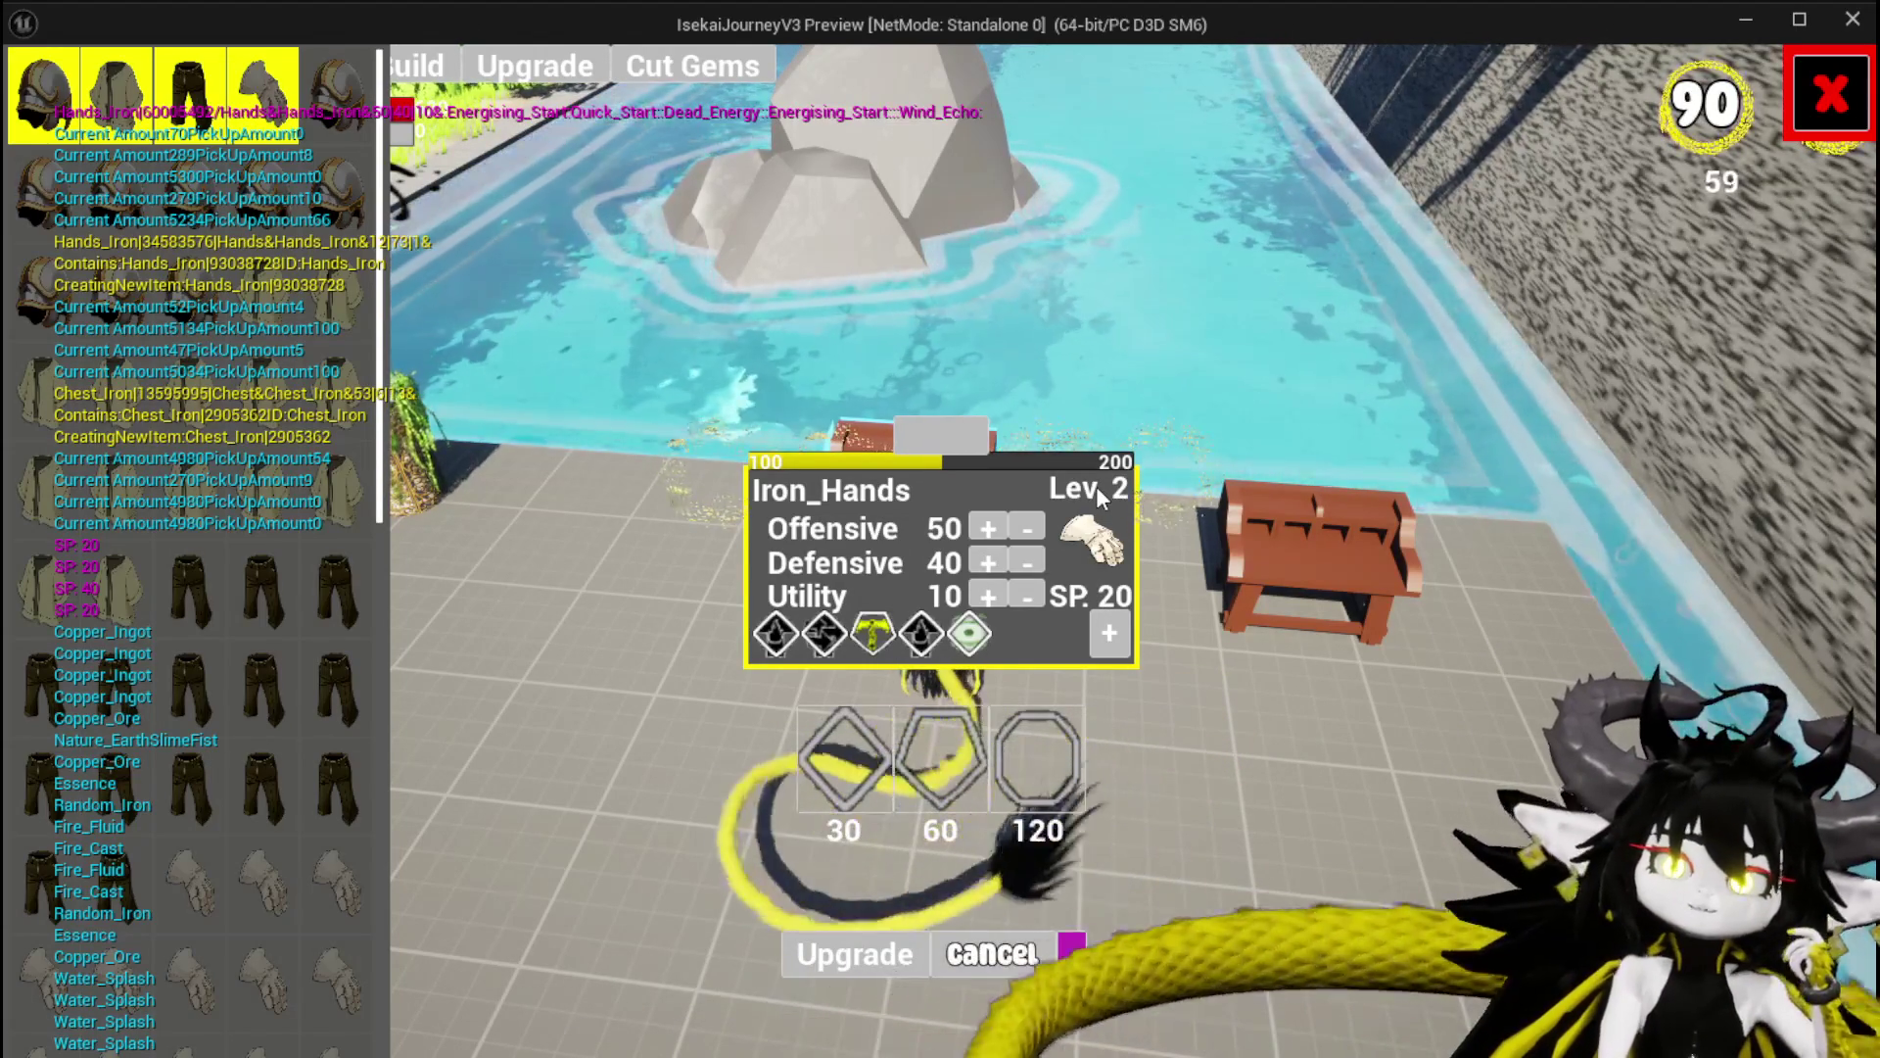
Absorb 5000 essence into Iron_Hands to reach level 6 with 100 SP, then close the upgrade screen.
left_click(938, 431)
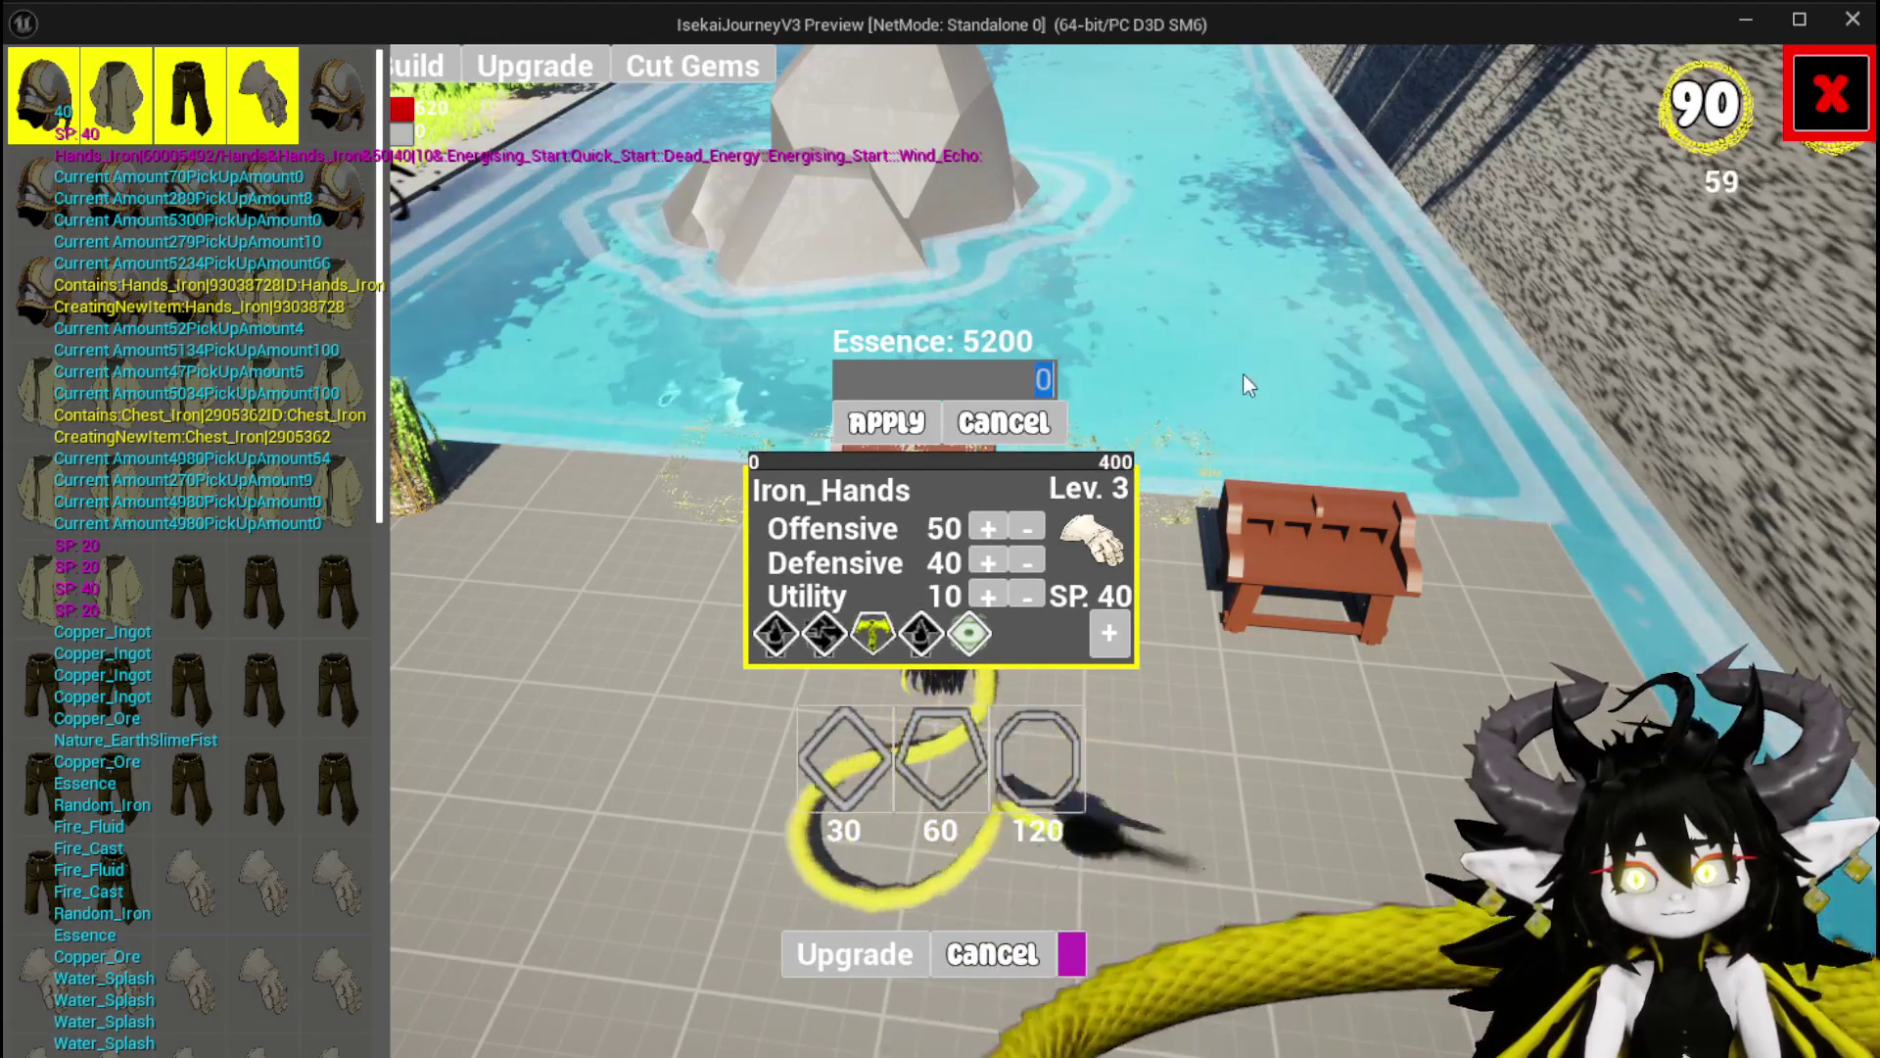
type("5000")
left_click(899, 419)
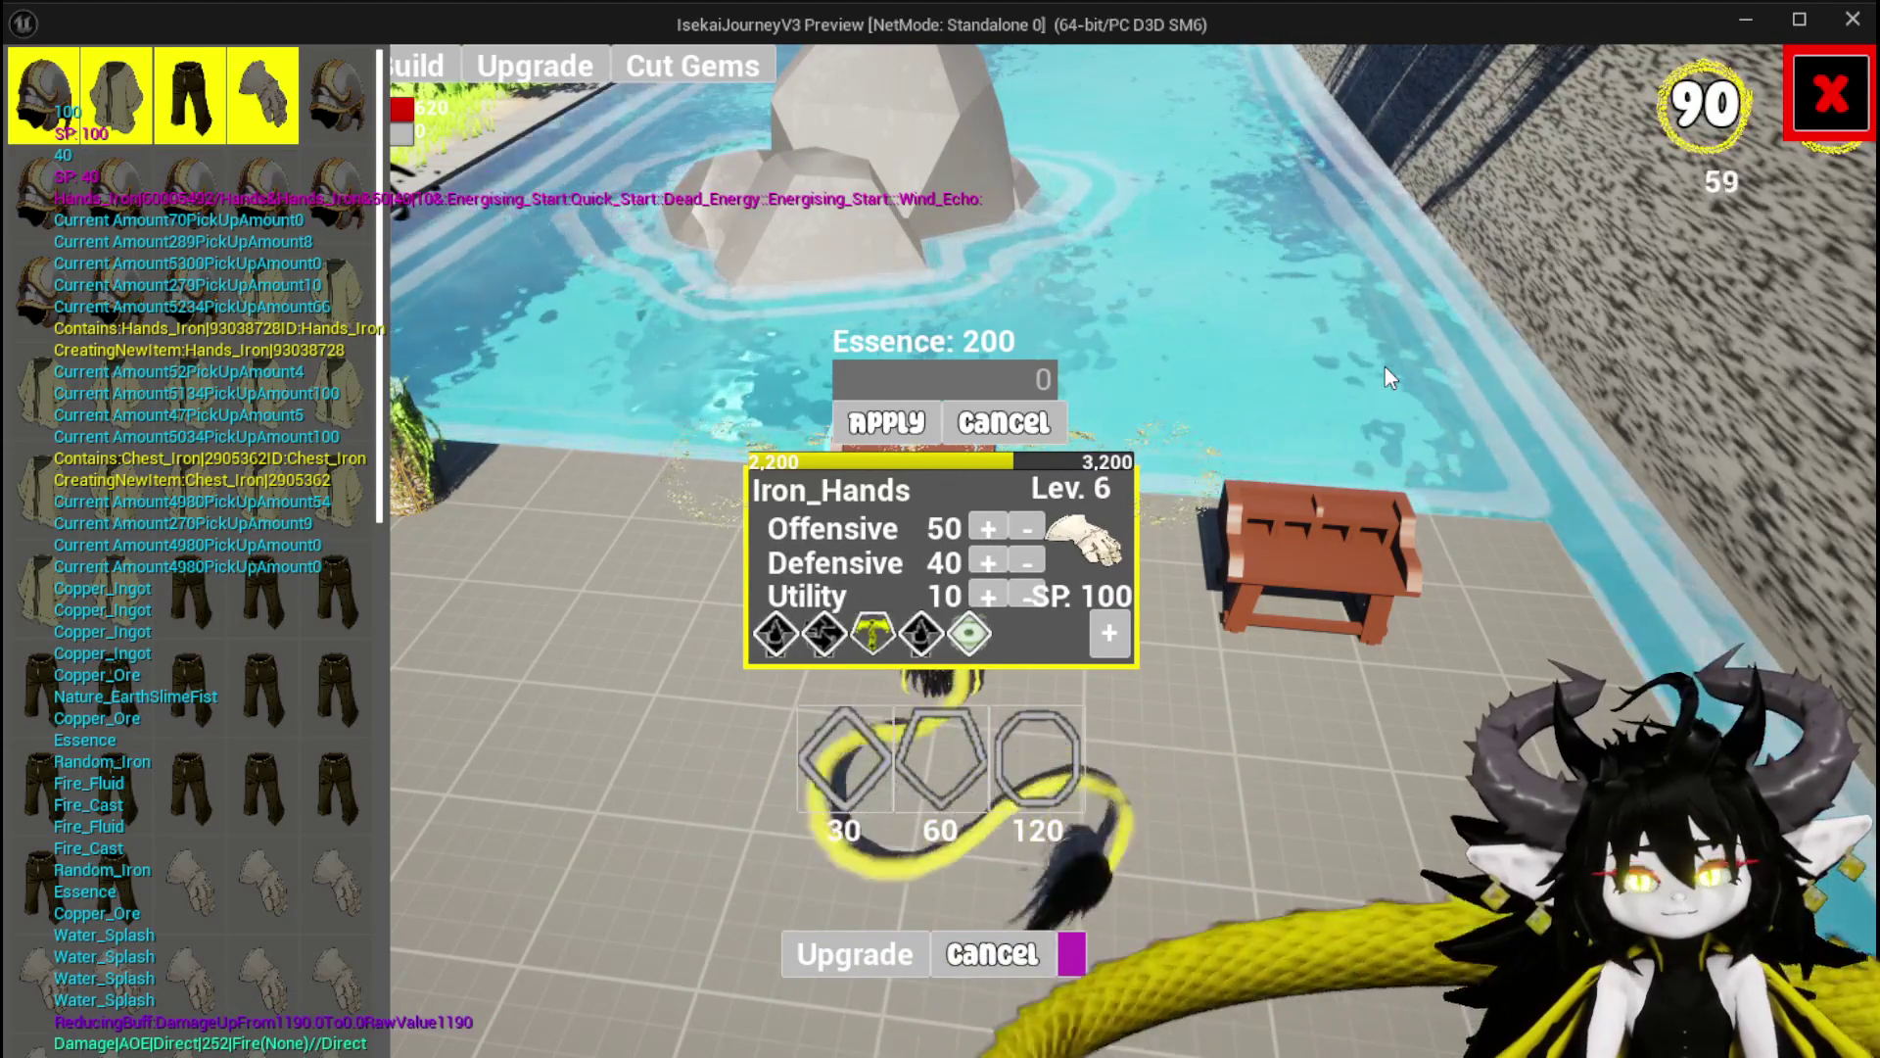
left_click(1805, 126)
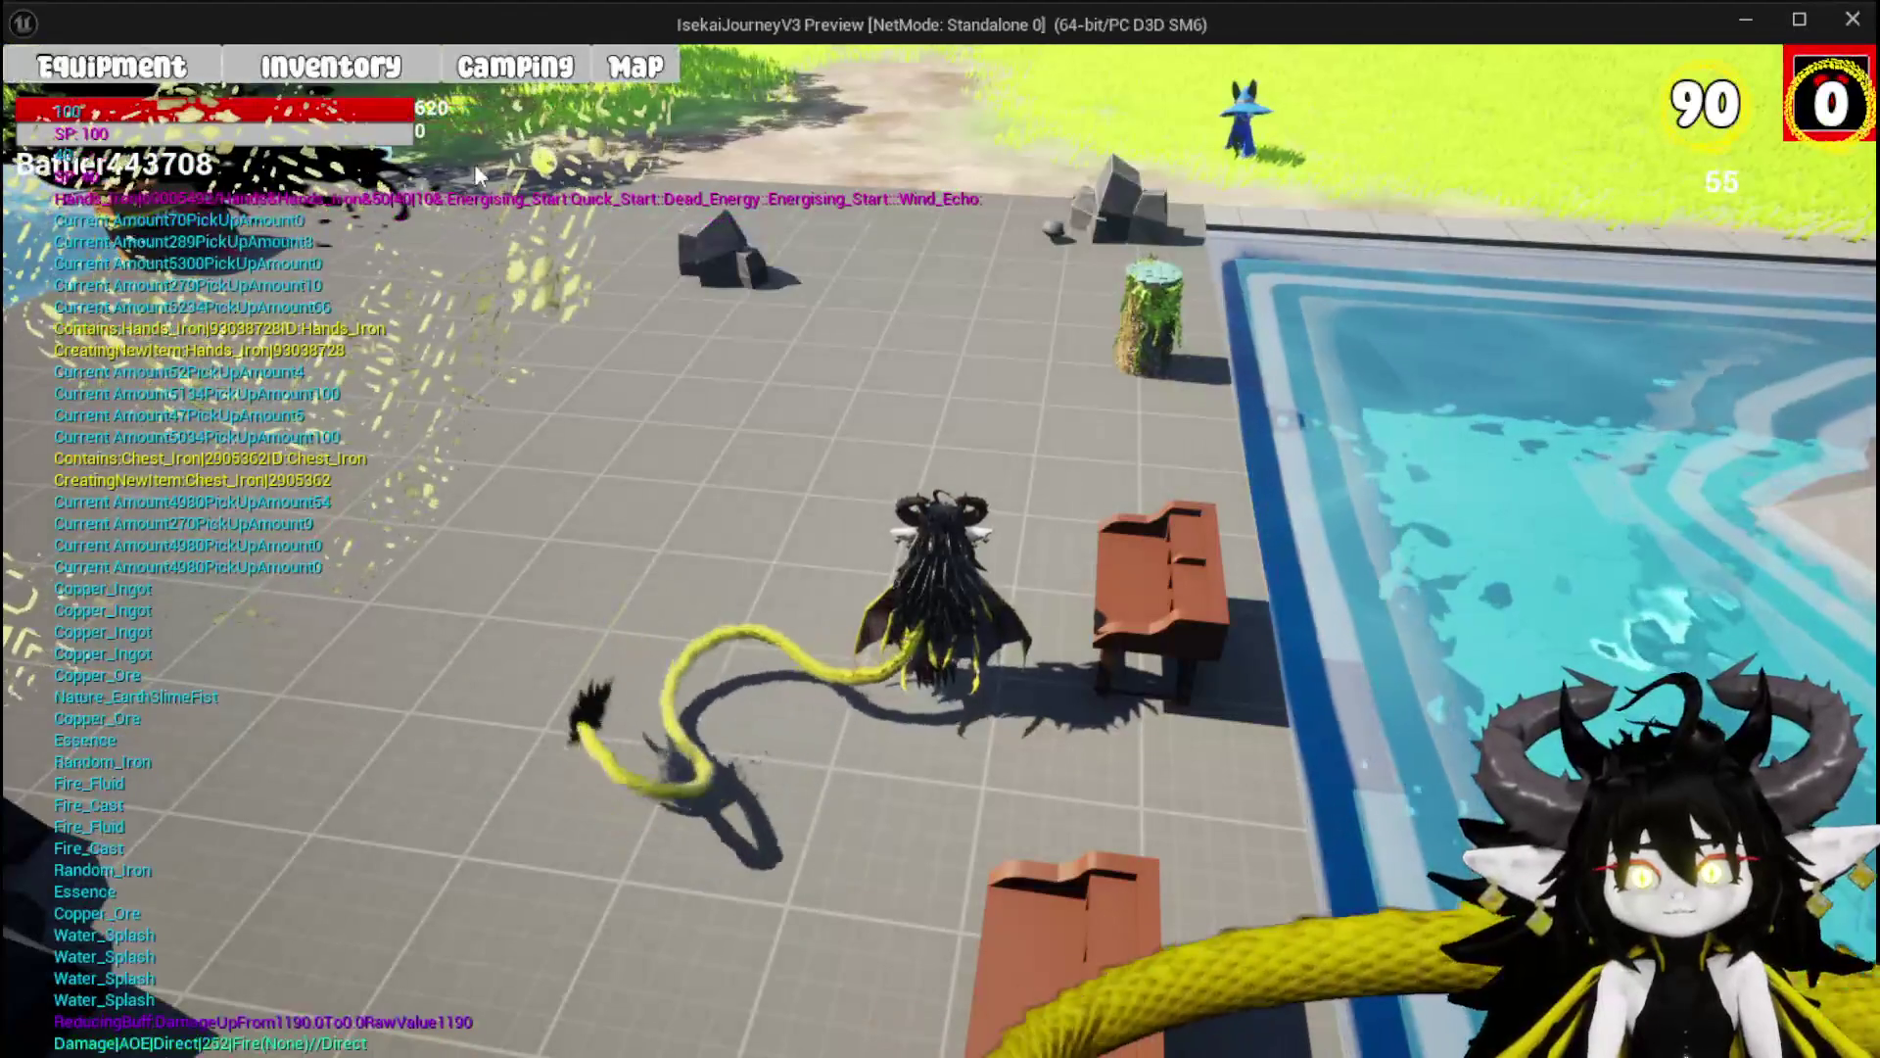
Discard one Copper Ore from the inventory's Materials list.
left_click(66, 67)
left_click(584, 634)
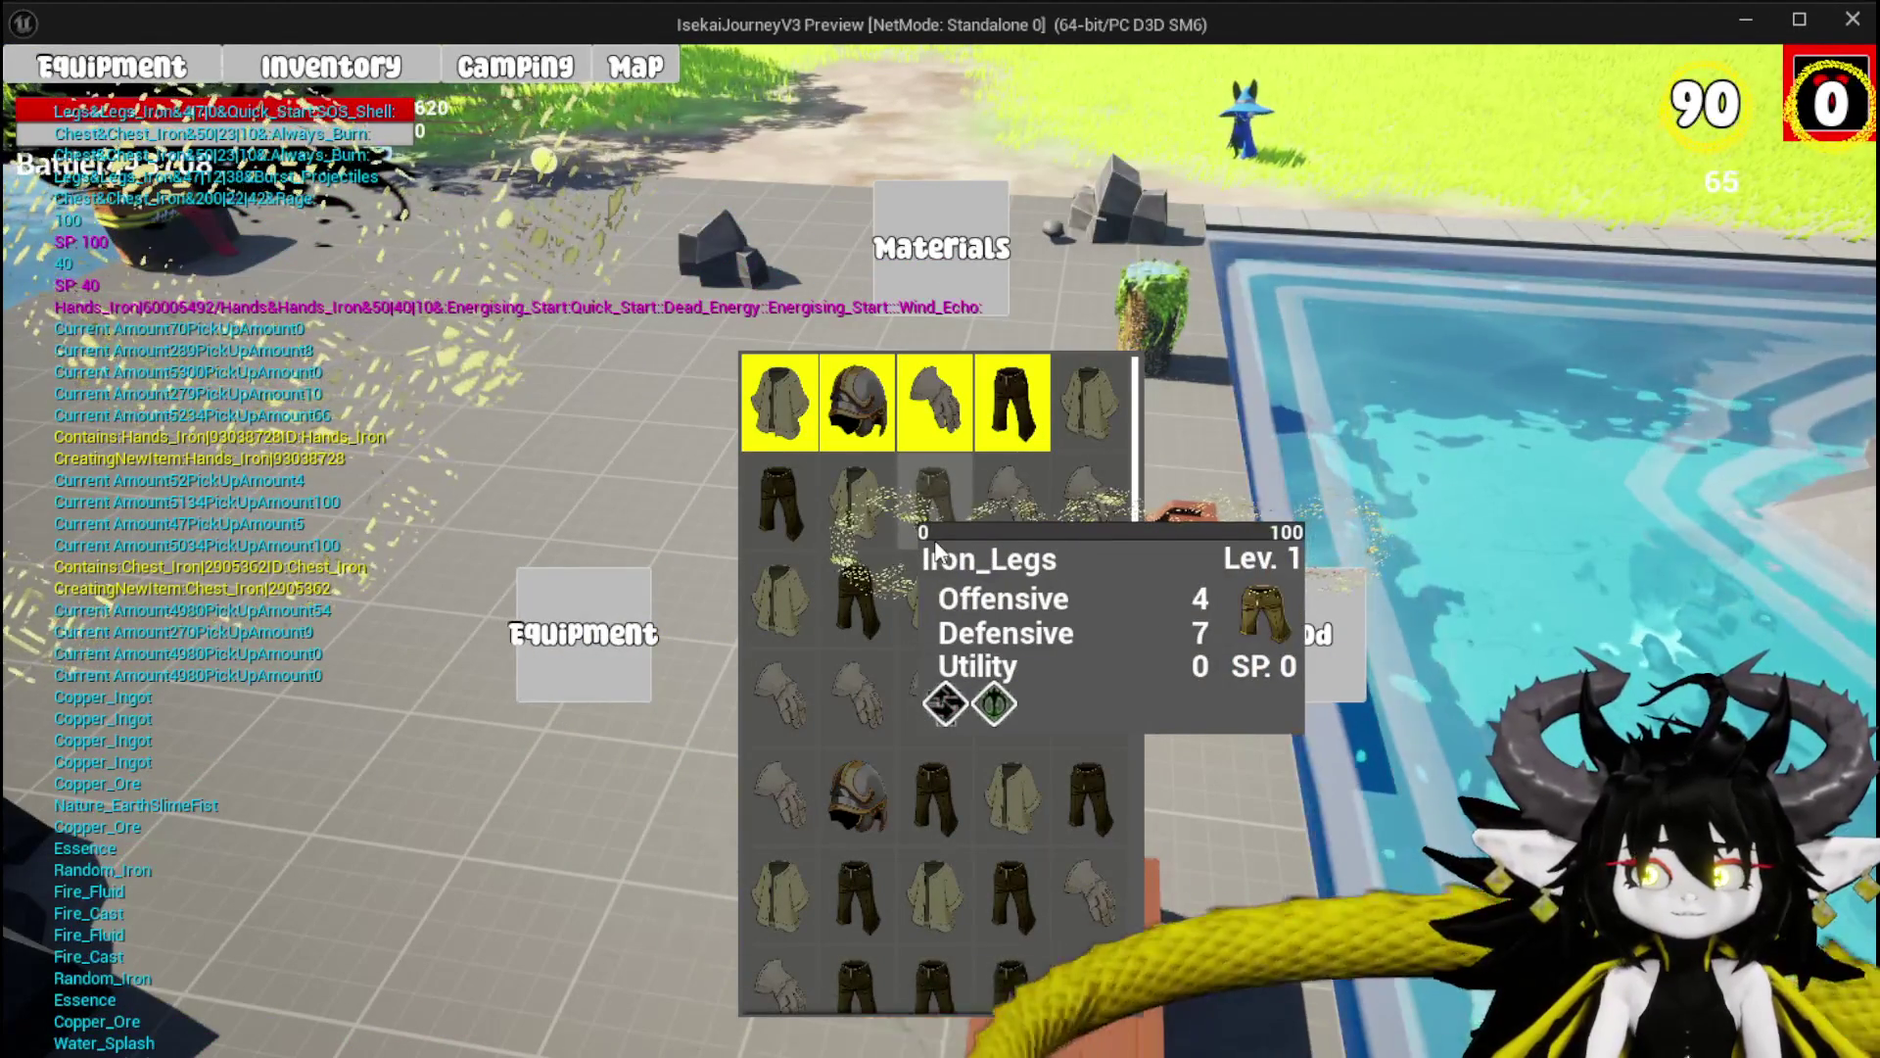
left_click(1043, 549)
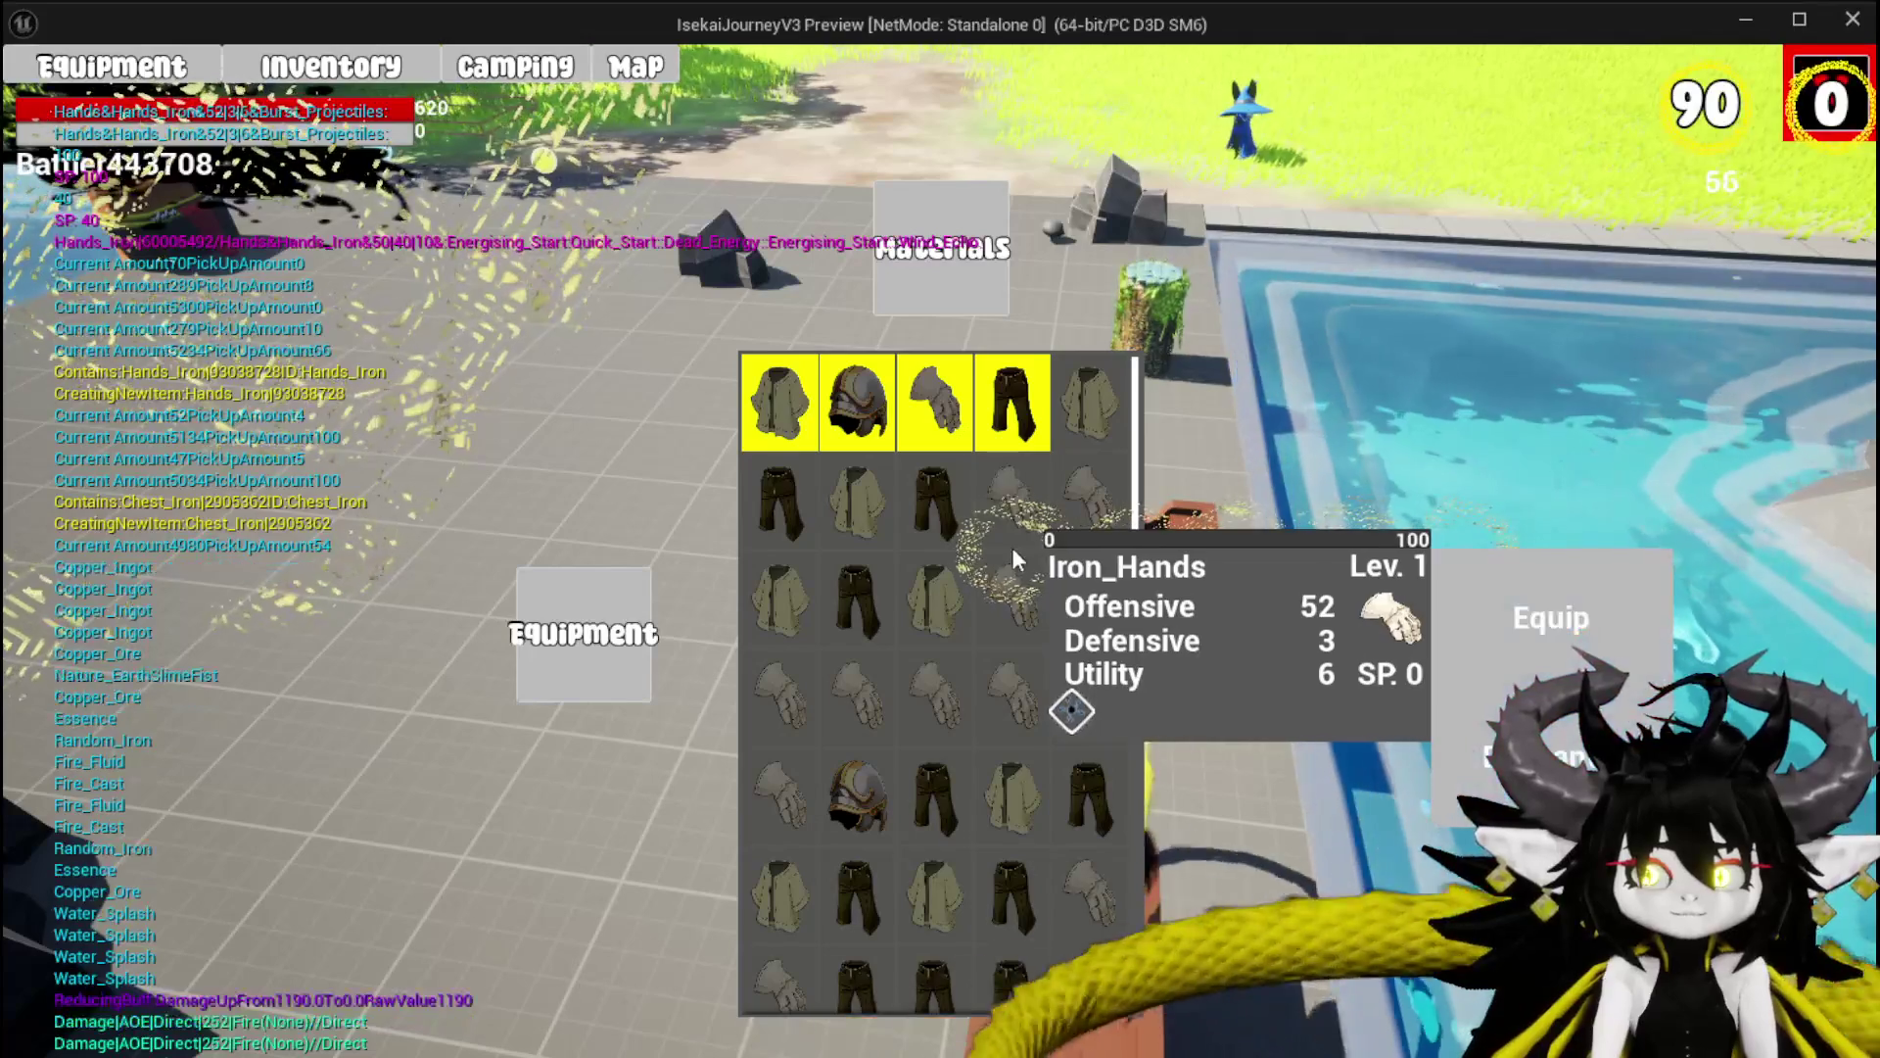
left_click(1551, 618)
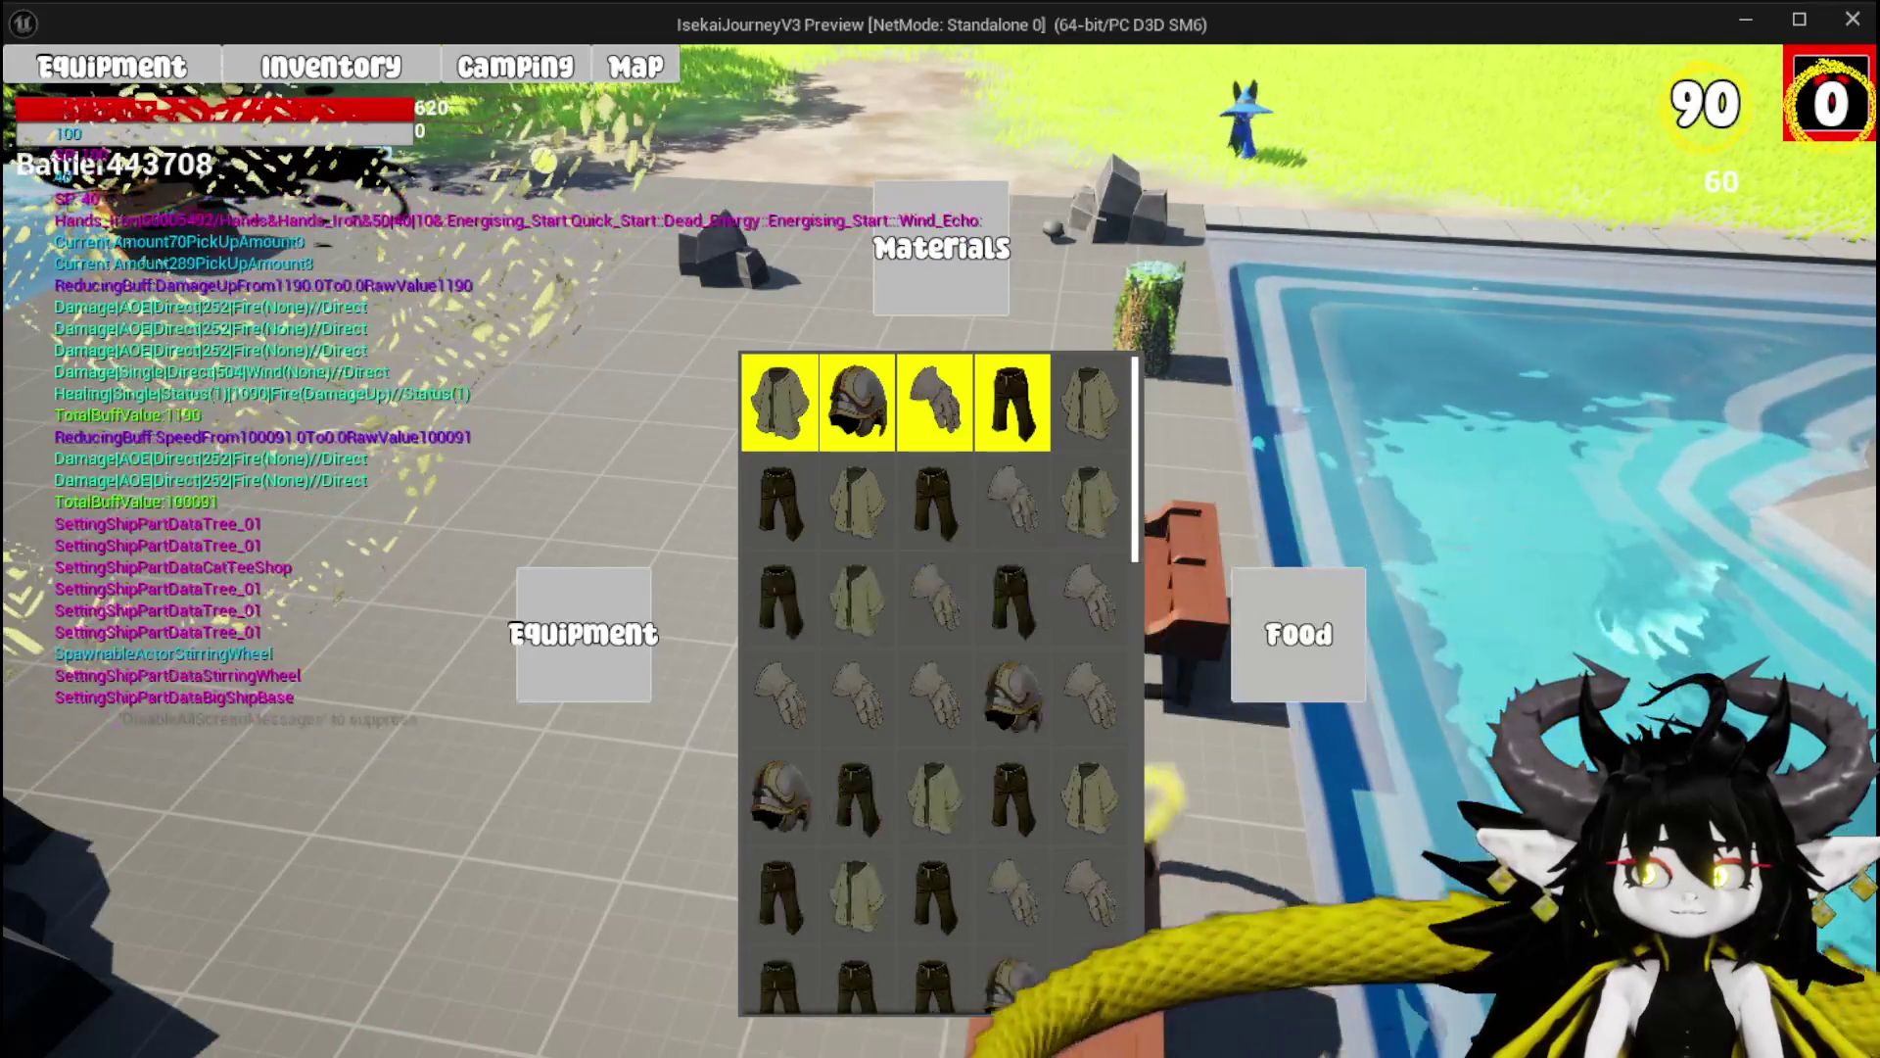
left_click(972, 268)
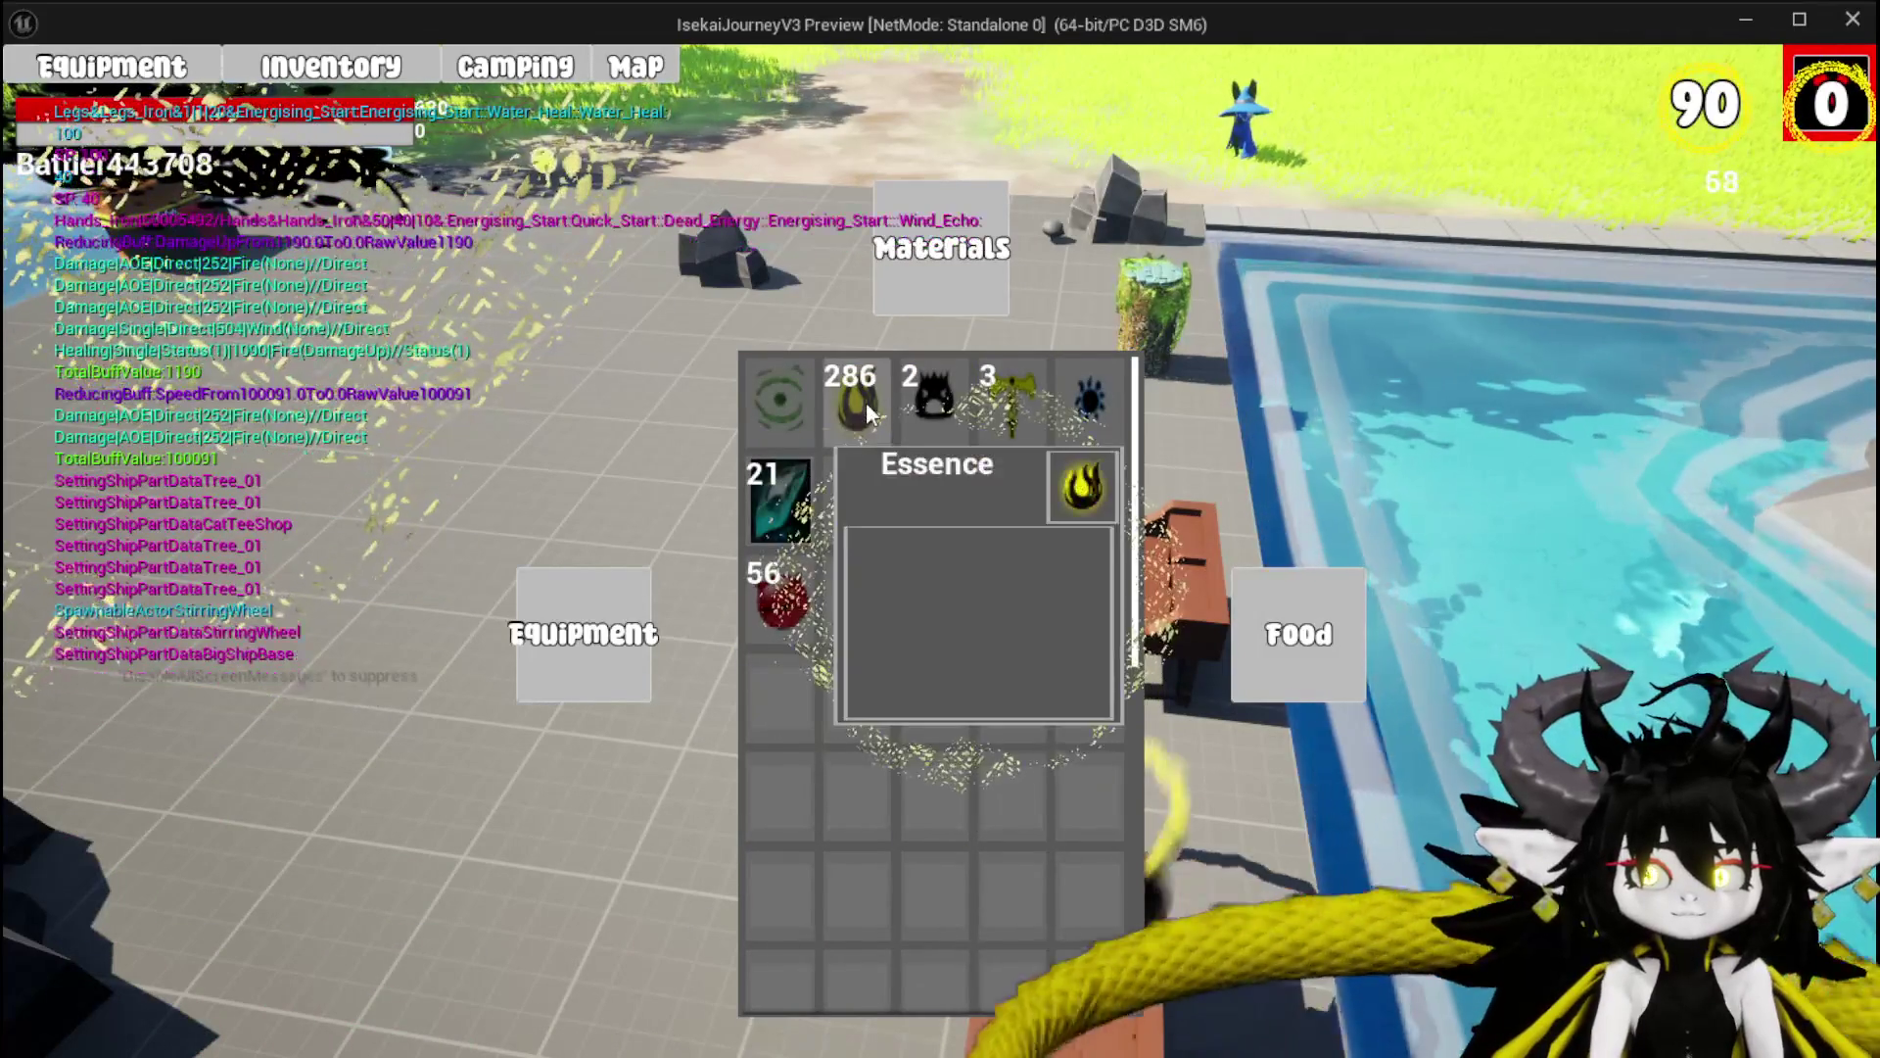
left_click(1096, 499)
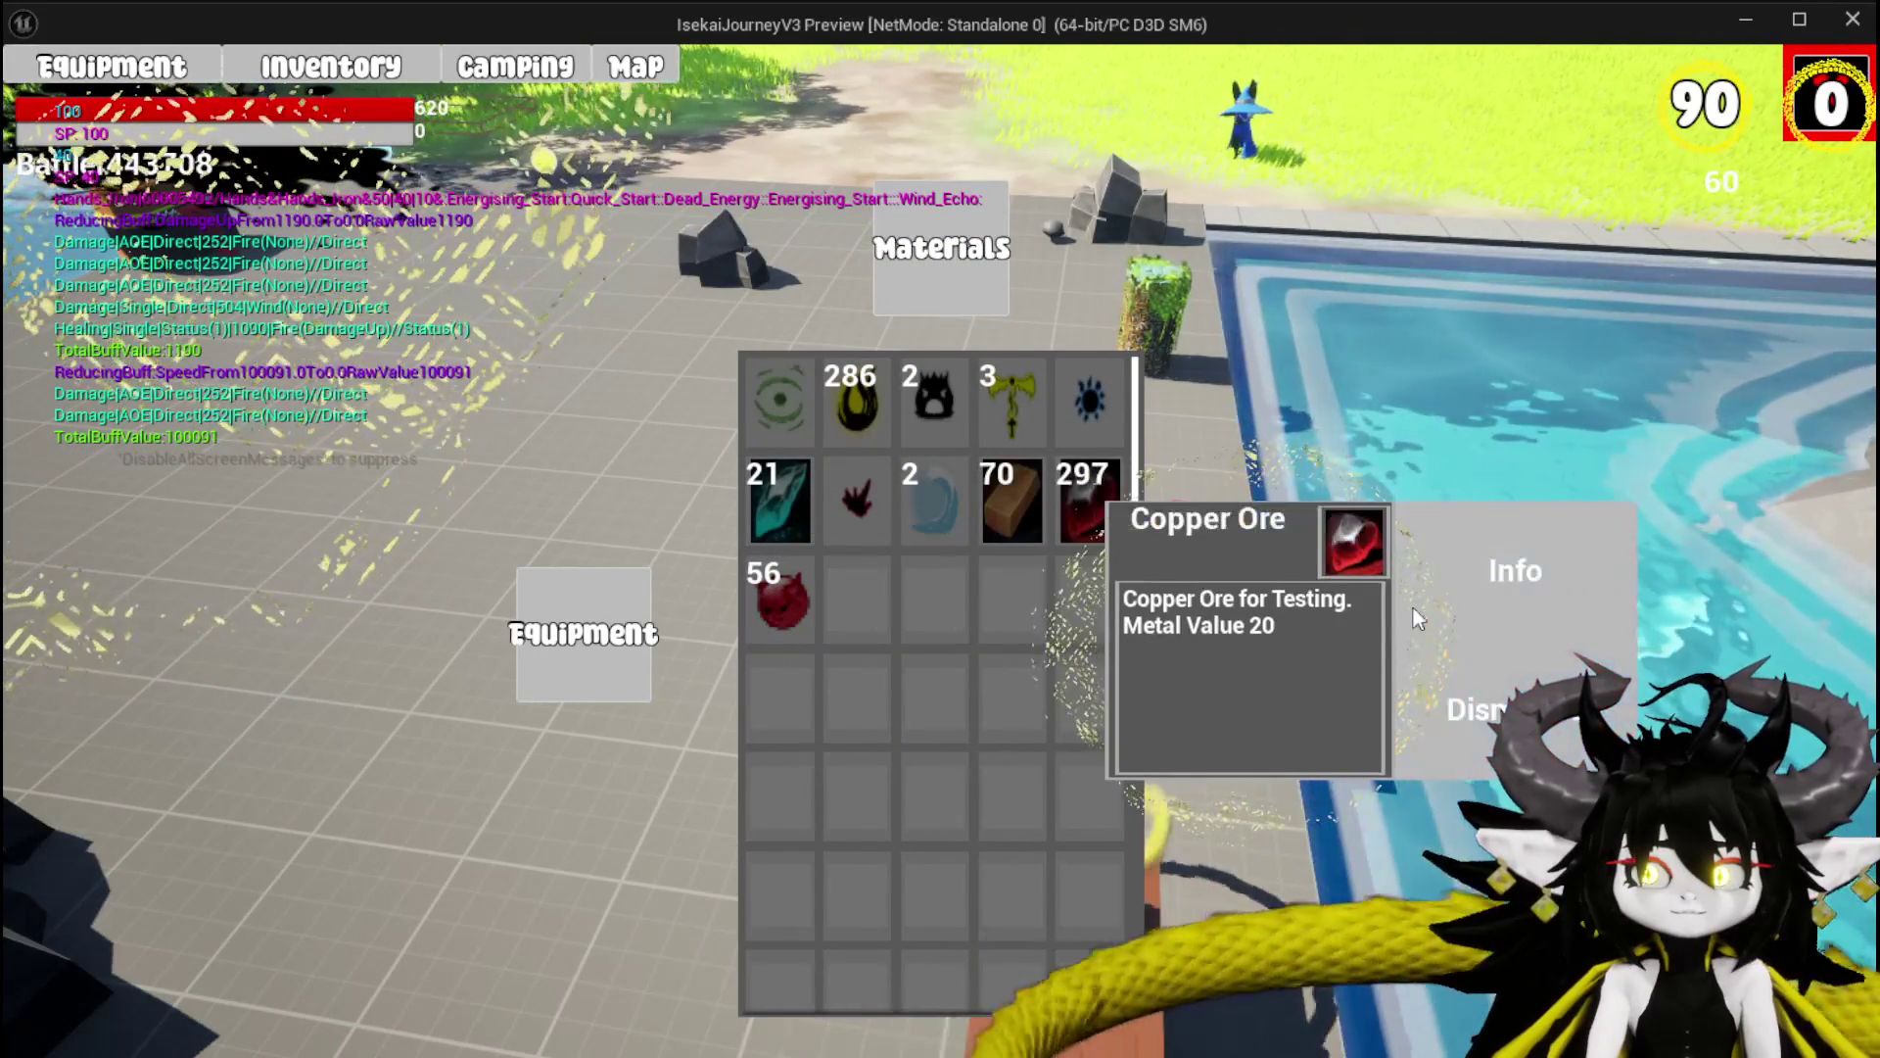
left_click(1563, 740)
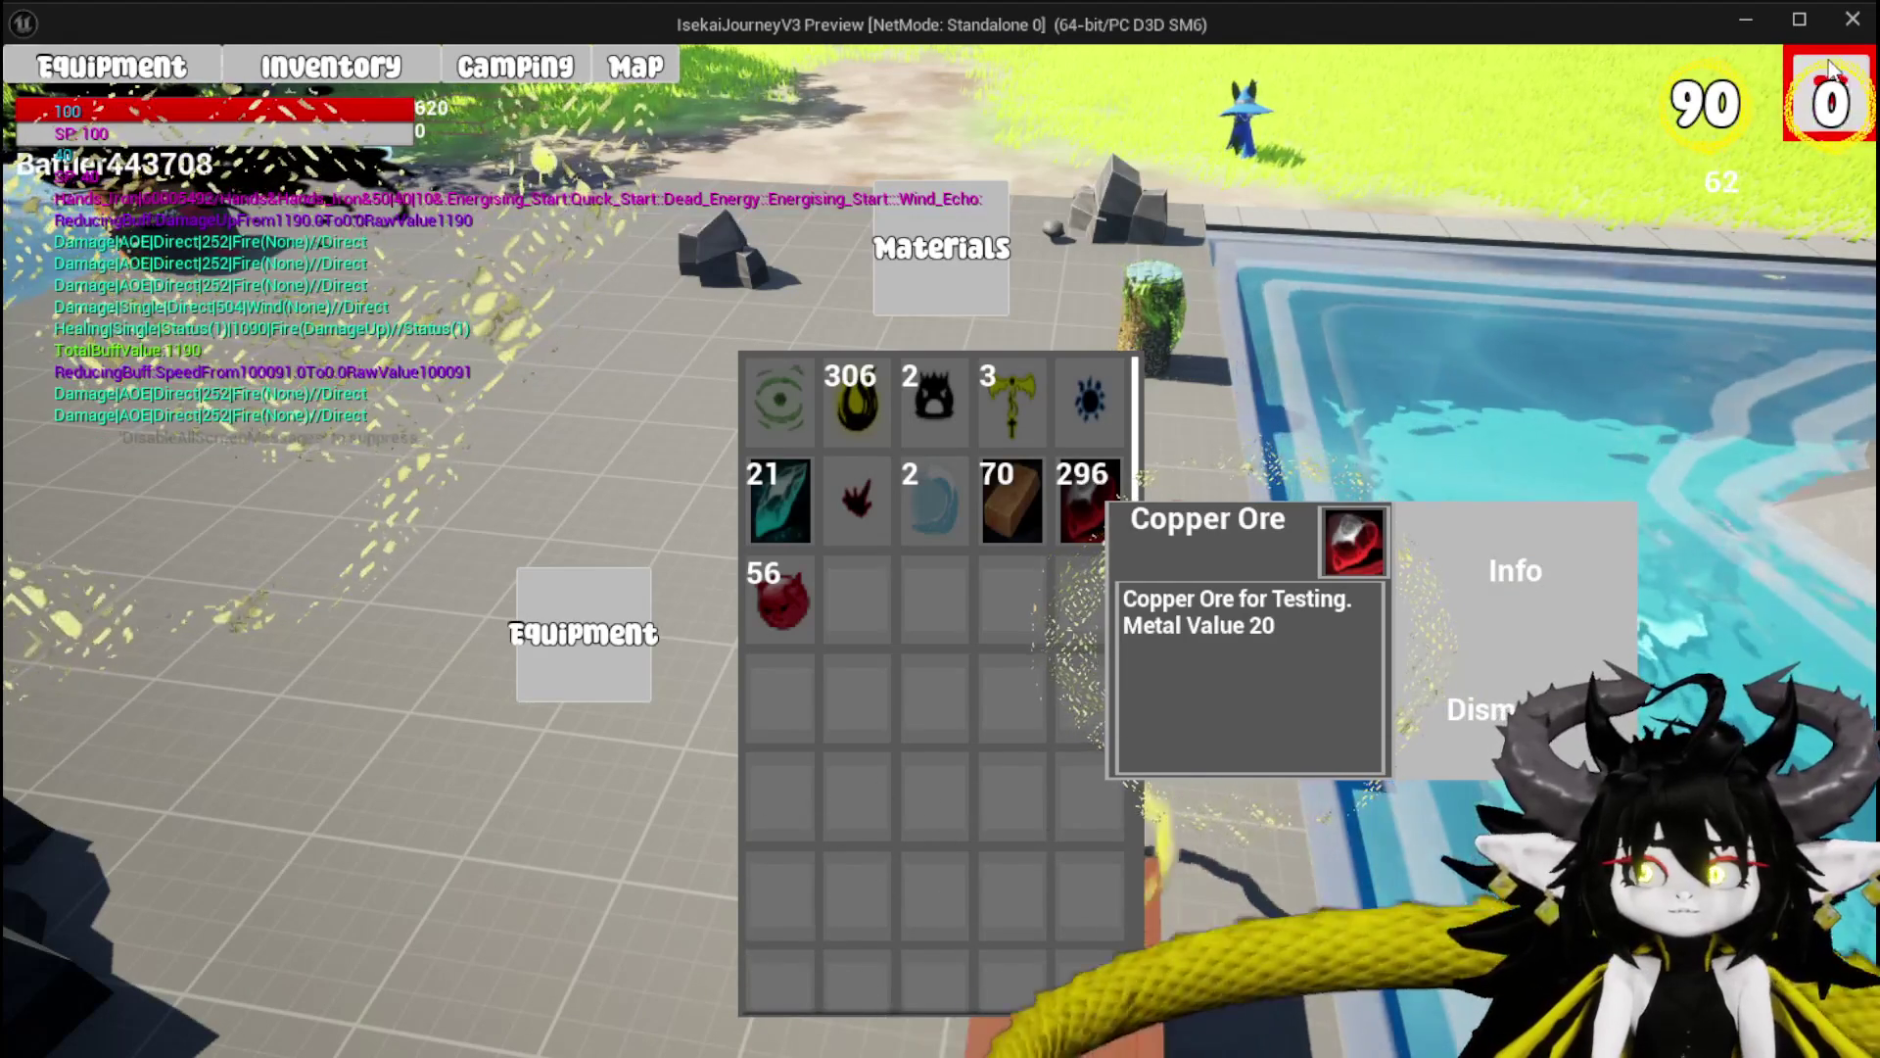
key("i")
Walk to the merchant and sell two Iron_Chest items, then close the shop.
key("w")
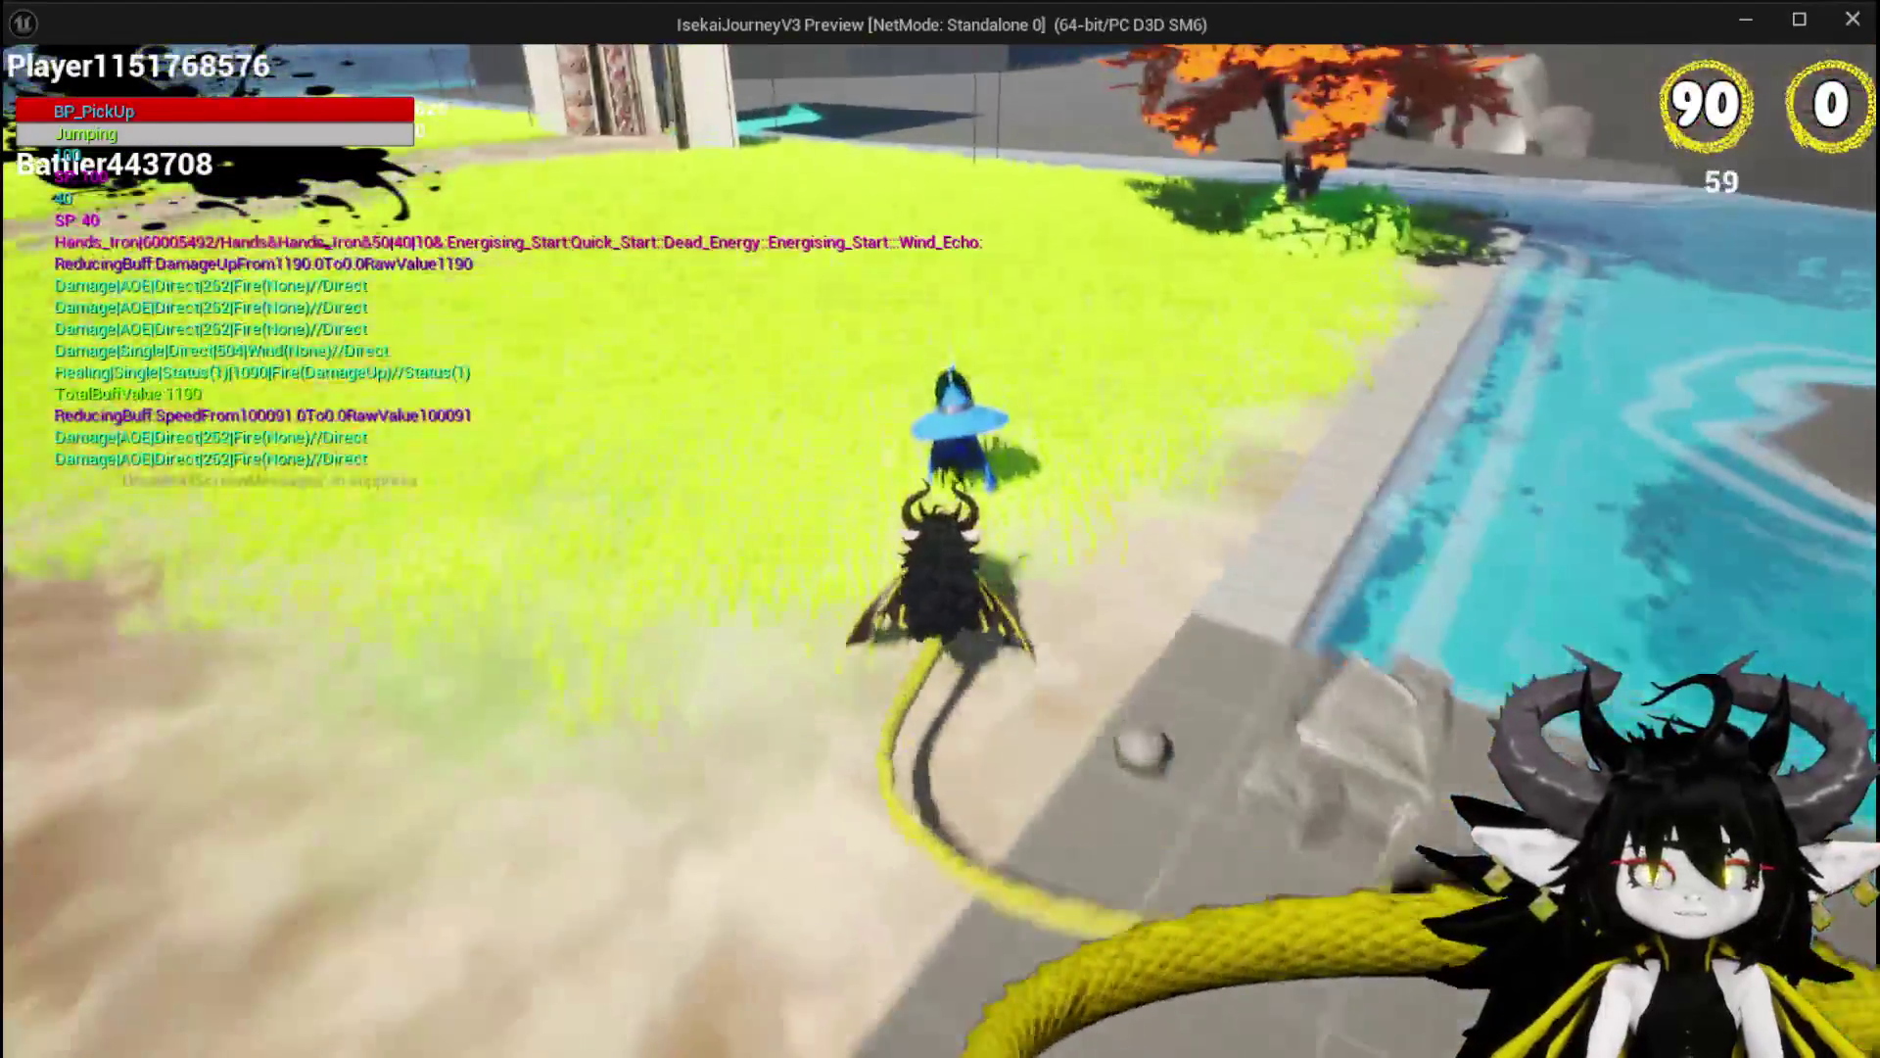
key("e")
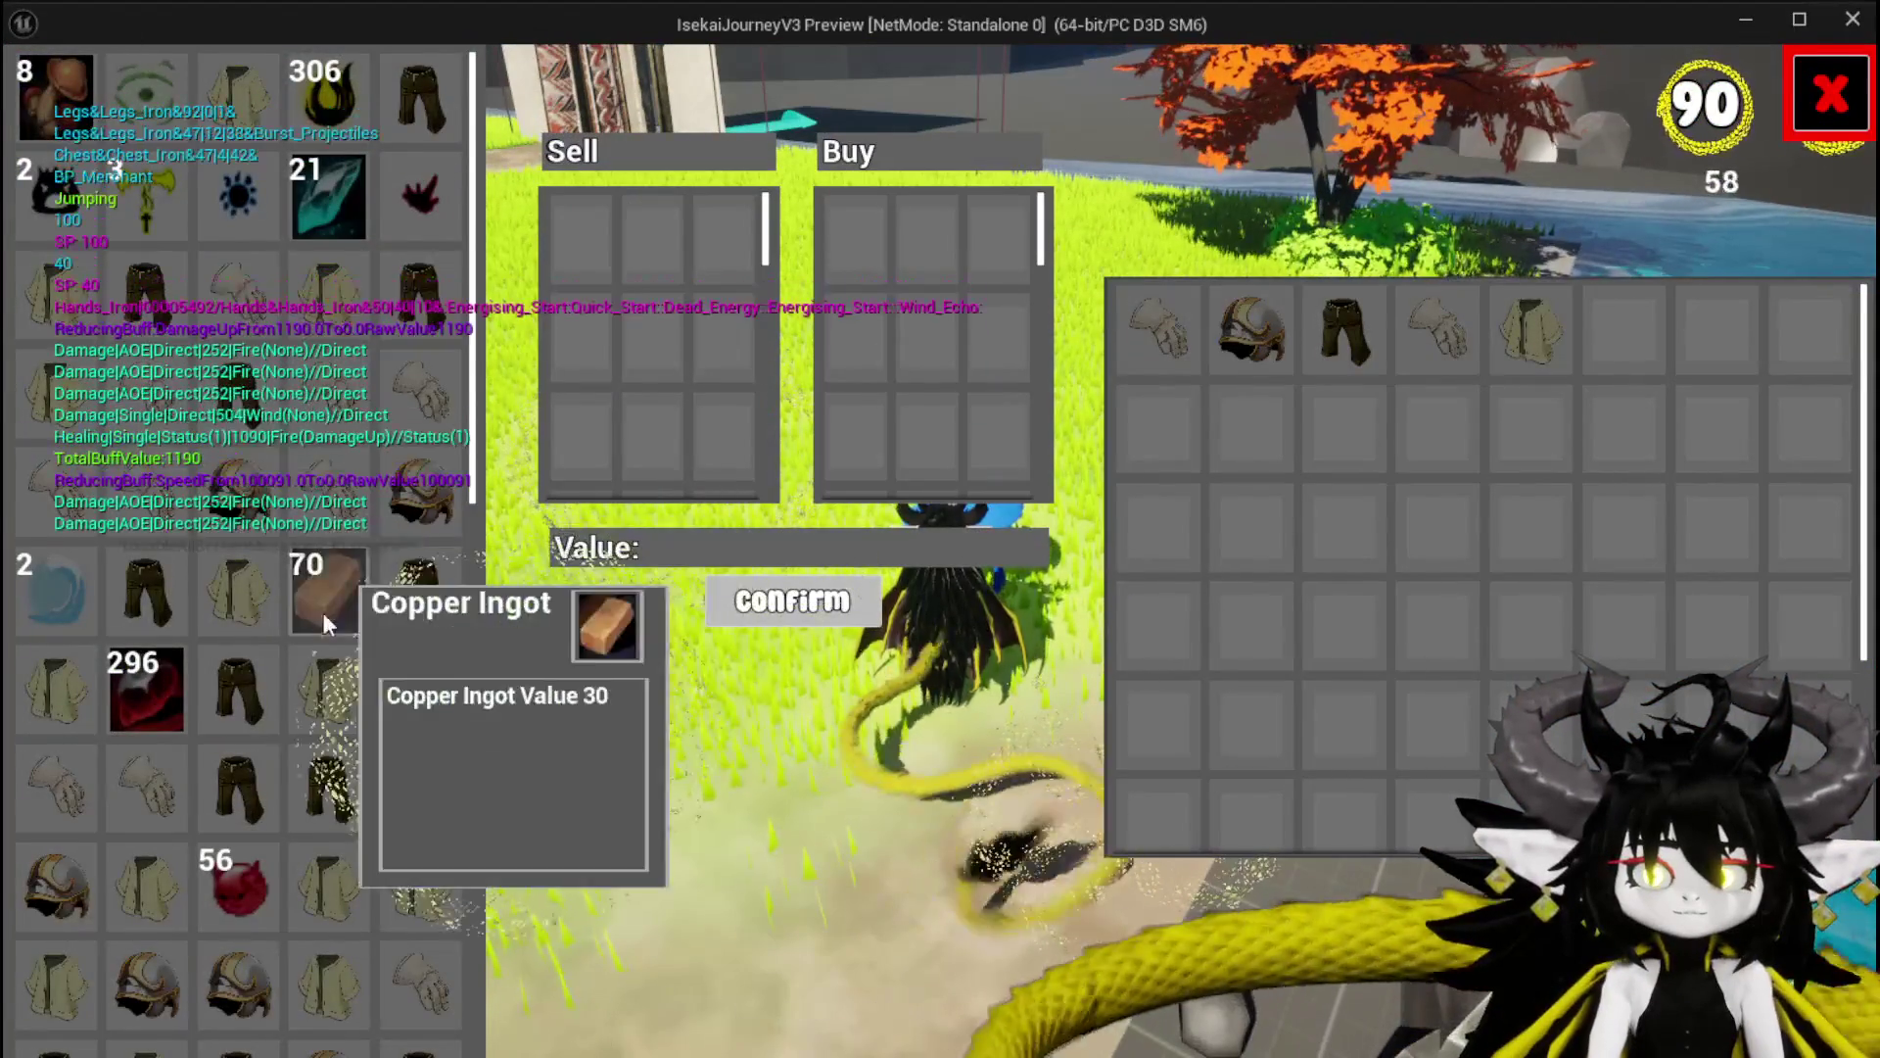
scroll(401, 627, "down", 3)
left_click(431, 607)
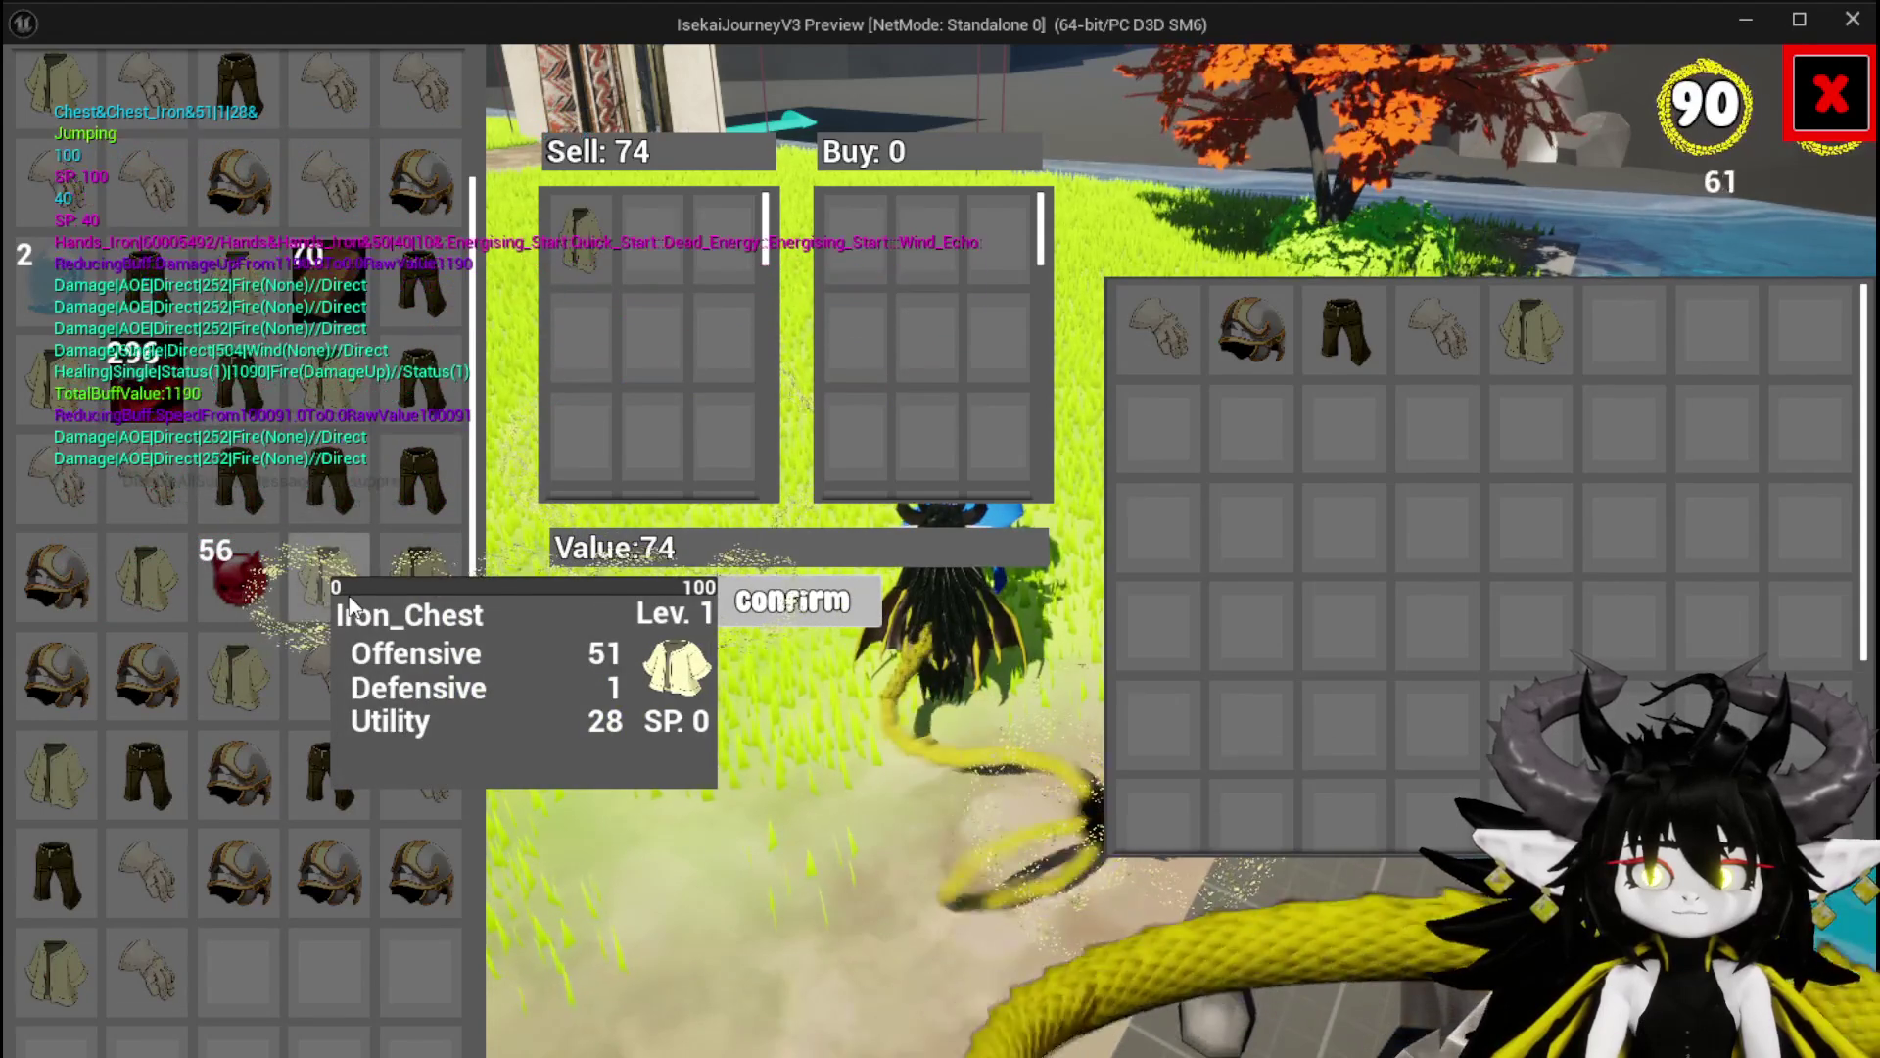
left_click(349, 604)
left_click(766, 611)
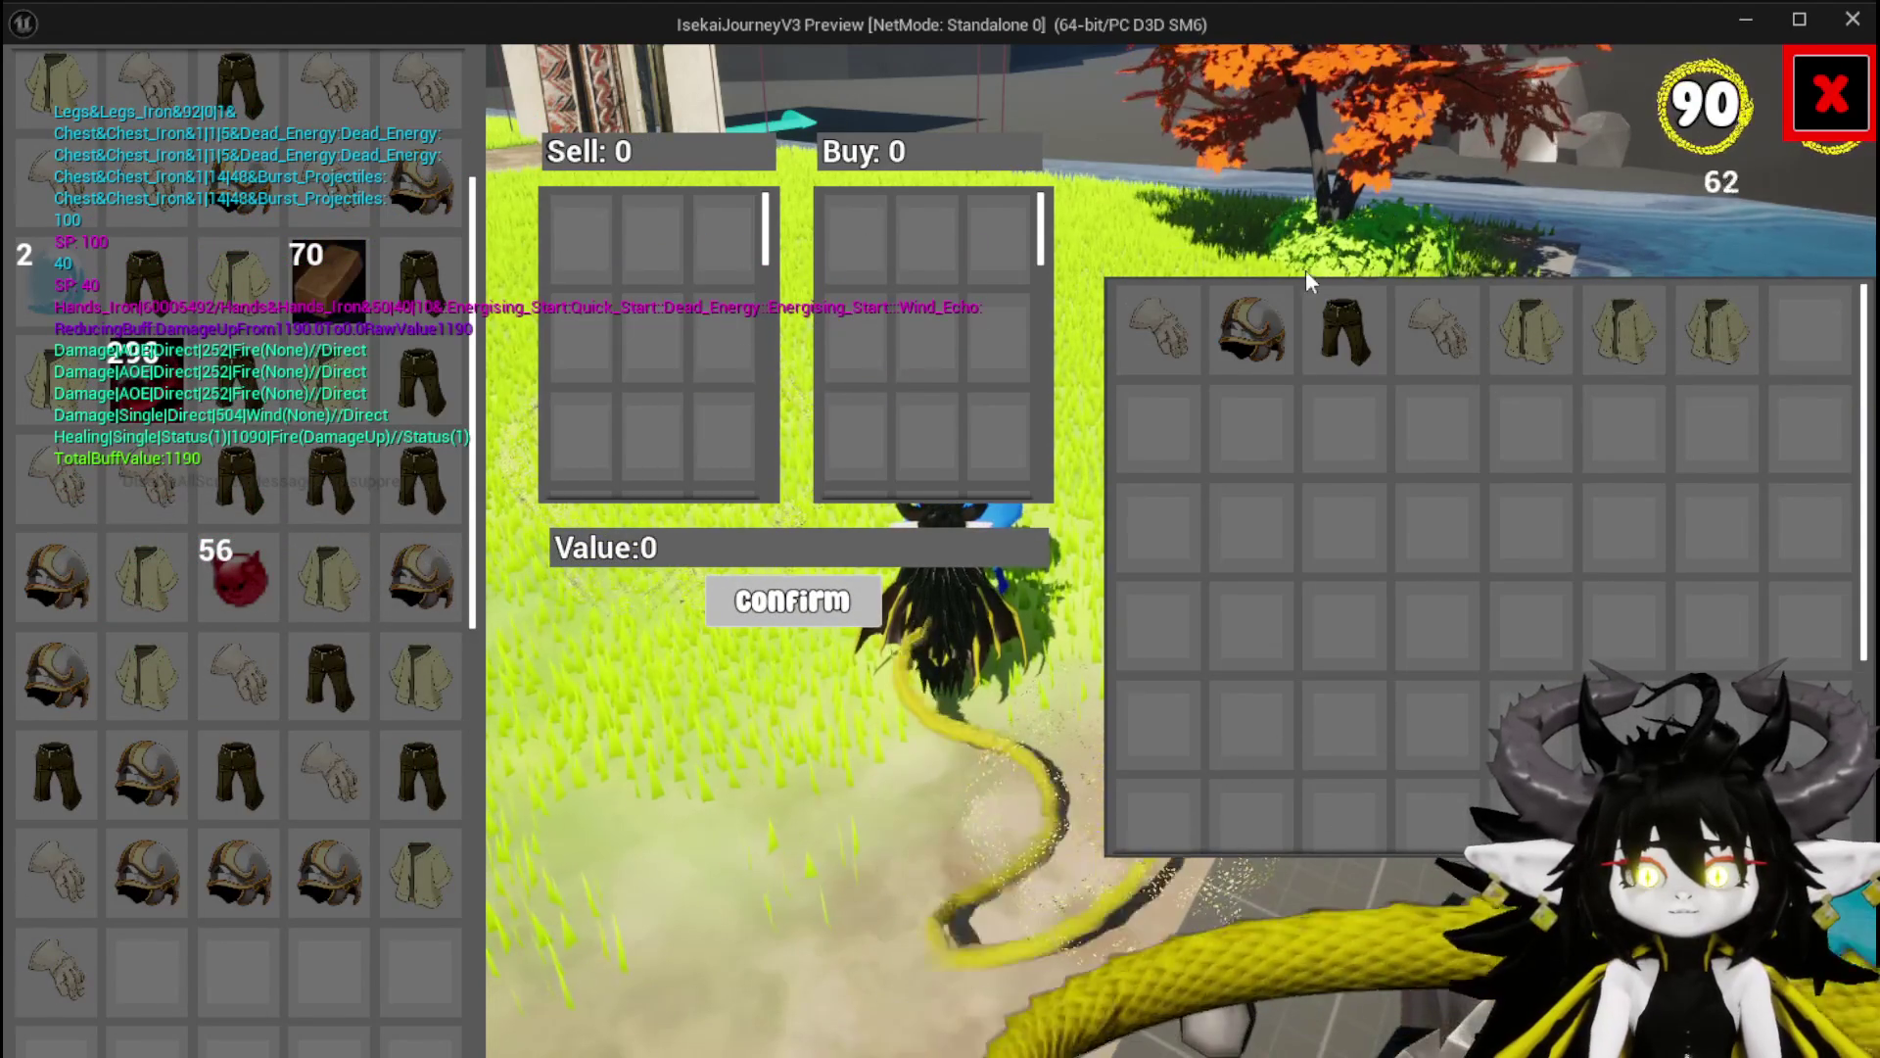
left_click(1822, 106)
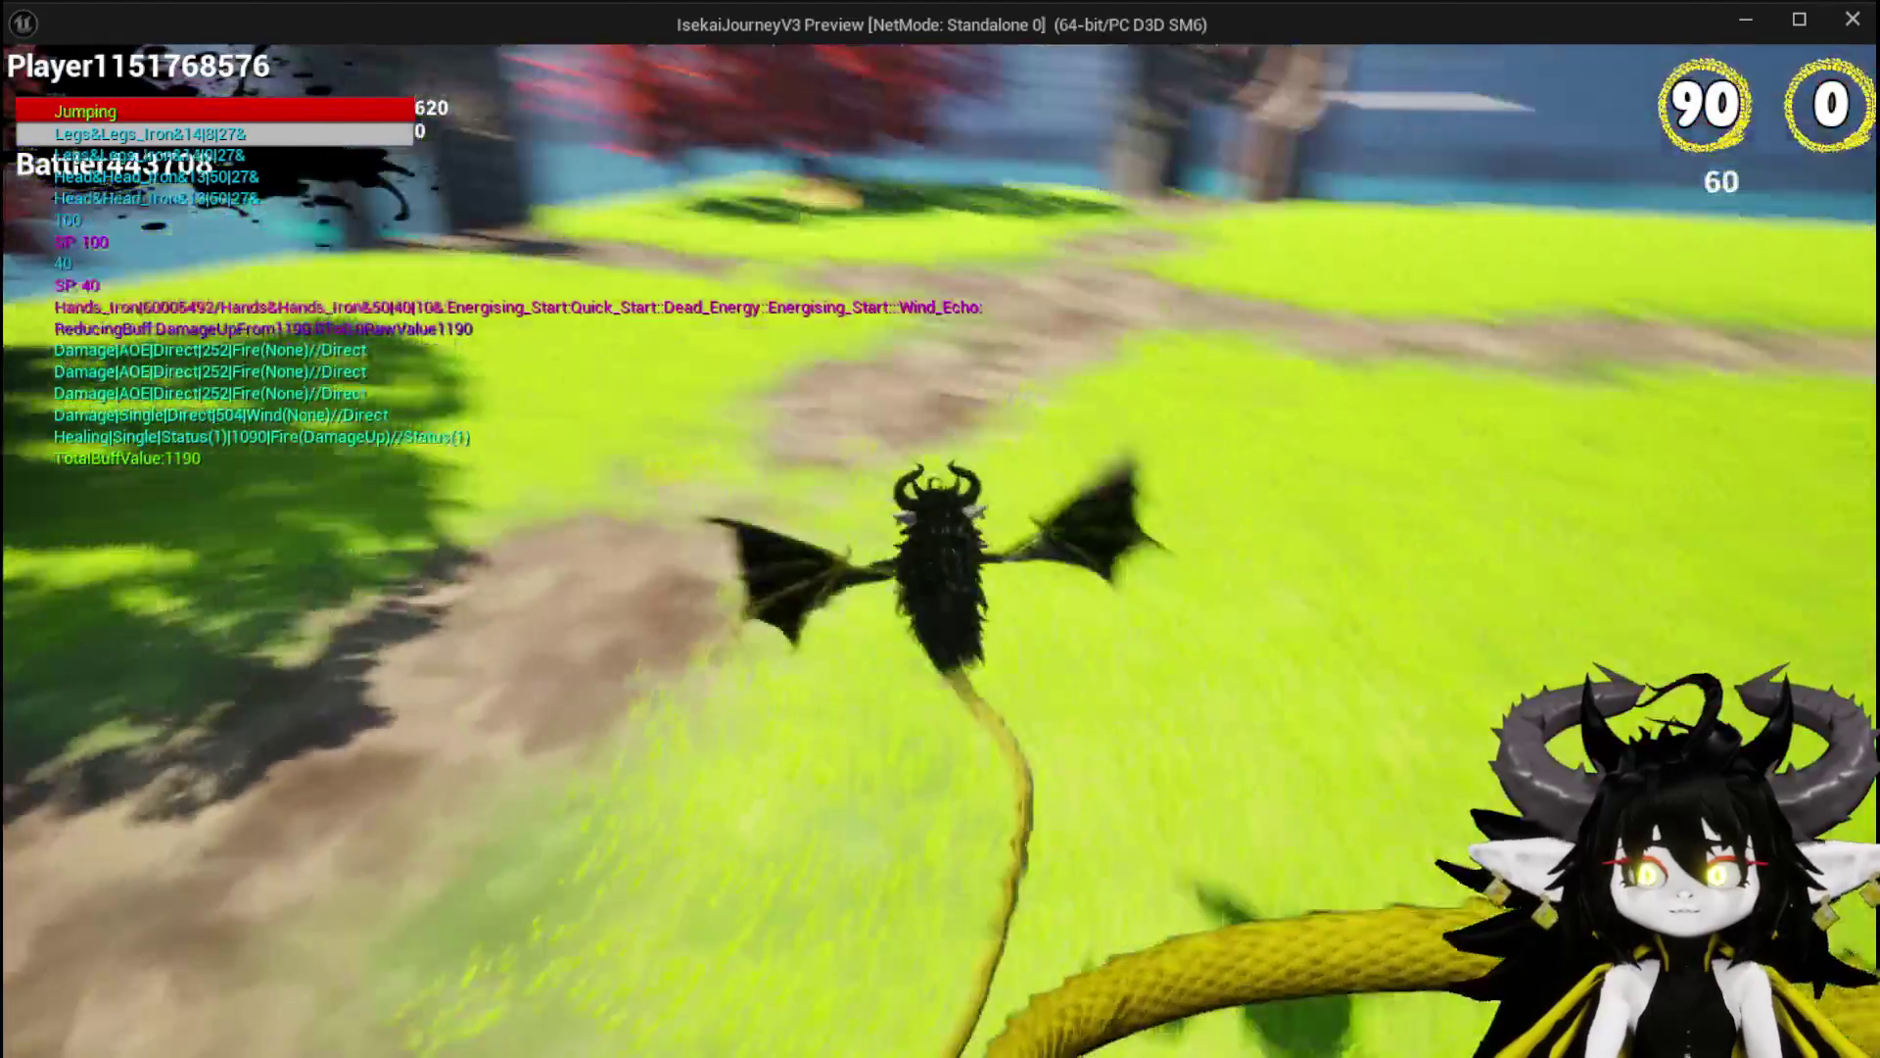
Run and fly the character around, then stop Play-In-Editor and save all packages.
key("w")
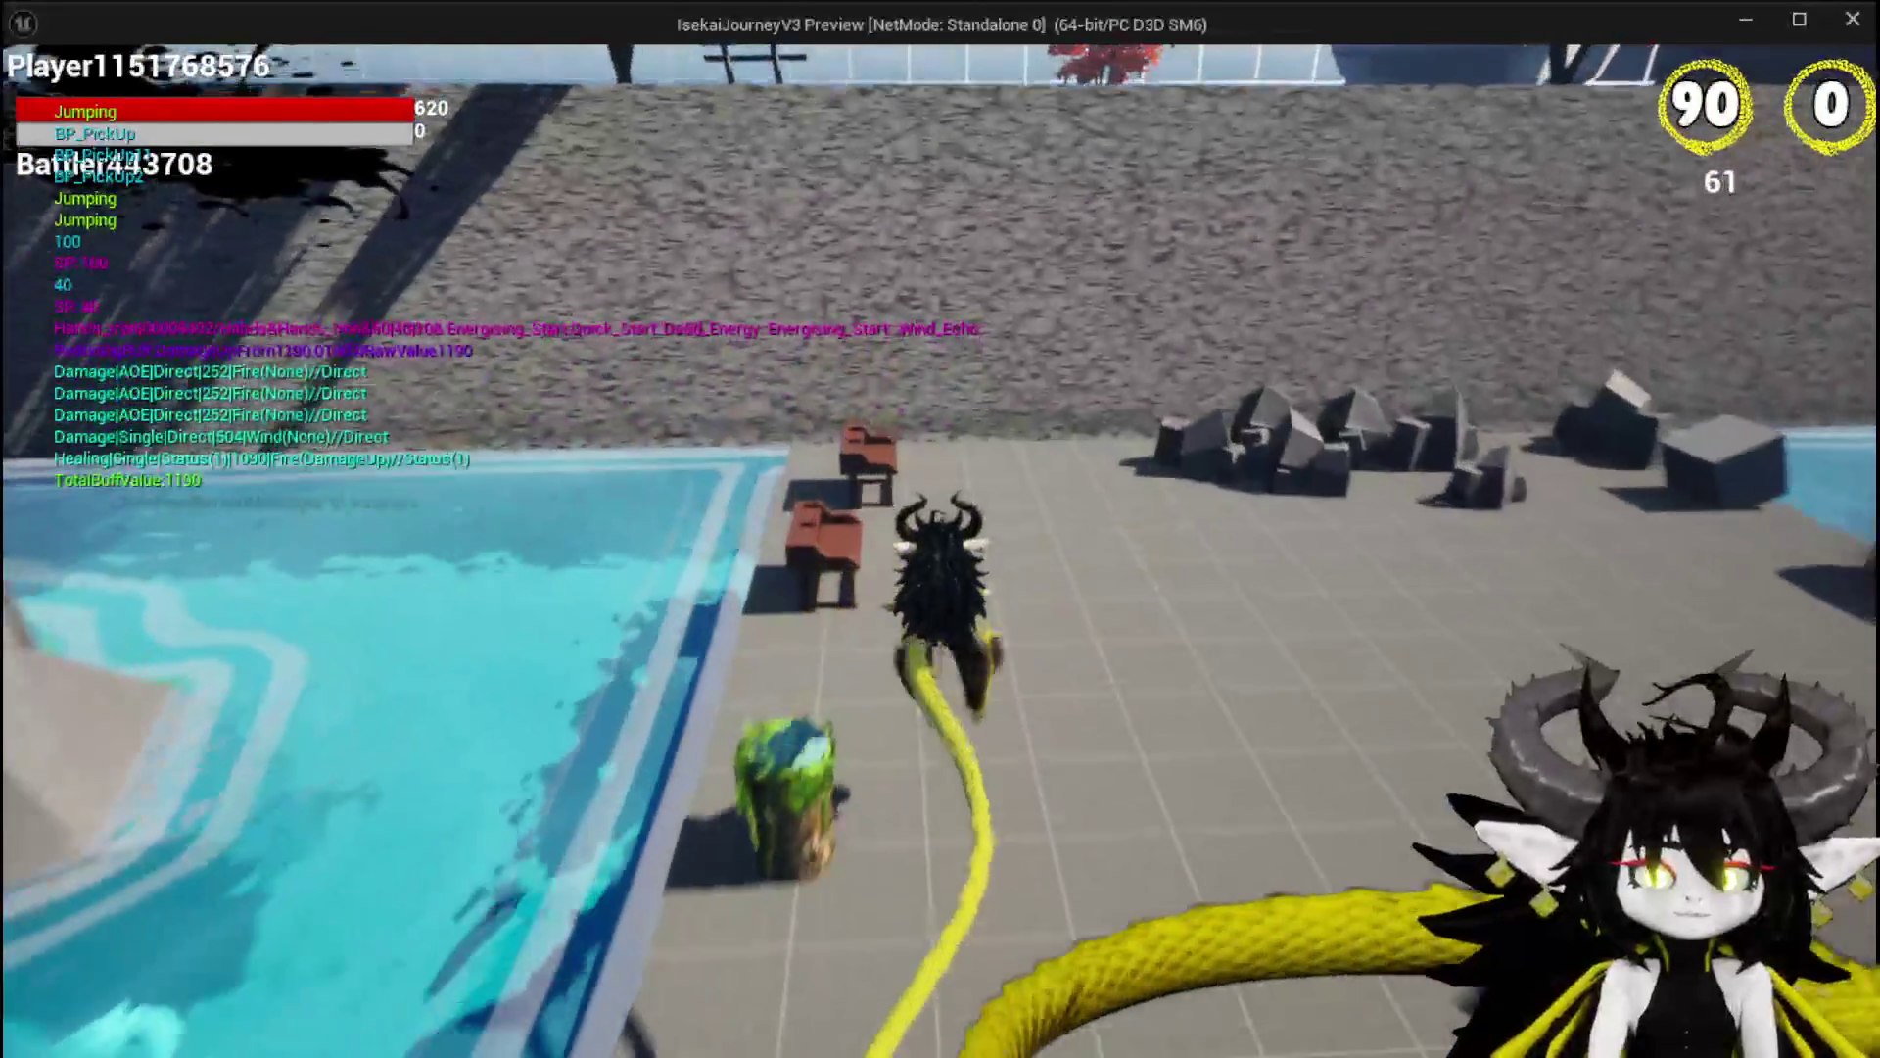
key("w")
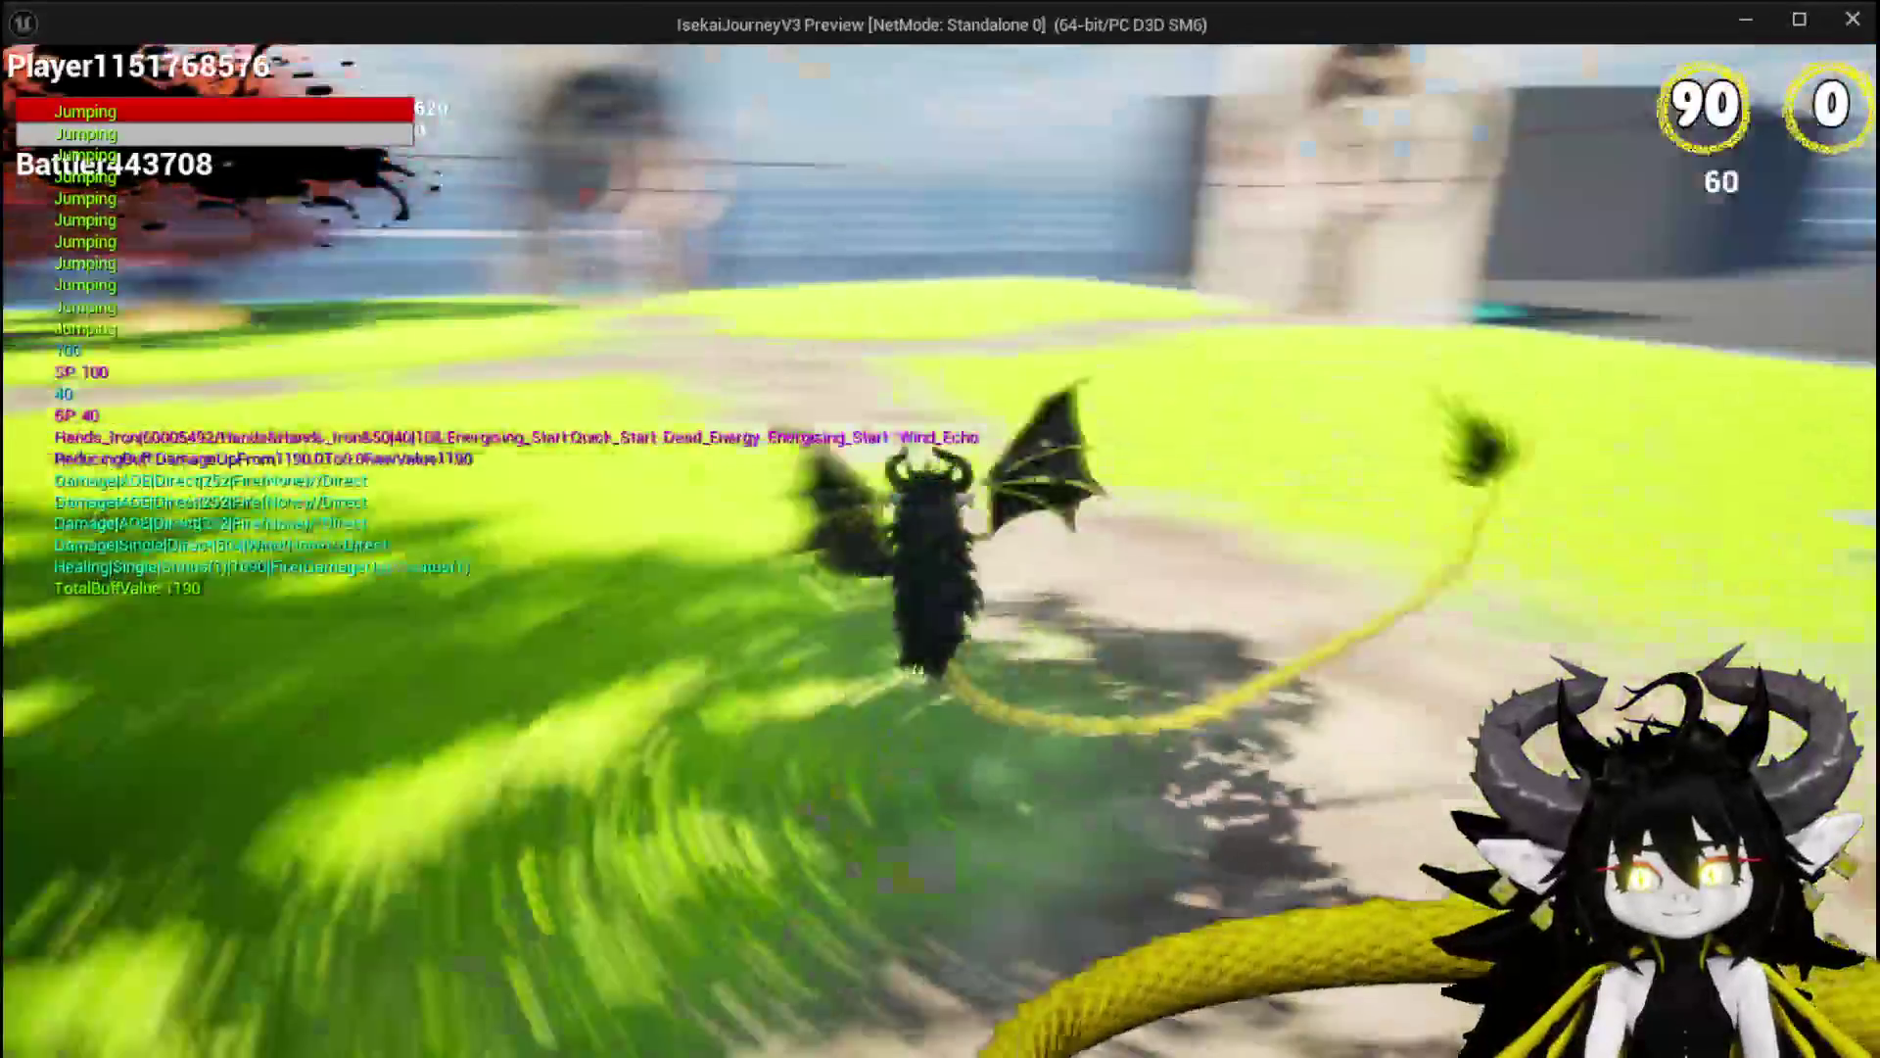
key("space")
key("space")
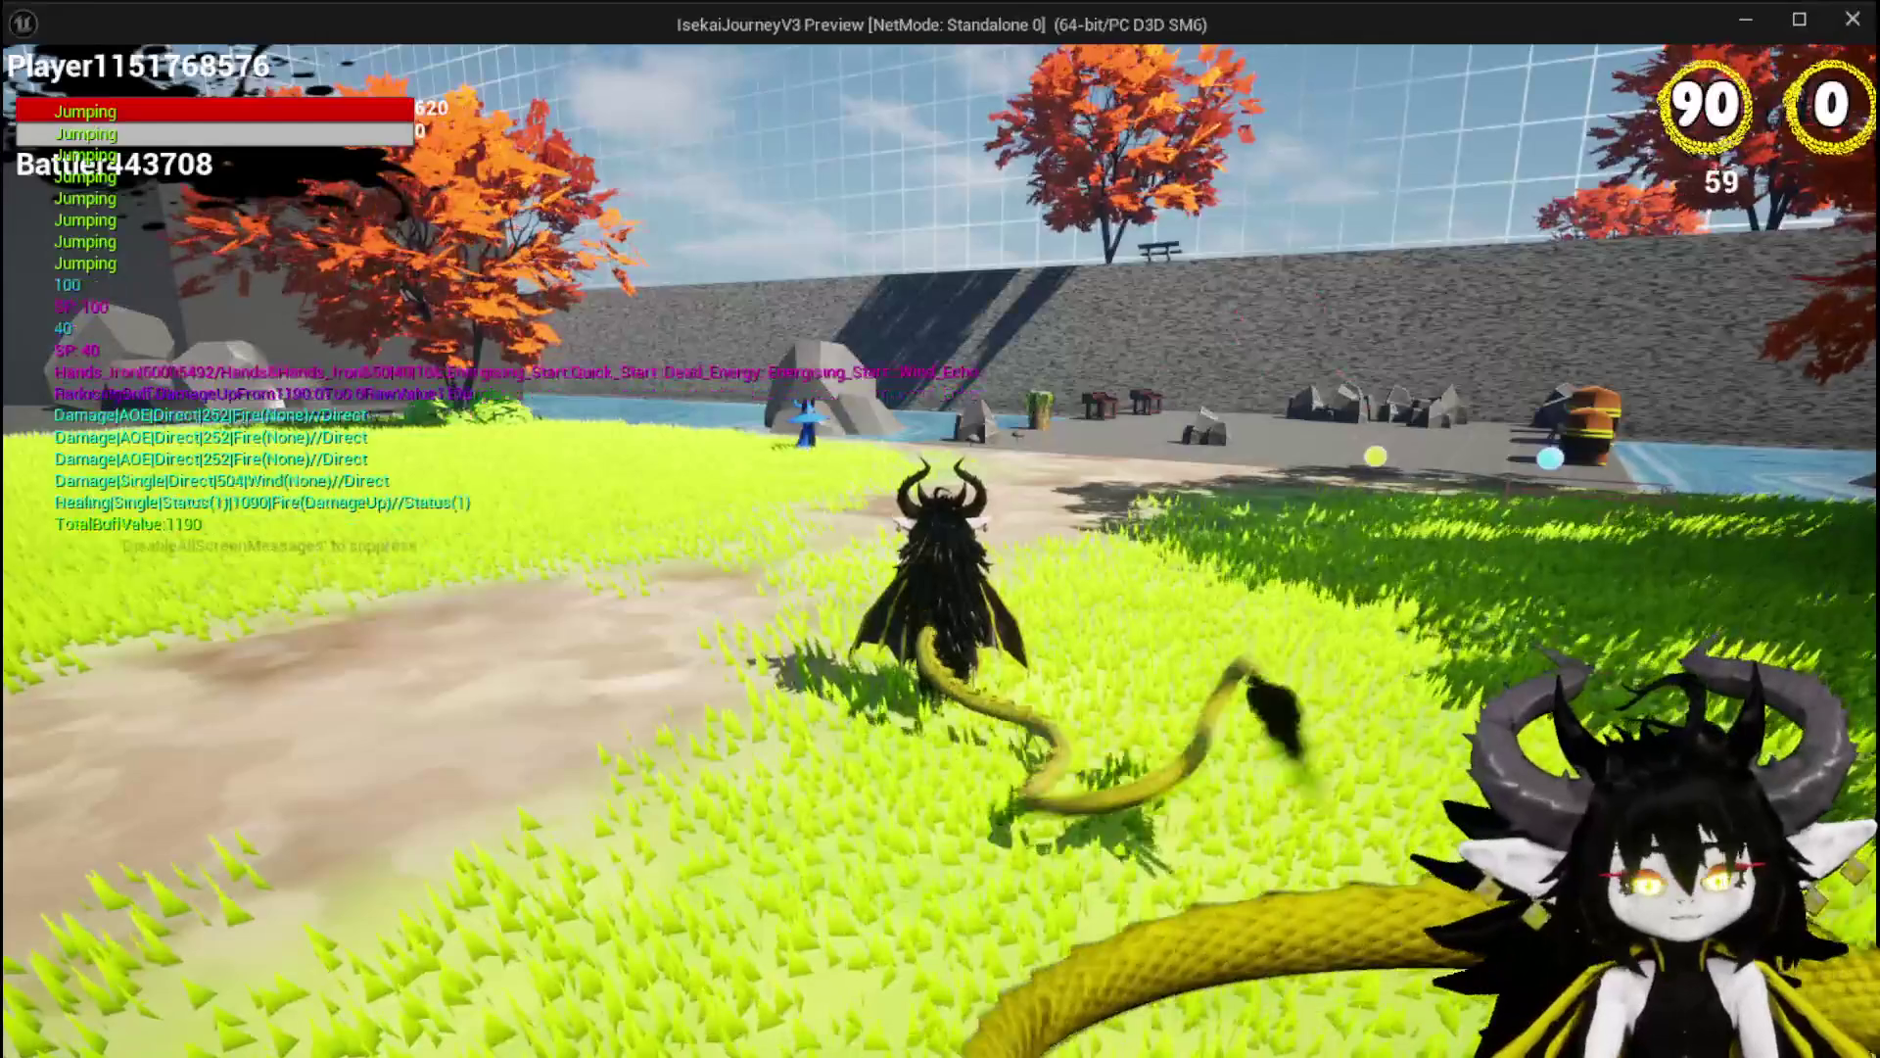
key("Escape")
left_click(36, 95)
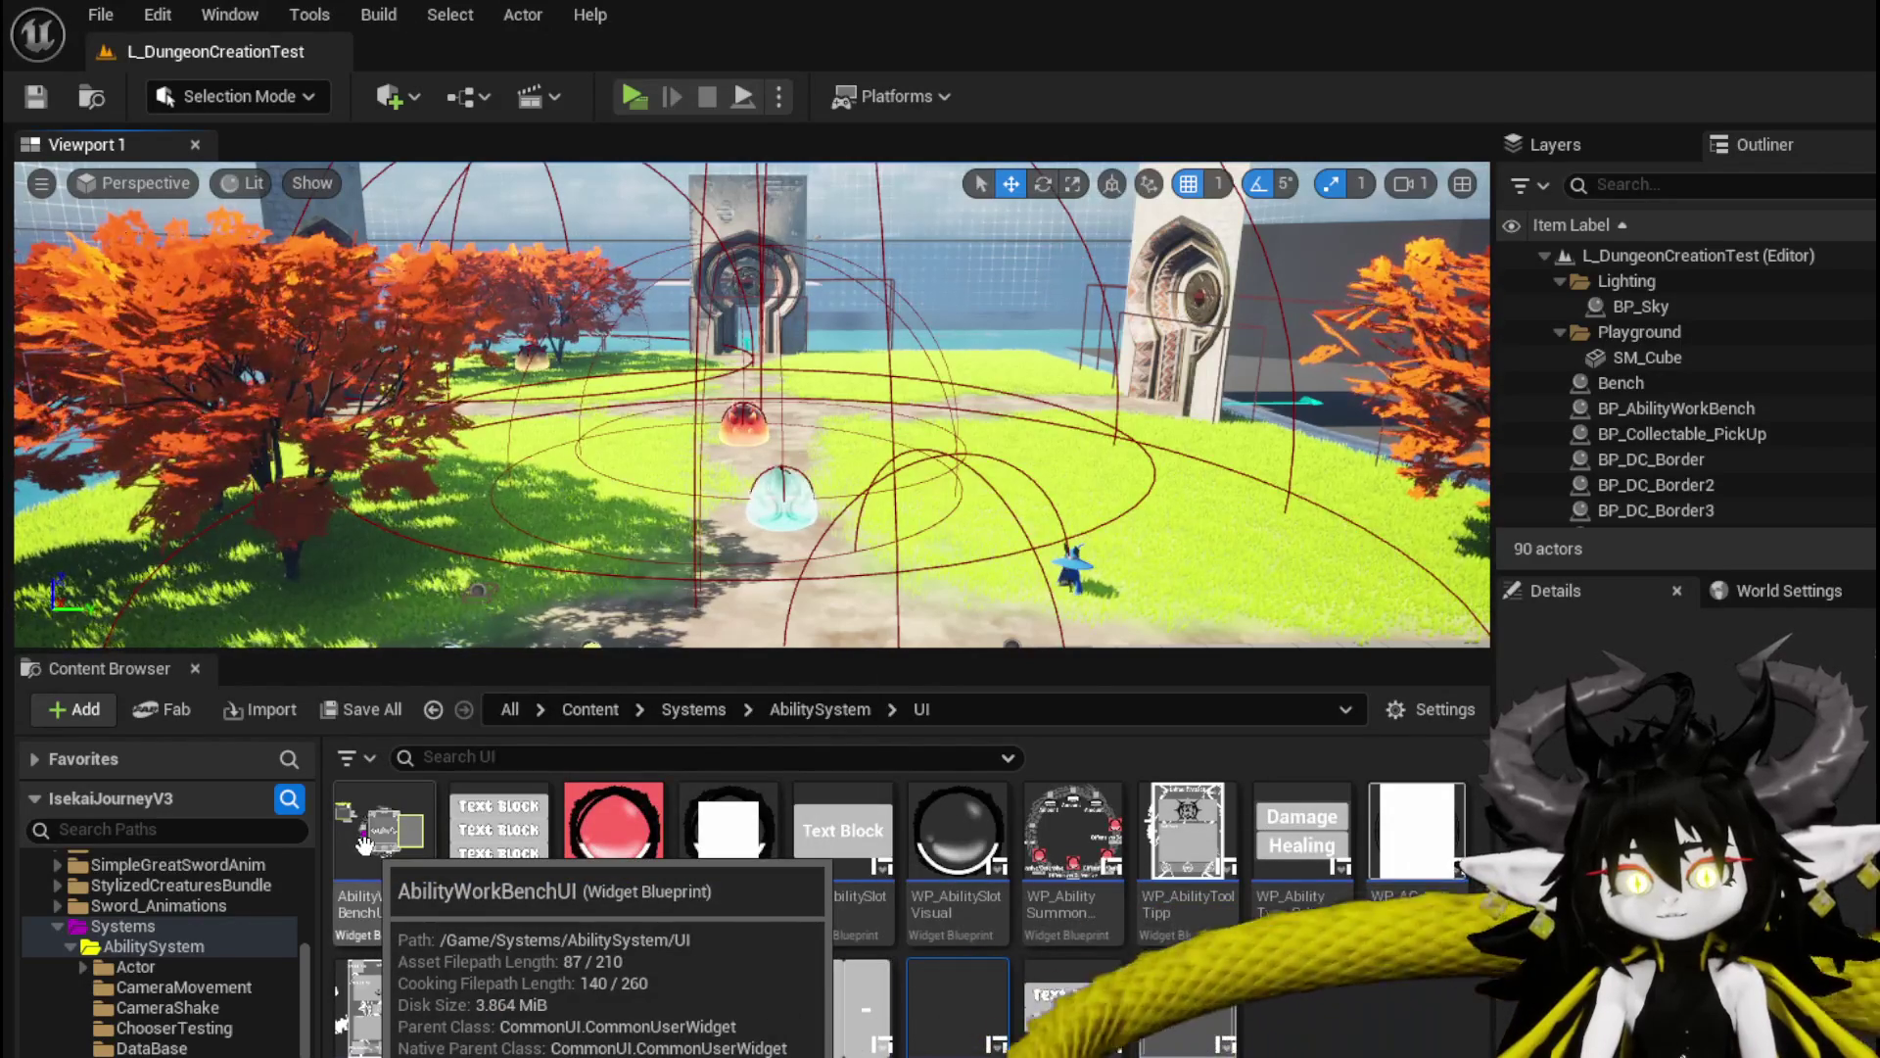
Open AbilityWorkBenchUI, then WP_Summon_AbilityWorkBench, and select its Border_Summon in the Hierarchy.
double_click(363, 844)
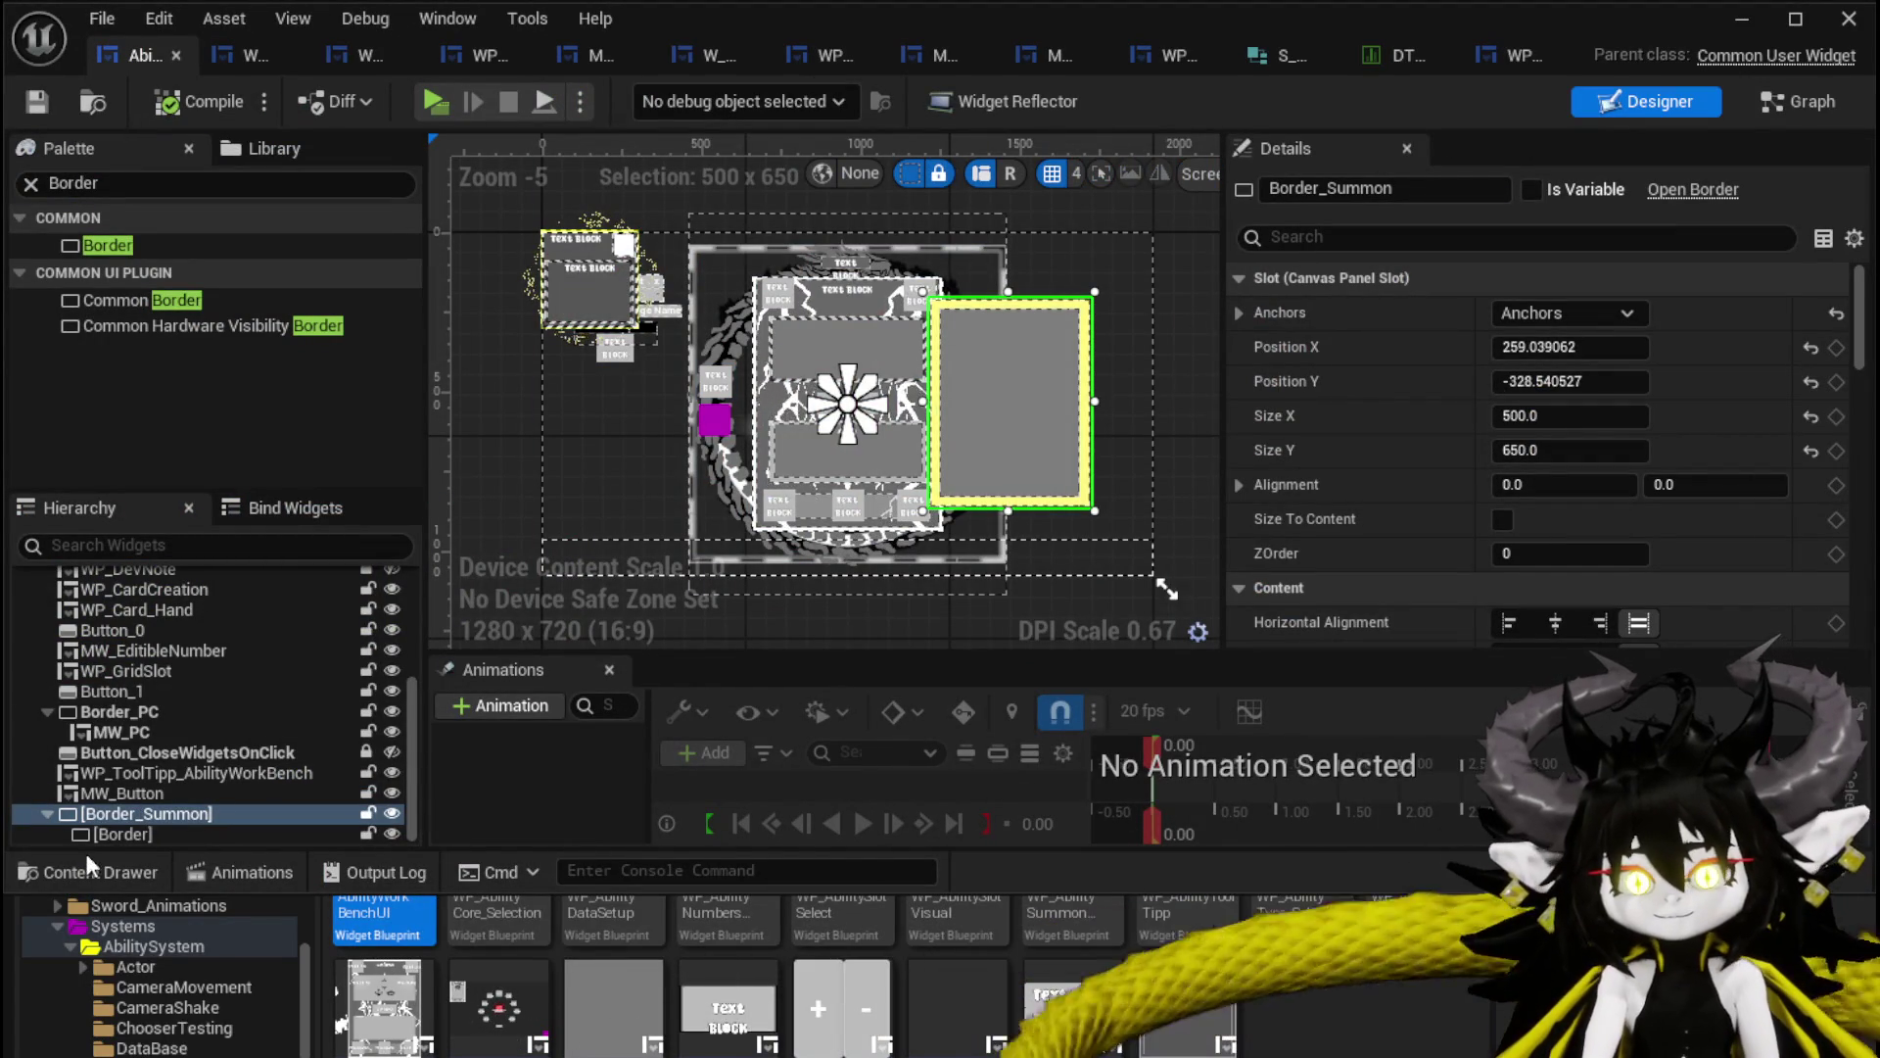
left_click(122, 834, "ctrl")
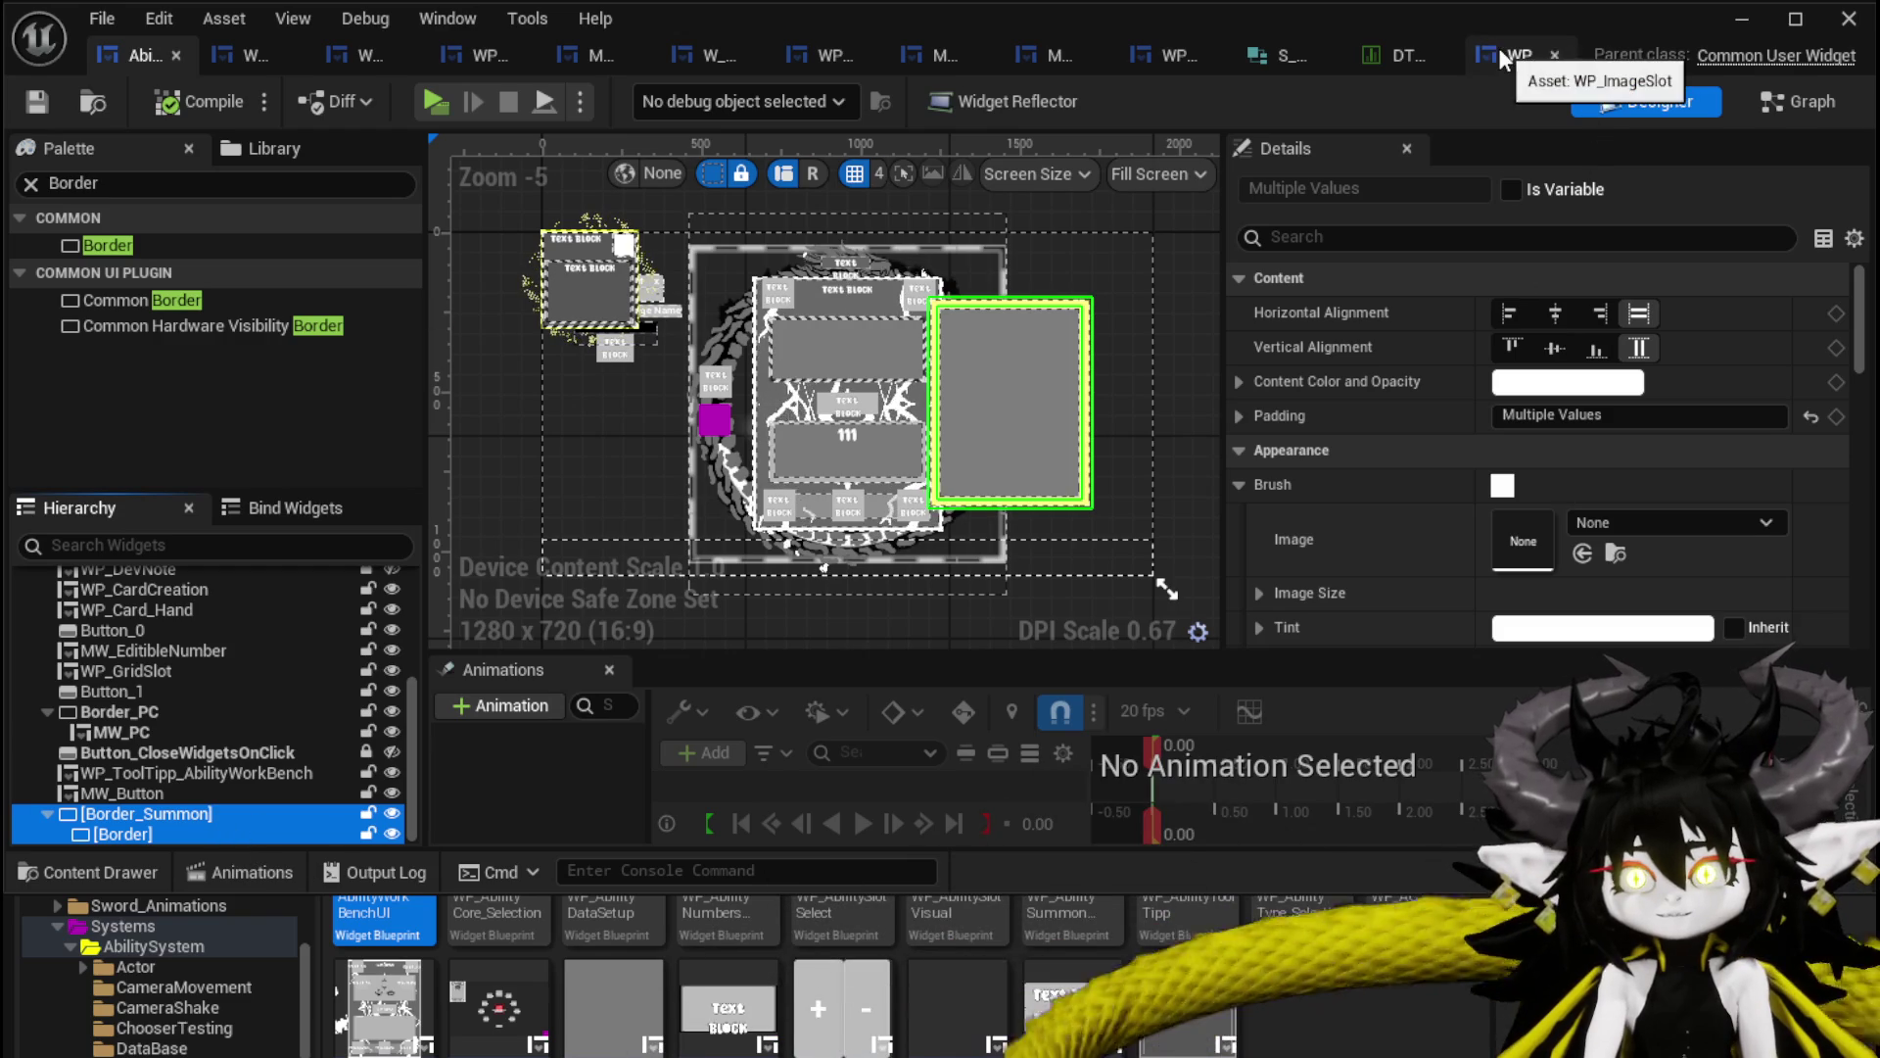
left_click(1748, 14)
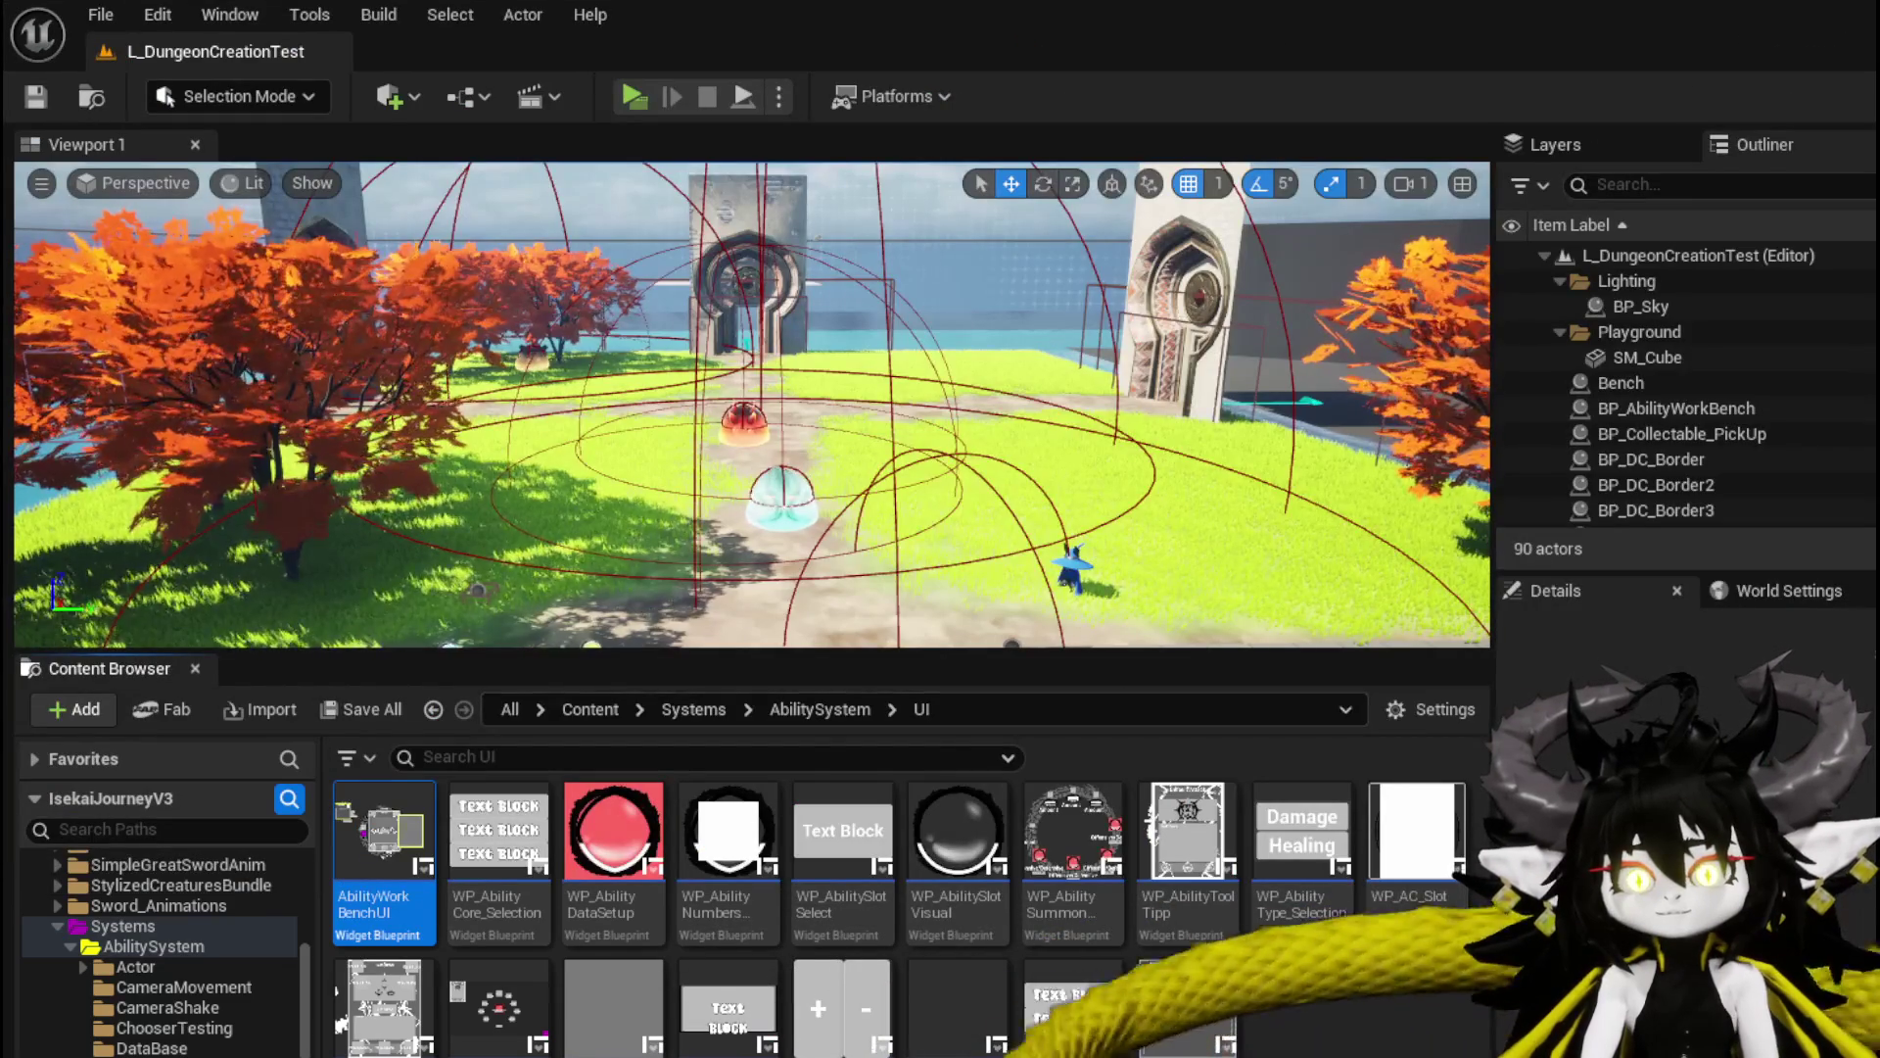
double_click(918, 1018)
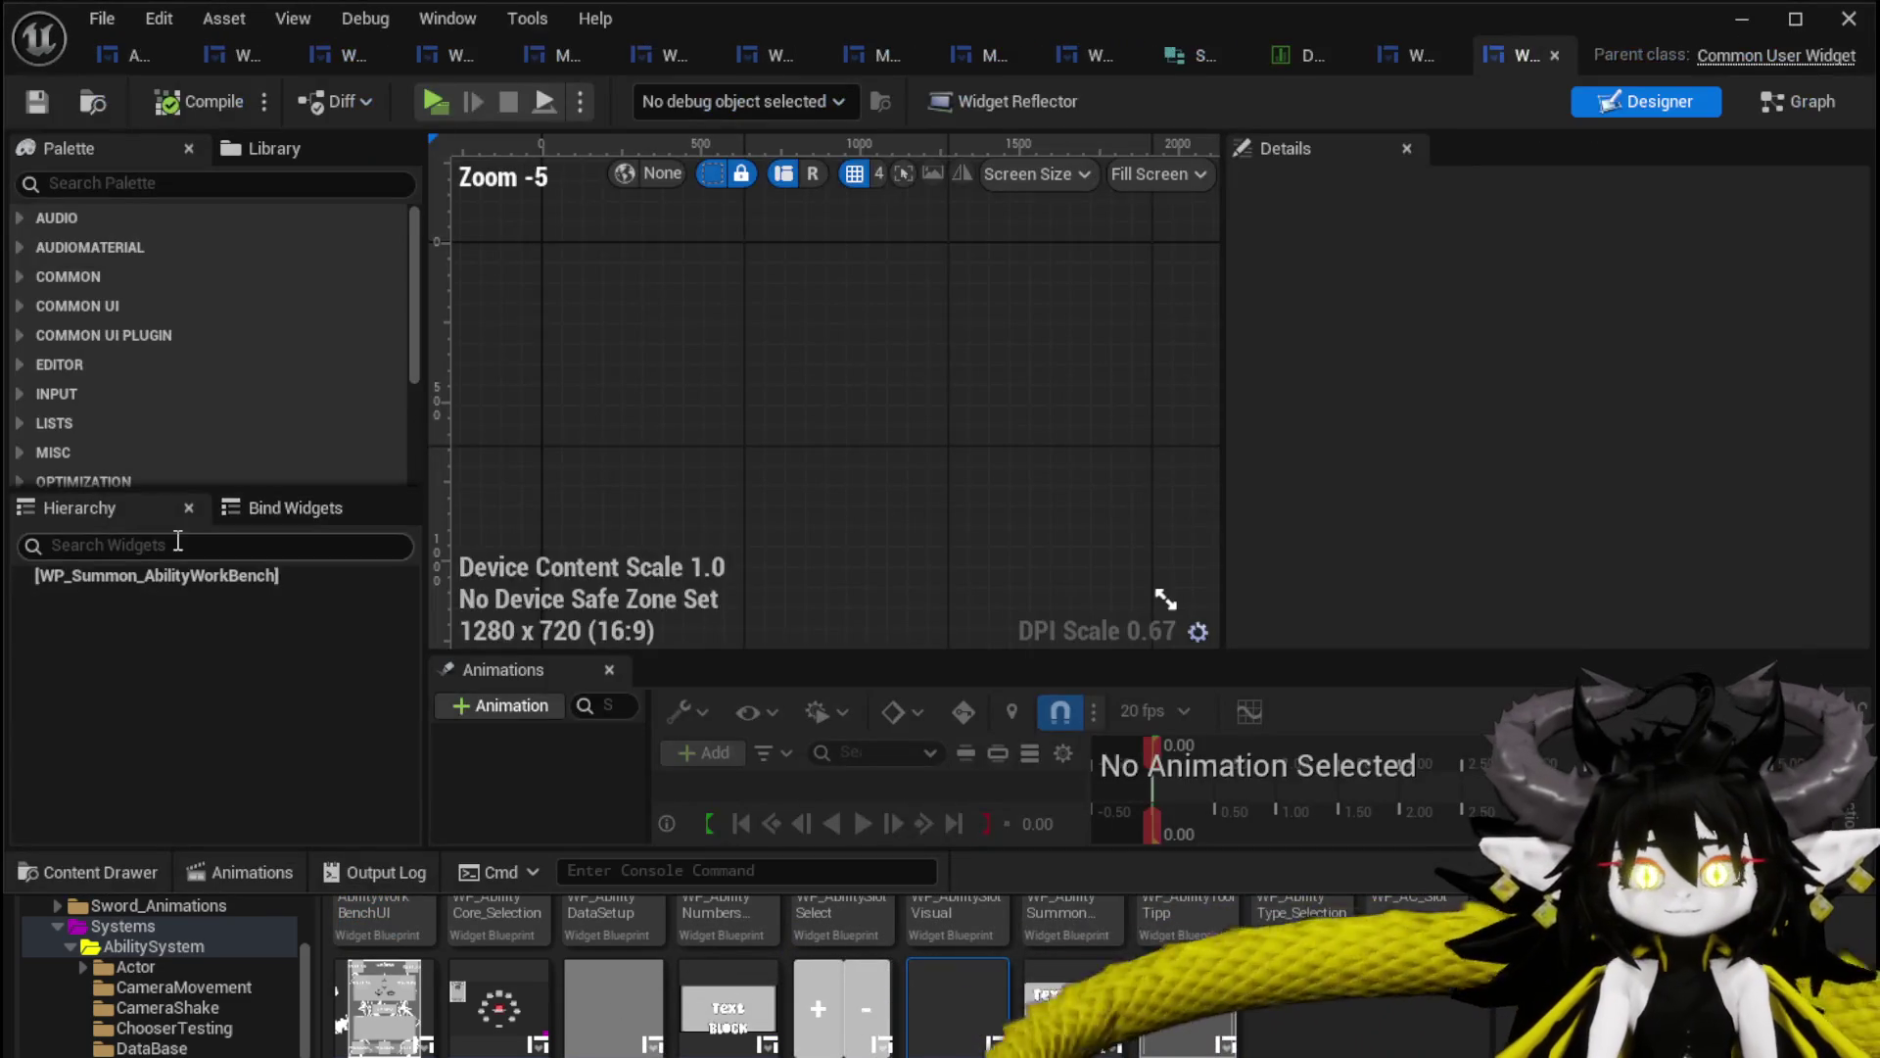
left_click(119, 592)
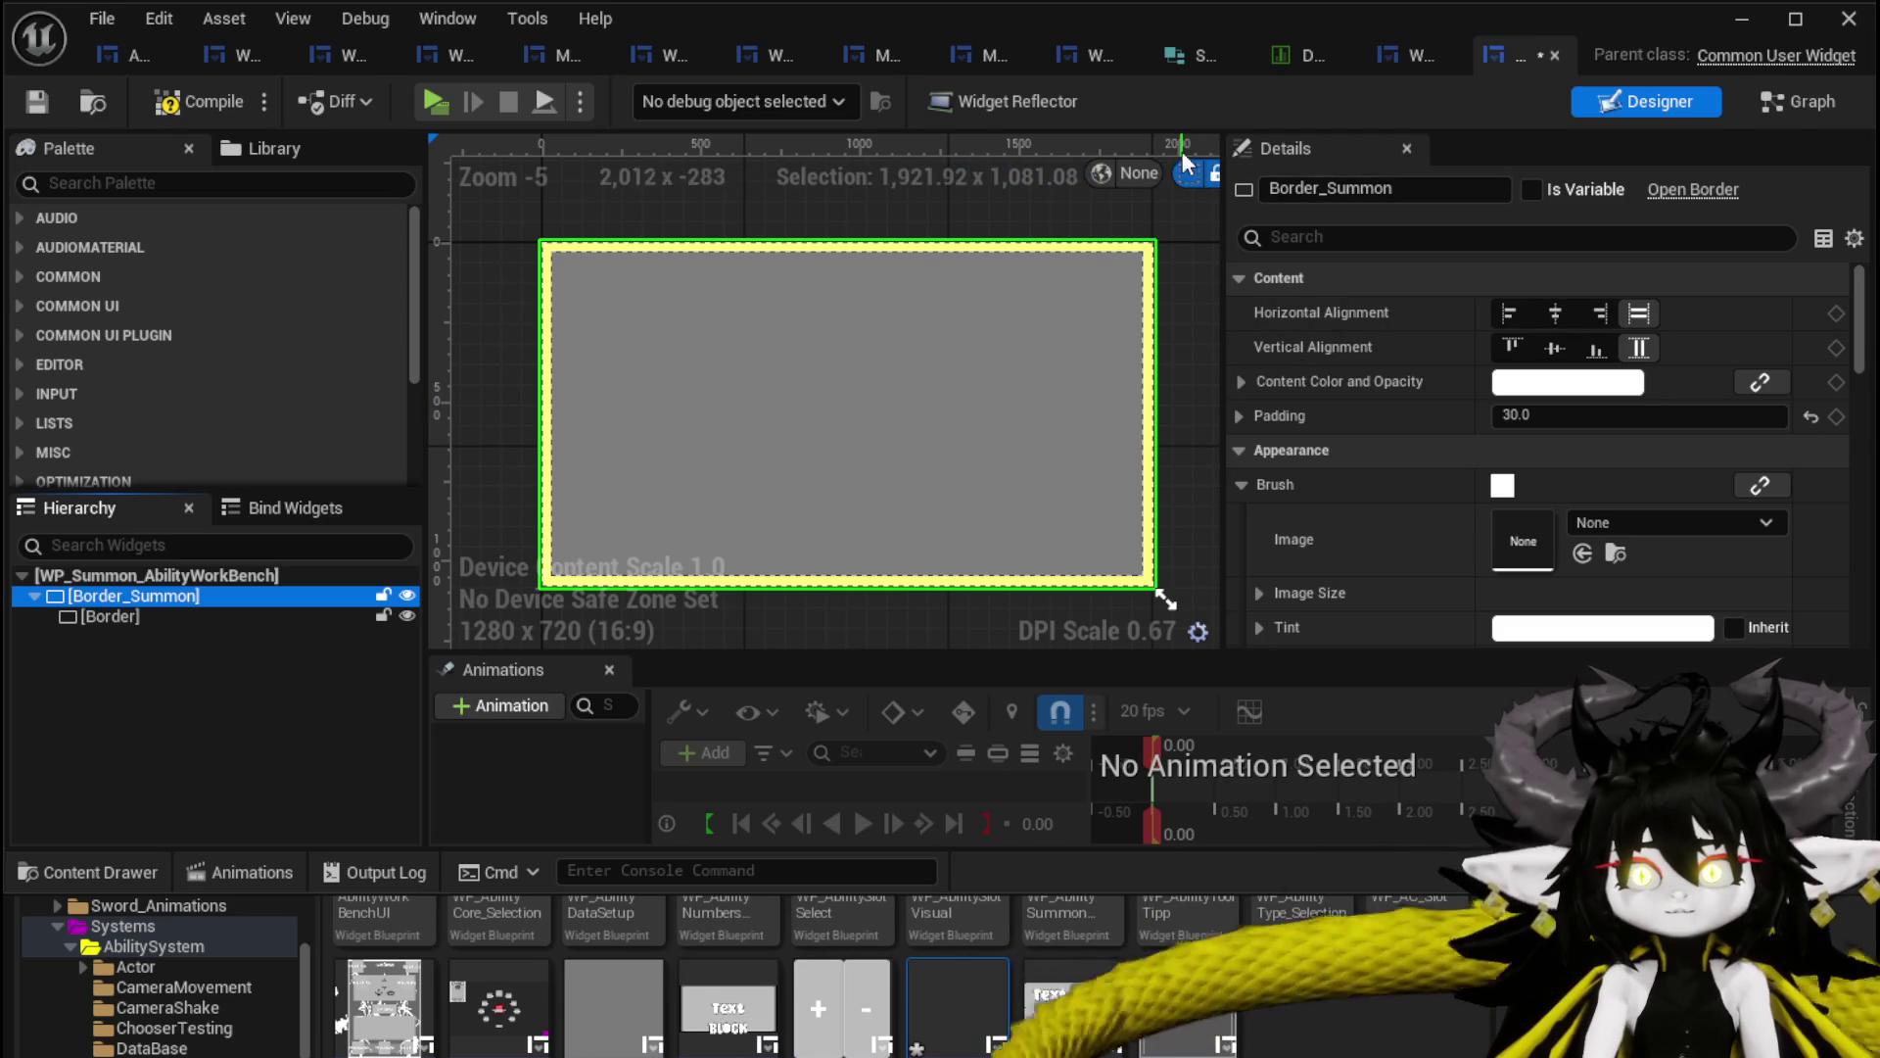
Switch the designer preview from Fill Screen to Desired size, briefly trying a Custom size.
left_click_drag(1230, 193, 1631, 188)
left_click(1627, 180)
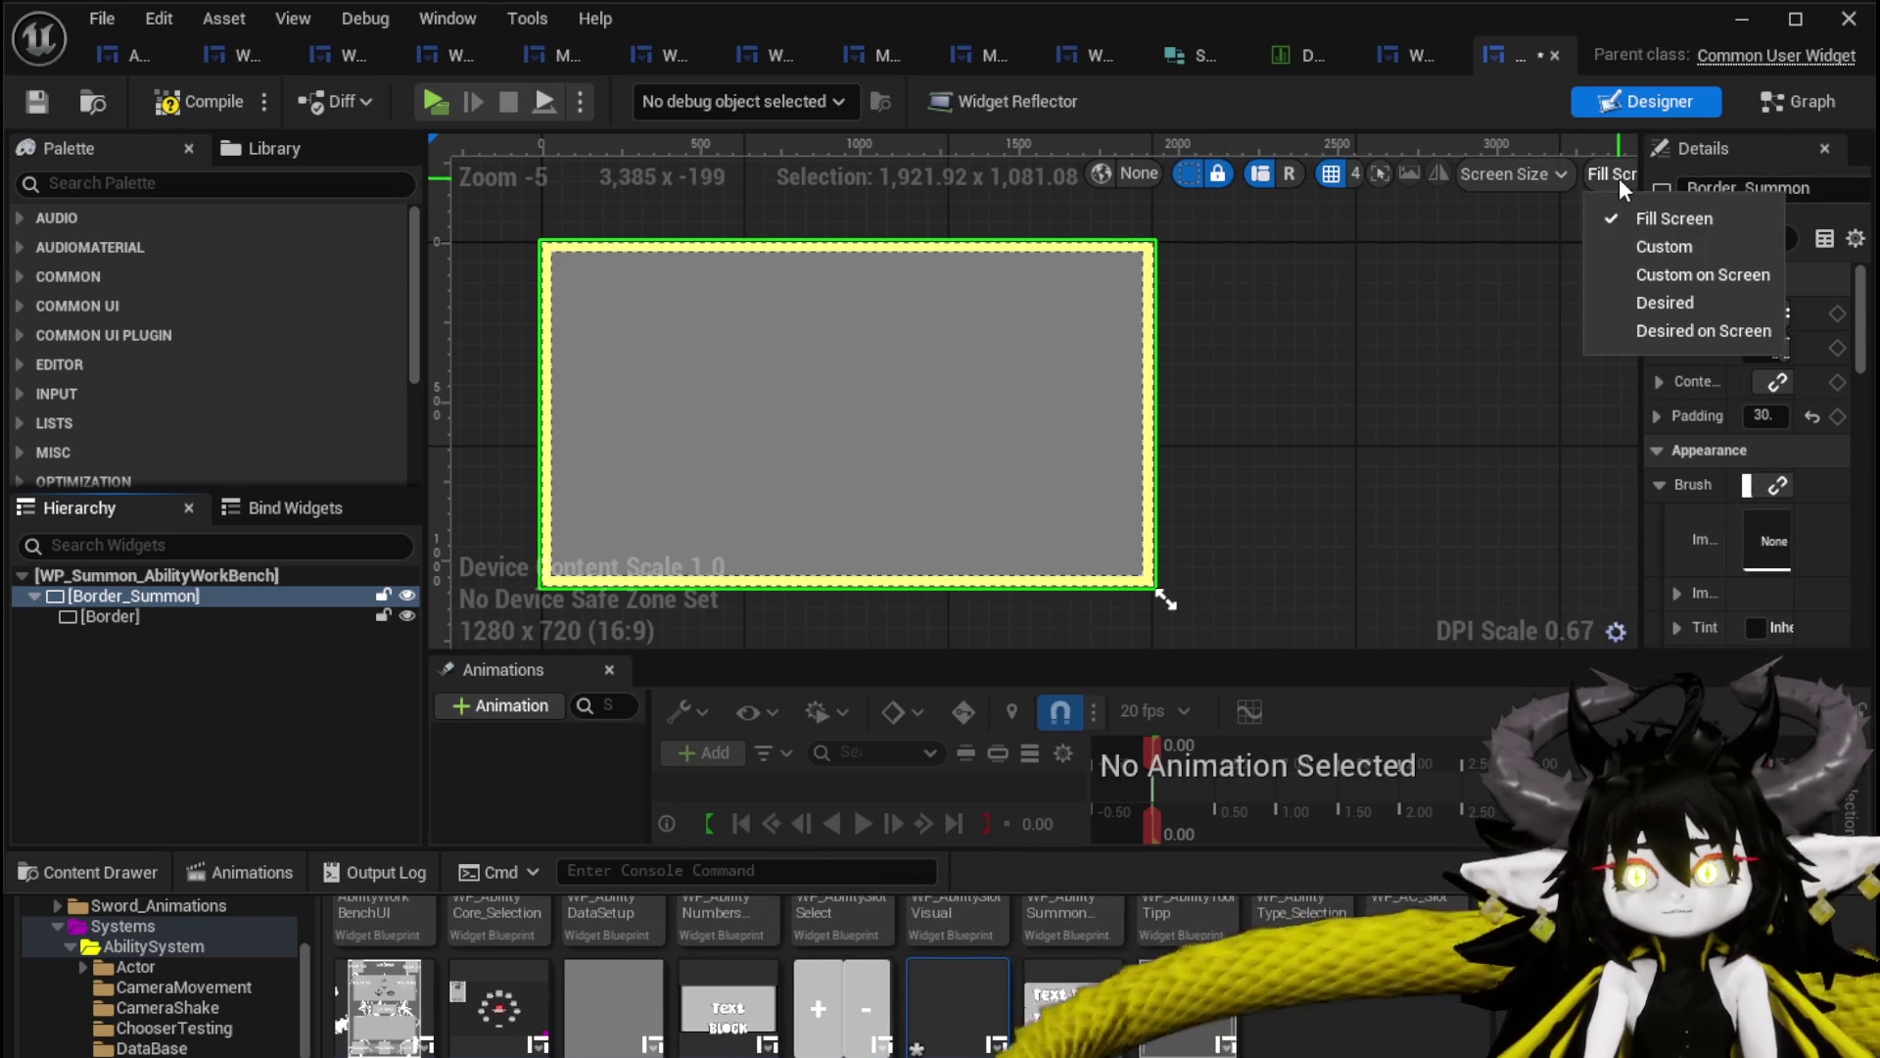
left_click(1616, 307)
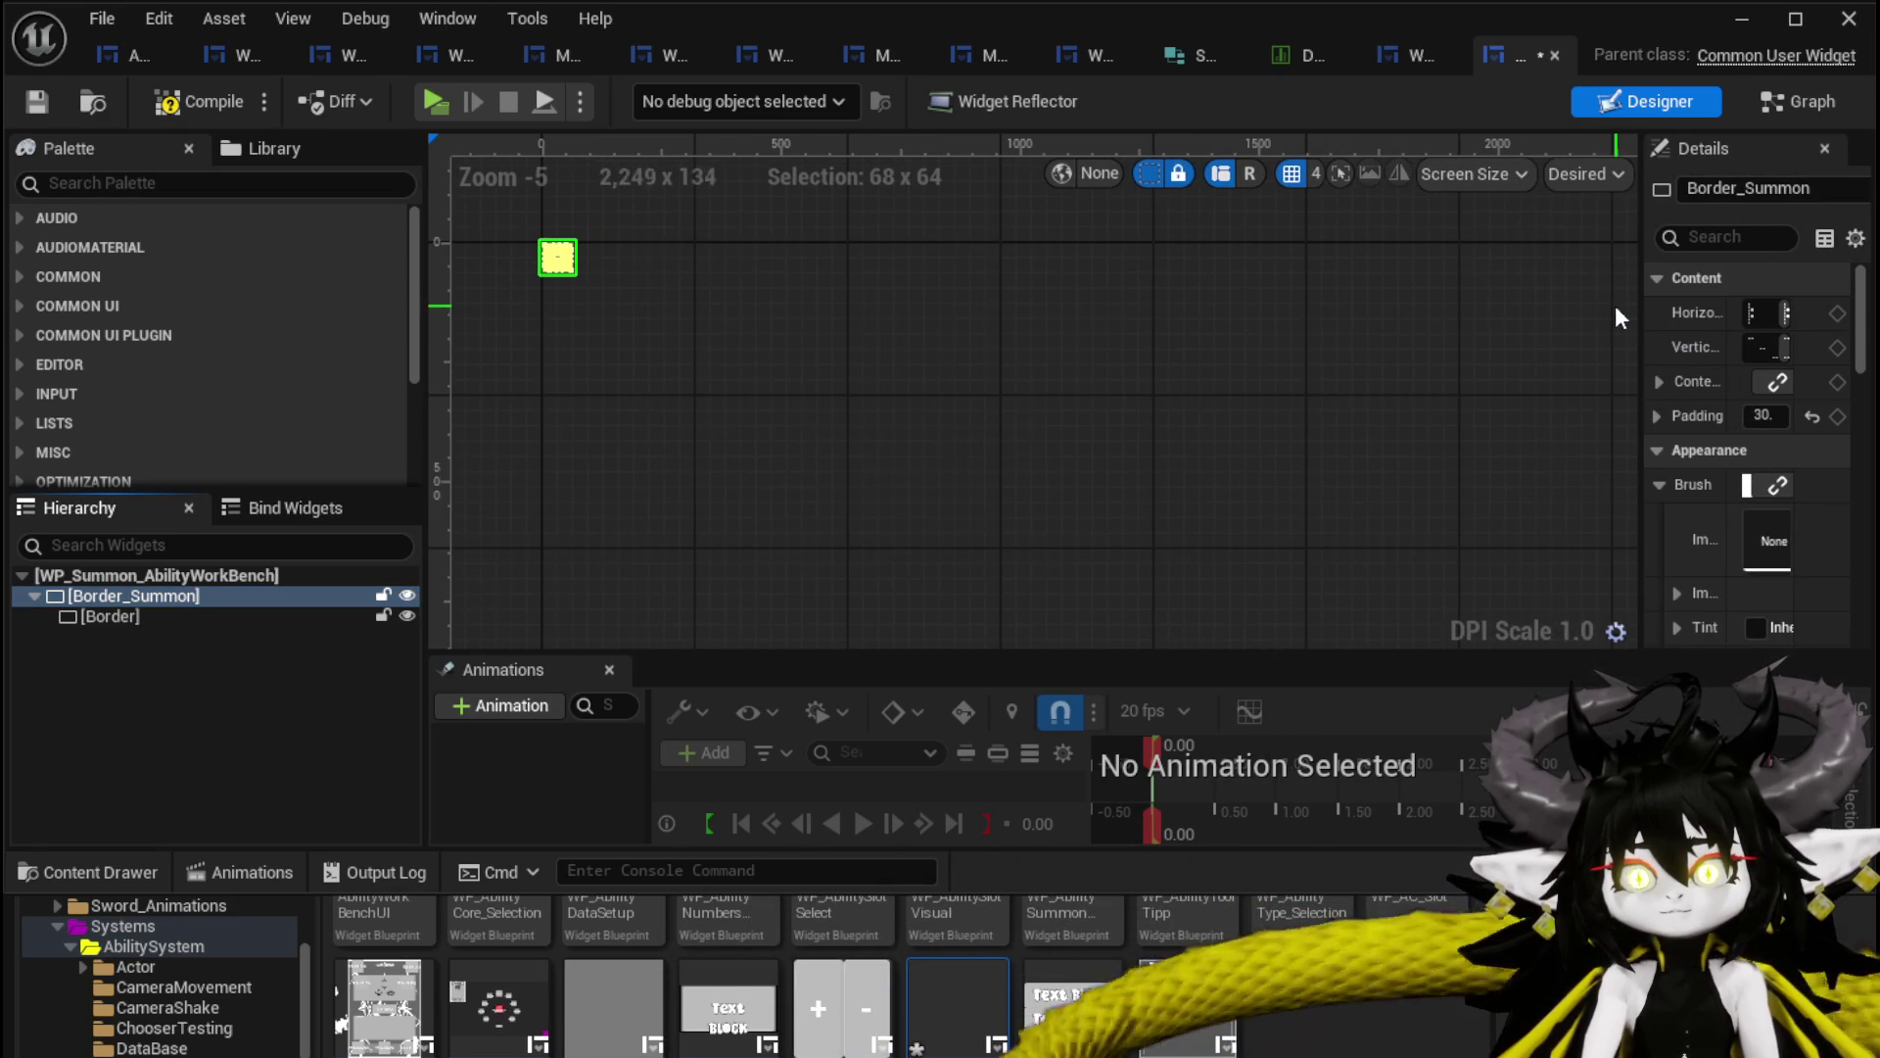
left_click(1621, 172)
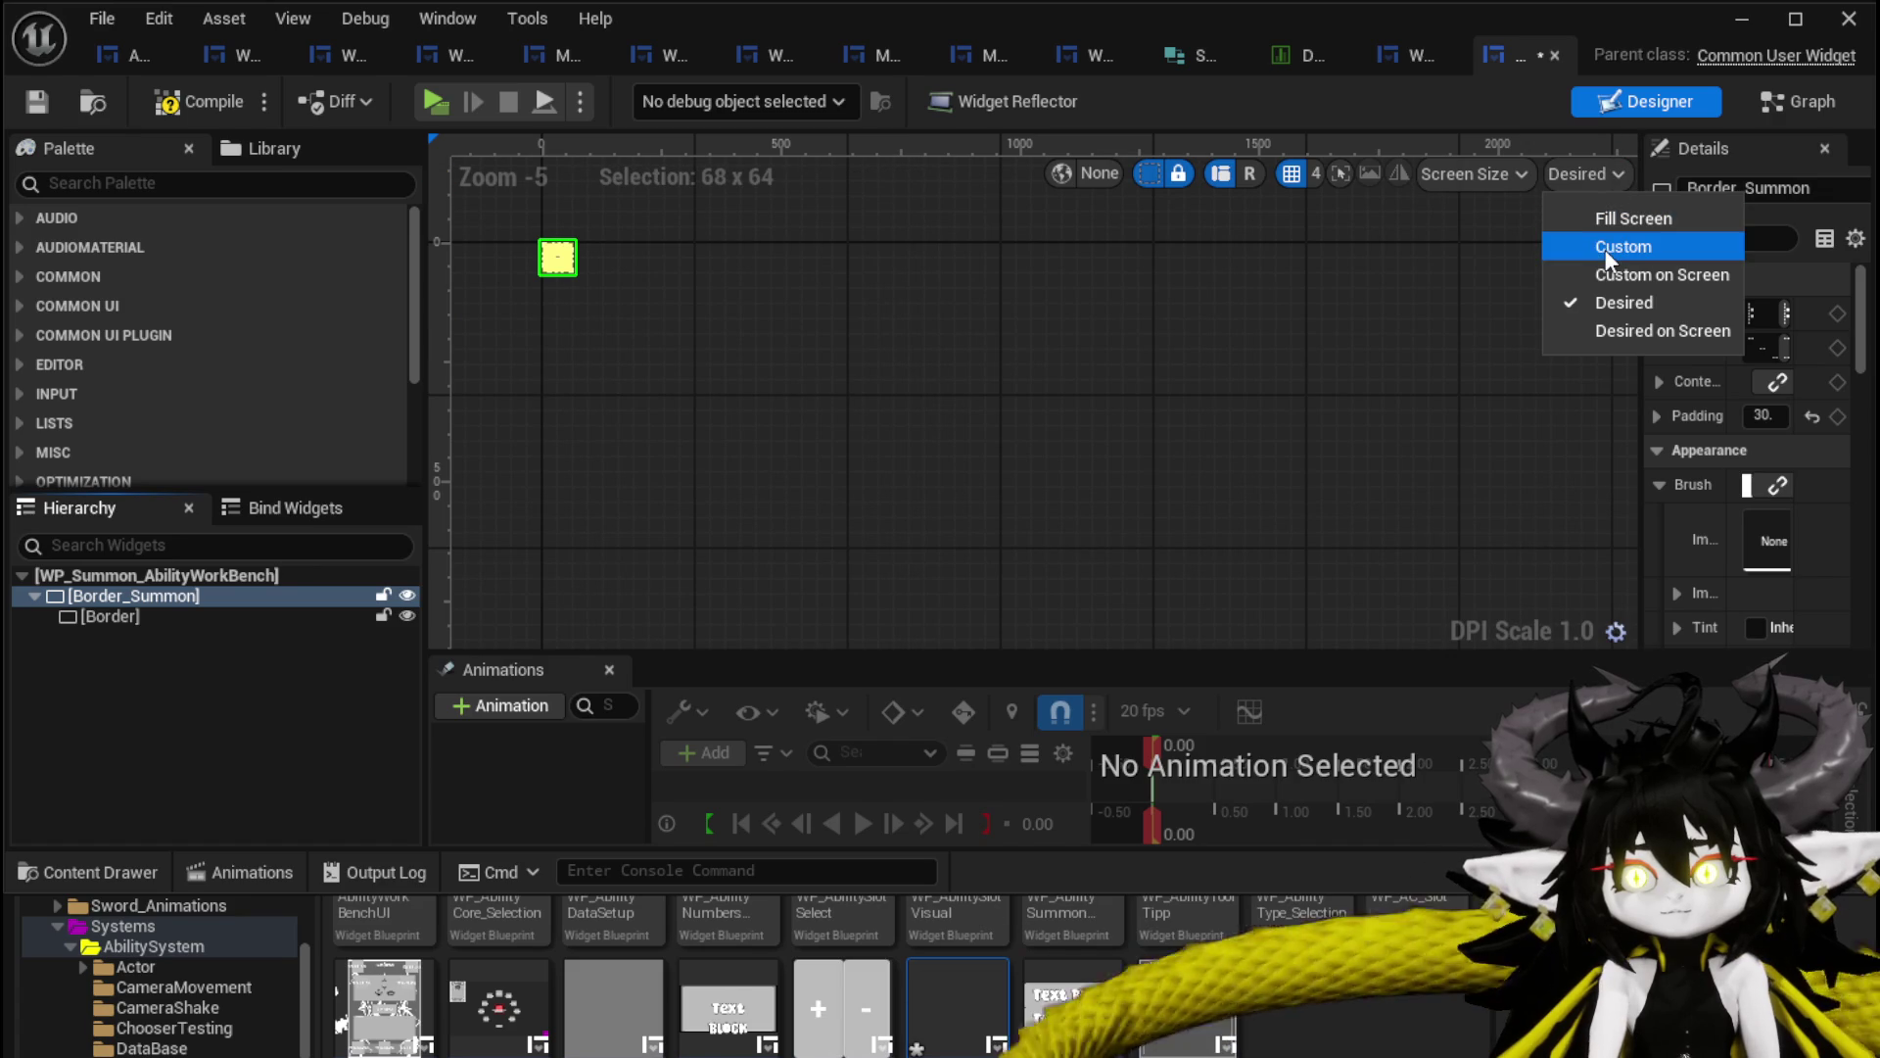
left_click(1611, 247)
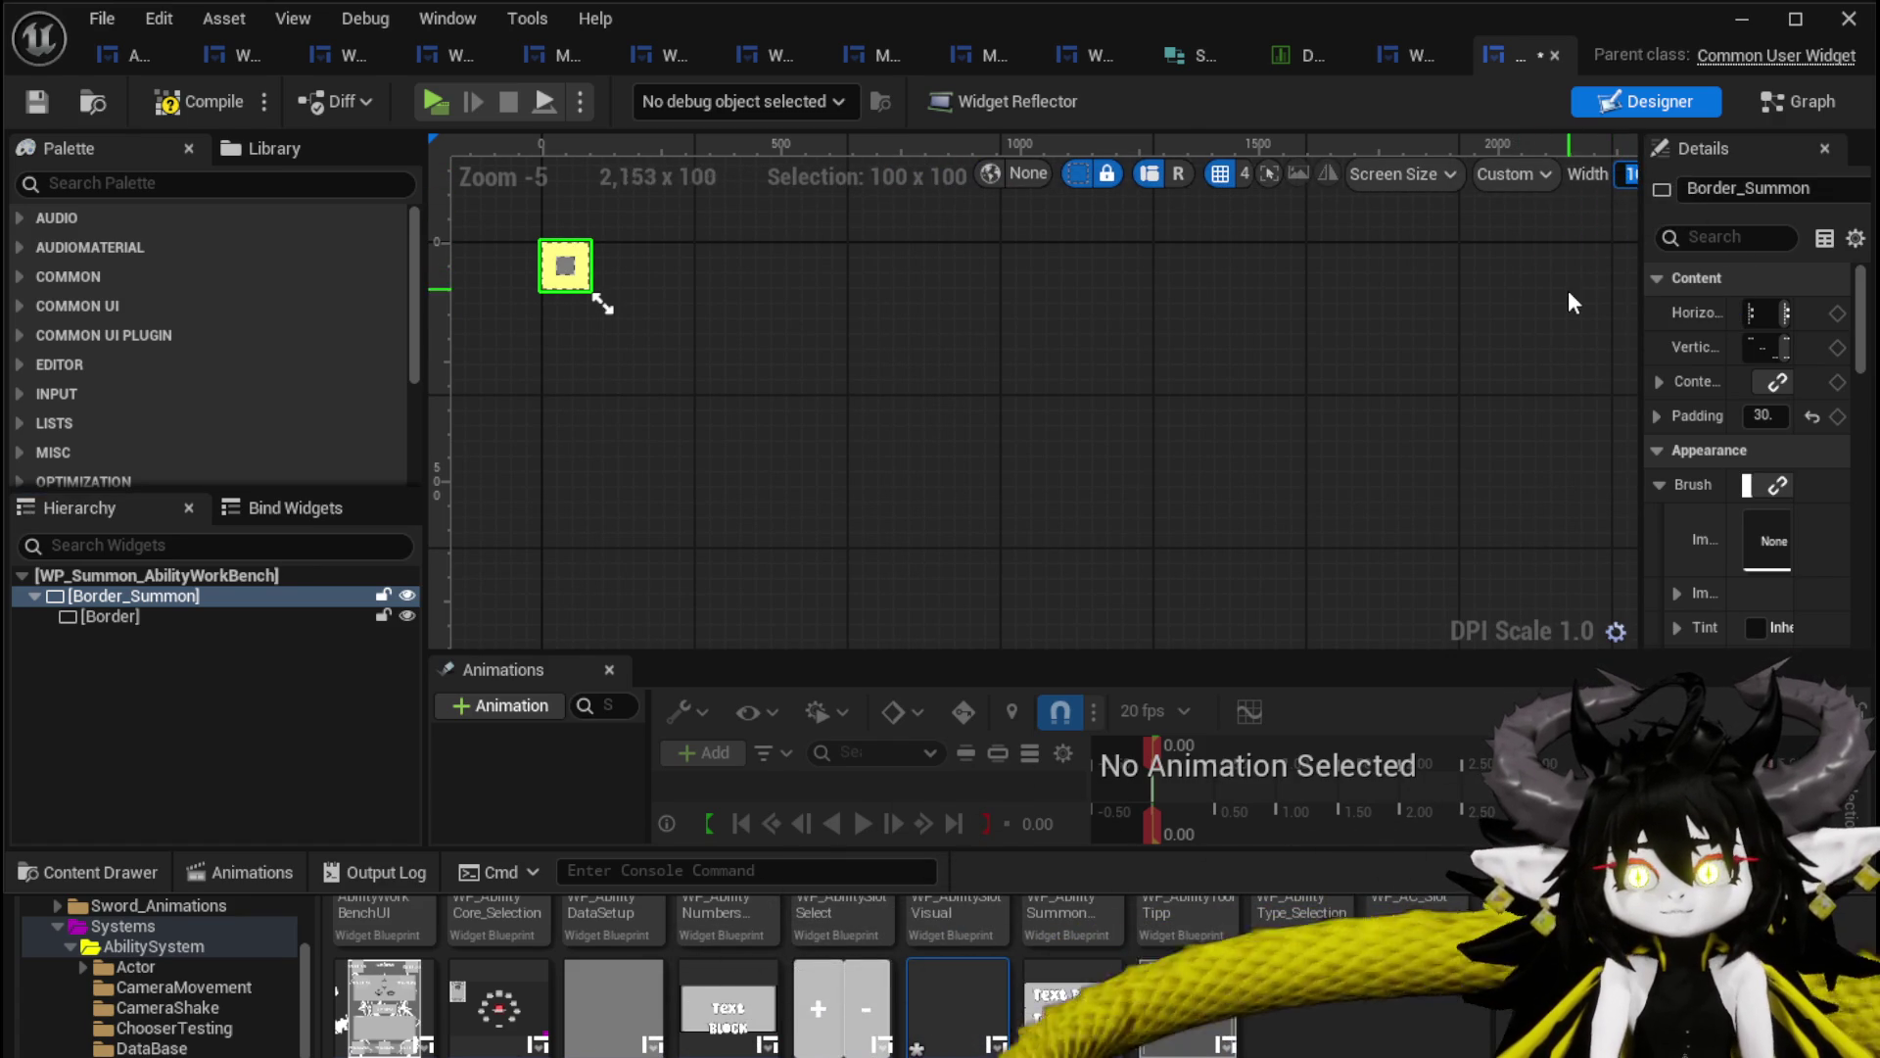
left_click_drag(1646, 260, 1780, 235)
left_click(1642, 173)
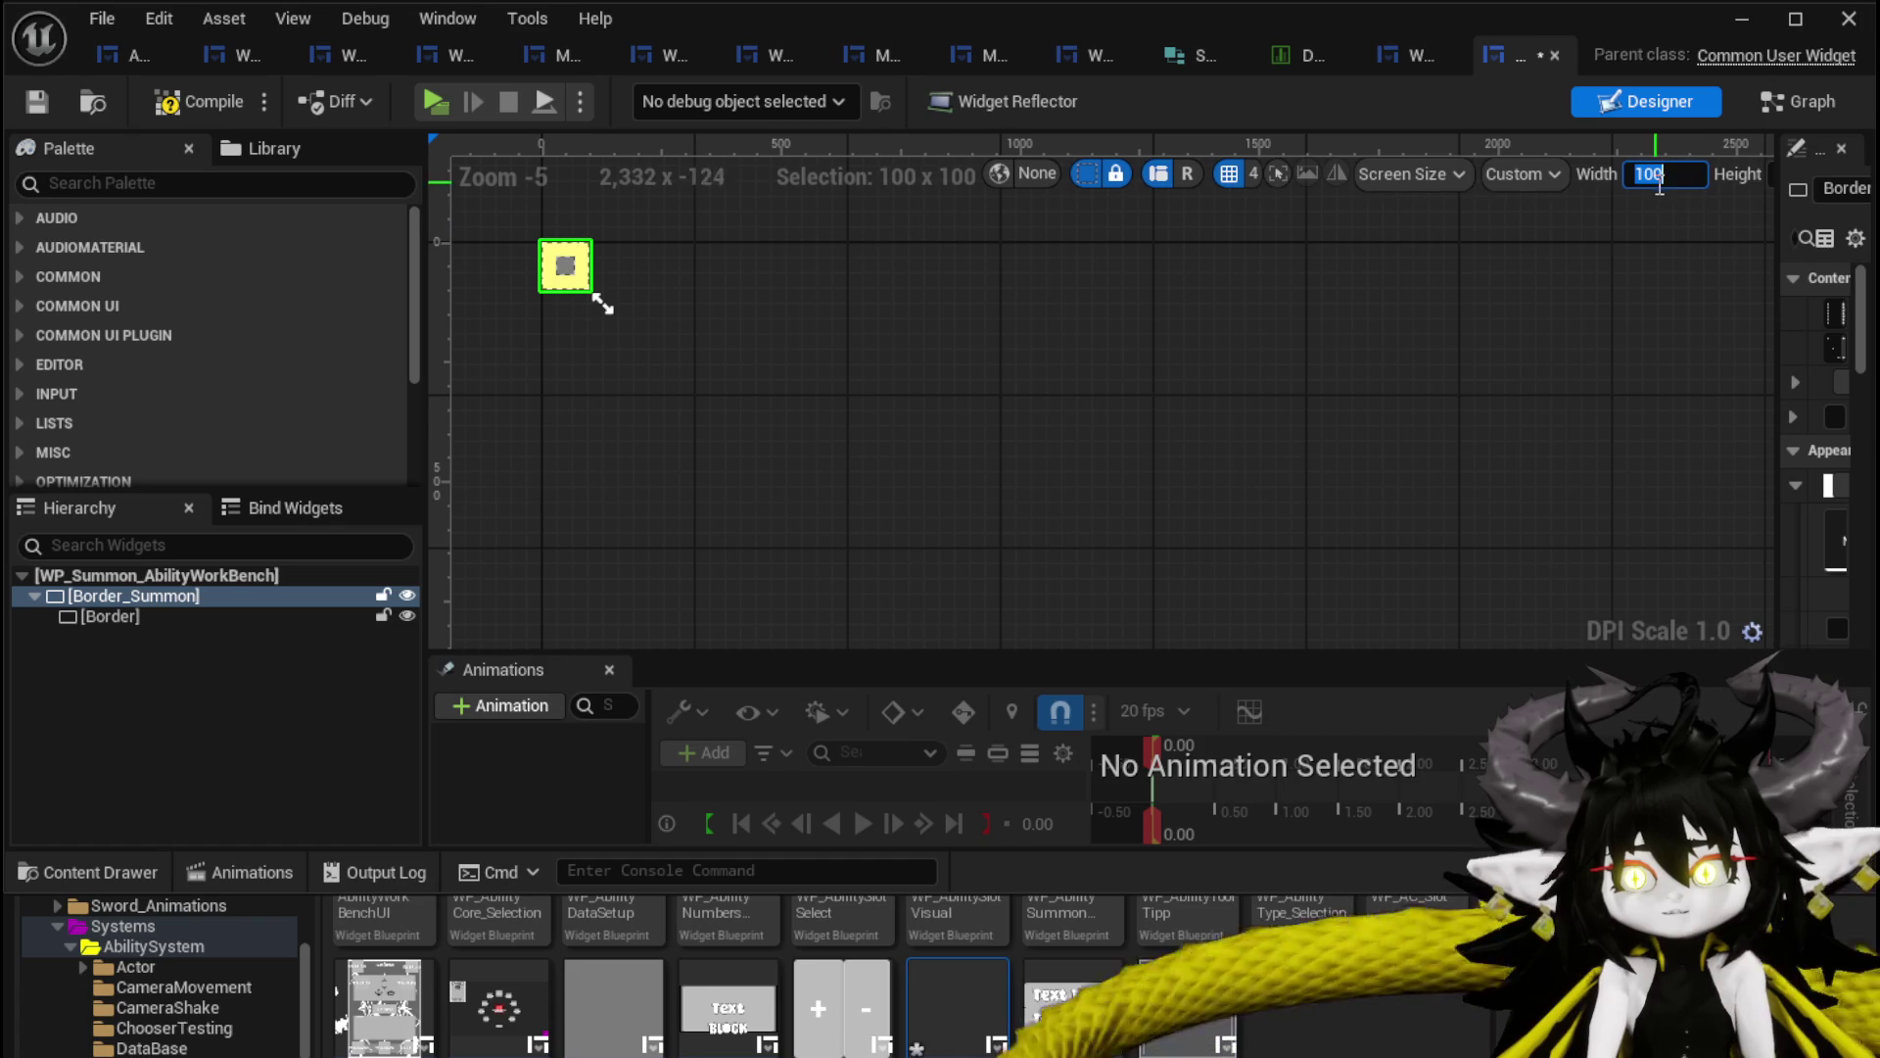
left_click(1553, 177)
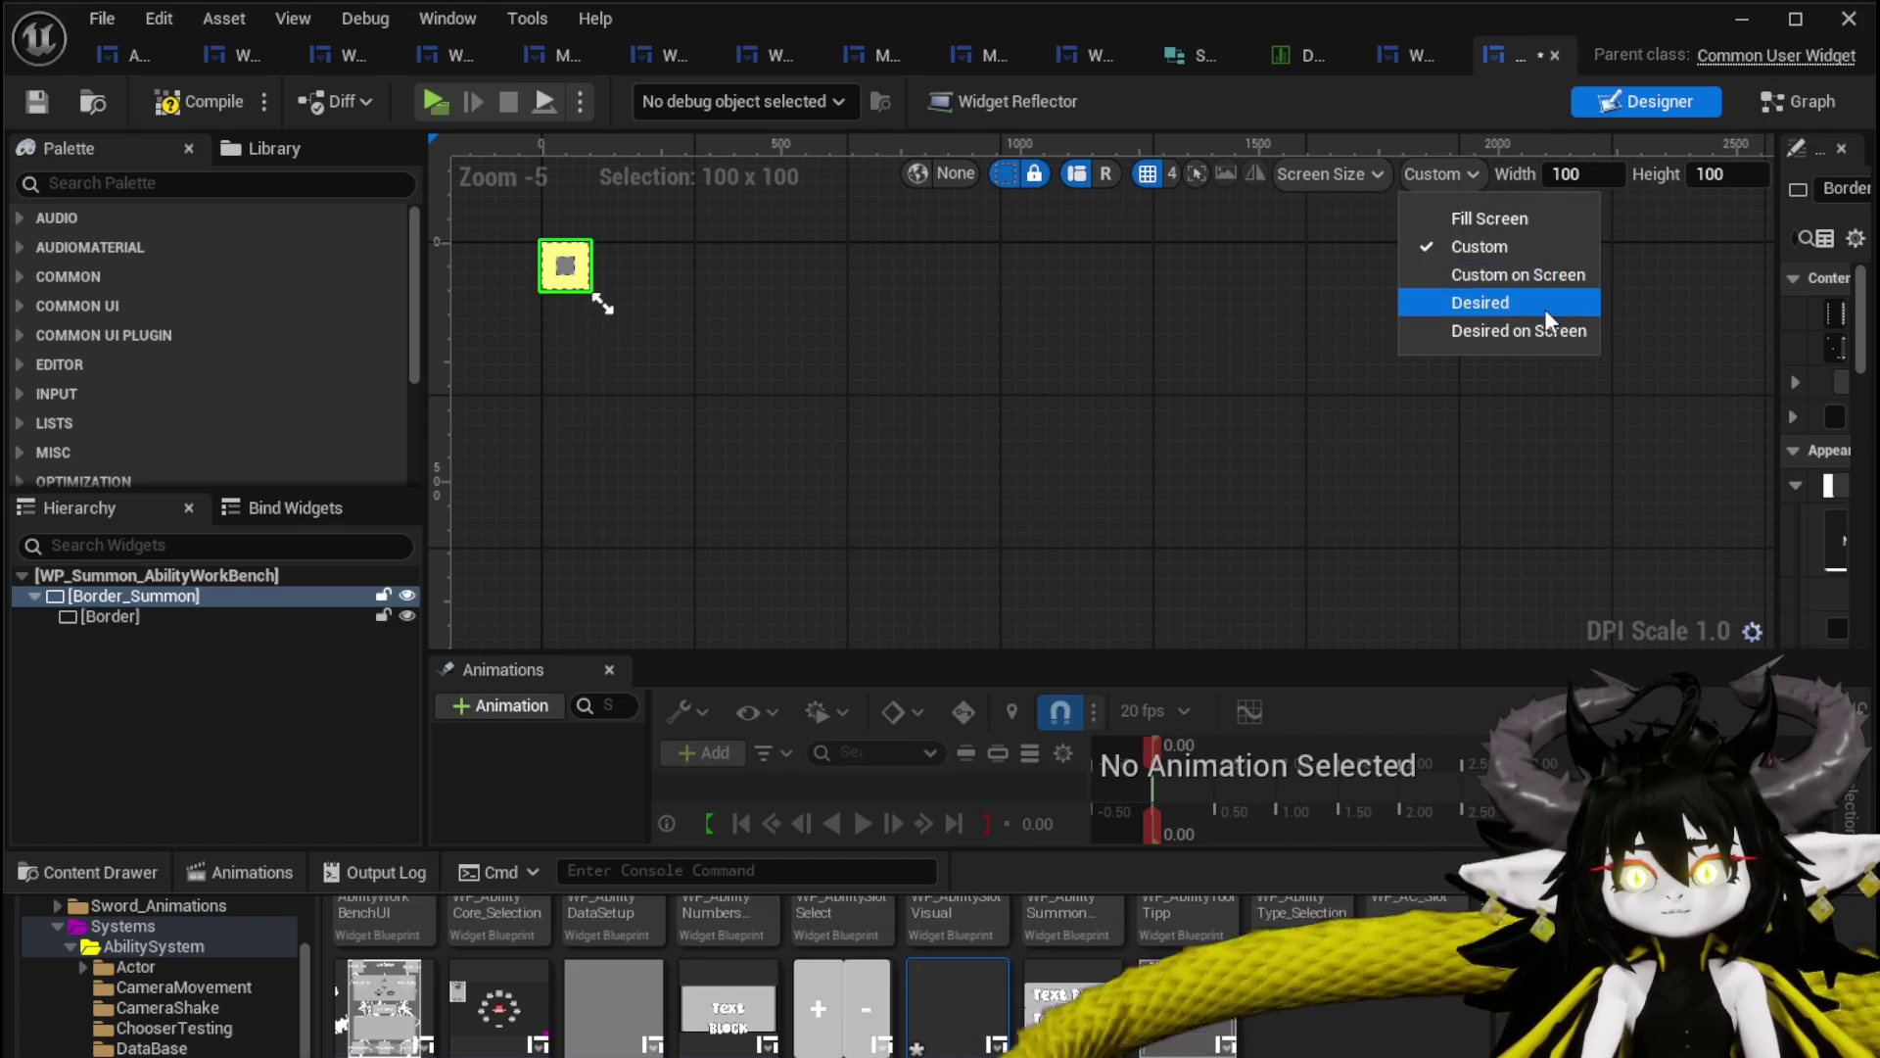
left_click(1484, 303)
left_click(1392, 53)
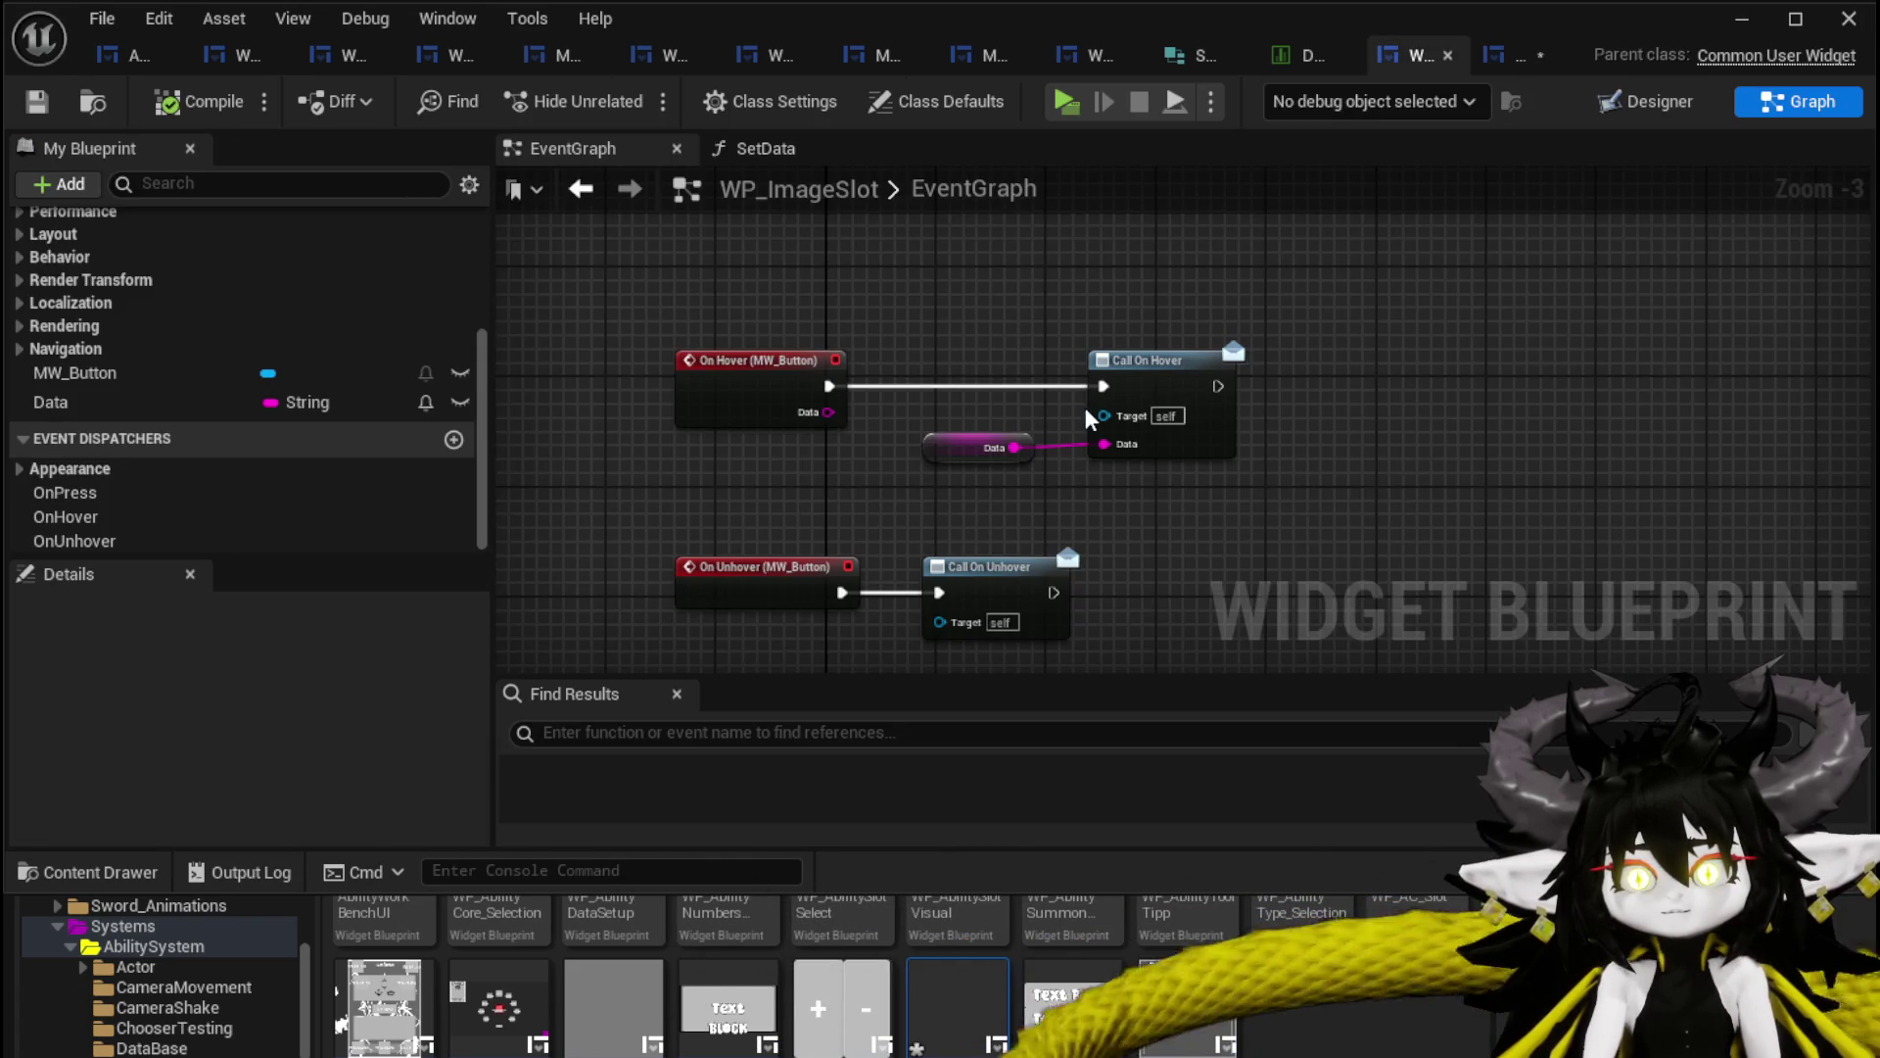
Check Border_Summon in the work bench layout, then open WP_Summon_AbilityWorkBench with a wider Details panel.
left_click(114, 46)
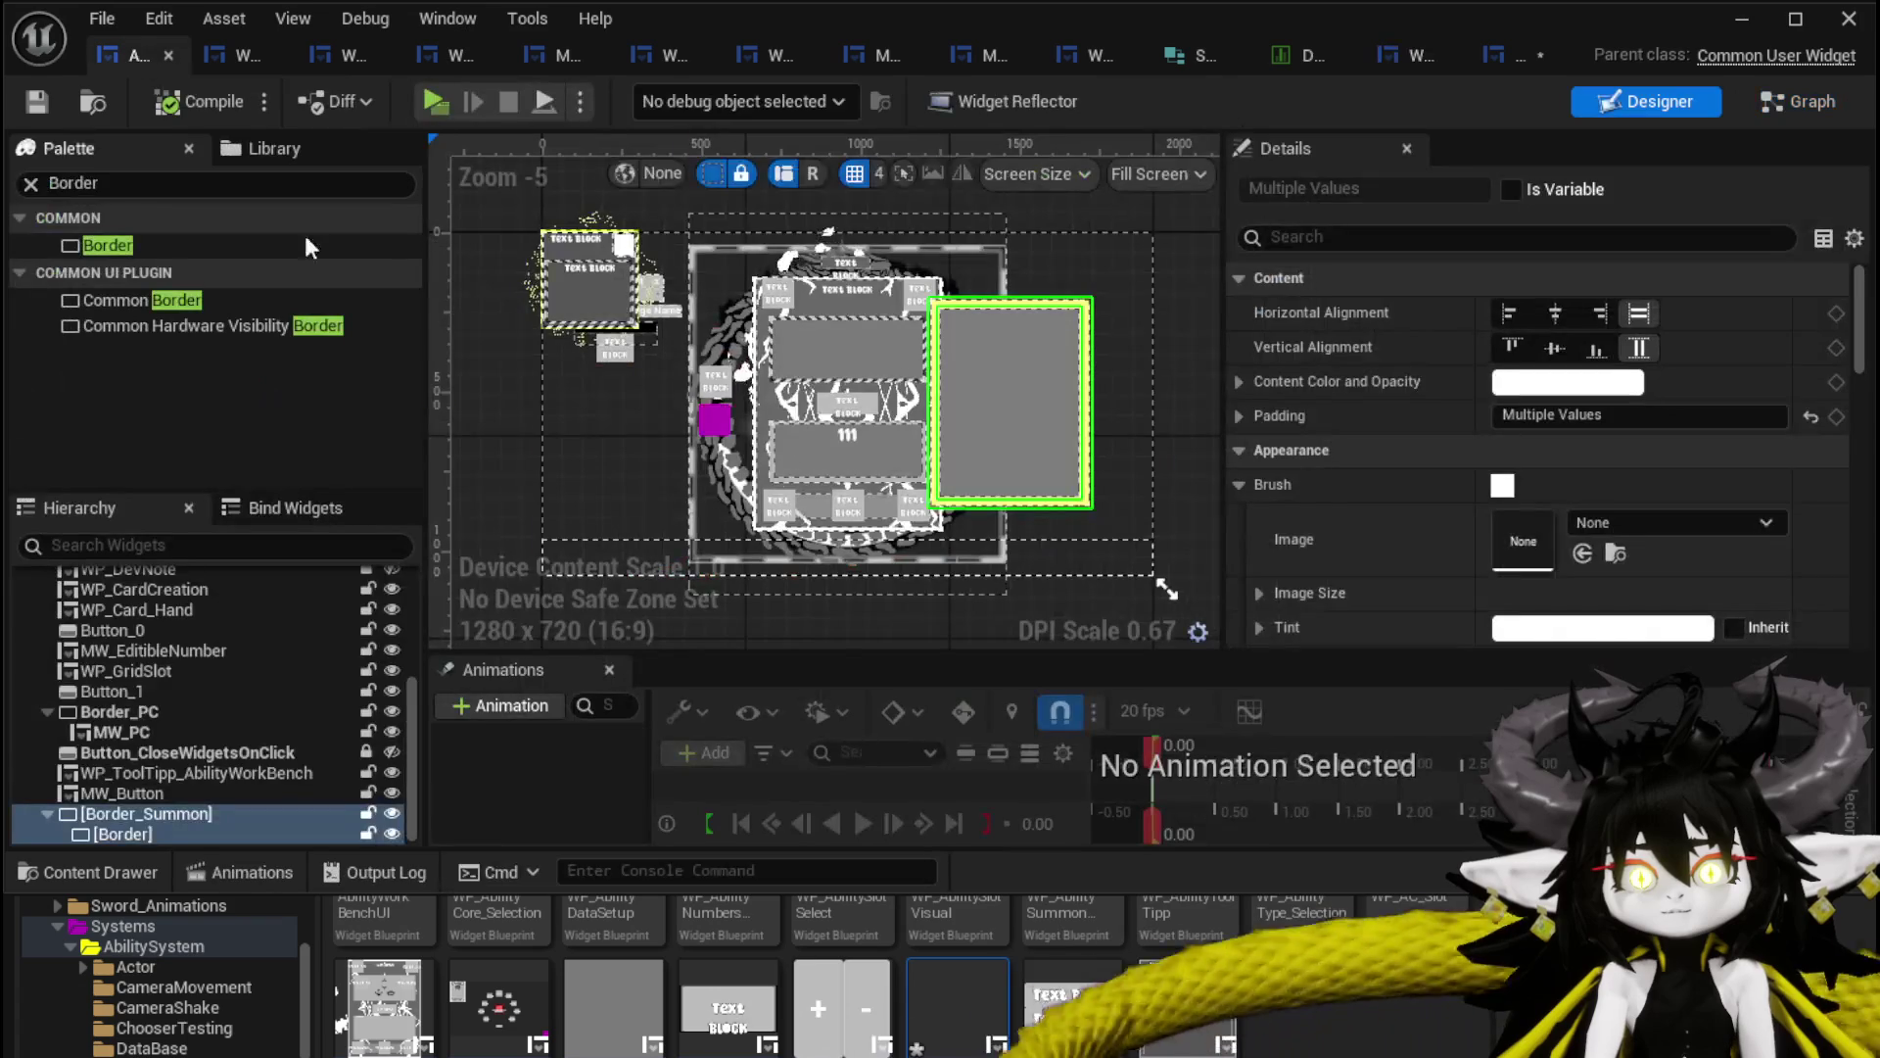
left_click(143, 813)
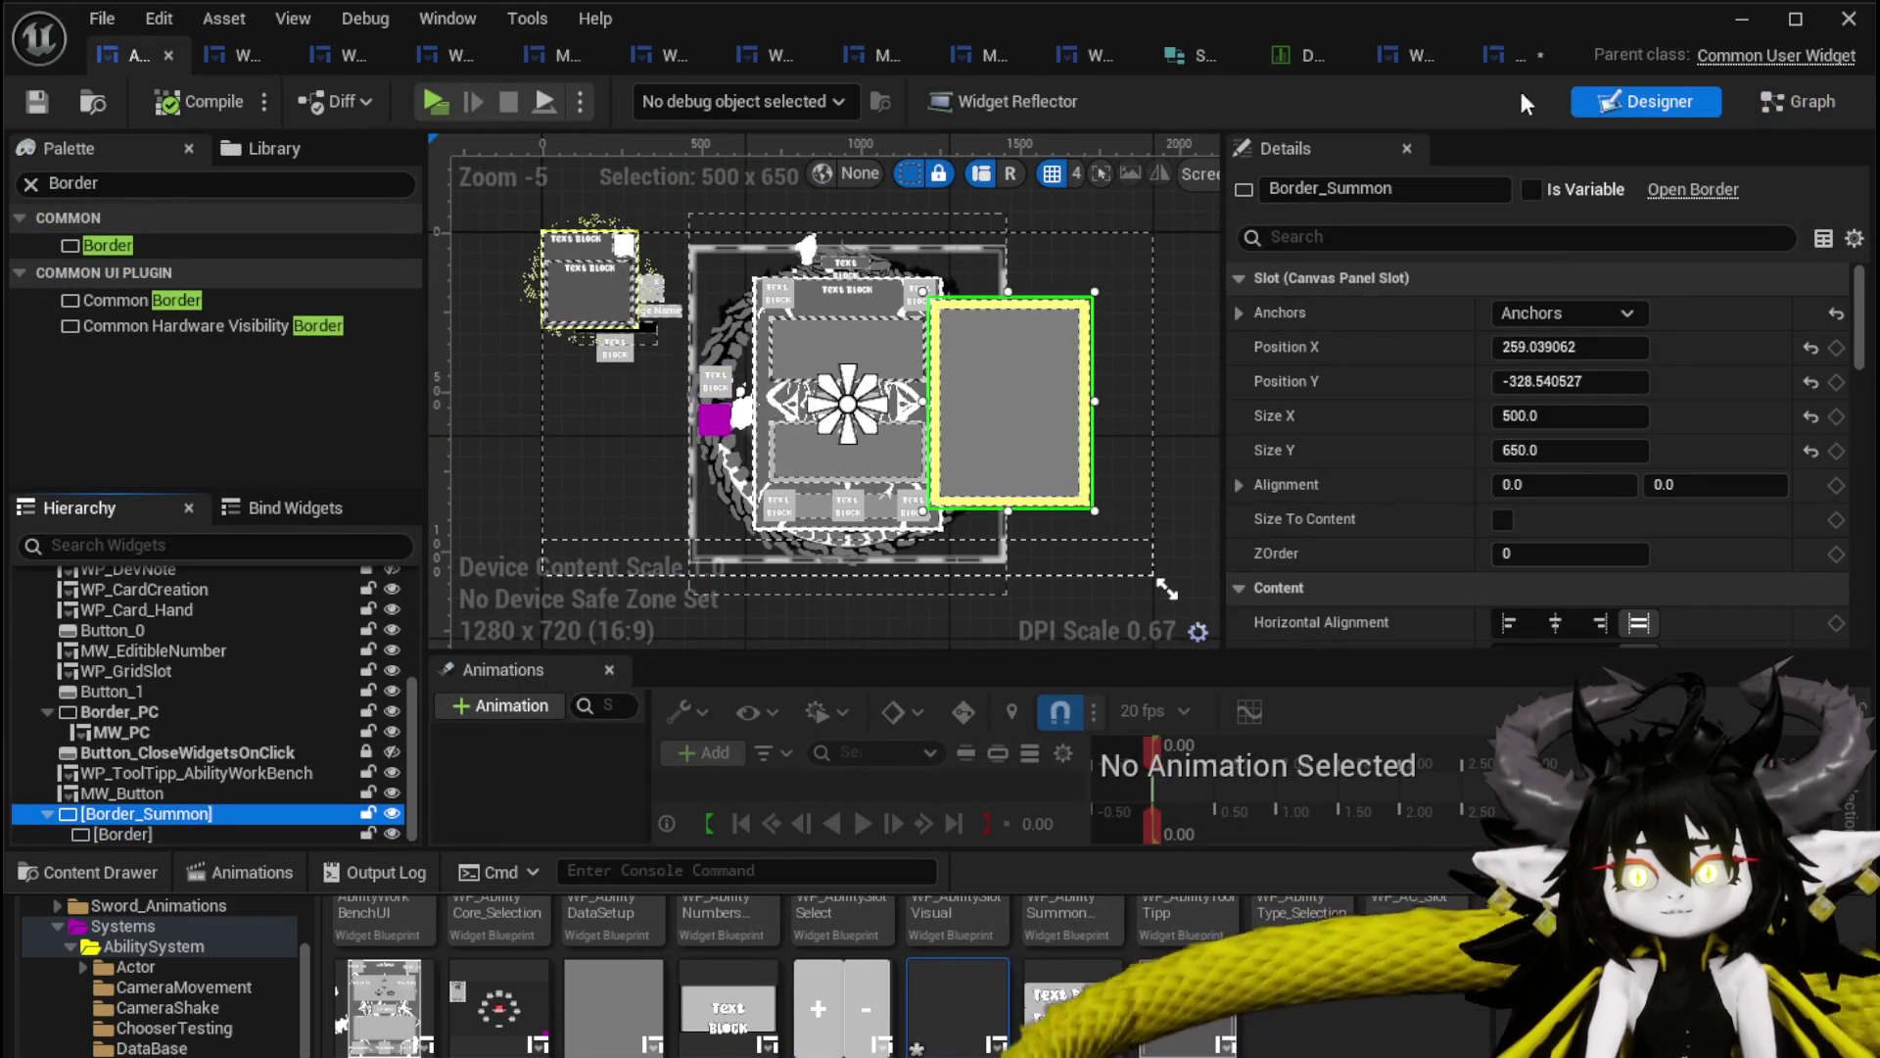
left_click(1500, 57)
left_click_drag(1778, 351, 1196, 367)
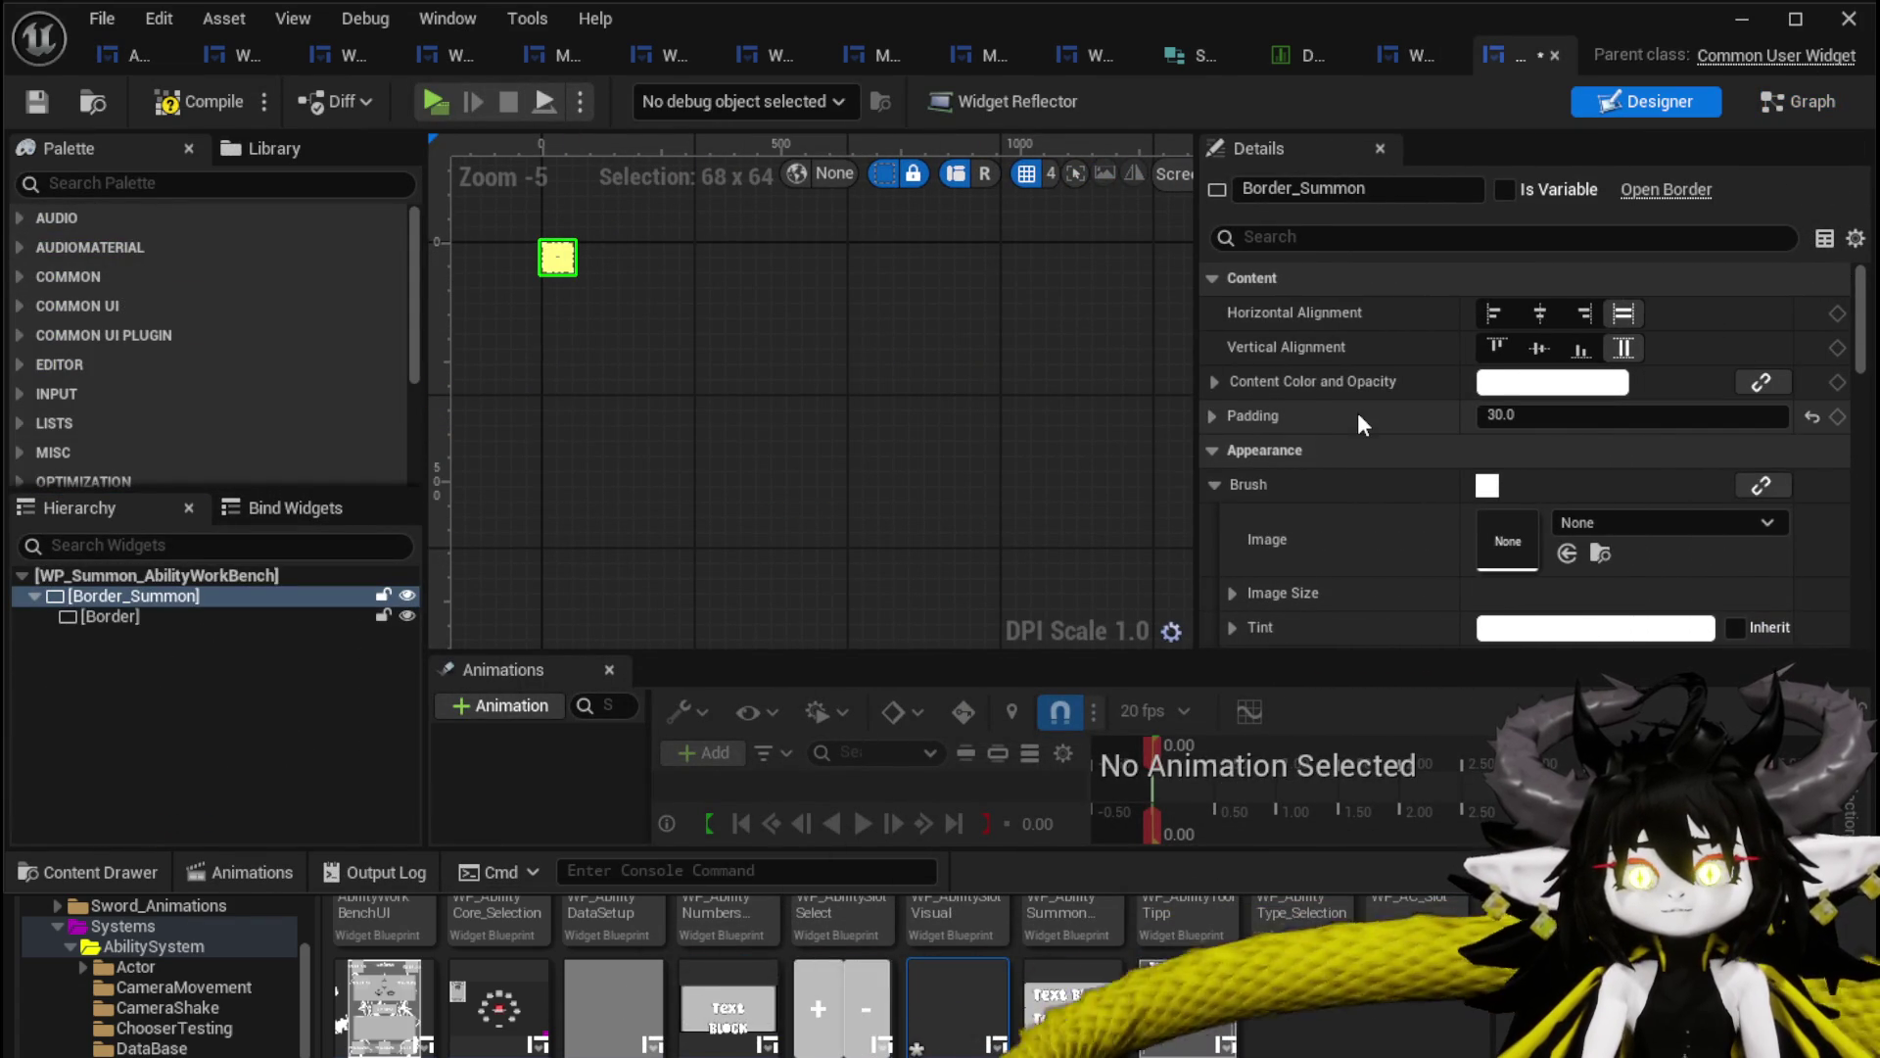
scroll(1357, 413, "down", 3)
scroll(1357, 413, "down", 5)
scroll(1357, 413, "down", 10)
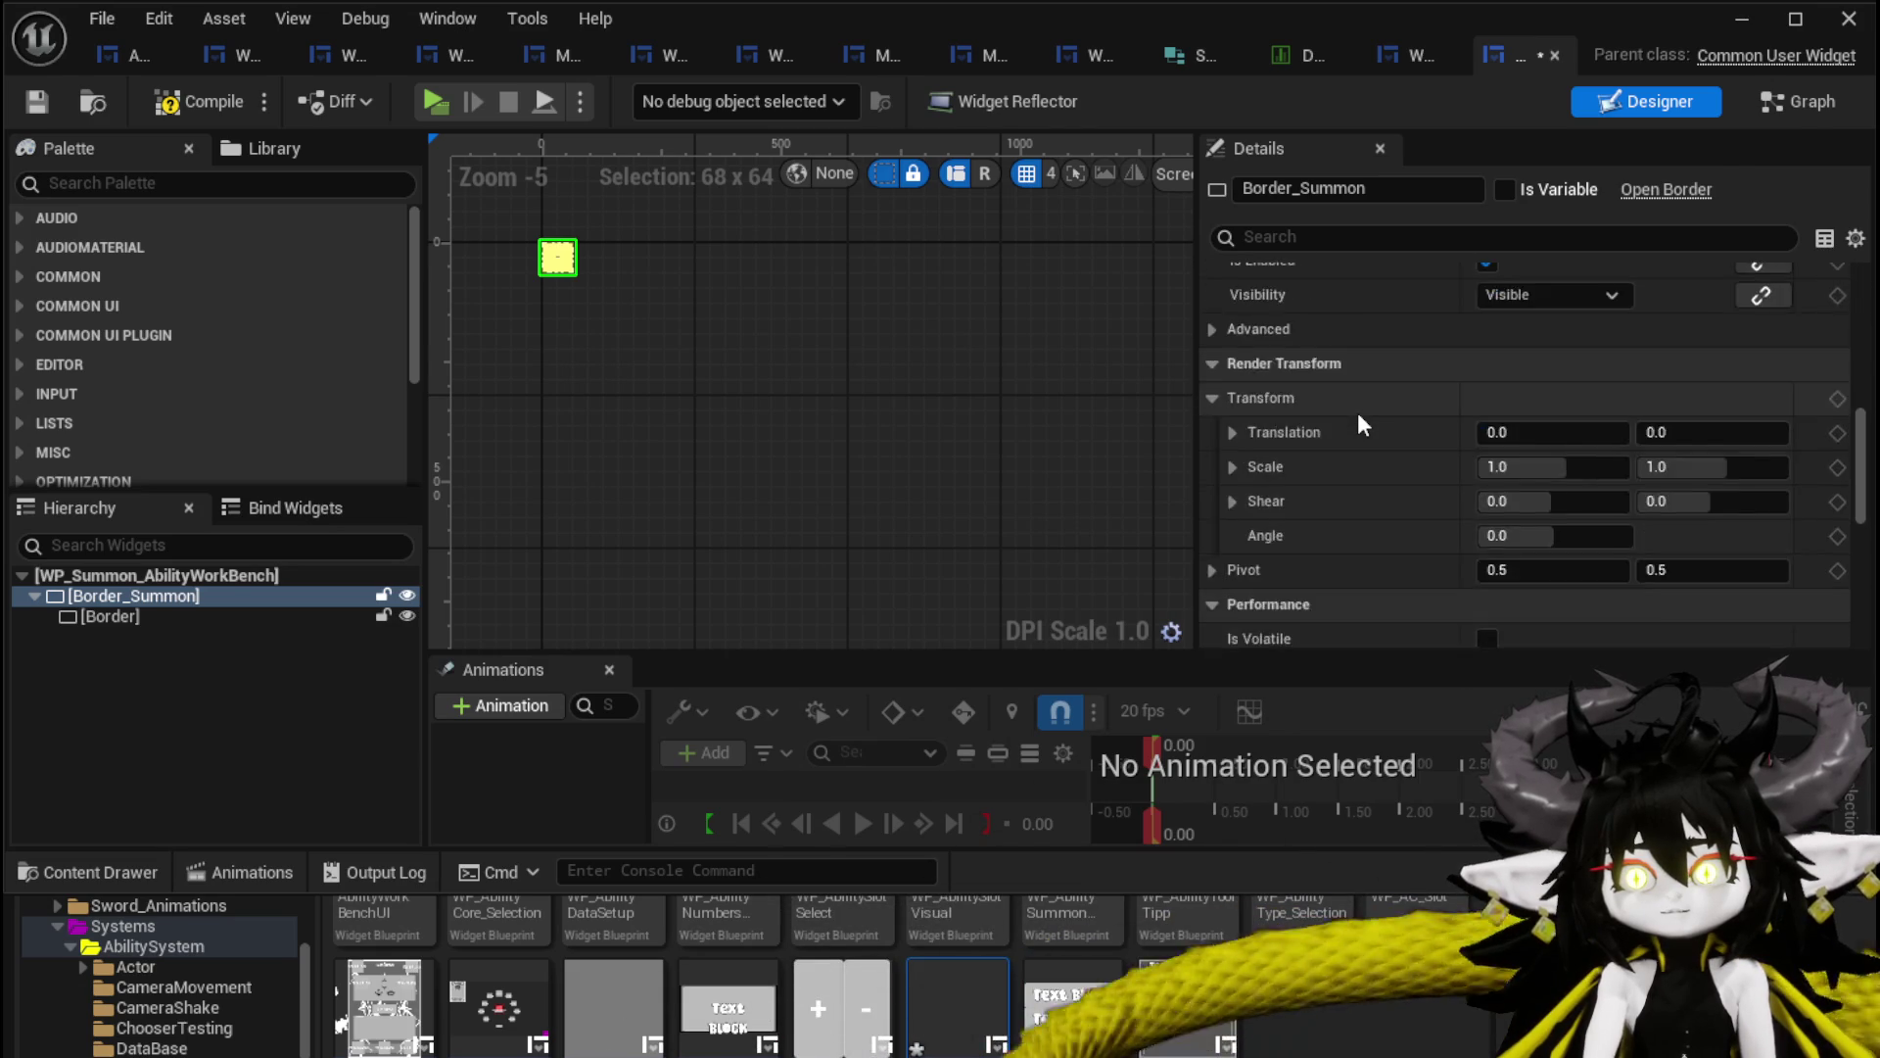
scroll(1357, 413, "up", 3)
scroll(1357, 413, "up", 12)
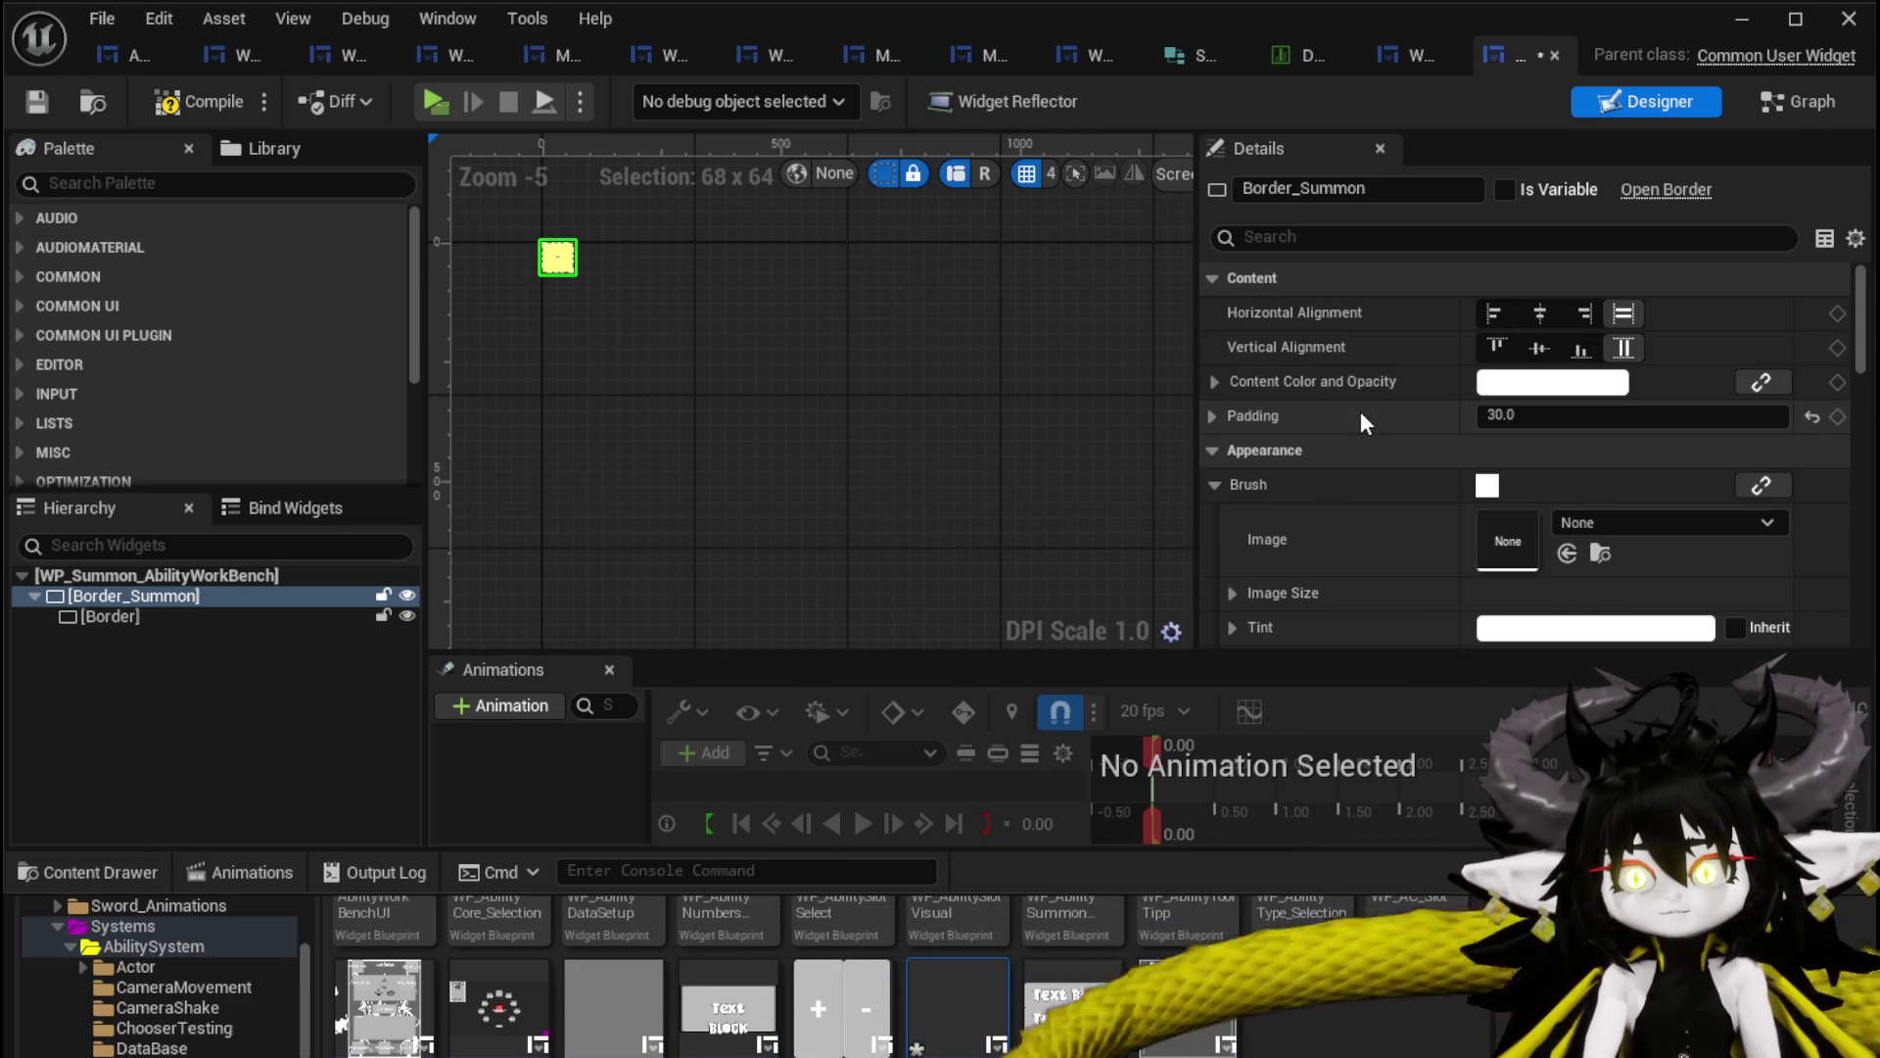
scroll(1362, 414, "down", 3)
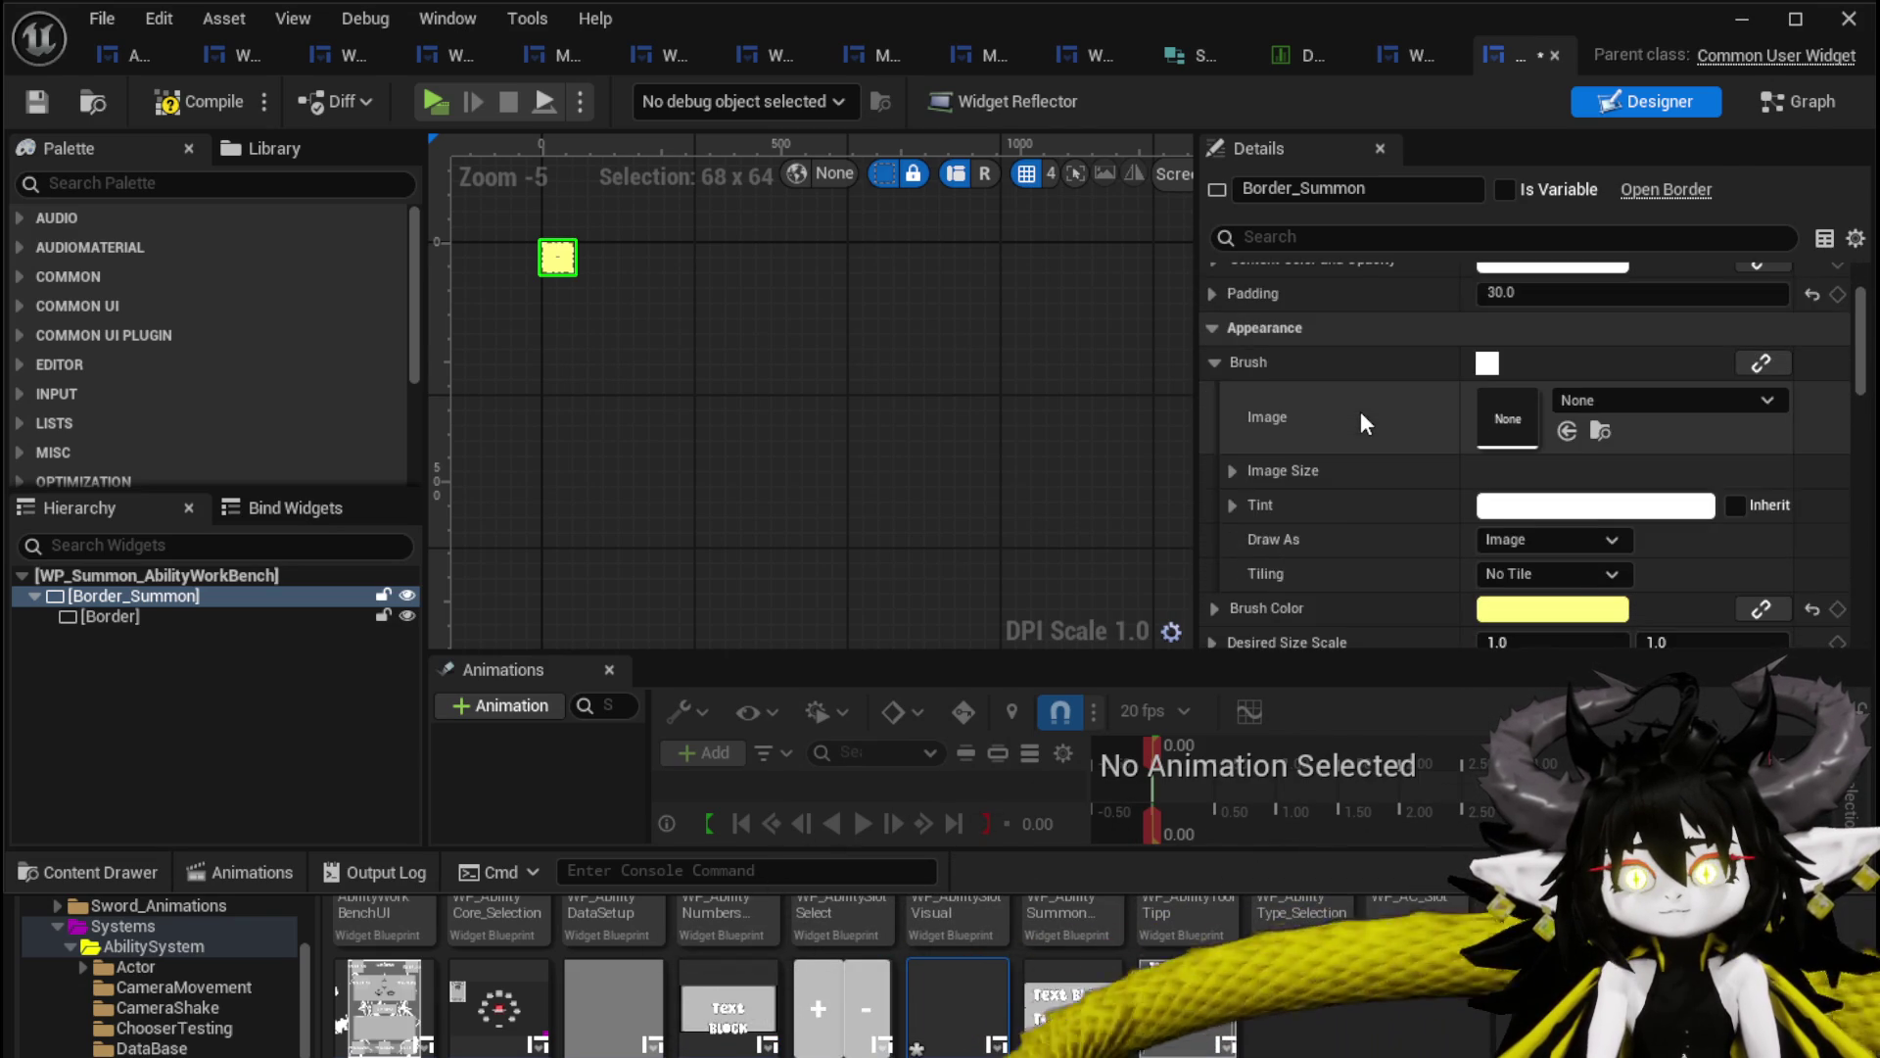
scroll(1360, 412, "up", 3)
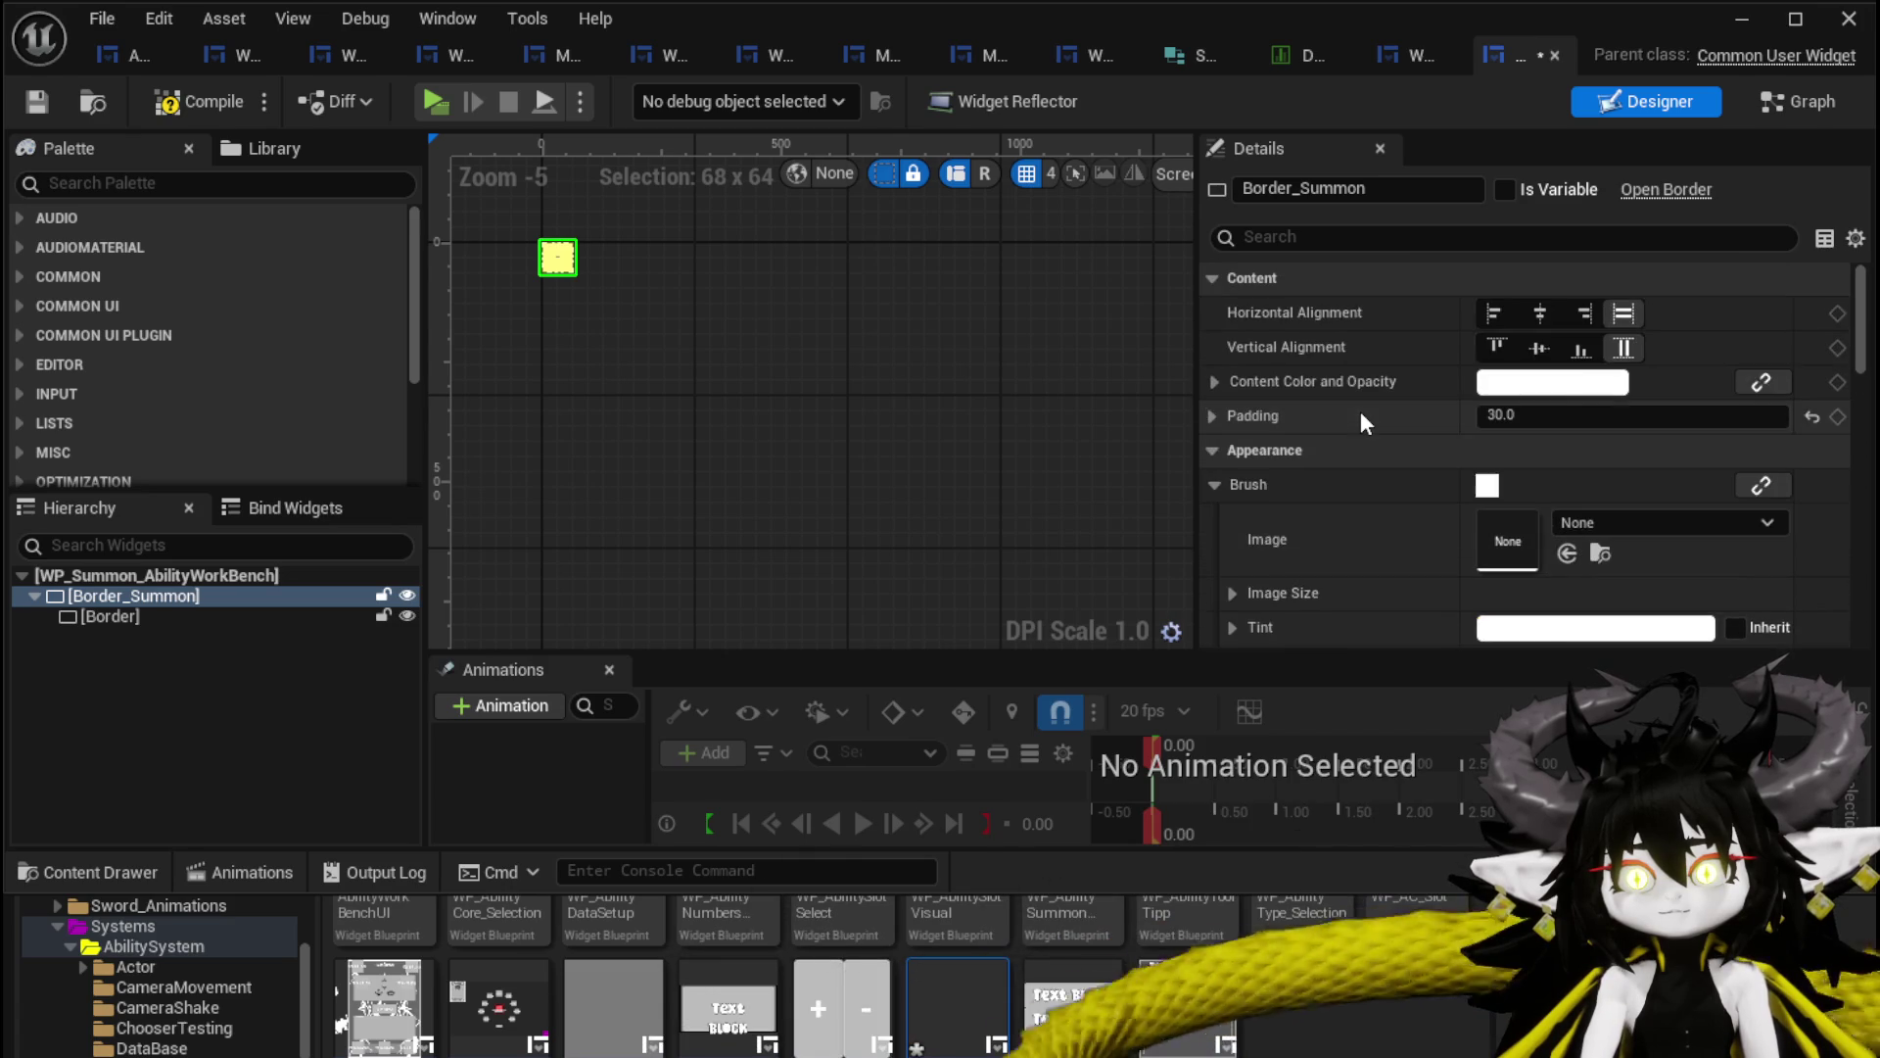
Inspect Border_Summon's properties: padding 30.0 and a yellow brush colour.
left_click(134, 595)
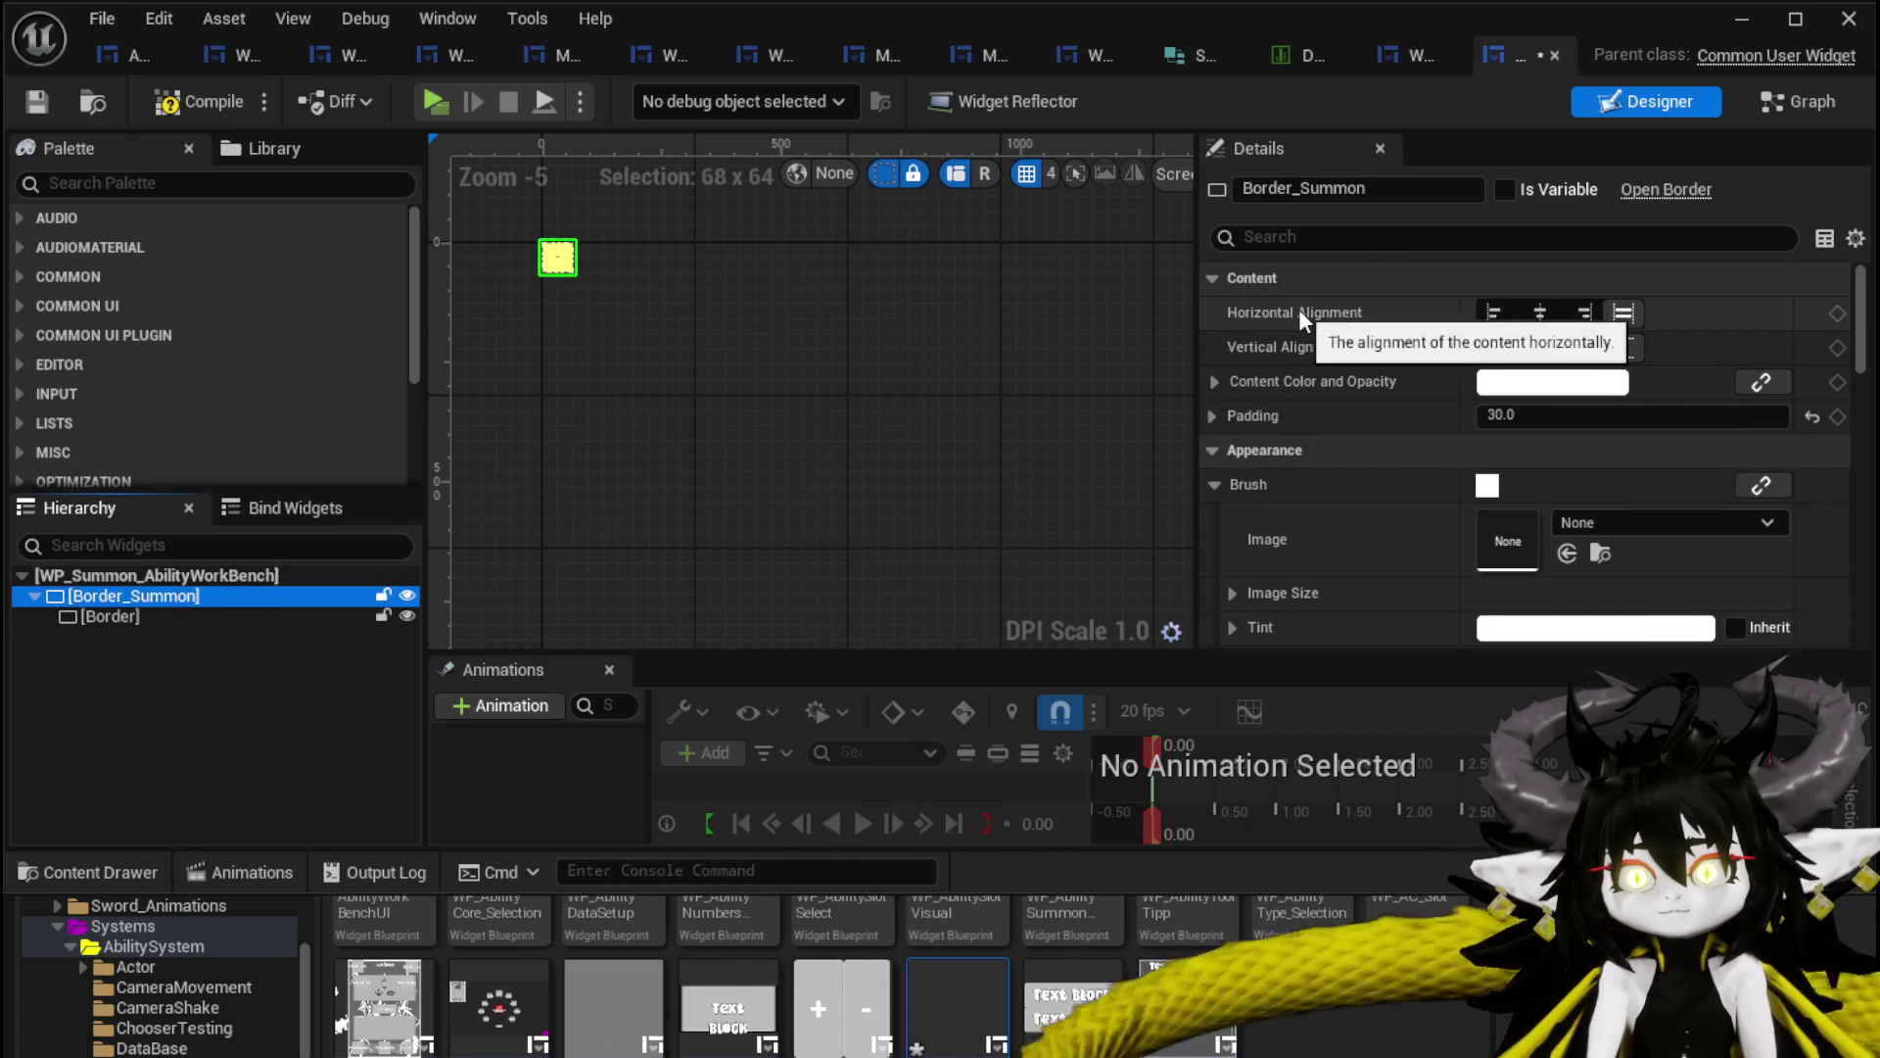
scroll(1448, 352, "down", 3)
scroll(1448, 345, "down", 2)
scroll(1447, 345, "up", 2)
scroll(1447, 344, "up", 3)
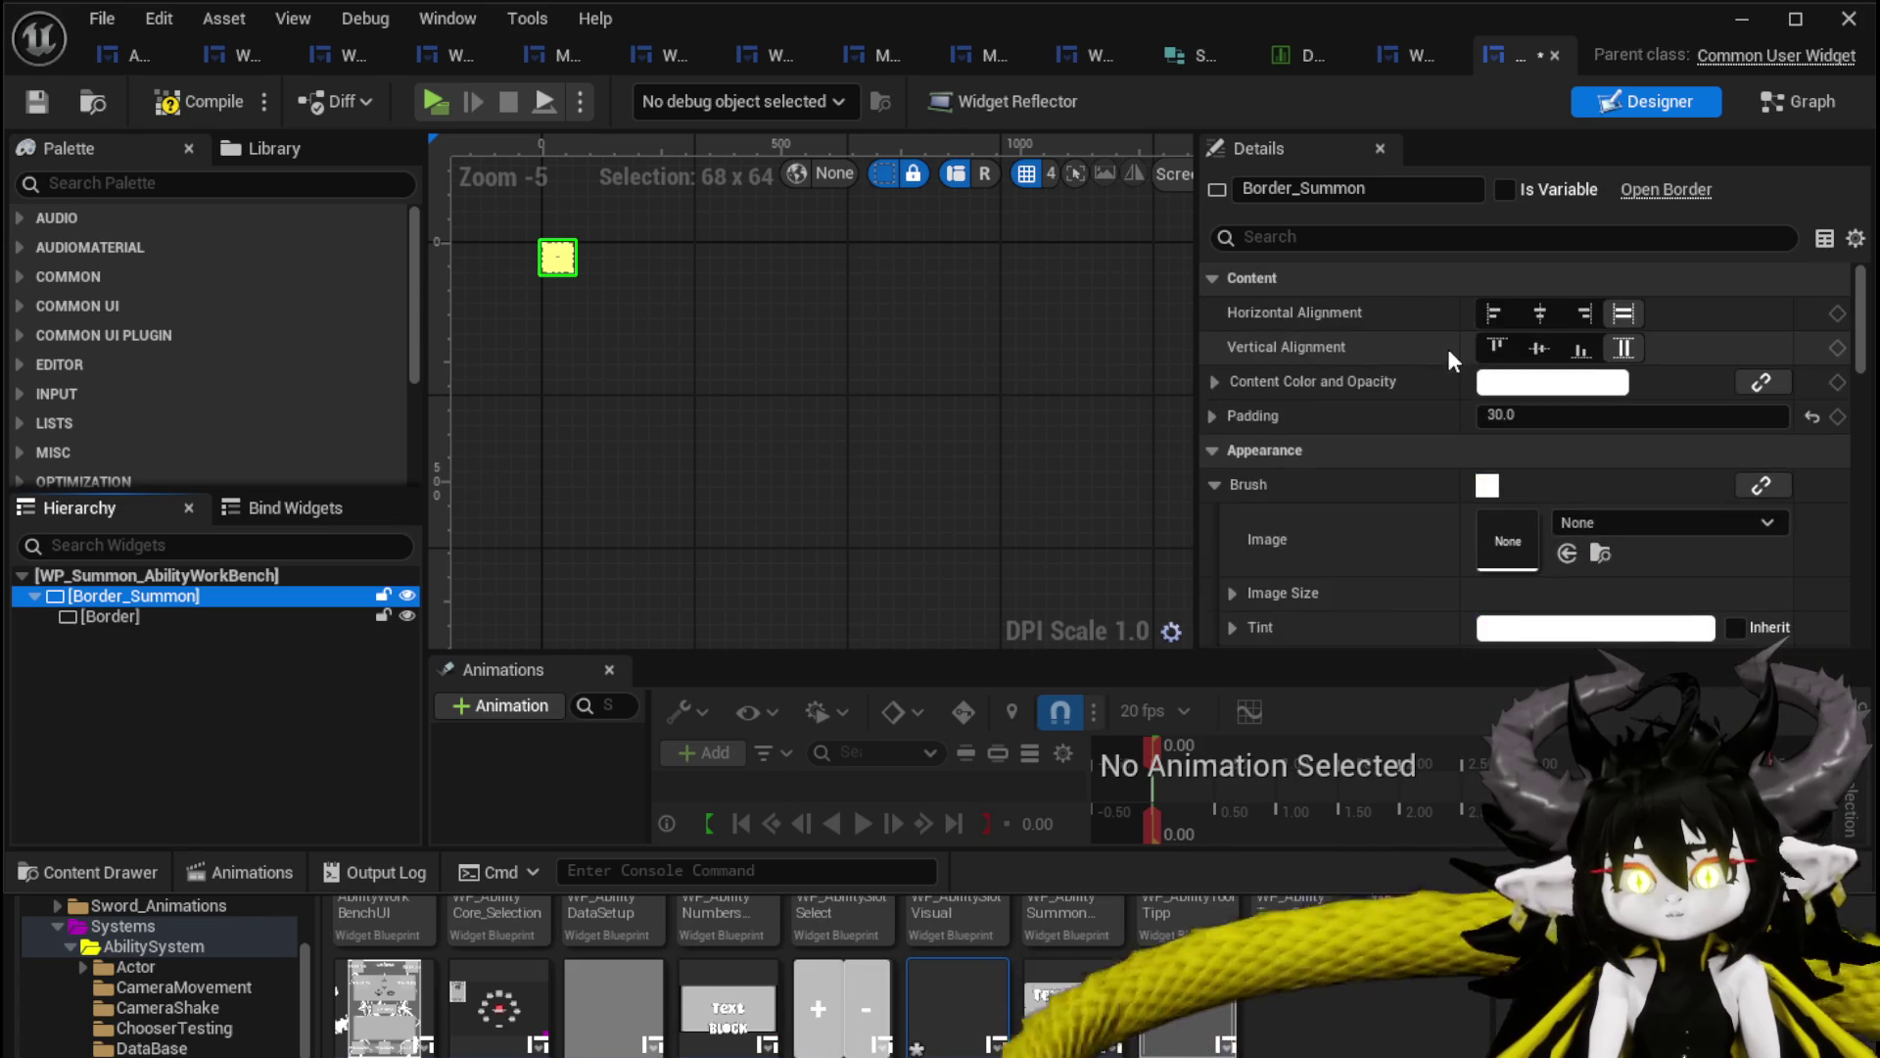
Wrap Border_Summon in a Size Box with width override 500 and height override 650.
right_click(88, 594)
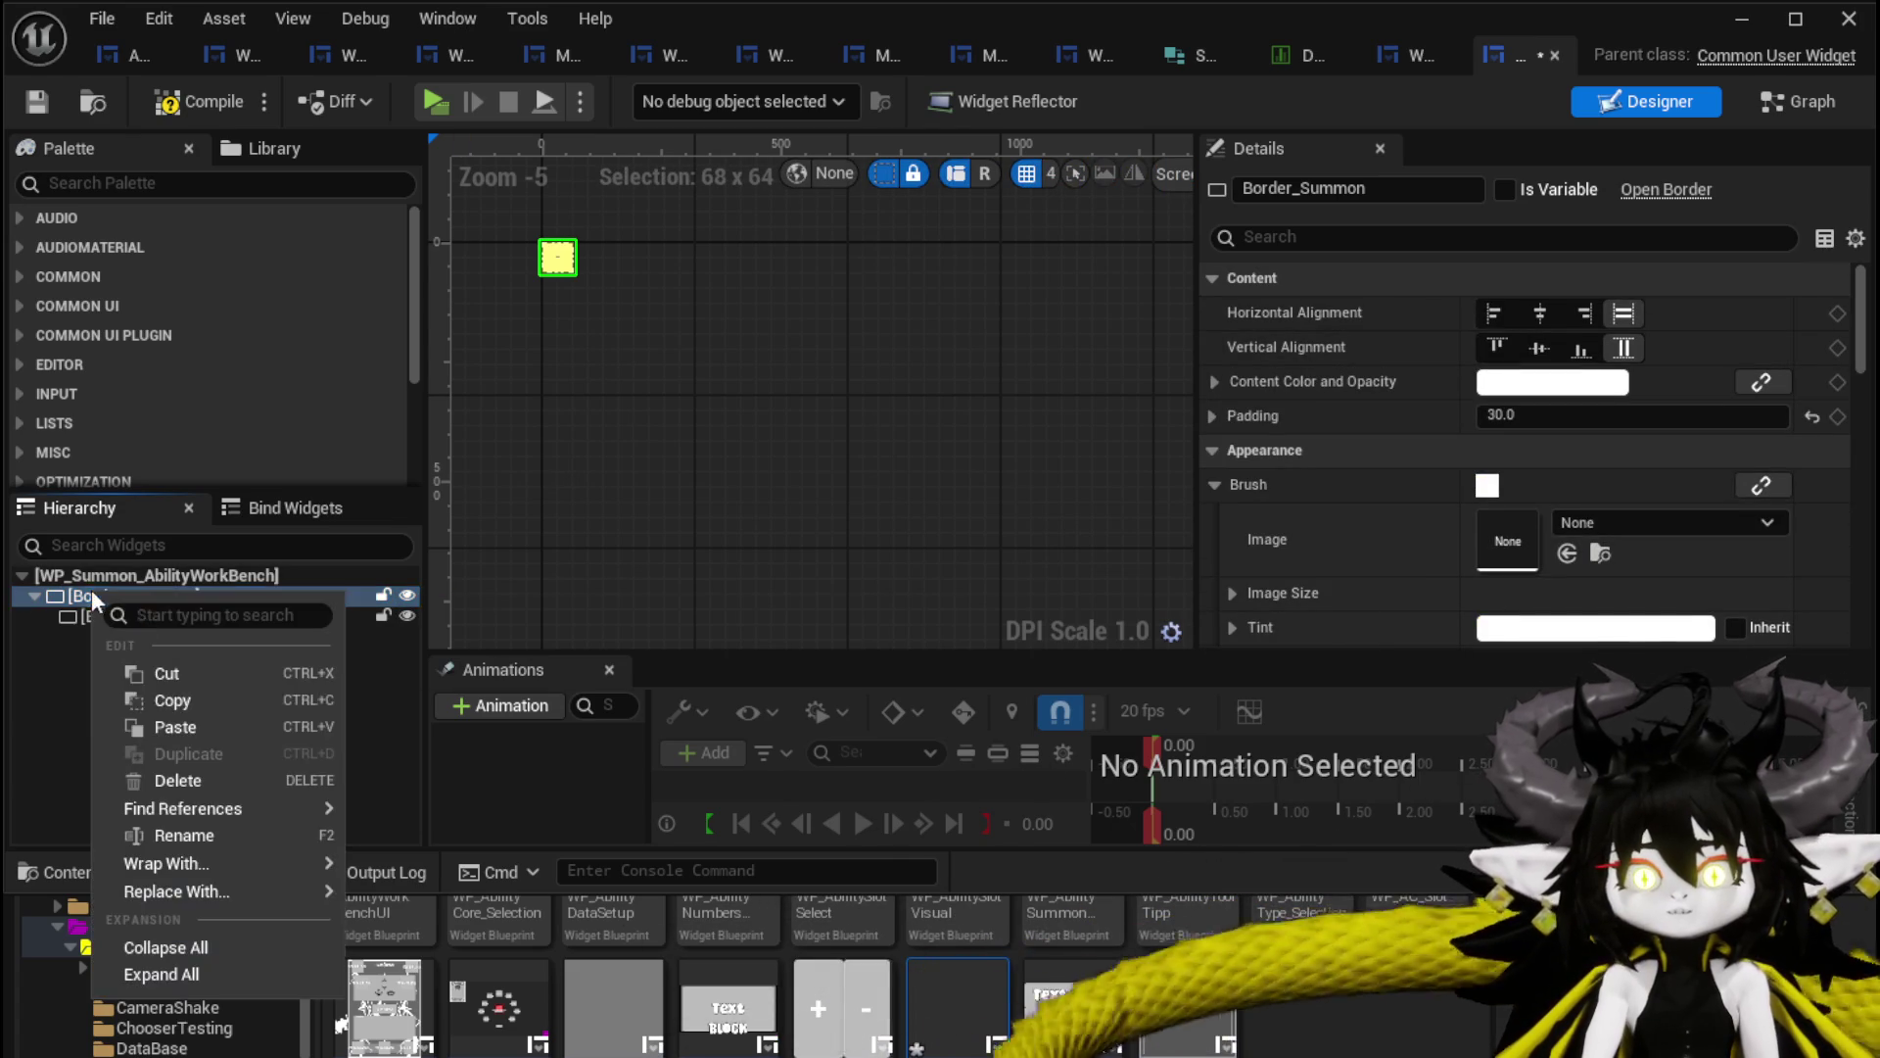
mouse_move(231, 863)
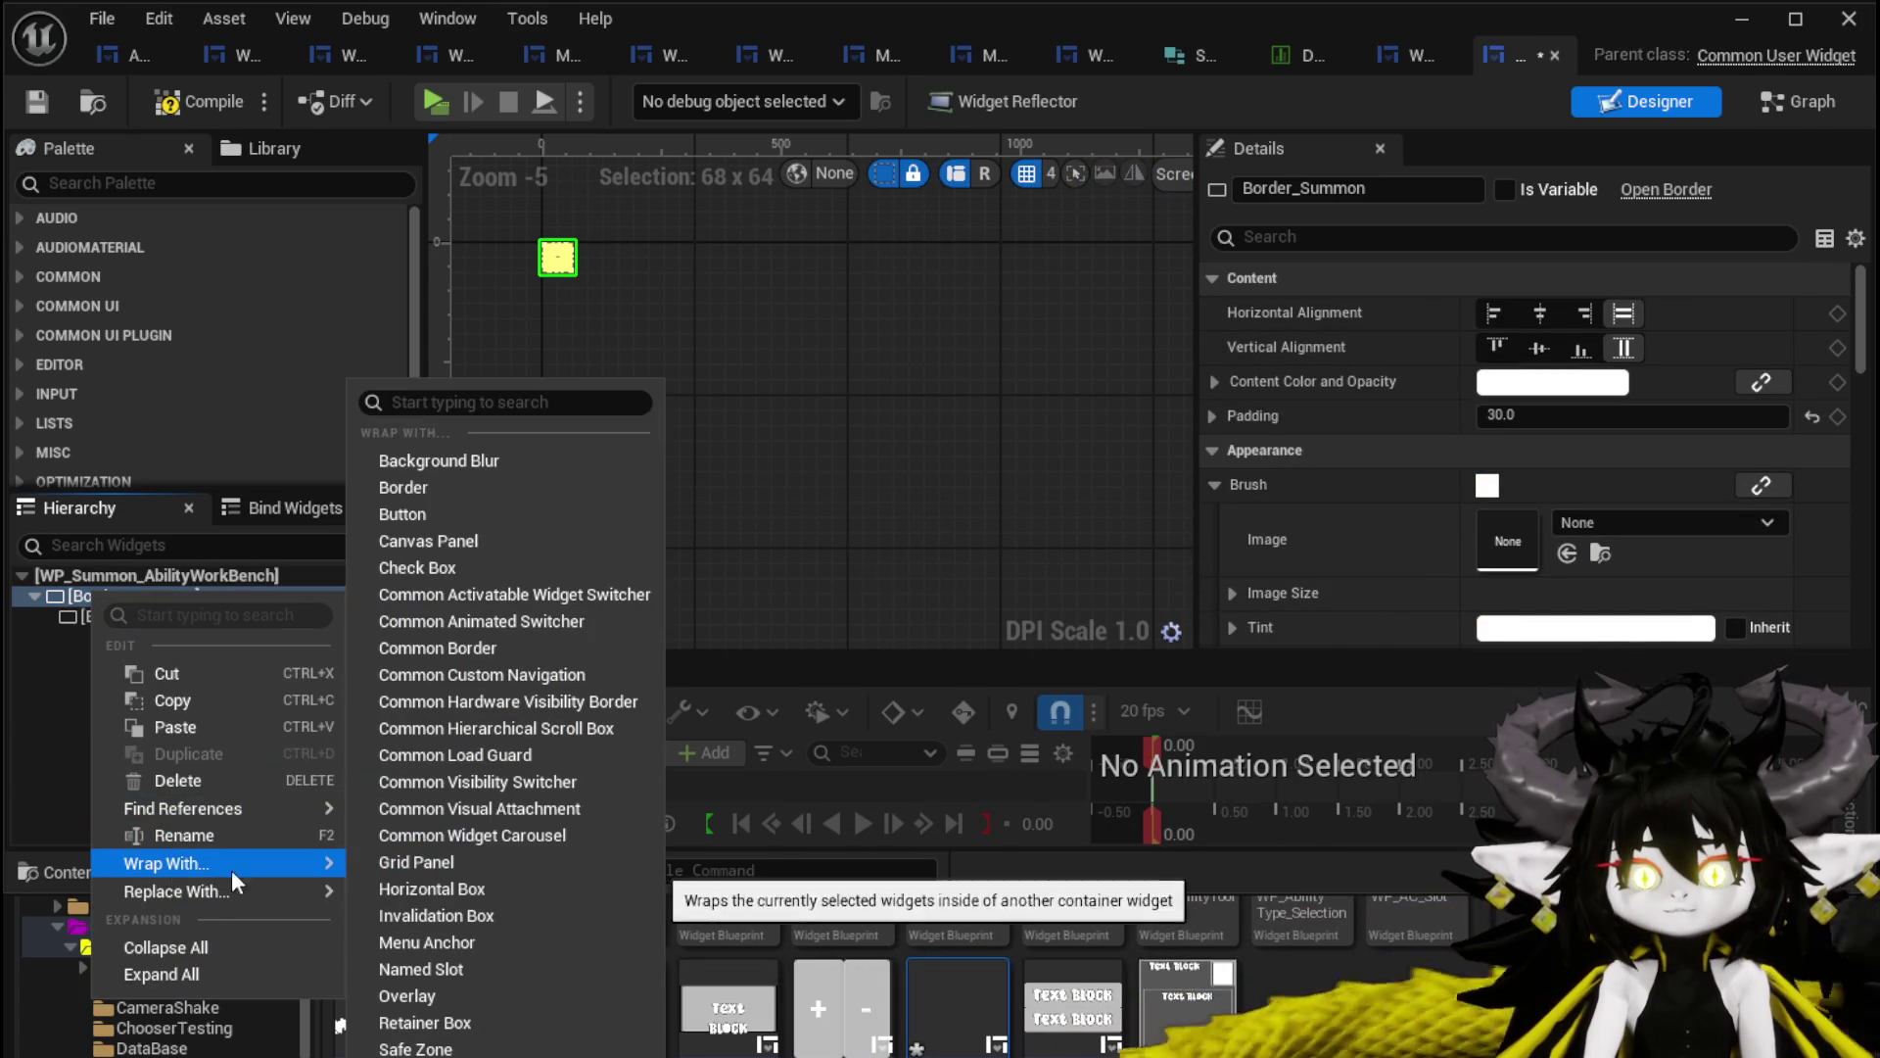
left_click(441, 460)
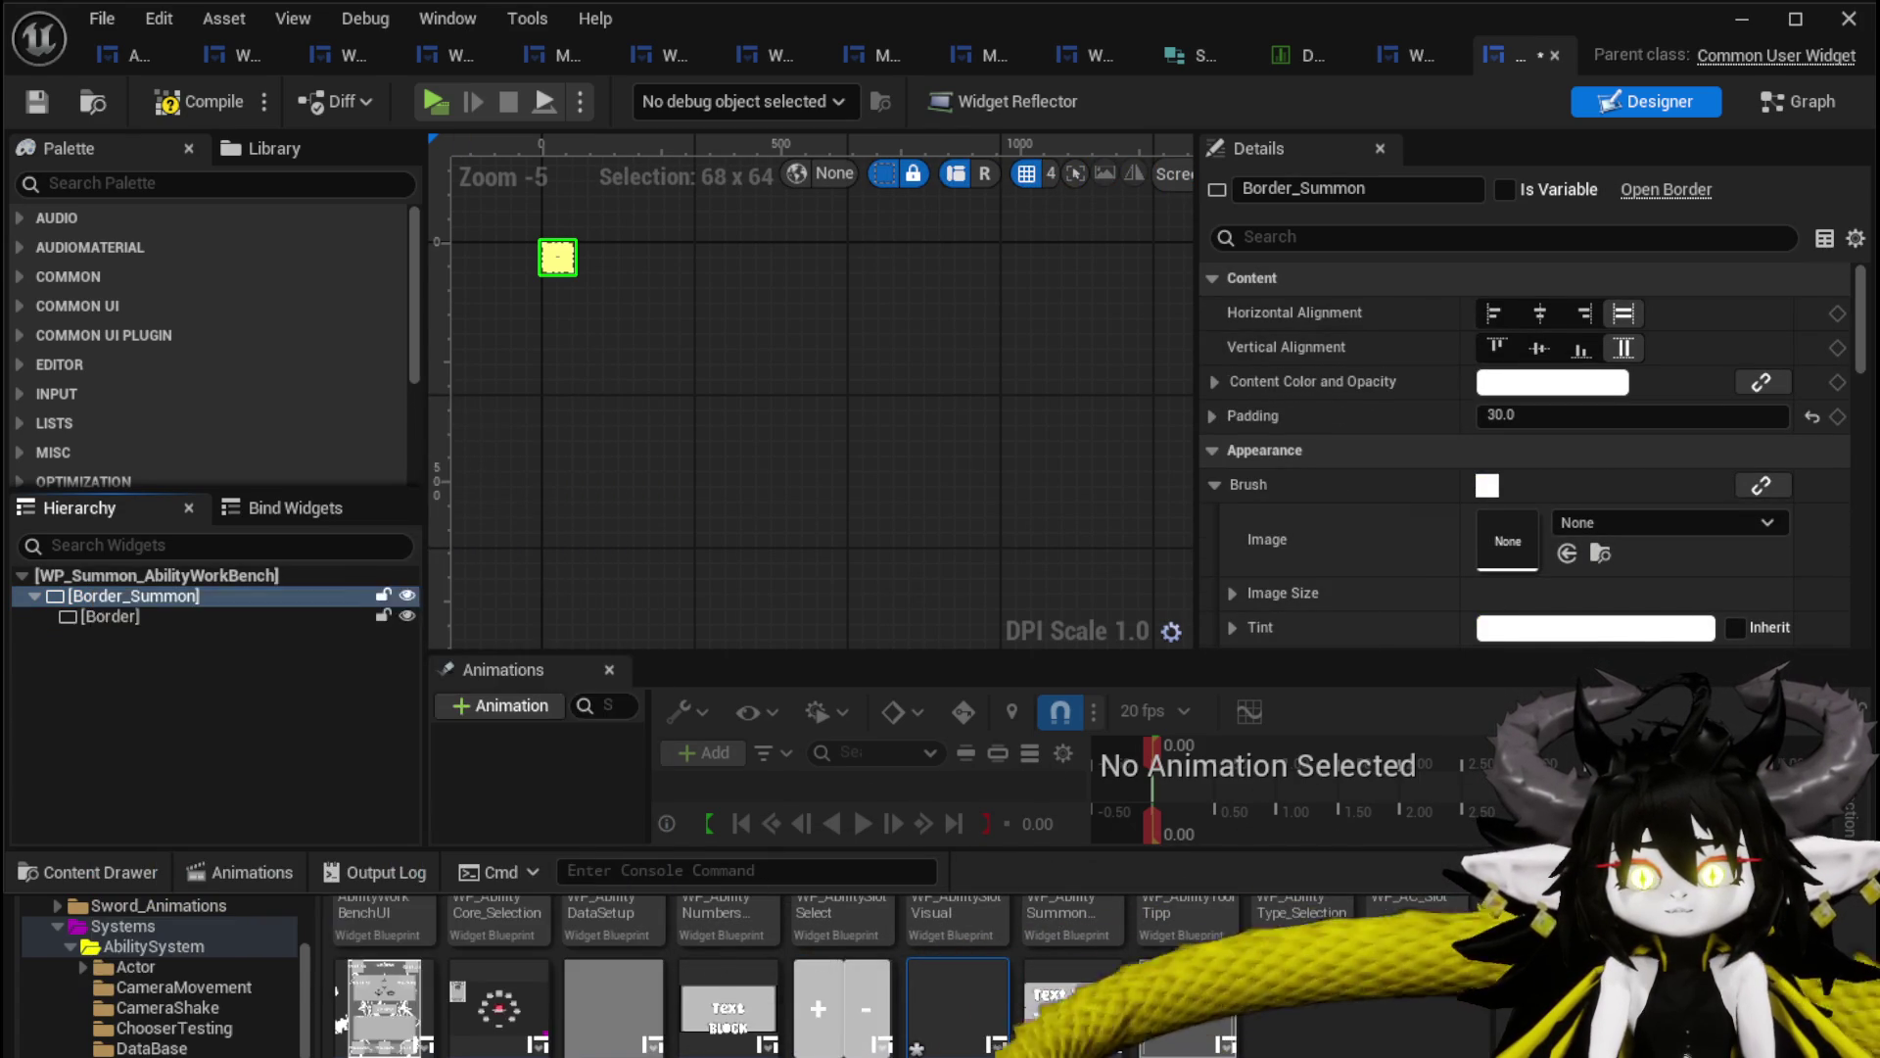
left_click(106, 595)
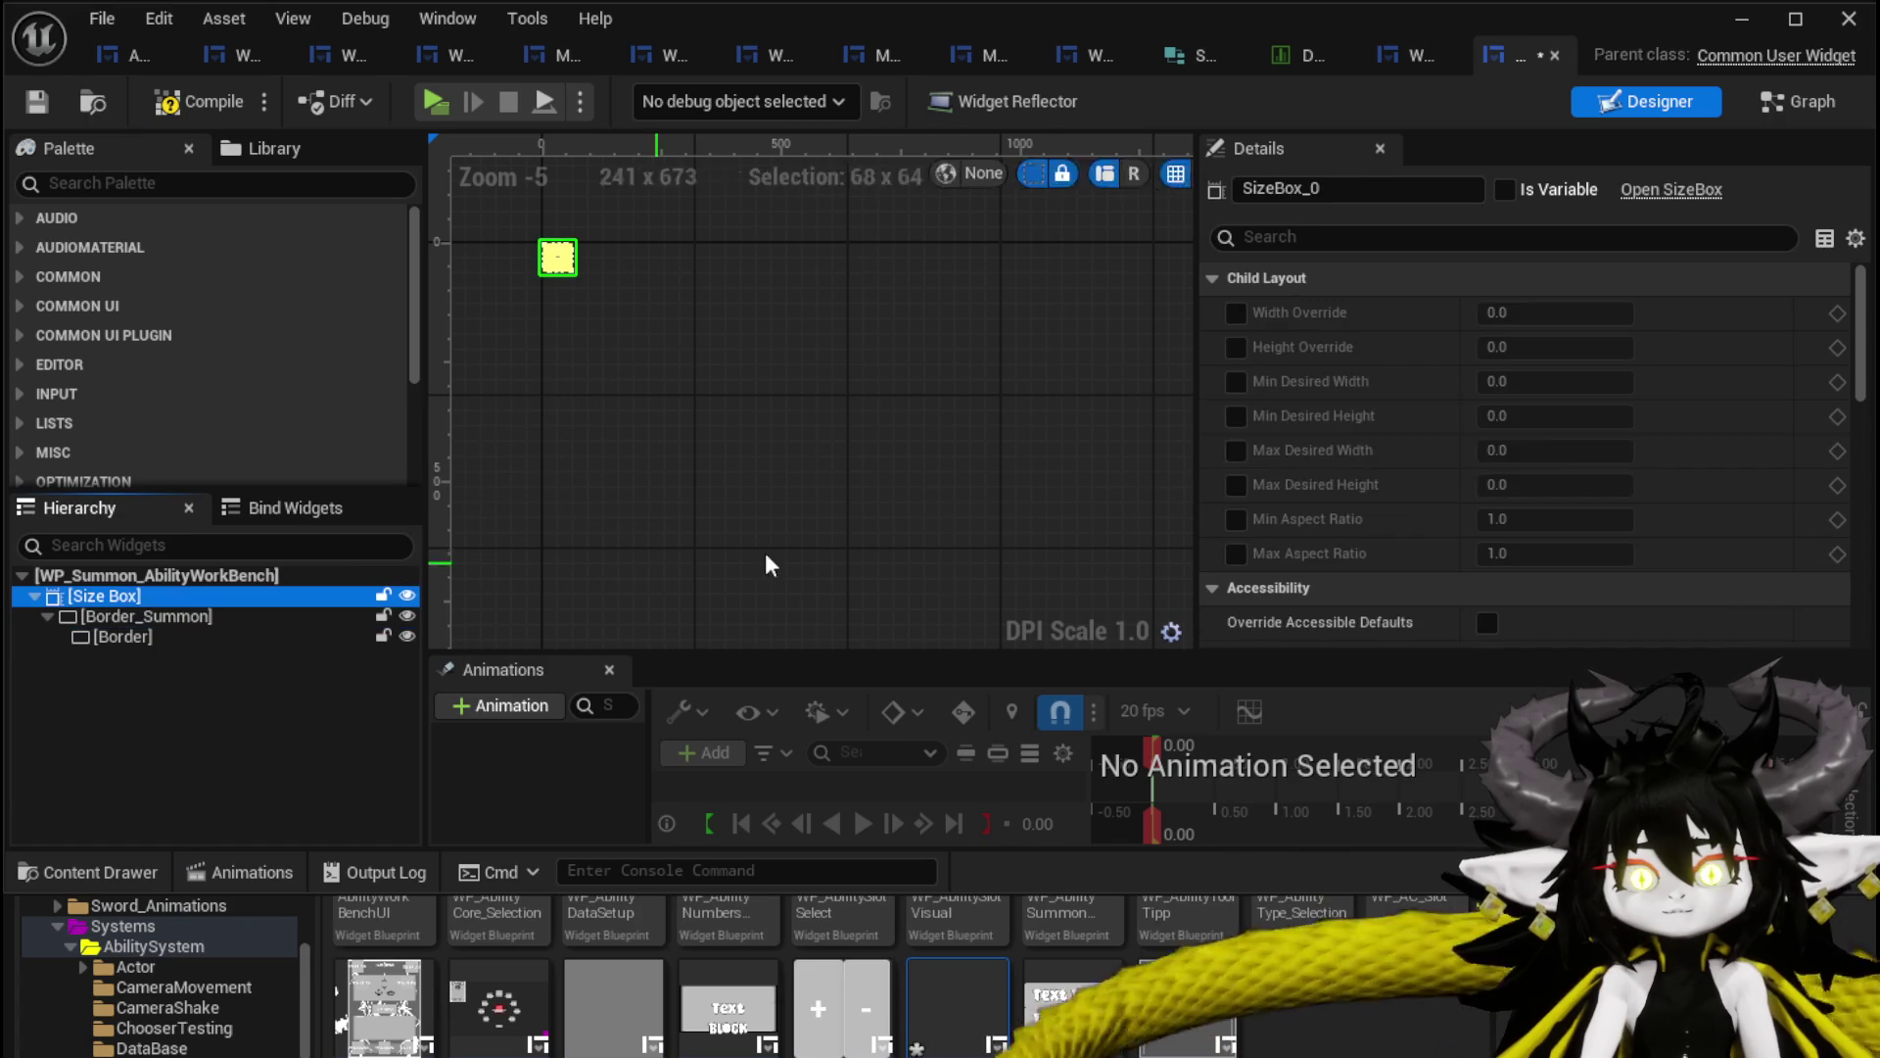
left_click(1236, 313)
left_click(1235, 348)
left_click(1562, 313)
type("500")
key("Return")
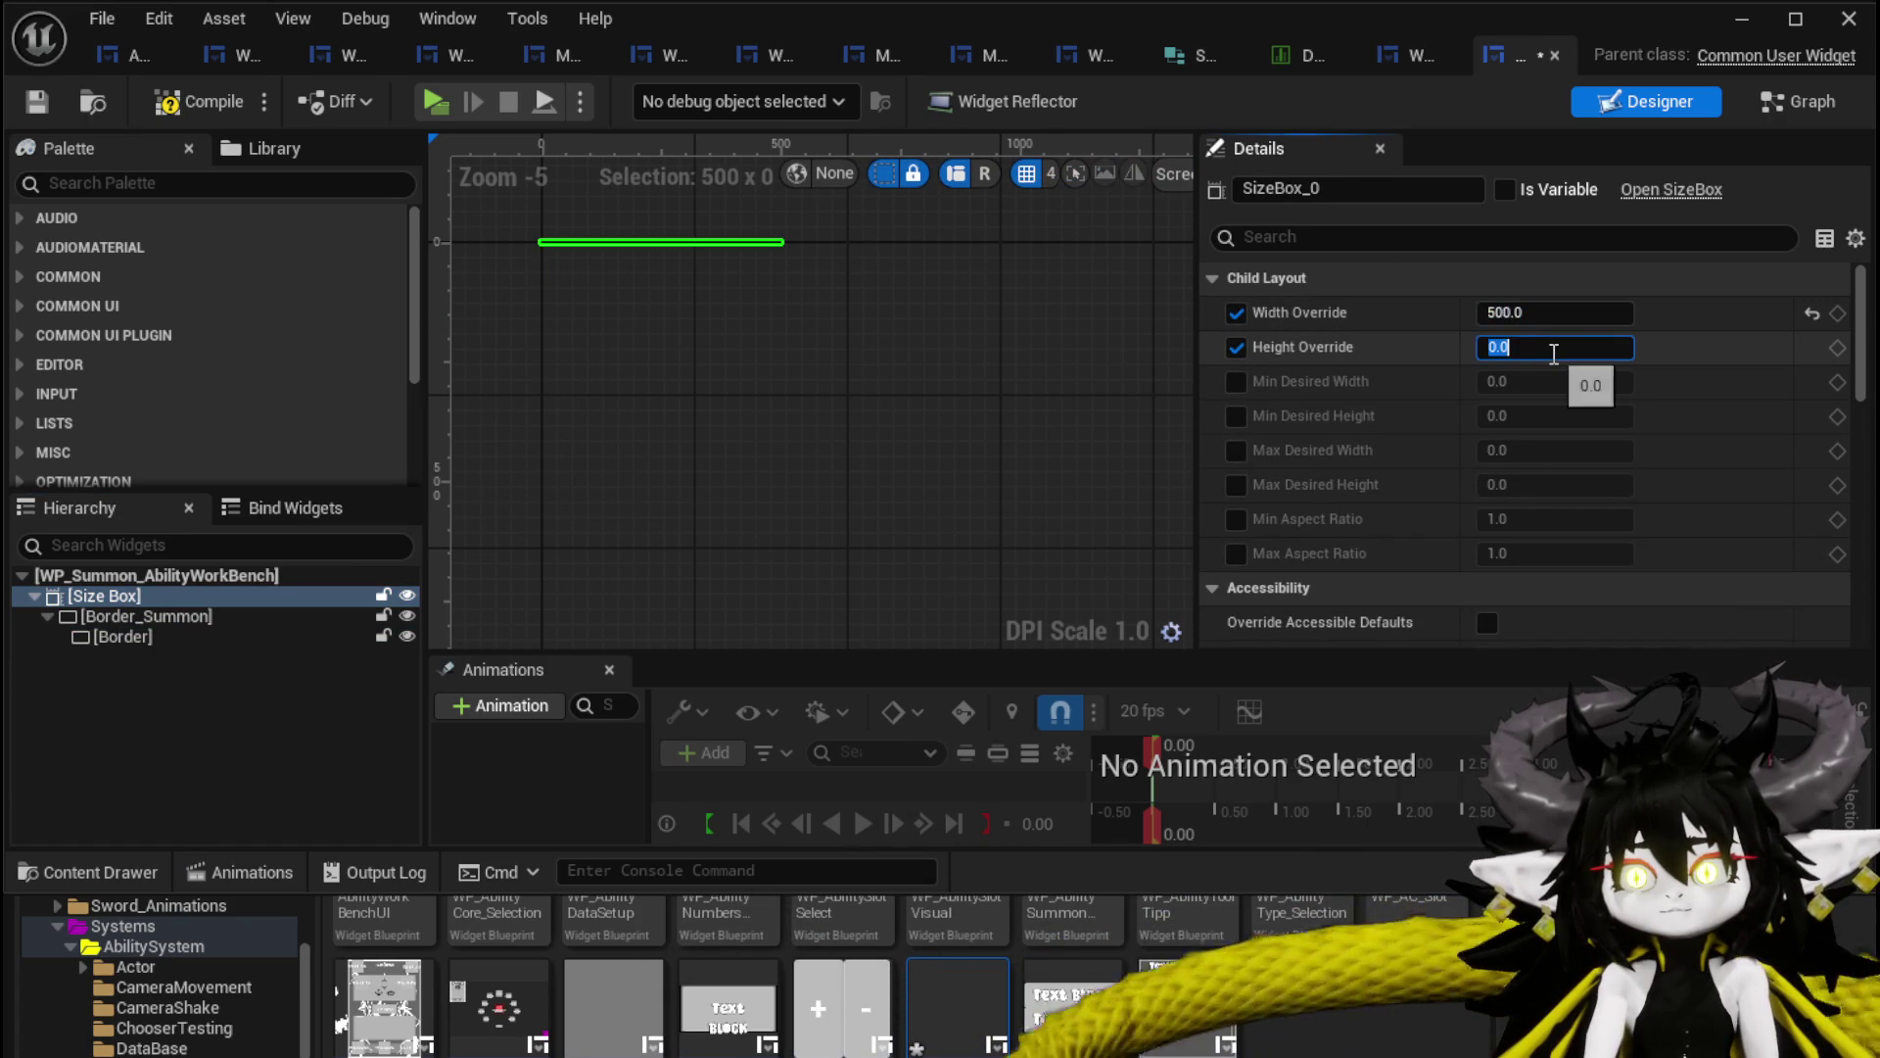
type("650")
key("Return")
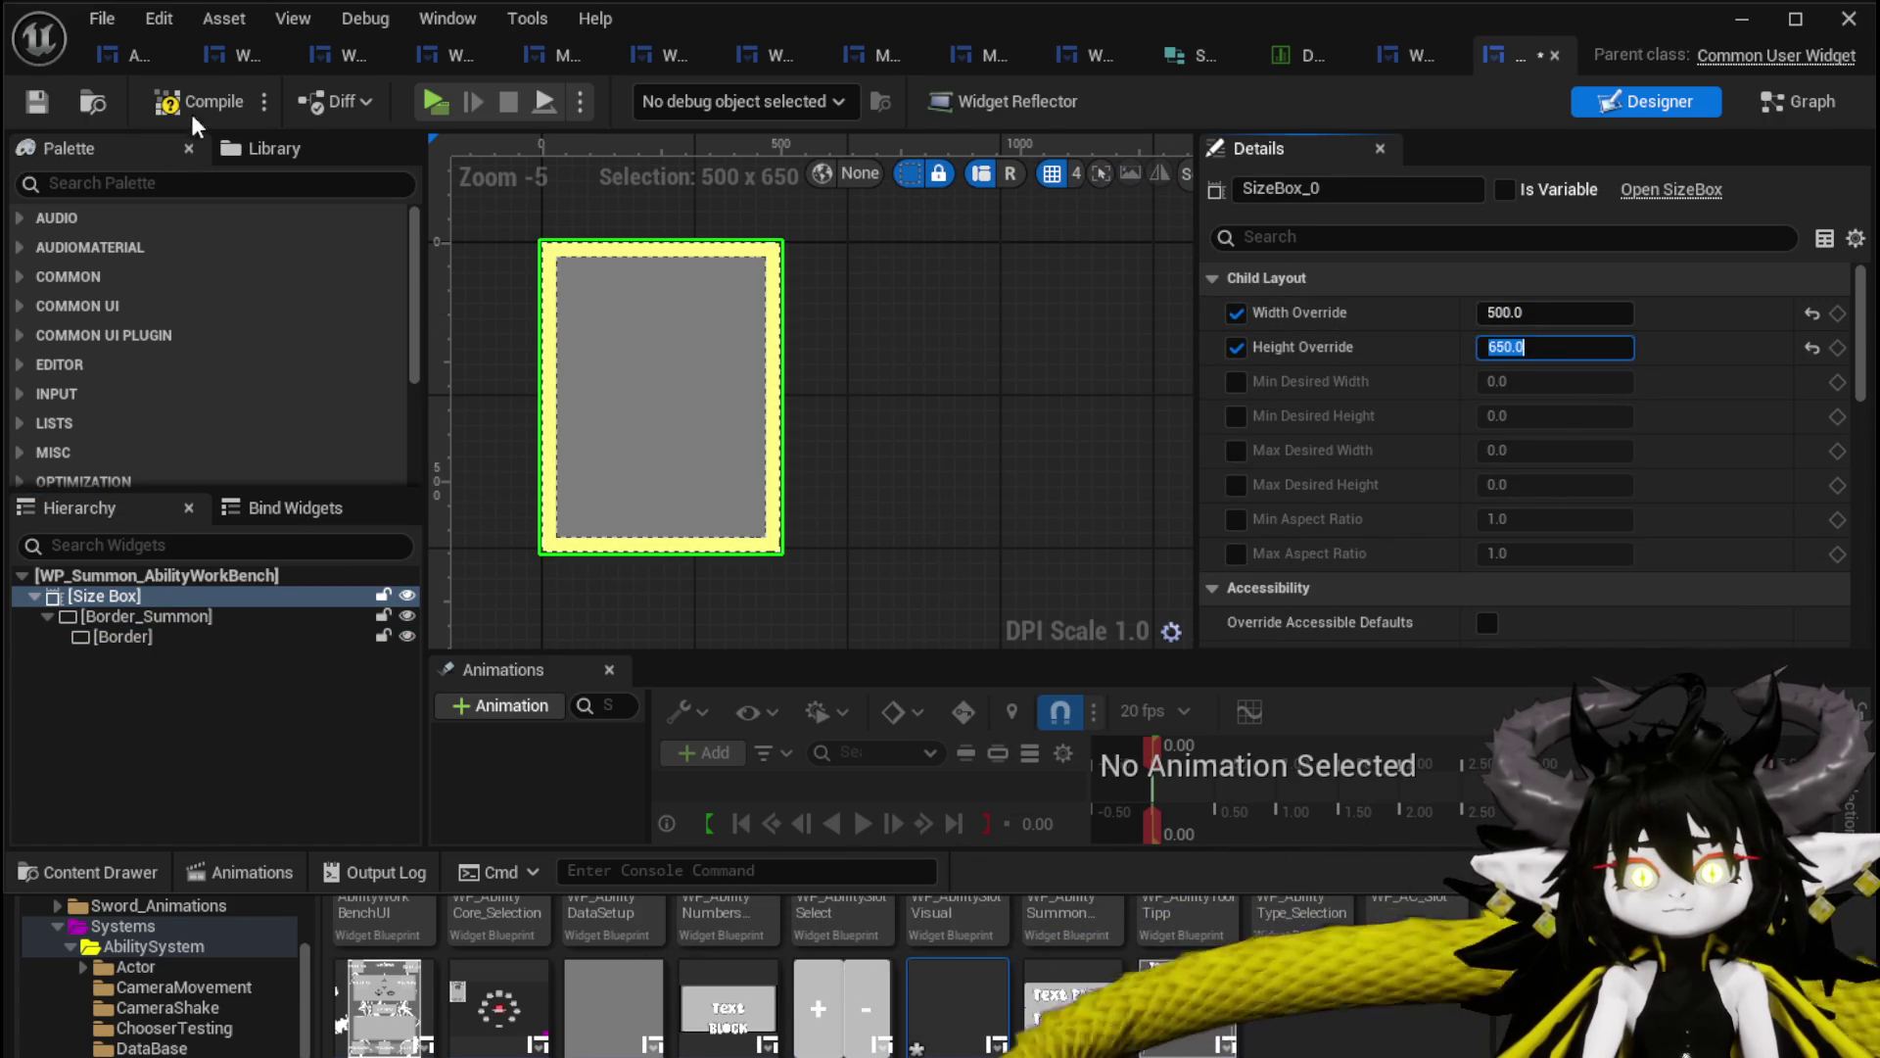
Compile the summon widget and select the old Border_Summon placeholder in the work bench layout.
left_click(27, 109)
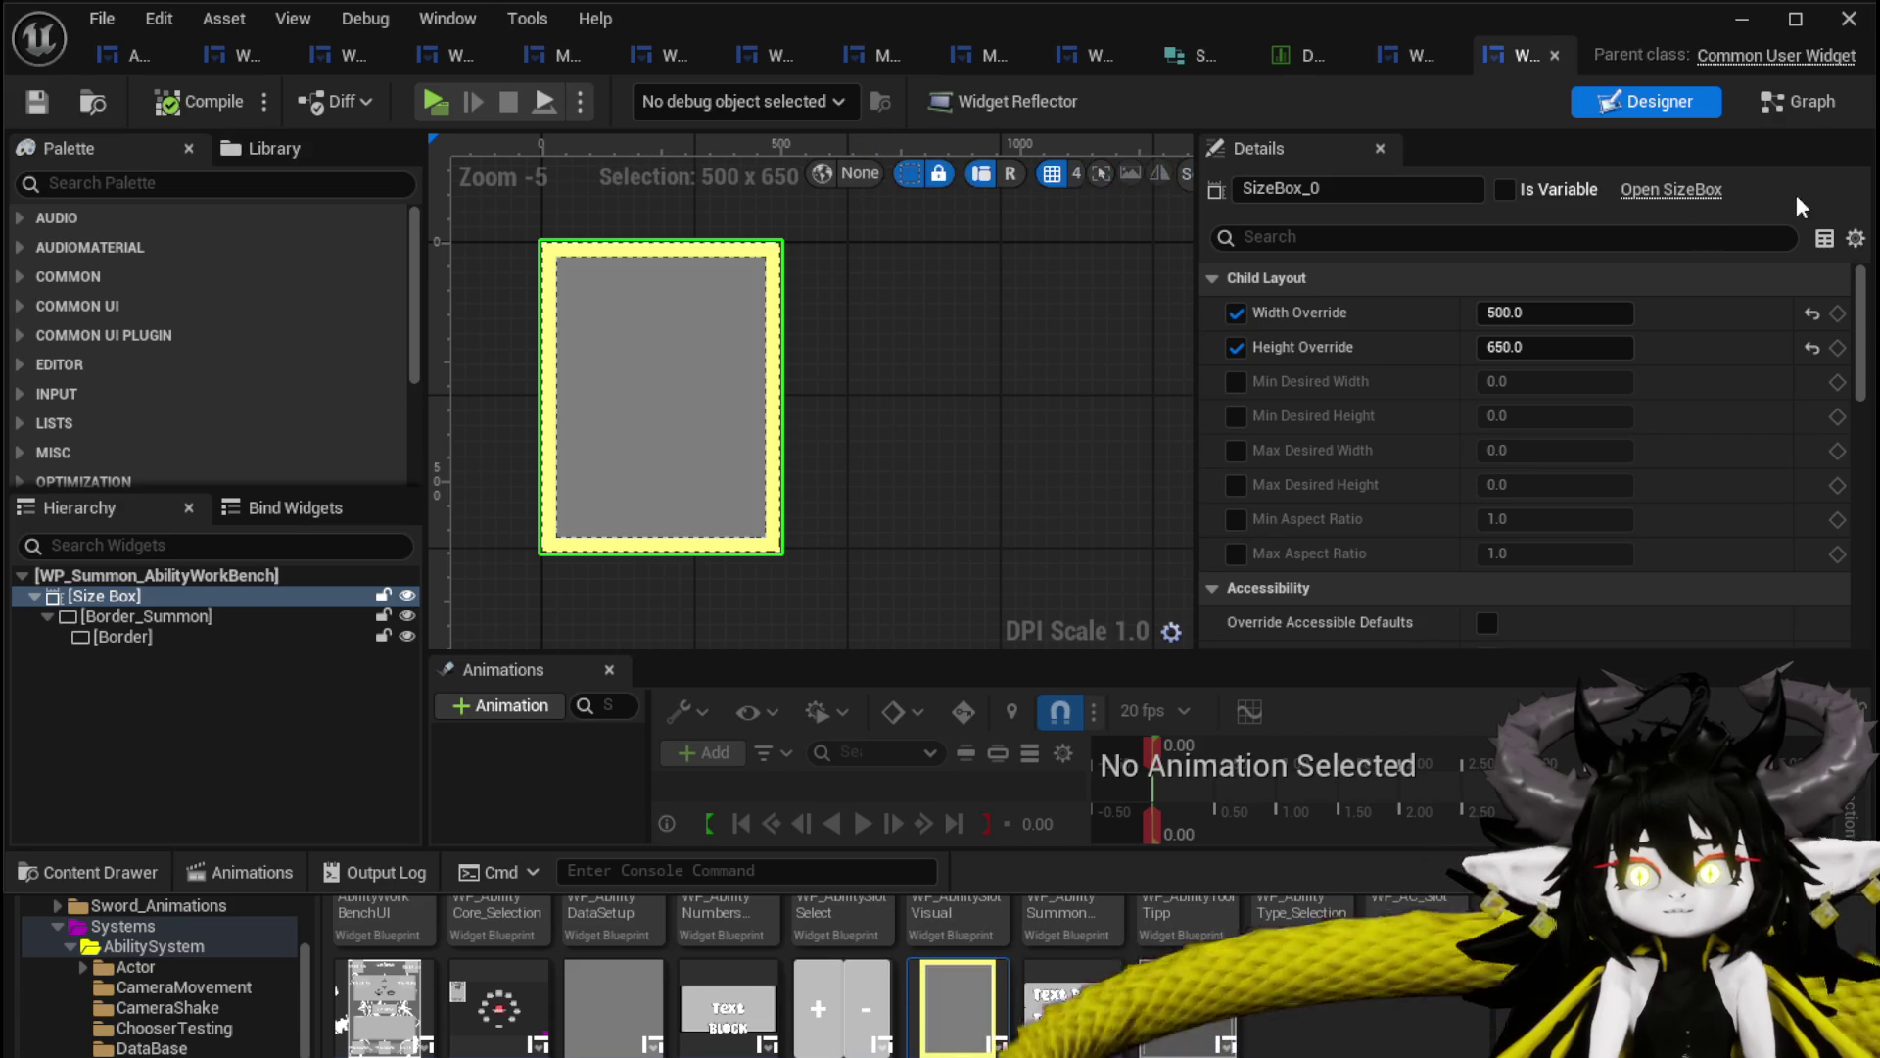
left_click(127, 67)
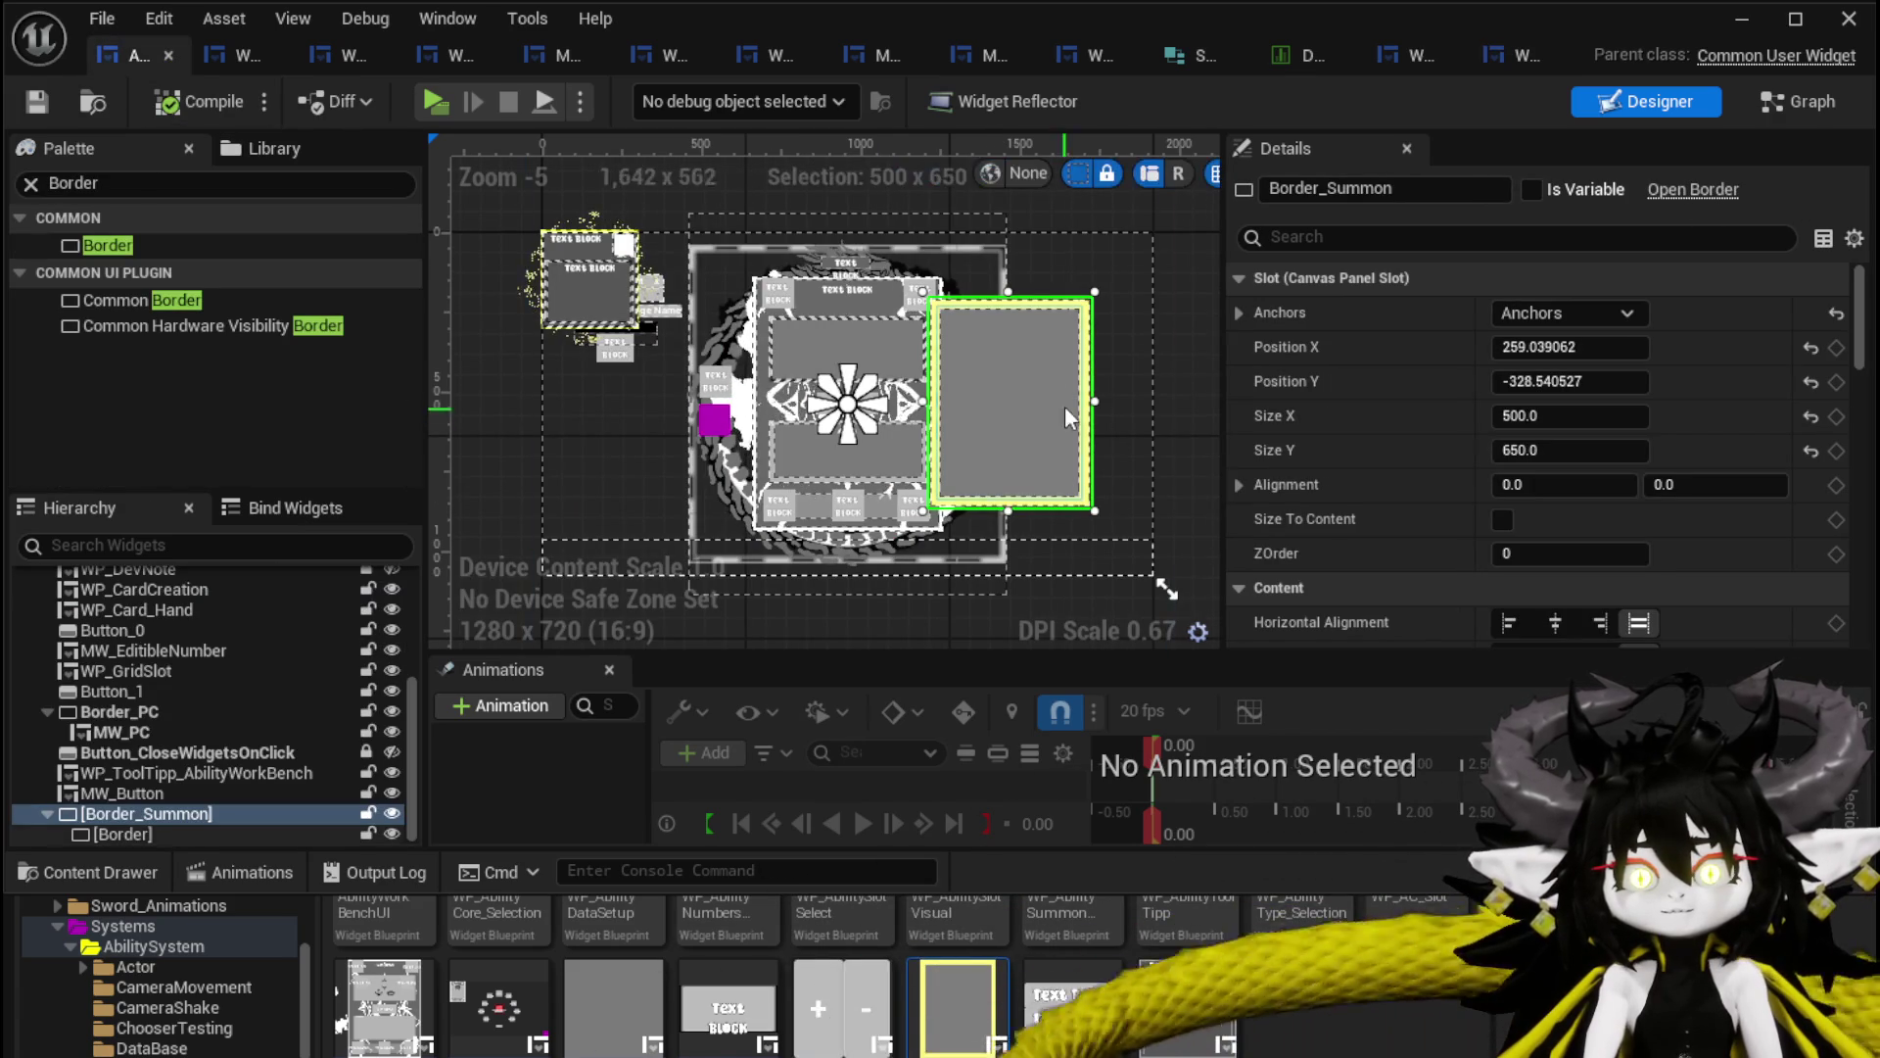
left_click(192, 816)
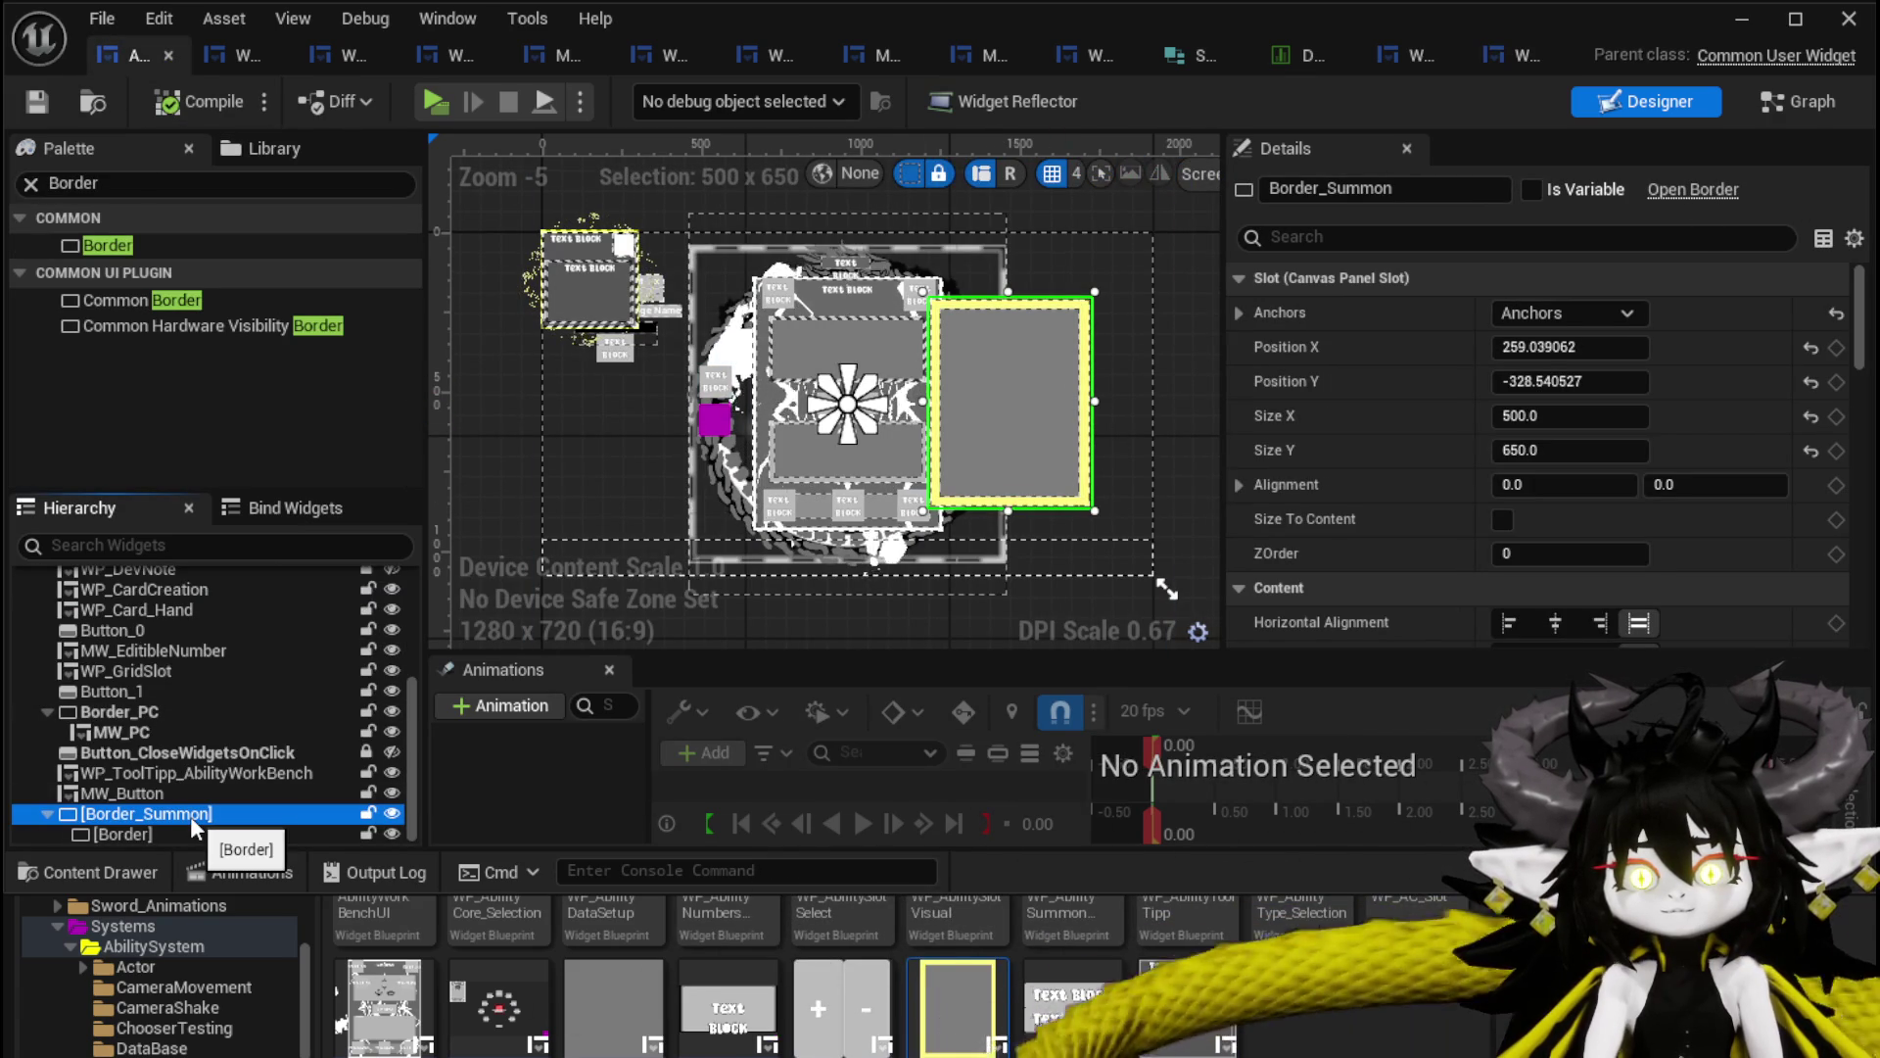
Delete the Border_Summon placeholder and drag a WP Summon Ability Work Bench from the Palette onto the canvas.
key("Delete")
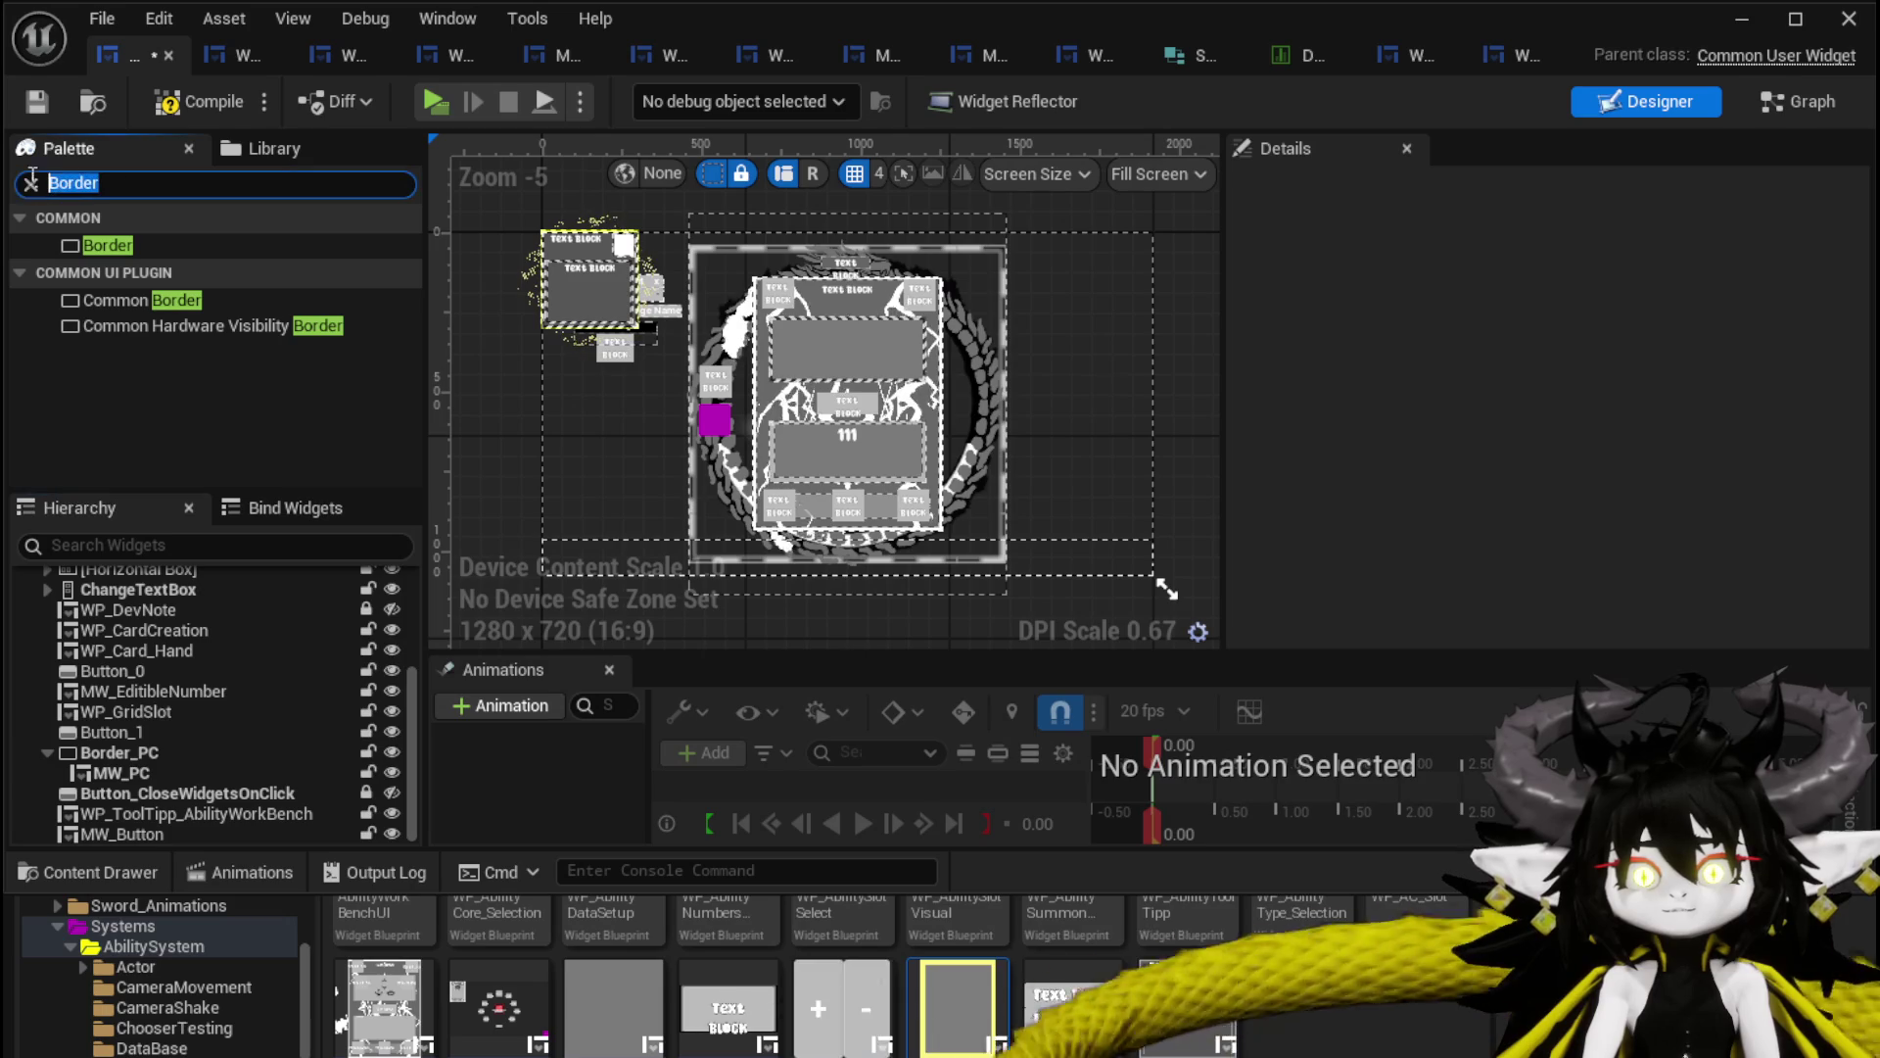
type("Summon")
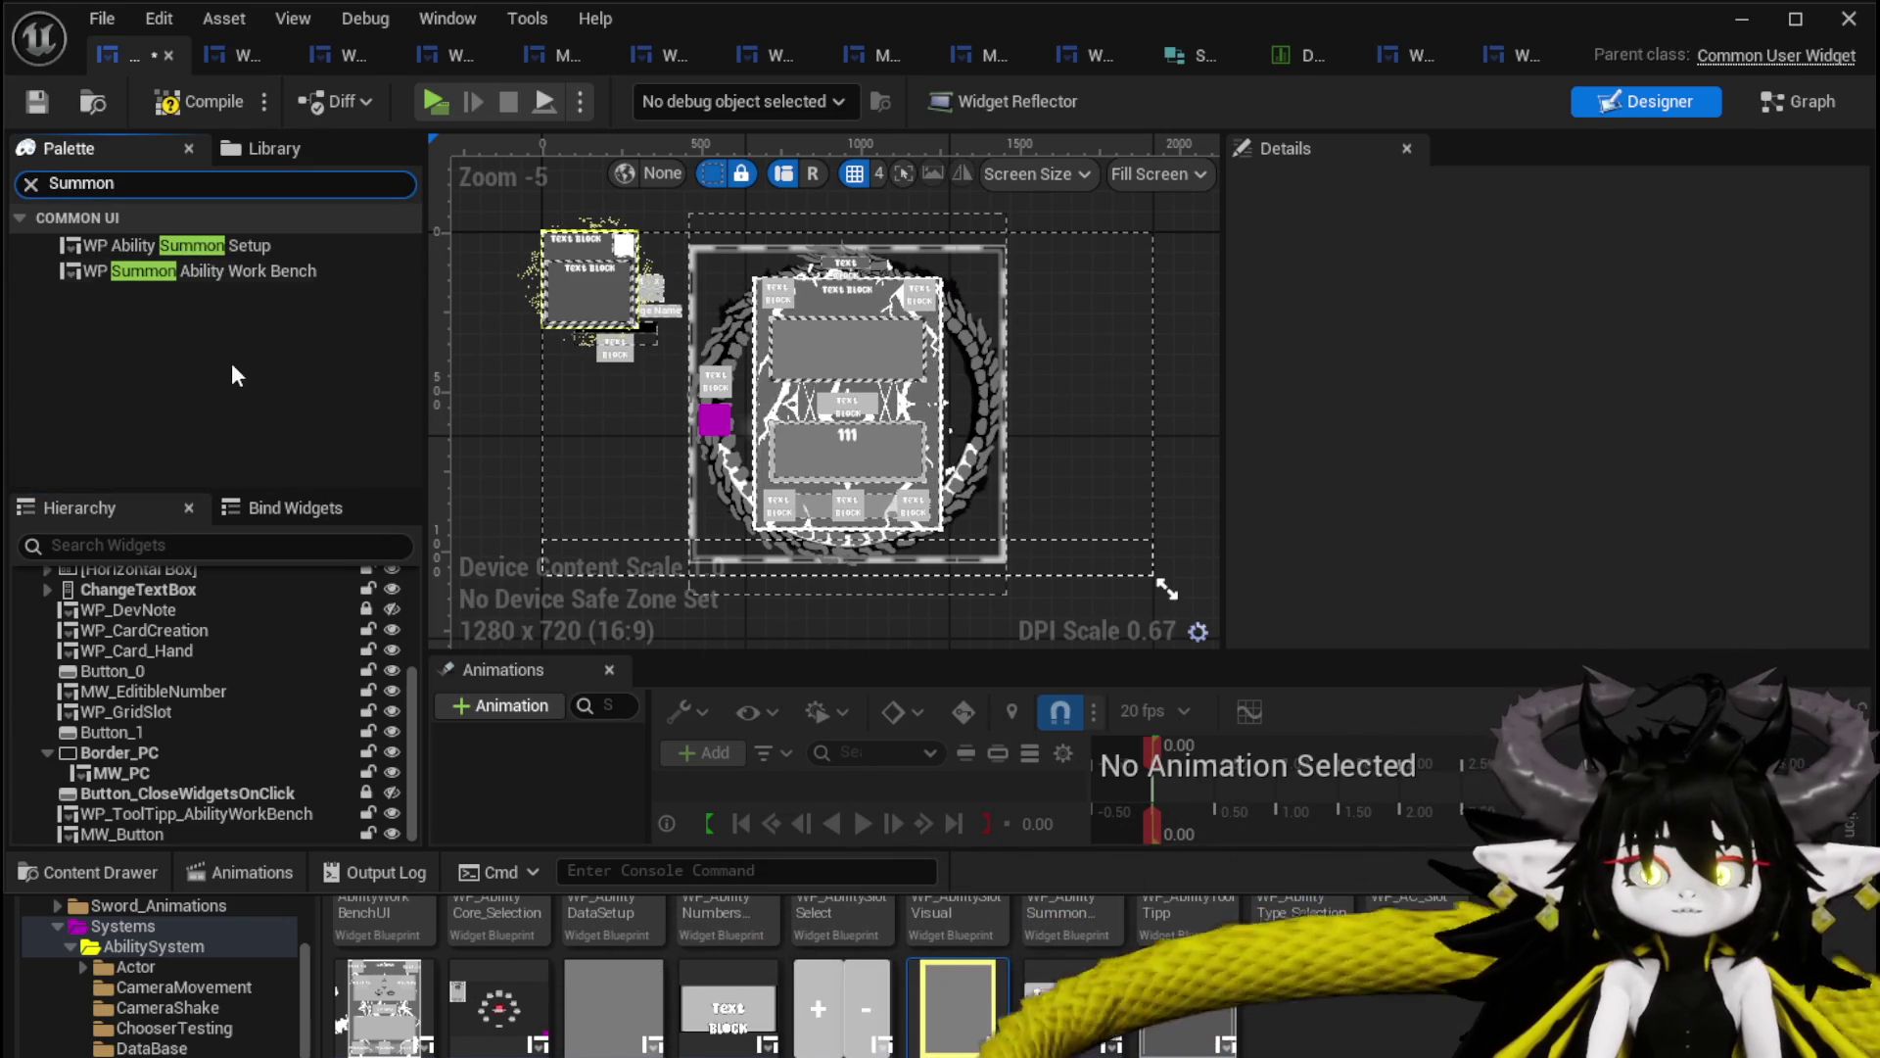
mouse_move(196, 270)
left_mouse_down()
mouse_move(913, 368)
mouse_move(911, 311)
mouse_move(938, 321)
left_mouse_up()
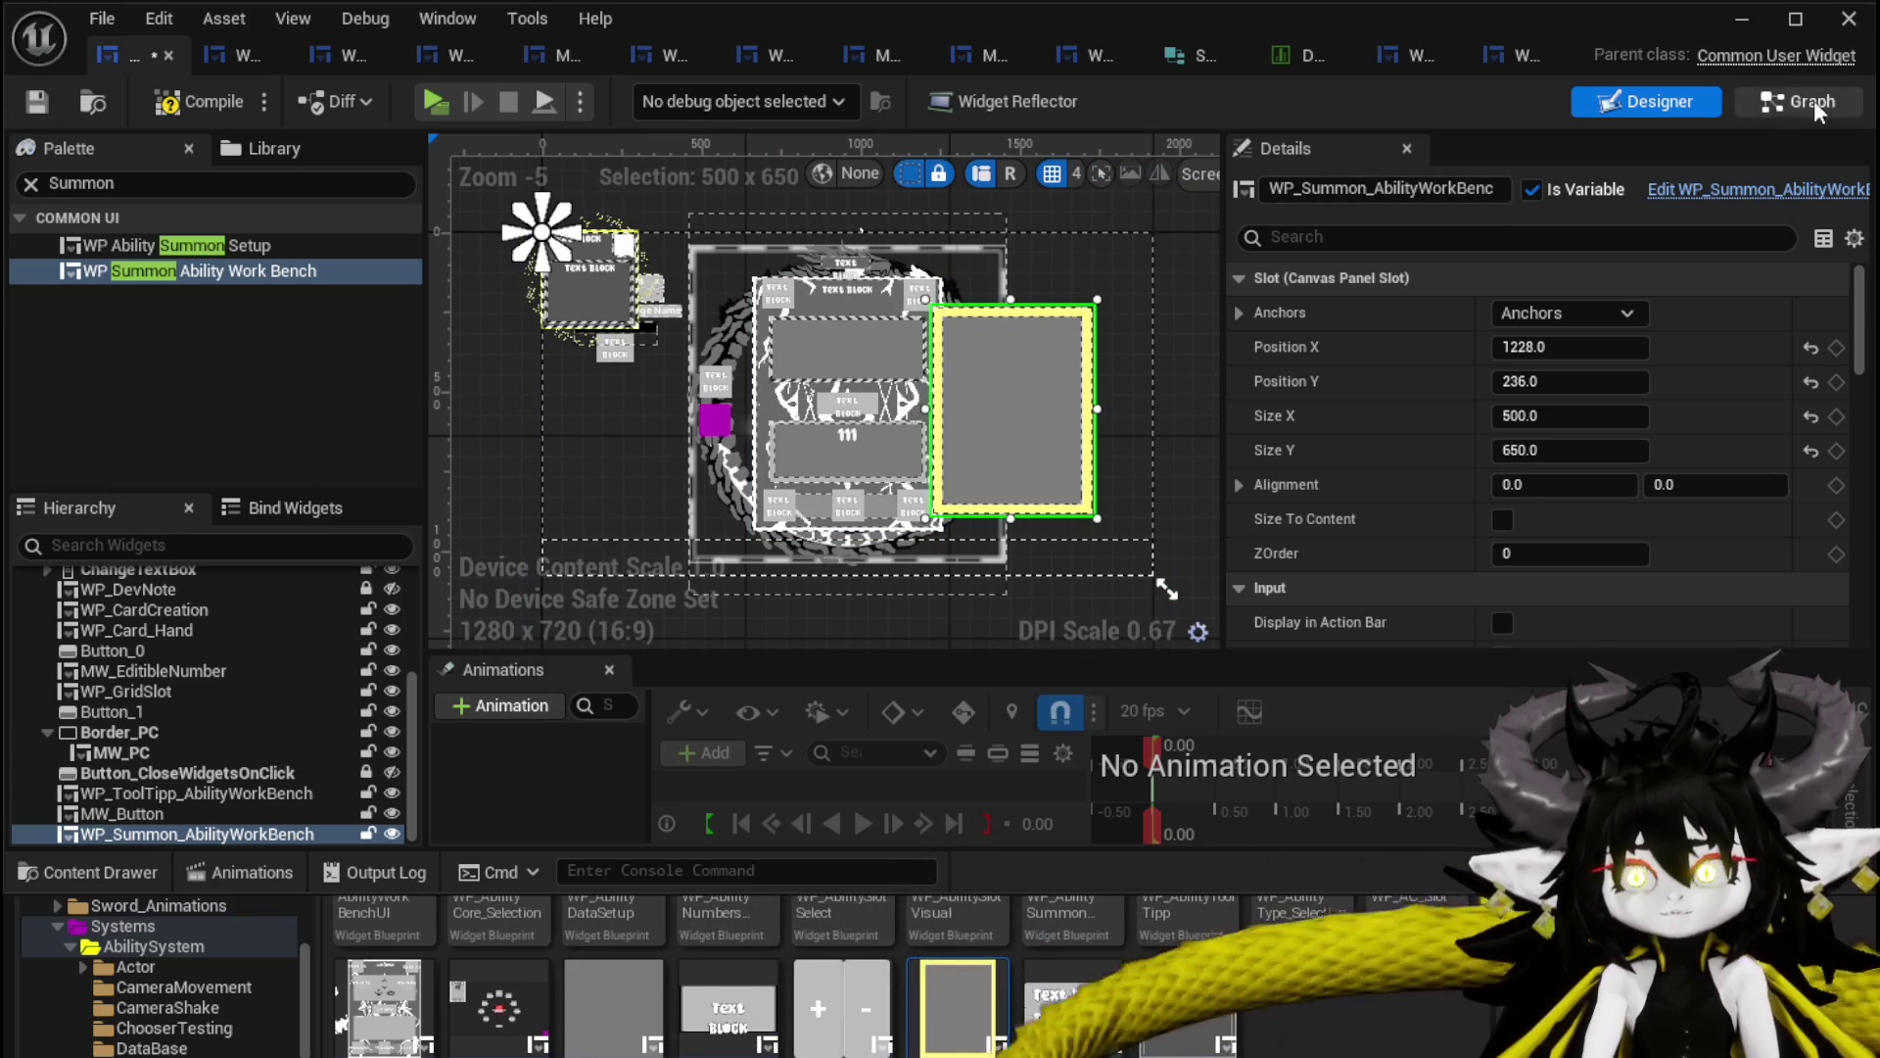
Give the embedded summon widget an anchor preset and set its Visibility to Collapsed.
left_click(1567, 313)
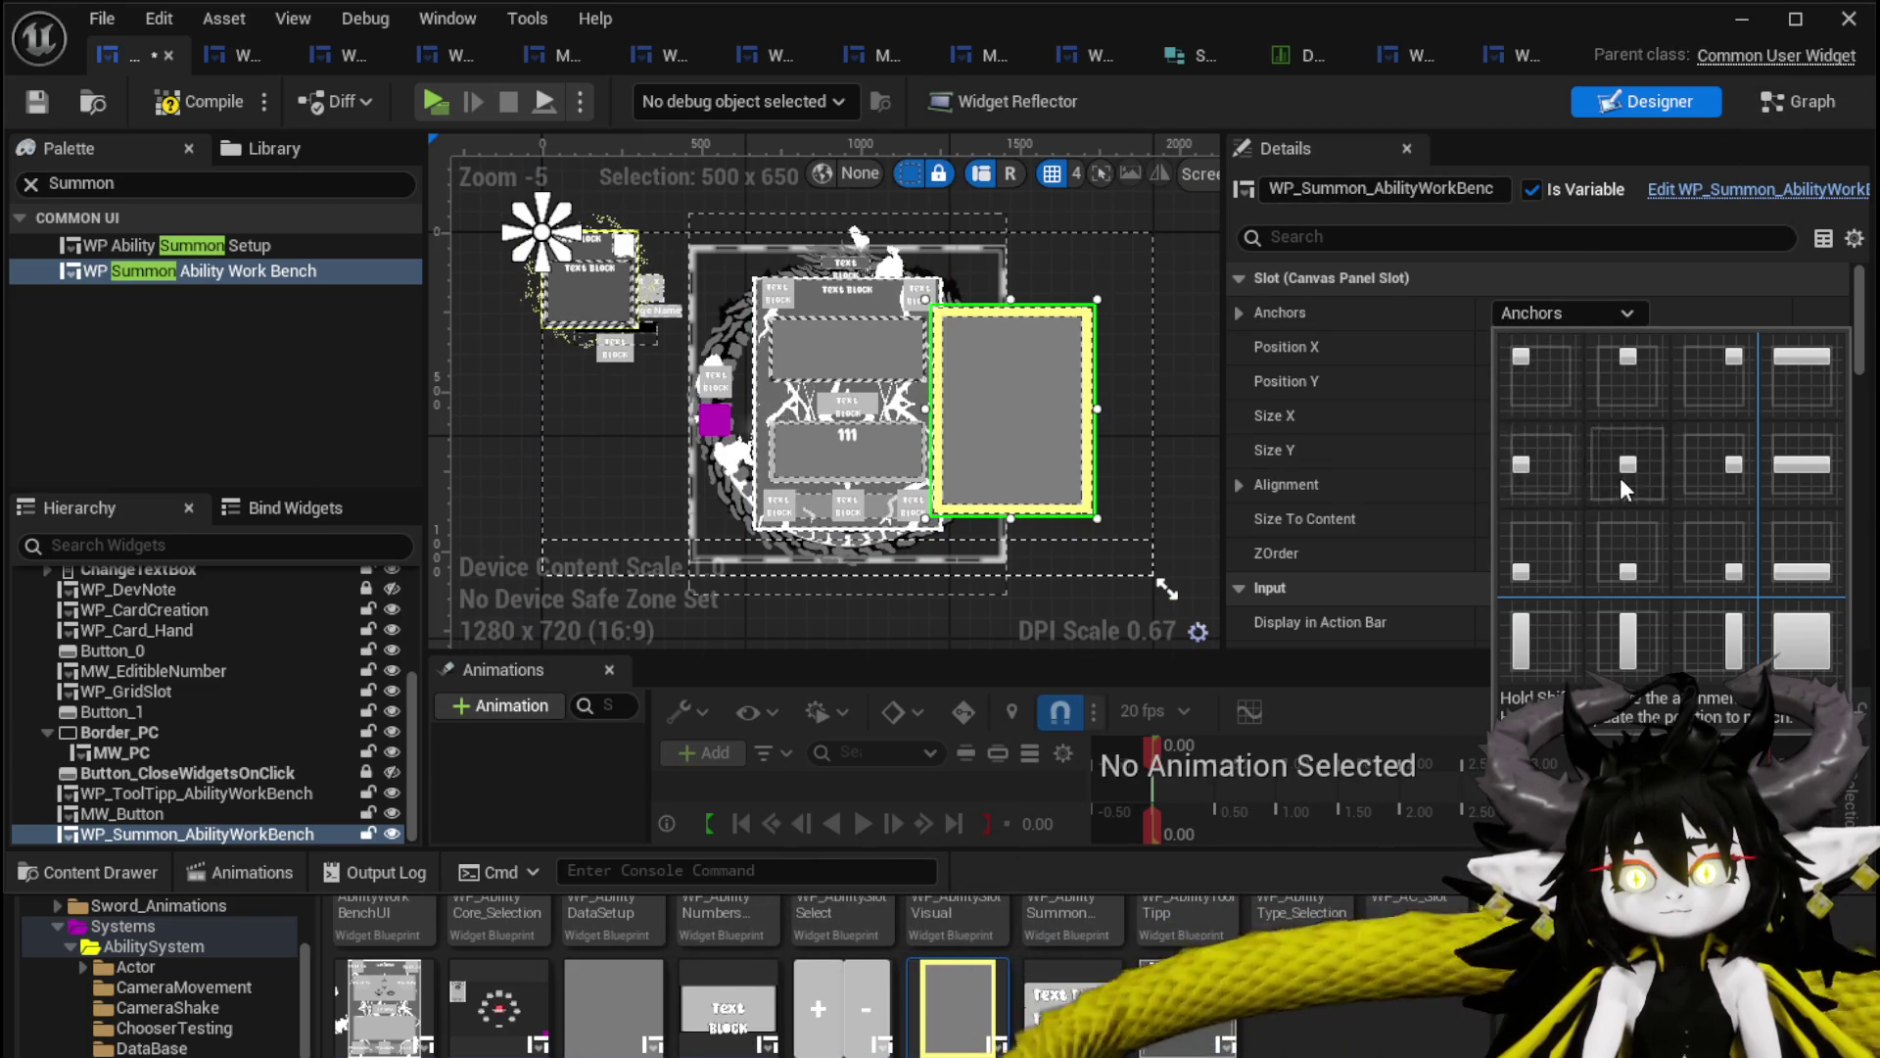
left_click(1620, 478)
scroll(1437, 317, "down", 5)
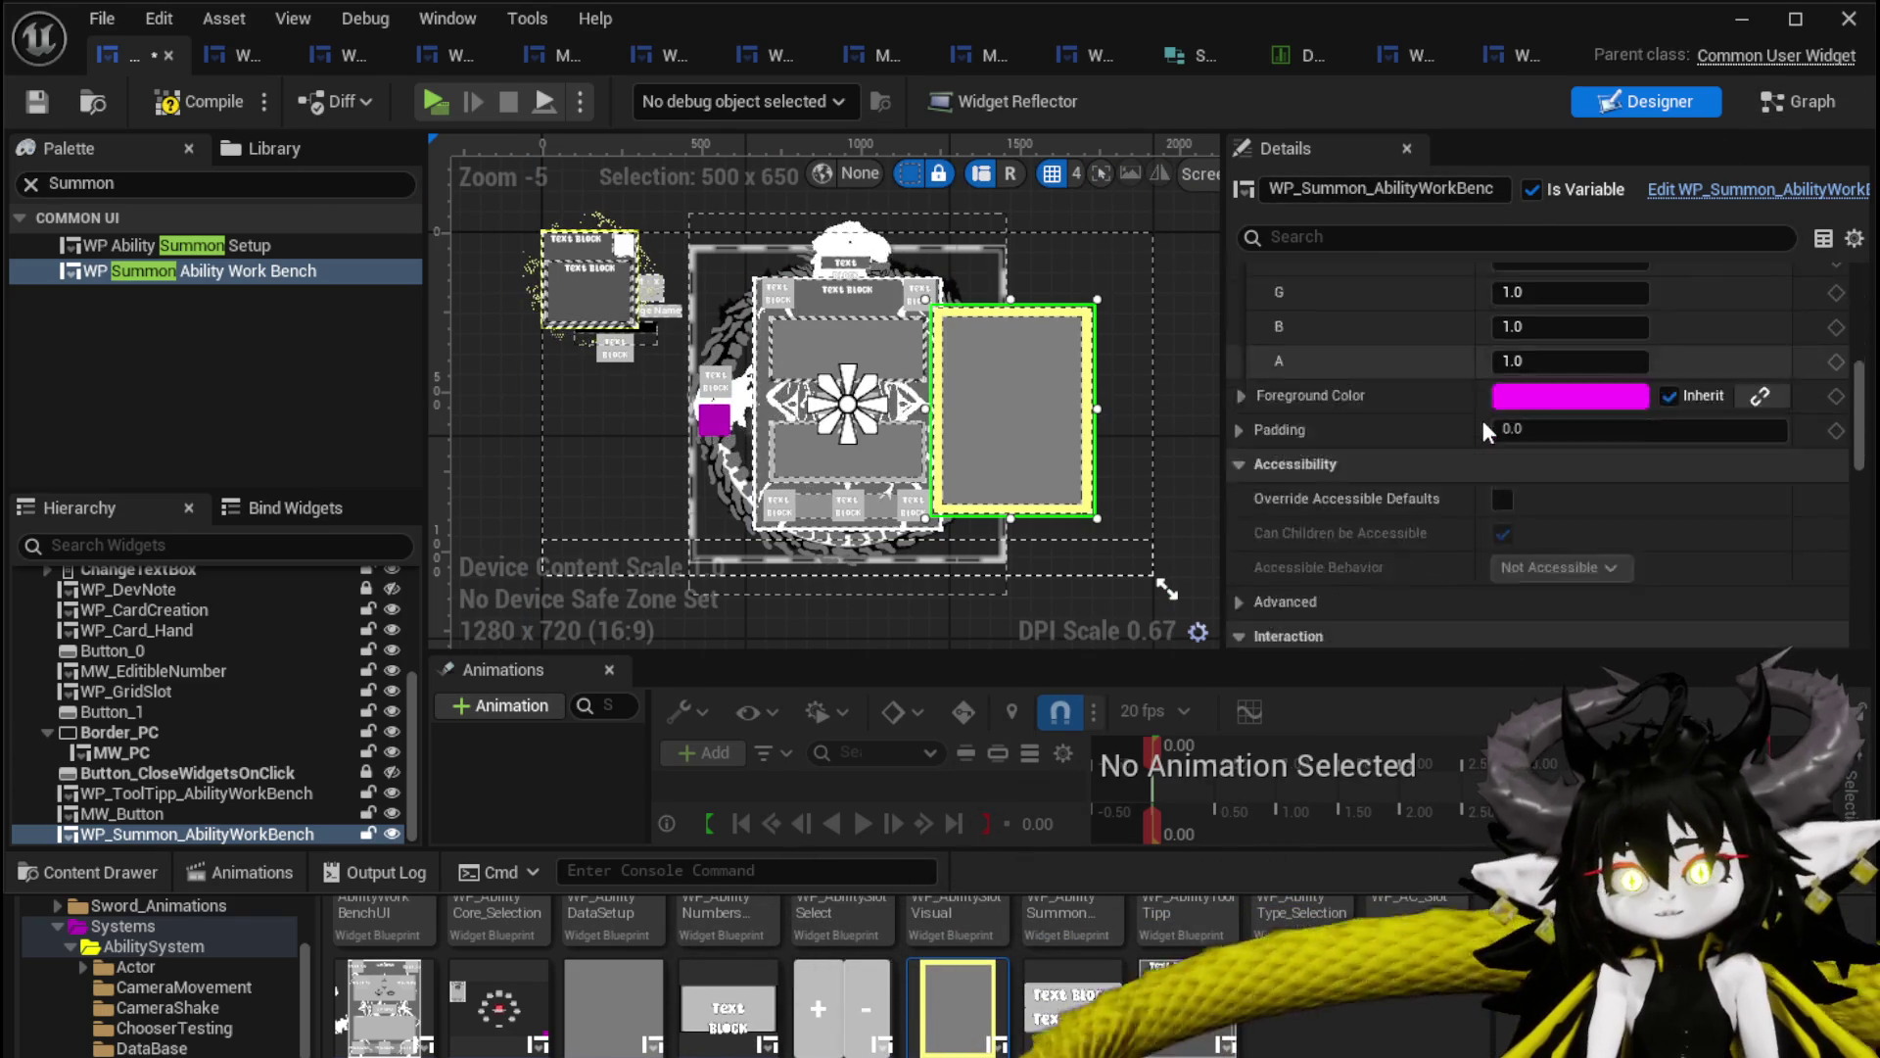
scroll(1483, 417, "down", 10)
scroll(1489, 409, "up", 10)
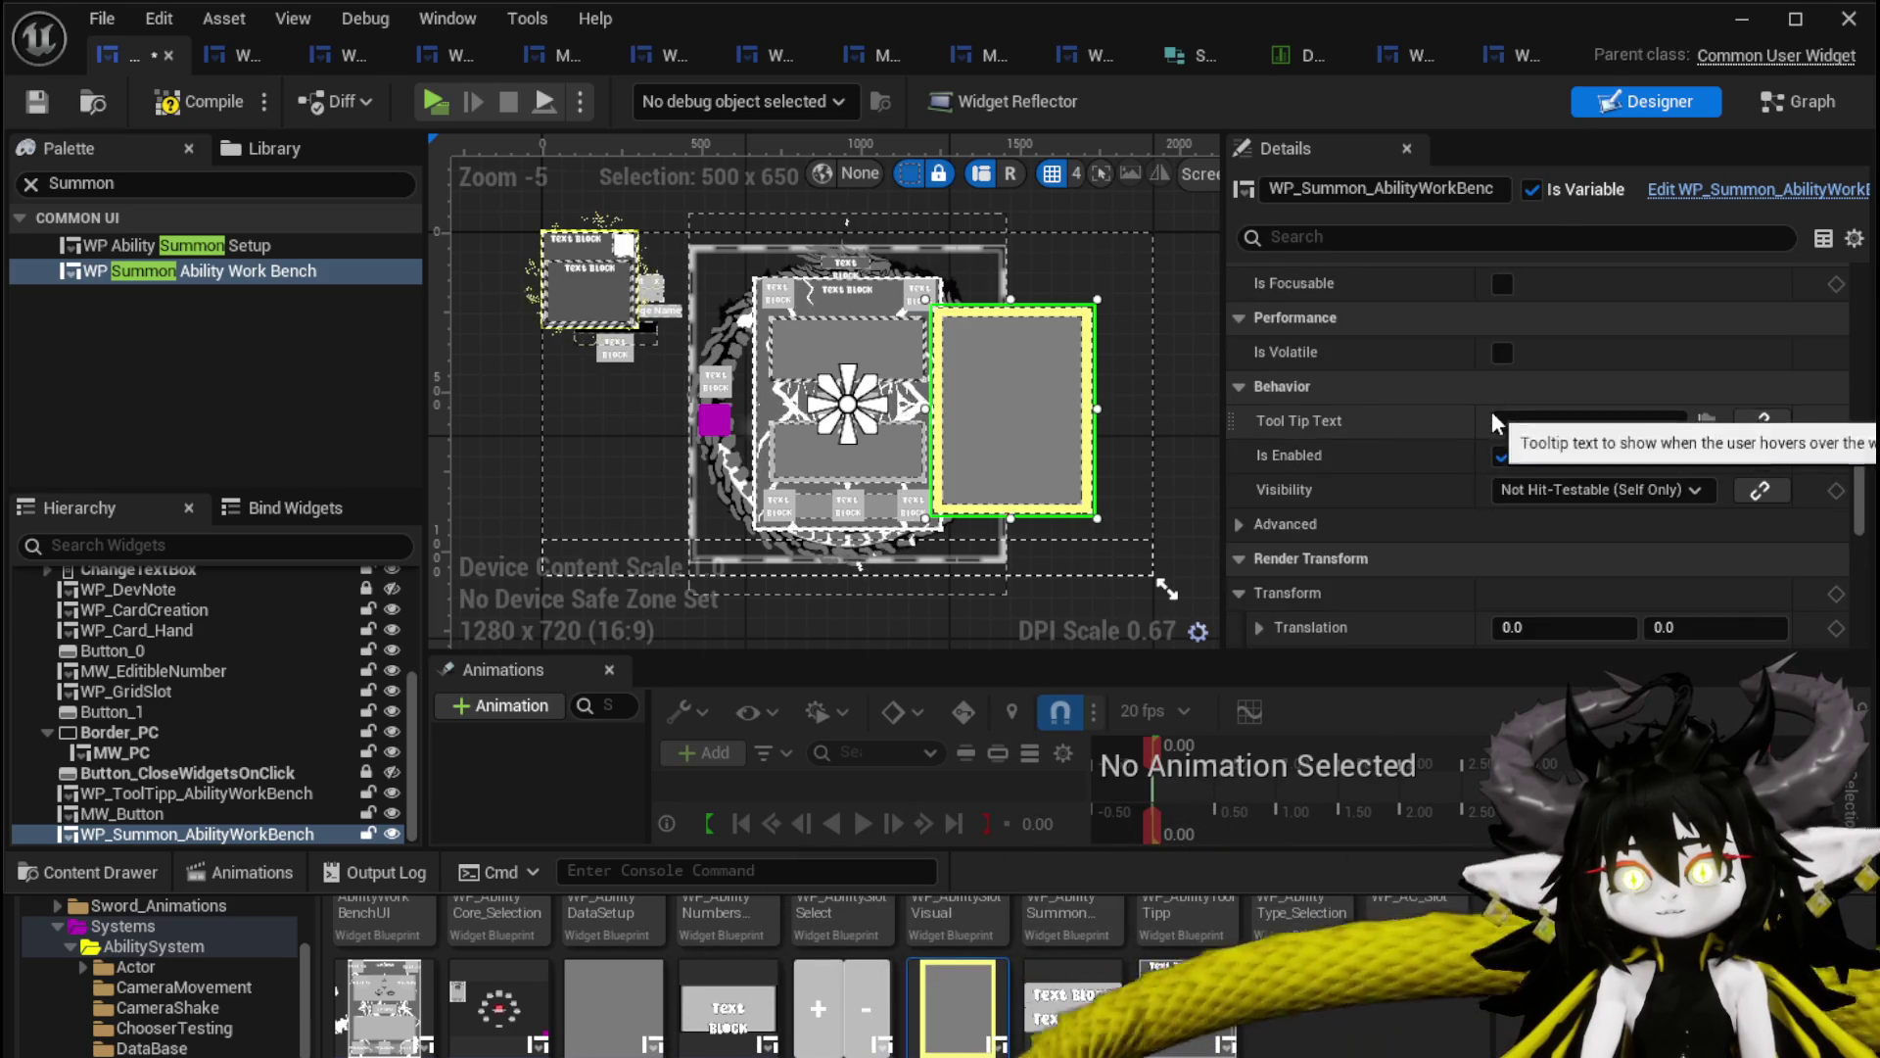
left_click(1557, 488)
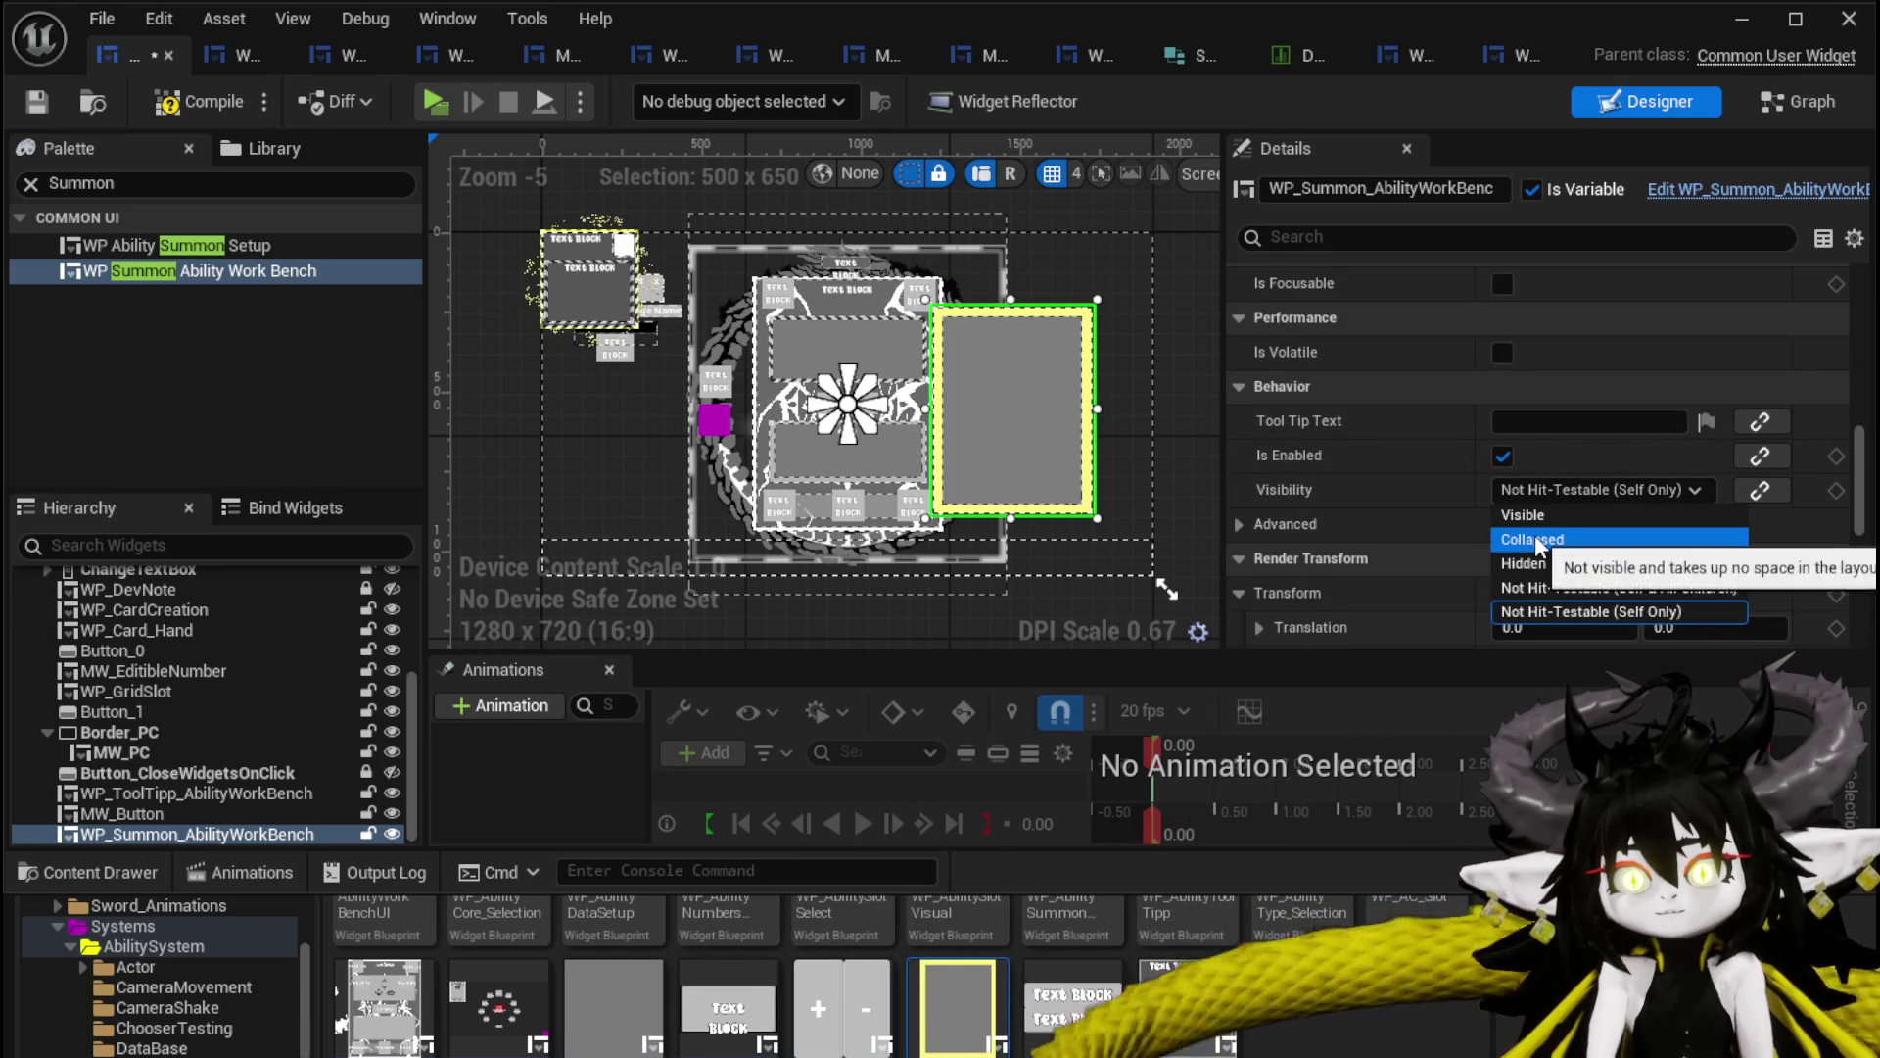
left_click(1536, 539)
Nudge the summon widget slightly up and left and compile the work bench blueprint.
scroll(959, 343, "up", 3)
mouse_move(898, 191)
left_mouse_down()
mouse_move(925, 329)
mouse_move(914, 290)
left_mouse_up()
scroll(893, 314, "down", 2)
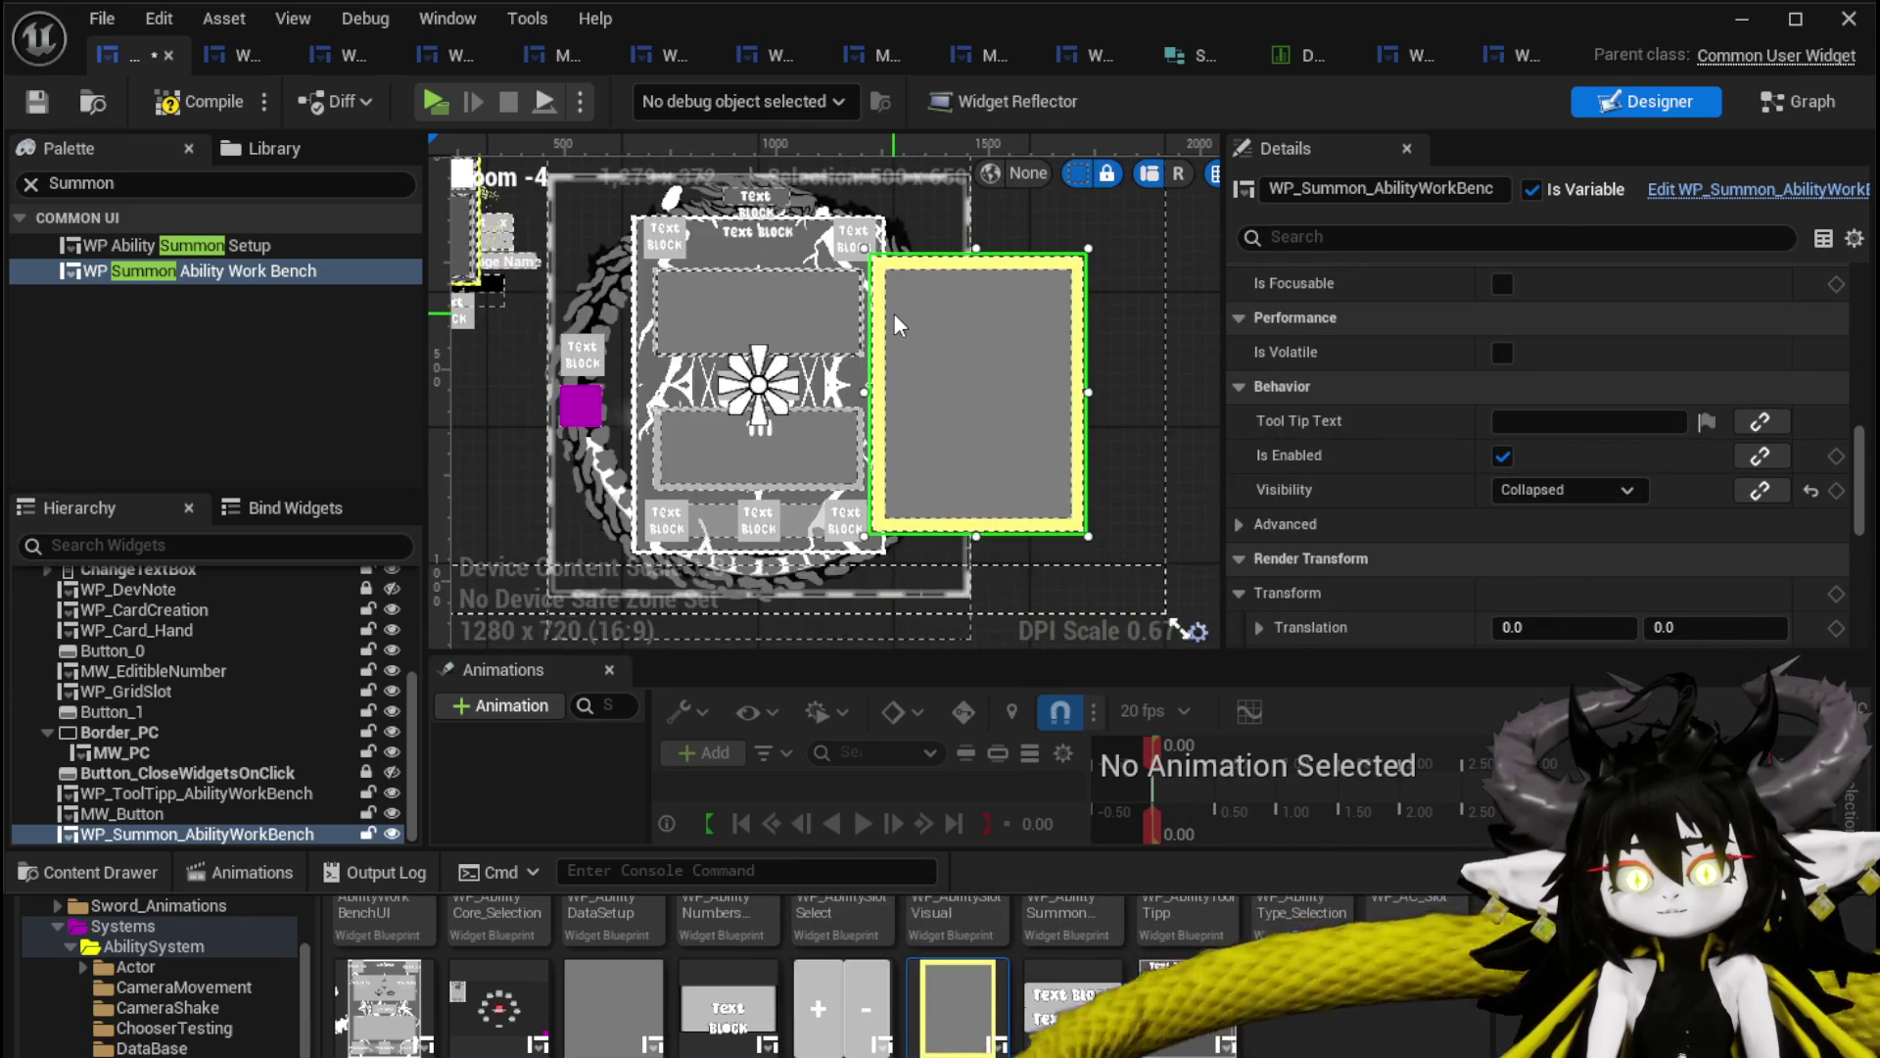
scroll(894, 314, "up", 1)
left_click_drag(961, 321, 950, 311)
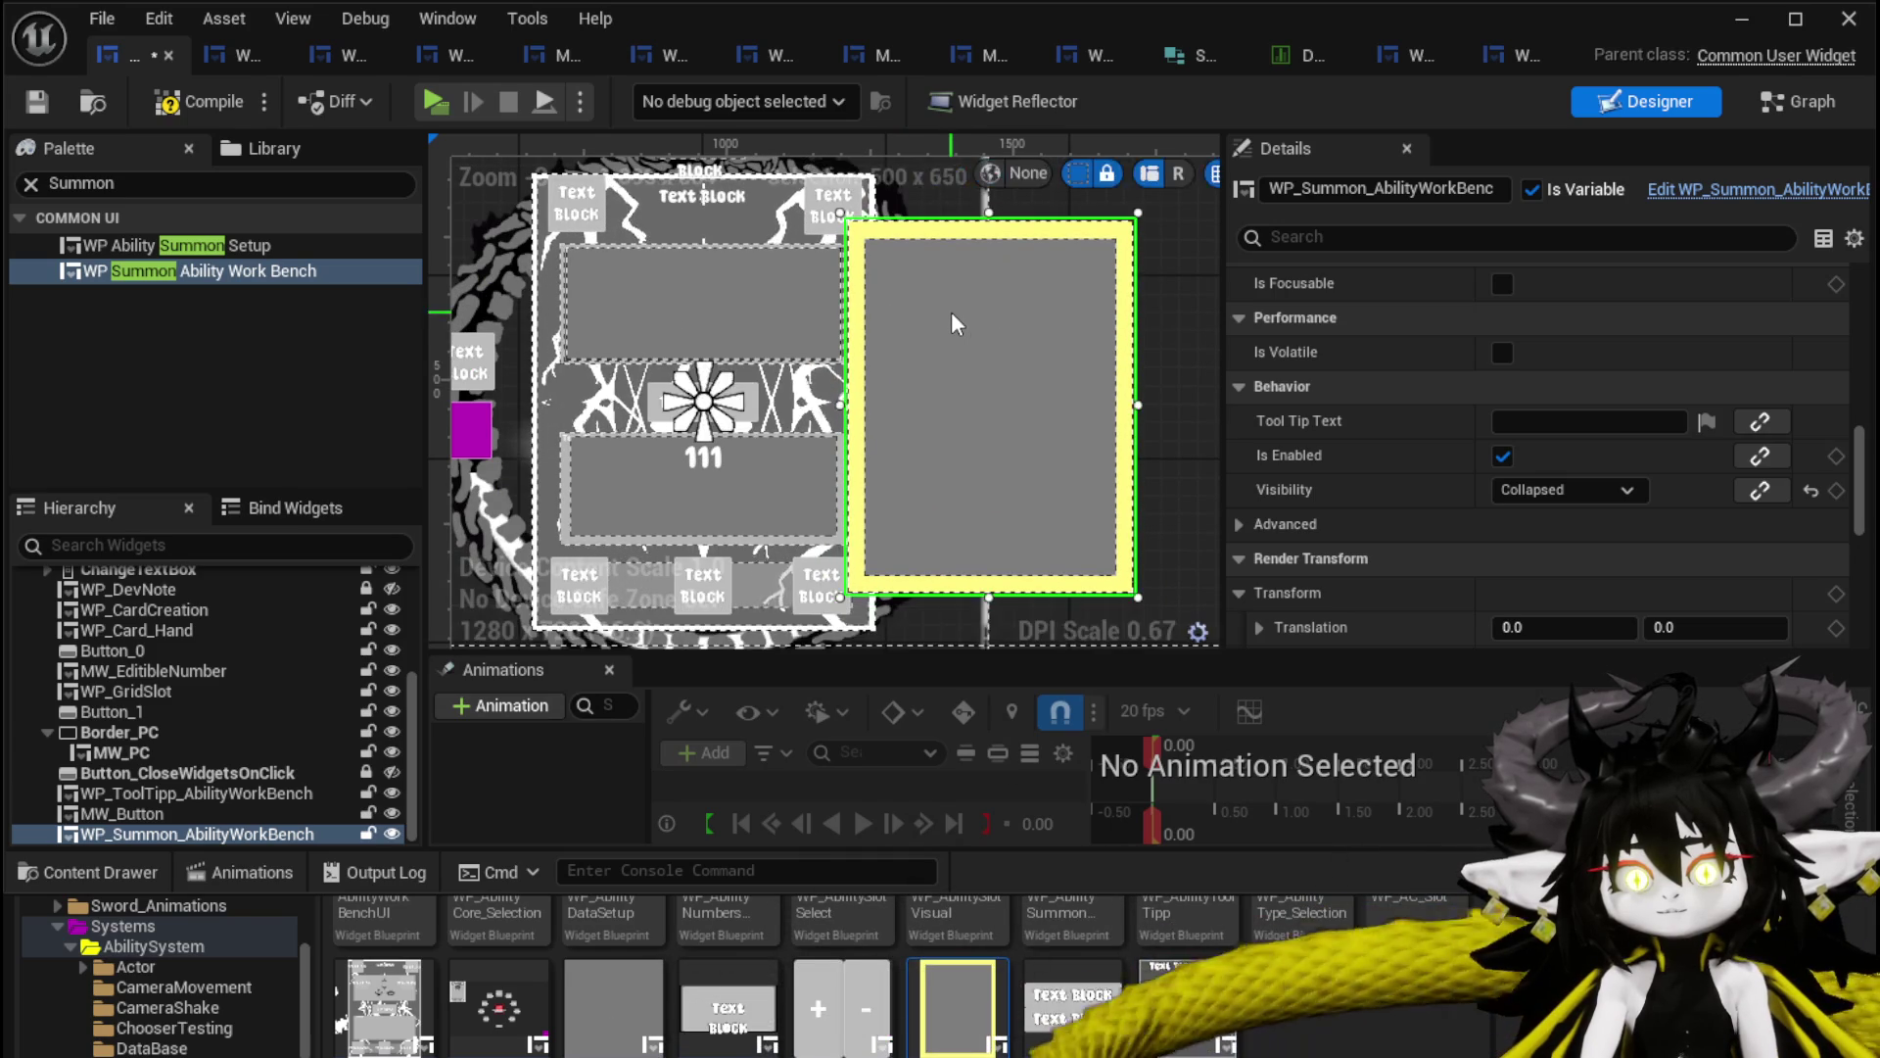
left_click(196, 114)
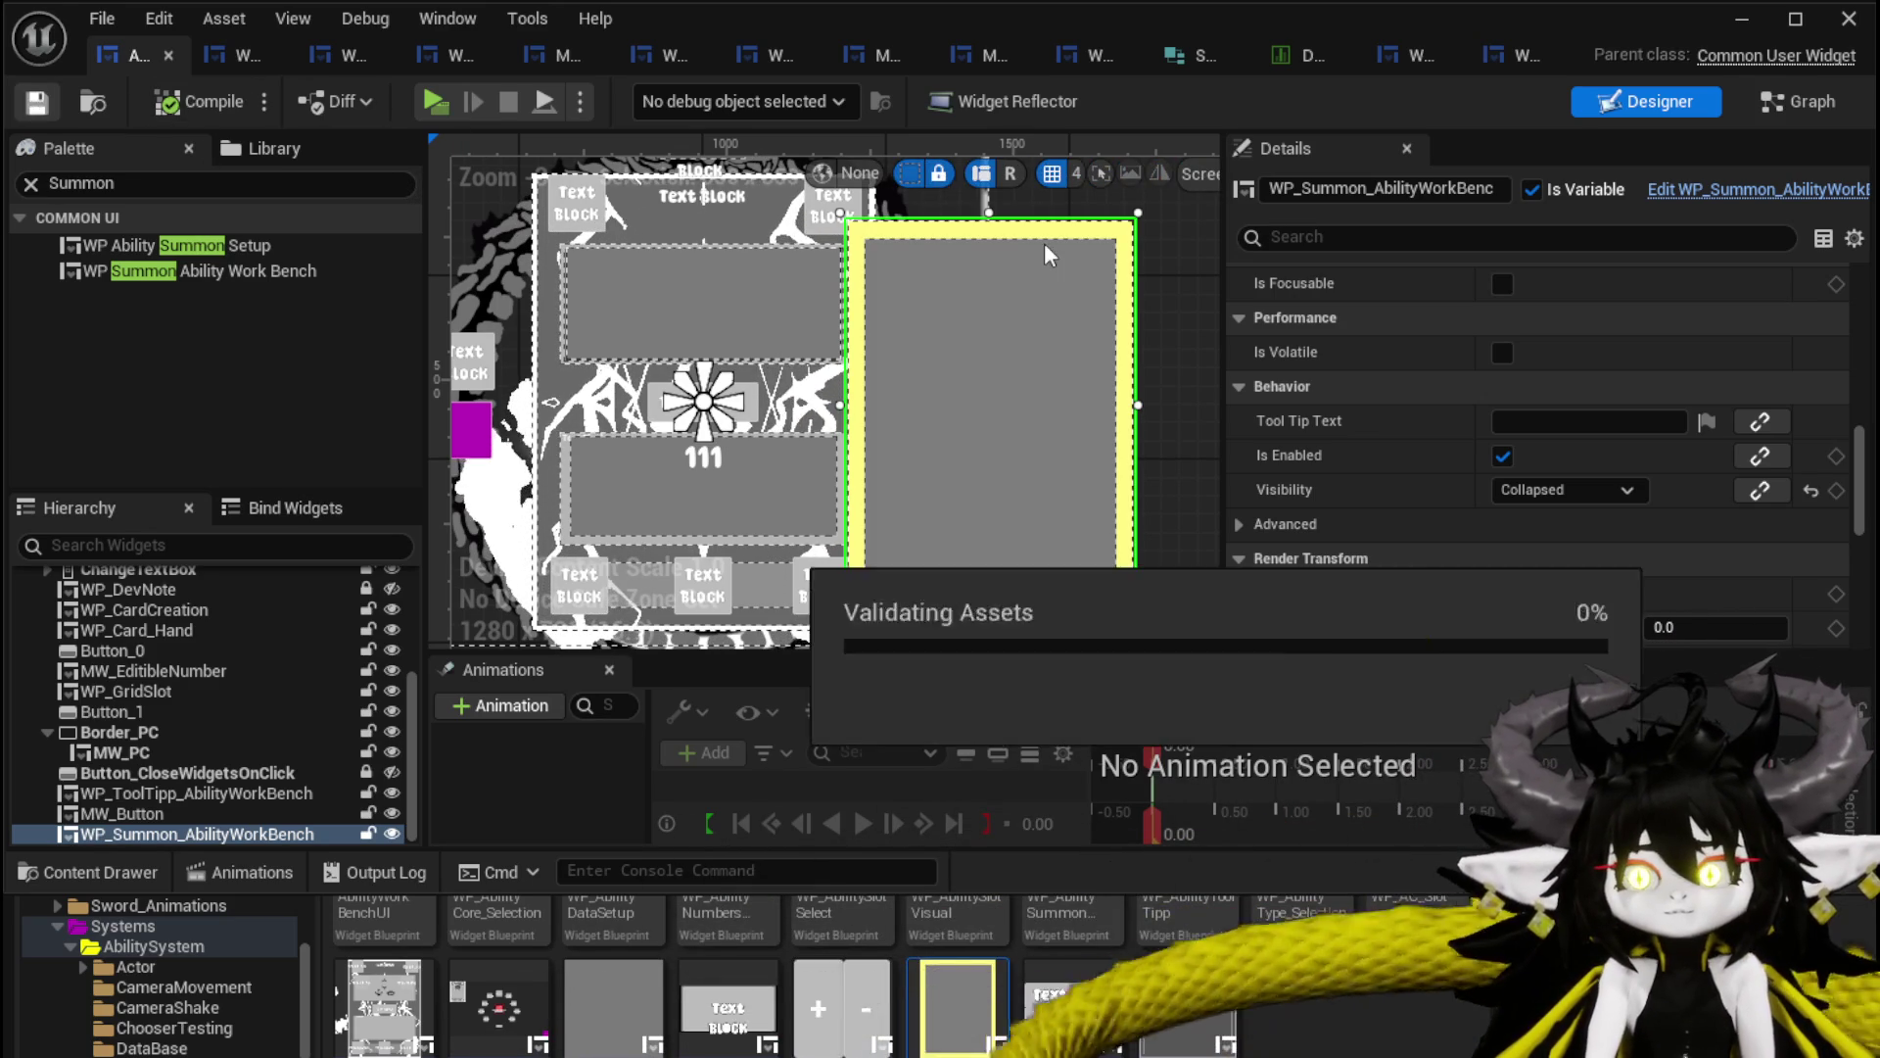
left_click(1805, 114)
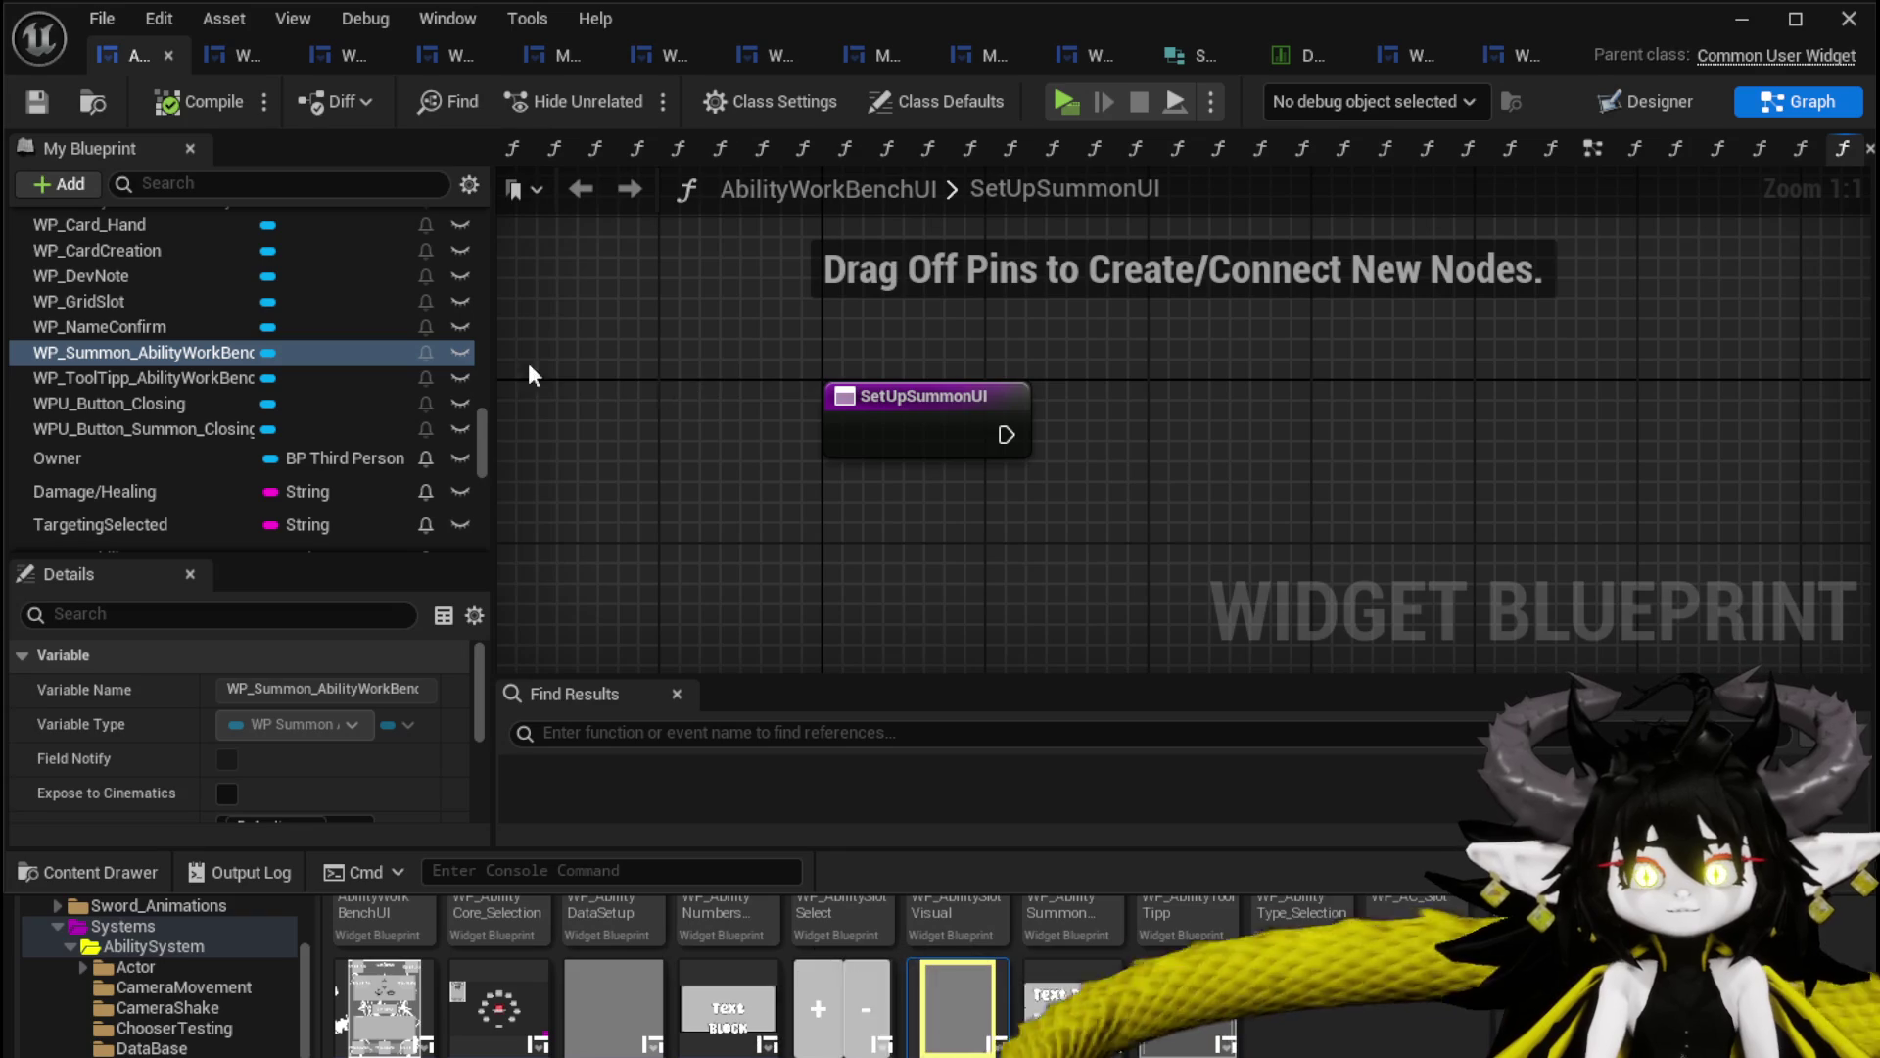
left_click_drag(492, 349, 589, 350)
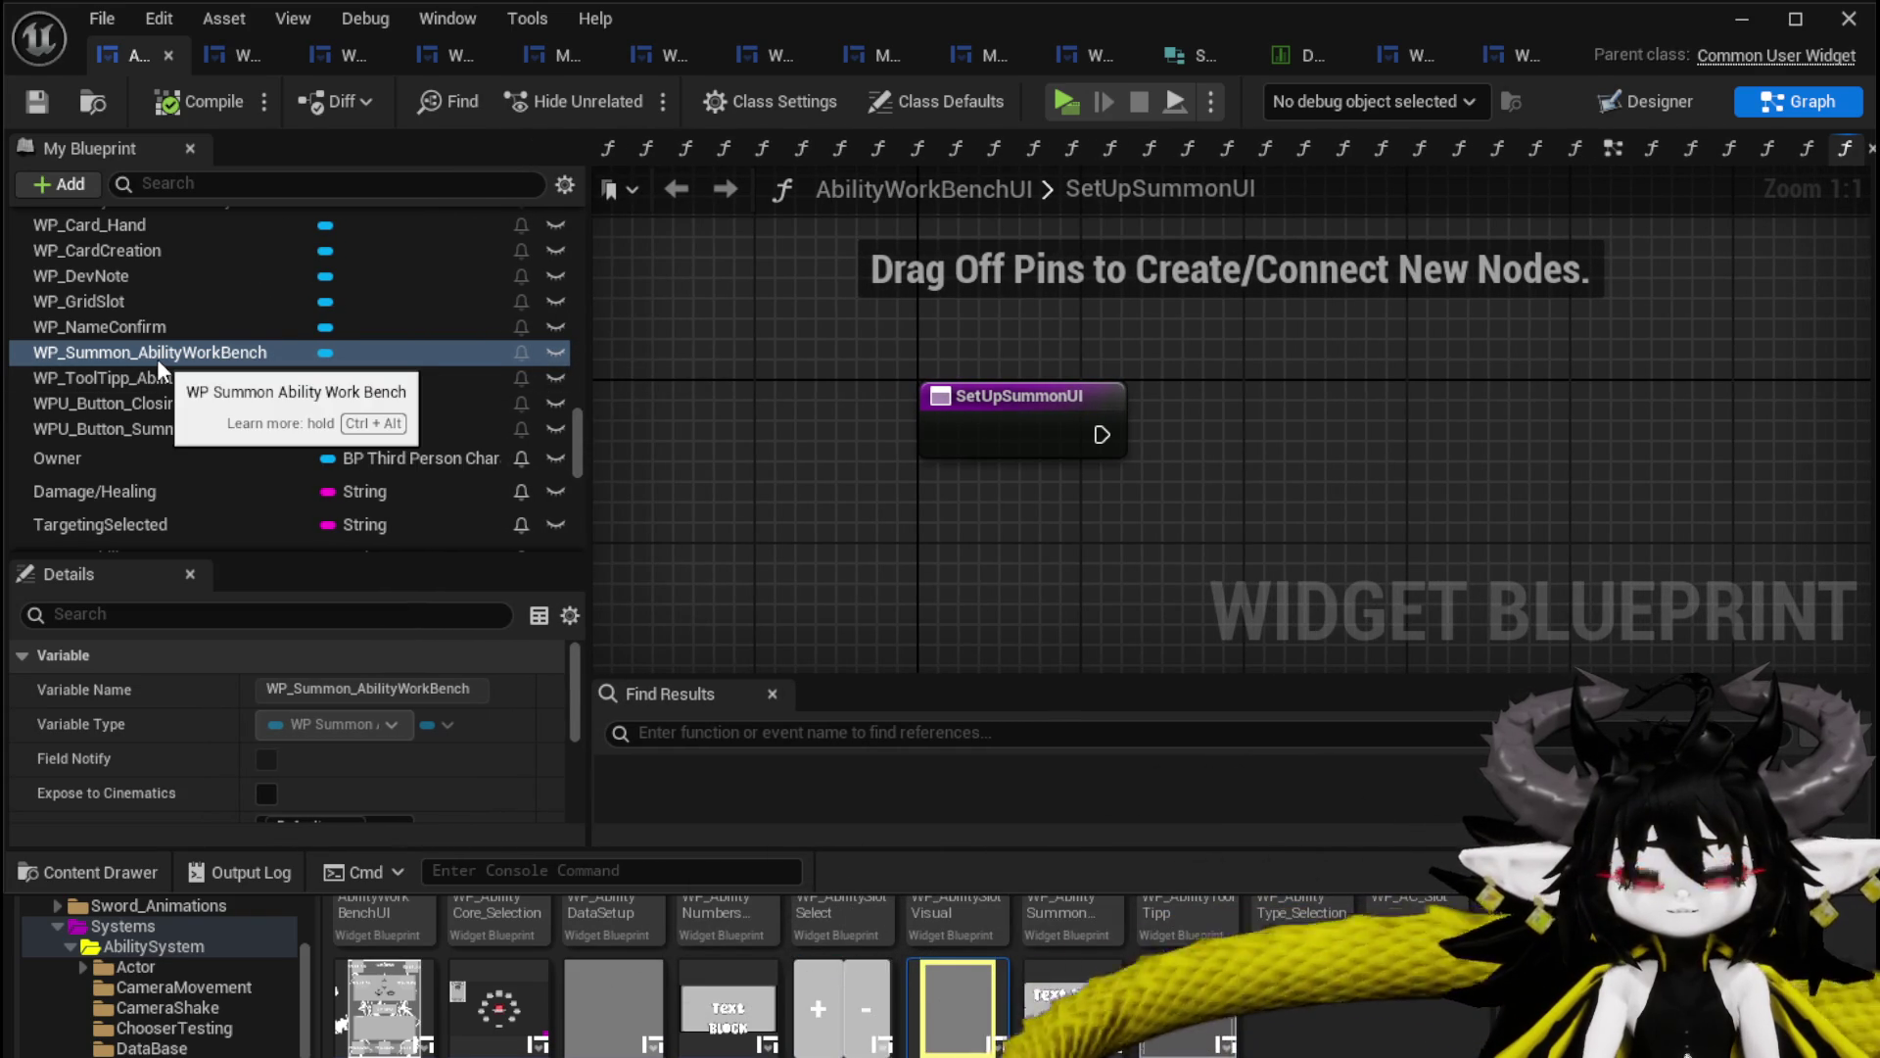
scroll(156, 358, "up", 2)
scroll(286, 398, "up", 20)
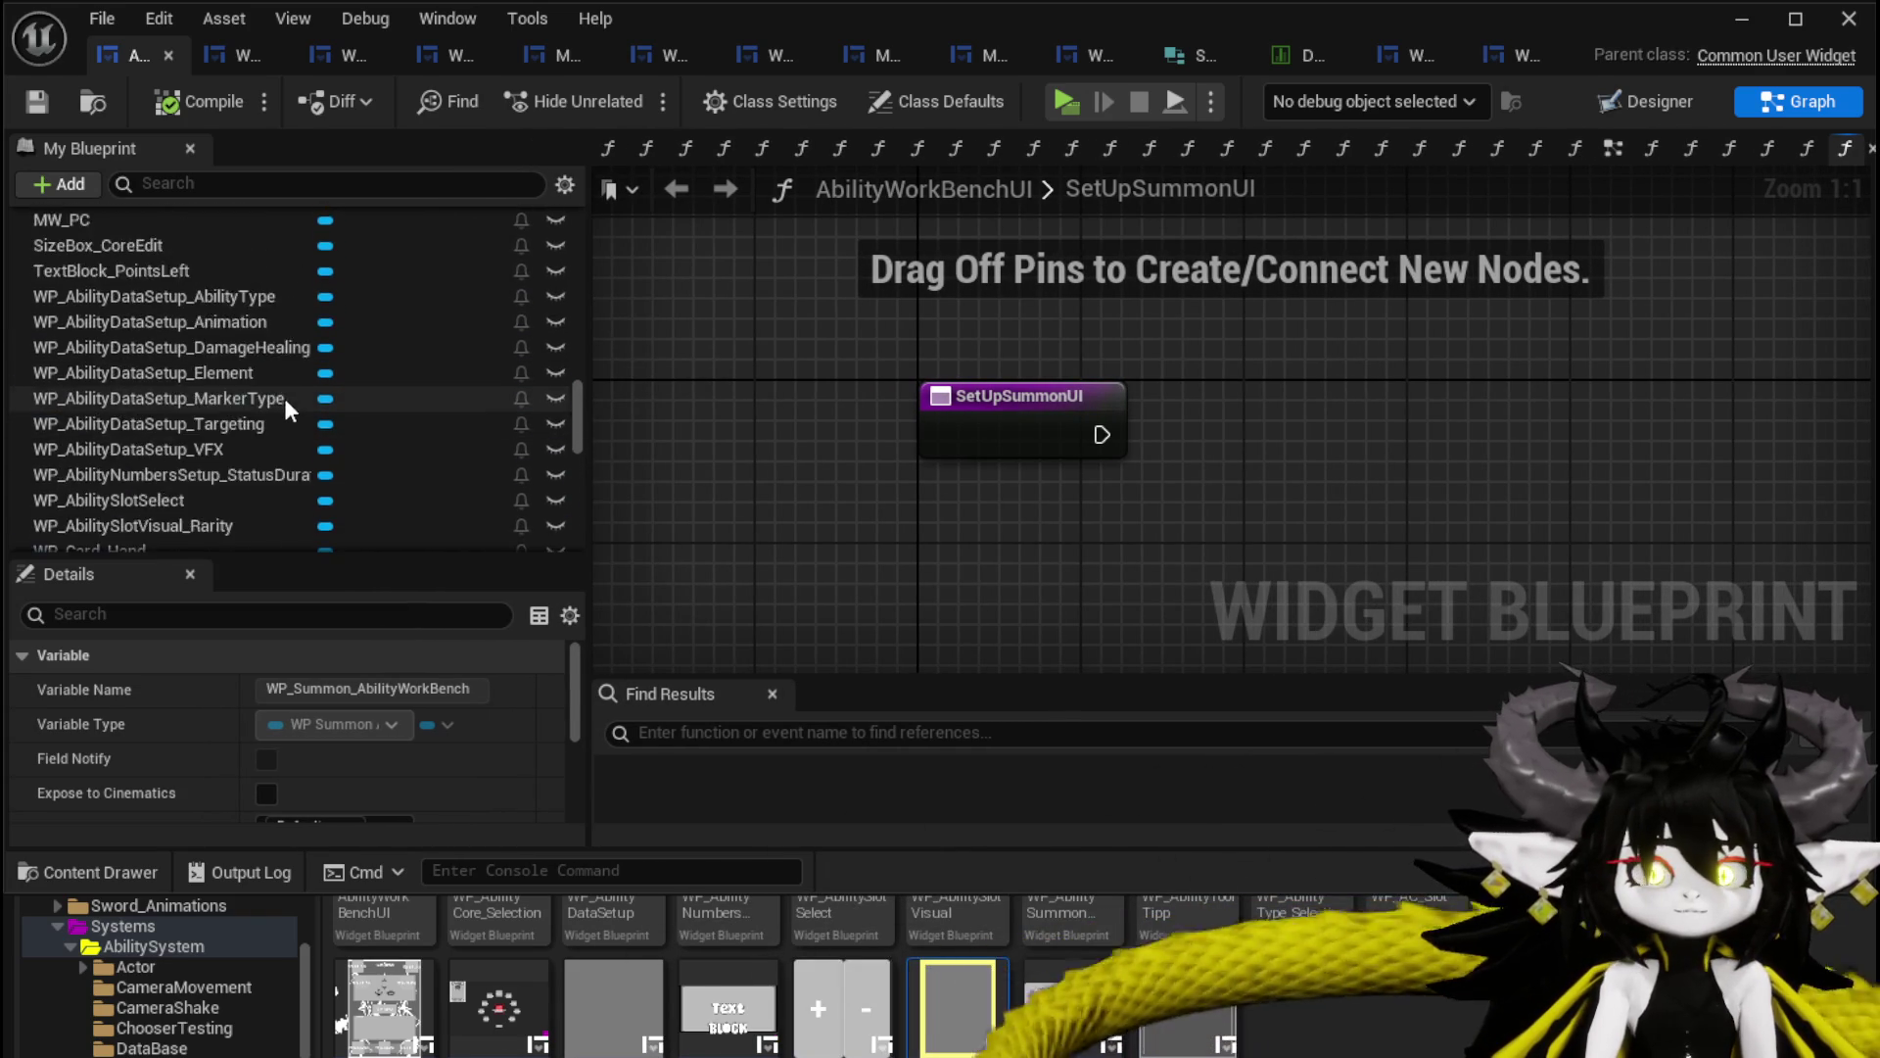
scroll(286, 390, "up", 15)
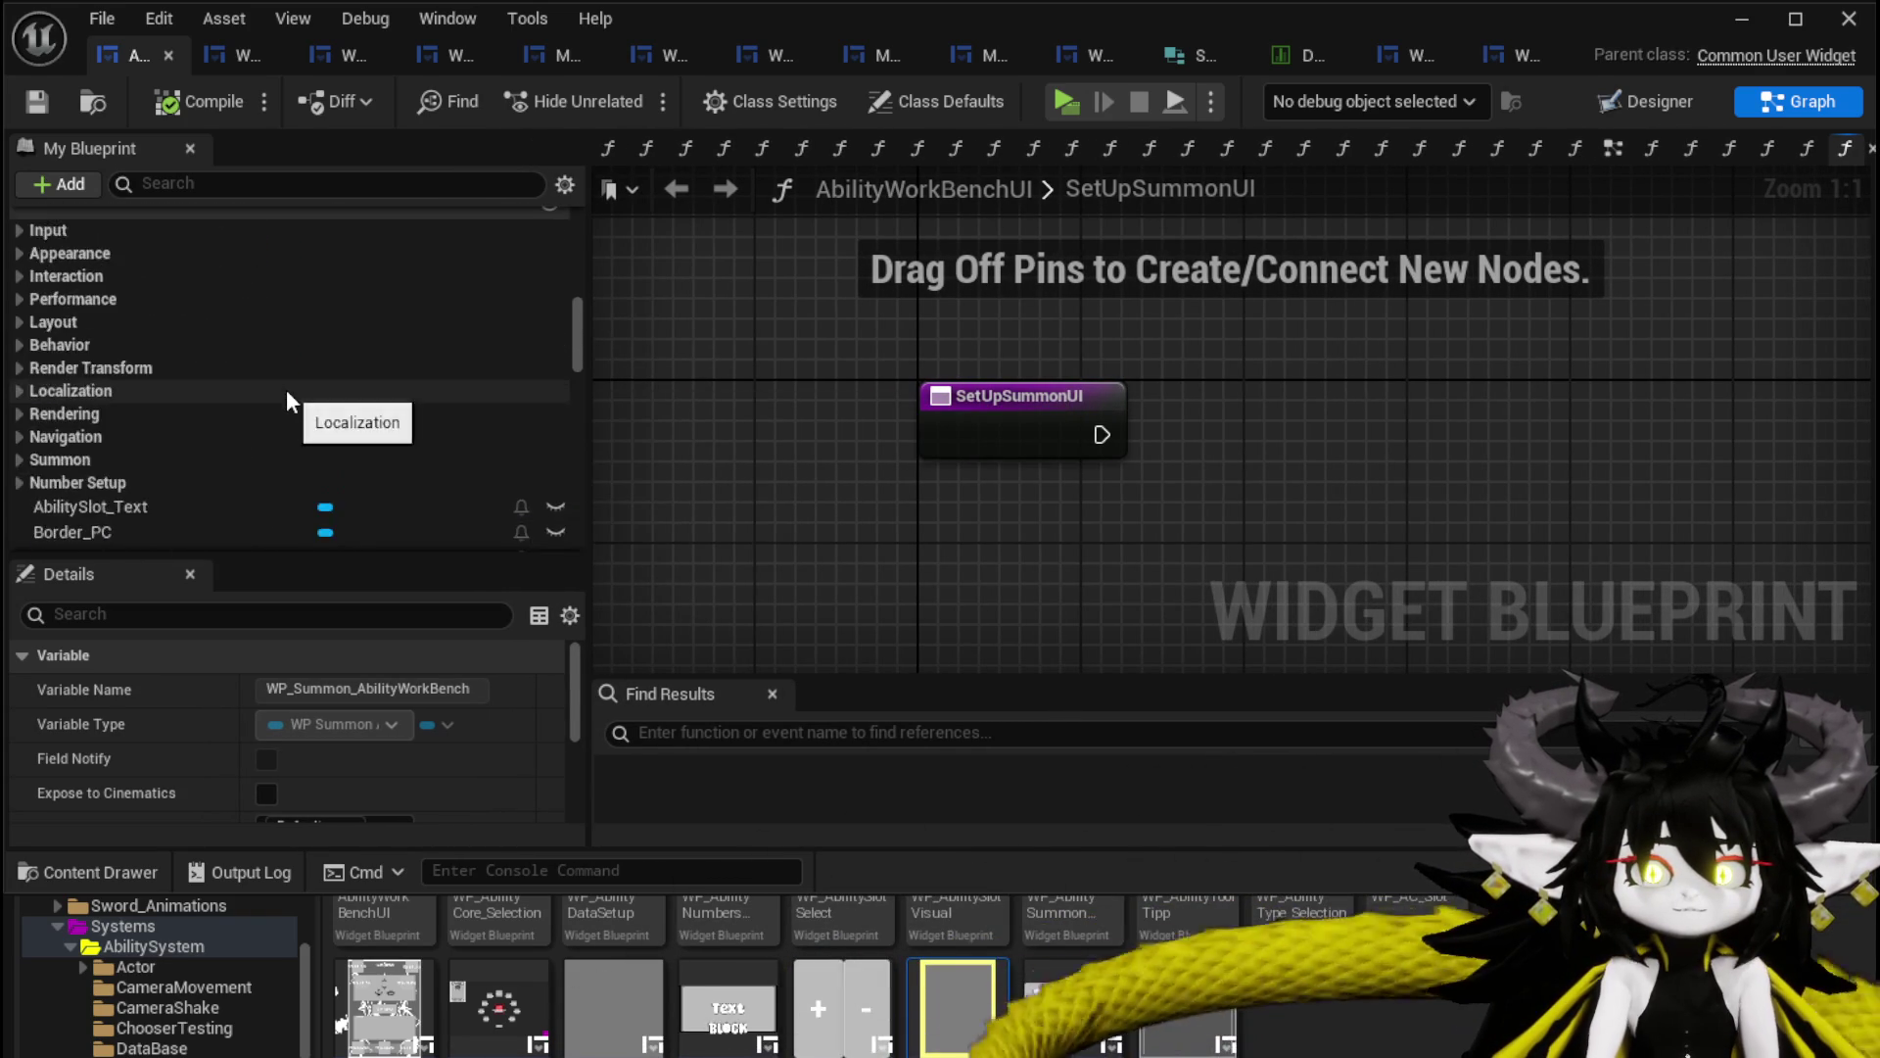
scroll(137, 337, "up", 4)
scroll(137, 337, "up", 8)
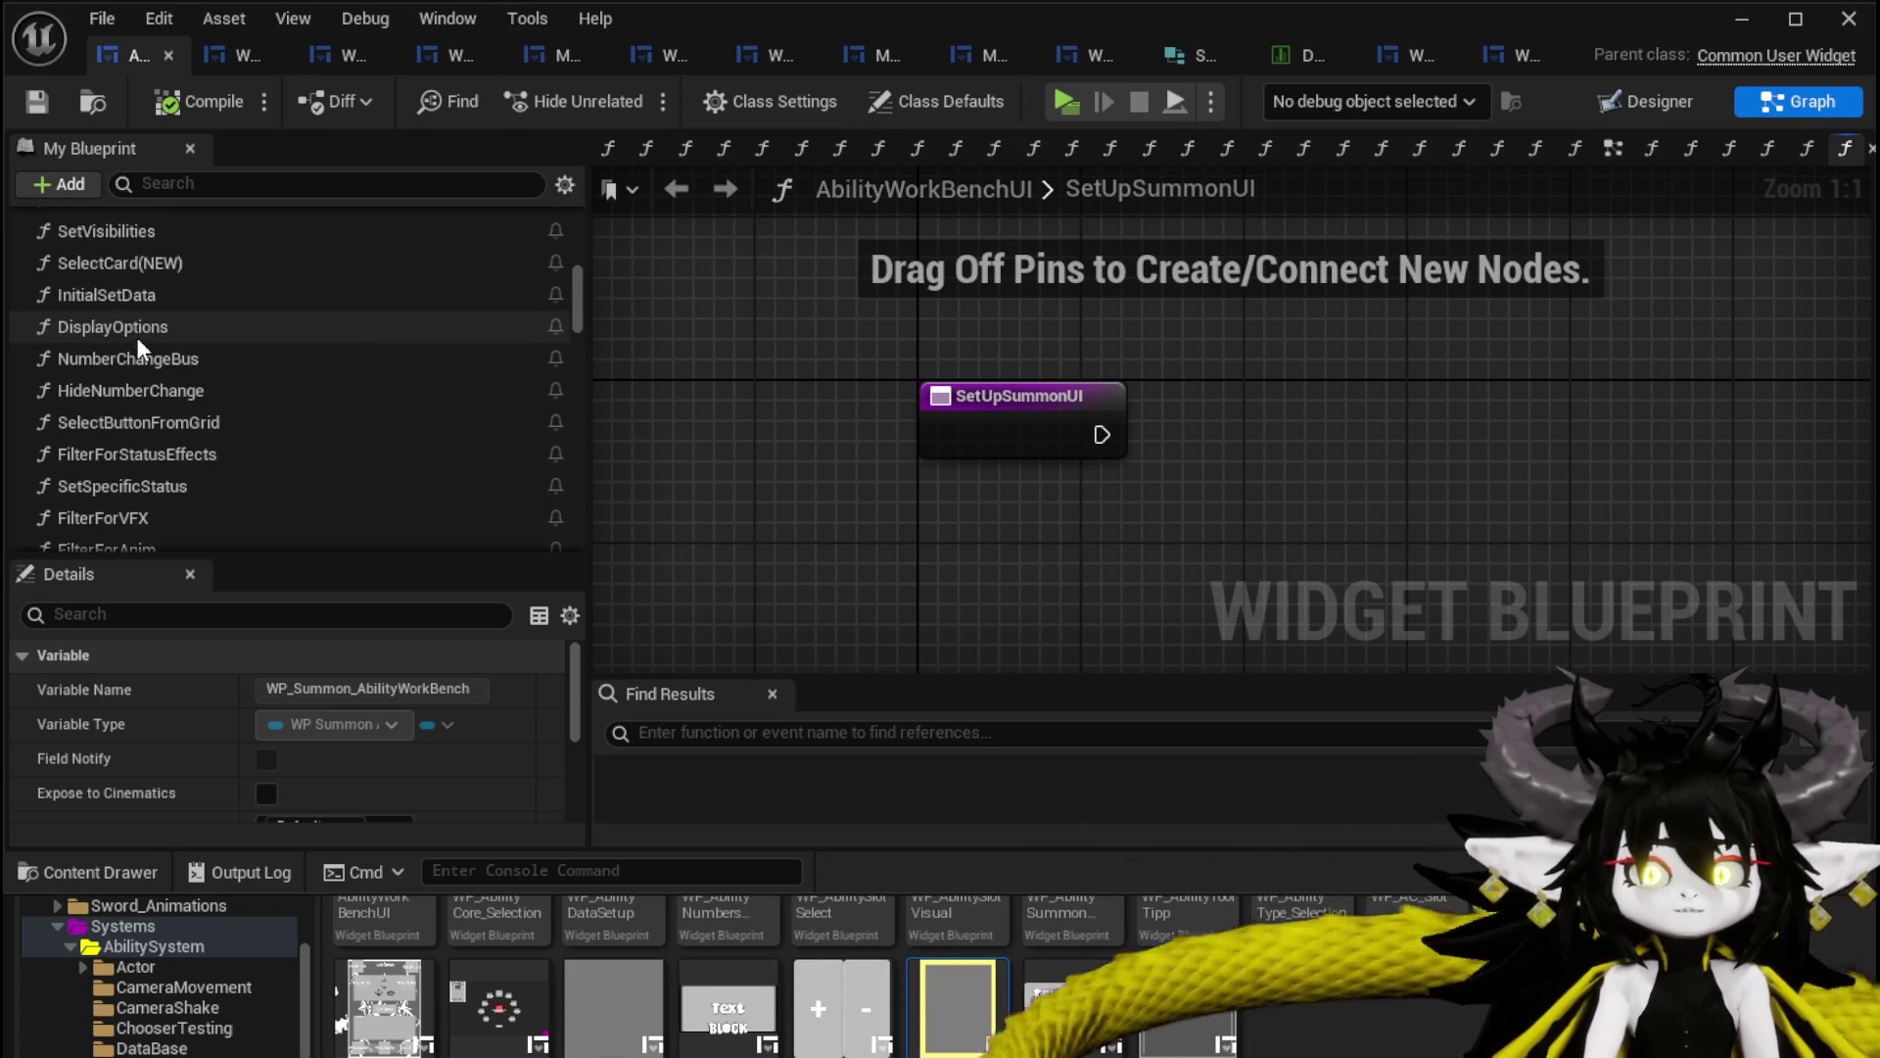
scroll(194, 386, "up", 9)
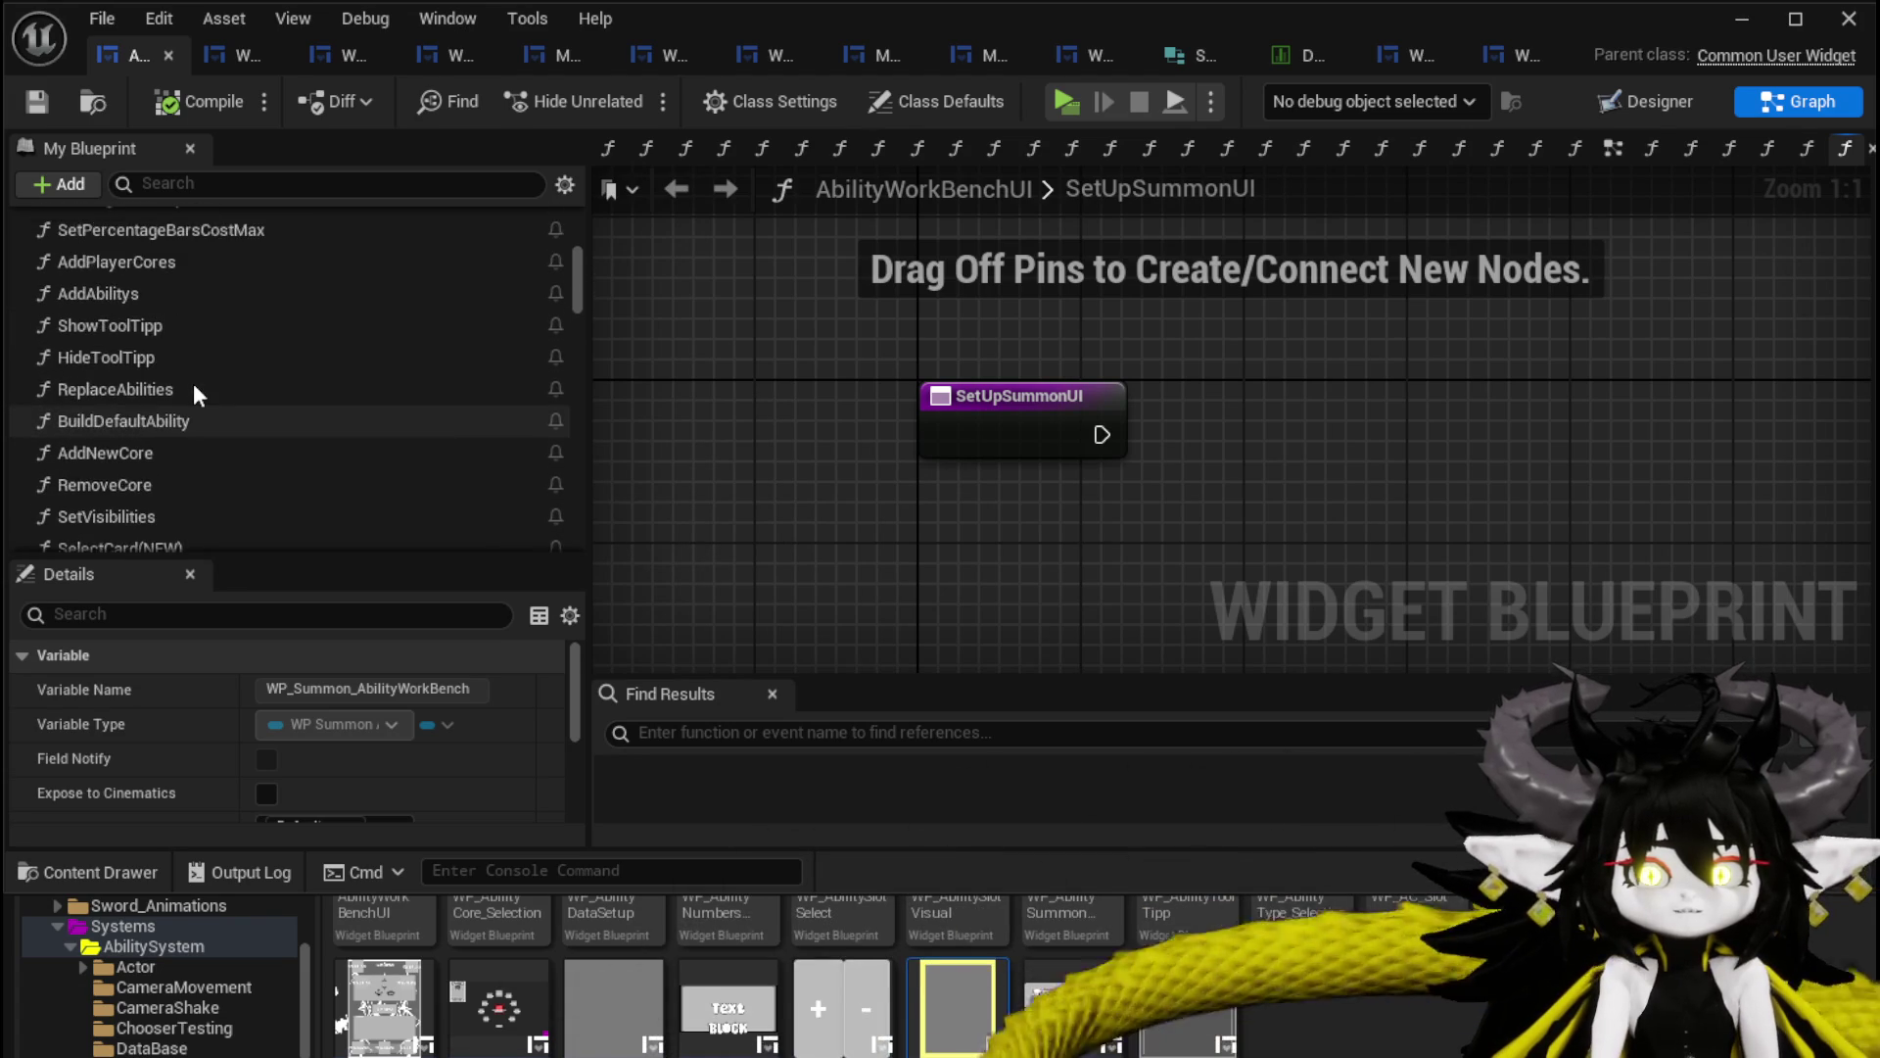
scroll(192, 384, "up", 6)
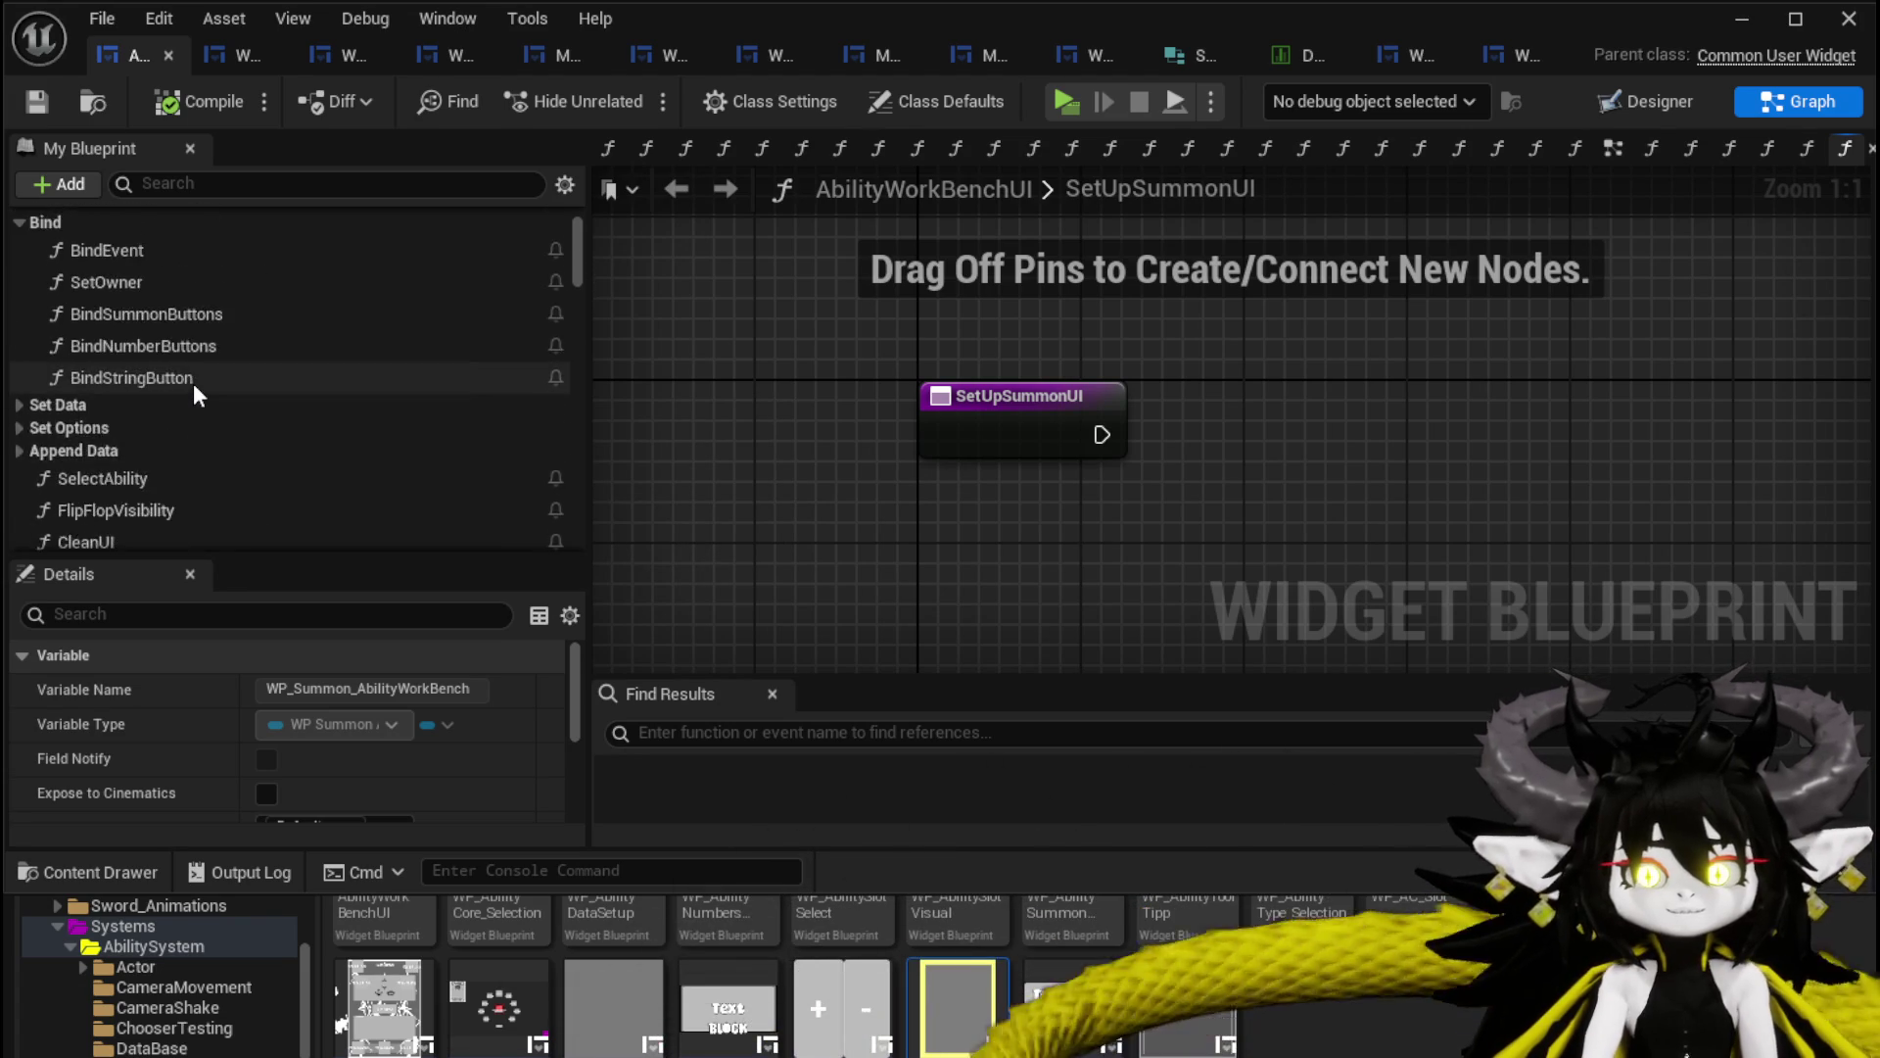
scroll(192, 384, "down", 3)
scroll(185, 377, "down", 3)
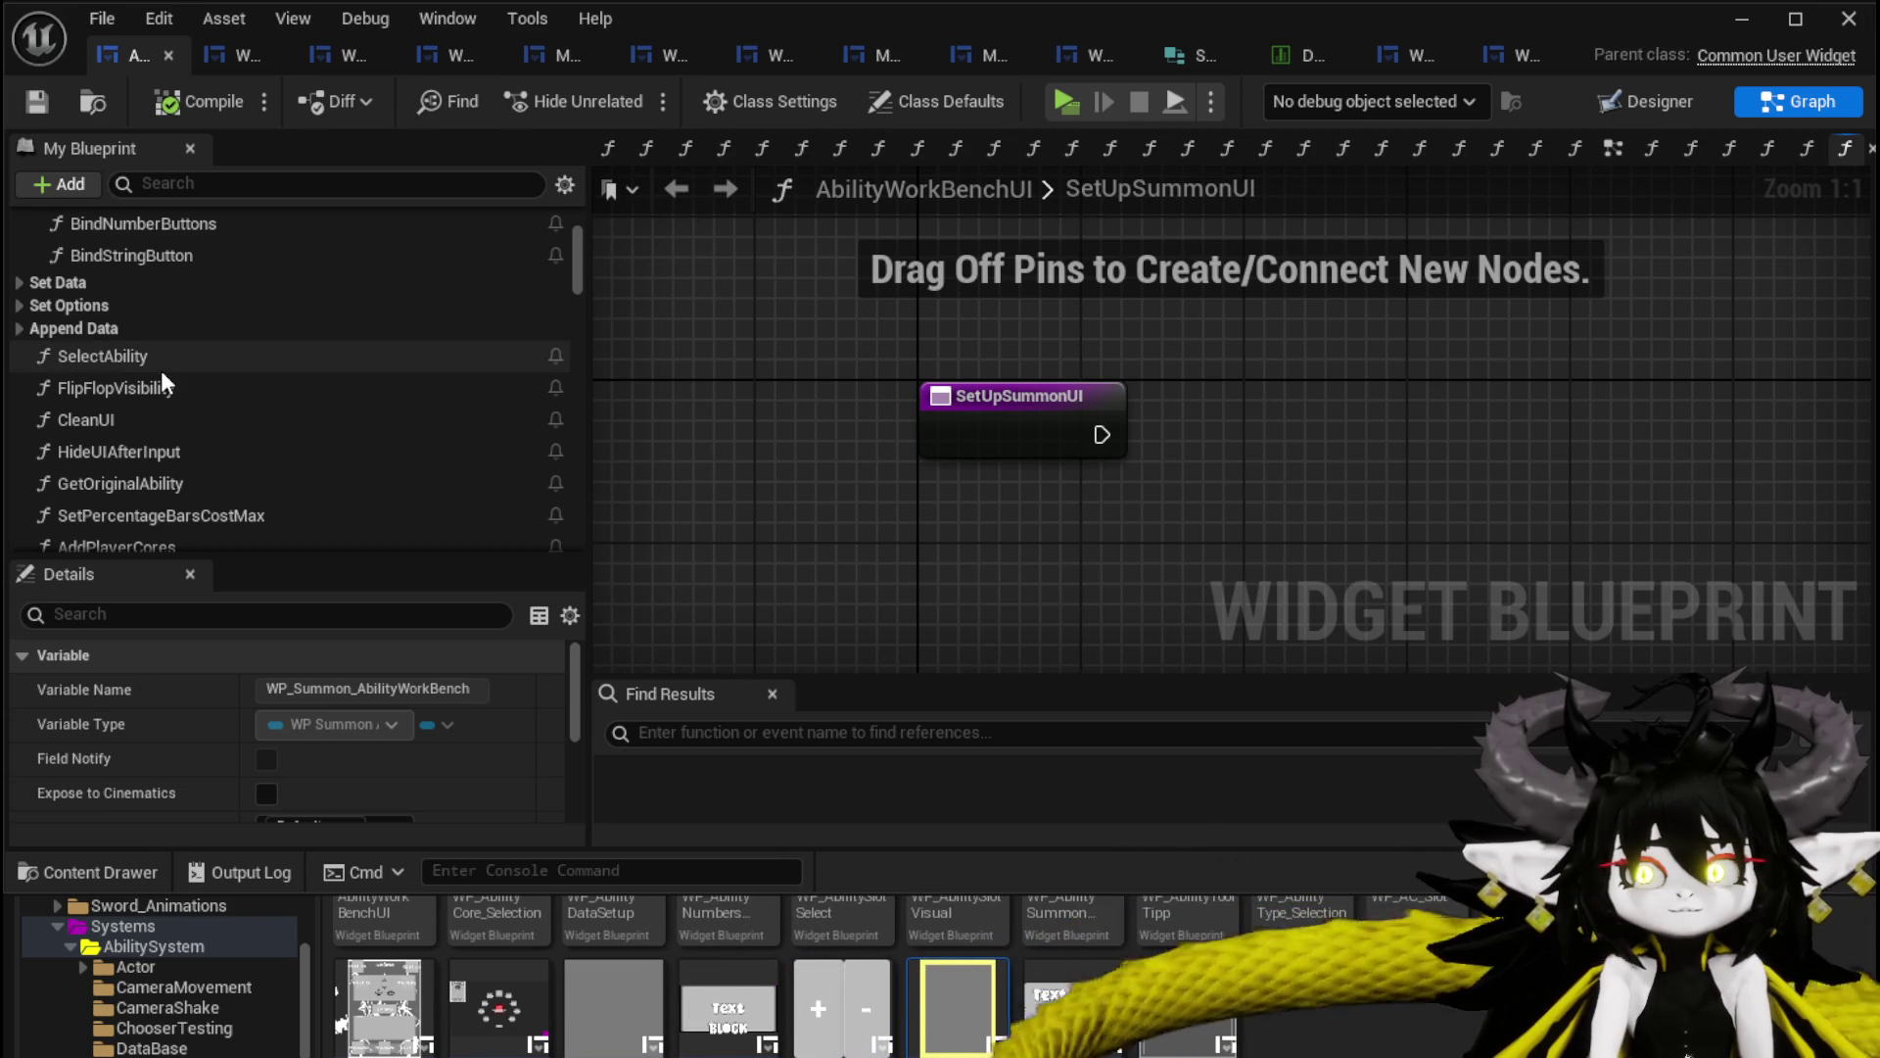
scroll(160, 371, "down", 15)
scroll(182, 351, "down", 5)
scroll(361, 390, "down", 10)
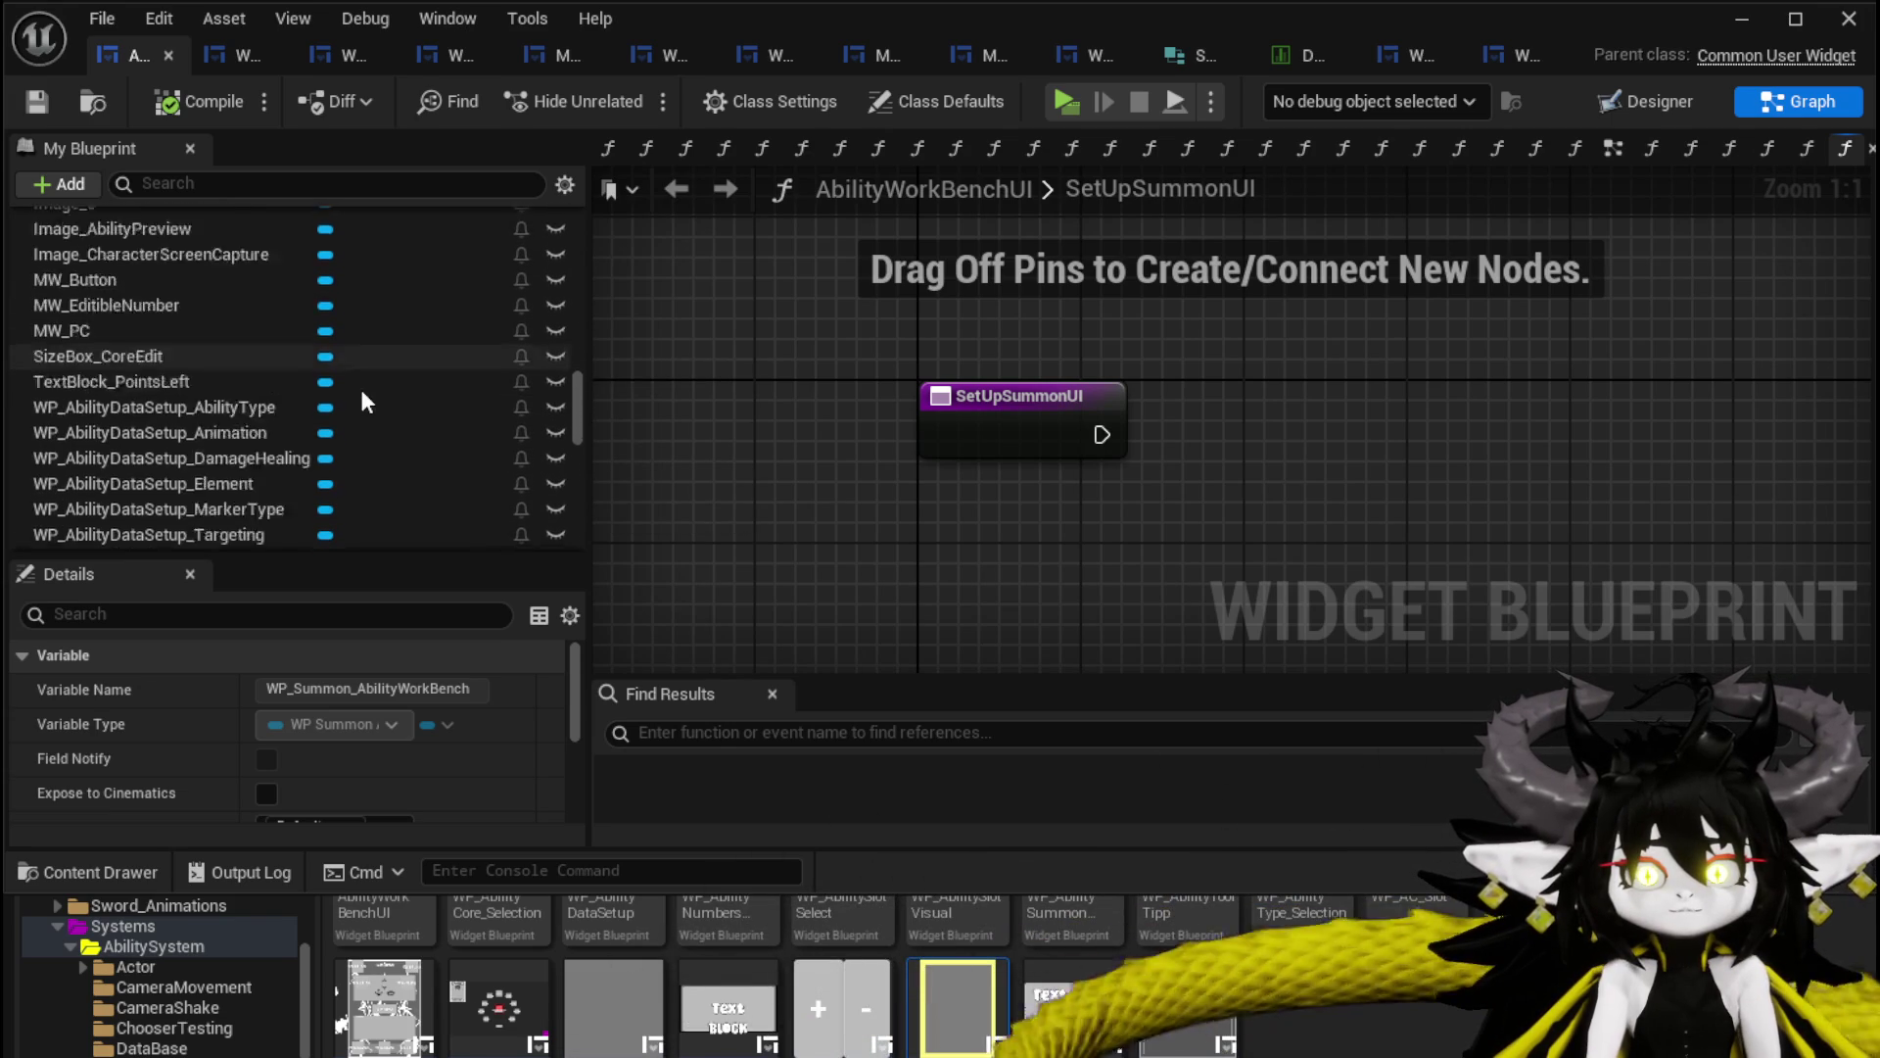
scroll(361, 390, "down", 7)
scroll(360, 390, "down", 2)
Wire a Set Visibility node on WP_Summon_AbilityWorkBench after the function entry, set to Collapsed, and save.
left_click_drag(126, 506, 942, 317)
left_click_drag(1220, 342, 1302, 426)
type("Set")
type("isi")
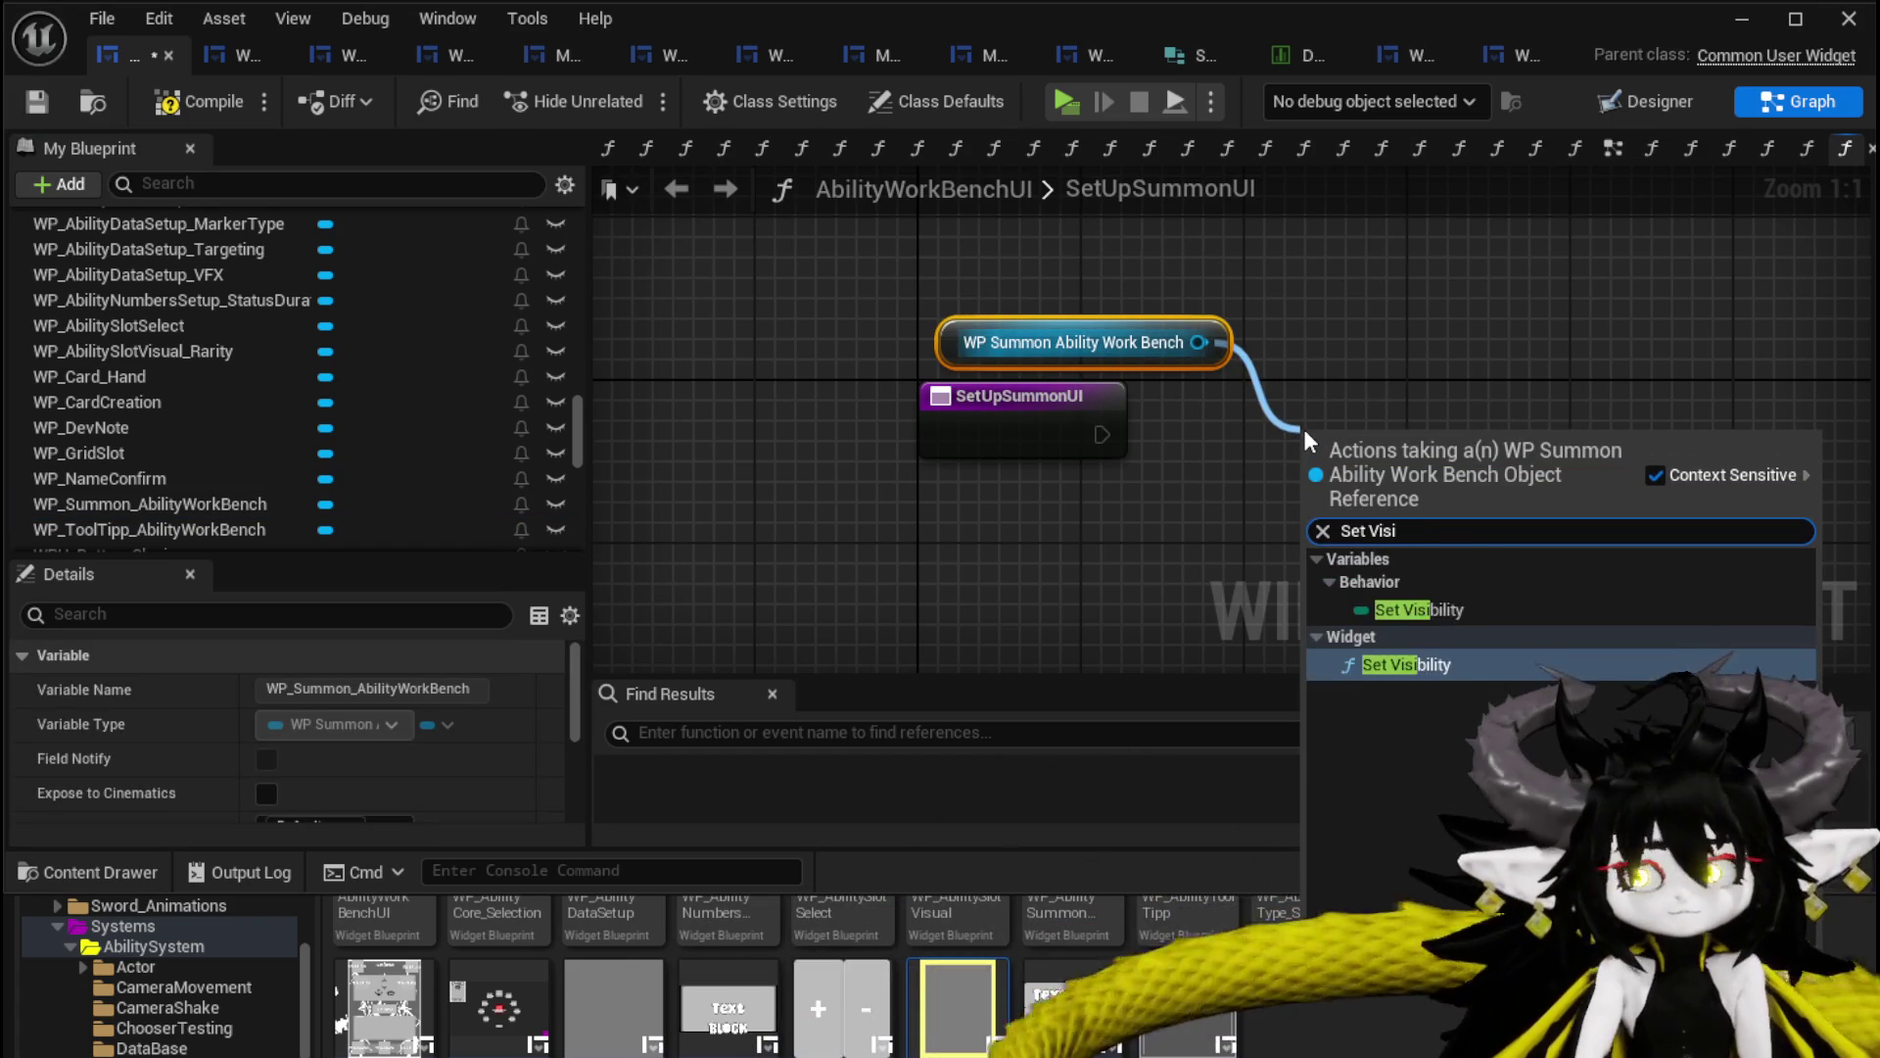
left_click(1416, 649)
mouse_move(1102, 434)
left_mouse_down()
mouse_move(1309, 495)
mouse_move(1383, 392)
mouse_move(1403, 412)
left_mouse_up()
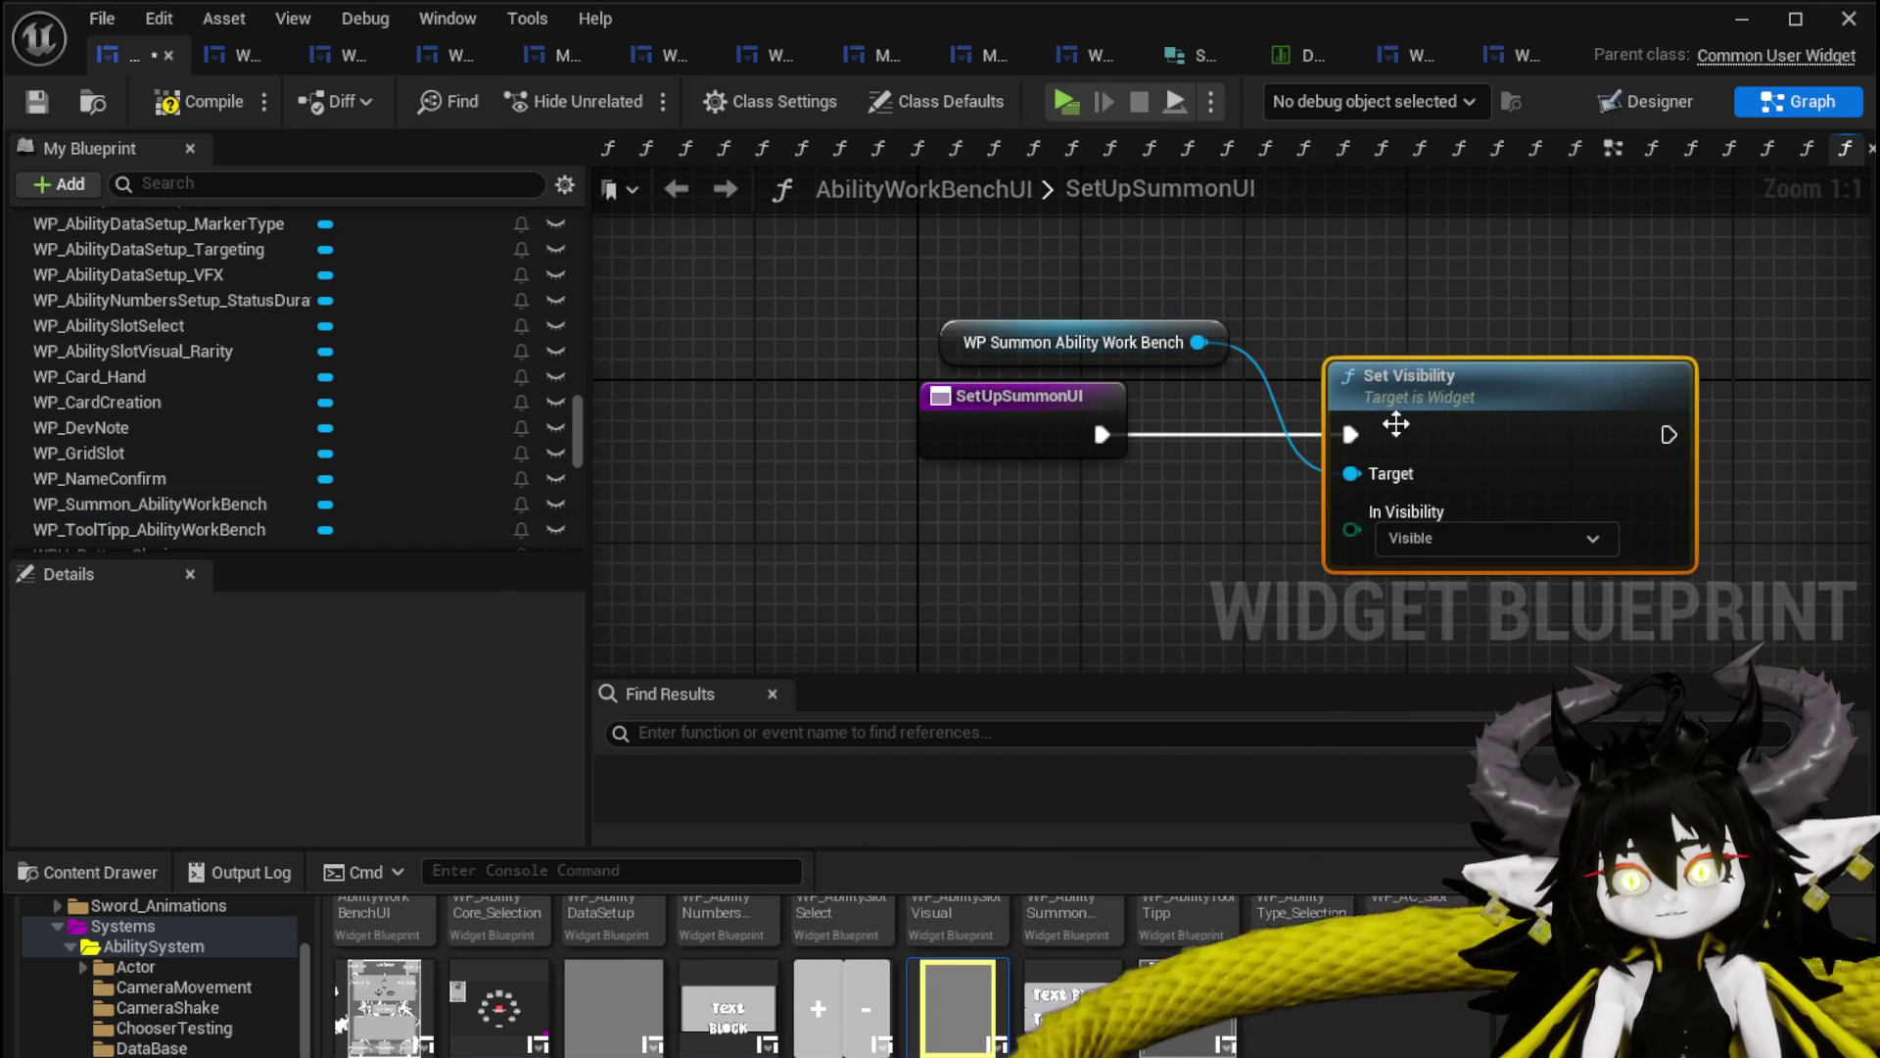
left_click(1420, 540)
left_click(1431, 583)
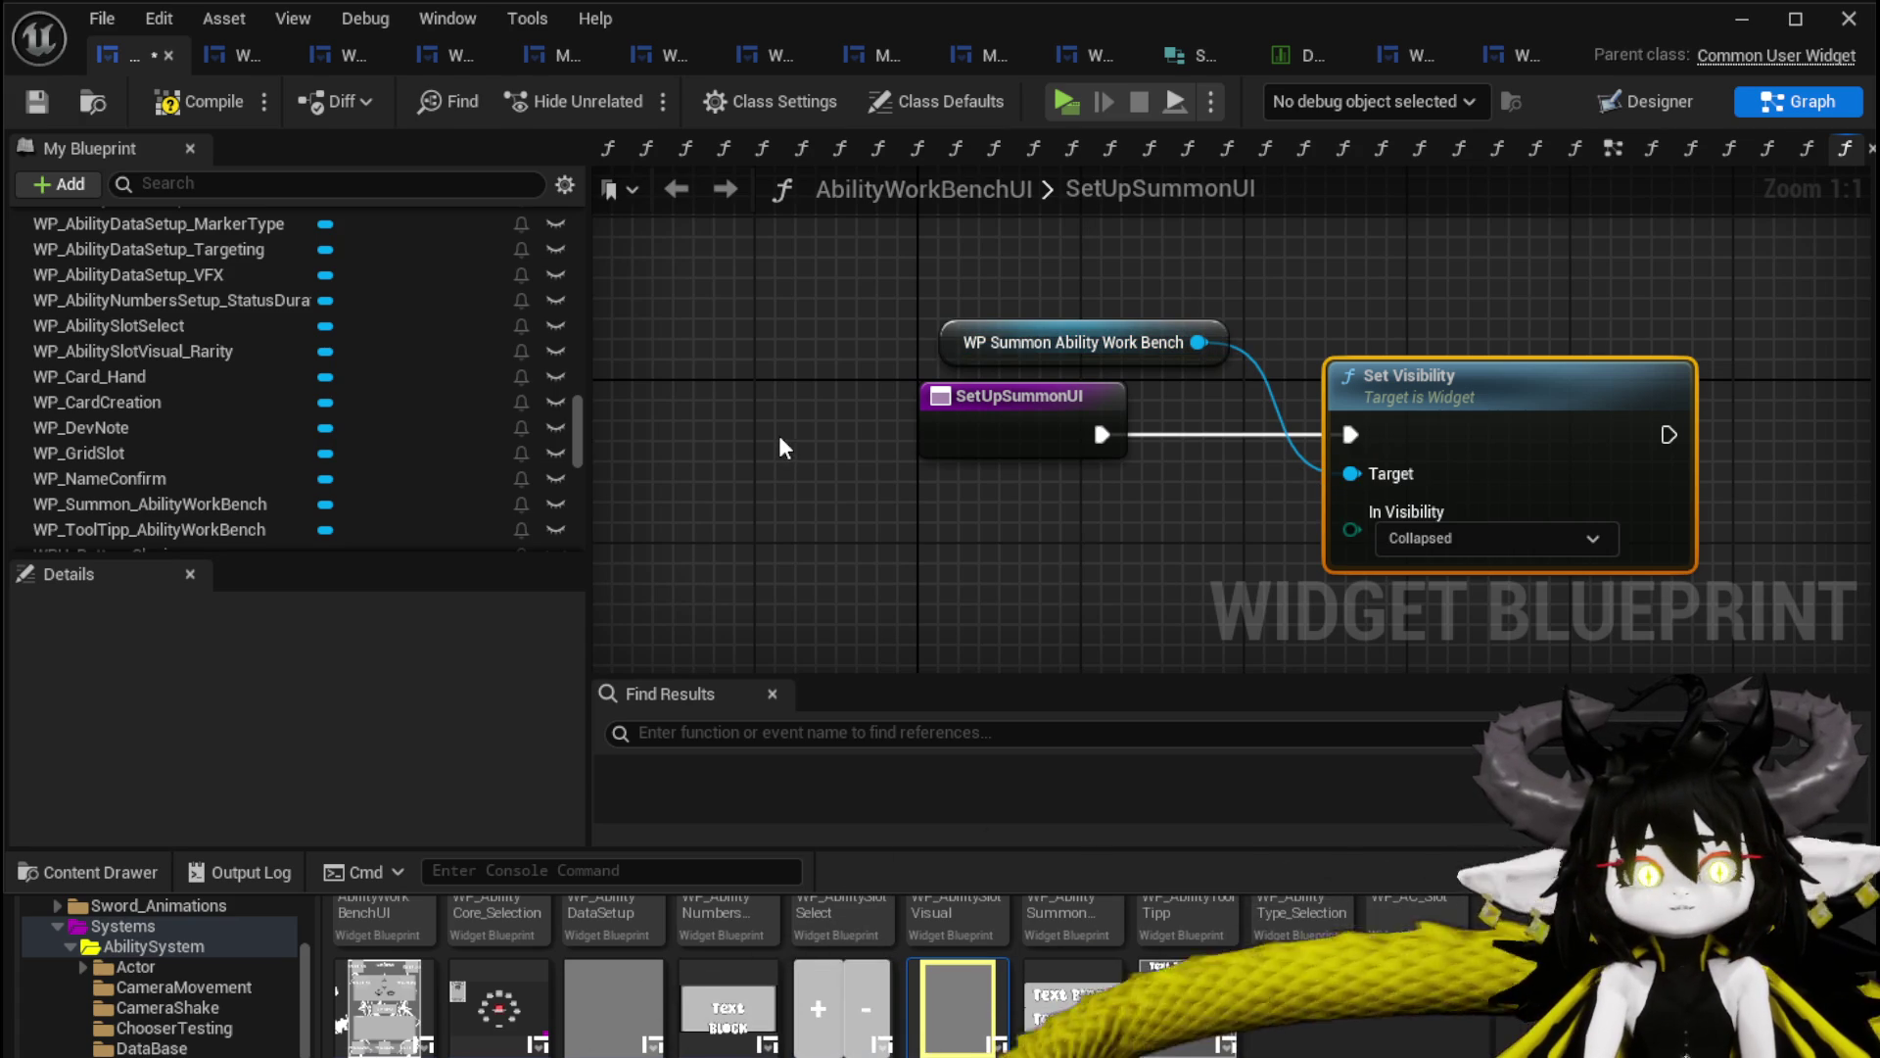
left_click(46, 103)
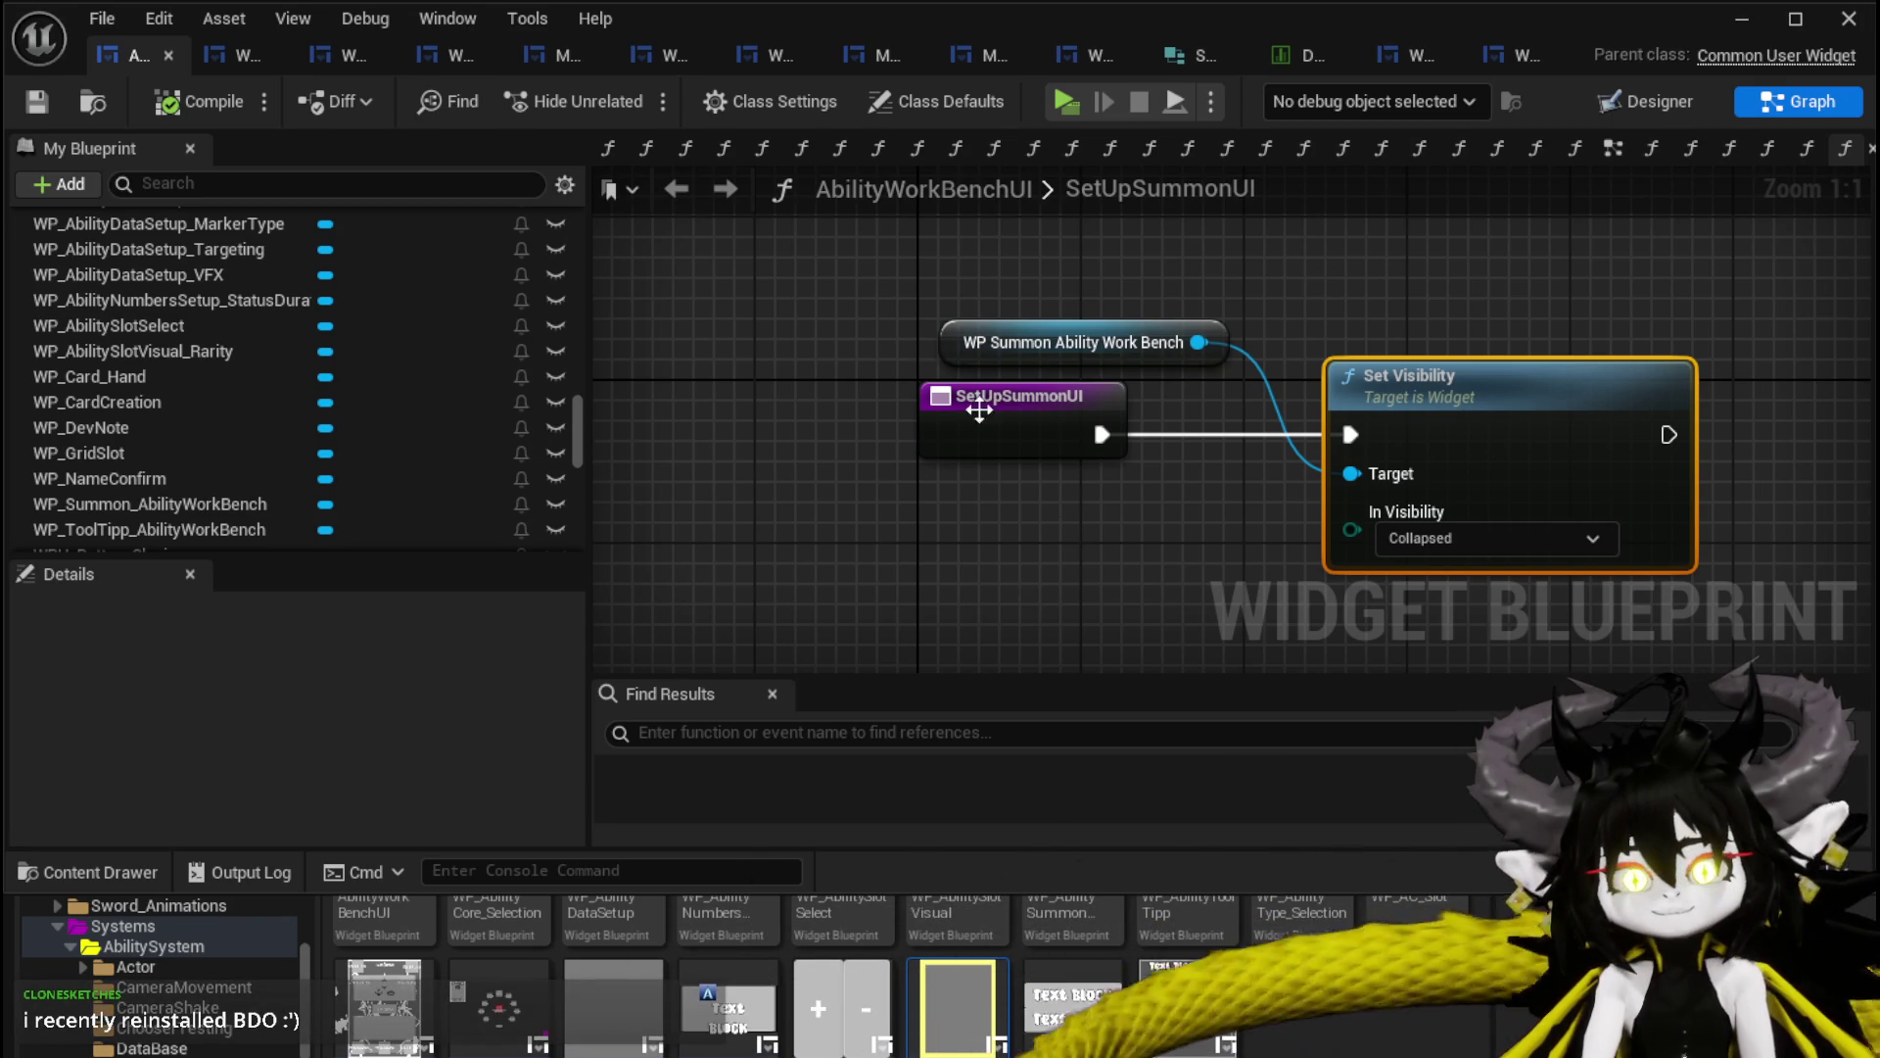
Place the WP Summon Ability Work Bench getter above Set Visibility and nudge both nodes into line.
left_click(900, 382)
mouse_move(920, 386)
left_mouse_down()
mouse_move(1025, 354)
mouse_move(1302, 368)
left_mouse_up()
mouse_move(1137, 344)
left_mouse_down()
mouse_move(931, 323)
mouse_move(1120, 457)
mouse_move(981, 433)
left_mouse_up()
left_click(740, 300)
left_click(1386, 420)
left_click_drag(795, 245, 1016, 450)
left_click(1343, 367)
Save the widget blueprint and recenter the SetUpSummonUI nodes.
left_click(45, 94)
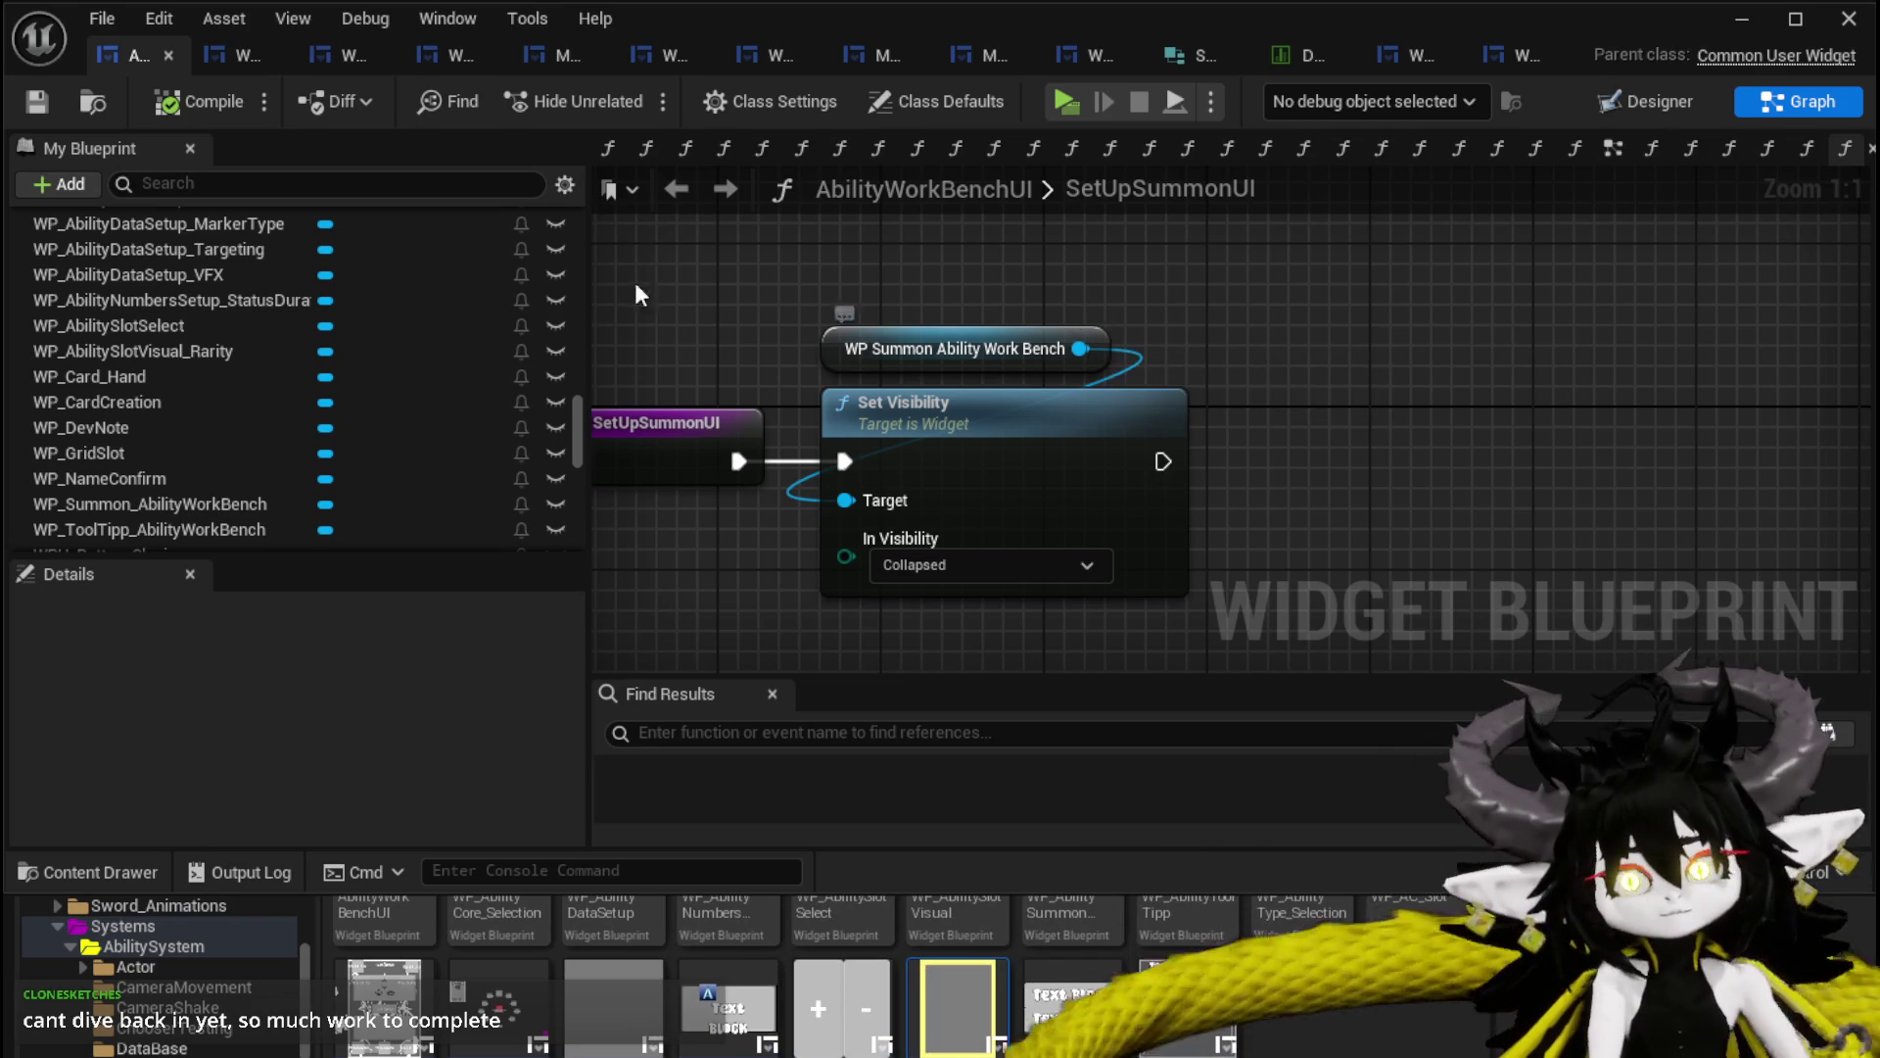
left_click(38, 101)
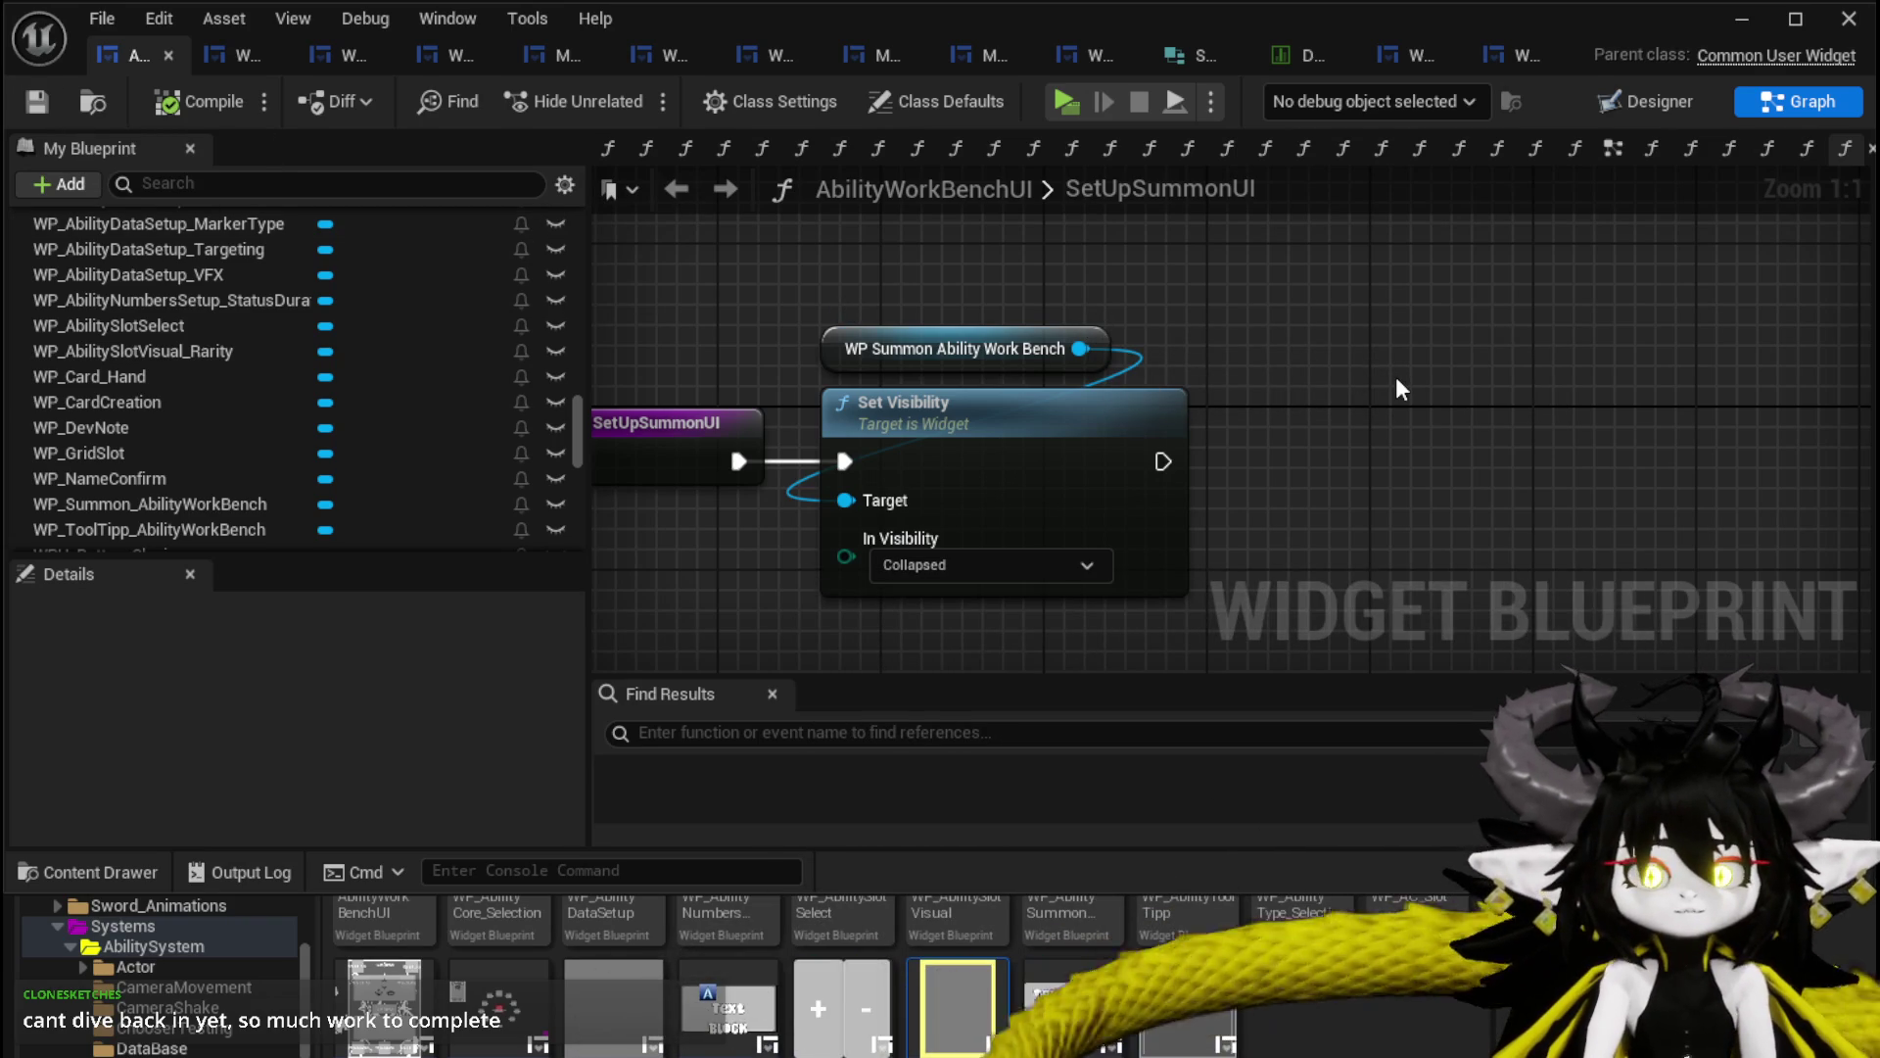
scroll(288, 439, "up", 3)
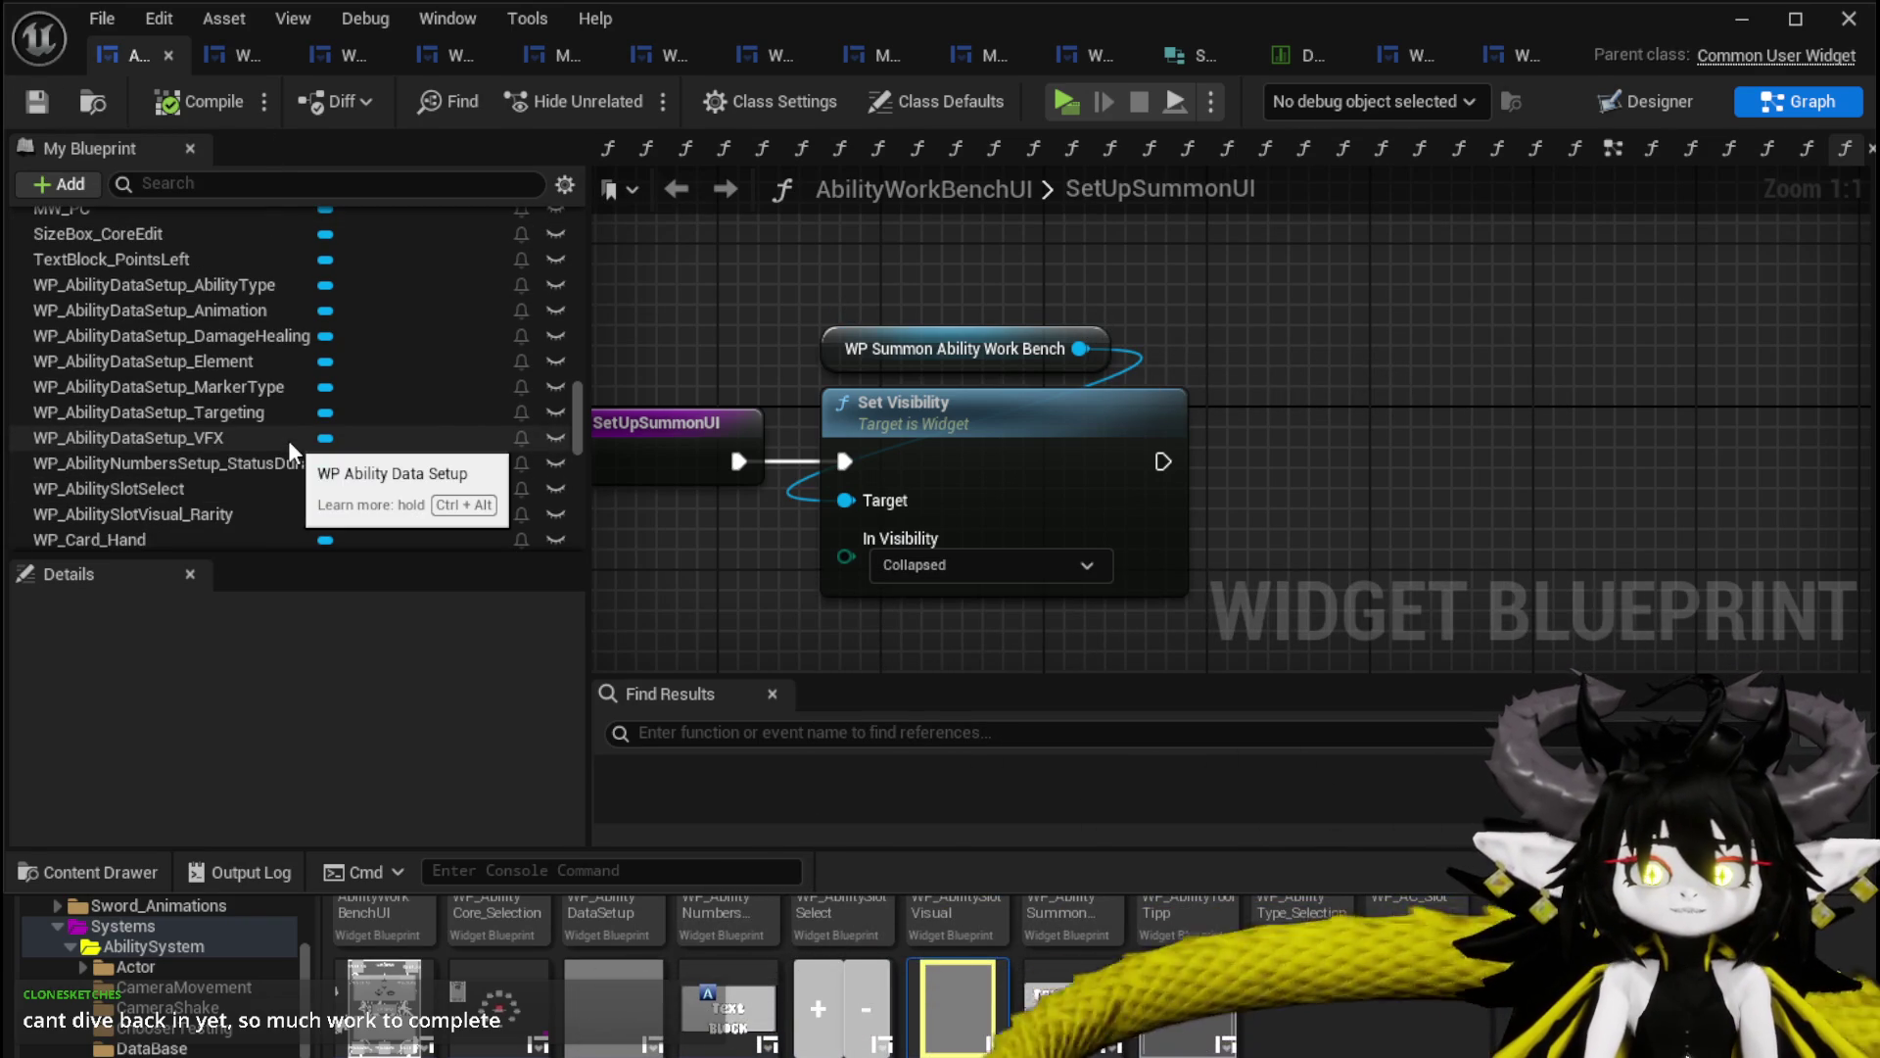
left_click_drag(694, 541, 764, 530)
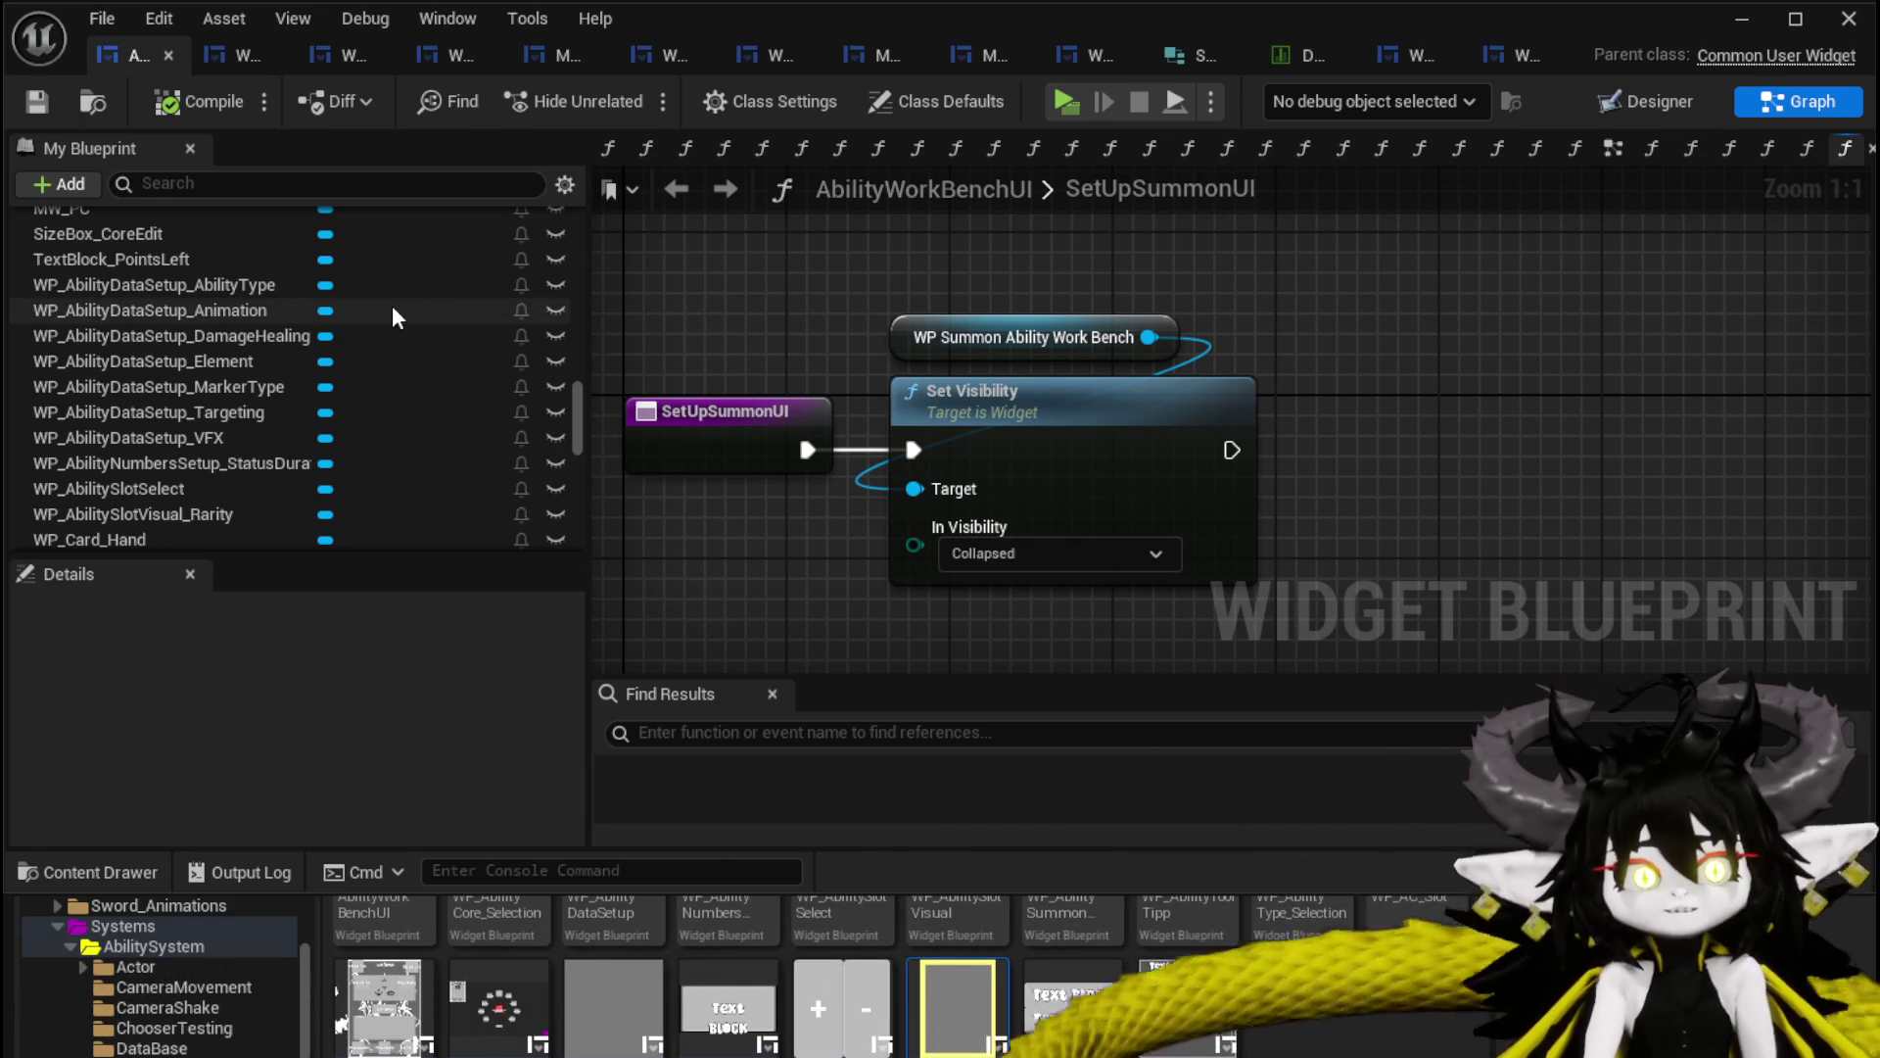
Zoom out over the SetUpSummonUI graph and select all of its nodes with Ctrl+A.
scroll(391, 309, "up", 5)
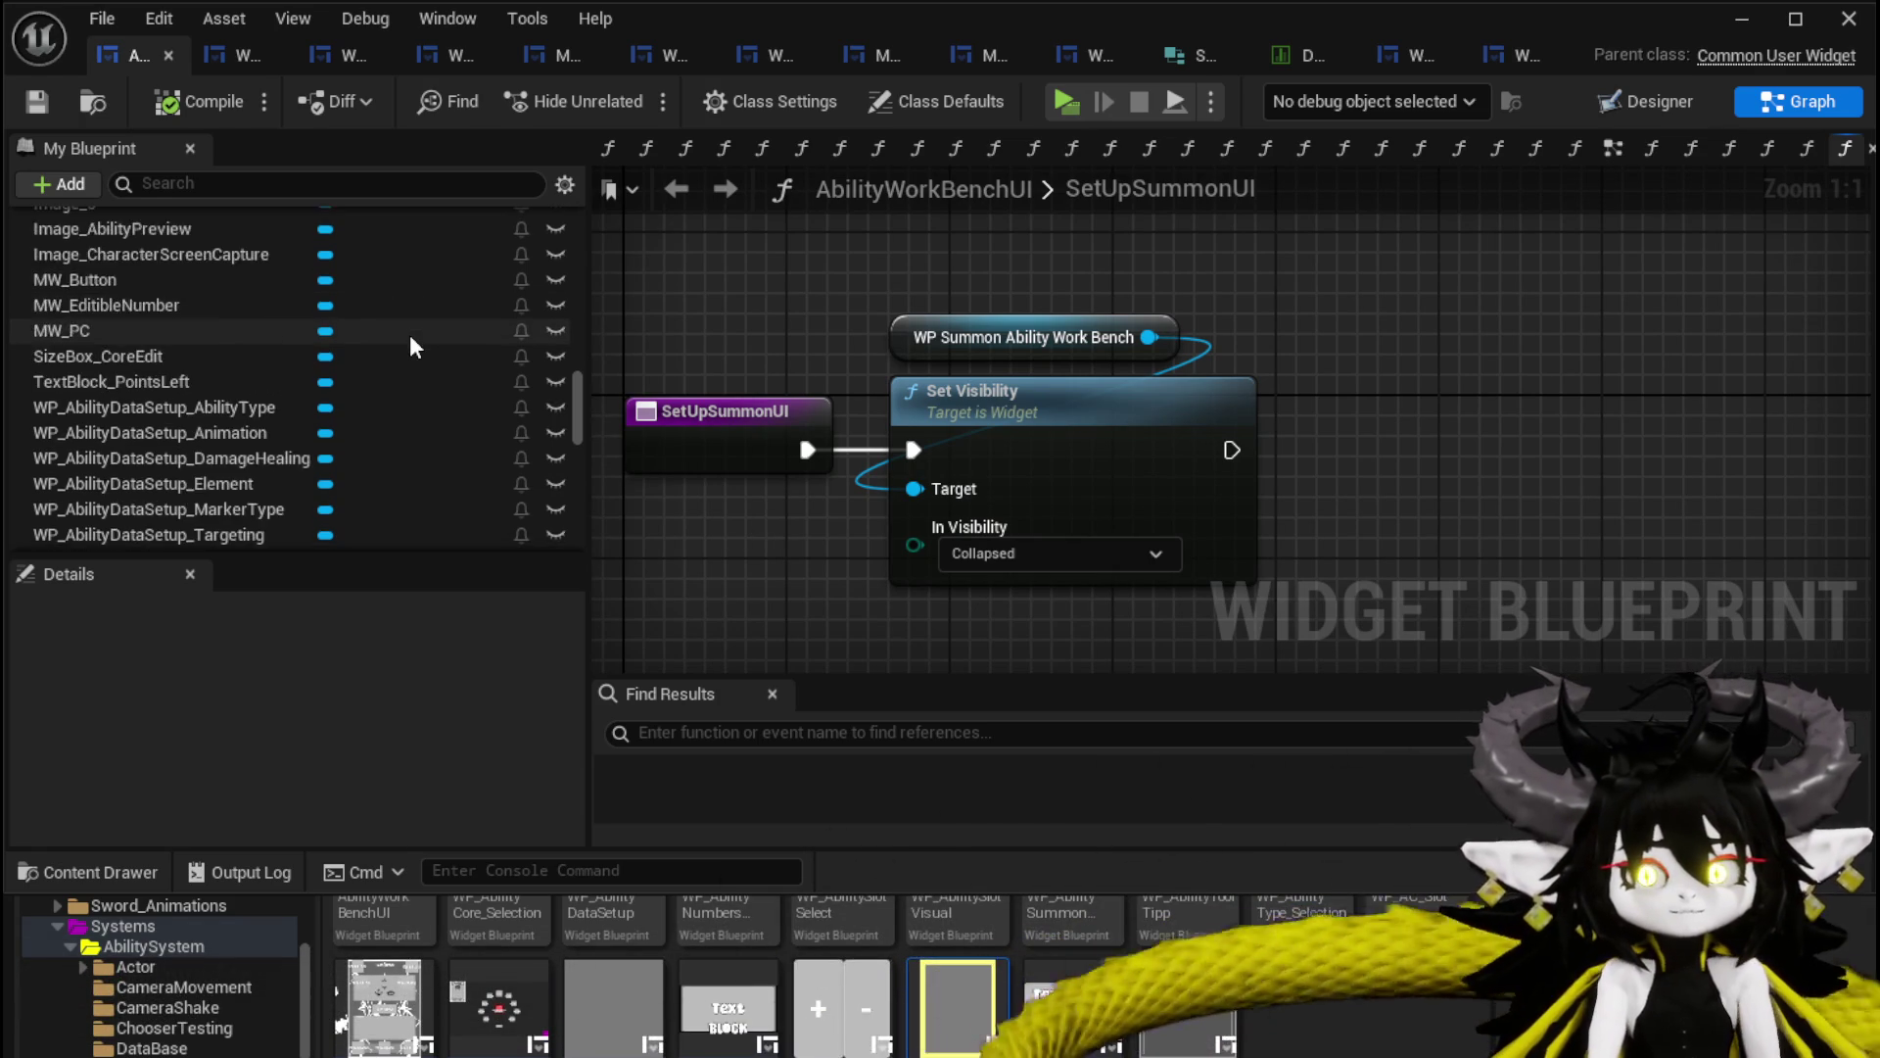
scroll(412, 337, "up", 10)
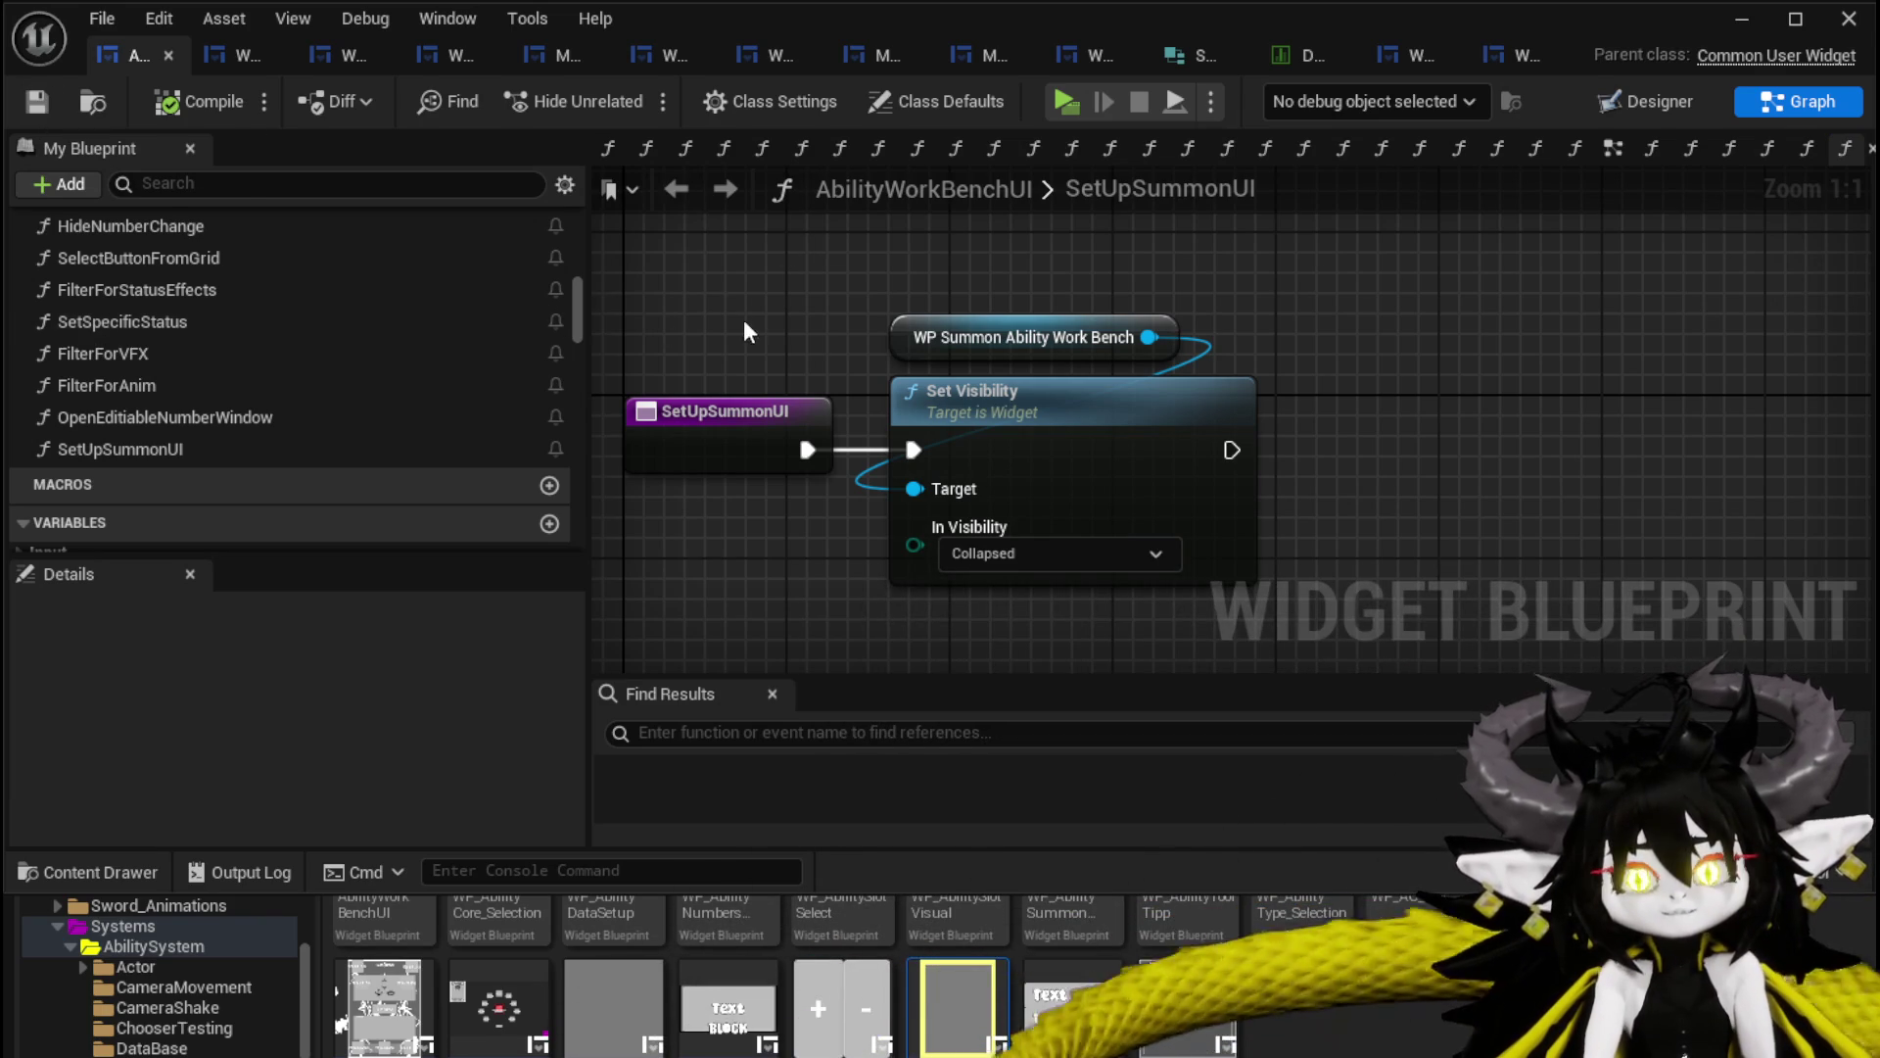
scroll(405, 296, "up", 2)
scroll(406, 295, "up", 1)
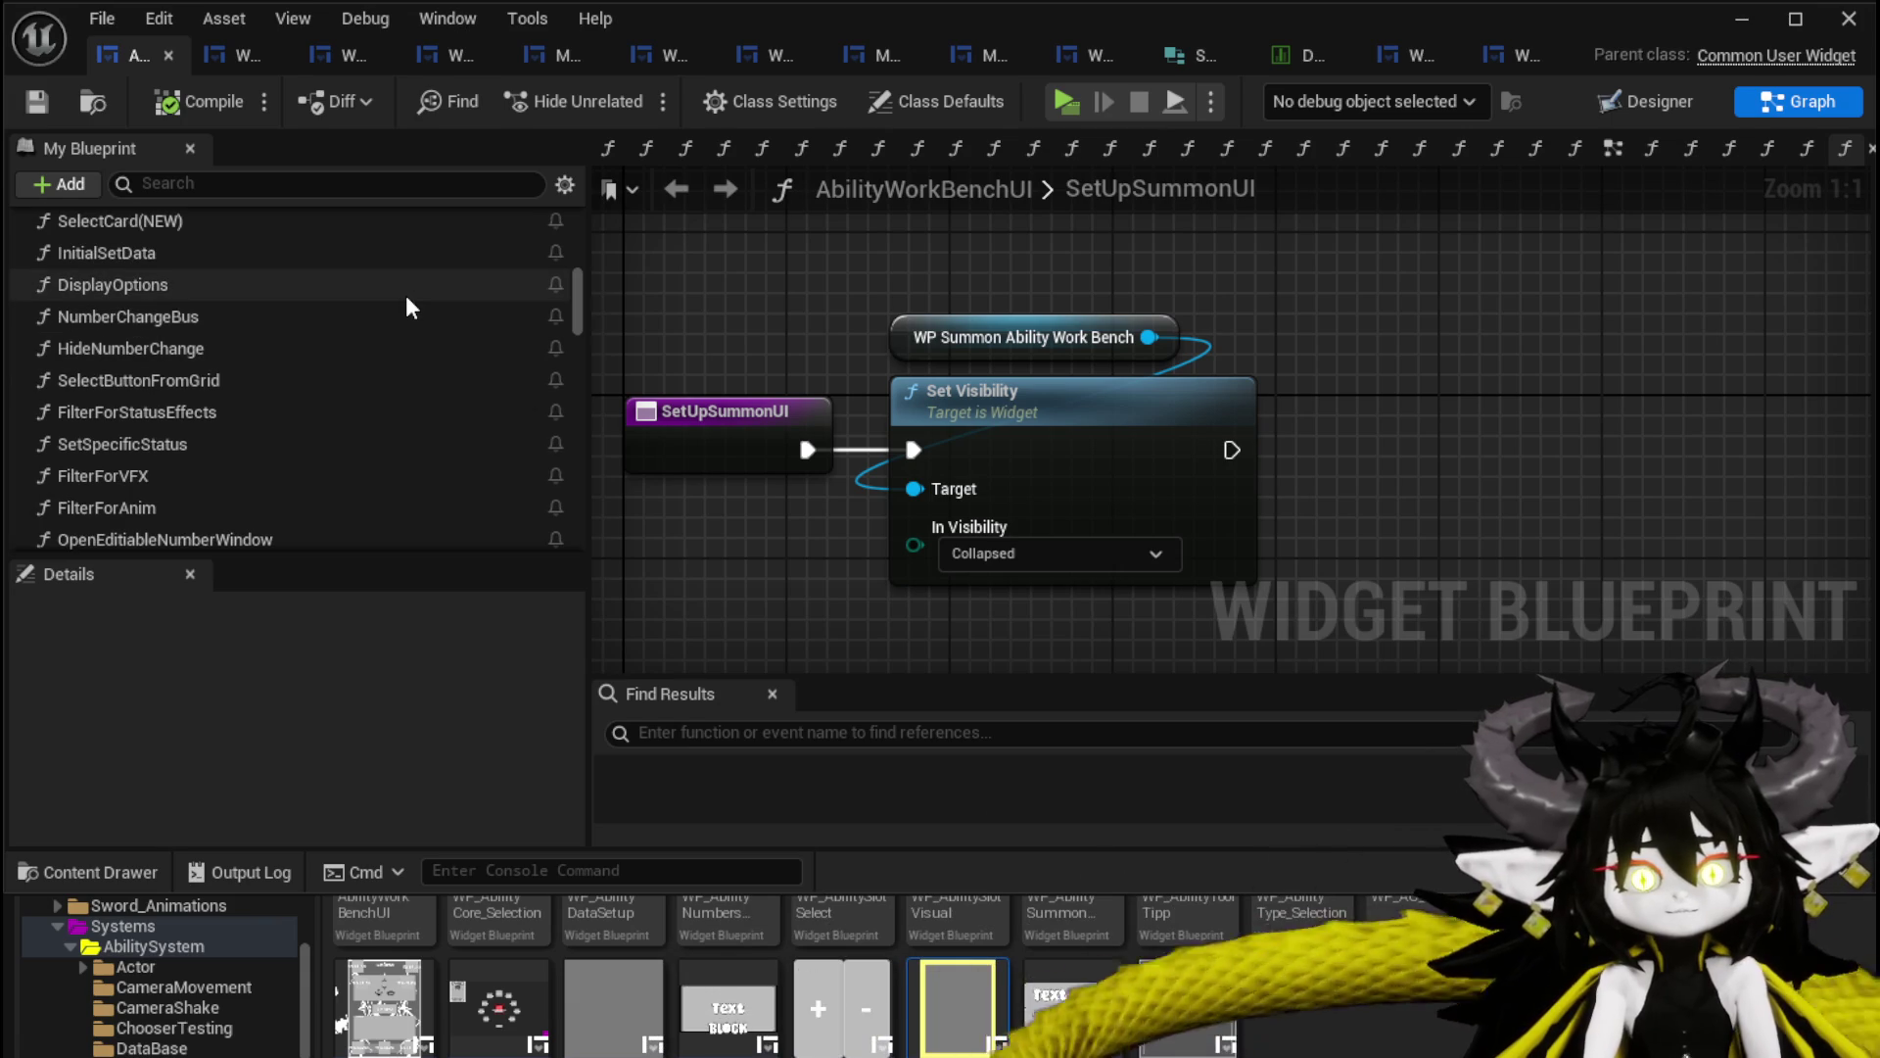
scroll(406, 296, "up", 3)
scroll(408, 308, "up", 7)
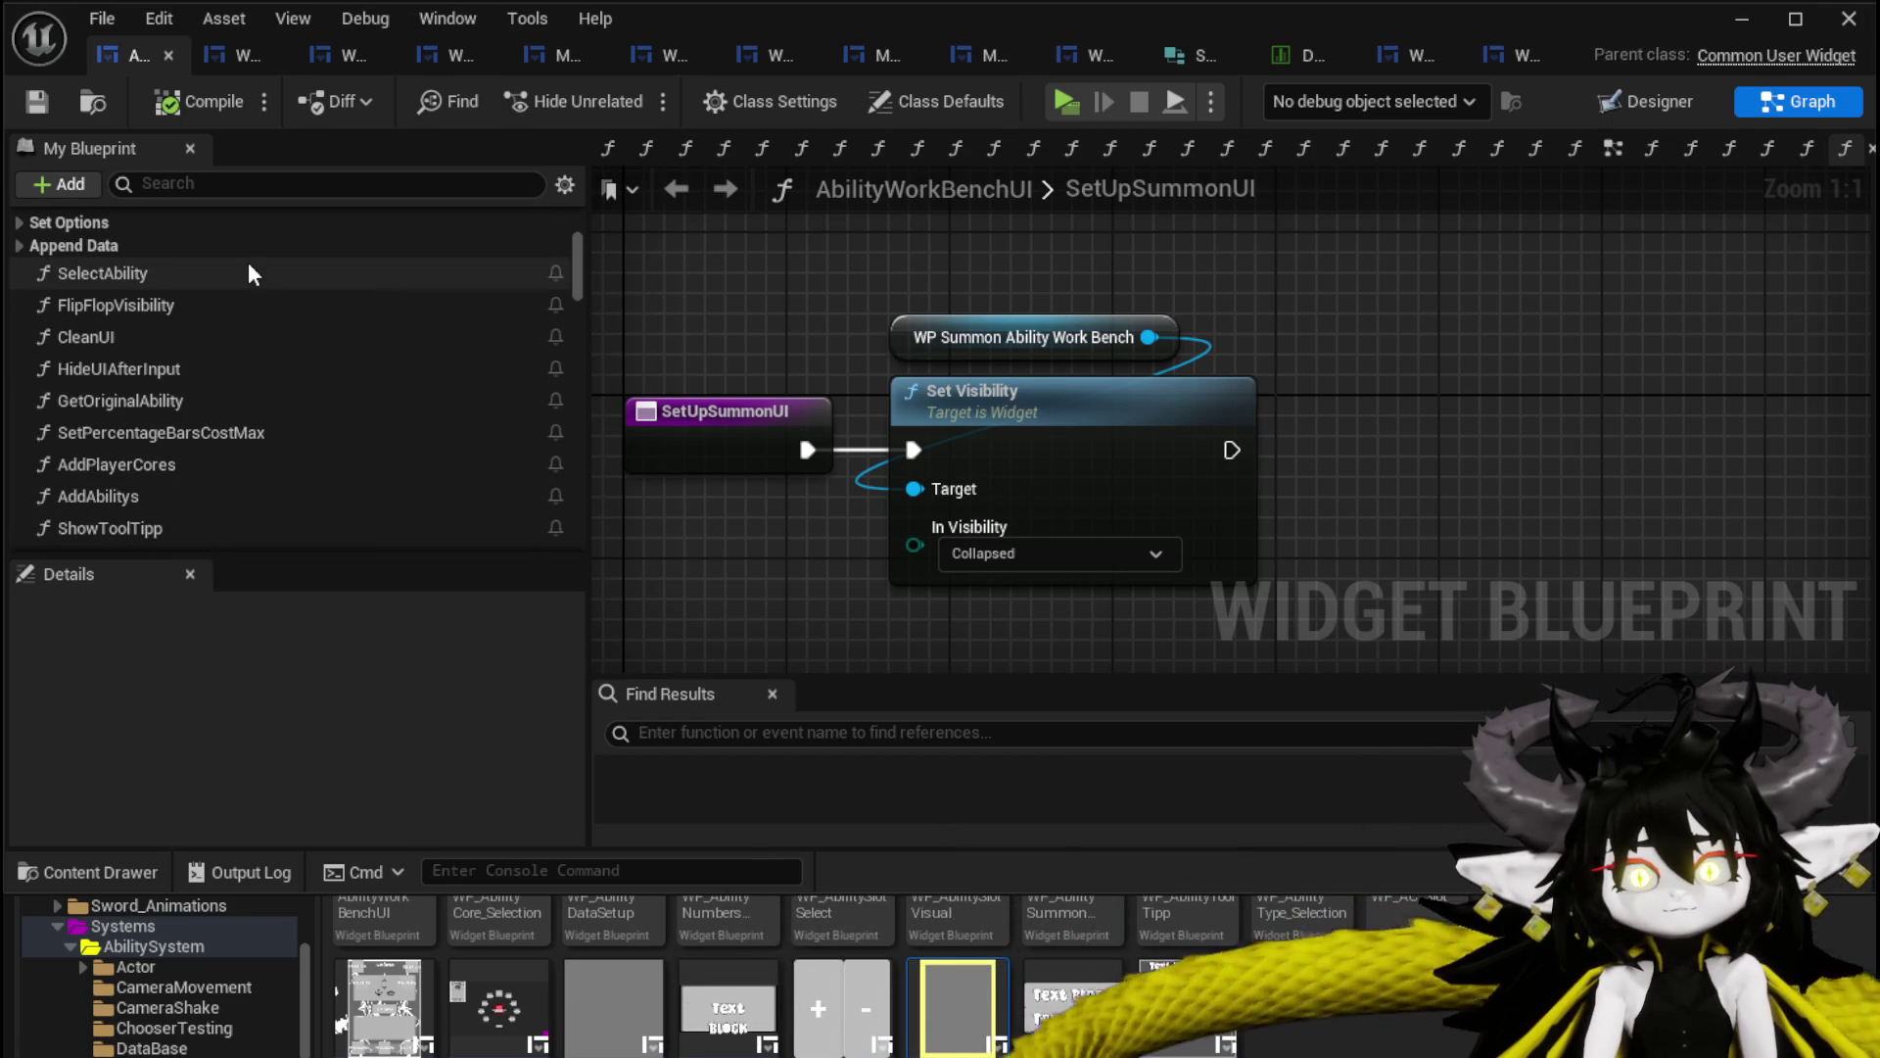
scroll(244, 261, "up", 1)
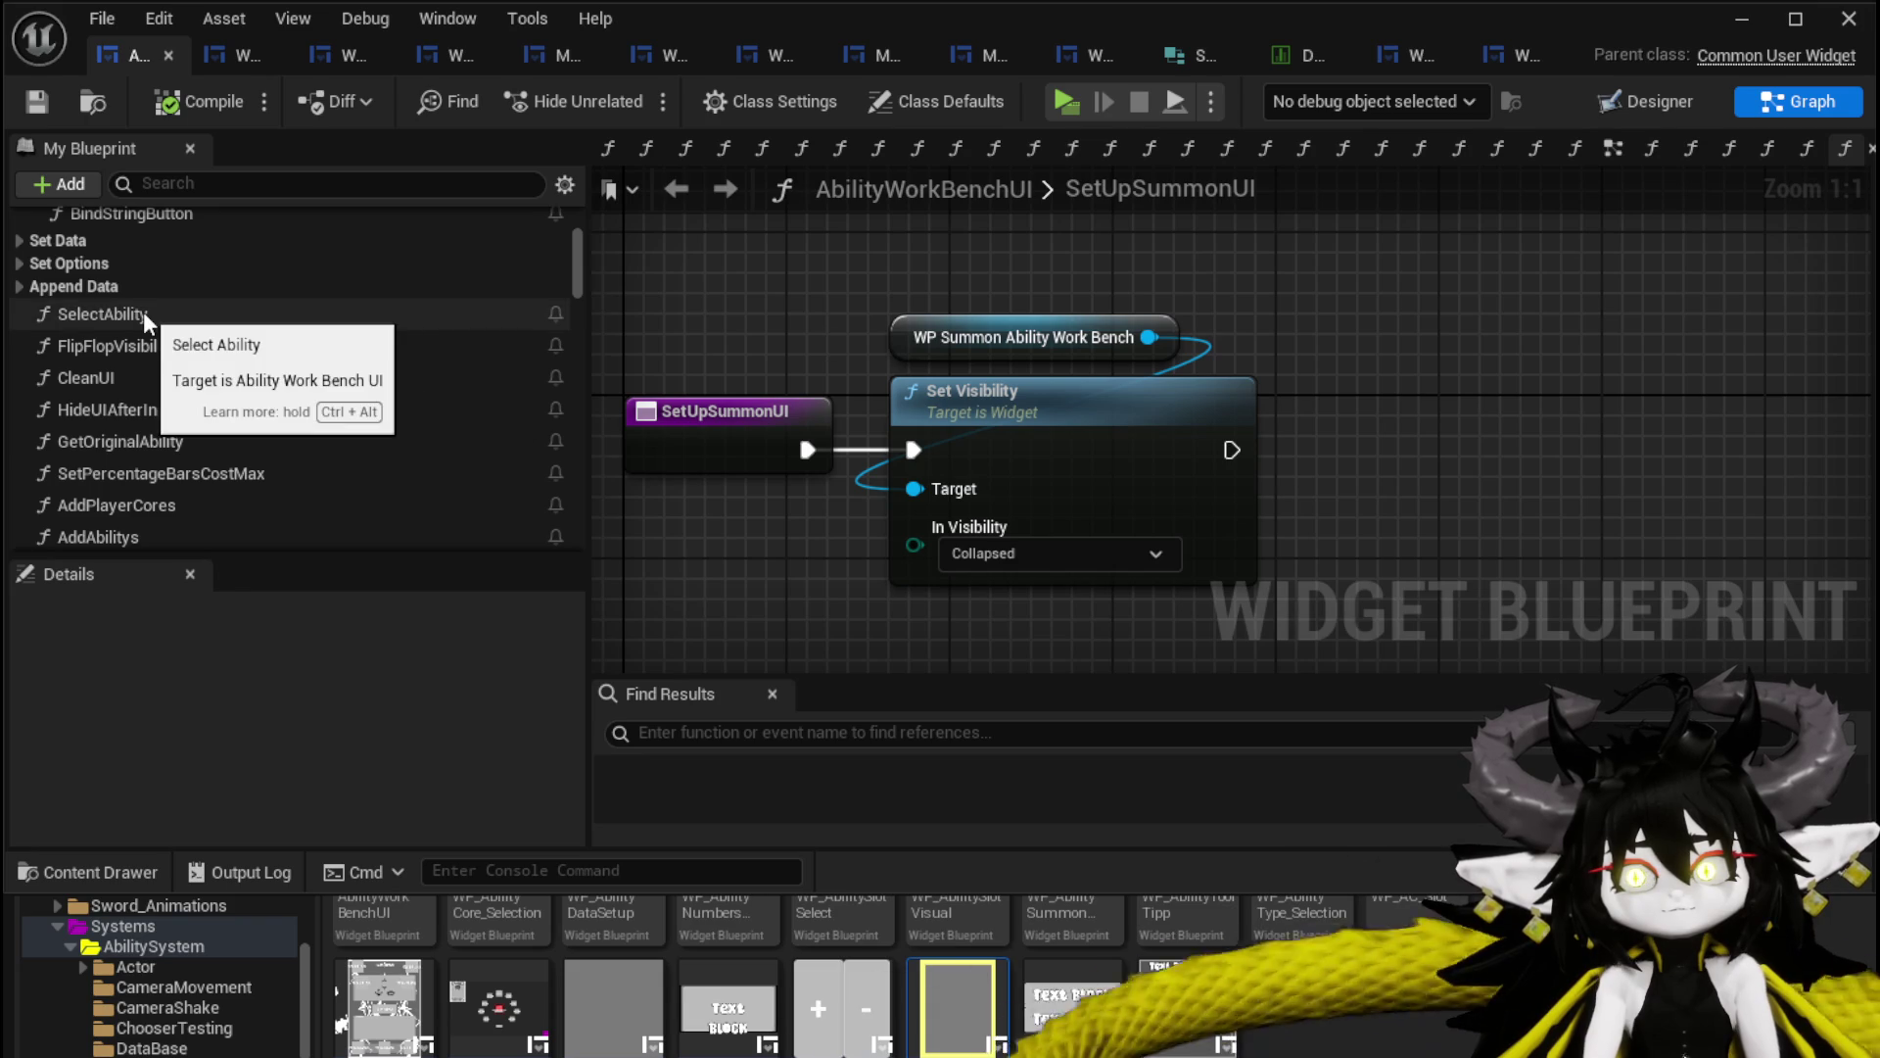
scroll(145, 303, "down", 10)
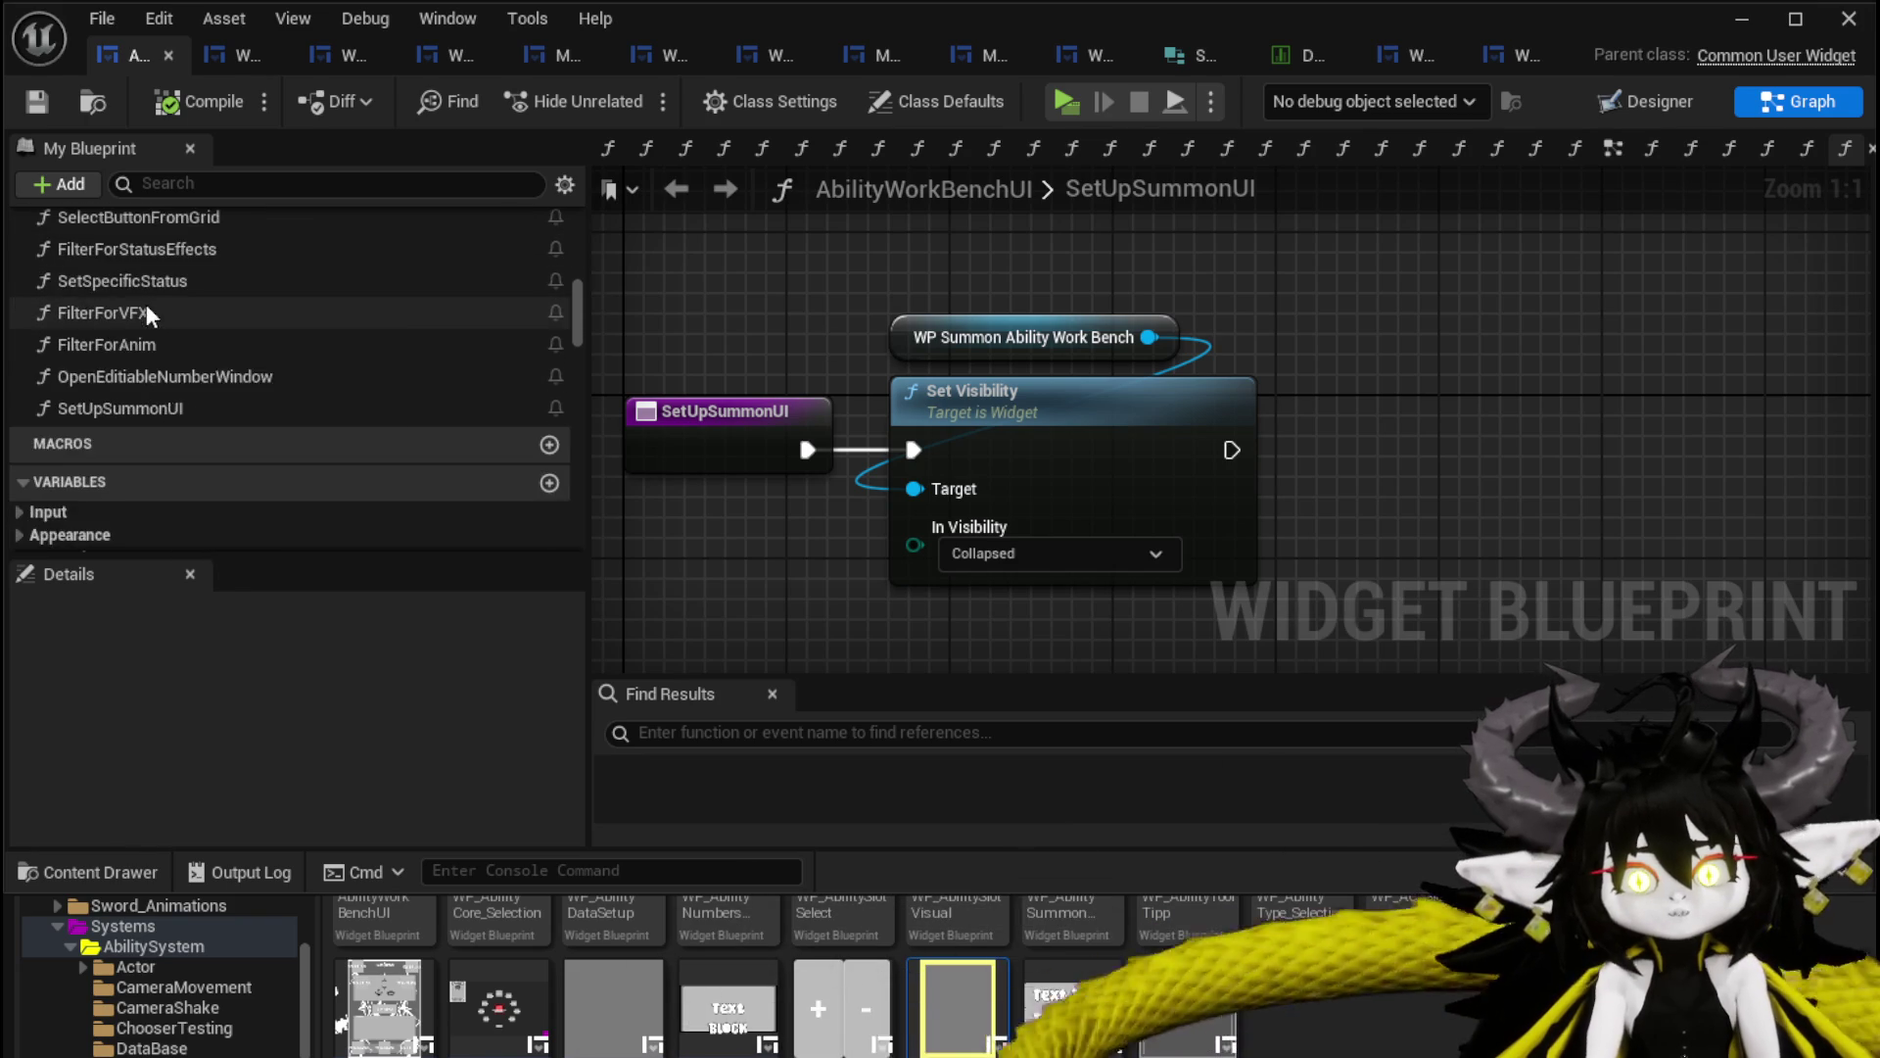
key("ctrl+a")
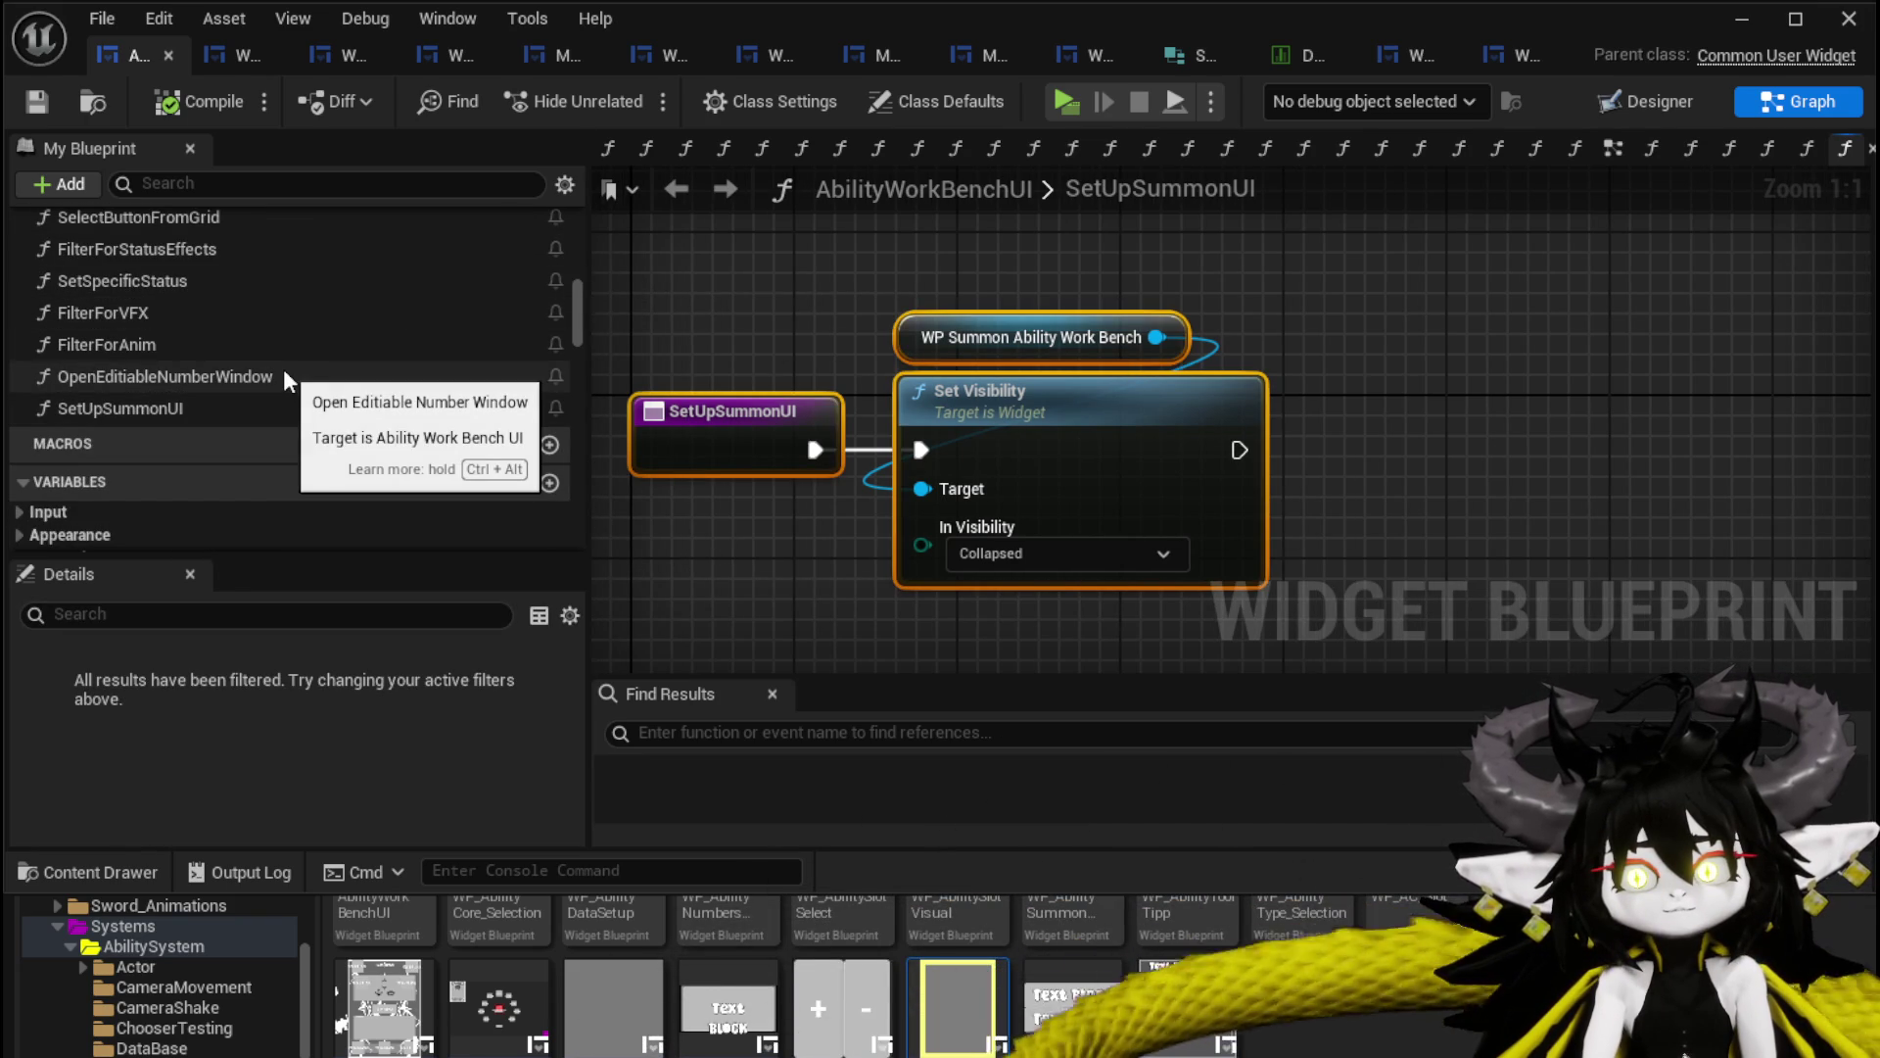
scroll(257, 366, "up", 5)
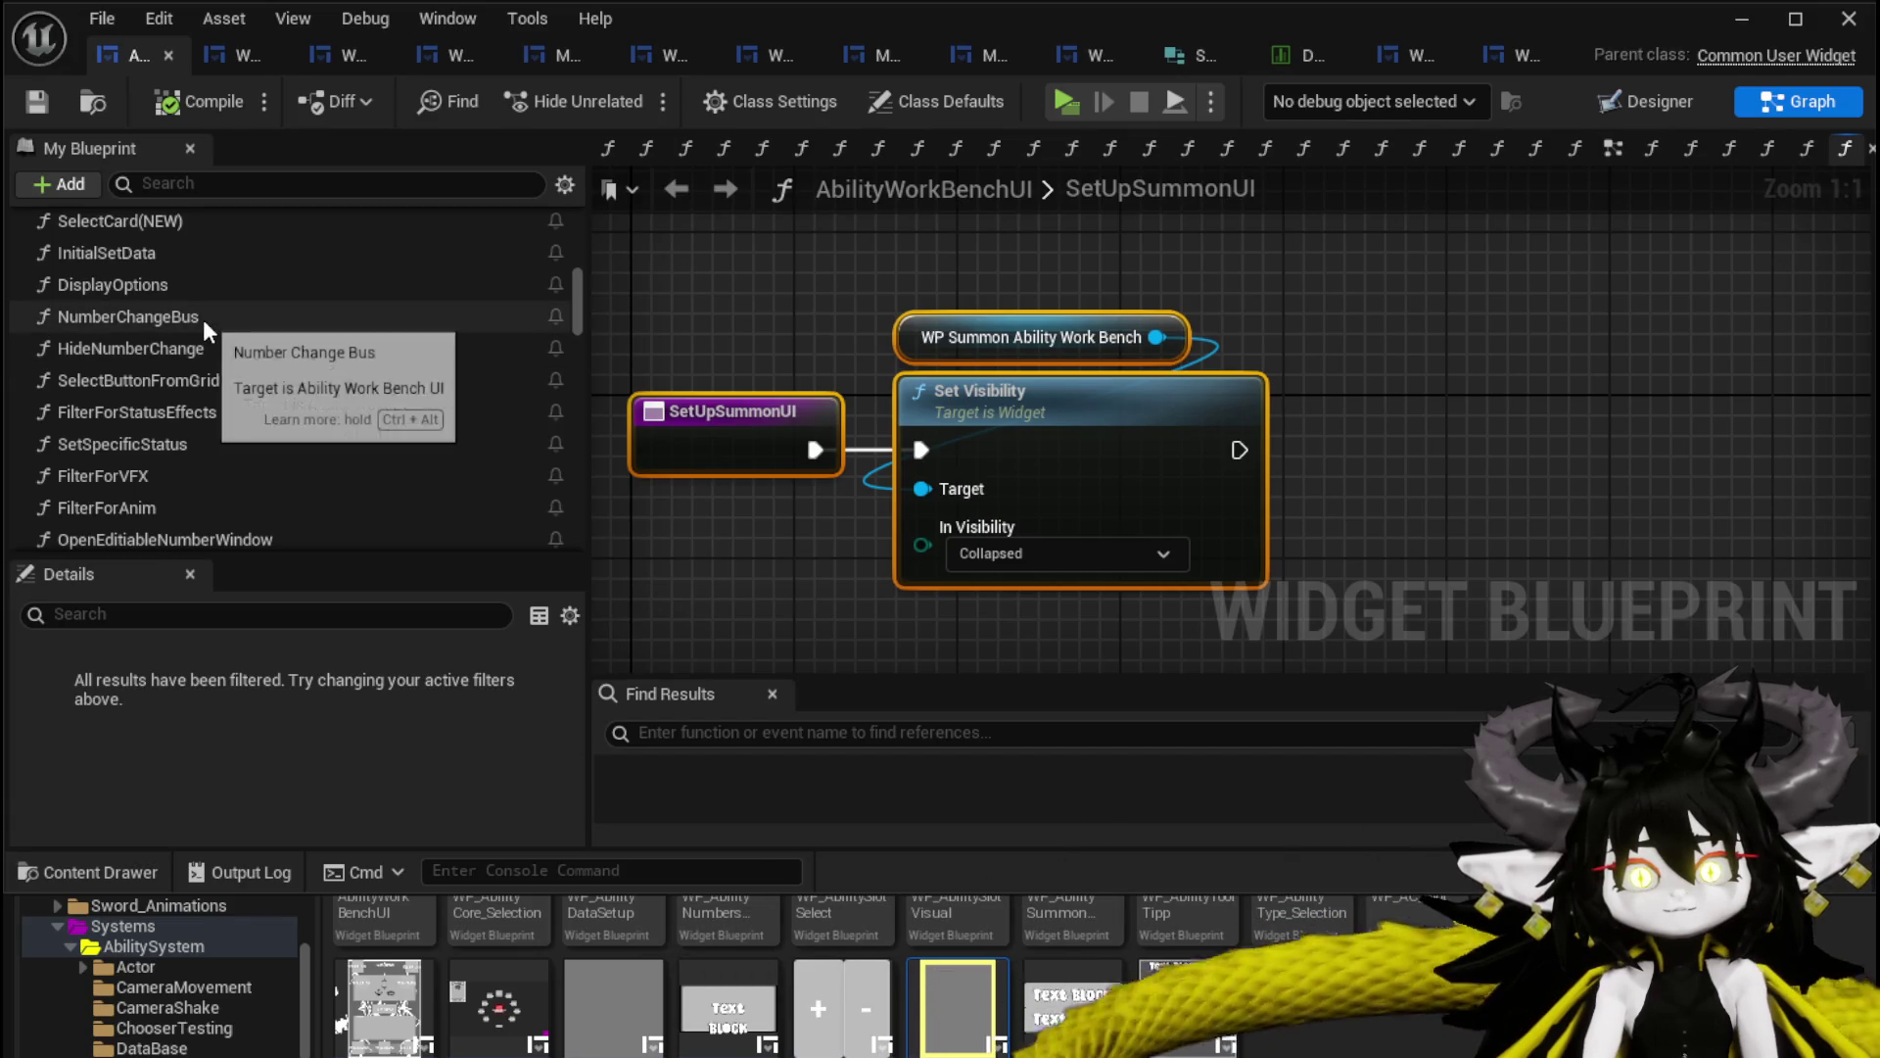
scroll(188, 314, "up", 1)
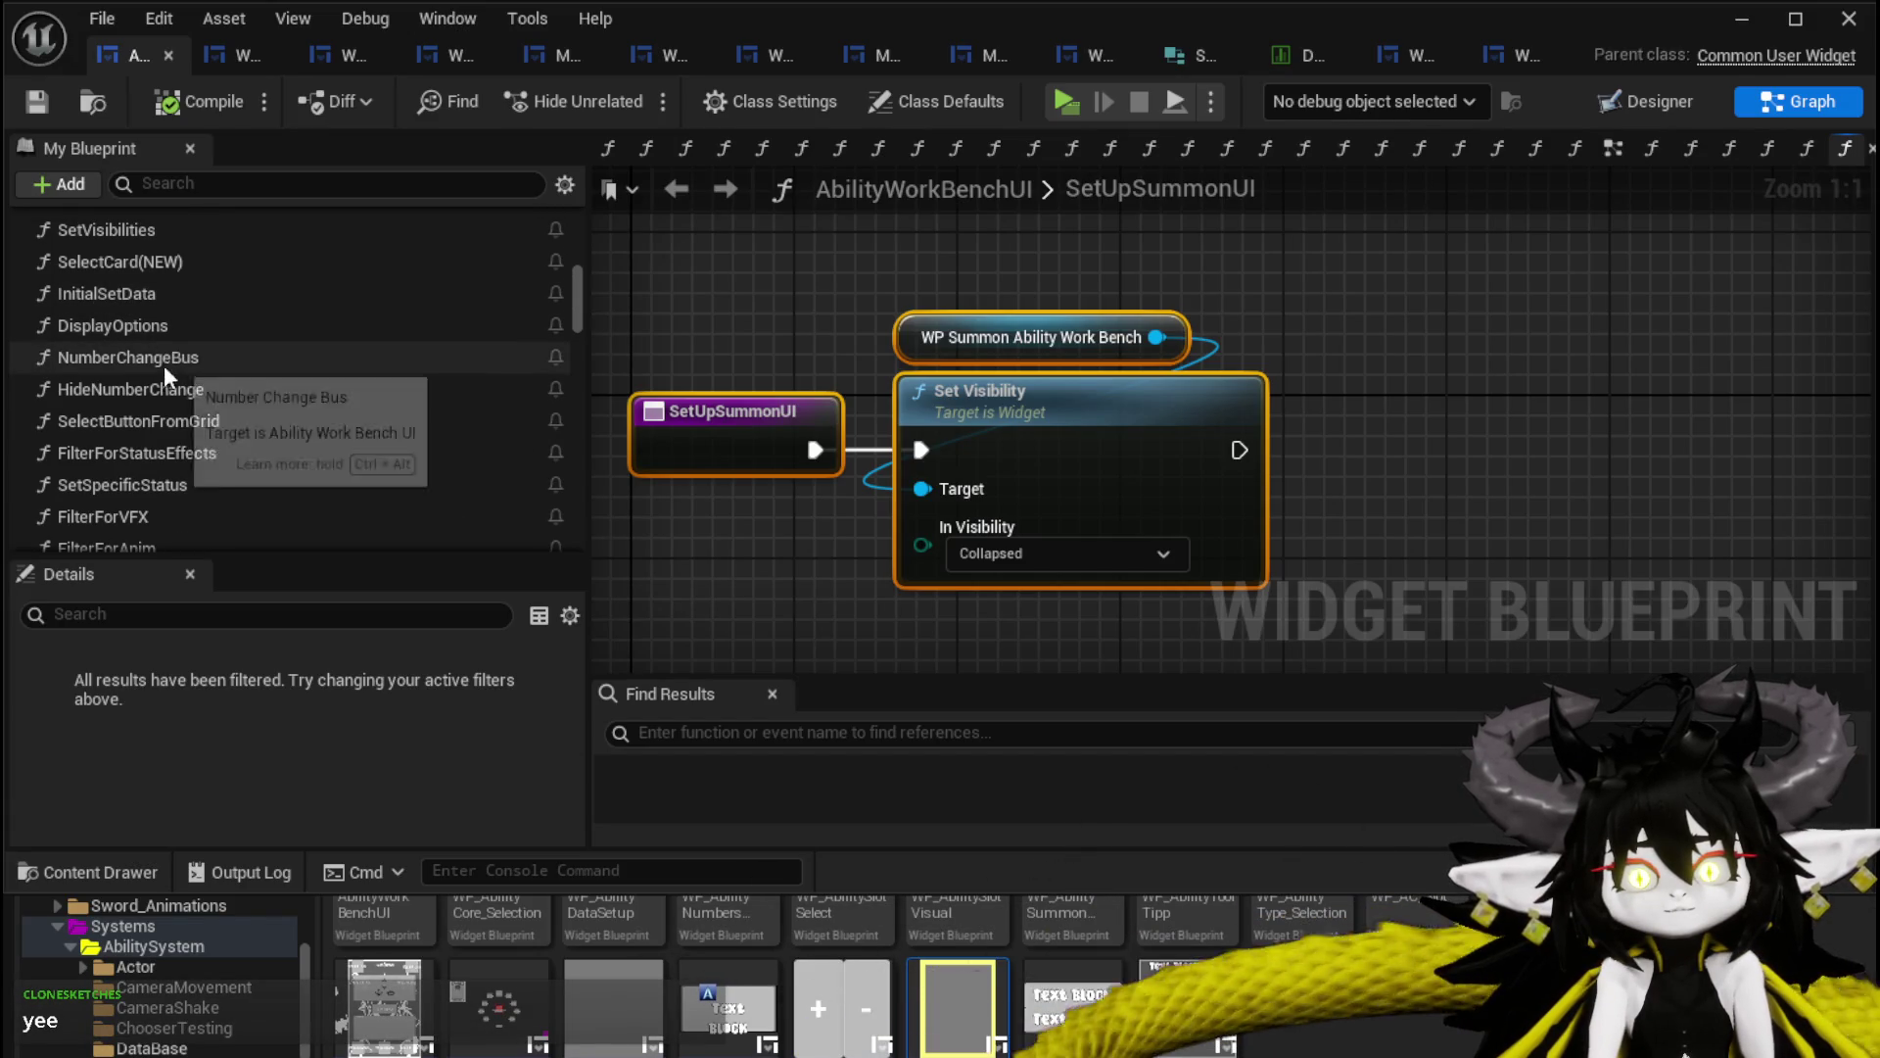
Open SelectButtonFromGrid and bring the switch, Set Type, SET and Branch nodes into view.
double_click(182, 419)
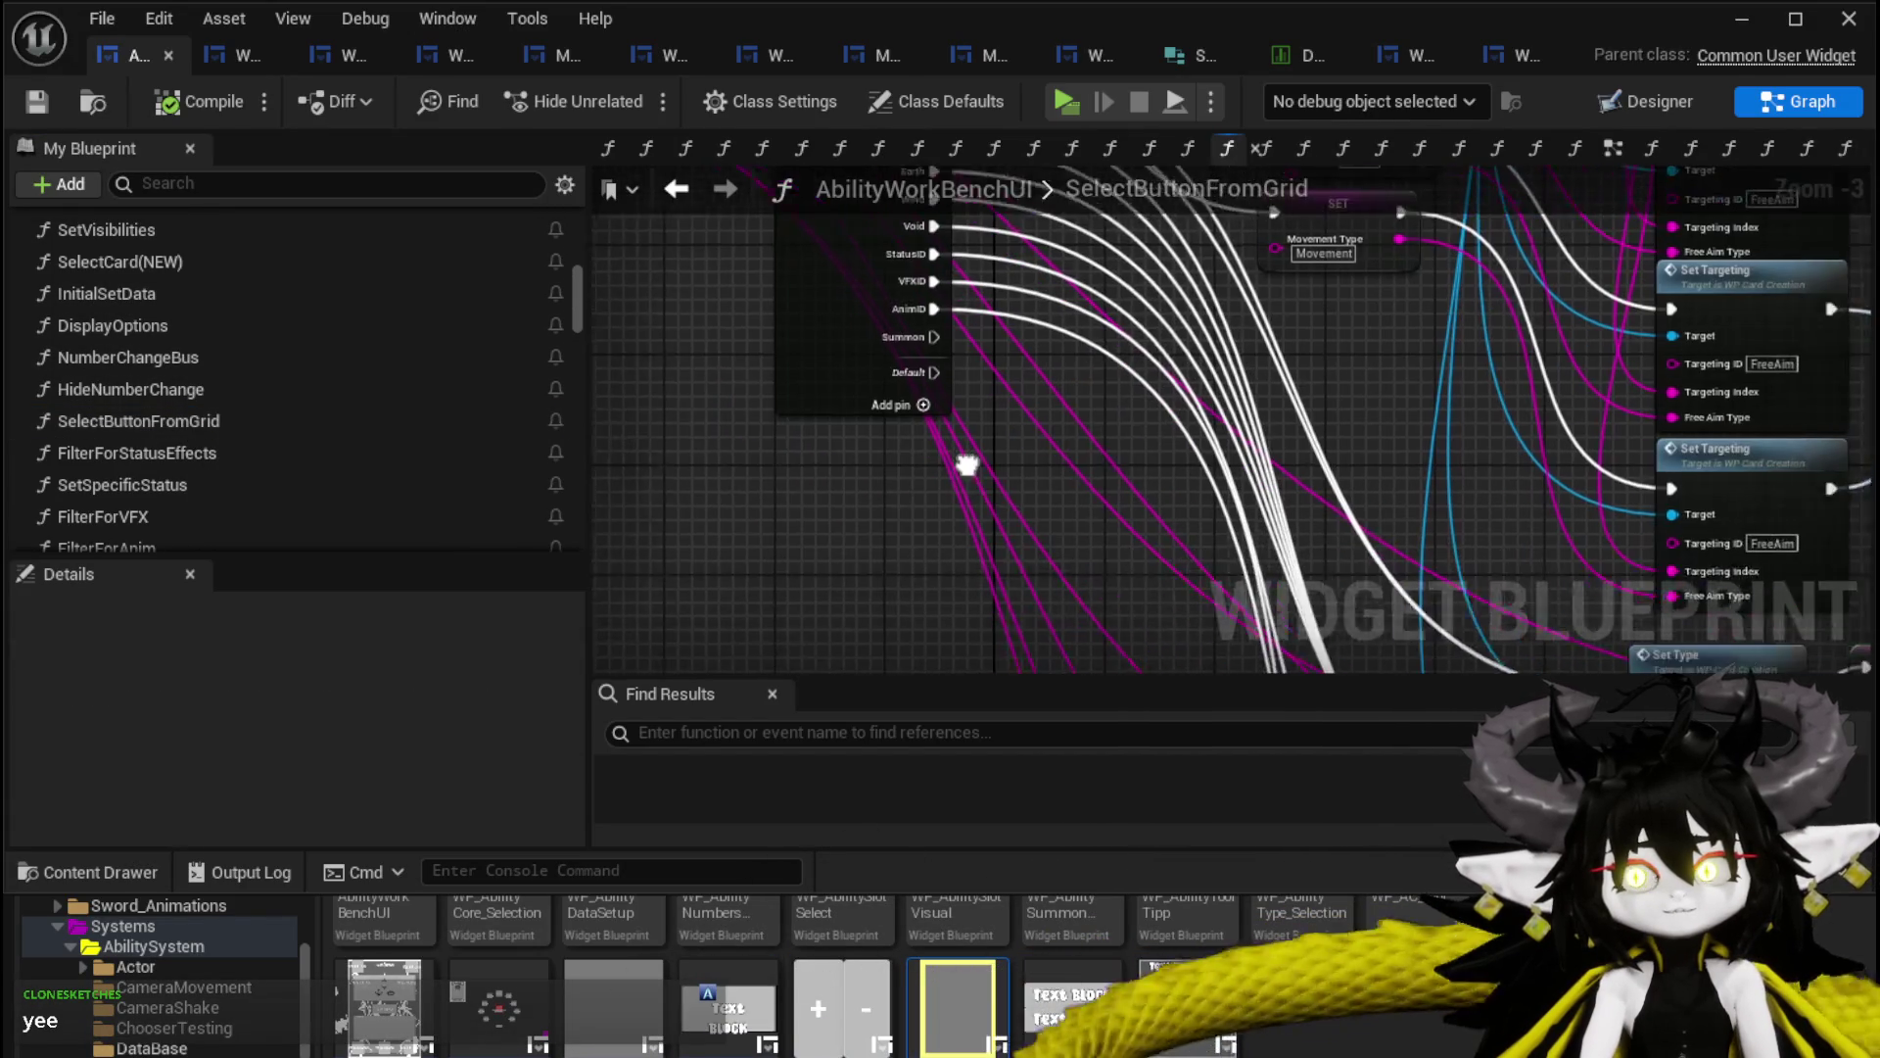
scroll(292, 466, "down", 3)
left_click_drag(181, 407, 868, 617)
mouse_move(852, 378)
left_mouse_down()
mouse_move(873, 629)
mouse_move(887, 486)
mouse_move(913, 451)
mouse_move(764, 509)
left_mouse_up()
scroll(766, 477, "up", 4)
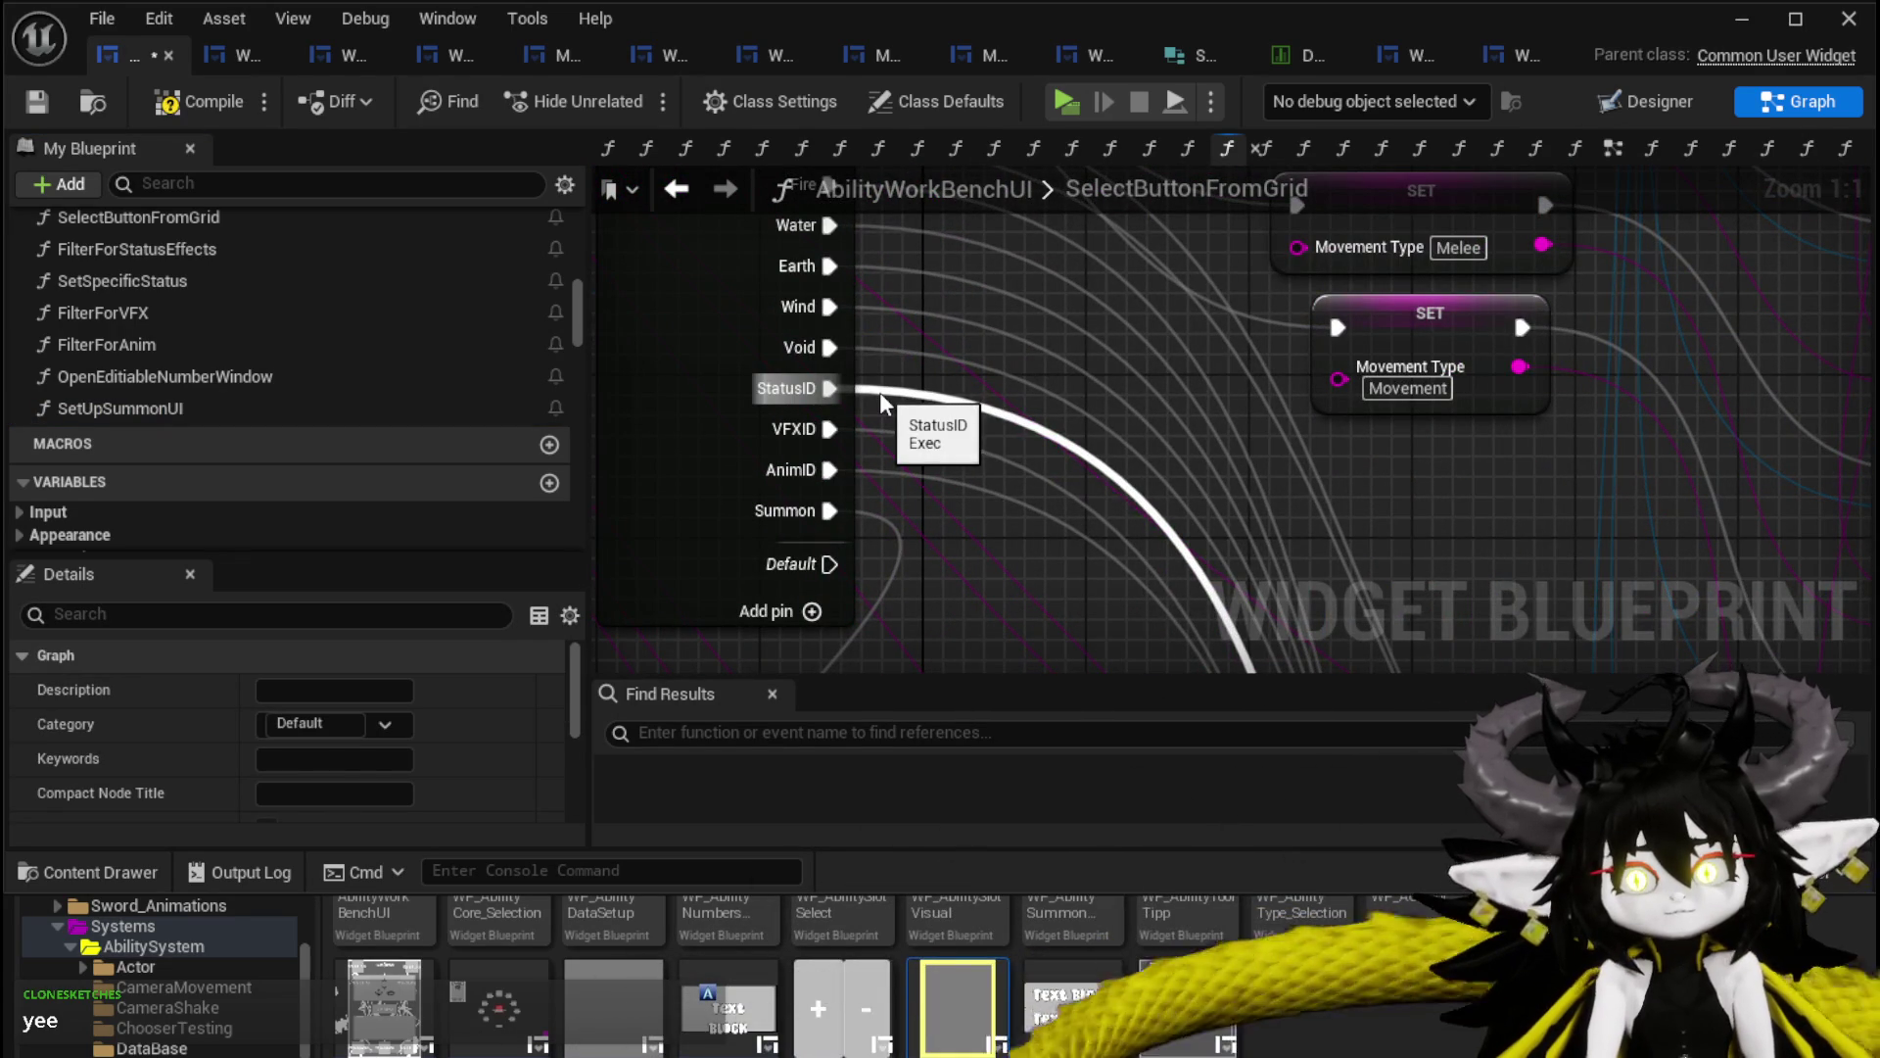
scroll(960, 423, "down", 3)
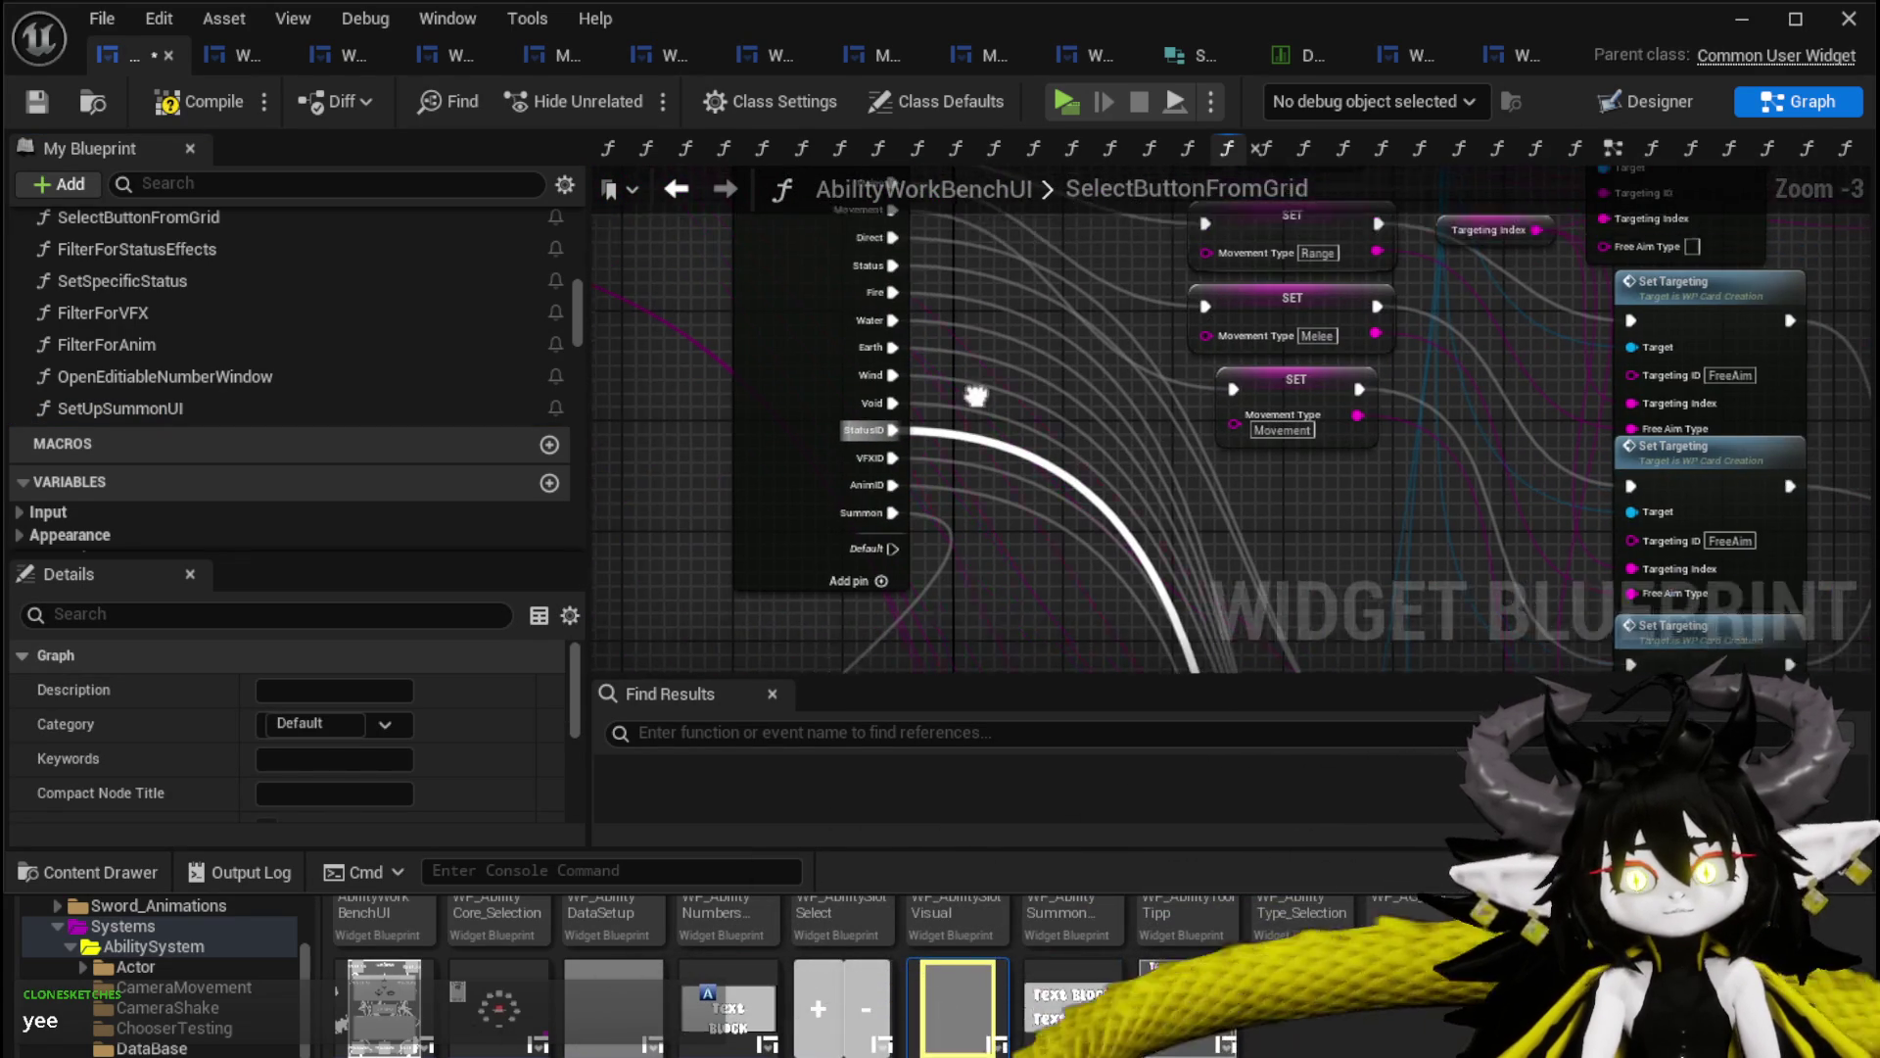
mouse_move(978, 378)
left_mouse_down()
mouse_move(999, 421)
mouse_move(1518, 595)
mouse_move(1533, 663)
mouse_move(907, 510)
left_mouse_up()
scroll(876, 366, "up", 2)
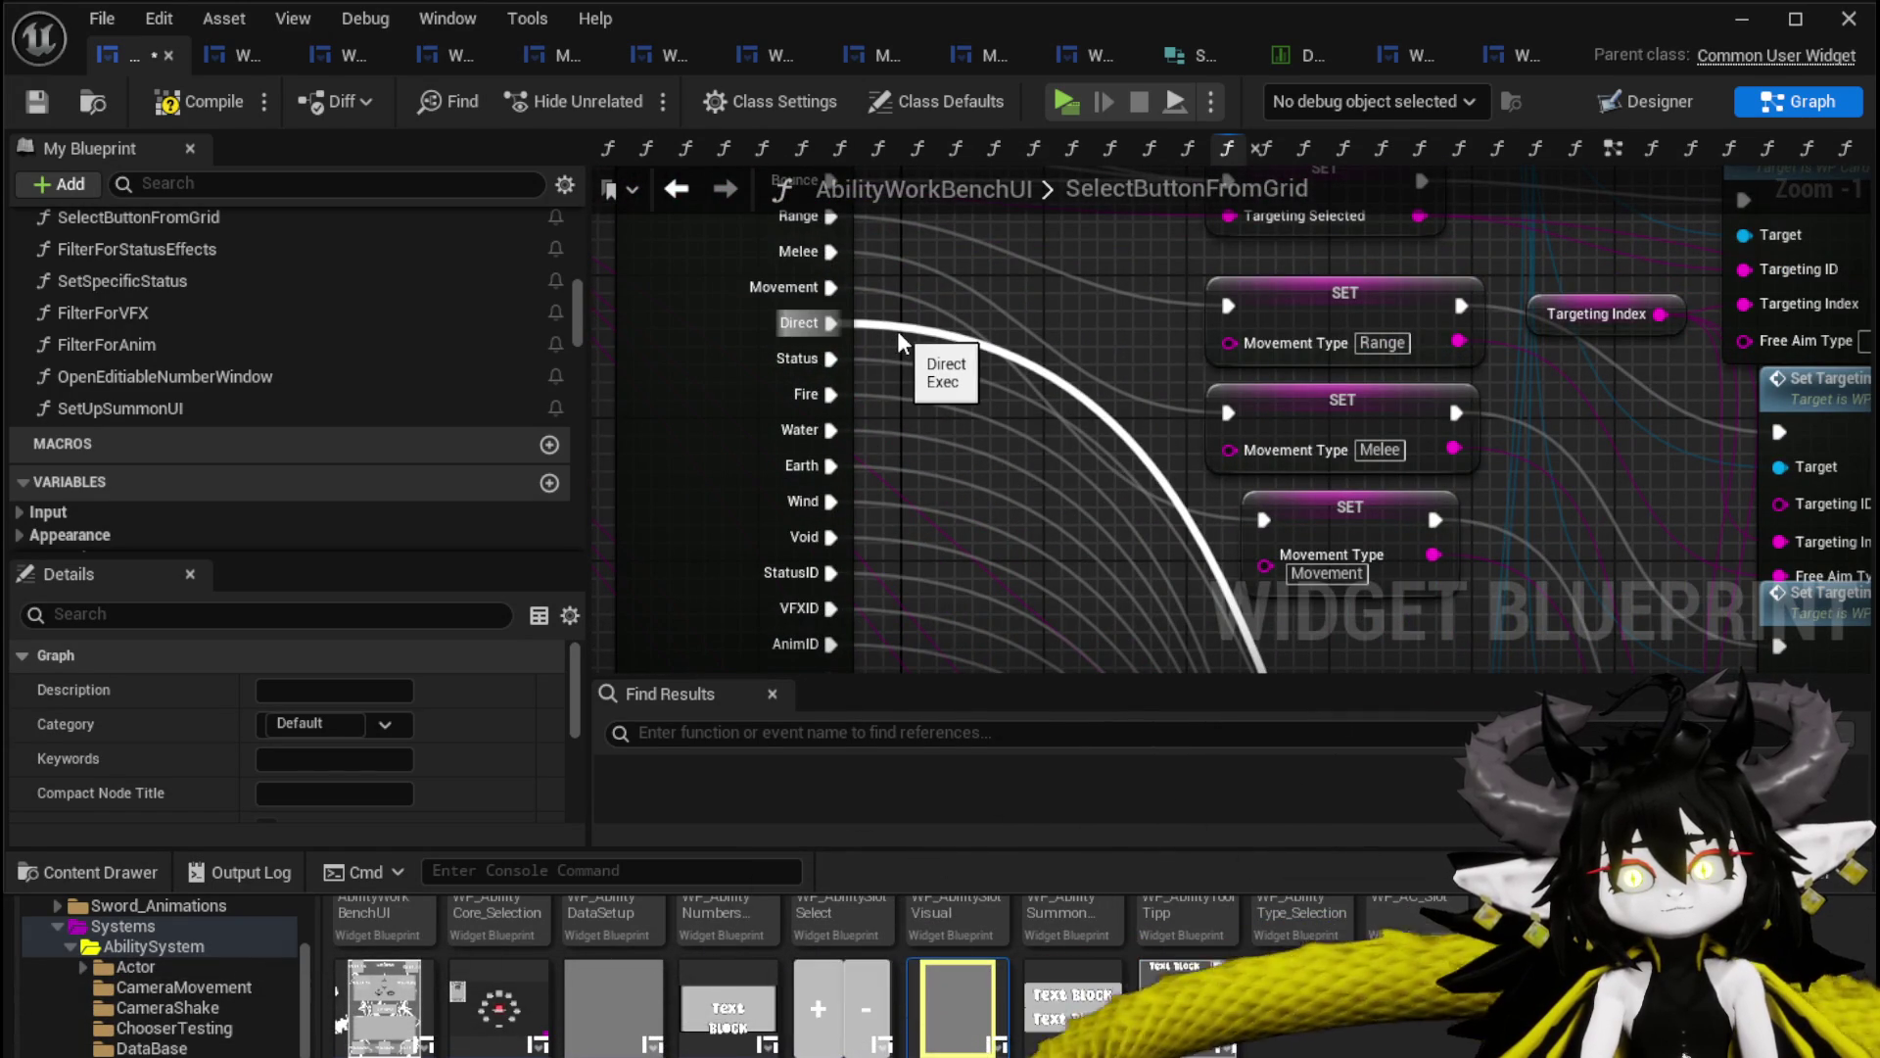
left_click_drag(897, 331, 767, 277)
mouse_move(876, 497)
left_mouse_down()
mouse_move(685, 441)
mouse_move(1055, 502)
left_mouse_up()
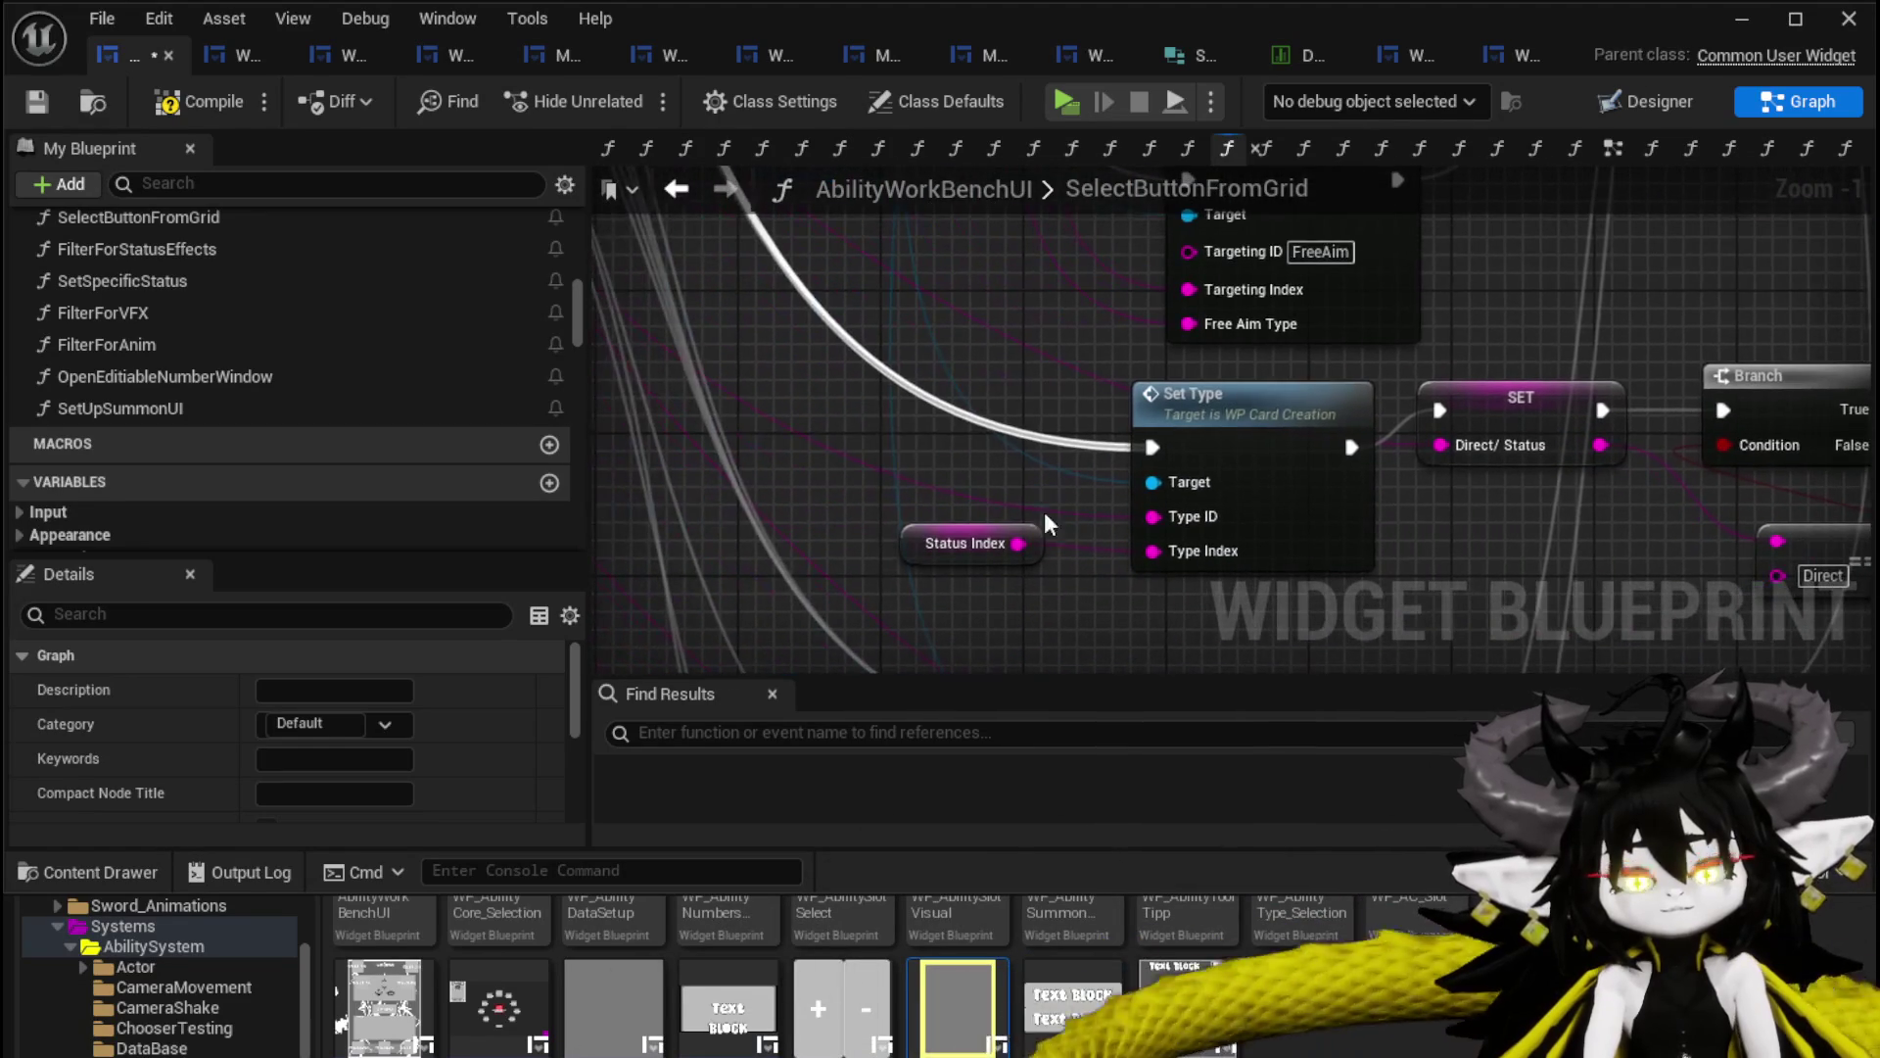
scroll(153, 397, "down", 10)
scroll(250, 468, "down", 15)
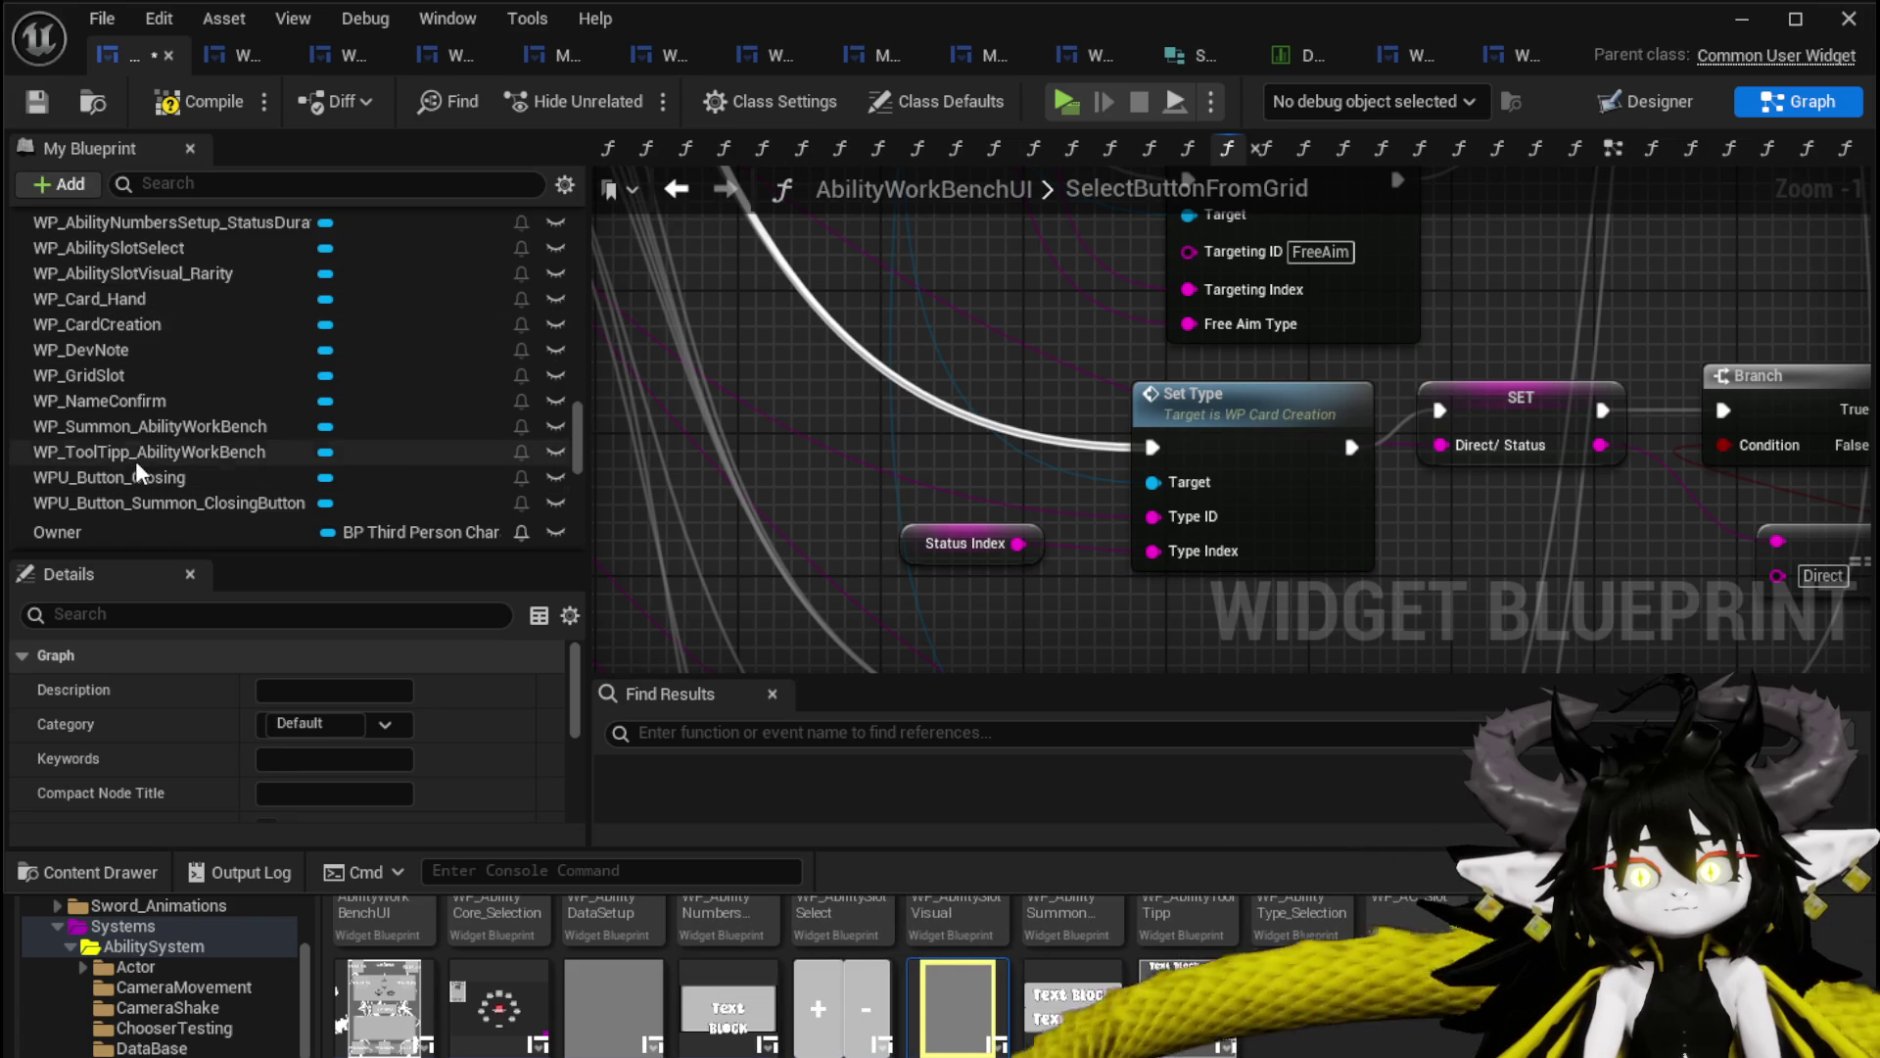
Add a WP_Summon_AbilityWorkBench getter and pull a Set Visibility node from it.
left_click_drag(133, 428, 759, 381)
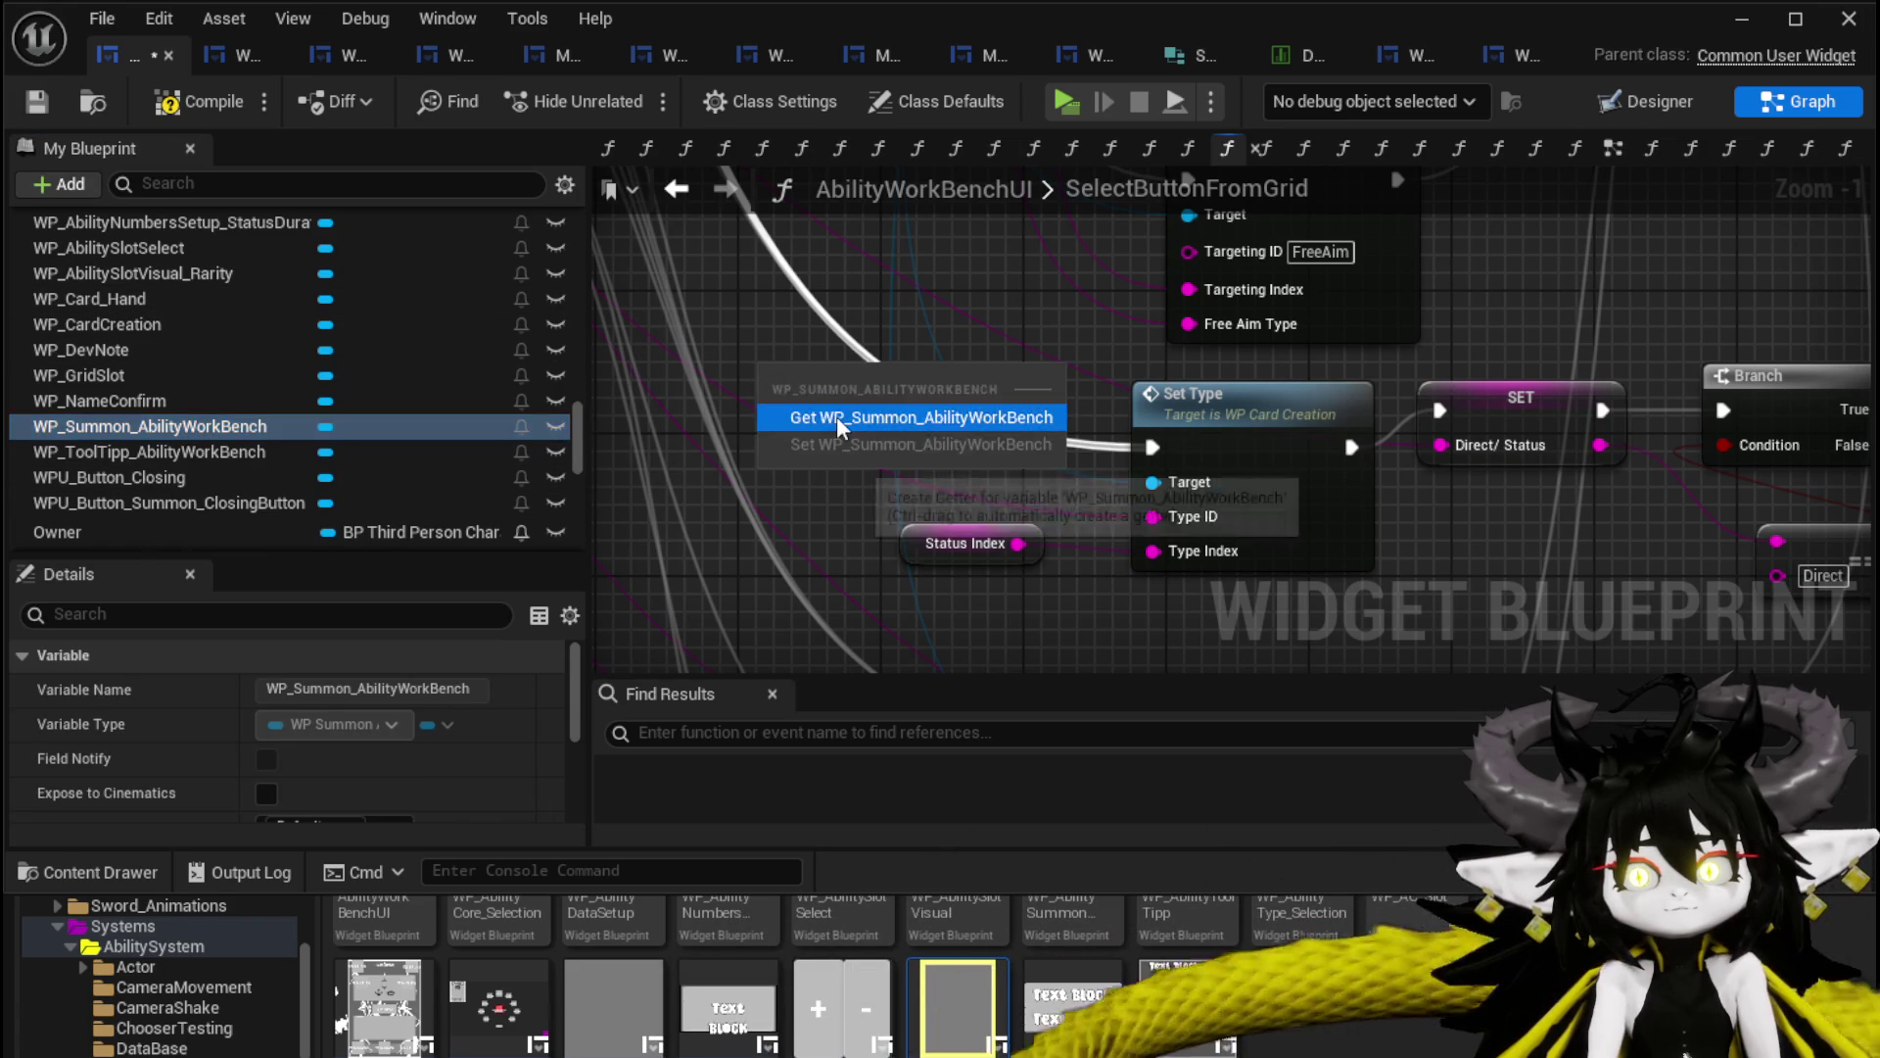
left_click(836, 415)
mouse_move(996, 383)
left_mouse_down()
mouse_move(1018, 406)
mouse_move(871, 451)
left_mouse_up()
type("Se")
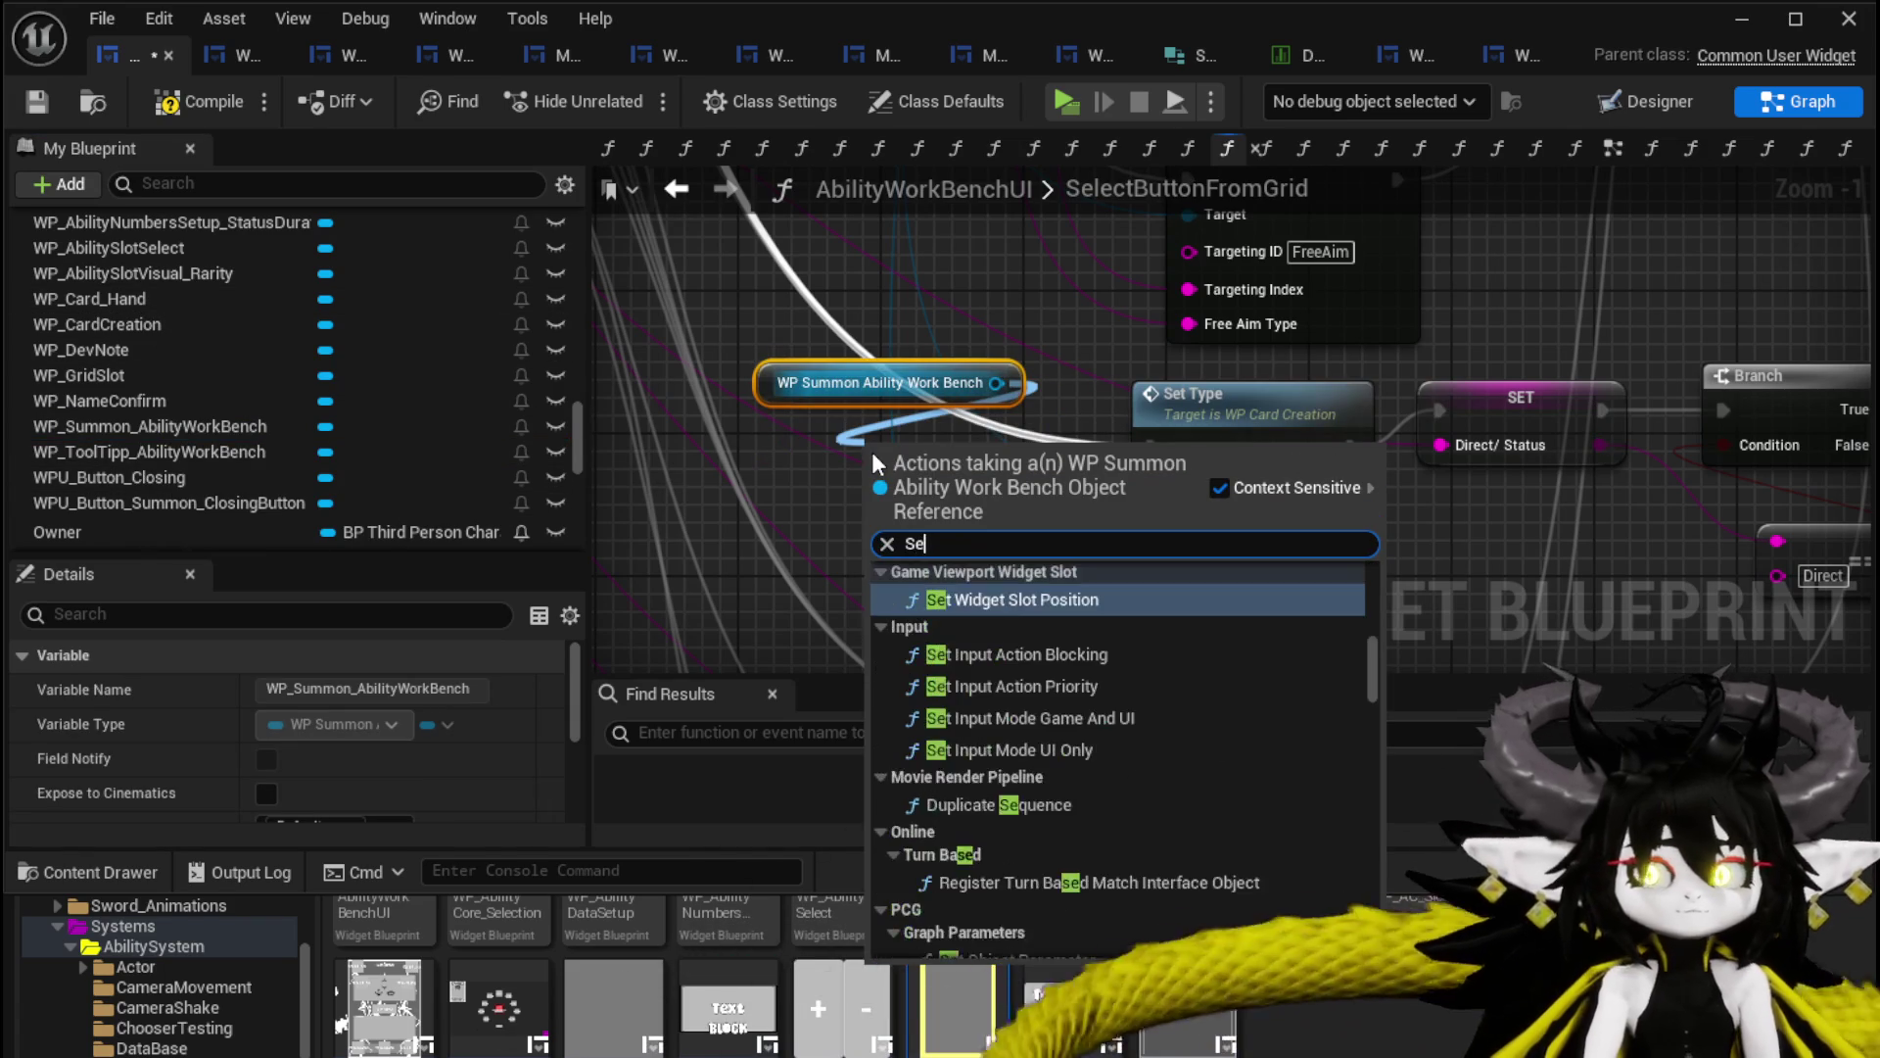
type("t Visi")
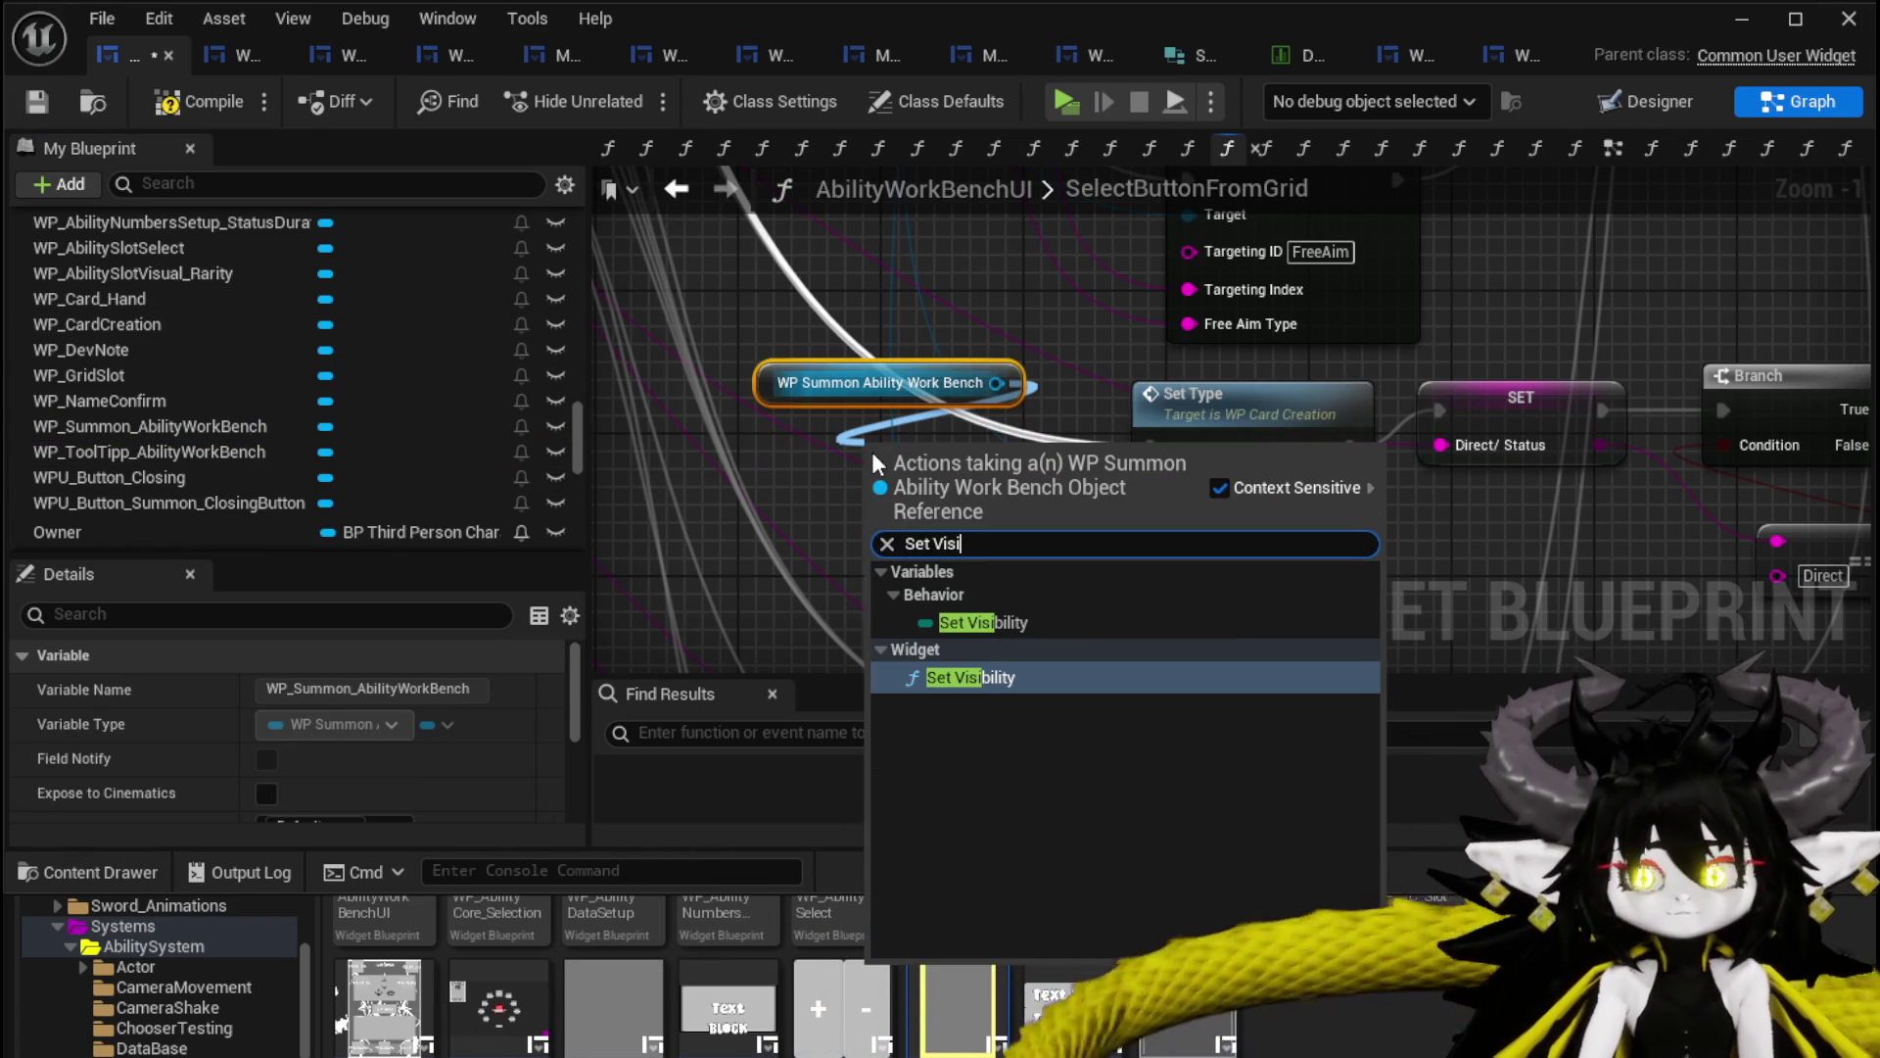
left_click(943, 675)
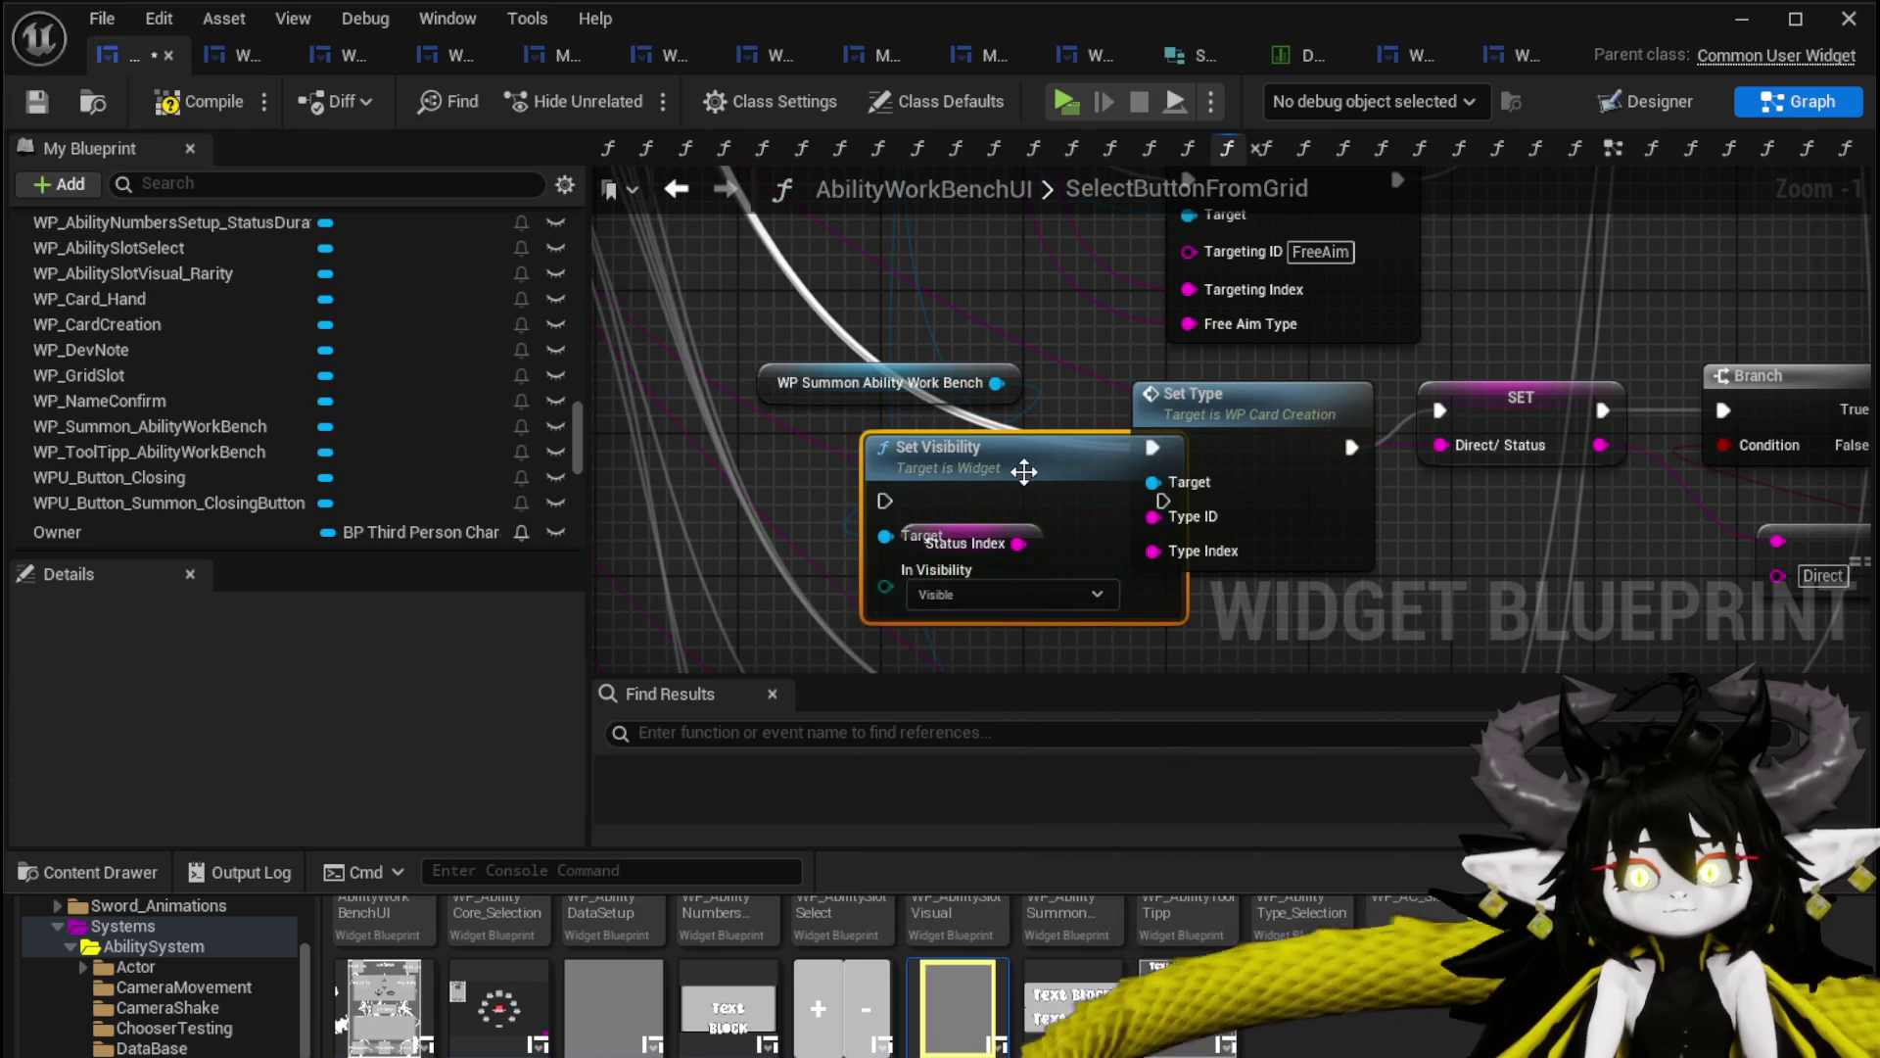
Arrange the new nodes and wire Set Visibility into the execution just before Set Type.
left_click_drag(1027, 474, 955, 404)
mouse_move(967, 548)
left_mouse_down()
mouse_move(1044, 642)
mouse_move(1023, 651)
left_mouse_up()
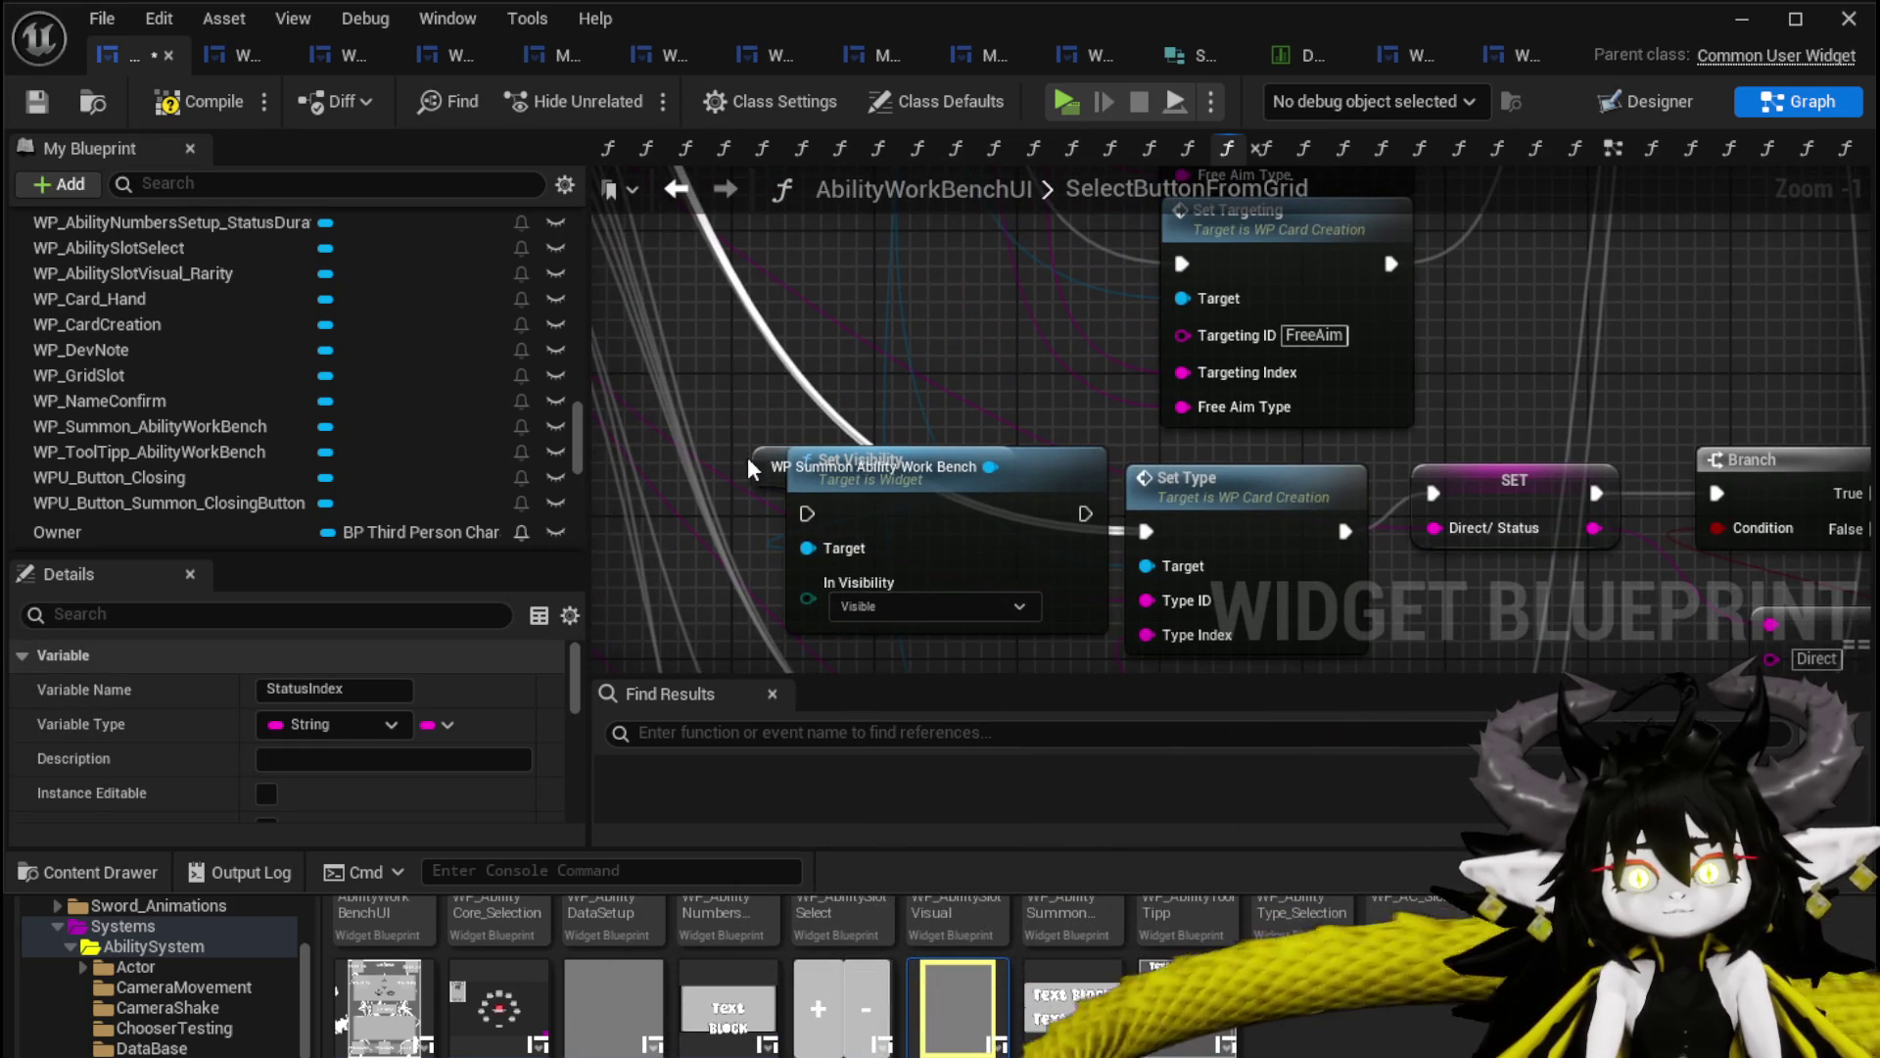
left_click_drag(778, 467, 828, 411)
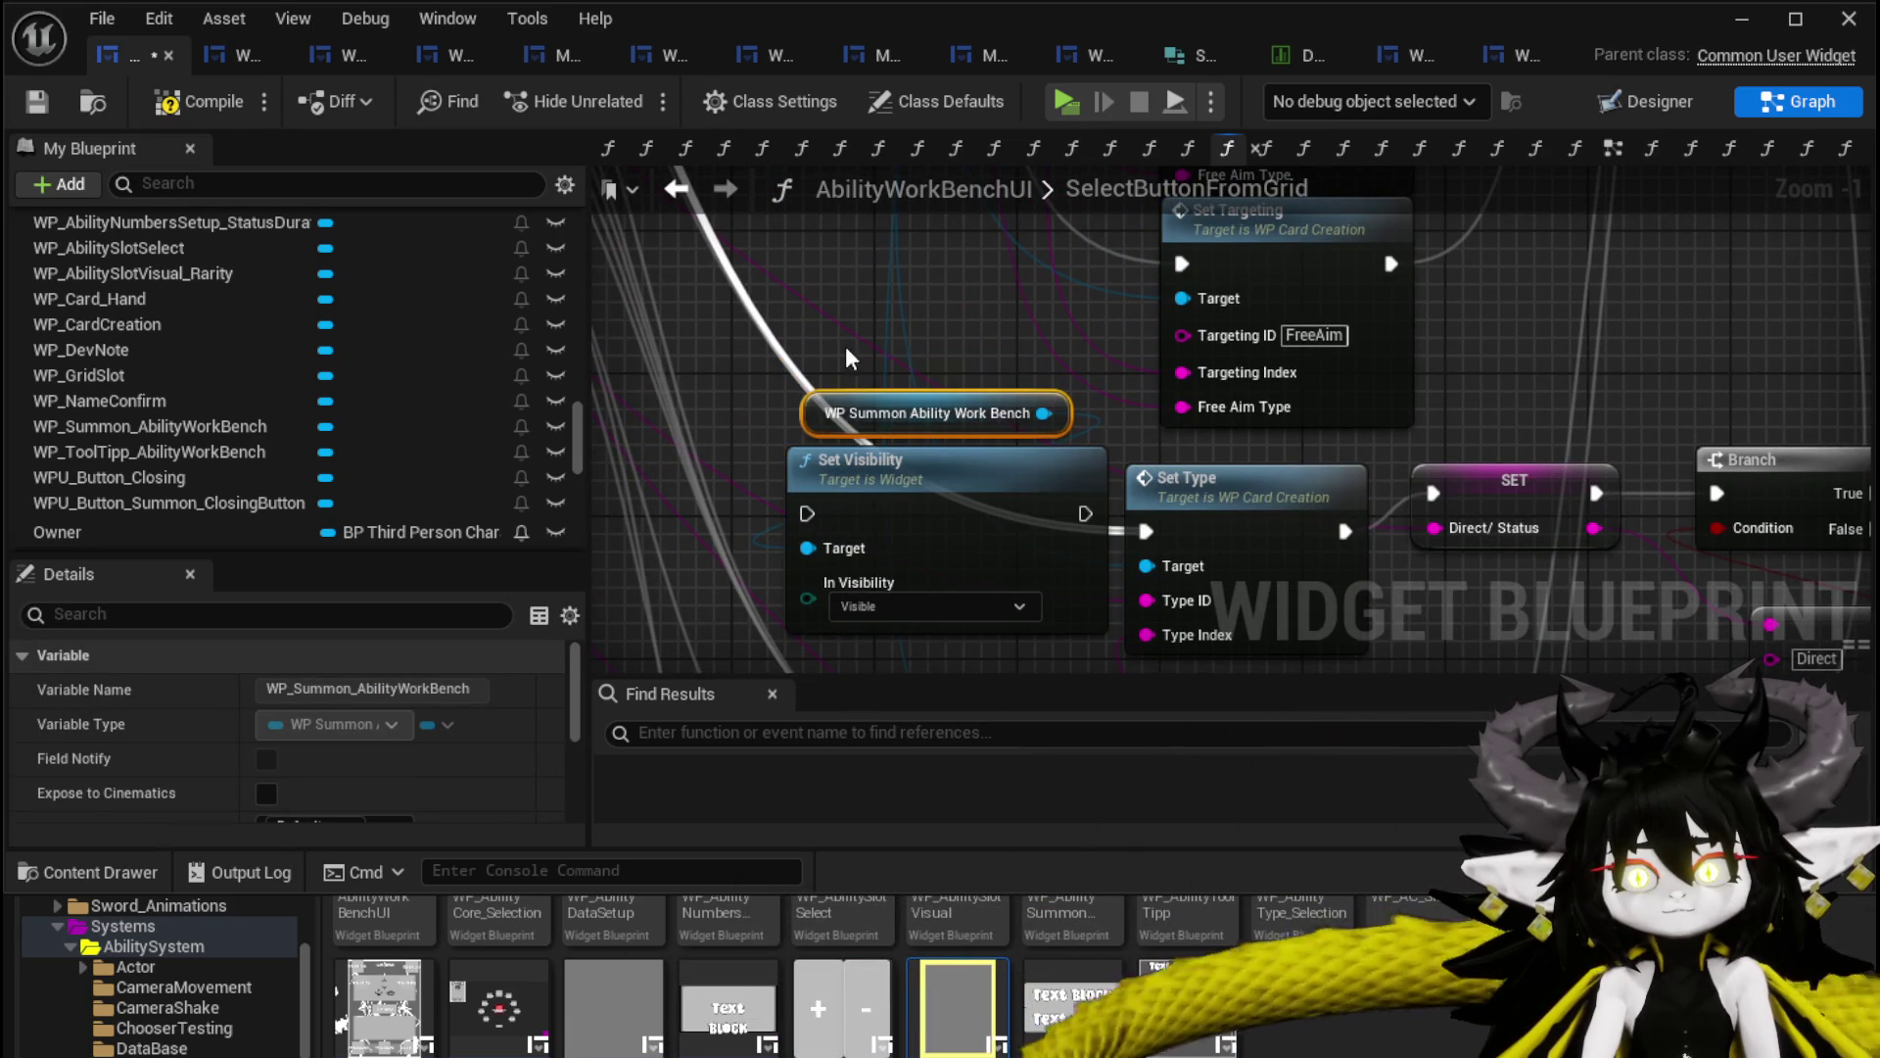
mouse_move(923, 474)
left_mouse_down()
mouse_move(923, 421)
mouse_move(926, 478)
left_mouse_up()
mouse_move(1130, 535)
left_mouse_down()
mouse_move(809, 512)
mouse_move(1146, 531)
left_mouse_up()
left_click_drag(976, 497, 983, 511)
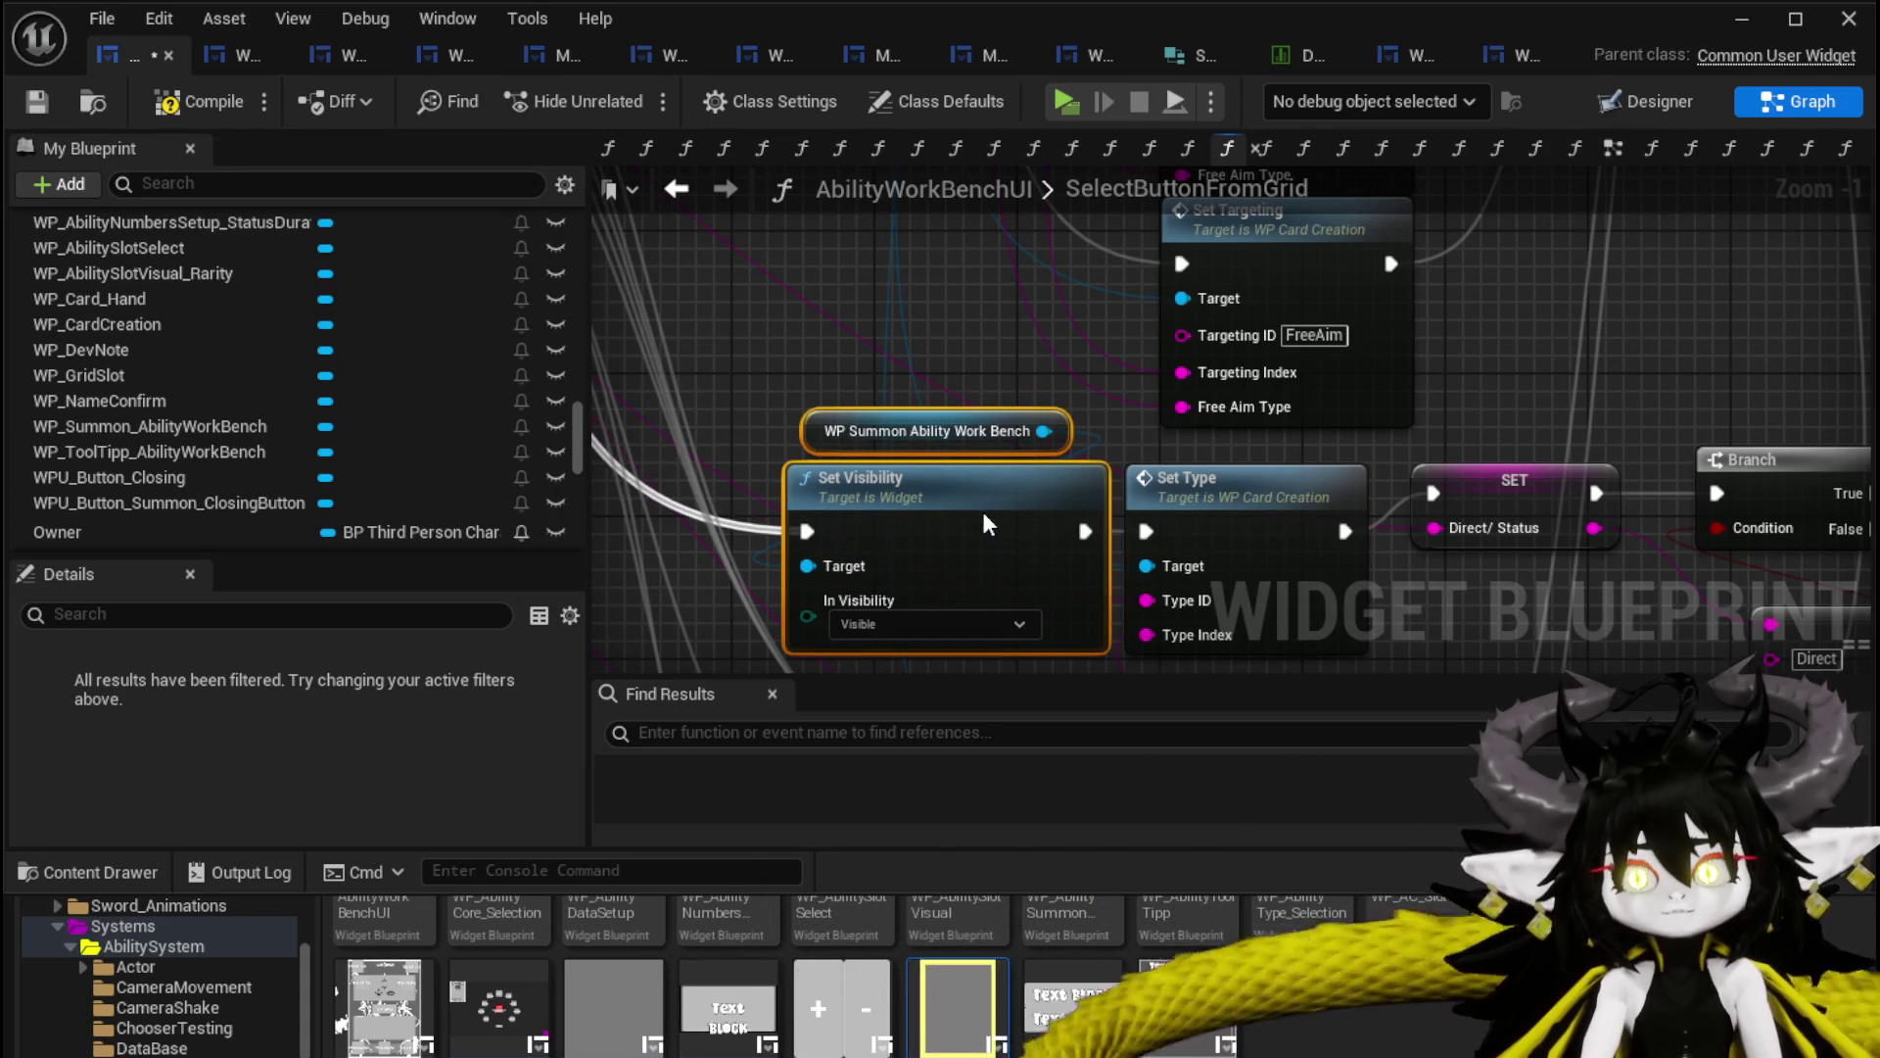
left_click(1034, 374)
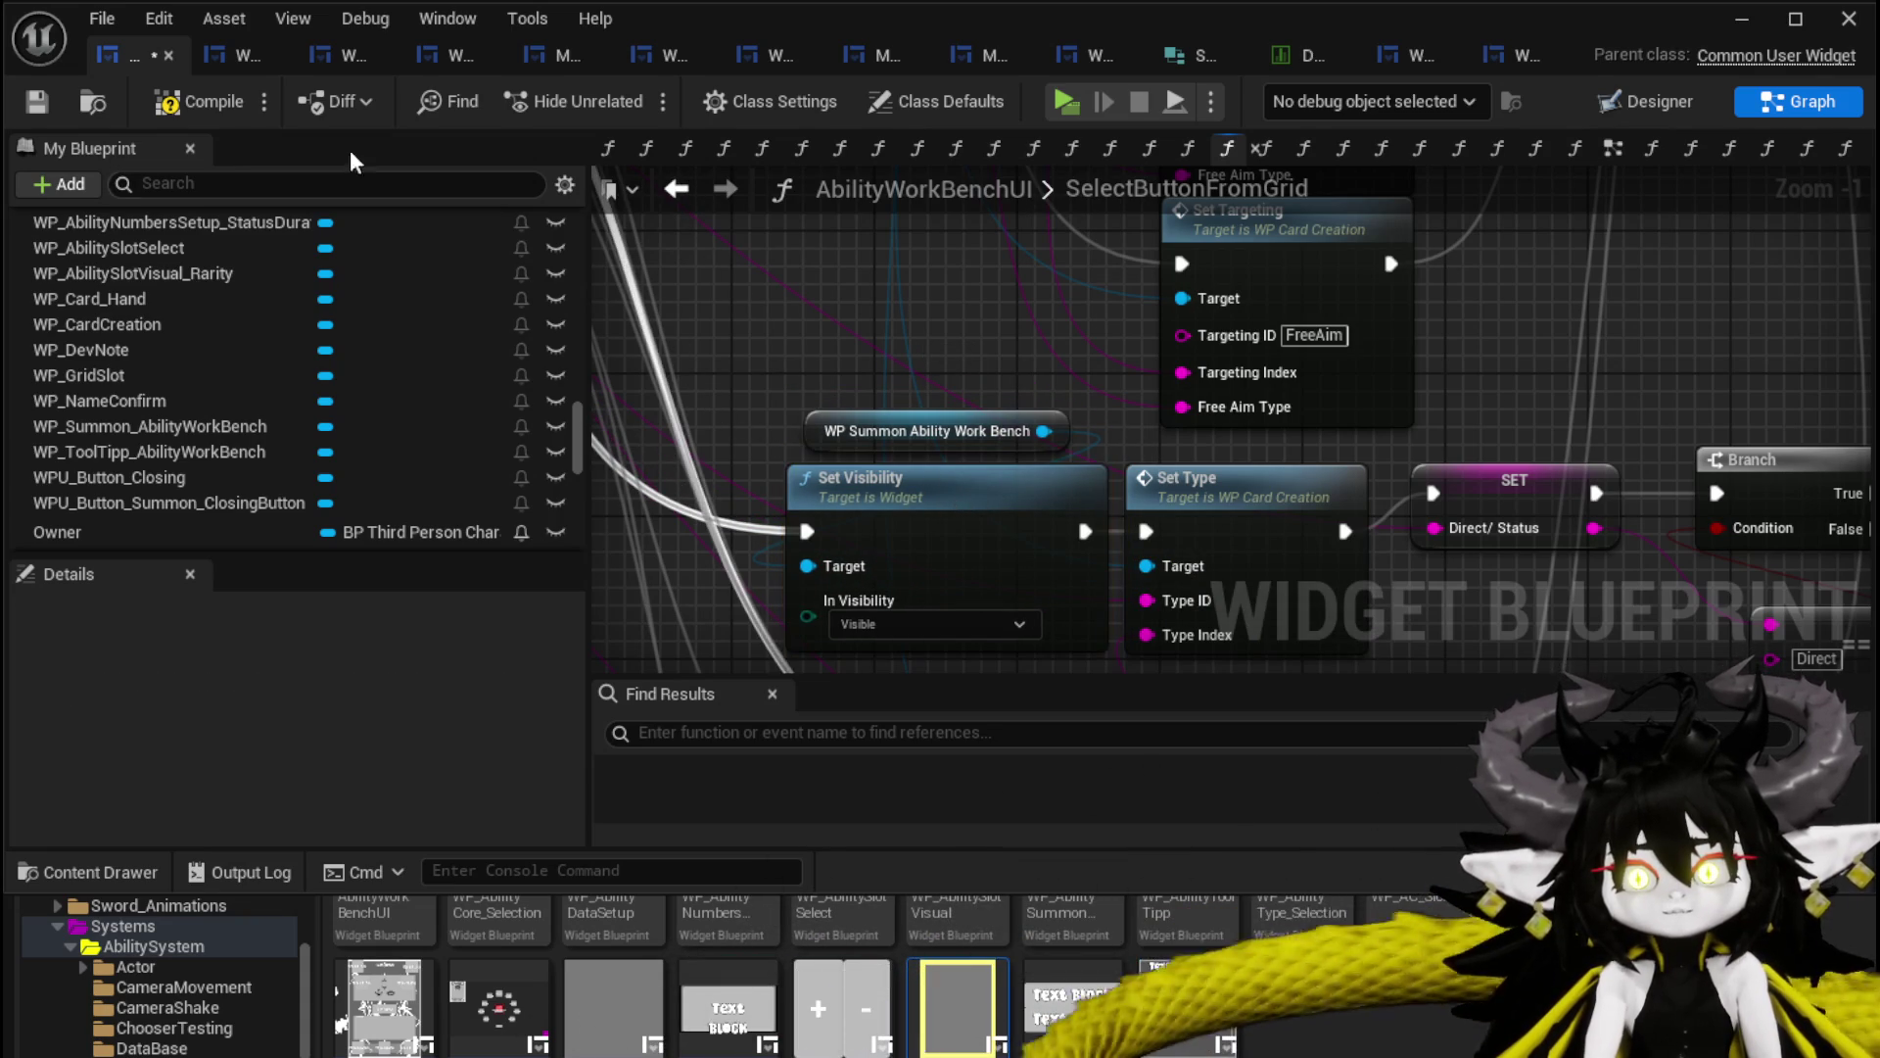
Compile and save the widget blueprint.
left_click(214, 103)
left_click(29, 98)
mouse_move(844, 374)
left_mouse_down()
mouse_move(823, 320)
mouse_move(1101, 484)
mouse_move(966, 376)
mouse_move(995, 380)
mouse_move(894, 470)
mouse_move(943, 326)
left_mouse_up()
scroll(975, 392, "down", 2)
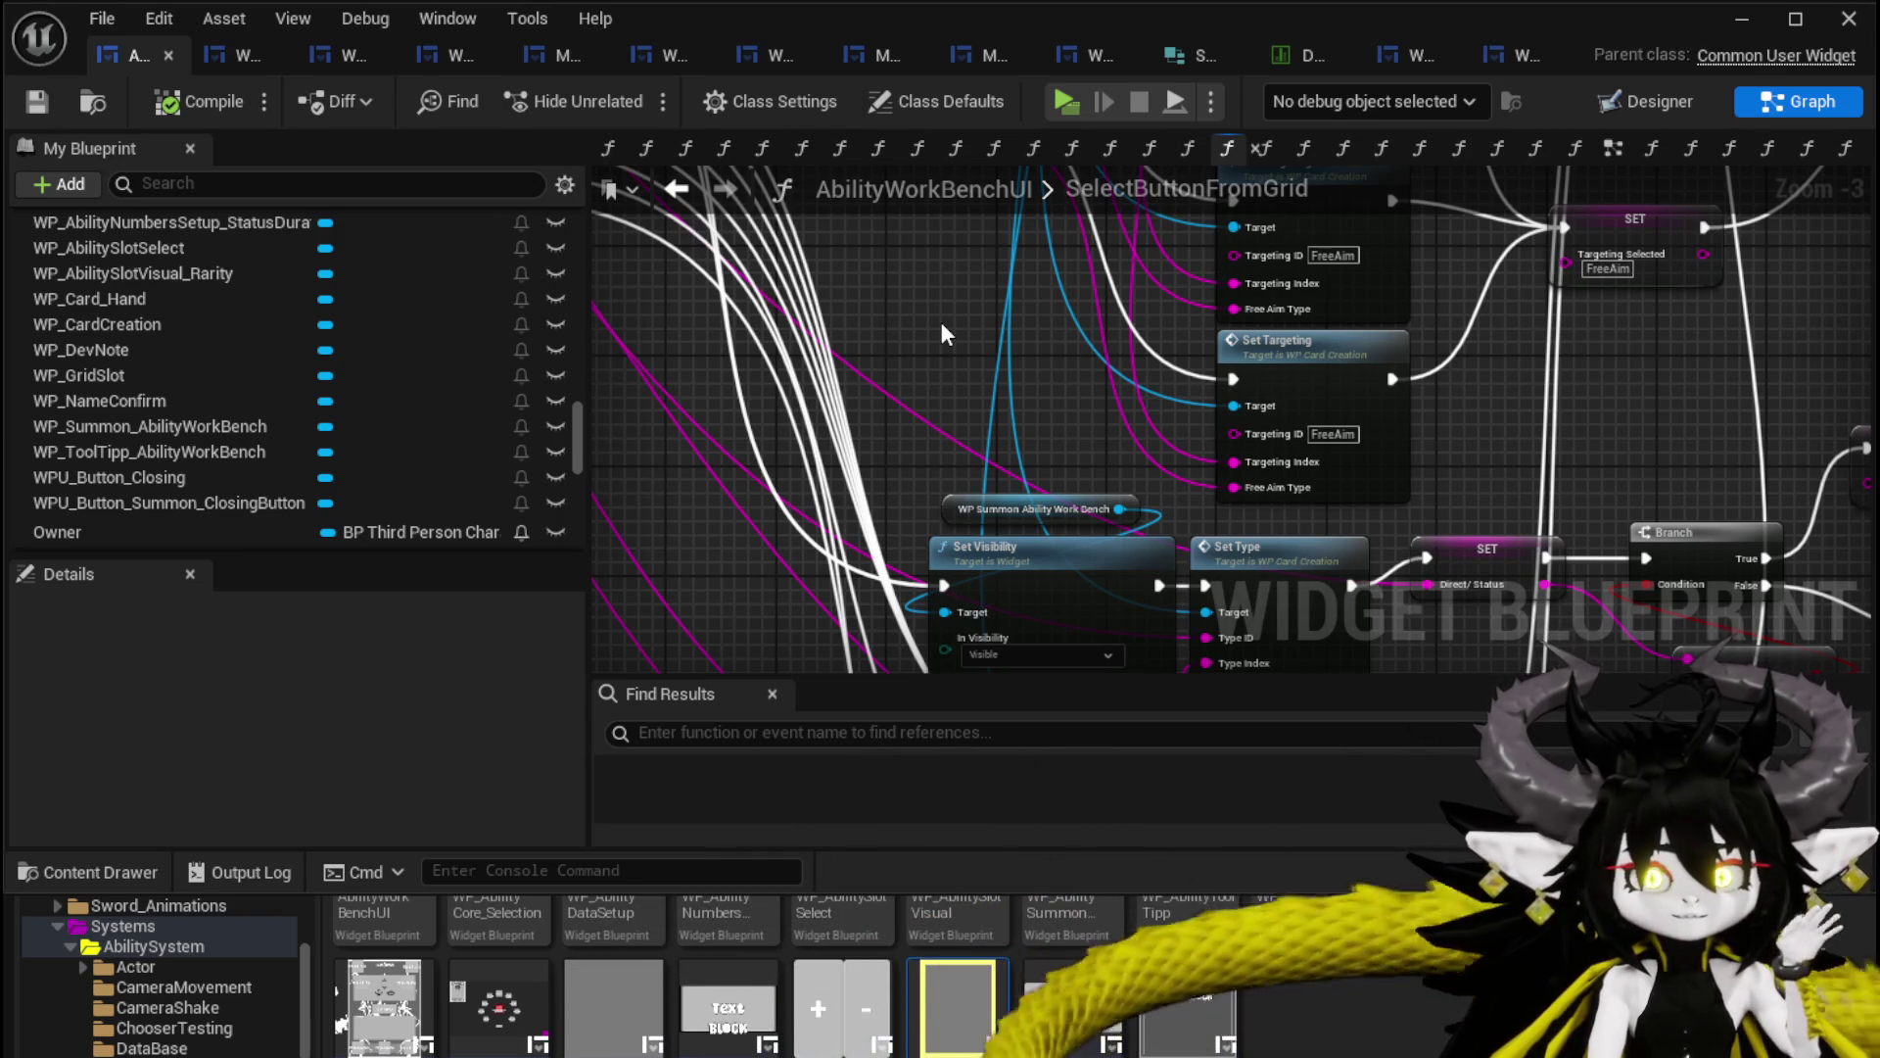
Save the blueprint and open the SetUpSummonUI function from its Set Up Summon UI call.
key("ctrl+s")
left_click(36, 102)
scroll(966, 440, "down", 2)
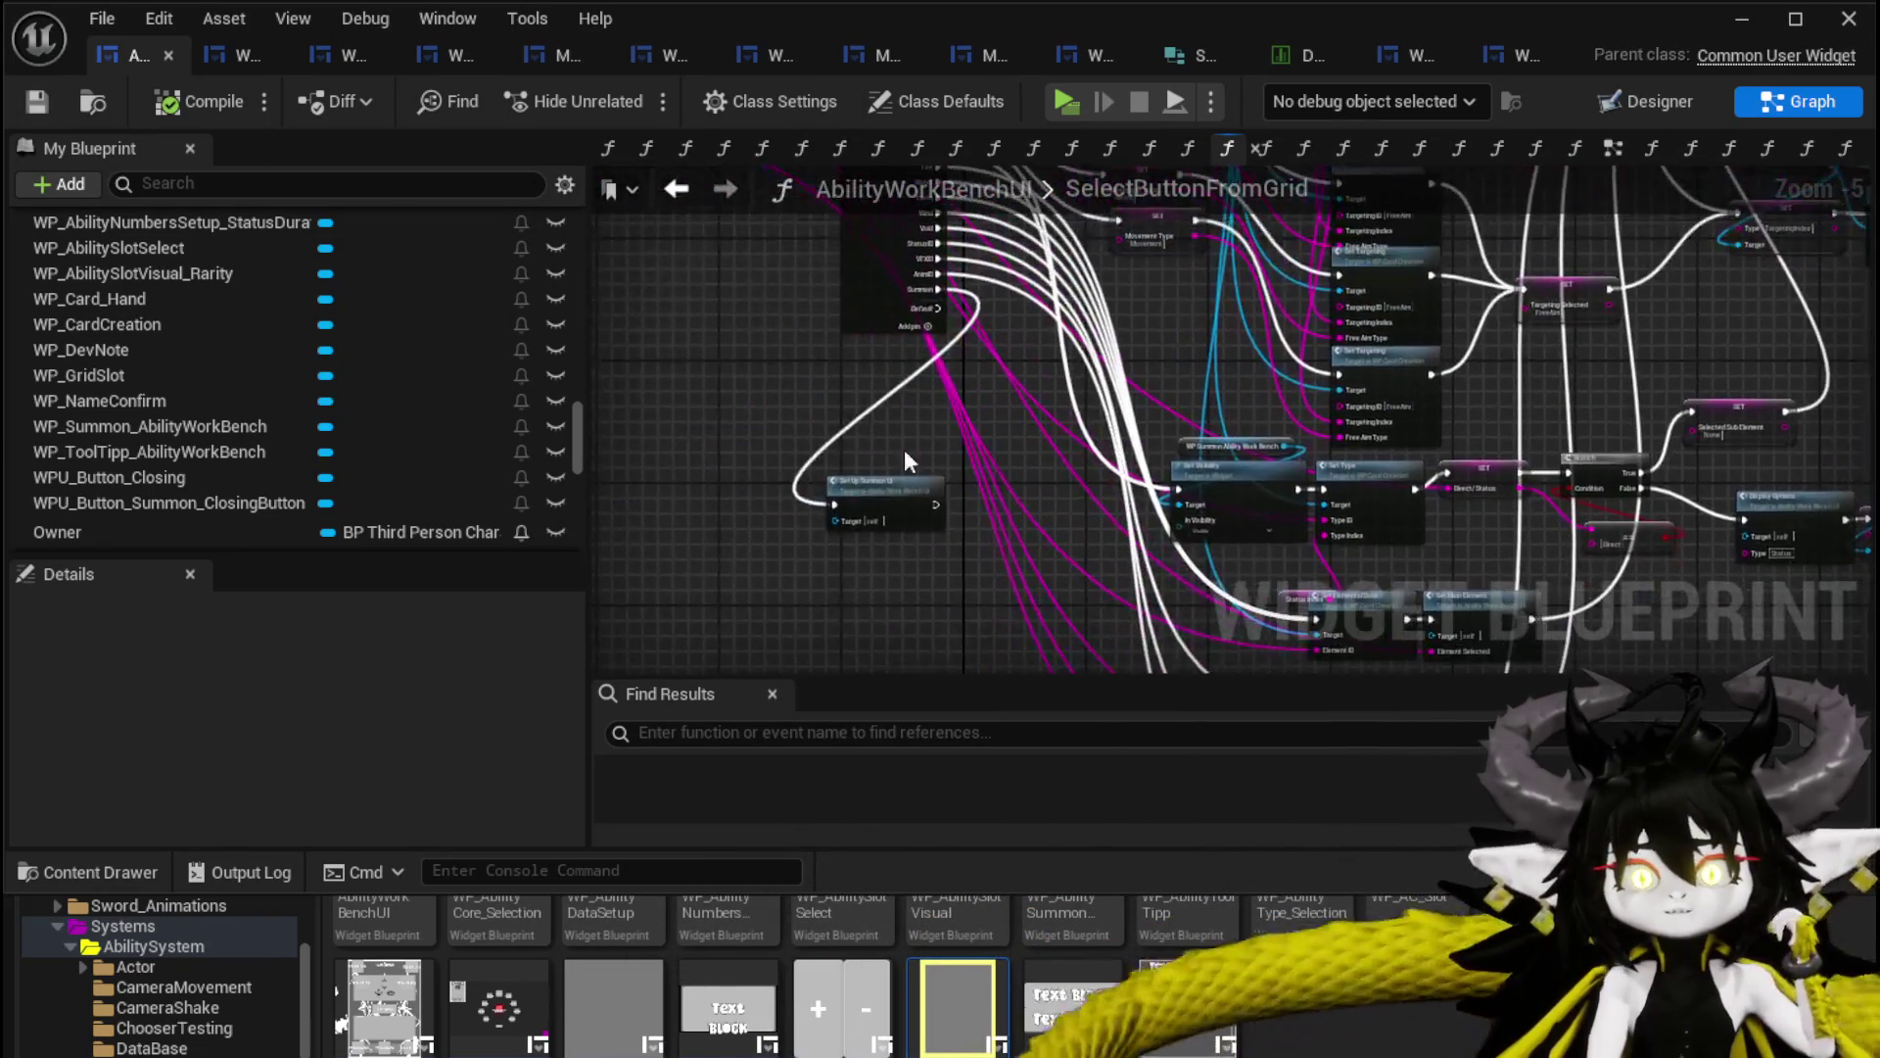
scroll(966, 441, "up", 2)
mouse_move(884, 470)
left_mouse_down()
mouse_move(866, 621)
mouse_move(855, 386)
left_mouse_up()
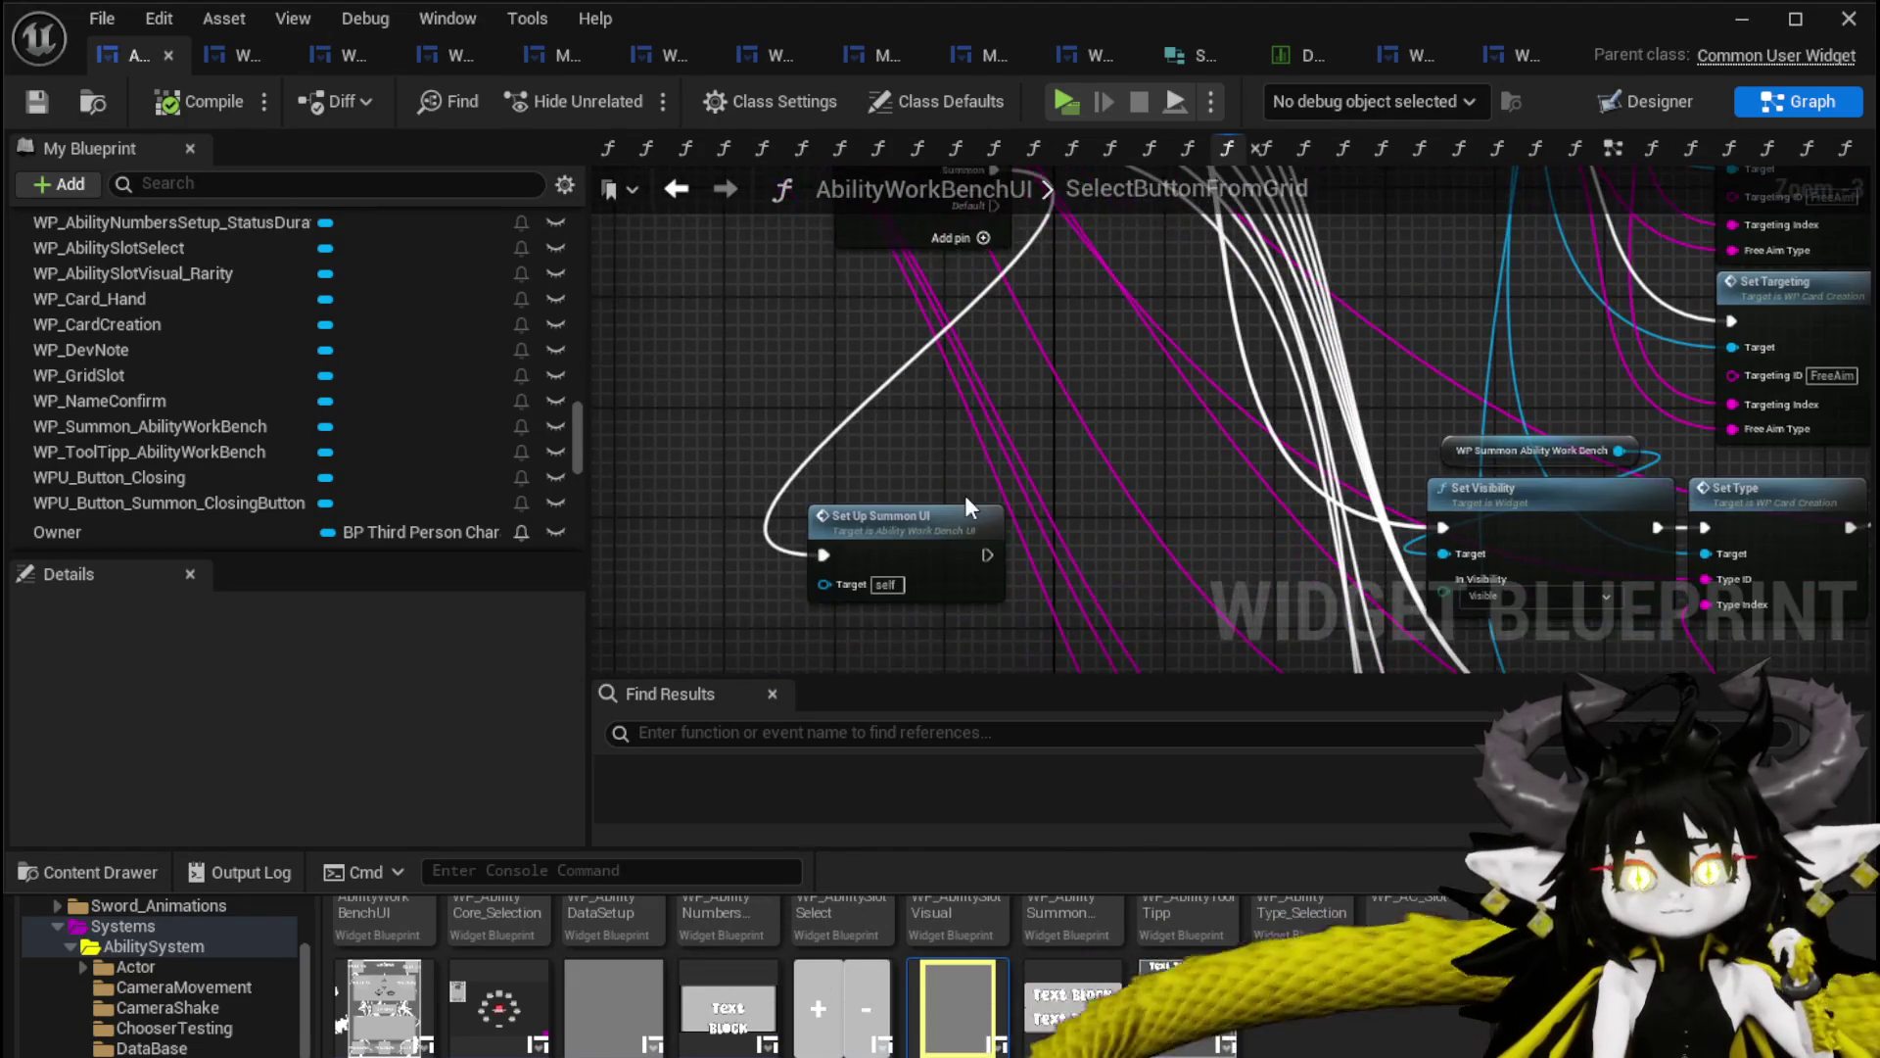
left_click(889, 513)
left_click_drag(890, 472, 871, 556)
left_click(39, 103)
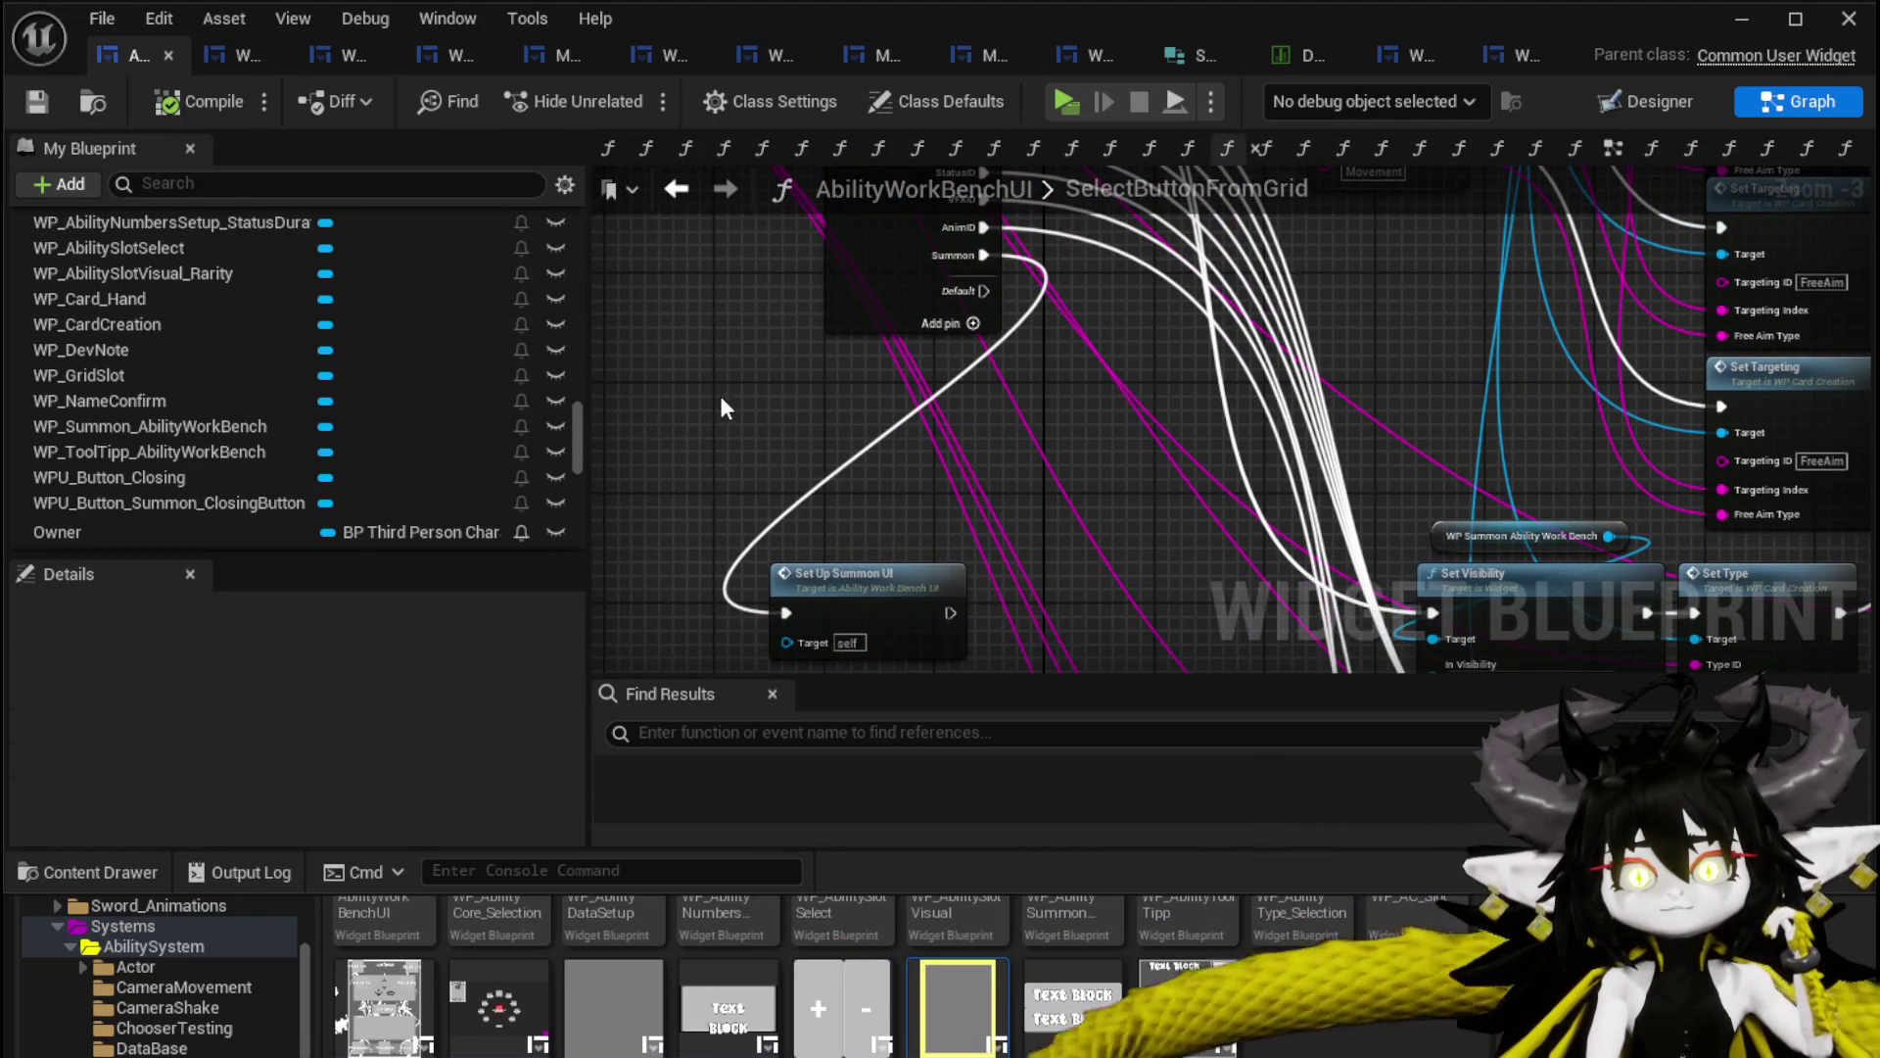
left_click_drag(715, 391, 738, 298)
mouse_move(779, 402)
left_mouse_down()
mouse_move(793, 350)
mouse_move(840, 410)
left_mouse_up()
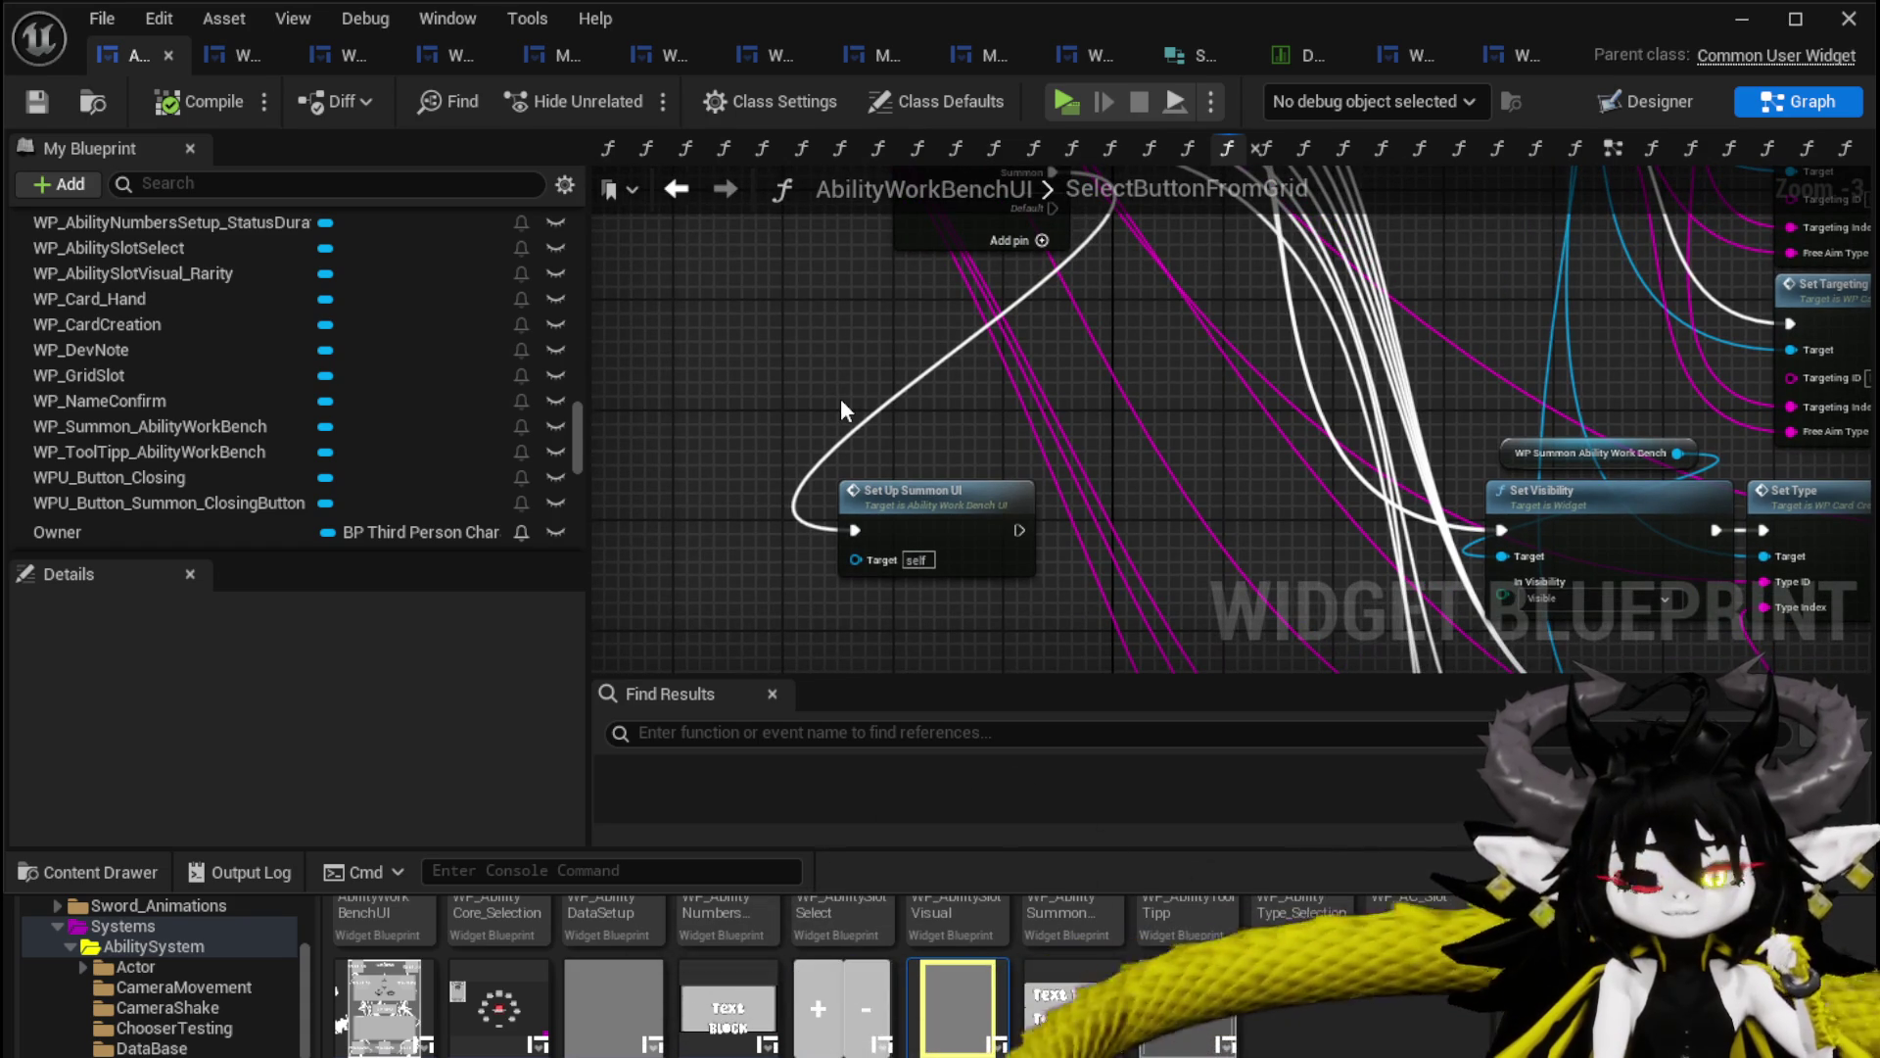
double_click(901, 490)
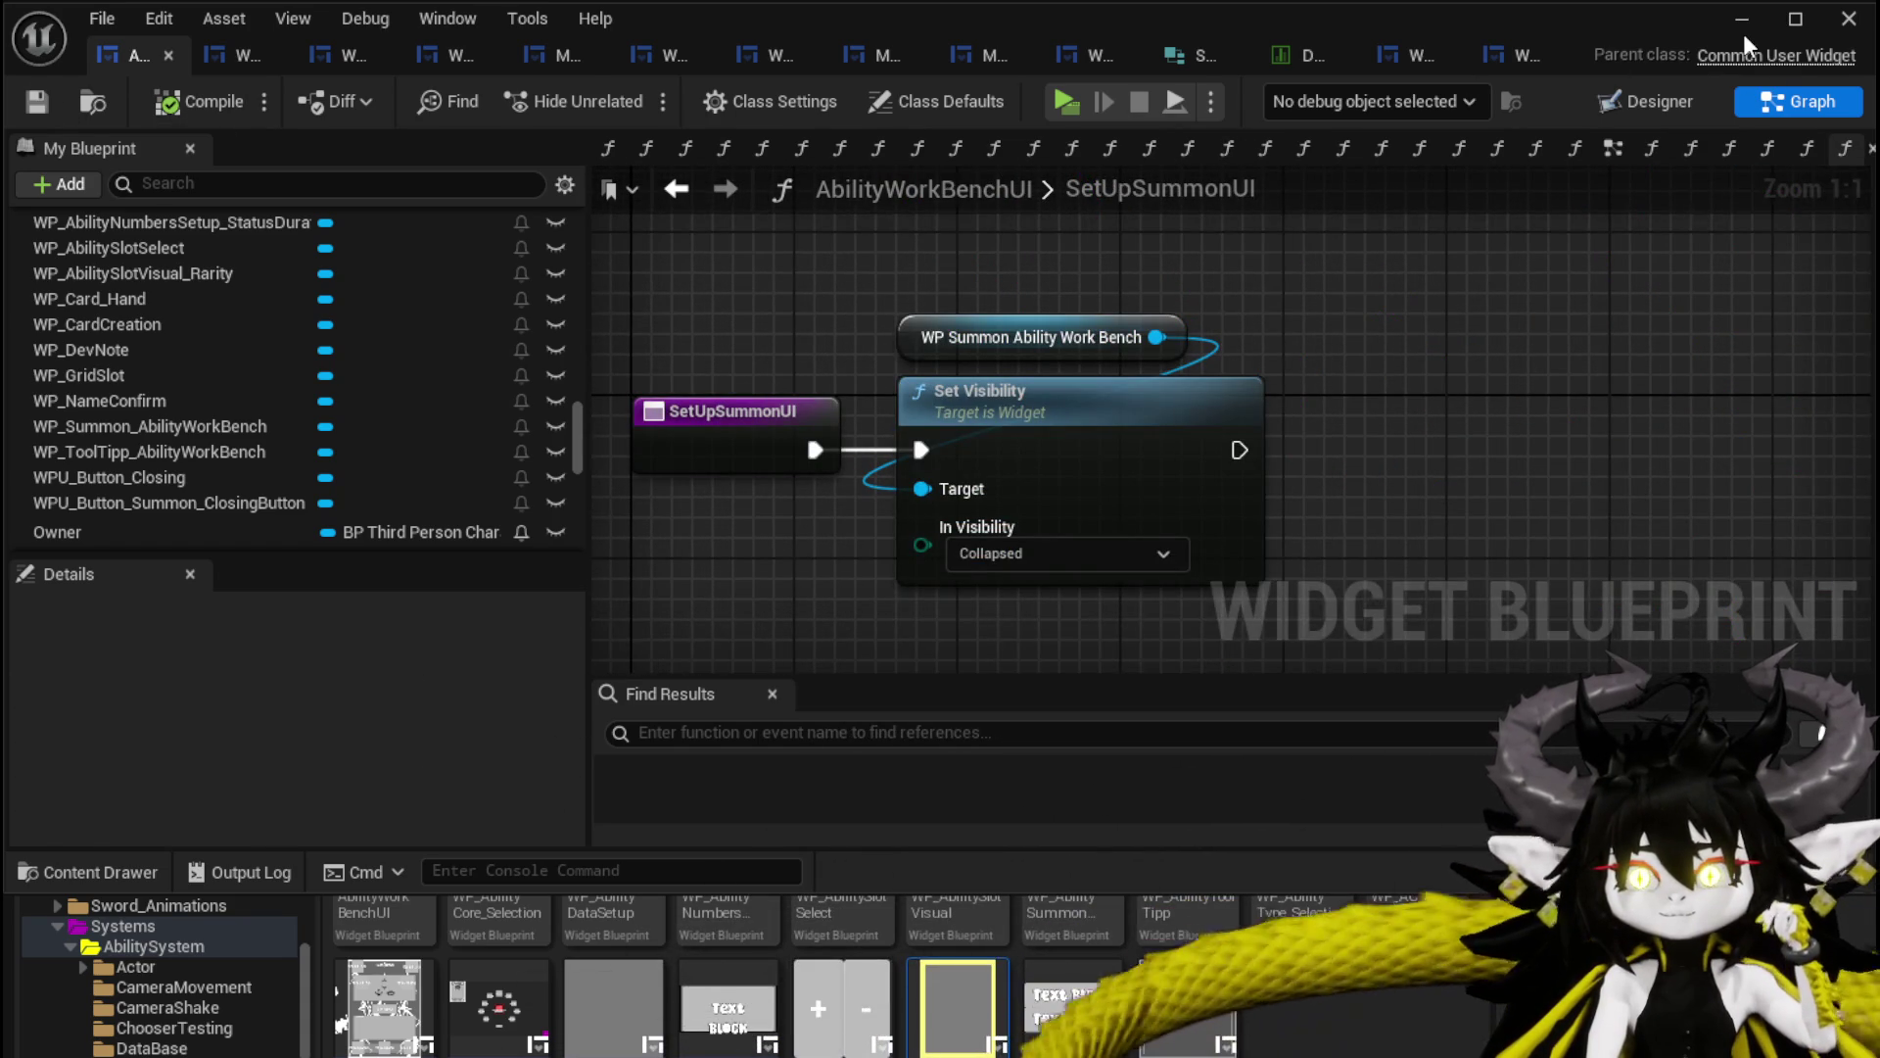
left_click(1741, 22)
Play the level, walk to the workbench and load the summon magic ability under Ability.
left_click(632, 96)
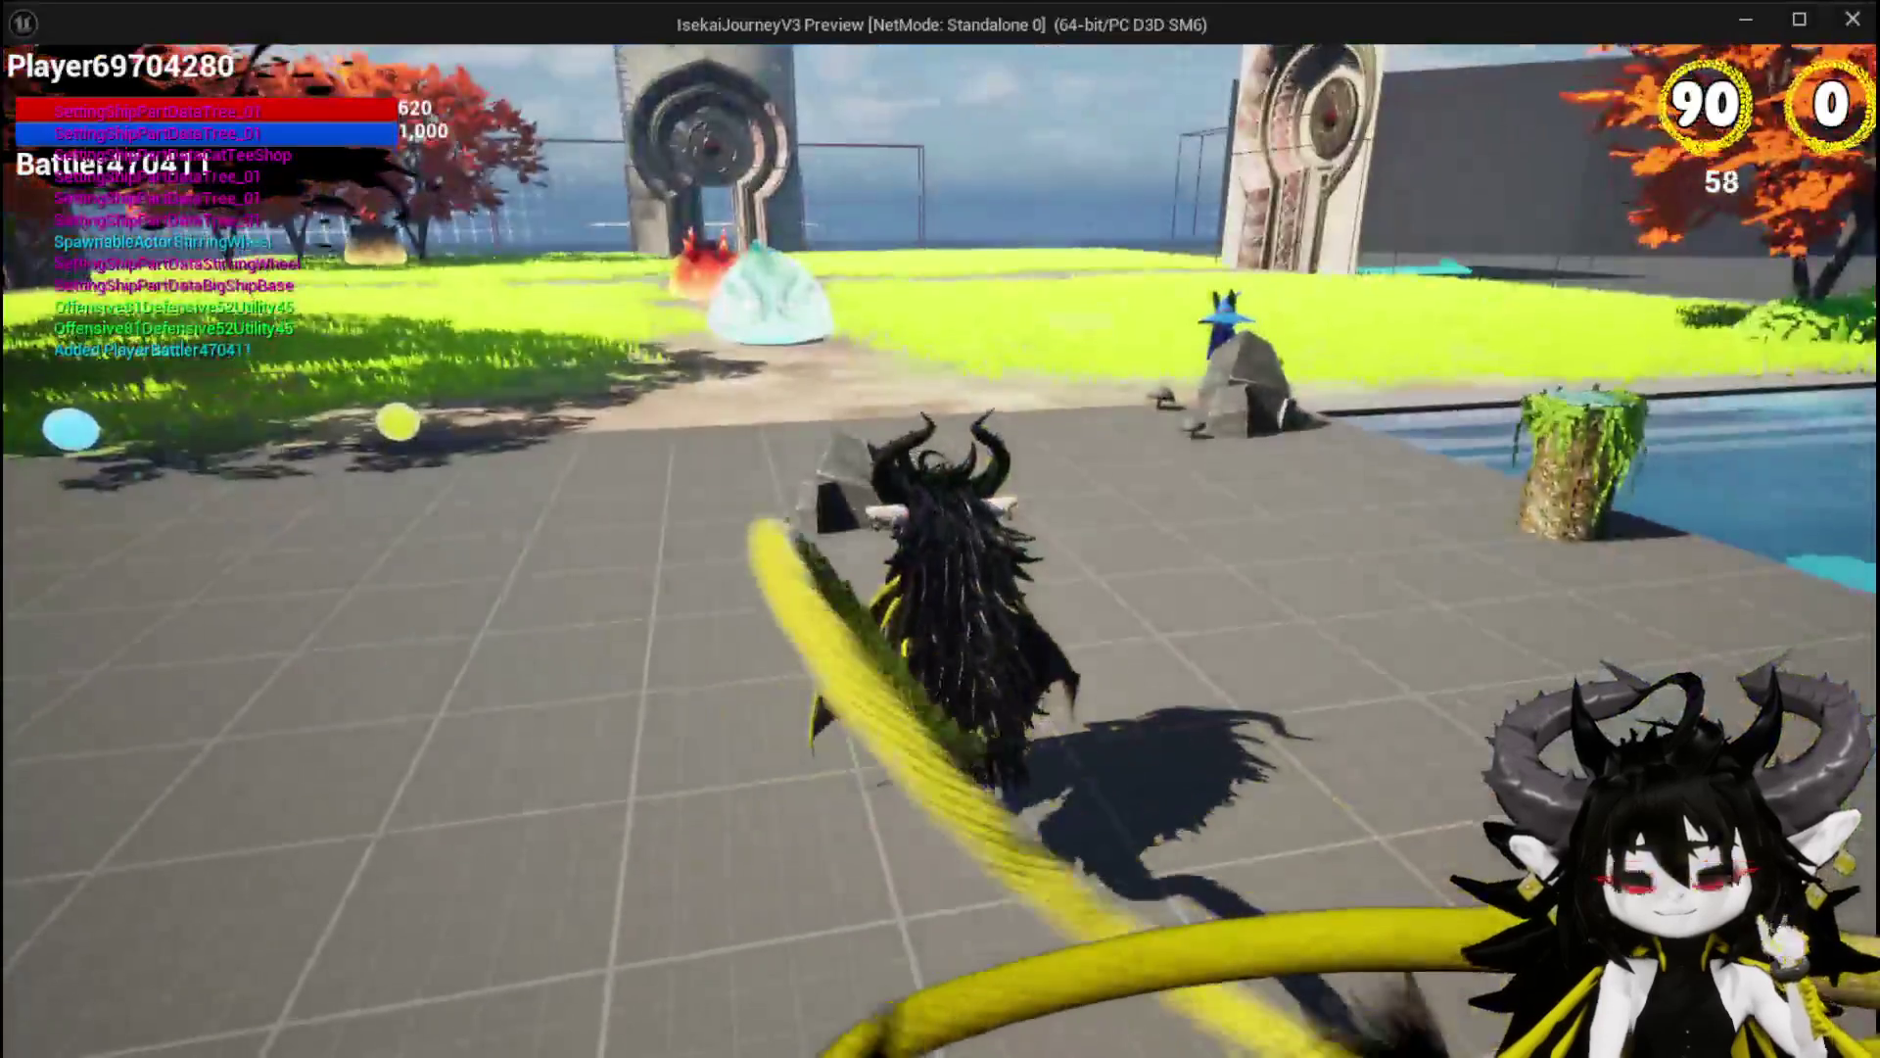
key("w")
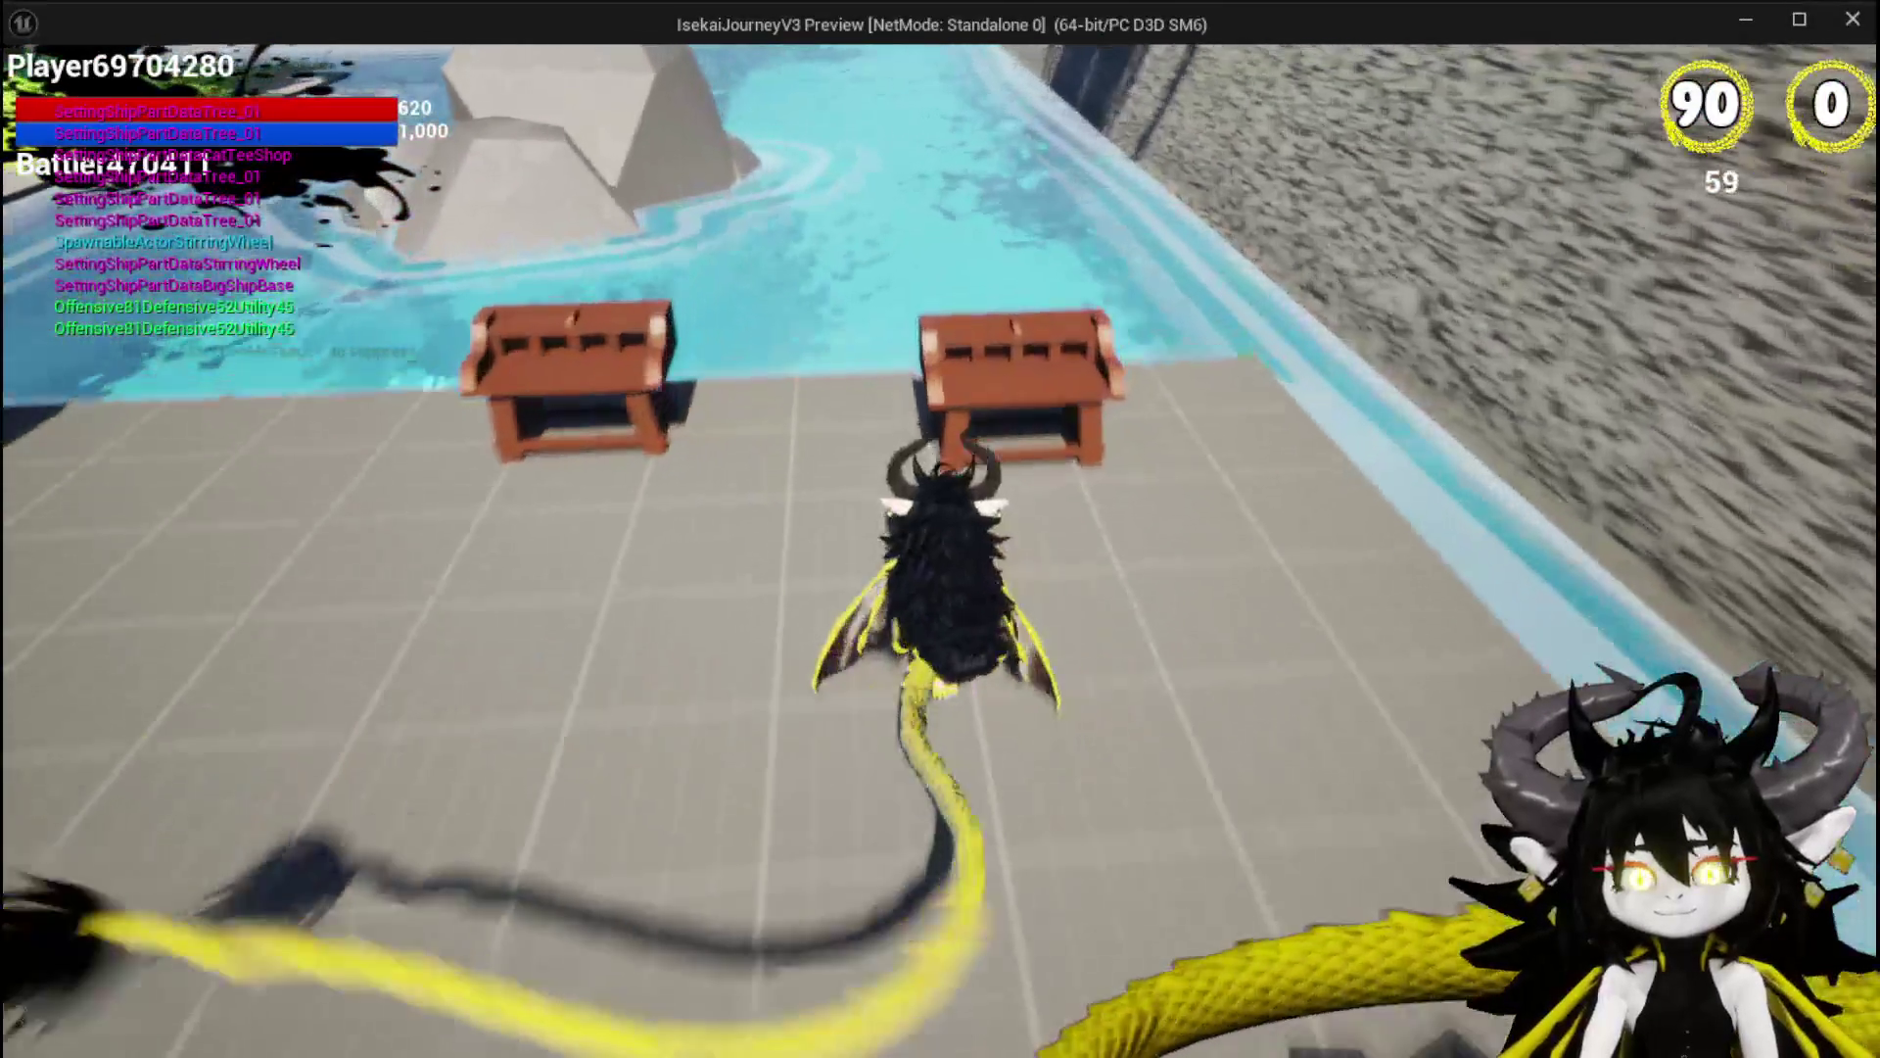
key("e")
left_click(125, 59)
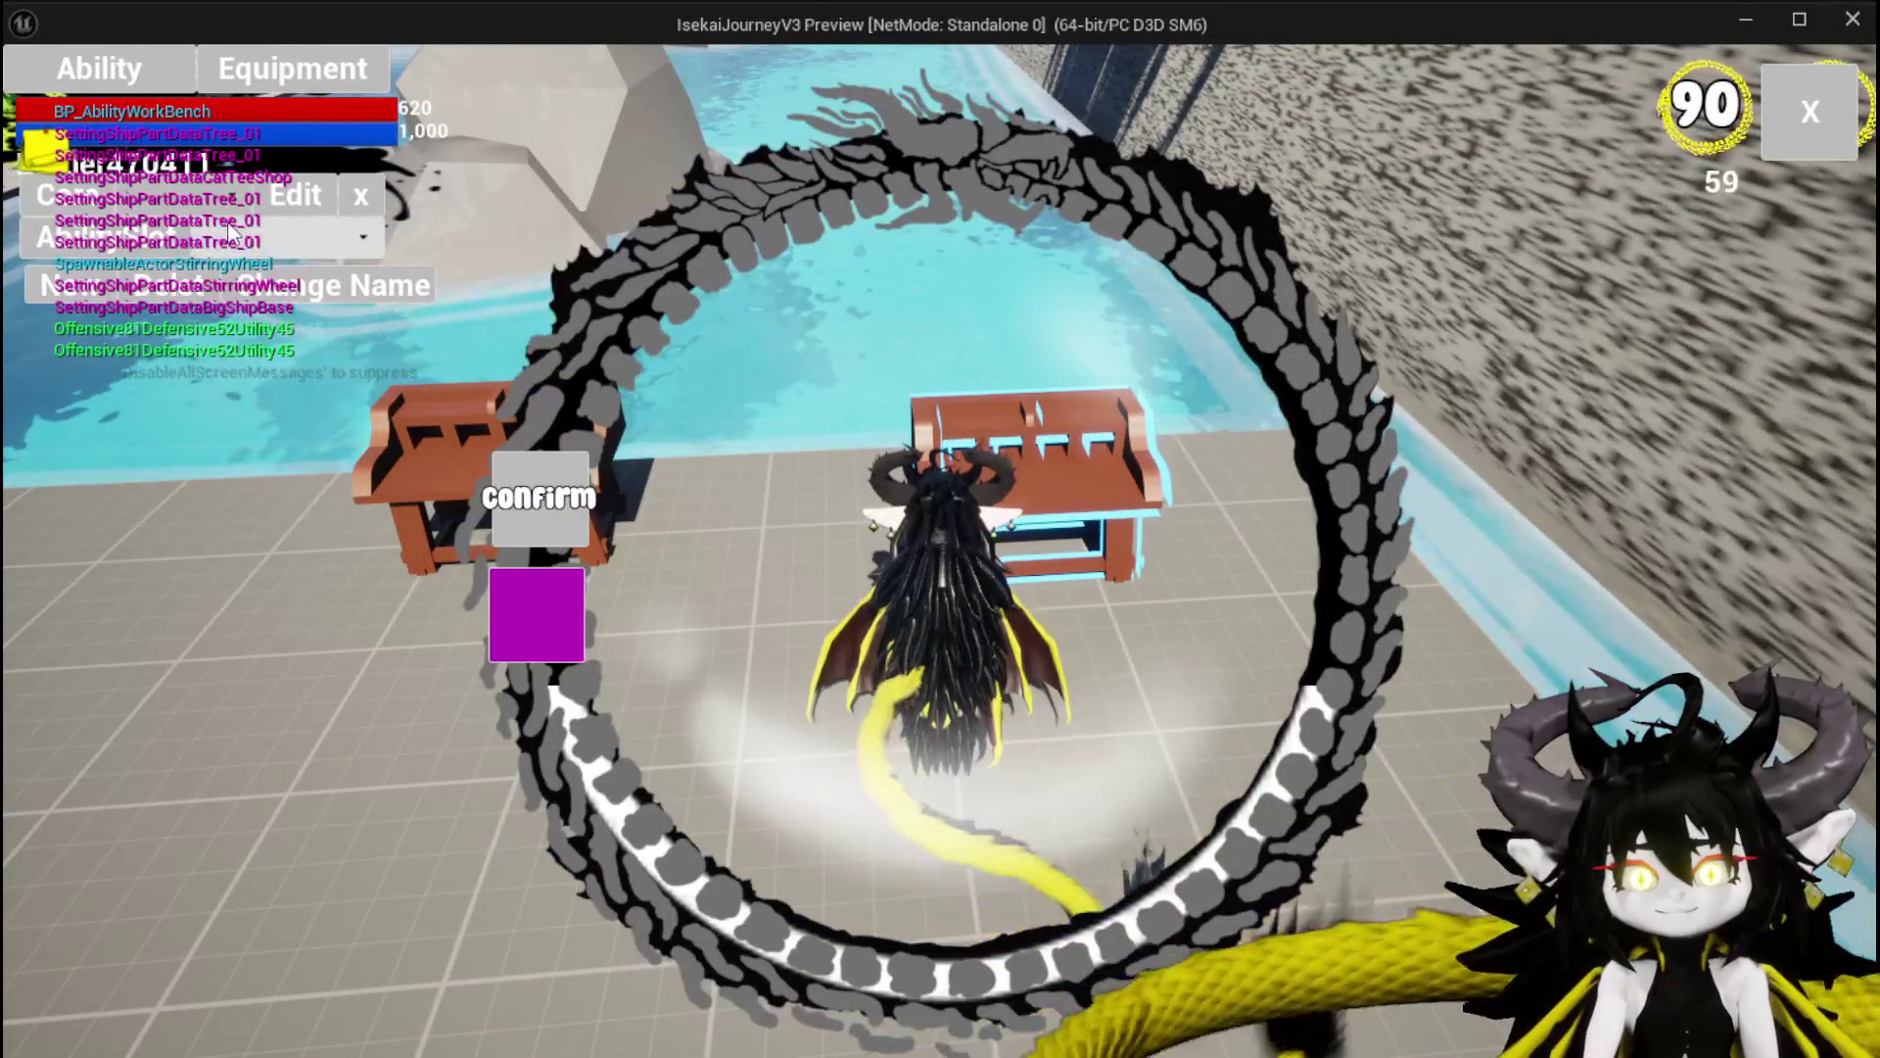
left_click(227, 194)
left_click(273, 256)
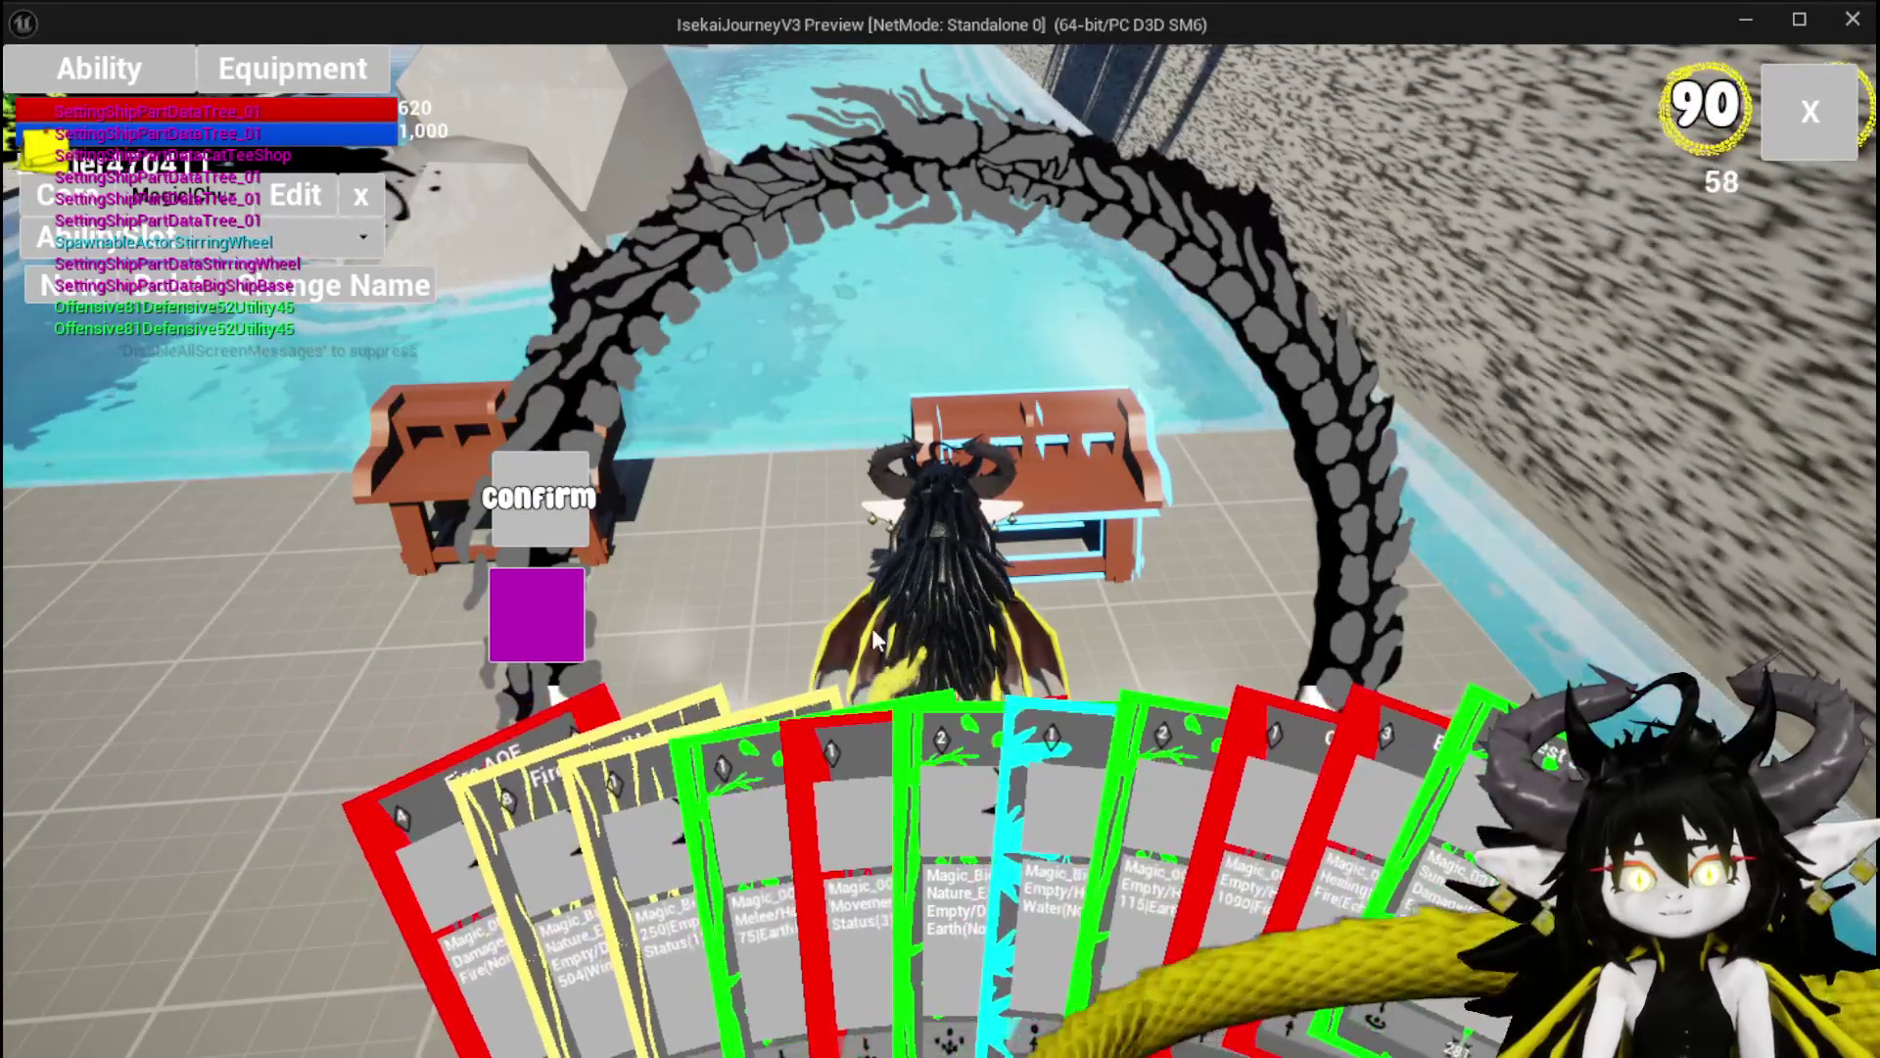
Open the Magic_Big_03 card and toggle between its status effect, VFX and animation options.
left_click(1001, 838)
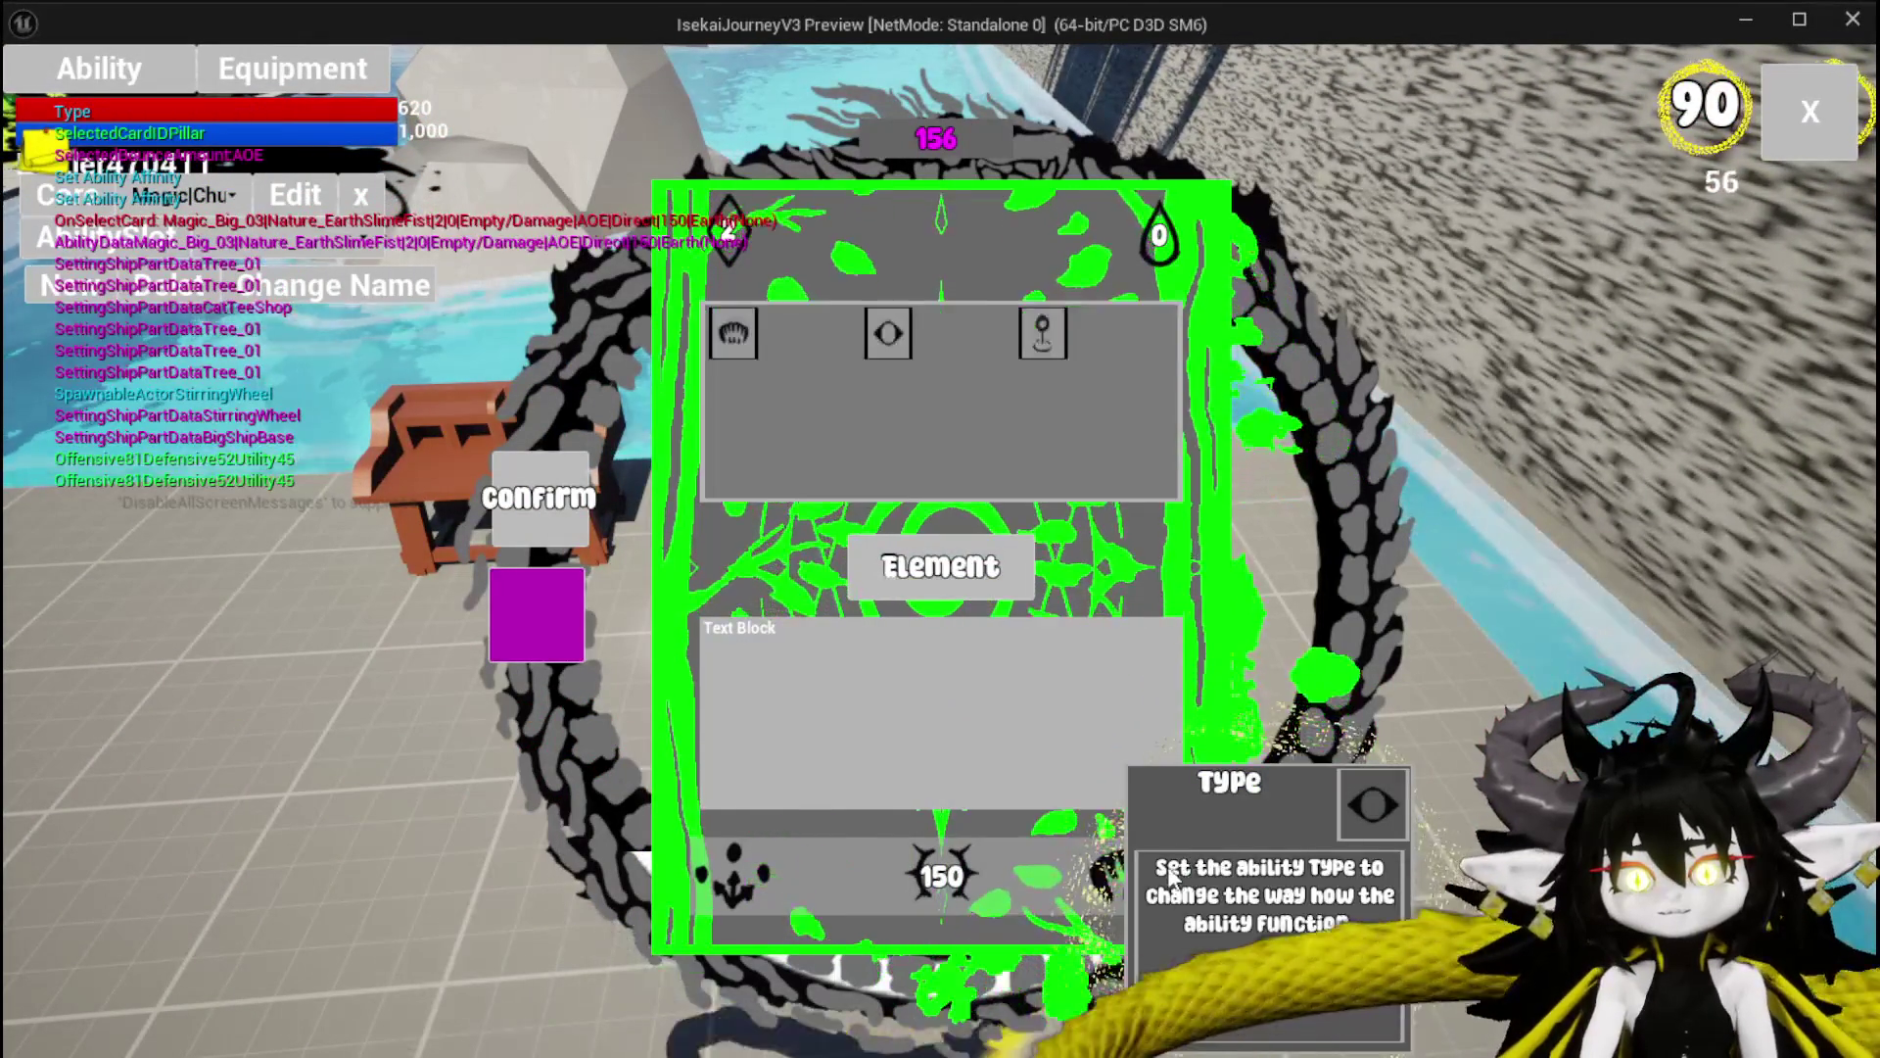
mouse_move(1042, 333)
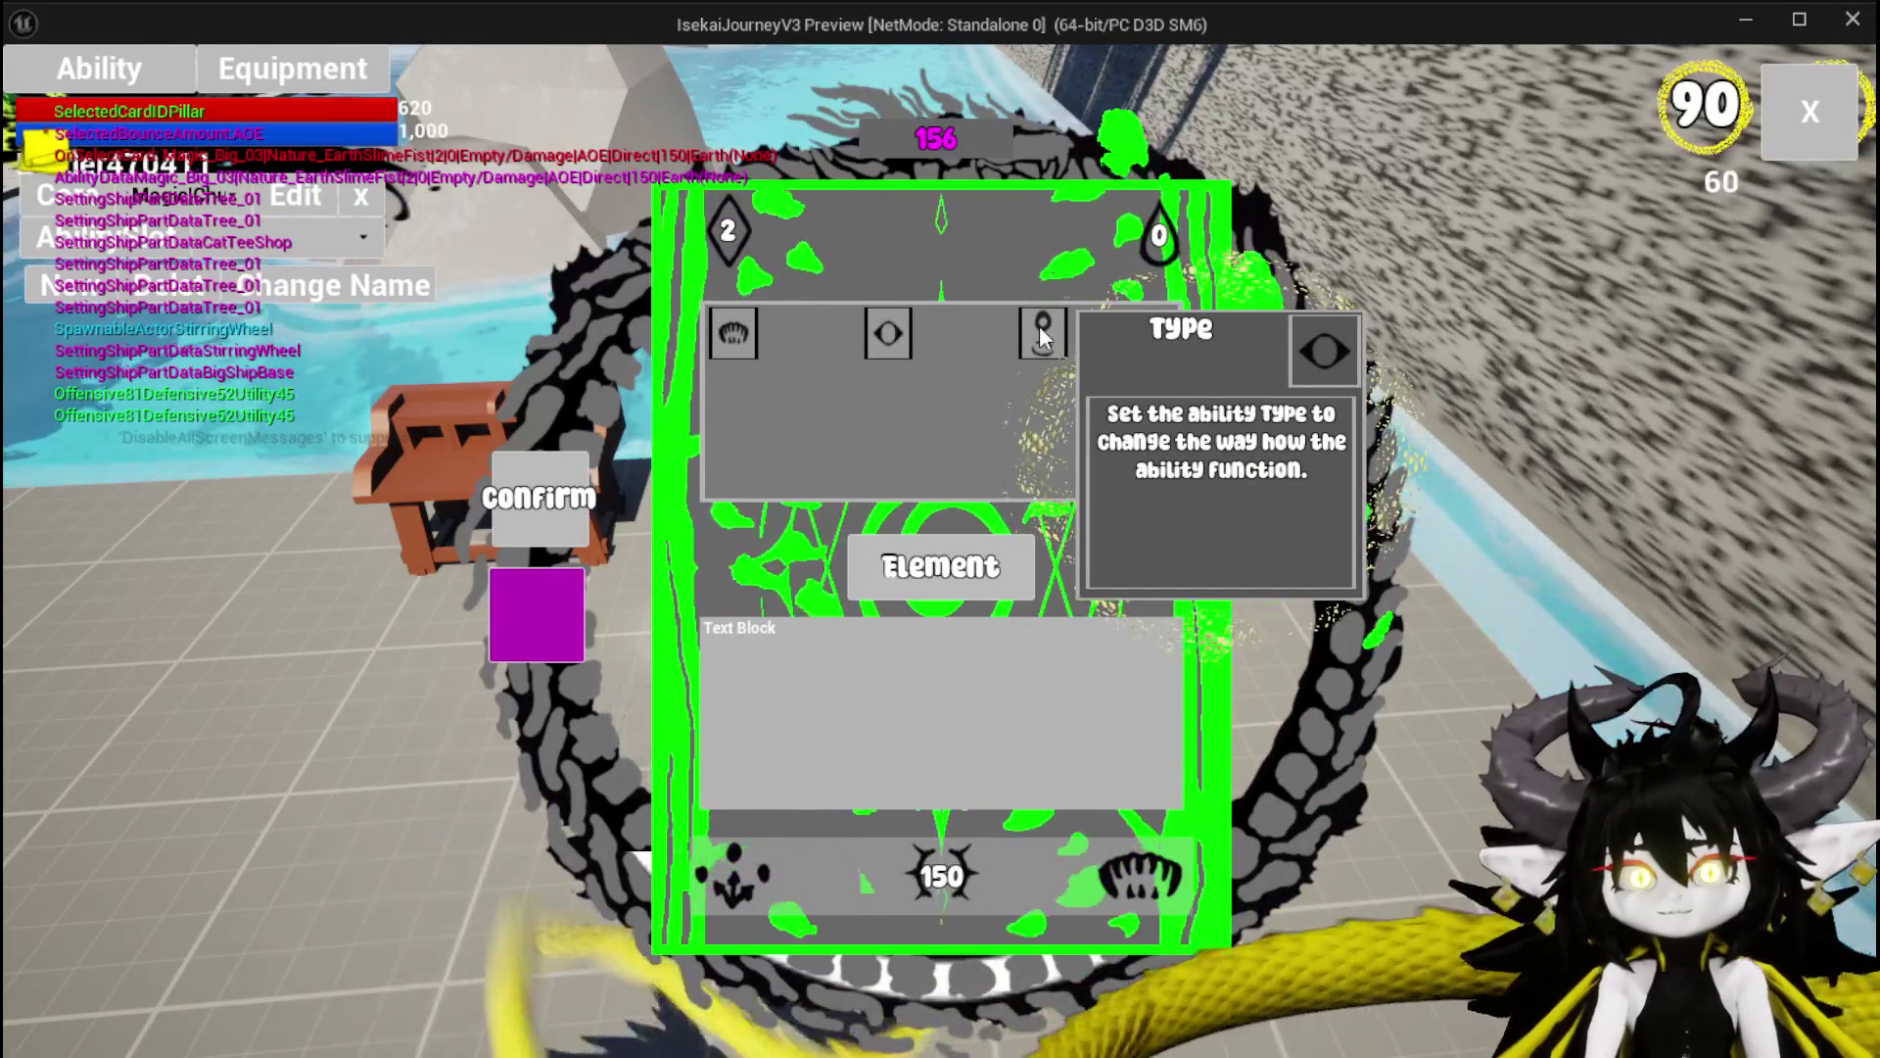
left_click(1042, 333)
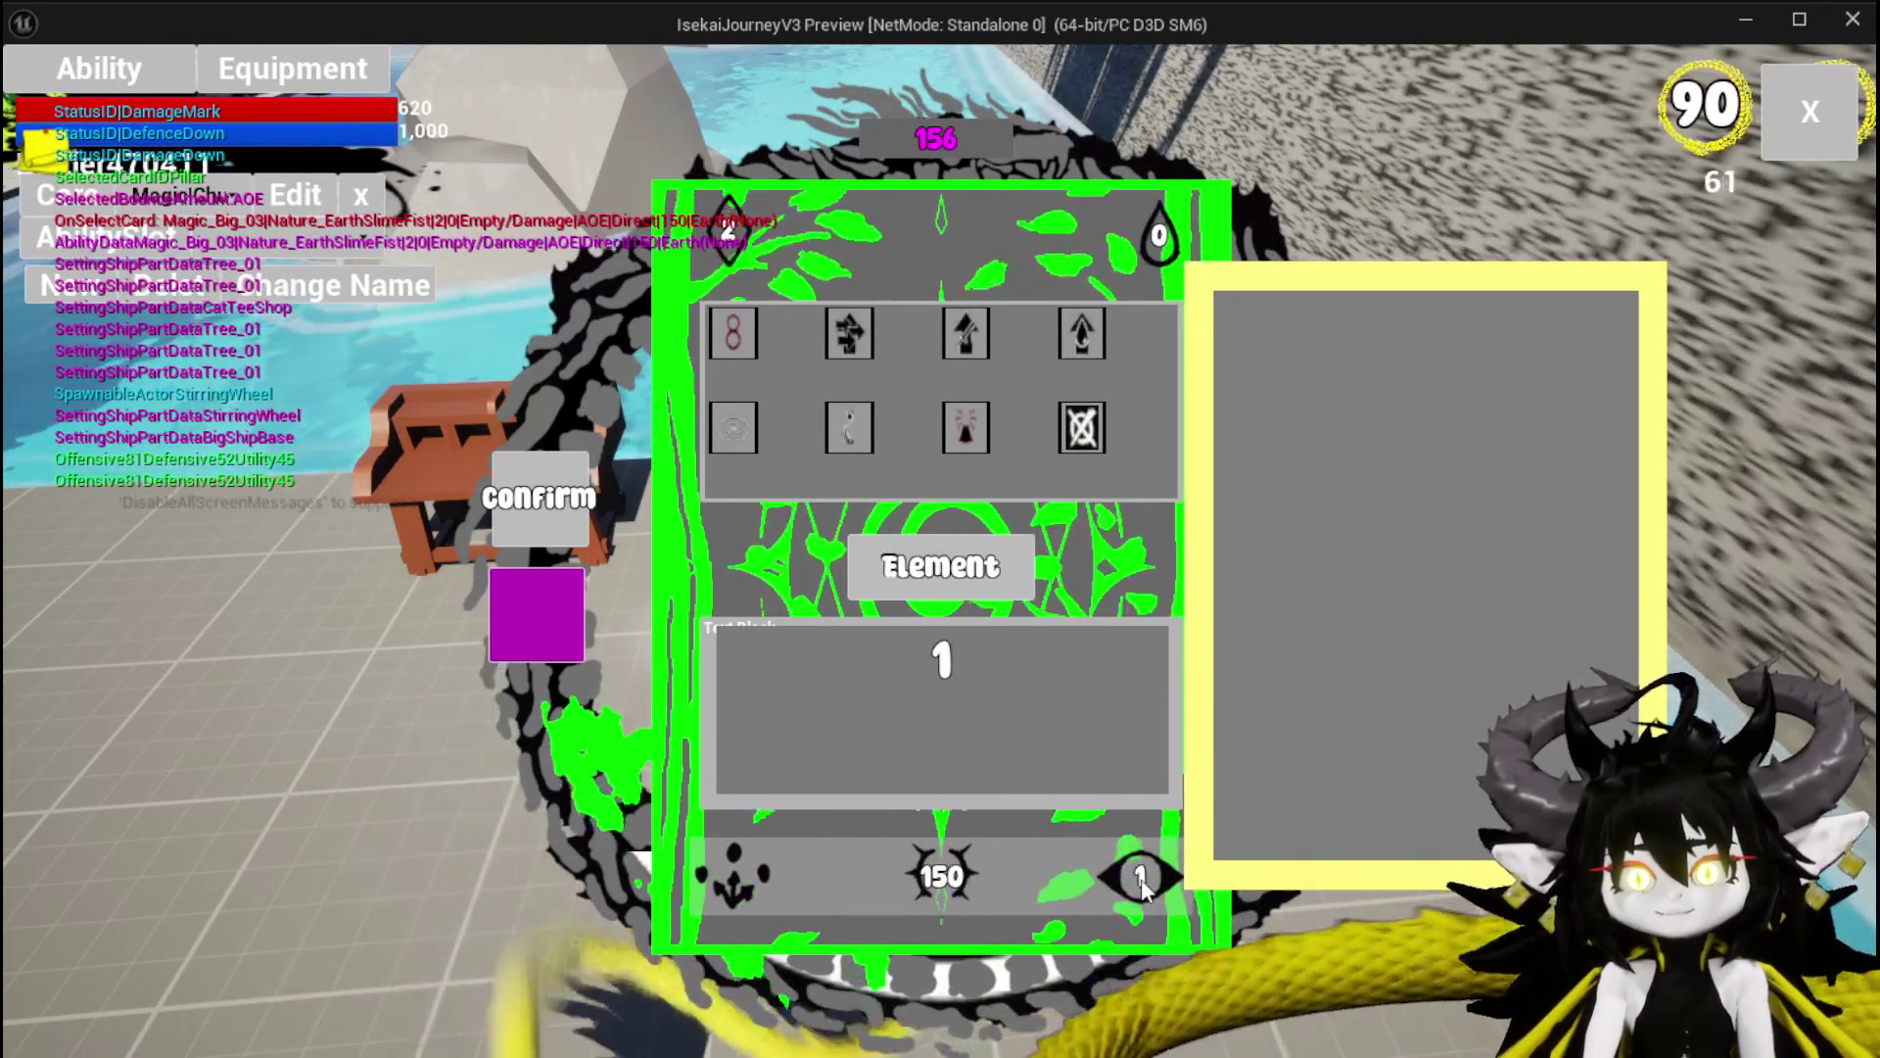
left_click(1136, 877)
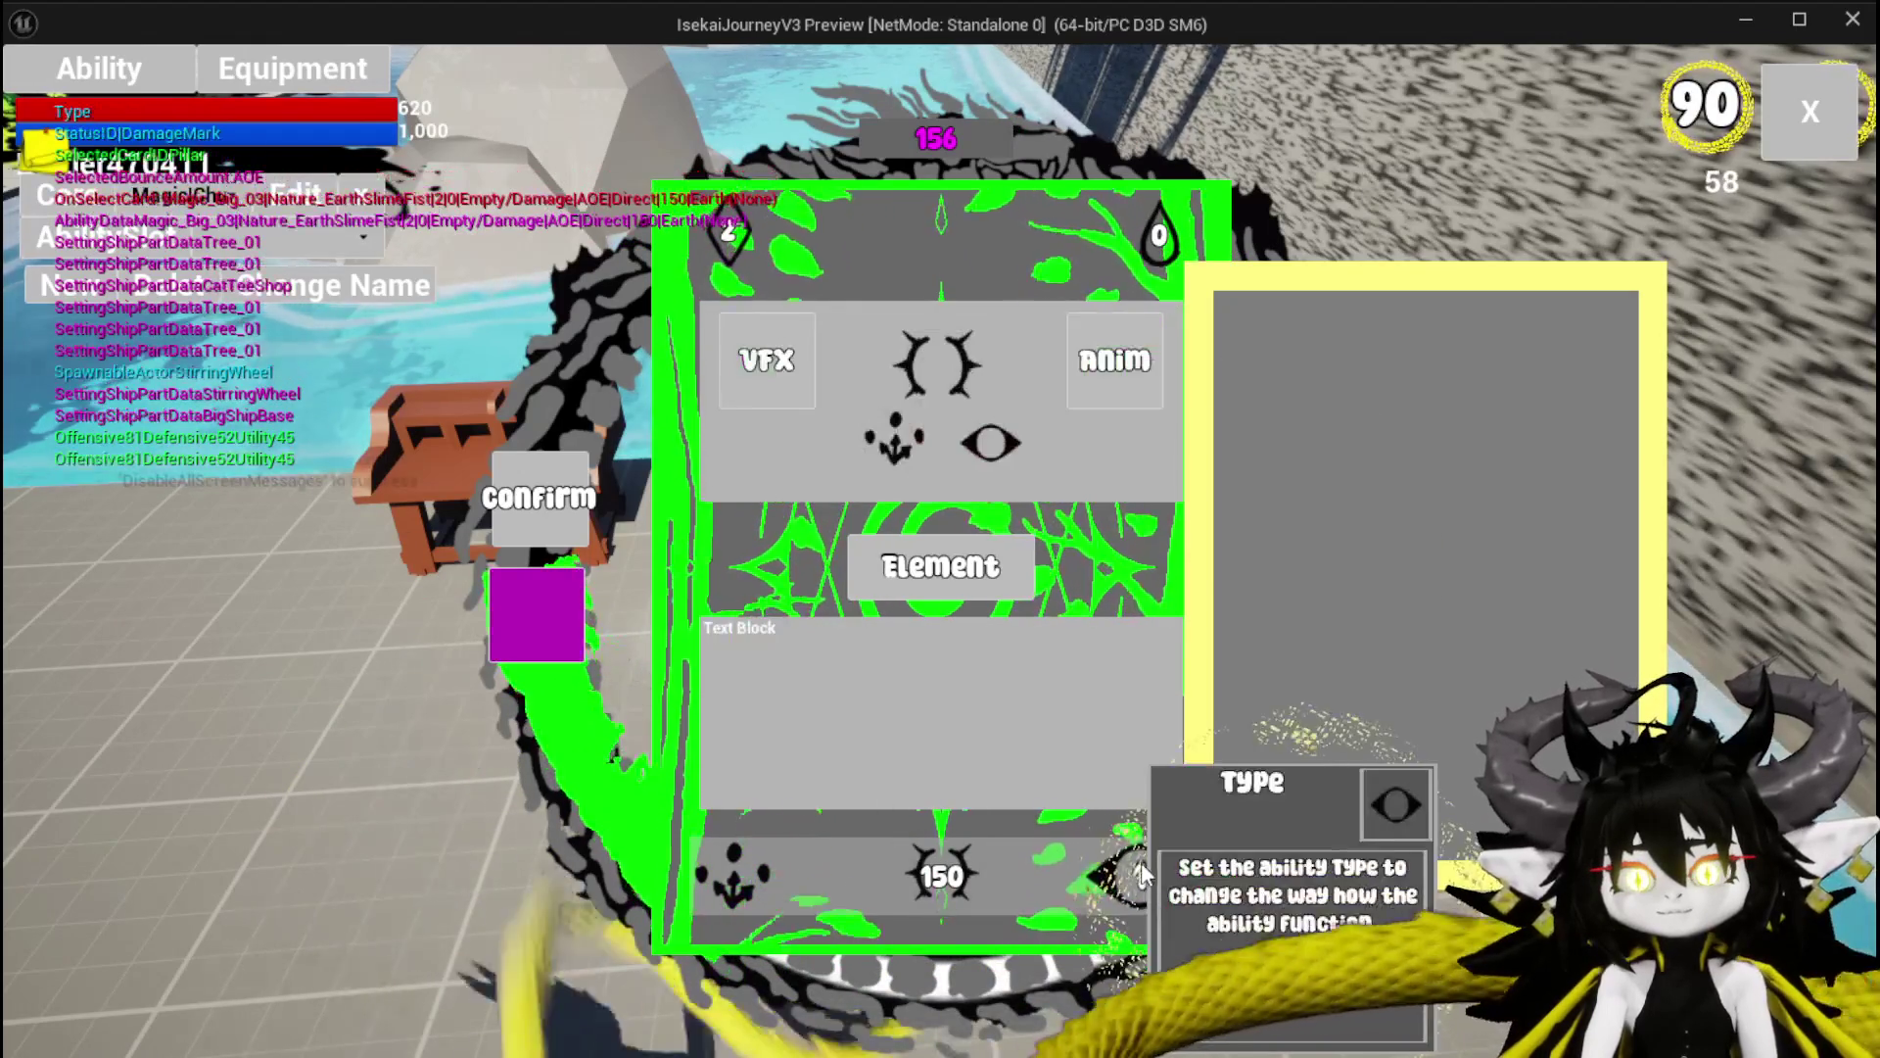
left_click(1134, 869)
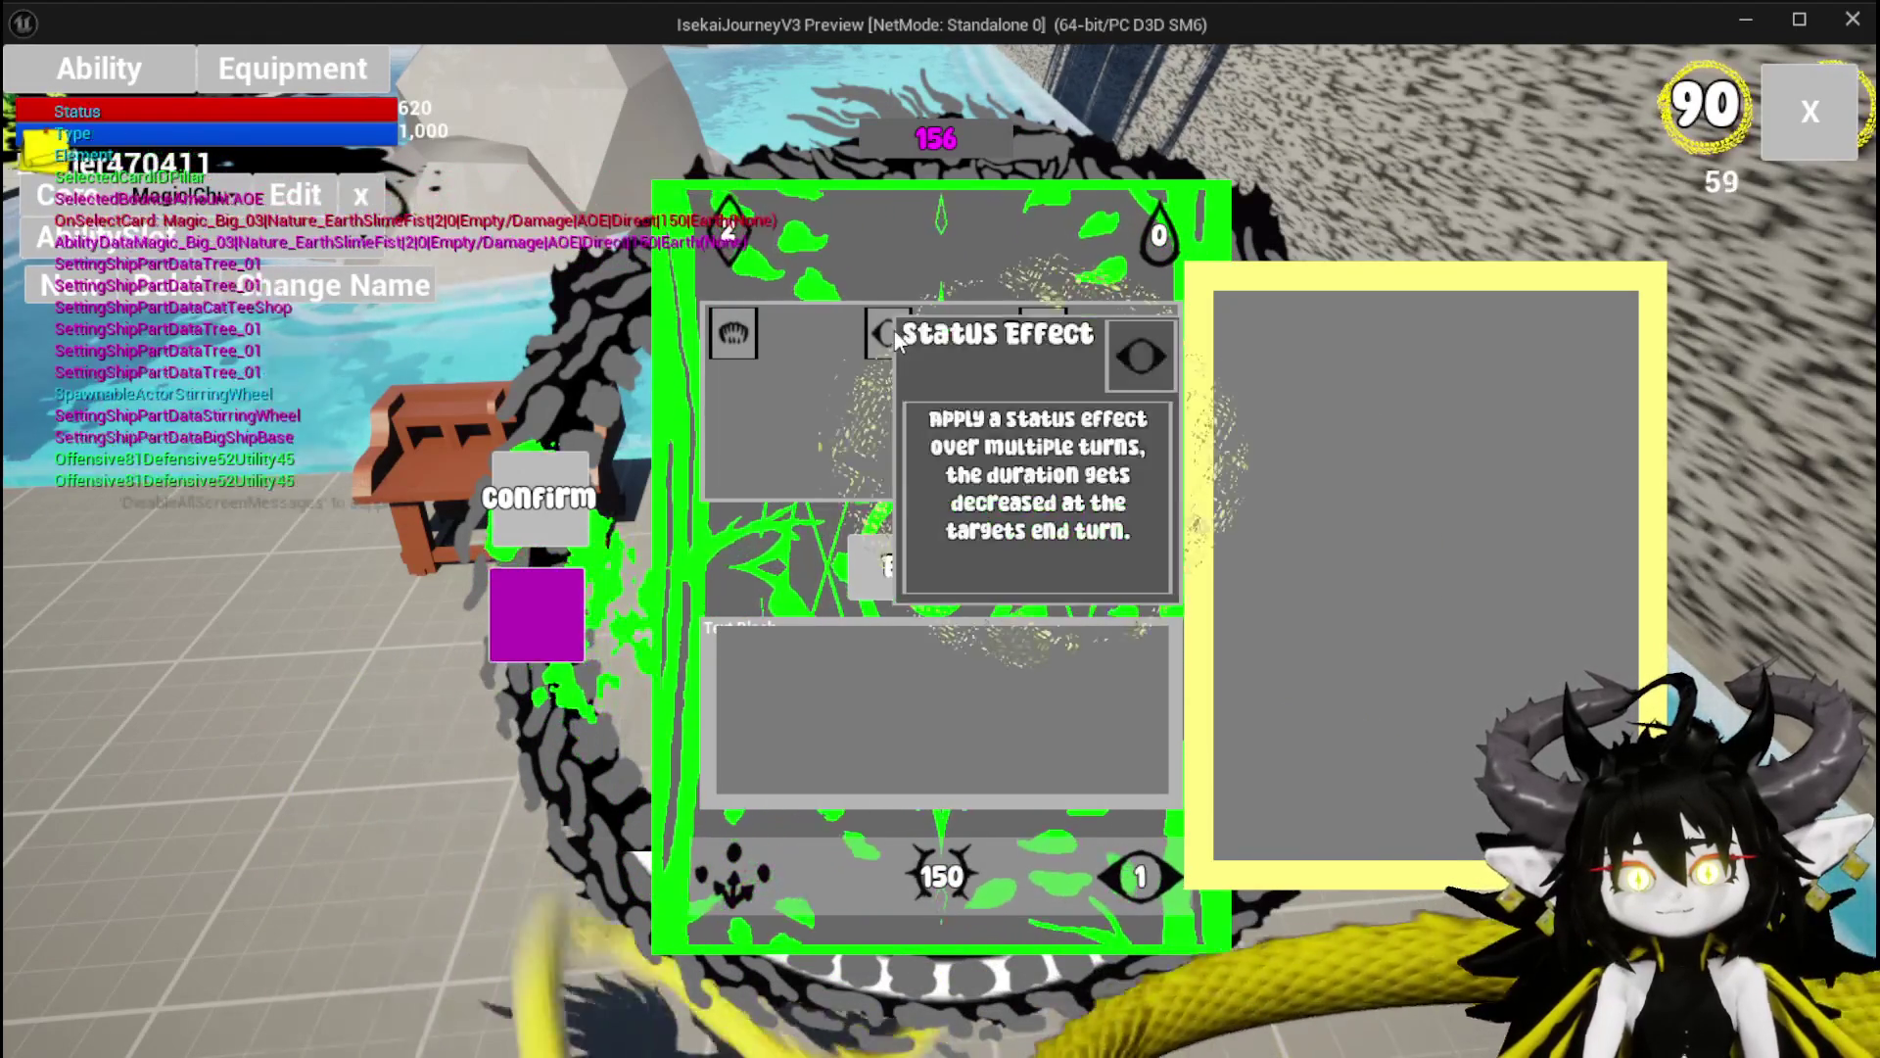
left_click(743, 323)
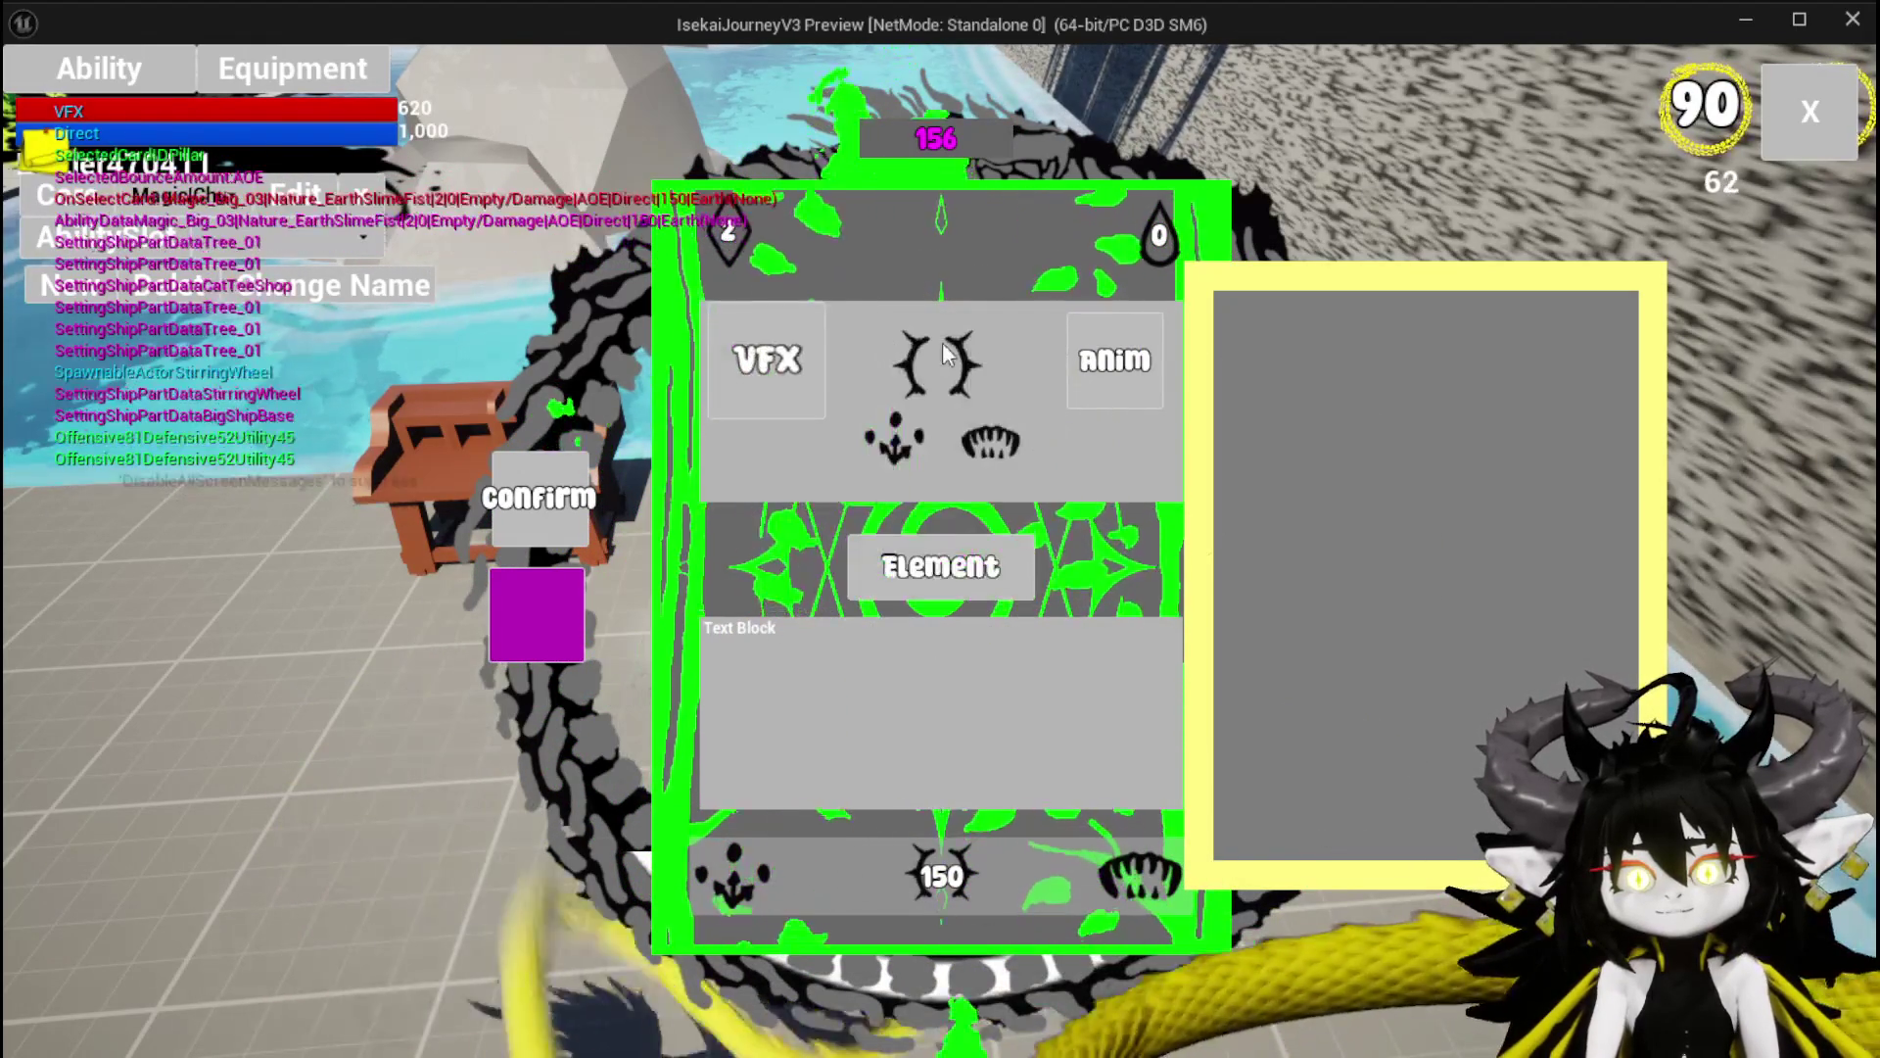
left_click(1136, 875)
mouse_move(1043, 350)
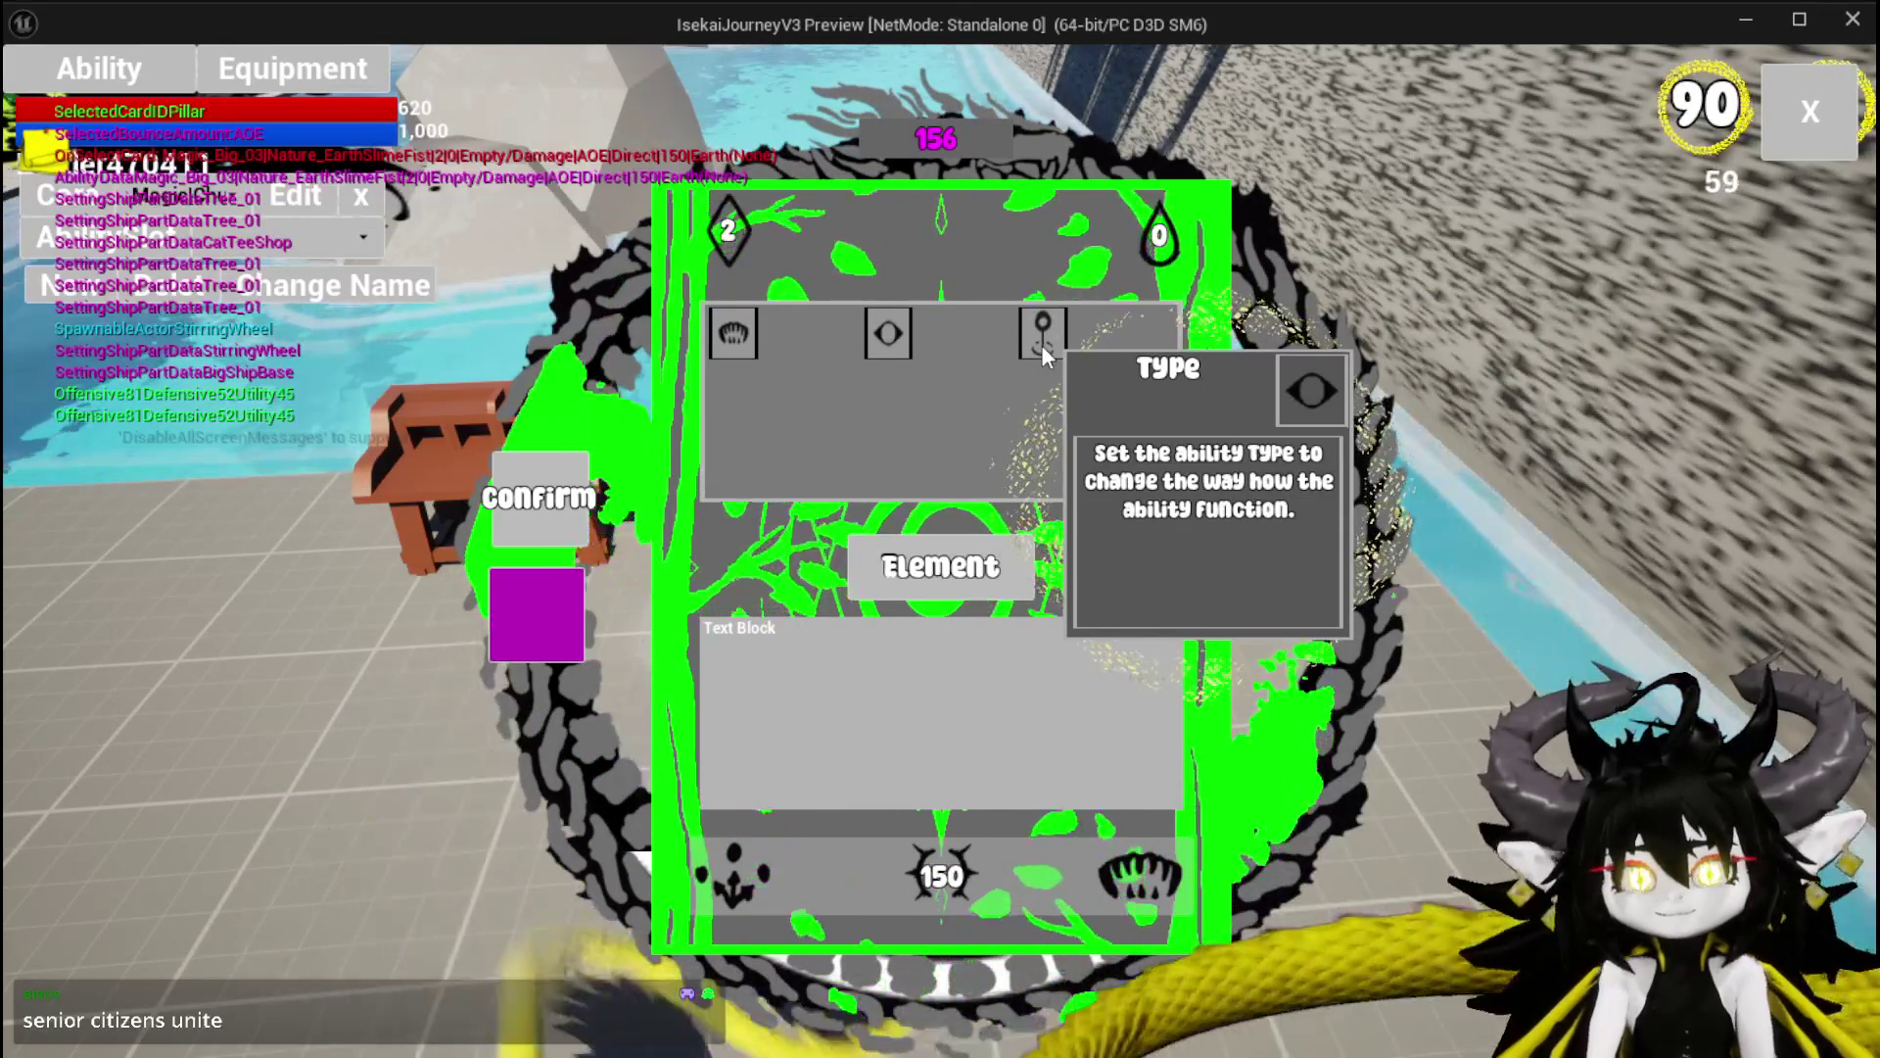
Stop the game preview and return to the blueprint editor.
key("Escape")
key("ctrl+s")
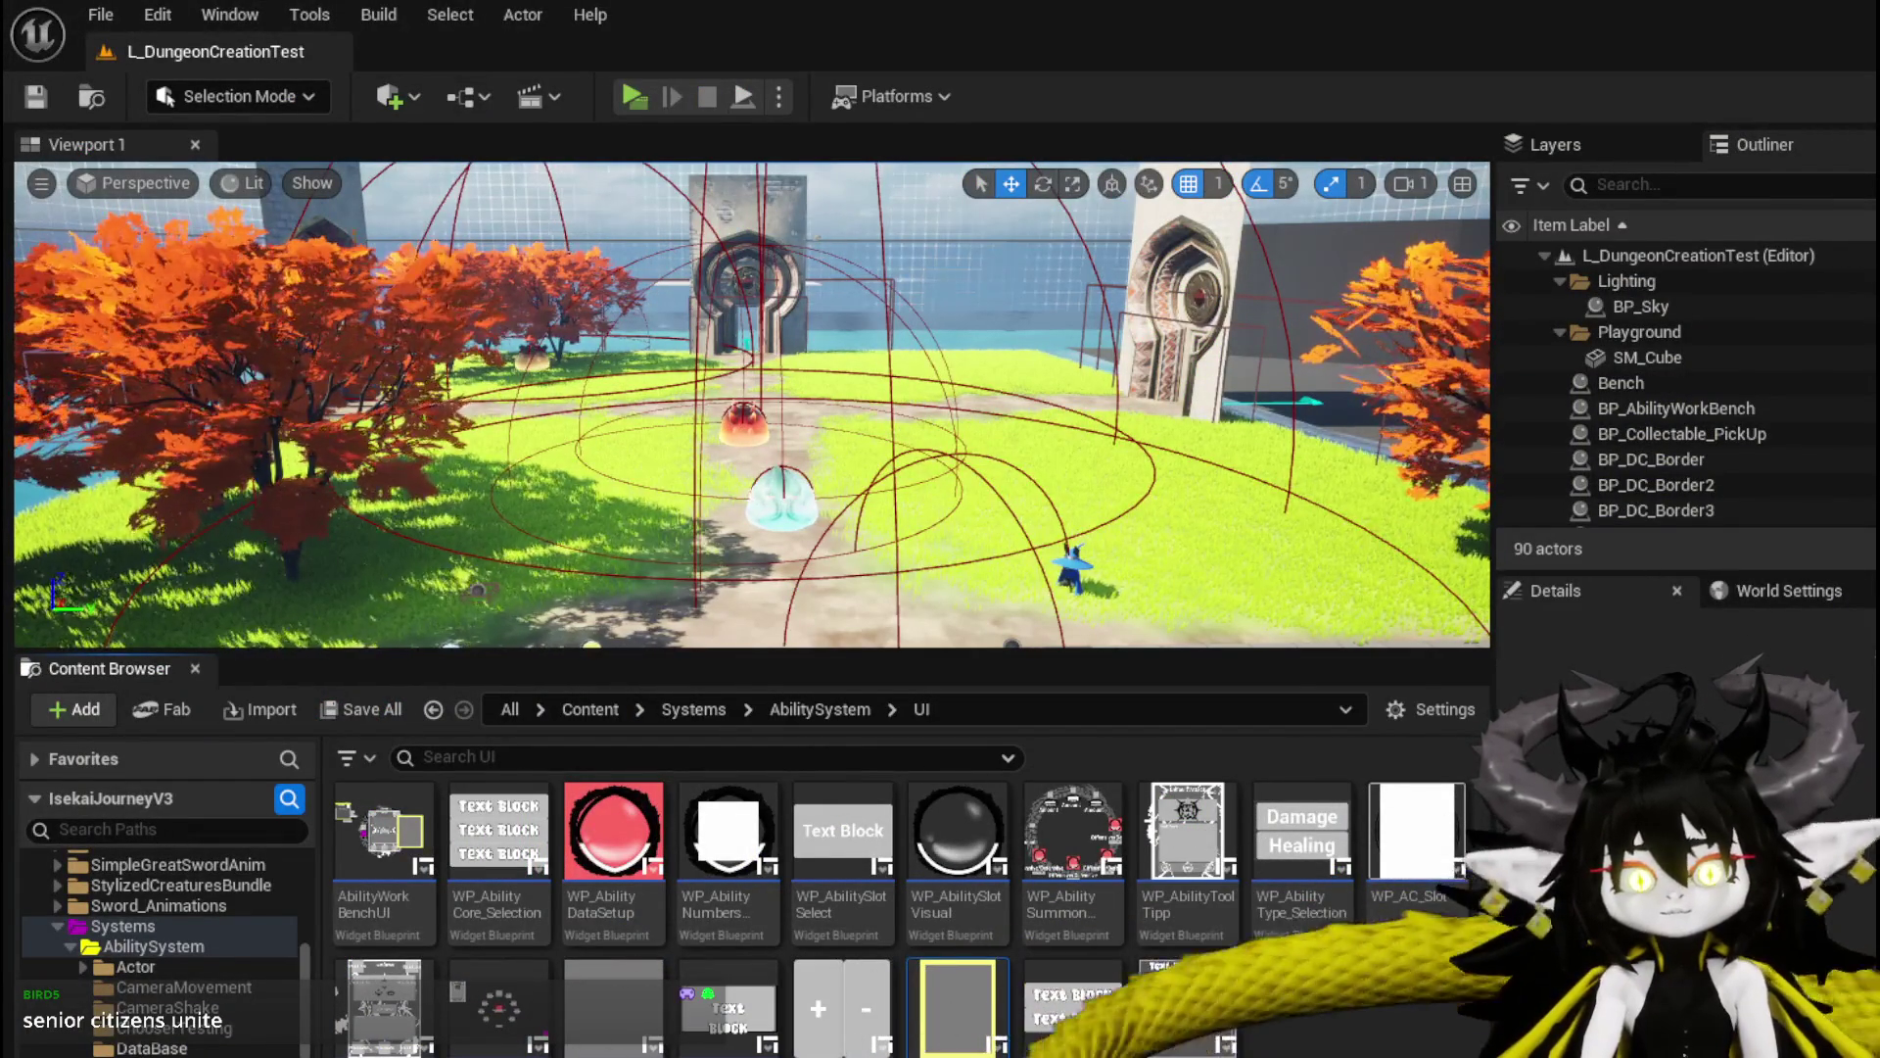
key("alt+Tab")
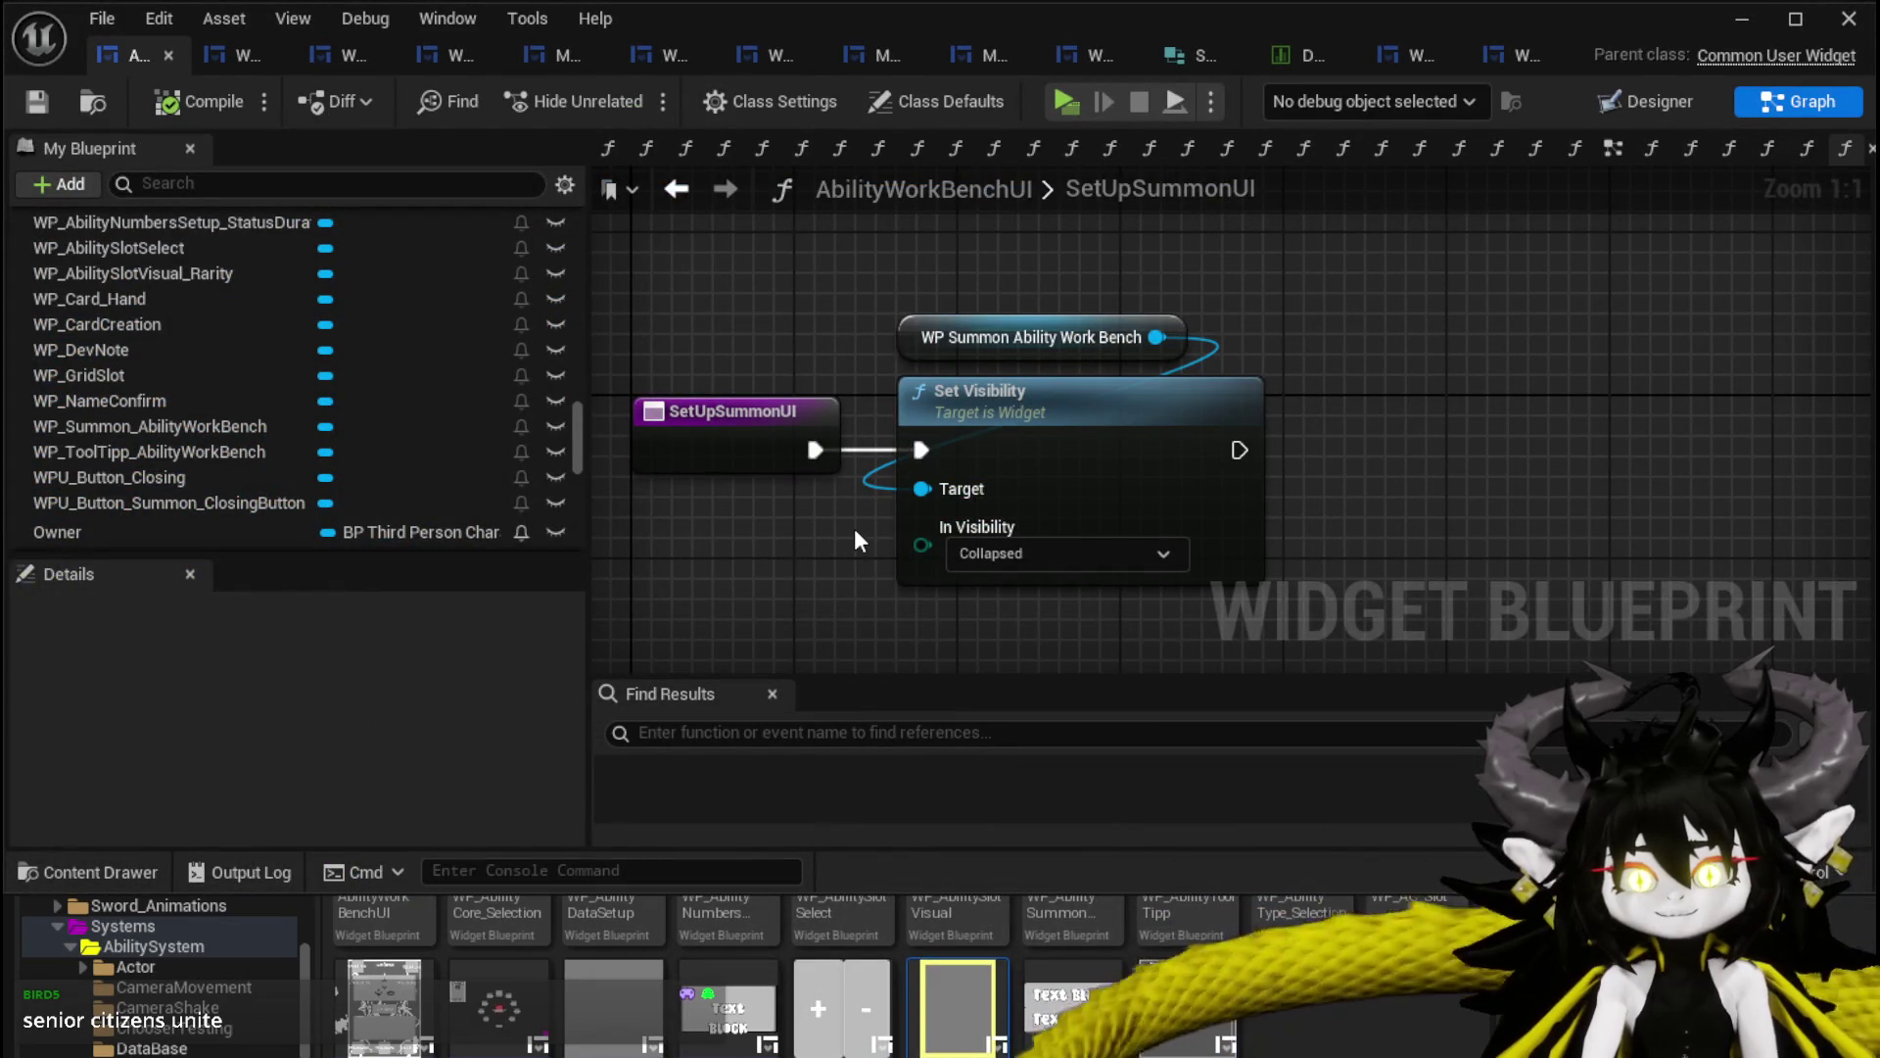
Change SetUpSummonUI's Set Visibility to Visible and save the blueprint.
left_click(1004, 554)
left_click(993, 584)
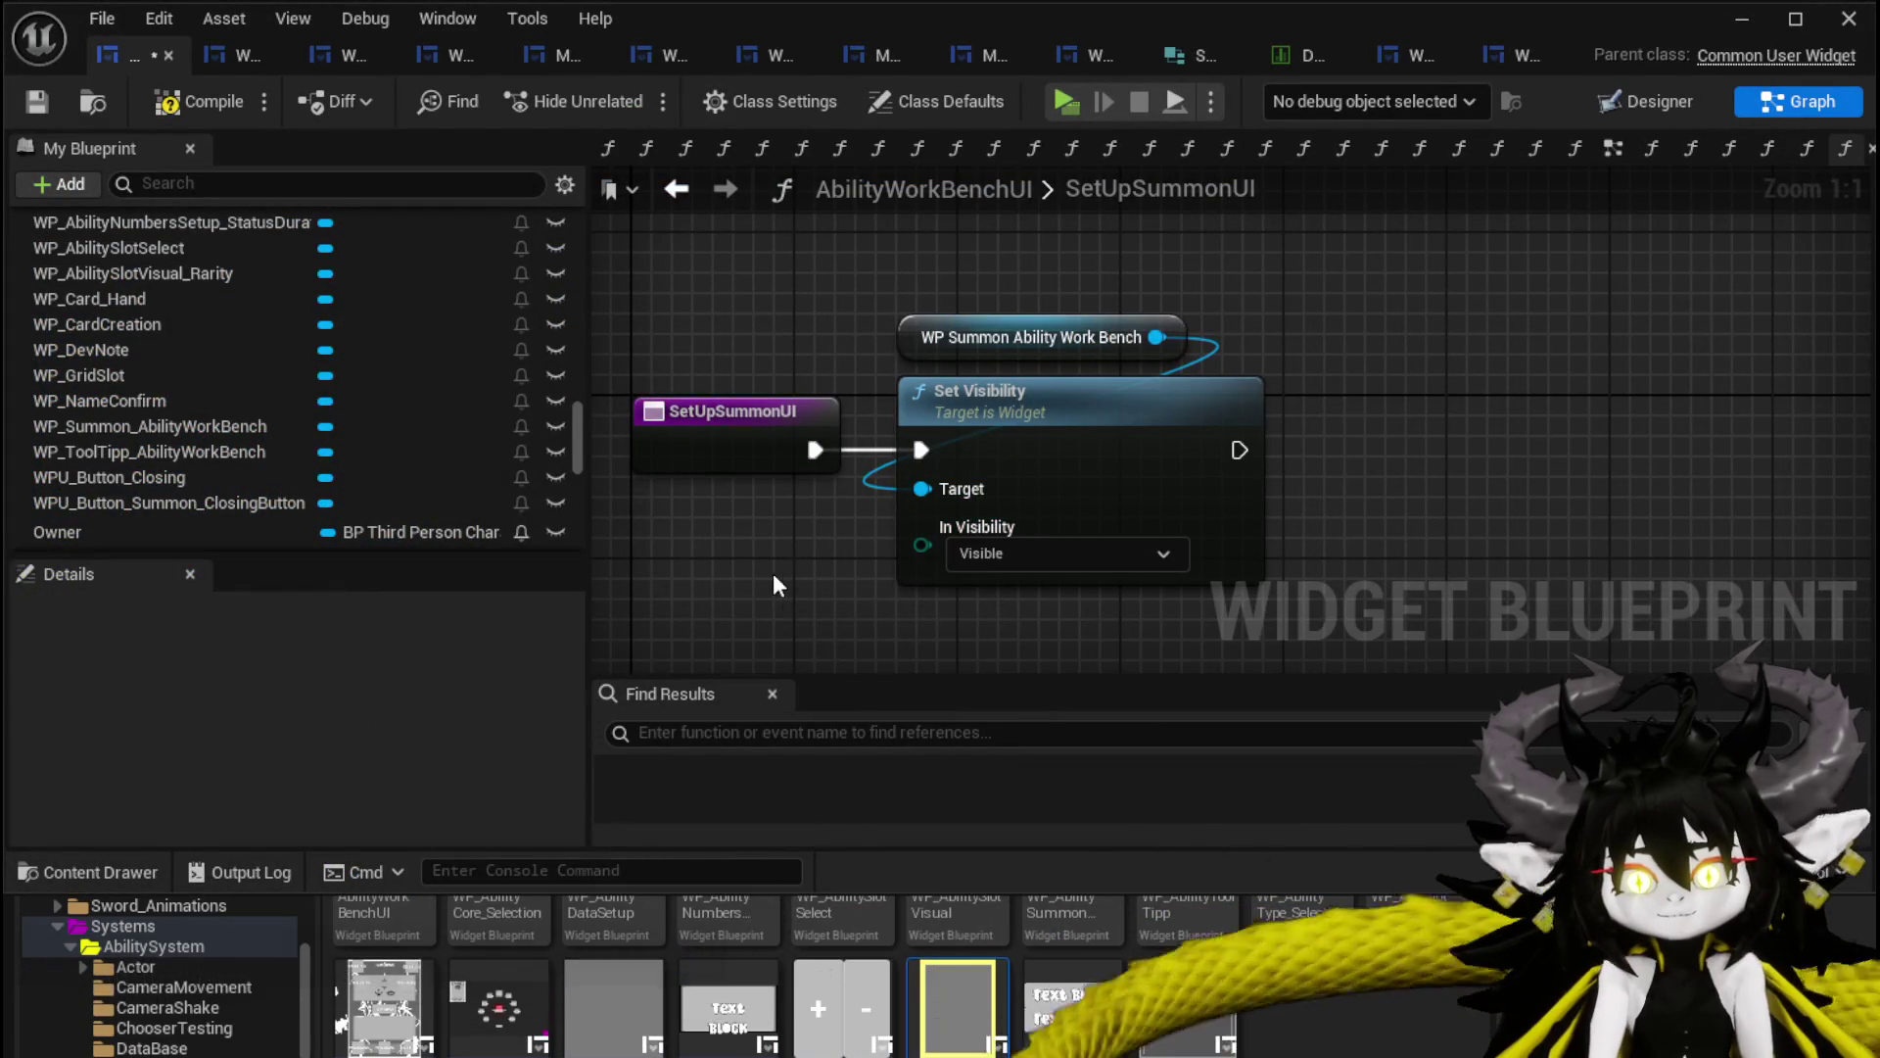
left_click(29, 100)
Set SelectButtonFromGrid's Set Visibility to Collapsed, save, and launch Play-In-Editor again.
left_click(676, 191)
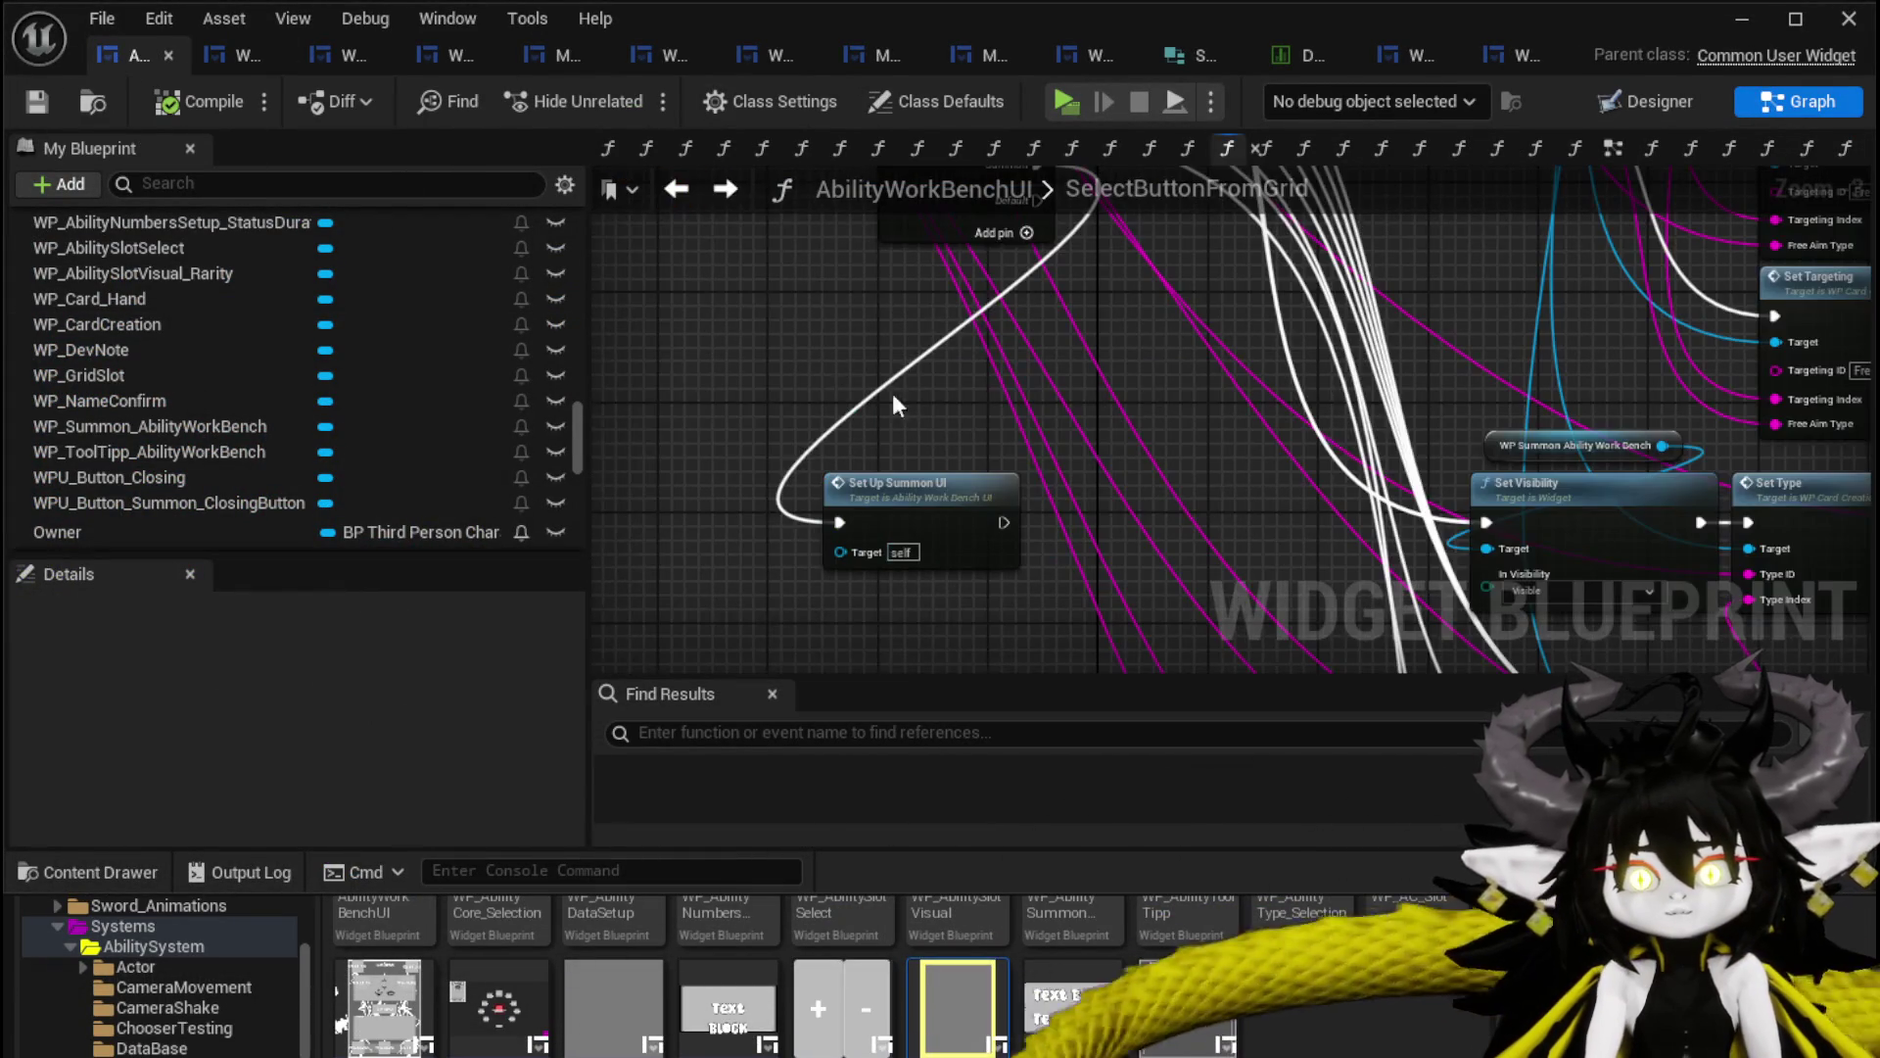
scroll(978, 441, "up", 3)
left_click(965, 511)
left_click(971, 554)
left_click_drag(862, 545, 1161, 532)
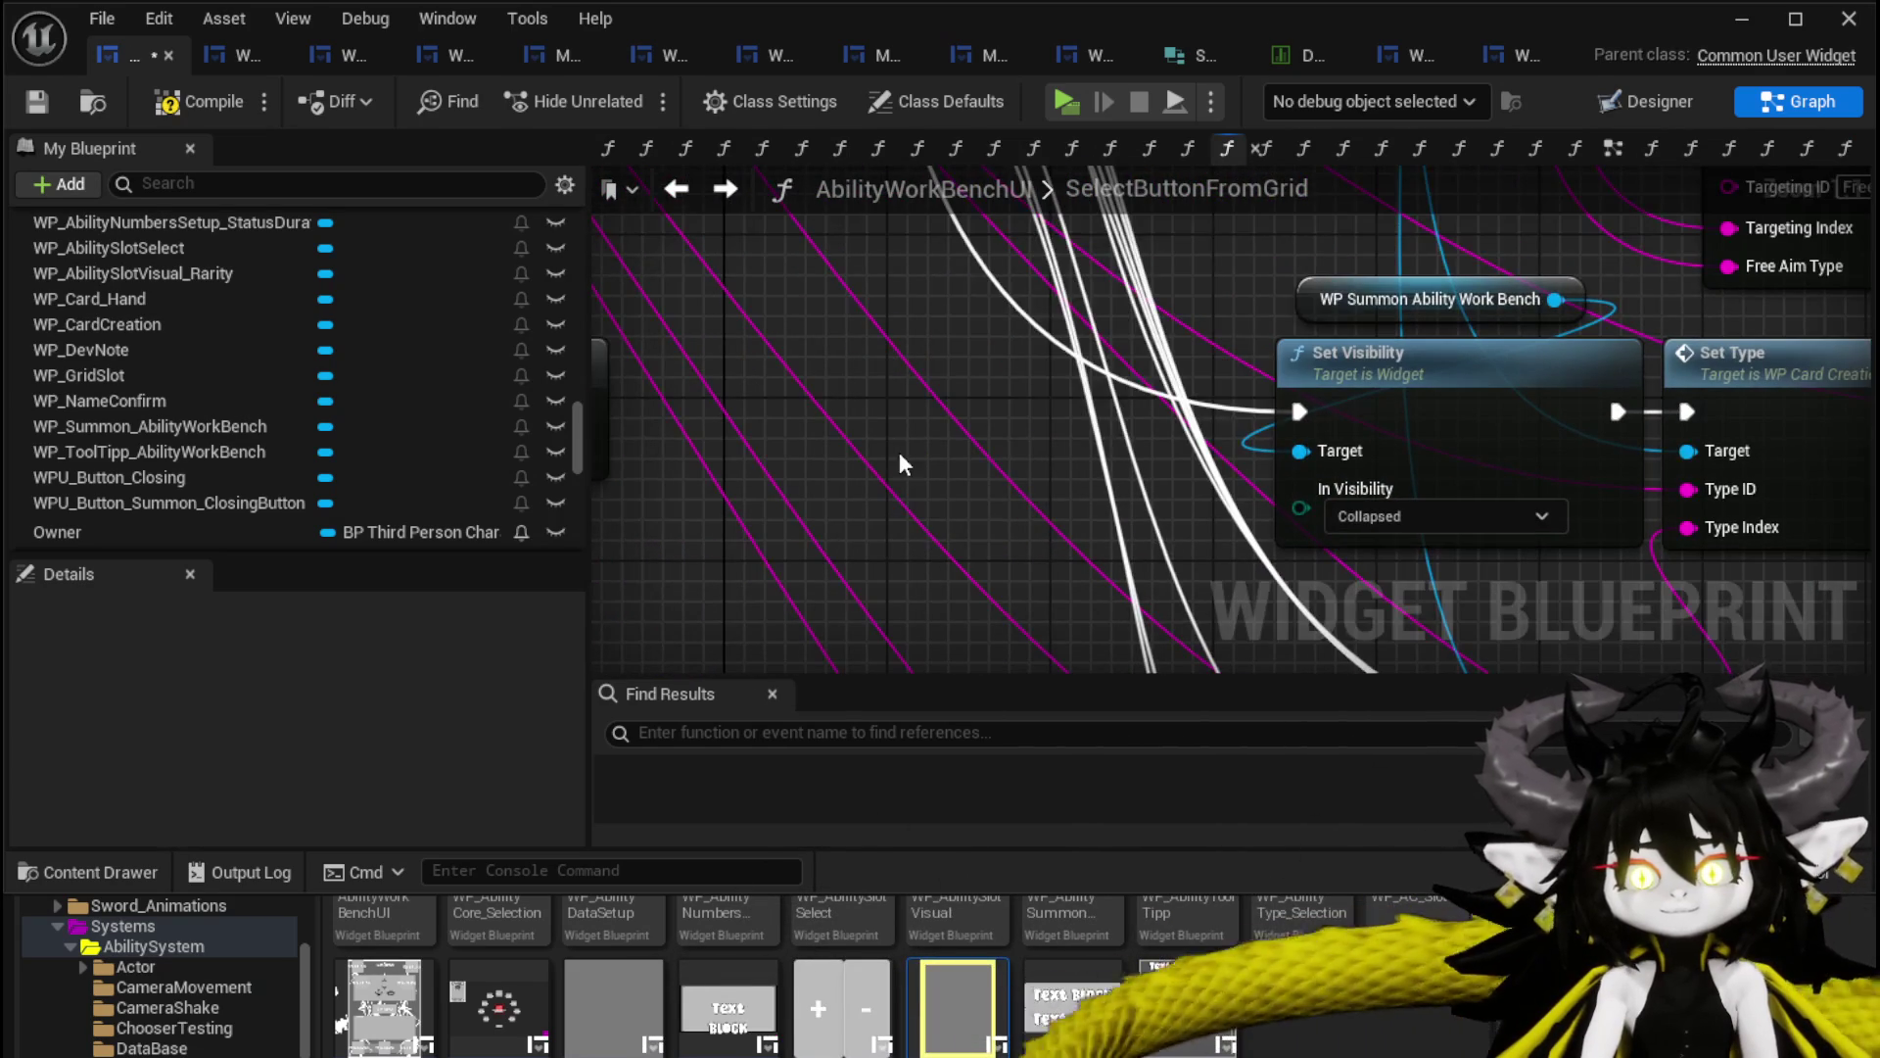
left_click(542, 108)
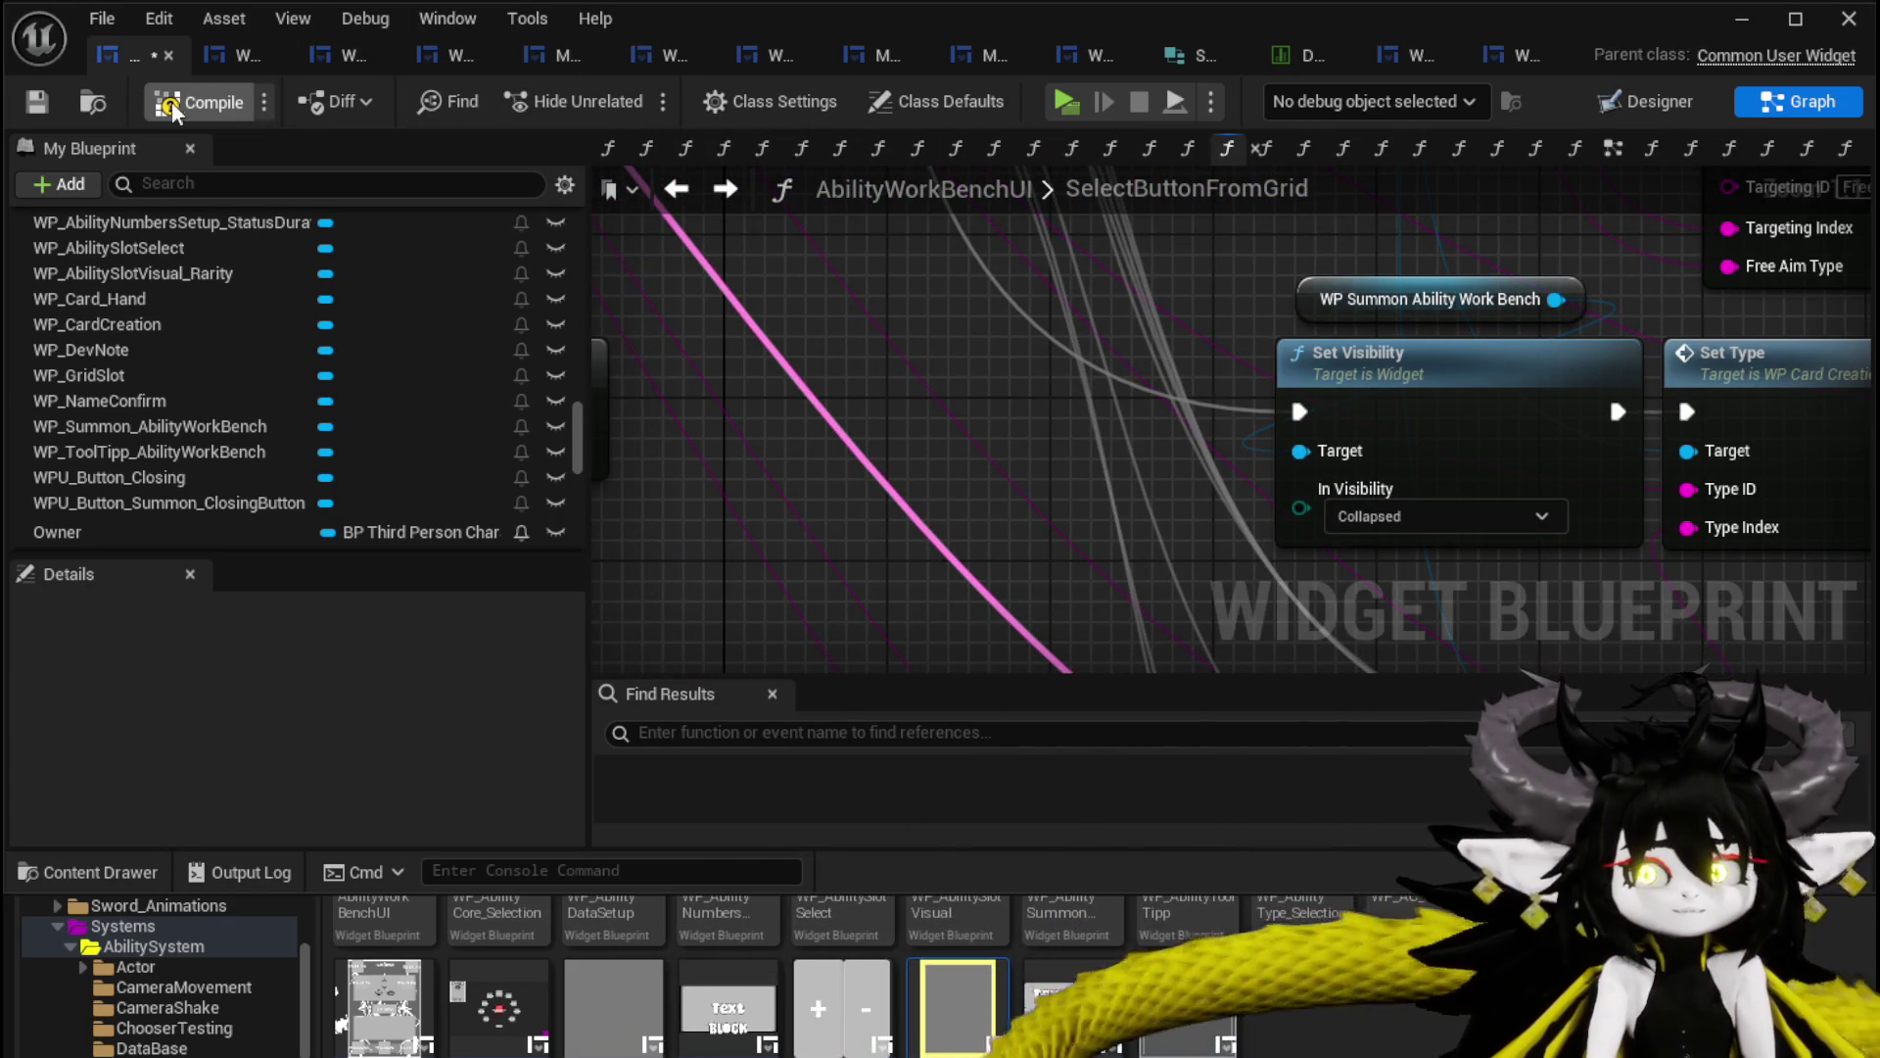
left_click(43, 97)
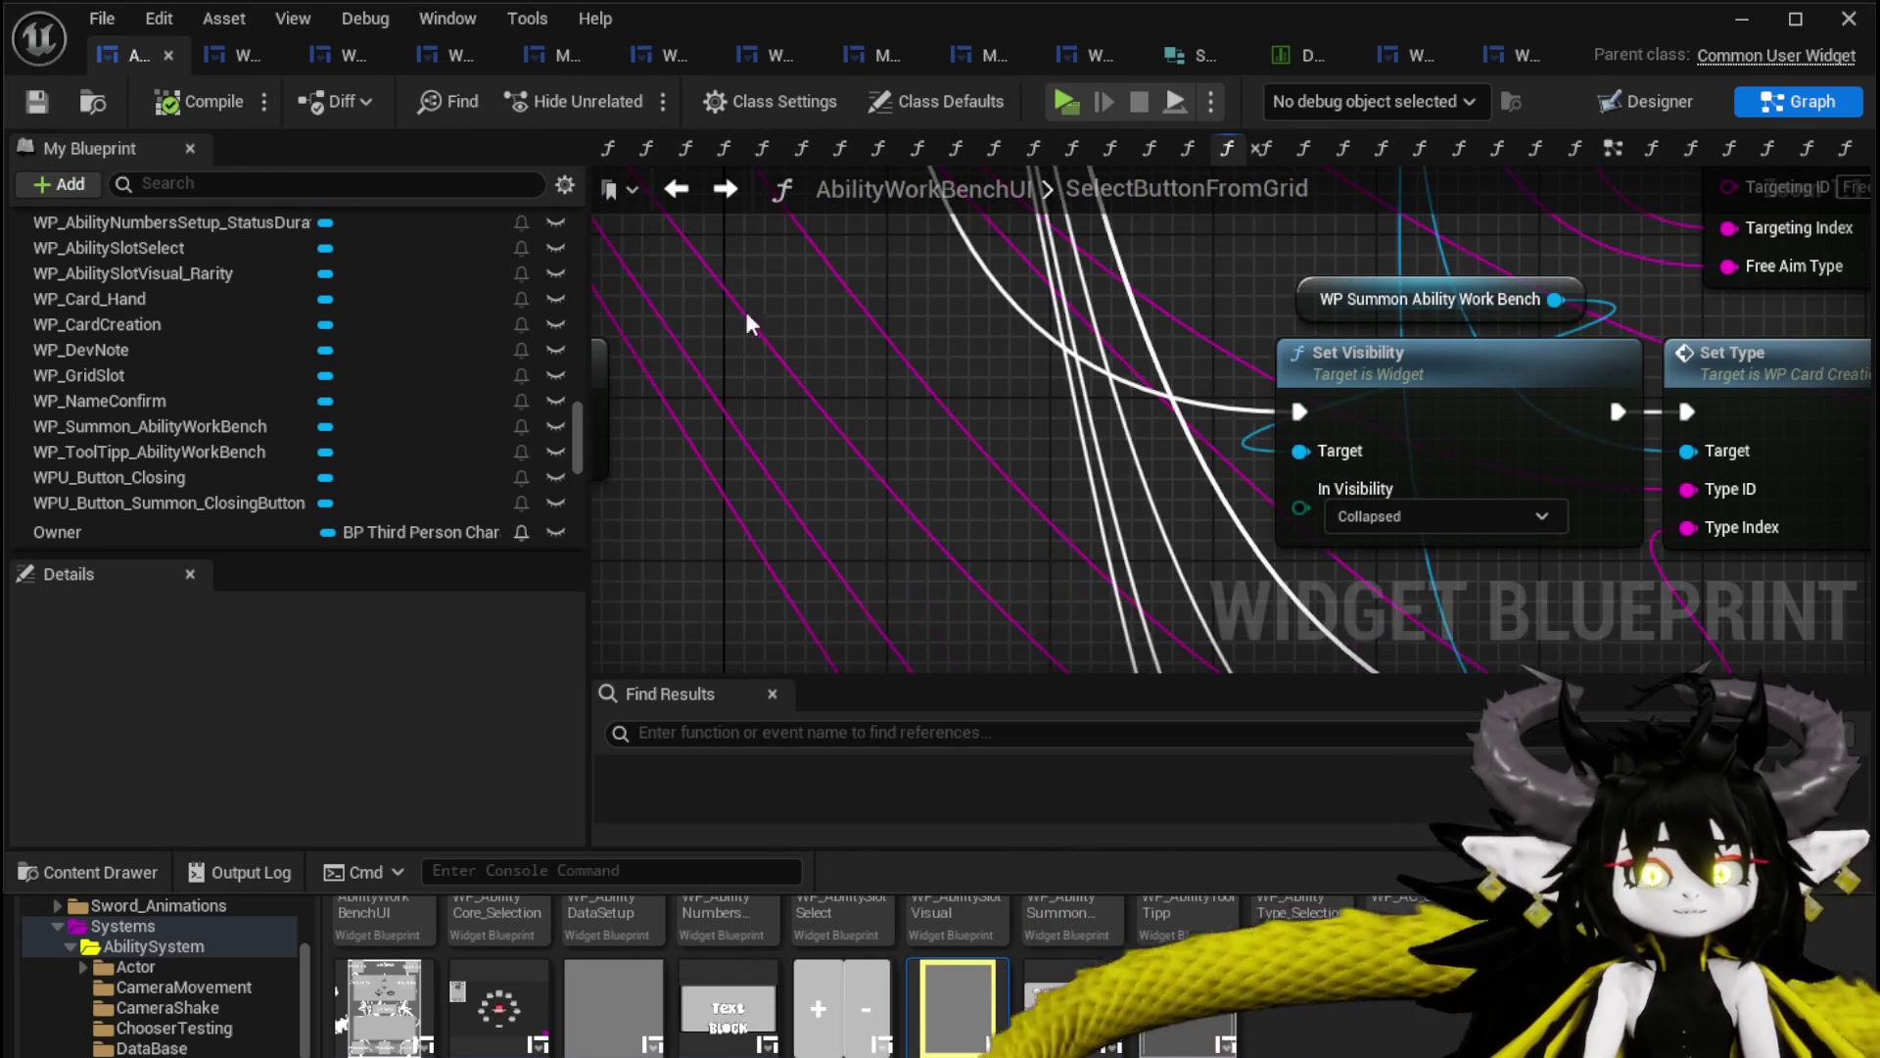
left_click(1759, 27)
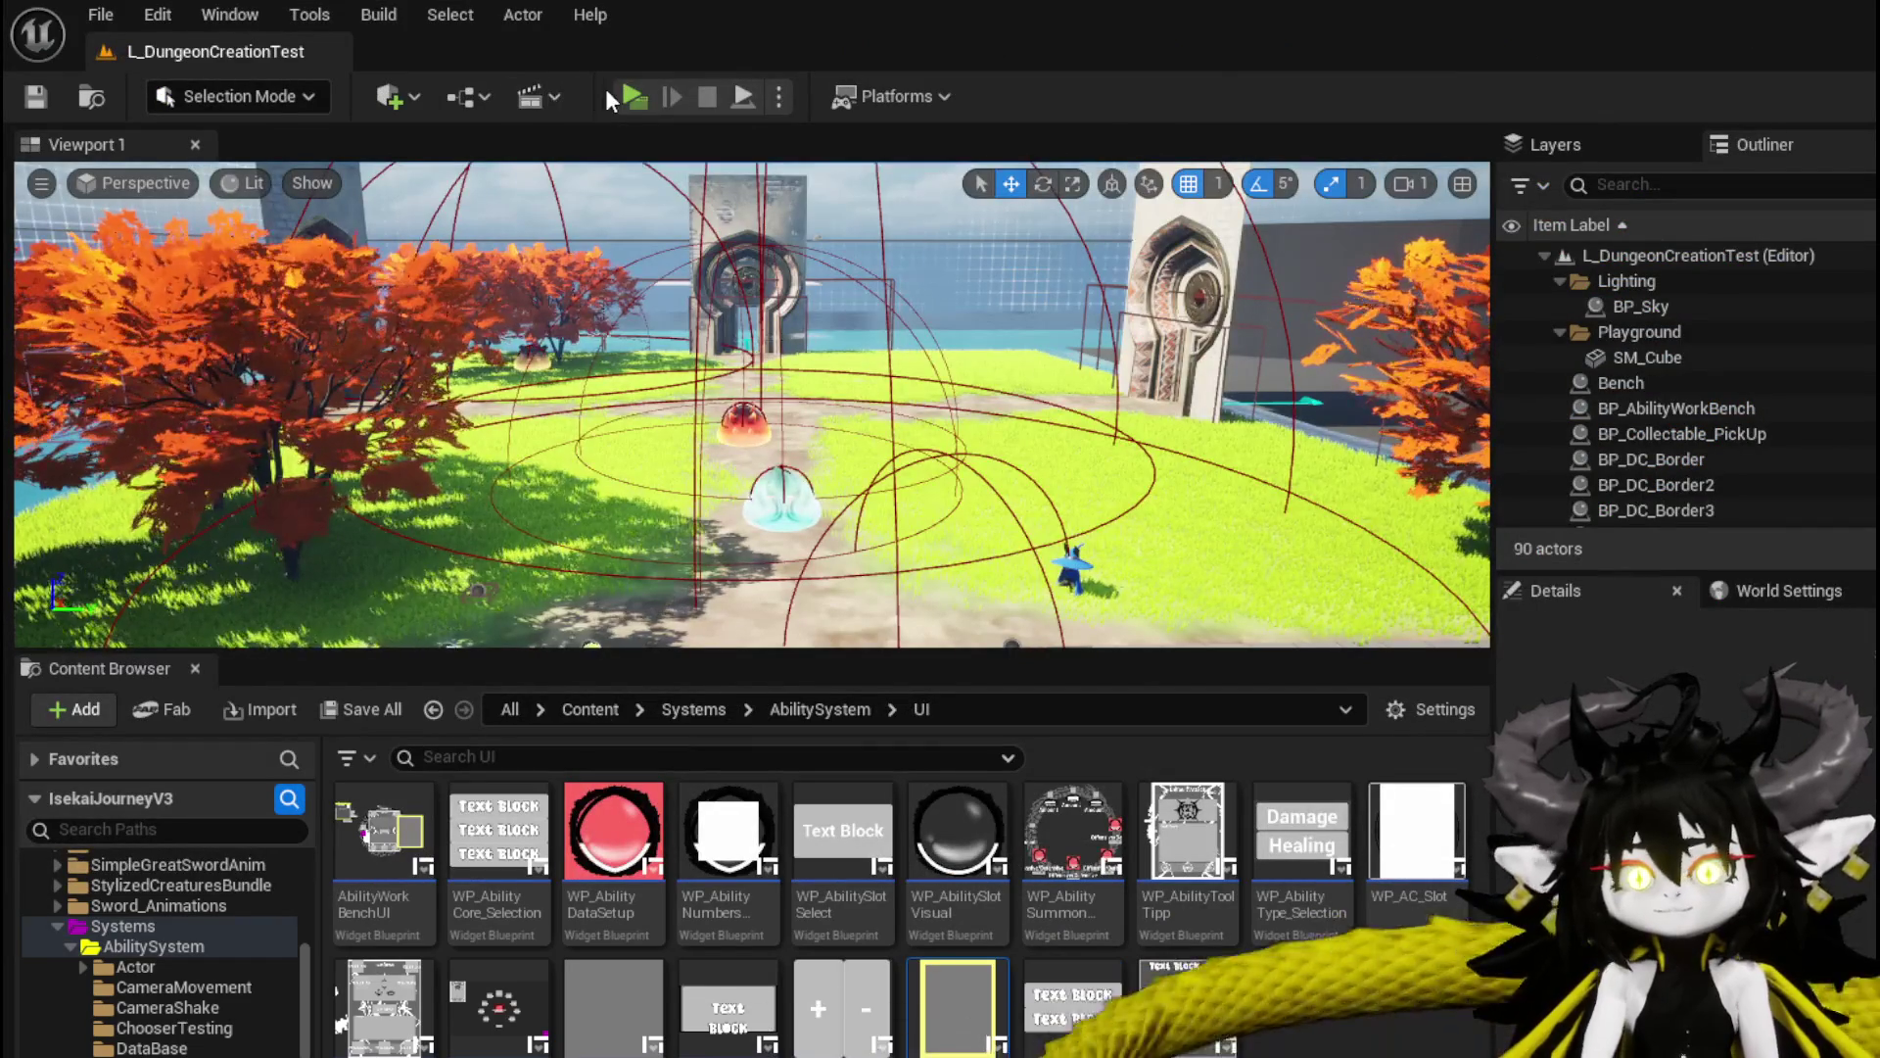
left_click(643, 104)
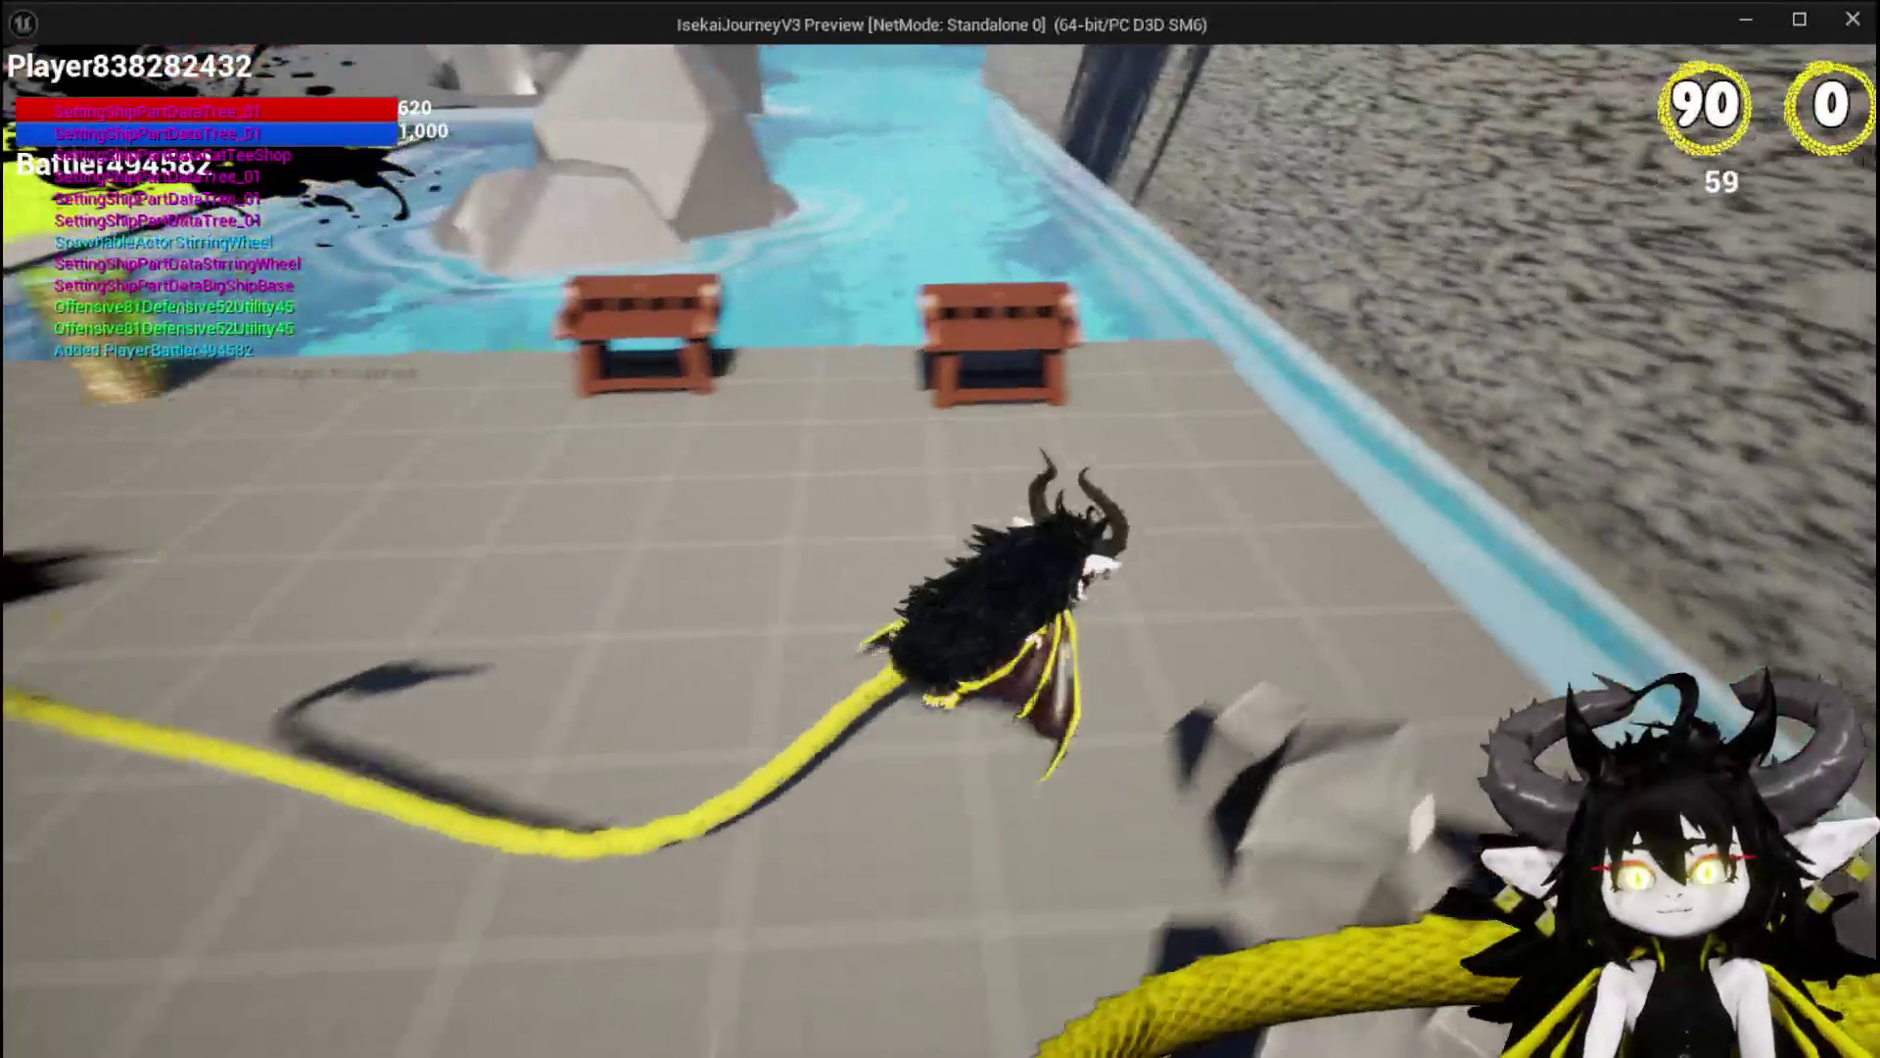
Open the workbench Ability panel and load the ChuraMagicSummon ability.
key("e")
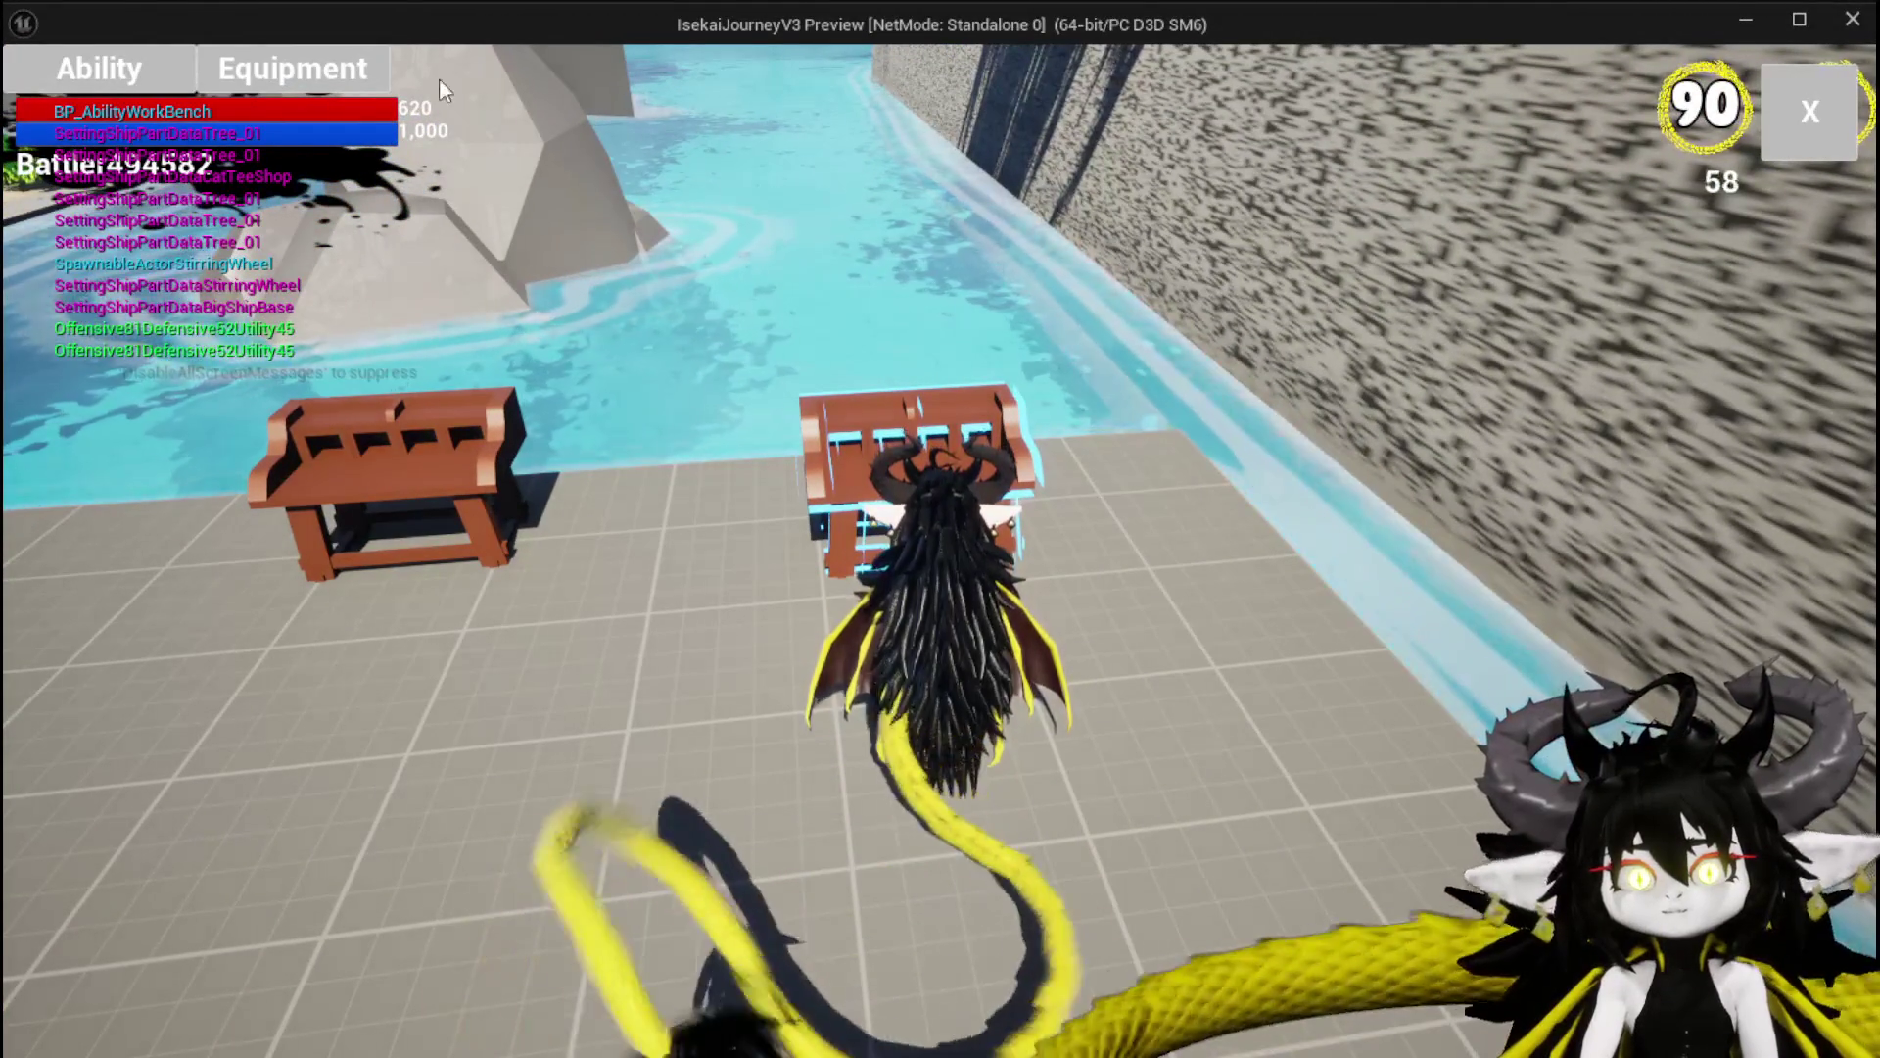
left_click(153, 76)
left_click(186, 196)
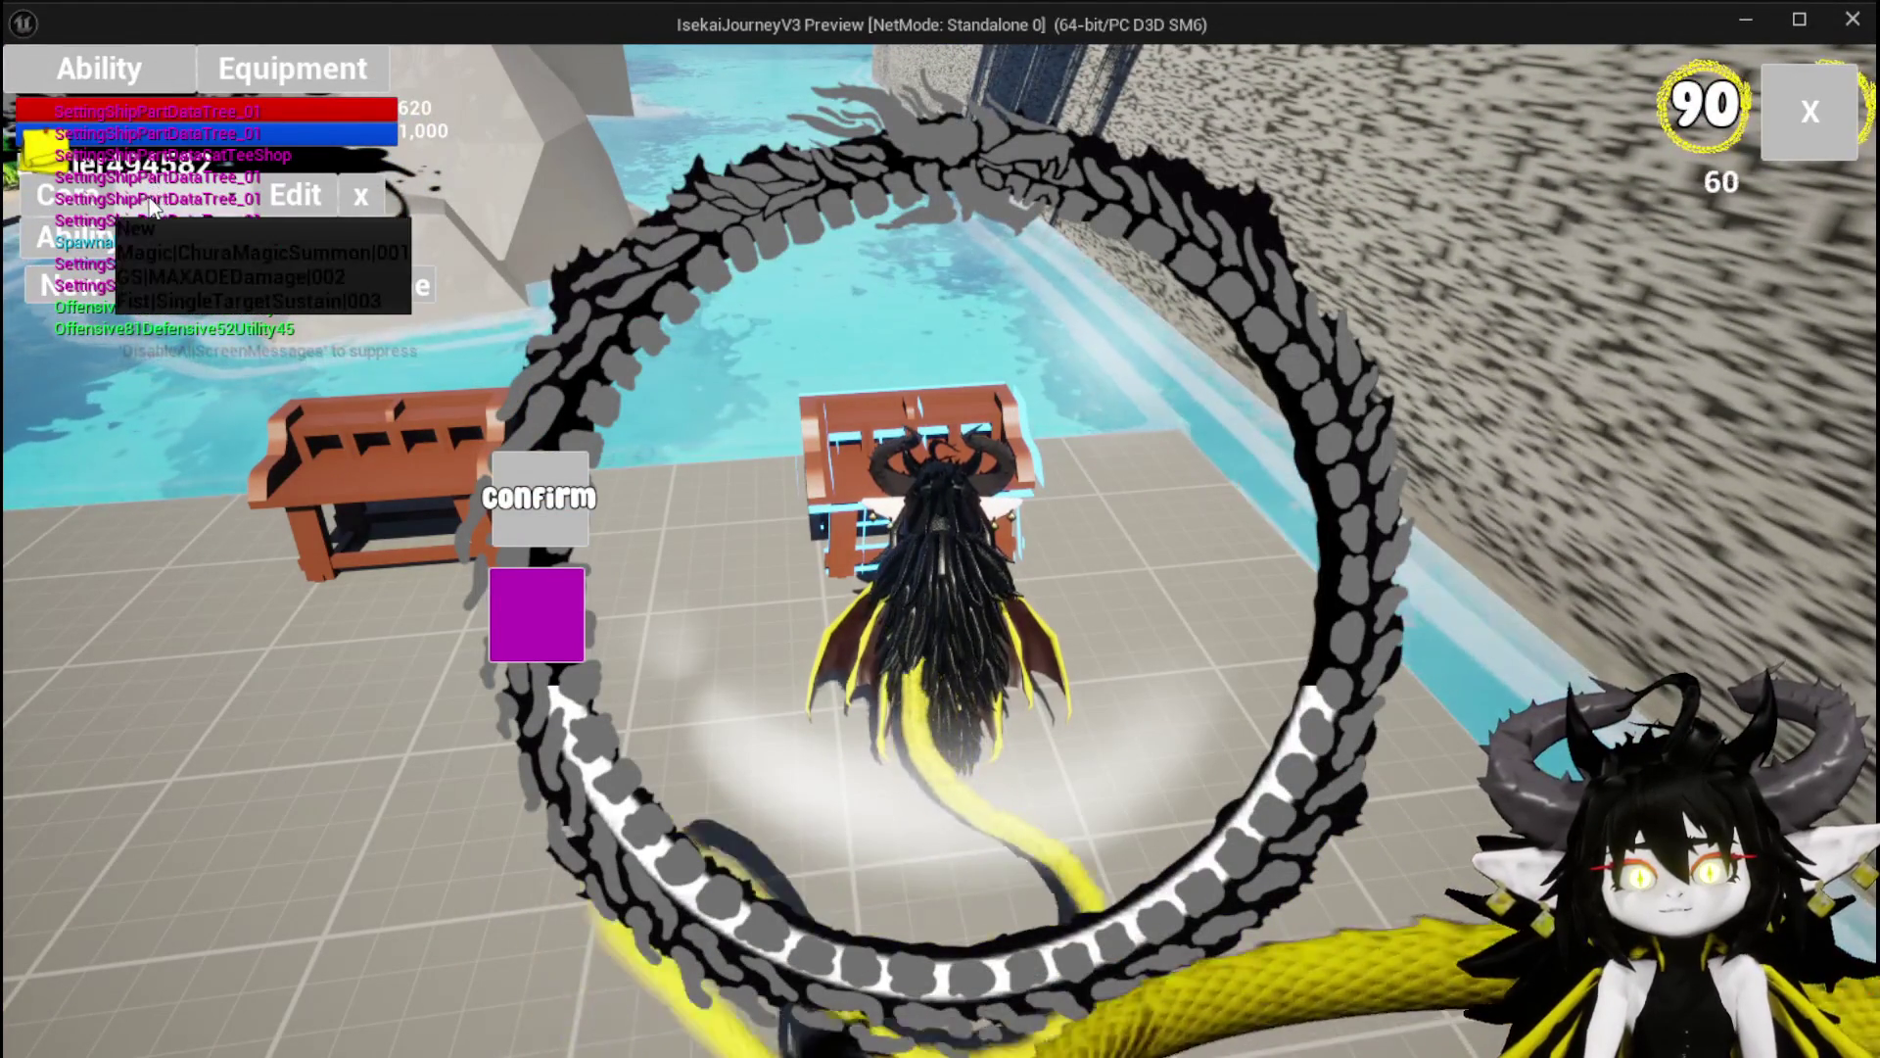
left_click(193, 253)
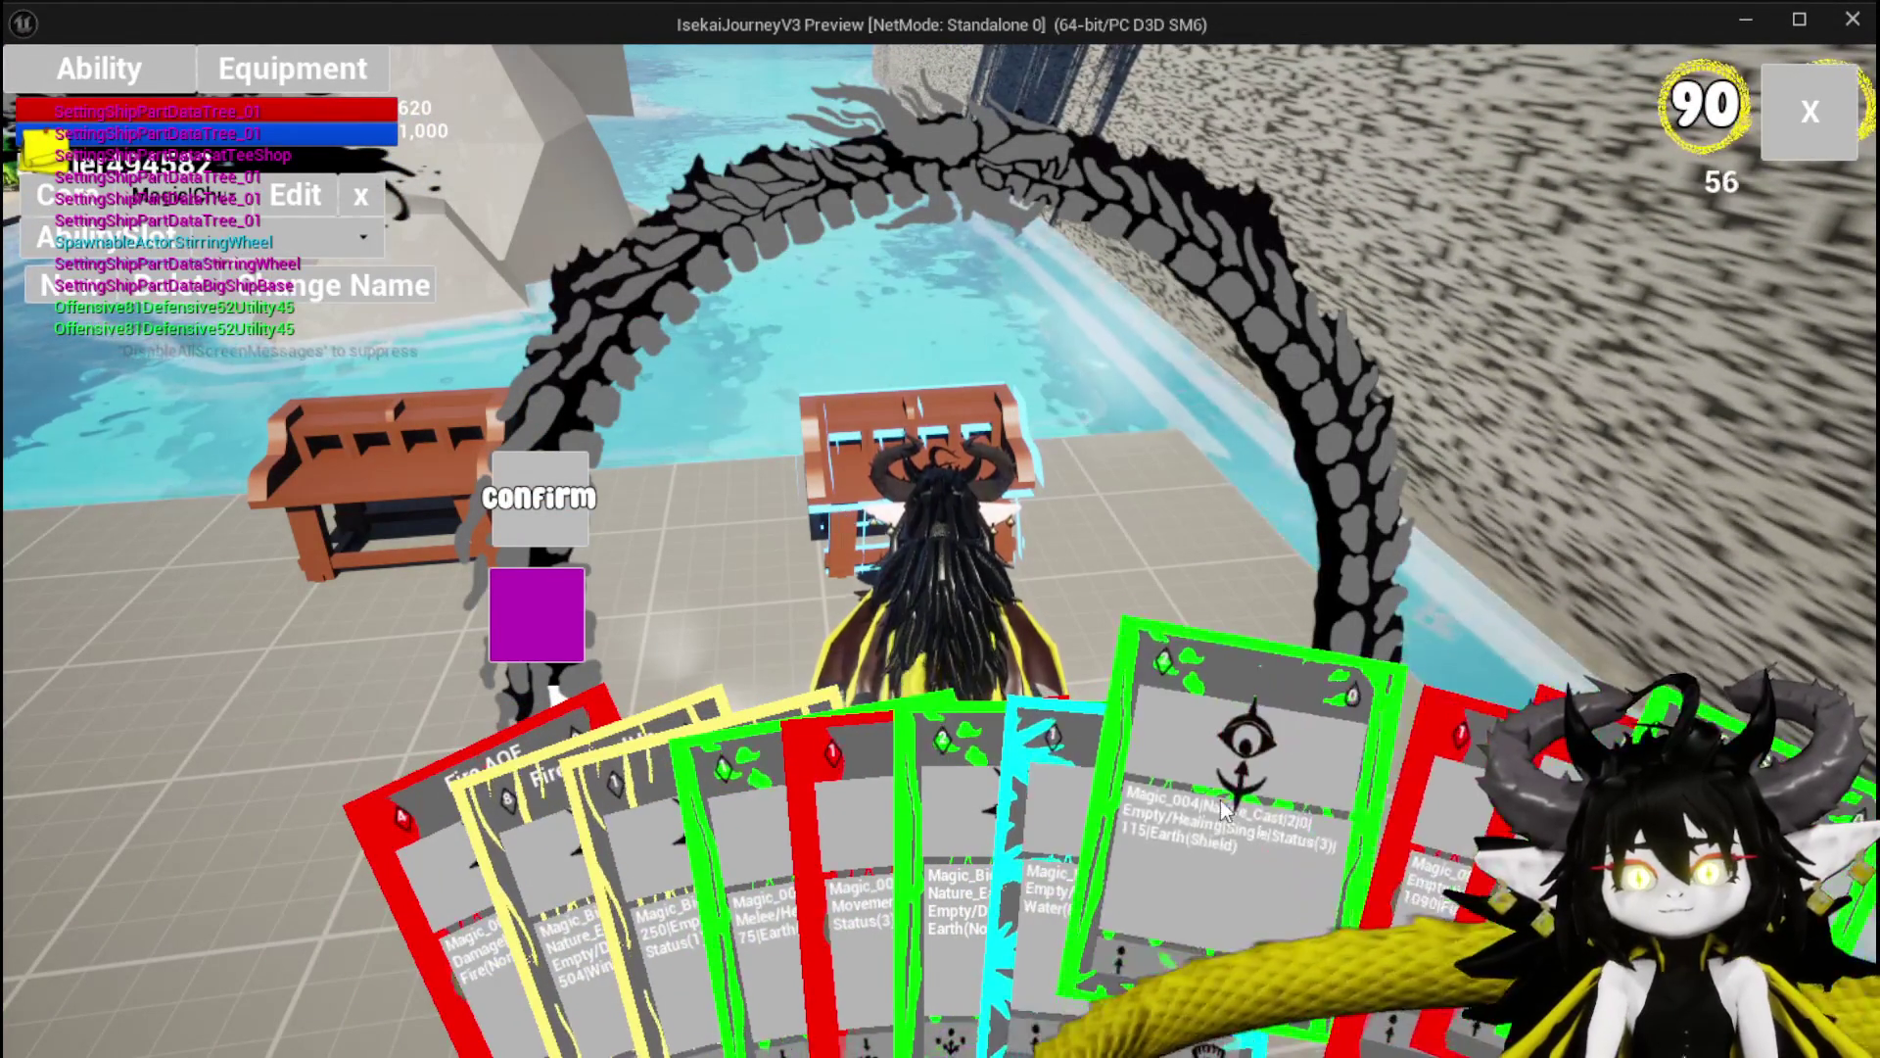
Pick a card, try its status effect and summon type options, then stop and save the level.
left_click(1222, 805)
left_click(1140, 876)
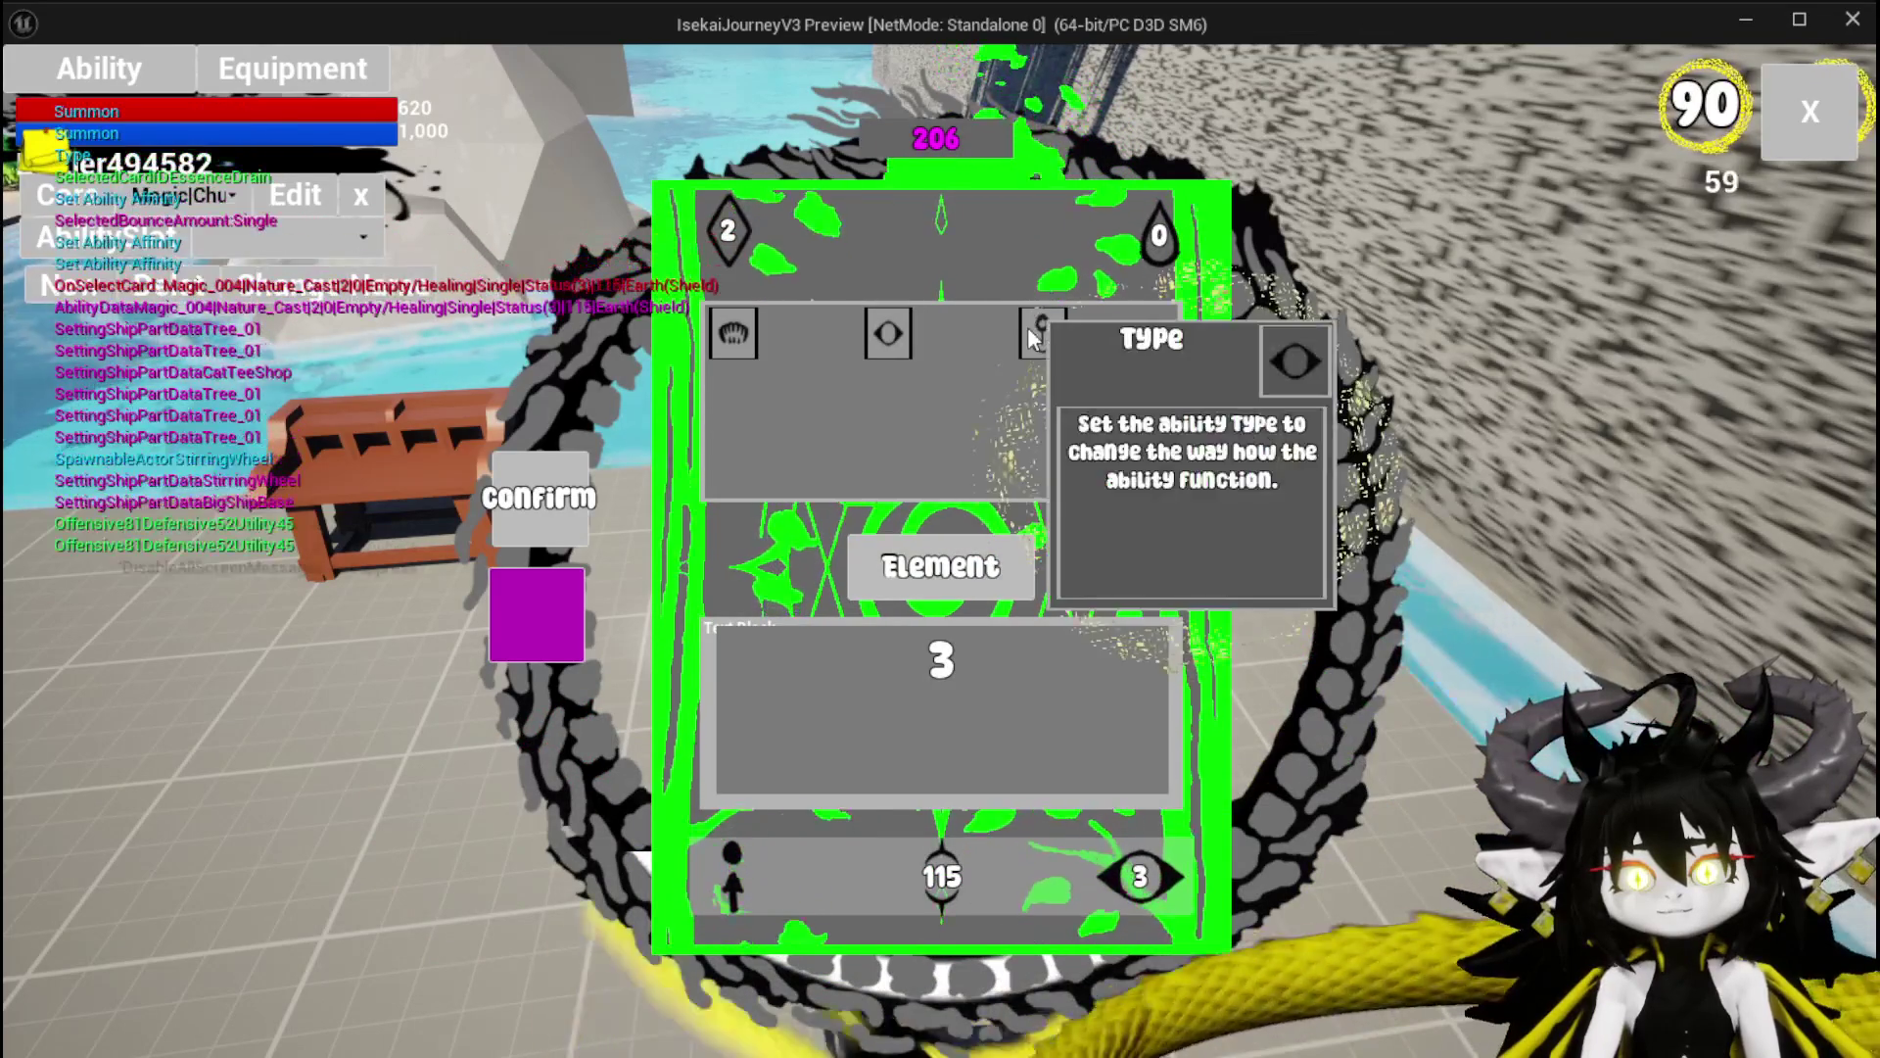
left_click(1026, 326)
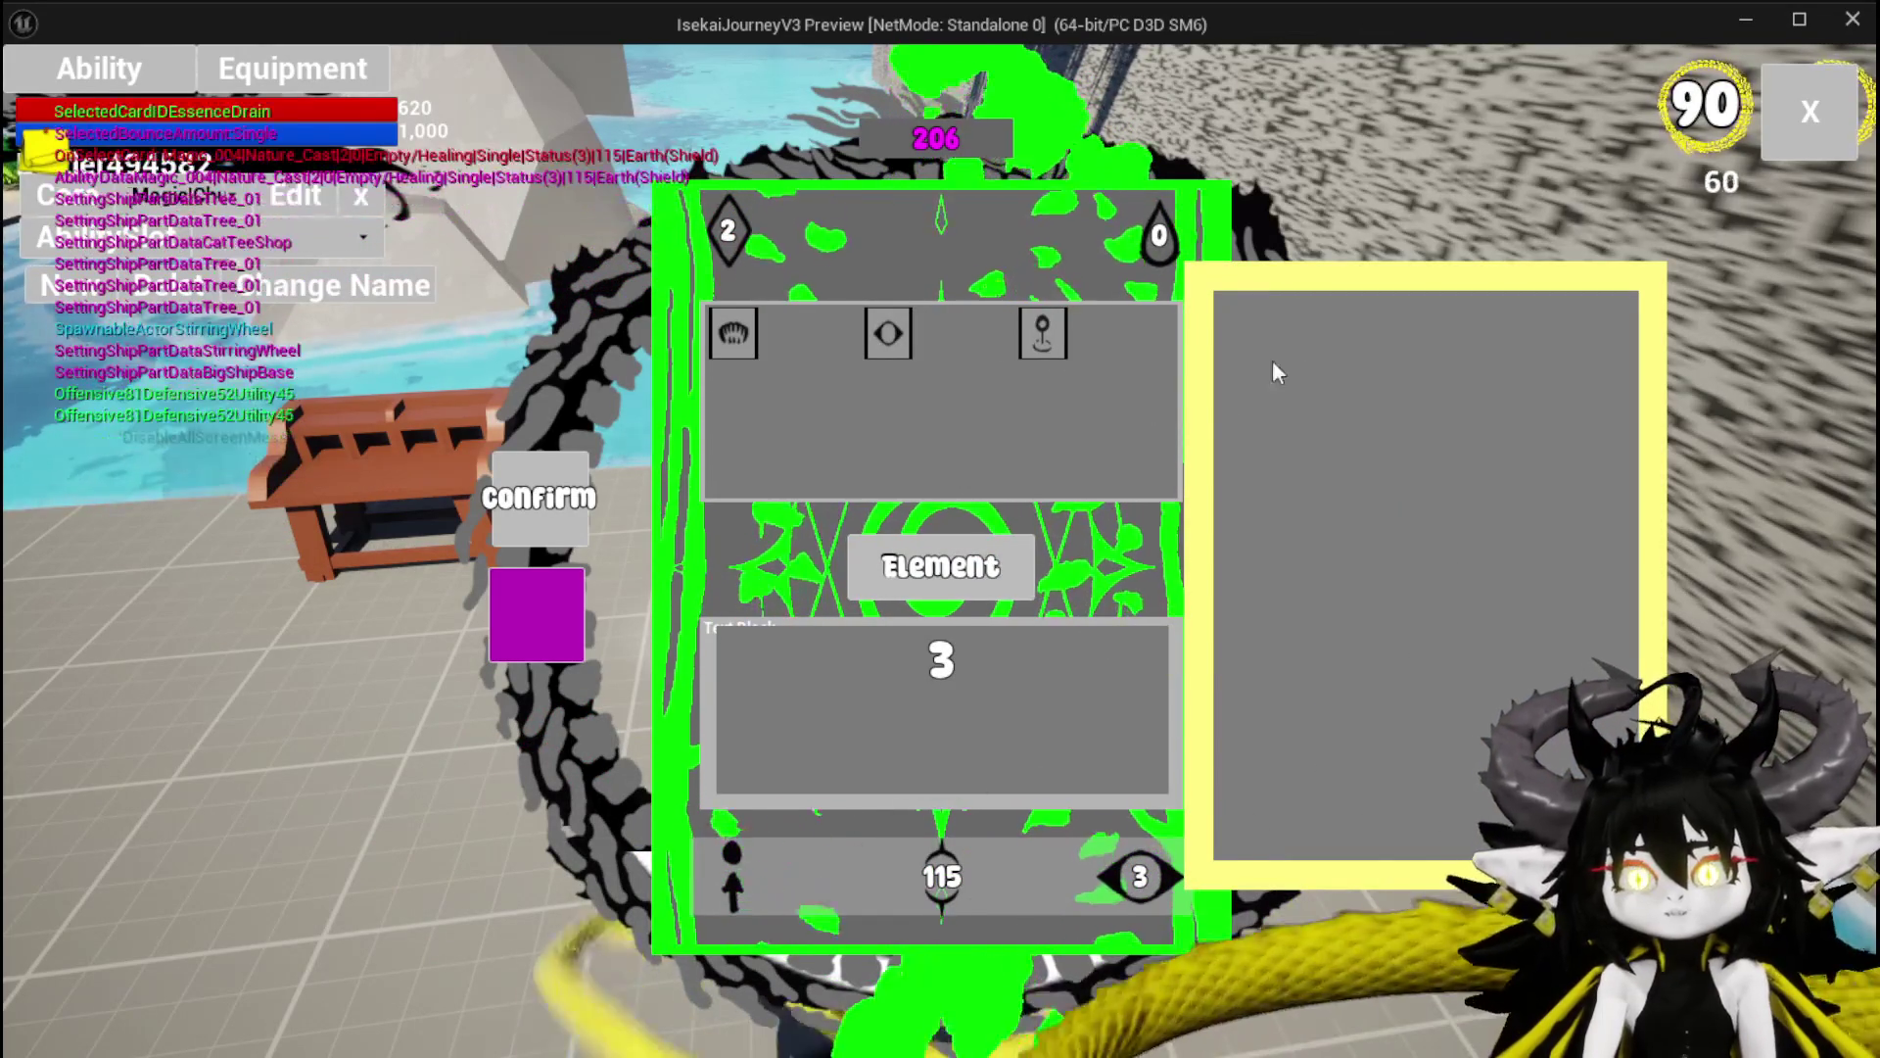
left_click(866, 331)
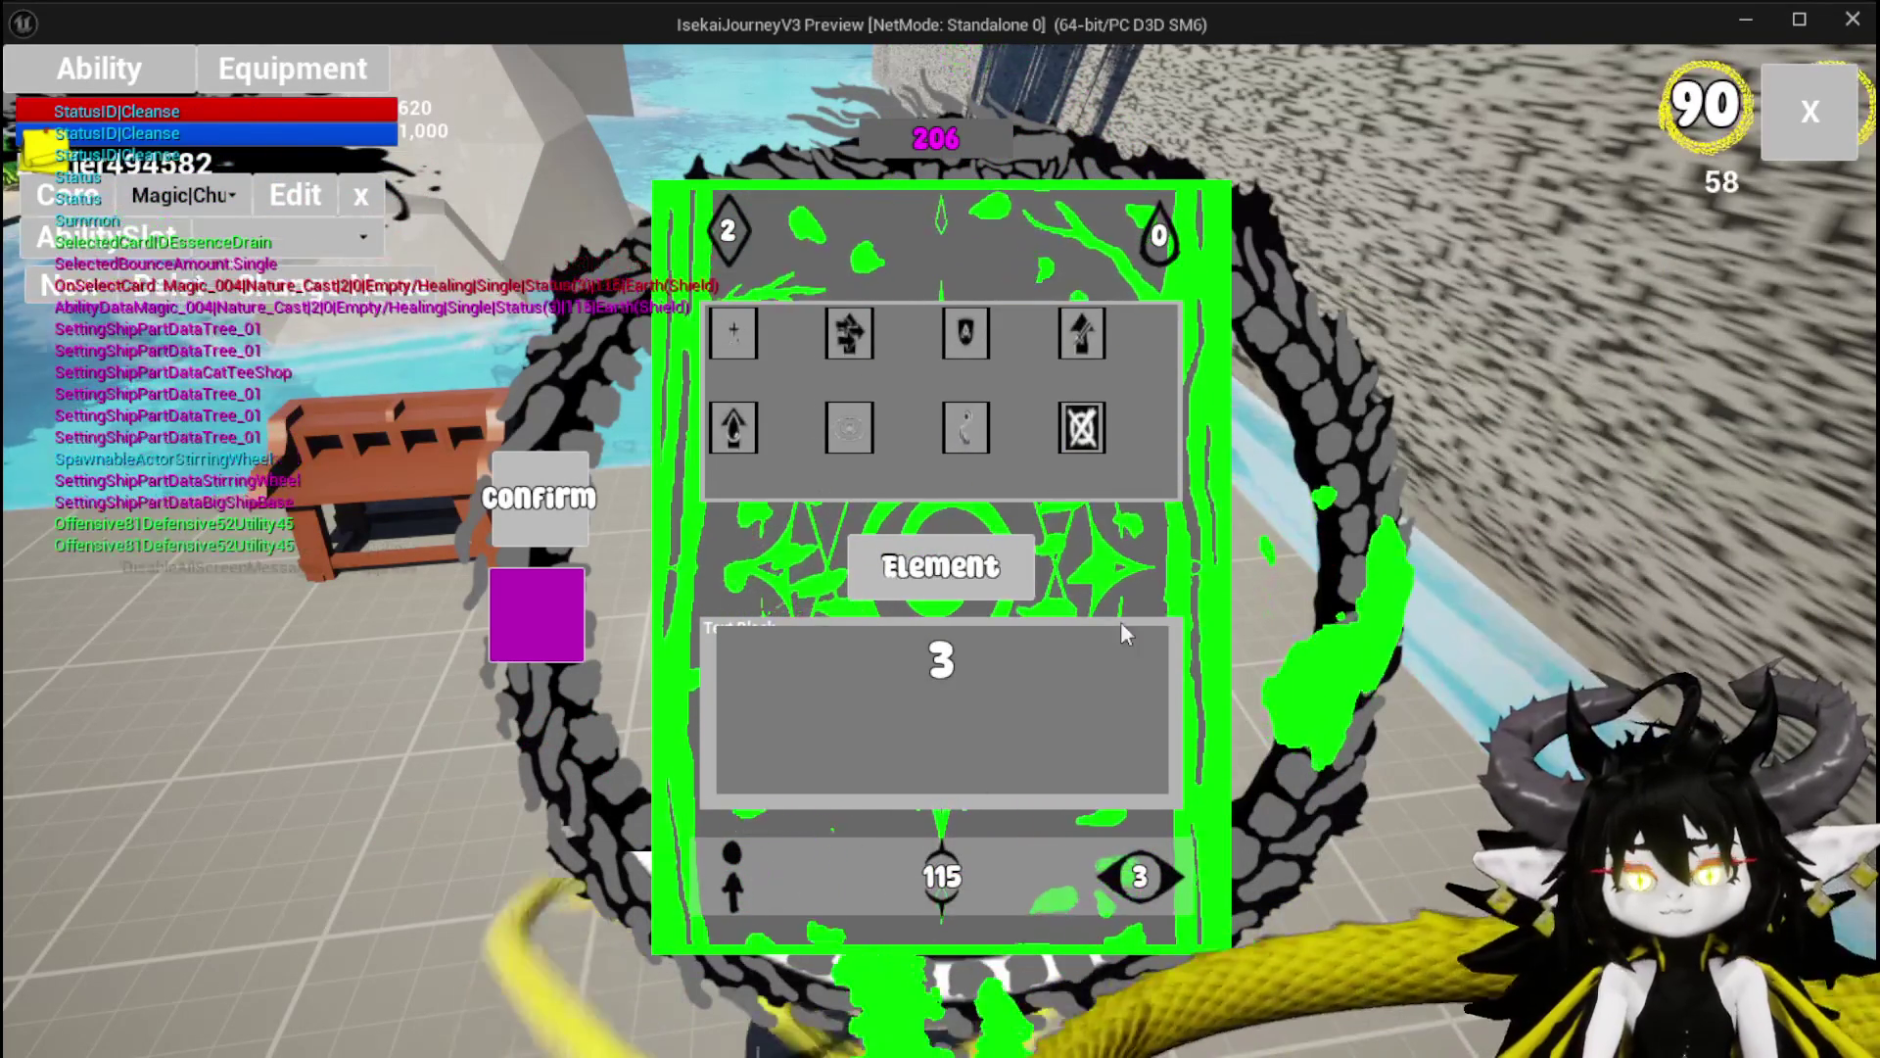
left_click(1142, 876)
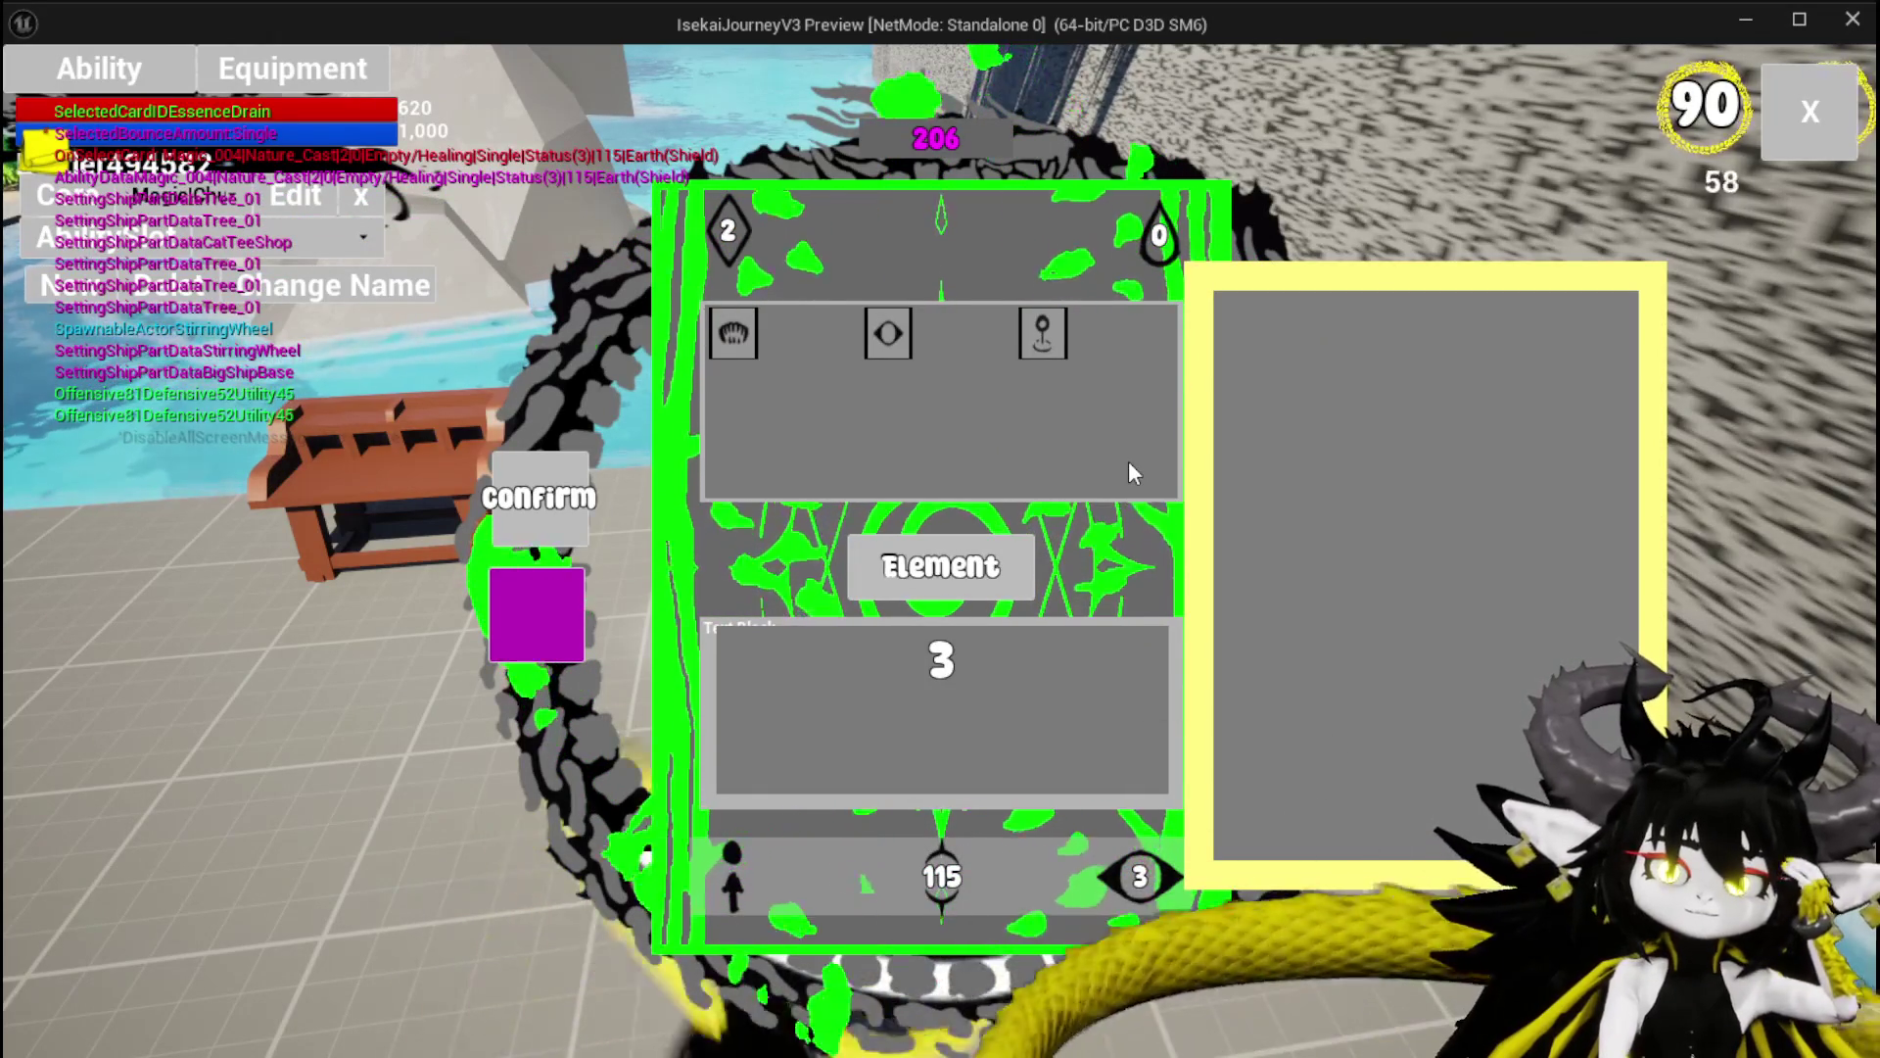
left_click(1116, 585)
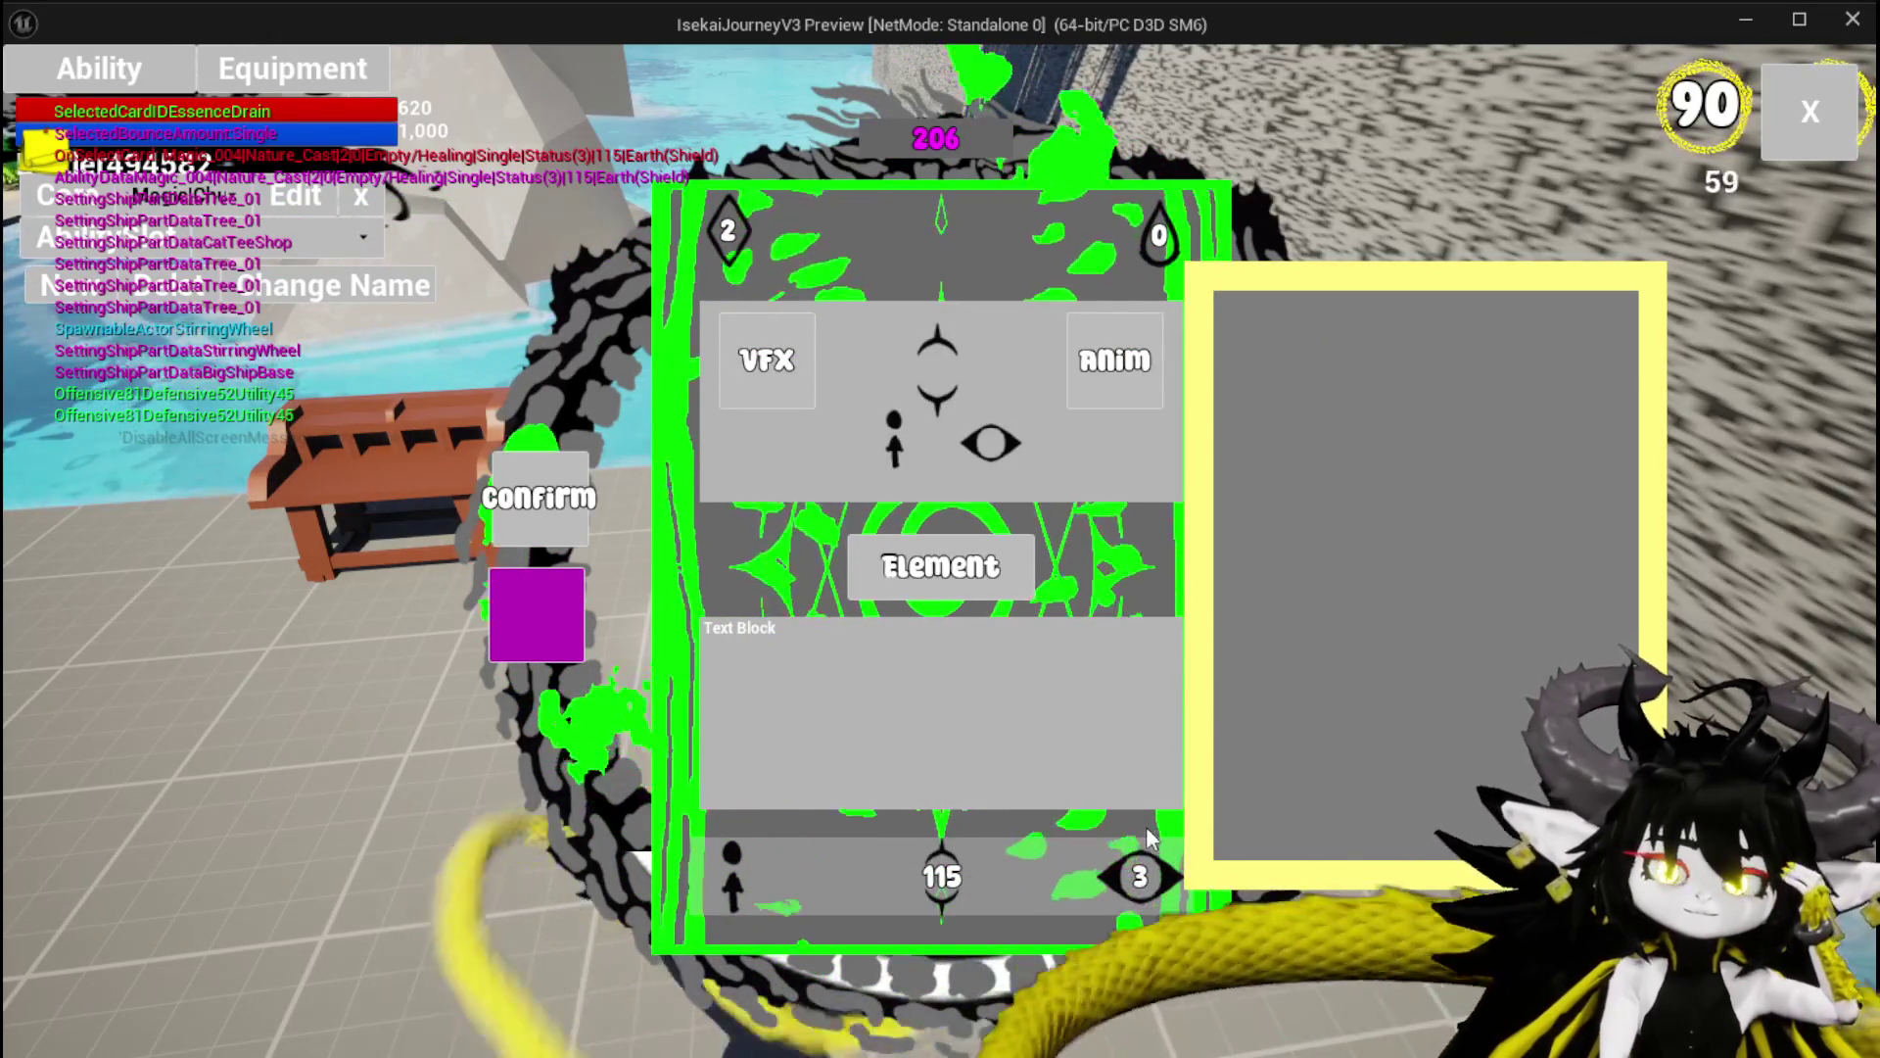
left_click(1142, 878)
left_click(1060, 341)
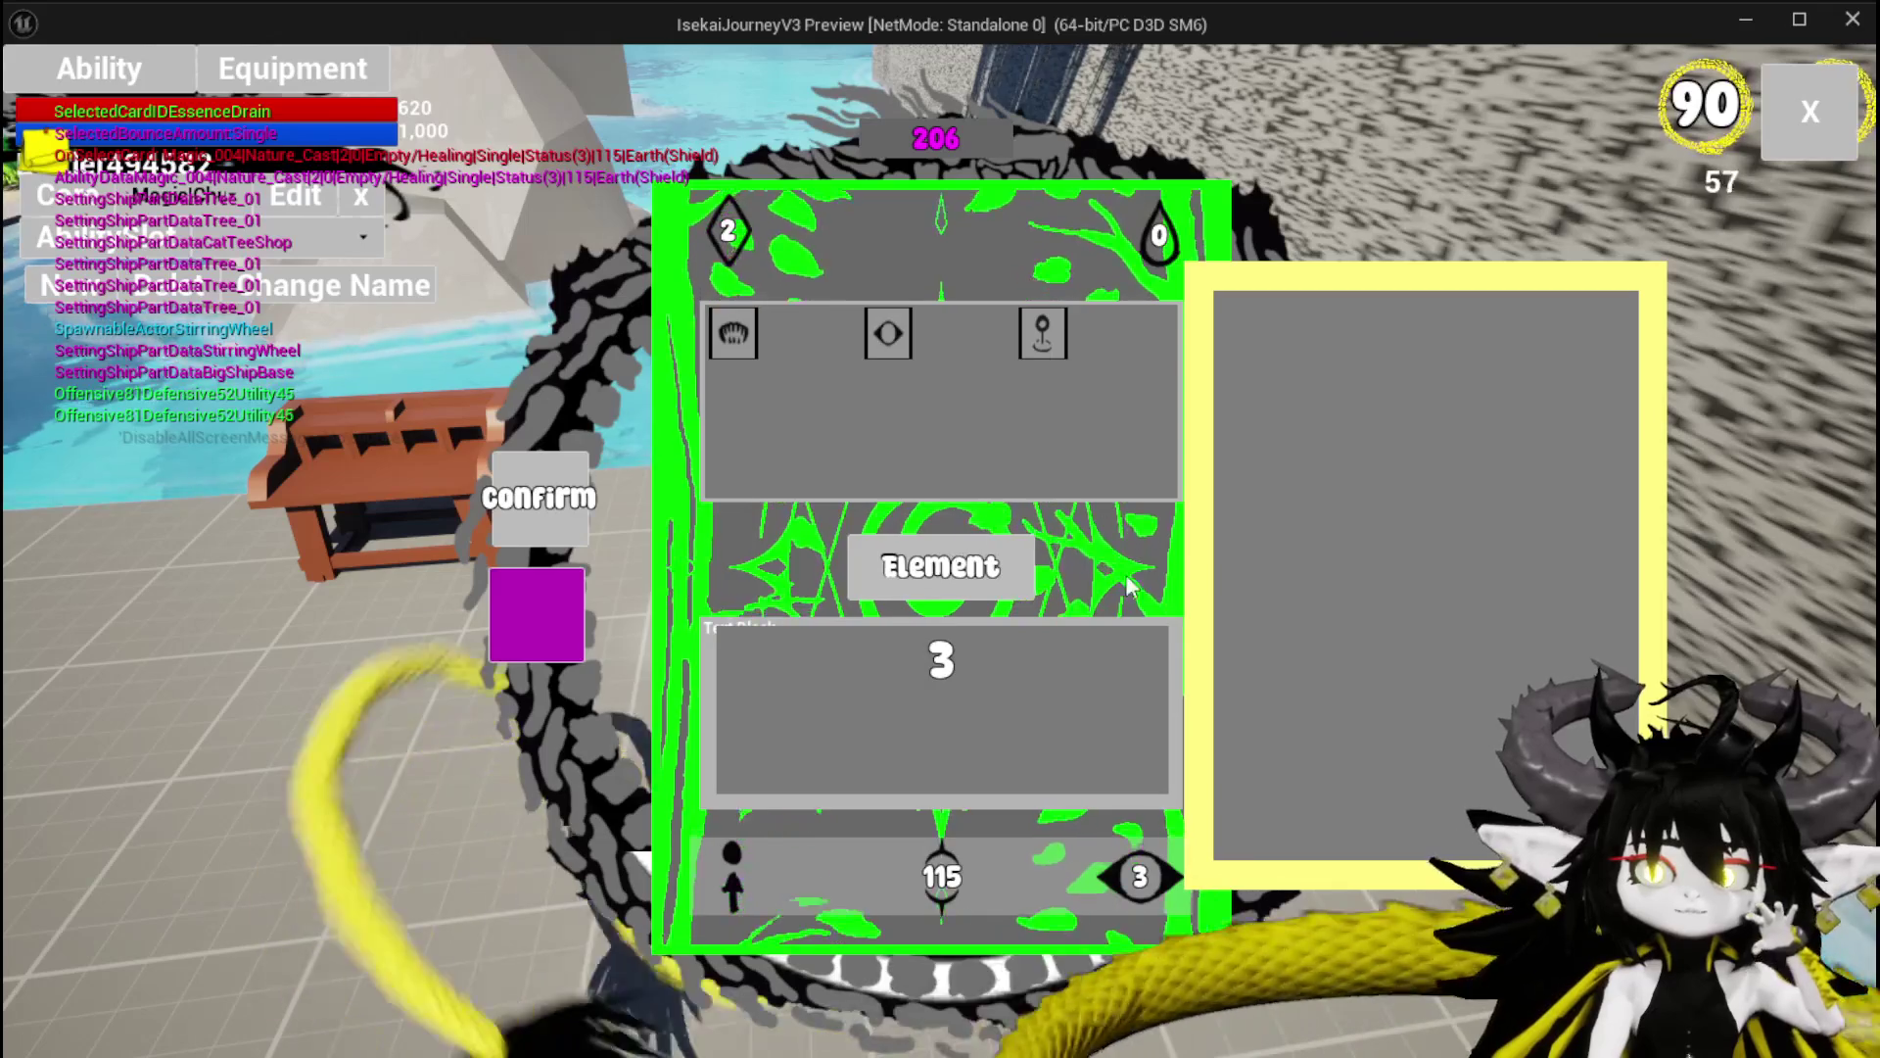
left_click(1098, 564)
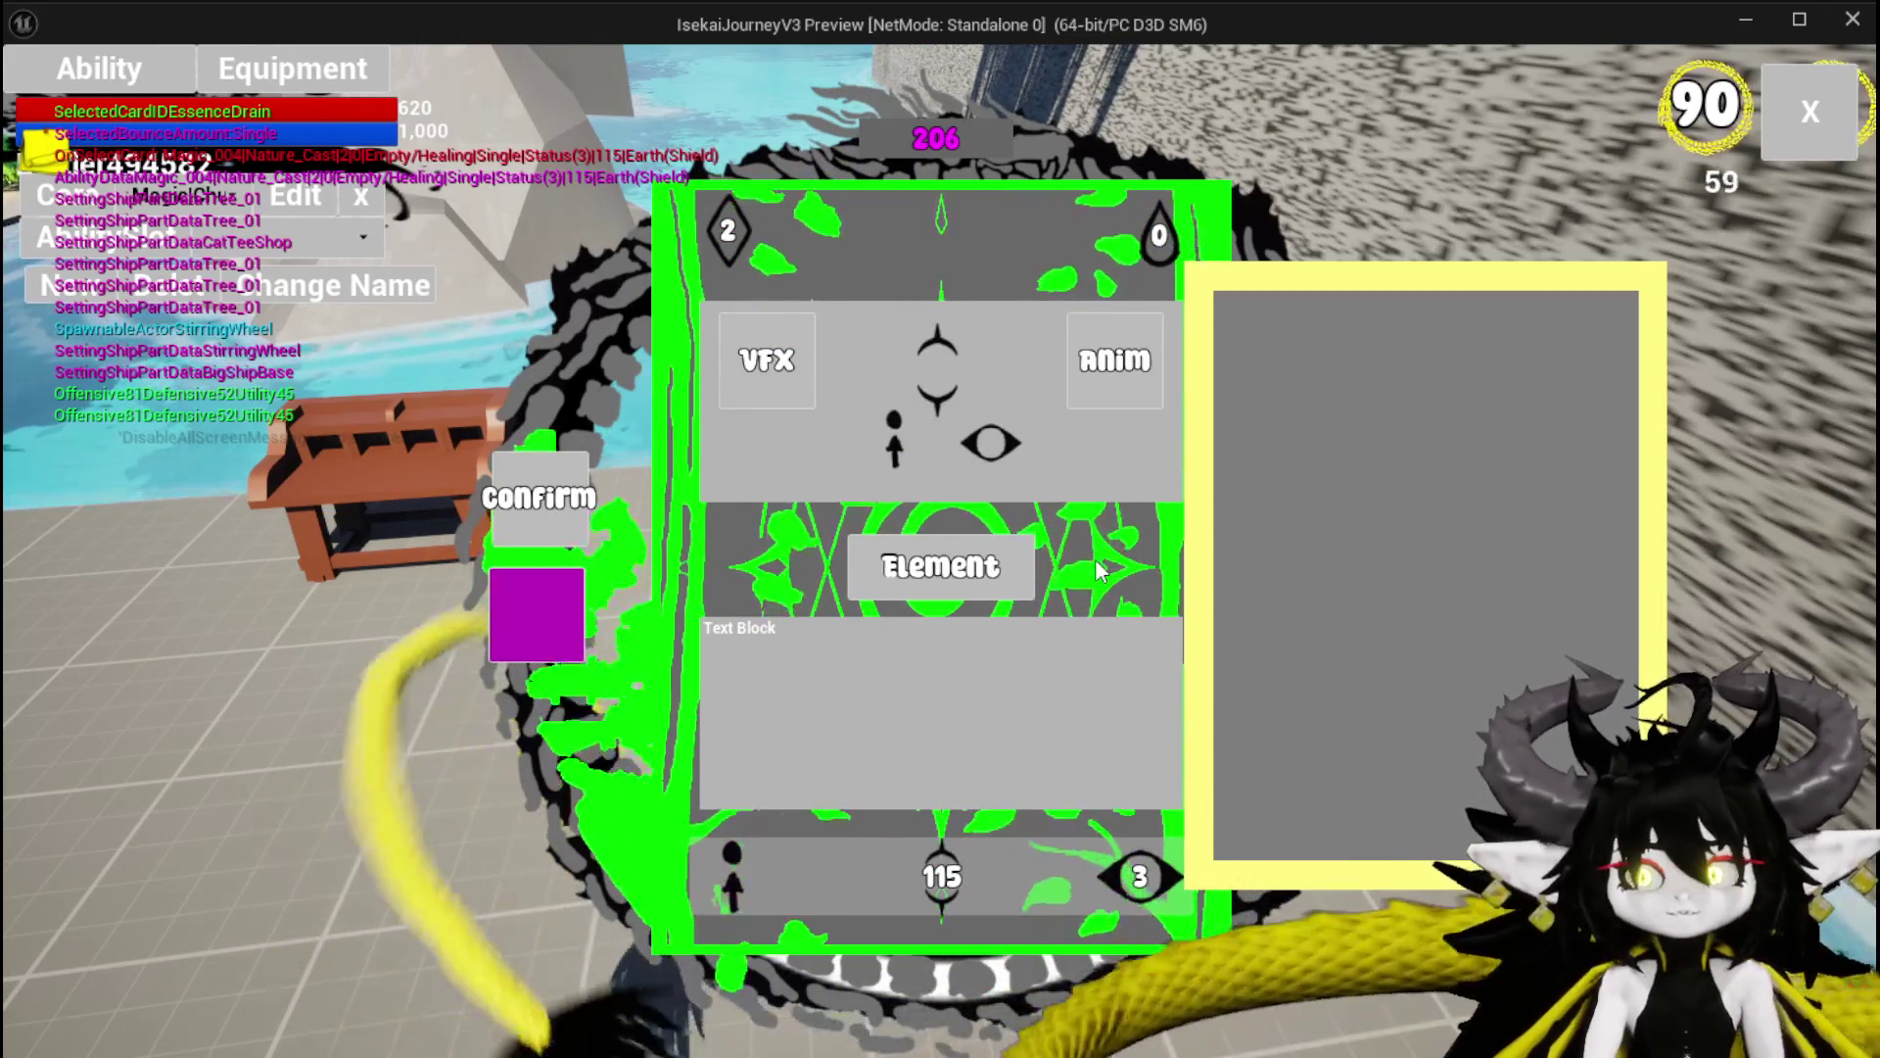
mouse_move(1177, 872)
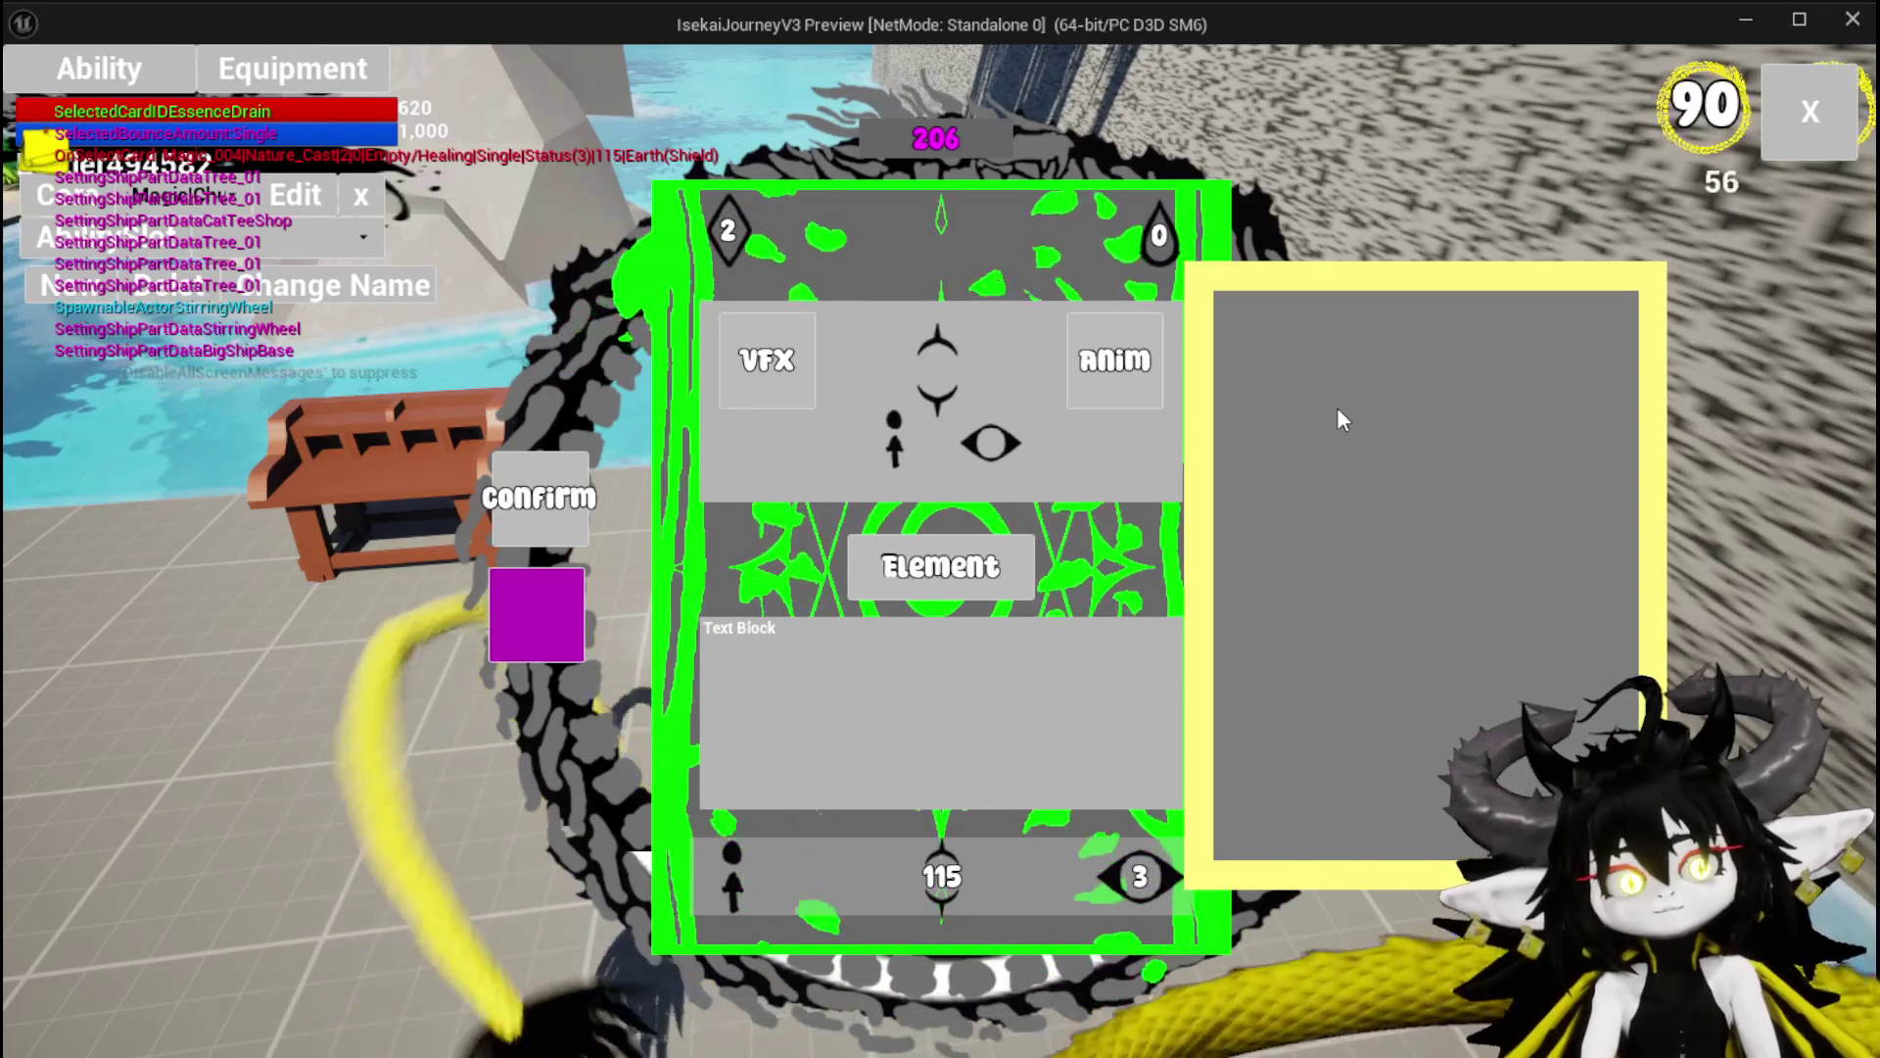
key("Escape")
left_click(32, 98)
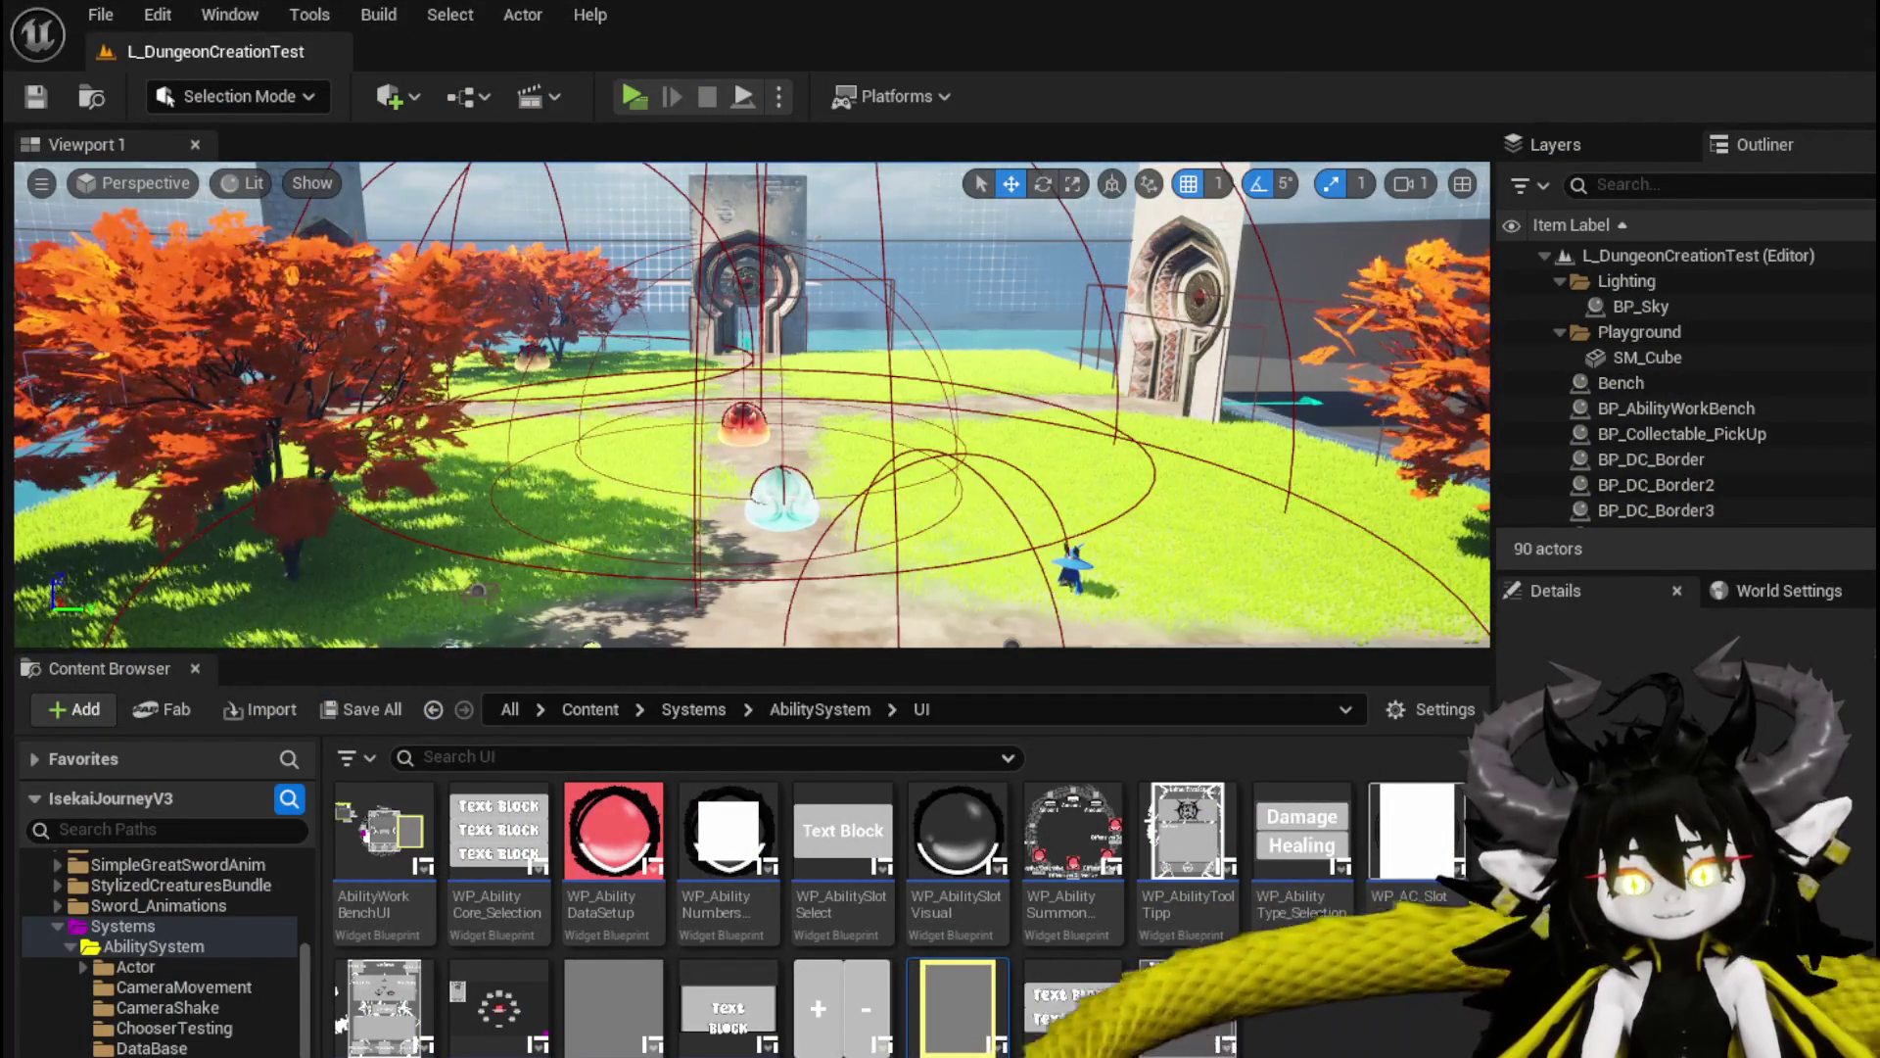
Return to AbilityWorkBenchUI and open the SetUpSummonUI function graph.
key("alt+Tab")
scroll(932, 468, "down", 3)
left_click_drag(932, 467, 1124, 360)
mouse_move(840, 439)
left_mouse_down()
mouse_move(774, 480)
mouse_move(843, 534)
mouse_move(859, 433)
left_mouse_up()
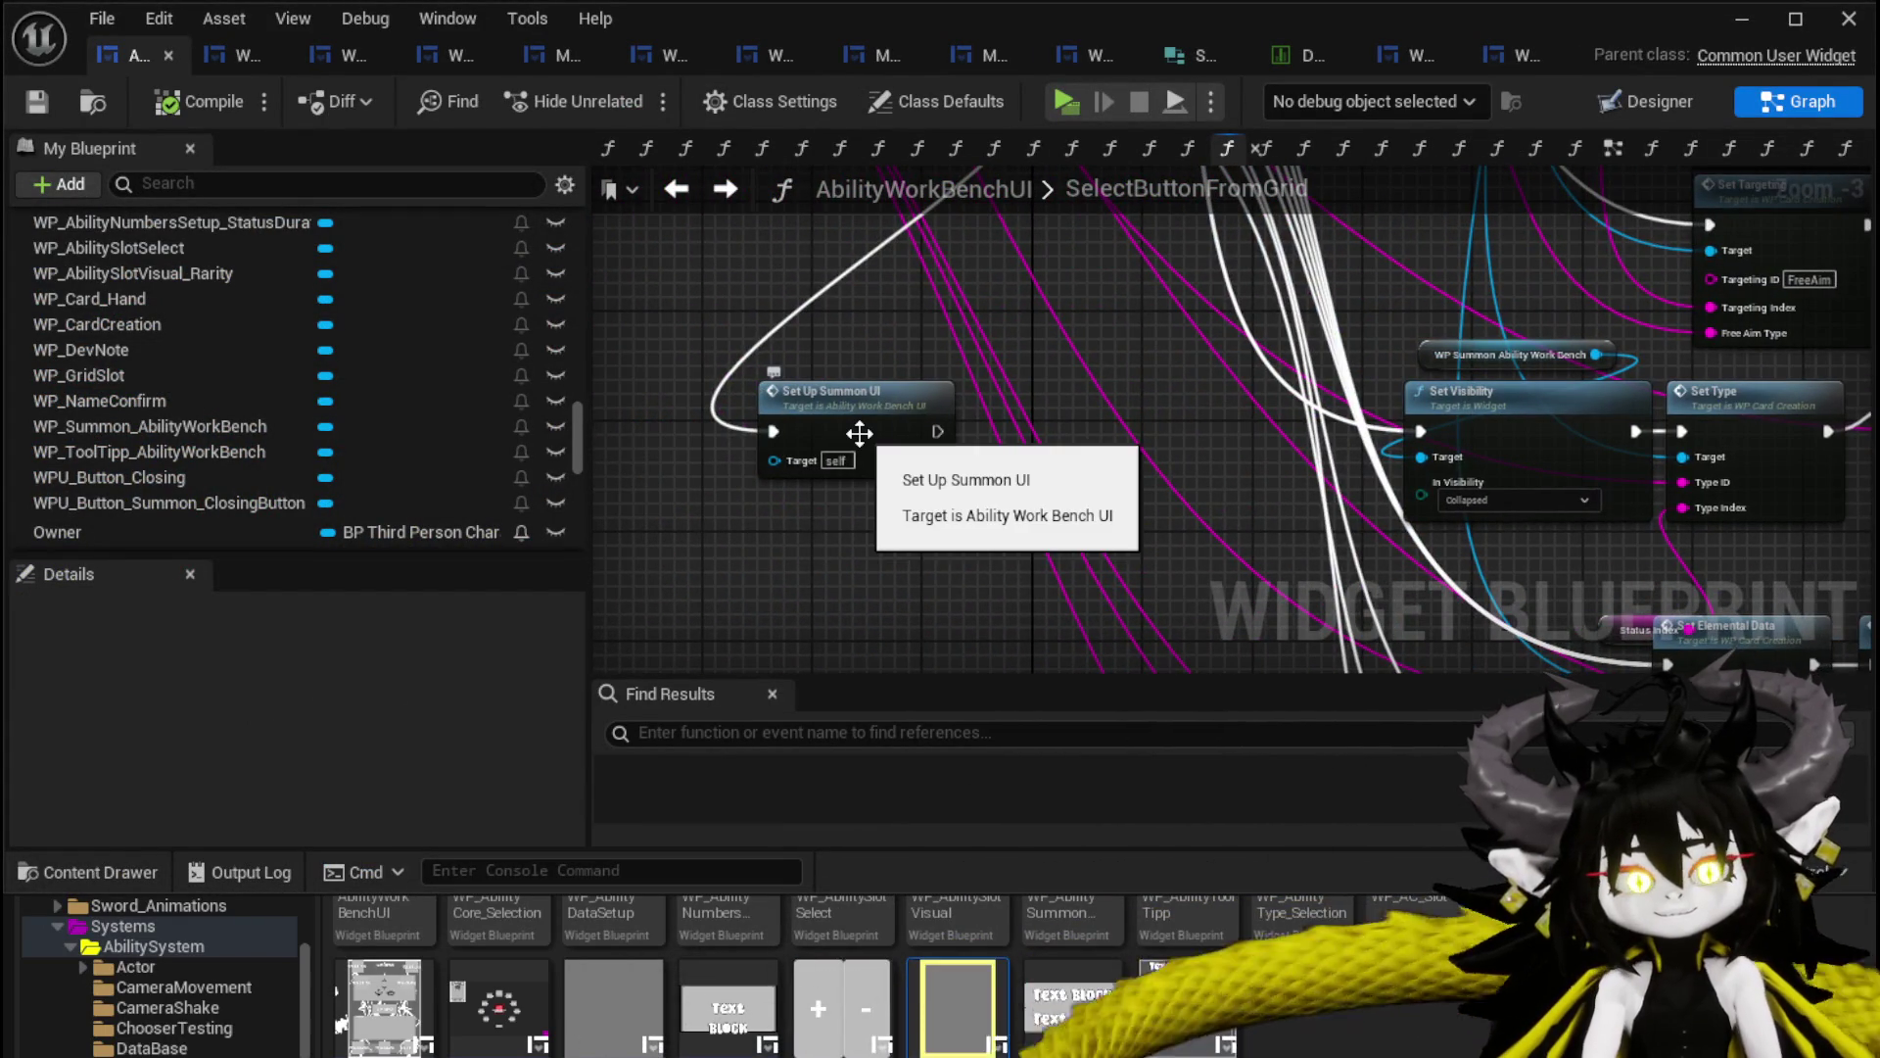
double_click(858, 433)
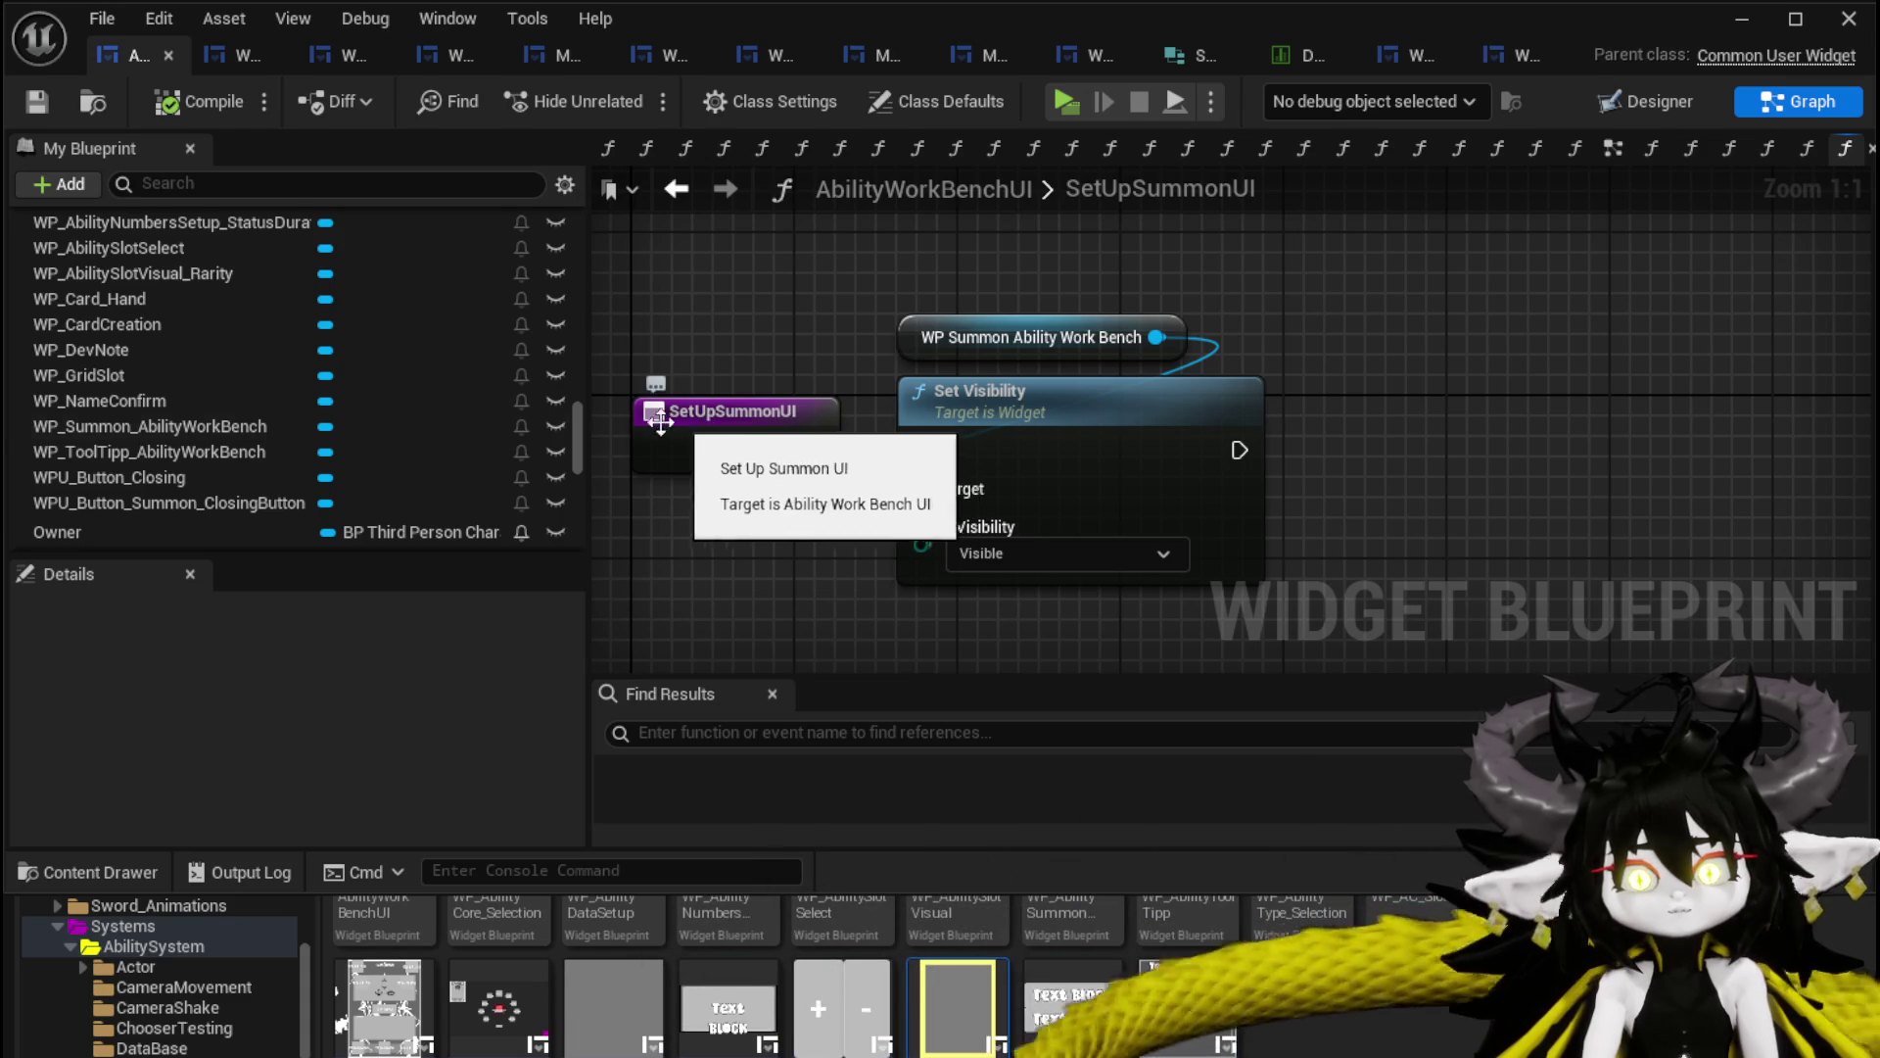
scroll(370, 345, "up", 15)
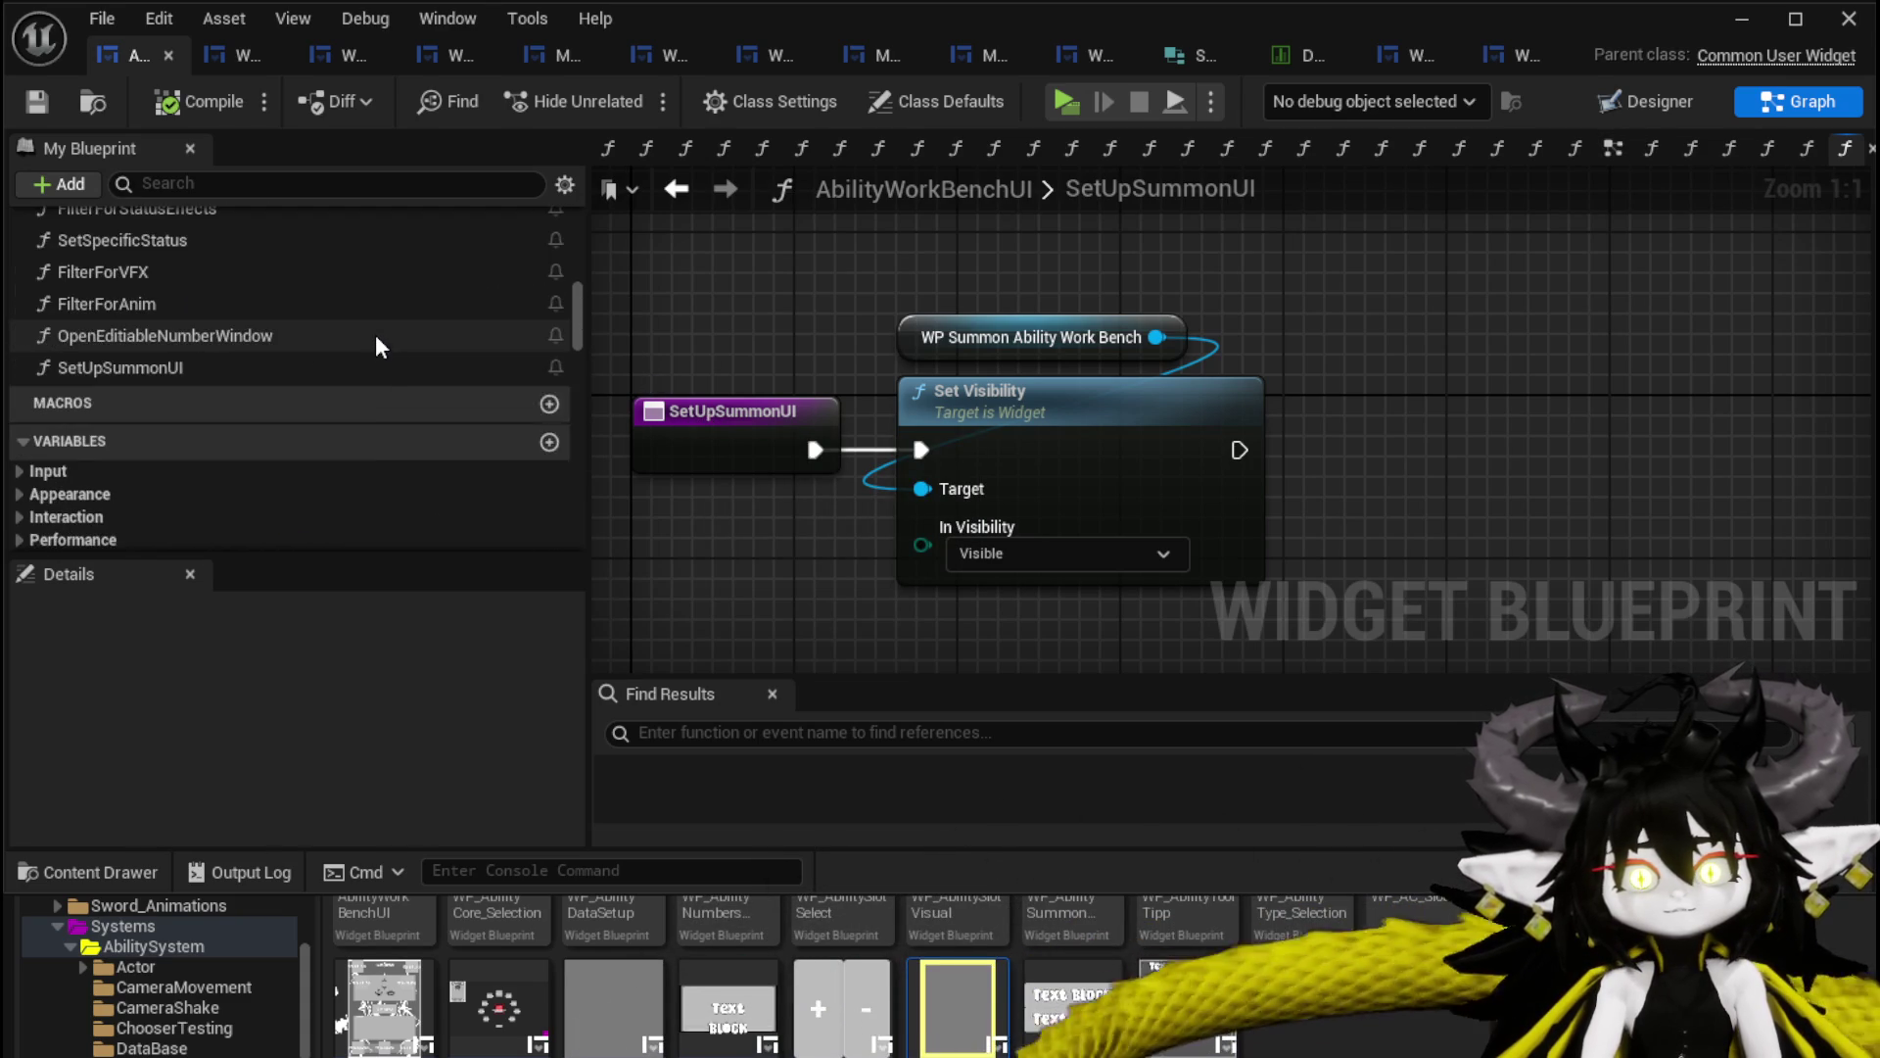
scroll(264, 333, "up", 5)
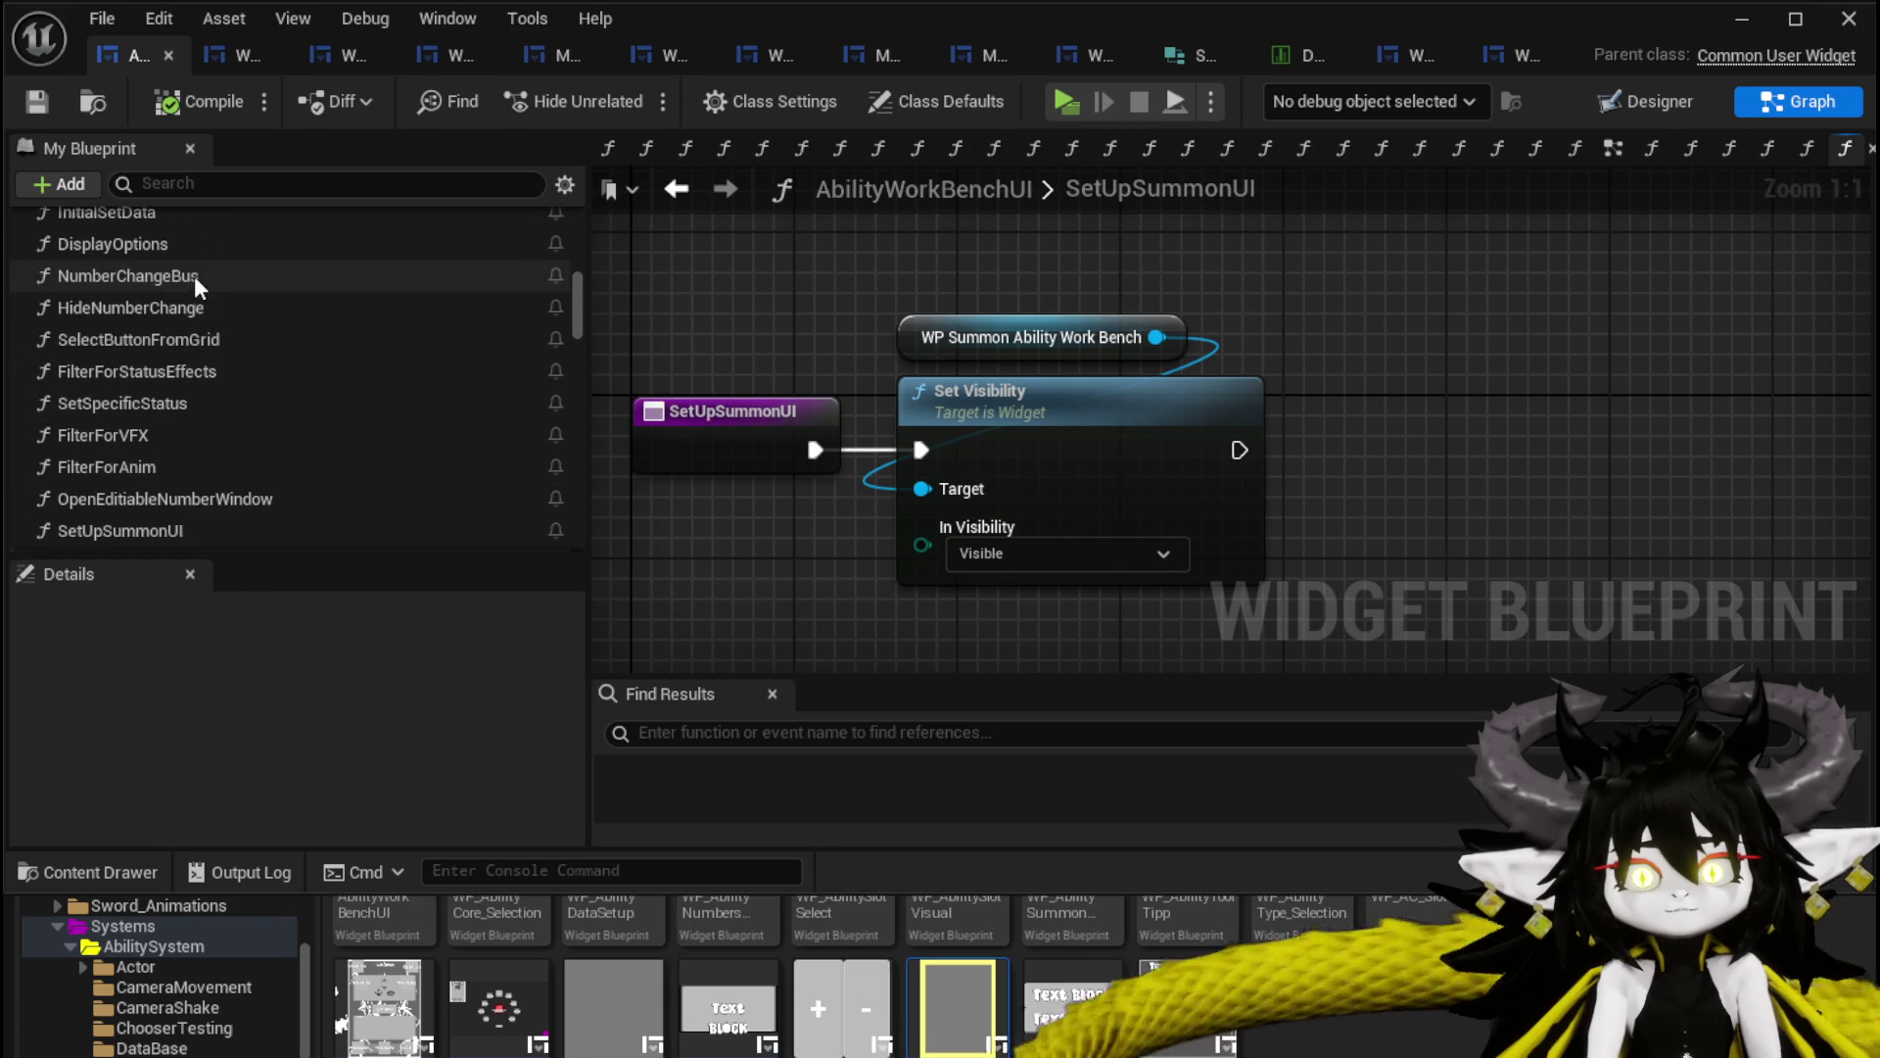
In SelectButtonFromGrid, collapse the three getters and Set Visibility into a new HideOptions function.
double_click(191, 339)
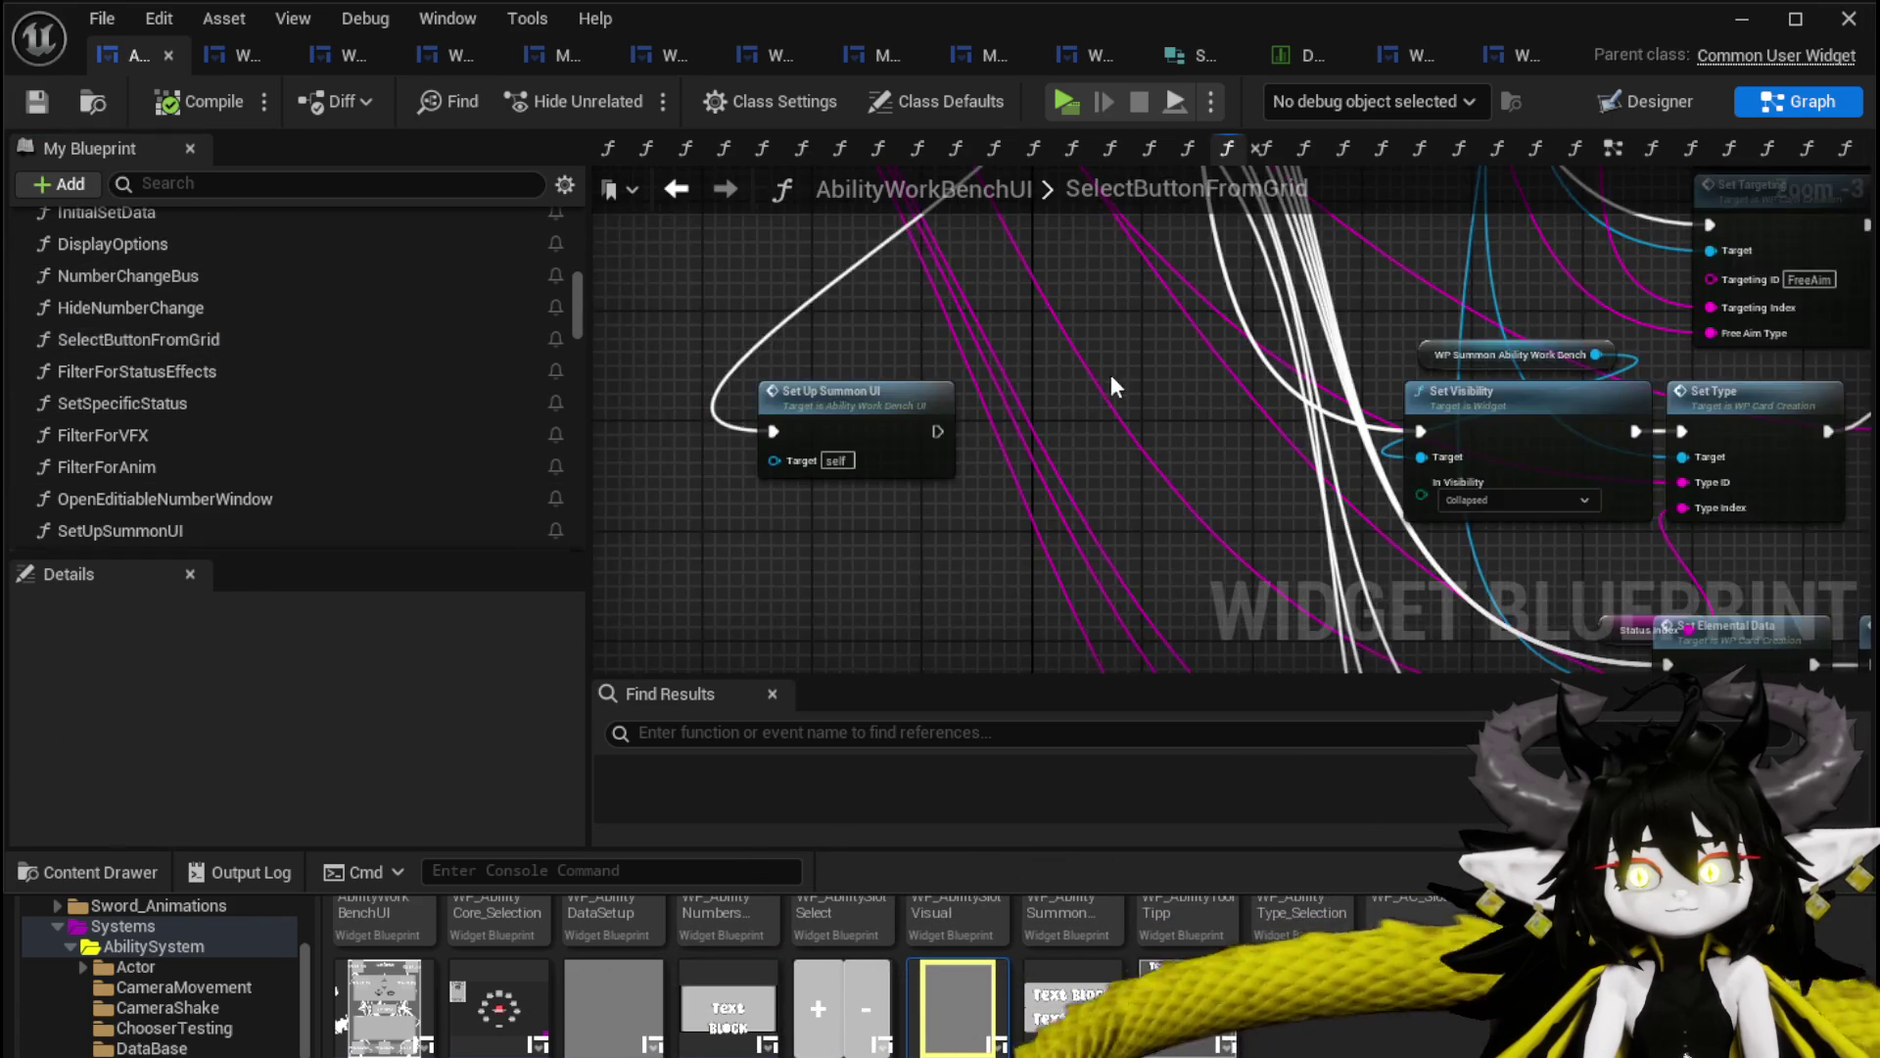
scroll(1069, 389, "down", 5)
scroll(960, 381, "up", 7)
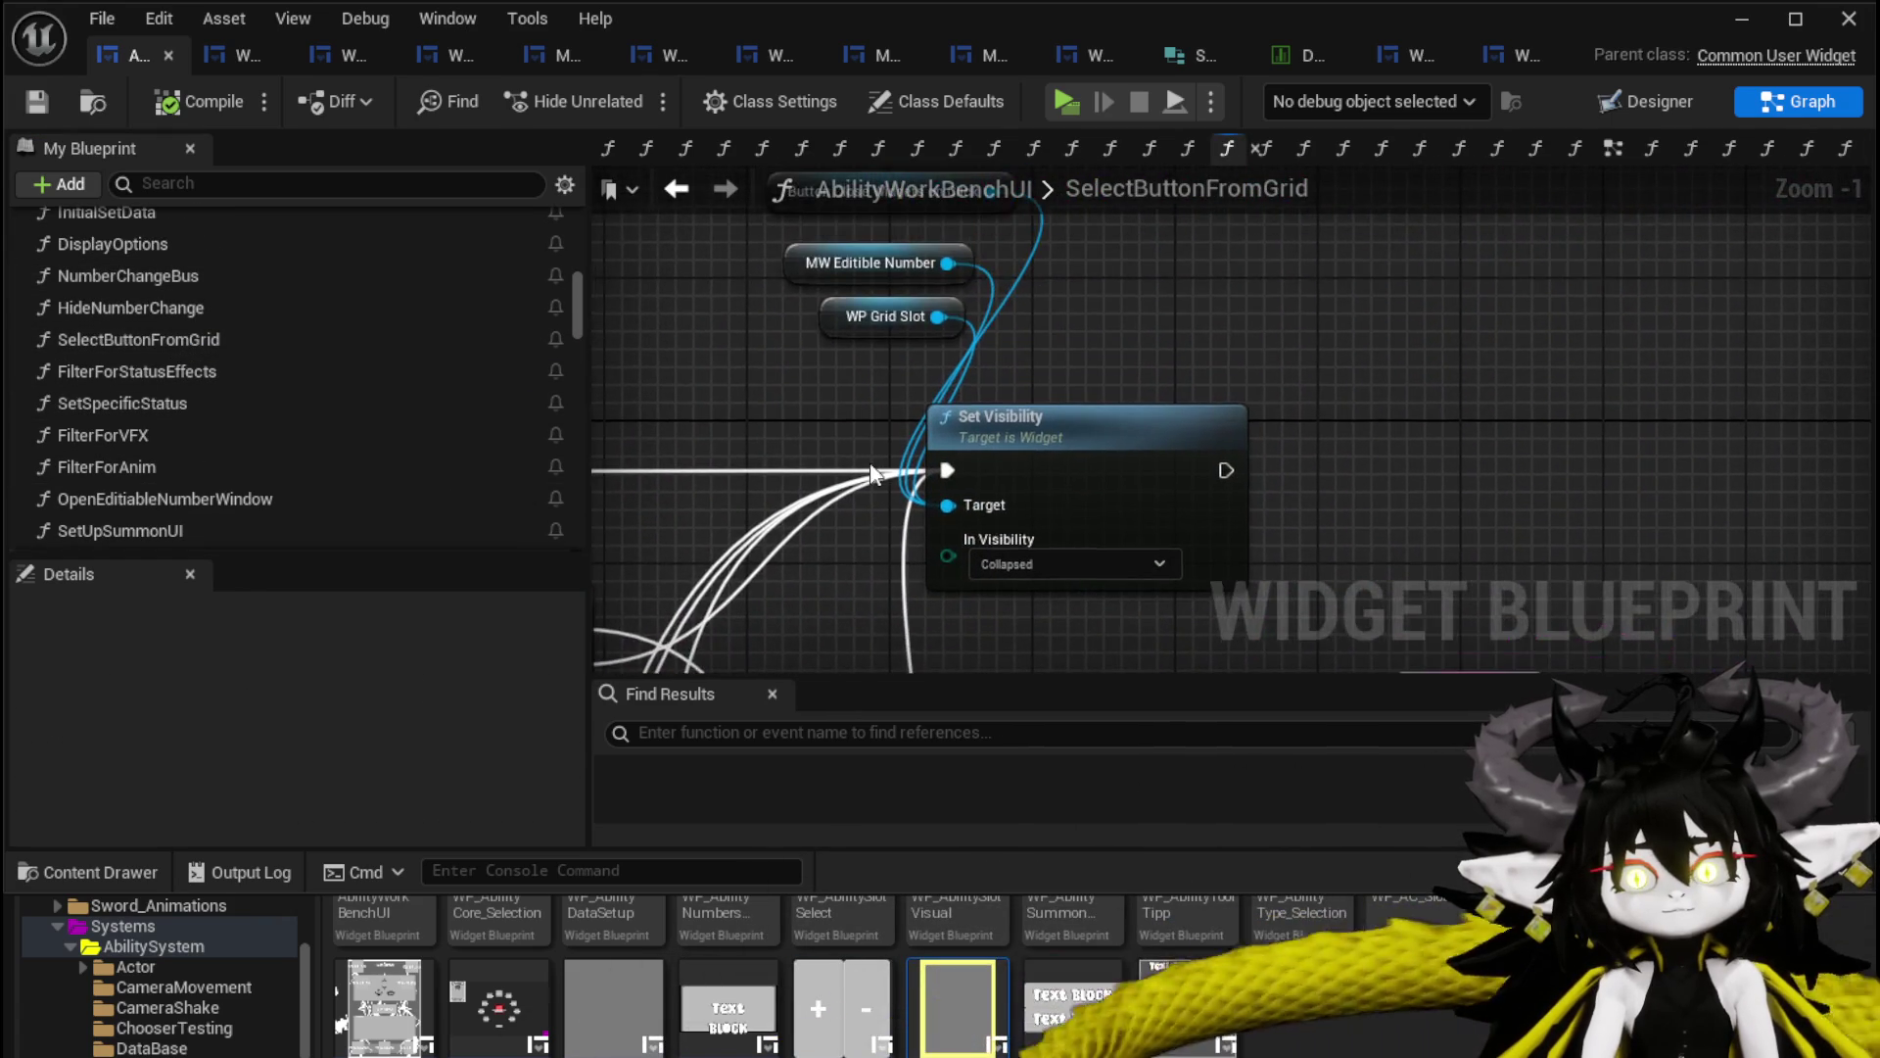
scroll(785, 331, "down", 2)
left_click_drag(727, 223, 1078, 473)
right_click(1072, 437)
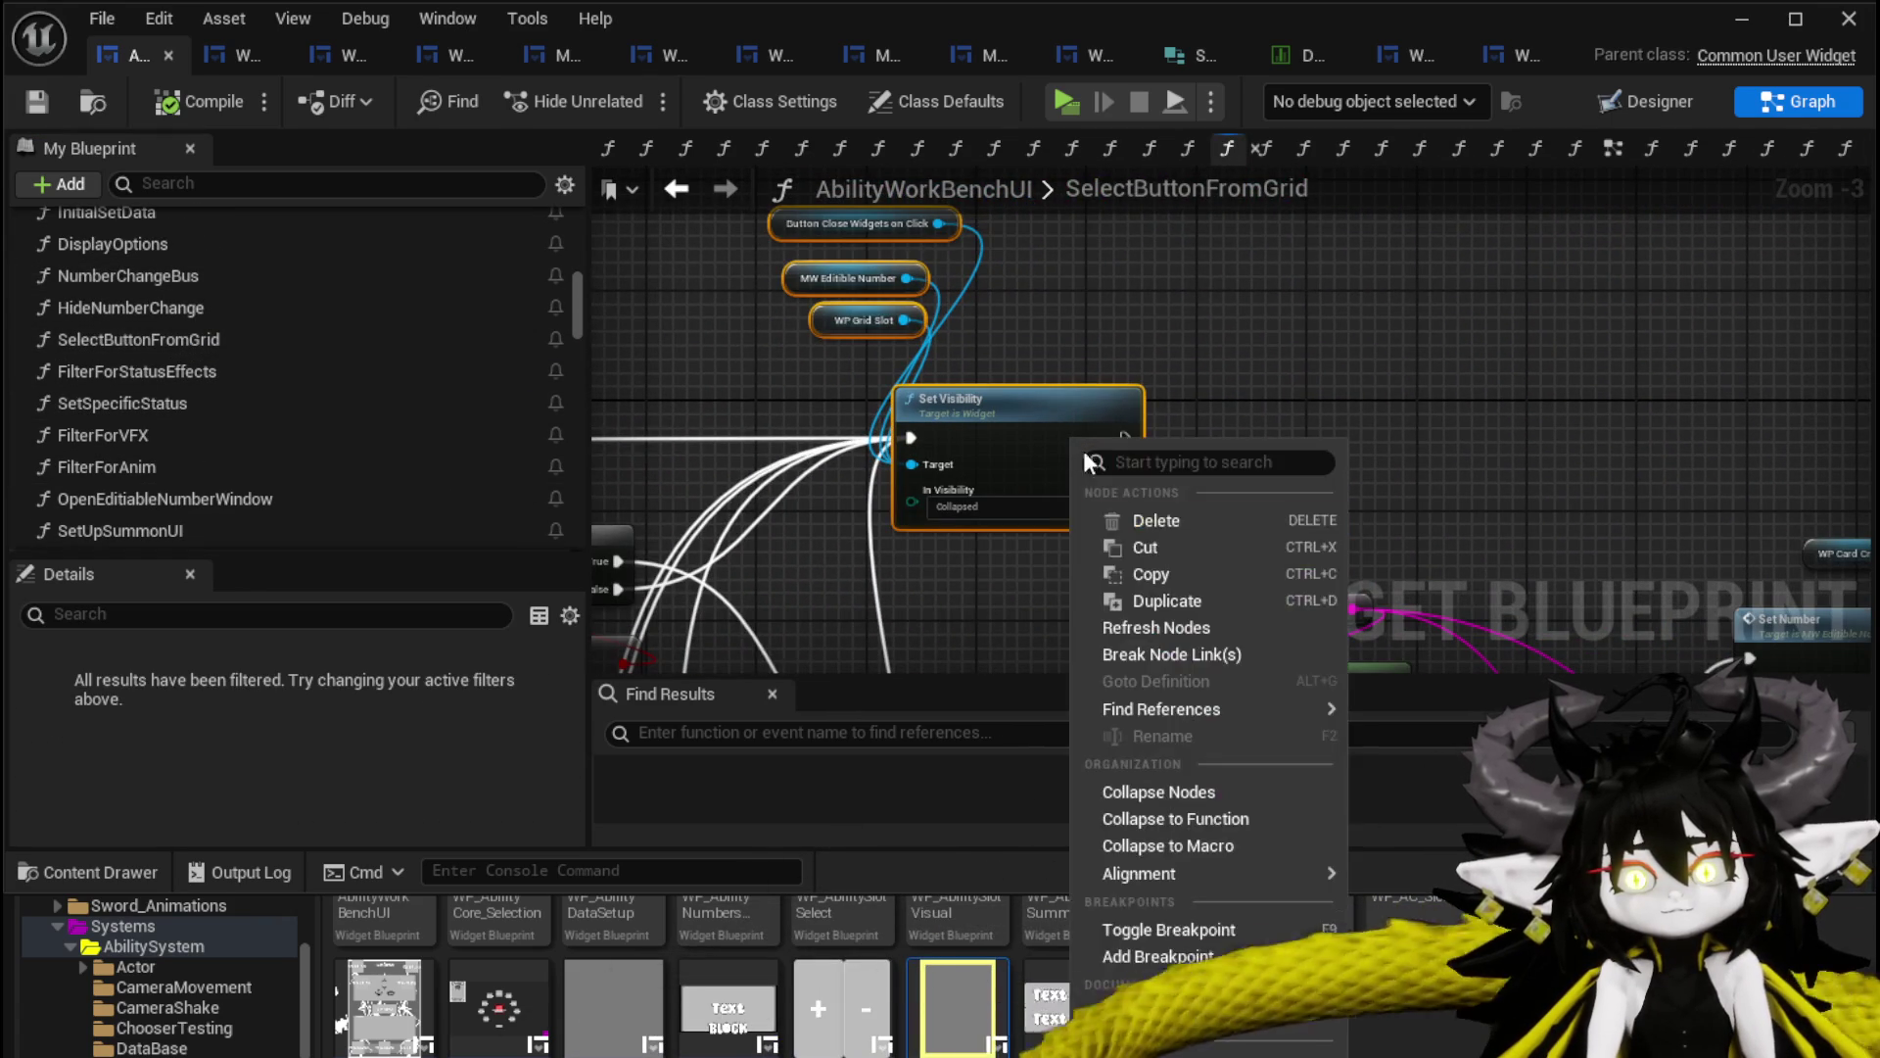
left_click(1179, 813)
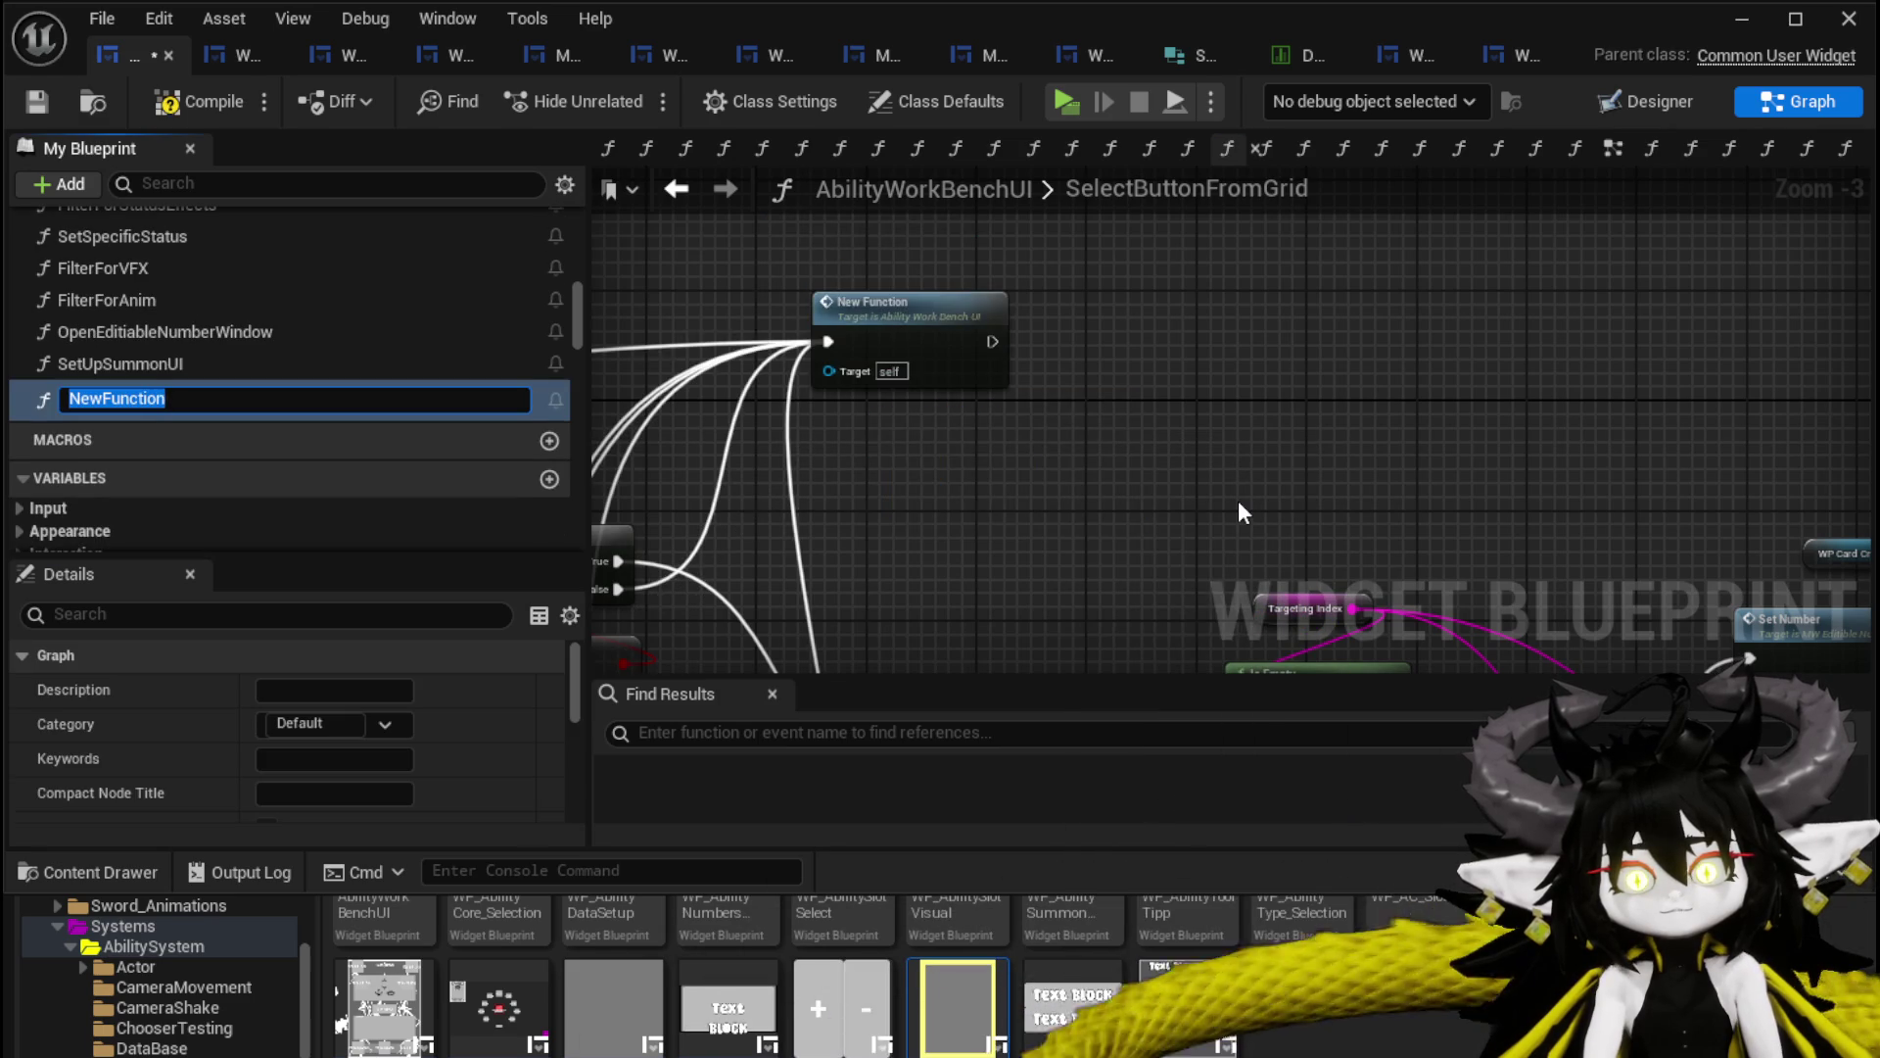
type("HideOptions")
key("Return")
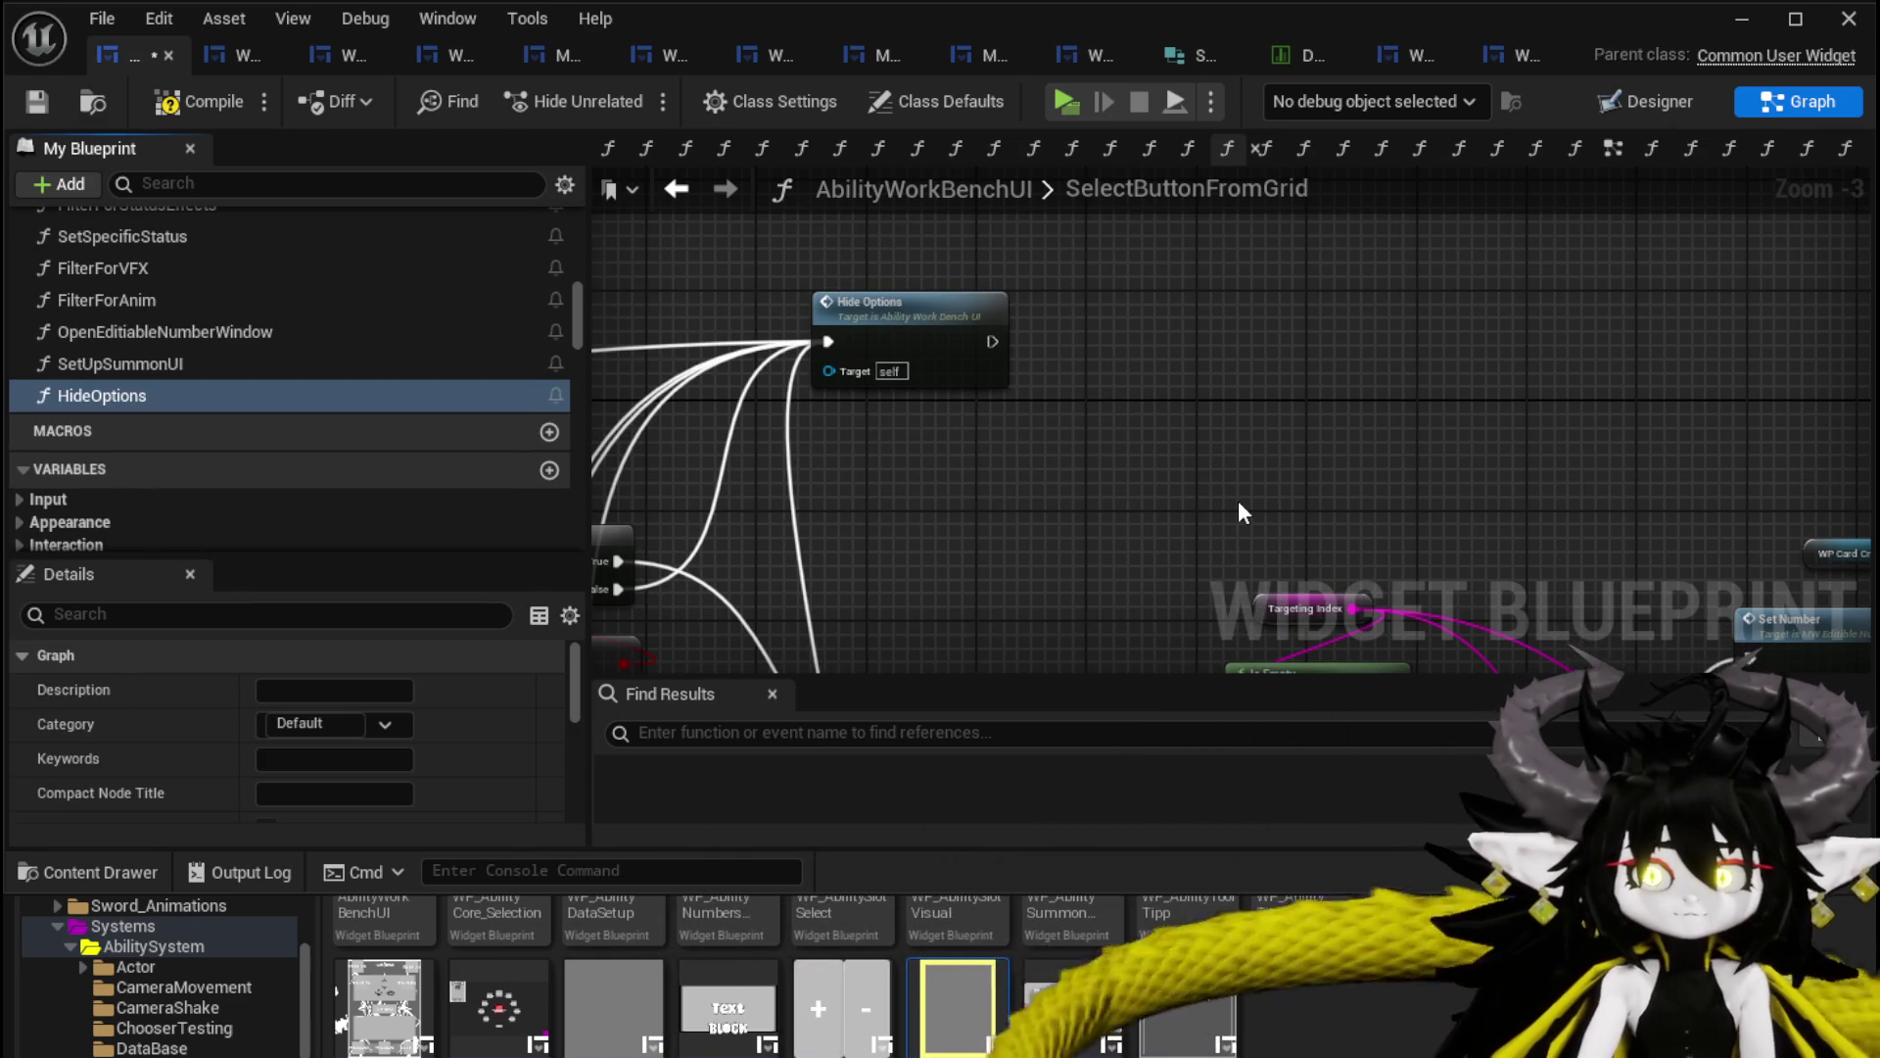
Add a Hide Options call right after Set Visibility in SetUpSummonUI and save.
left_click(35, 101)
left_click(159, 365)
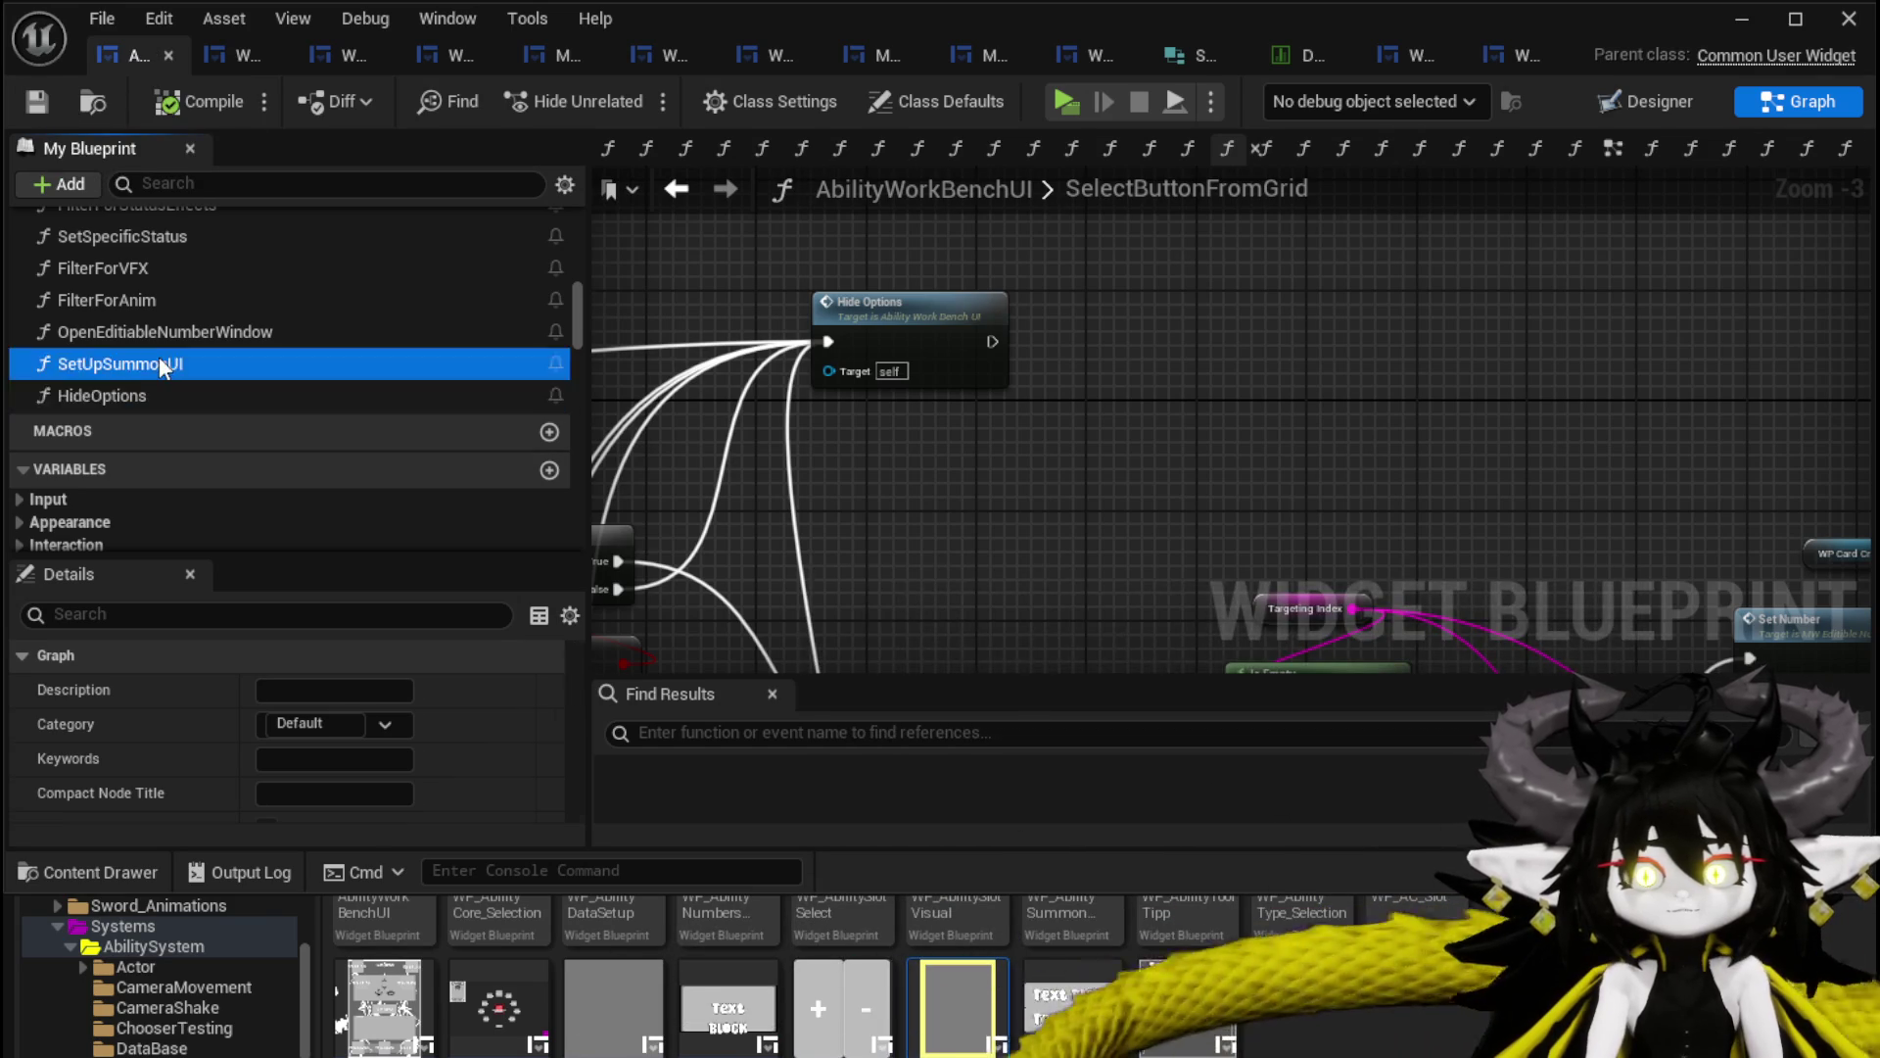
double_click(159, 364)
mouse_move(120, 392)
left_mouse_down()
mouse_move(1405, 443)
mouse_move(1382, 423)
left_mouse_up()
left_click(1338, 314)
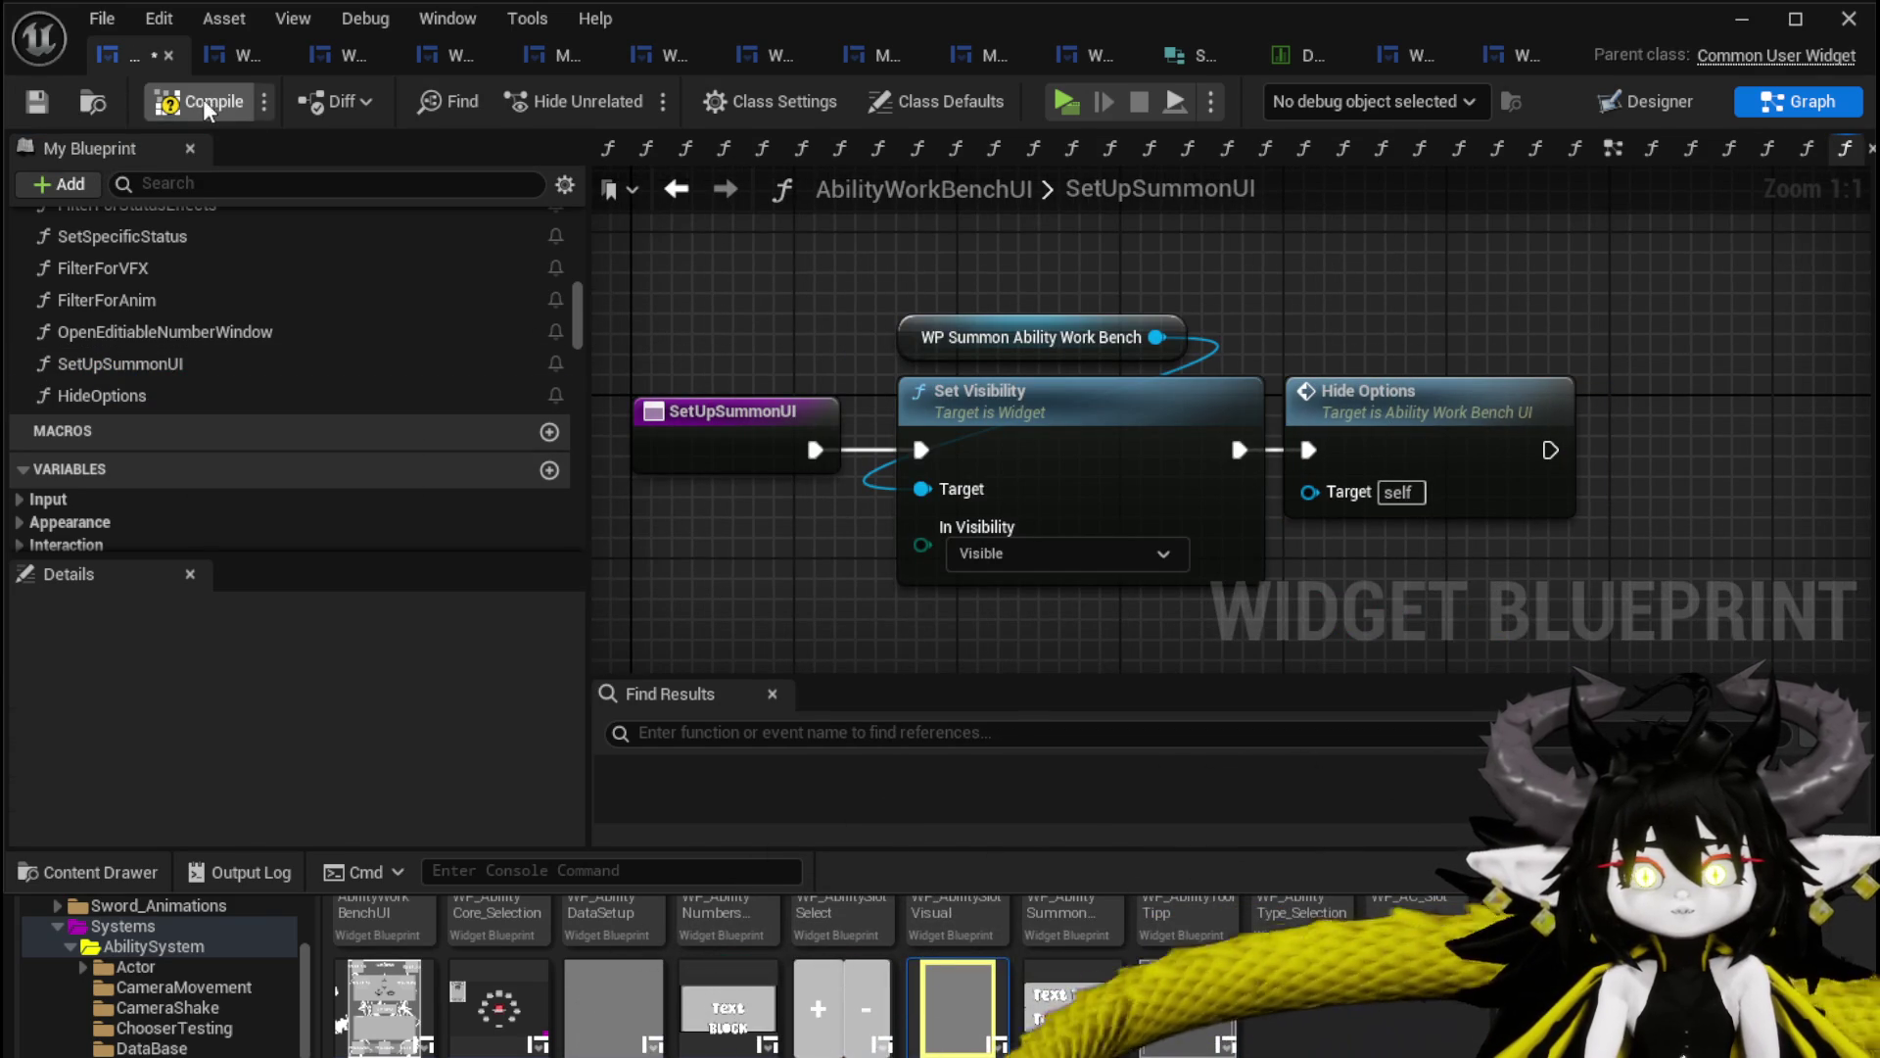
left_click(36, 101)
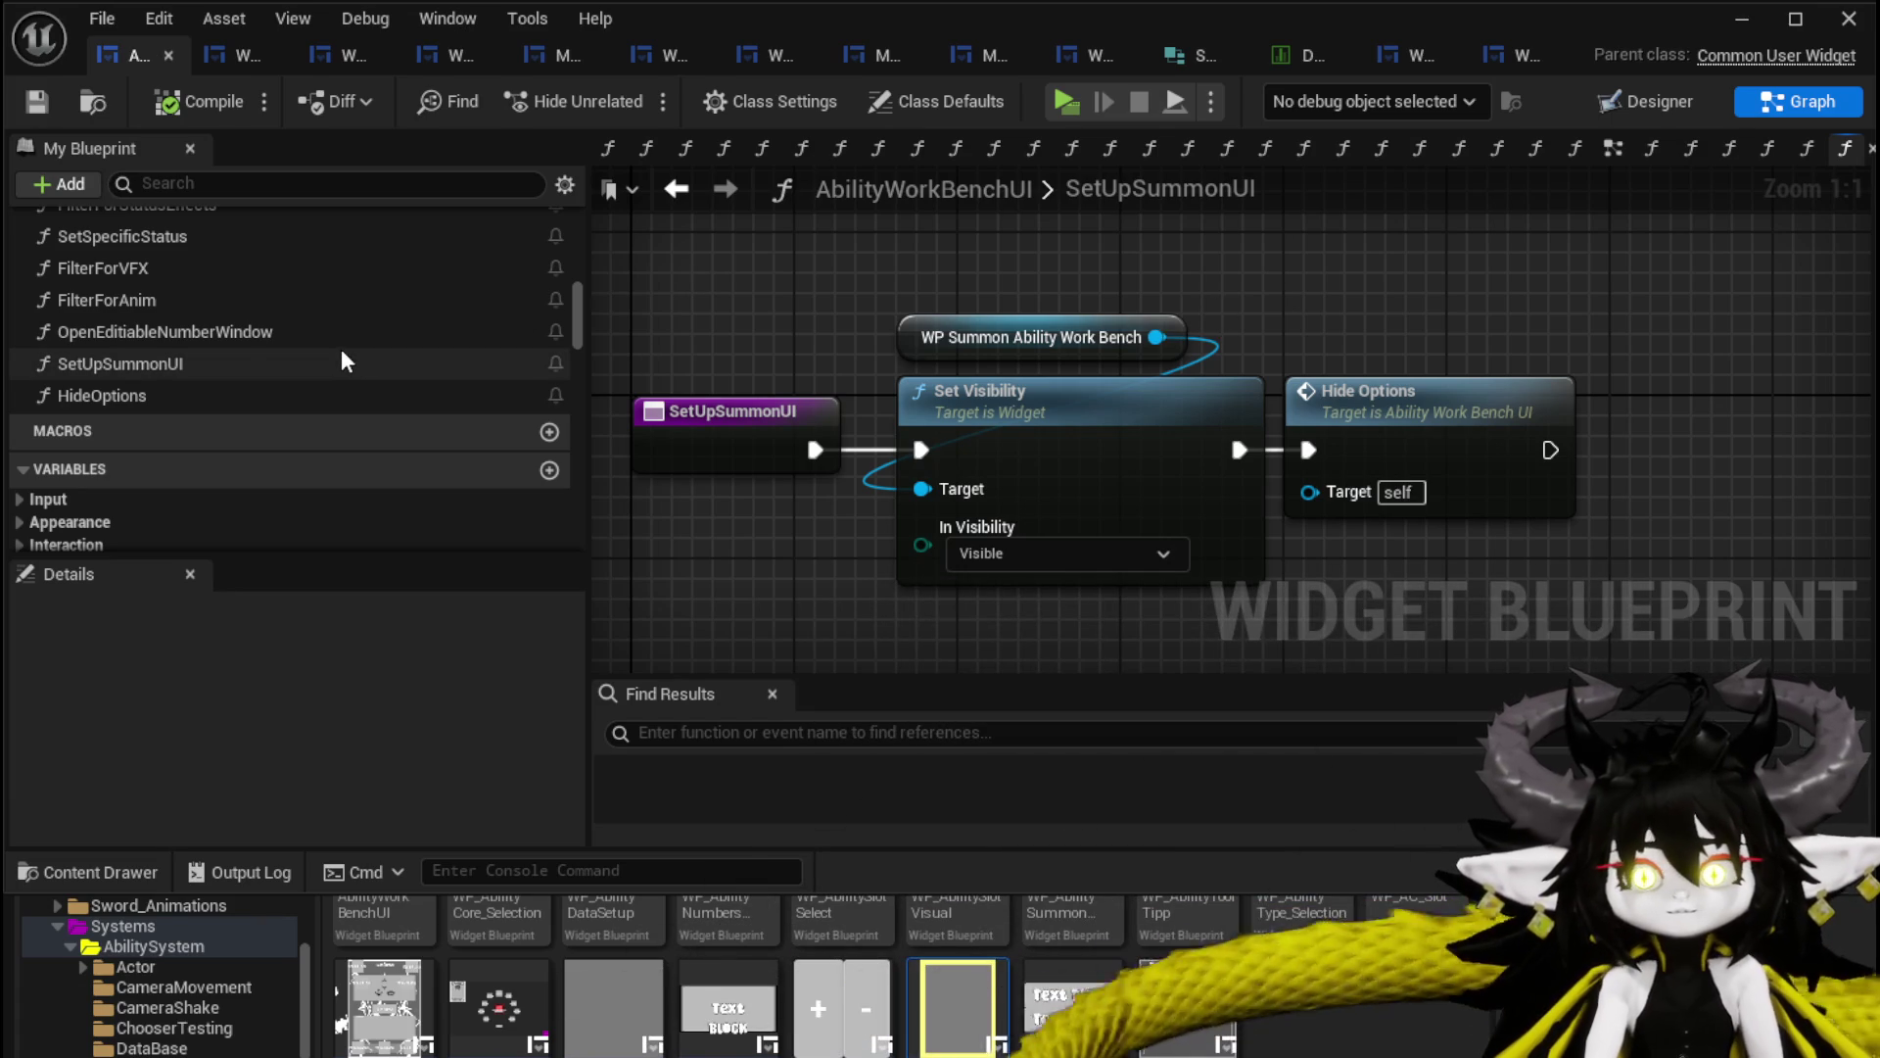
Zoom around the graph and reopen the SelectButtonFromGrid function.
scroll(316, 330, "up", 1)
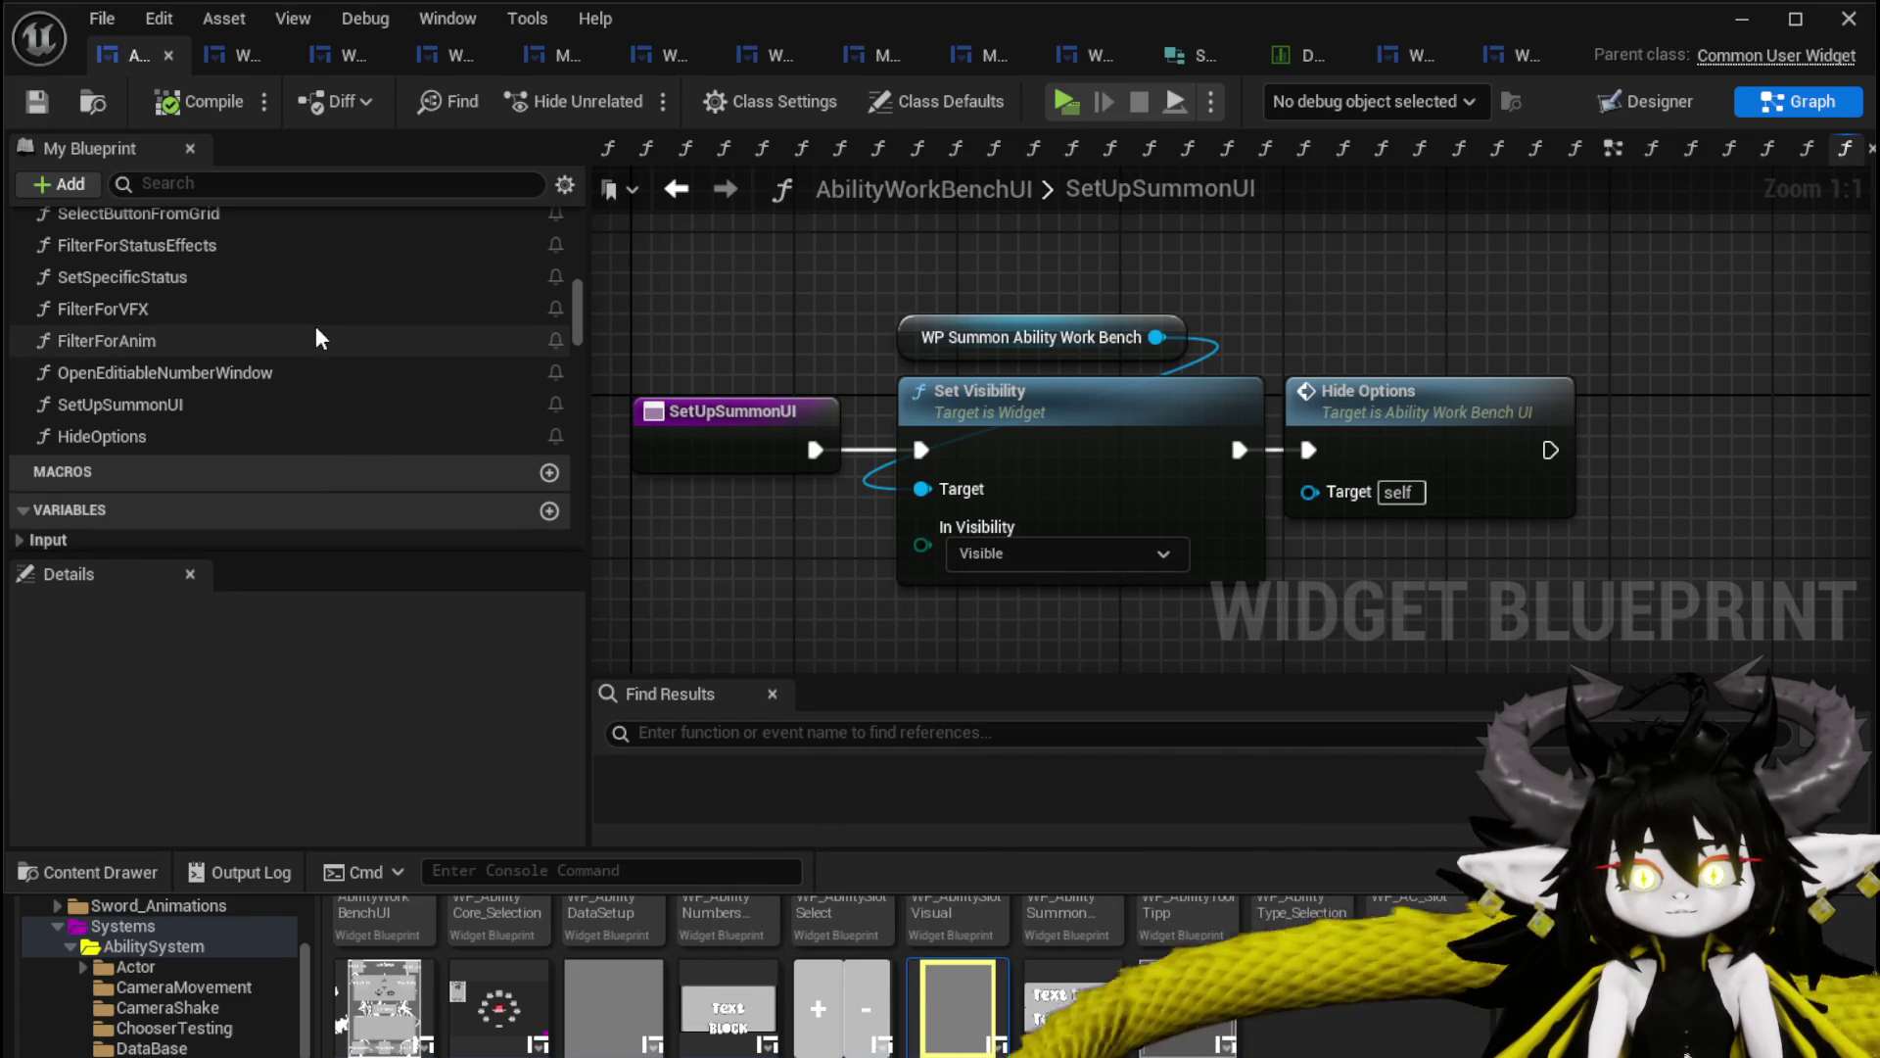
scroll(312, 342, "up", 3)
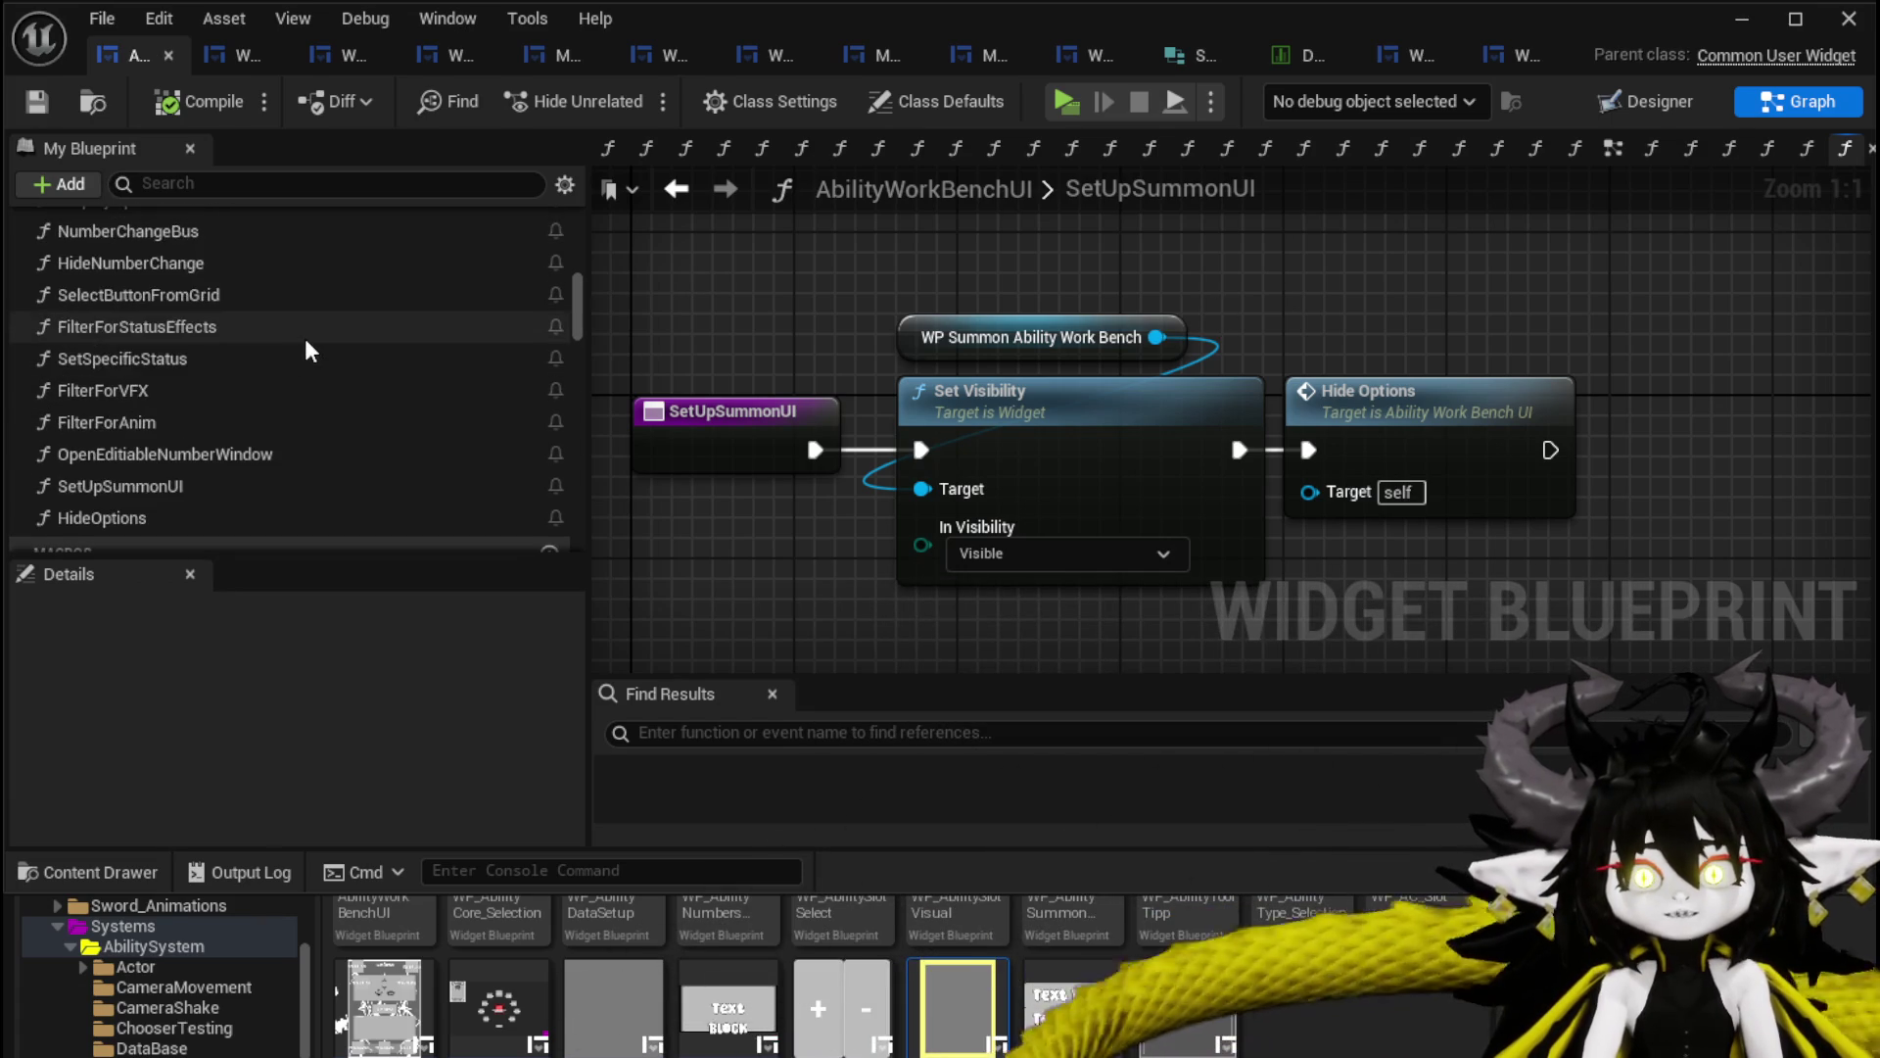
scroll(304, 337, "up", 3)
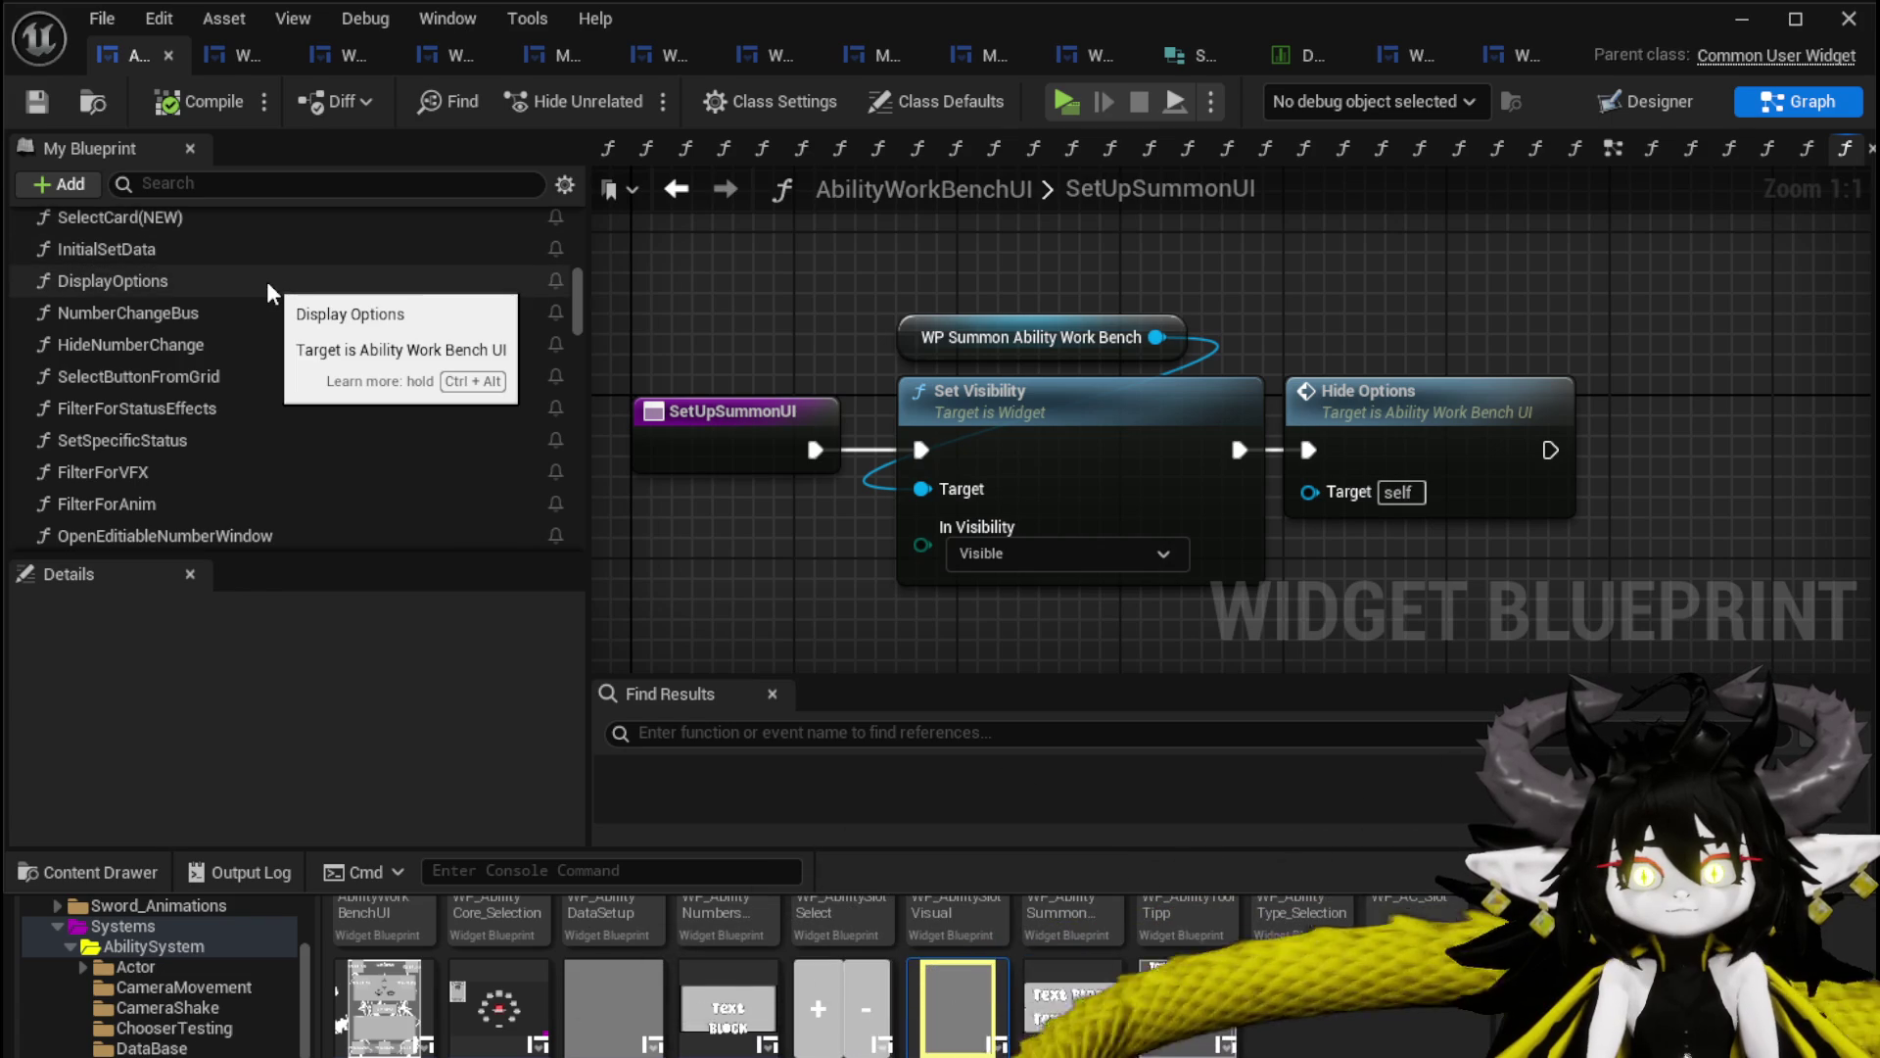
scroll(266, 280, "down", 3)
scroll(245, 292, "up", 4)
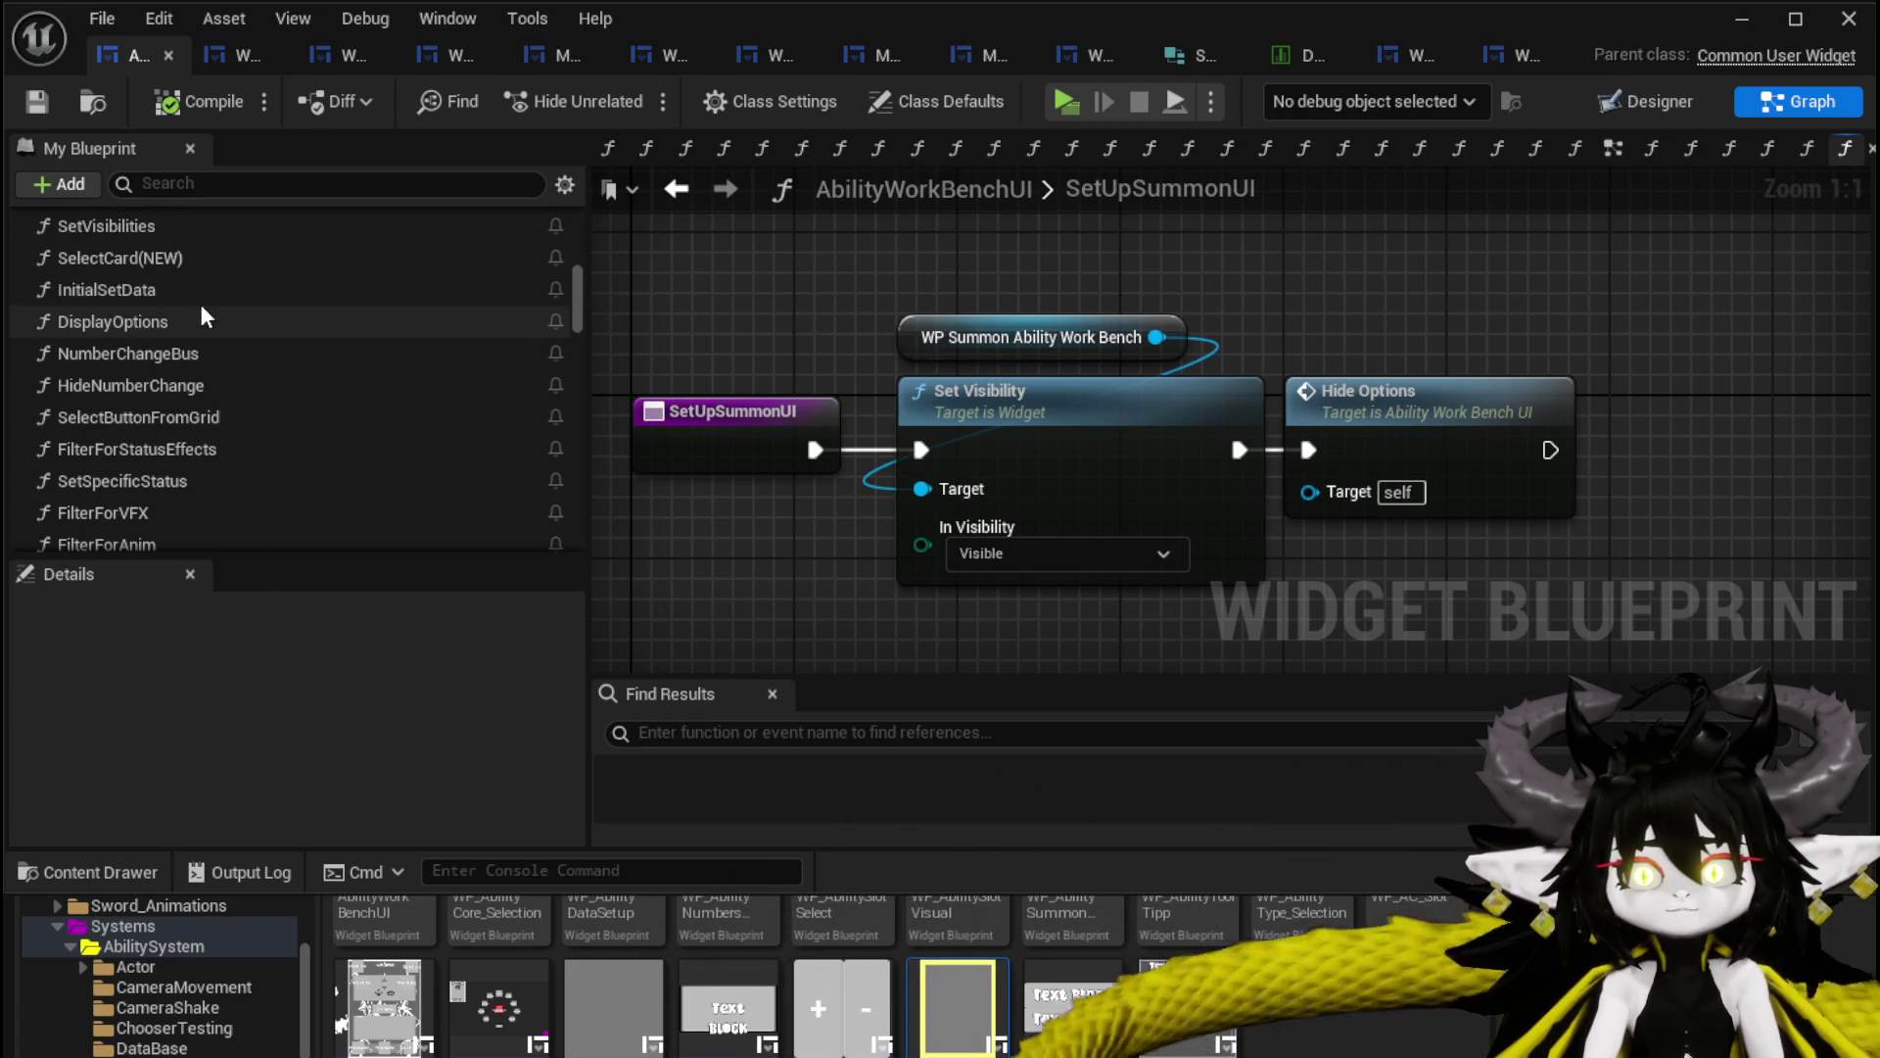
scroll(237, 387, "down", 1)
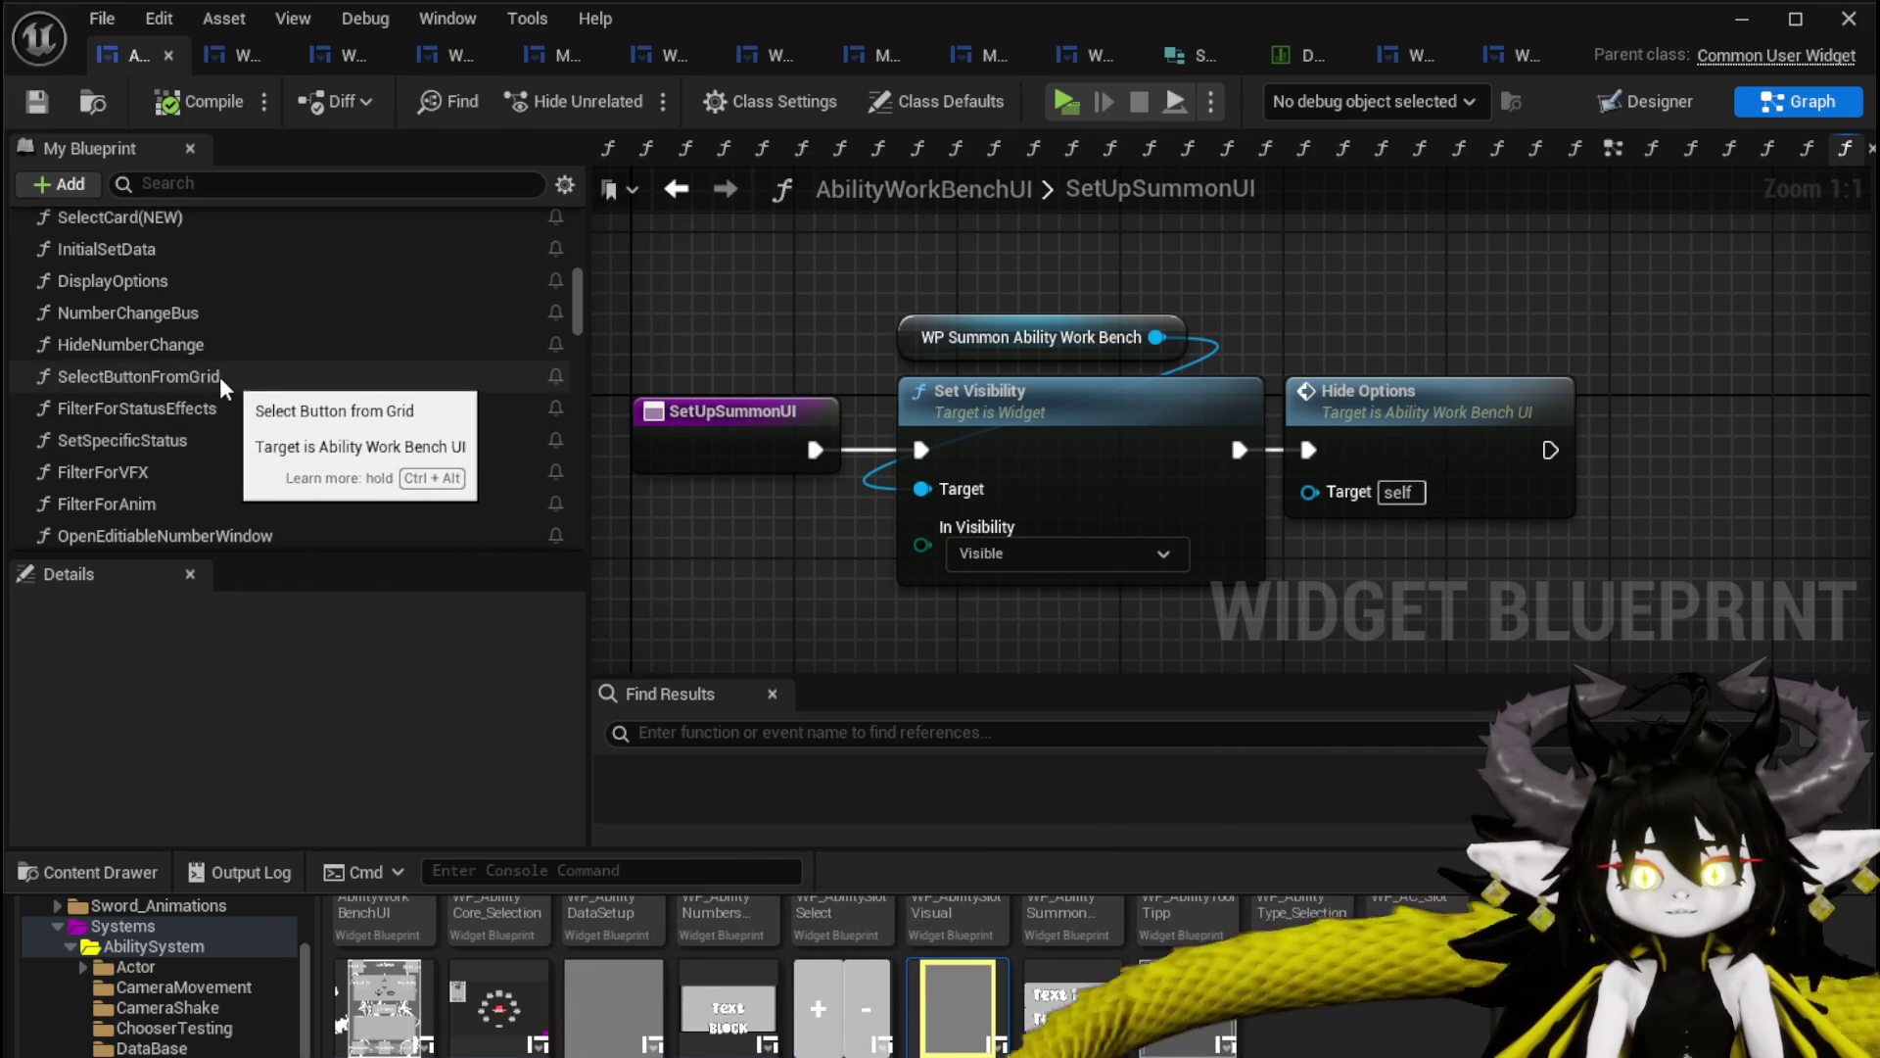
double_click(151, 375)
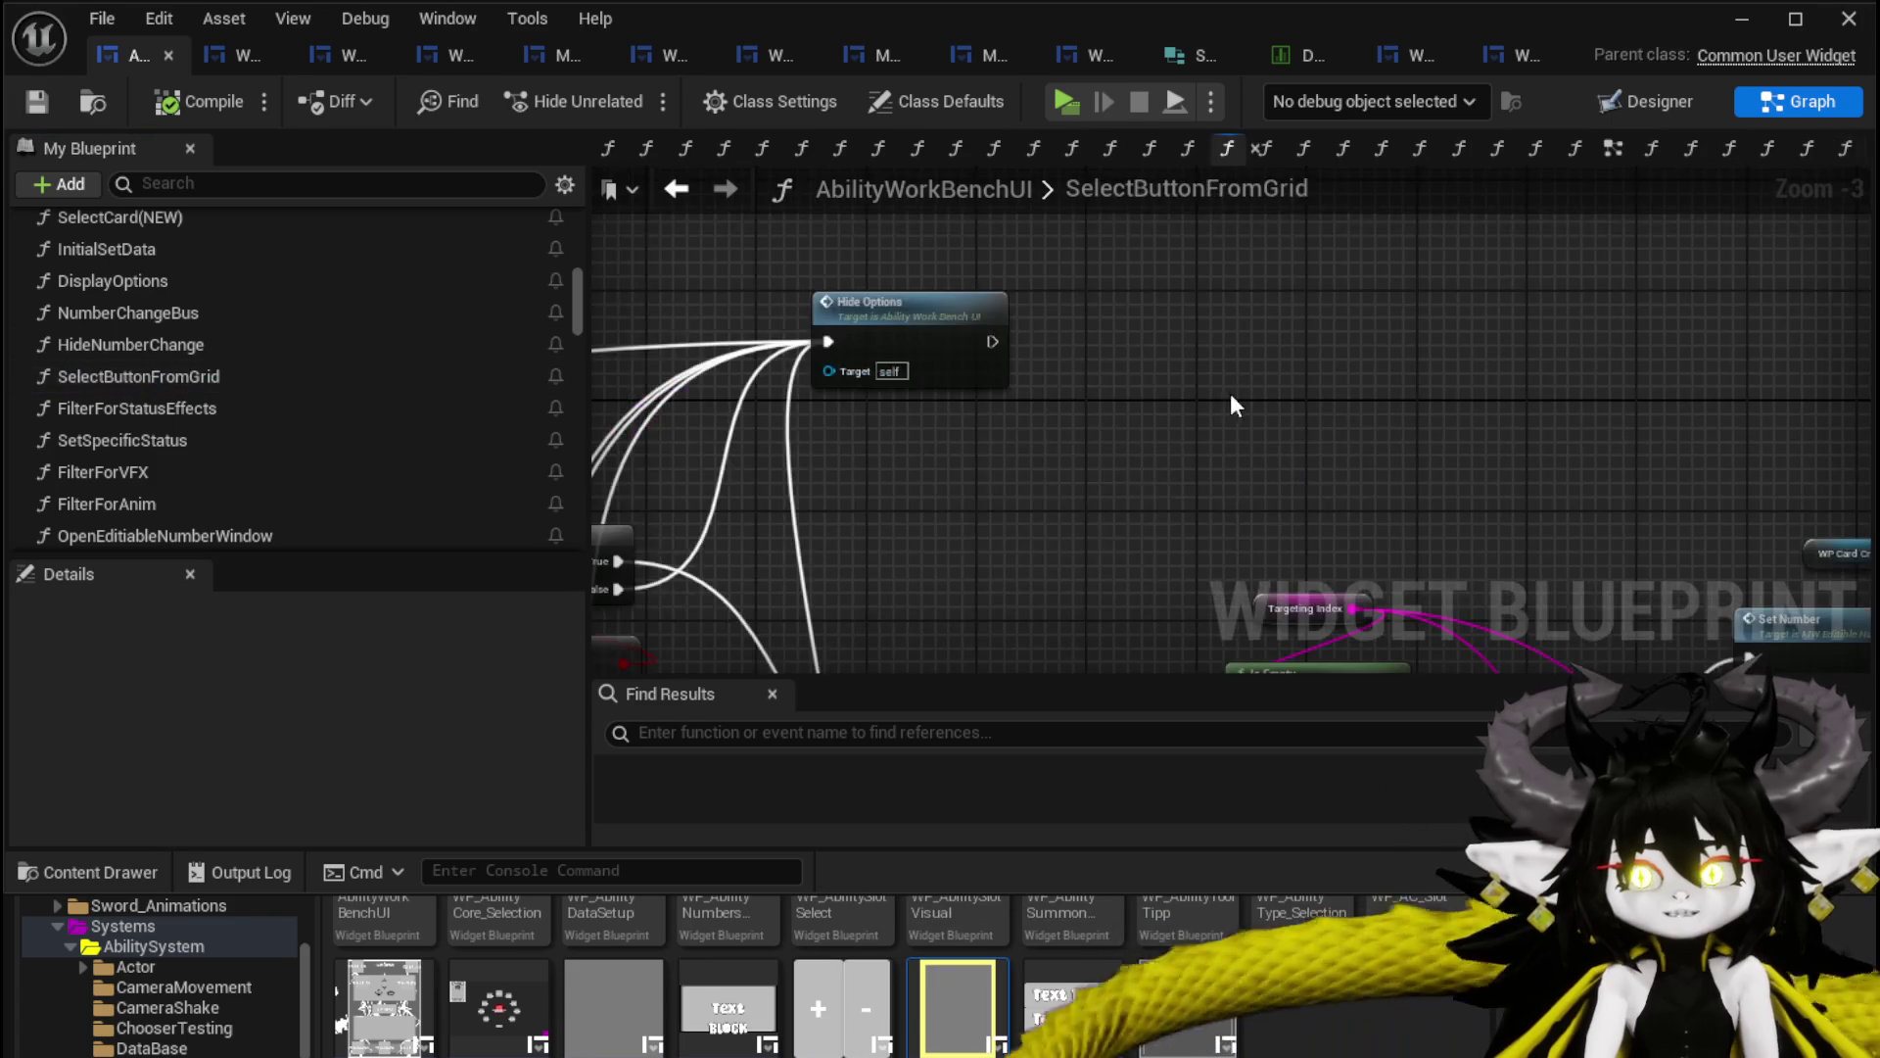
mouse_move(768, 320)
left_mouse_down()
mouse_move(776, 261)
mouse_move(781, 302)
mouse_move(925, 223)
mouse_move(913, 298)
mouse_move(1124, 303)
mouse_move(1111, 379)
mouse_move(1391, 405)
mouse_move(1421, 287)
mouse_move(1436, 309)
mouse_move(1661, 346)
left_mouse_up()
left_click_drag(1217, 341, 1143, 272)
mouse_move(1085, 280)
left_mouse_down()
mouse_move(1092, 362)
mouse_move(796, 363)
left_mouse_up()
mouse_move(1131, 253)
left_mouse_down()
mouse_move(1283, 284)
mouse_move(1064, 383)
mouse_move(1070, 257)
mouse_move(986, 380)
mouse_move(1077, 403)
mouse_move(1391, 397)
mouse_move(1418, 306)
mouse_move(1391, 354)
mouse_move(1113, 474)
mouse_move(897, 249)
left_mouse_up()
mouse_move(967, 468)
left_mouse_down()
mouse_move(850, 292)
mouse_move(833, 563)
mouse_move(869, 523)
mouse_move(1355, 533)
mouse_move(901, 519)
mouse_move(1298, 522)
left_mouse_up()
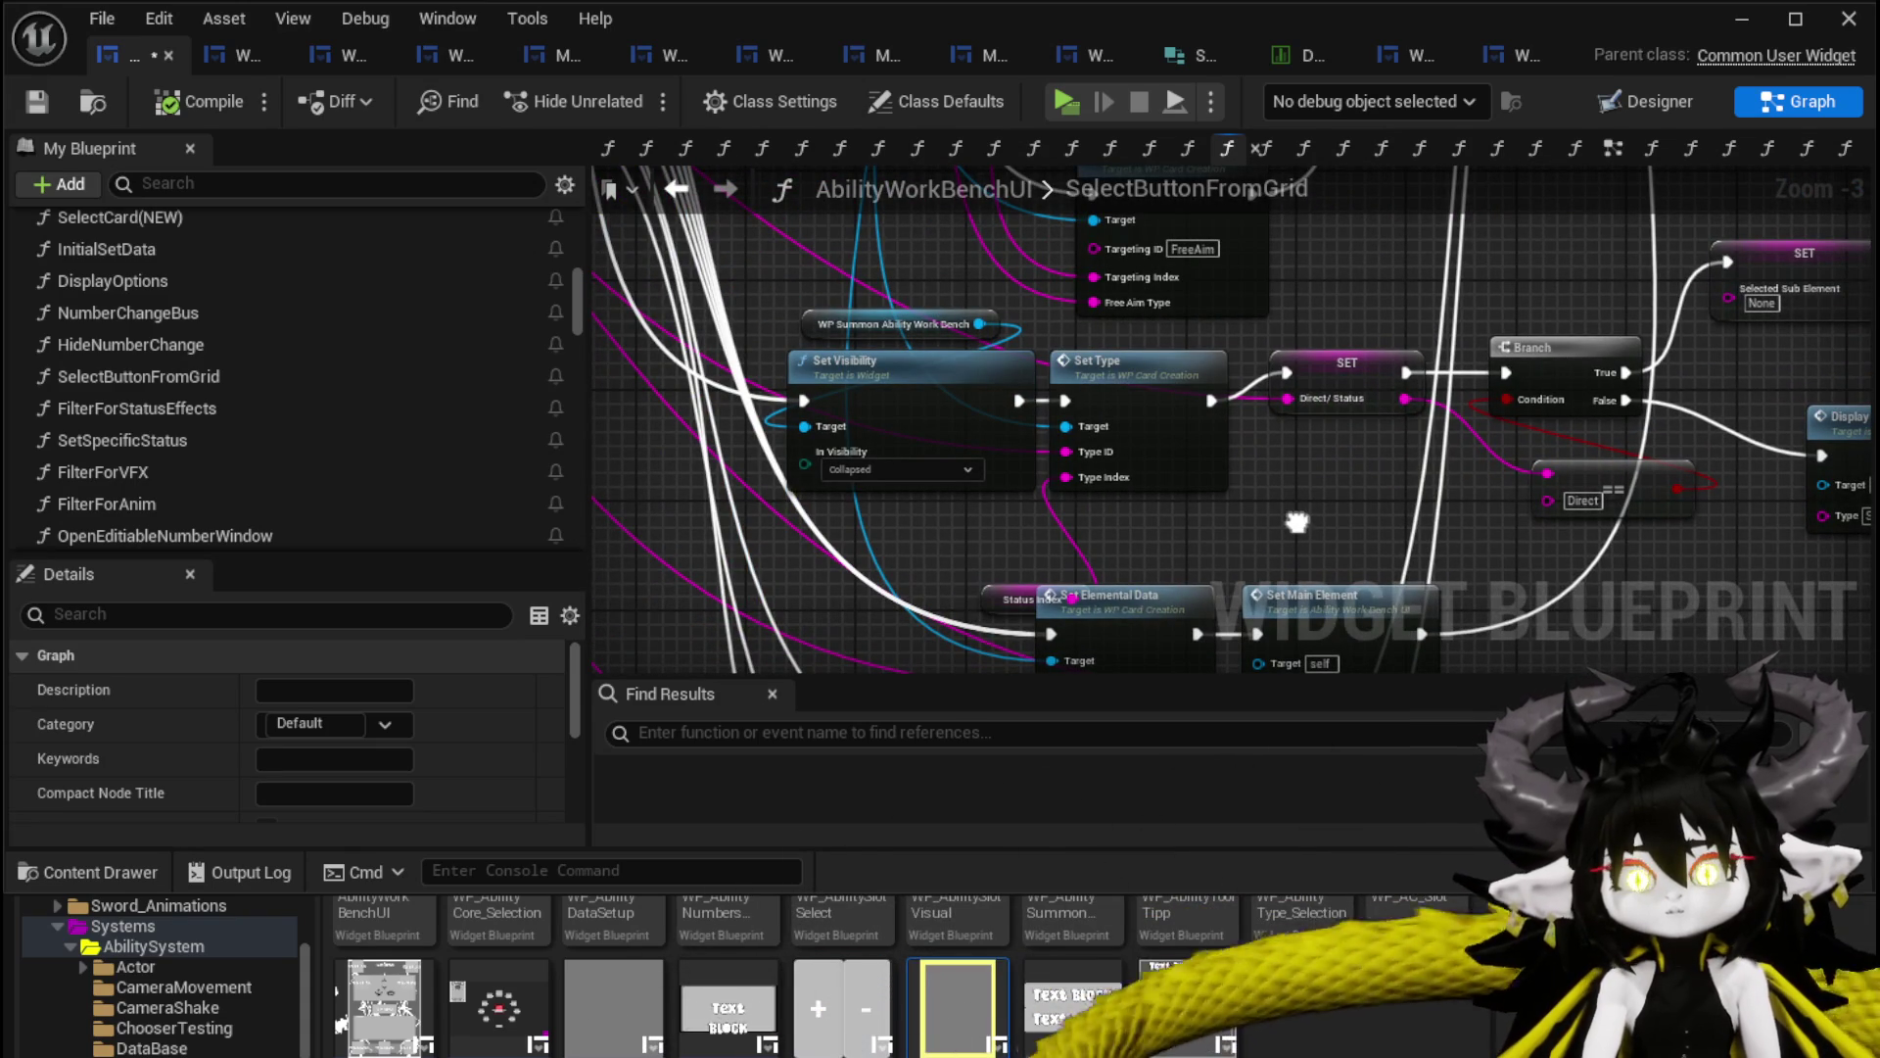
mouse_move(1297, 522)
left_mouse_down()
mouse_move(667, 416)
mouse_move(1128, 480)
mouse_move(890, 487)
mouse_move(491, 459)
left_mouse_up()
mouse_move(1127, 453)
left_mouse_down()
mouse_move(953, 569)
mouse_move(974, 538)
mouse_move(1209, 520)
mouse_move(1216, 497)
left_mouse_up()
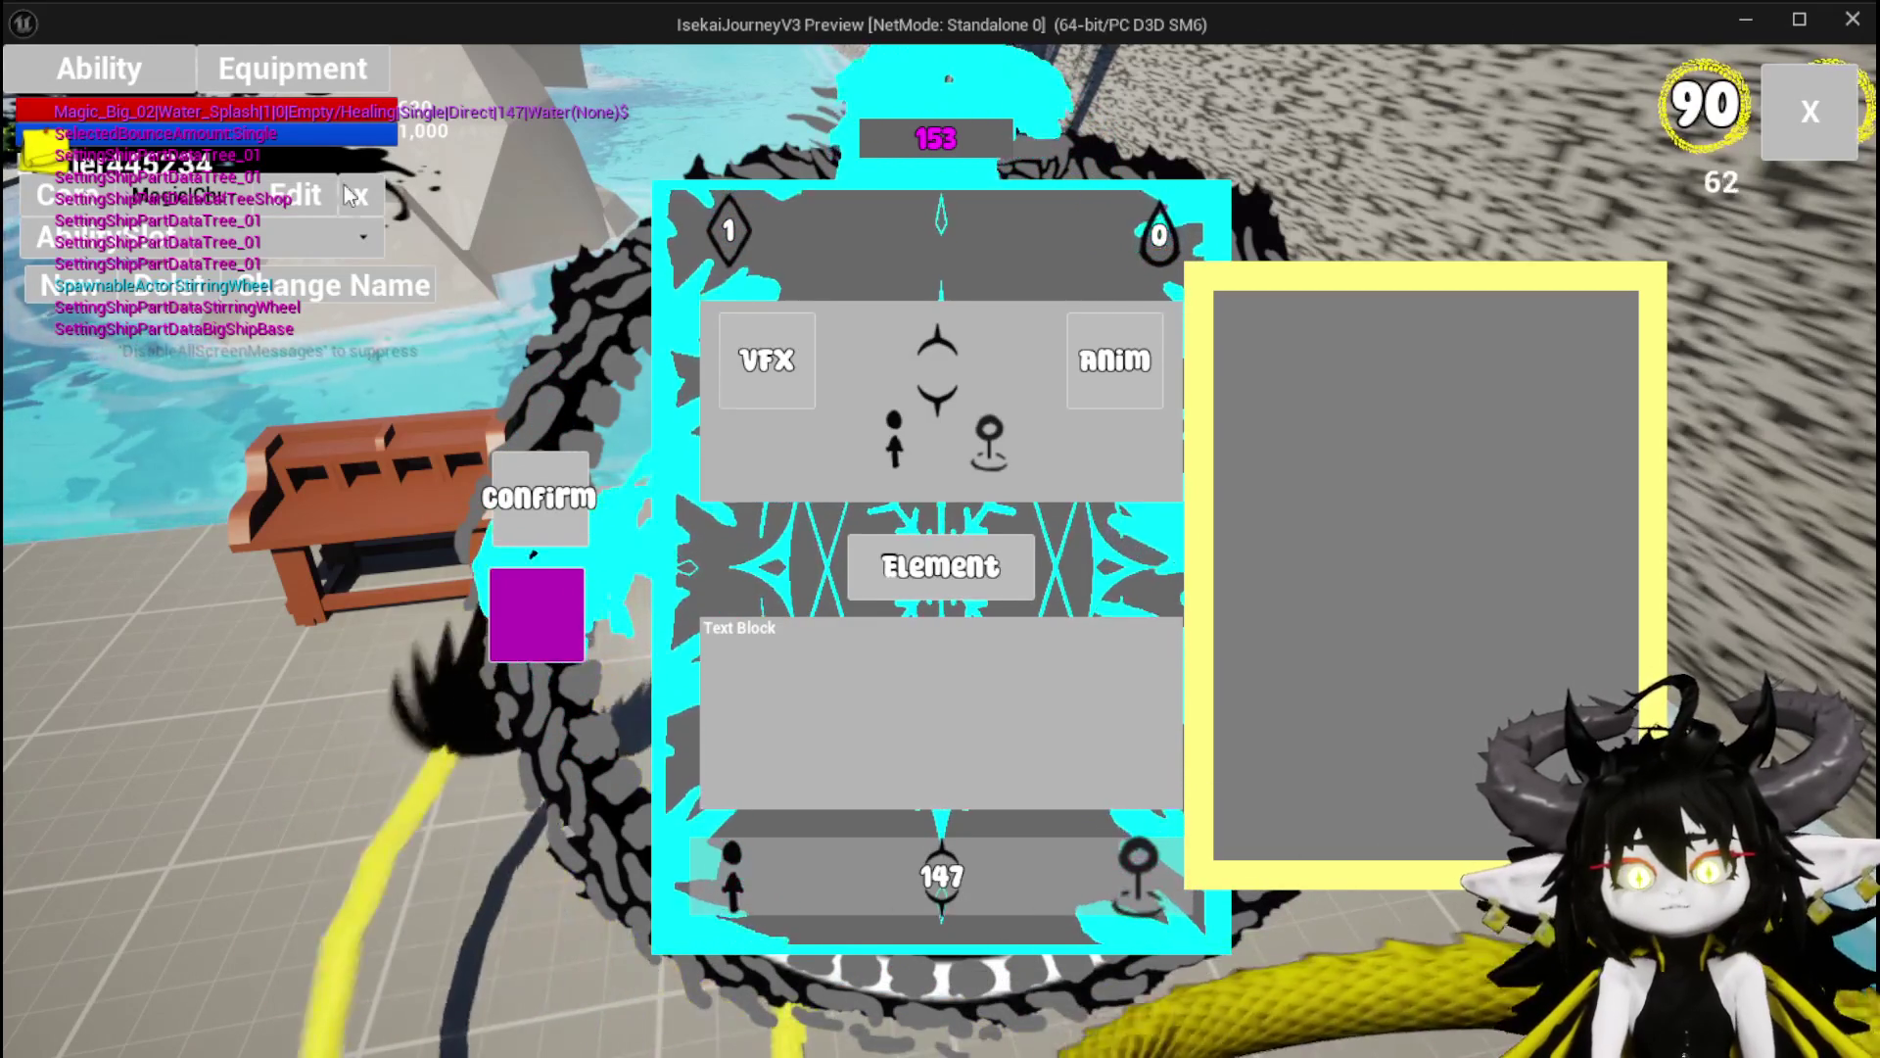
Switch the card to another ability type and back to the summon layout, then close the preview.
mouse_move(741, 886)
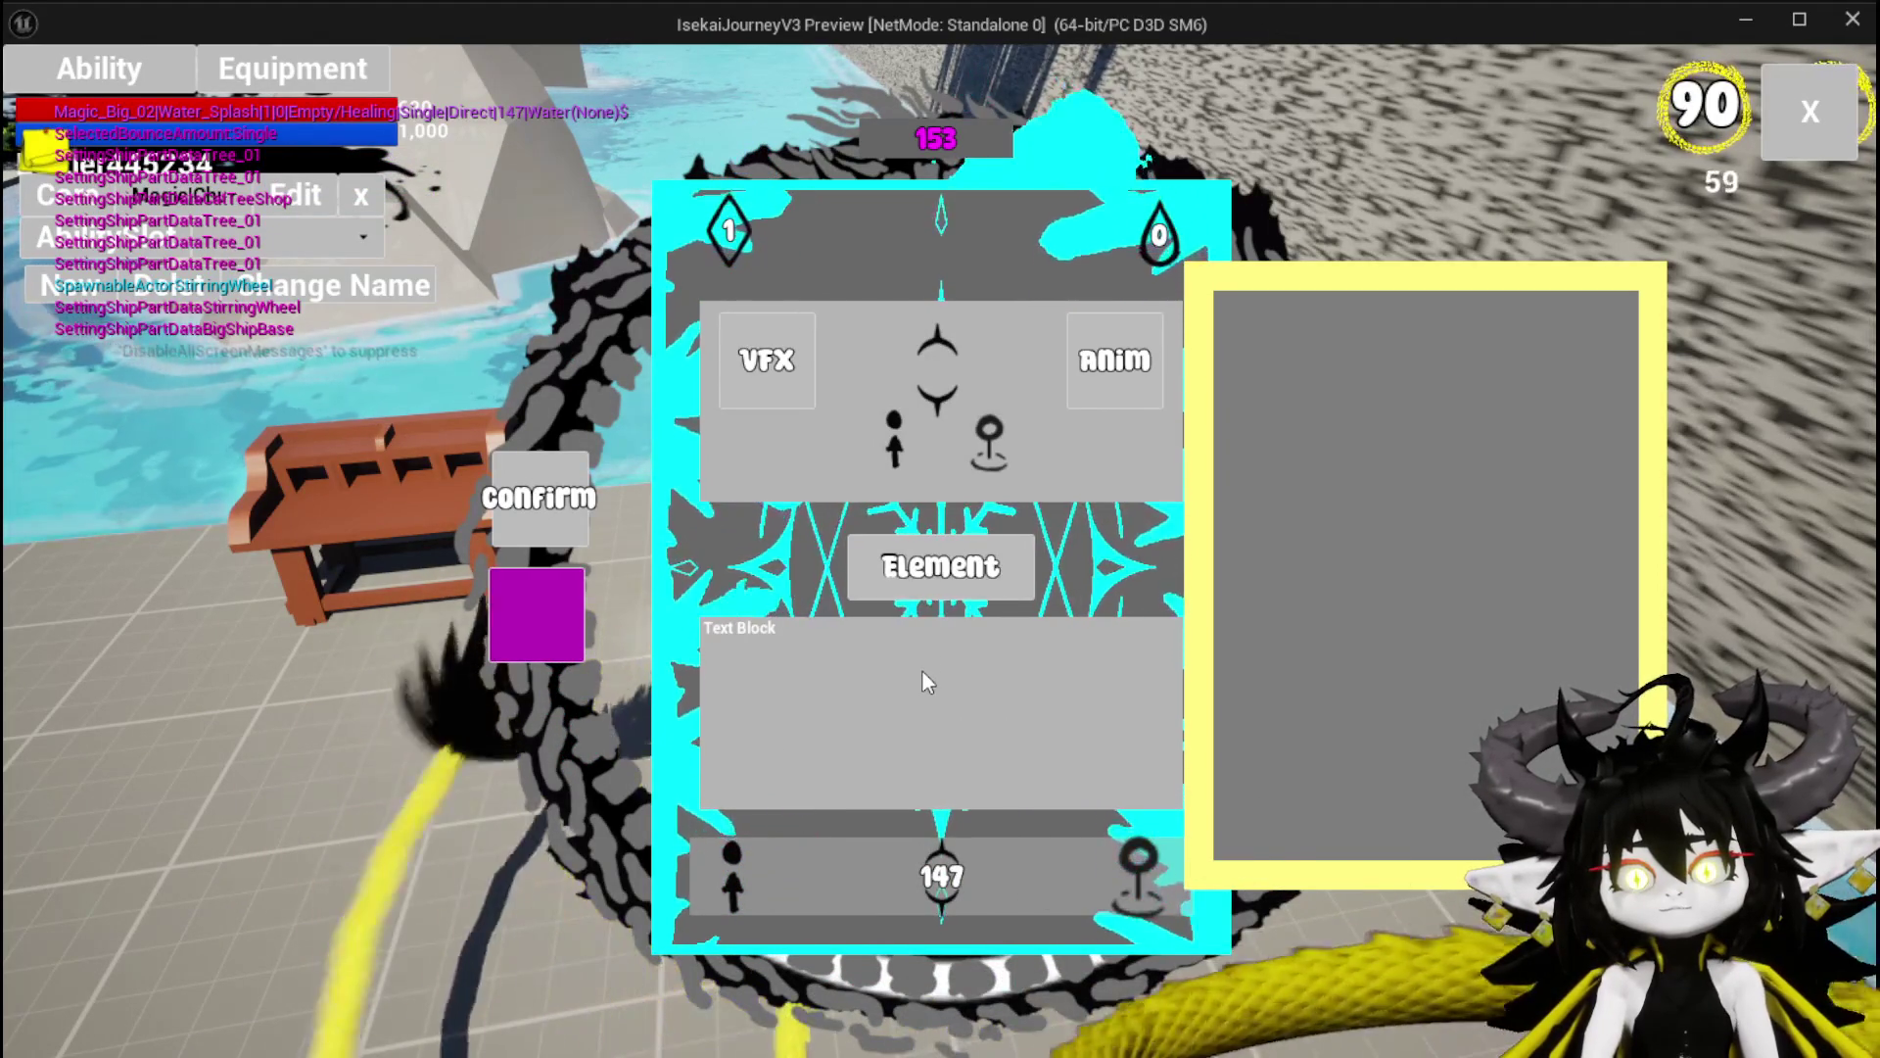
left_click(942, 875)
left_click(752, 332)
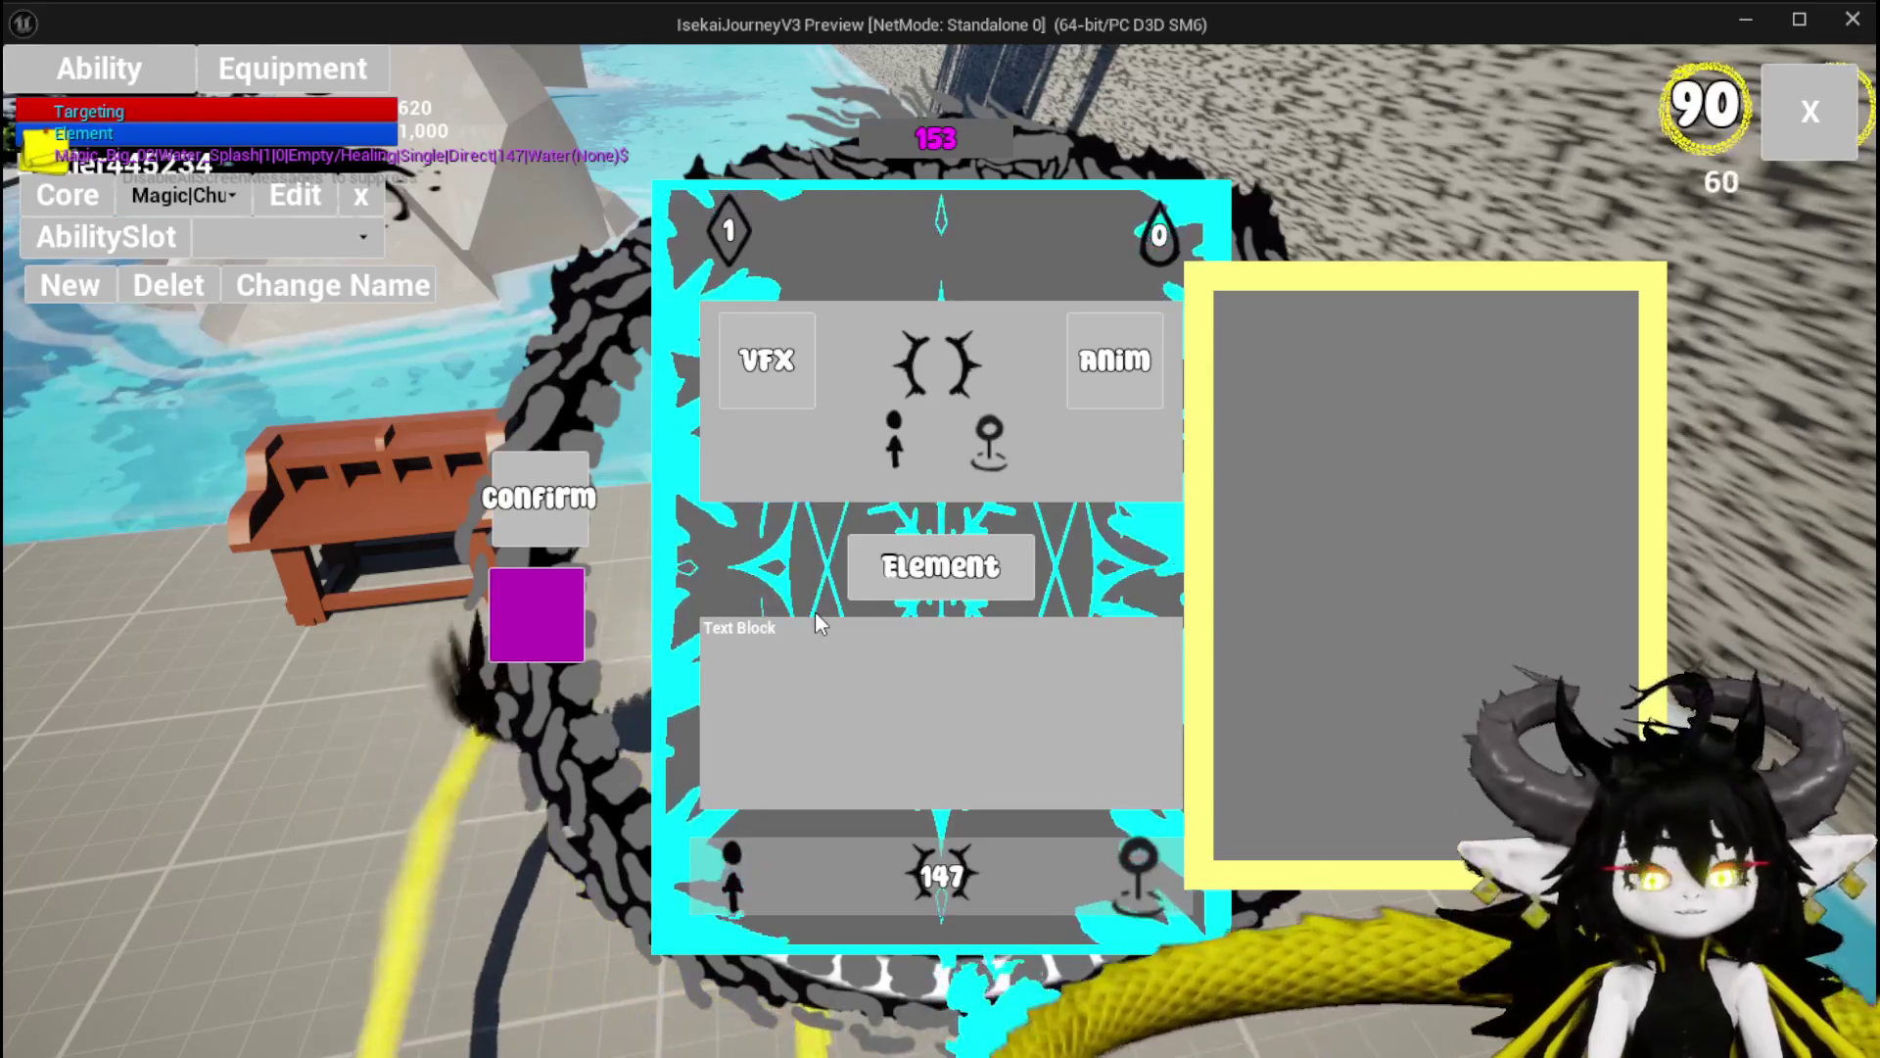
key("Escape")
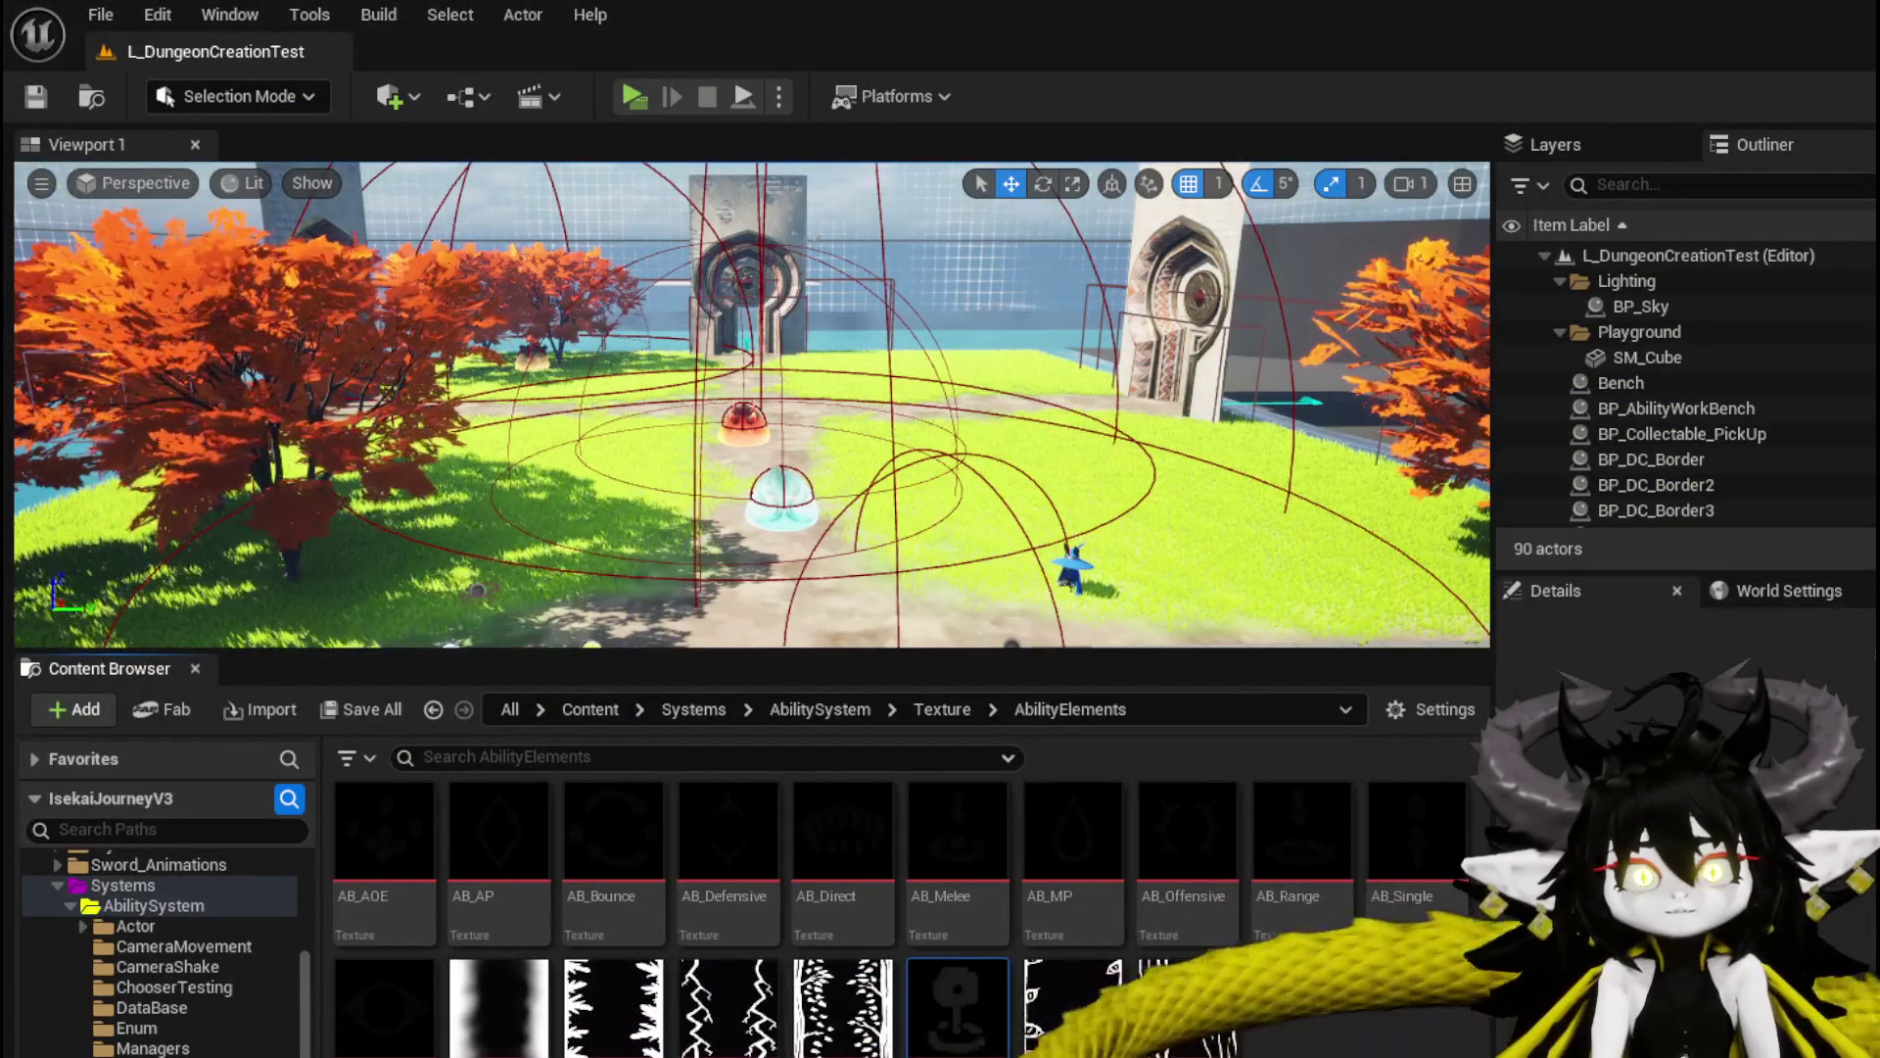
Save the level, then add a Set Targeting node from the WP Card Creation pin.
left_click(49, 101)
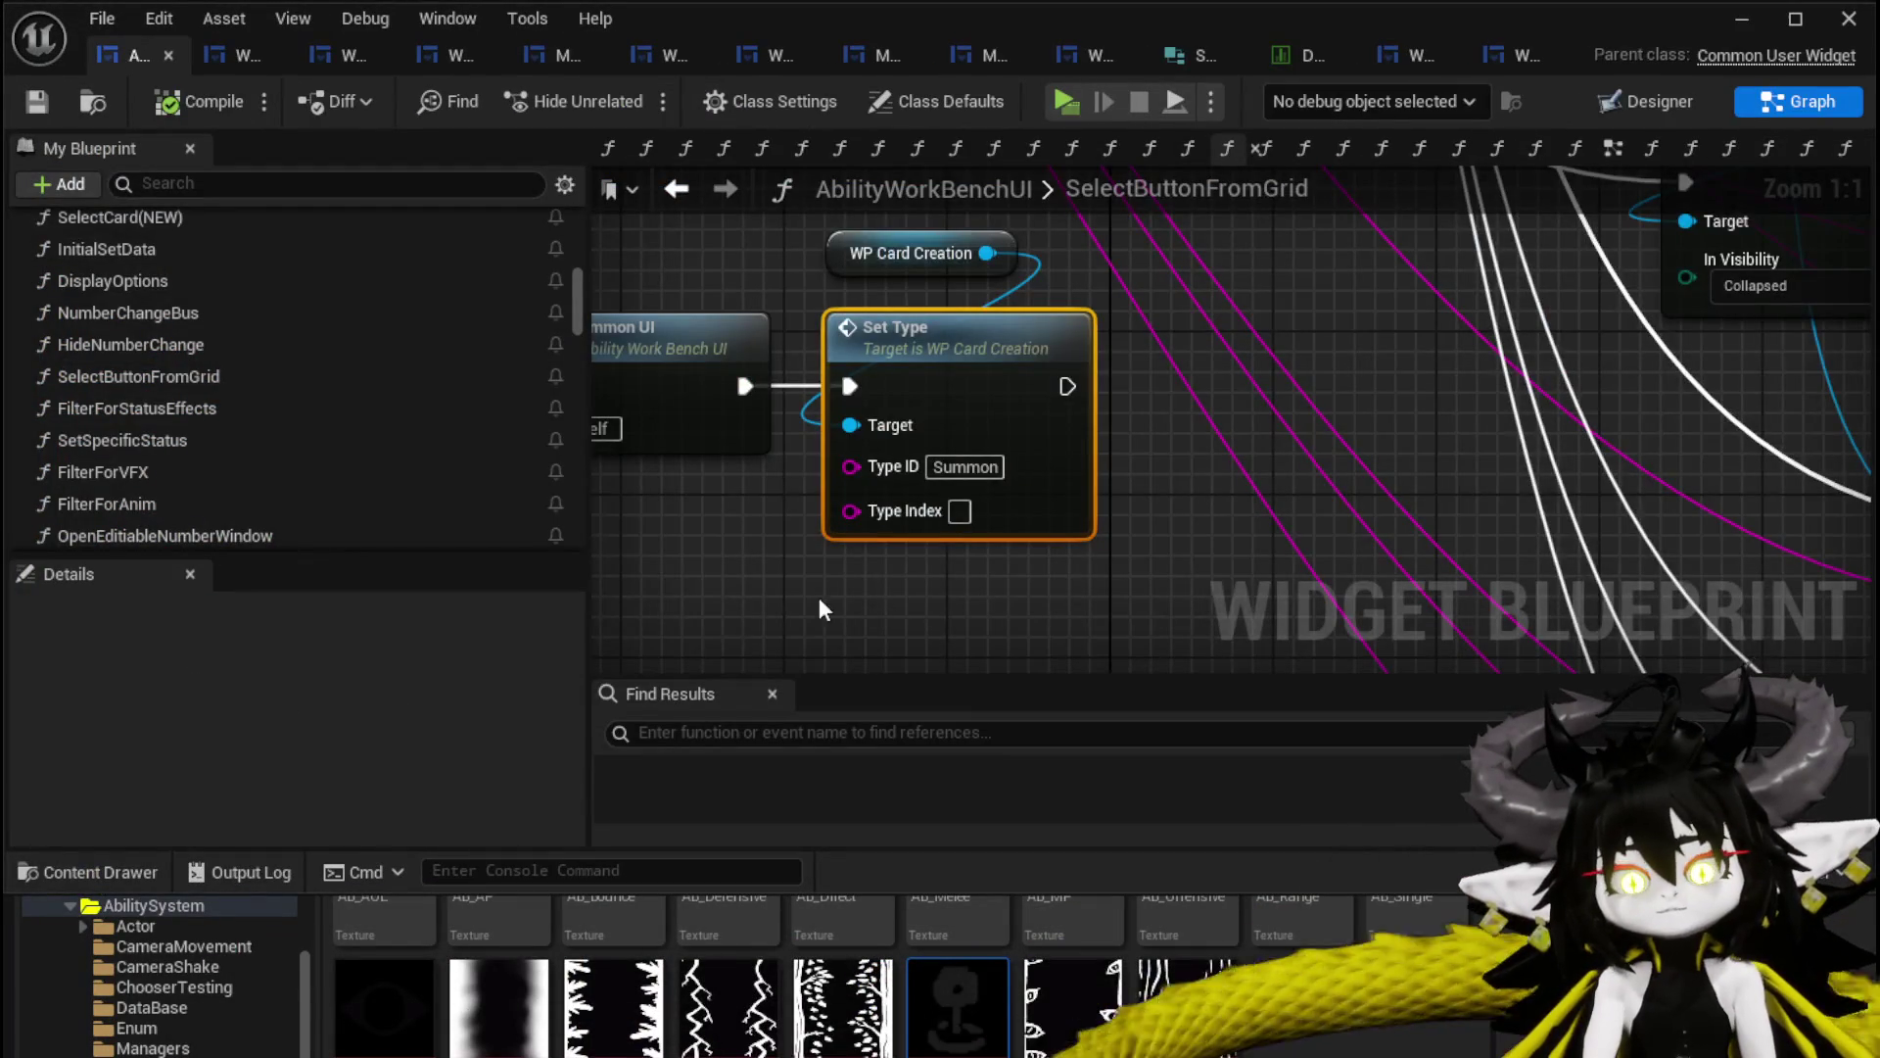
left_click_drag(829, 601, 907, 628)
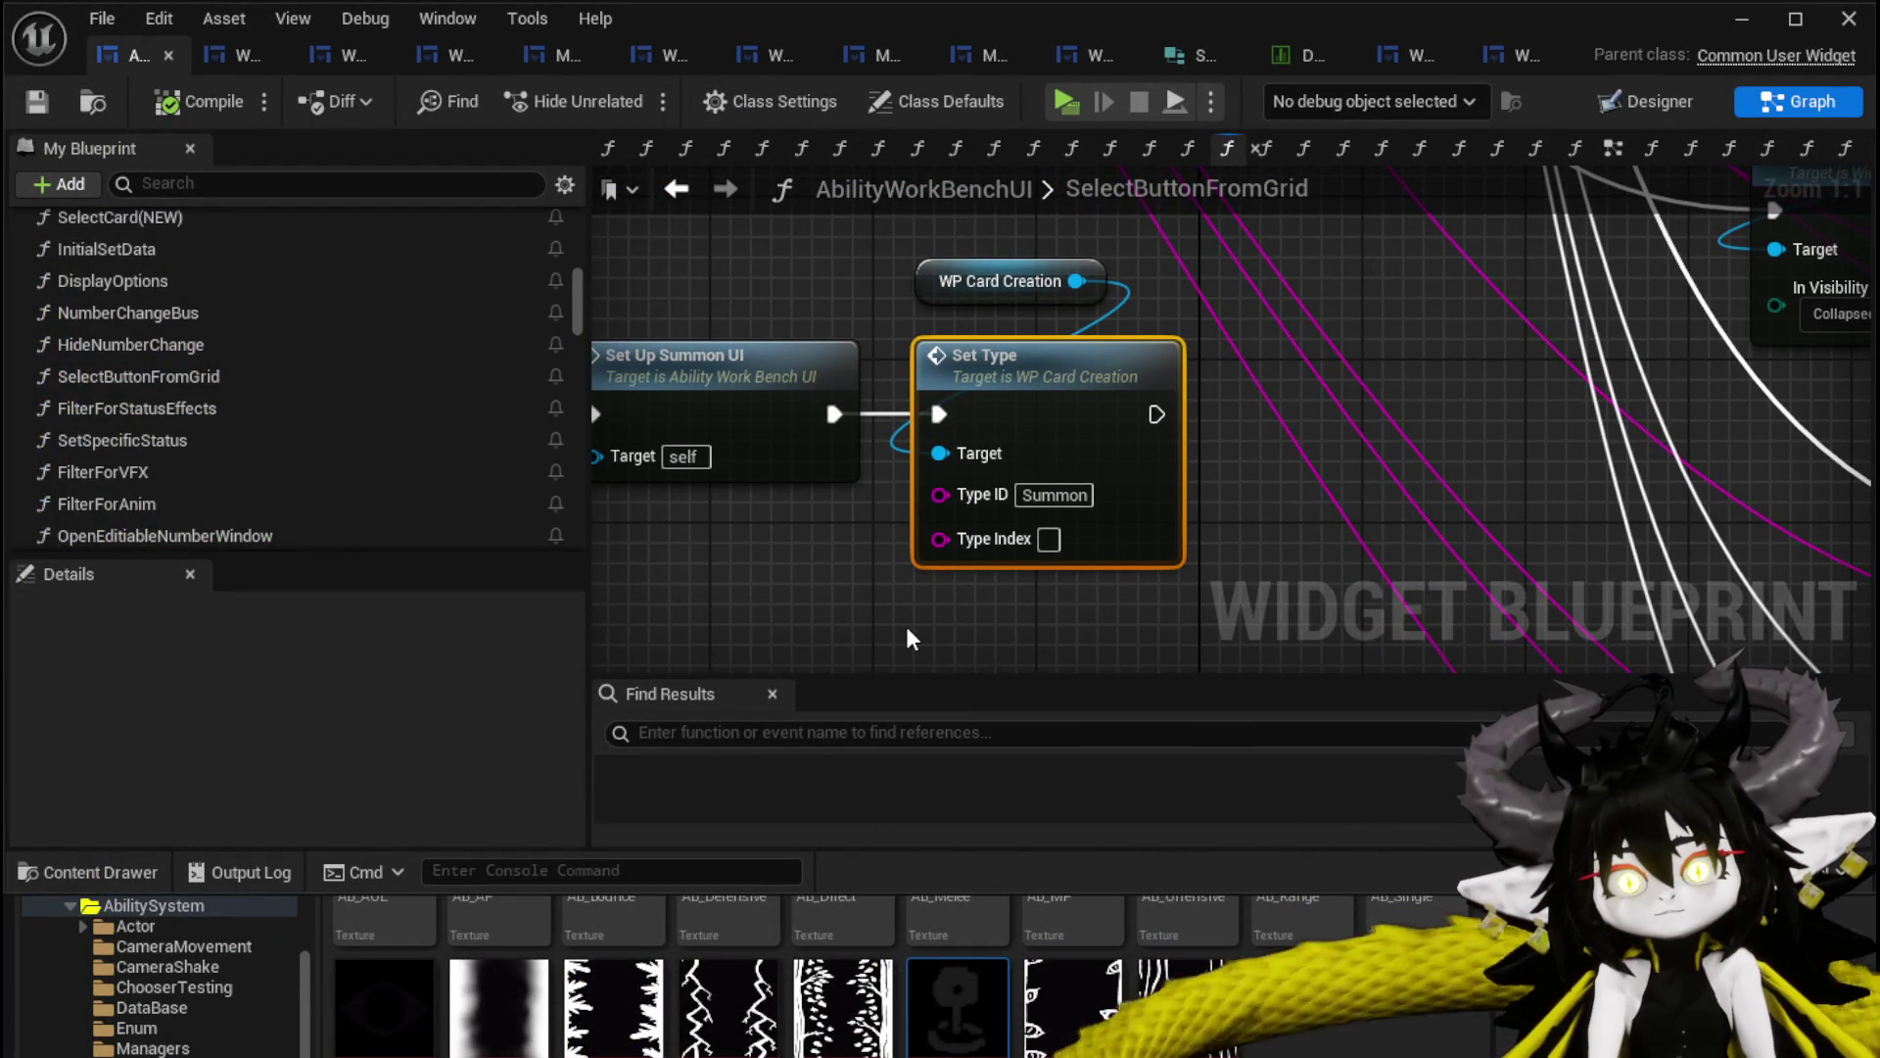
scroll(905, 613, "down", 1)
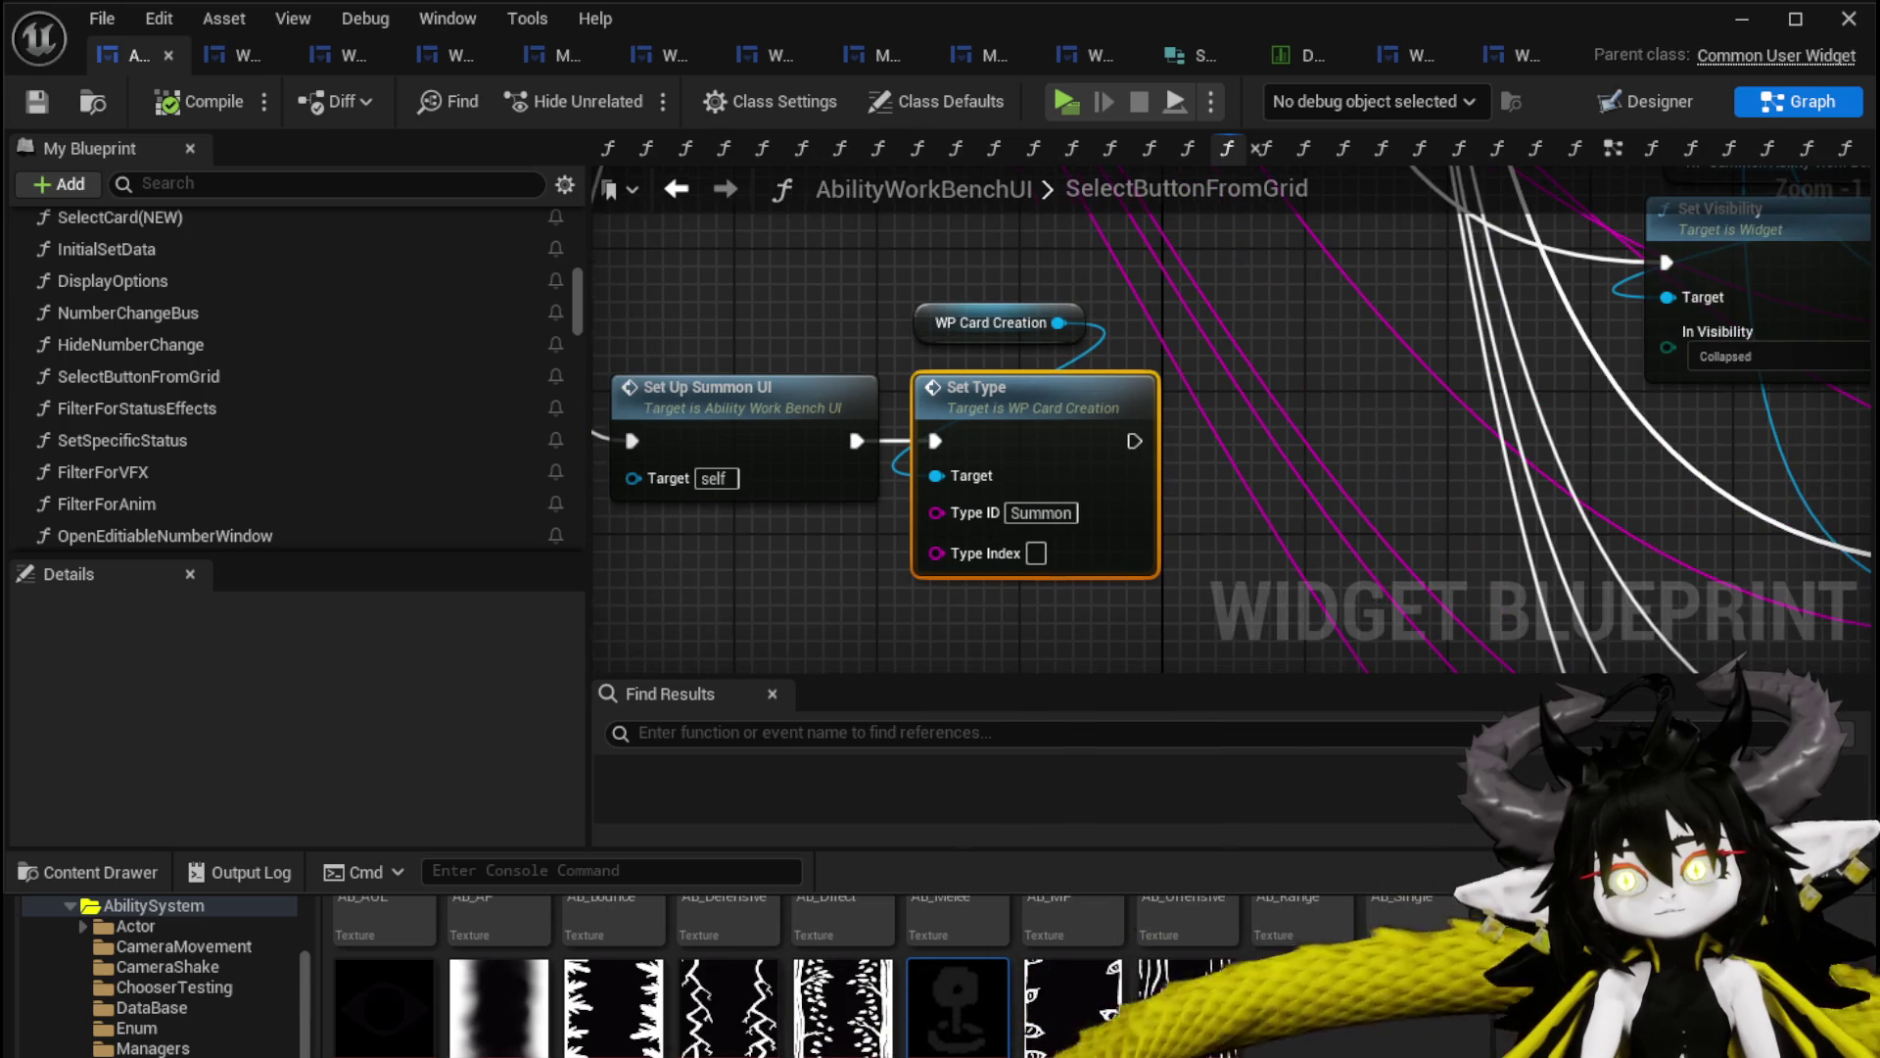
left_click_drag(935, 422, 1054, 419)
type("St")
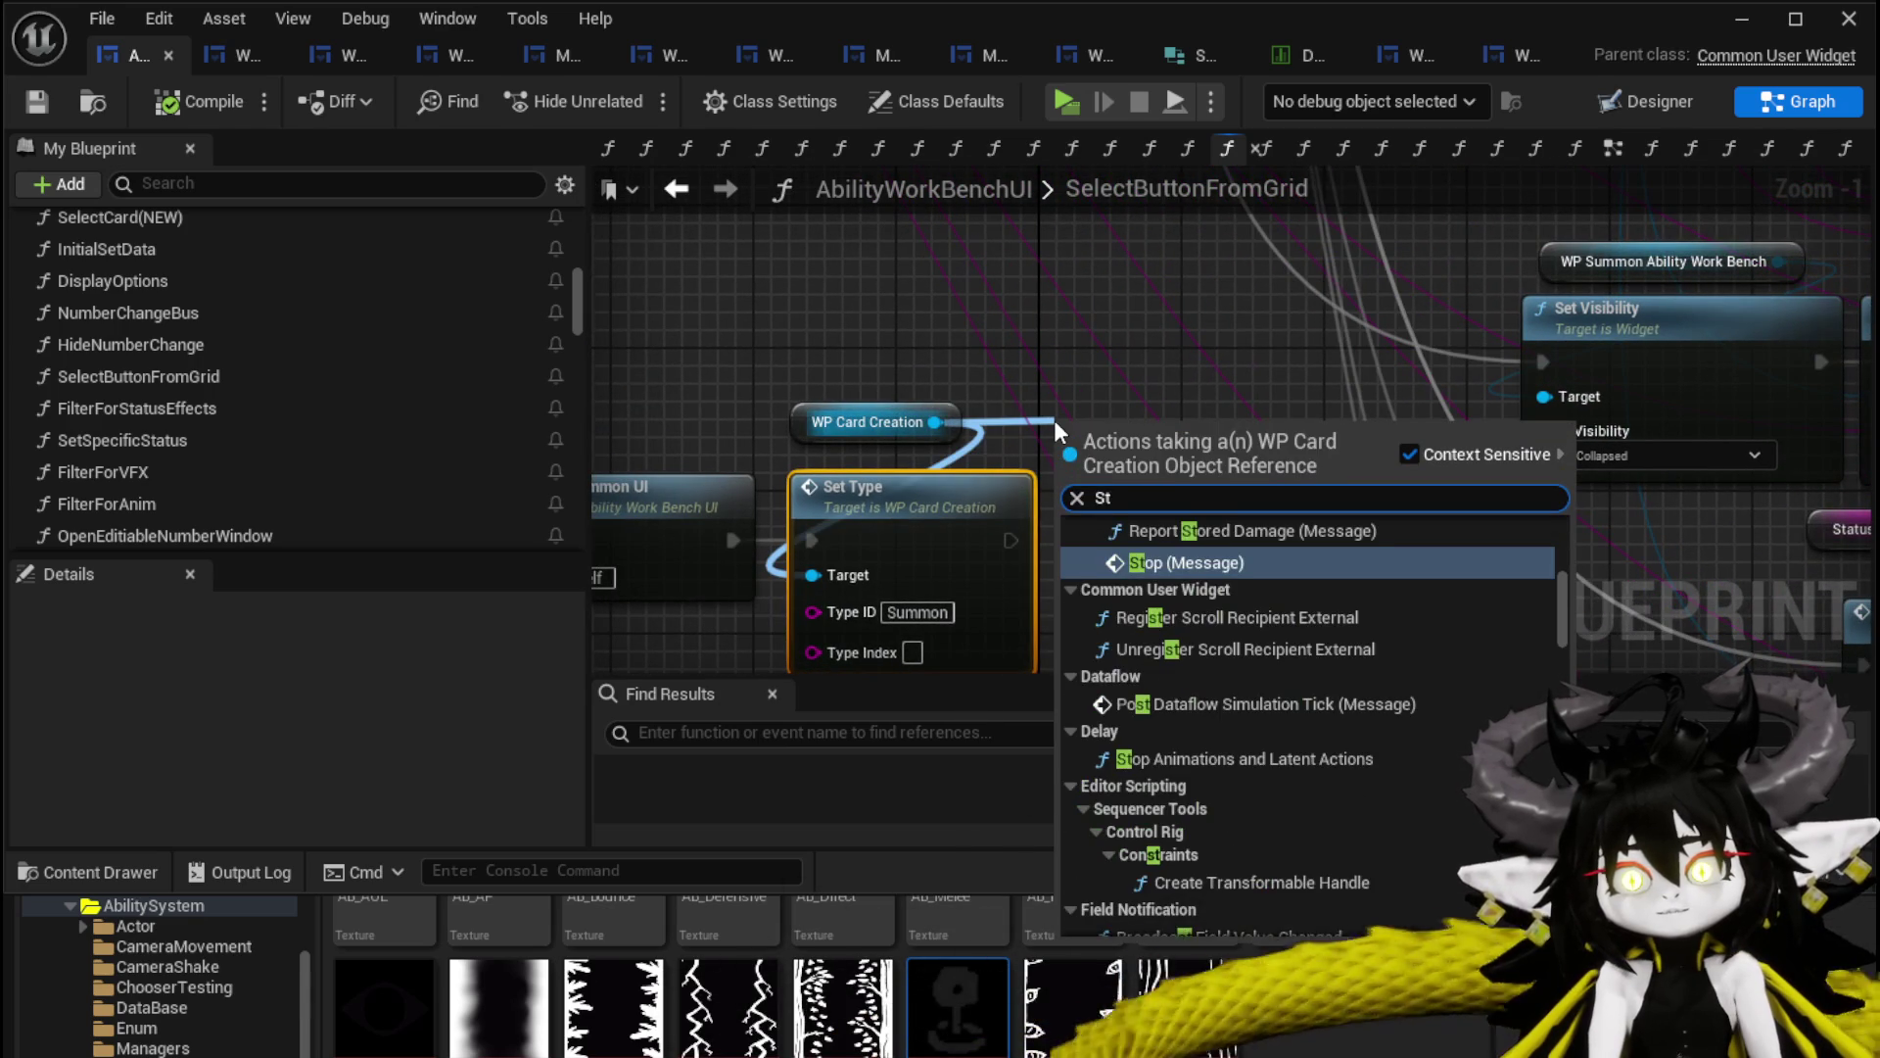
key("BackSpace")
type("et Tar")
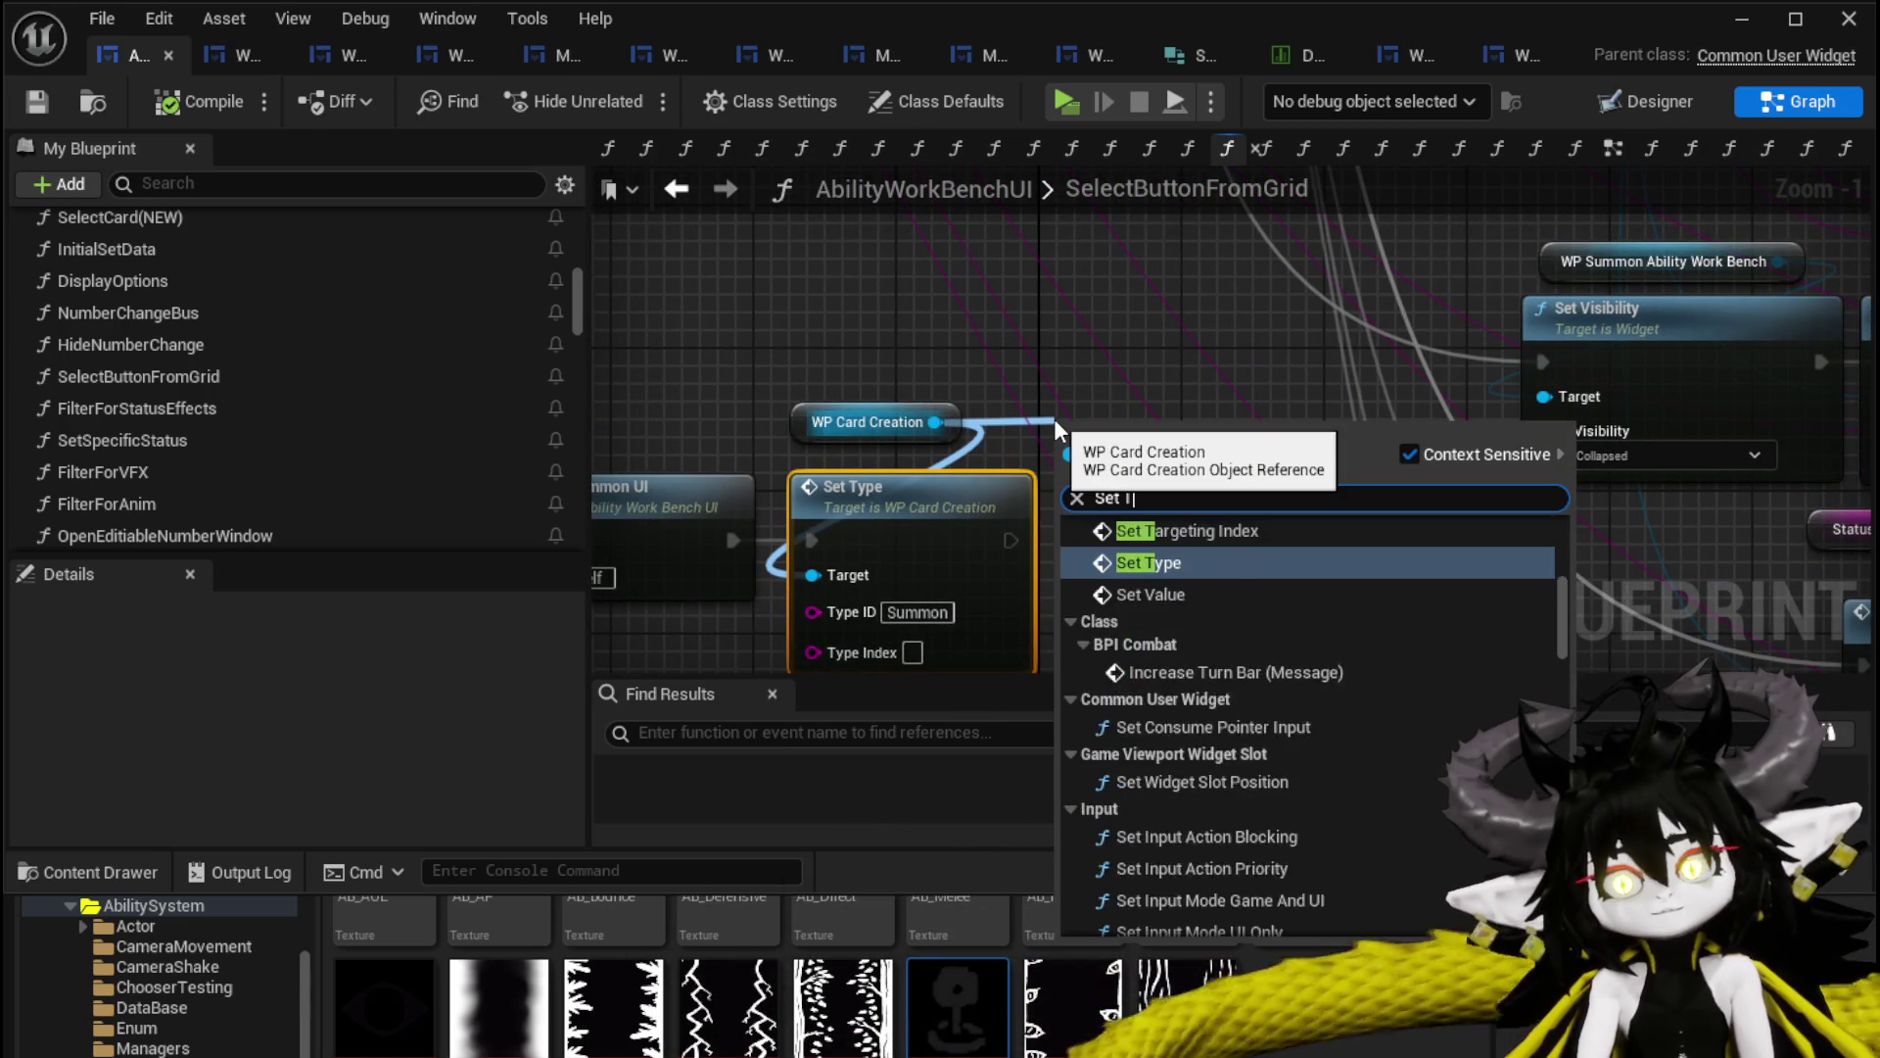
left_click(1181, 549)
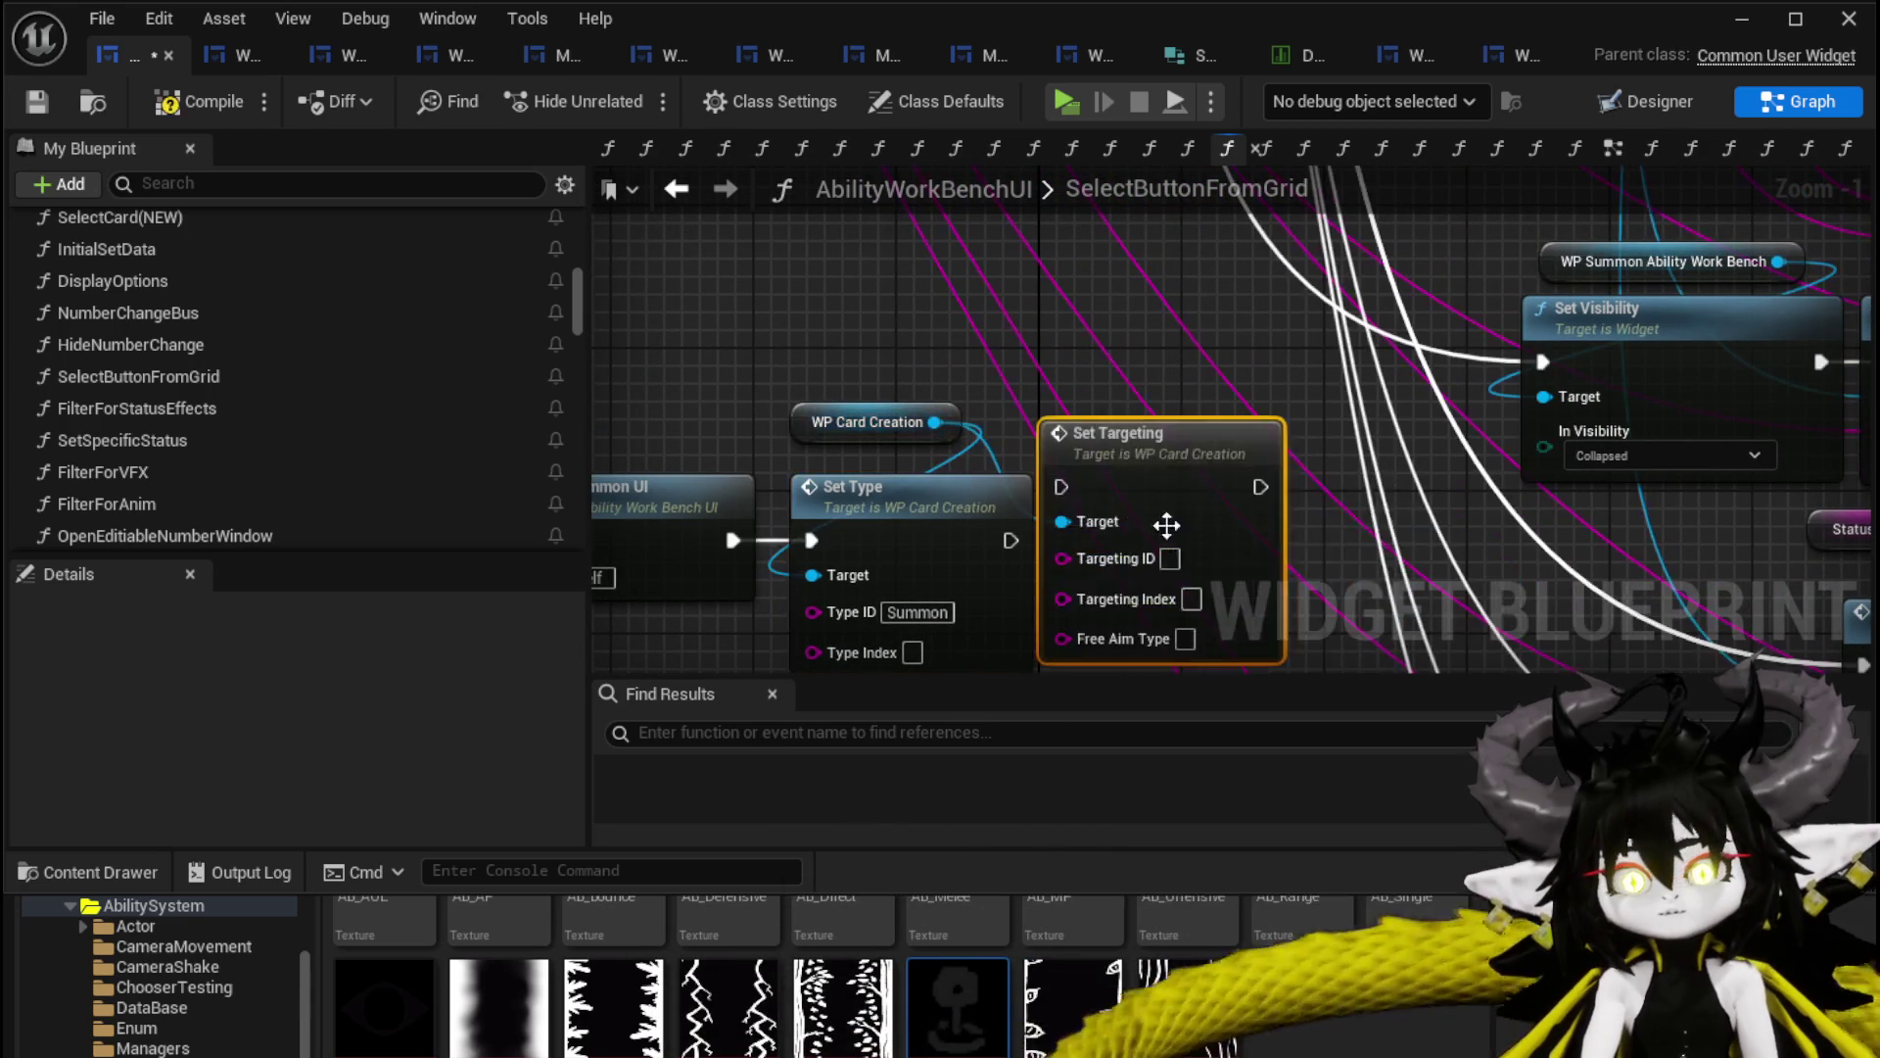
Run Set Targeting after Set Type with ID FreeAim and Free Aim Type Range, compile, and play.
left_click_drag(1010, 541, 1094, 540)
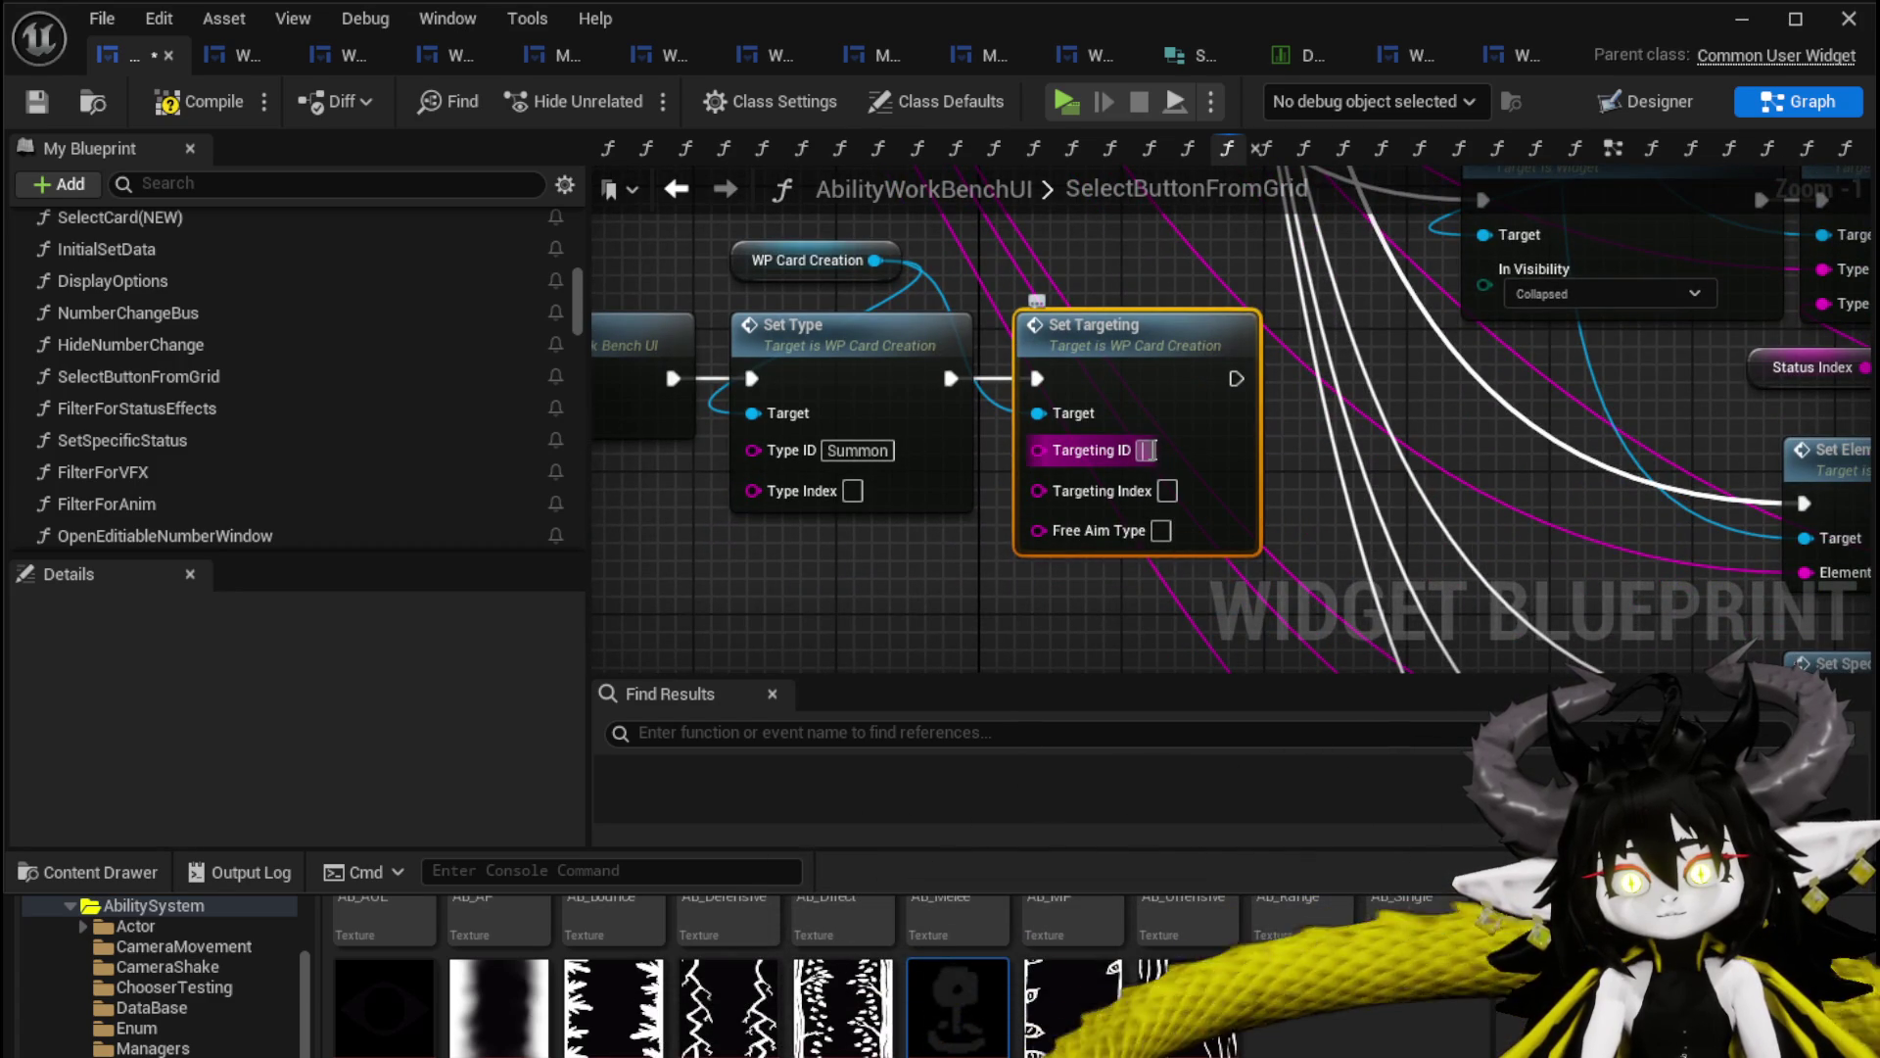
type("Free")
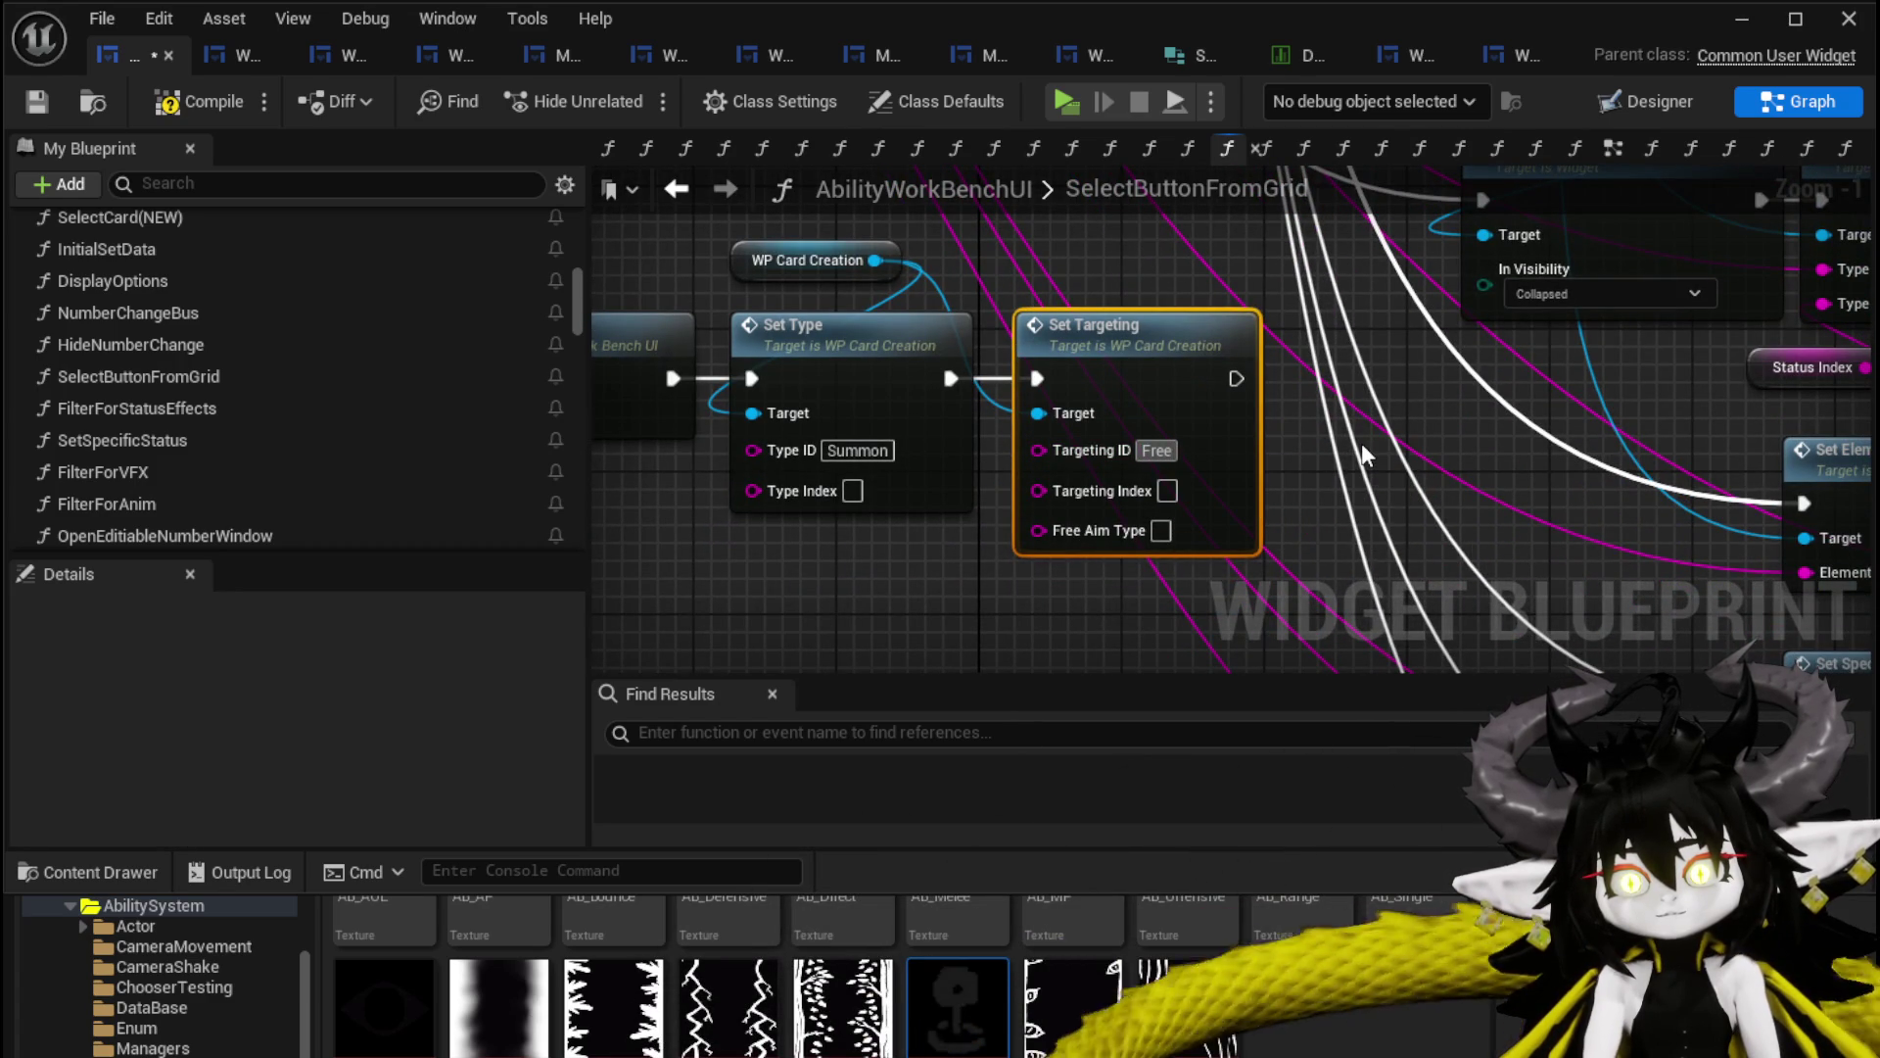
type("Aim")
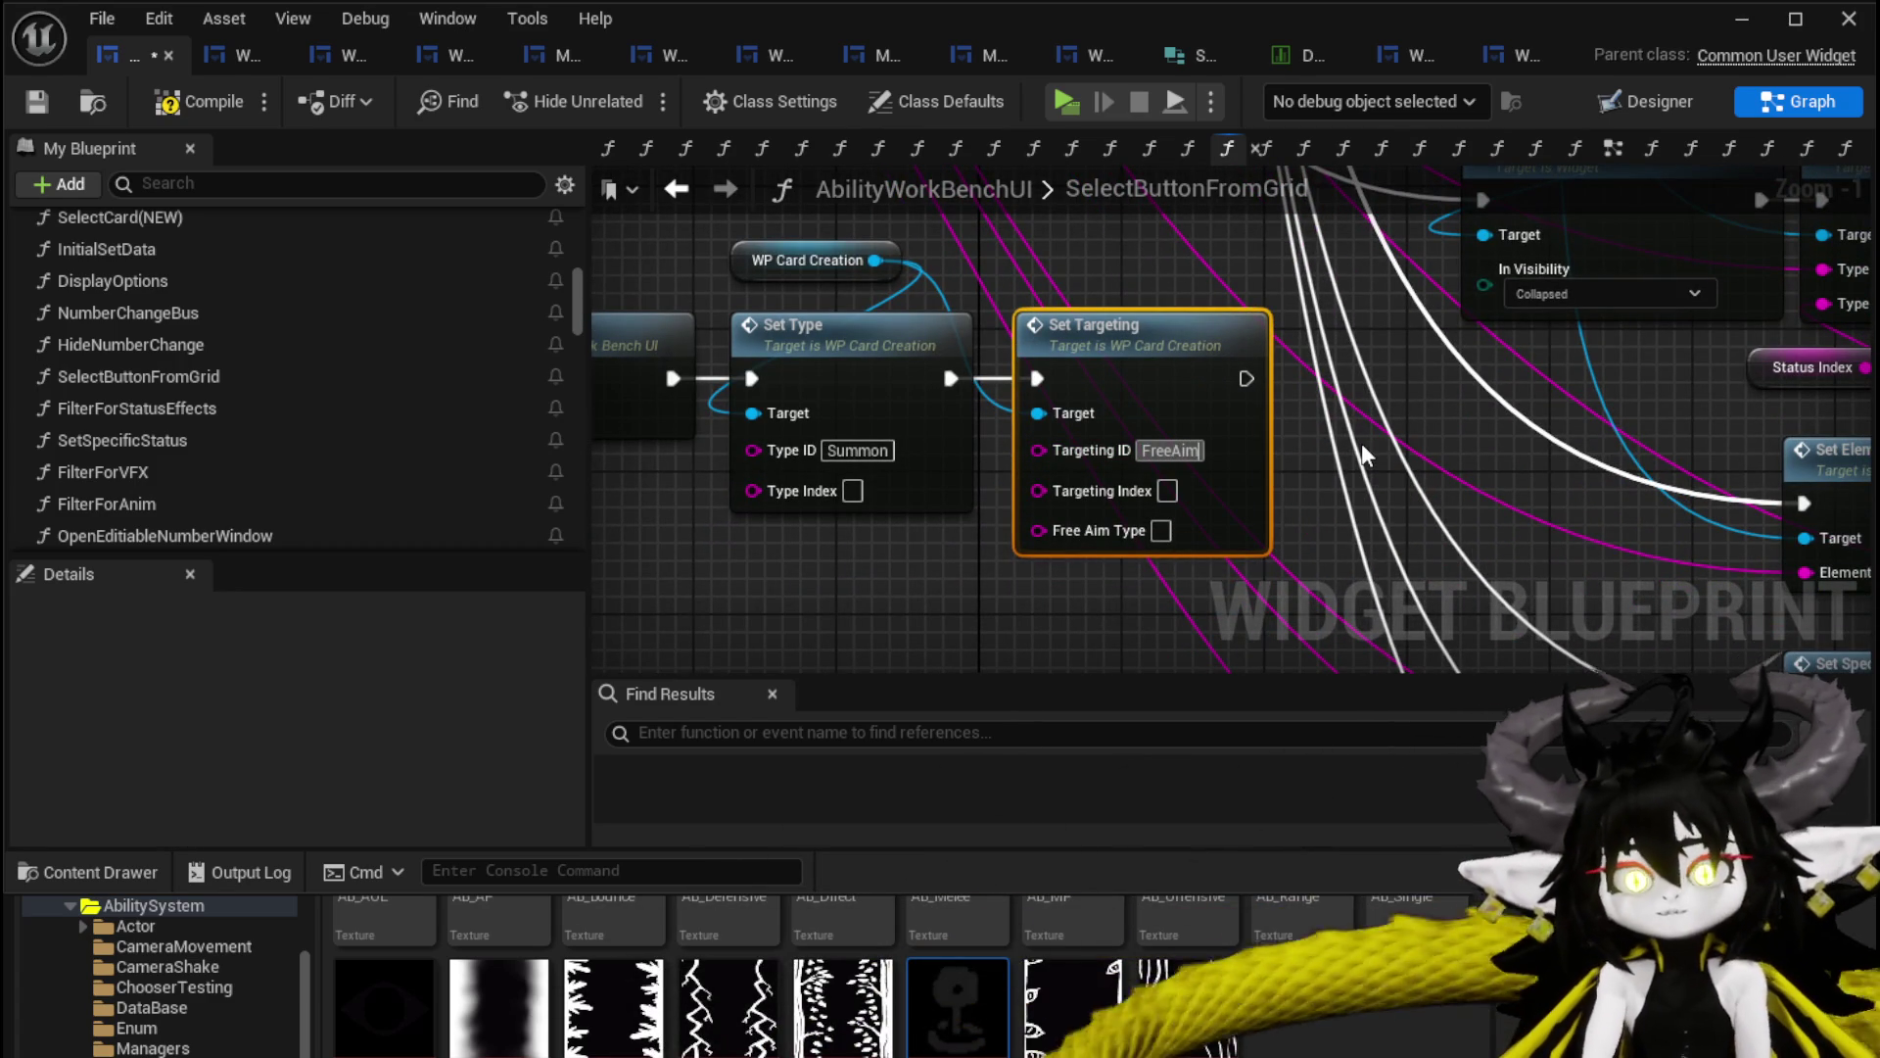
key("Return")
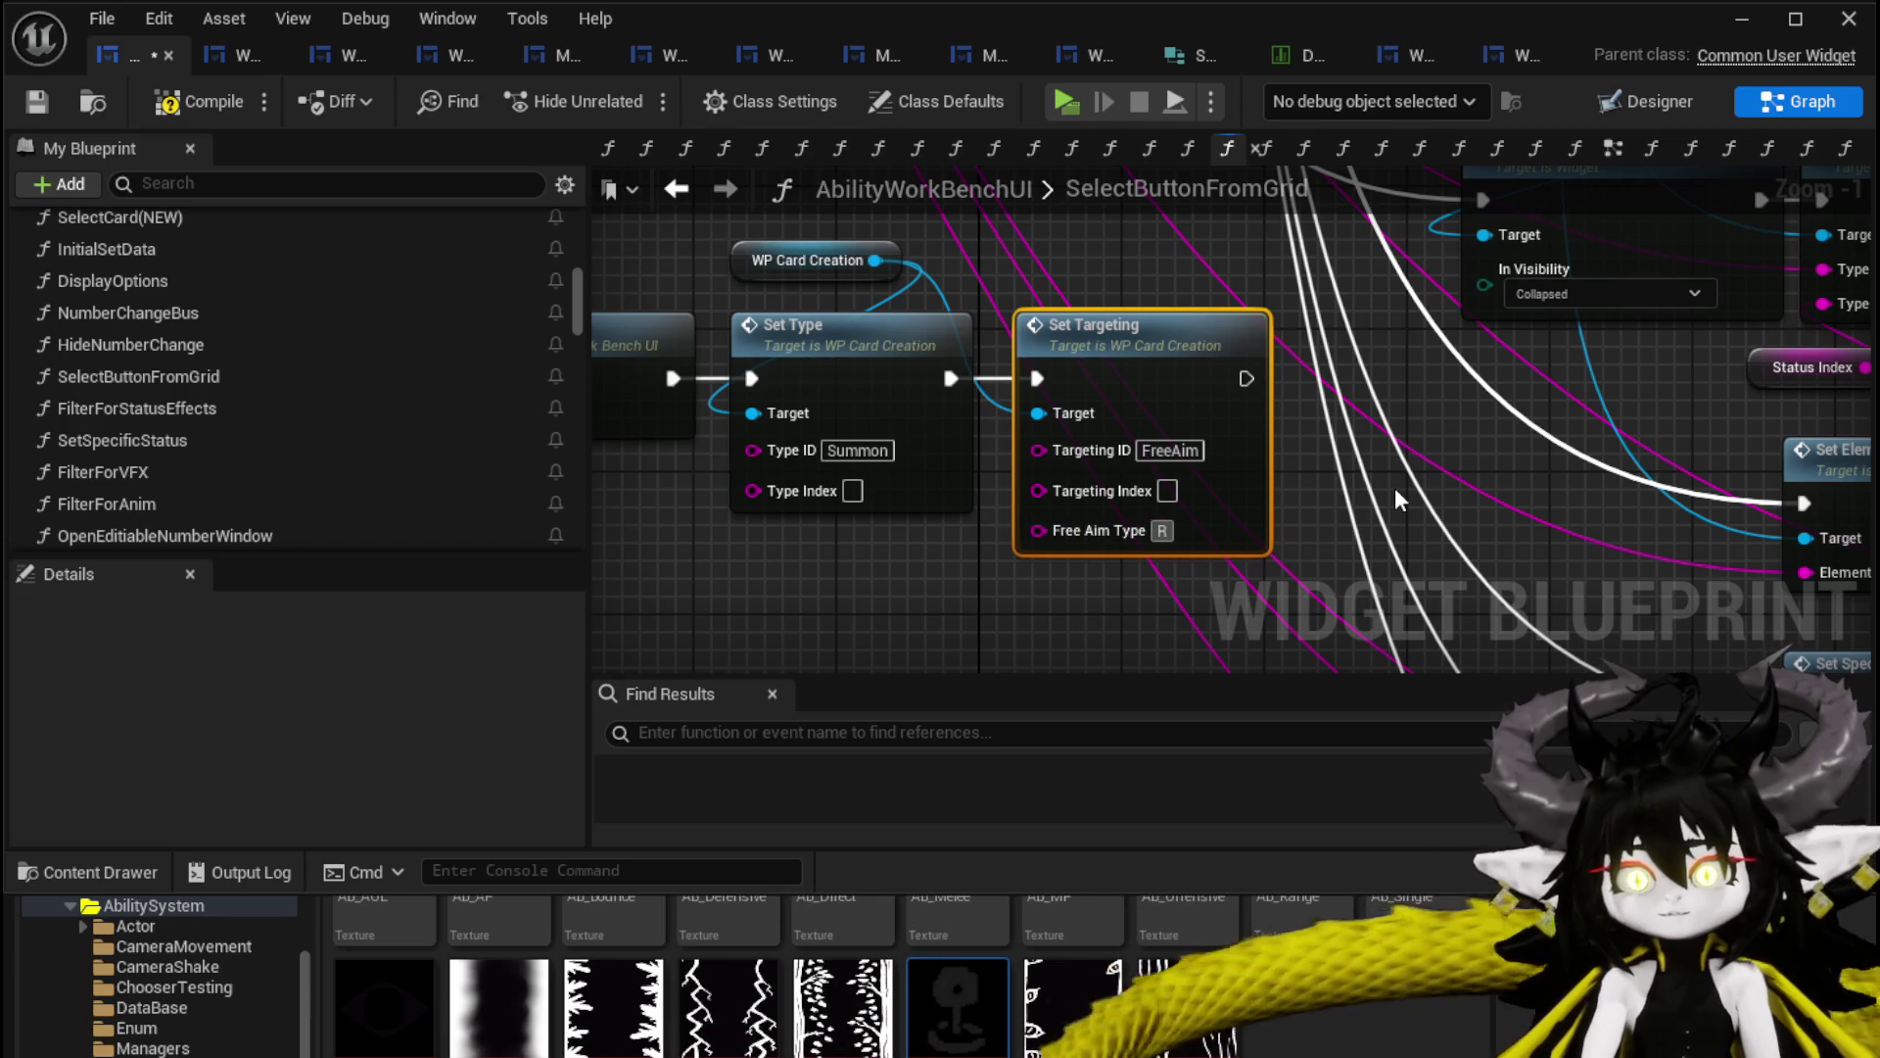
type("ange")
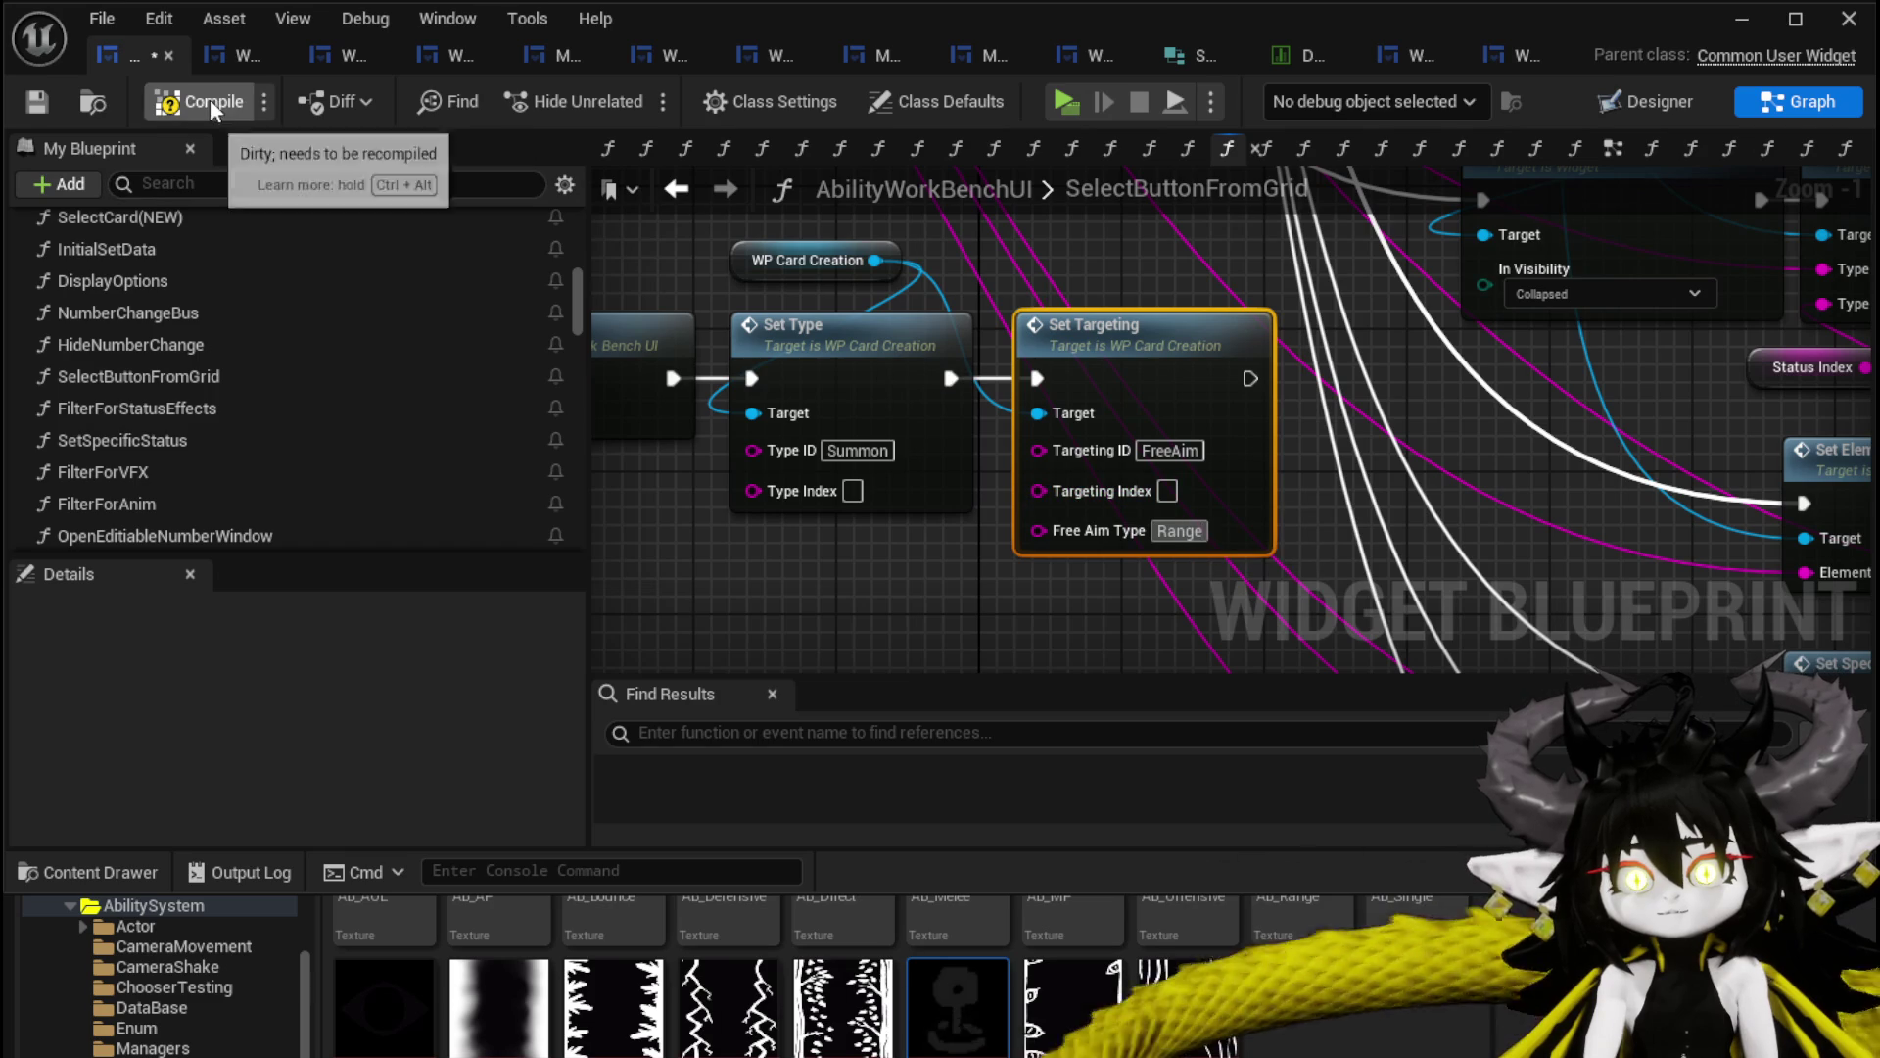
left_click(38, 109)
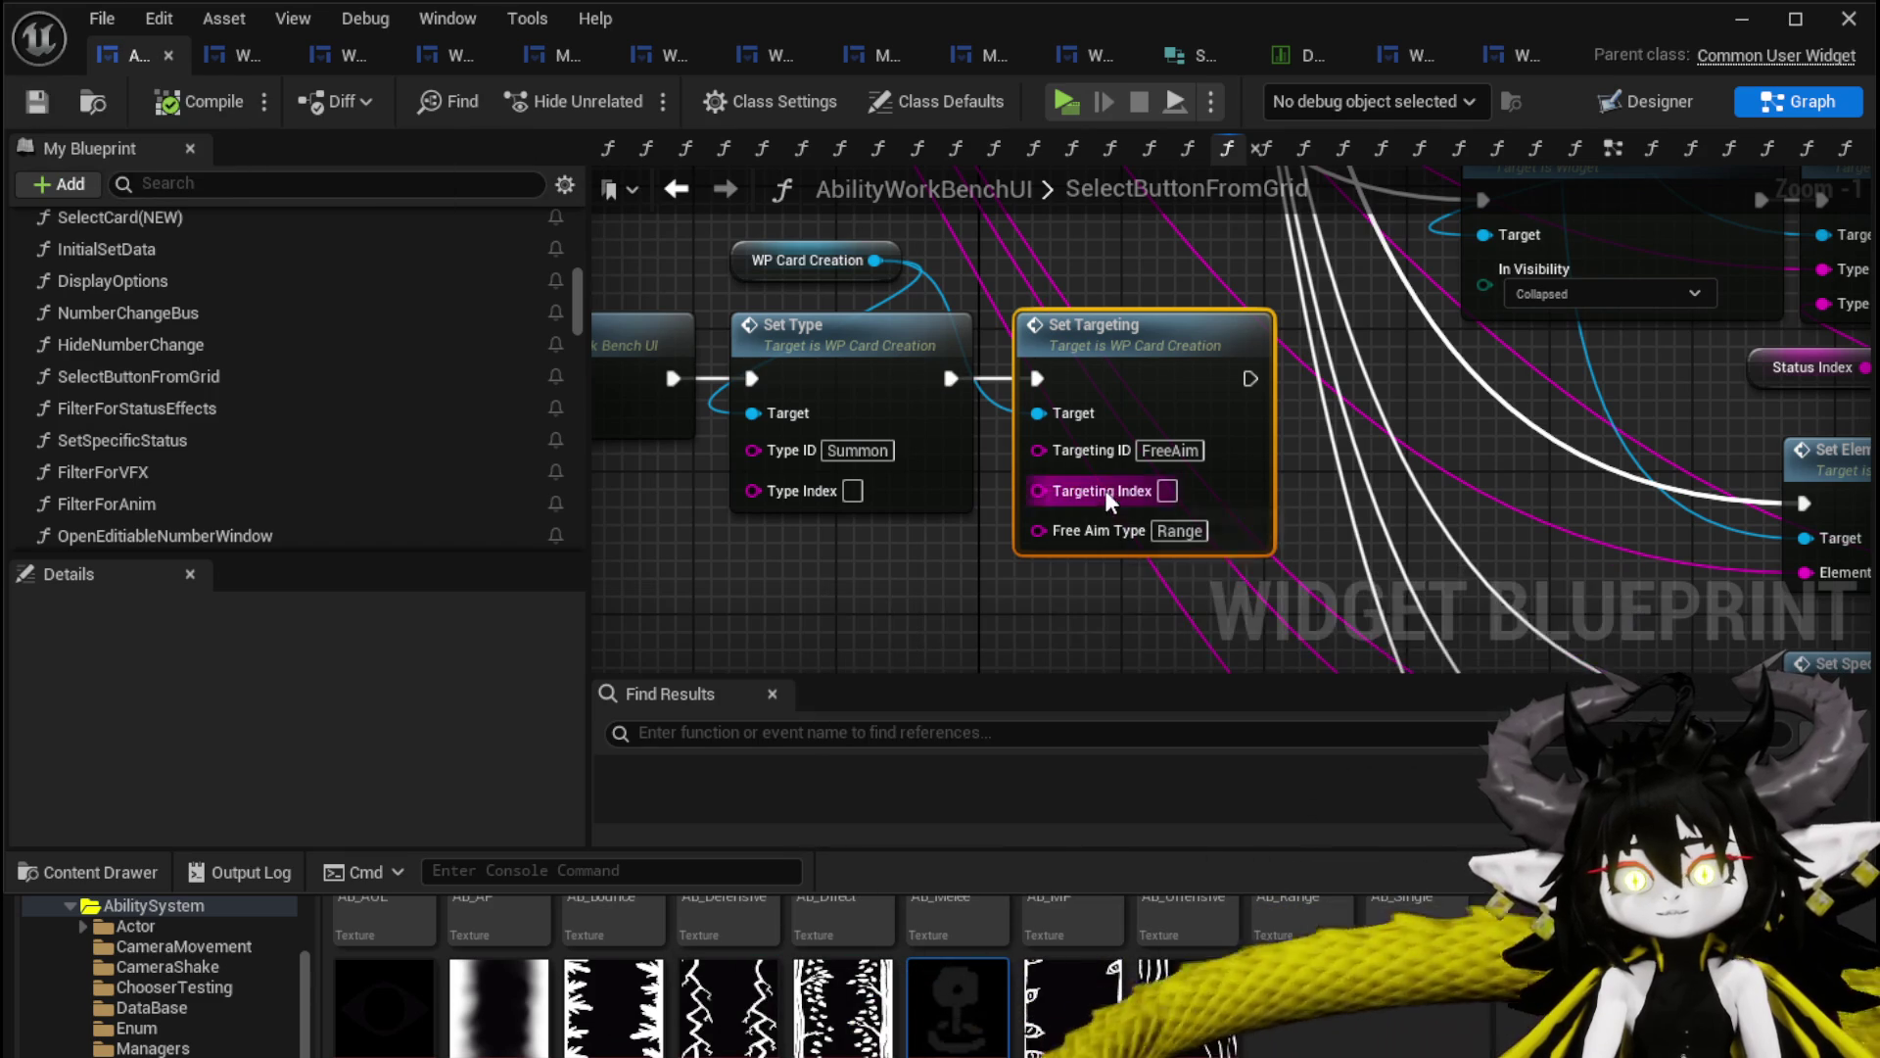
left_click(1741, 18)
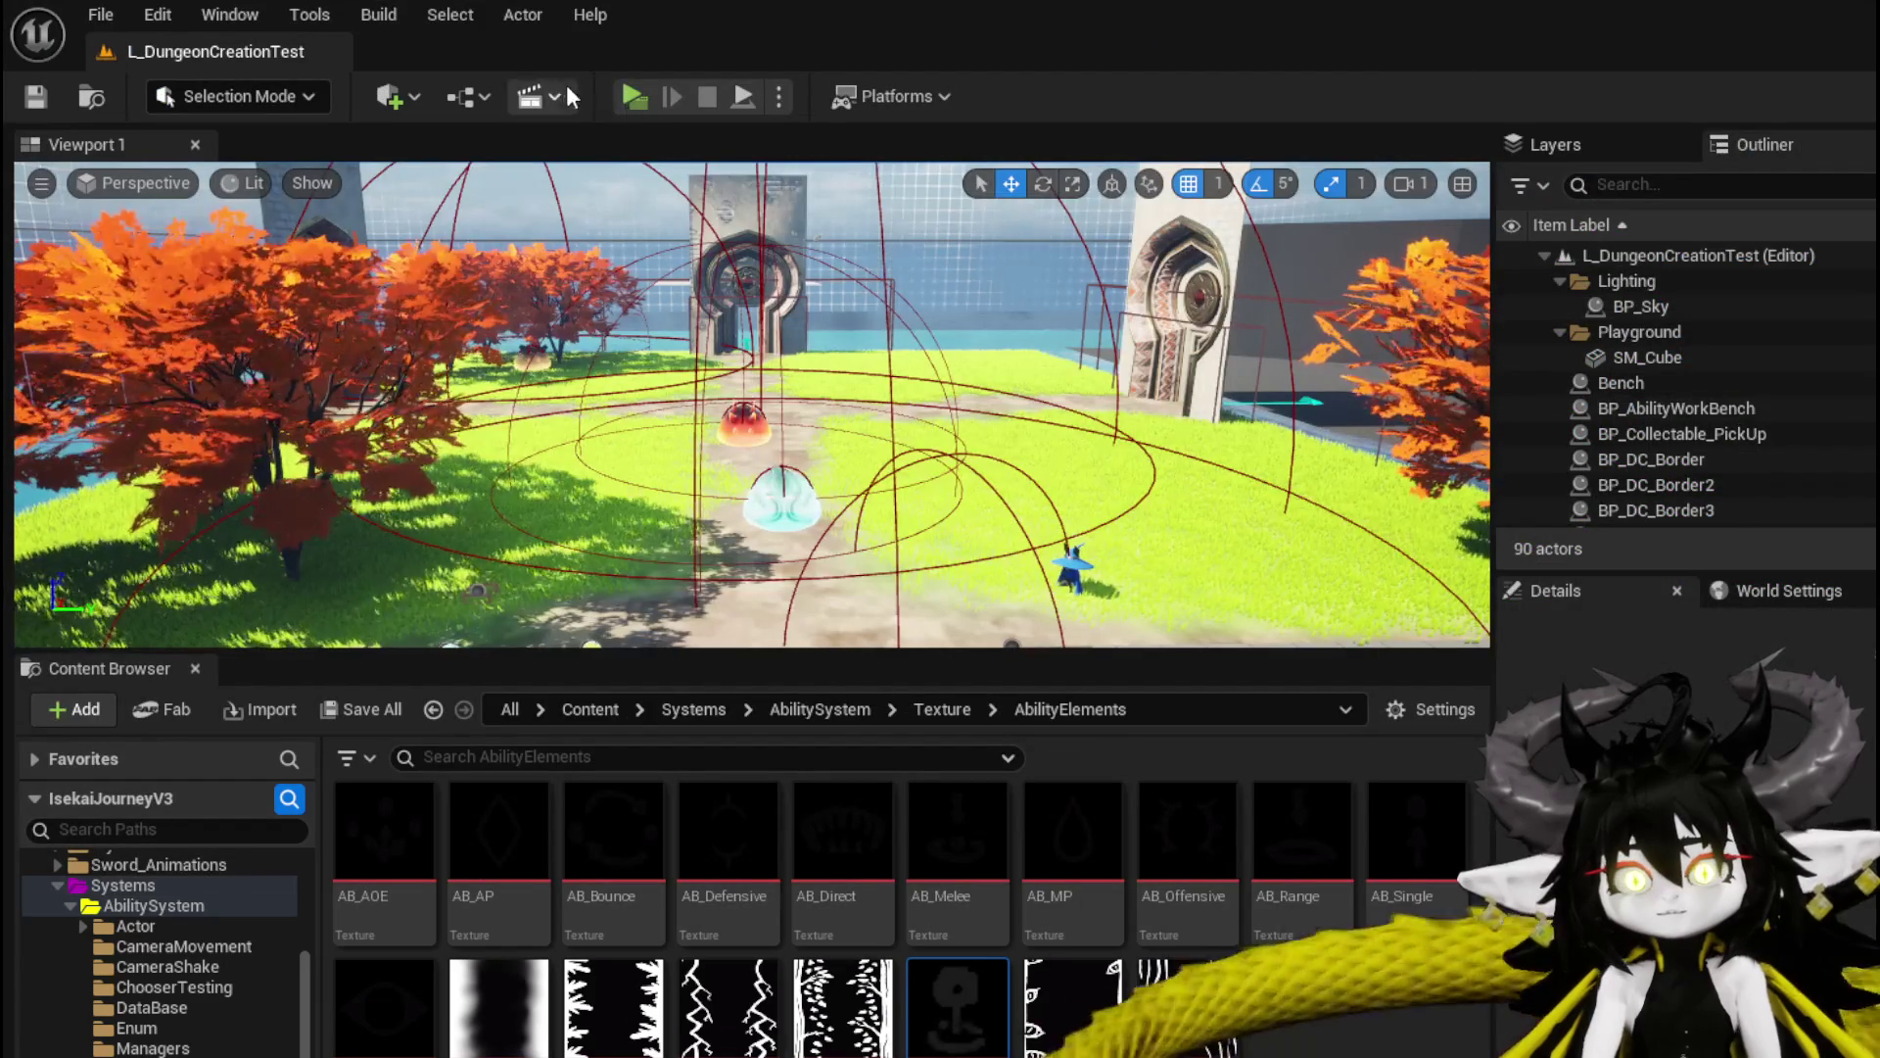
Play-test the Nature card switched to Summon at the workbench, then stop and return to the blueprint.
left_click(637, 96)
key("w")
key("e")
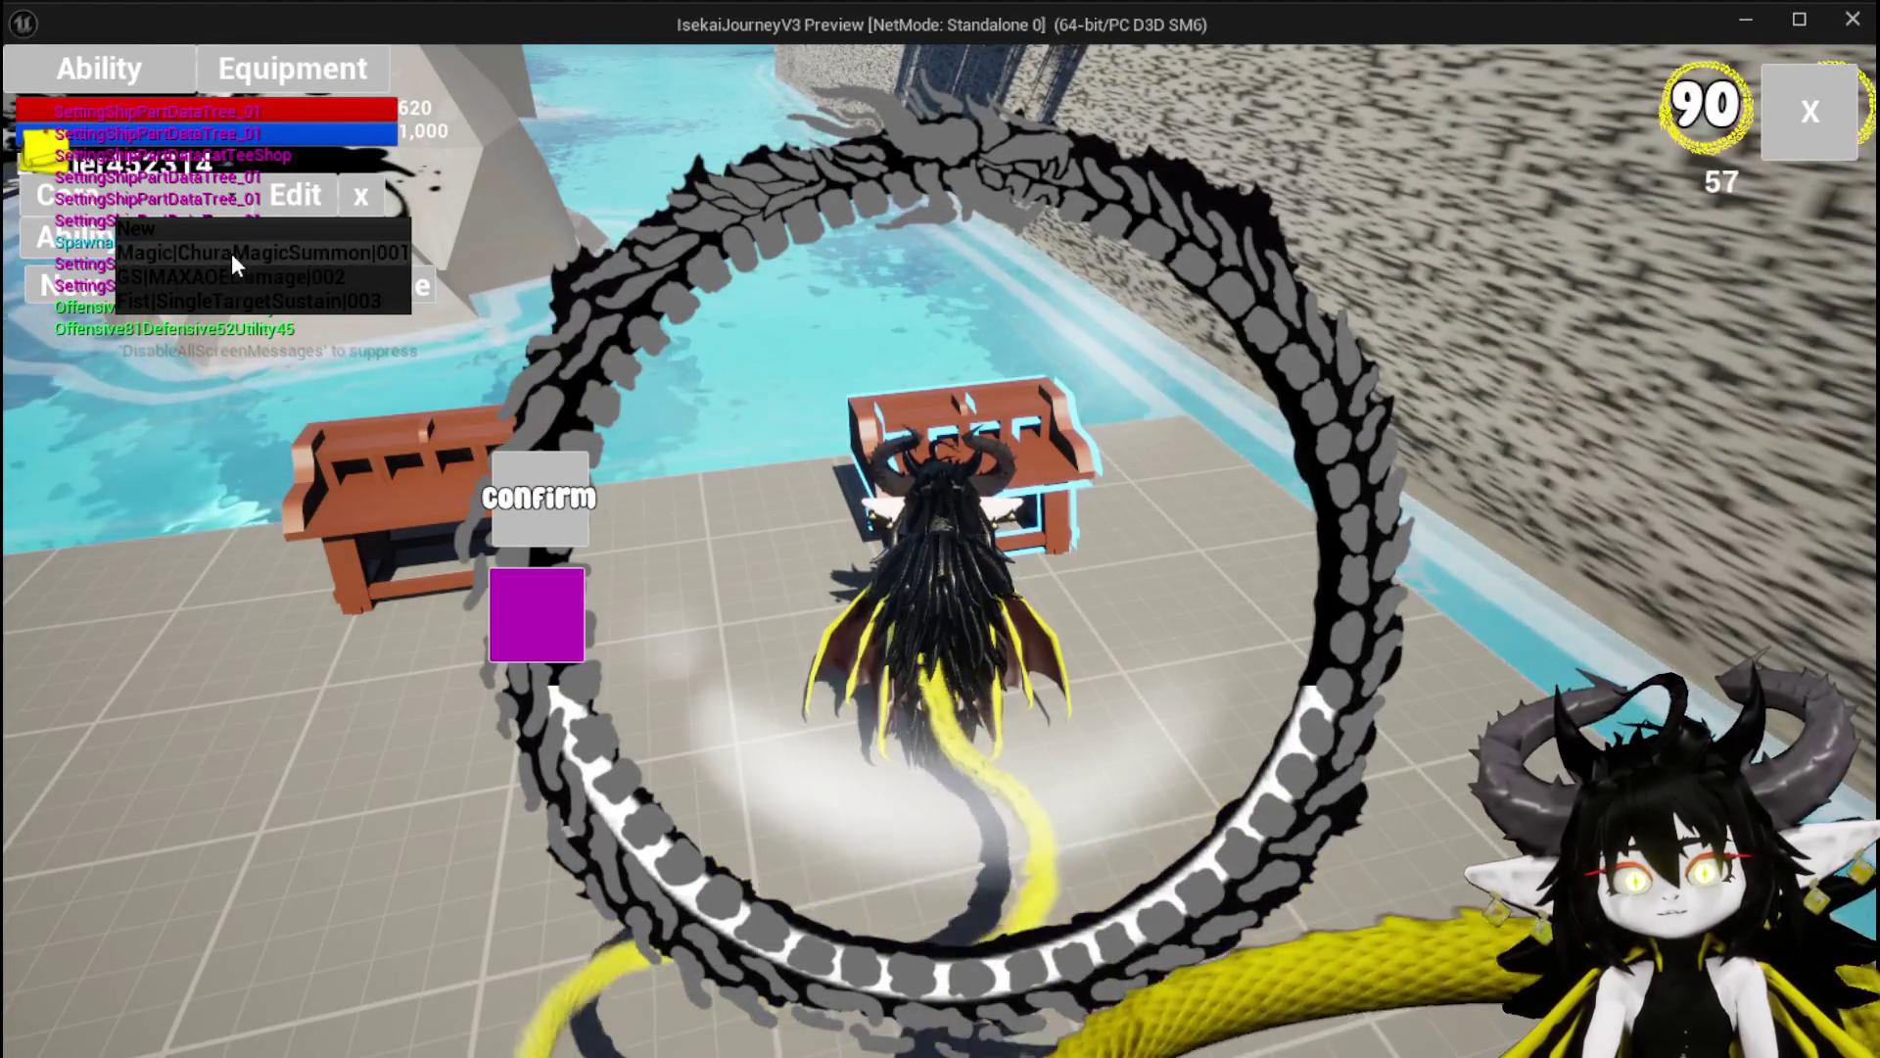
left_click(575, 519)
left_click(1038, 832)
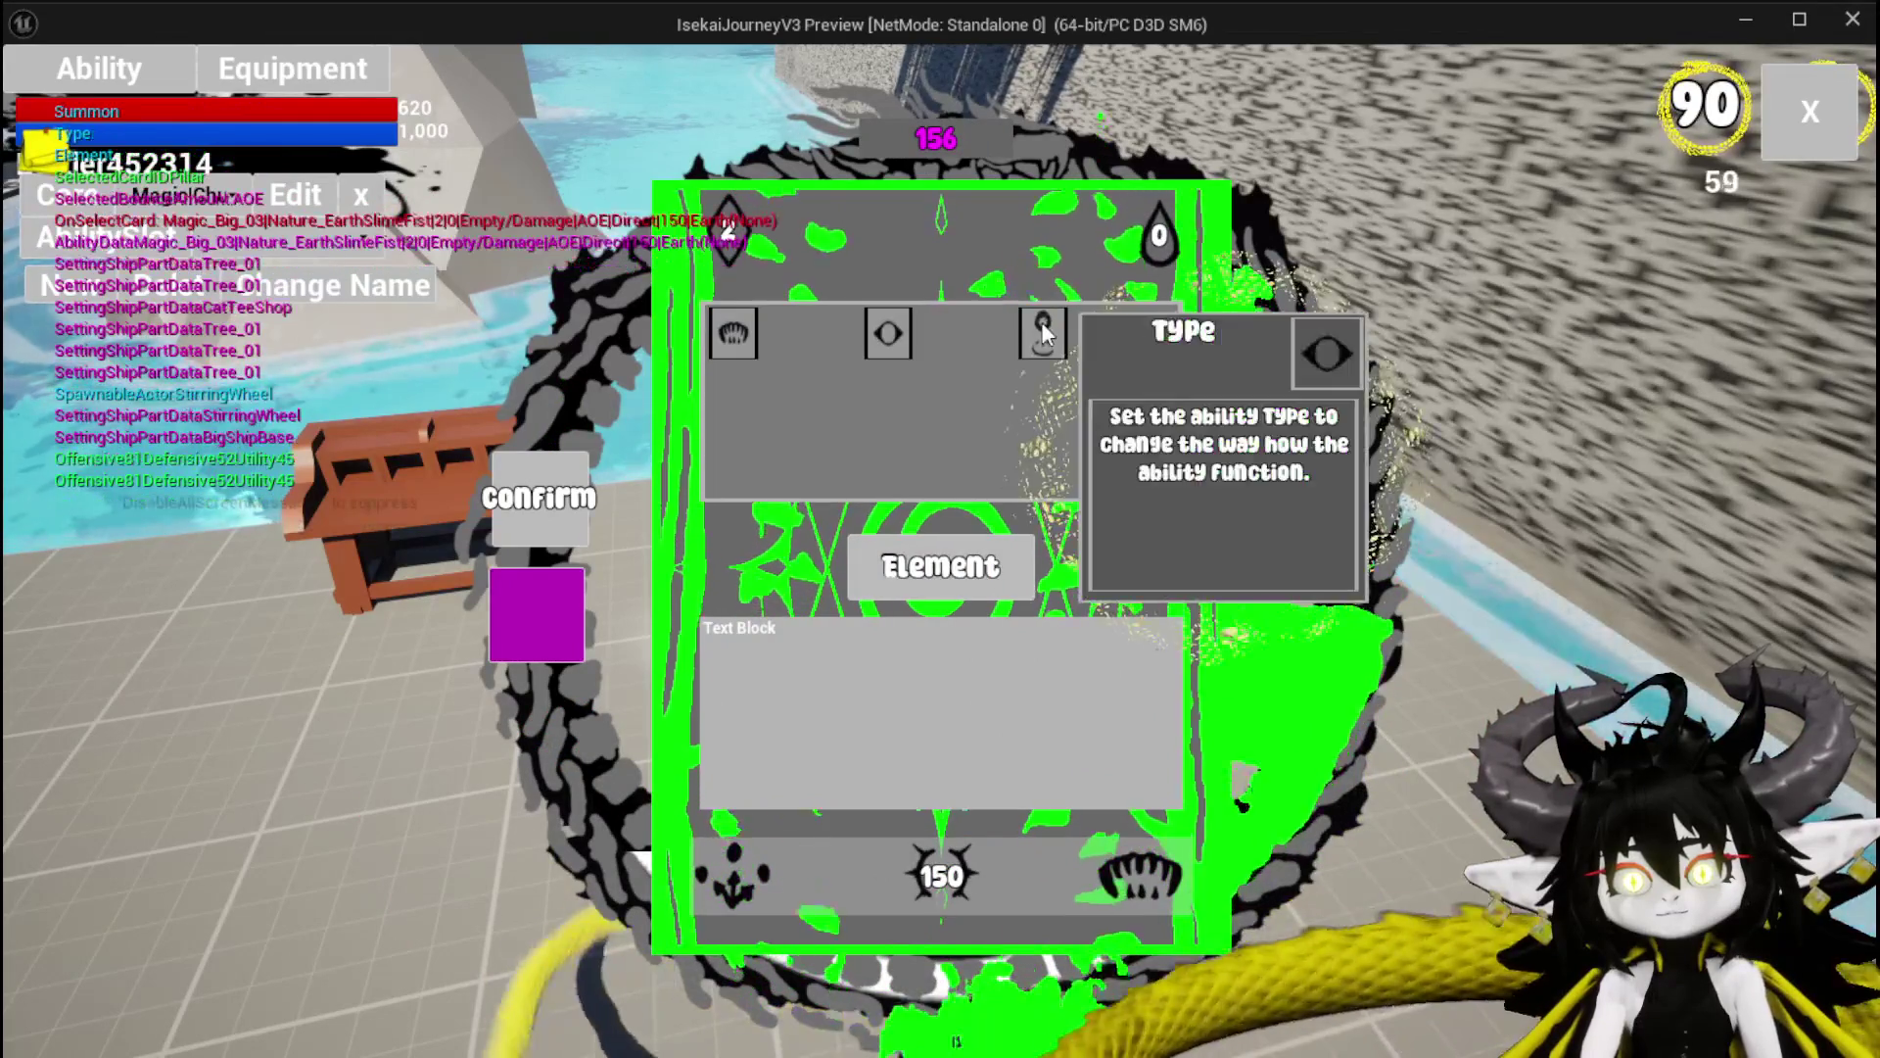
left_click(1044, 333)
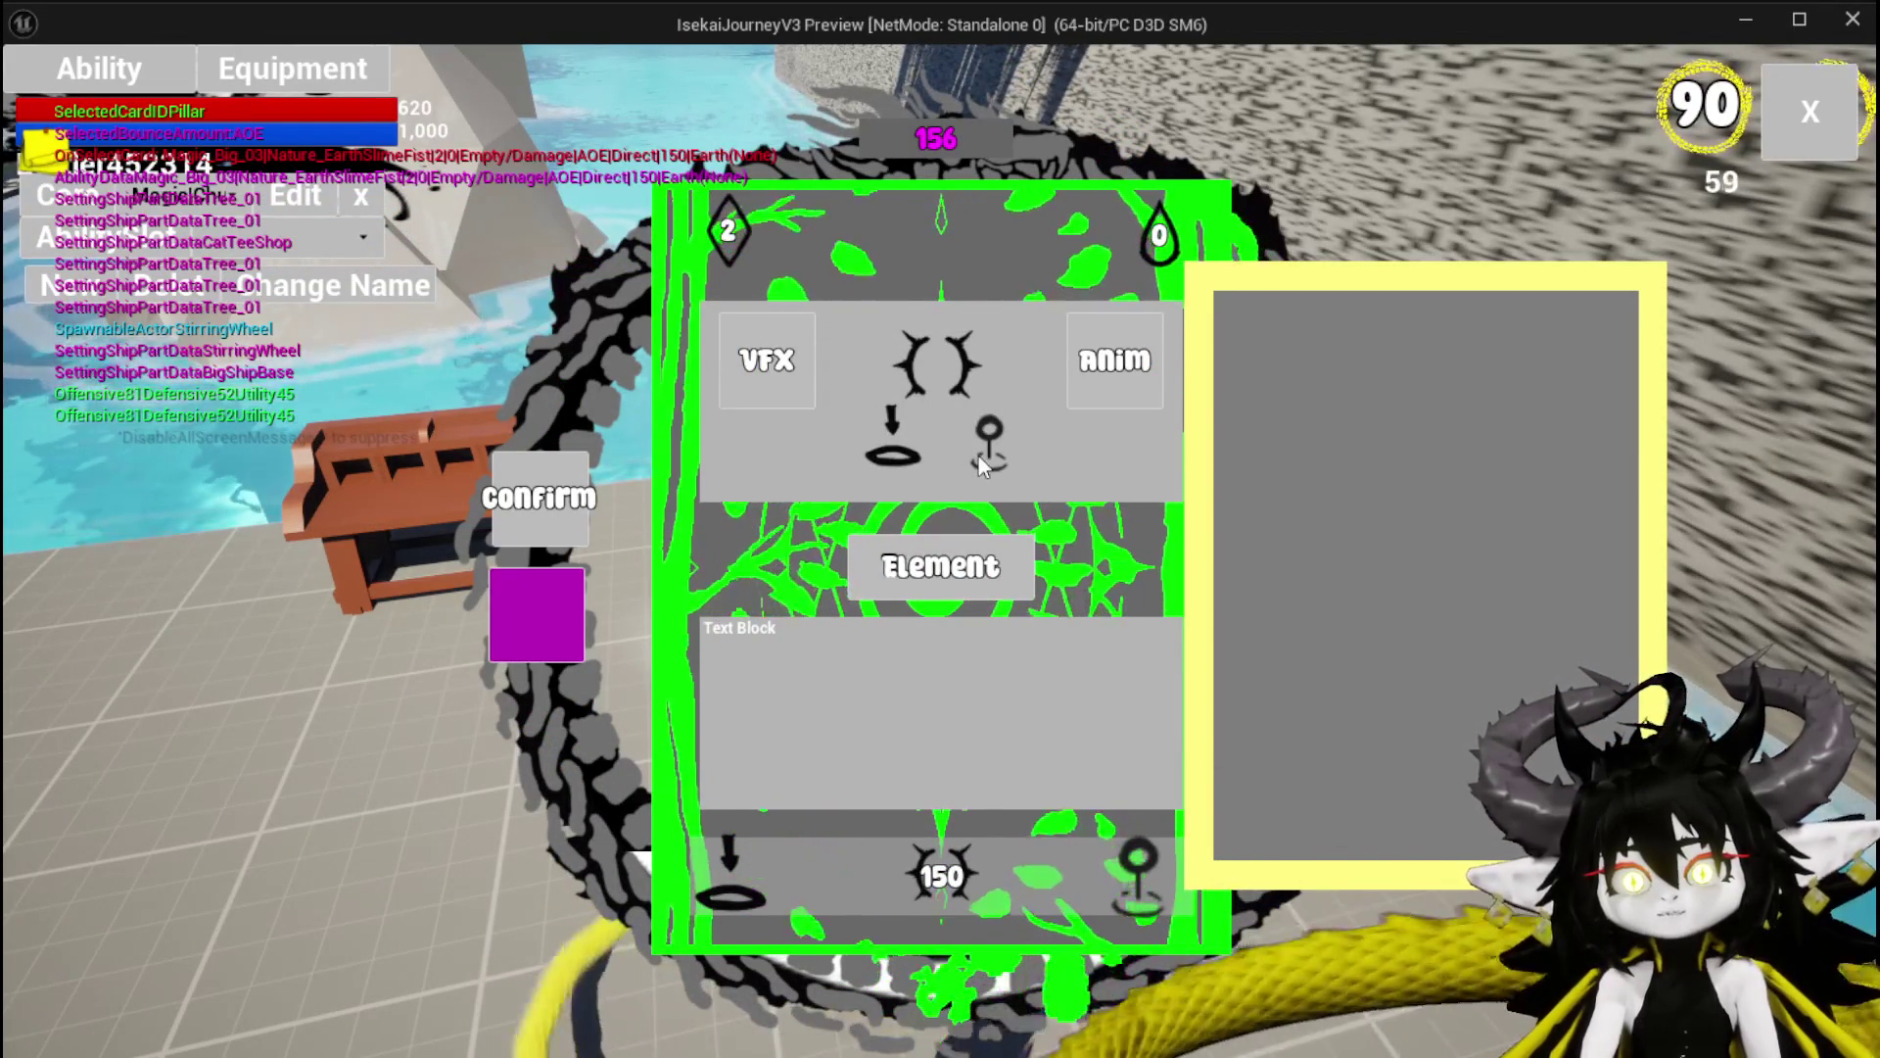
key("alt+Tab")
key("Escape")
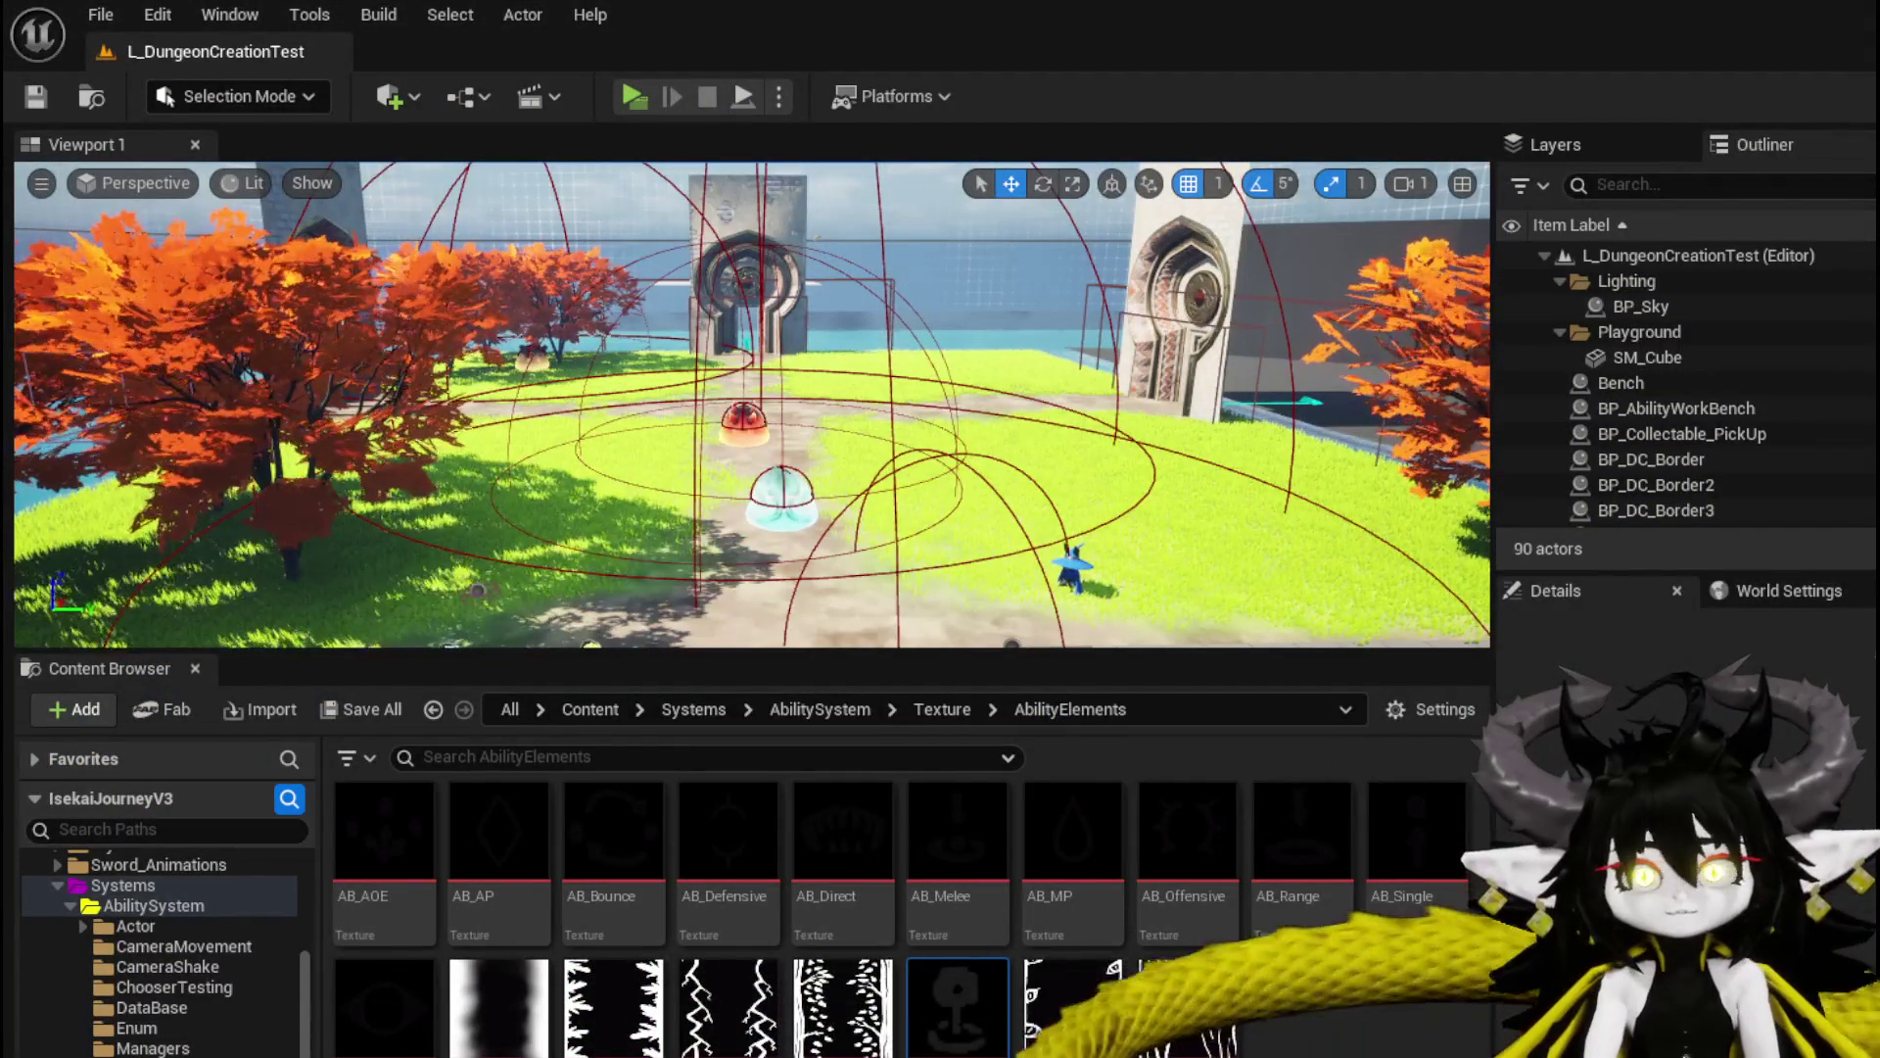
key("alt+Tab")
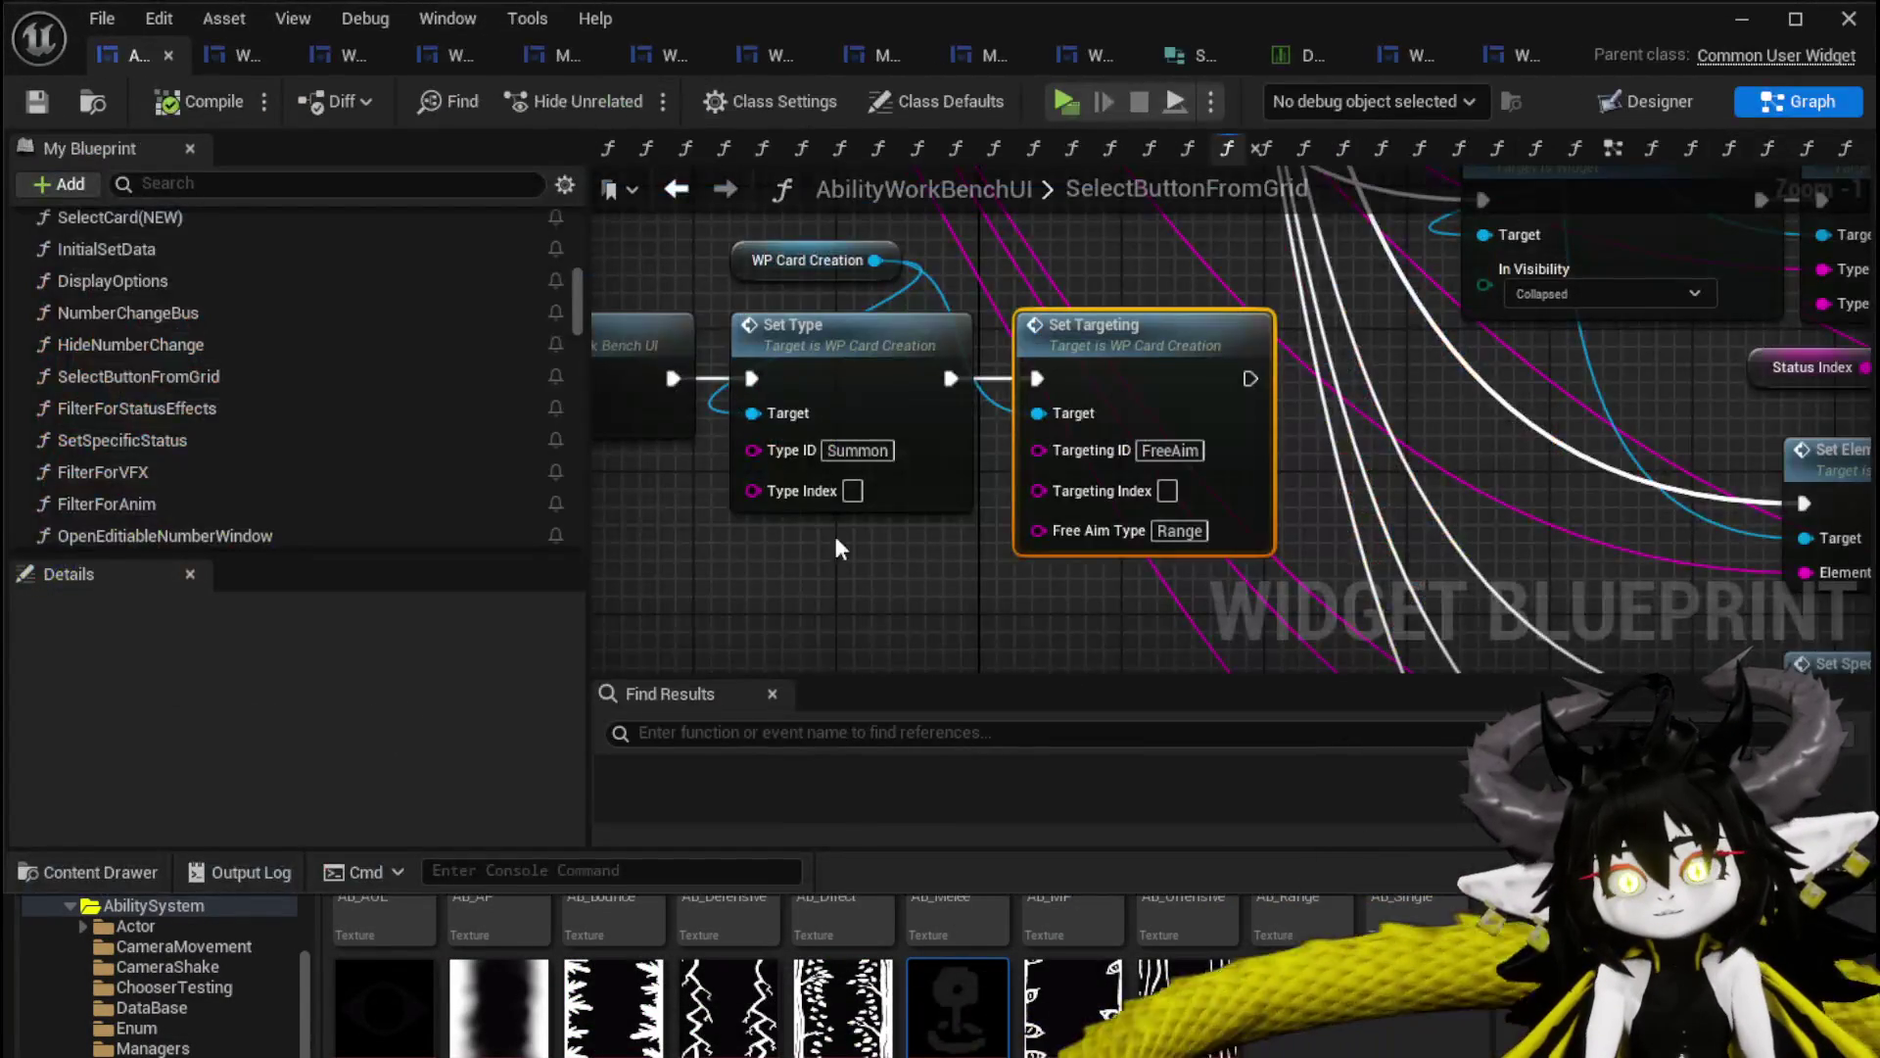
Move the WP Card Creation, Set Type and Set Targeting nodes into SetUpSummonUI after Hide Options.
left_click_drag(1068, 292, 1083, 237)
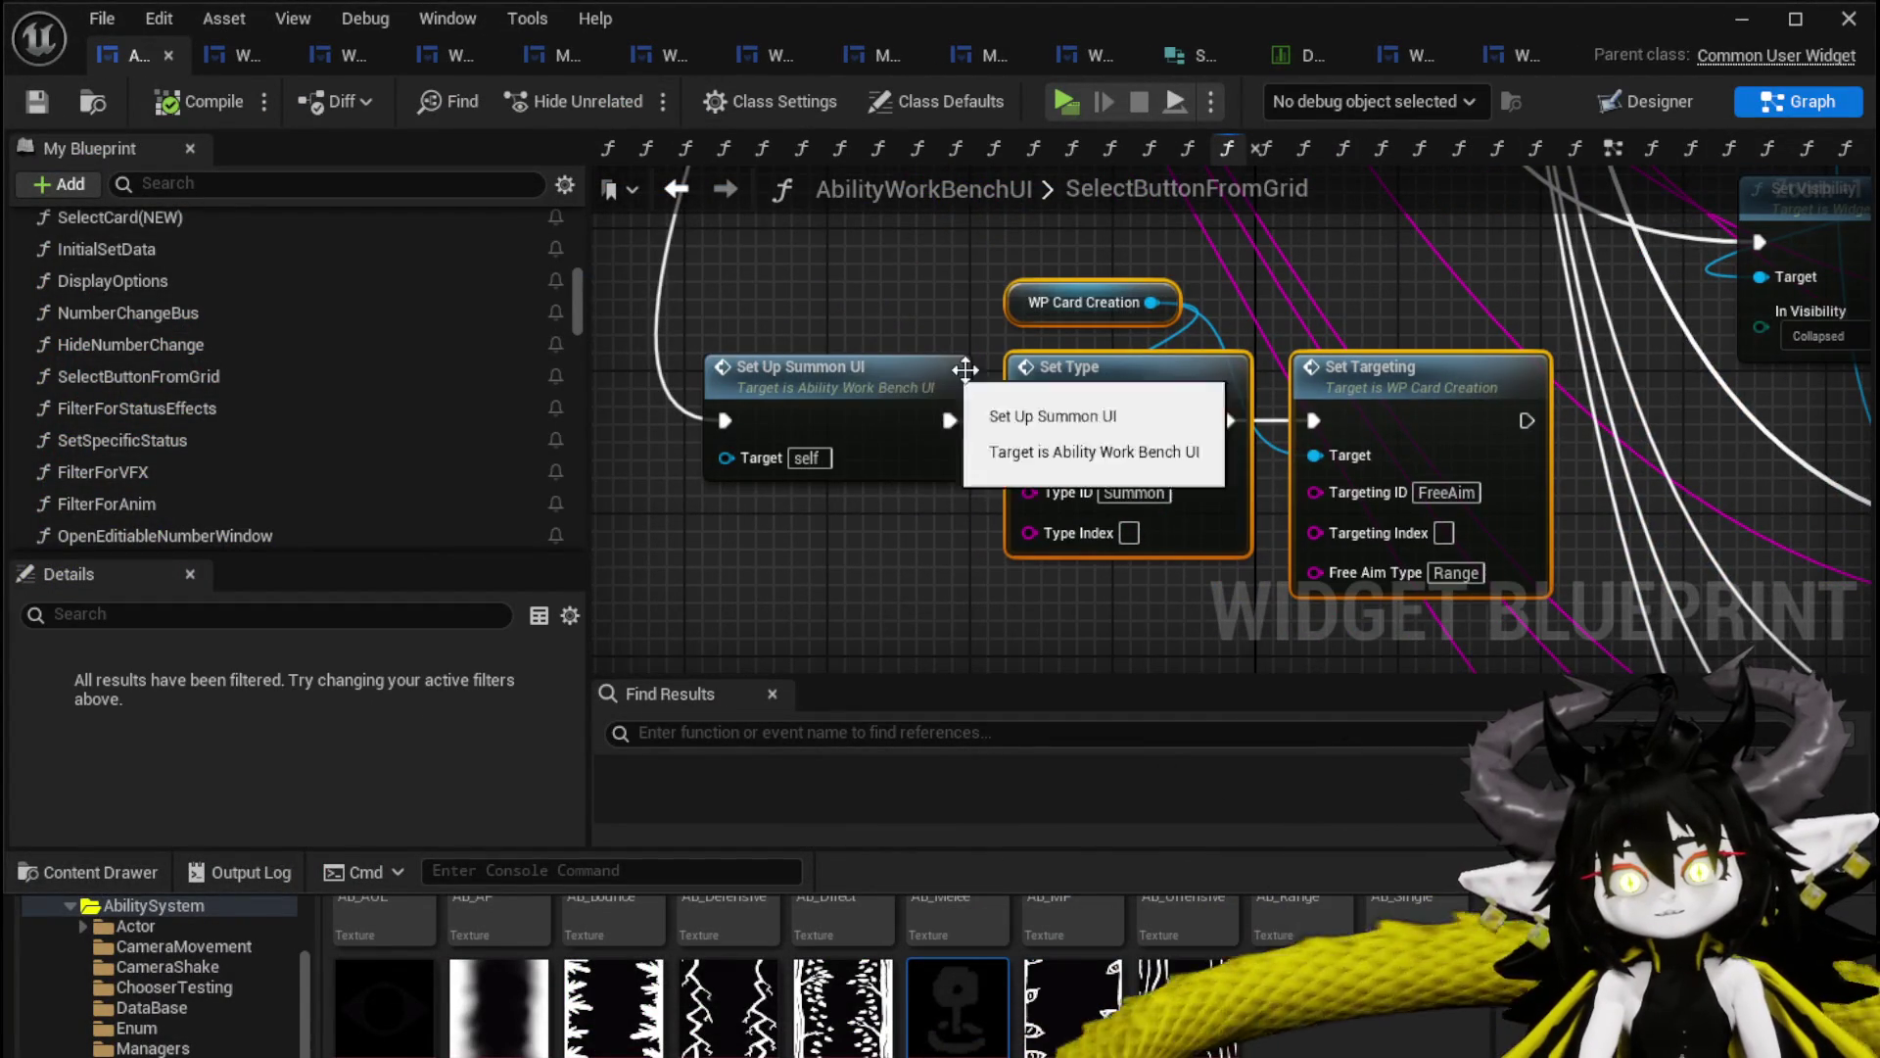
key("ctrl+x")
double_click(906, 380)
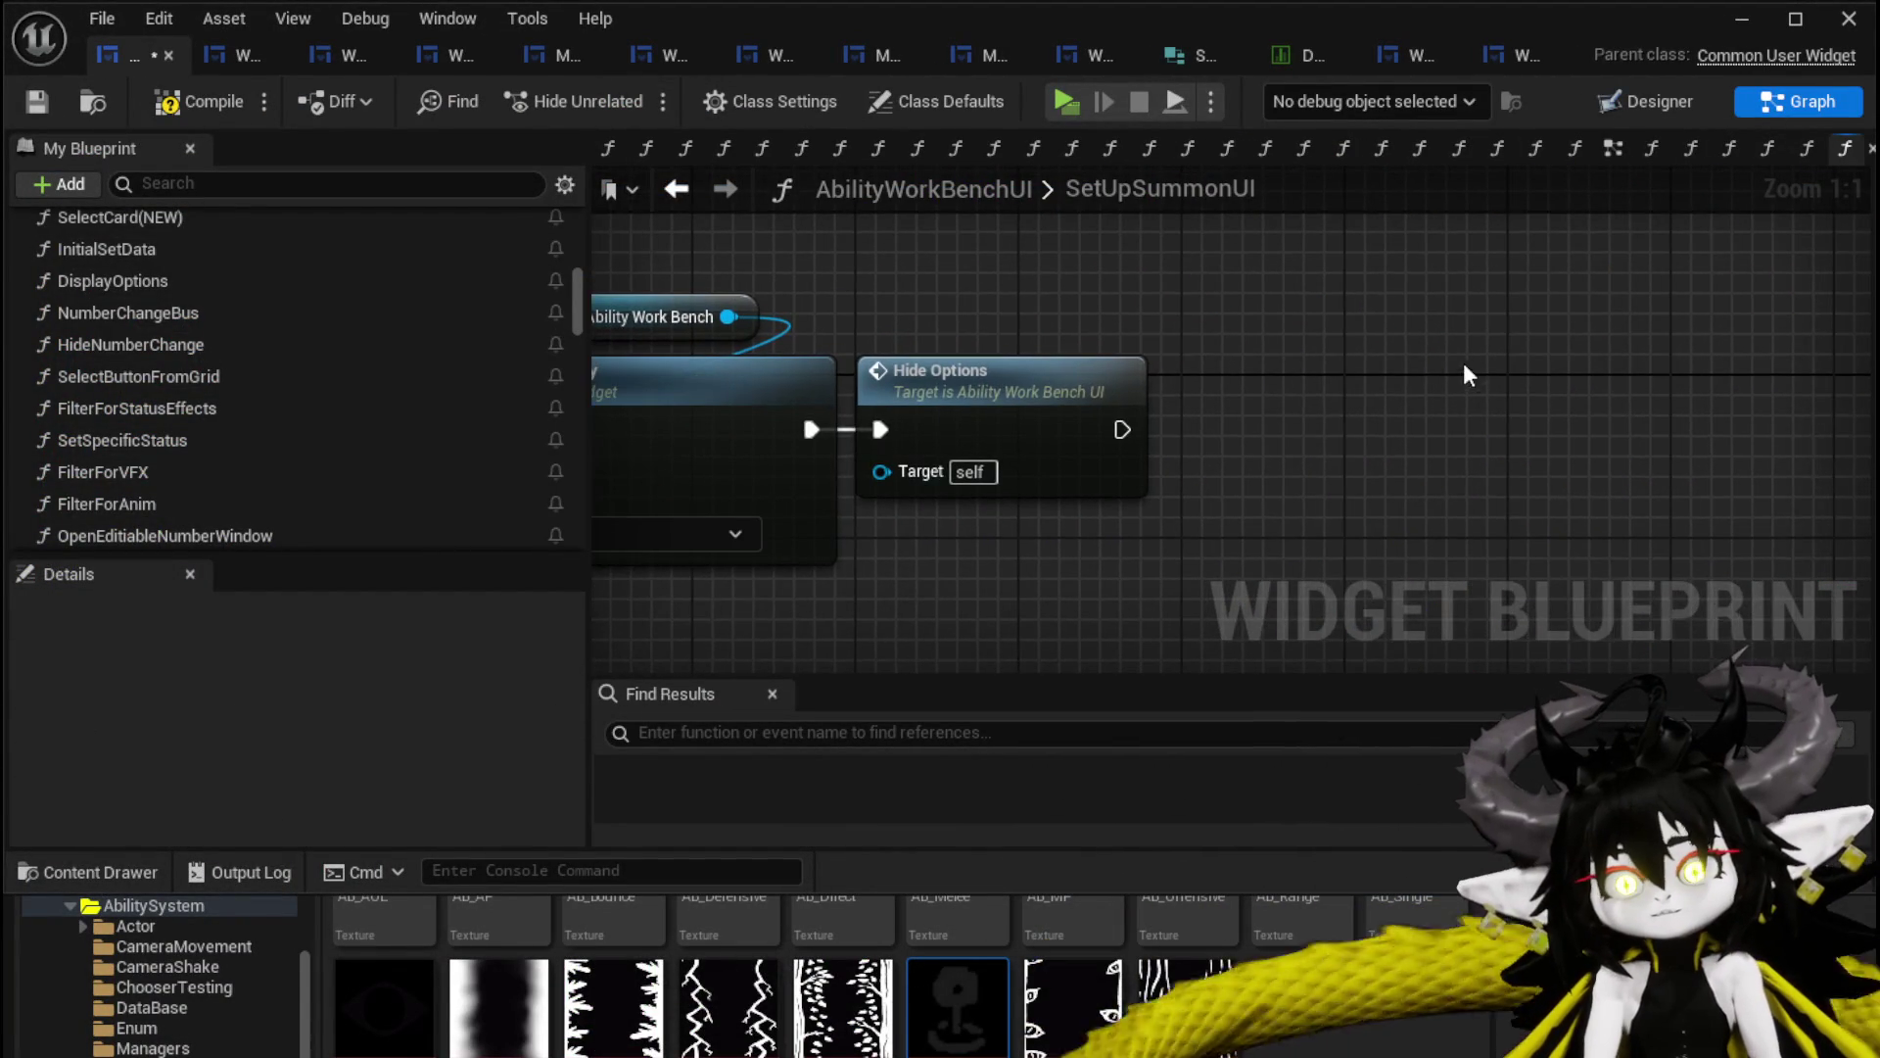
key("ctrl+v")
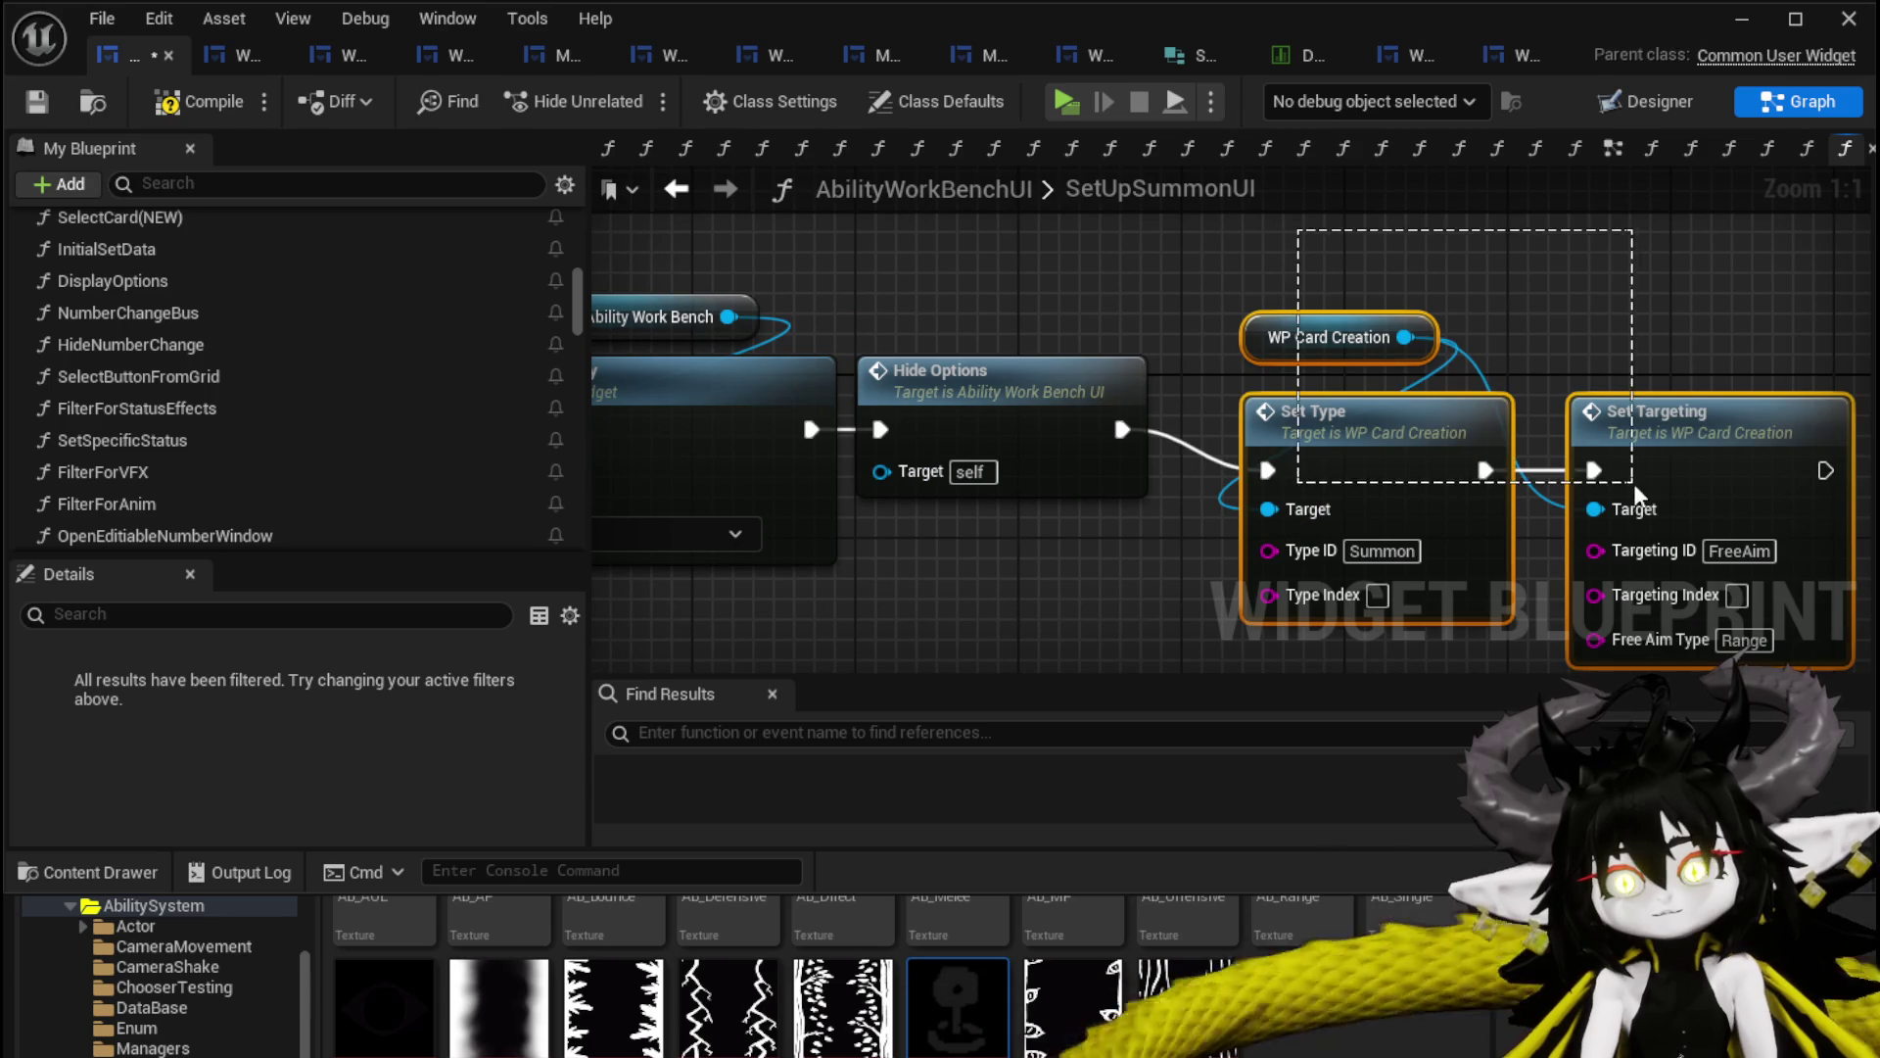
left_click_drag(1667, 444, 1625, 403)
Wrap the three card setup nodes in an 'Only Visual' comment and compile.
left_click_drag(1513, 311, 1074, 328)
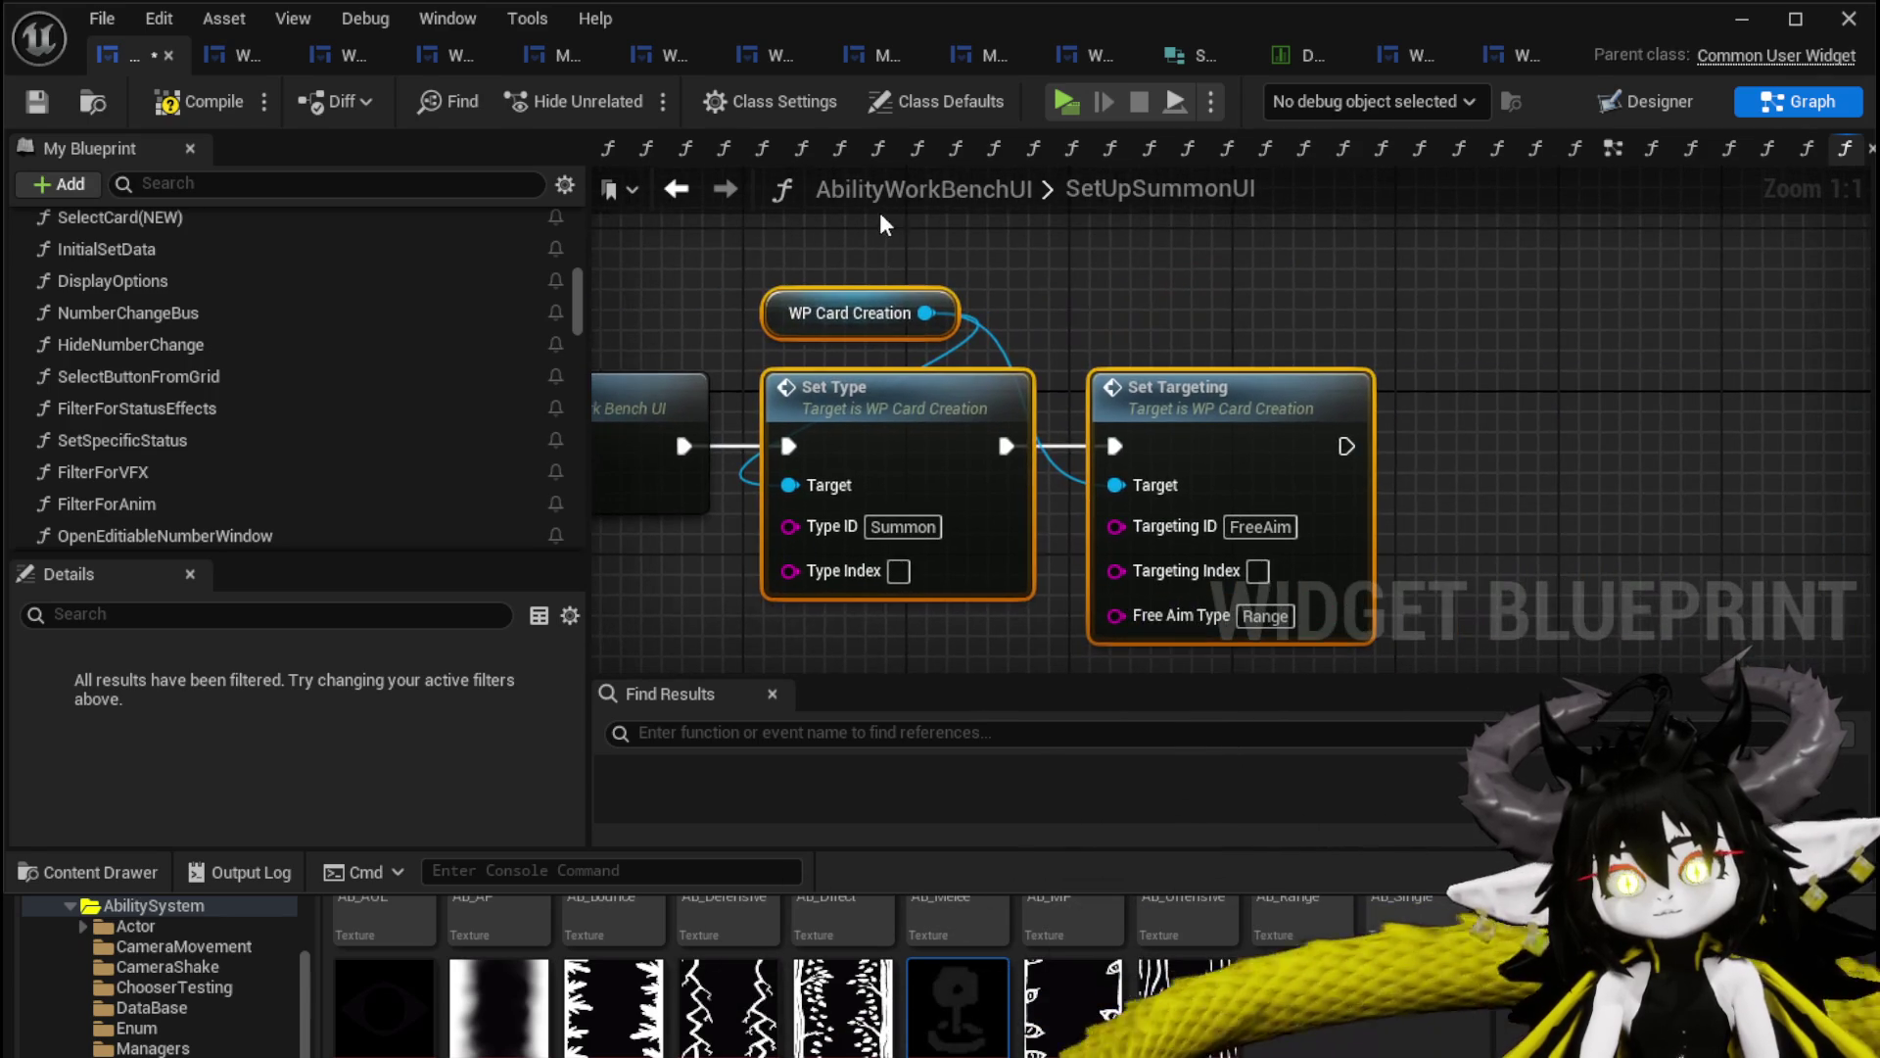
left_click_drag(1169, 417, 1311, 416)
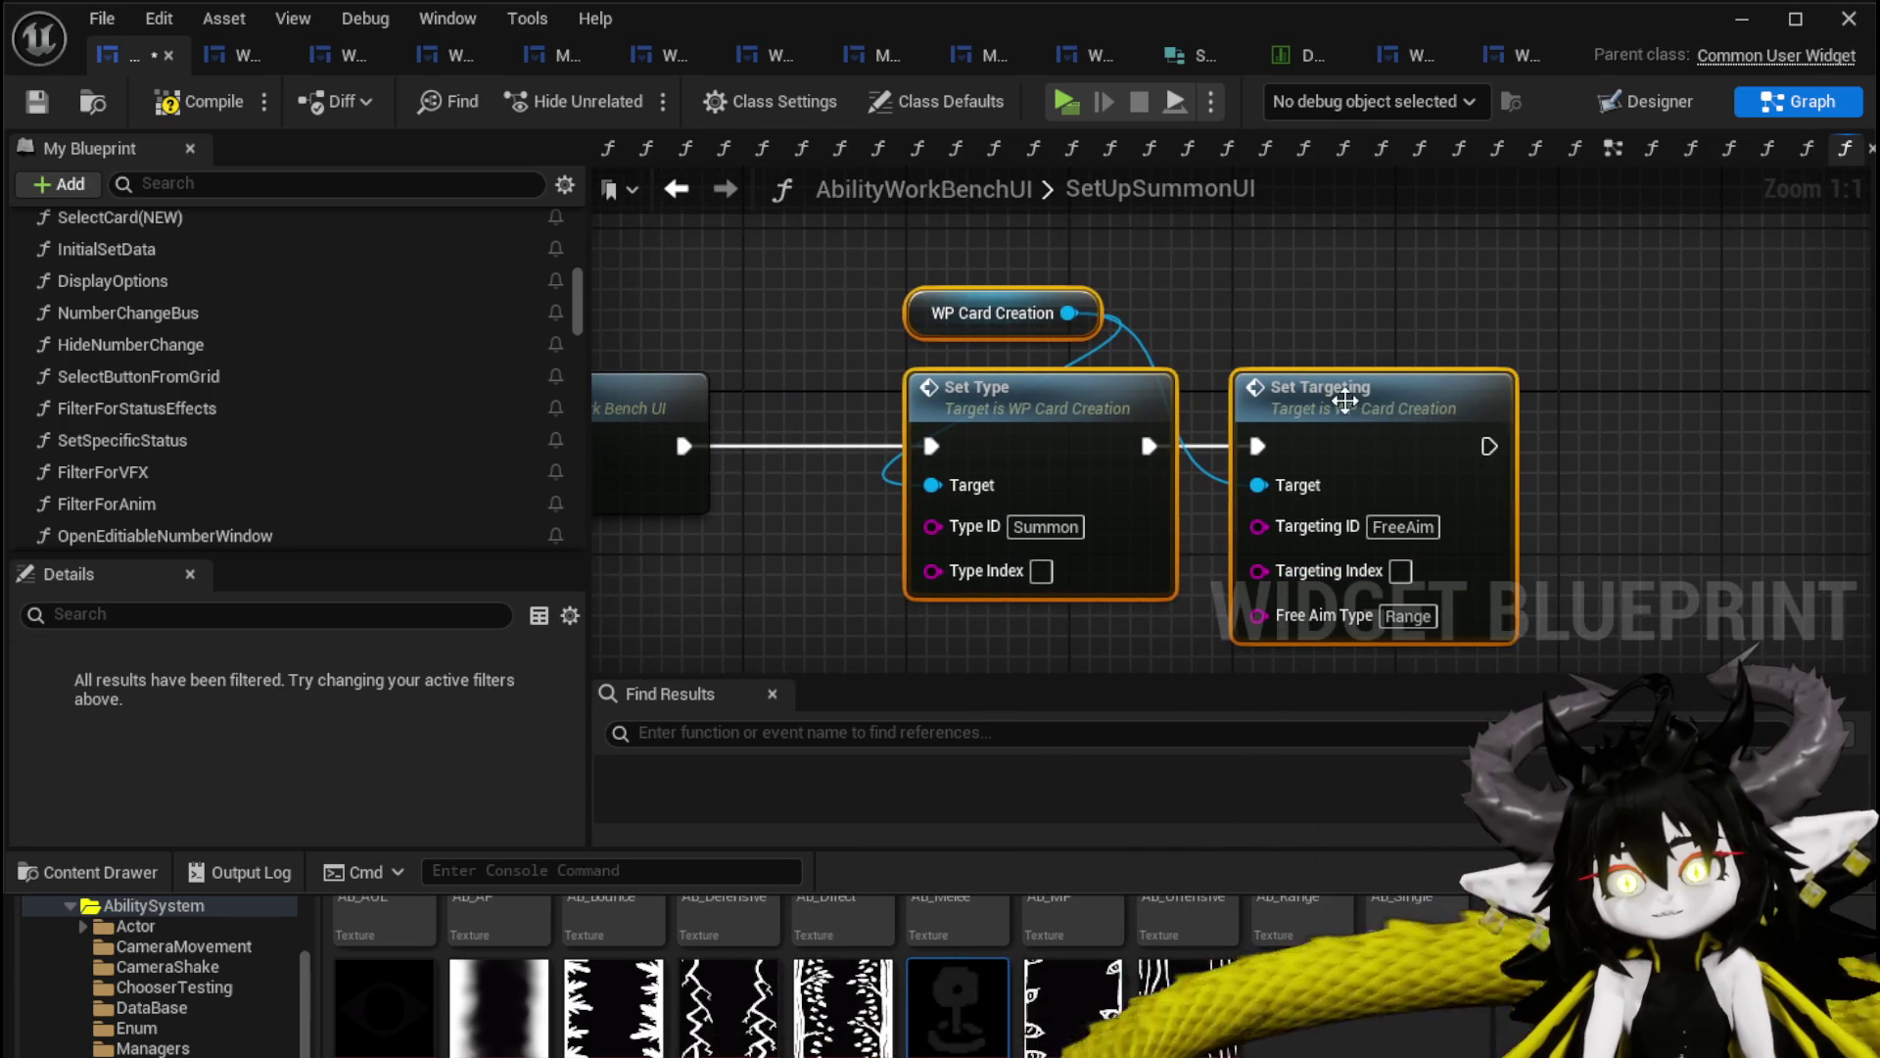
type("cOnly Visu")
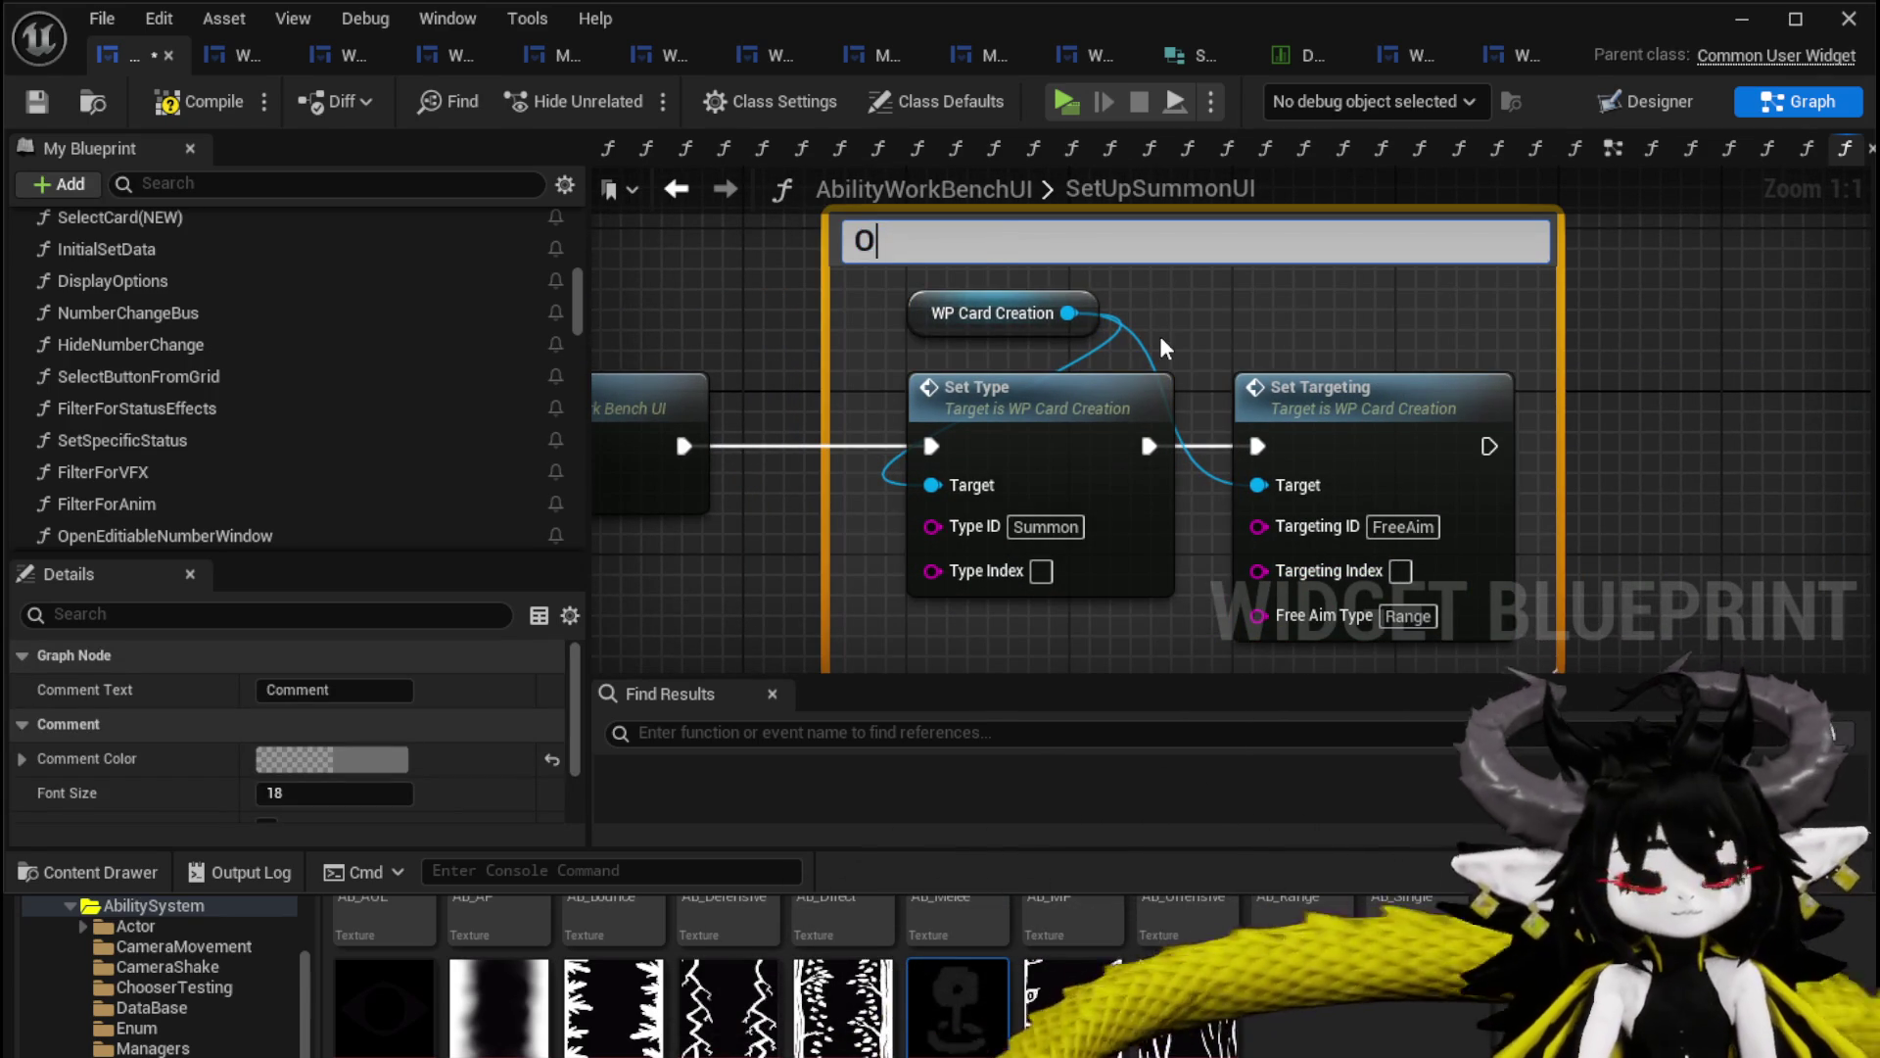
type("al")
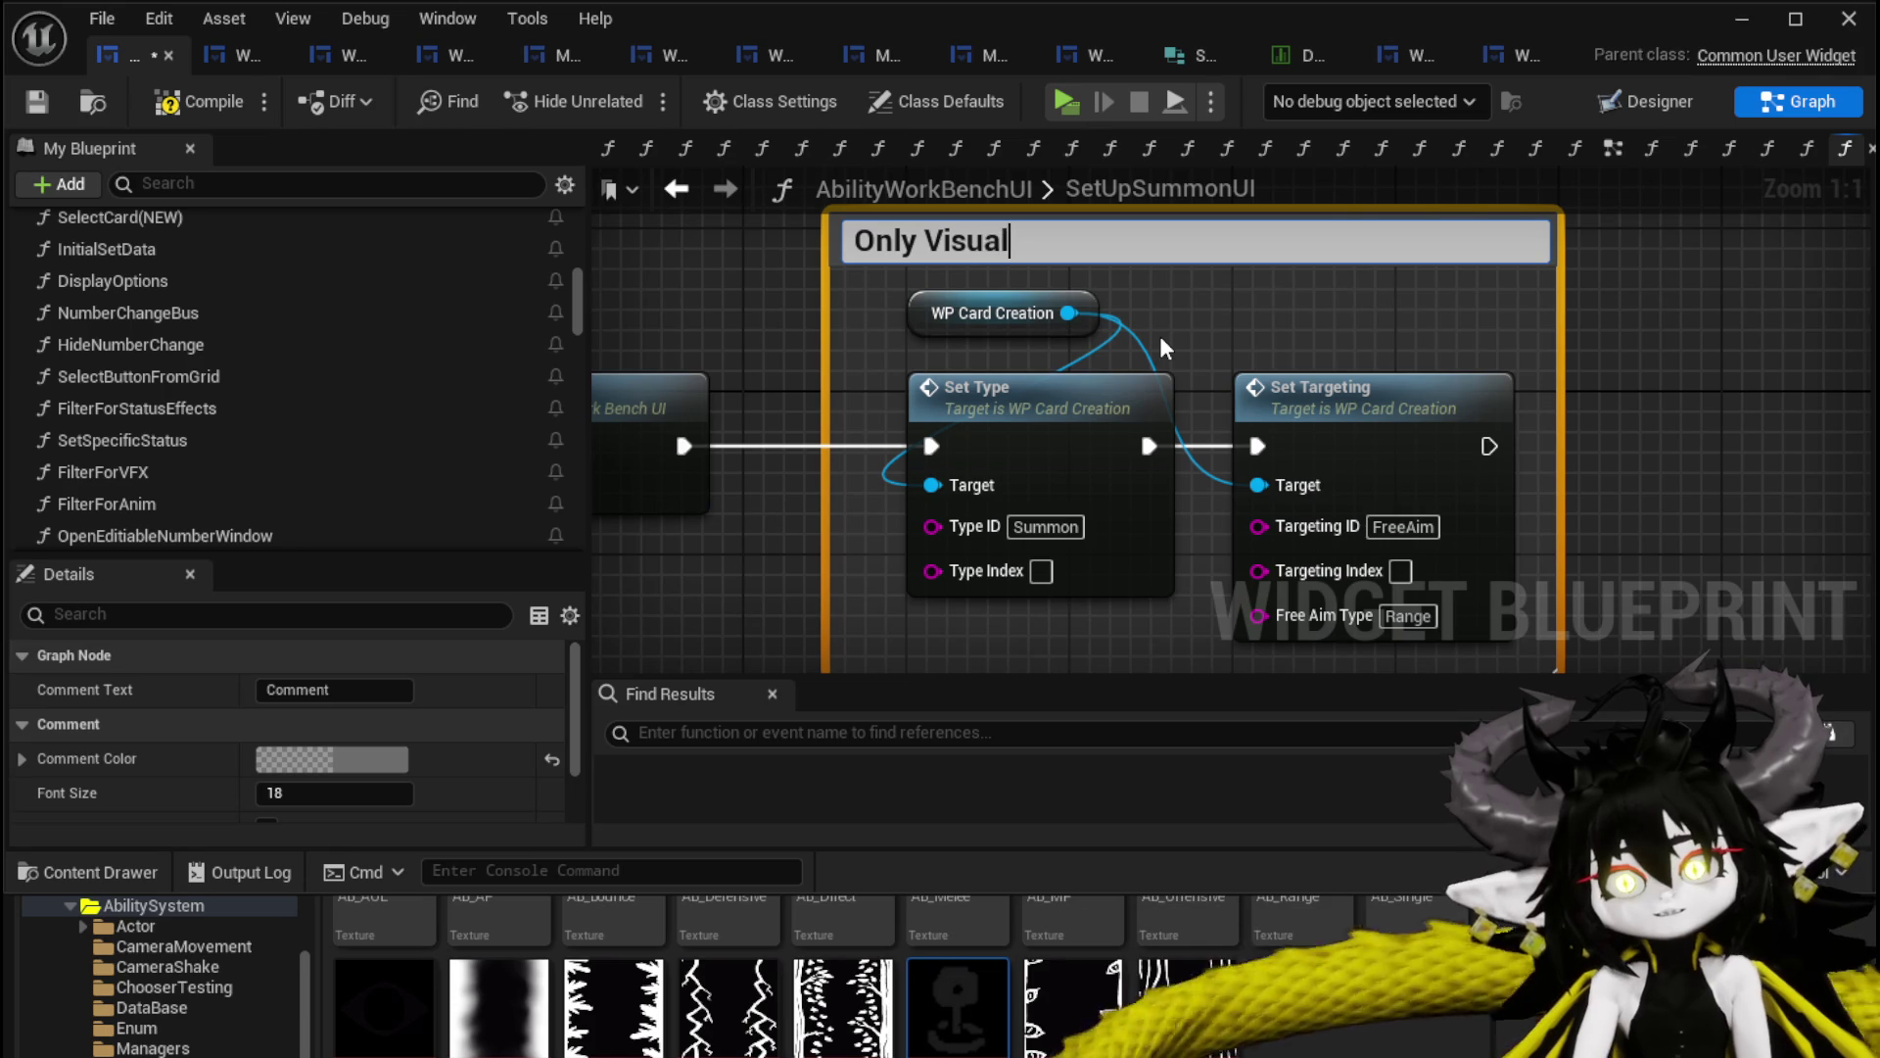
key("Return")
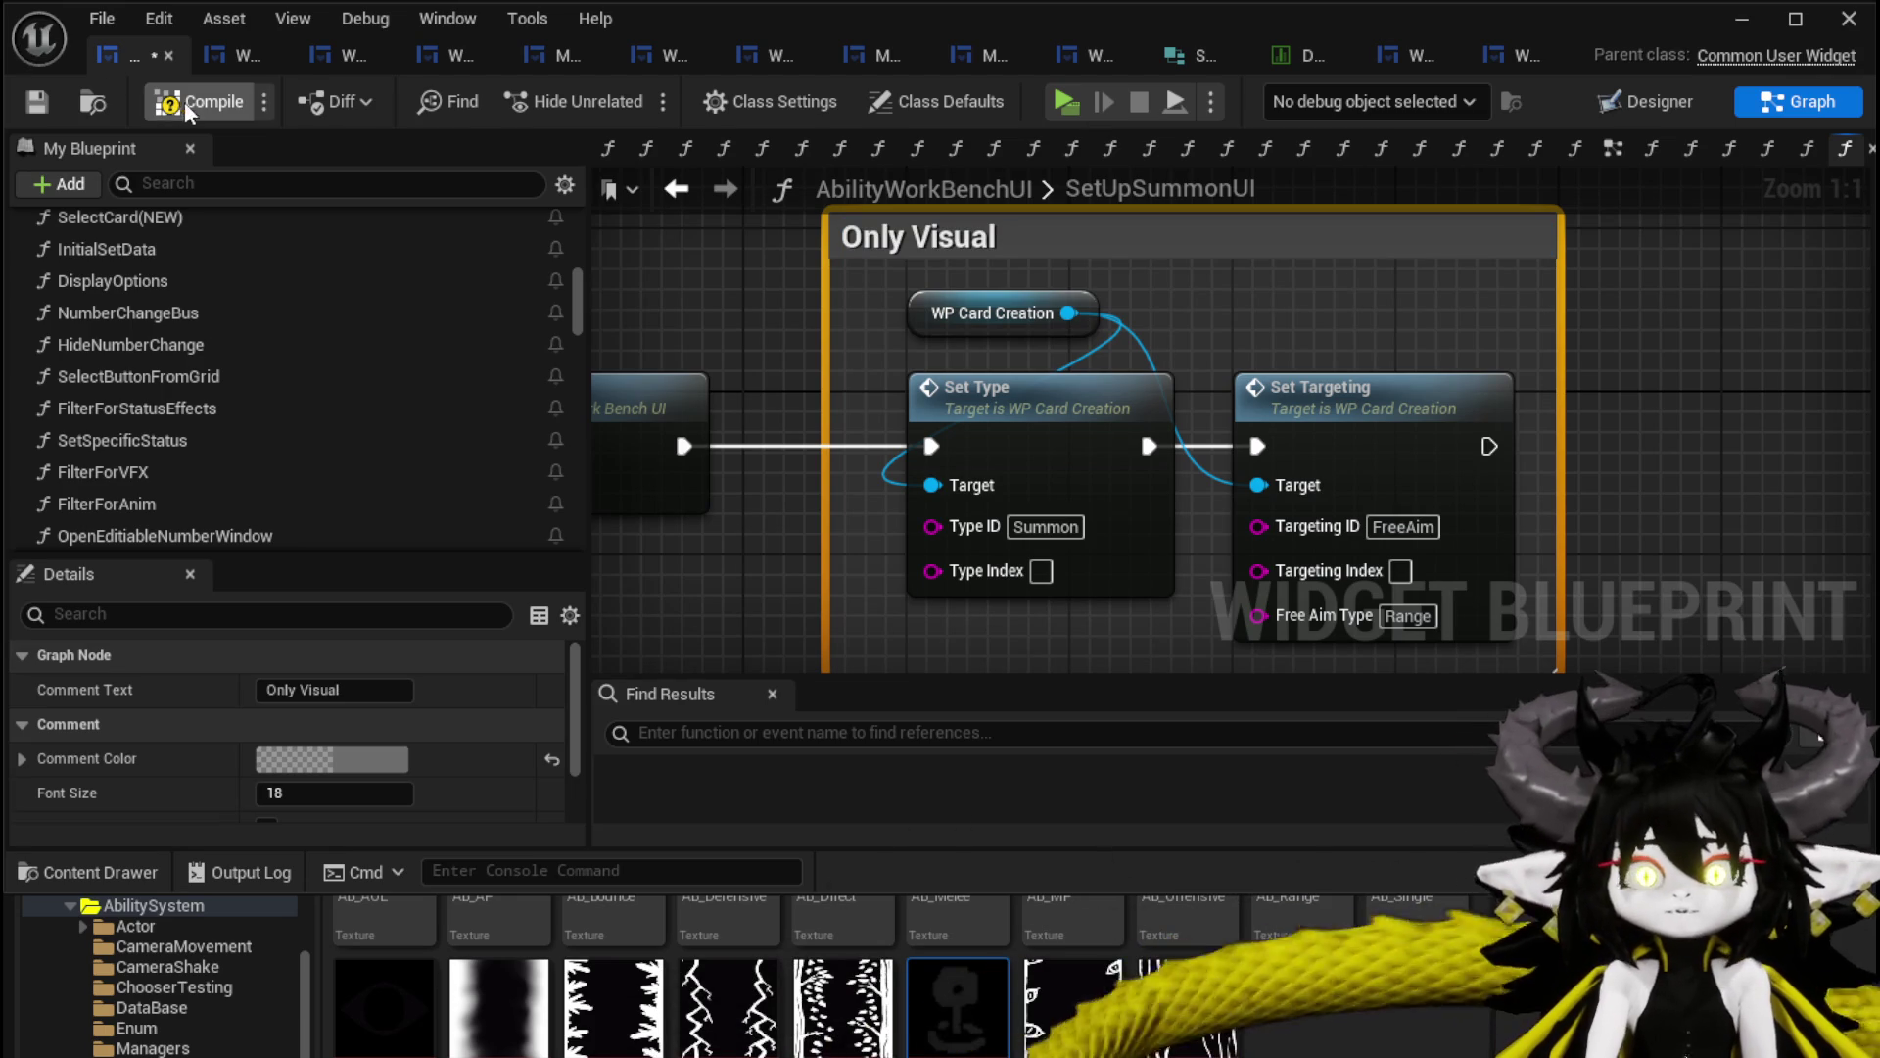
left_click(37, 104)
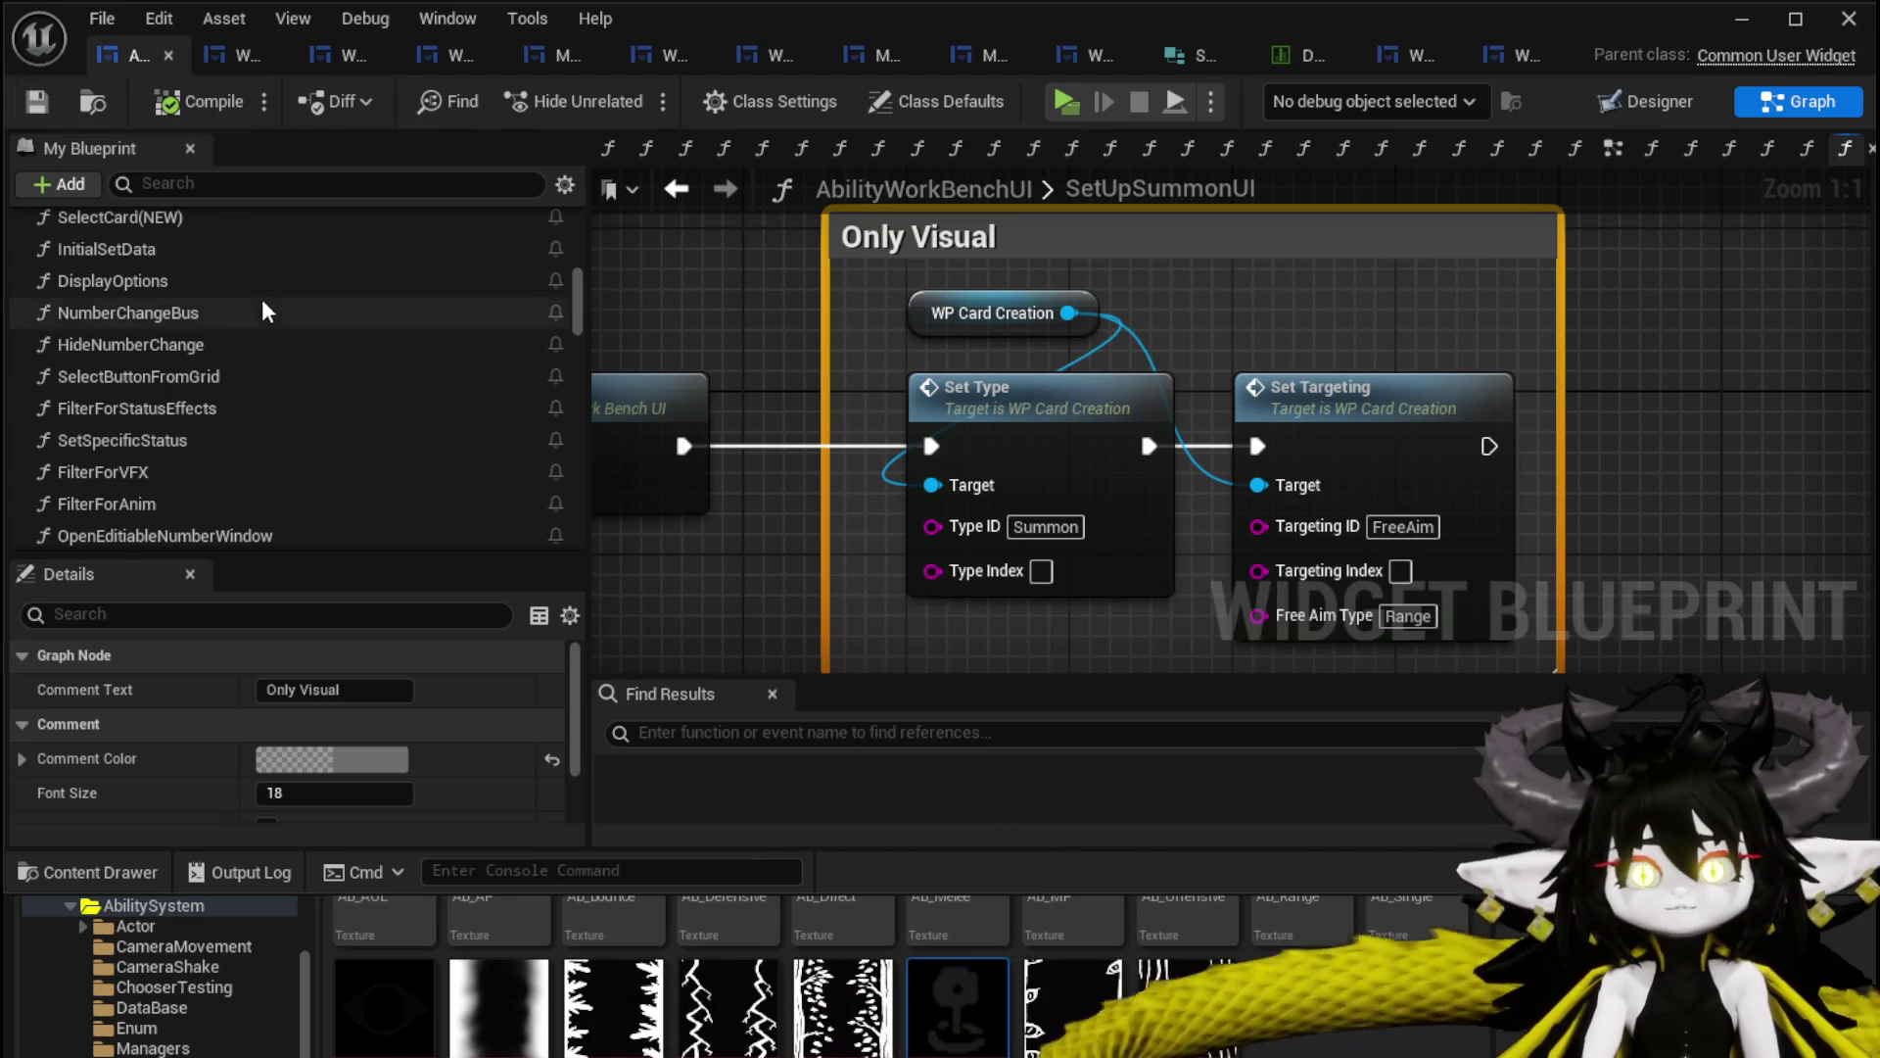
Expand the Summon function category, review its functions, and save the blueprint.
scroll(261, 299, "up", 3)
scroll(298, 331, "up", 5)
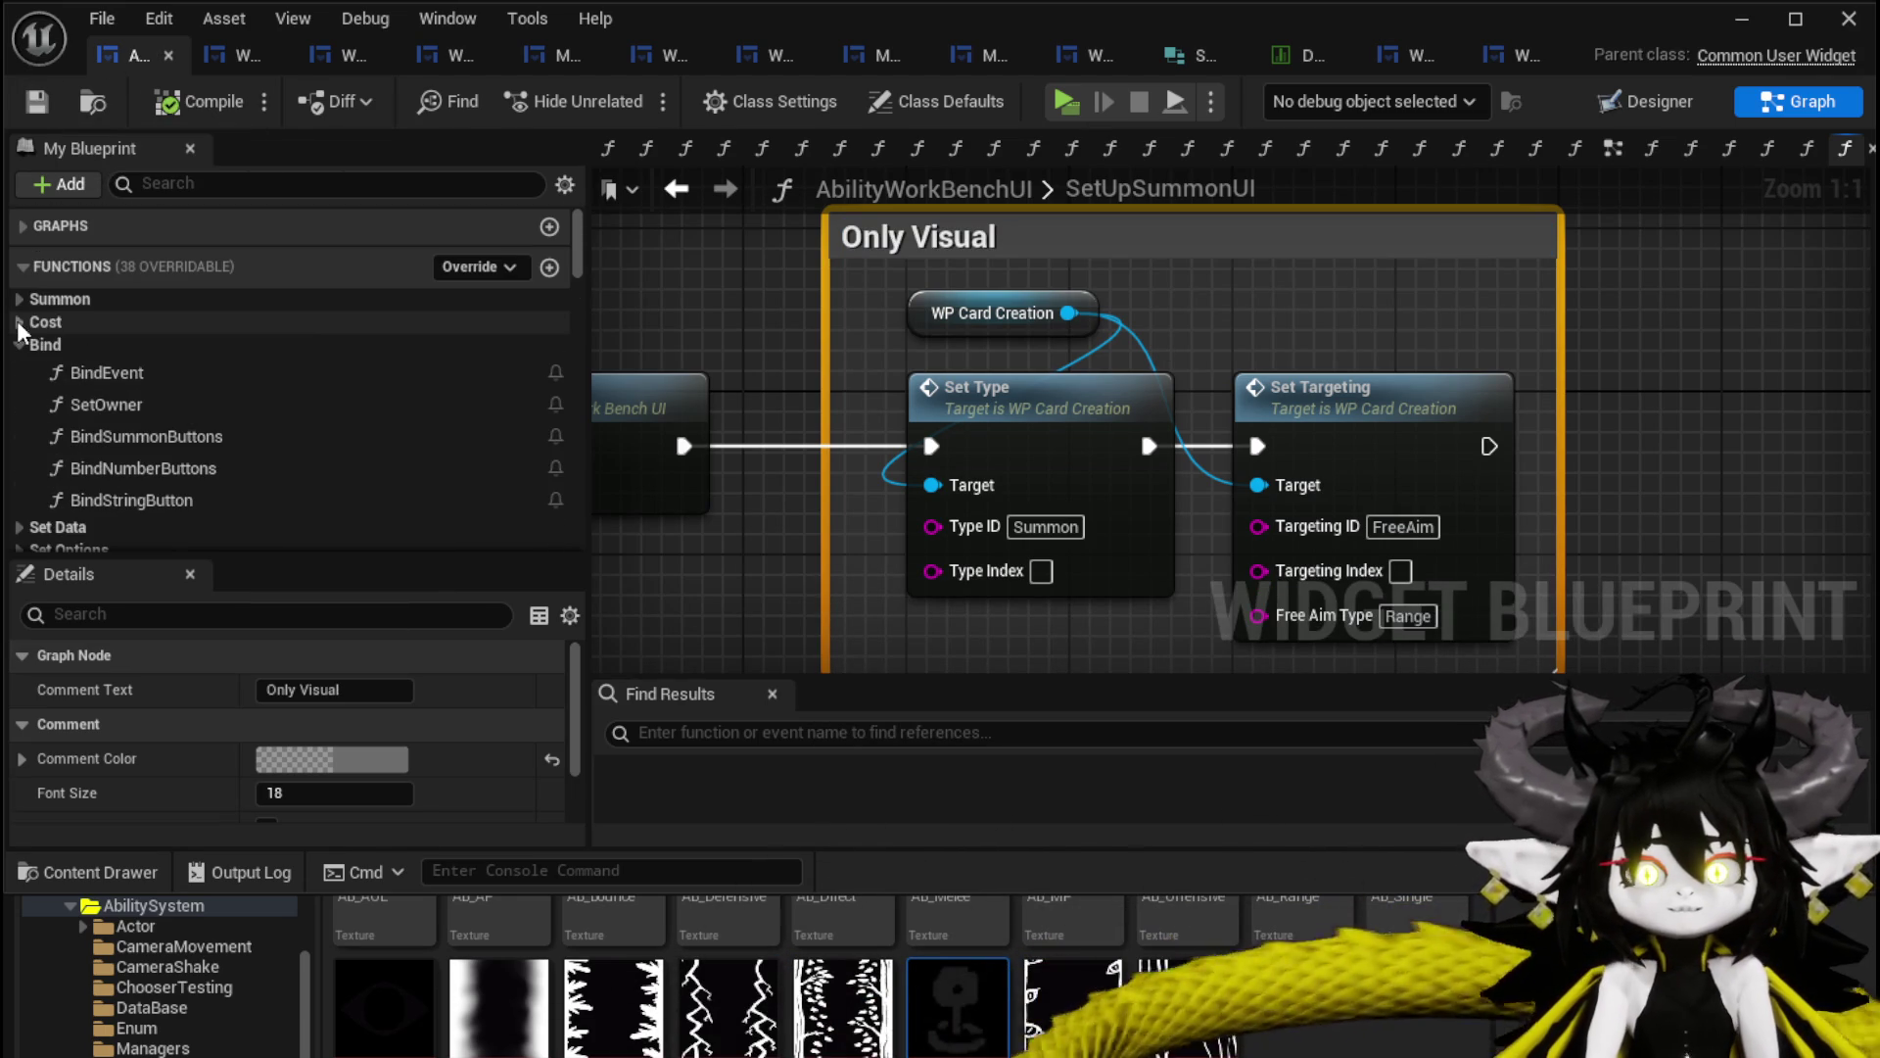
left_click(16, 301)
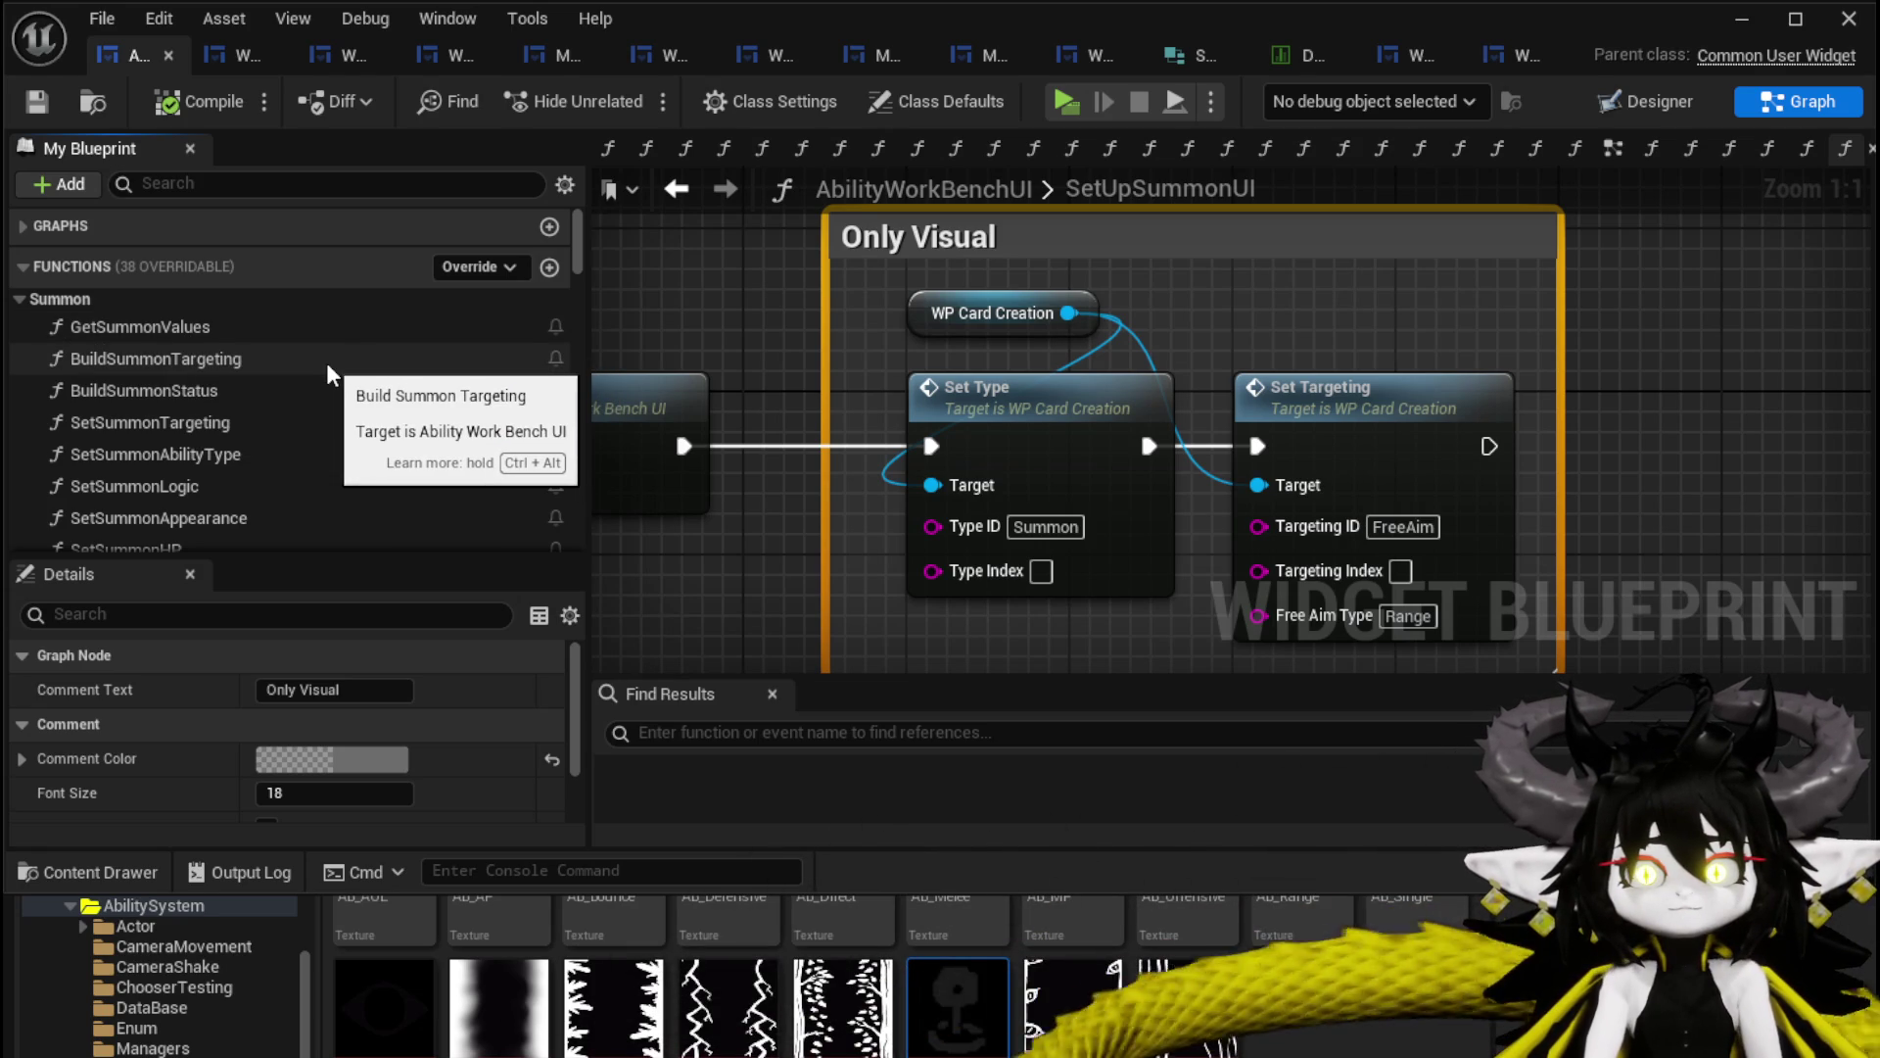
scroll(326, 362, "down", 4)
scroll(326, 363, "down", 2)
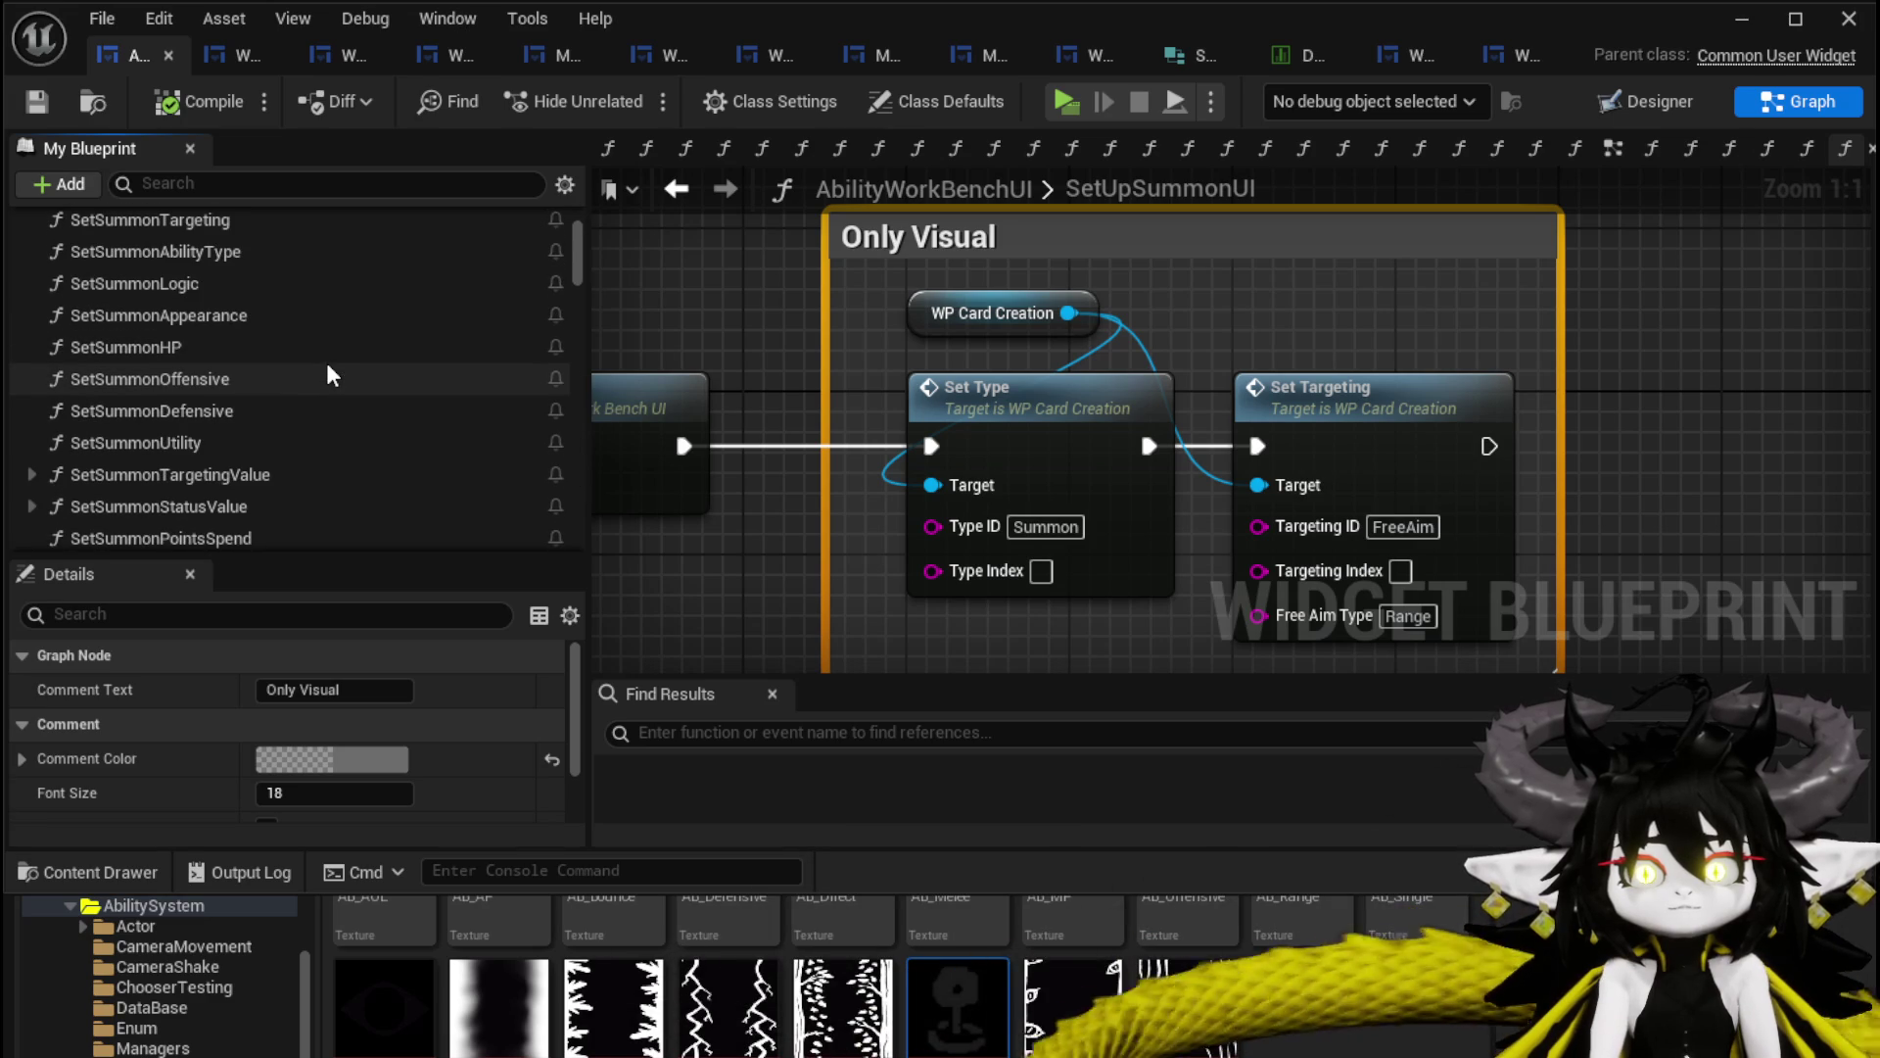
scroll(327, 365, "down", 1)
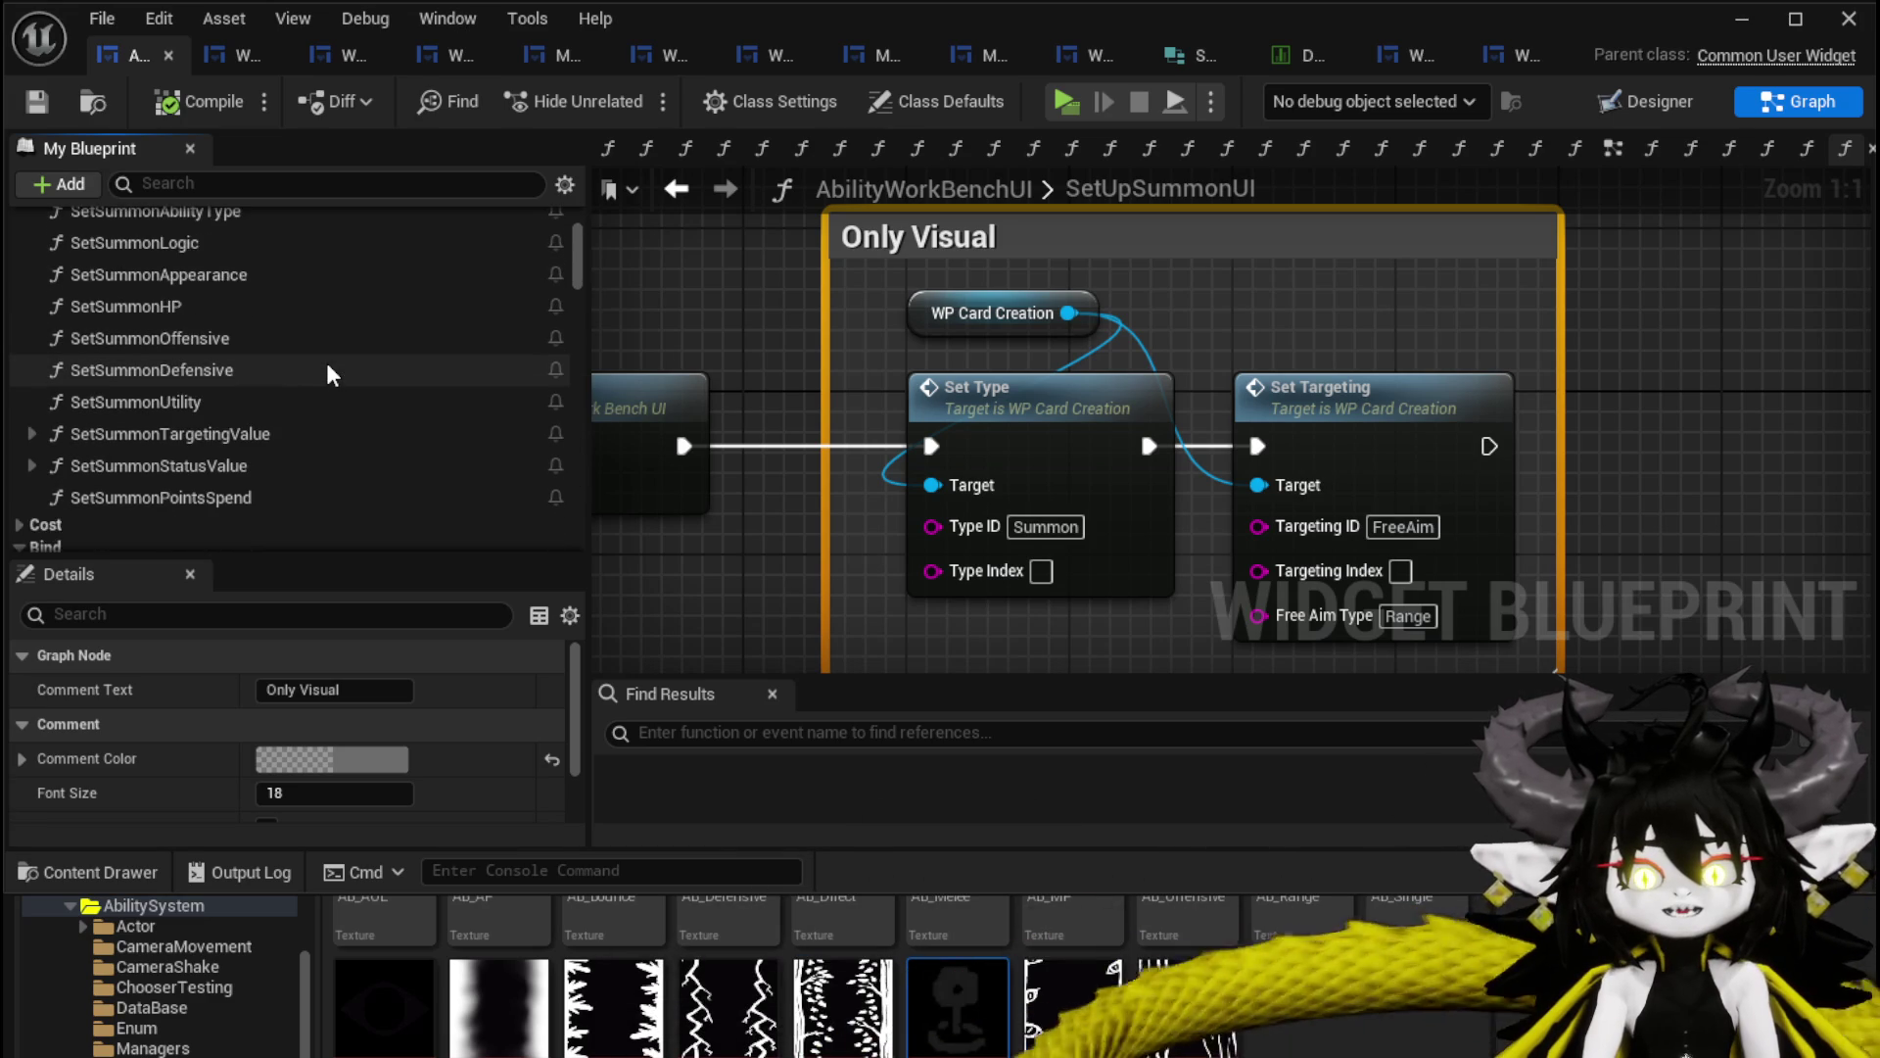
scroll(327, 365, "down", 2)
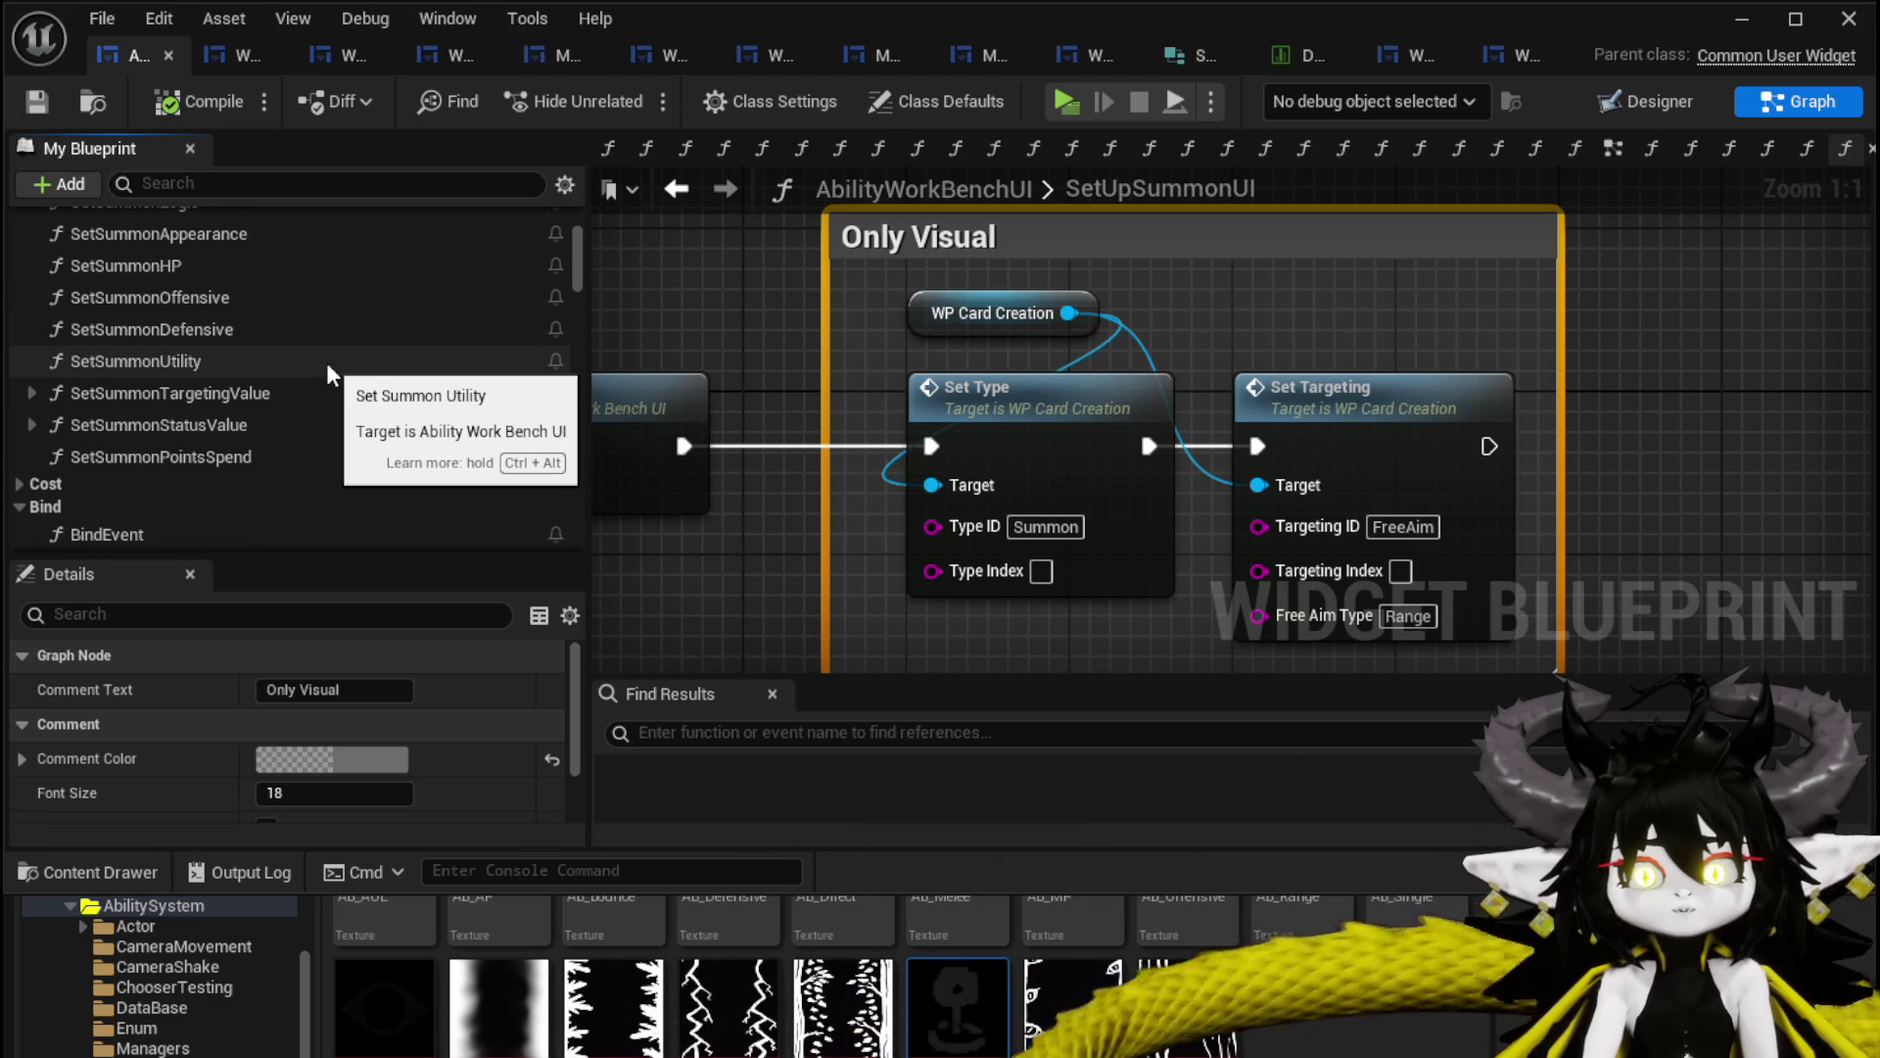
left_click(37, 102)
Go back to the SelectButtonFromGrid graph and switch to the Designer layout.
left_click(676, 188)
scroll(1018, 325, "down", 6)
mouse_move(1018, 330)
left_mouse_down()
mouse_move(738, 587)
mouse_move(730, 545)
mouse_move(797, 454)
mouse_move(901, 437)
left_mouse_up()
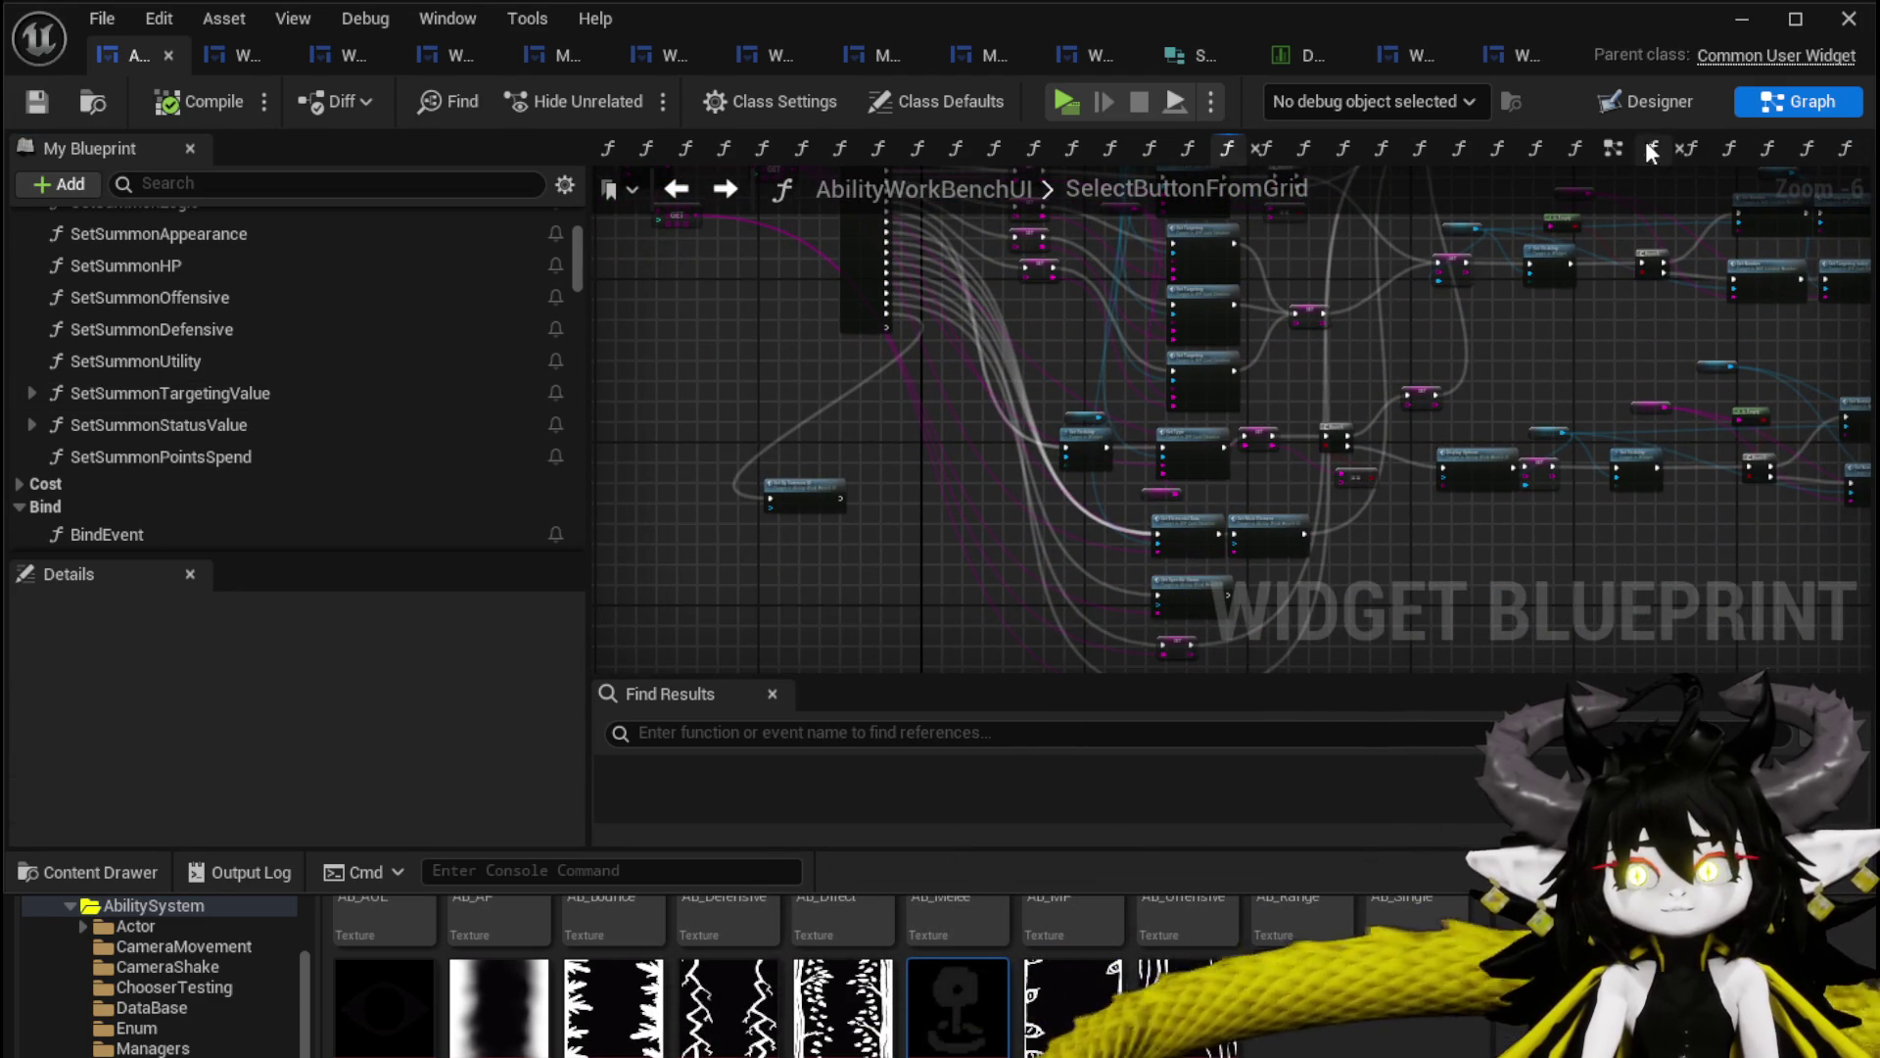
left_click(1639, 104)
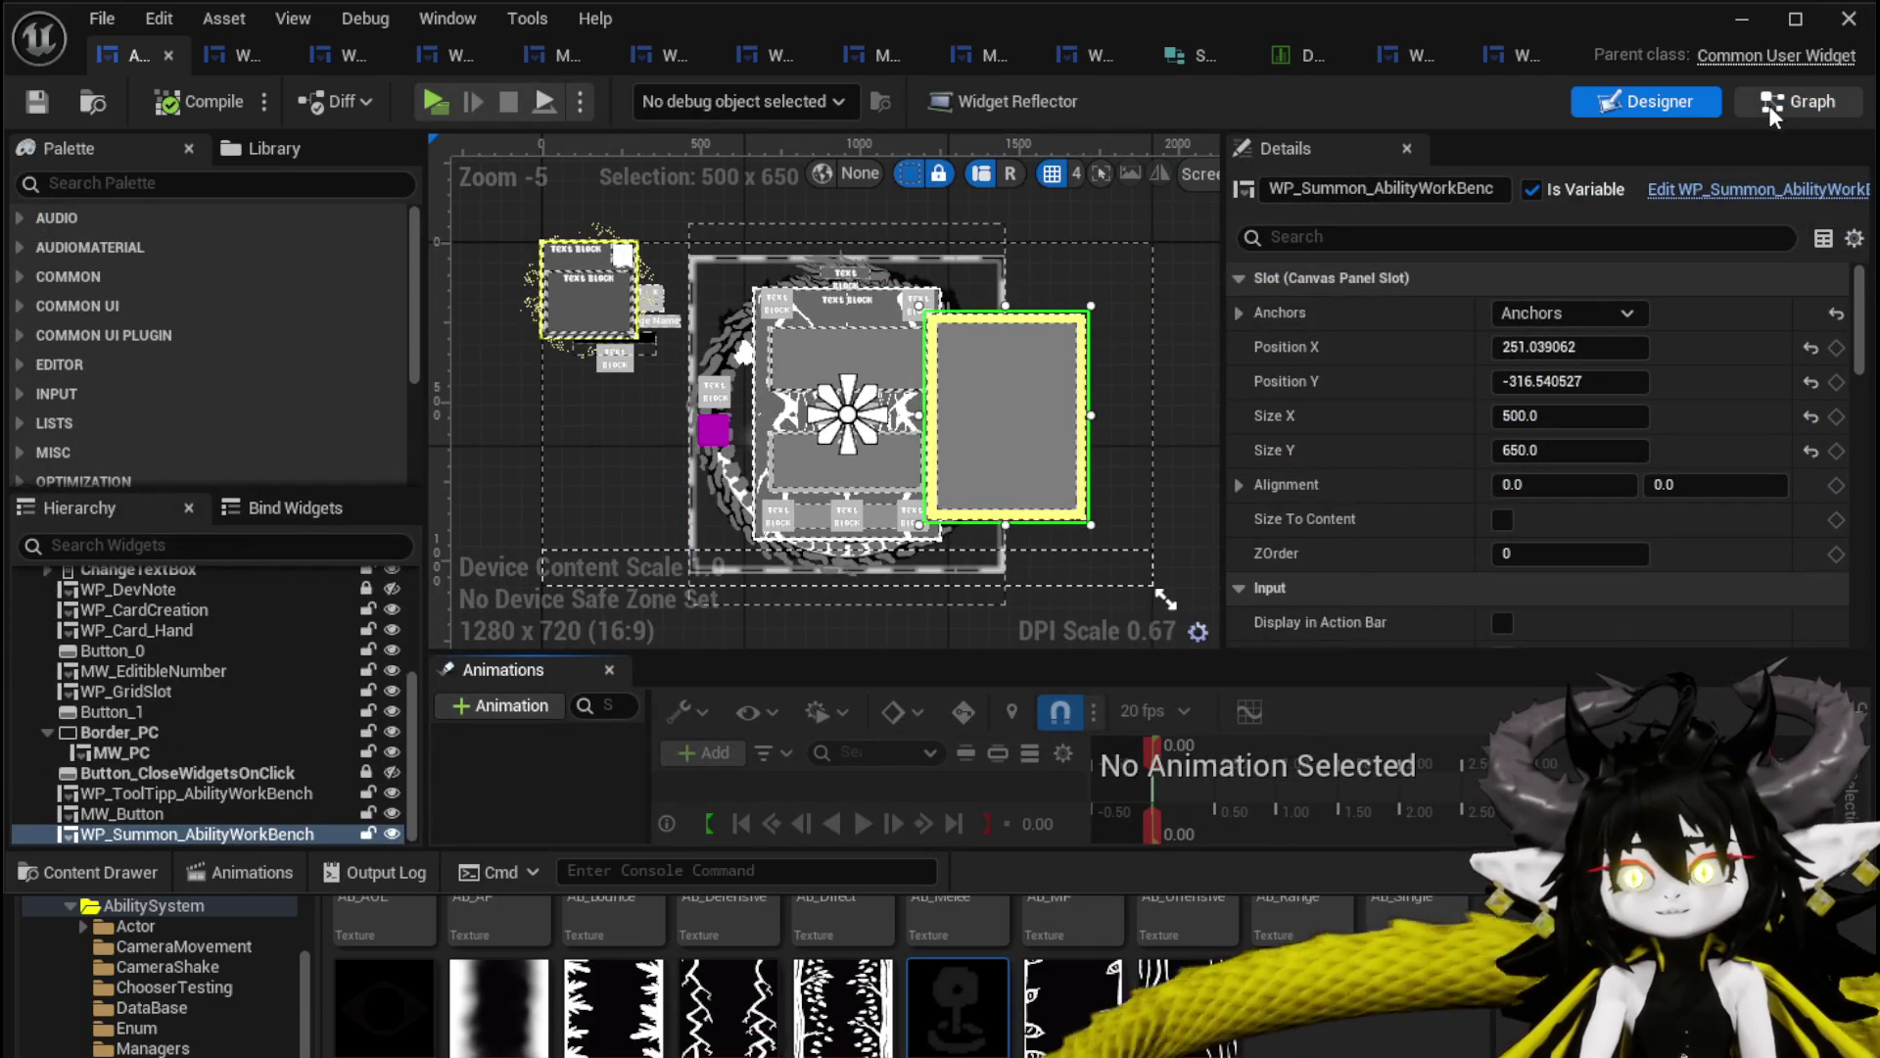
Navigate from the EventGraph through Build Giga String into the GetSummonValues function.
double_click(1014, 433)
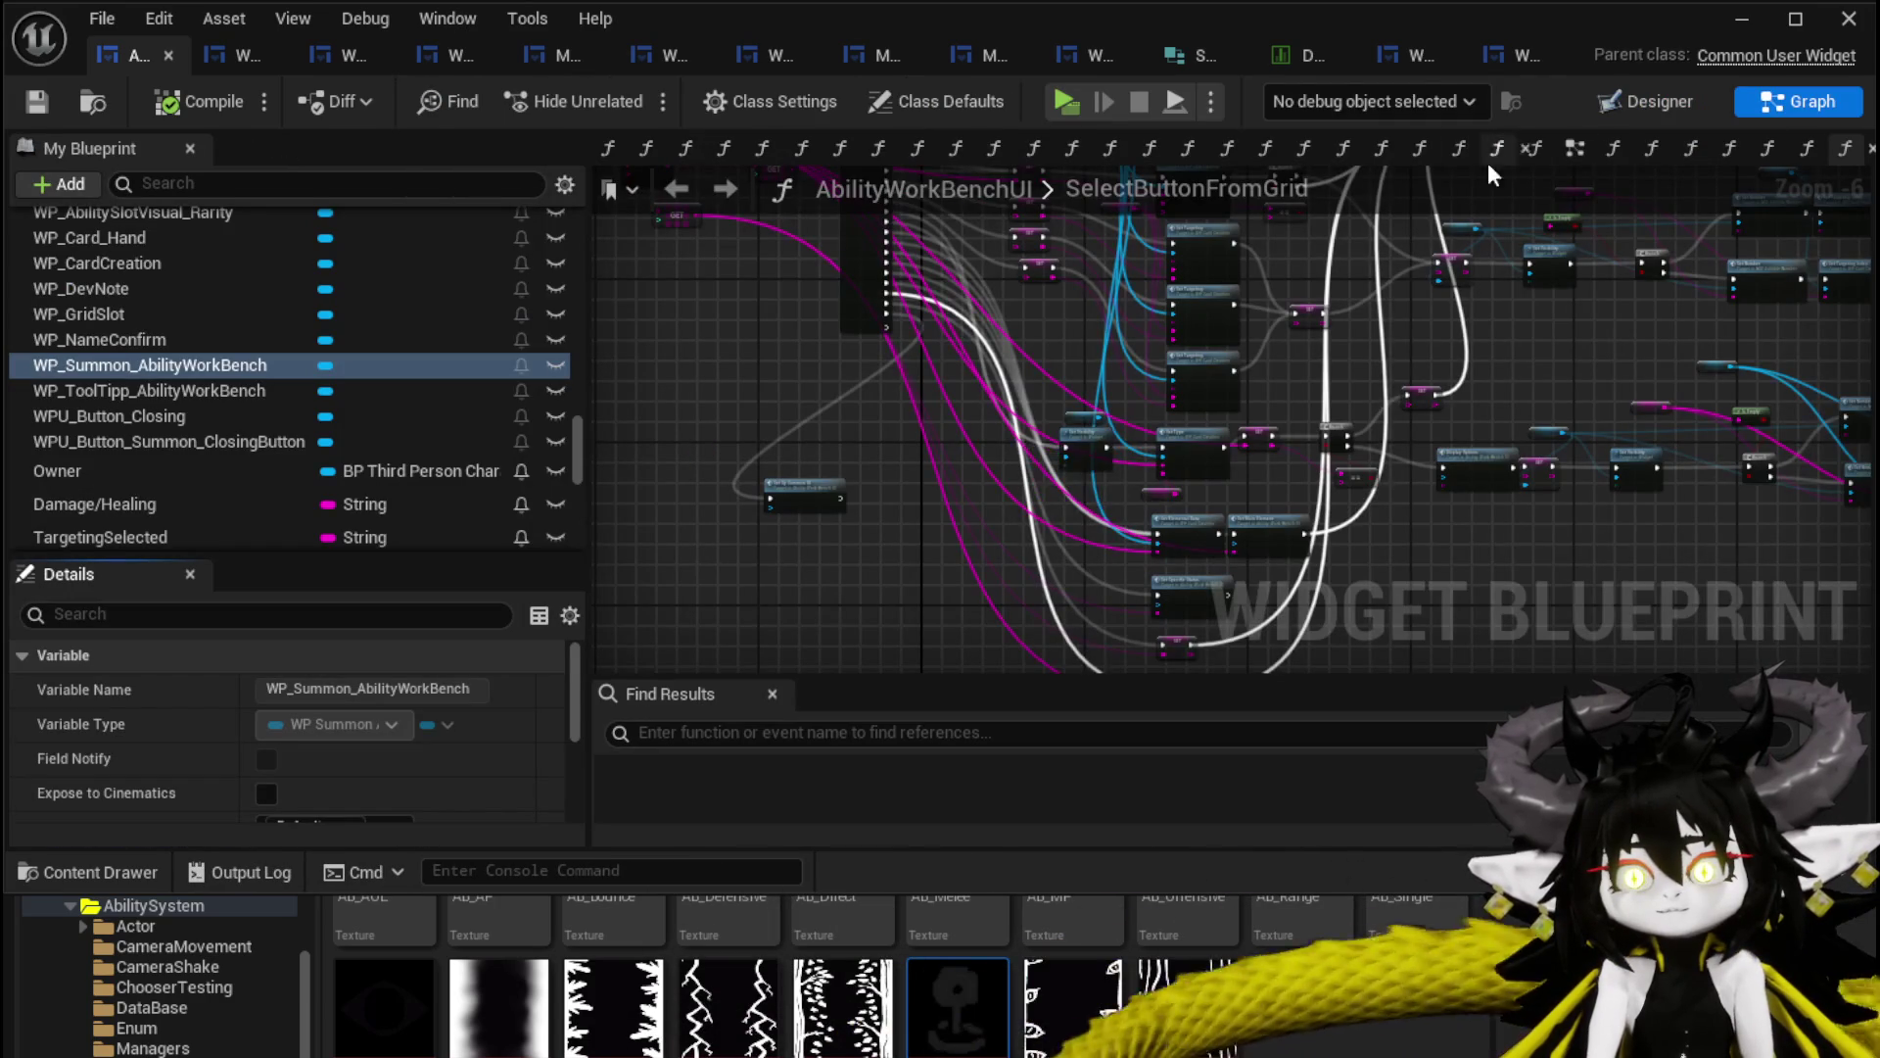
left_click(1577, 146)
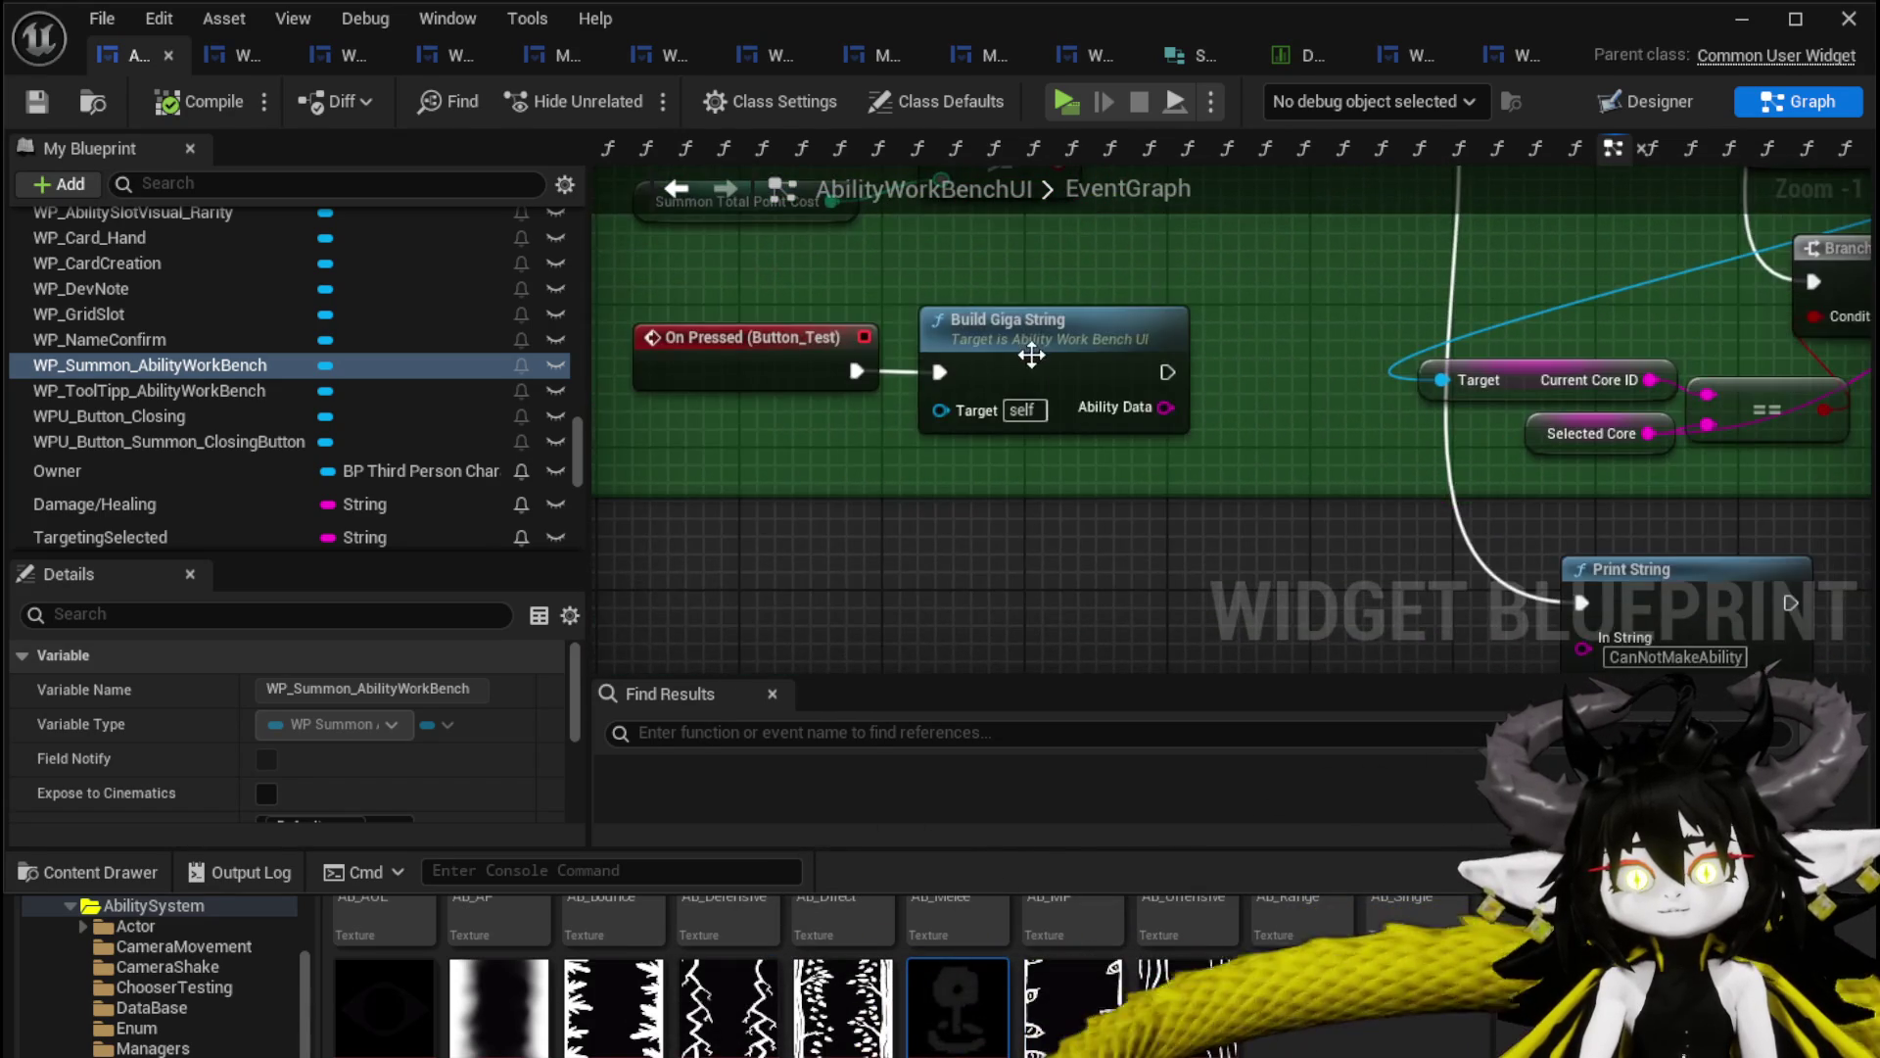
double_click(1036, 366)
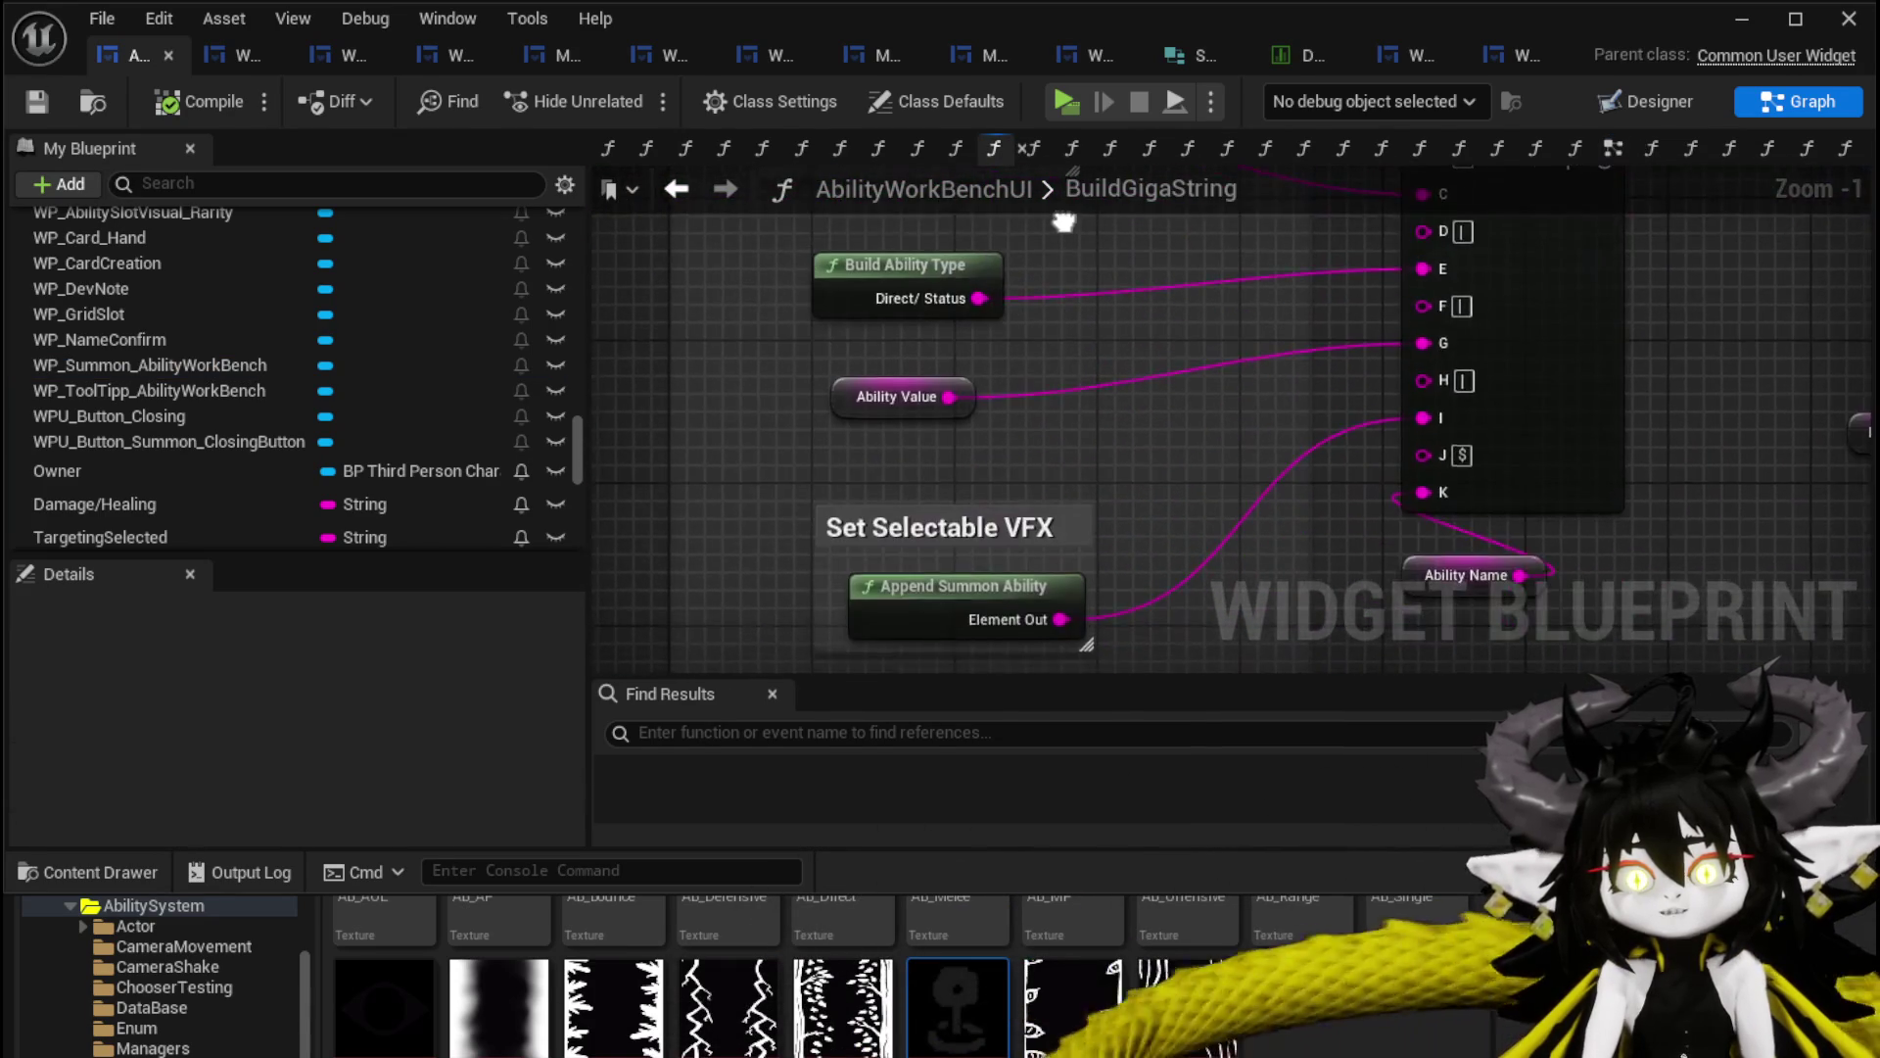
scroll(1071, 474, "down", 3)
scroll(893, 493, "up", 4)
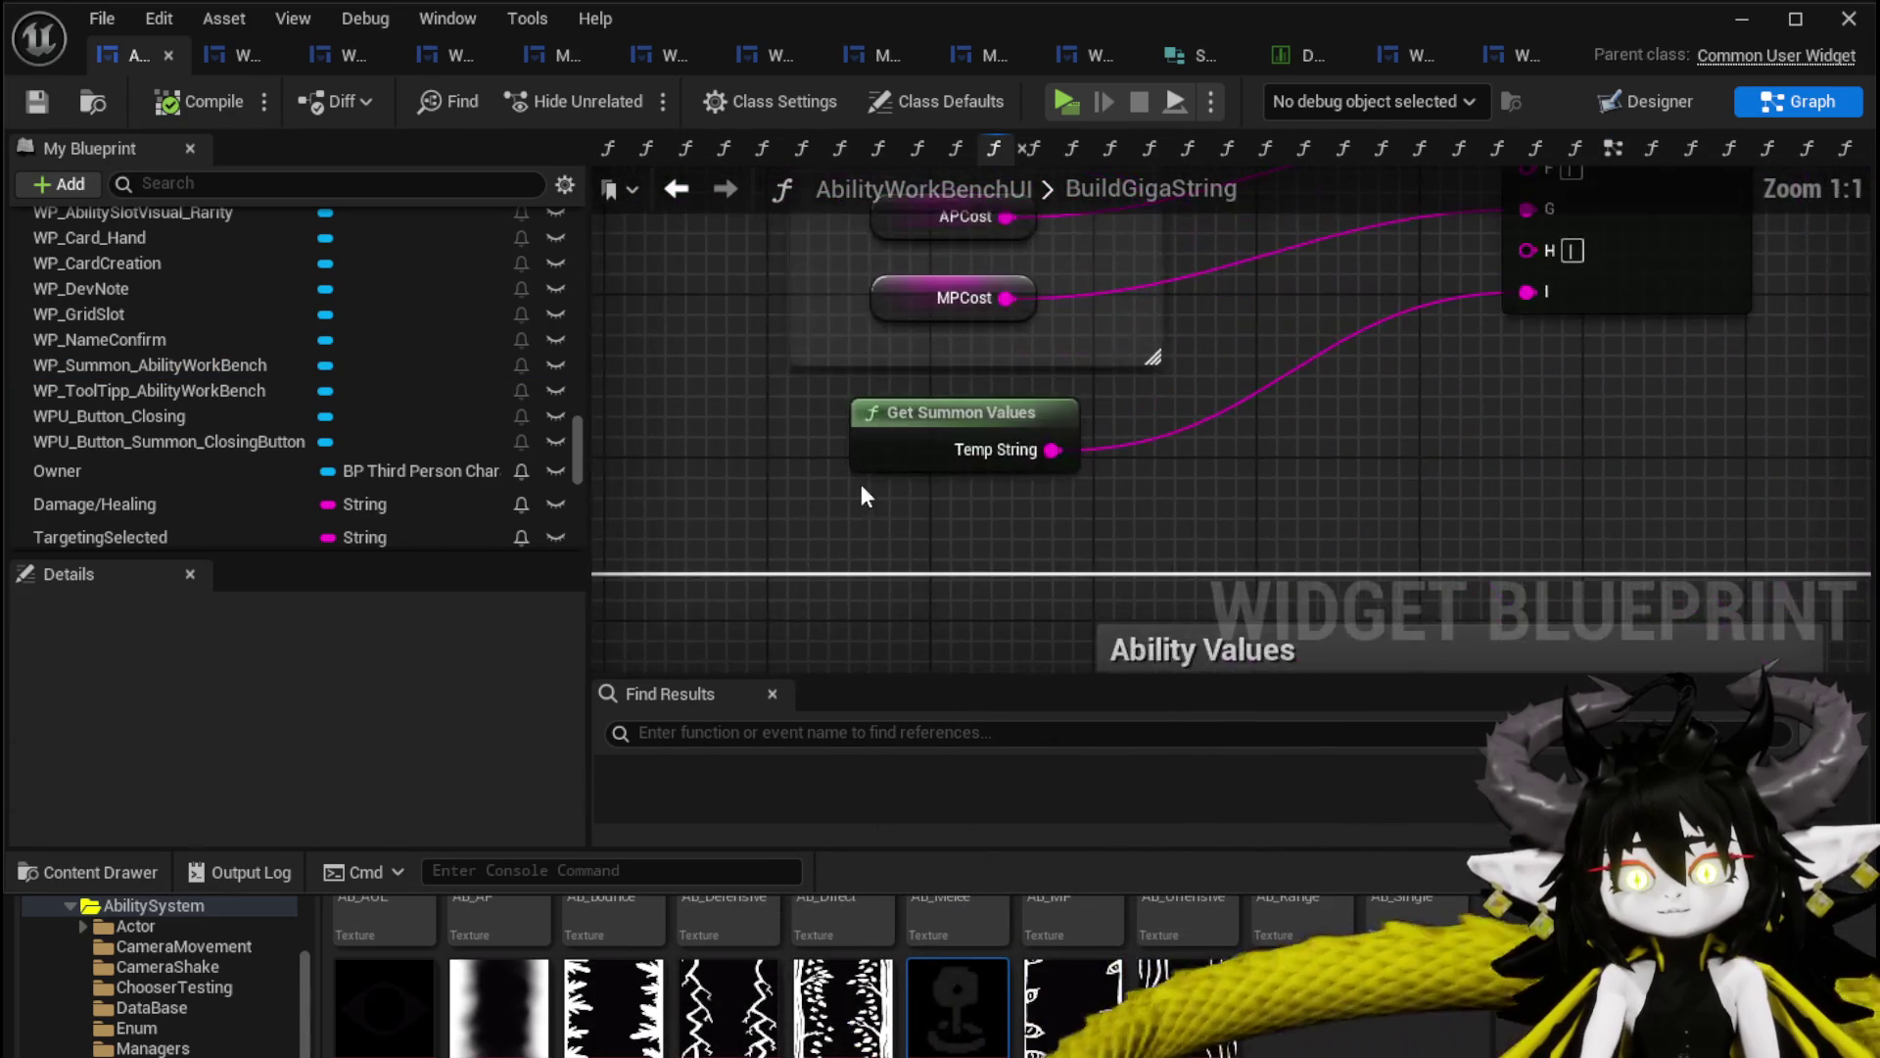
scroll(1032, 562, "down", 3)
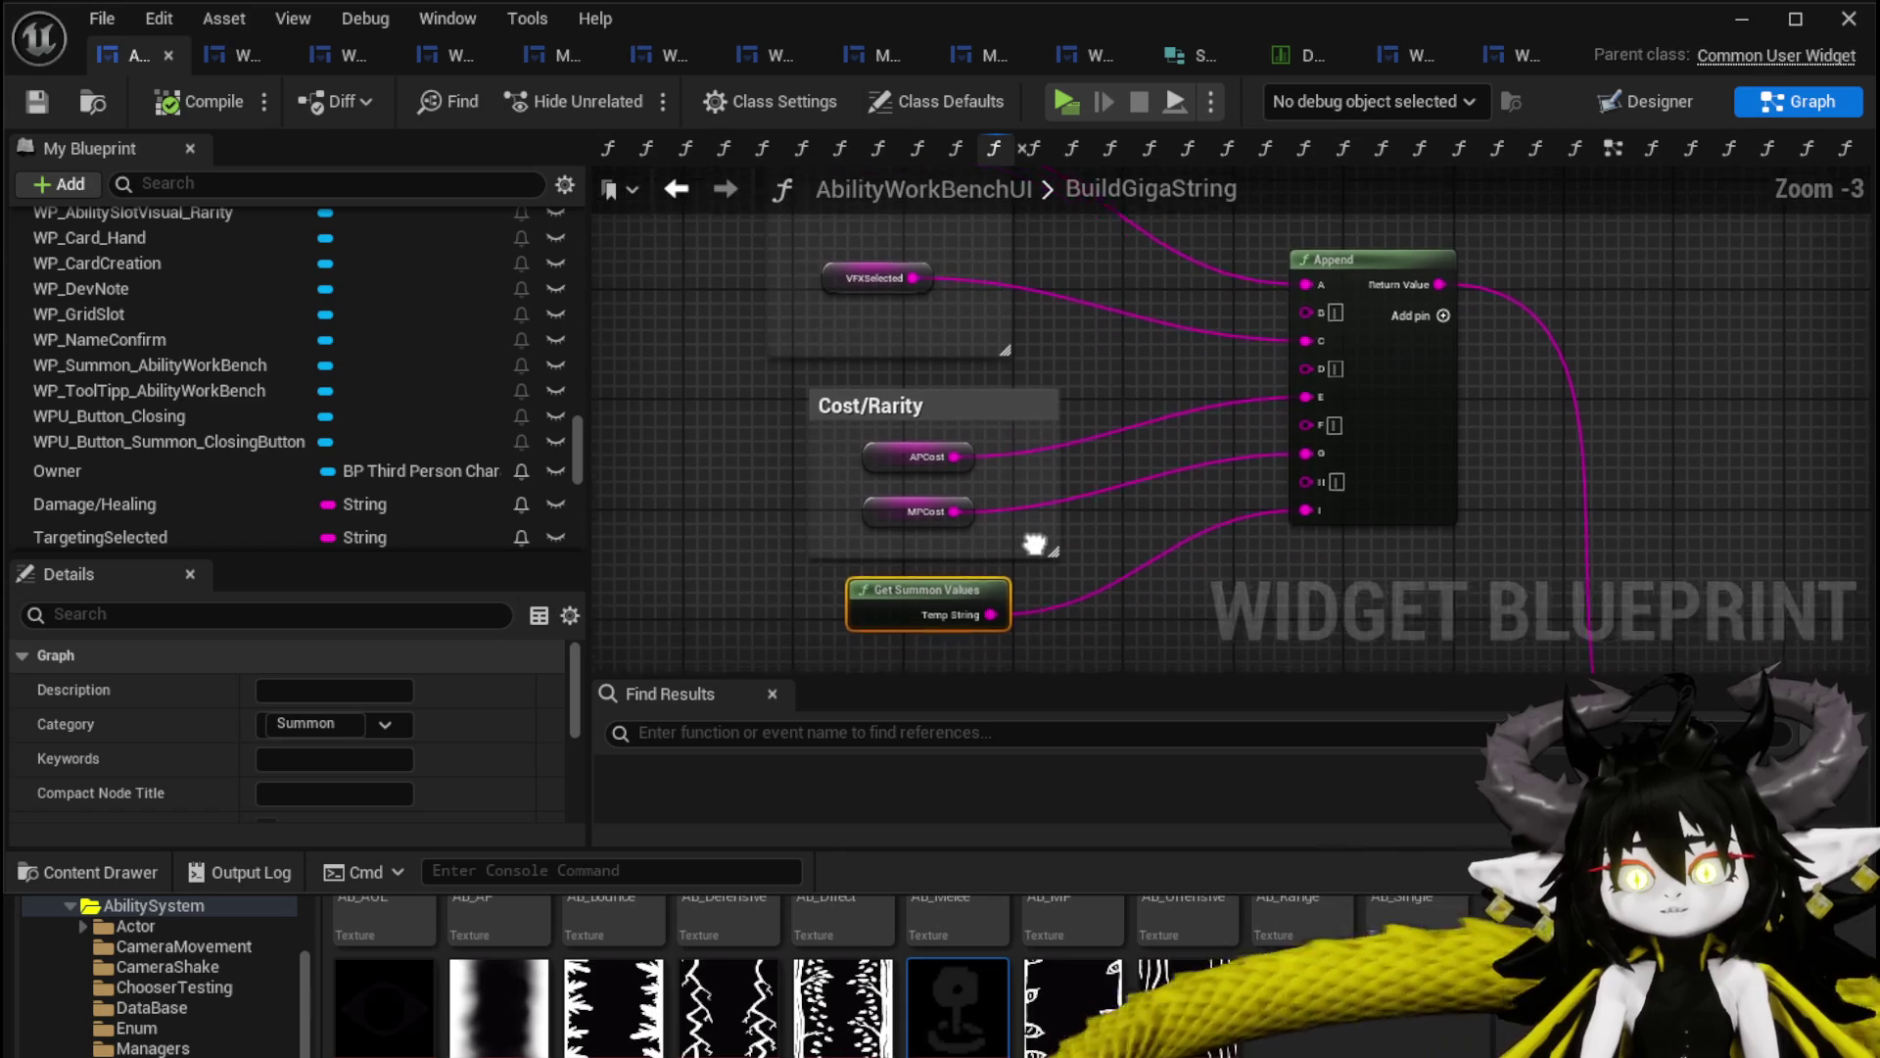
left_click_drag(808, 543, 965, 423)
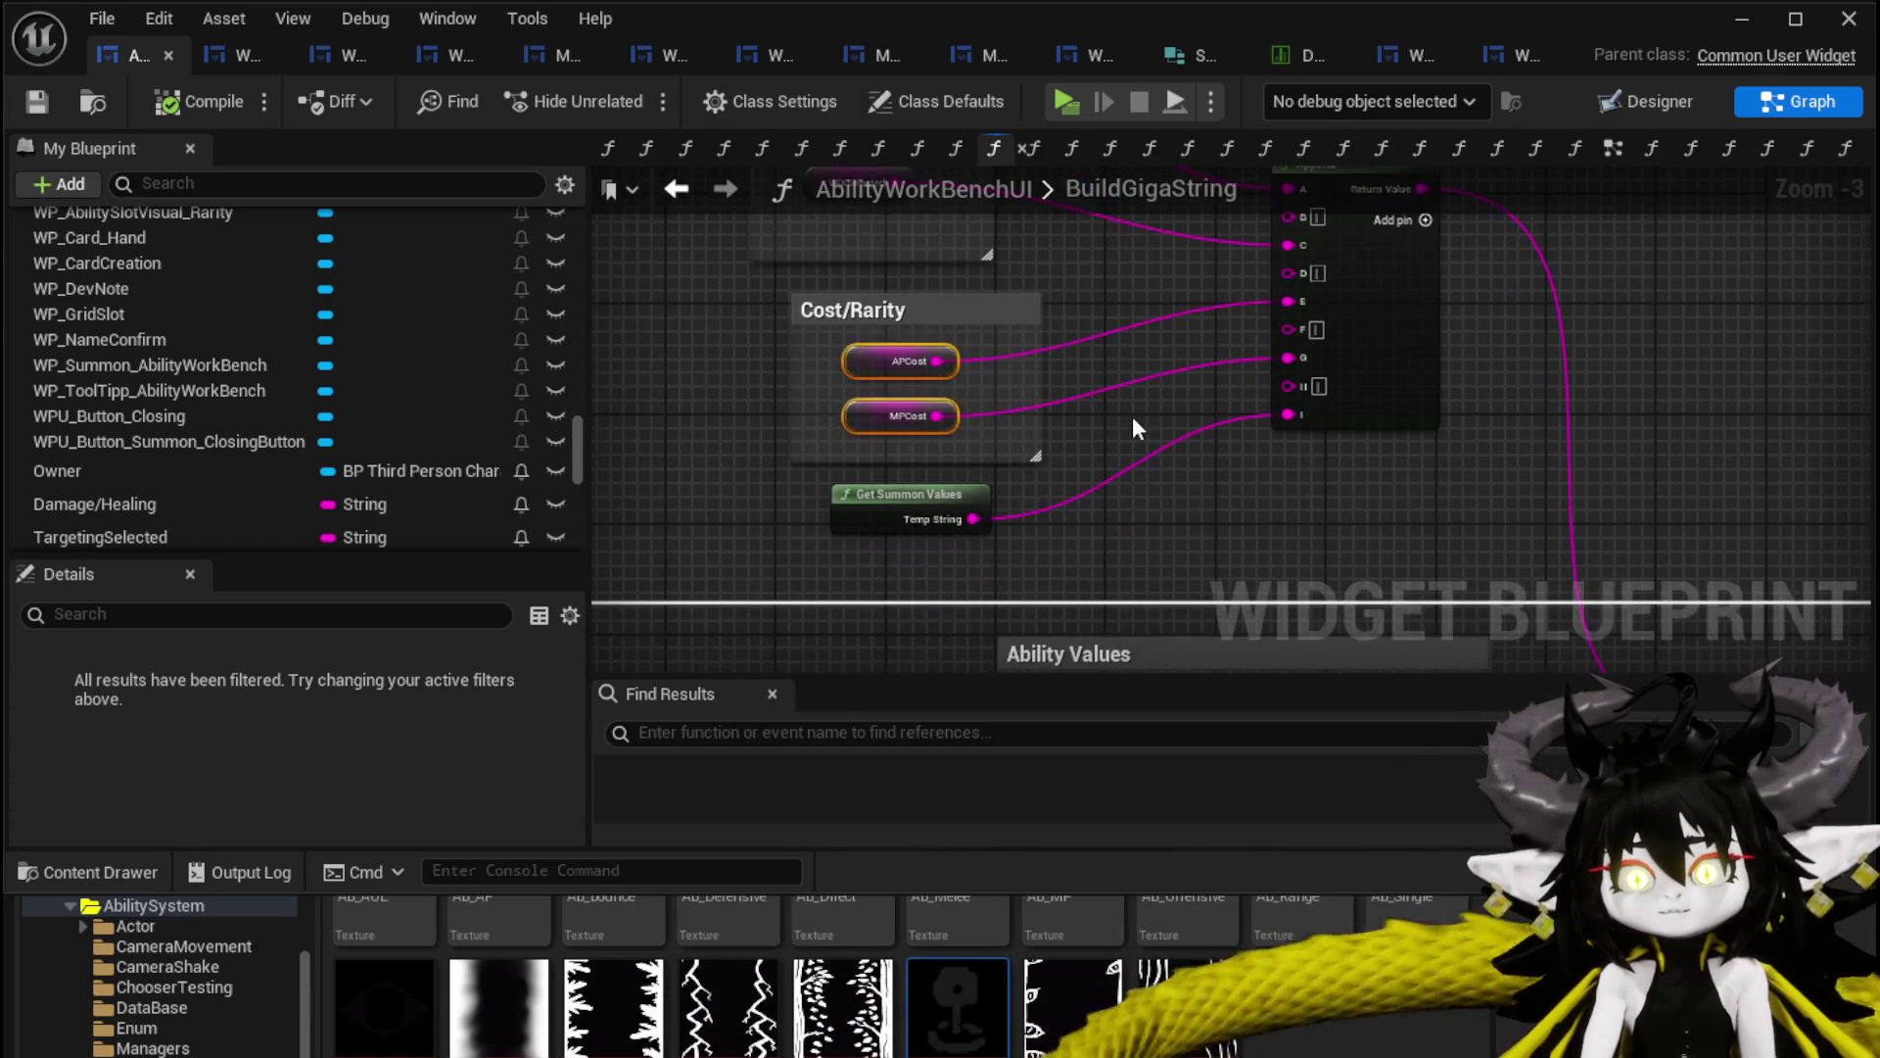
double_click(925, 491)
scroll(952, 368, "up", 3)
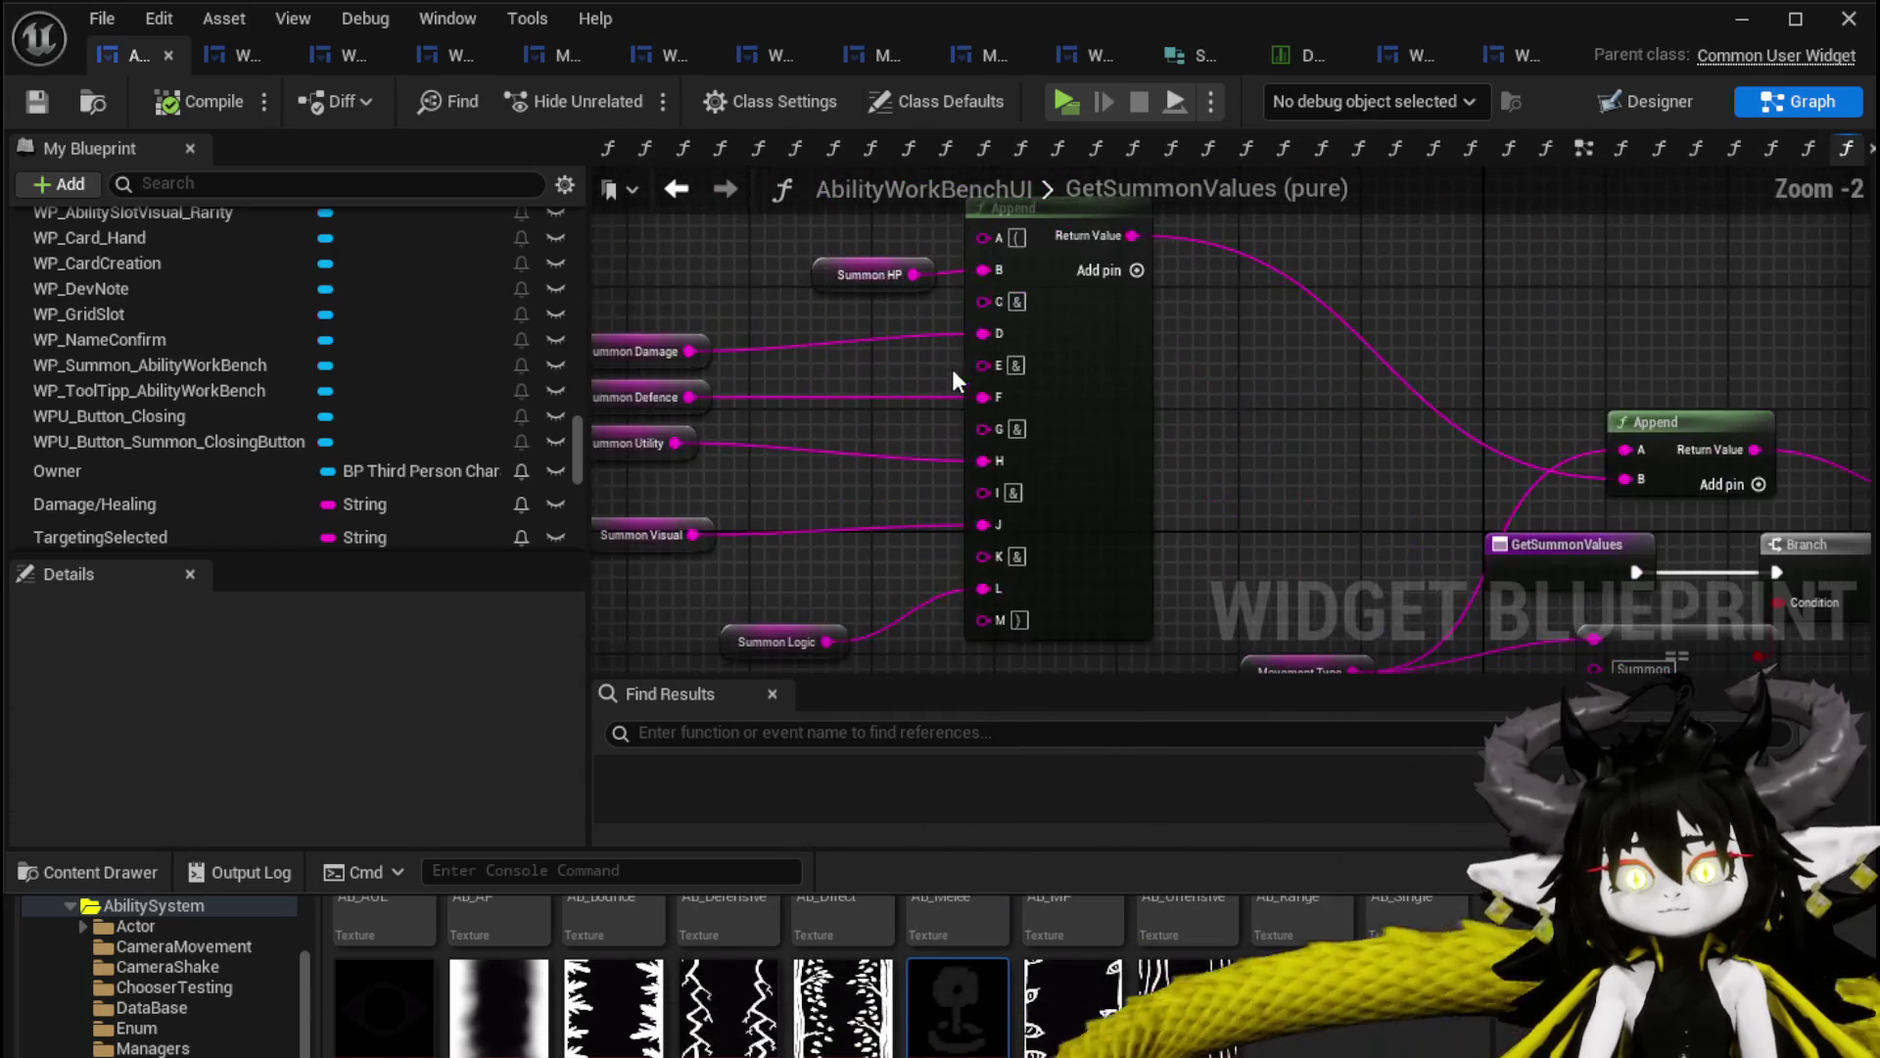
Nudge the Movement Type node up in GetSummonValues and save the blueprint.
left_click_drag(1282, 409, 867, 331)
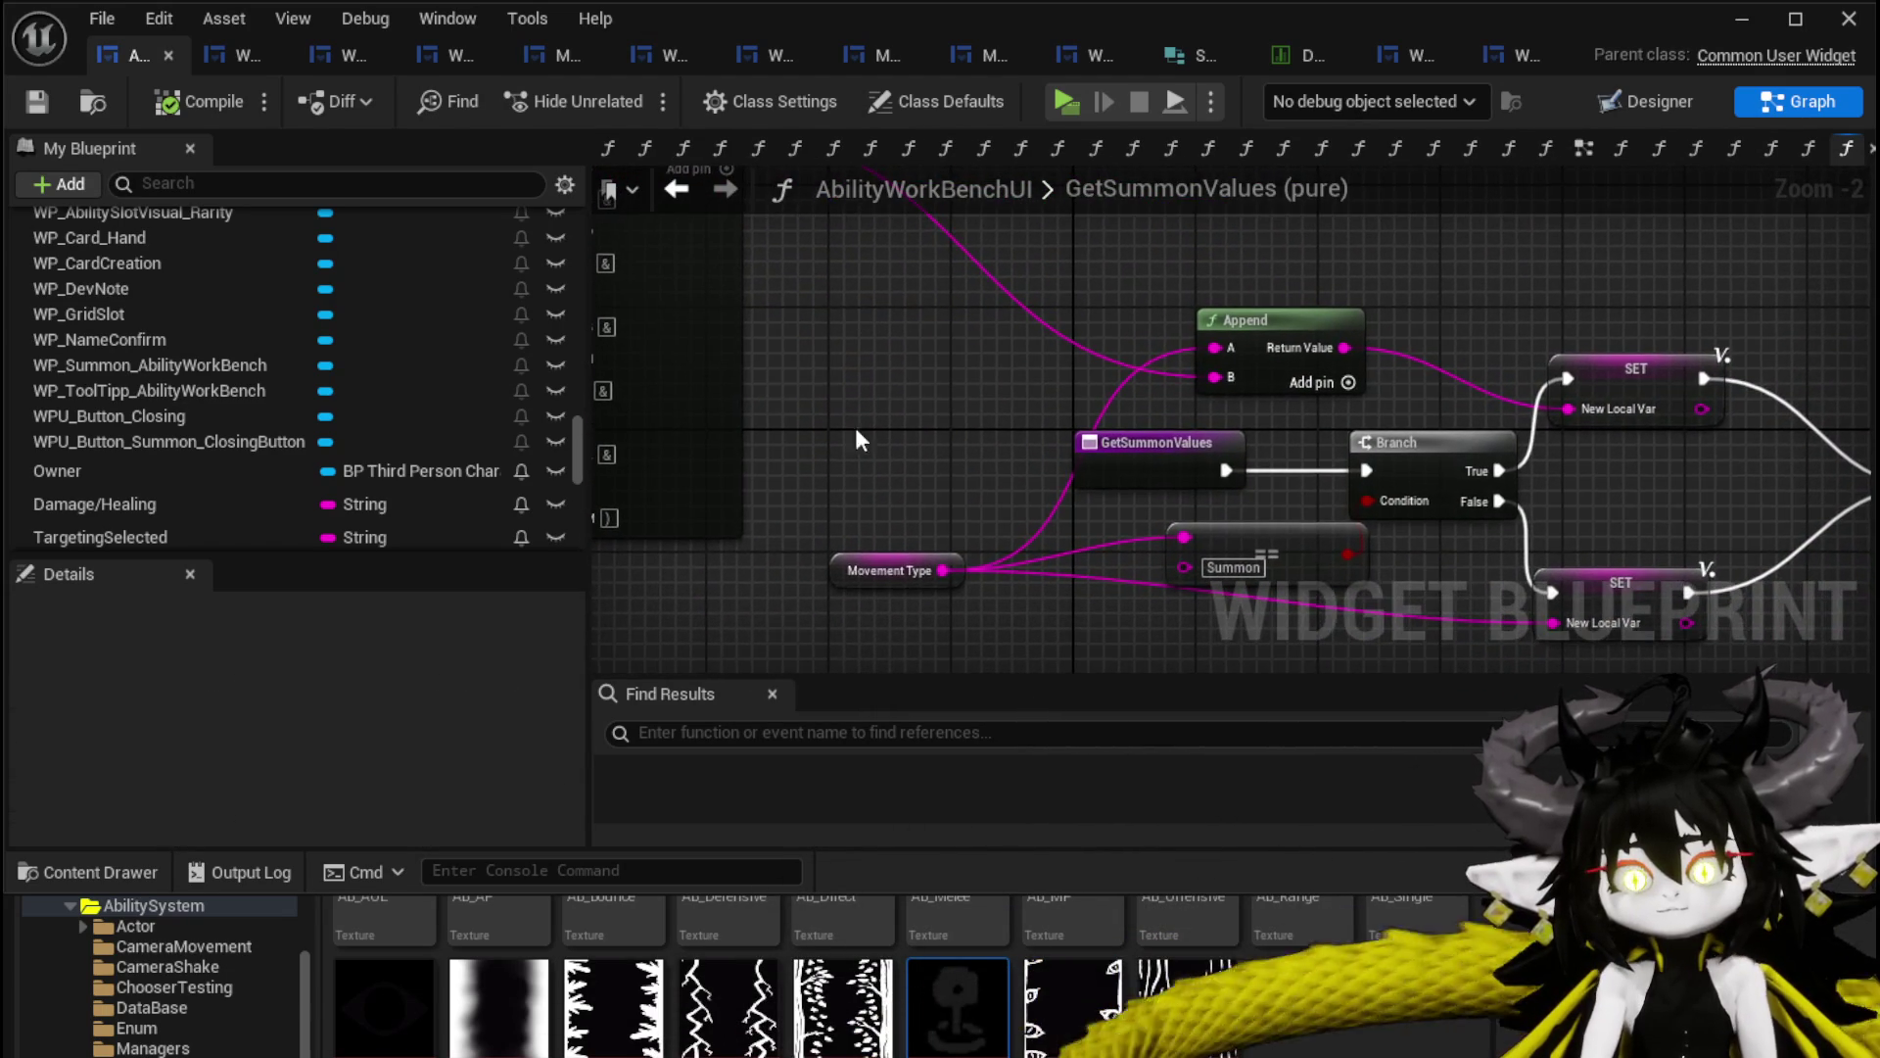
mouse_move(861, 567)
left_mouse_down()
mouse_move(855, 540)
mouse_move(1077, 517)
mouse_move(1075, 607)
left_mouse_up()
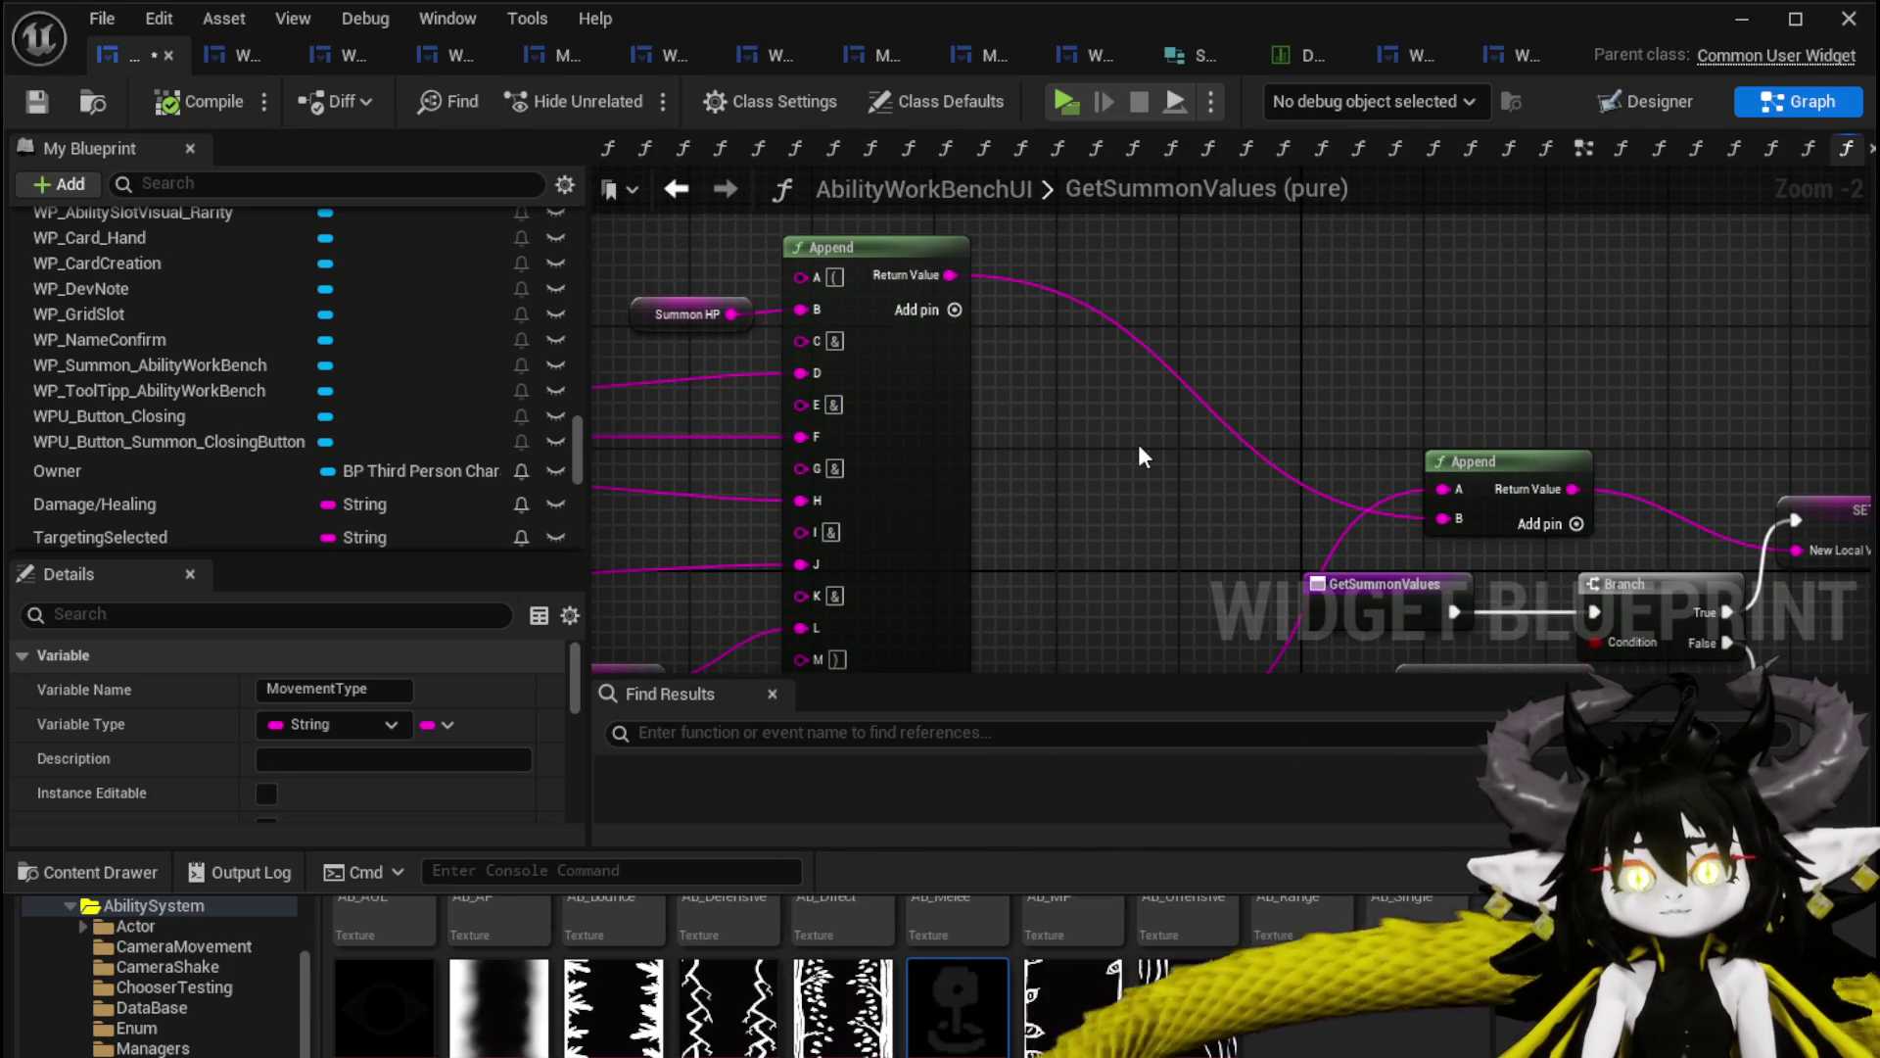
mouse_move(1137, 443)
left_mouse_down()
mouse_move(728, 258)
mouse_move(1237, 294)
mouse_move(1238, 315)
mouse_move(1347, 389)
left_mouse_up()
scroll(1238, 294, "down", 1)
scroll(1347, 388, "down", 1)
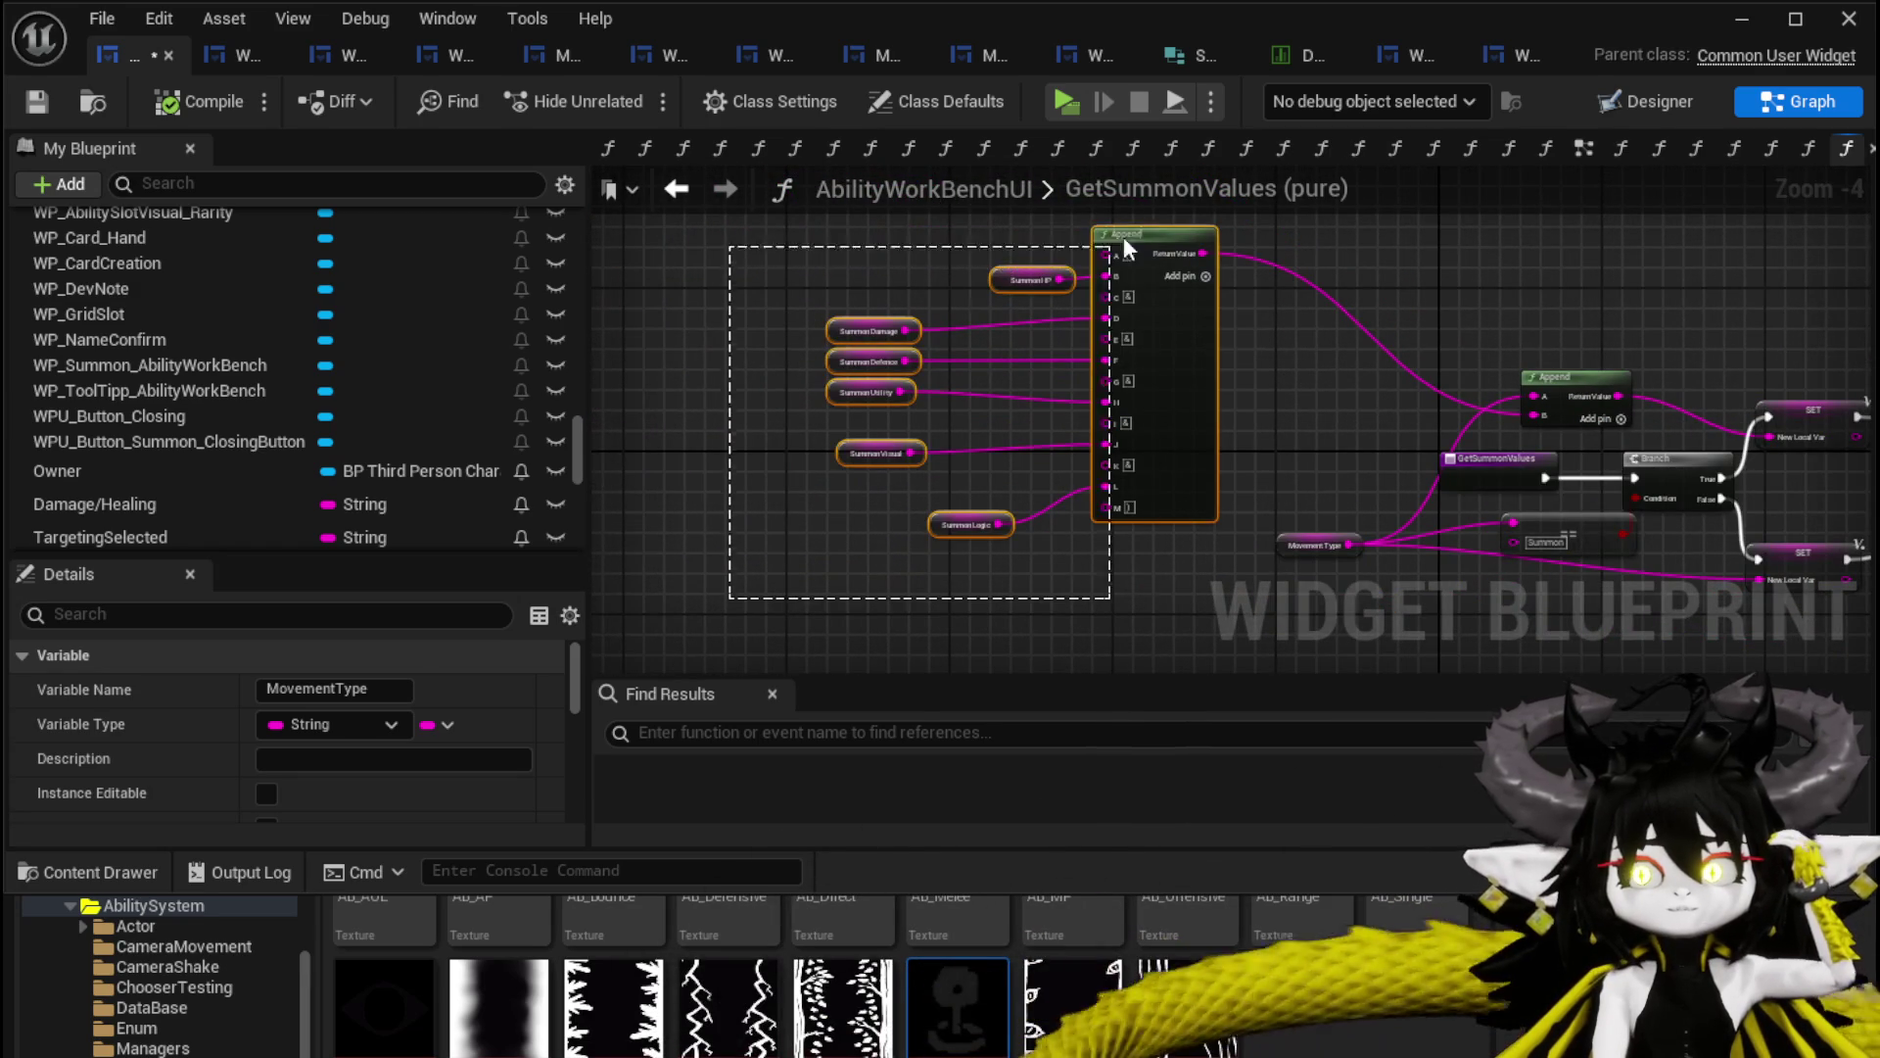
left_click_drag(1113, 246, 1117, 247)
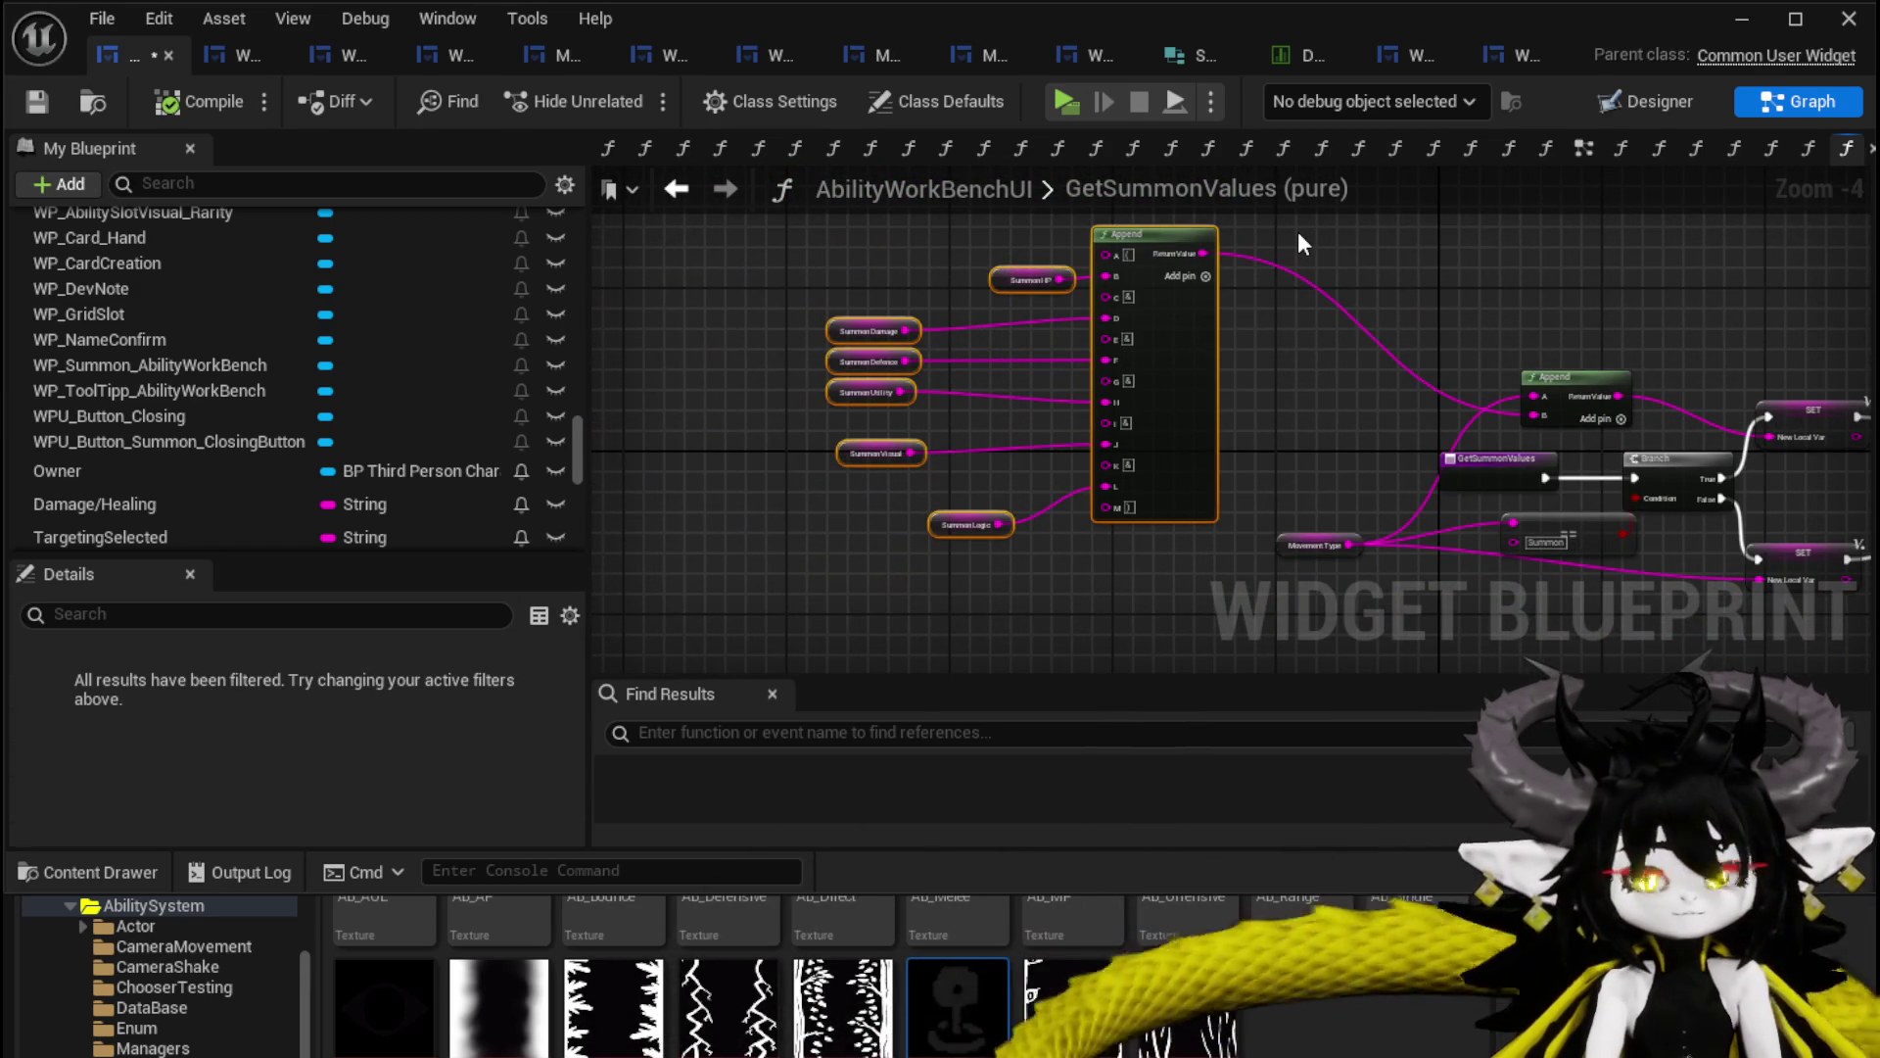
left_click(59, 114)
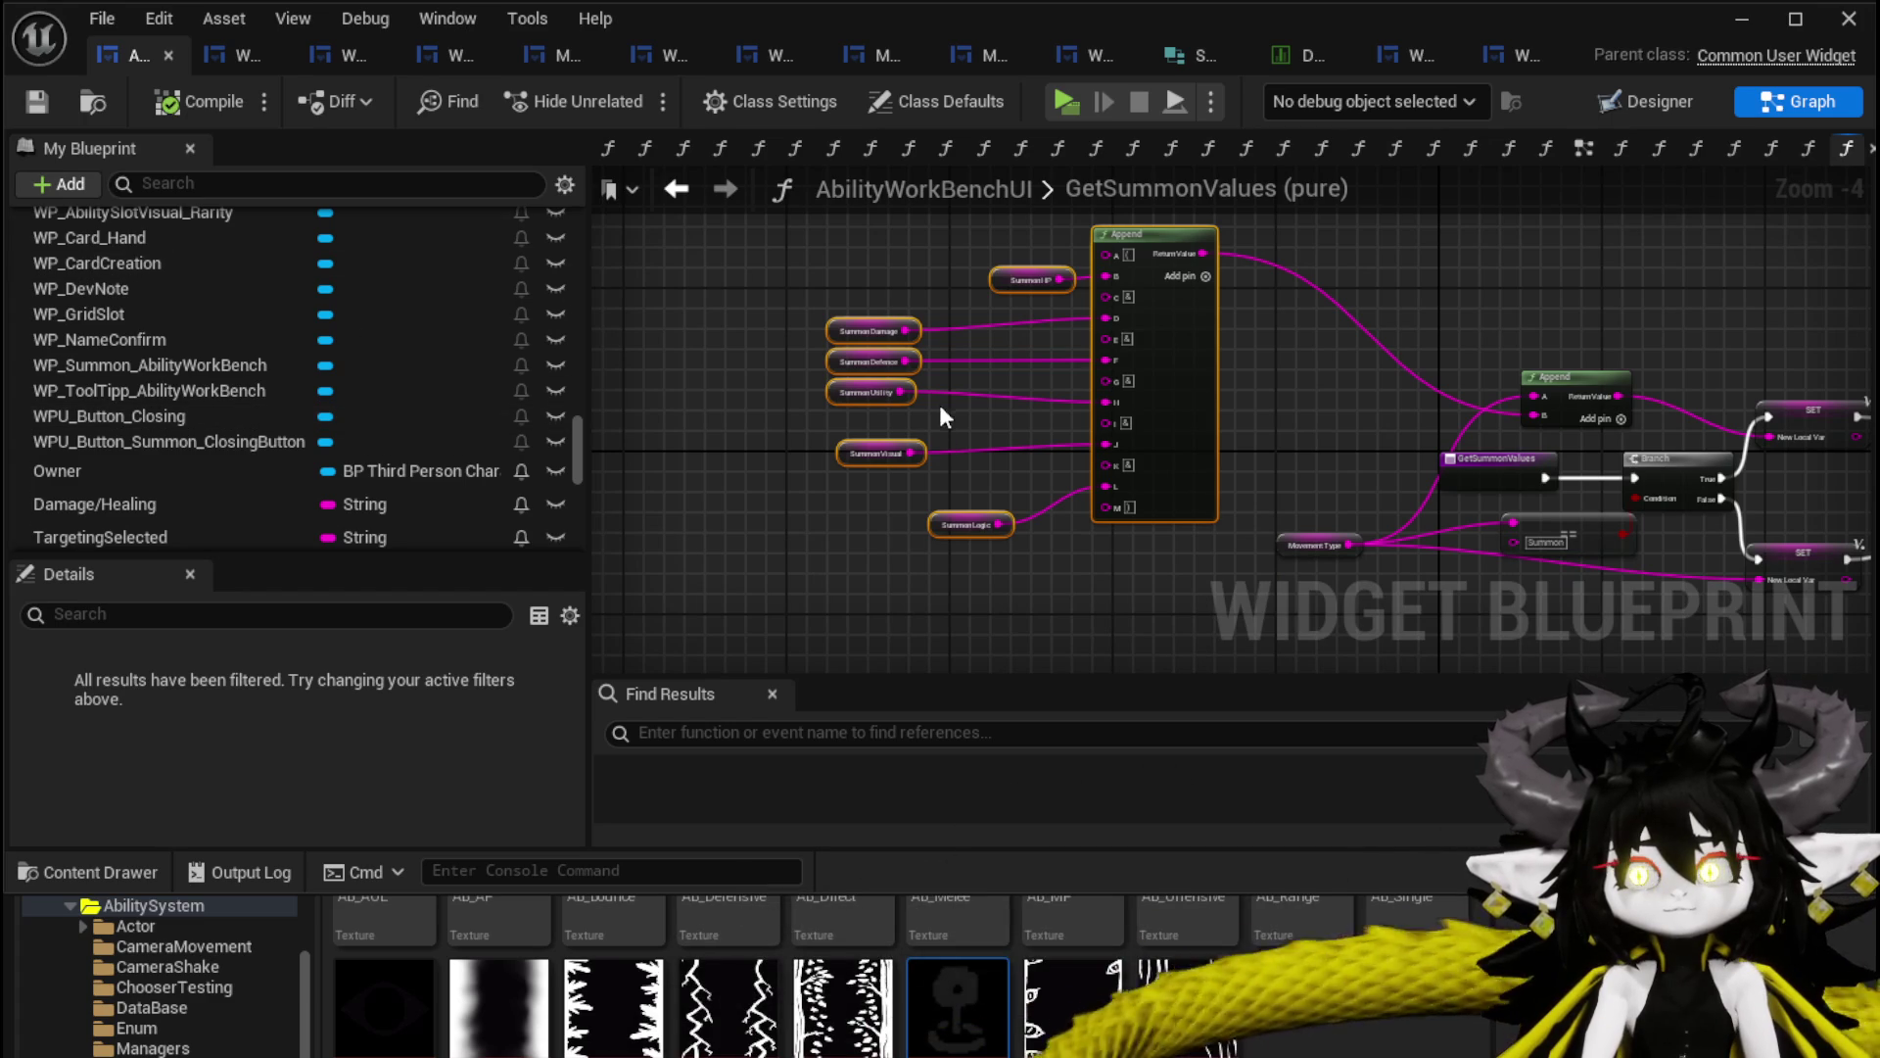
Box-select the summon variable nodes and Append, then reopen the SetUpSummonUI graph.
left_click_drag(860, 501, 1170, 222)
scroll(267, 296, "up", 15)
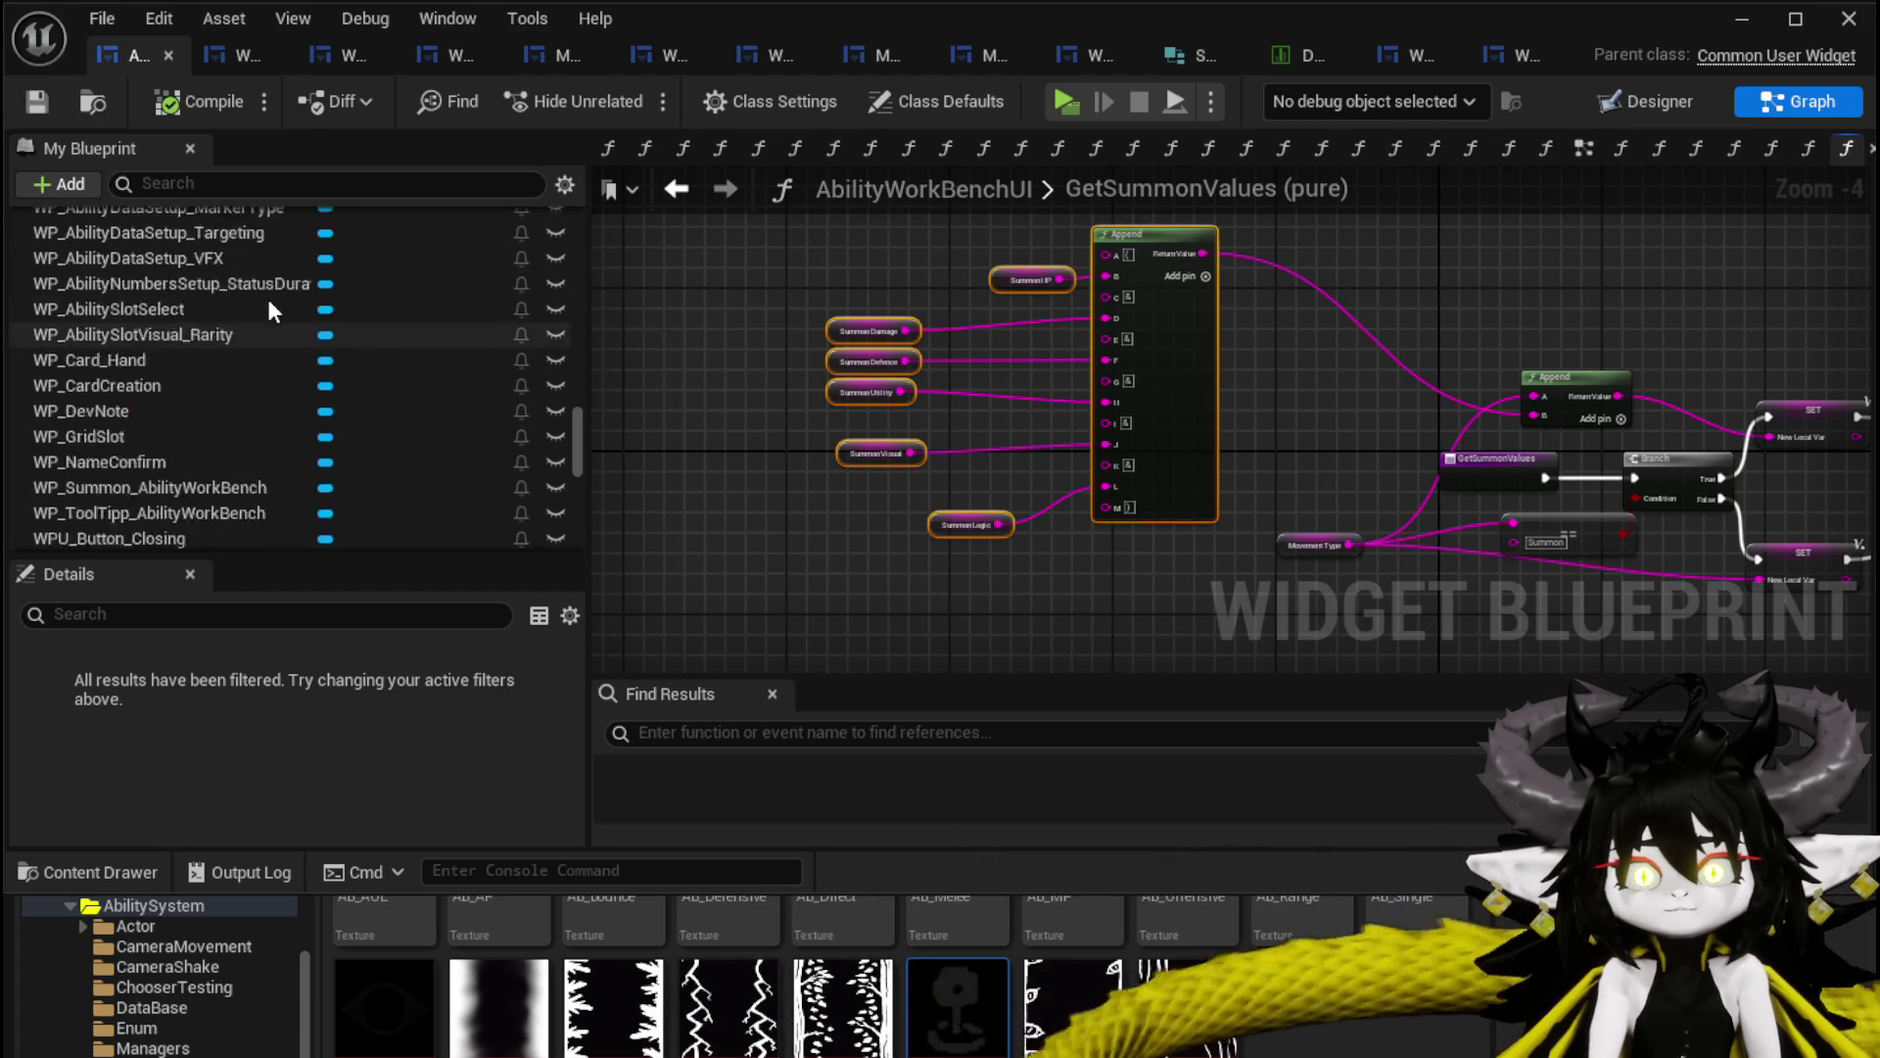
scroll(271, 298, "up", 10)
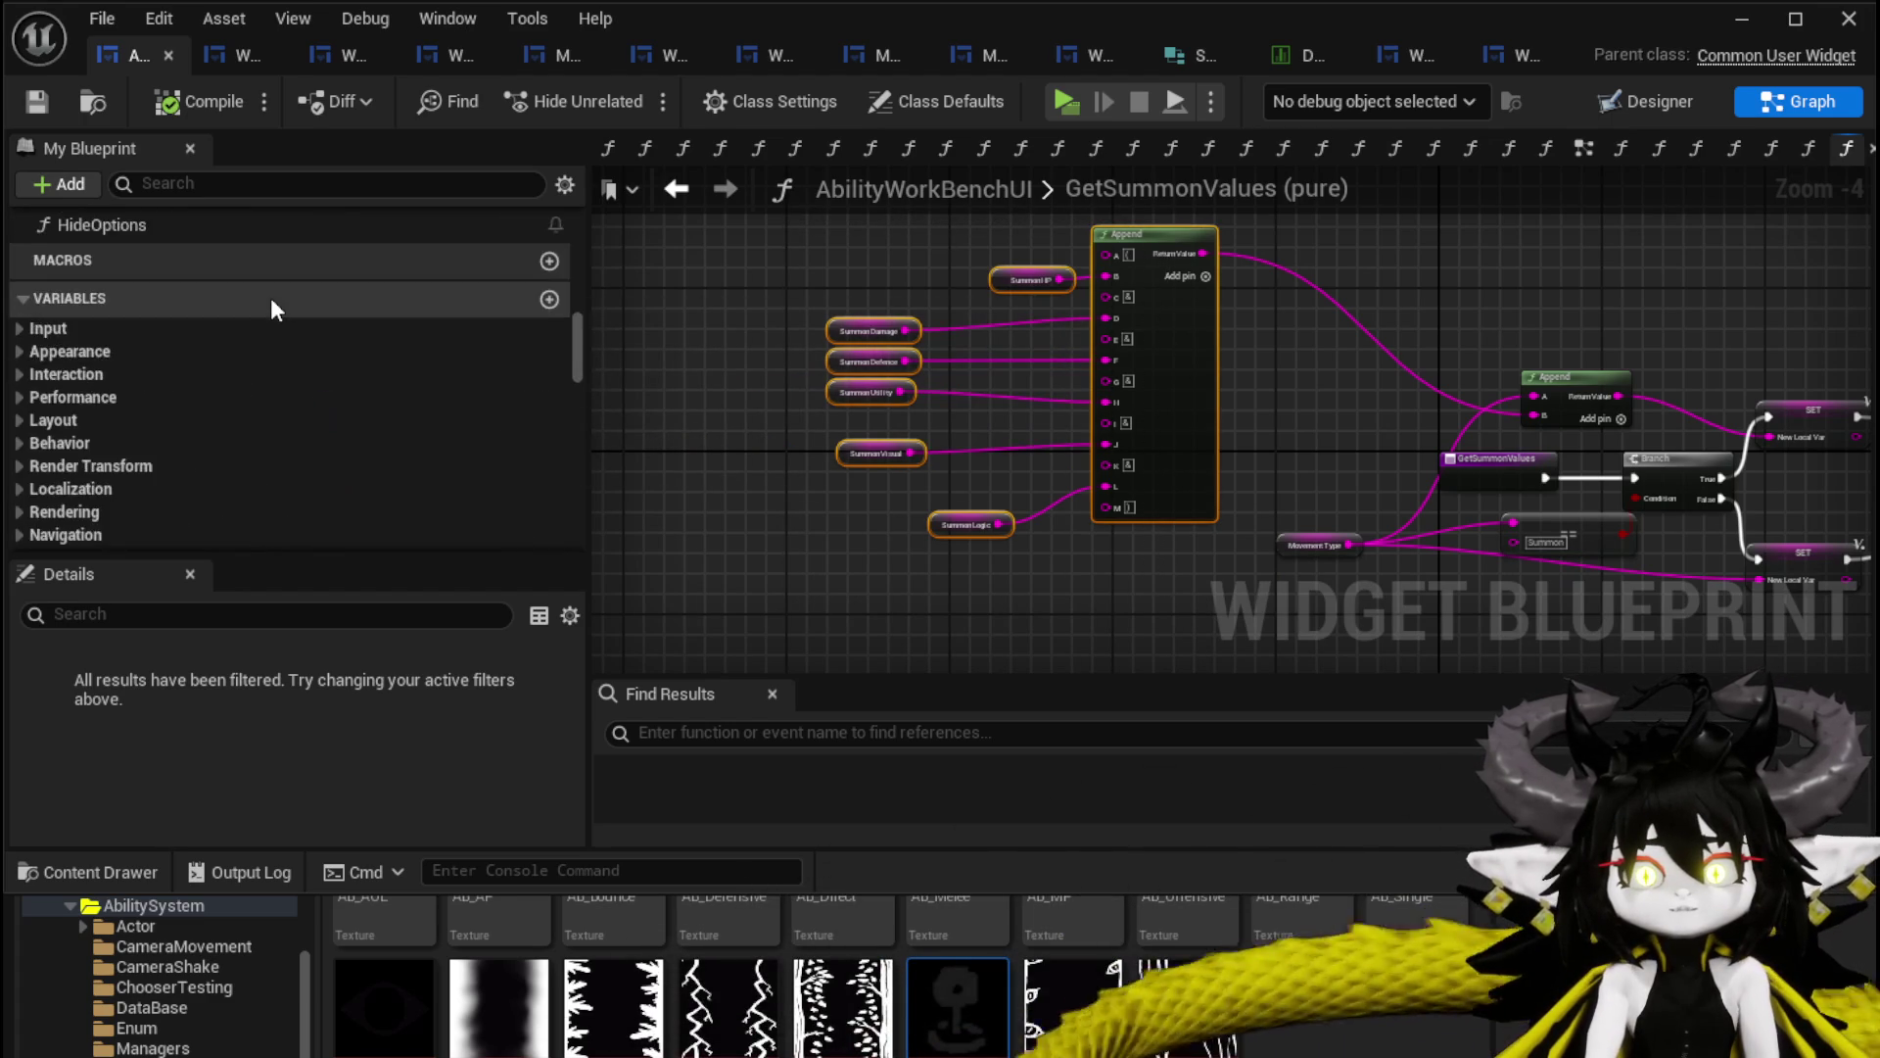
scroll(245, 313, "down", 5)
double_click(120, 356)
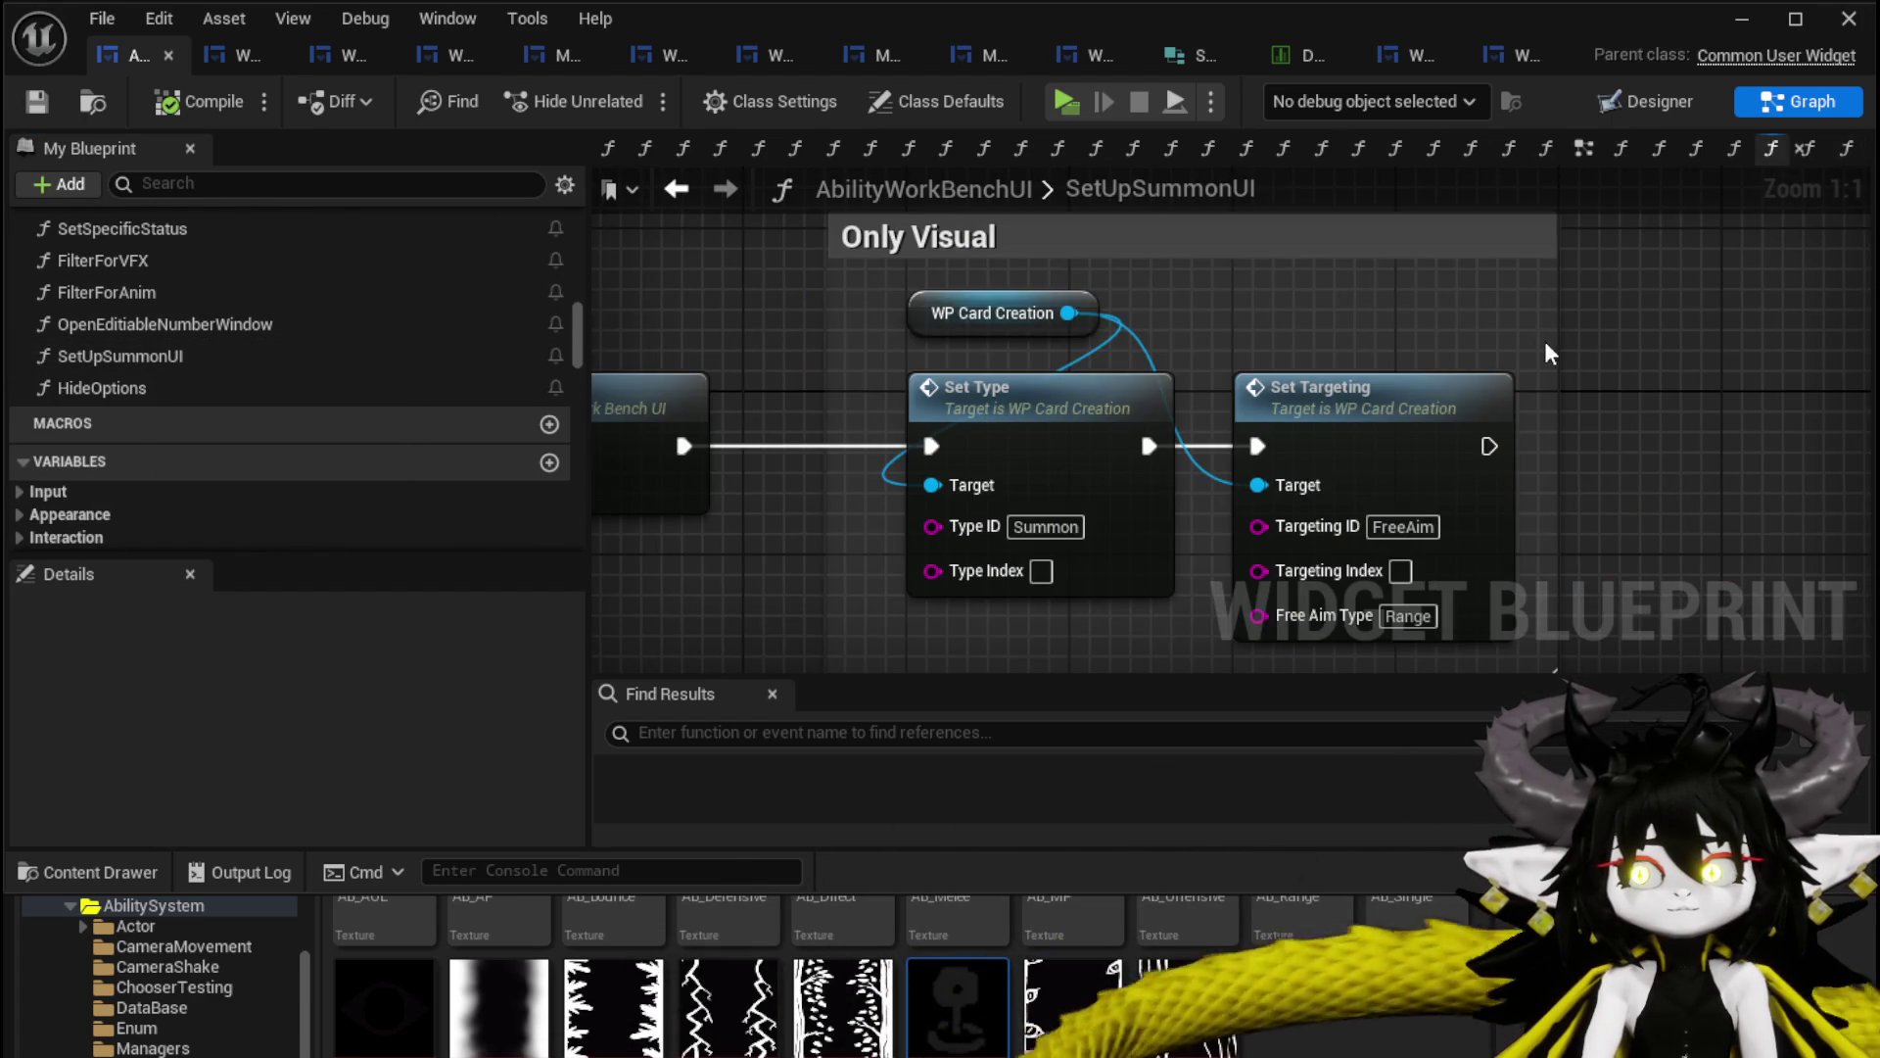
Add a SET Movement Type node to the SetUpSummonUI graph.
right_click(1212, 374)
type("get")
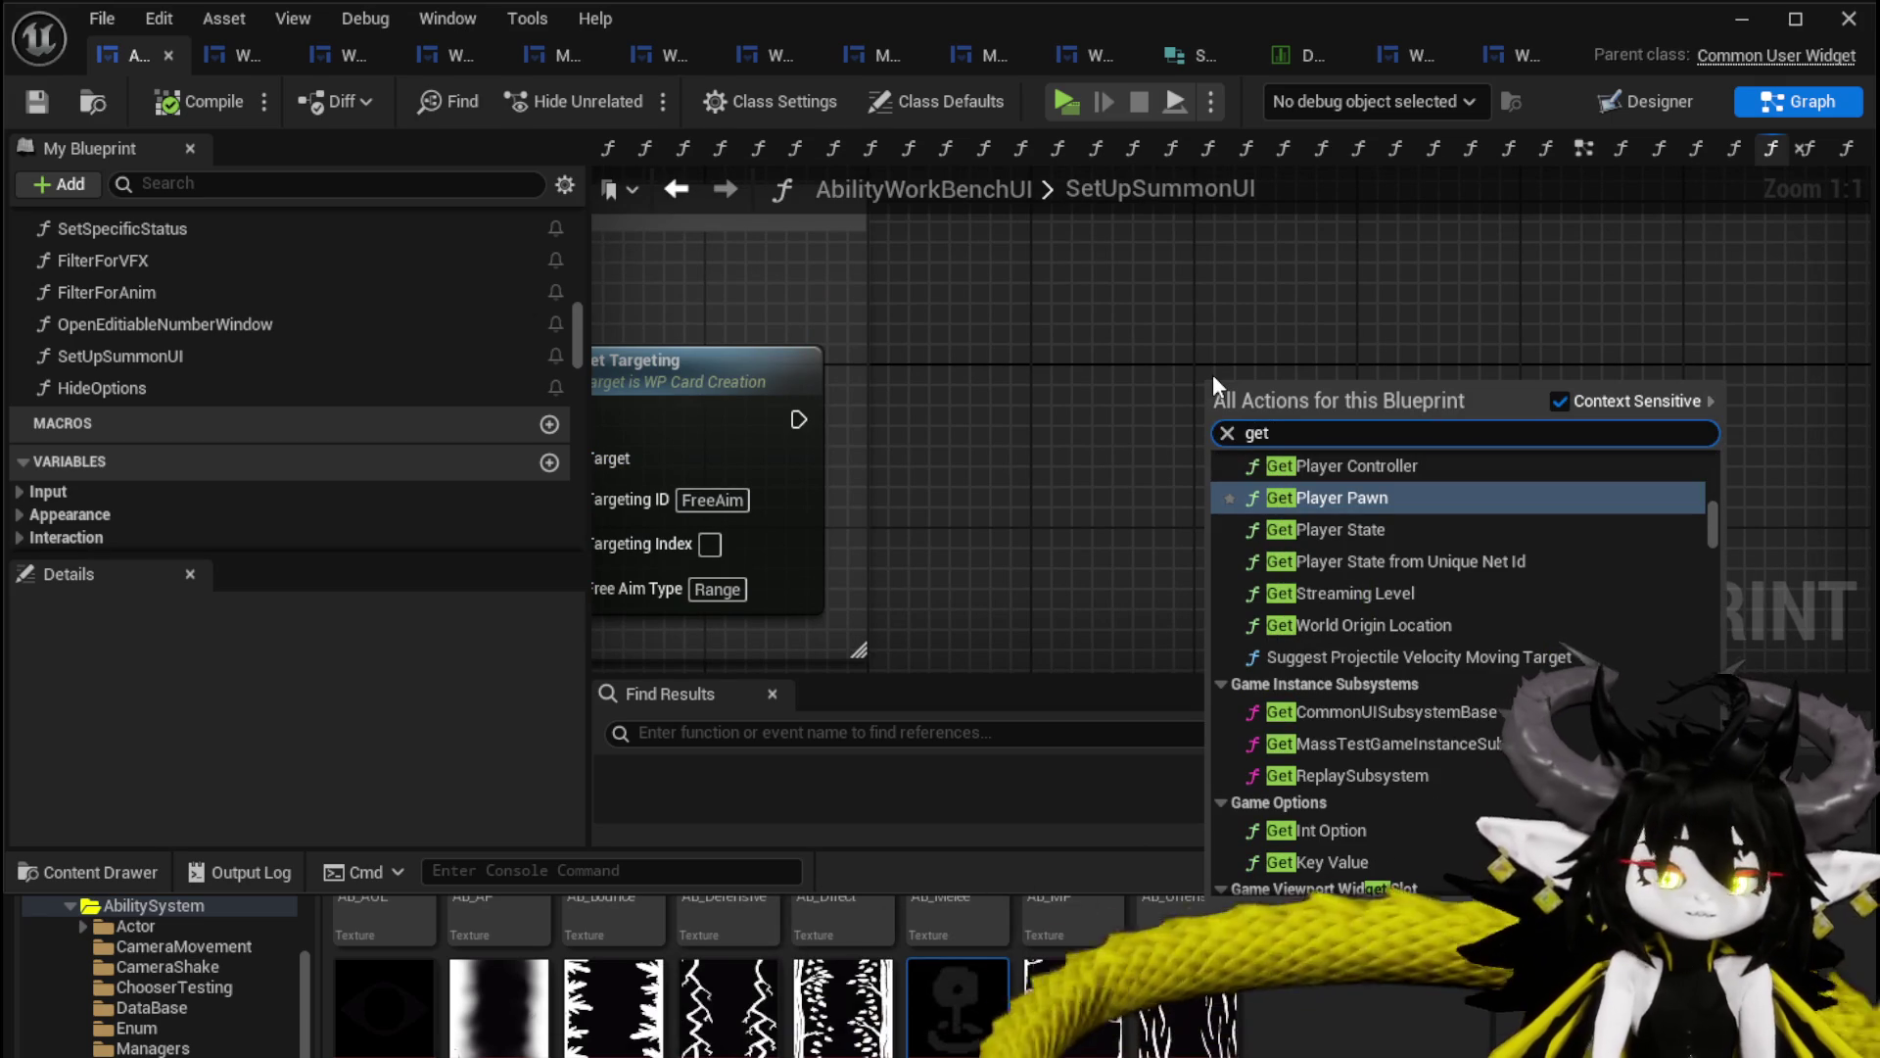
key("BackSpace")
key("BackSpace")
key("BackSpace")
type("Set Movement")
key("Return")
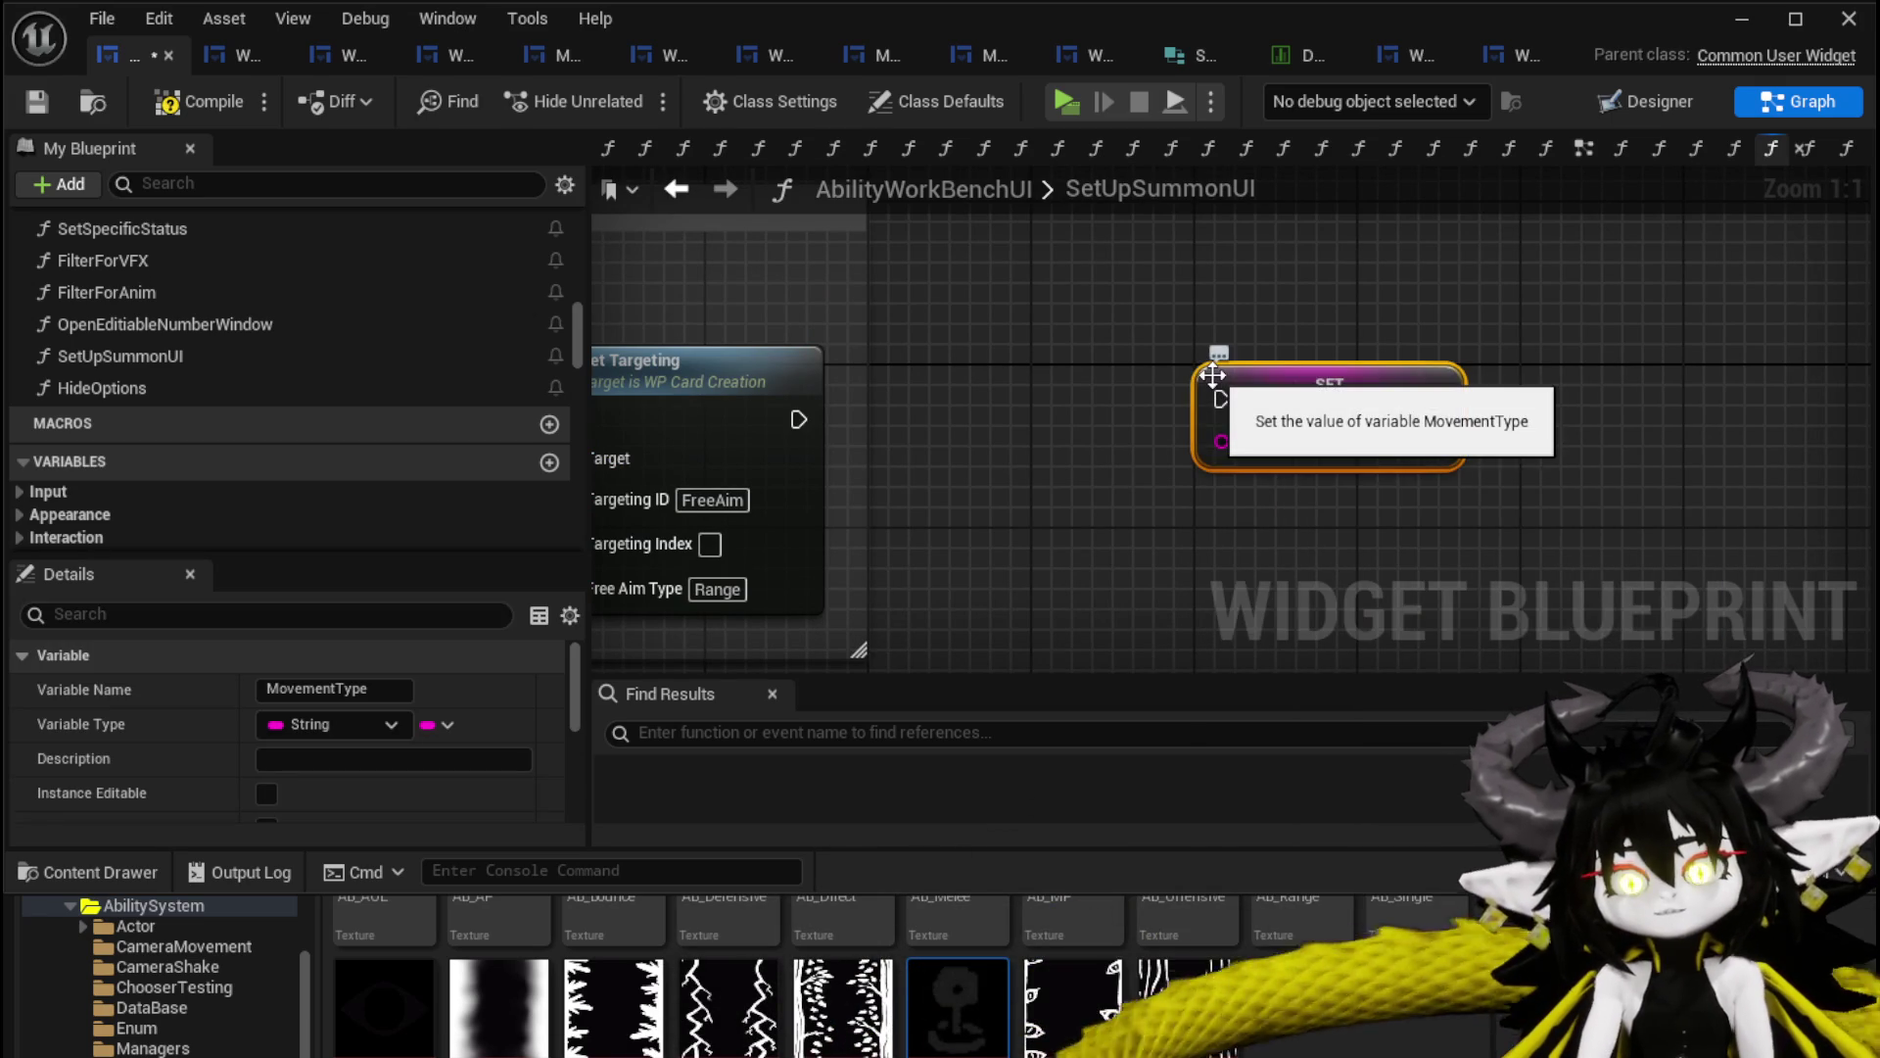
Wire the Append Return Value into Movement Type, save, and start a play test.
scroll(1212, 374, "down", 3)
left_click(1040, 363)
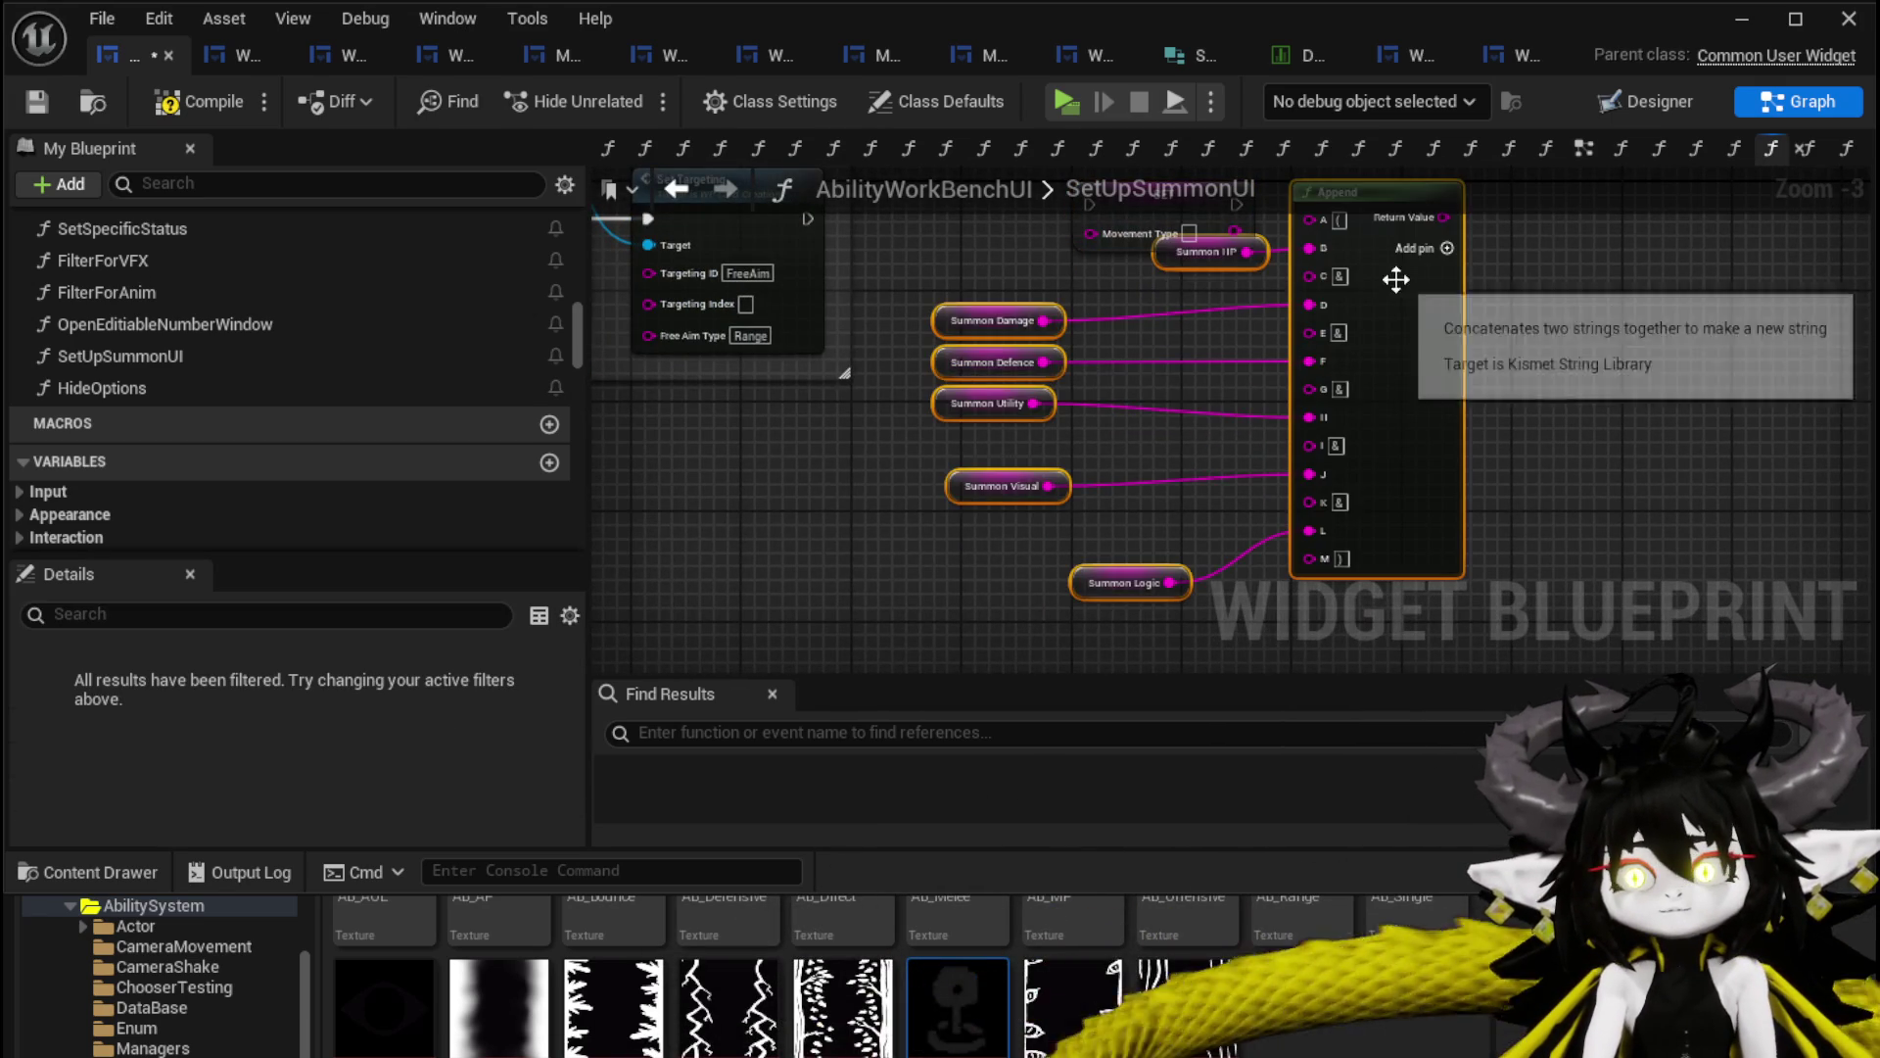
mouse_move(1125, 477)
left_mouse_down()
mouse_move(1015, 427)
mouse_move(1089, 235)
left_mouse_up()
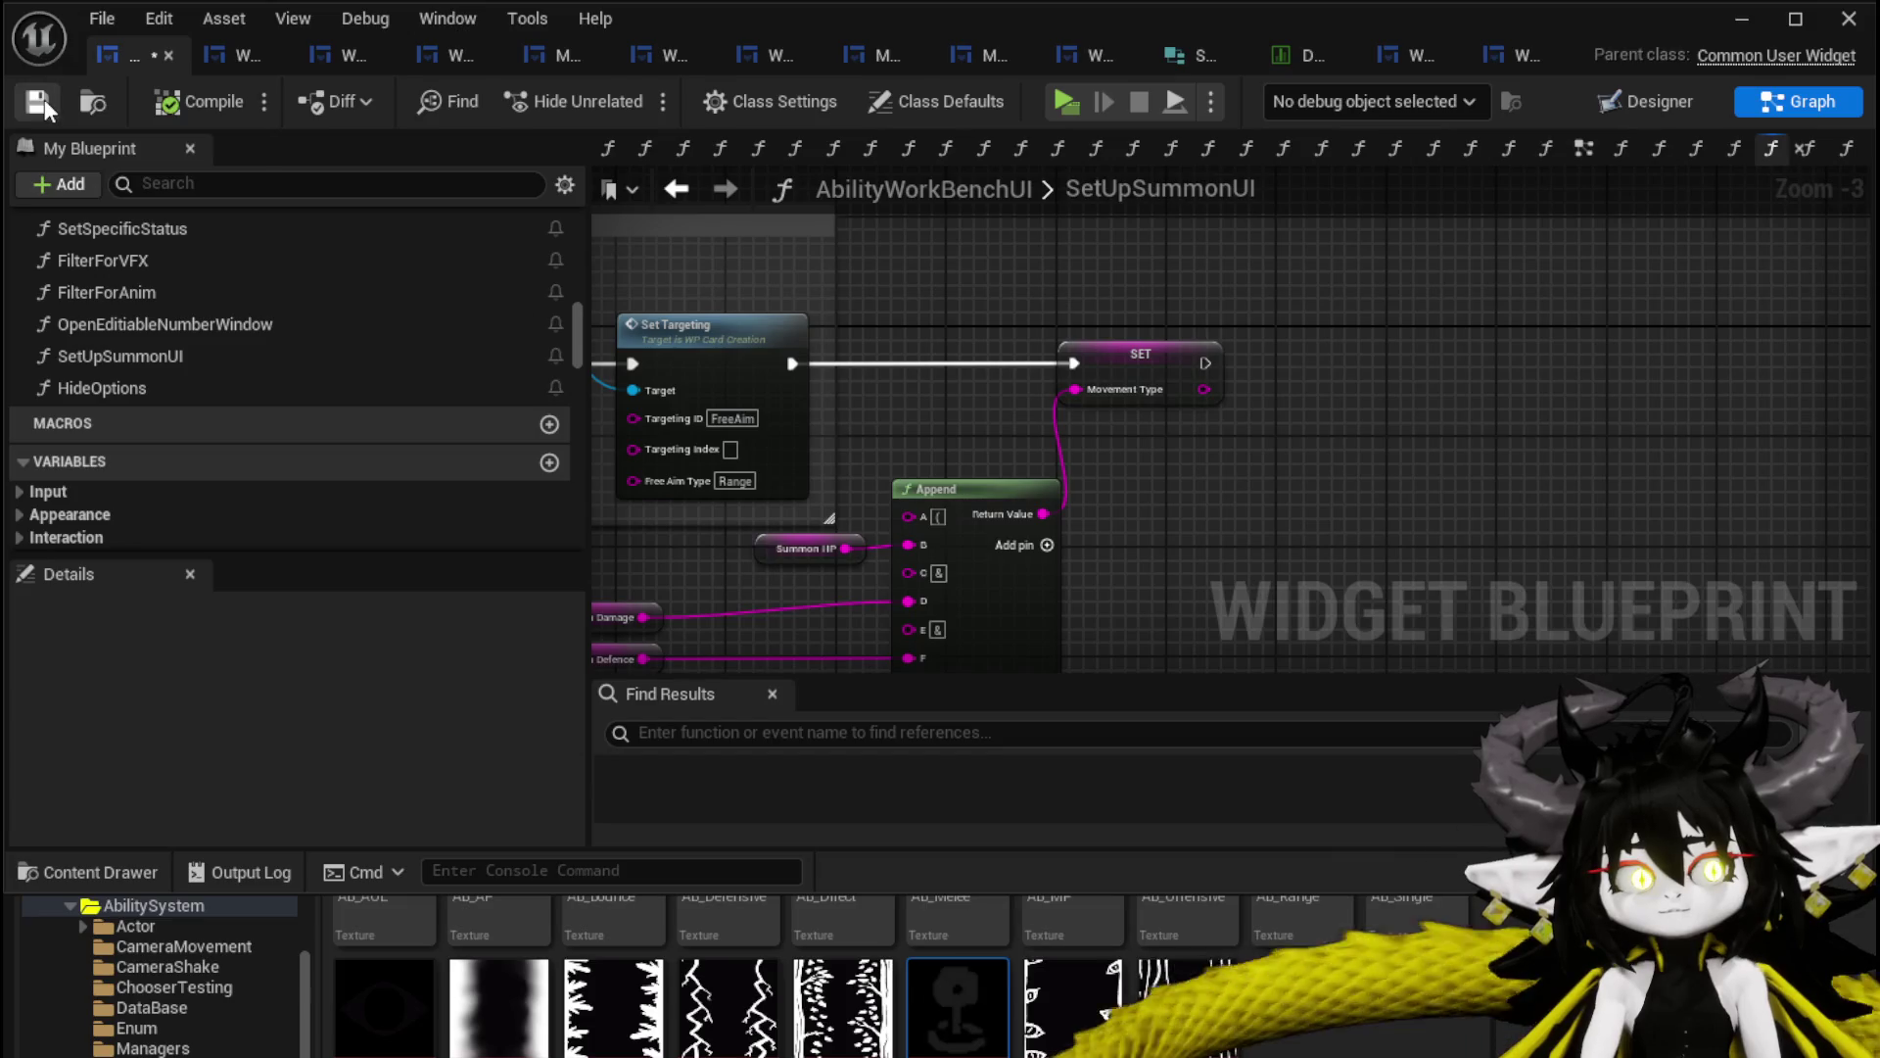
left_click(46, 107)
left_click(1744, 19)
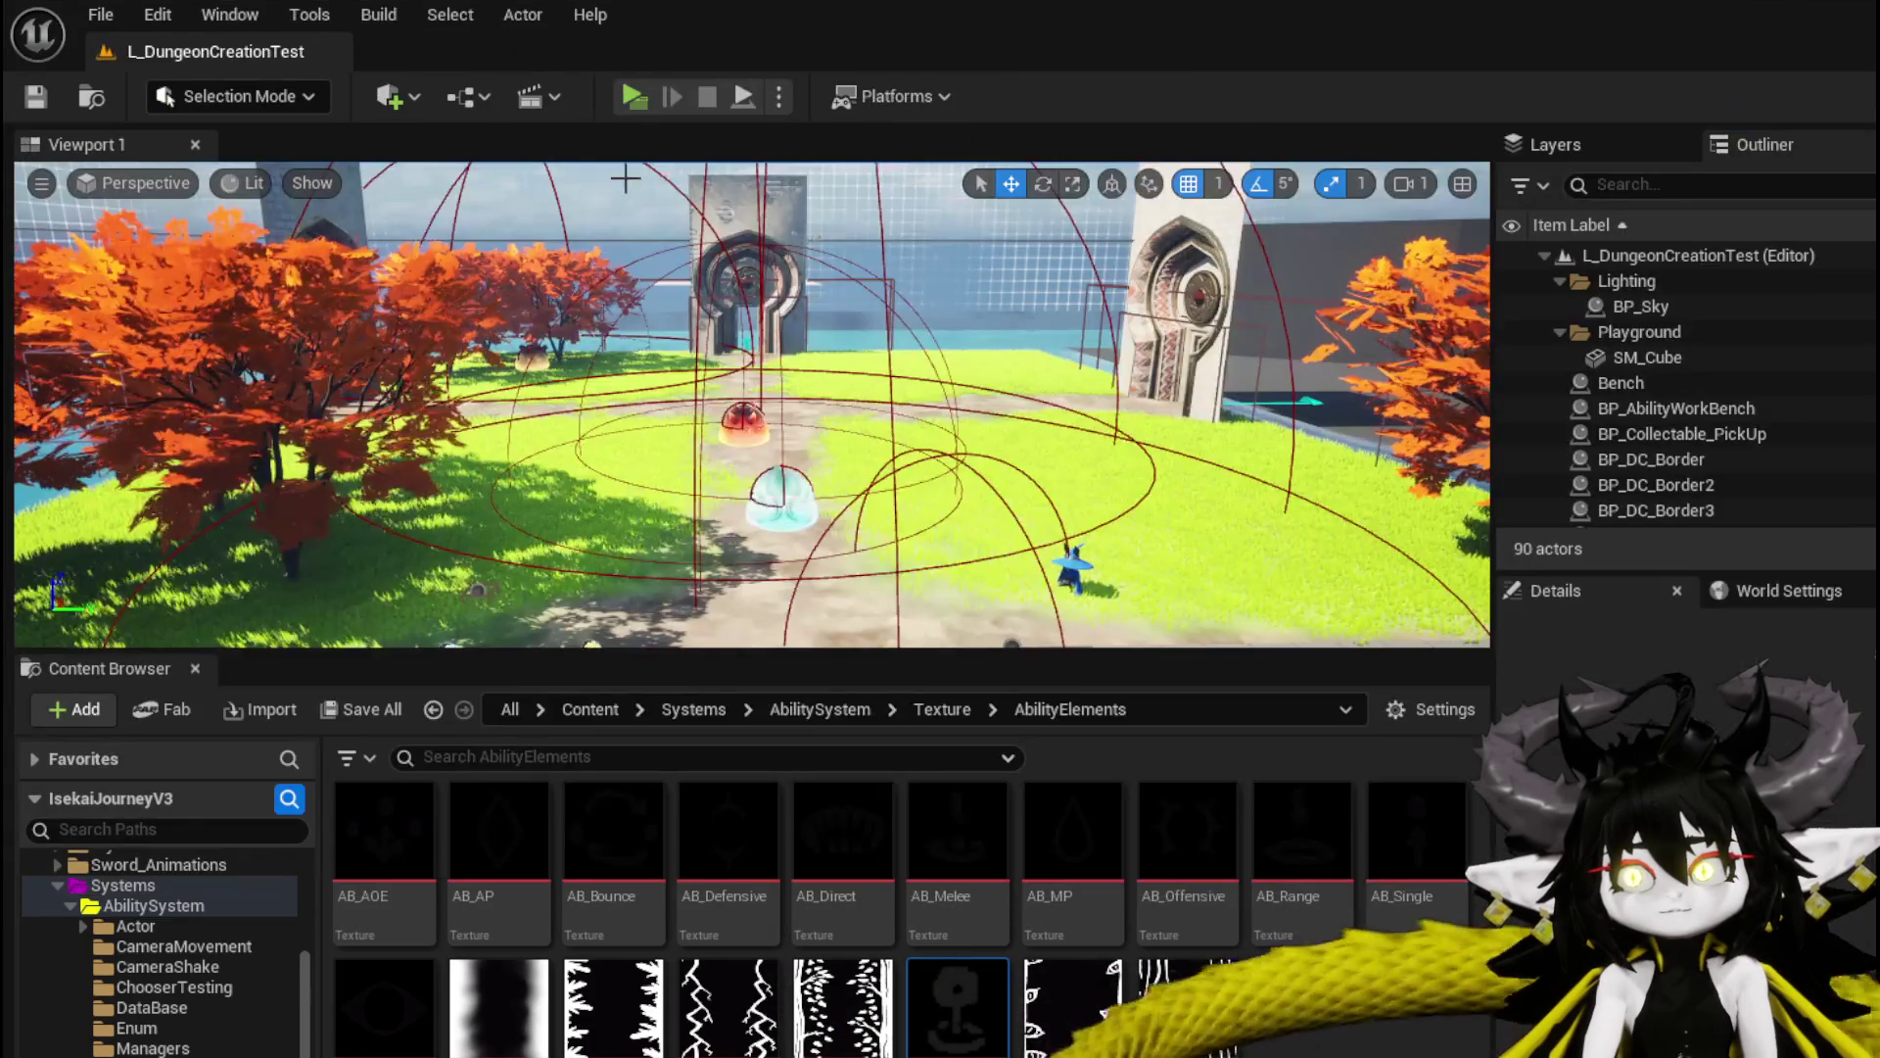
In the play session, open a saved ability in the workbench's ability panel.
left_click(638, 107)
key("w")
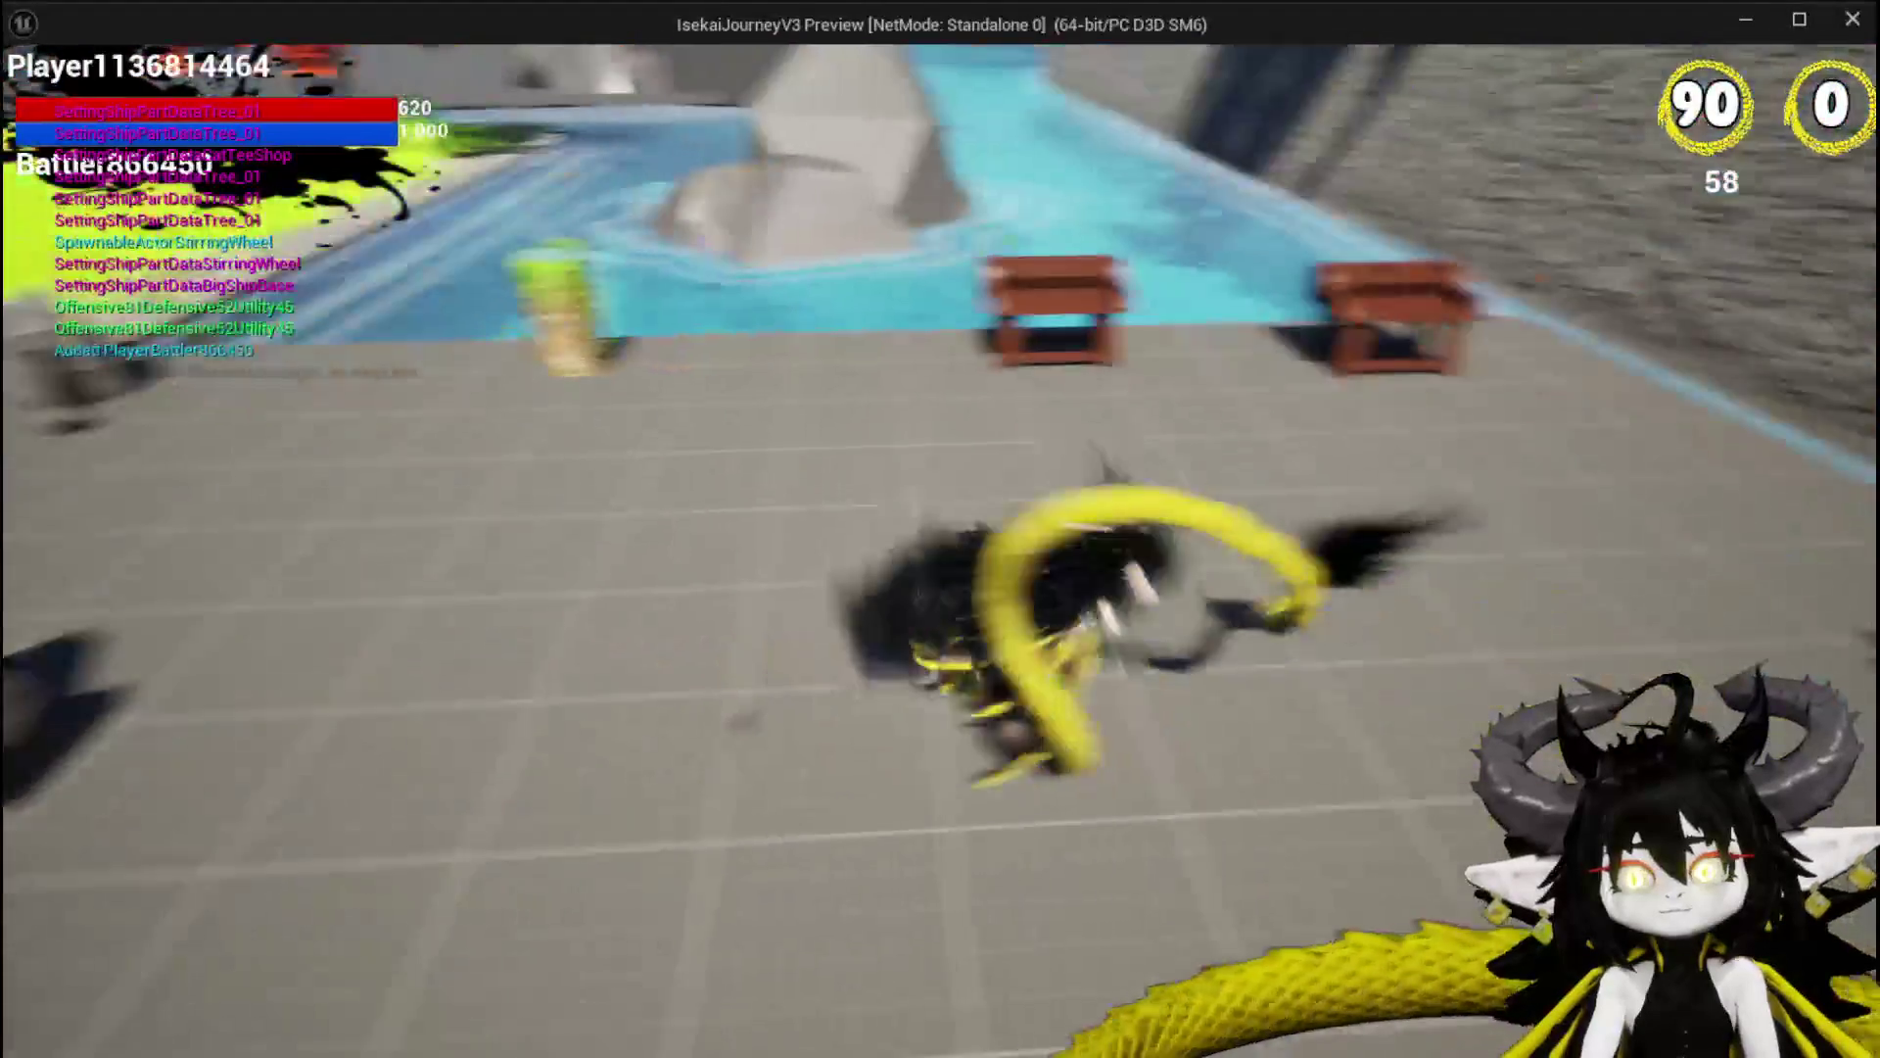
key("e")
left_click(113, 87)
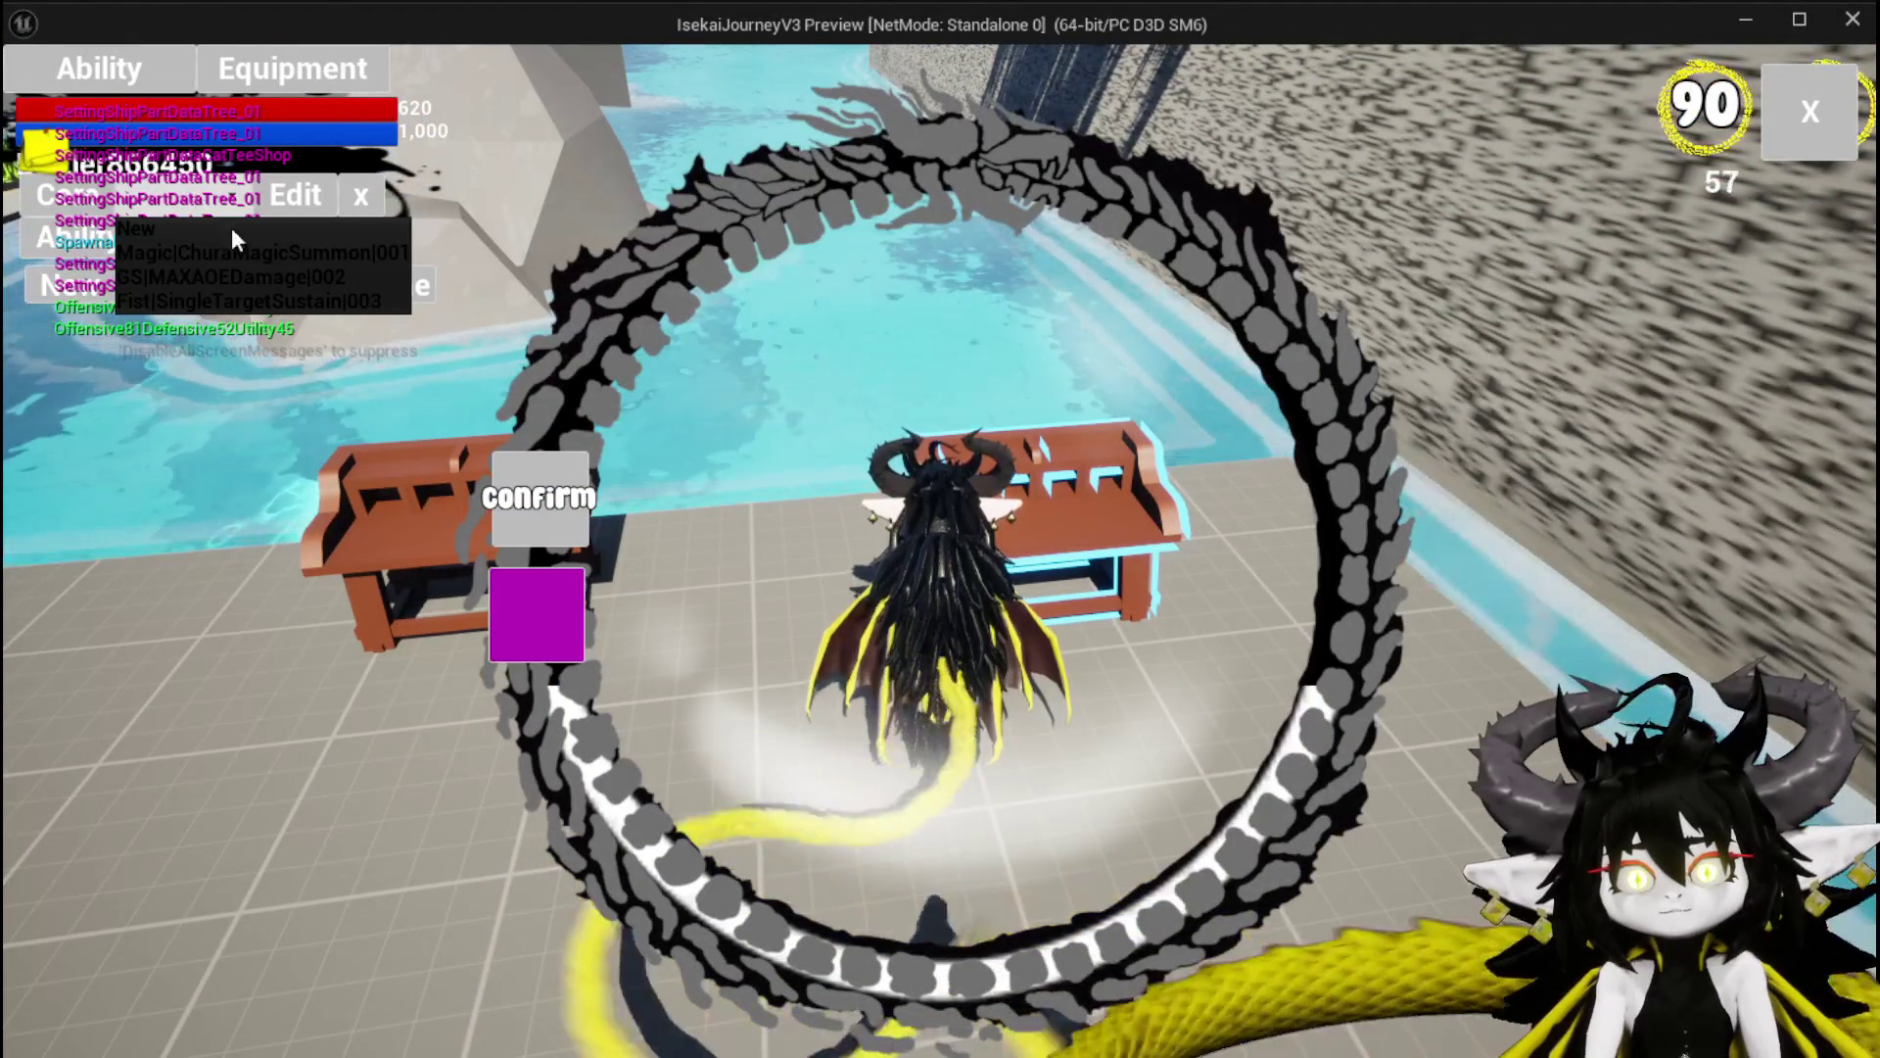
left_click(270, 247)
left_click(271, 261)
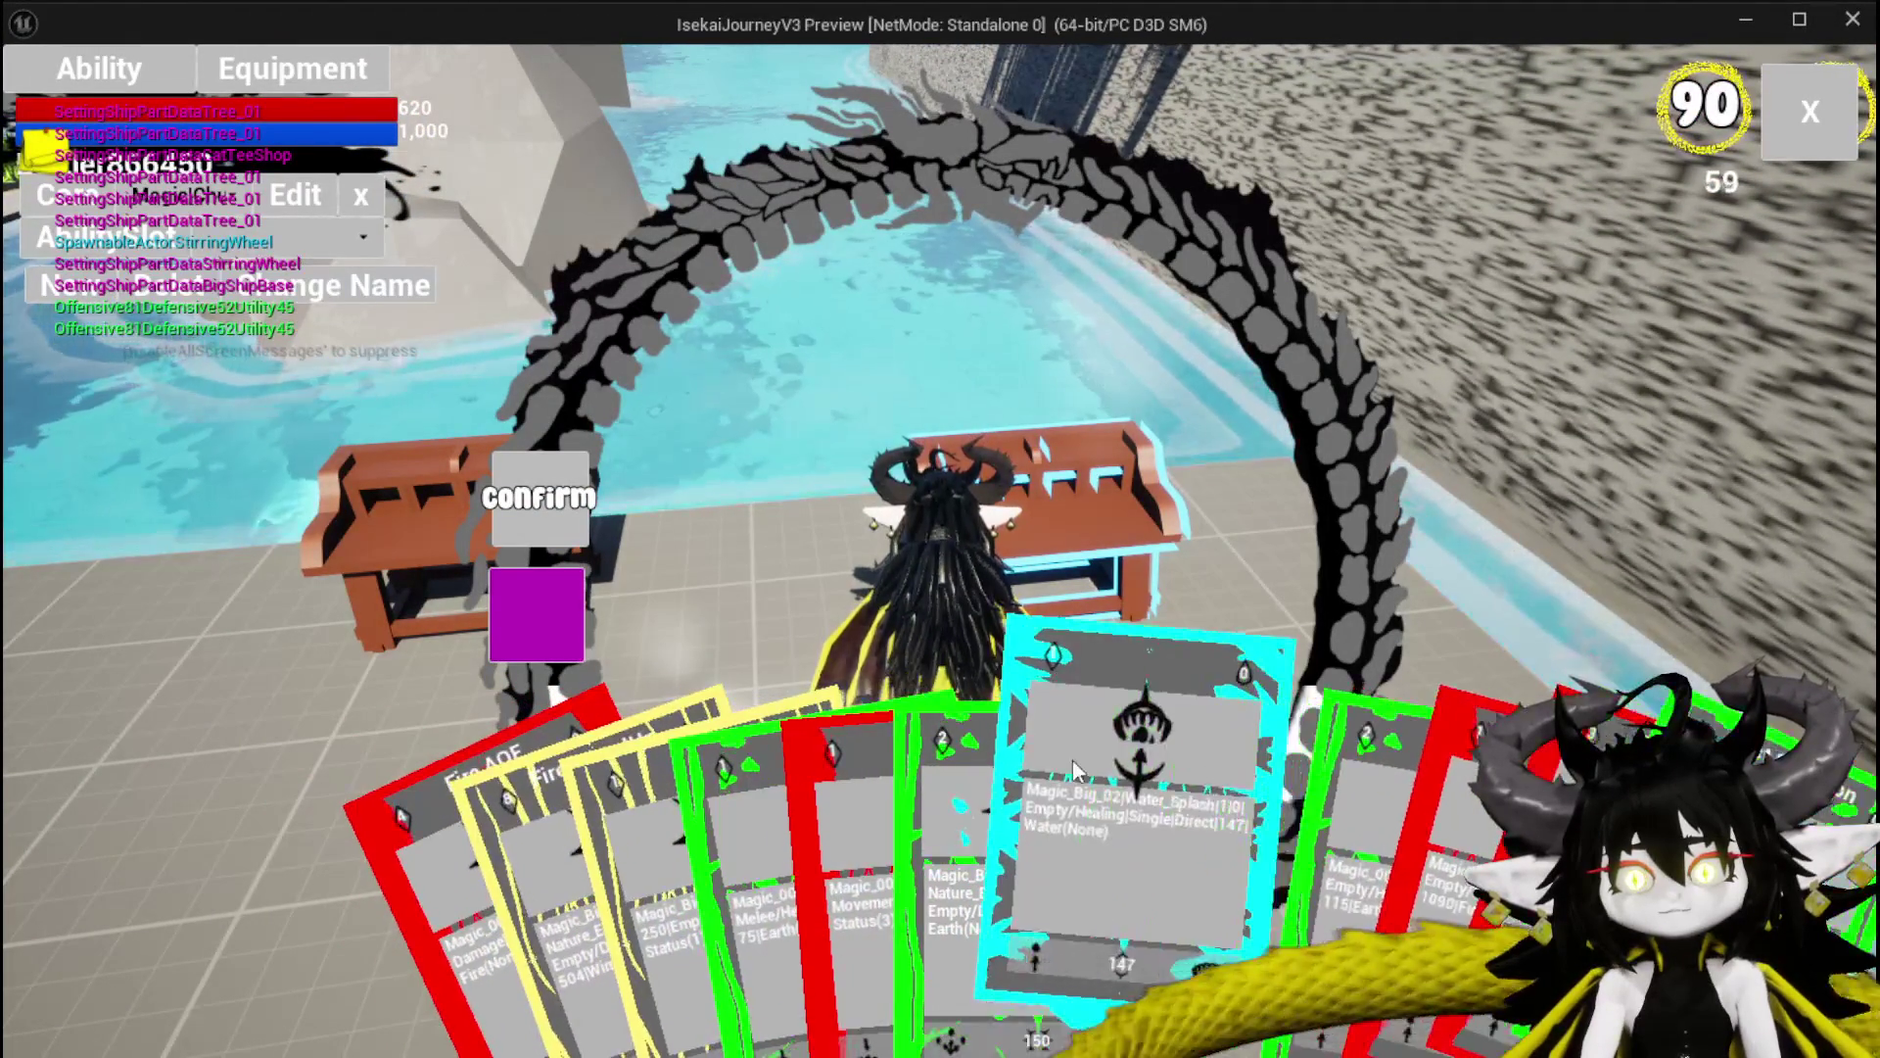
Set the Water card to Summon with a purple colour, then end the session and return.
left_click(1072, 754)
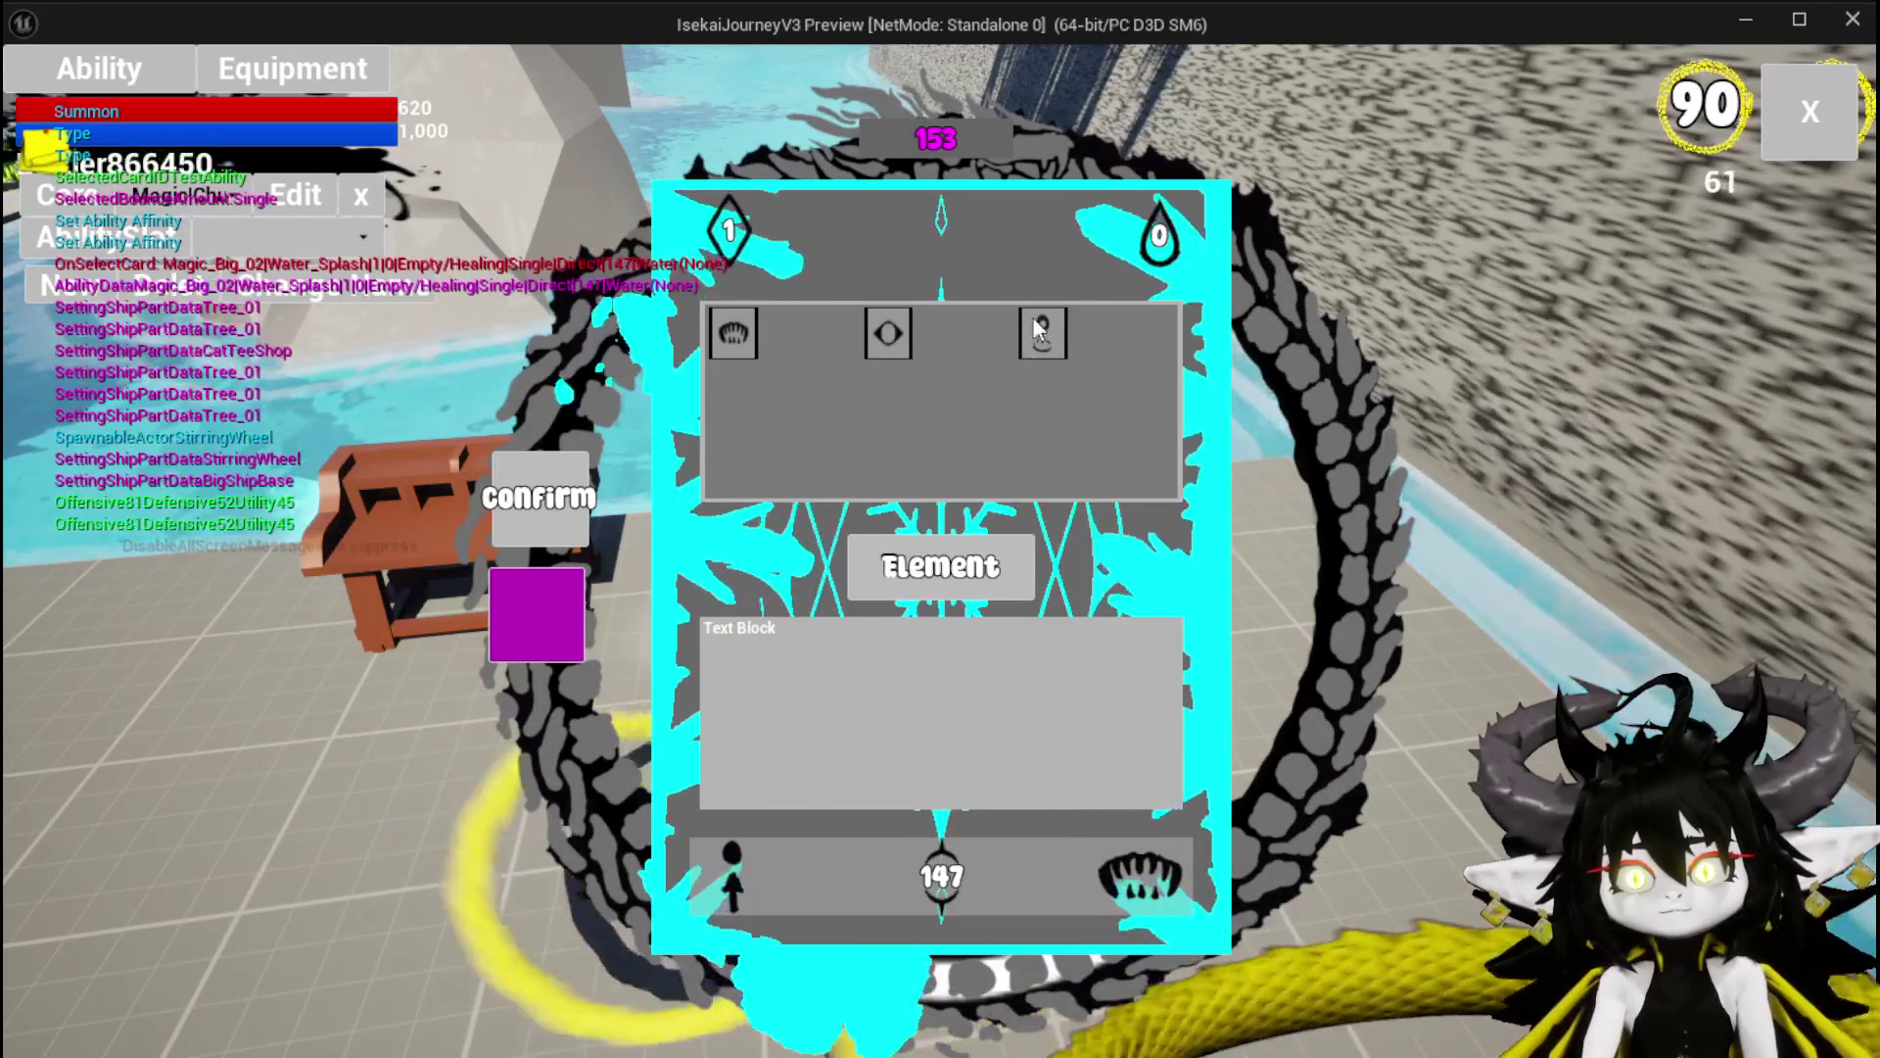
left_click(1043, 333)
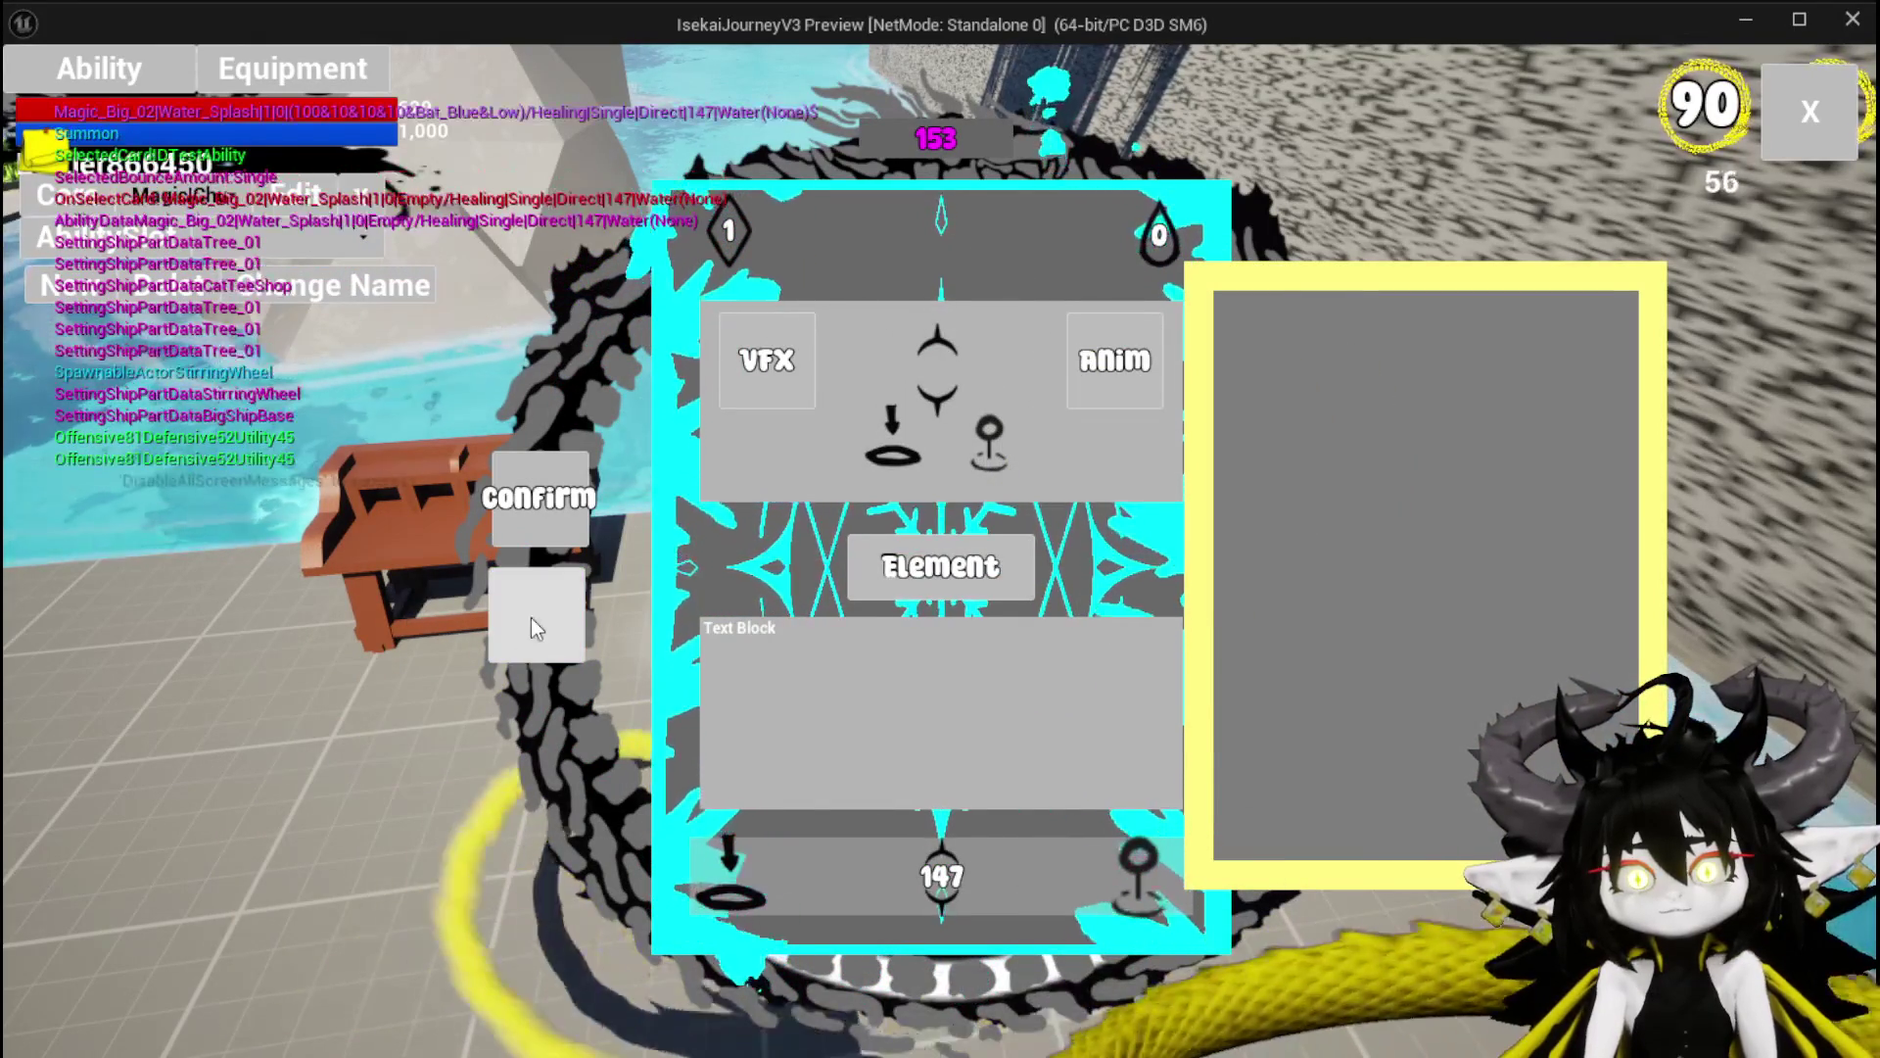
left_click(531, 617)
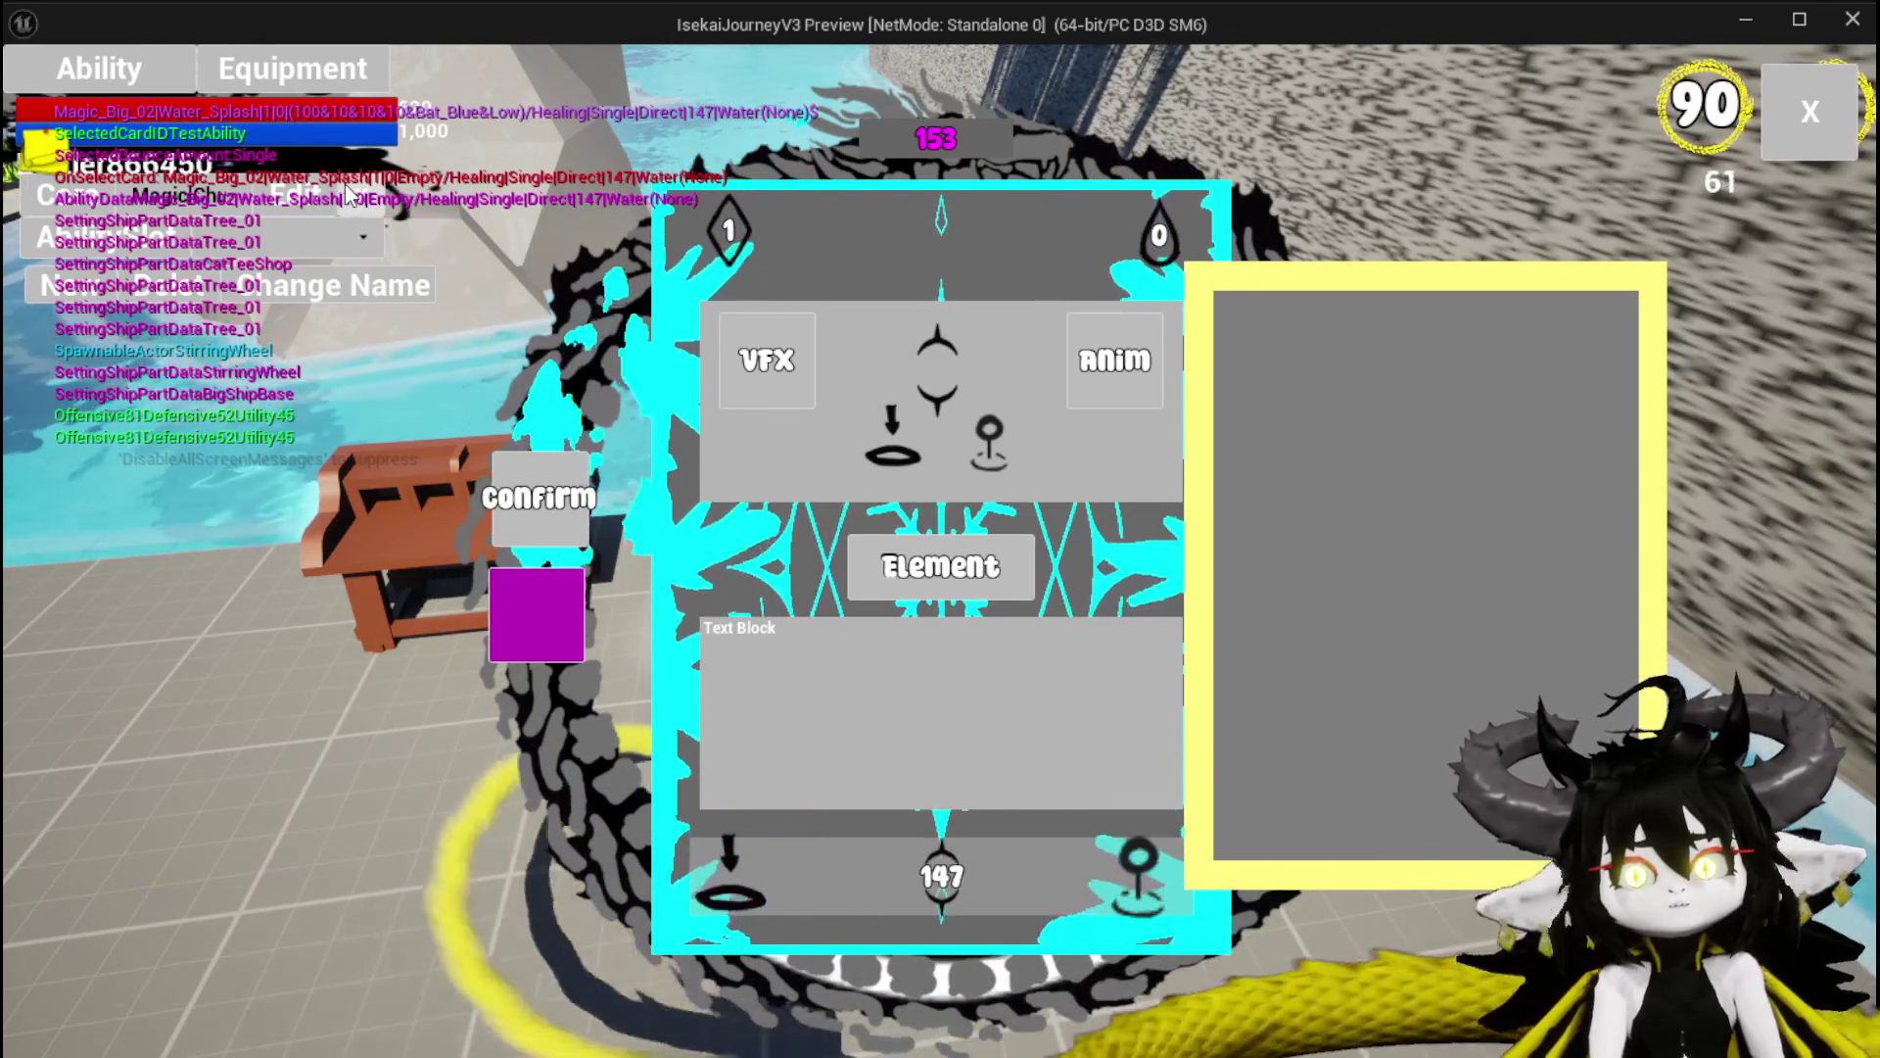
key("Escape")
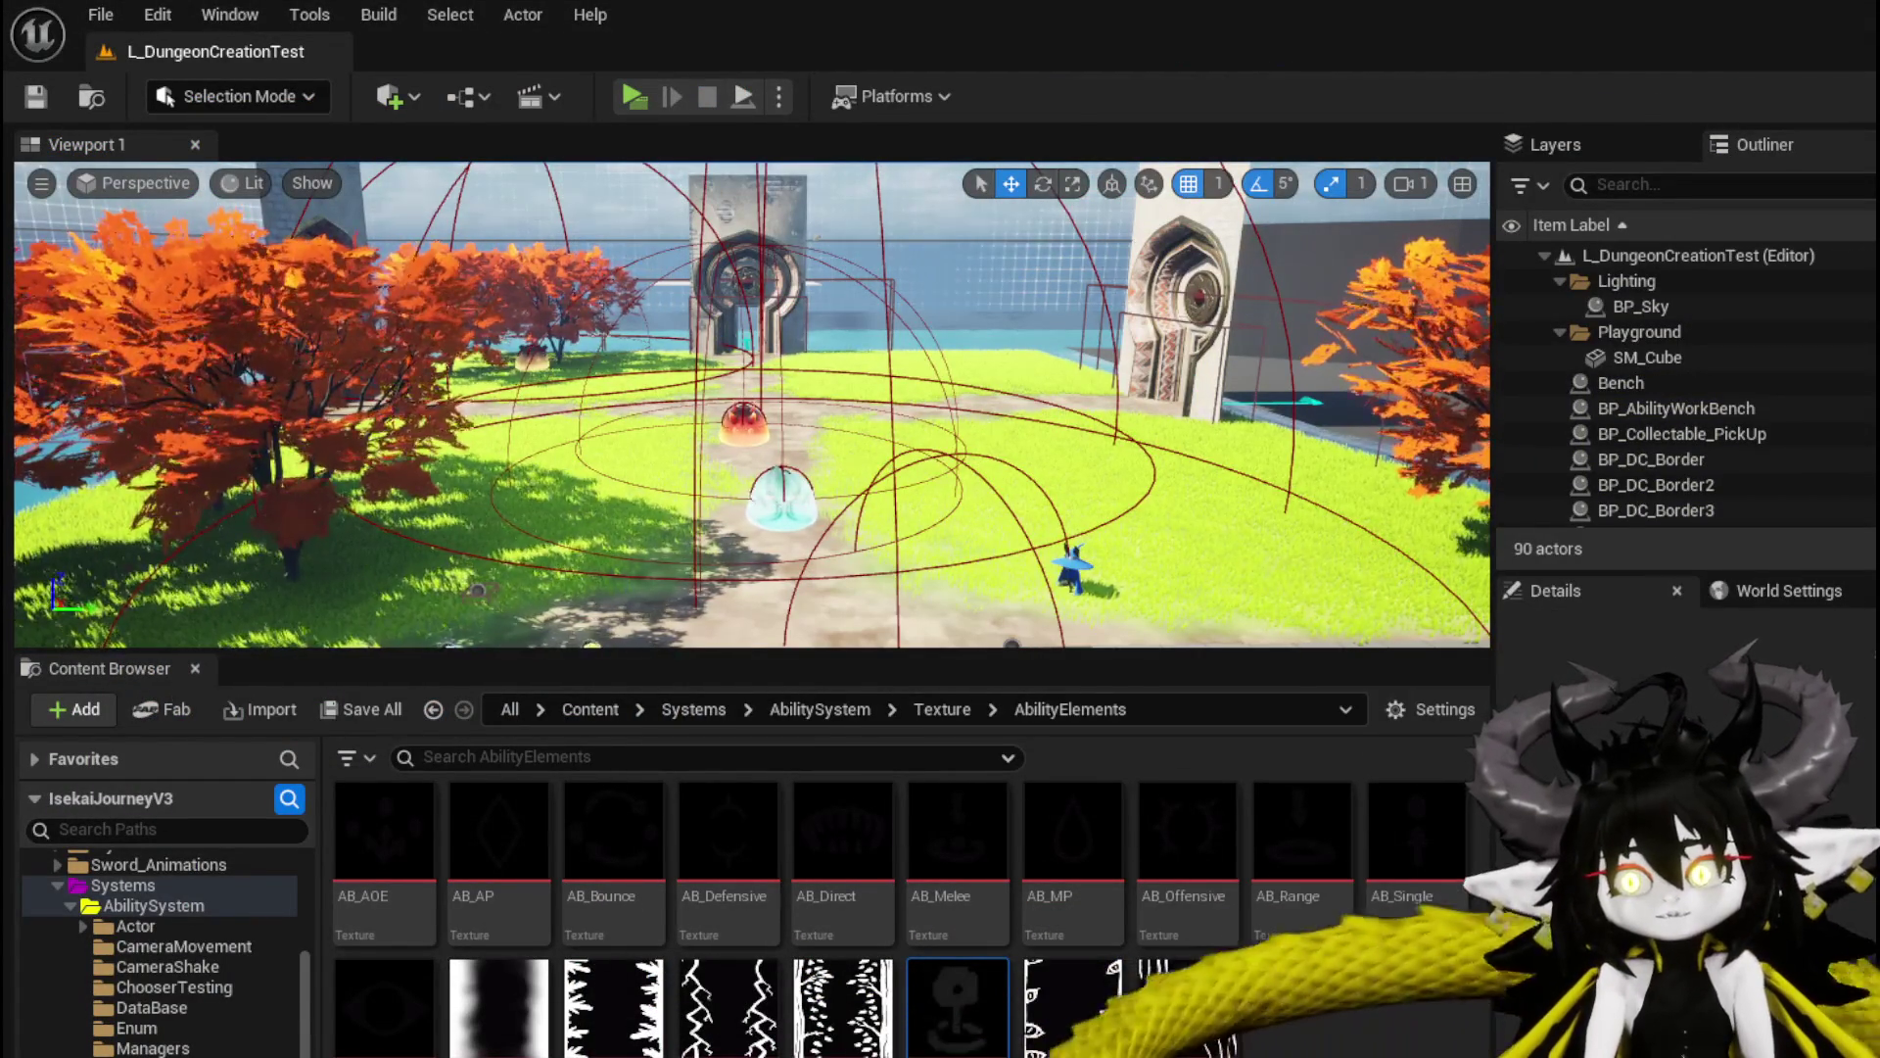
key("alt+Tab")
scroll(1387, 370, "down", 1)
Go back to GetSummonValues, look over its summon, Movement Type and Branch nodes, and save.
left_click_drag(1386, 370, 1371, 509)
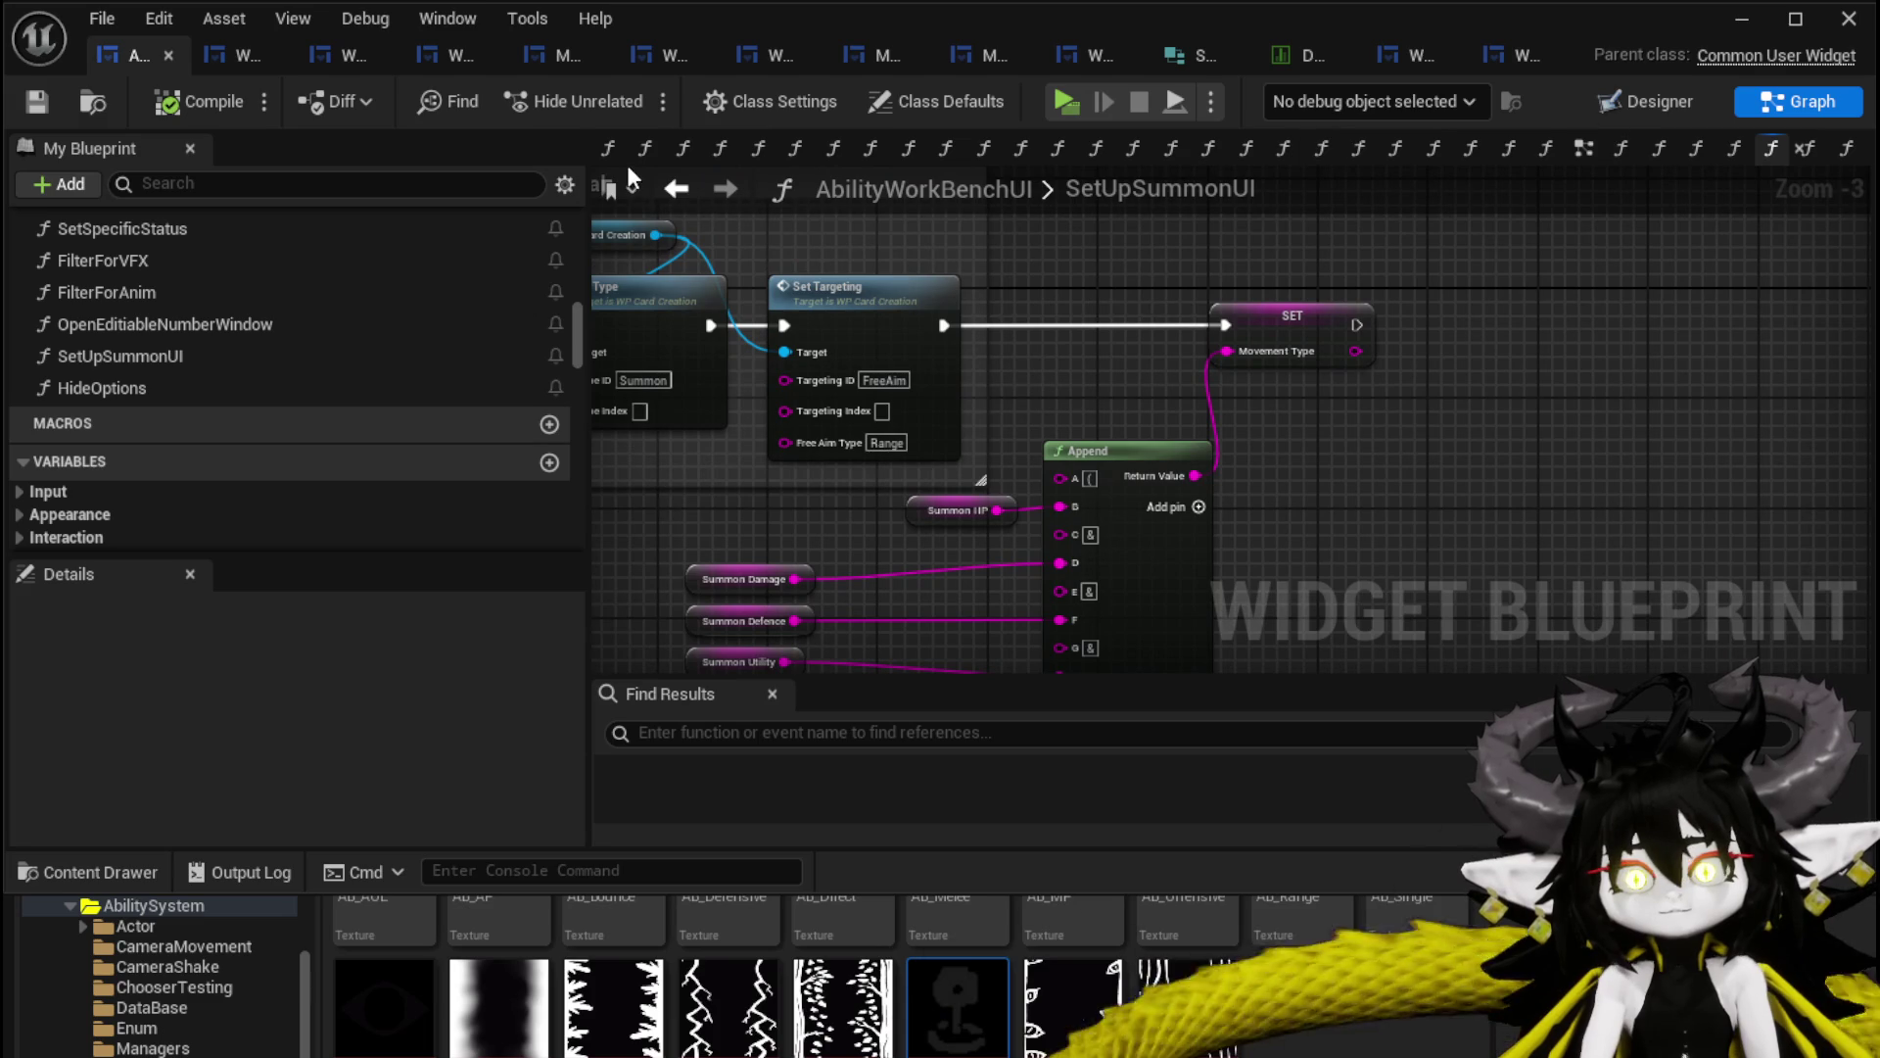
left_click(676, 188)
mouse_move(1273, 357)
left_mouse_down()
mouse_move(886, 351)
mouse_move(832, 328)
left_mouse_up()
scroll(1038, 462, "up", 3)
mouse_move(1038, 462)
left_mouse_down()
mouse_move(935, 490)
mouse_move(1366, 447)
mouse_move(1077, 485)
mouse_move(1124, 461)
mouse_move(965, 548)
left_mouse_up()
scroll(1366, 446, "down", 2)
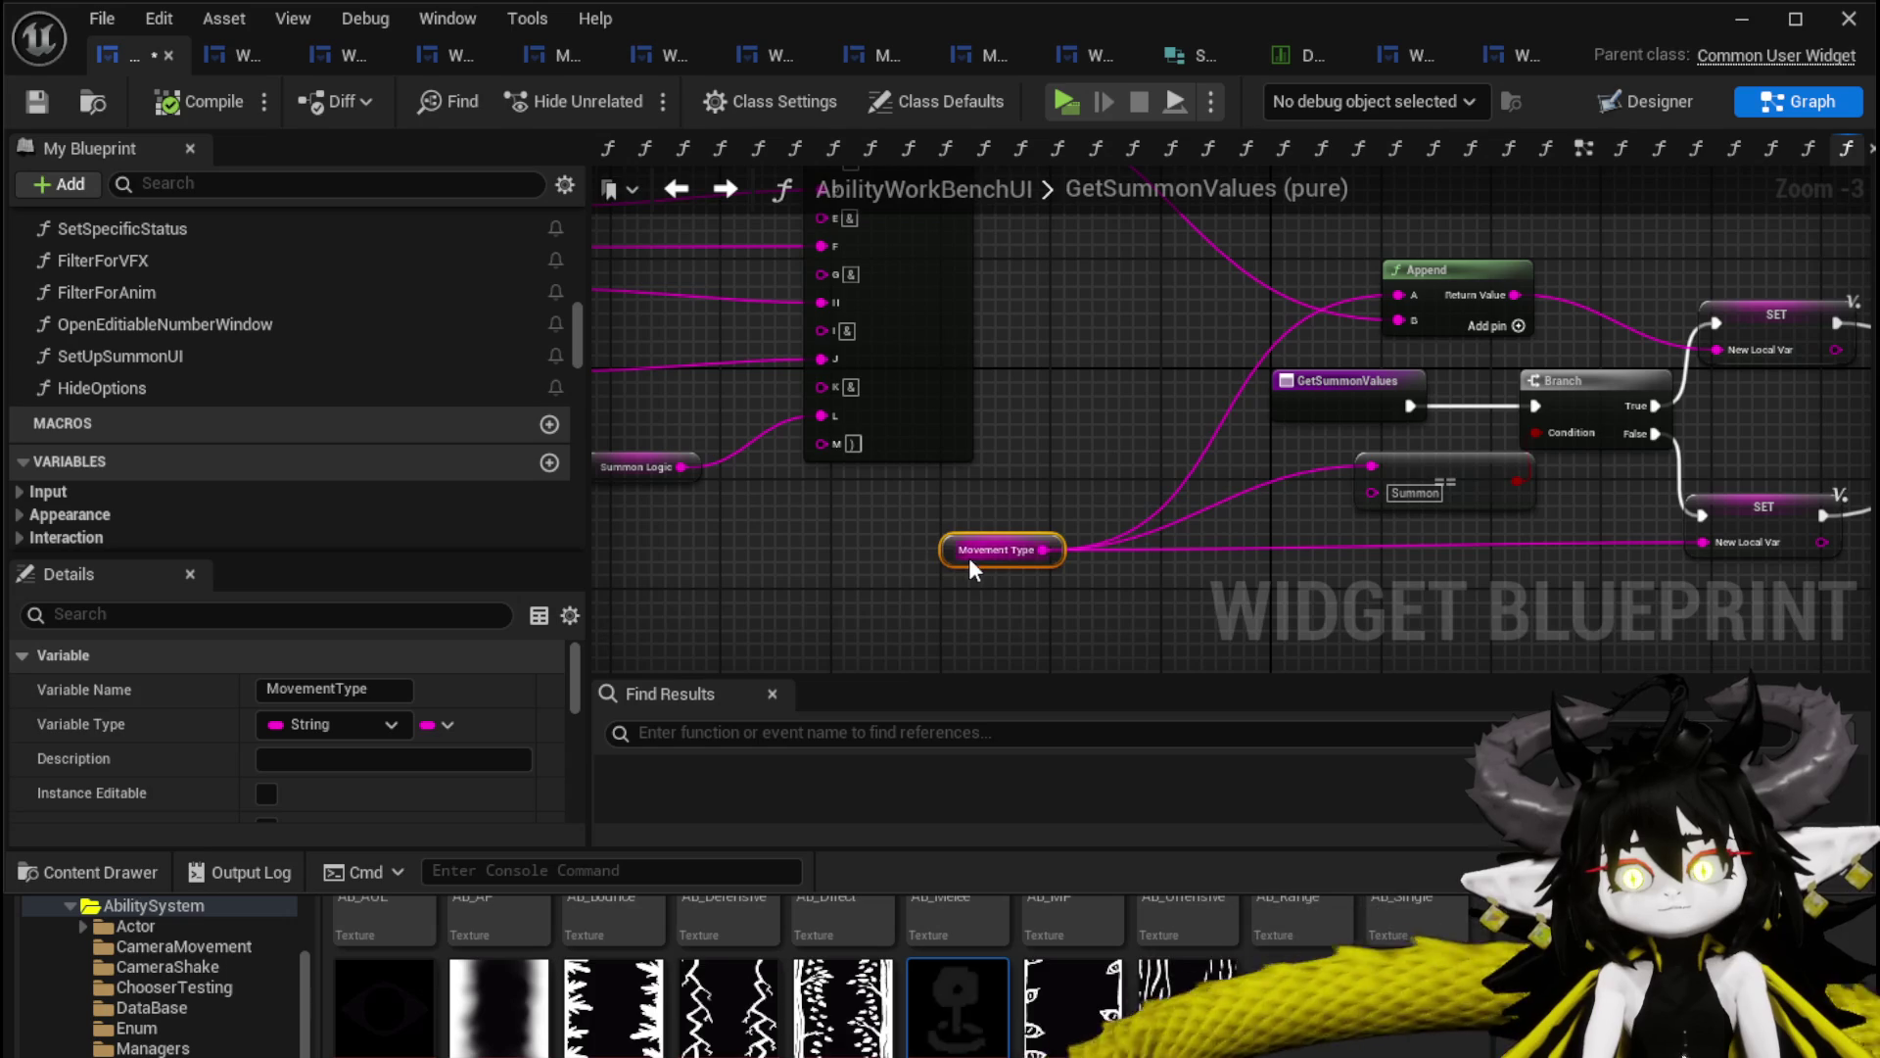
mouse_move(1083, 424)
left_mouse_down()
mouse_move(1113, 598)
mouse_move(1045, 449)
left_mouse_up()
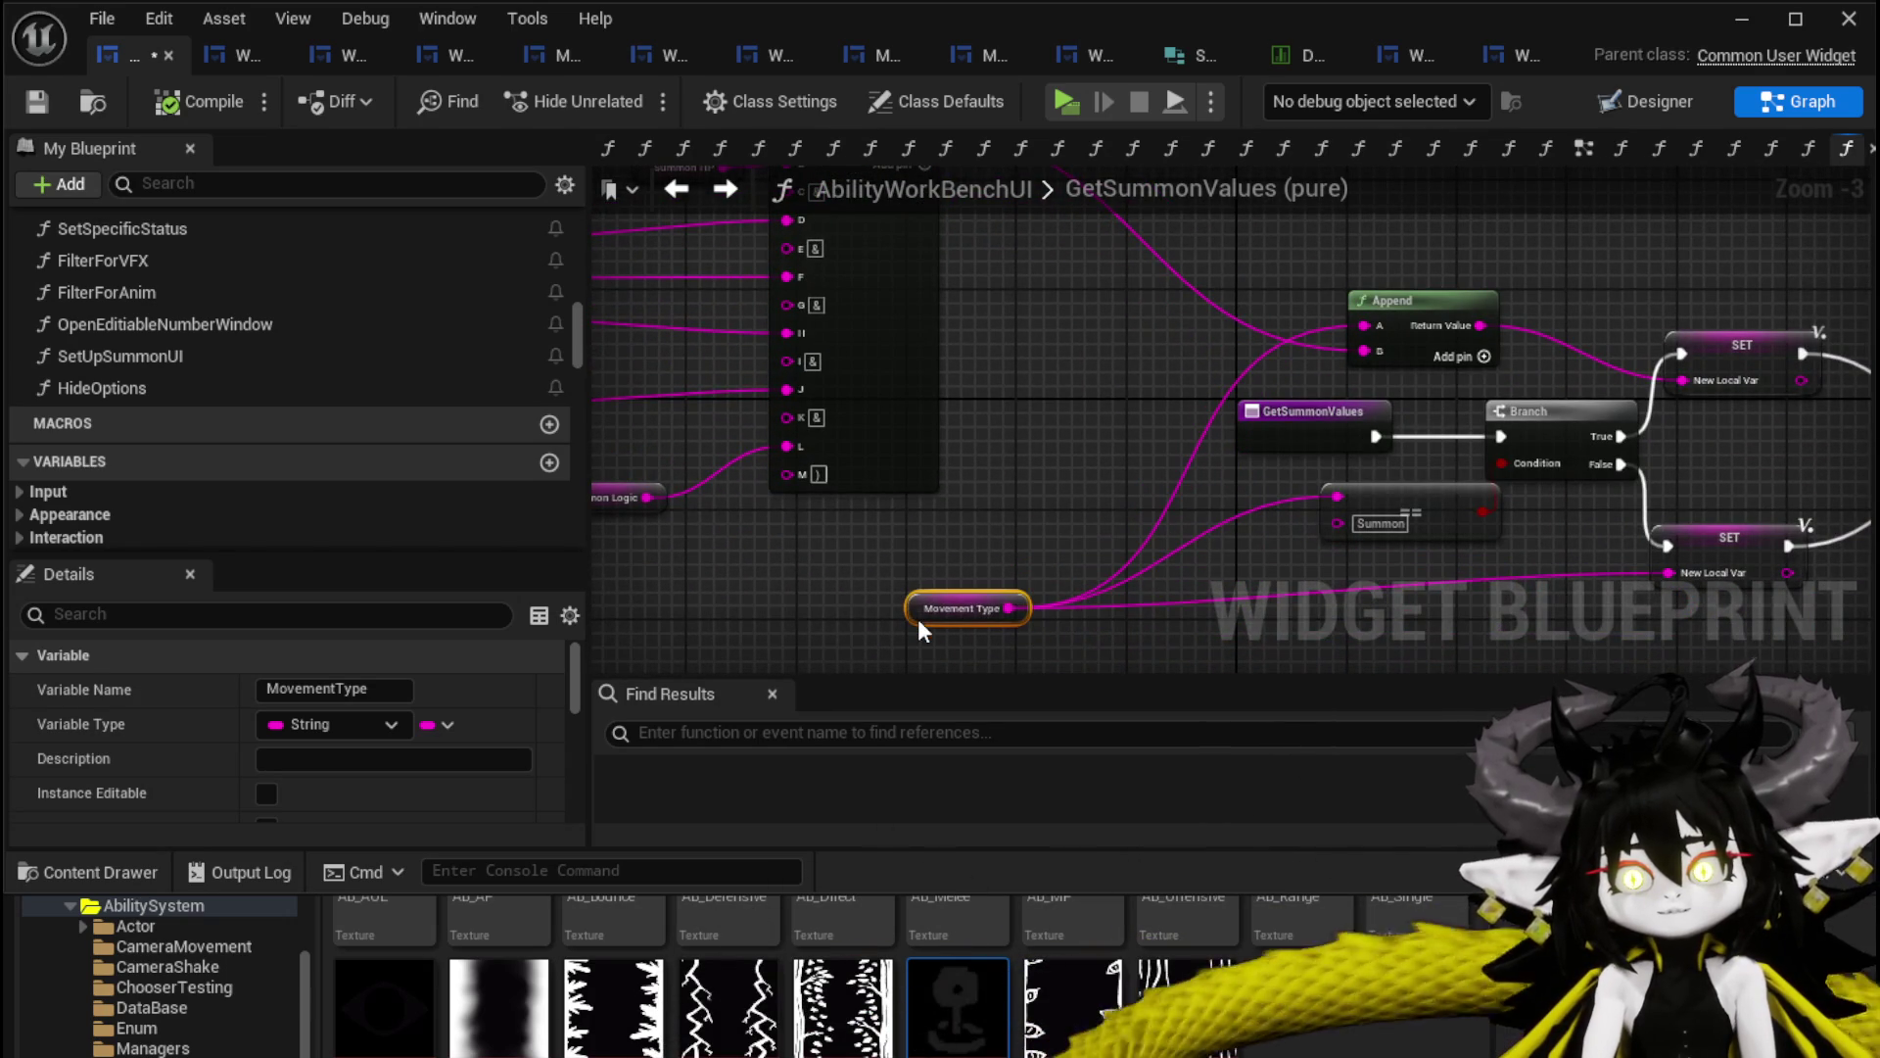
scroll(921, 615, "down", 2)
left_click_drag(616, 537, 1056, 537)
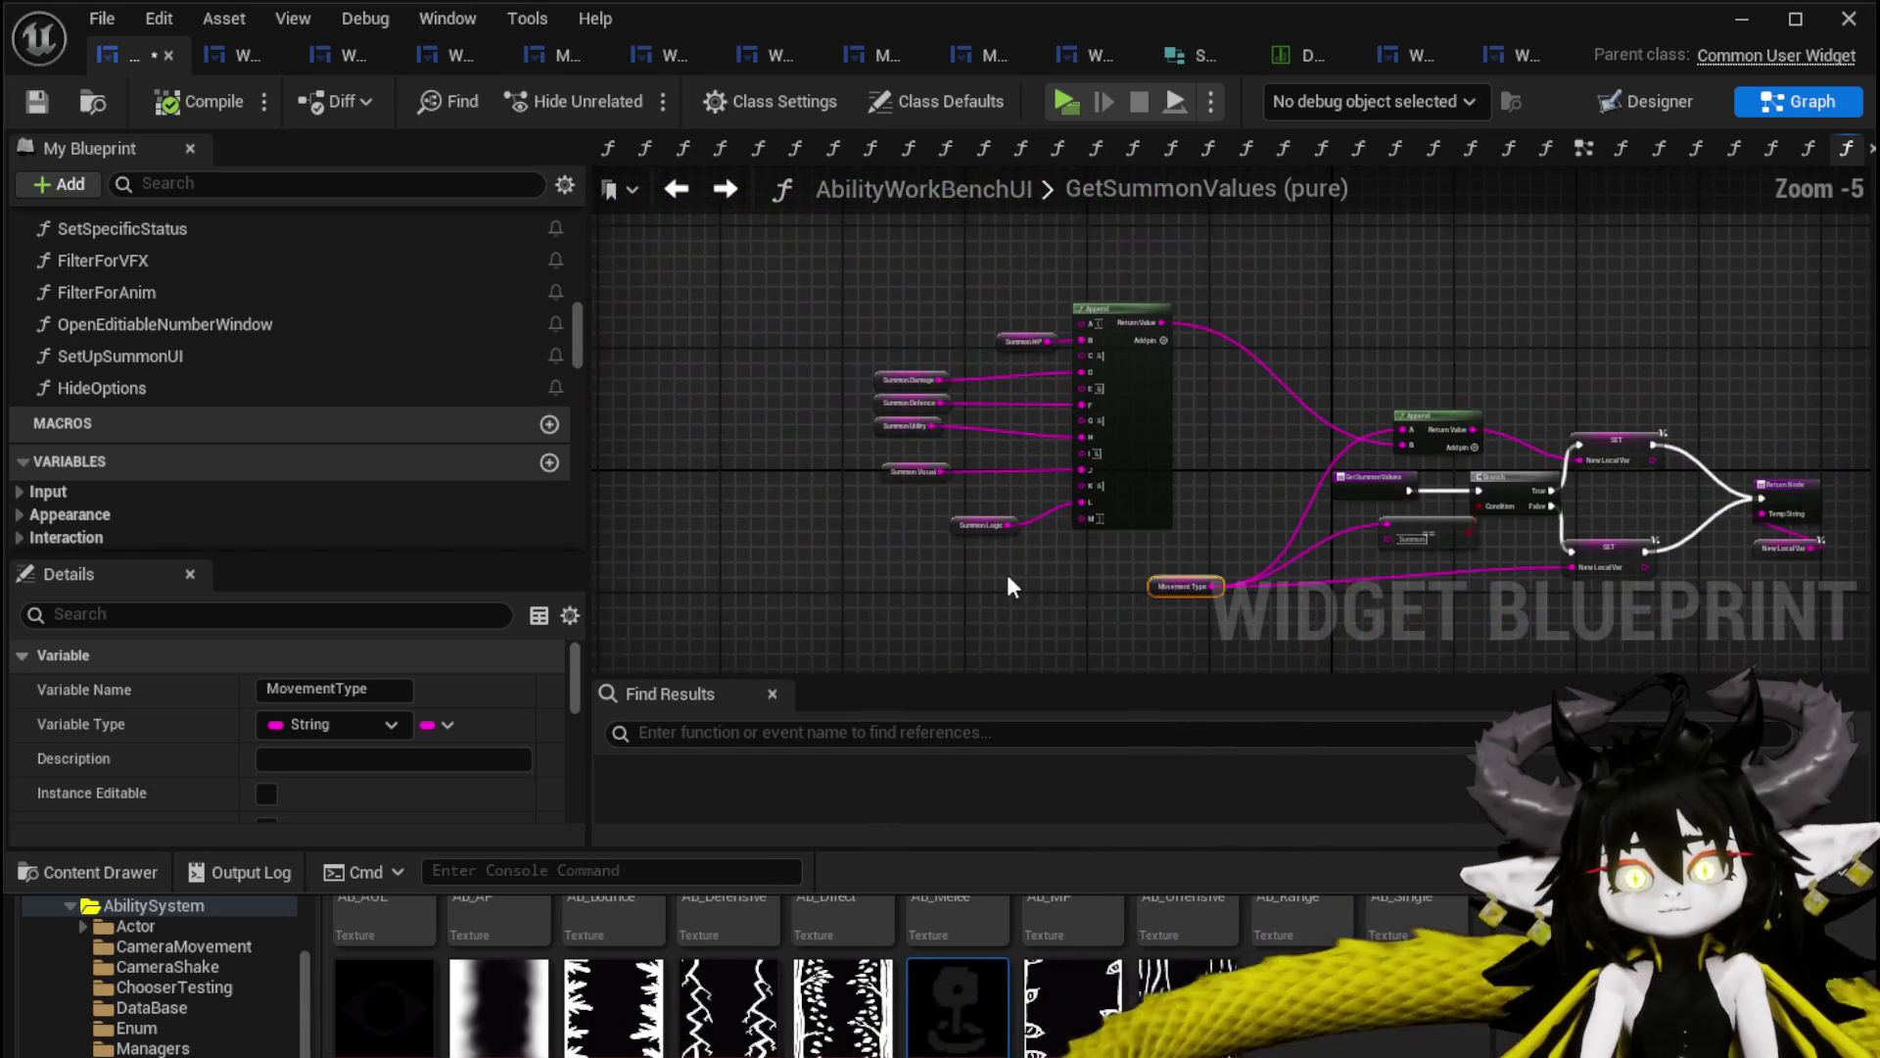
left_click(1136, 280)
scroll(1130, 279, "up", 3)
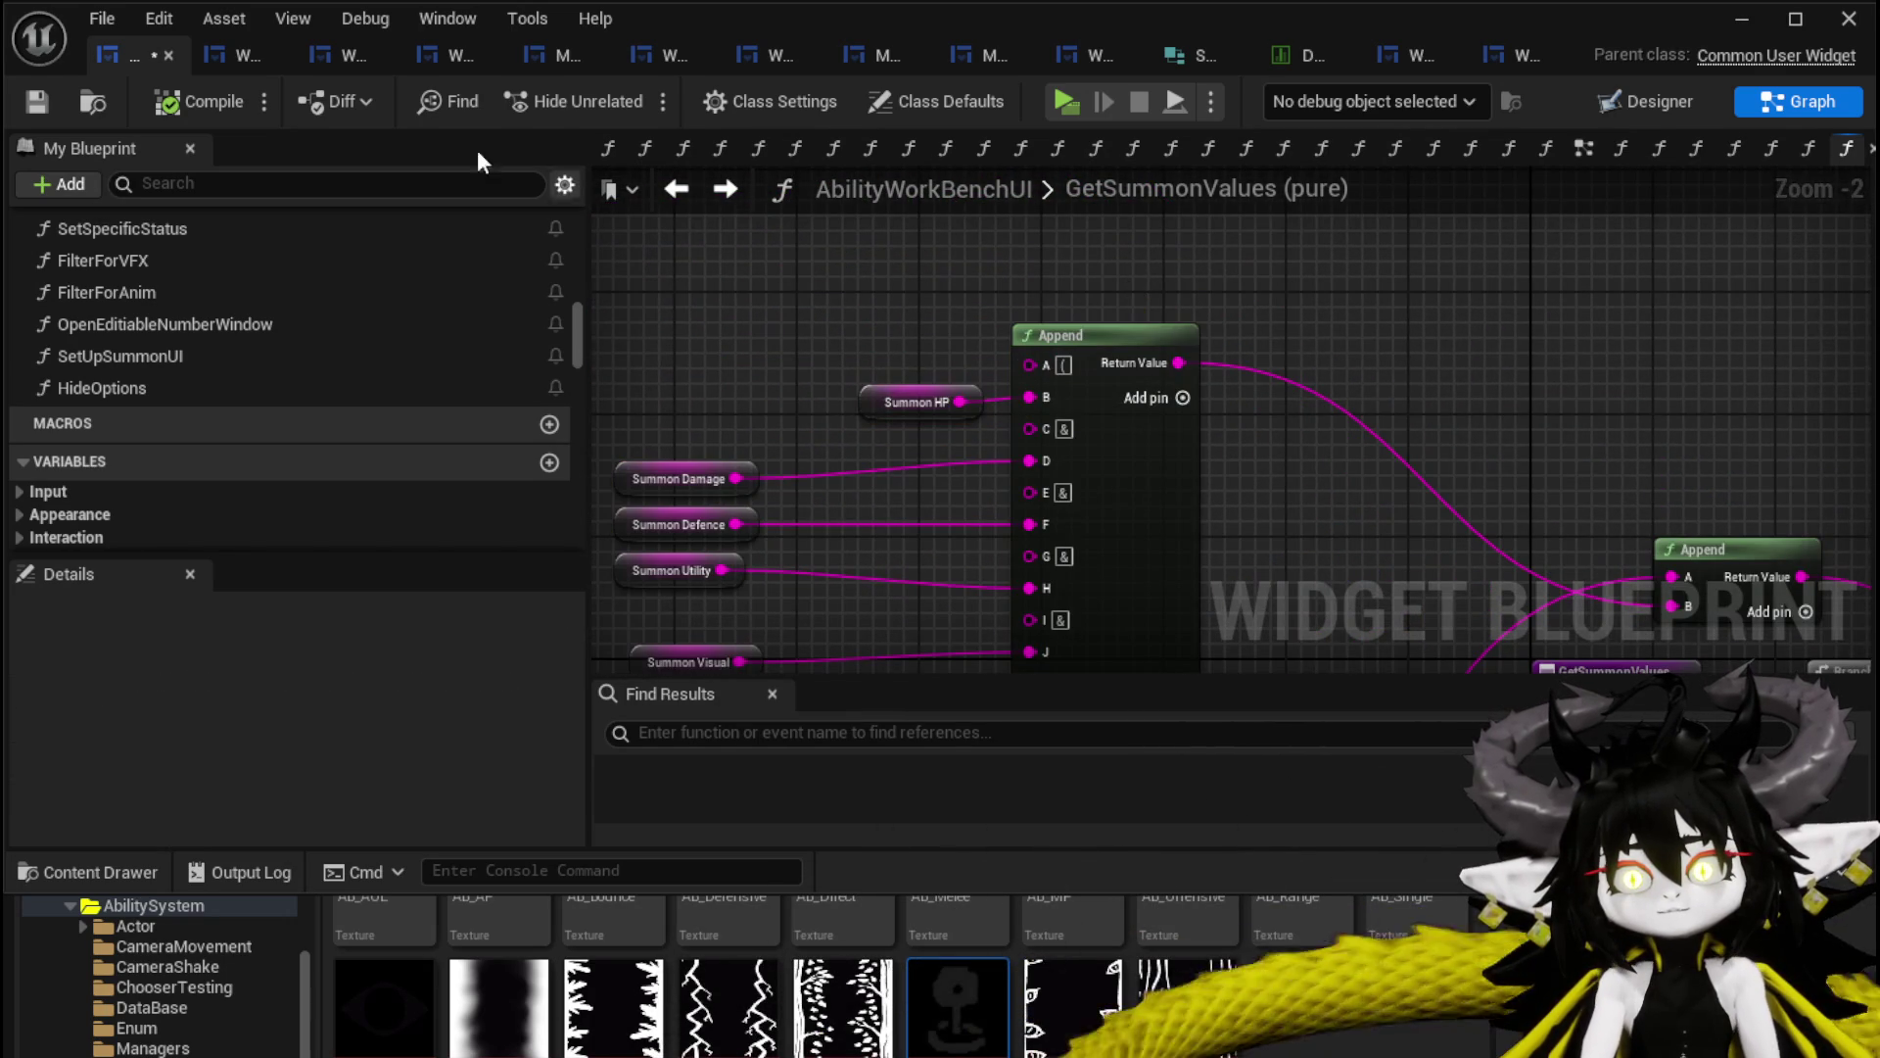
left_click(33, 102)
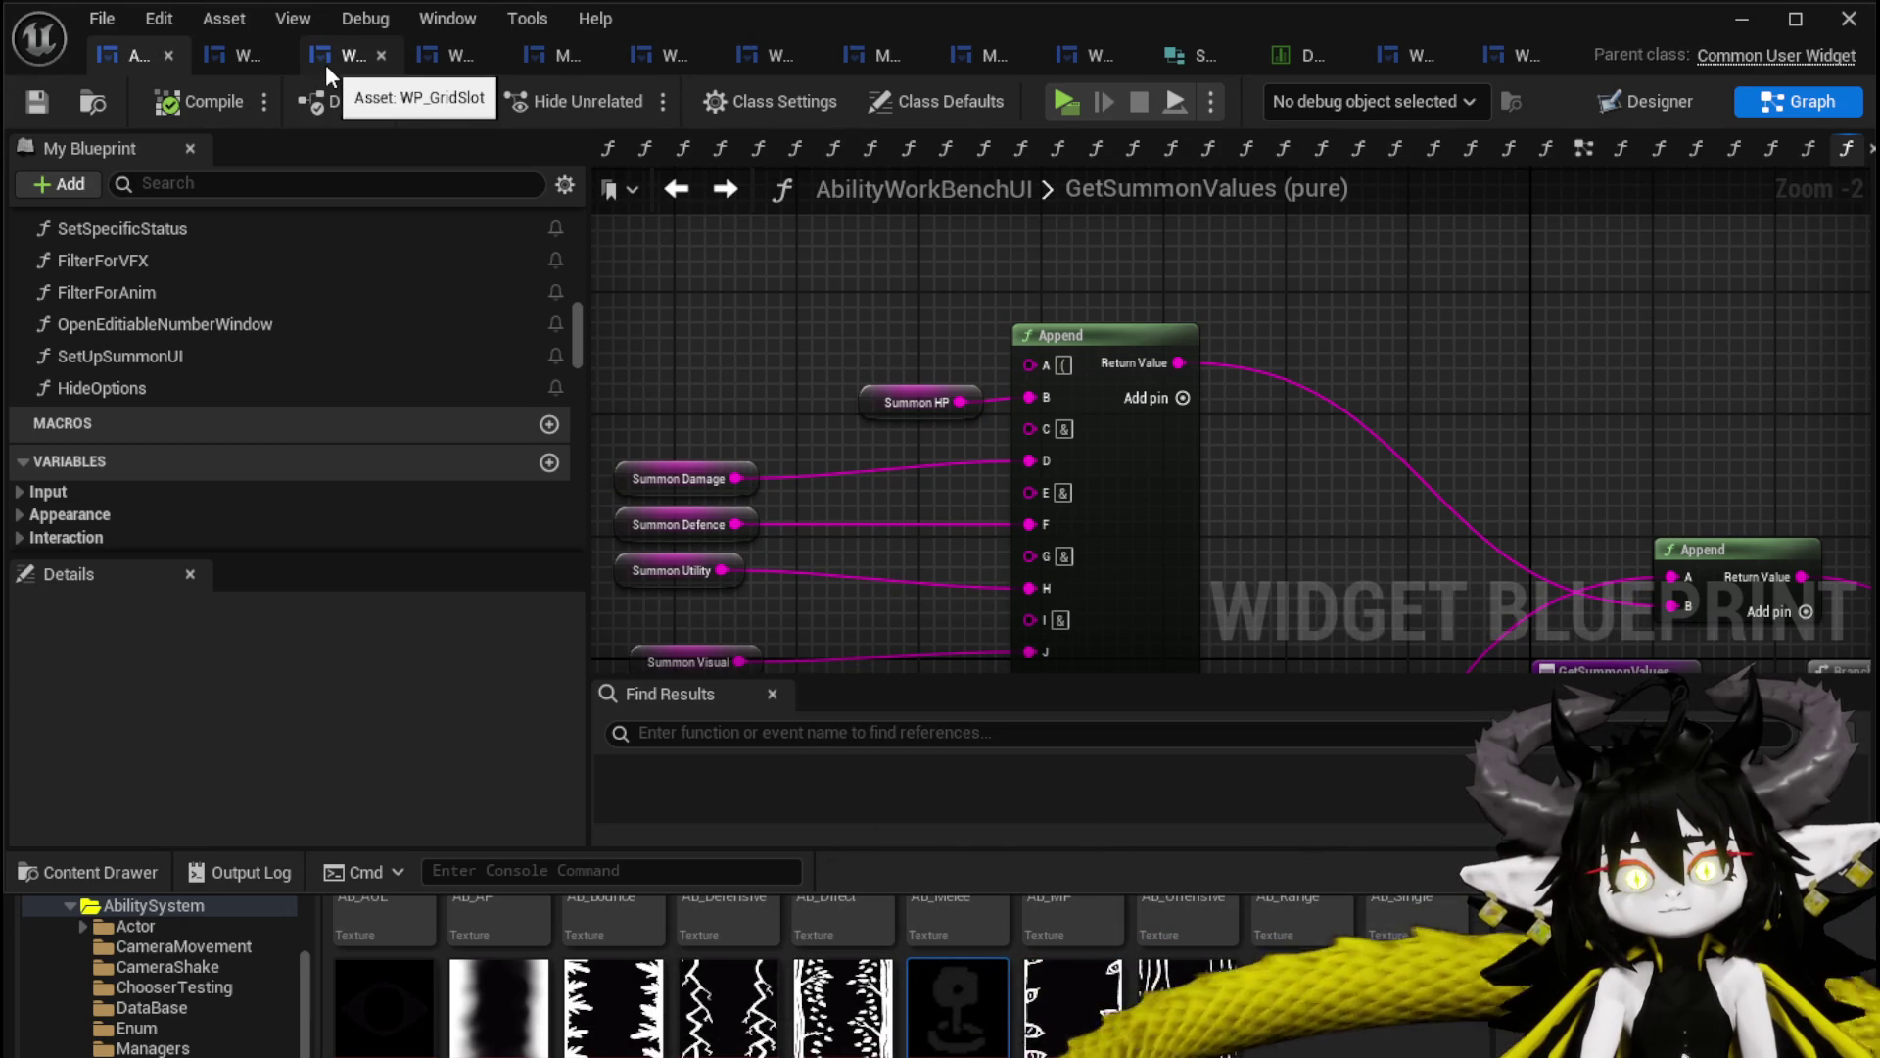
Switch tabs back to AbilityWorkBenchUI and reopen the SetUpSummonUI function graph.
left_click(220, 62)
left_click(92, 50)
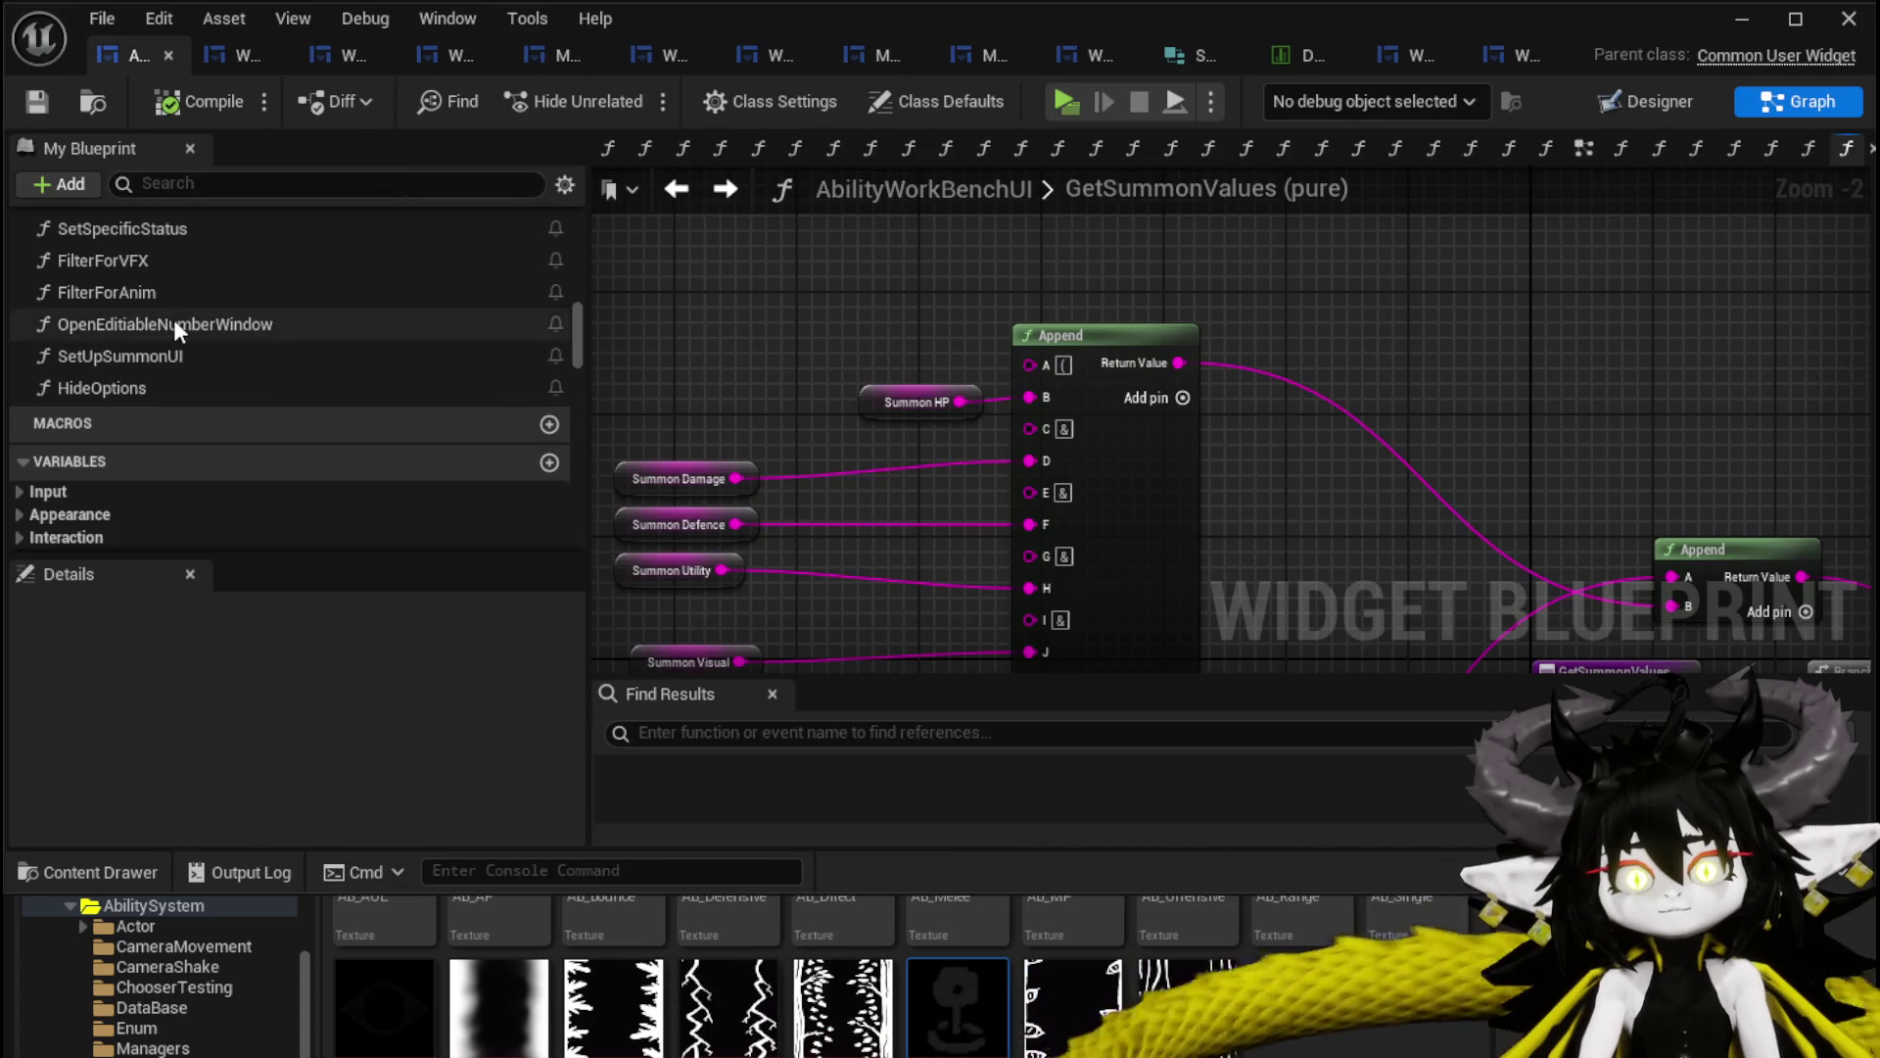
double_click(151, 481)
scroll(953, 312, "up", 3)
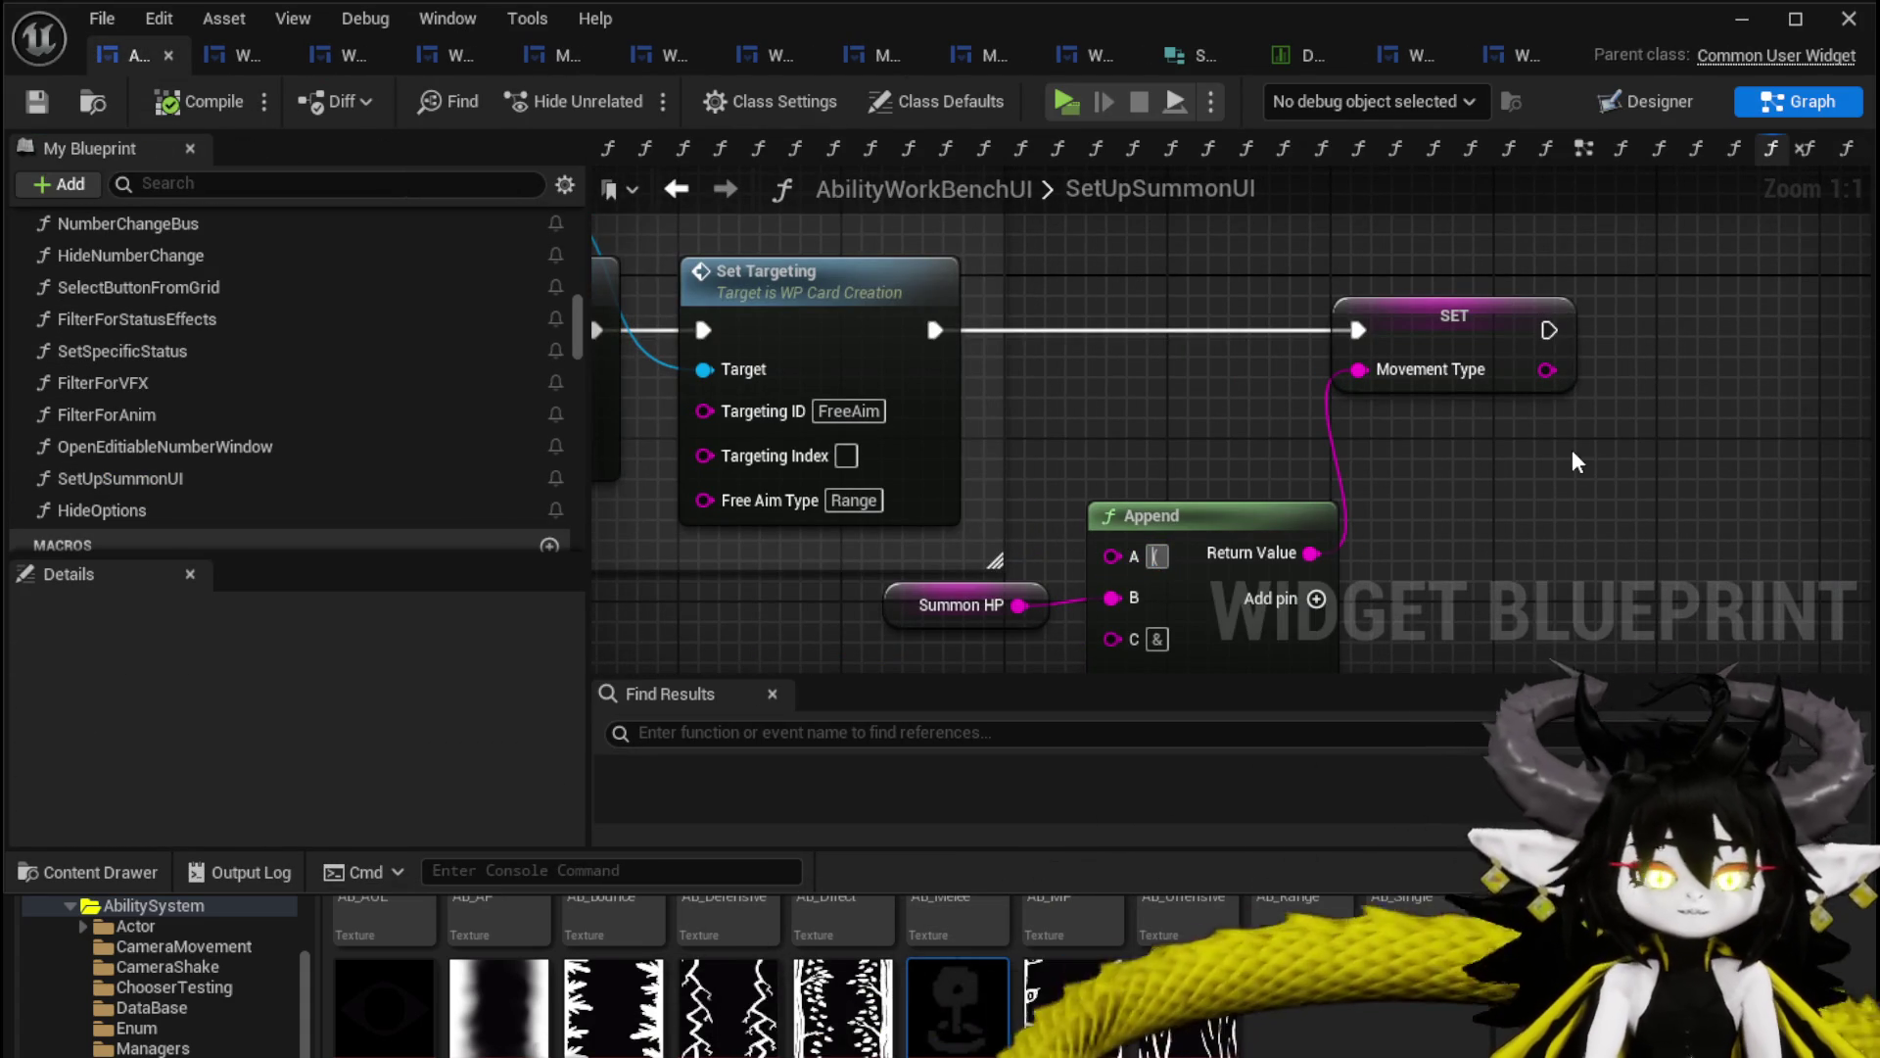
Enter 'Summon(' in the Append A input, save, and start a play-in-editor session.
type("Summon(")
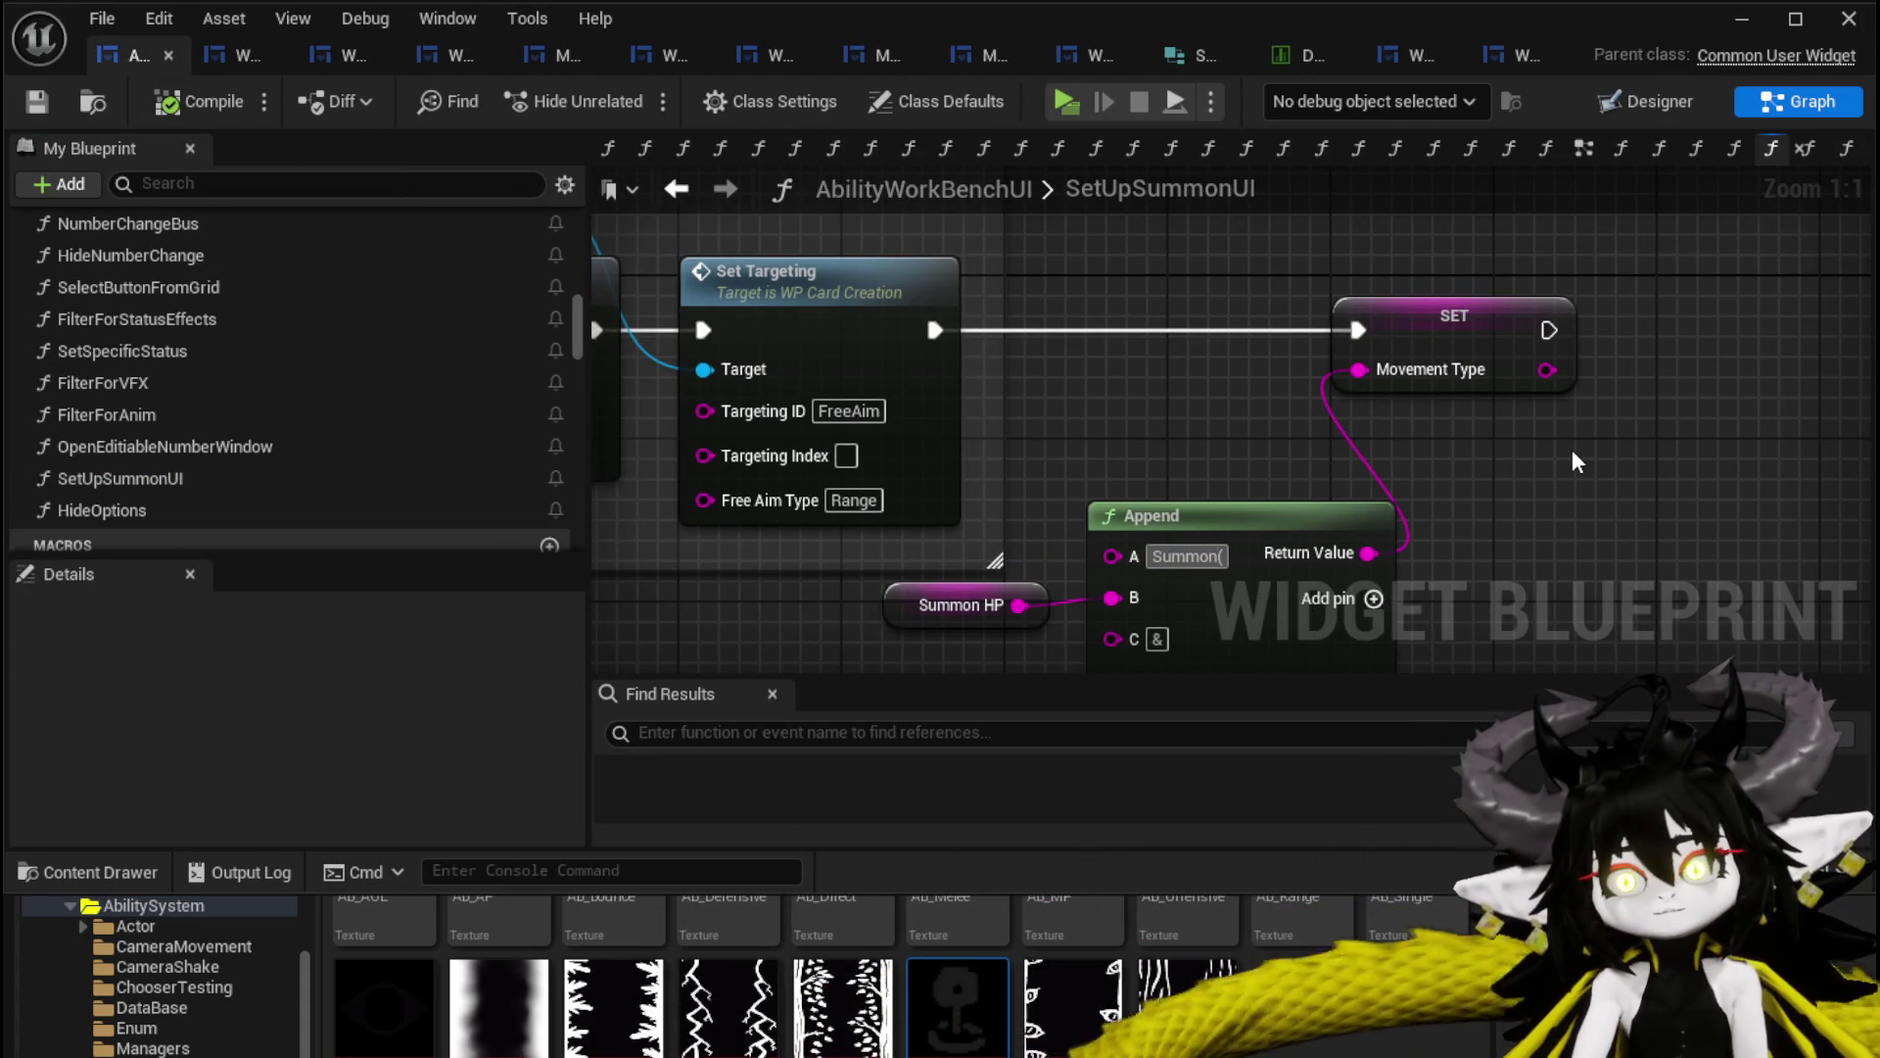
left_click_drag(1571, 566, 1438, 427)
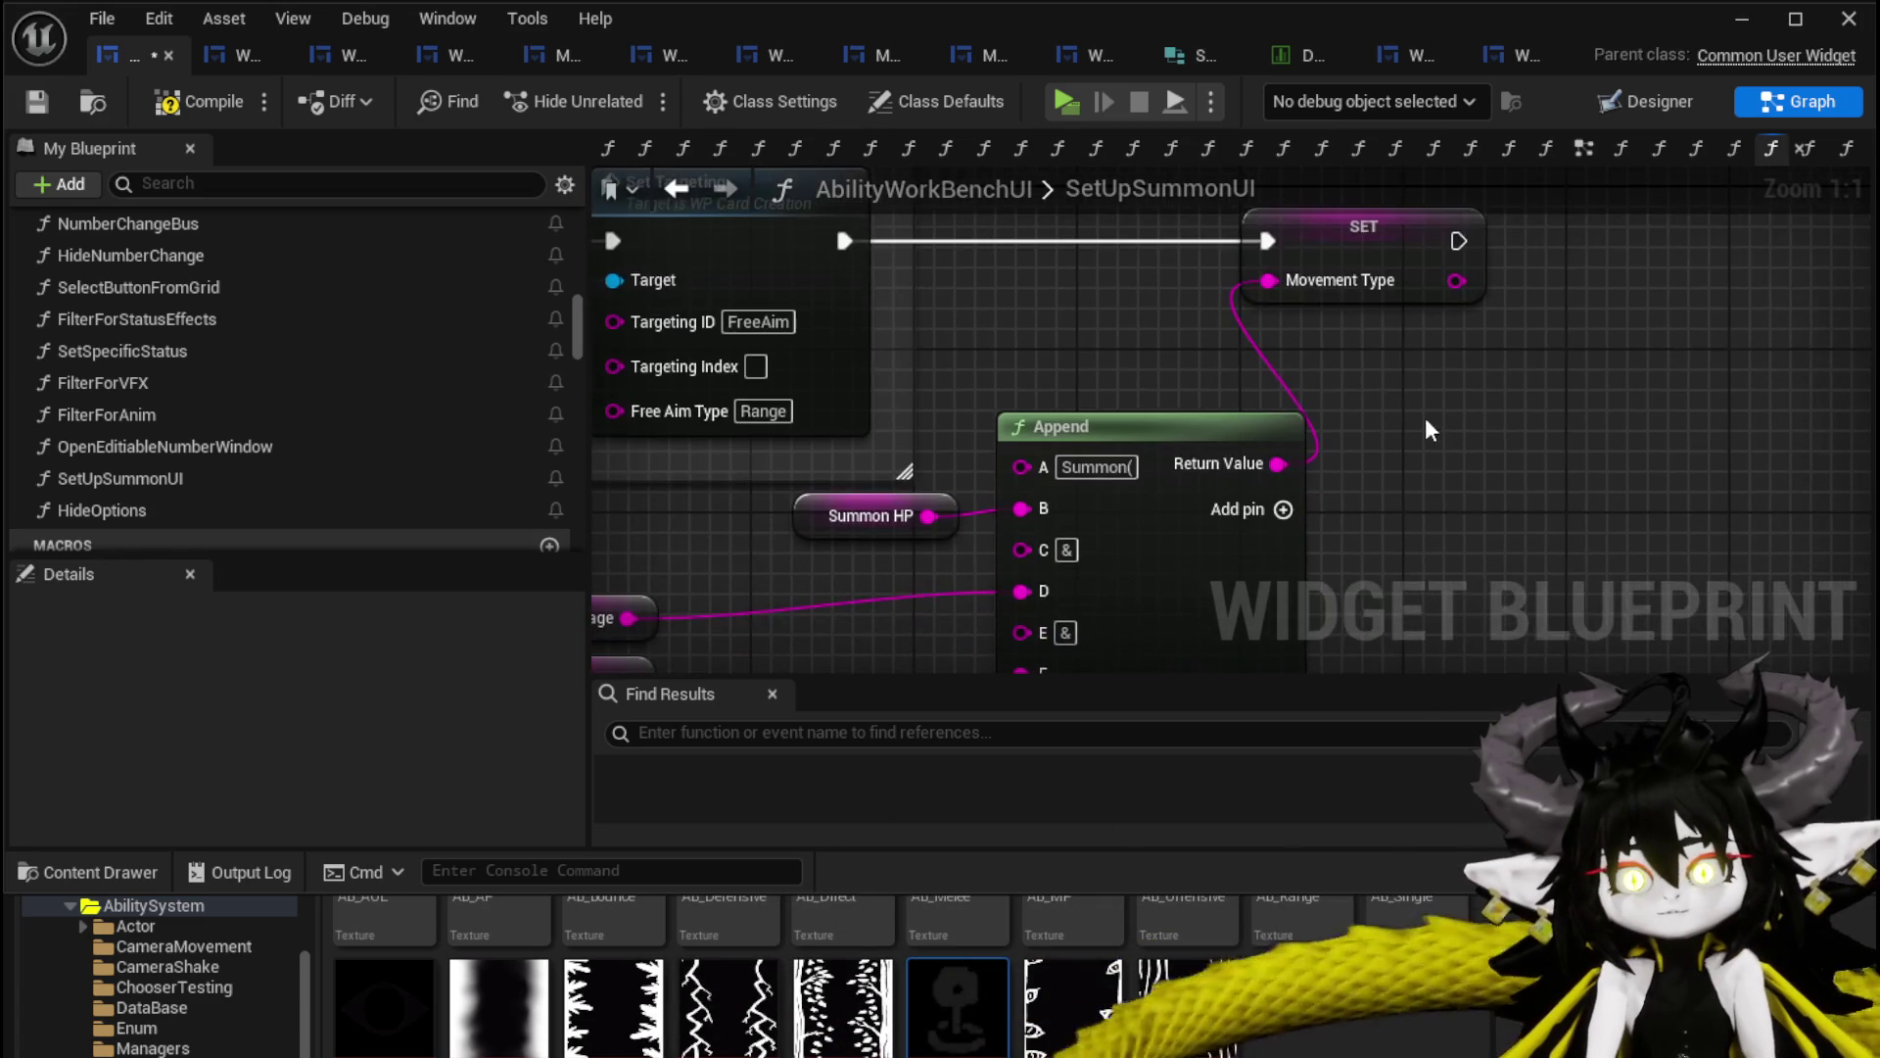
left_click(39, 106)
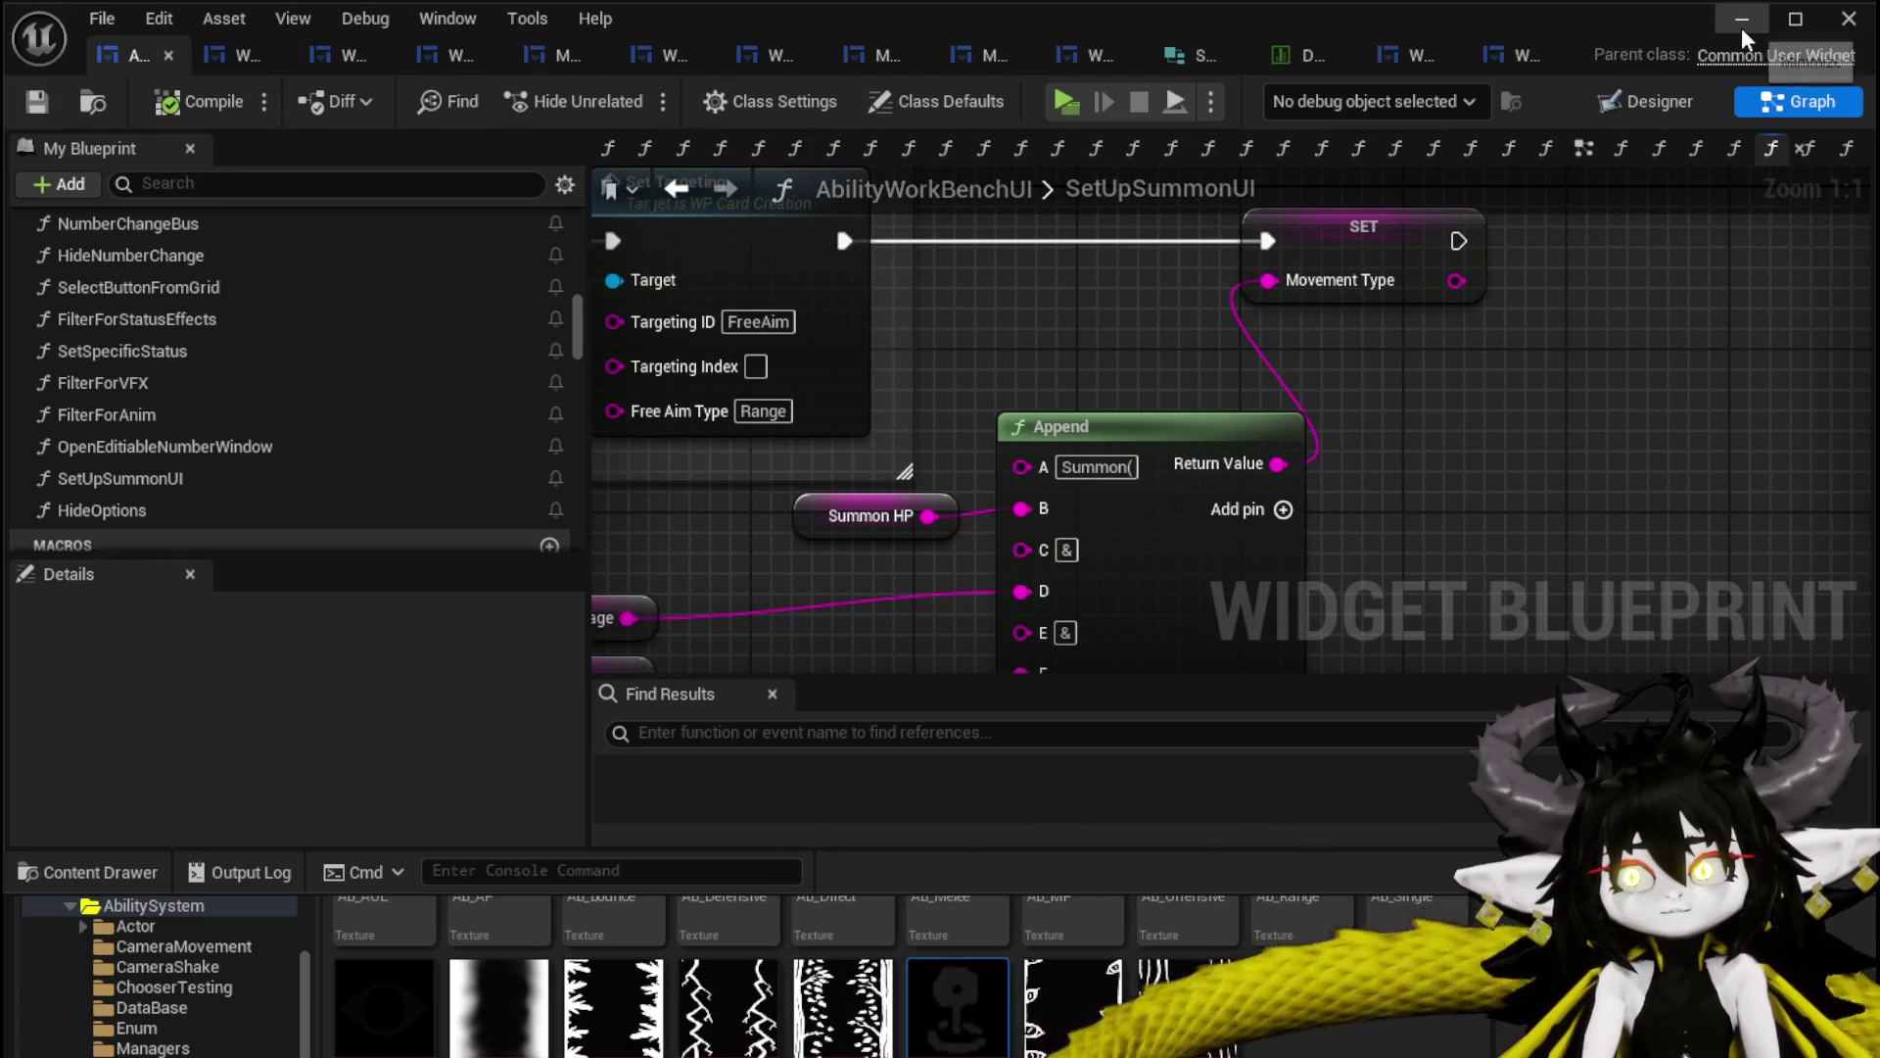
left_click(1742, 30)
left_click(629, 92)
At the workbench, load the saved ability Magic|ChuraMagicSummon|001 in the ability editor.
key("w")
key("e")
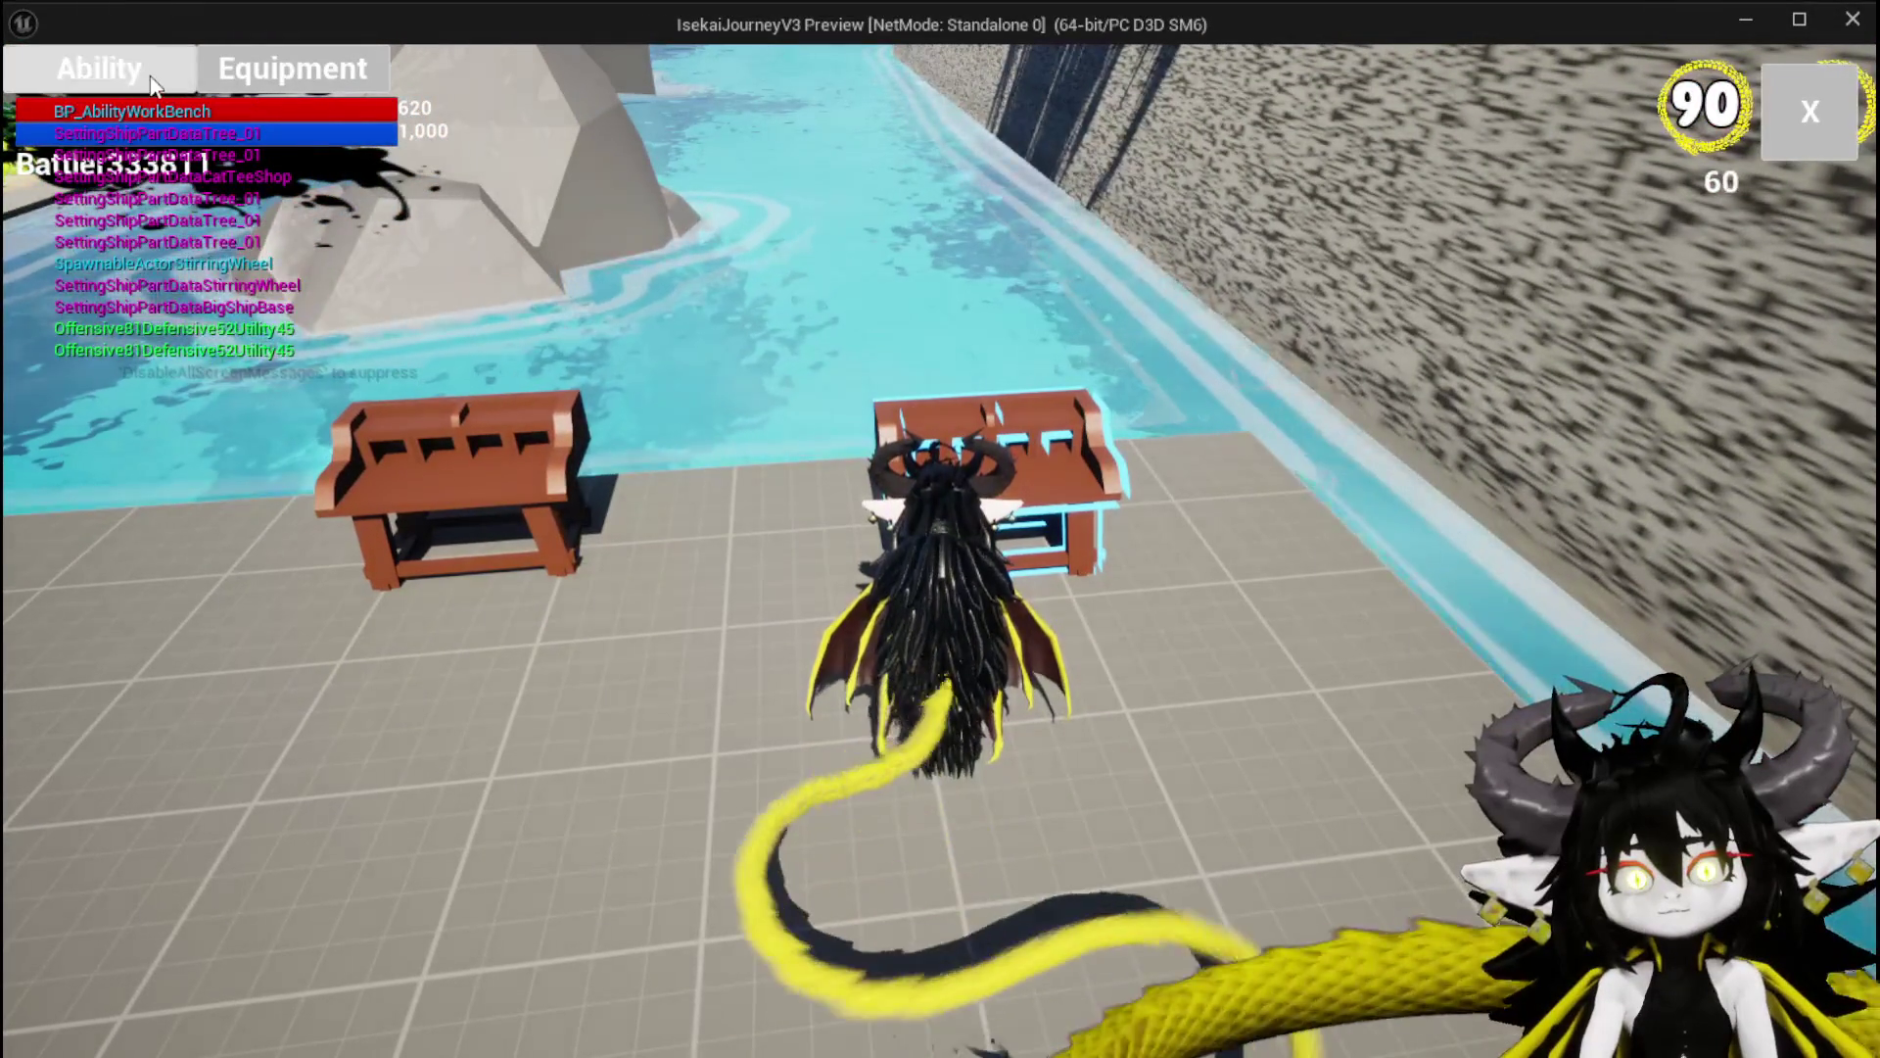
left_click(152, 83)
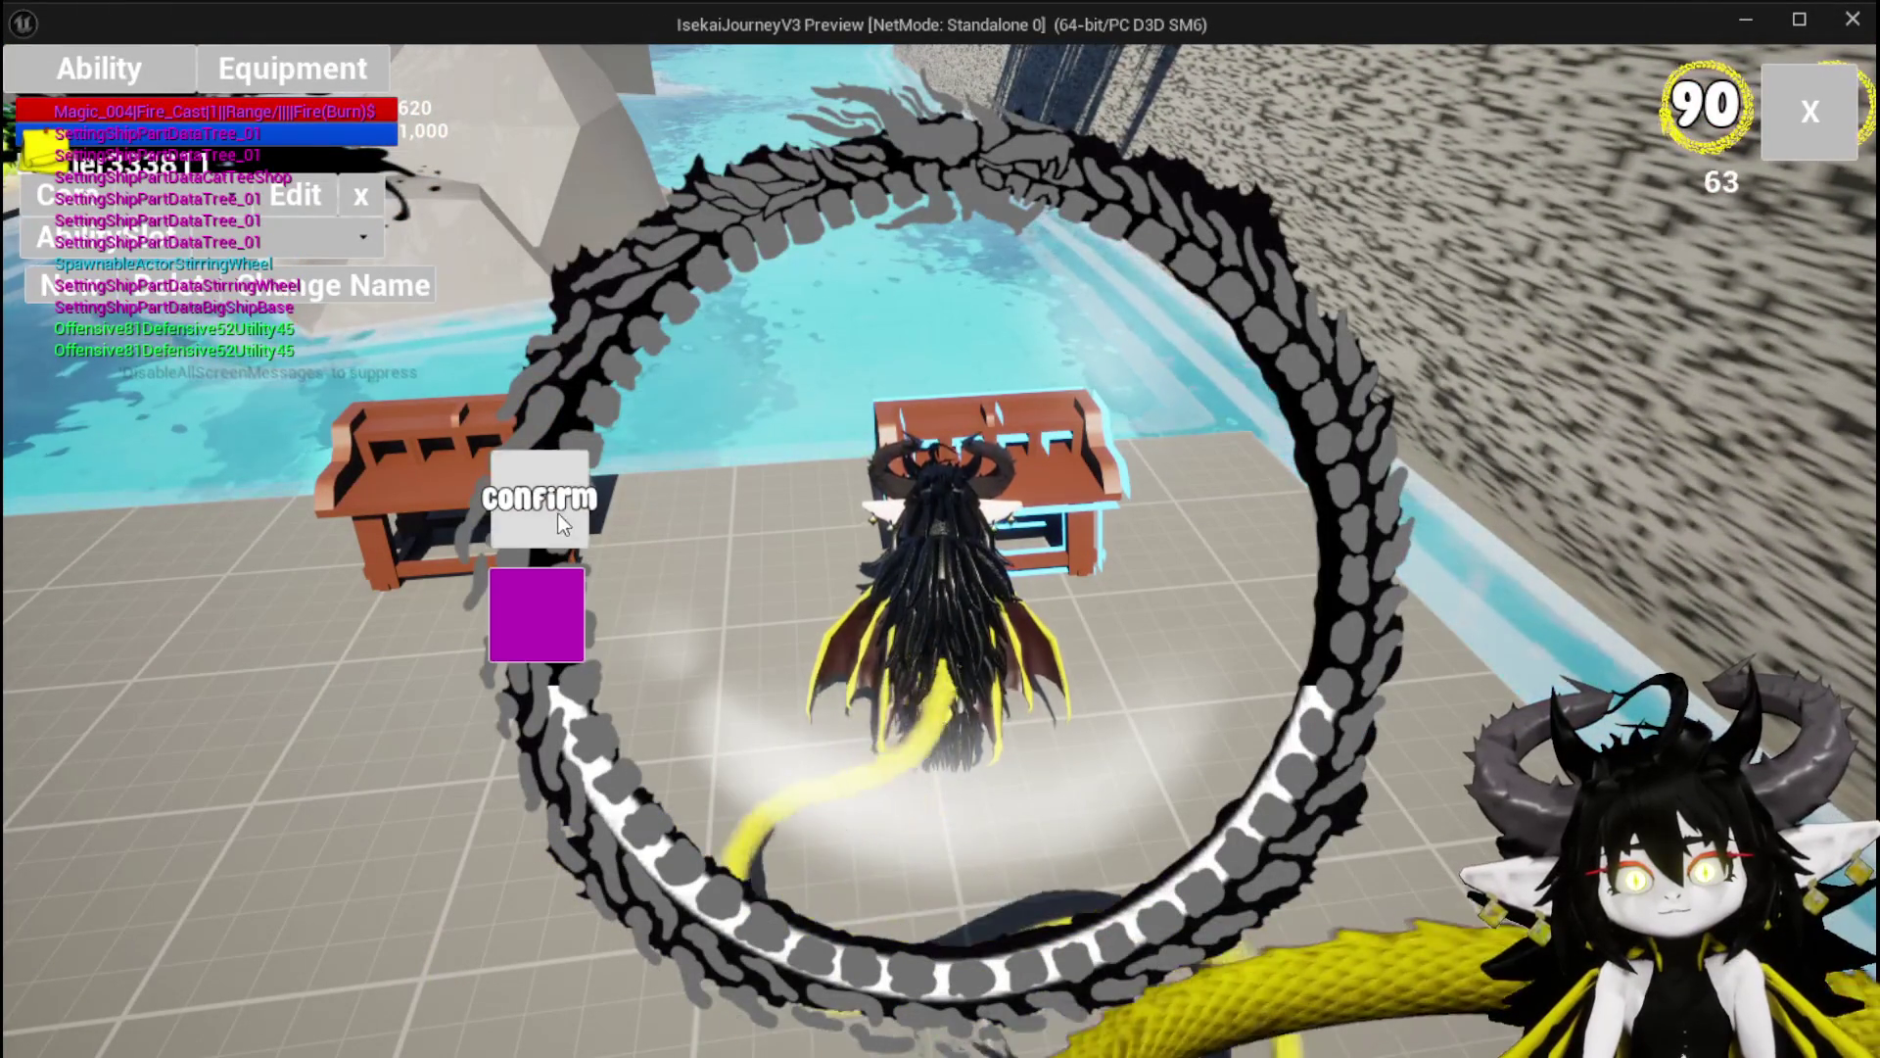
left_click(240, 236)
left_click(257, 251)
Switch the Water card's ability type to Summon and give it a purple colour swatch.
left_click(1116, 764)
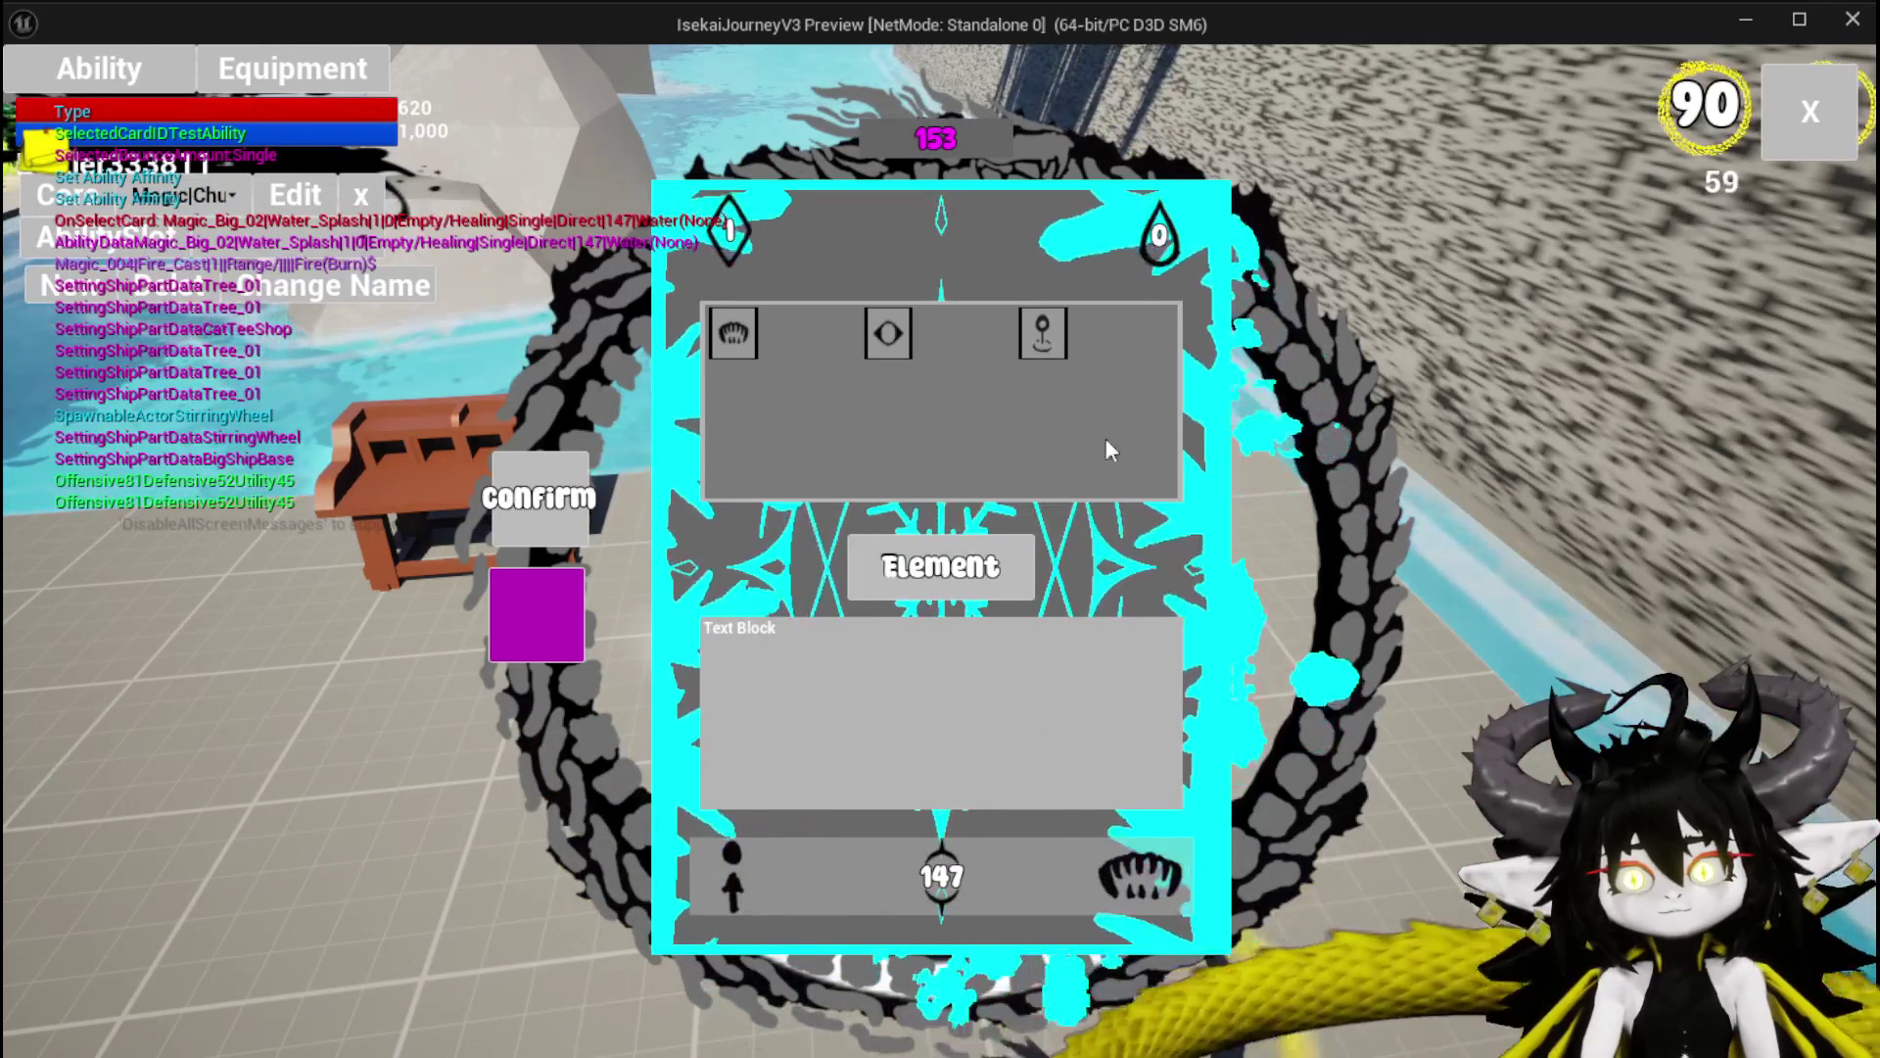
left_click(1043, 333)
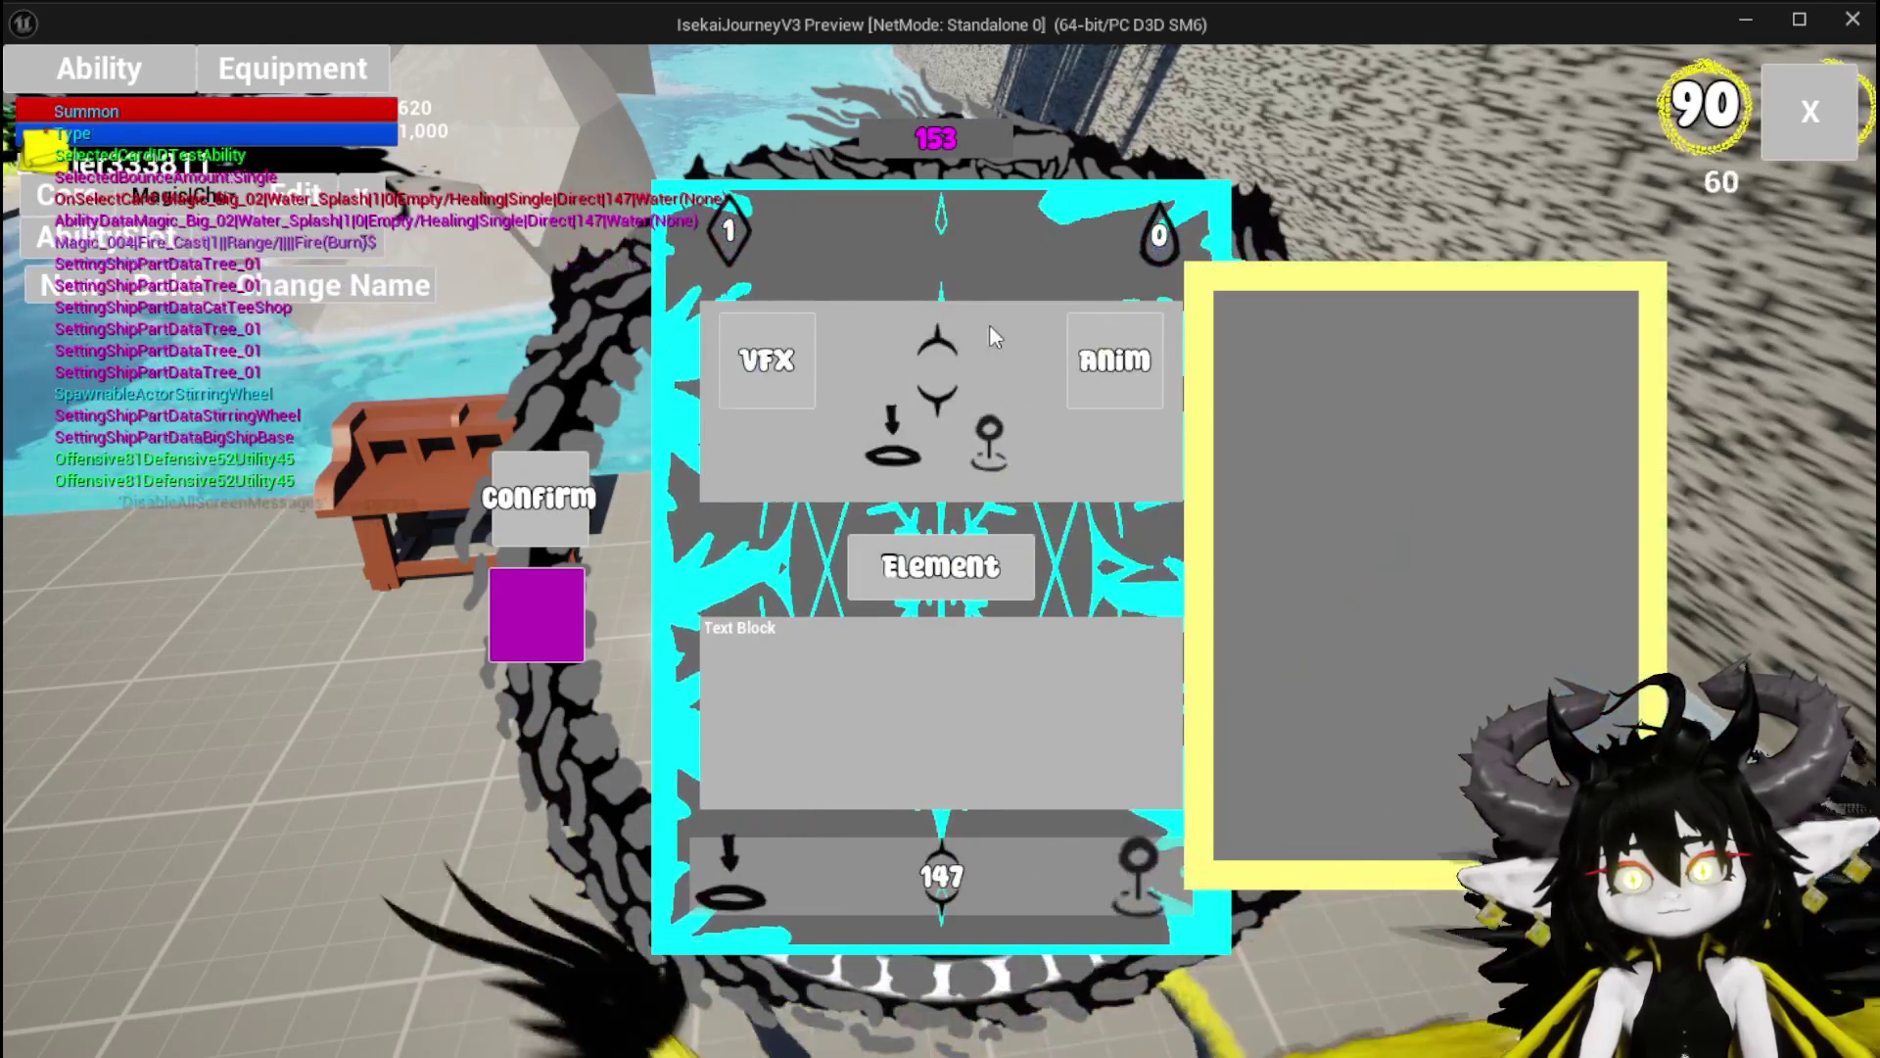
left_click(542, 635)
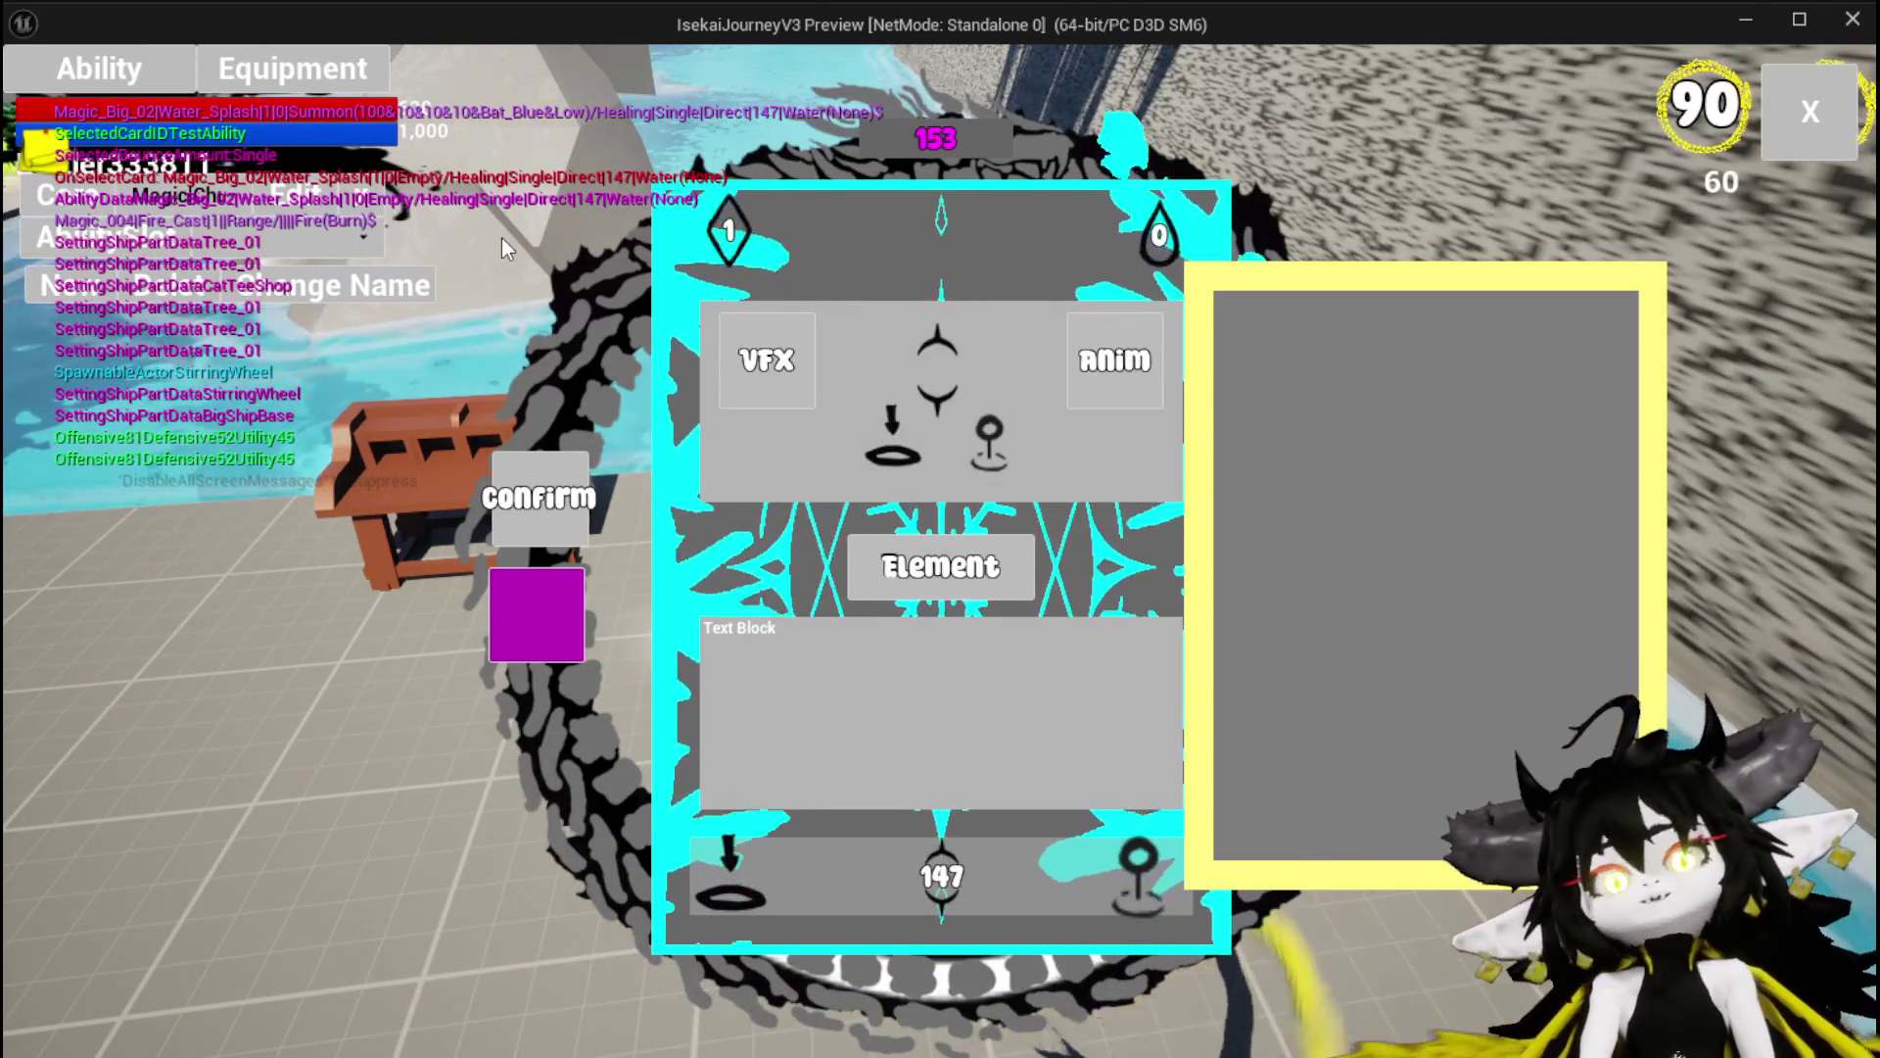
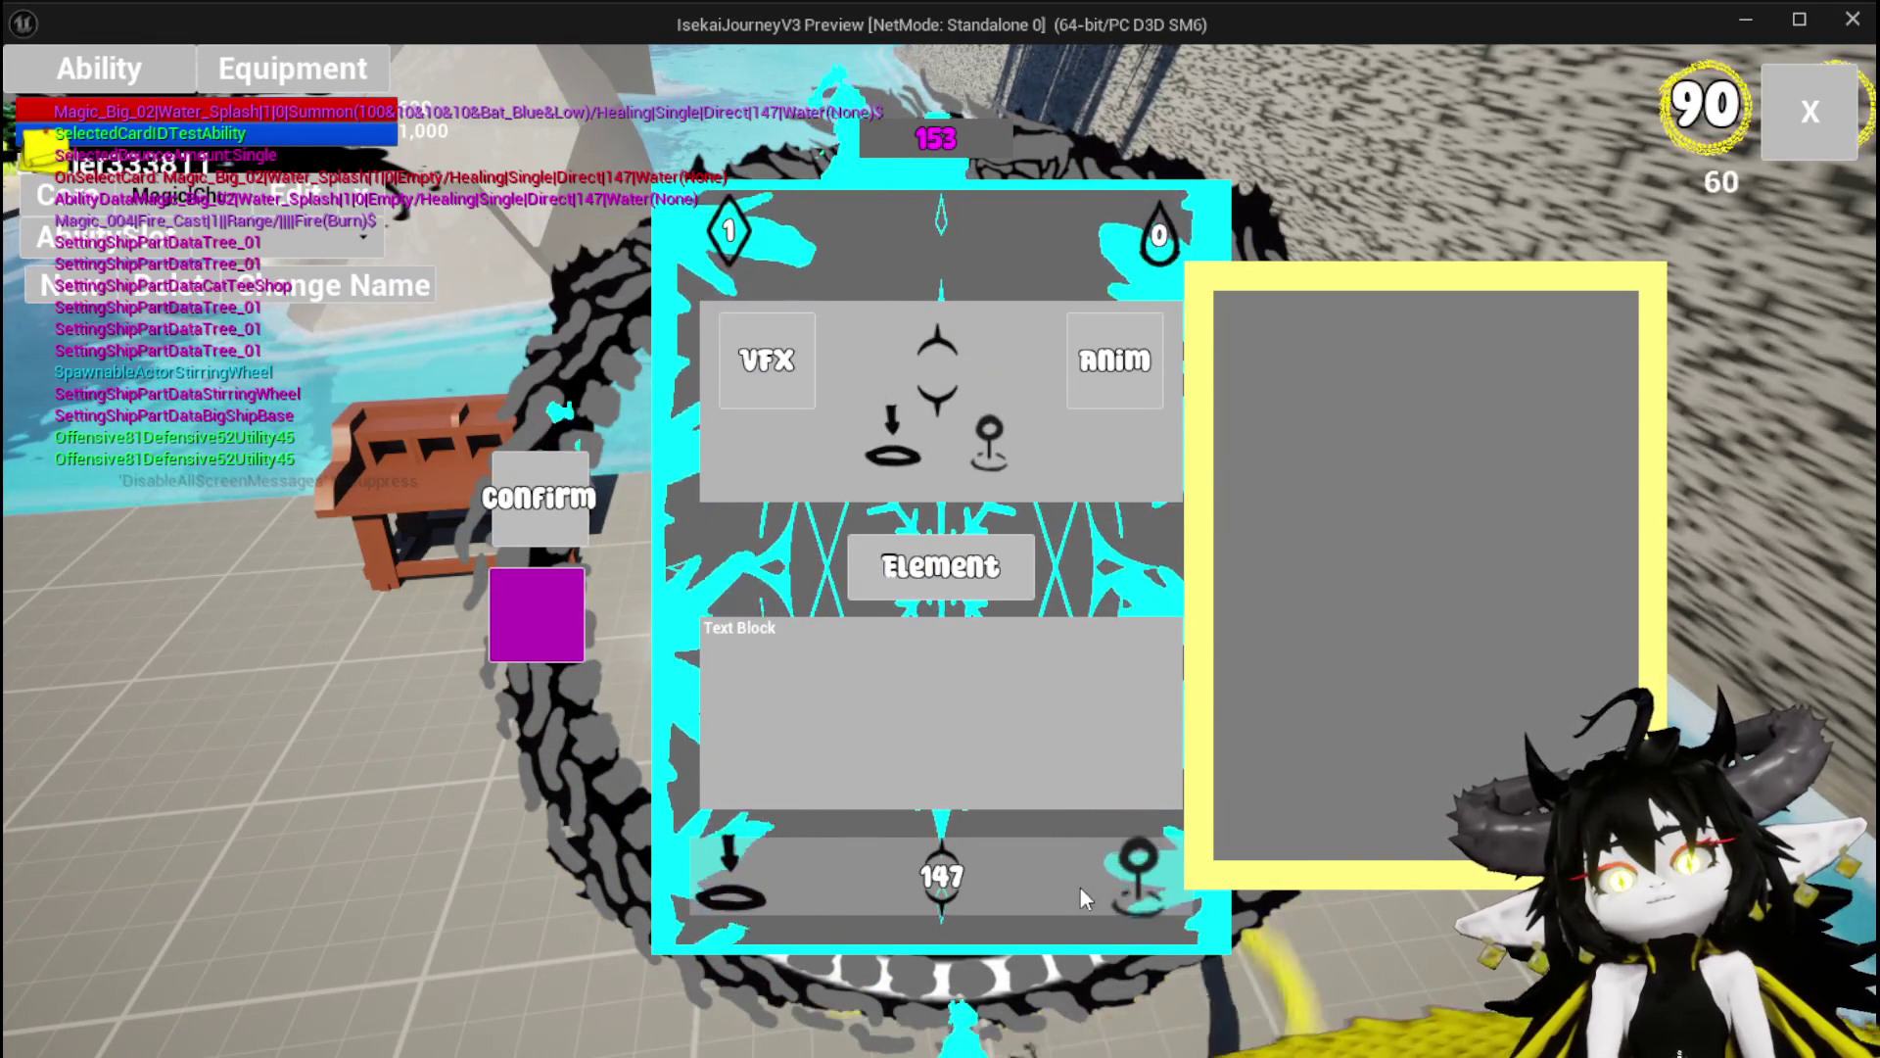
Switch the test card's type from Direct Hit to Status Effect.
left_click(1138, 871)
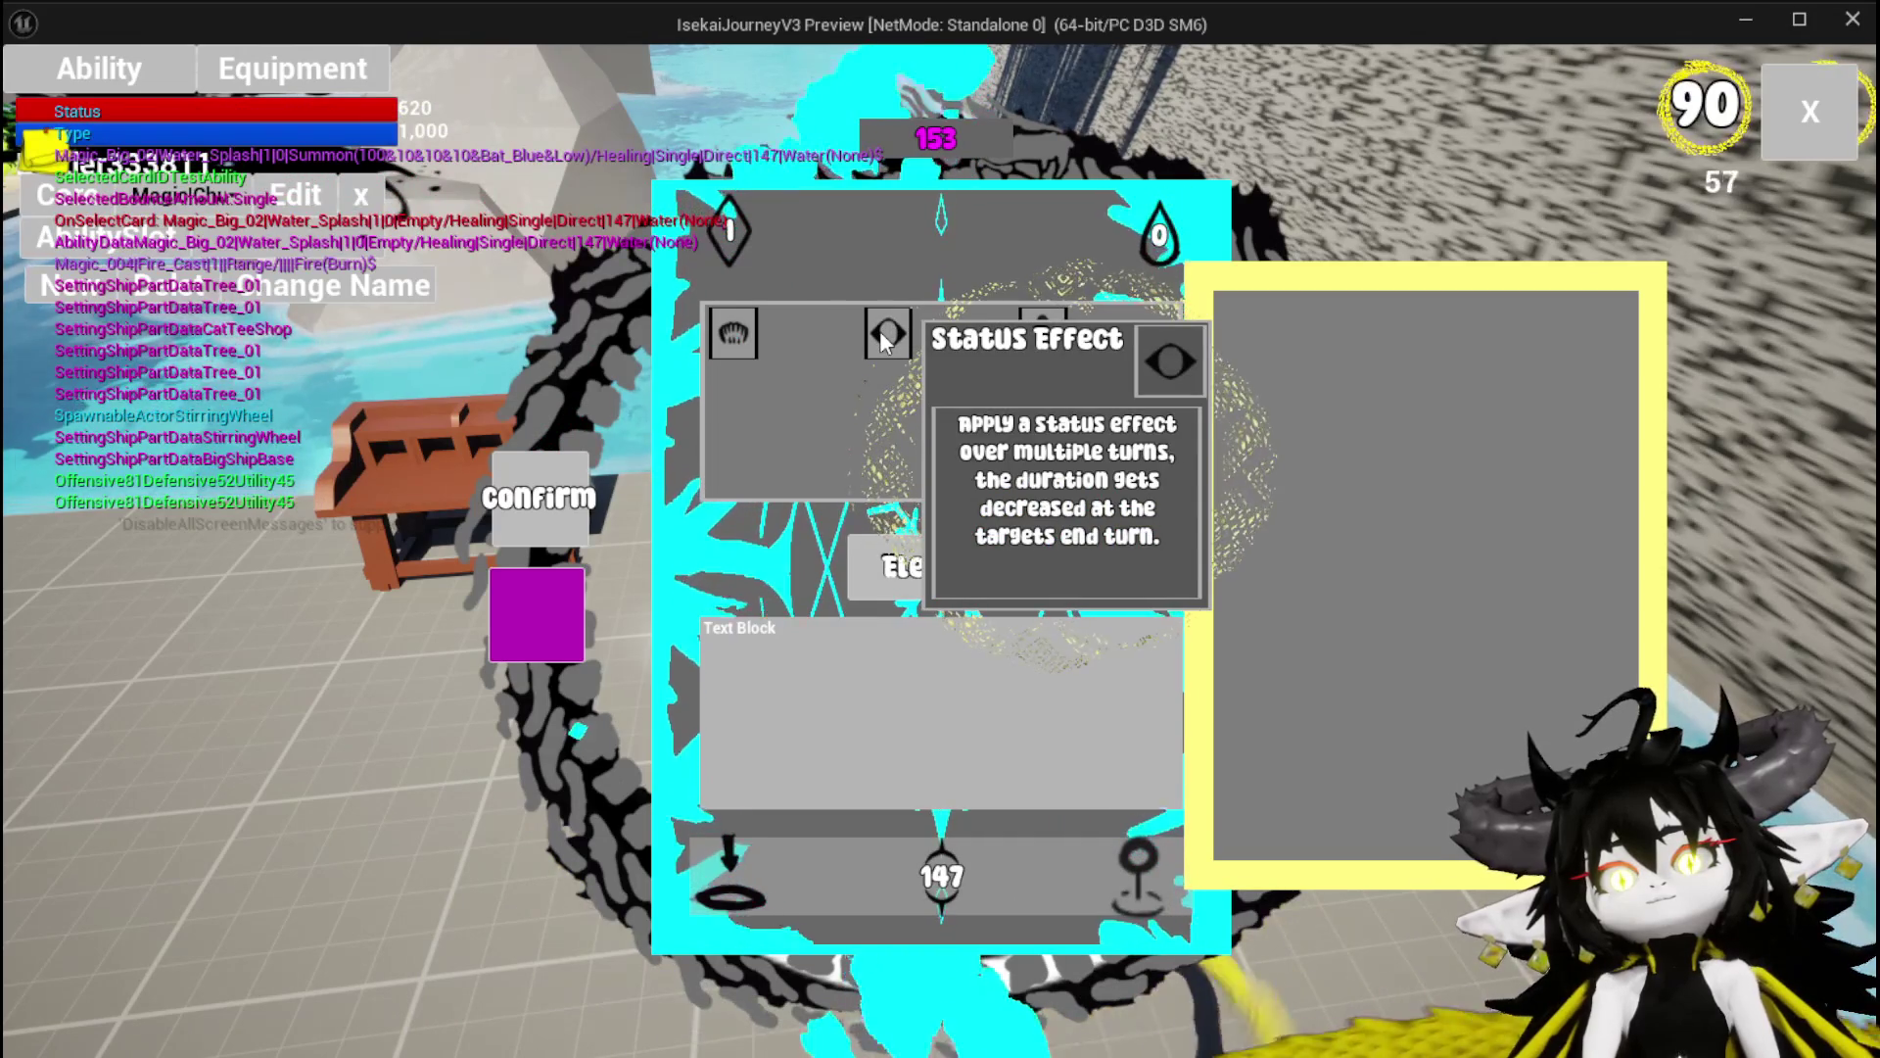
left_click(743, 333)
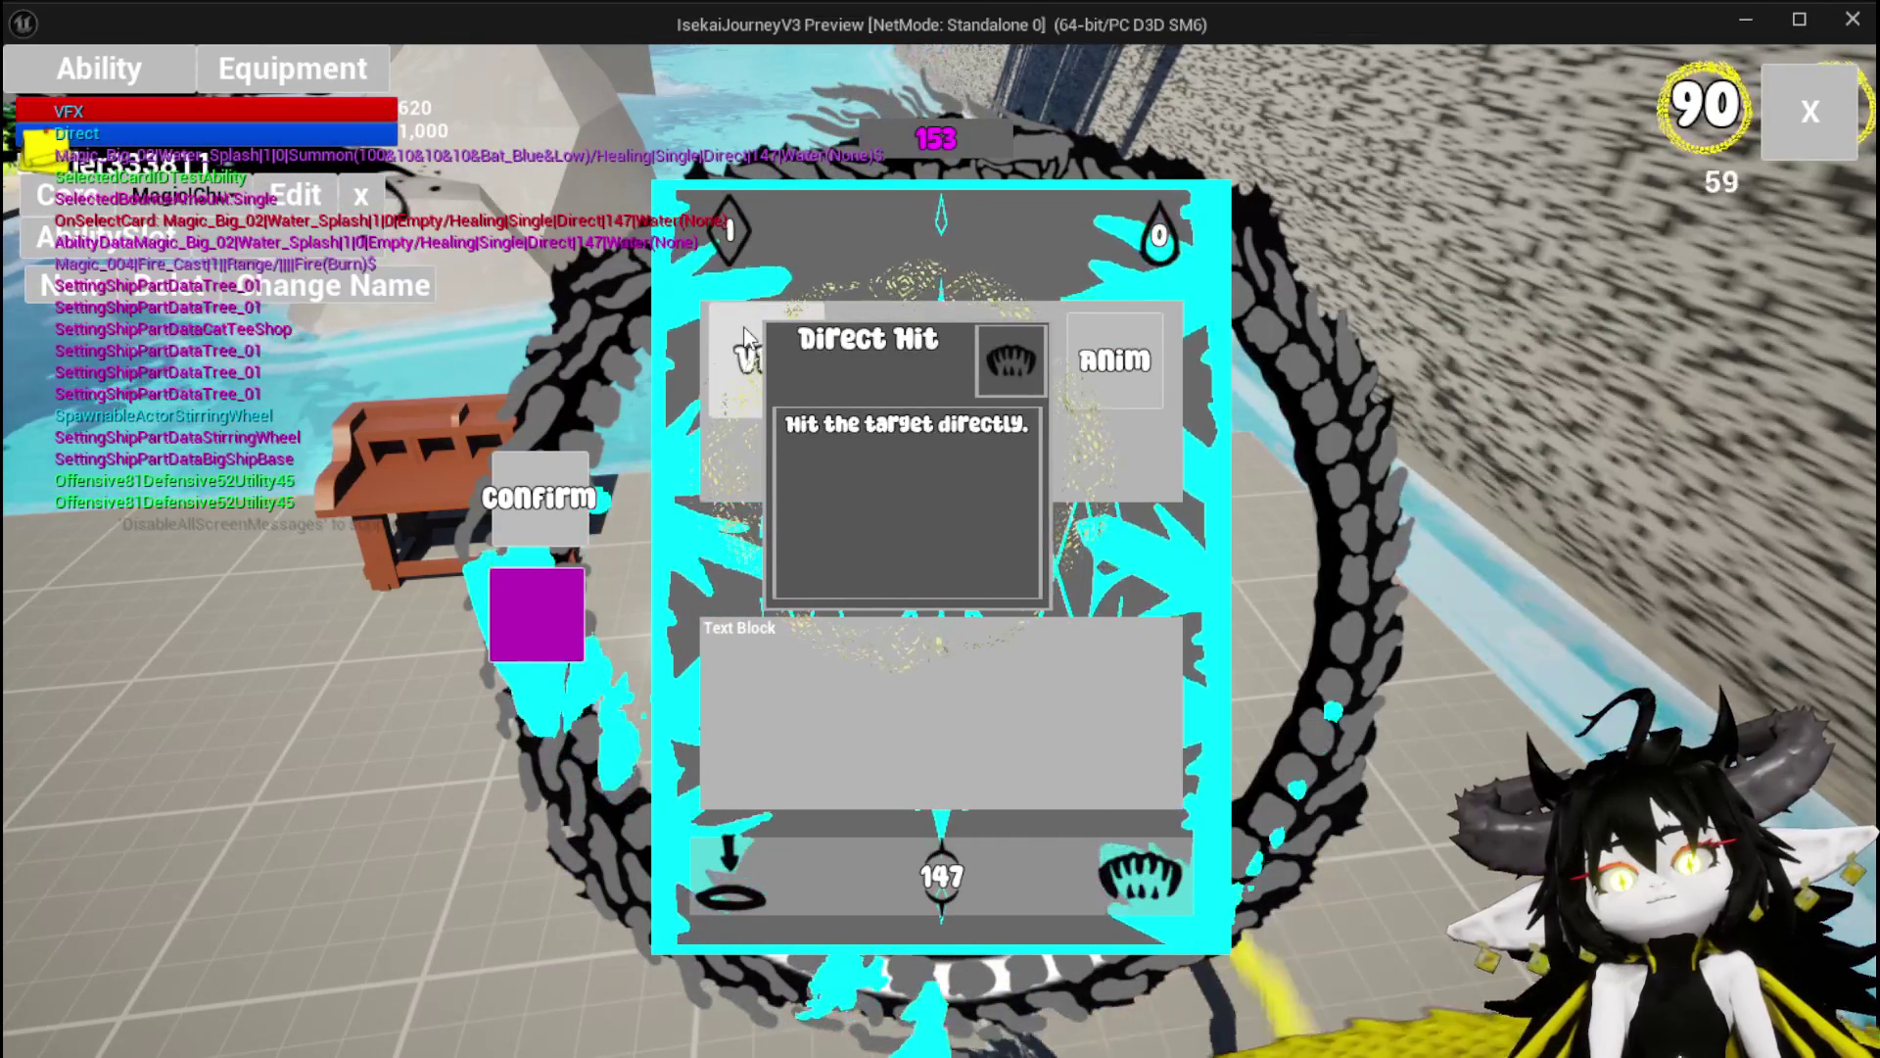
left_click(752, 354)
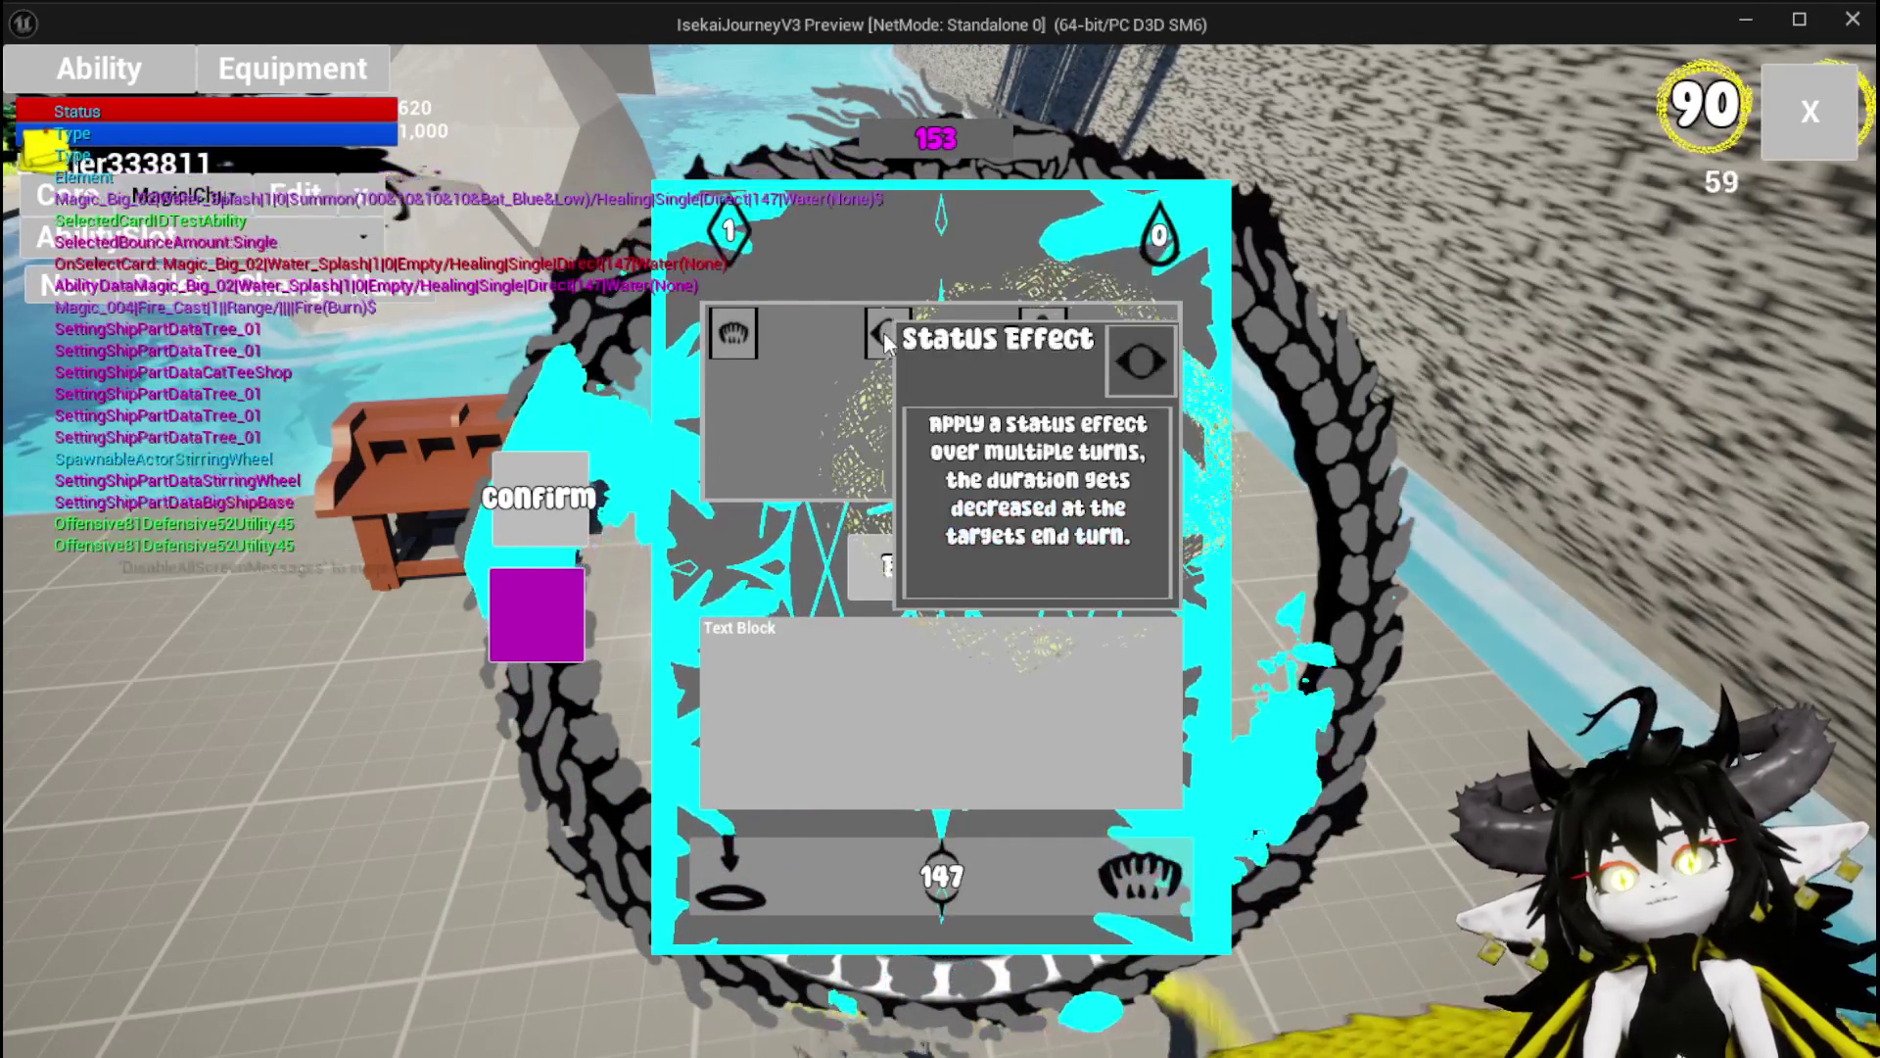
left_click(866, 332)
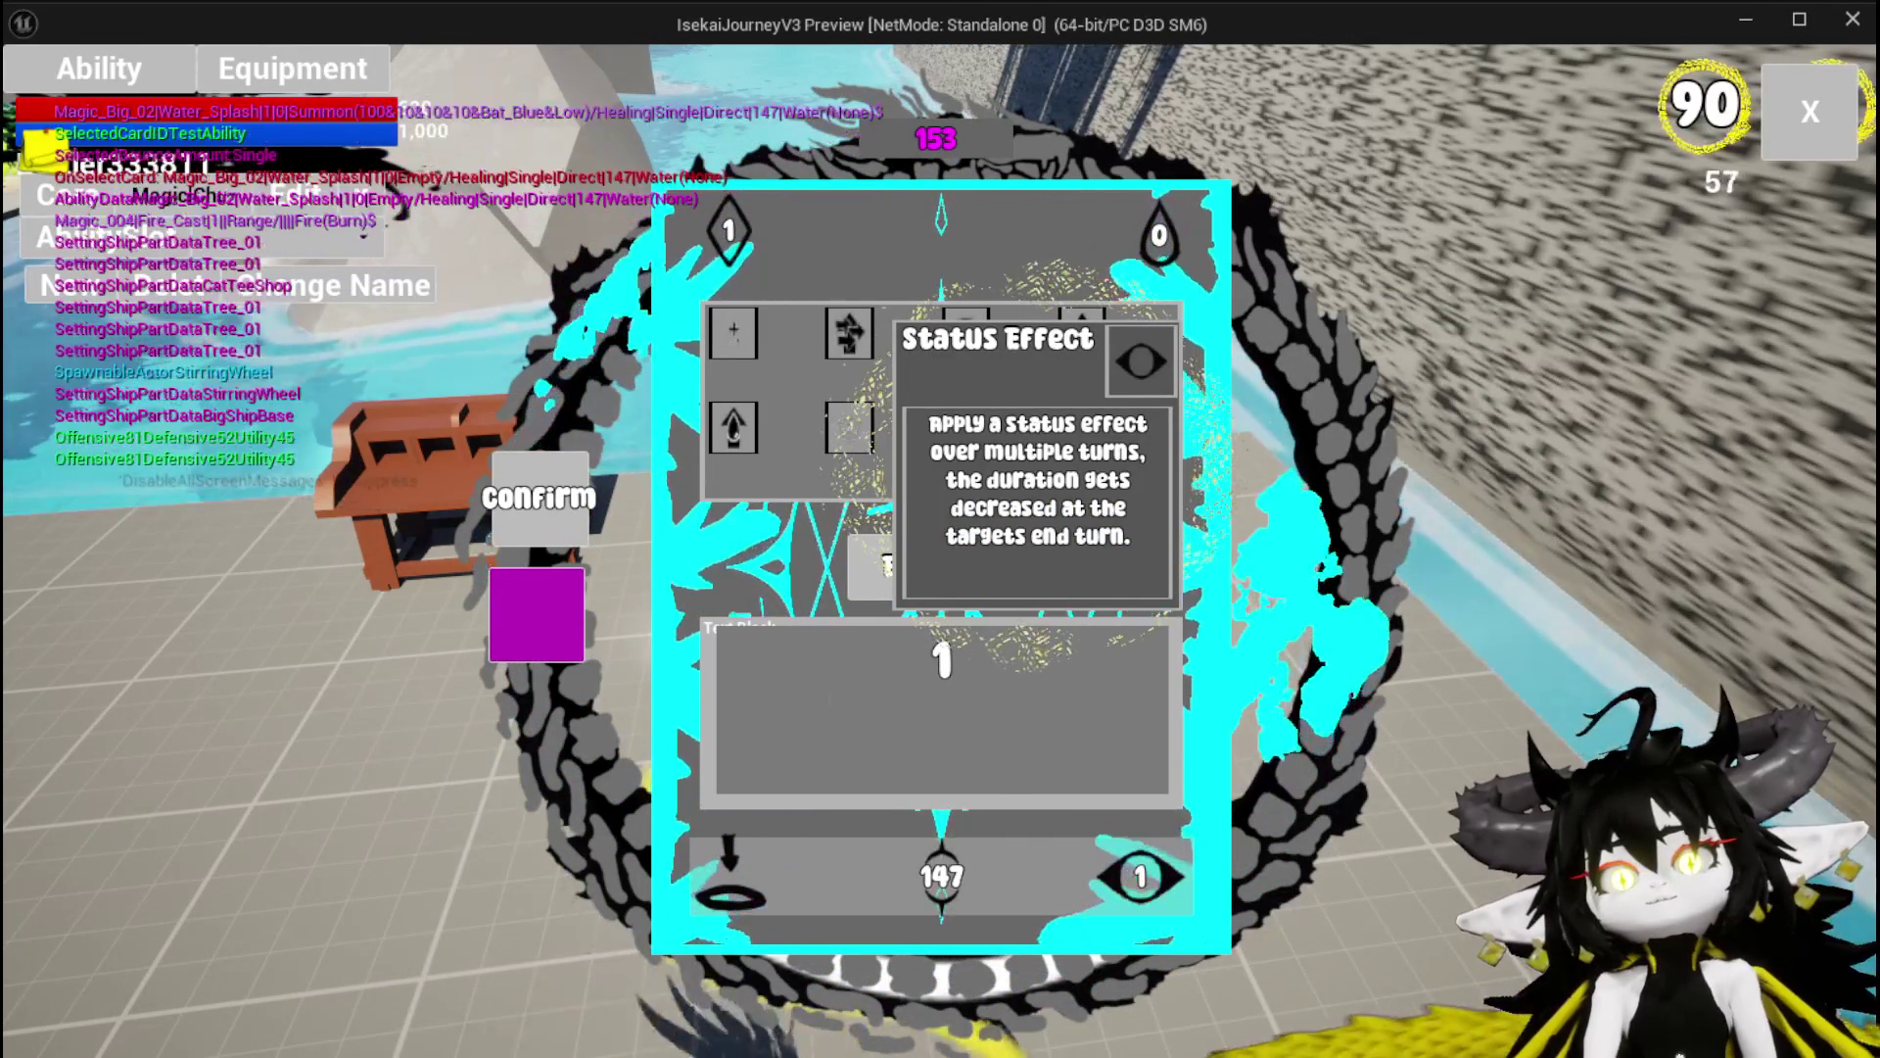
Toggle the purple square several times while watching the log, then stop the play preview.
left_click(539, 602)
left_click(540, 627)
left_click(517, 625)
left_click(516, 625)
left_click(580, 595)
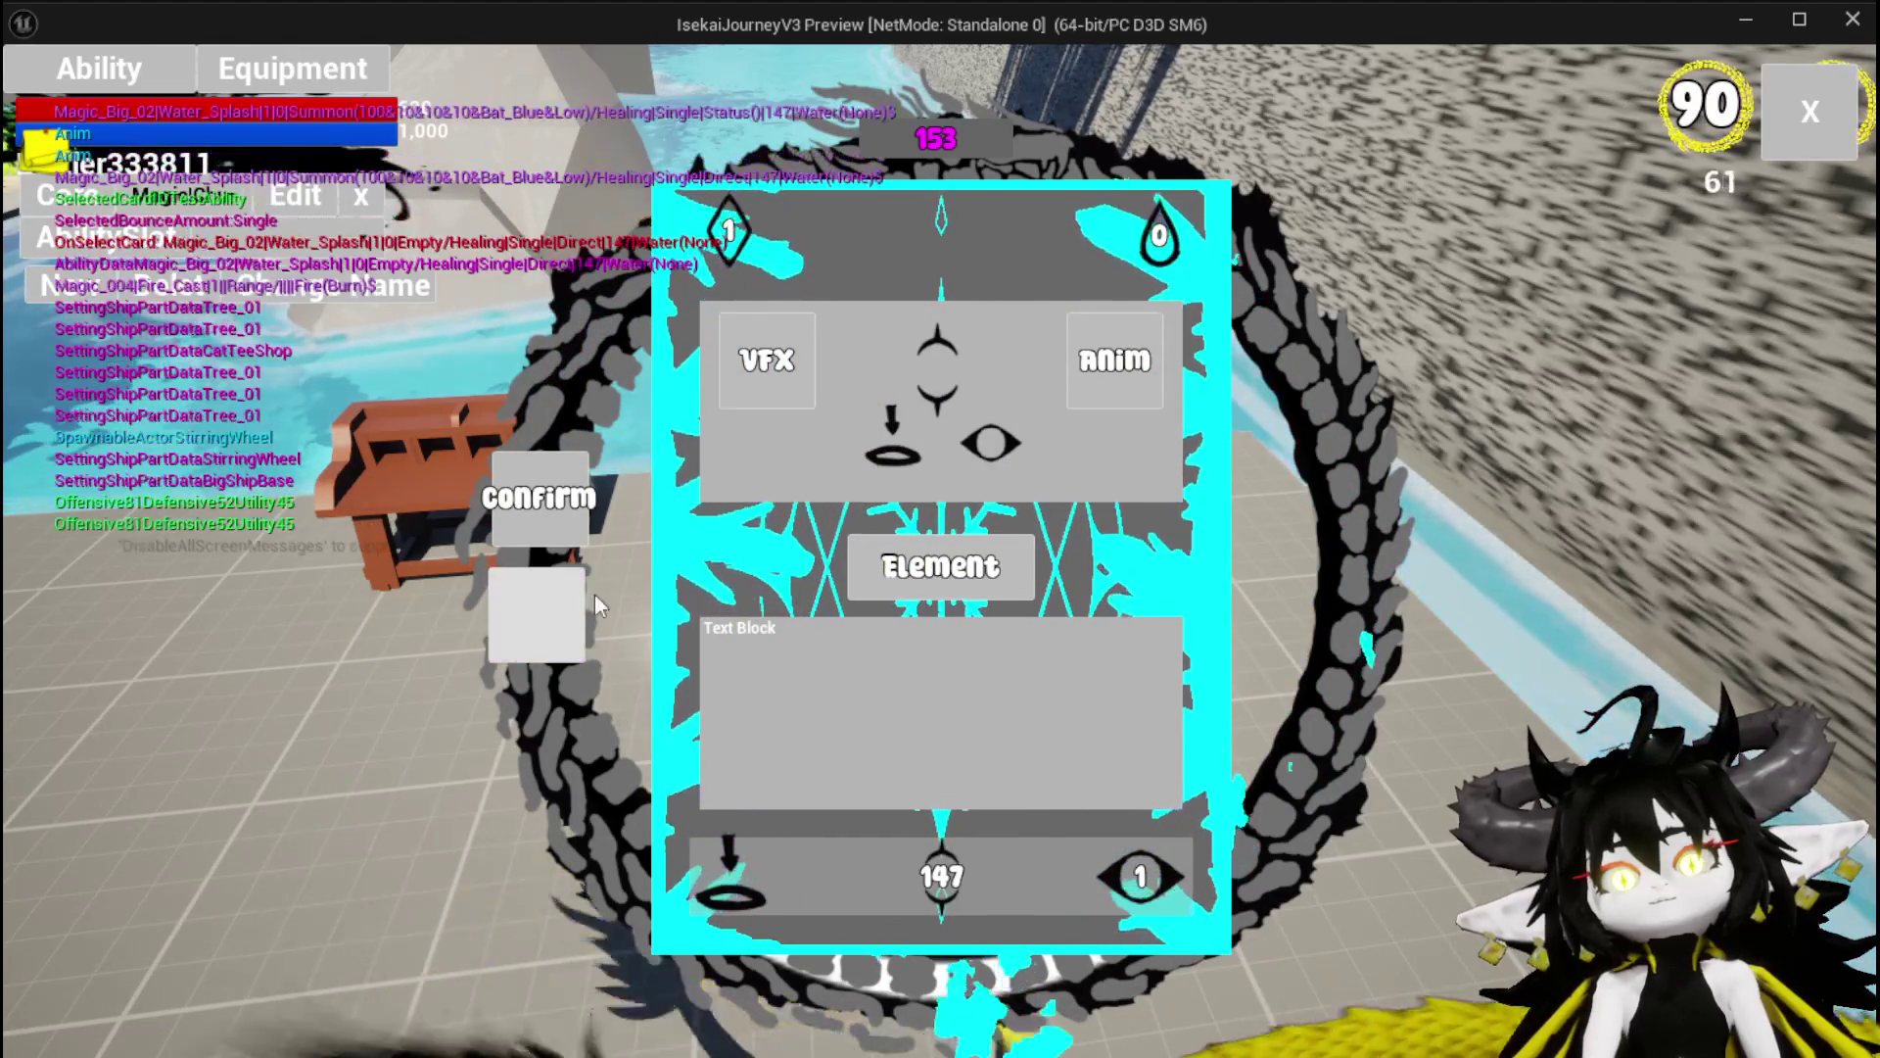
left_click(580, 595)
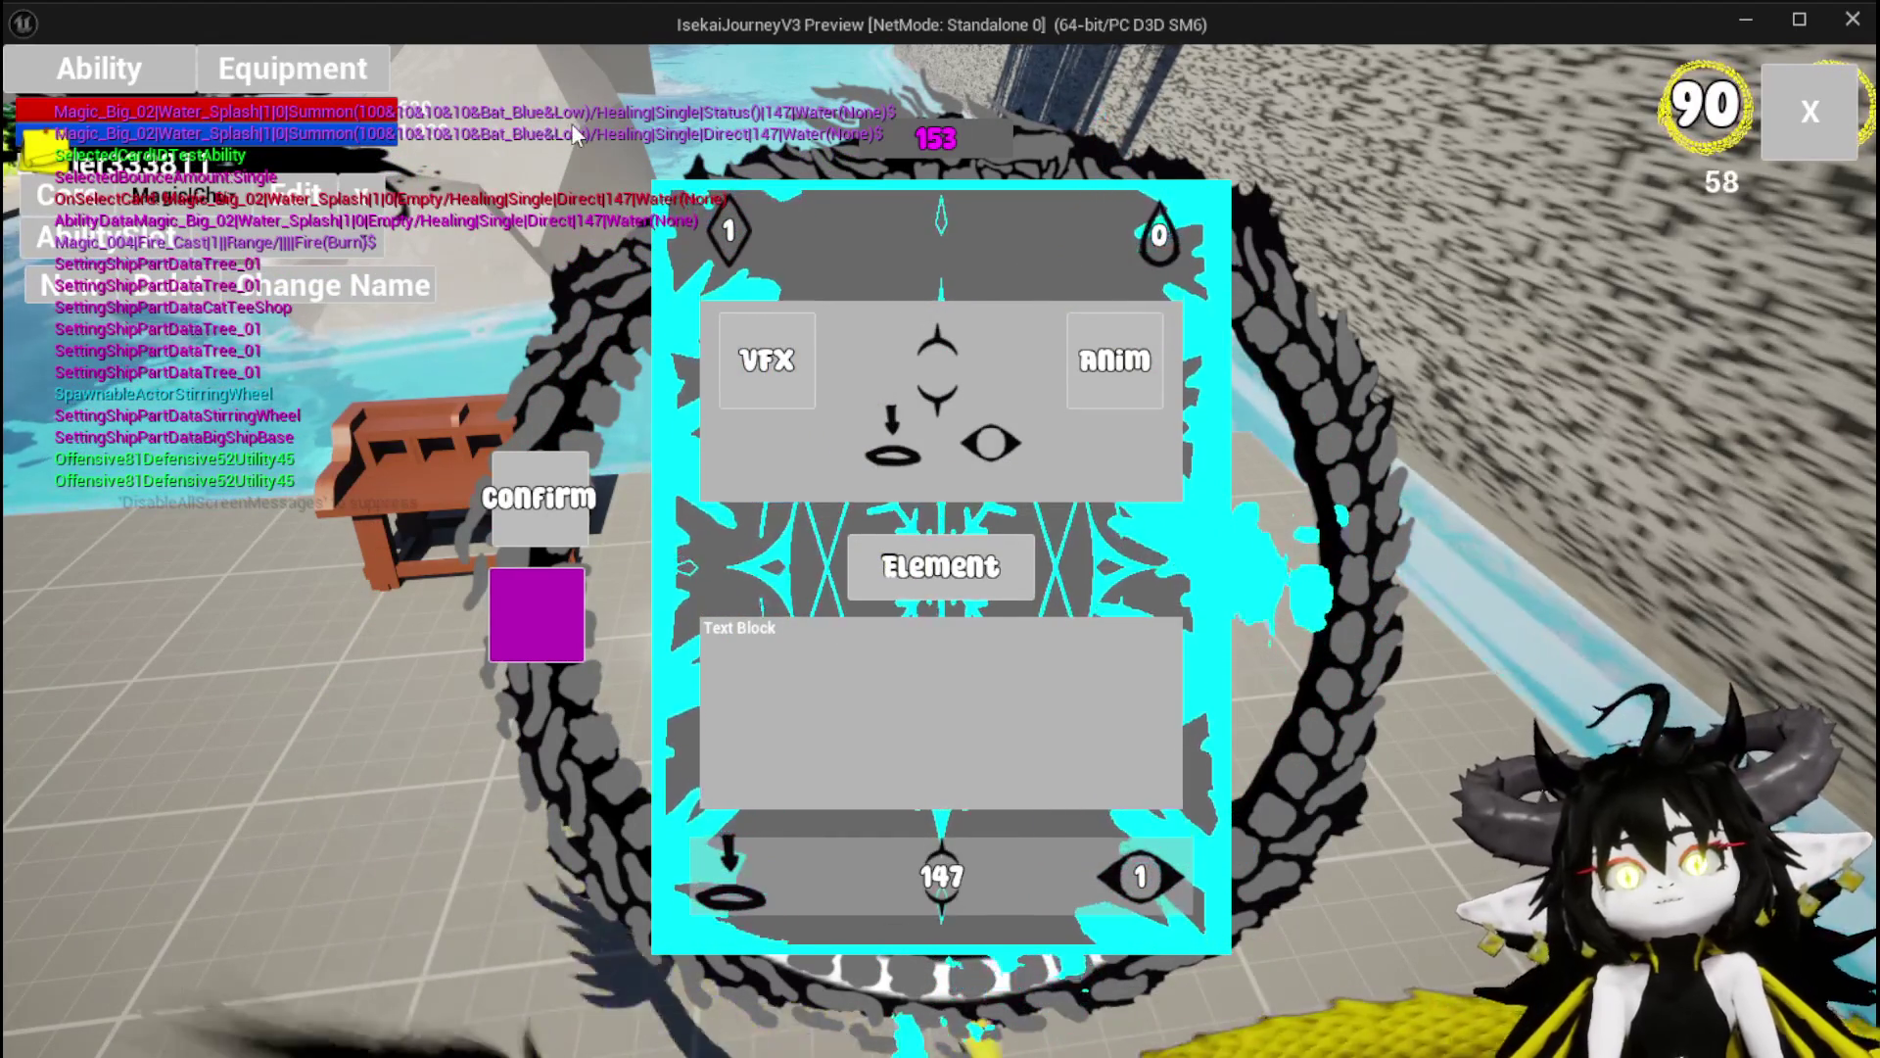
key("Escape")
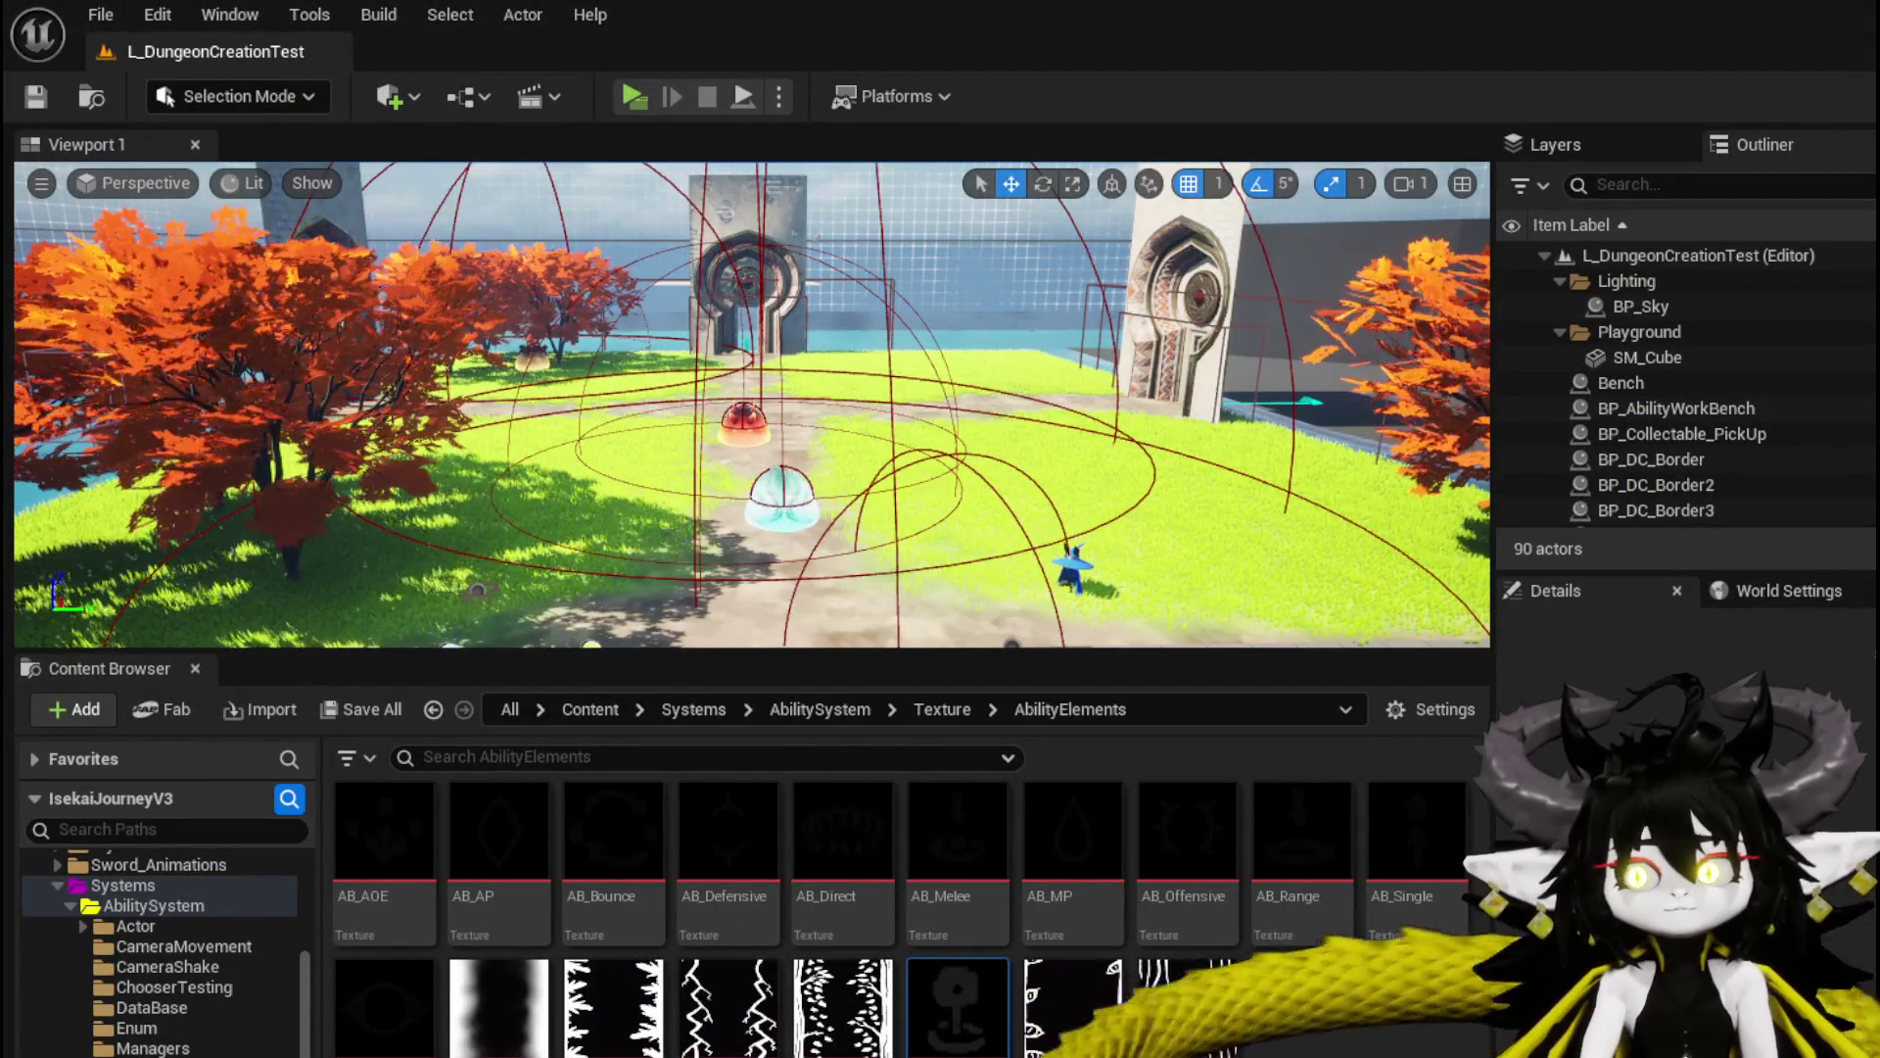
Save AbilityWorkBenchUI and open SelectButtonFromGrid, showing its Set Visibility and Set Type nodes.
key("alt+Tab")
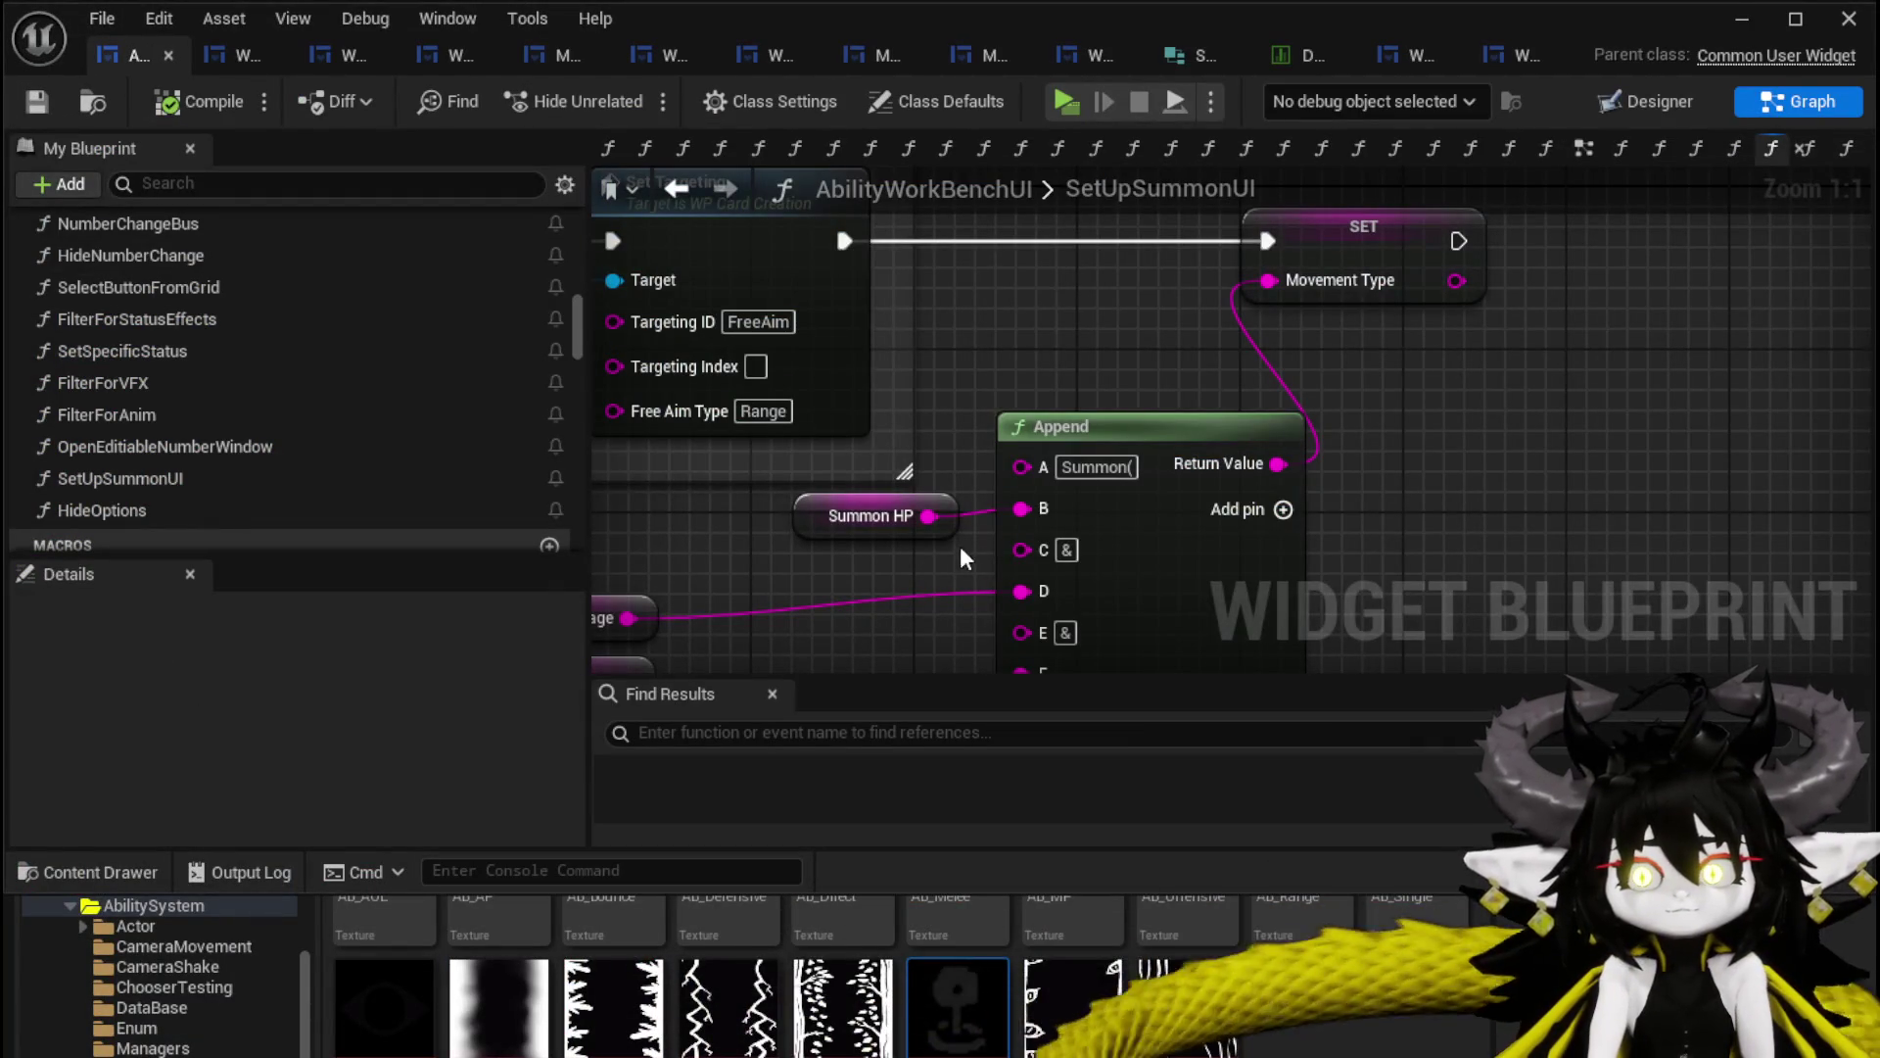
left_click(54, 103)
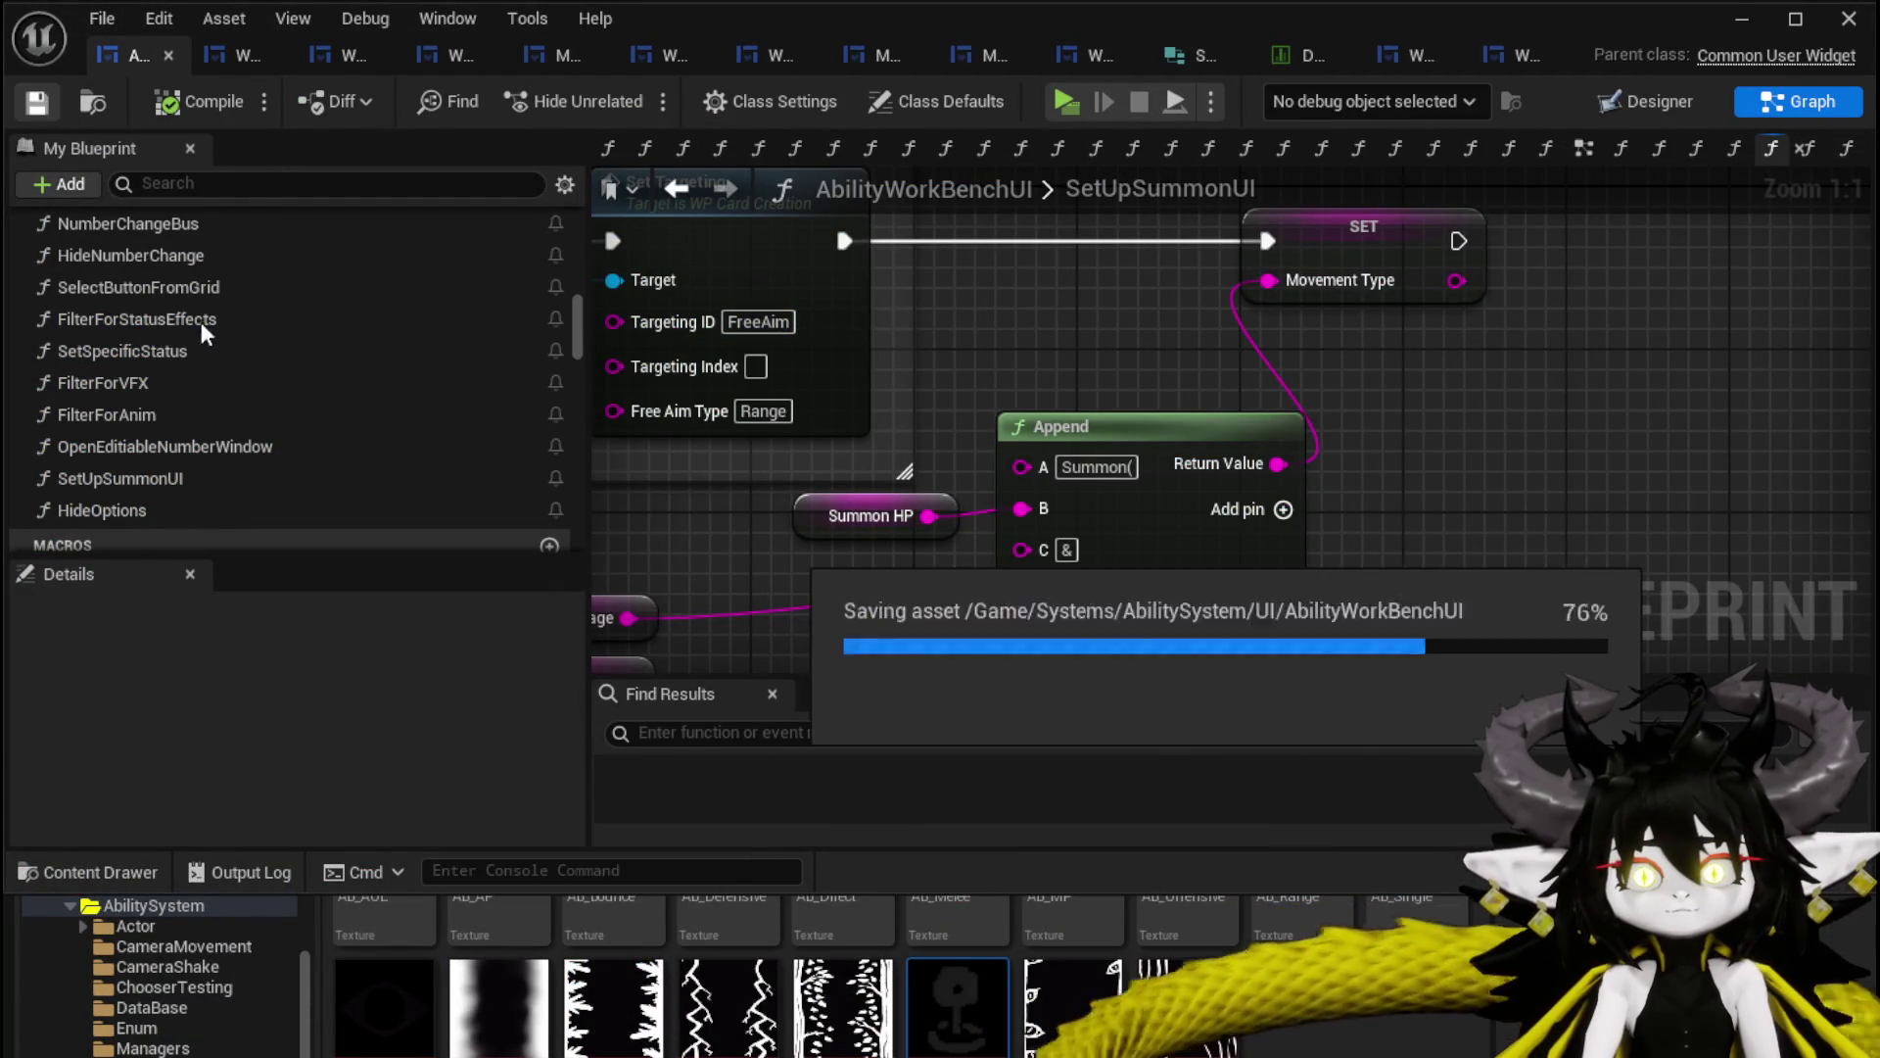
scroll(191, 313, "up", 2)
scroll(201, 332, "up", 1)
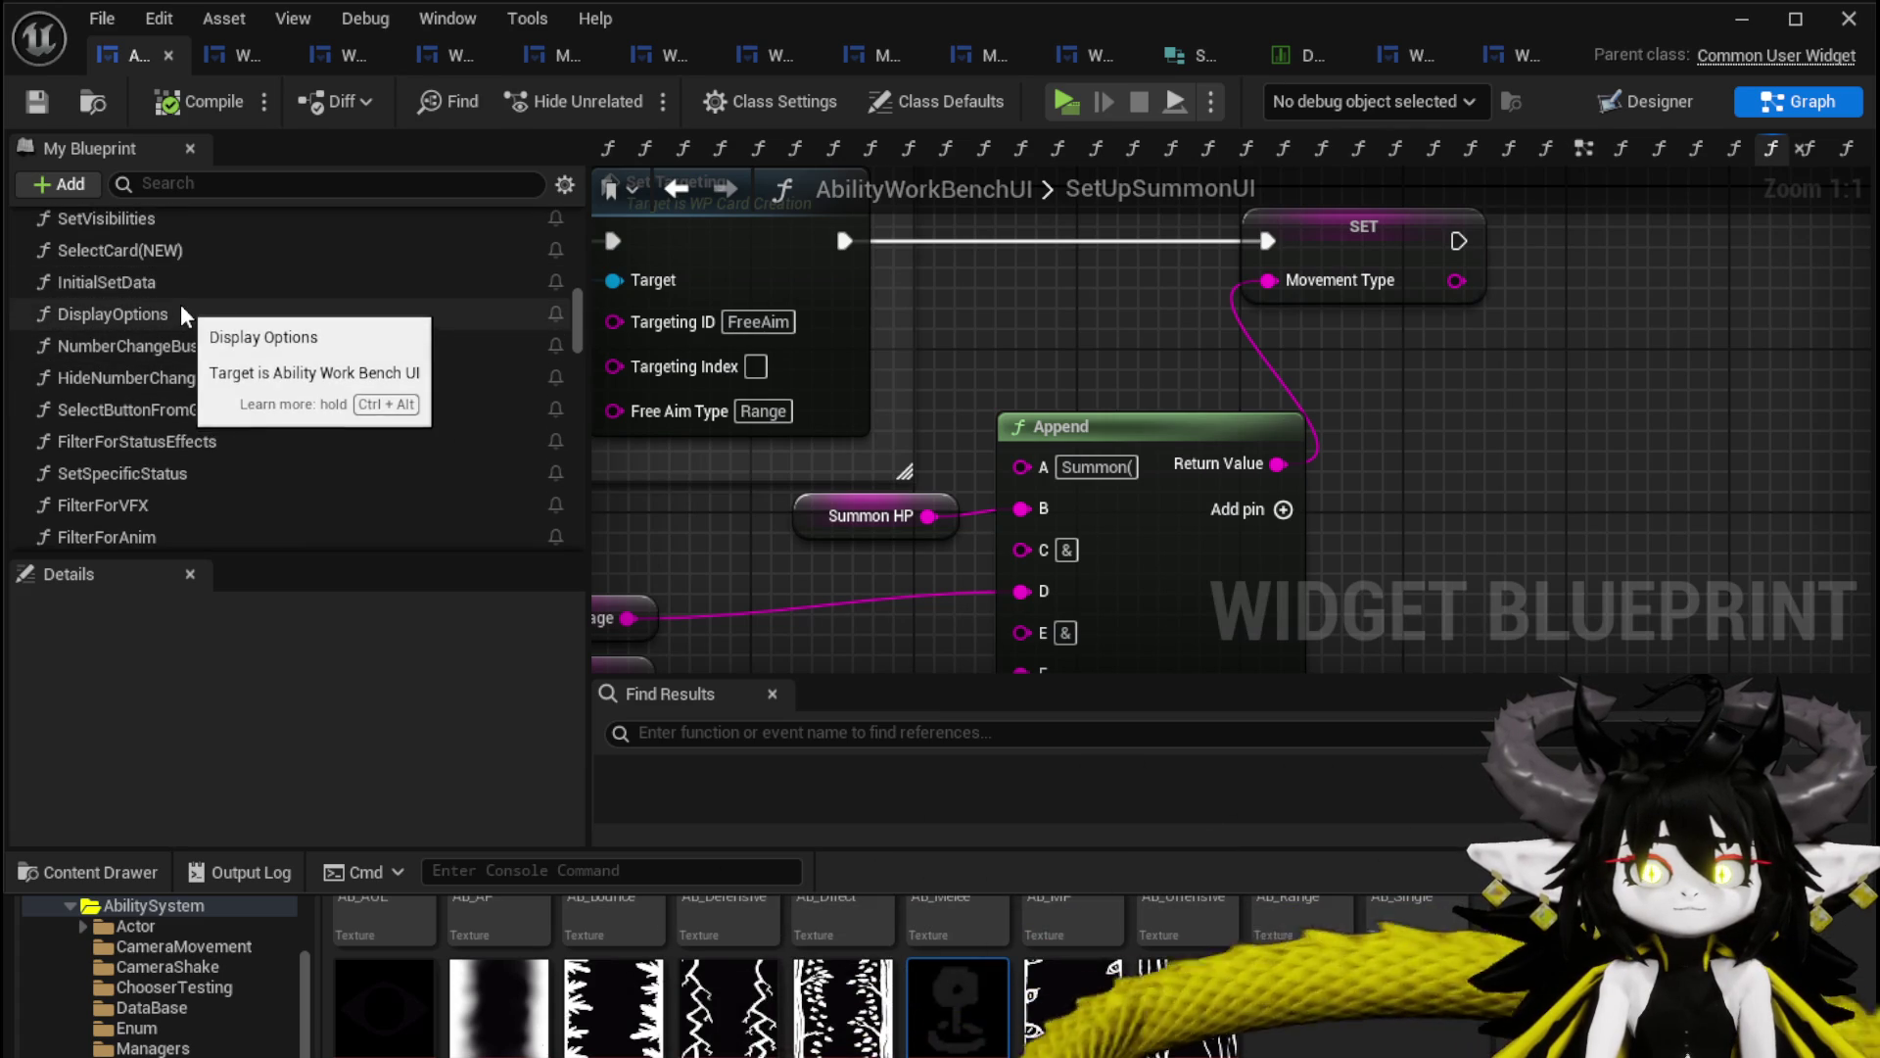
double_click(207, 412)
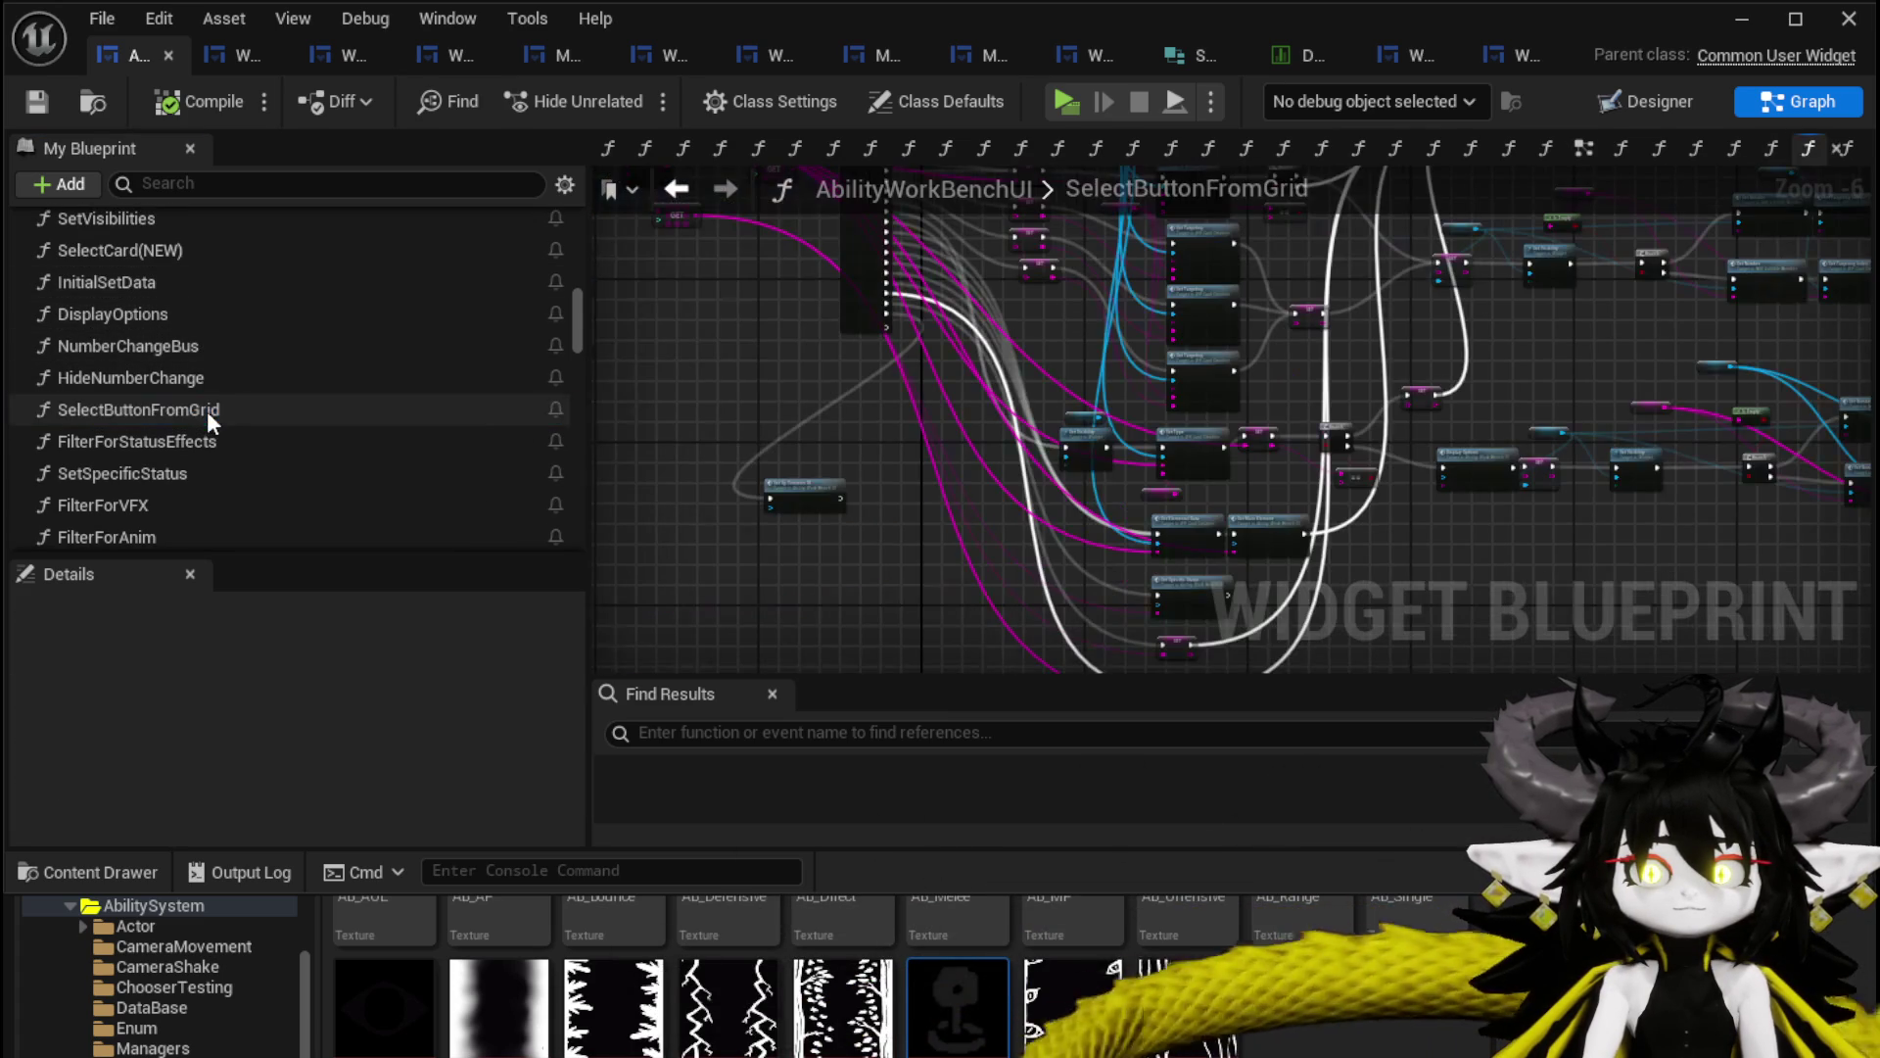
mouse_move(881, 411)
left_mouse_down()
mouse_move(877, 332)
mouse_move(832, 271)
mouse_move(968, 282)
mouse_move(955, 391)
mouse_move(742, 395)
left_mouse_up()
Add a Movement Type getter and feed it into a Parse Into Array node.
right_click(960, 529)
type("g")
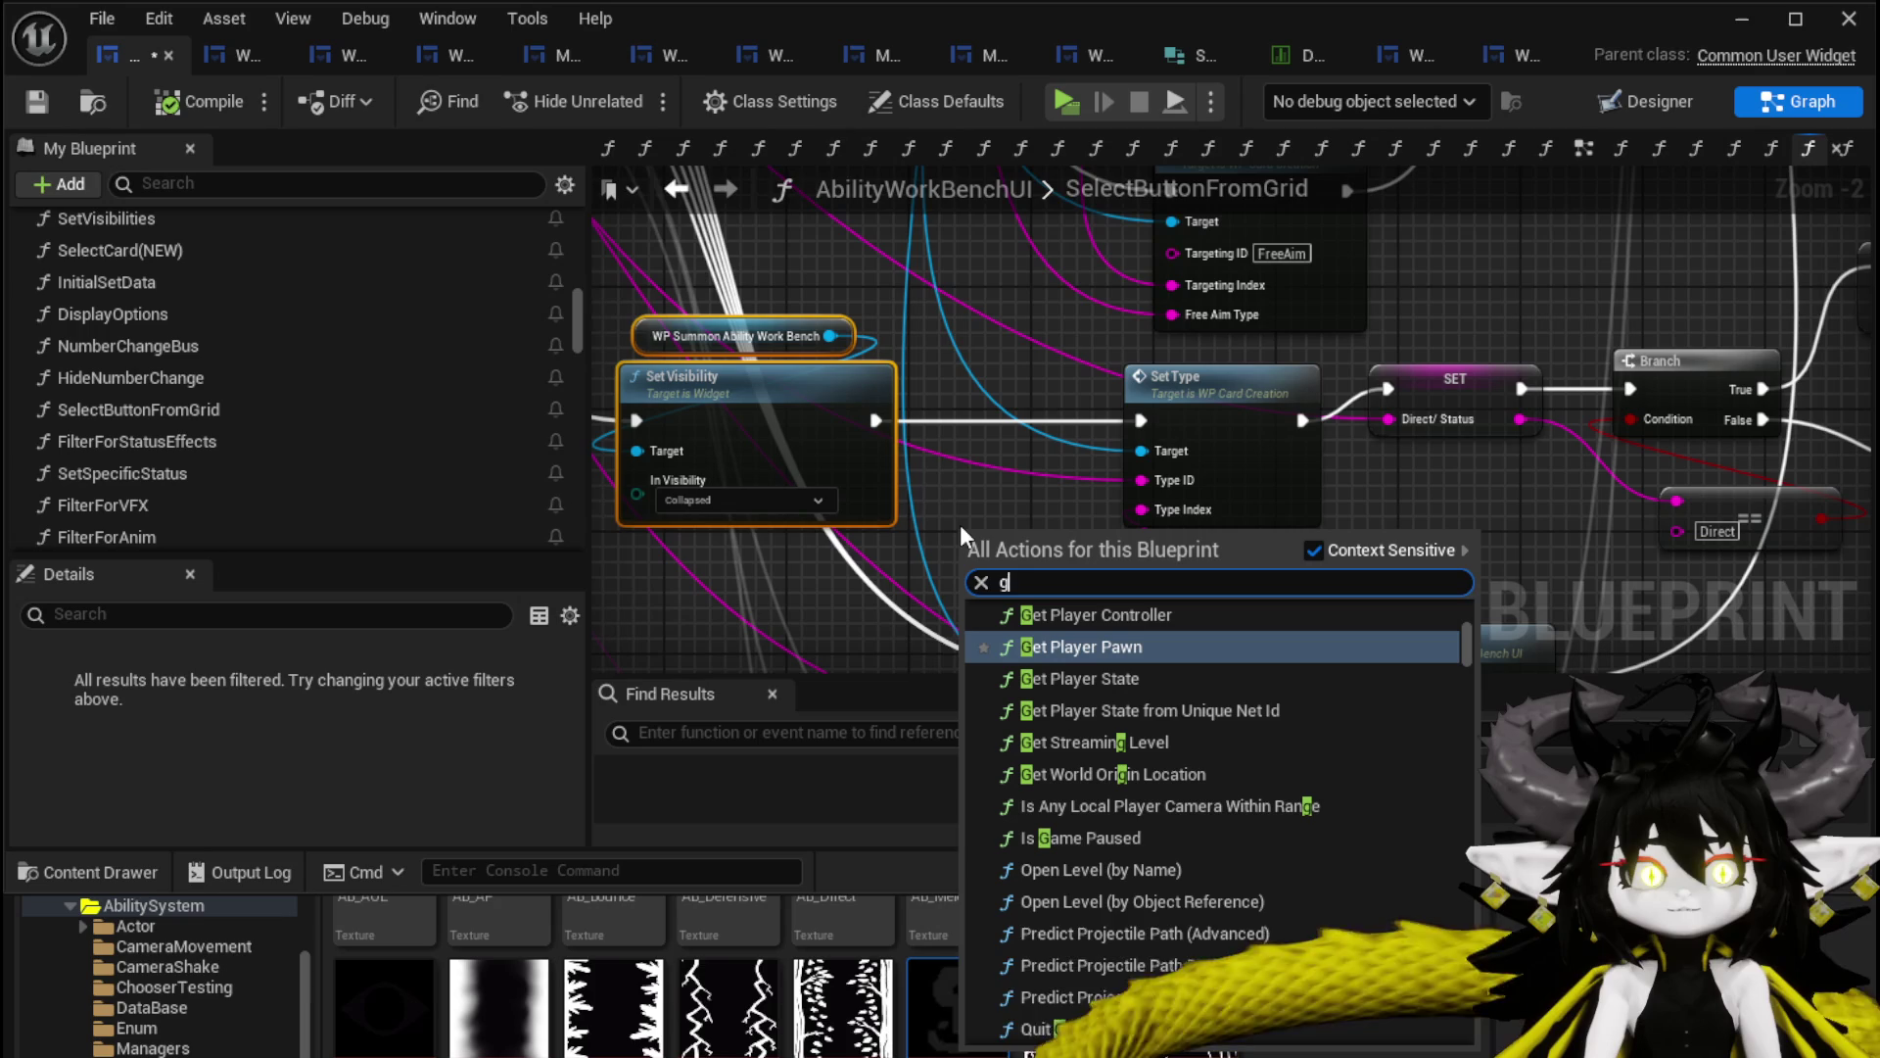
type("et")
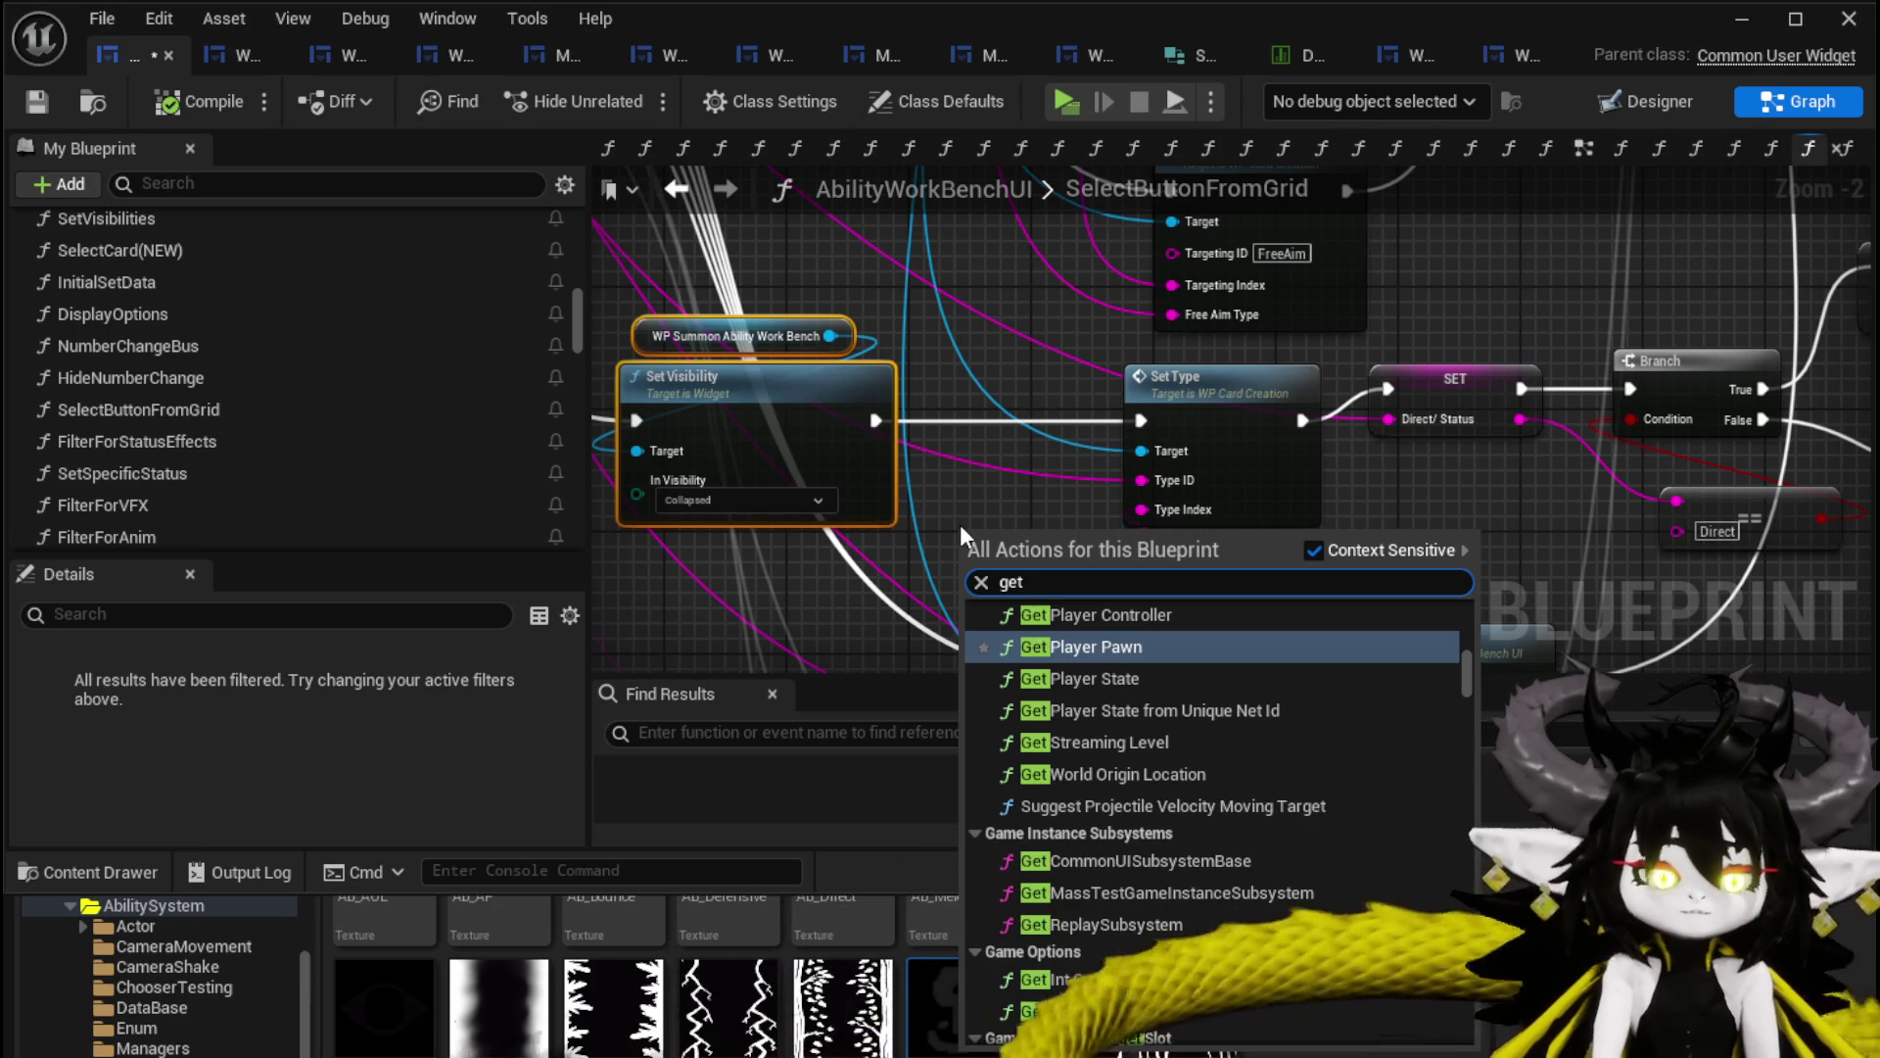
type(" Movemen")
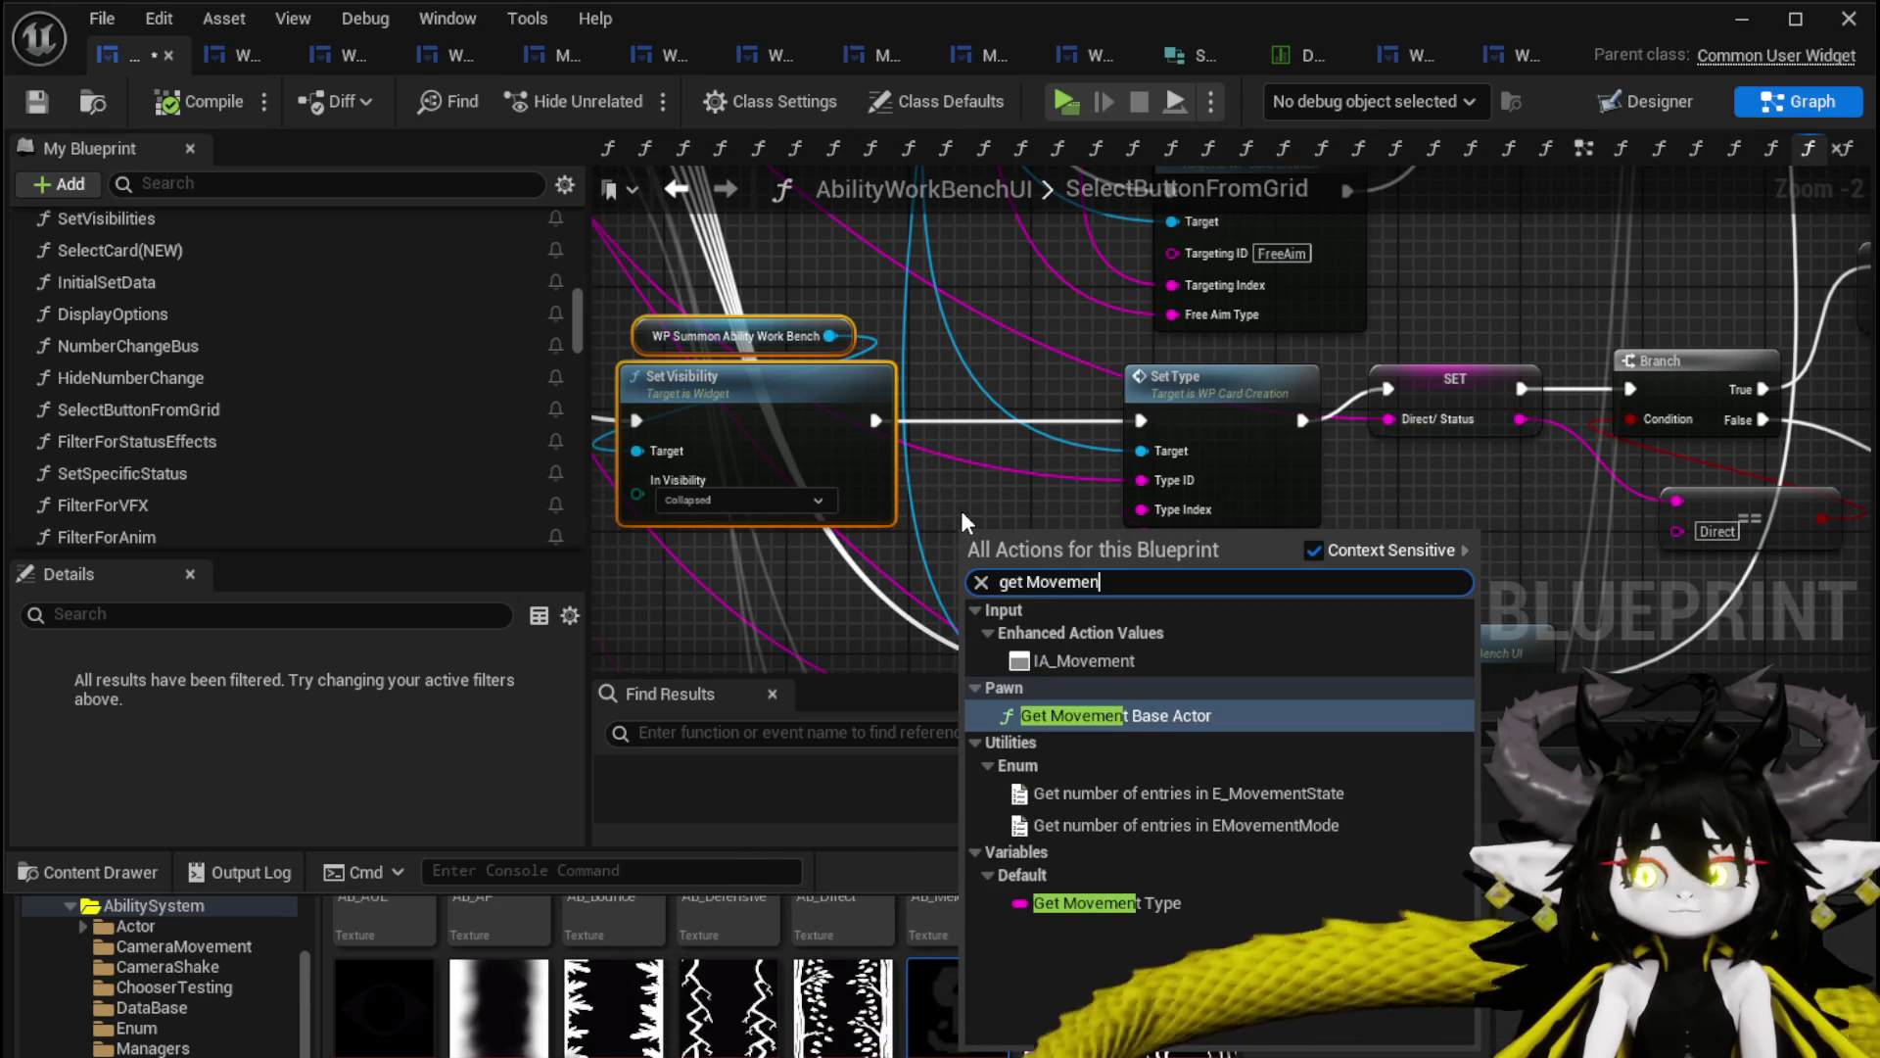
left_click(1118, 909)
mouse_move(985, 147)
left_mouse_down()
mouse_move(850, 607)
mouse_move(784, 323)
mouse_move(731, 484)
left_mouse_up()
scroll(833, 441, "up", 2)
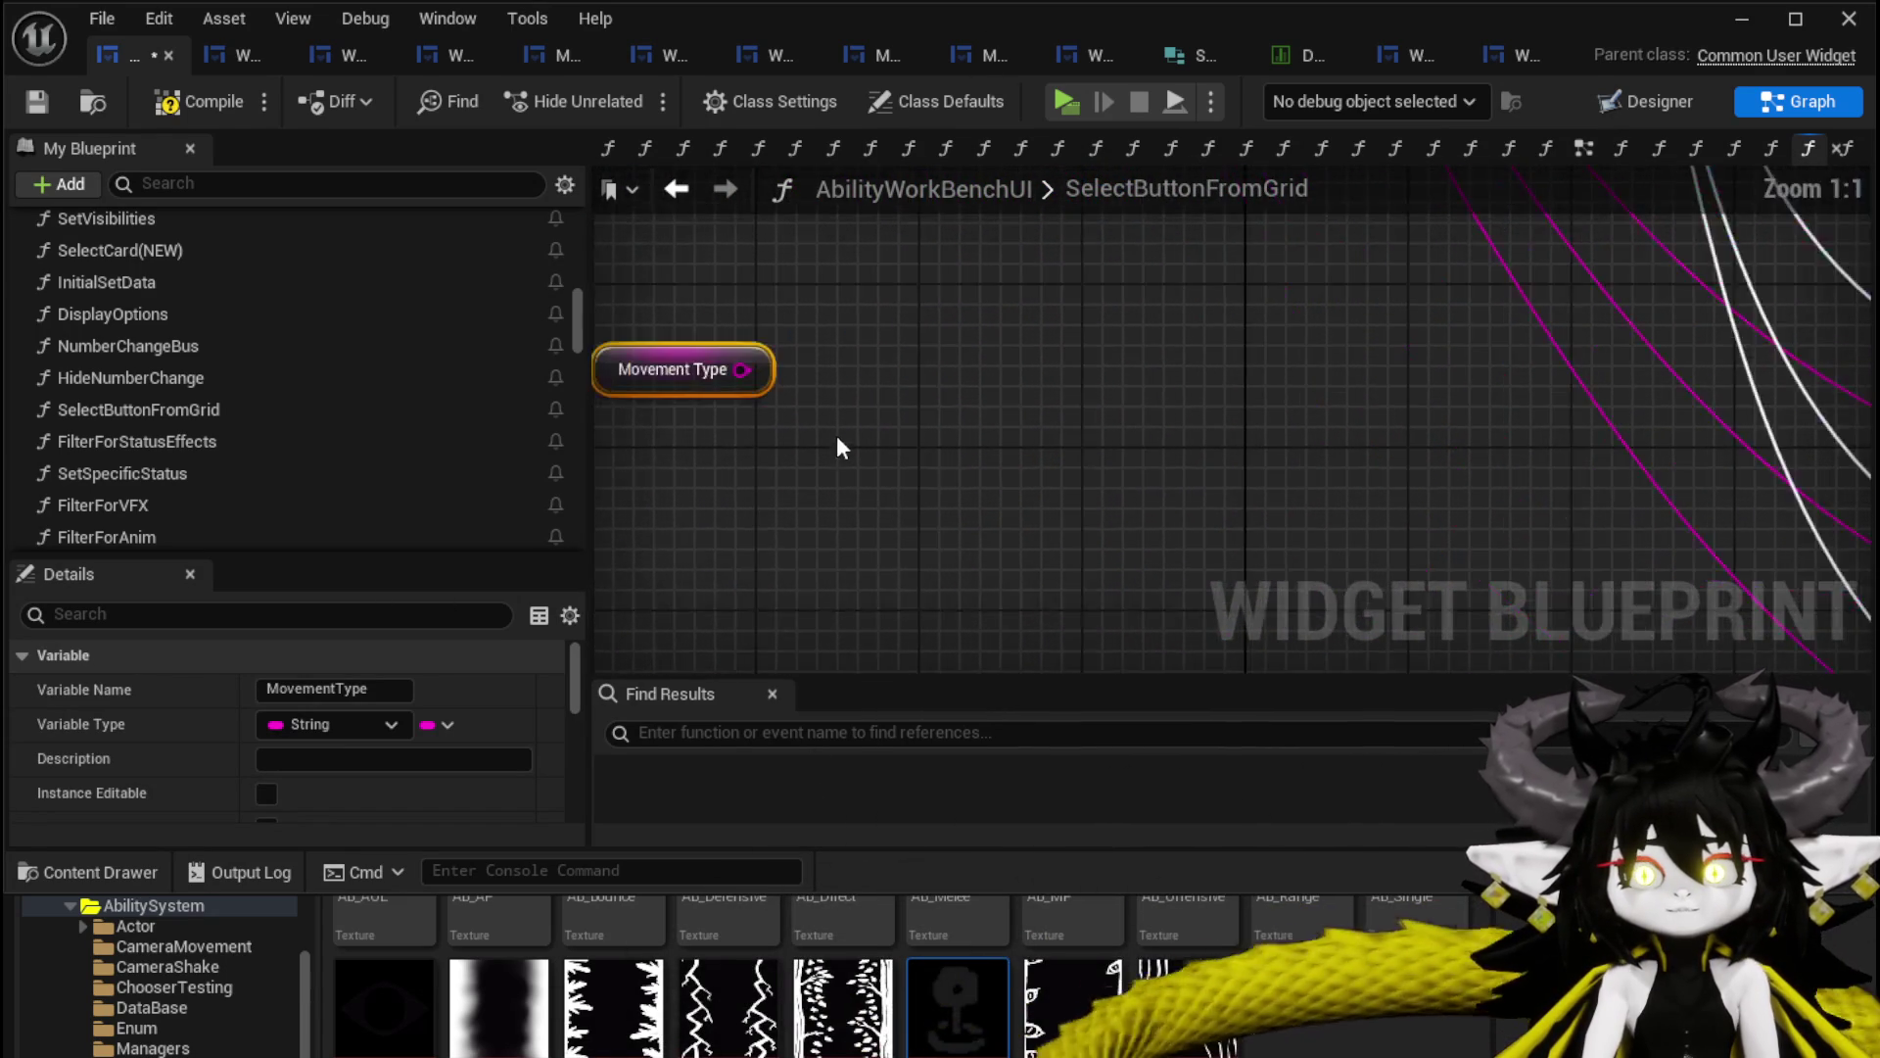
left_click_drag(828, 304, 905, 437)
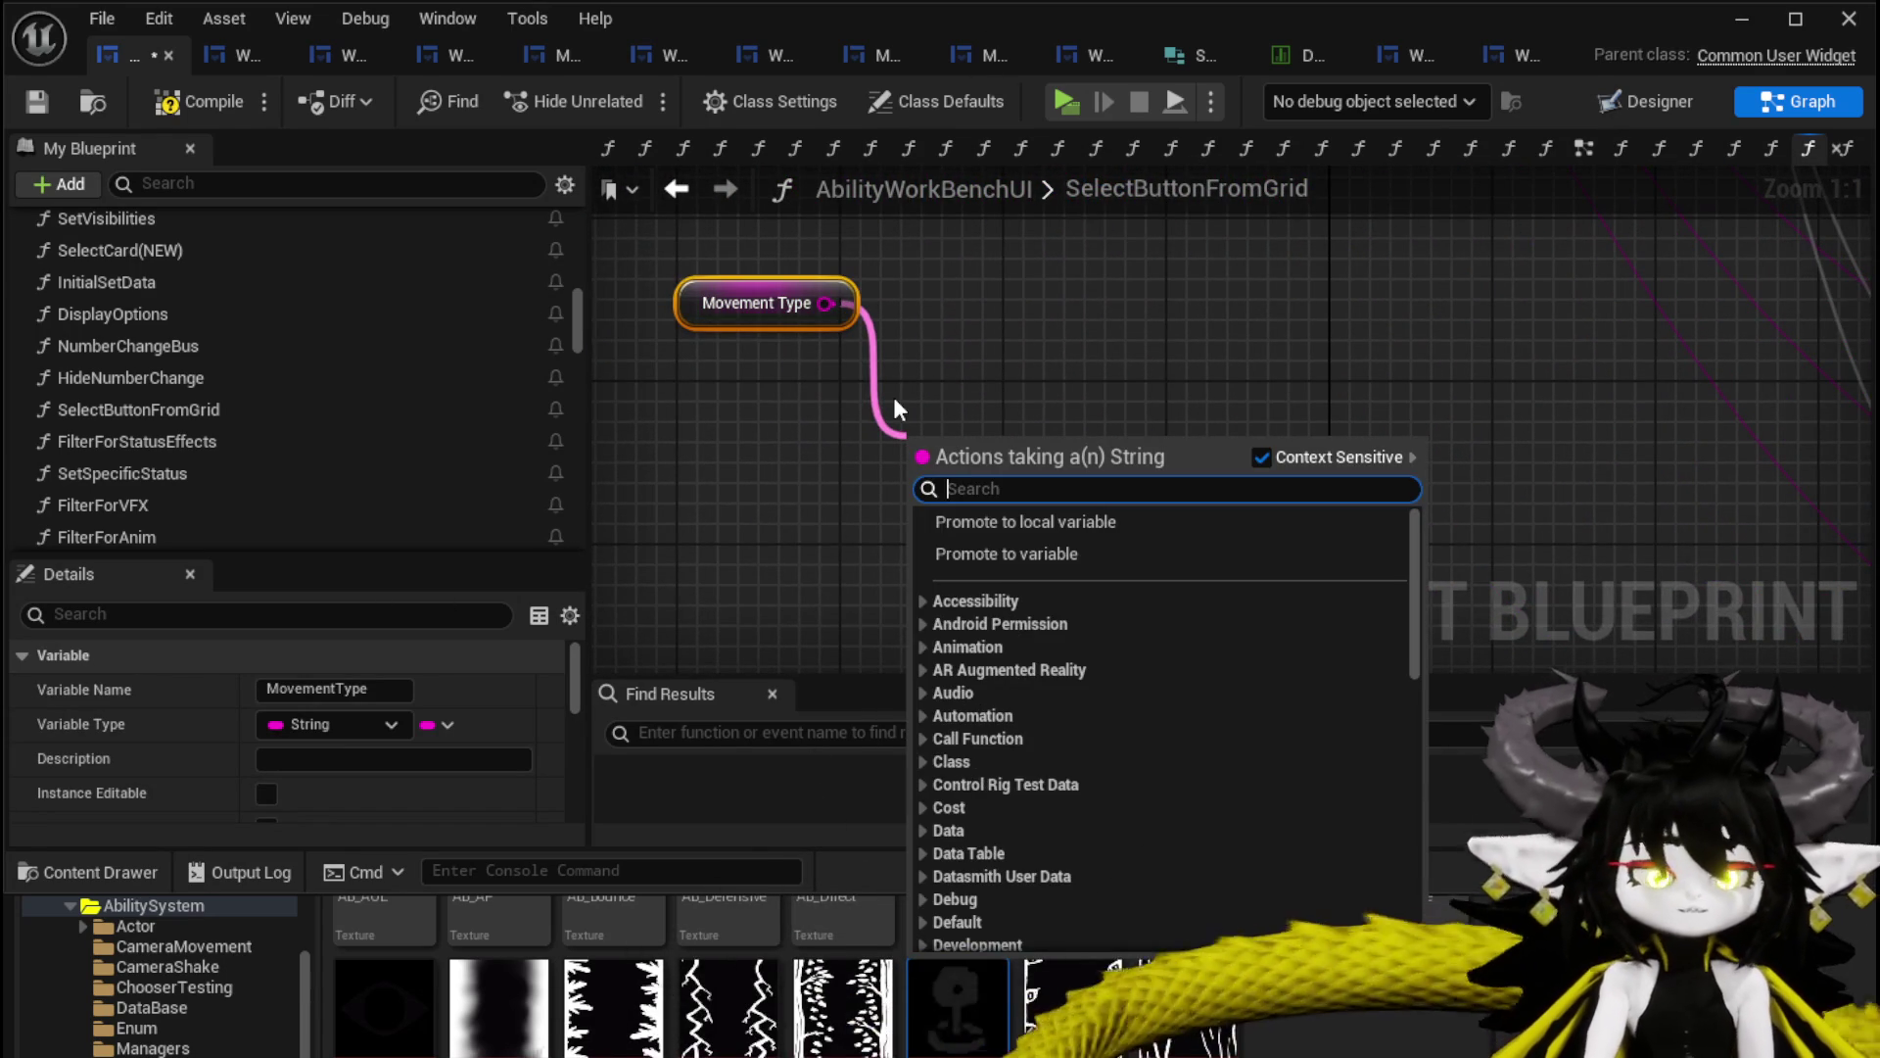
type("Parse")
left_click(1038, 680)
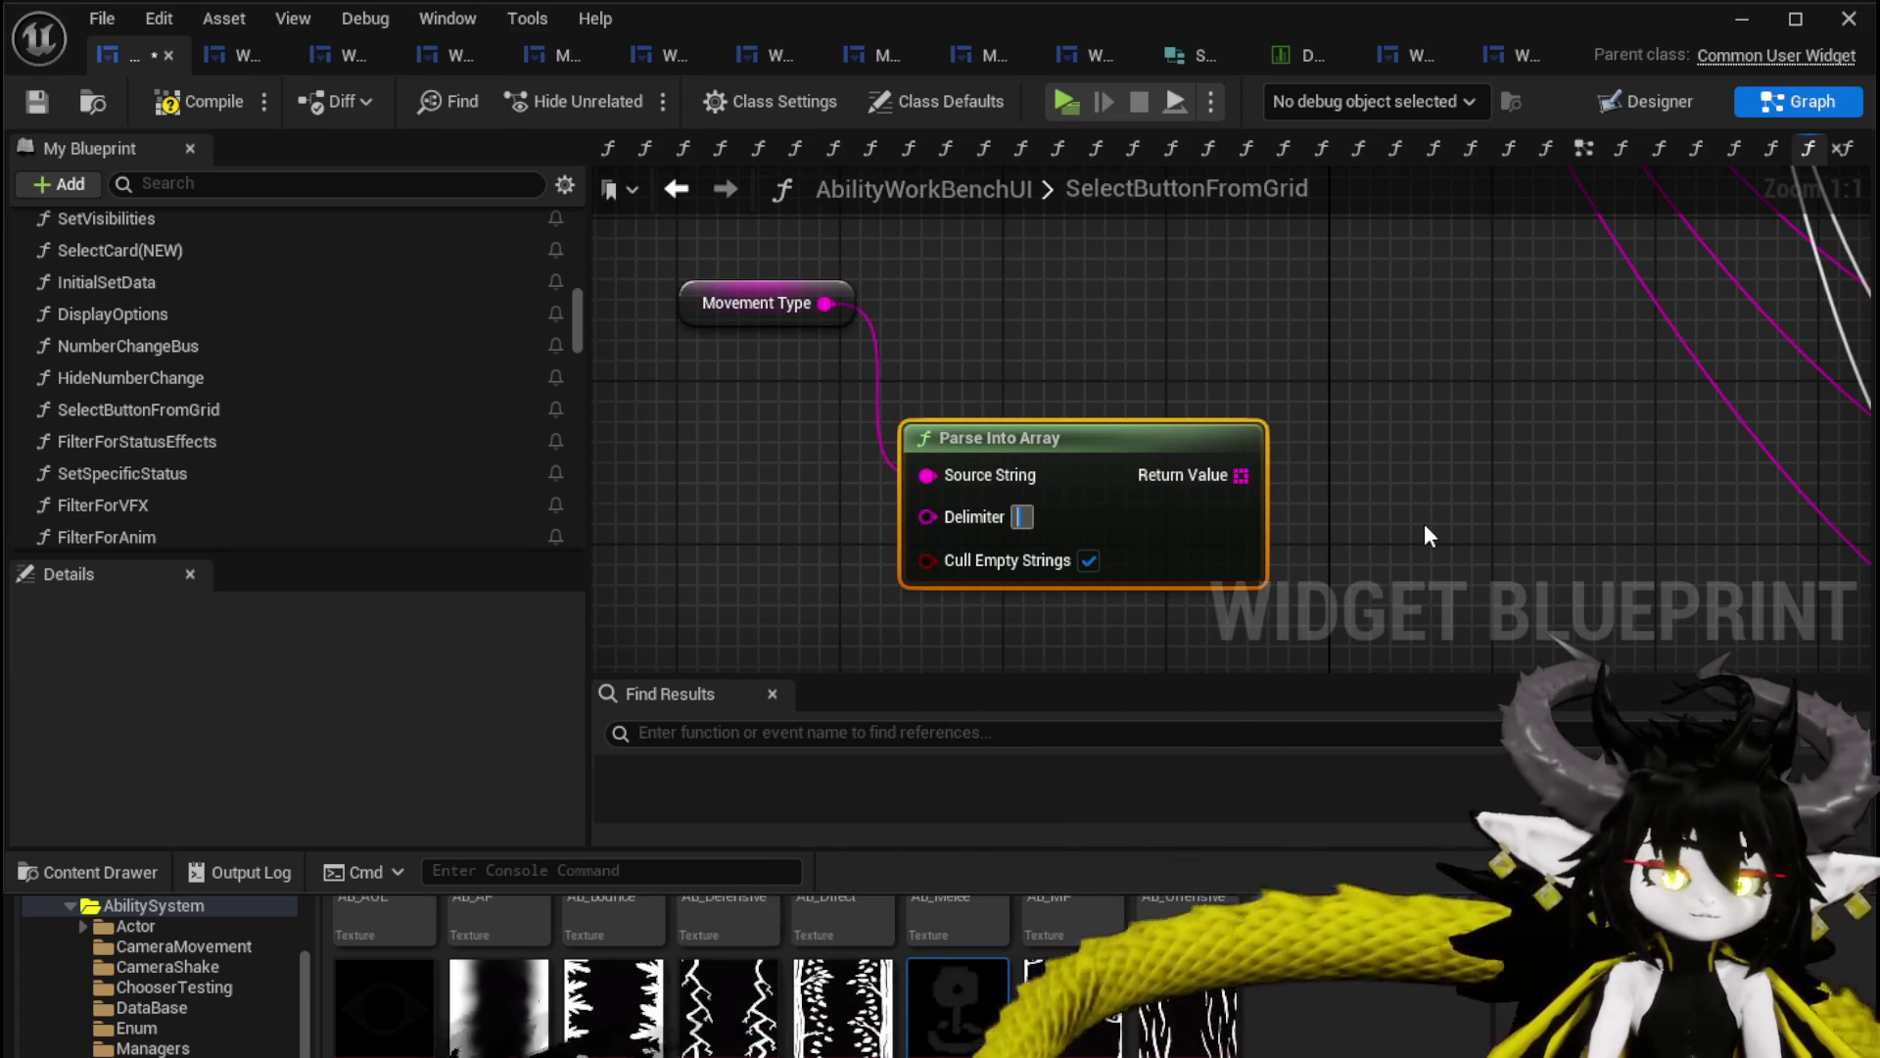
mouse_move(1103, 440)
left_mouse_down()
mouse_move(888, 536)
mouse_move(1137, 432)
mouse_move(938, 492)
left_mouse_up()
Read array element 0 with GET and compare it == 'Summon'.
left_click_drag(1024, 446, 1025, 447)
type("get")
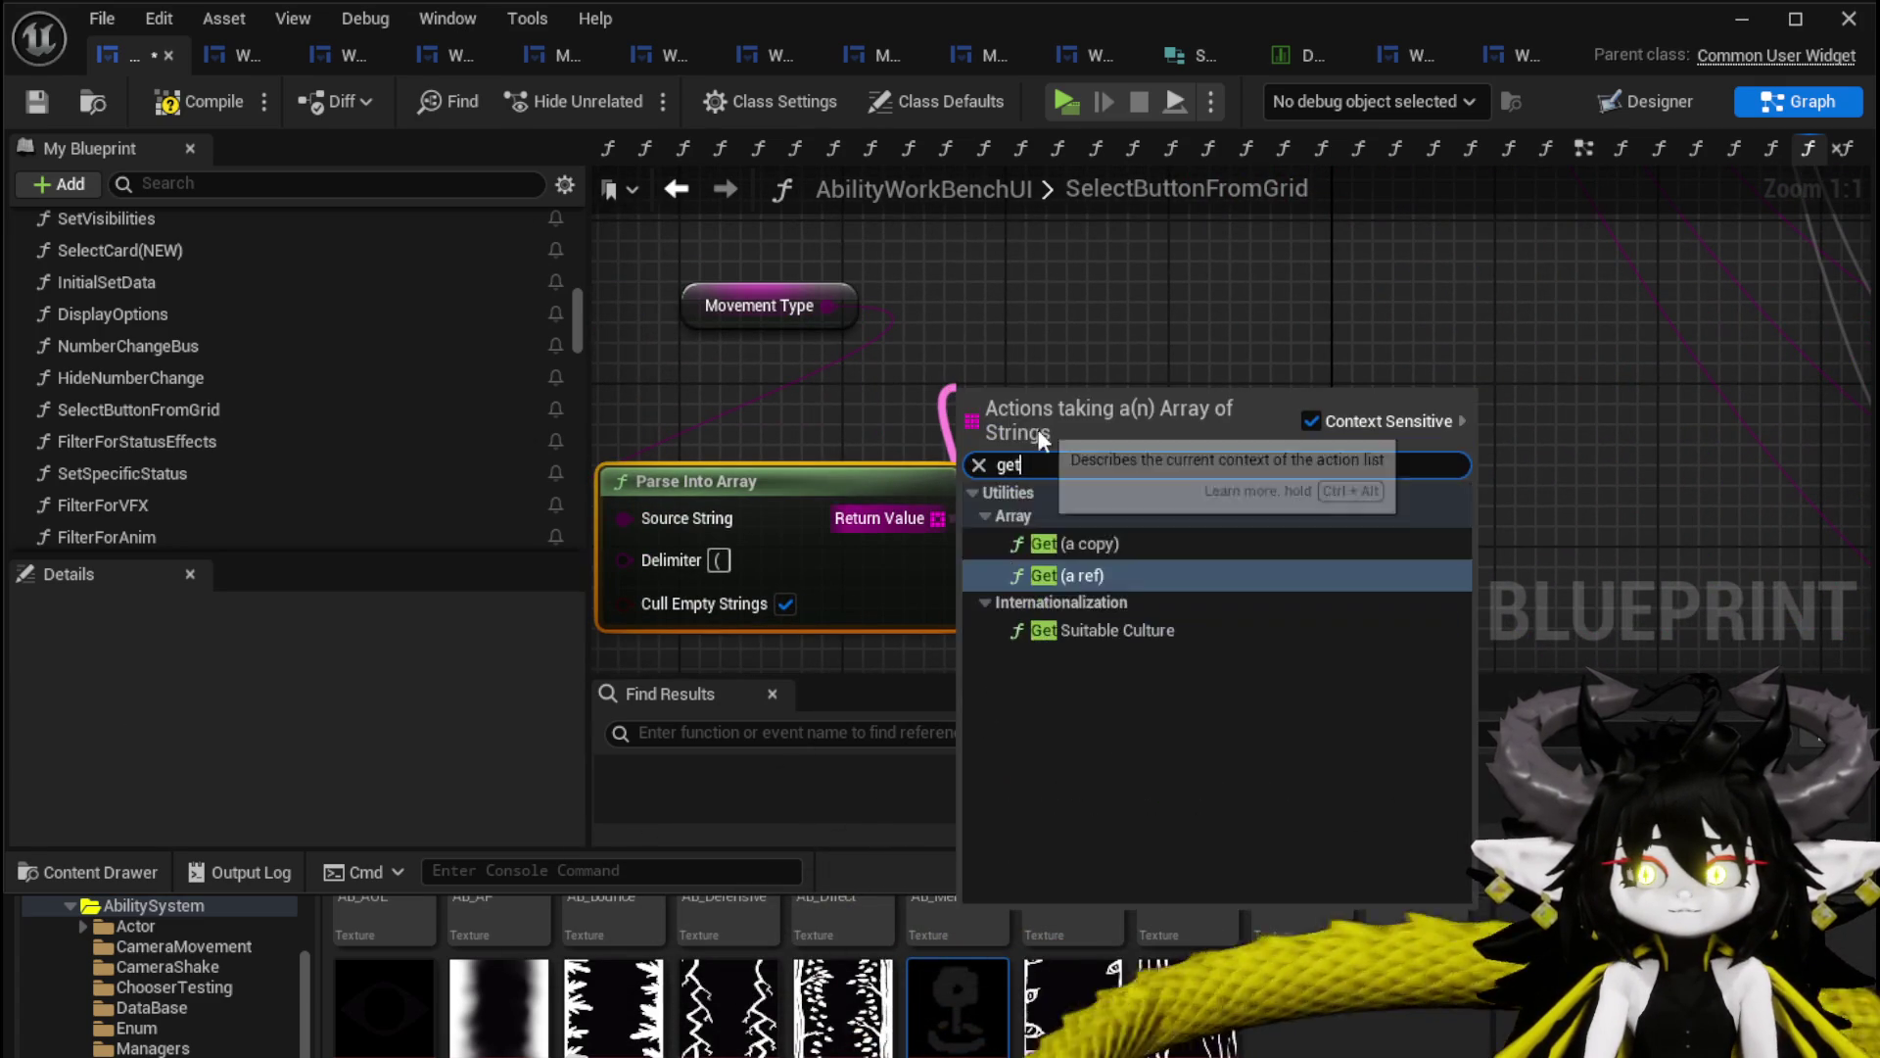
left_click(1095, 577)
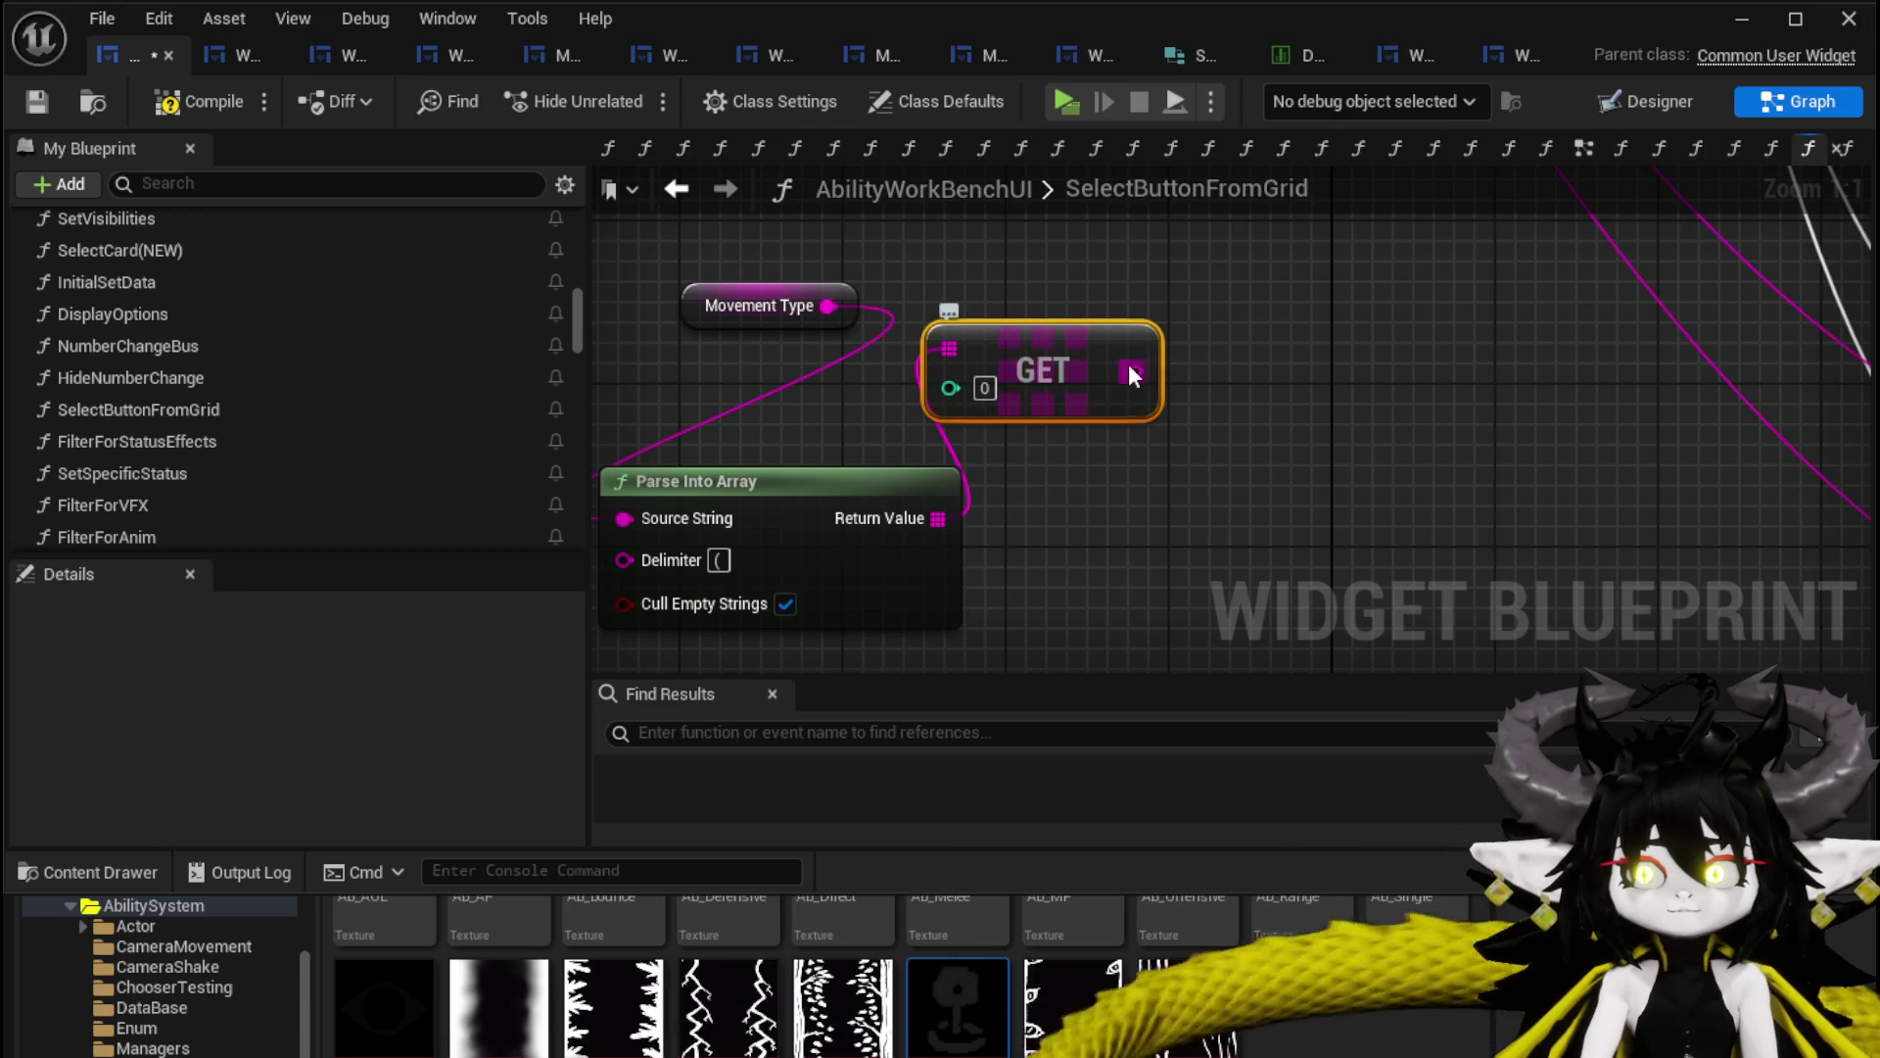
left_click_drag(1131, 373, 1248, 384)
type("==")
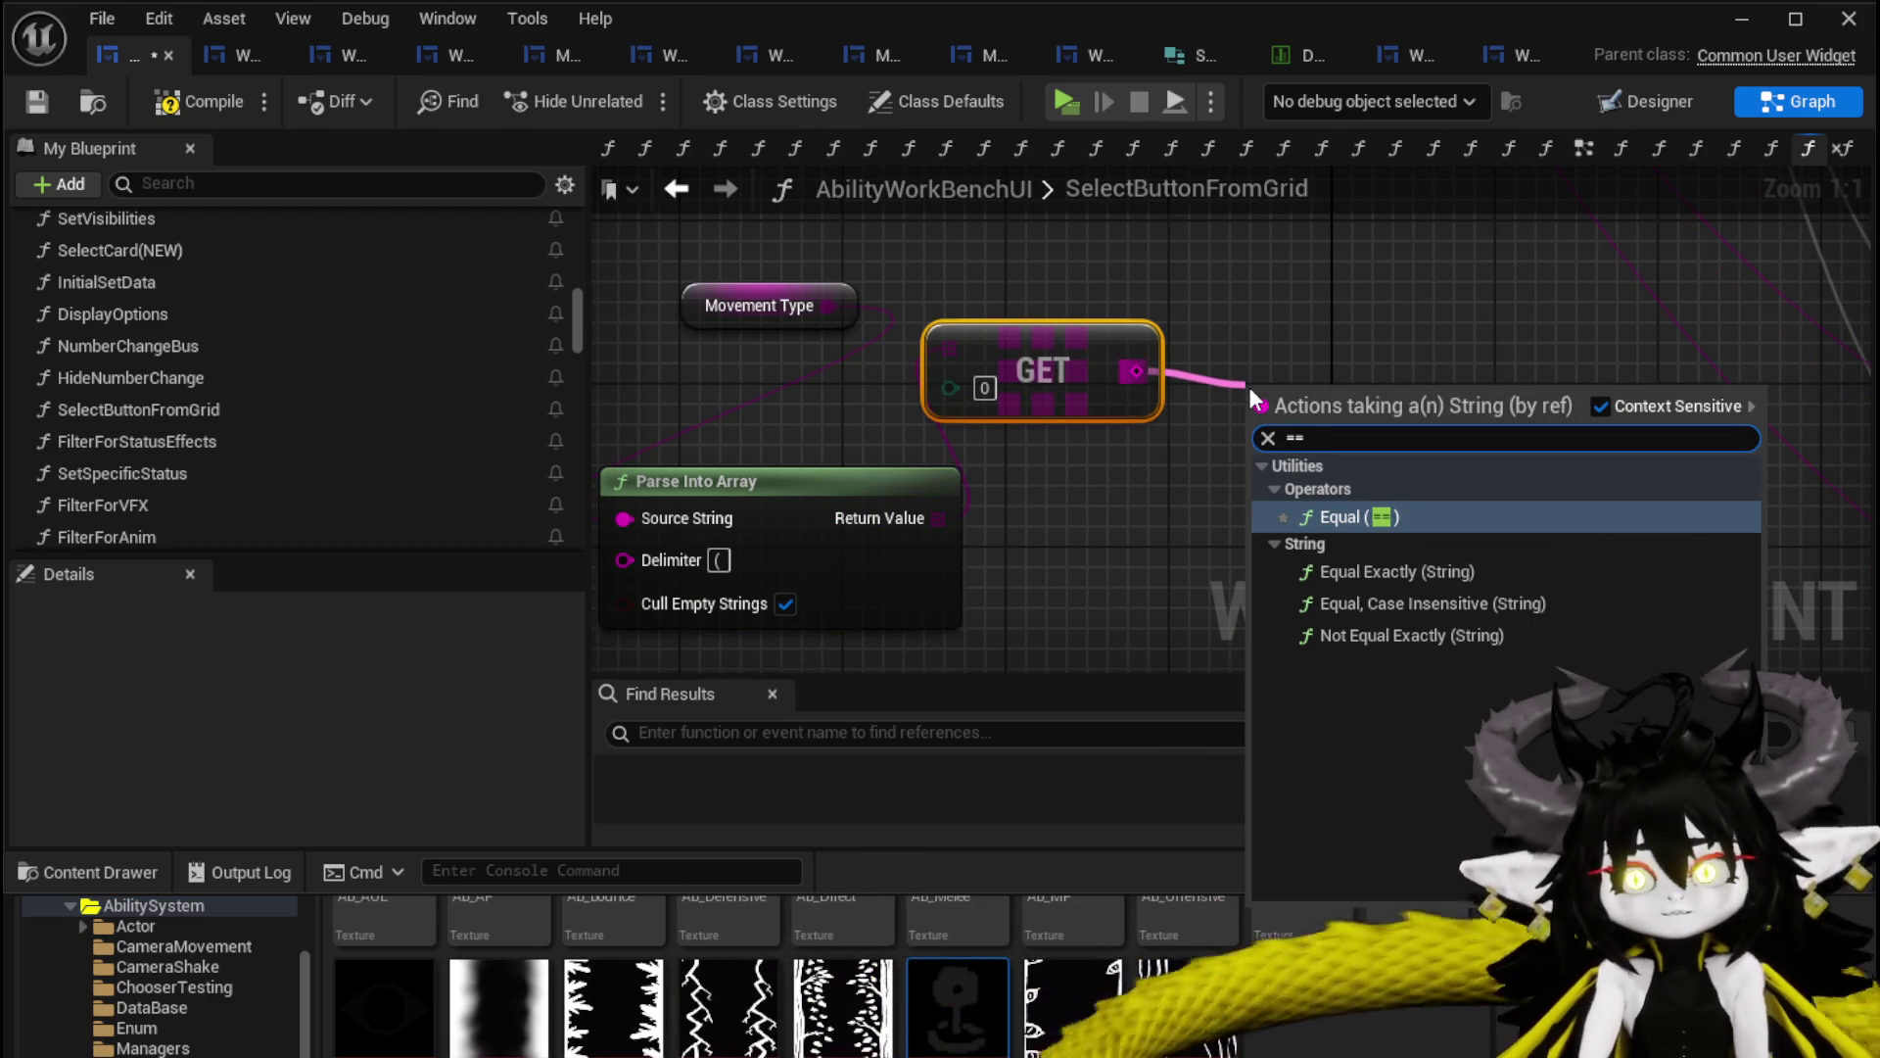
left_click(1371, 516)
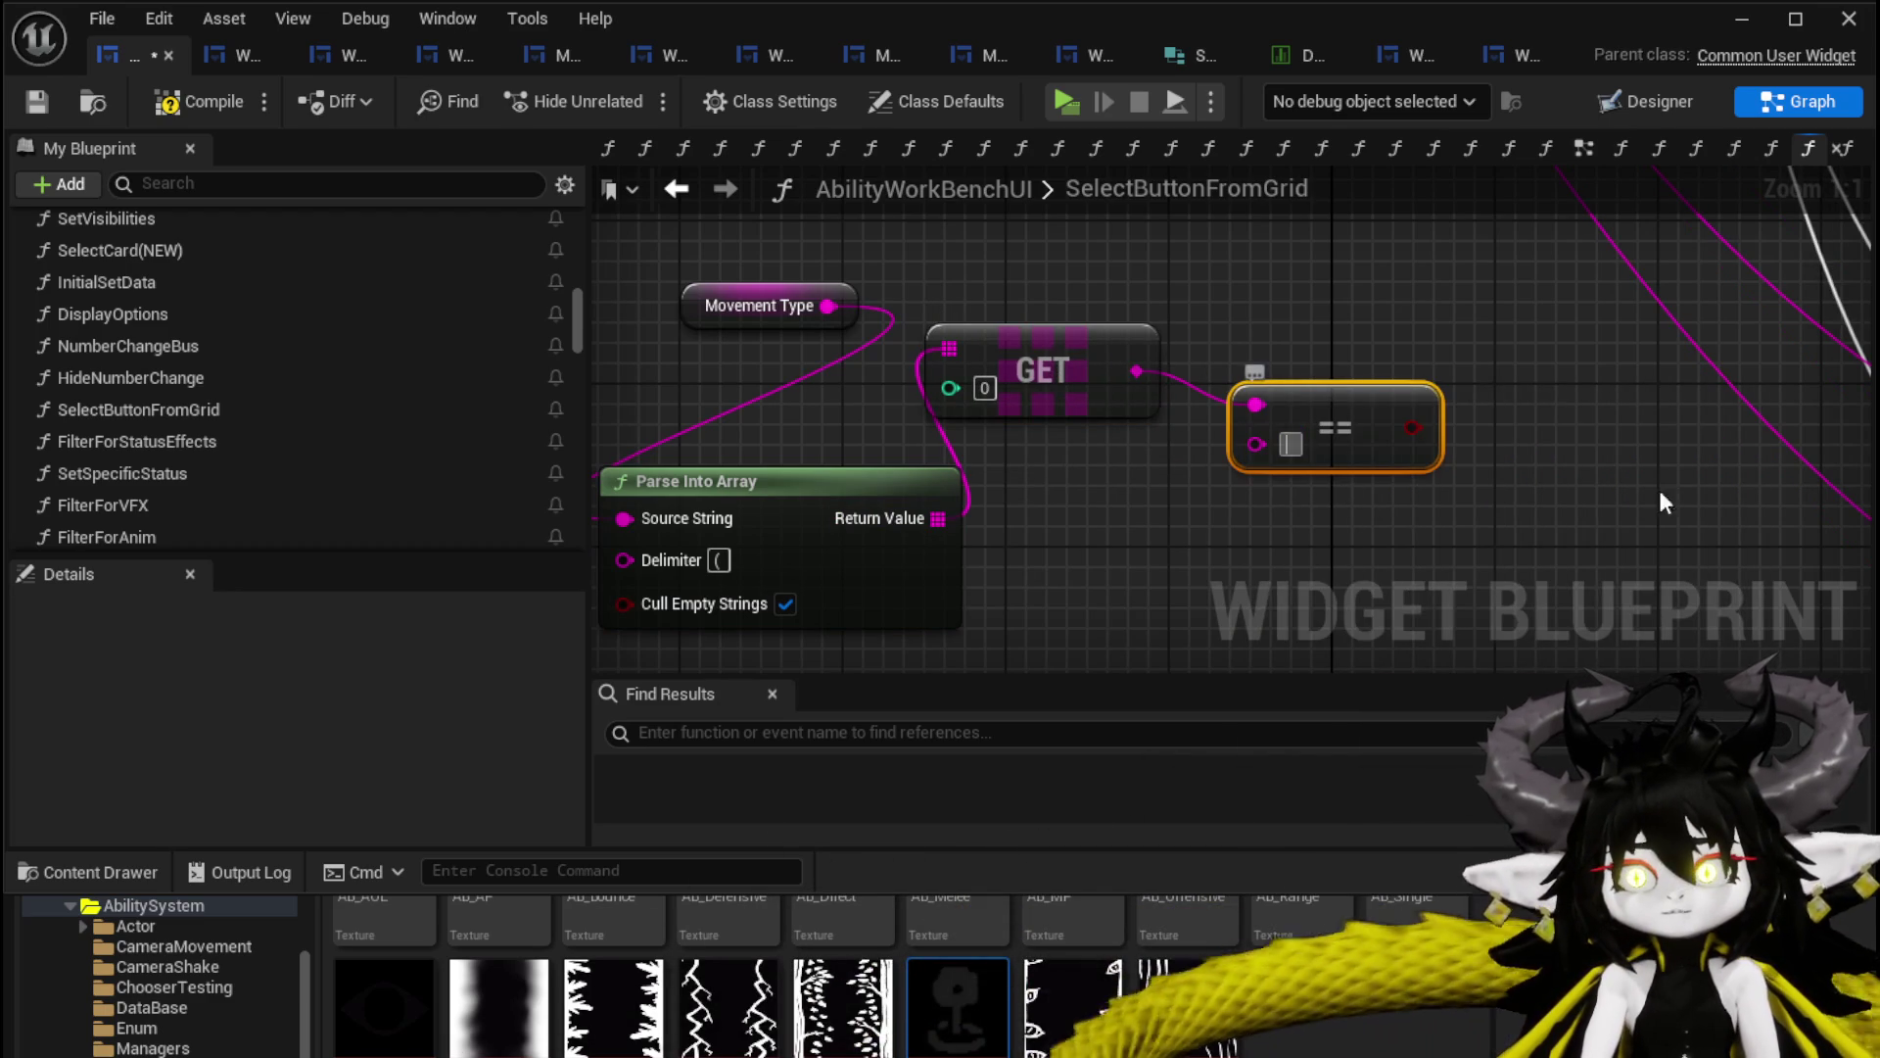
type("Summon")
Drive a Branch from the == result and delete the stray Movement Type getter.
left_click_drag(1461, 425, 1336, 314)
key("ctrl+x")
key("ctrl+v")
left_click_drag(980, 282, 1178, 280)
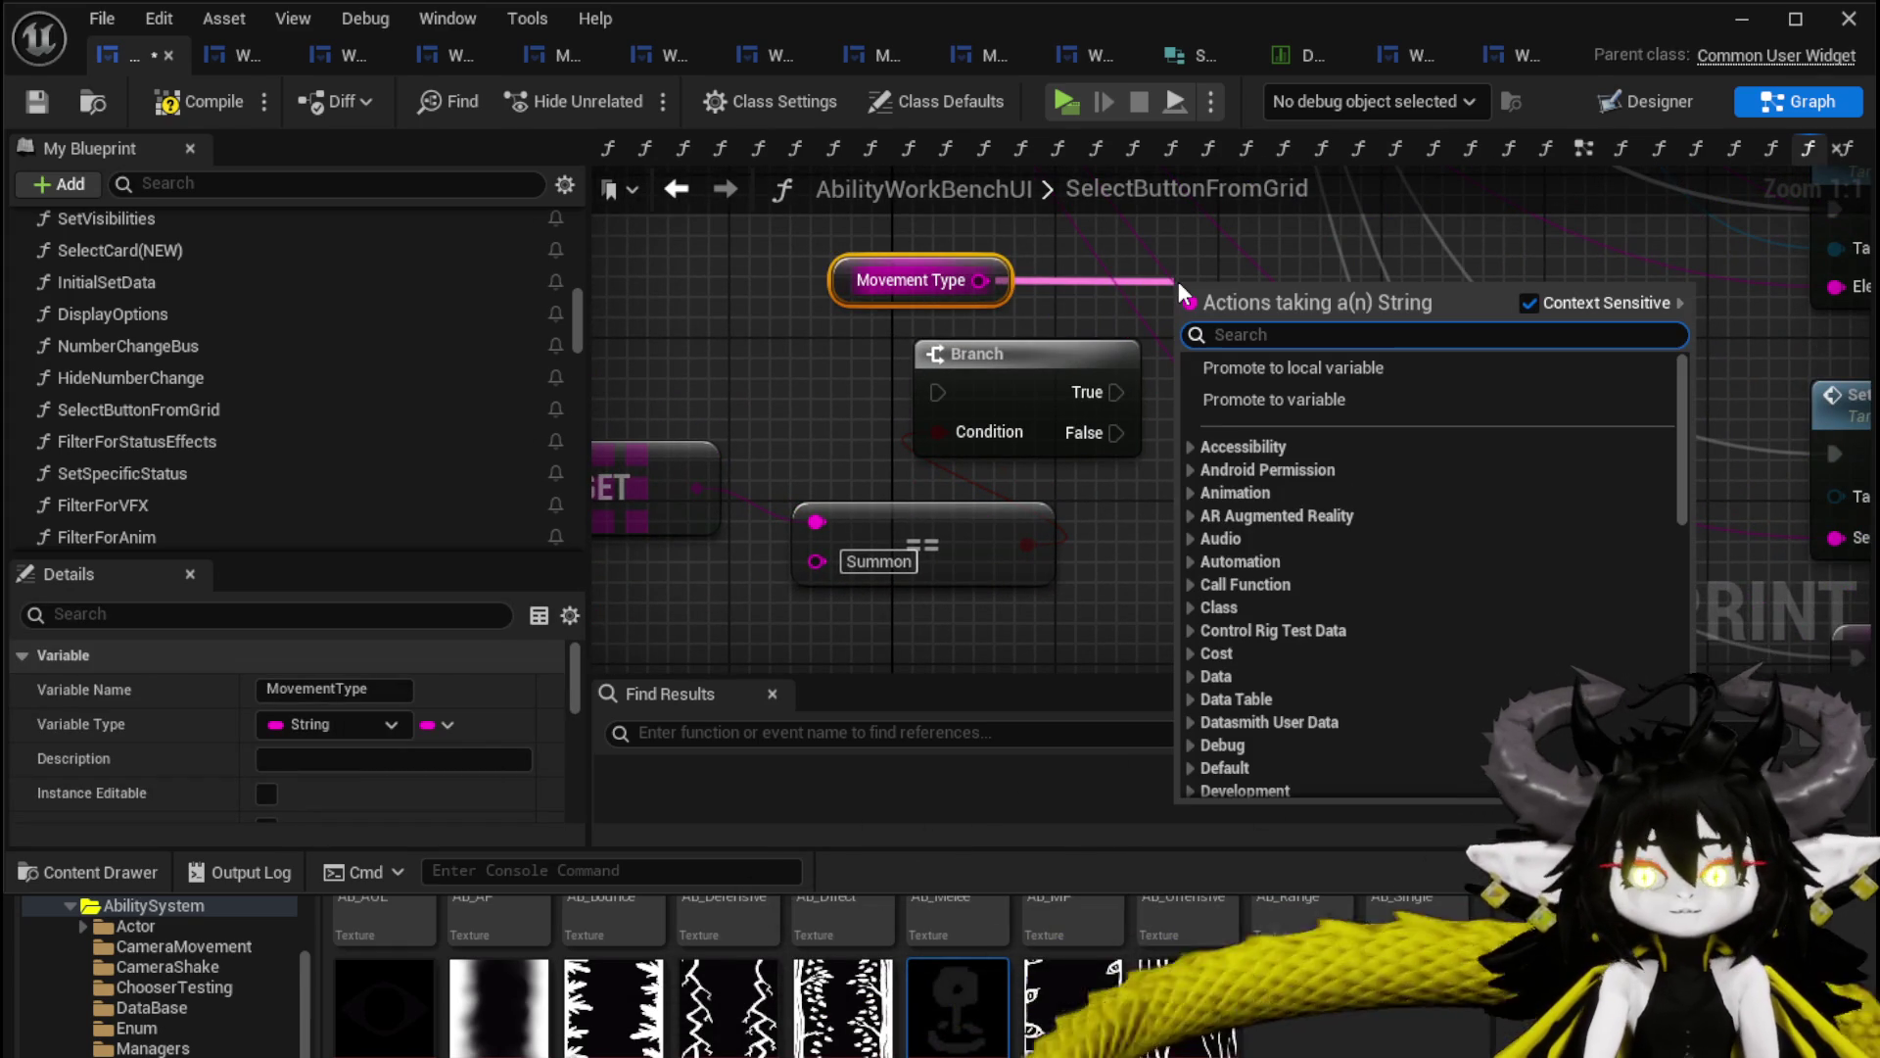
left_click(1031, 253)
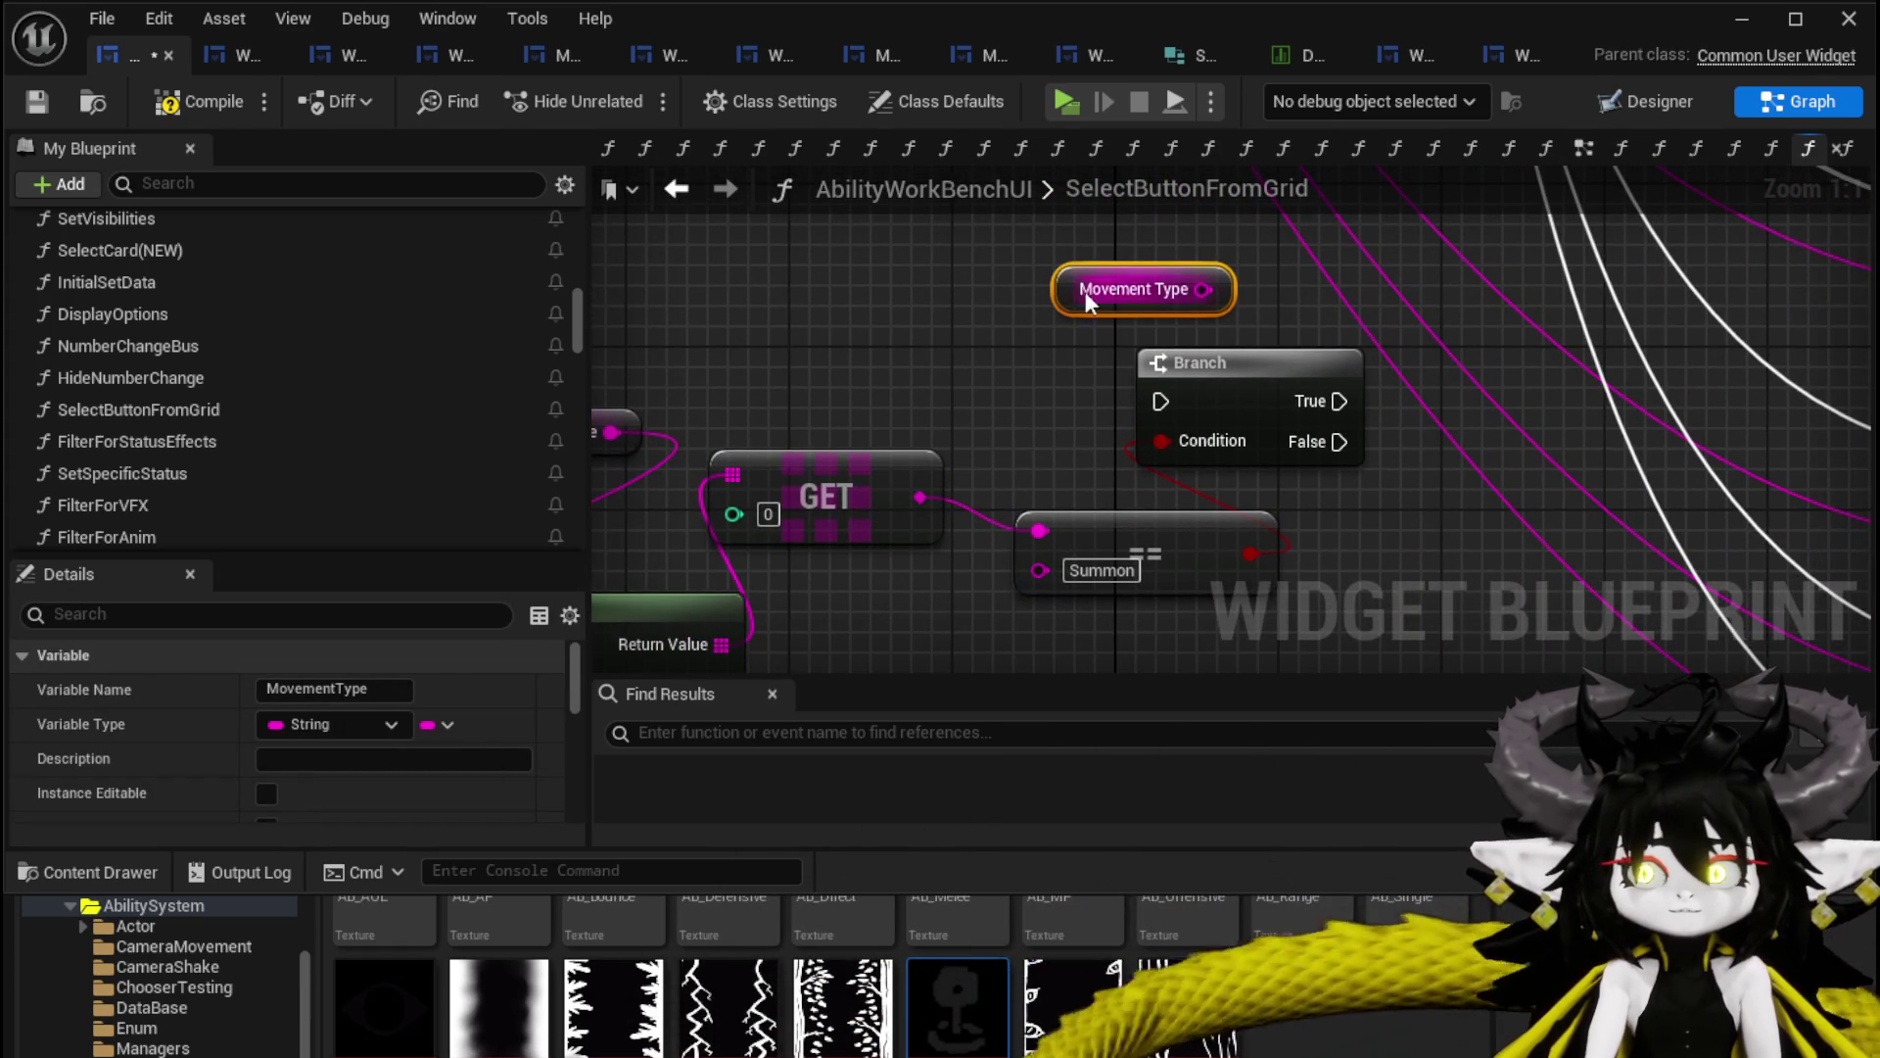
key("Delete")
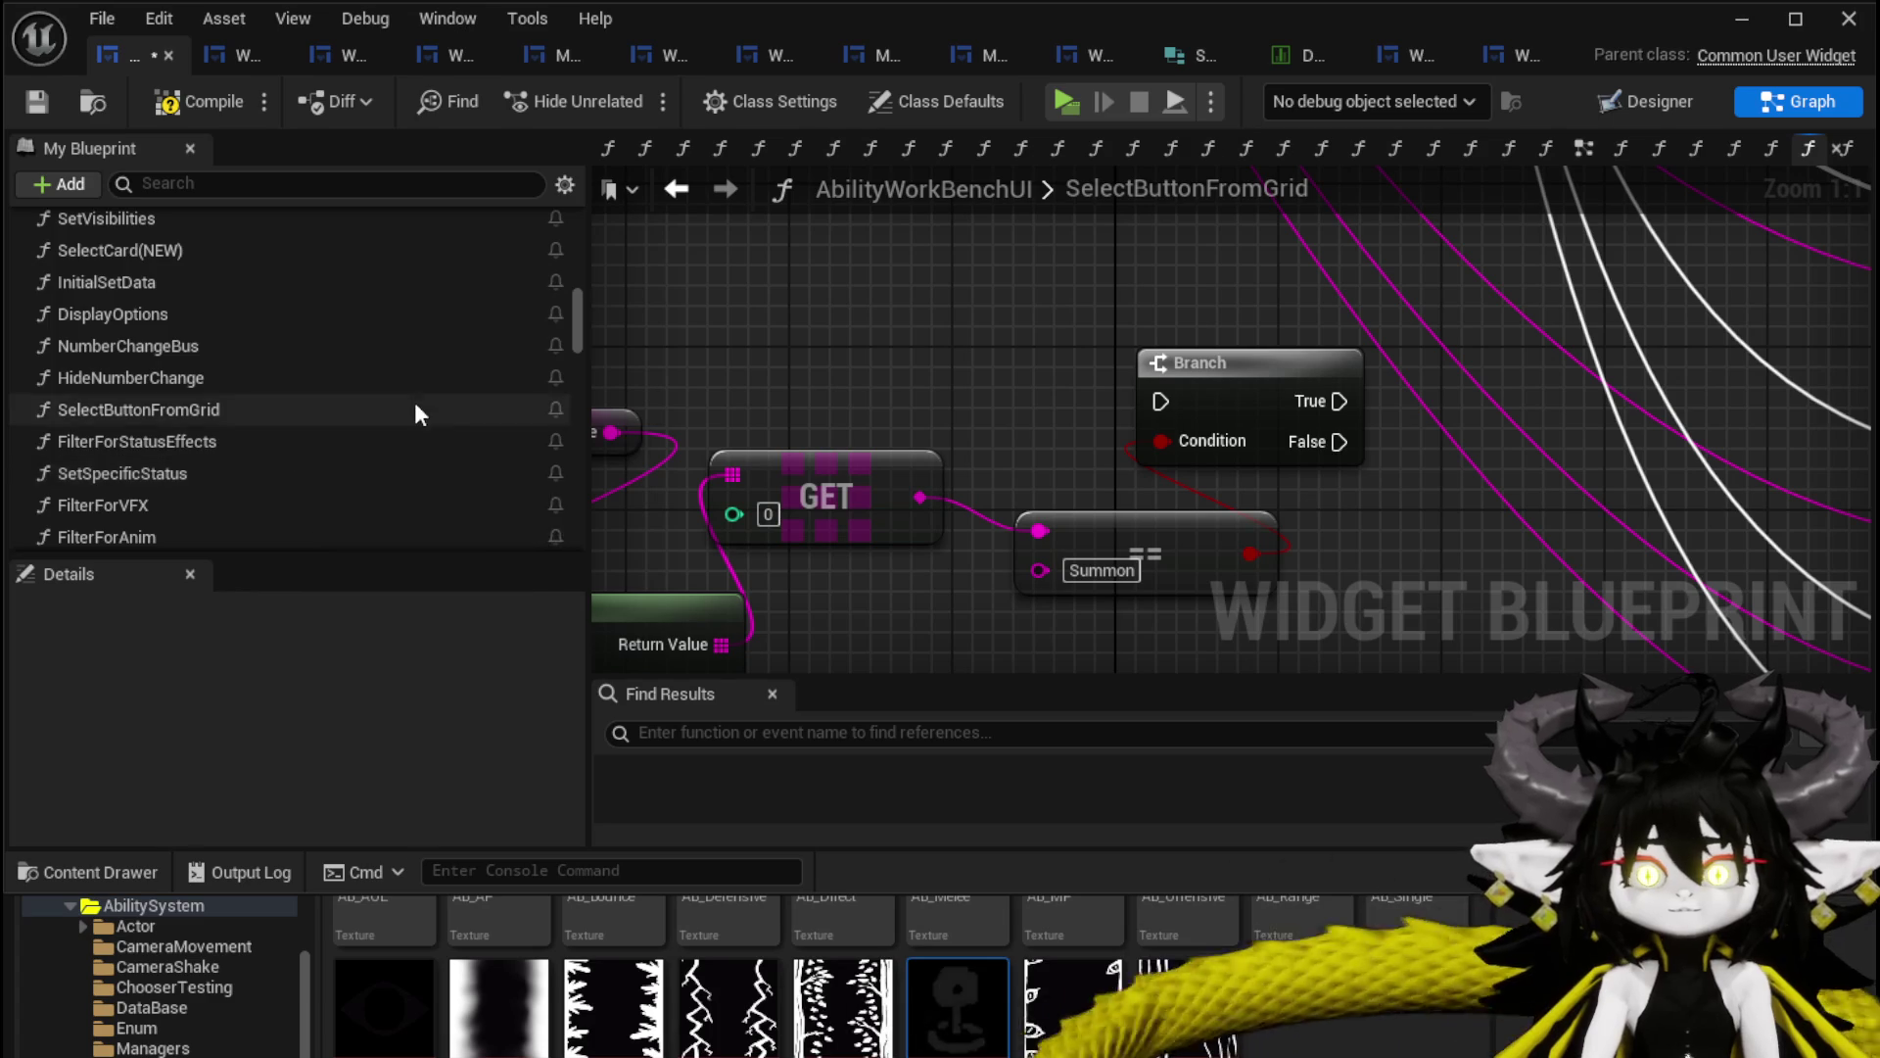
scroll(415, 394, "down", 5)
Add a Set Movement Type node with value Empty, run from the Branch's True output.
right_click(994, 311)
type("set movm")
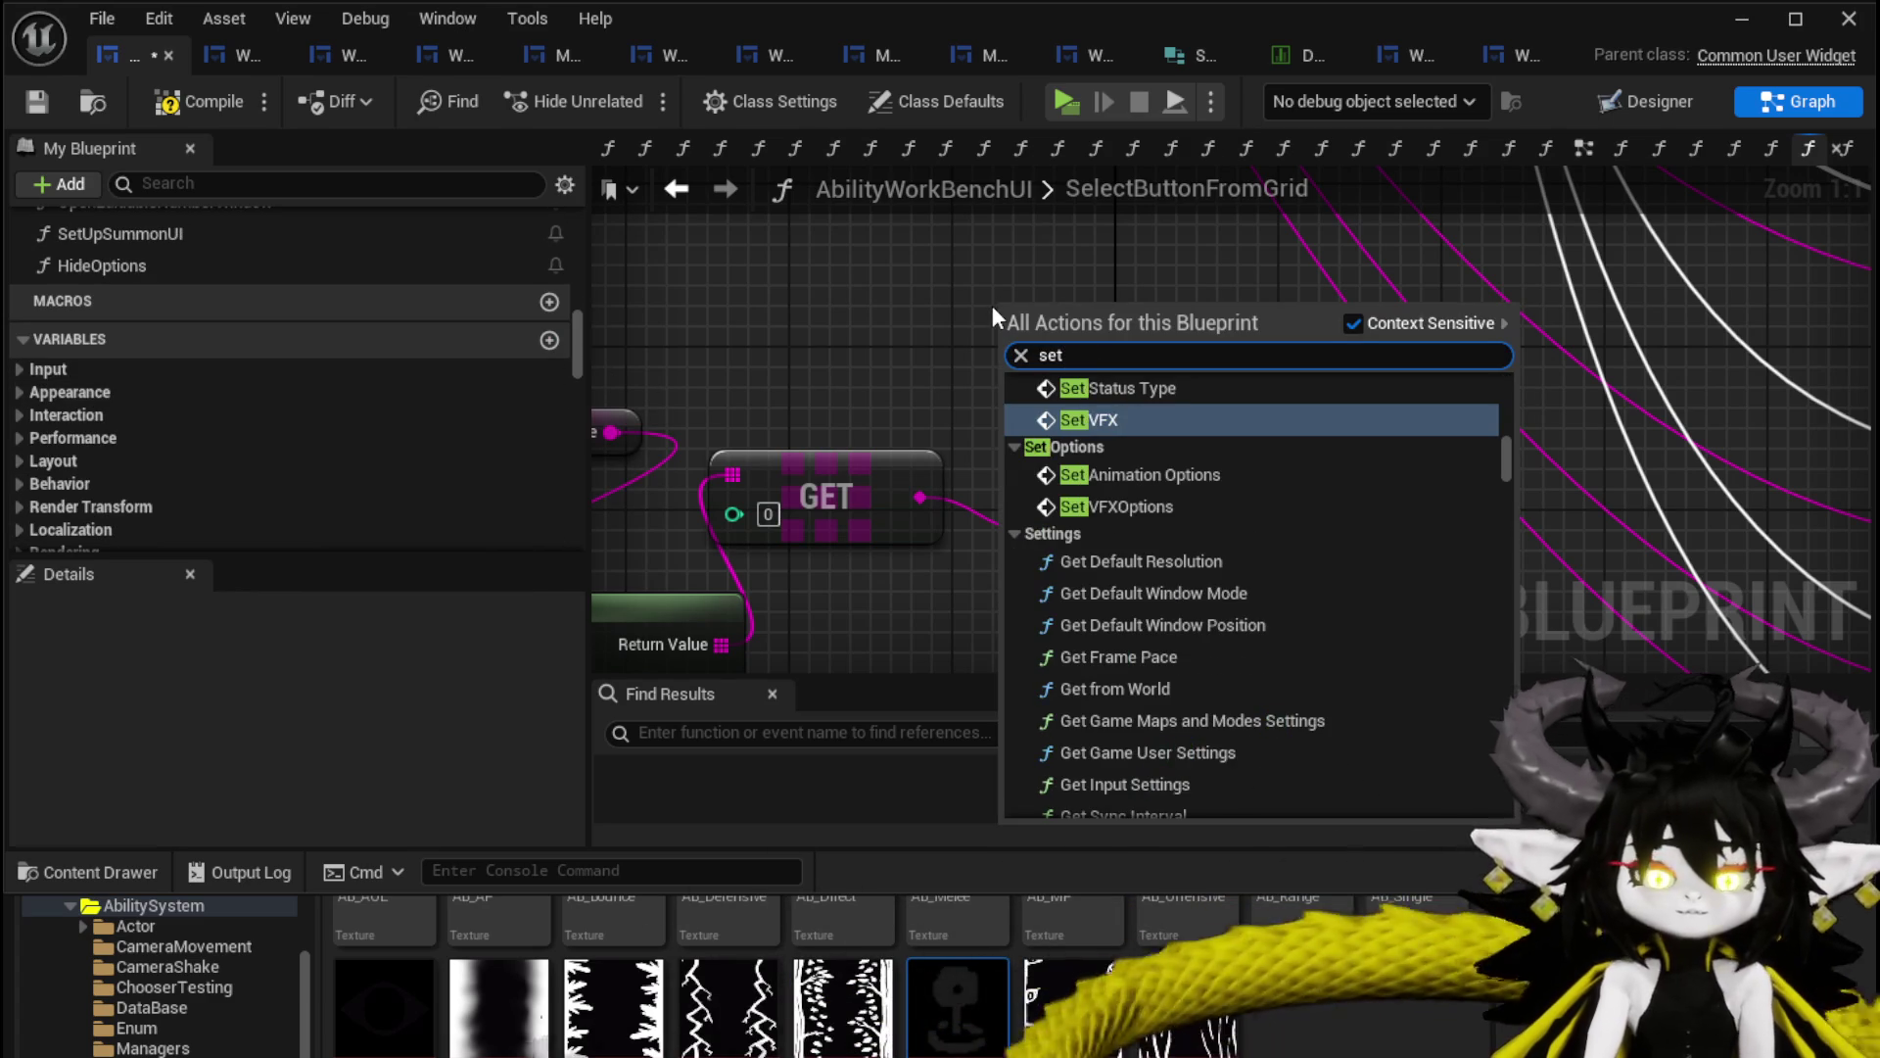
key("BackSpace")
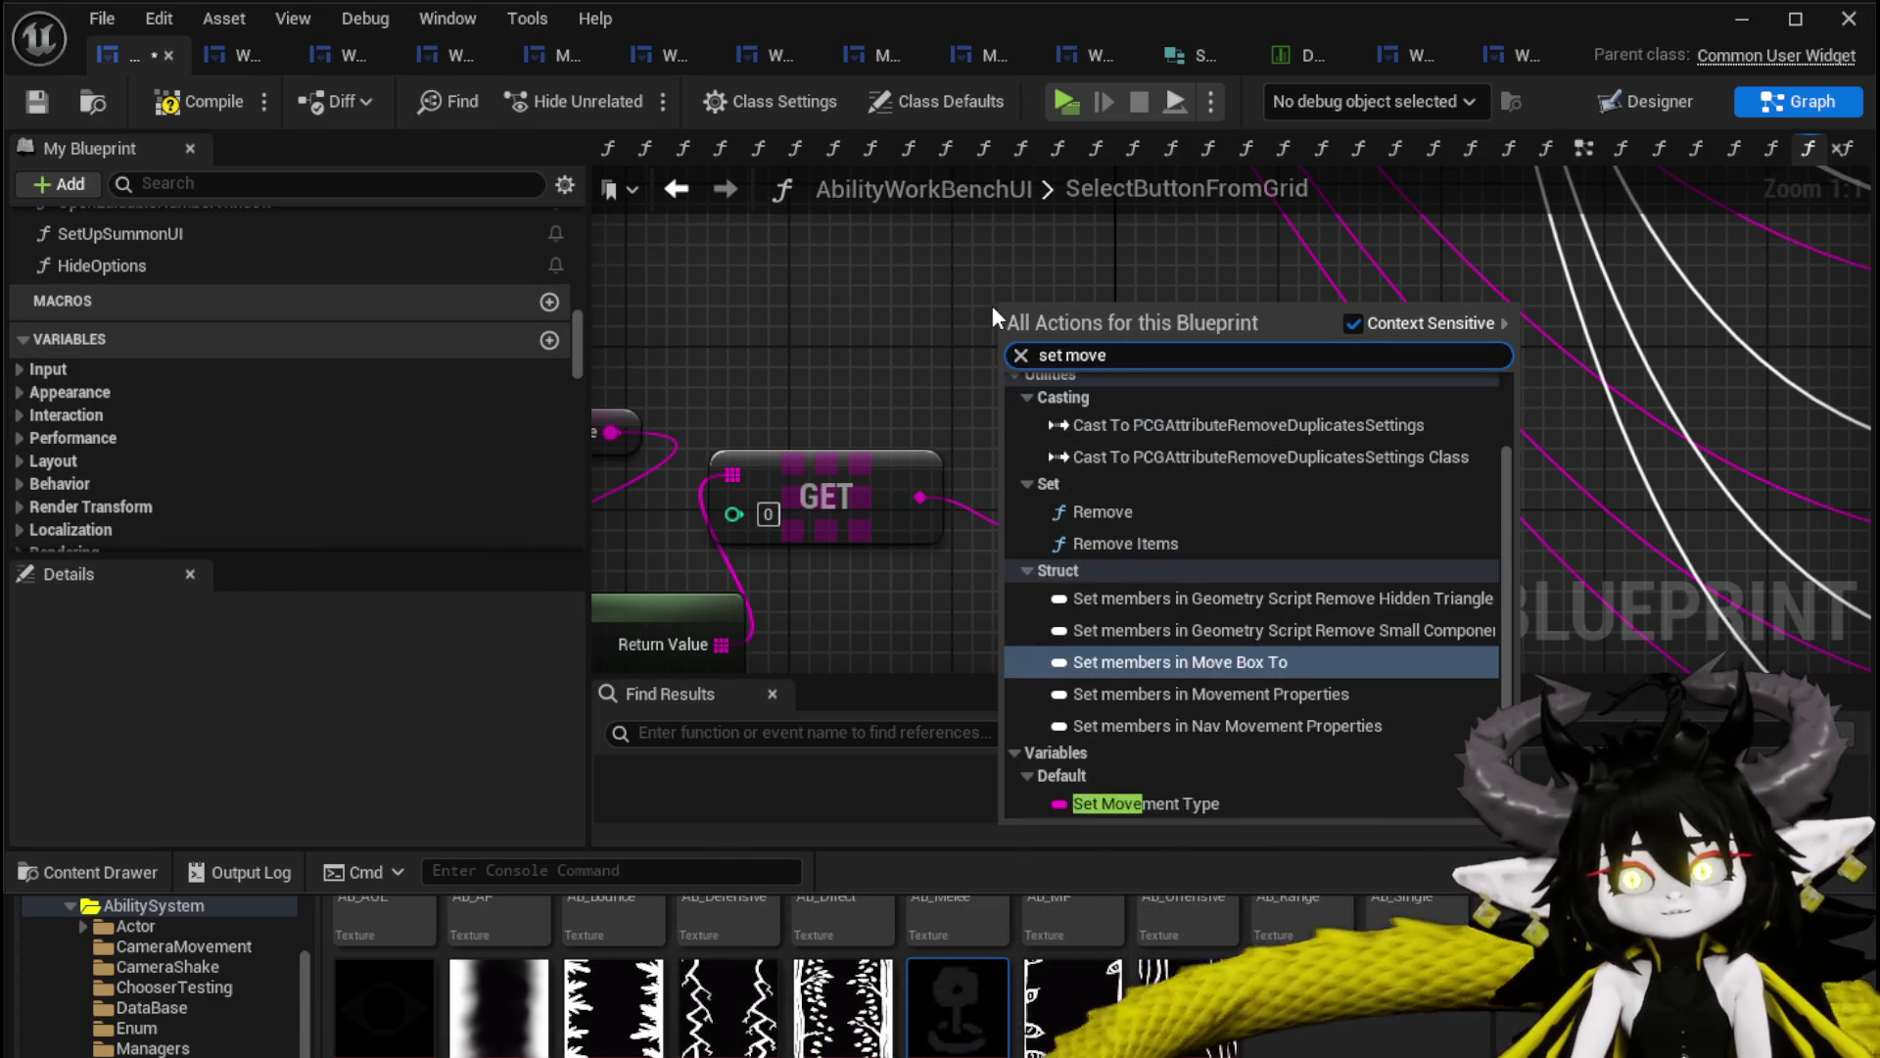
type("ement")
key("Return")
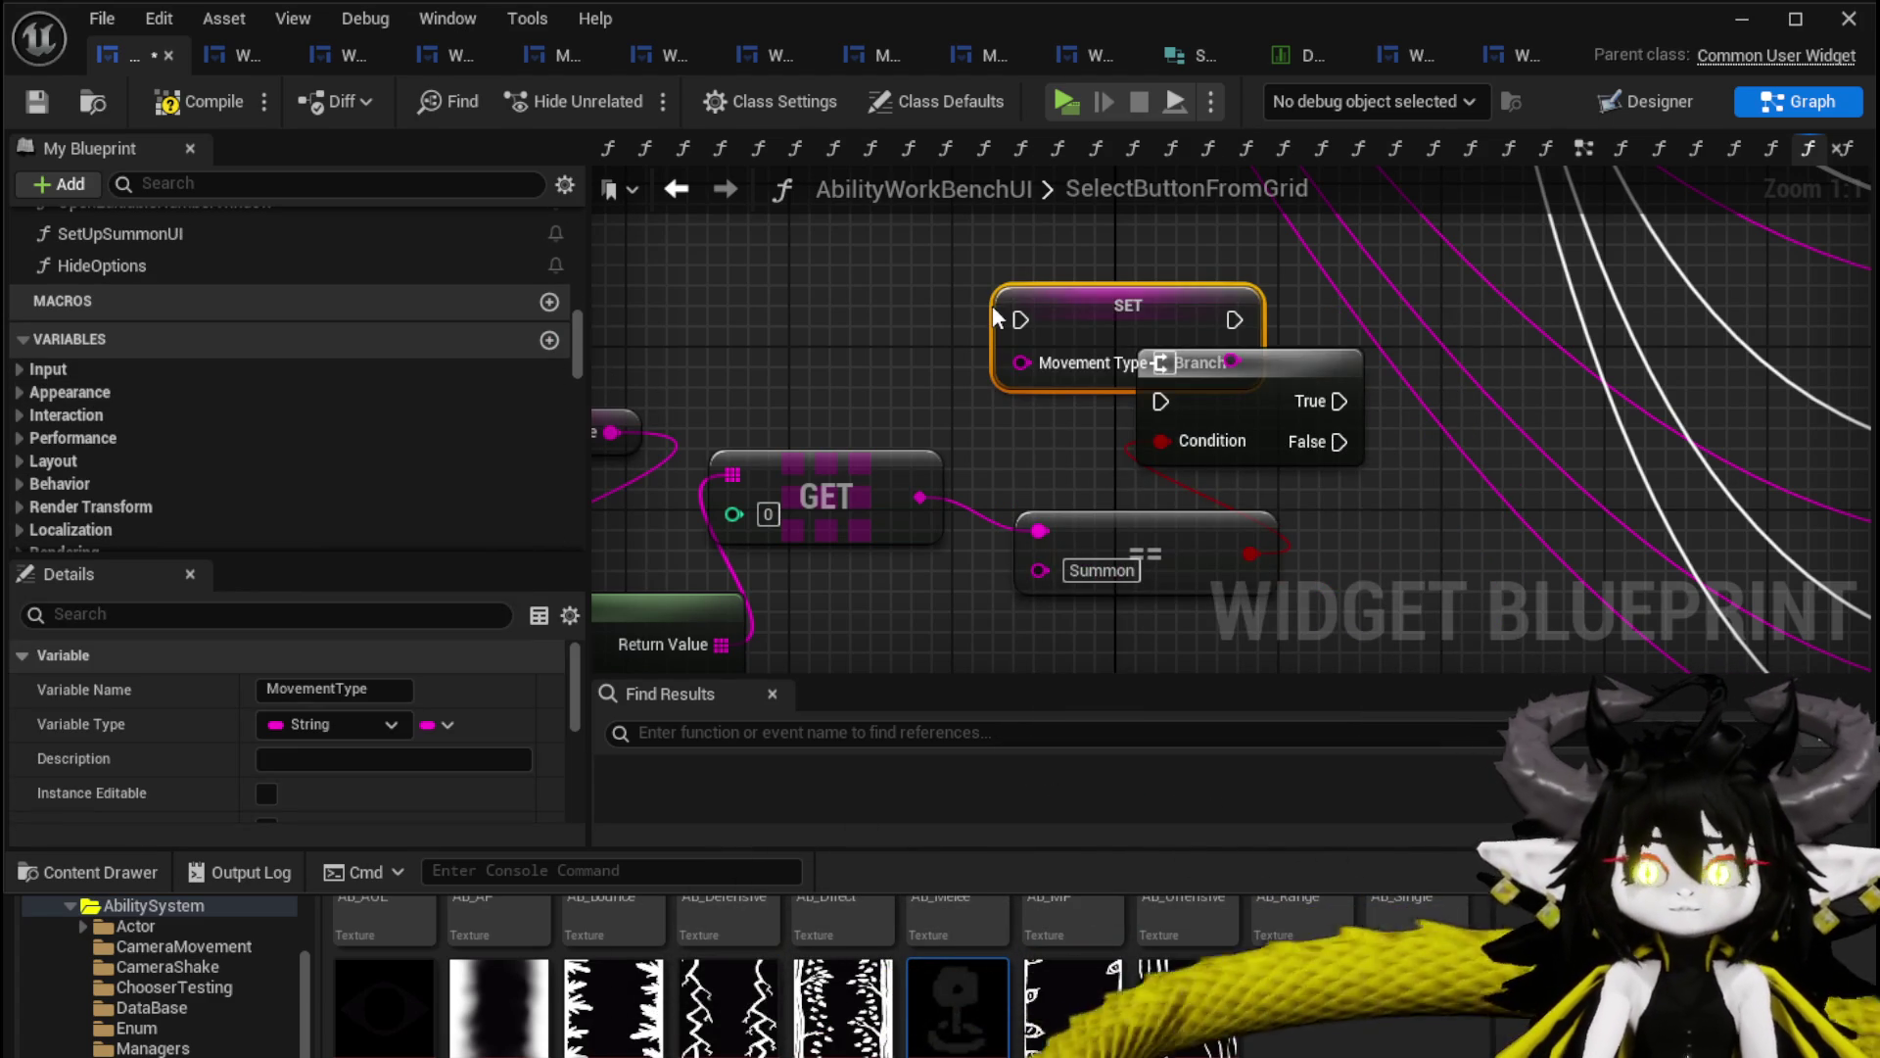
left_click_drag(1048, 309, 865, 310)
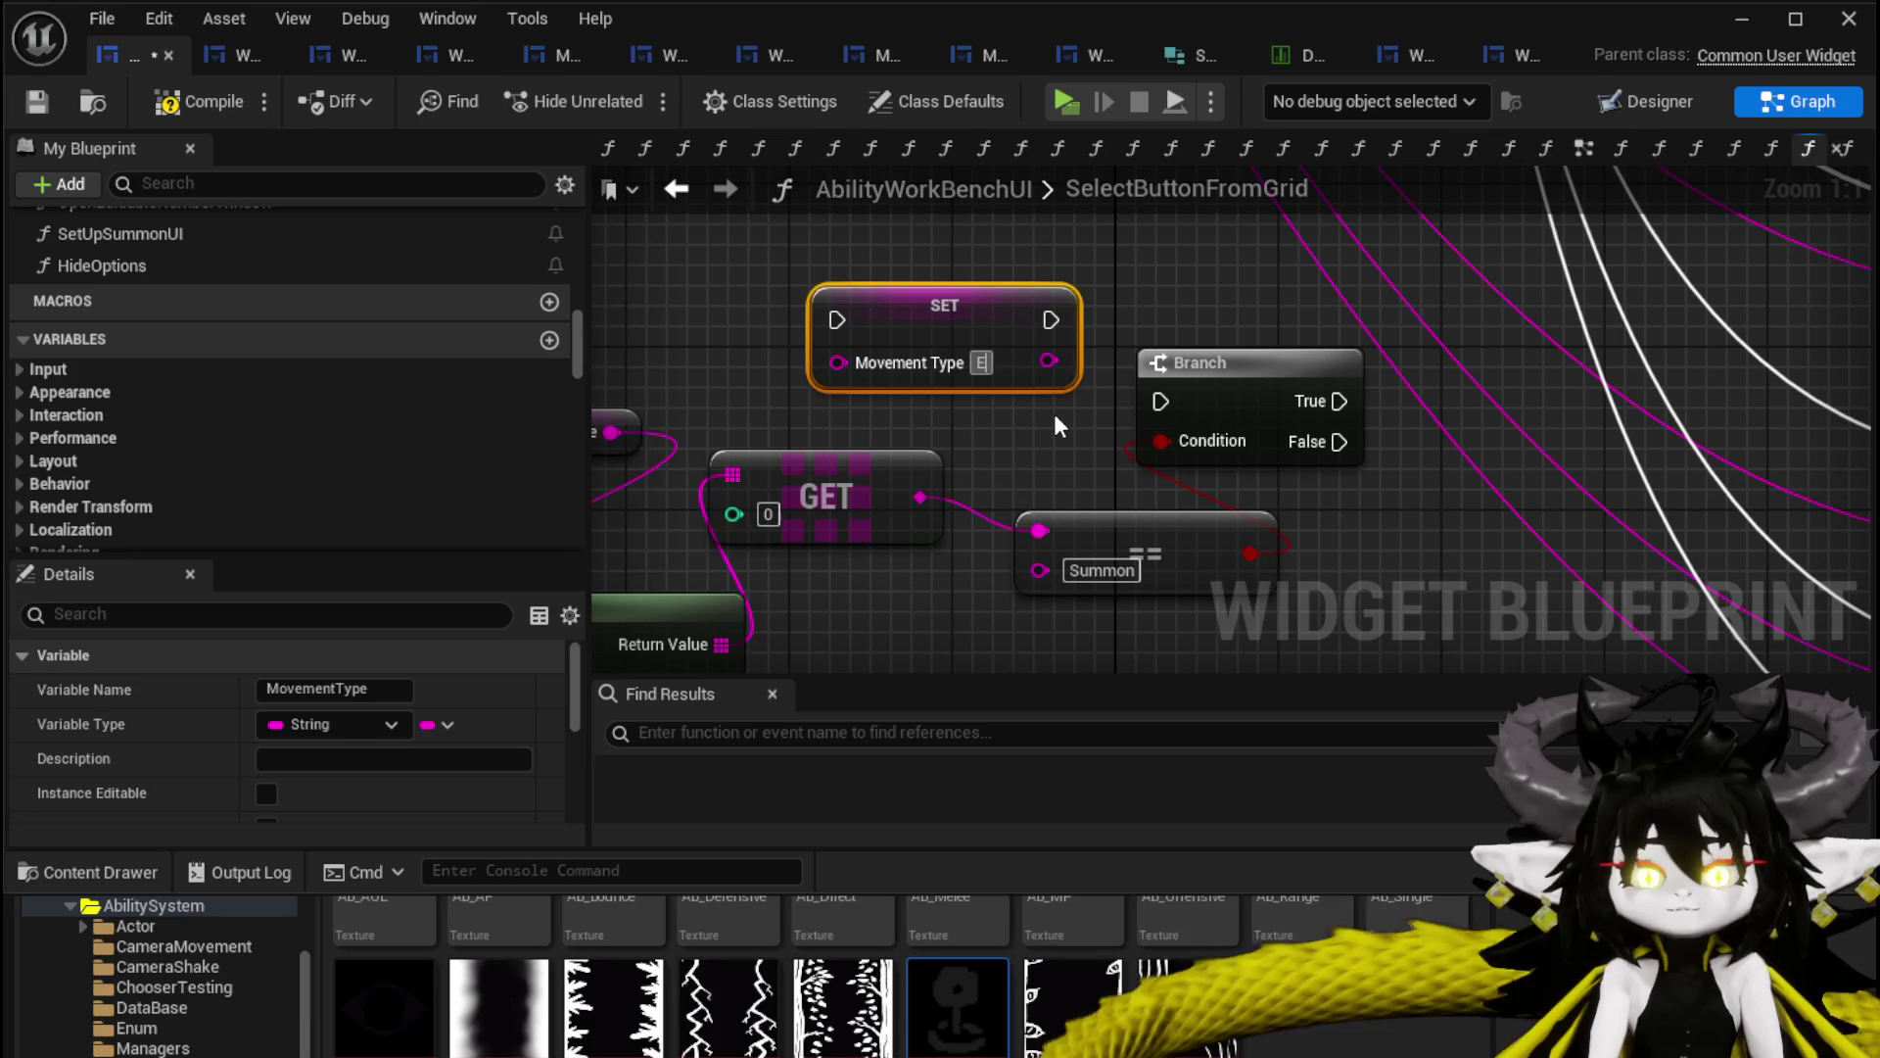
type("Empty")
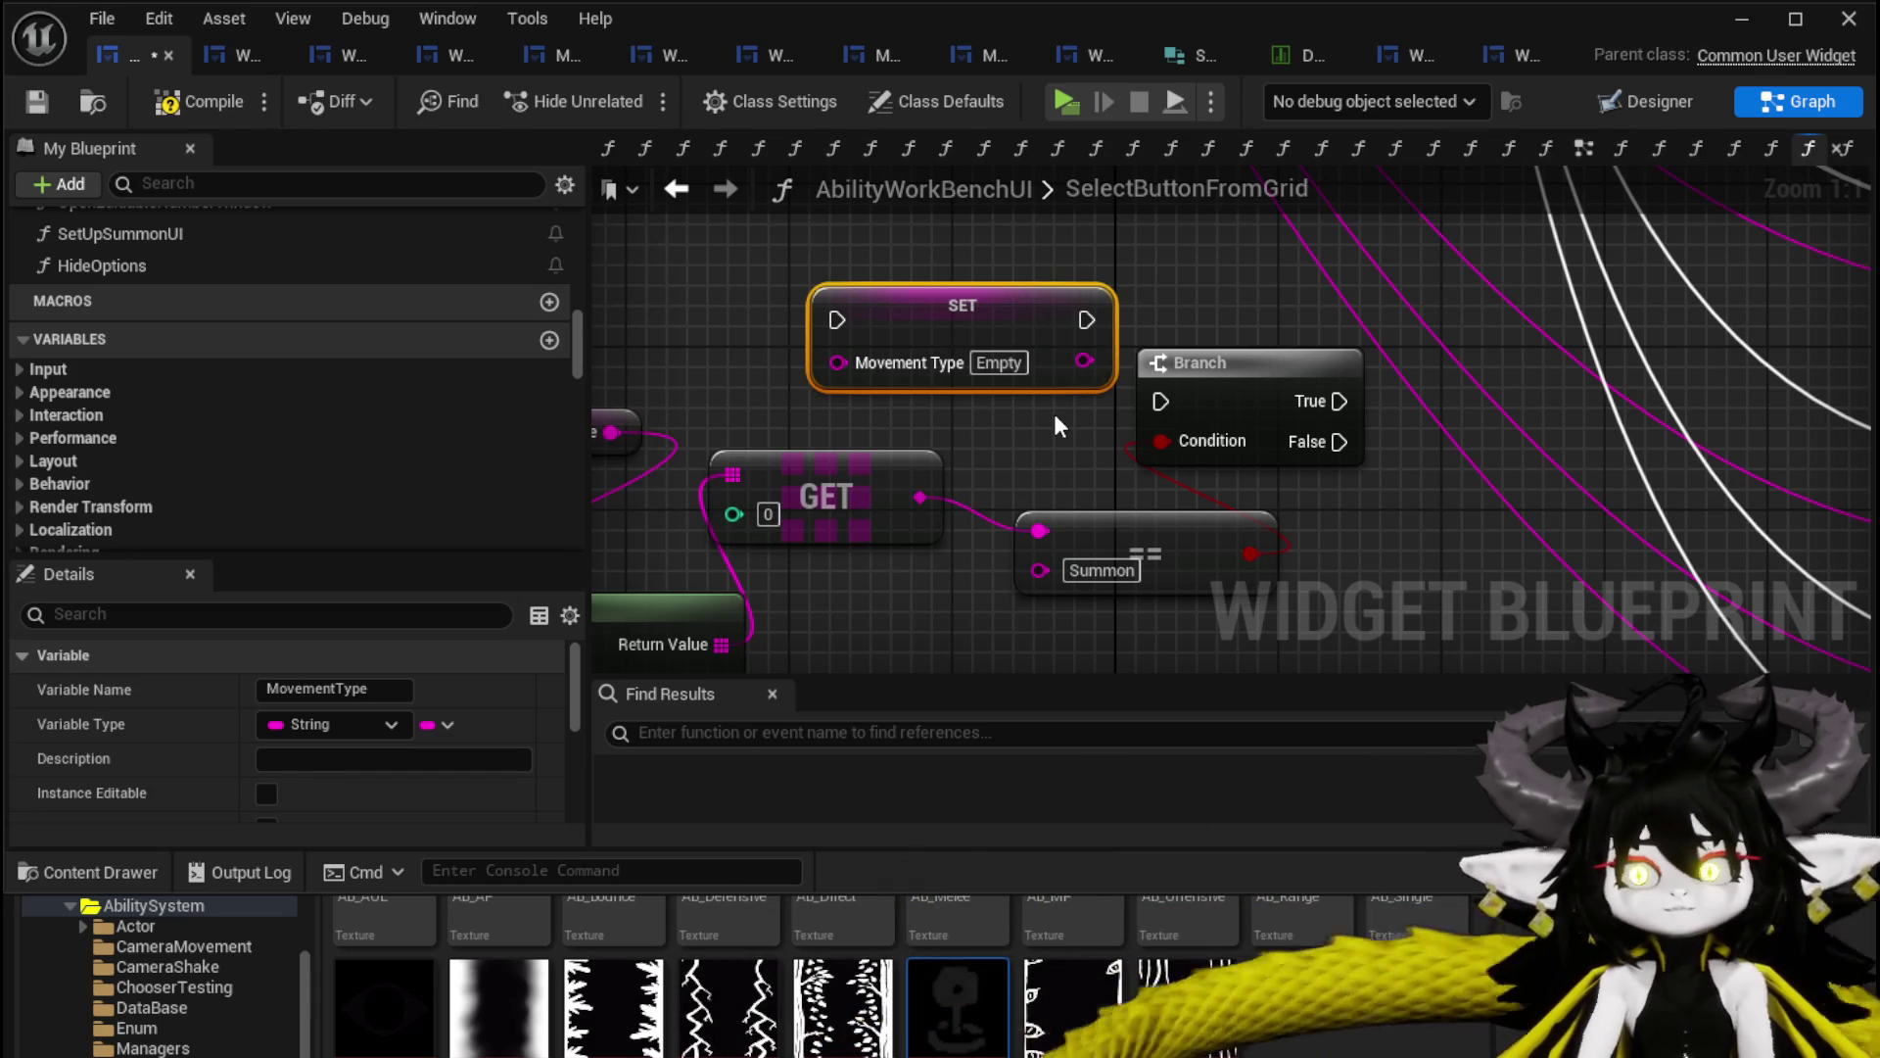
left_click_drag(989, 321, 1560, 282)
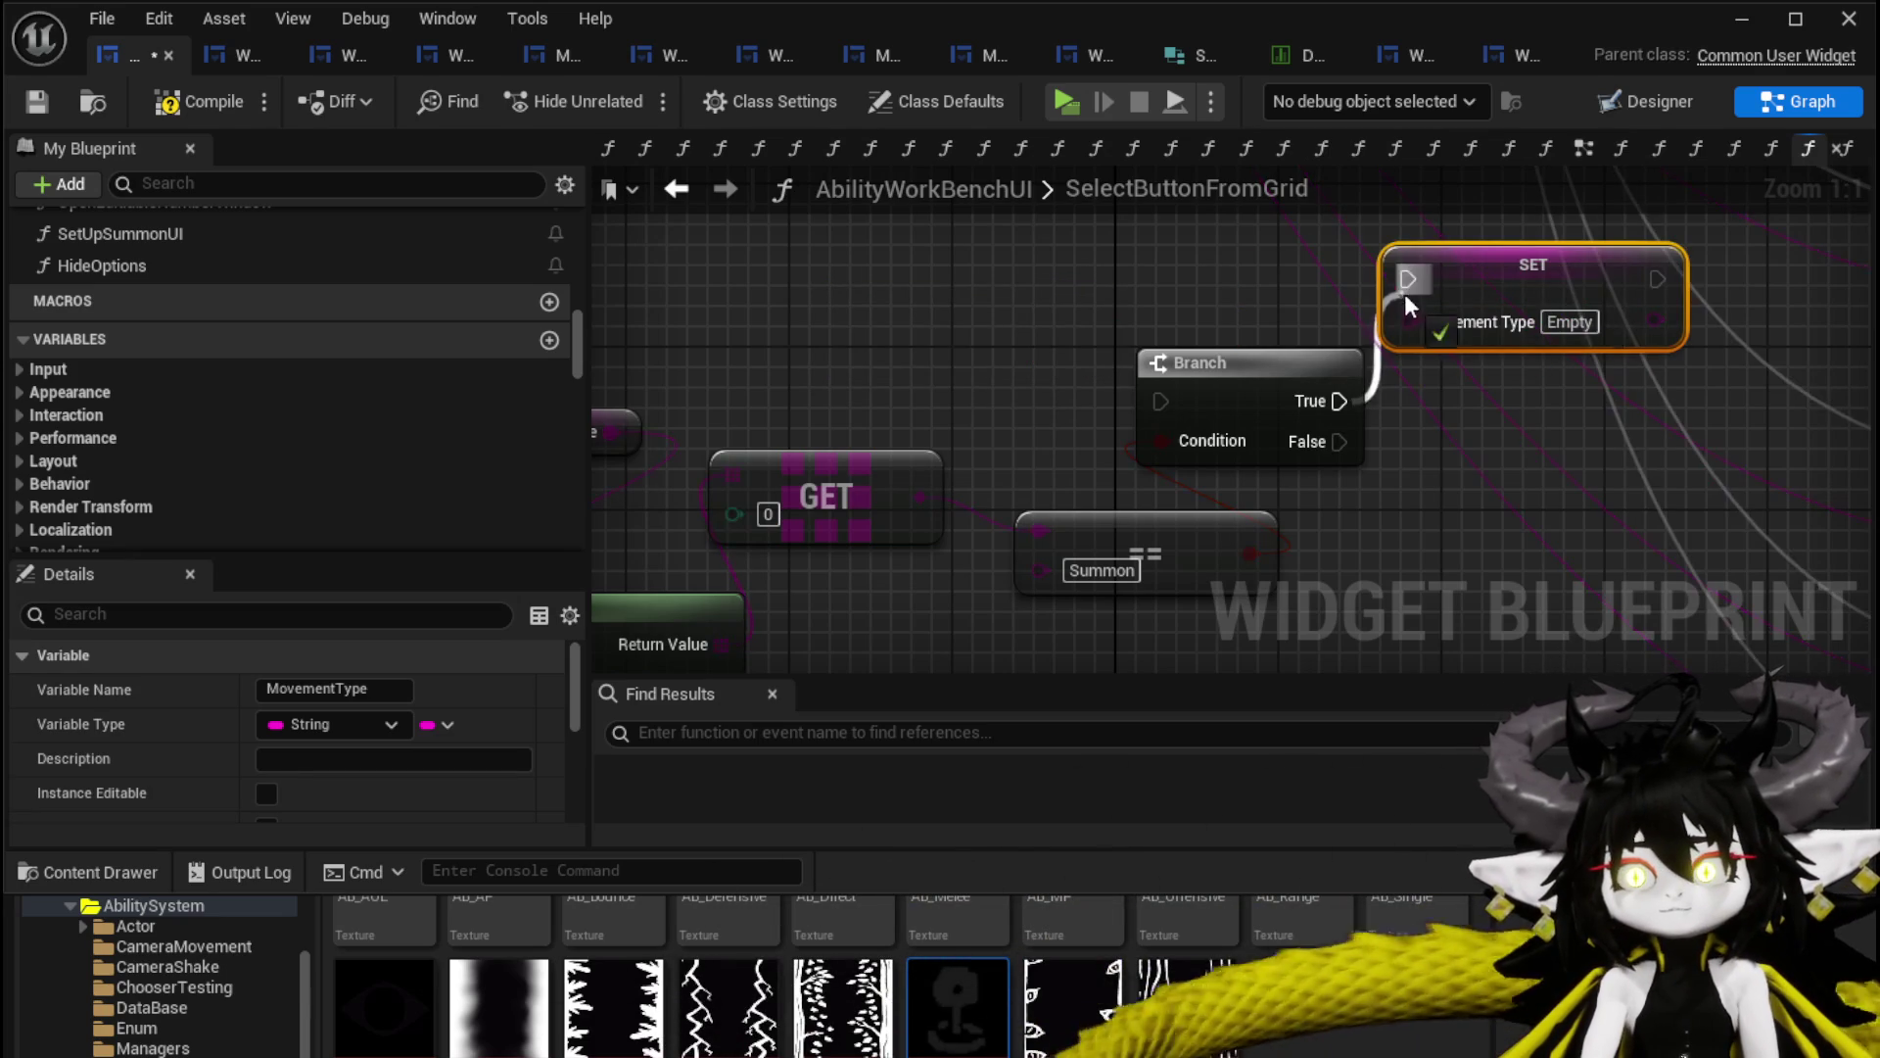
left_click_drag(1302, 375, 1107, 380)
left_click_drag(1488, 293, 1427, 333)
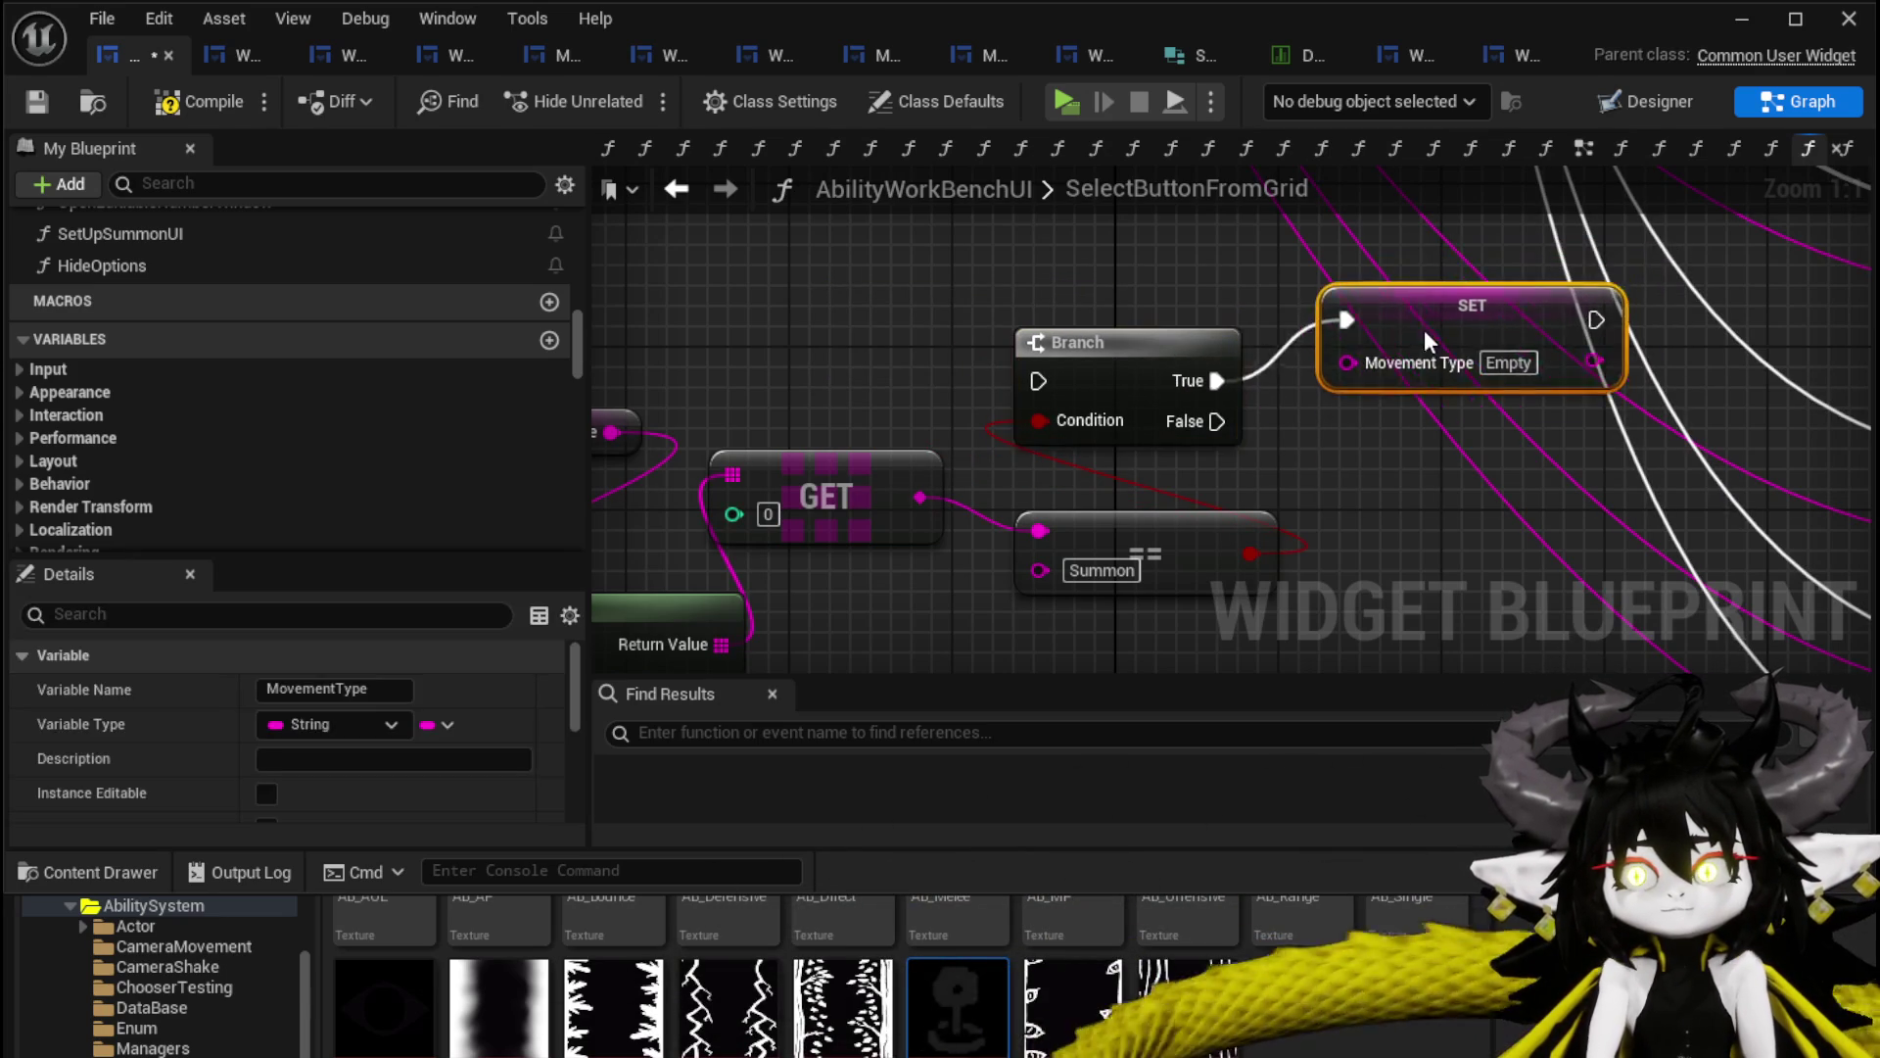
scroll(1225, 329, "down", 2)
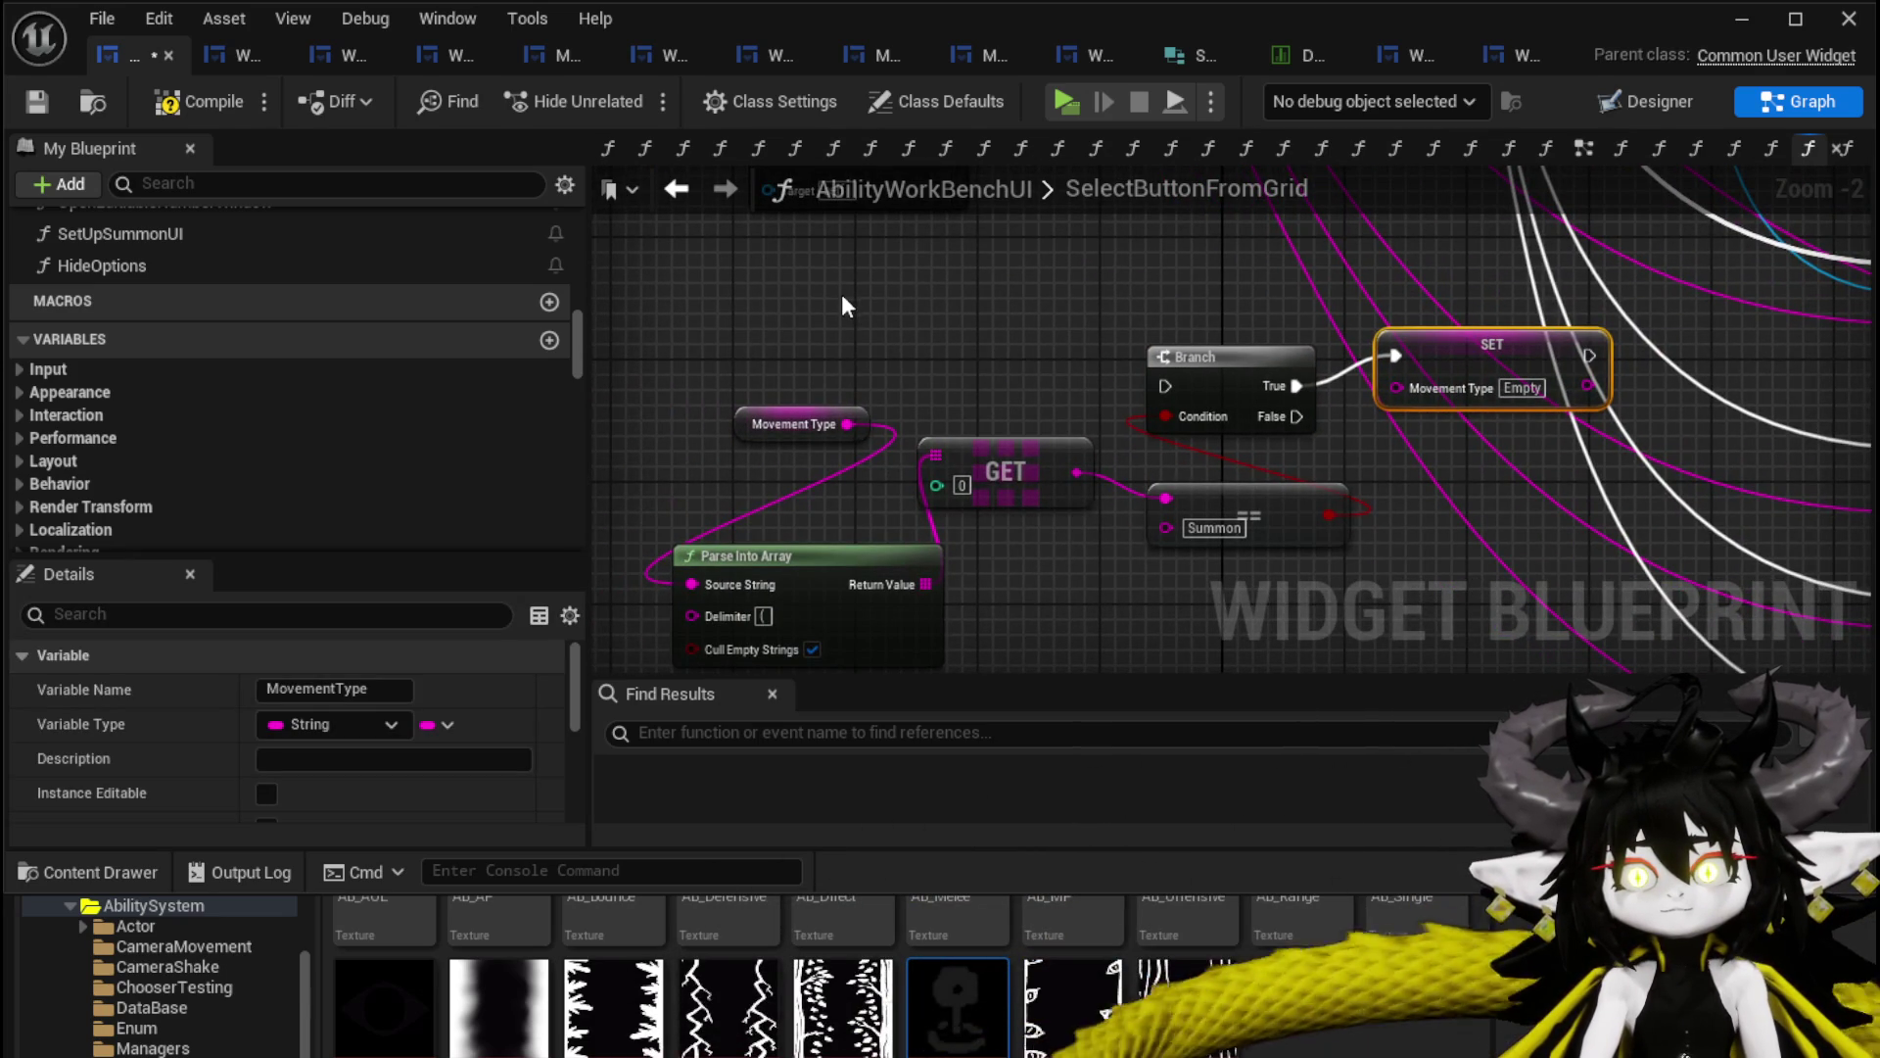
Wire Set Visibility's execution output into Set Type.
scroll(843, 291, "down", 2)
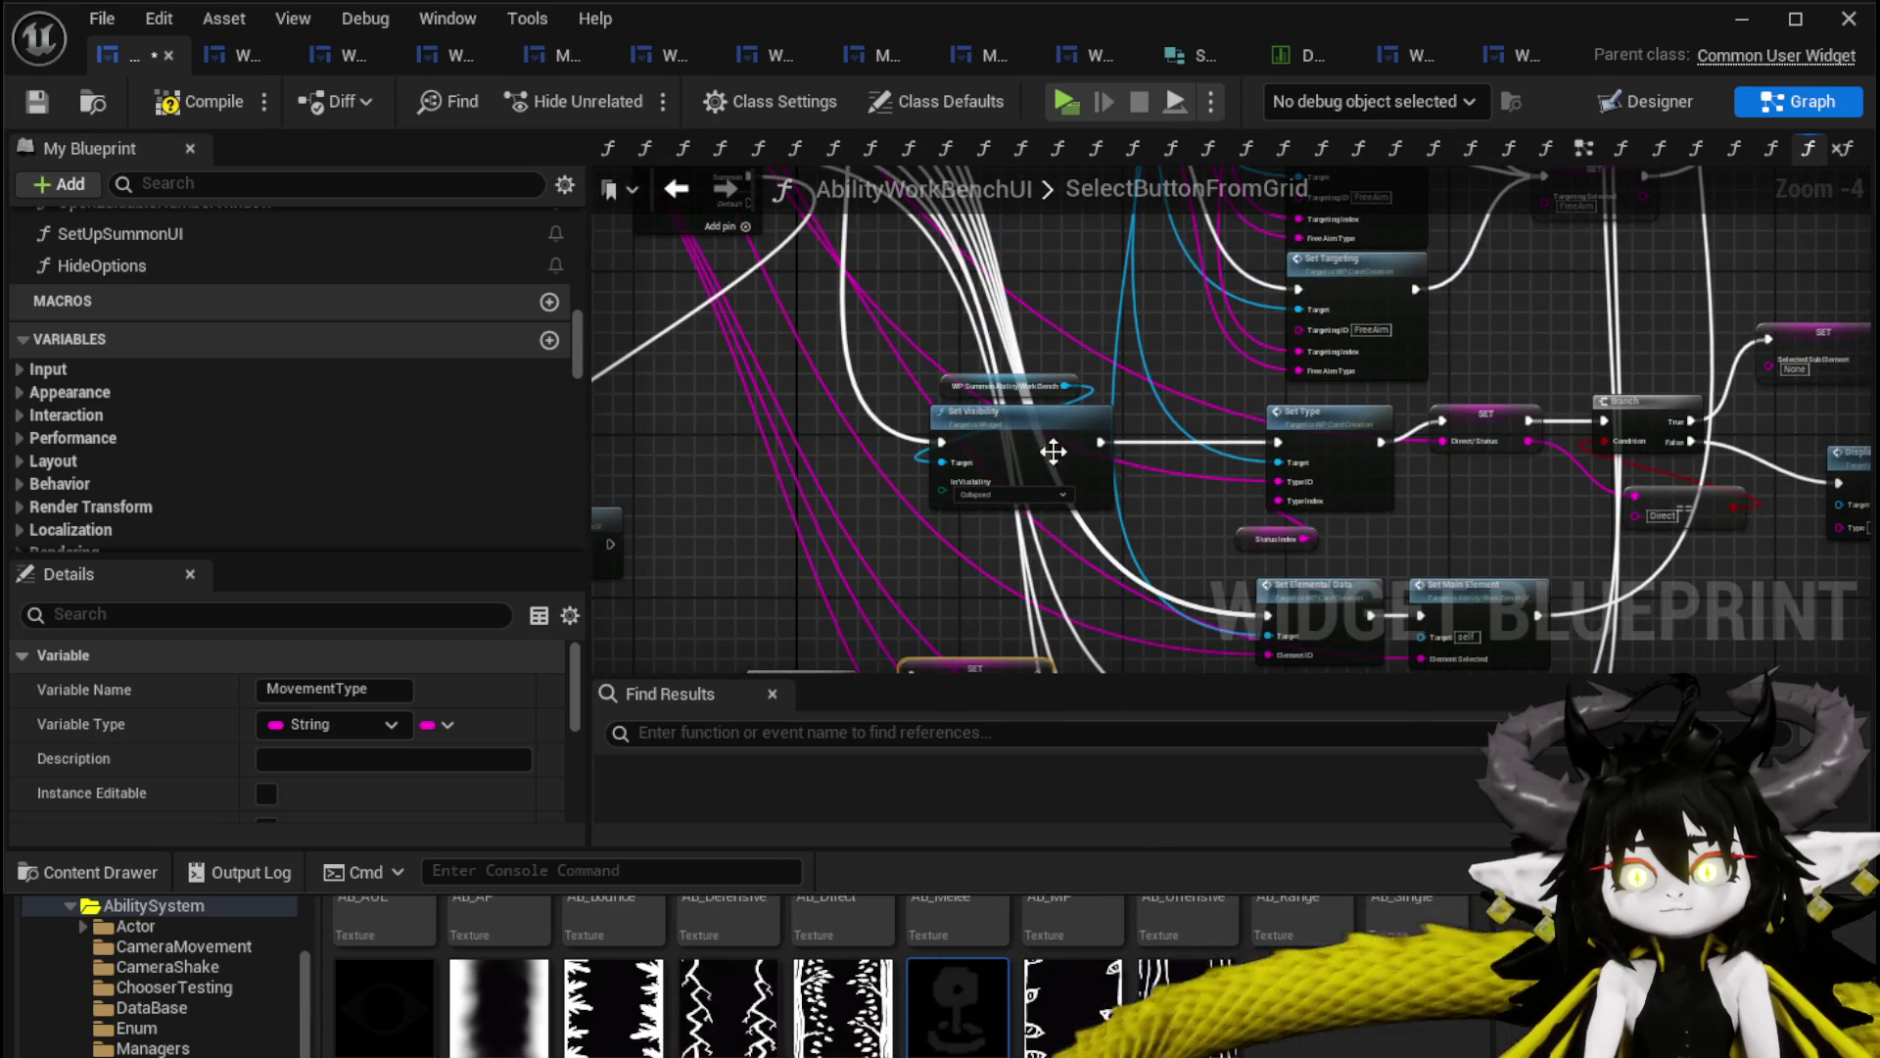
left_click_drag(1101, 443, 1277, 442)
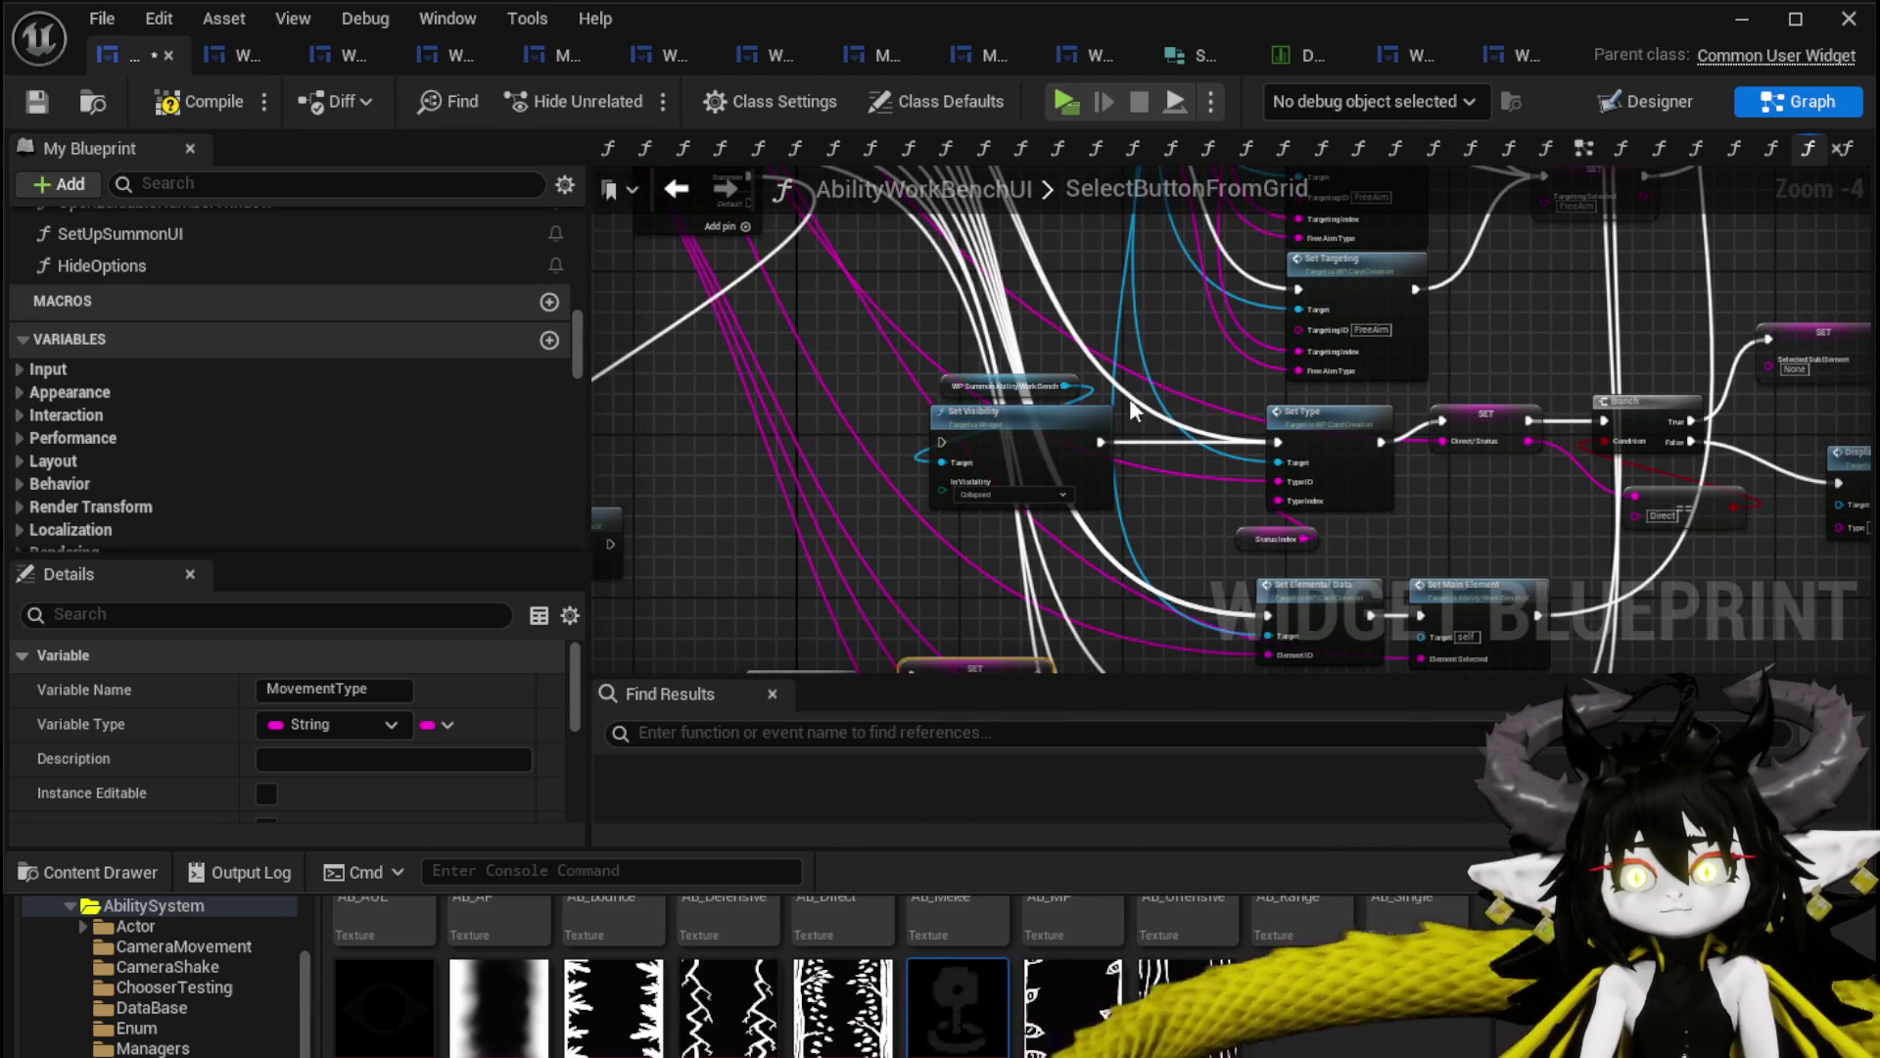
left_click_drag(1011, 438, 989, 504)
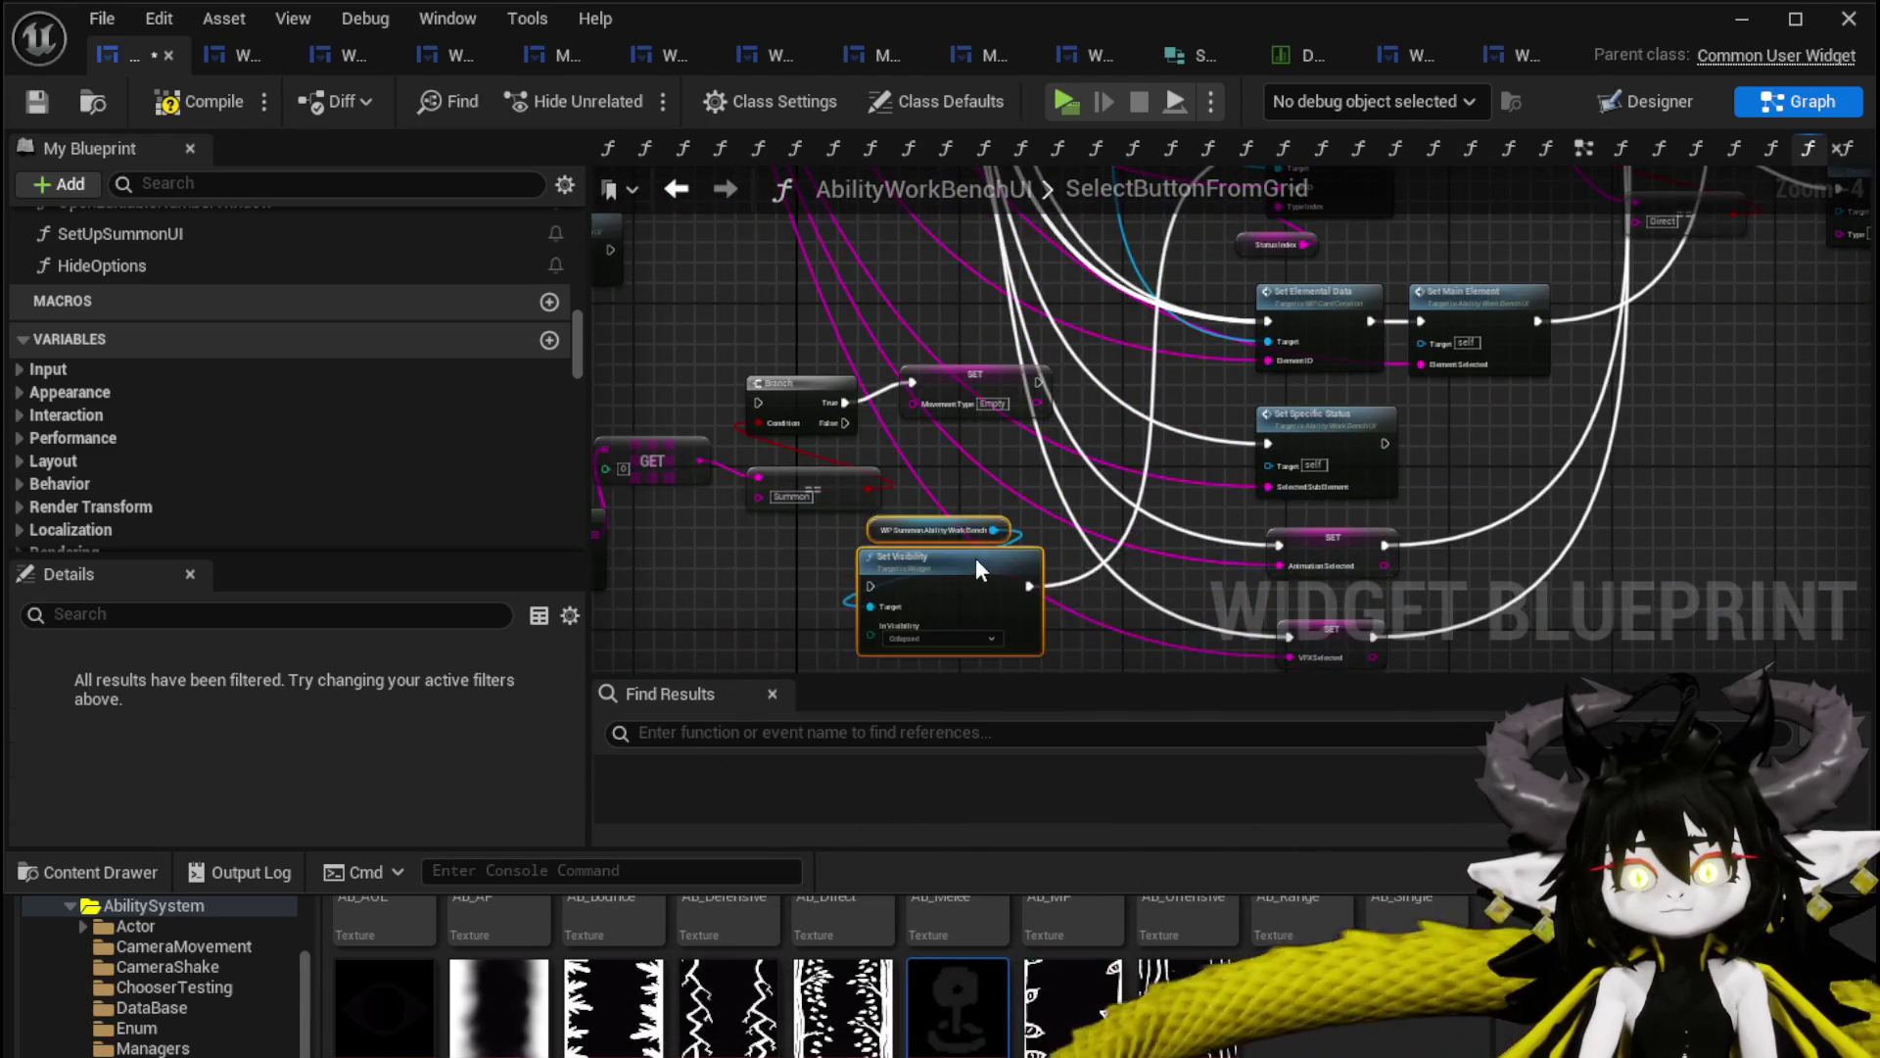
Move the Branch/SET group beside Set Visibility and connect SET's execution into it.
mouse_move(714, 569)
left_mouse_down()
mouse_move(890, 390)
mouse_move(1082, 284)
mouse_move(1248, 472)
mouse_move(1154, 438)
mouse_move(1233, 428)
left_mouse_up()
mouse_move(1234, 327)
left_mouse_down()
mouse_move(1005, 444)
mouse_move(1011, 490)
left_mouse_up()
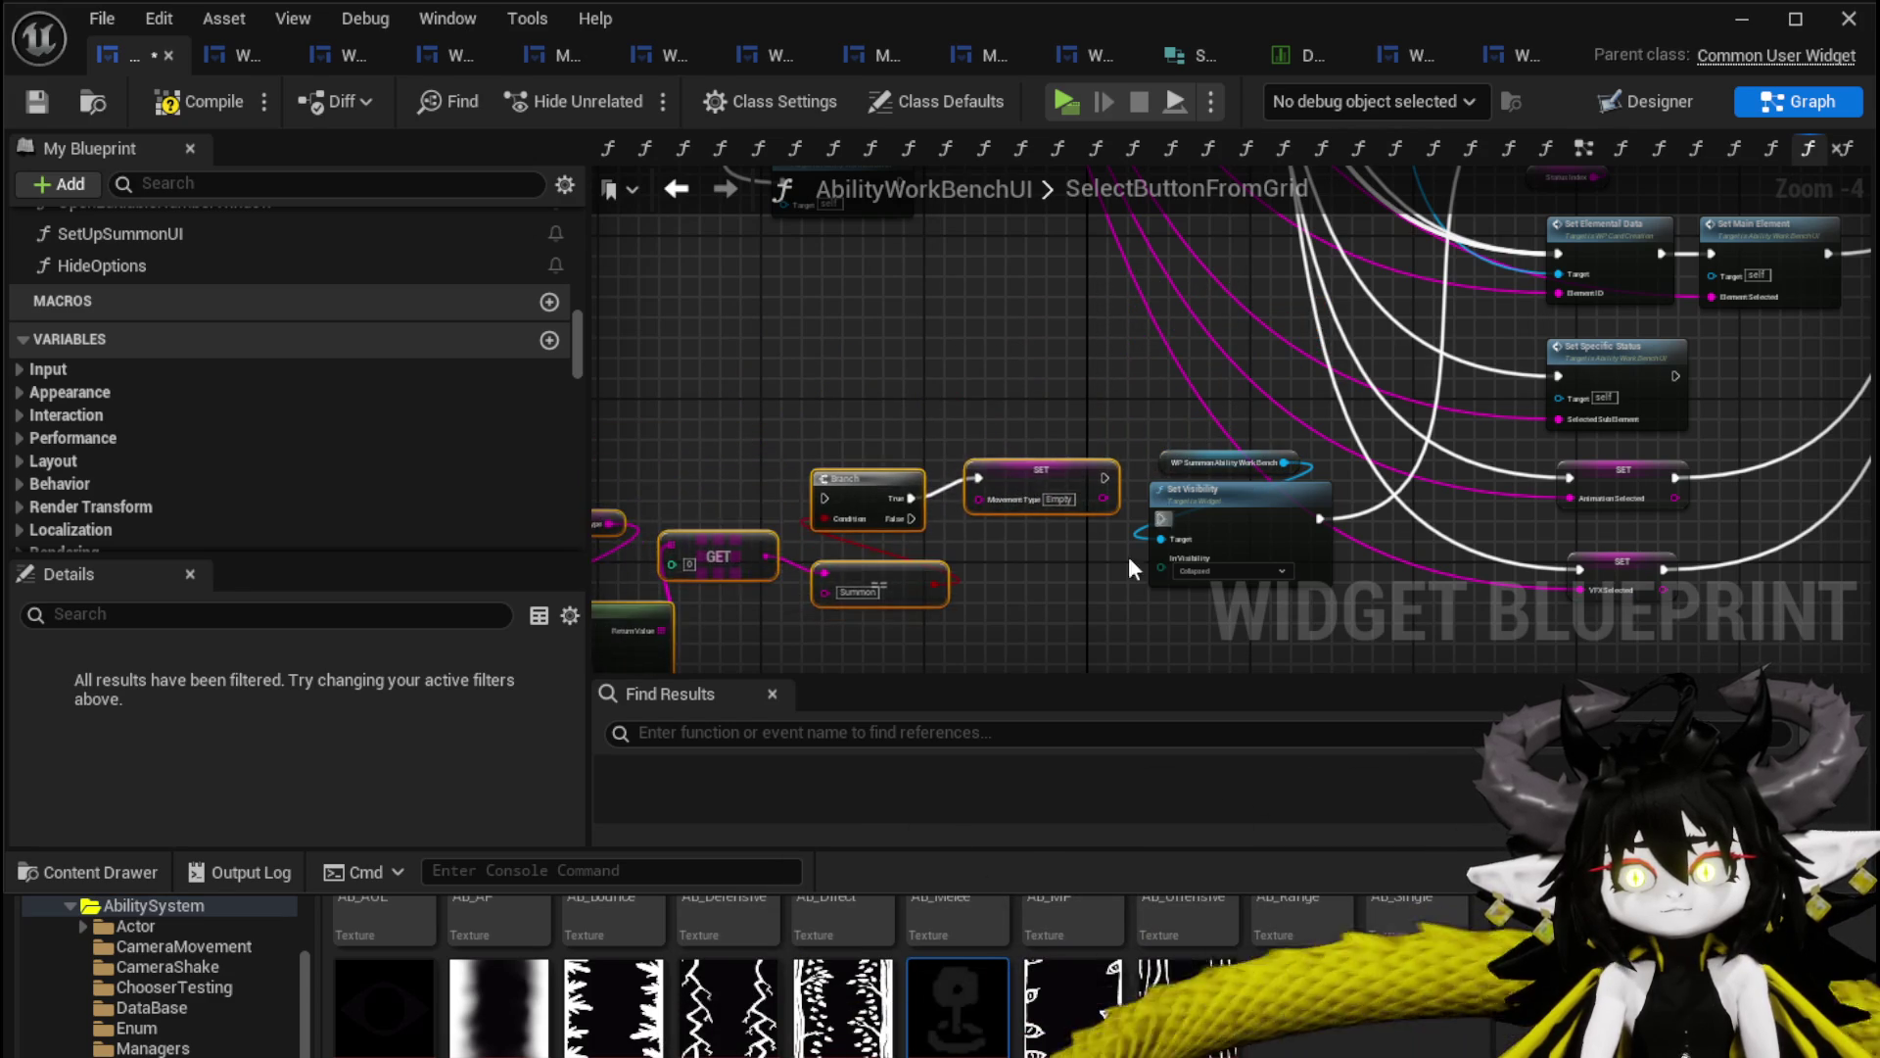
scroll(1080, 575, "up", 3)
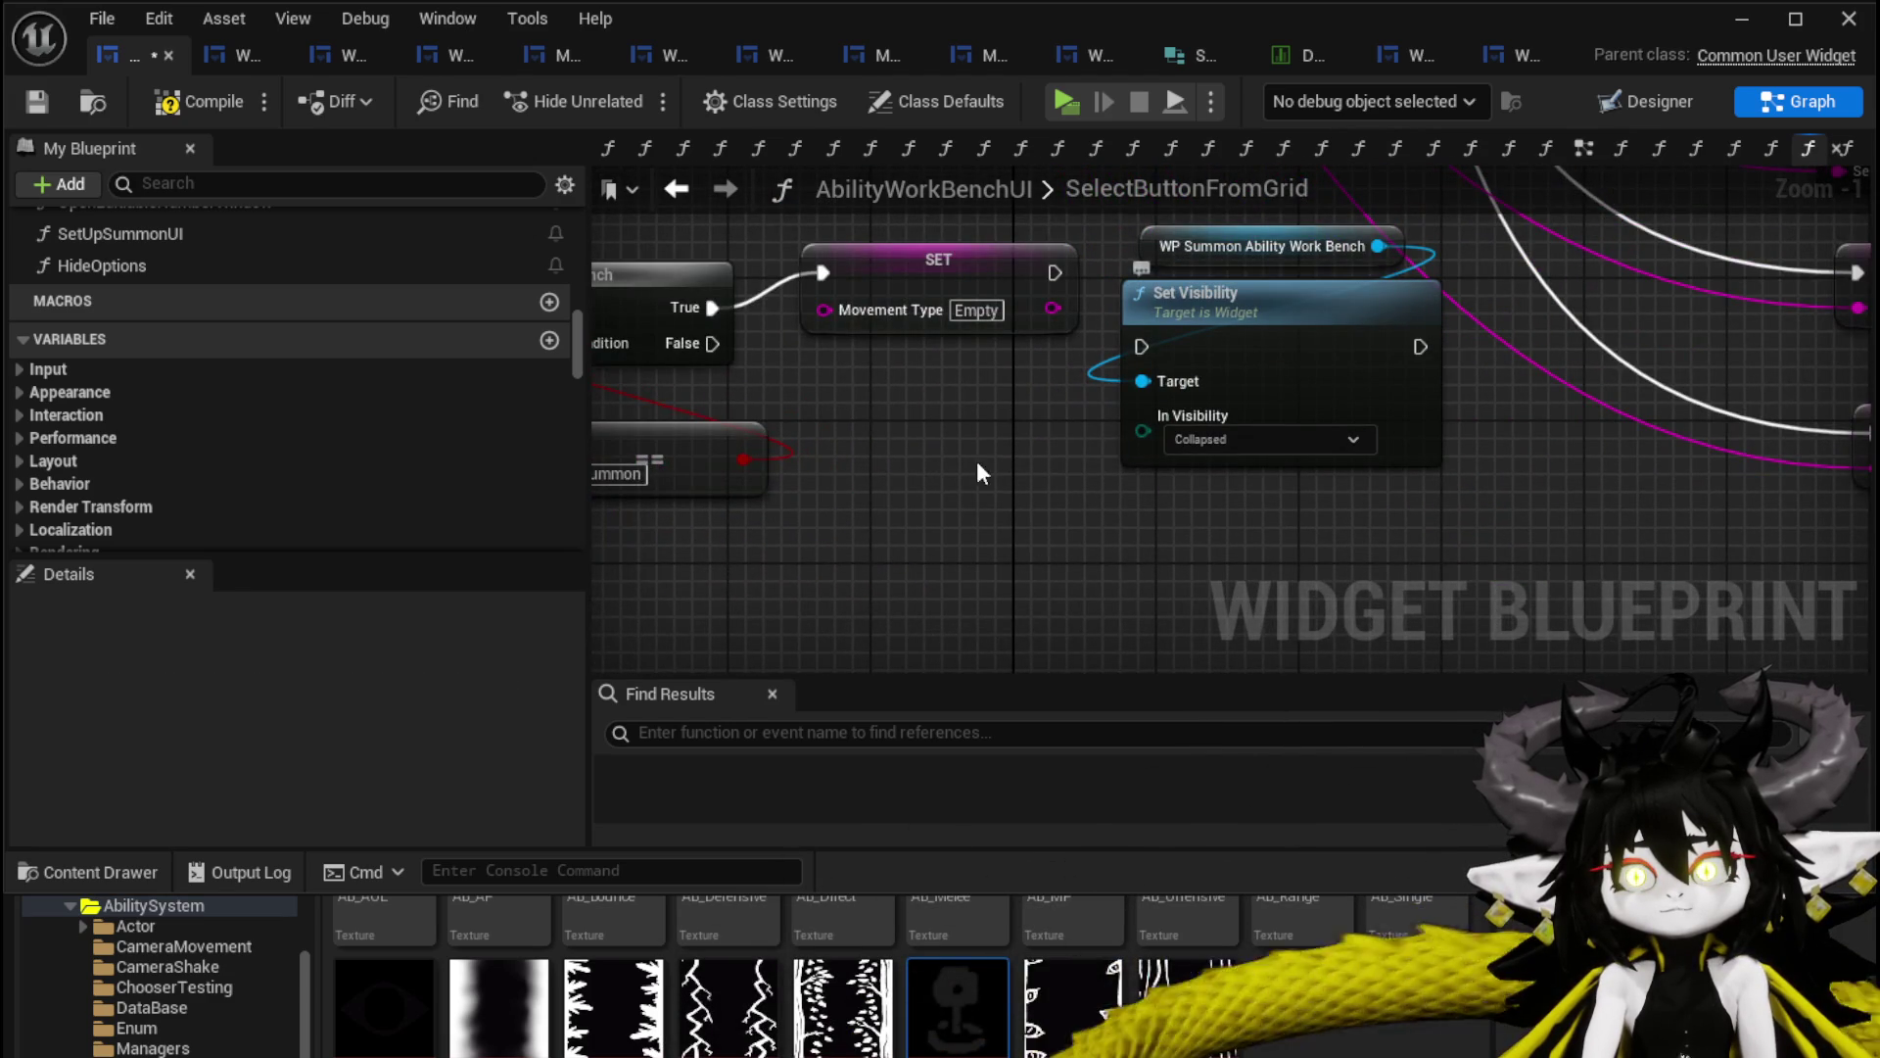
scroll(903, 587, "up", 1)
scroll(966, 579, "down", 1)
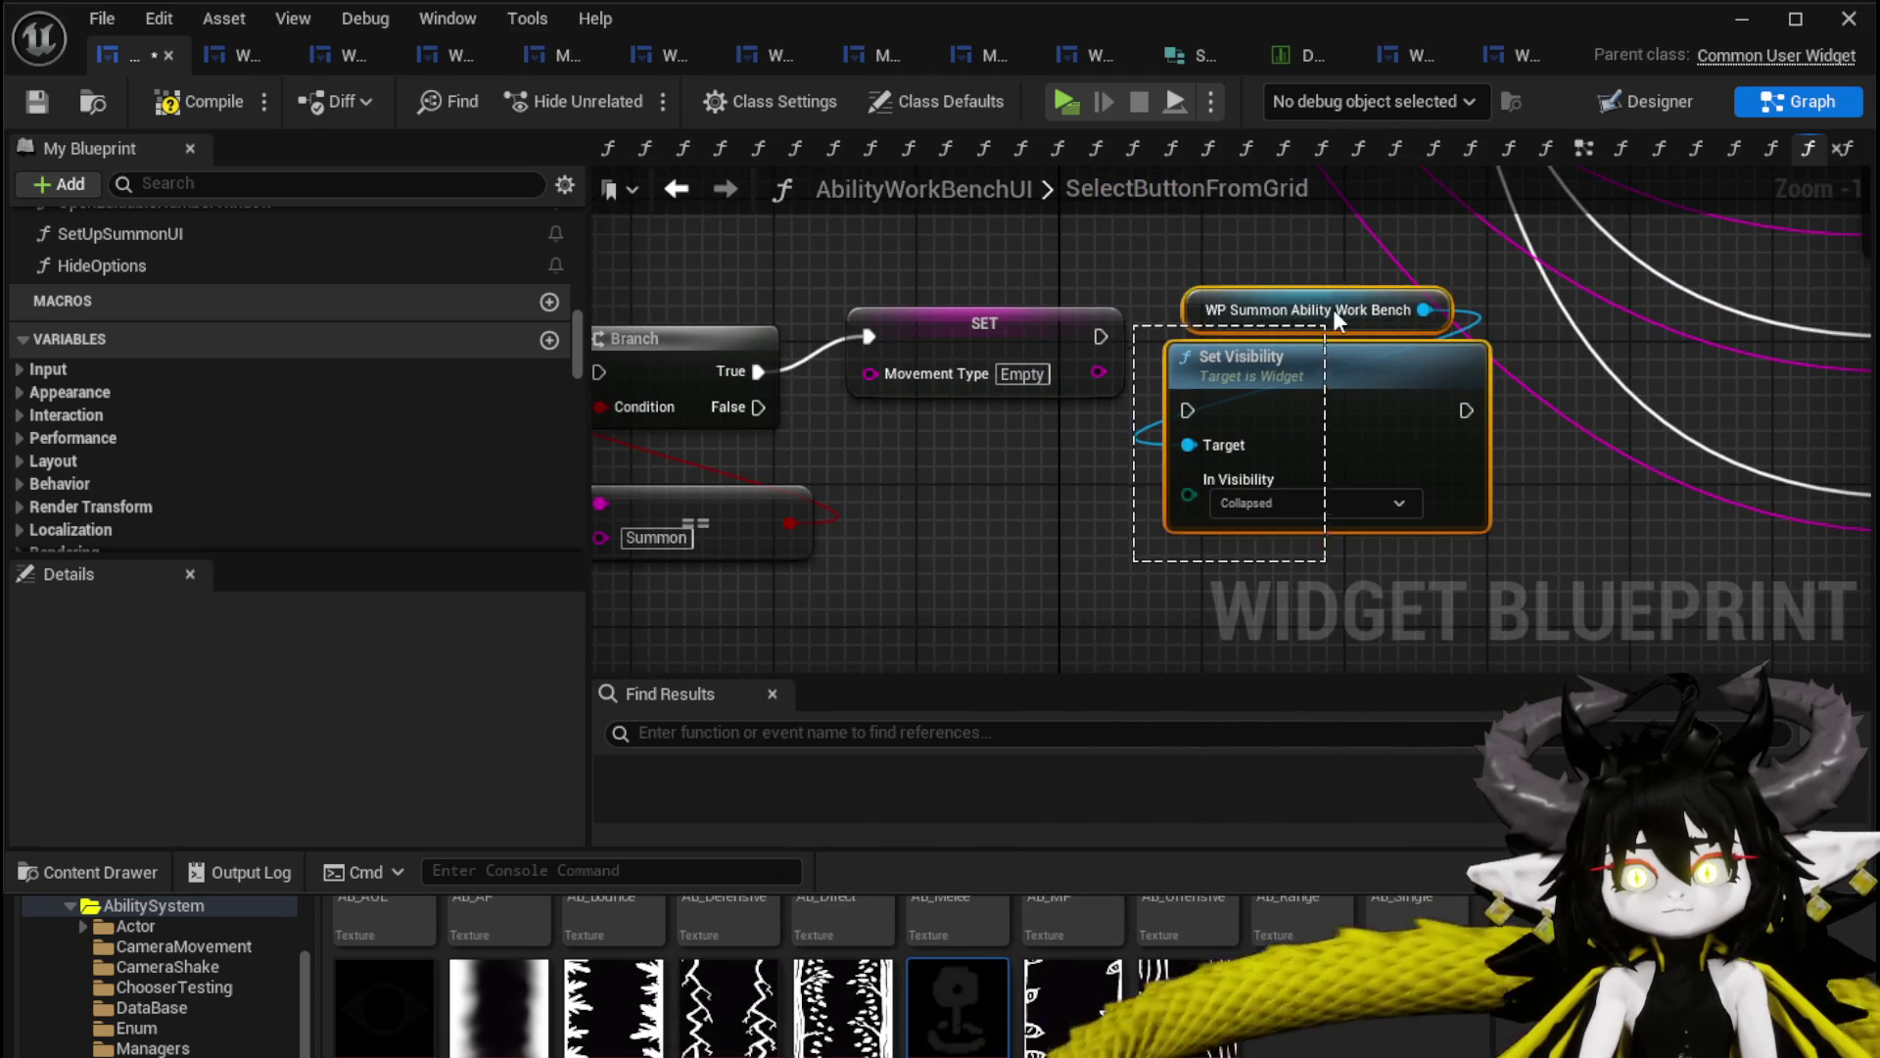
left_click_drag(1281, 391, 1249, 313)
left_click_drag(1099, 336, 1137, 337)
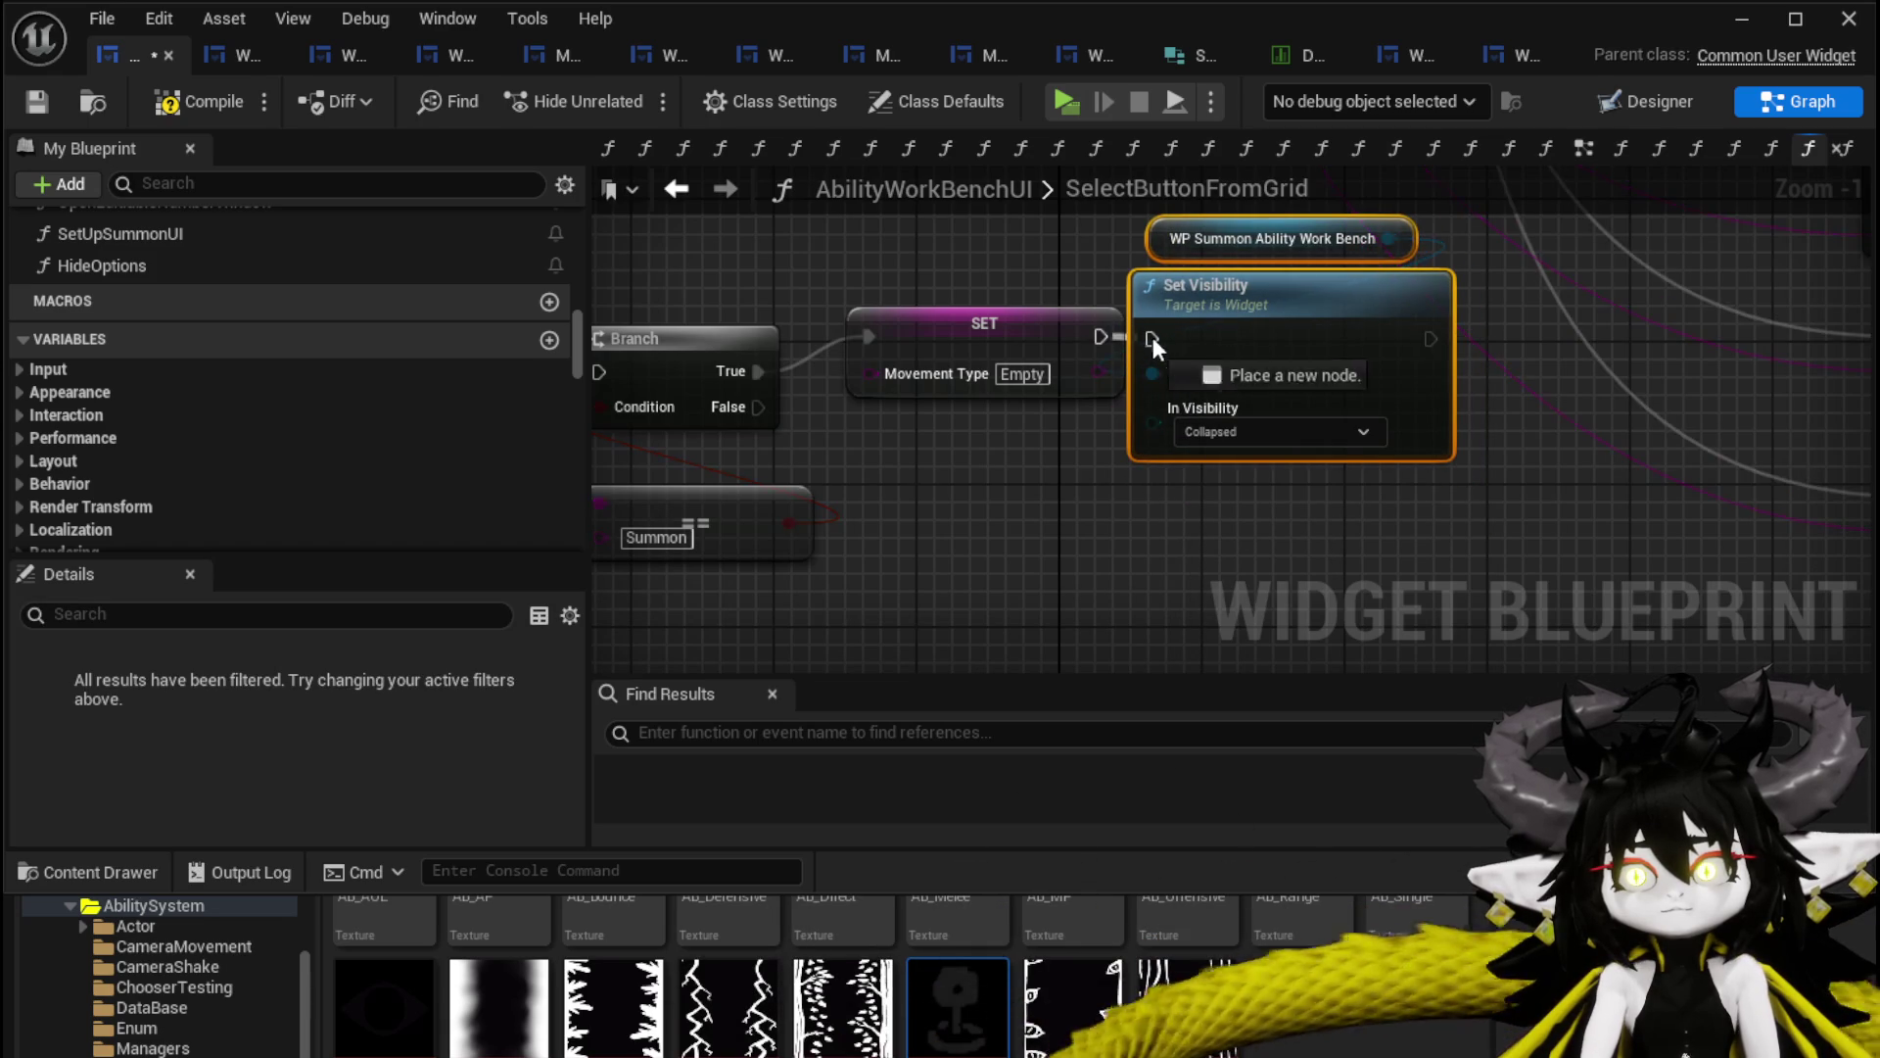
left_click(948, 341)
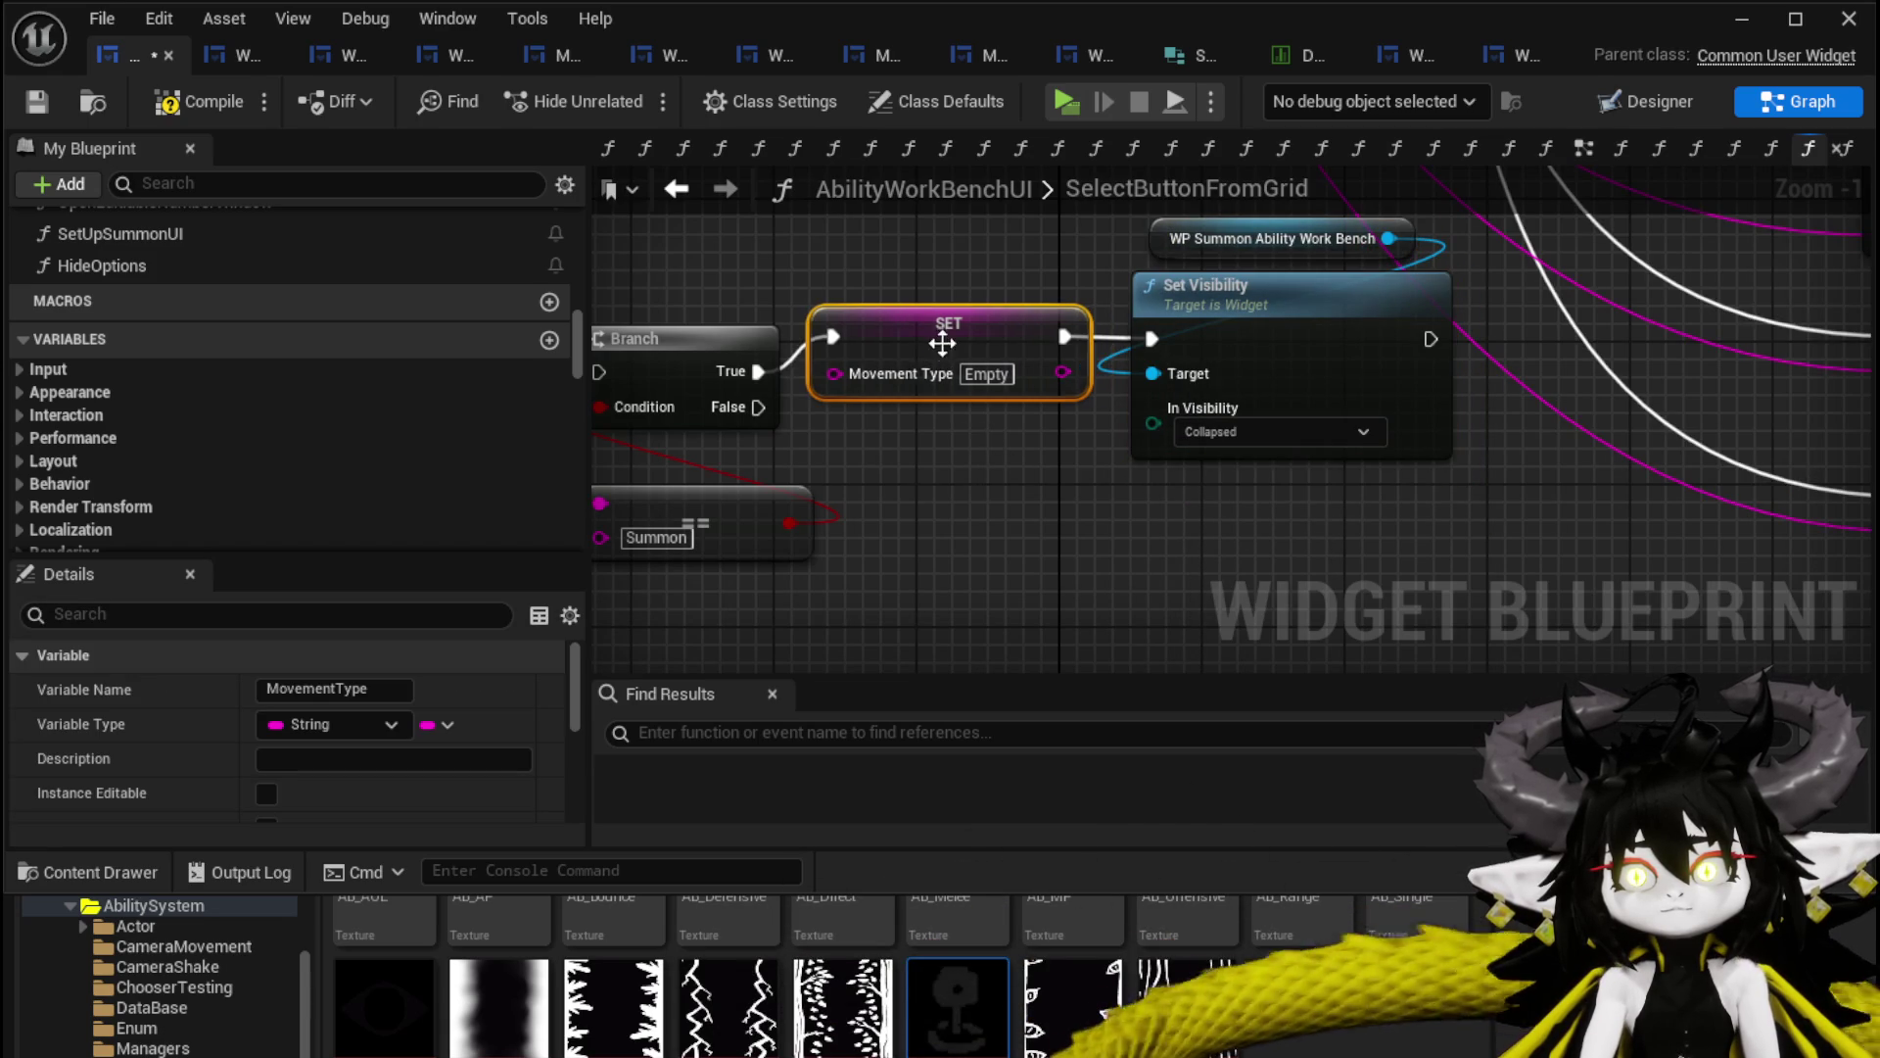
scroll(948, 338, "down", 3)
left_click_drag(1175, 382, 1403, 398)
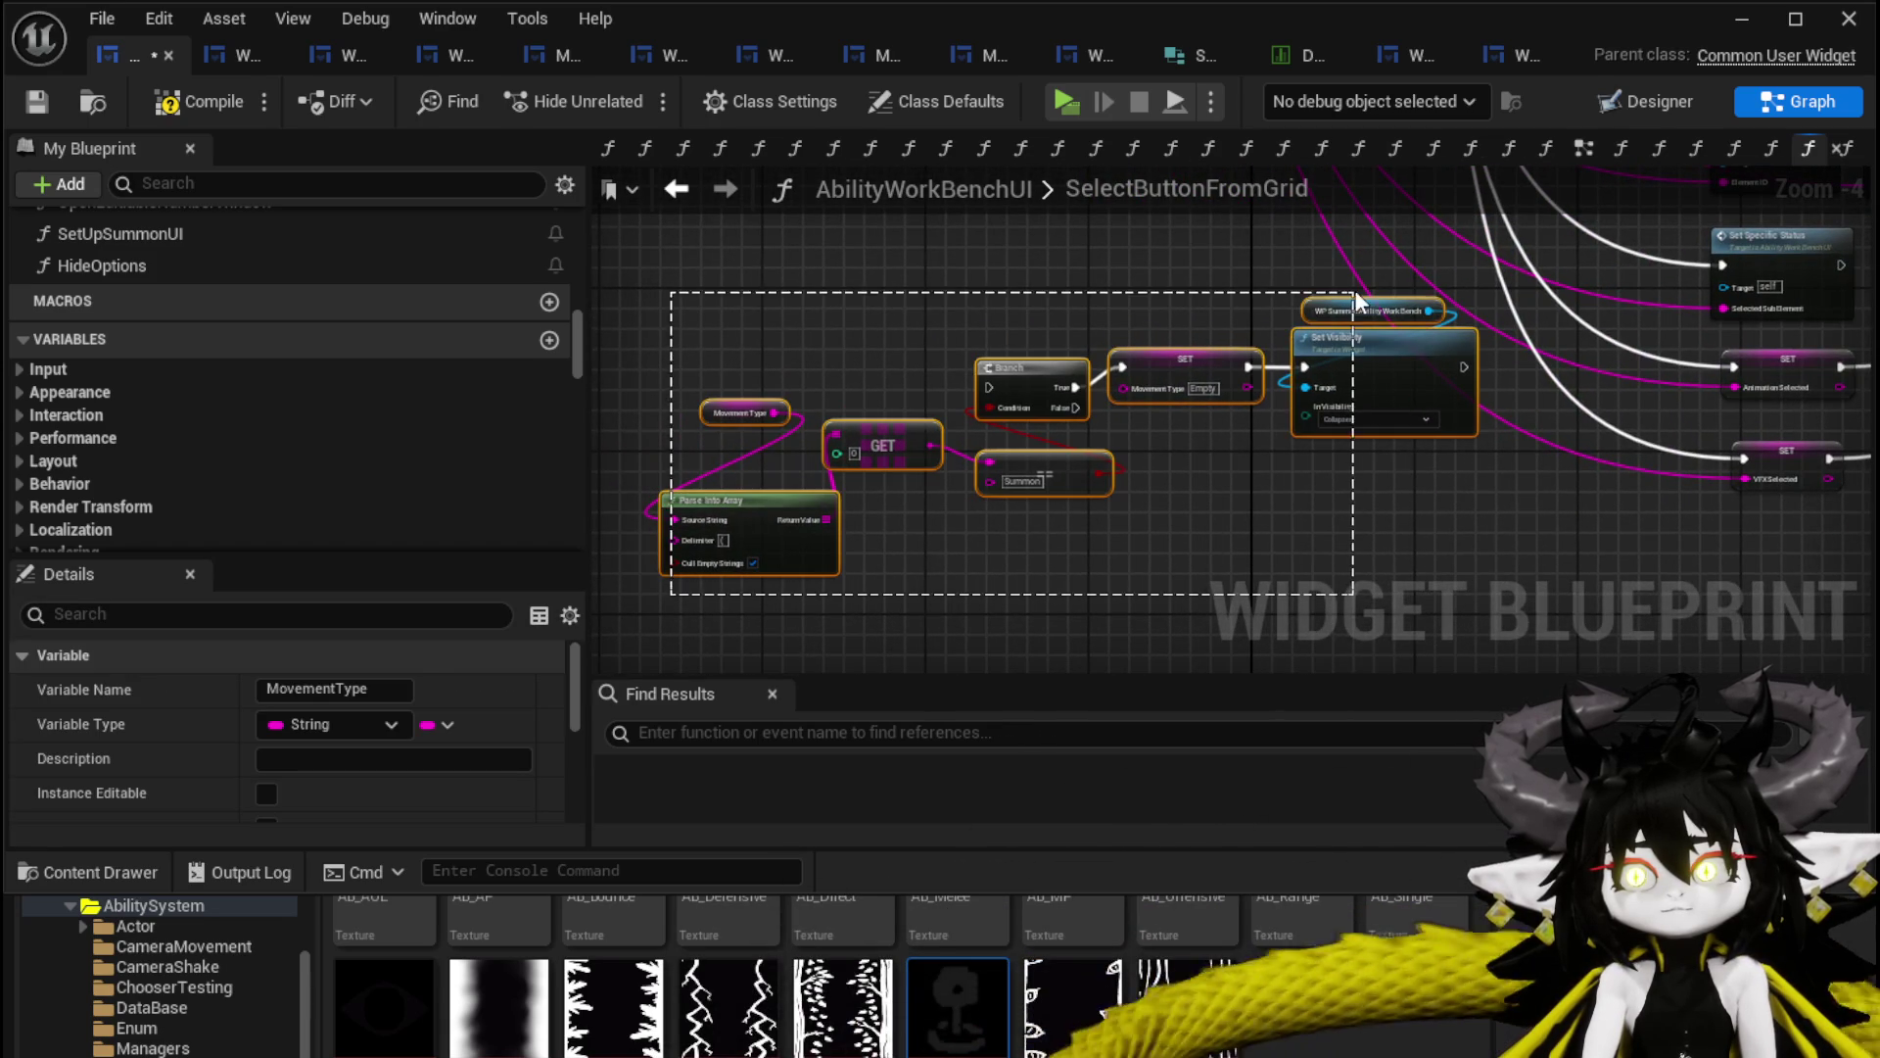
Collapse the selected Summon check-and-hide node chain into a new function.
left_click_drag(1358, 299, 1356, 296)
right_click(1344, 366)
left_click(1430, 750)
type("Hide")
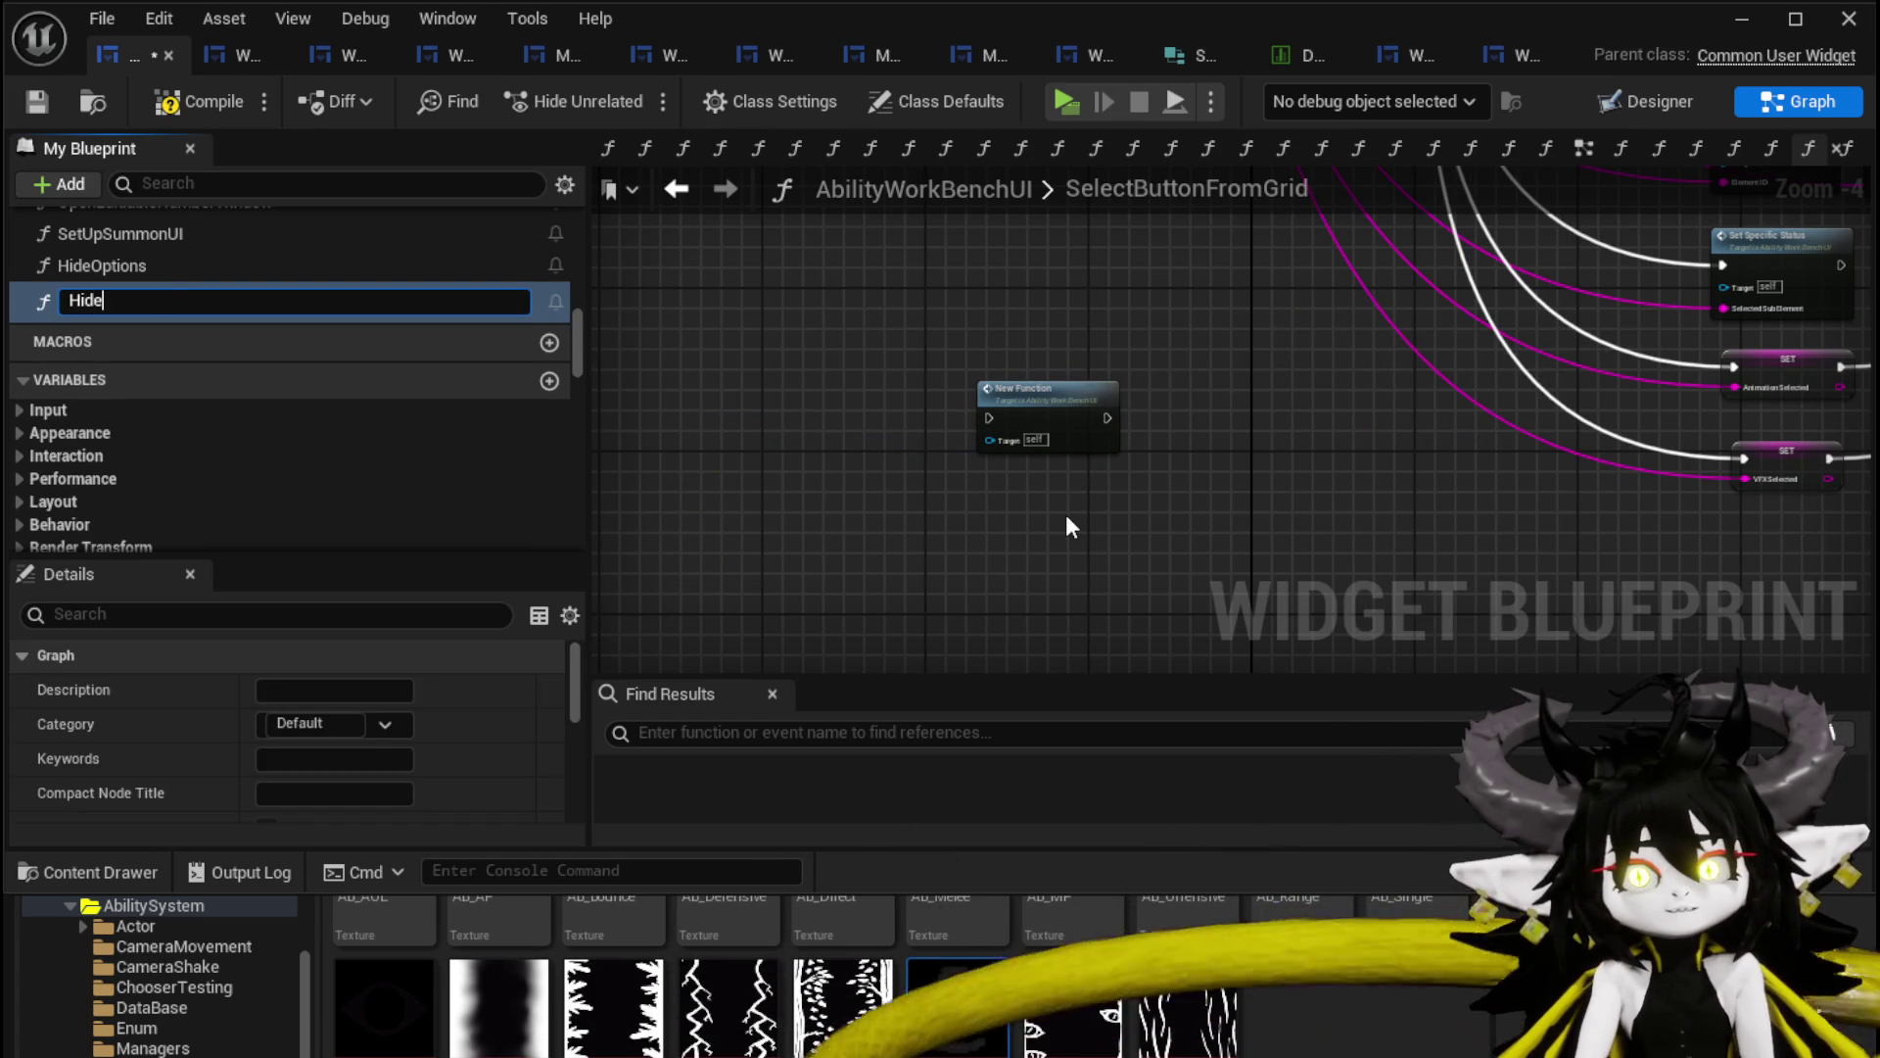
Name the function HideSummonUI and wire its call into Set Type.
type("SummonUI")
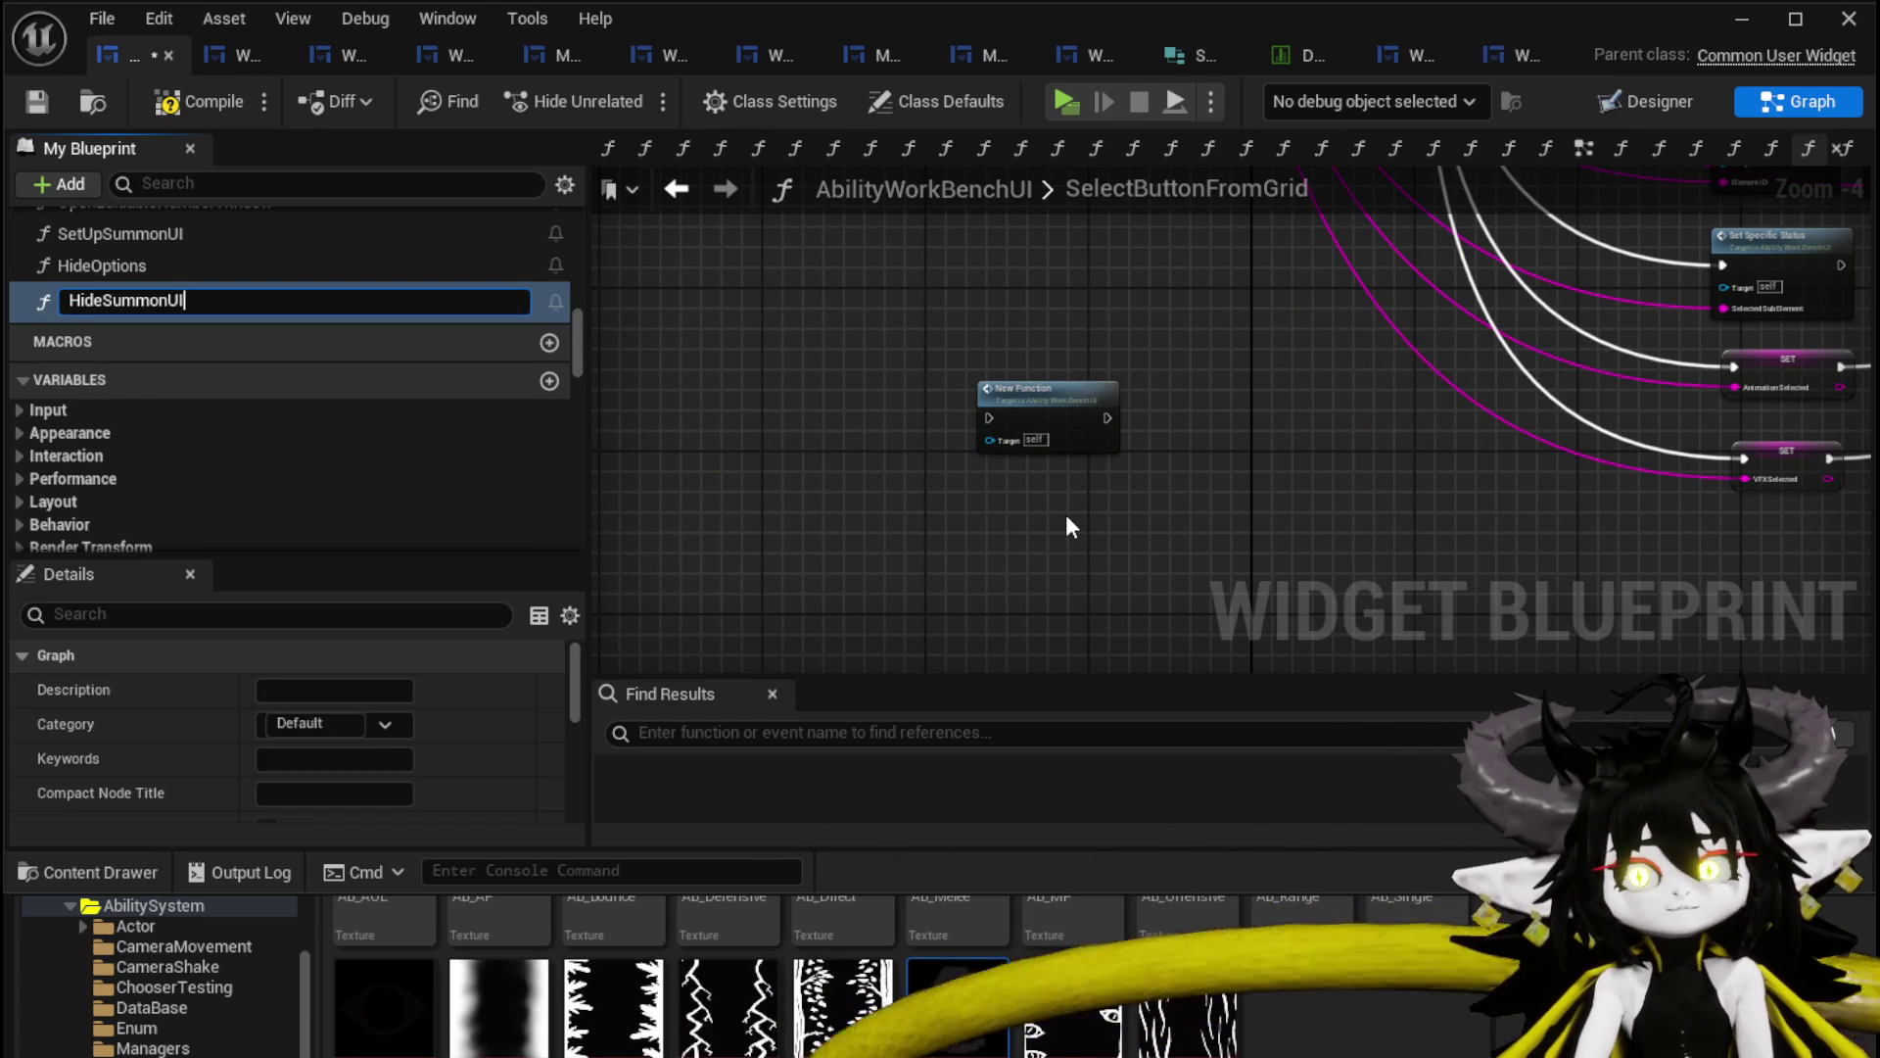
key("Return")
mouse_move(1077, 441)
left_mouse_down()
mouse_move(786, 545)
mouse_move(747, 525)
left_mouse_up()
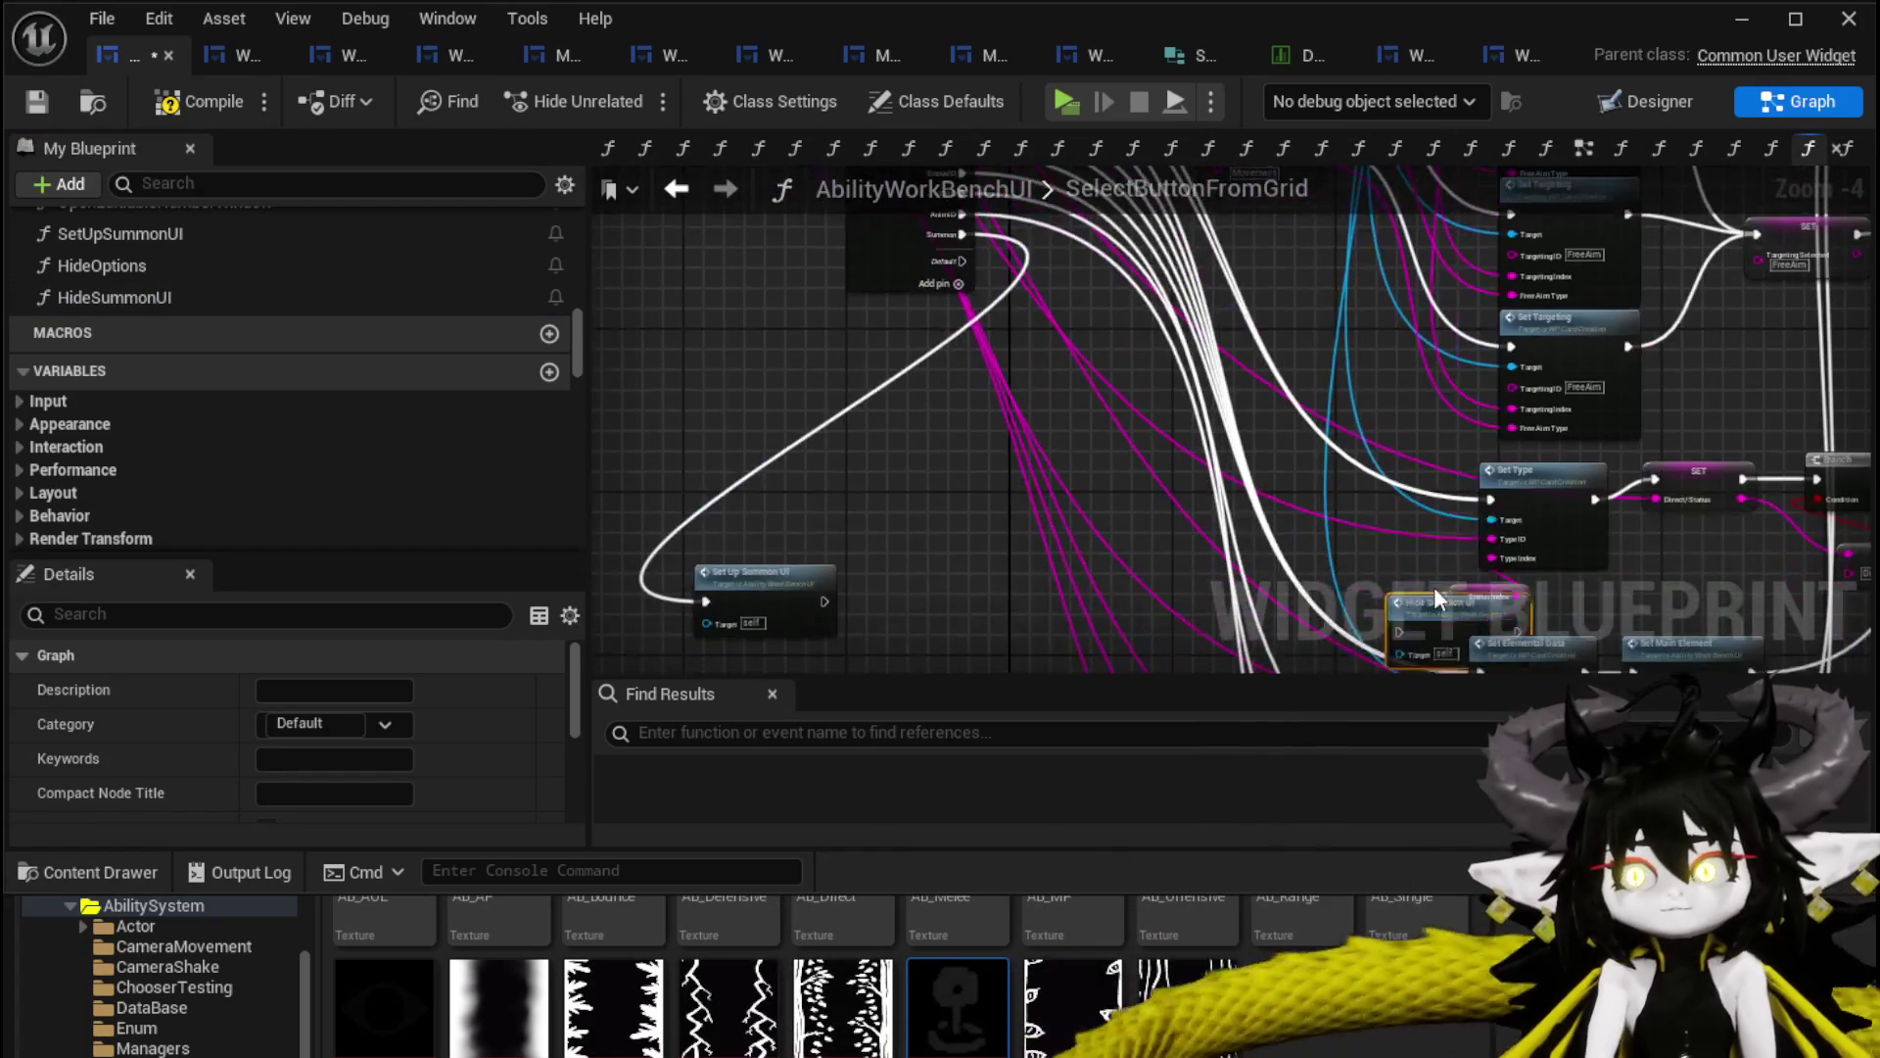
scroll(1385, 507, "up", 3)
left_click_drag(1264, 474, 1247, 438)
mouse_move(1353, 479)
left_mouse_down()
mouse_move(1083, 480)
mouse_move(1369, 480)
left_mouse_up()
Inspect the HideSummonUI function graph, then compile the widget blueprint.
double_click(1246, 461)
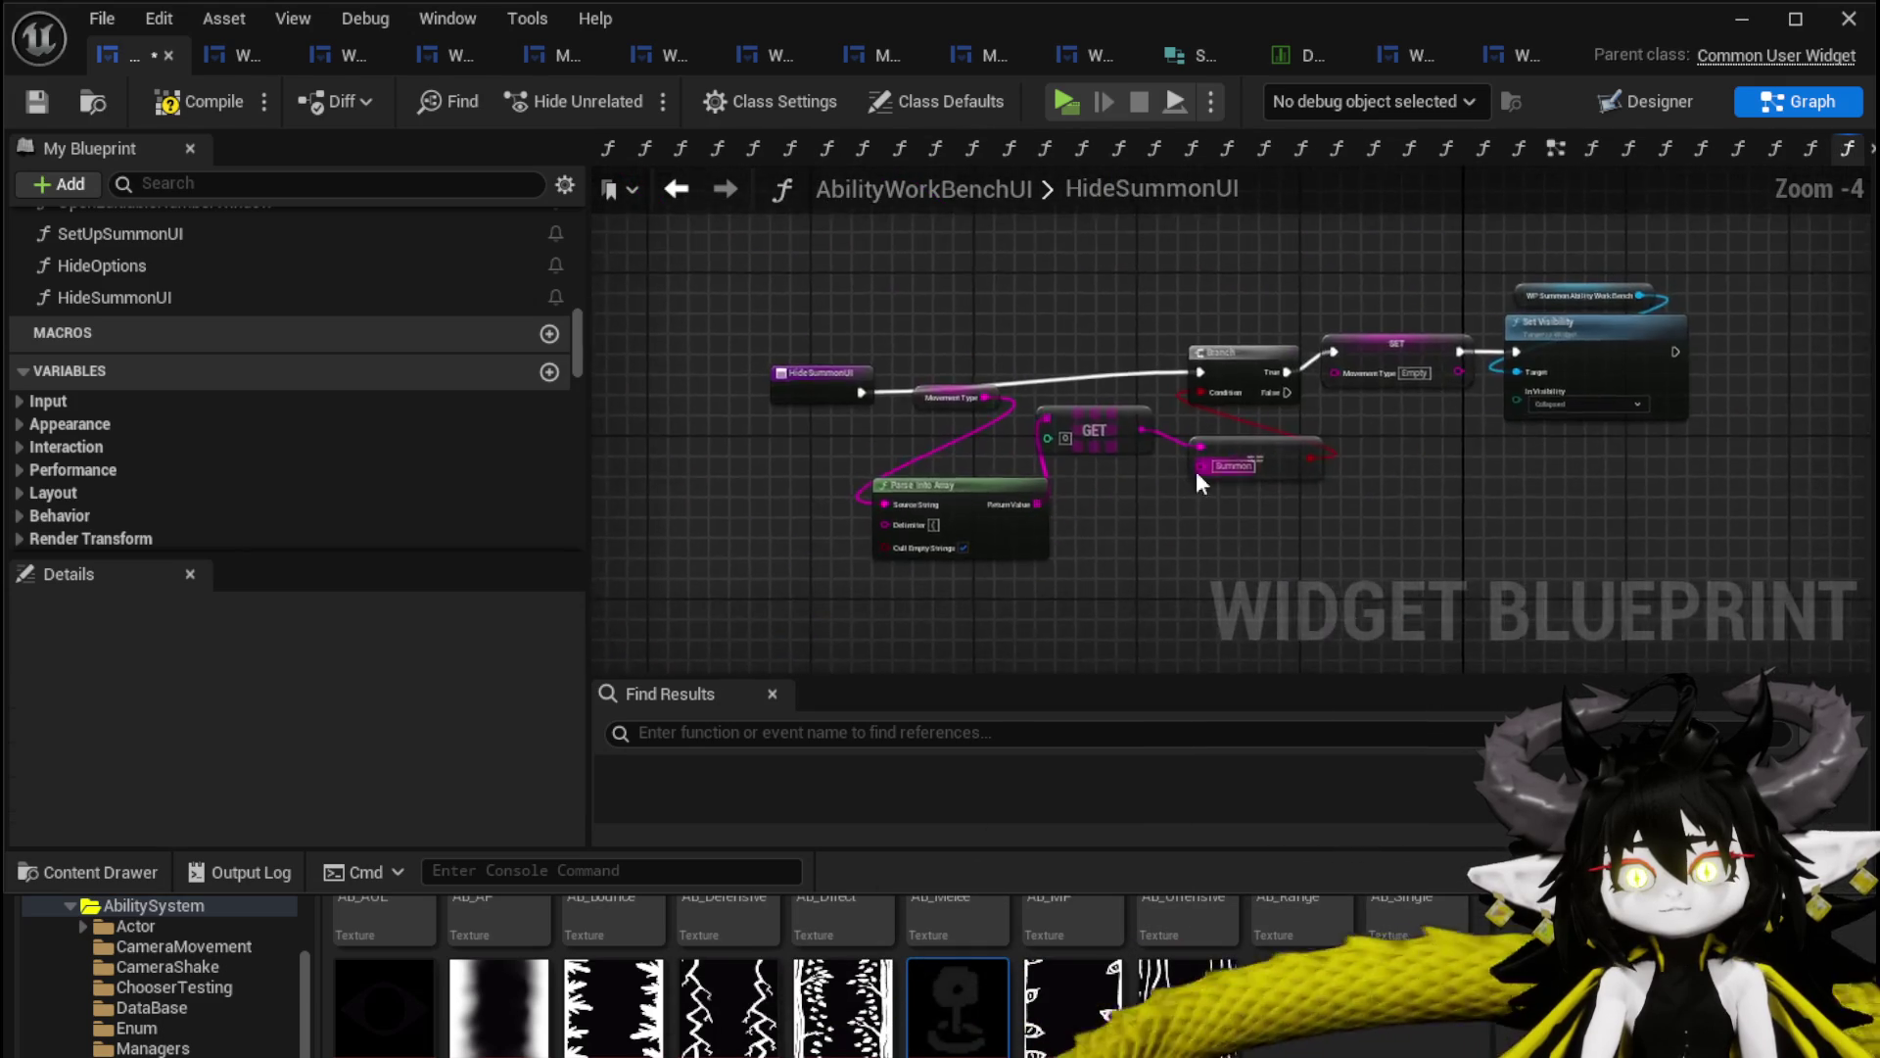
scroll(1077, 461, "up", 2)
left_click(738, 392)
left_click_drag(1166, 353, 884, 347)
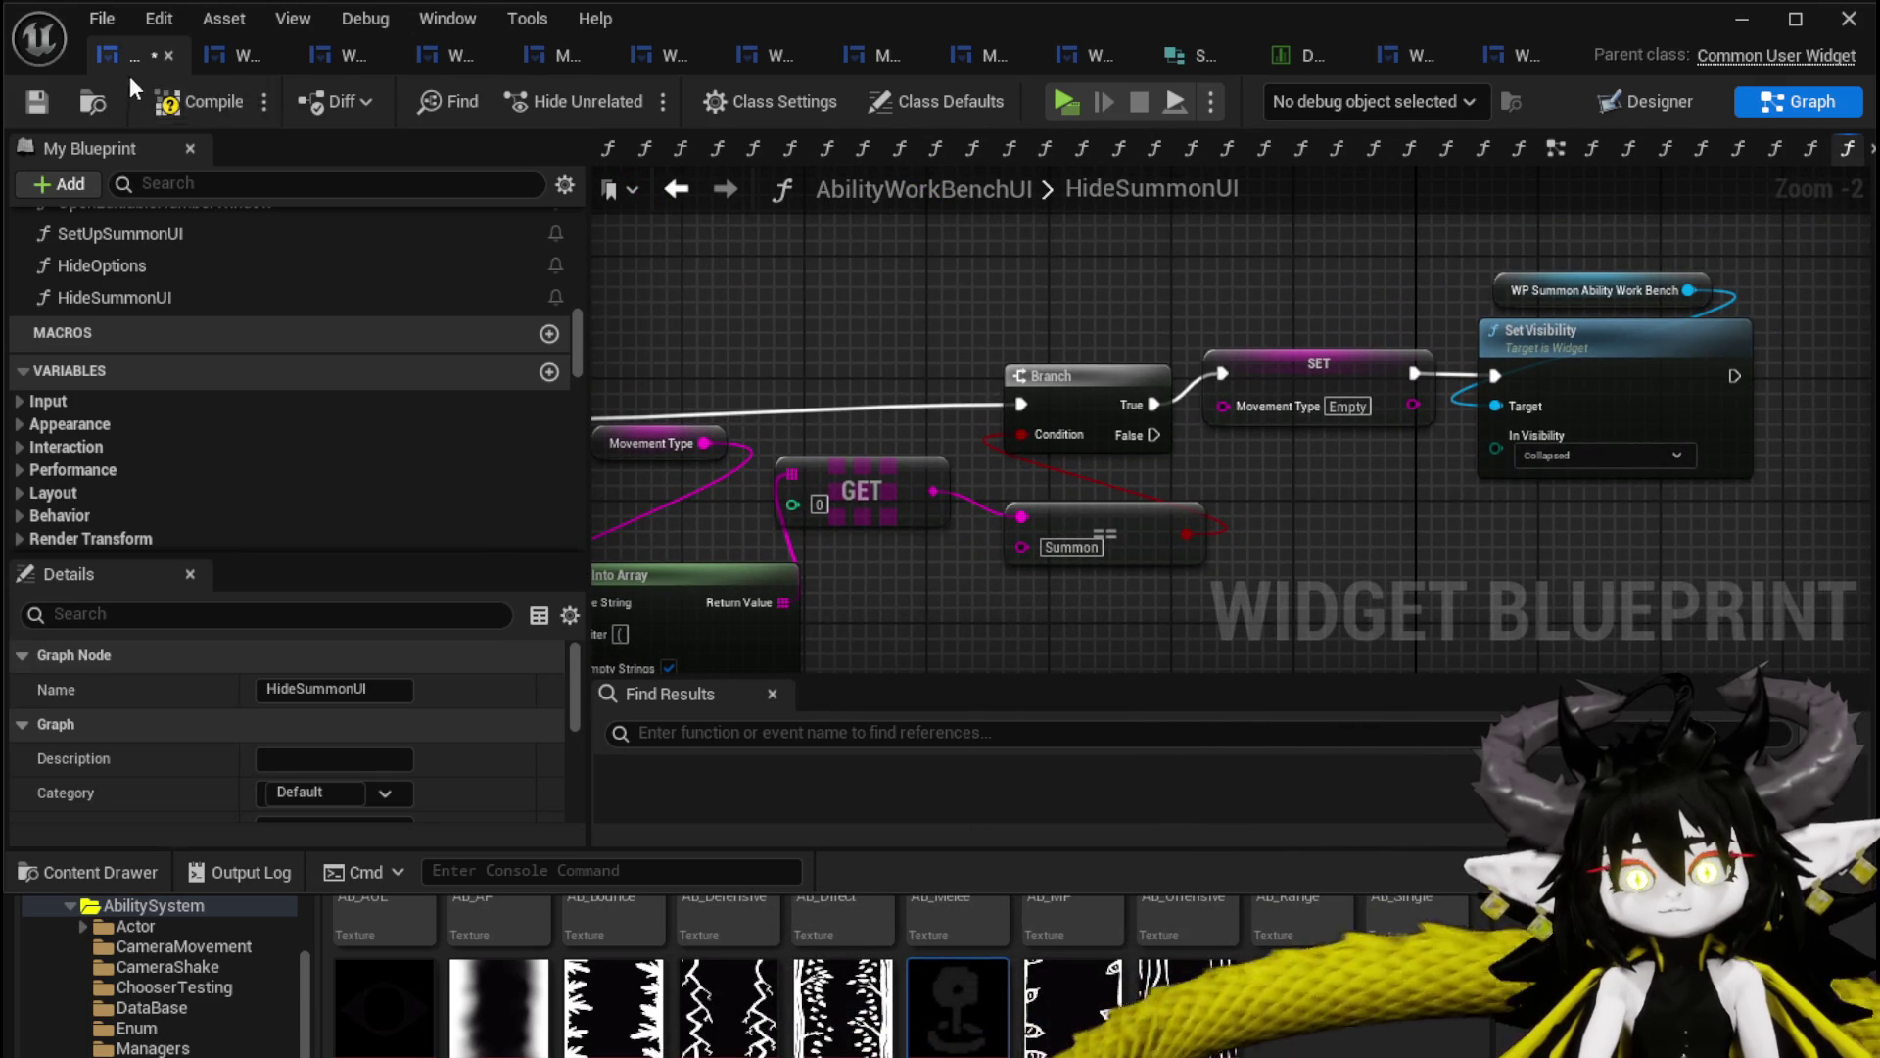
left_click(37, 98)
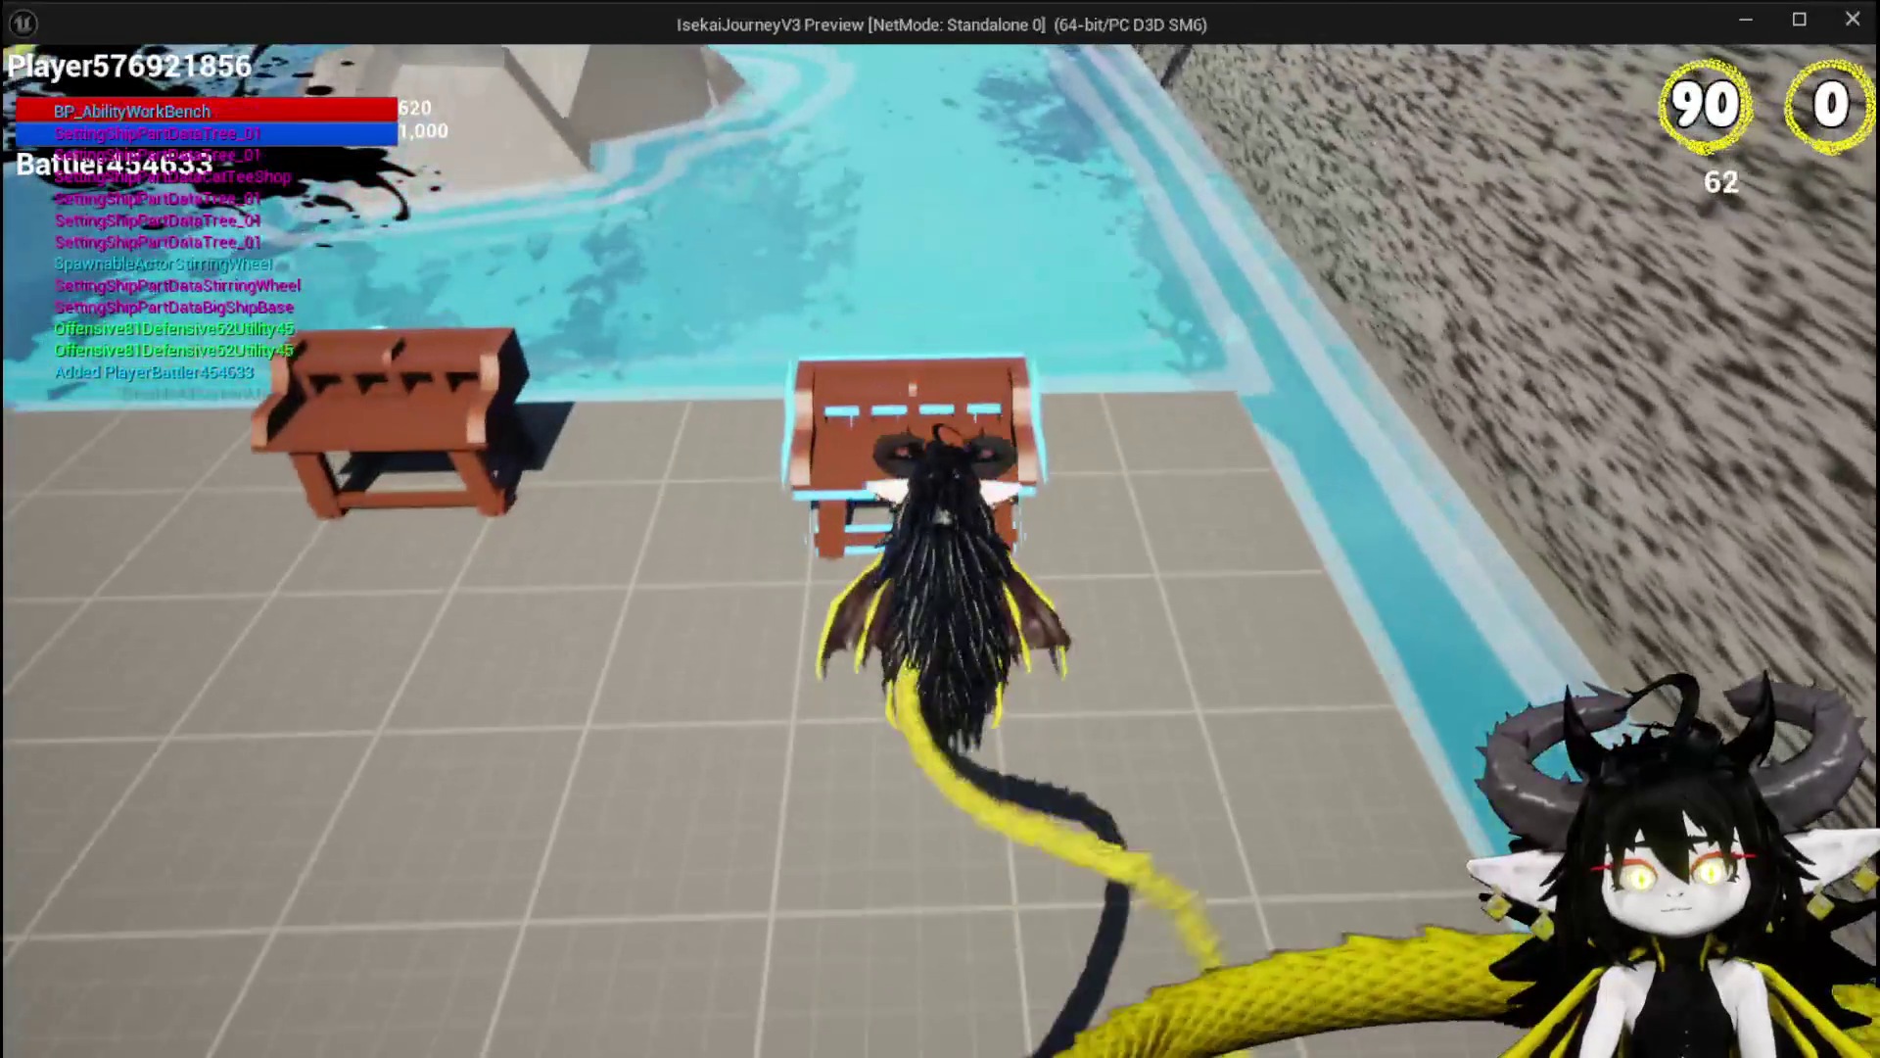
In play, open the workbench's magic cards and set the Magic_Big_02 Water card to Summon.
key("e")
left_click(128, 76)
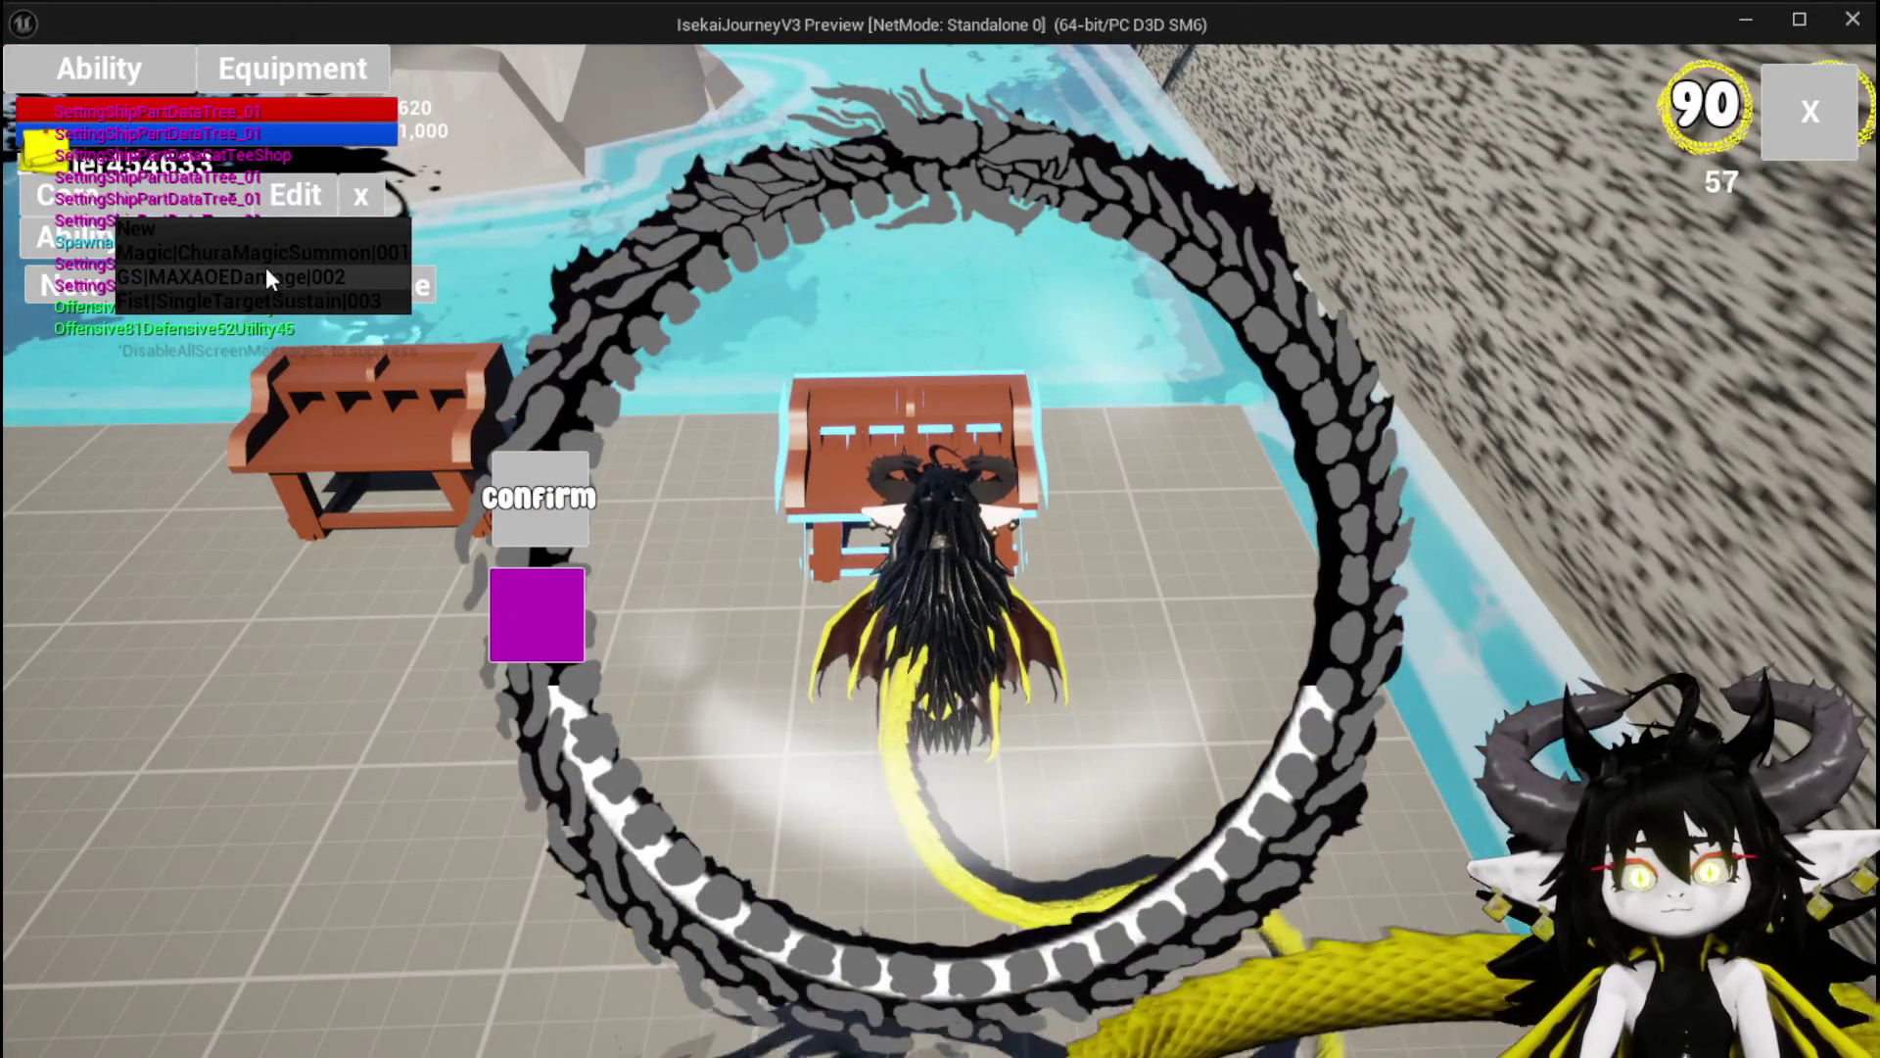
left_click(267, 274)
left_click(1236, 771)
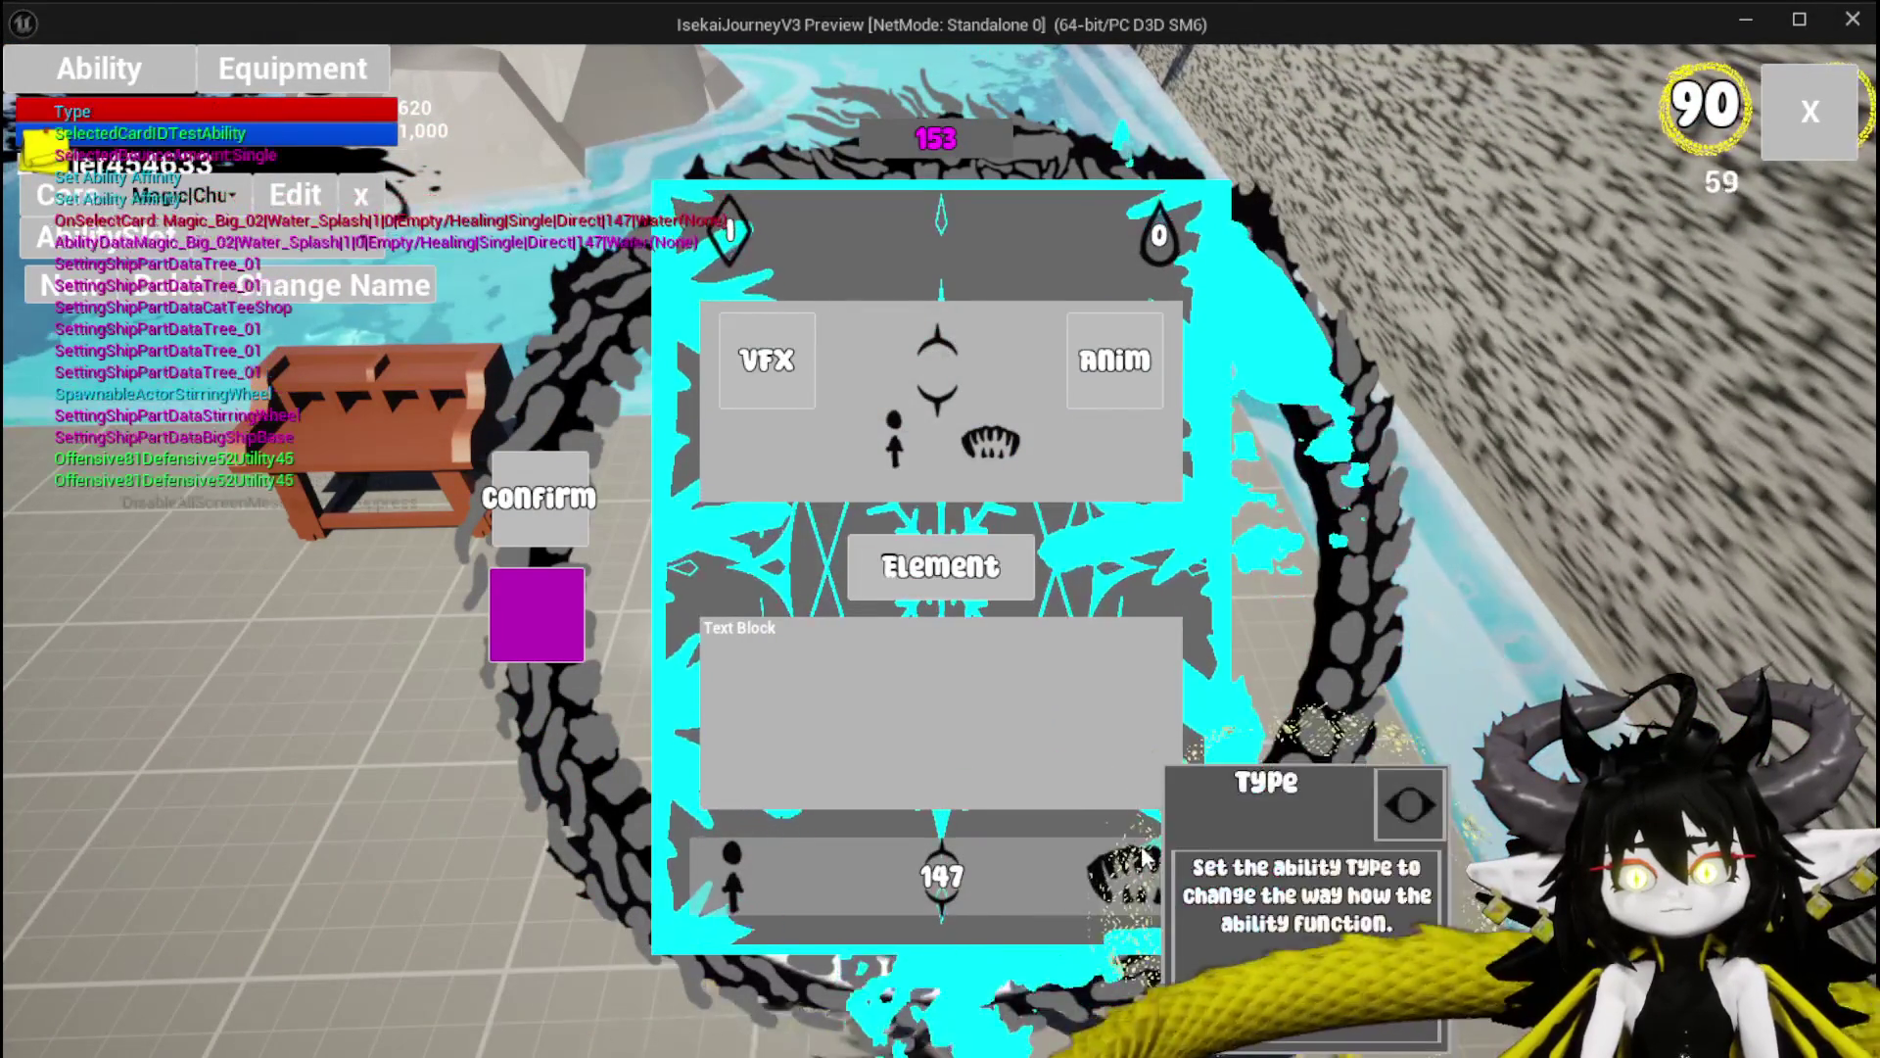
left_click(1043, 333)
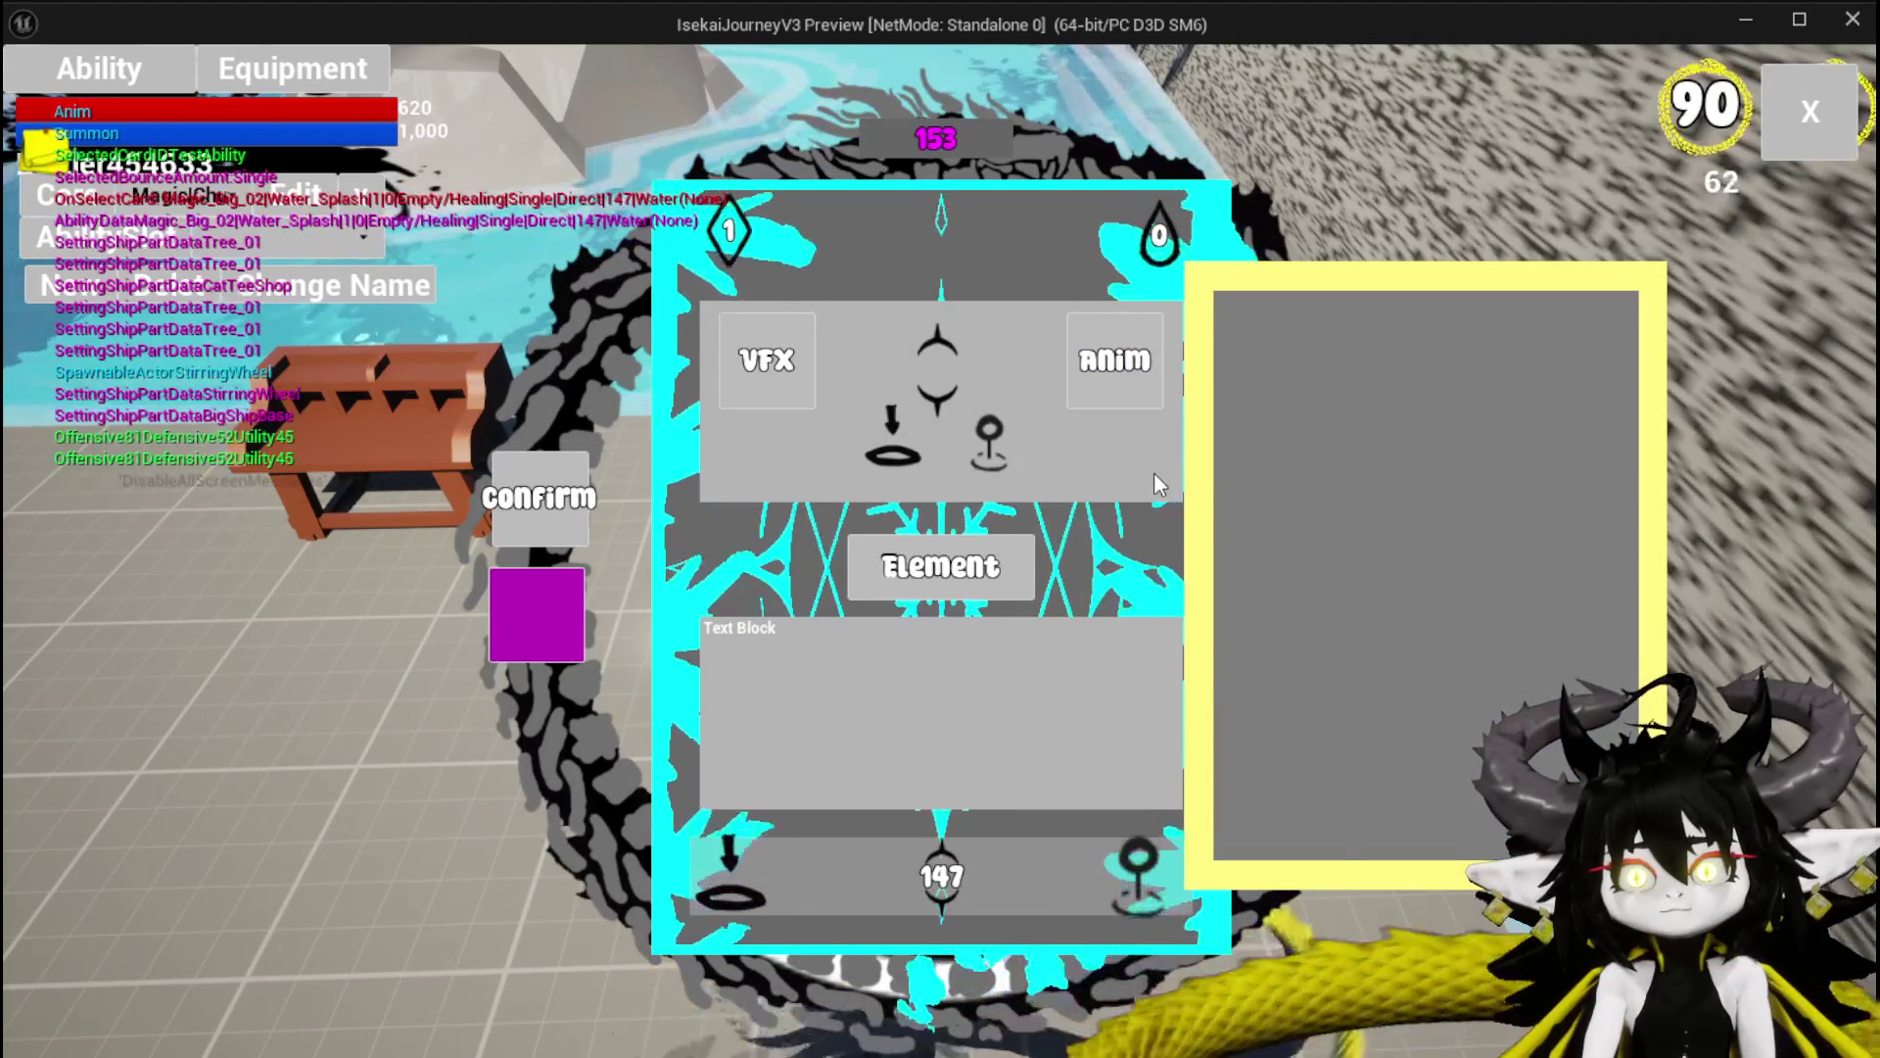
Switch the card to Direct Hit, read its description, then back to Summon.
left_click(1139, 867)
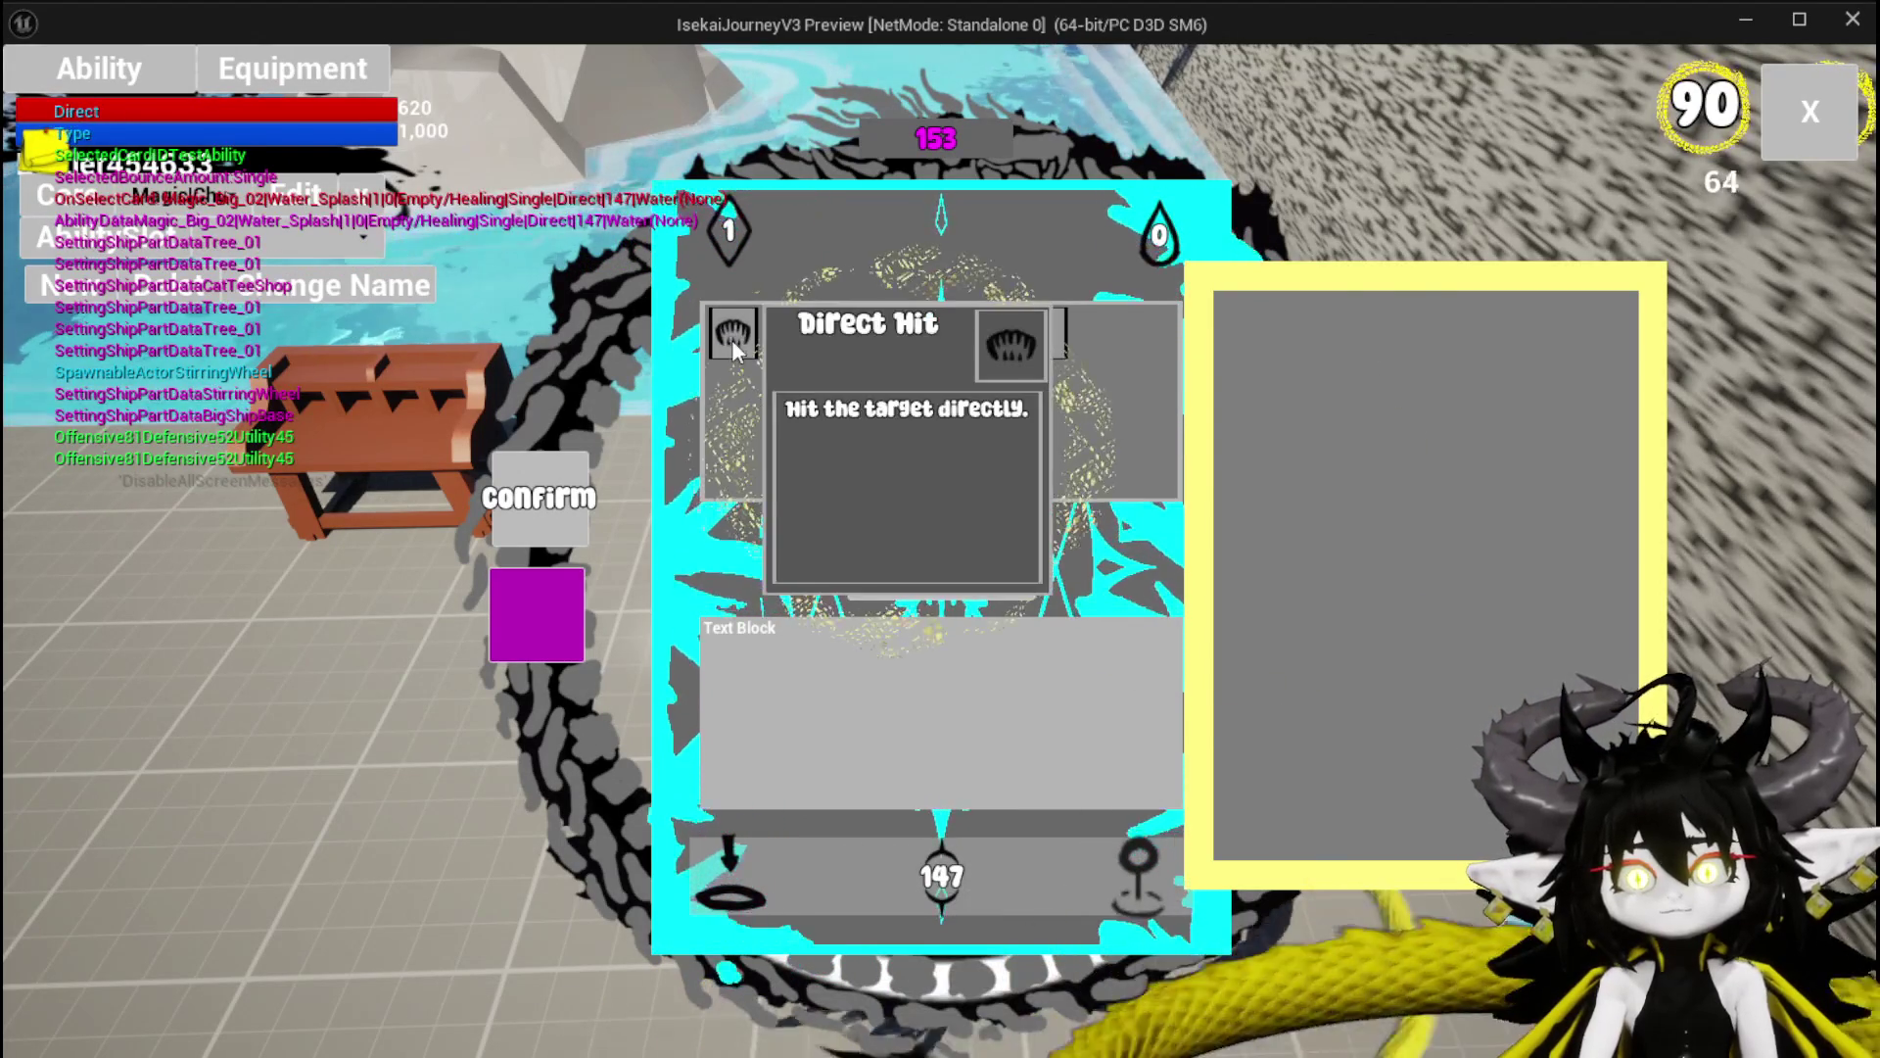
left_click(740, 352)
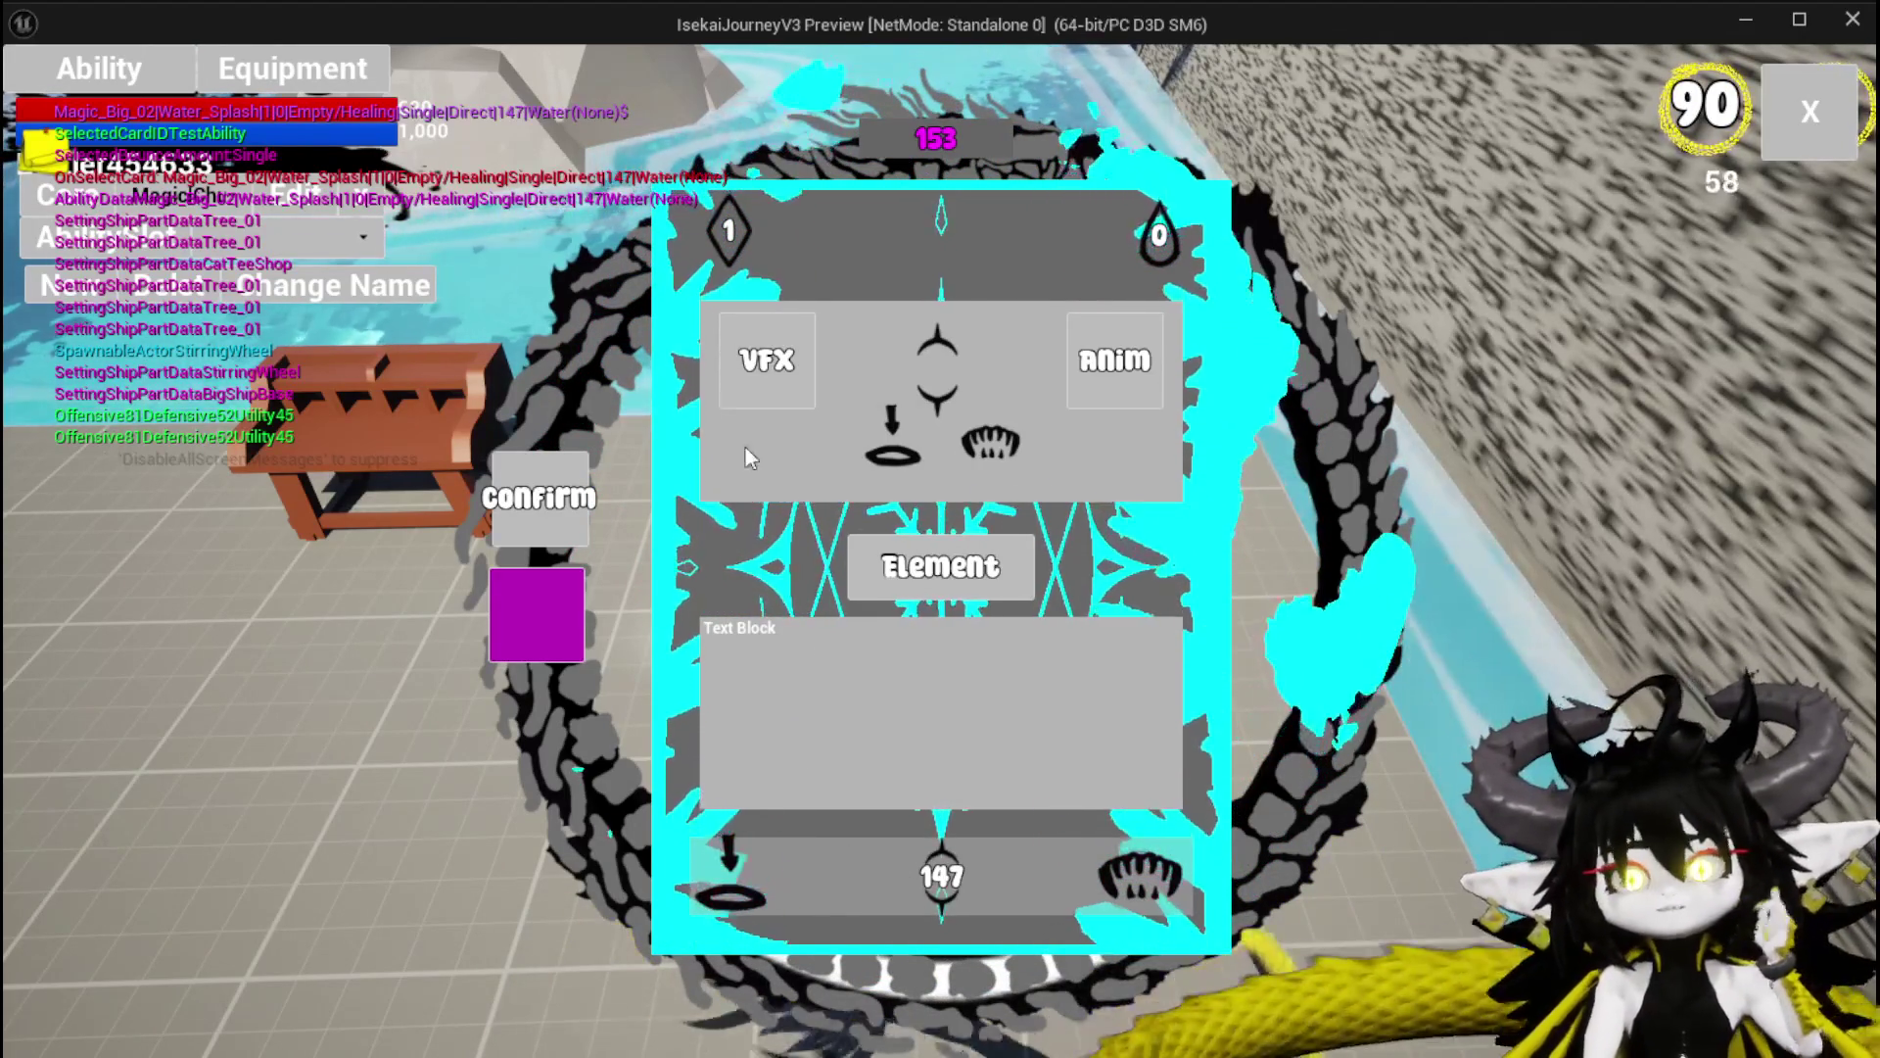
left_click(940, 566)
left_click(1150, 837)
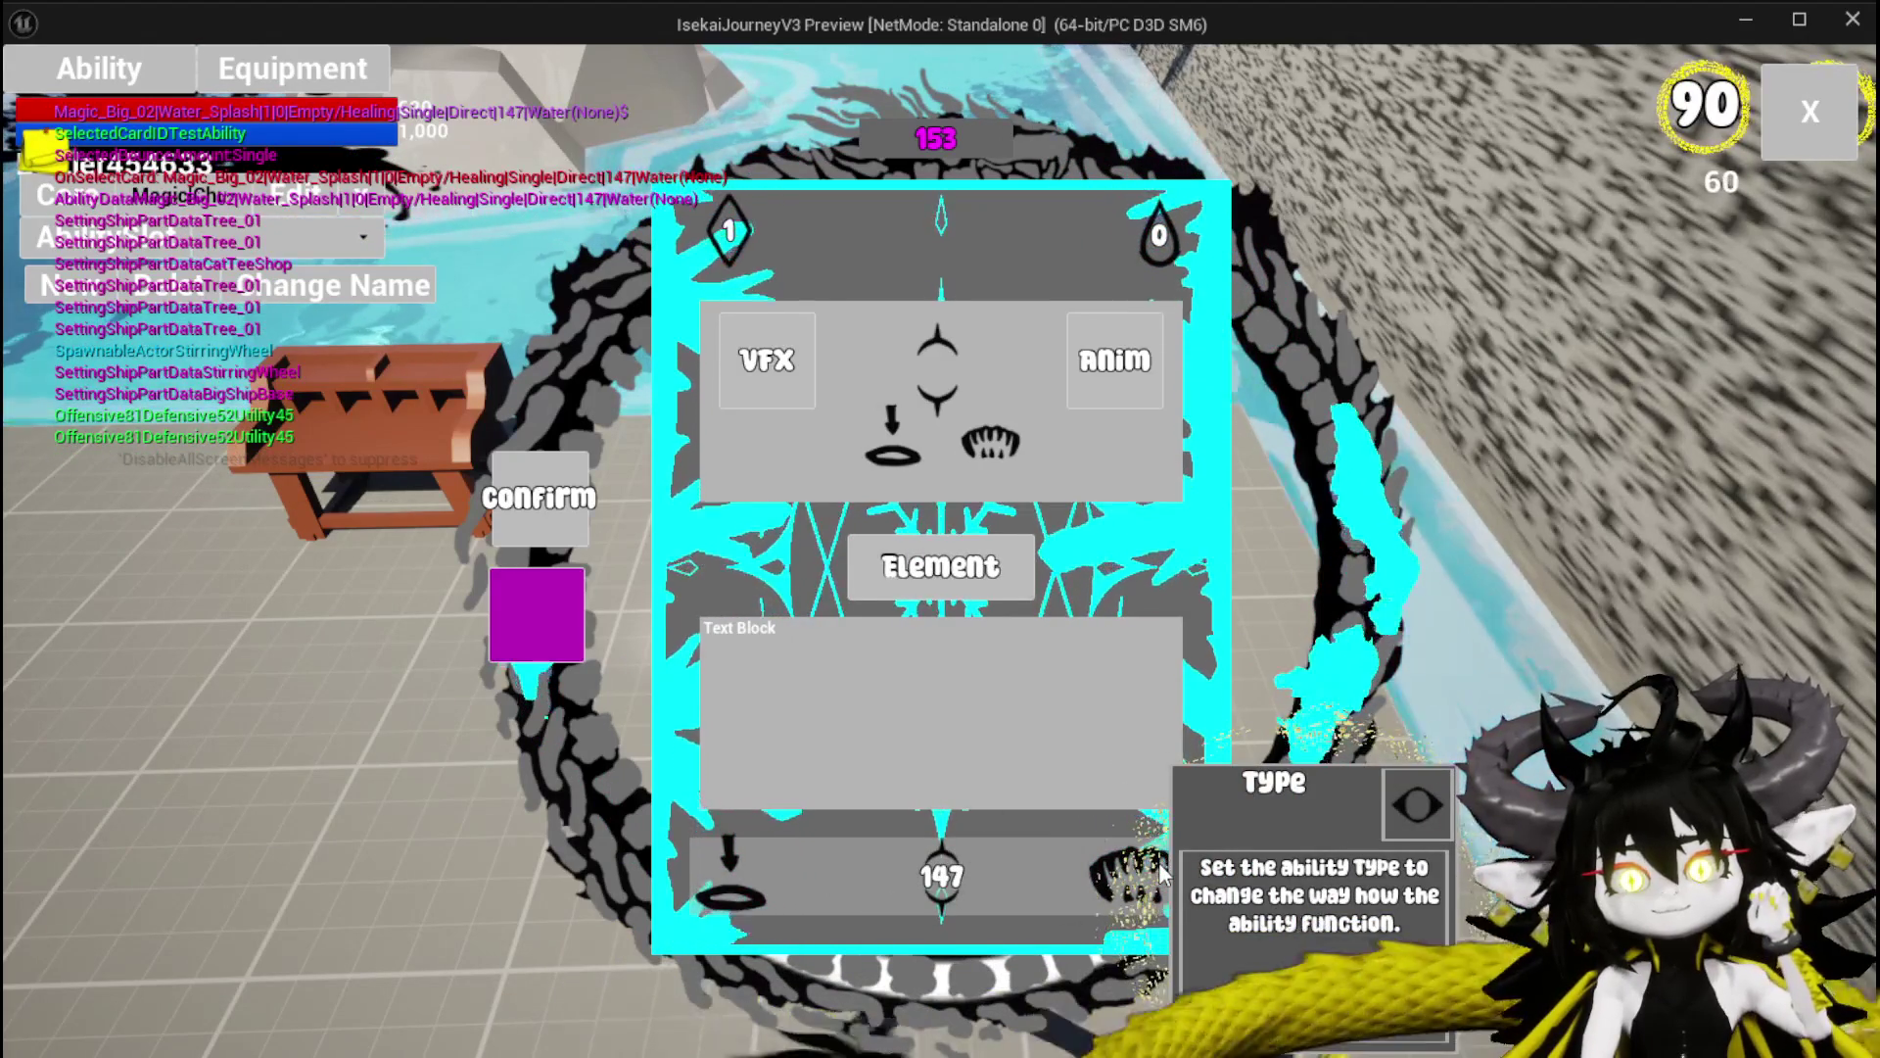
left_click(1162, 875)
left_click(1037, 323)
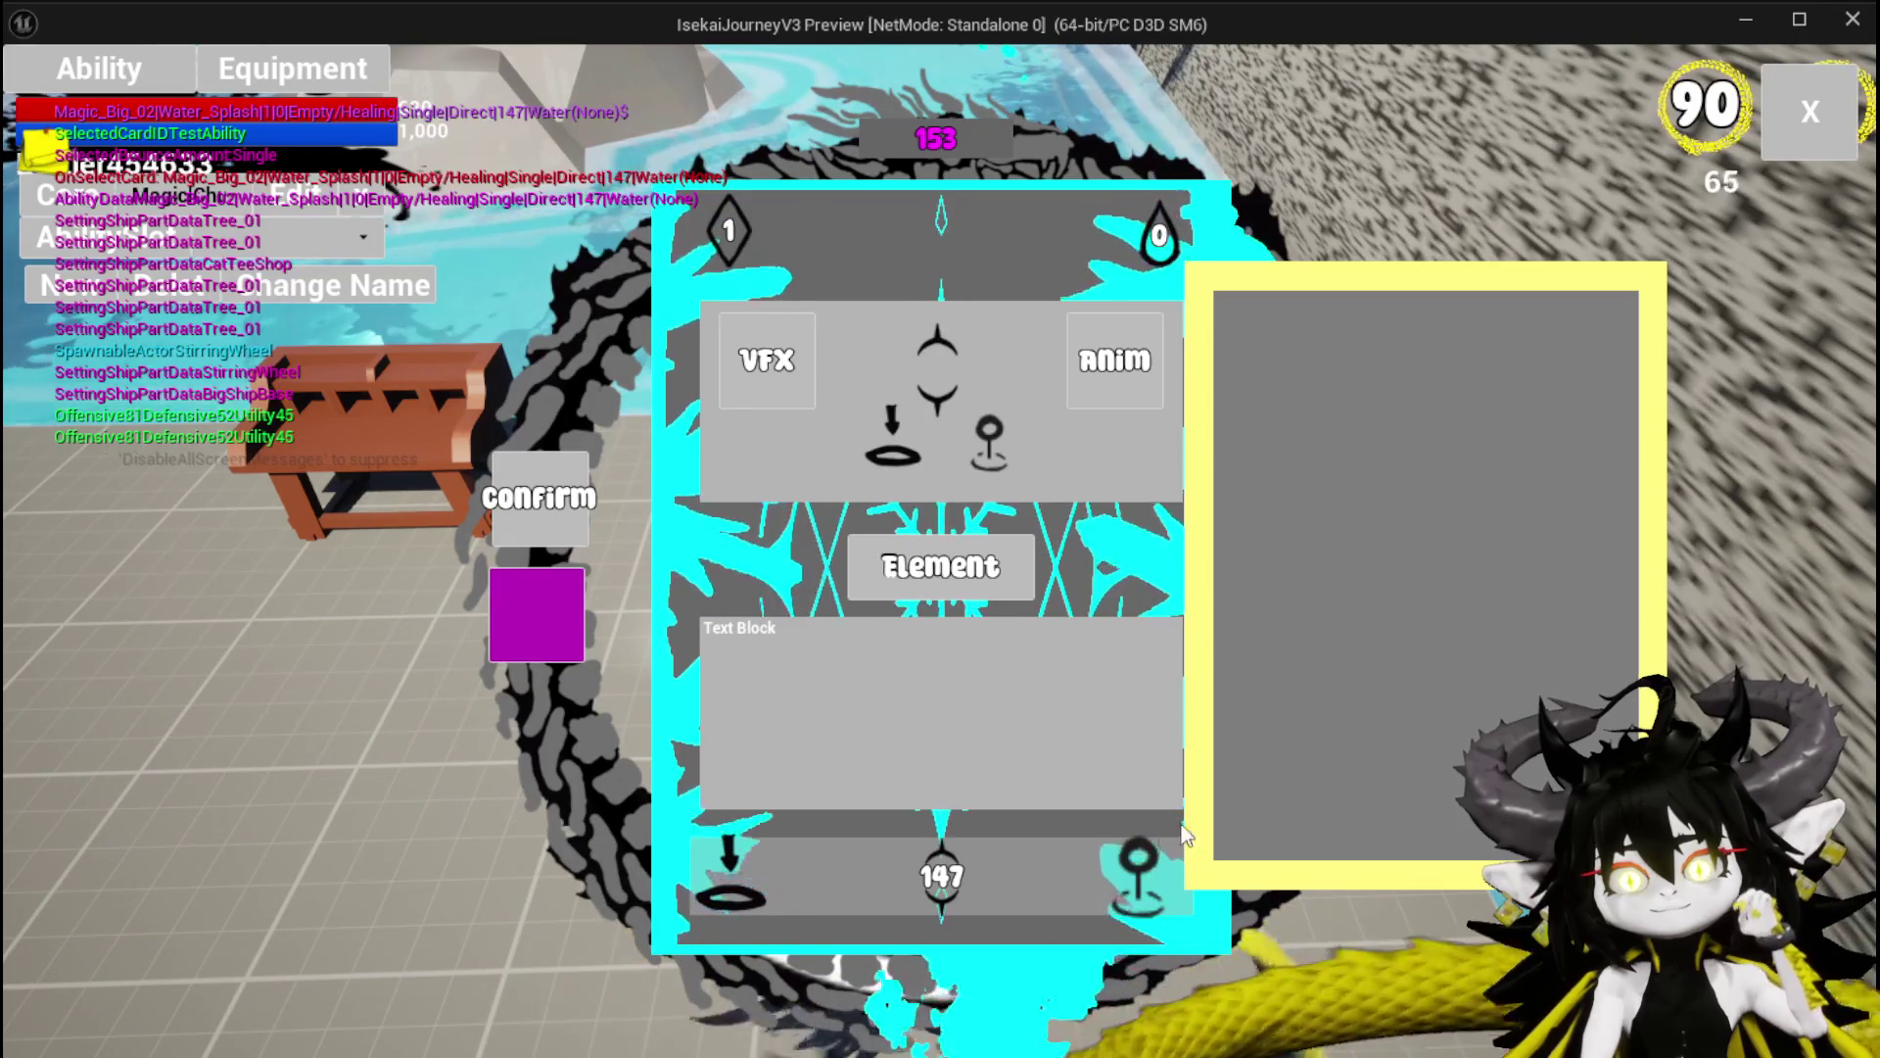
Change the card to Status Effect with Healing over time and apply it.
left_click(1131, 870)
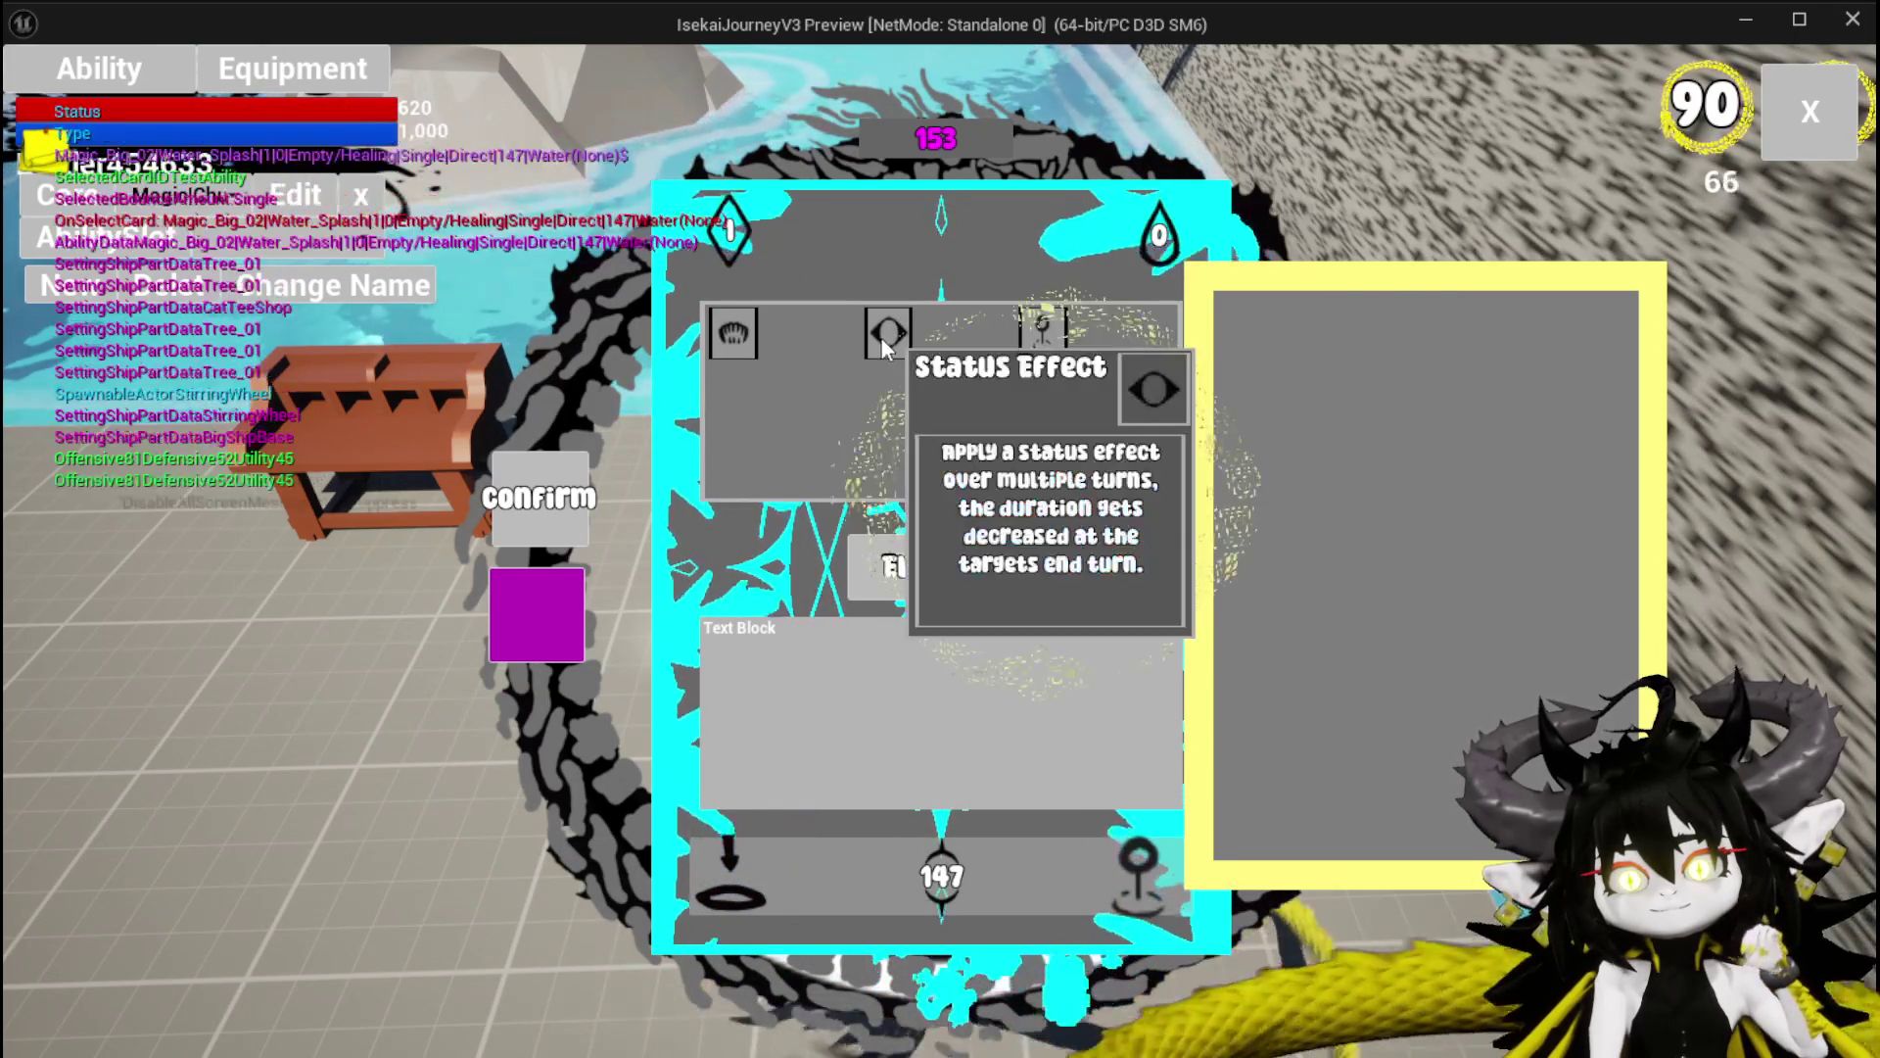
left_click(884, 343)
left_click(1077, 426)
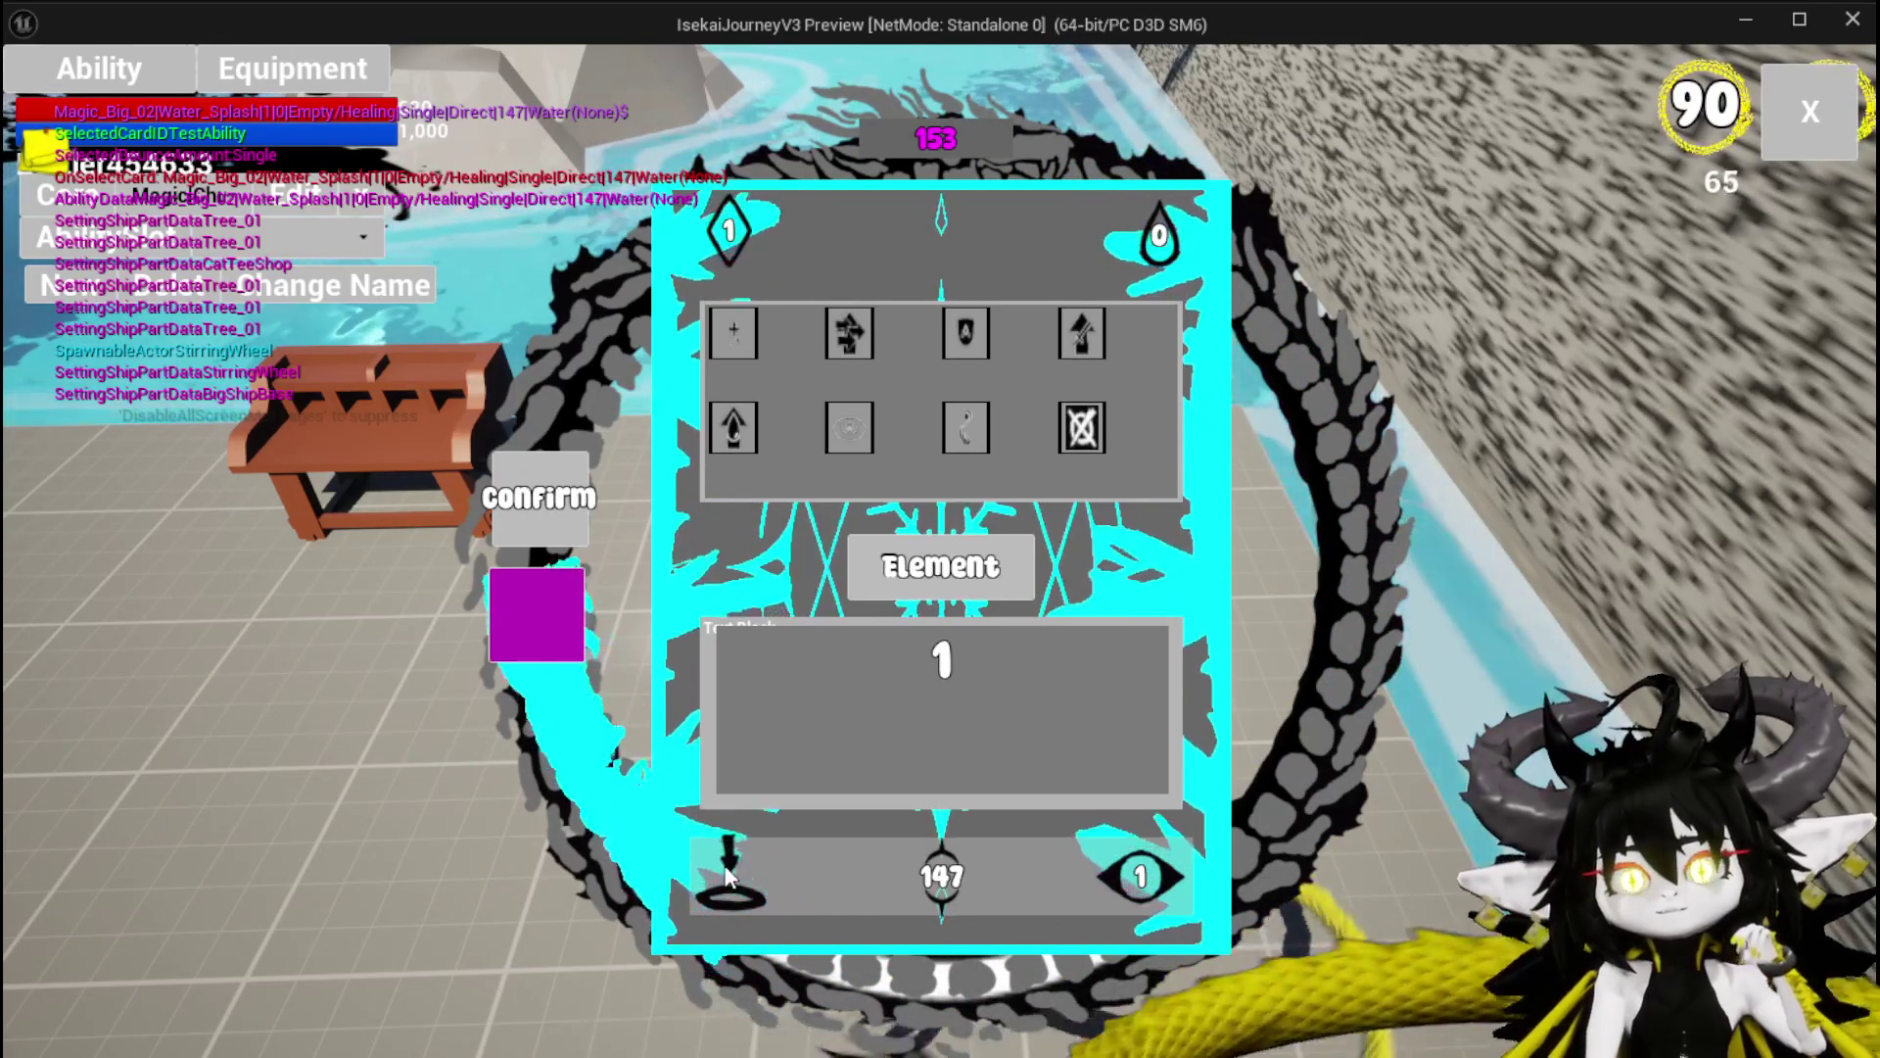
left_click(747, 341)
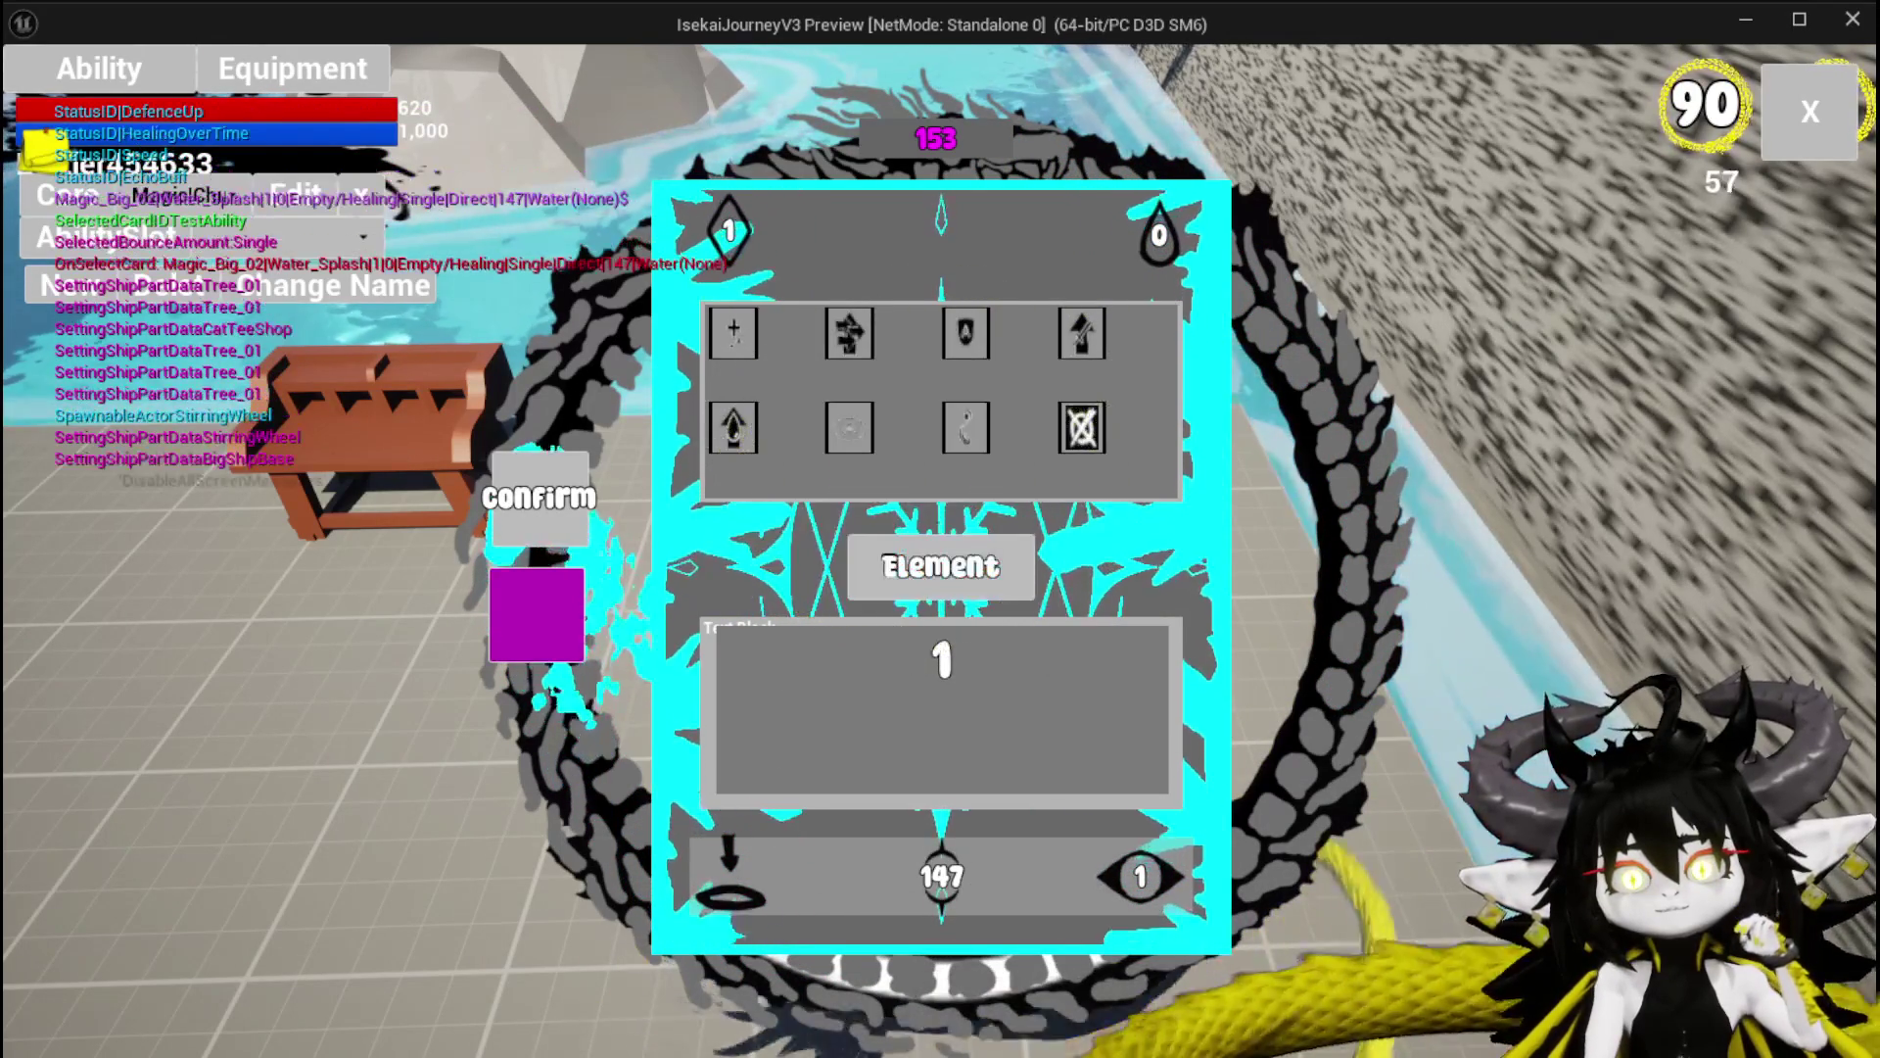
left_click(736, 889)
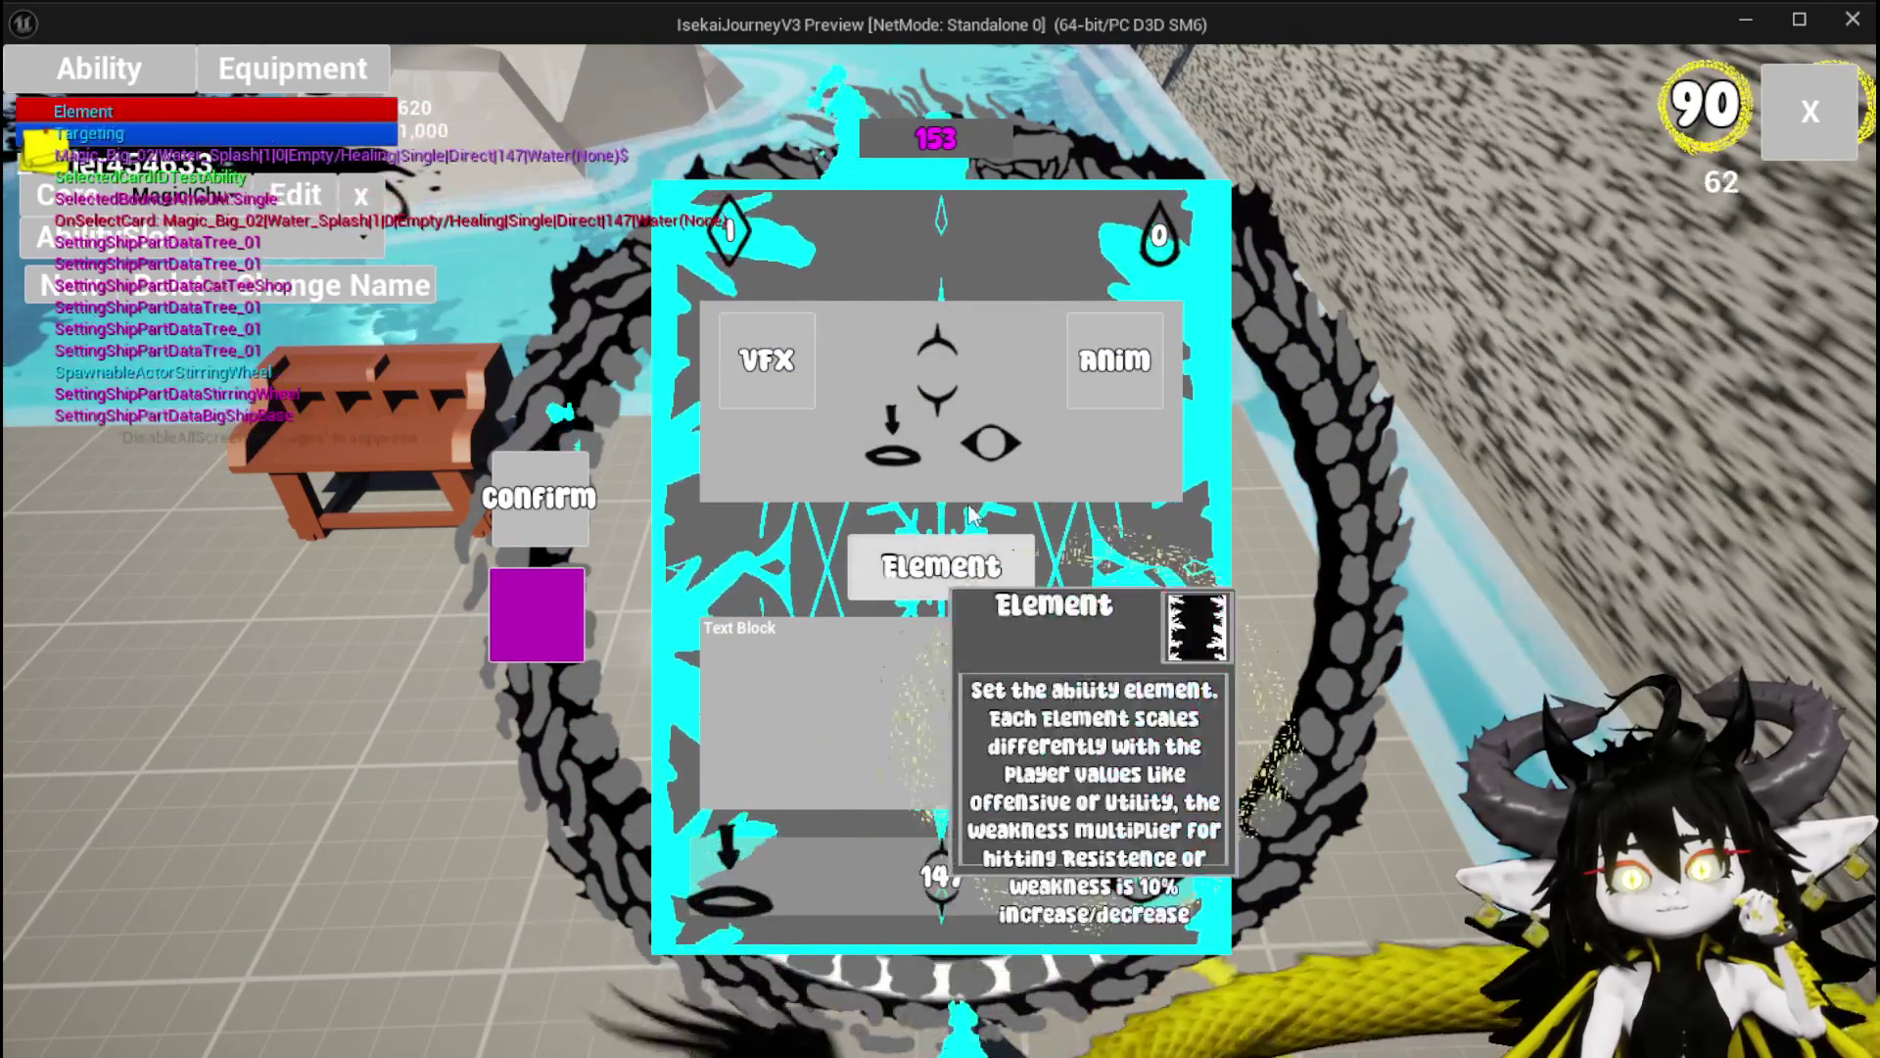
left_click(527, 621)
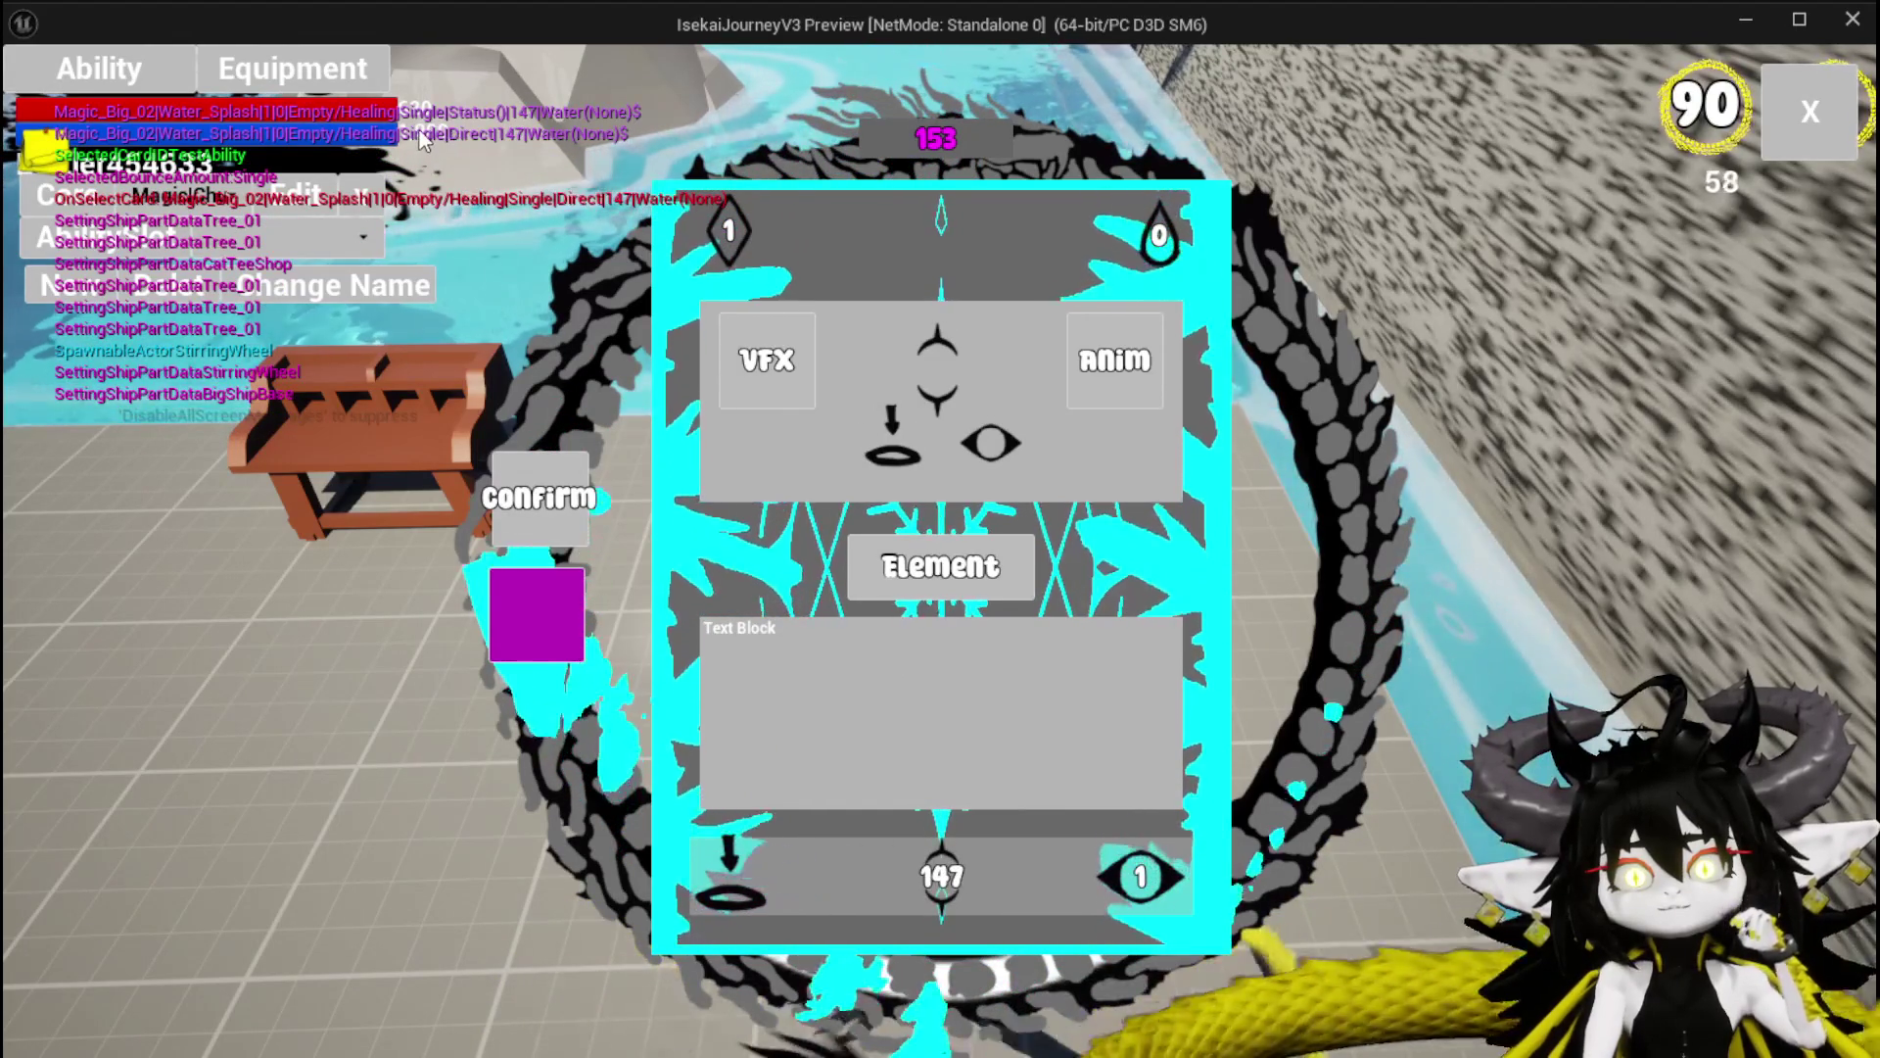
Set the card back to Summon, apply the change, and stop playing.
mouse_move(712, 889)
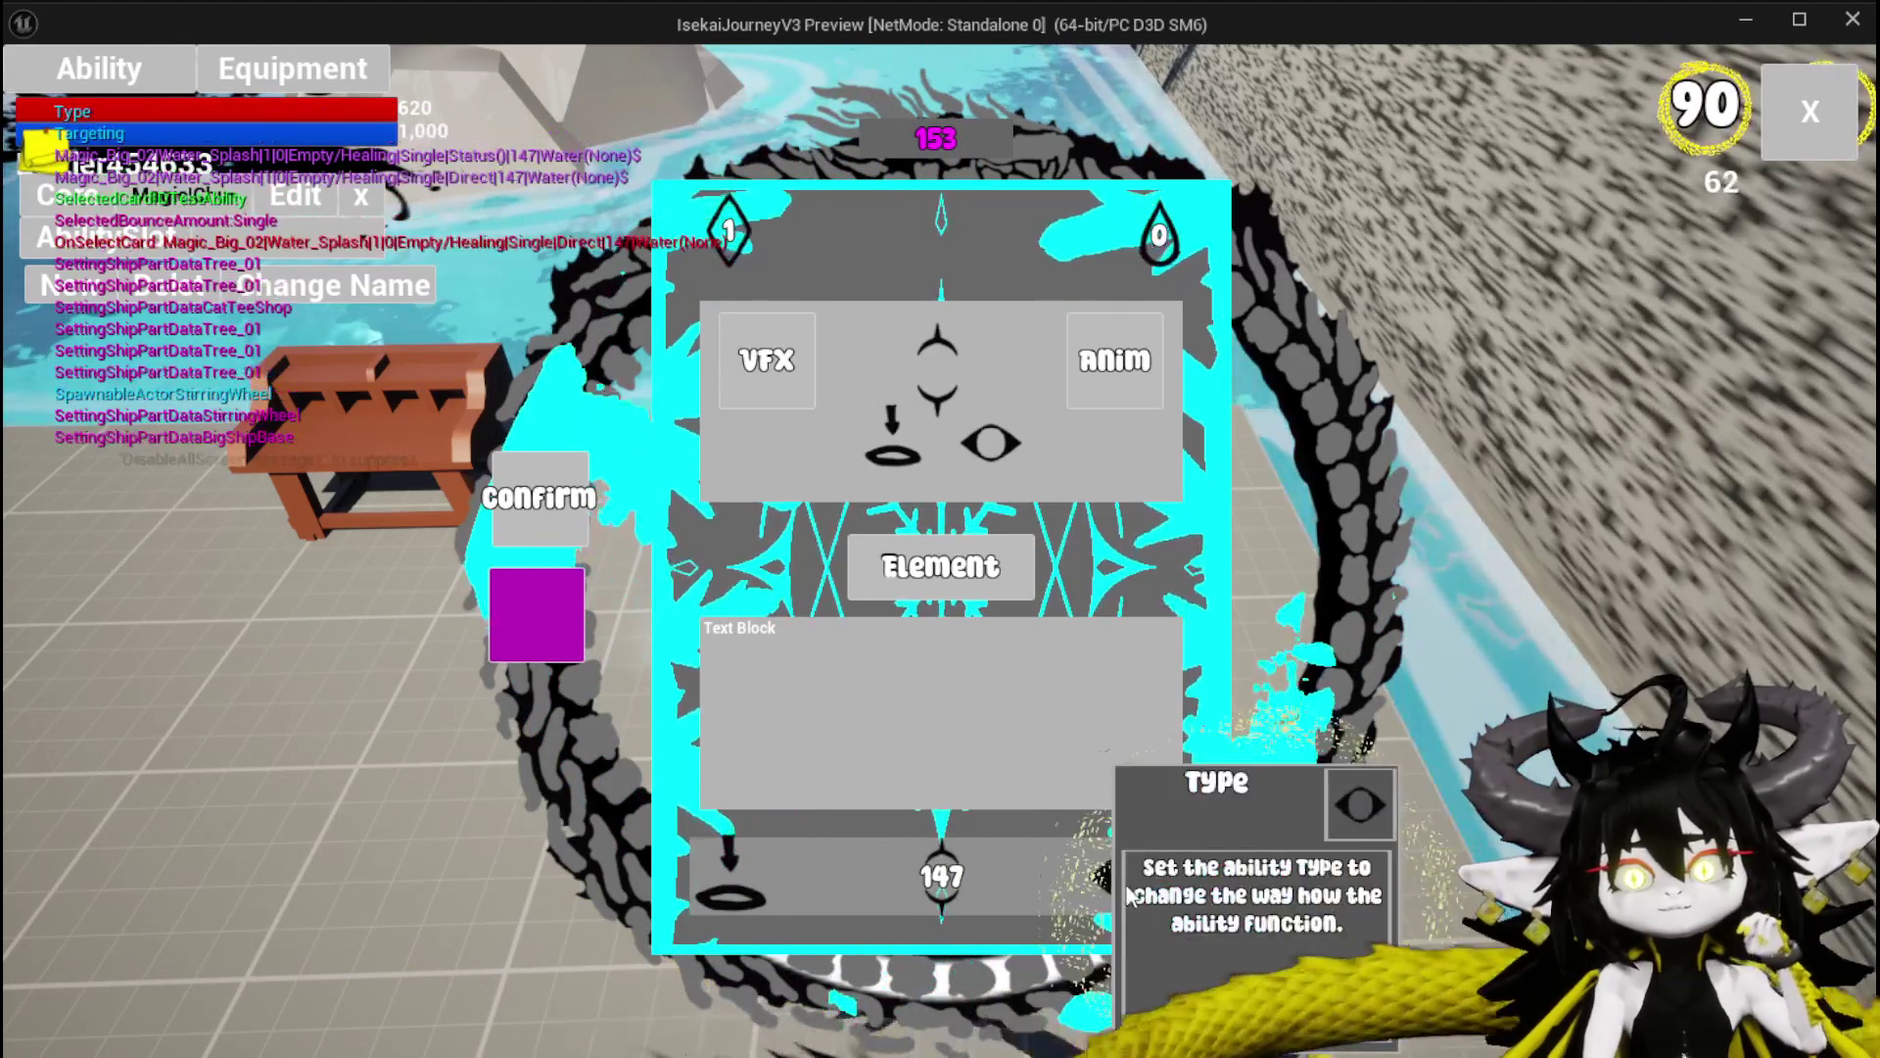
left_click(1141, 877)
left_click(1043, 333)
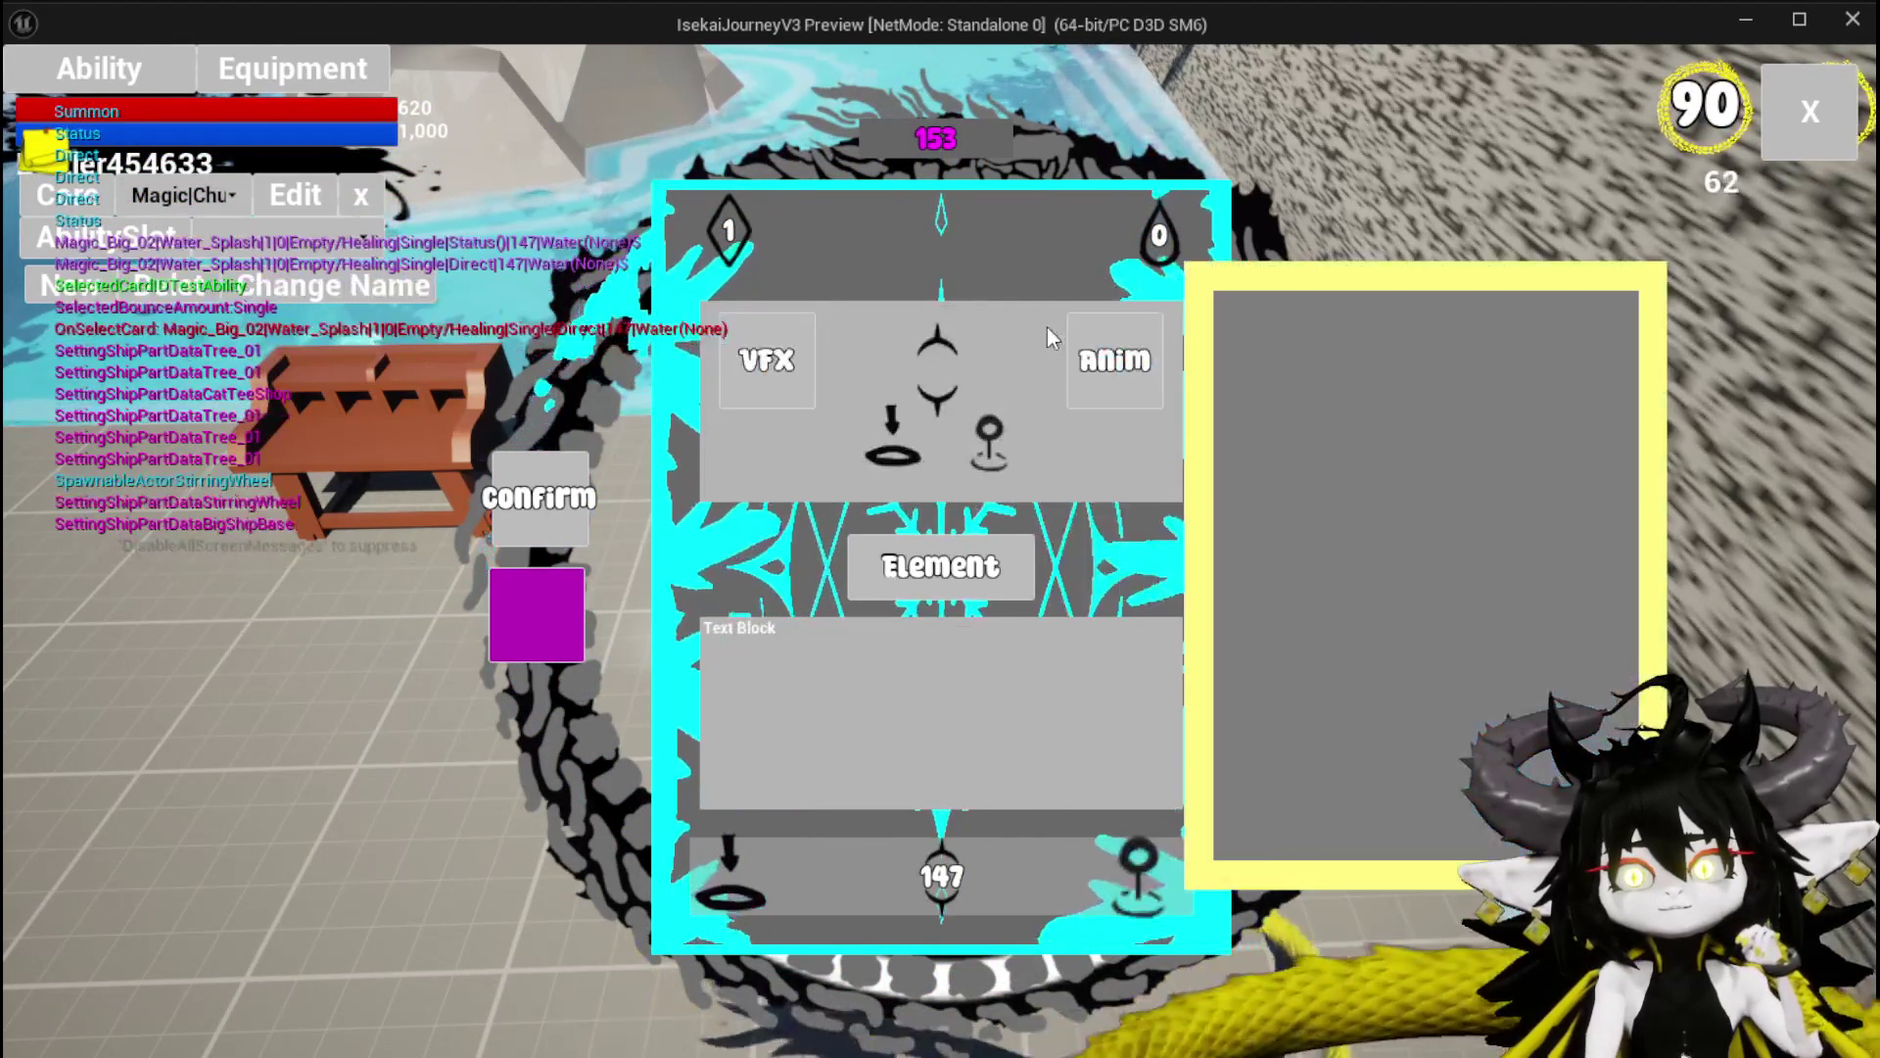
left_click(538, 672)
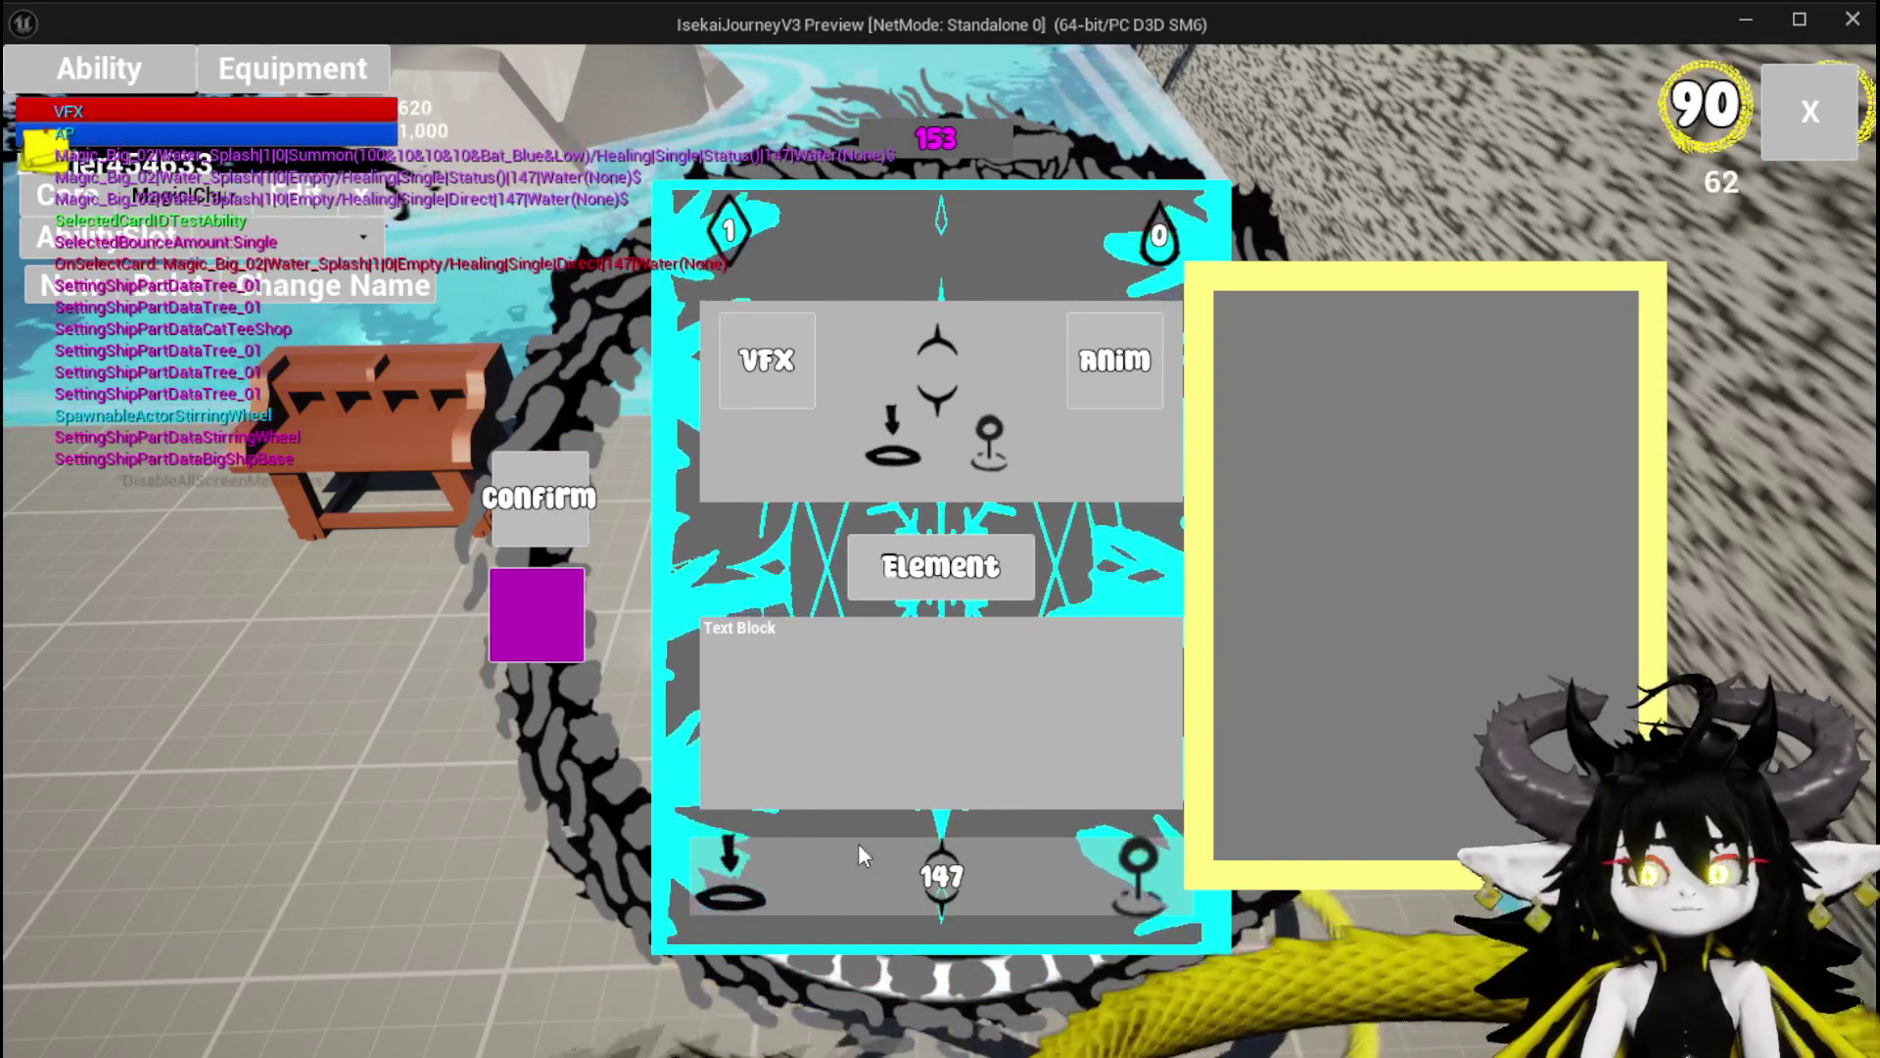
key("Escape")
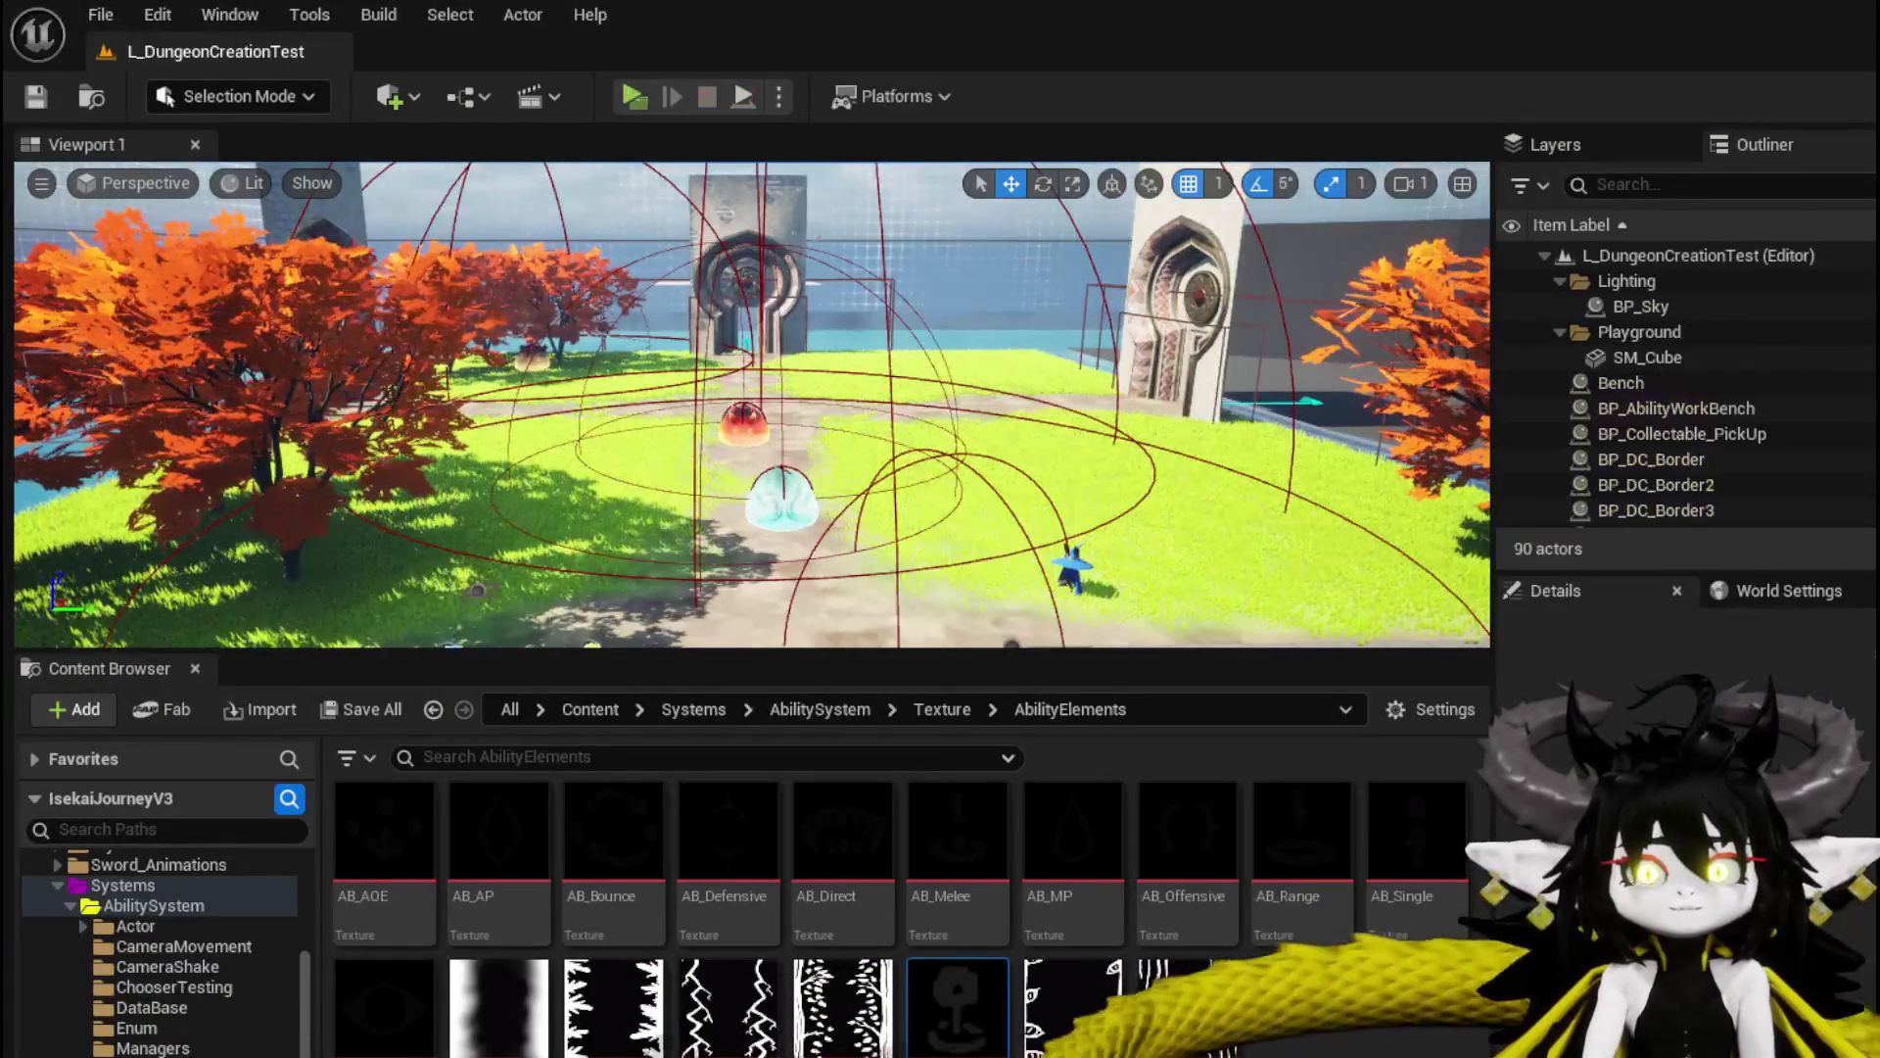
Return to the widget blueprint's HideSummonUI graph, centred on Set Visibility.
key("ctrl+s")
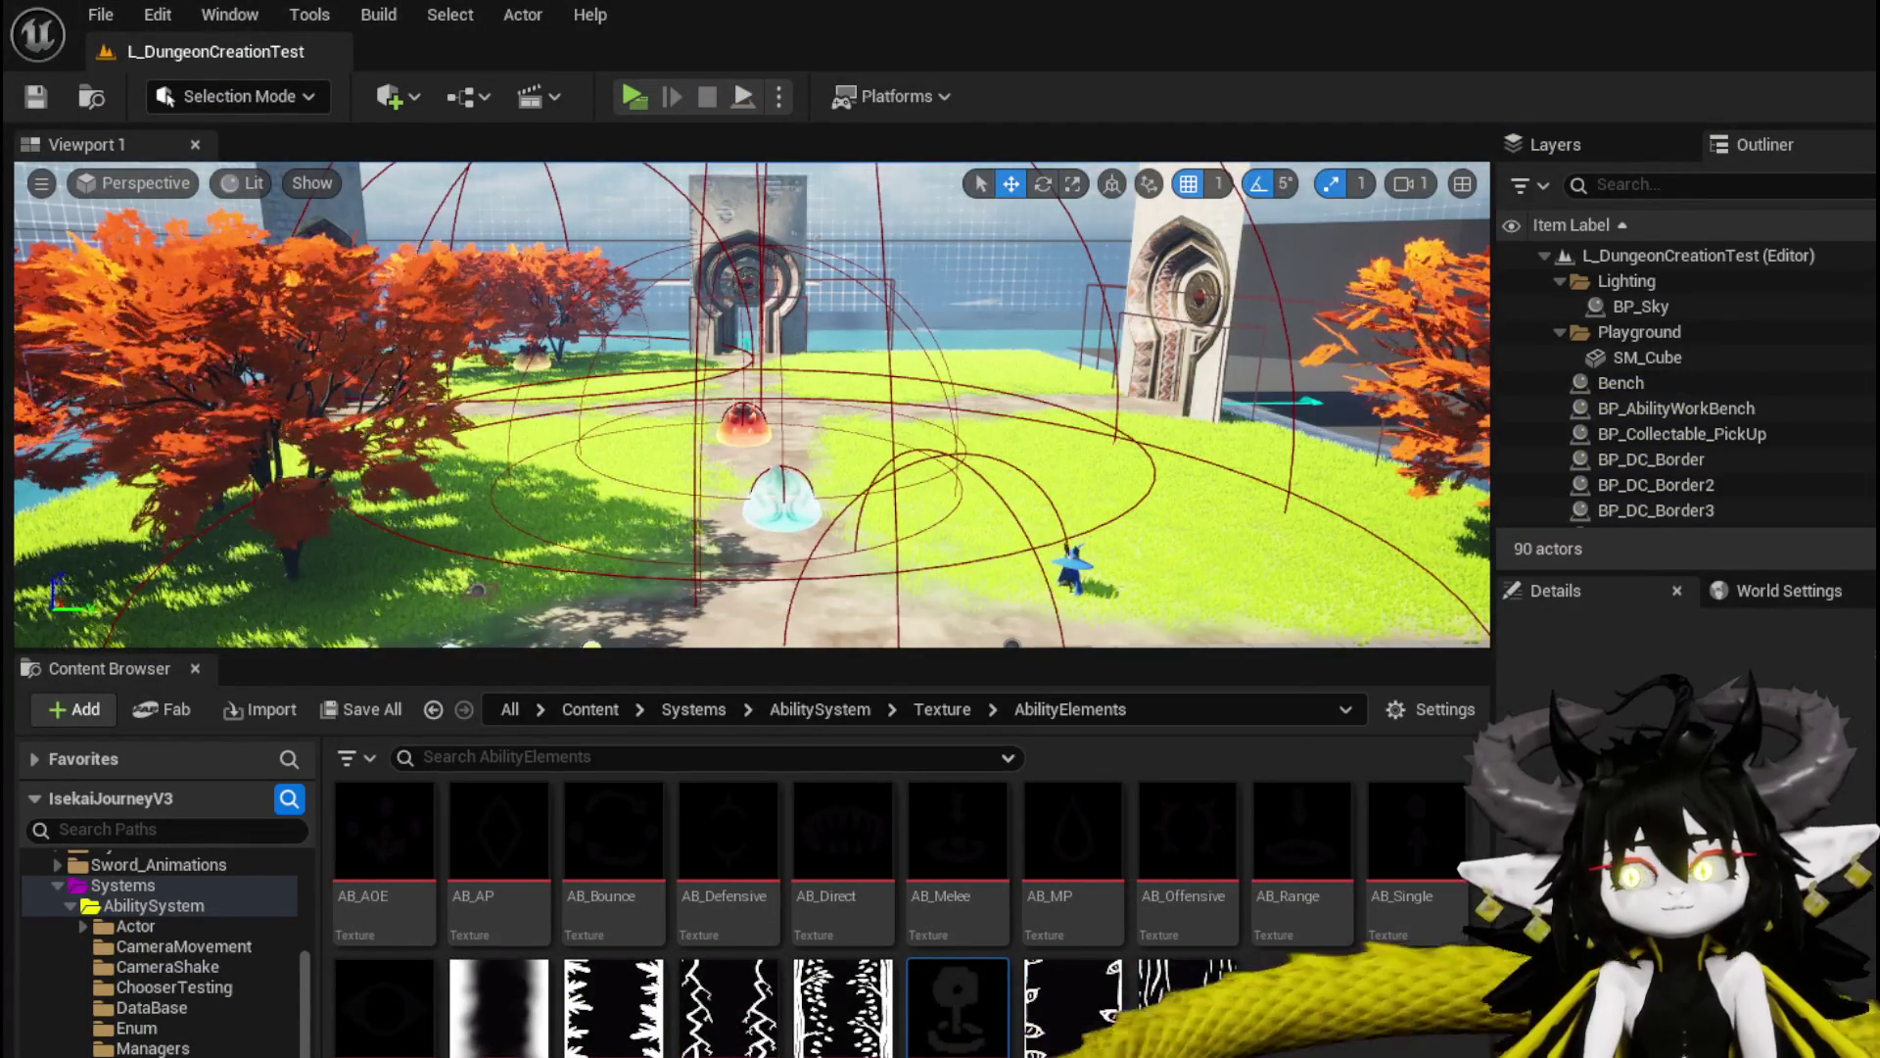
key("alt+Tab")
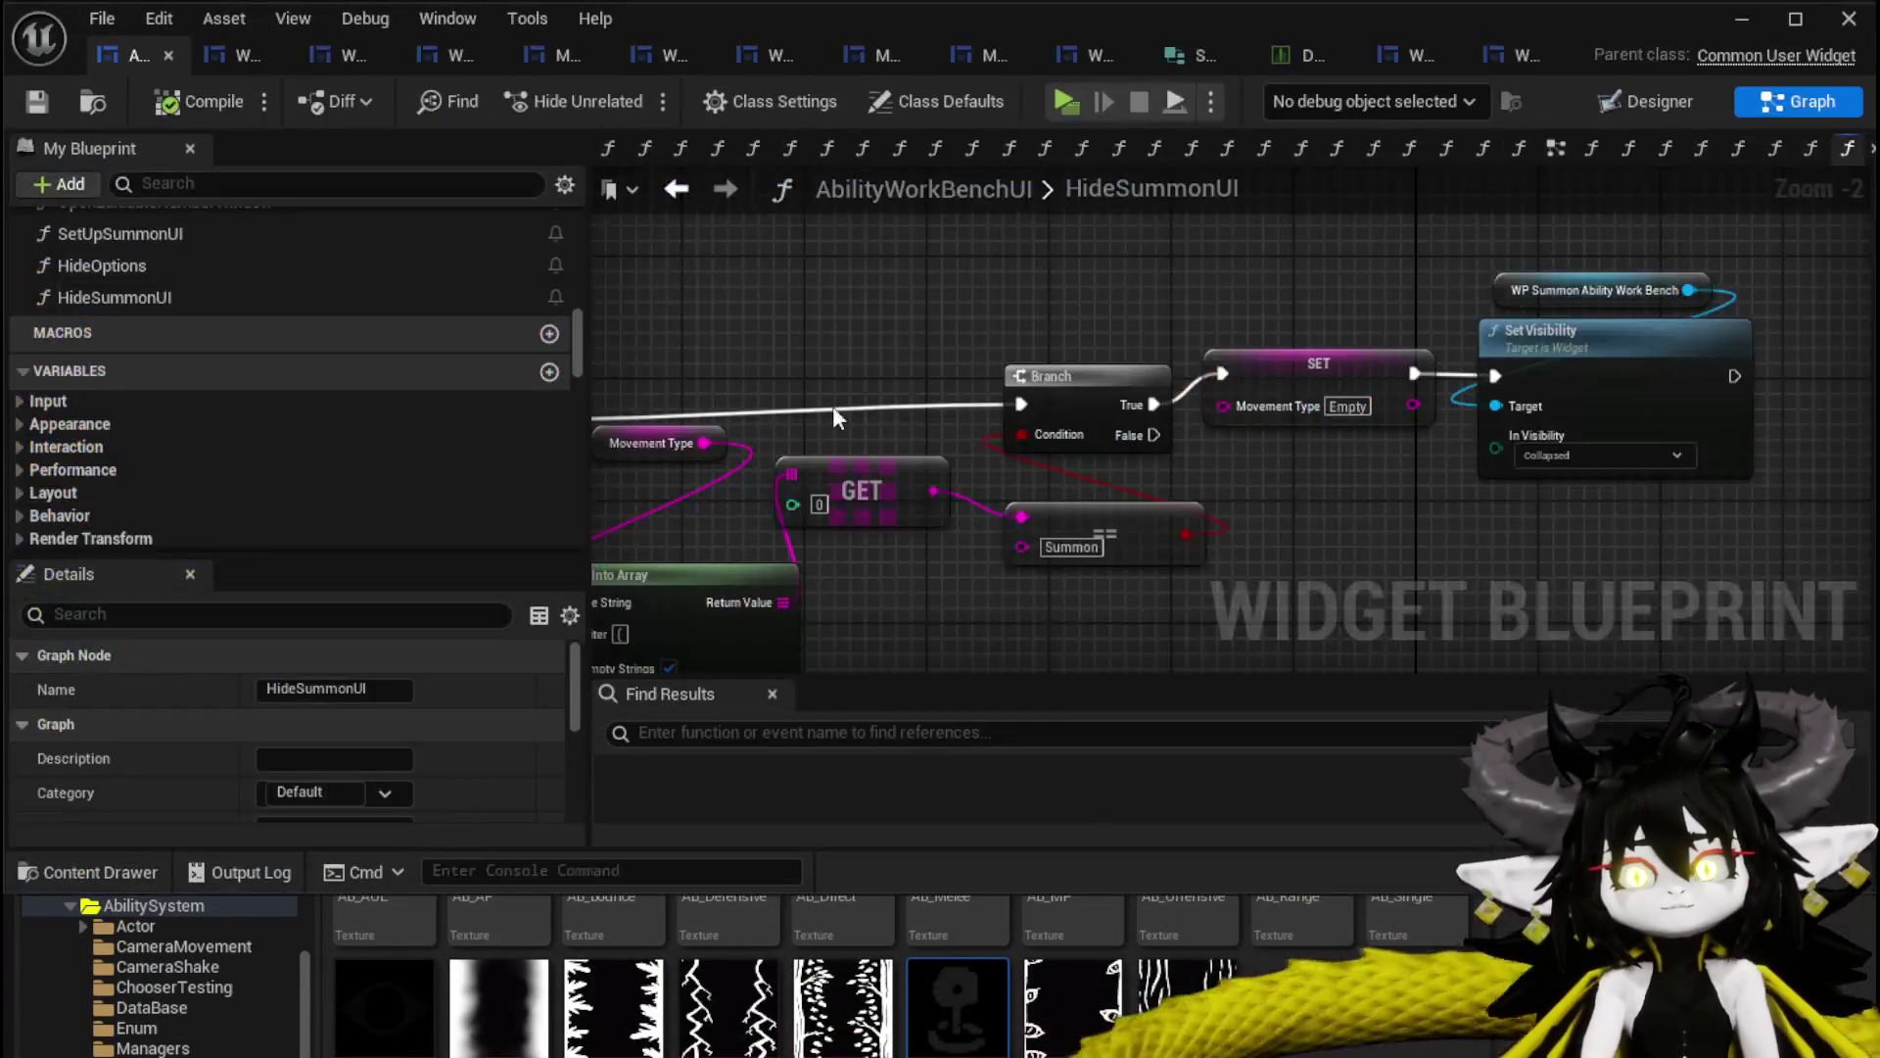
left_click_drag(890, 409, 1240, 367)
left_click_drag(1299, 304, 699, 346)
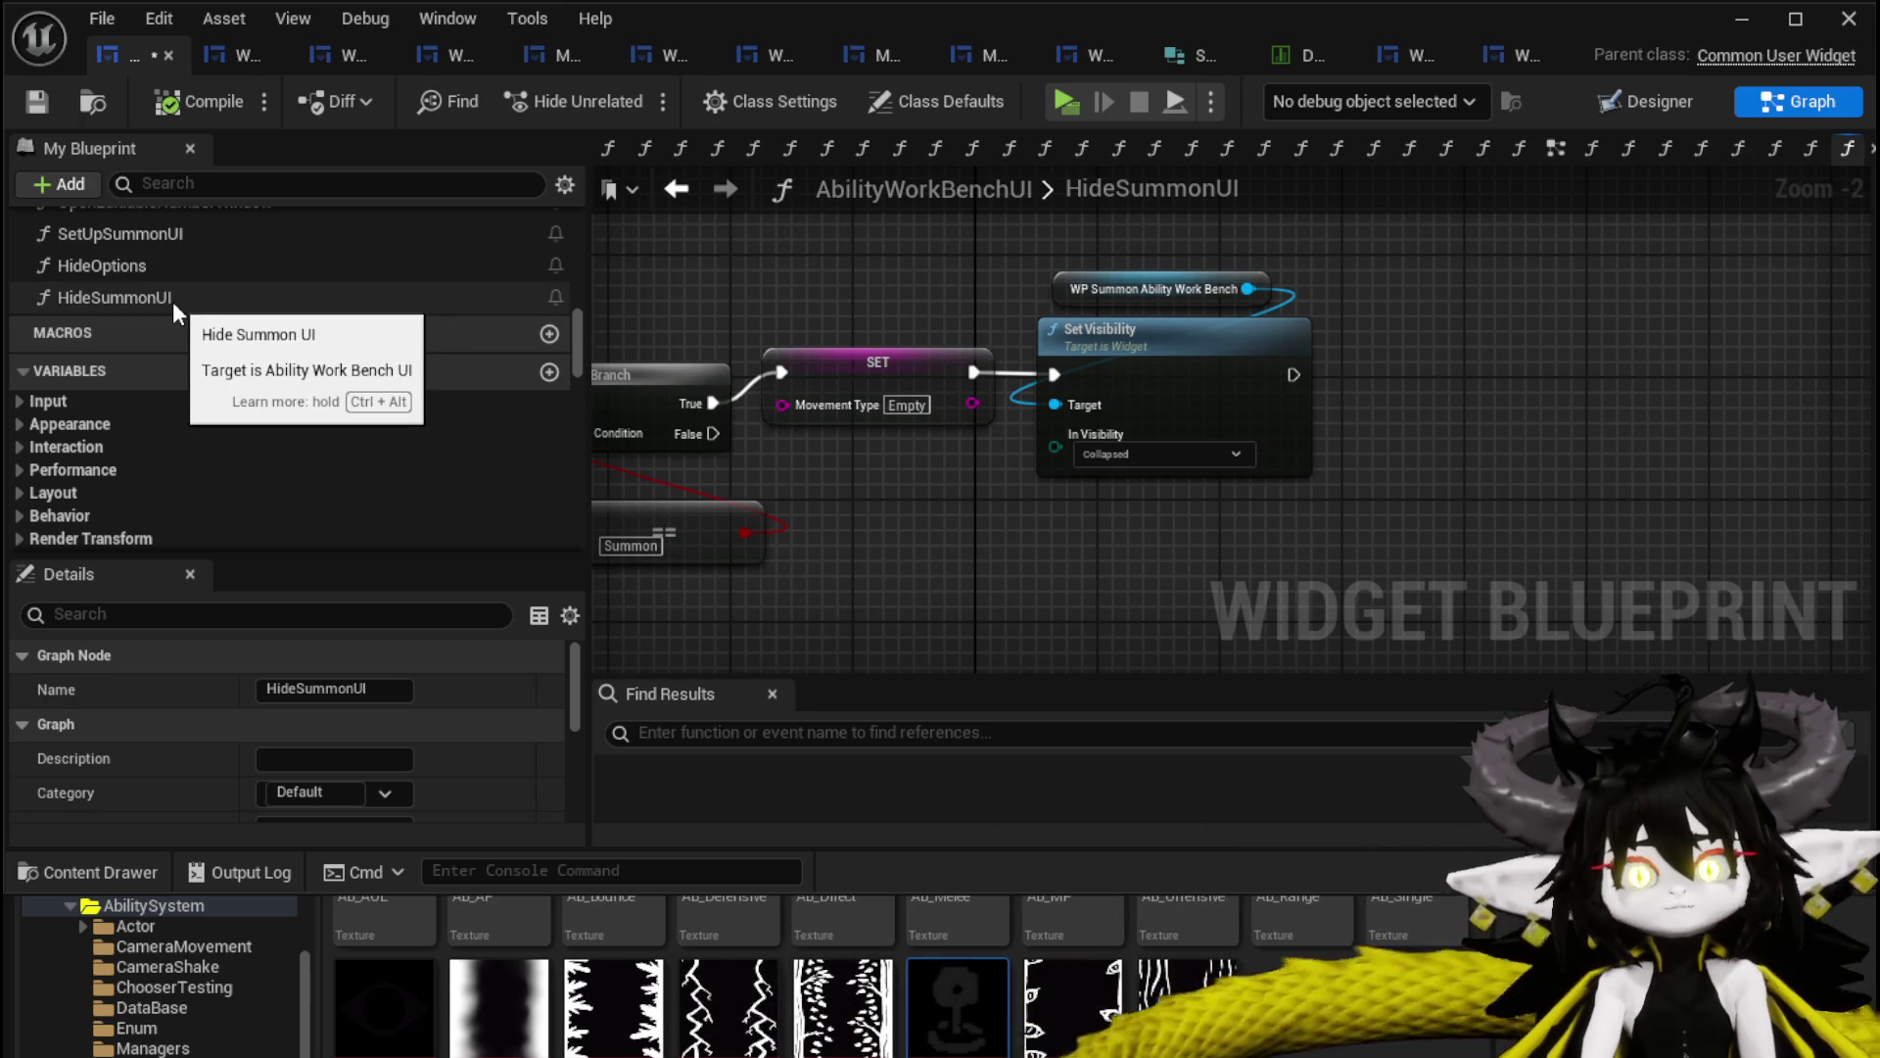
scroll(265, 348, "up", 3)
scroll(277, 363, "up", 3)
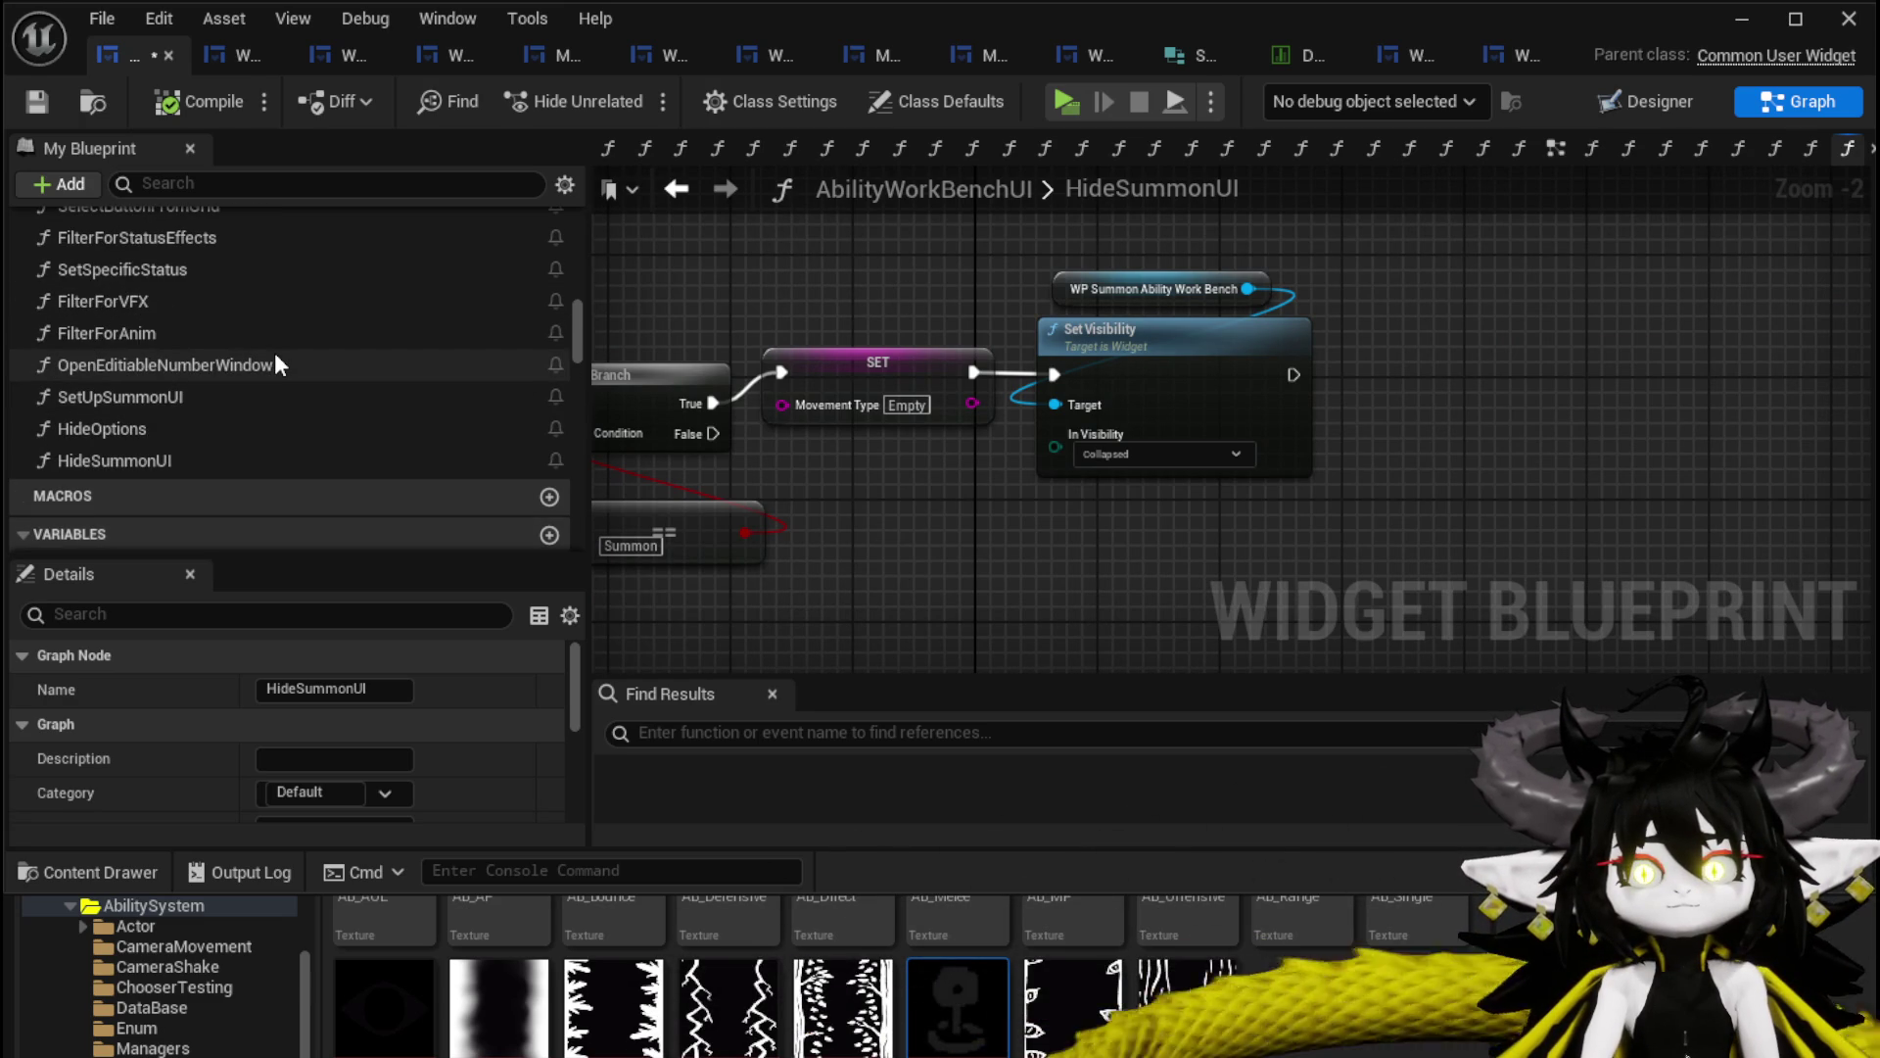
mouse_move(888, 293)
left_mouse_down()
mouse_move(1602, 247)
mouse_move(731, 282)
left_mouse_up()
Drag the WP_CardCreation variable into the graph as a Get node.
scroll(208, 374, "down", 10)
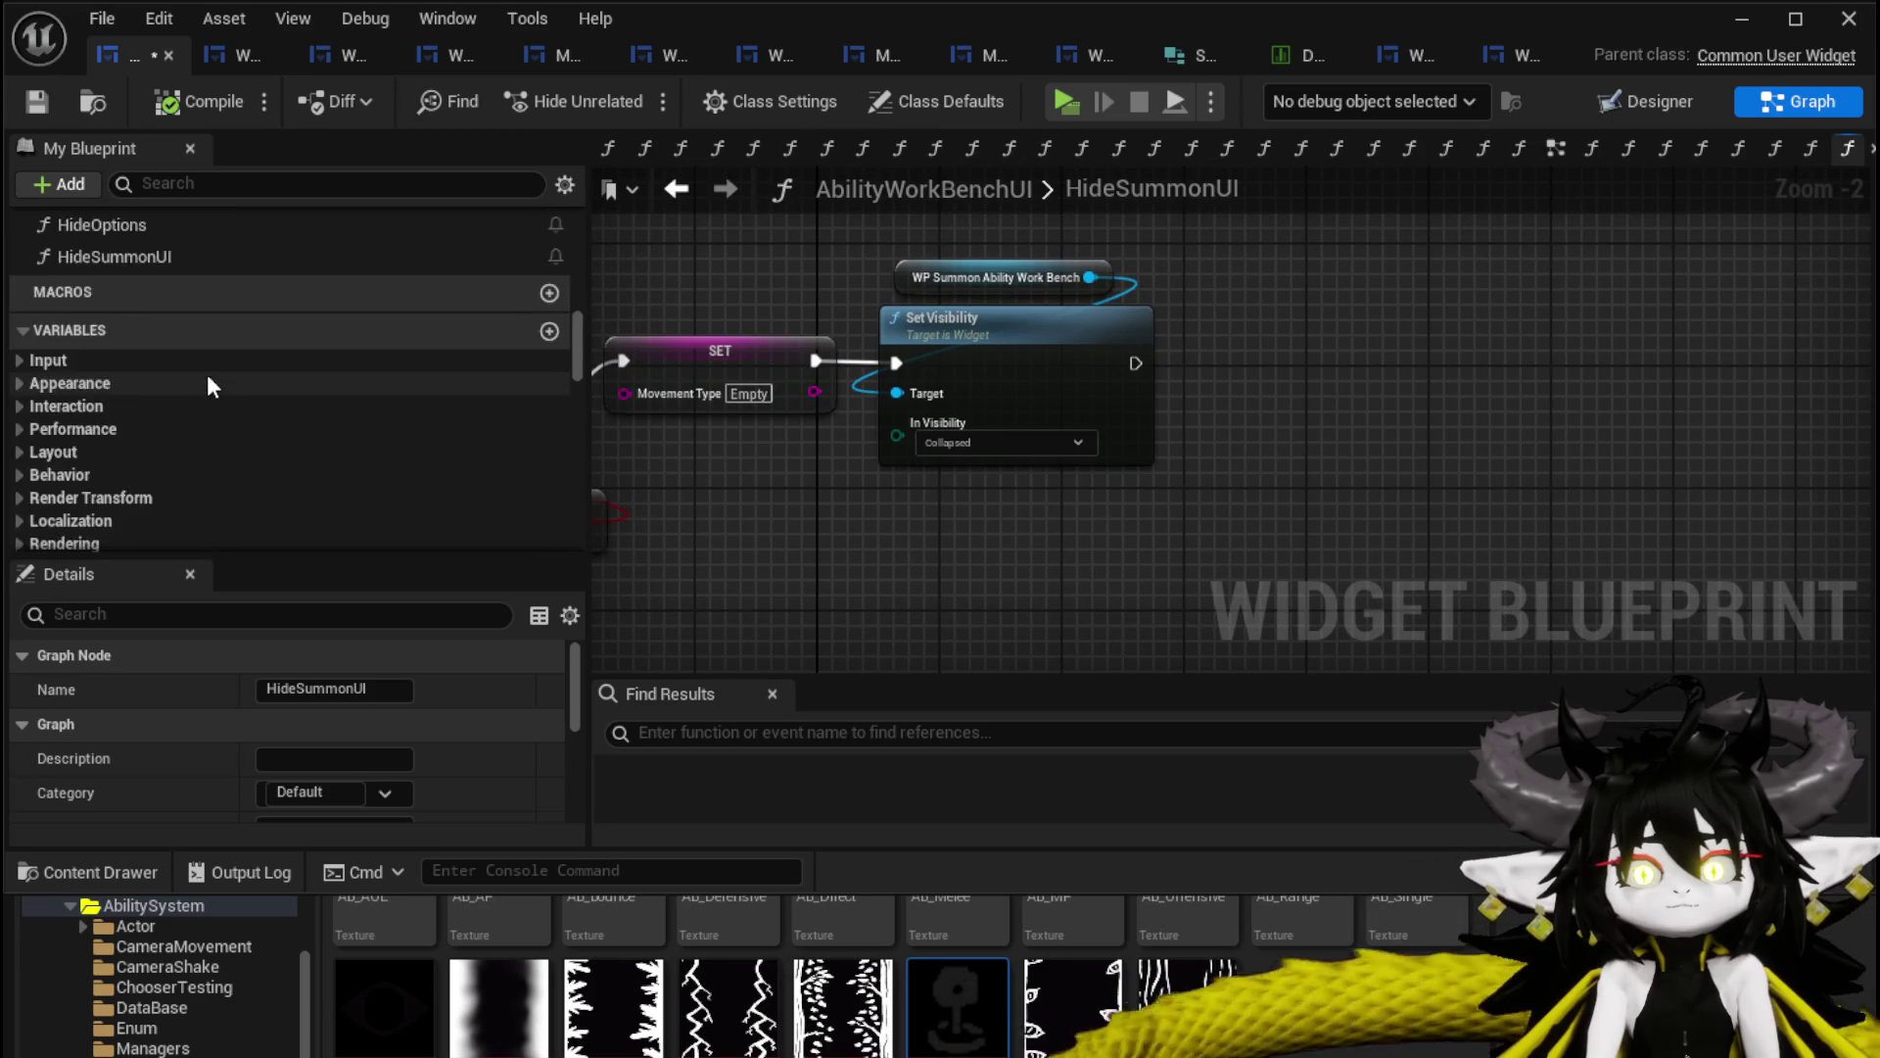
scroll(326, 356, "down", 3)
scroll(325, 364, "down", 10)
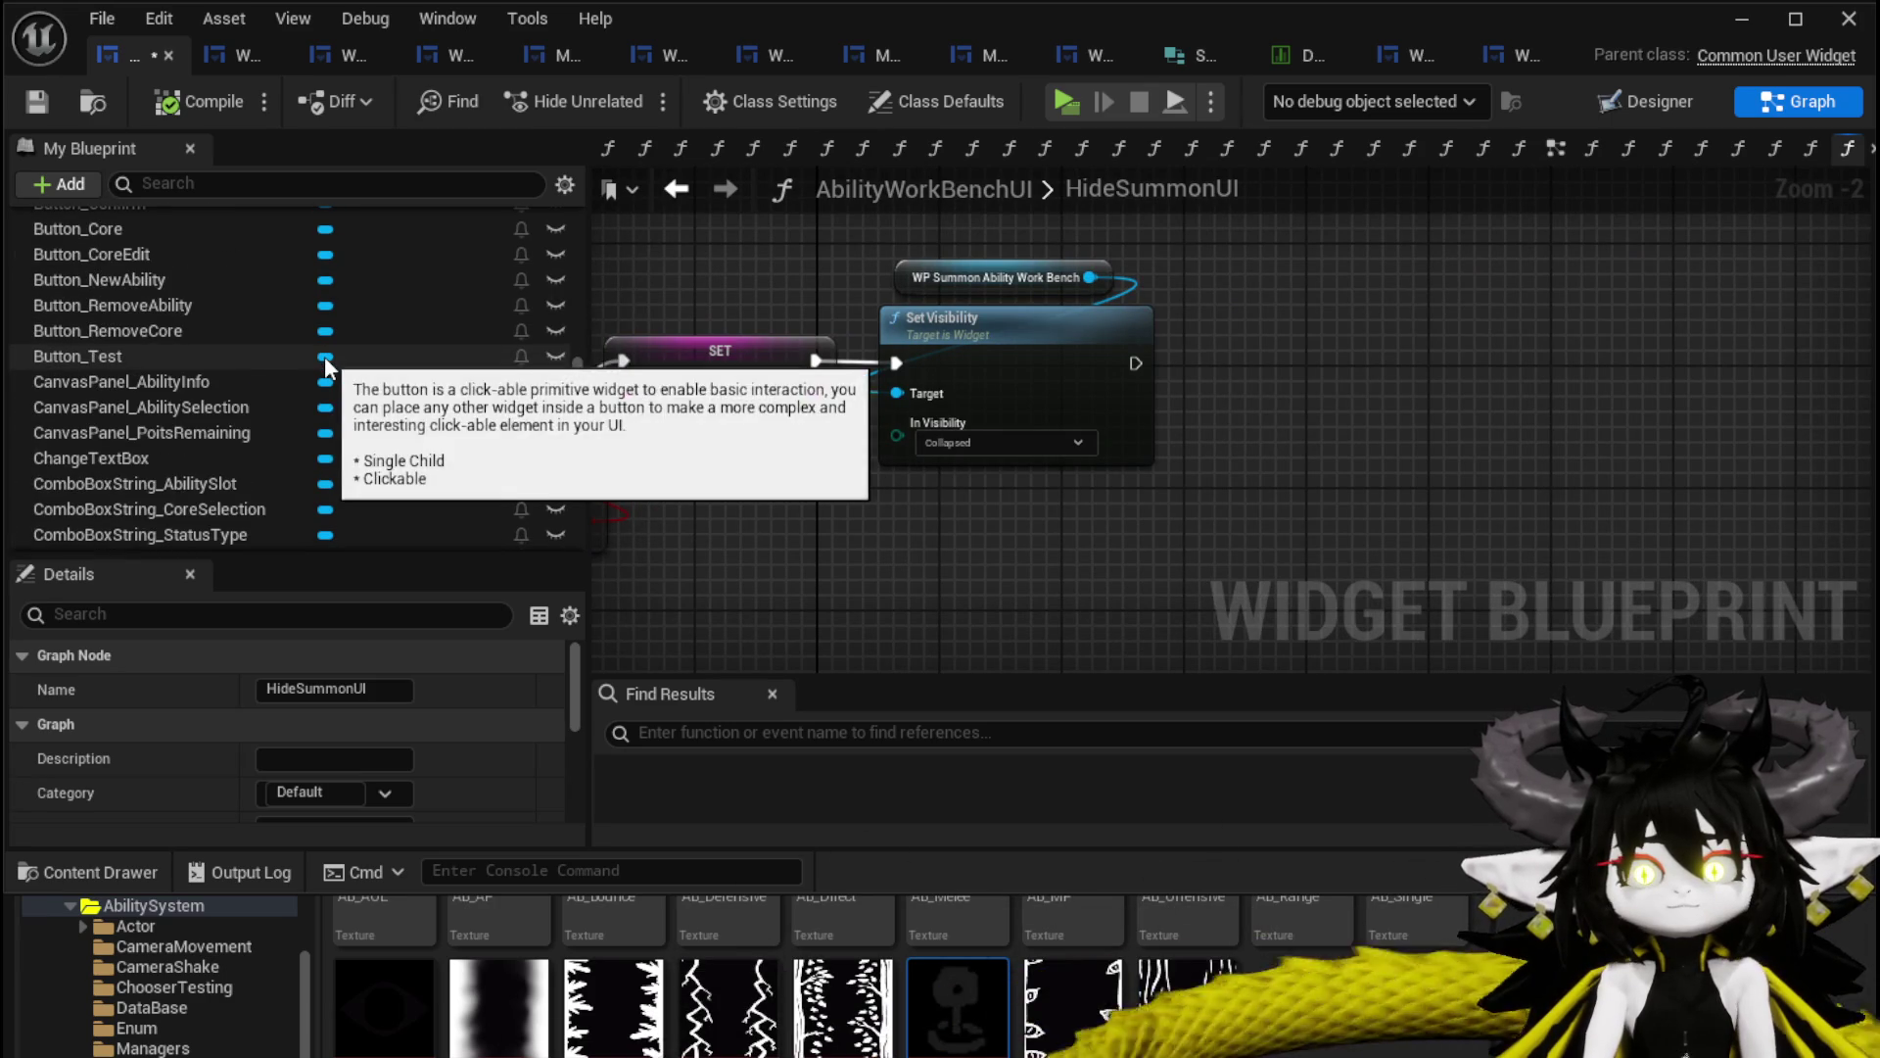
scroll(325, 364, "down", 9)
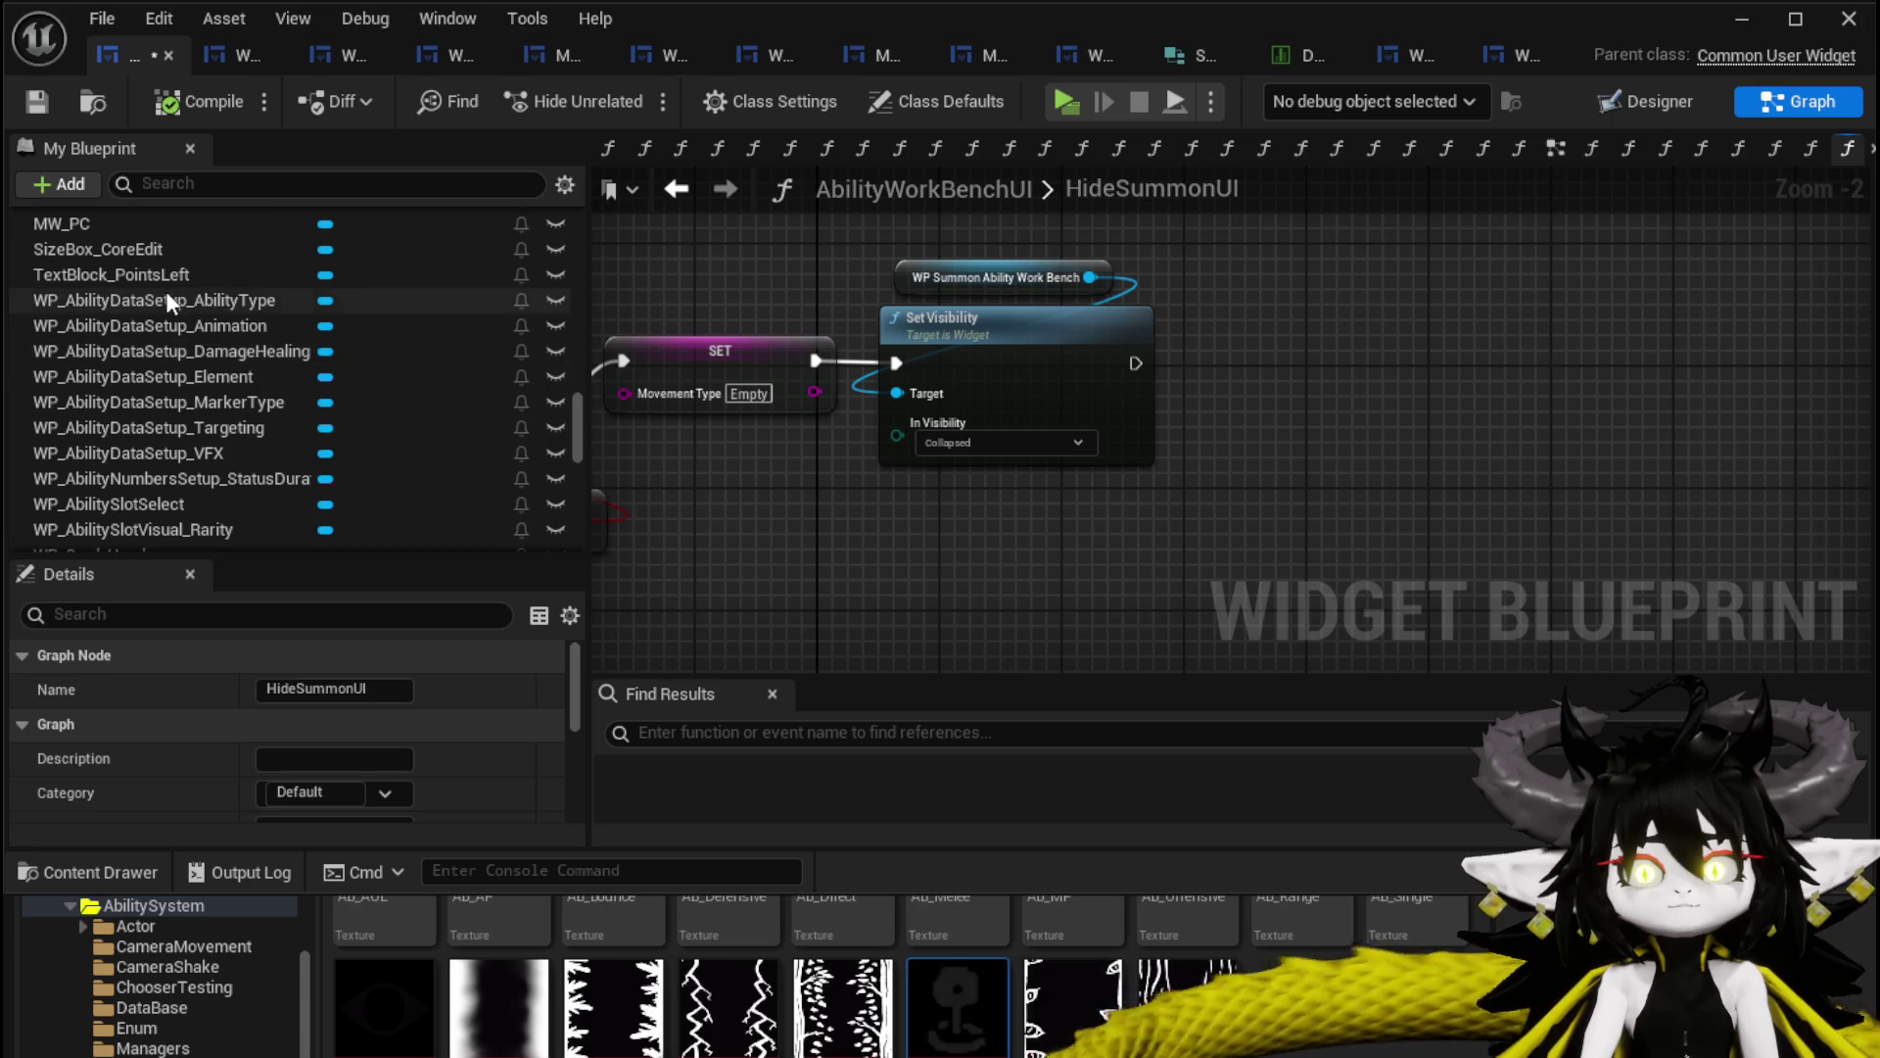
scroll(196, 325, "down", 6)
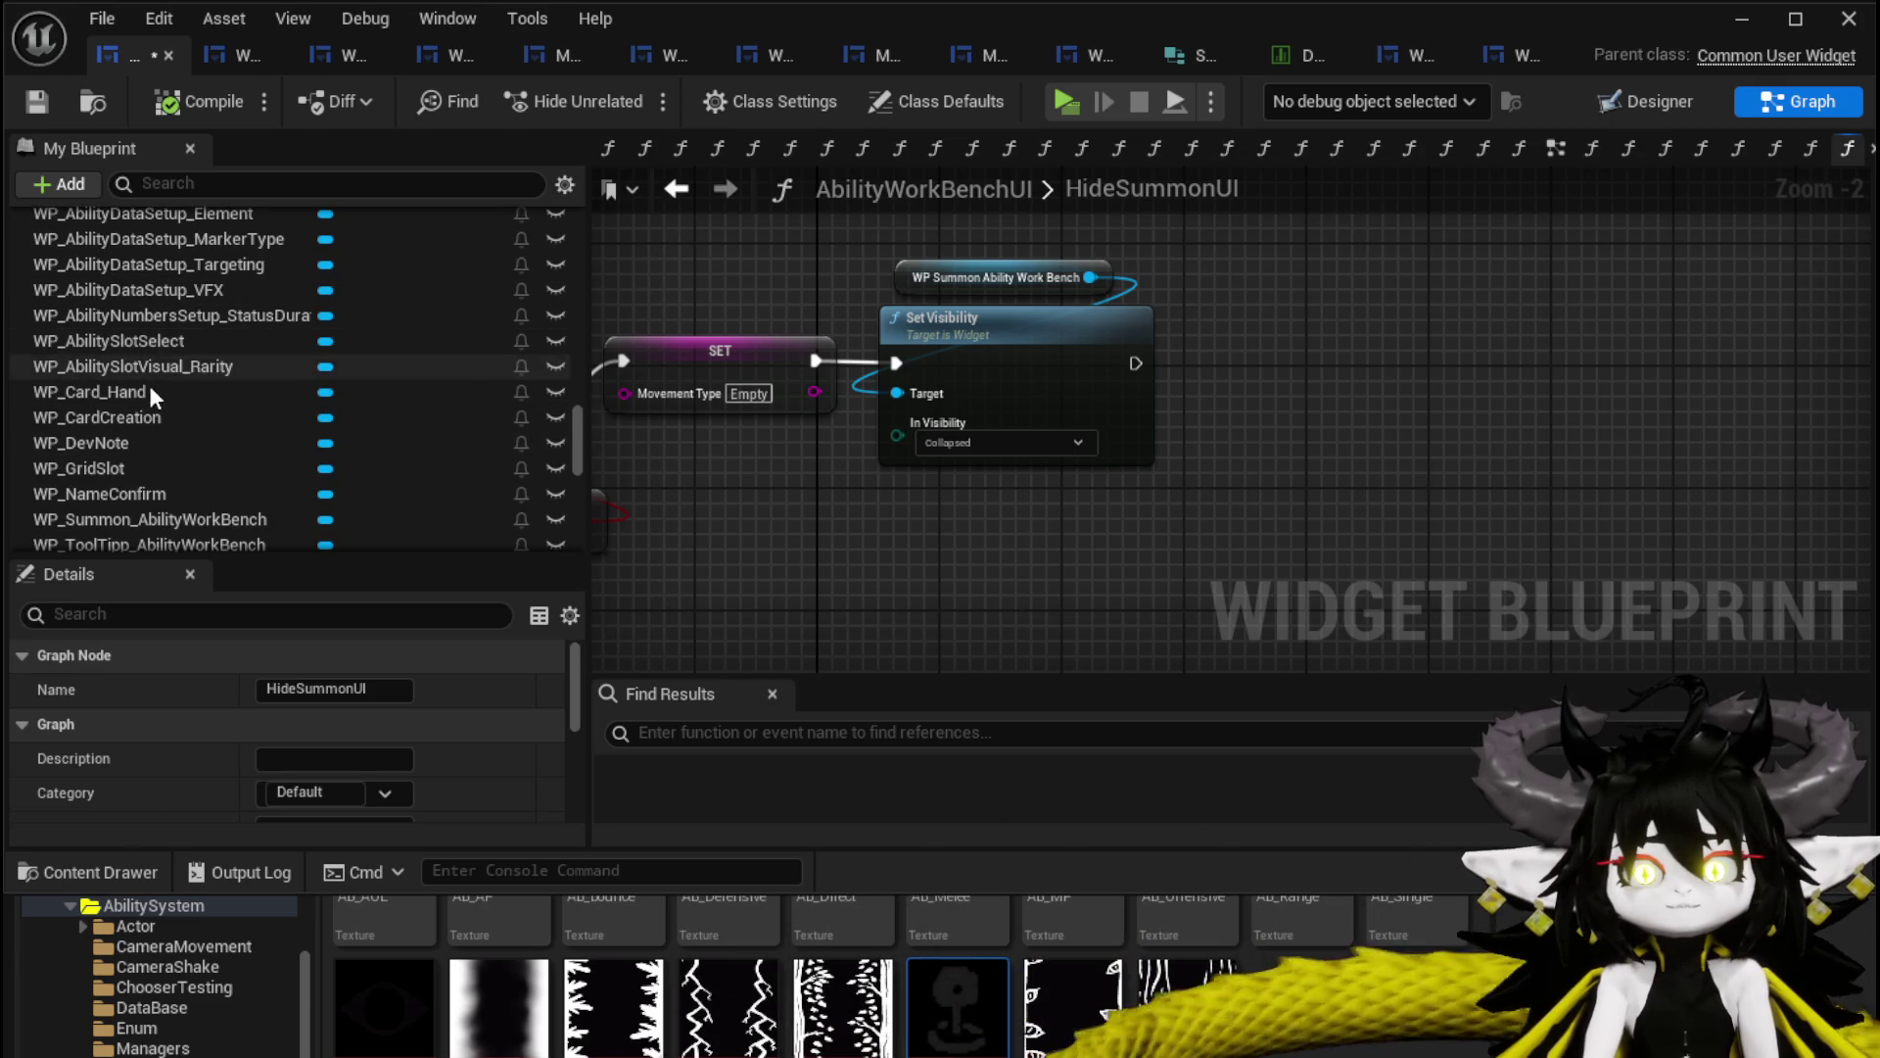
left_click_drag(139, 417, 1247, 279)
left_click(1255, 298)
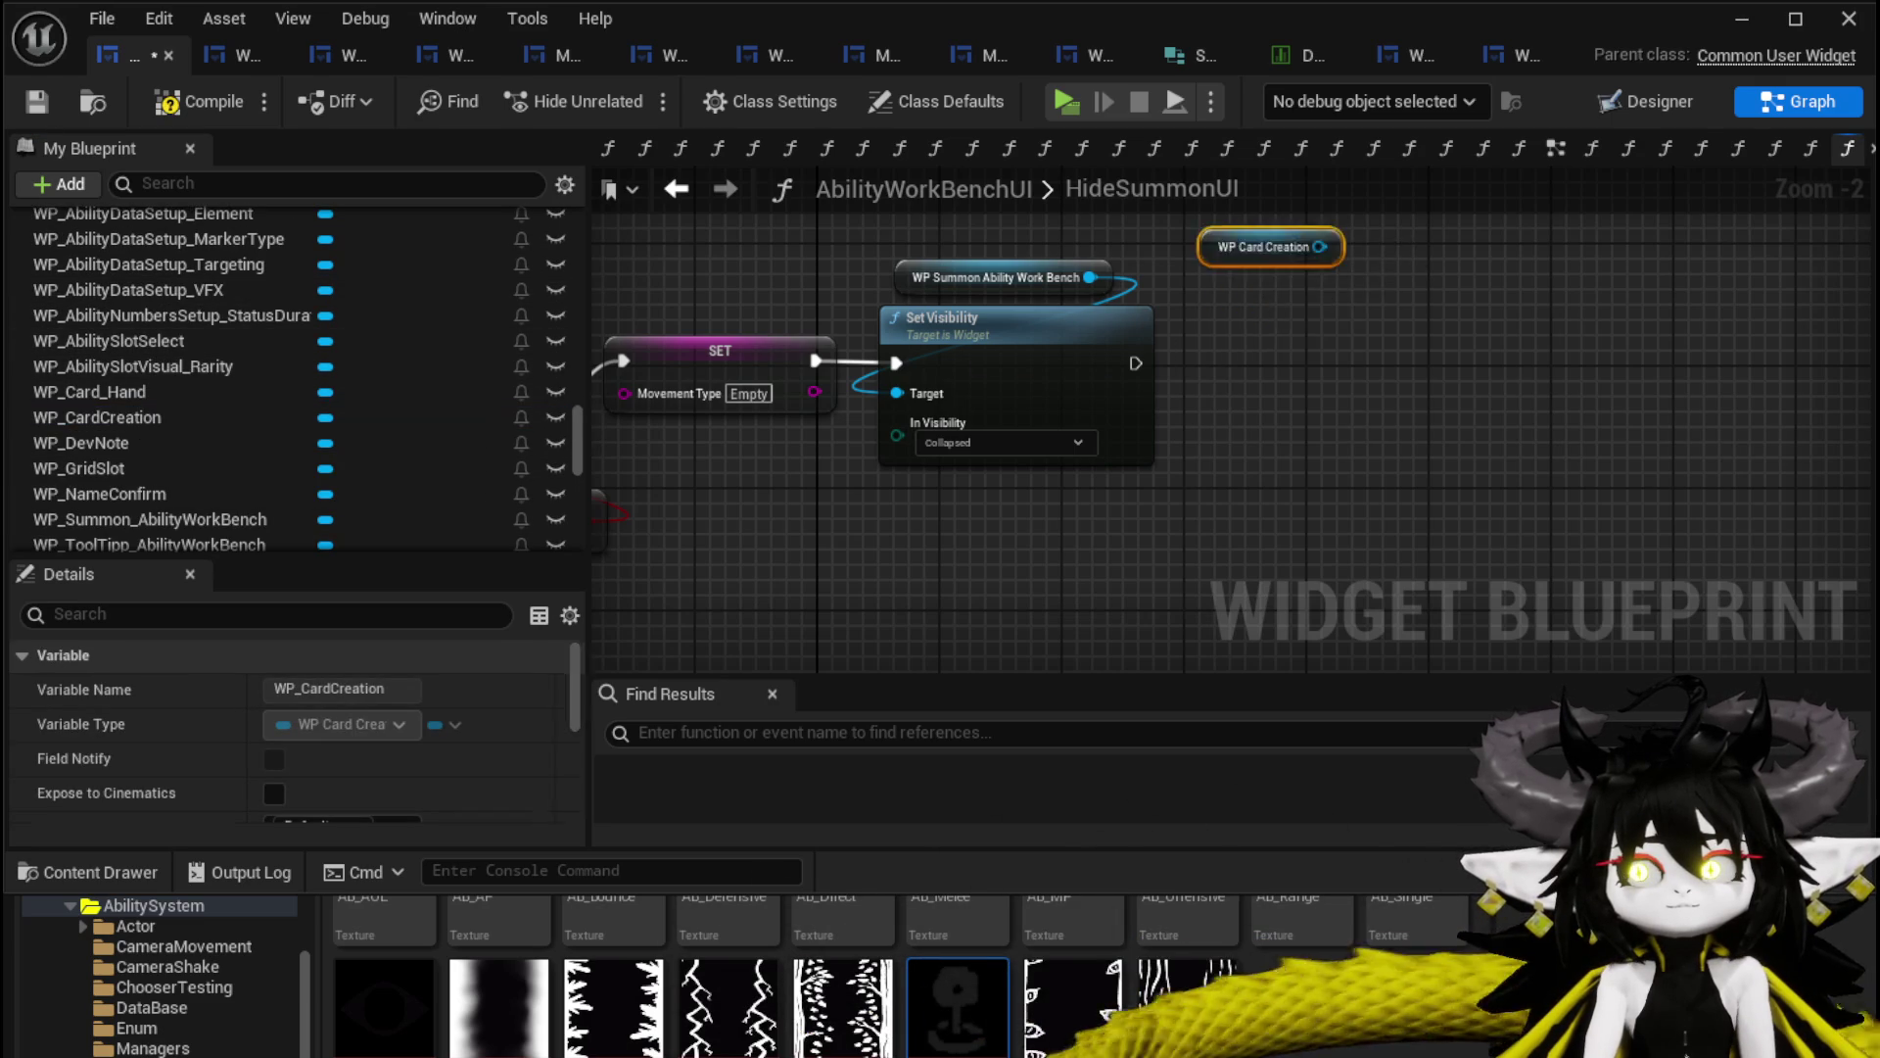
Add Set Targeting on WP Card Creation with Targeting ID 'Single'.
left_click_drag(1055, 273, 1181, 364)
type("Set Targ")
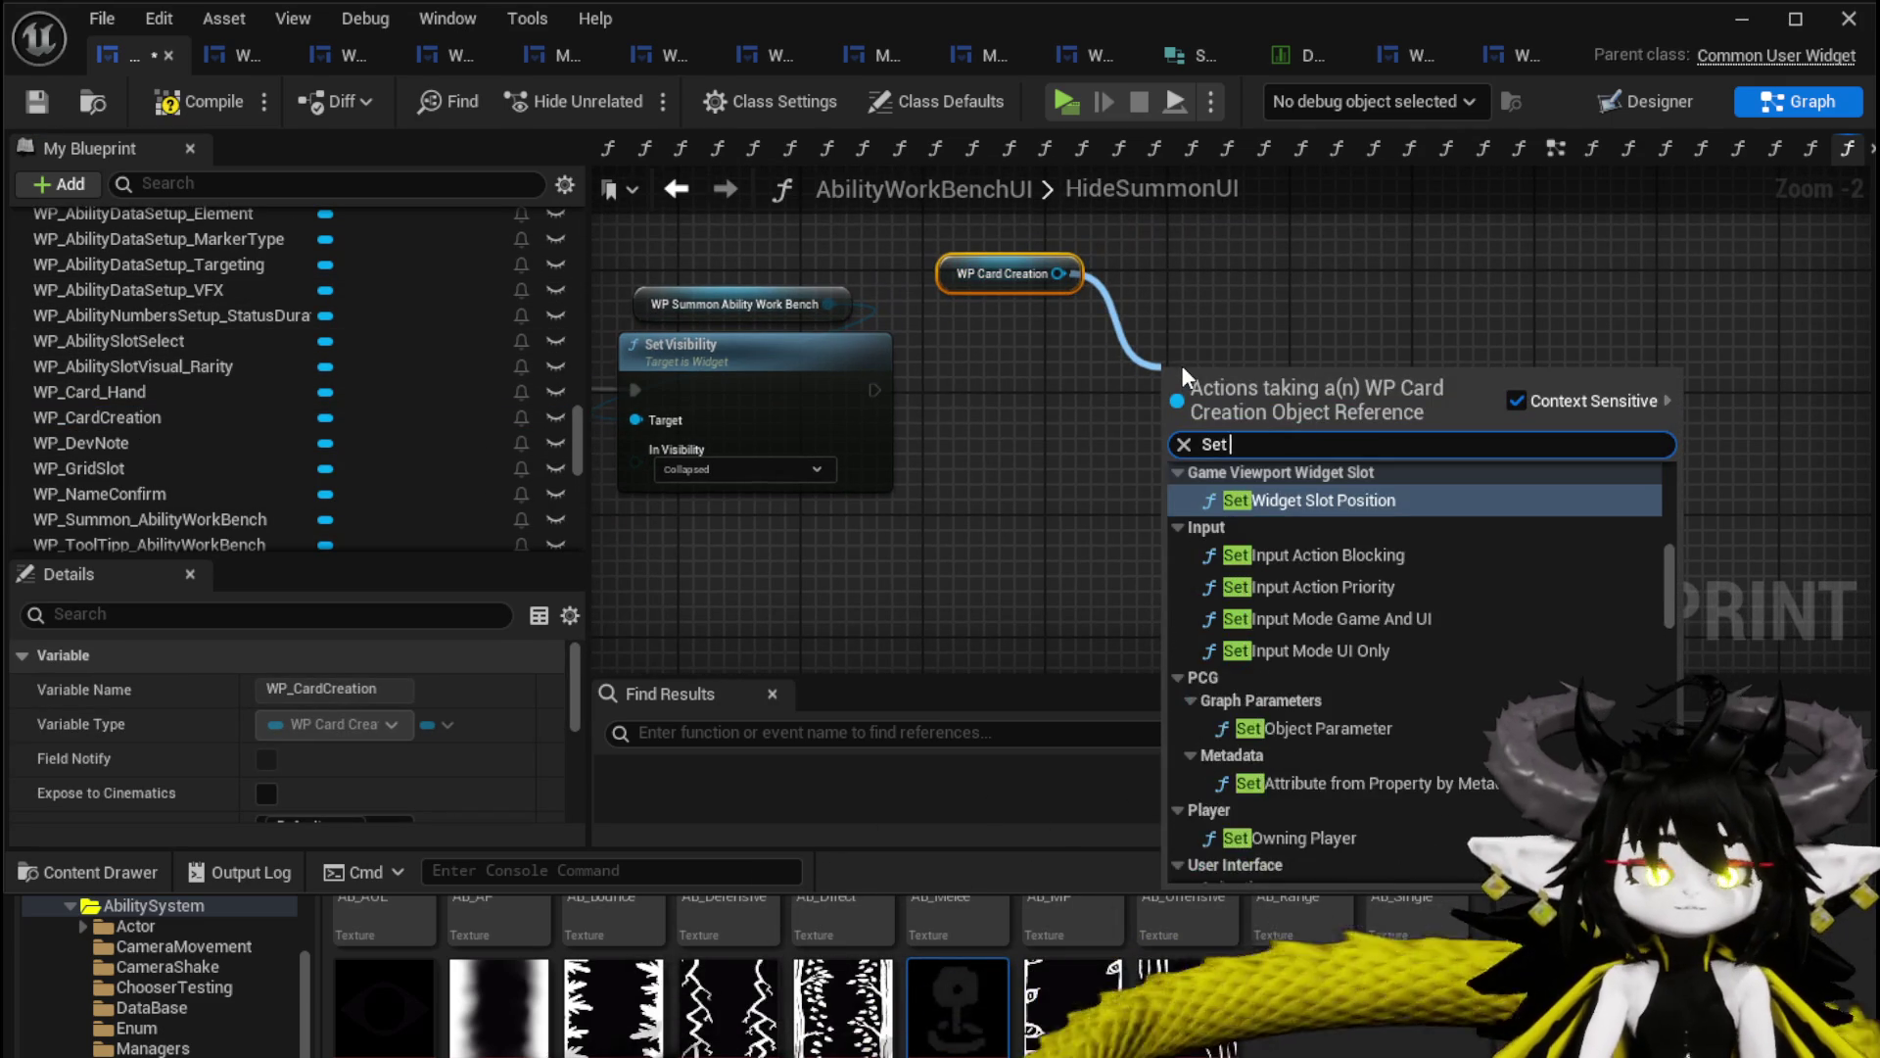
key("Return")
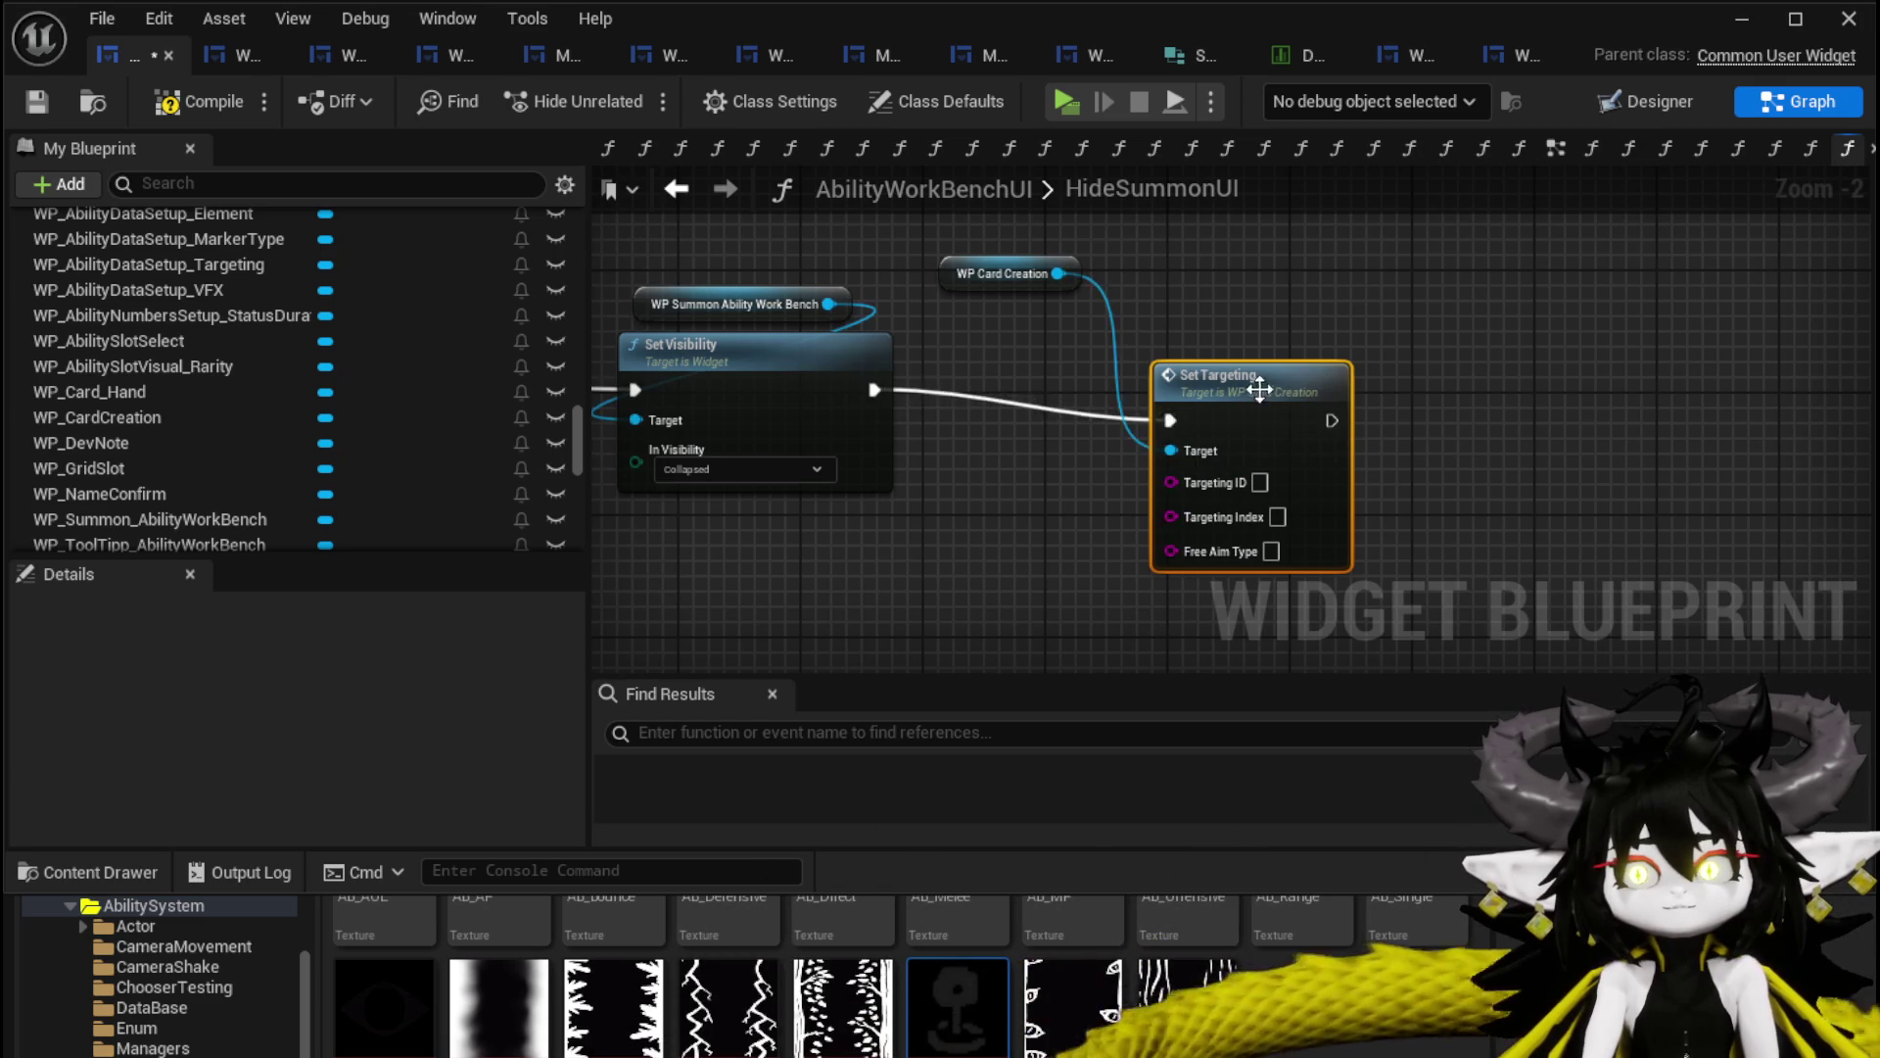
left_click_drag(1258, 391, 1069, 365)
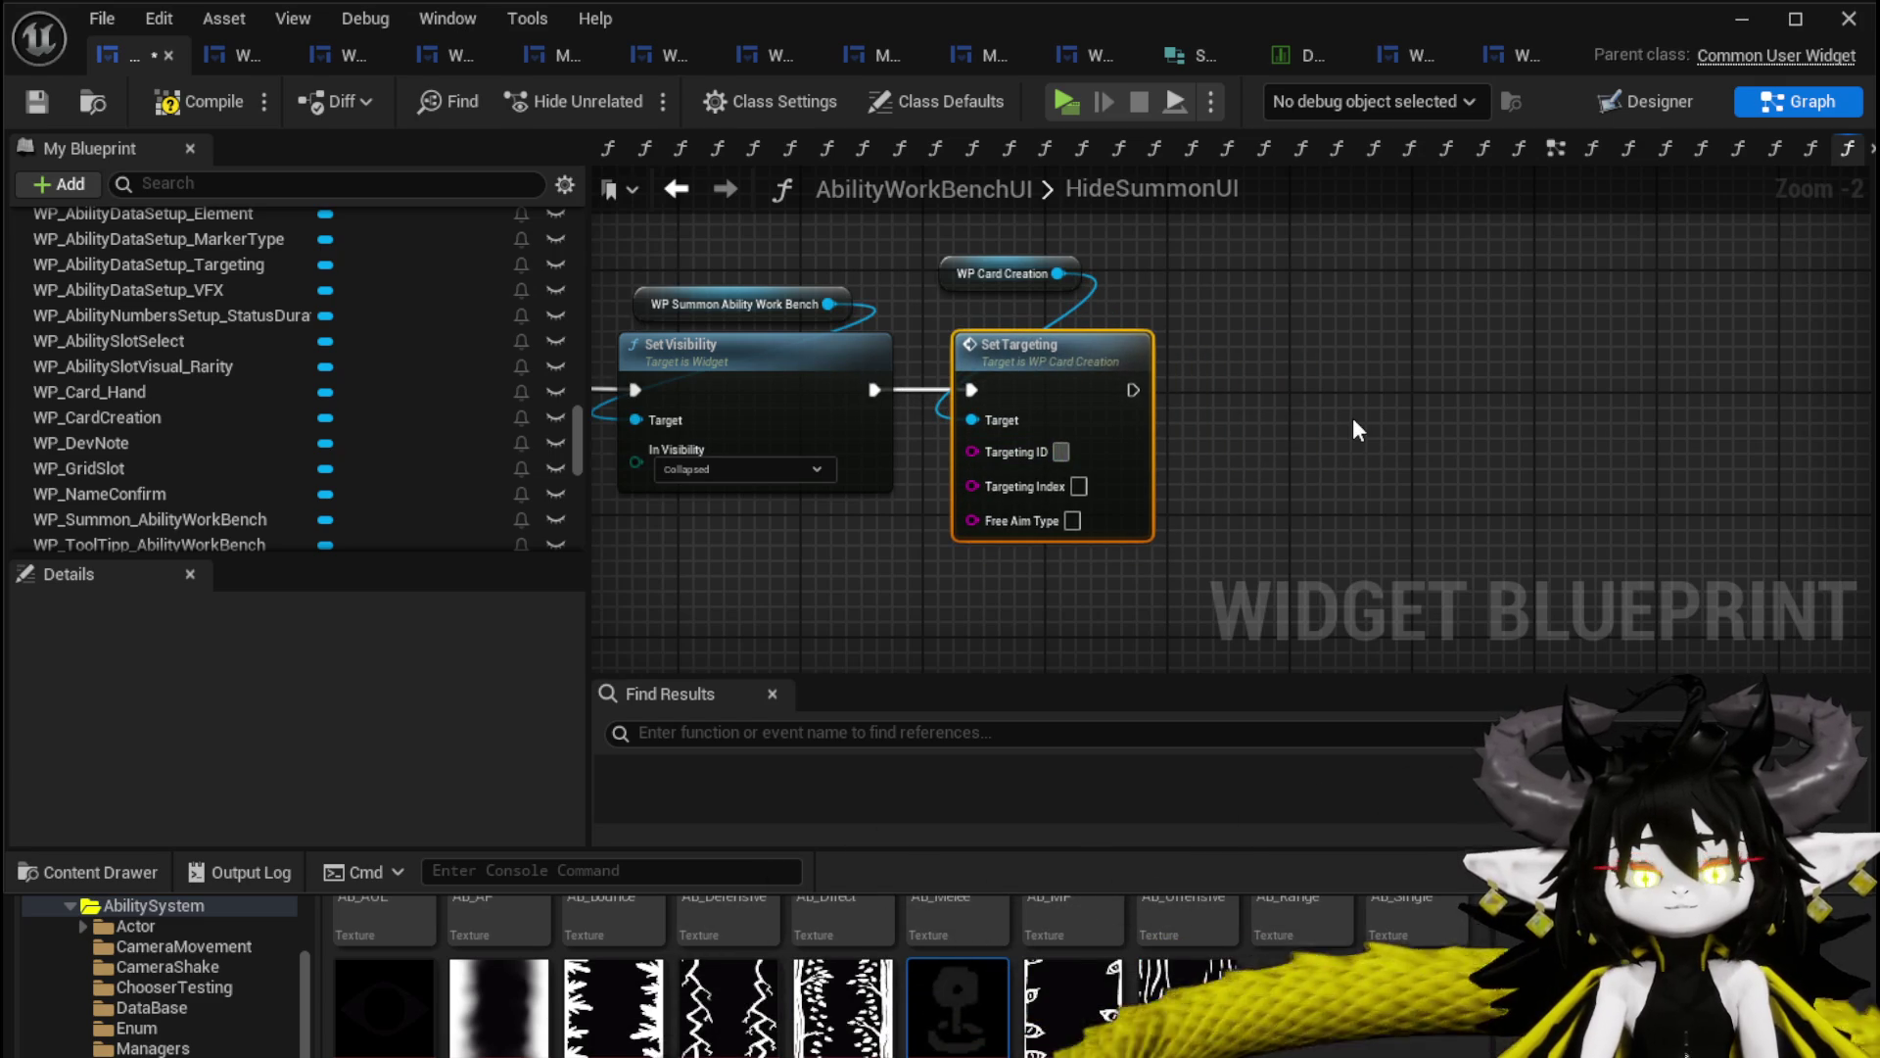
type("Single")
key("Return")
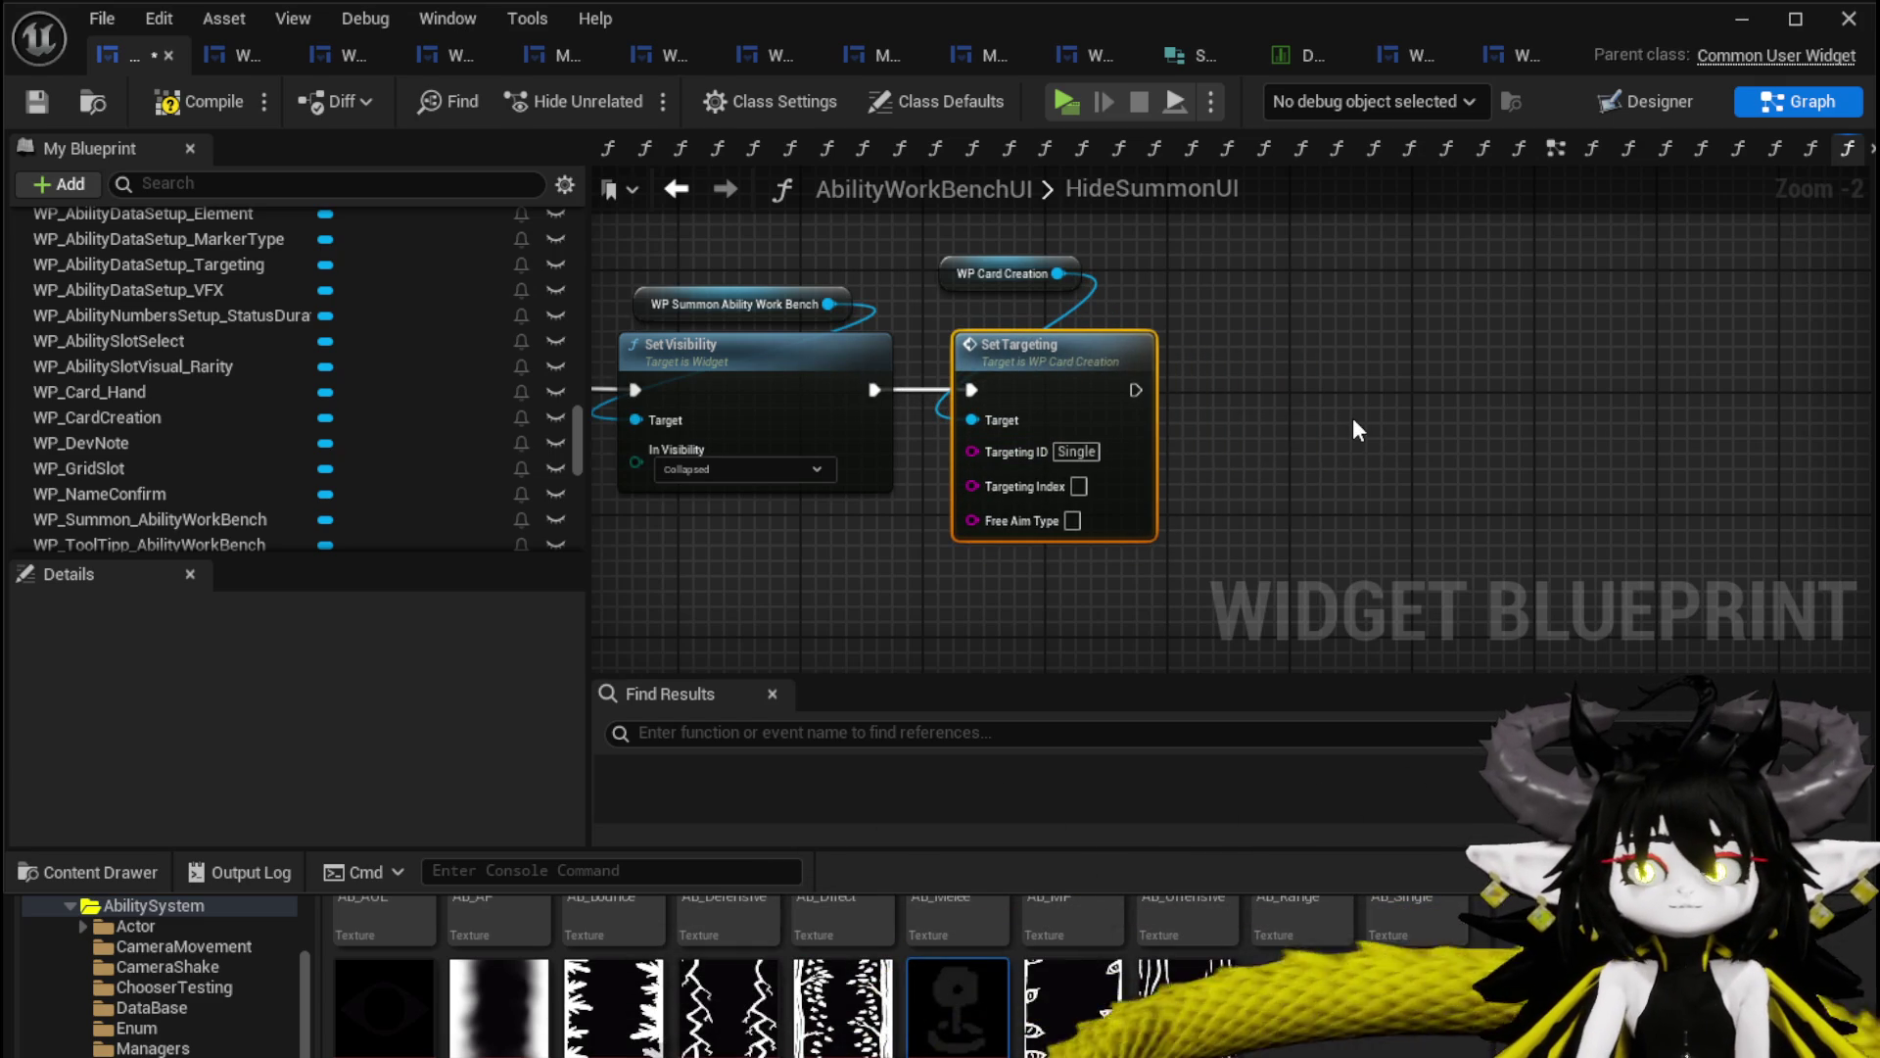
Add a SET Targeting Selected node after Set Targeting, then save the widget blueprint.
right_click(1312, 385)
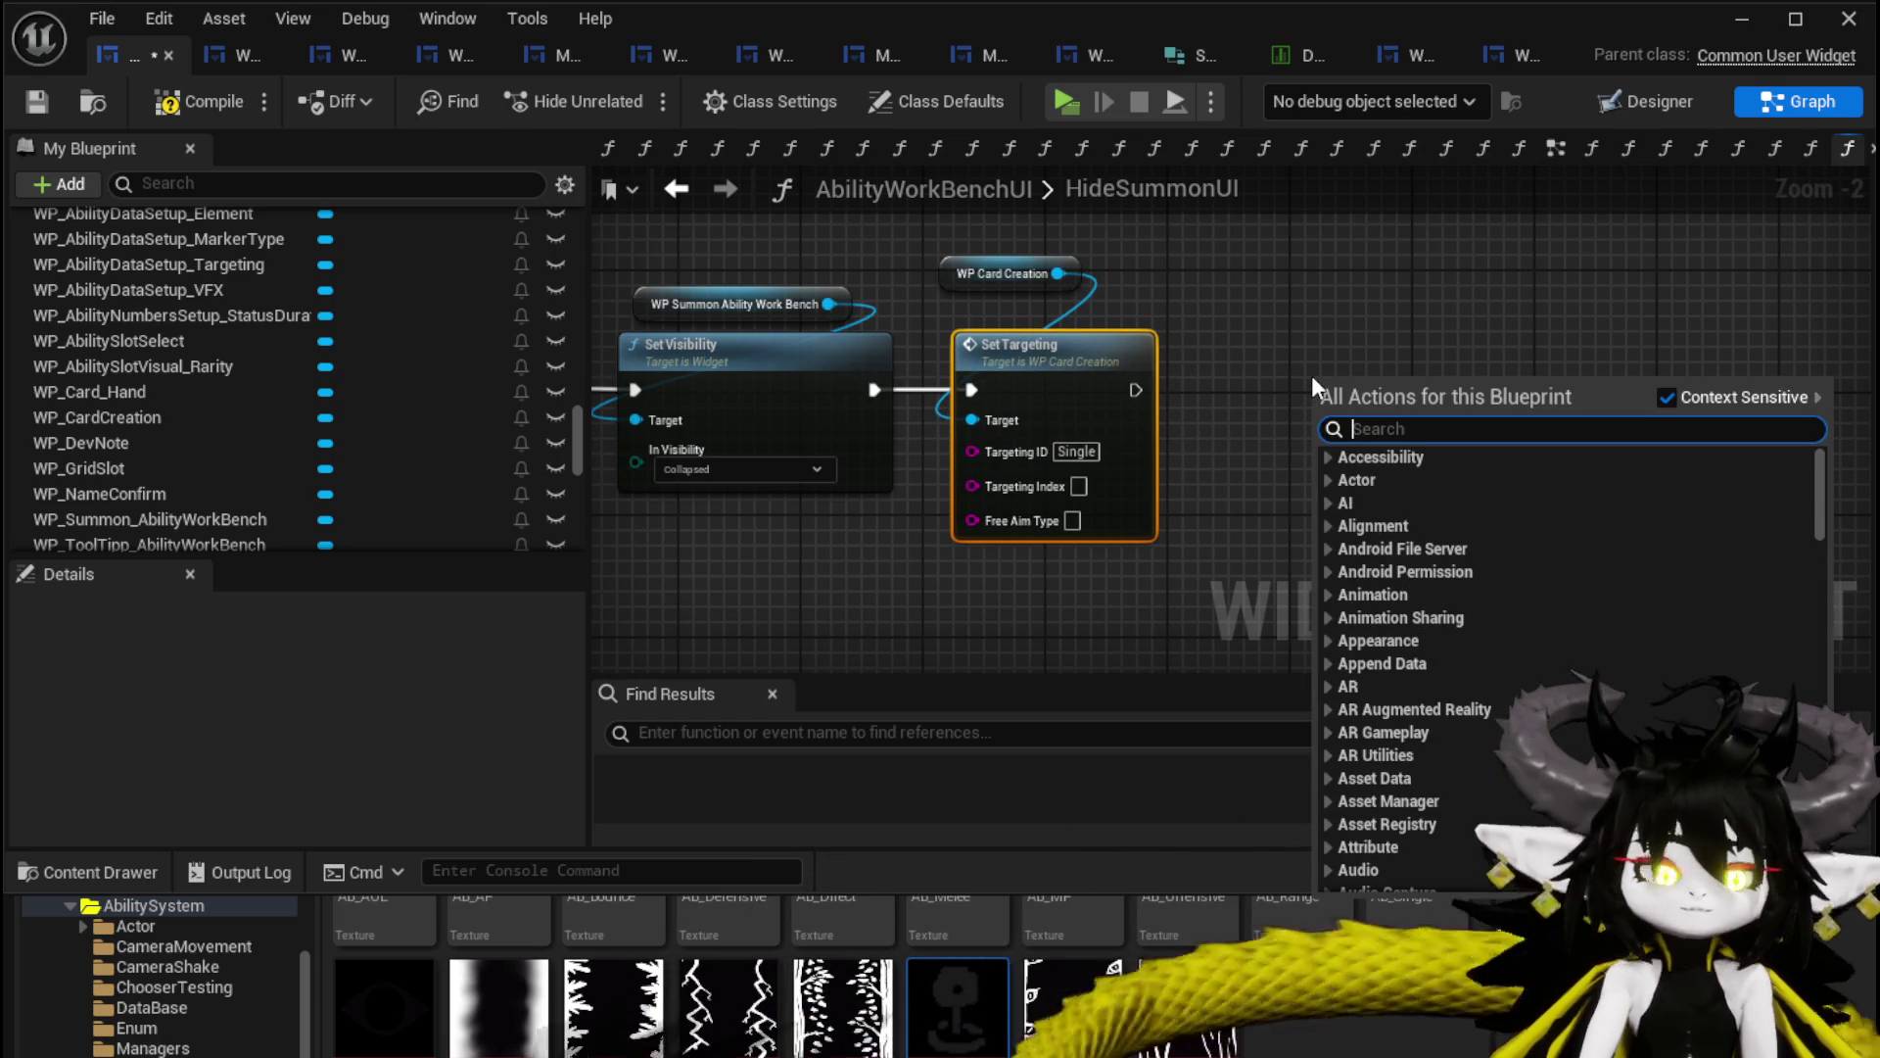
type("set Ta")
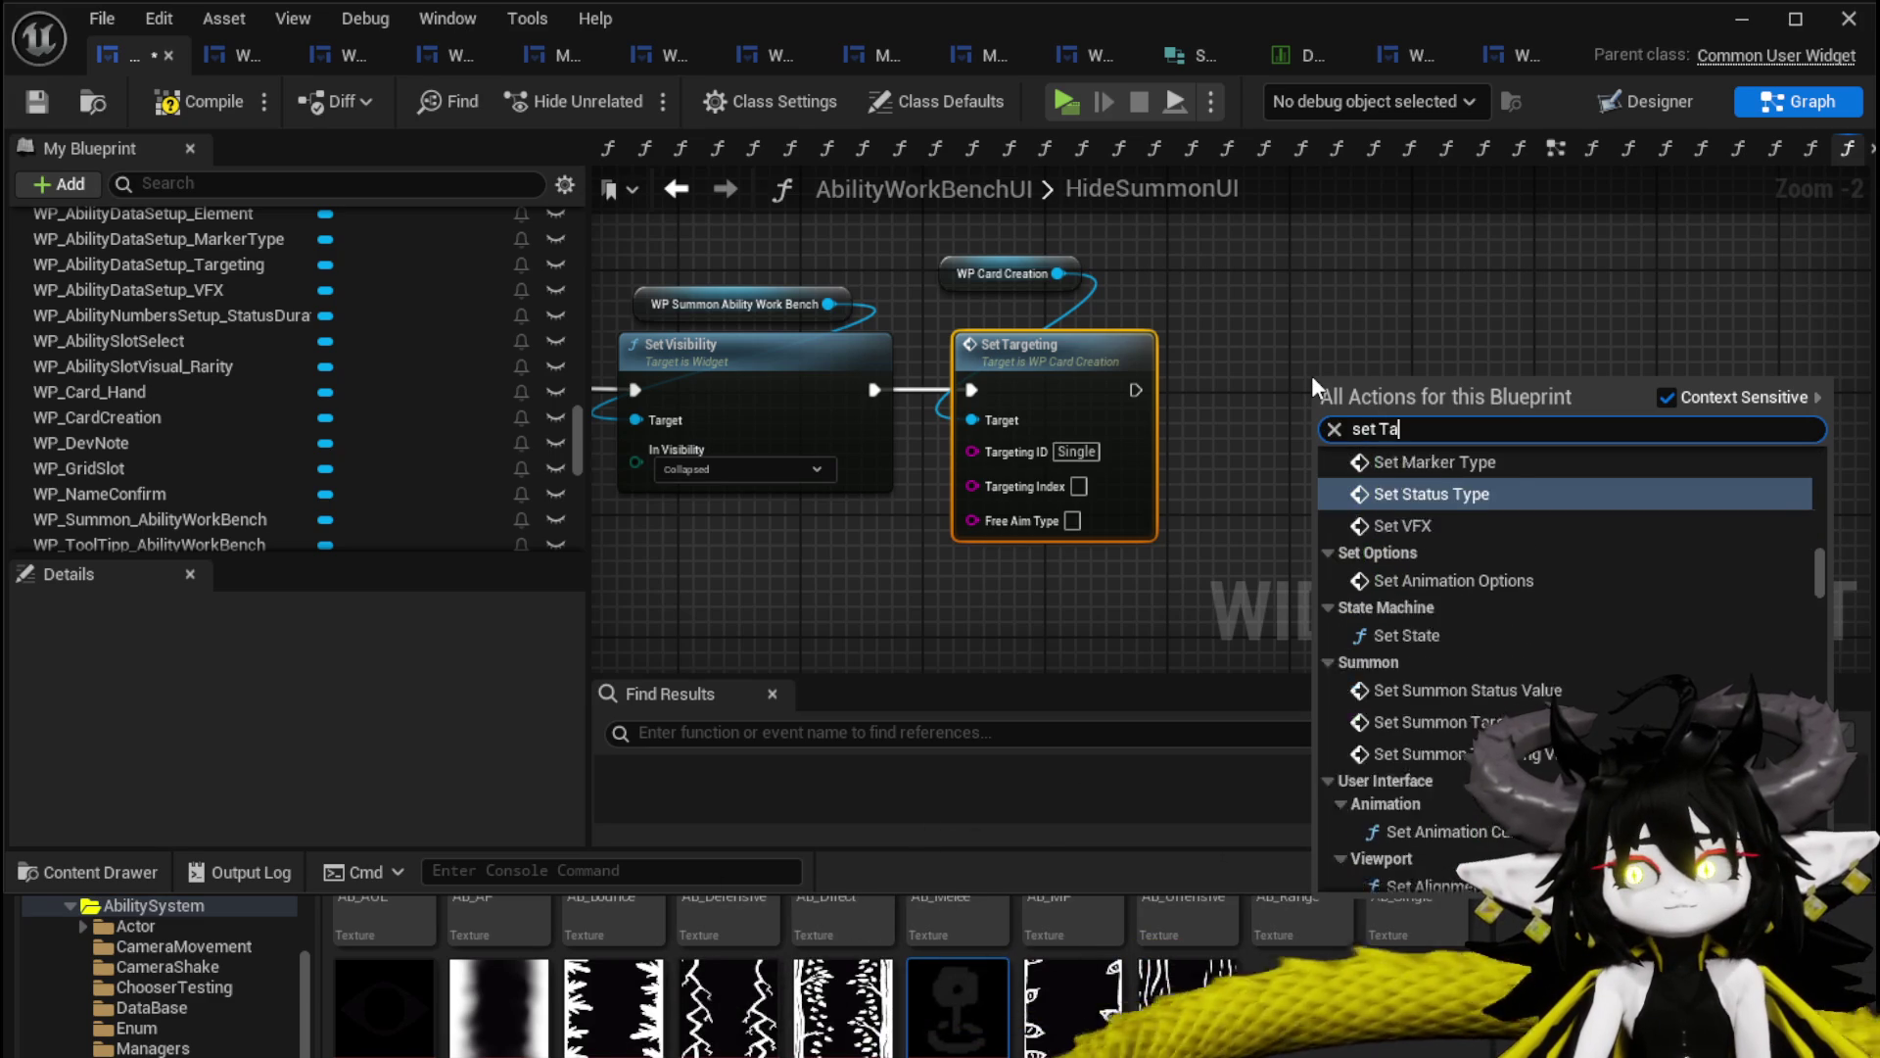
type("rgeting")
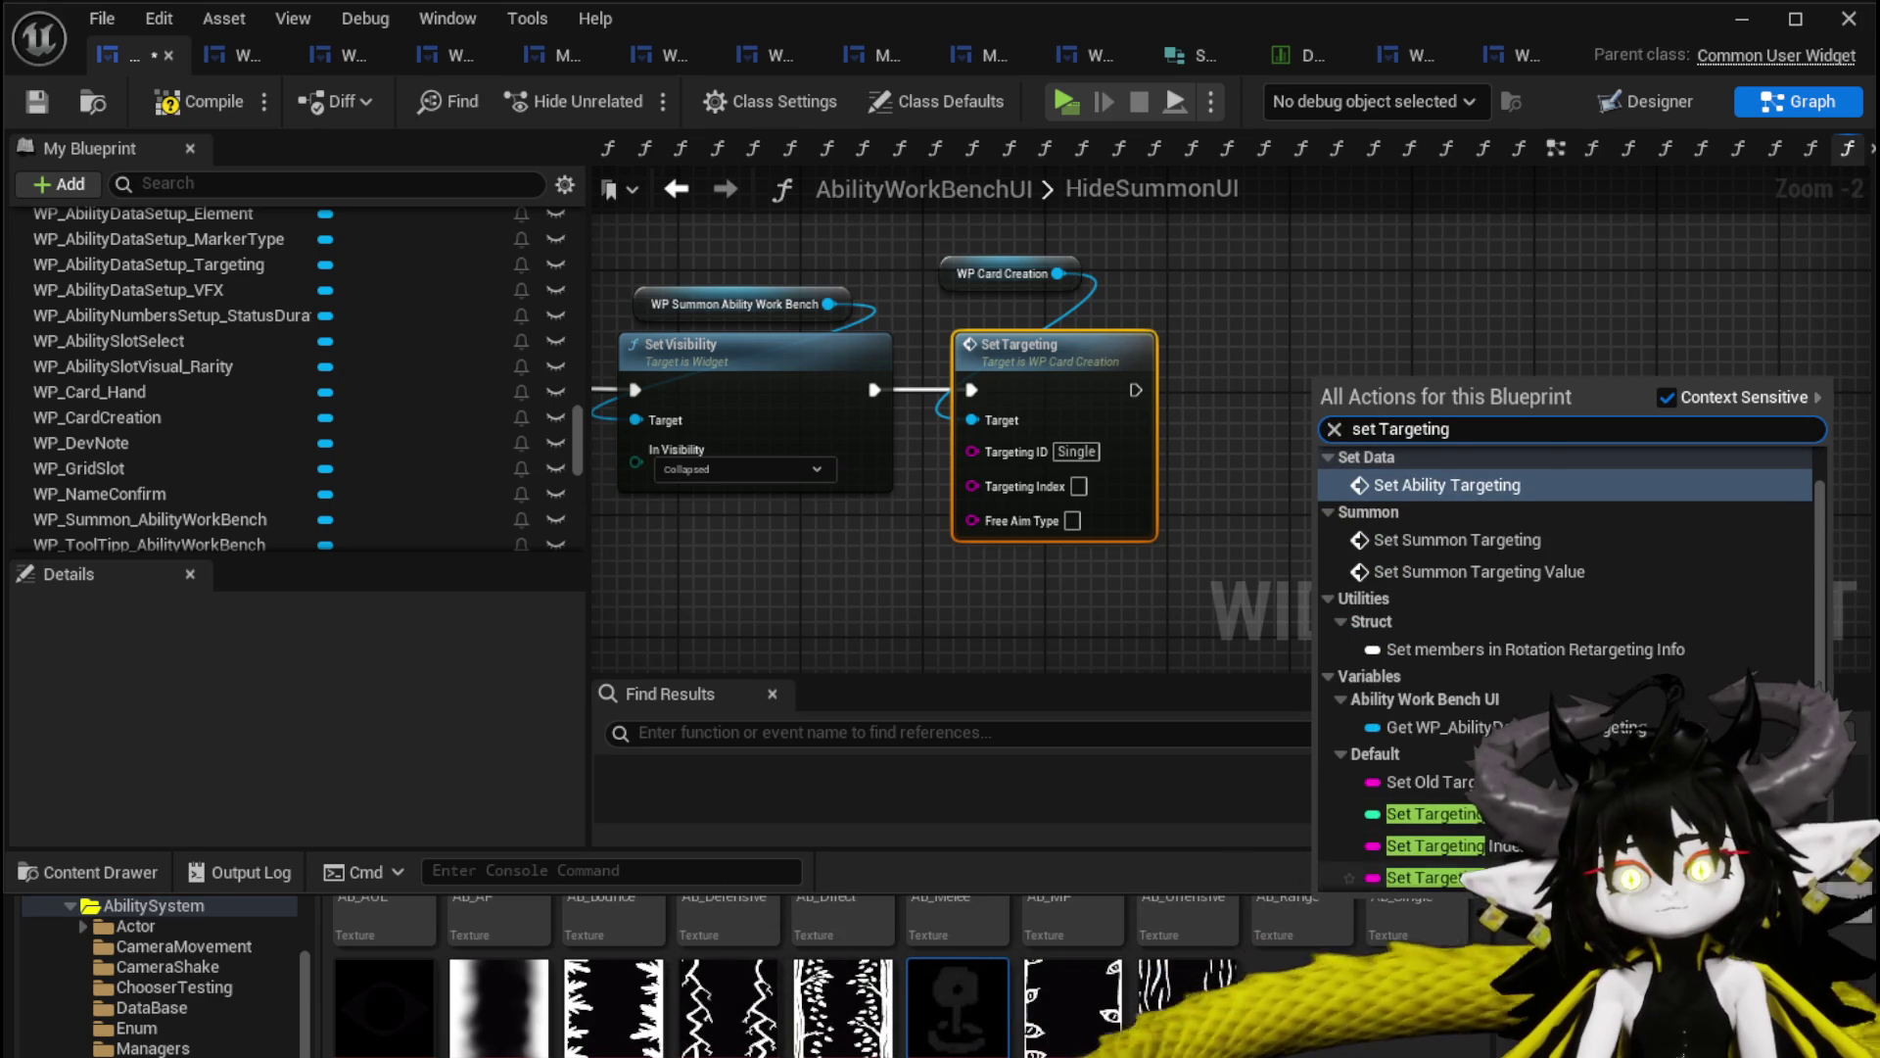
left_click(1430, 878)
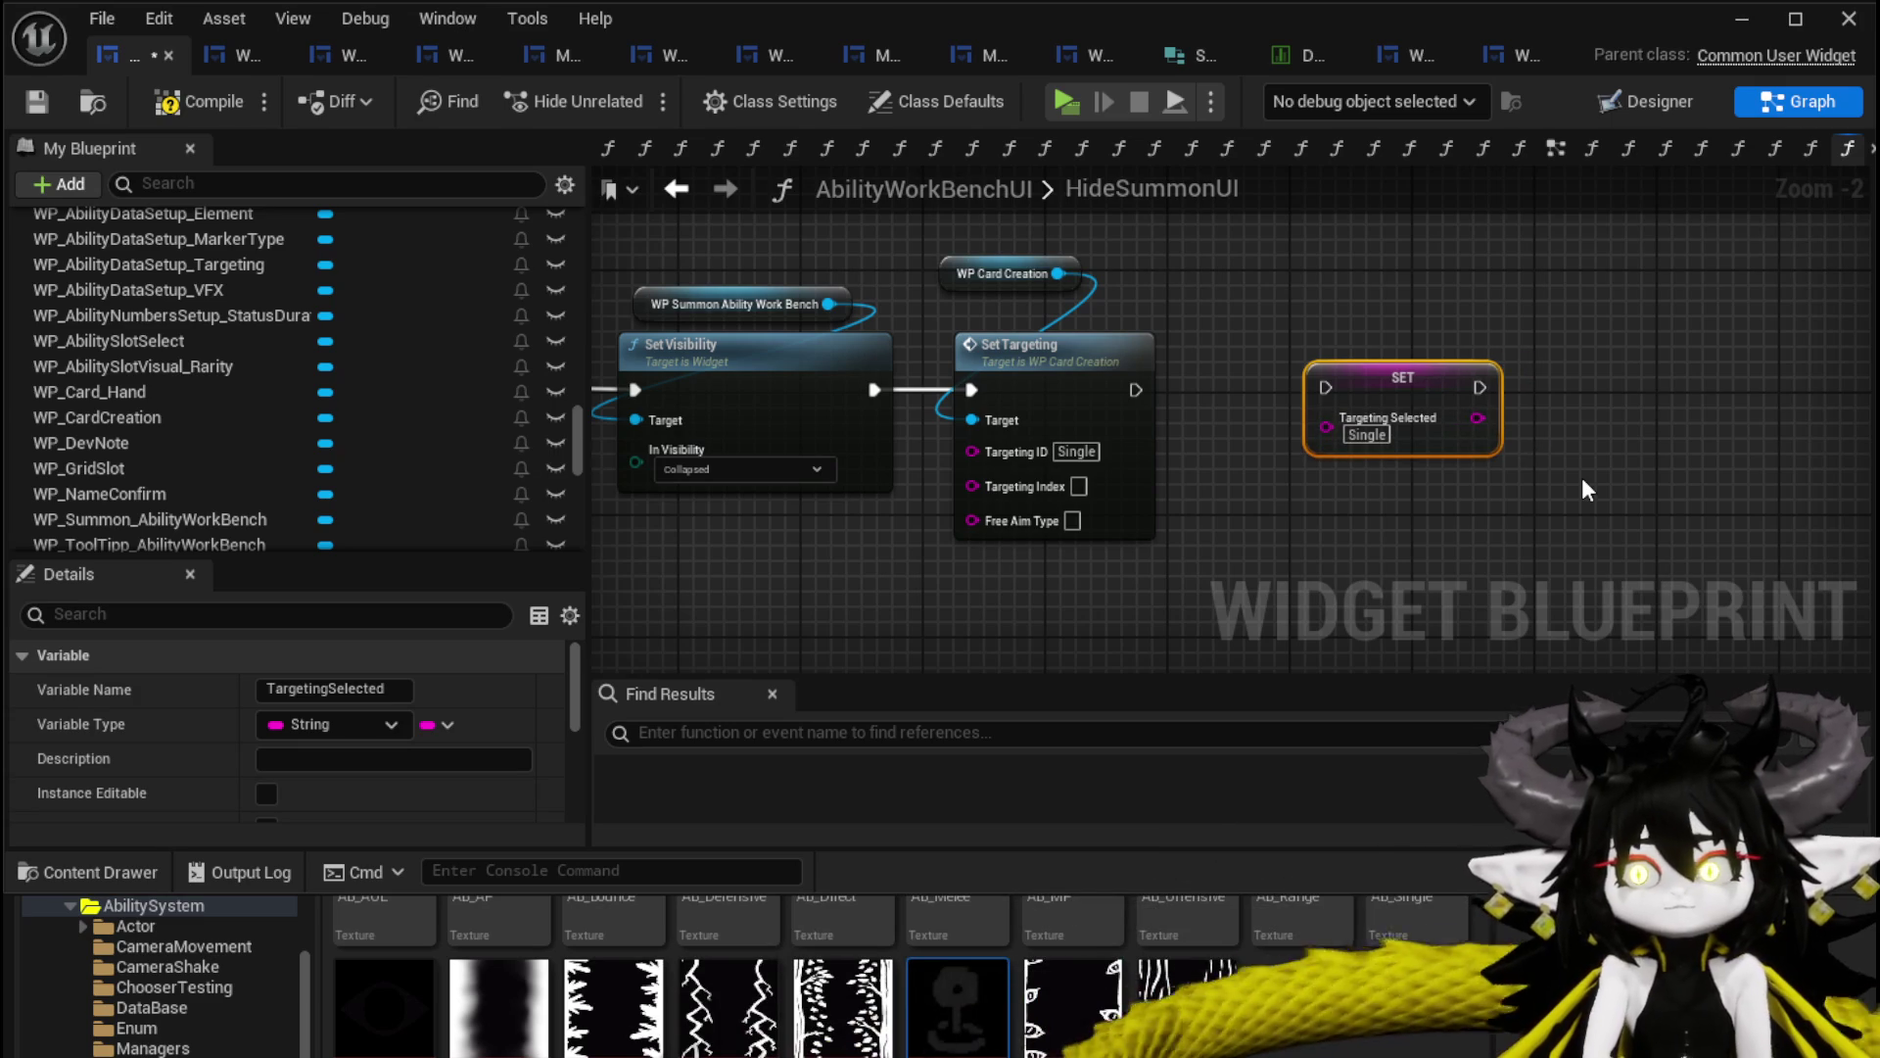
left_click_drag(1134, 389, 1324, 388)
left_click_drag(1162, 317, 1191, 333)
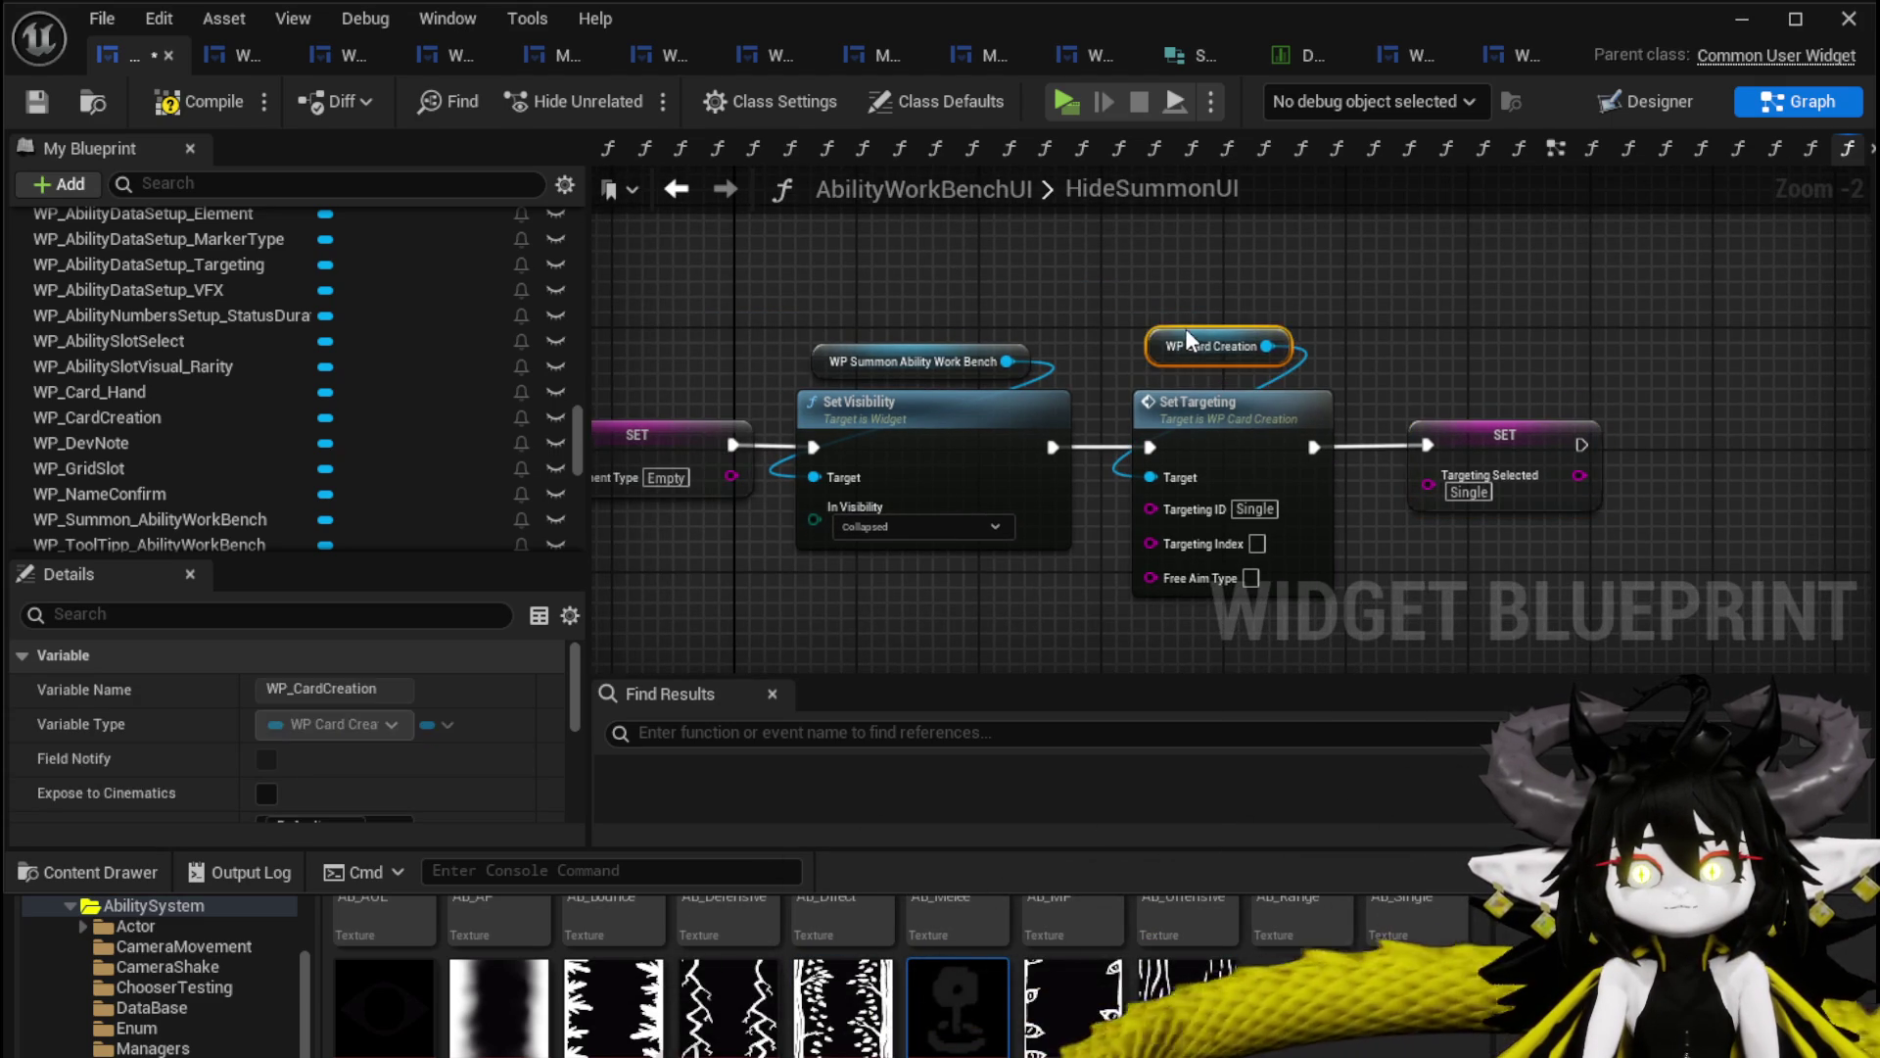
left_click(1172, 286)
left_click(34, 103)
scroll(241, 345, "up", 5)
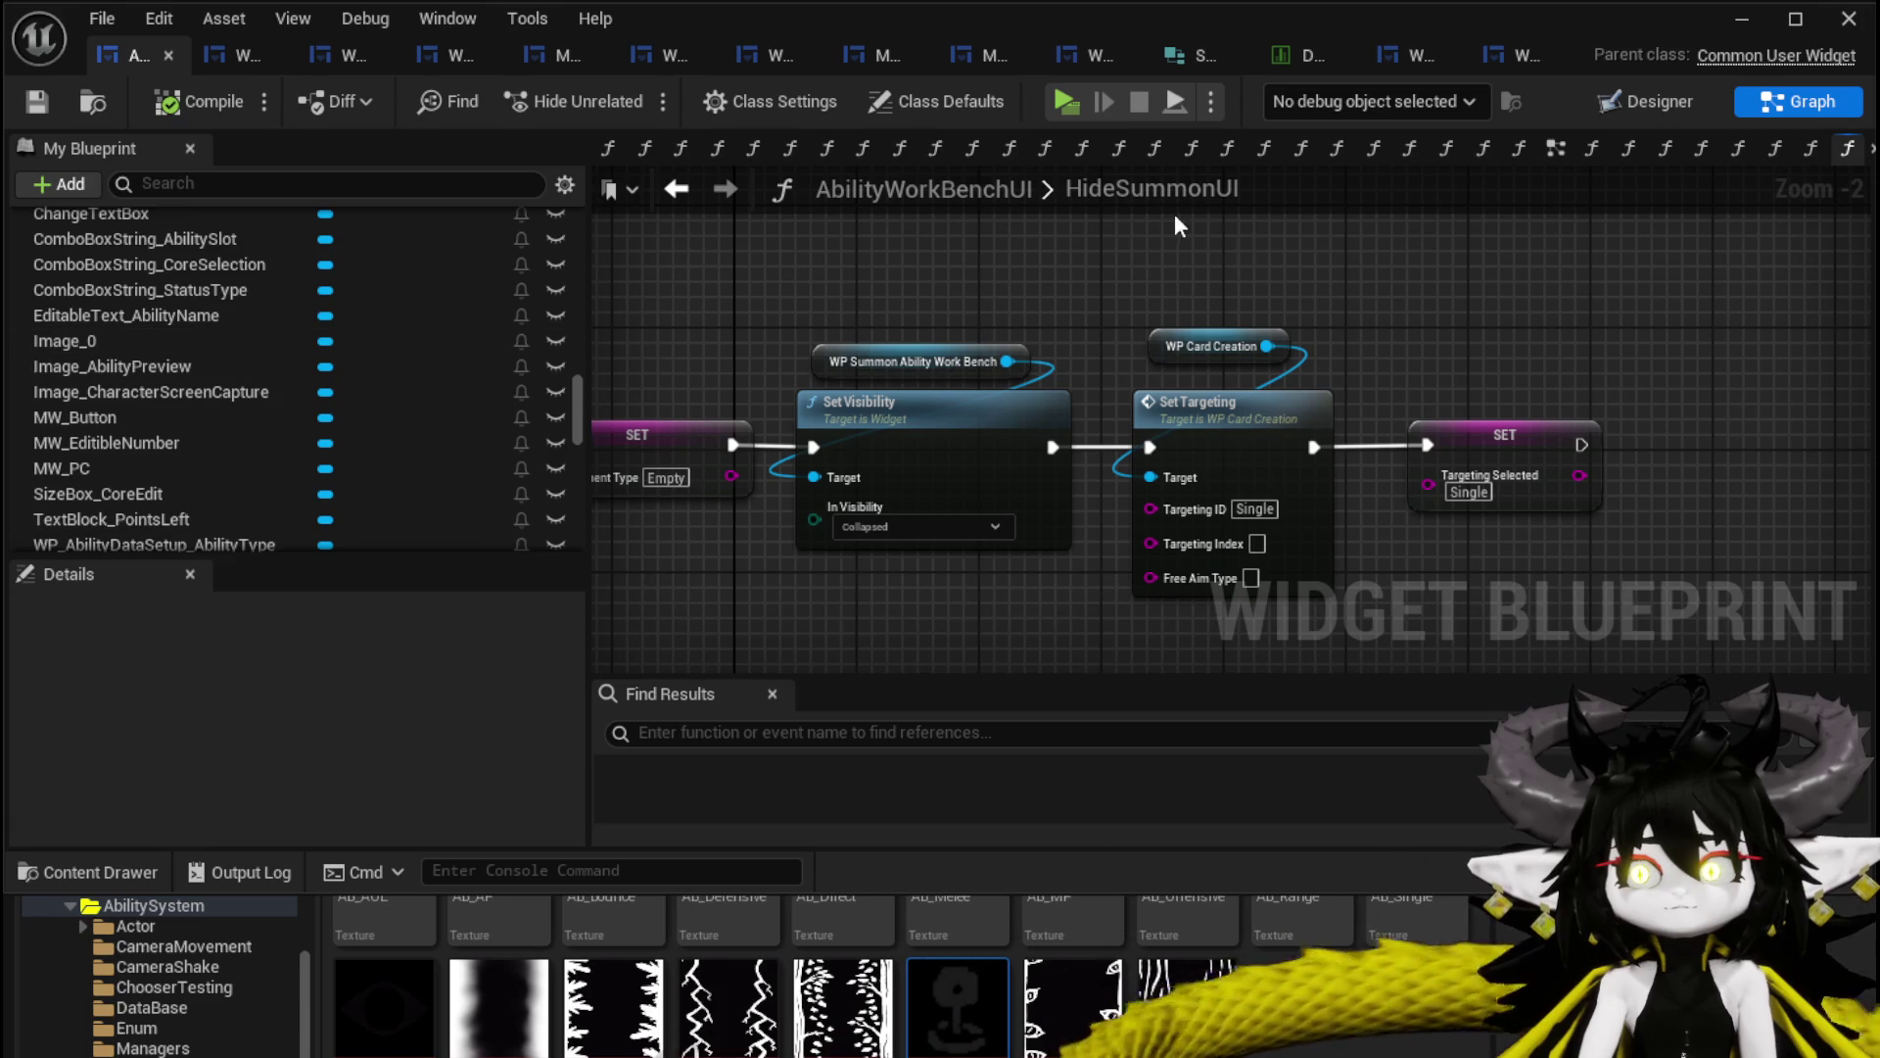
left_click_drag(1540, 506, 1539, 506)
scroll(147, 337, "up", 10)
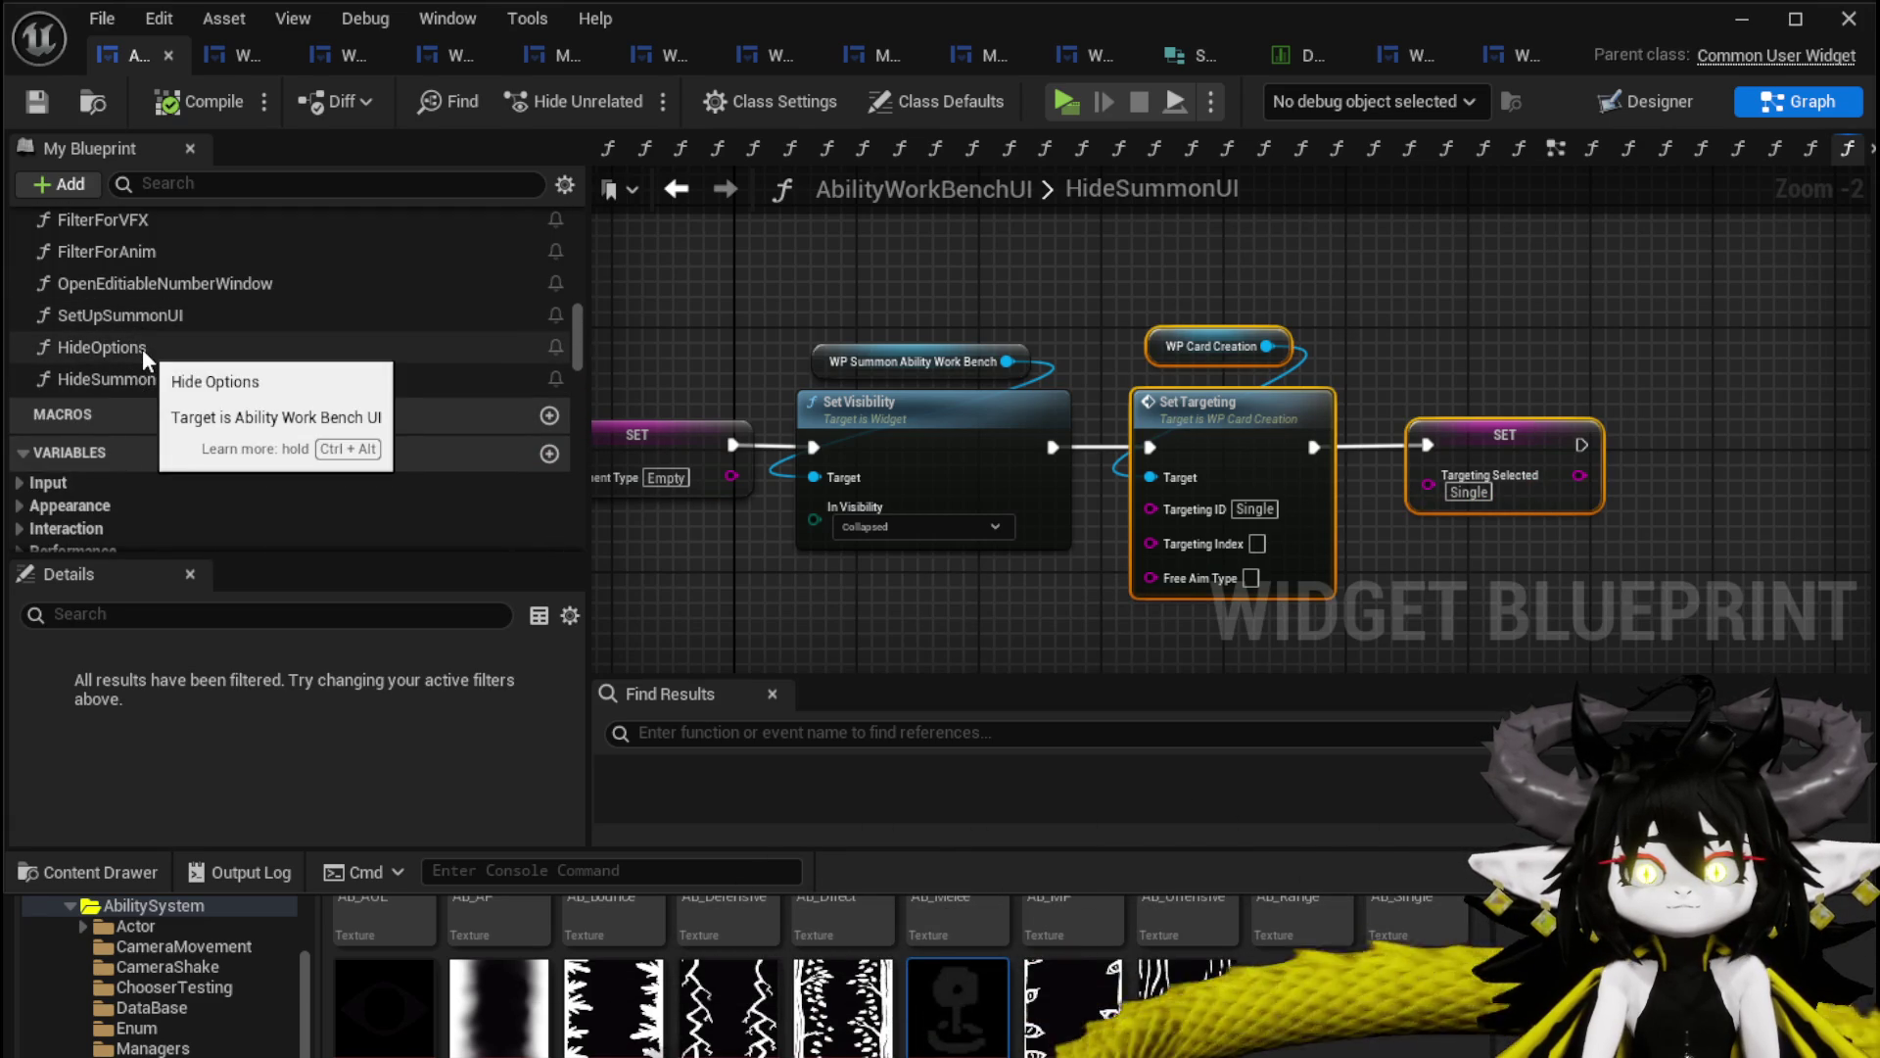
In the SetUpSummonUI graph, paste the copied Set Targeting and SET Targeting Selected nodes.
double_click(178, 311)
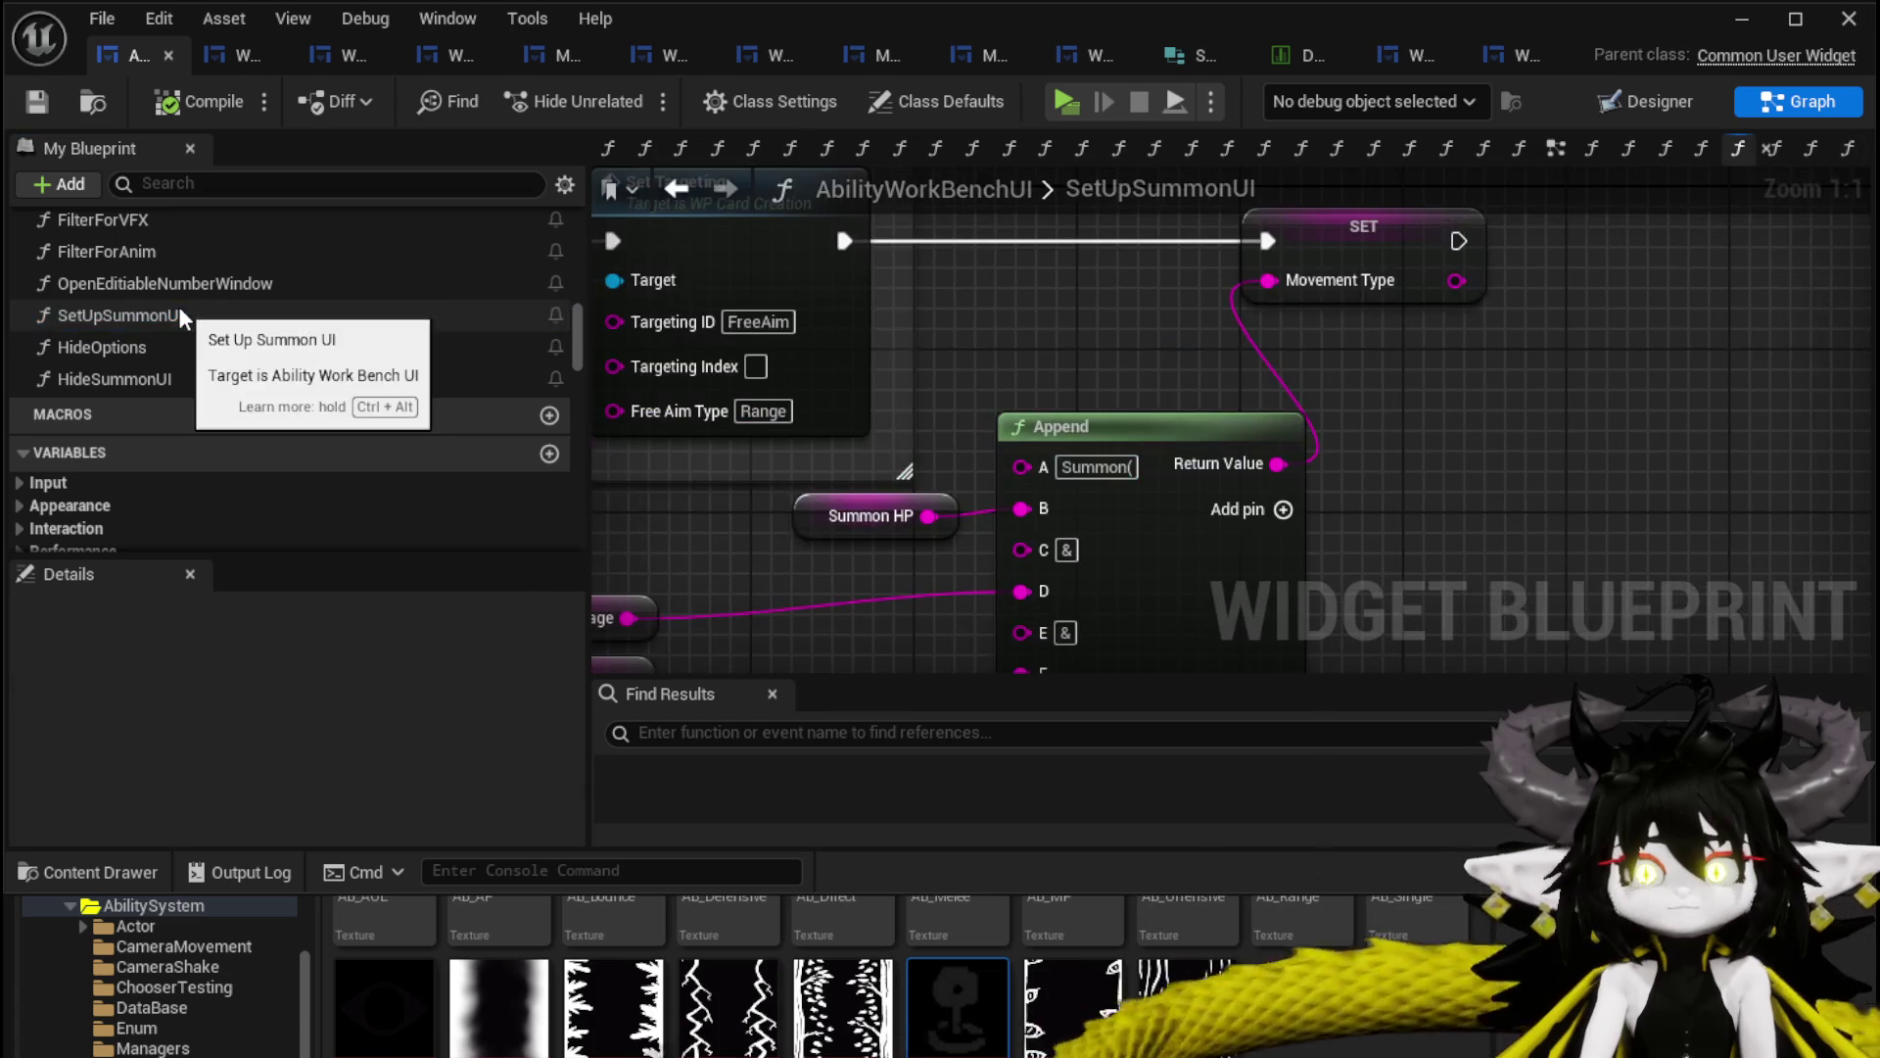
left_click_drag(109, 315, 91, 380)
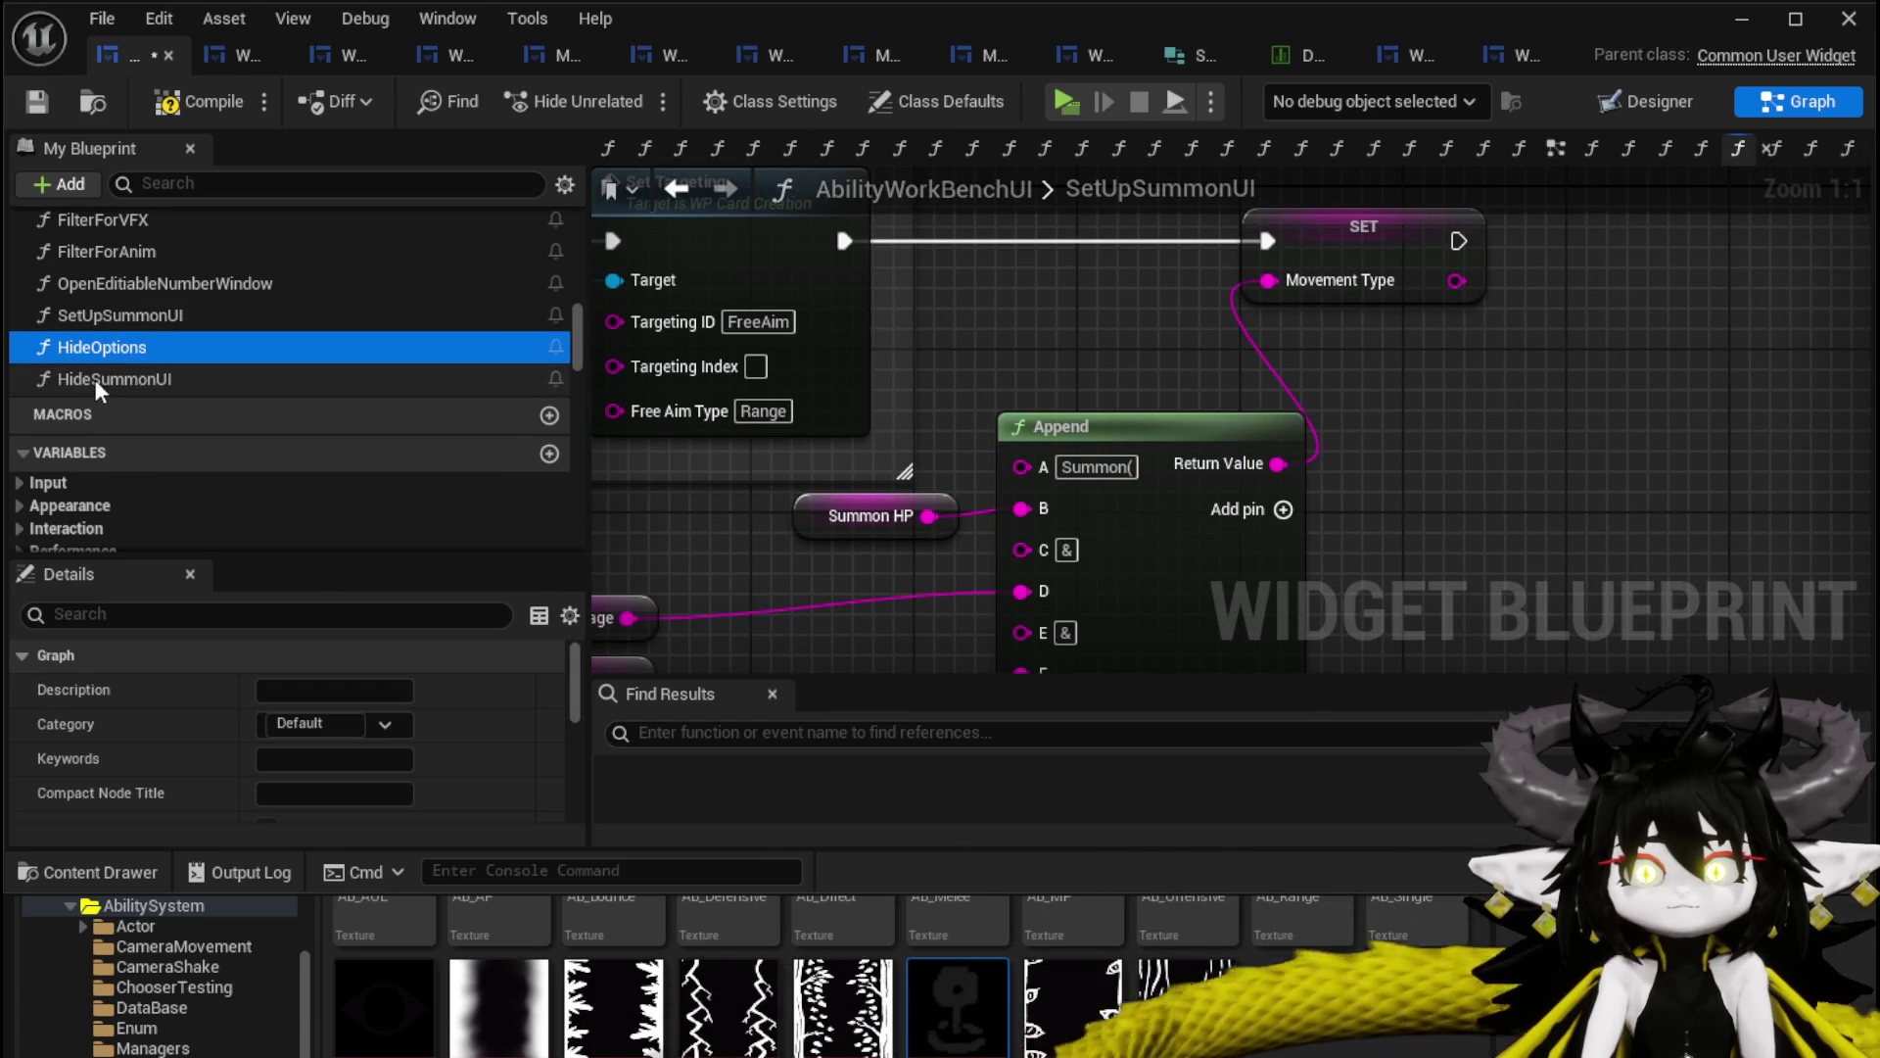
mouse_move(985, 356)
left_mouse_down()
mouse_move(1364, 487)
mouse_move(1068, 466)
left_mouse_up()
scroll(1087, 406, "down", 3)
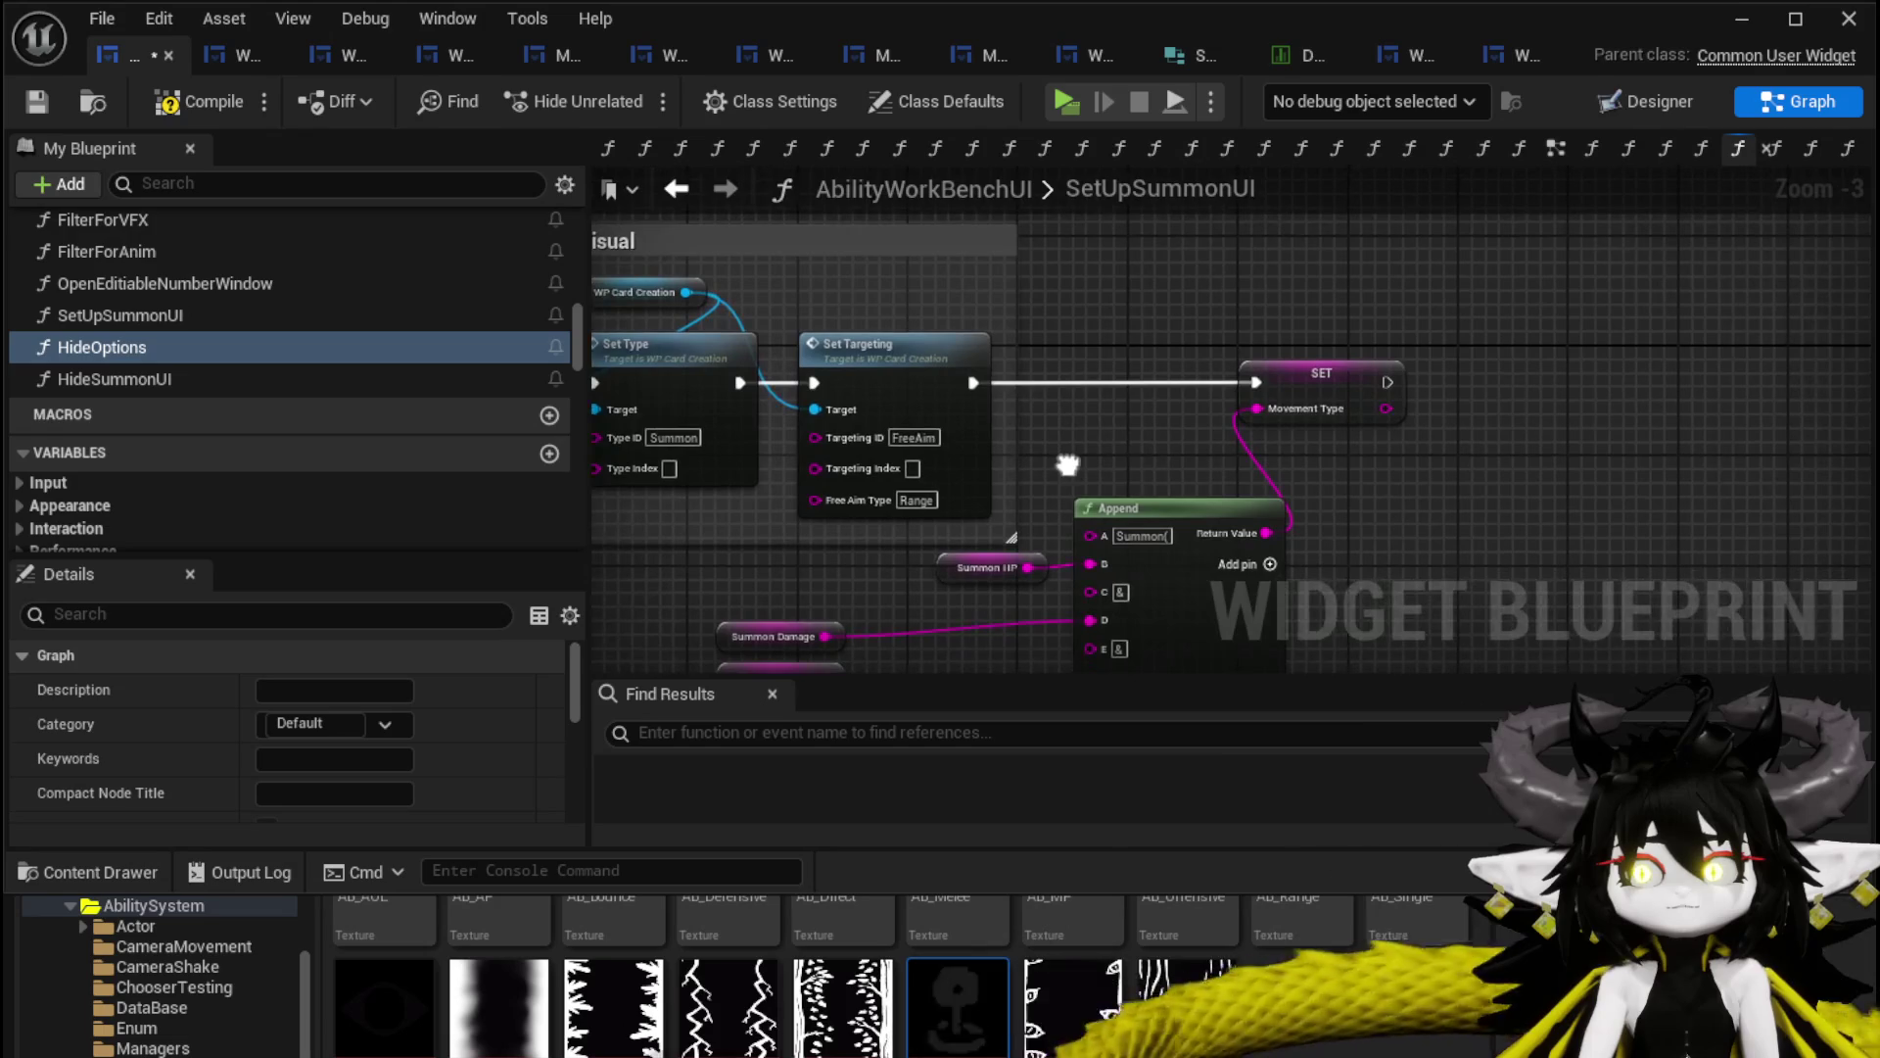
key("ctrl+v")
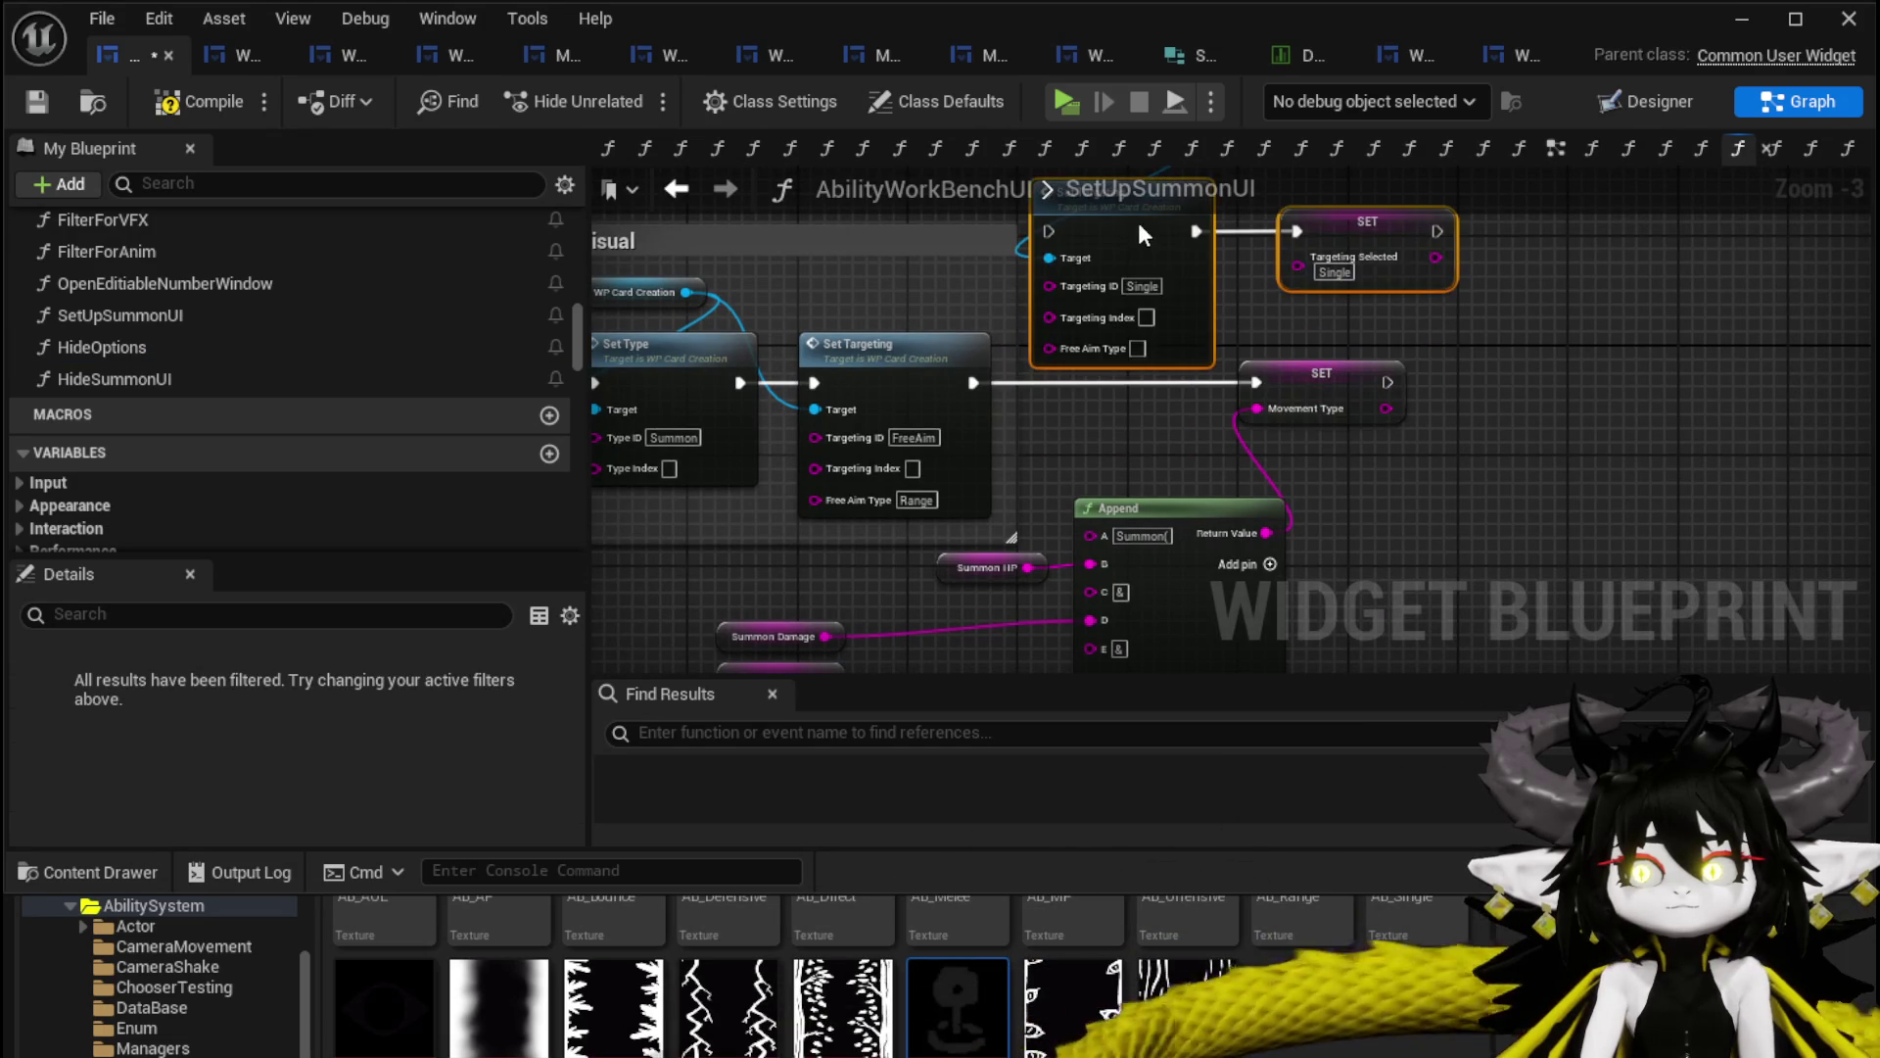
left_click_drag(1327, 336, 1315, 390)
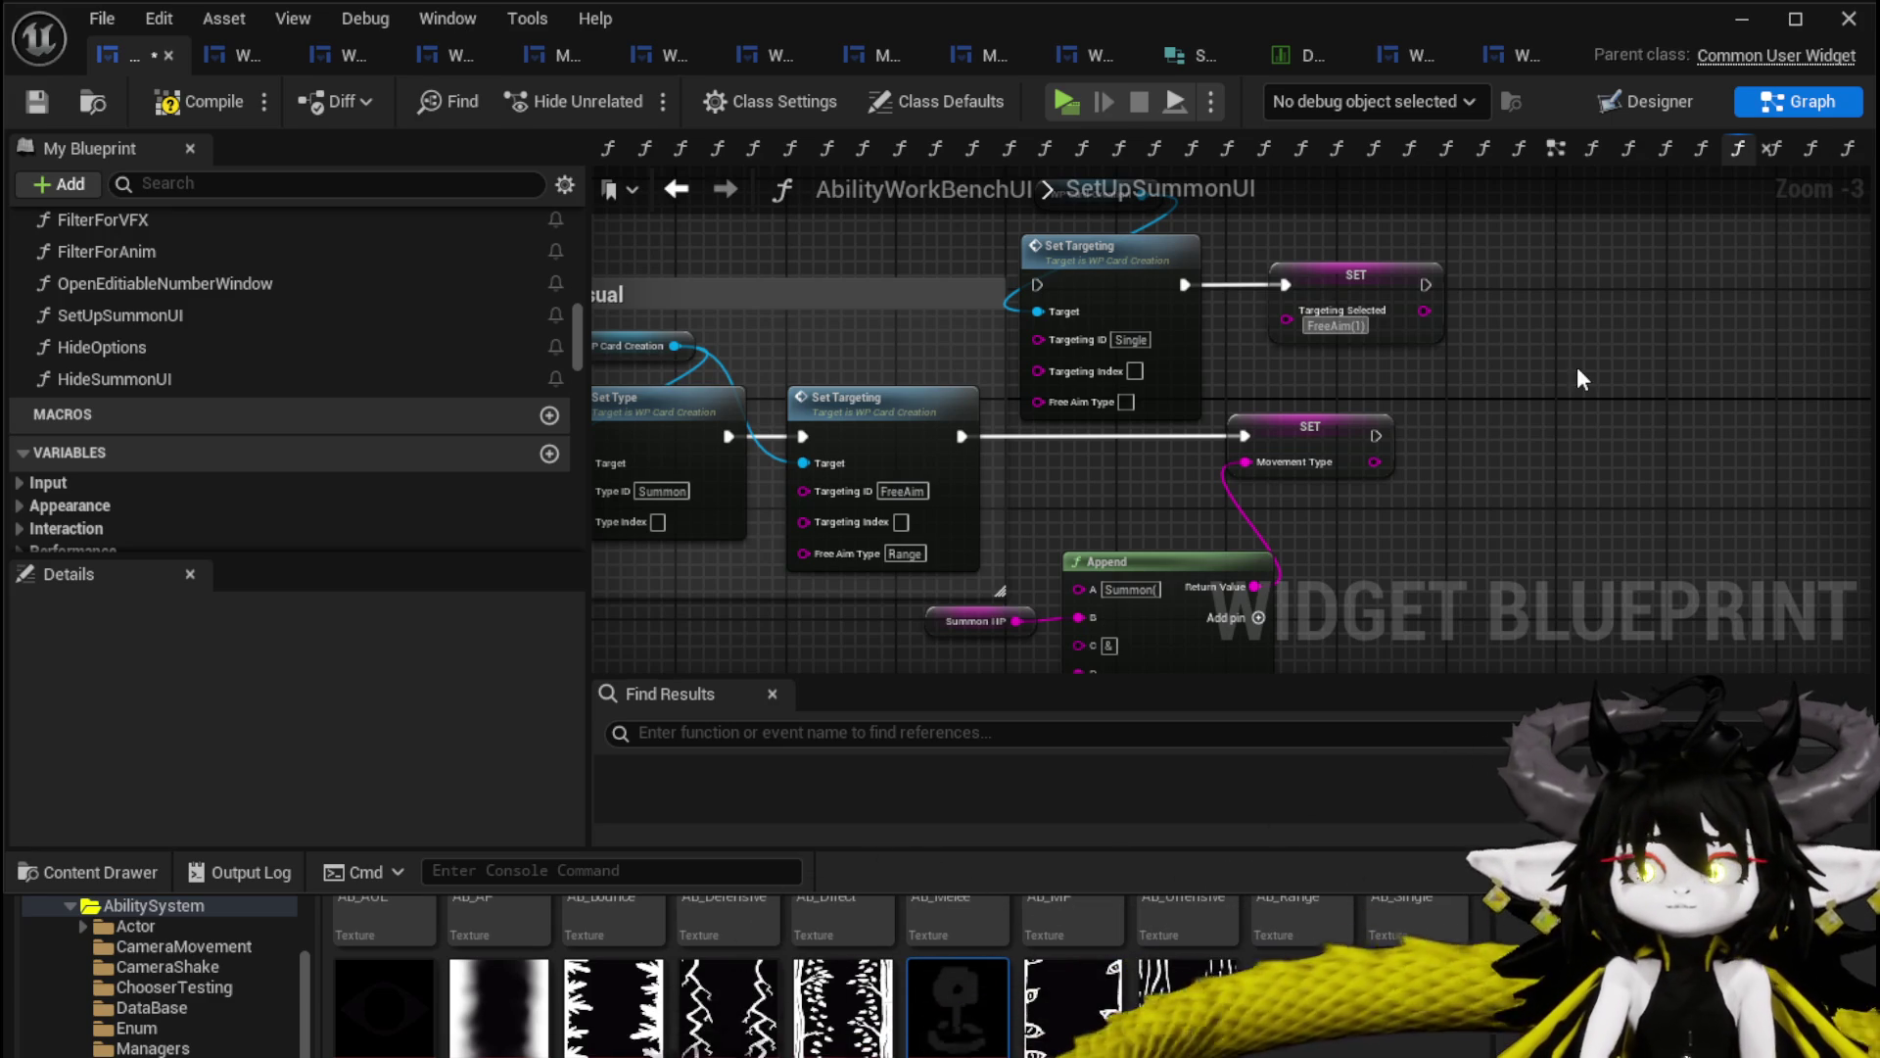
Wire SET Targeting Selected (FreeAim 1) before SET Movement Type, delete the extra nodes, and save.
mouse_move(1370, 283)
left_mouse_down()
mouse_move(1122, 465)
mouse_move(1114, 422)
mouse_move(1269, 439)
mouse_move(1249, 437)
left_mouse_up()
left_click_drag(1308, 368, 1101, 274)
key("Delete")
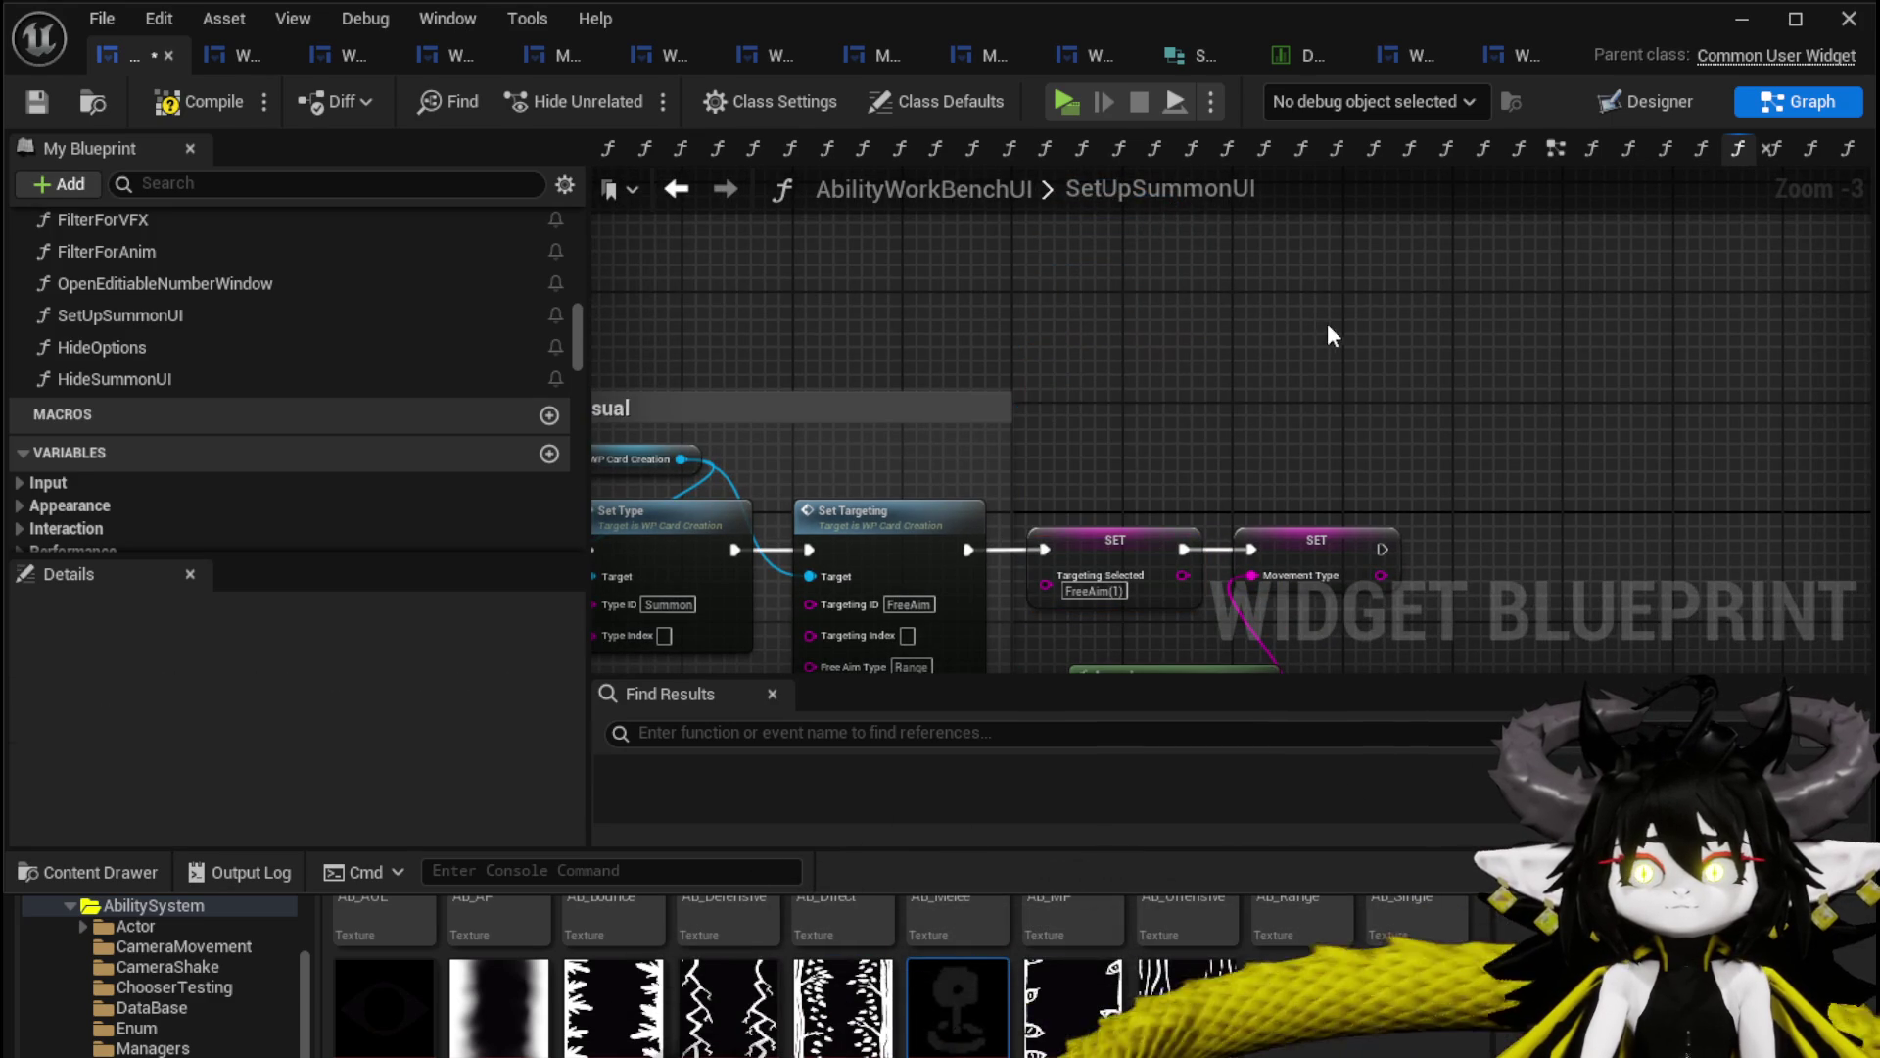
left_click(37, 103)
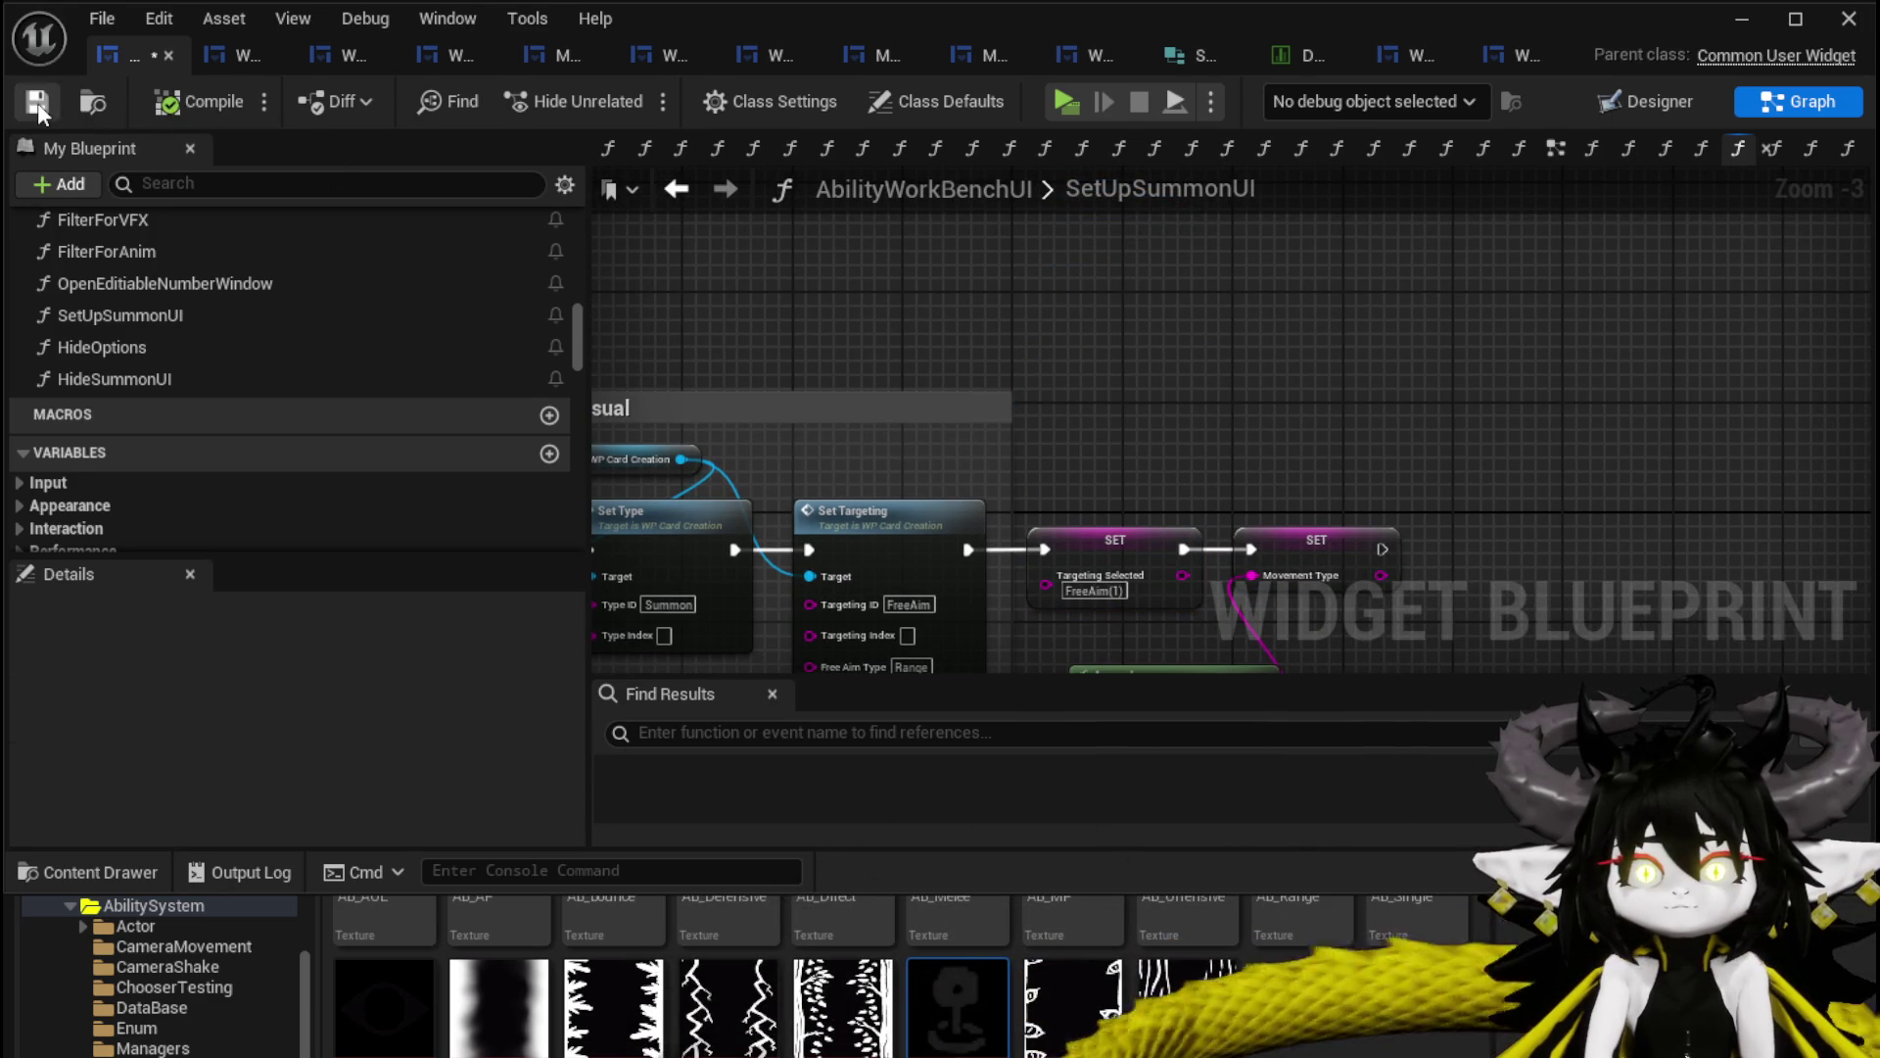
Launch the level standalone, walk to the workbench and pick an ability in its Ability panel.
left_click(1724, 29)
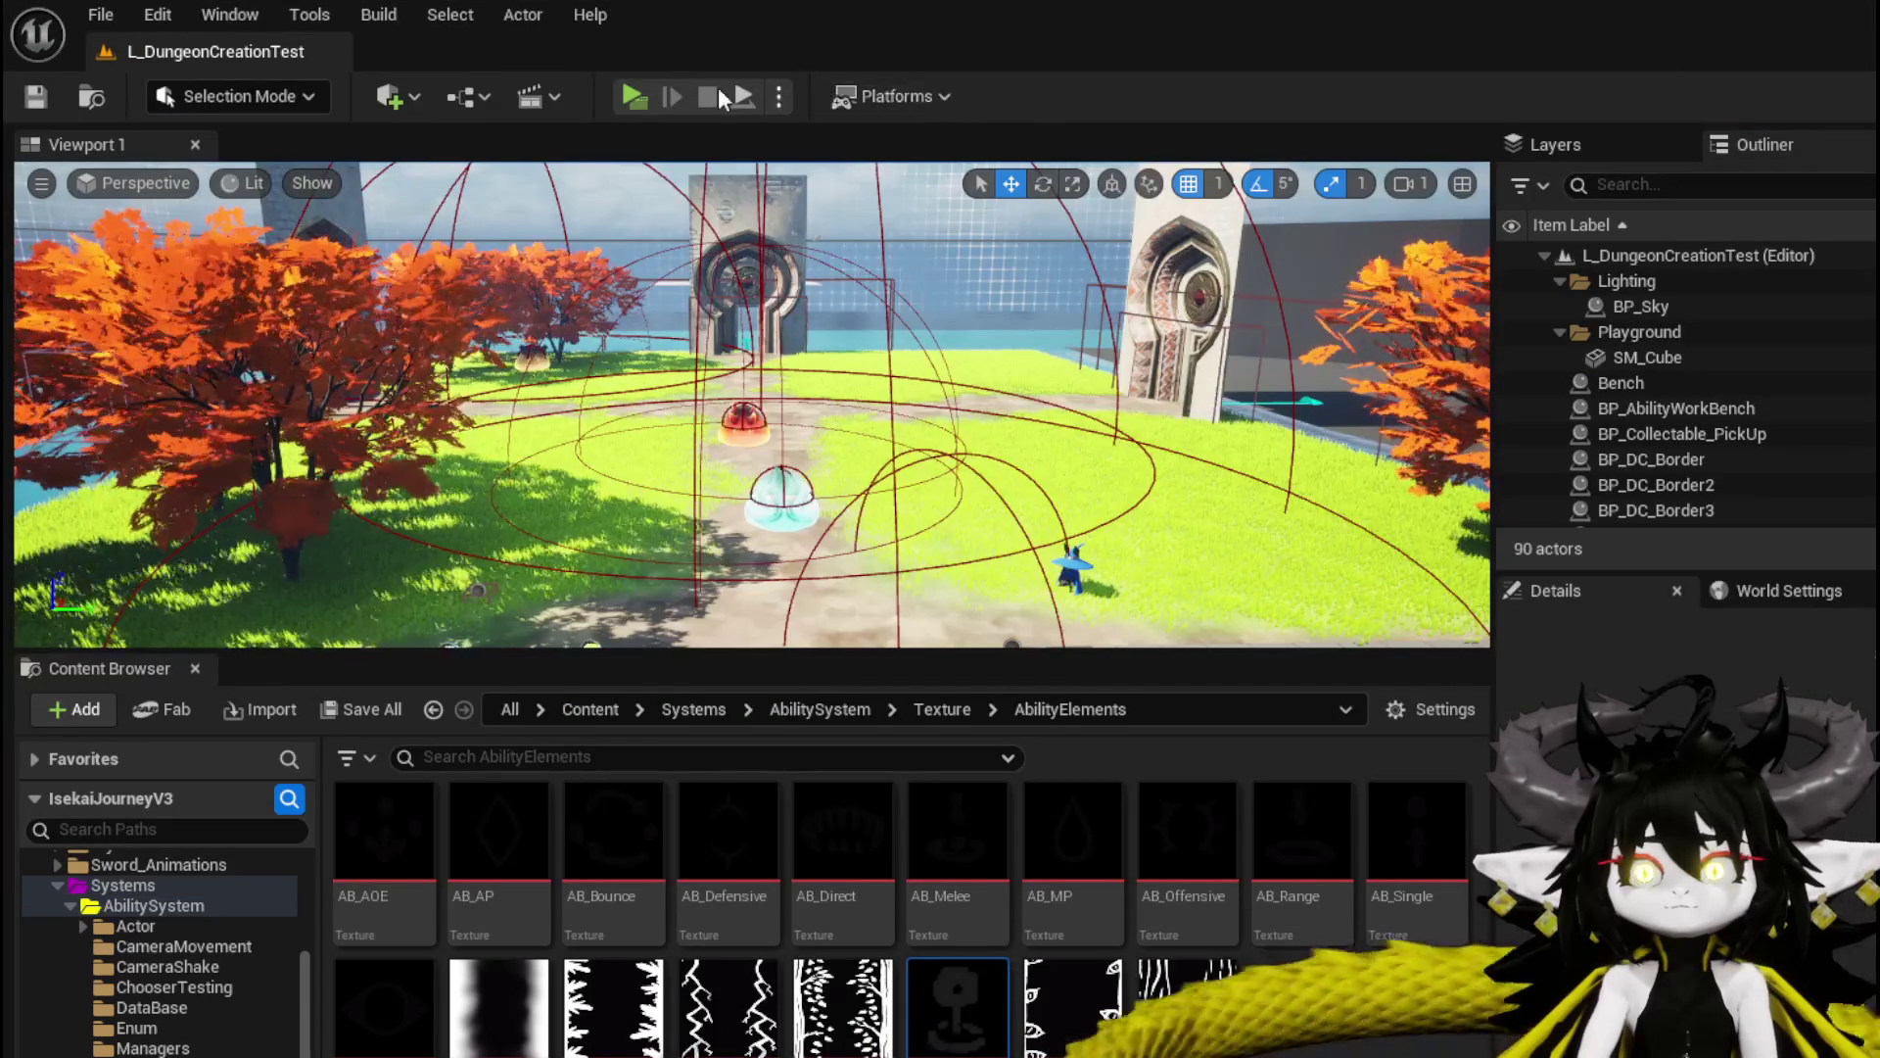
left_click(633, 96)
key("w")
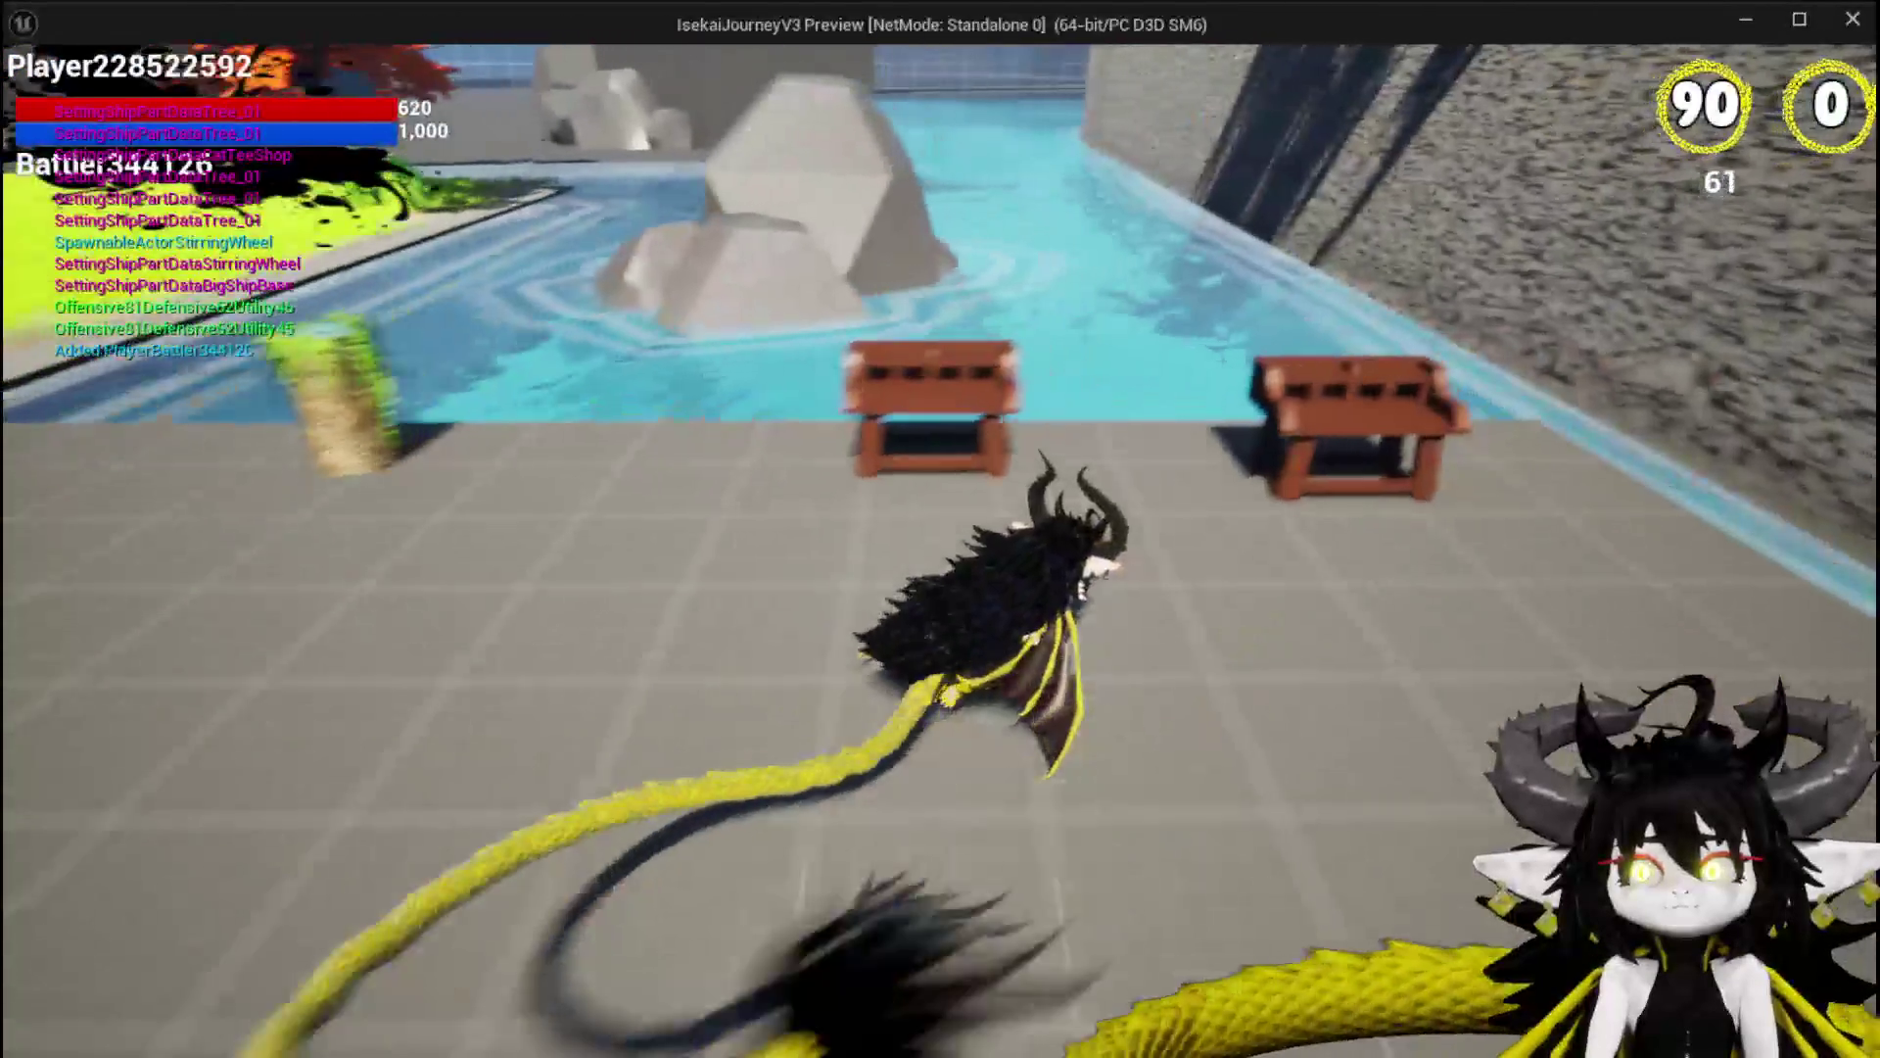
key("e")
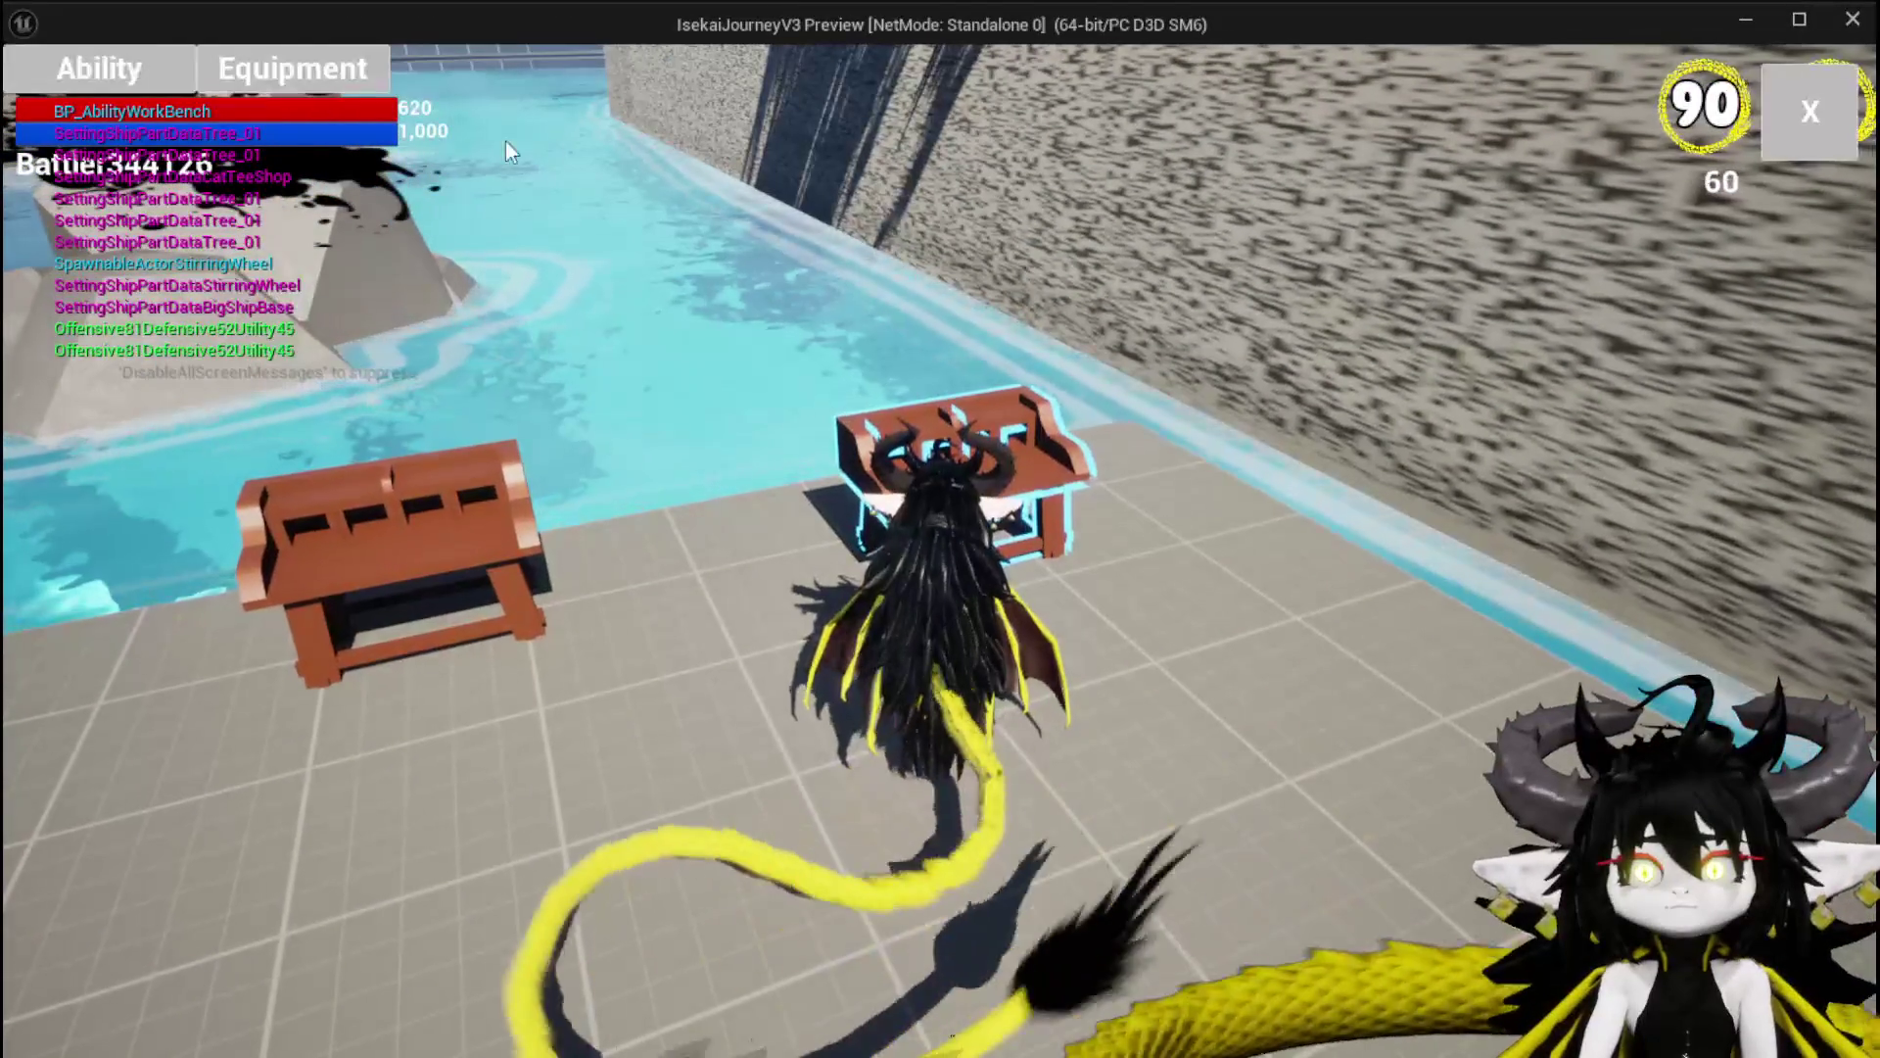
left_click(96, 62)
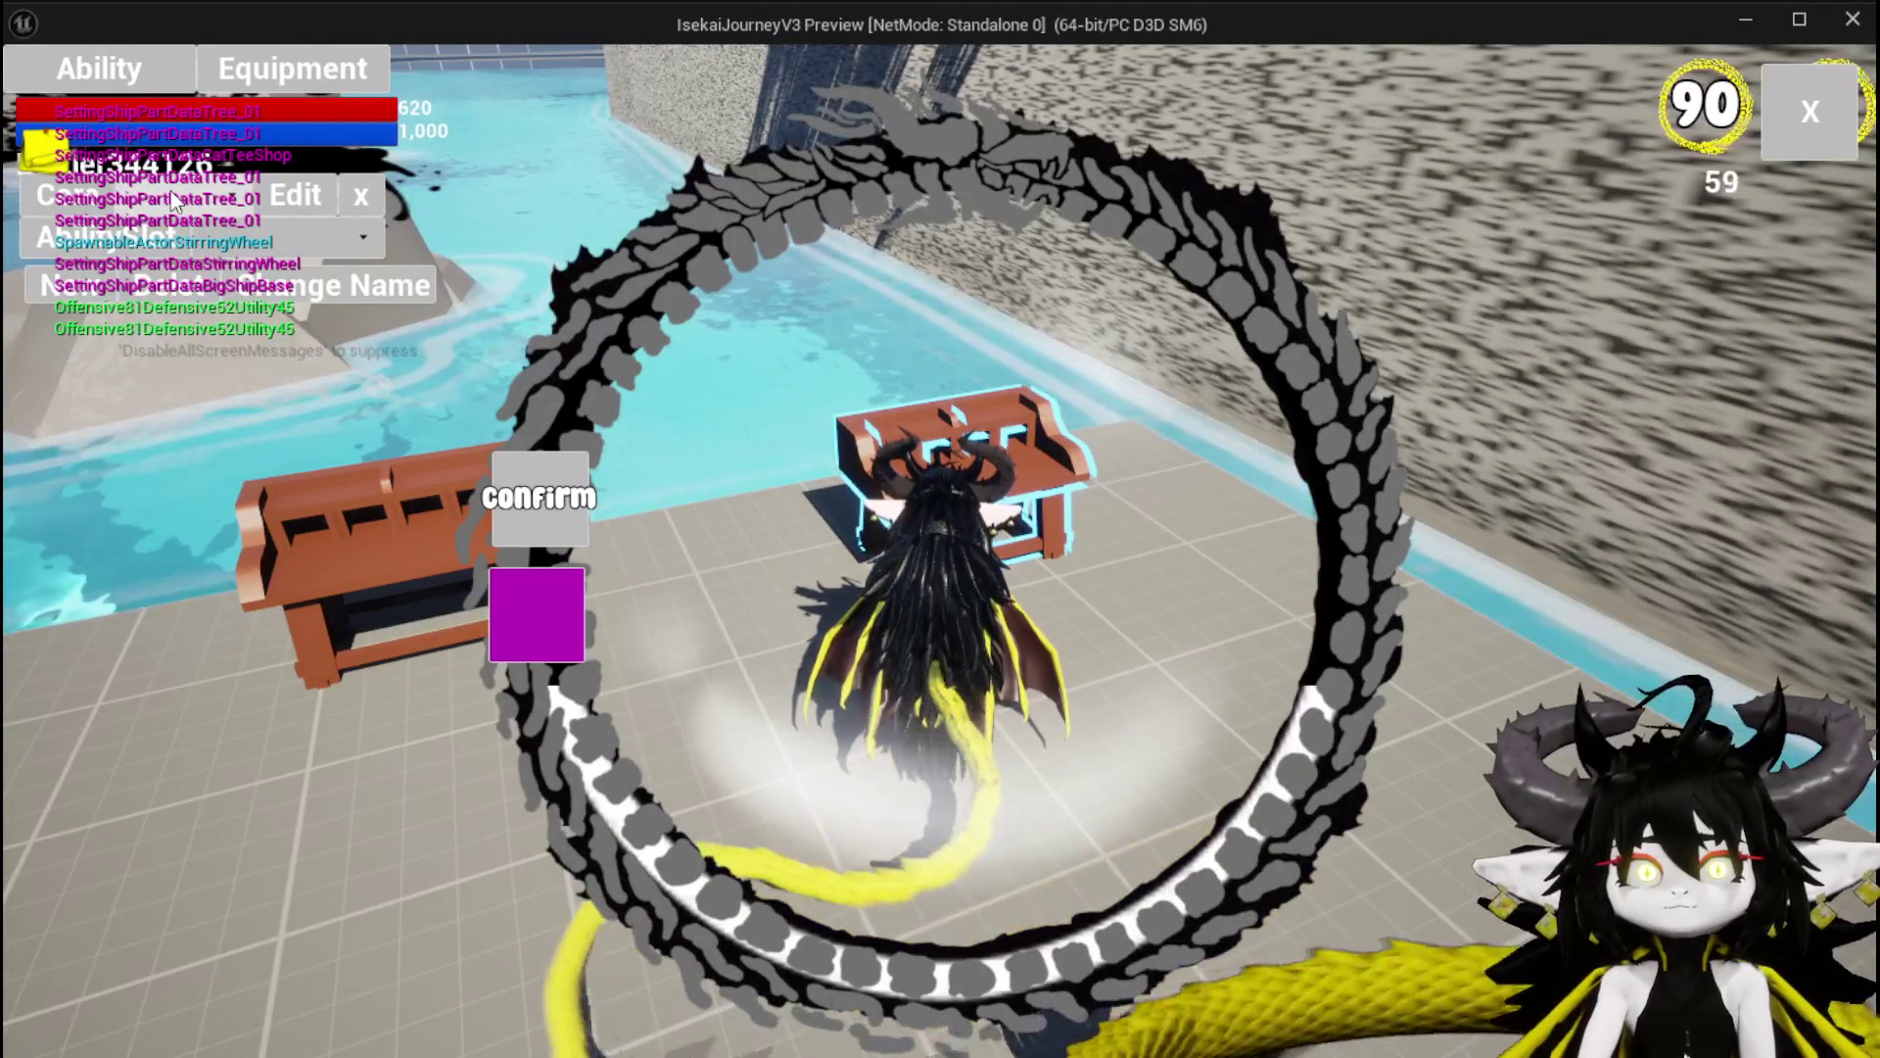
left_click(196, 236)
left_click(226, 254)
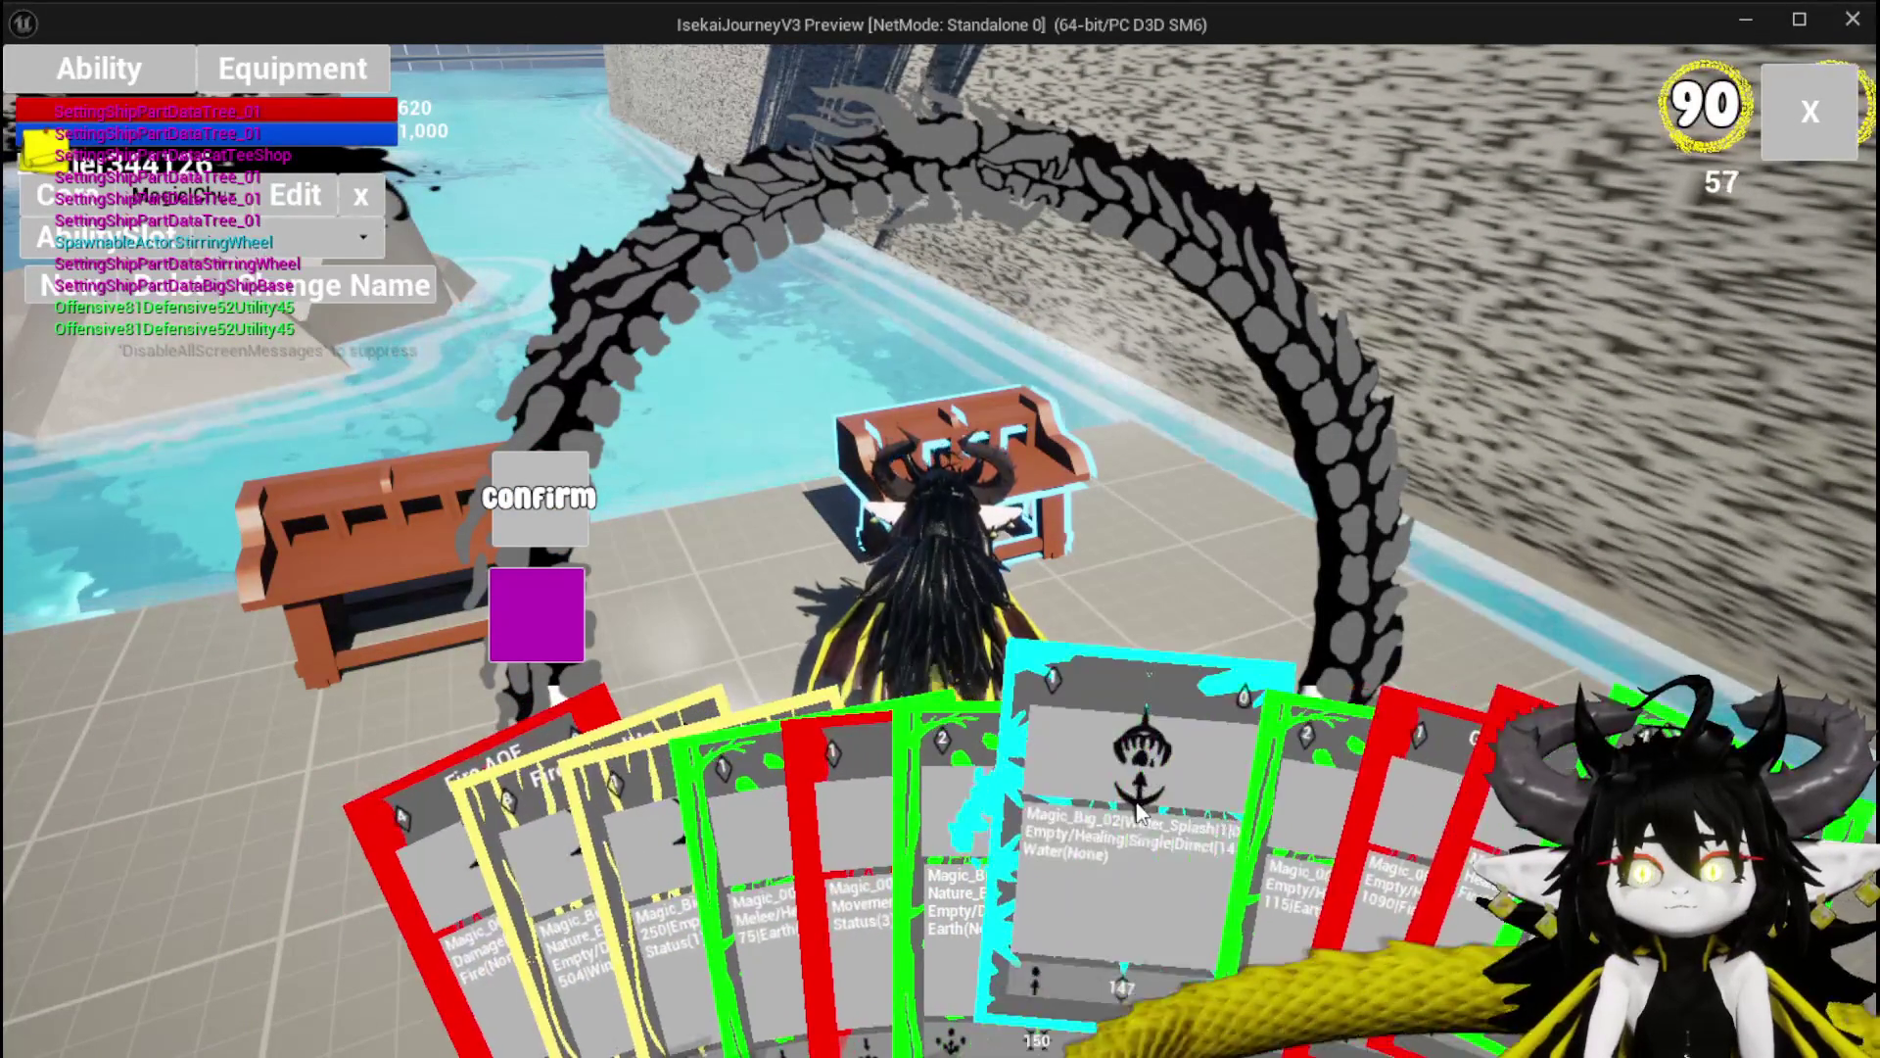
Set the Water card's ability type to Summon and apply the change.
left_click(1132, 779)
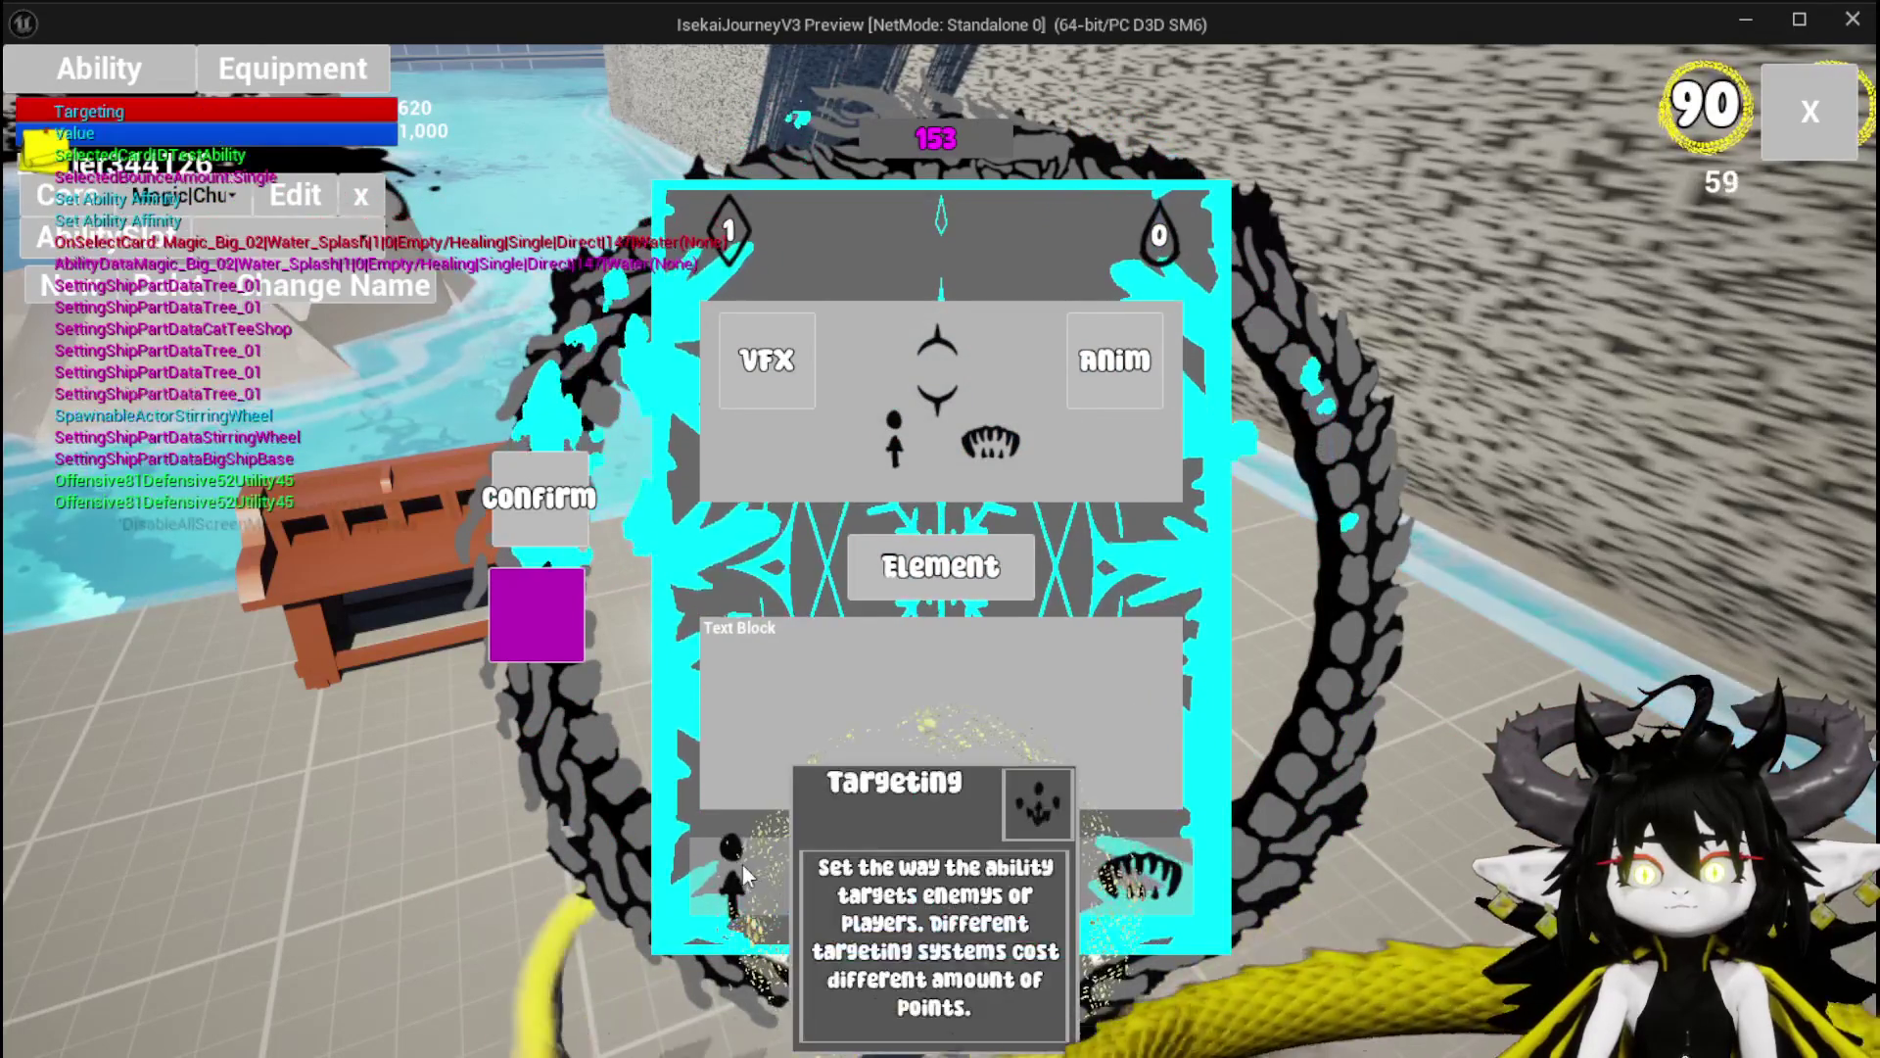
left_click(1136, 876)
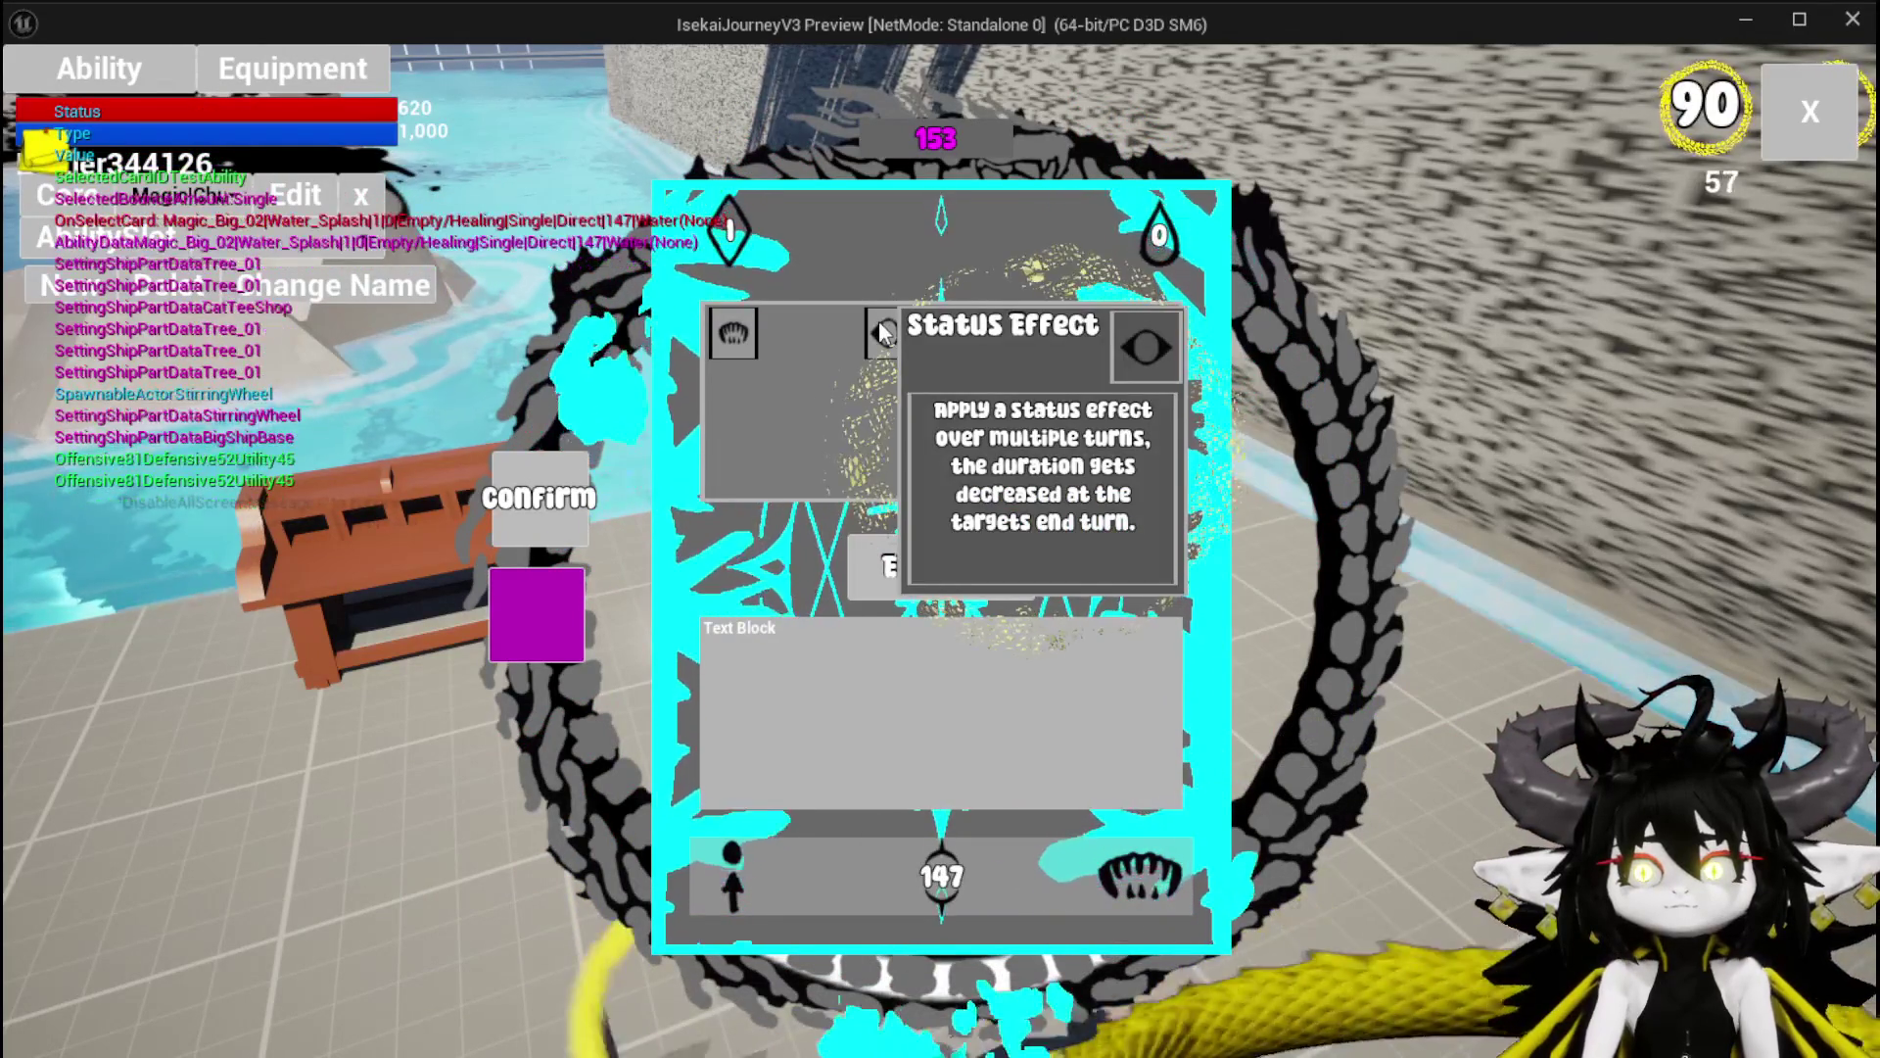
left_click(878, 320)
left_click(1032, 347)
left_click(536, 626)
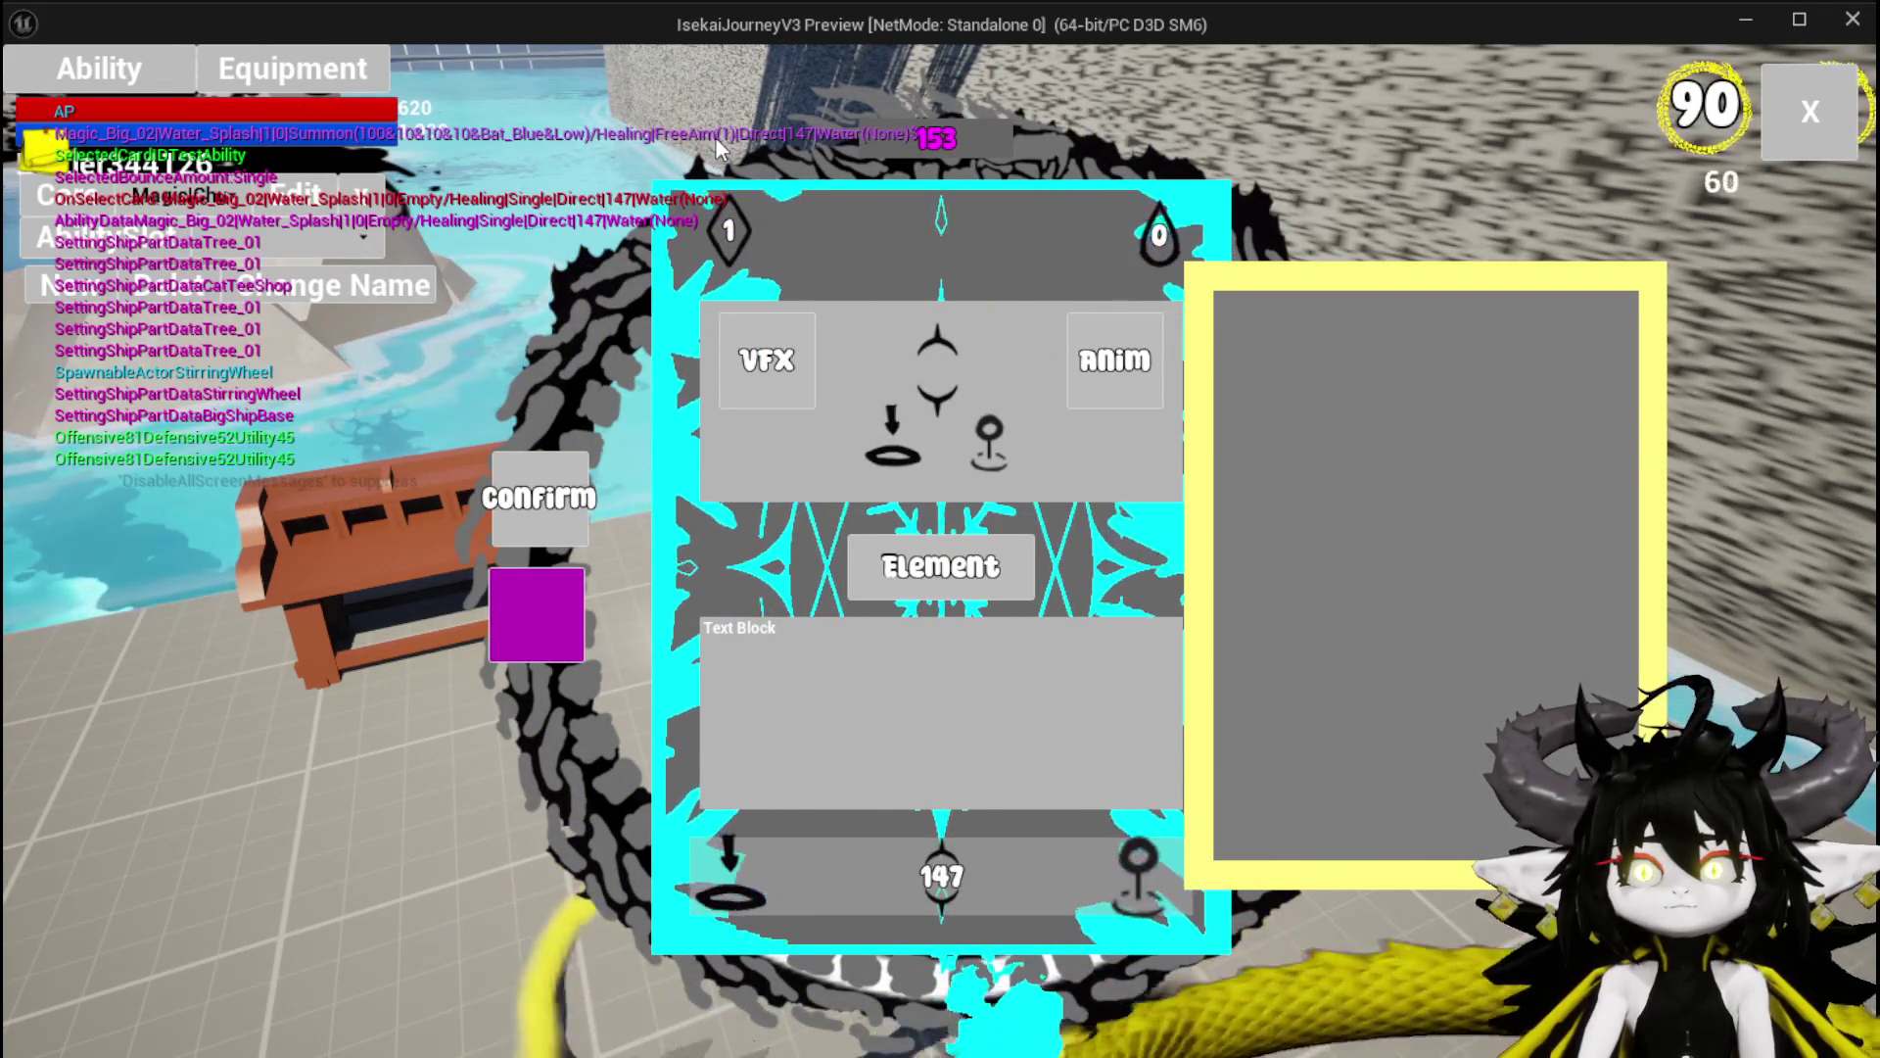
Switch the card's type to Direct Hit and apply it.
left_click(1117, 876)
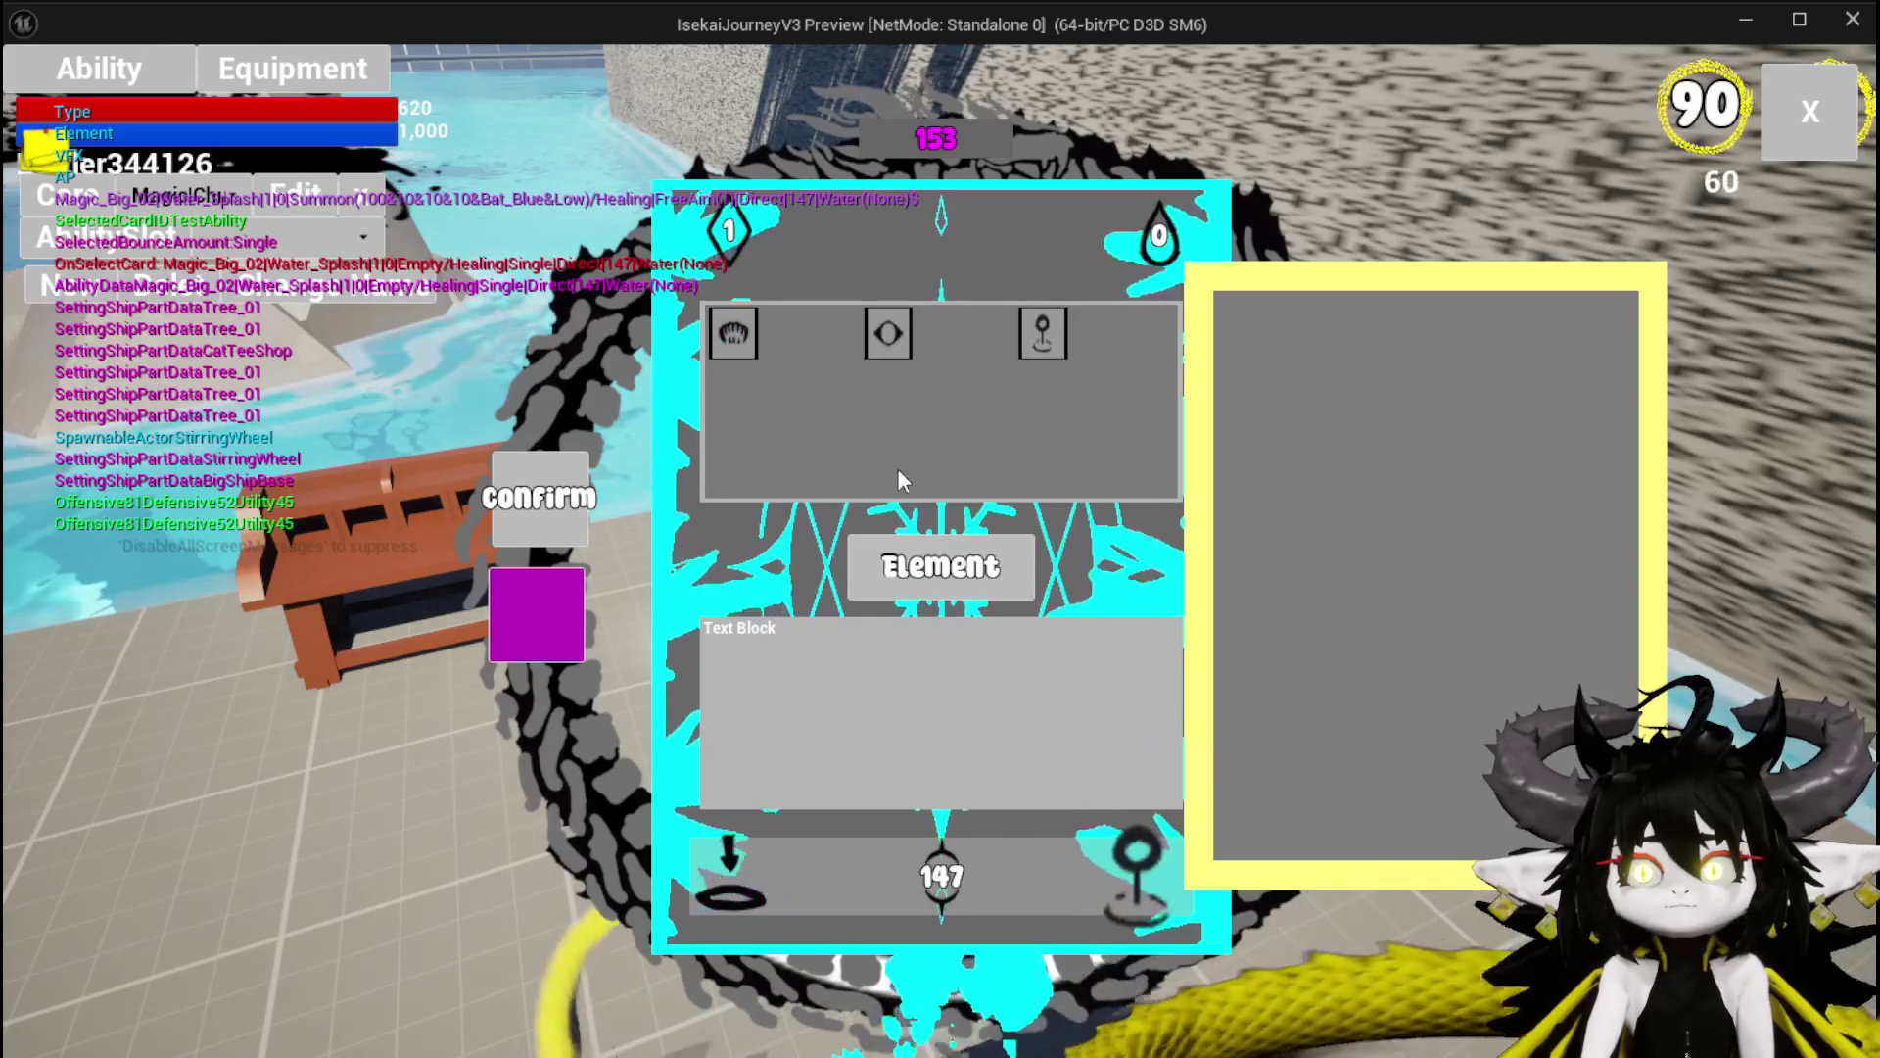
left_click(732, 339)
left_click(515, 615)
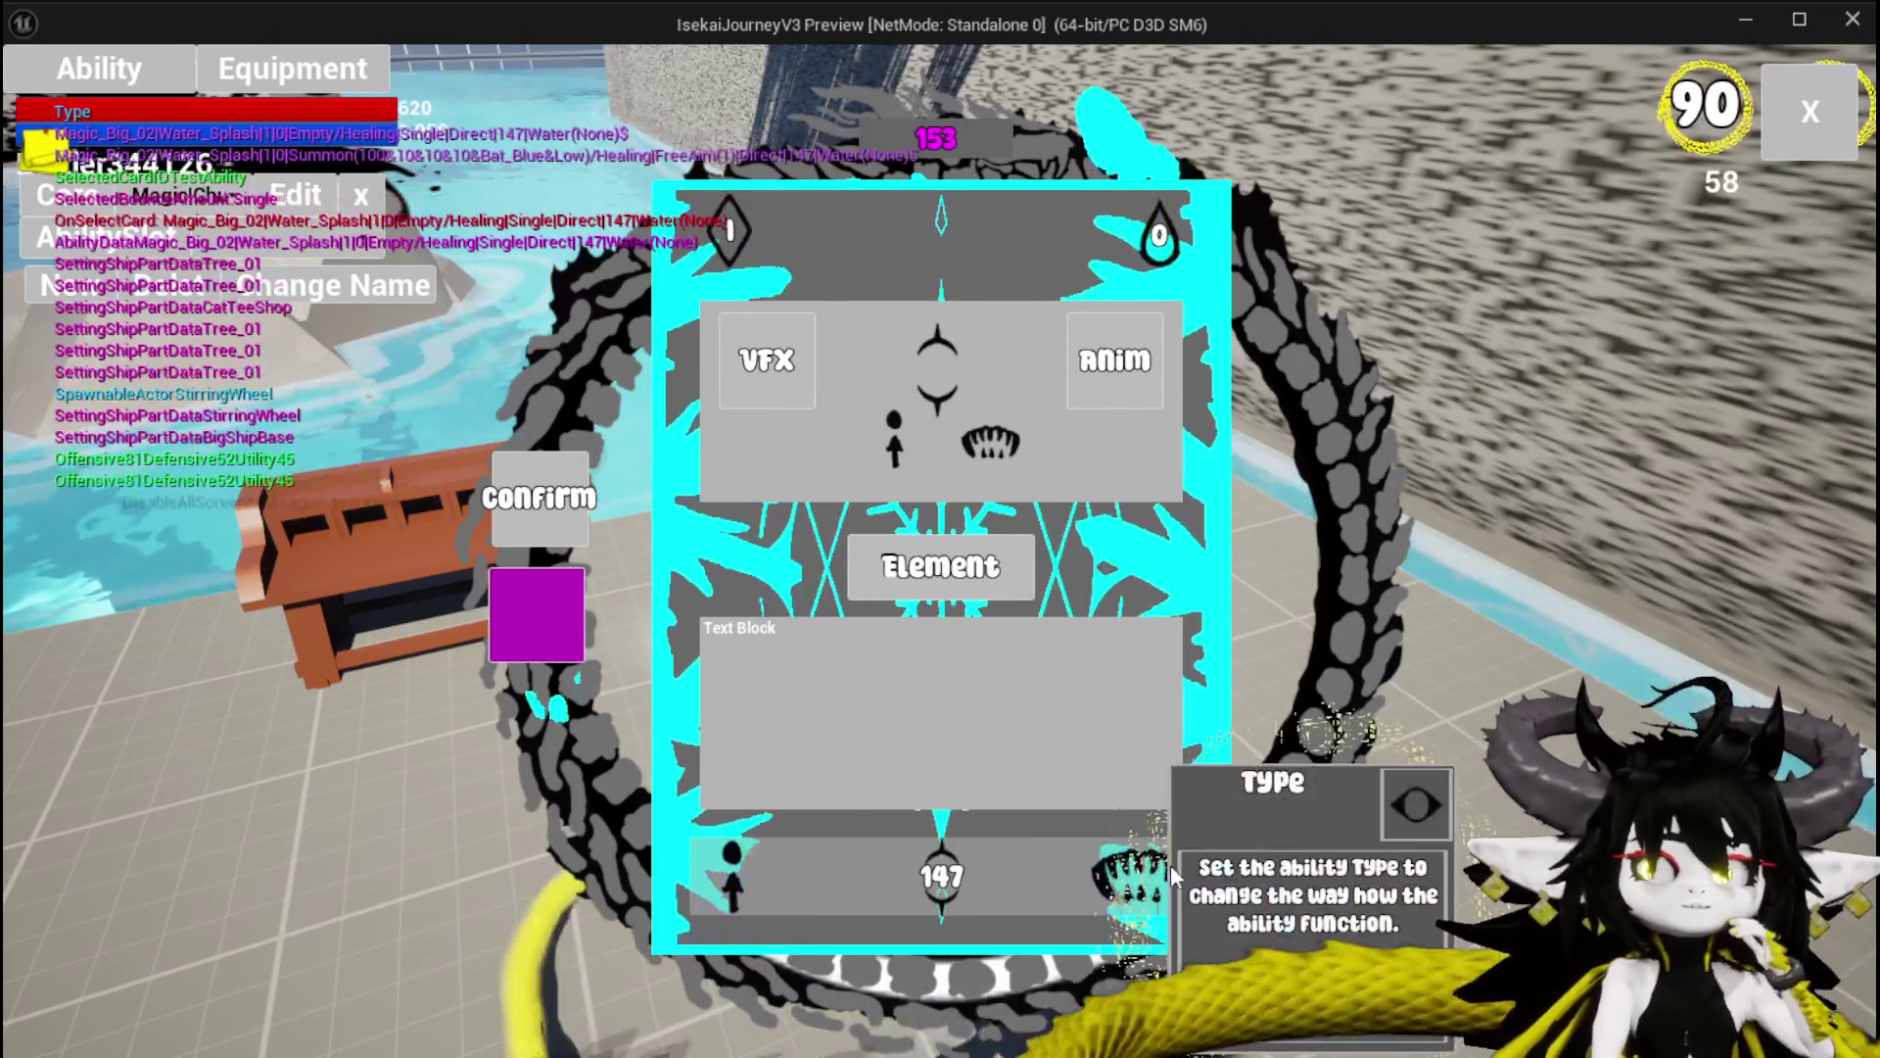
Switch the card back to Summon, check its Type and Targeting icons, and close the game preview.
left_click(1139, 876)
left_click(1019, 353)
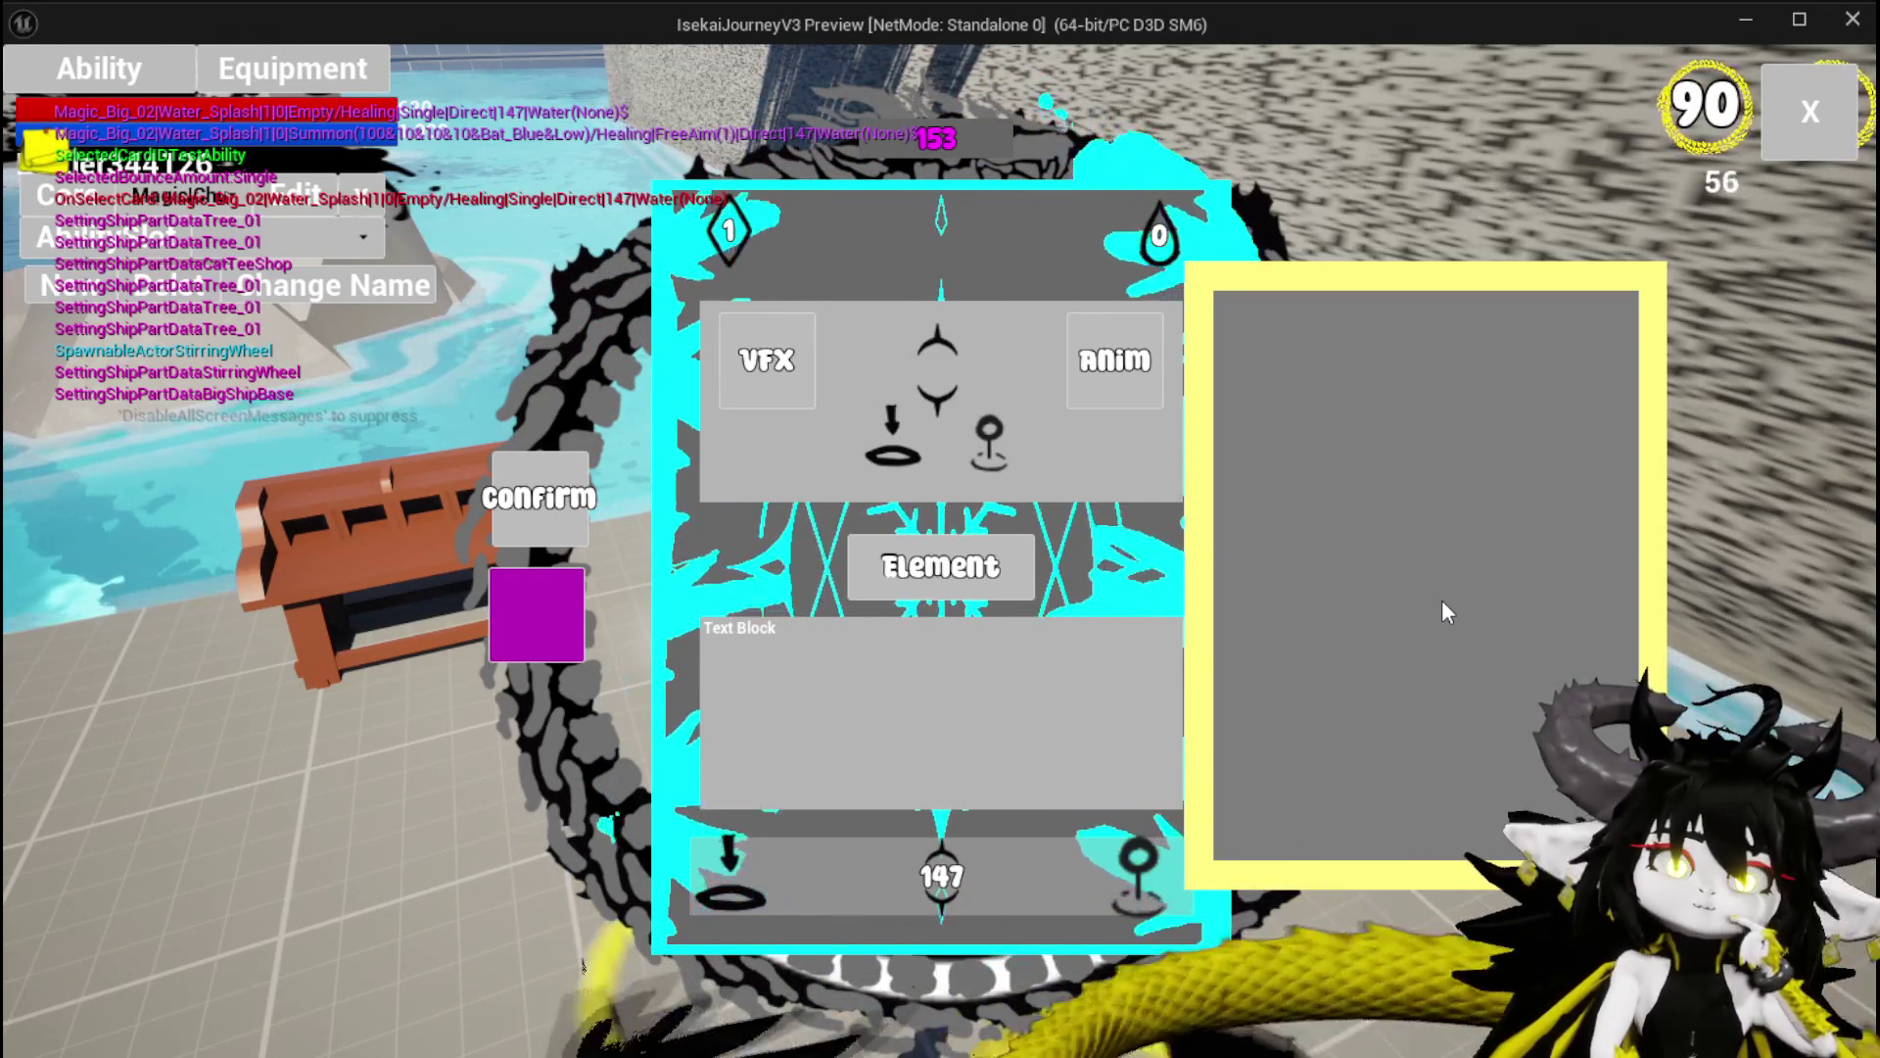
mouse_move(1149, 871)
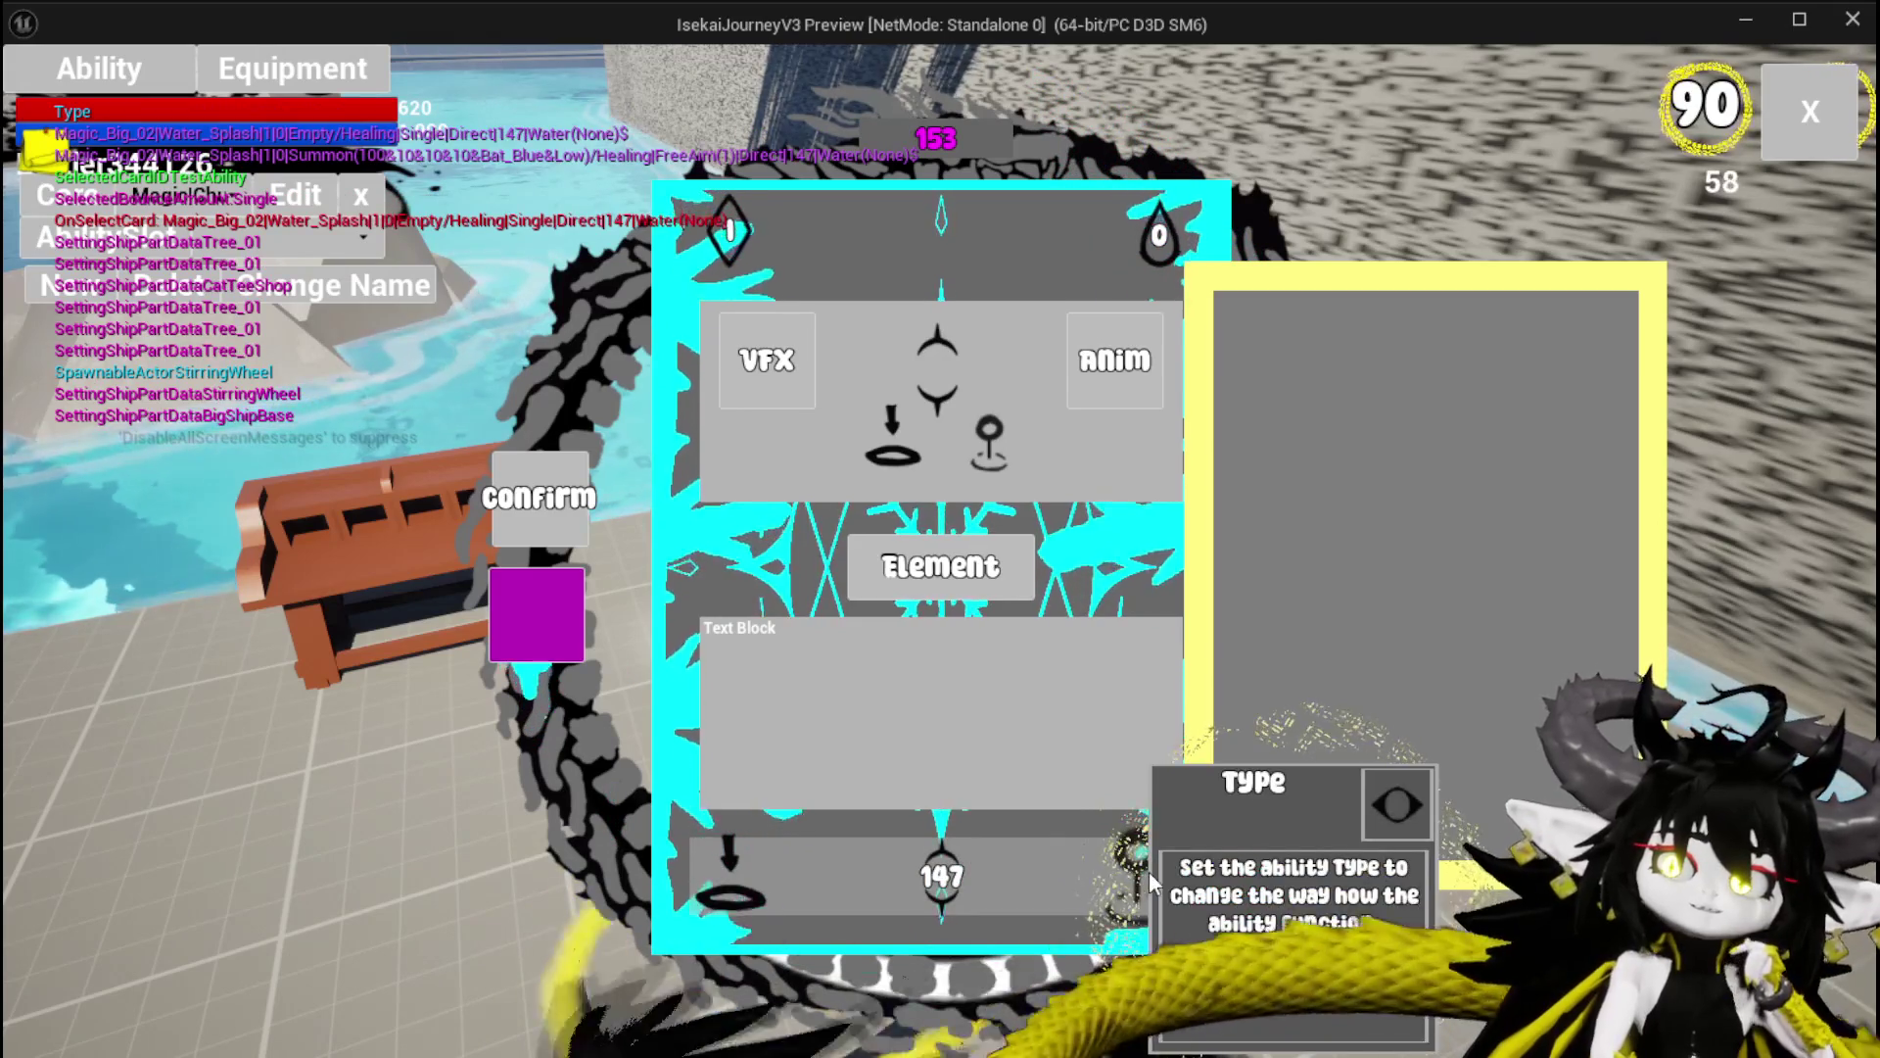
mouse_move(755, 865)
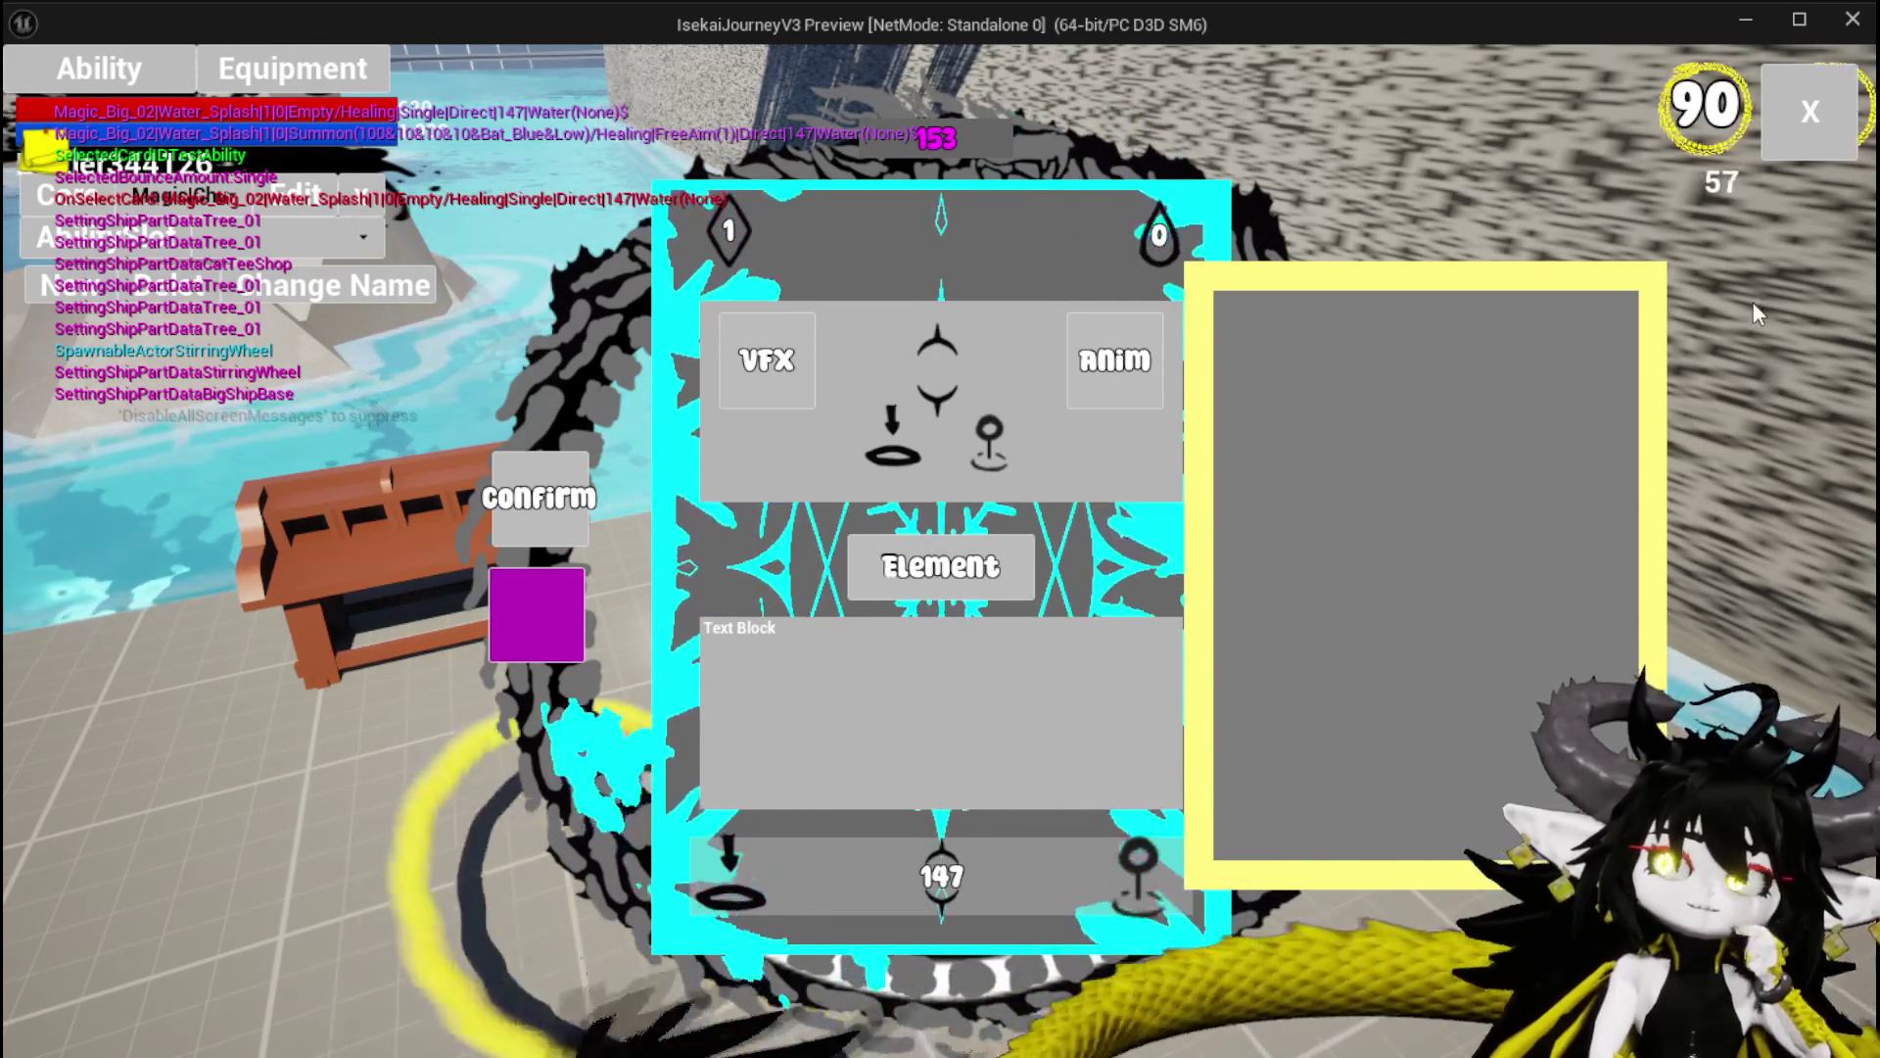
left_click(1819, 139)
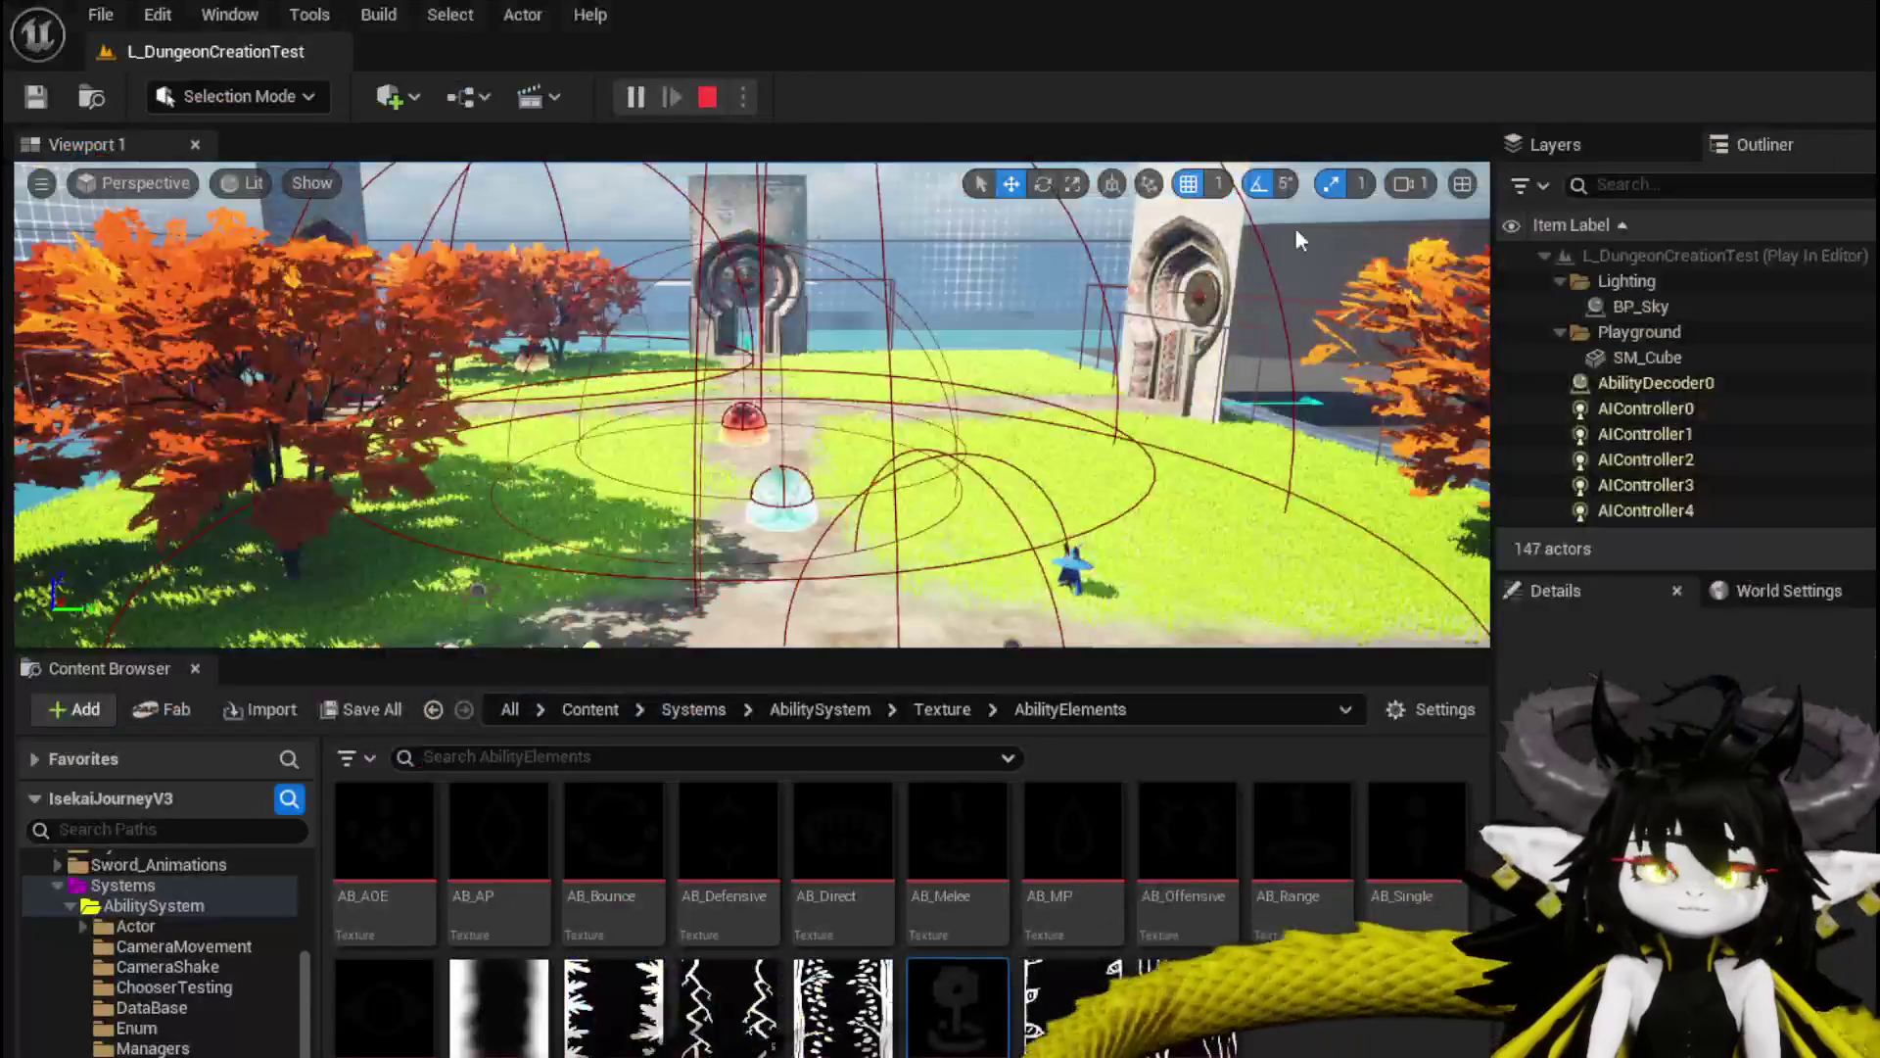
Stop play, bring up the WP_Summon_AbilityWorkBench designer, and filter the palette for MW.
key("ctrl+s")
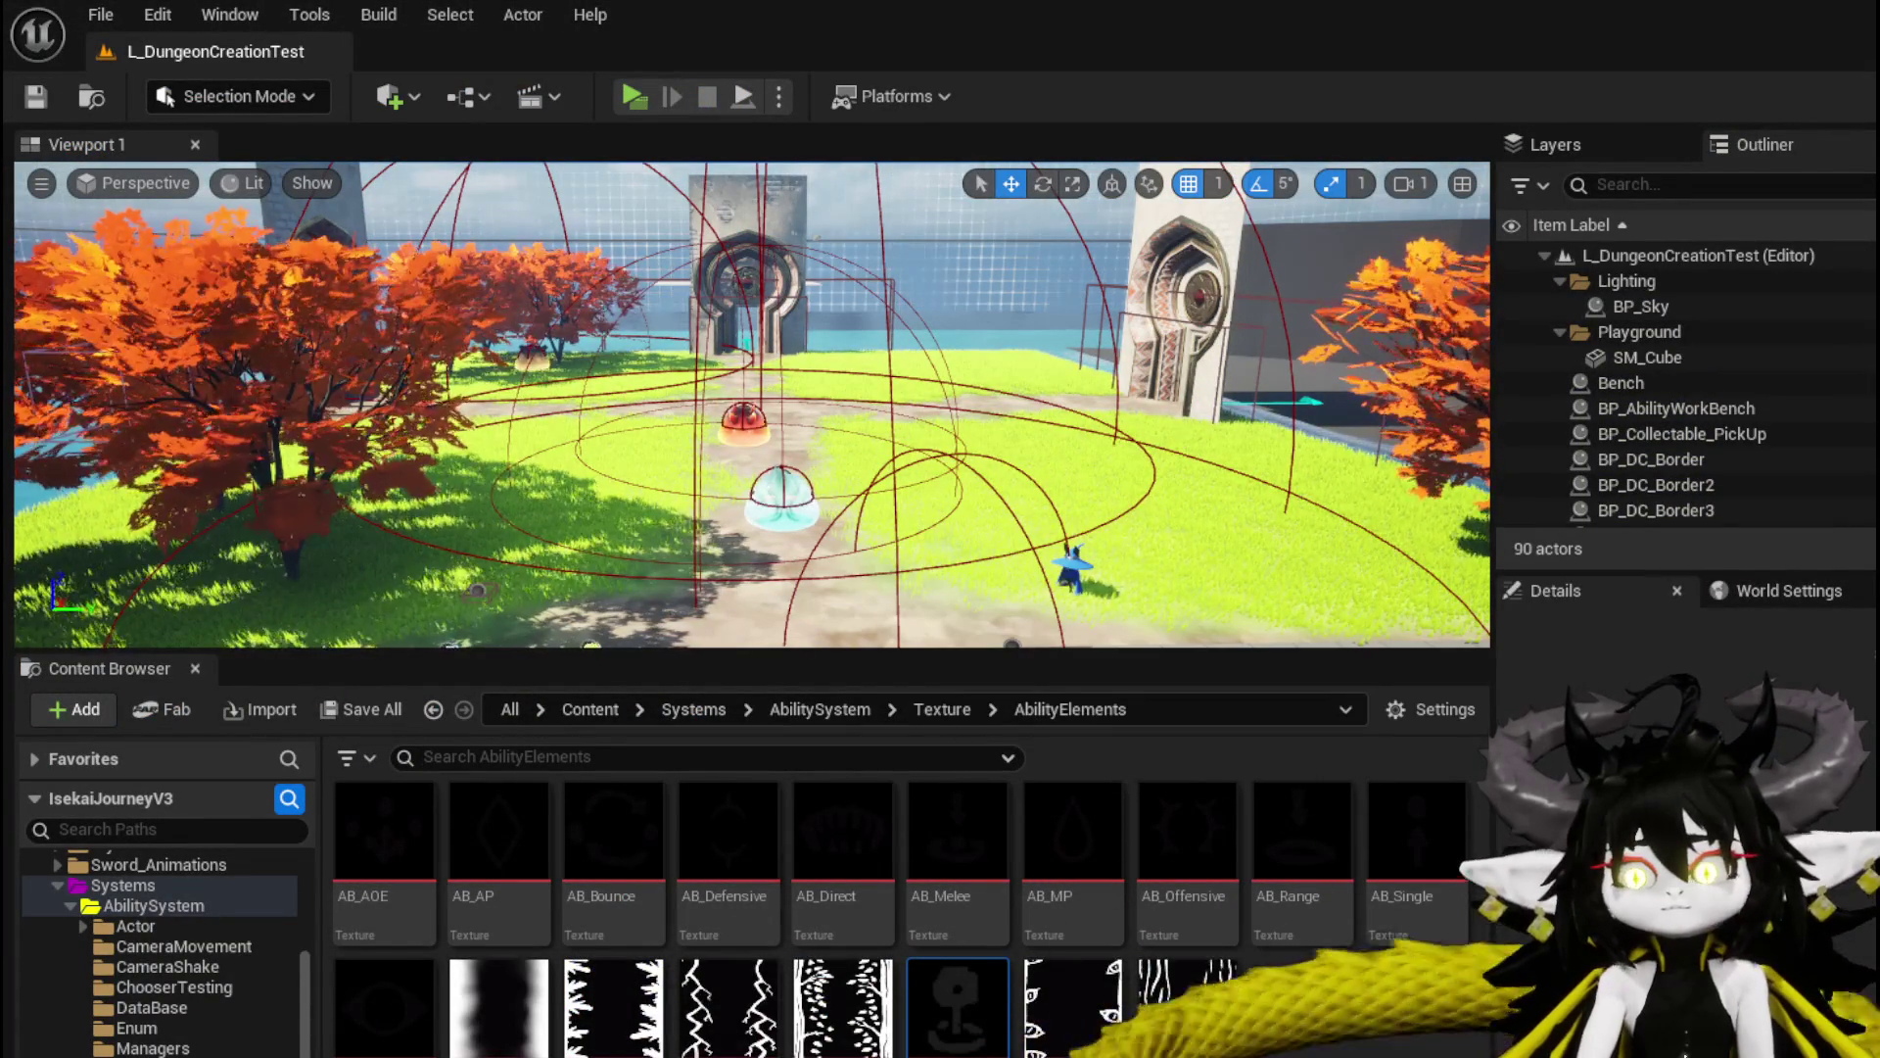
key("alt+Tab")
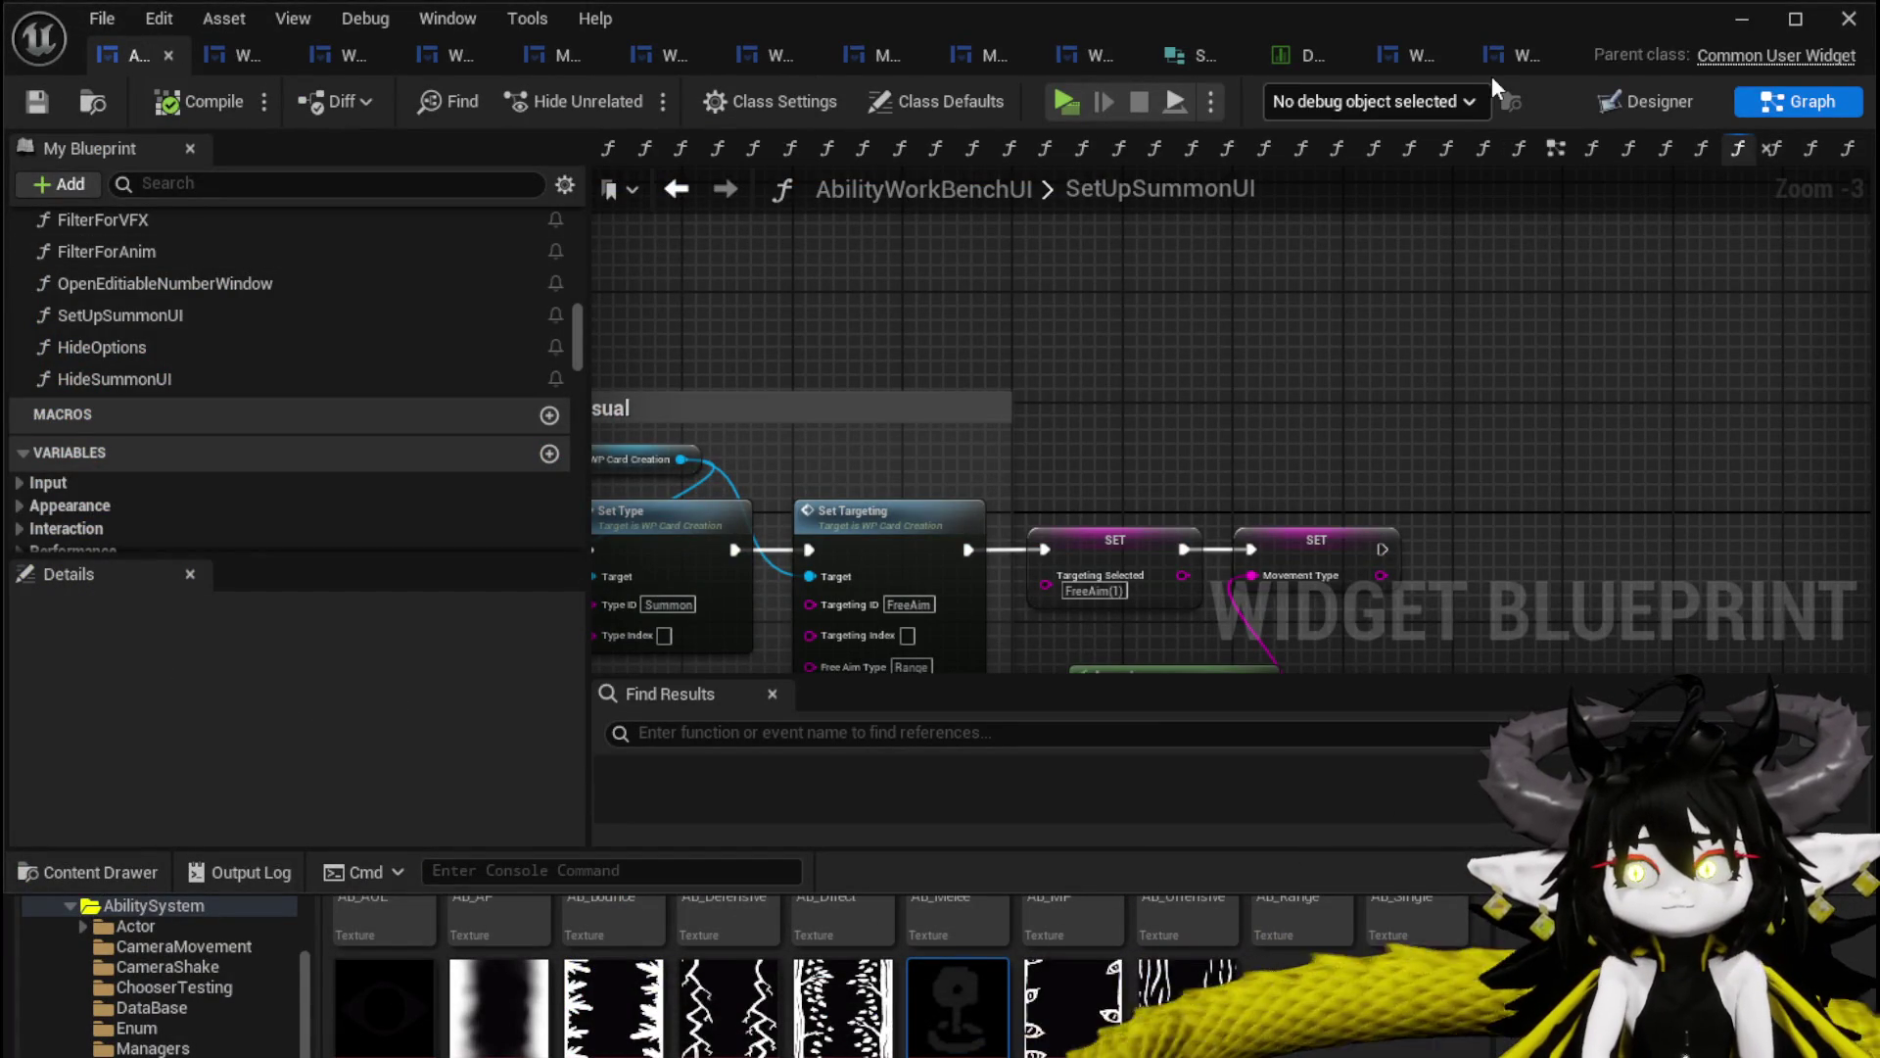
left_click(1495, 59)
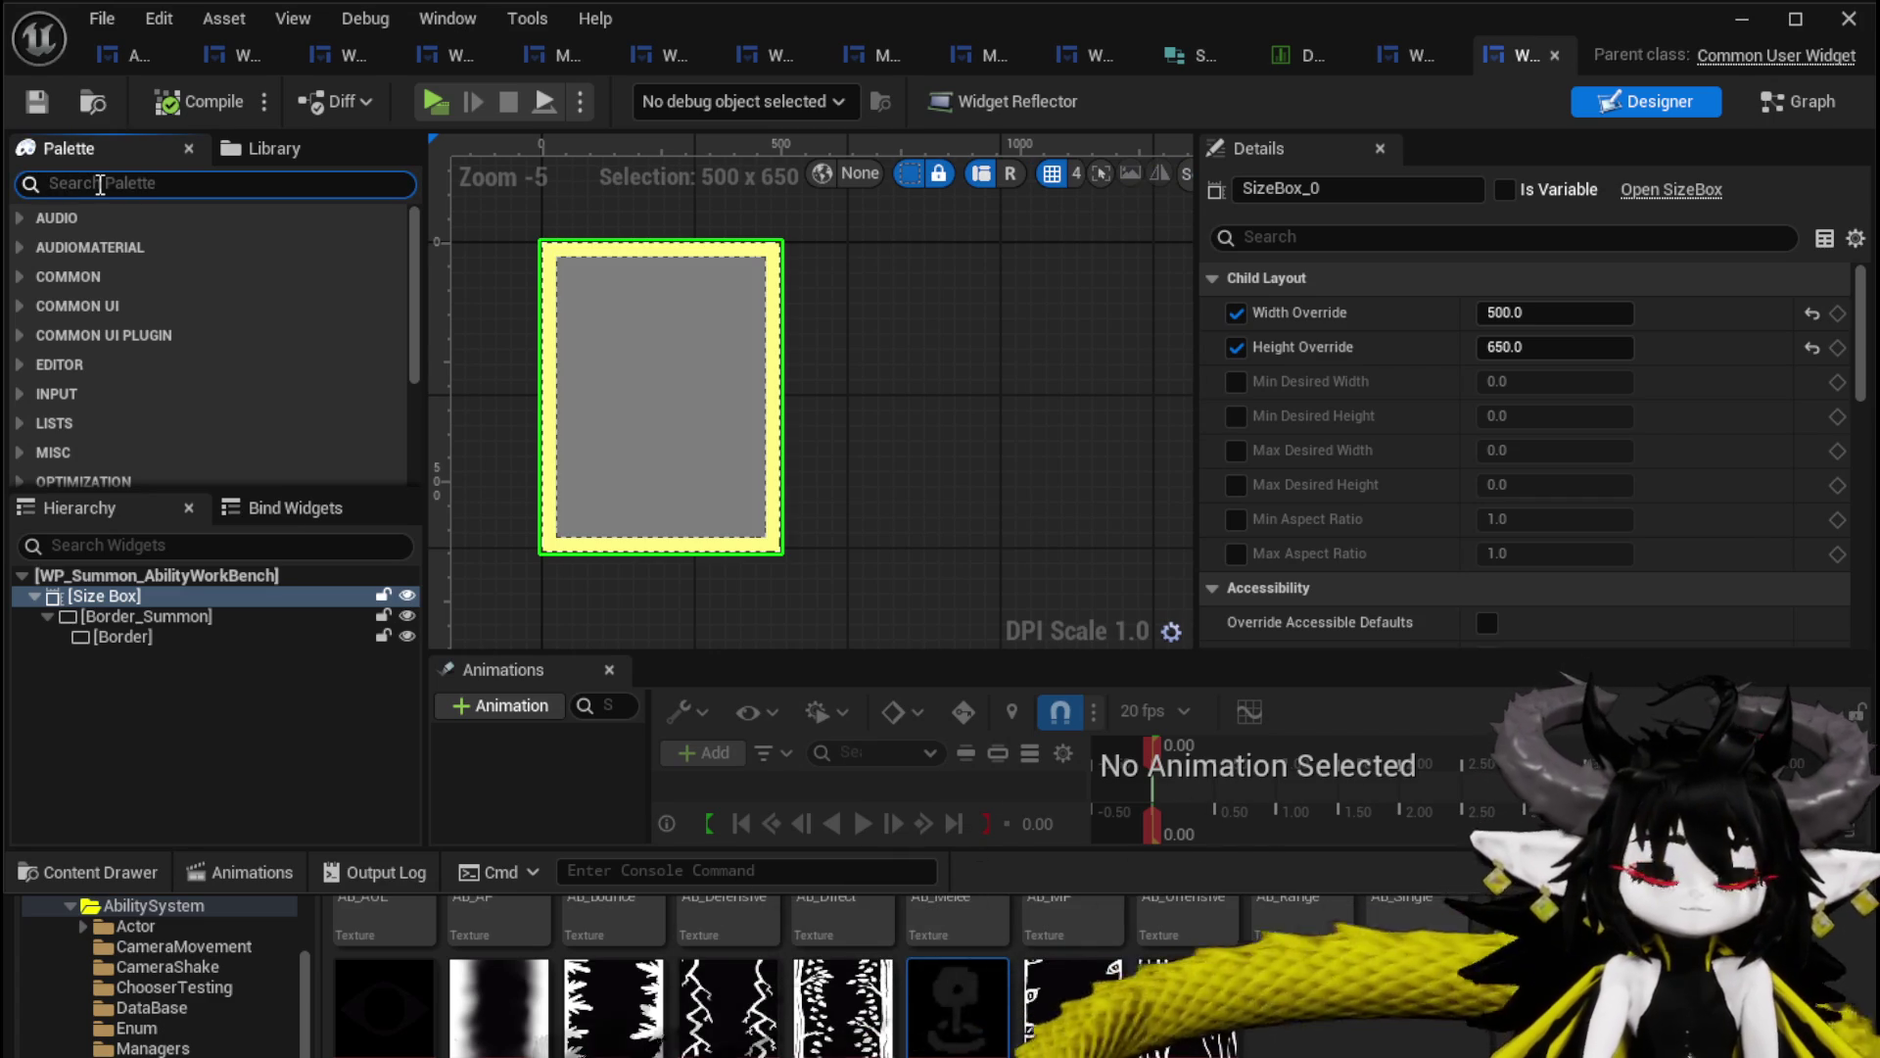
type("MW")
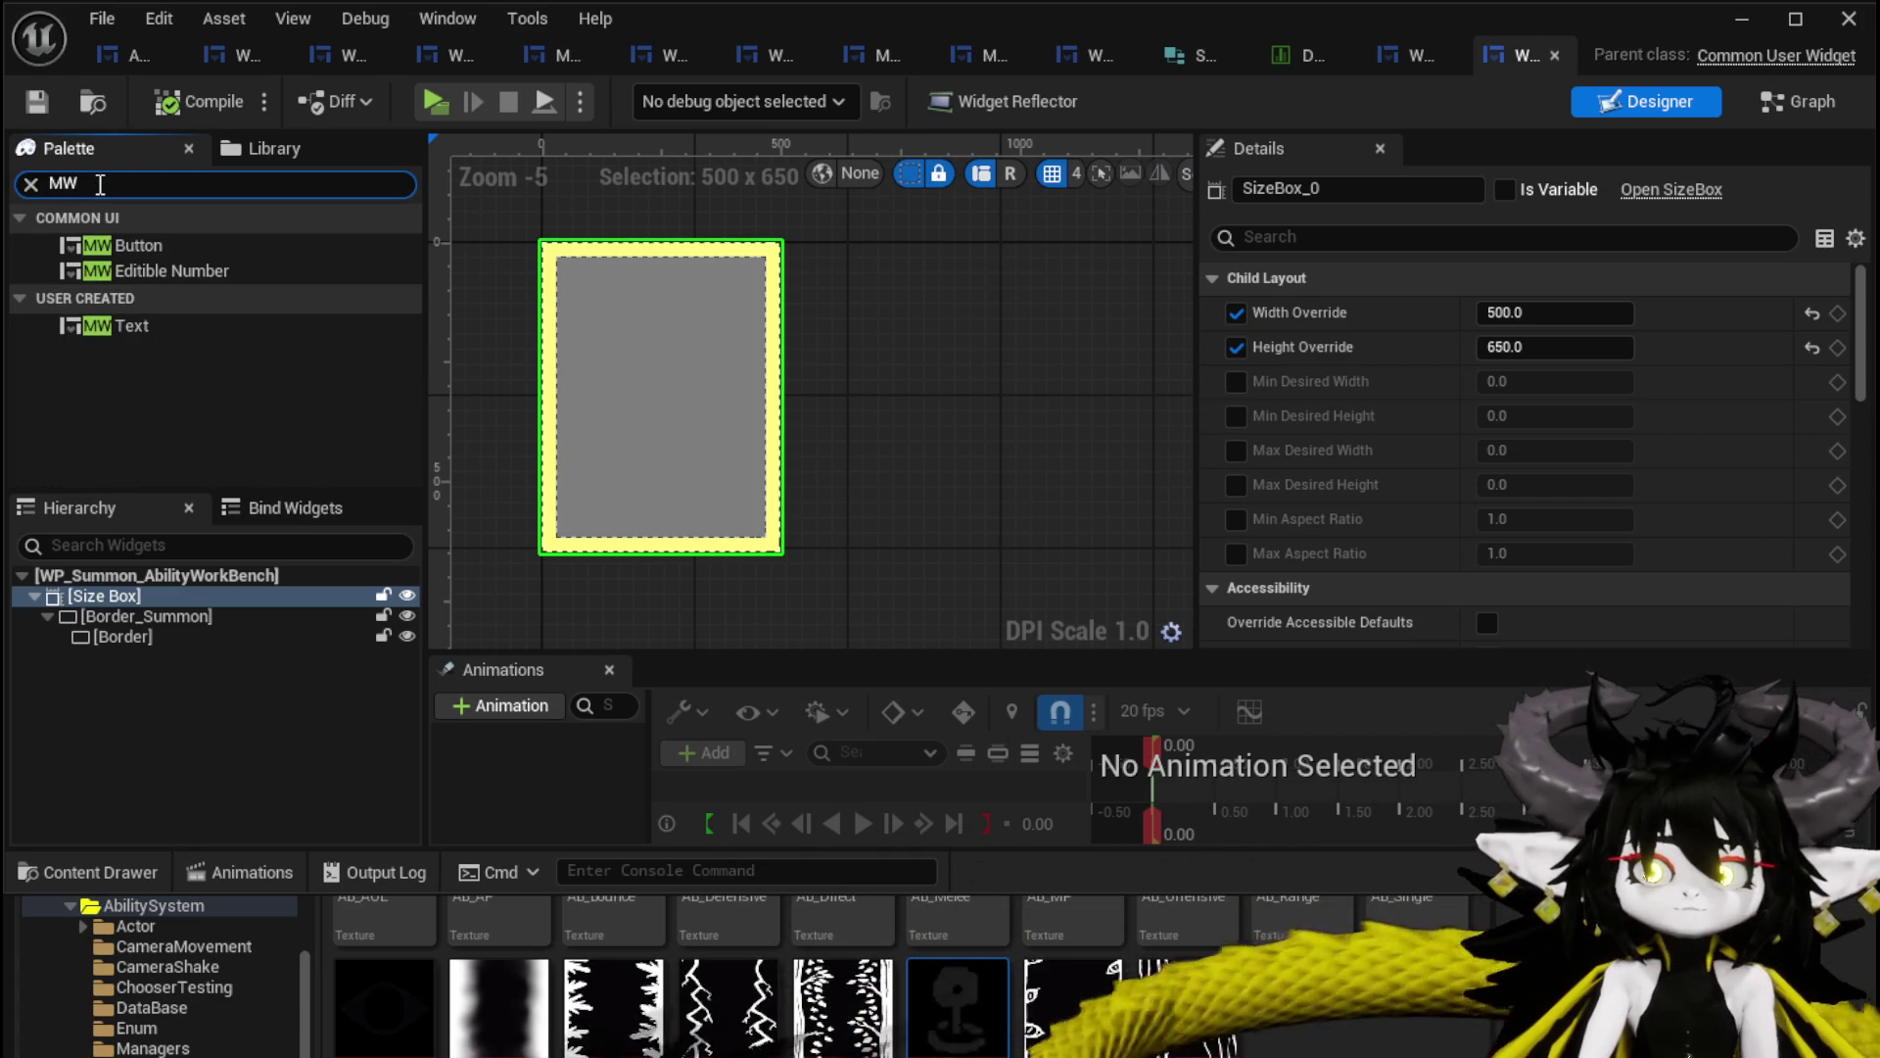
mouse_move(149, 244)
left_mouse_down()
mouse_move(598, 315)
mouse_move(202, 603)
mouse_move(96, 596)
mouse_move(92, 638)
mouse_move(118, 583)
mouse_move(131, 250)
left_mouse_up()
scroll(545, 366, "up", 2)
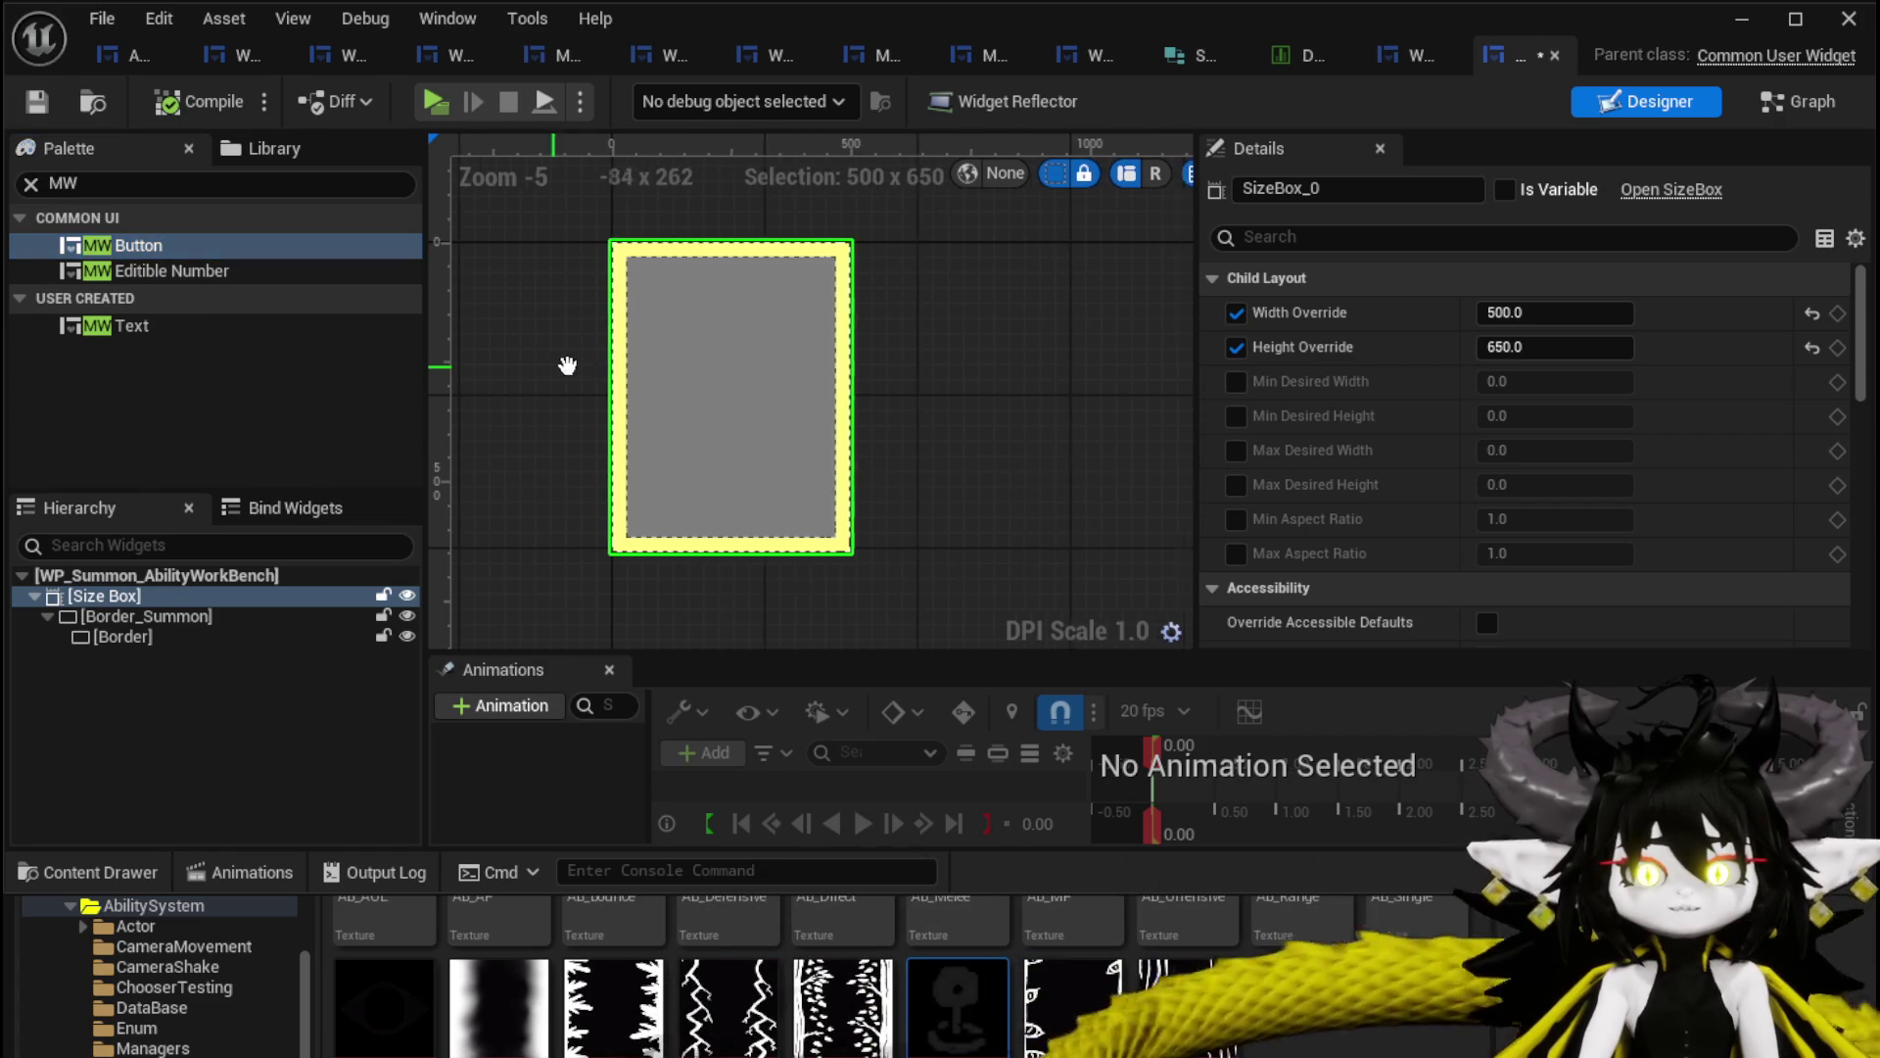
scroll(609, 408, "up", 1)
scroll(578, 407, "down", 2)
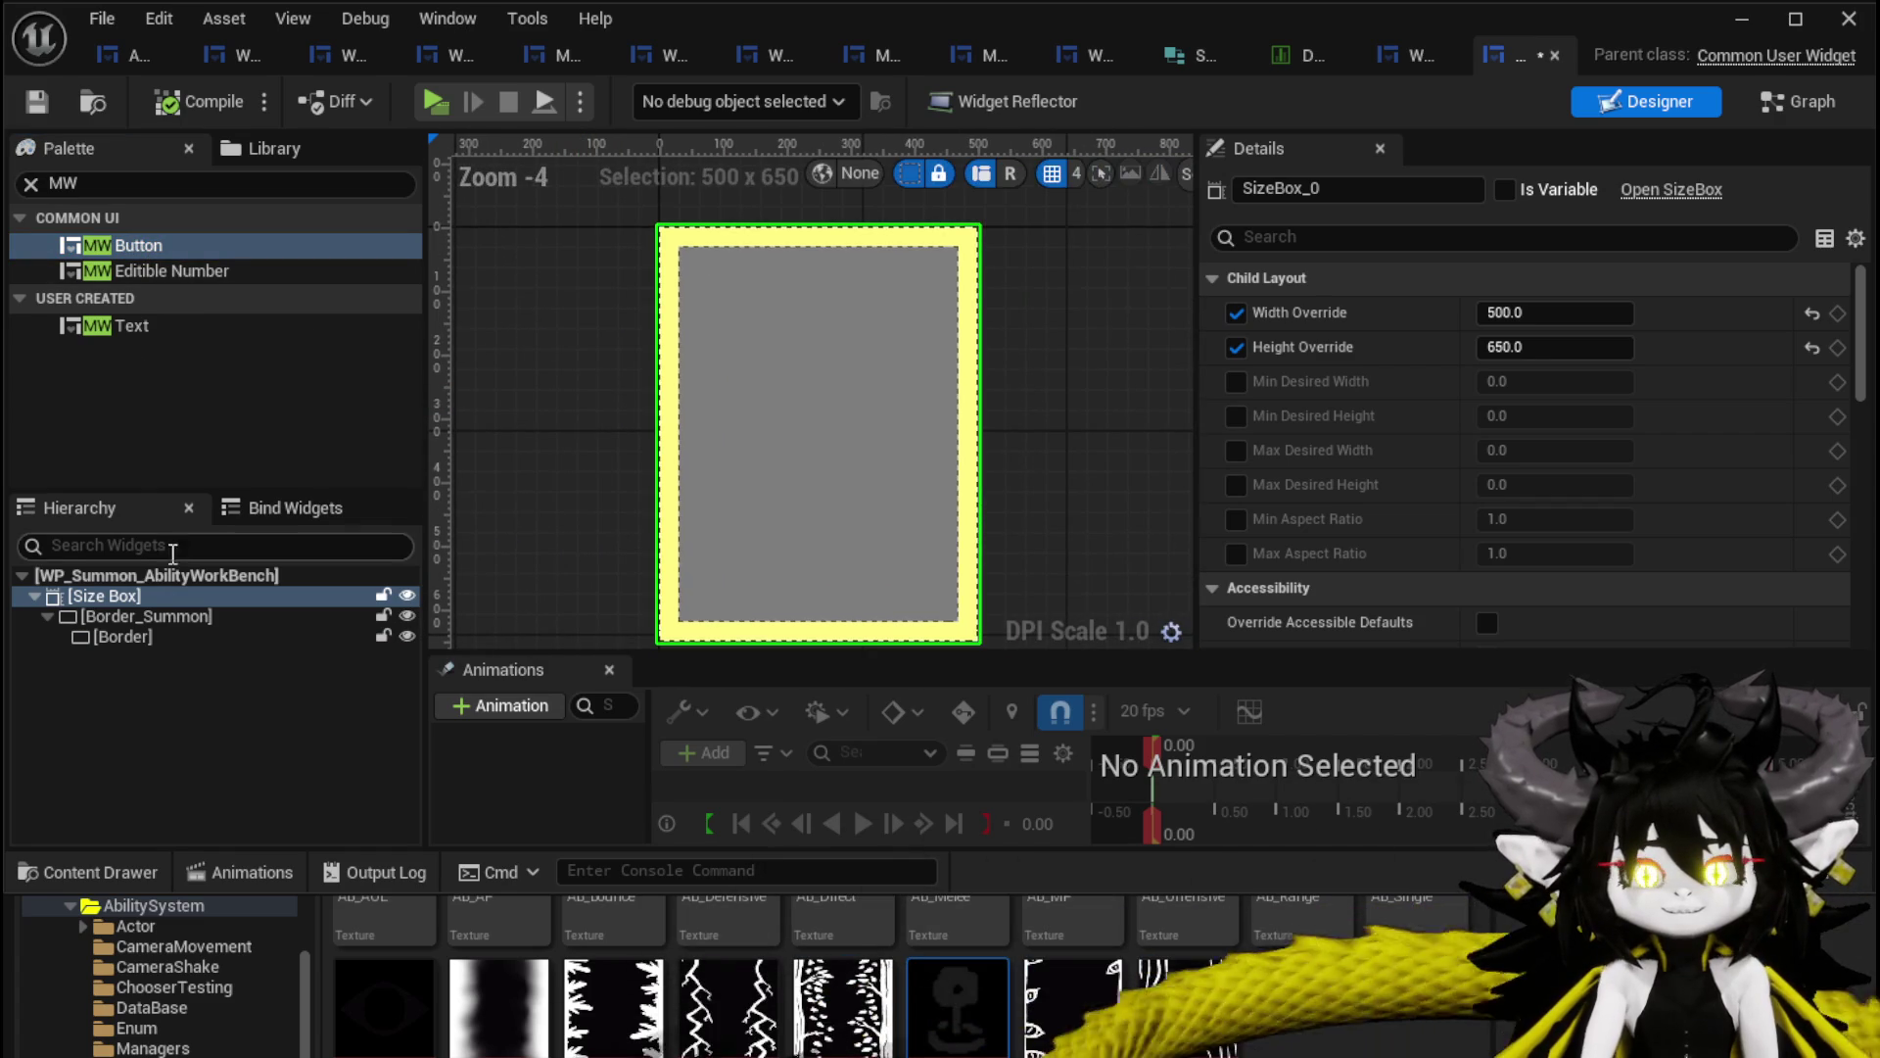
Wrap Border_Summon in a Uniform Grid Panel, then undo the wrap.
left_click(122, 620)
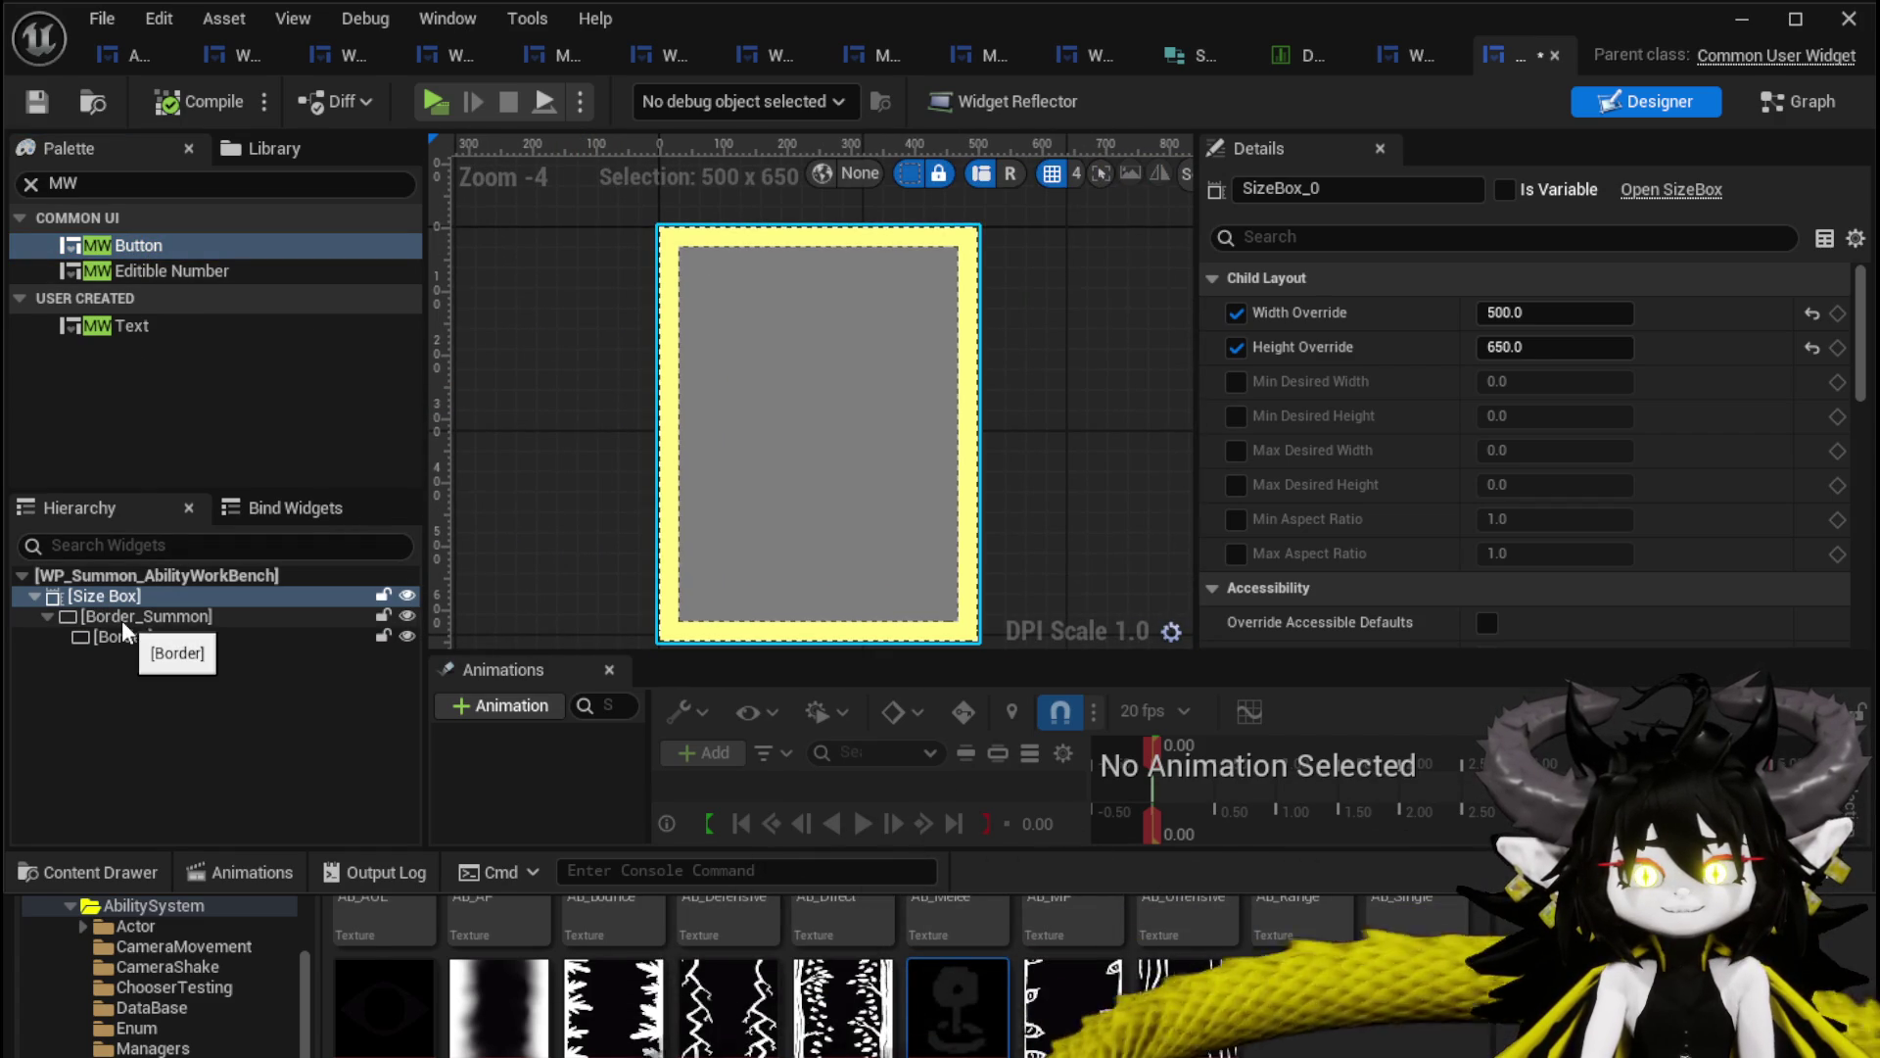
right_click(122, 620)
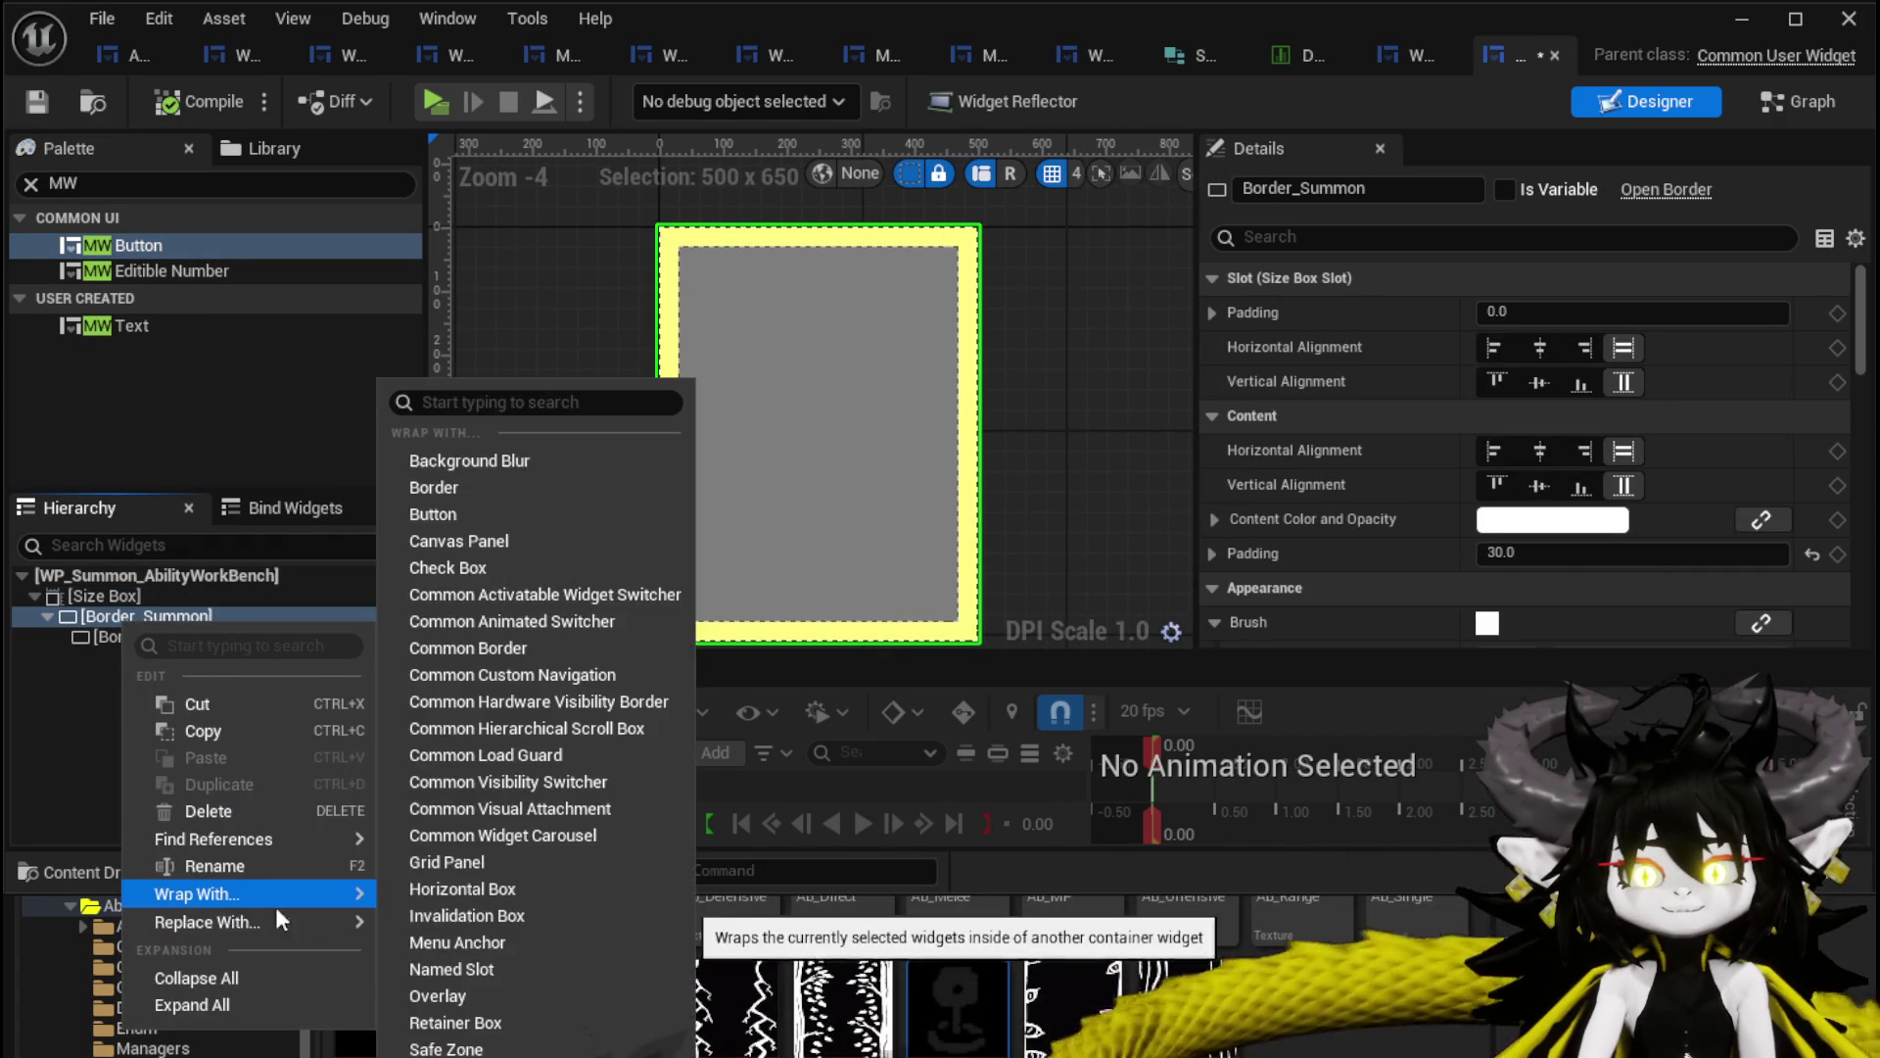
mouse_move(245, 921)
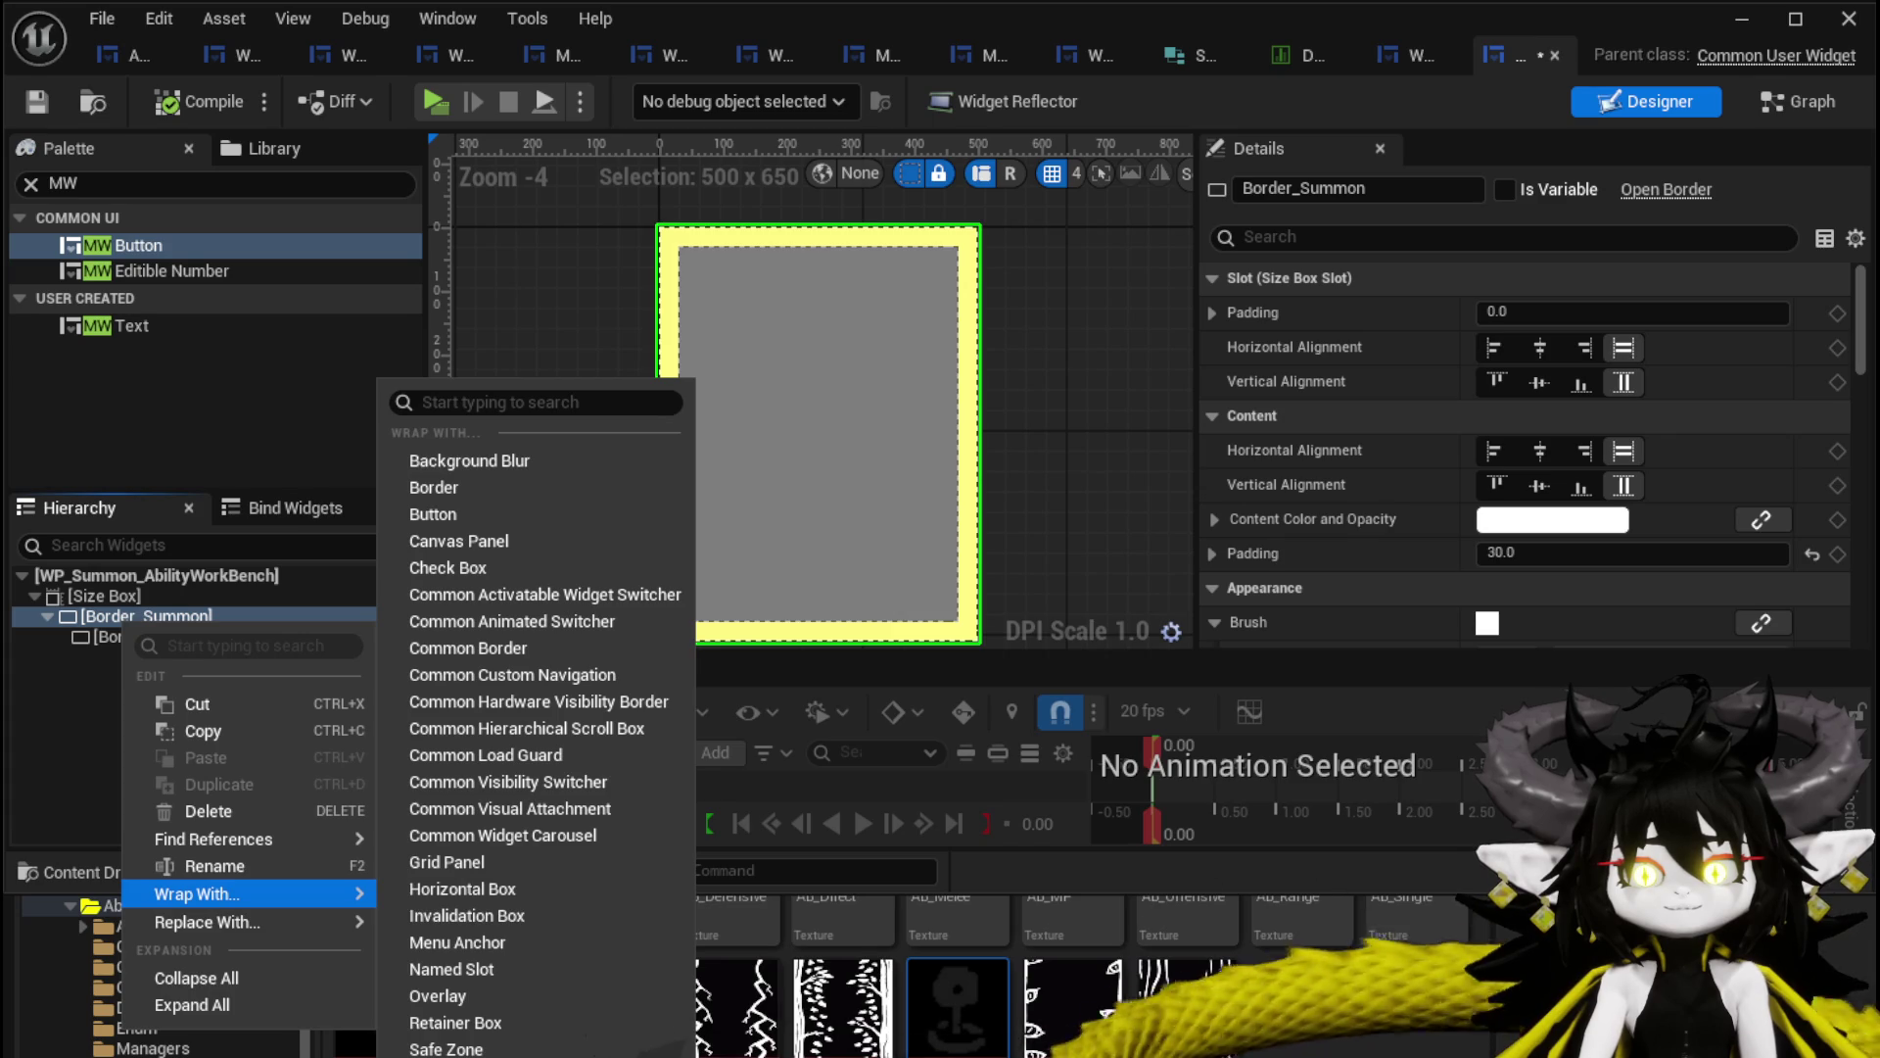
left_click(451, 1052)
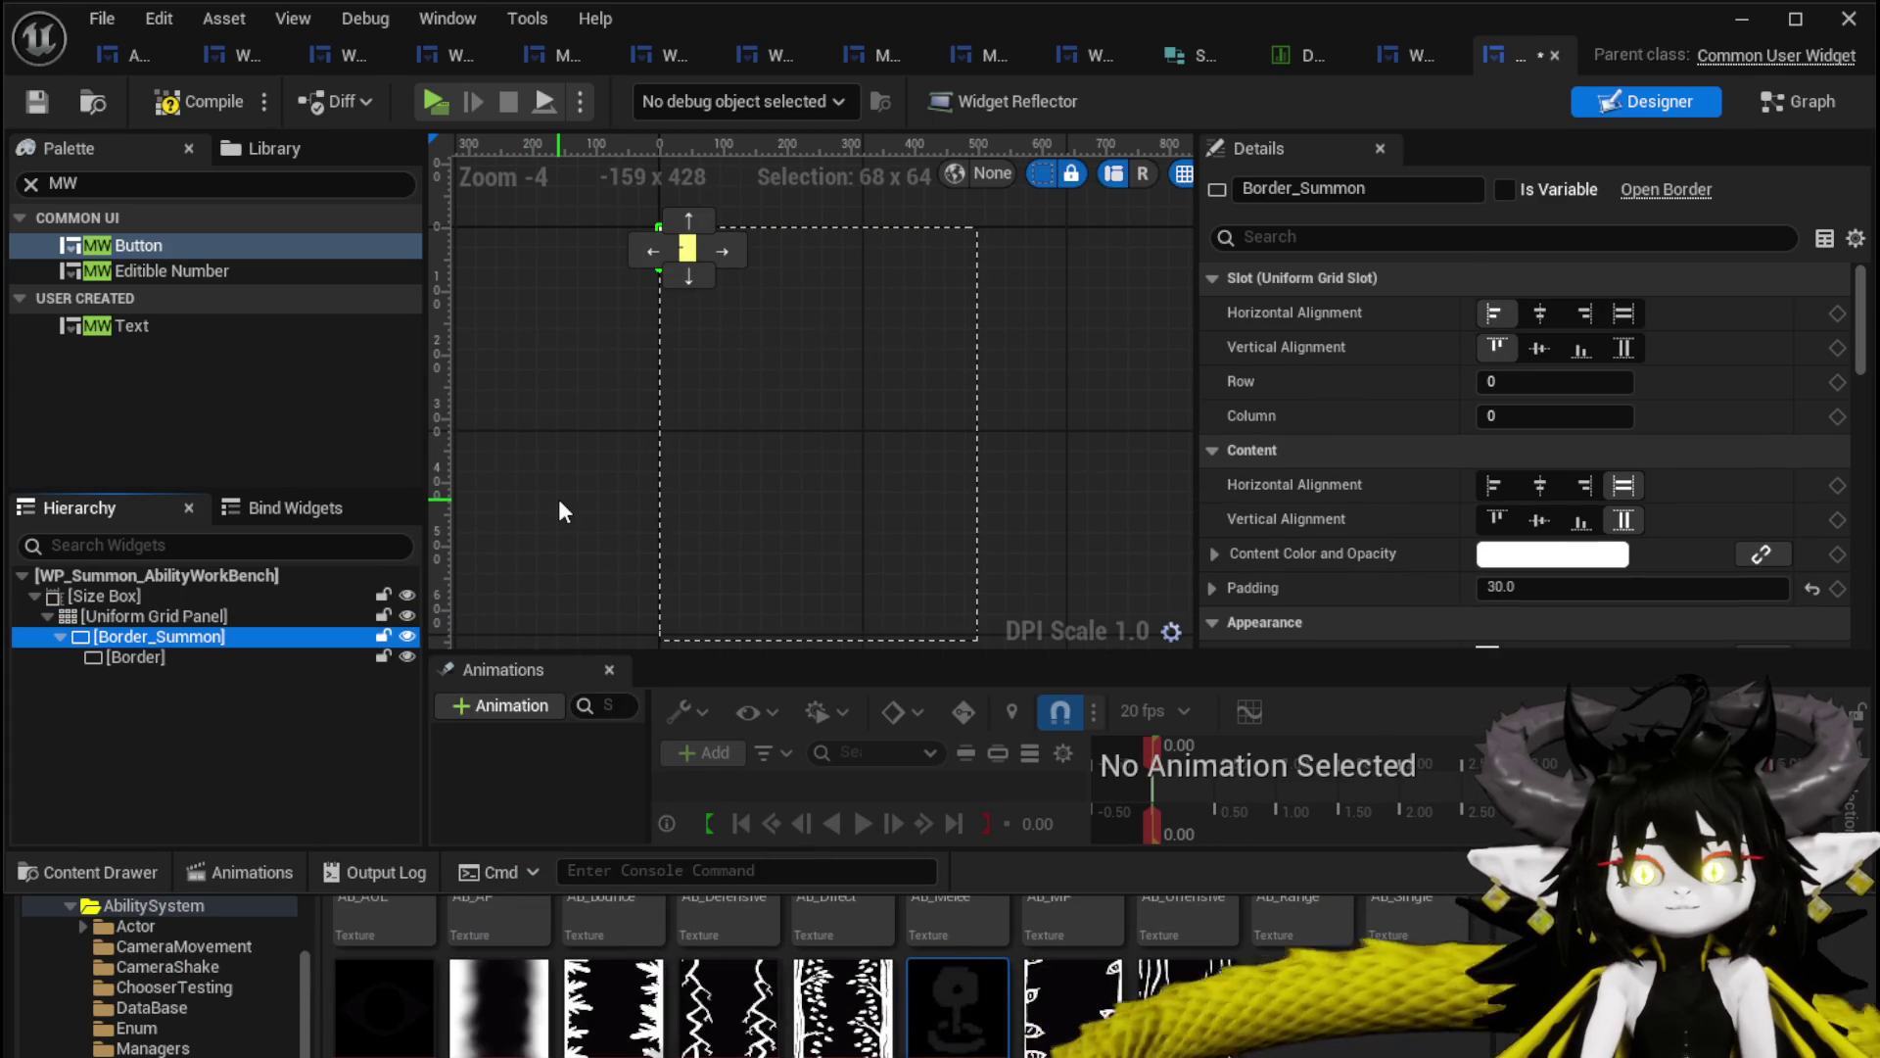
key("ctrl+z")
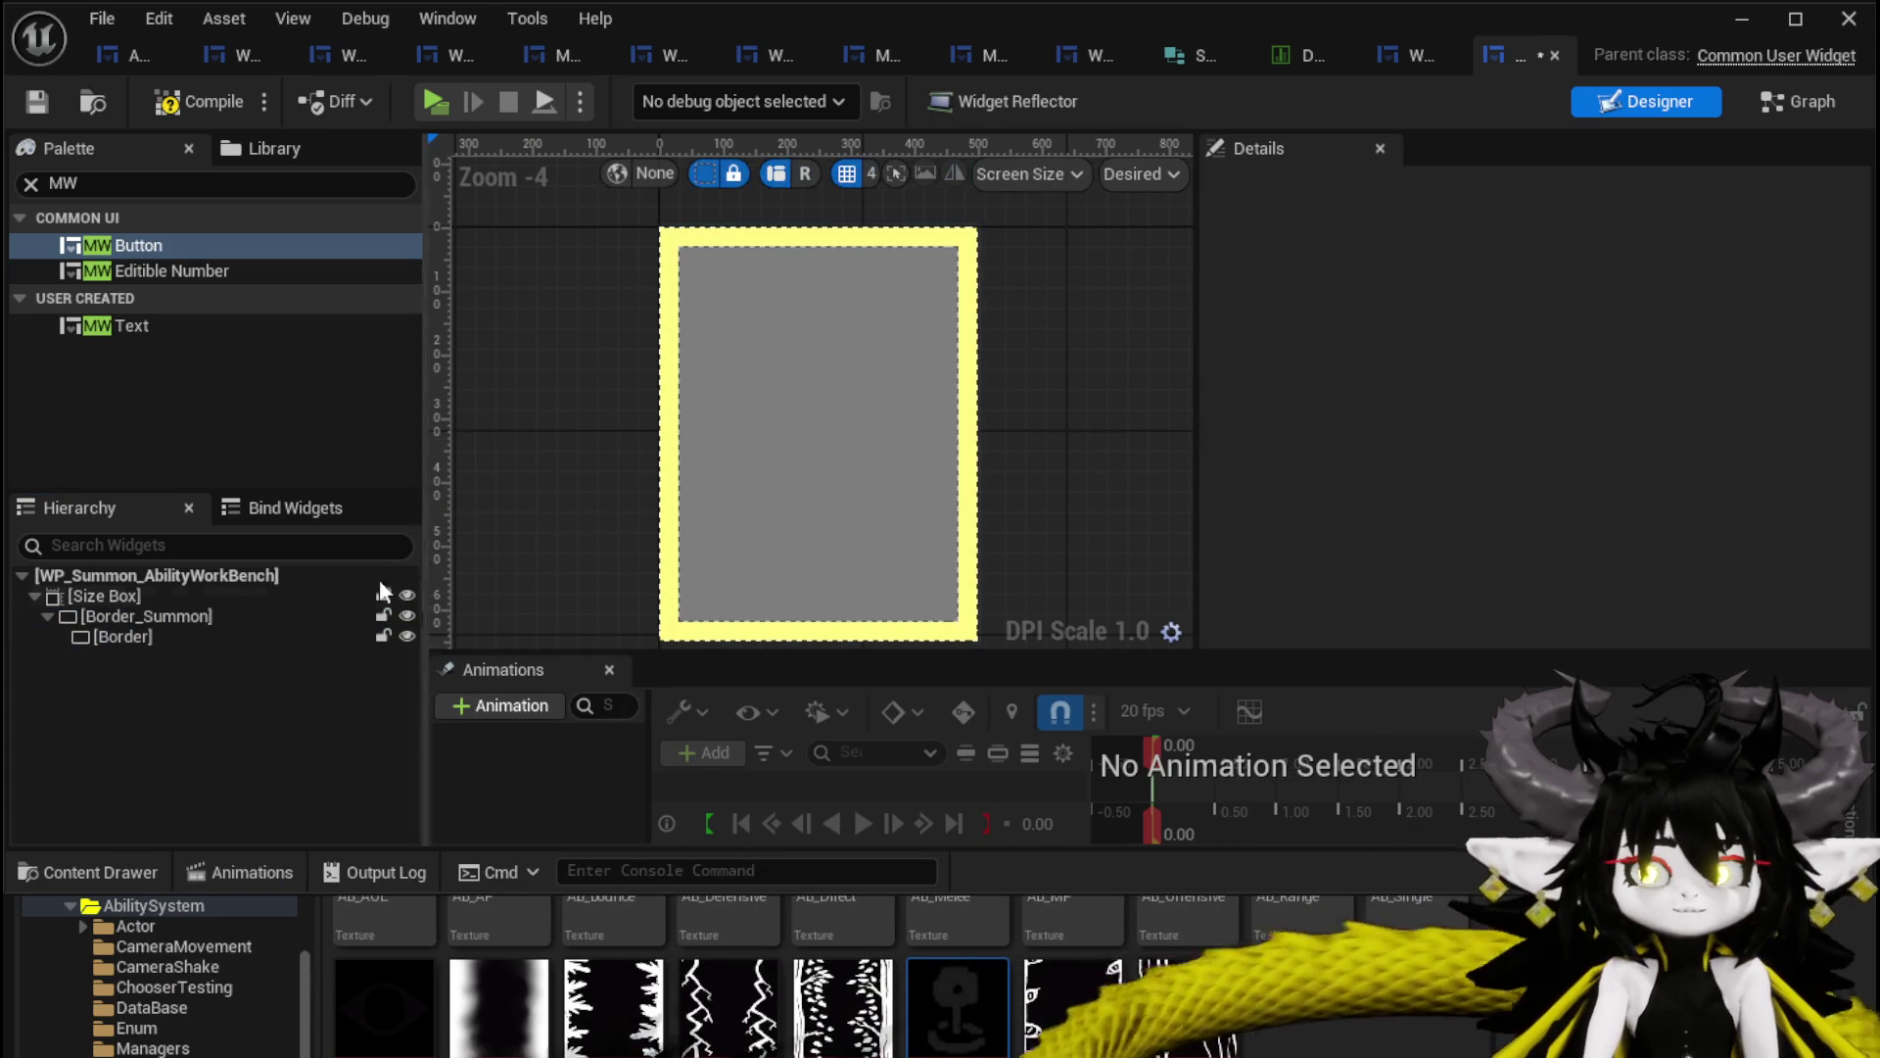
left_click(115, 638)
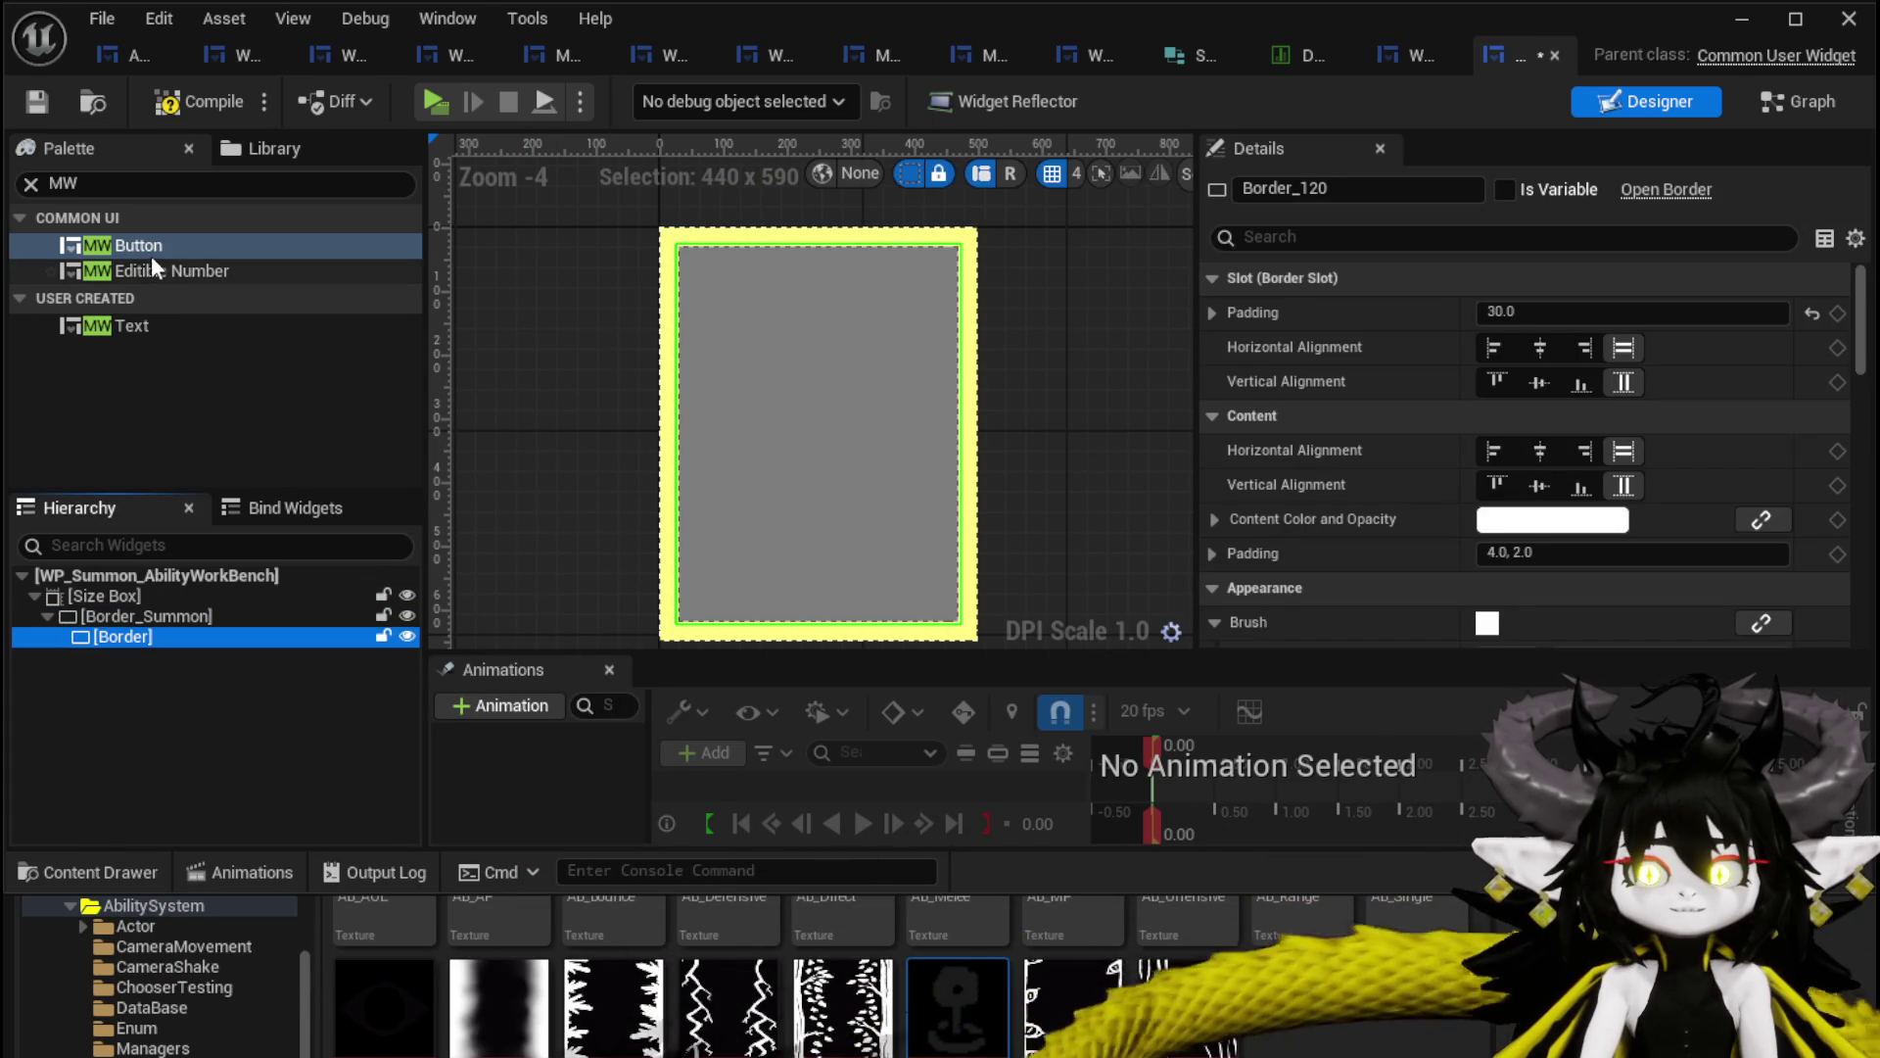
Add a Grid Panel inside the inner Border.
left_click(97, 182)
key("BackSpace")
key("BackSpace")
type("Gr")
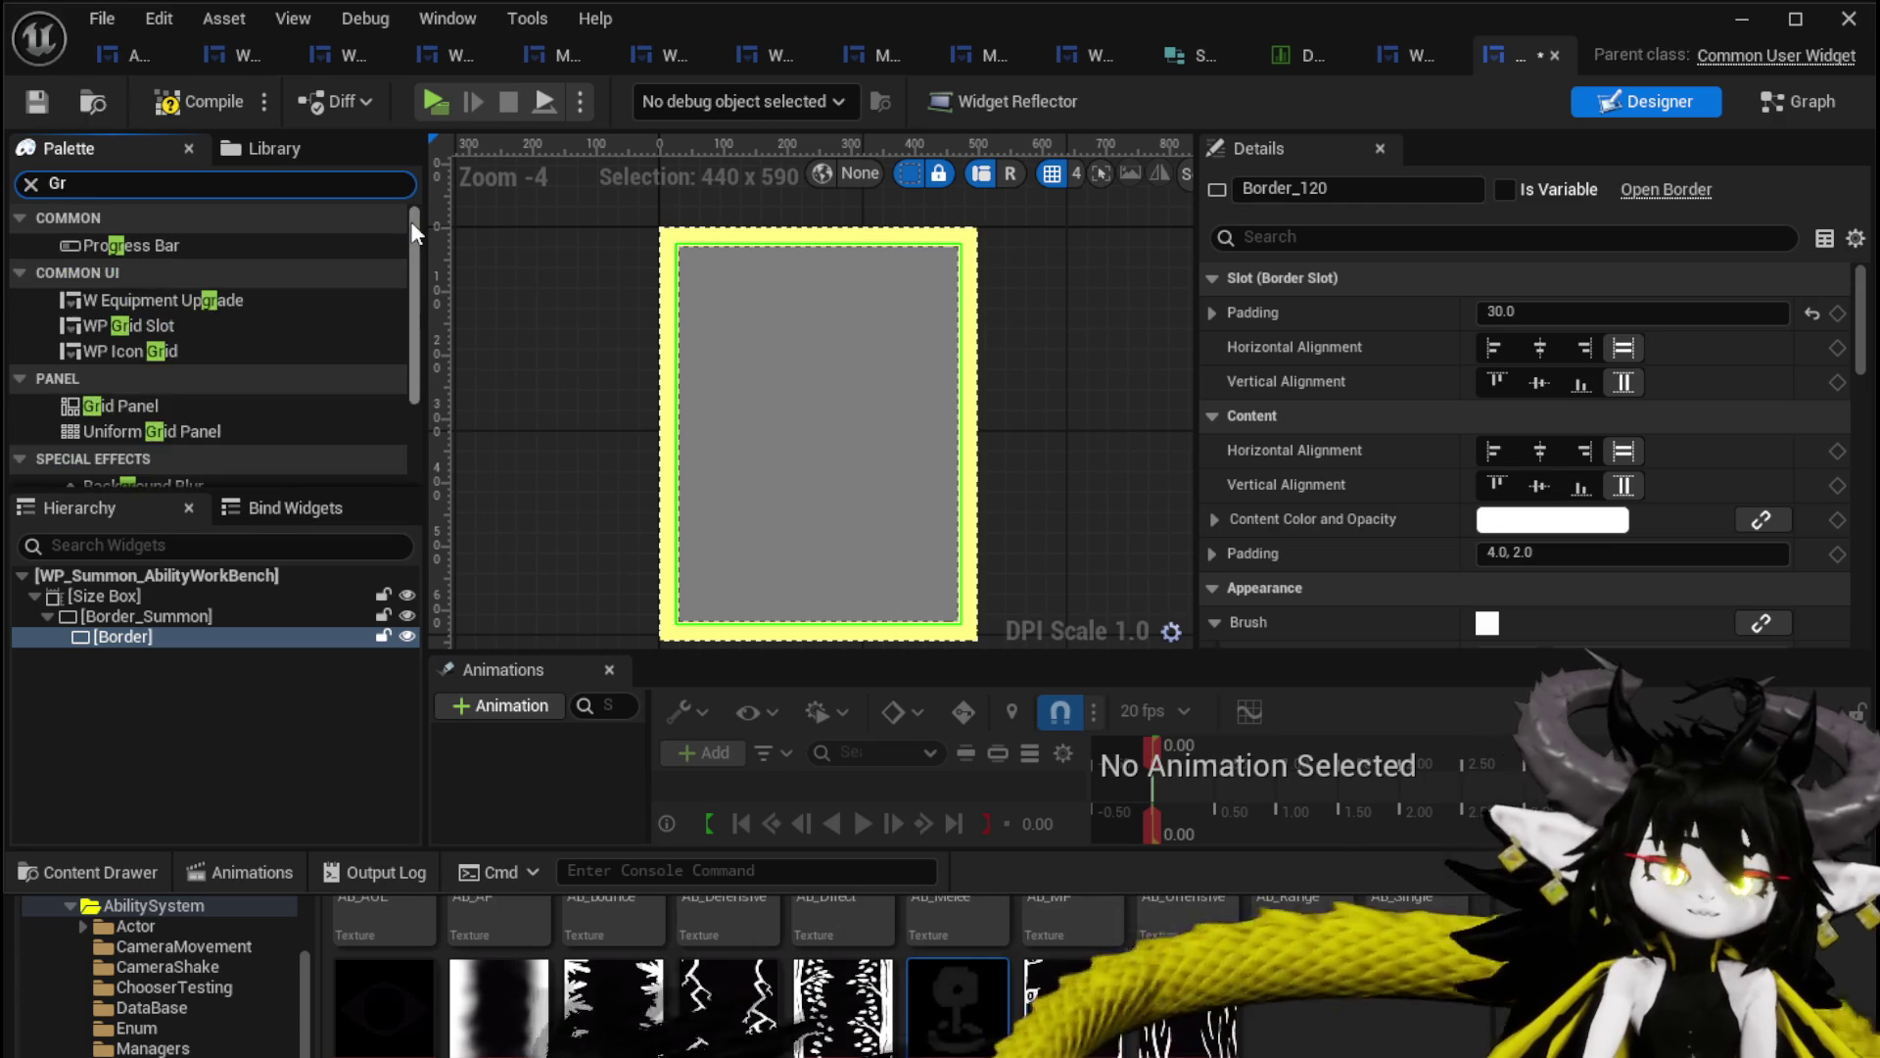
type("id")
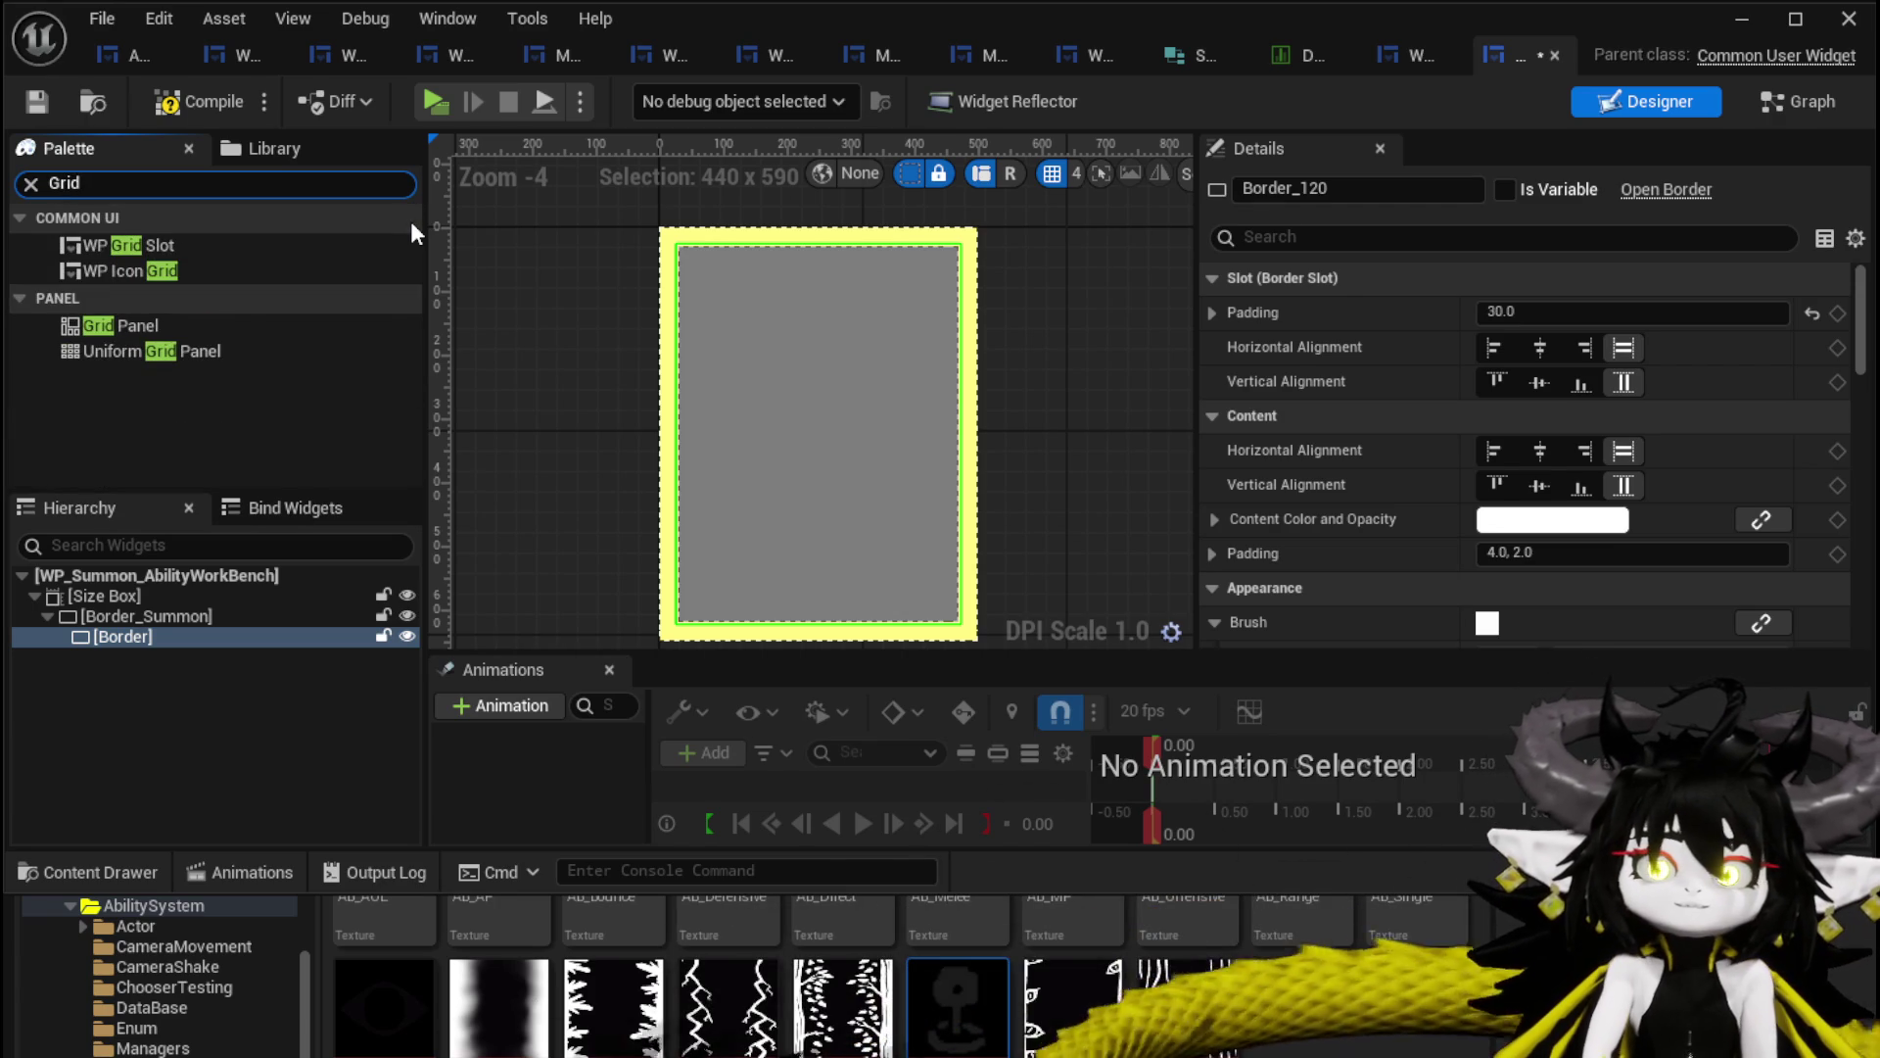
mouse_move(143, 323)
left_mouse_down()
mouse_move(108, 568)
mouse_move(111, 642)
mouse_move(130, 642)
left_mouse_up()
left_click(125, 657)
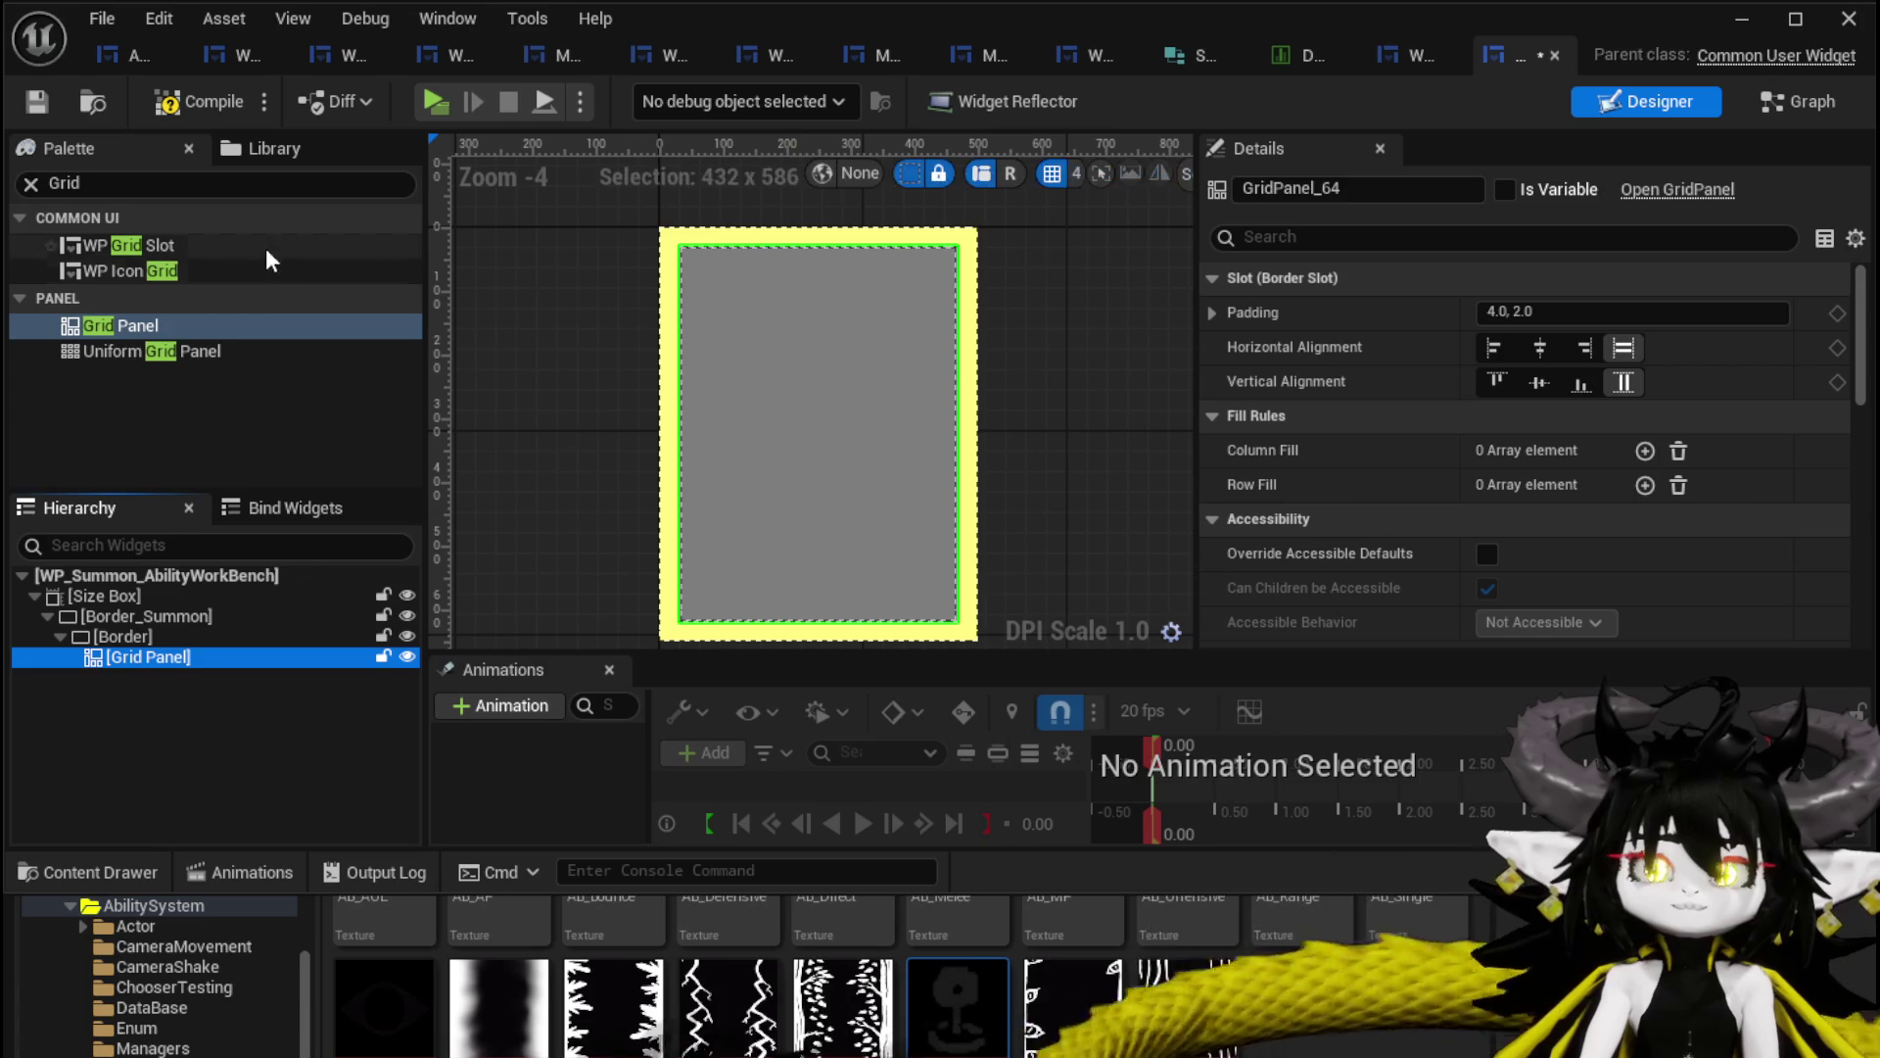
Add an MW_Button into the Grid Panel, placed in column 1.
key("ctrl+f")
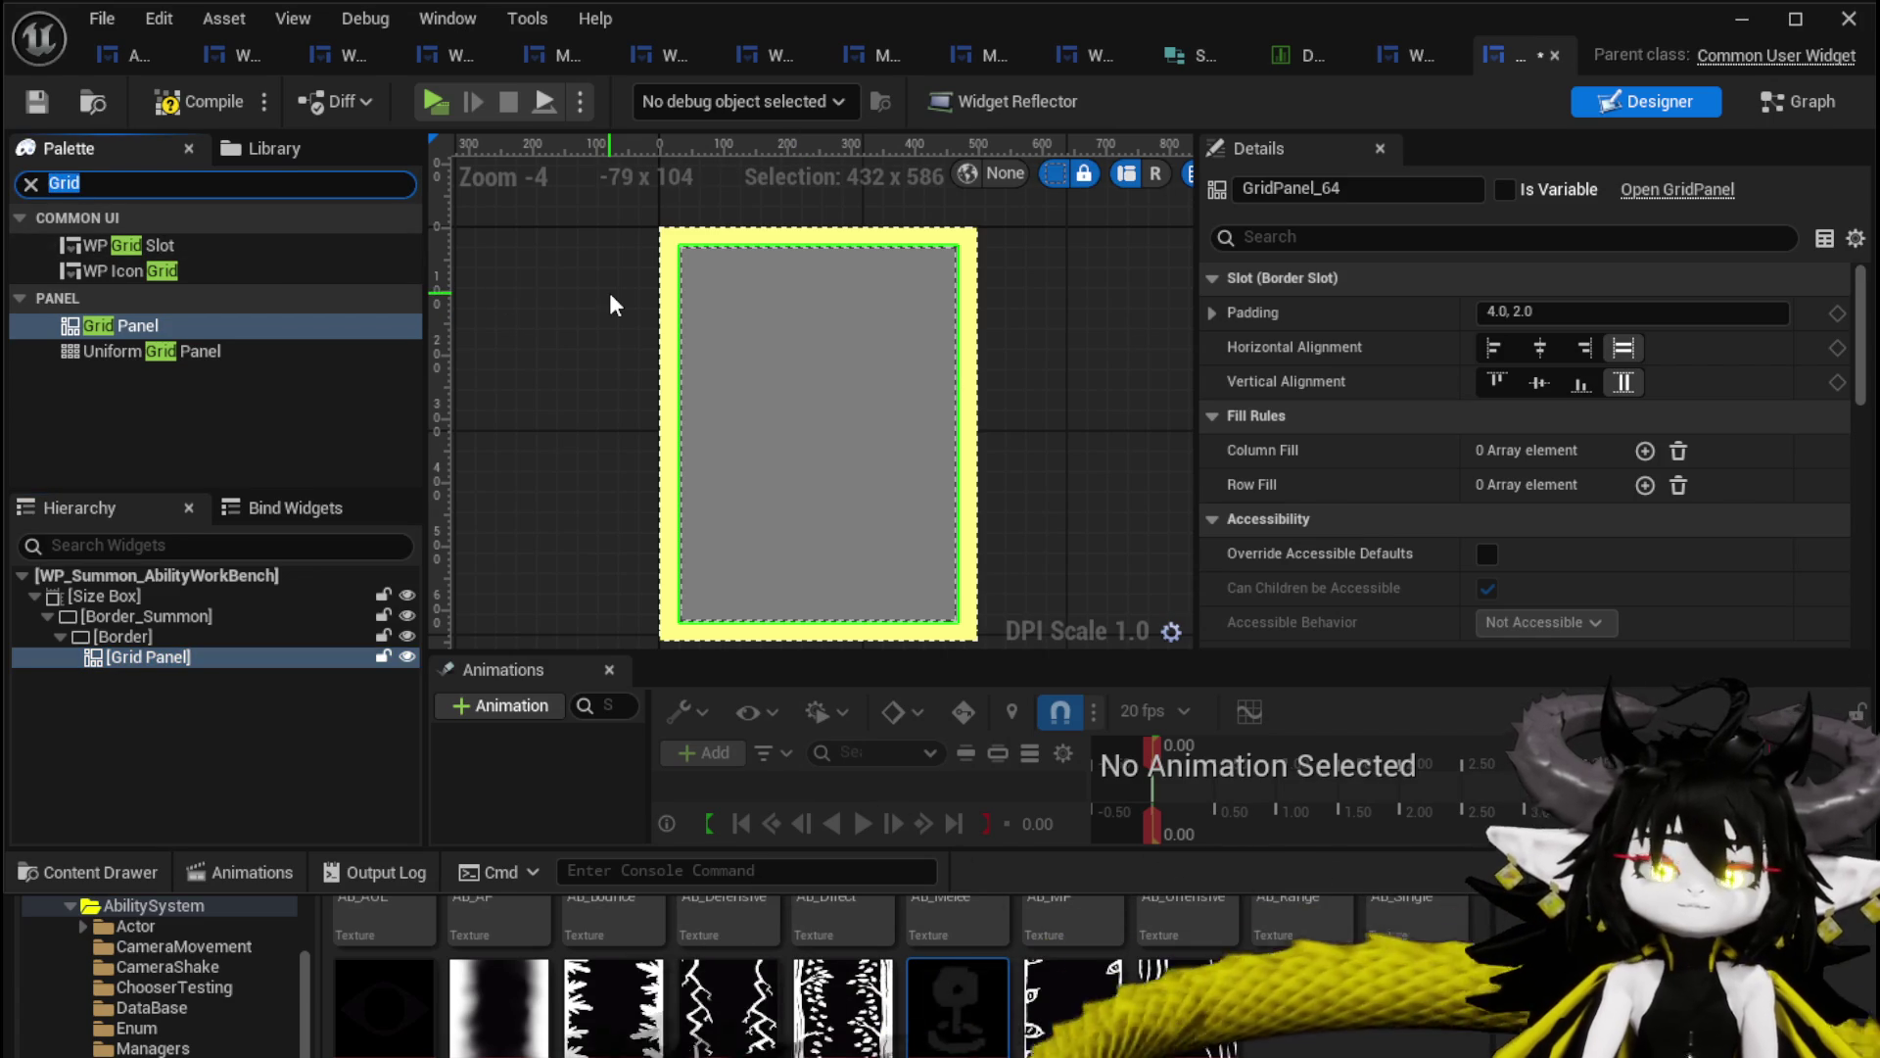
type("MW Bu")
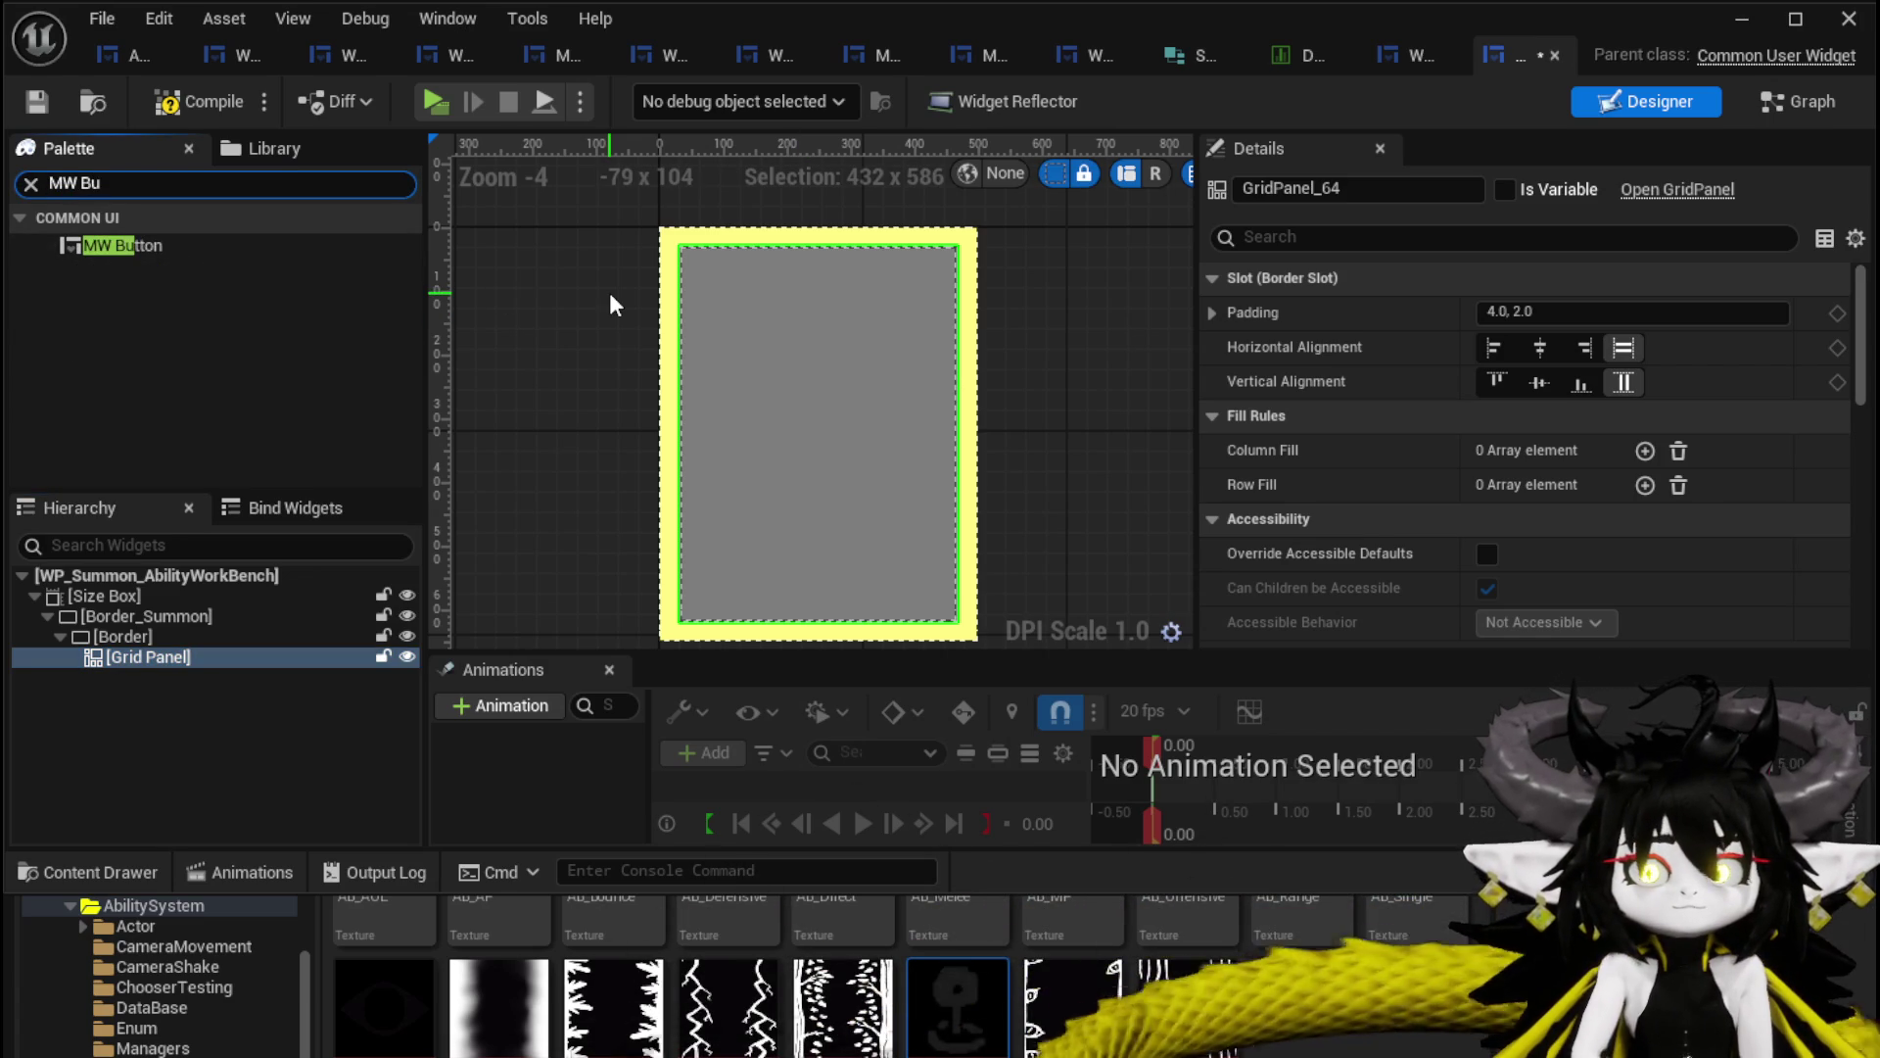
mouse_move(103, 245)
left_mouse_down()
mouse_move(207, 619)
mouse_move(144, 658)
left_mouse_up()
left_click(752, 260)
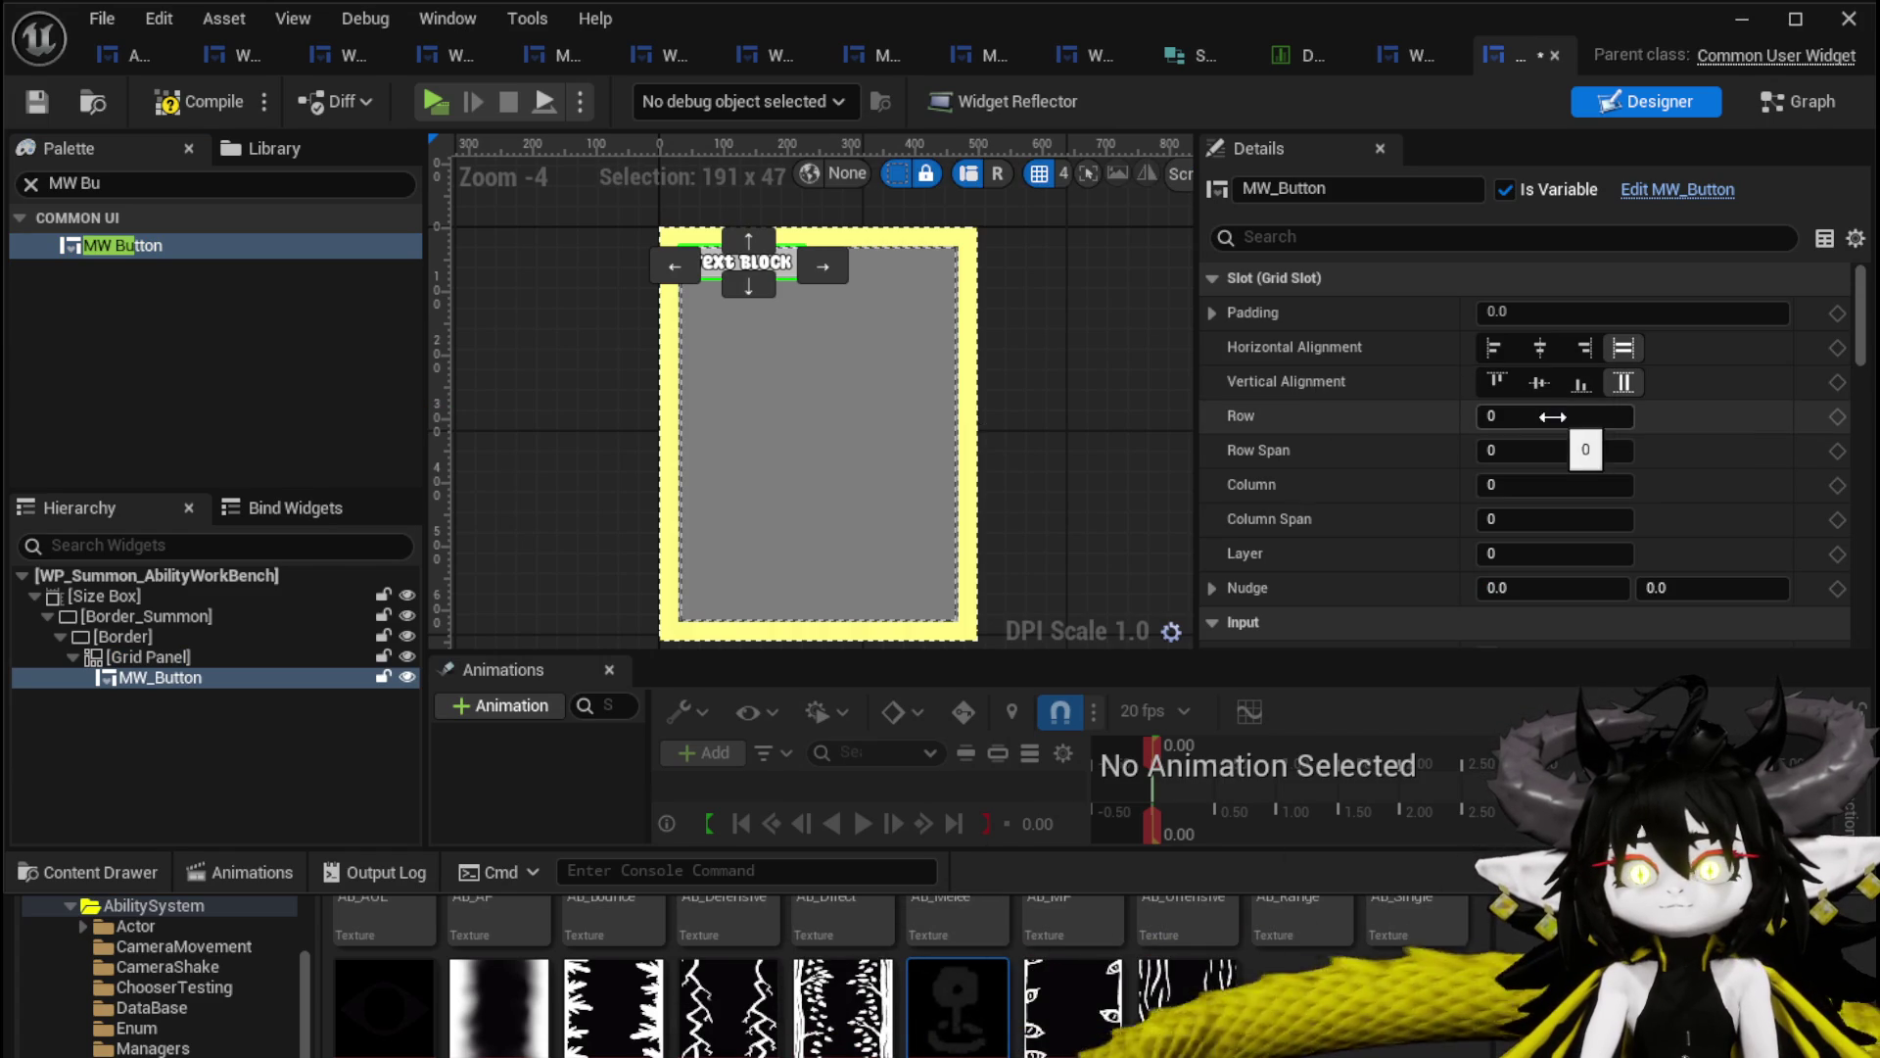
left_click(817, 264)
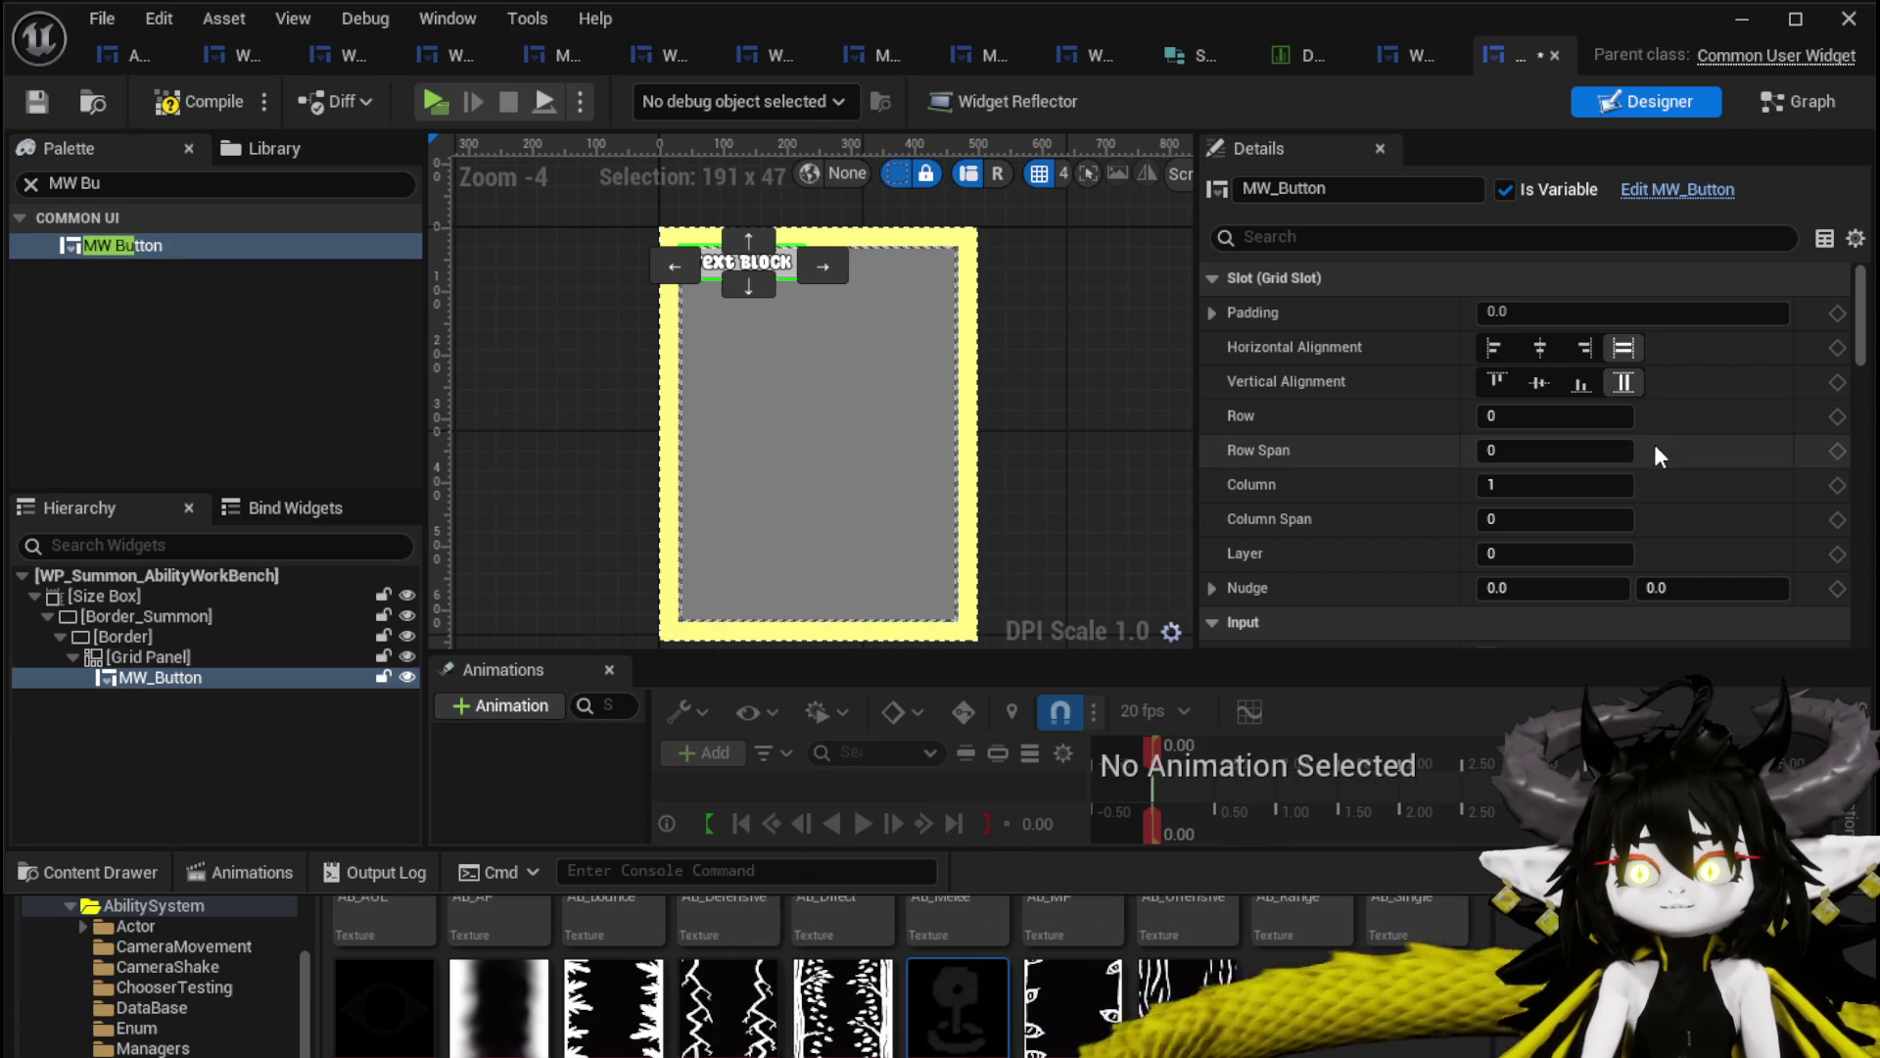
scroll(1655, 450, "down", 5)
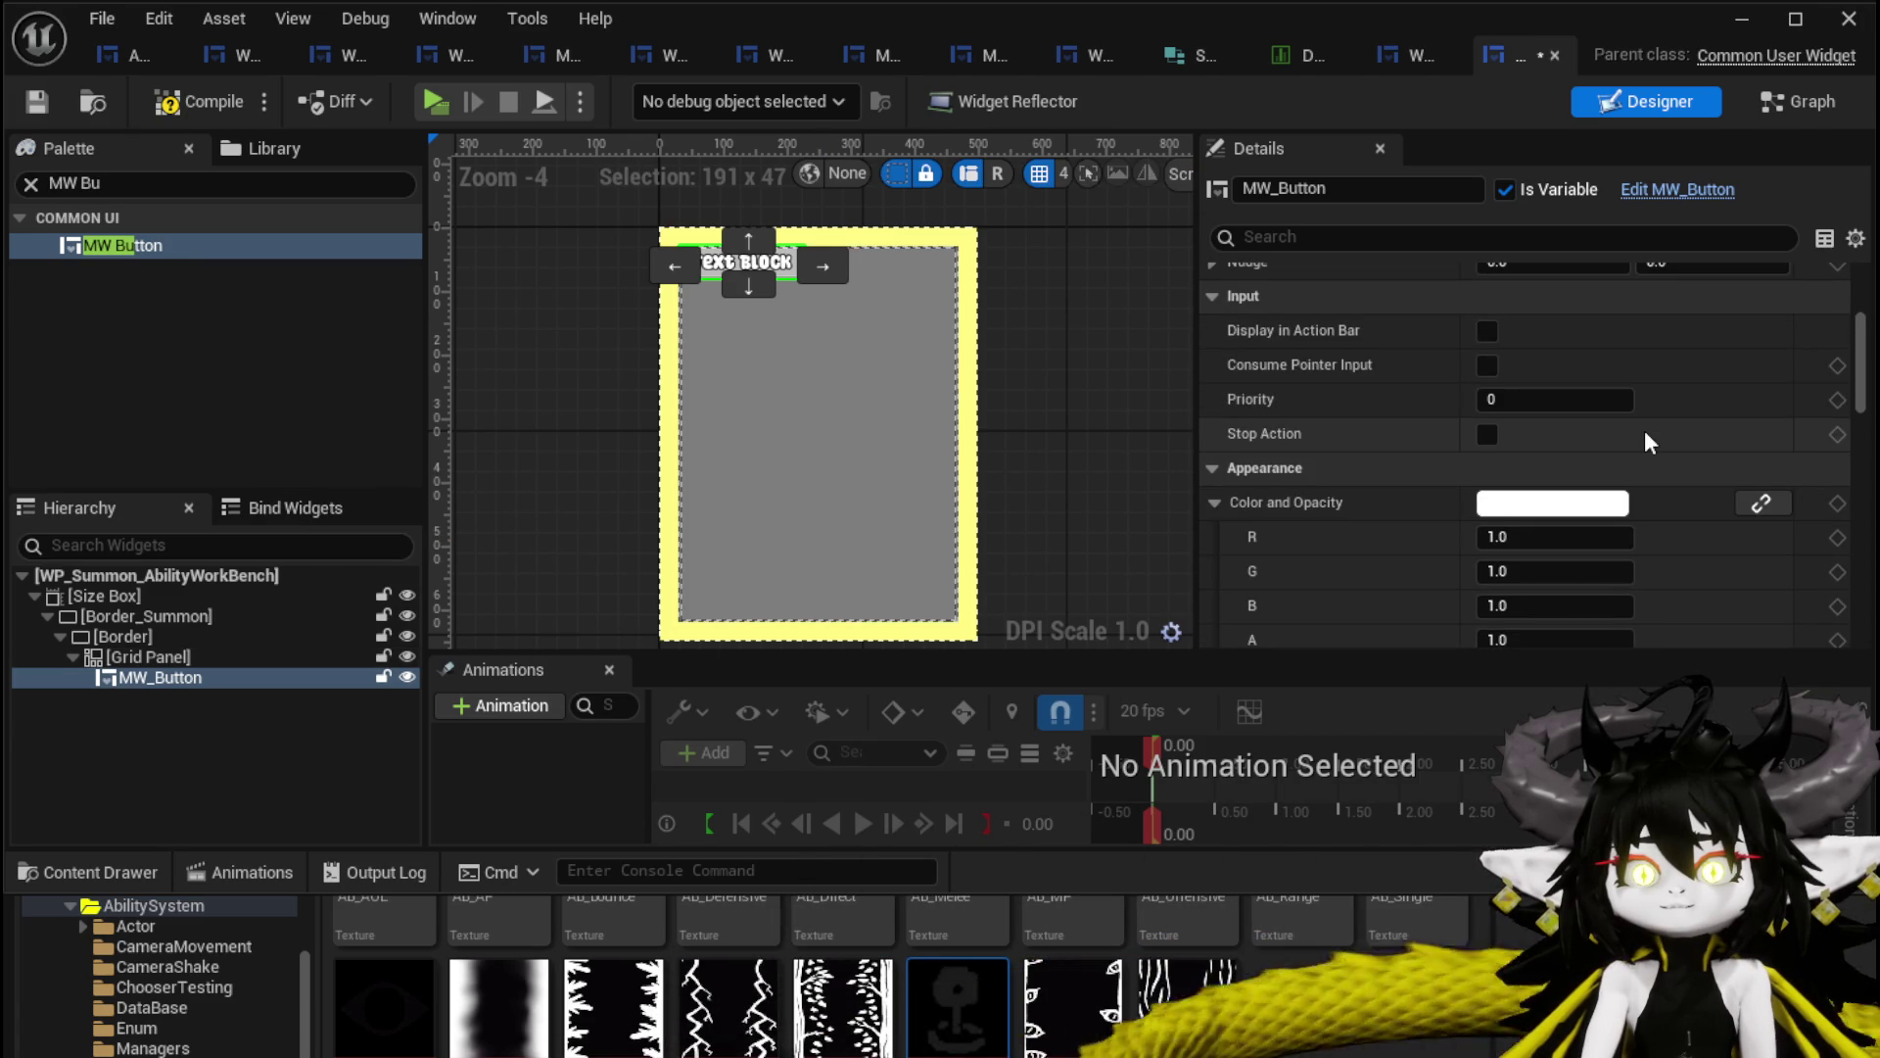
scroll(1643, 431, "up", 3)
Set the Grid Panel's padding to 0.
left_click(182, 657)
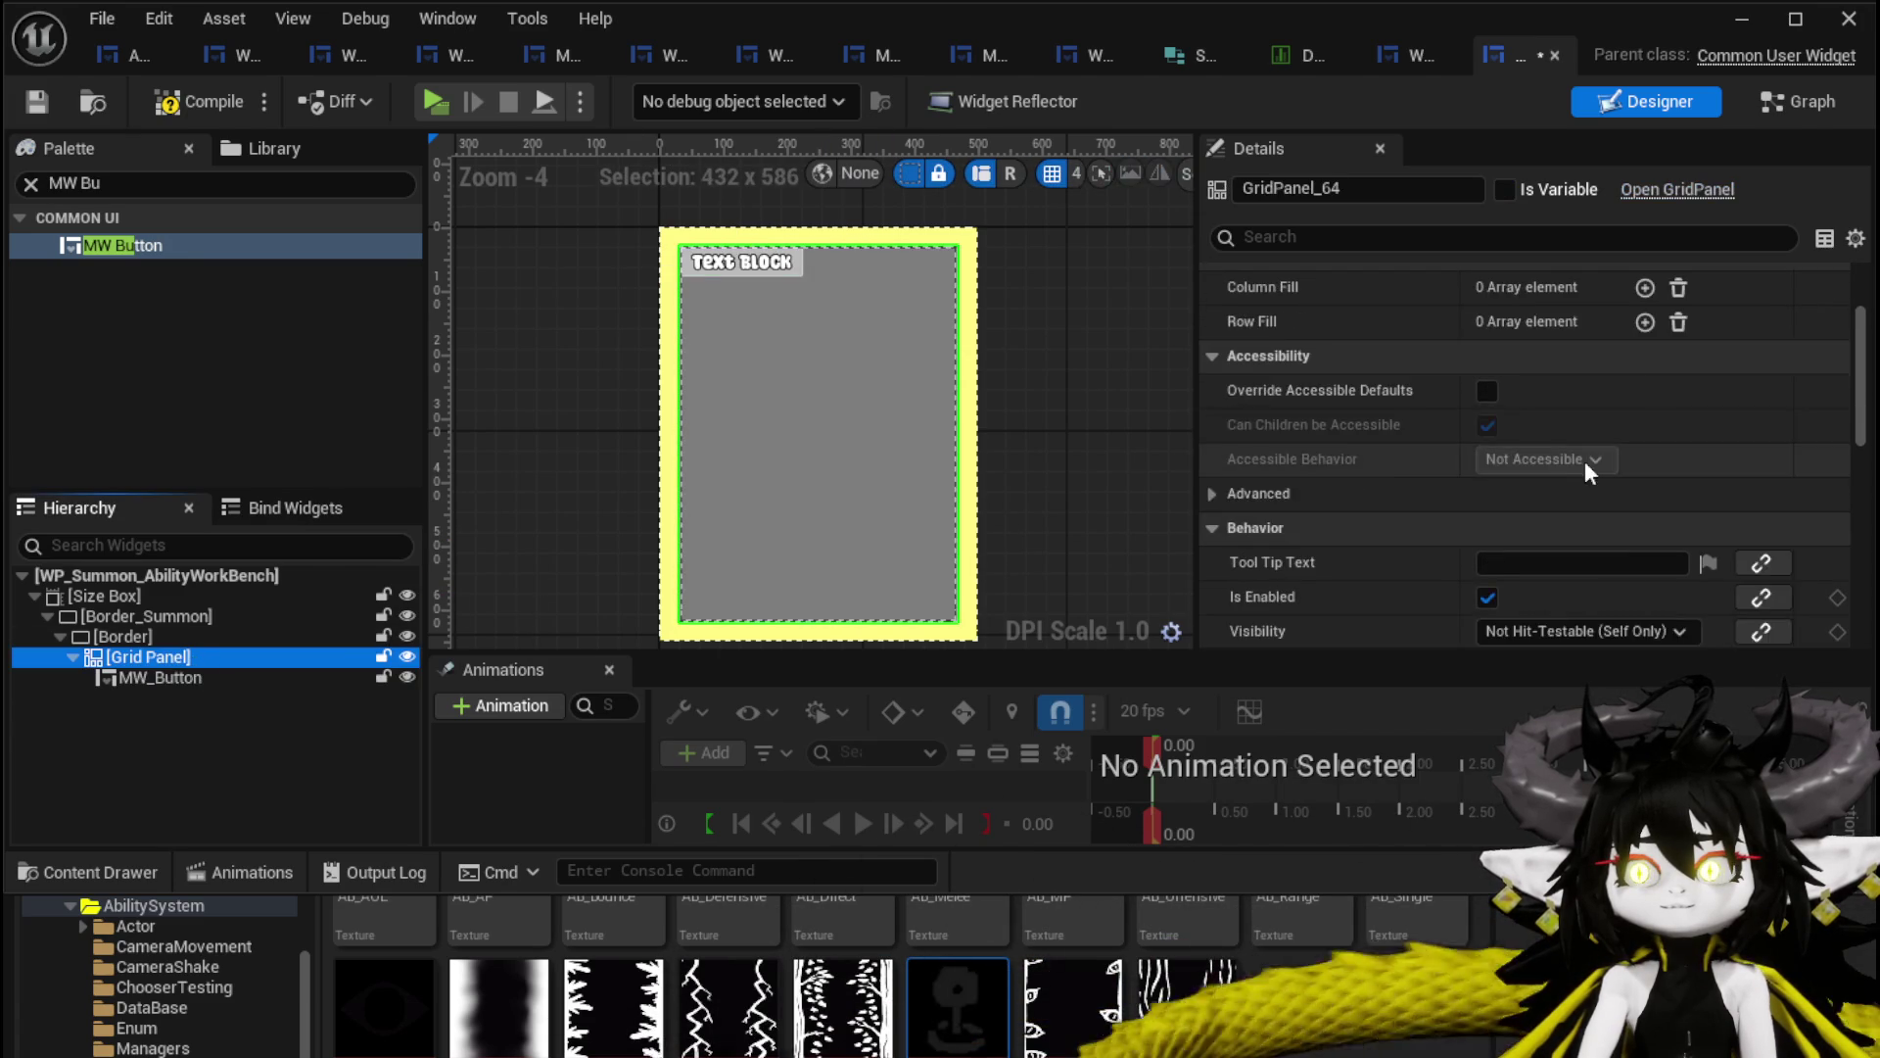
scroll(1595, 455, "up", 4)
left_click(1557, 311)
type("0")
key("Return")
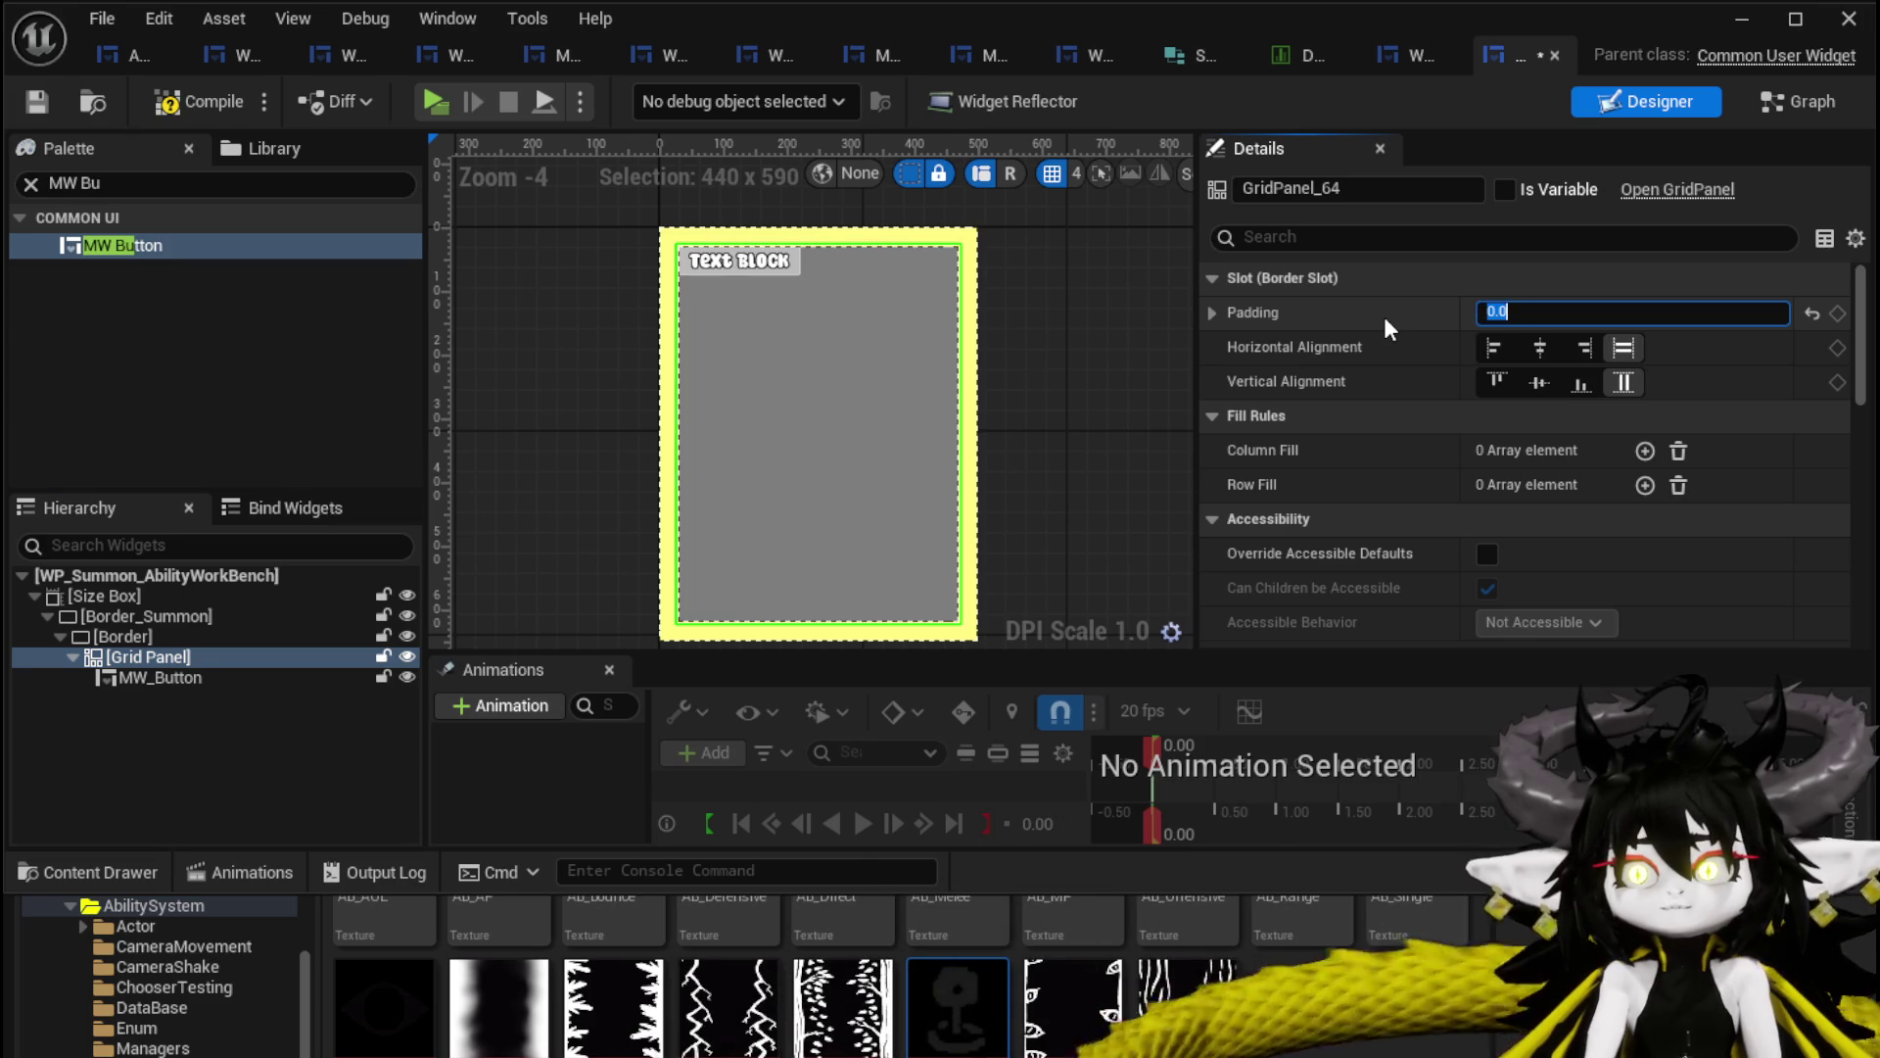
Add 0.0 Column Fill and Row Fill entries to the Grid Panel's fill rules.
scroll(1310, 437, "down", 5)
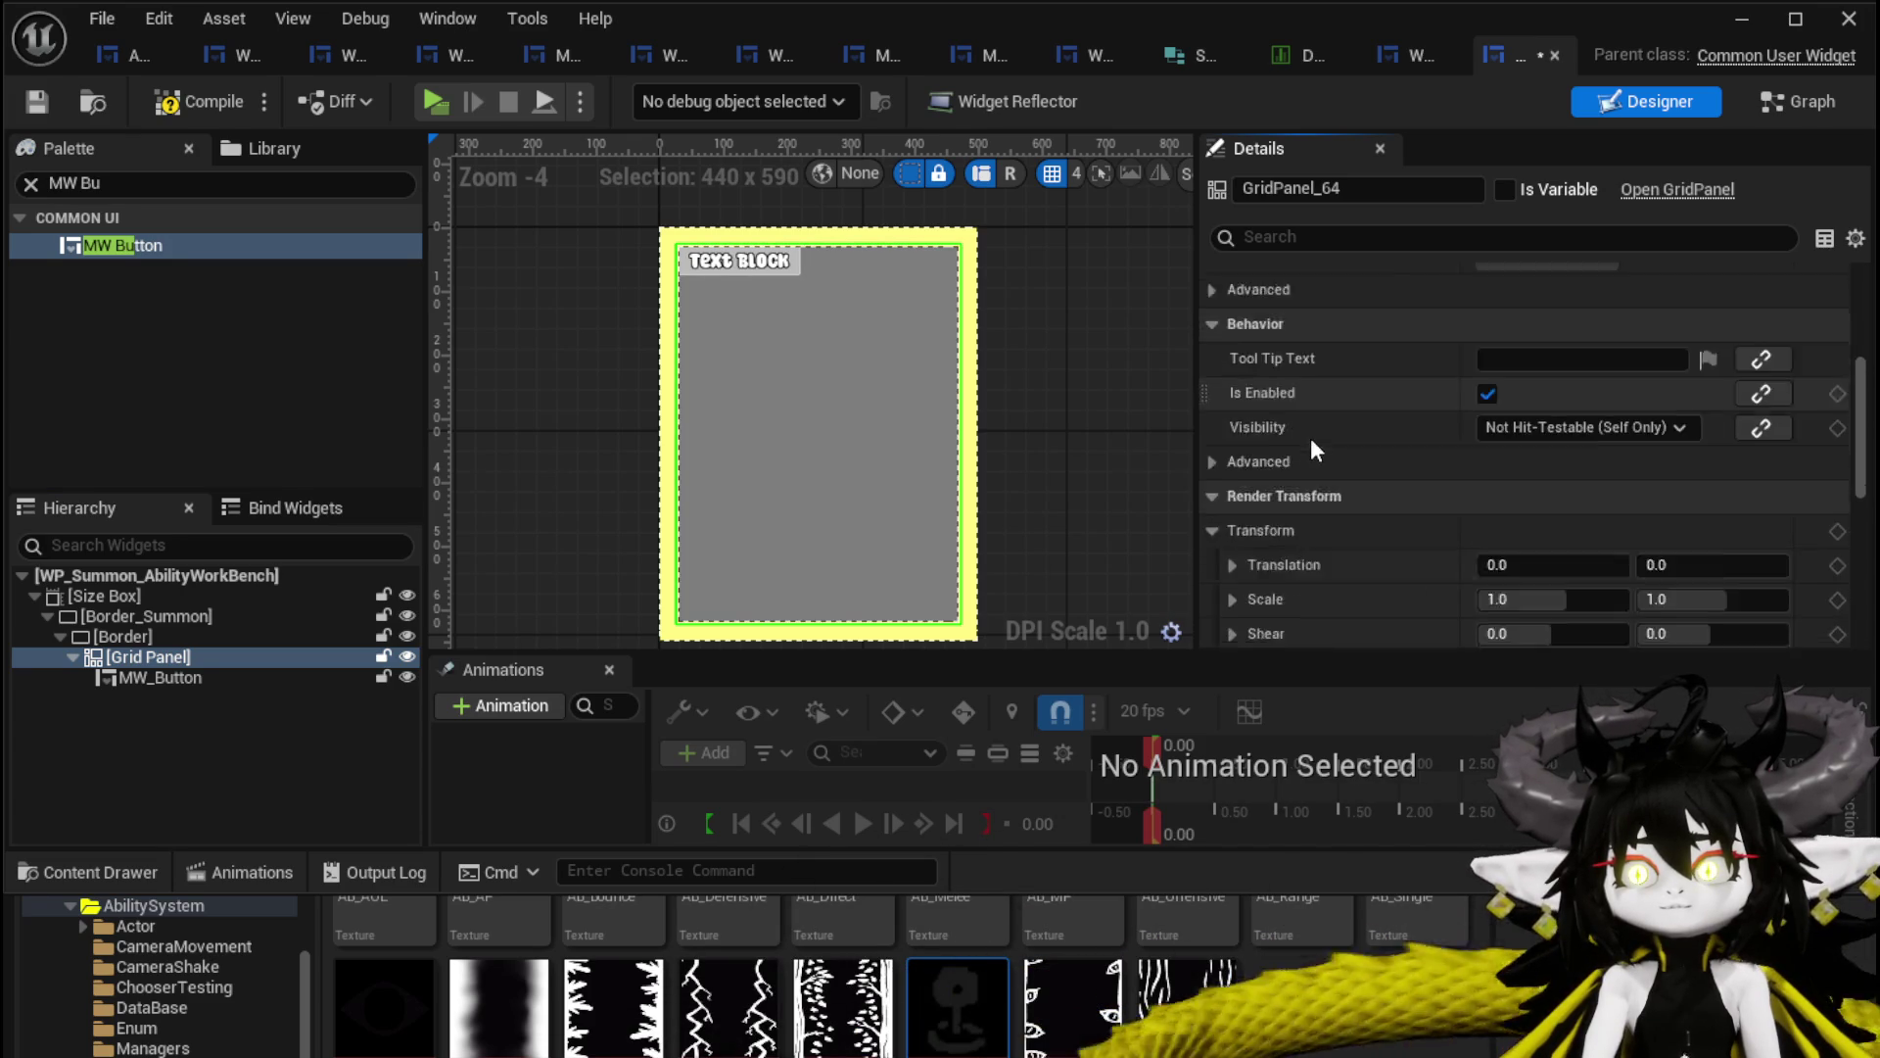
scroll(1312, 436, "down", 10)
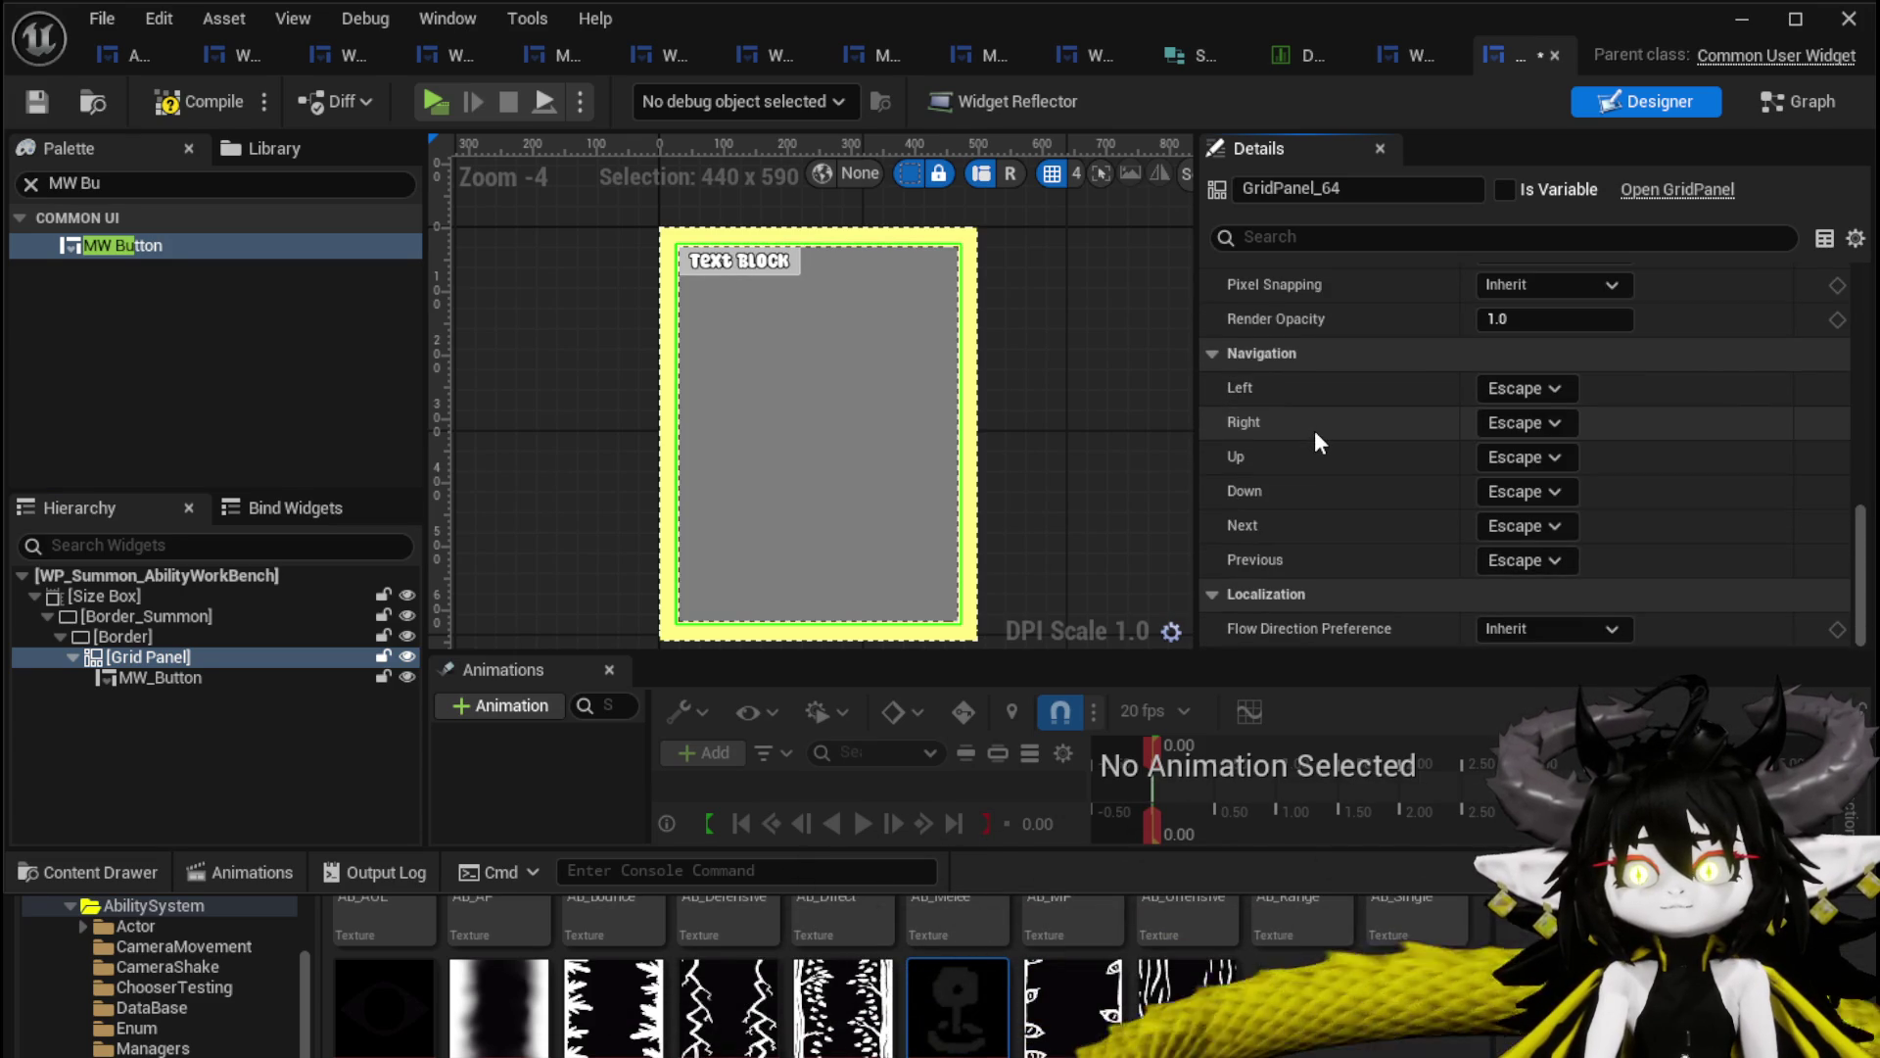
scroll(1314, 431, "up", 8)
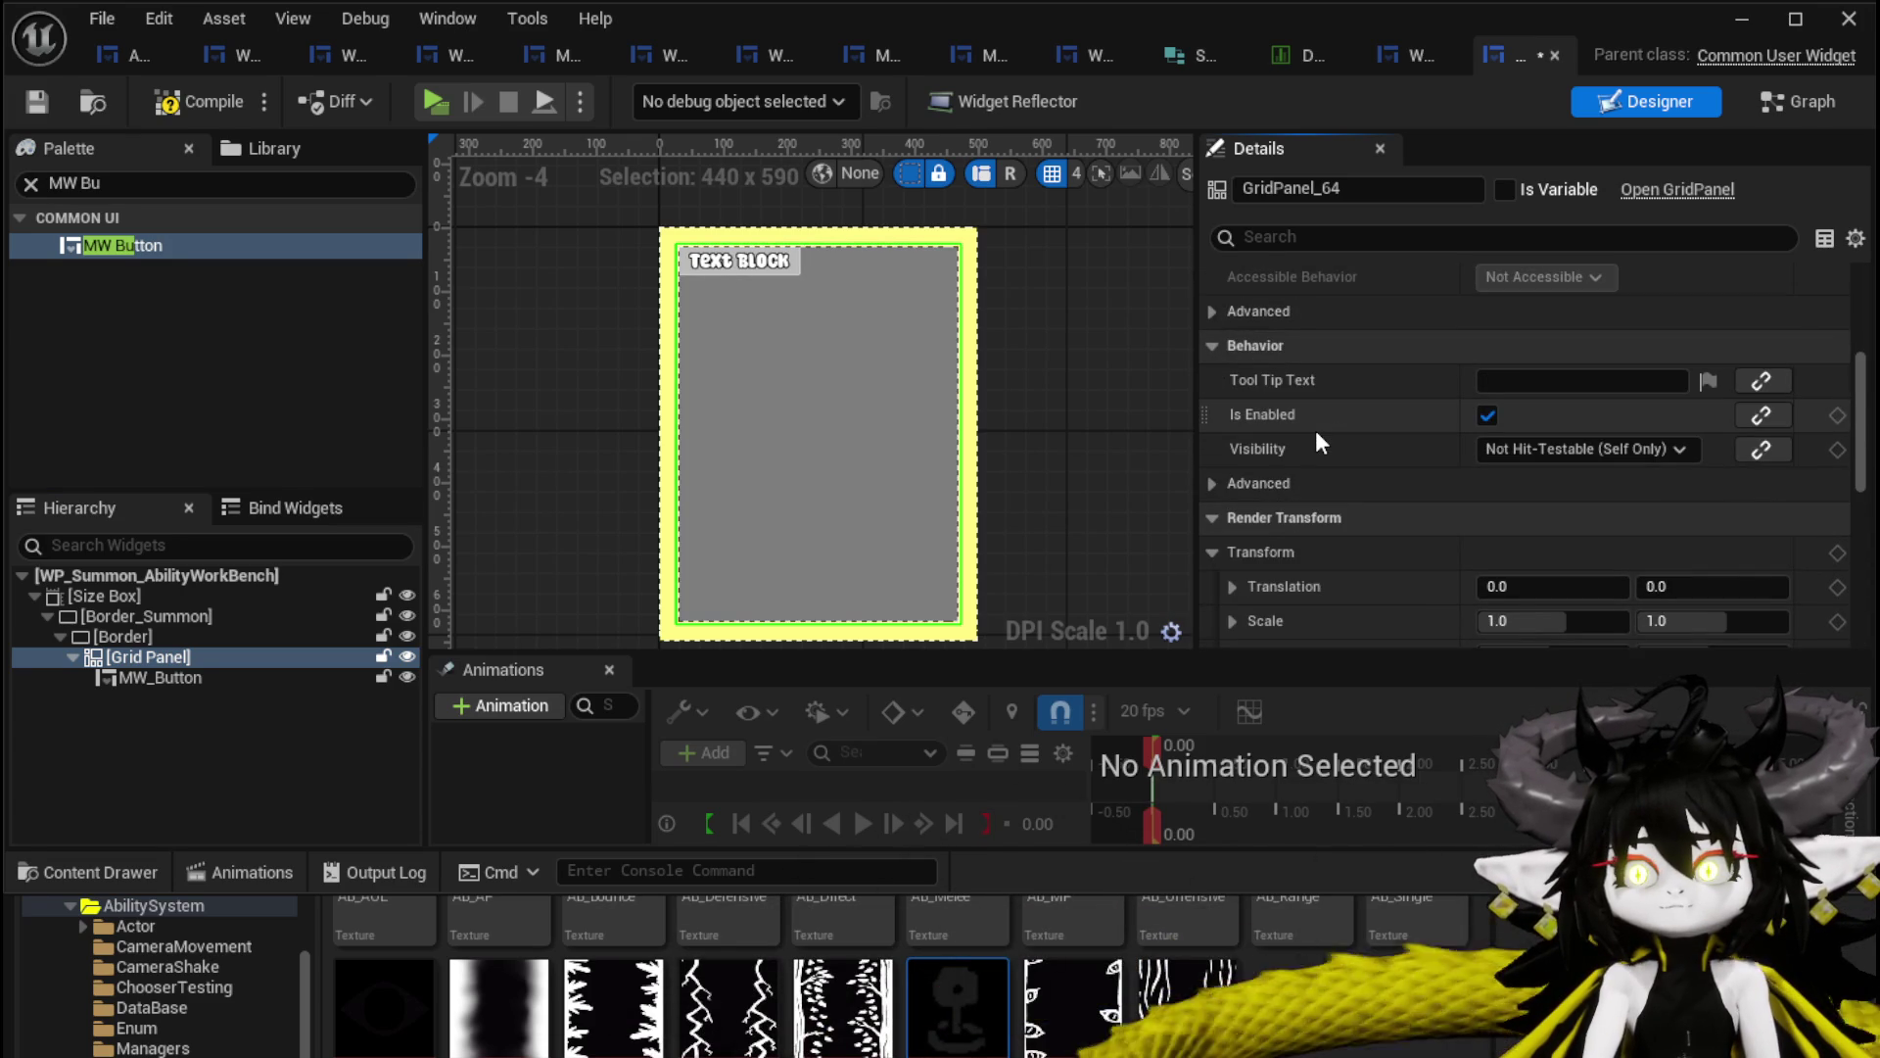
scroll(1317, 440, "up", 3)
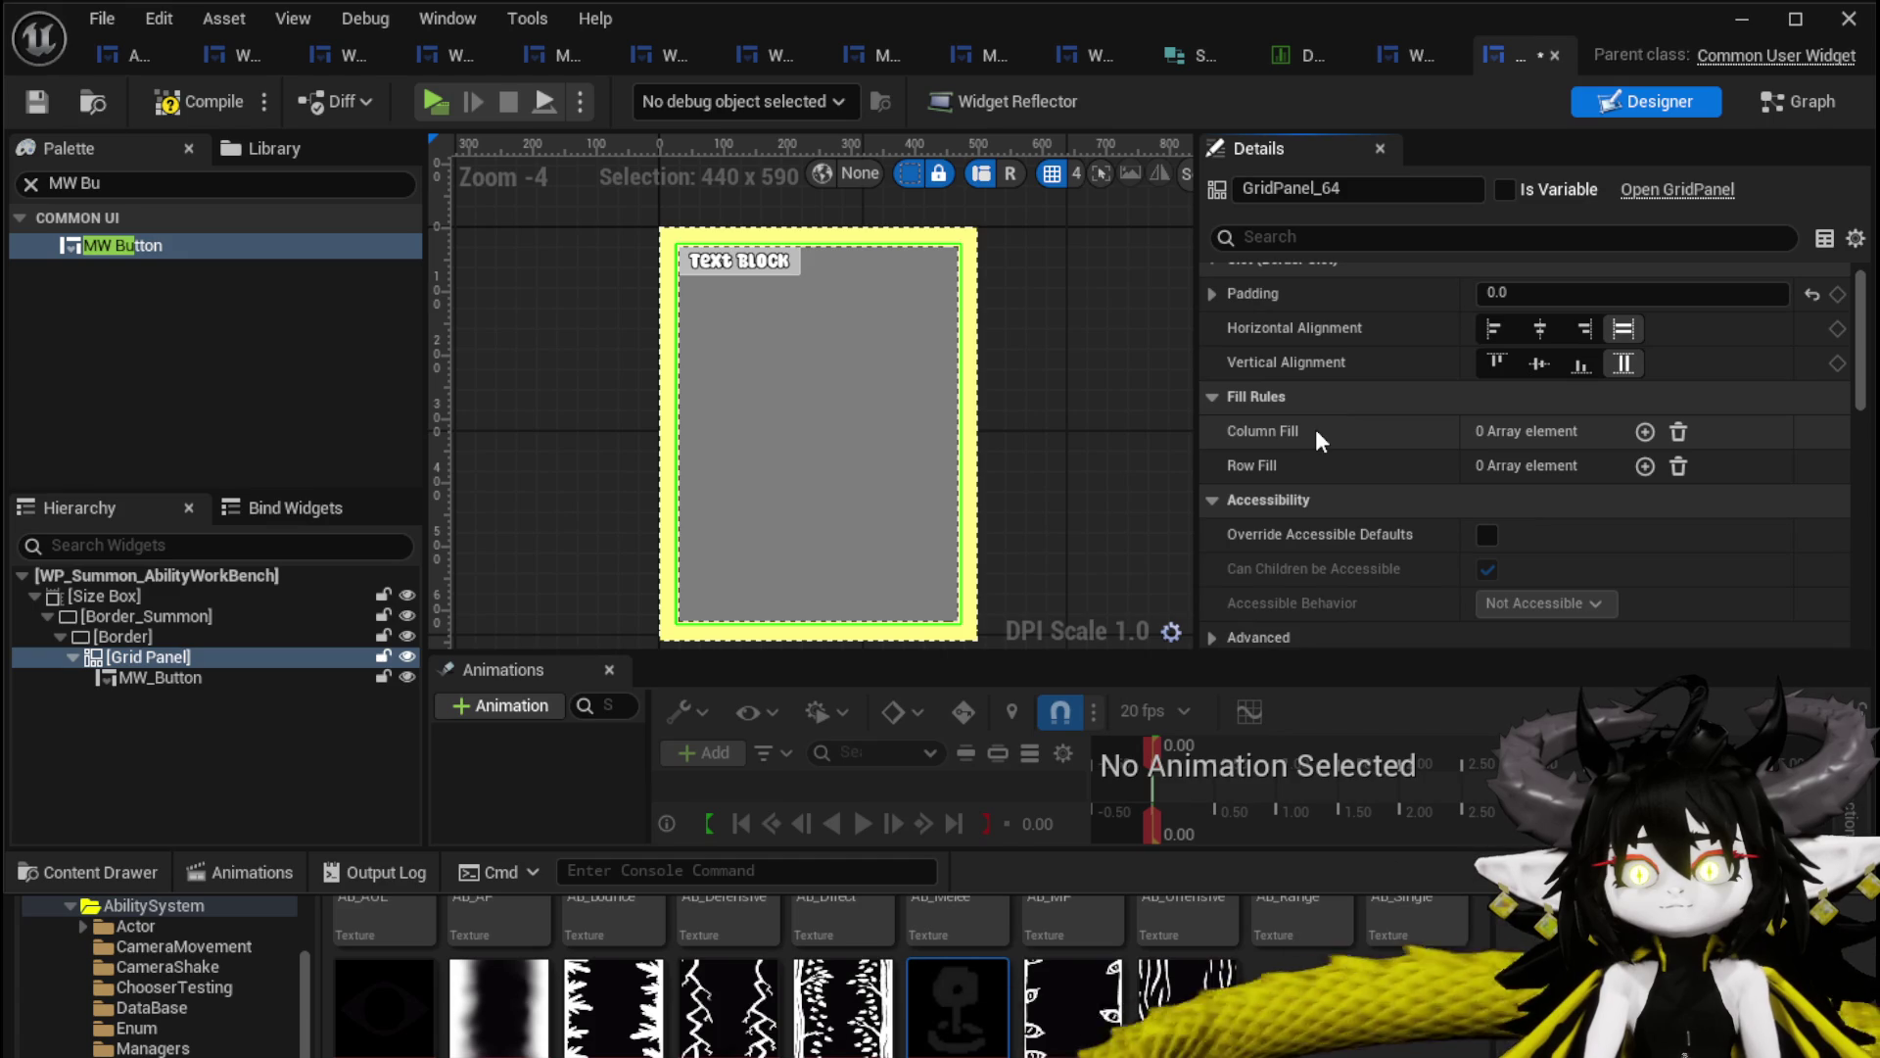
left_click(1644, 431)
left_click(1645, 431)
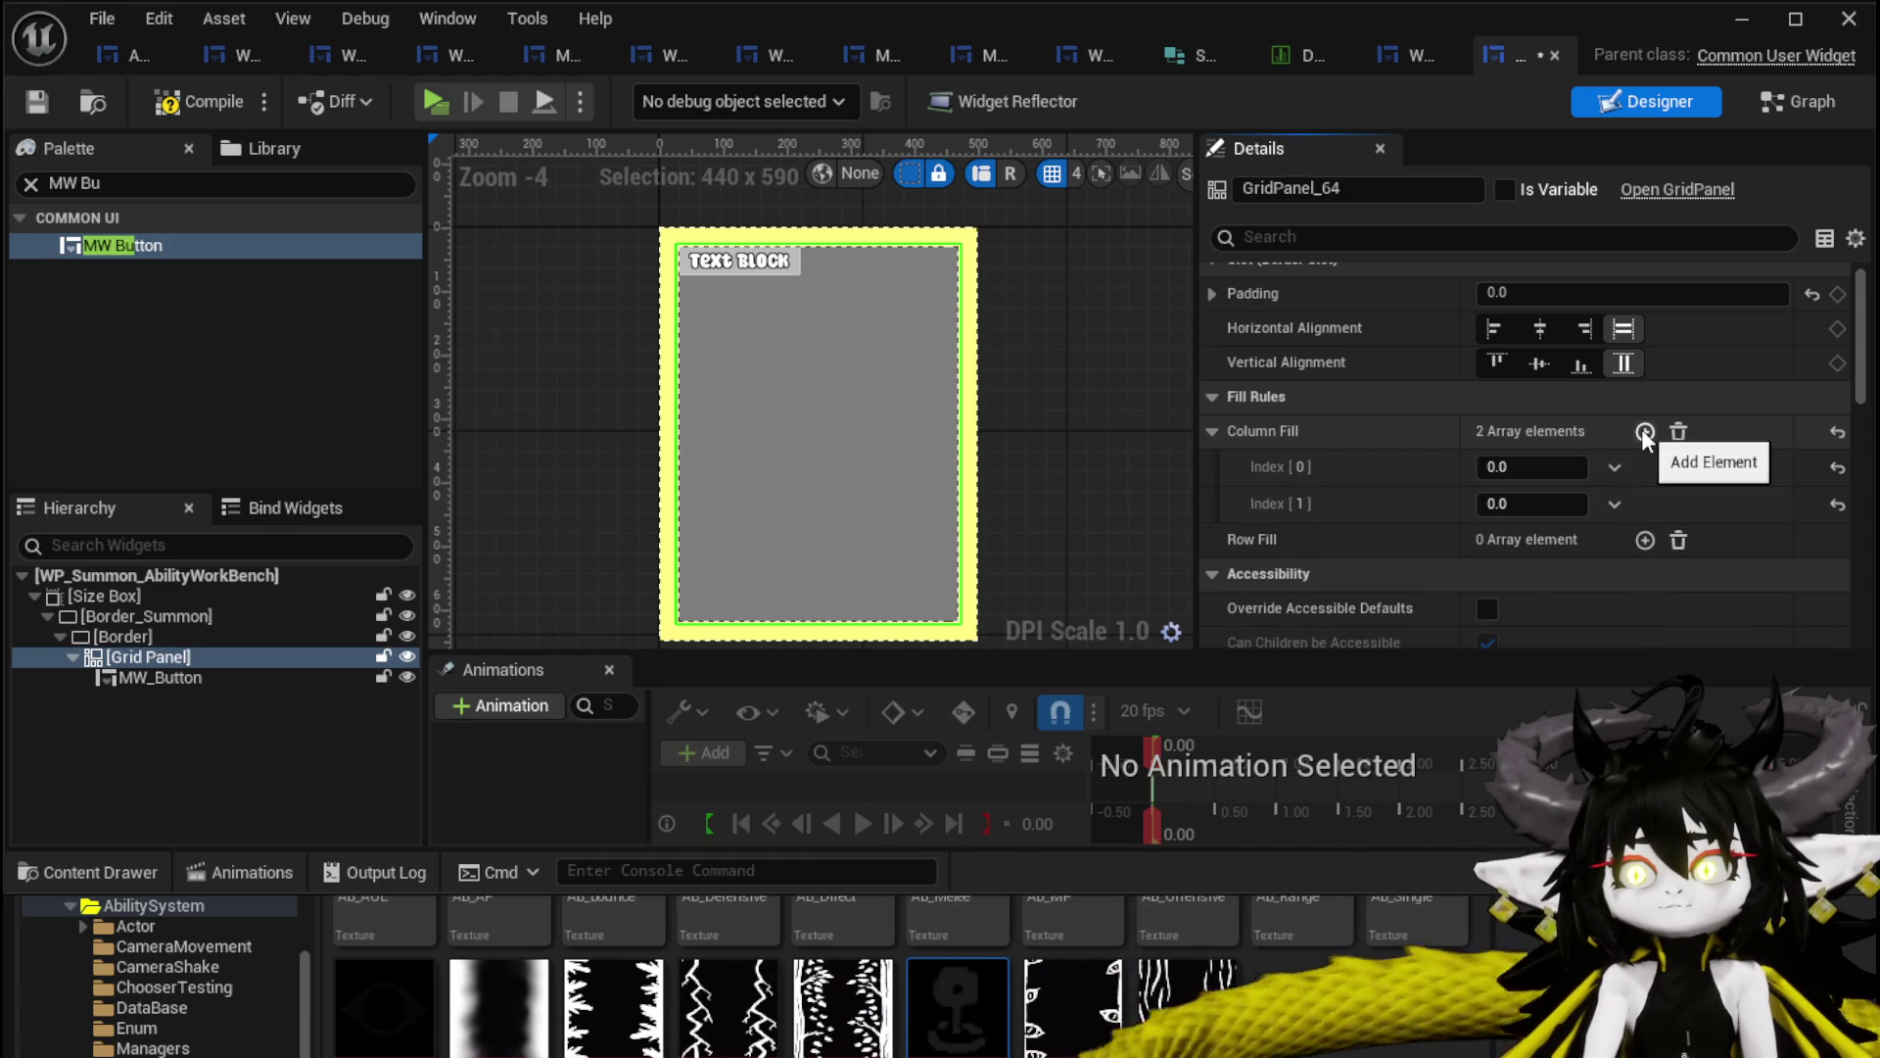
left_click(1645, 541)
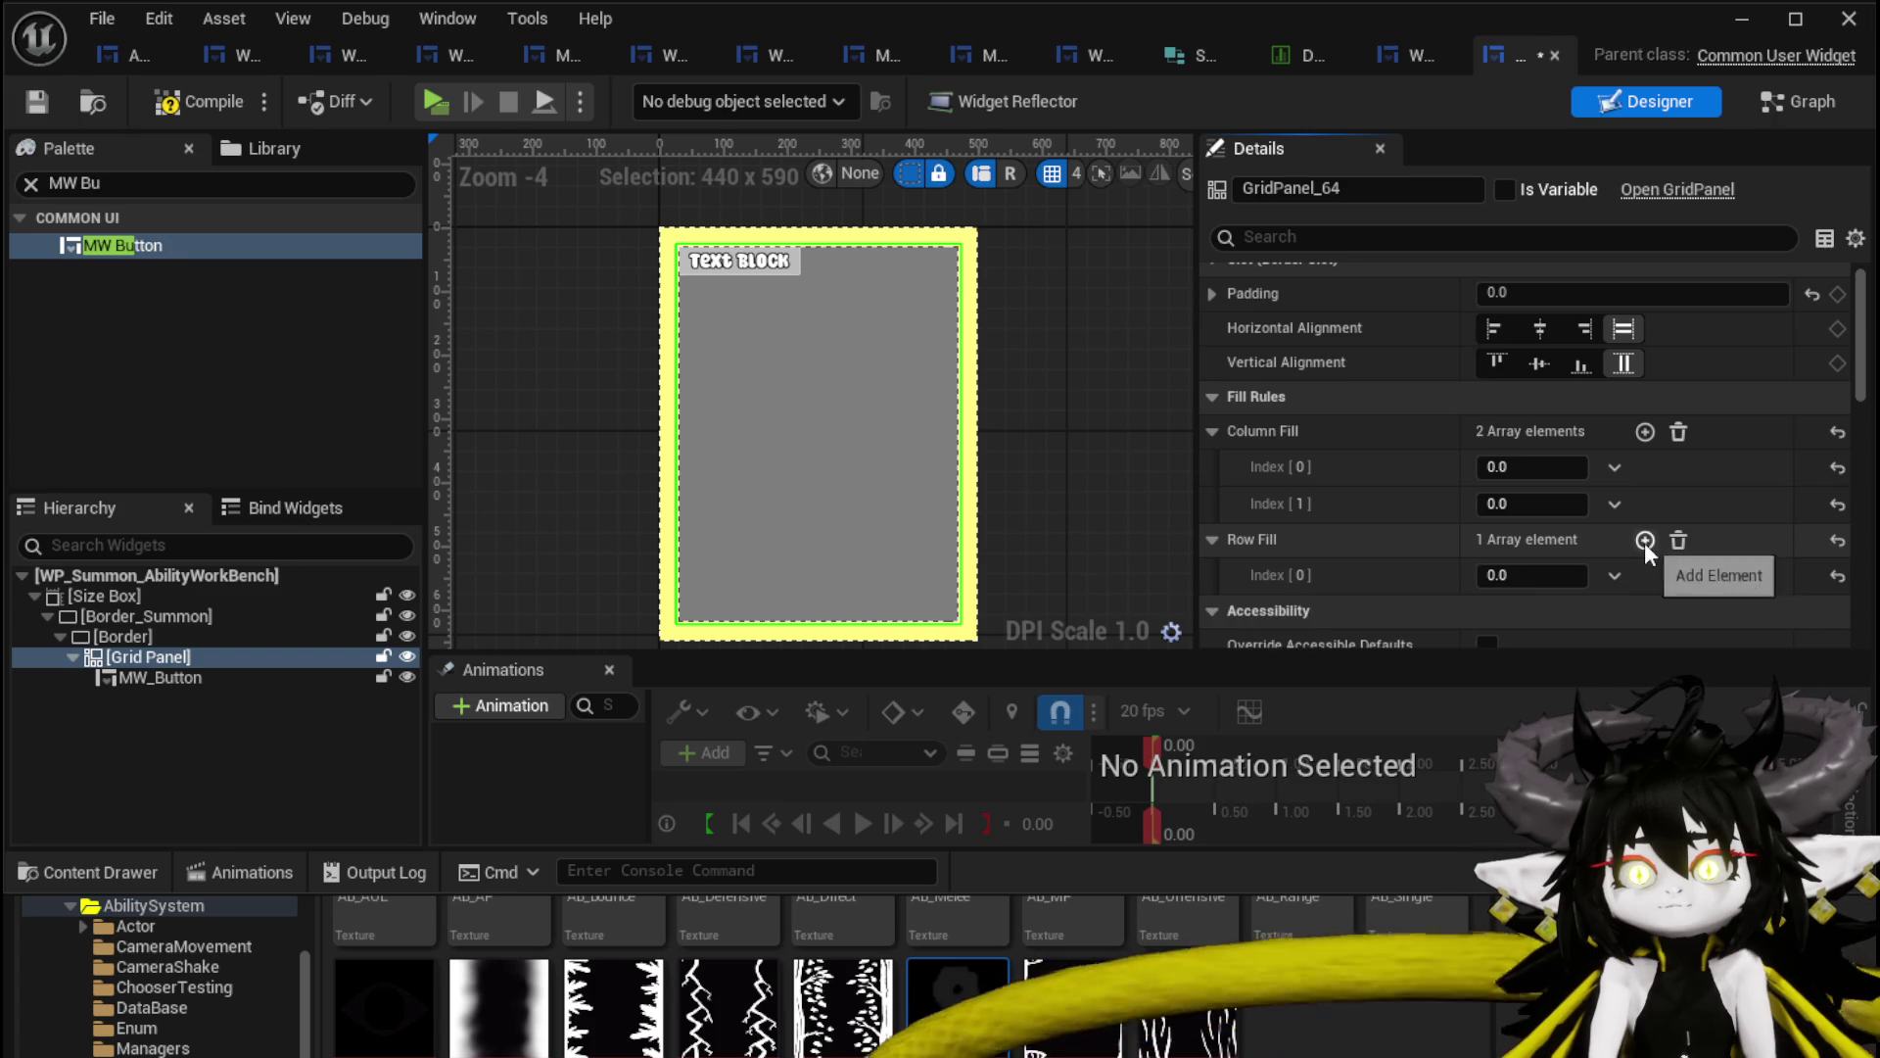
left_click(730, 267)
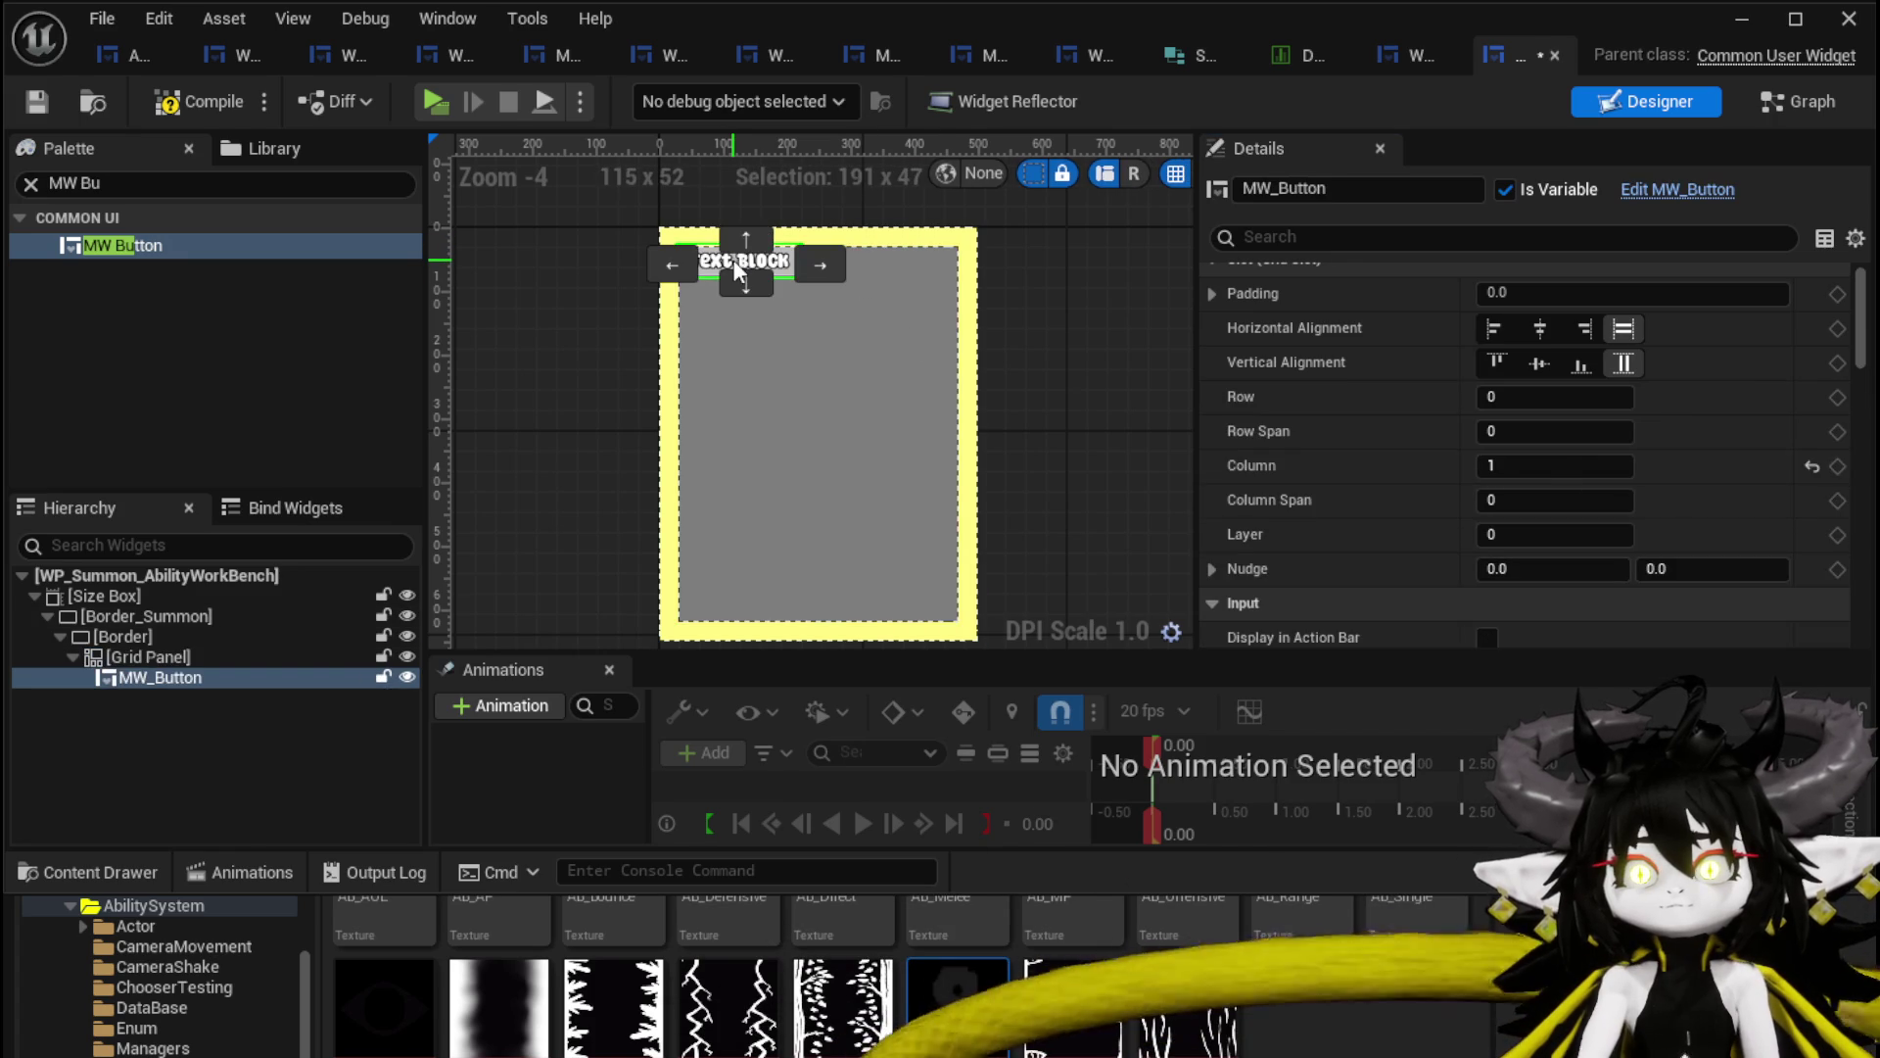
Duplicate MW_Button twice and place the copies in columns 2 and 3.
left_click(188, 656)
key("ctrl+v")
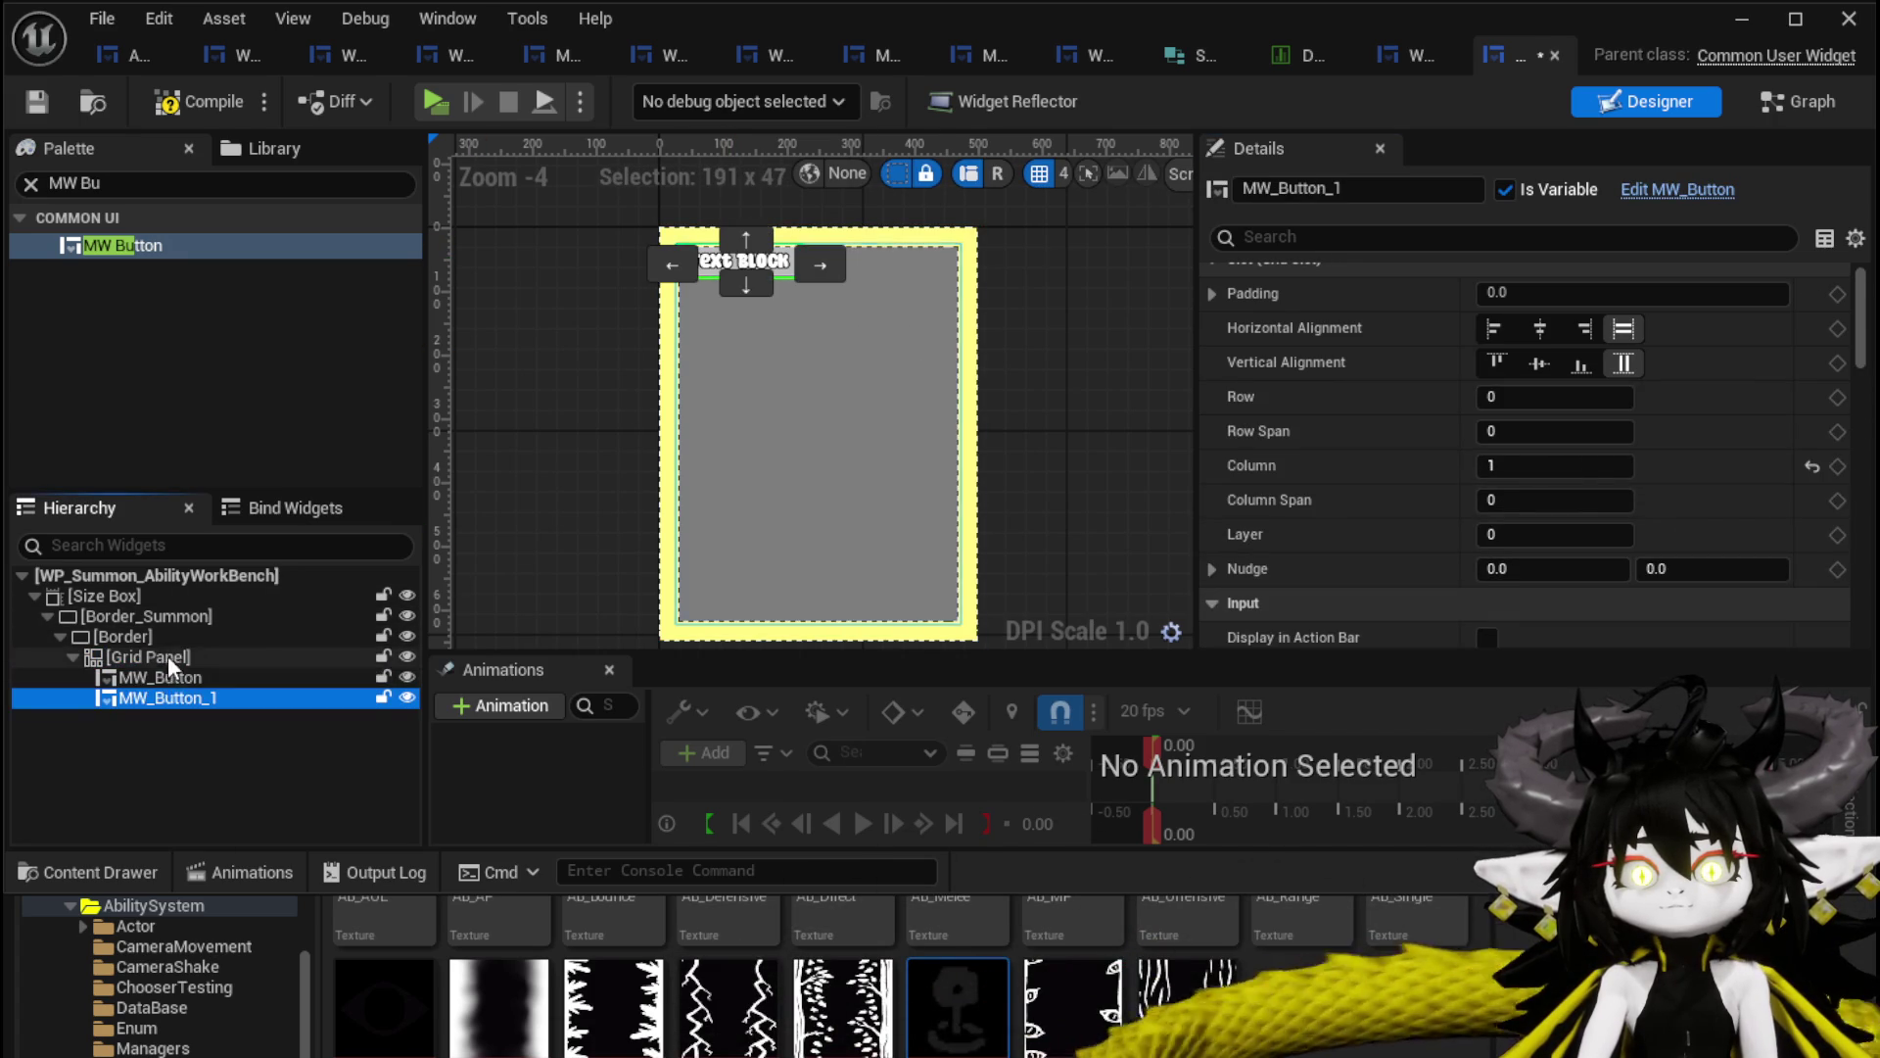
left_click(168, 657)
key("ctrl+v")
scroll(813, 320, "up", 3)
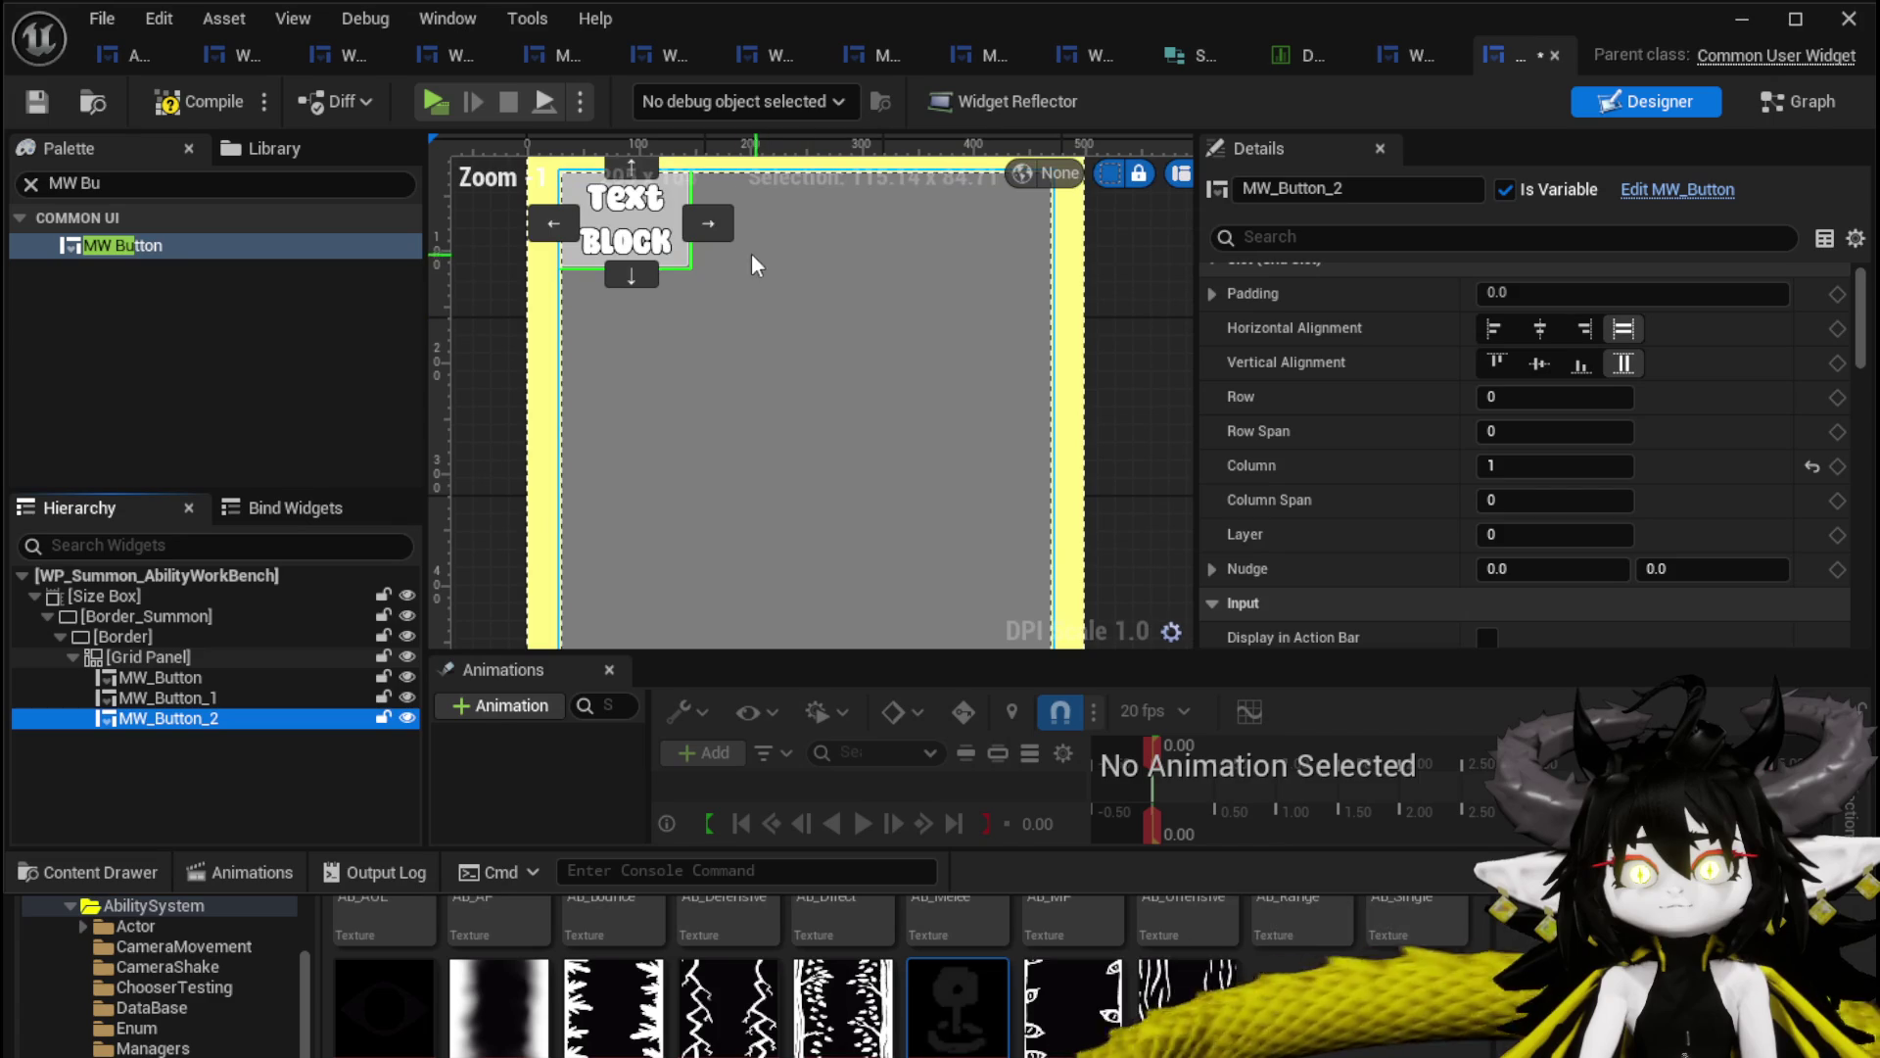
left_click(708, 227)
left_click(838, 223)
left_click(181, 697)
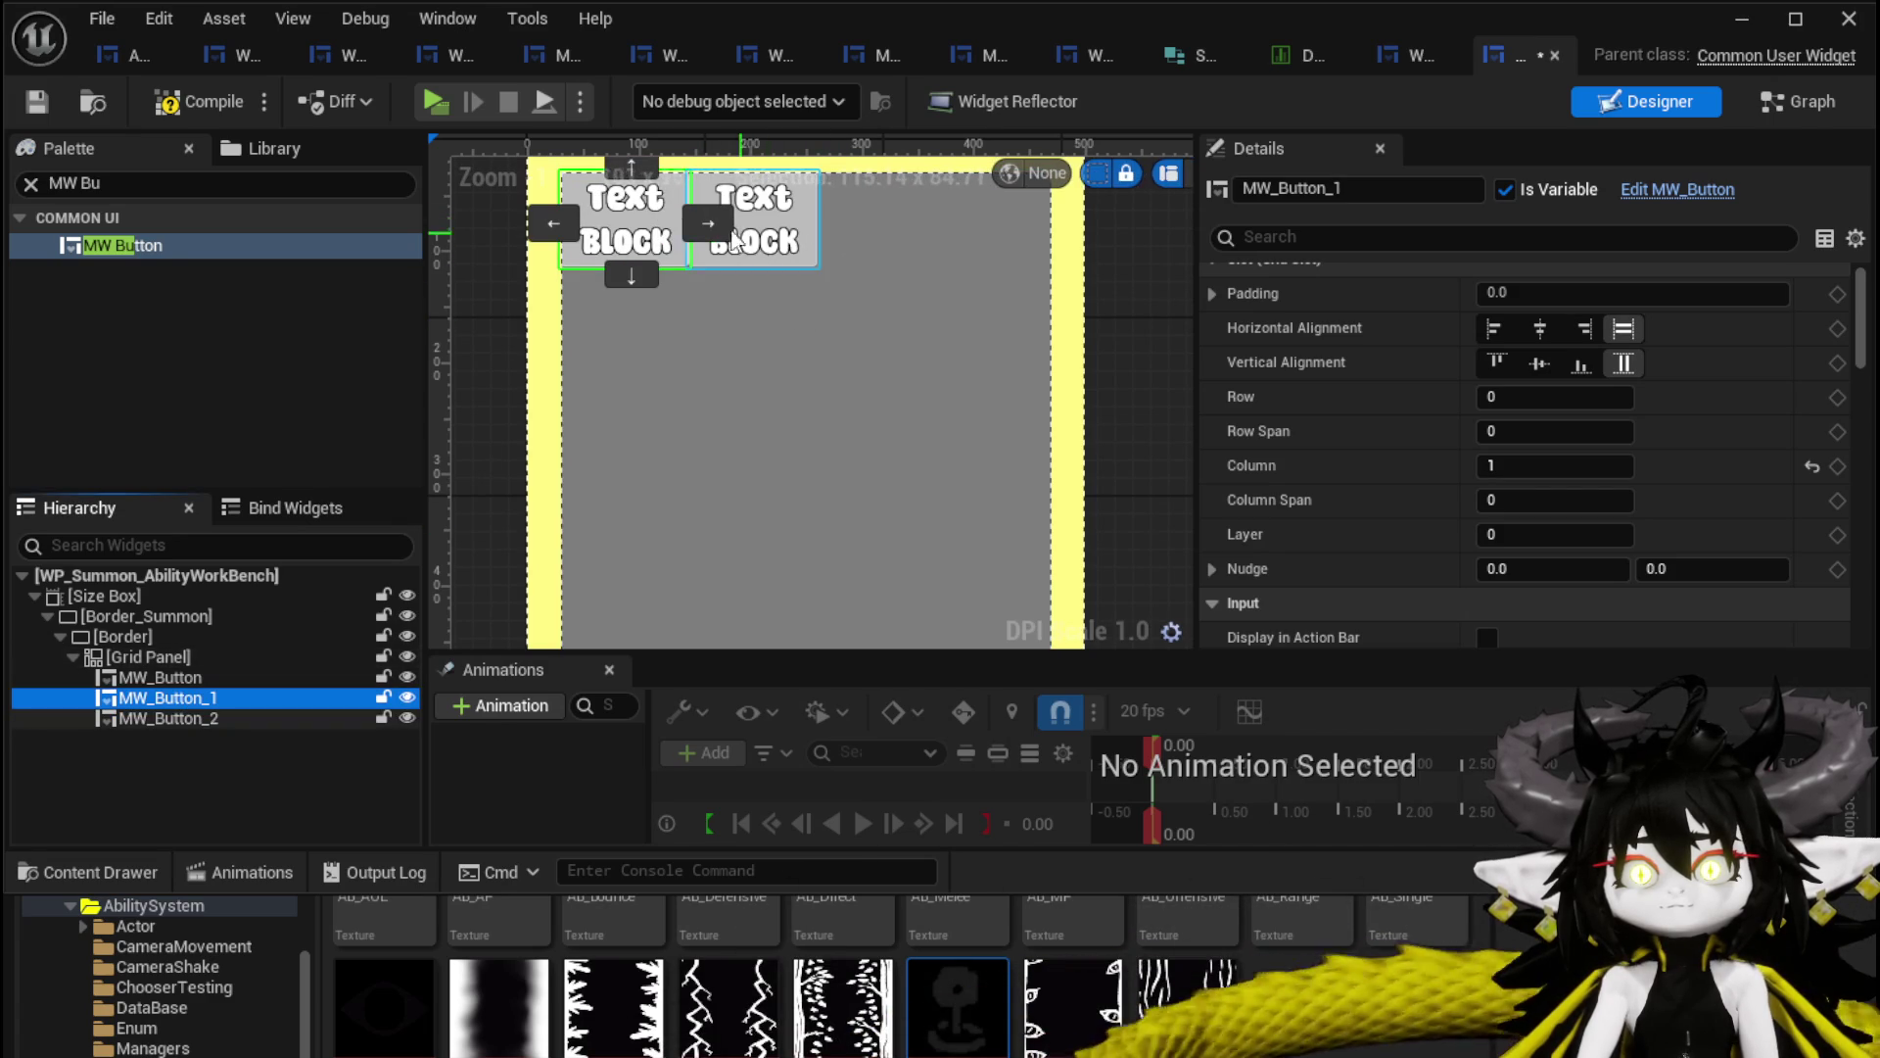
left_click(703, 225)
left_click(848, 223)
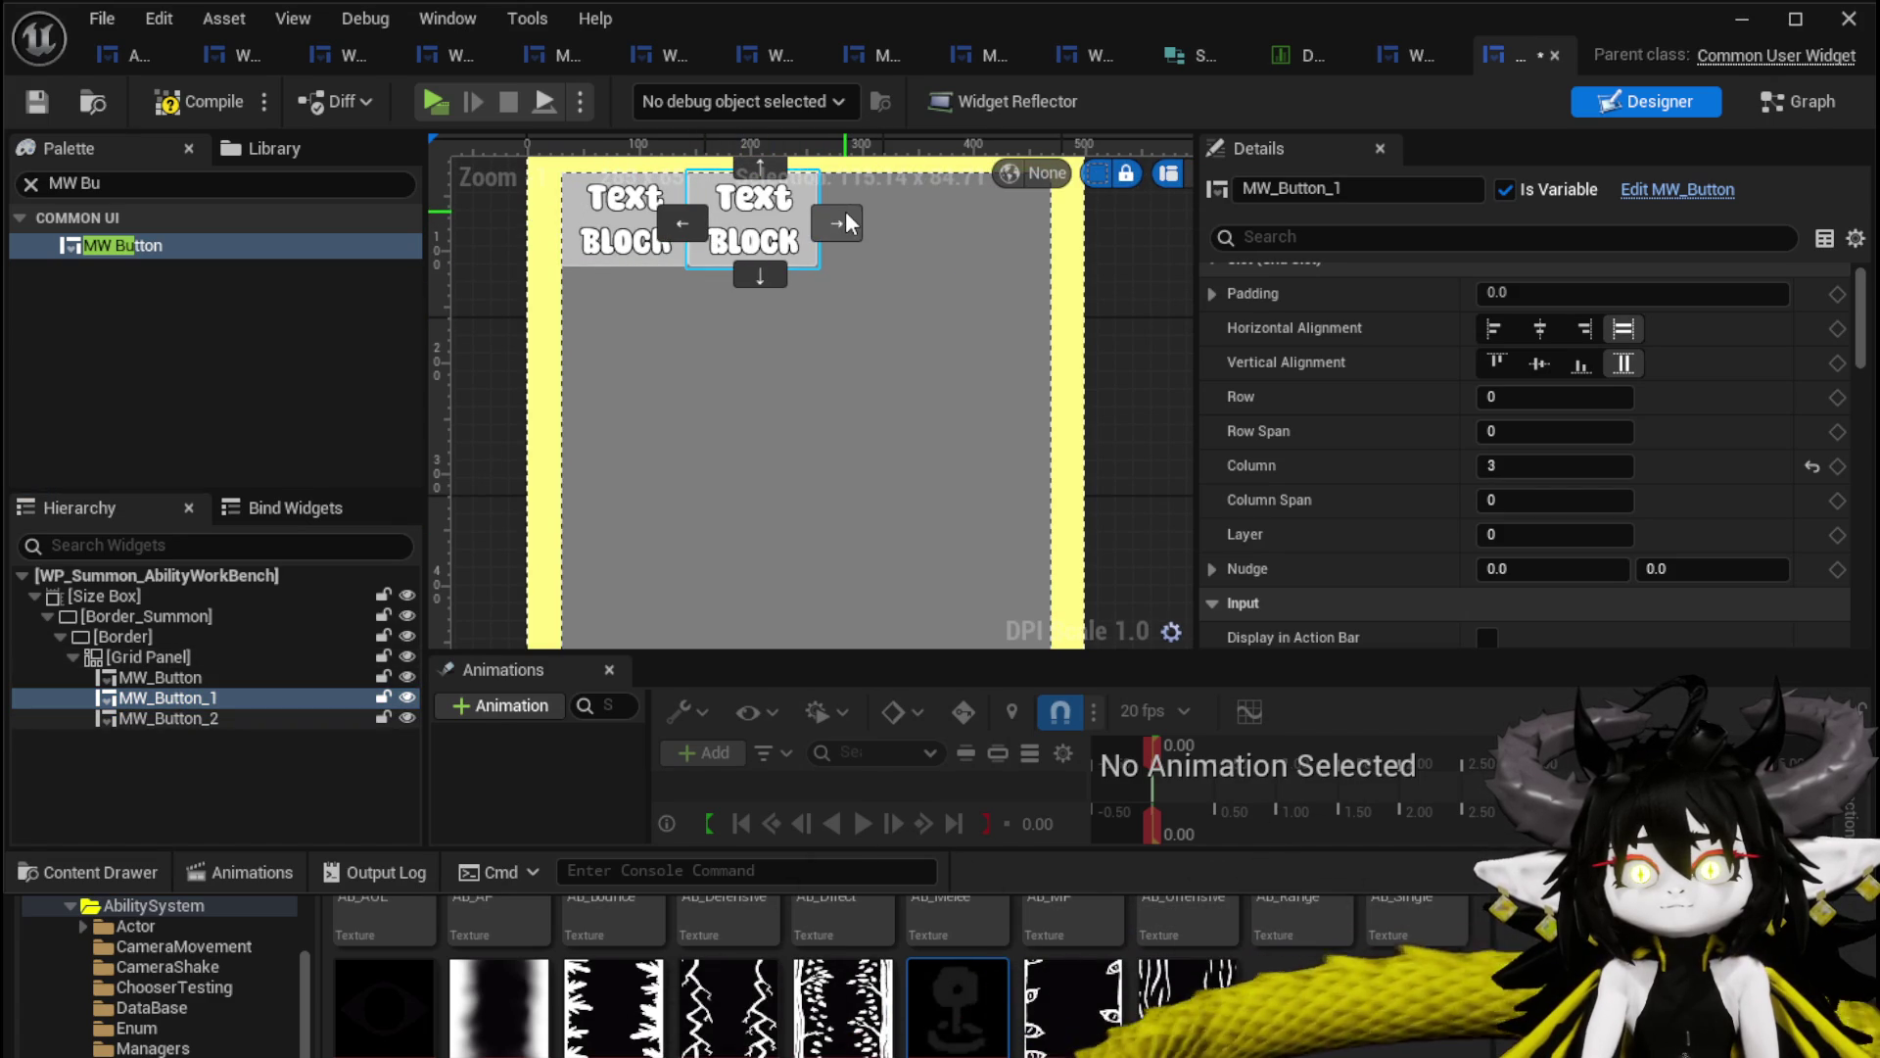
left_click(701, 225)
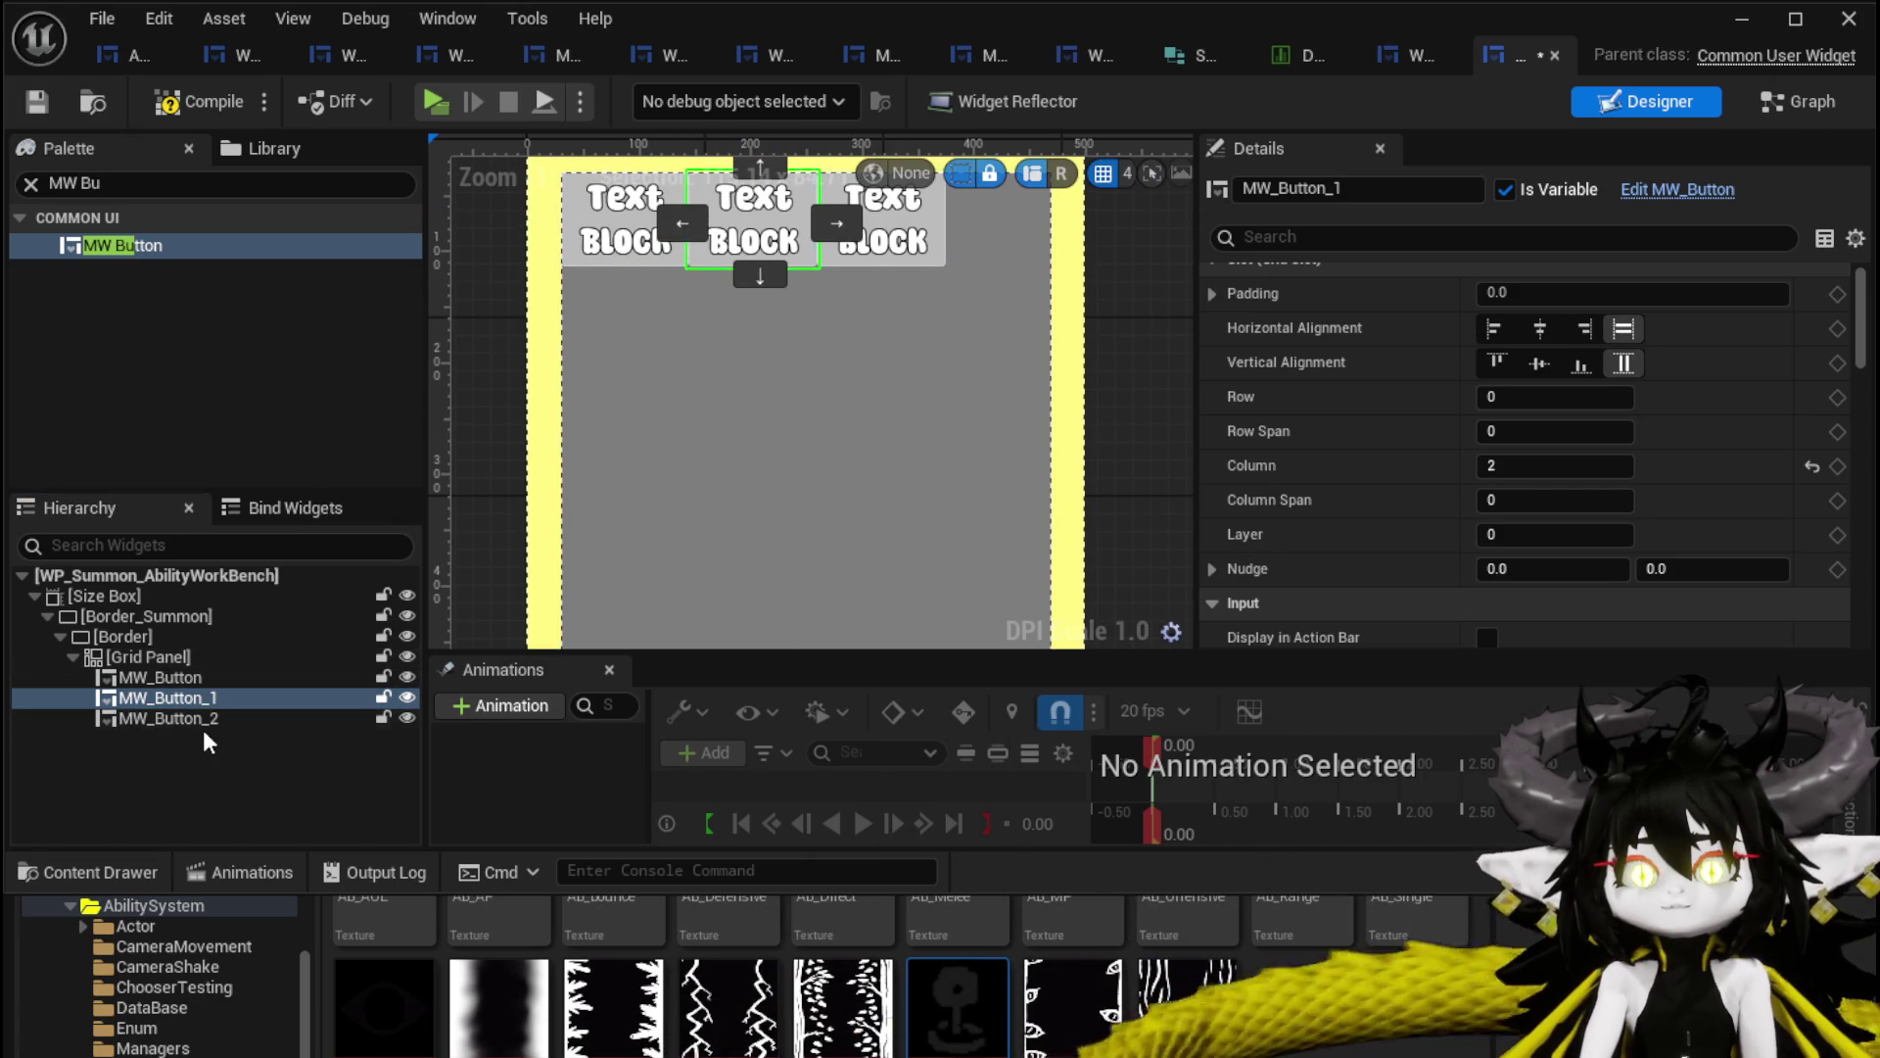
Try centering the first MW_Button in its cell, then restore horizontal fill.
left_click(911, 206)
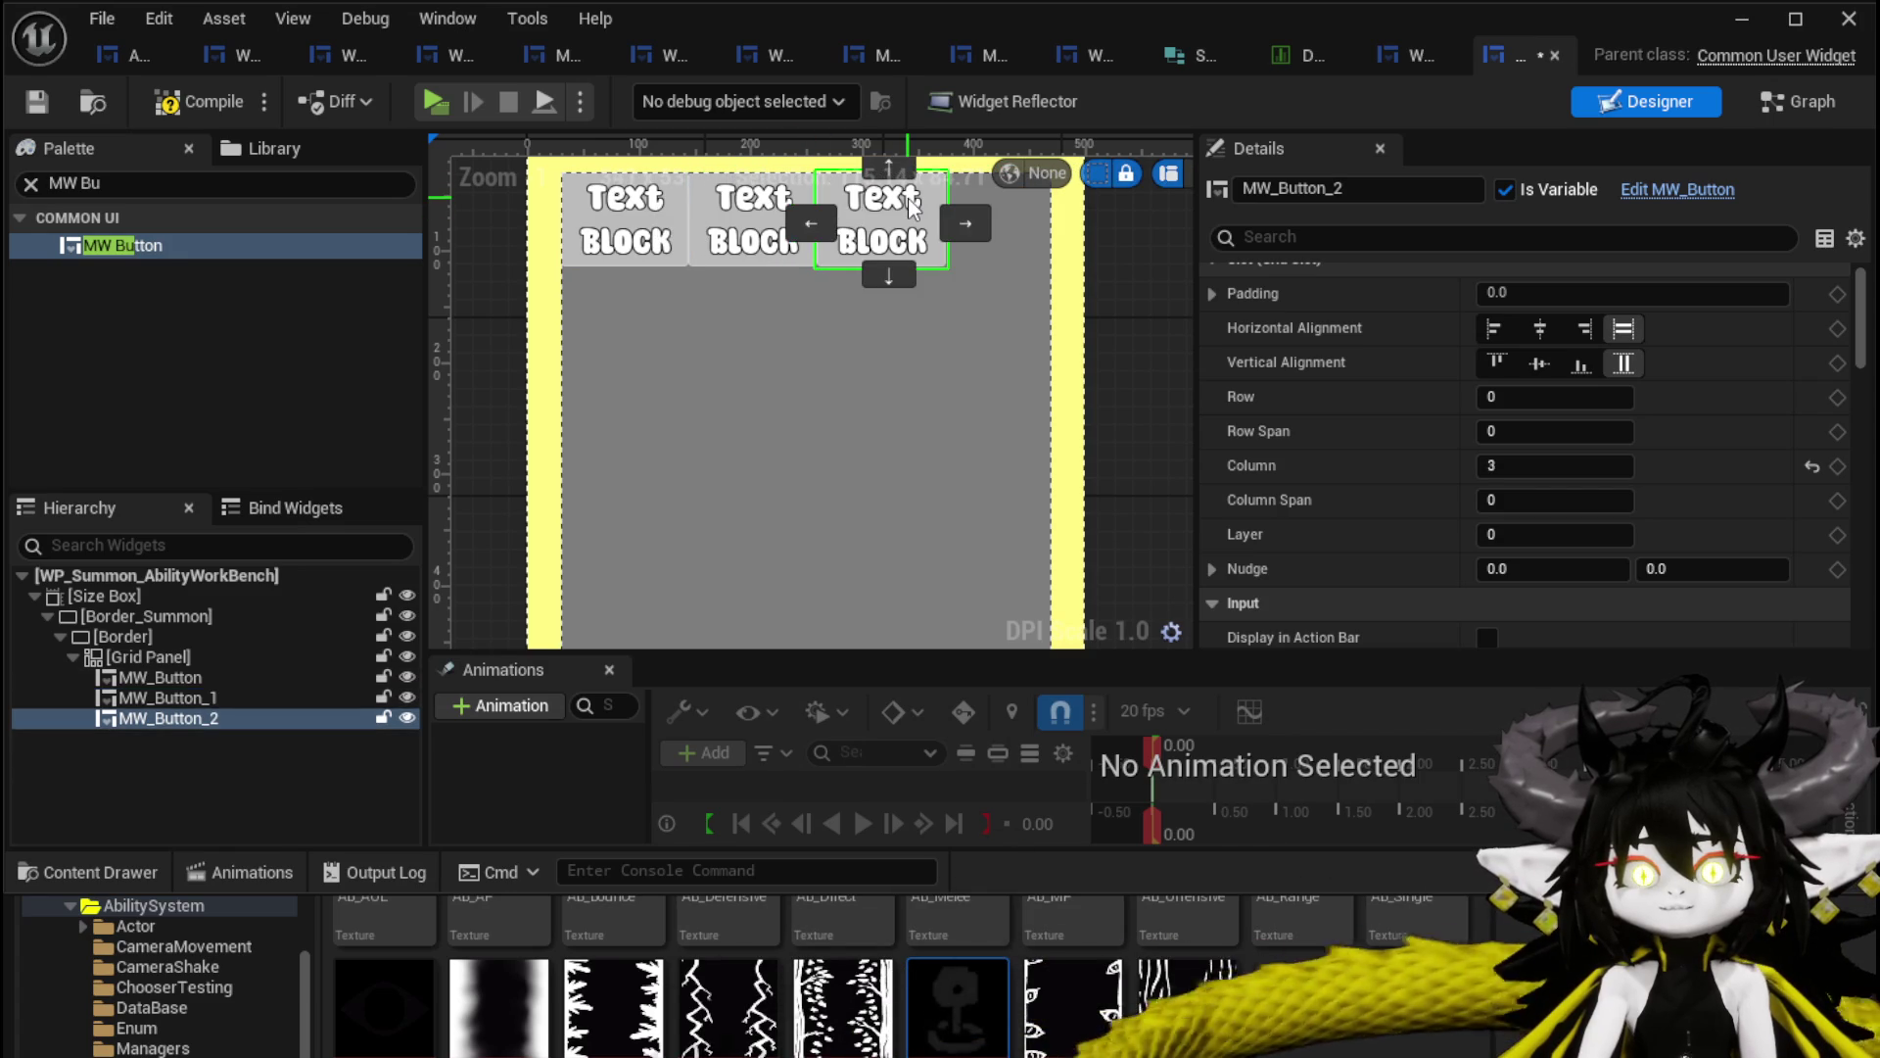
left_click(159, 677)
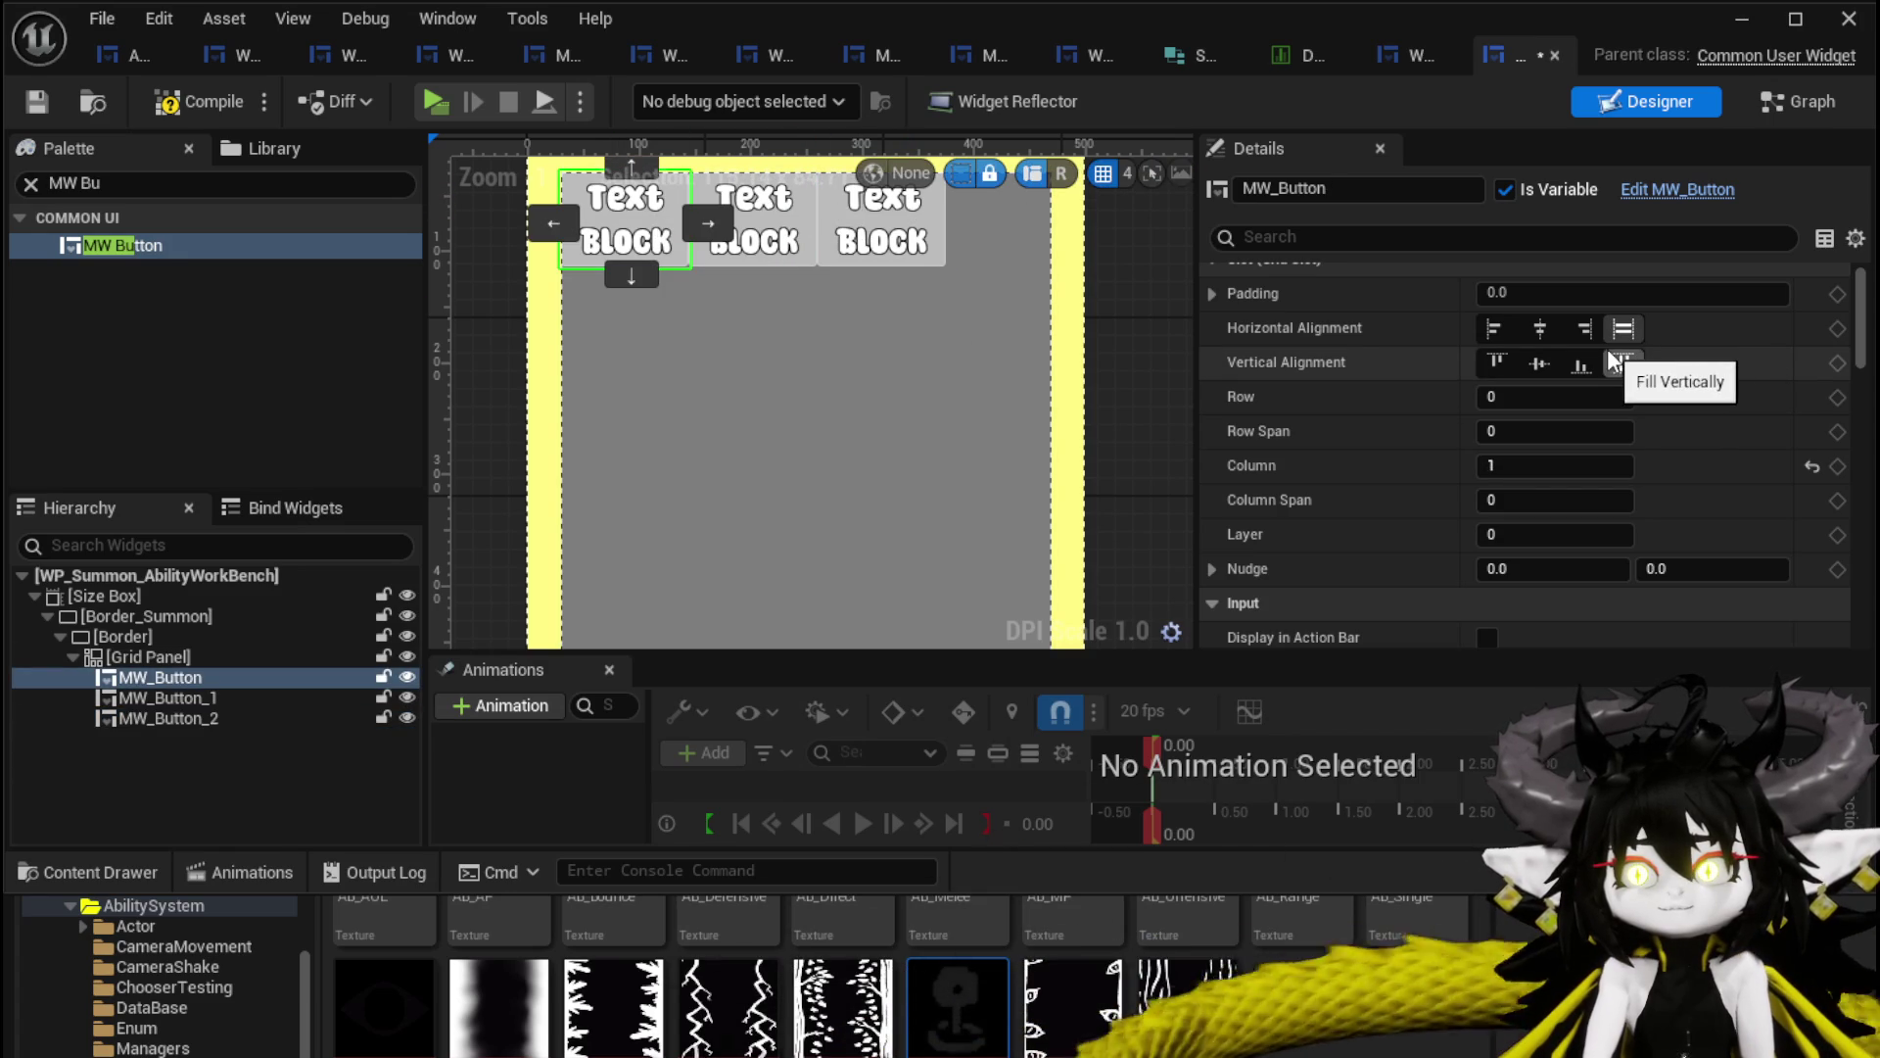
left_click(1540, 329)
left_click(1533, 368)
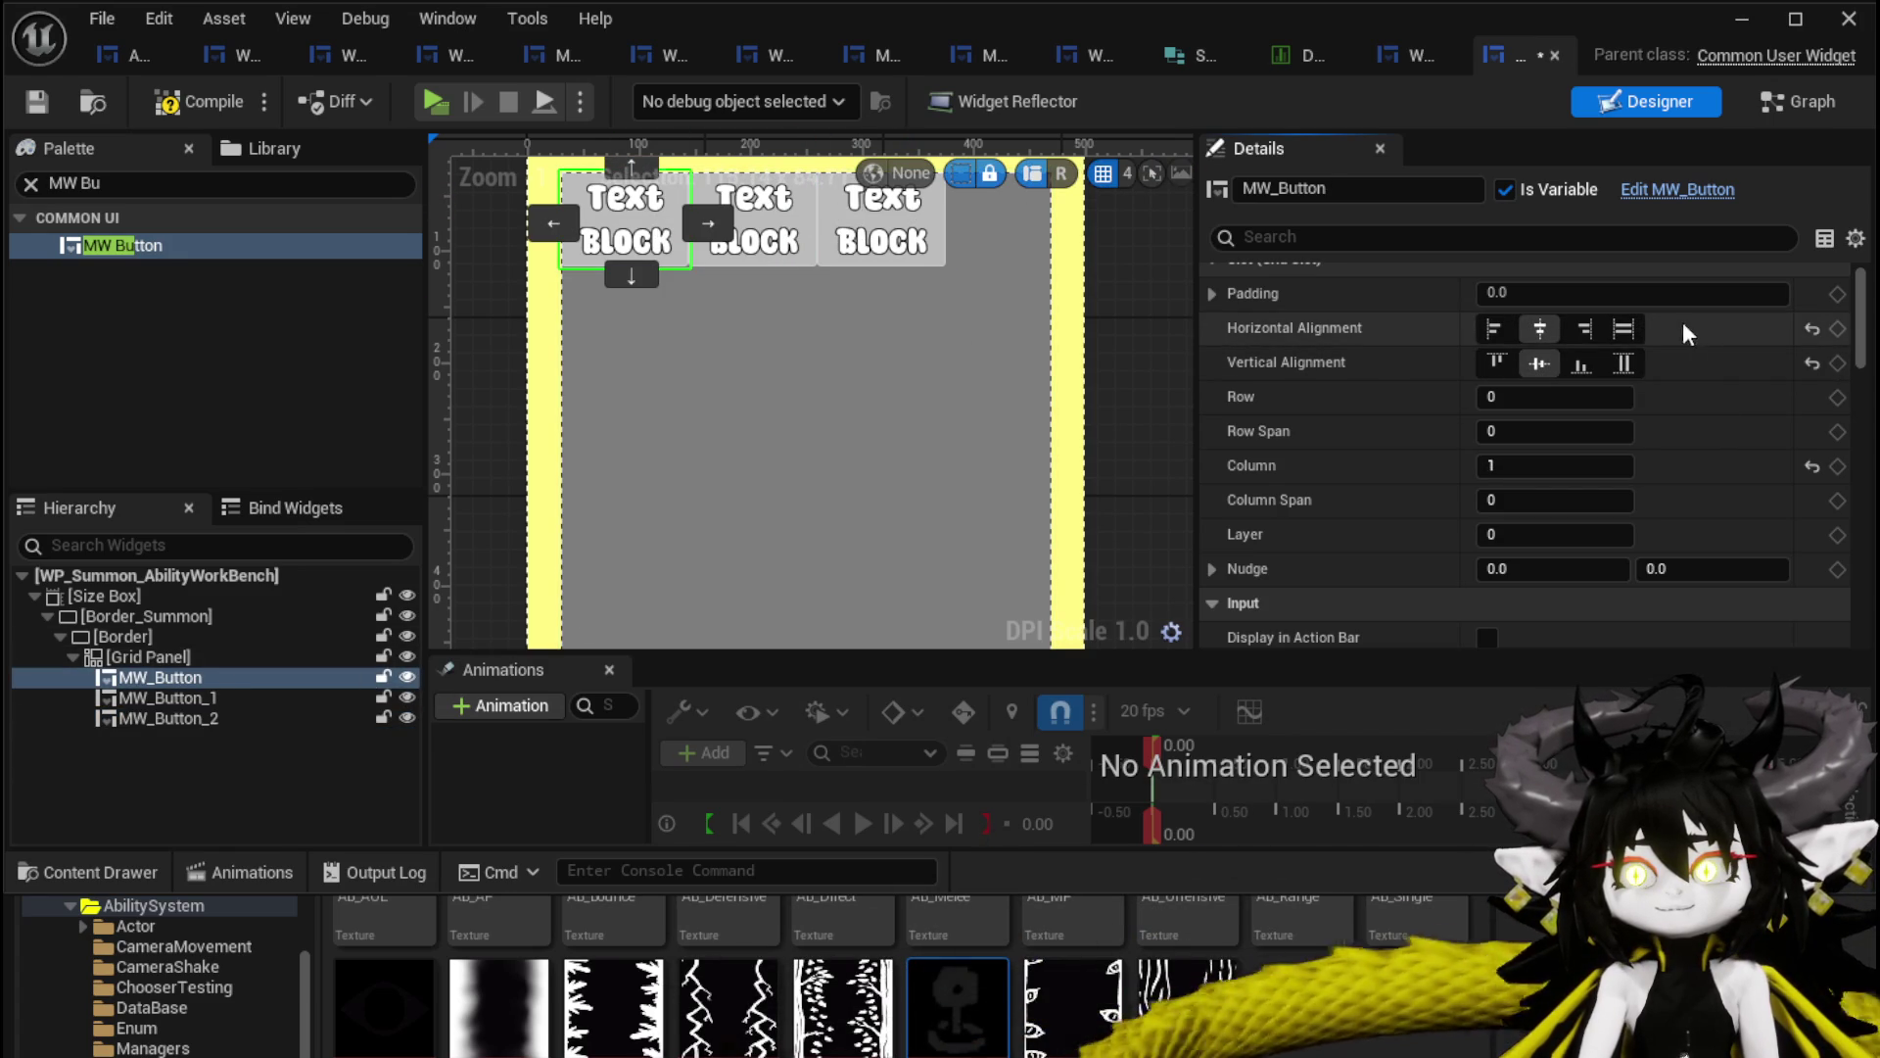
left_click(1622, 329)
Try center and stretch alignments on the Grid Panel, leaving it full height, then compile and save.
left_click(171, 659)
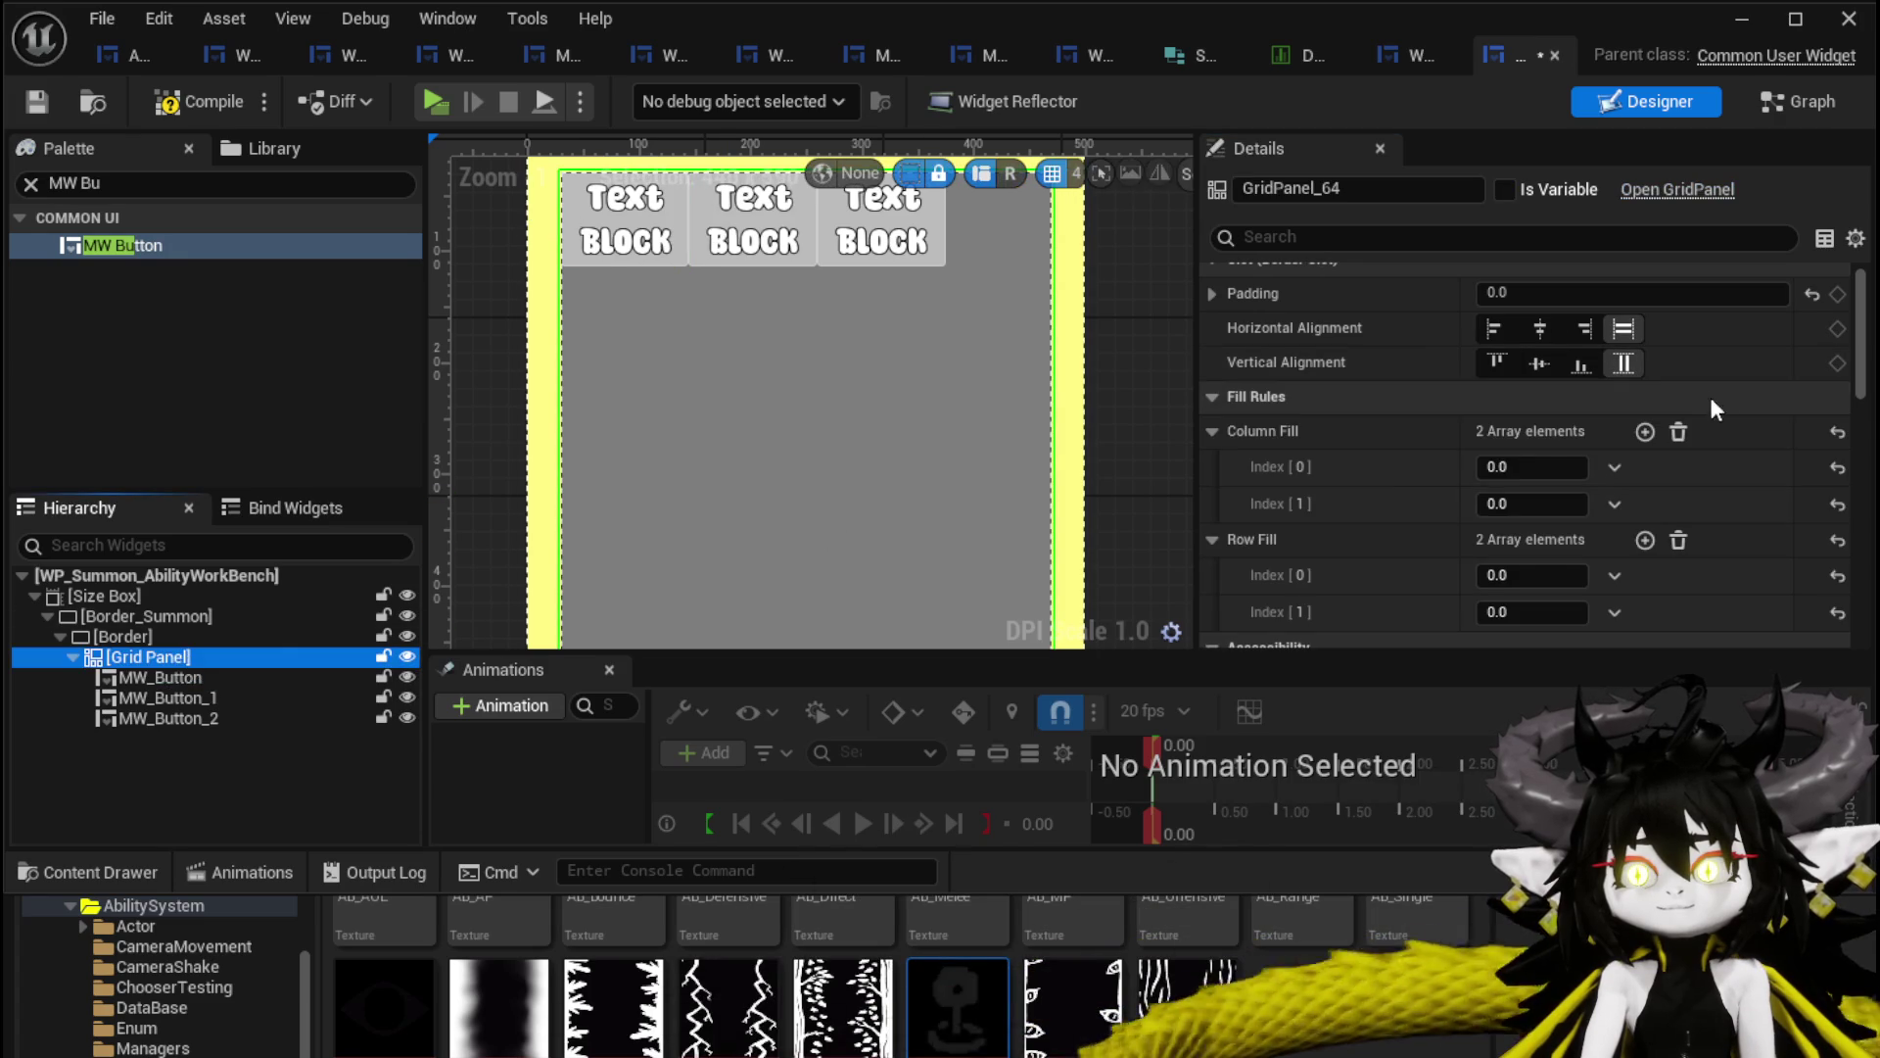
left_click(1541, 333)
left_click(1539, 361)
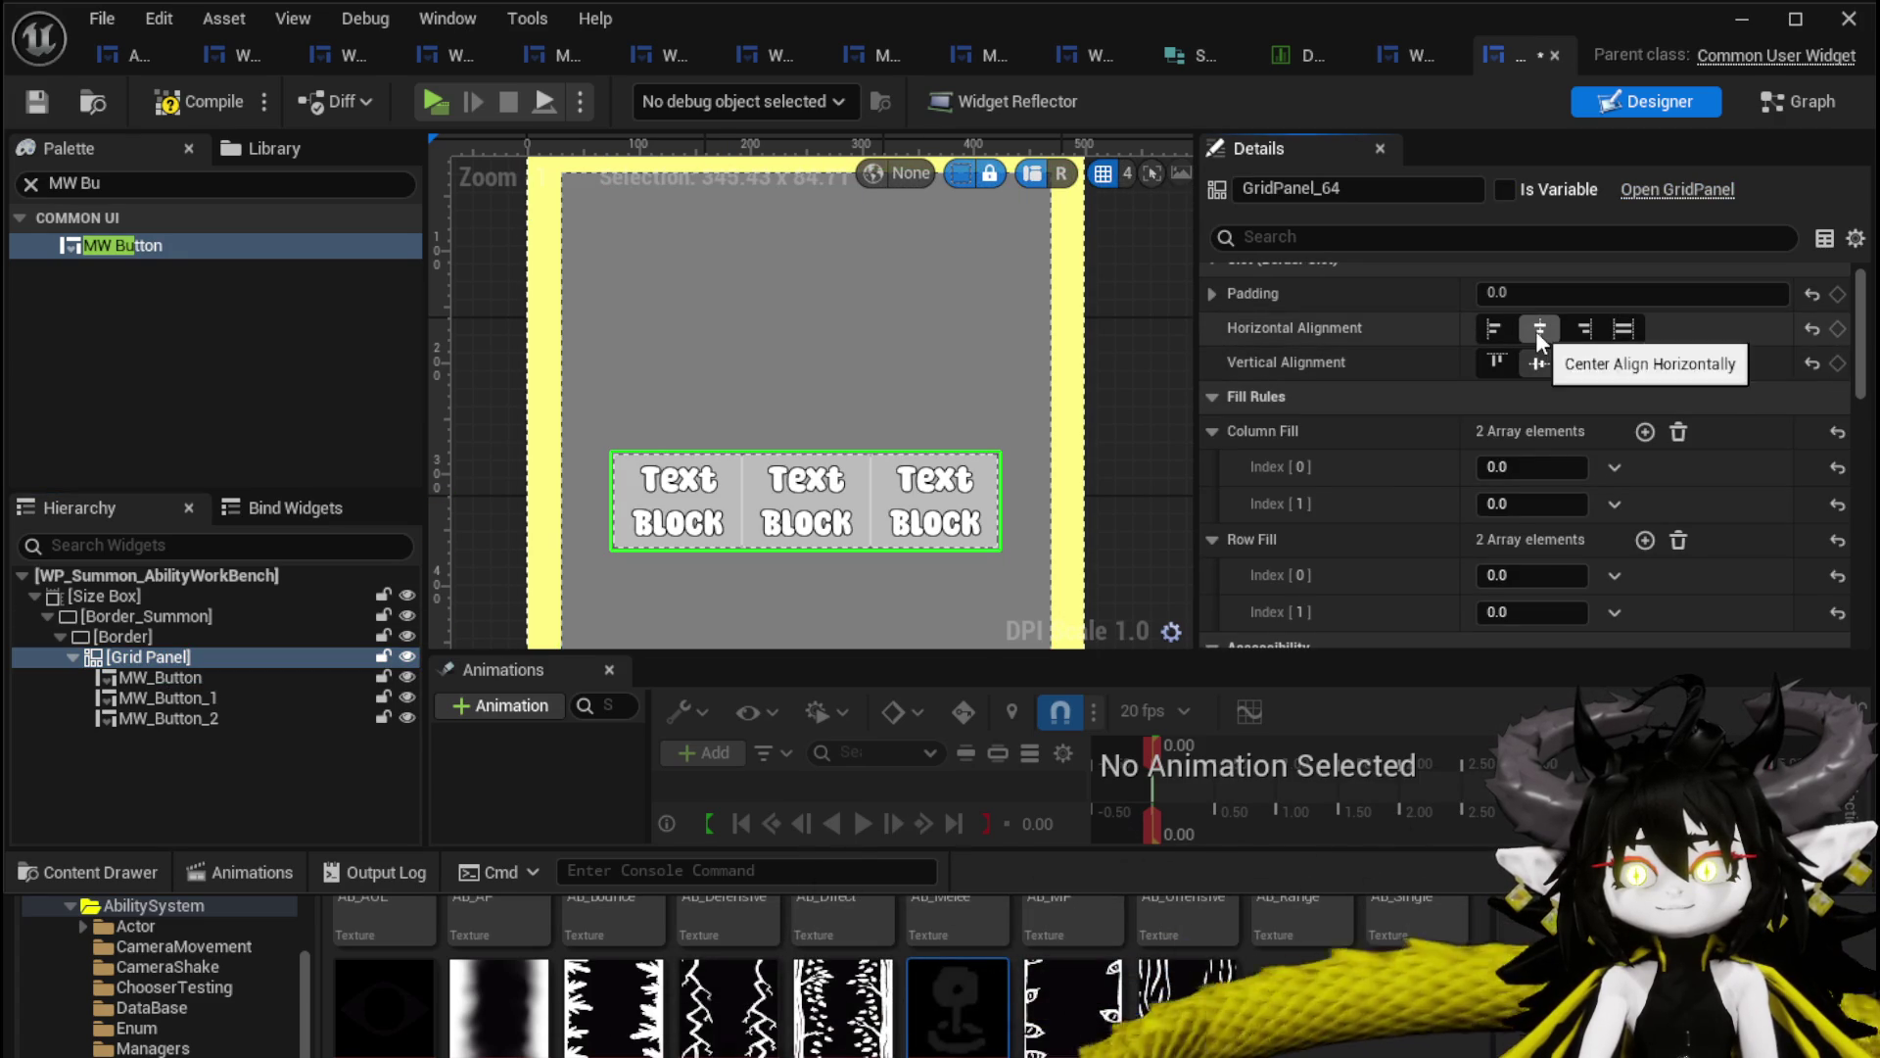
left_click(1623, 331)
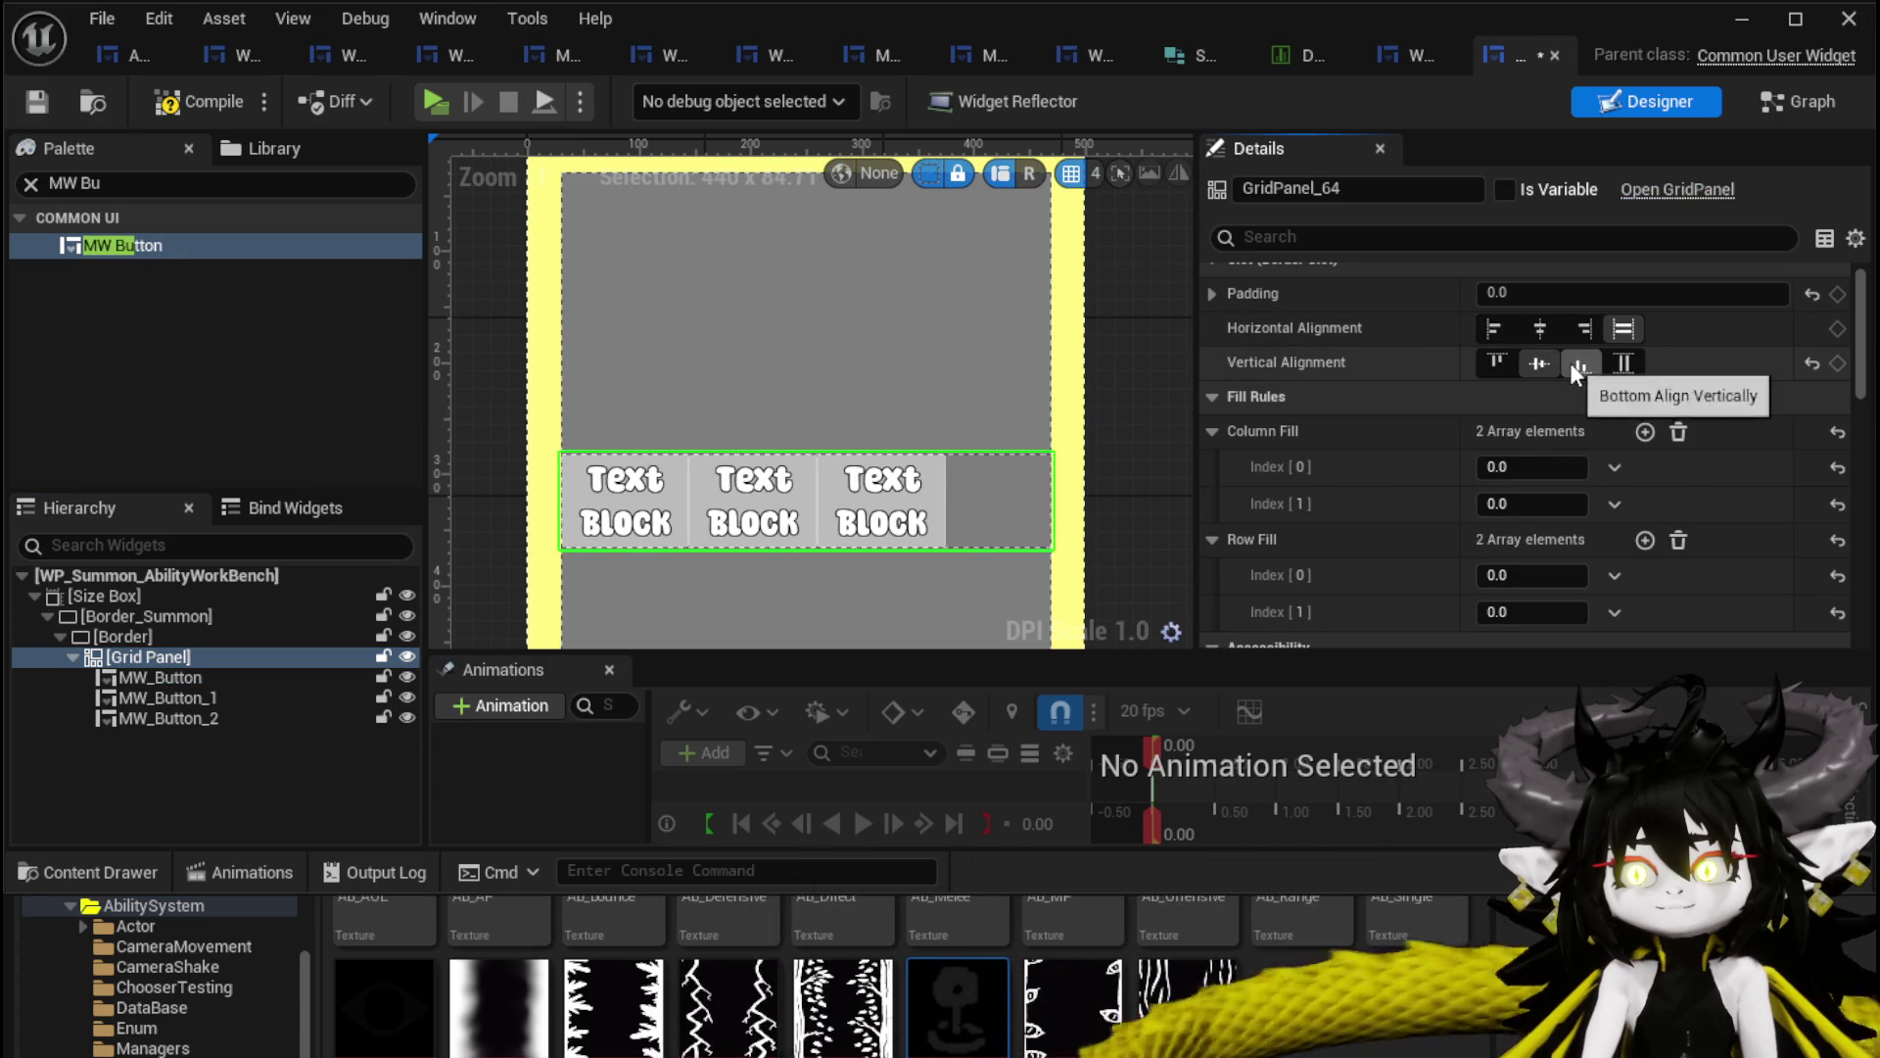
left_click(1623, 362)
left_click(1539, 329)
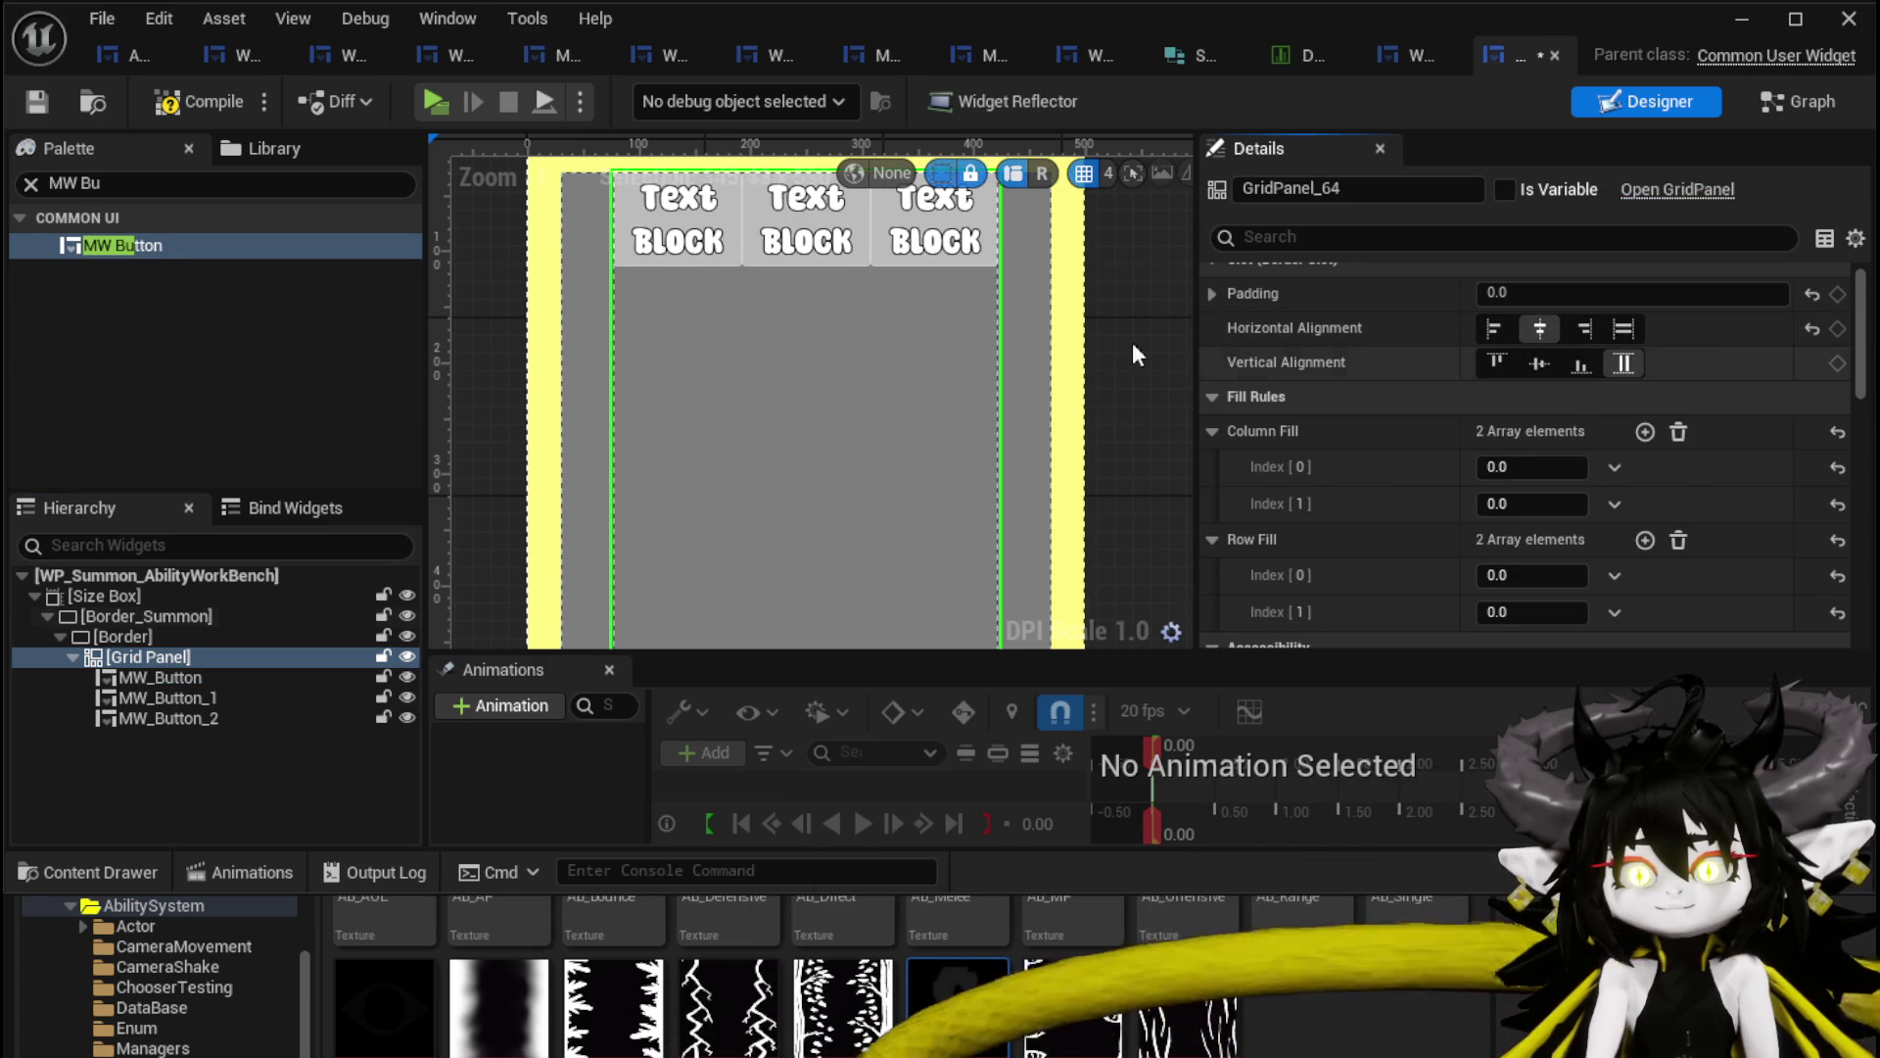
left_click(36, 102)
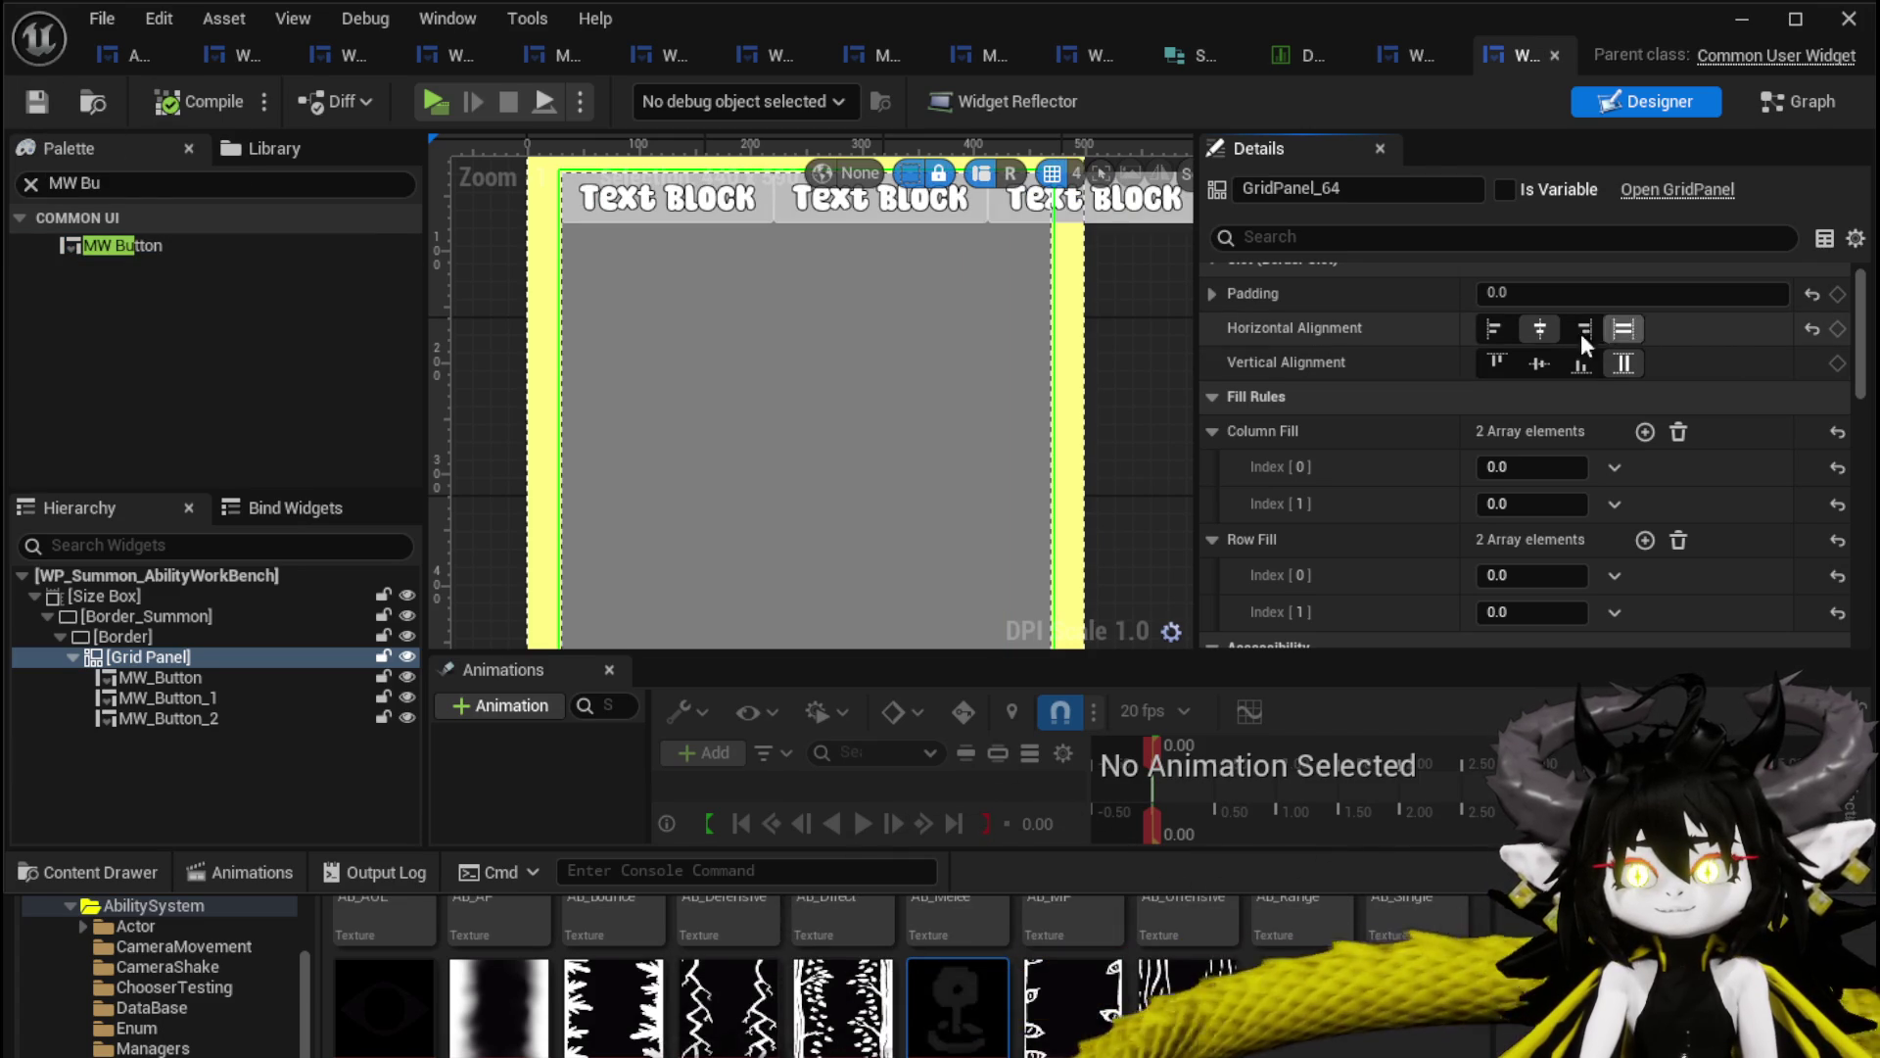
left_click(1543, 367)
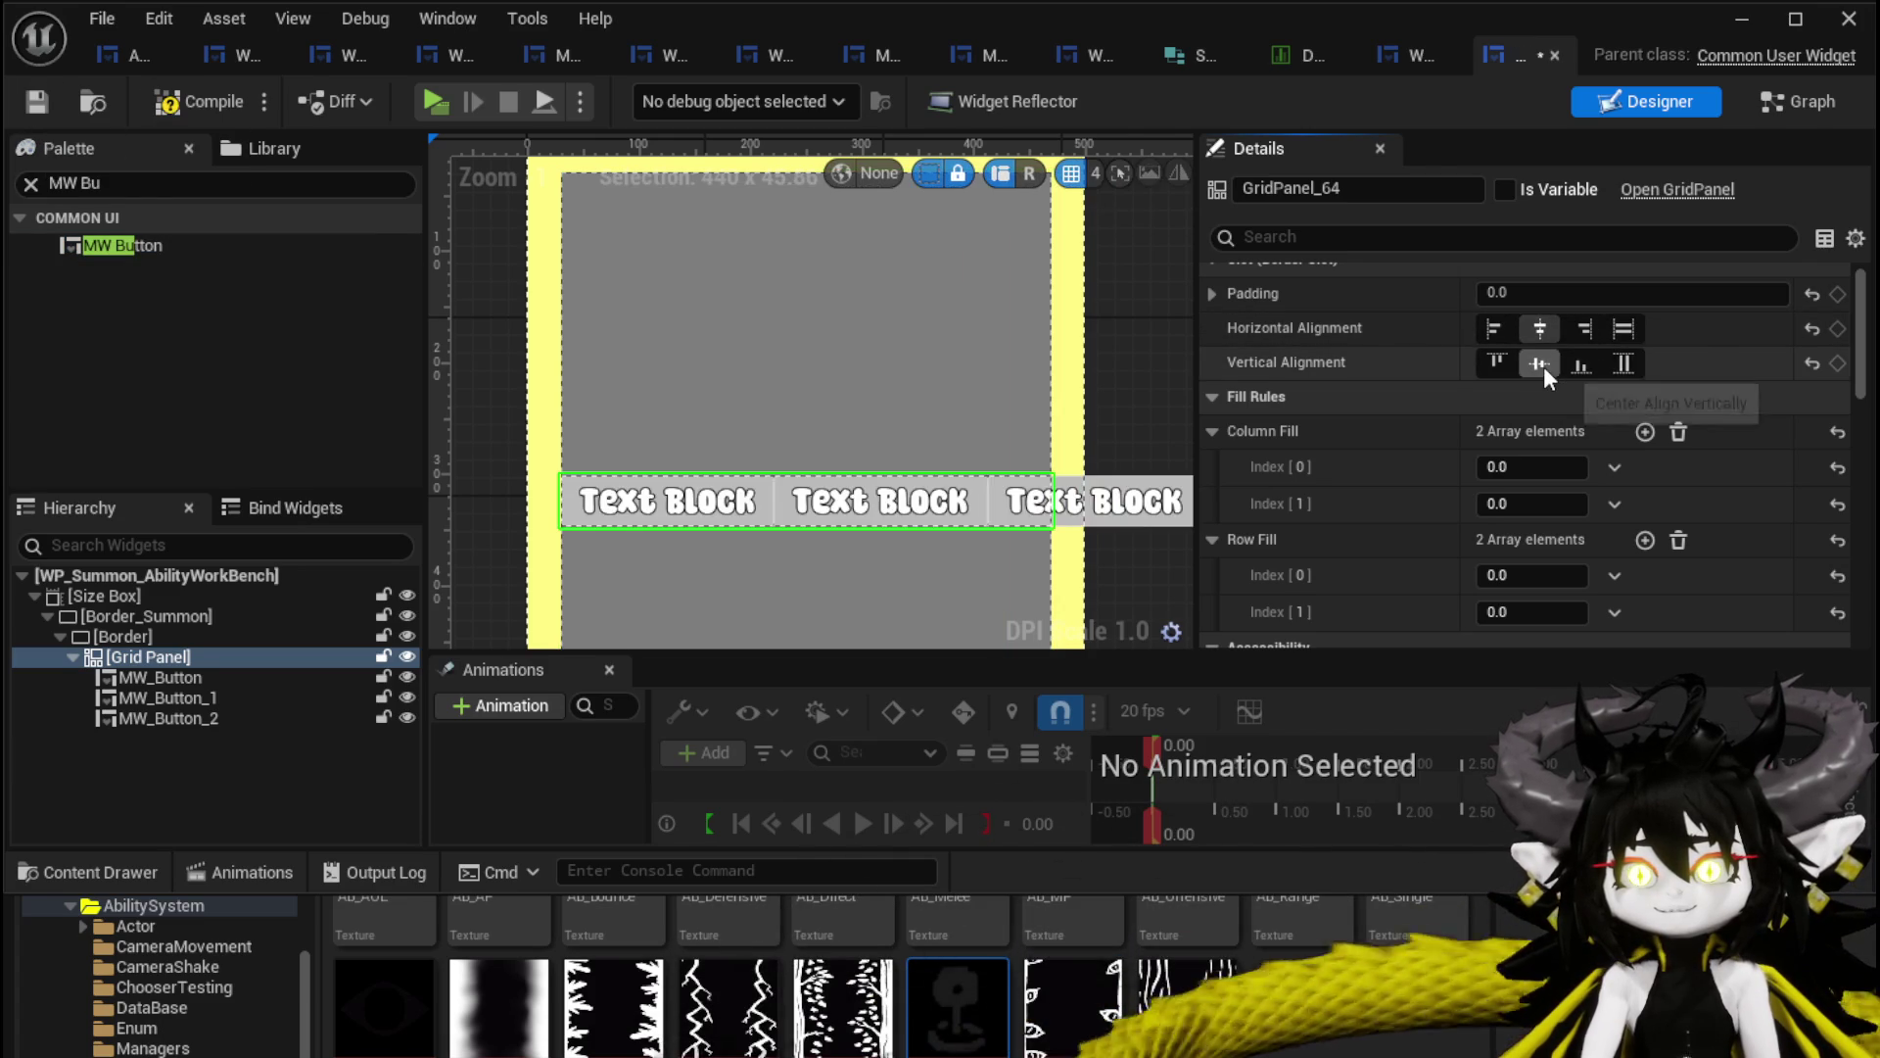
left_click(1621, 361)
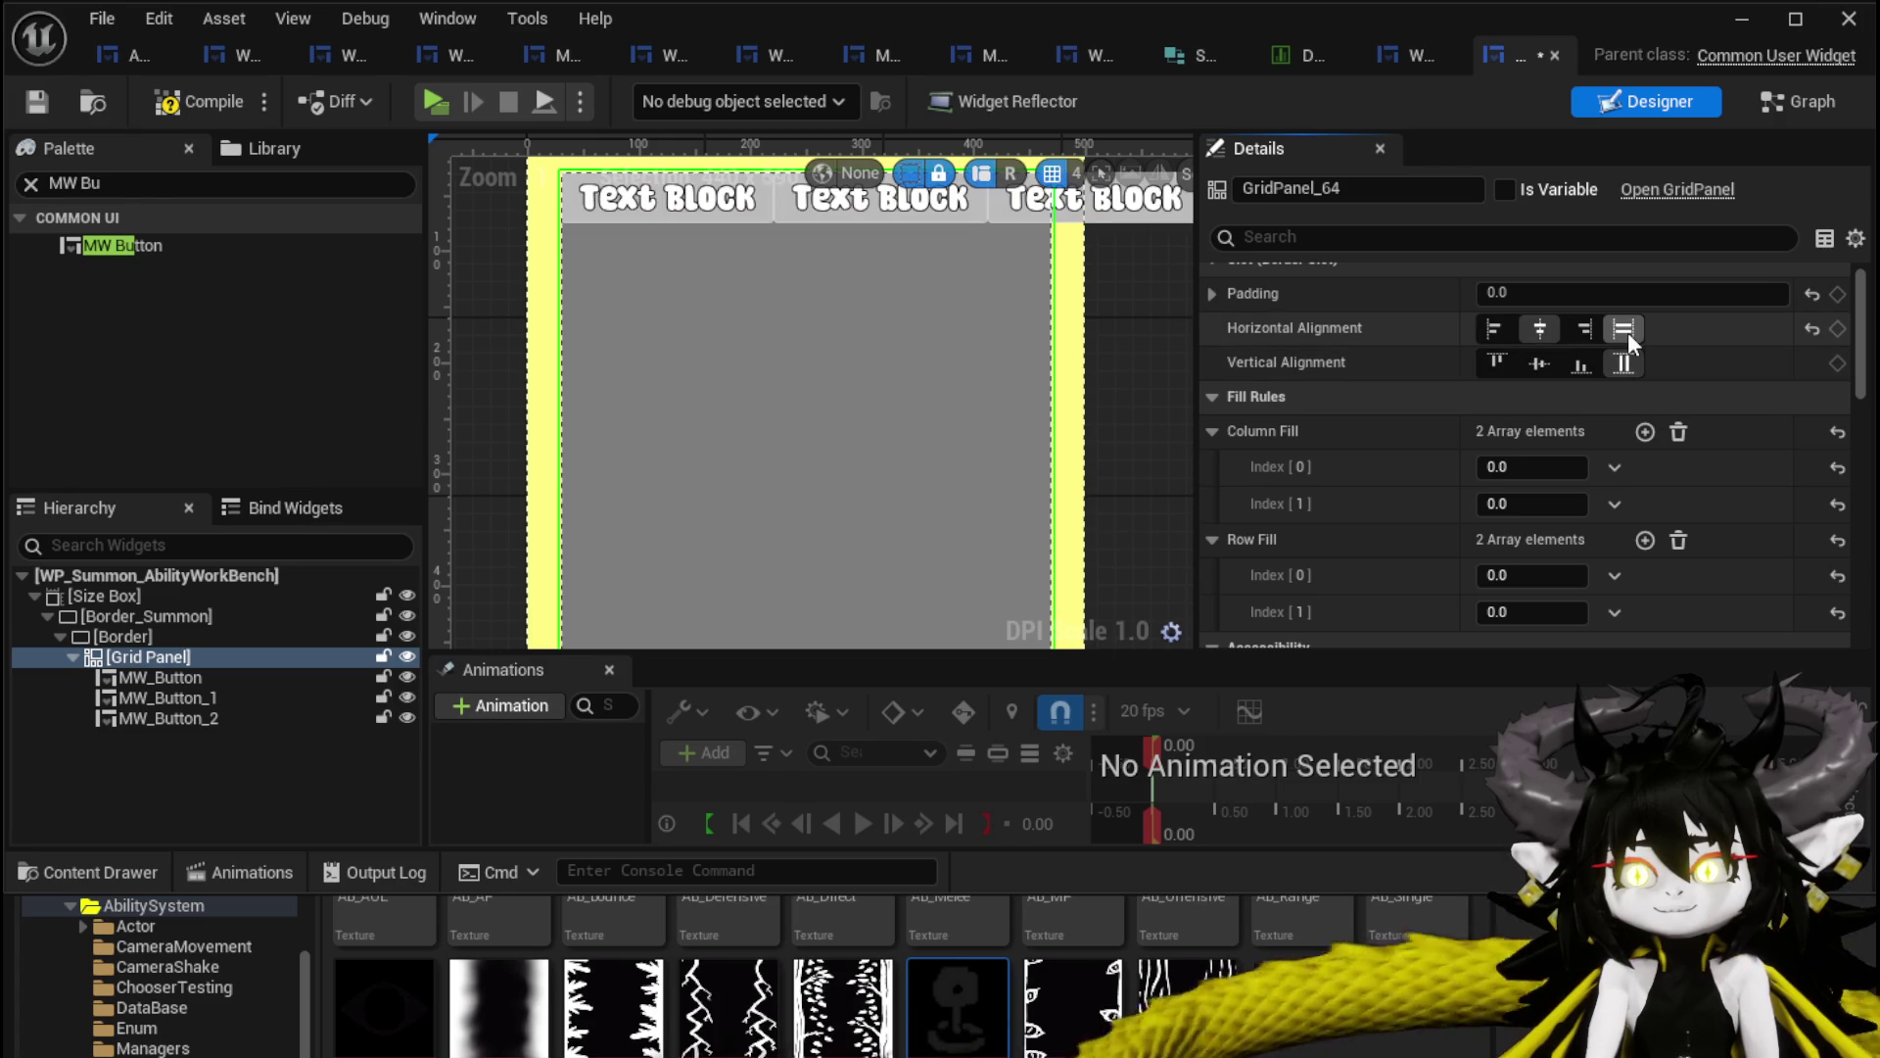
left_click(47, 102)
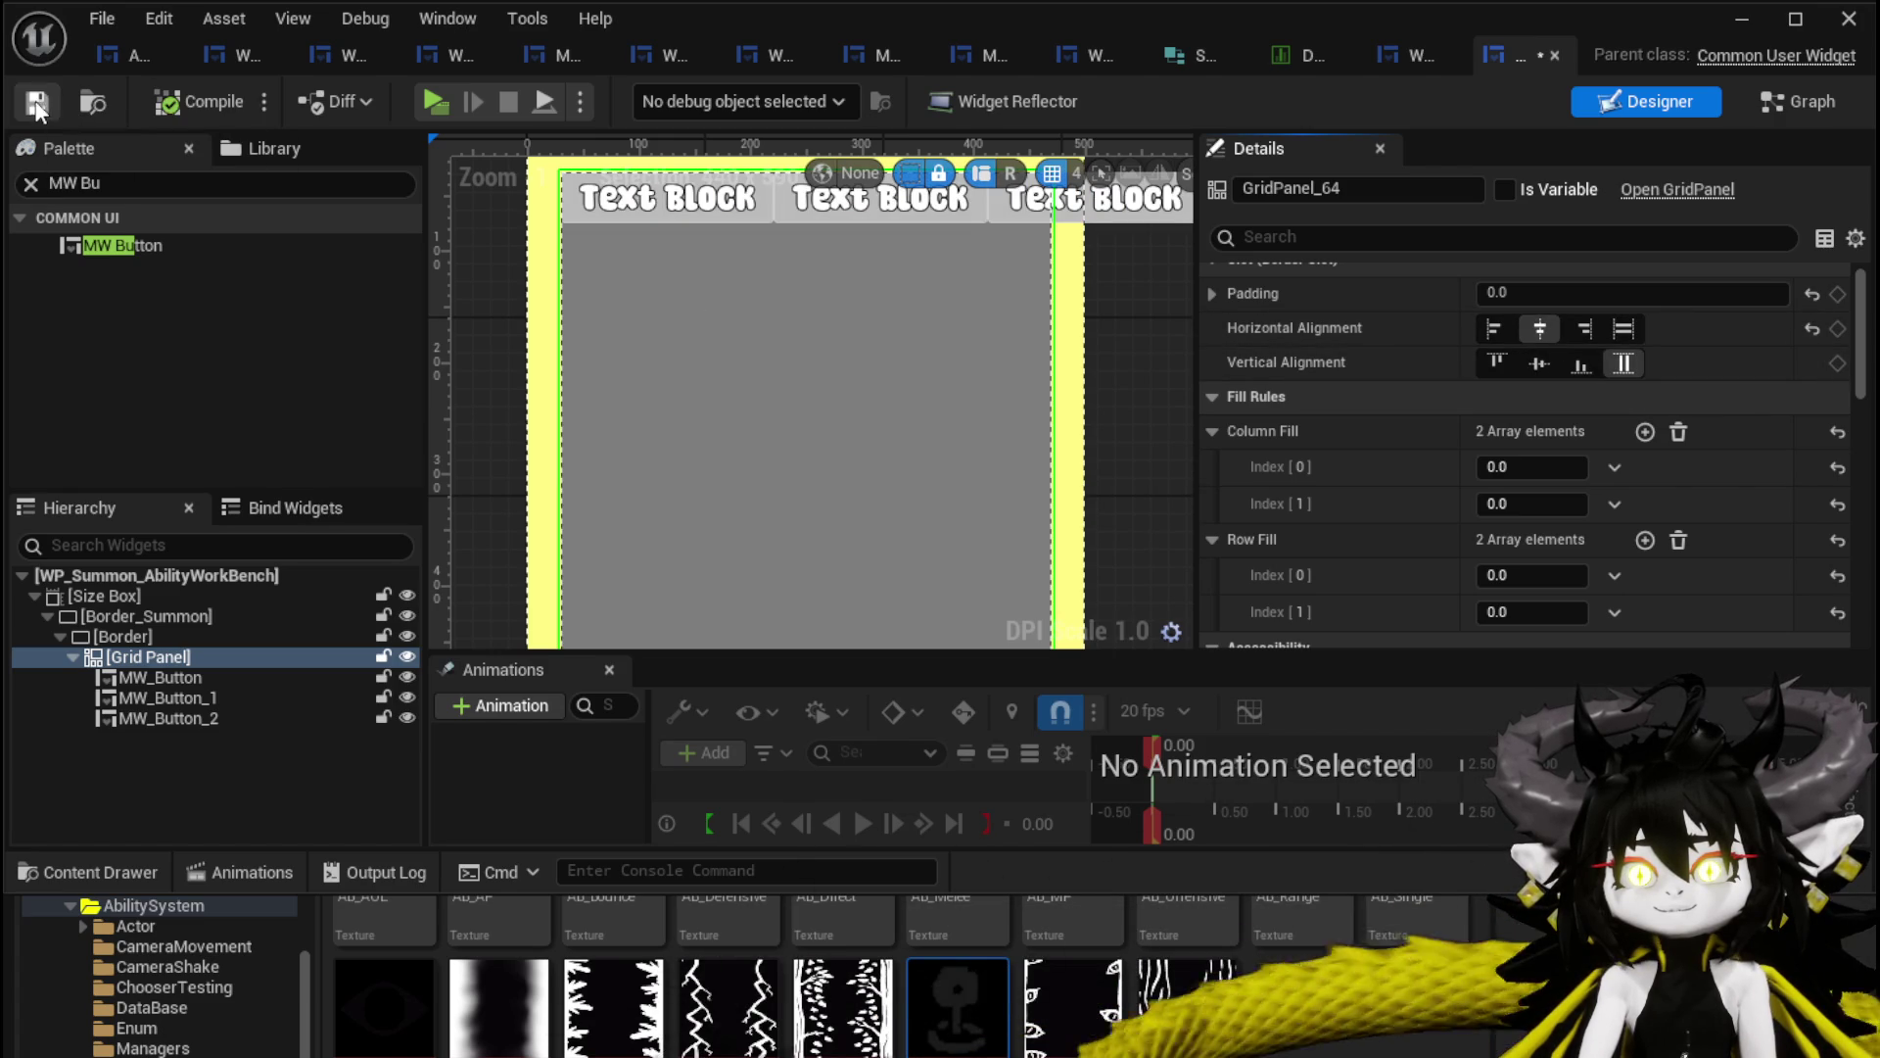
scroll(839, 338, "down", 1)
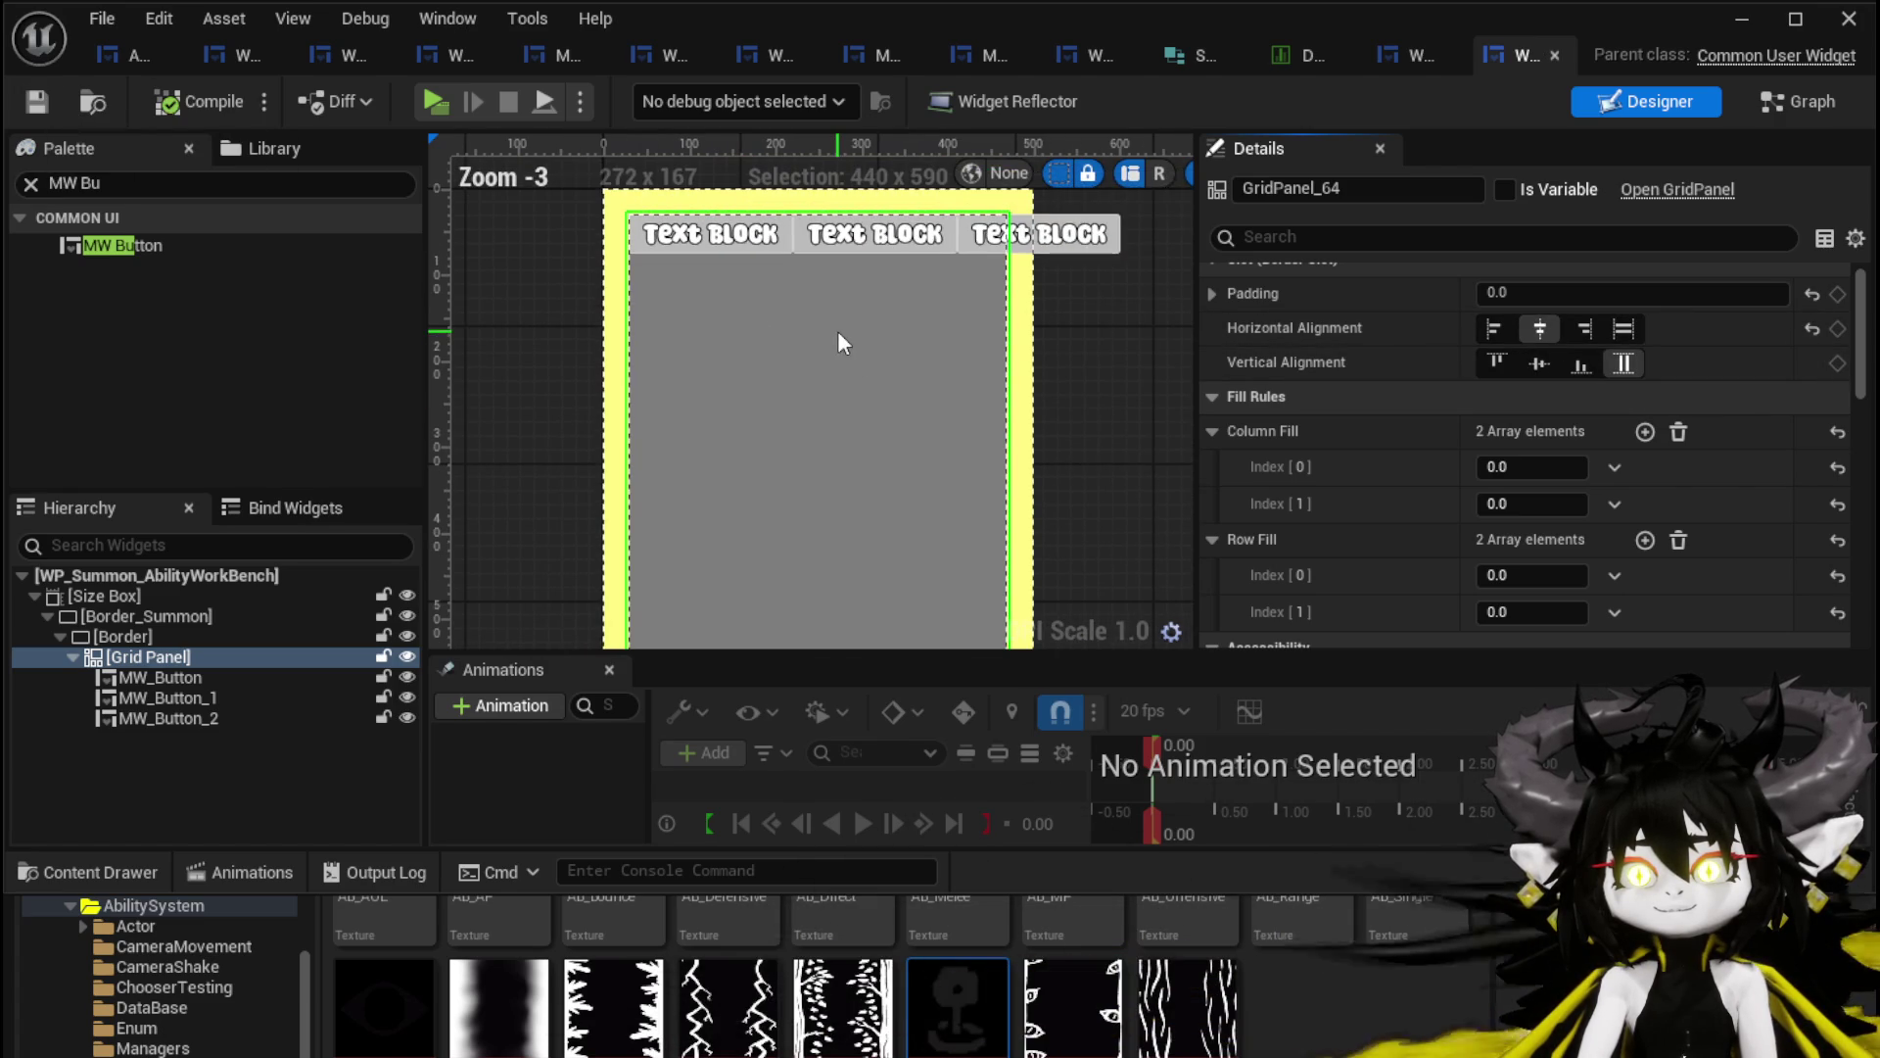
Delete the Grid Panel together with its three MW_Buttons and save the widget.
left_click(176, 678)
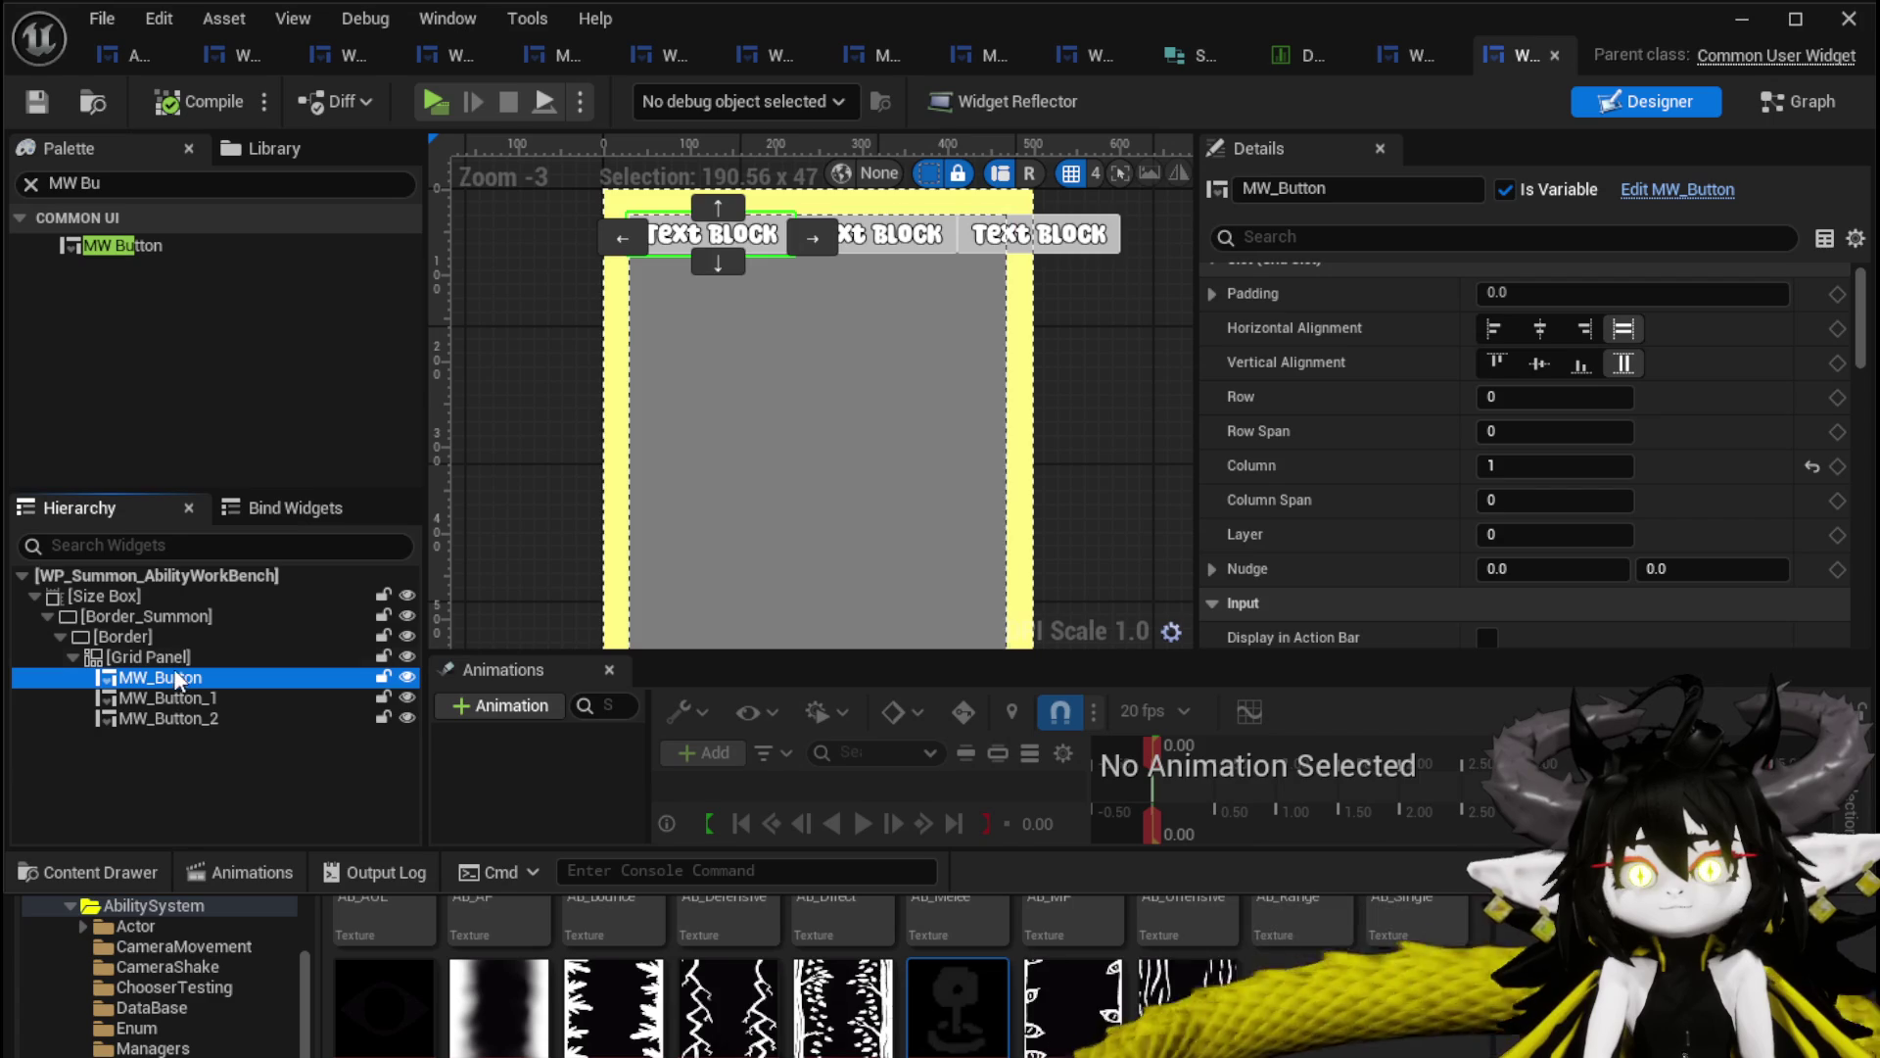
left_click(149, 716, "shift")
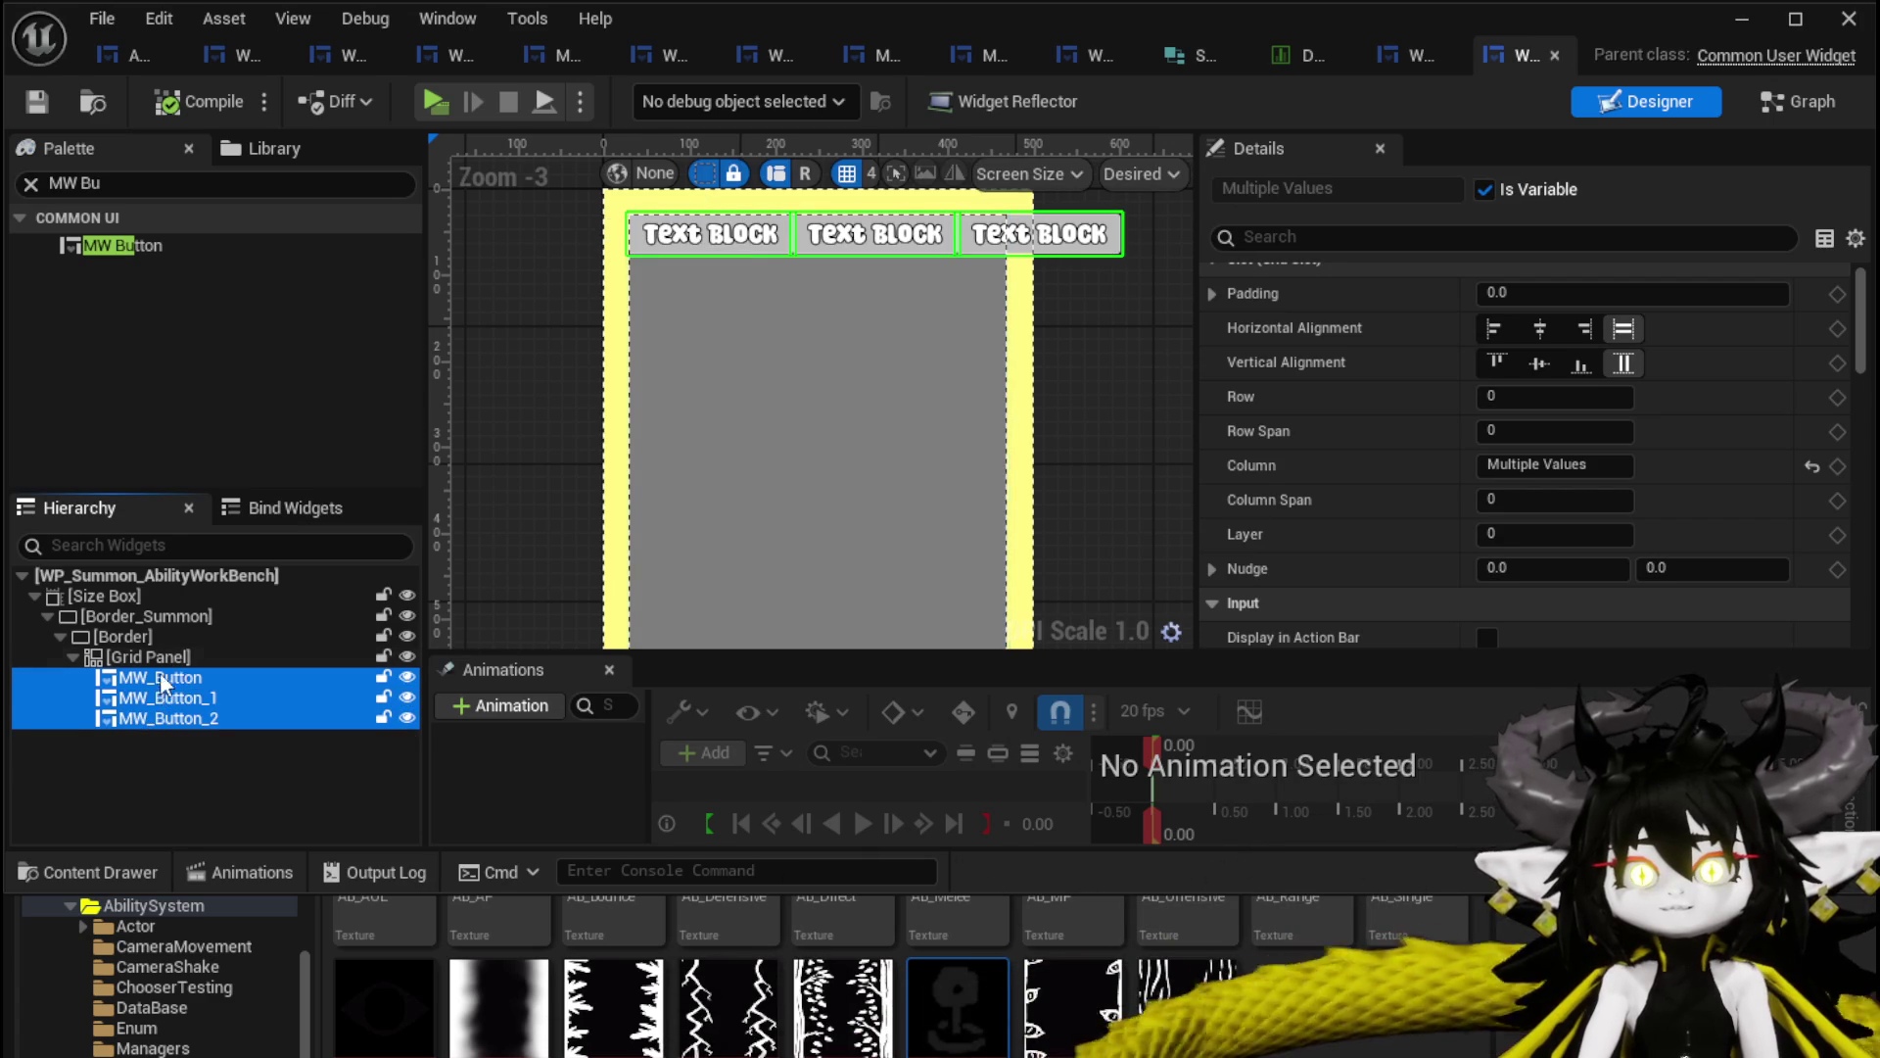
left_click(153, 655)
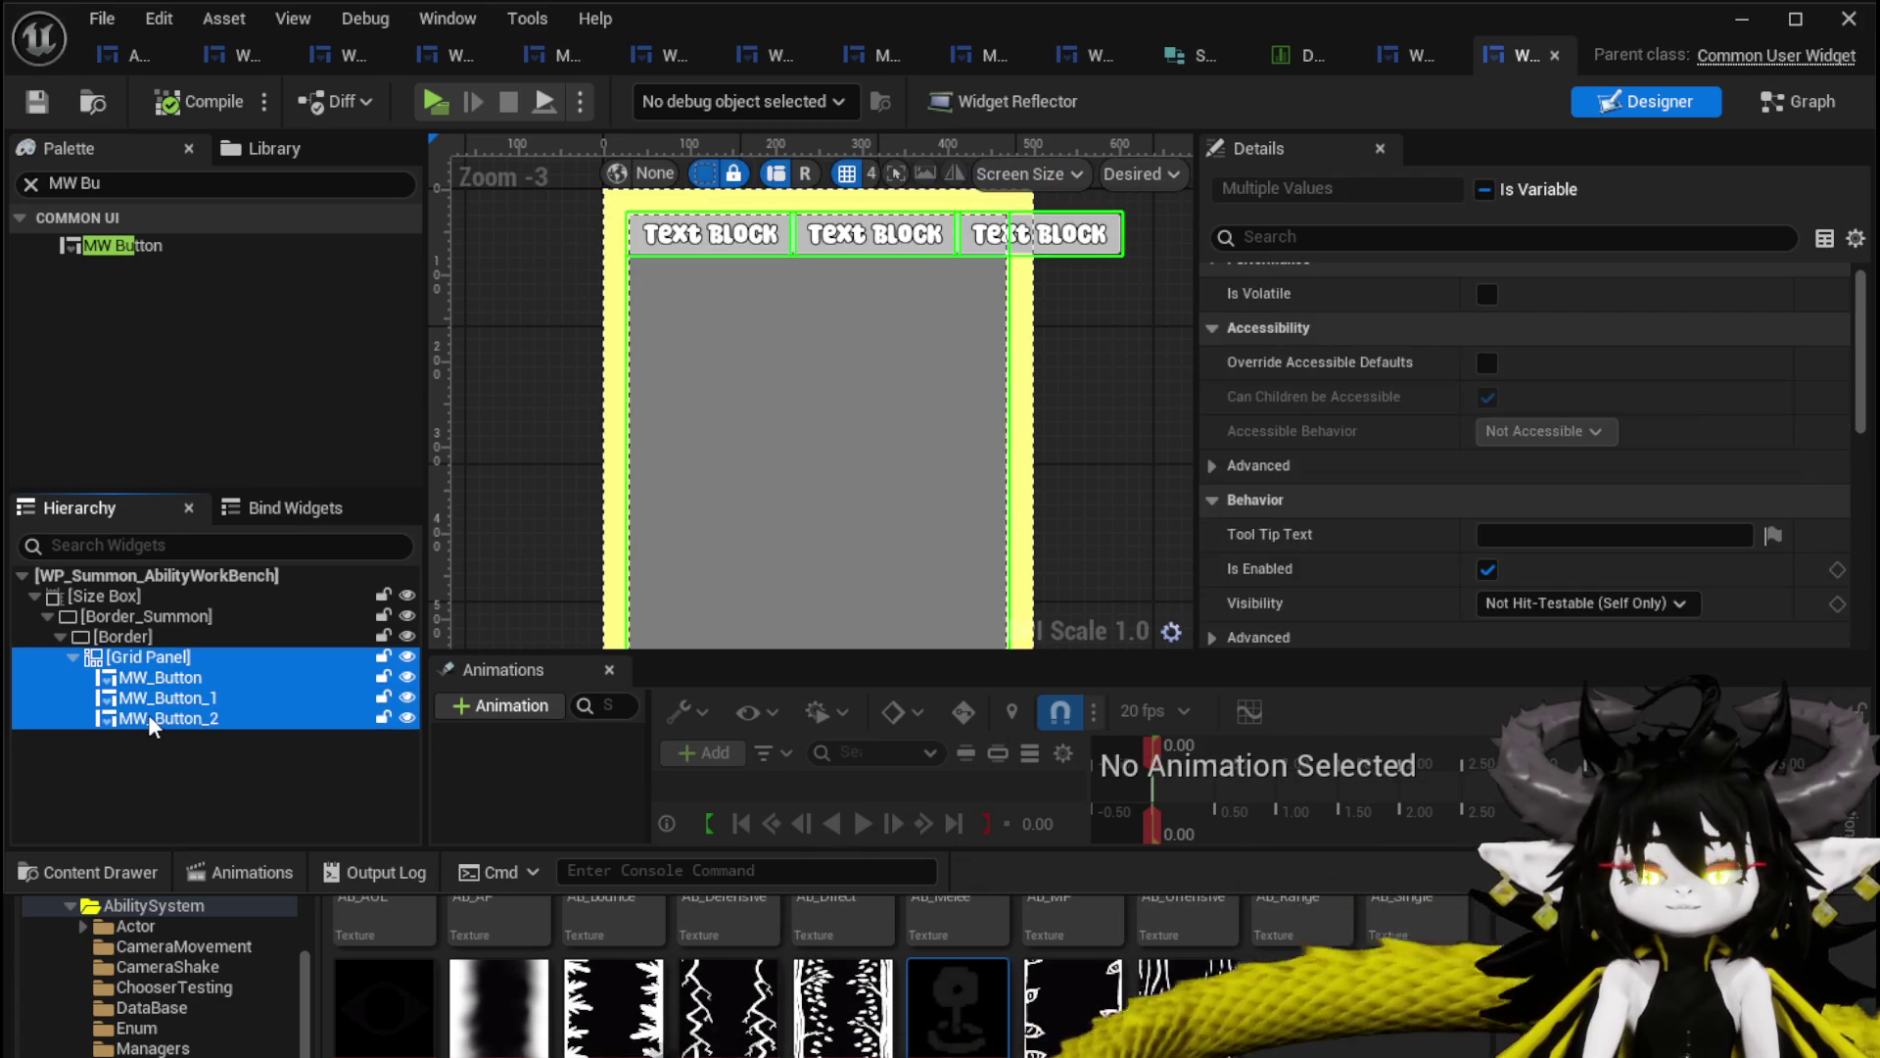
key("Delete")
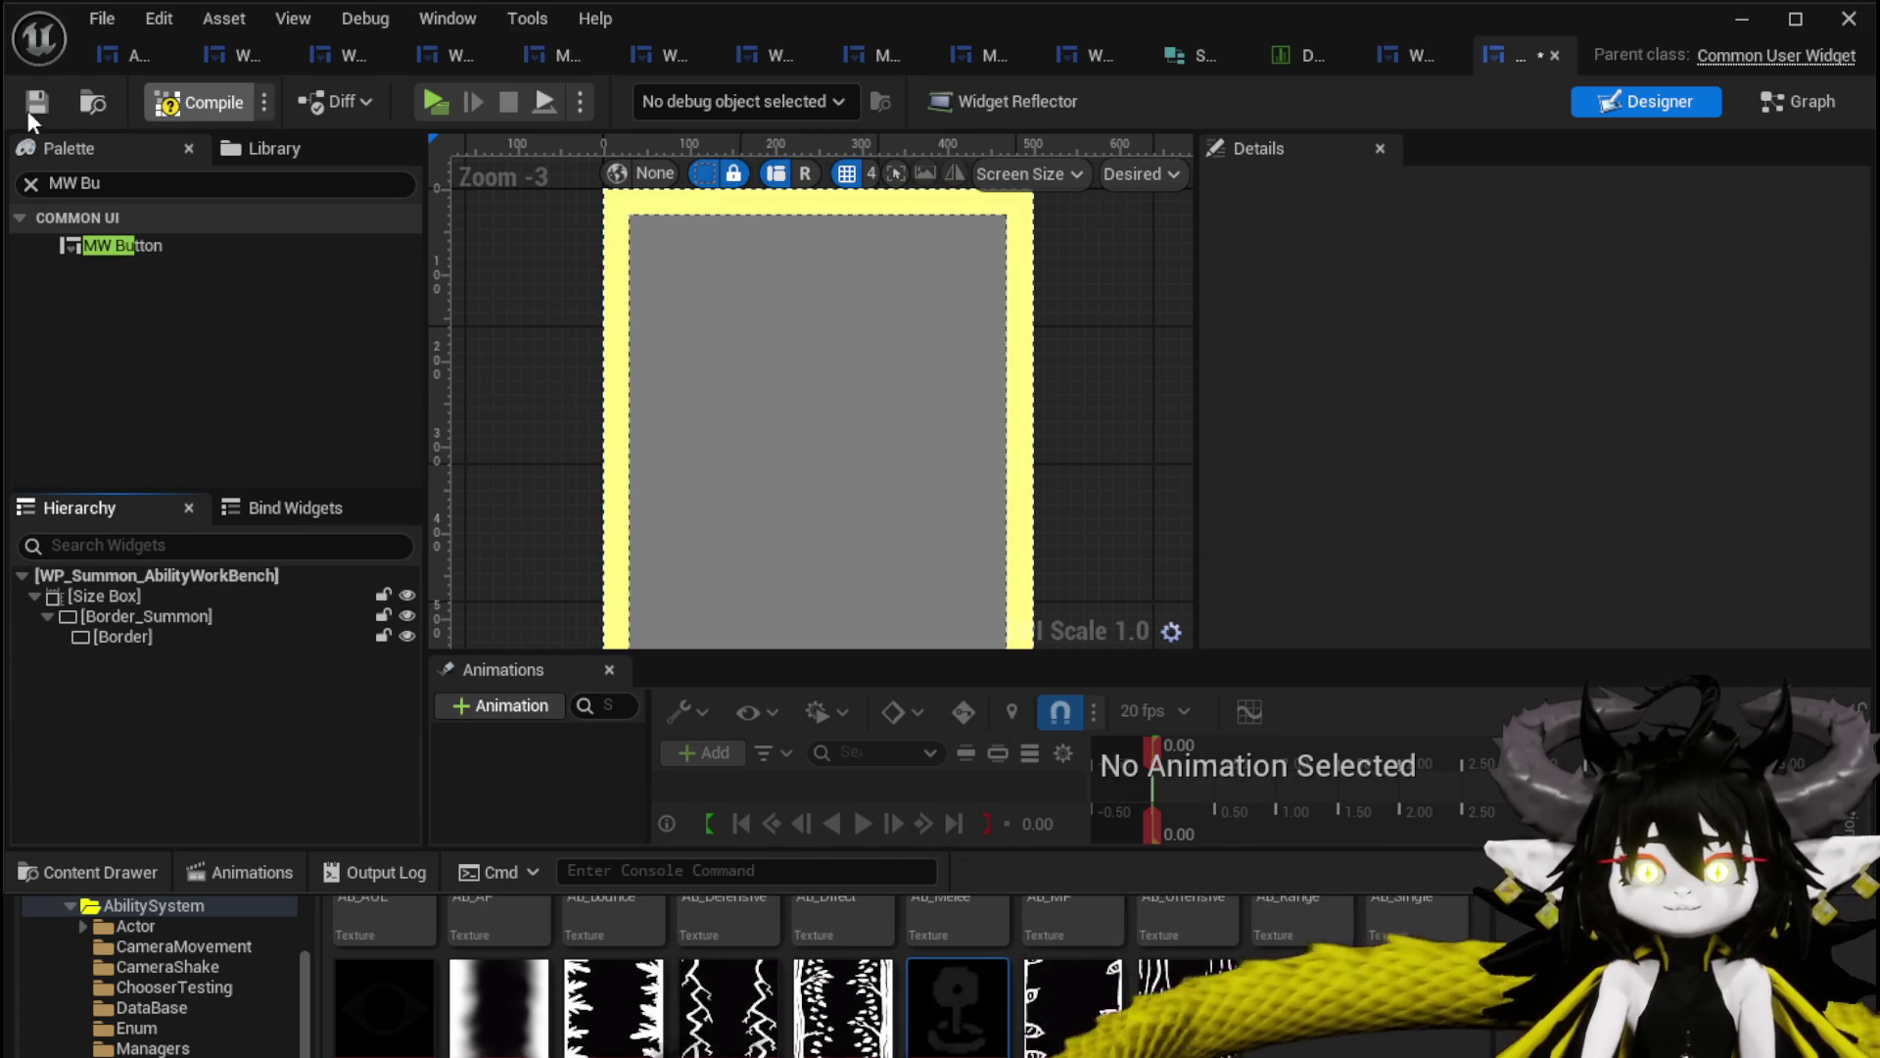
left_click(33, 103)
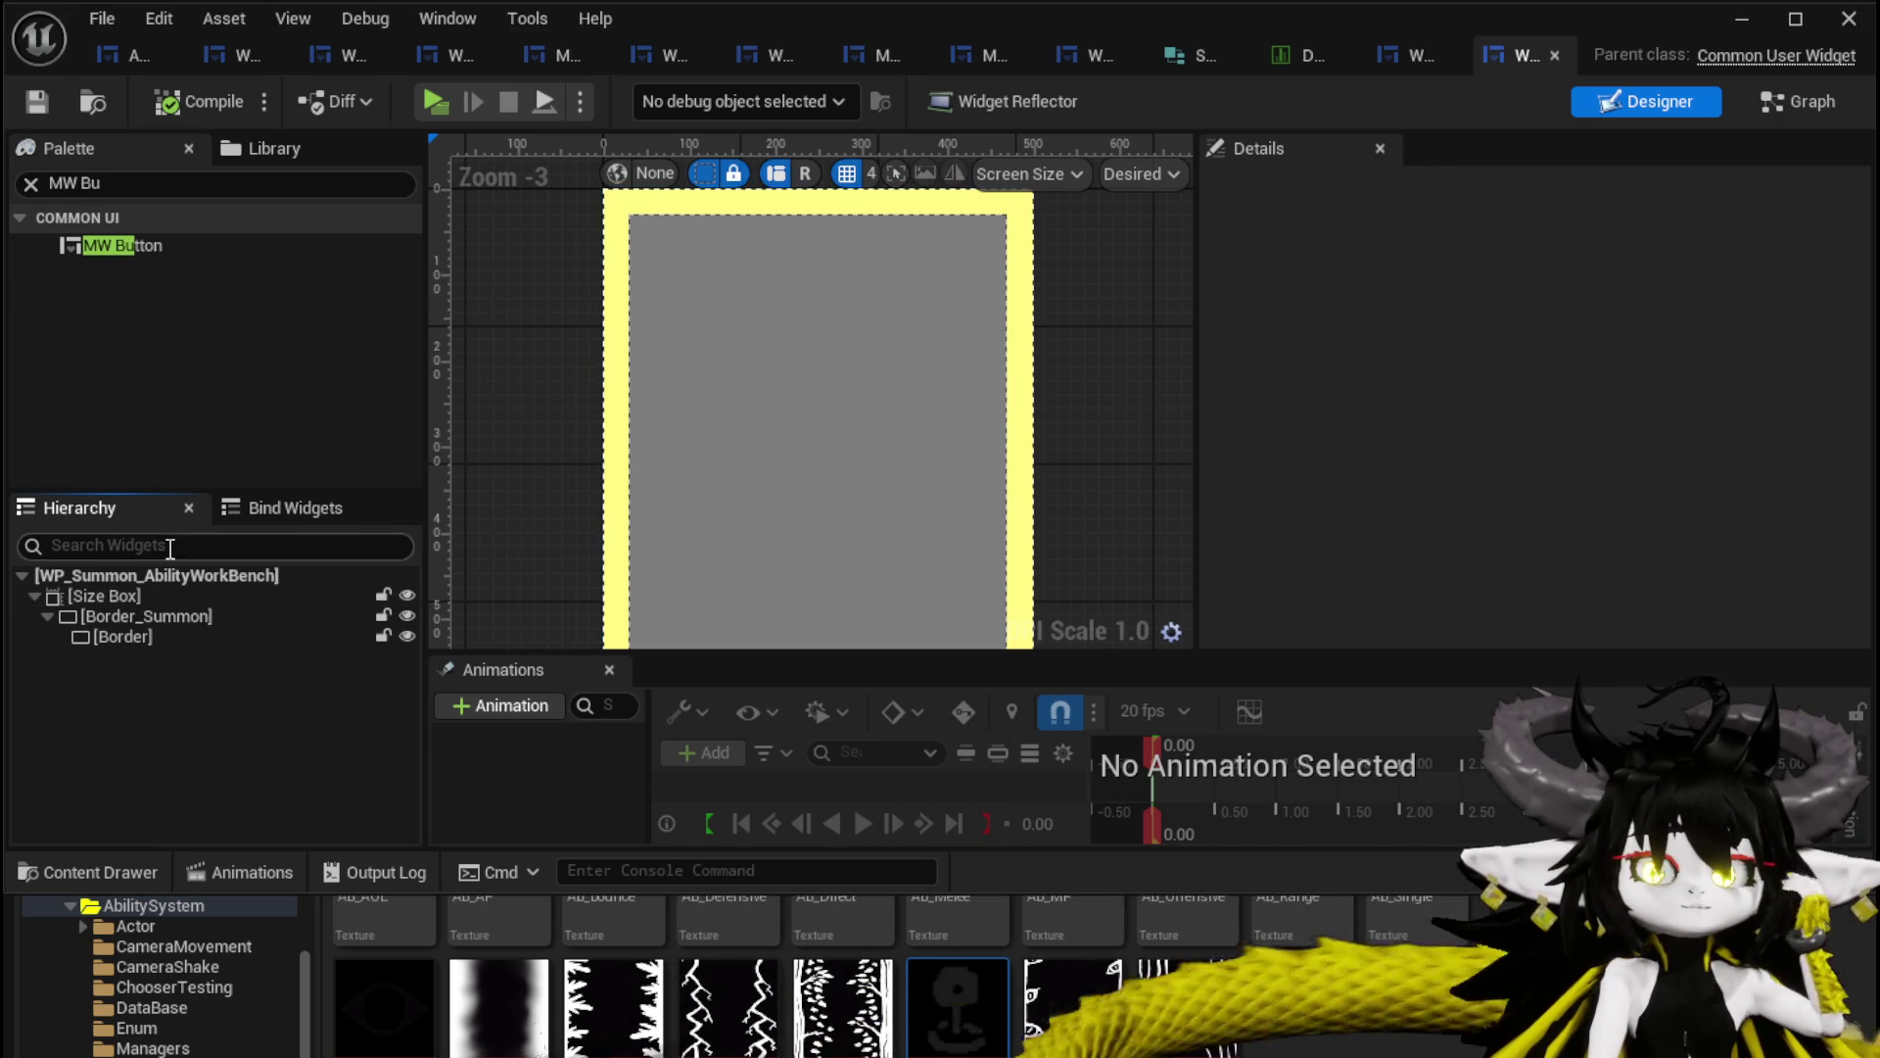
left_click(138, 613)
Wrap Border_Summon in a Canvas Panel, anchor it to fill the canvas, and save.
right_click(135, 609)
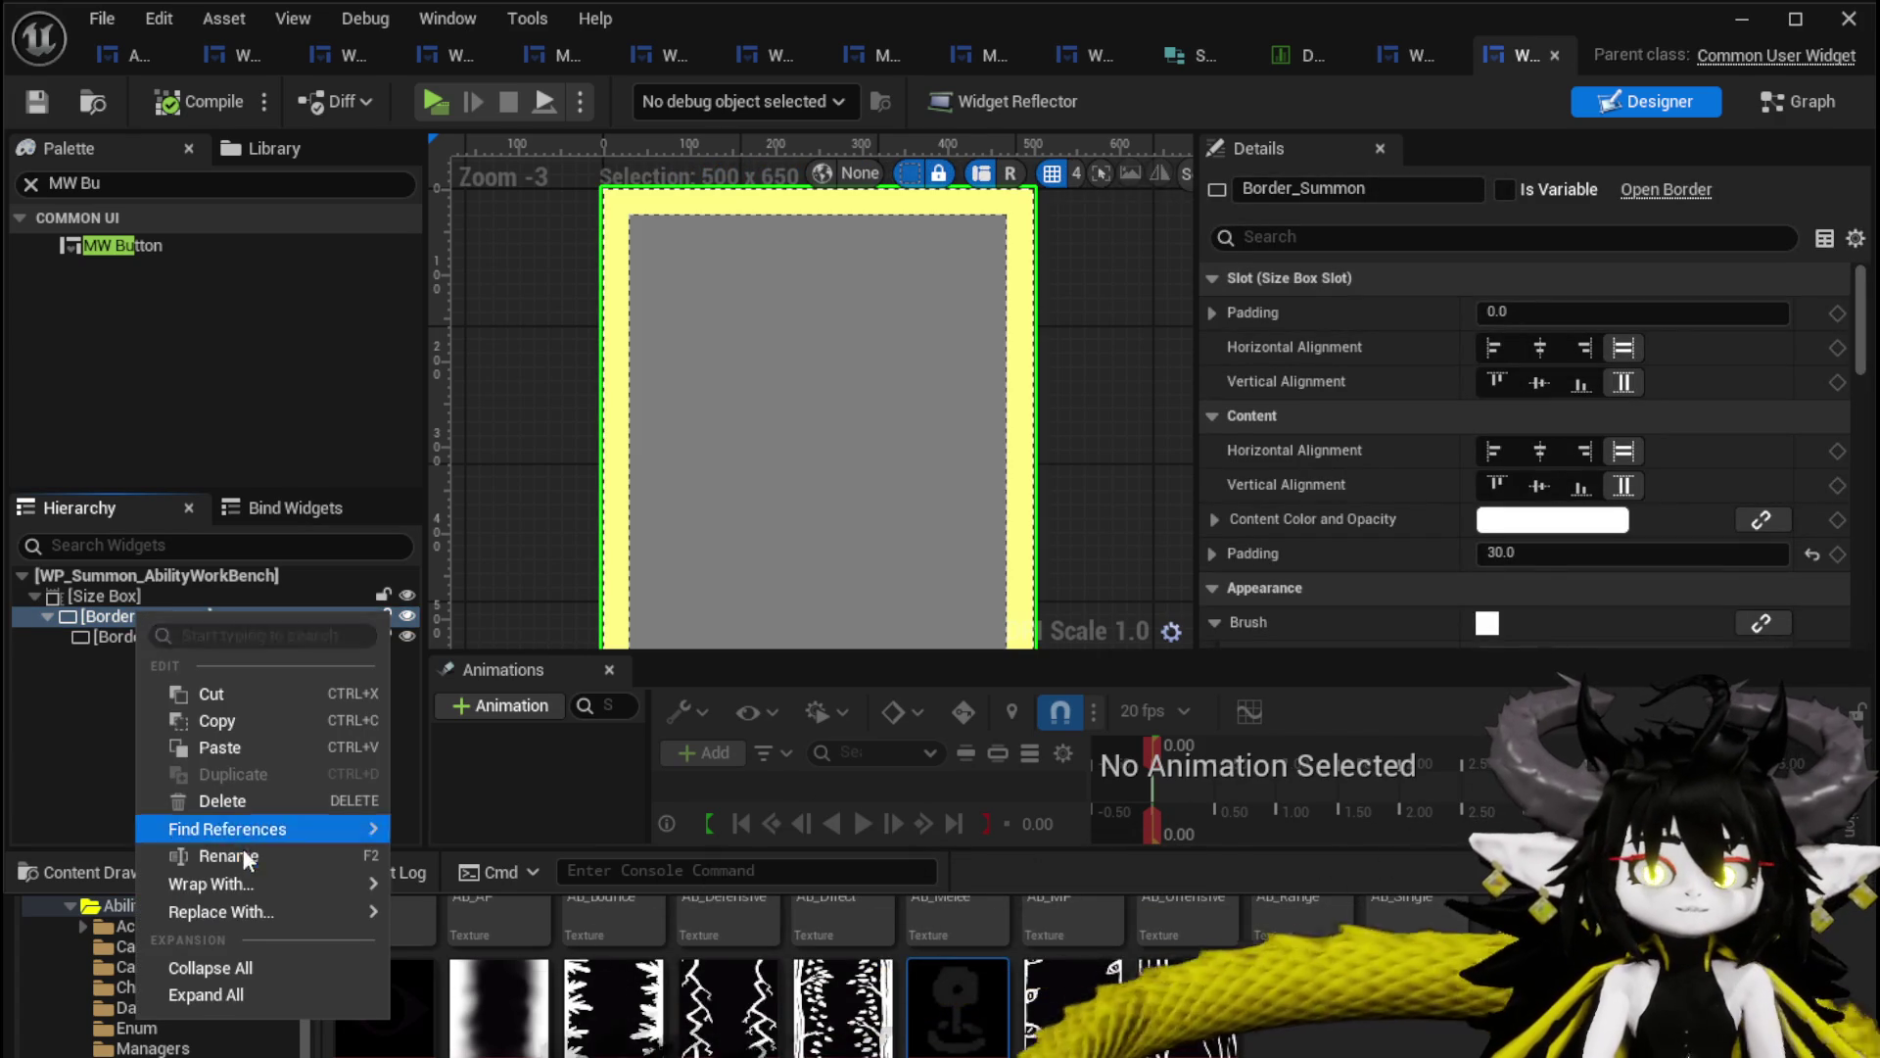
mouse_move(255, 906)
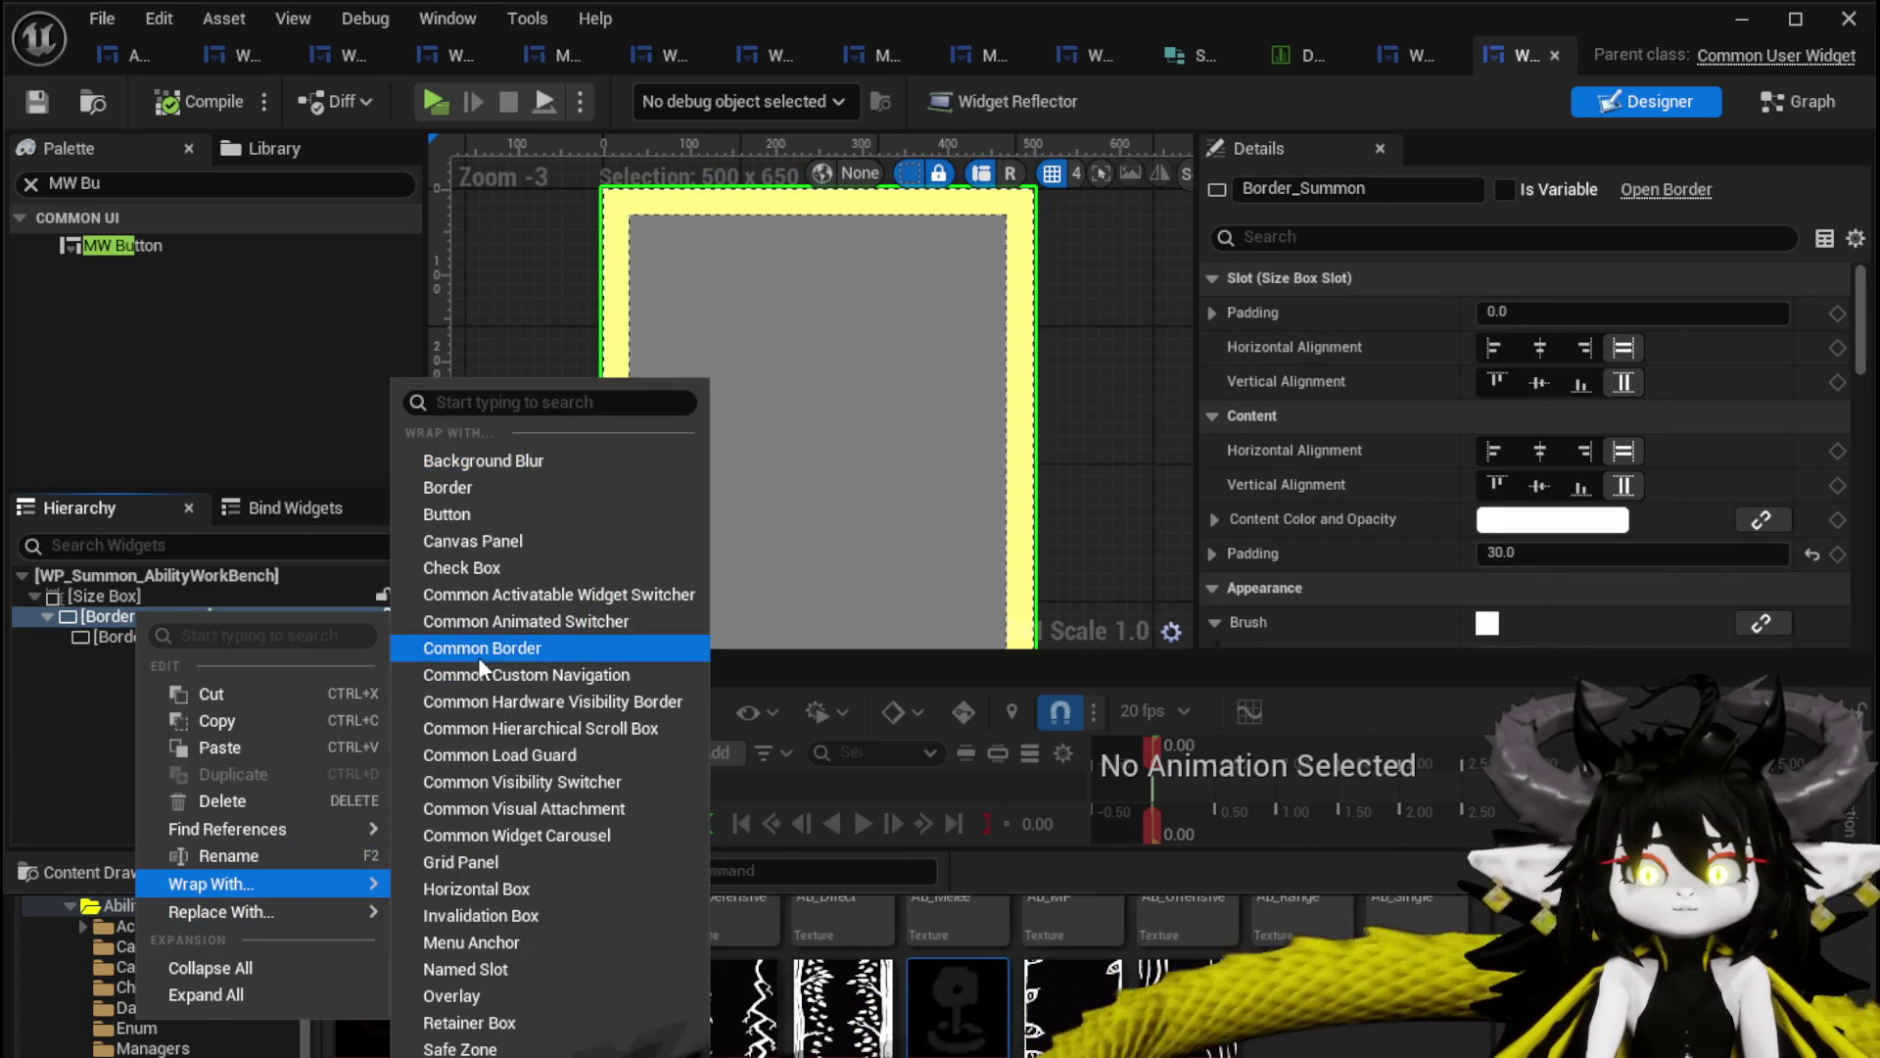
left_click(468, 541)
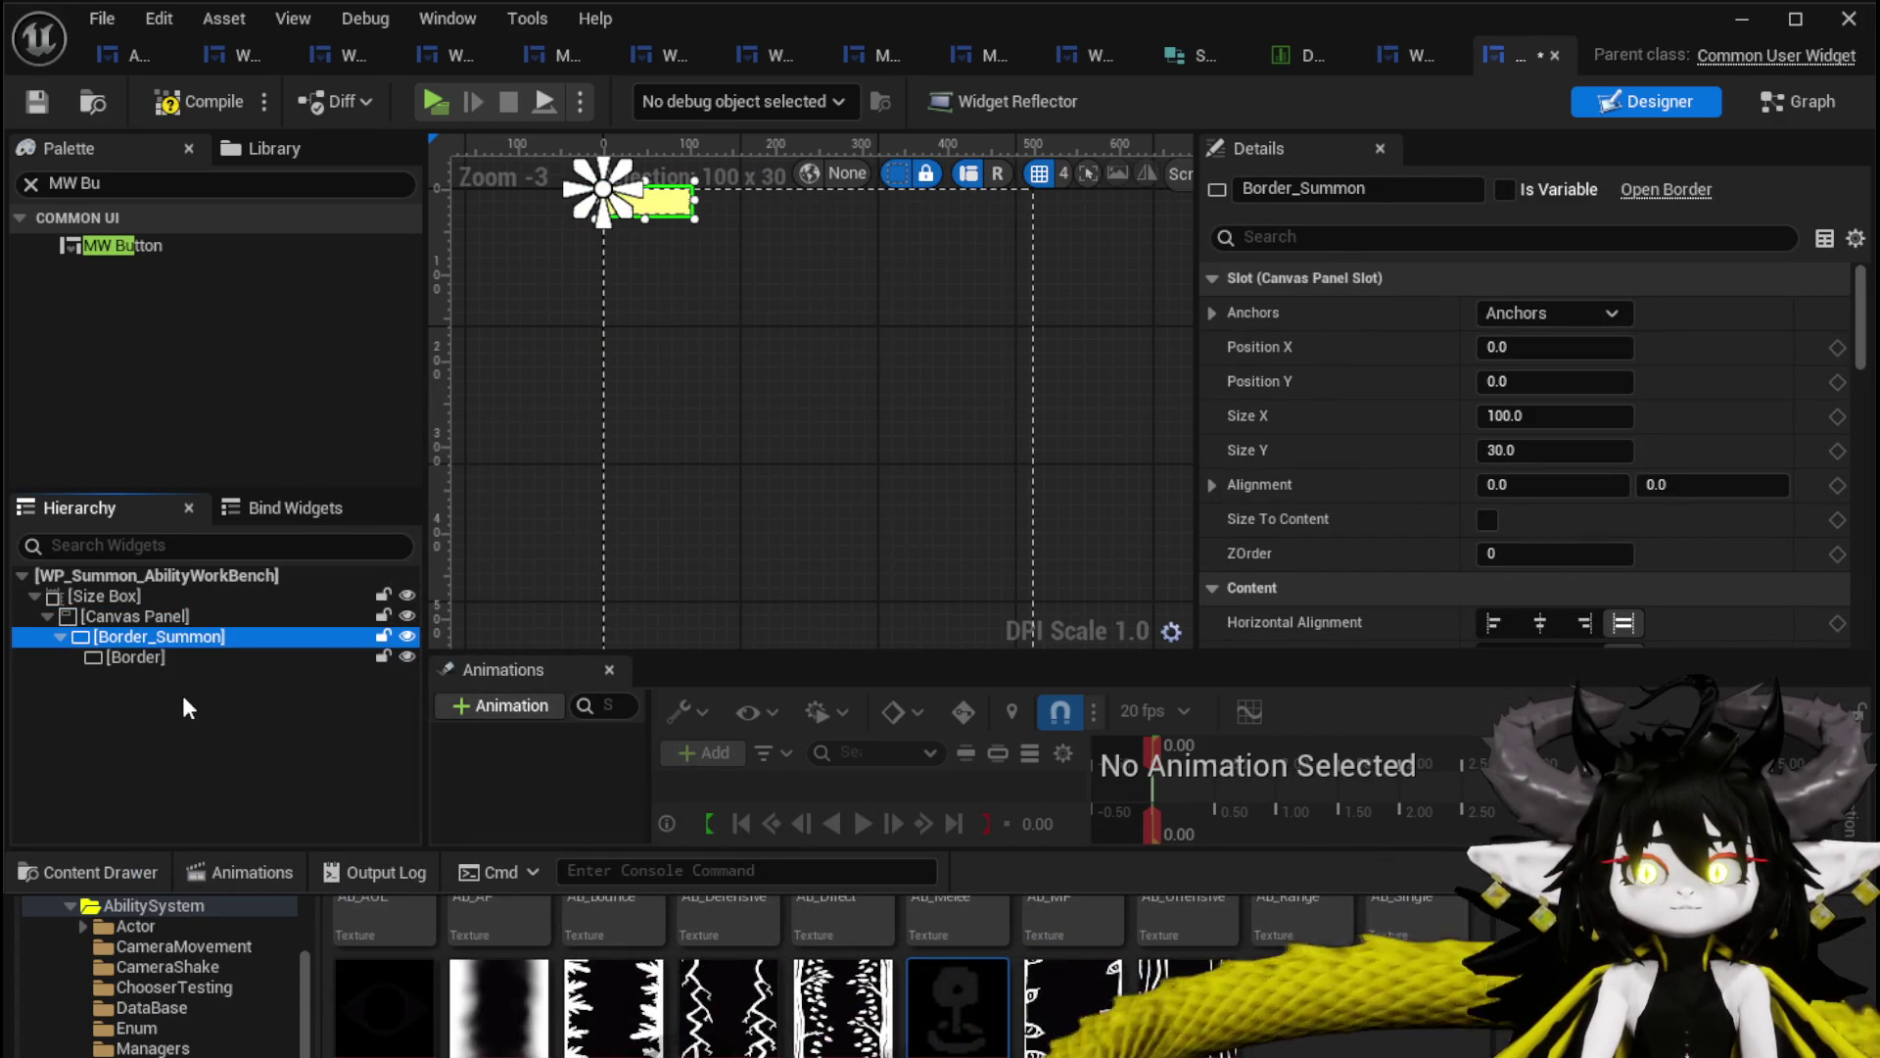
left_click(1567, 312)
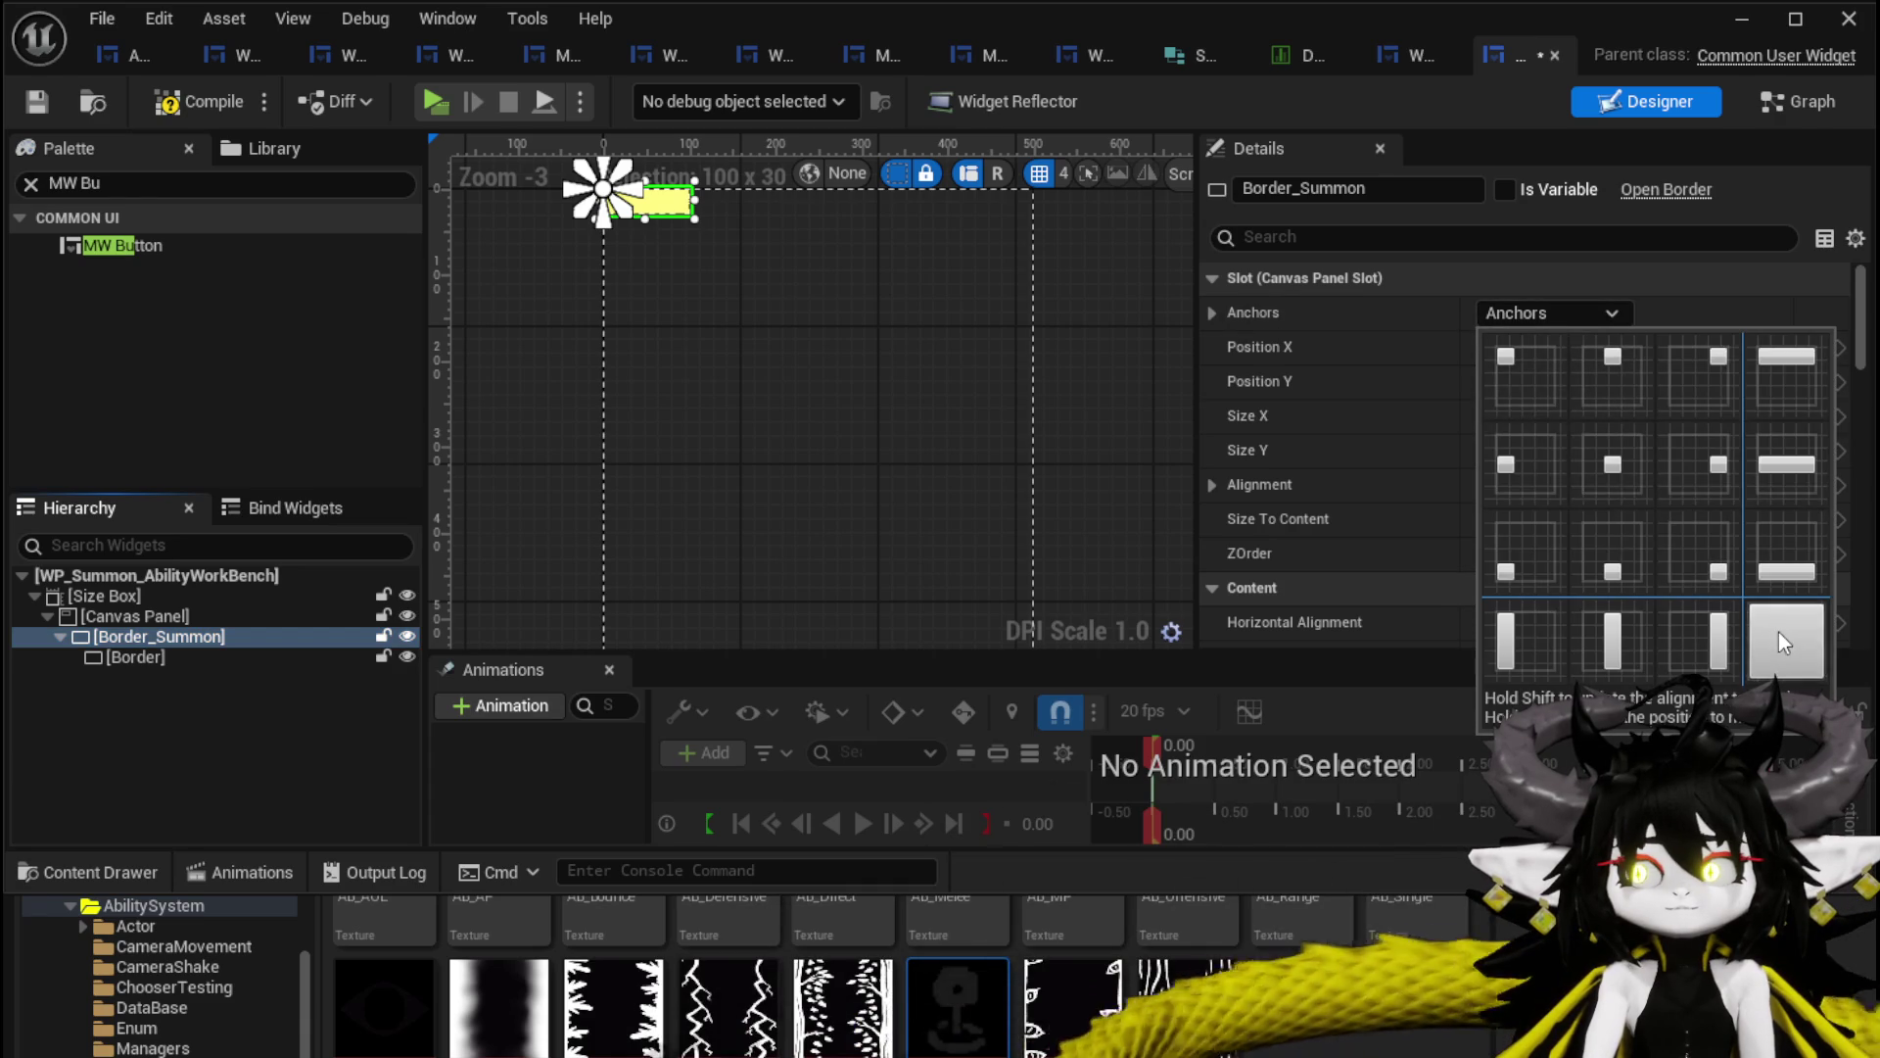
left_click(1778, 632)
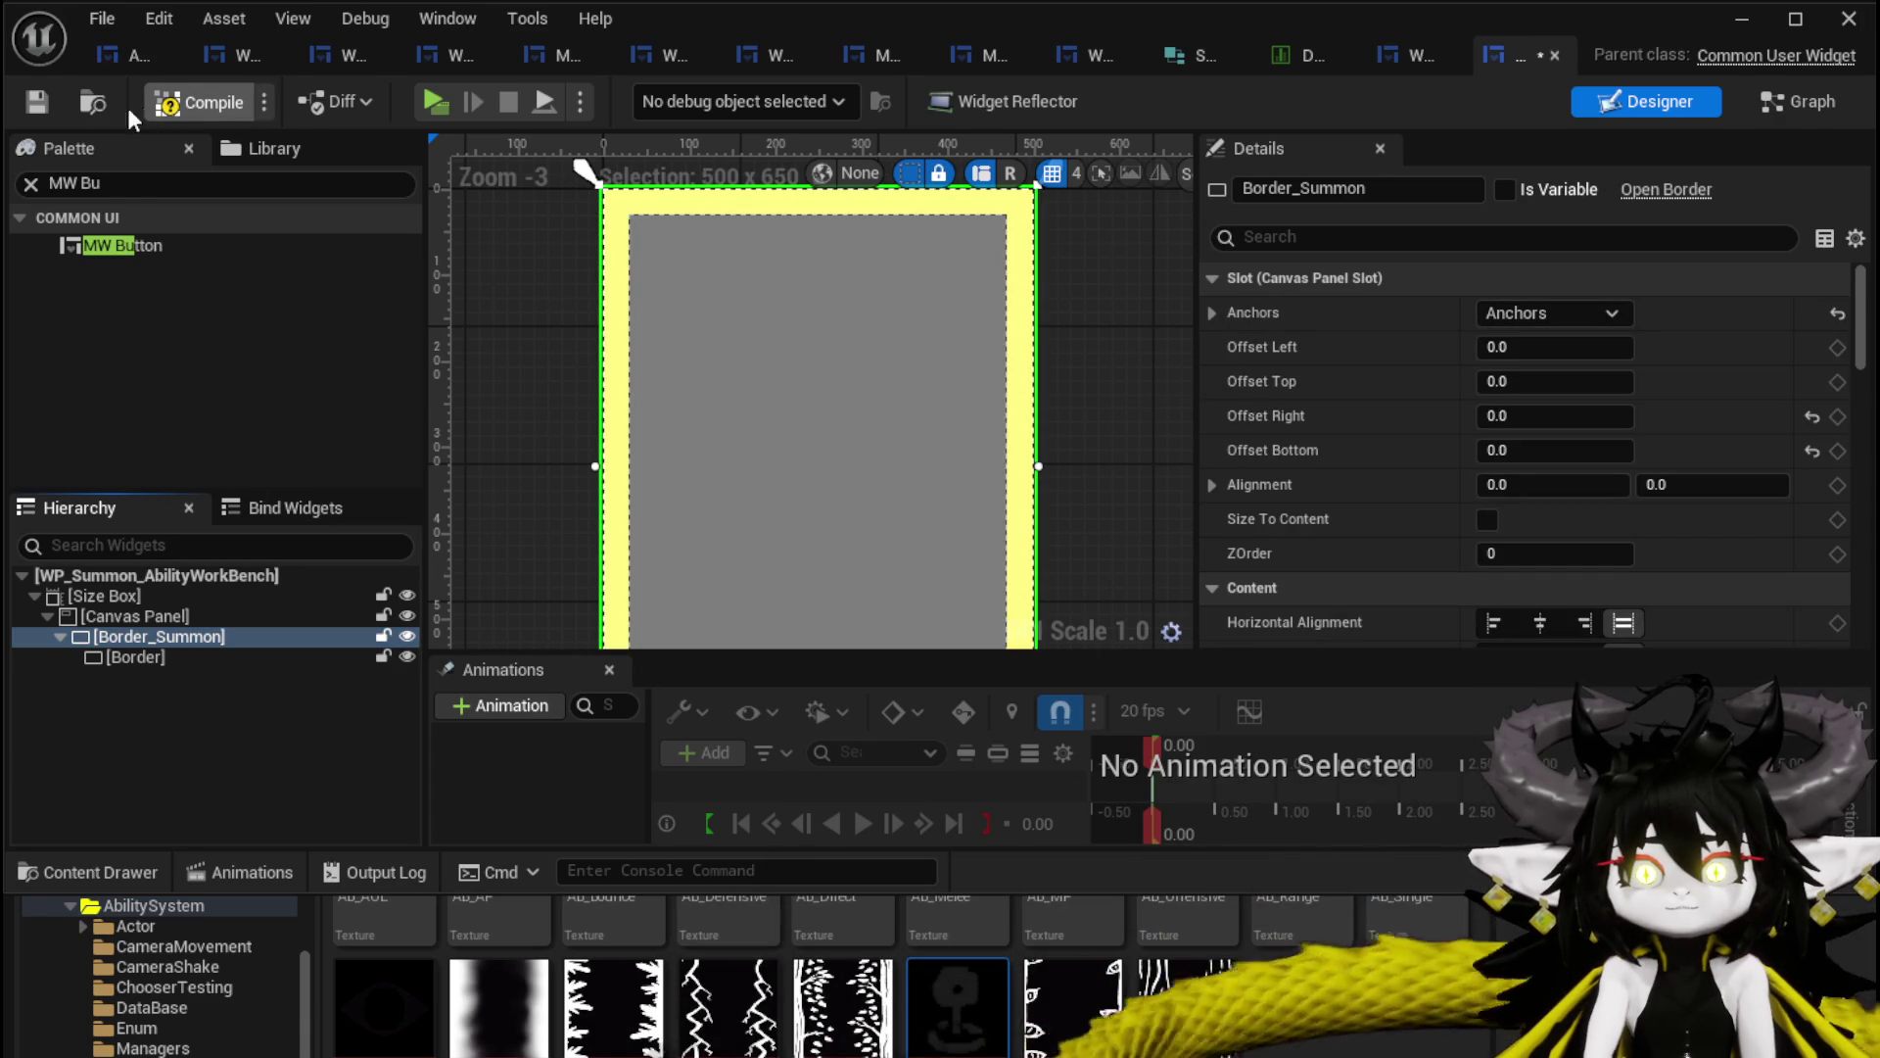
left_click(32, 108)
Add seven MW Buttons to the Canvas Panel.
mouse_move(122, 246)
left_mouse_down()
mouse_move(787, 290)
mouse_move(81, 668)
mouse_move(127, 647)
left_mouse_up()
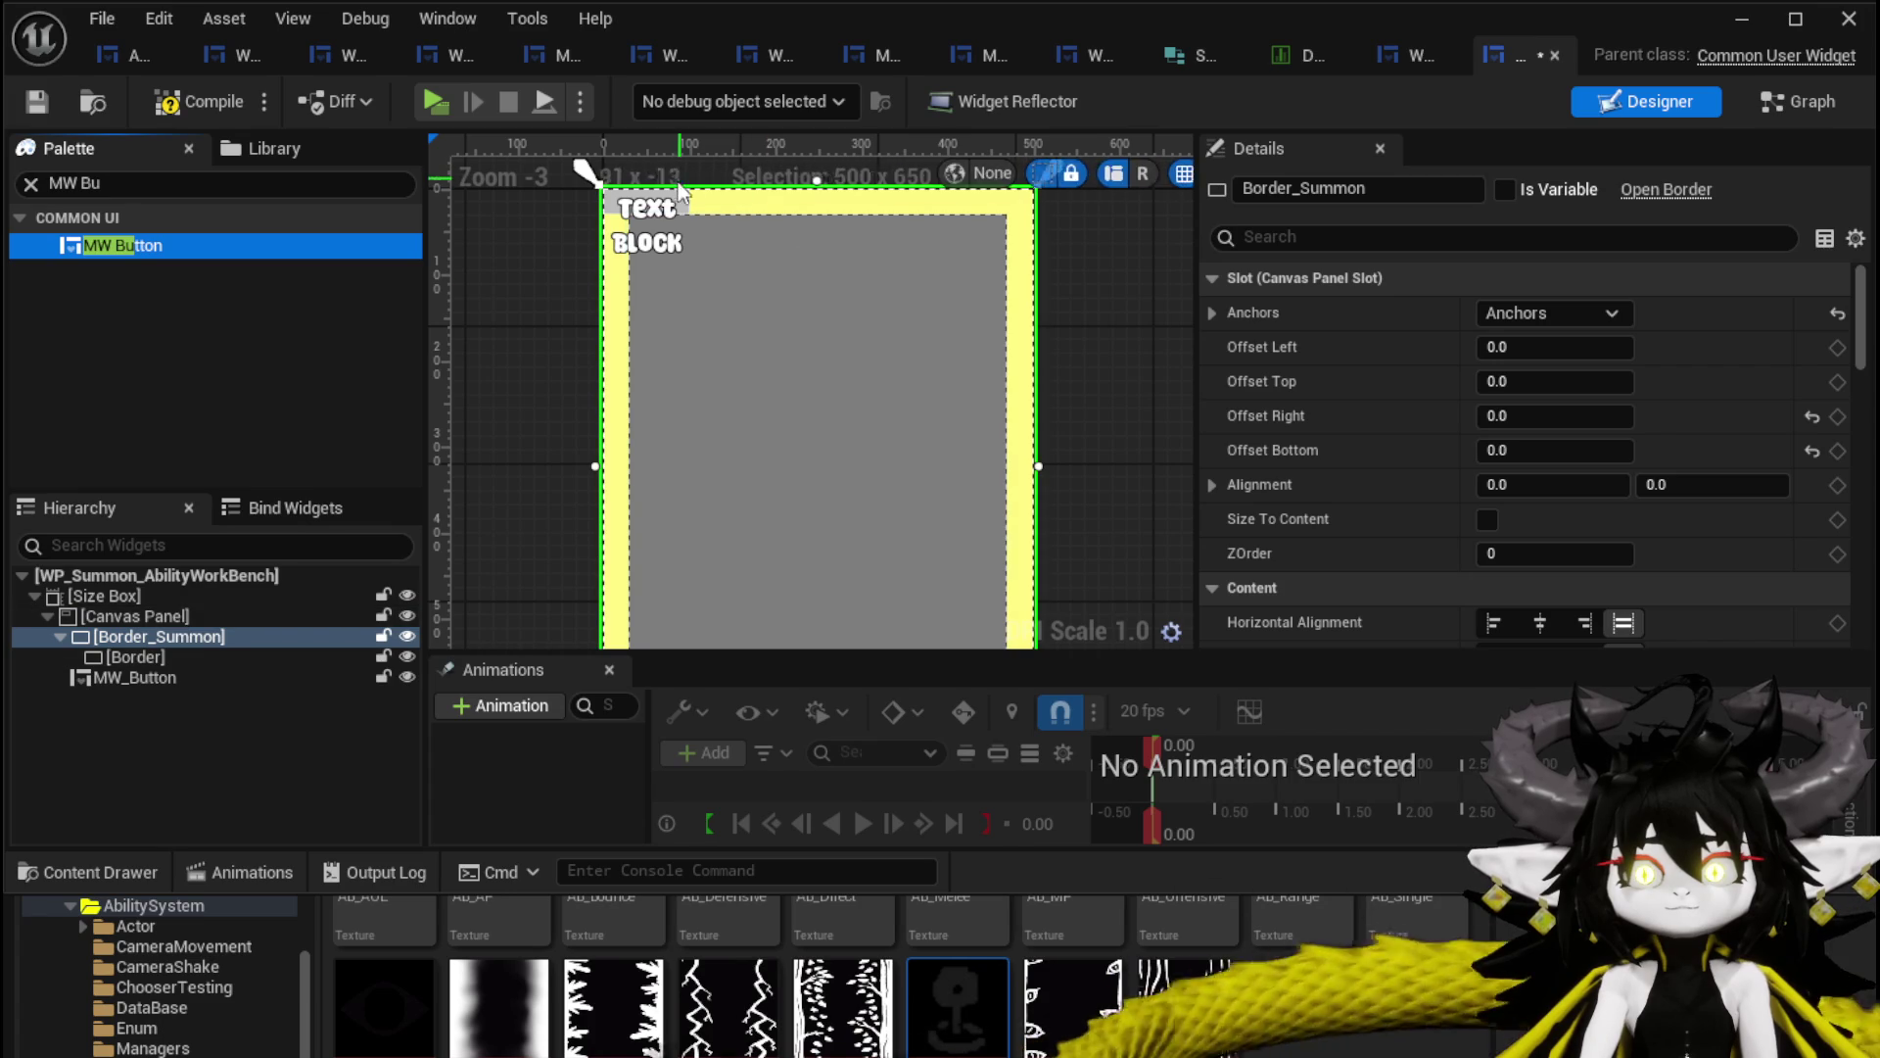
left_click_drag(108, 246, 92, 612)
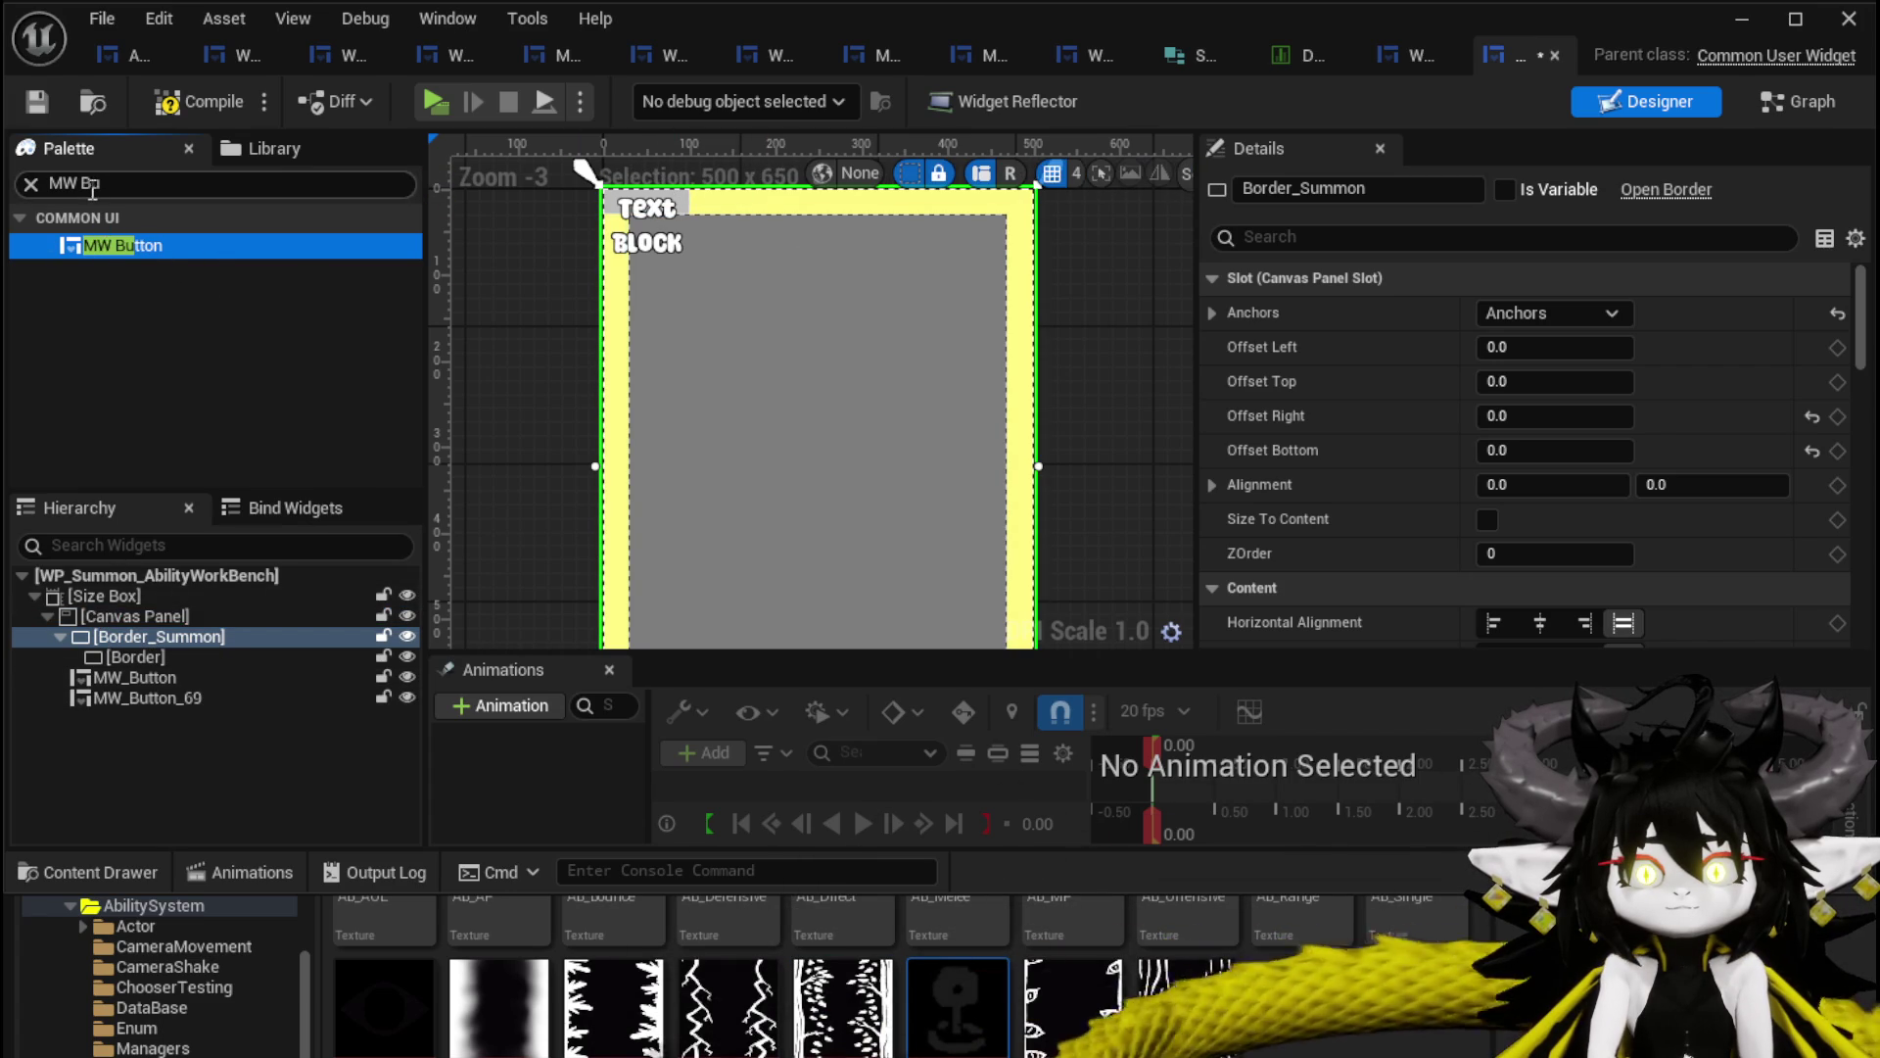
left_click_drag(101, 243, 122, 617)
mouse_move(102, 244)
left_mouse_down()
mouse_move(148, 480)
mouse_move(125, 643)
mouse_move(127, 615)
left_mouse_up()
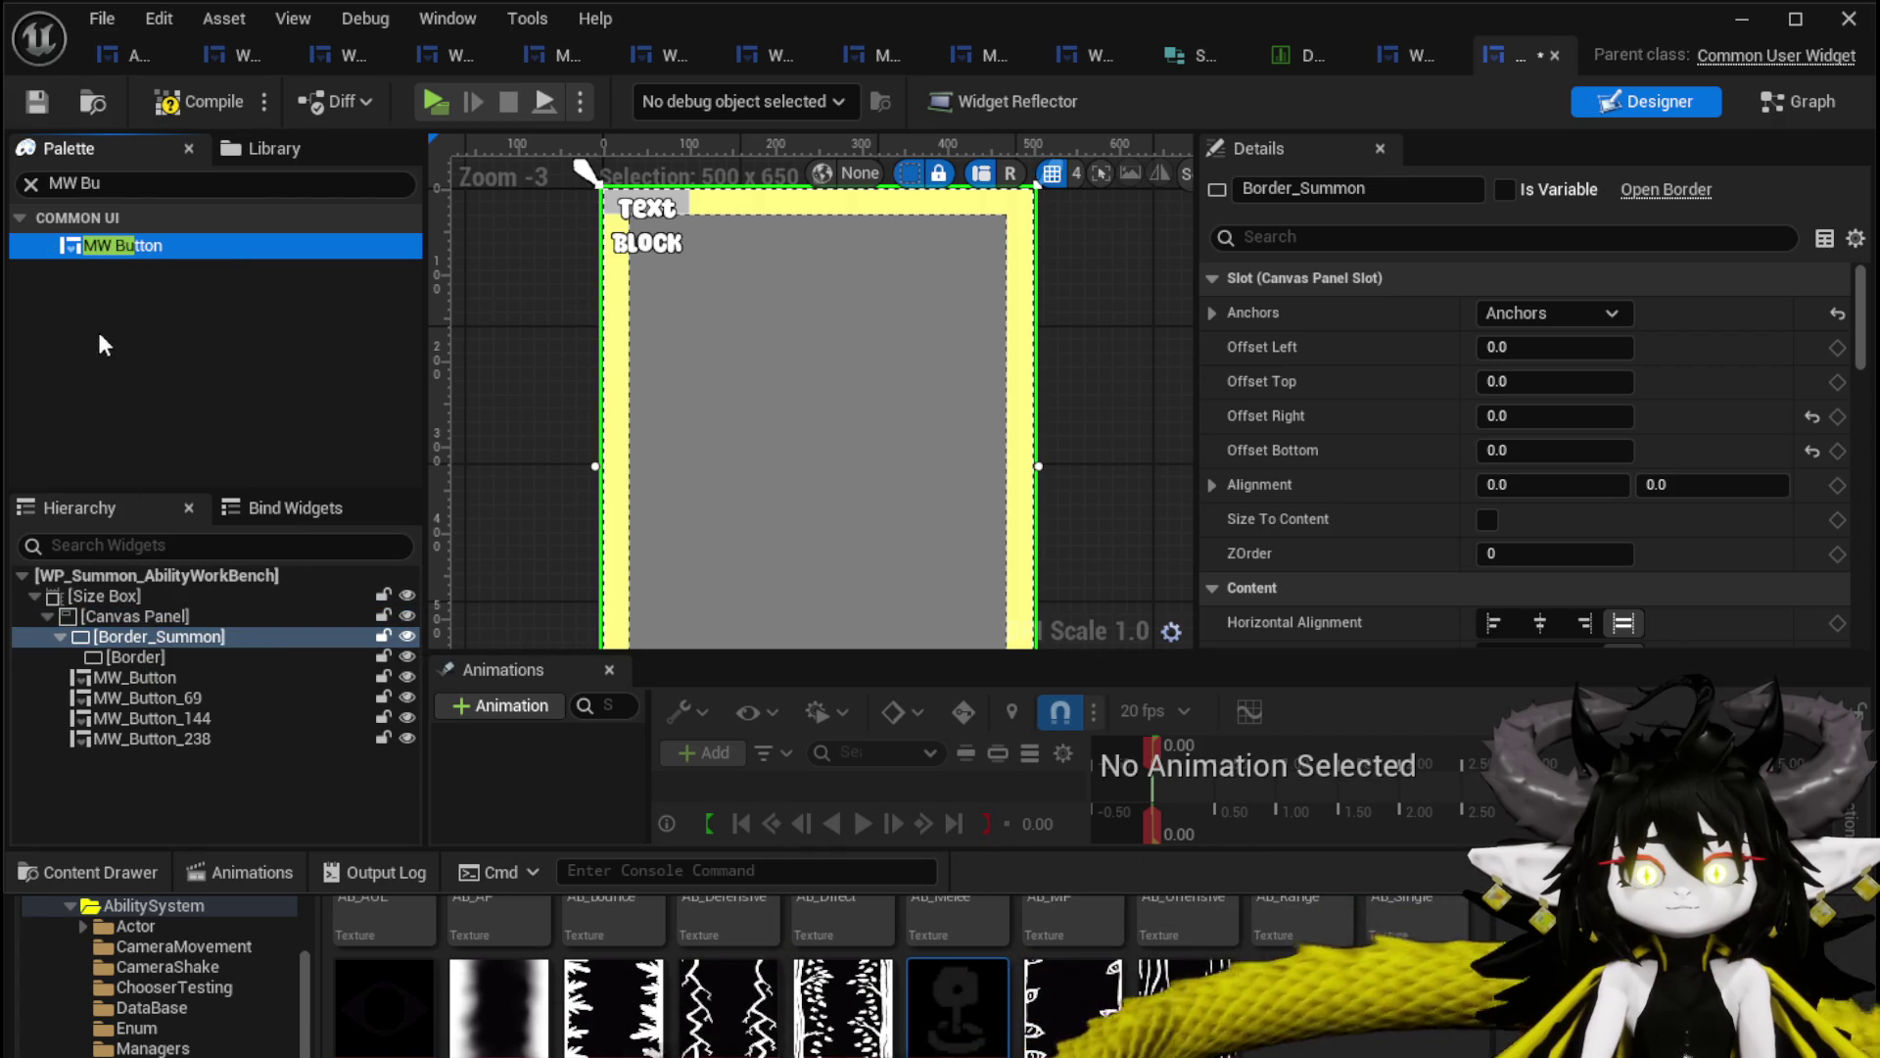
left_click_drag(101, 244, 127, 604)
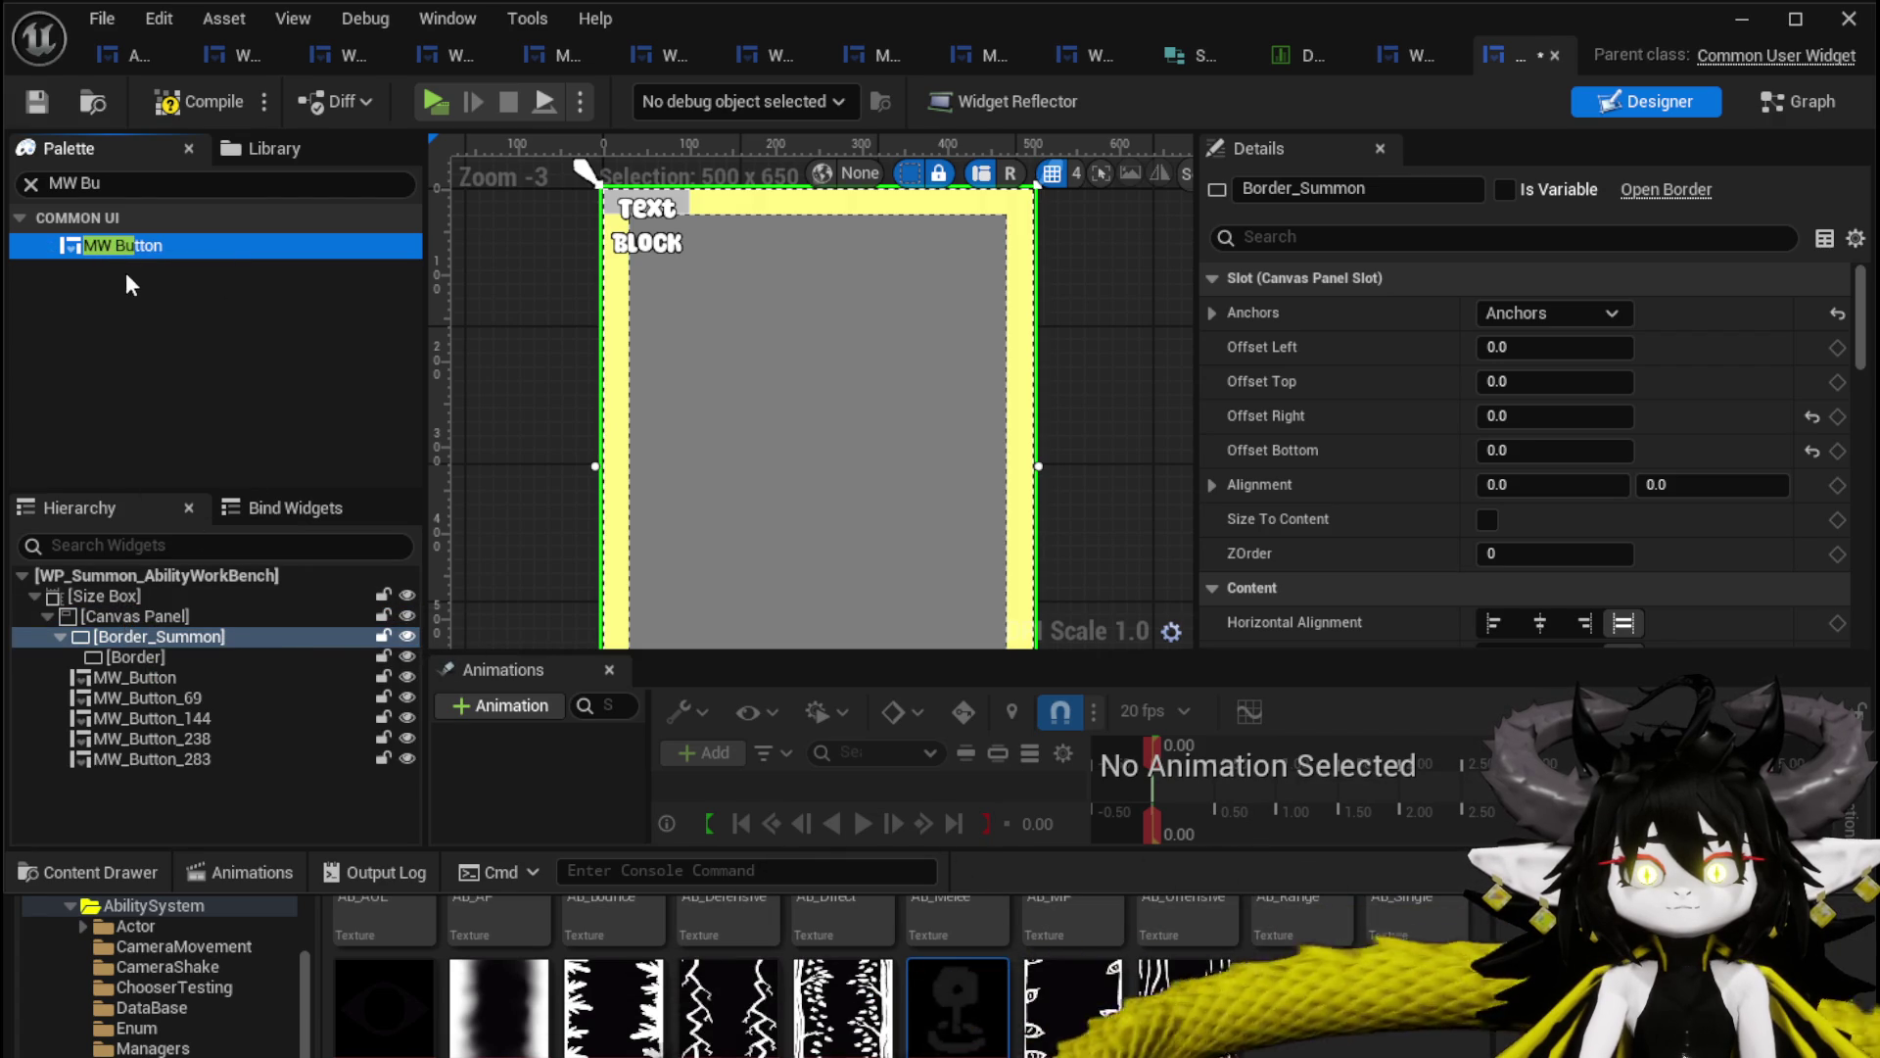
left_click_drag(113, 245, 121, 604)
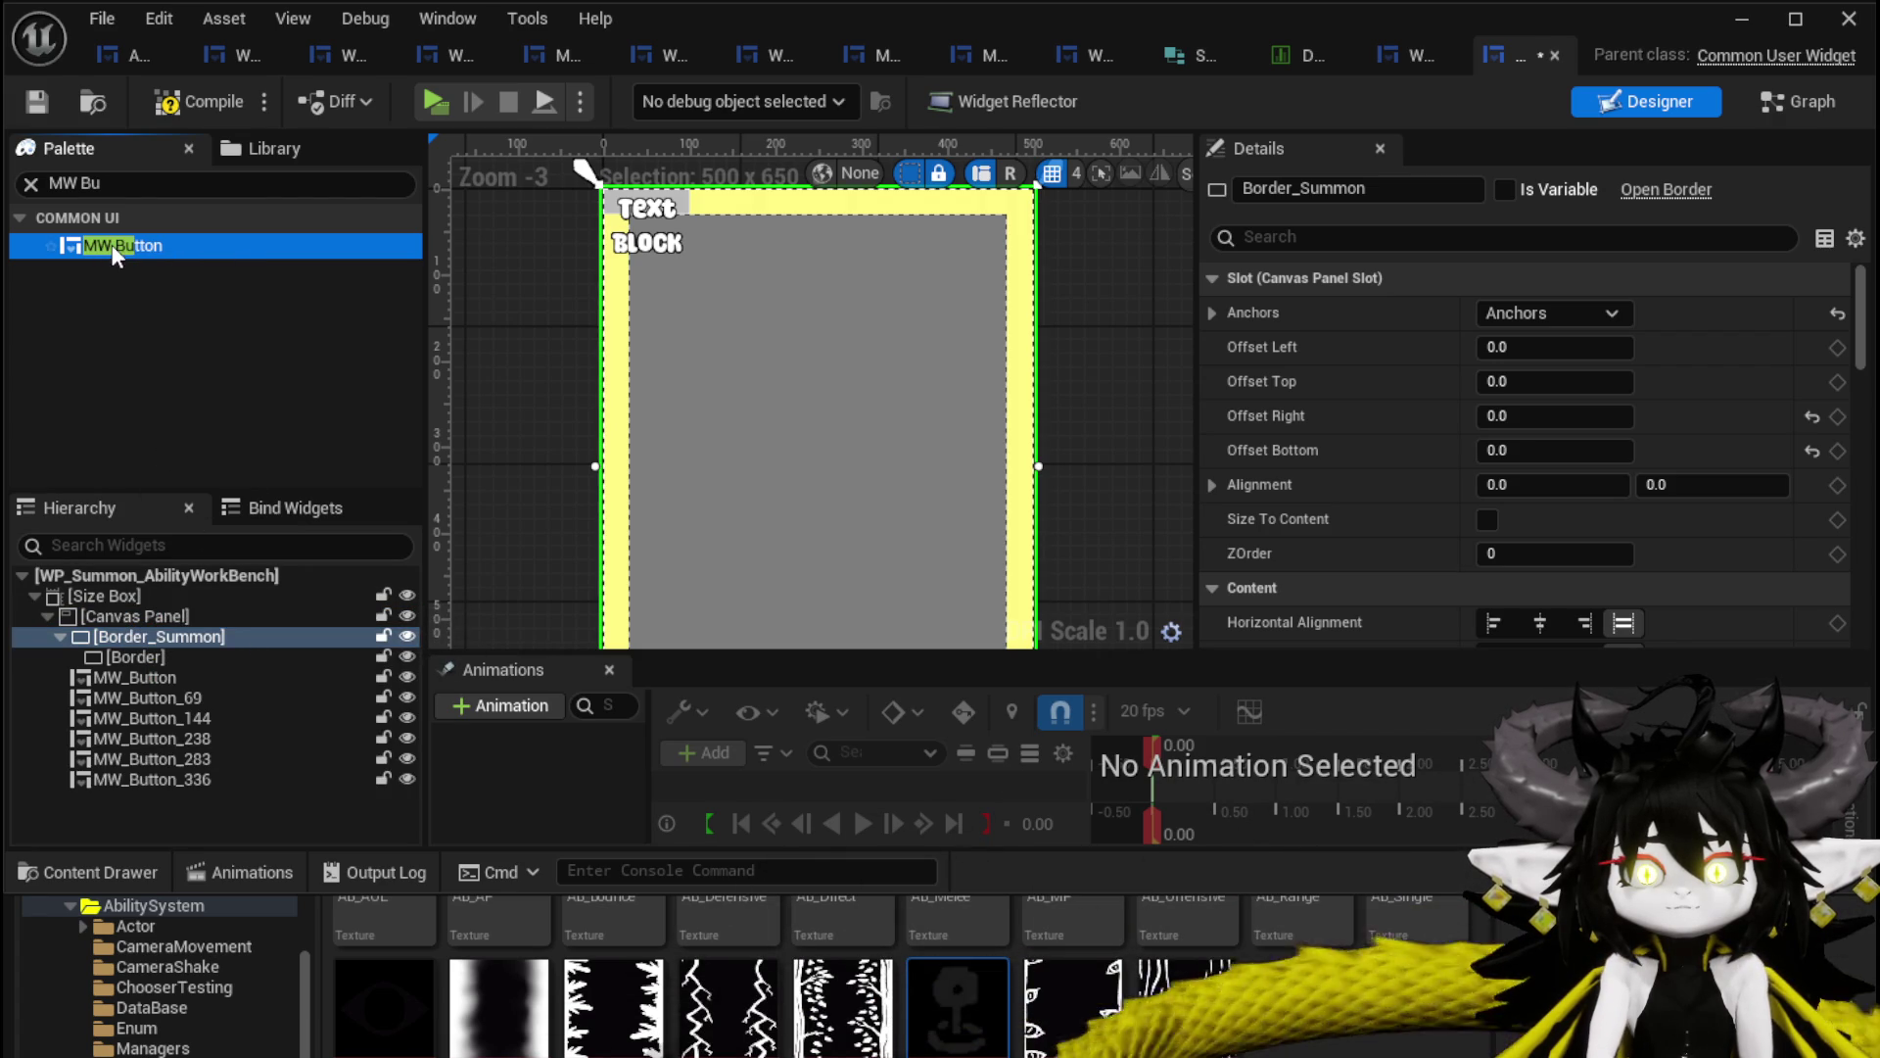
left_click_drag(139, 692, 109, 615)
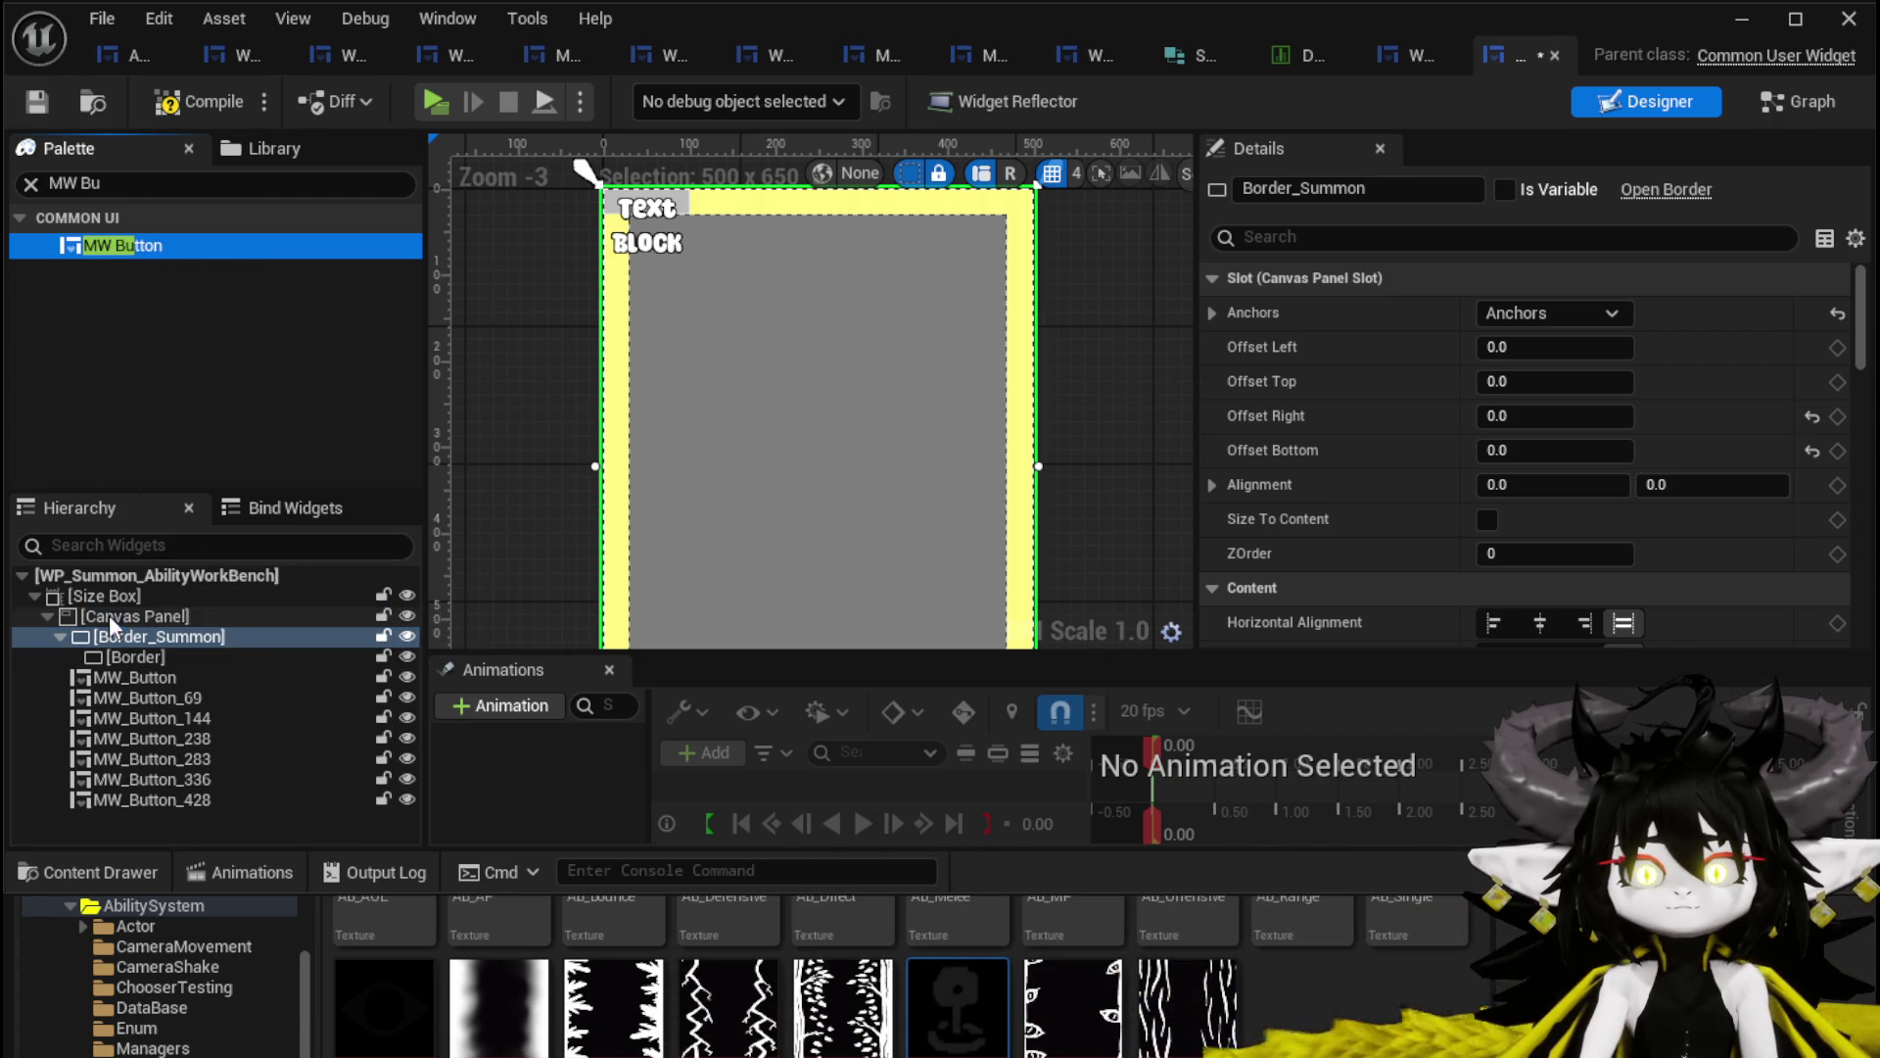
Check the first MW_Button's height of 30 and search the palette for Horizontal Box.
left_click(190, 683)
scroll(707, 392, "down", 1)
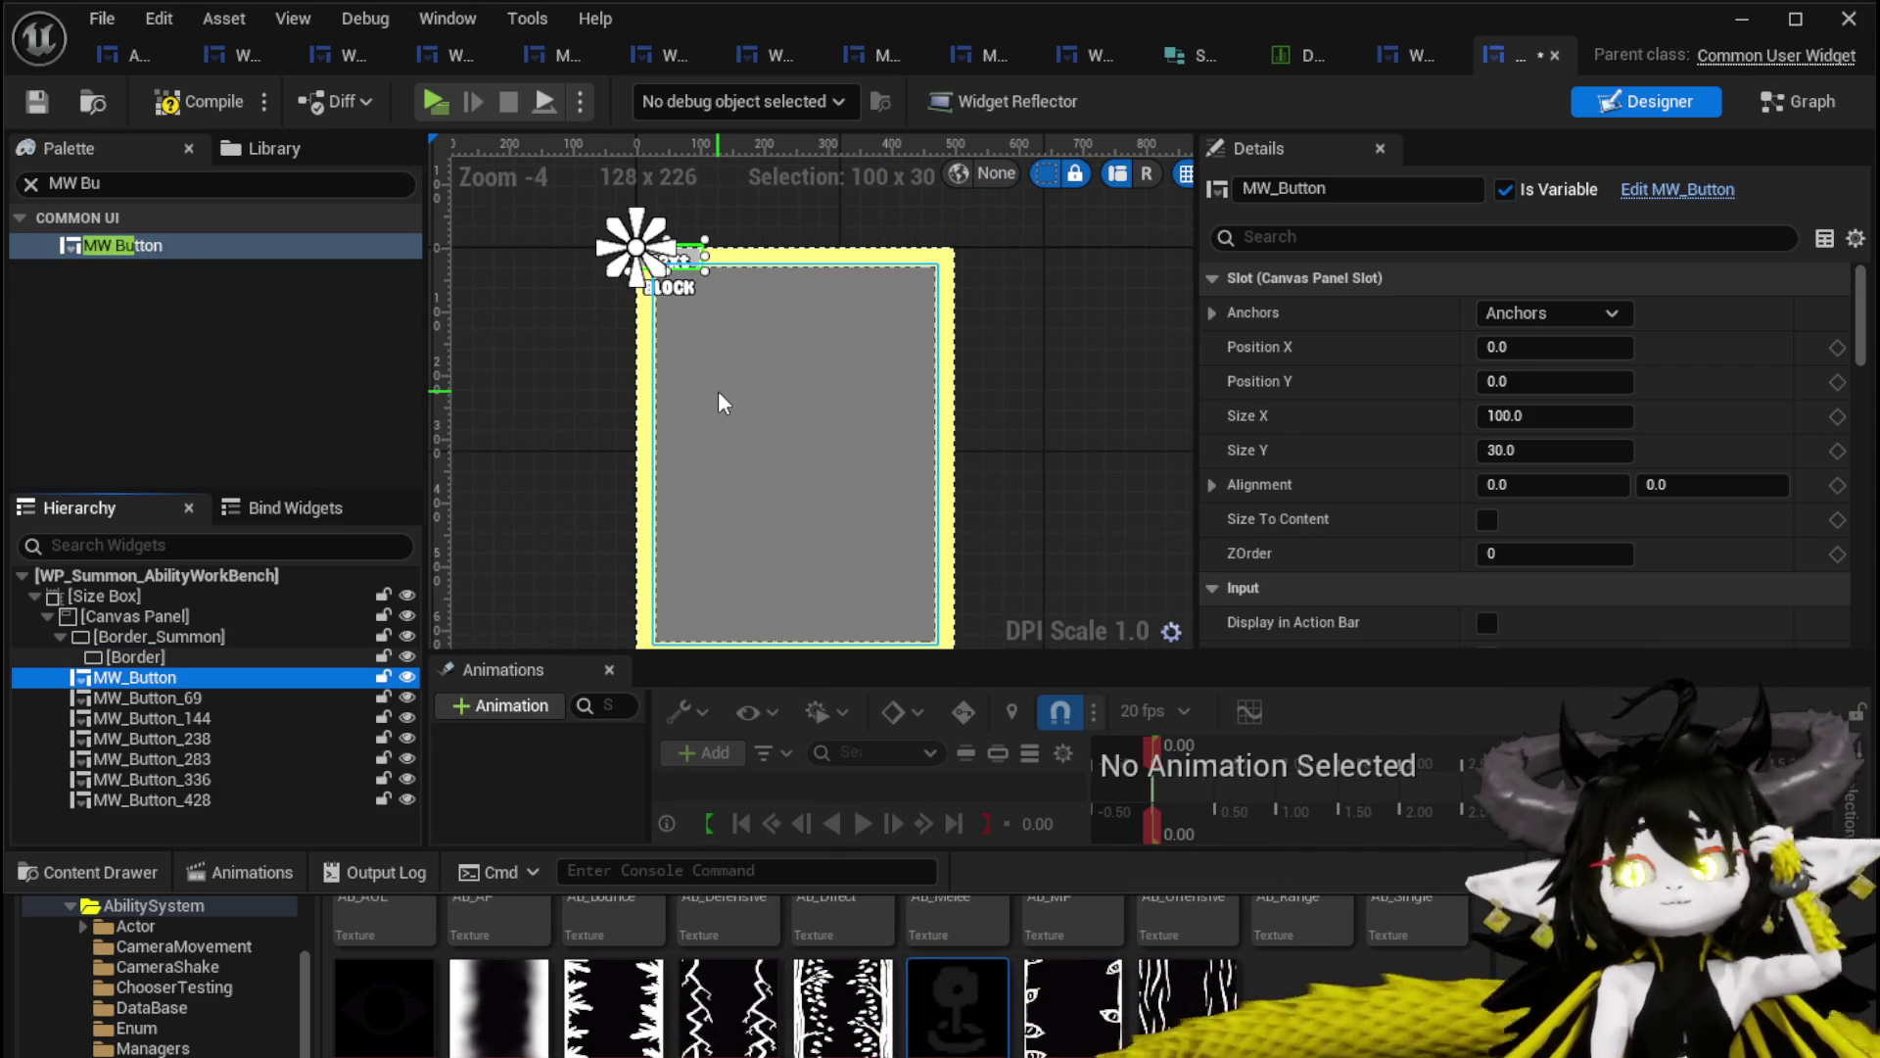
left_click(1557, 450)
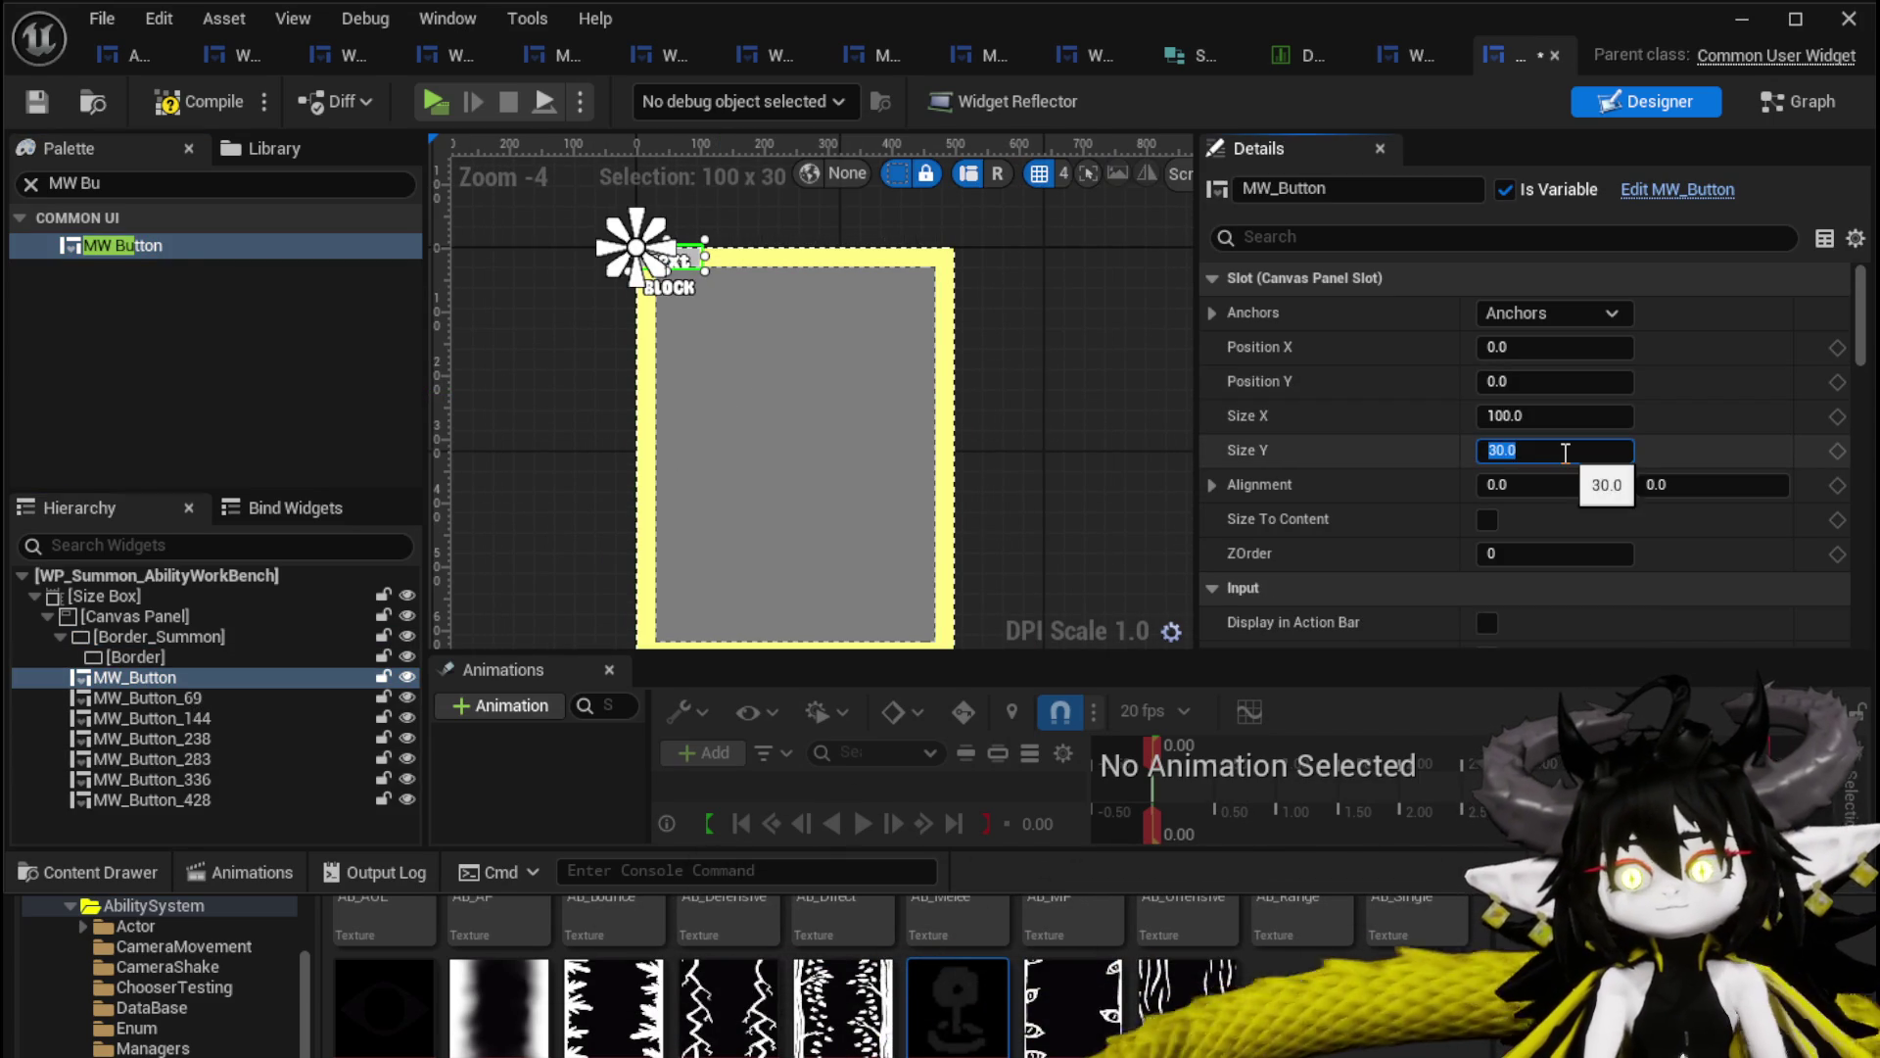
left_click(116, 183)
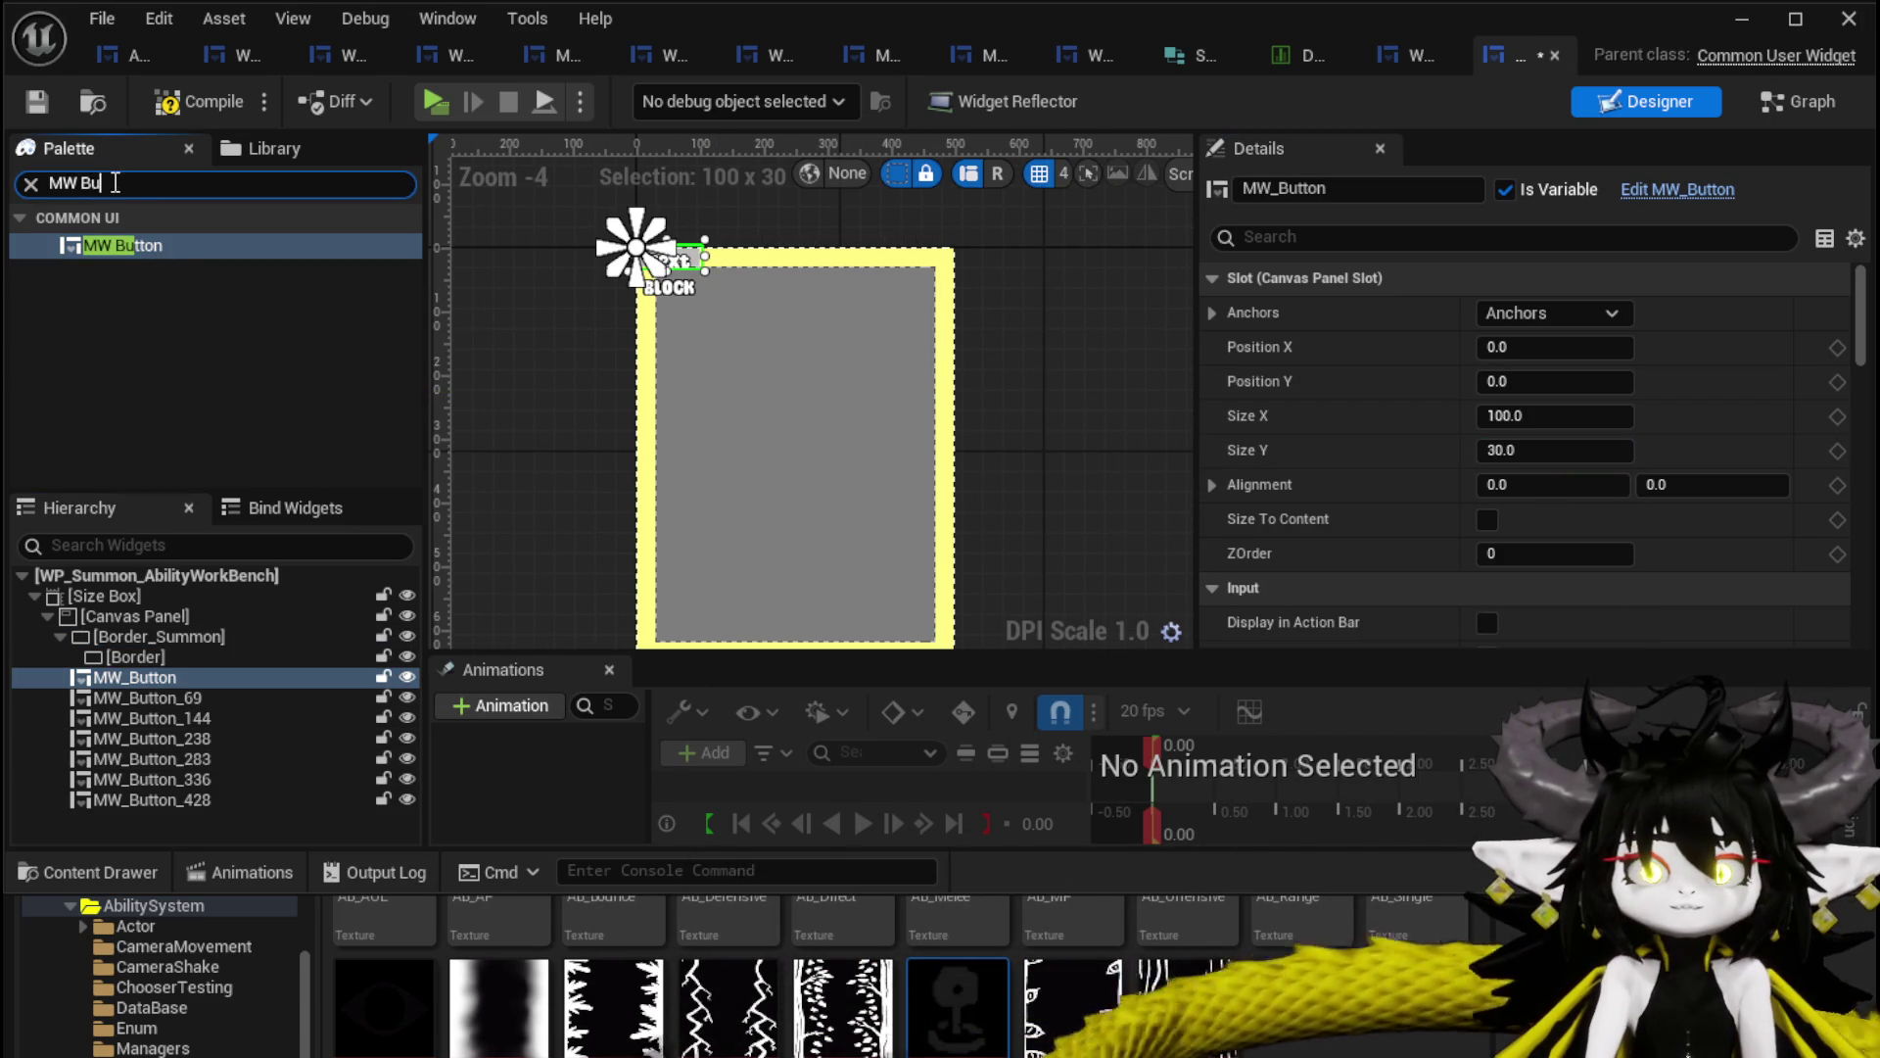
type("Vert")
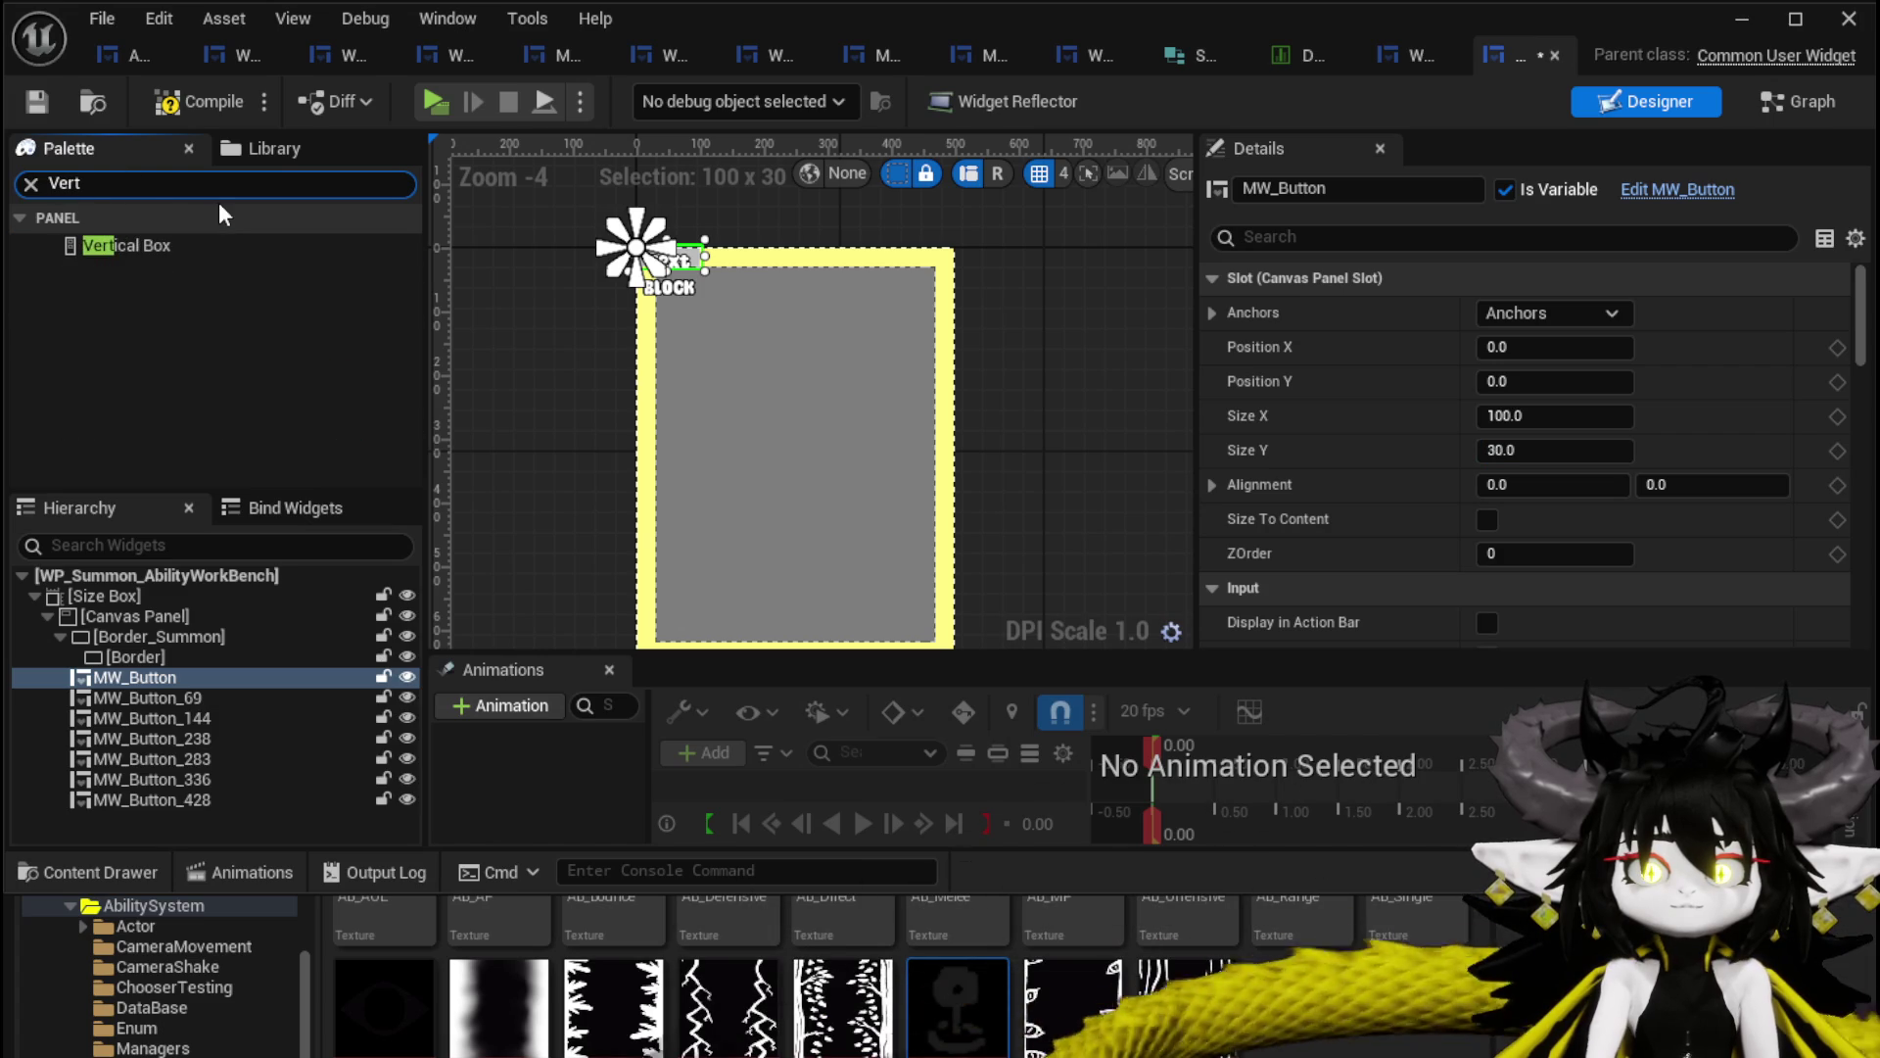
key("ctrl+a")
type("Ho")
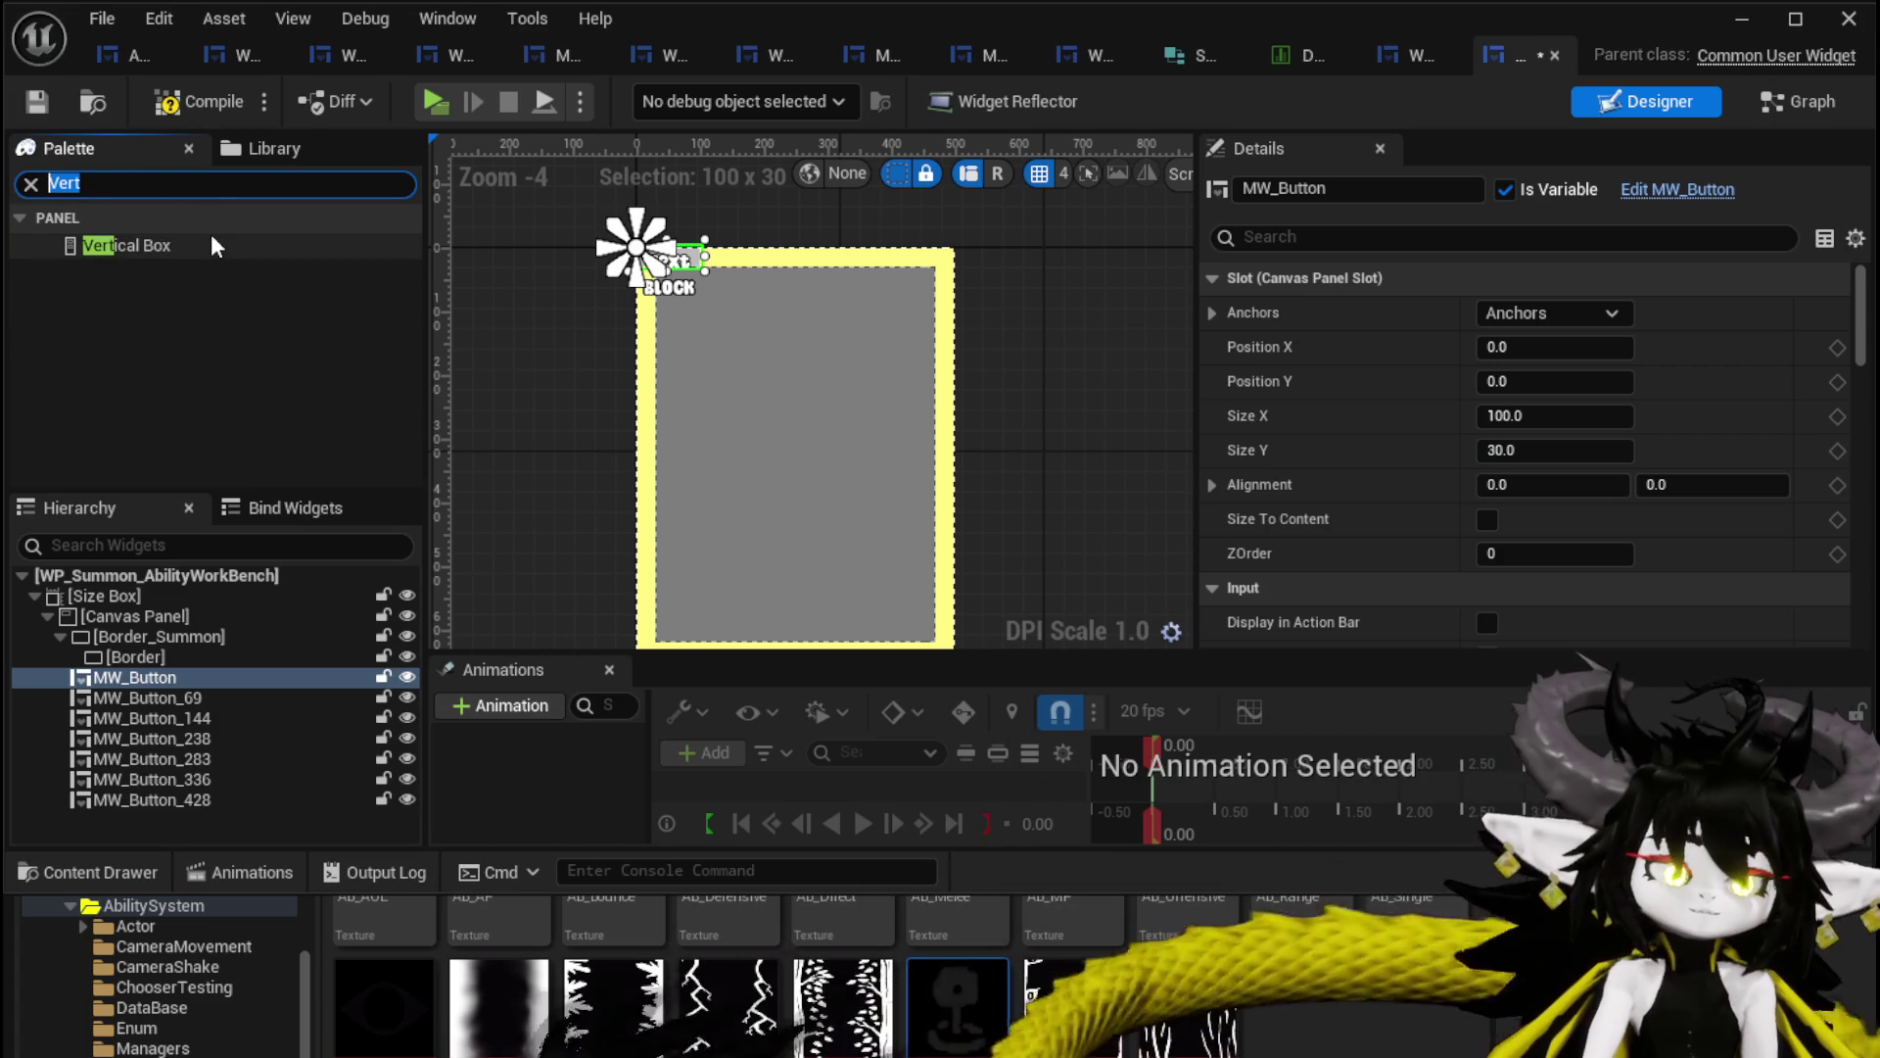
type("ri")
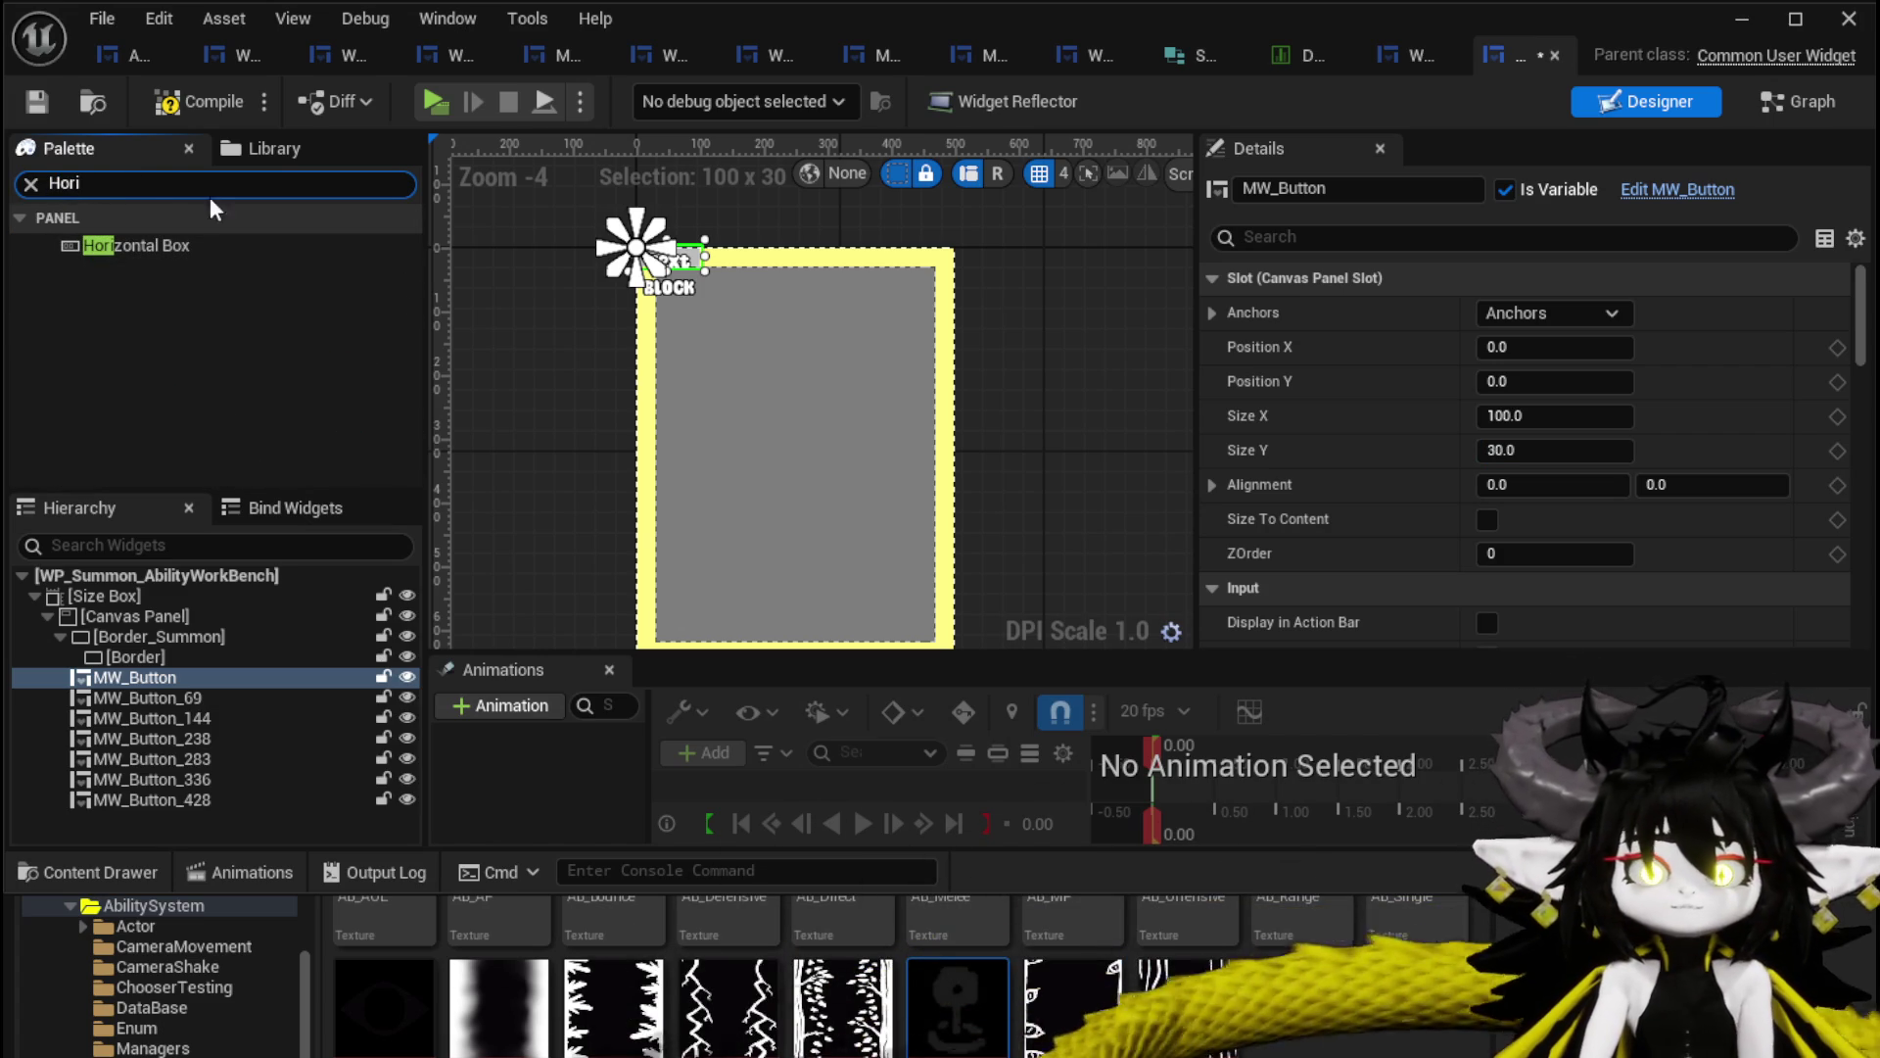
Wrap MW_Button in a Horizontal Box and move MW_Button_69 into it.
right_click(163, 680)
mouse_move(282, 979)
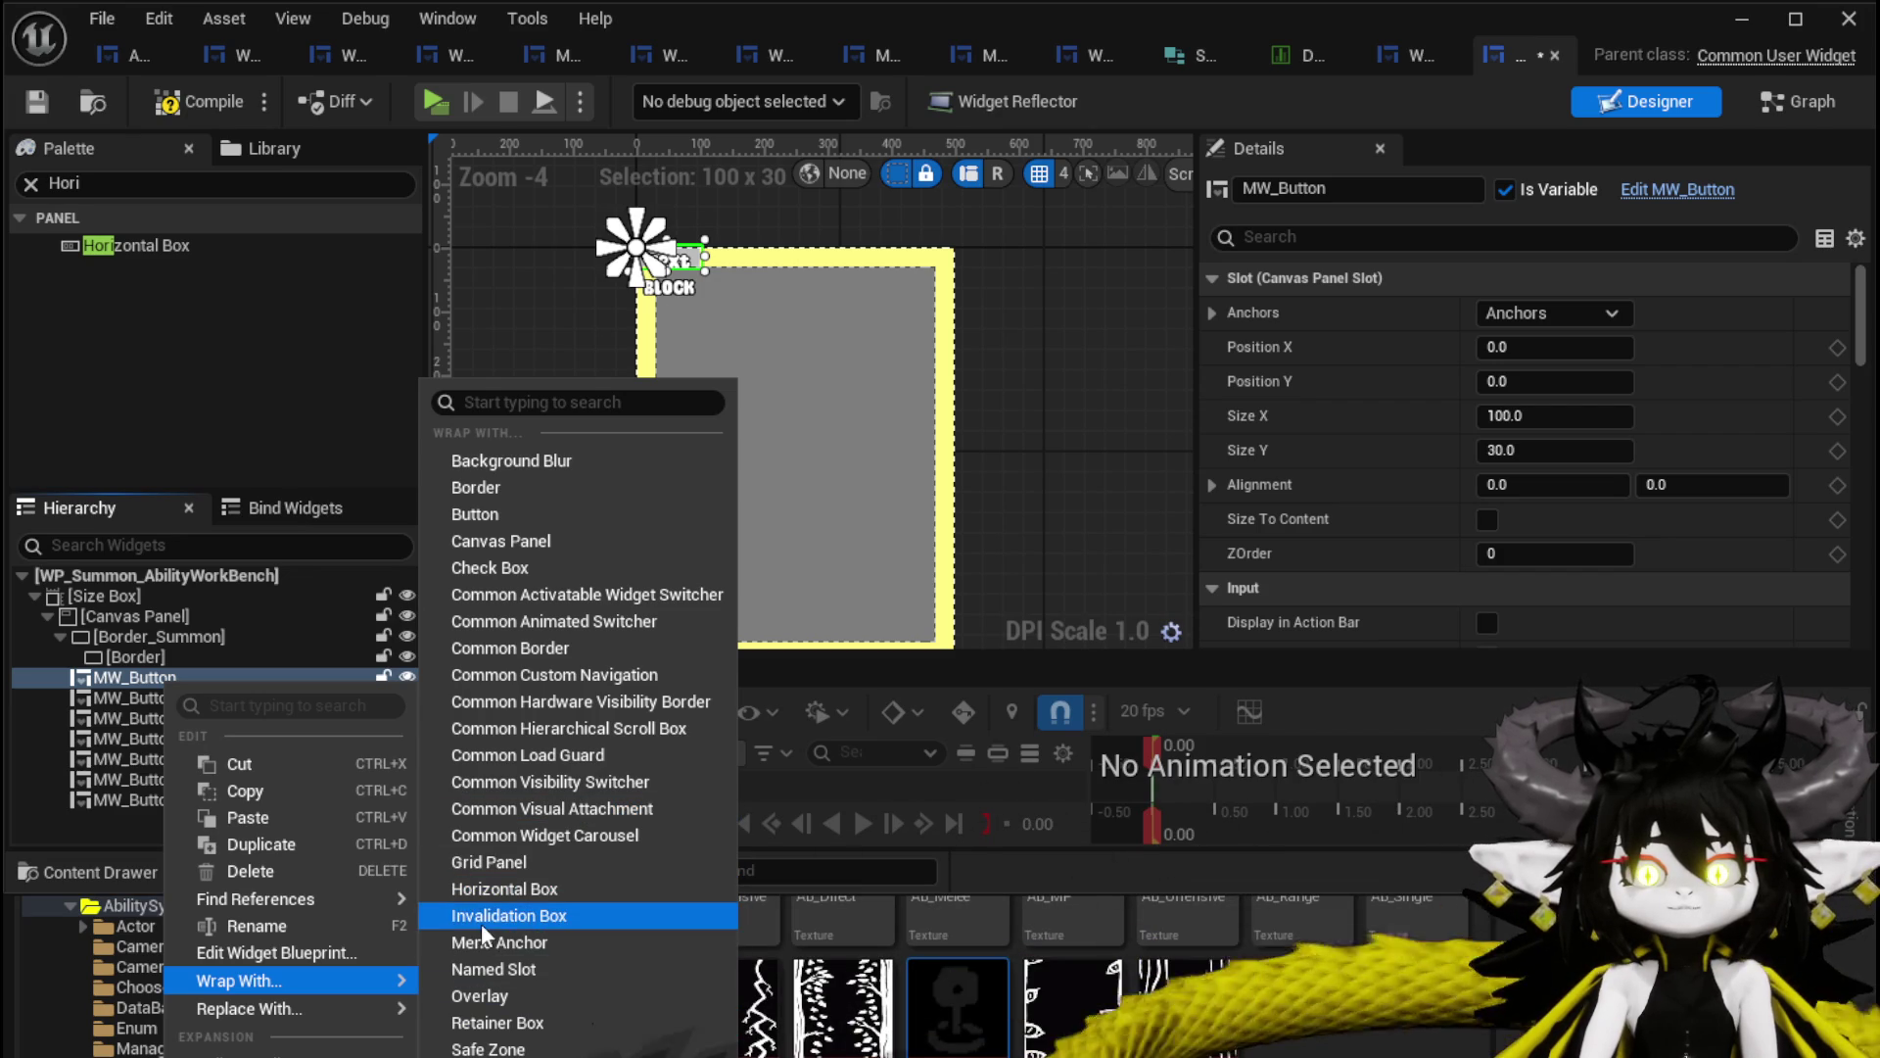
left_click(486, 888)
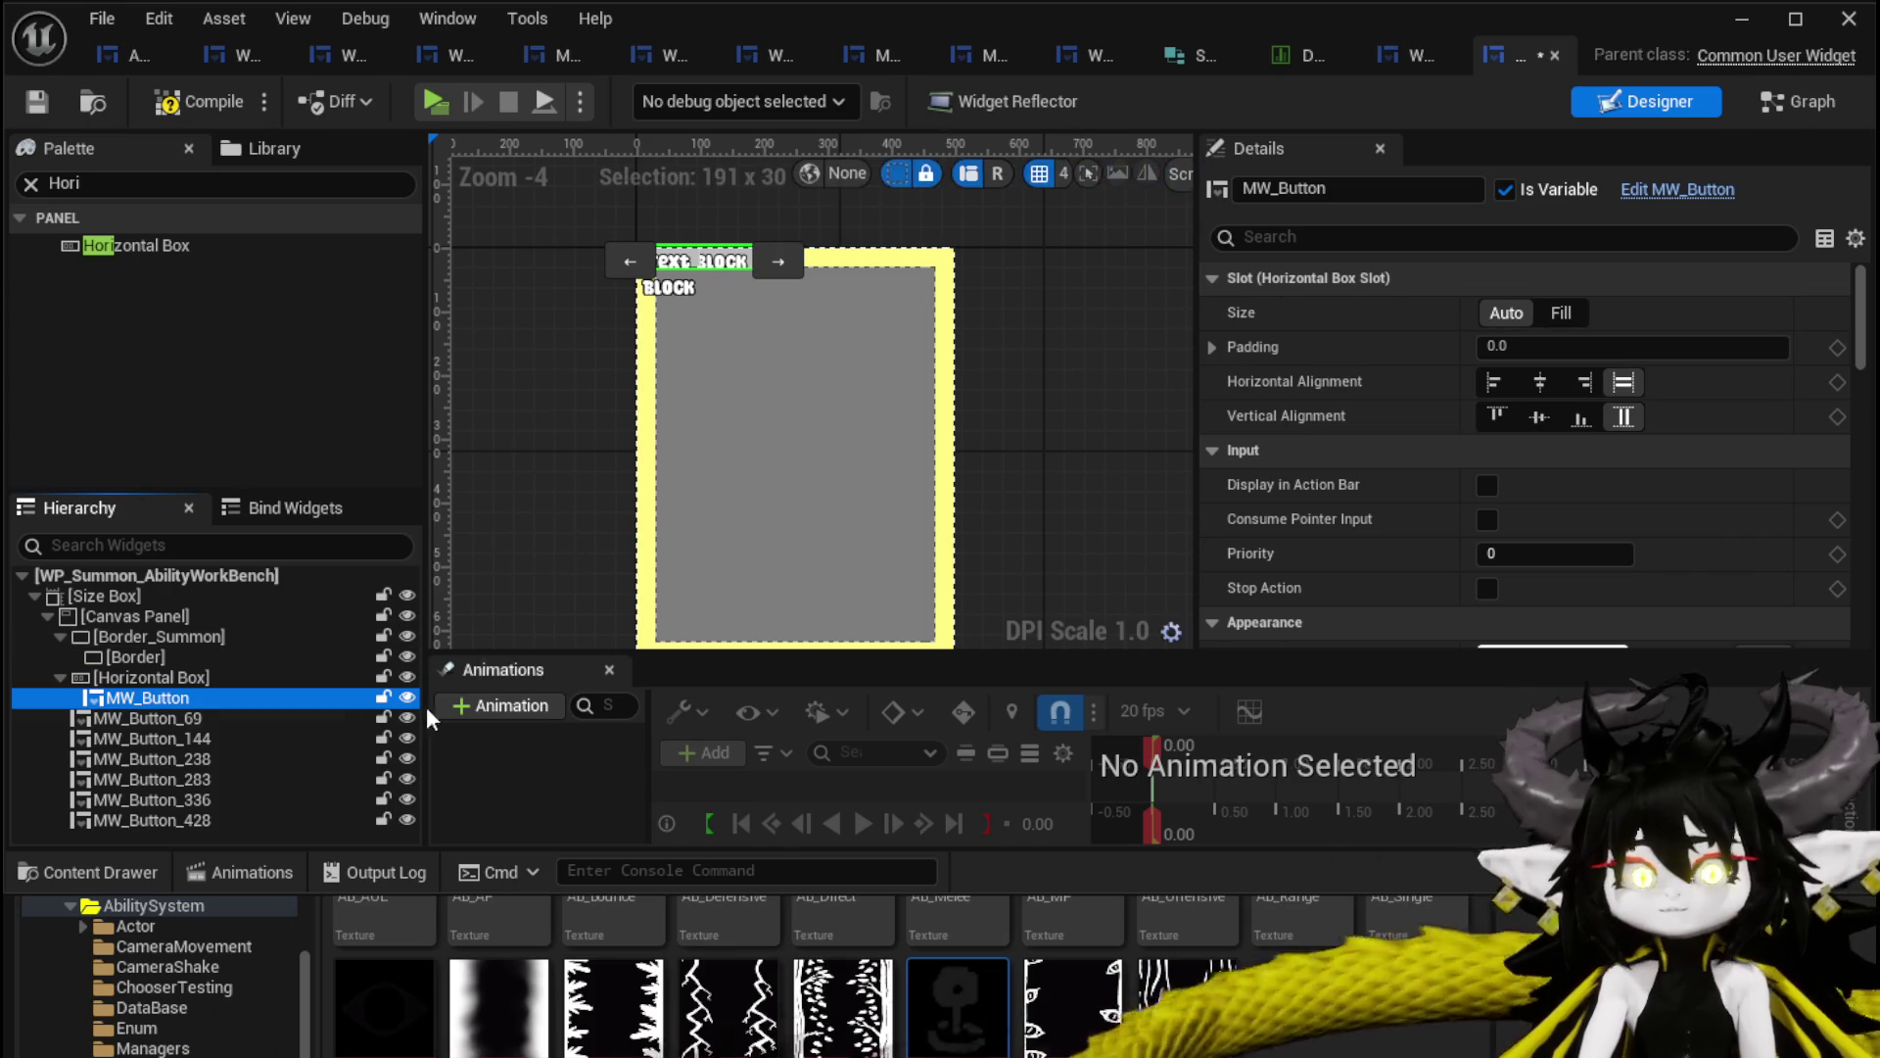
mouse_move(168, 725)
left_mouse_down()
mouse_move(150, 684)
mouse_move(174, 702)
left_mouse_up()
Rename the first button to MW_Button_Visual.
left_click(175, 702)
left_click(1391, 189)
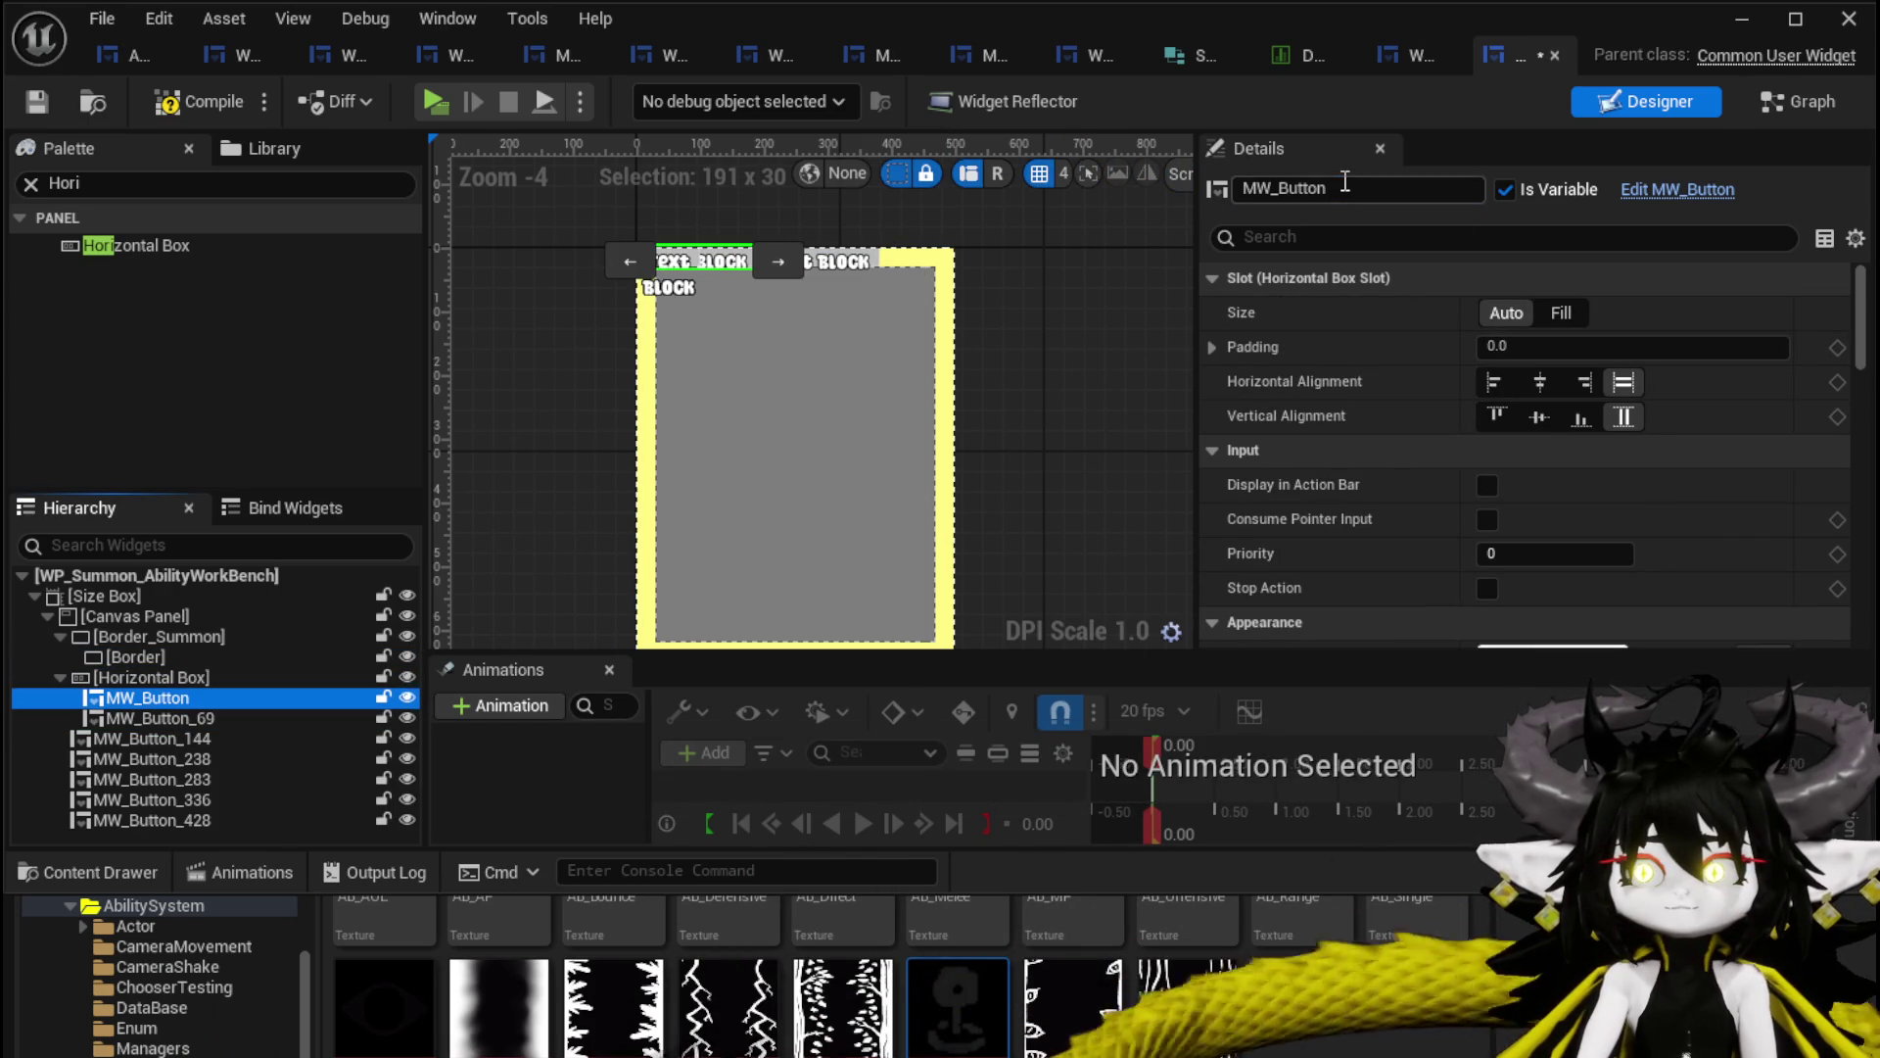
left_click(1374, 190)
type("_V")
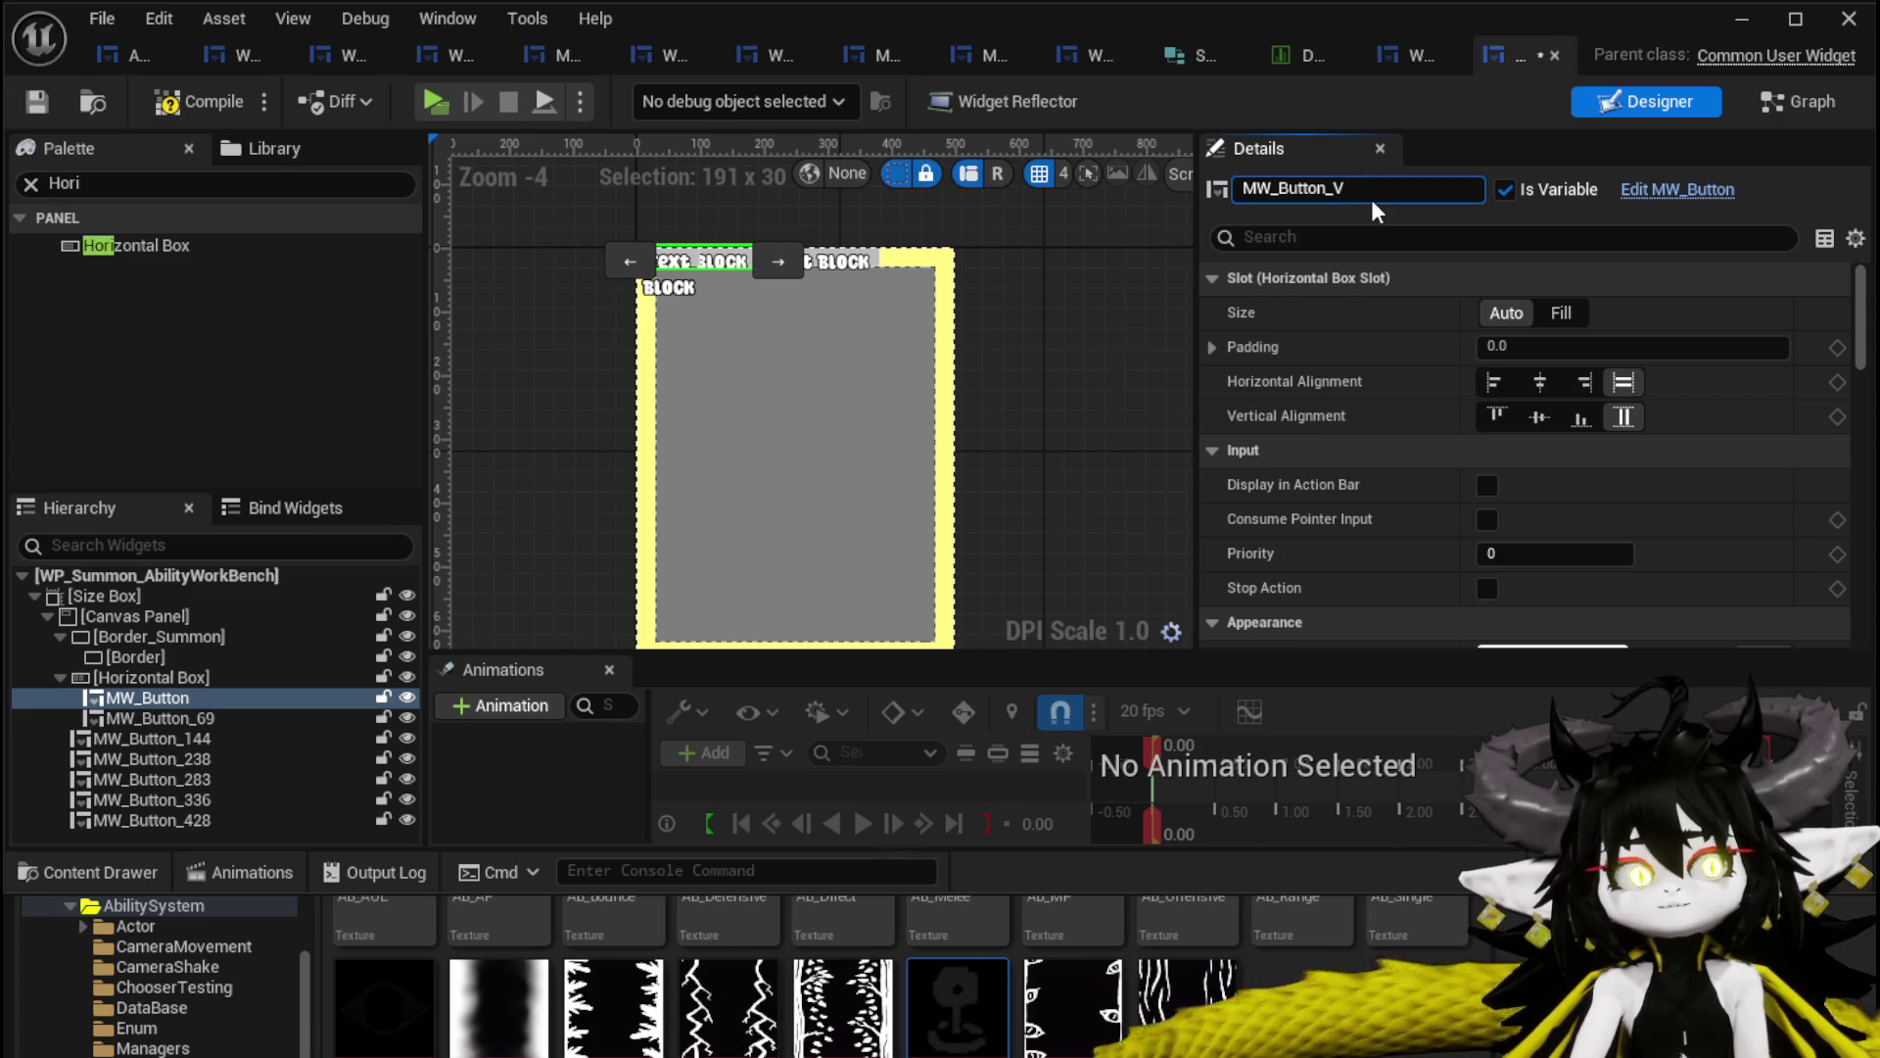
type("isual")
key("Return")
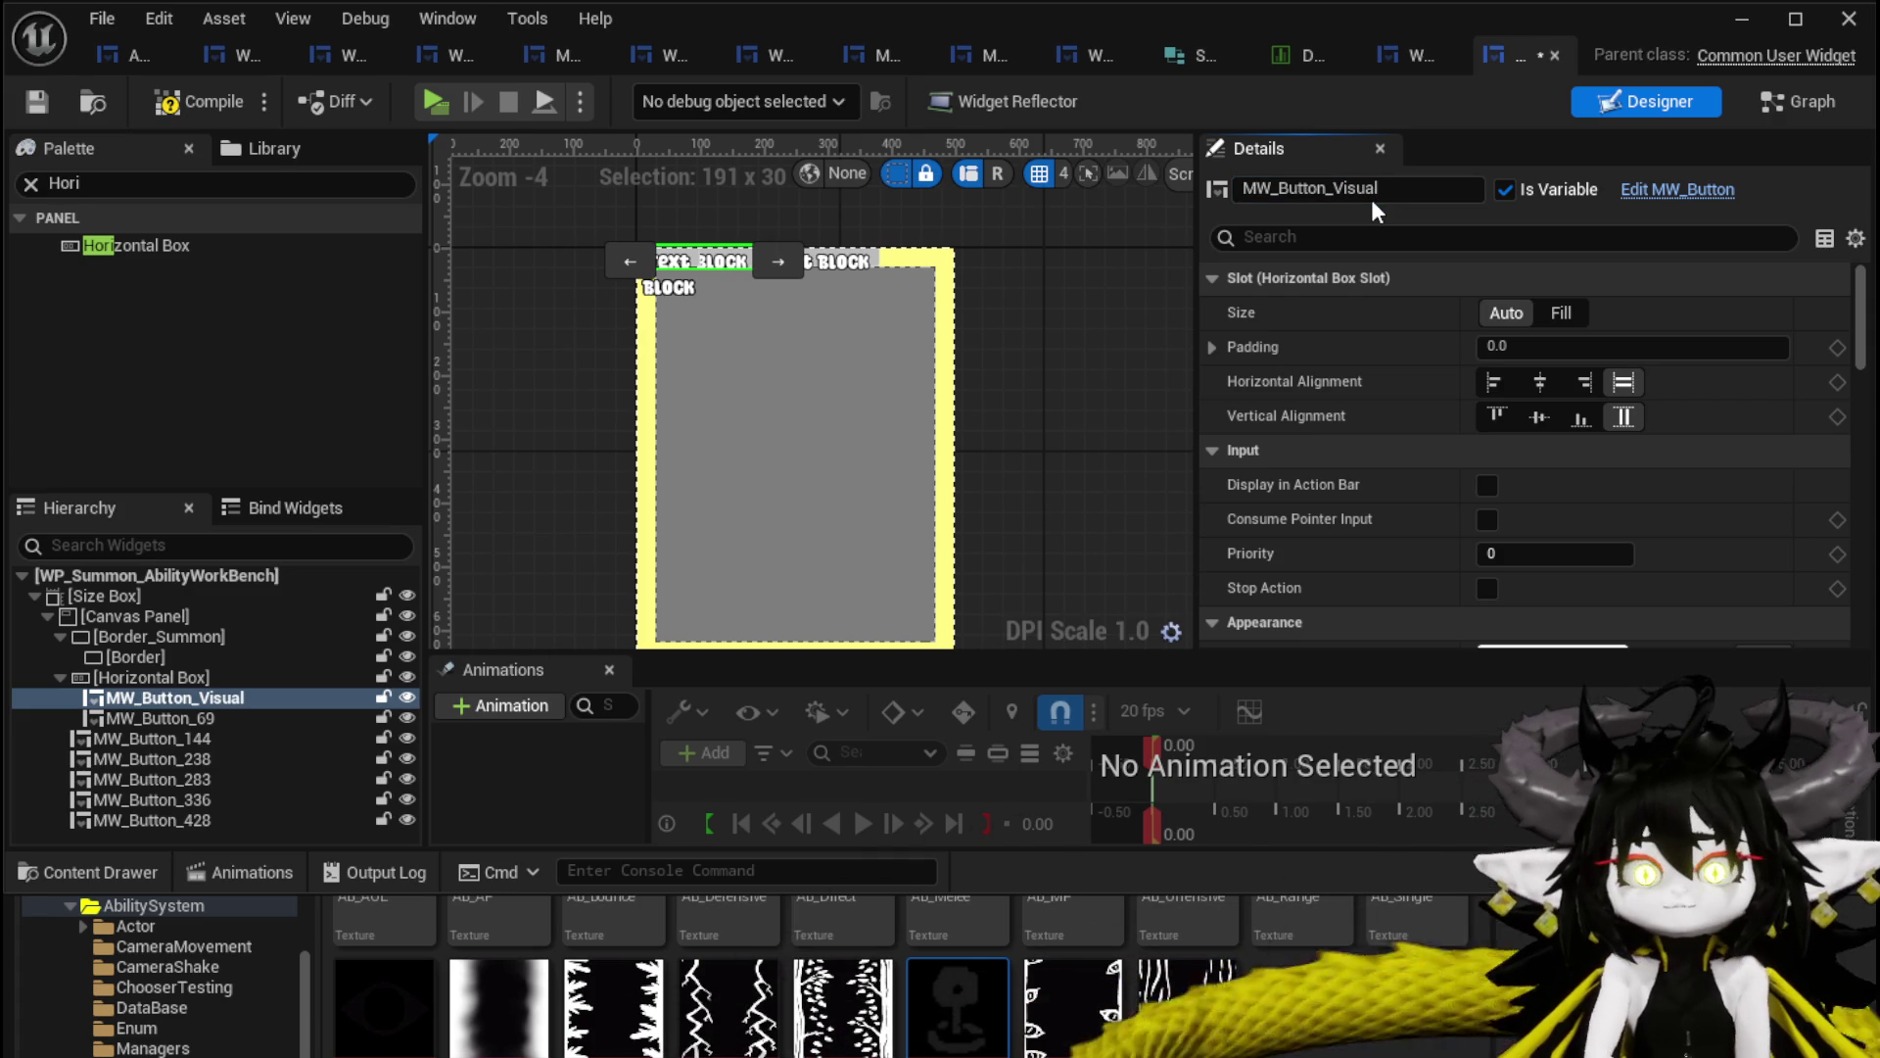
Rename MW_Button_69 to MW_Button_Logic, save, and move the Horizontal Box into the Border.
left_click(887, 423)
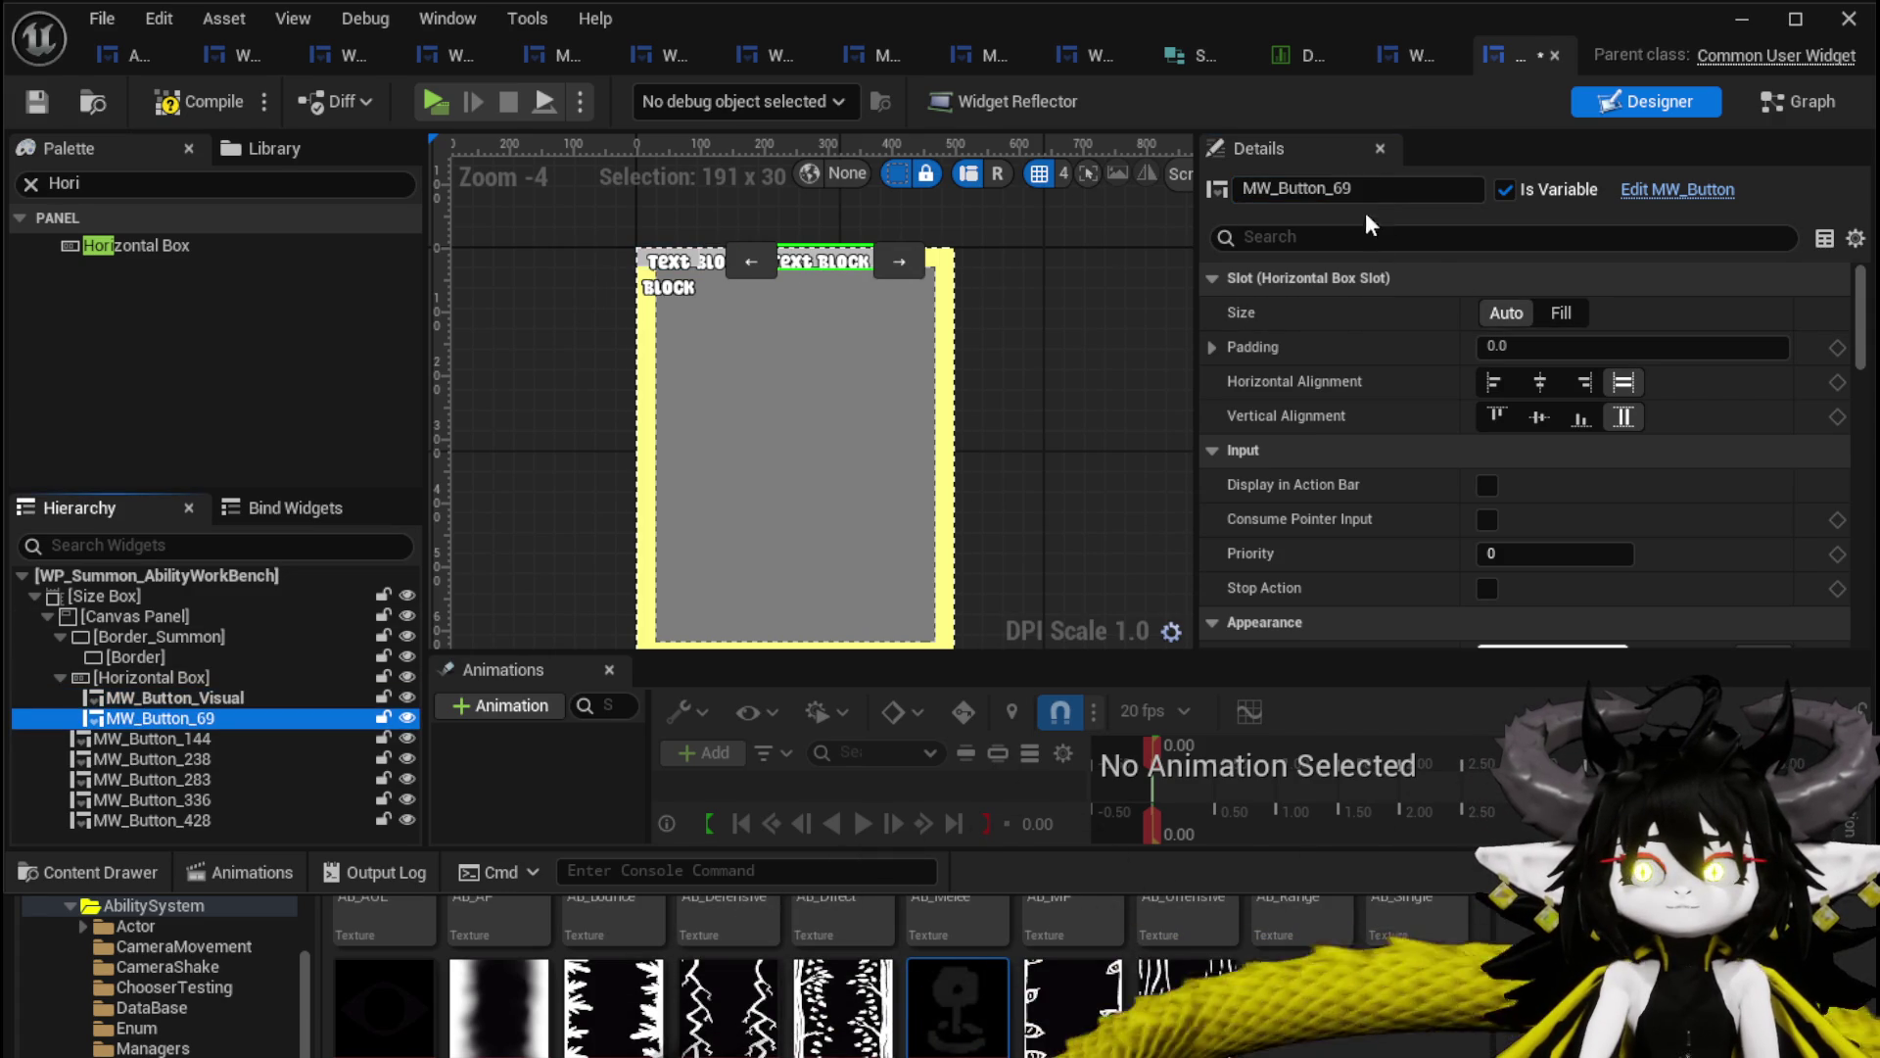
left_click_drag(1338, 189, 1421, 197)
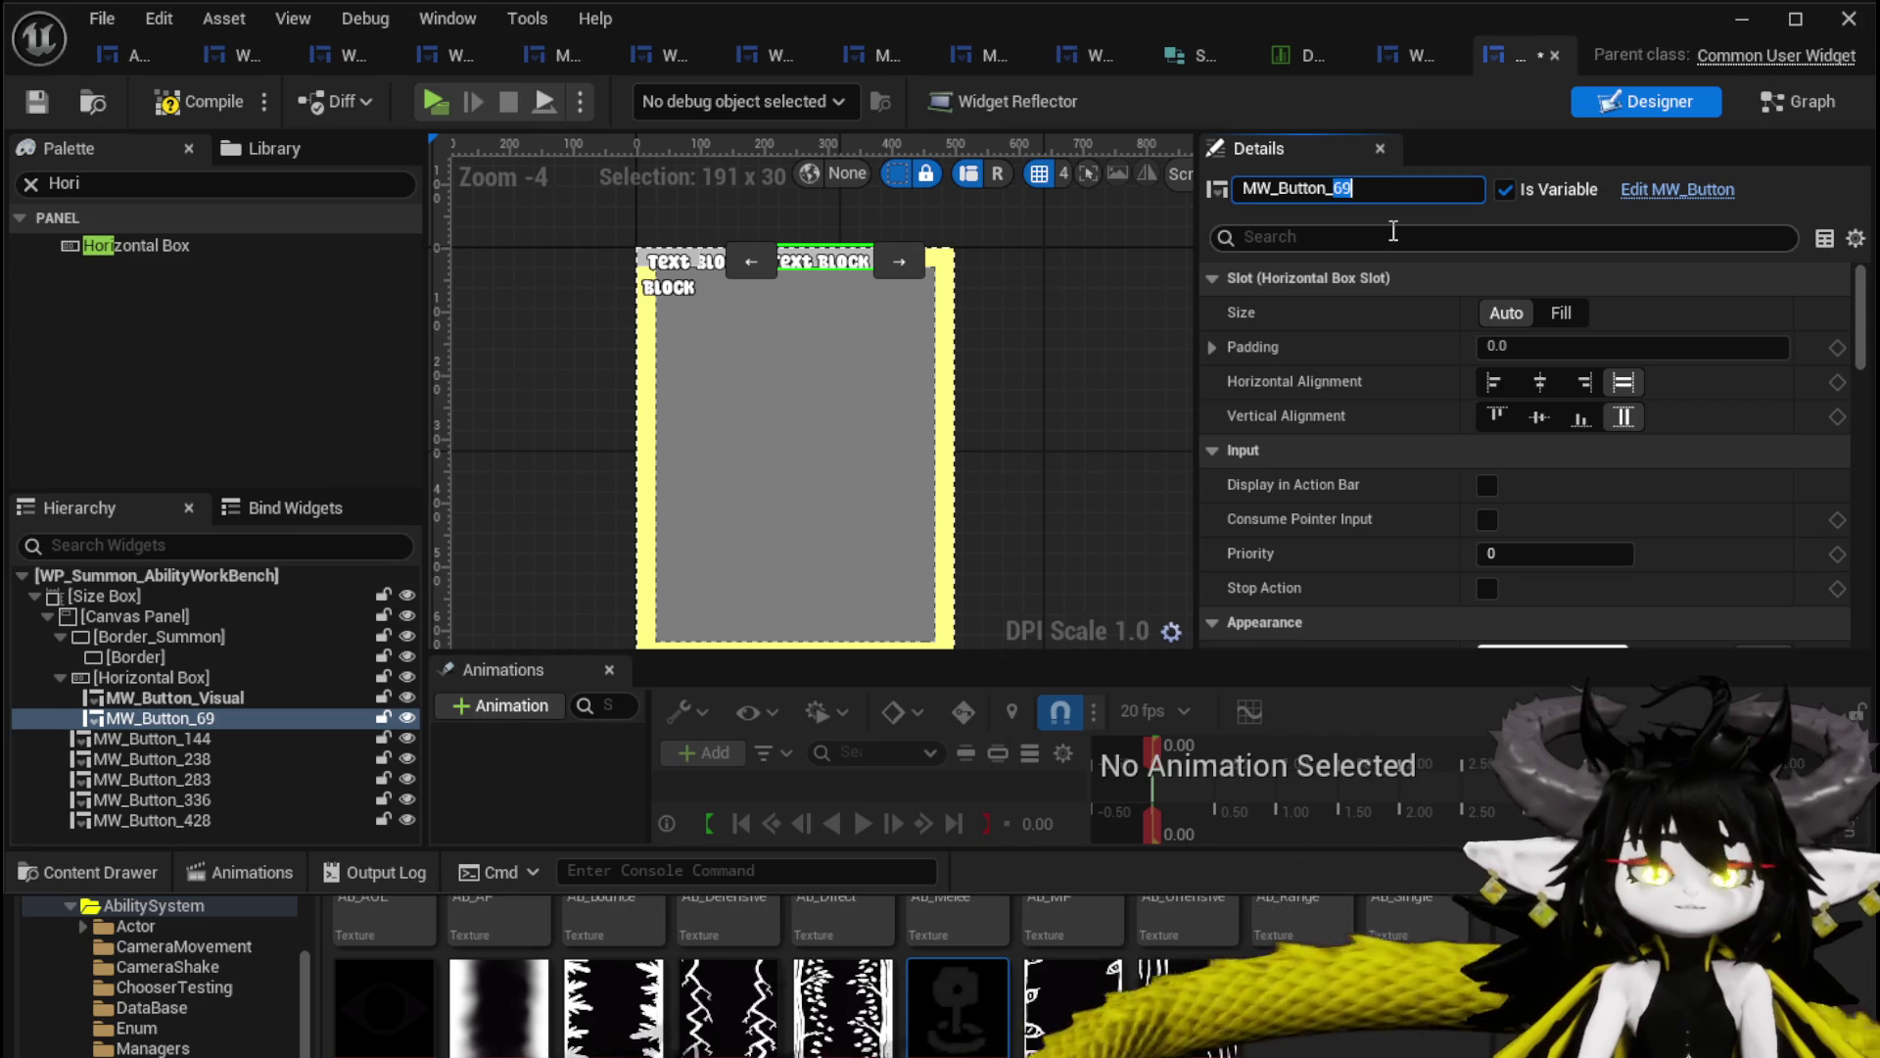
type("Lorig")
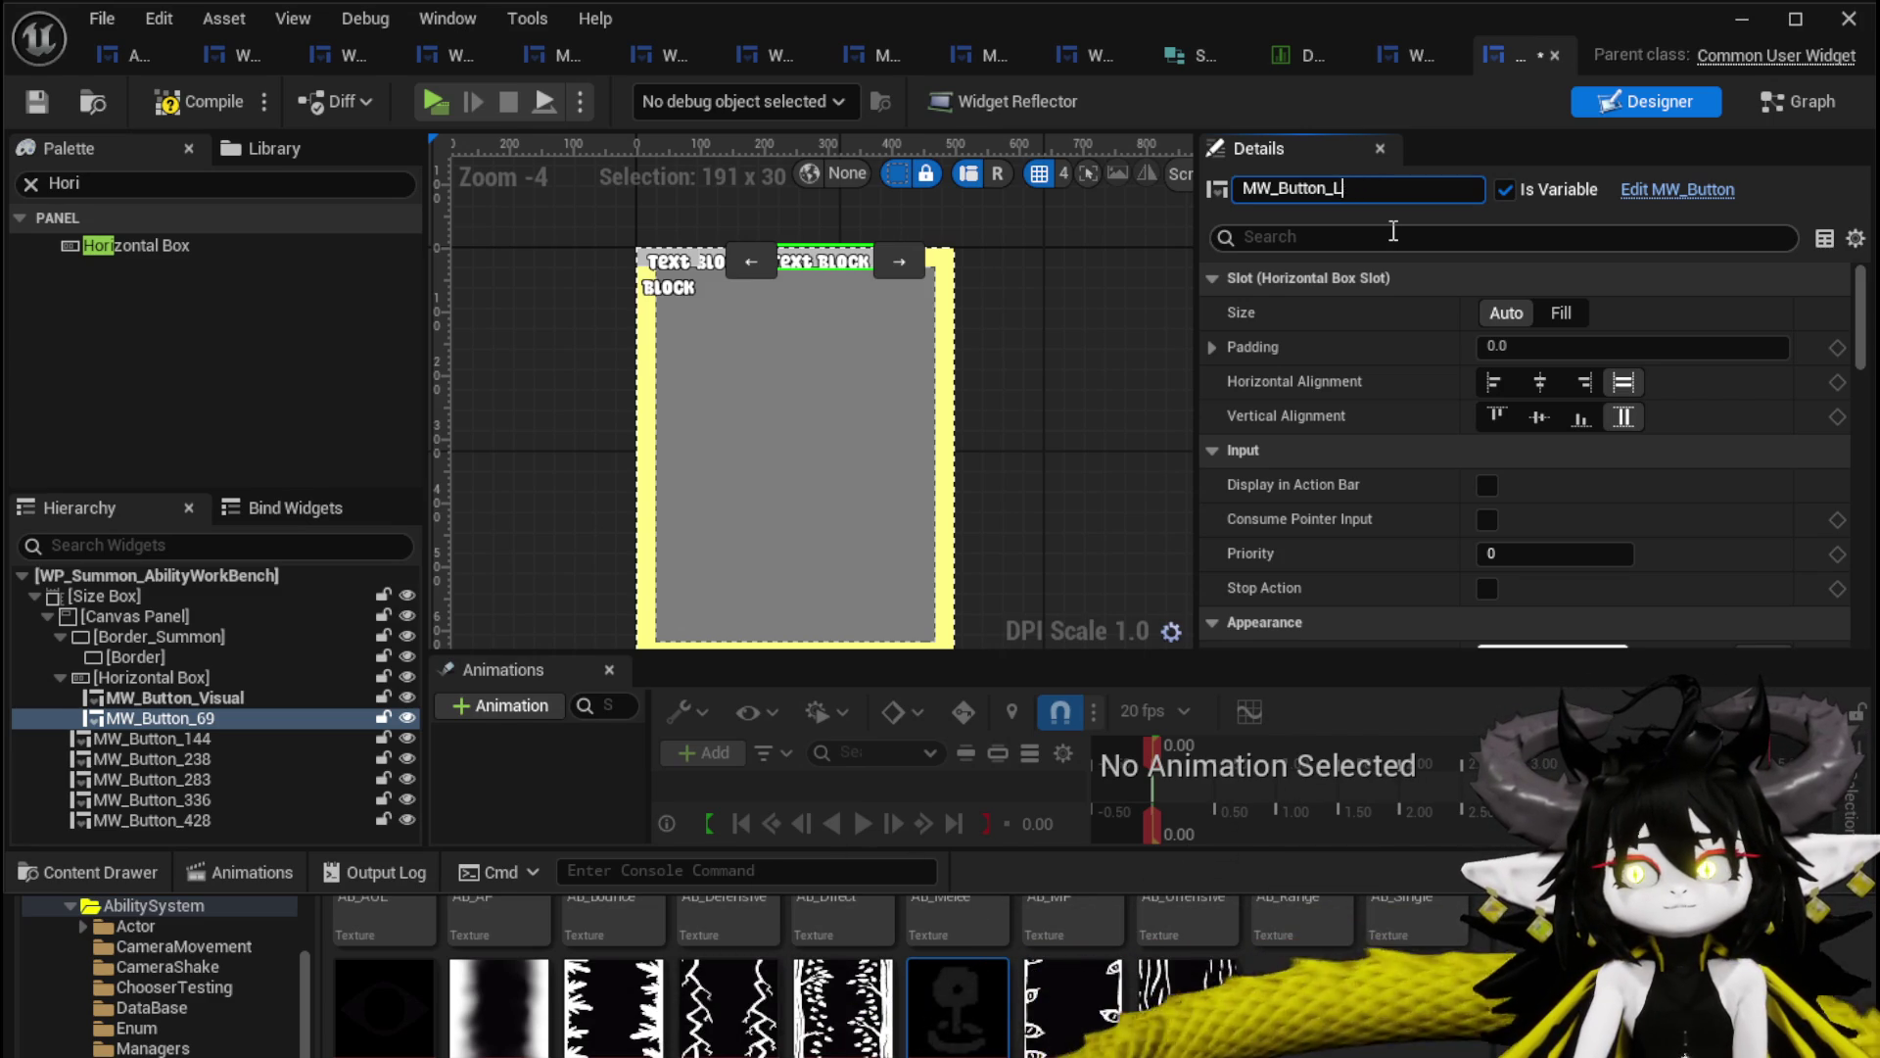
type("gic")
key("Return")
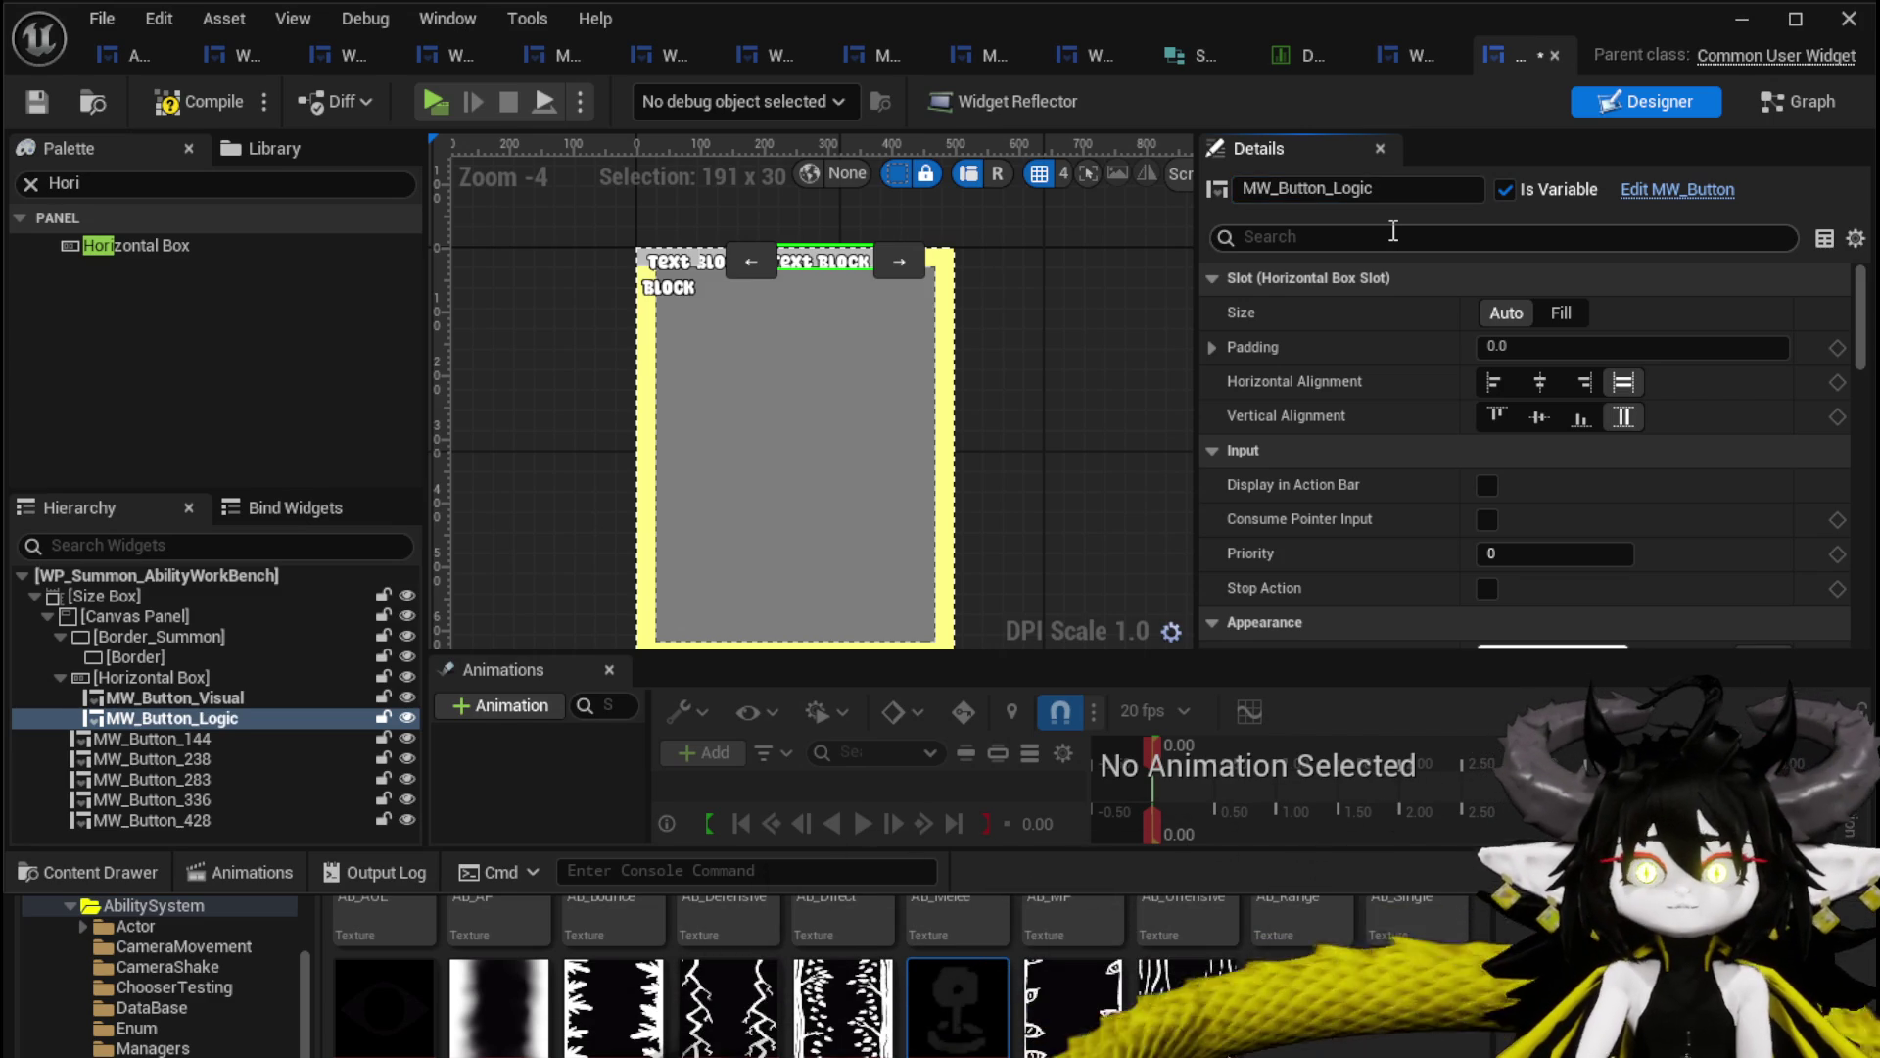
left_click(37, 102)
left_click_drag(114, 676, 110, 650)
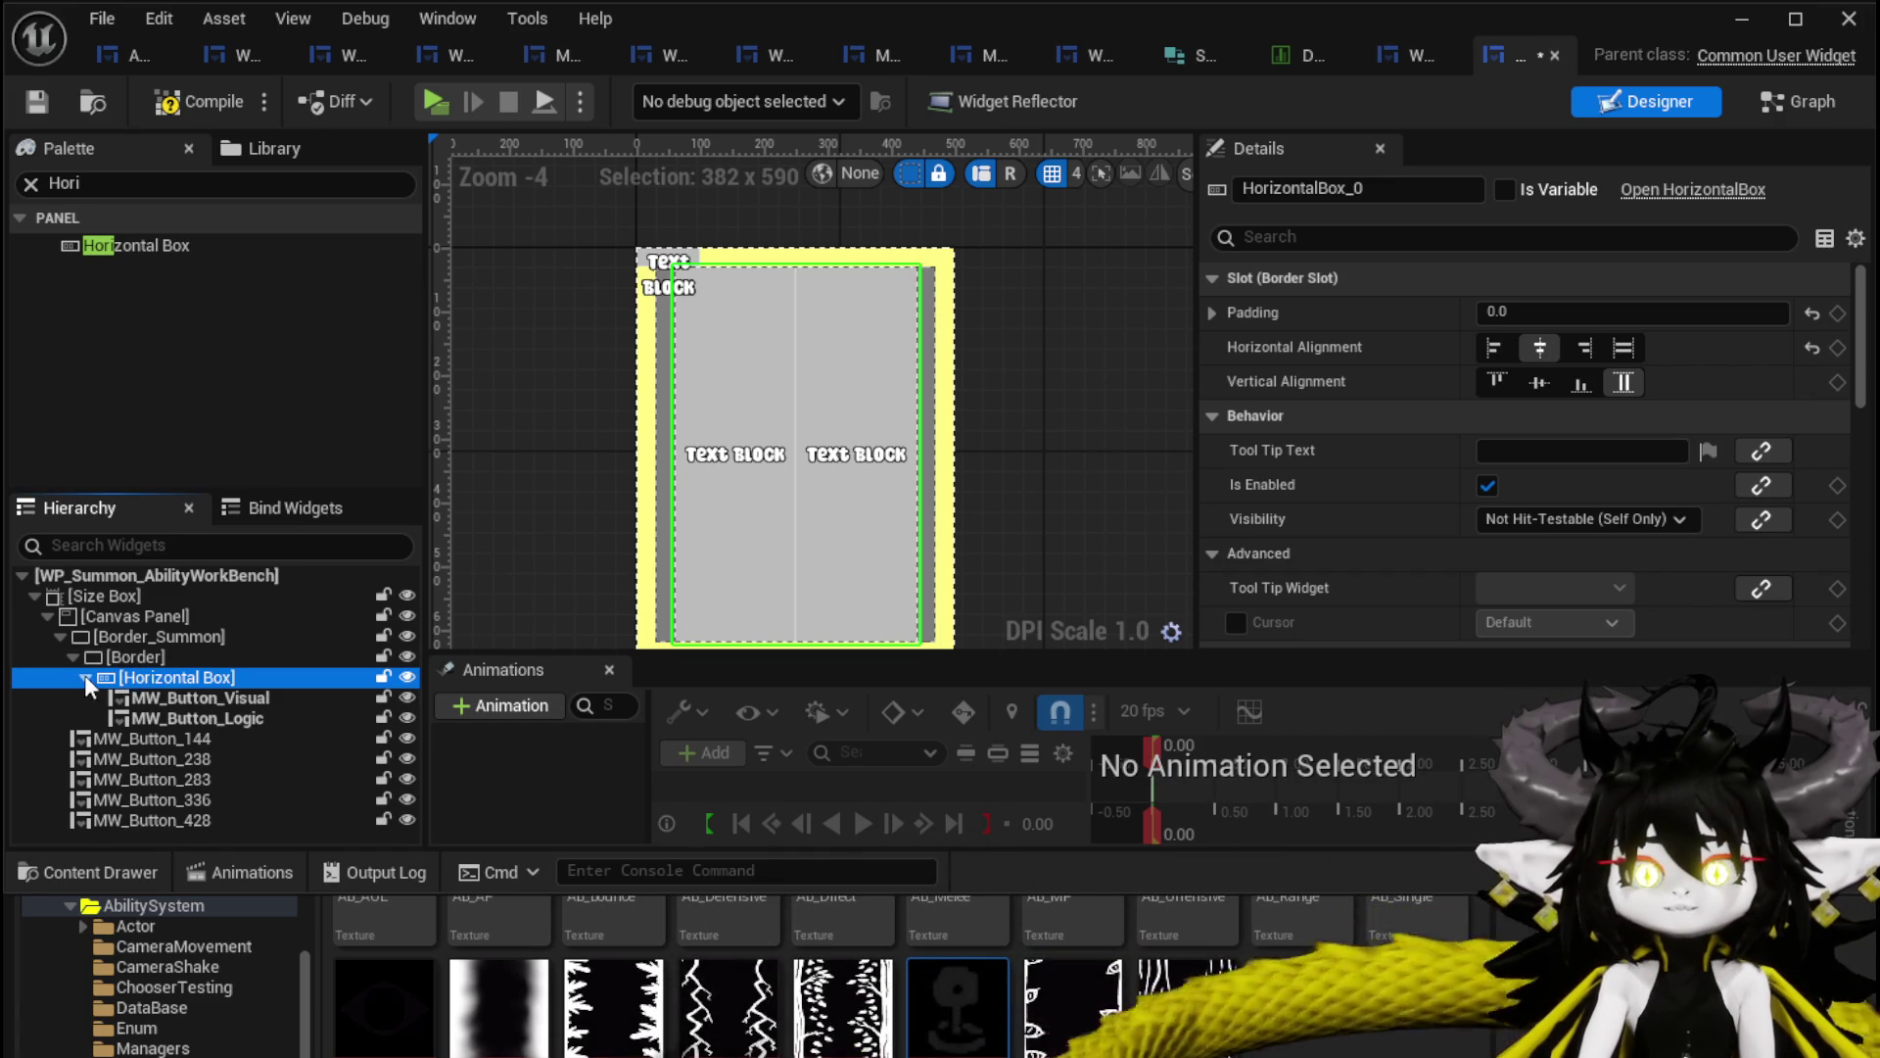
Wrap the Horizontal Box in a new Vertical Box.
left_click(86, 677)
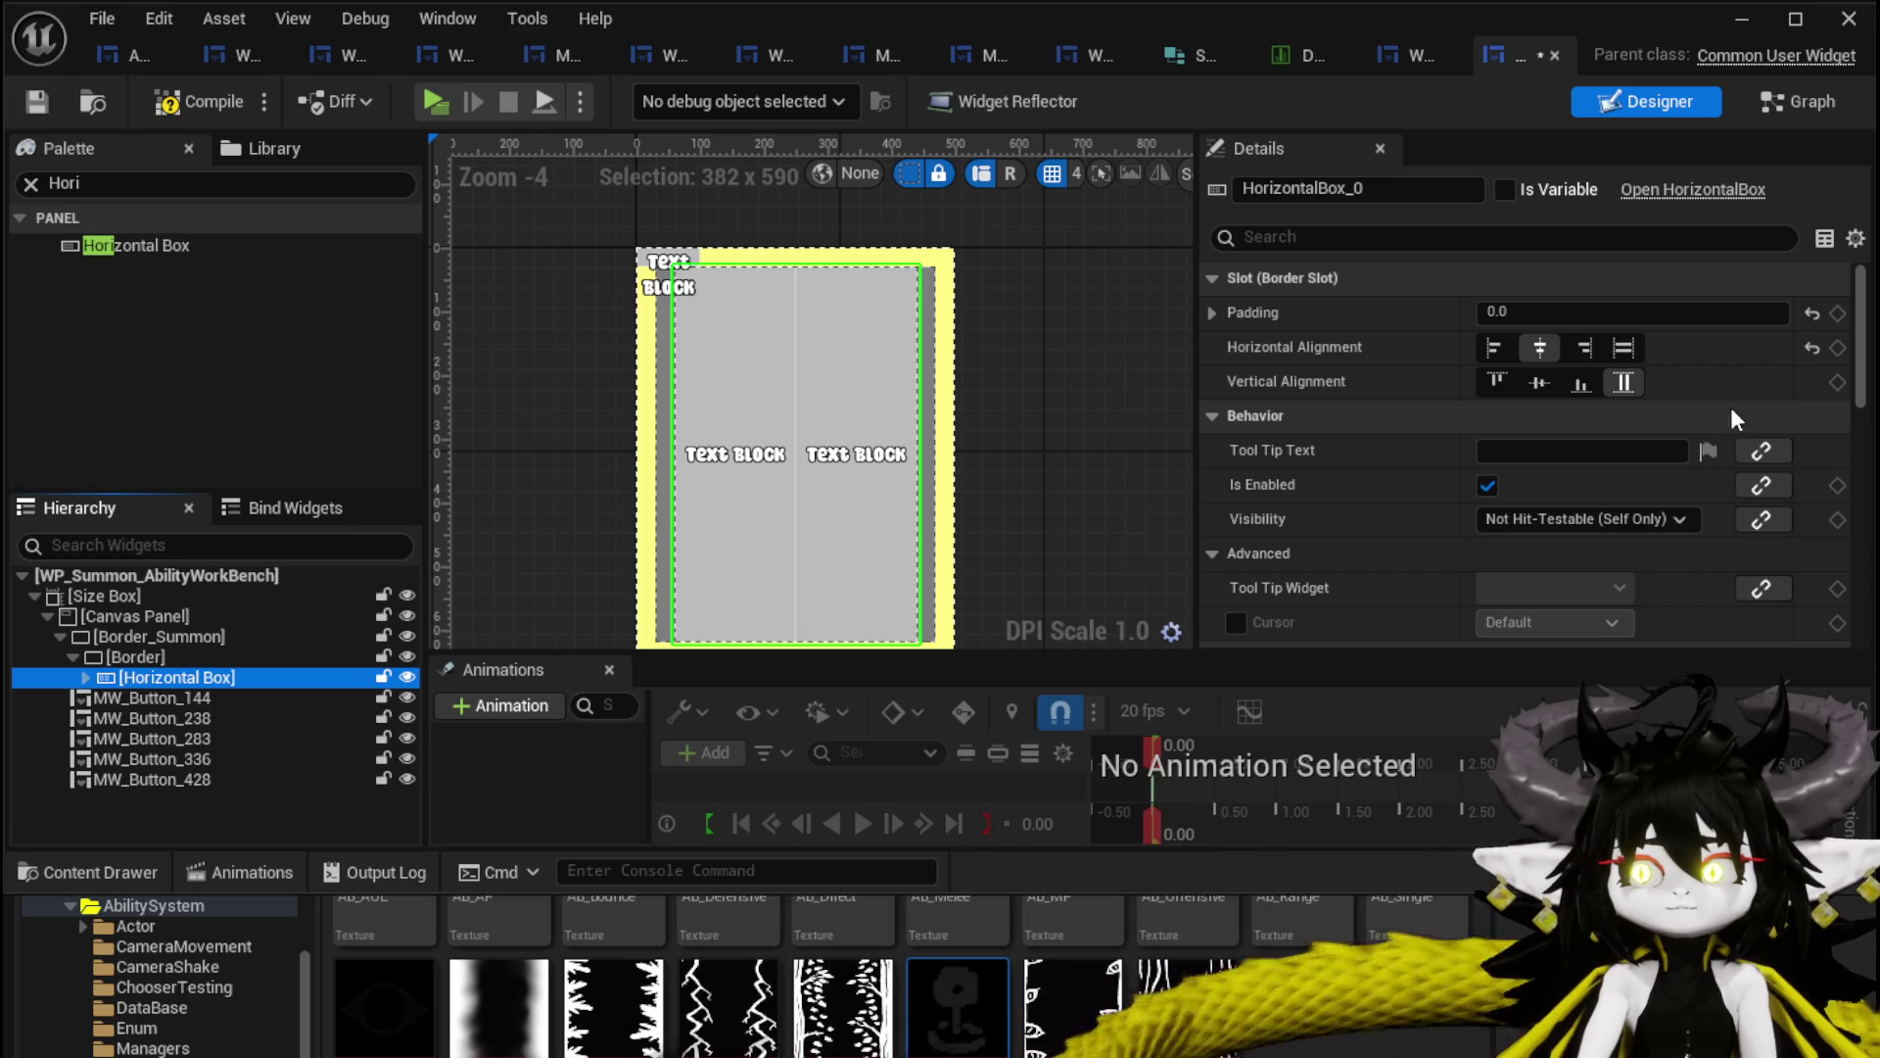
right_click(147, 679)
mouse_move(210, 953)
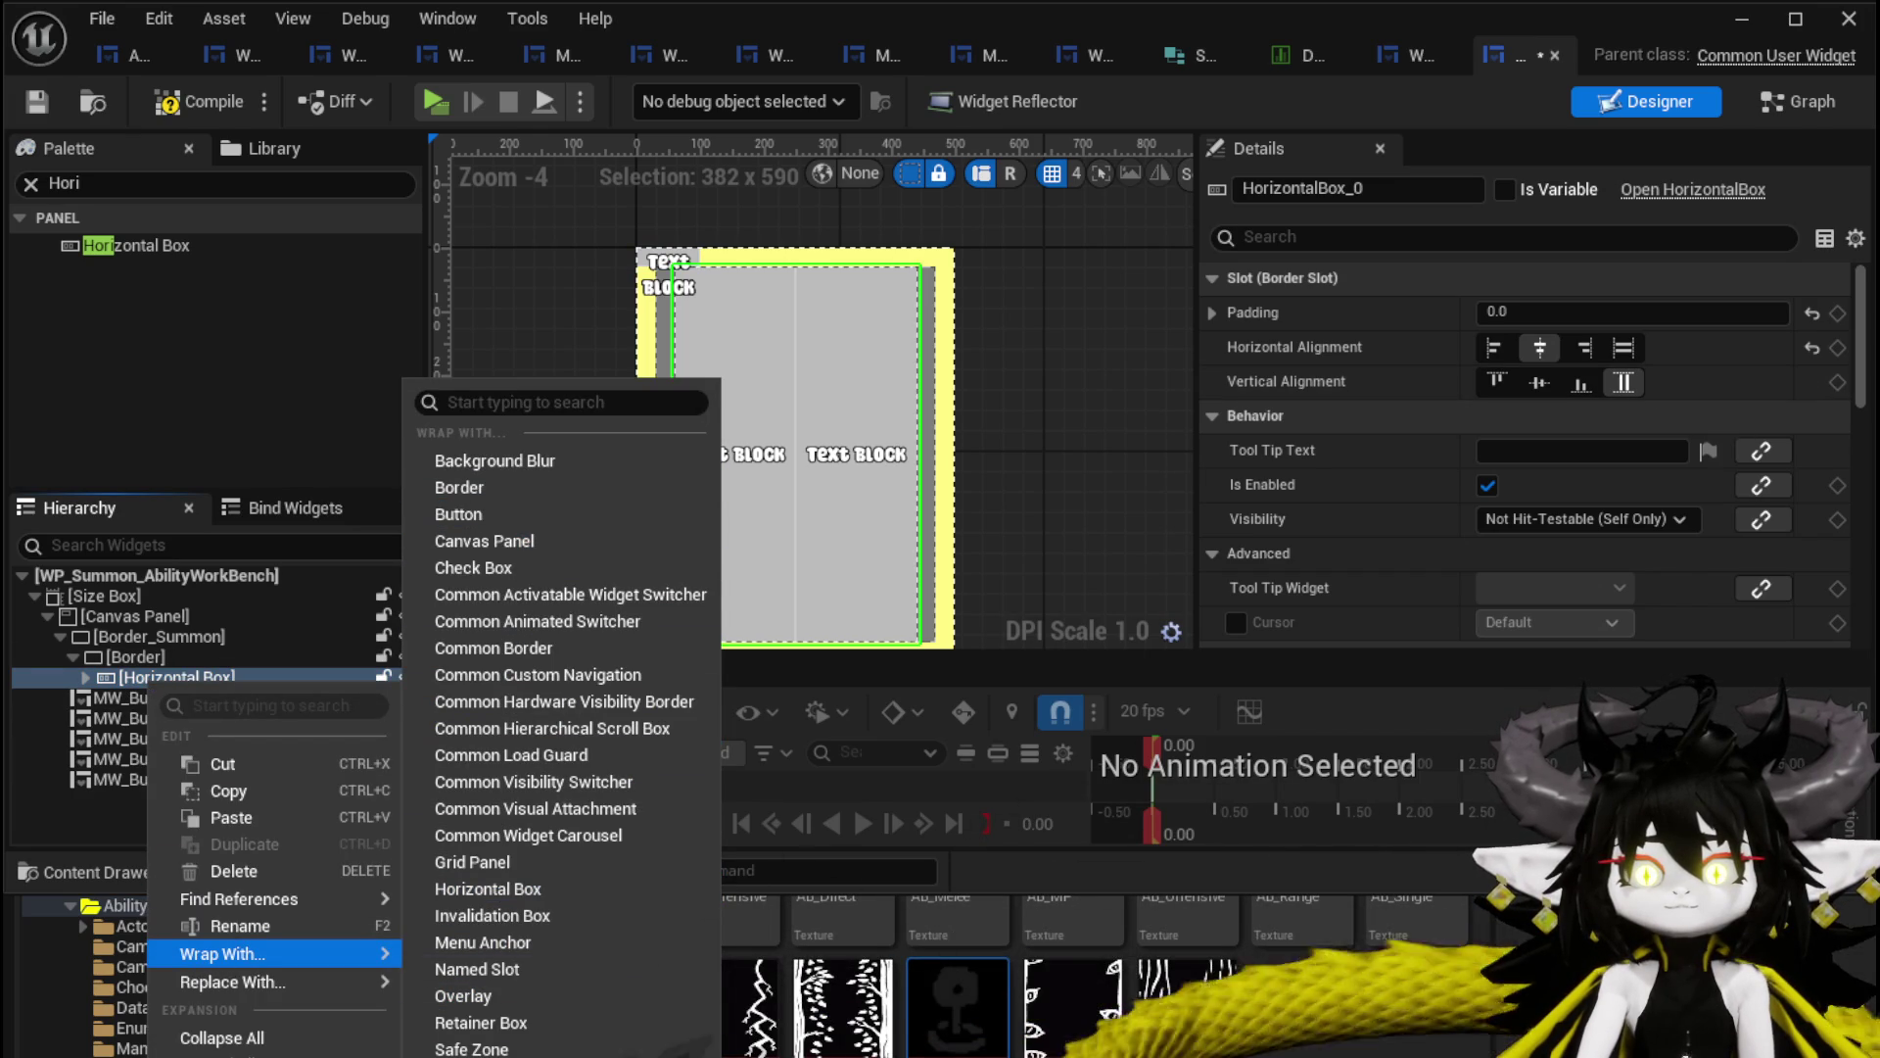
left_click(470, 1028)
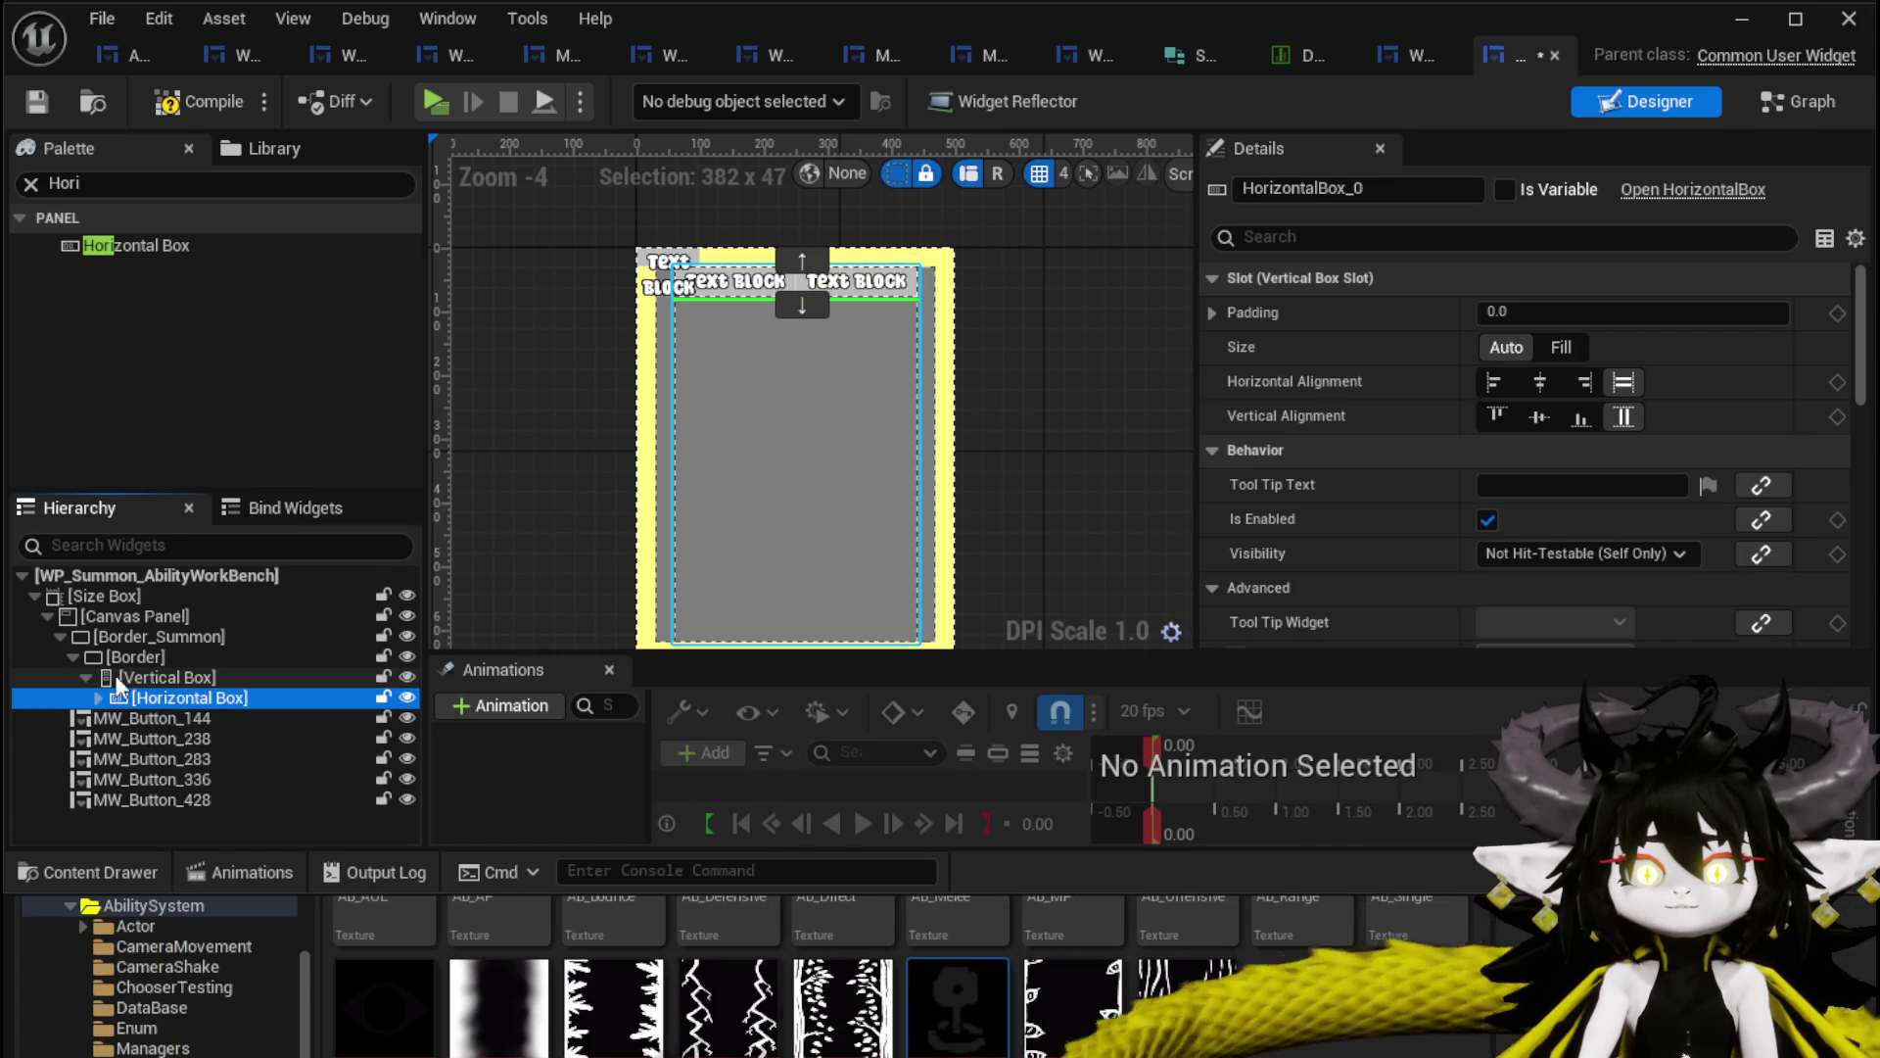
left_click(168, 677)
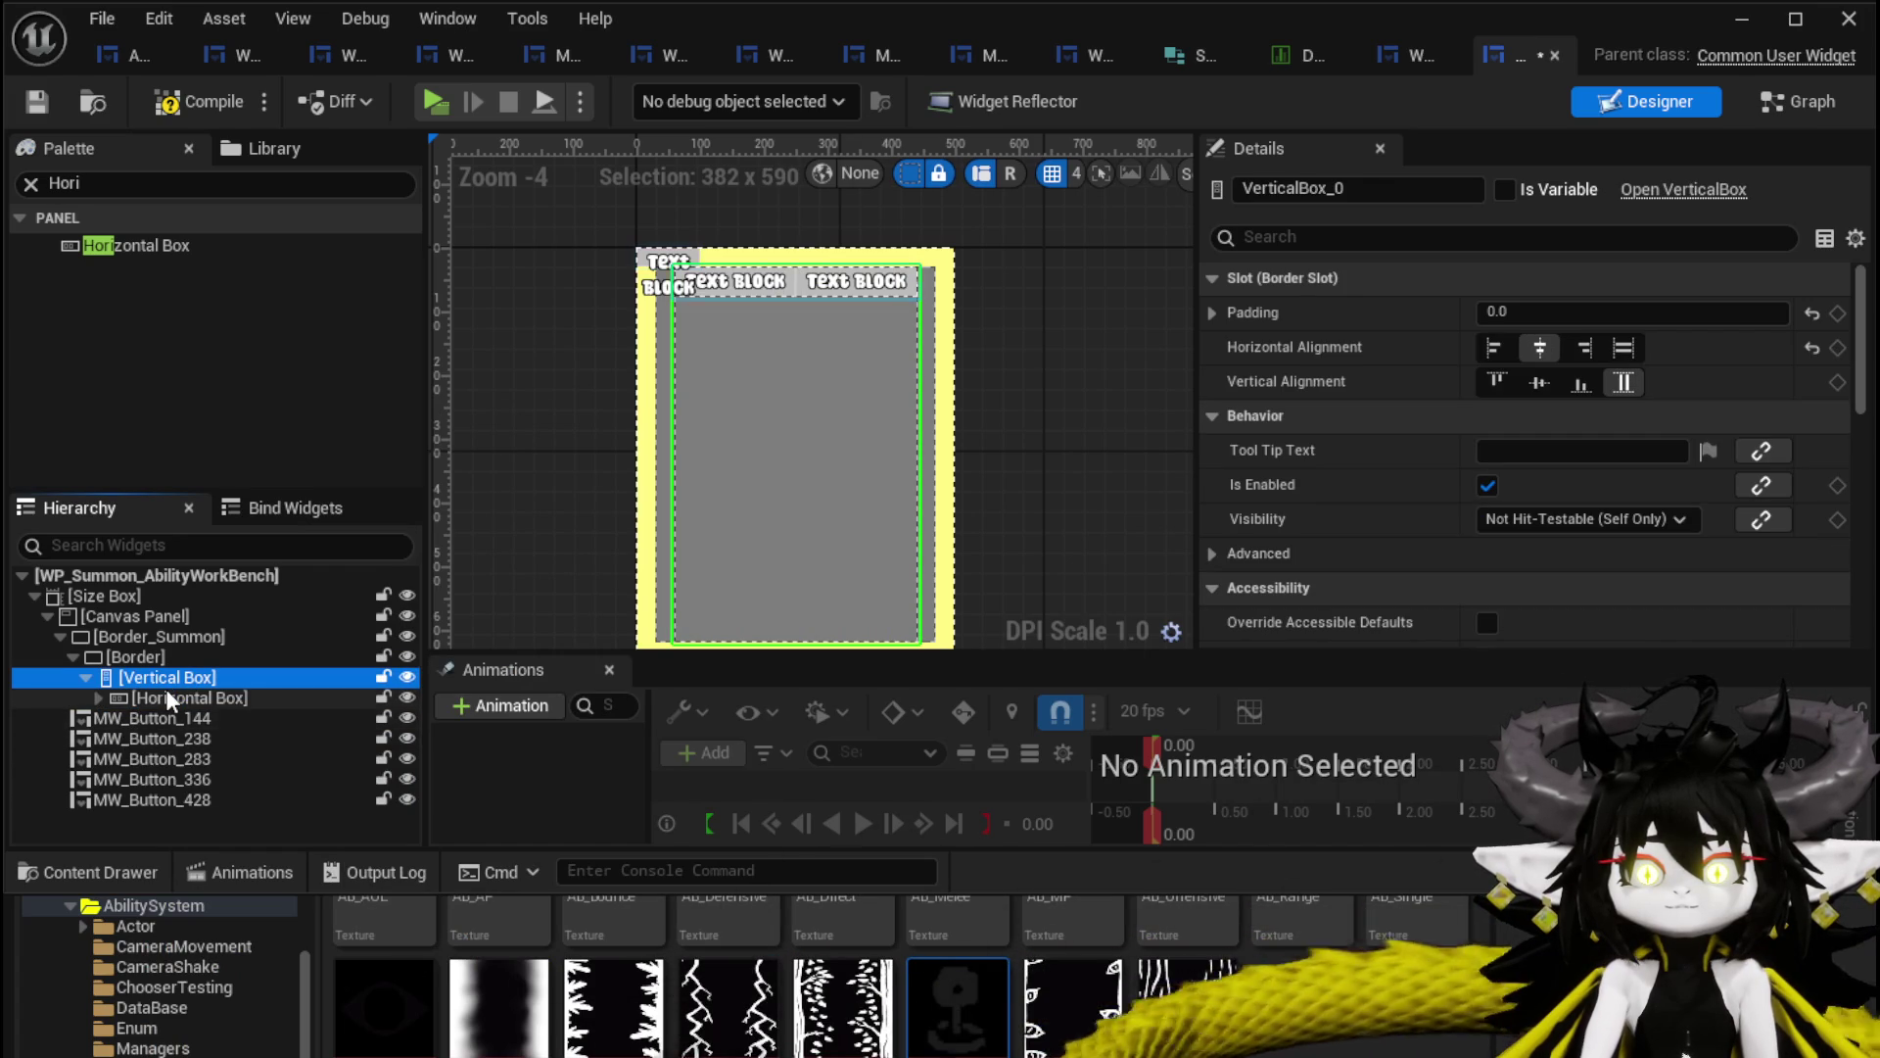
Move MW_Button_144 below the row, centre it horizontally, and rename it MW_Button_Offensive.
left_click(164, 720)
left_click_drag(147, 719, 157, 680)
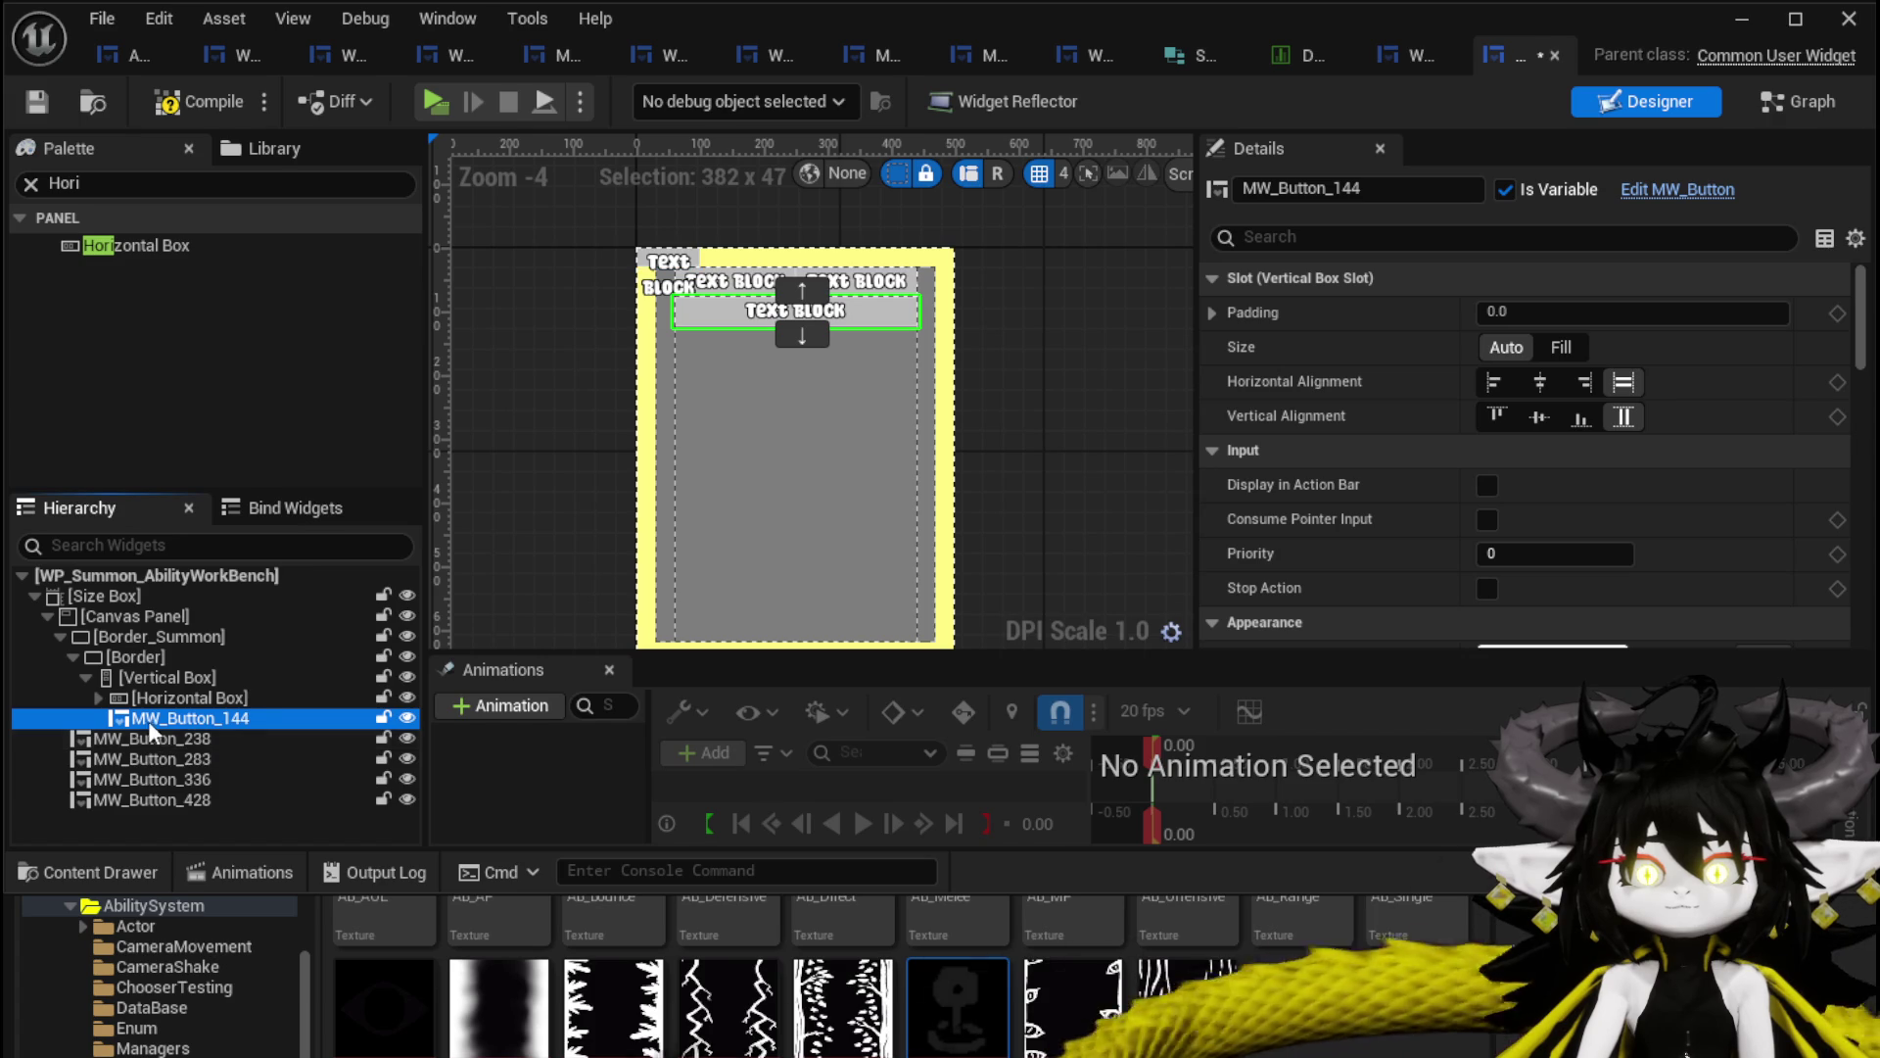
left_click(1534, 384)
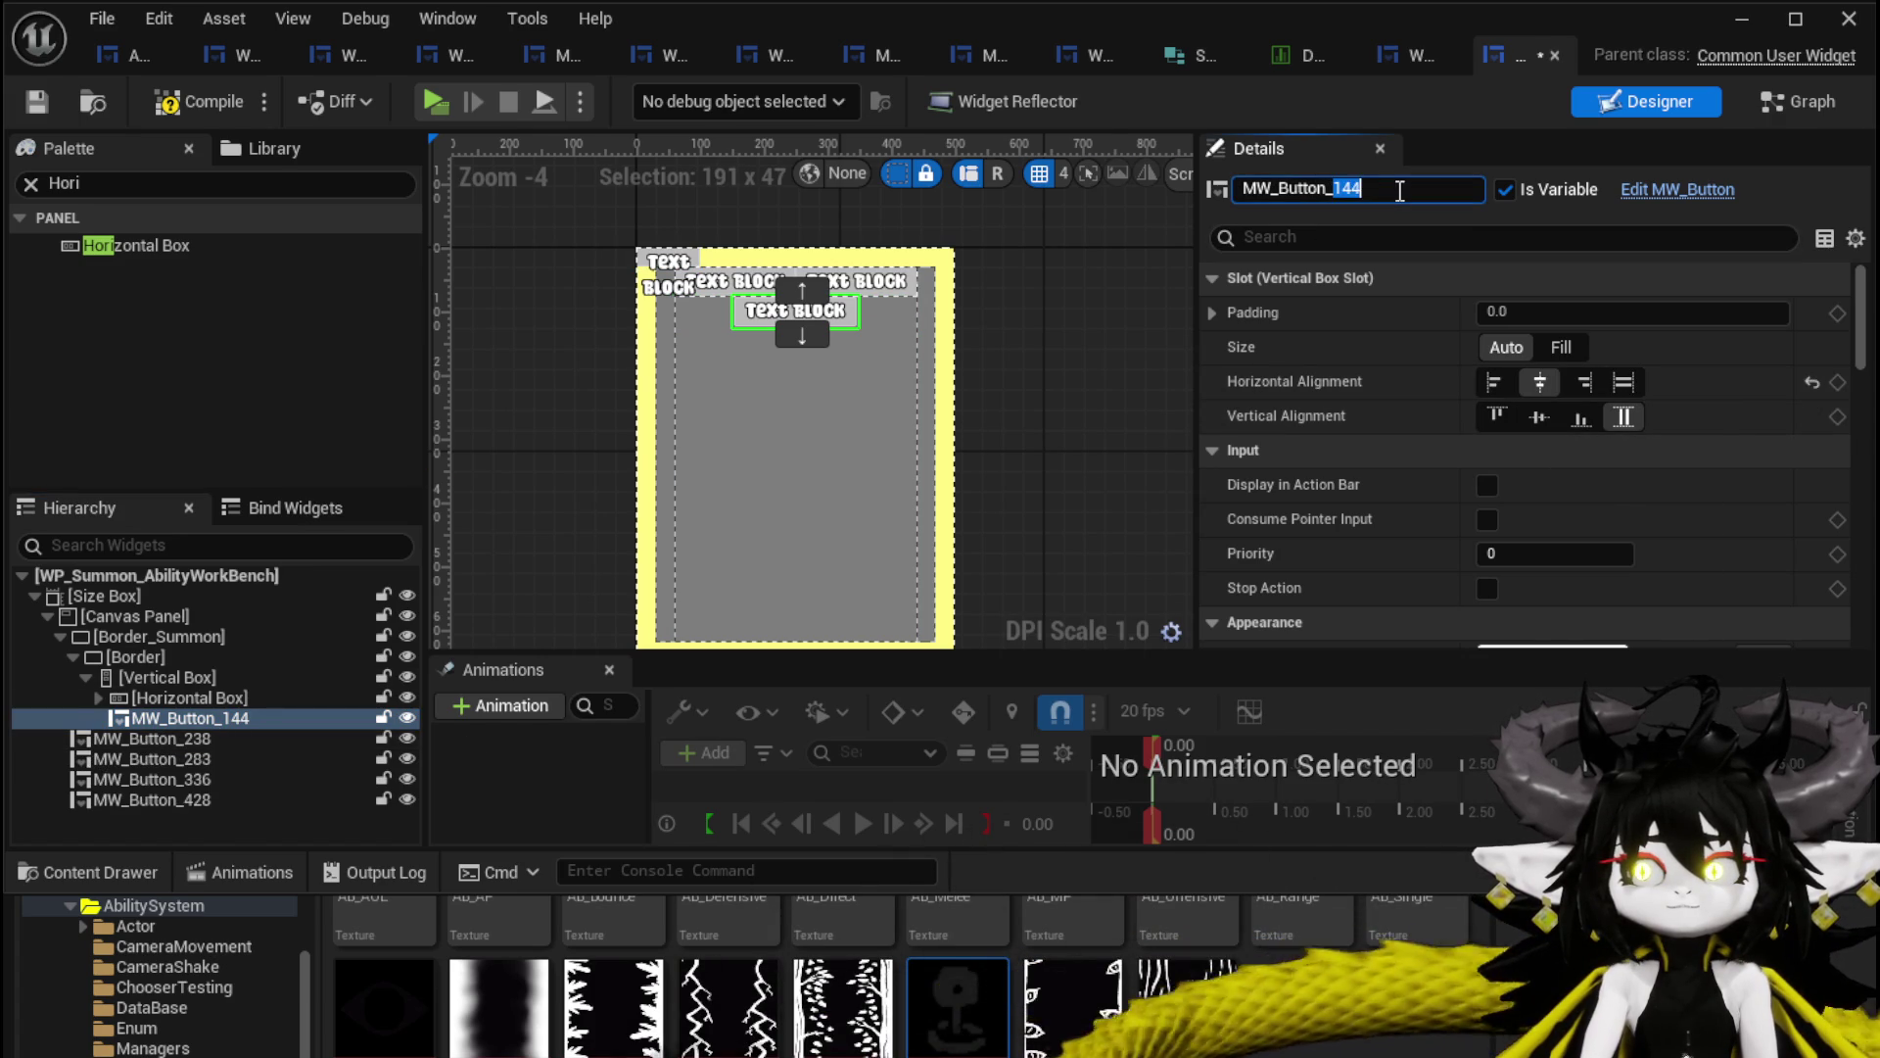
type("Offensive")
key("Return")
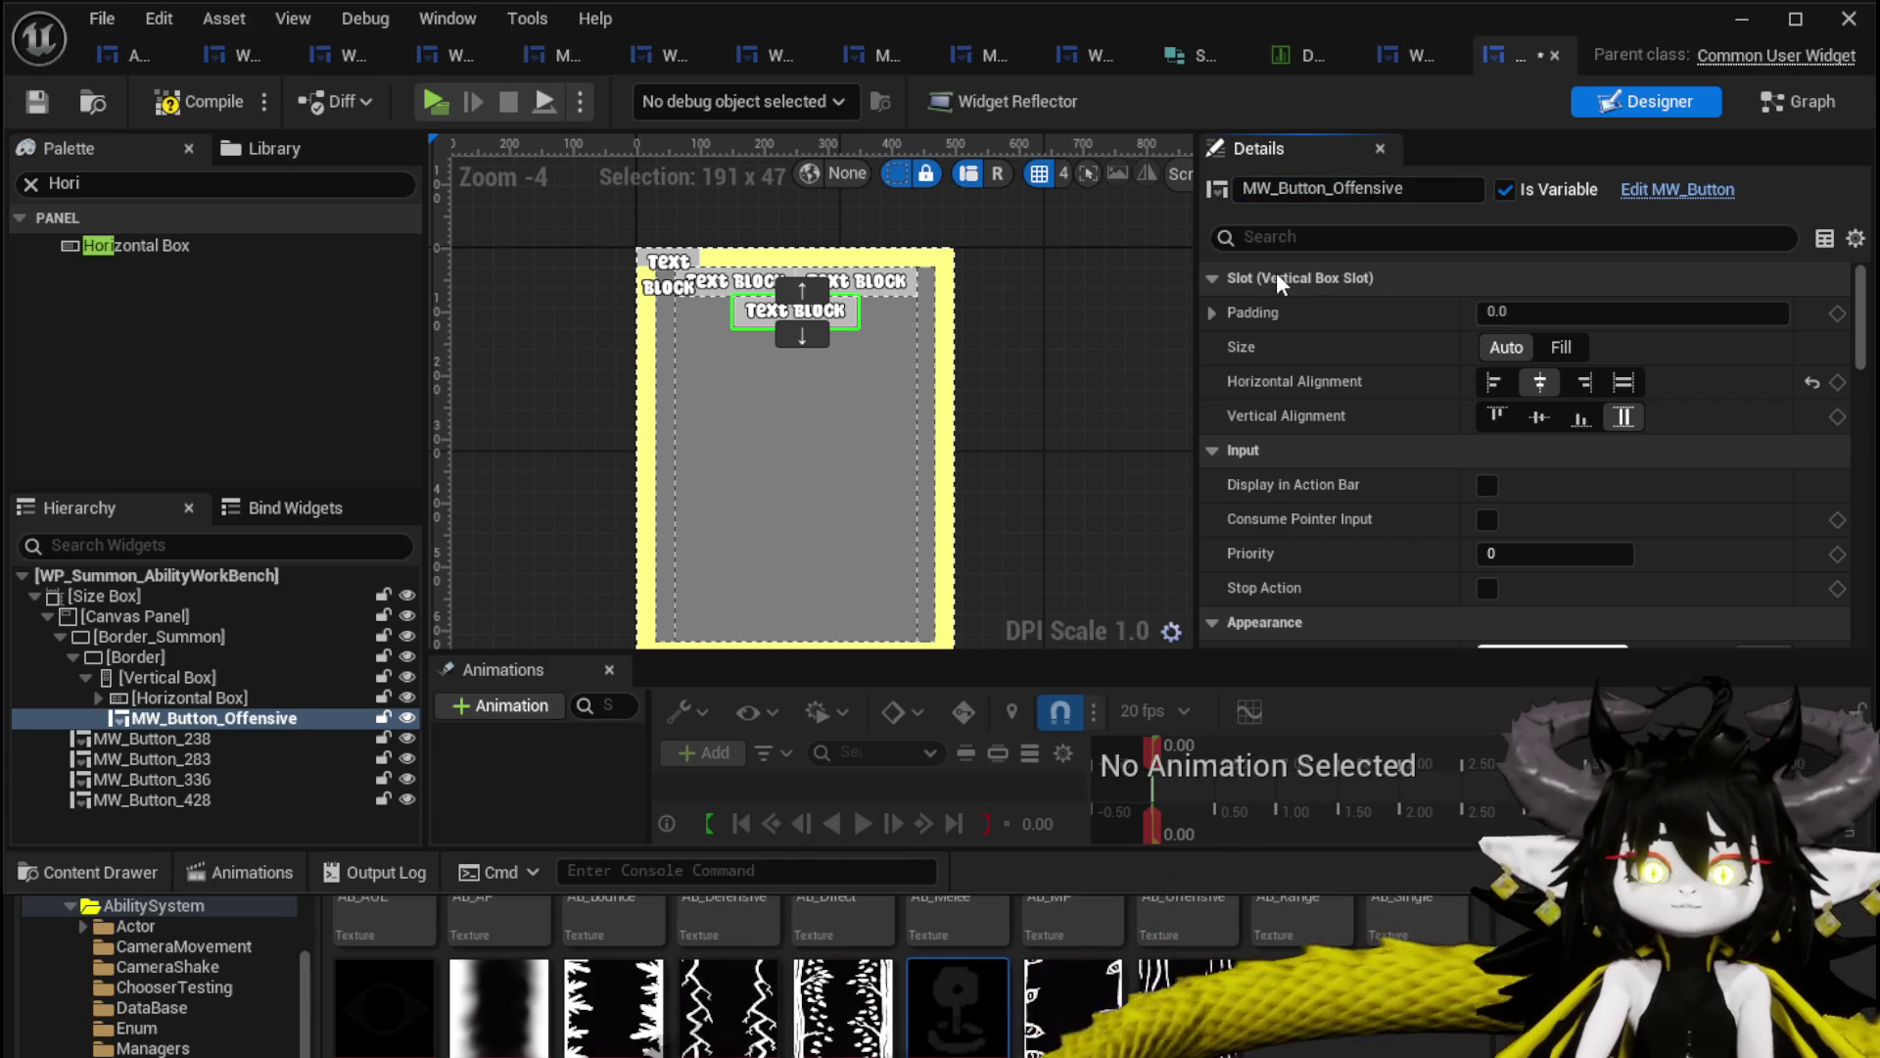
Wrap MW_Button_238 in a new Horizontal Box and move MW_Button_283 into it.
right_click(147, 741)
mouse_move(225, 1053)
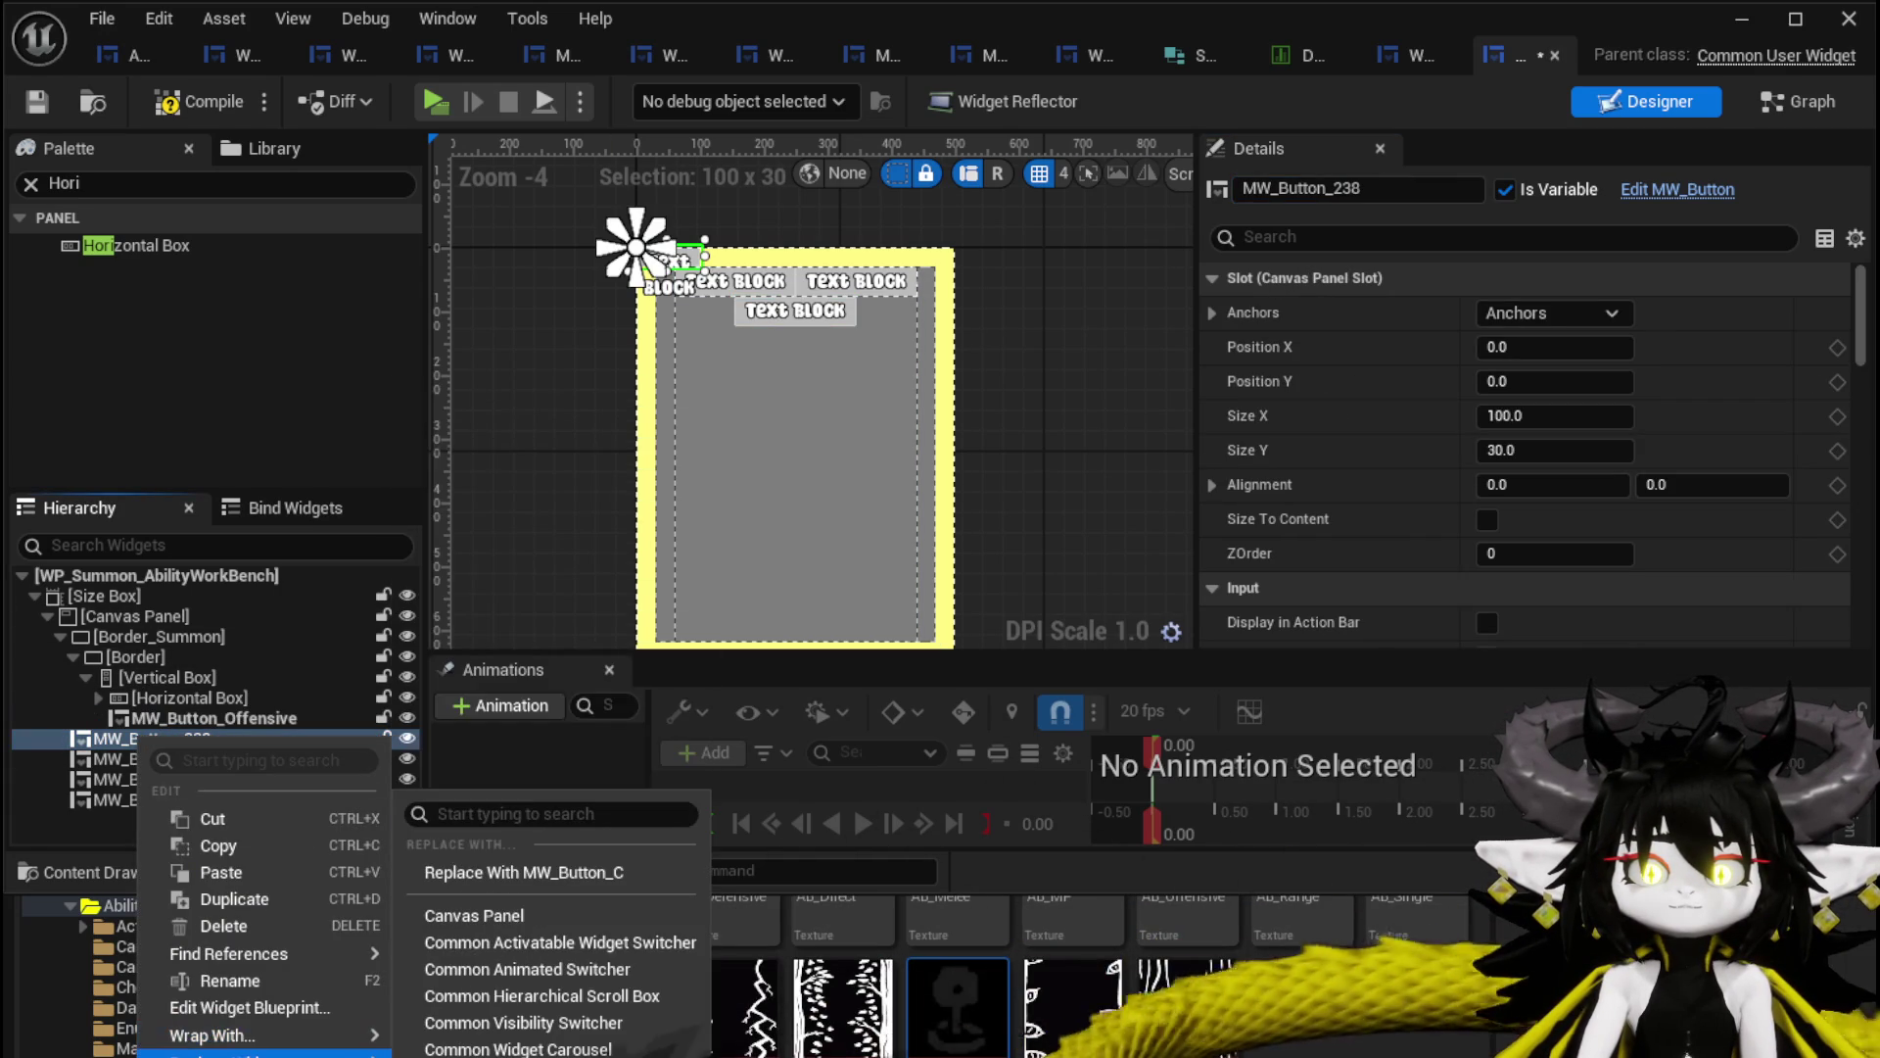
left_click(548, 1048)
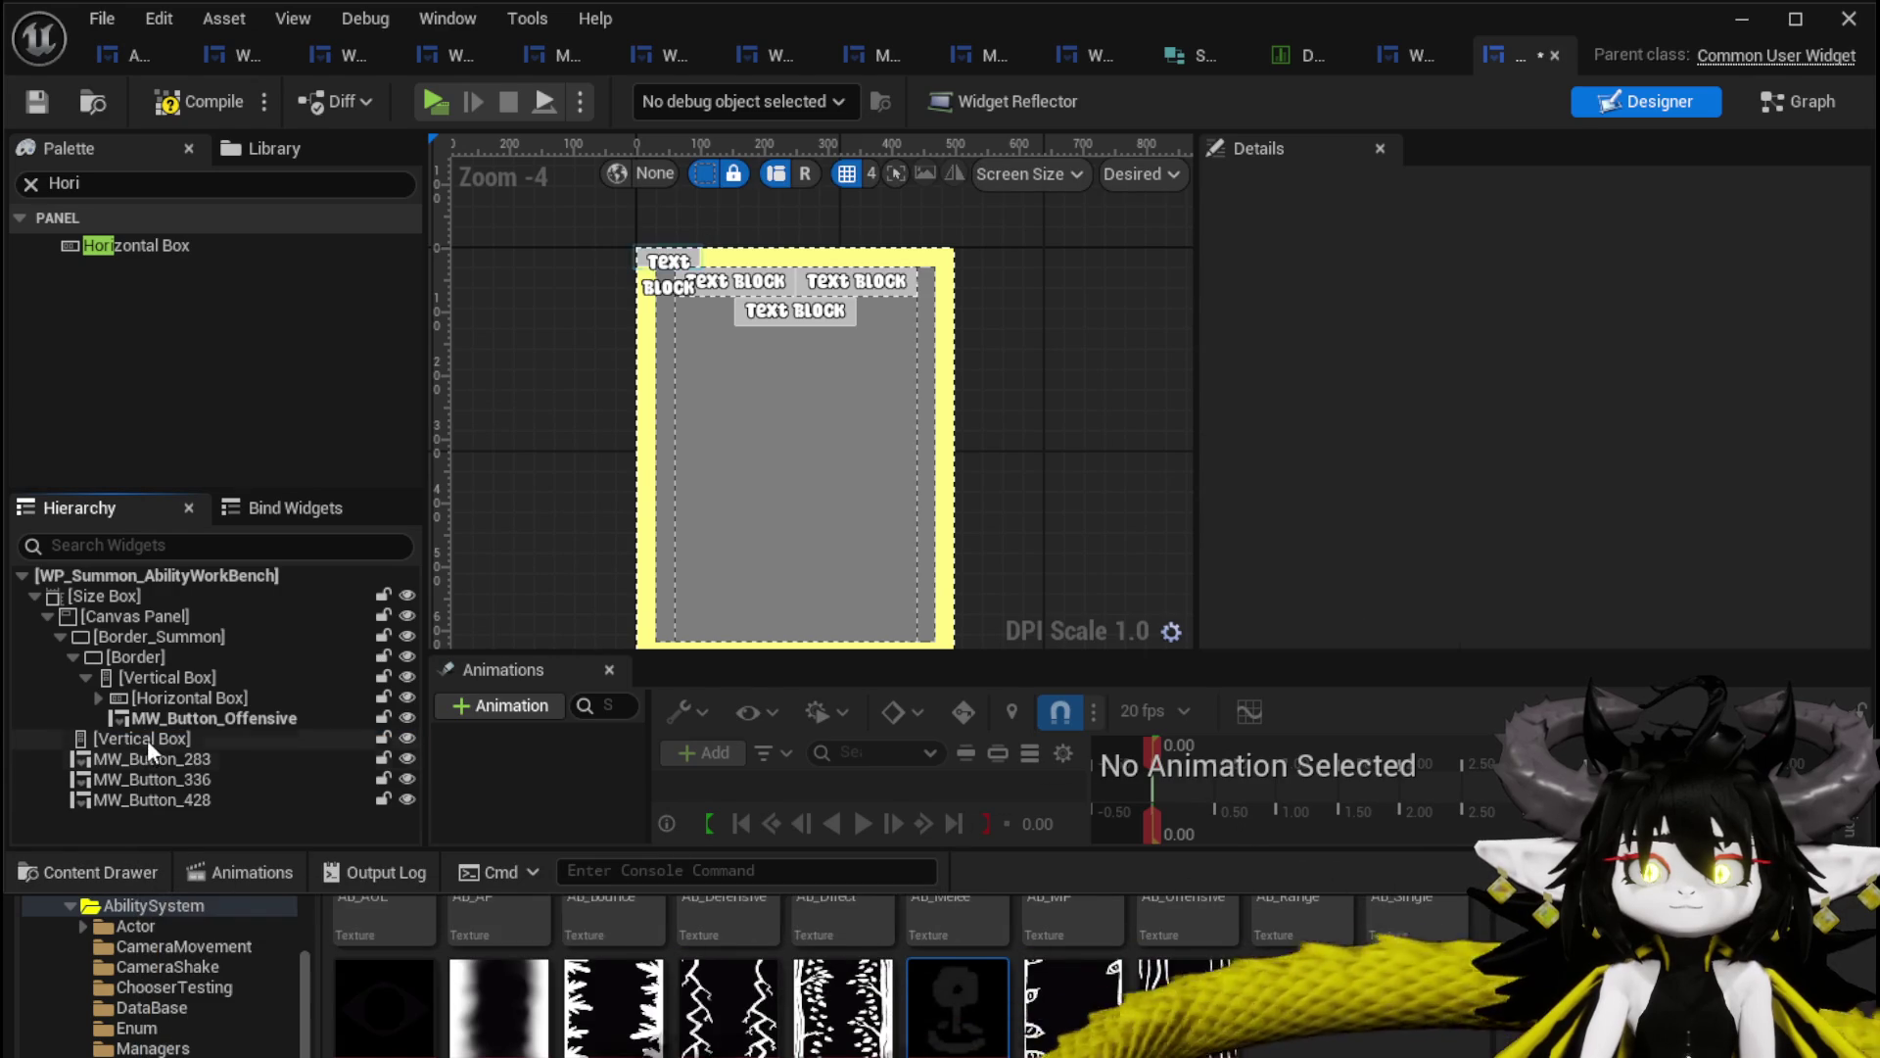
key("ctrl+z")
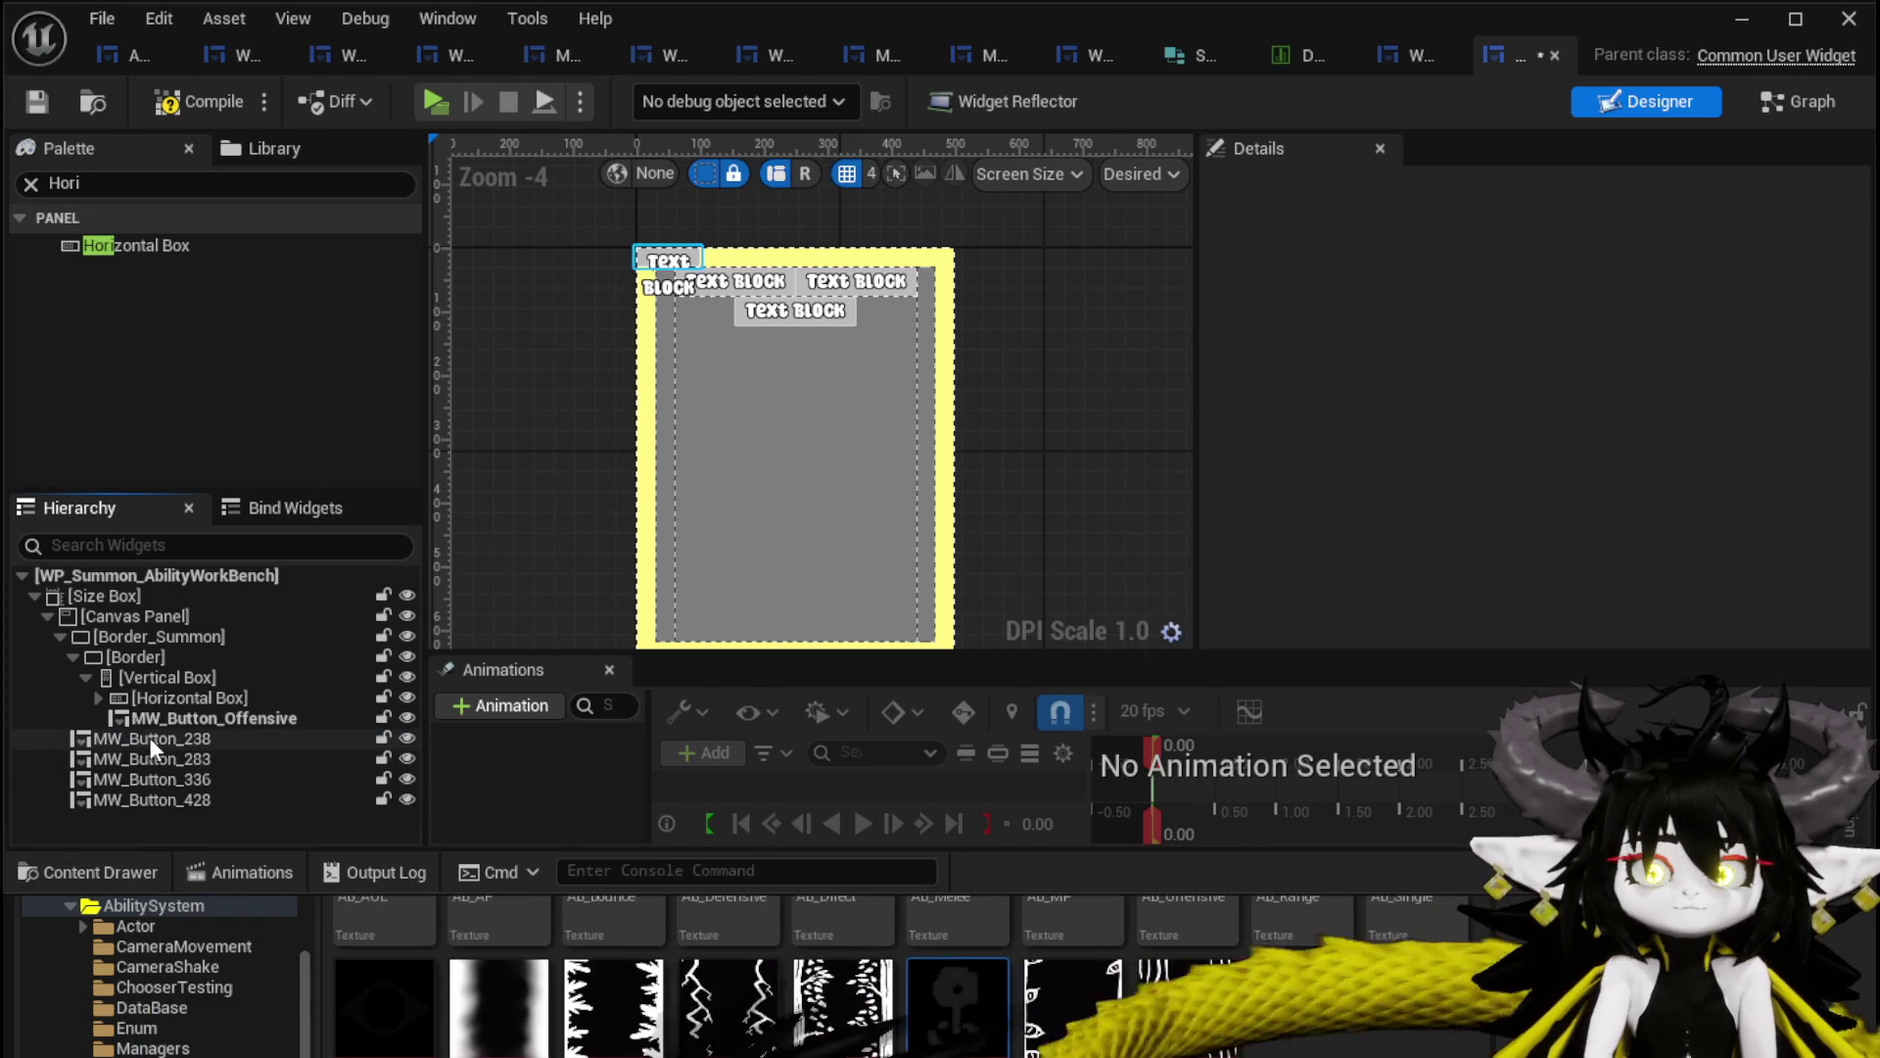
right_click(150, 737)
mouse_move(250, 1040)
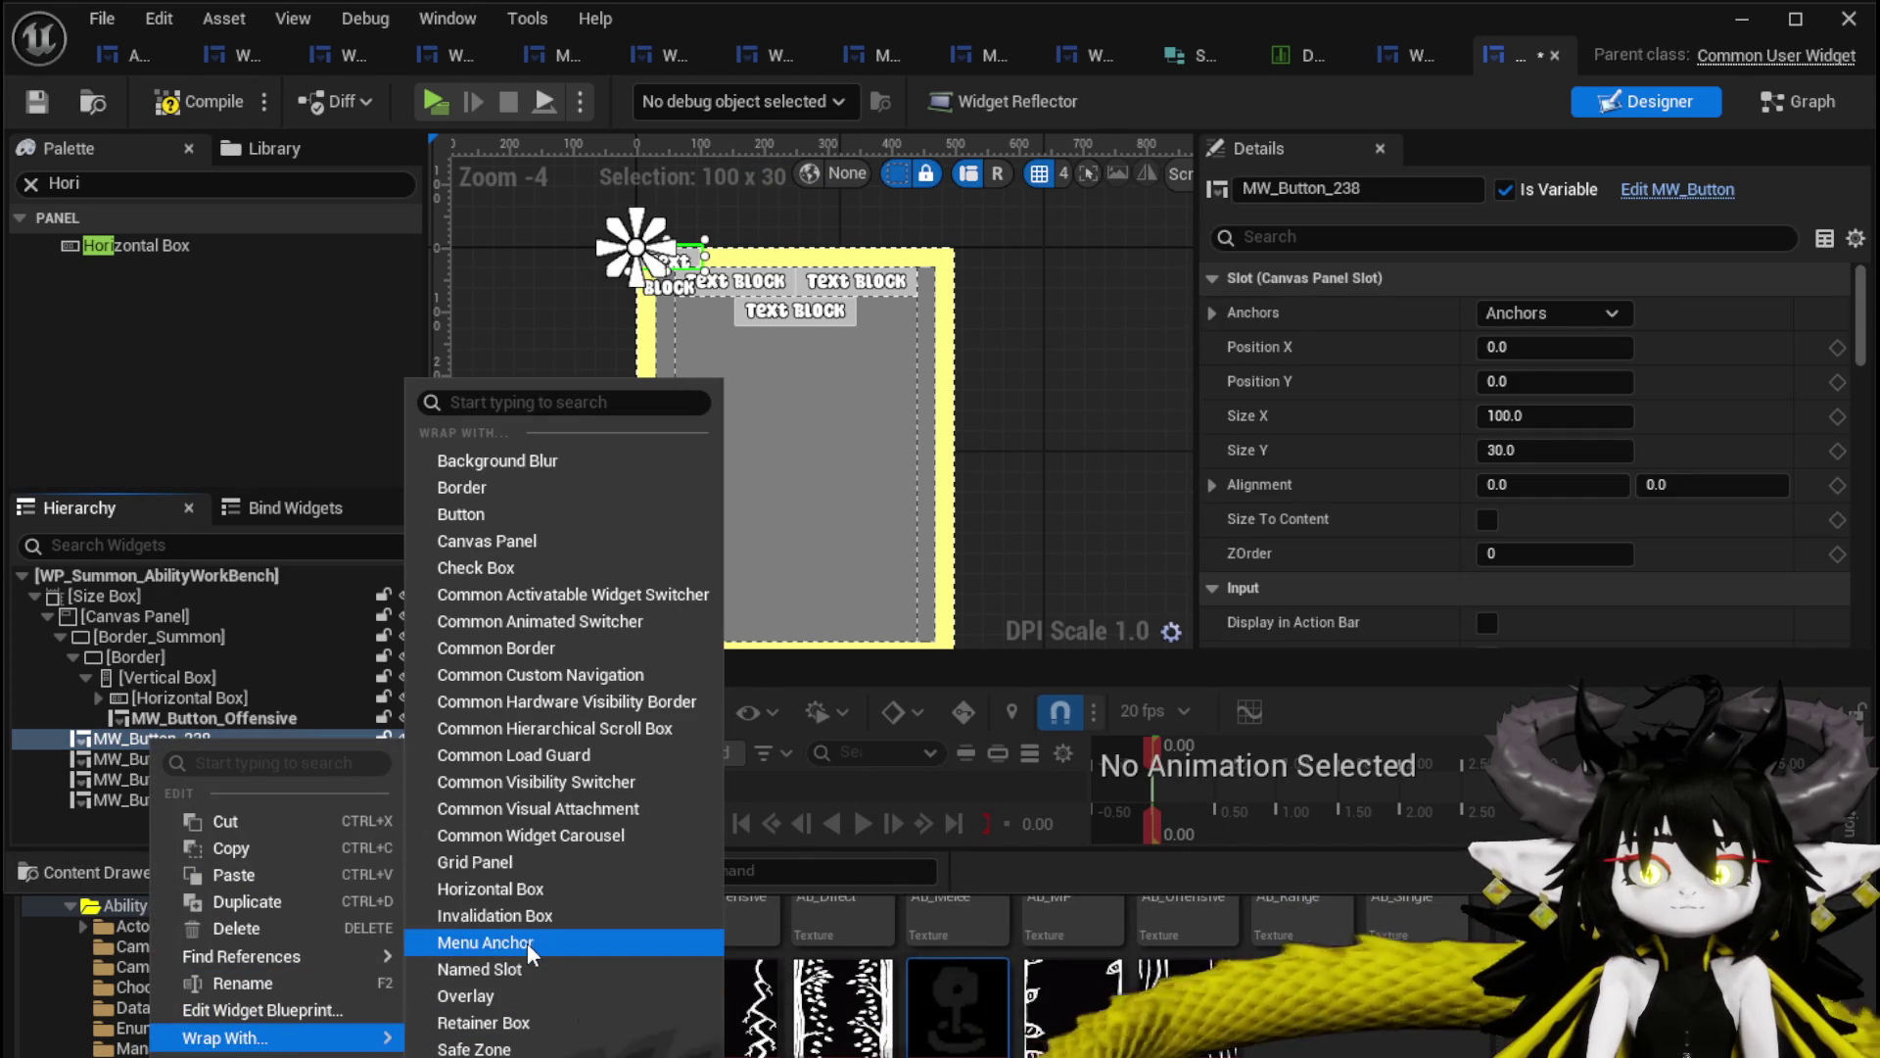
left_click(476, 888)
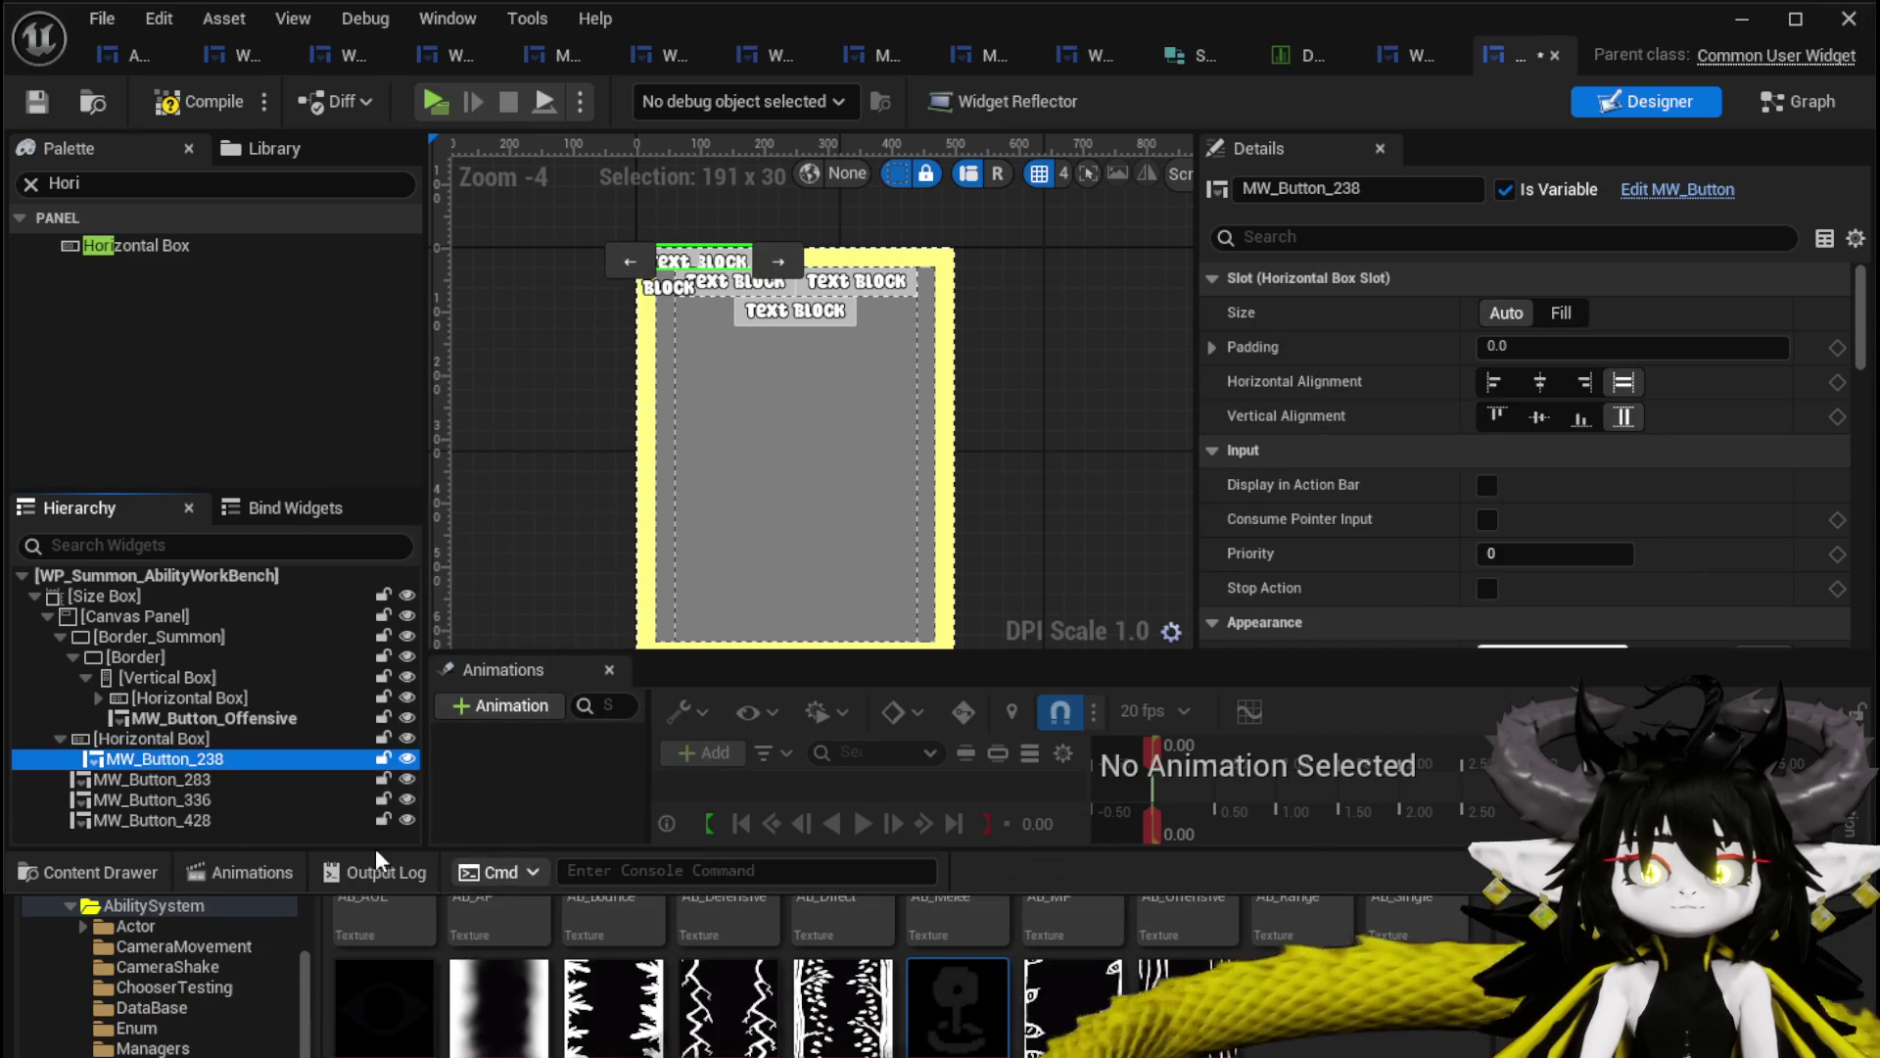
mouse_move(120, 778)
left_mouse_down()
mouse_move(122, 664)
mouse_move(129, 678)
left_mouse_up()
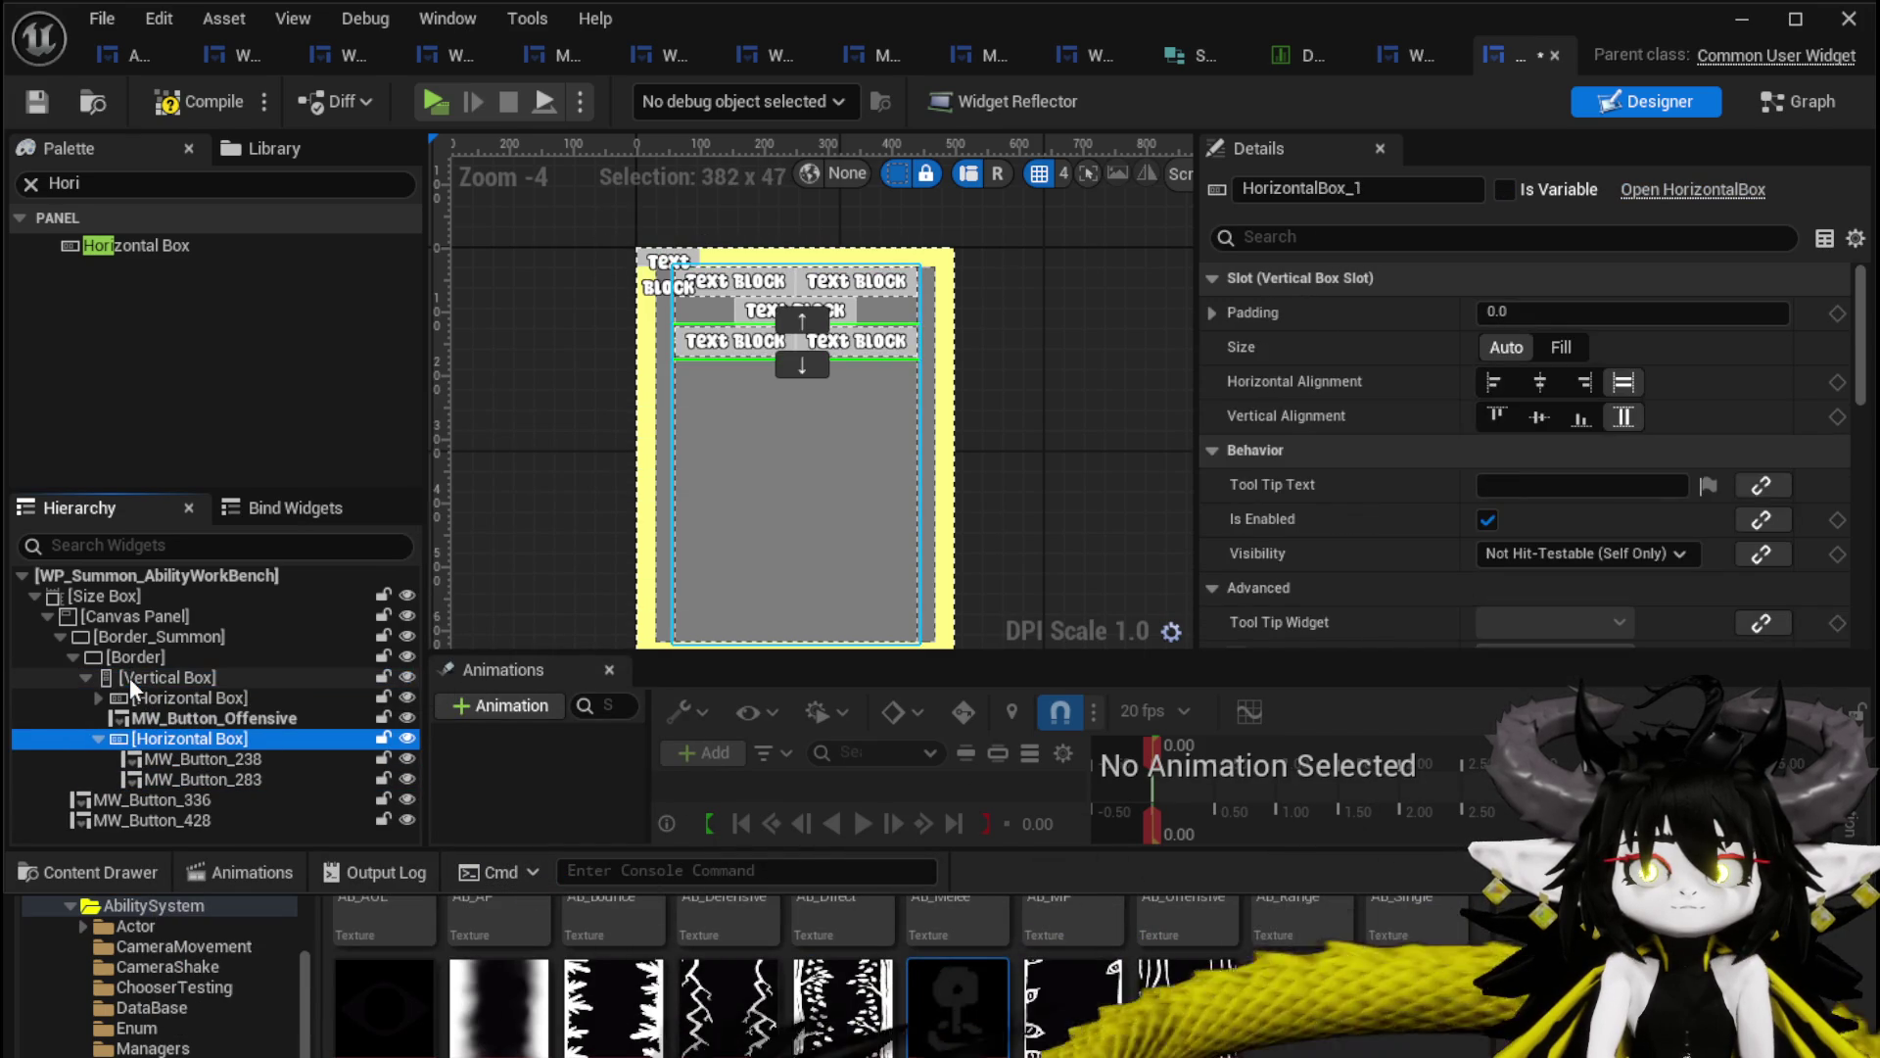
Rename the two buttons MW_Button_Defensive and MW_Button_Utility.
left_click(208, 758)
left_click(1337, 189)
key("BackSpace")
key("BackSpace")
key("BackSpace")
type("Defe")
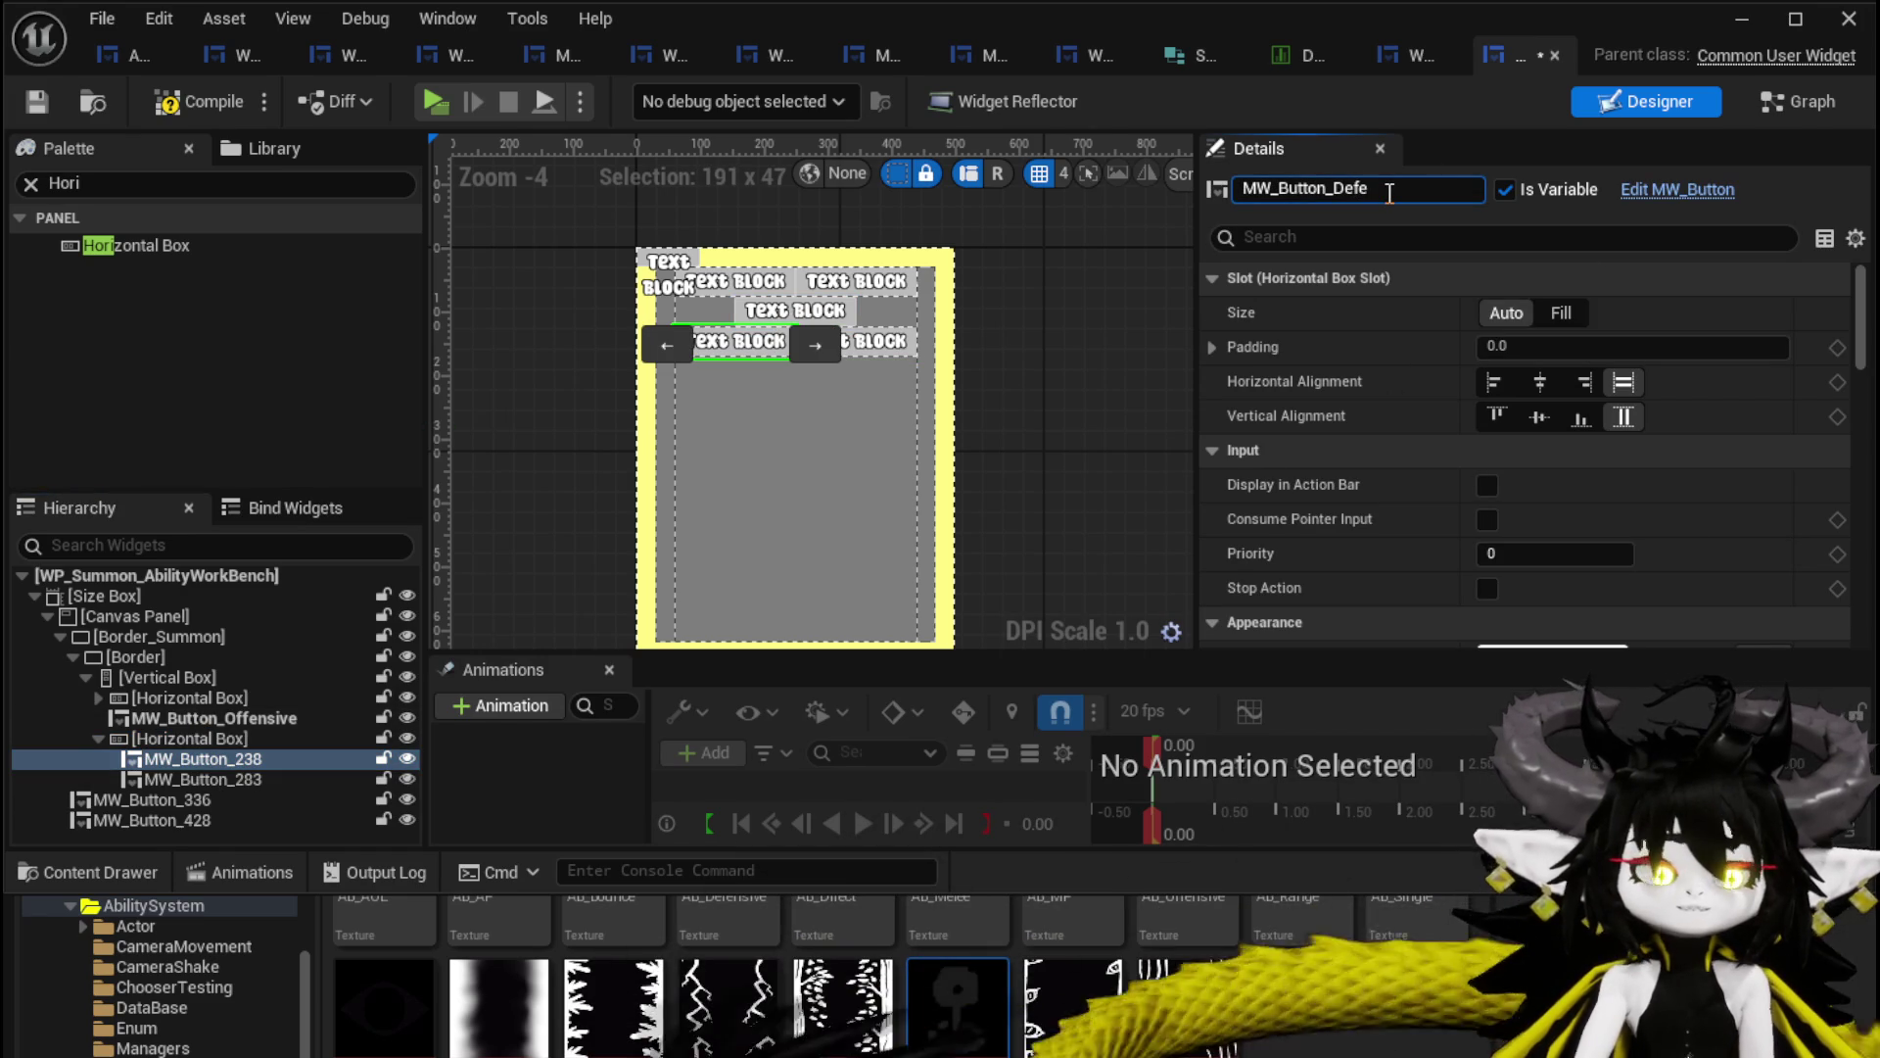
type("nsive")
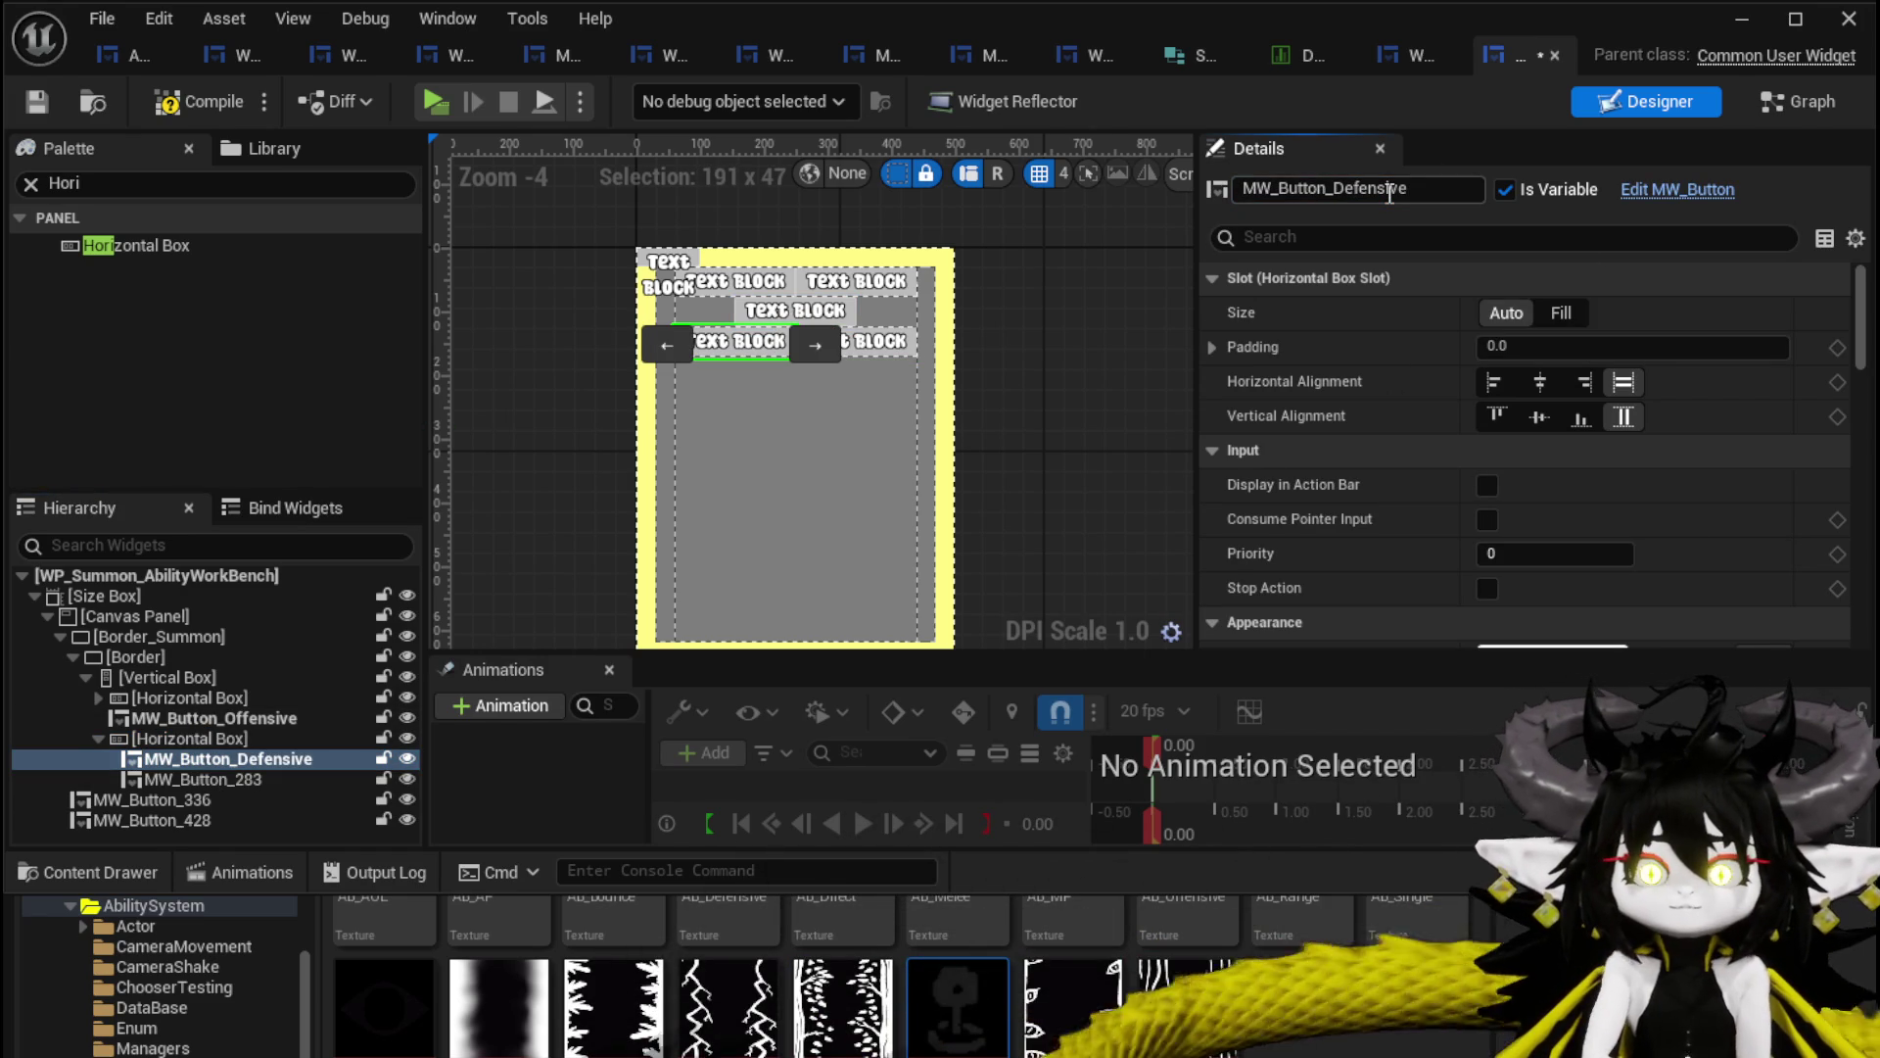
left_click(201, 779)
left_click_drag(1334, 189, 1443, 193)
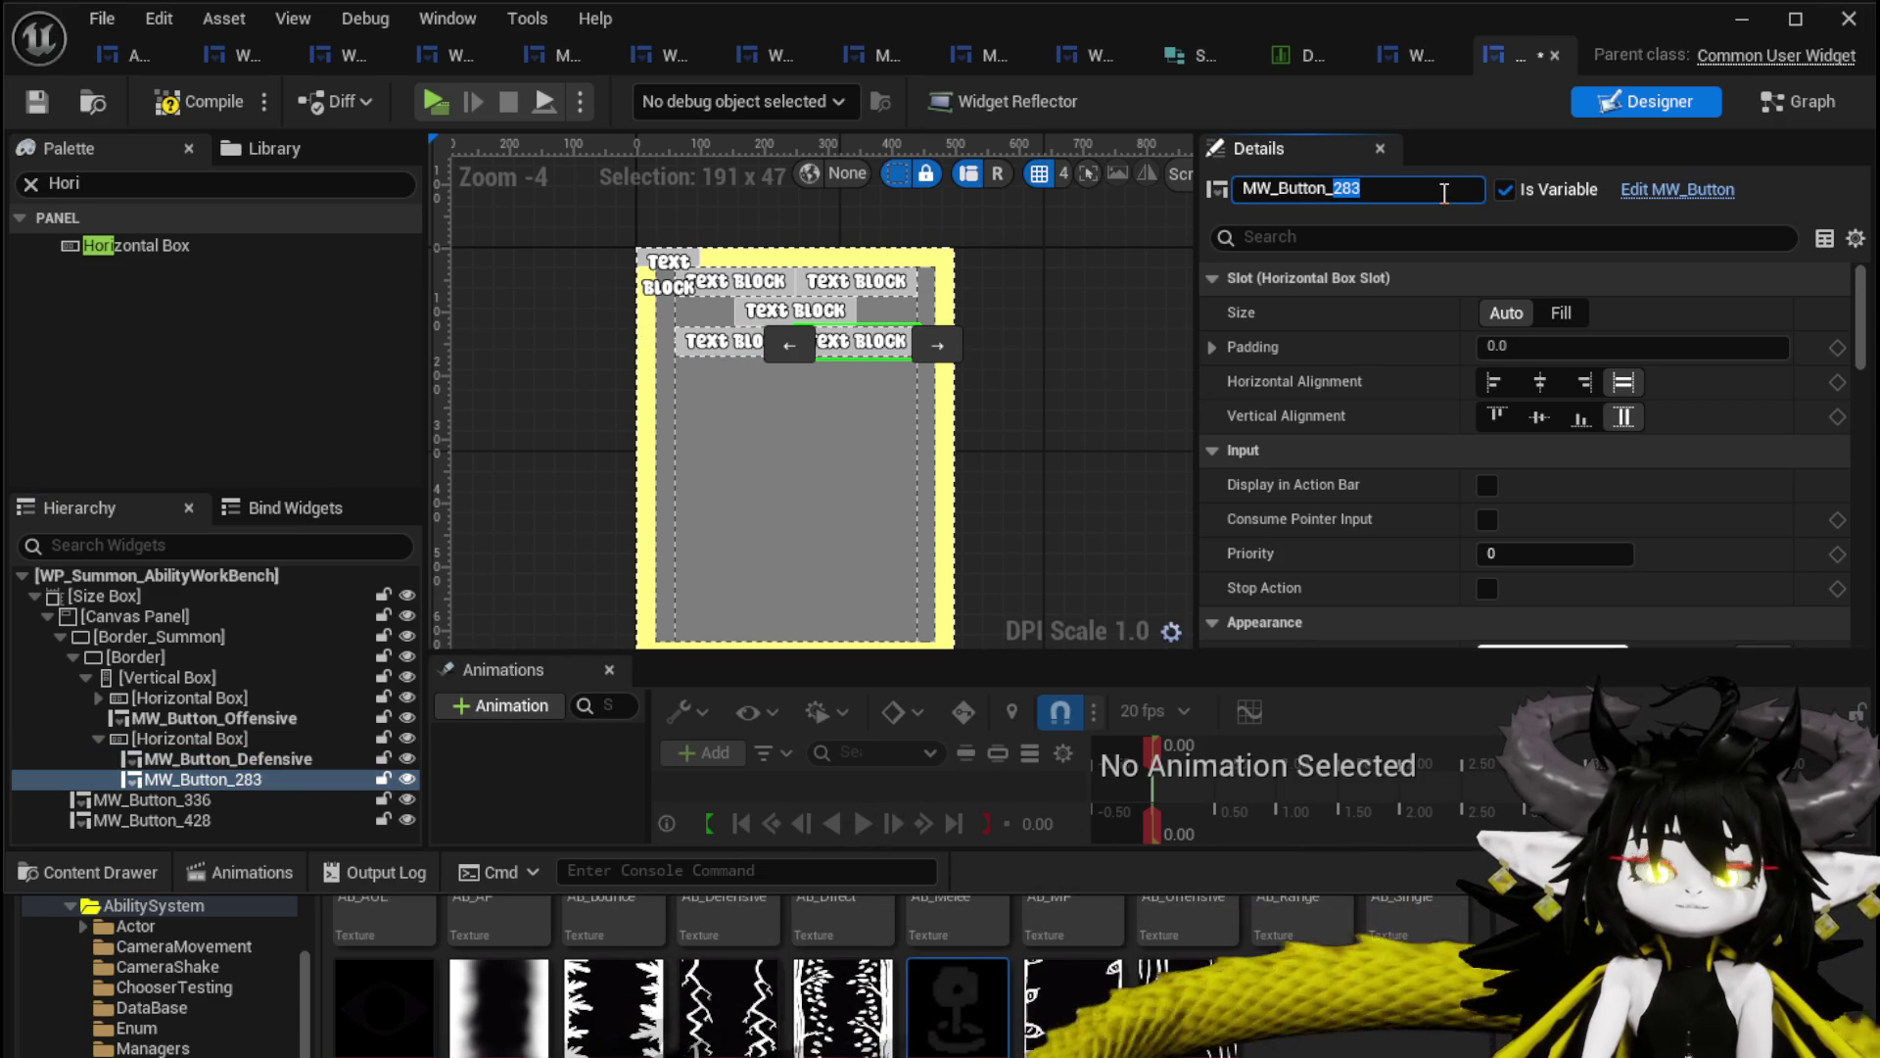
type("ility")
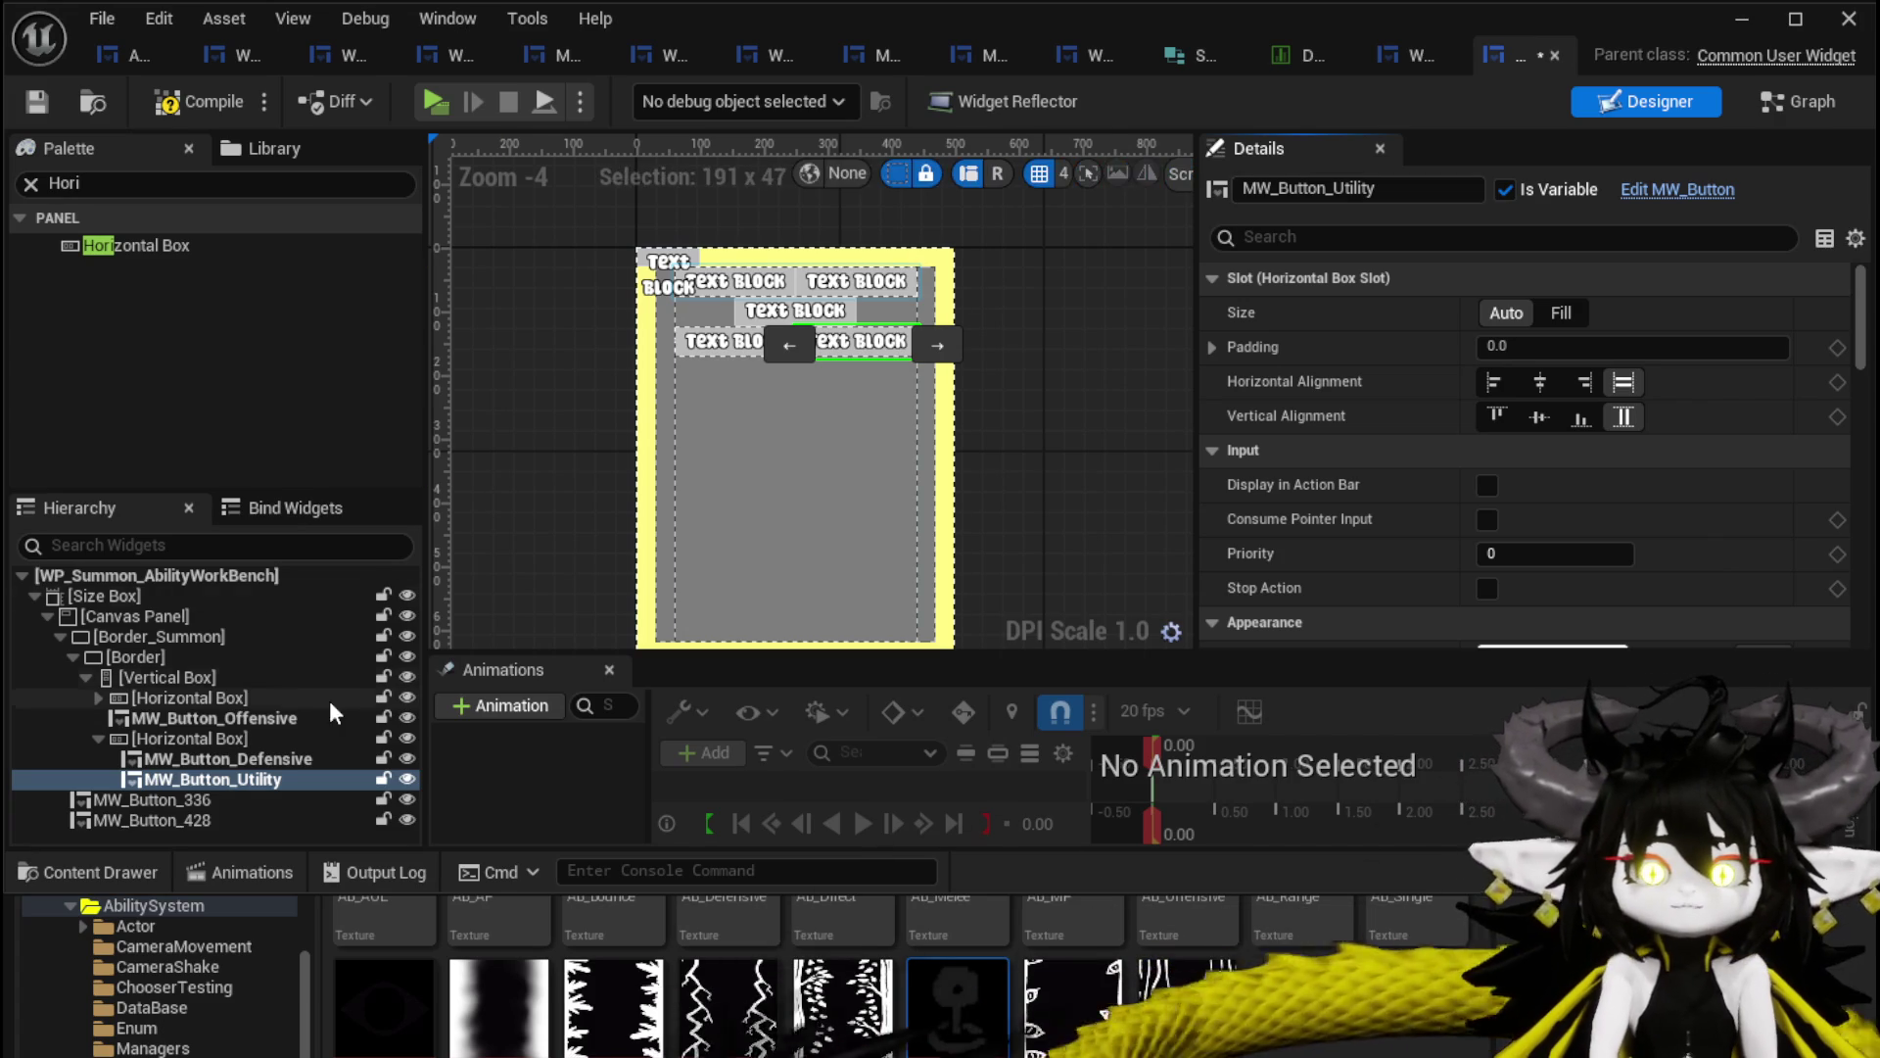
left_click(98, 697)
Collapse the Horizontal Boxes and add a Spacer from the Palette to the hierarchy.
left_click(94, 696)
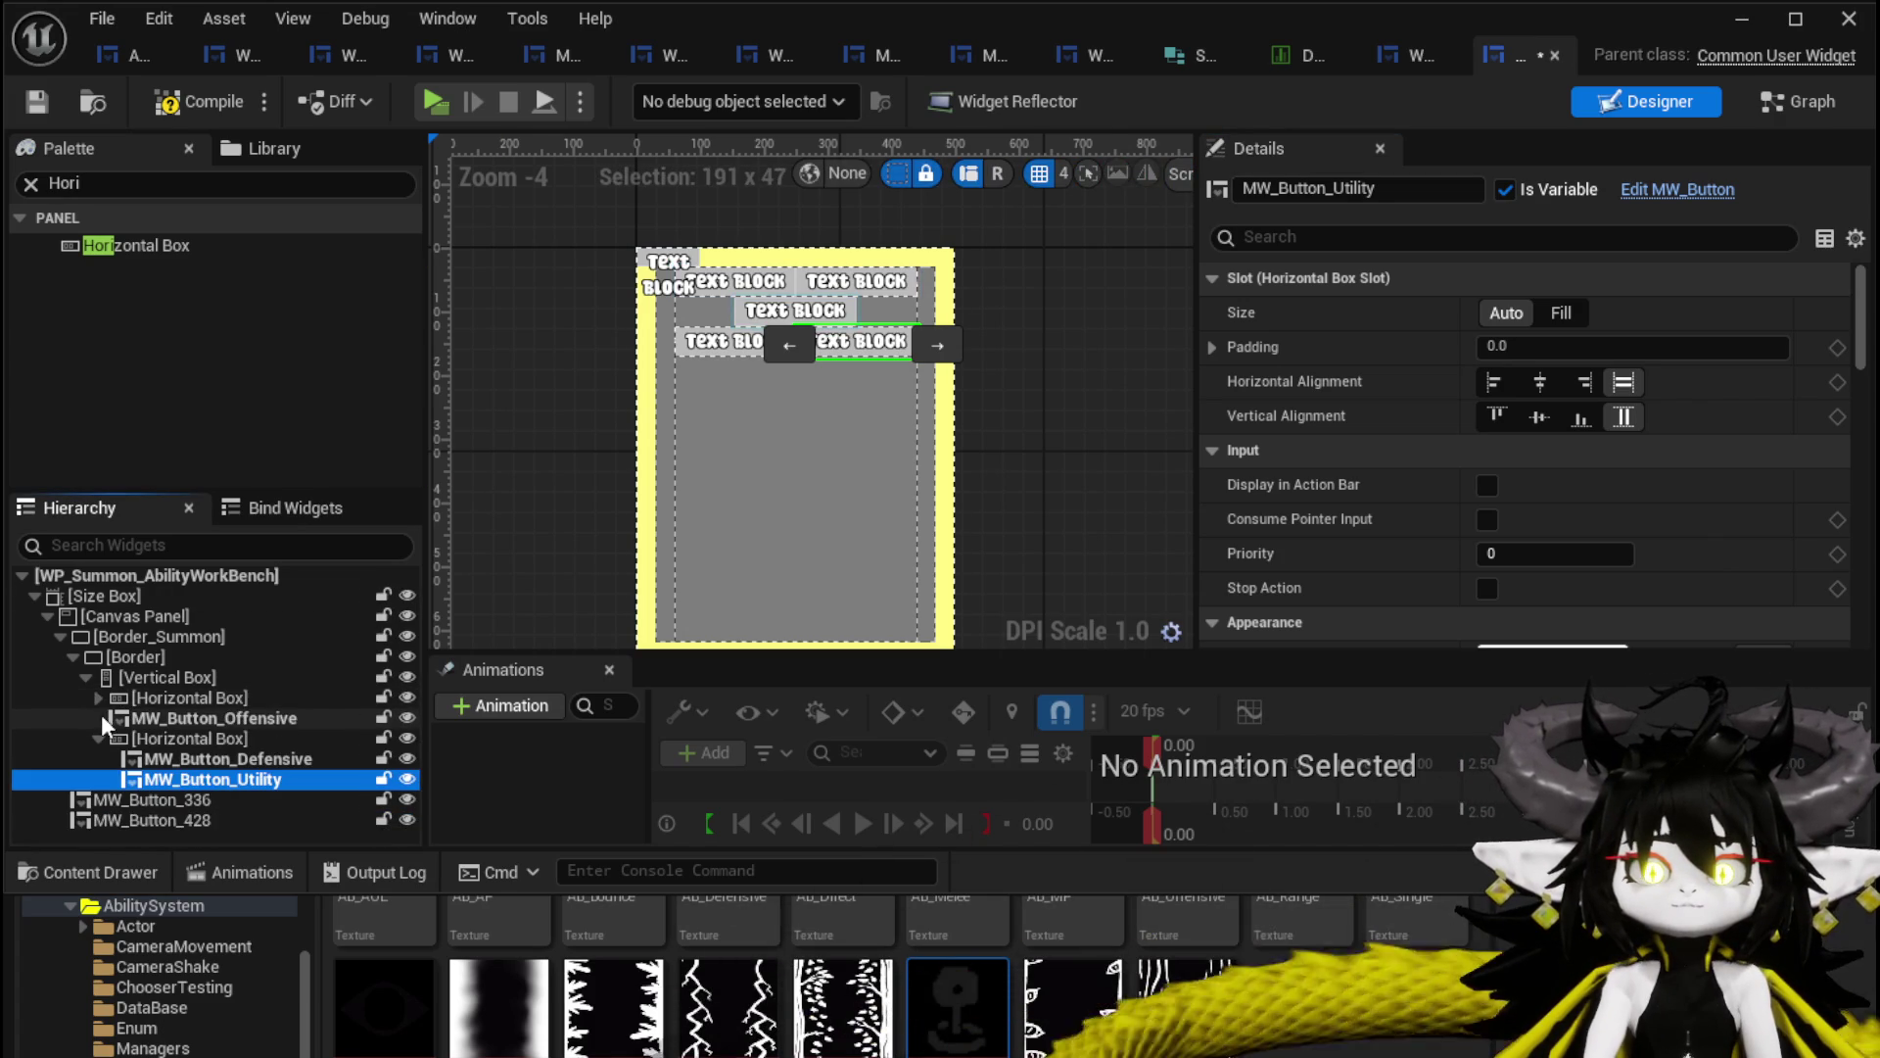
left_click(98, 723)
left_click(99, 737)
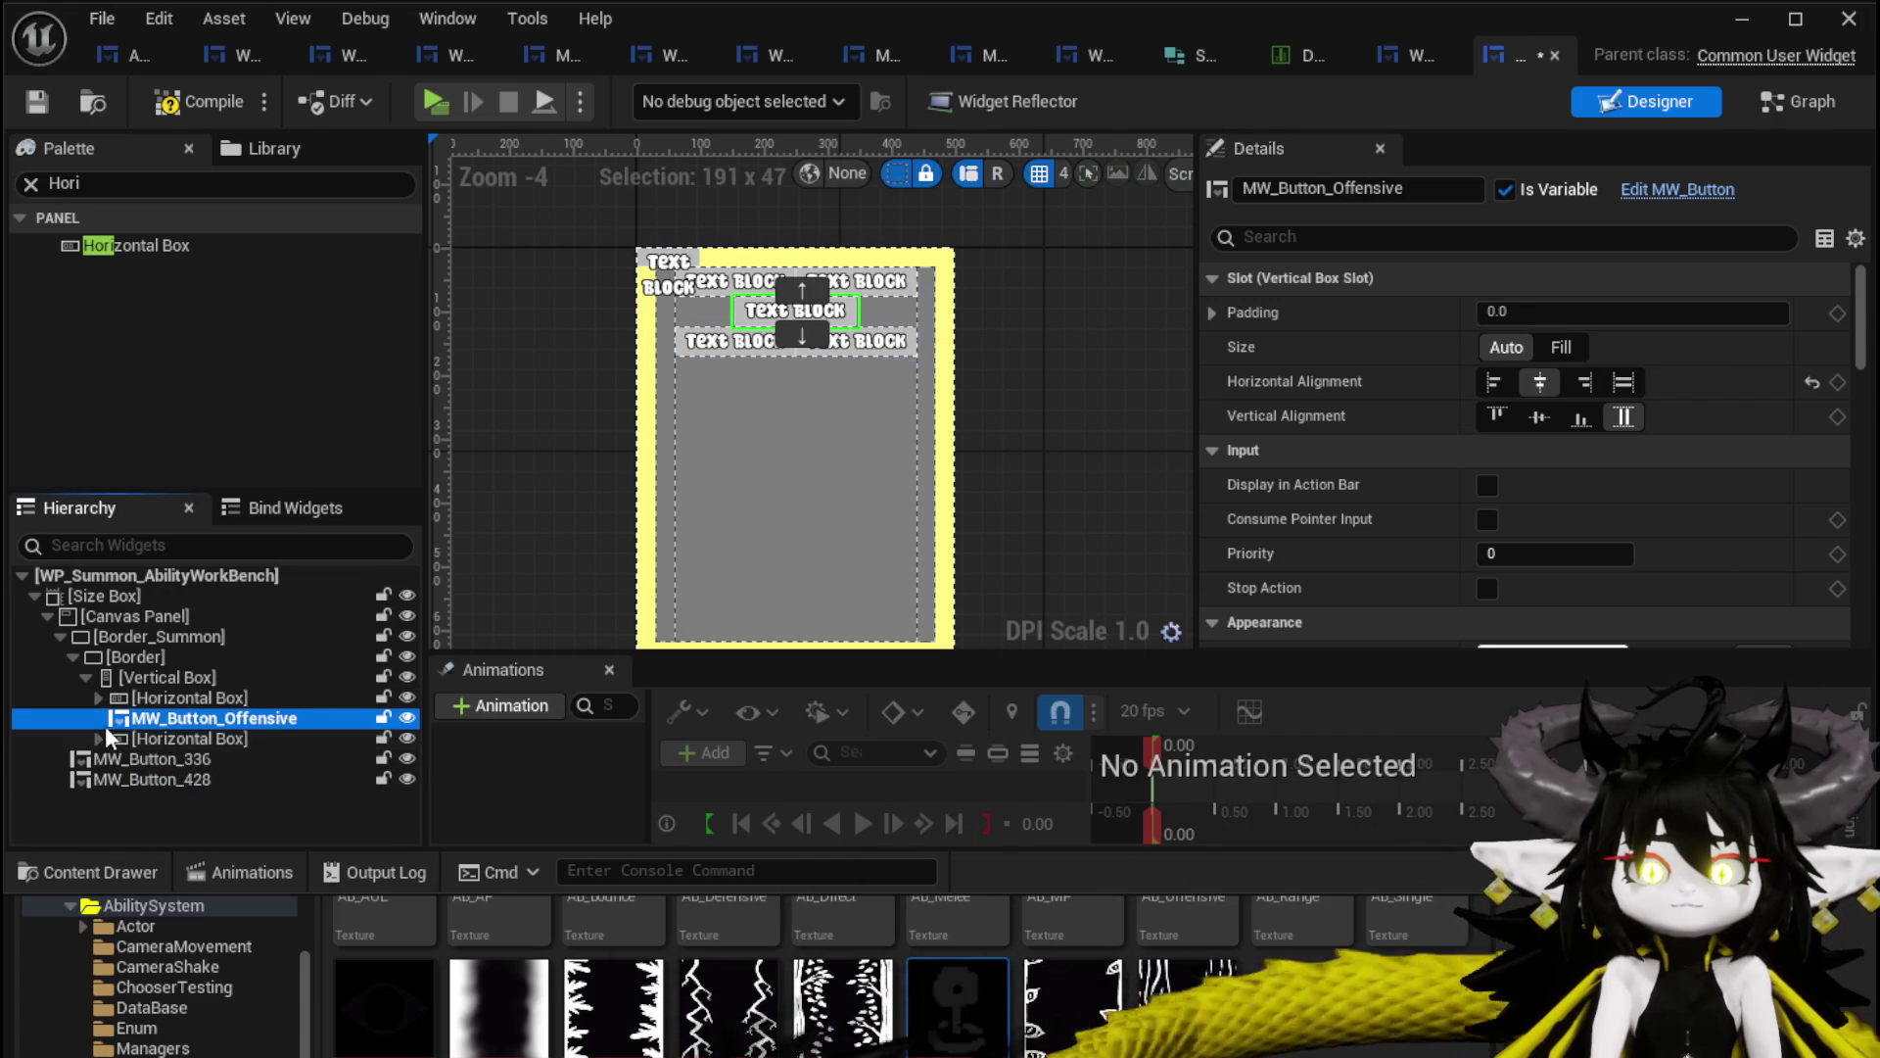
left_click(125, 186)
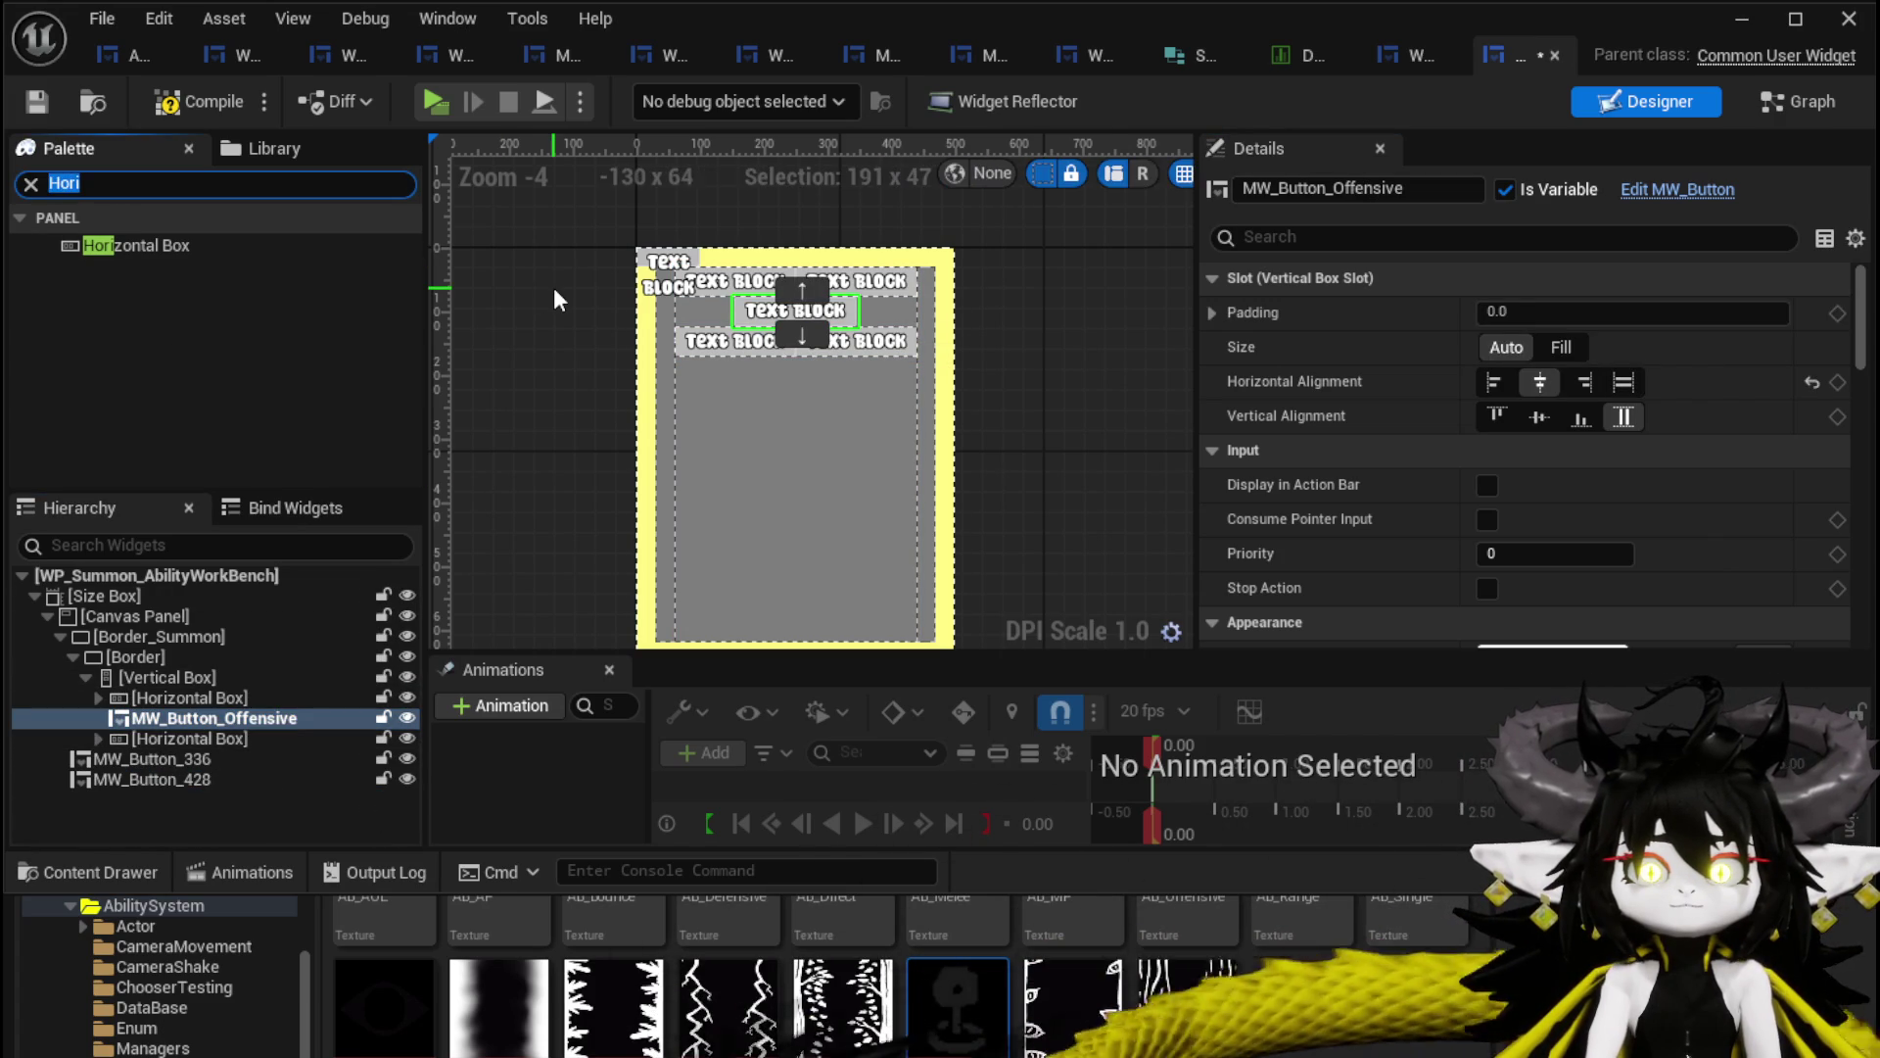
type("Spaver")
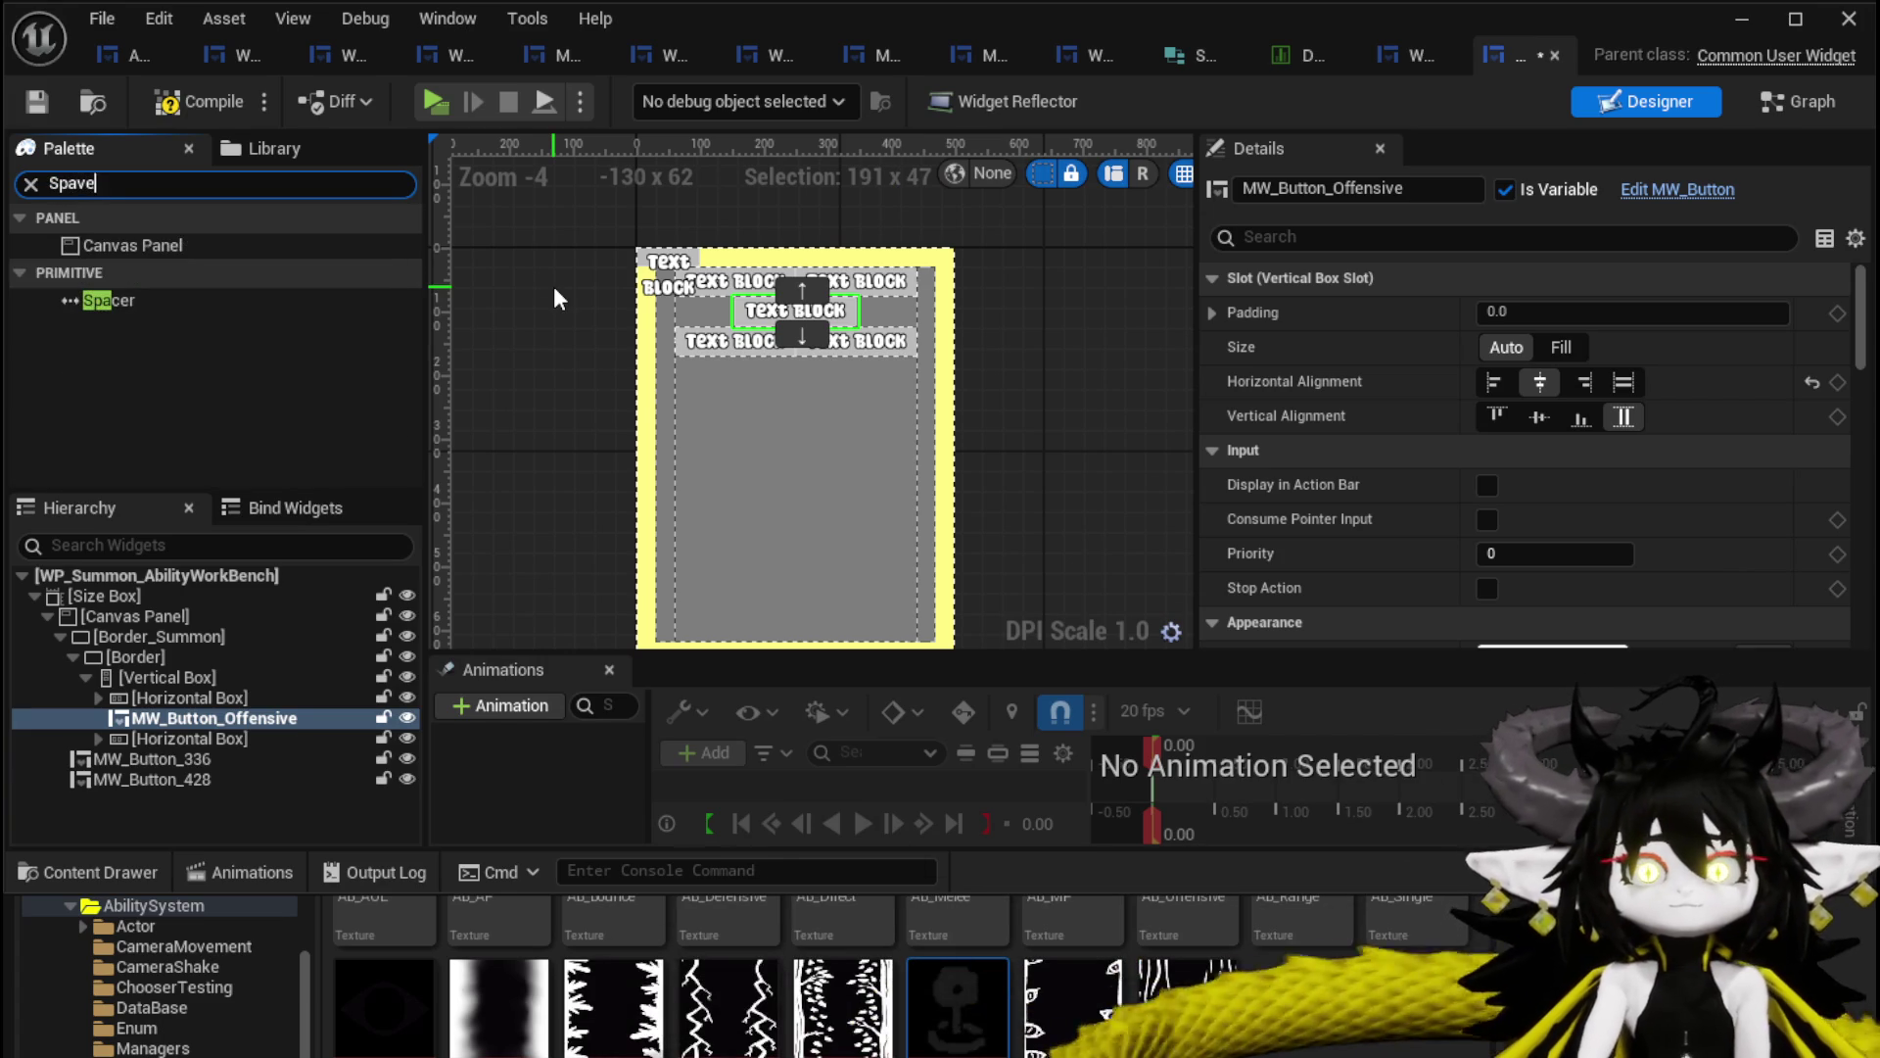
key("BackSpace")
key("BackSpace")
key("BackSpace")
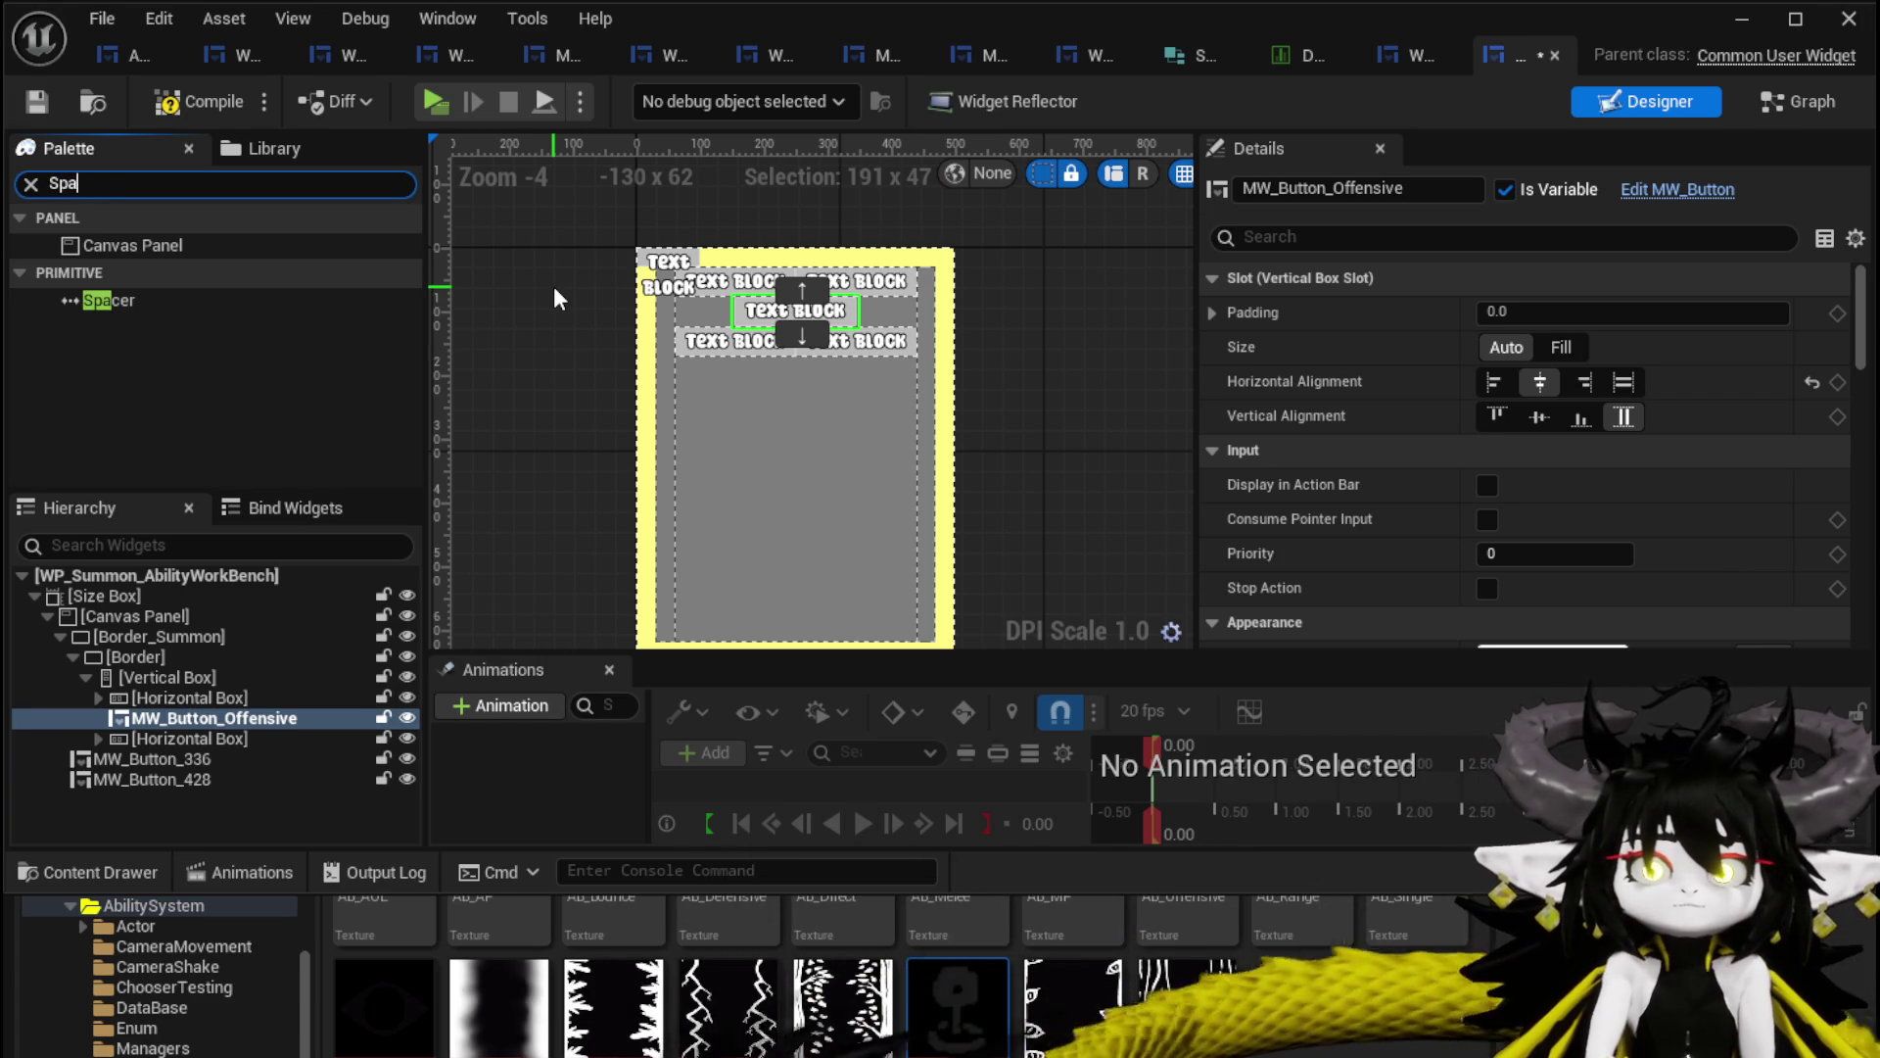
mouse_move(157, 299)
left_mouse_down()
mouse_move(172, 785)
mouse_move(149, 690)
mouse_move(266, 684)
mouse_move(235, 754)
left_mouse_up()
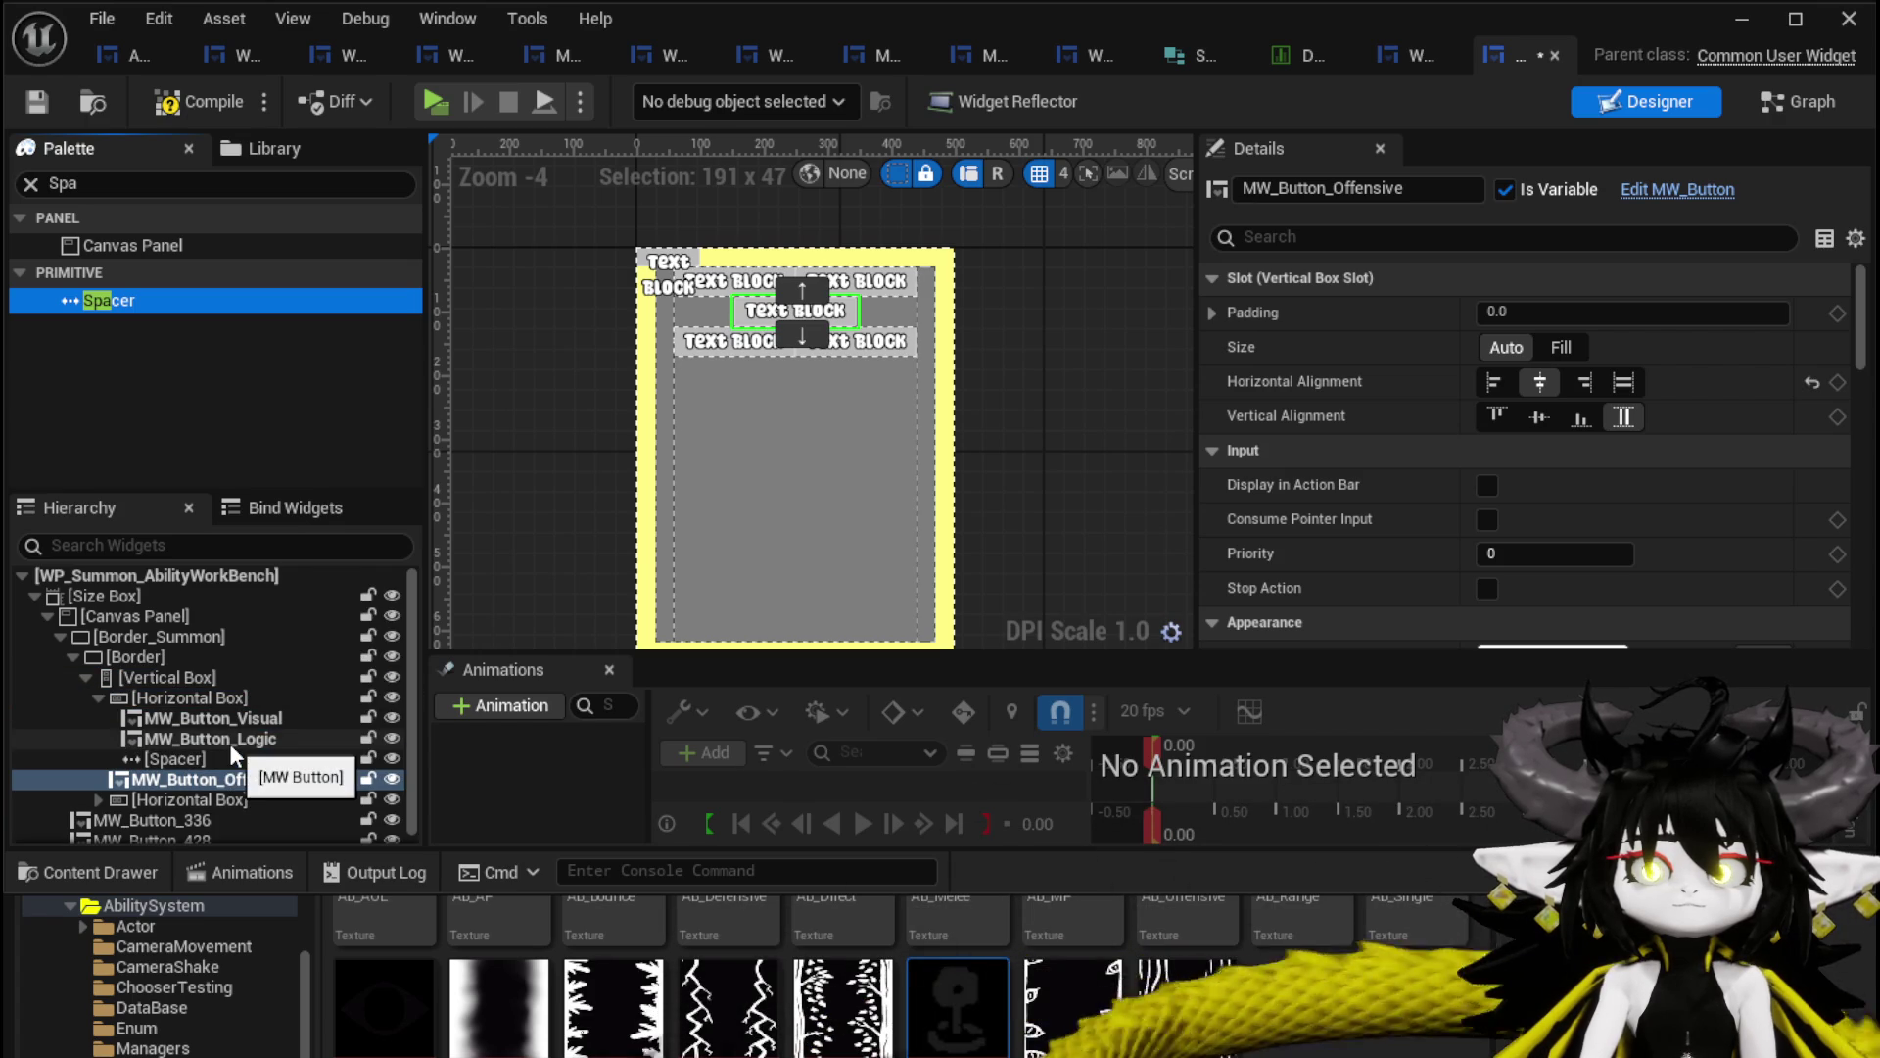
Place the Spacer above MW_Button_Offensive with Size set to Fill, then compile and save.
left_click(166, 759)
left_click(1565, 314)
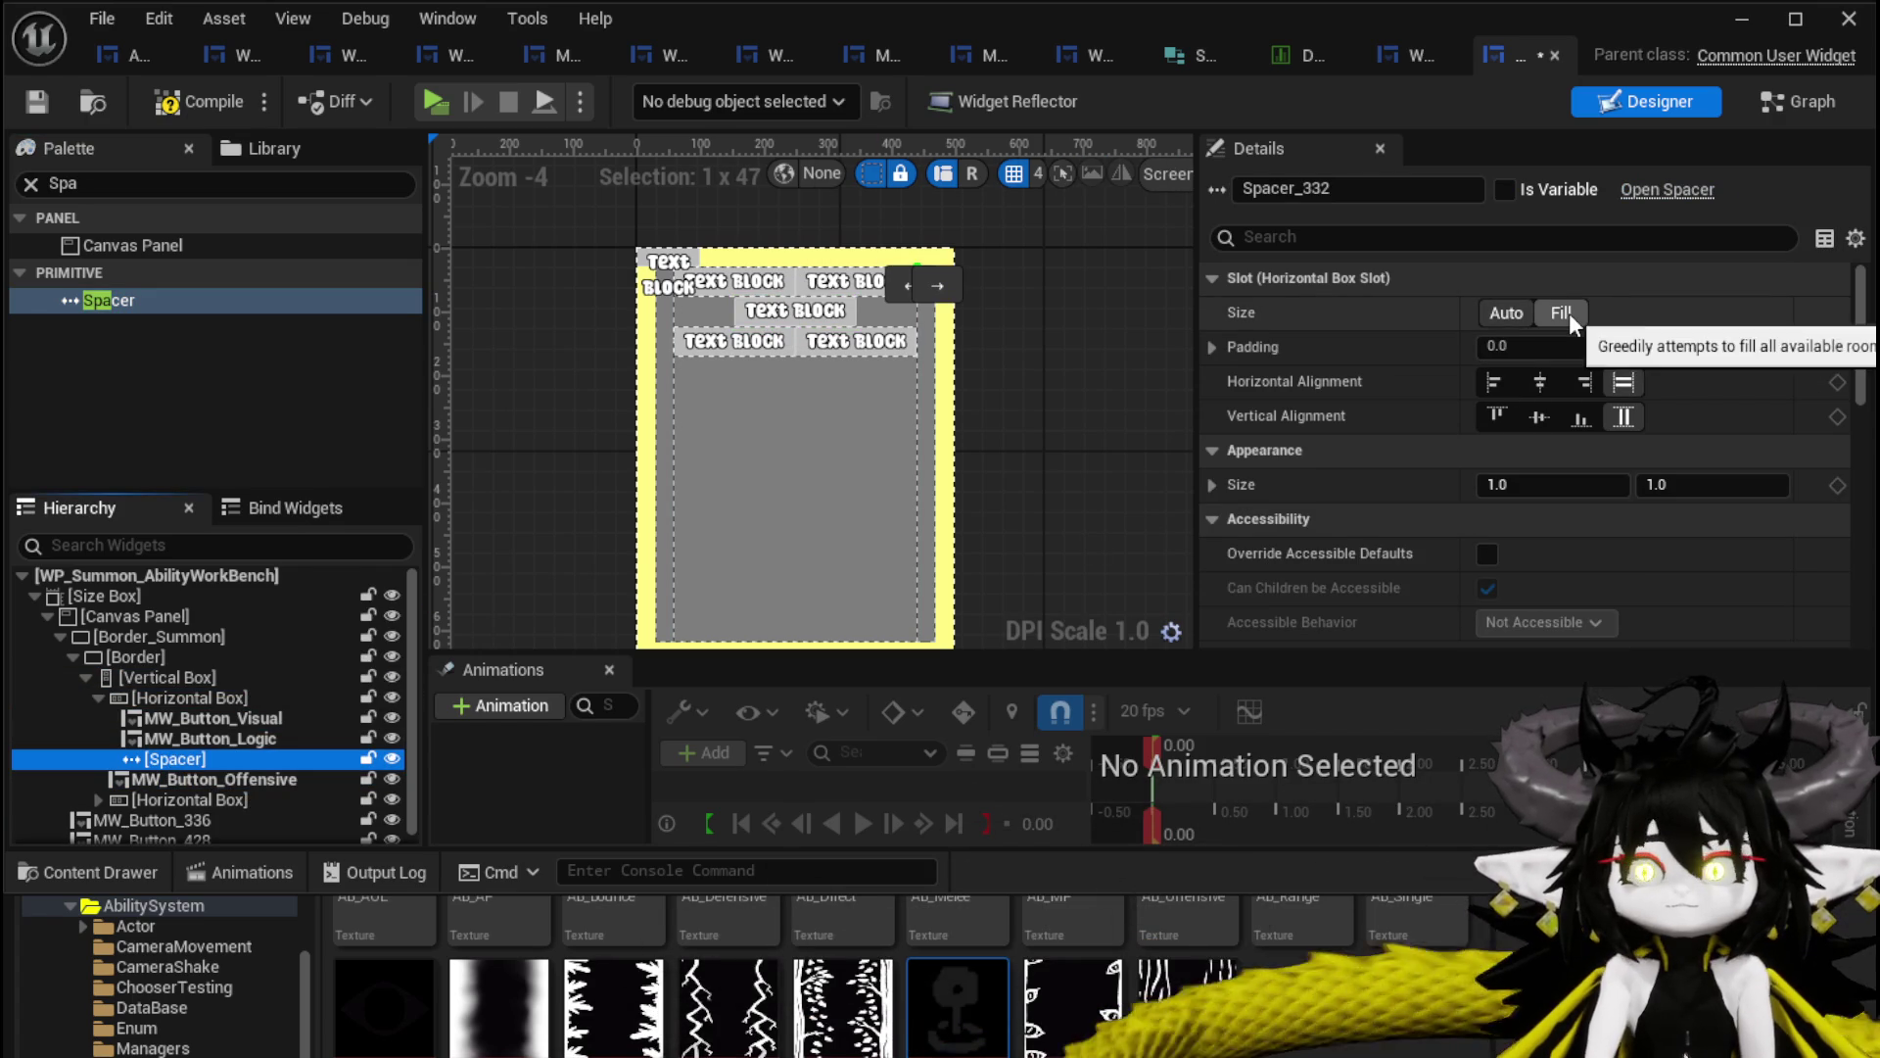
mouse_move(176, 760)
left_mouse_down()
mouse_move(168, 778)
mouse_move(120, 768)
left_mouse_up()
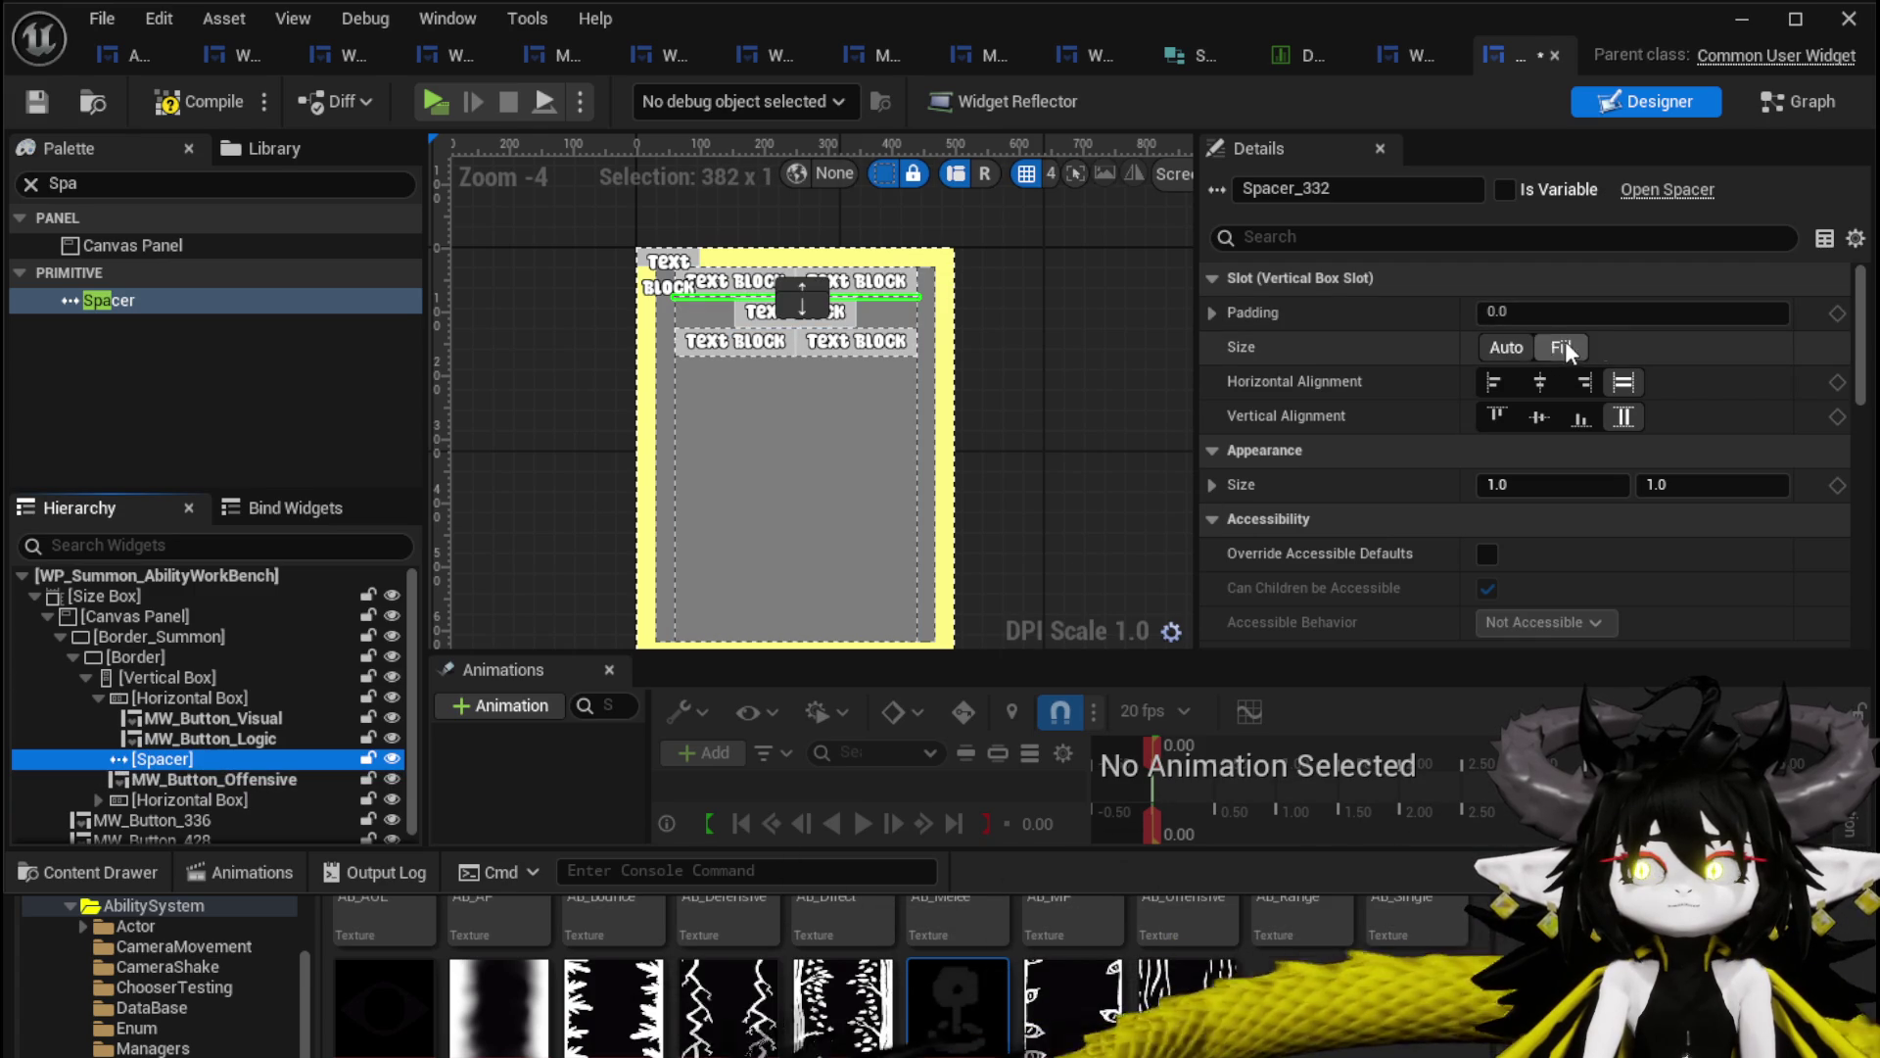
left_click(1559, 348)
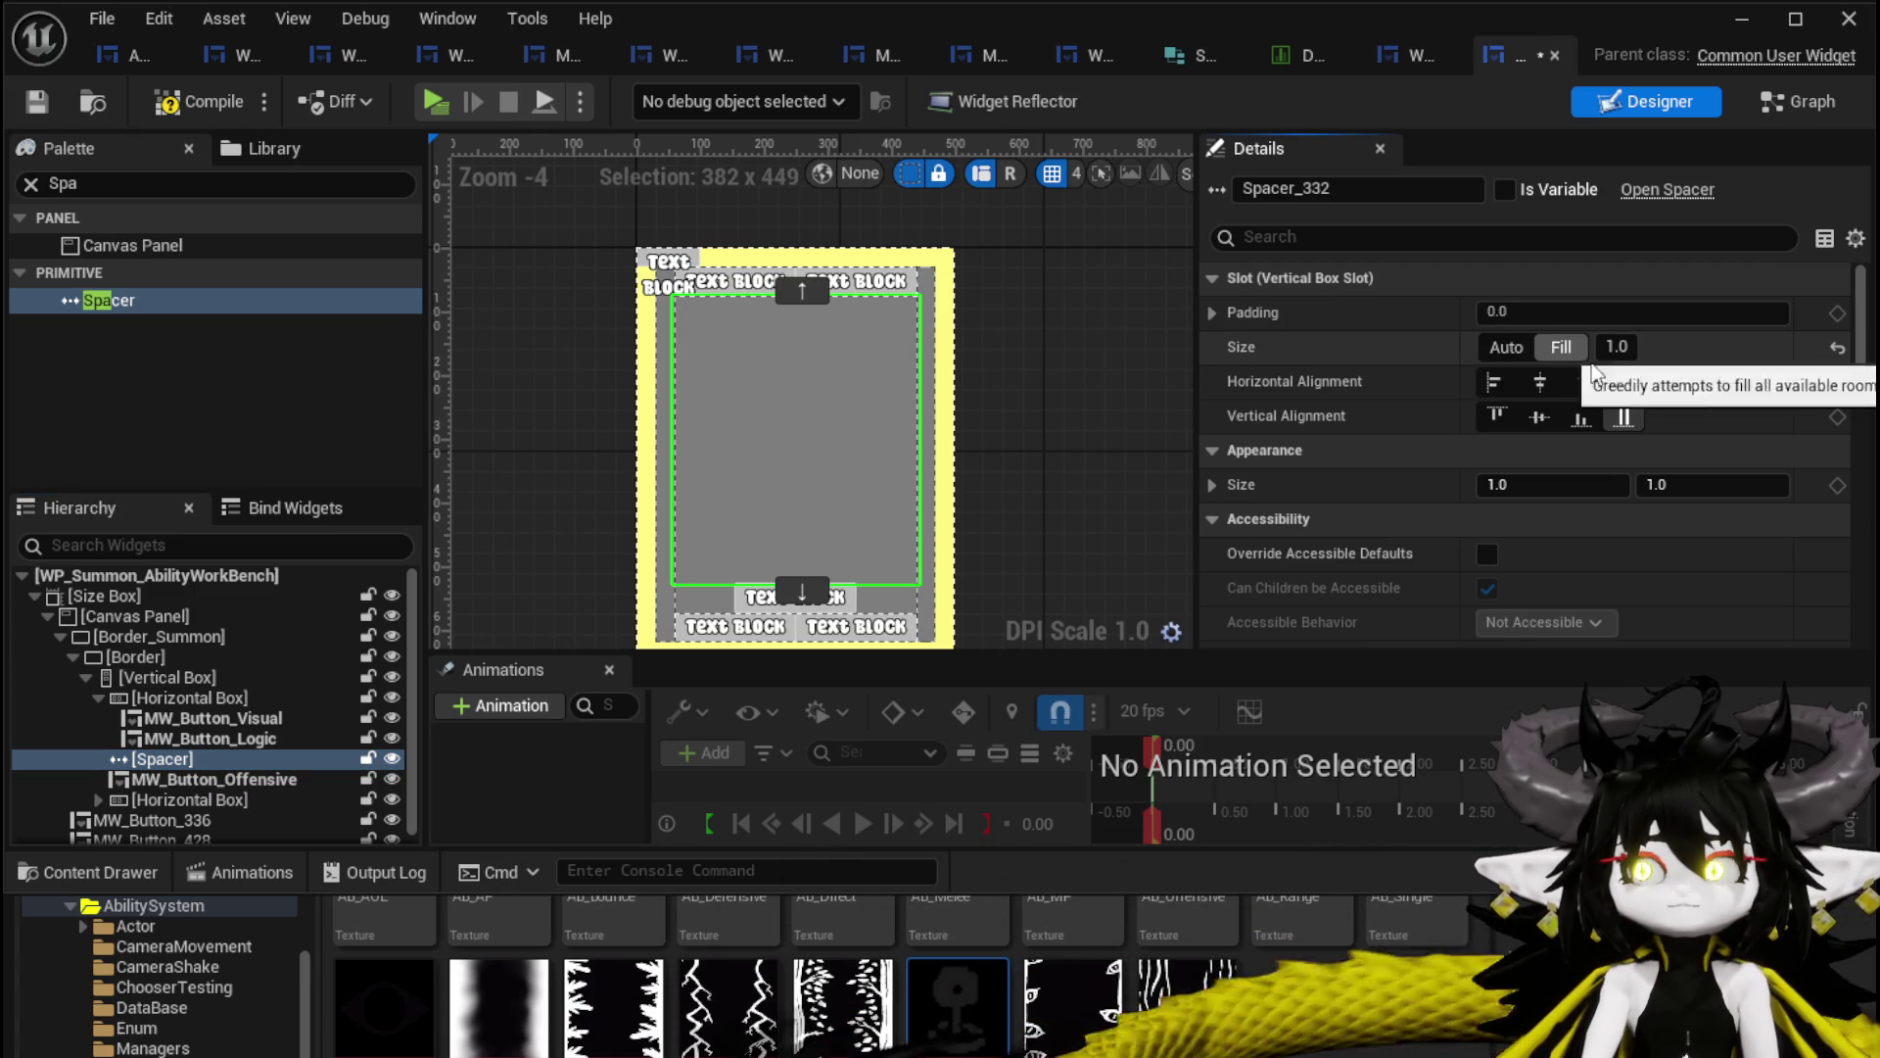
left_click(39, 108)
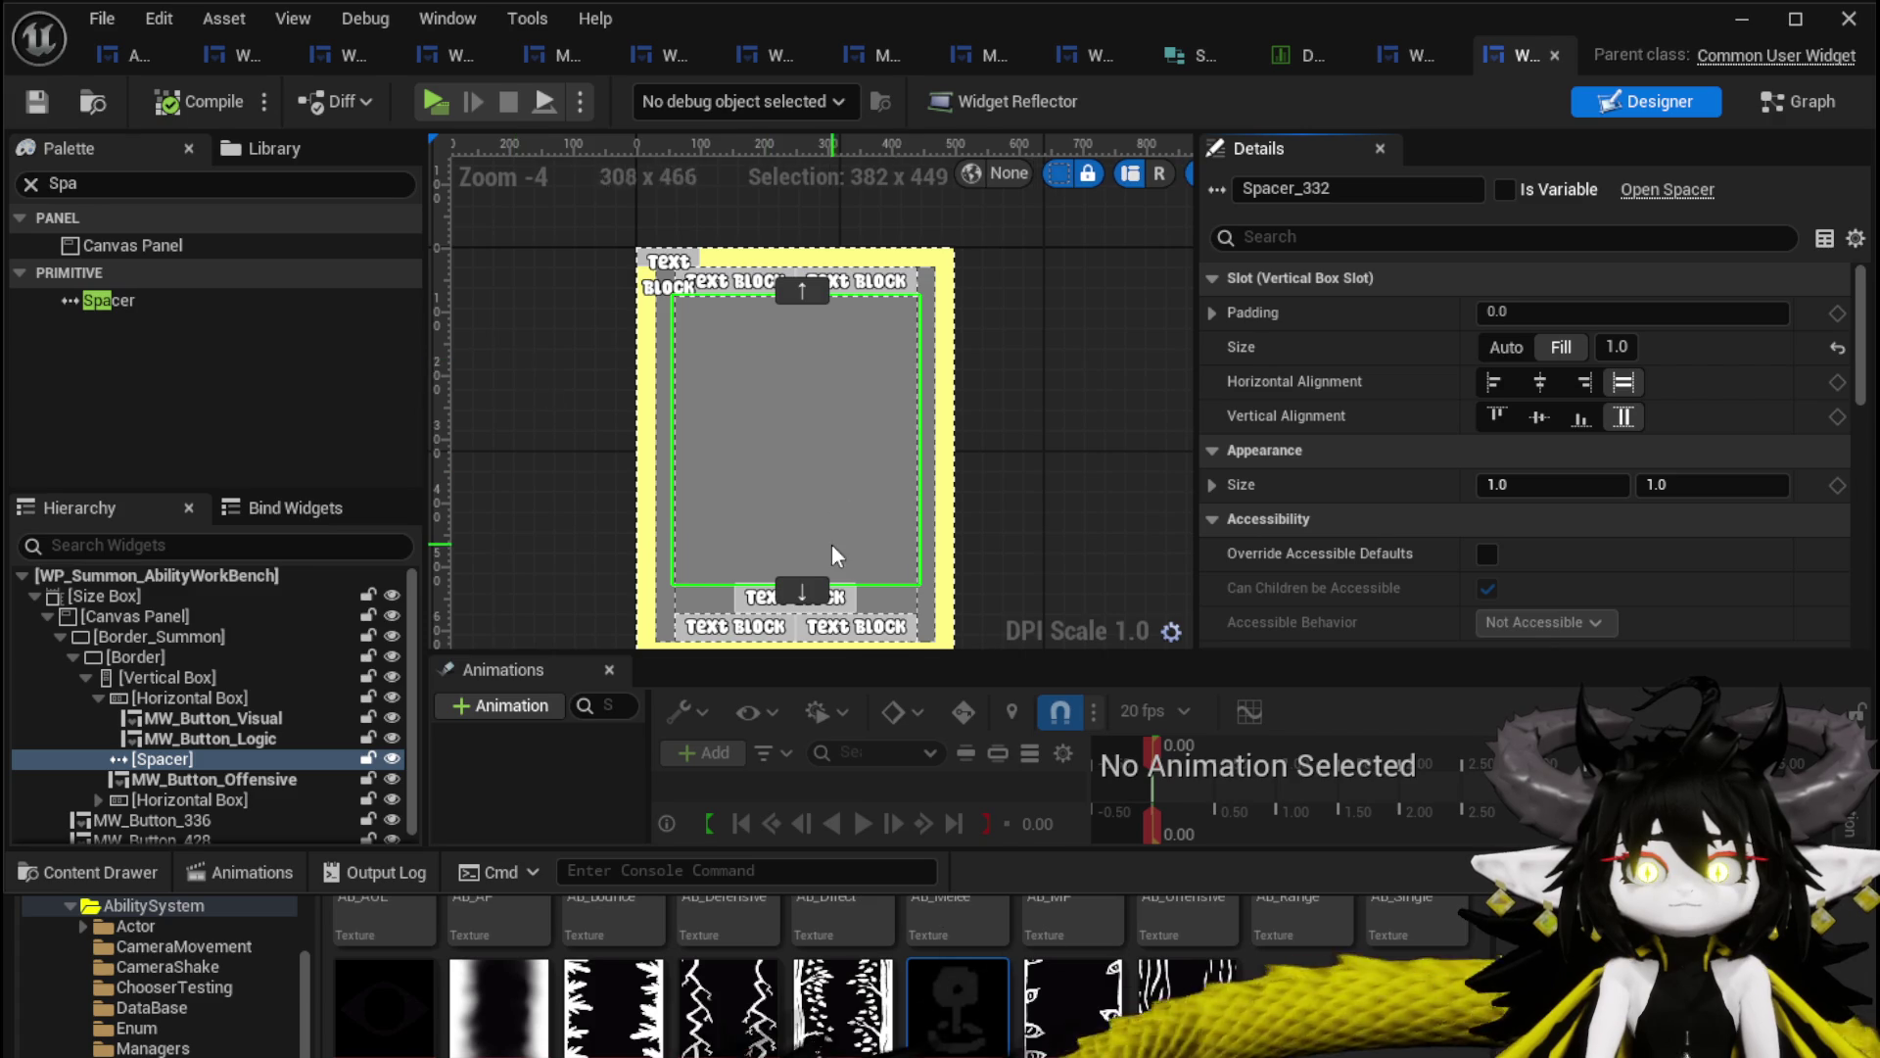
scroll(820, 519, "up", 1)
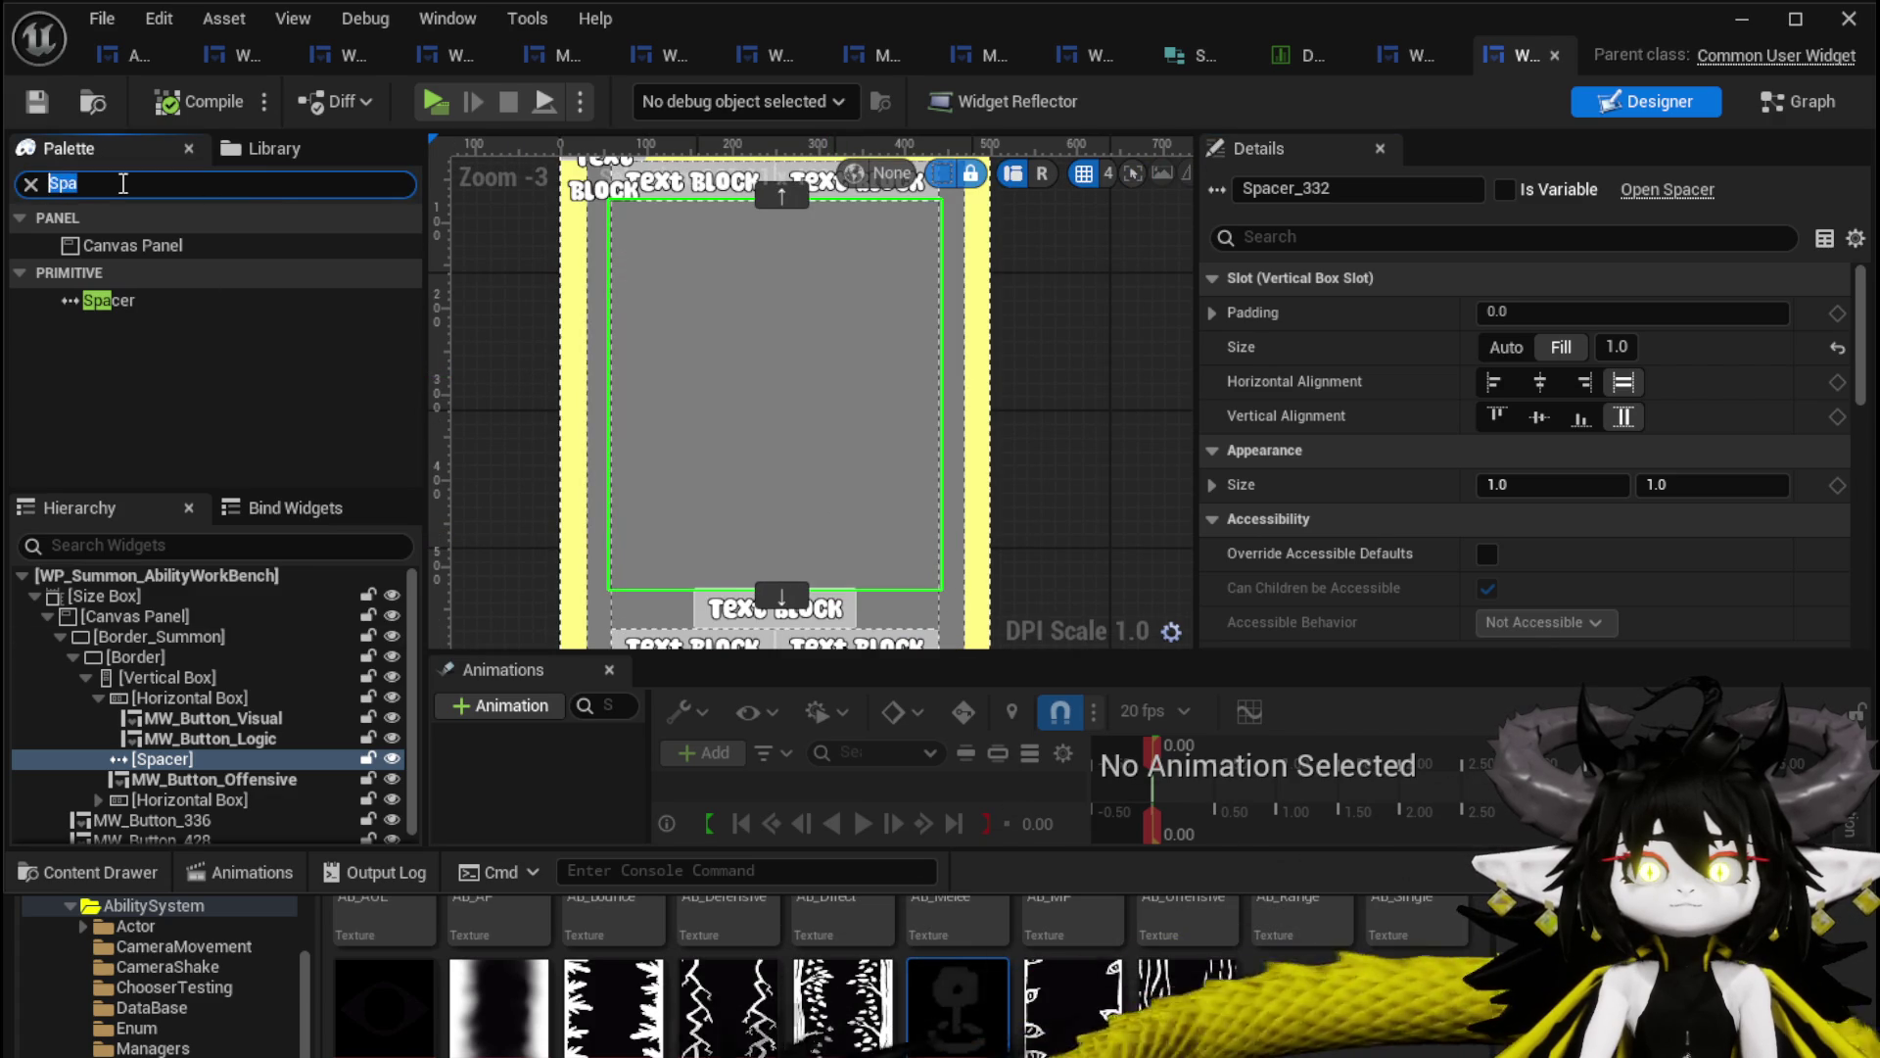
Add an MW Text label above MW_Button_Offensive.
type("MW")
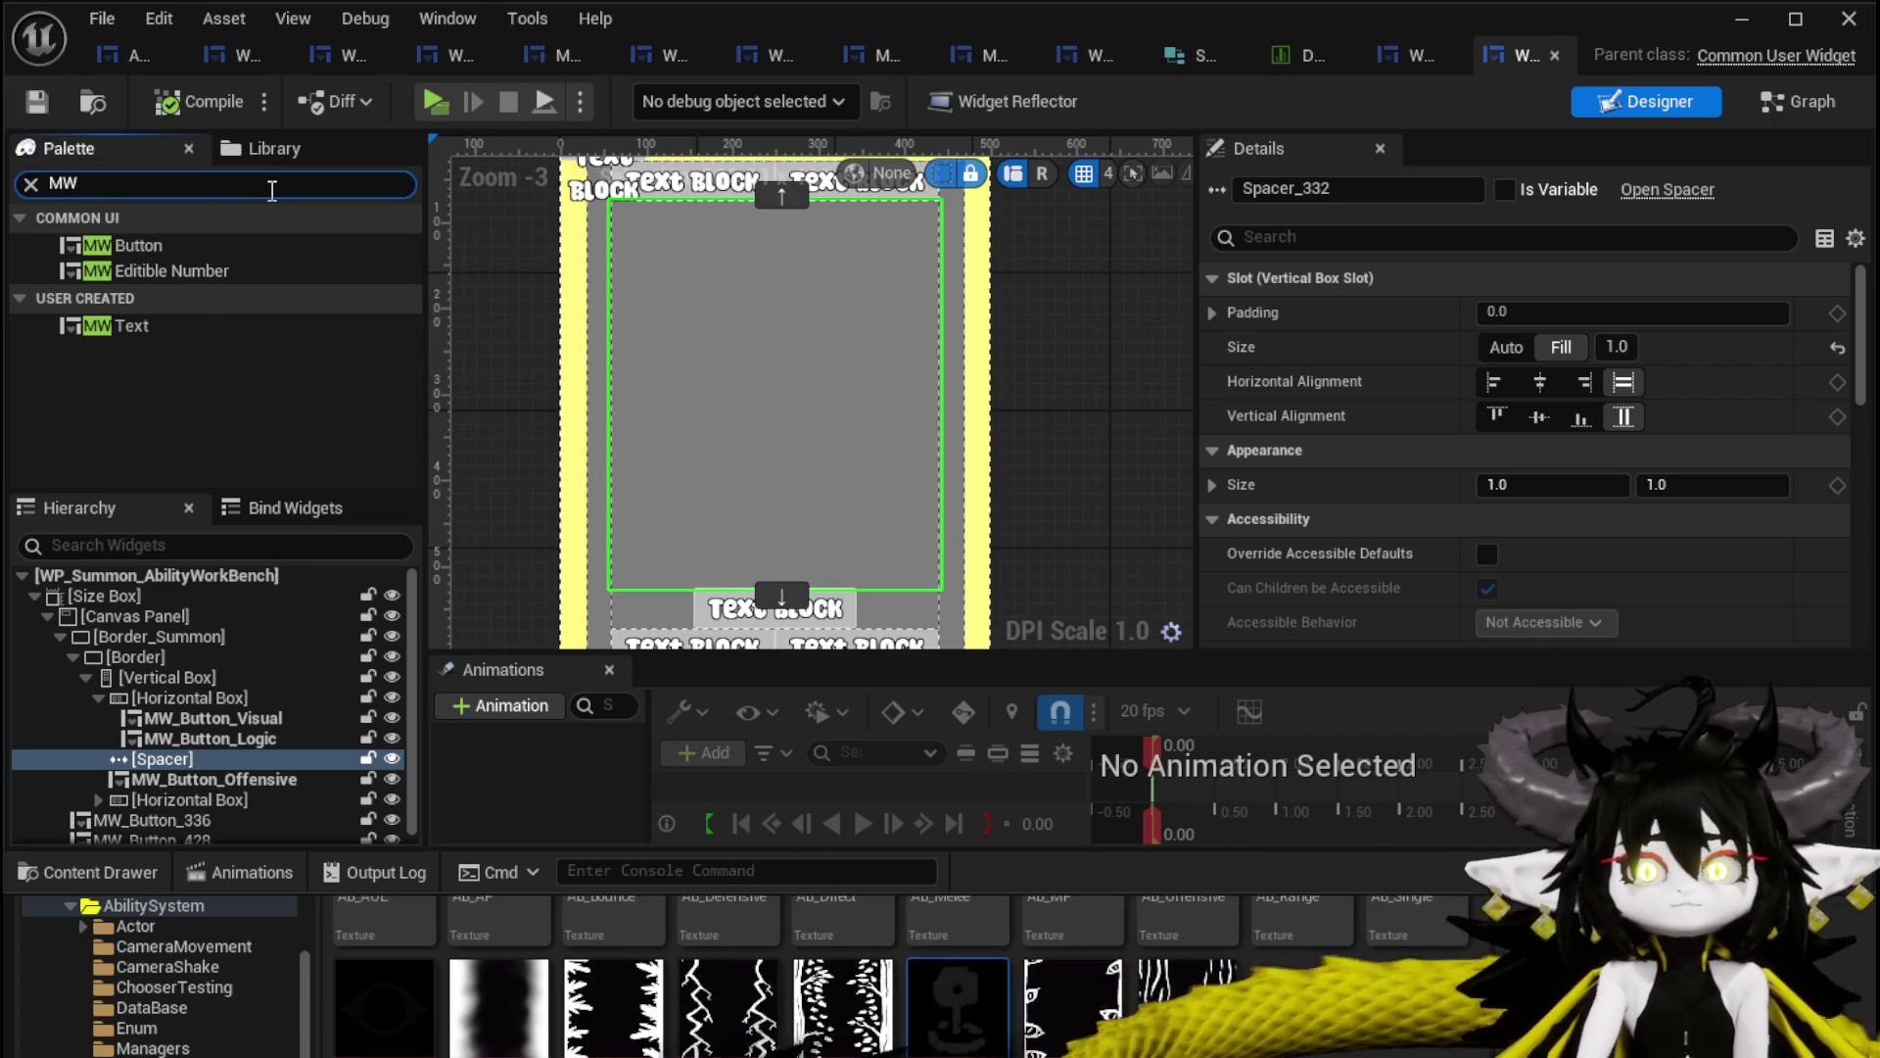
mouse_move(133, 326)
left_mouse_down()
mouse_move(279, 737)
mouse_move(175, 773)
mouse_move(195, 772)
left_mouse_up()
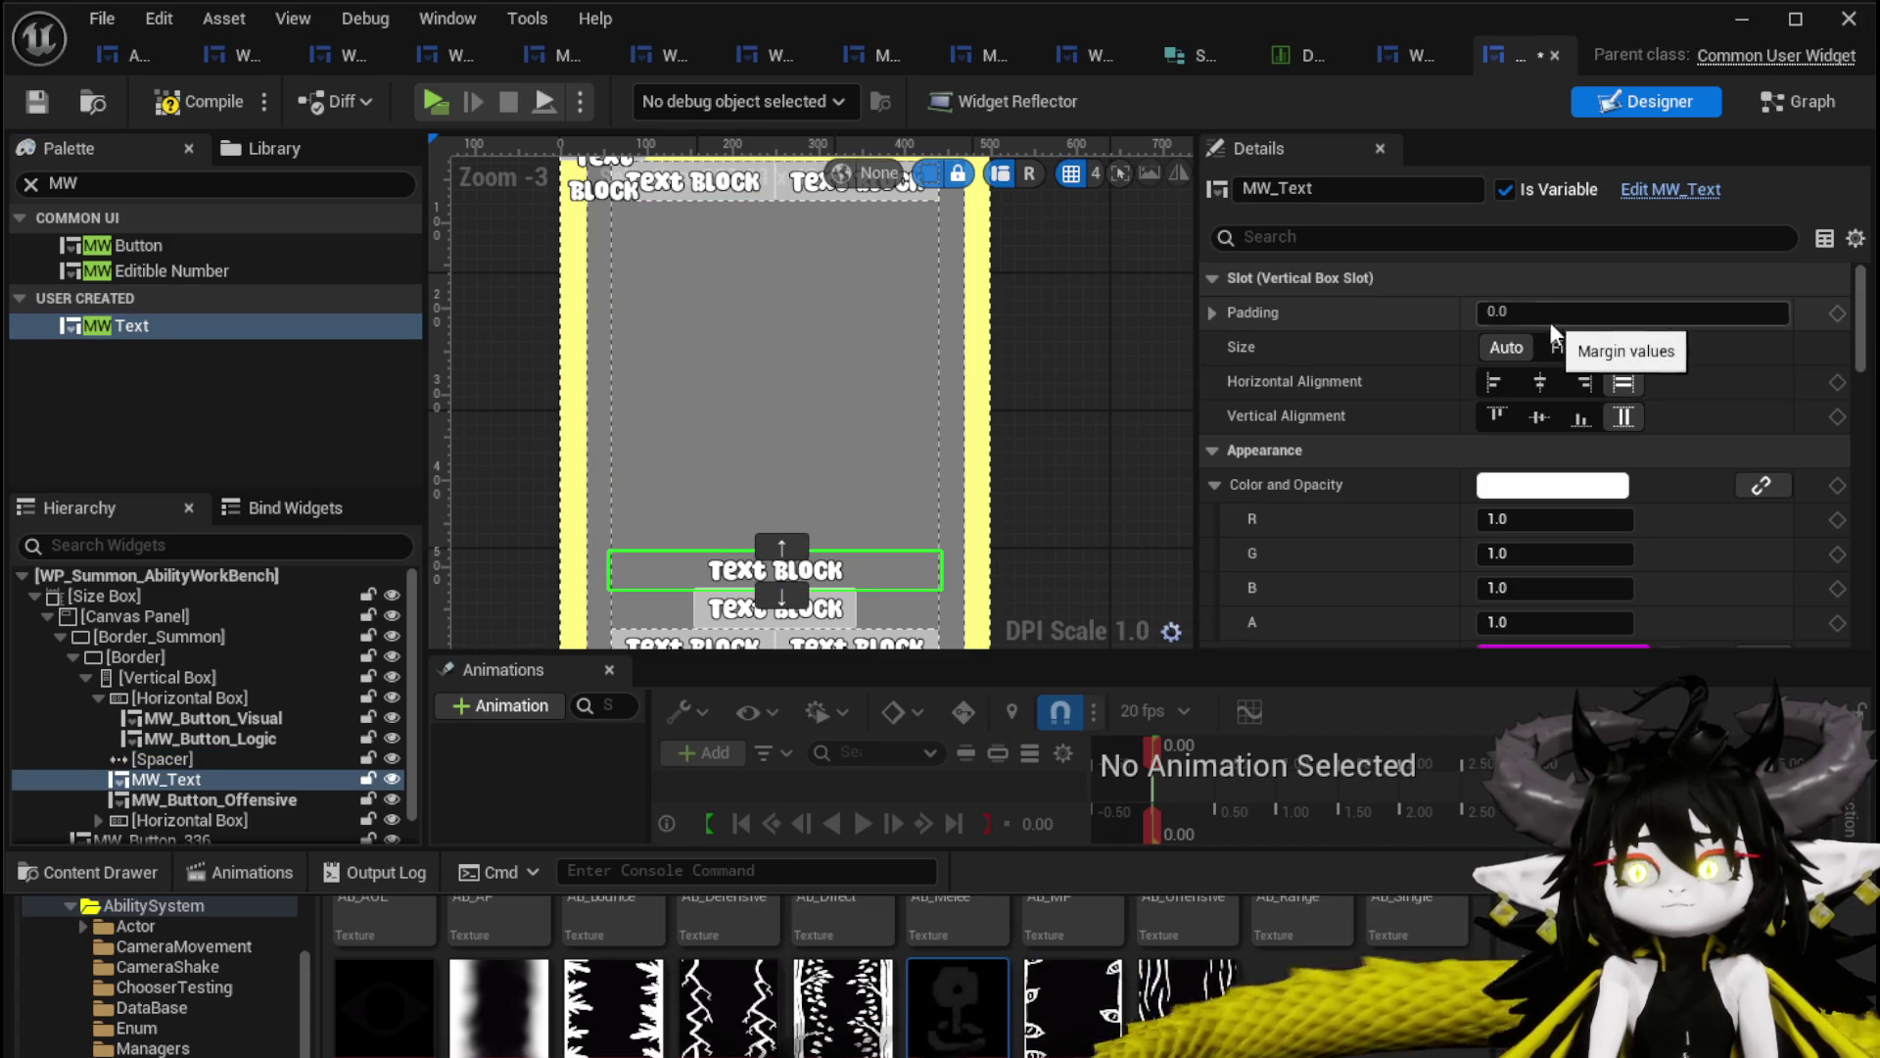
scroll(1552, 328, "down", 2)
scroll(1608, 439, "down", 10)
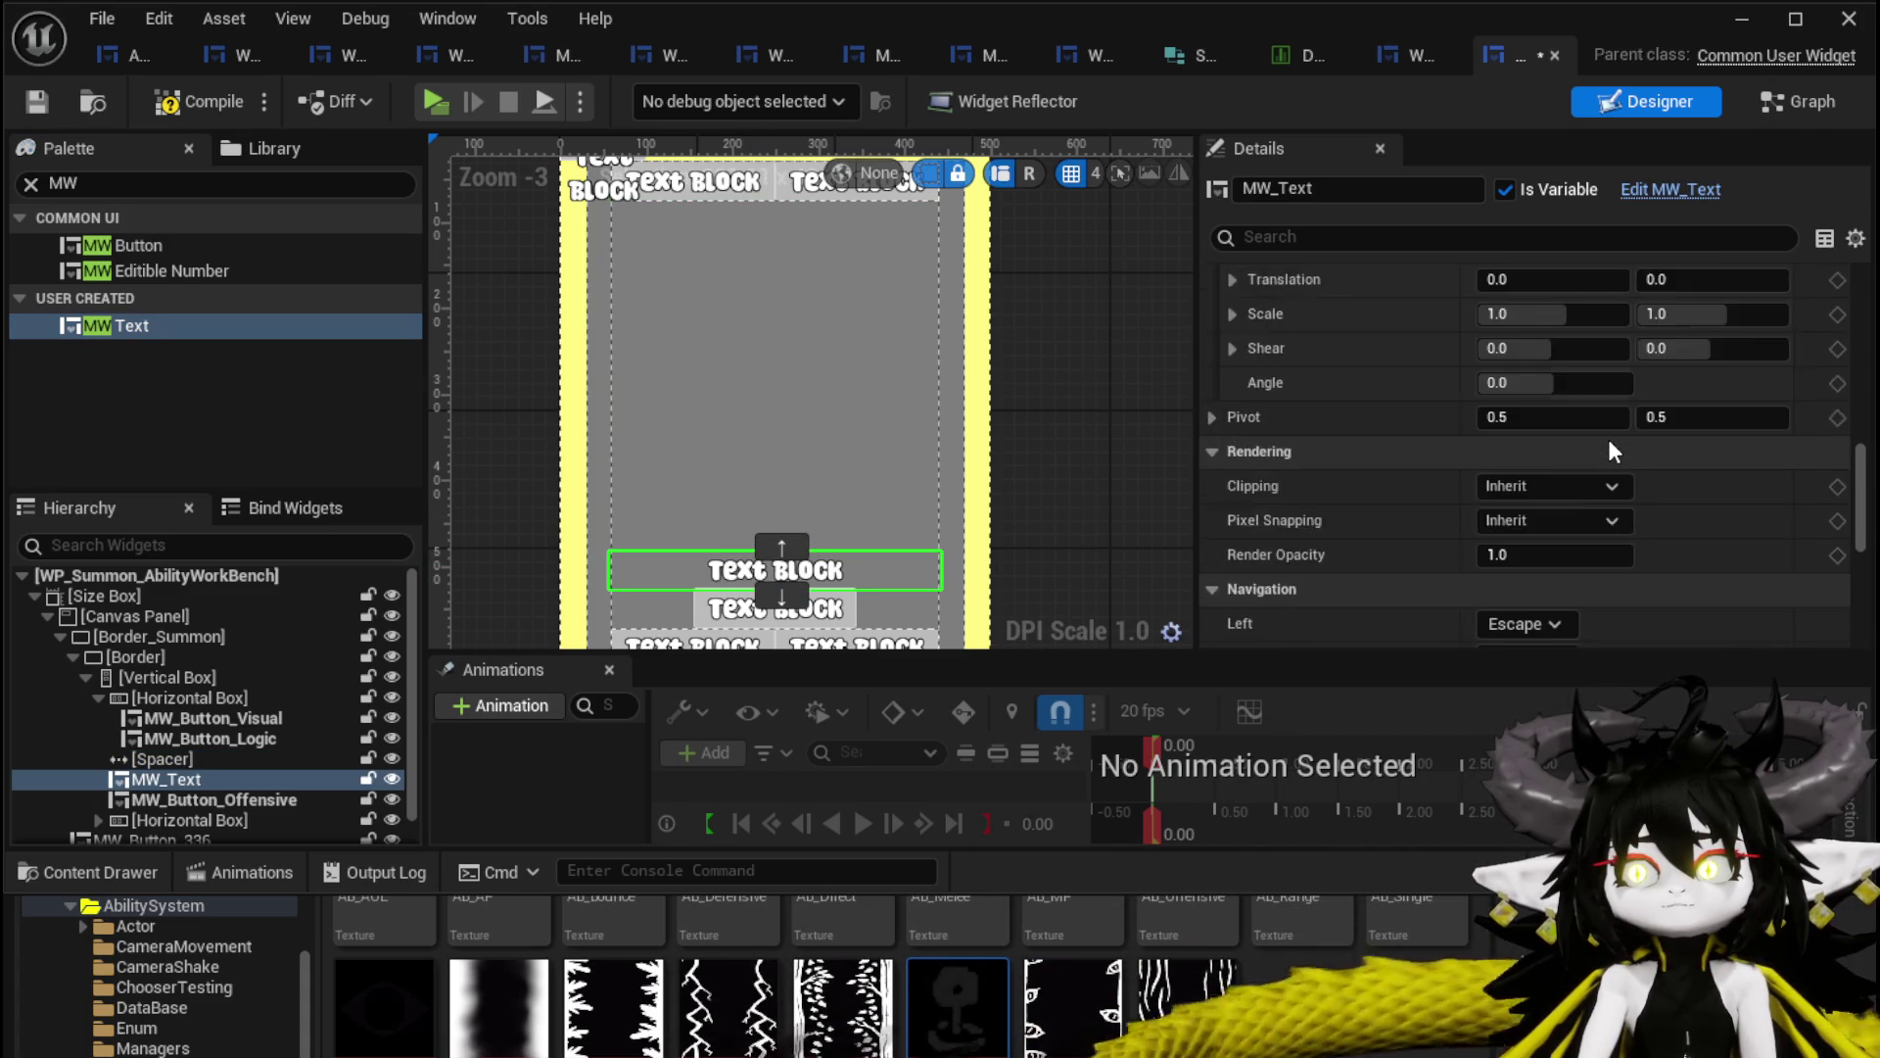
scroll(1614, 452, "down", 3)
Set the label's text to Offensive and its colour to white.
left_click(1532, 540)
type("Offensi")
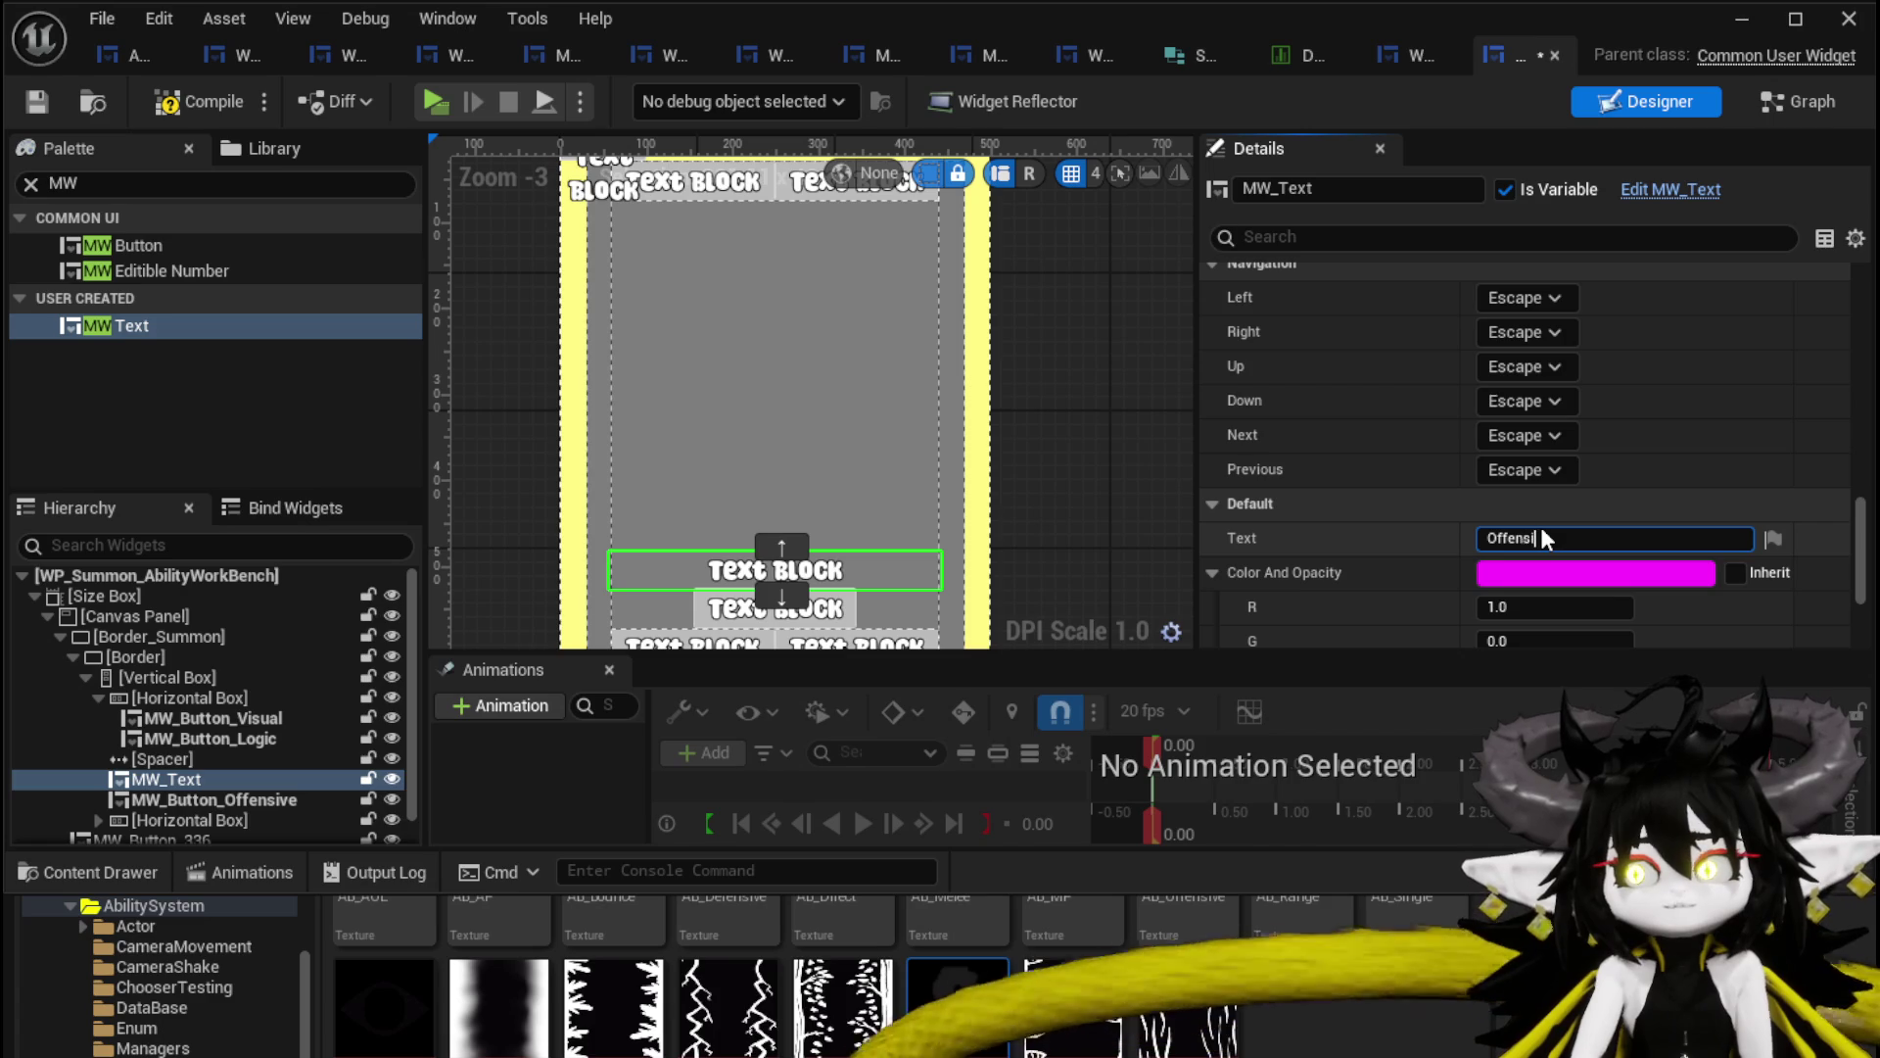
type("ve")
key("Return")
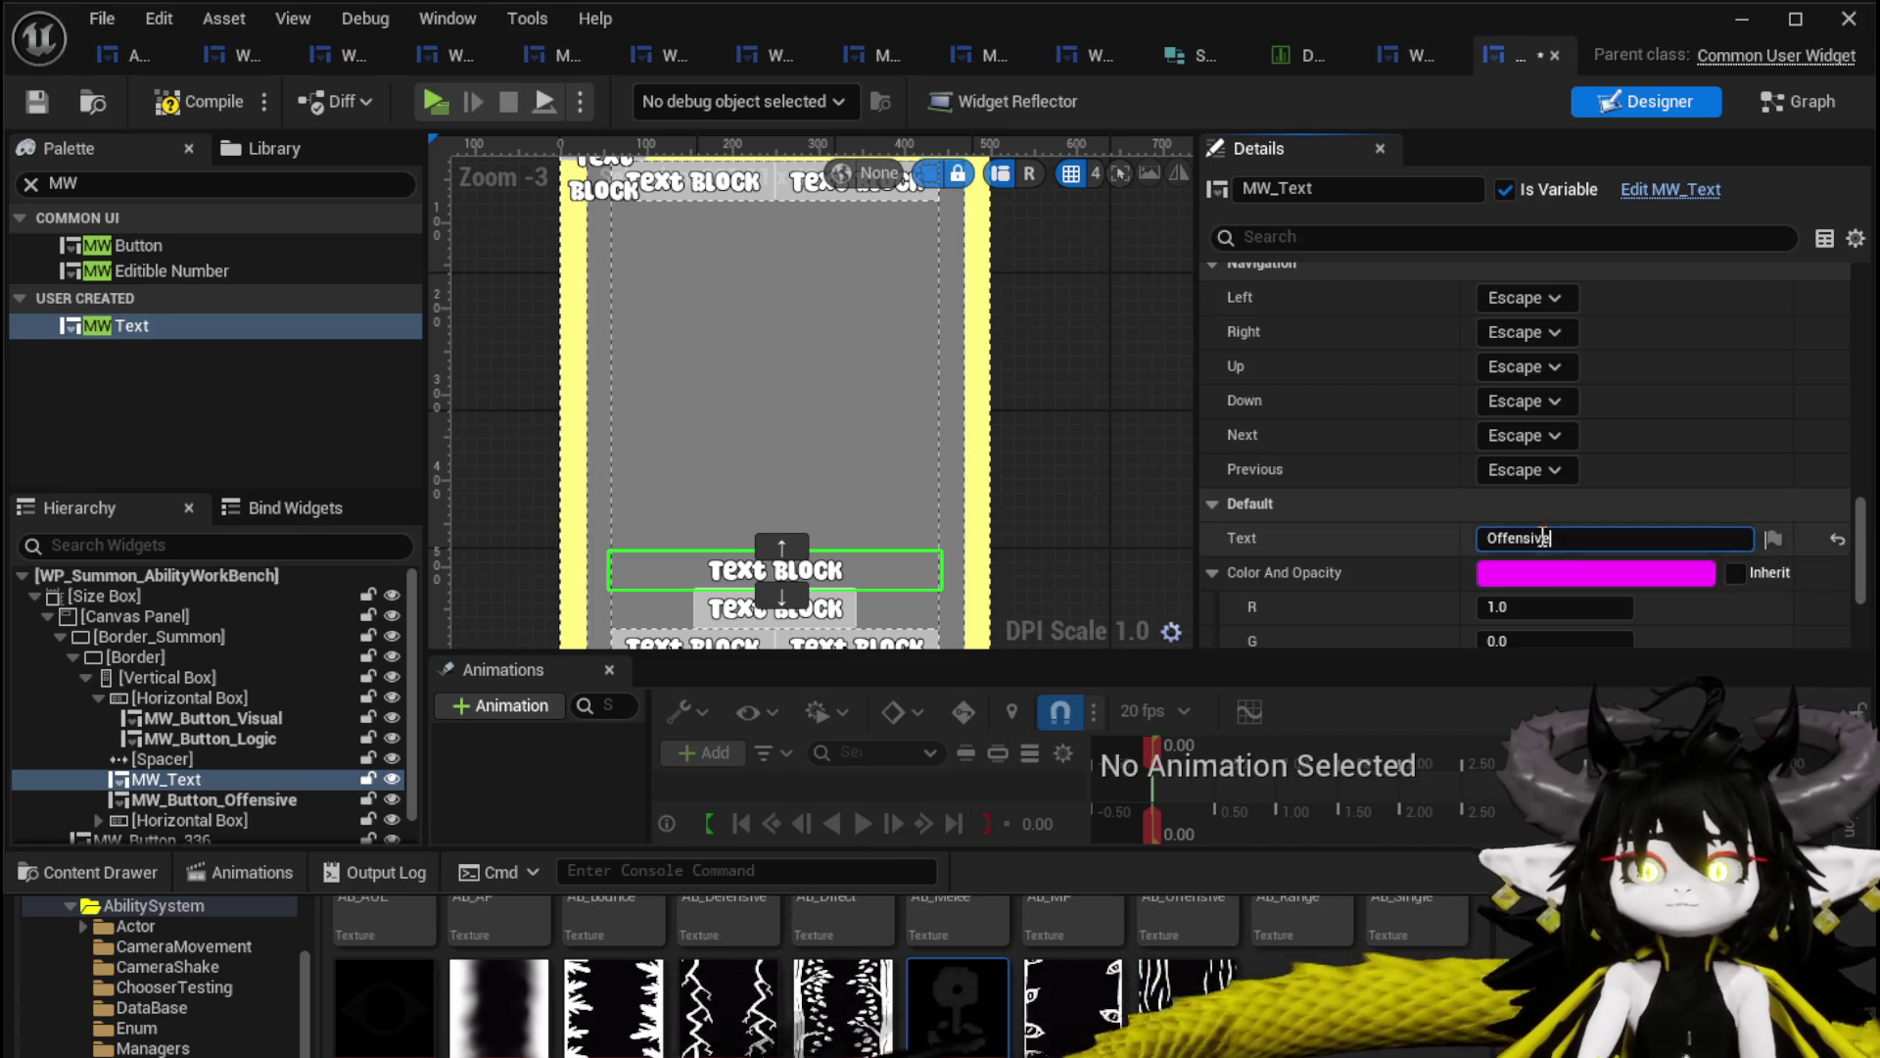
left_click(1557, 585)
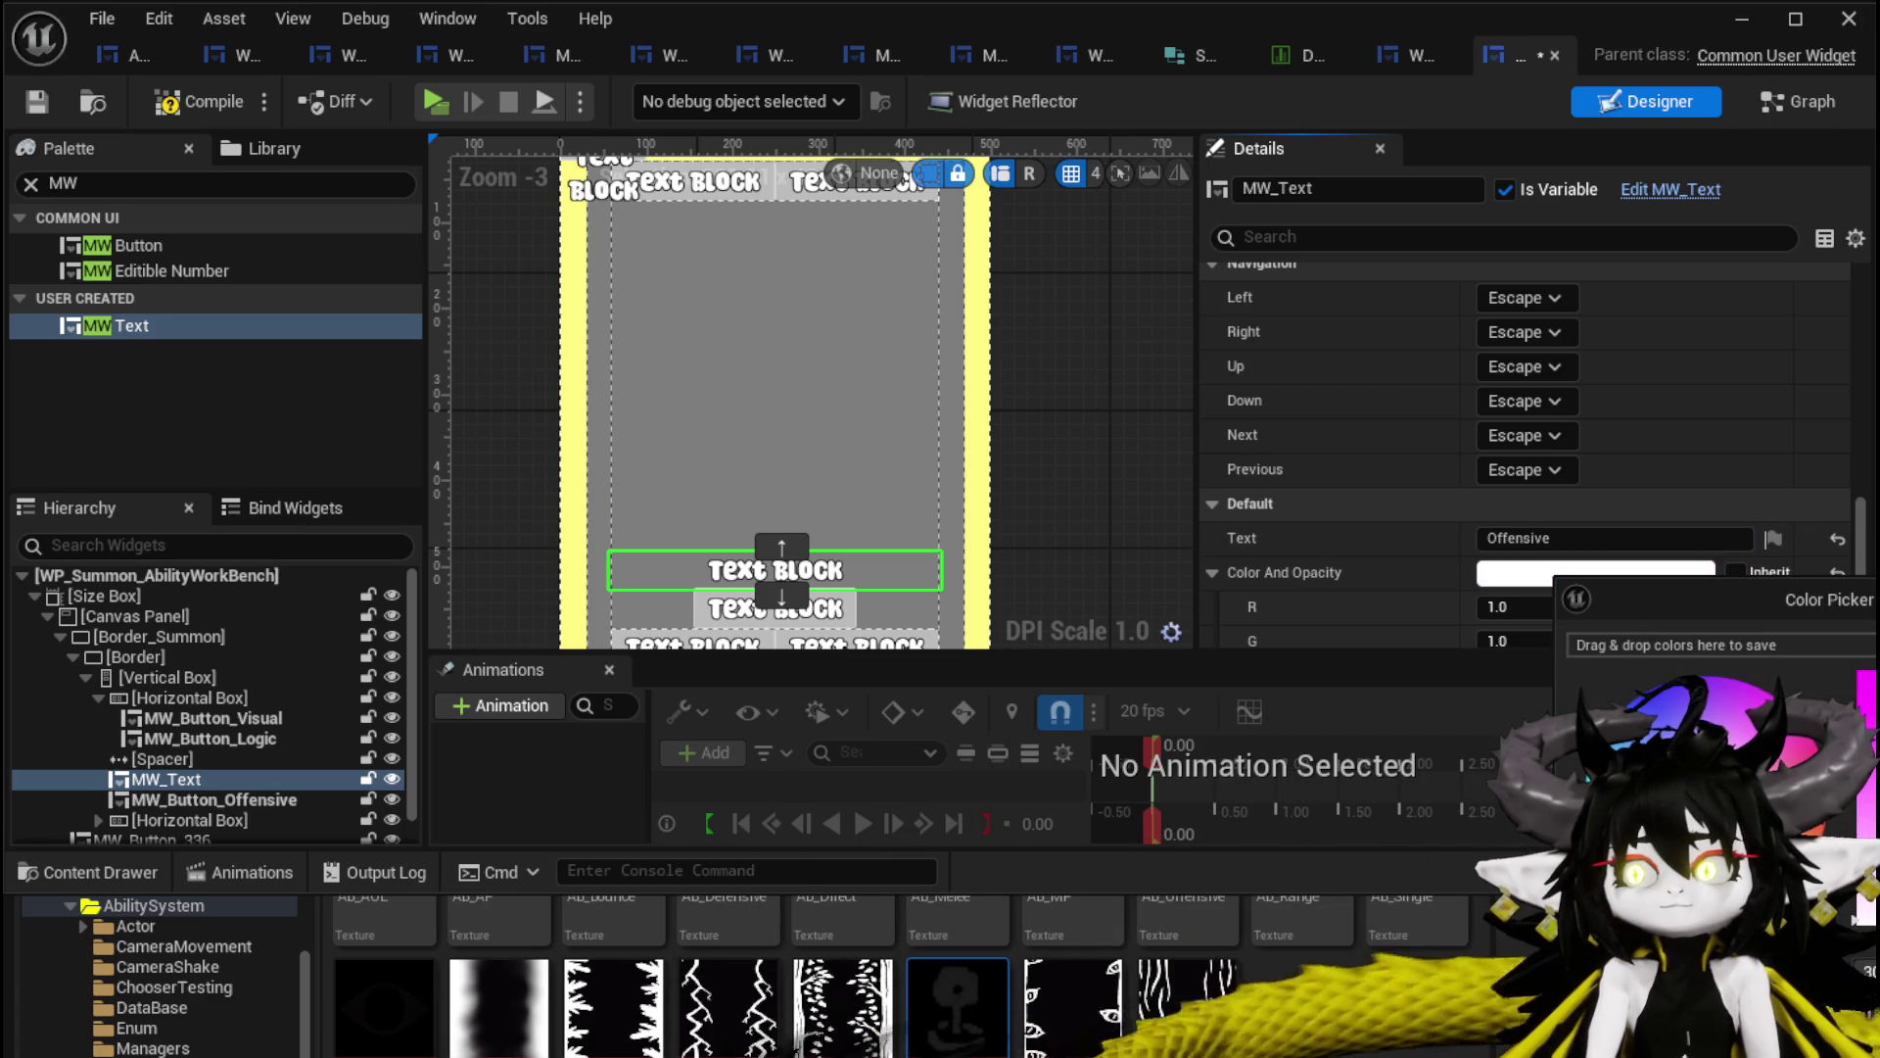
left_click(934, 609)
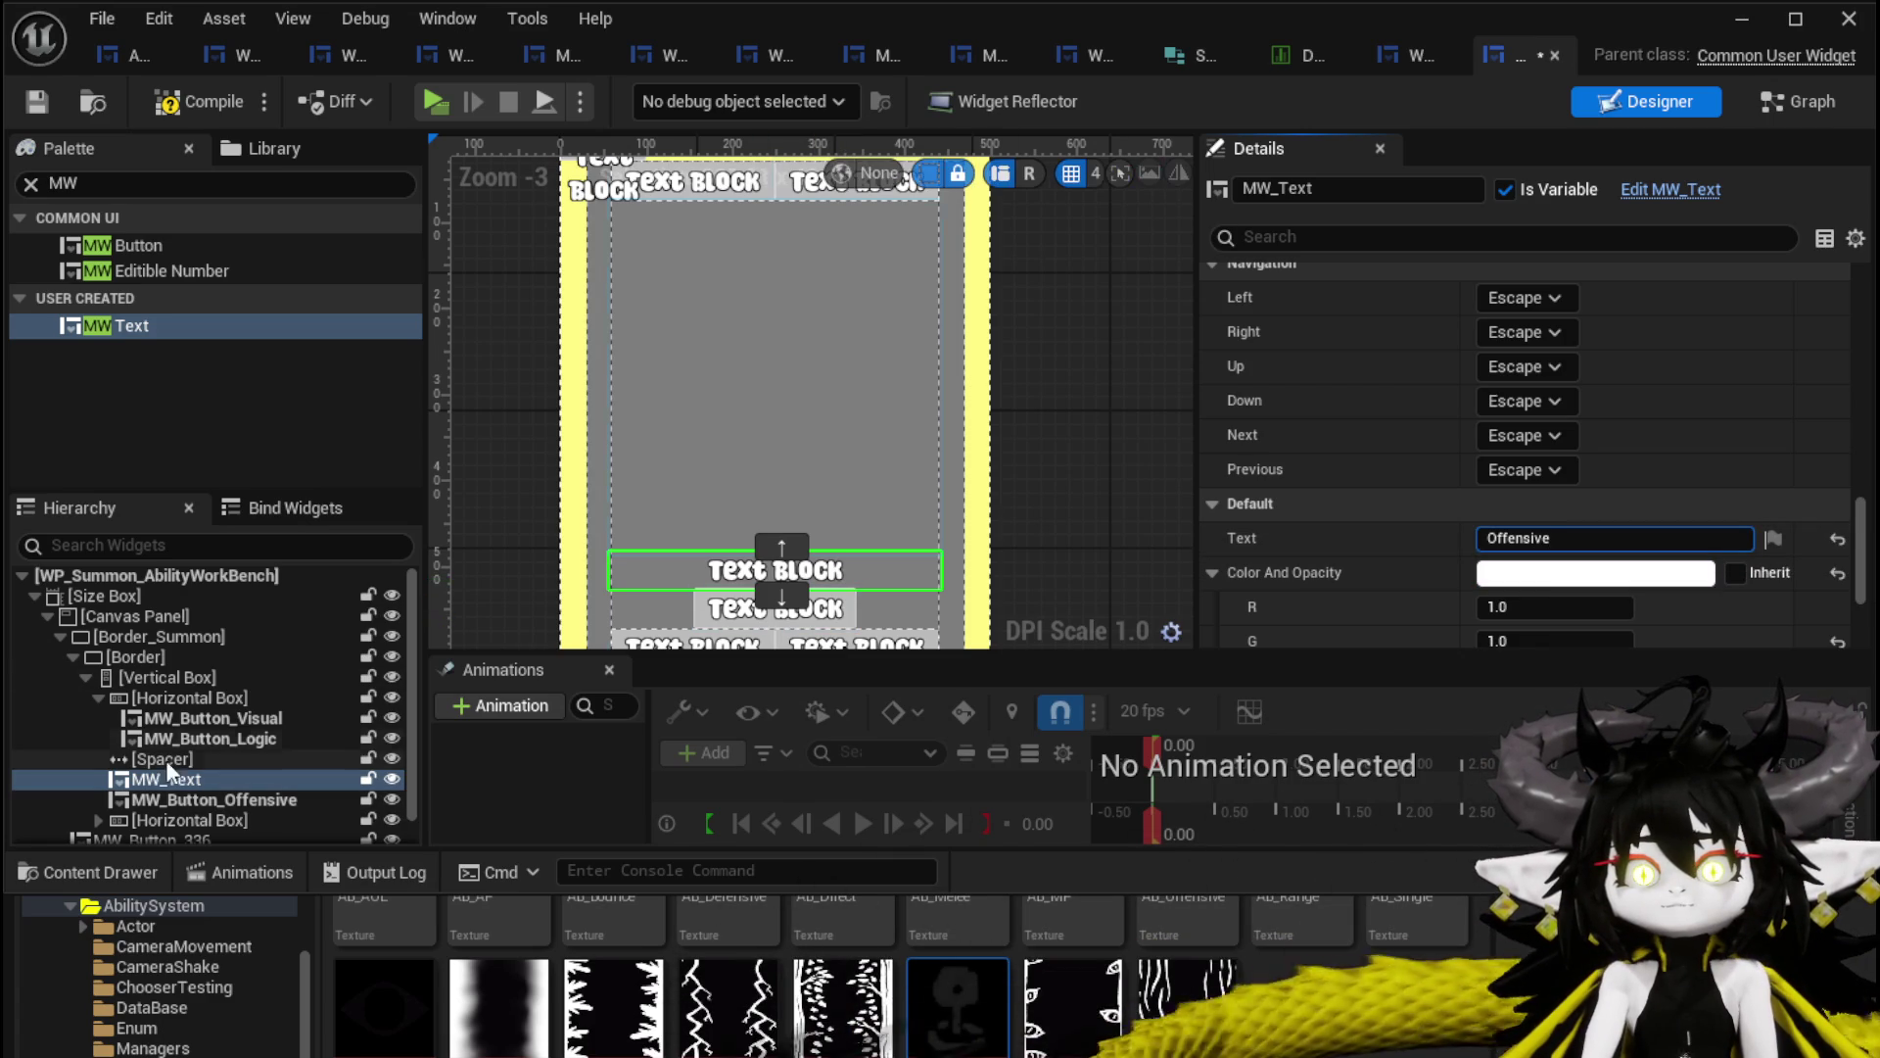
left_click(198, 778)
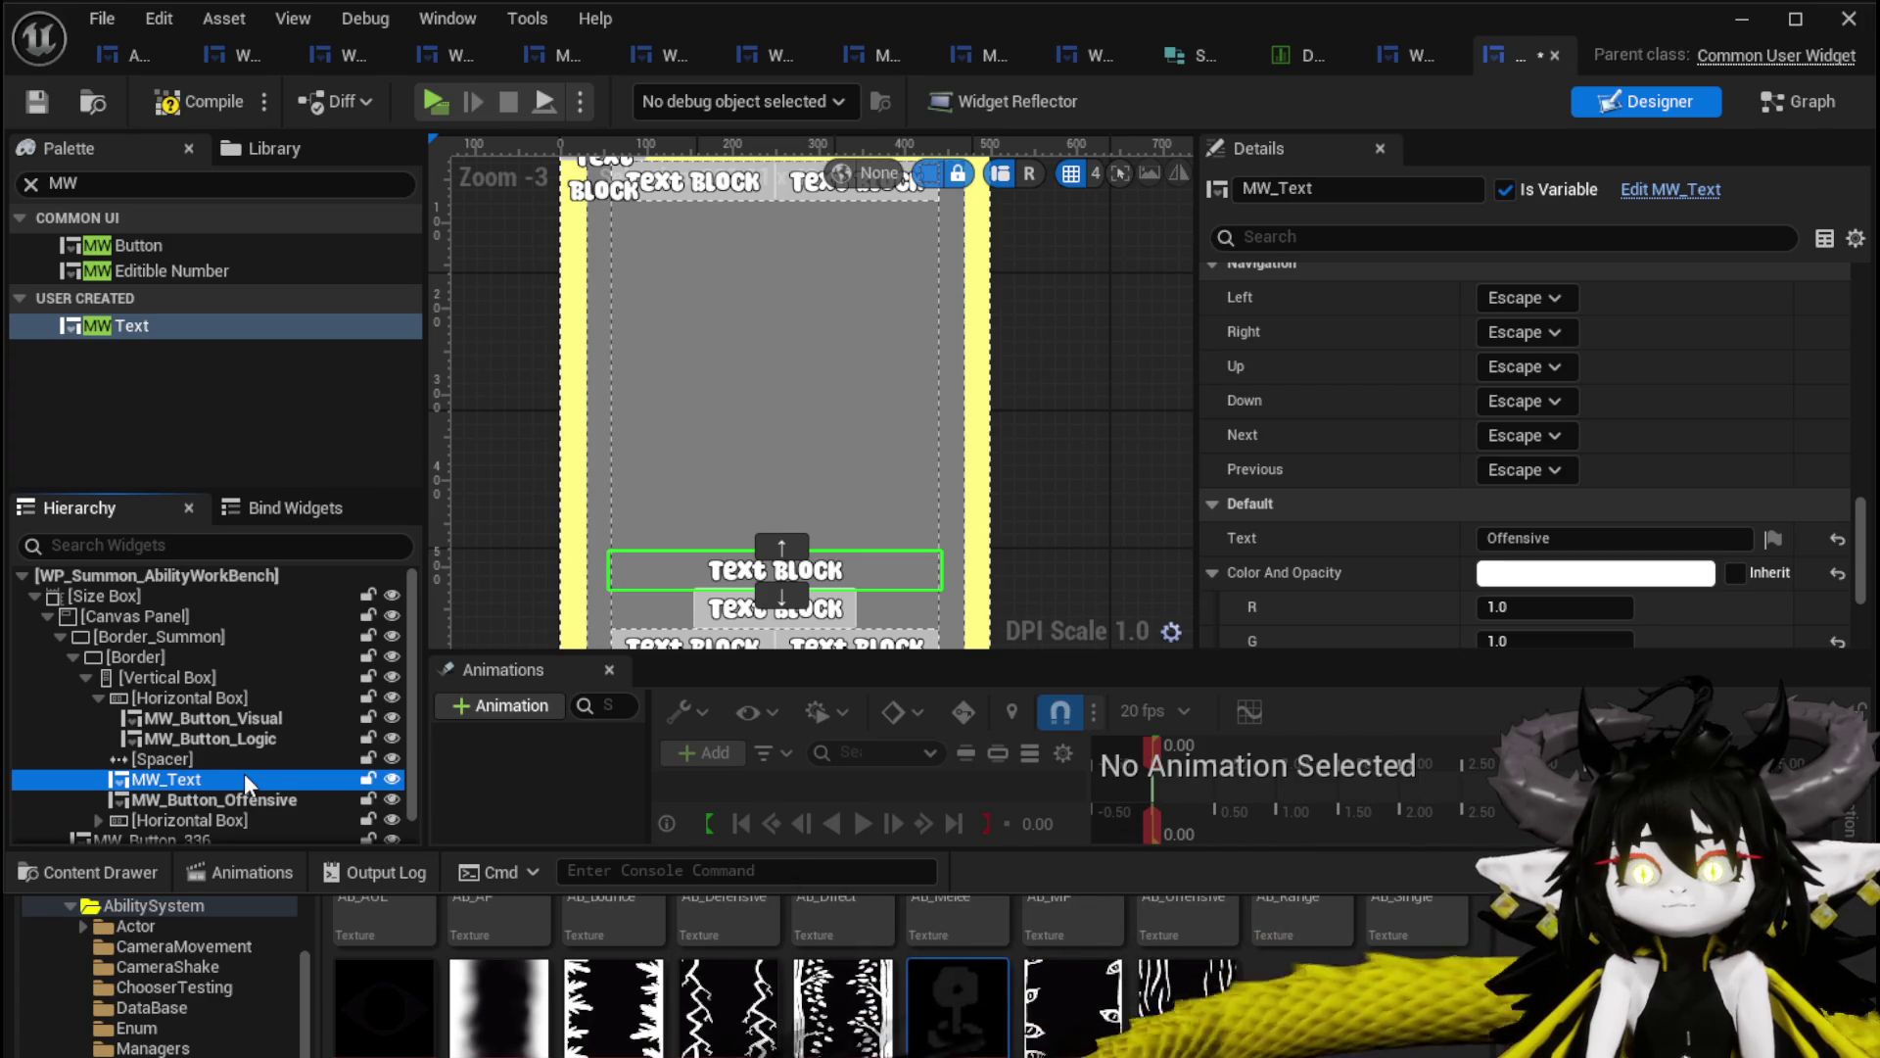
scroll(685, 373, "down", 2)
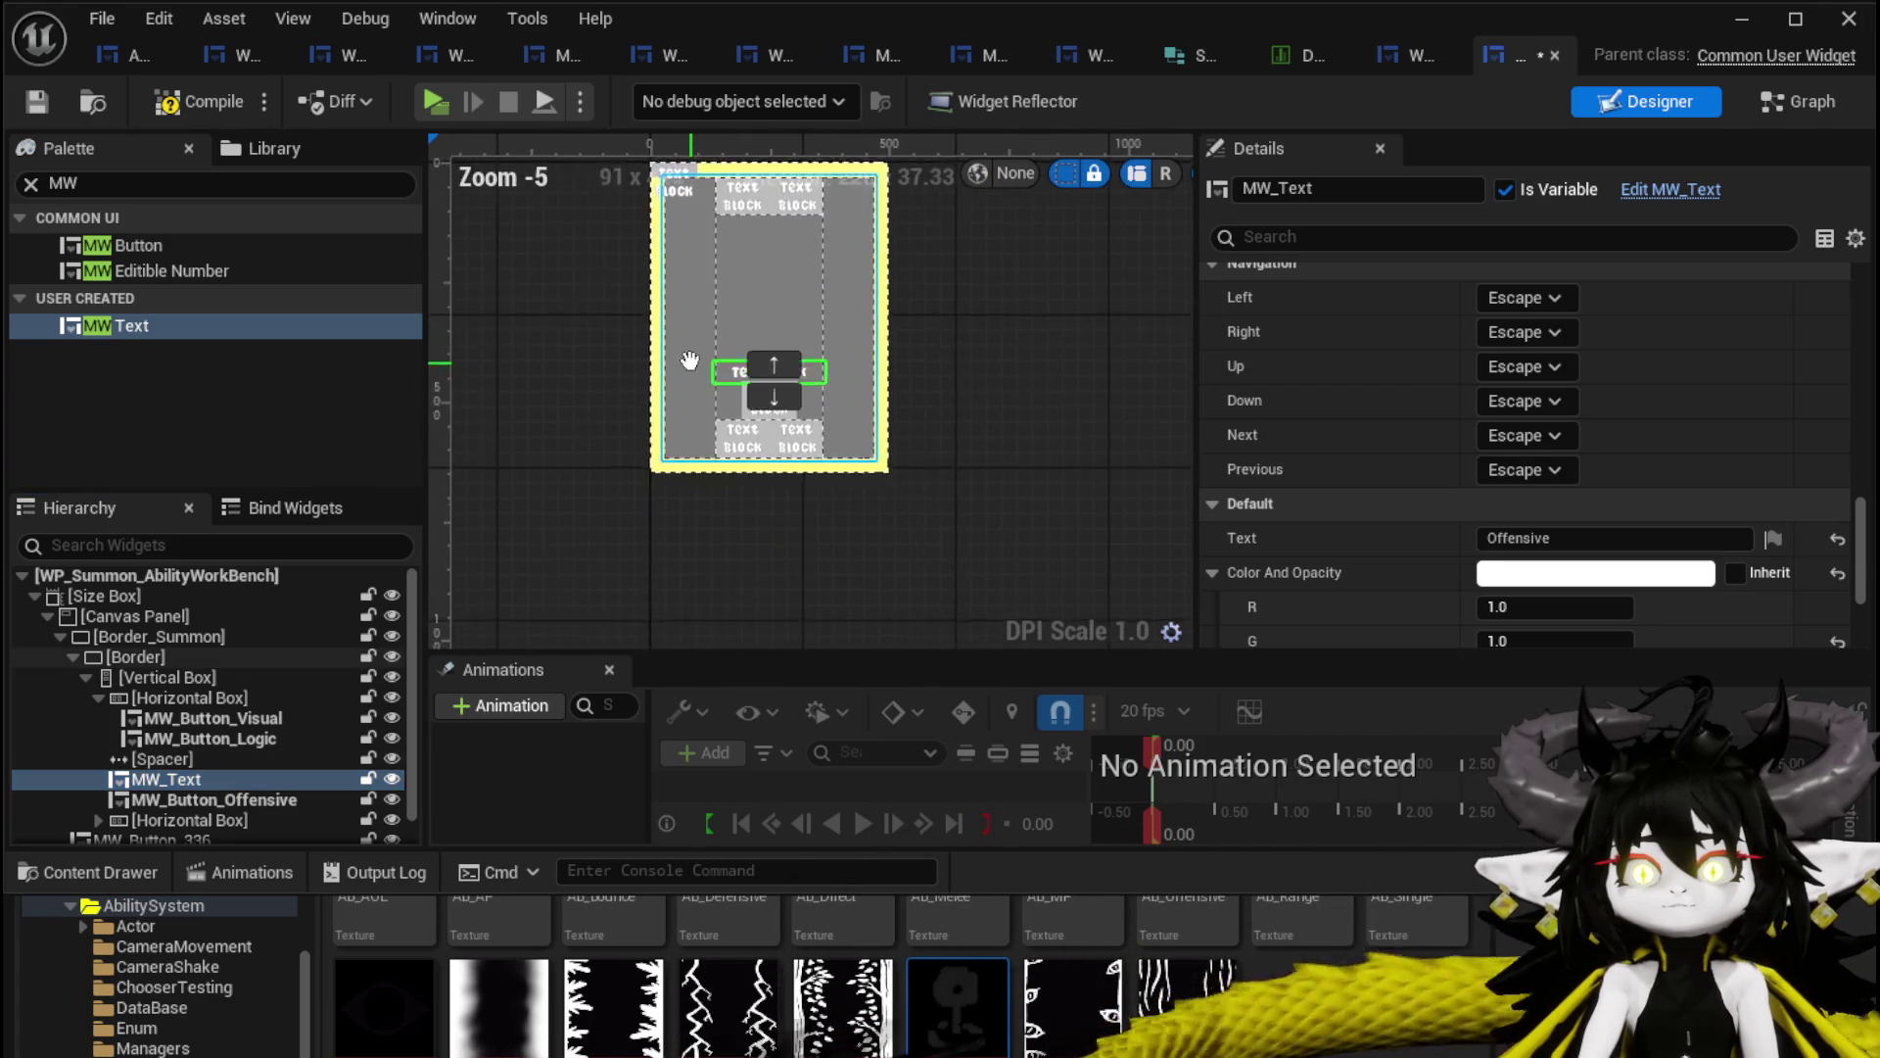
Expand the lower Horizontal Box to check MW_Button_Defensive, then collapse it again.
scroll(750, 443, "up", 2)
scroll(759, 481, "down", 3)
scroll(774, 499, "up", 7)
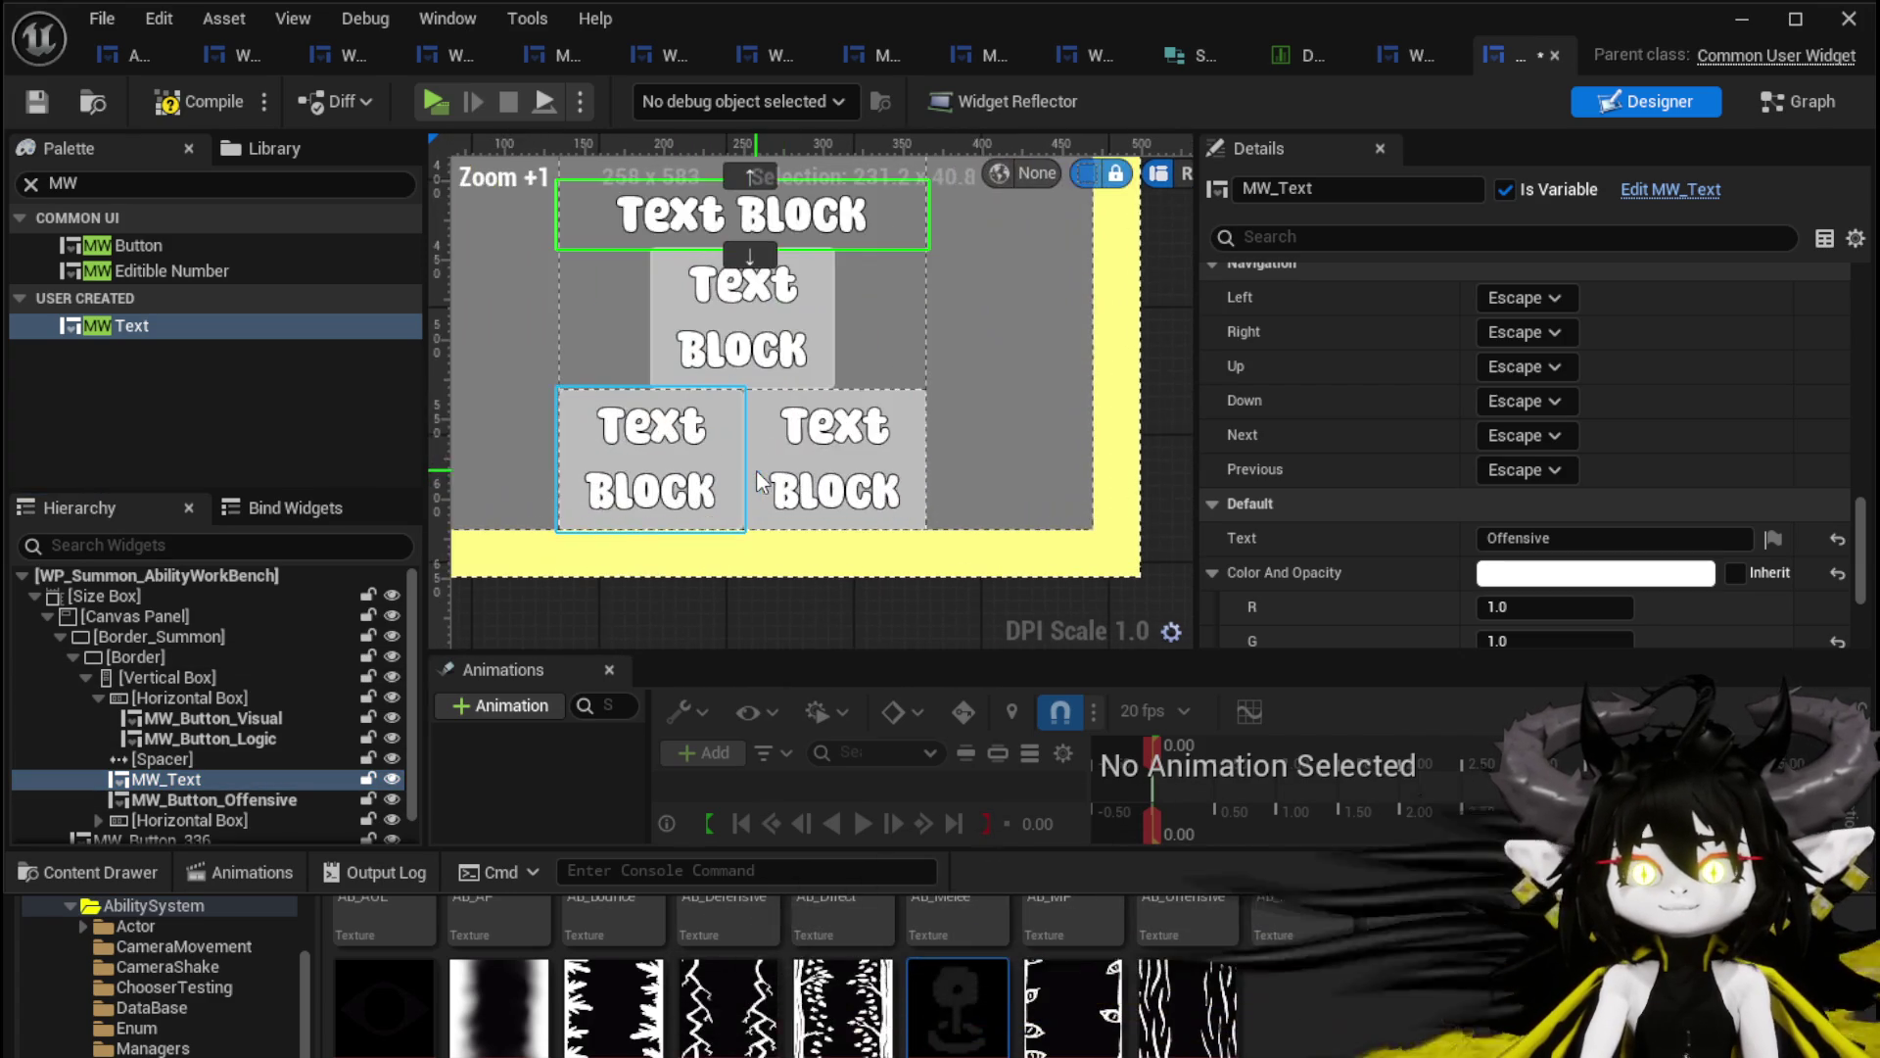
left_click(196, 780)
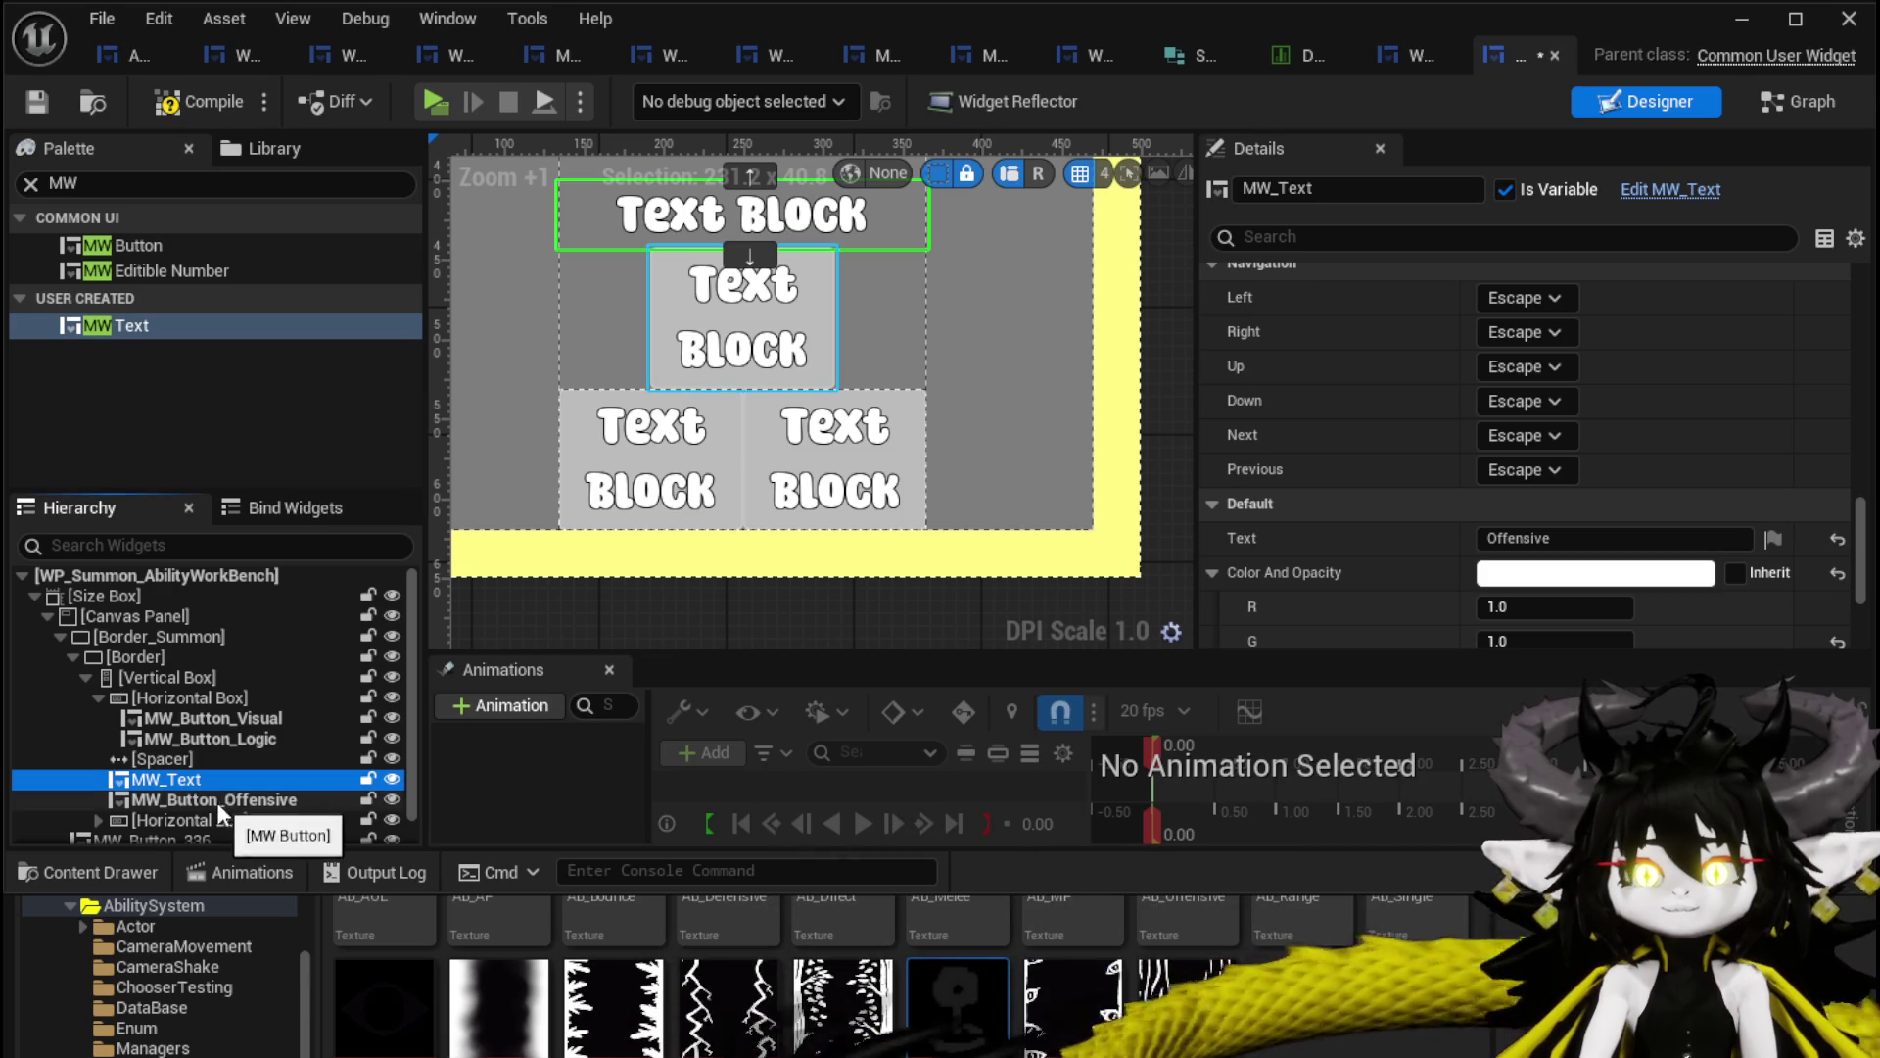
left_click(98, 820)
scroll(186, 793, "down", 1)
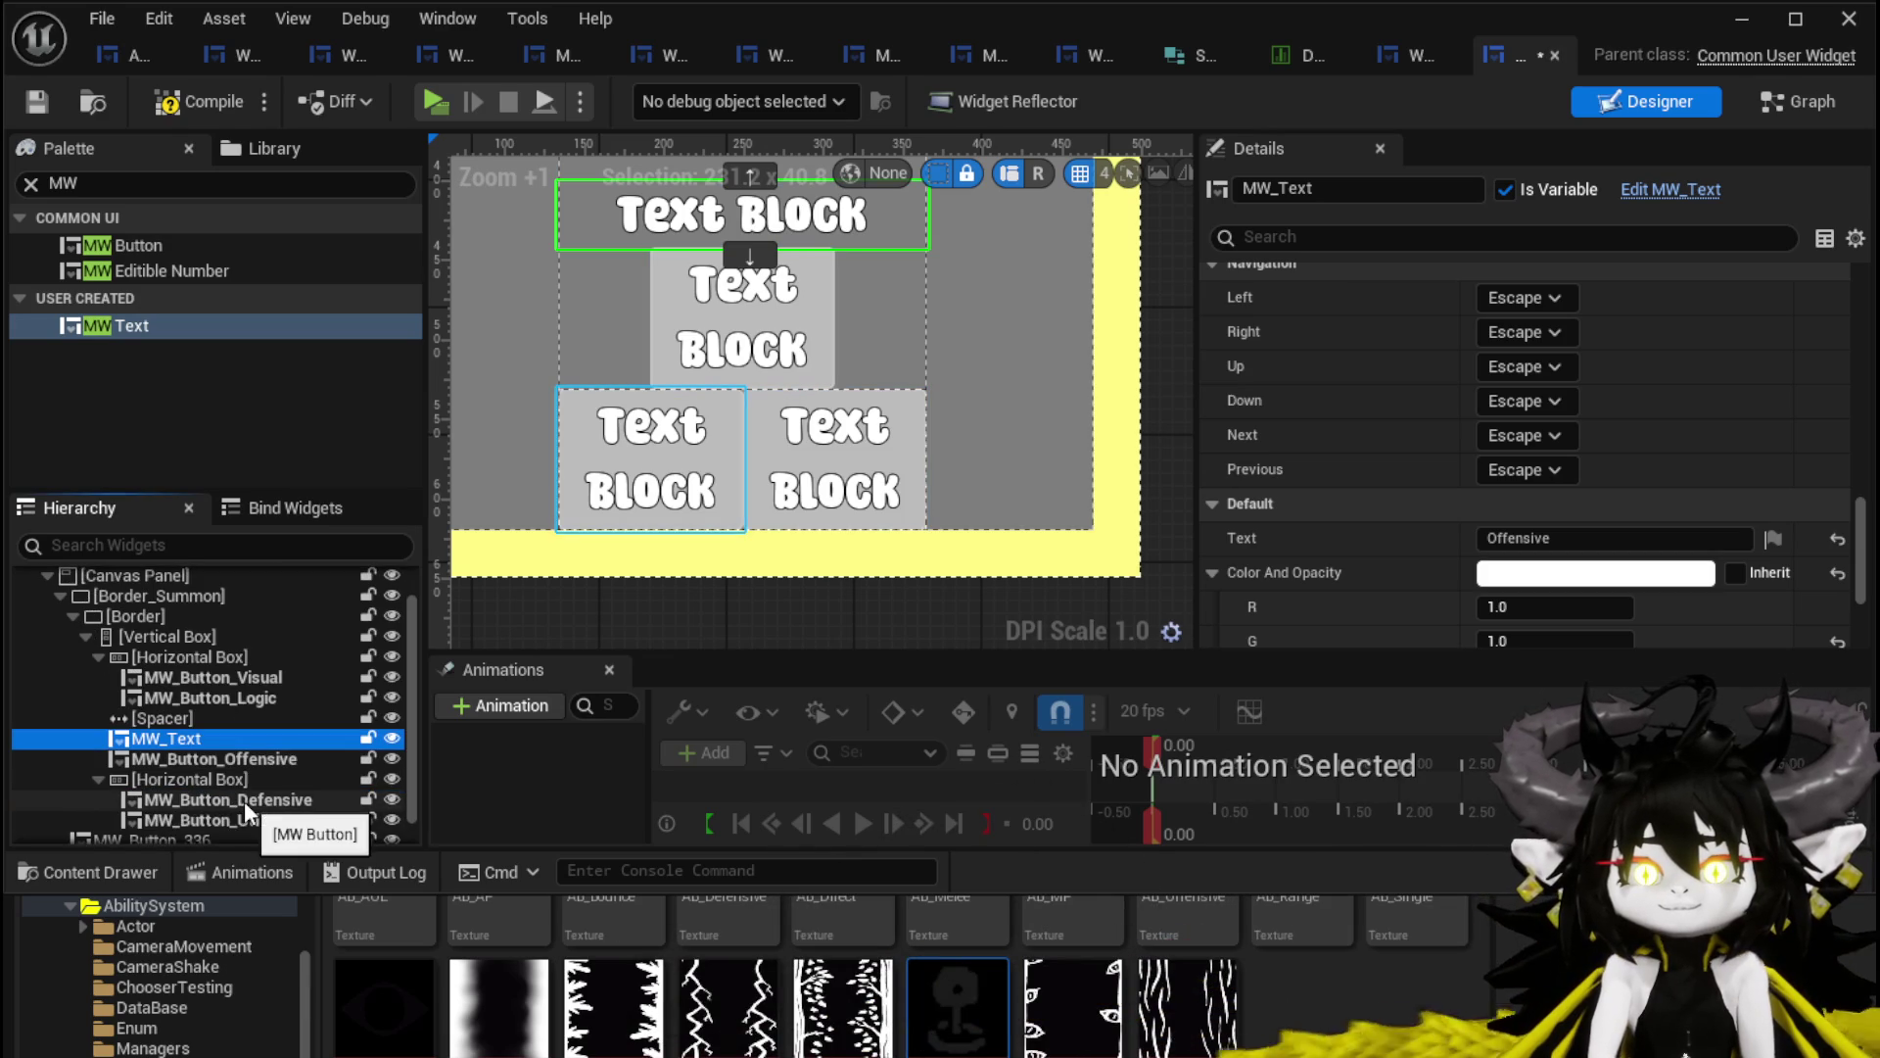
left_click(99, 779)
left_click(164, 789)
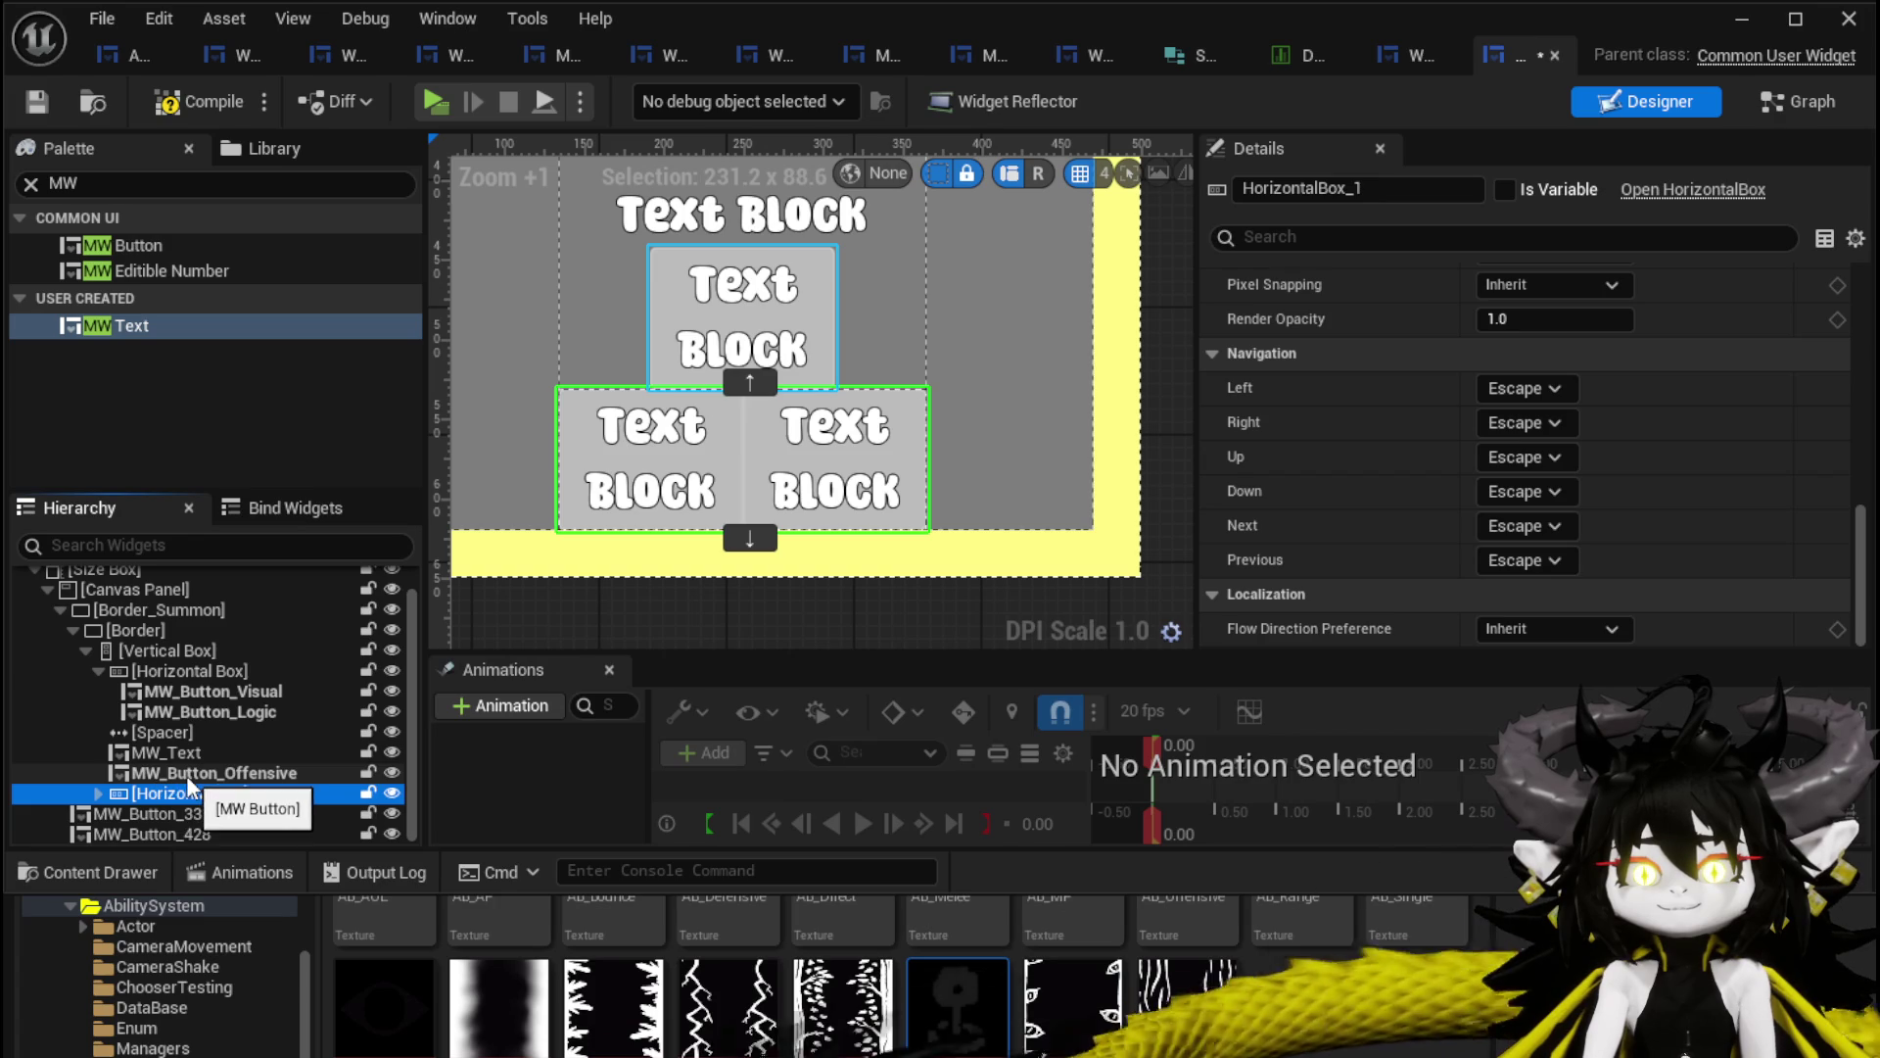
left_click(99, 793)
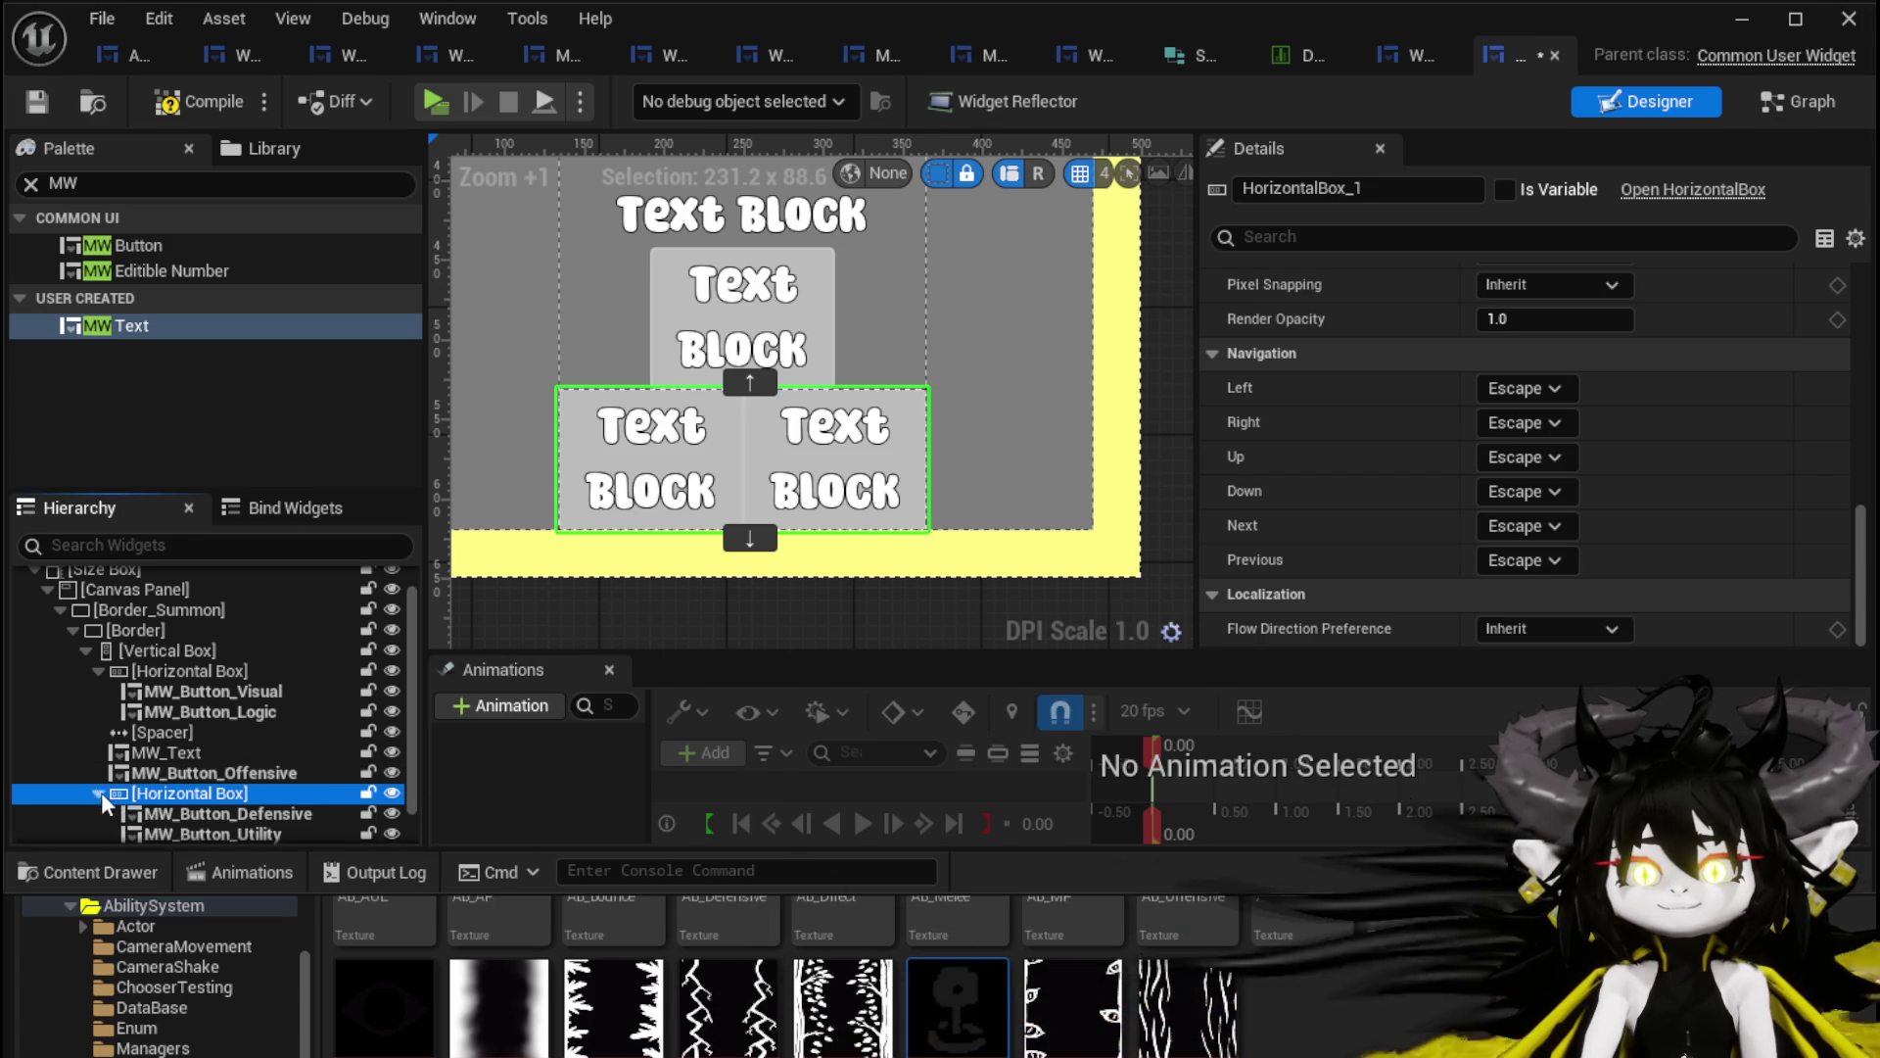
left_click(157, 811)
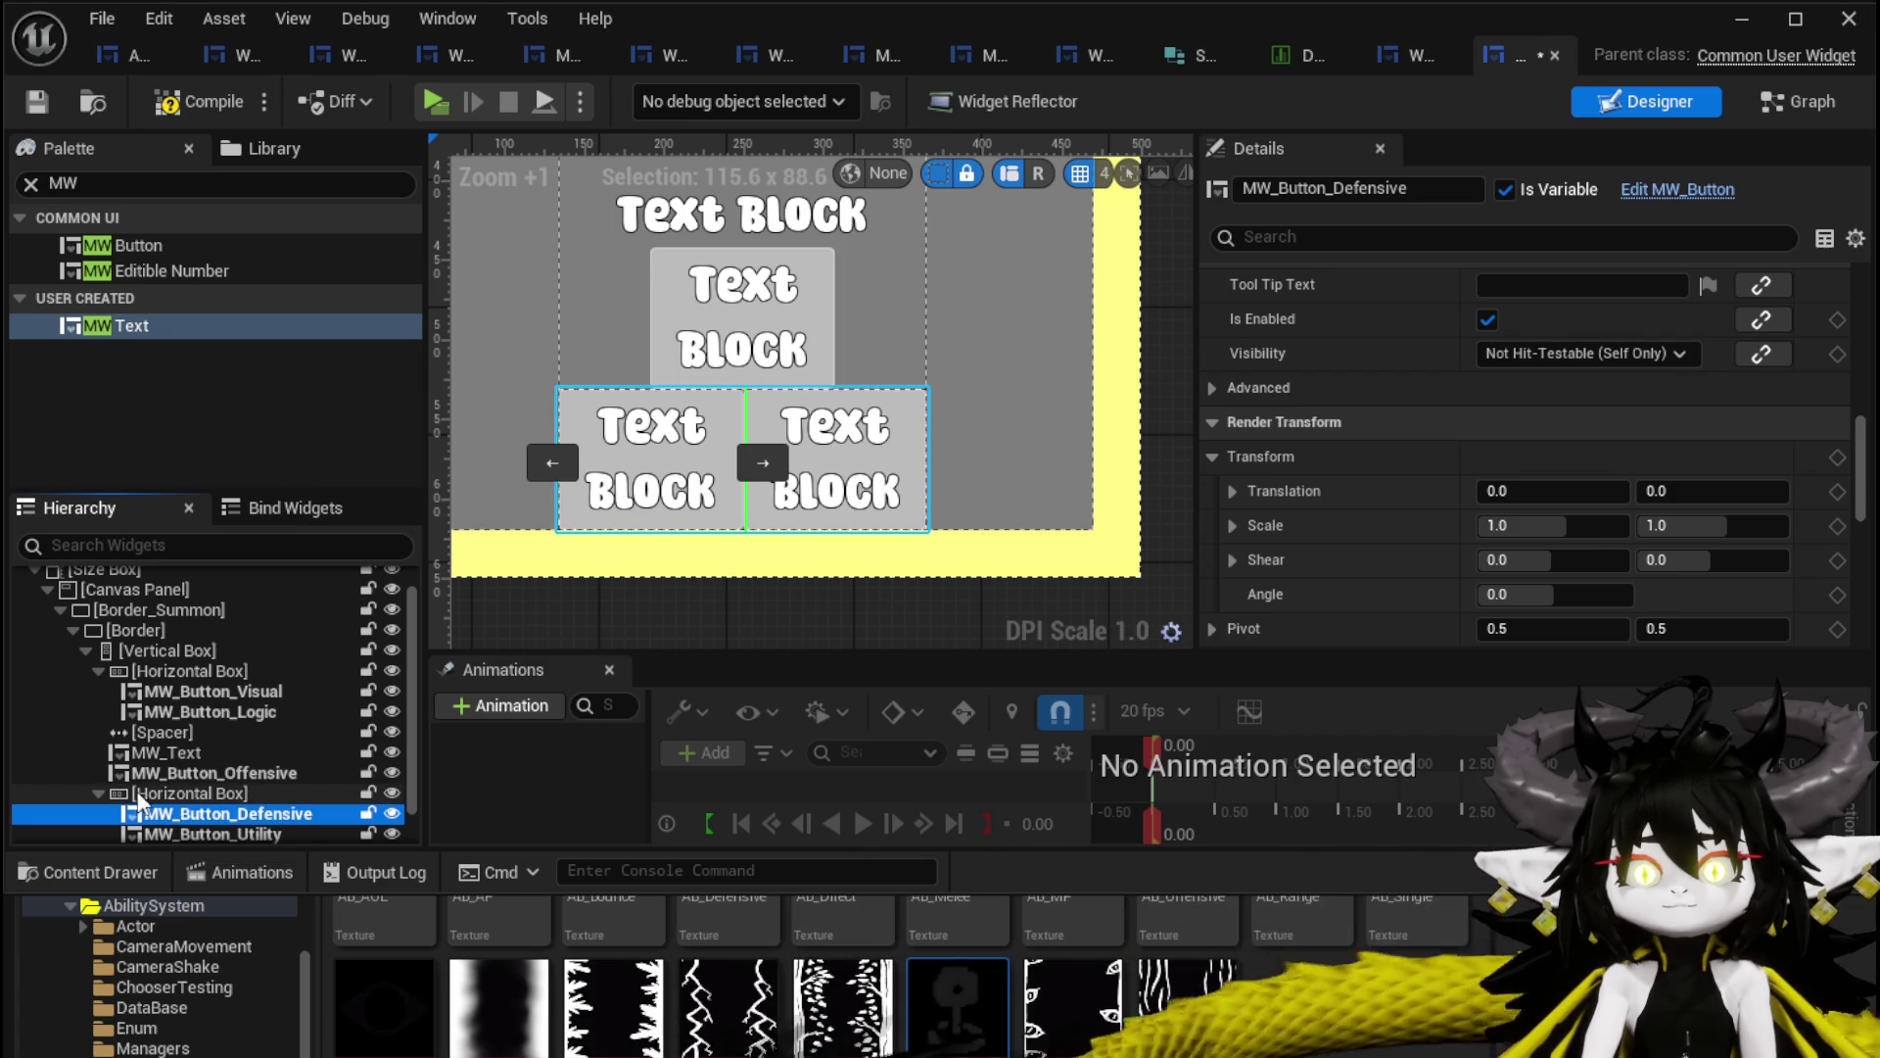
left_click(106, 791)
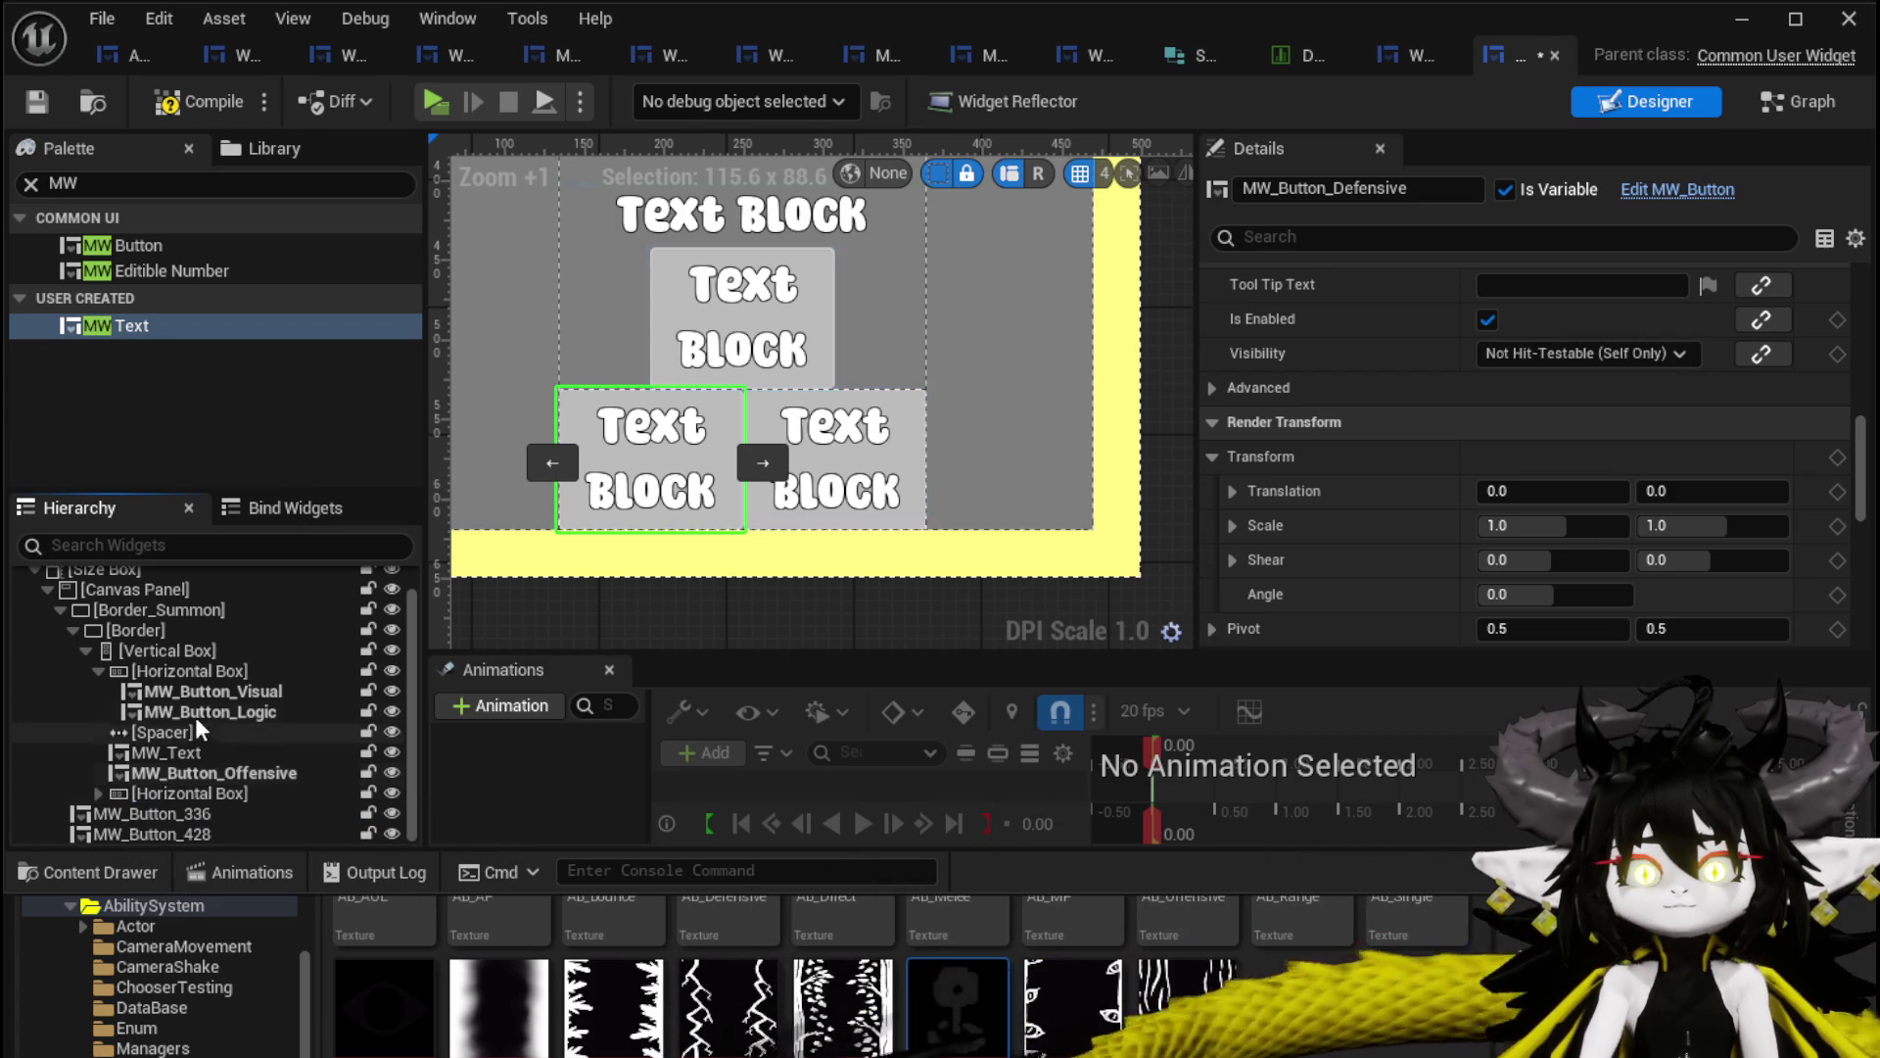
Add MW_Text_178 below MW_Button_Offensive, wrap it in a Horizontal Box, and add MW_Text_290 beside it.
mouse_move(156, 325)
left_mouse_down()
mouse_move(161, 768)
mouse_move(225, 771)
mouse_move(143, 784)
left_mouse_up()
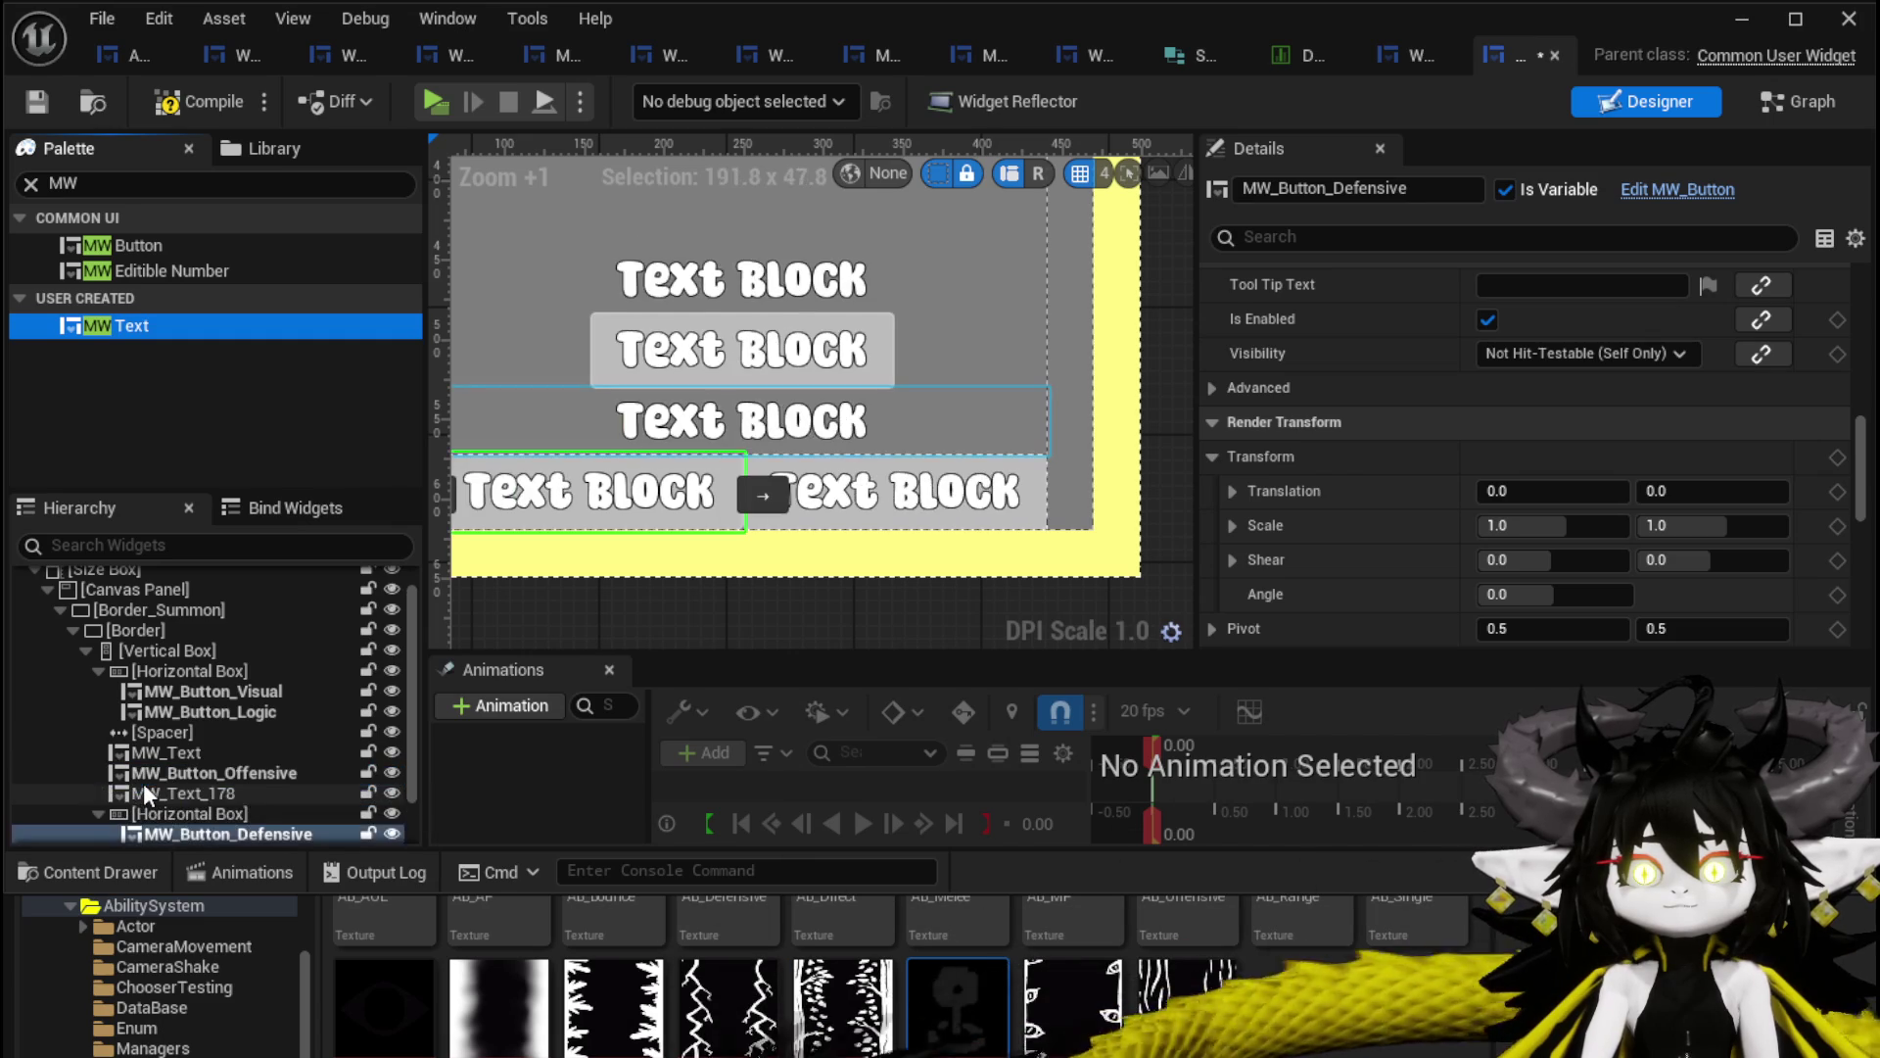
right_click(147, 784)
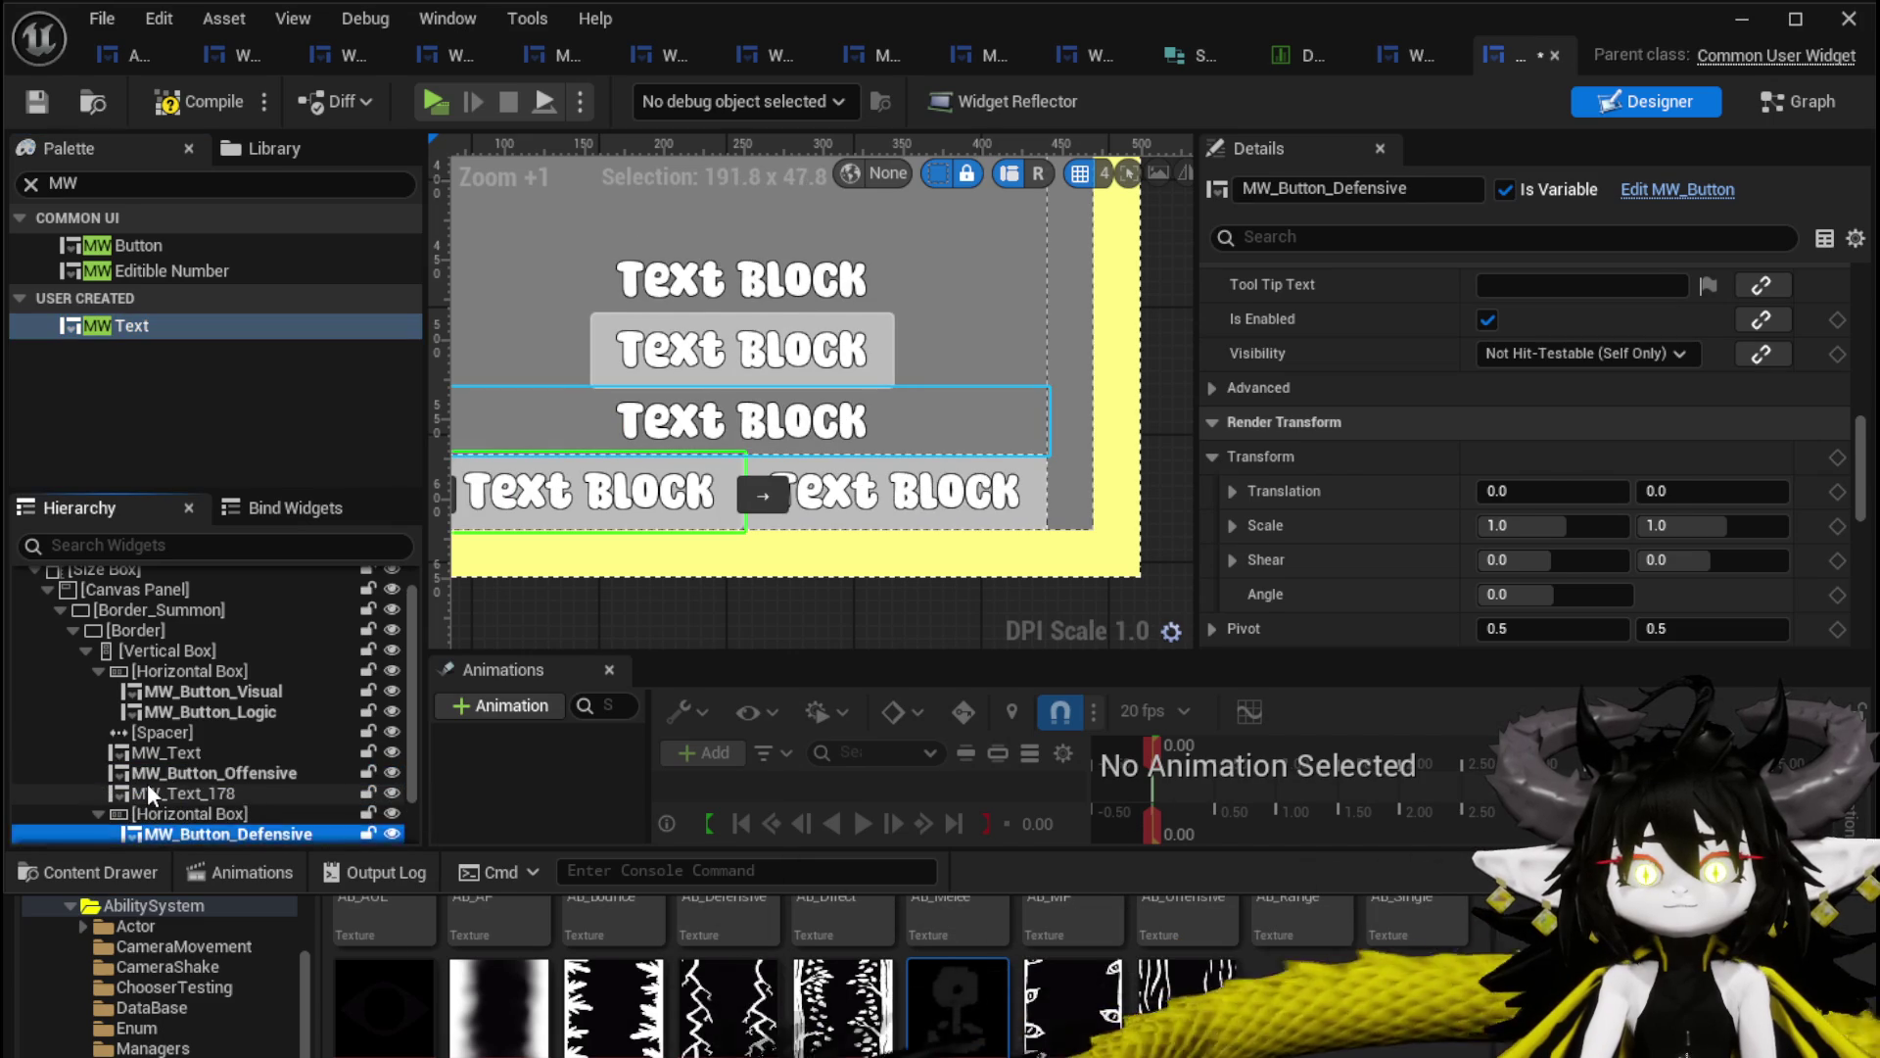
mouse_move(245, 1050)
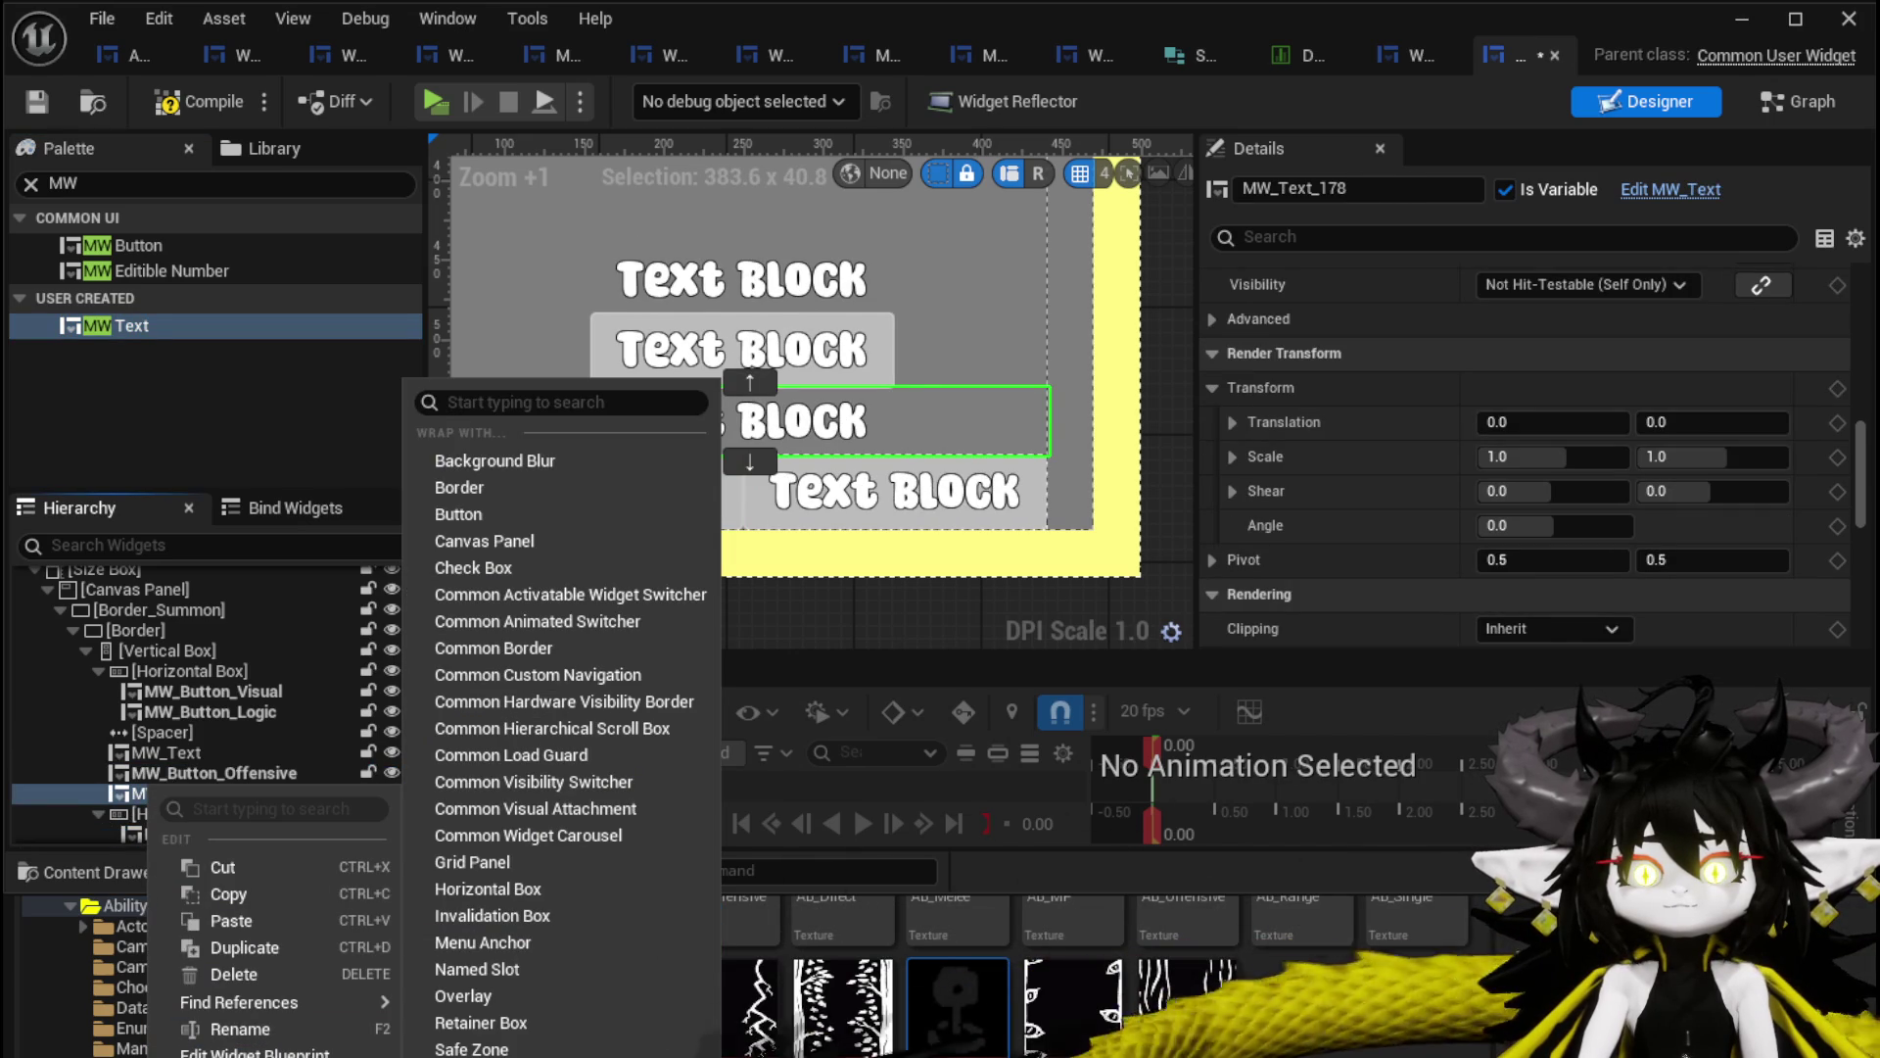
left_click(509, 888)
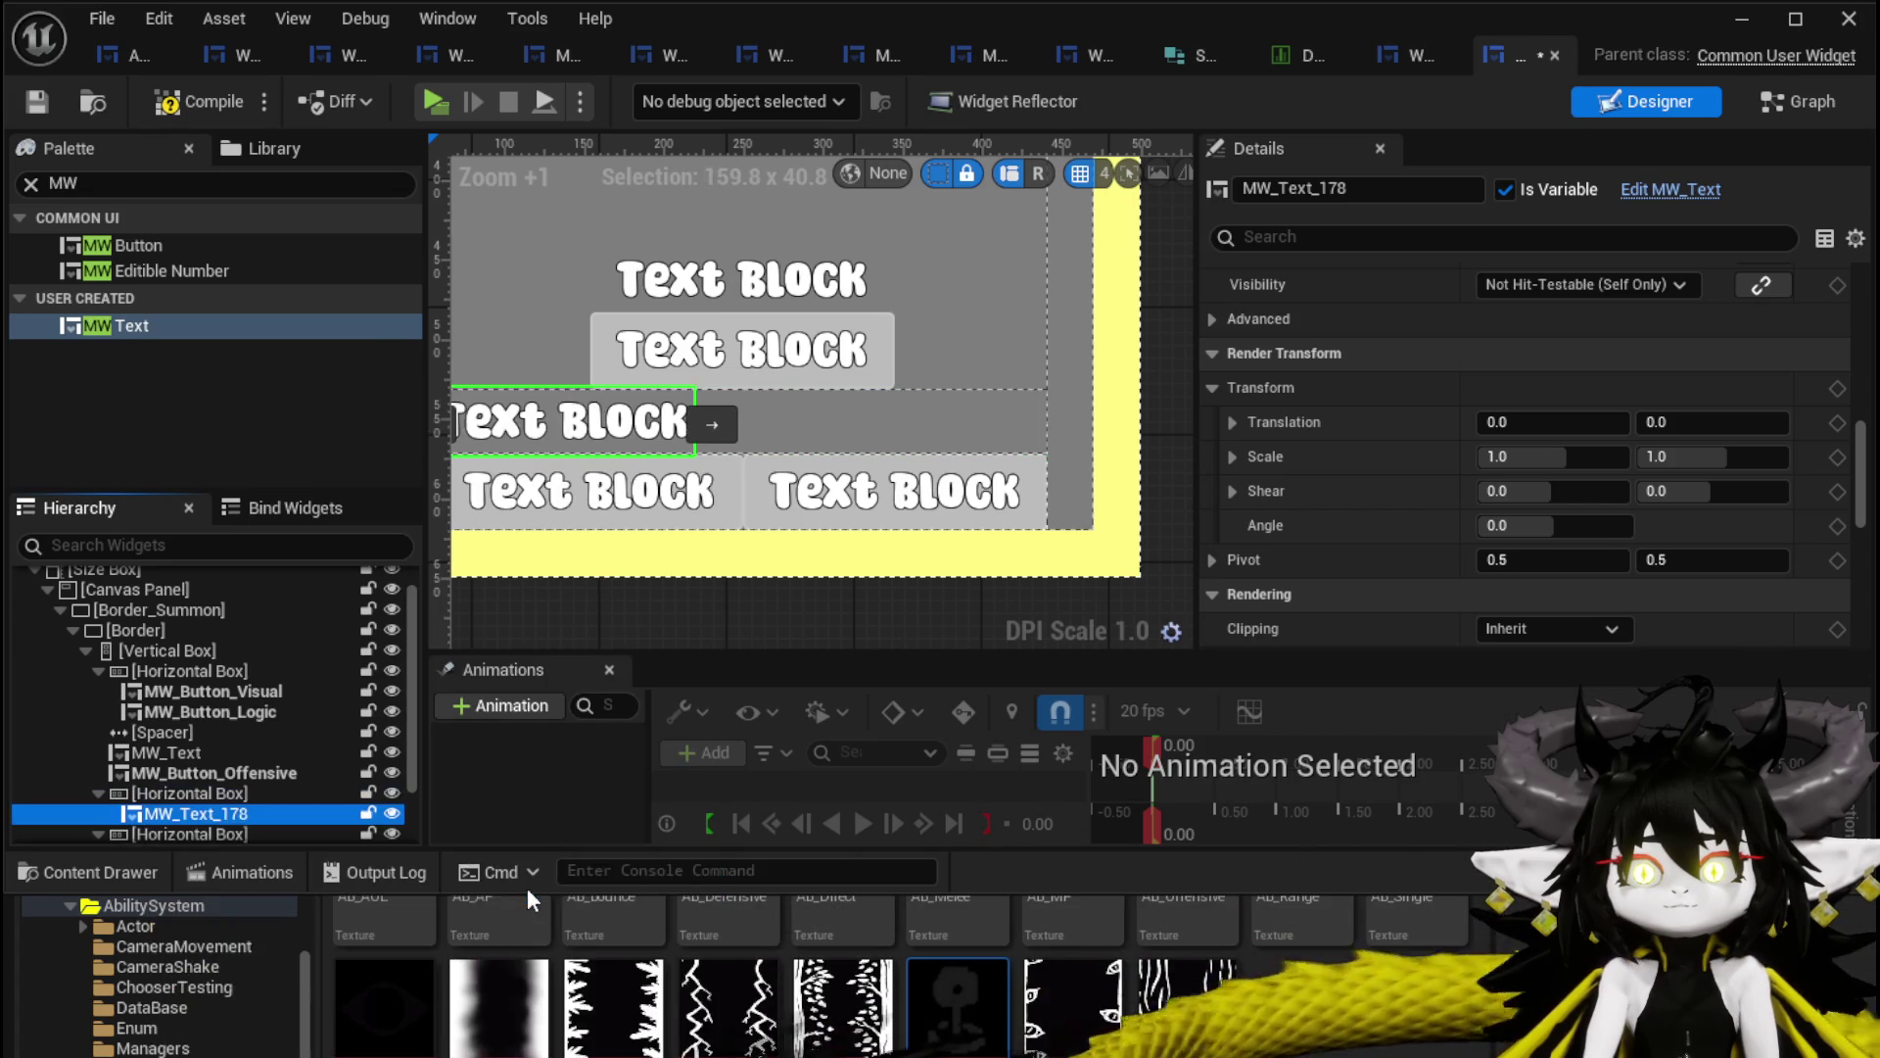
left_click_drag(117, 325, 168, 789)
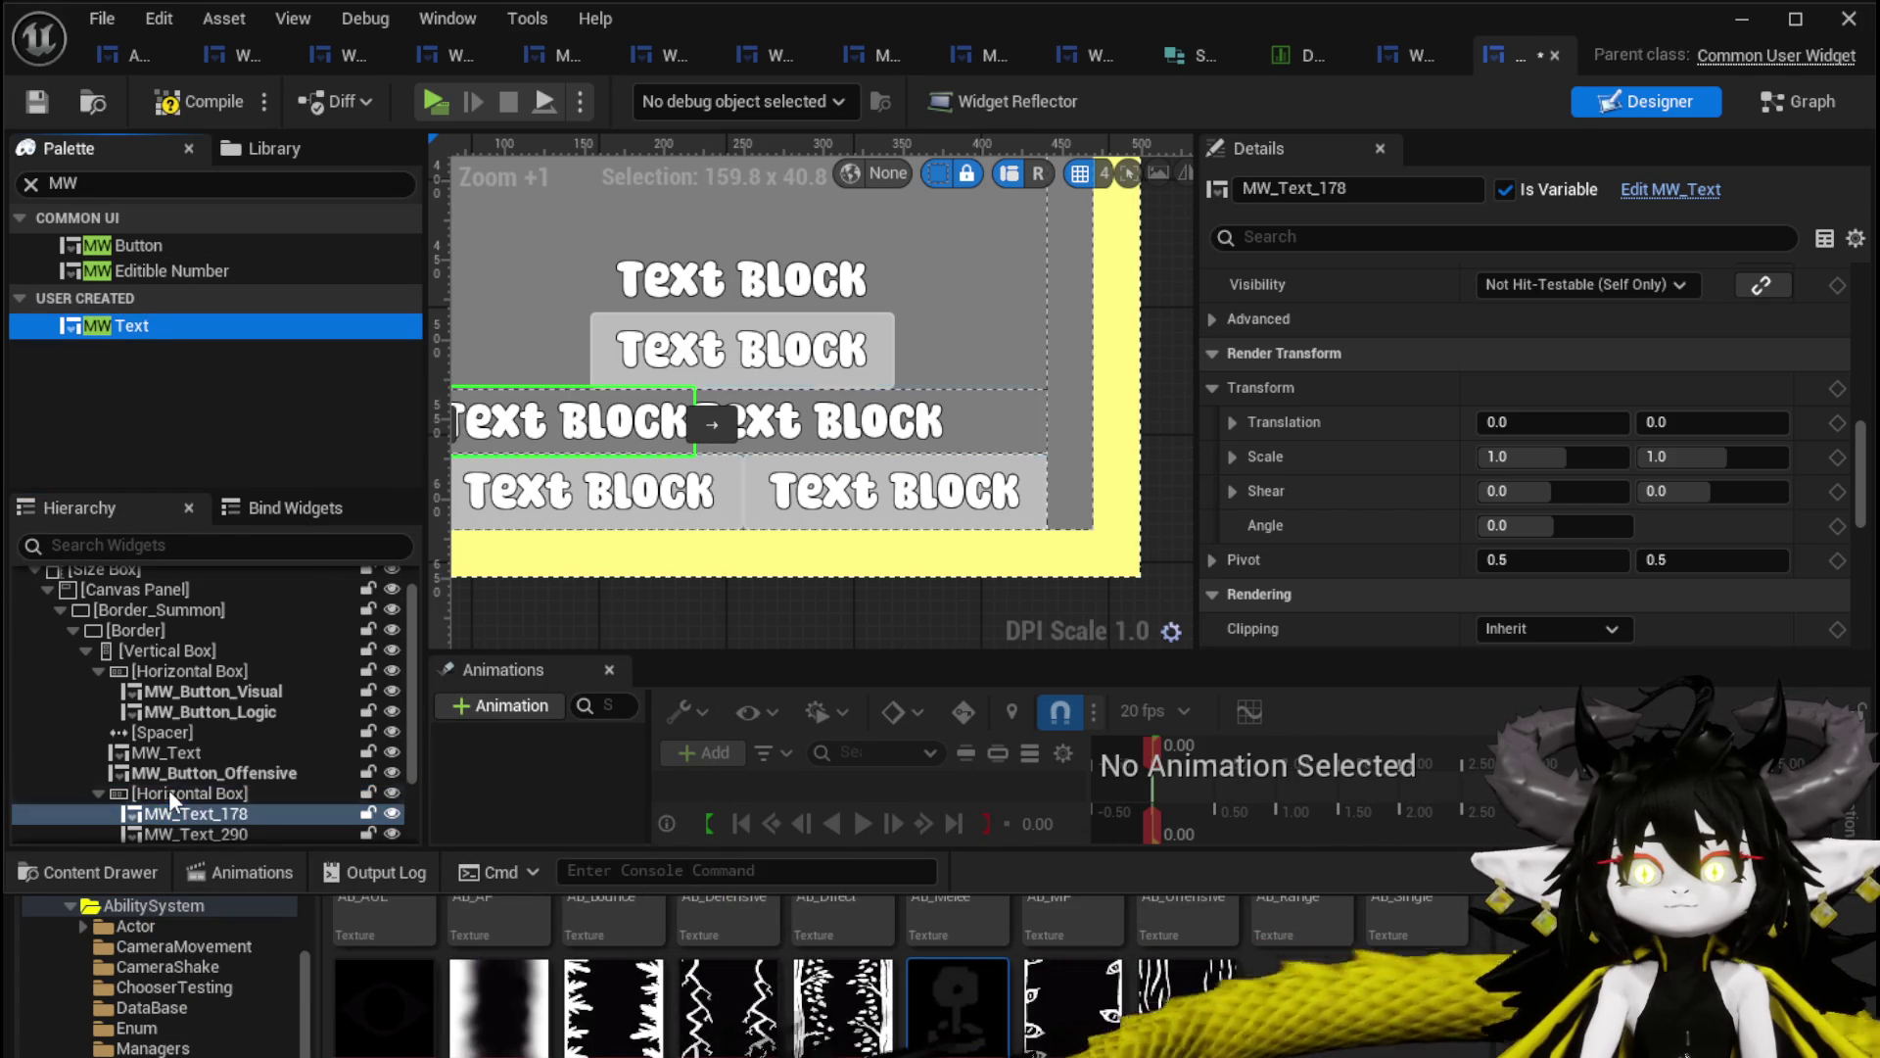
scroll(1555, 421, "down", 5)
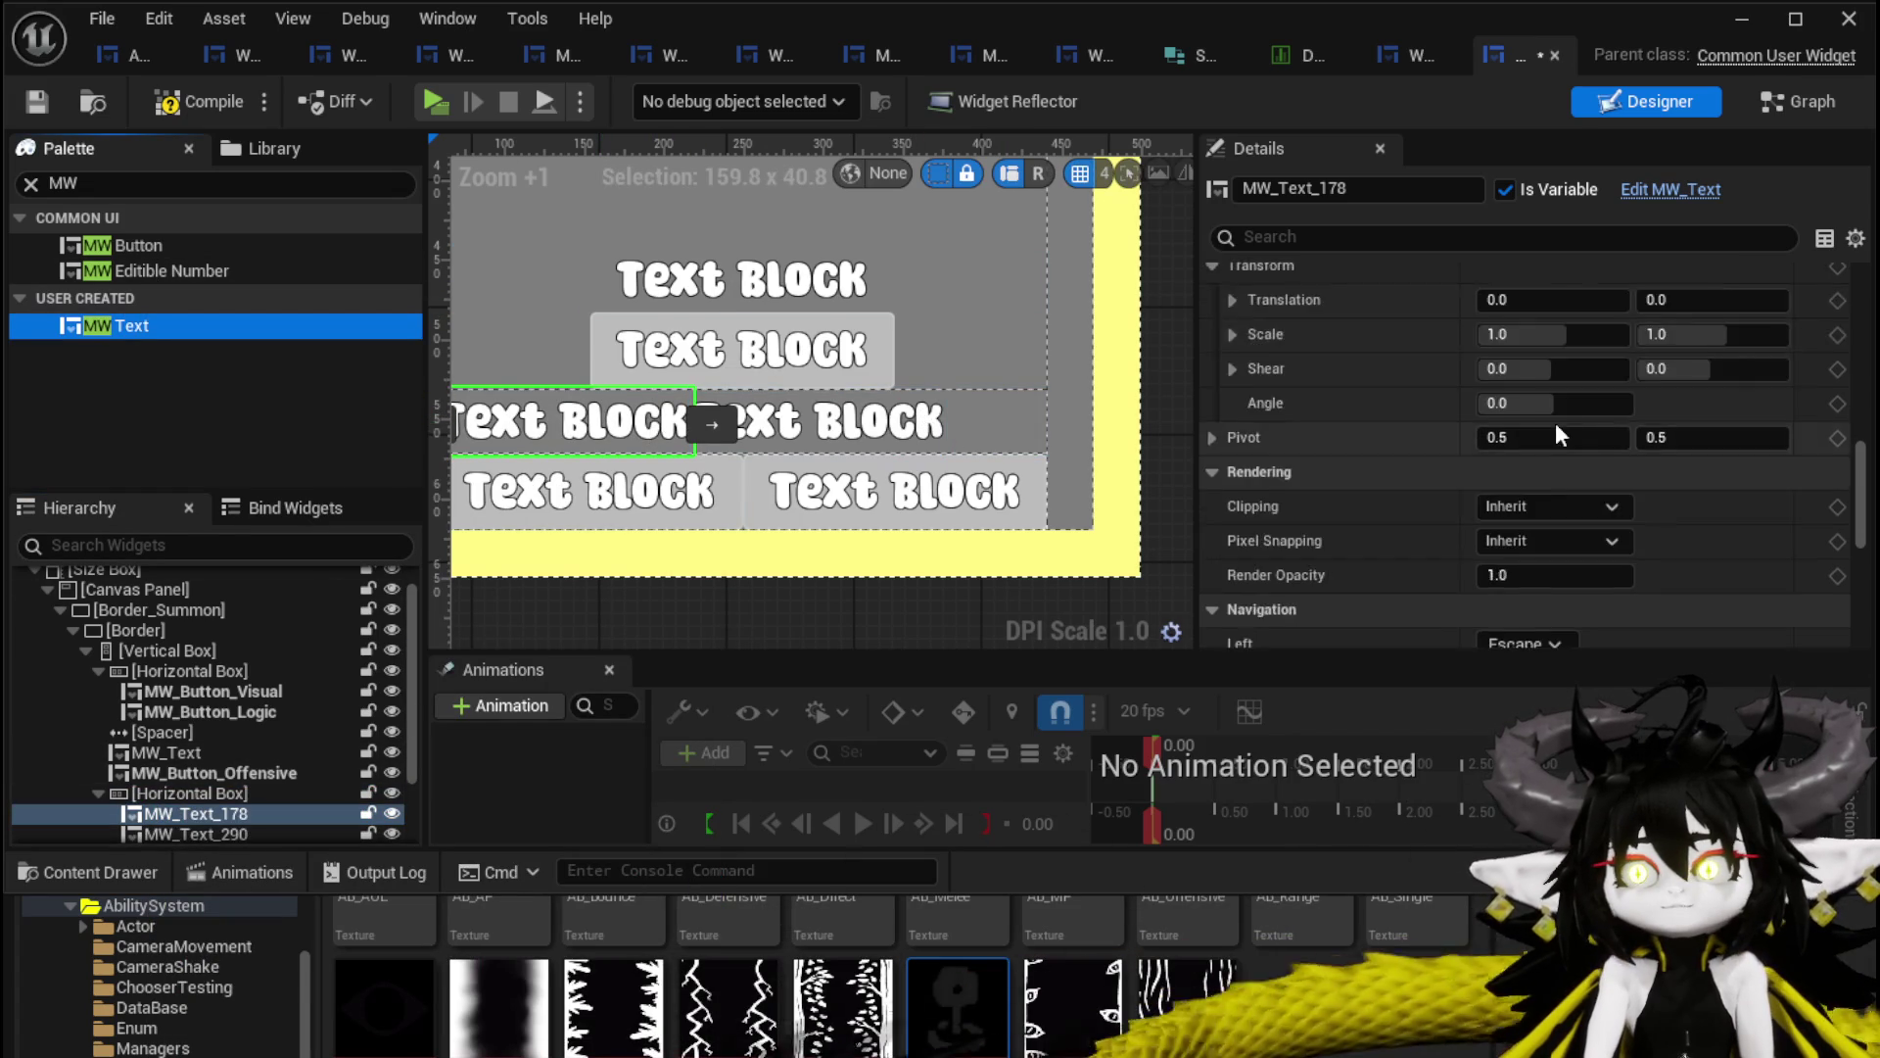
Make MW_Text_178 white and set its text to Defensive.
scroll(1560, 423, "down", 6)
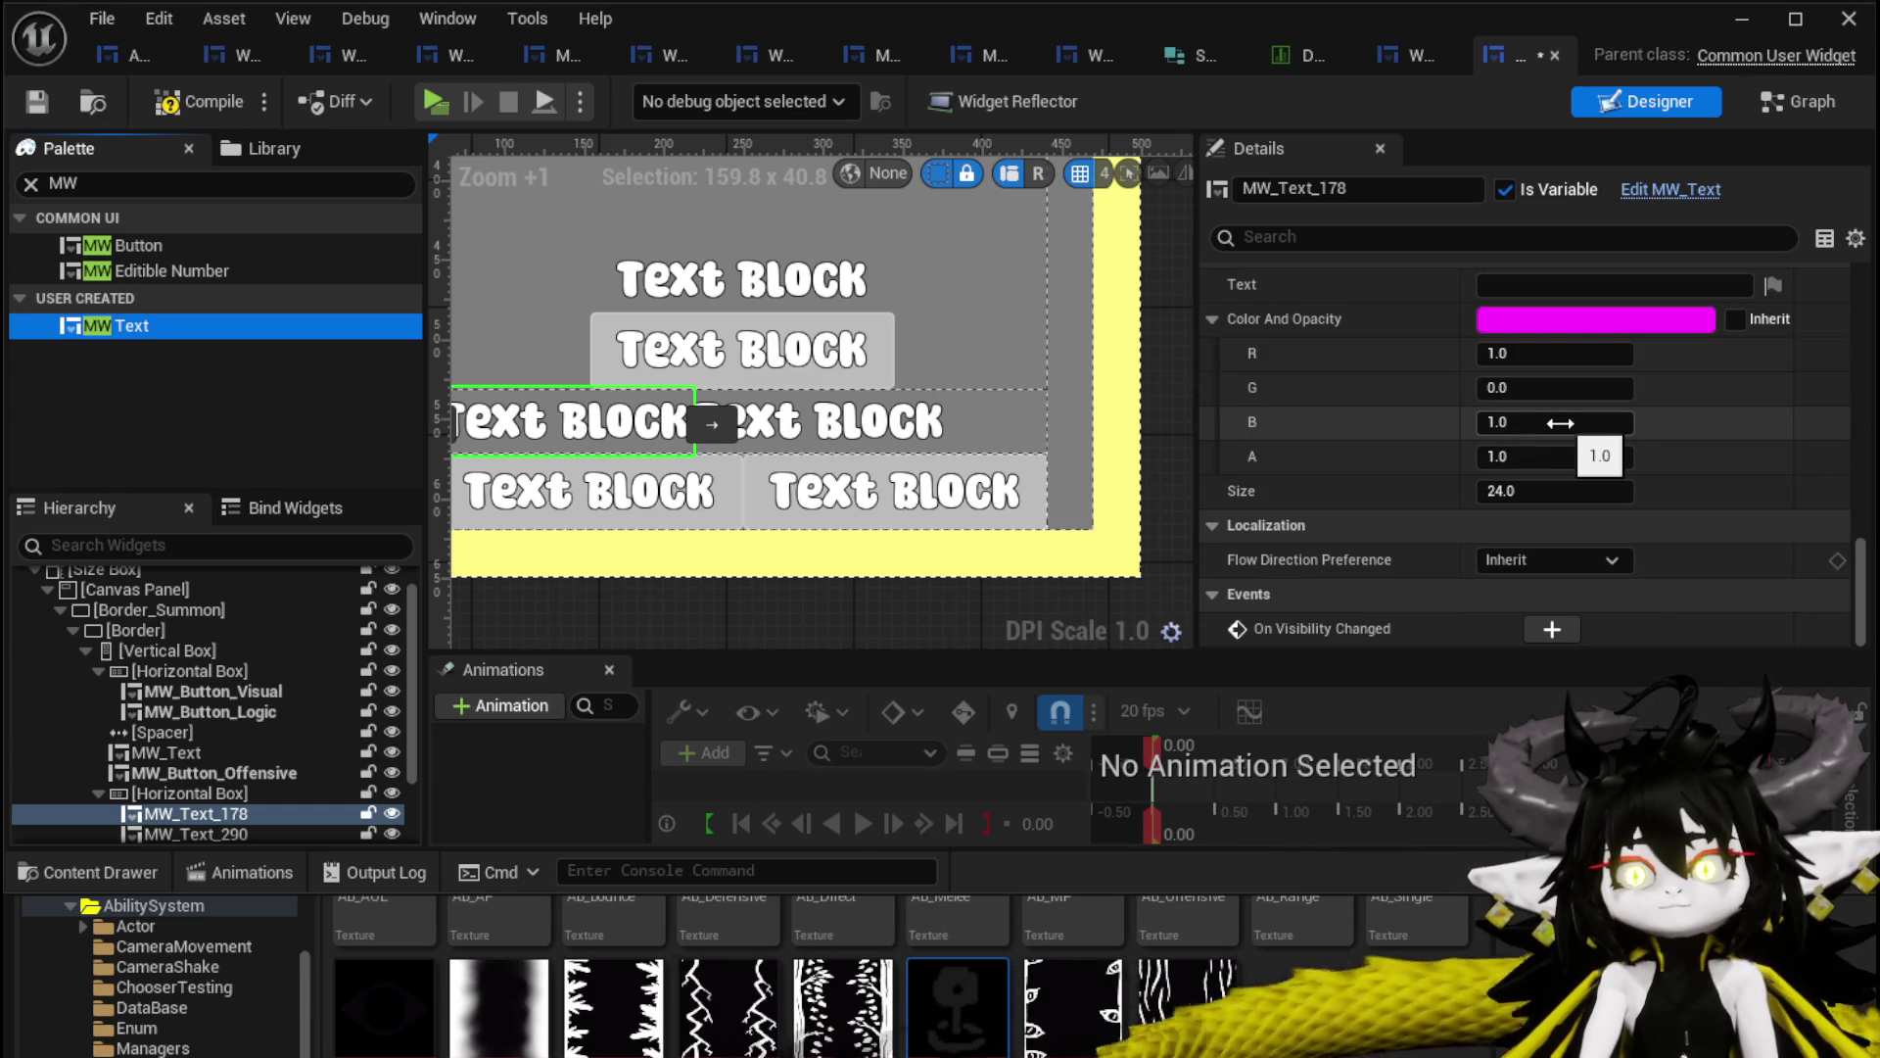
scroll(1560, 421, "up", 5)
scroll(1560, 421, "down", 3)
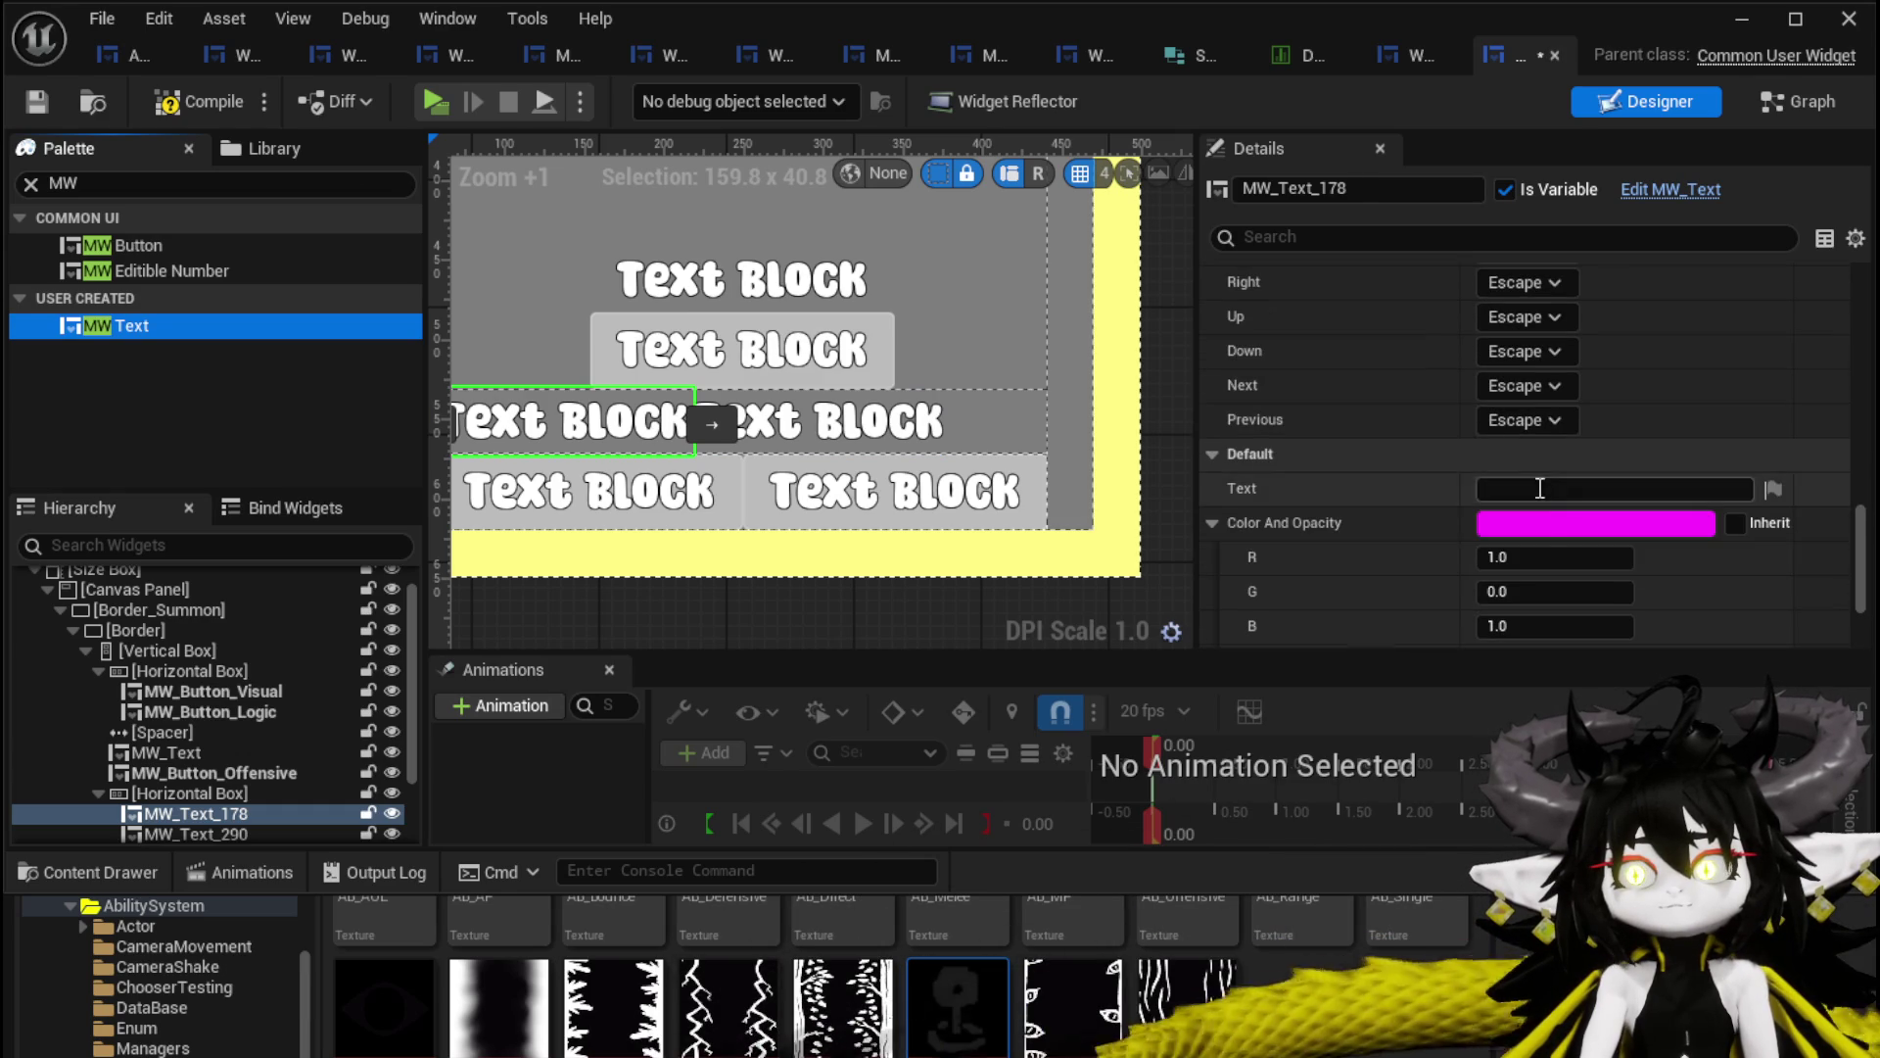
left_click(1540, 527)
left_click(1699, 744)
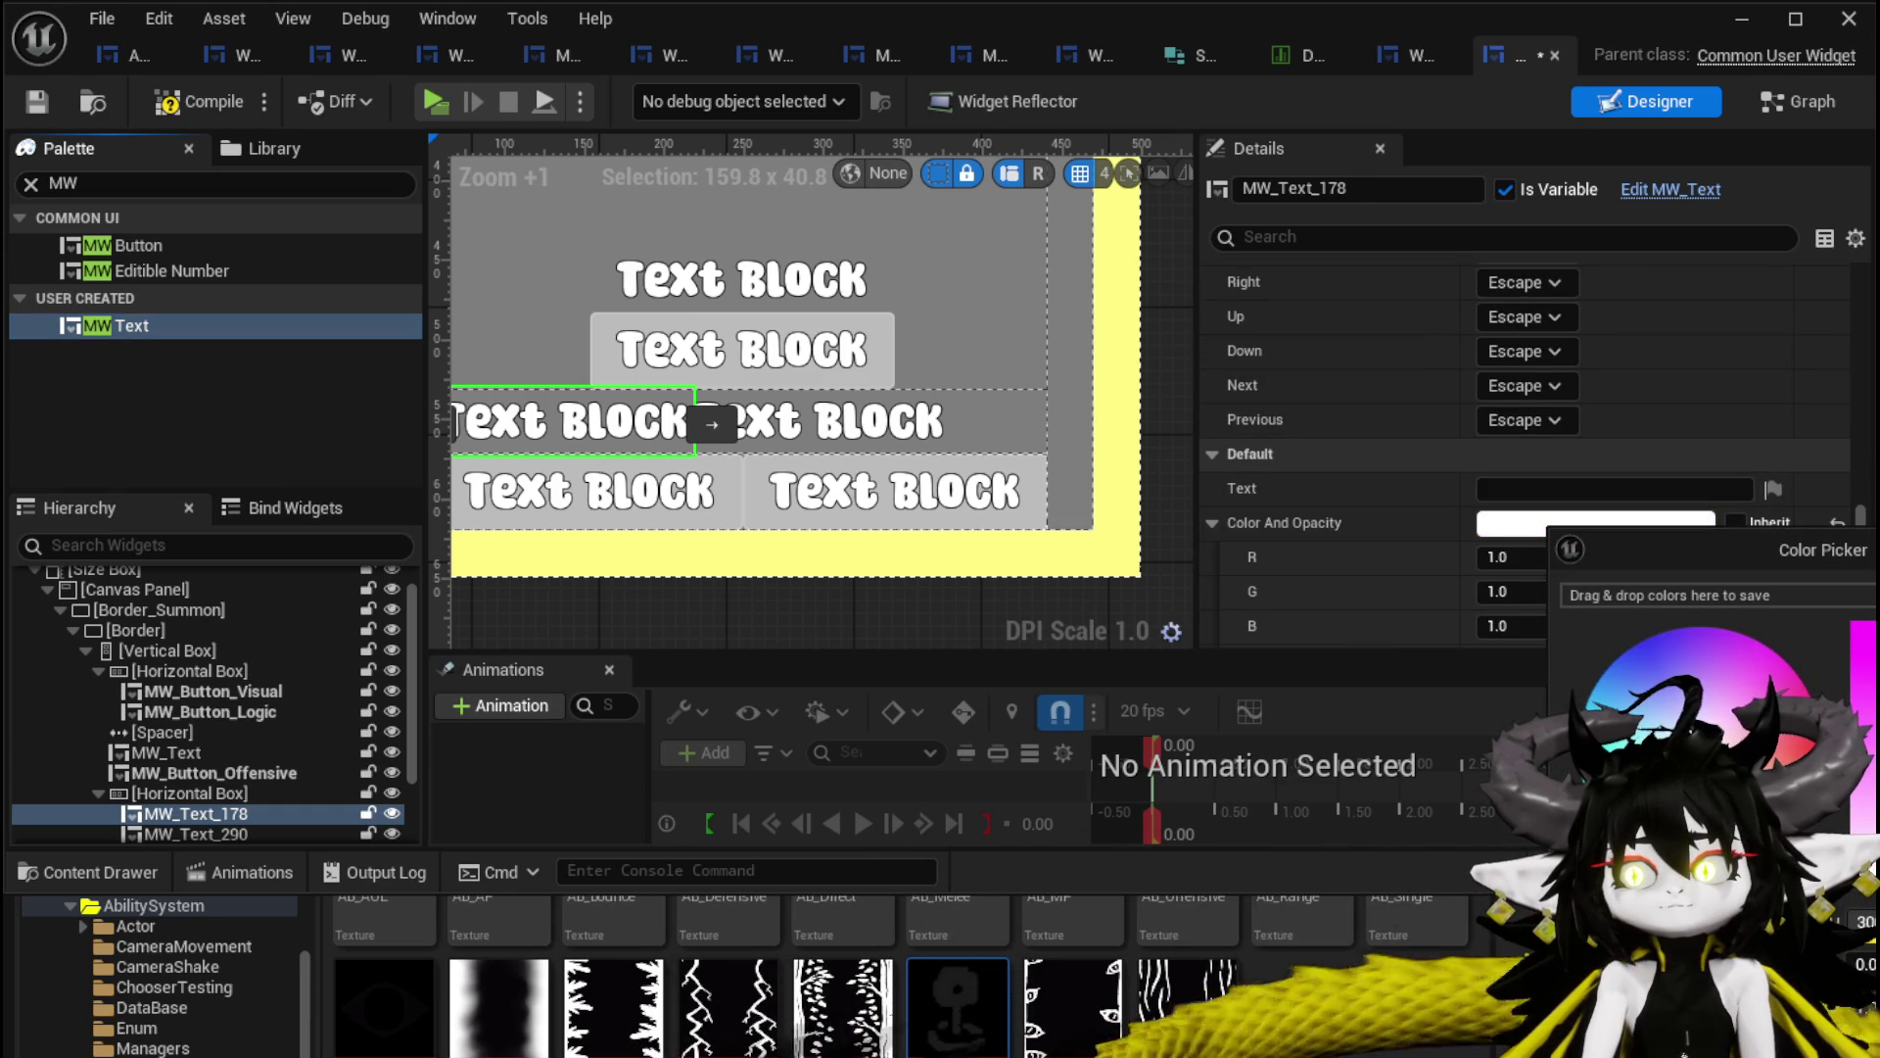
left_click(1527, 487)
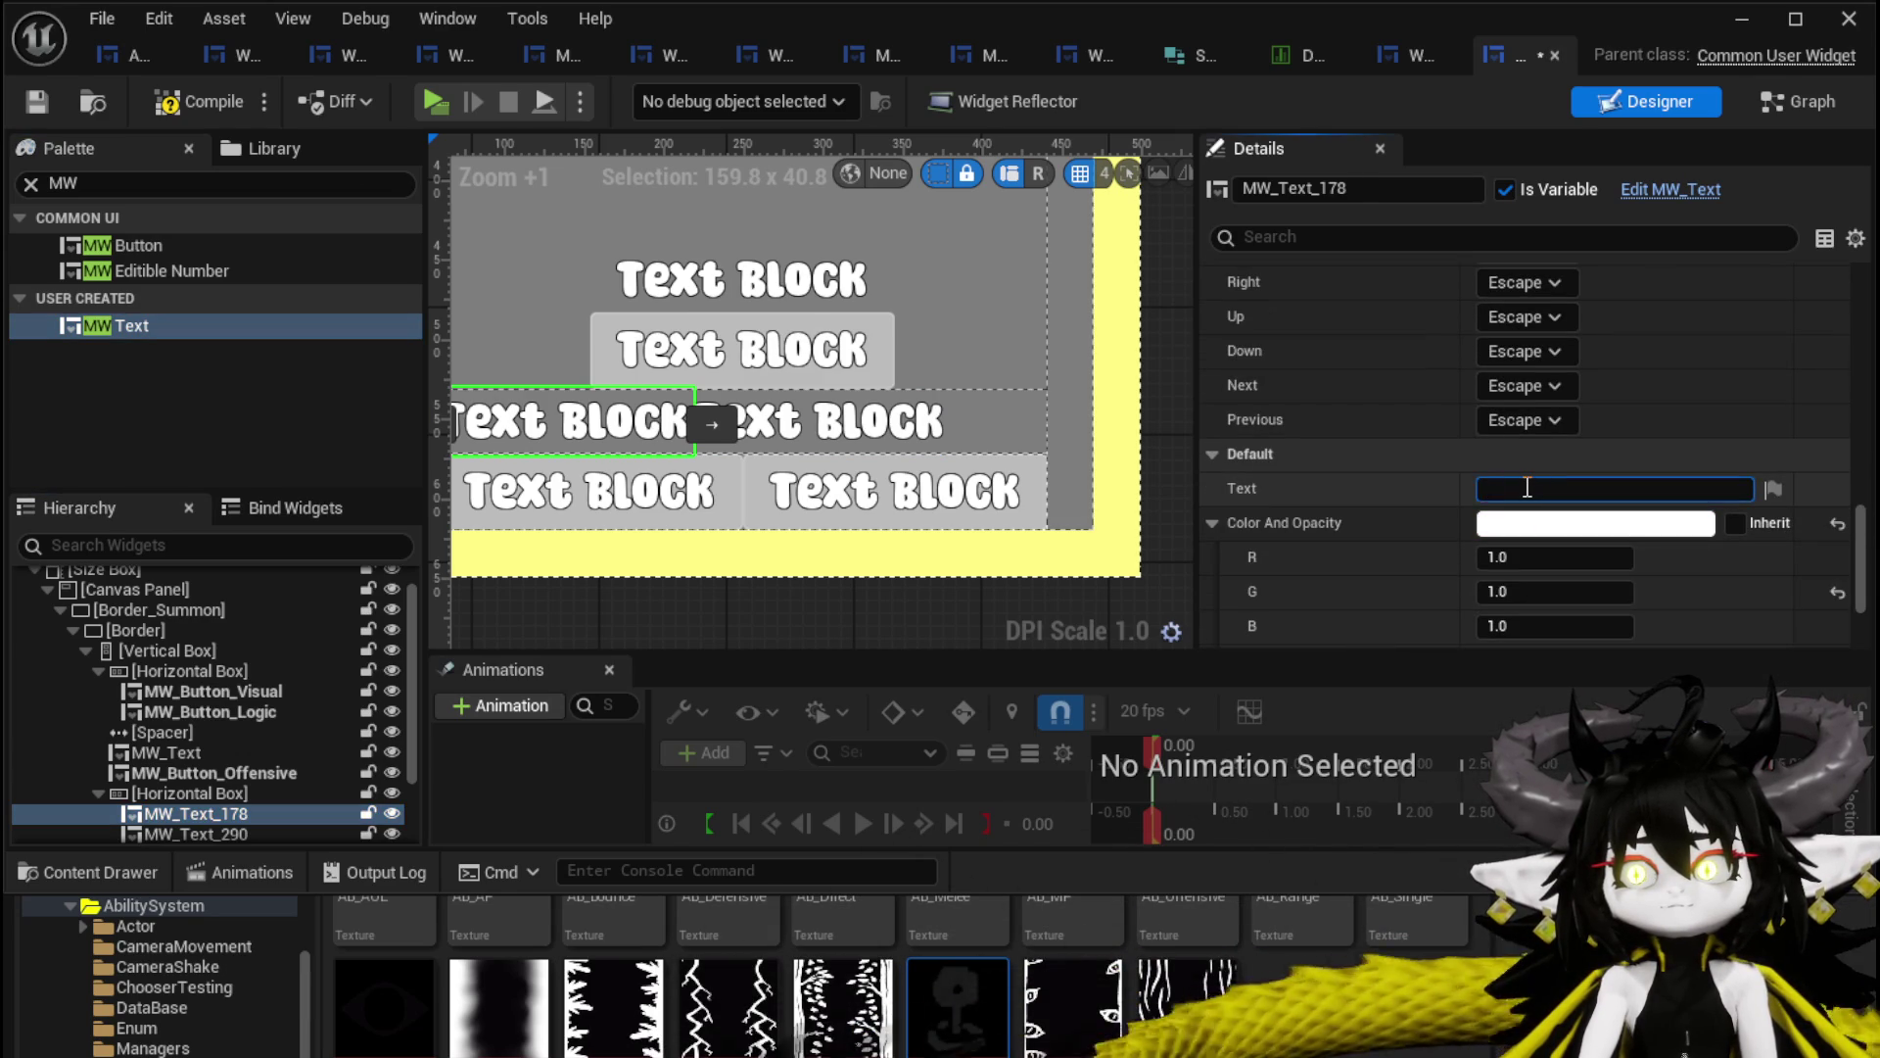
type("Defensiv")
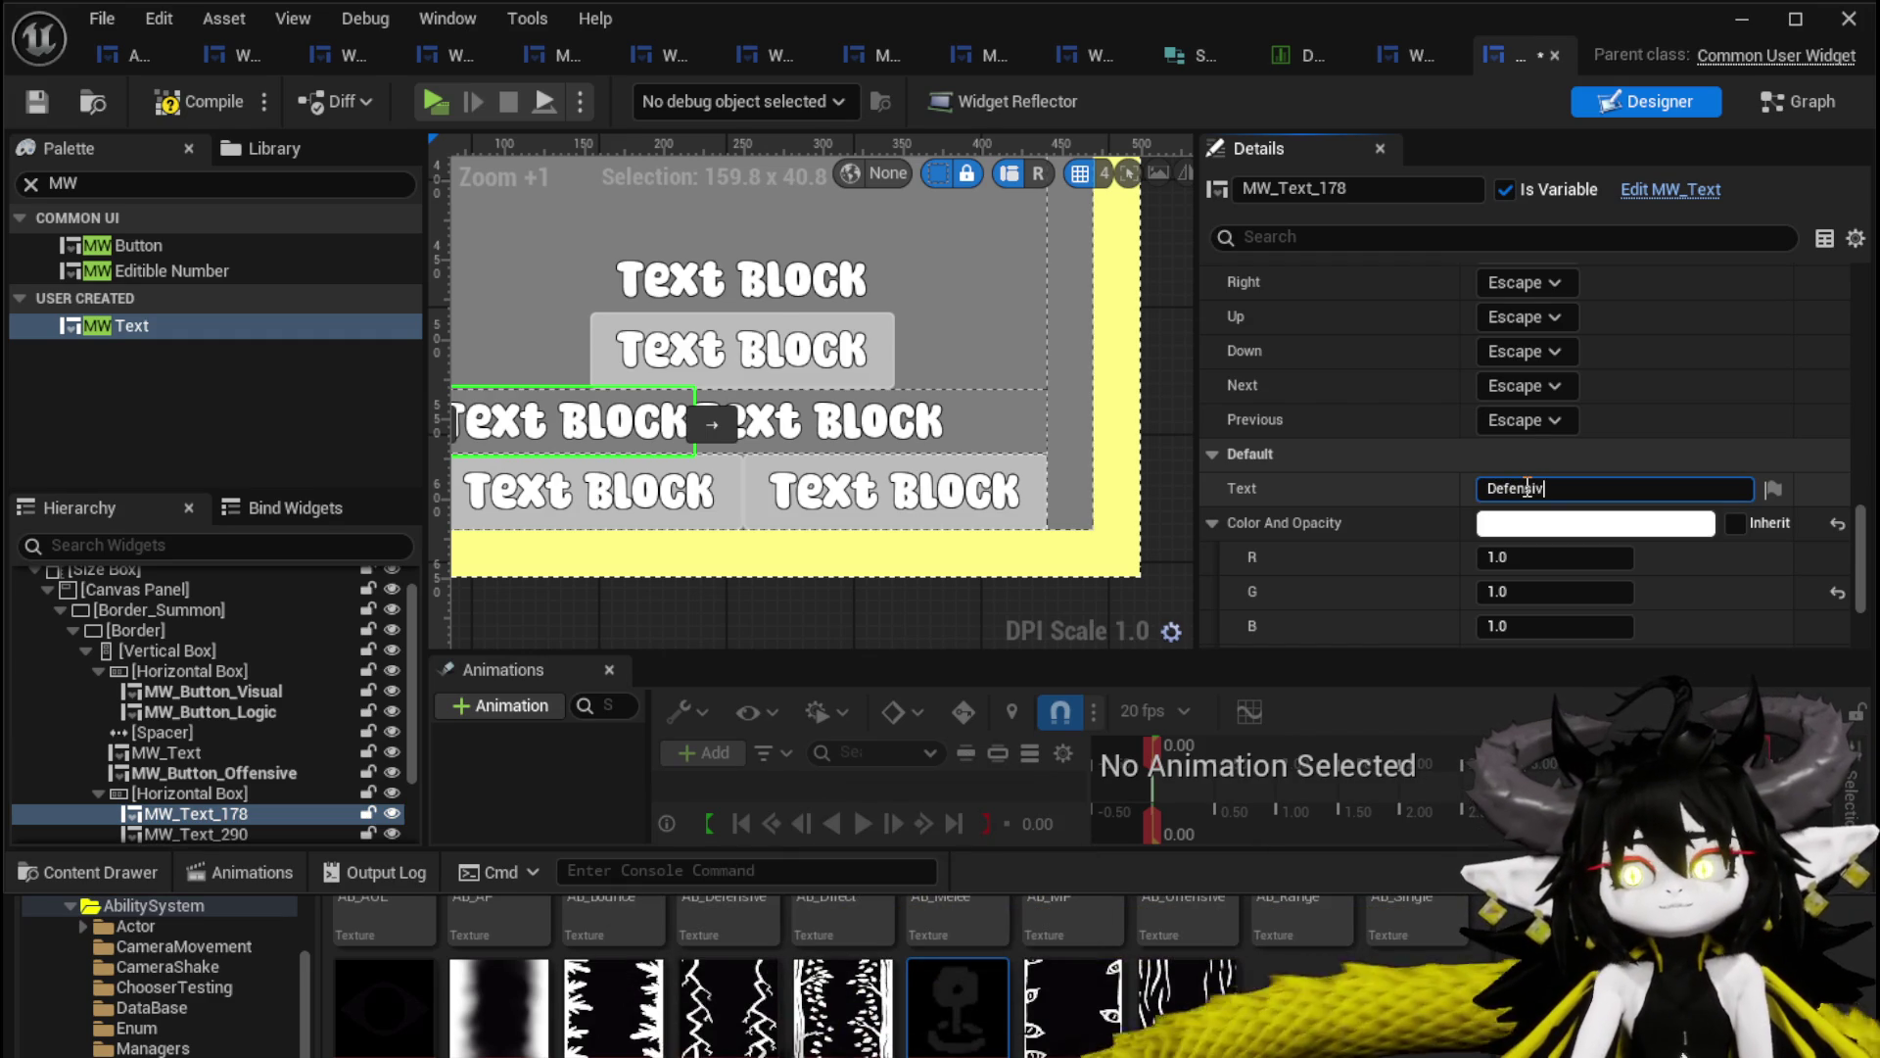
type("e")
left_click(875, 423)
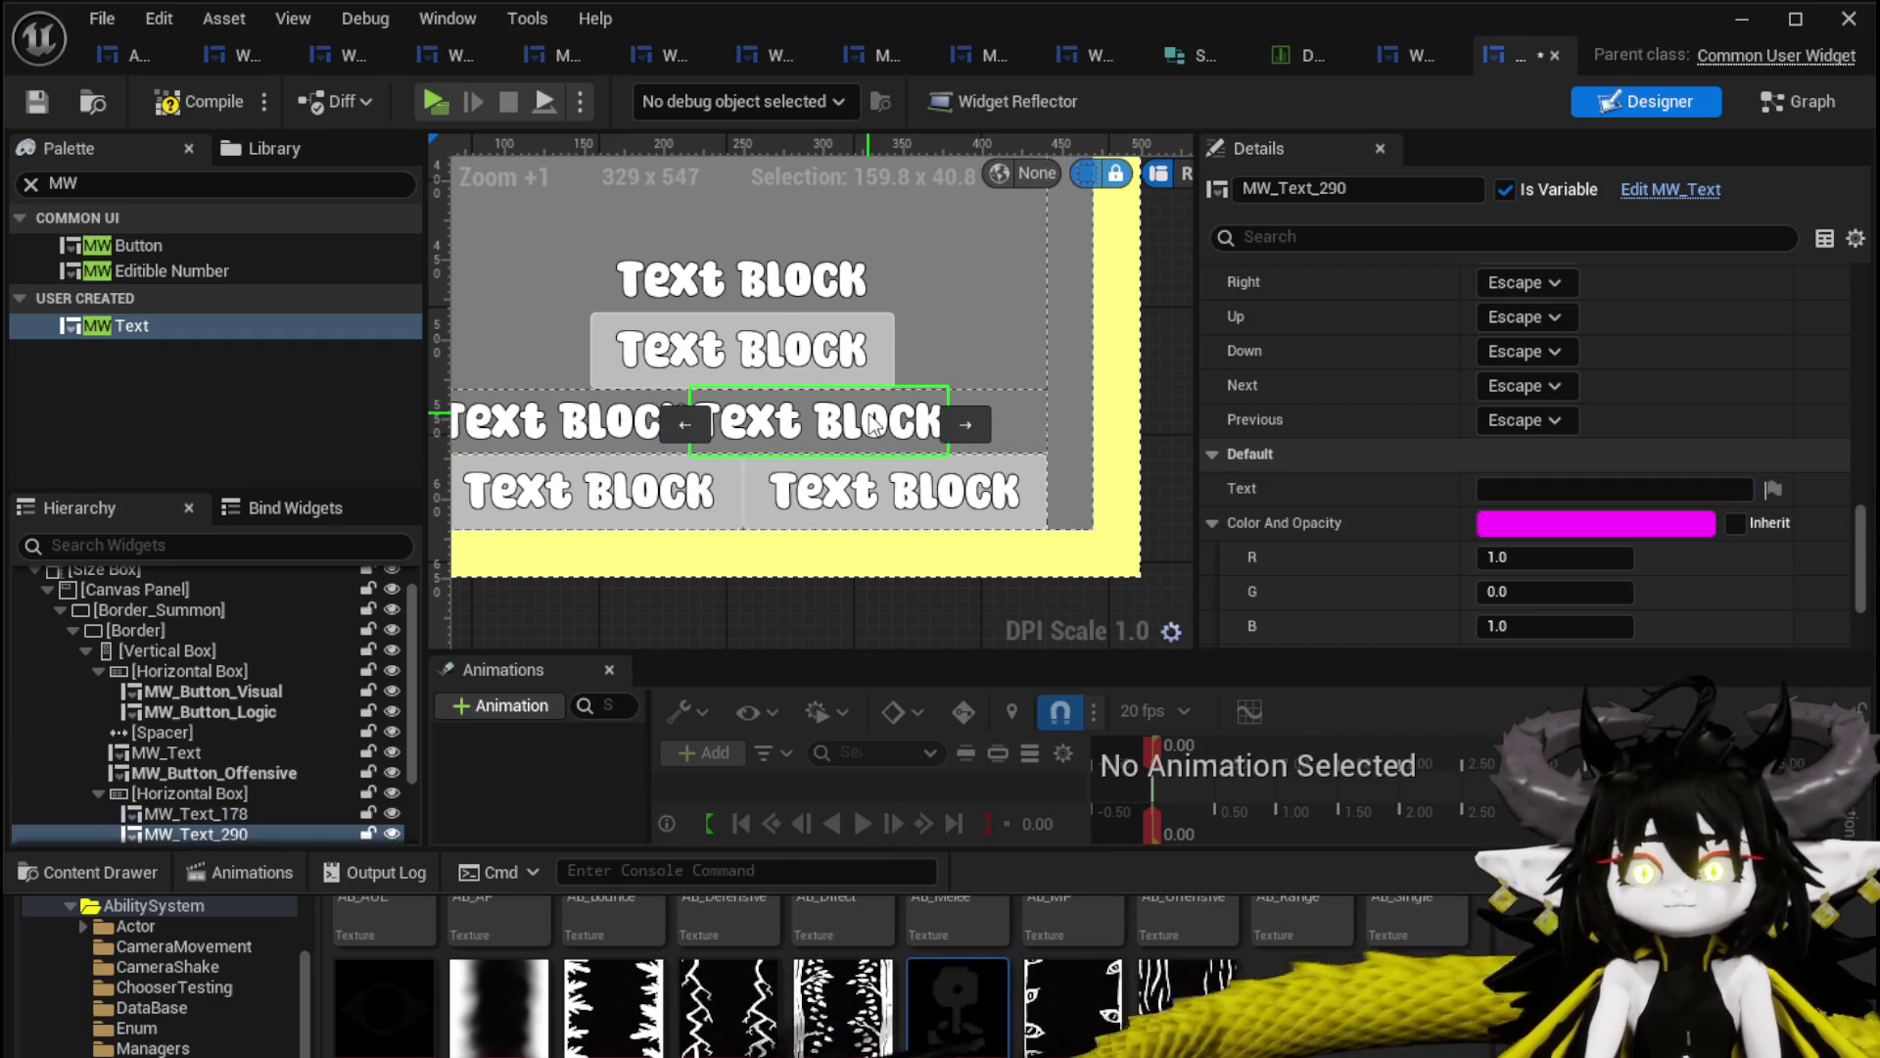
Set MW_Text_290's text to Utility and its colour to white.
left_click(1554, 484)
type("Utility")
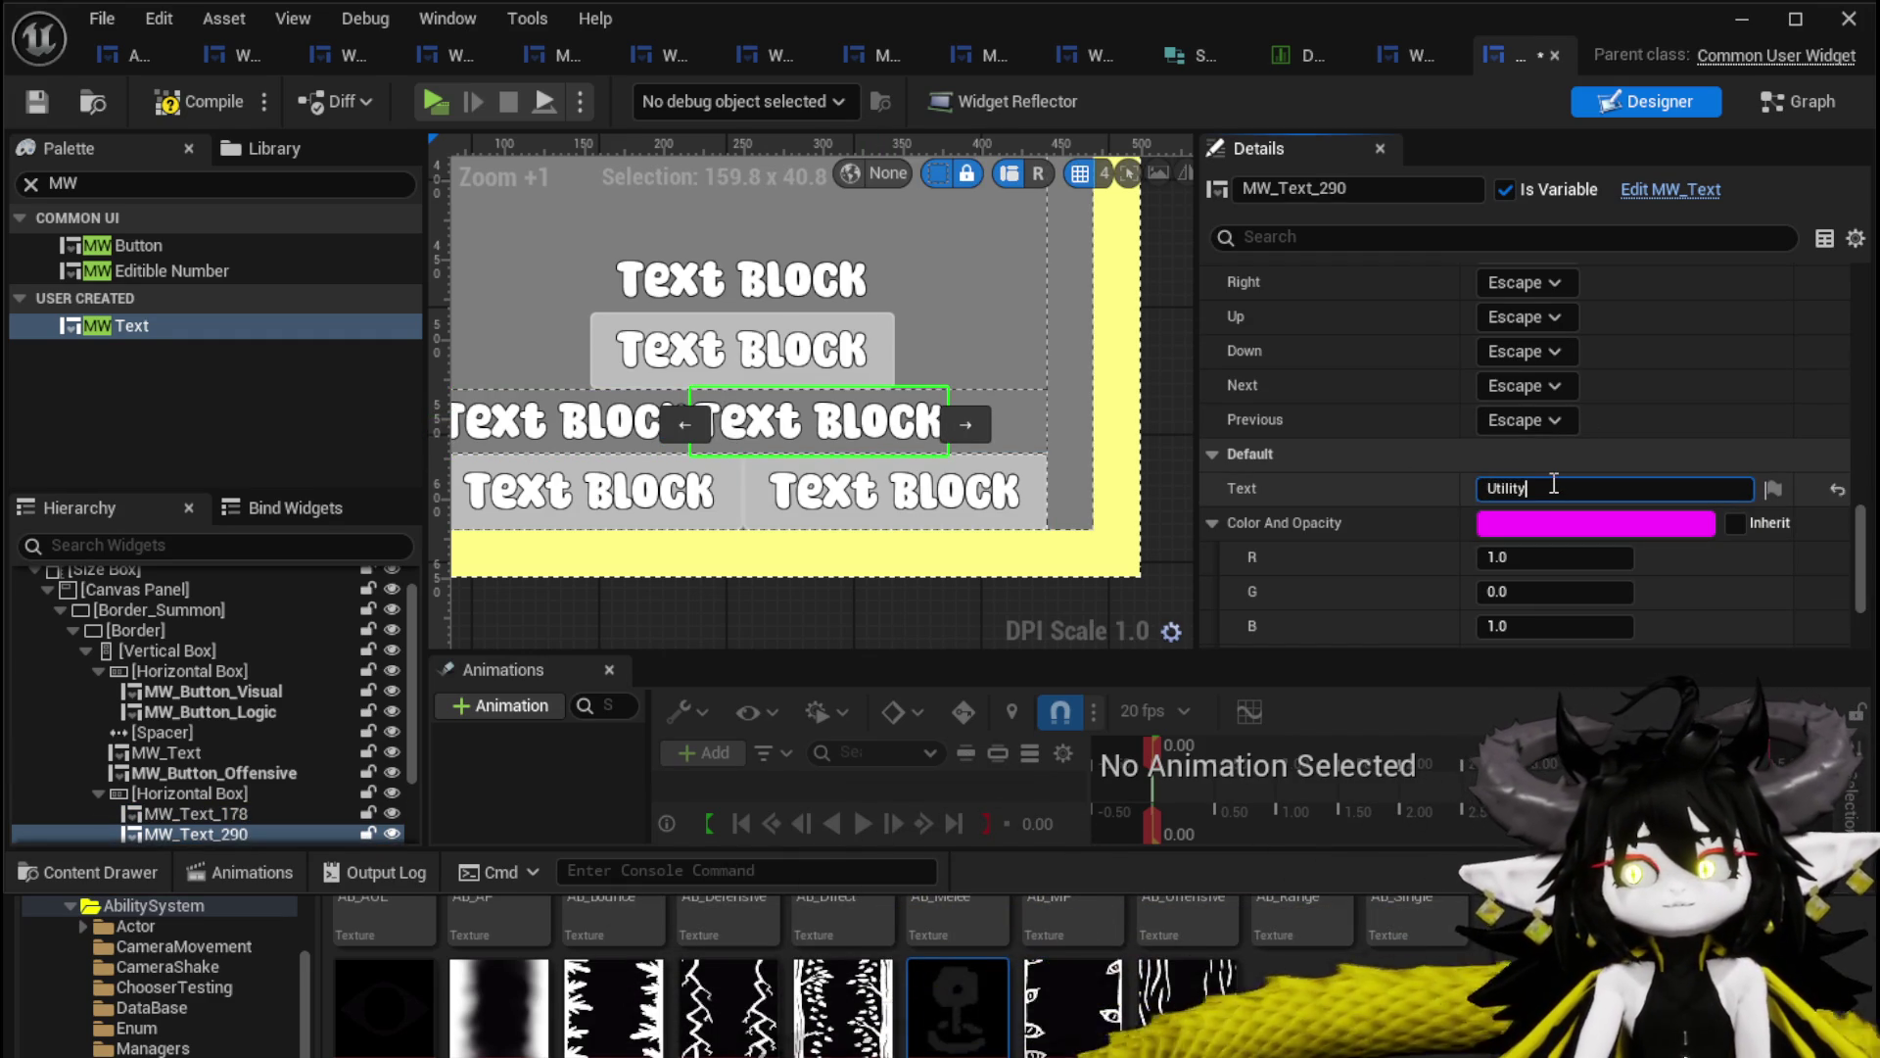
key("Return")
left_click(1534, 527)
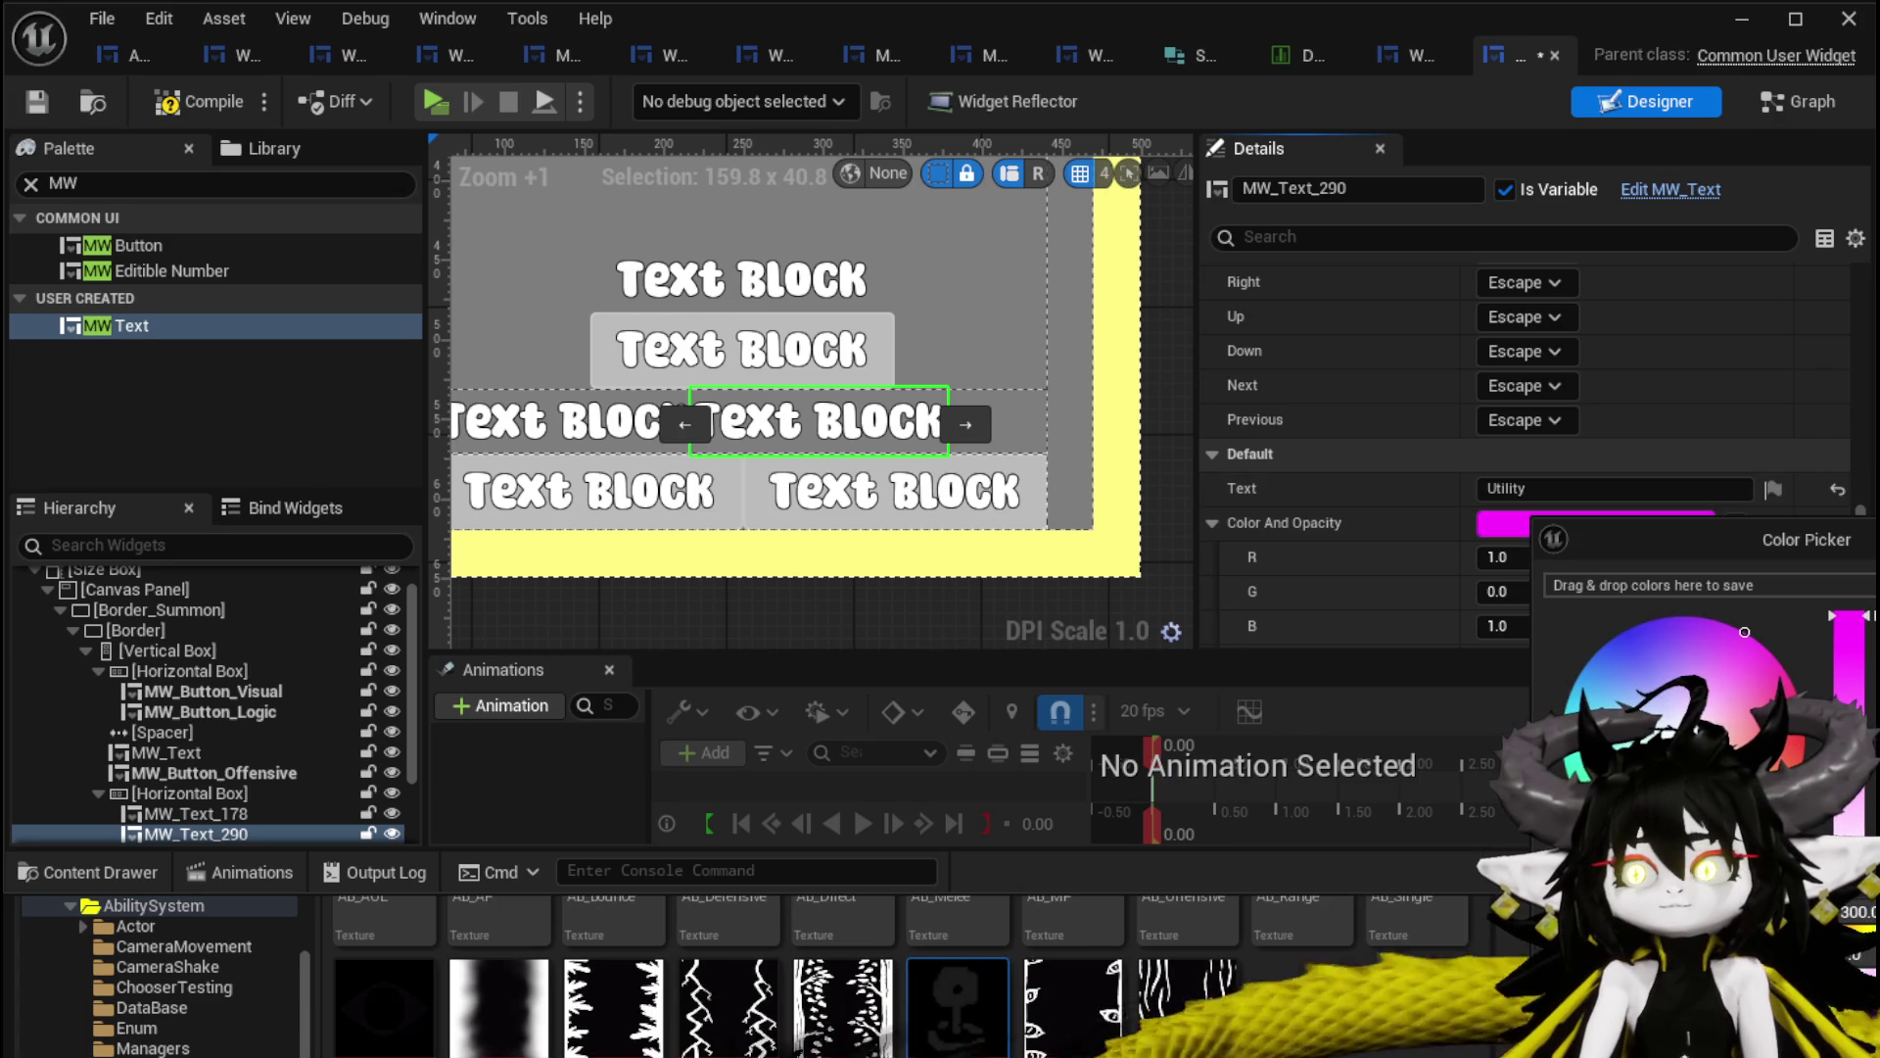
key("Escape")
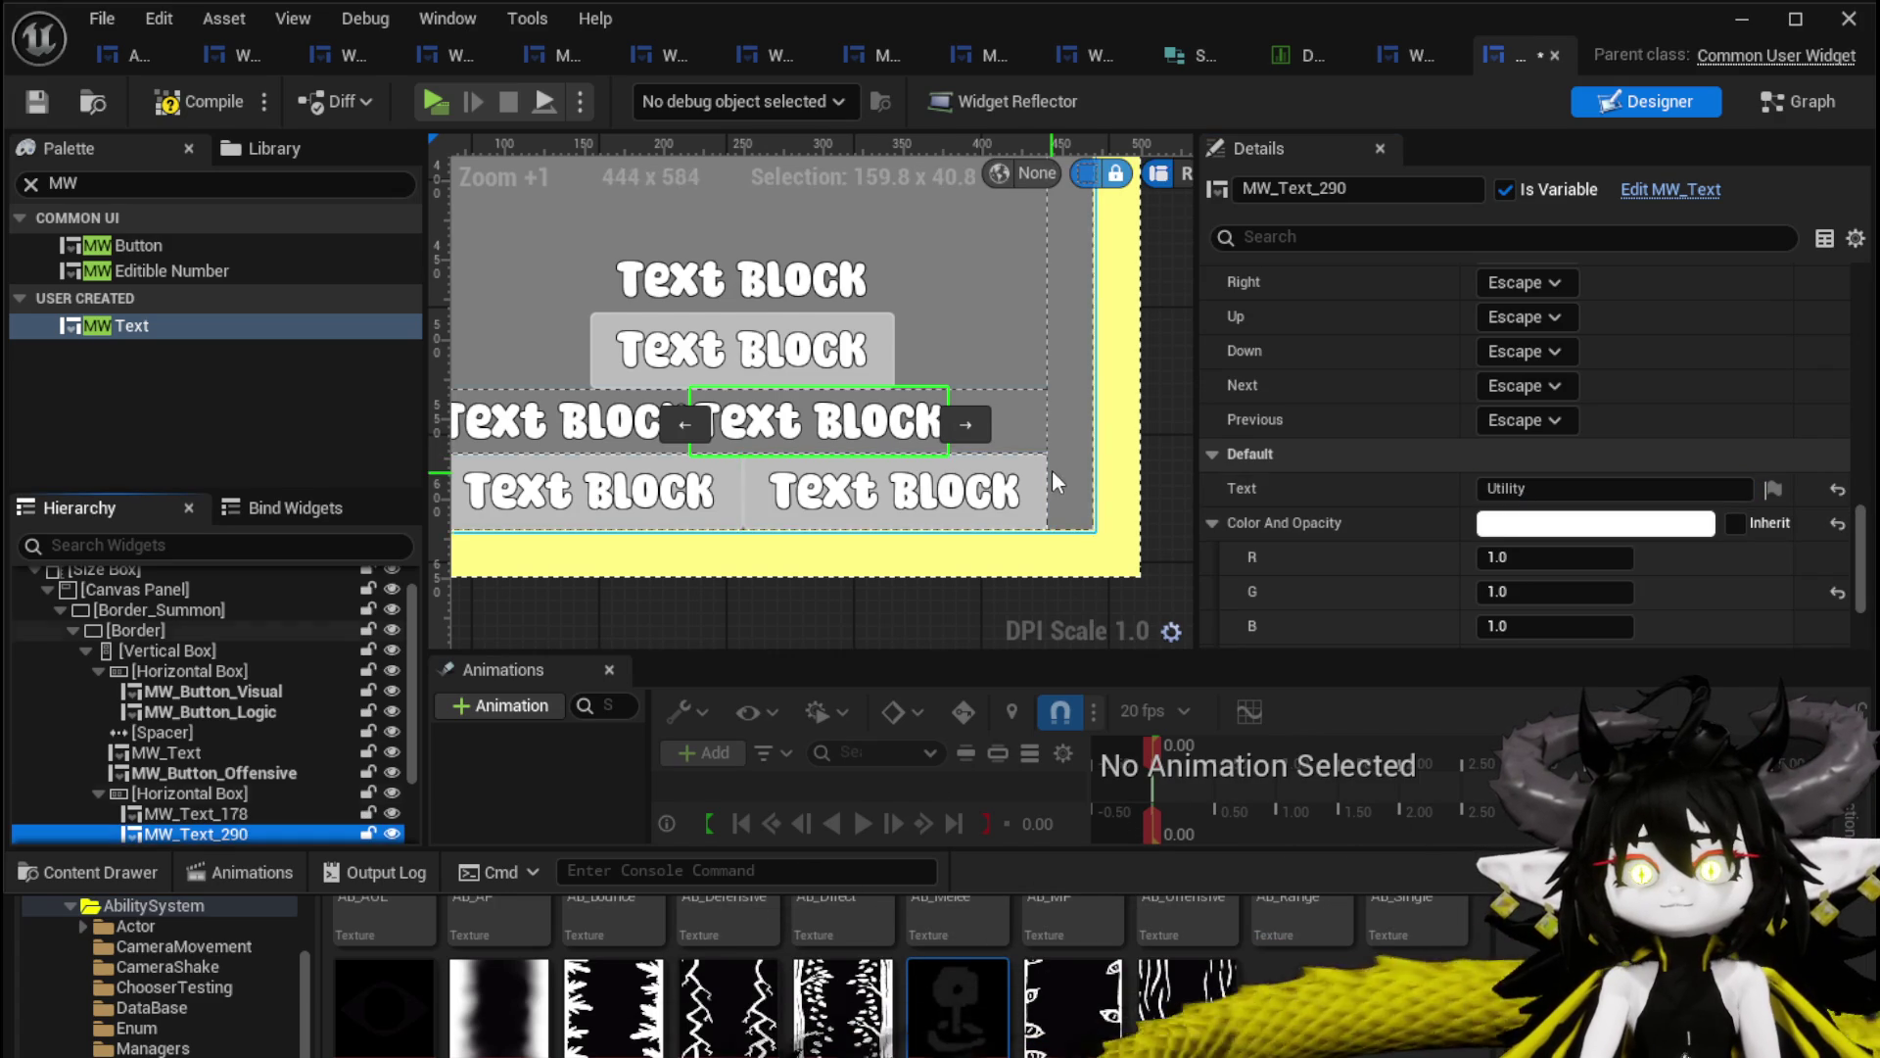
scroll(1401, 361, "up", 3)
scroll(1400, 361, "up", 5)
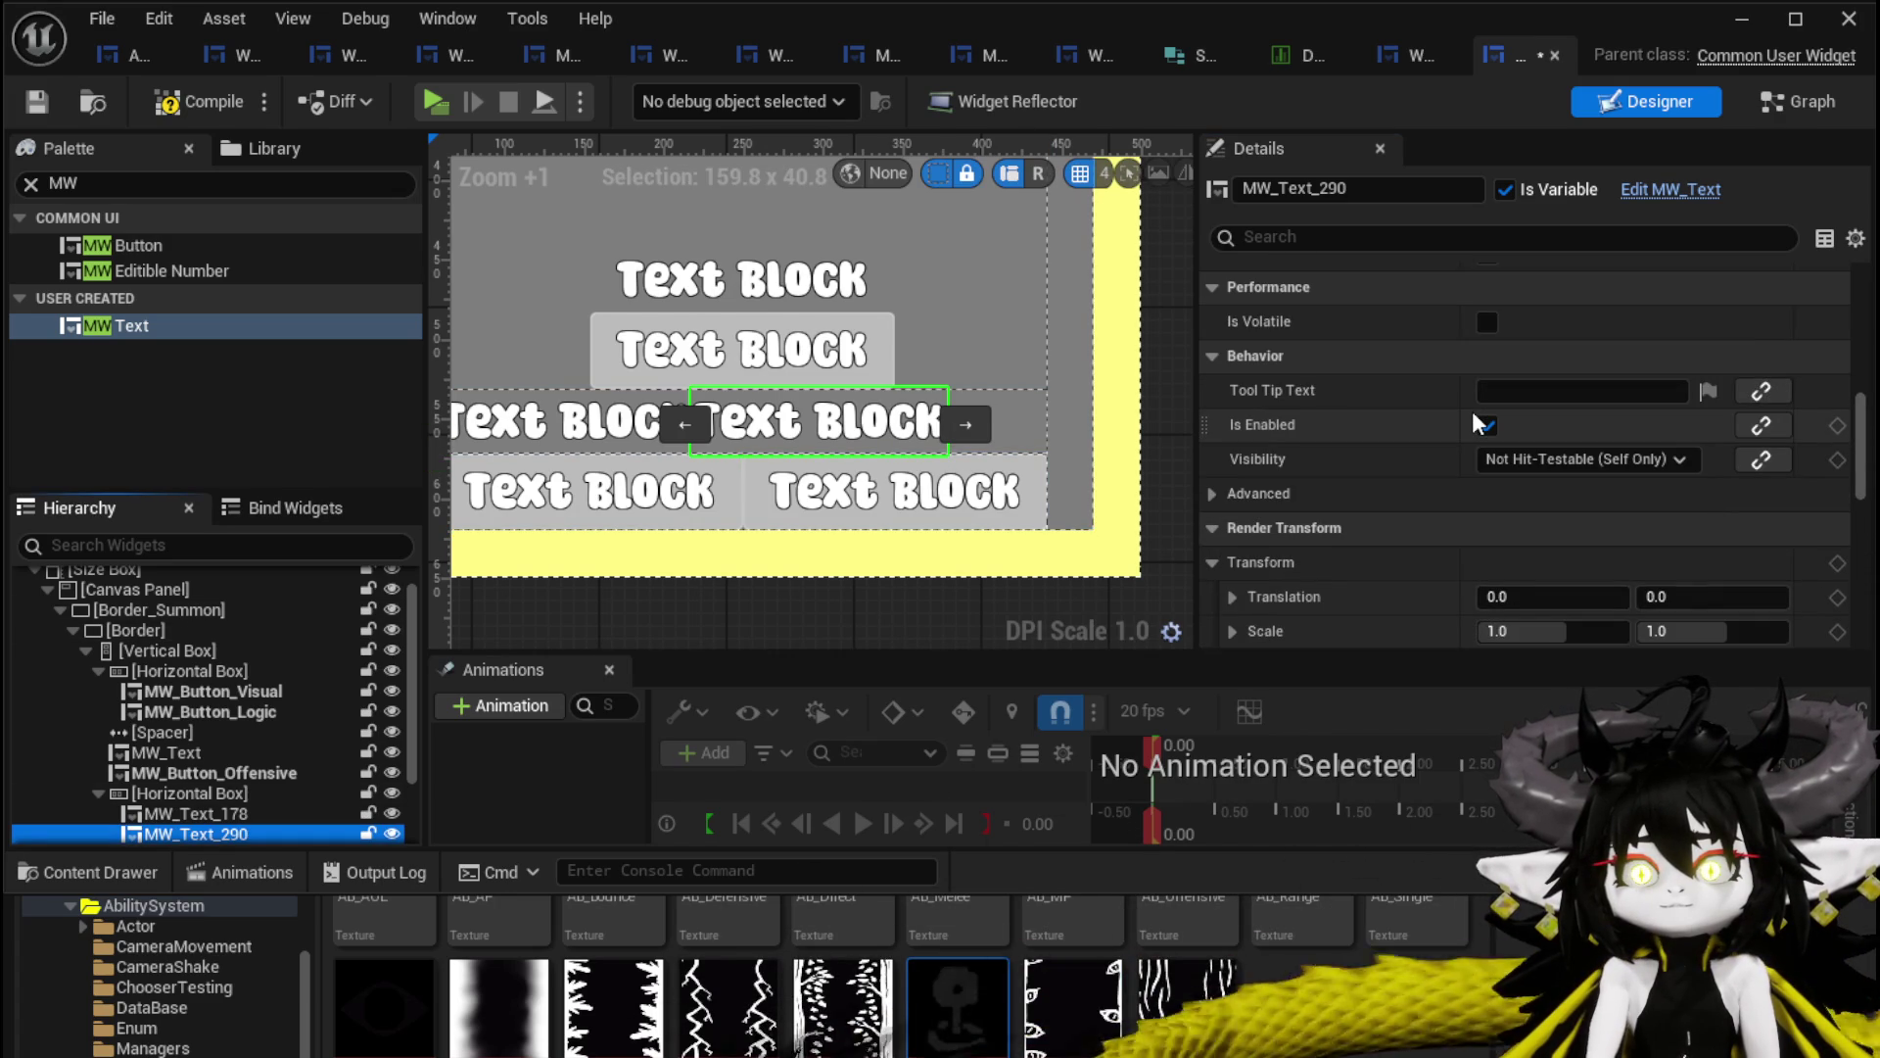
scroll(1630, 414, "up", 3)
Right-align MW_Text_290 with Fill size, set MW_Text_178 to Fill, and compile.
scroll(1629, 415, "up", 8)
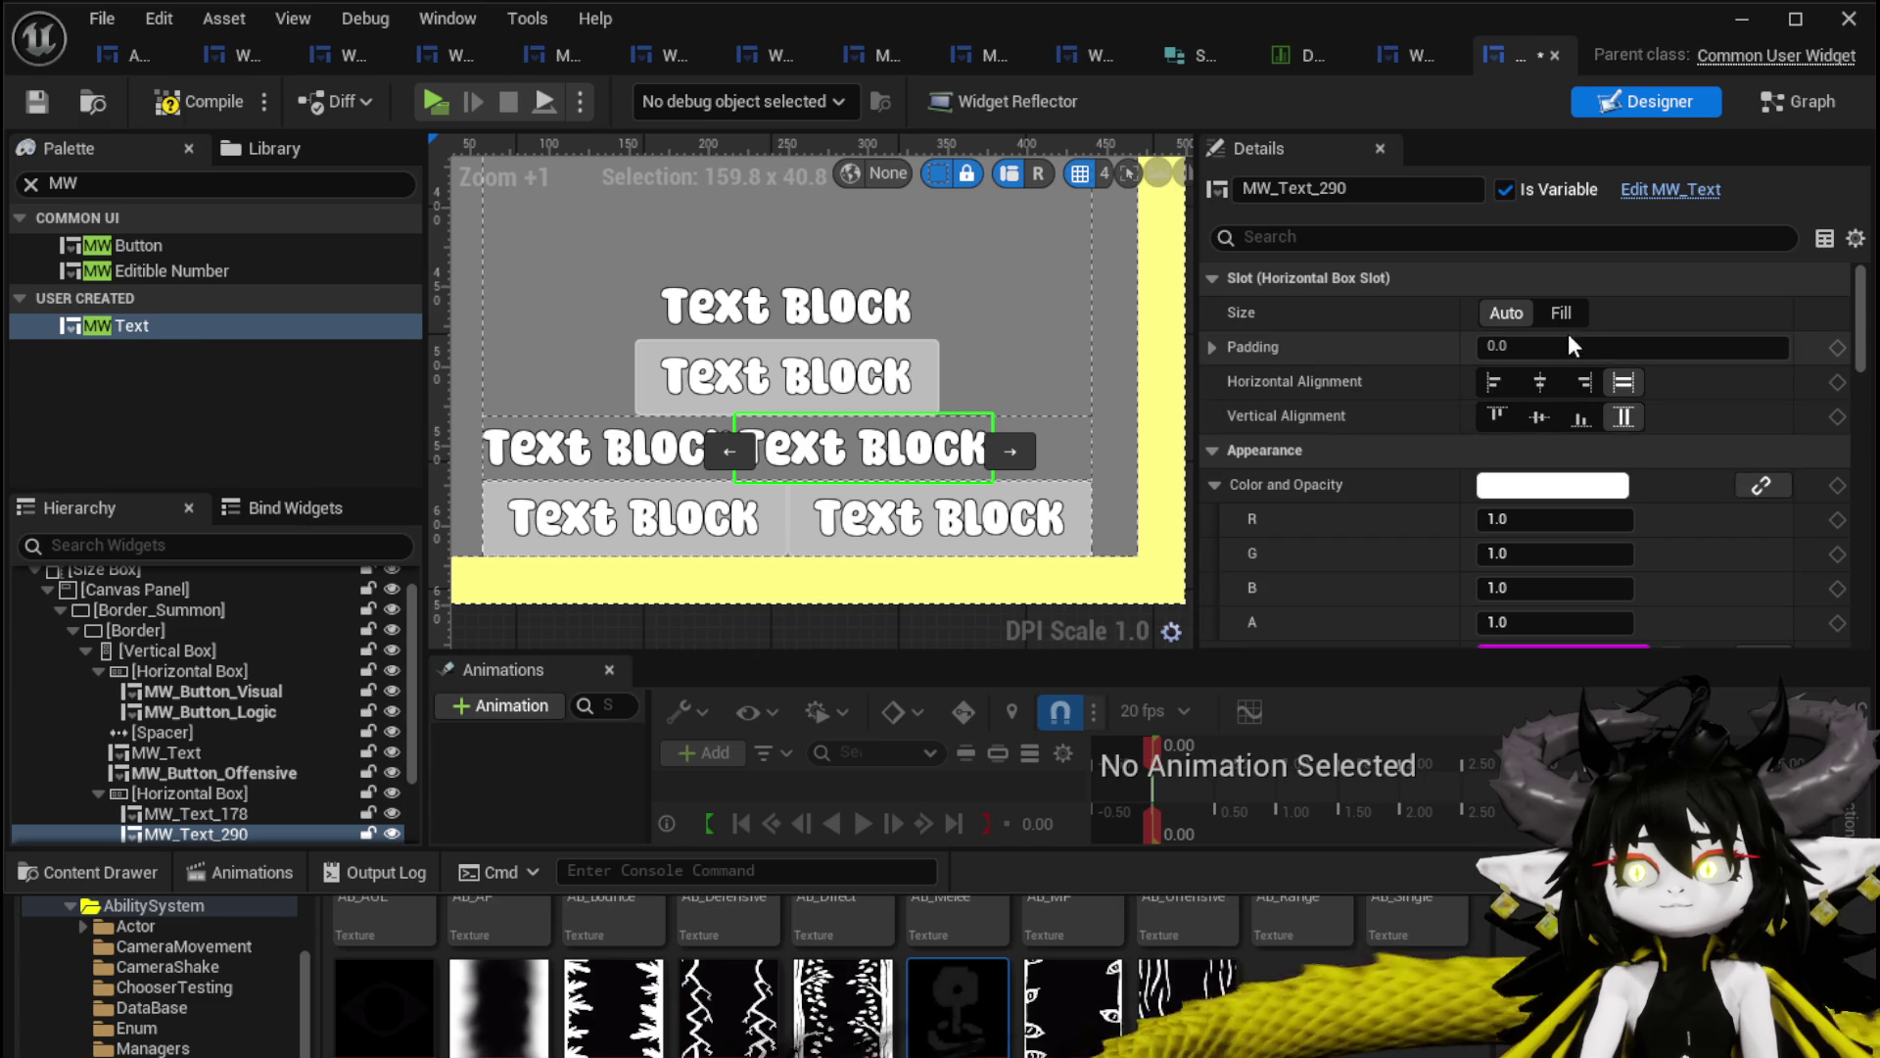
left_click(1588, 383)
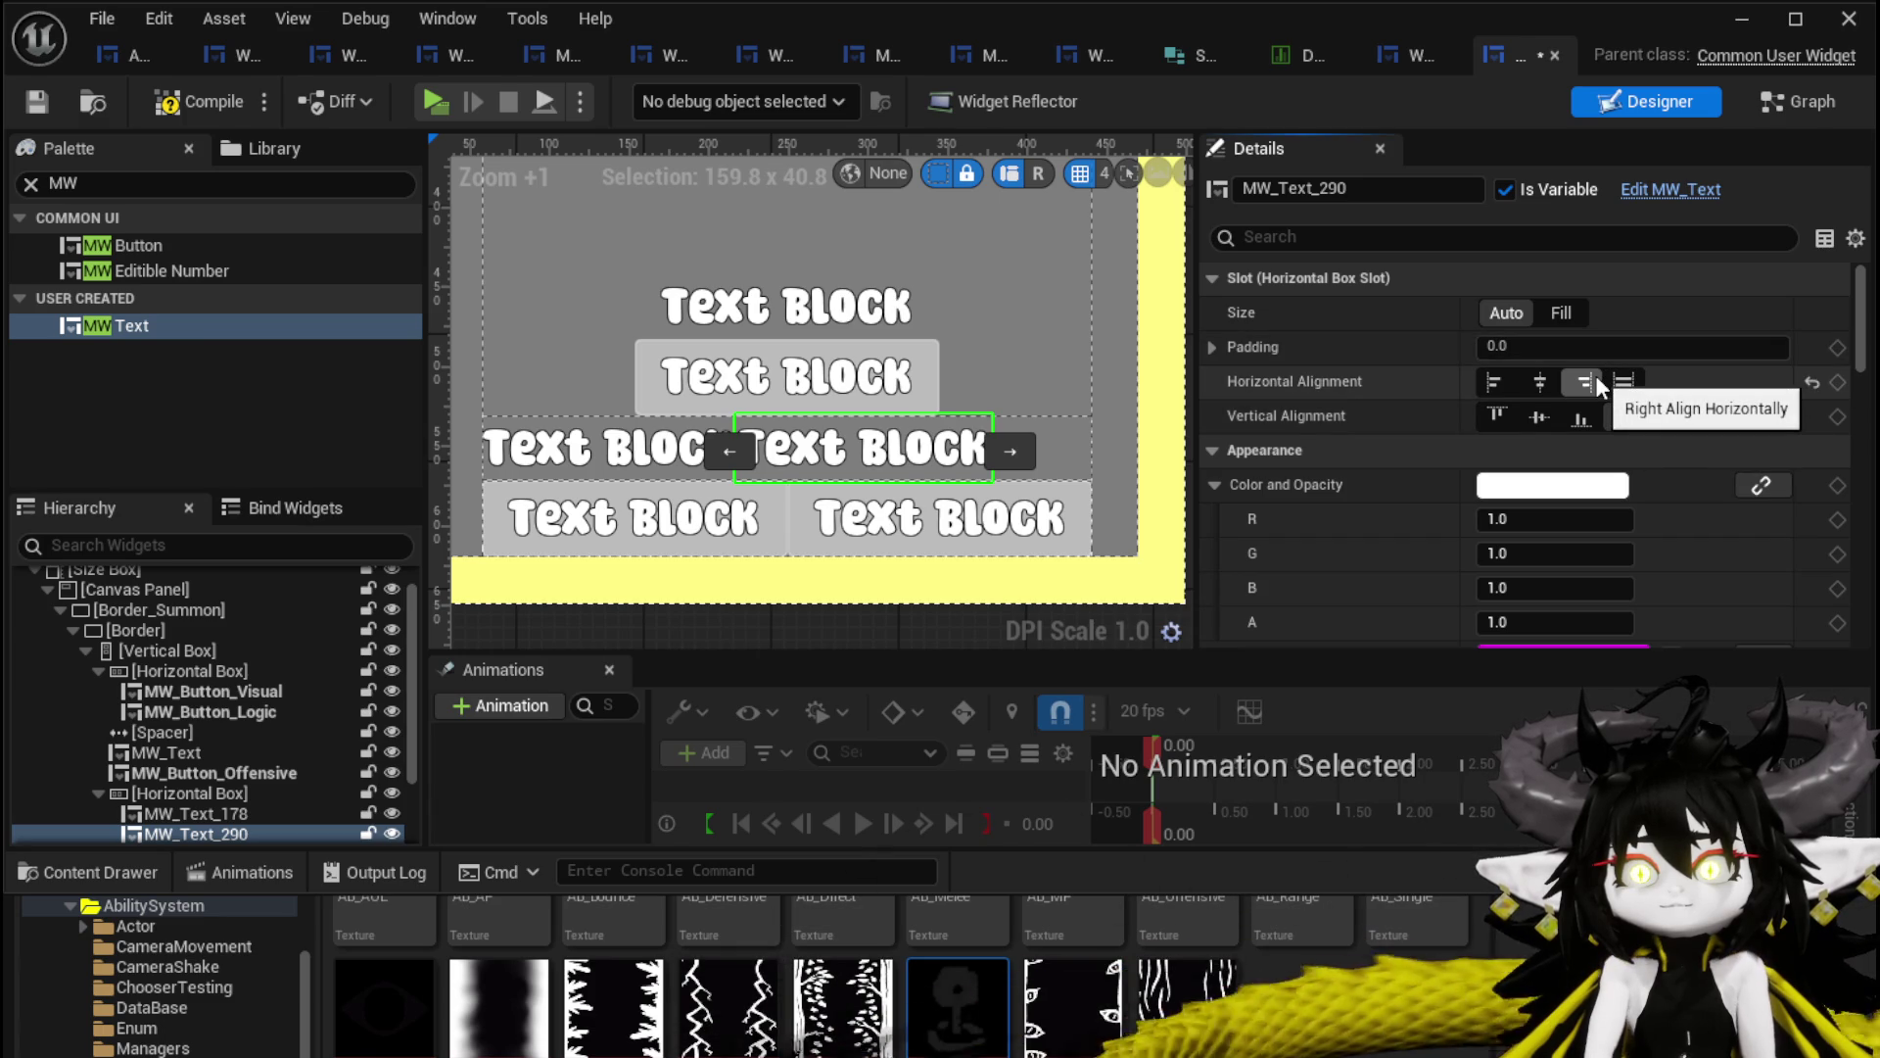
left_click(1573, 314)
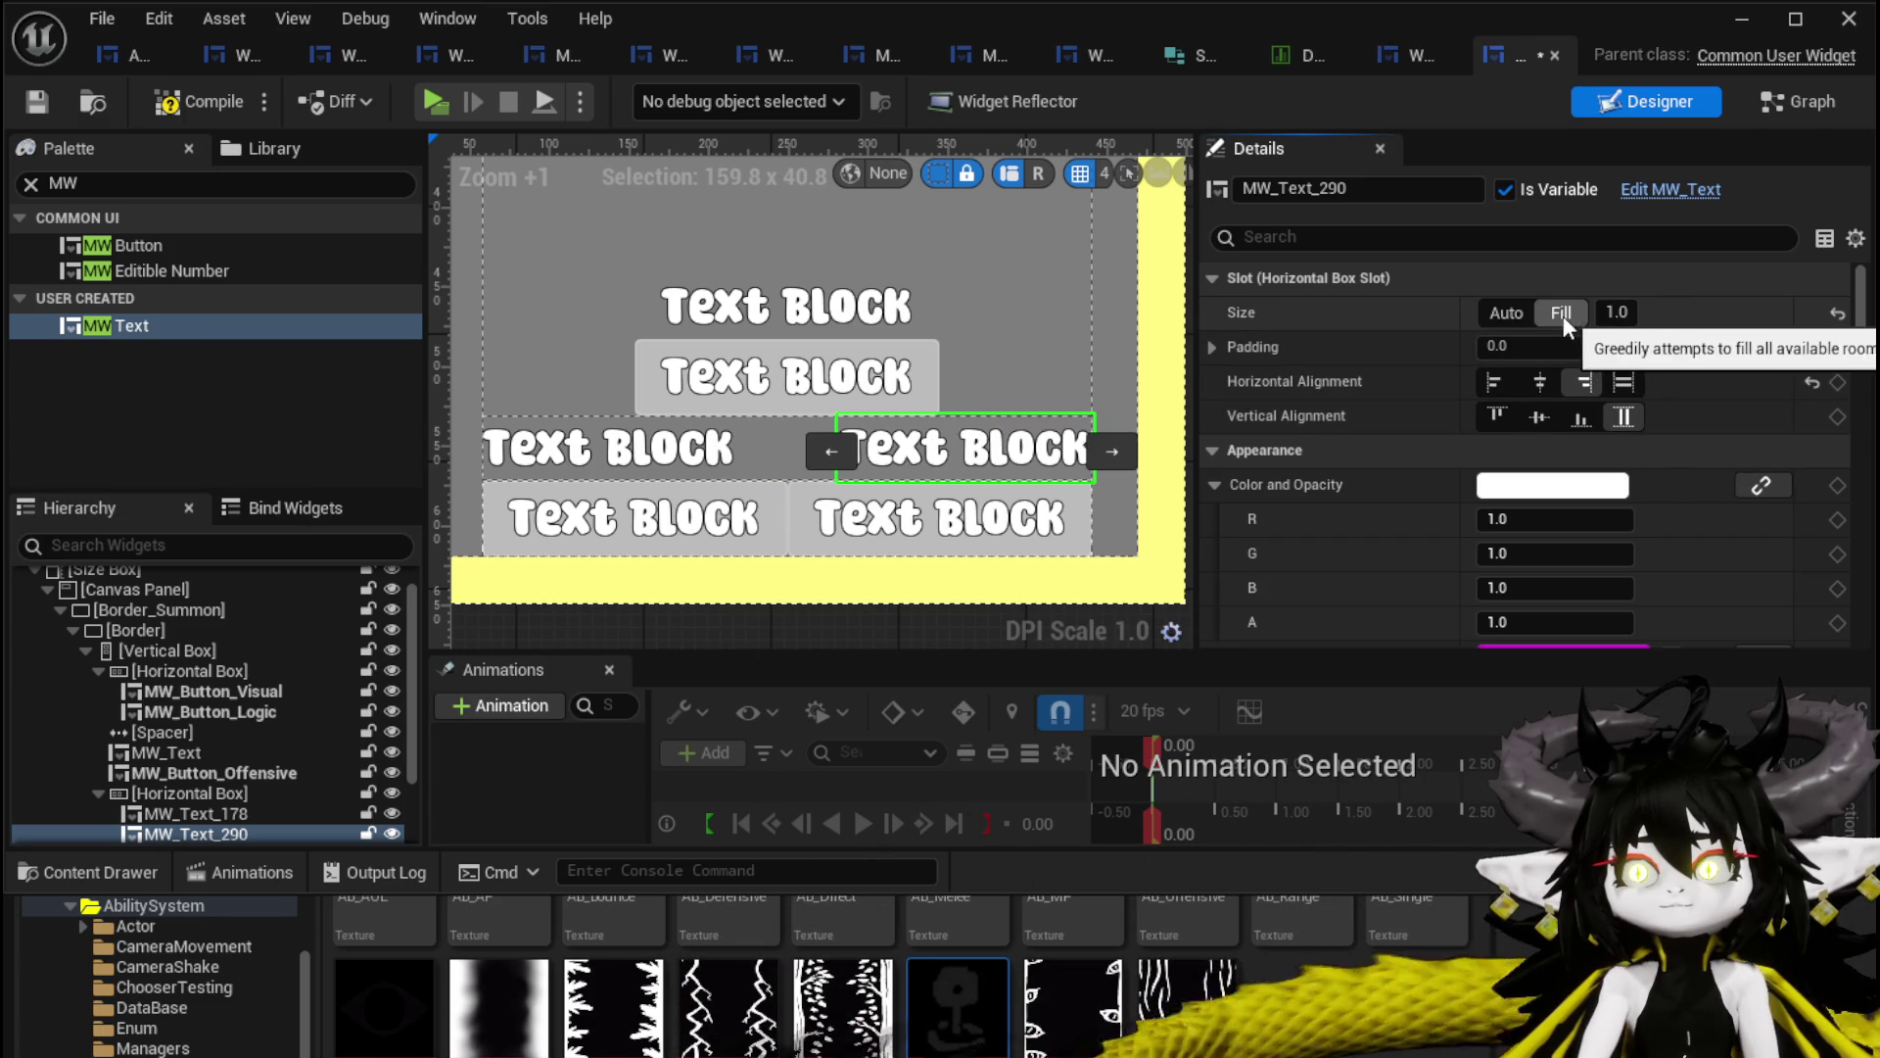
left_click(636, 460)
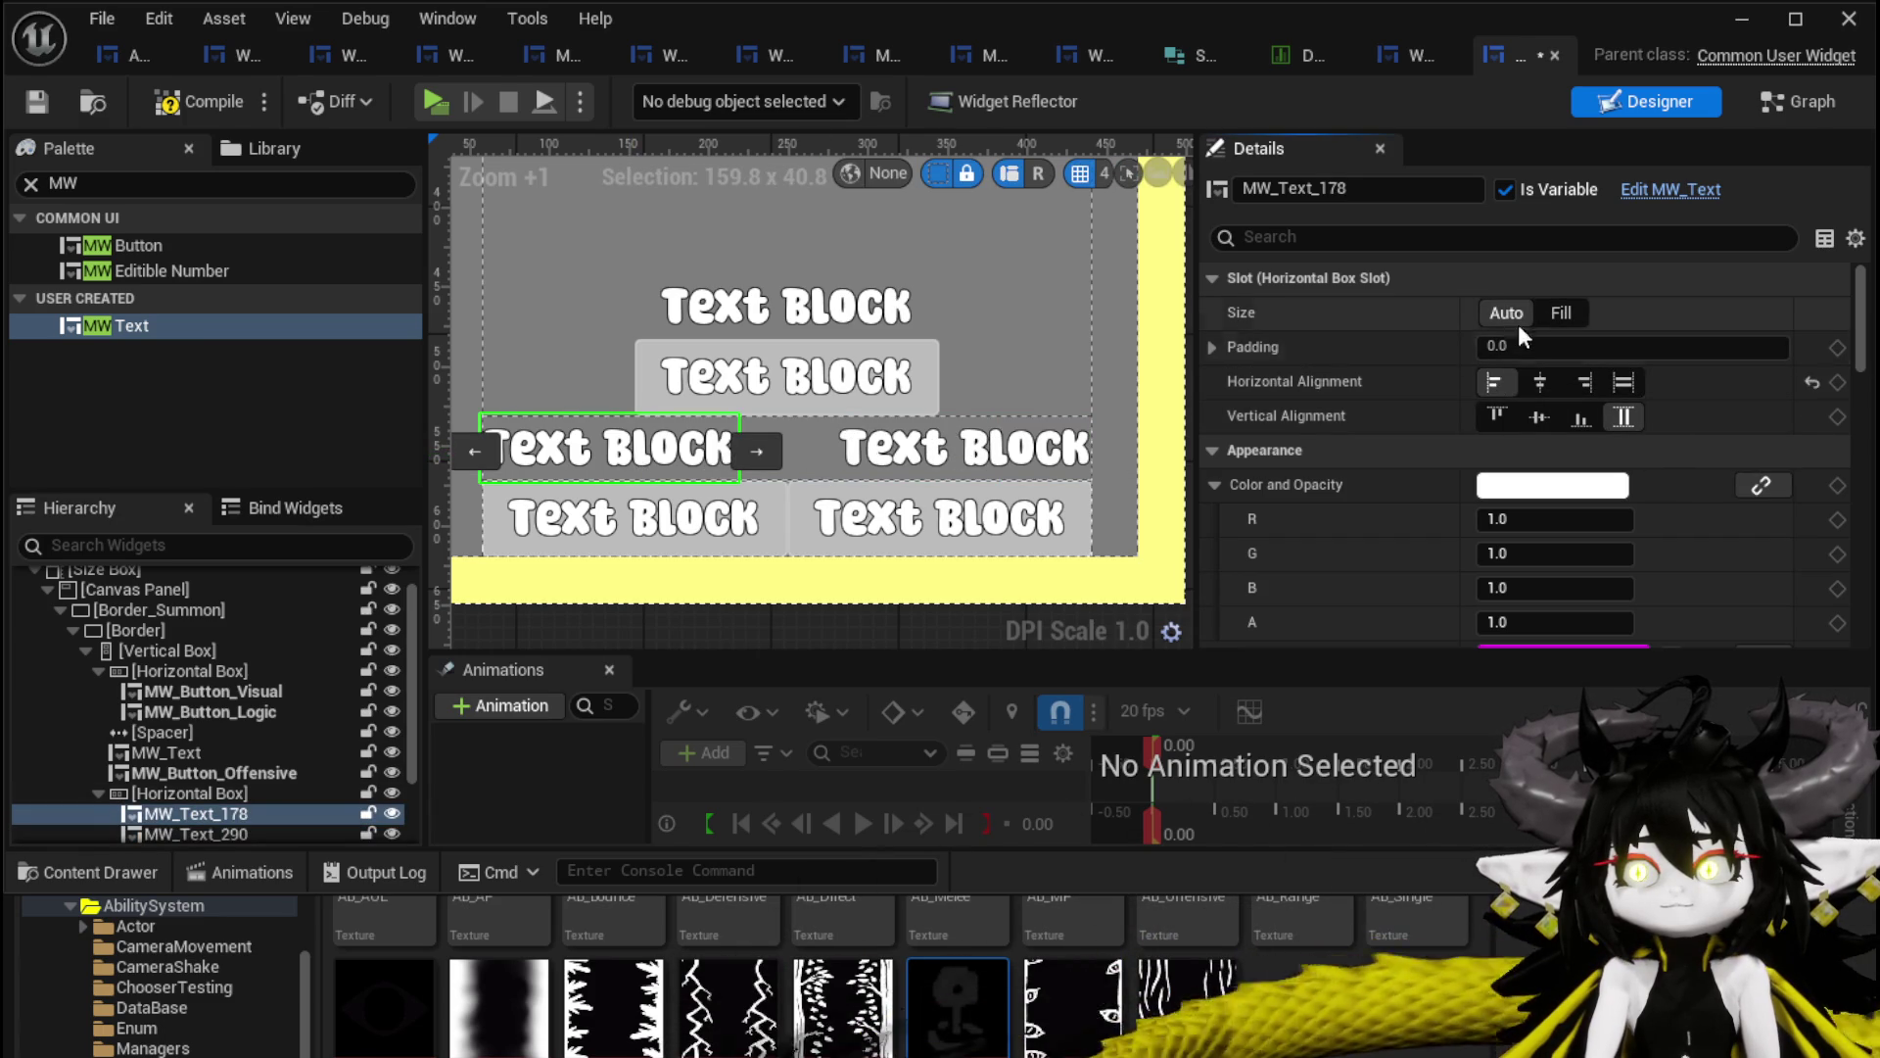
left_click(1559, 315)
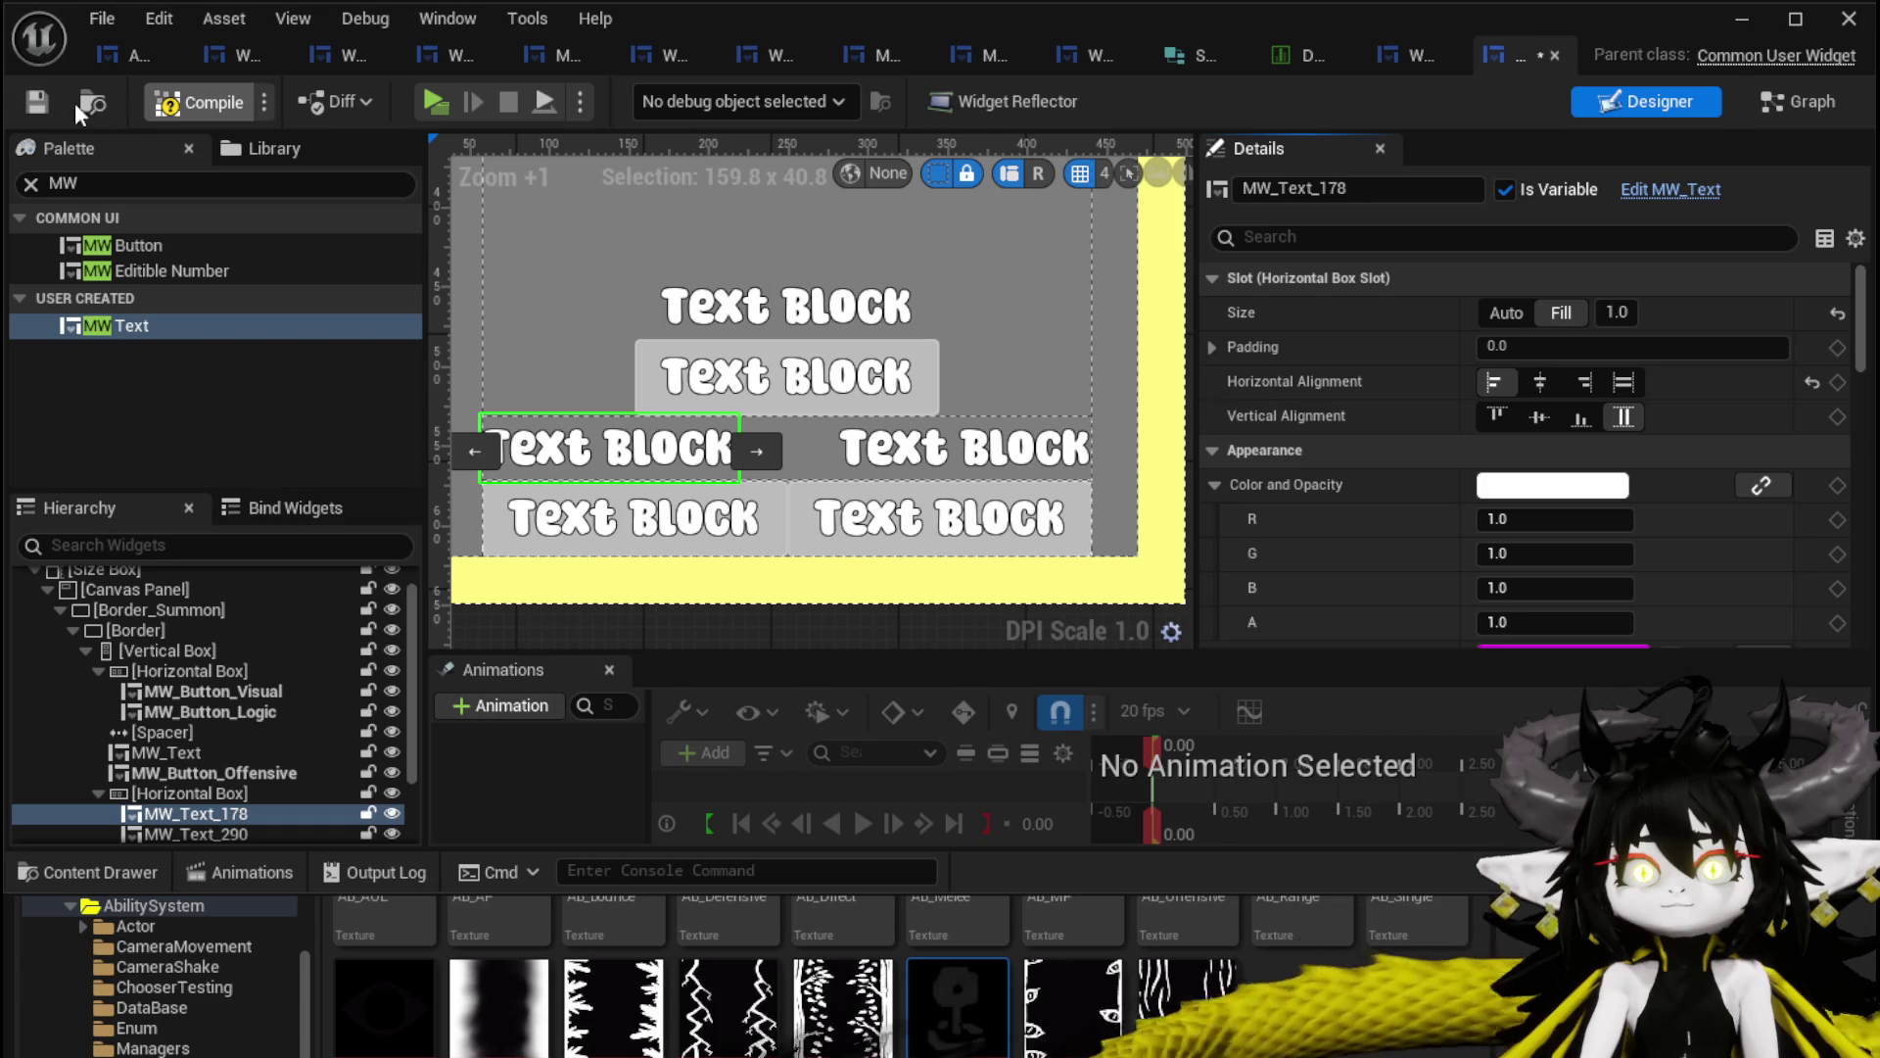
left_click(37, 103)
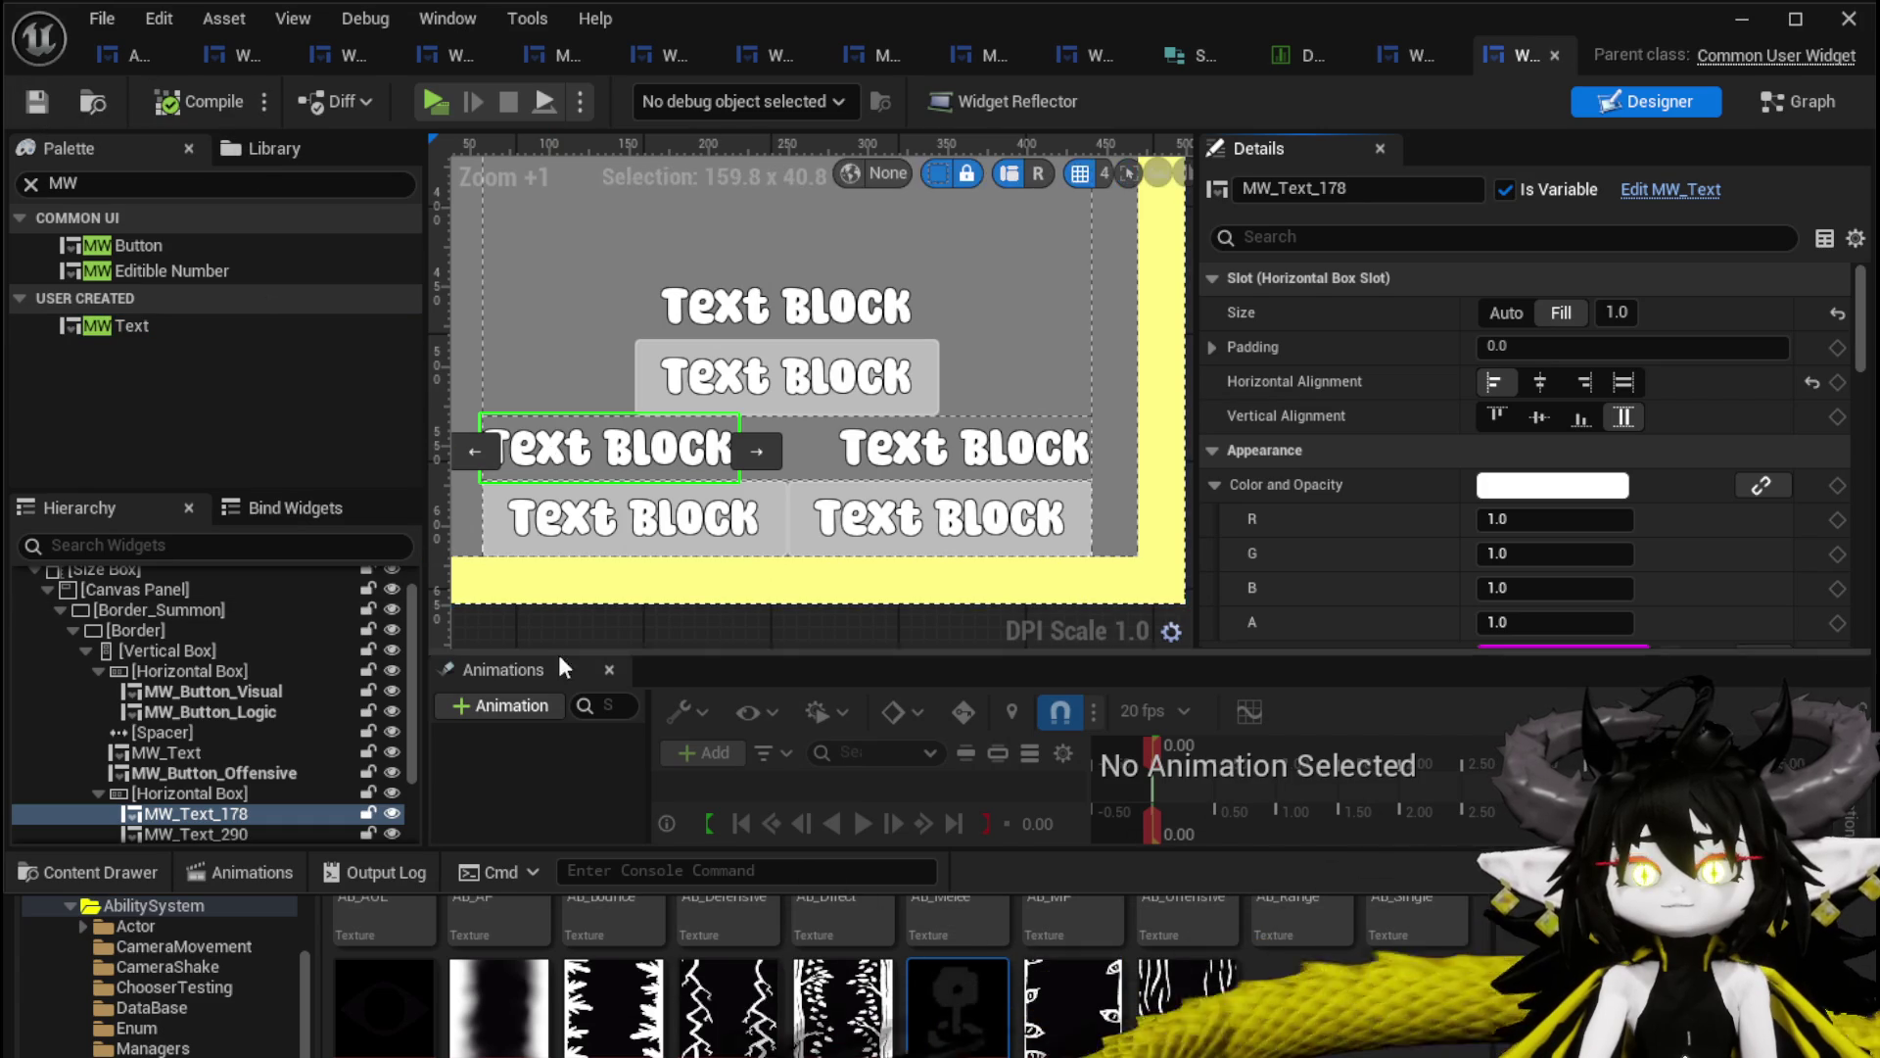
Check the lower buttons, pan the canvas to the top row, and select the middle MW_Text label.
left_click(658, 538)
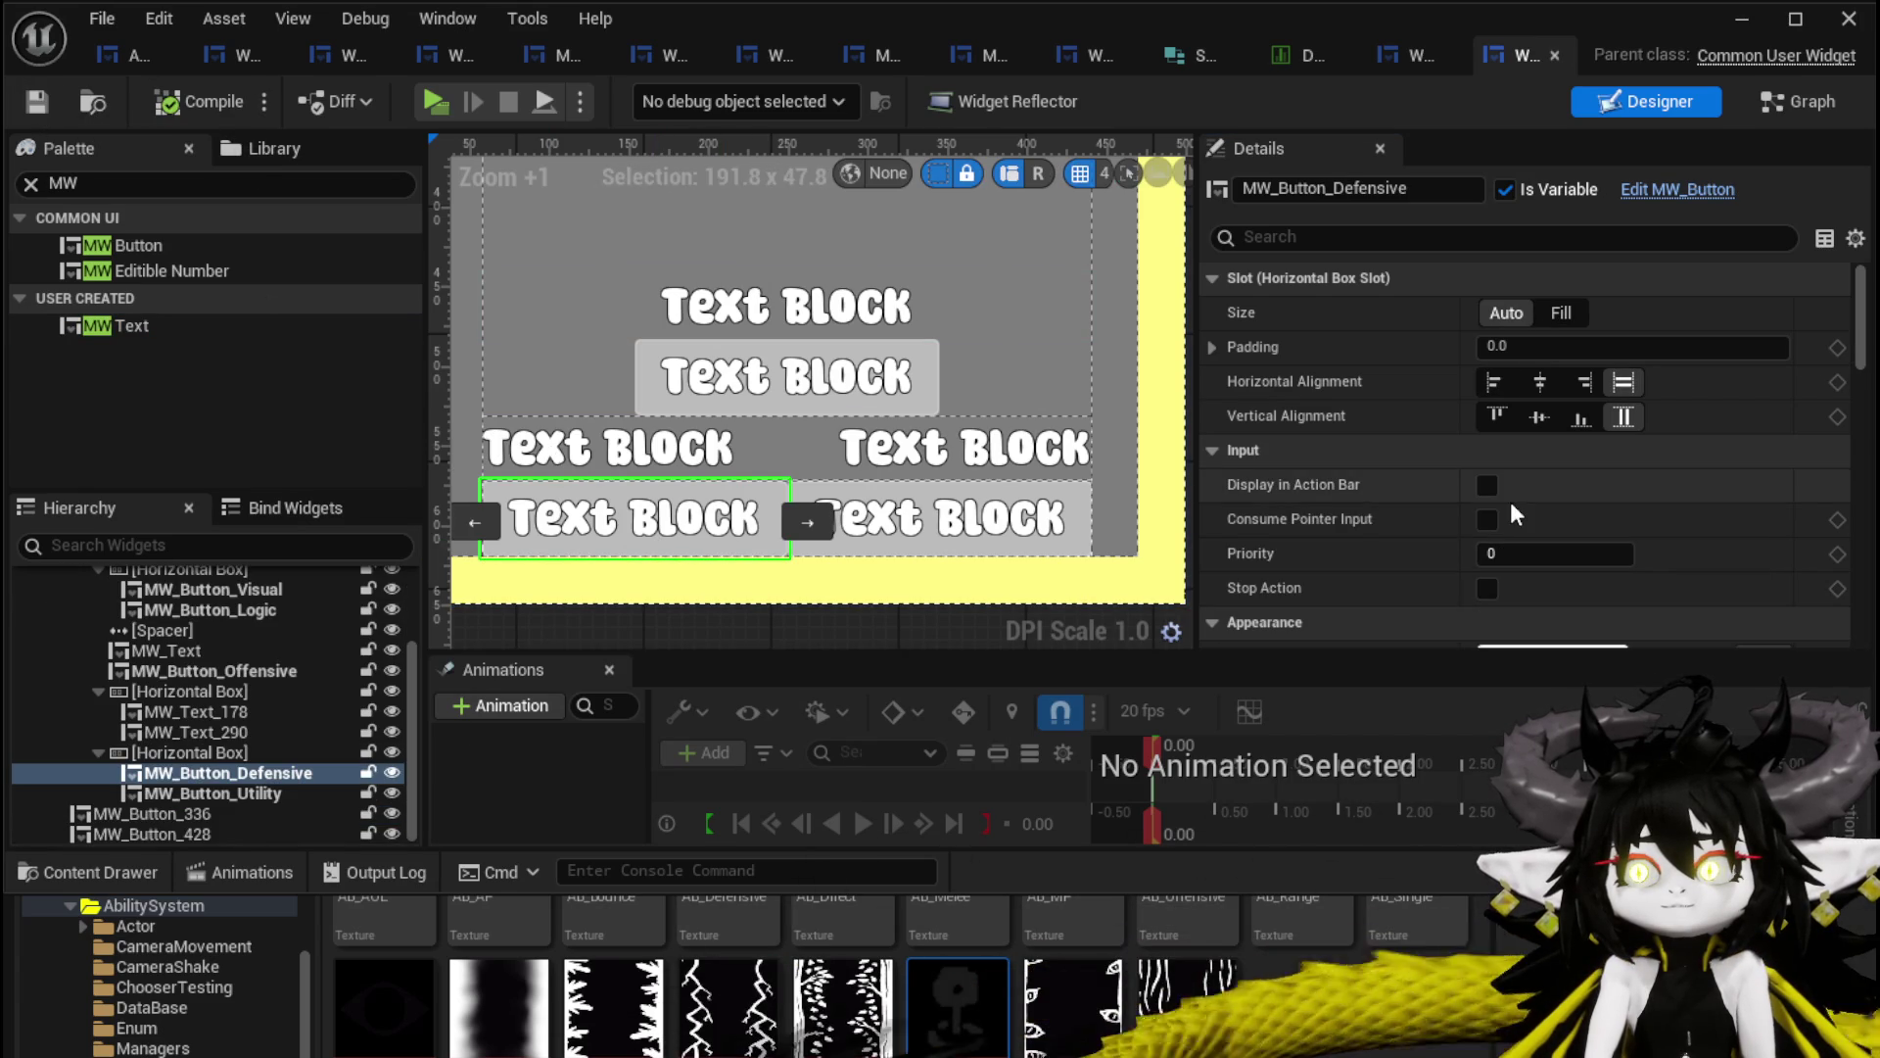
scroll(1510, 501, "down", 6)
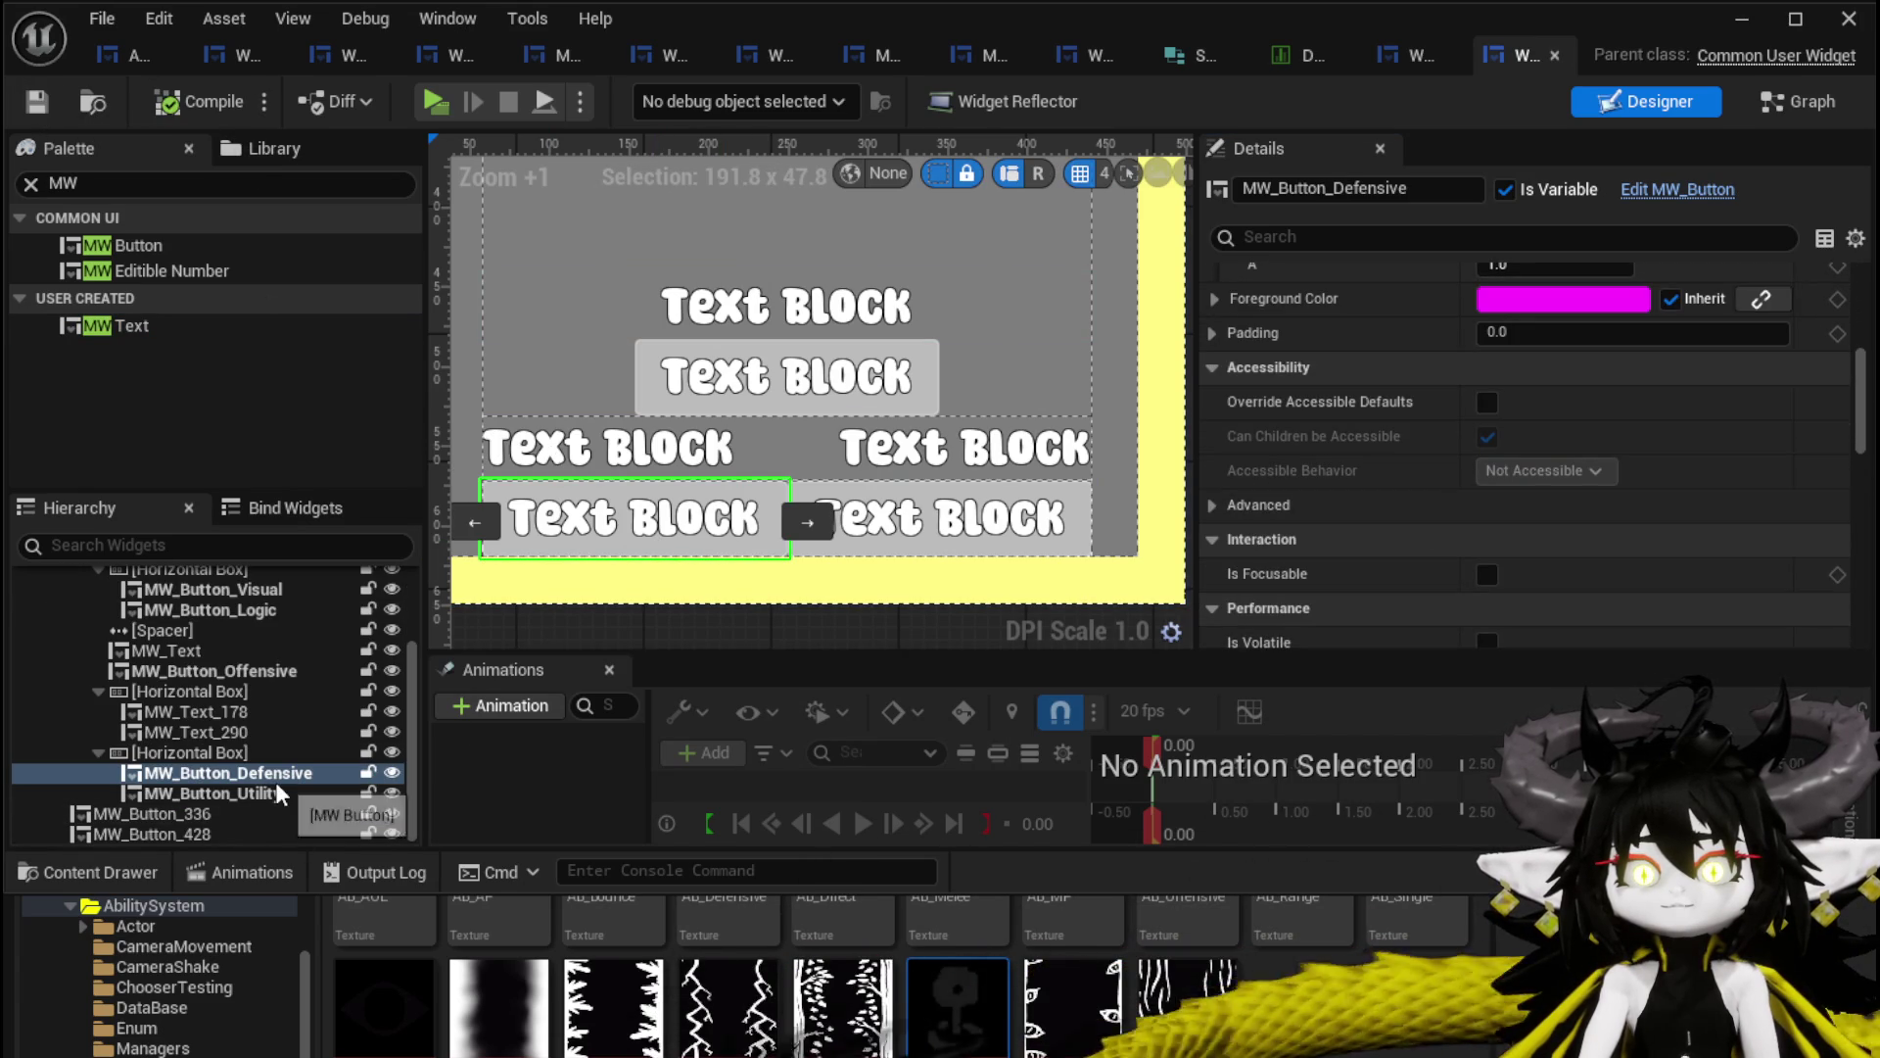
left_click(196, 813)
scroll(940, 392, "down", 5)
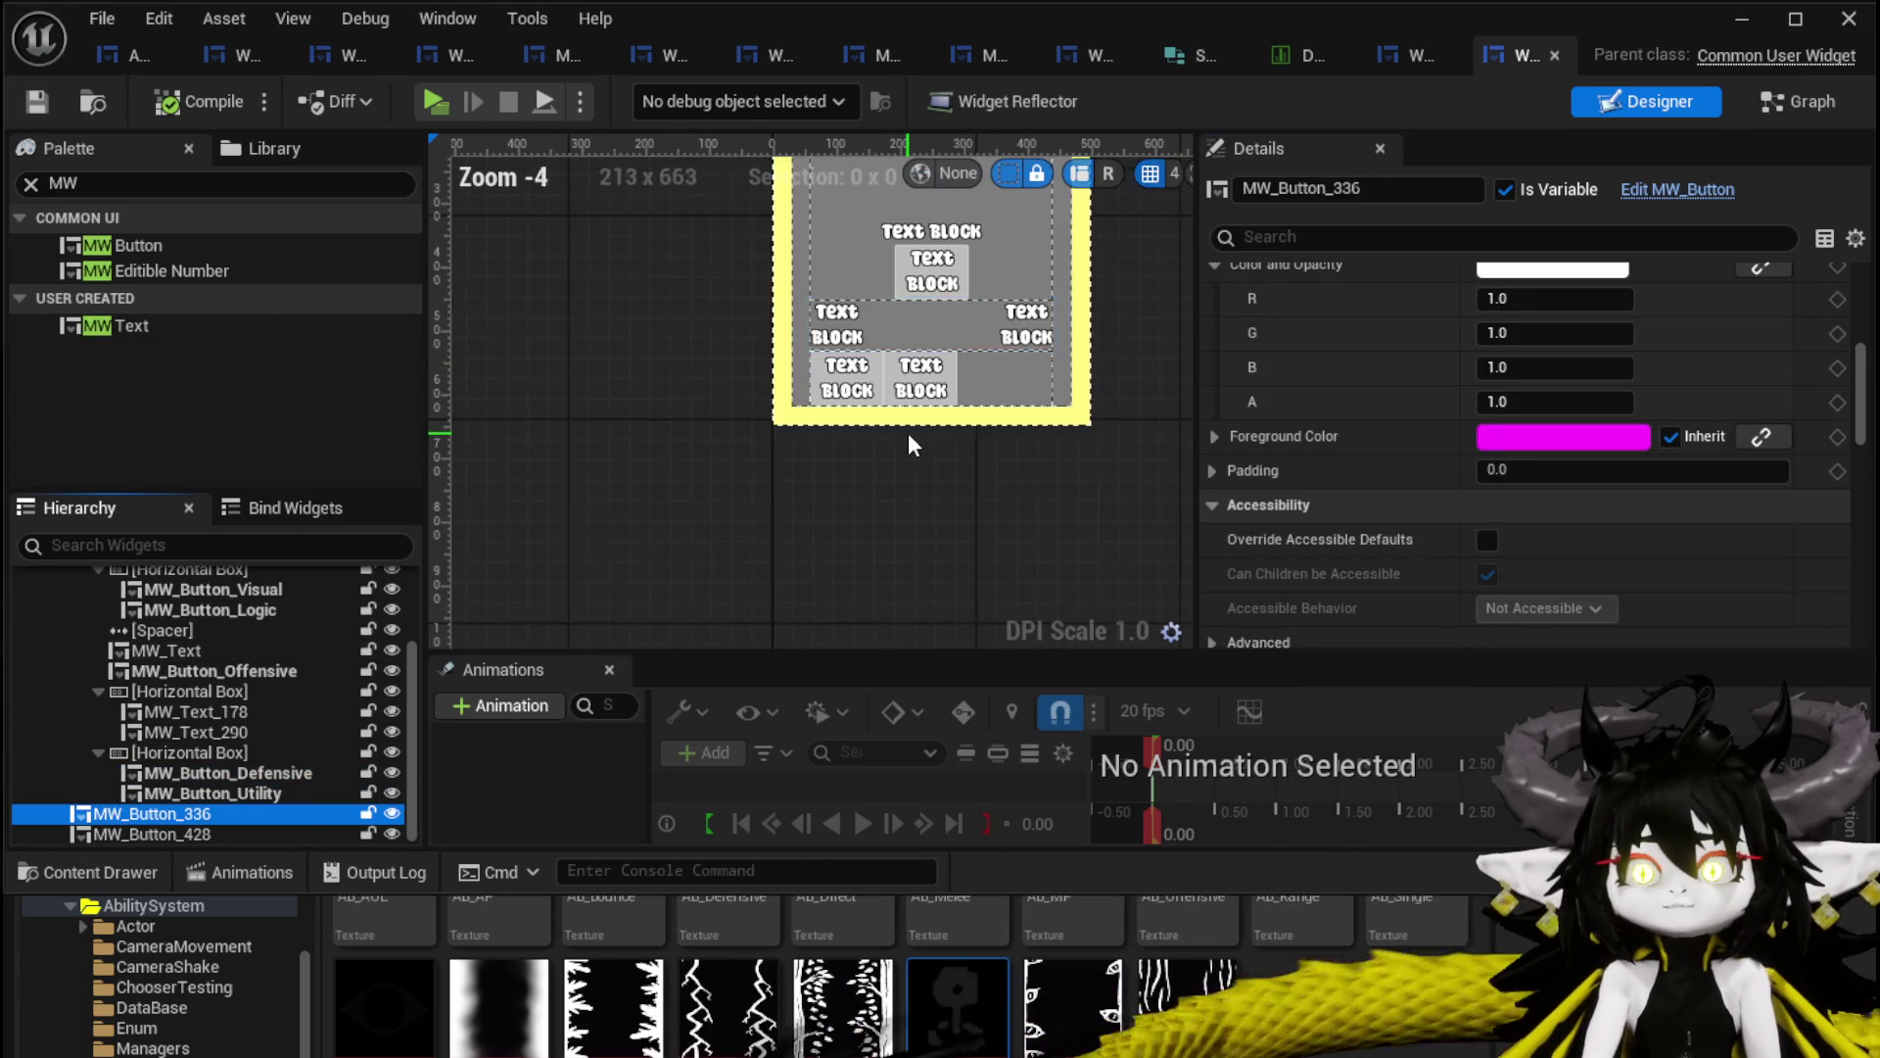
mouse_move(891, 442)
left_mouse_down()
mouse_move(847, 642)
mouse_move(817, 629)
left_mouse_up()
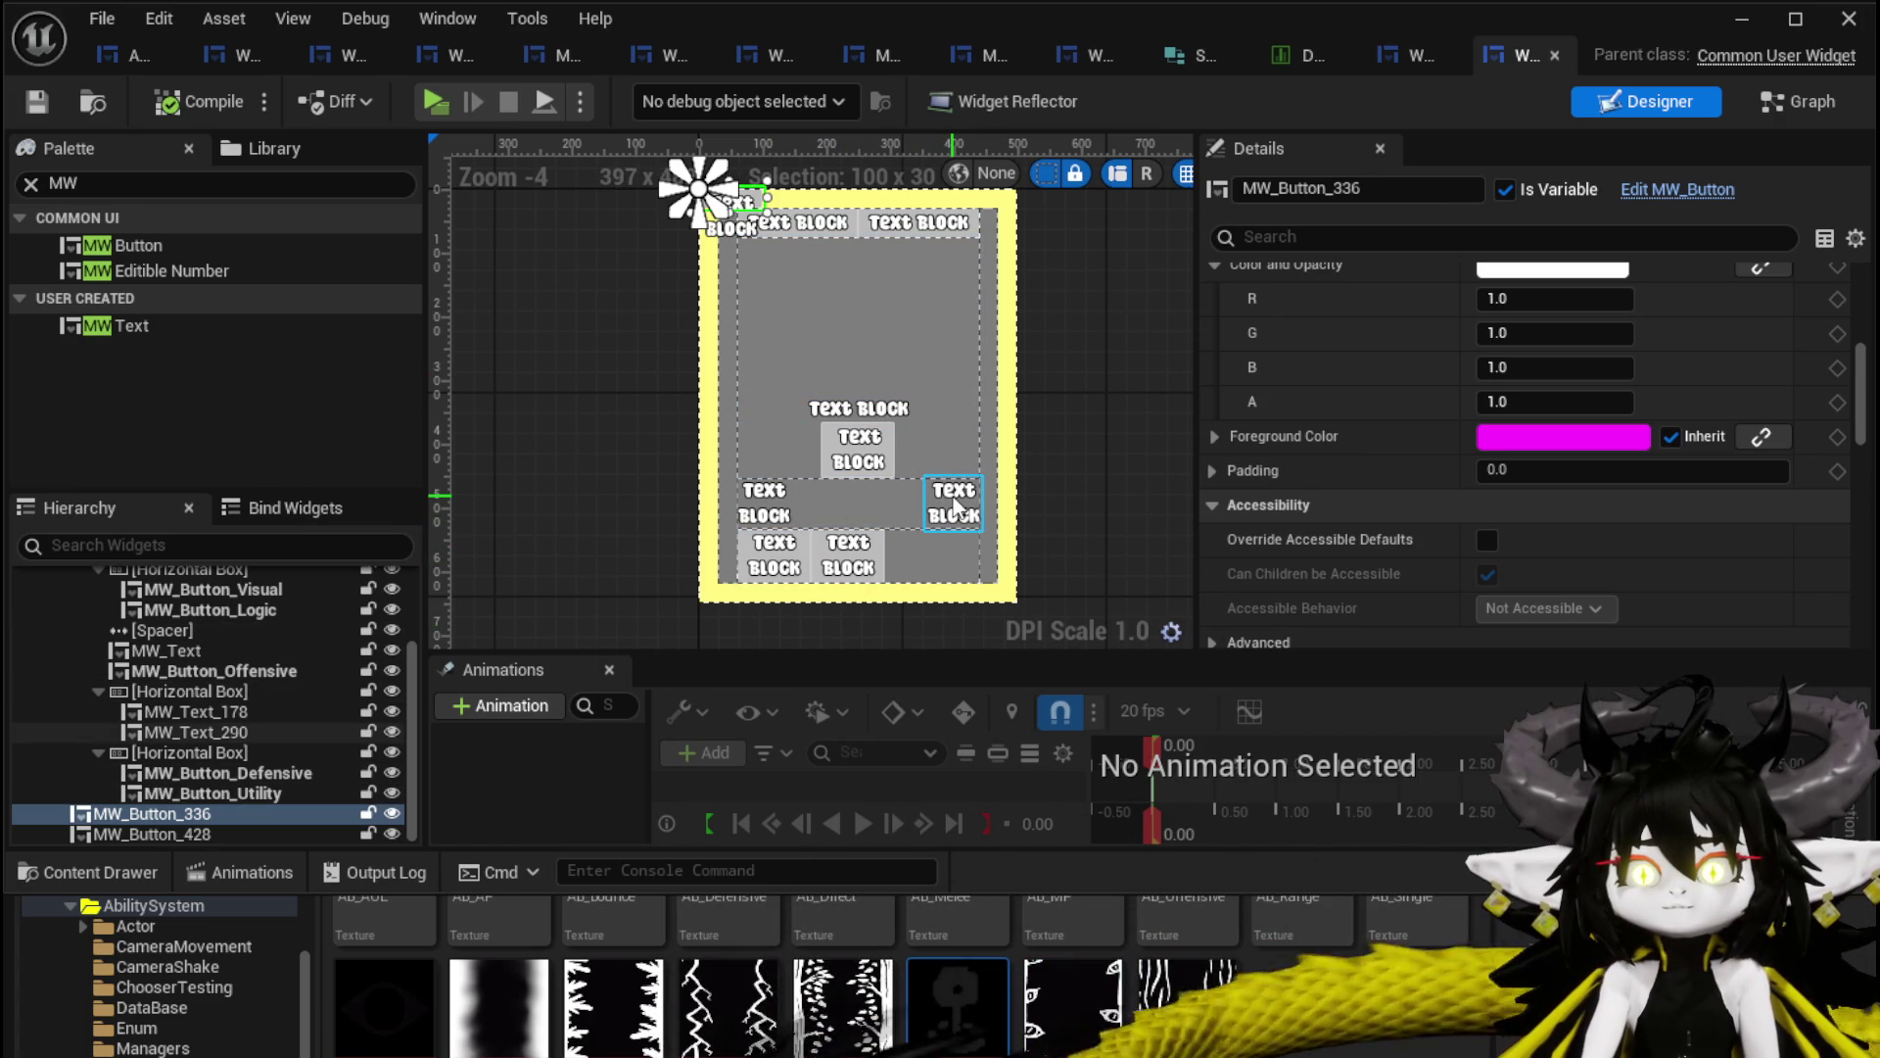
left_click(873, 410)
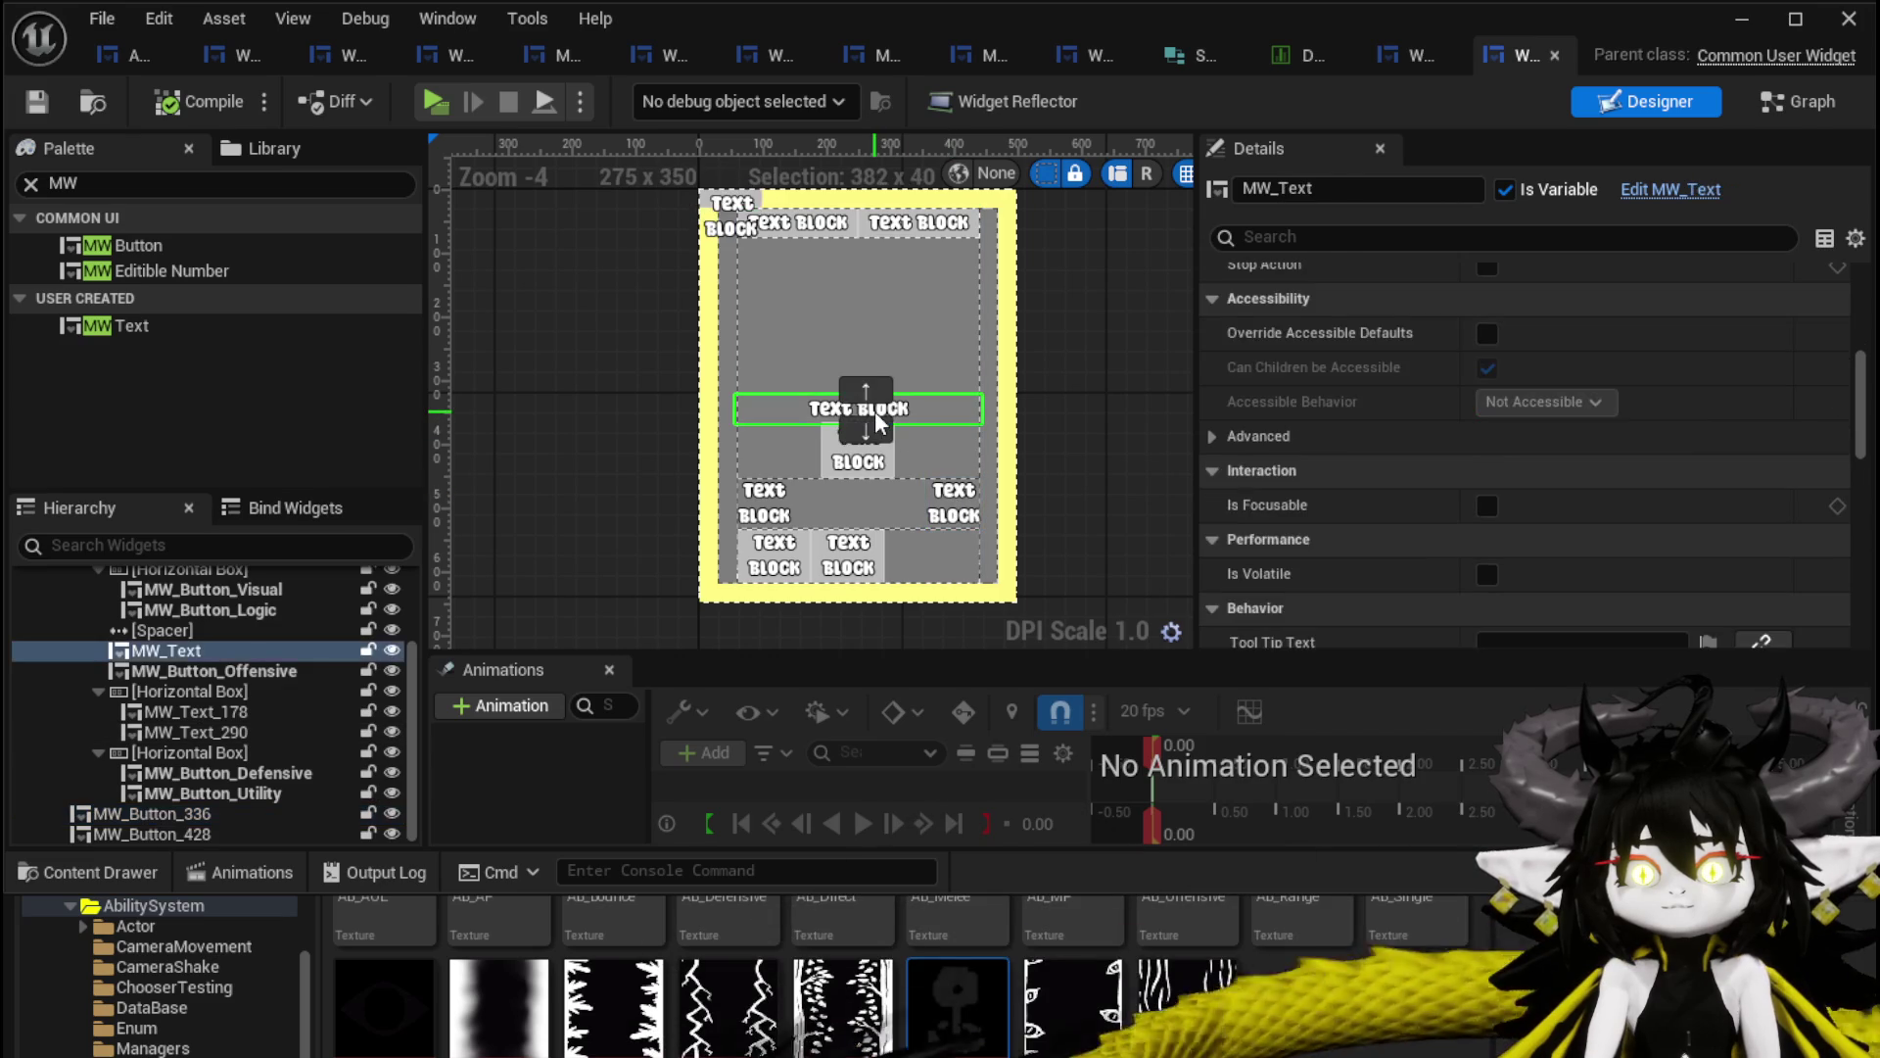